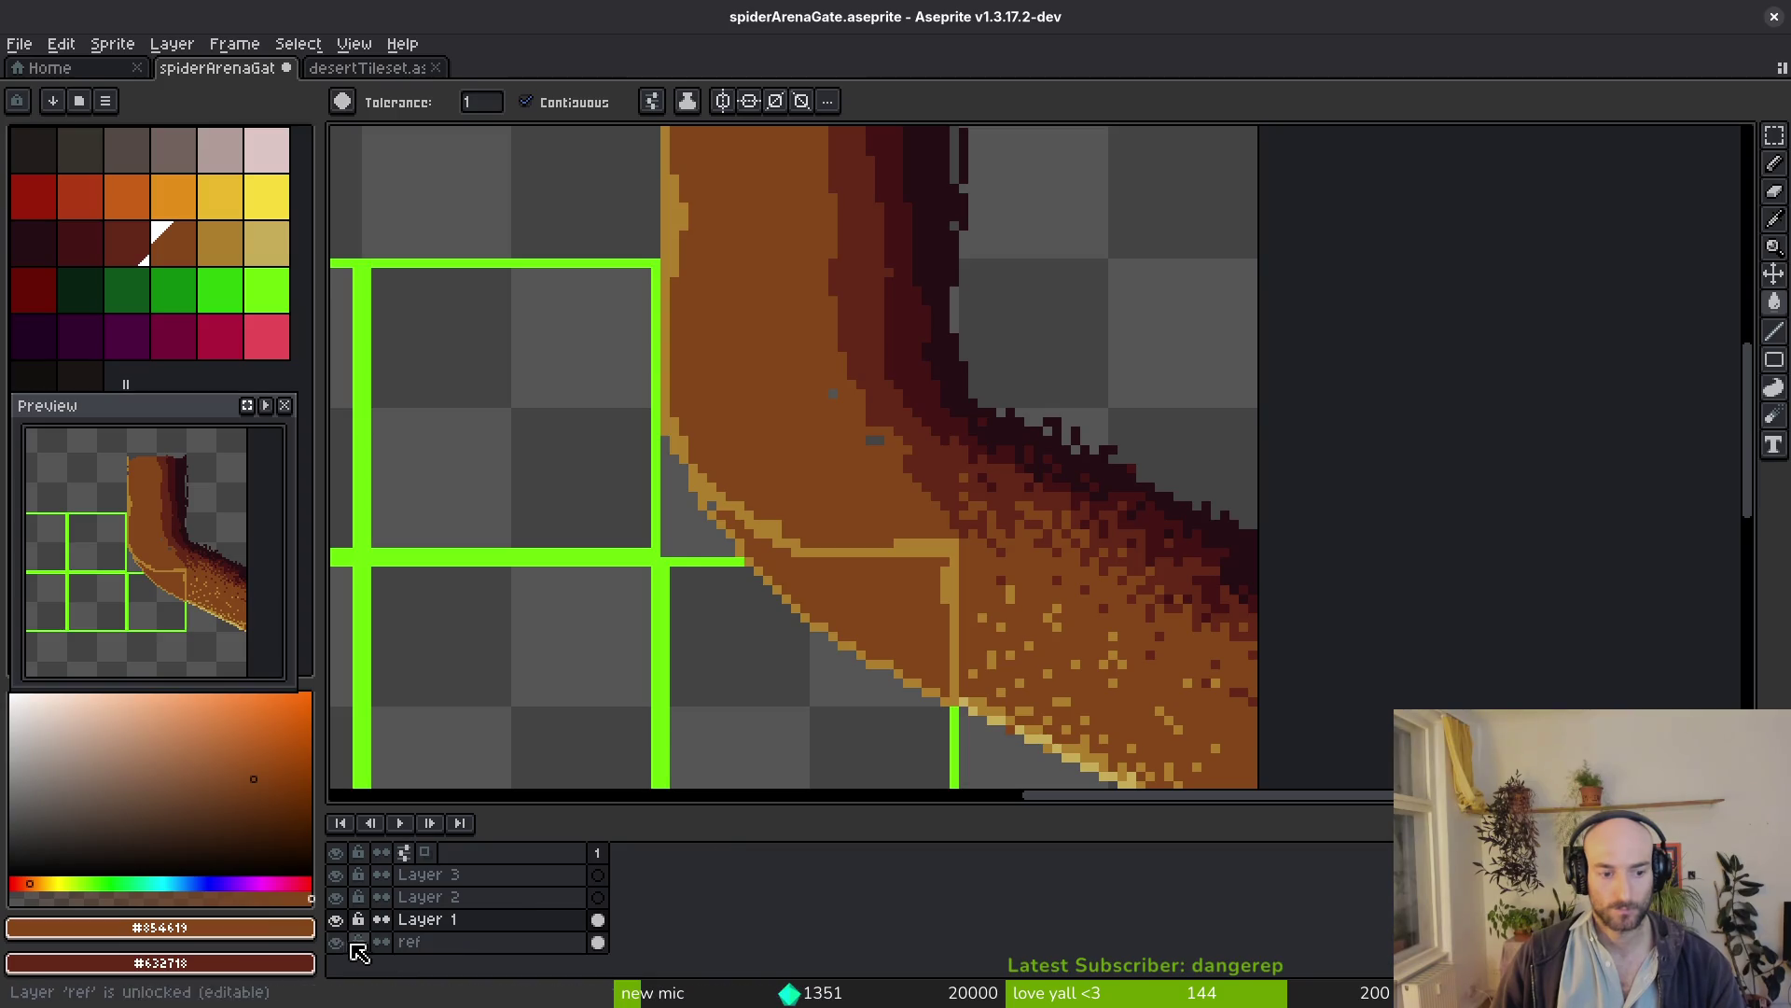
{"action": "left_click", "coordinate": [336, 941]}
{"action": "scroll", "coordinate": [944, 559], "scroll_direction": "up", "scroll_amount": 2}
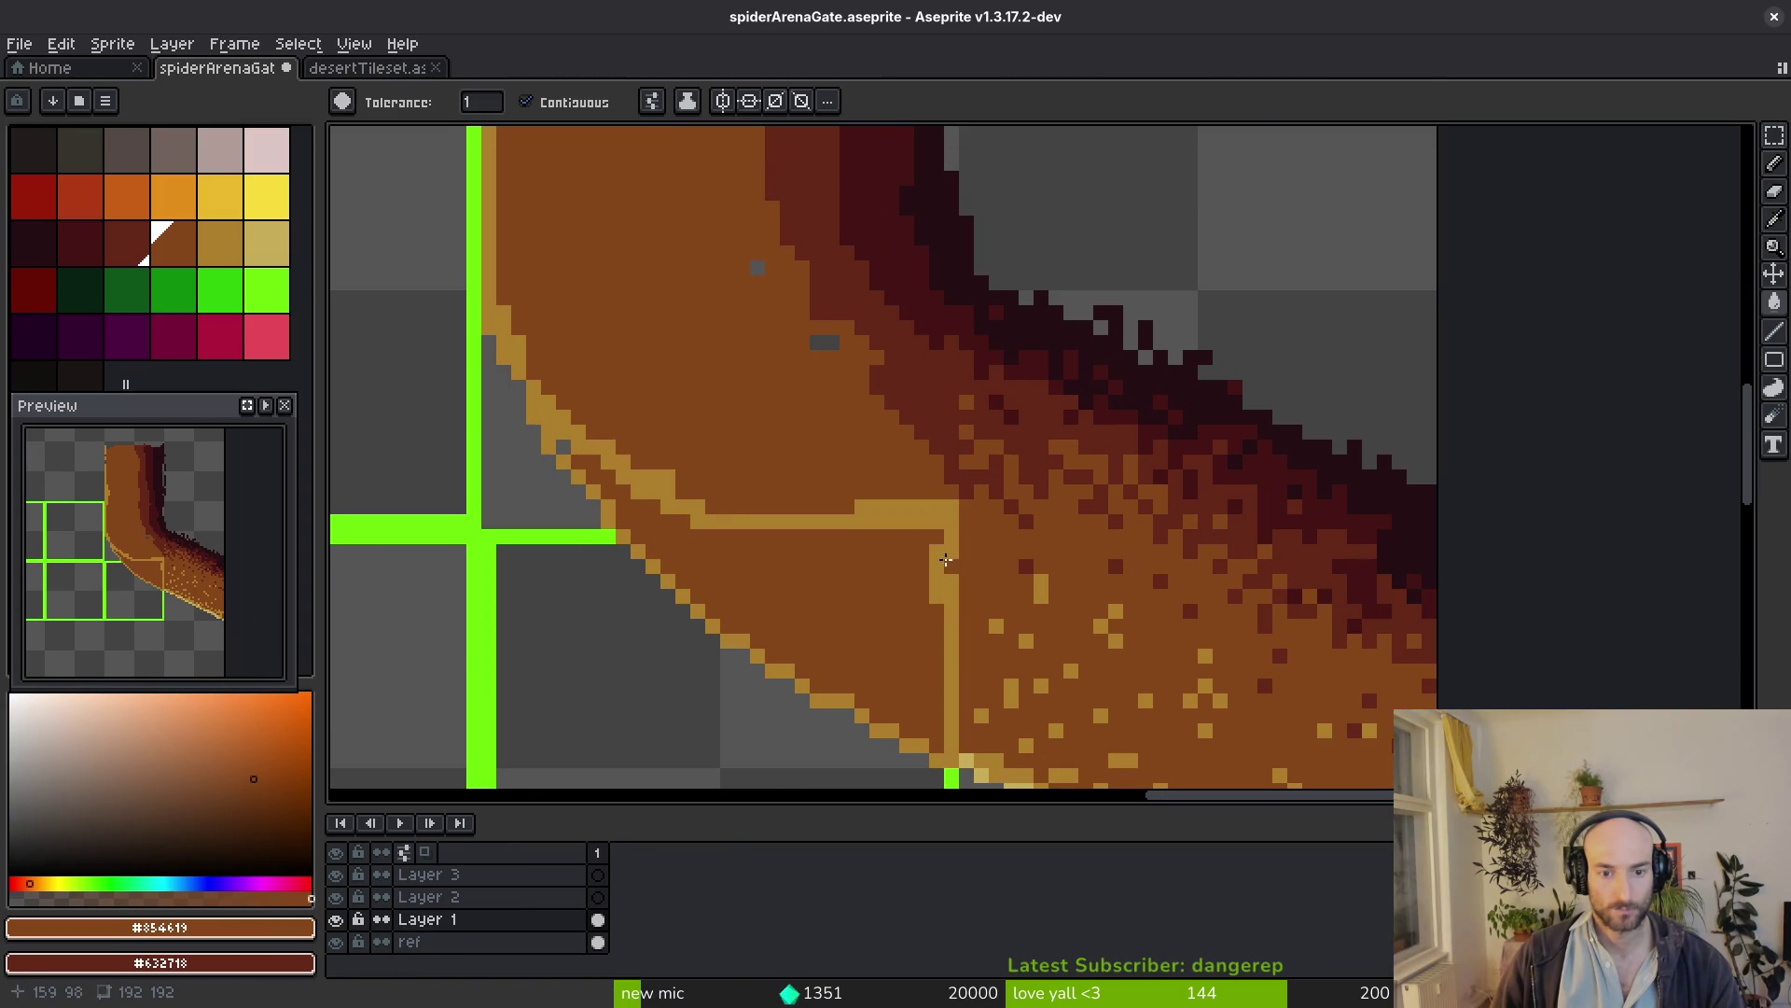
{"action": "scroll", "coordinate": [903, 607], "scroll_direction": "down", "scroll_amount": 2}
Hide the green grid layer and paint tan #ae7e2c rim pixels along the path's inner and left edges
{"action": "left_click", "coordinate": [931, 645], "text": "alt"}
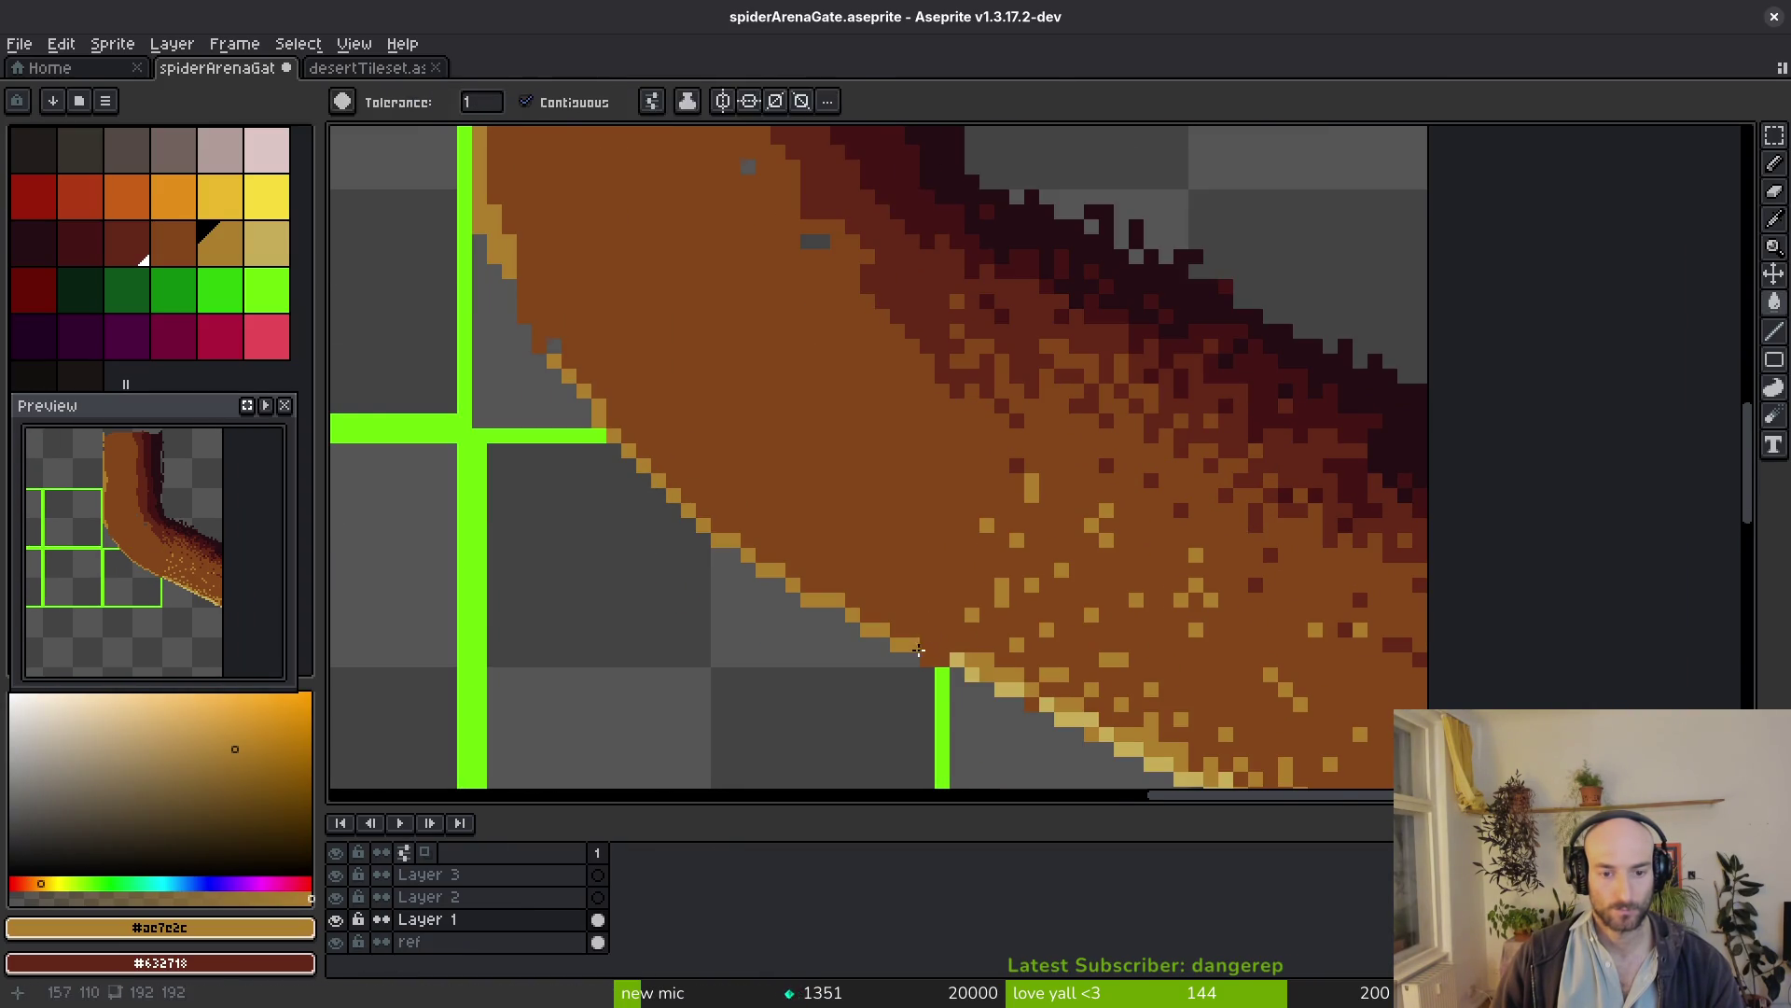
{"action": "key", "text": "b"}
{"action": "scroll", "coordinate": [960, 669], "scroll_direction": "up", "scroll_amount": 2}
{"action": "left_click", "coordinate": [967, 673]}
{"action": "left_click", "coordinate": [919, 615]}
{"action": "scroll", "coordinate": [920, 616], "scroll_direction": "down", "scroll_amount": 5}
{"action": "scroll", "coordinate": [812, 588], "scroll_direction": "up", "scroll_amount": 2}
{"action": "scroll", "coordinate": [805, 559], "scroll_direction": "up", "scroll_amount": 2}
{"action": "left_click_drag", "start_coordinate": [825, 651], "coordinate": [791, 519]}
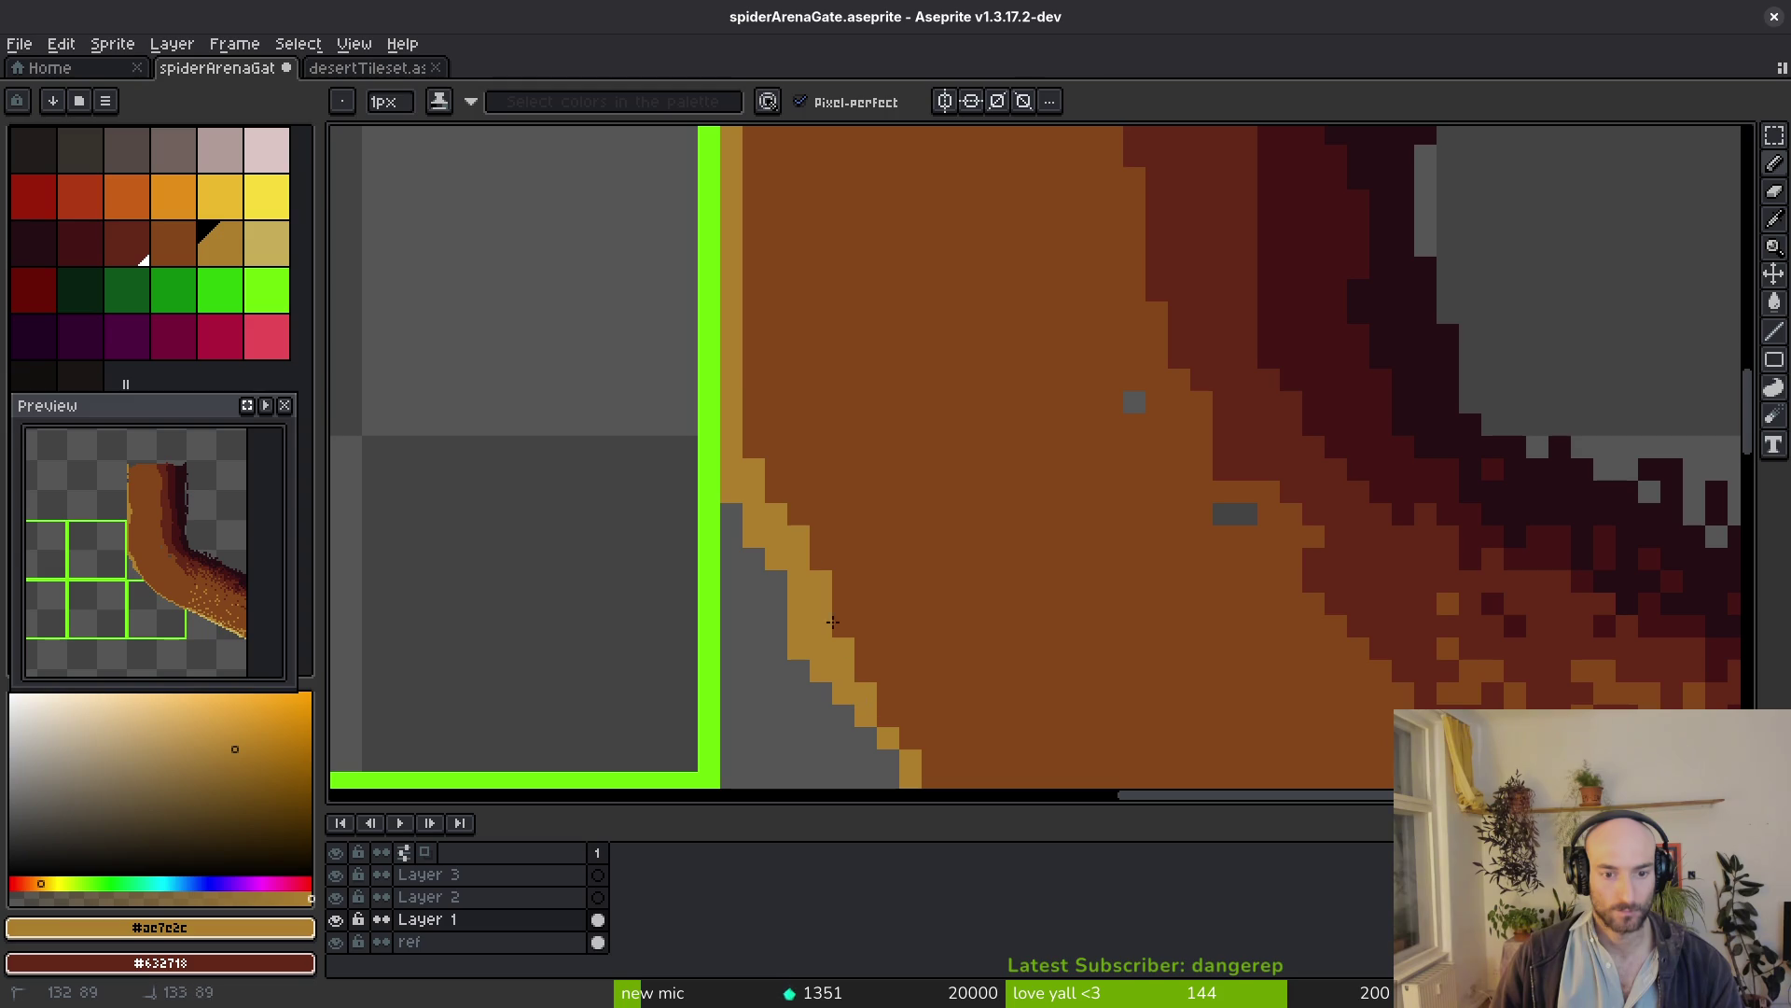
{"action": "left_click_drag", "start_coordinate": [850, 666], "coordinate": [756, 357]}
Erase stray pixels around the new rim and save the sprite
{"action": "key", "text": "e"}
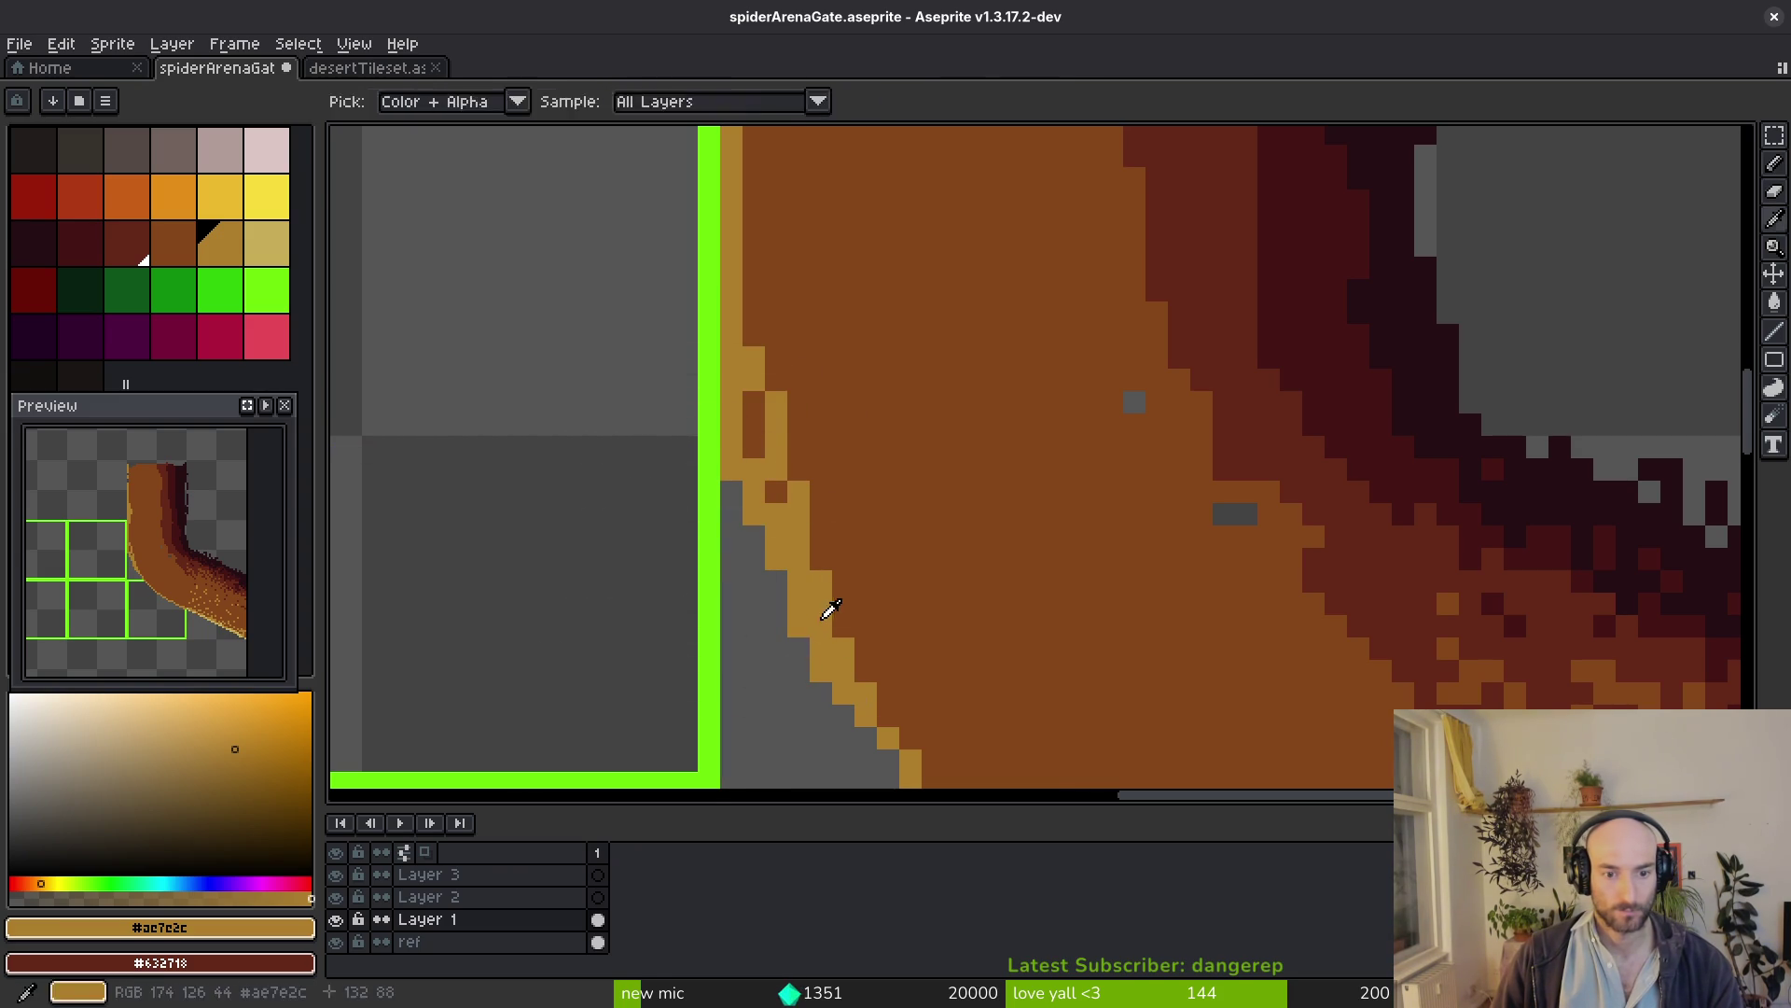
{"action": "key", "text": "b"}
{"action": "key", "text": "e"}
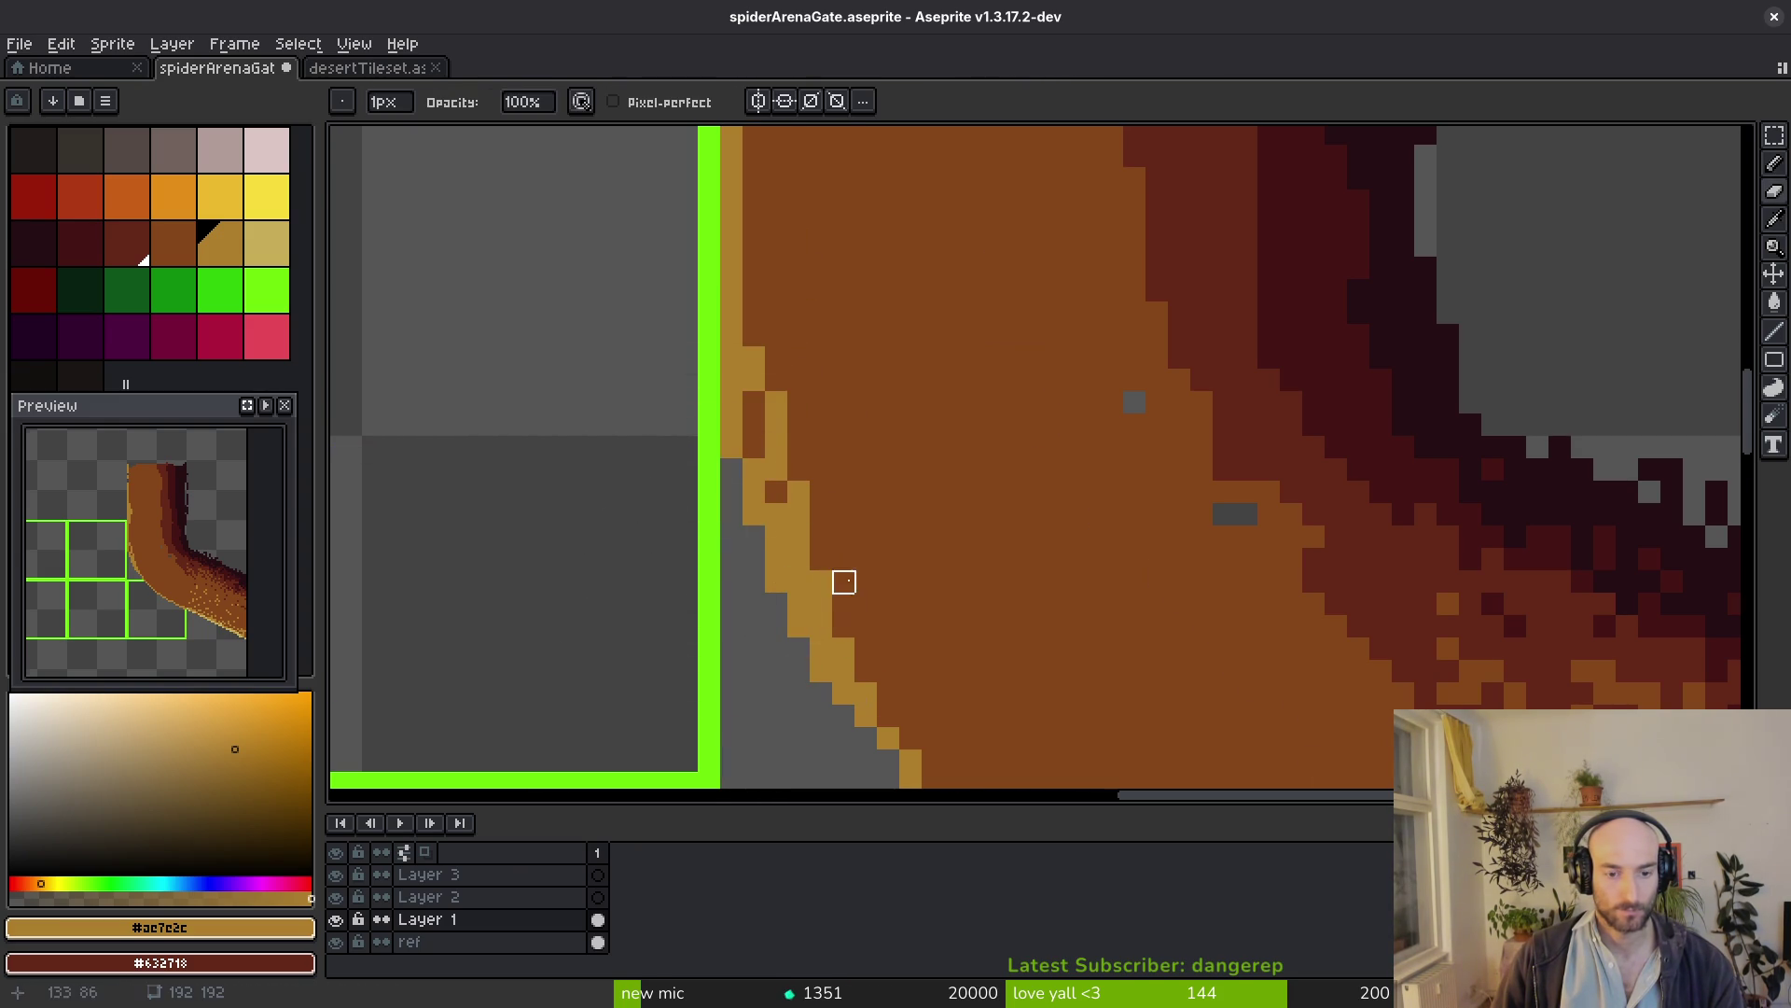
{"action": "scroll", "coordinate": [844, 582], "scroll_direction": "down", "scroll_amount": 3}
{"action": "scroll", "coordinate": [852, 565], "scroll_direction": "up", "scroll_amount": 3}
{"action": "key", "text": "b"}
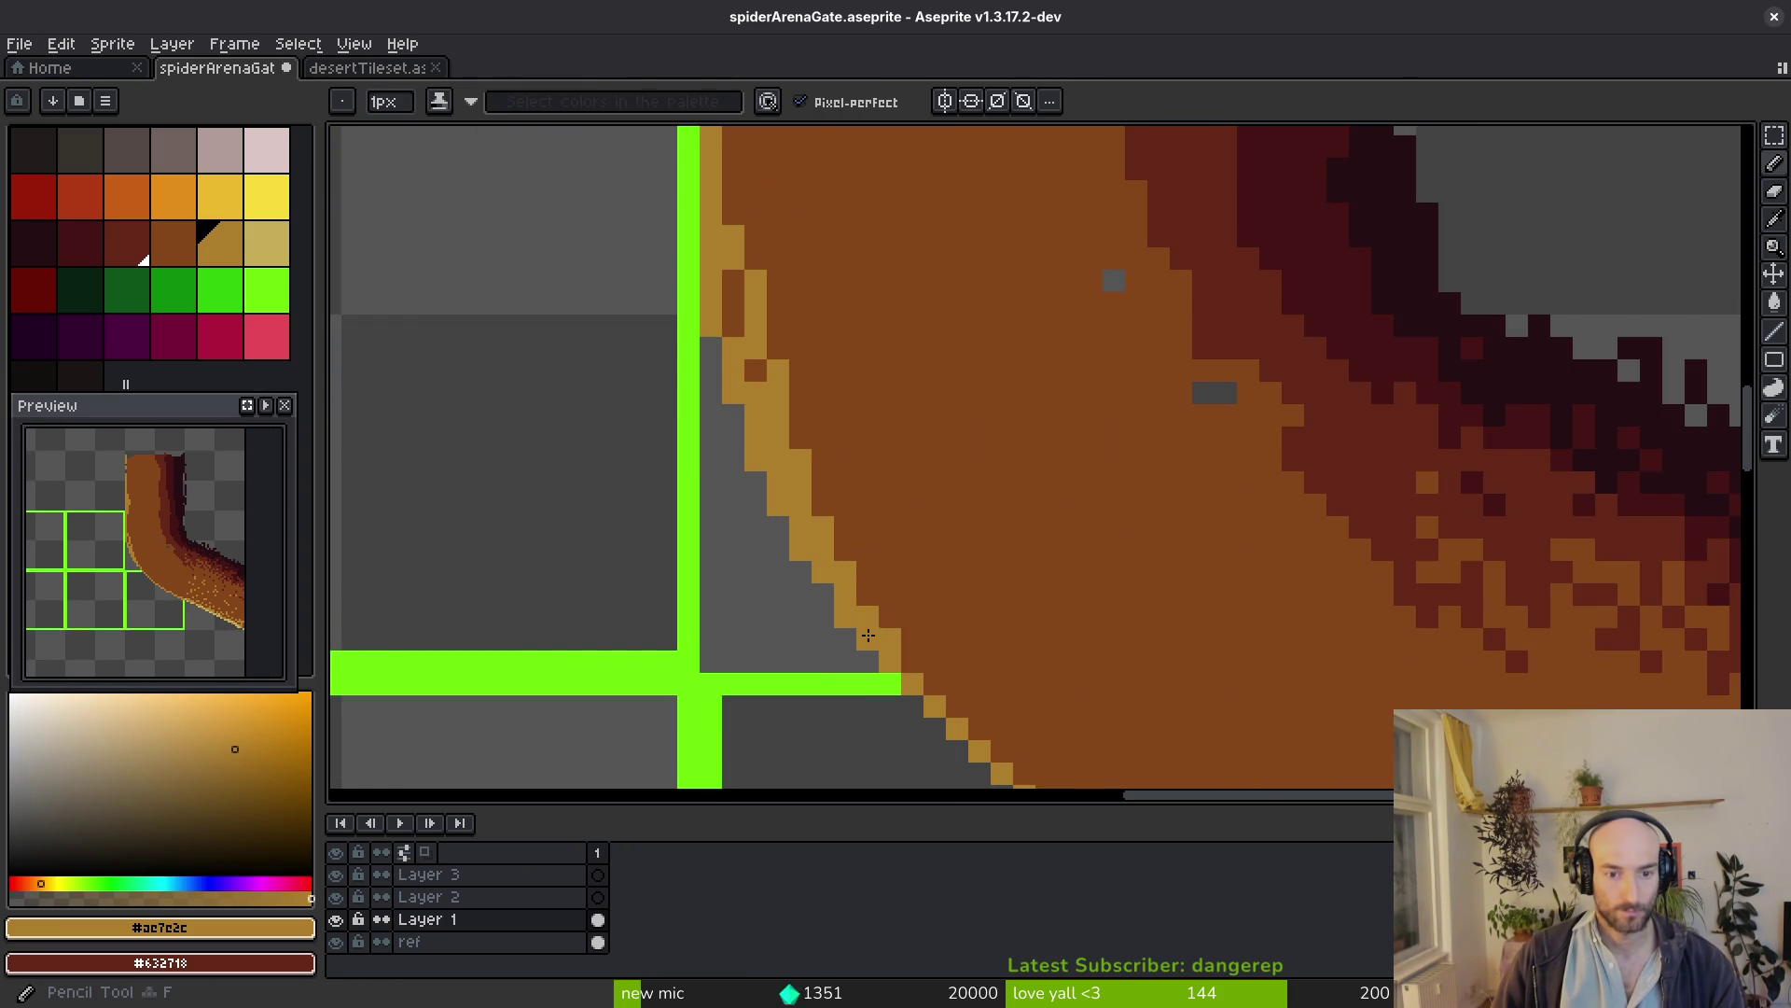
{"action": "scroll", "coordinate": [864, 630], "scroll_direction": "down", "scroll_amount": 3}
{"action": "key", "text": "ctrl+s"}
{"action": "scroll", "coordinate": [1072, 628], "scroll_direction": "up", "scroll_amount": 2}
{"action": "scroll", "coordinate": [1021, 430], "scroll_direction": "up", "scroll_amount": 1}
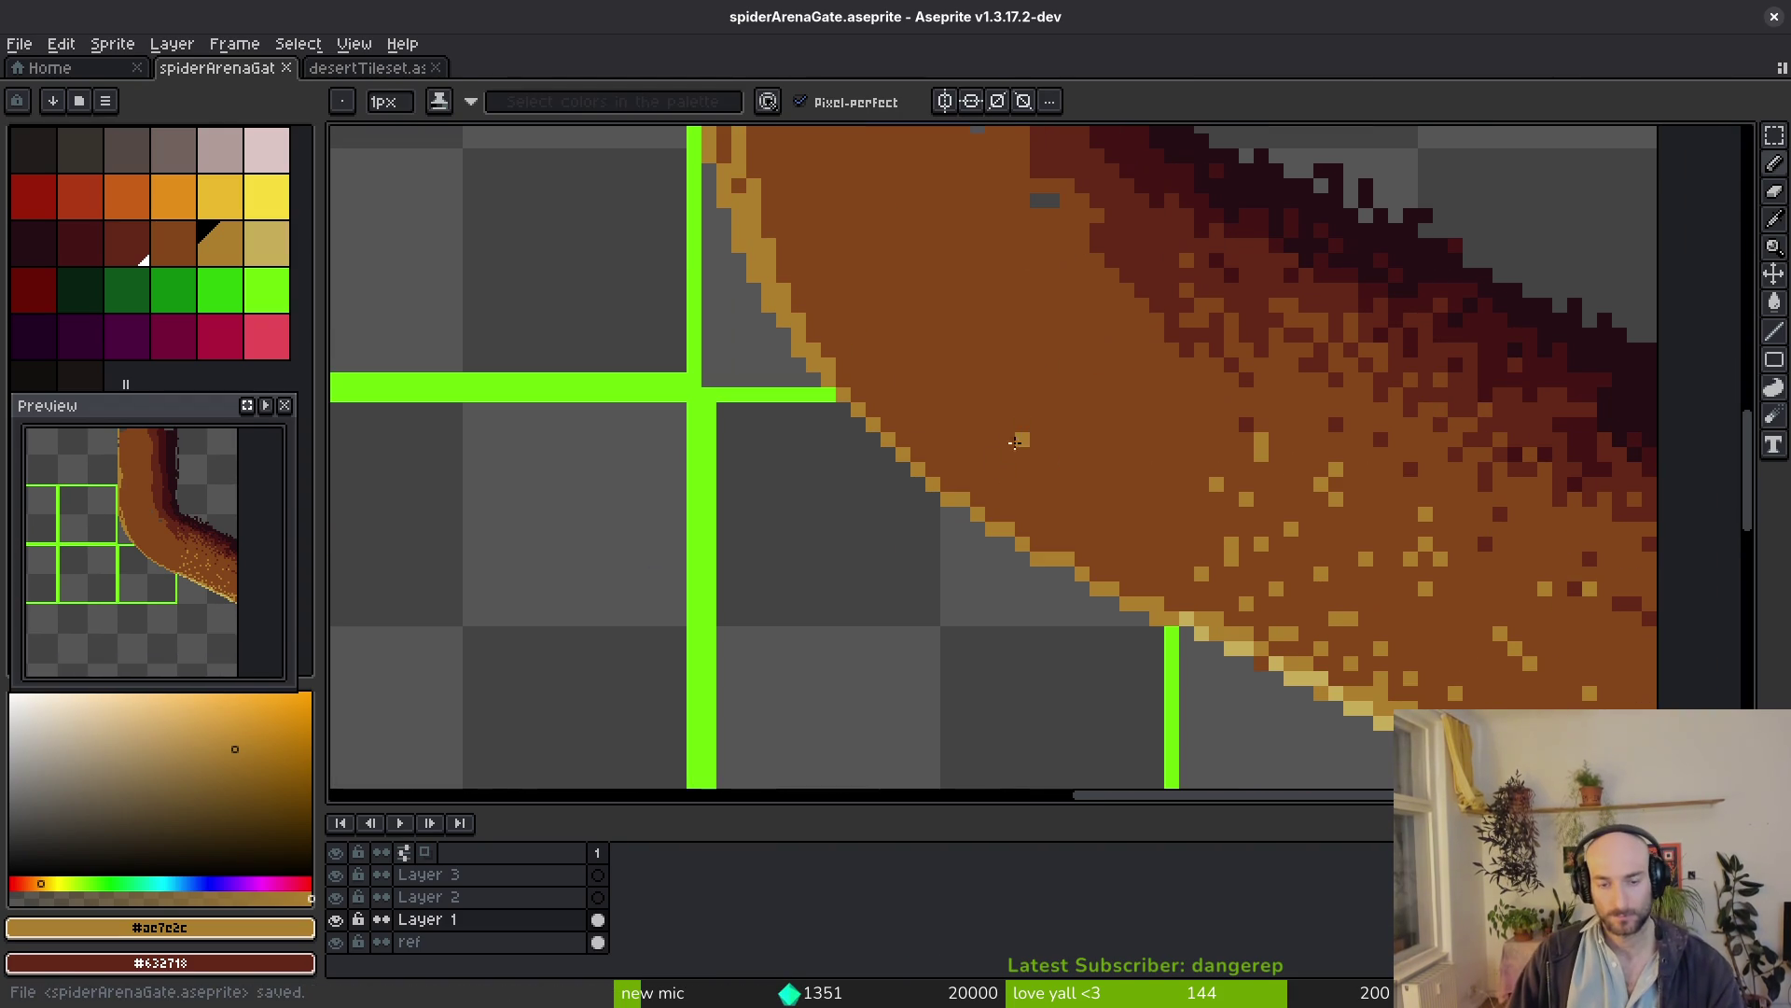
Shift the view toward the grid corner and sample the brown and tan colours from the path
{"action": "left_click_drag", "start_coordinate": [1022, 430], "coordinate": [932, 357]}
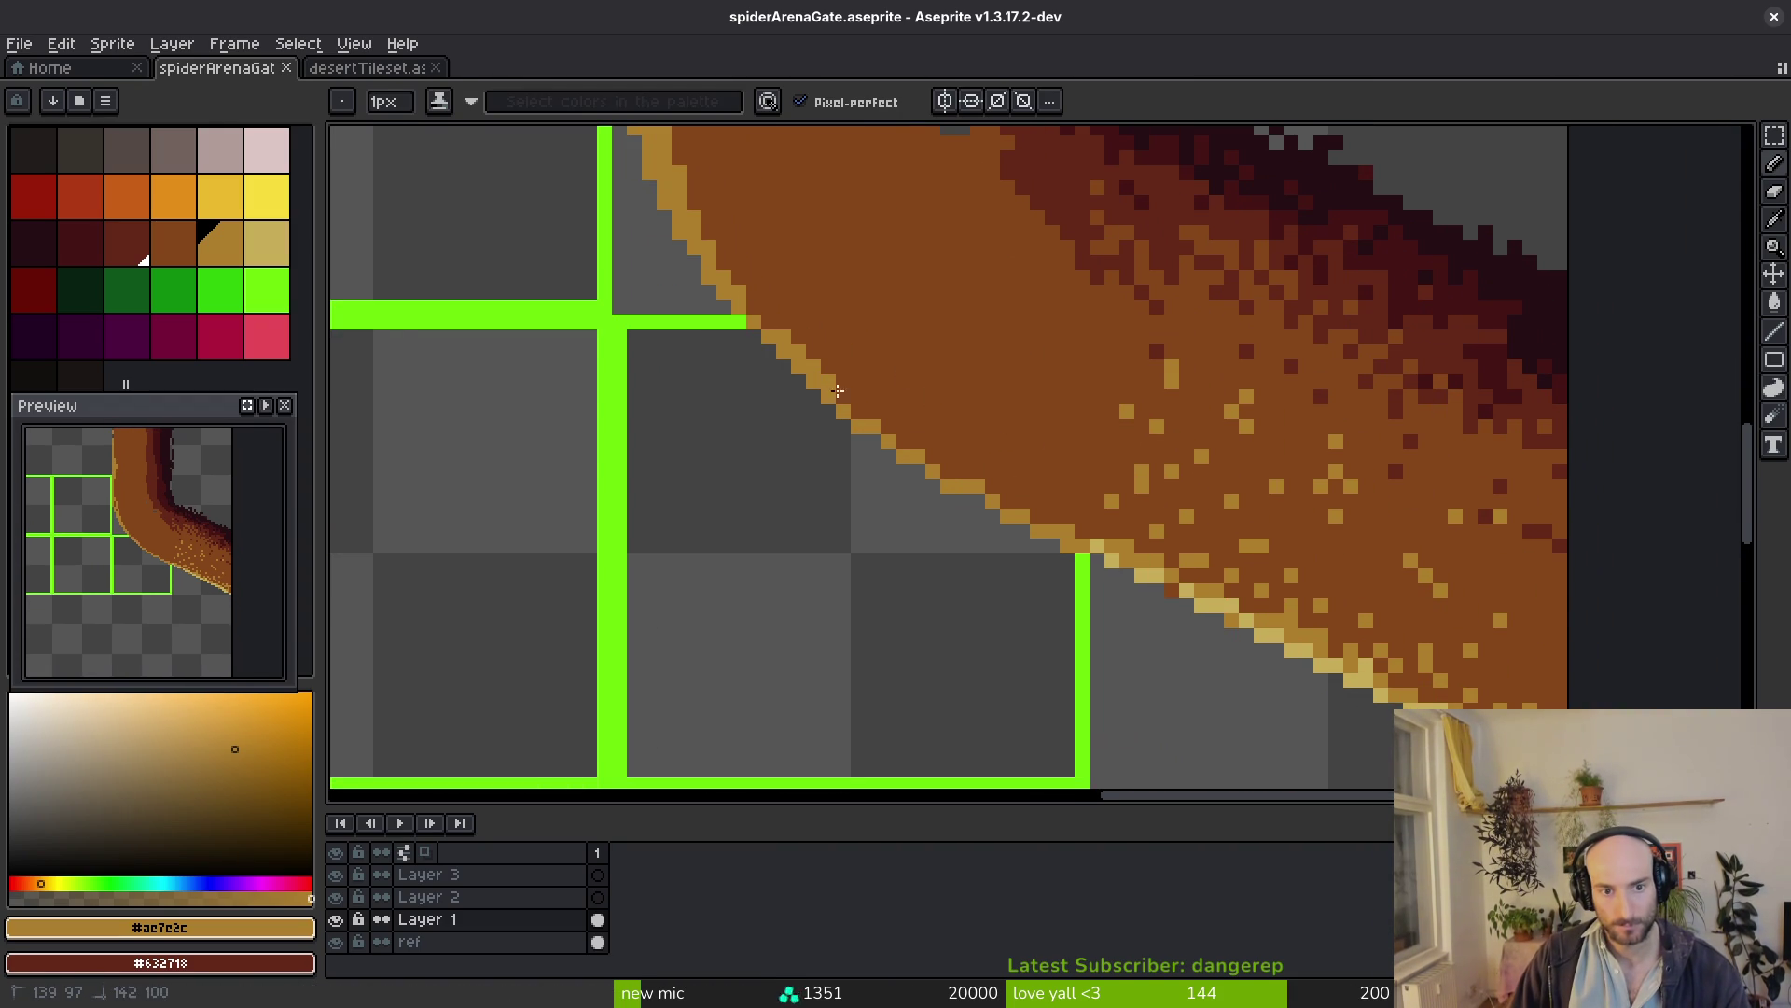
{"action": "scroll", "coordinate": [1036, 476], "scroll_direction": "up", "scroll_amount": 2}
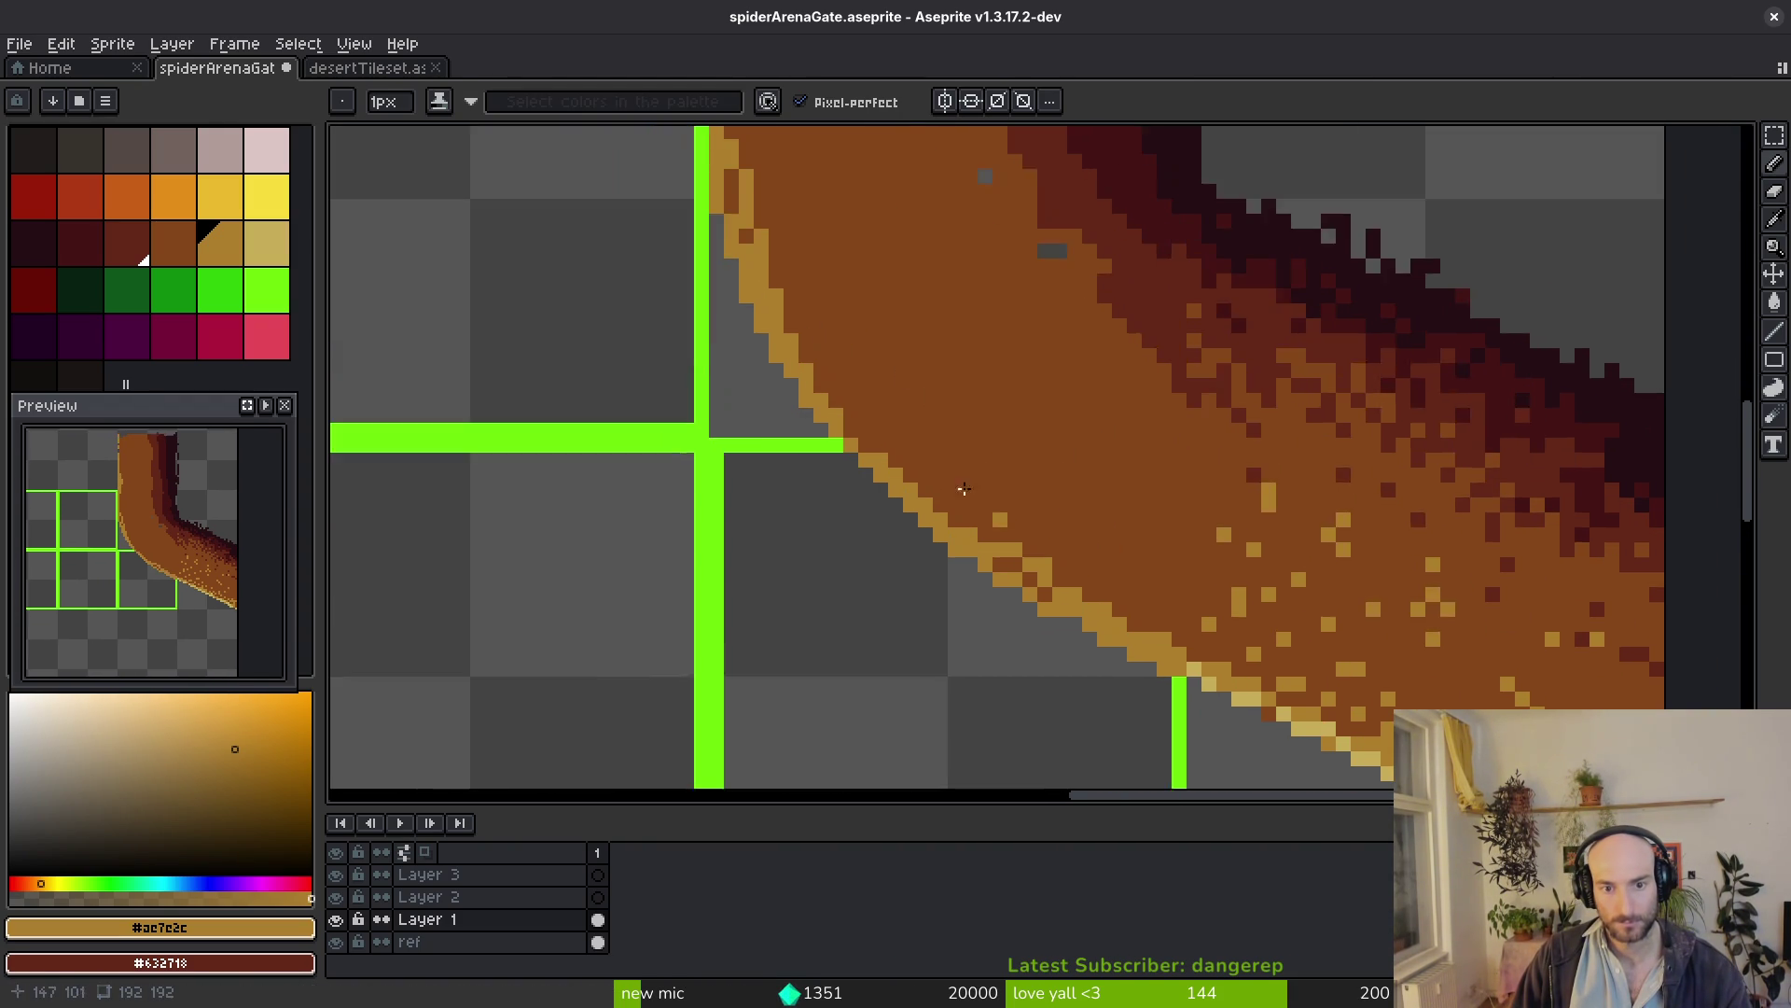
{"action": "scroll", "coordinate": [952, 490], "scroll_direction": "up", "scroll_amount": 3}
{"action": "scroll", "coordinate": [981, 587], "scroll_direction": "up", "scroll_amount": 3}
{"action": "scroll", "coordinate": [1005, 620], "scroll_direction": "up", "scroll_amount": 2}
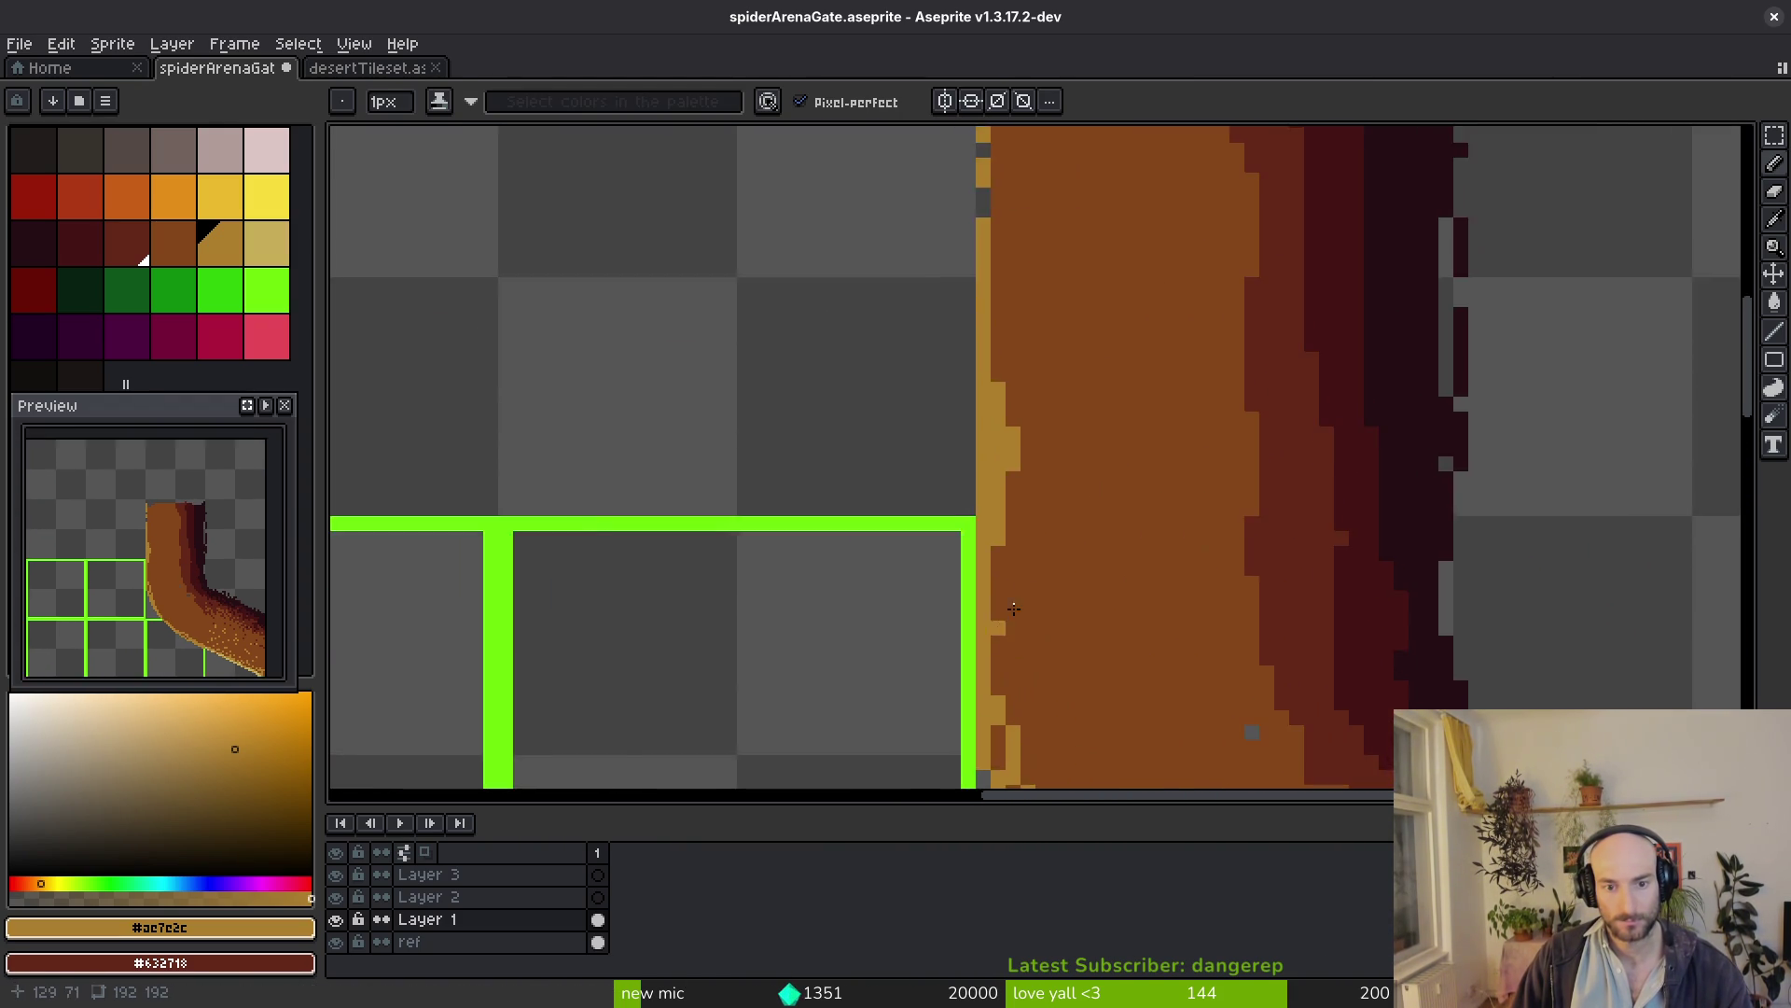
{"action": "scroll", "coordinate": [1005, 619], "scroll_direction": "down", "scroll_amount": 2}
{"action": "scroll", "coordinate": [1013, 599], "scroll_direction": "up", "scroll_amount": 4}
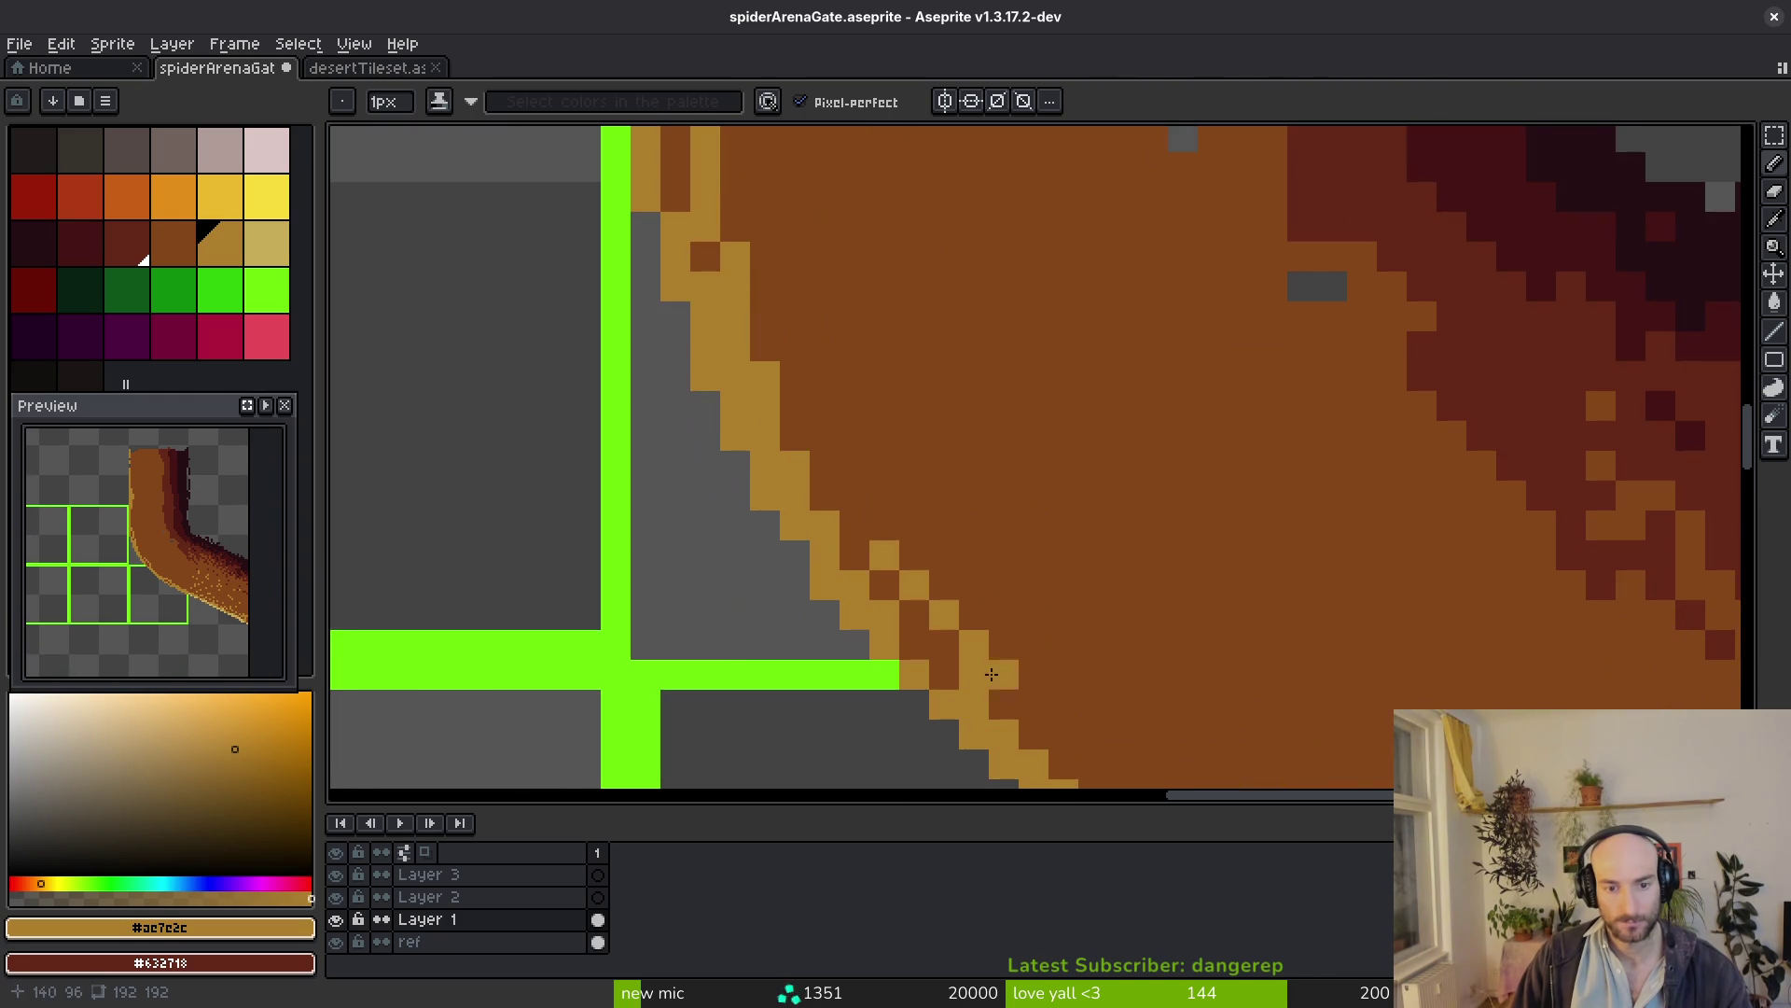
{"action": "scroll", "coordinate": [897, 553], "scroll_direction": "down", "scroll_amount": 1}
{"action": "scroll", "coordinate": [923, 532], "scroll_direction": "down", "scroll_amount": 2}
{"action": "scroll", "coordinate": [962, 507], "scroll_direction": "down", "scroll_amount": 2}
{"action": "scroll", "coordinate": [961, 507], "scroll_direction": "up", "scroll_amount": 1}
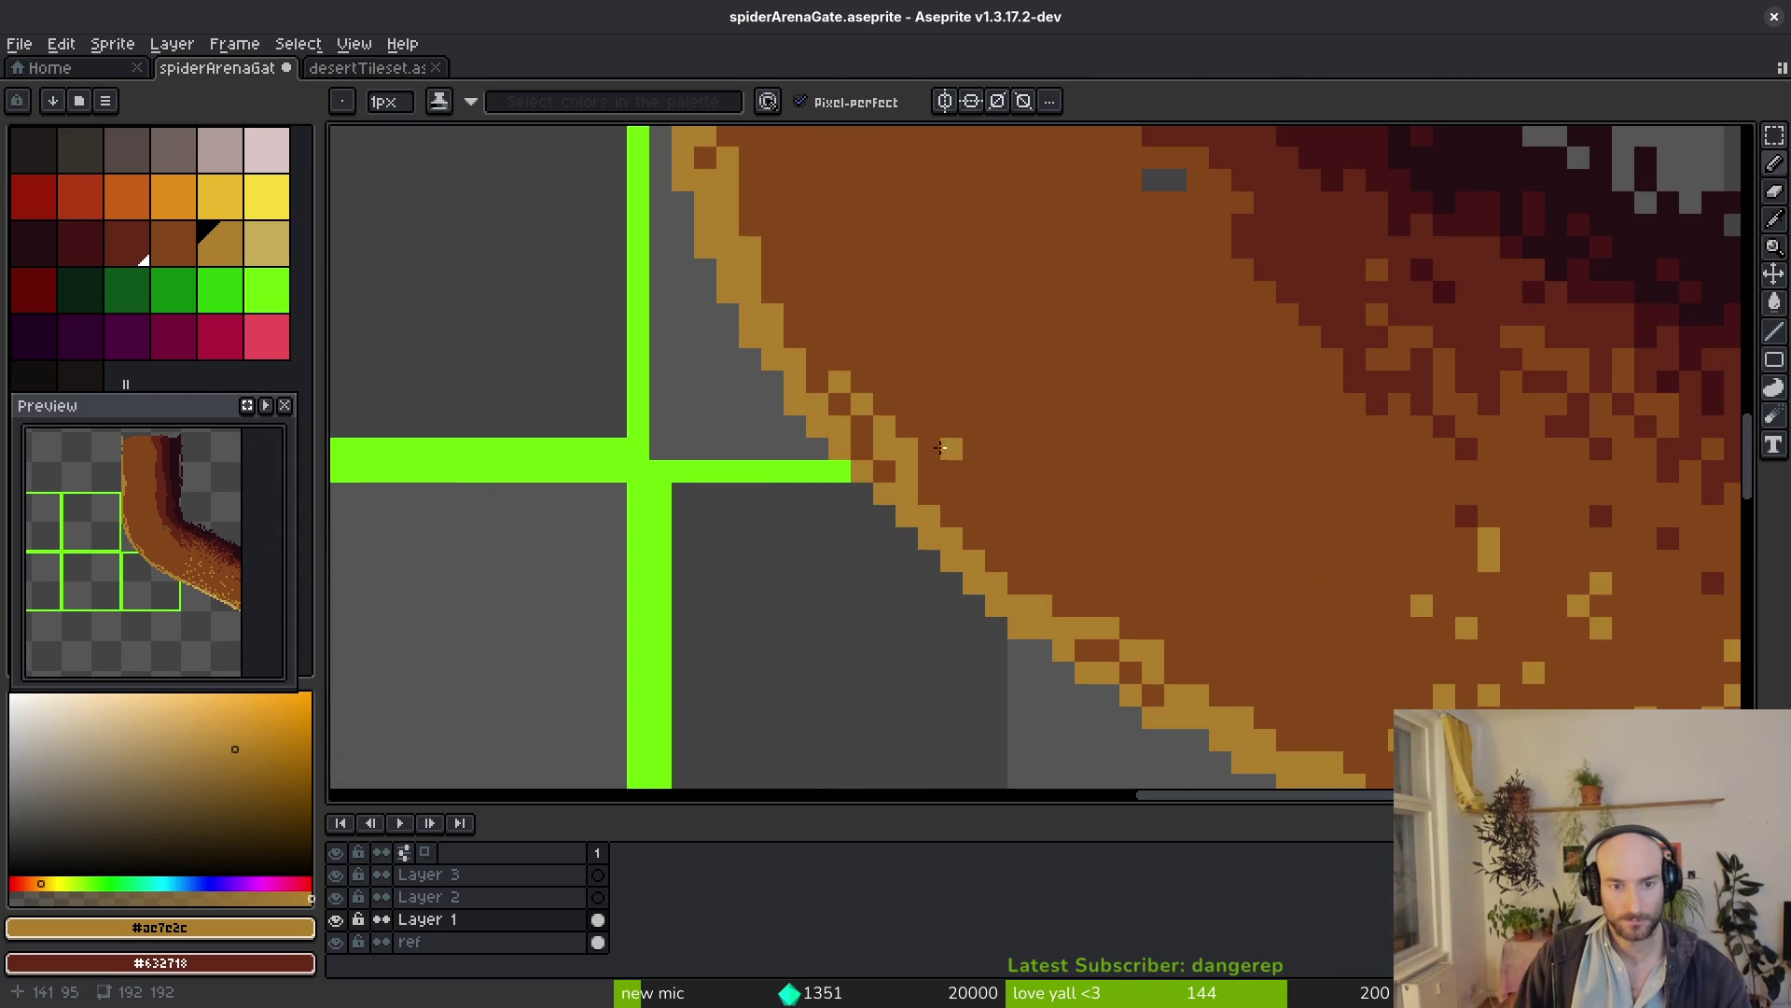
{"action": "left_click", "coordinate": [1043, 603], "text": "alt"}
{"action": "scroll", "coordinate": [1036, 602], "scroll_direction": "up", "scroll_amount": 1}
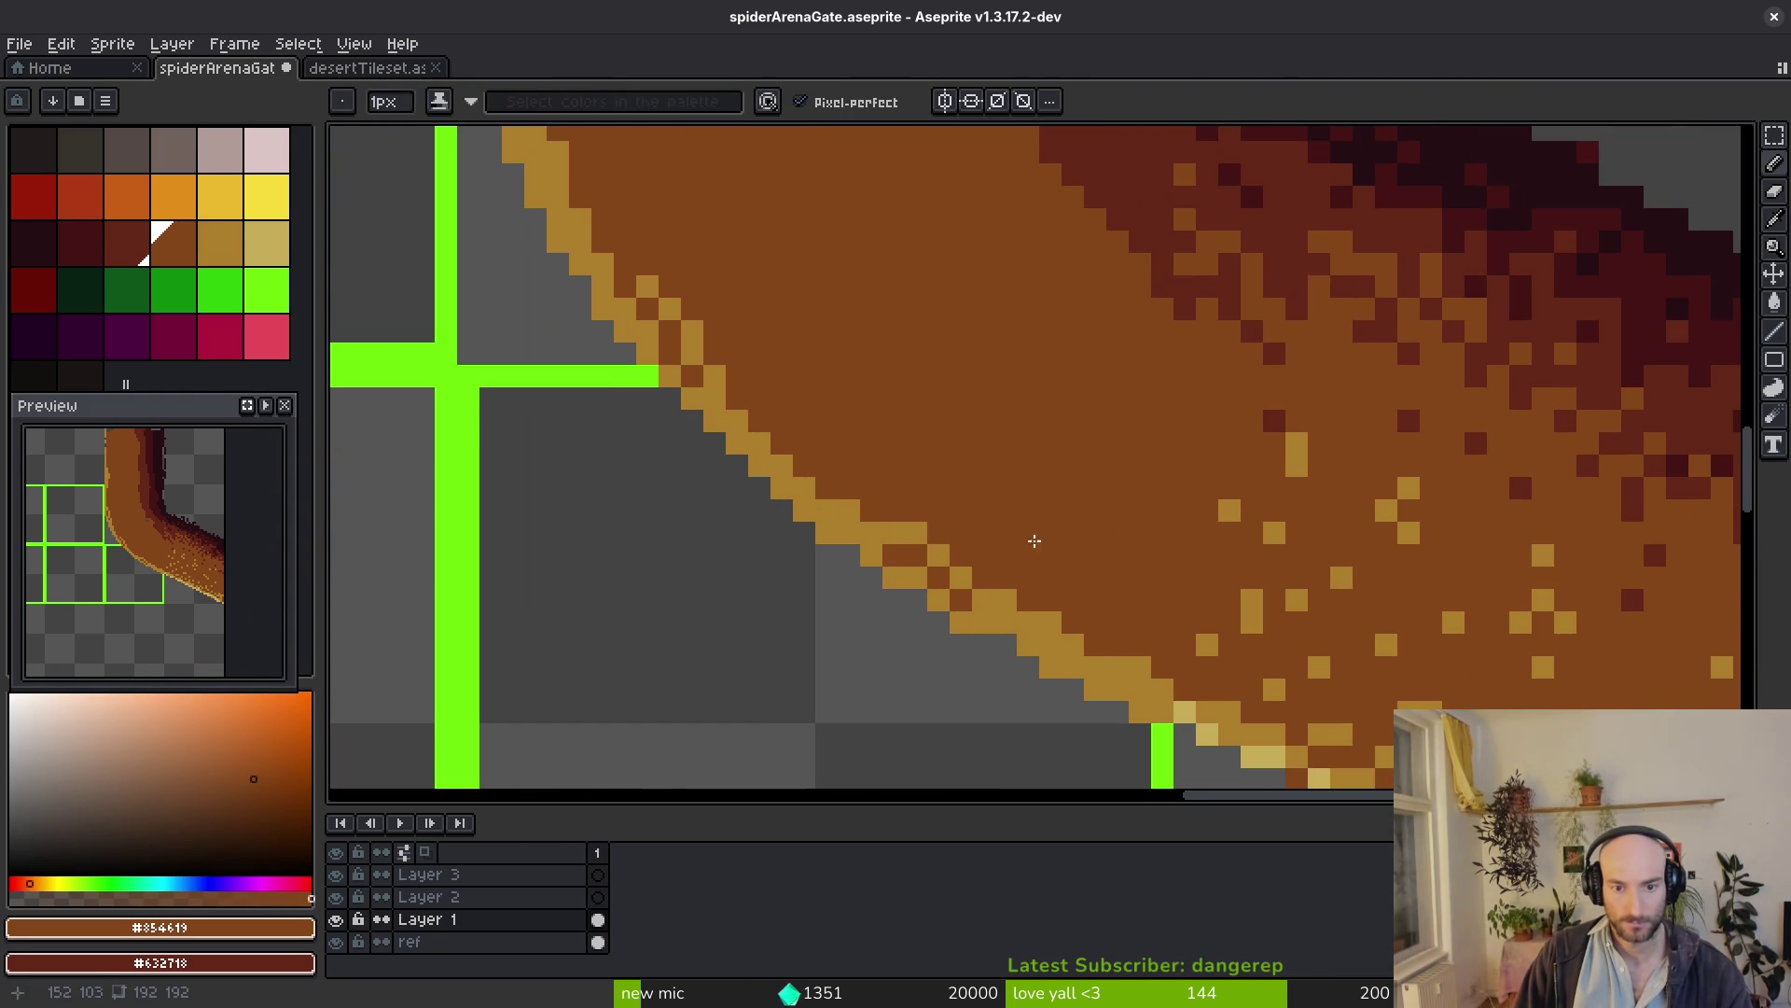
{"action": "scroll", "coordinate": [980, 545], "scroll_direction": "down", "scroll_amount": 2}
{"action": "scroll", "coordinate": [1105, 580], "scroll_direction": "up", "scroll_amount": 2}
{"action": "left_click", "coordinate": [1107, 582], "text": "alt"}
{"action": "scroll", "coordinate": [1115, 573], "scroll_direction": "down", "scroll_amount": 4}
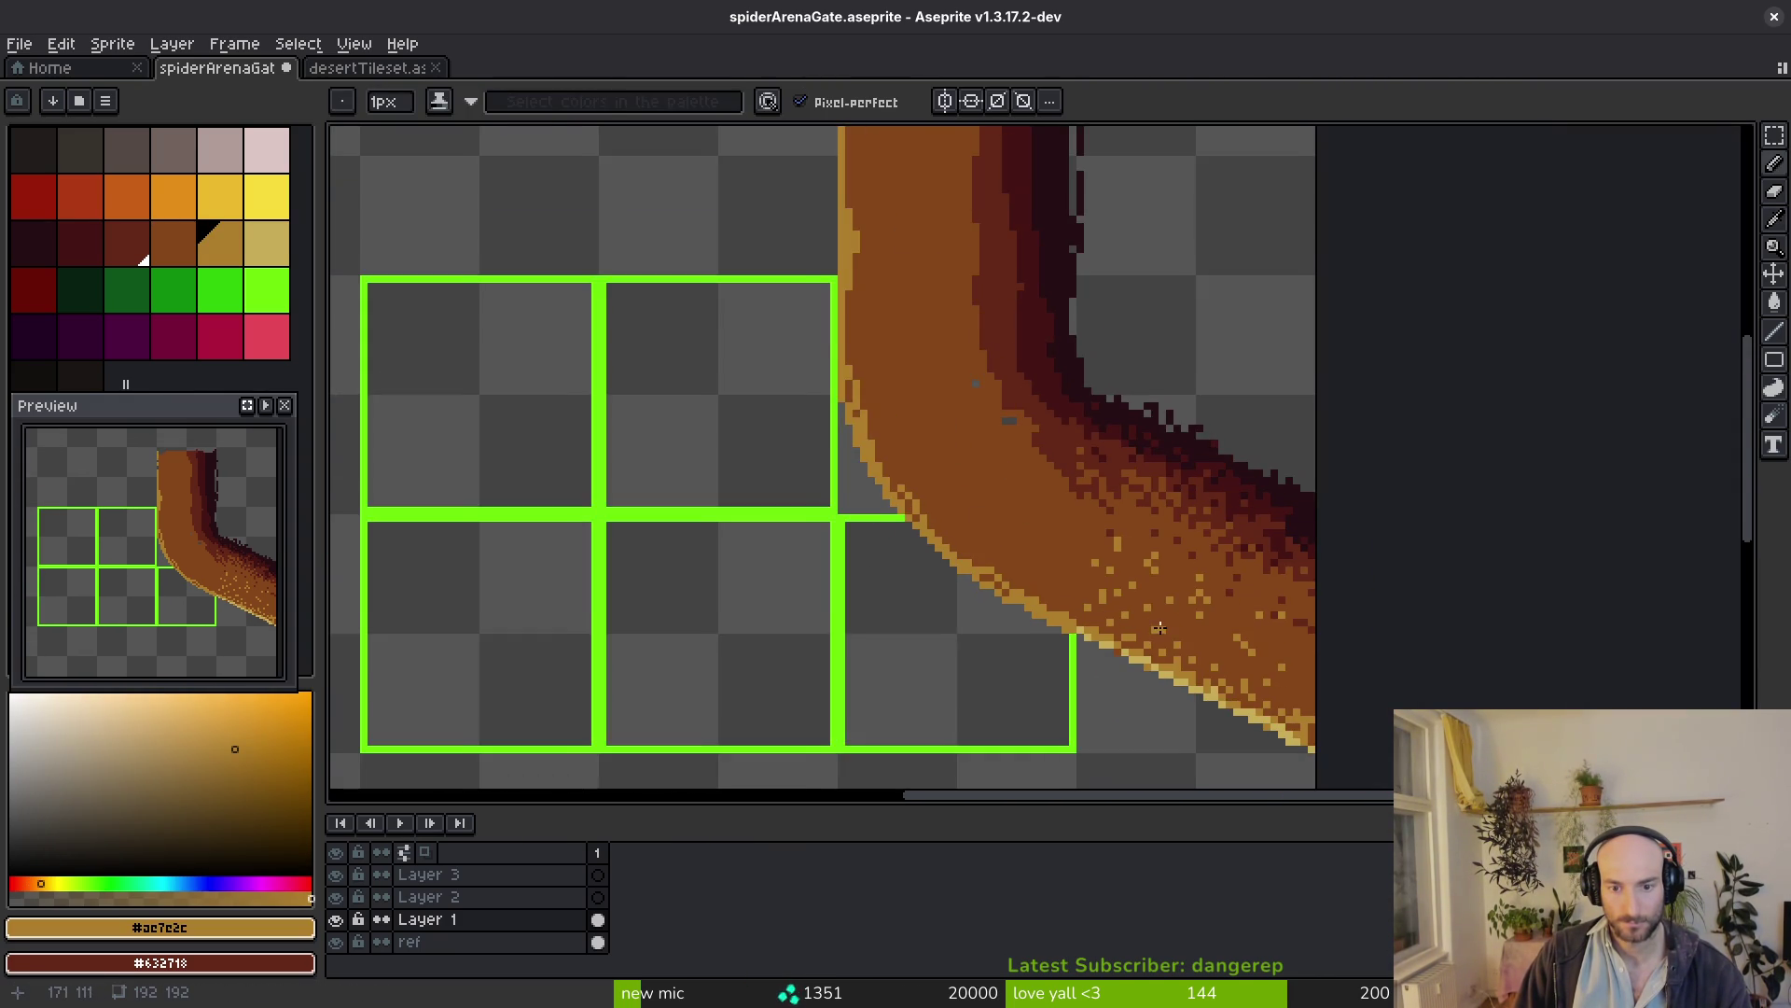
{"action": "scroll", "coordinate": [879, 543], "scroll_direction": "up", "scroll_amount": 1}
{"action": "scroll", "coordinate": [877, 544], "scroll_direction": "down", "scroll_amount": 5}
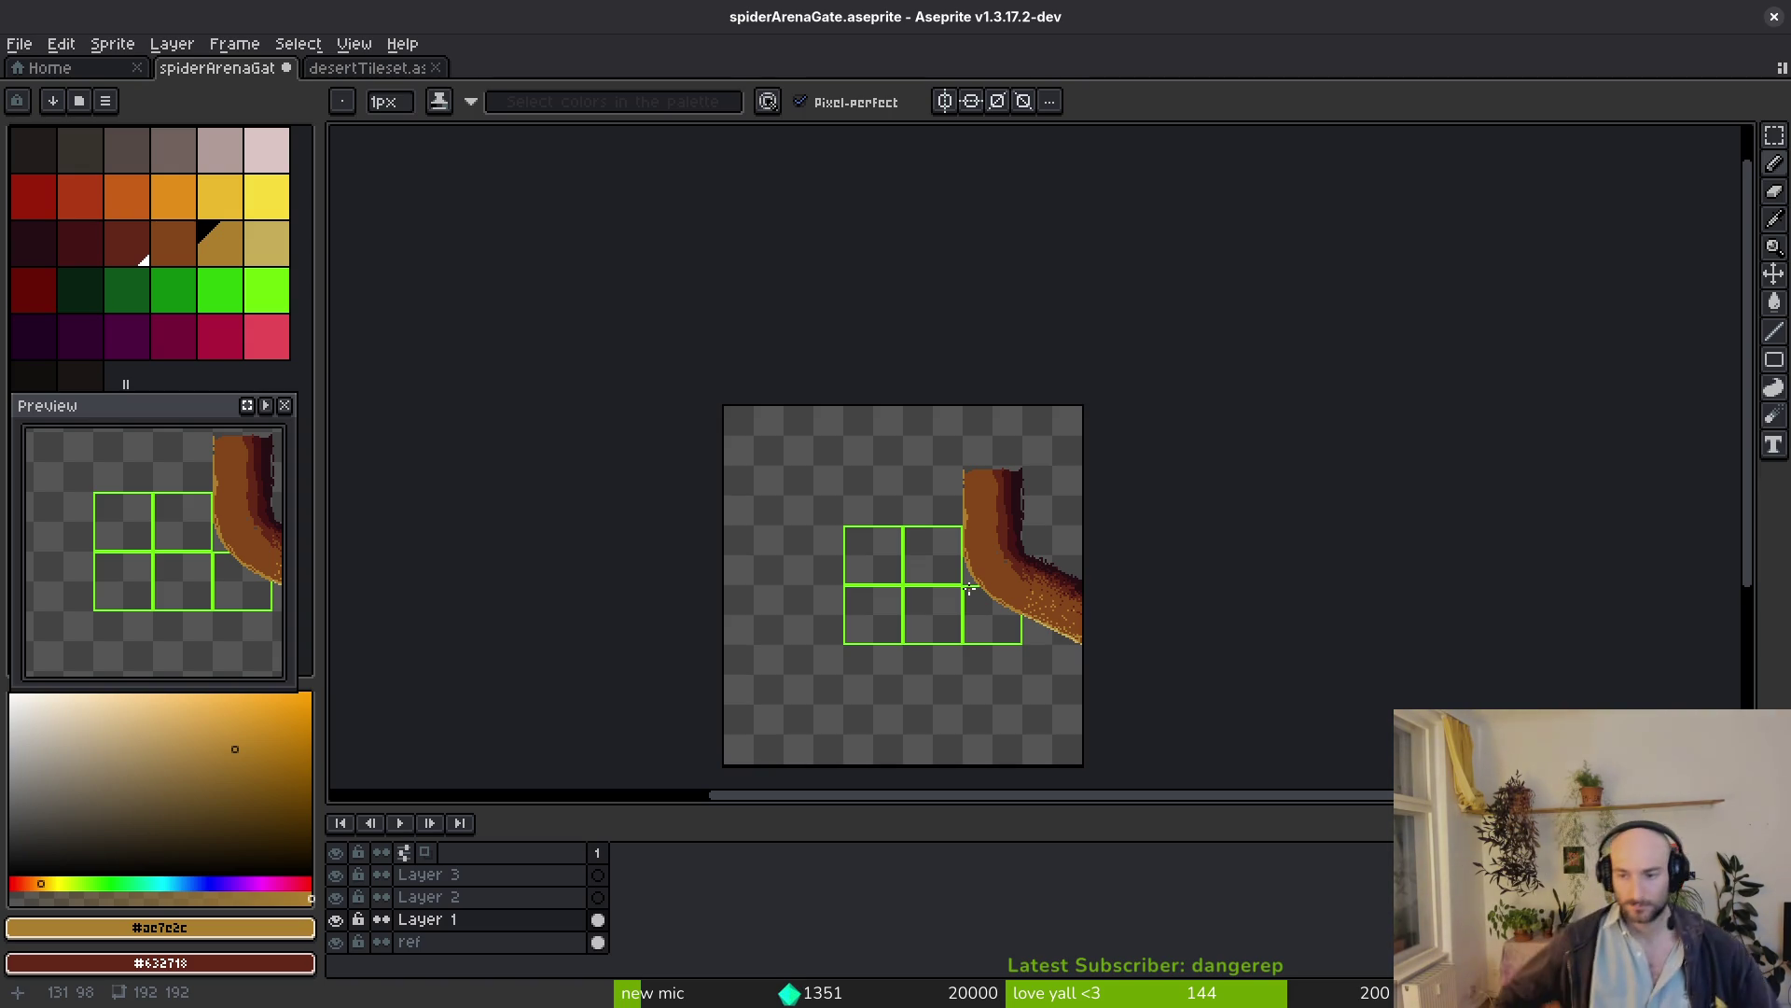
{"action": "scroll", "coordinate": [1034, 527], "scroll_direction": "up", "scroll_amount": 5}
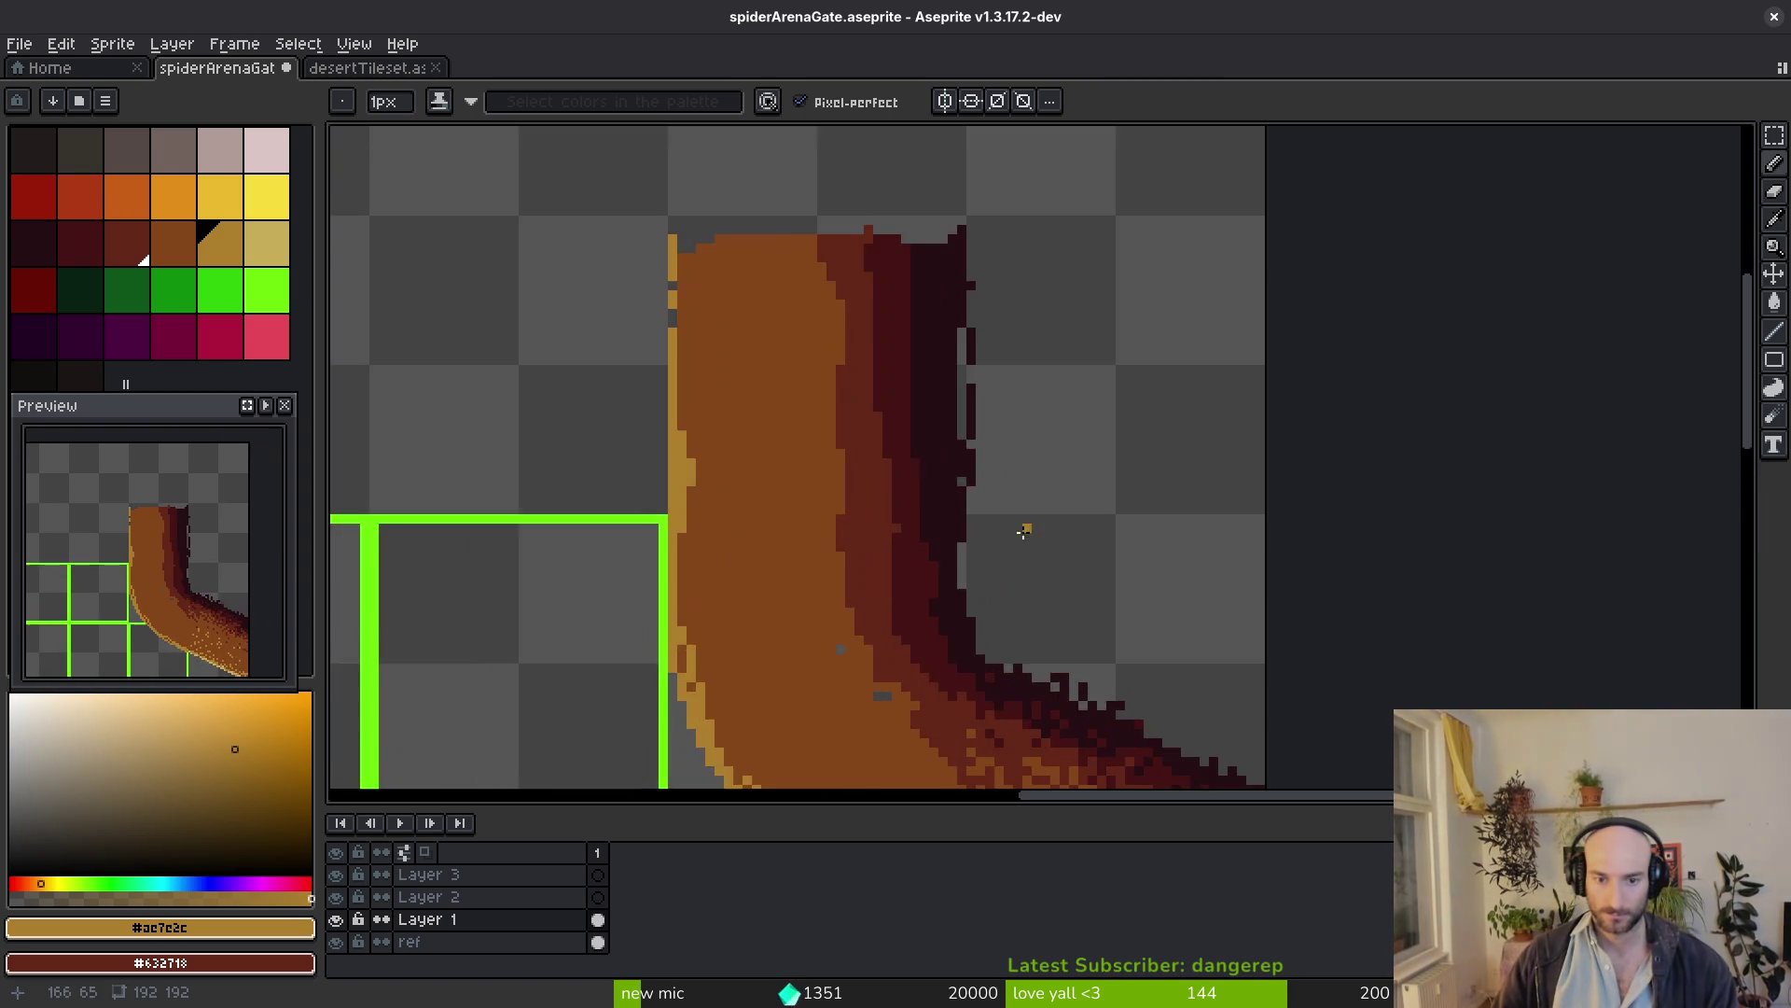
{"action": "scroll", "coordinate": [1035, 527], "scroll_direction": "up", "scroll_amount": 2}
{"action": "scroll", "coordinate": [1034, 527], "scroll_direction": "up", "scroll_amount": 1}
Repaint pixels along the dark red boundary, then turn a few dark red edge pixels back to brown
{"action": "left_click", "coordinate": [1057, 532], "text": "alt"}
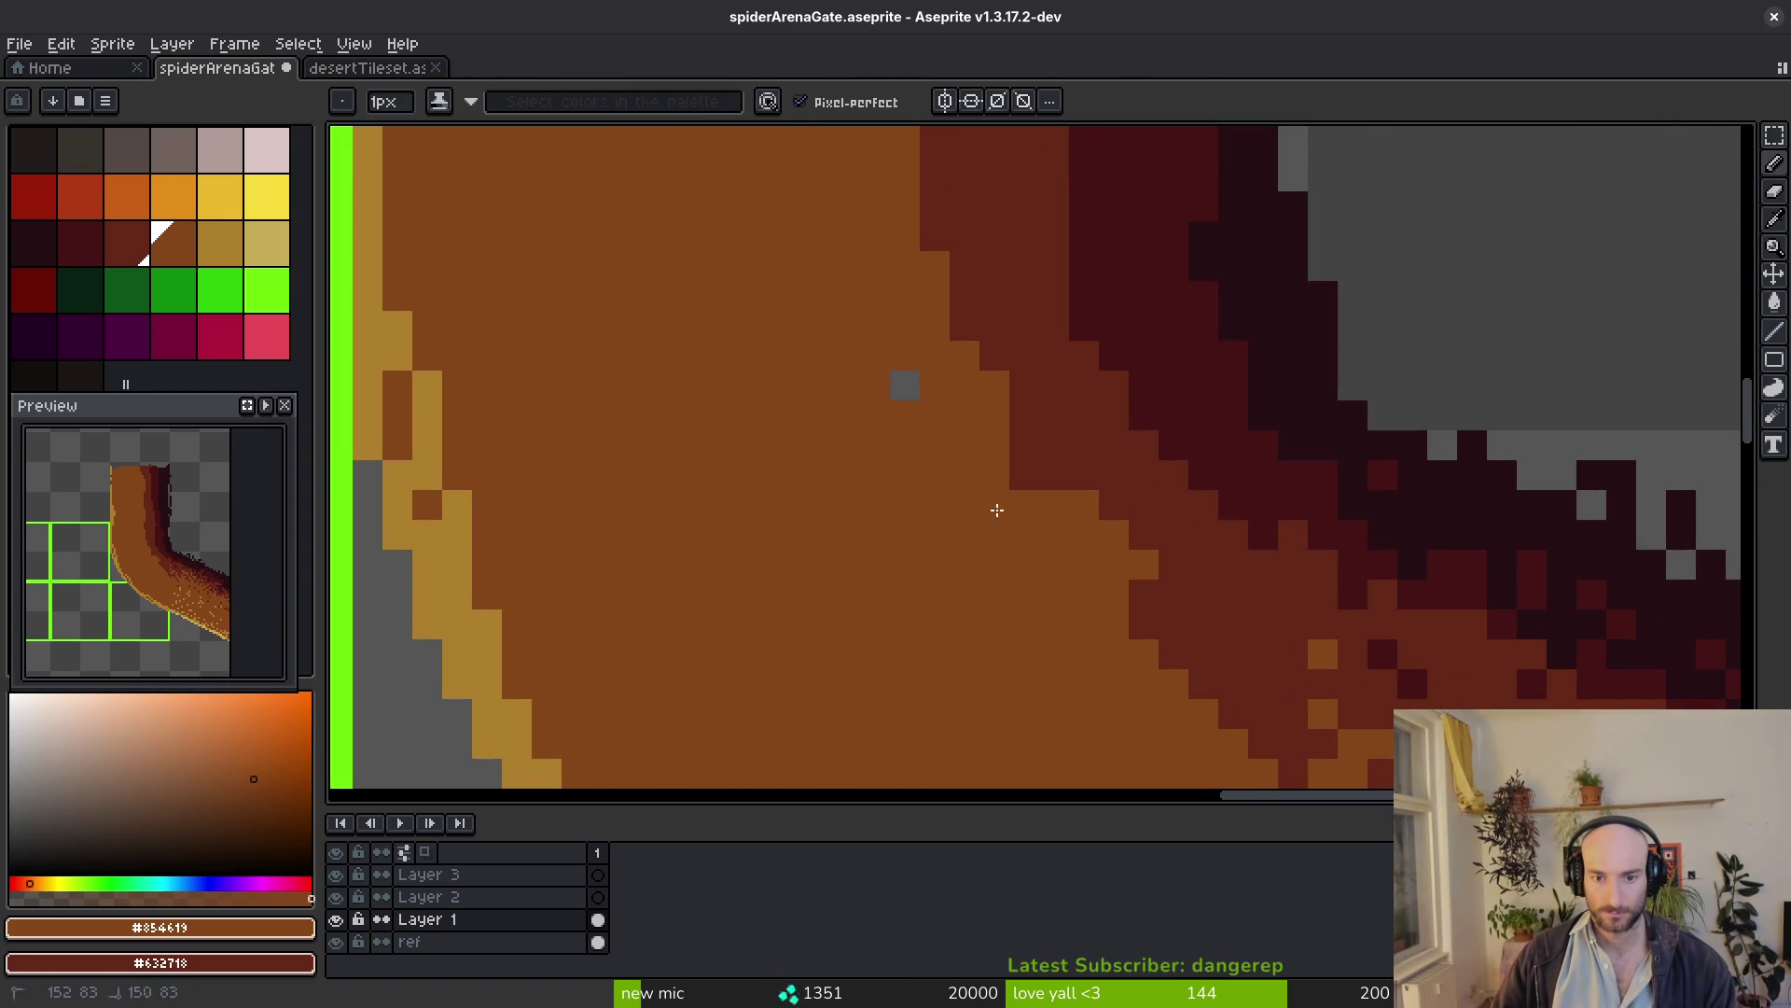
{"action": "left_click", "coordinate": [1071, 411], "text": "alt"}
{"action": "mouse_move", "coordinate": [1130, 585]}
{"action": "left_mouse_down"}
{"action": "mouse_move", "coordinate": [1041, 487]}
{"action": "mouse_move", "coordinate": [935, 281]}
{"action": "mouse_move", "coordinate": [965, 295]}
{"action": "mouse_move", "coordinate": [935, 294]}
{"action": "left_mouse_up"}
{"action": "left_click", "coordinate": [958, 398], "text": "alt"}
{"action": "left_click", "coordinate": [996, 416]}
{"action": "scroll", "coordinate": [1000, 452], "scroll_direction": "down", "scroll_amount": 2}
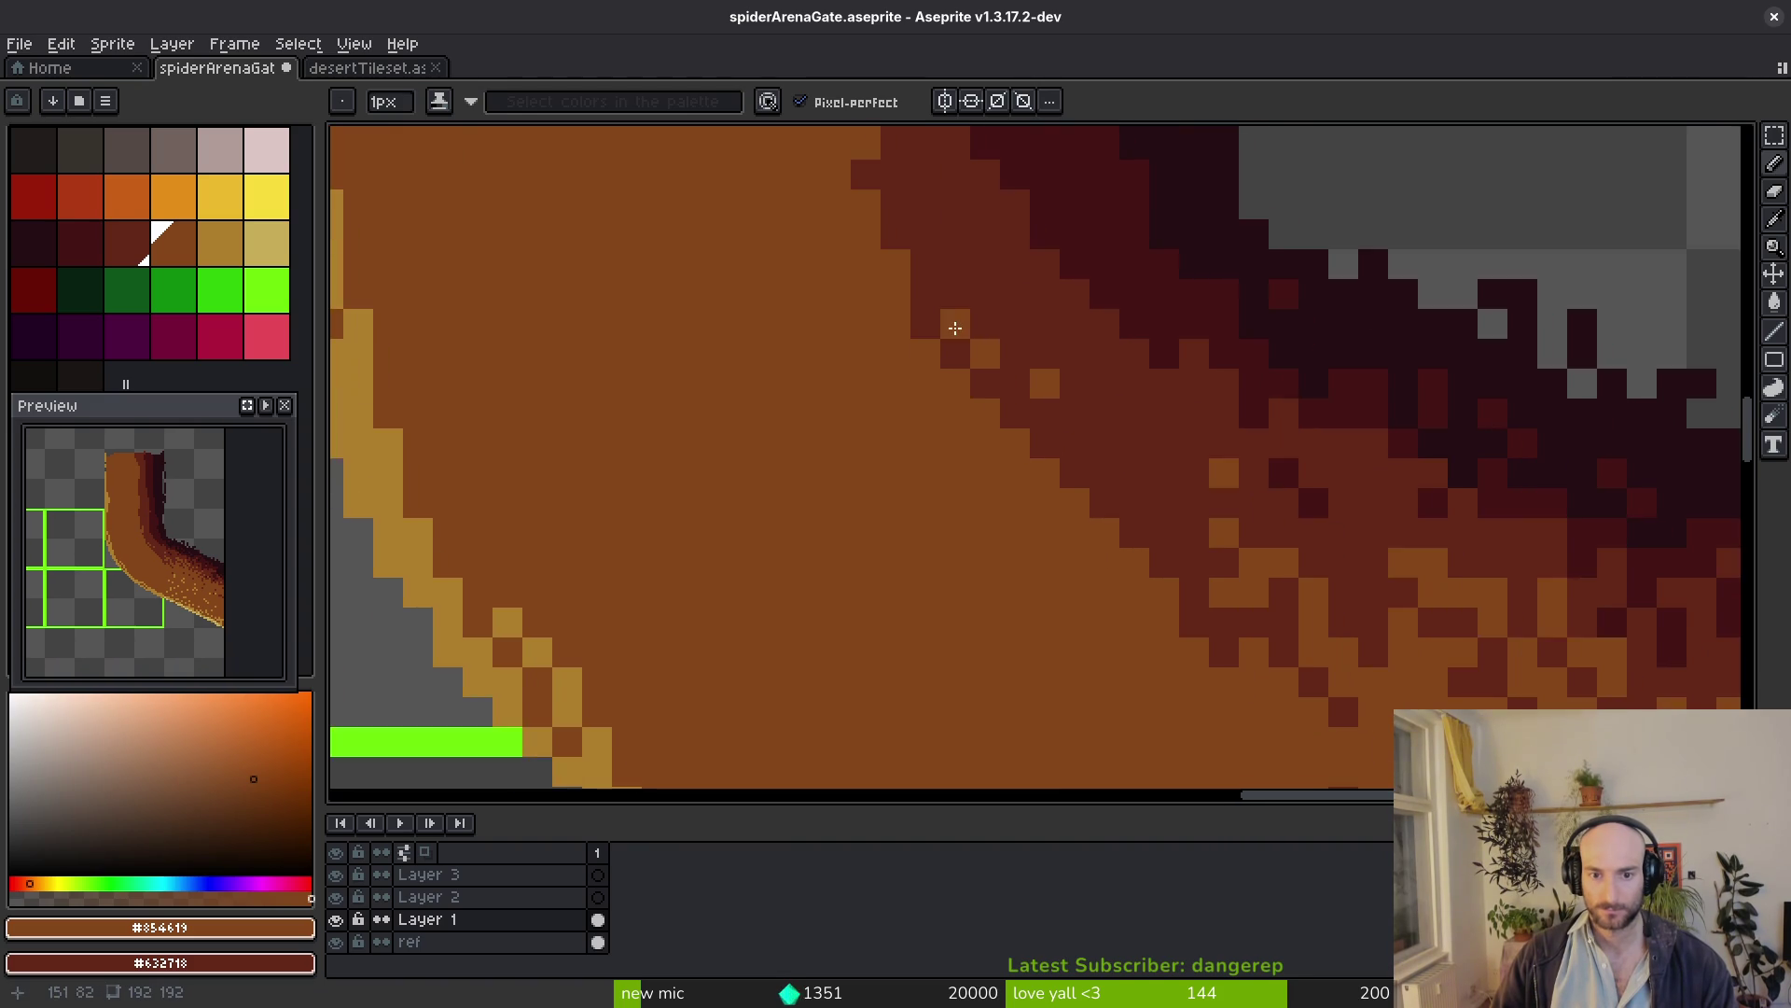
{"action": "scroll", "coordinate": [1094, 529], "scroll_direction": "down", "scroll_amount": 3}
{"action": "scroll", "coordinate": [1095, 529], "scroll_direction": "up", "scroll_amount": 3}
Add dark red shading pixels along the outer edge and save the tile file
{"action": "left_click", "coordinate": [980, 449], "text": "alt"}
{"action": "left_click_drag", "start_coordinate": [1021, 484], "coordinate": [946, 420]}
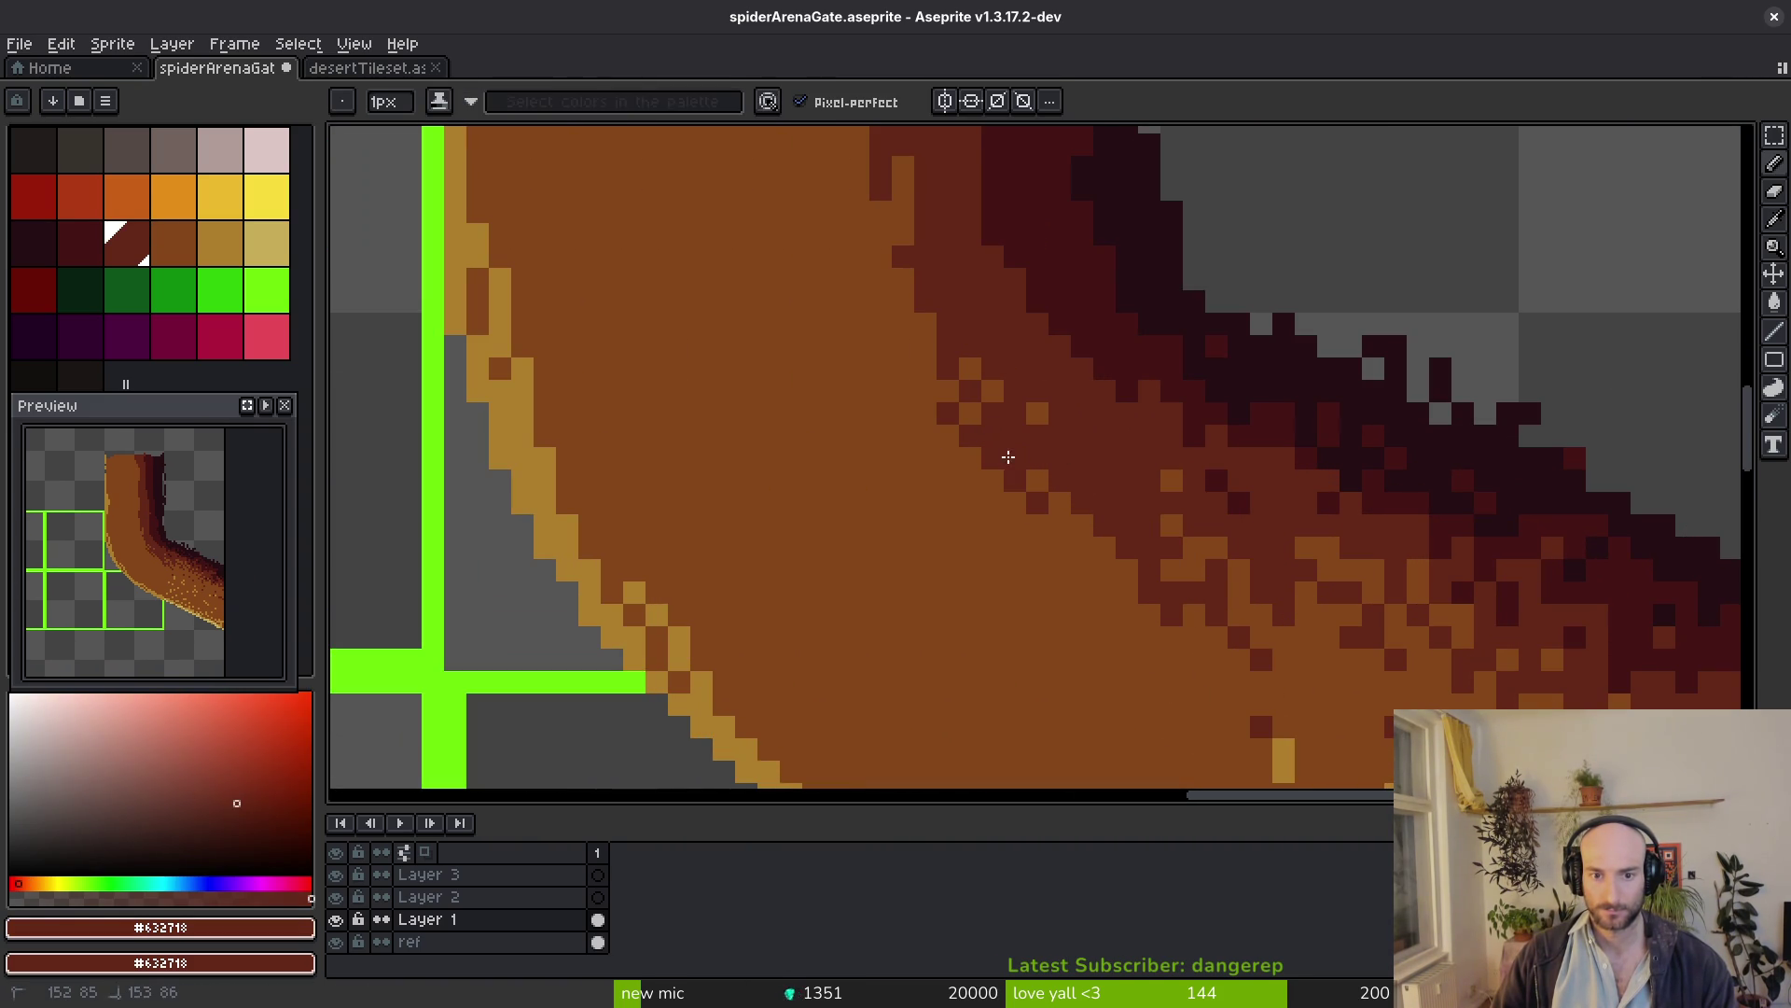
{"action": "scroll", "coordinate": [995, 376], "scroll_direction": "down", "scroll_amount": 3}
{"action": "scroll", "coordinate": [1011, 360], "scroll_direction": "up", "scroll_amount": 3}
{"action": "scroll", "coordinate": [887, 532], "scroll_direction": "up", "scroll_amount": 1}
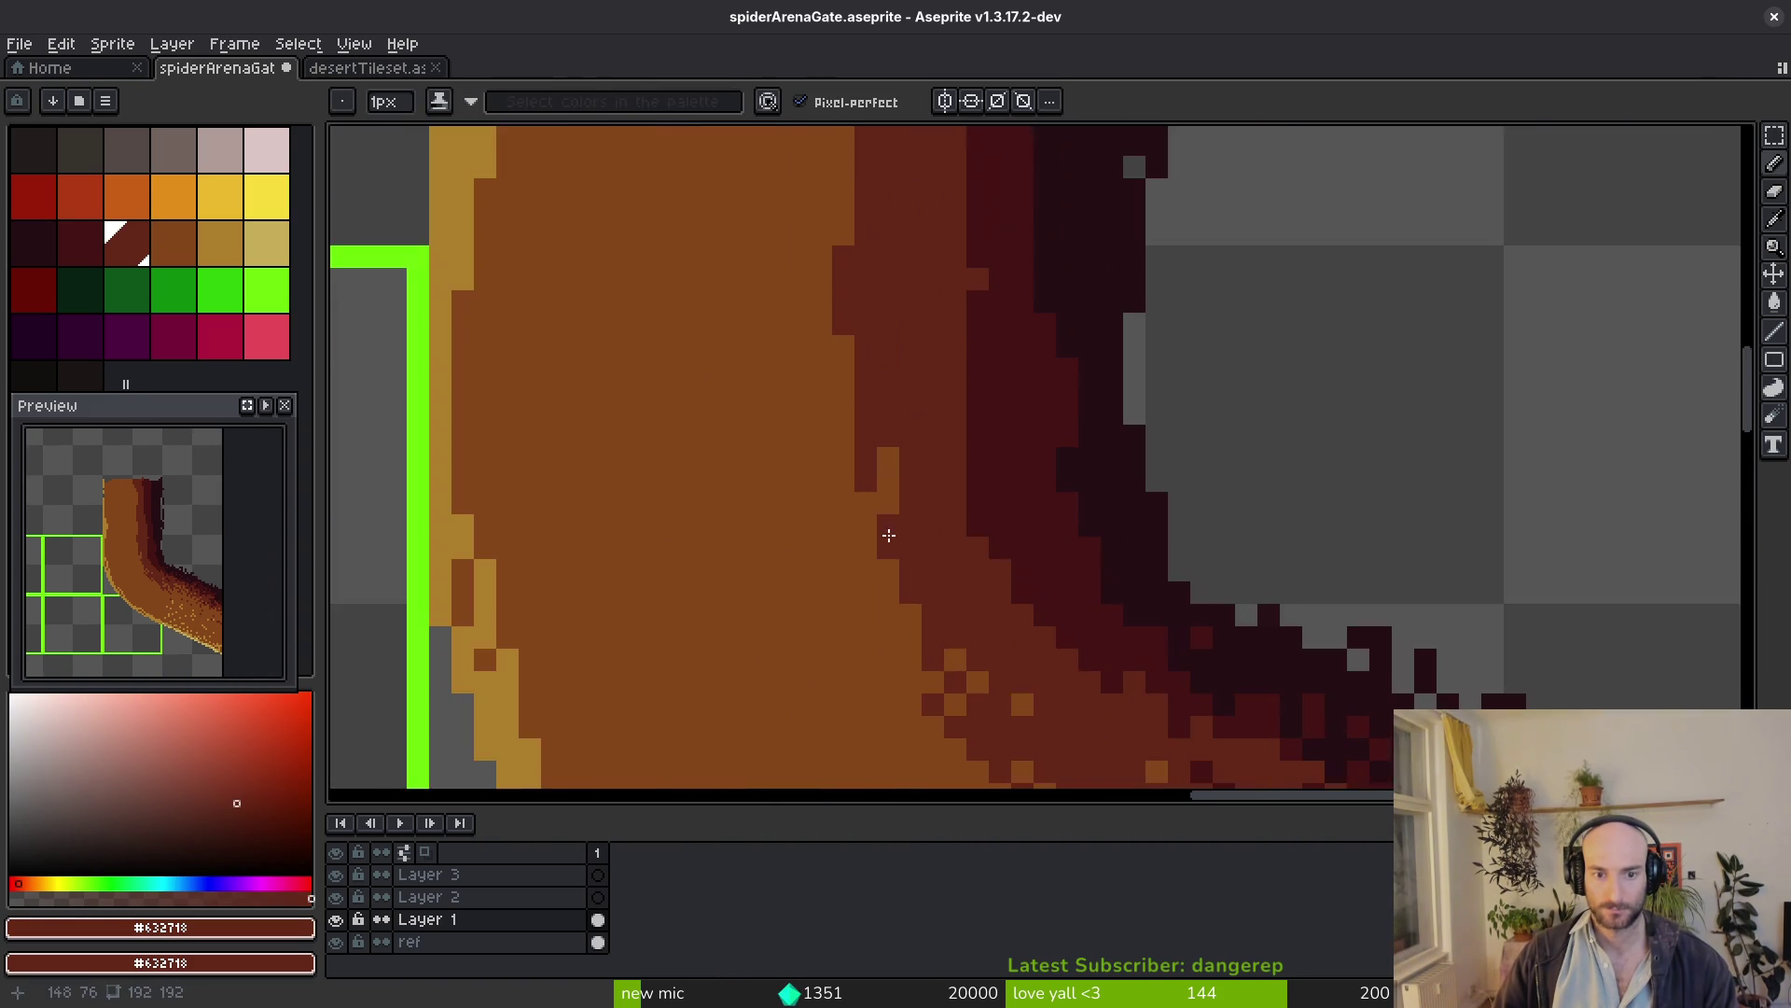
{"action": "scroll", "coordinate": [876, 522], "scroll_direction": "up", "scroll_amount": 1}
{"action": "scroll", "coordinate": [877, 523], "scroll_direction": "down", "scroll_amount": 3}
{"action": "scroll", "coordinate": [896, 561], "scroll_direction": "up", "scroll_amount": 1}
{"action": "scroll", "coordinate": [920, 592], "scroll_direction": "up", "scroll_amount": 2}
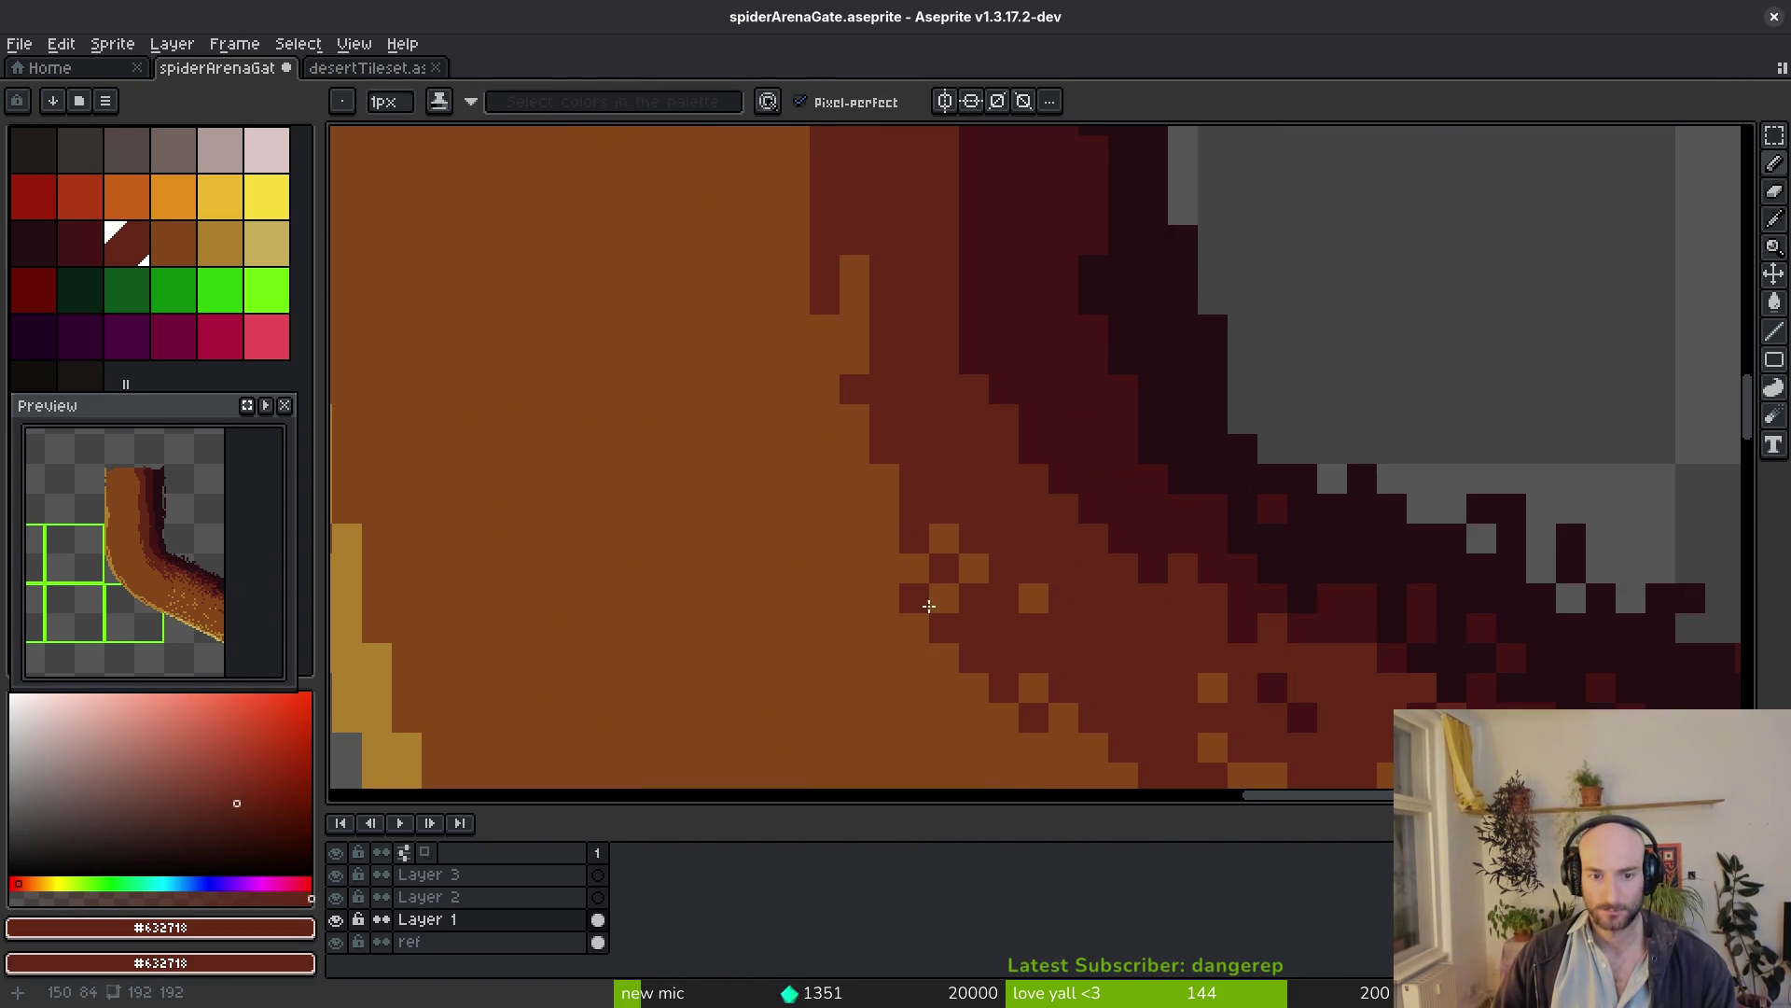
{"action": "left_click", "coordinate": [909, 600], "text": "alt"}
{"action": "key", "text": "ctrl+s"}
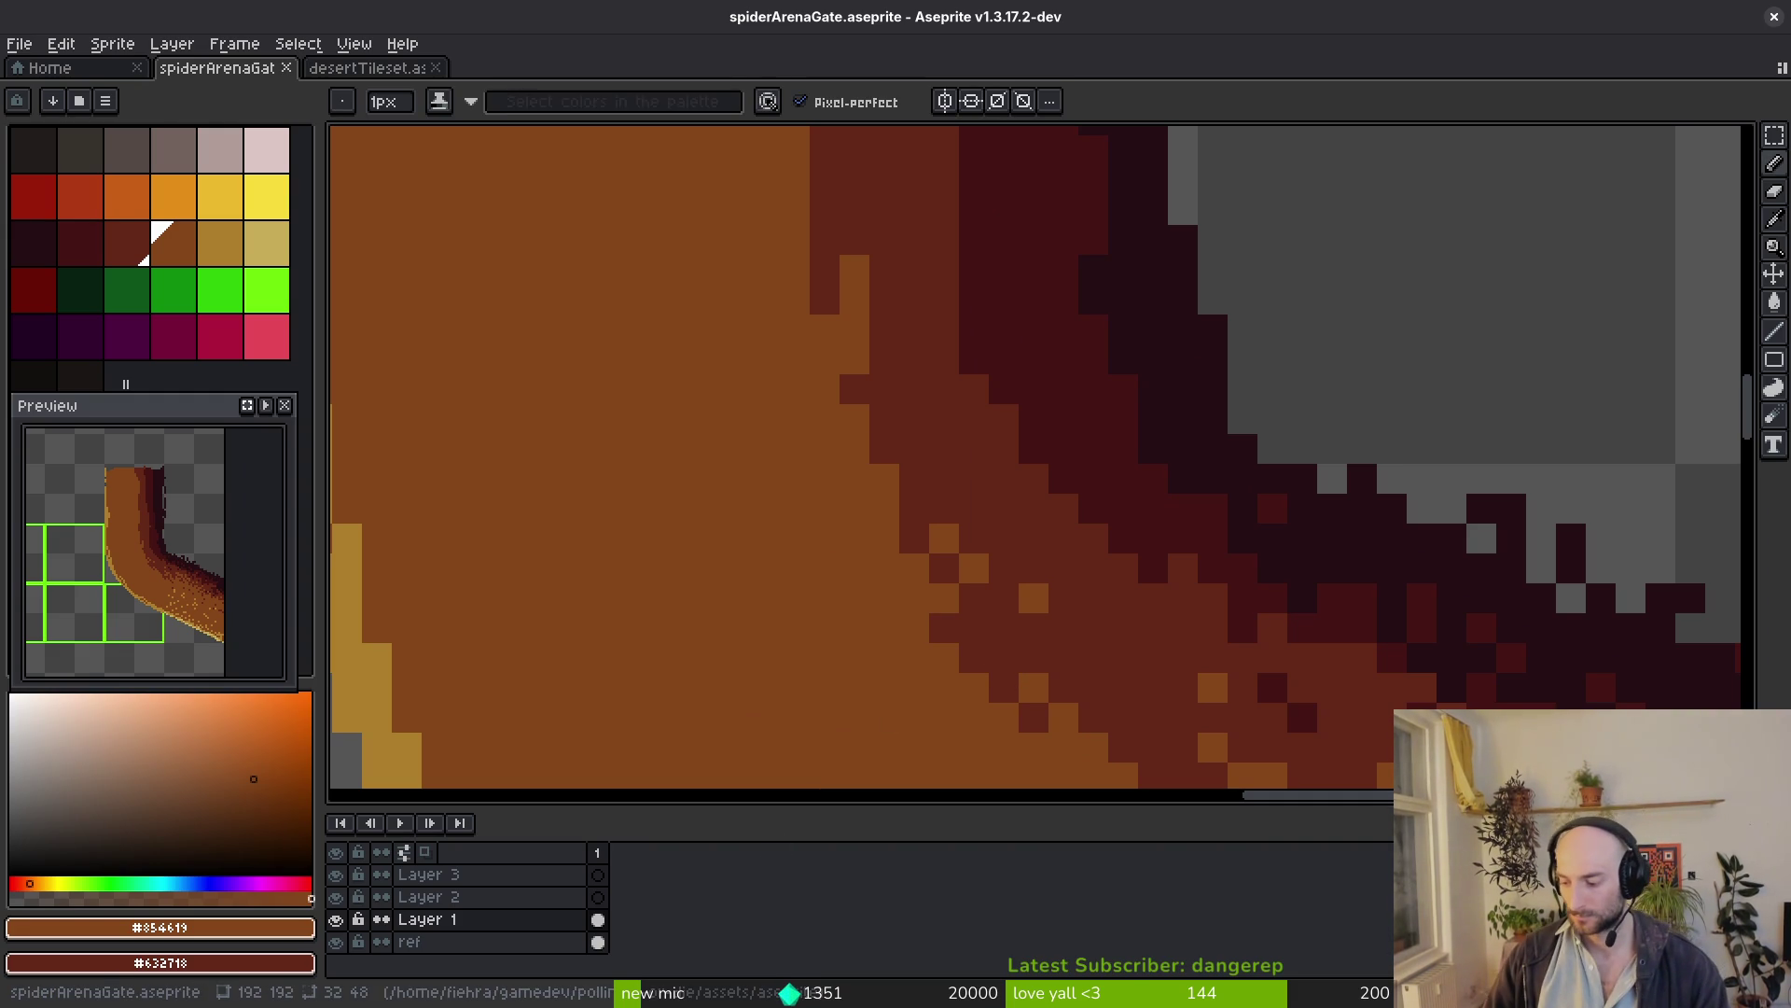
{"action": "scroll", "coordinate": [854, 600], "scroll_direction": "down", "scroll_amount": 5}
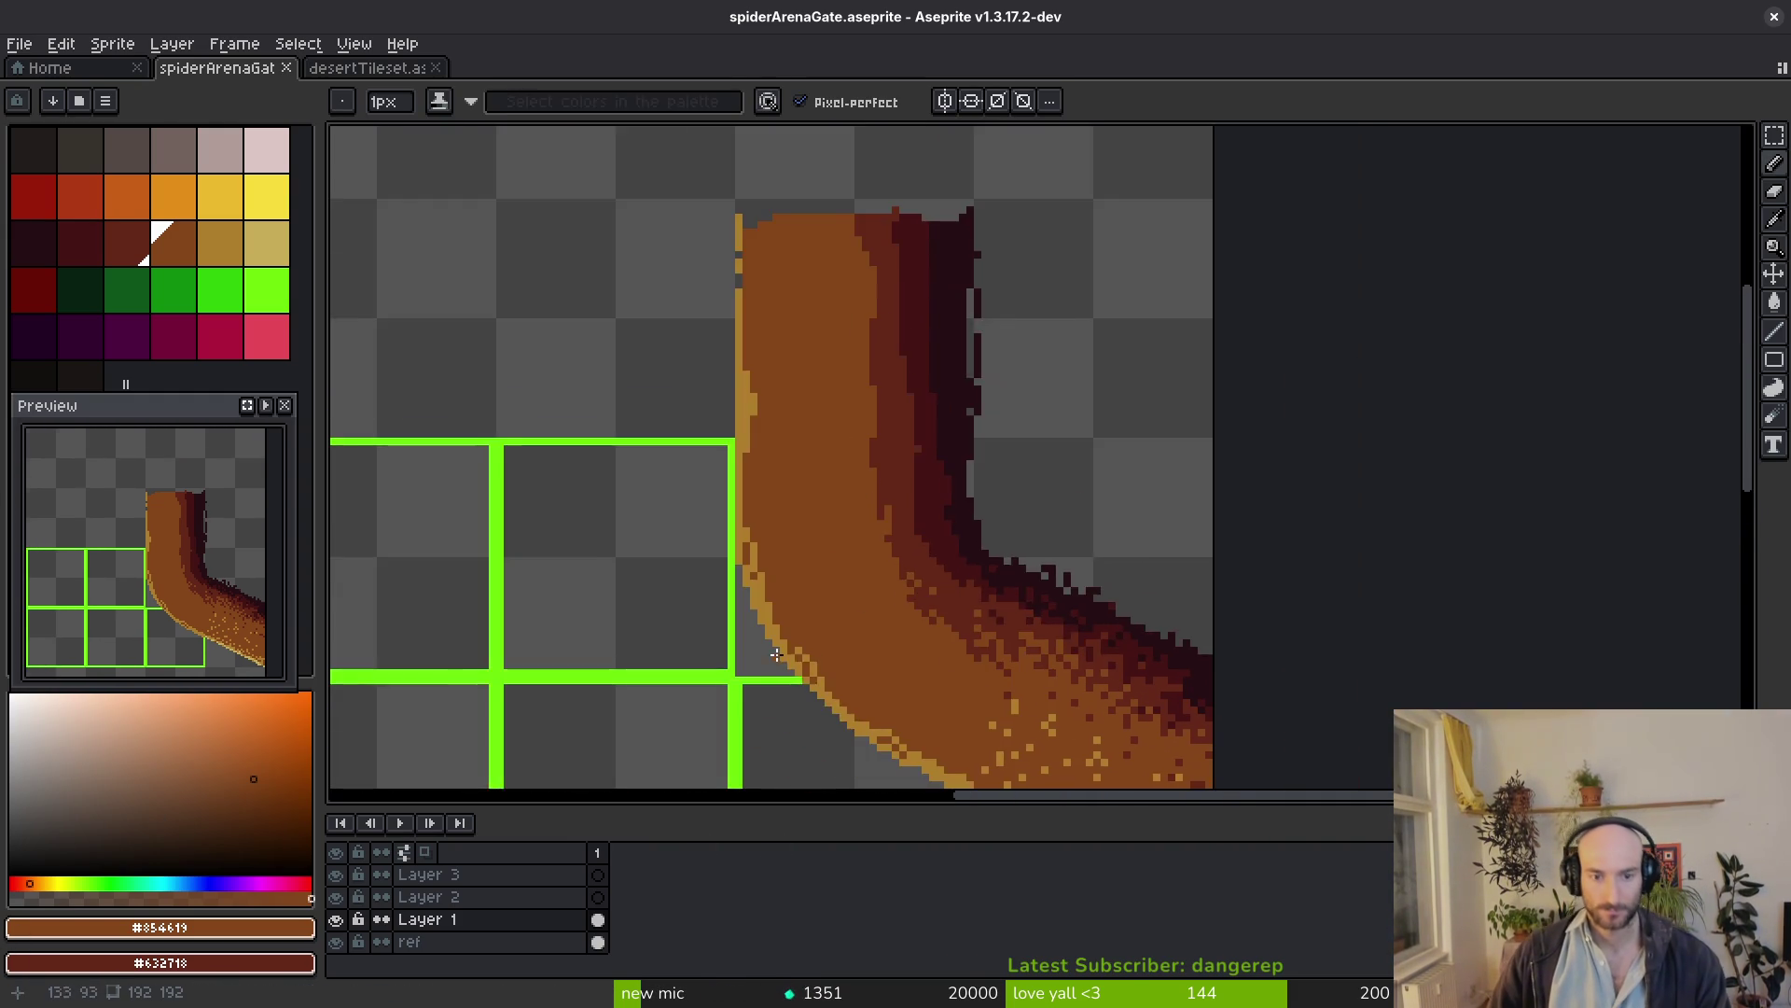
{"action": "scroll", "coordinate": [1001, 465], "scroll_direction": "up", "scroll_amount": 1}
{"action": "scroll", "coordinate": [1001, 466], "scroll_direction": "down", "scroll_amount": 2}
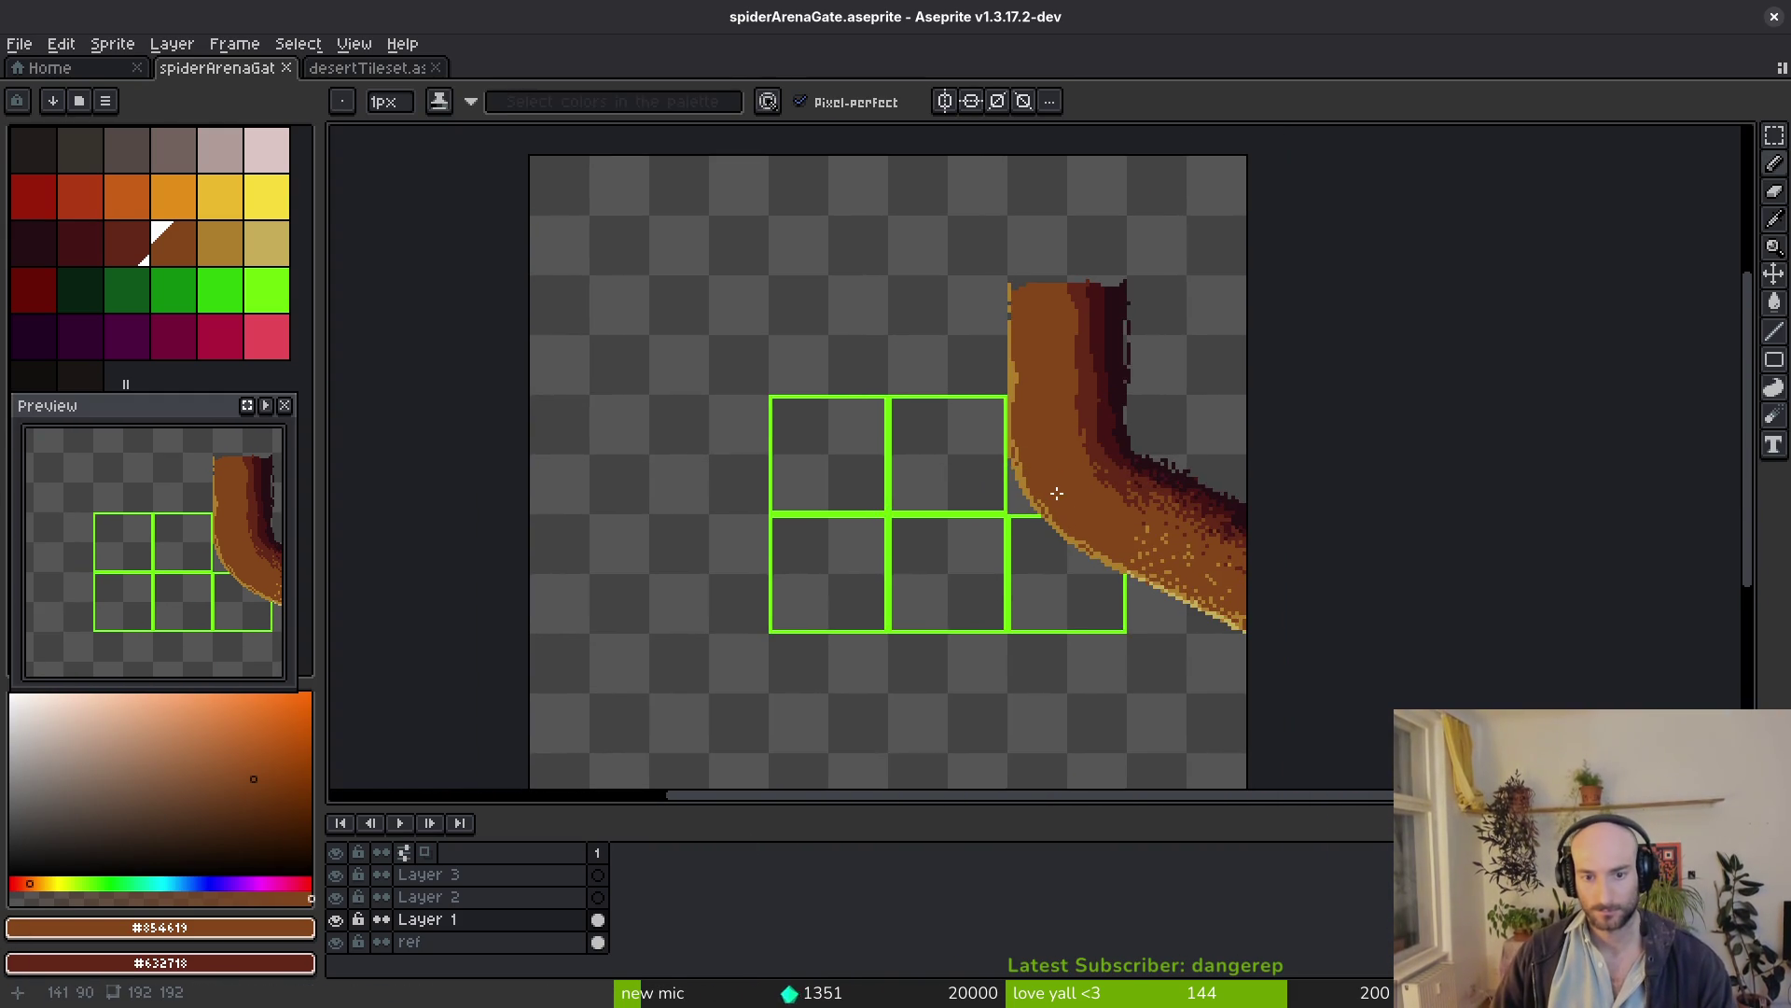
{"action": "scroll", "coordinate": [1093, 426], "scroll_direction": "up", "scroll_amount": 3}
Sample the dark and tan colours from the artwork and dot tan speckles onto the brown path
{"action": "left_click", "coordinate": [1271, 524], "text": "alt"}
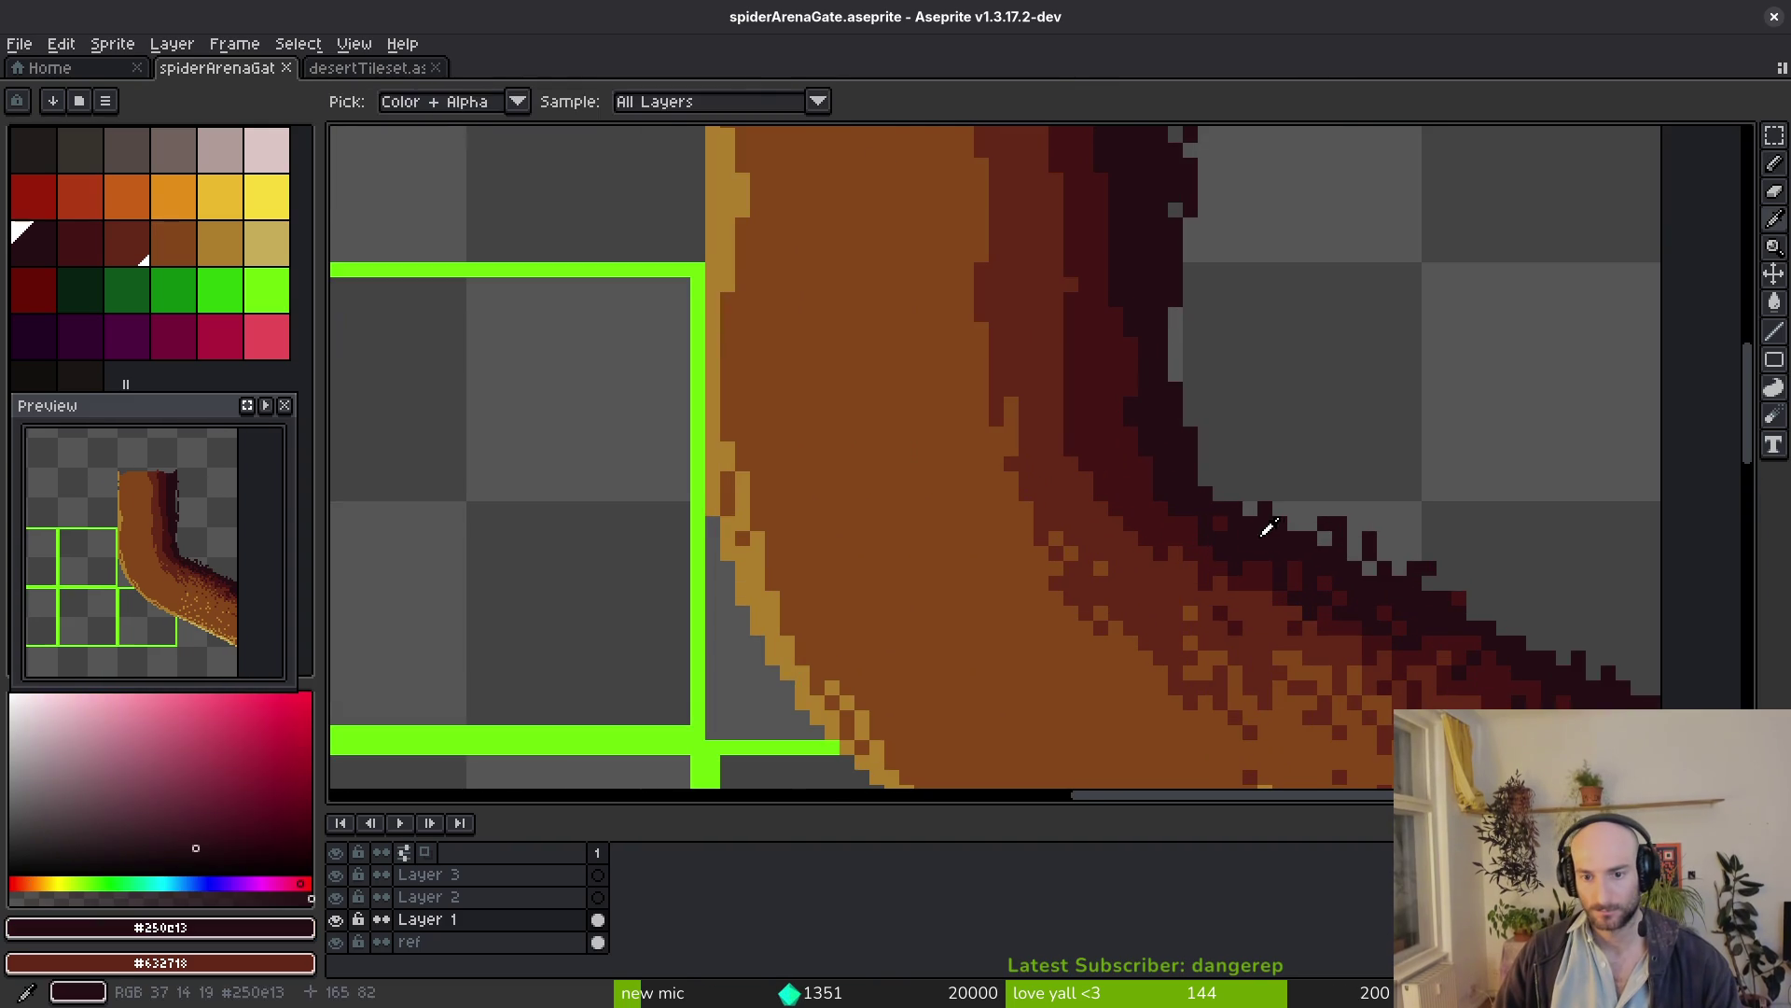
{"action": "scroll", "coordinate": [1271, 599], "scroll_direction": "right", "scroll_amount": 3}
{"action": "scroll", "coordinate": [1167, 593], "scroll_direction": "down", "scroll_amount": 2}
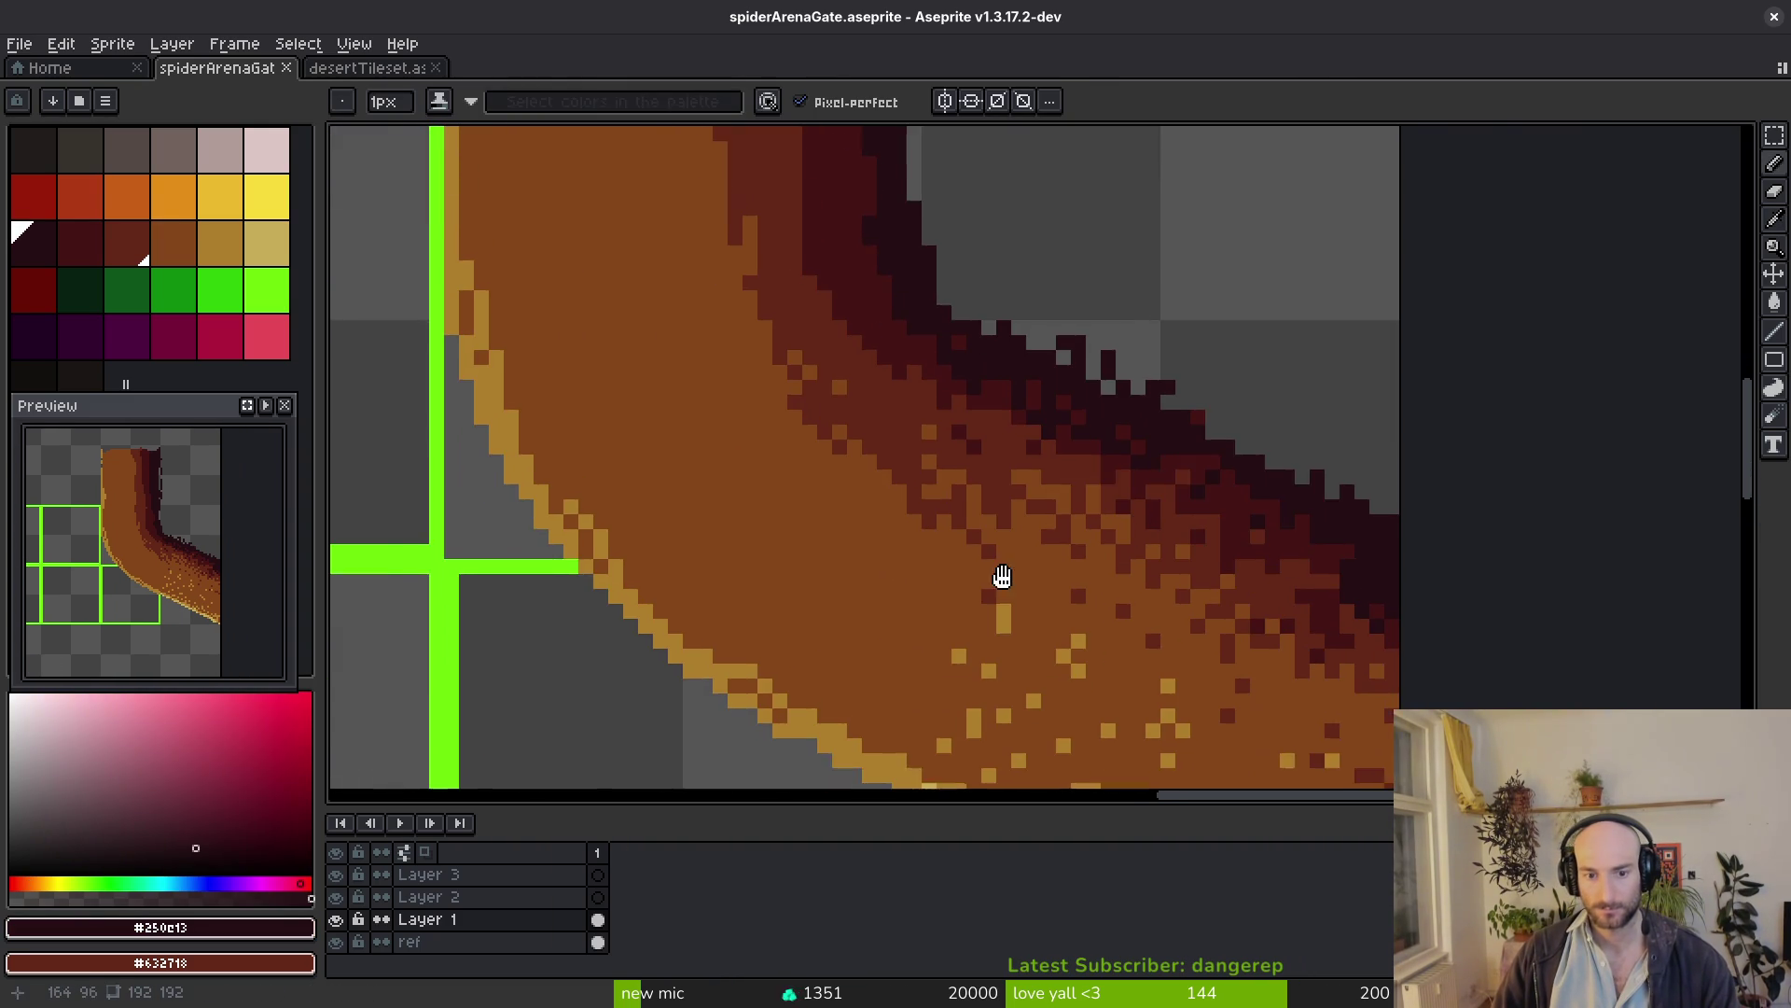
{"action": "left_click", "coordinate": [1029, 627], "text": "alt"}
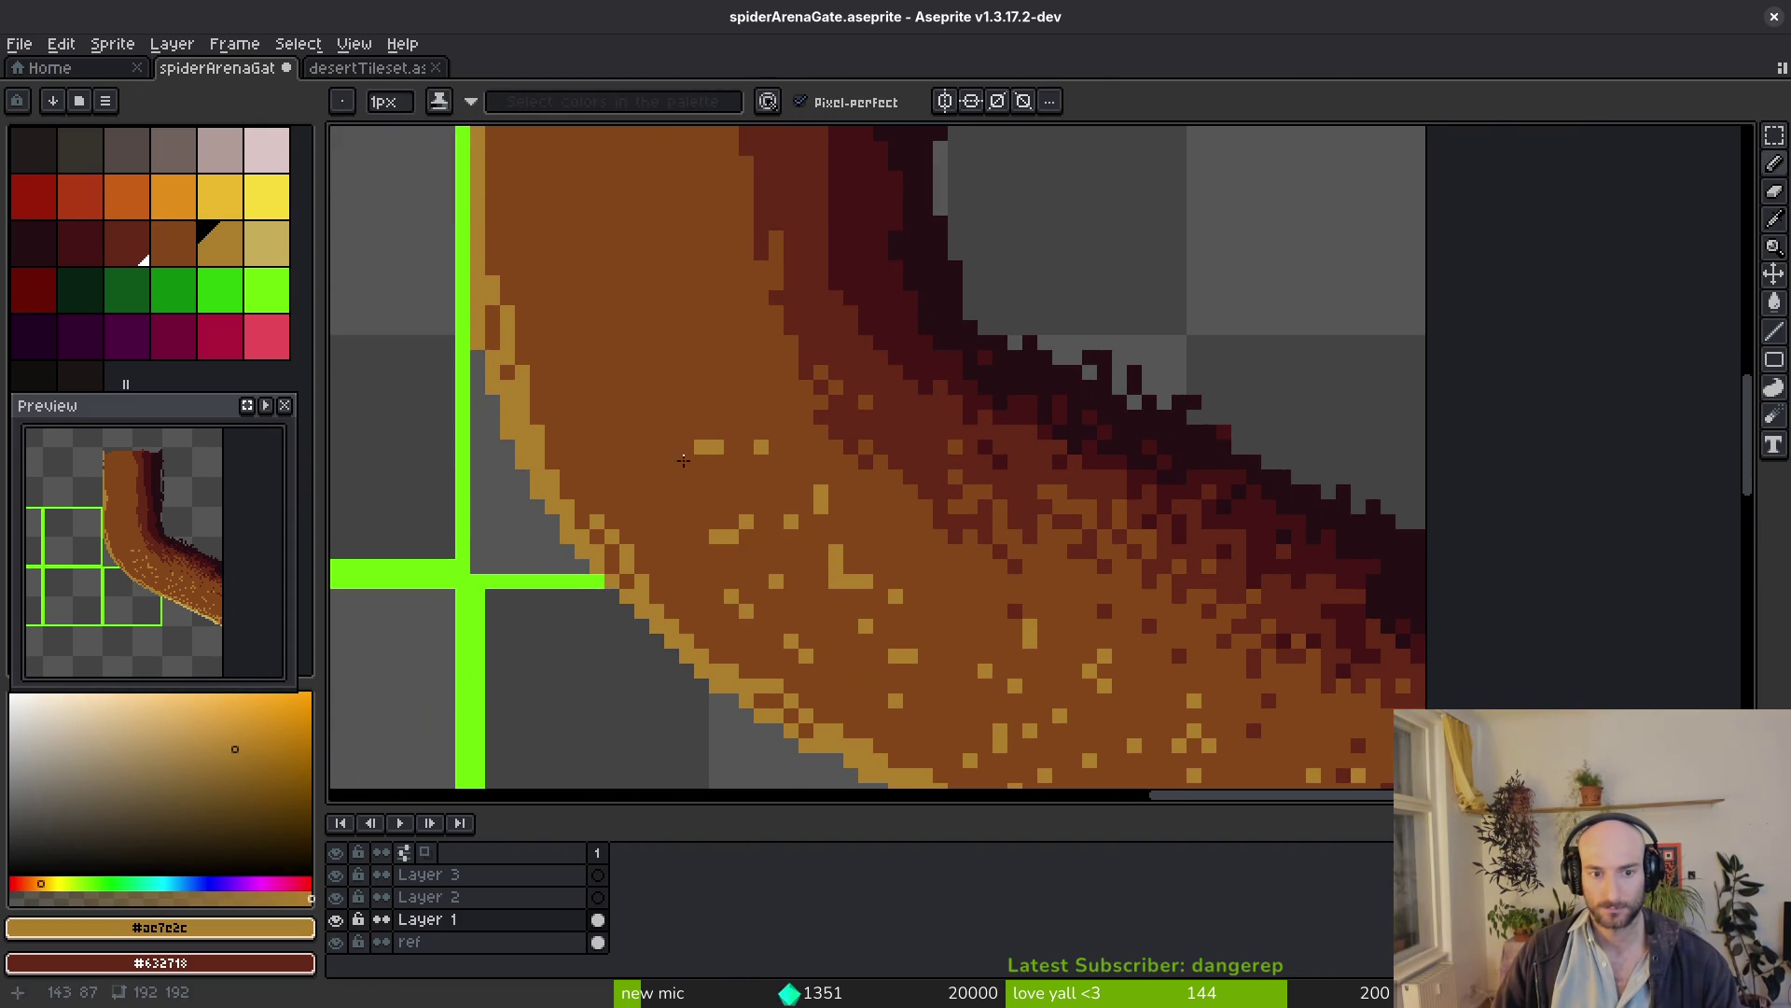
{"action": "scroll", "coordinate": [568, 388], "scroll_direction": "left", "scroll_amount": 2}
{"action": "scroll", "coordinate": [699, 518], "scroll_direction": "up", "scroll_amount": 2}
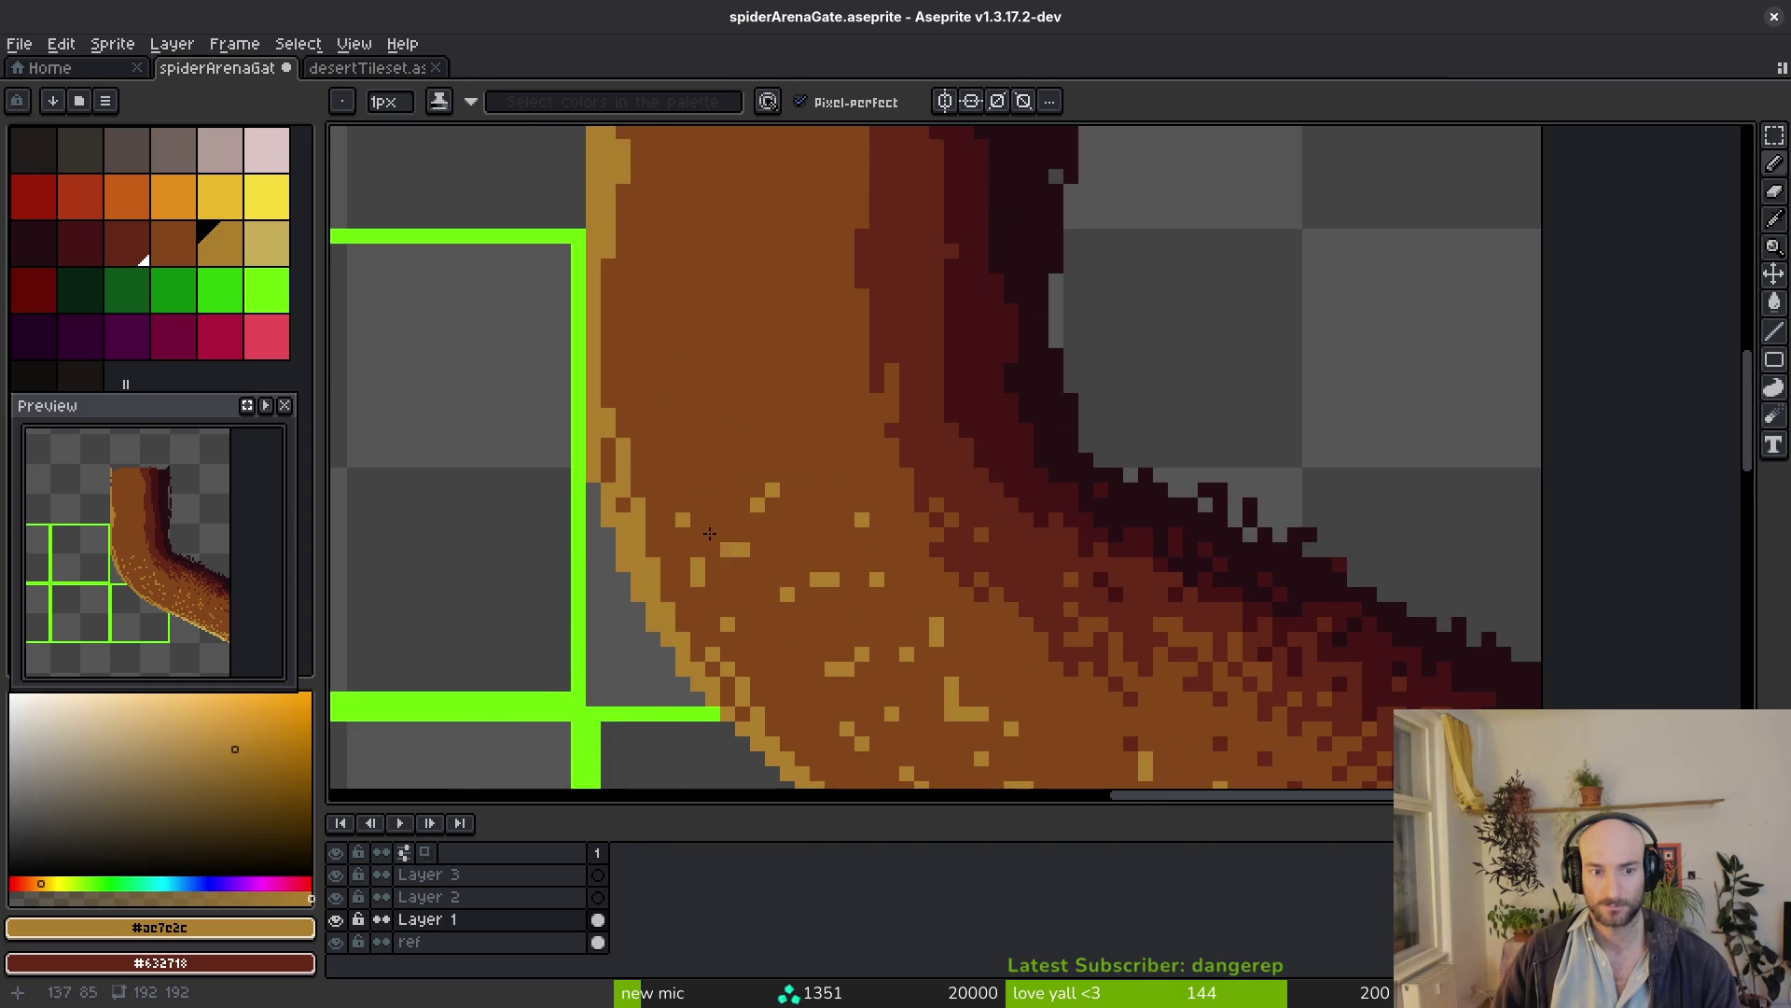
{"action": "left_click_drag", "start_coordinate": [638, 404], "coordinate": [650, 338]}
{"action": "scroll", "coordinate": [724, 558], "scroll_direction": "left", "scroll_amount": 2}
{"action": "scroll", "coordinate": [724, 558], "scroll_direction": "up", "scroll_amount": 3}
{"action": "scroll", "coordinate": [724, 382], "scroll_direction": "up", "scroll_amount": 2}
{"action": "scroll", "coordinate": [836, 443], "scroll_direction": "up", "scroll_amount": 4}
{"action": "scroll", "coordinate": [829, 441], "scroll_direction": "left", "scroll_amount": 2}
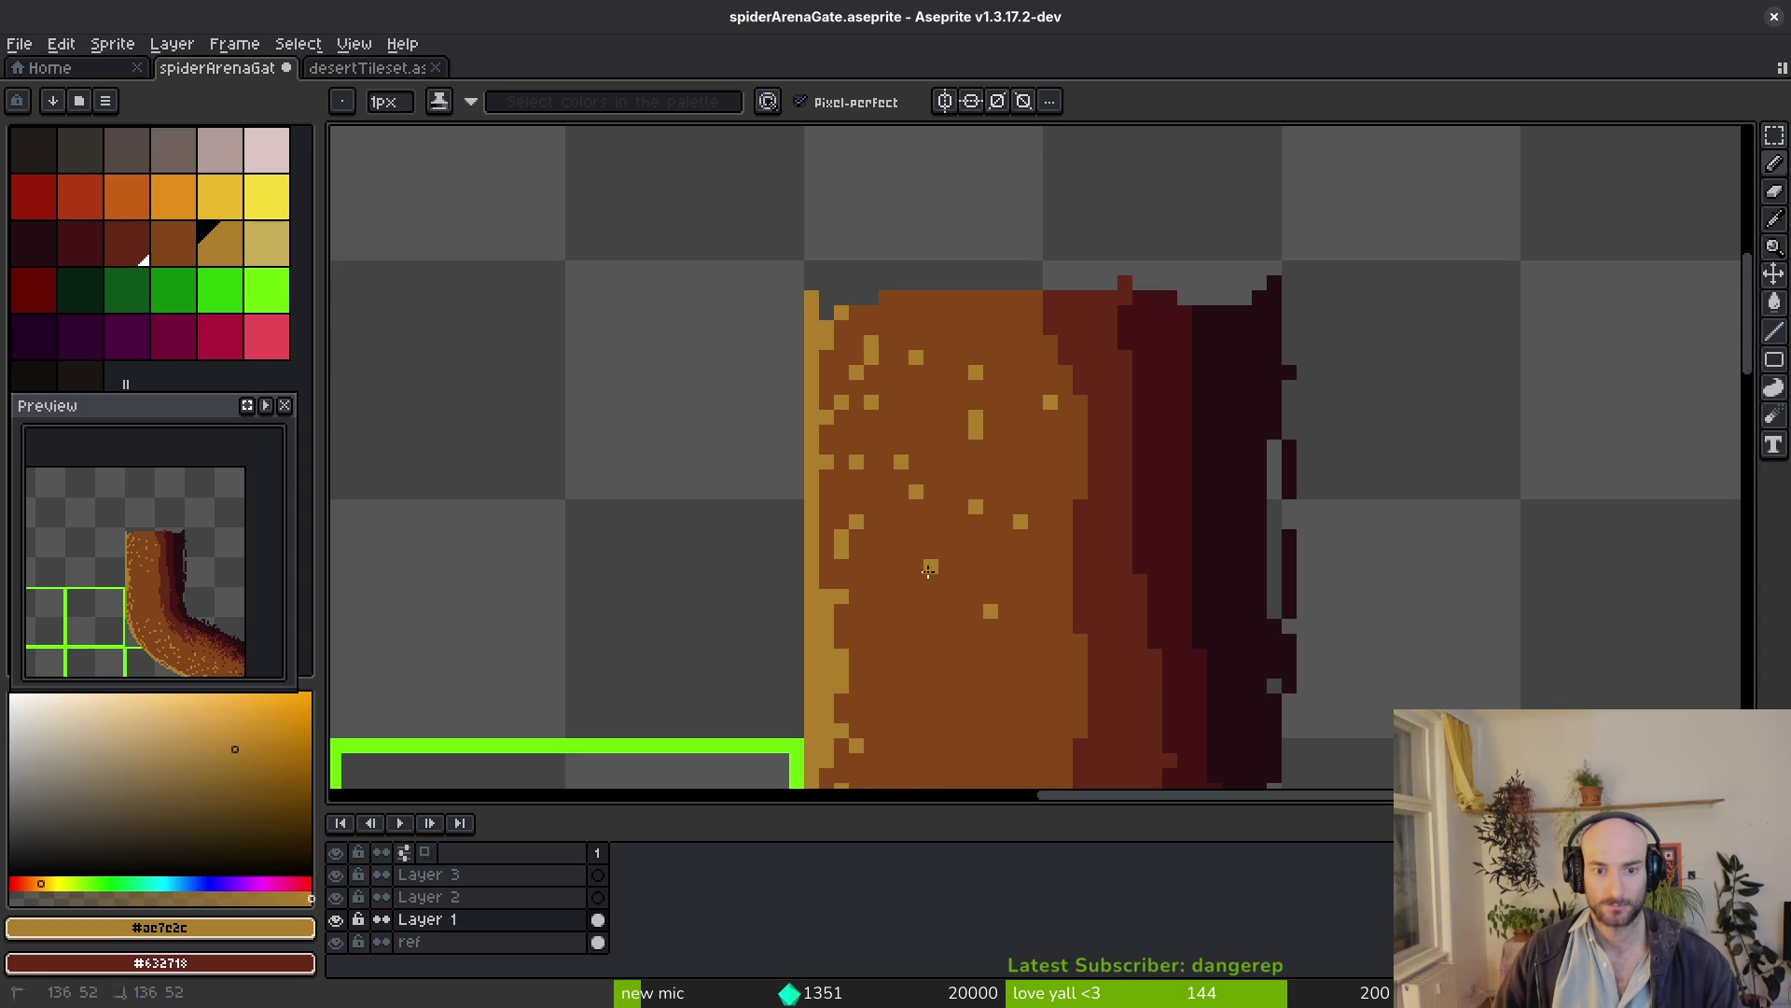
{"action": "scroll", "coordinate": [1051, 627], "scroll_direction": "down", "scroll_amount": 2}
{"action": "scroll", "coordinate": [1047, 603], "scroll_direction": "left", "scroll_amount": 1}
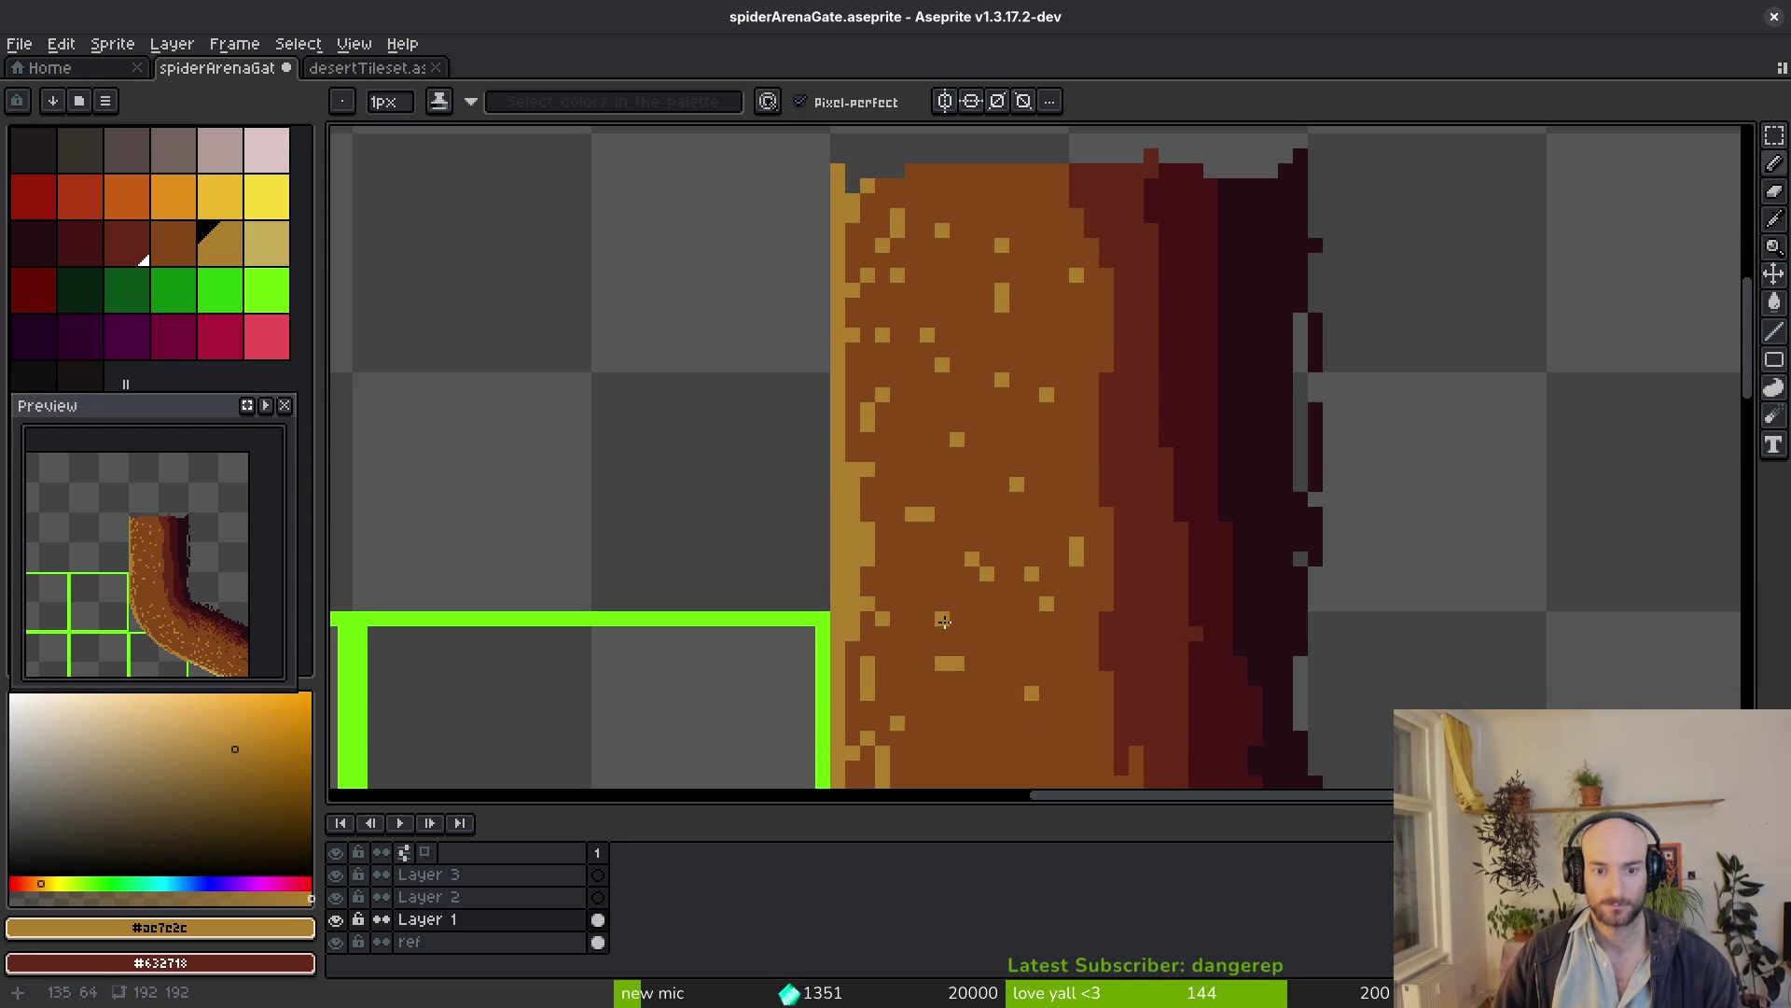
{"action": "scroll", "coordinate": [1023, 543], "scroll_direction": "down", "scroll_amount": 3}
{"action": "scroll", "coordinate": [1023, 543], "scroll_direction": "left", "scroll_amount": 1}
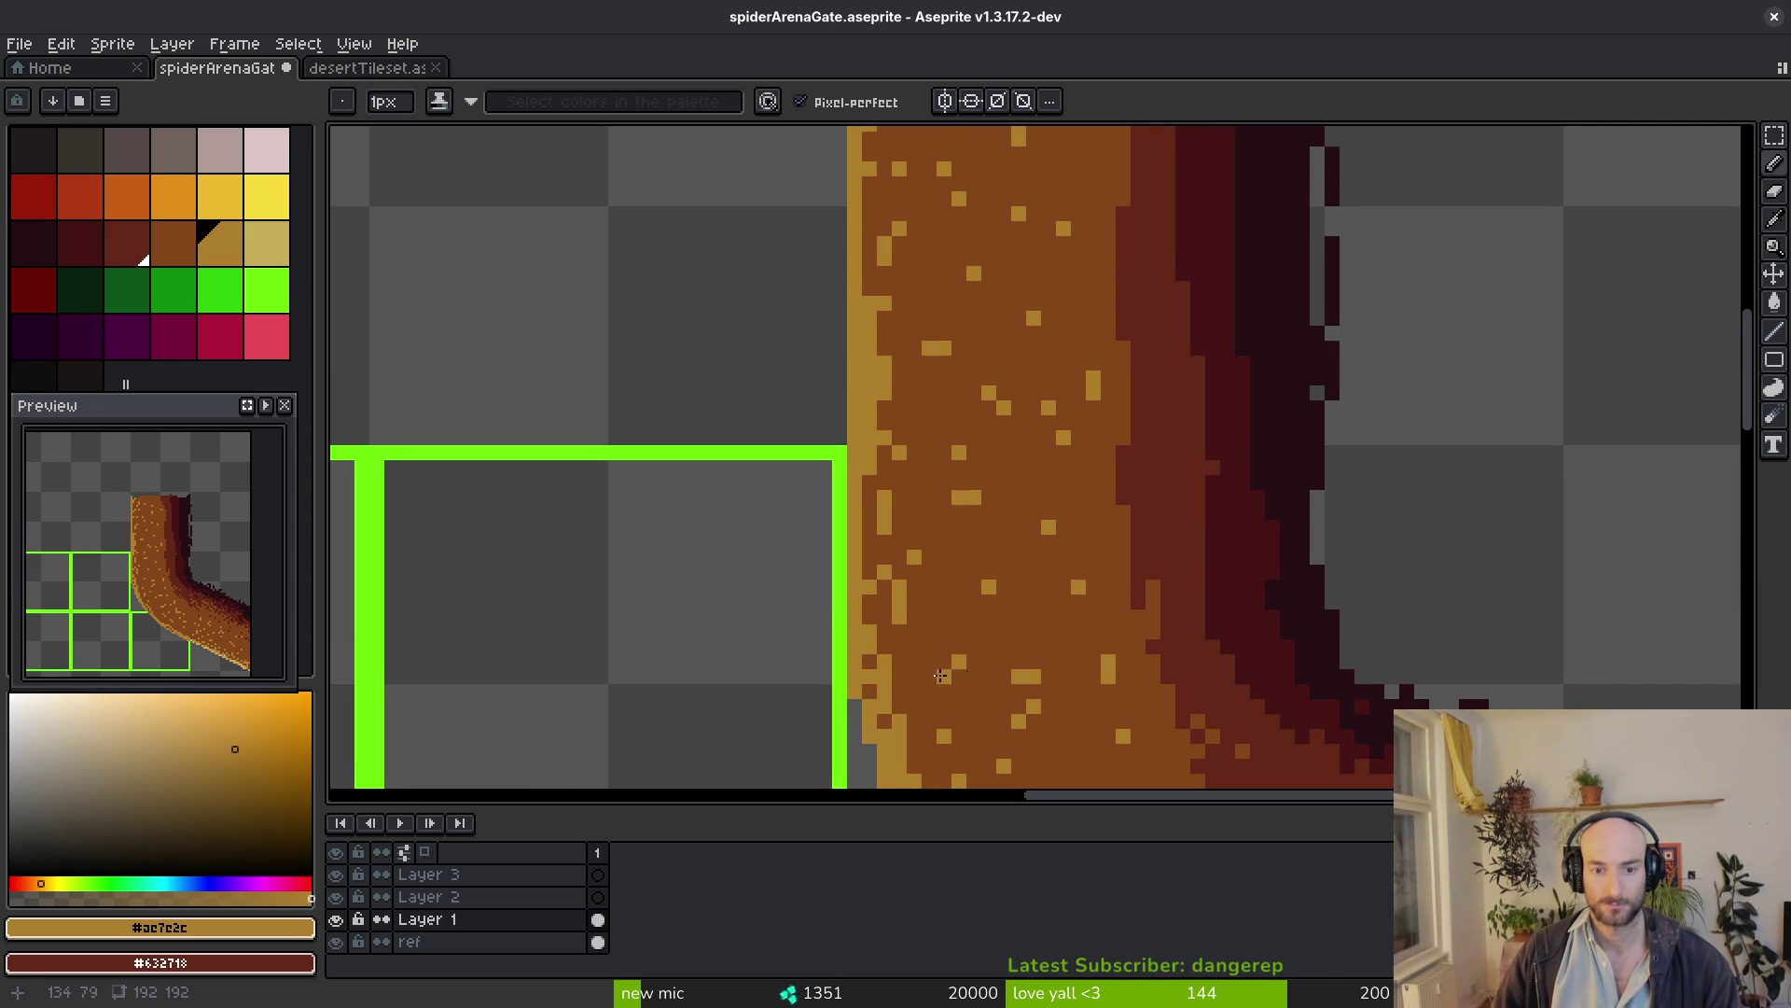
{"action": "scroll", "coordinate": [940, 676], "scroll_direction": "down", "scroll_amount": 3}
Sample the mid brown and tan colours again and move the view along the path's inner rim
{"action": "left_click", "coordinate": [1020, 528], "text": "alt"}
{"action": "scroll", "coordinate": [1024, 546], "scroll_direction": "down", "scroll_amount": 2}
{"action": "scroll", "coordinate": [1032, 463], "scroll_direction": "right", "scroll_amount": 1}
{"action": "scroll", "coordinate": [1032, 463], "scroll_direction": "down", "scroll_amount": 1}
{"action": "scroll", "coordinate": [1128, 632], "scroll_direction": "right", "scroll_amount": 1}
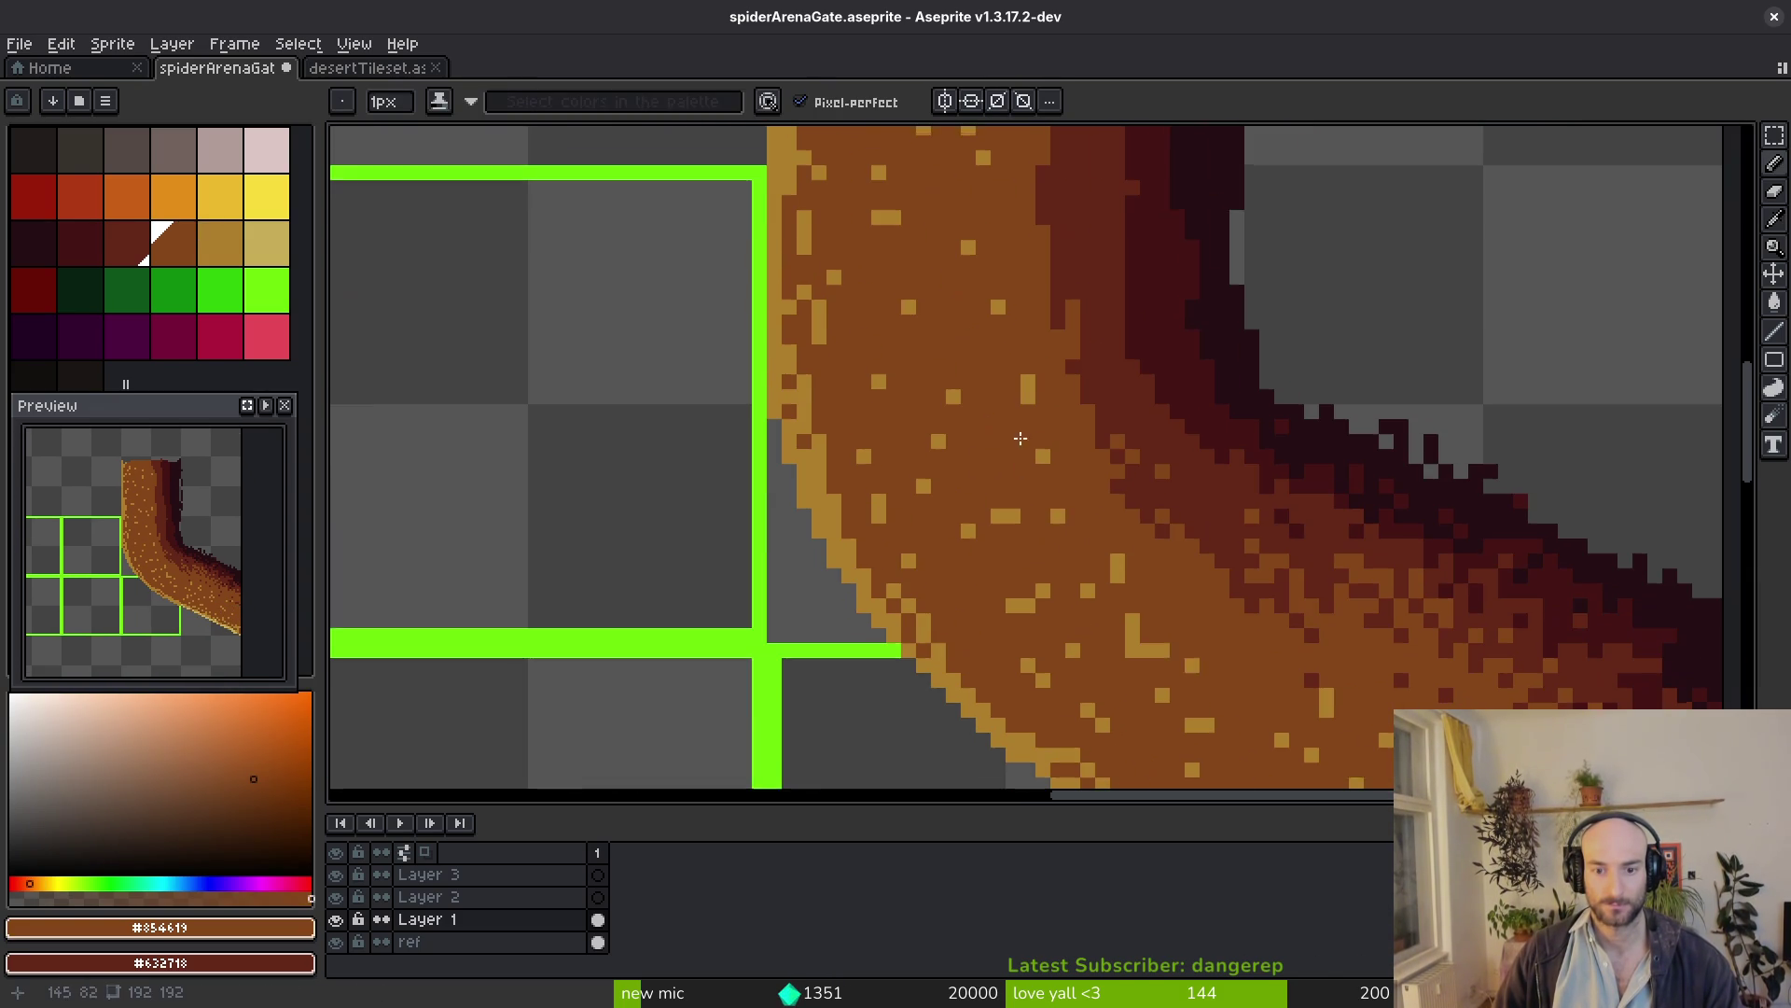
{"action": "scroll", "coordinate": [1092, 692], "scroll_direction": "down", "scroll_amount": 1}
{"action": "scroll", "coordinate": [1243, 593], "scroll_direction": "down", "scroll_amount": 1}
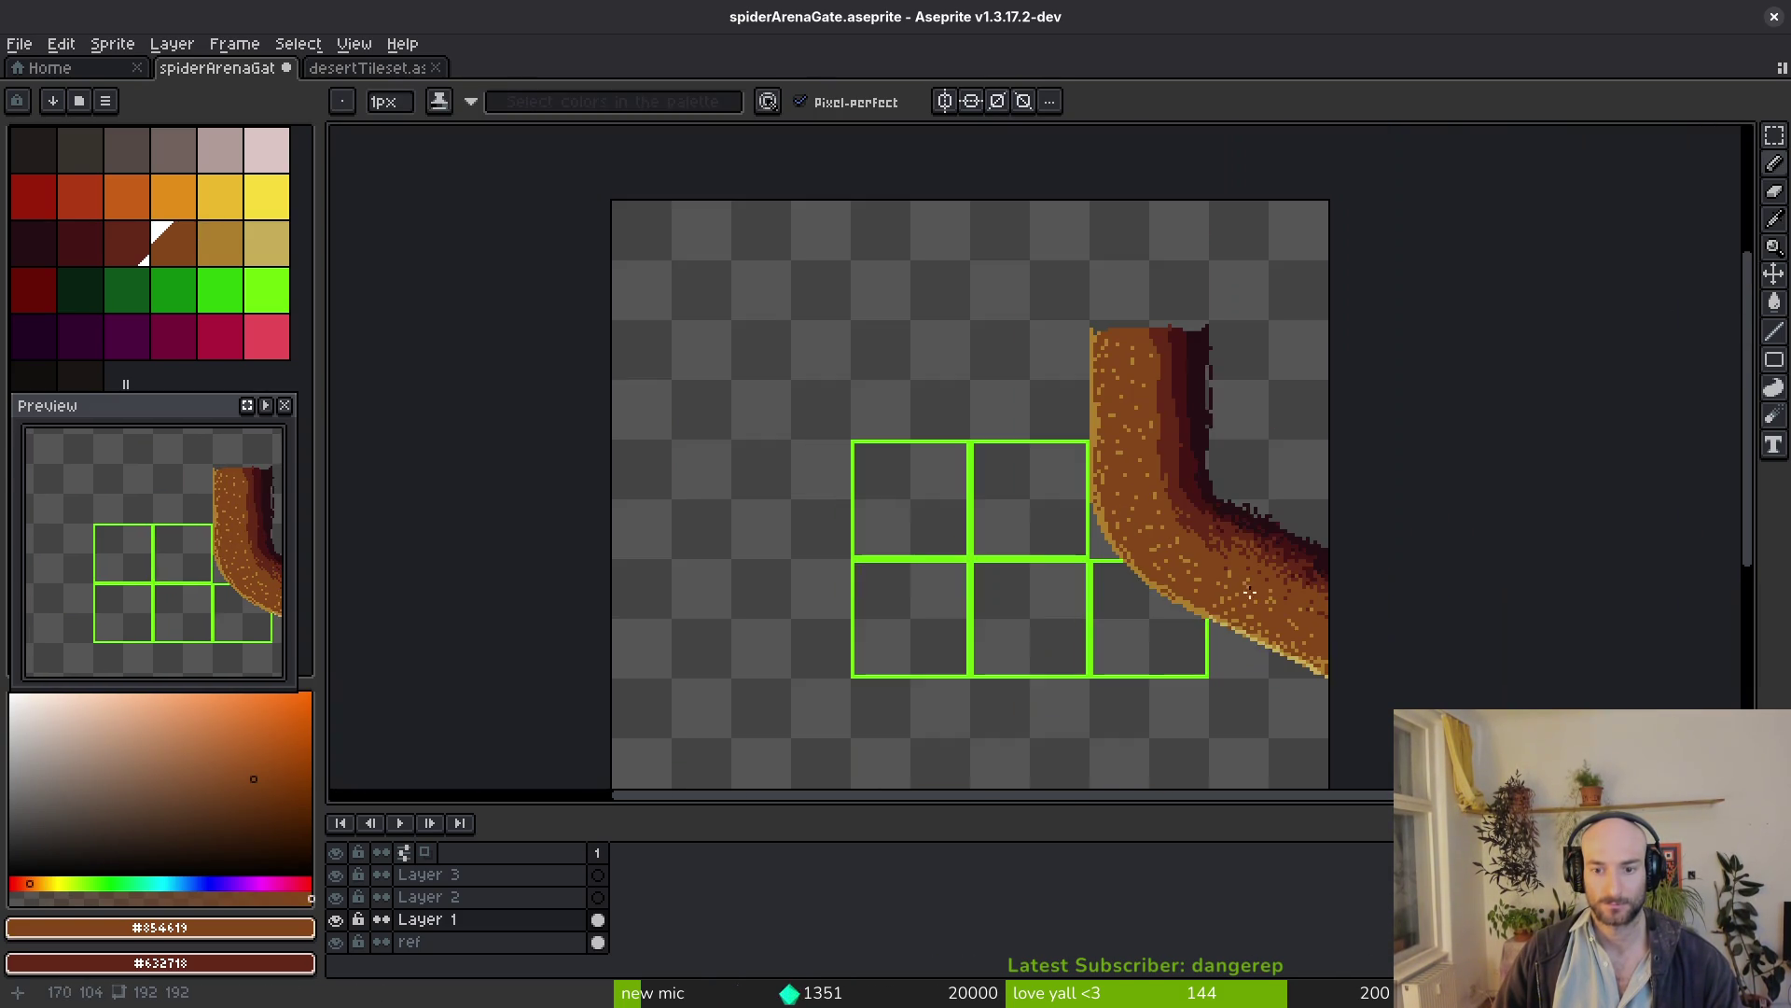
{"action": "scroll", "coordinate": [1236, 576], "scroll_direction": "up", "scroll_amount": 3}
{"action": "scroll", "coordinate": [1139, 455], "scroll_direction": "down", "scroll_amount": 3}
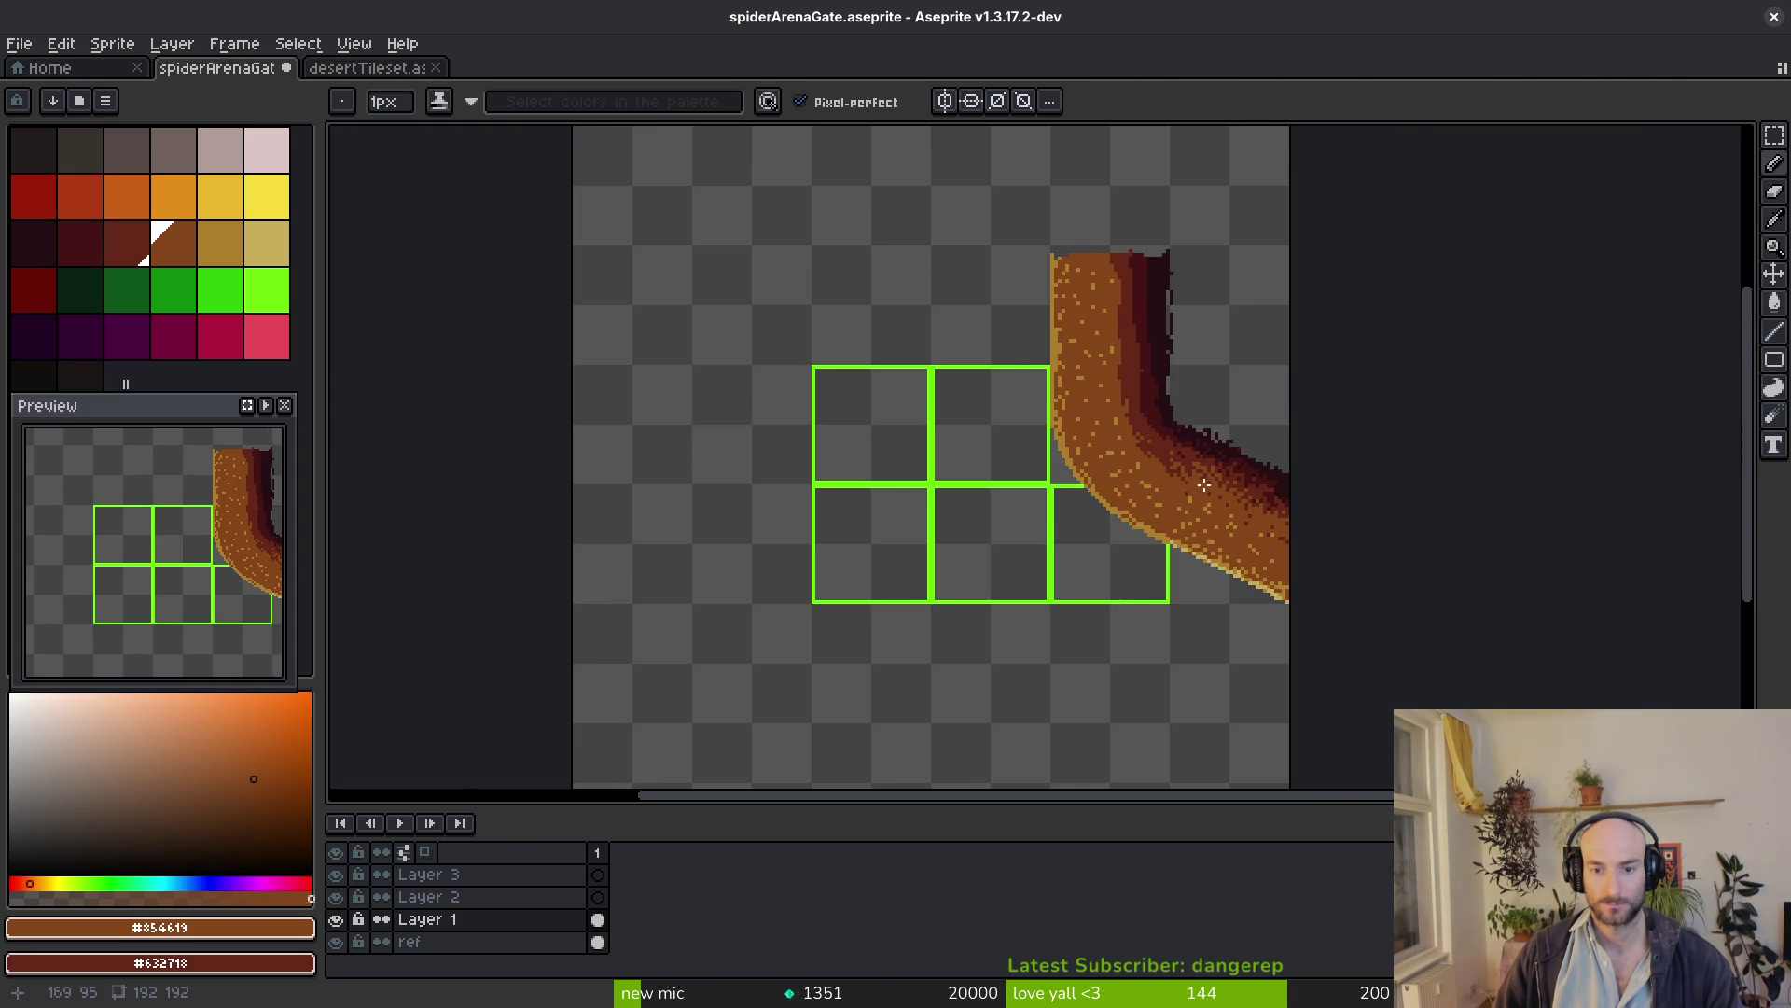
{"action": "scroll", "coordinate": [1203, 481], "scroll_direction": "up", "scroll_amount": 2}
{"action": "left_click", "coordinate": [1203, 481], "text": "alt"}
{"action": "scroll", "coordinate": [1202, 480], "scroll_direction": "up", "scroll_amount": 4}
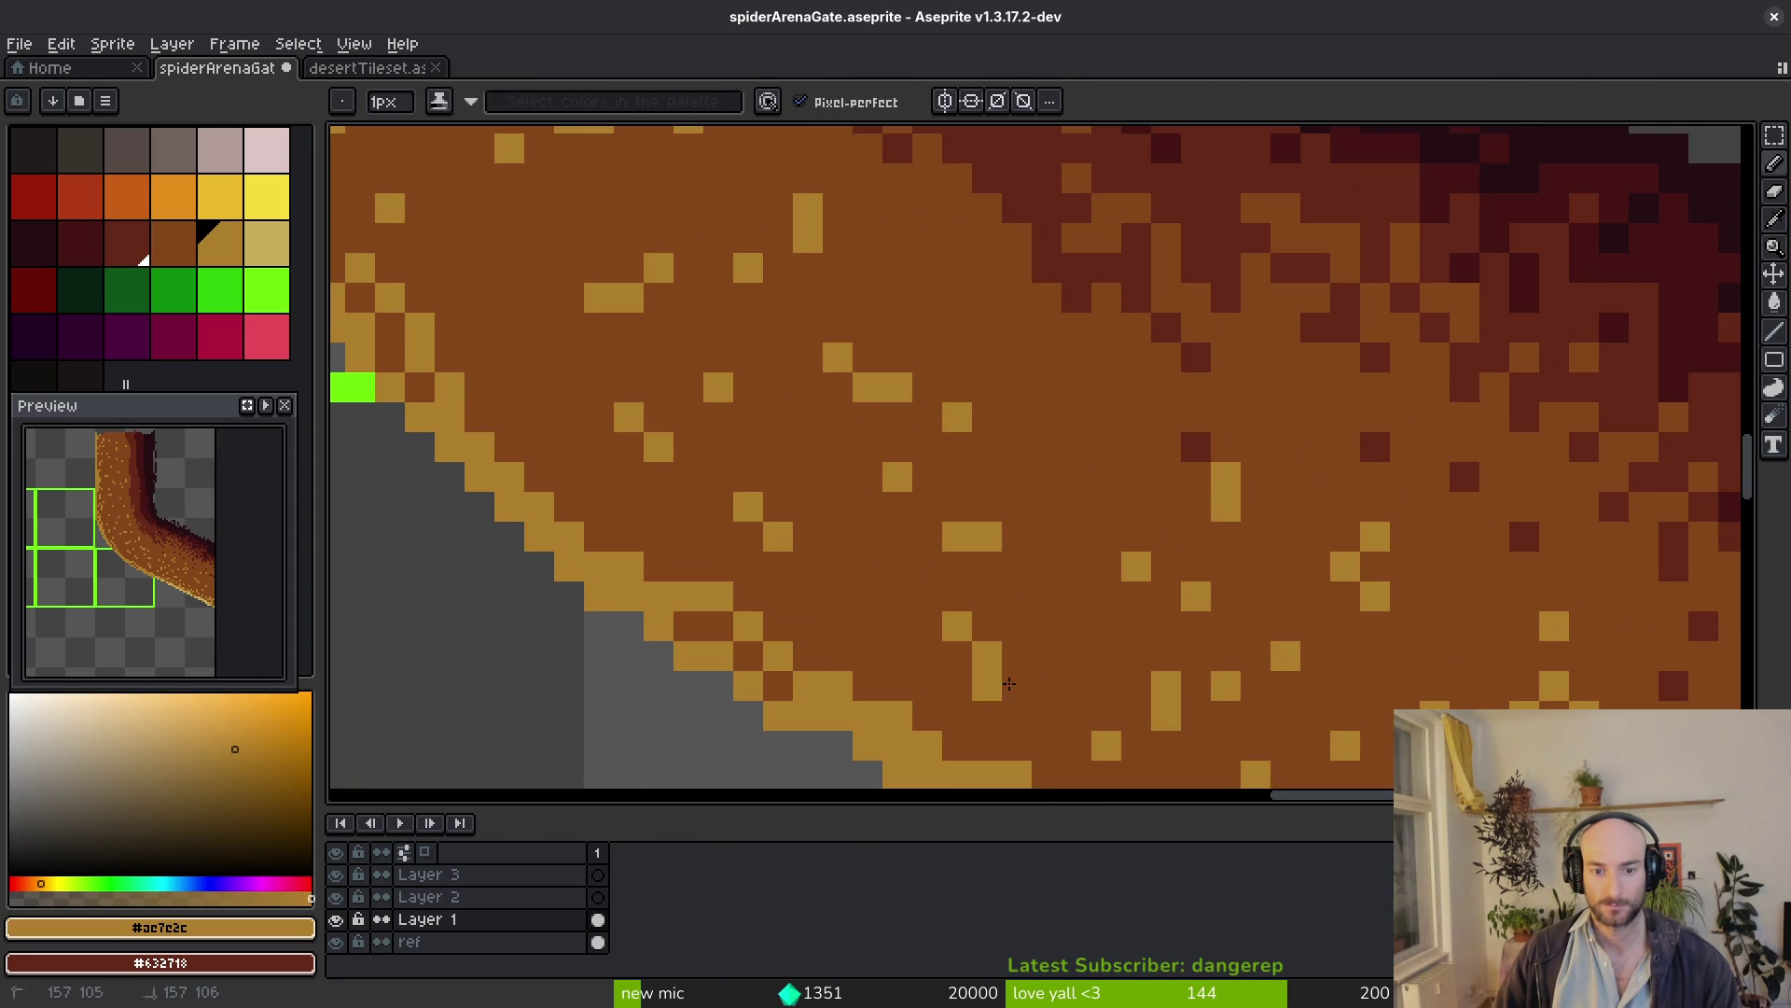
{"action": "mouse_move", "coordinate": [991, 669]}
{"action": "left_mouse_down"}
{"action": "mouse_move", "coordinate": [1204, 812]}
{"action": "mouse_move", "coordinate": [1031, 587]}
{"action": "left_mouse_up"}
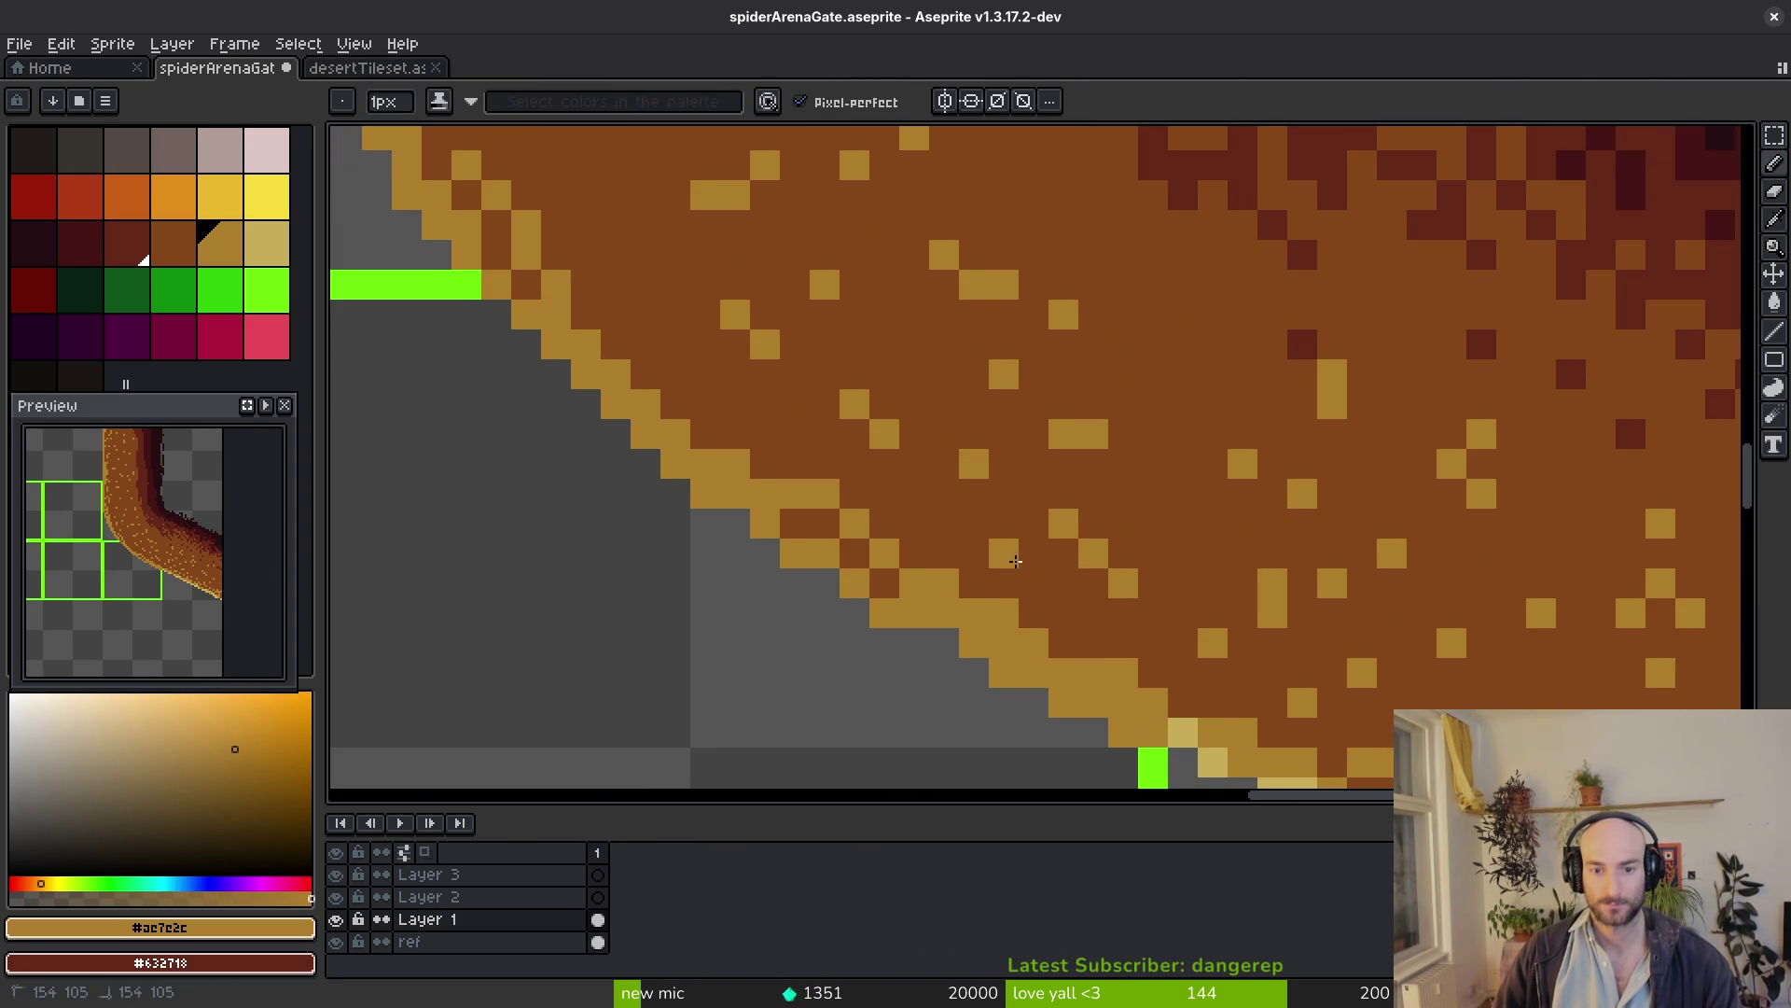
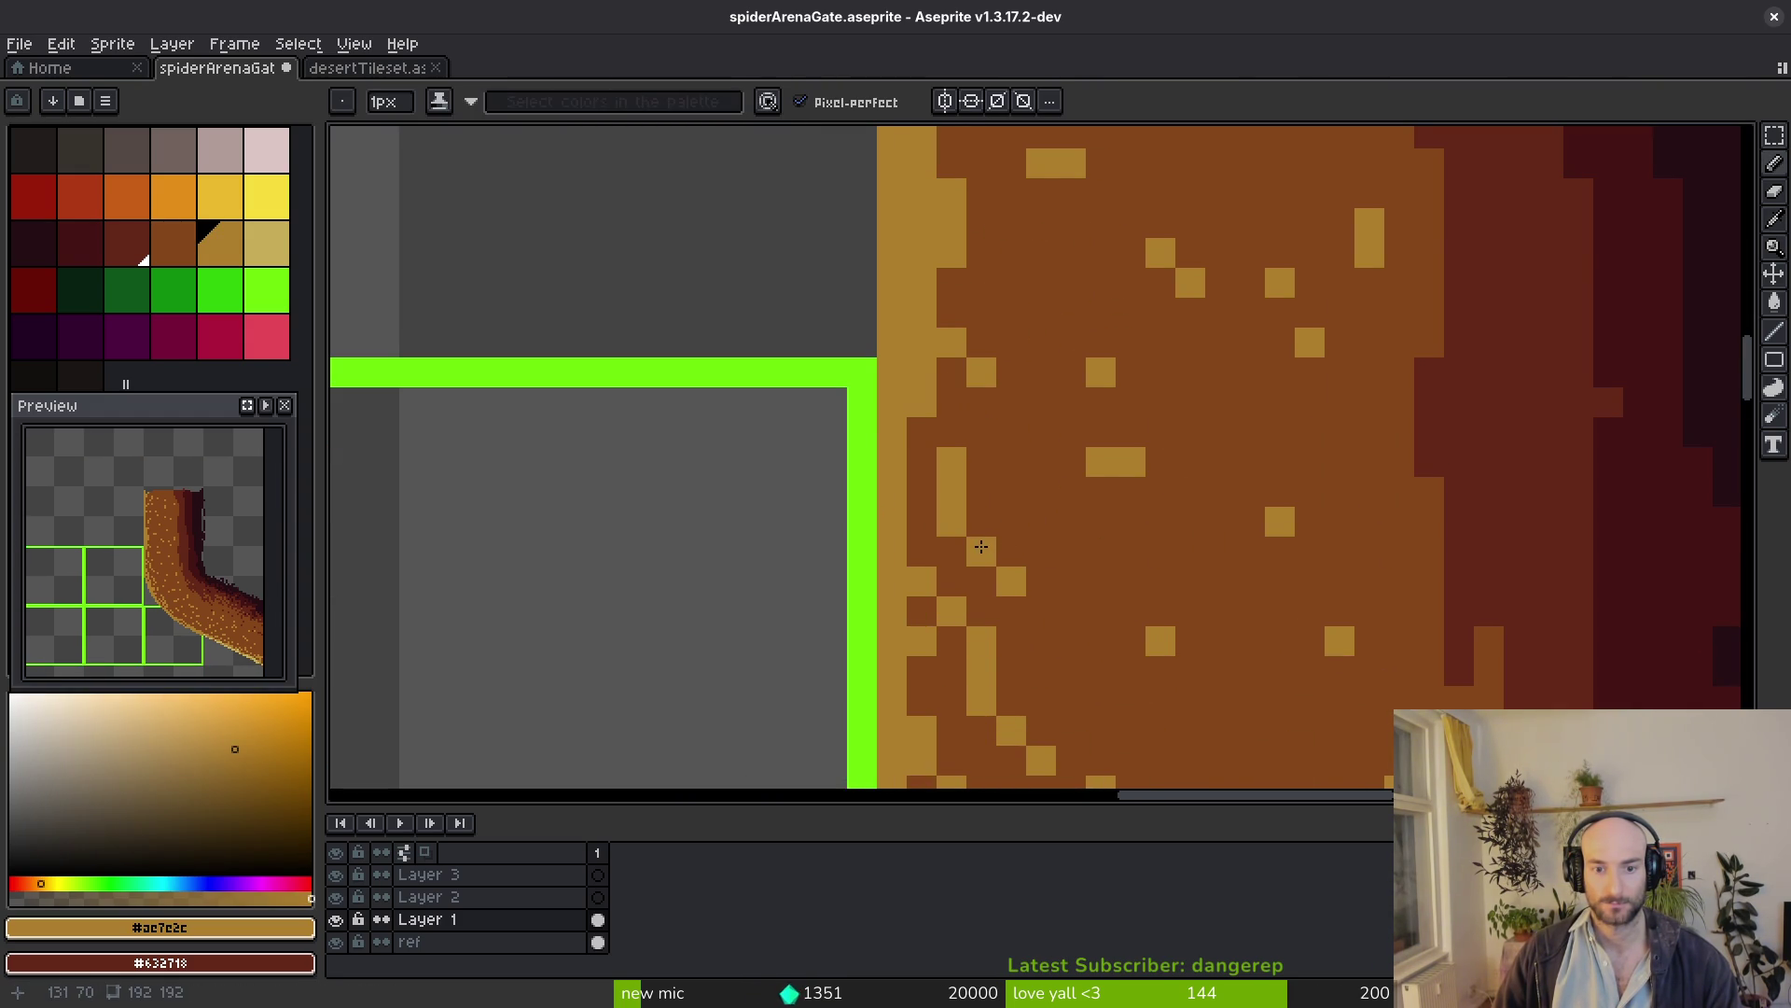
{"action": "scroll", "coordinate": [1012, 463], "scroll_direction": "up", "scroll_amount": 3}
{"action": "scroll", "coordinate": [1033, 429], "scroll_direction": "up", "scroll_amount": 1}
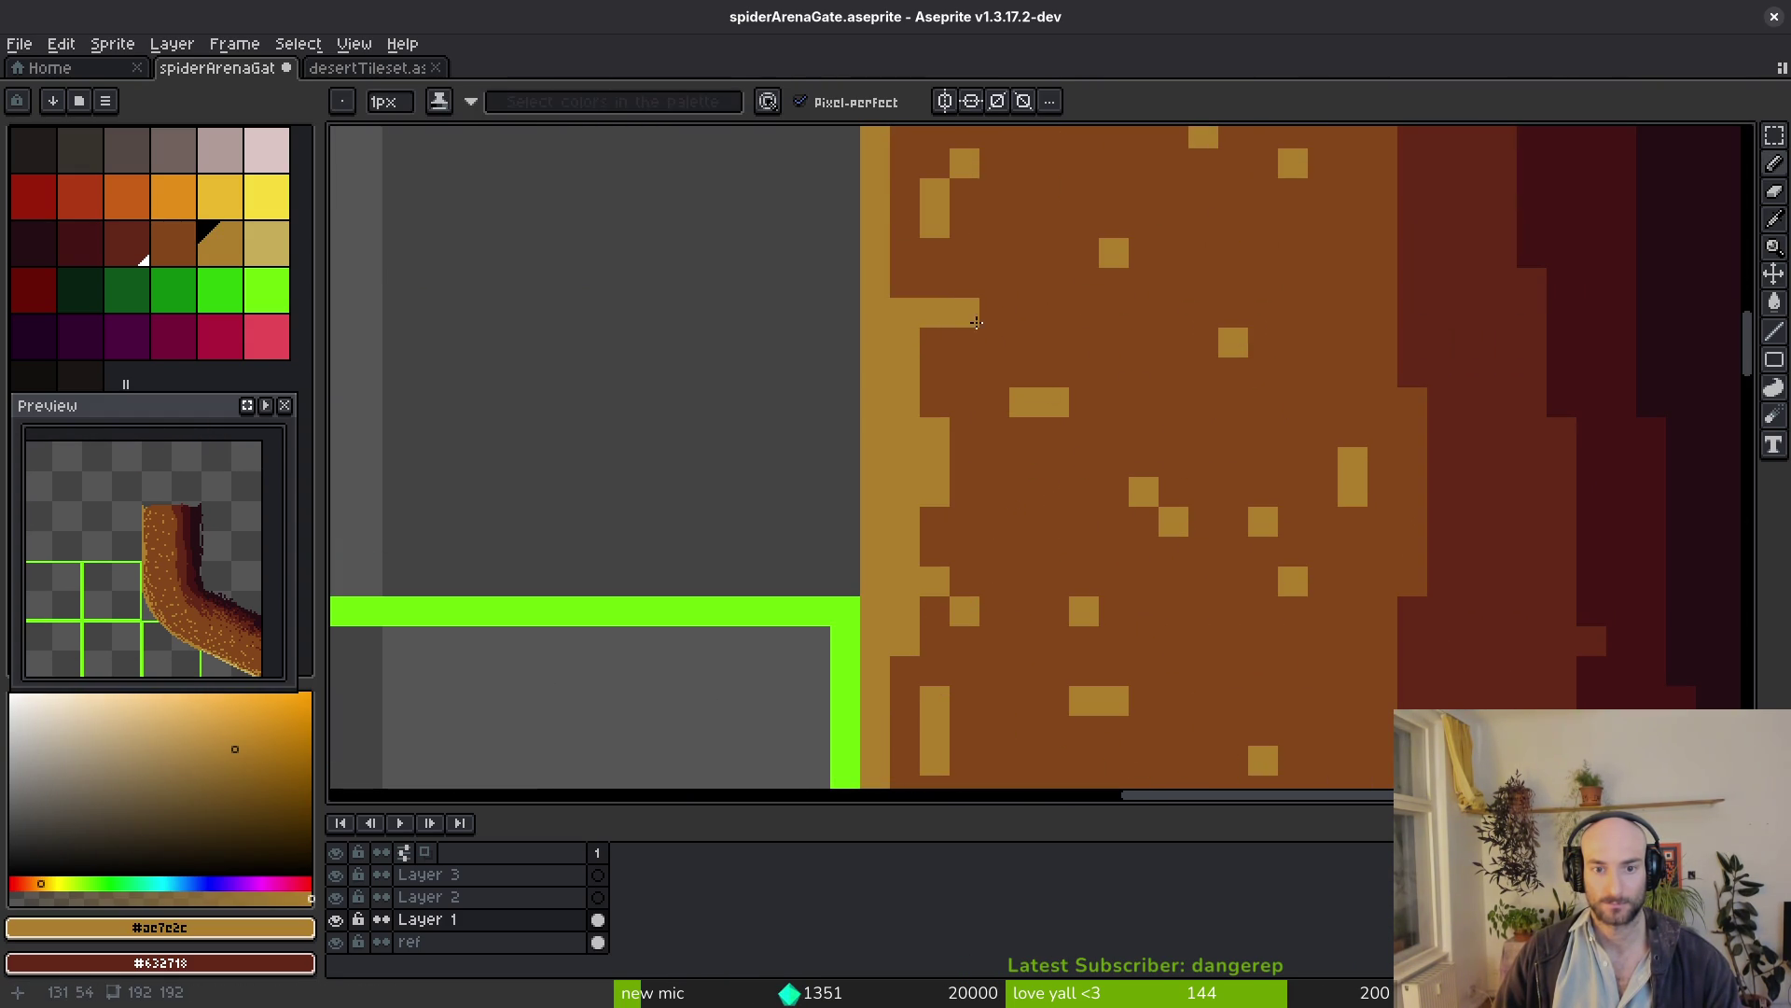
{"action": "scroll", "coordinate": [960, 453], "scroll_direction": "down", "scroll_amount": 3}
{"action": "scroll", "coordinate": [1008, 588], "scroll_direction": "down", "scroll_amount": 1}
{"action": "scroll", "coordinate": [1057, 489], "scroll_direction": "down", "scroll_amount": 2}
{"action": "scroll", "coordinate": [982, 525], "scroll_direction": "down", "scroll_amount": 3}
{"action": "scroll", "coordinate": [1120, 566], "scroll_direction": "up", "scroll_amount": 2}
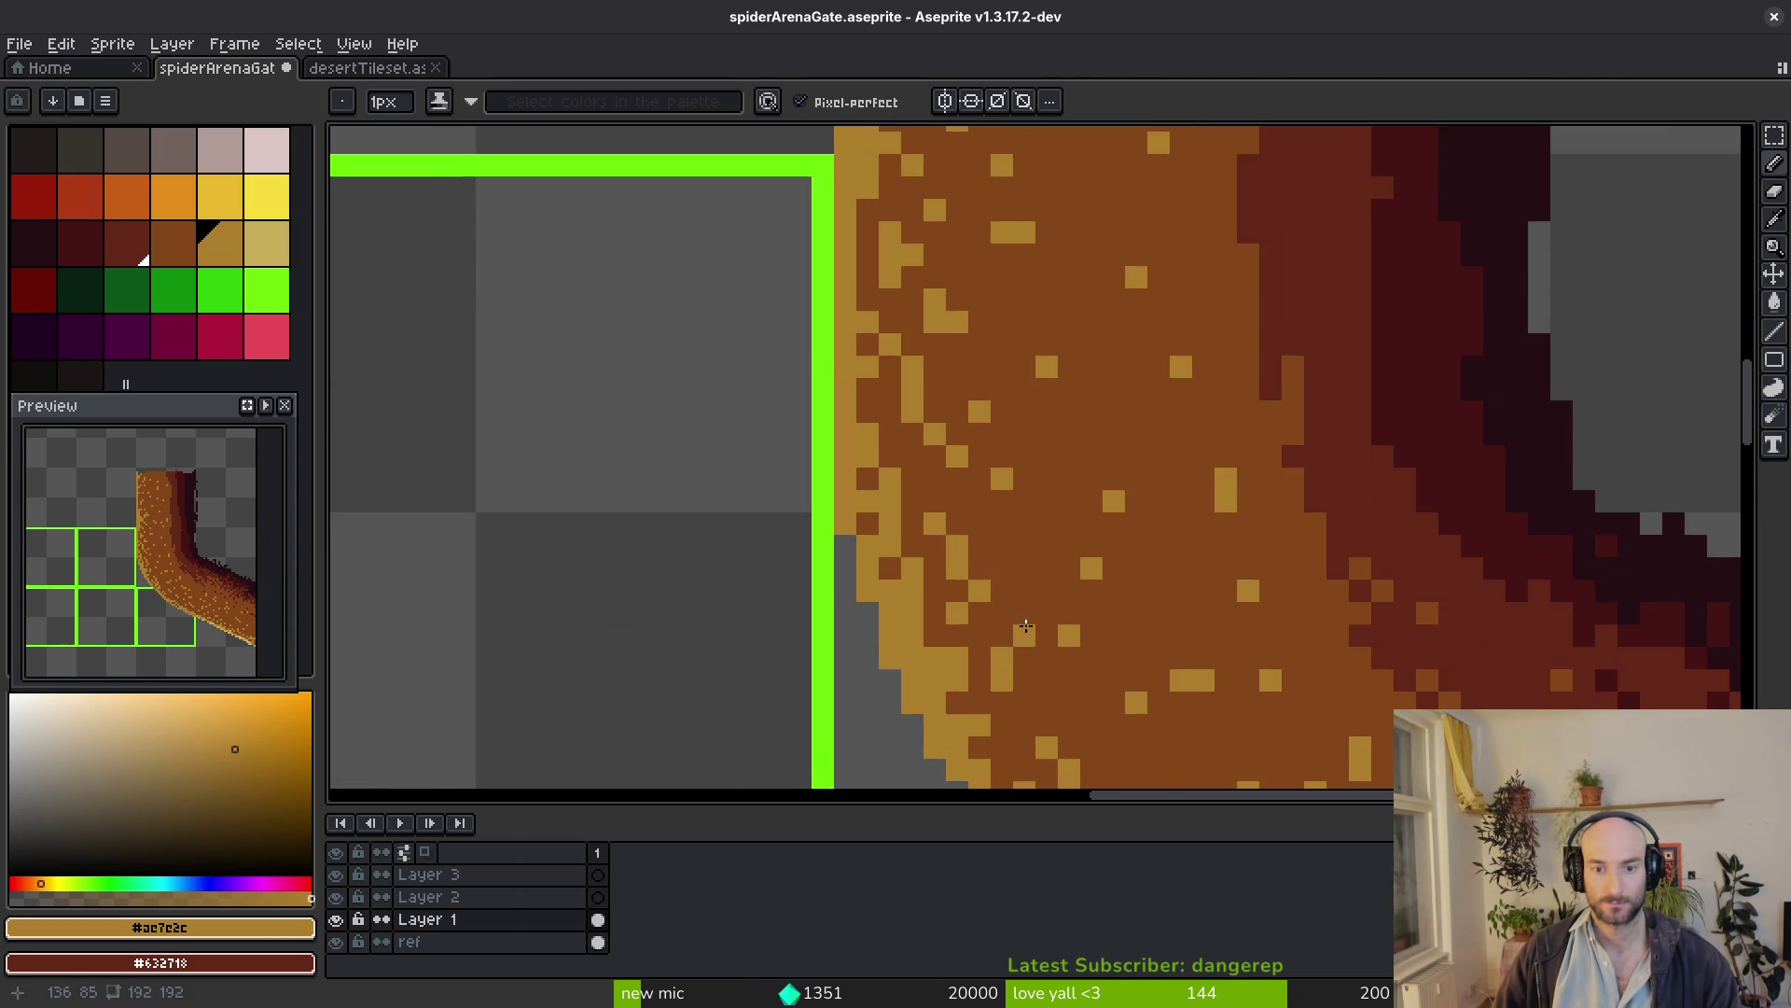
{"action": "scroll", "coordinate": [1071, 554], "scroll_direction": "down", "scroll_amount": 1}
{"action": "scroll", "coordinate": [1007, 516], "scroll_direction": "up", "scroll_amount": 2}
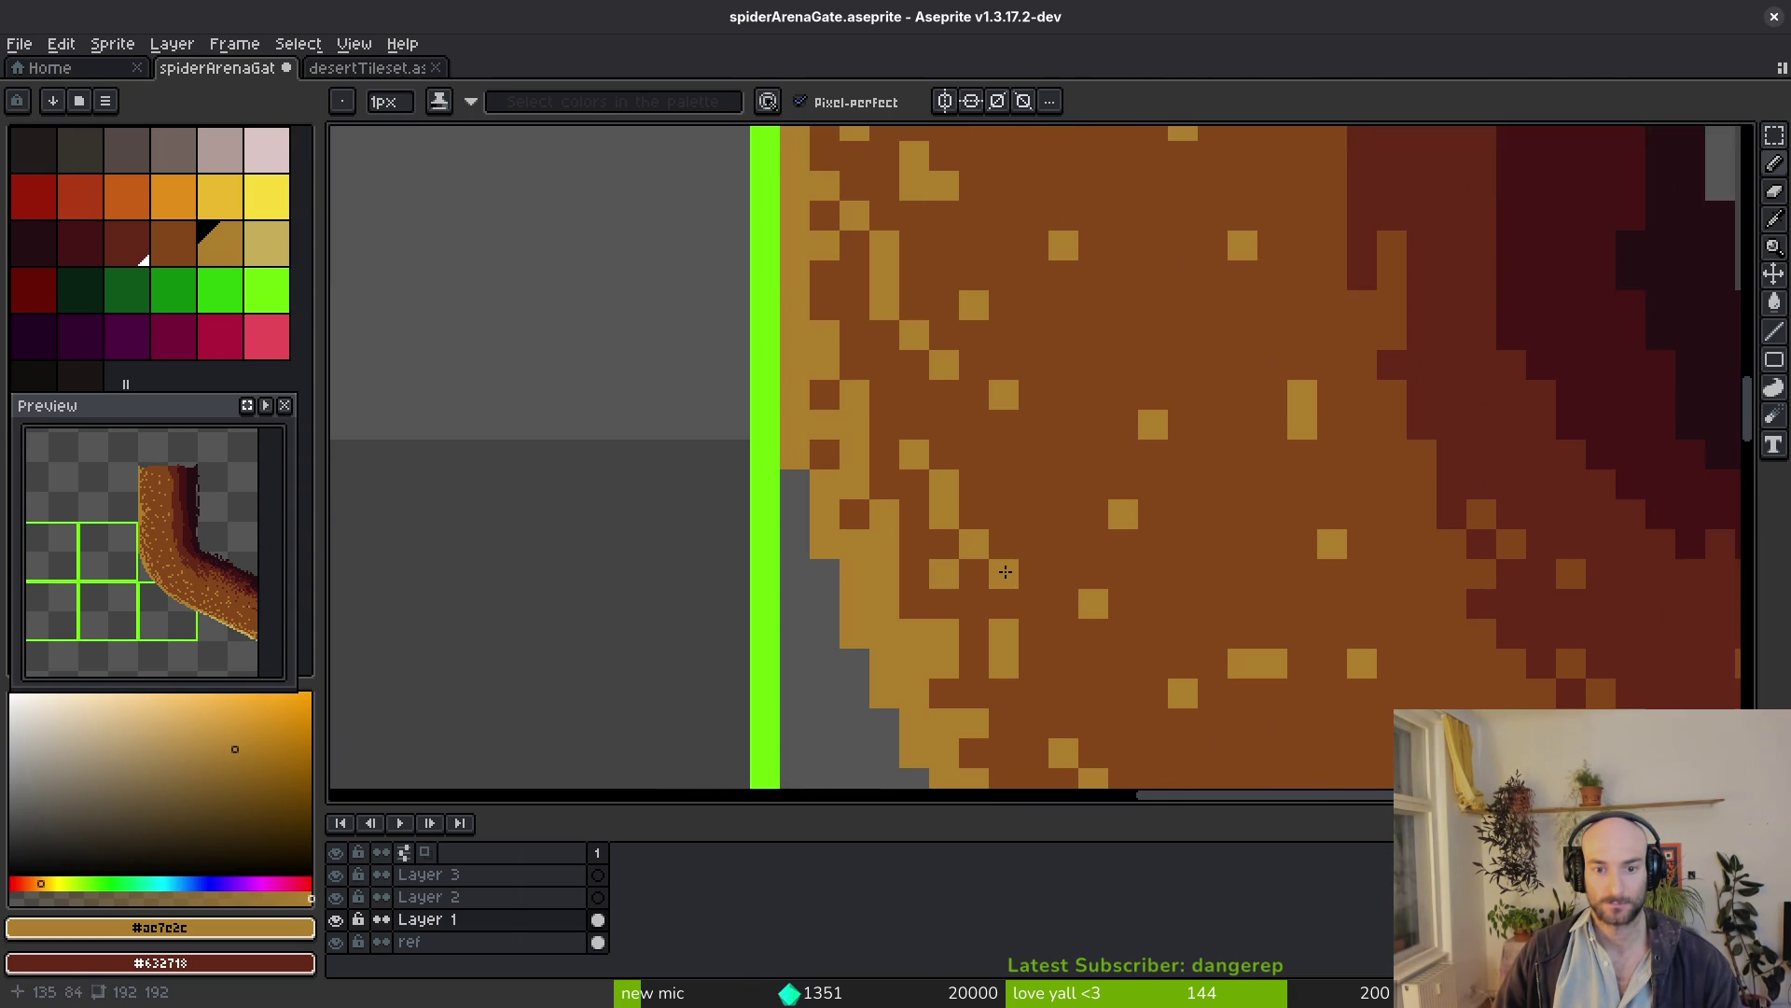
Shift a tan speckle up and swap another with its brown neighbour near the pale inner edge
{"action": "left_click_drag", "start_coordinate": [1008, 556], "coordinate": [1009, 517]}
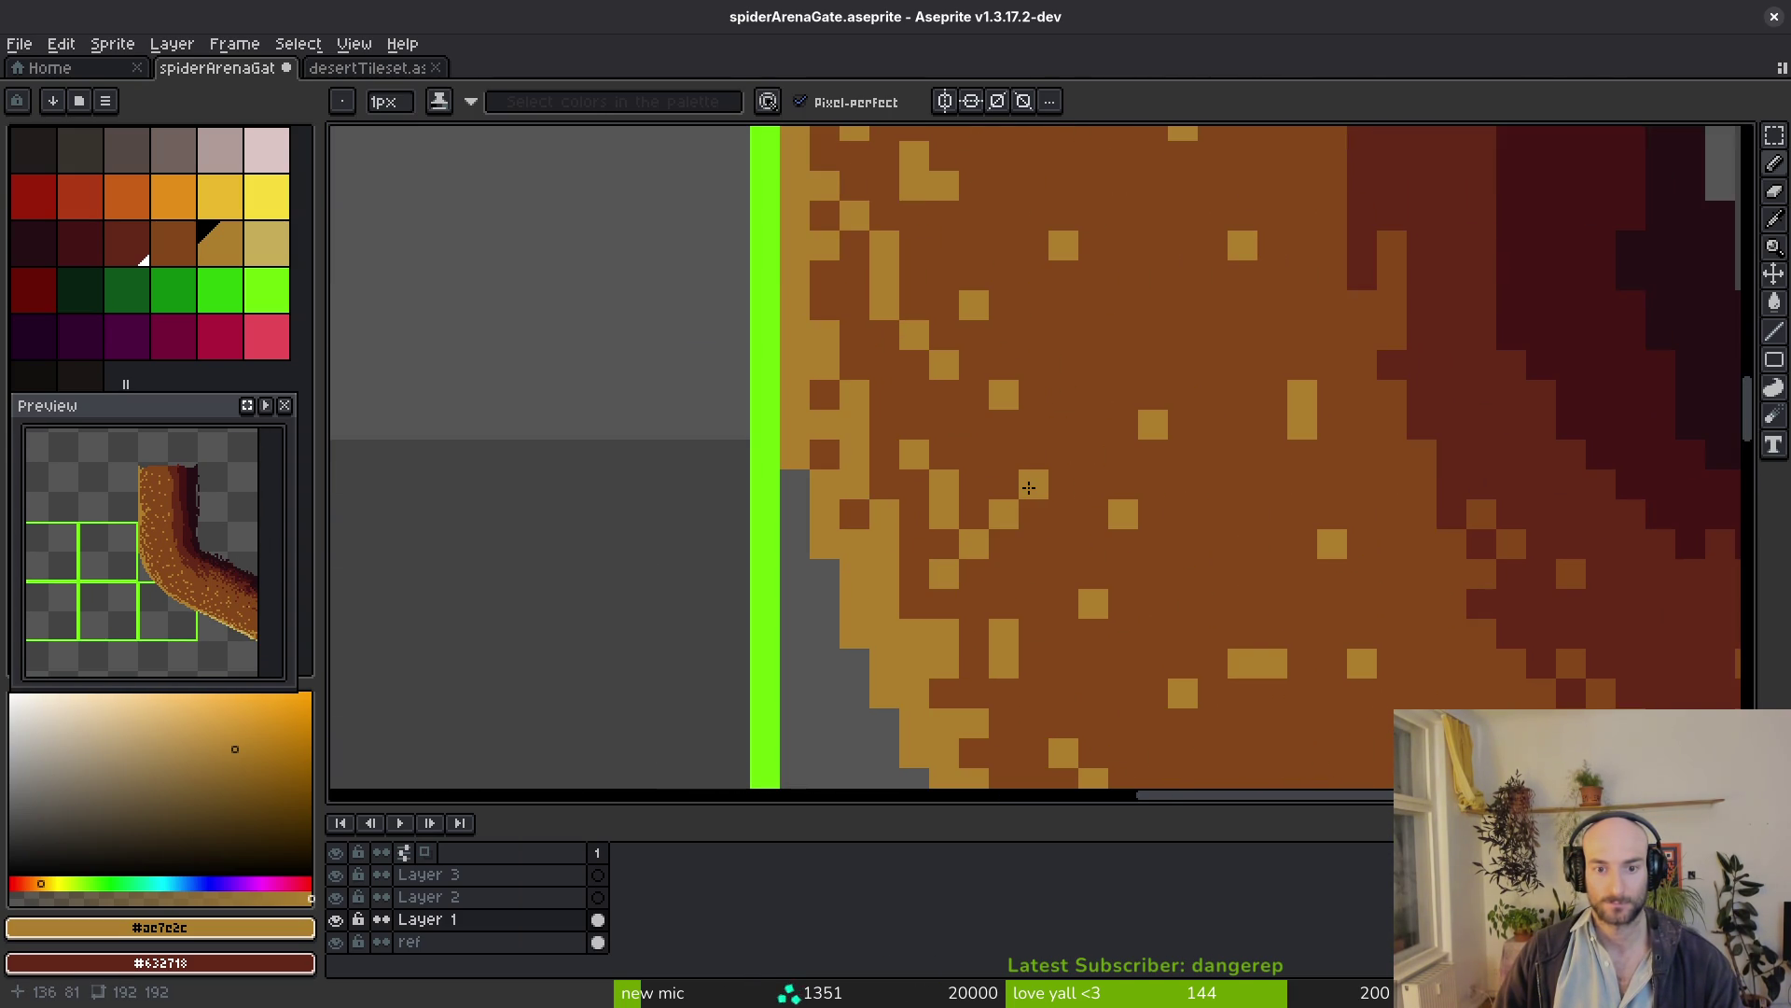
{"action": "scroll", "coordinate": [1065, 481], "scroll_direction": "down", "scroll_amount": 5}
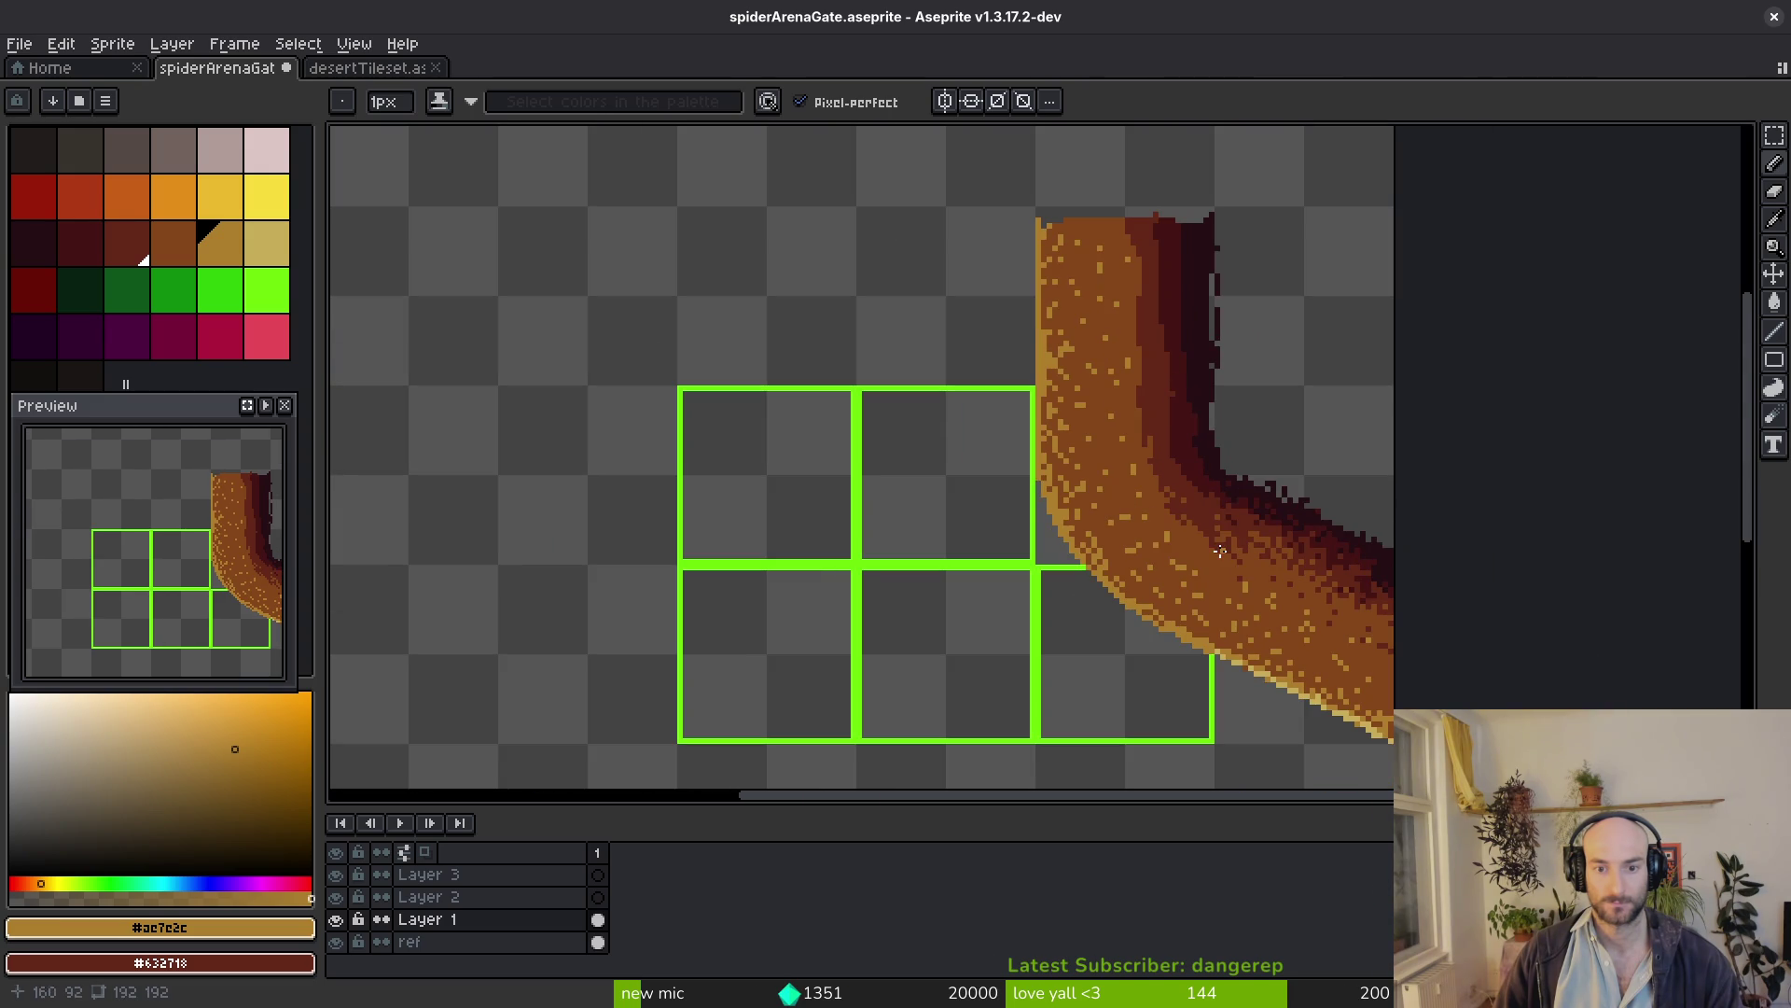
{"action": "scroll", "coordinate": [1113, 500], "scroll_direction": "up", "scroll_amount": 3}
{"action": "left_click", "coordinate": [967, 447], "text": "alt"}
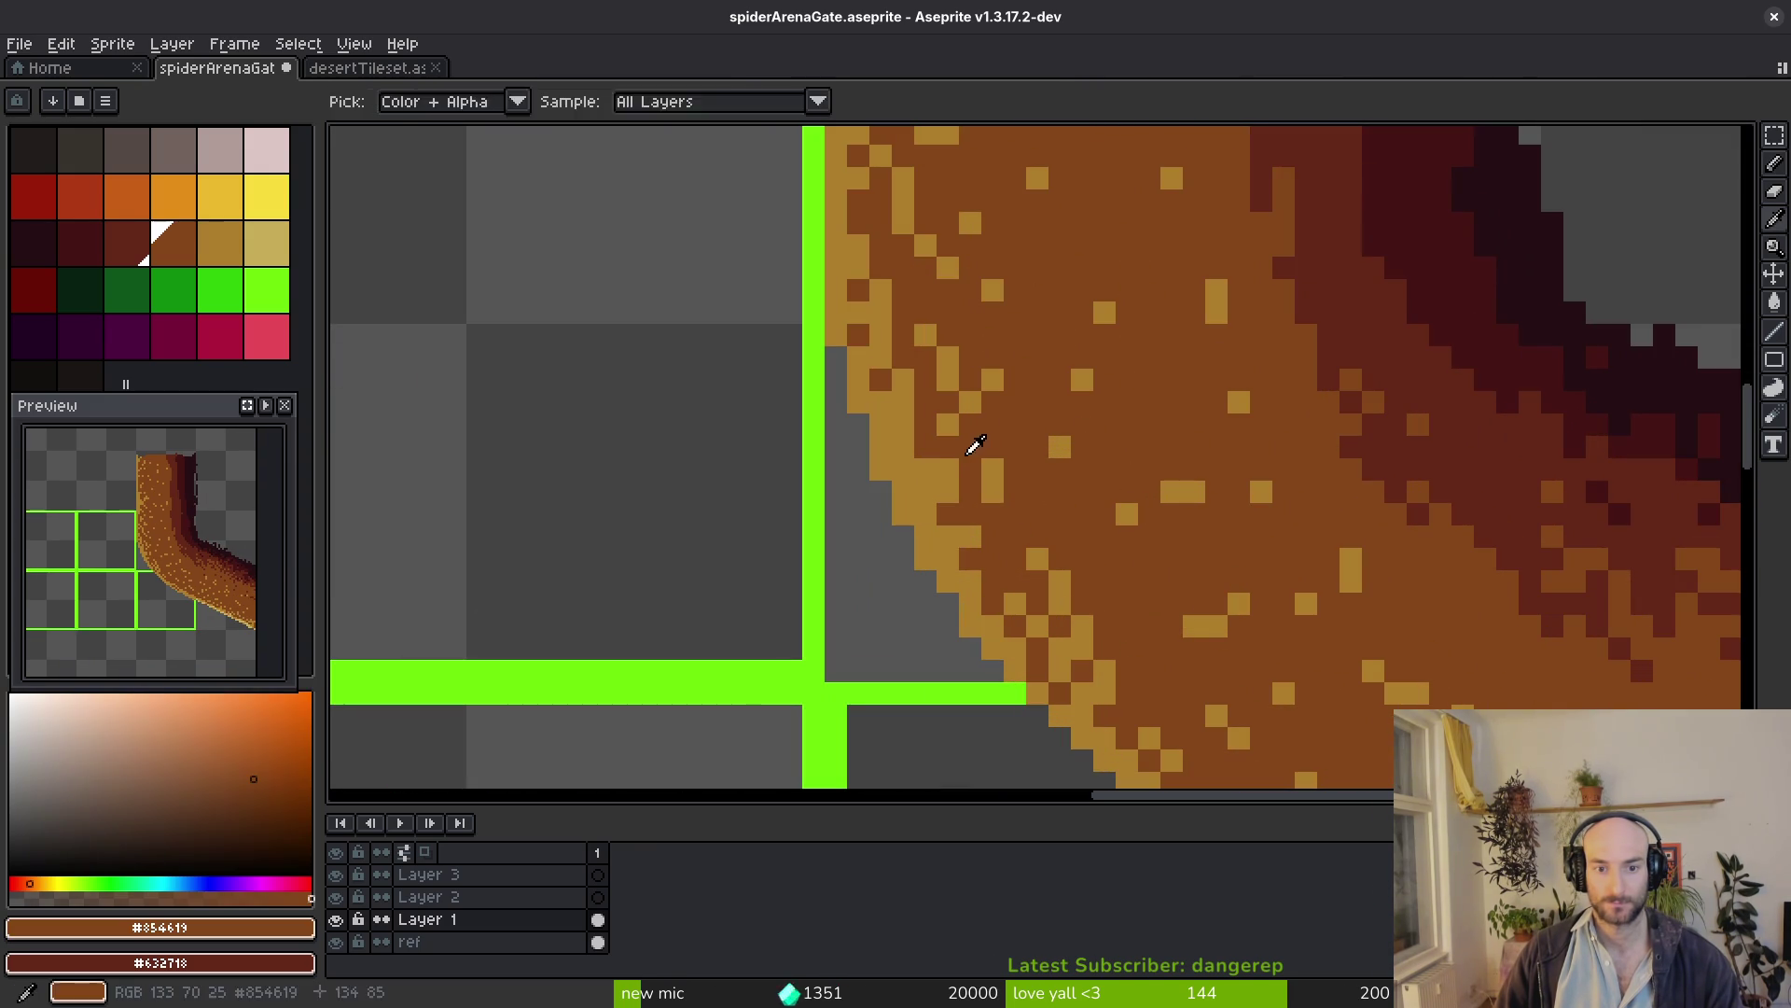
{"action": "scroll", "coordinate": [1027, 537], "scroll_direction": "down", "scroll_amount": 2}
{"action": "scroll", "coordinate": [1028, 535], "scroll_direction": "up", "scroll_amount": 2}
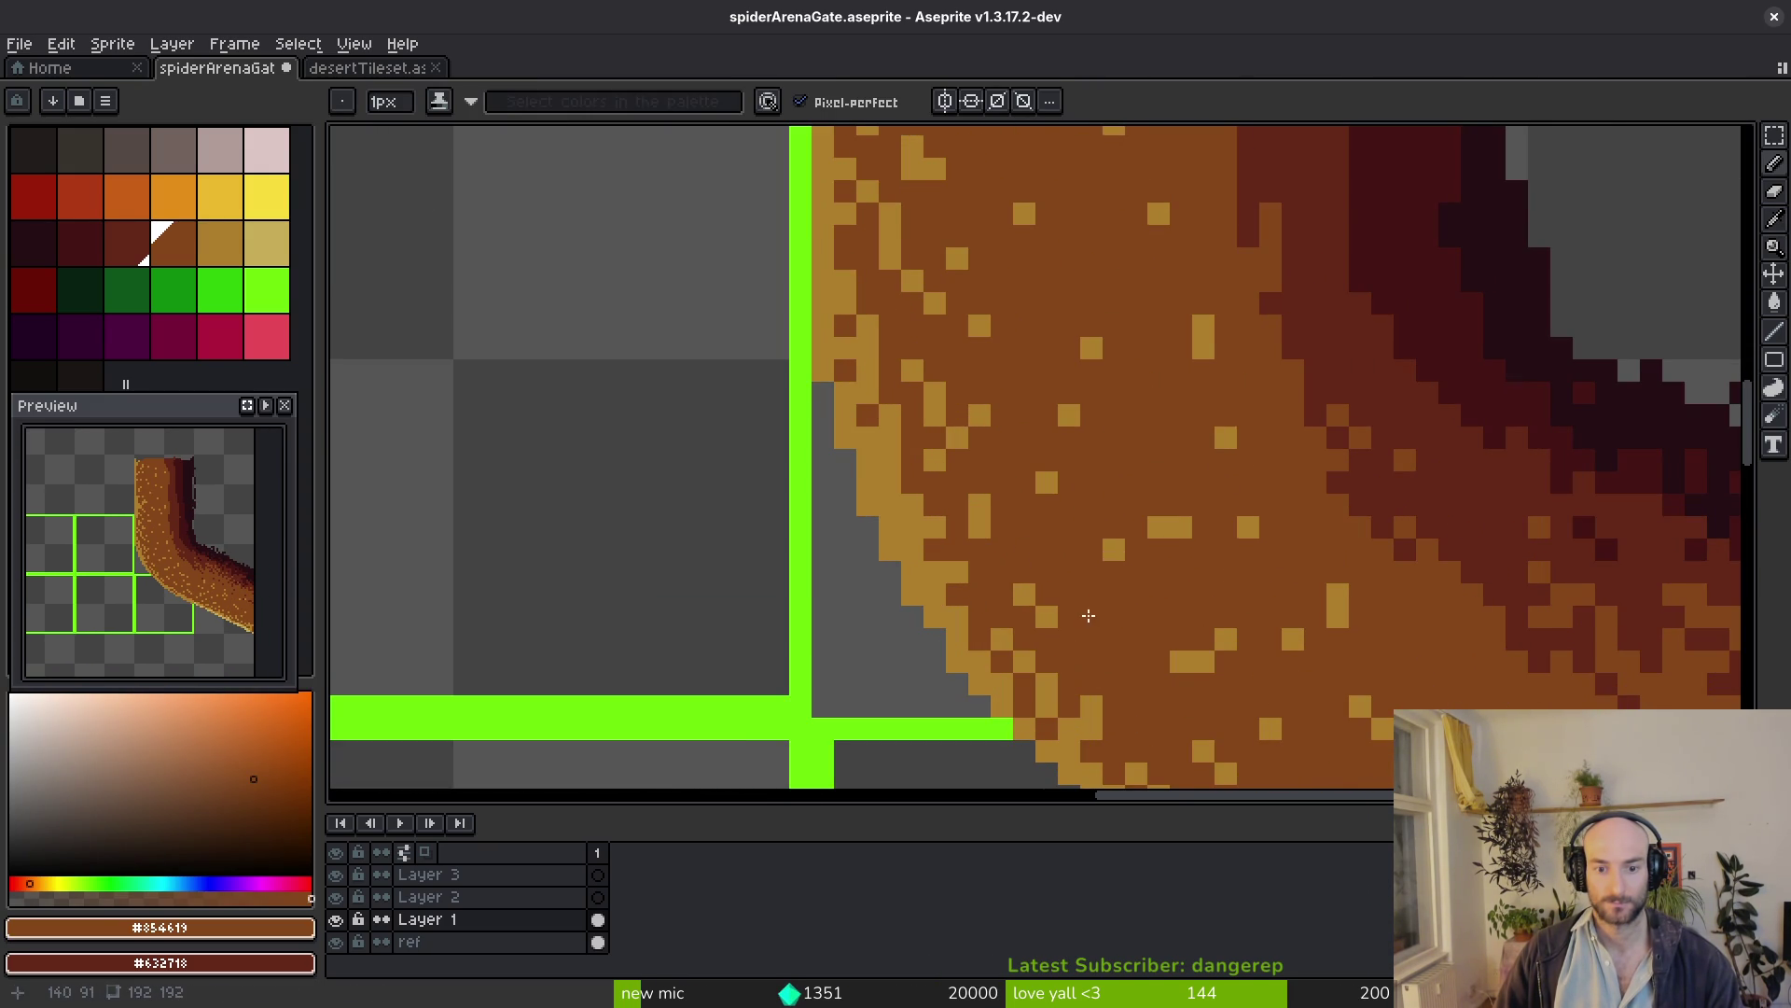
{"action": "scroll", "coordinate": [1086, 618], "scroll_direction": "down", "scroll_amount": 4}
{"action": "scroll", "coordinate": [1085, 589], "scroll_direction": "up", "scroll_amount": 2}
{"action": "scroll", "coordinate": [1064, 546], "scroll_direction": "up", "scroll_amount": 2}
{"action": "scroll", "coordinate": [1035, 477], "scroll_direction": "up", "scroll_amount": 1}
{"action": "left_click_drag", "start_coordinate": [1034, 478], "coordinate": [1154, 366]}
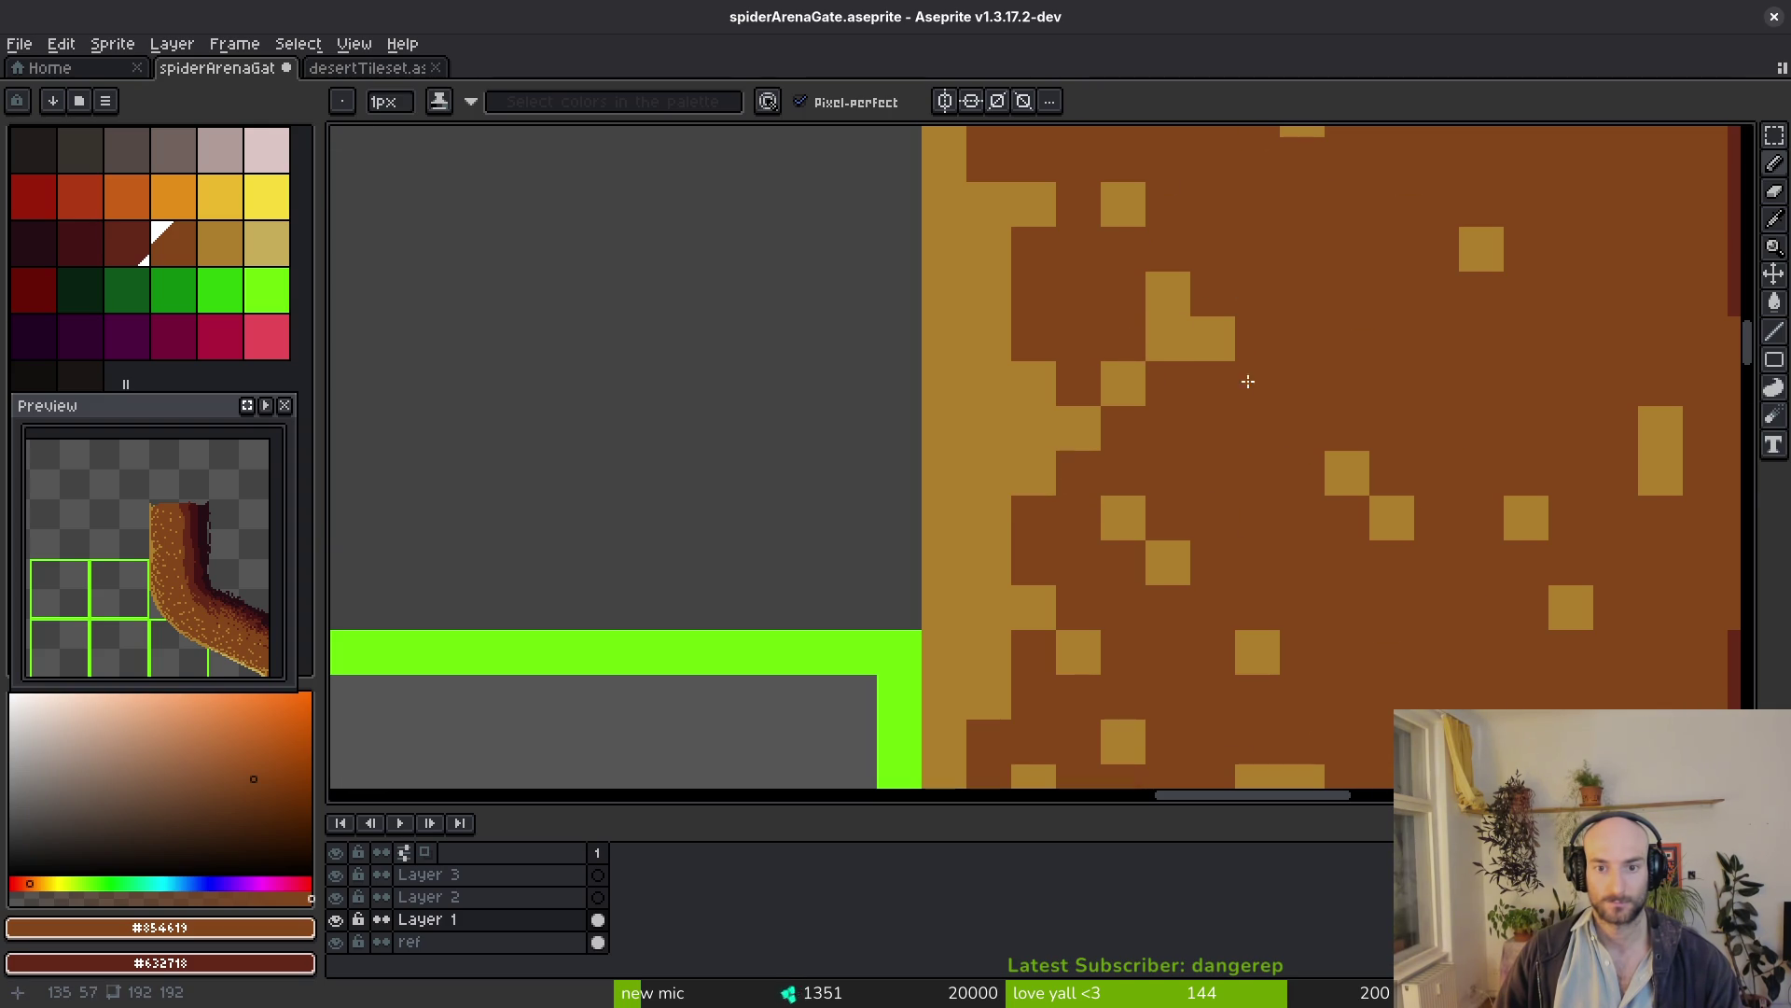
{"action": "scroll", "coordinate": [1251, 361], "scroll_direction": "down", "scroll_amount": 5}
{"action": "scroll", "coordinate": [1095, 476], "scroll_direction": "up", "scroll_amount": 4}
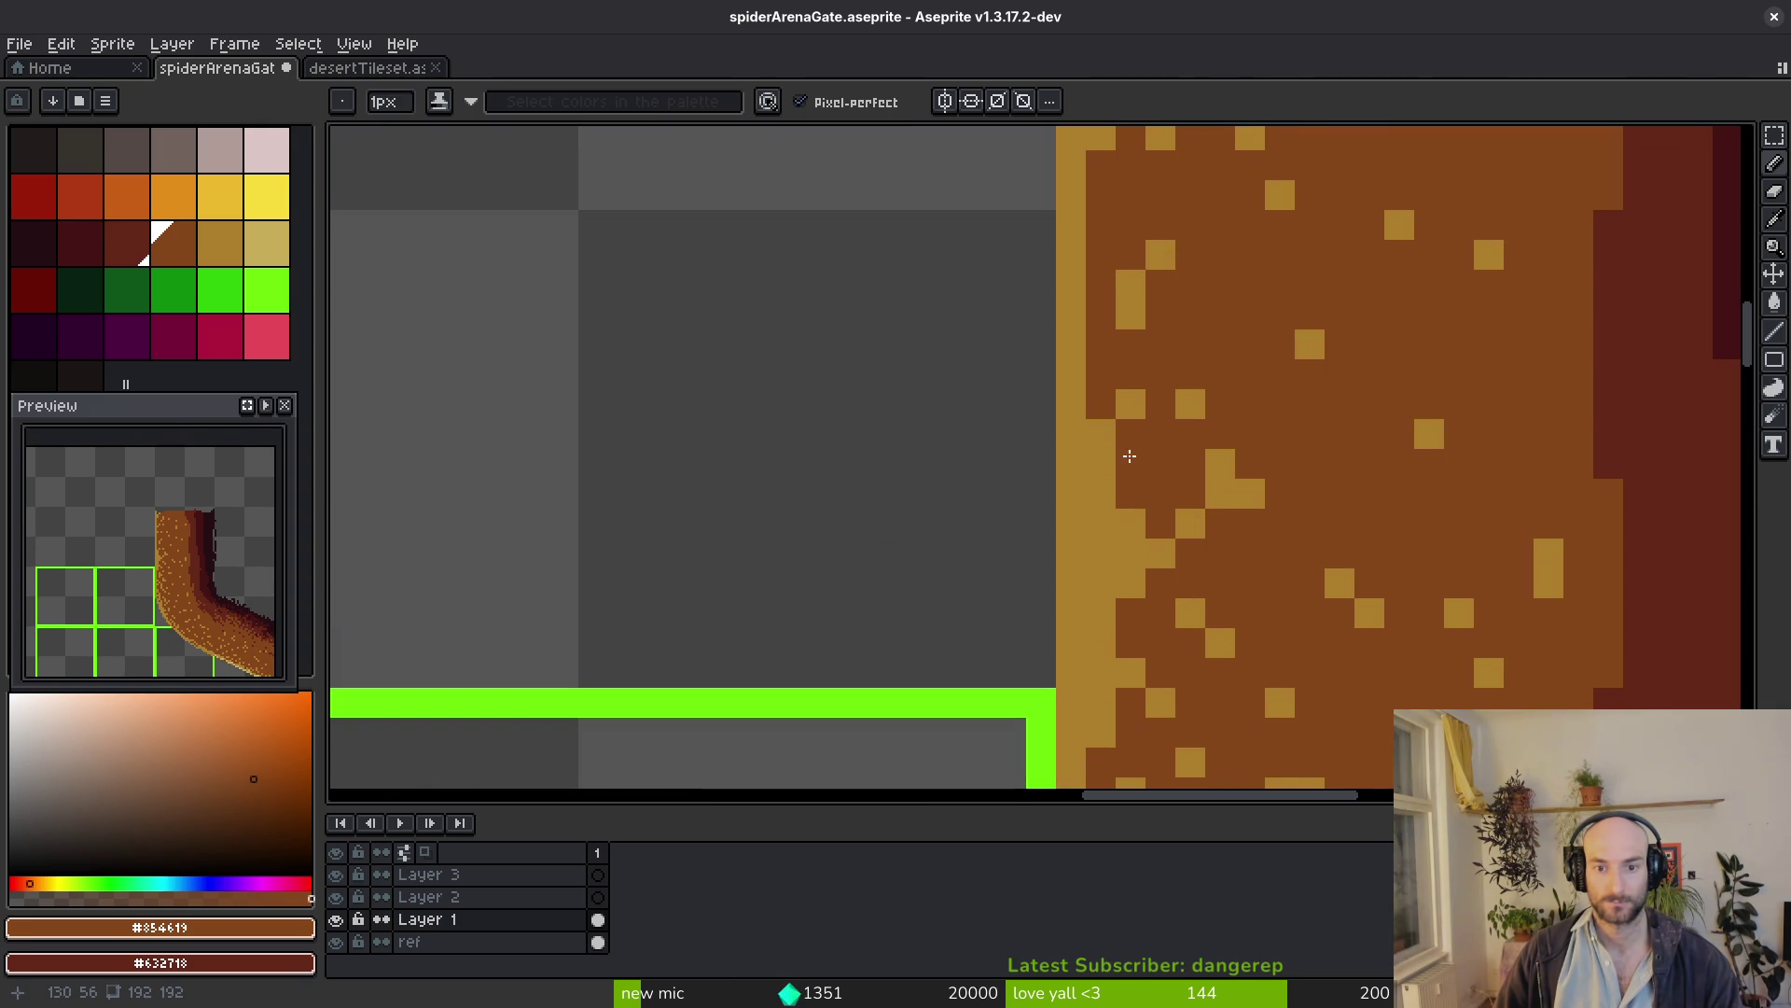
{"action": "scroll", "coordinate": [1225, 405], "scroll_direction": "down", "scroll_amount": 5}
{"action": "scroll", "coordinate": [1213, 414], "scroll_direction": "up", "scroll_amount": 4}
{"action": "scroll", "coordinate": [1267, 397], "scroll_direction": "down", "scroll_amount": 5}
{"action": "scroll", "coordinate": [1171, 359], "scroll_direction": "up", "scroll_amount": 4}
{"action": "left_click", "coordinate": [1222, 355], "text": "alt"}
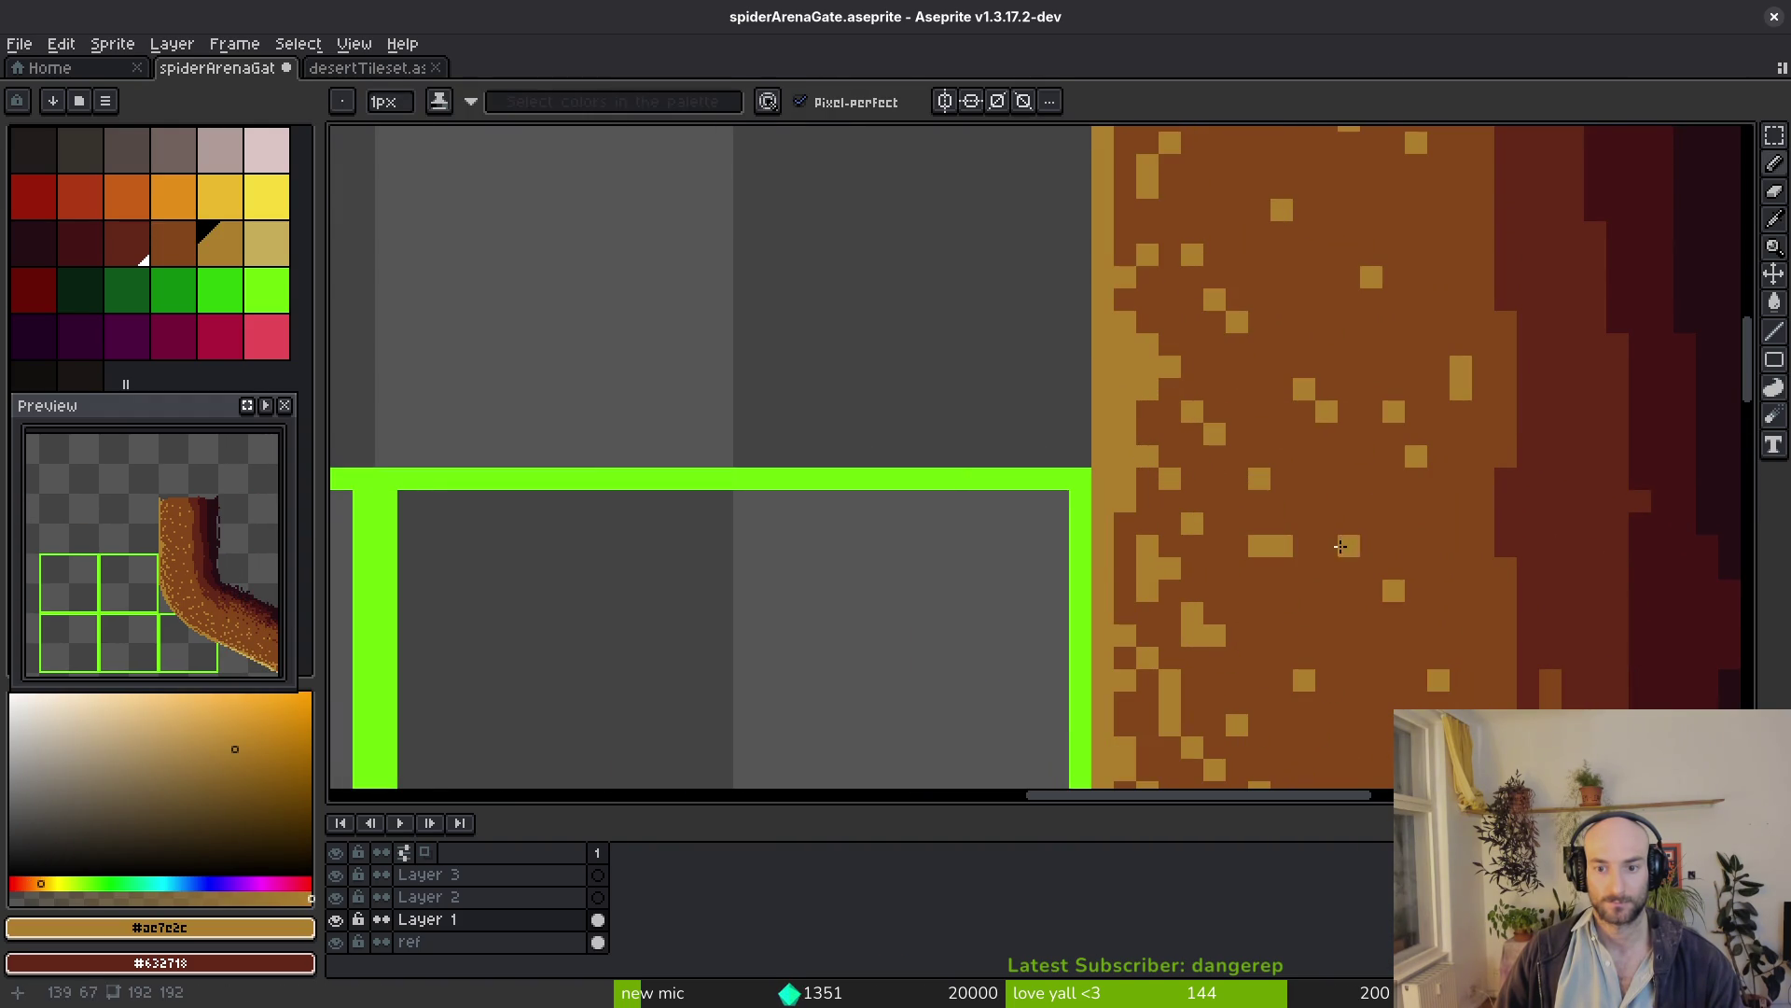
{"action": "scroll", "coordinate": [1301, 624], "scroll_direction": "down", "scroll_amount": 5}
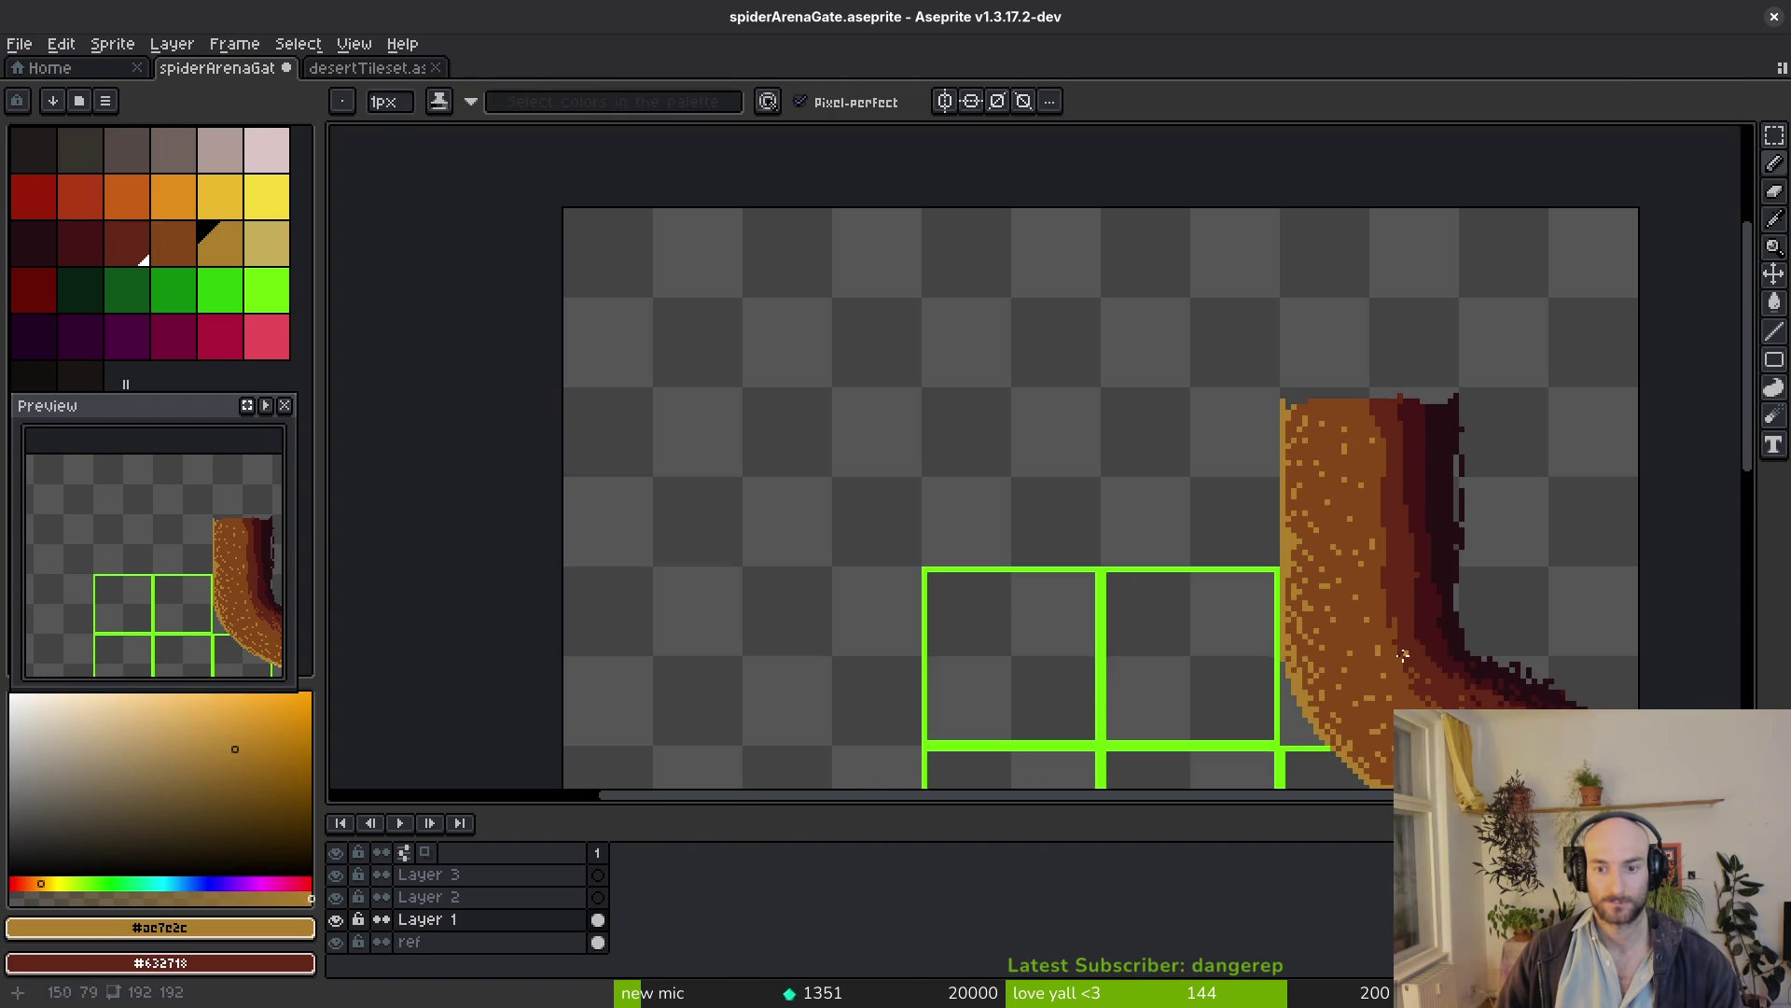
{"action": "scroll", "coordinate": [1260, 420], "scroll_direction": "up", "scroll_amount": 4}
{"action": "scroll", "coordinate": [1212, 253], "scroll_direction": "up", "scroll_amount": 2}
Fill the grey gaps along the wall's top-left edge with tan and mid-brown pixels
{"action": "left_click", "coordinate": [1215, 254]}
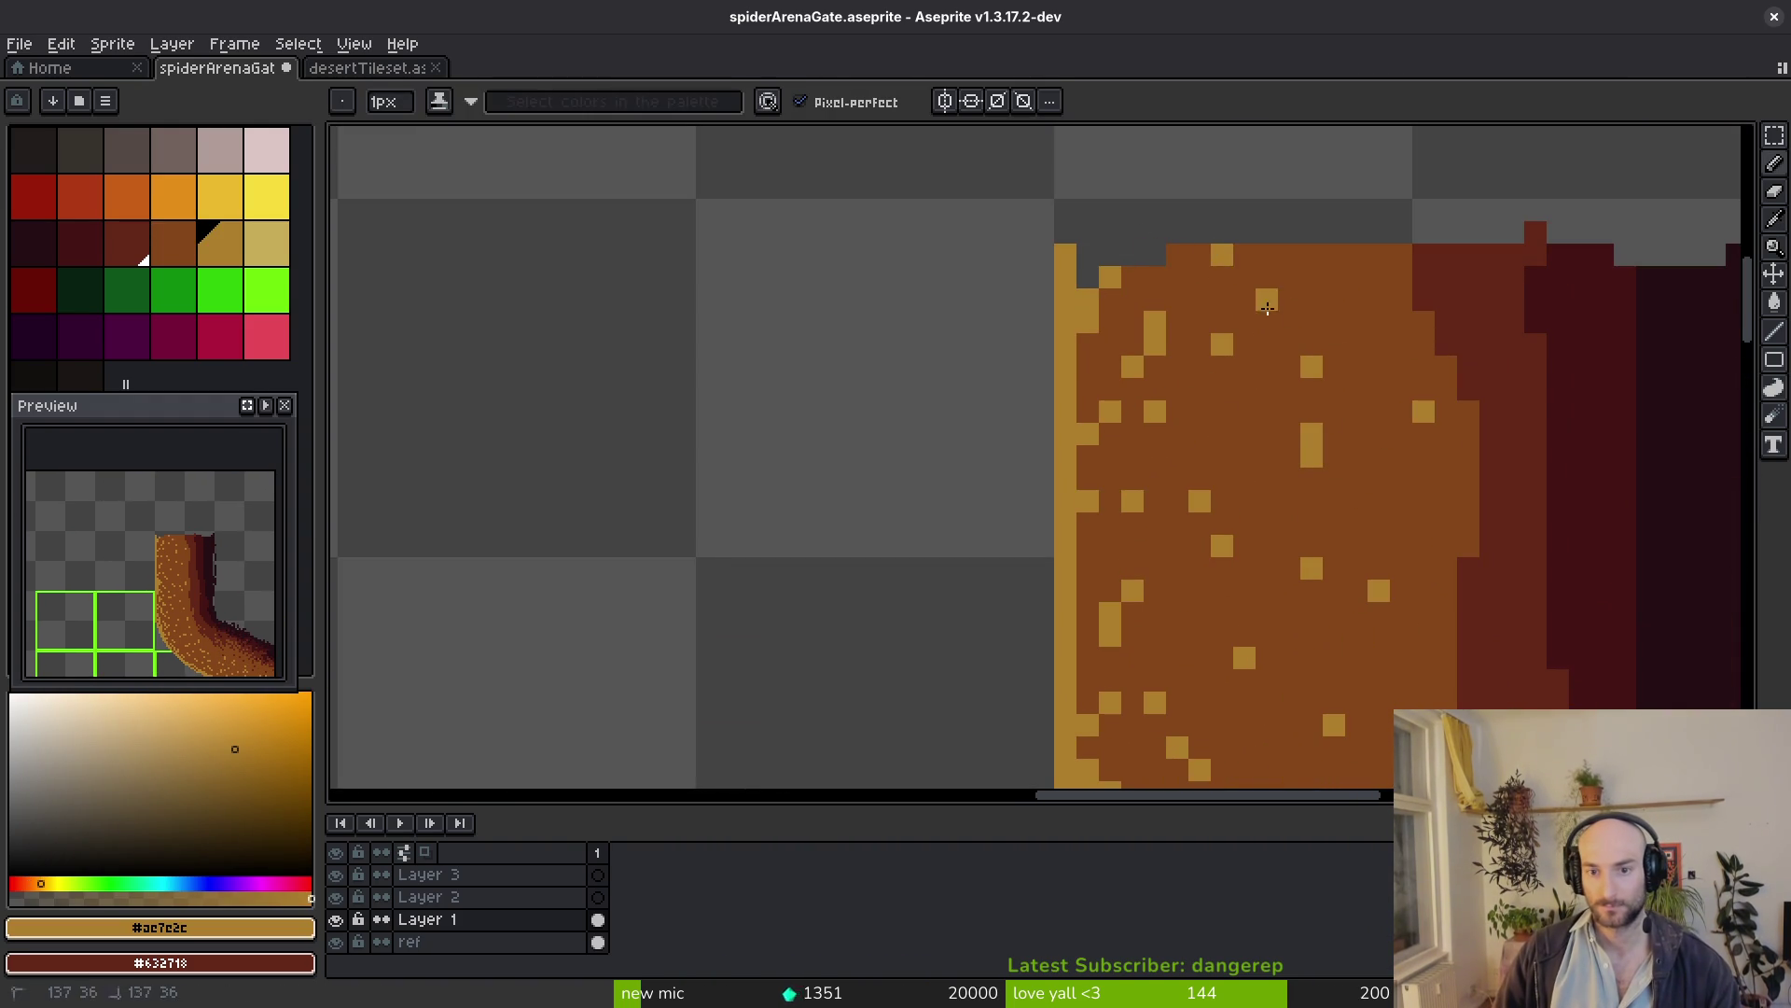
{"action": "left_click", "coordinate": [1065, 210]}
{"action": "left_click", "coordinate": [1179, 280], "text": "alt"}
{"action": "left_click", "coordinate": [1075, 235]}
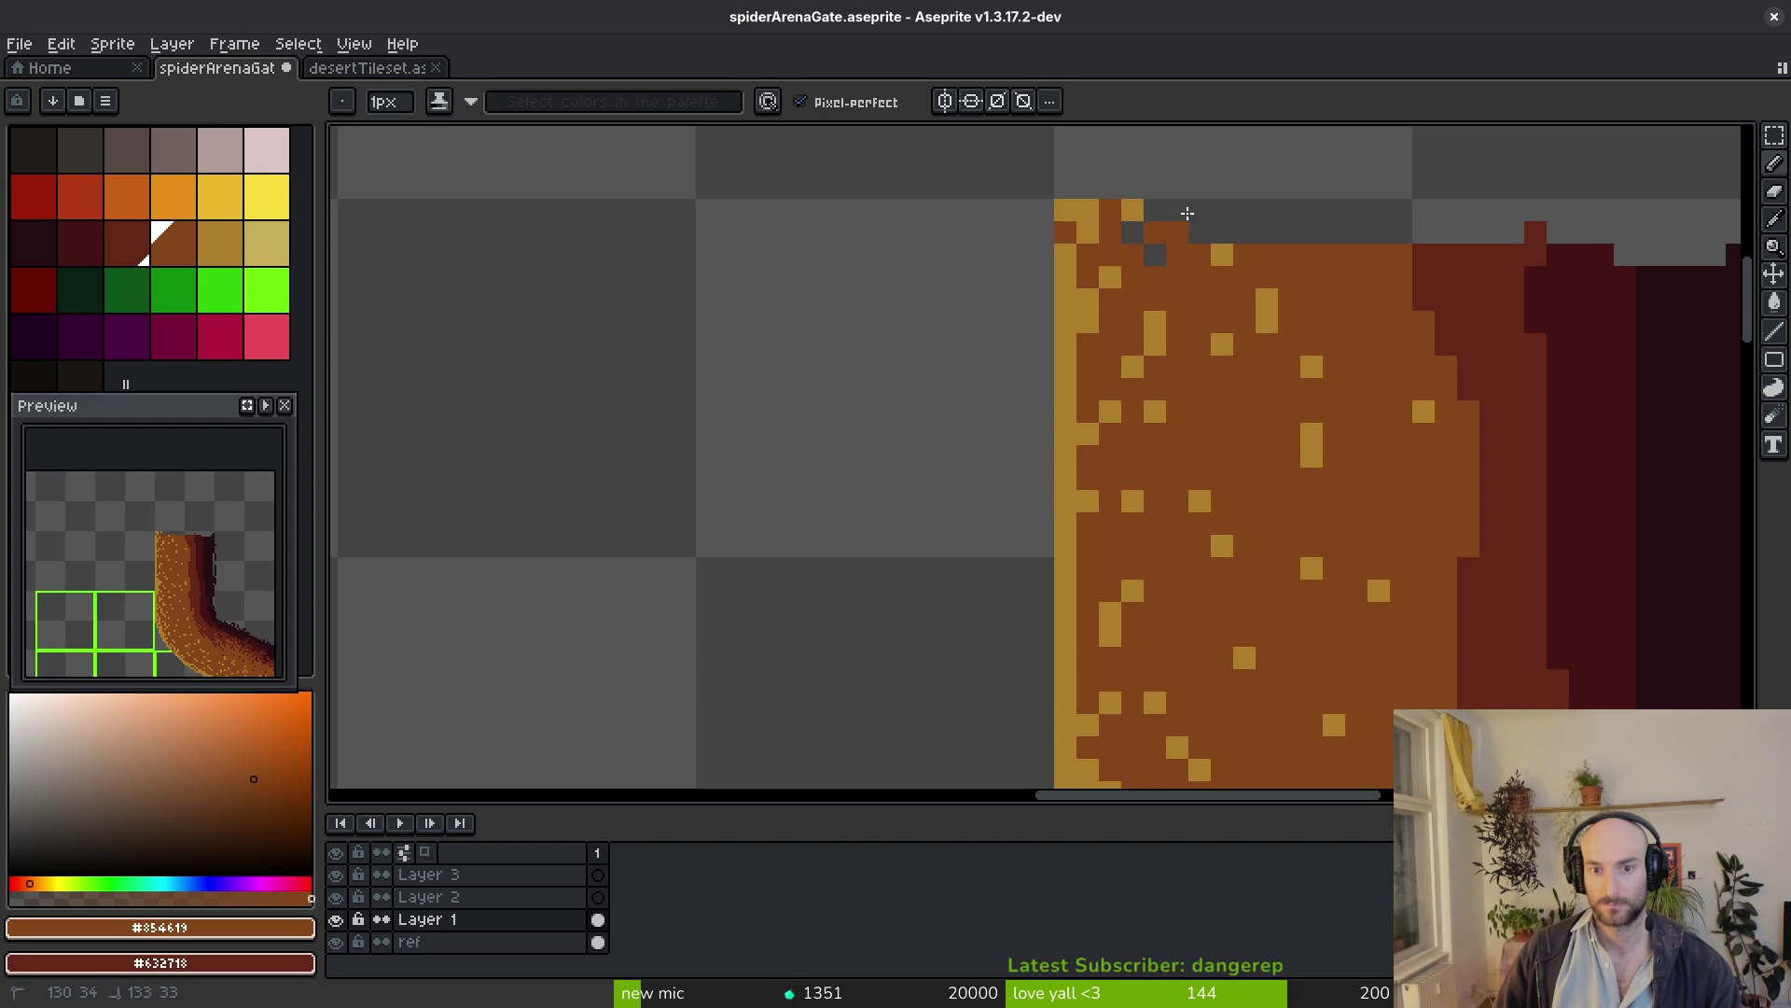
{"action": "left_click_drag", "start_coordinate": [1212, 210], "coordinate": [1277, 229]}
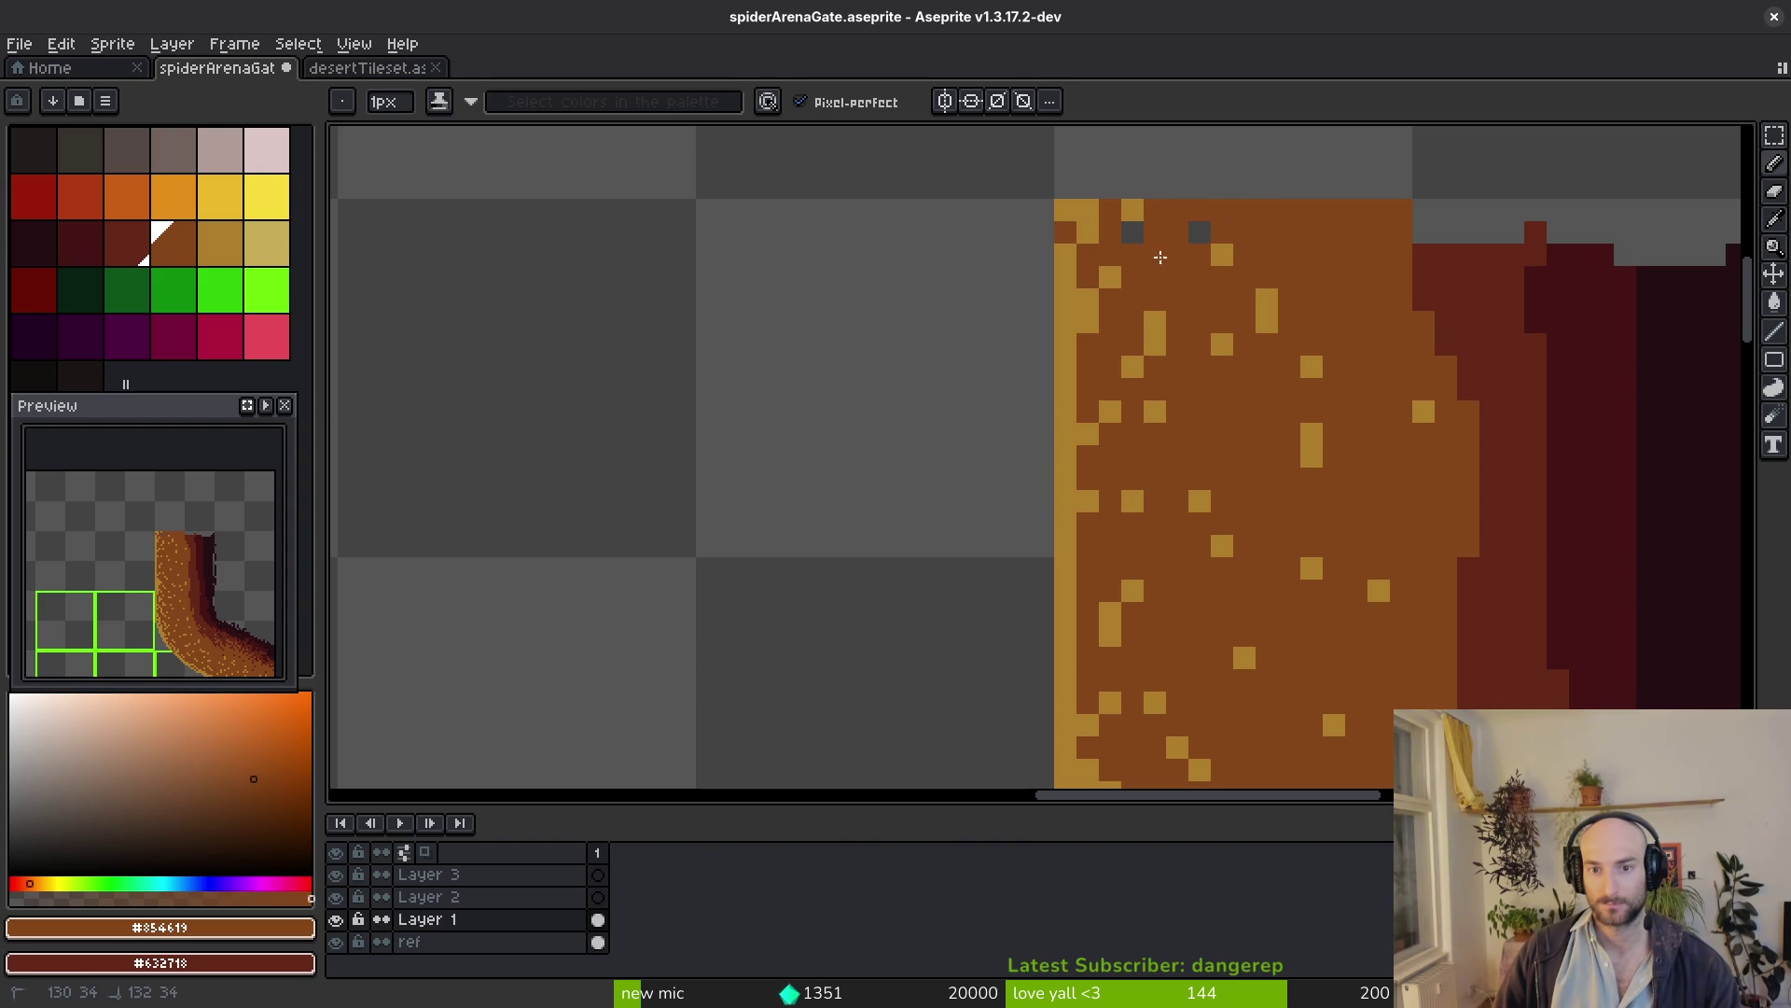
Extend the dark red and darkest red shading bands up to the top-right edge
{"action": "left_click_drag", "start_coordinate": [1154, 254], "coordinate": [875, 338]}
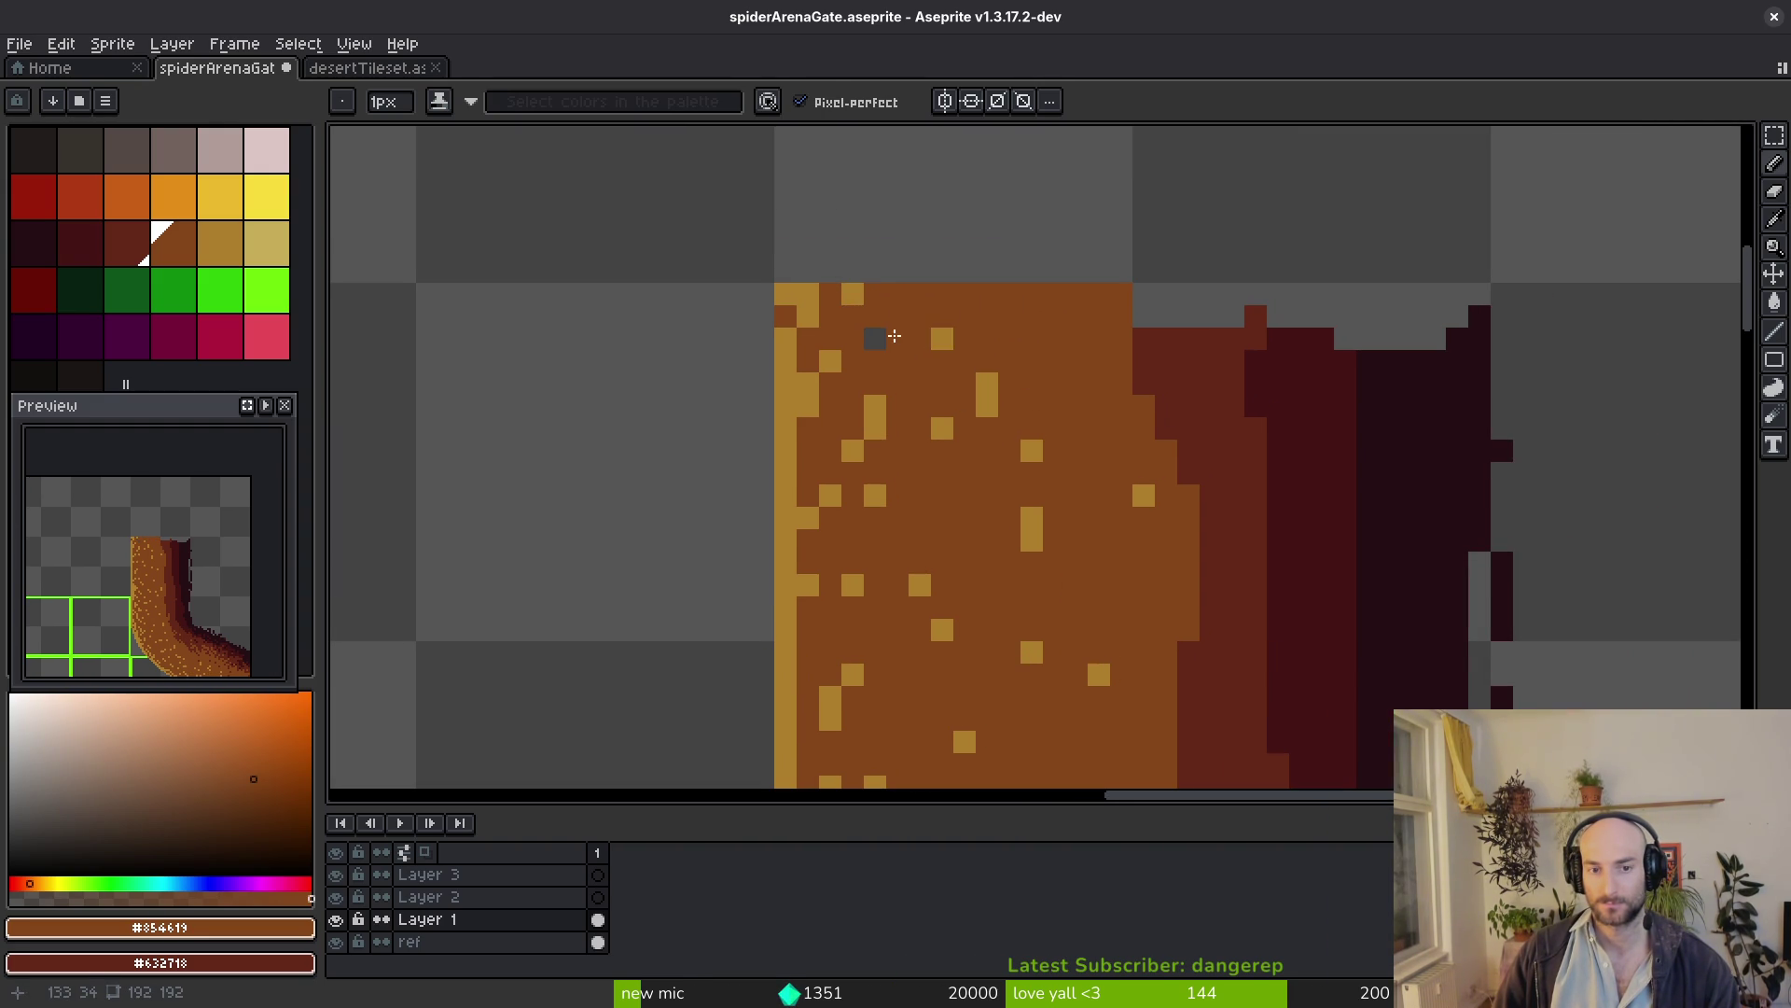
{"action": "left_click", "coordinate": [1181, 361], "text": "alt"}
{"action": "left_click_drag", "start_coordinate": [1152, 312], "coordinate": [1212, 301]}
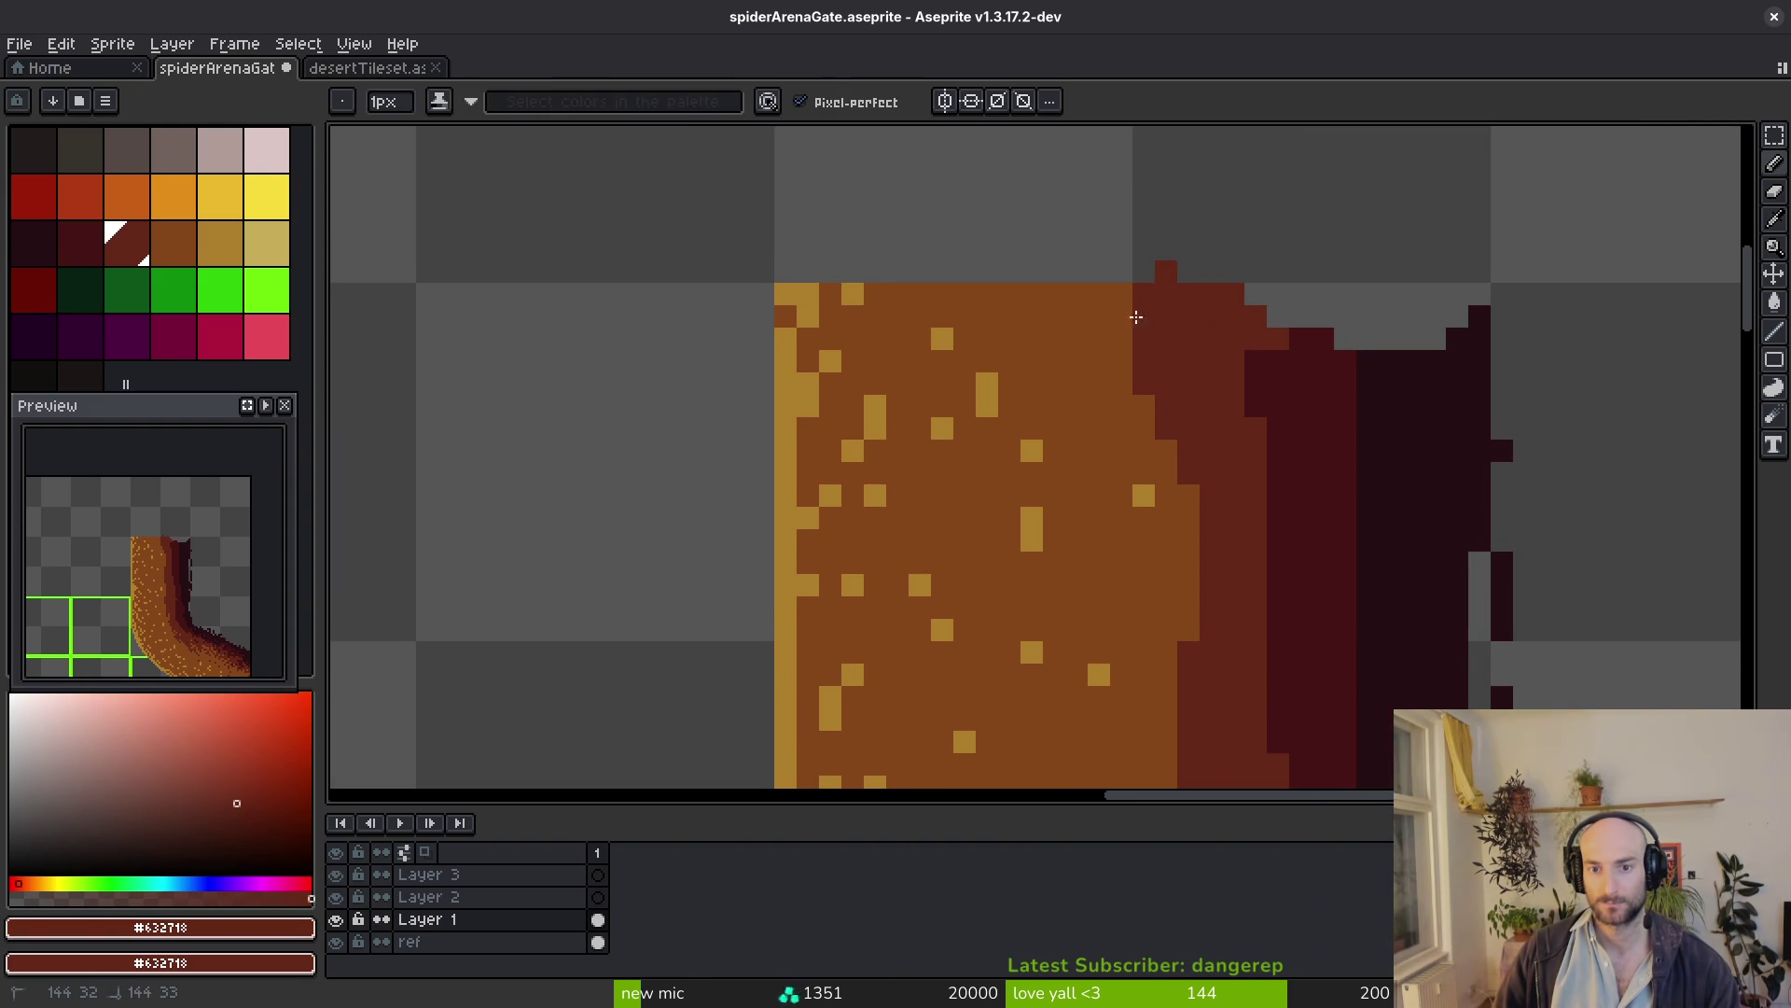
{"action": "left_click", "coordinate": [1274, 401], "text": "alt"}
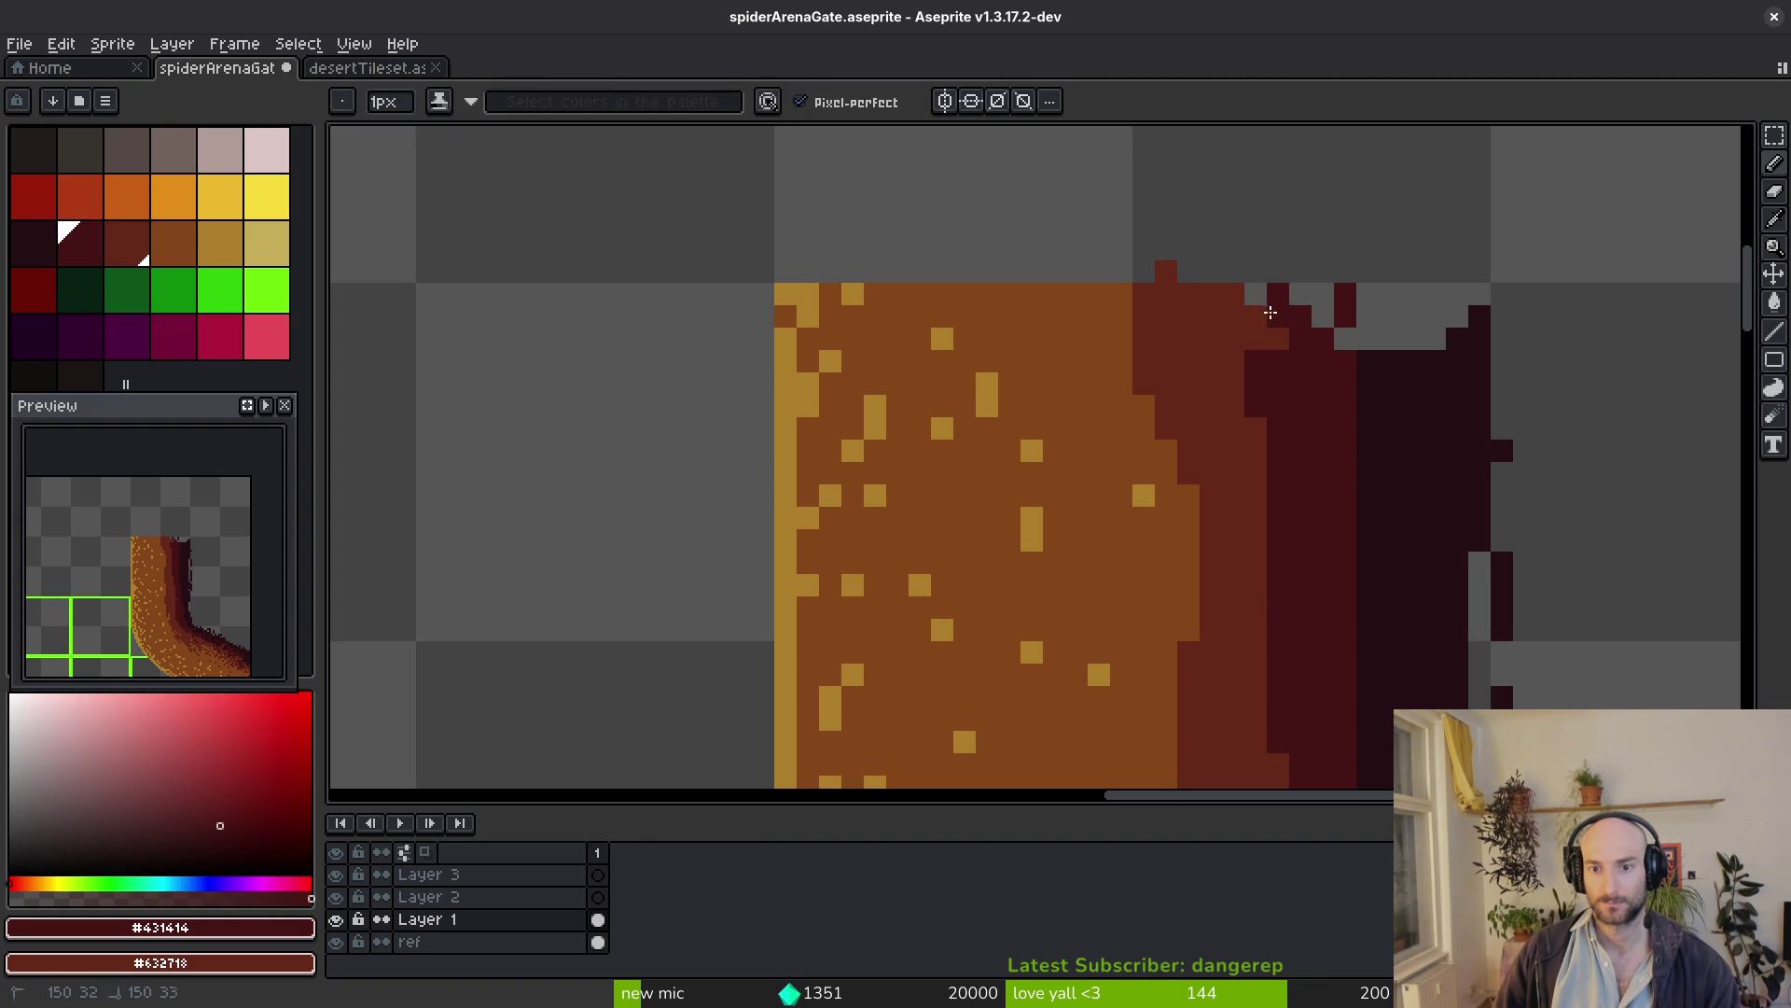
{"action": "left_click", "coordinate": [1389, 390], "text": "alt"}
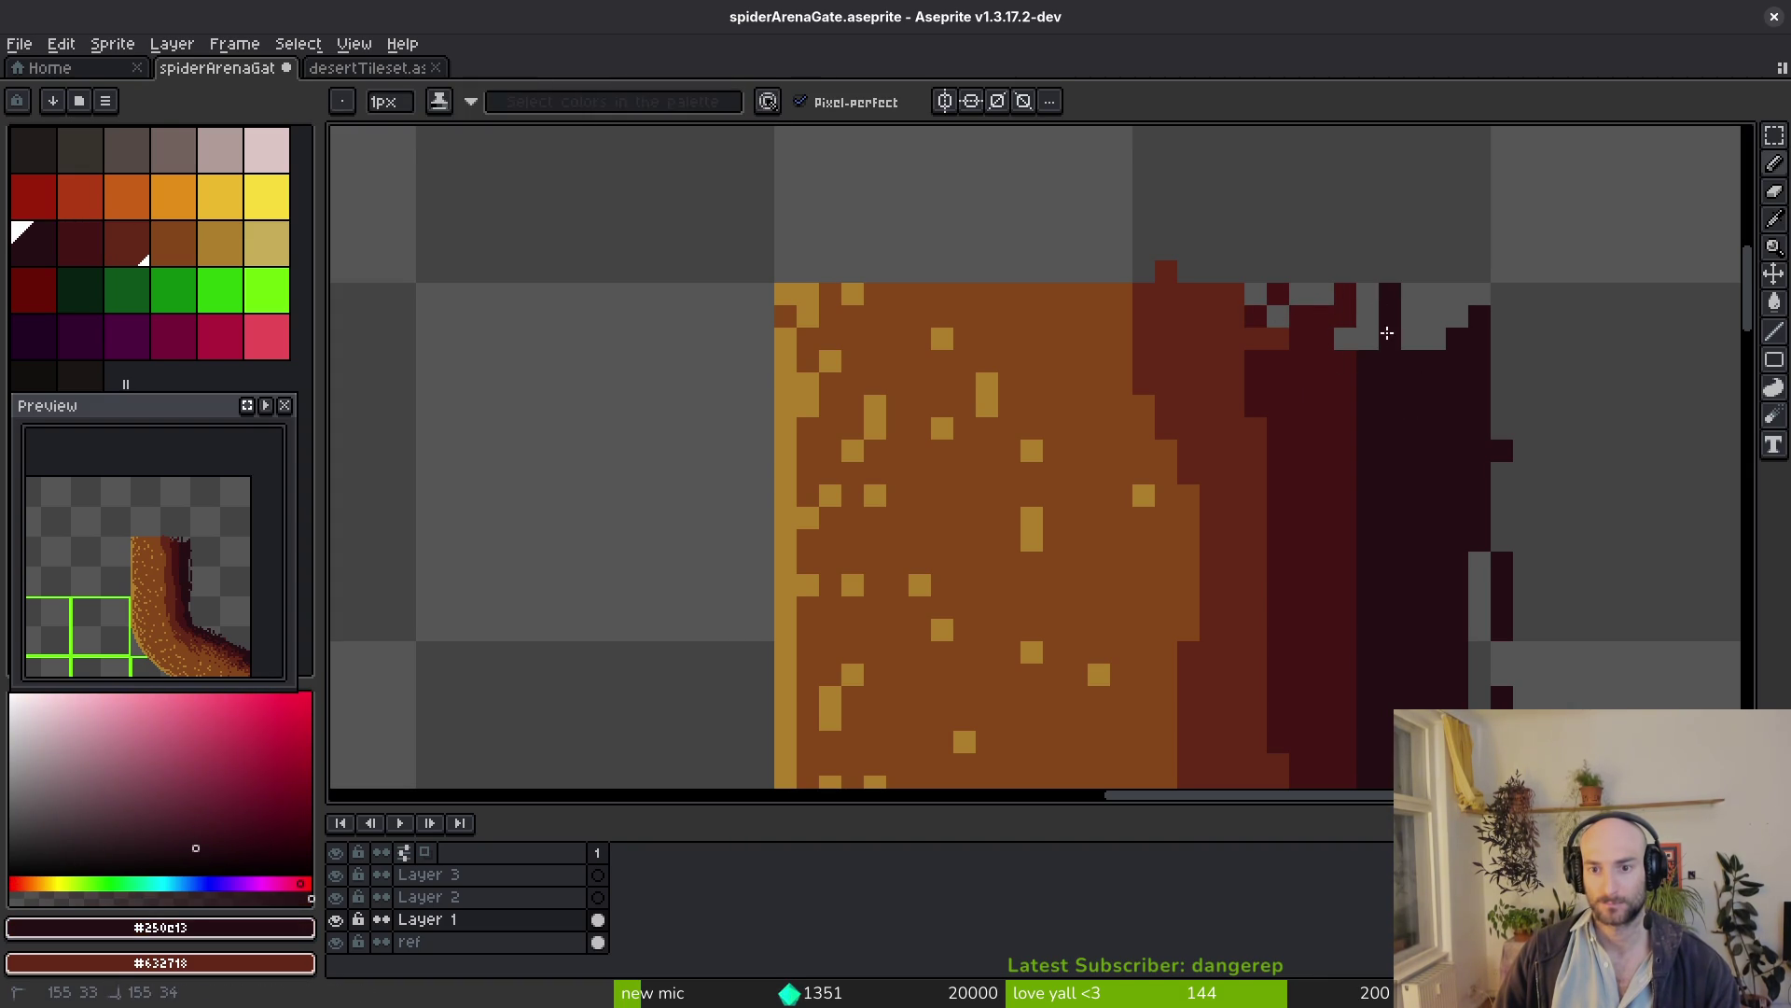
{"action": "left_click_drag", "start_coordinate": [1365, 273], "coordinate": [1370, 336]}
{"action": "scroll", "coordinate": [1264, 442], "scroll_direction": "down", "scroll_amount": 4}
{"action": "scroll", "coordinate": [1264, 442], "scroll_direction": "down", "scroll_amount": 5}
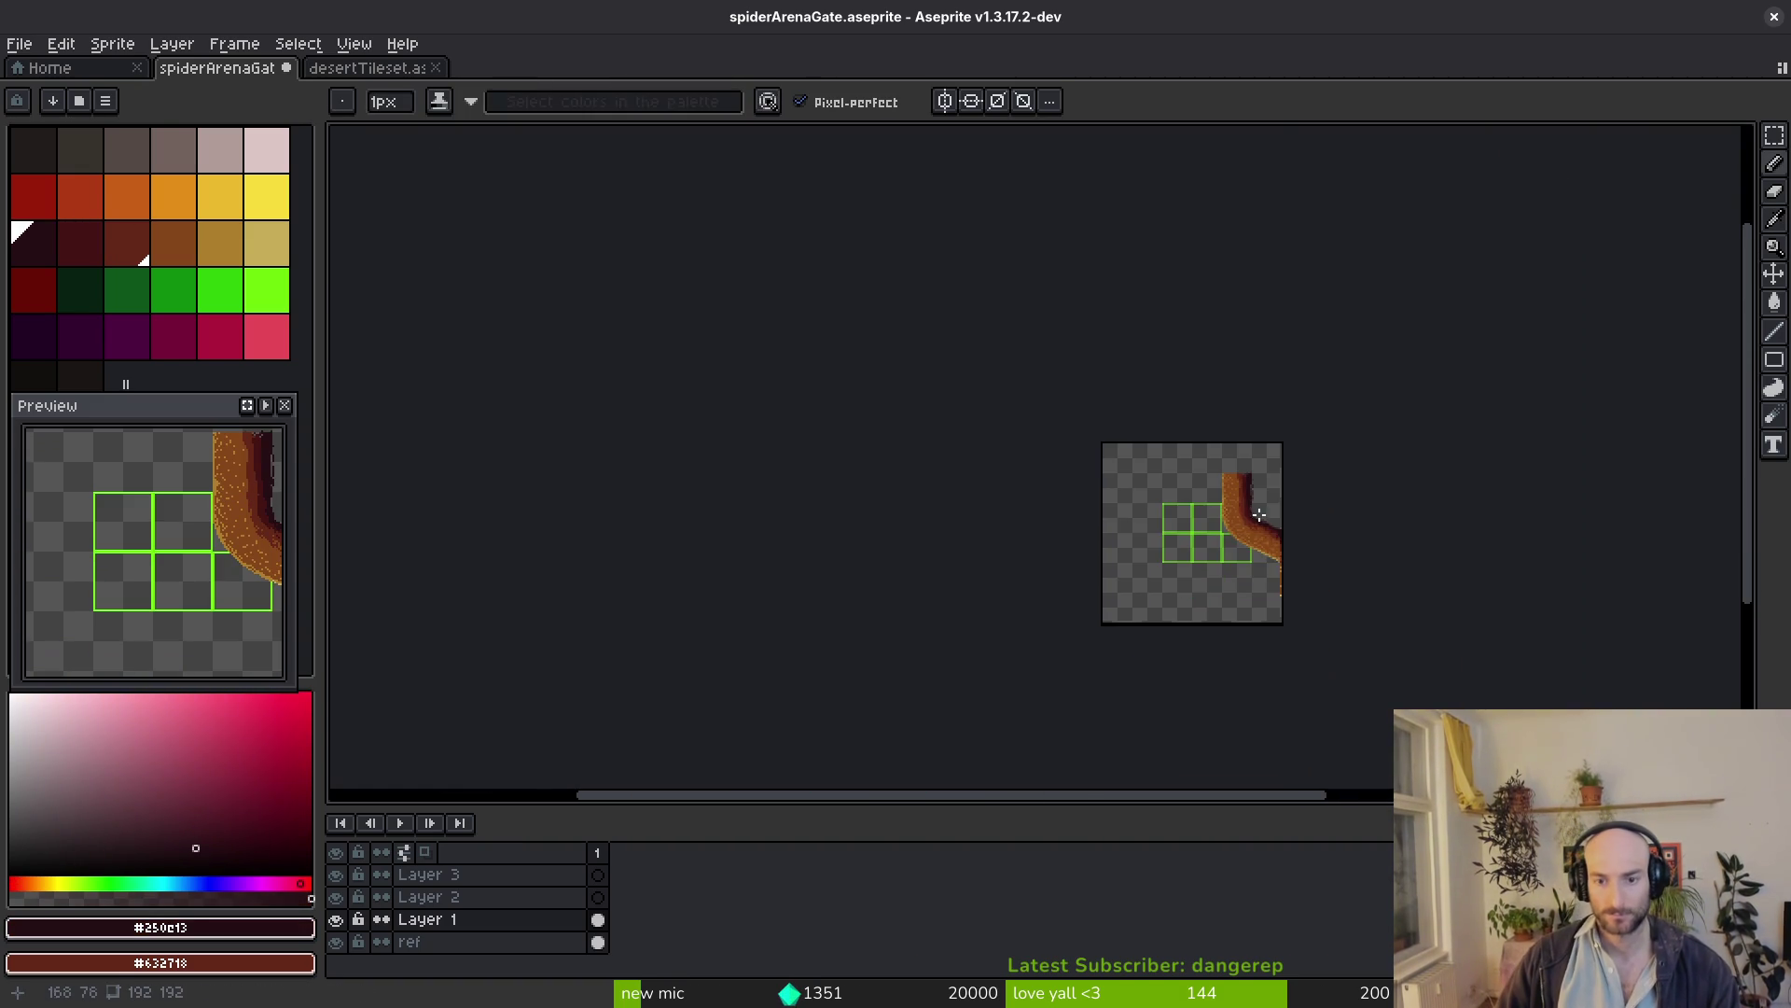
{"action": "scroll", "coordinate": [1158, 534], "scroll_direction": "up", "scroll_amount": 4}
{"action": "scroll", "coordinate": [1158, 534], "scroll_direction": "up", "scroll_amount": 1}
{"action": "scroll", "coordinate": [1183, 564], "scroll_direction": "down", "scroll_amount": 1}
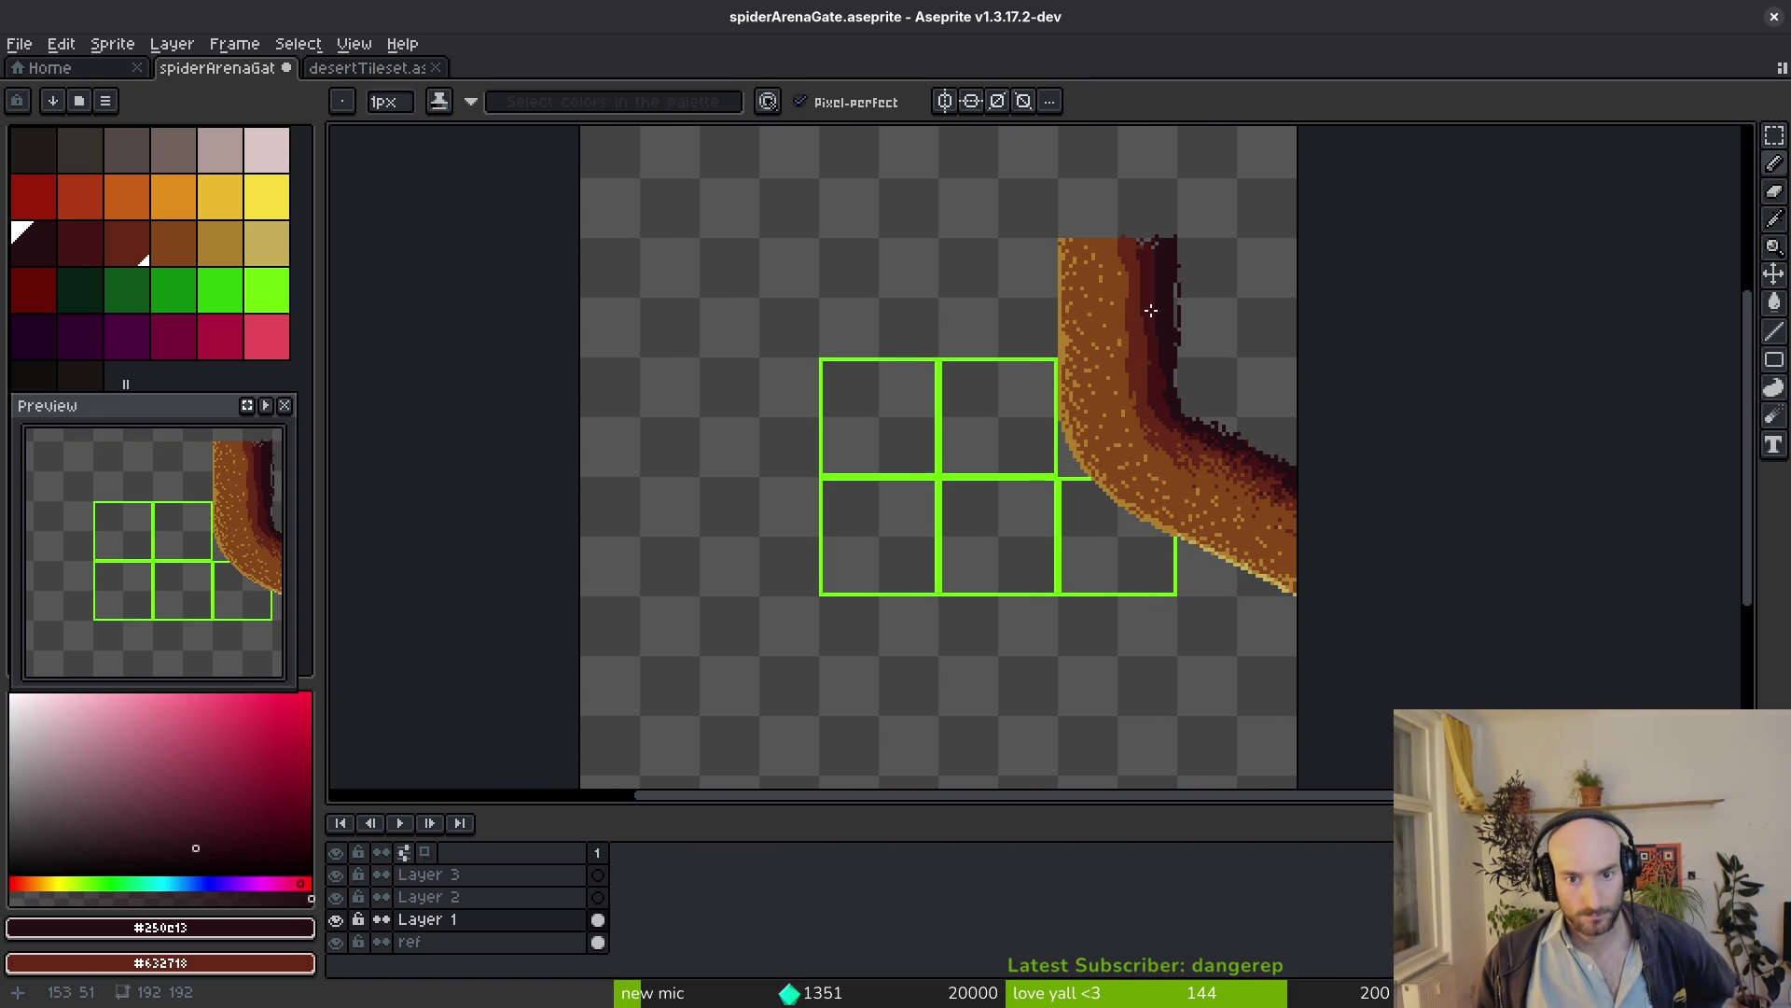
Save the sprite and check it in the Godot scene before returning to Aseprite
{"action": "key", "text": "ctrl+s"}
{"action": "key", "text": "alt+Tab"}
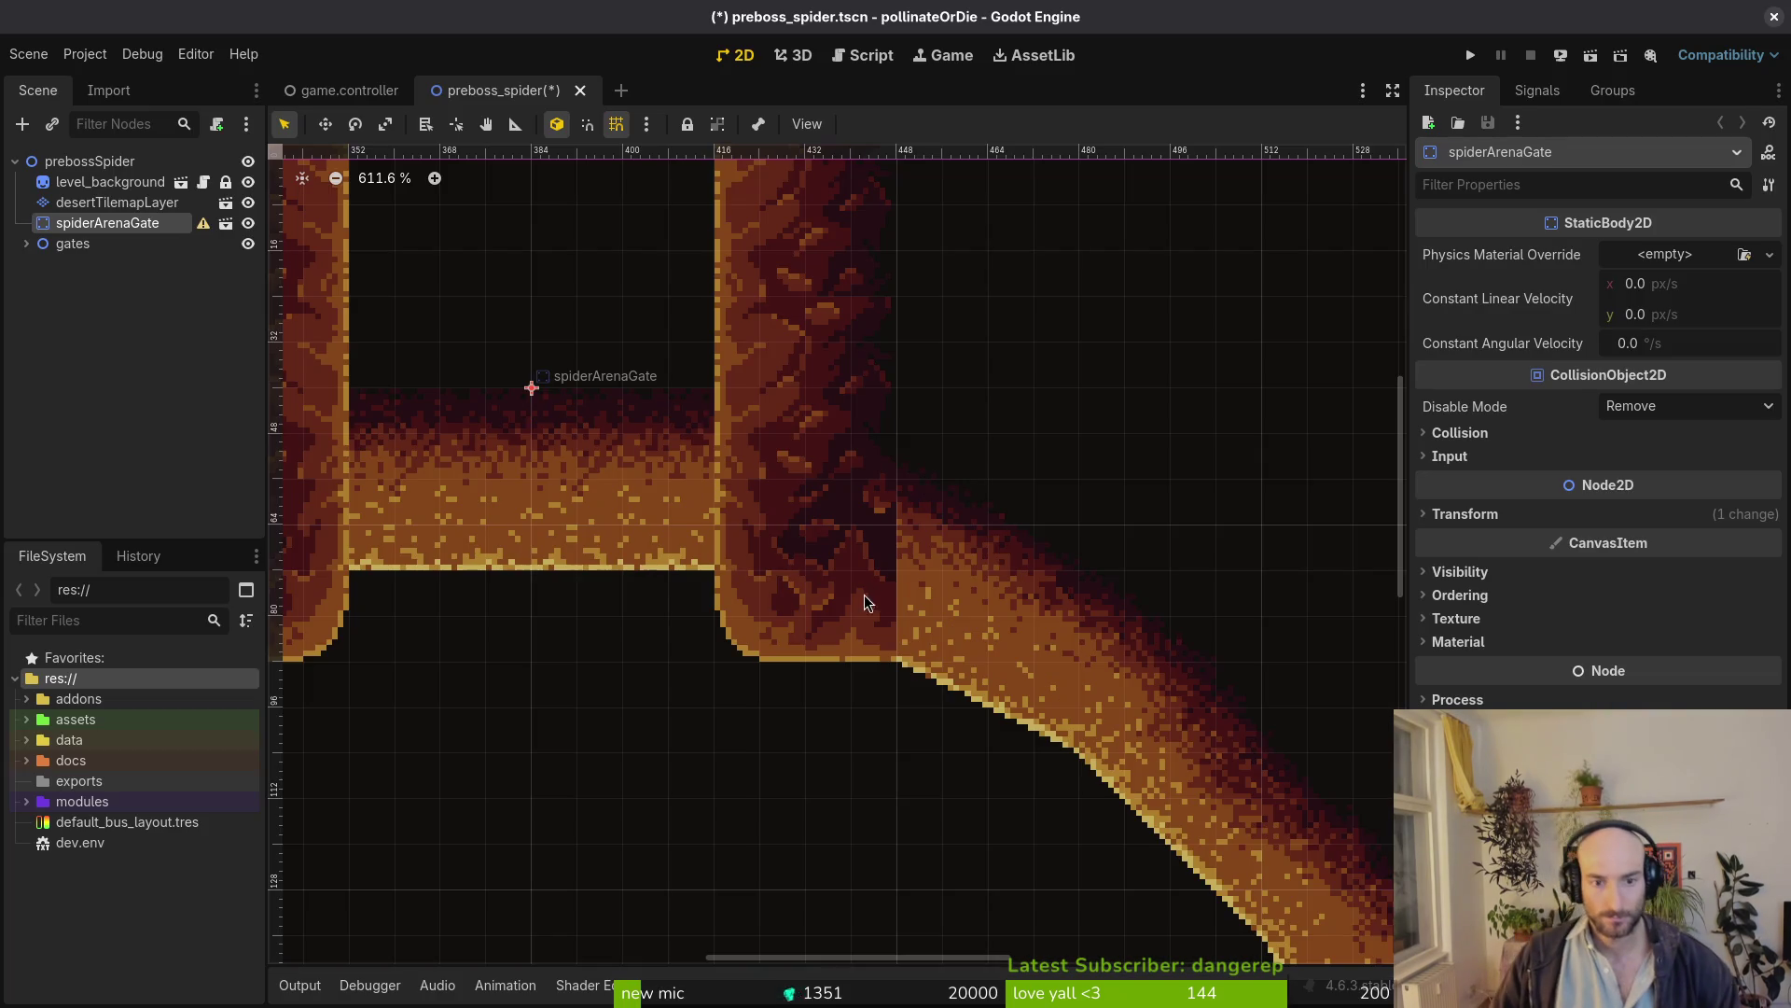
{"action": "scroll", "coordinate": [788, 424], "scroll_direction": "down", "scroll_amount": 1}
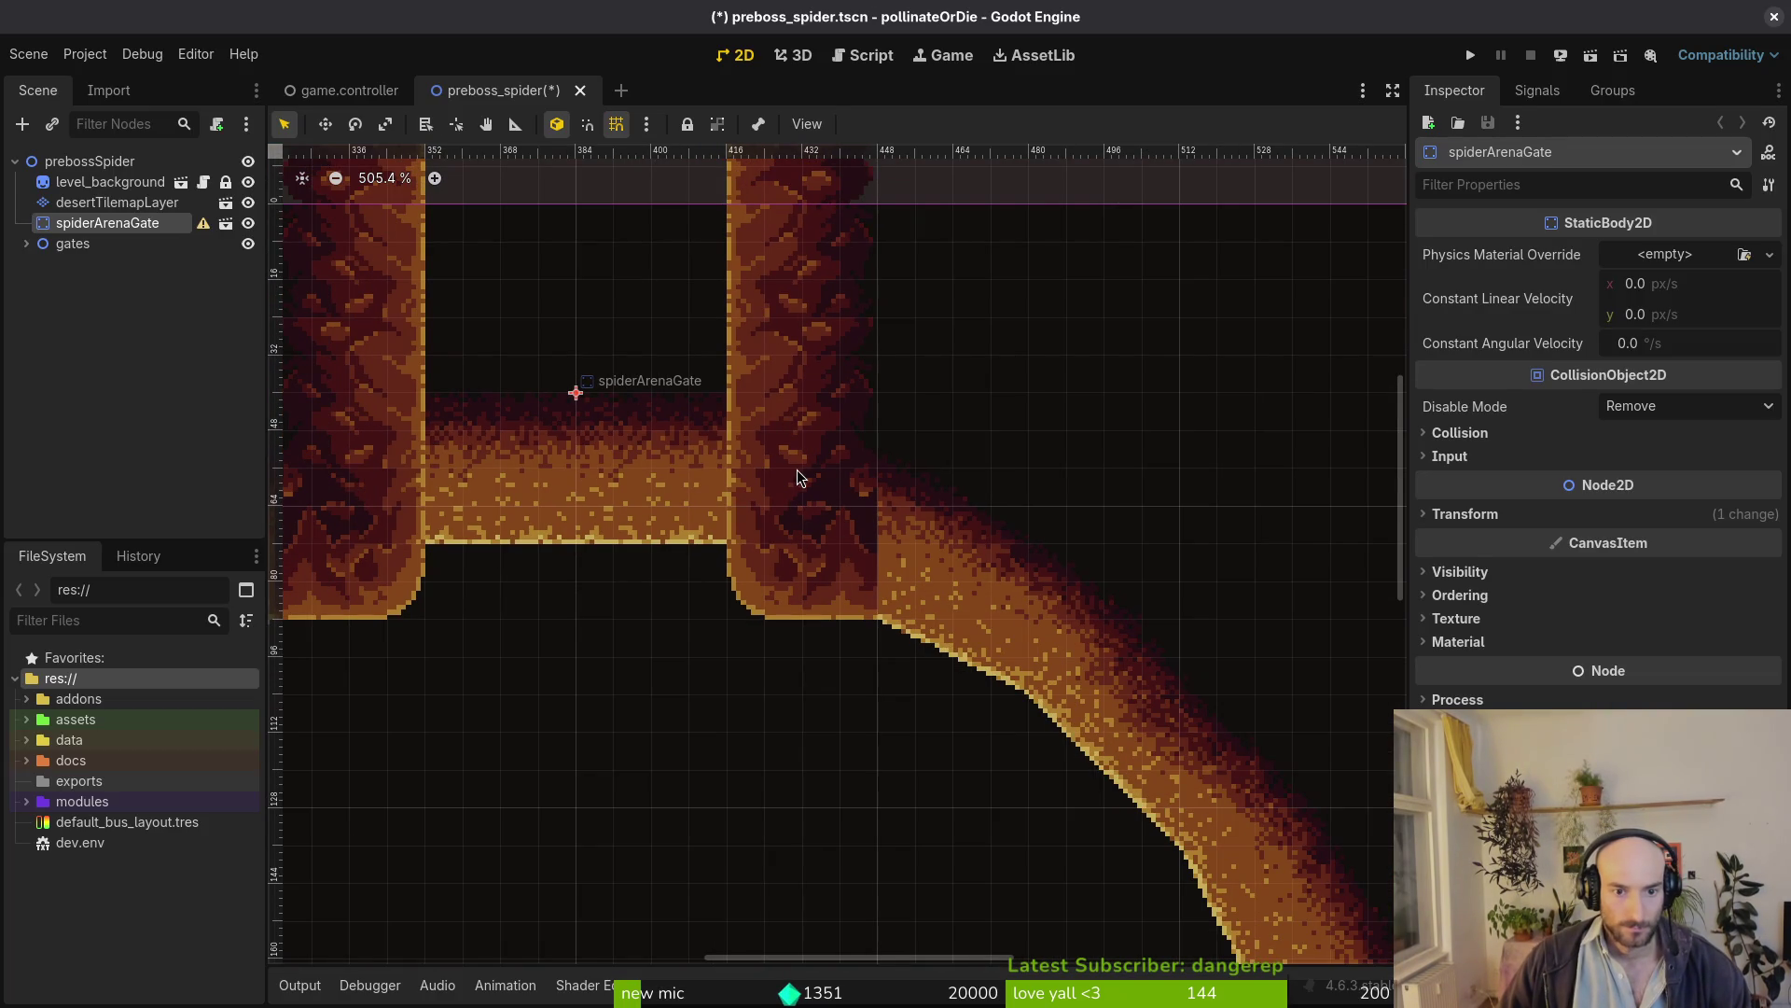
{"action": "key", "text": "alt+Tab"}
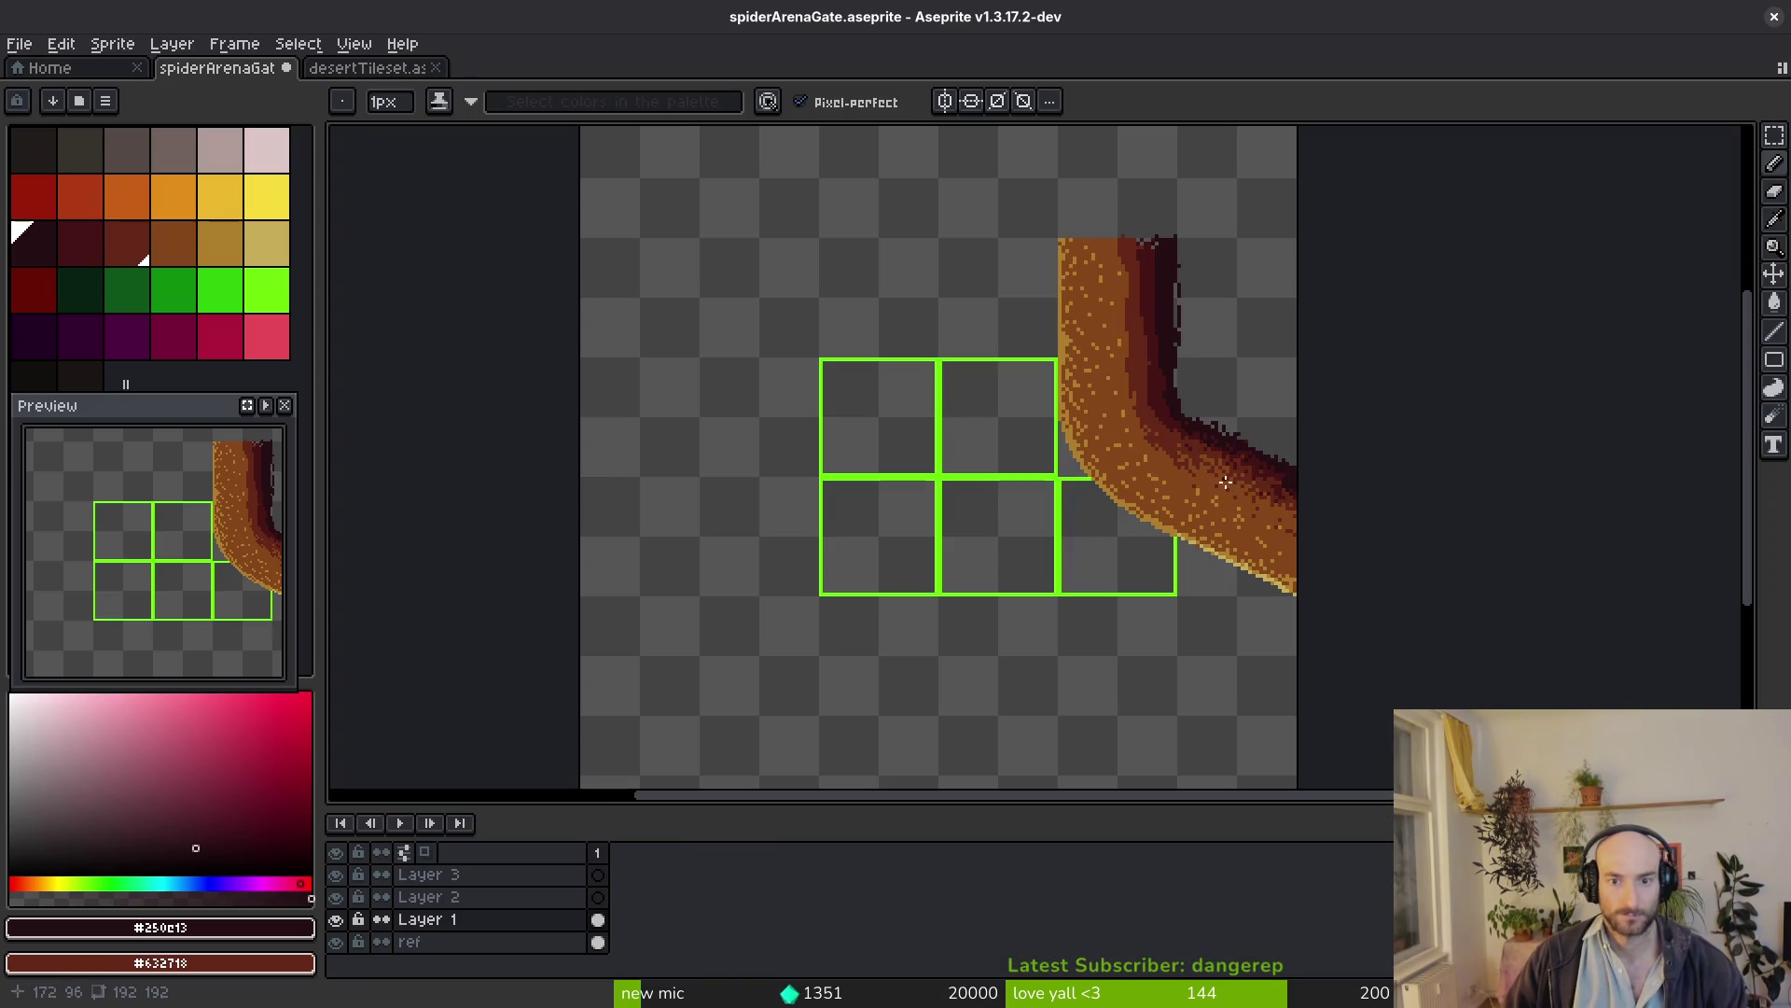
Marquee the wall's vertical column, drag a copy upward, deselect and save the sprite
{"action": "key", "text": "alt+Tab"}
{"action": "key", "text": "alt+Tab"}
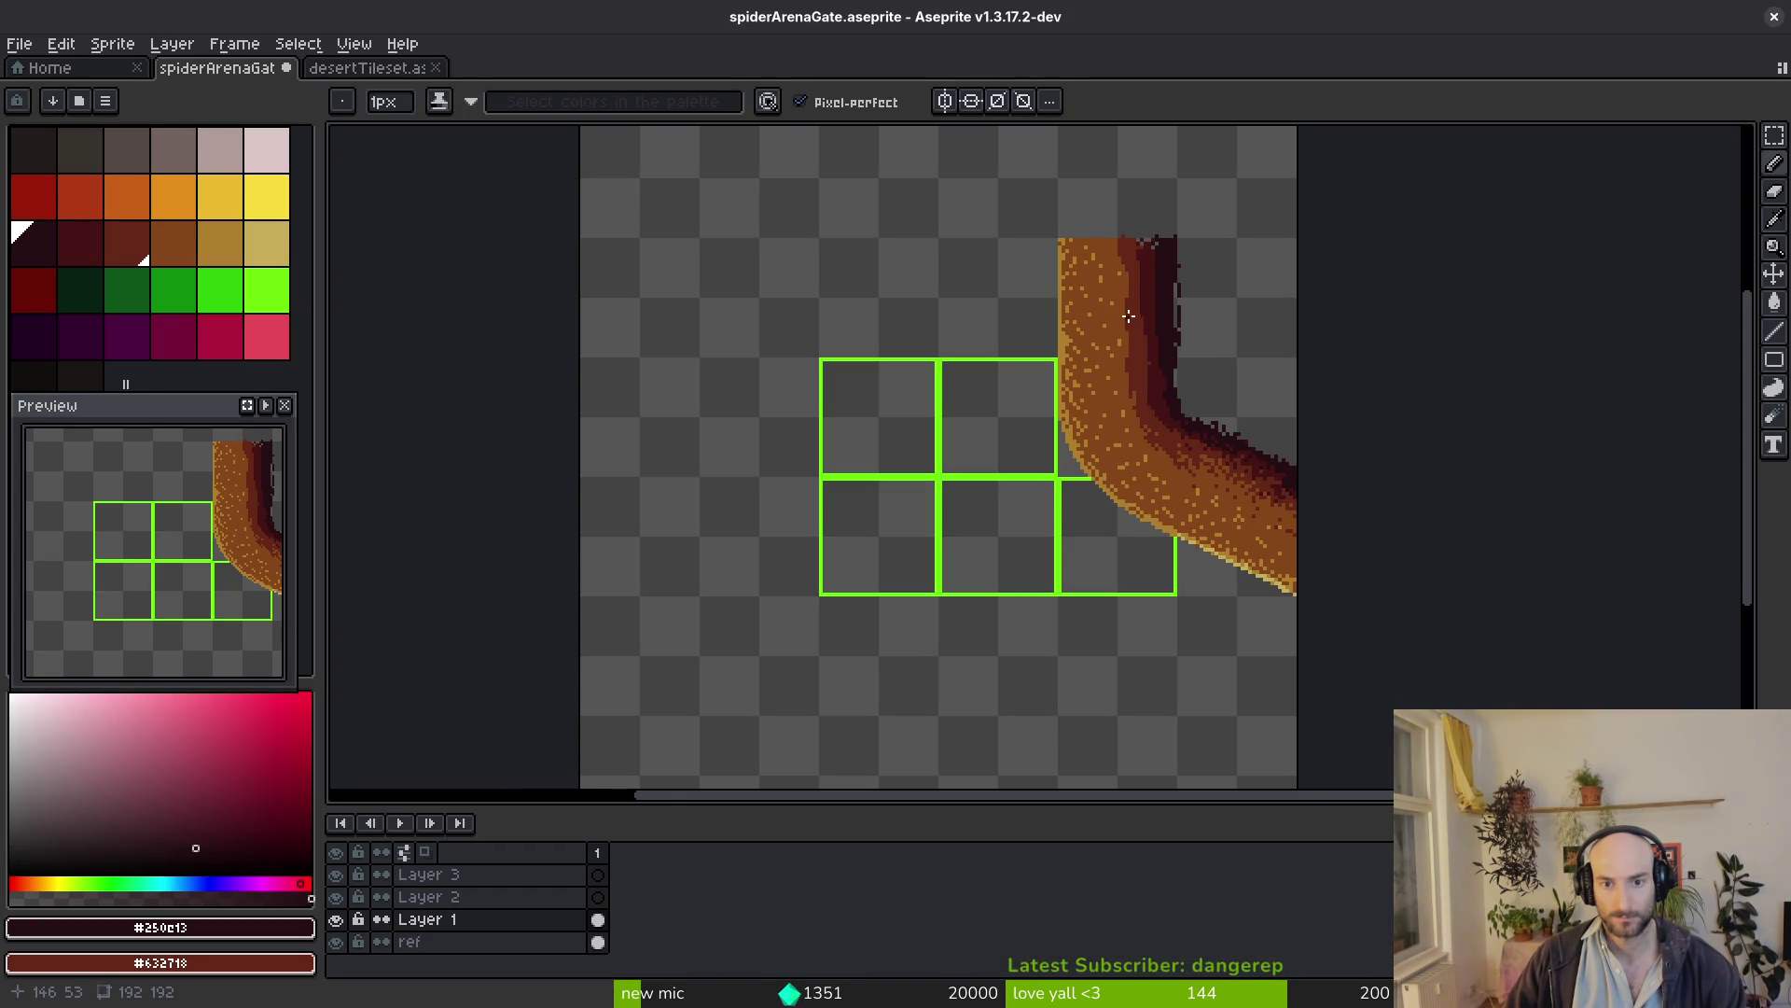
{"action": "key", "text": "m"}
{"action": "scroll", "coordinate": [1128, 323], "scroll_direction": "up", "scroll_amount": 3}
{"action": "left_click_drag", "start_coordinate": [745, 308], "coordinate": [1327, 722]}
{"action": "left_click_drag", "start_coordinate": [1064, 616], "coordinate": [1017, 300], "text": "ctrl"}
{"action": "key", "text": "ctrl+d"}
{"action": "key", "text": "ctrl+s"}
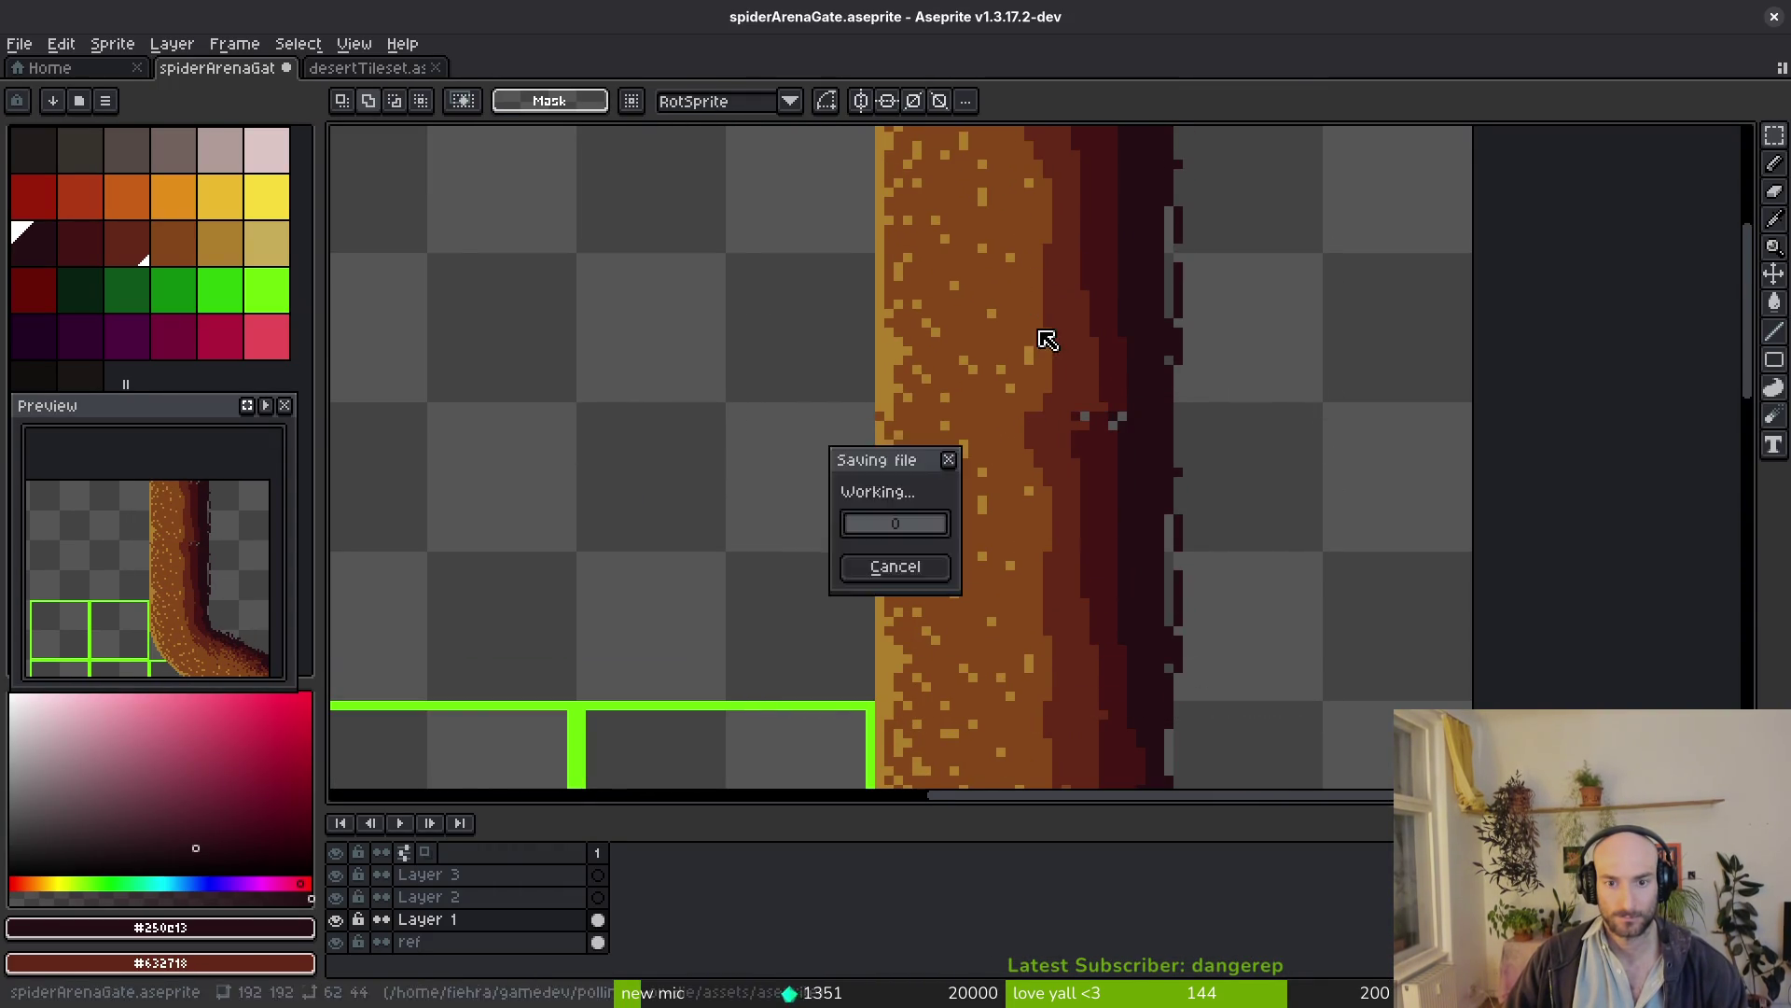
{"action": "scroll", "coordinate": [1045, 339], "scroll_direction": "down", "scroll_amount": 3}
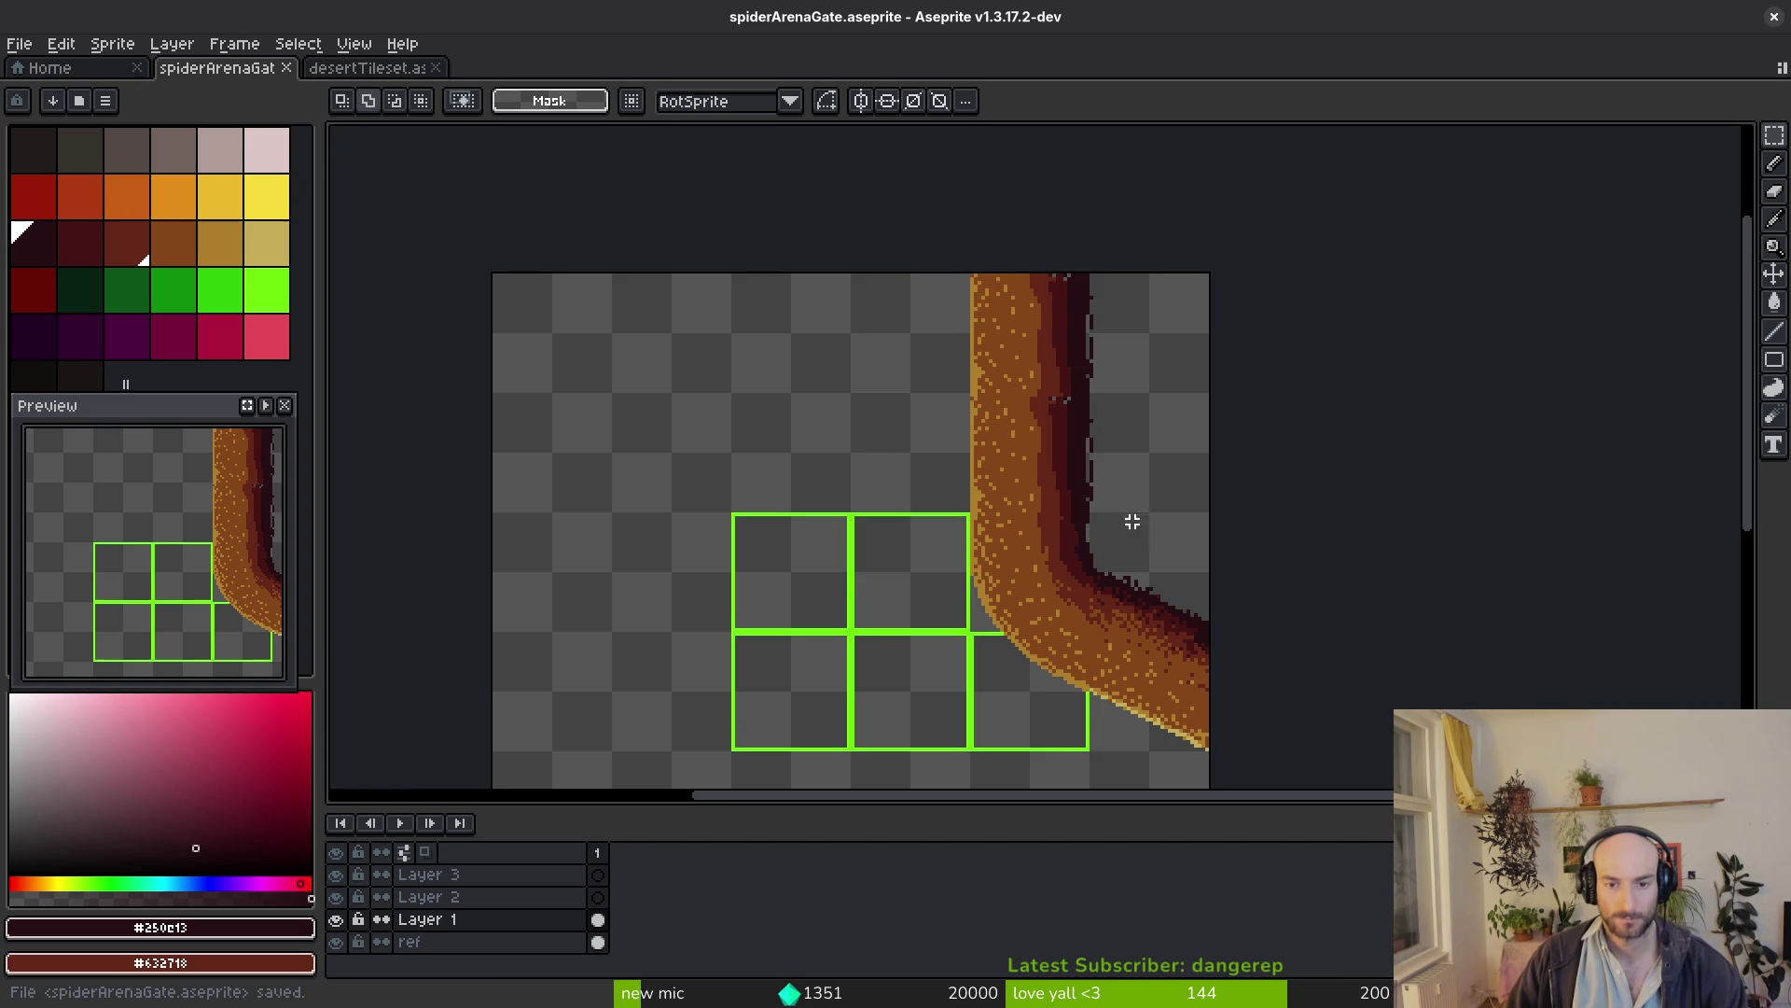
{"action": "scroll", "coordinate": [1008, 527], "scroll_direction": "down", "scroll_amount": 1}
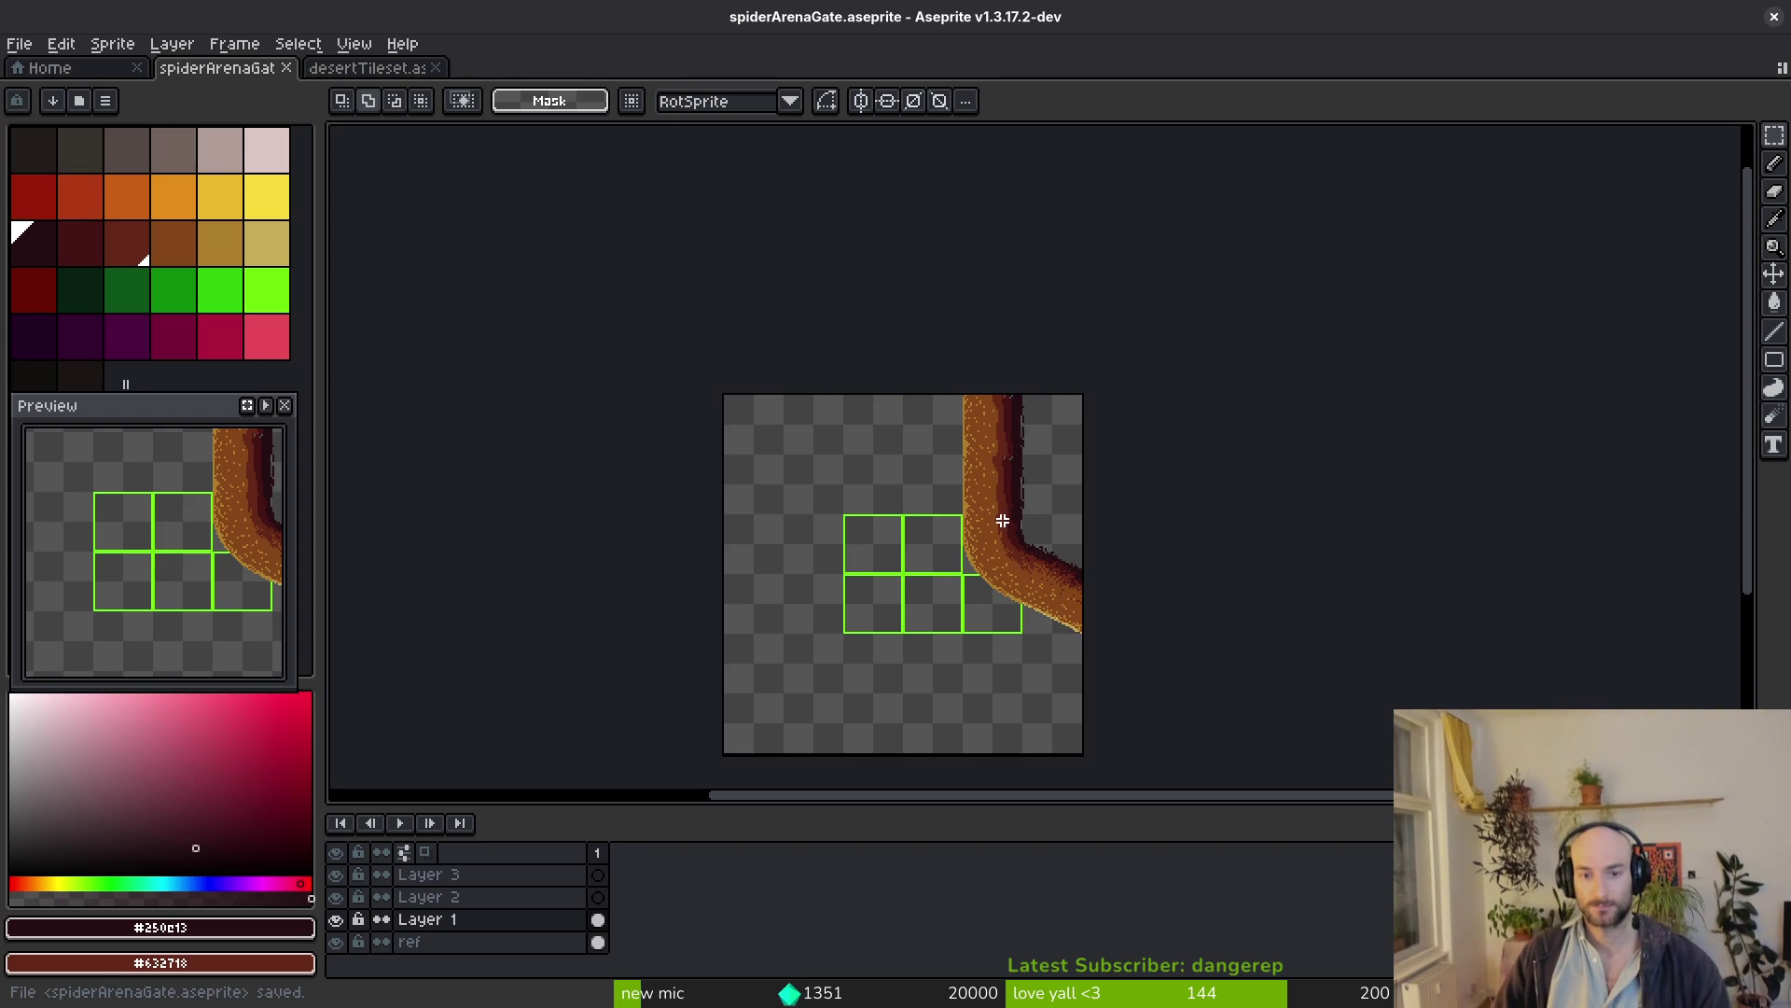
{"action": "scroll", "coordinate": [1004, 521], "scroll_direction": "up", "scroll_amount": 5}
Scramble orange pixels into the maroon edge along the wall's curve with the jumble brush
{"action": "left_click_drag", "start_coordinate": [1220, 569], "coordinate": [1115, 594]}
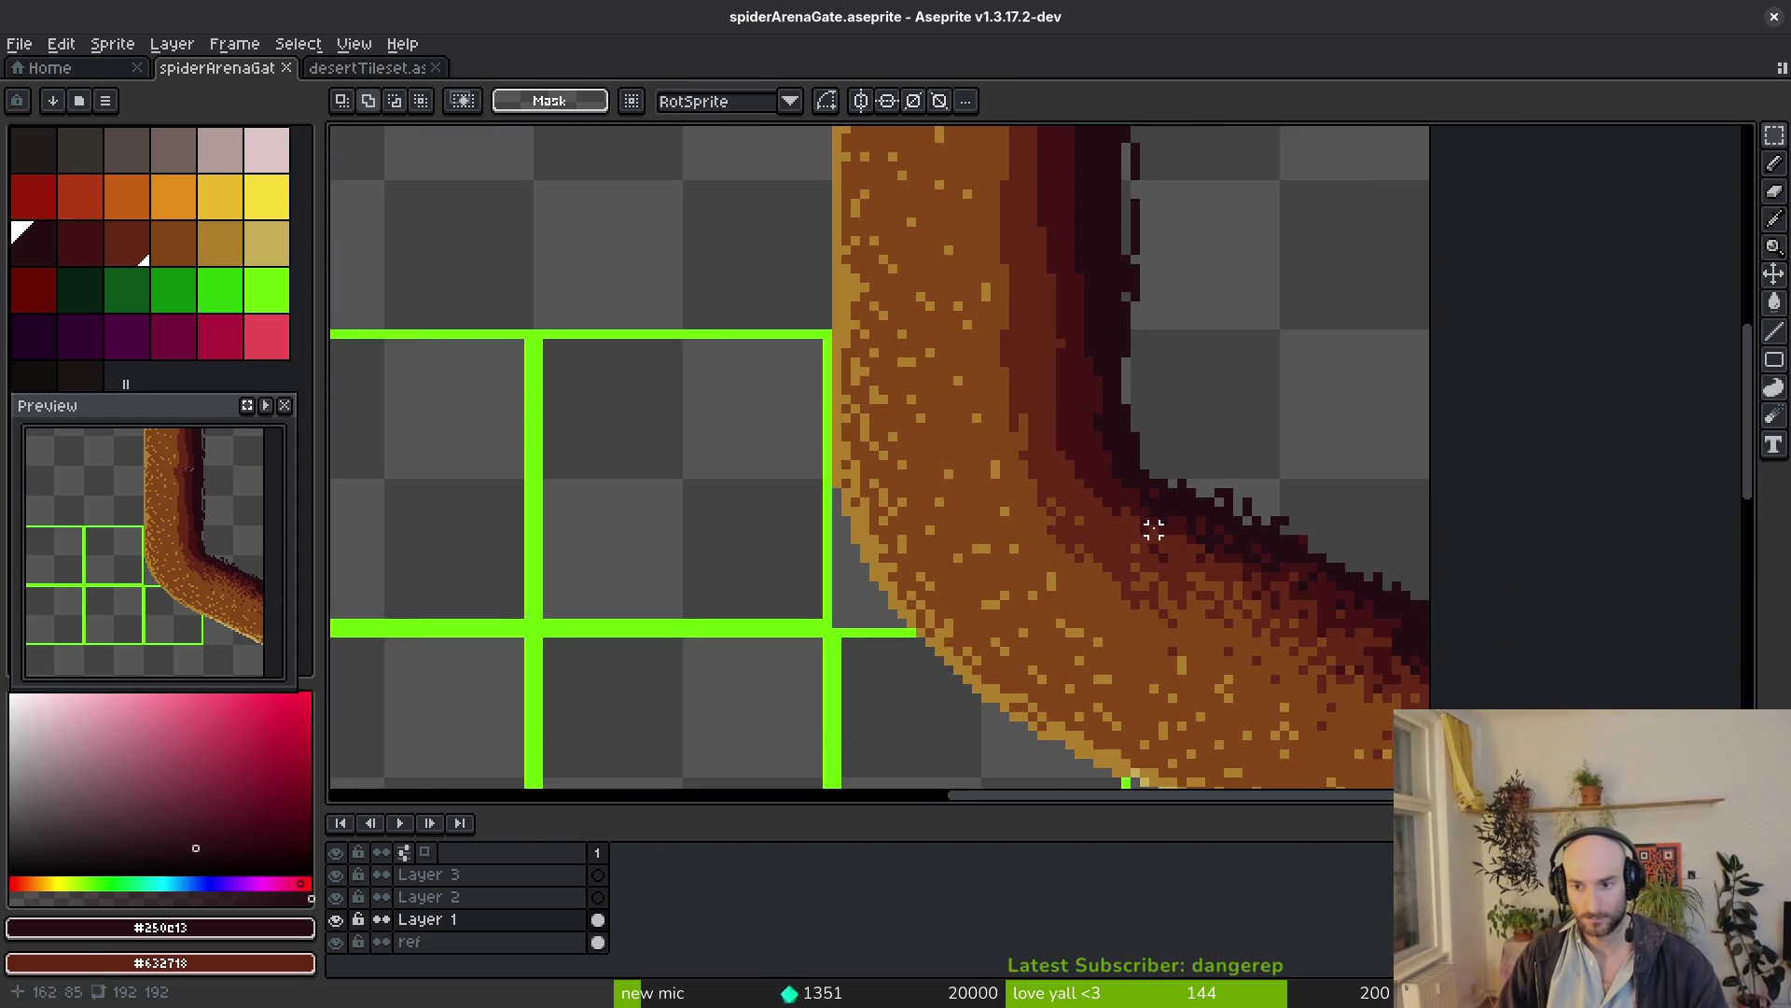
{"action": "key", "text": "shift+r"}
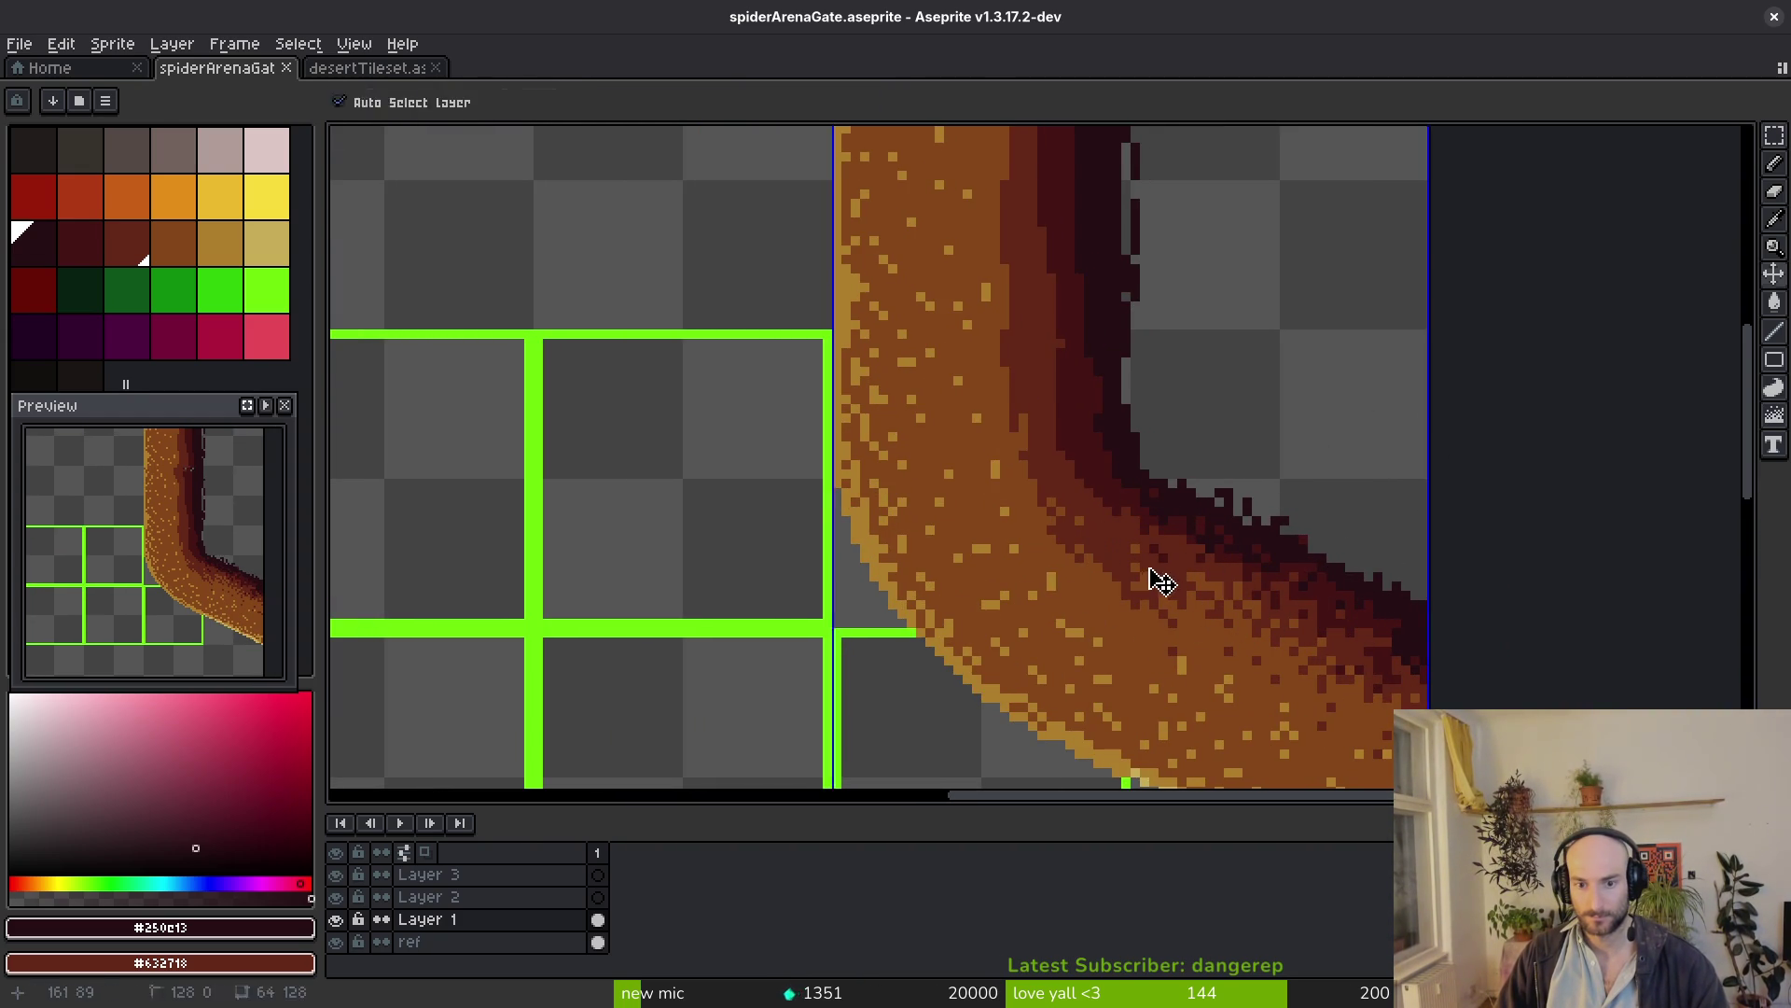
{"action": "scroll", "coordinate": [1049, 525], "scroll_direction": "up", "scroll_amount": 2}
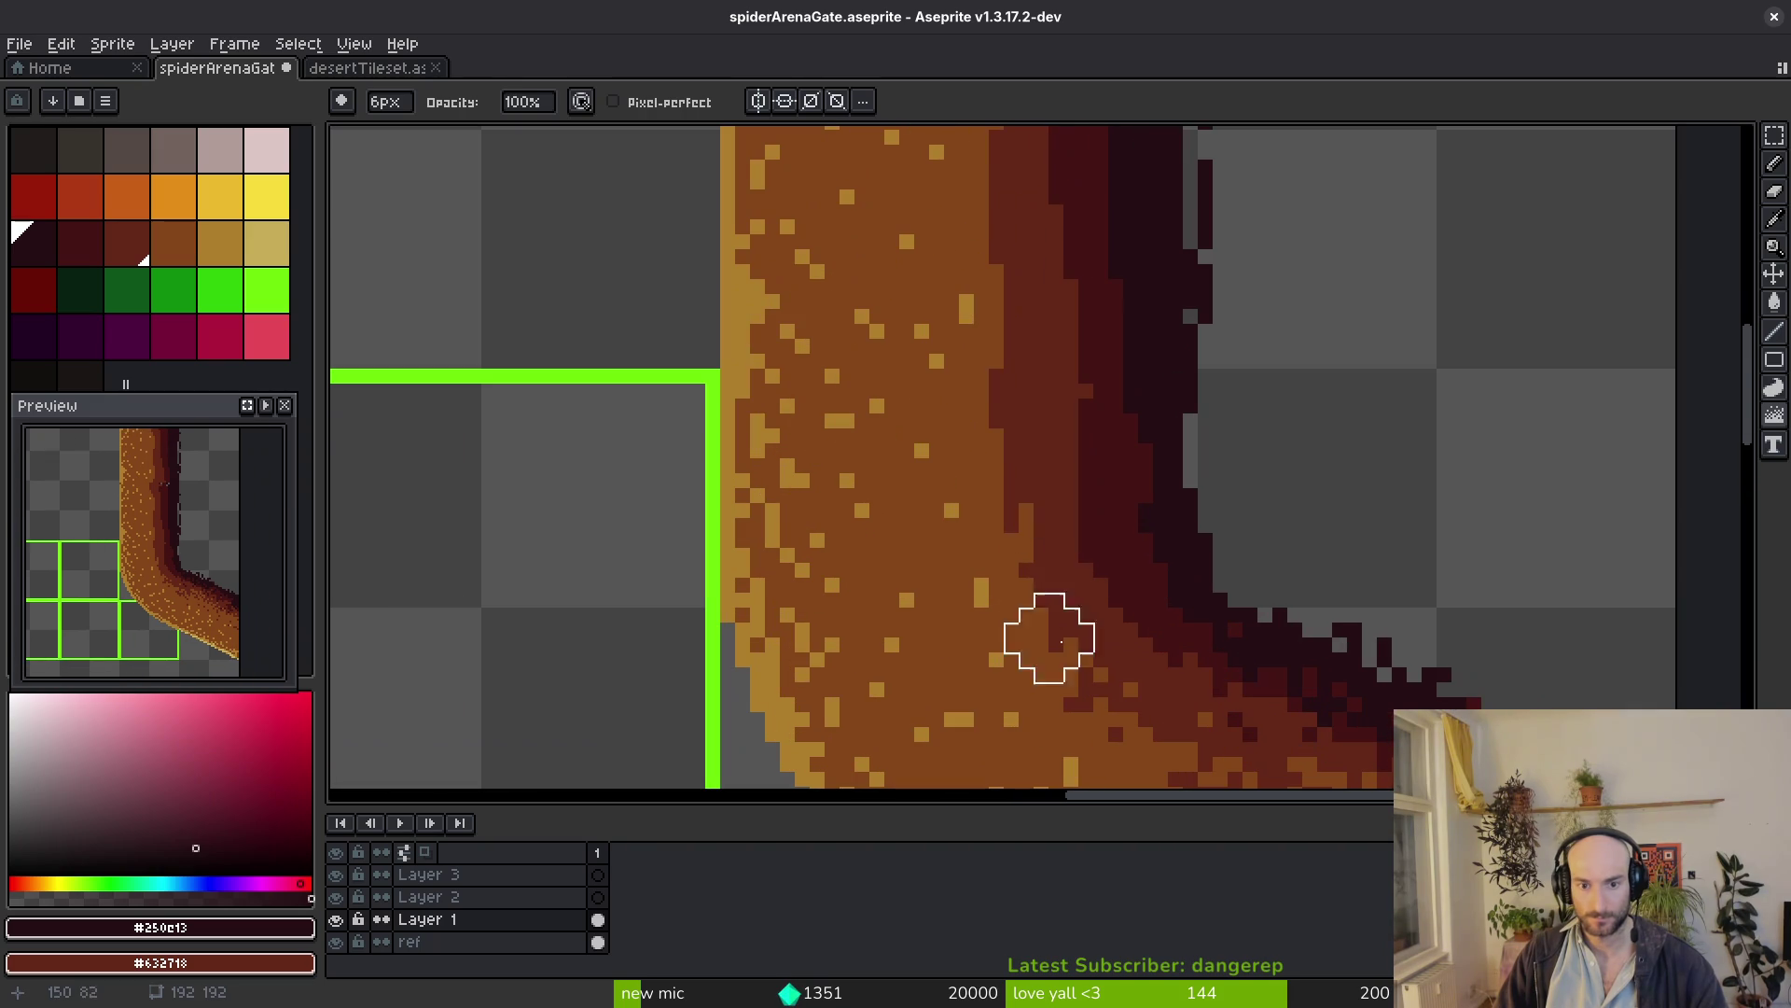
{"action": "left_click_drag", "start_coordinate": [992, 429], "coordinate": [1011, 630]}
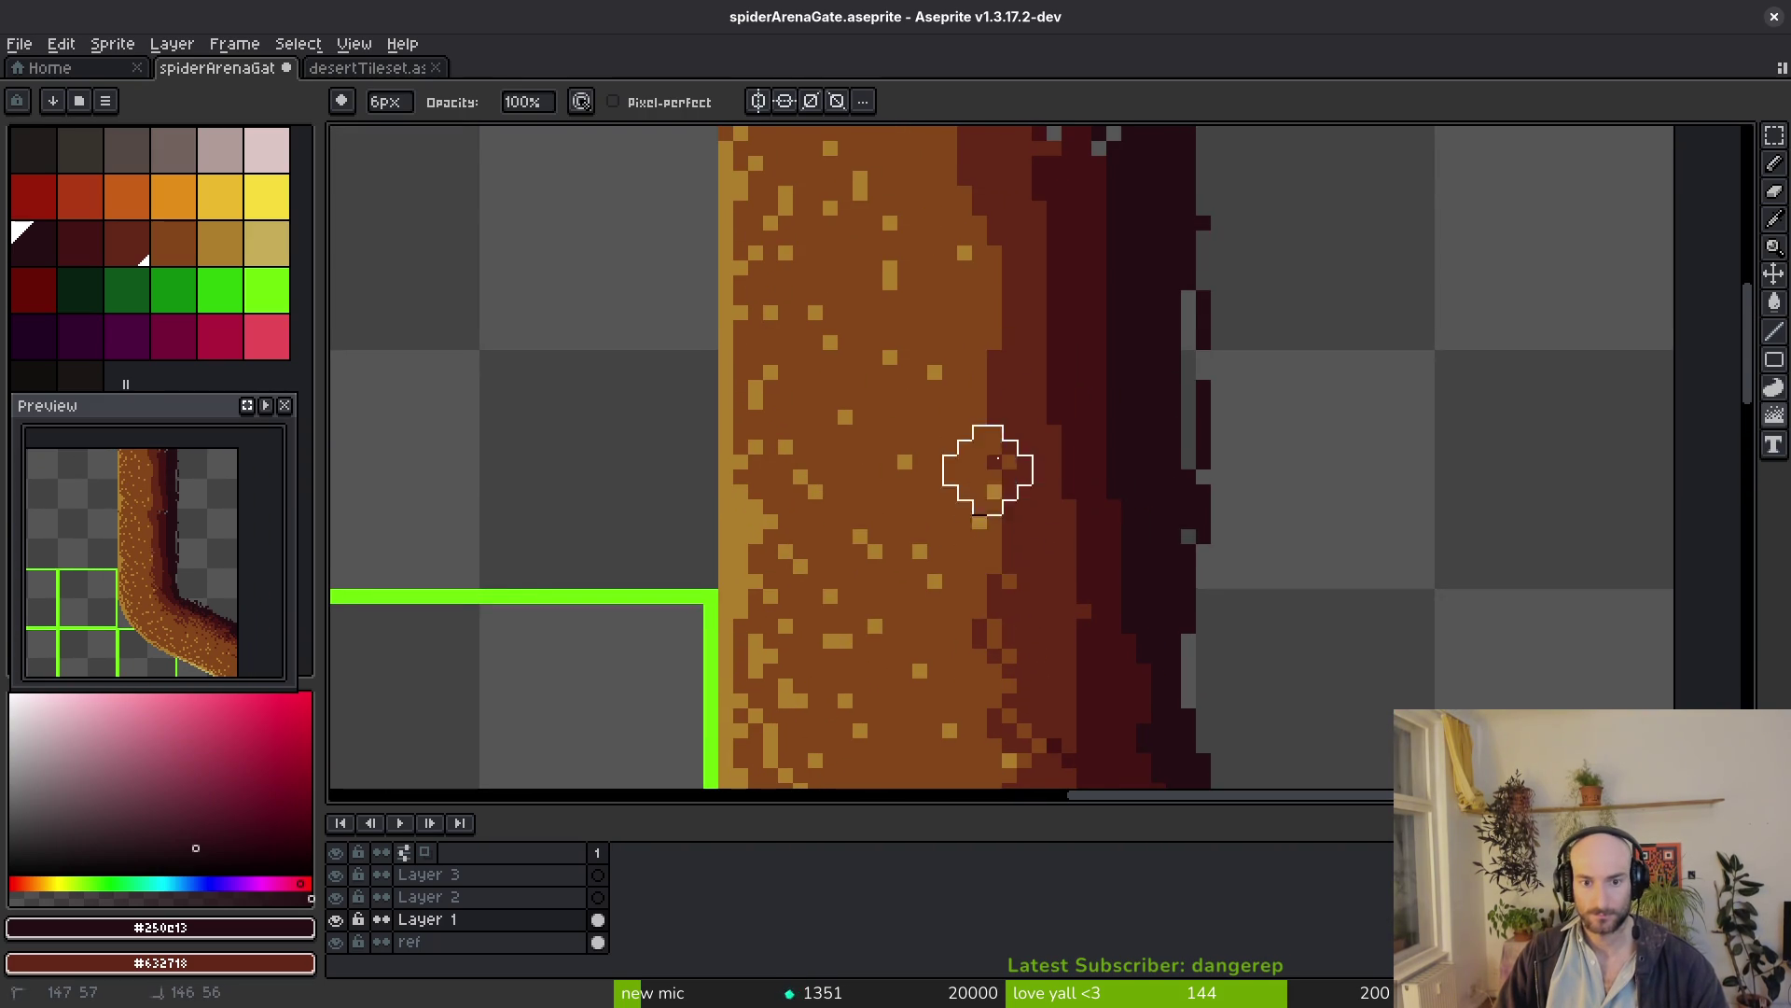
{"action": "left_click_drag", "start_coordinate": [988, 368], "coordinate": [999, 548]}
{"action": "mouse_move", "coordinate": [956, 325]}
{"action": "left_mouse_down"}
{"action": "mouse_move", "coordinate": [997, 486]}
{"action": "mouse_move", "coordinate": [984, 652]}
{"action": "mouse_move", "coordinate": [1010, 701]}
{"action": "left_mouse_up"}
{"action": "mouse_move", "coordinate": [1010, 506]}
{"action": "left_mouse_down"}
{"action": "mouse_move", "coordinate": [965, 325]}
{"action": "mouse_move", "coordinate": [1100, 368]}
{"action": "mouse_move", "coordinate": [1050, 387]}
{"action": "mouse_move", "coordinate": [1035, 461]}
{"action": "mouse_move", "coordinate": [1116, 516]}
{"action": "left_mouse_up"}
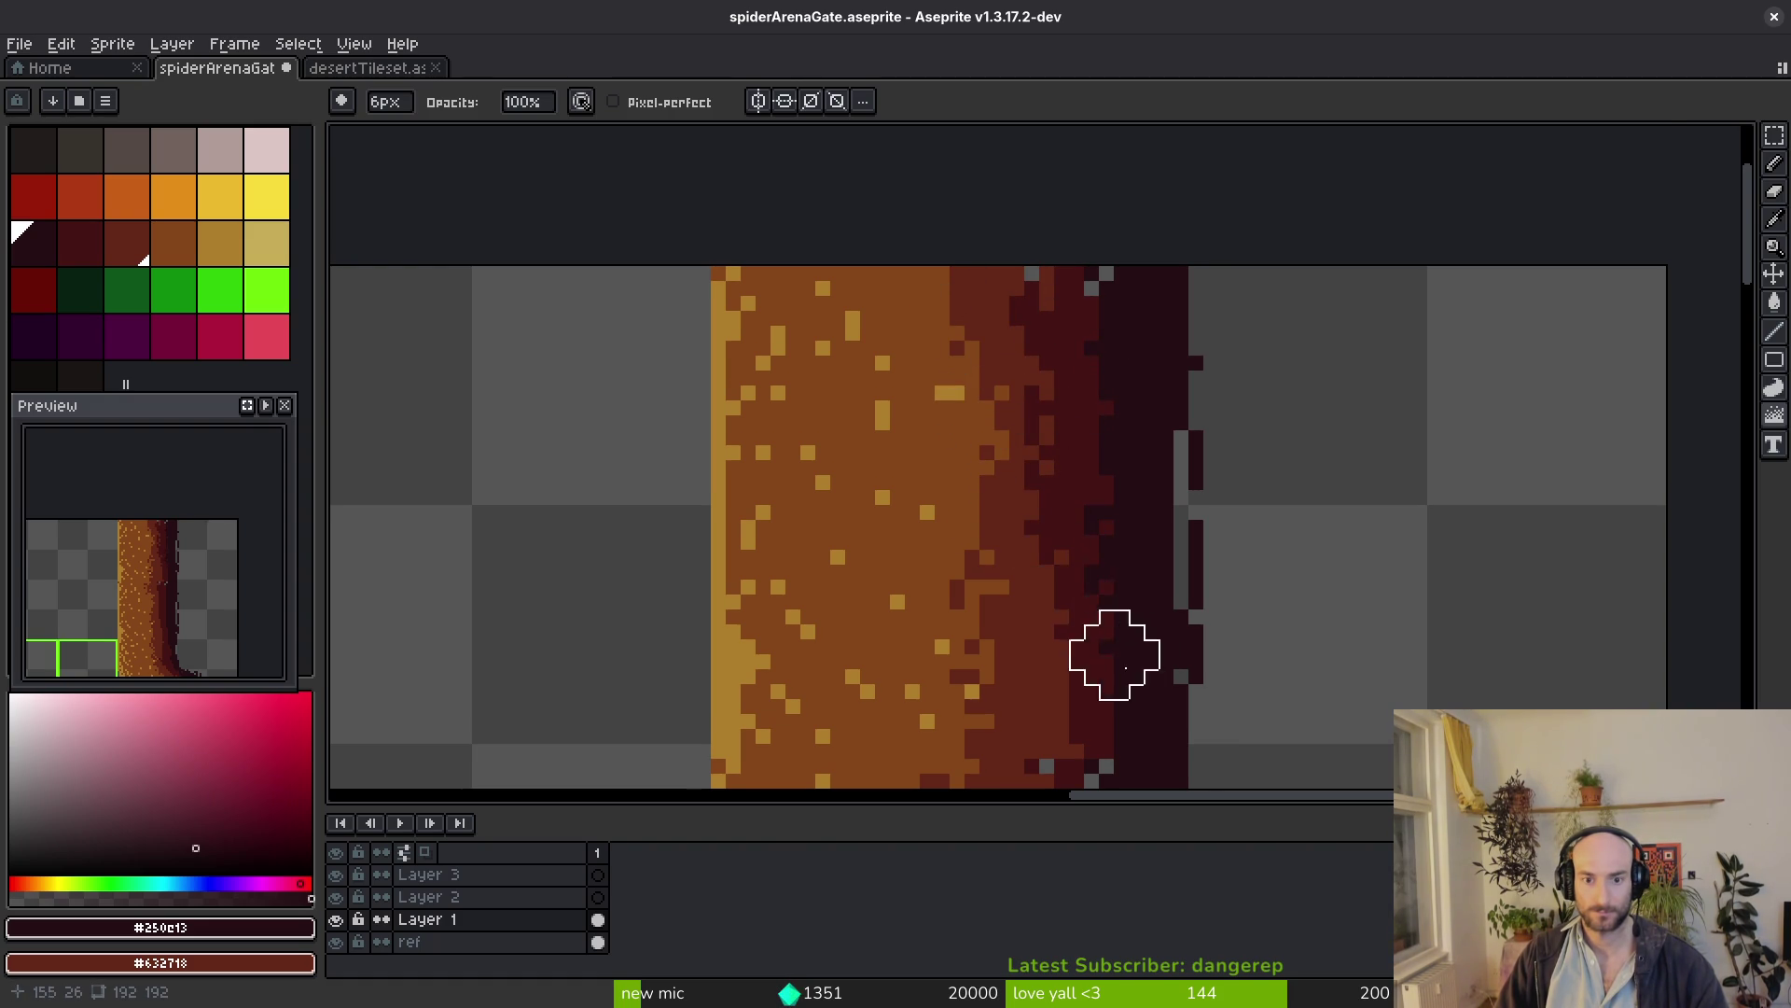
{"action": "scroll", "coordinate": [1133, 649], "scroll_direction": "down", "scroll_amount": 3}
{"action": "scroll", "coordinate": [1106, 505], "scroll_direction": "down", "scroll_amount": 2}
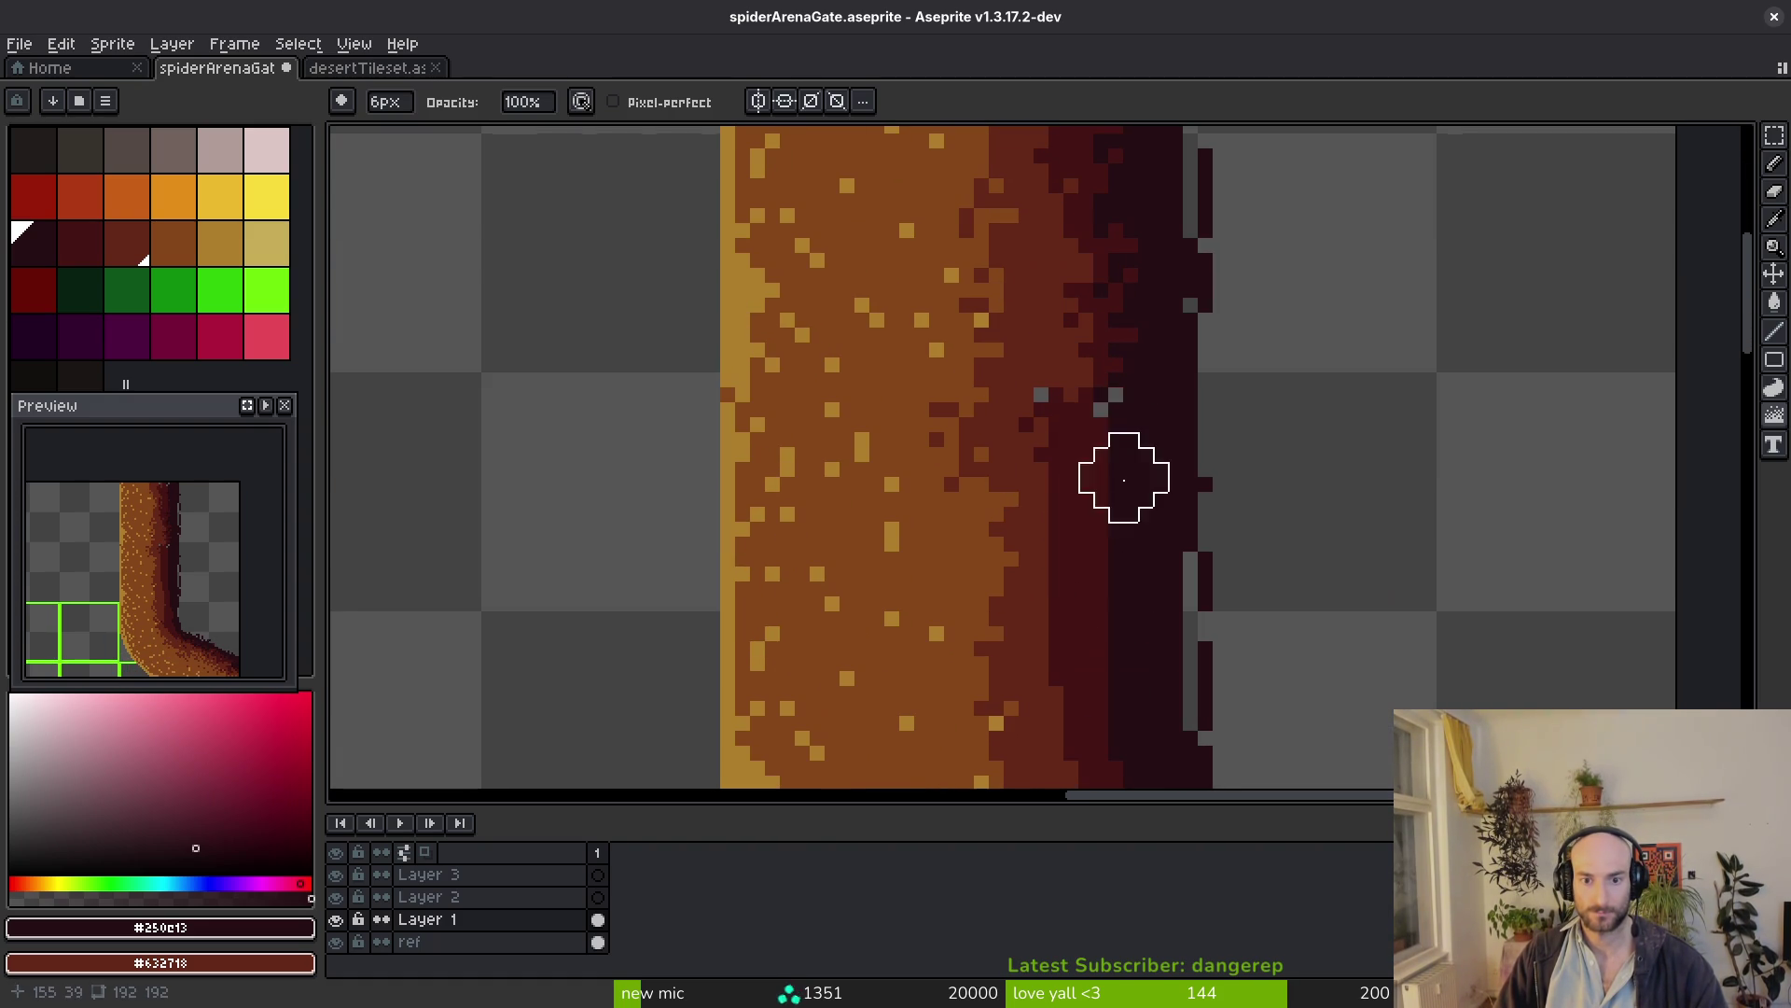
{"action": "scroll", "coordinate": [1120, 616], "scroll_direction": "down", "scroll_amount": 2}
{"action": "key", "text": "plus"}
{"action": "key", "text": "plus"}
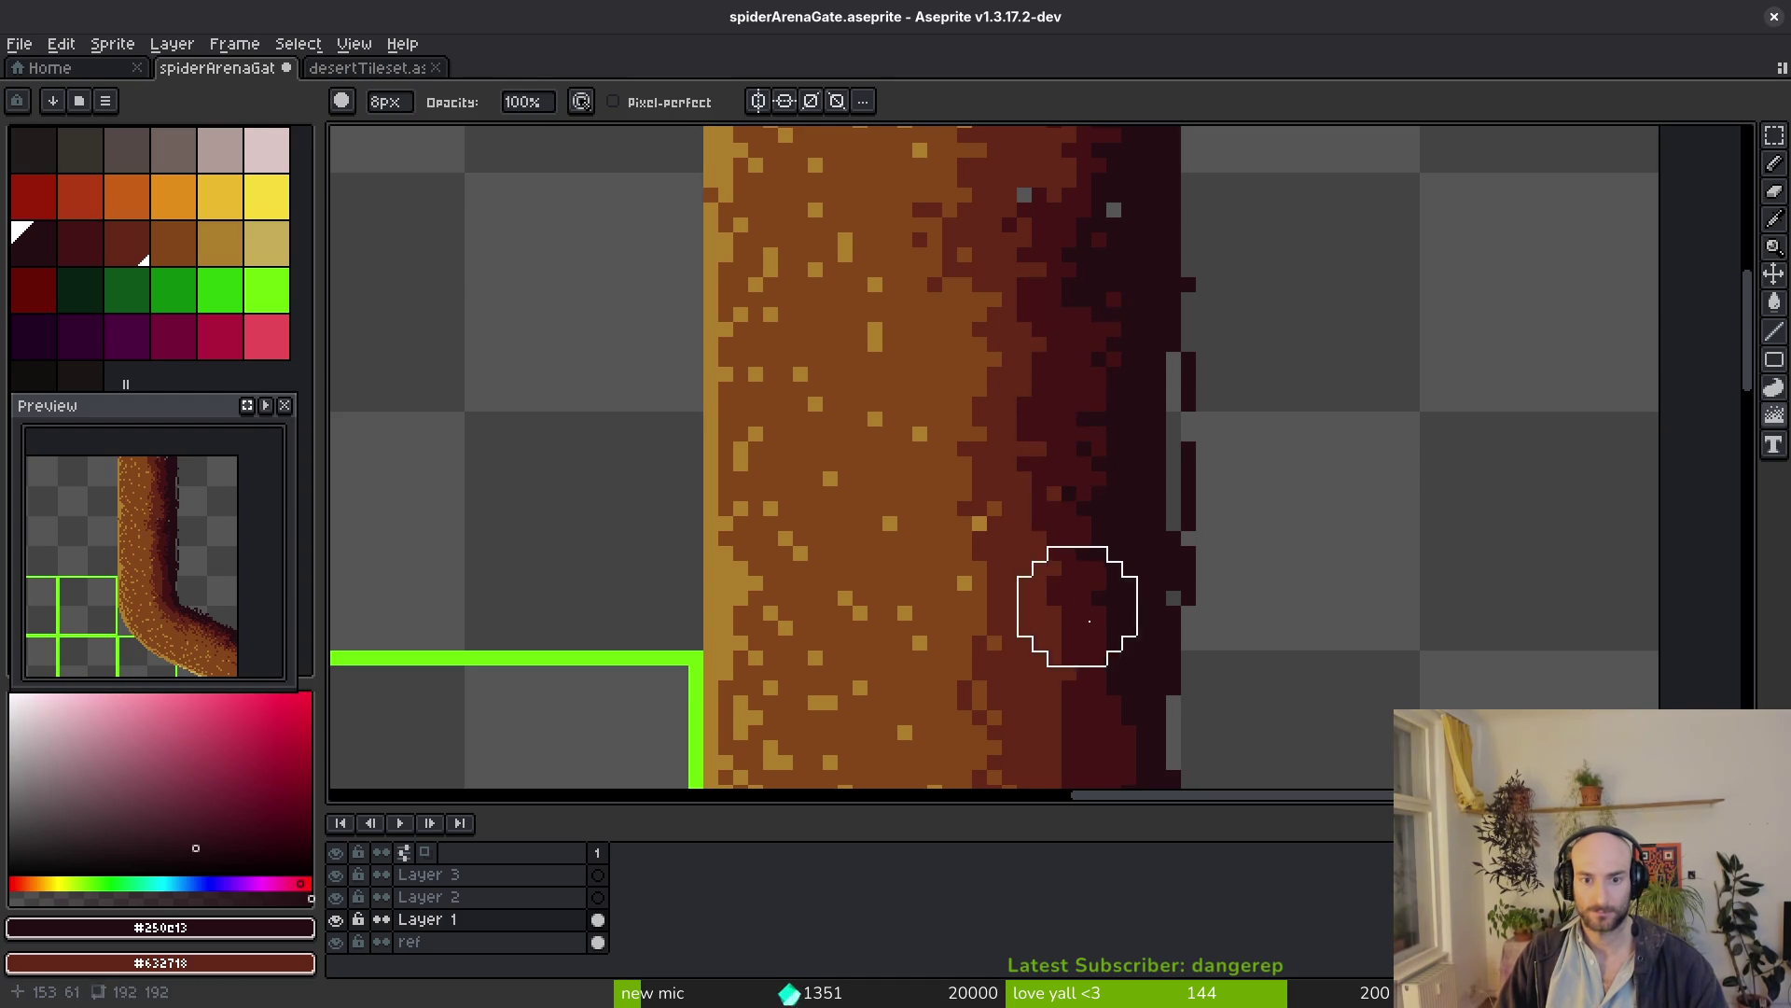
{"action": "scroll", "coordinate": [1090, 602], "scroll_direction": "down", "scroll_amount": 4}
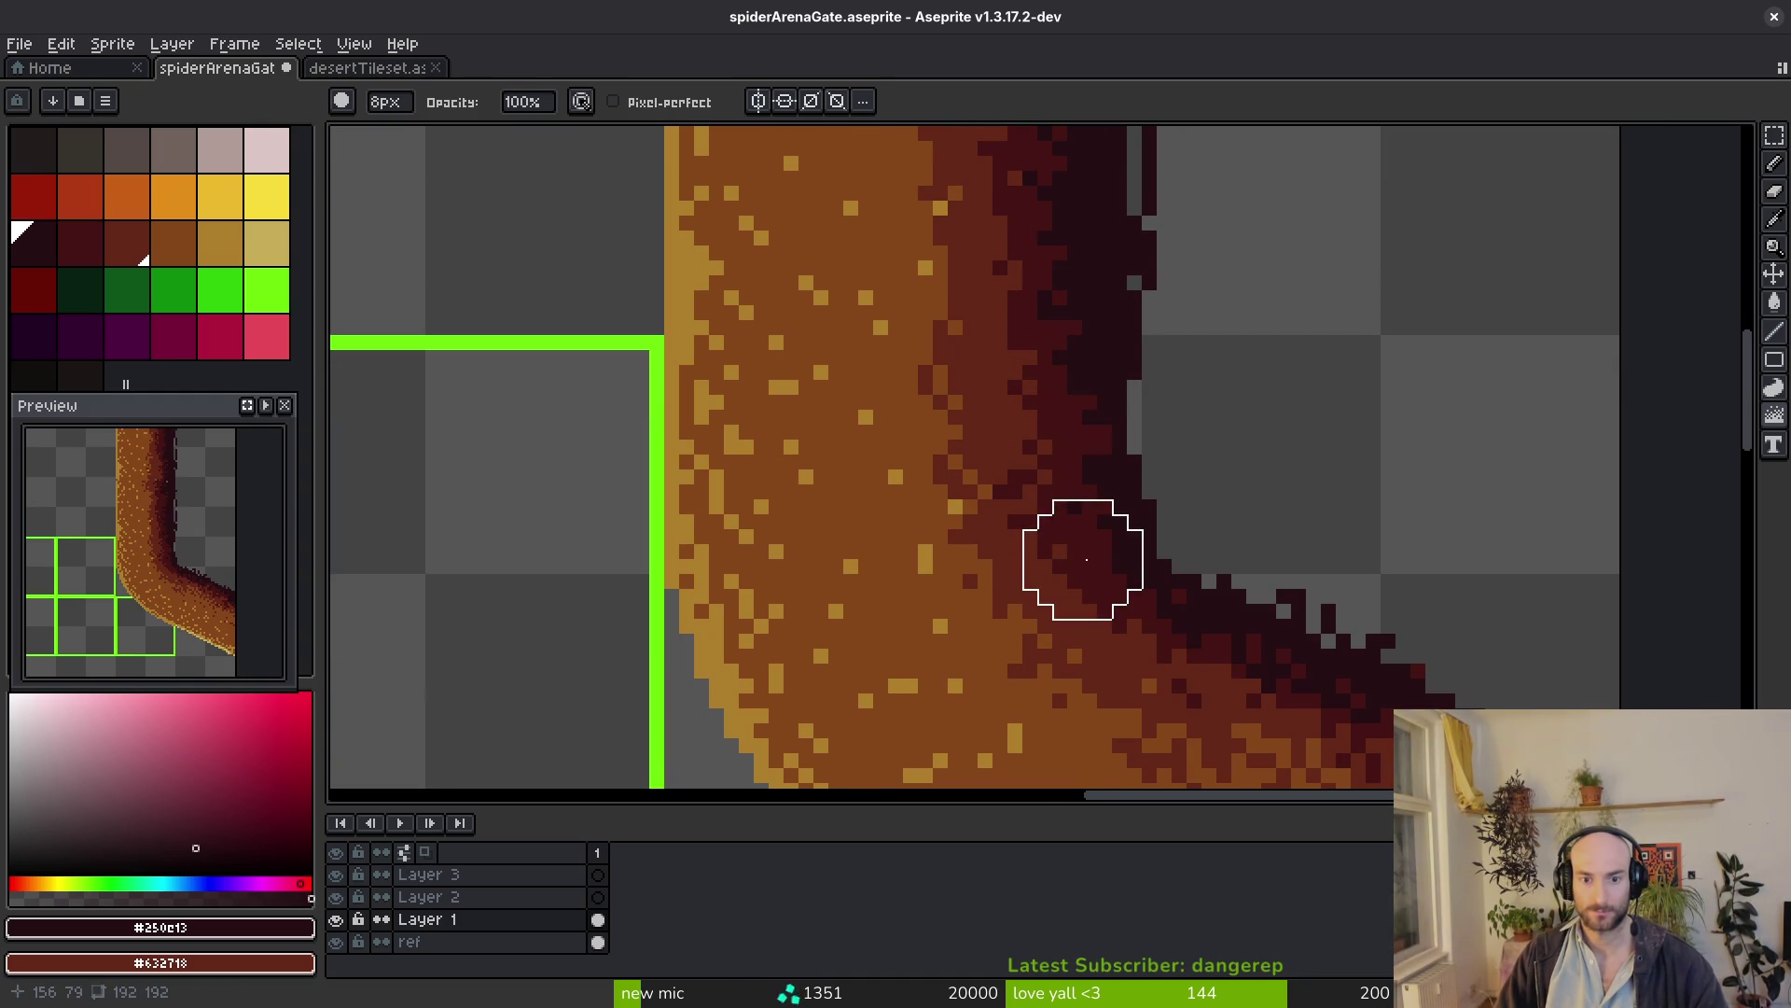
{"action": "scroll", "coordinate": [1260, 461], "scroll_direction": "down", "scroll_amount": 3}
{"action": "scroll", "coordinate": [1210, 420], "scroll_direction": "up", "scroll_amount": 3}
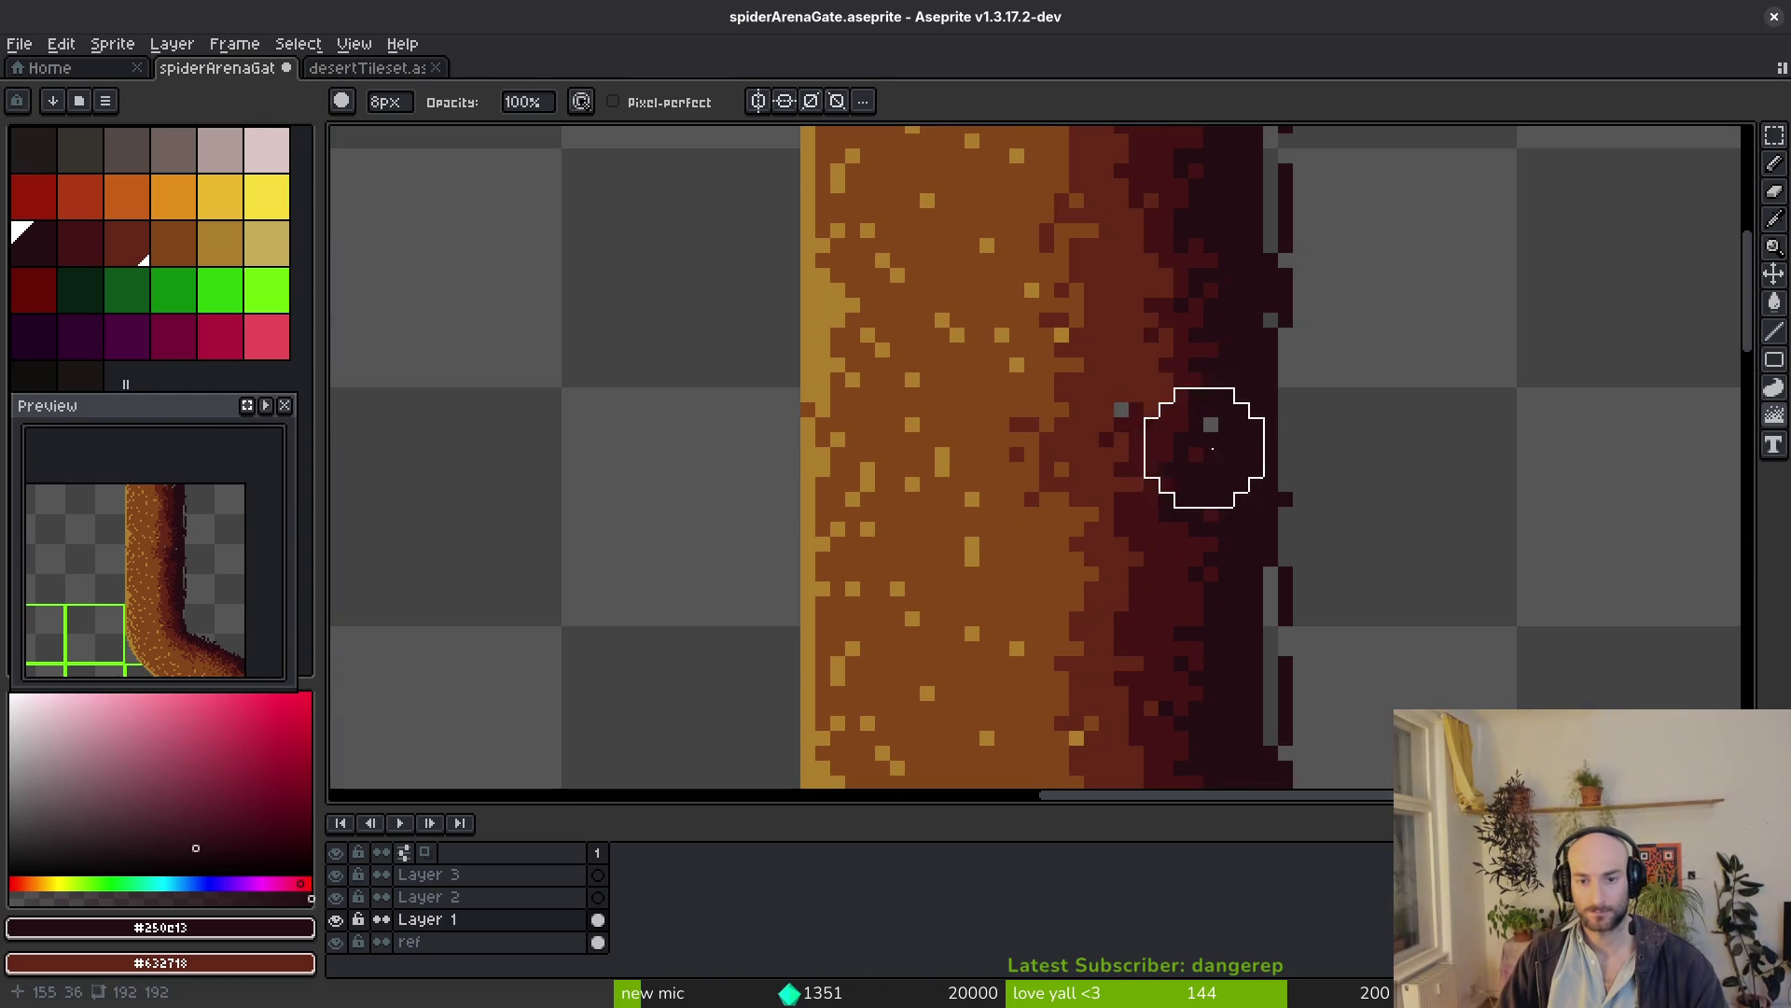
Brush a 4px dark red dither pattern into the shading band and save the sprite
{"action": "left_click", "coordinate": [1185, 390], "text": "alt"}
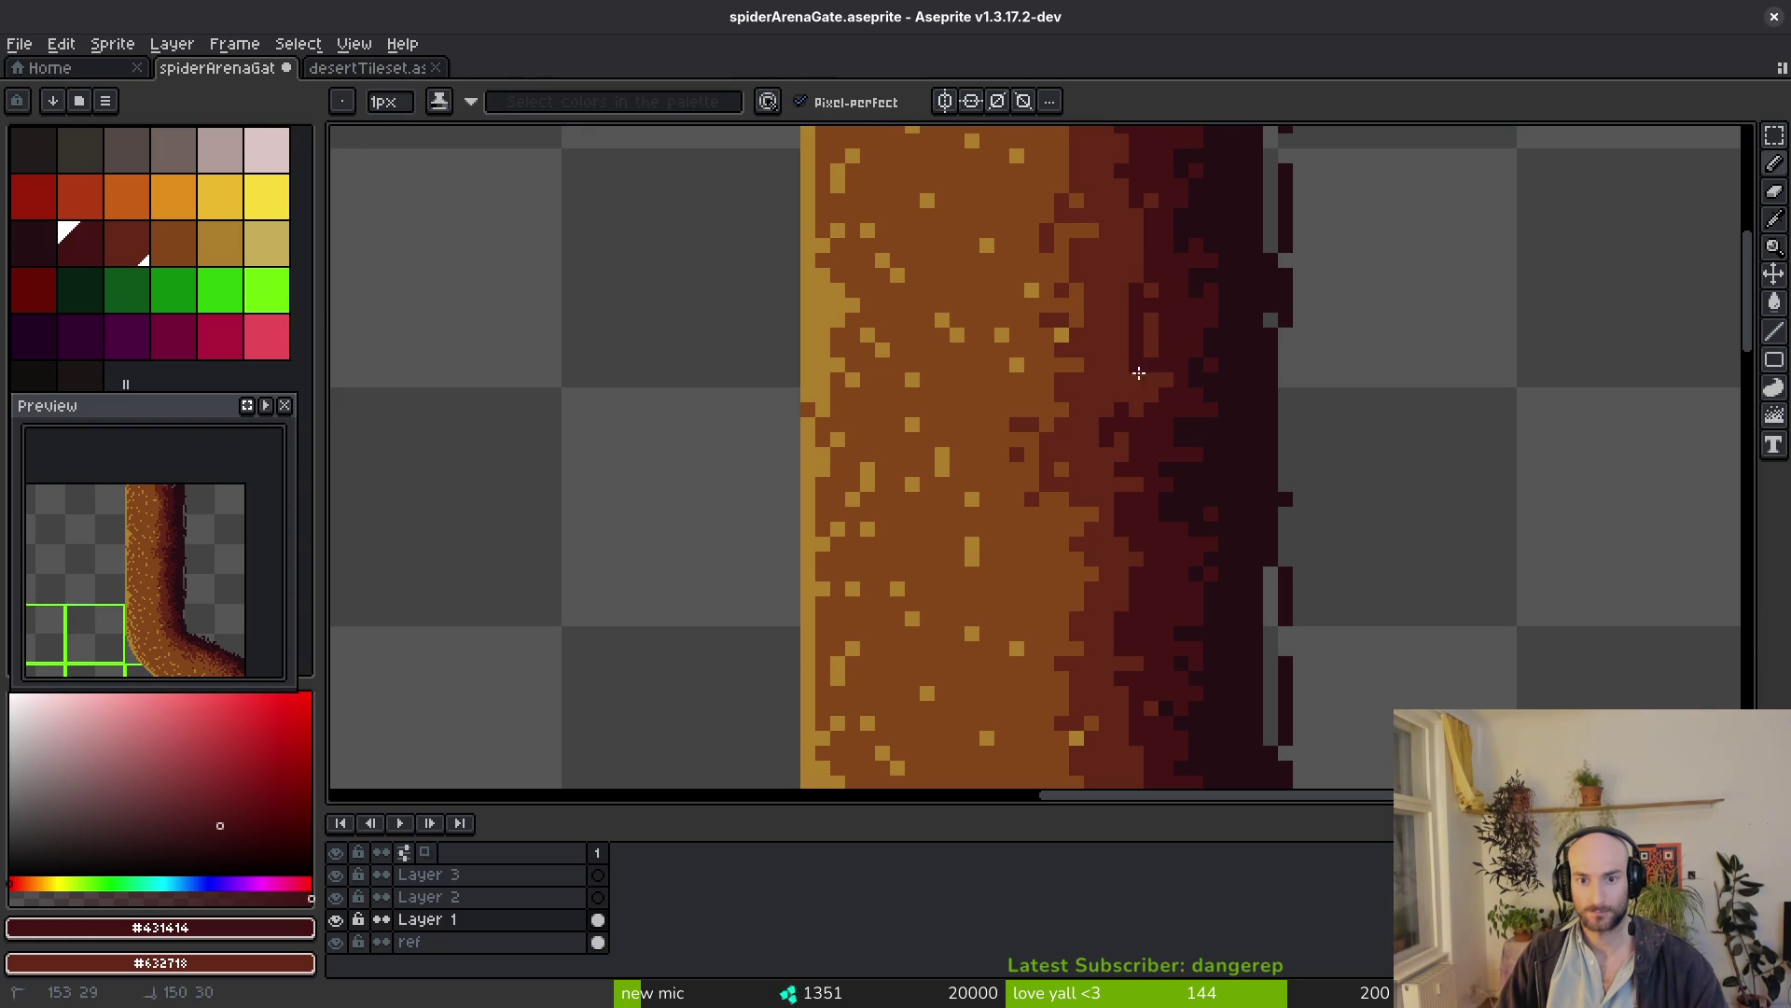
{"action": "left_click", "coordinate": [1134, 297], "text": "alt"}
{"action": "scroll", "coordinate": [1135, 297], "scroll_direction": "down", "scroll_amount": 2}
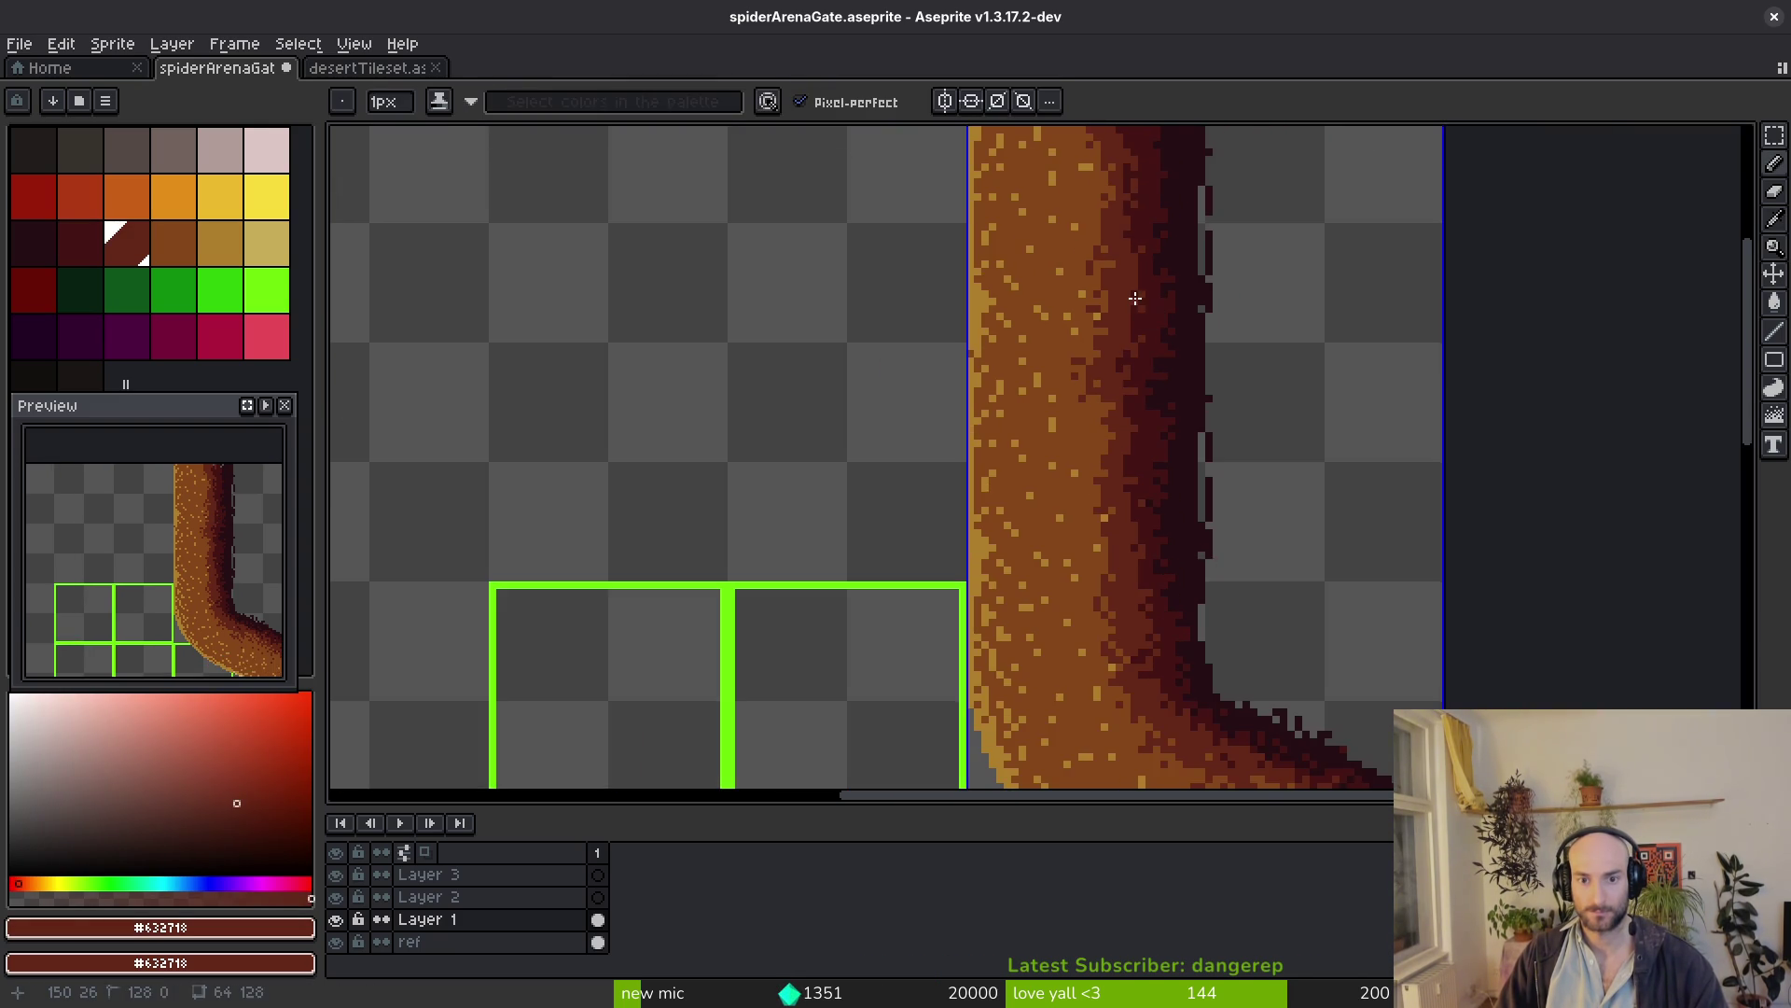
{"action": "scroll", "coordinate": [1136, 297], "scroll_direction": "up", "scroll_amount": 3}
{"action": "key", "text": "e"}
{"action": "key", "text": "minus"}
{"action": "key", "text": "minus"}
{"action": "key", "text": "minus"}
{"action": "key", "text": "plus"}
{"action": "mouse_move", "coordinate": [1145, 353]}
{"action": "left_mouse_down"}
{"action": "mouse_move", "coordinate": [1161, 311]}
{"action": "mouse_move", "coordinate": [1141, 392]}
{"action": "mouse_move", "coordinate": [1187, 478]}
{"action": "mouse_move", "coordinate": [1147, 387]}
{"action": "left_mouse_up"}
{"action": "scroll", "coordinate": [1352, 623], "scroll_direction": "down", "scroll_amount": 5}
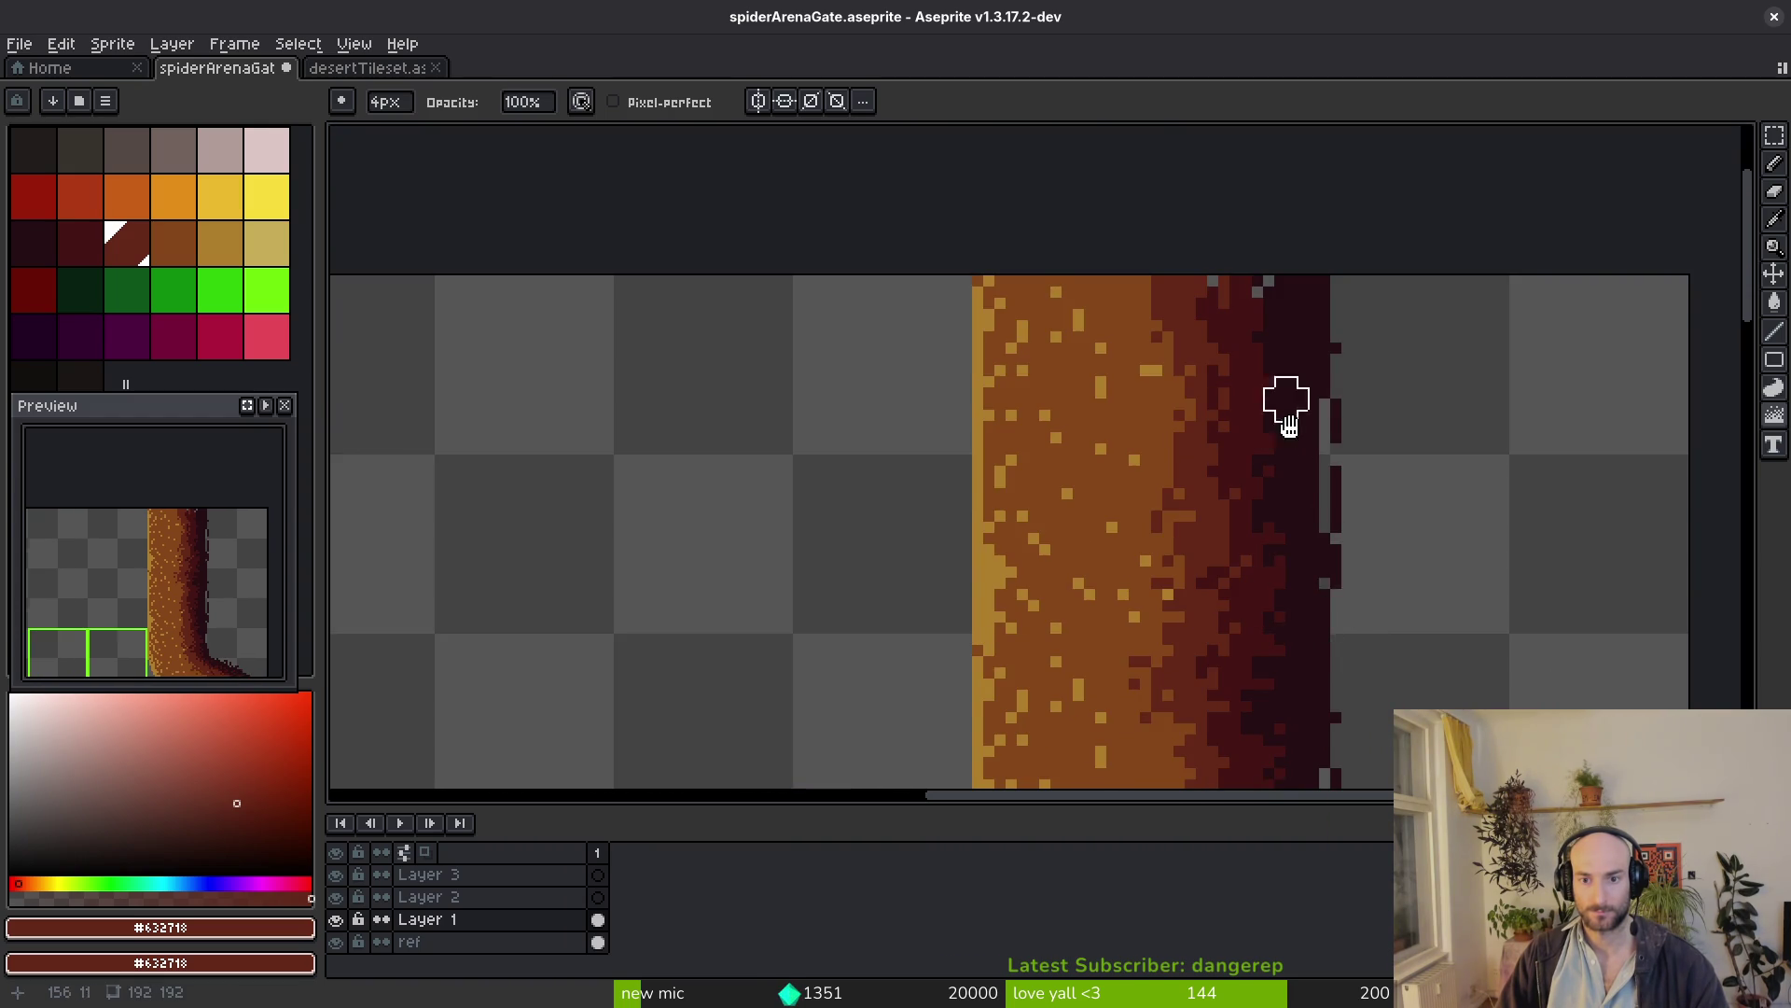
{"action": "scroll", "coordinate": [1284, 400], "scroll_direction": "up", "scroll_amount": 5}
{"action": "left_click", "coordinate": [1164, 483], "text": "alt"}
{"action": "key", "text": "b"}
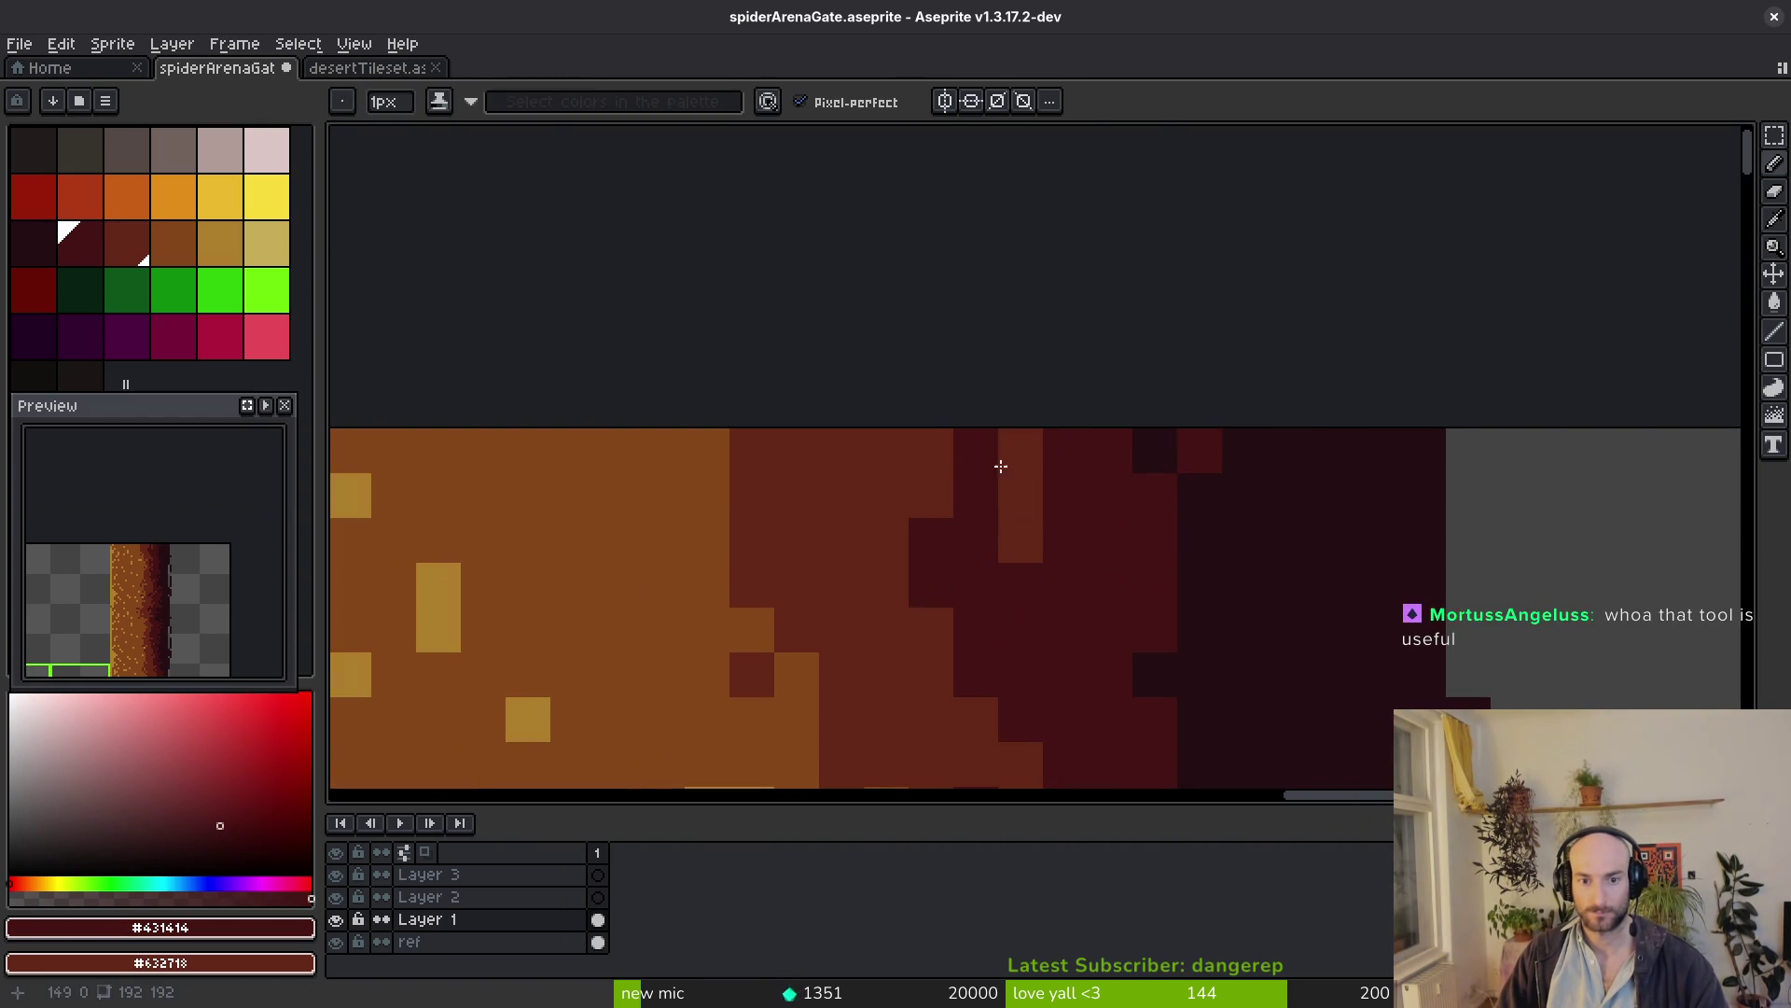
{"action": "key", "text": "ctrl+s"}
{"action": "scroll", "coordinate": [1139, 379], "scroll_direction": "down", "scroll_amount": 4}
{"action": "scroll", "coordinate": [980, 573], "scroll_direction": "up", "scroll_amount": 2}
{"action": "scroll", "coordinate": [1059, 517], "scroll_direction": "up", "scroll_amount": 2}
Swap single orange and dark red pixels along the shading edge with the pencil, saving again
{"action": "left_click", "coordinate": [1007, 532], "text": "alt"}
{"action": "left_click_drag", "start_coordinate": [1032, 532], "coordinate": [1031, 498]}
{"action": "left_click", "coordinate": [1031, 498]}
{"action": "key", "text": "ctrl+s"}
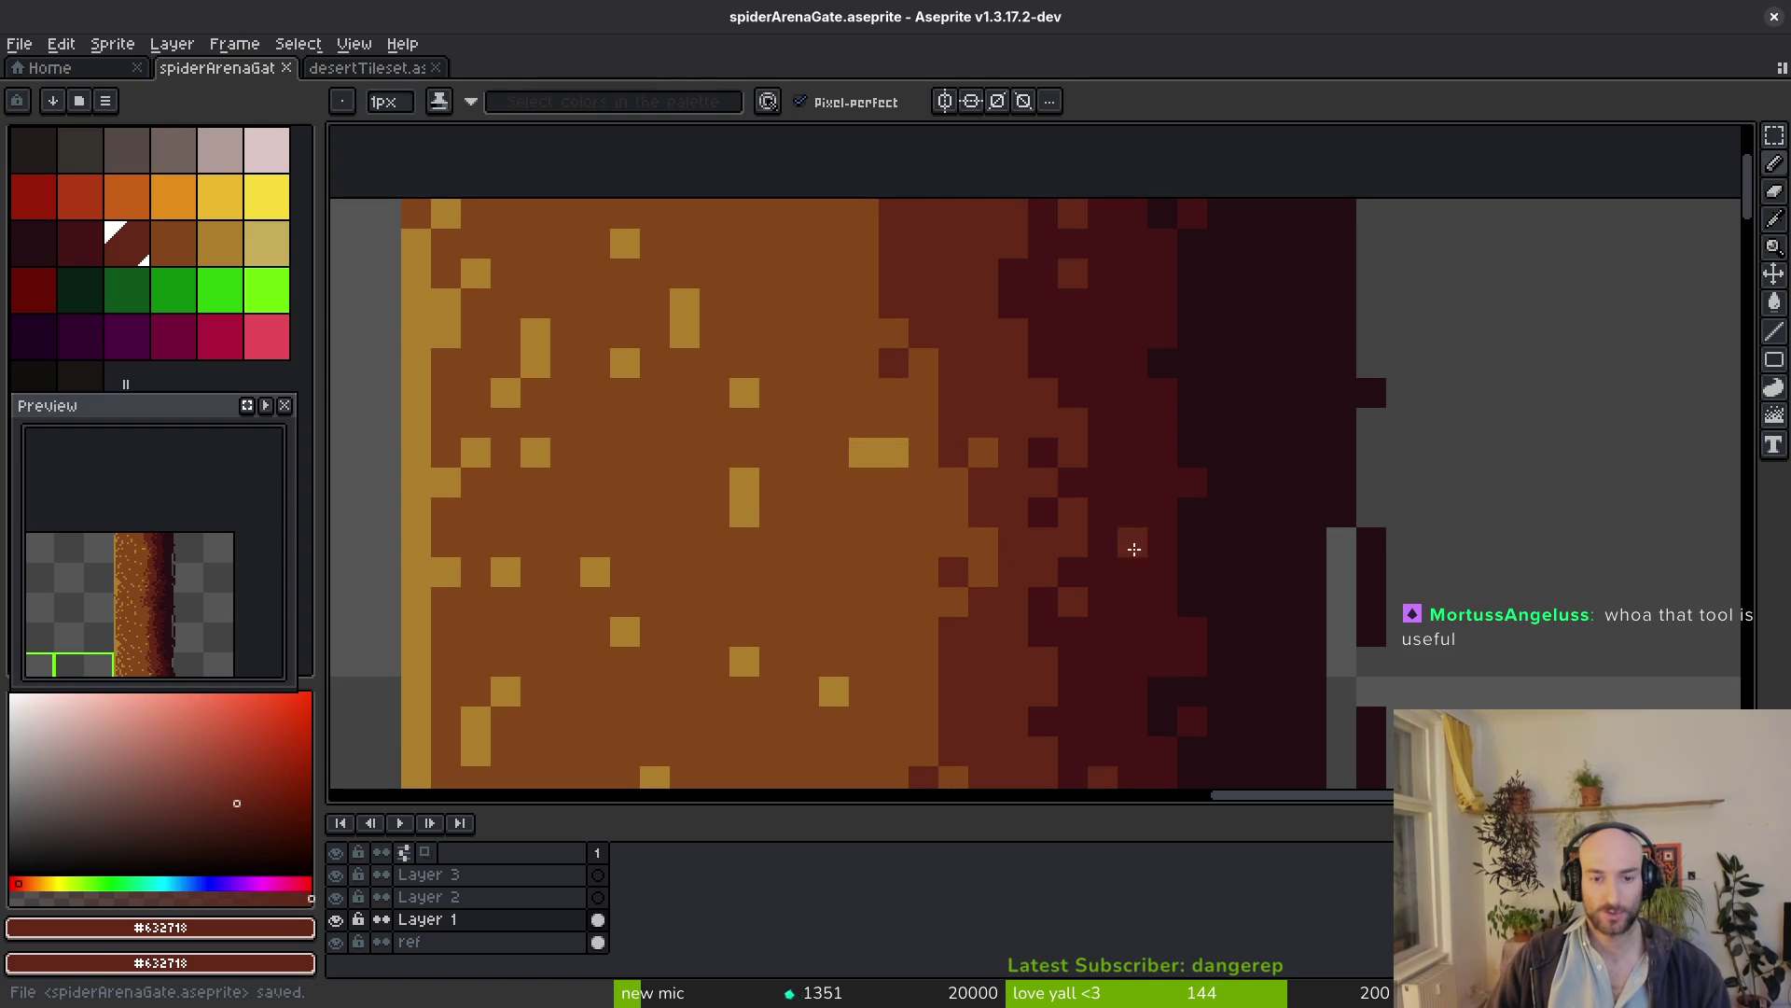
{"action": "left_click", "coordinate": [915, 457], "text": "alt"}
{"action": "scroll", "coordinate": [915, 457], "scroll_direction": "down", "scroll_amount": 3}
{"action": "scroll", "coordinate": [915, 456], "scroll_direction": "down", "scroll_amount": 1}
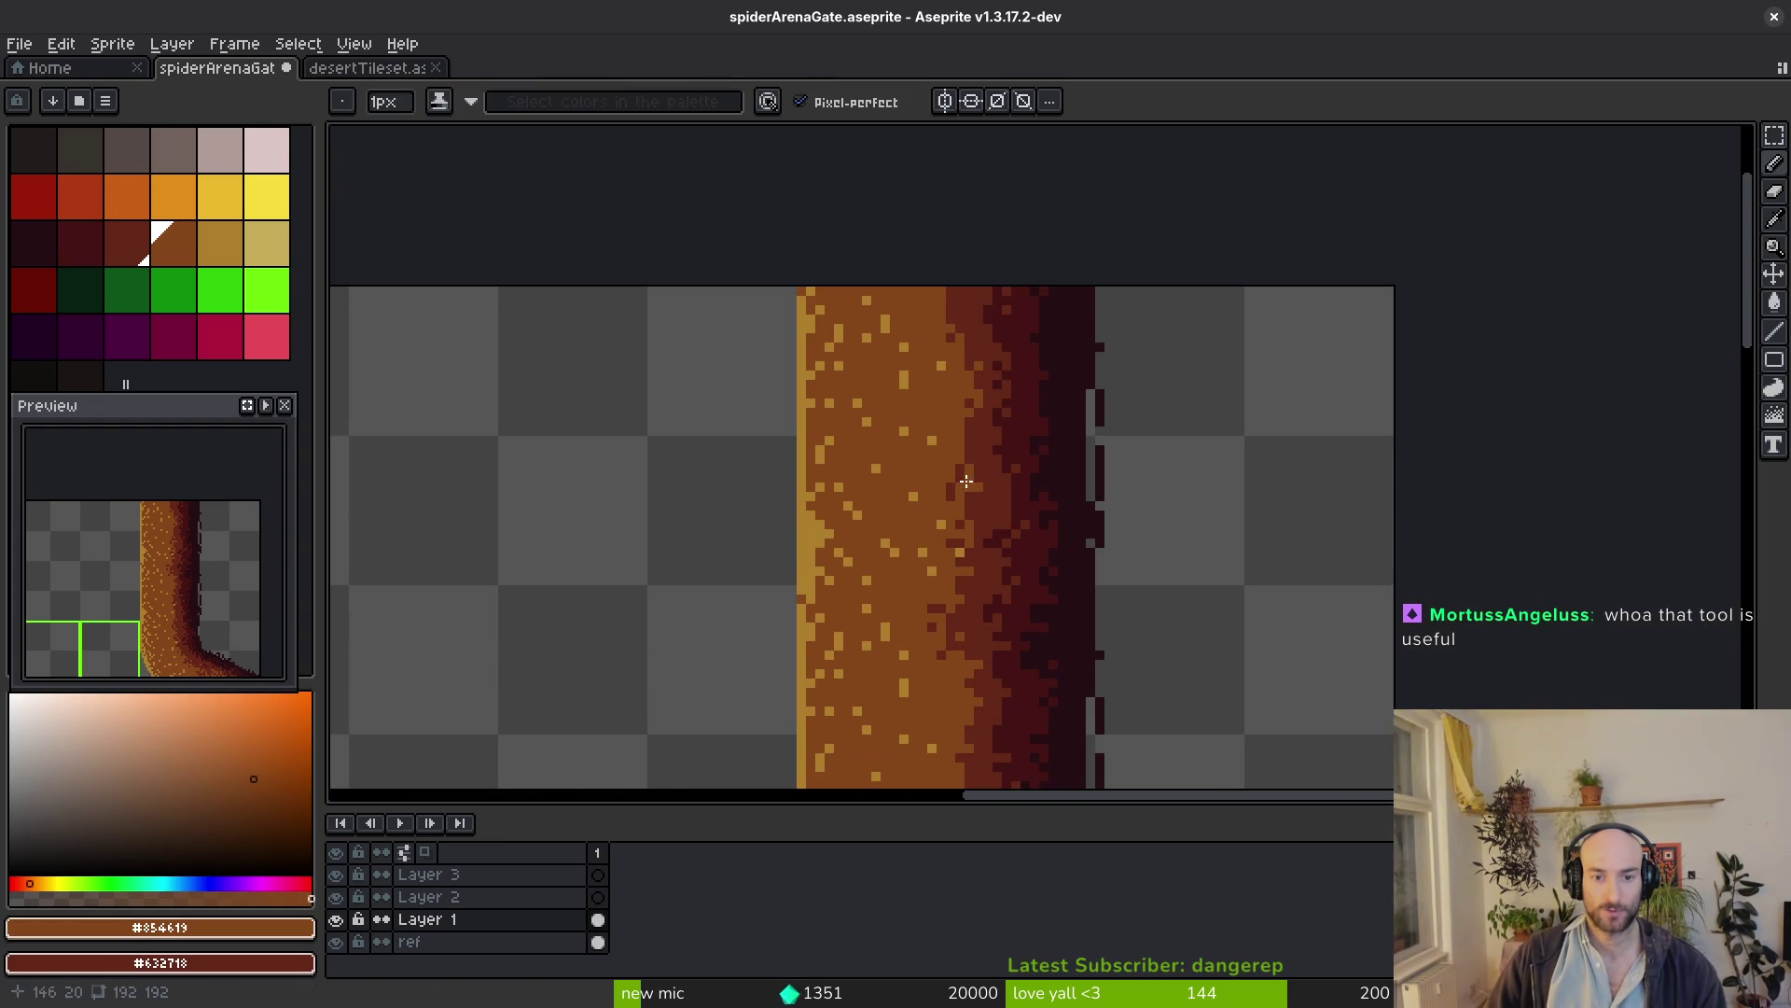
{"action": "scroll", "coordinate": [955, 567], "scroll_direction": "up", "scroll_amount": 4}
{"action": "left_click", "coordinate": [965, 451]}
{"action": "scroll", "coordinate": [989, 499], "scroll_direction": "down", "scroll_amount": 3}
{"action": "scroll", "coordinate": [989, 360], "scroll_direction": "up", "scroll_amount": 3}
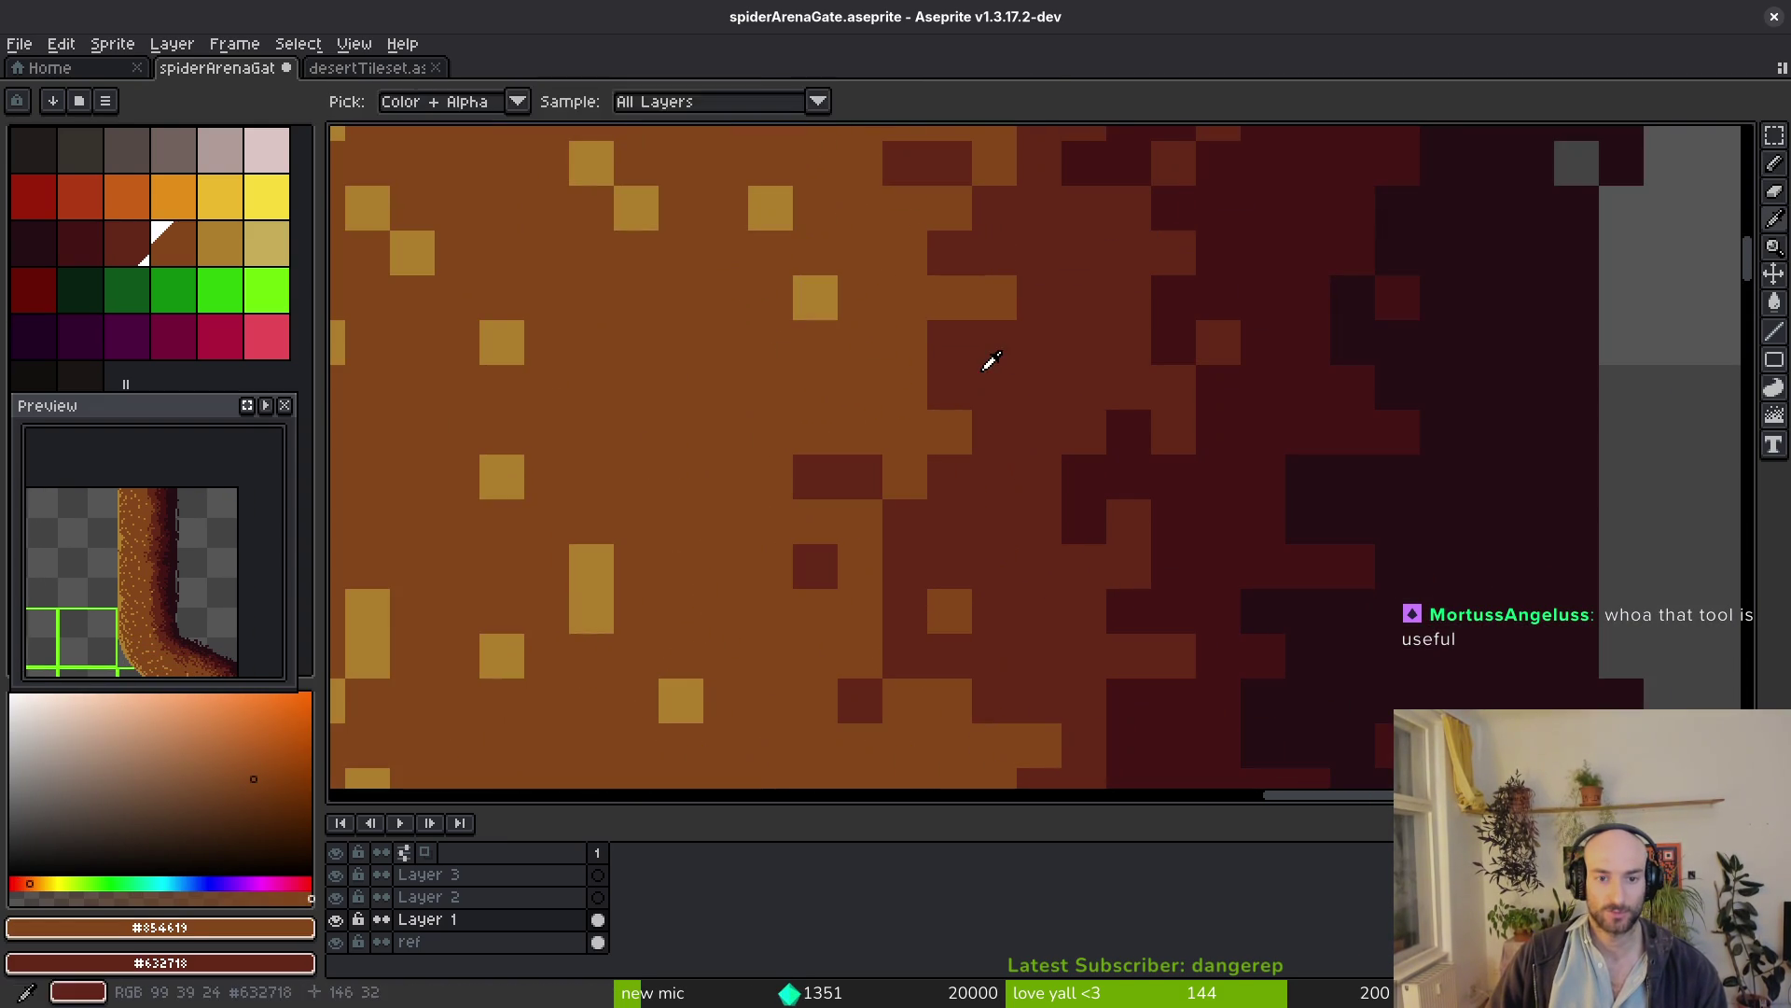
{"action": "left_click", "coordinate": [988, 361], "text": "alt"}
{"action": "left_click", "coordinate": [907, 301]}
{"action": "left_click", "coordinate": [903, 574], "text": "alt"}
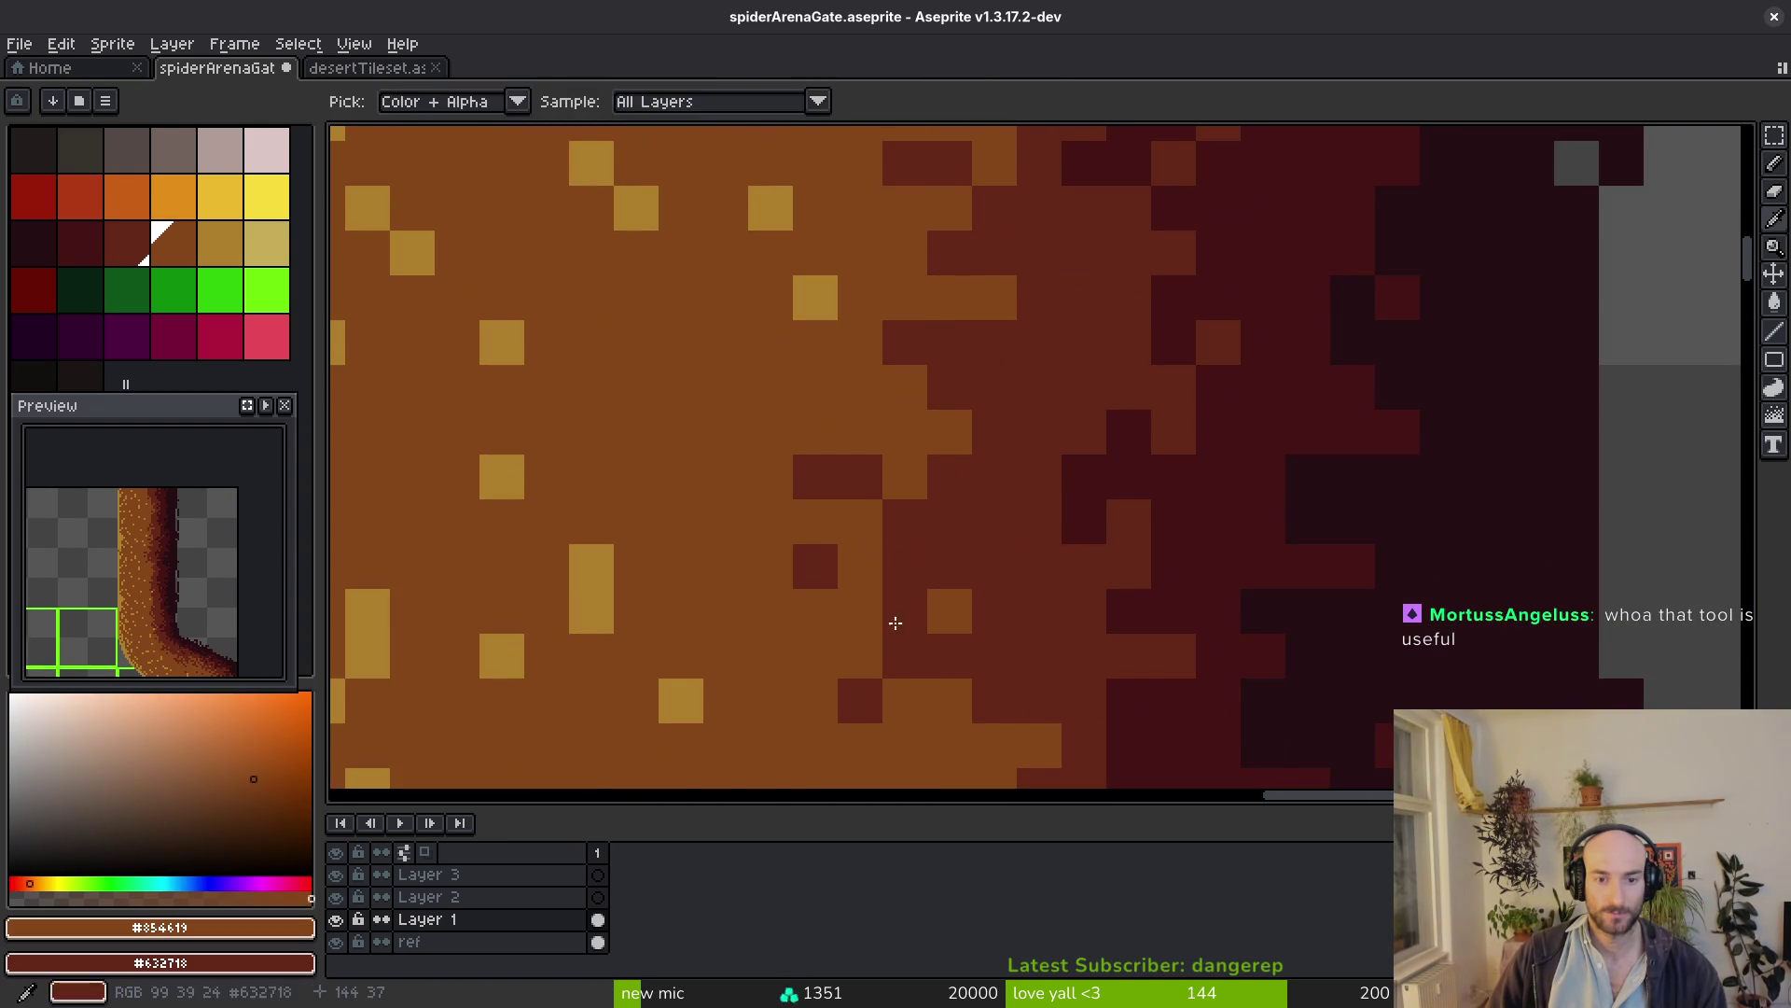
{"action": "left_click", "coordinate": [904, 614]}
{"action": "scroll", "coordinate": [913, 636], "scroll_direction": "down", "scroll_amount": 3}
{"action": "scroll", "coordinate": [859, 568], "scroll_direction": "up", "scroll_amount": 3}
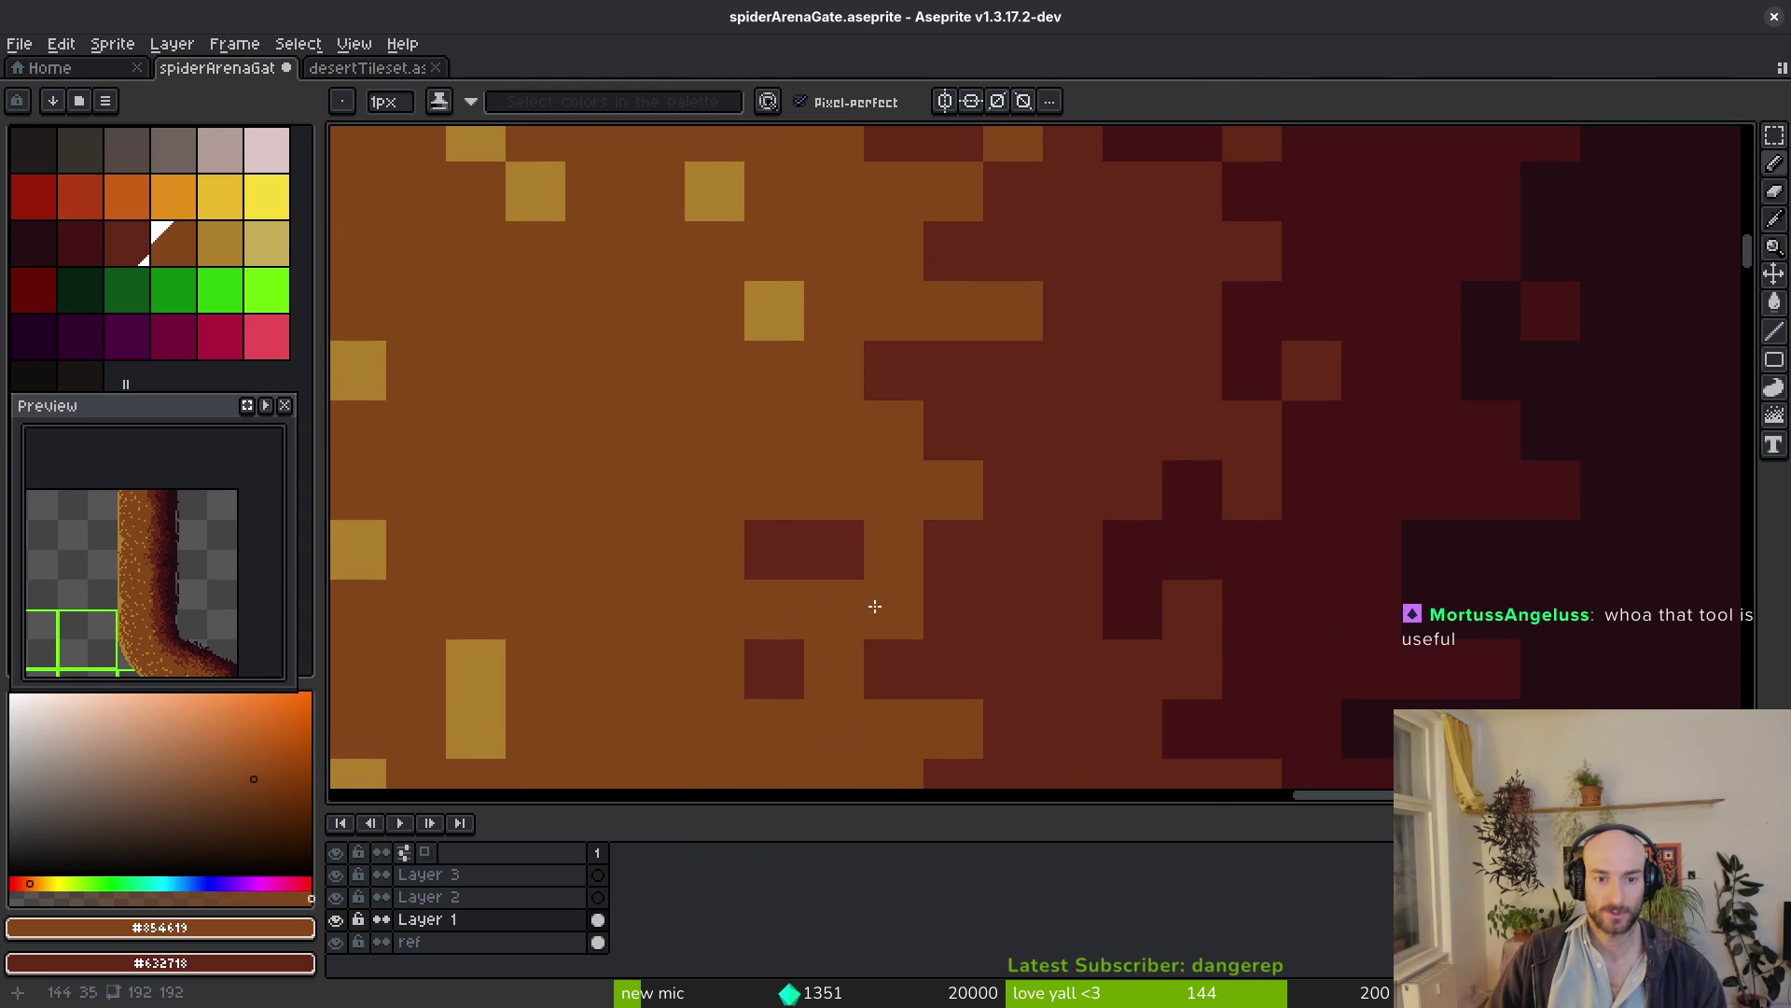
{"action": "scroll", "coordinate": [1006, 679], "scroll_direction": "down", "scroll_amount": 3}
{"action": "scroll", "coordinate": [1040, 527], "scroll_direction": "down", "scroll_amount": 3}
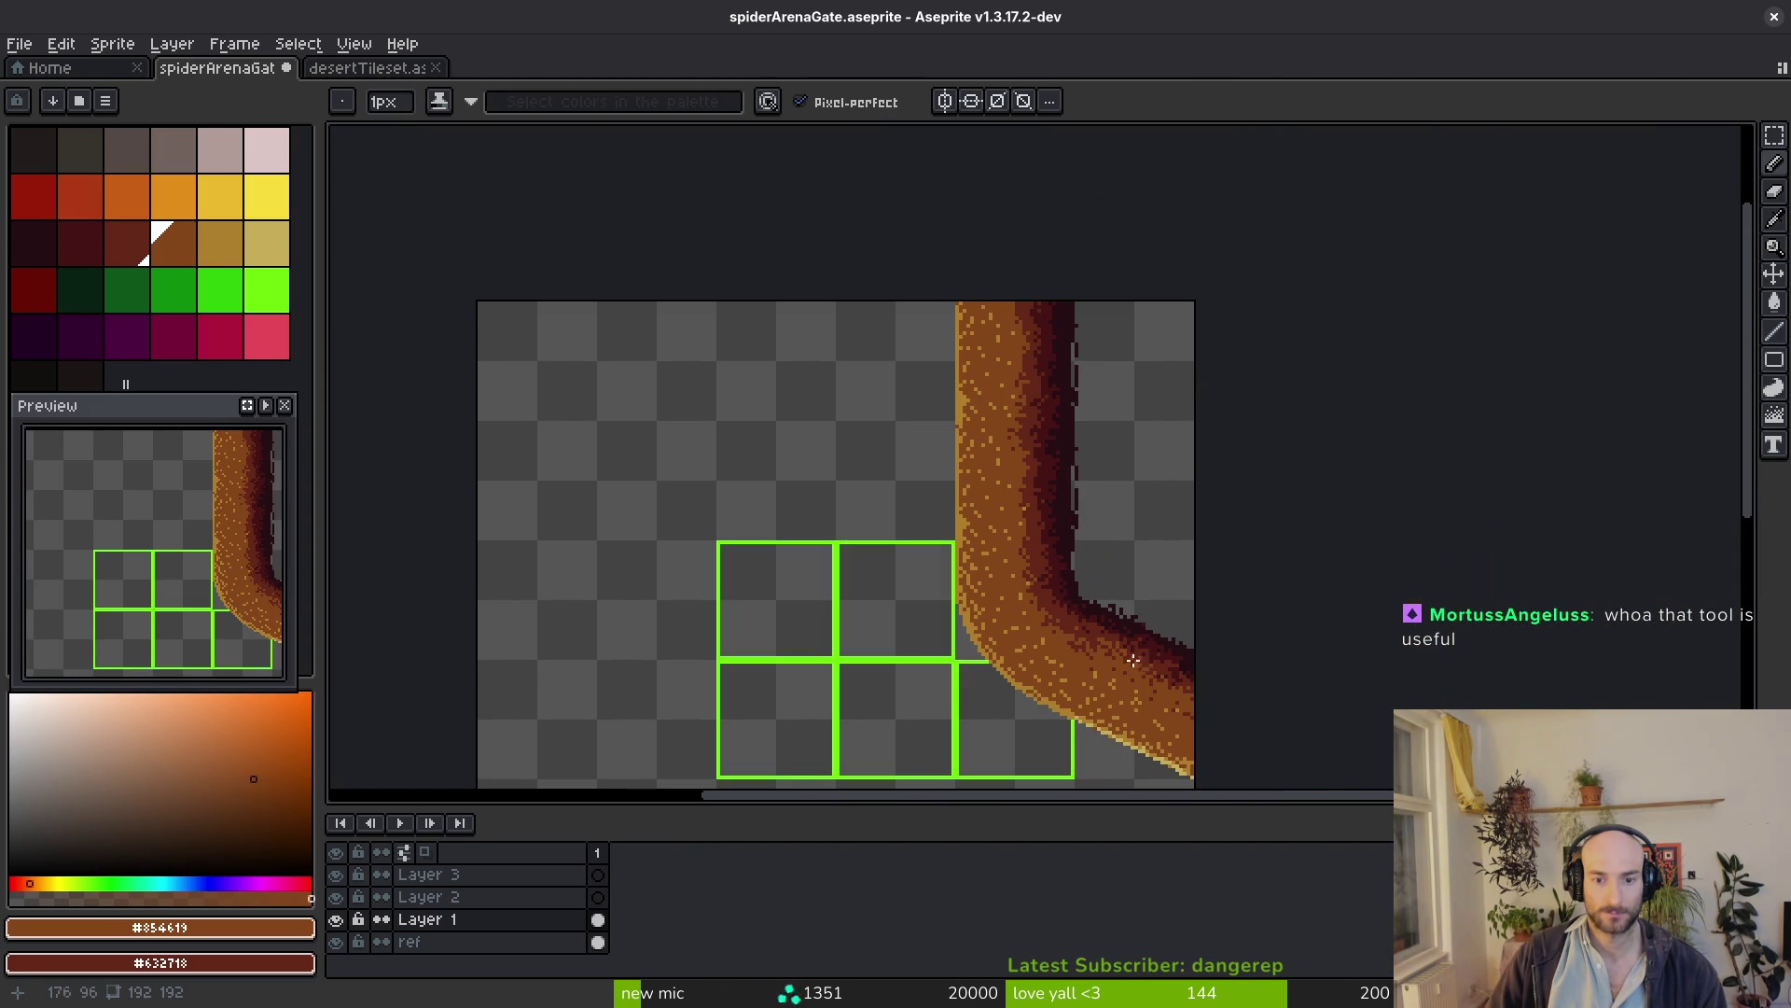
{"action": "scroll", "coordinate": [1058, 593], "scroll_direction": "up", "scroll_amount": 3}
{"action": "scroll", "coordinate": [1253, 734], "scroll_direction": "down", "scroll_amount": 1}
{"action": "scroll", "coordinate": [947, 565], "scroll_direction": "up", "scroll_amount": 3}
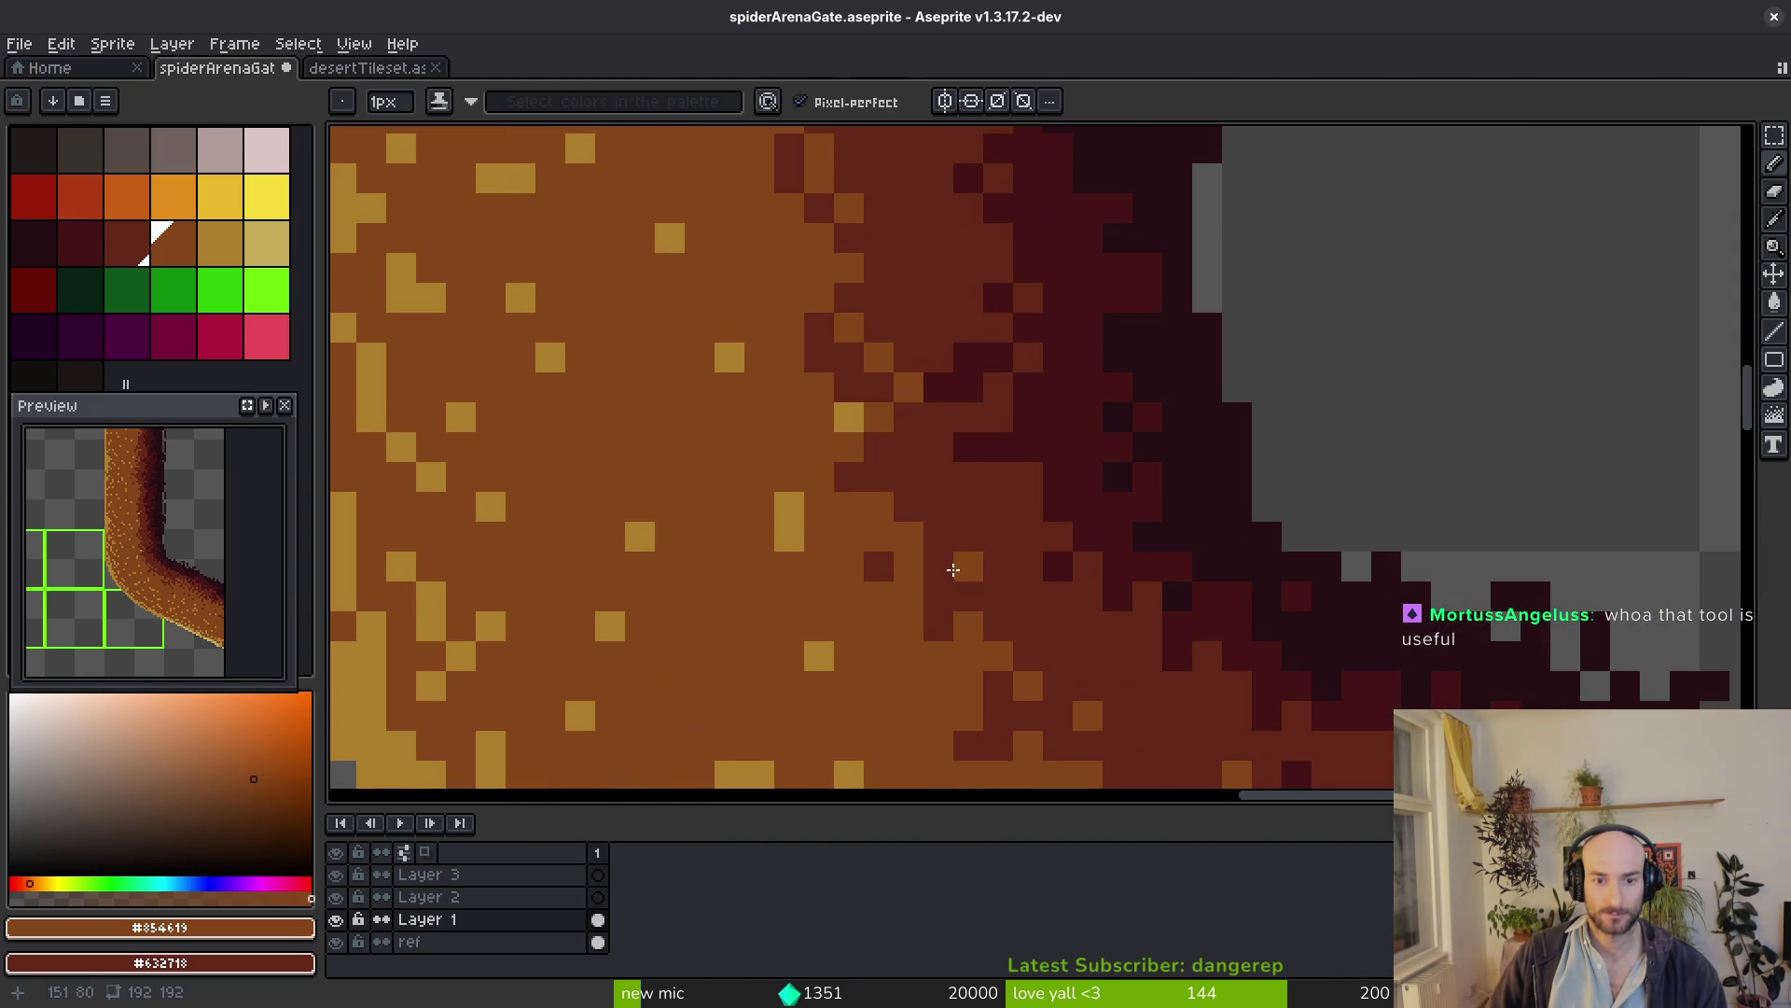
{"action": "key", "text": "b"}
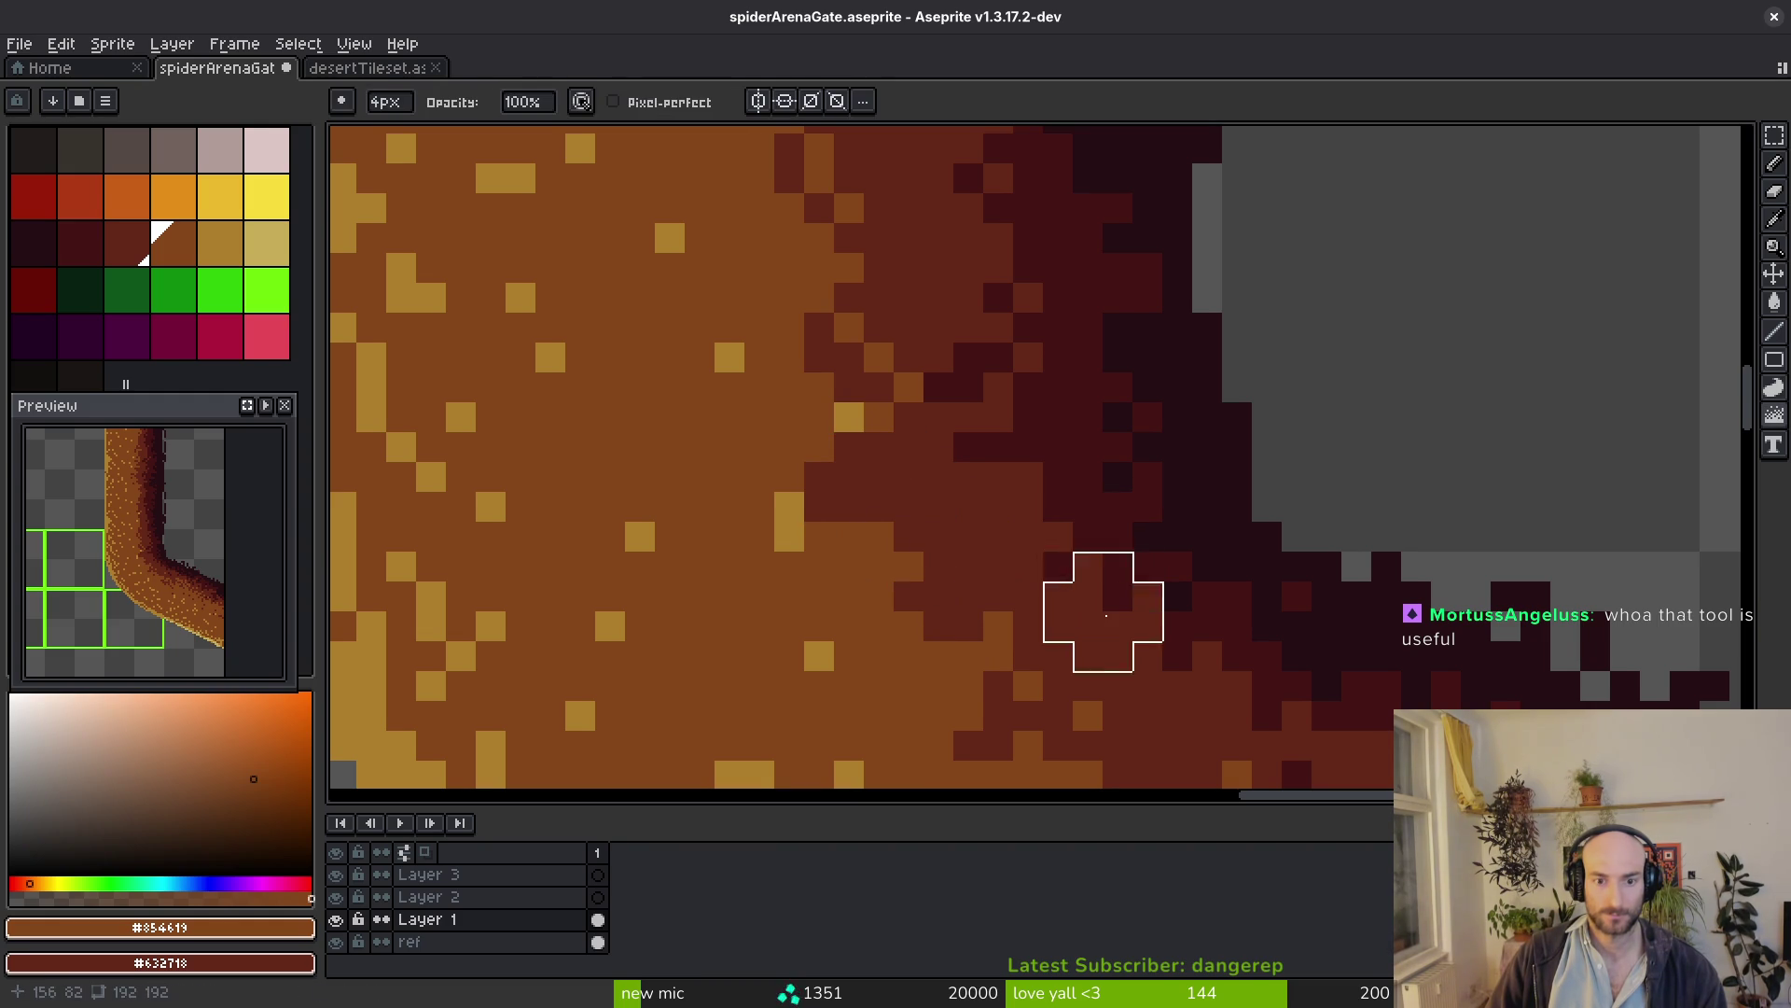
Turn scattered dark pixels orange and orange pixels dark red along the gradient edge
{"action": "key", "text": "alt"}
{"action": "key", "text": "b"}
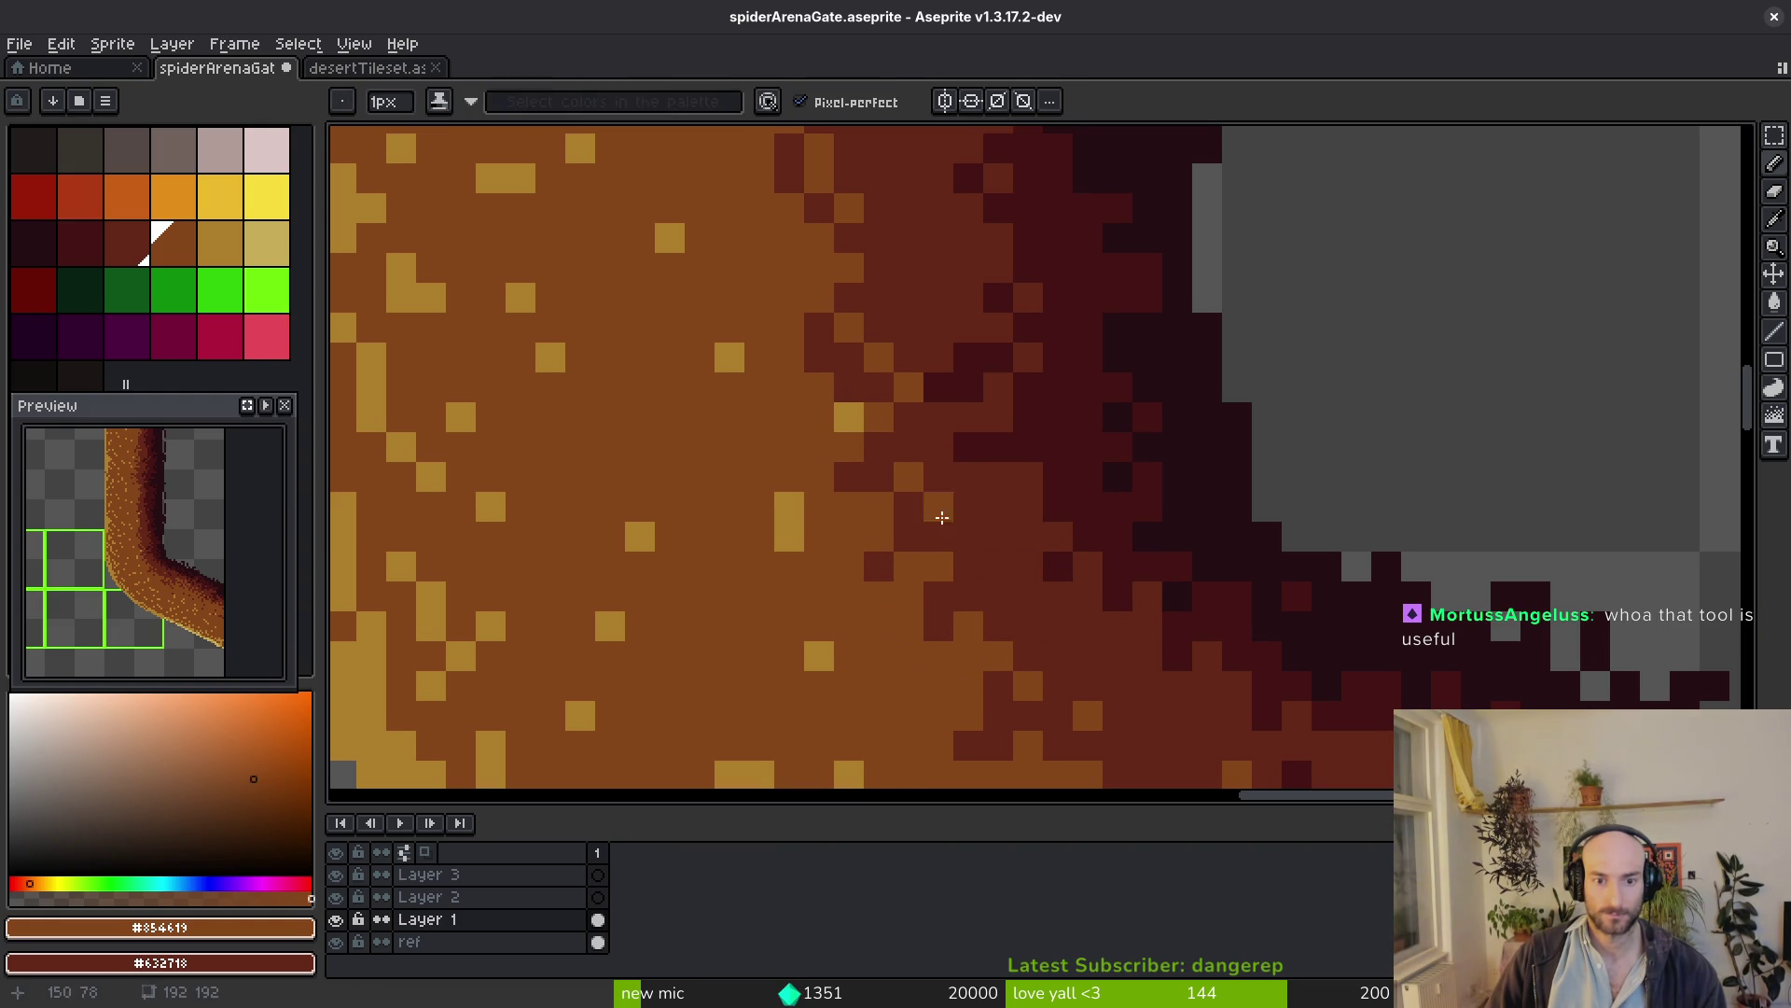
{"action": "left_click", "coordinate": [957, 575], "text": "alt"}
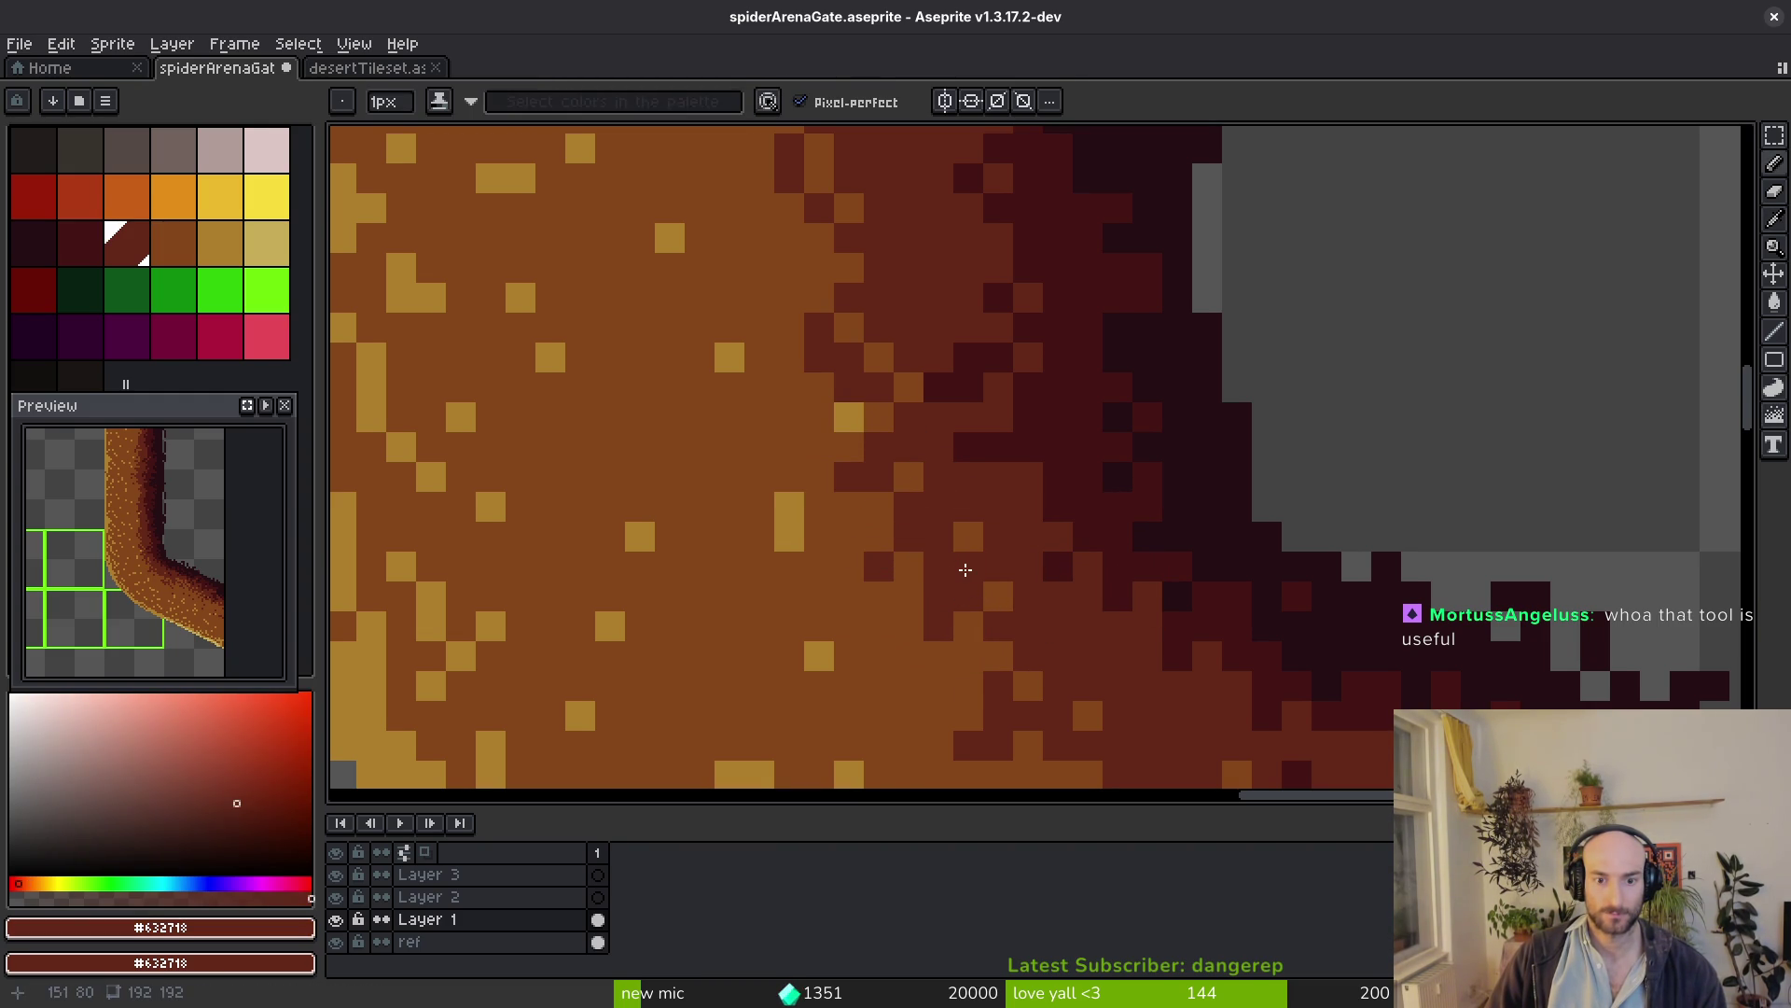
{"action": "scroll", "coordinate": [965, 569], "scroll_direction": "down", "scroll_amount": 3}
{"action": "scroll", "coordinate": [992, 513], "scroll_direction": "up", "scroll_amount": 3}
{"action": "left_click", "coordinate": [993, 512], "text": "alt"}
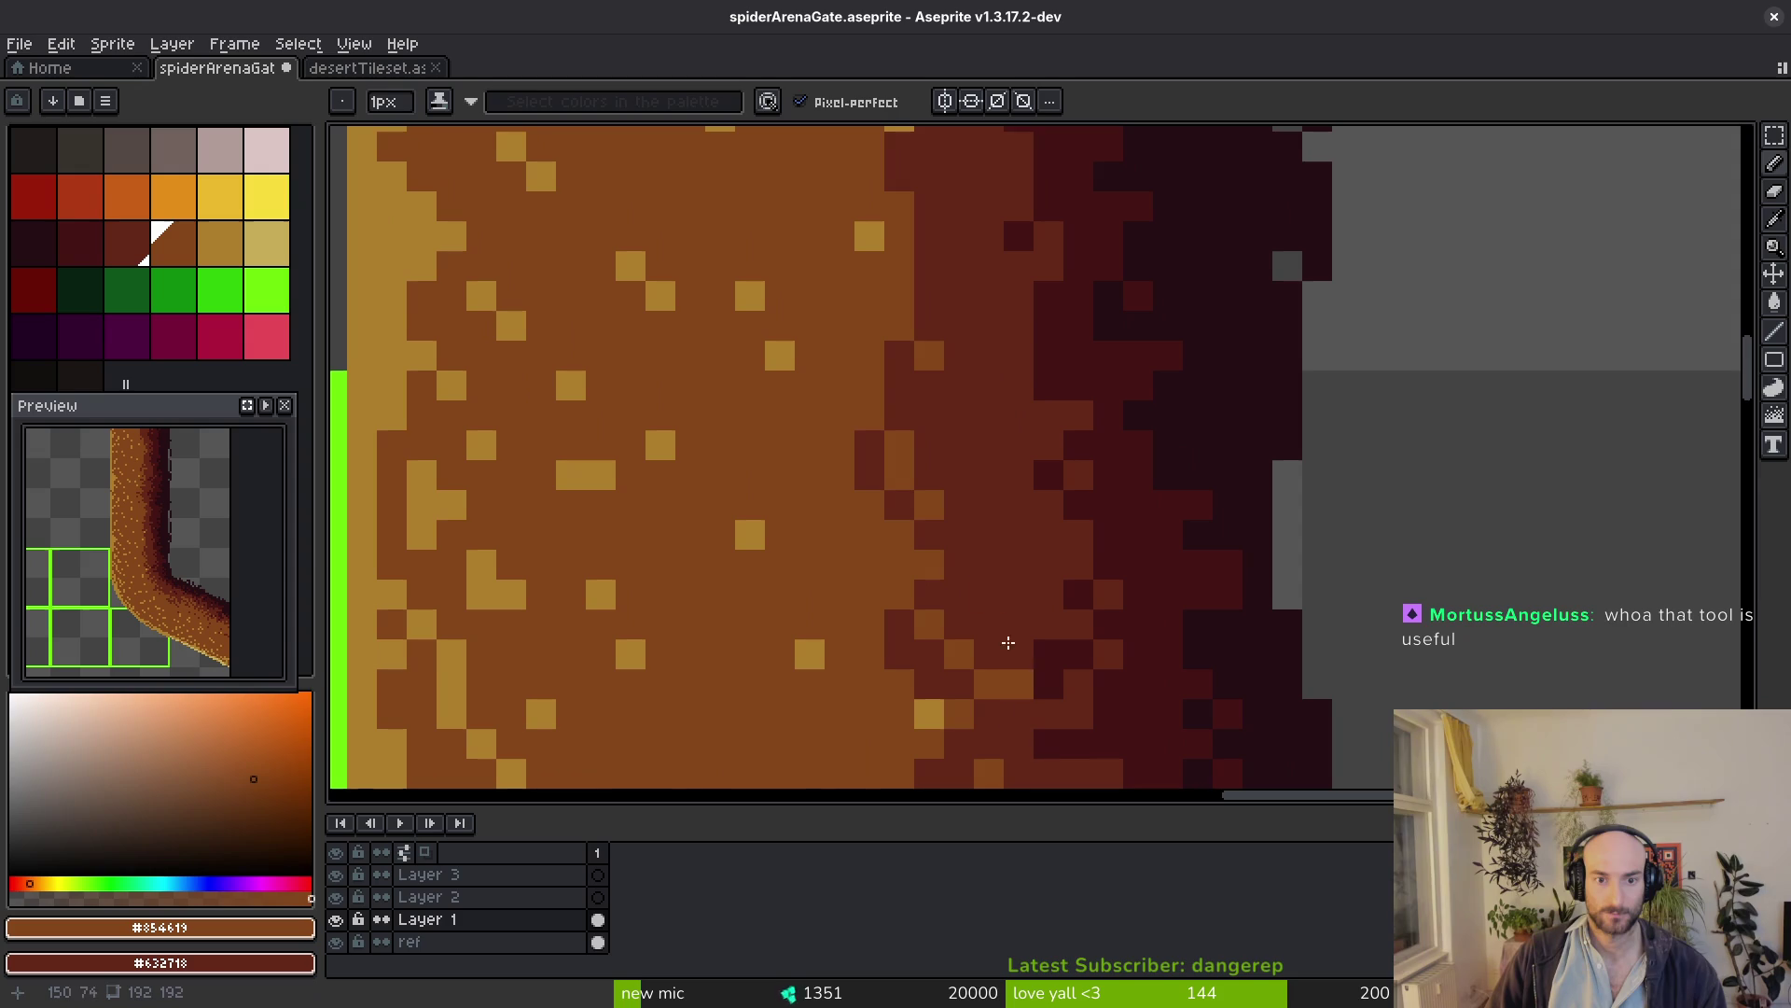
{"action": "right_click", "coordinate": [979, 495]}
{"action": "left_click", "coordinate": [902, 393]}
{"action": "scroll", "coordinate": [966, 561], "scroll_direction": "down", "scroll_amount": 3}
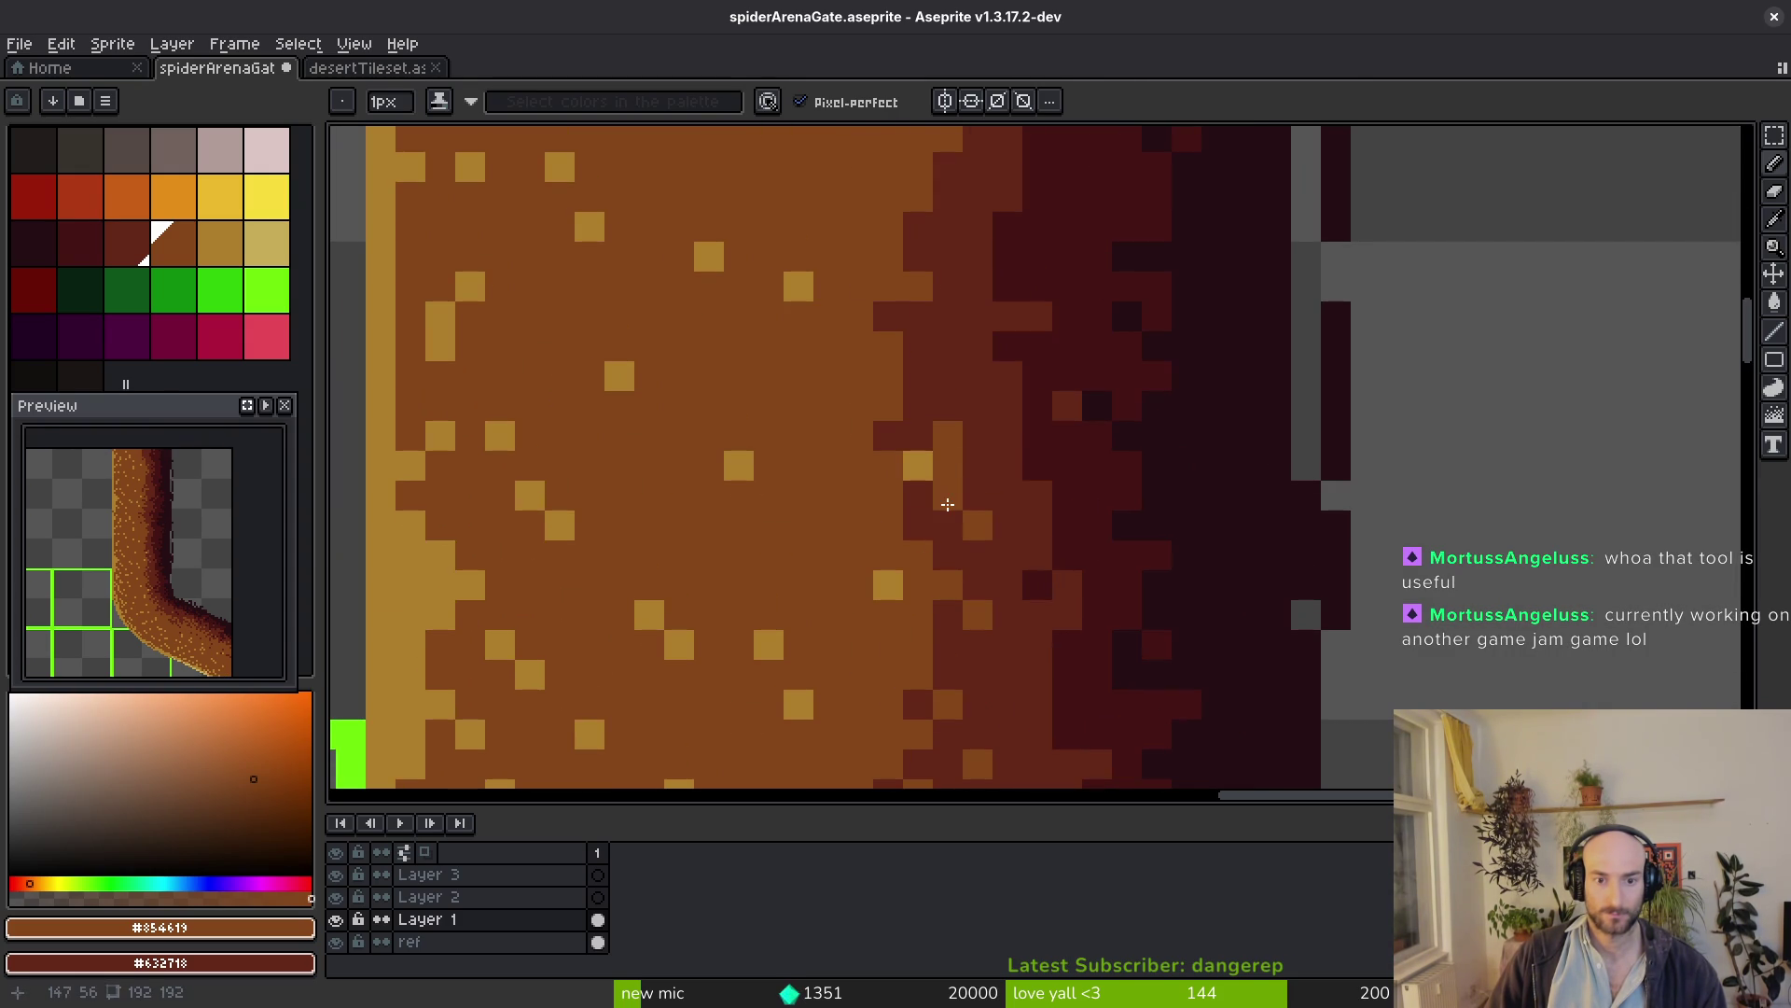
{"action": "left_click_drag", "start_coordinate": [979, 466], "coordinate": [977, 656]}
{"action": "right_click", "coordinate": [917, 537]}
{"action": "left_click", "coordinate": [917, 511]}
Dither more dark red and orange pixels into higher rows of the edge and save the sprite
{"action": "left_click_drag", "start_coordinate": [942, 477], "coordinate": [933, 616]}
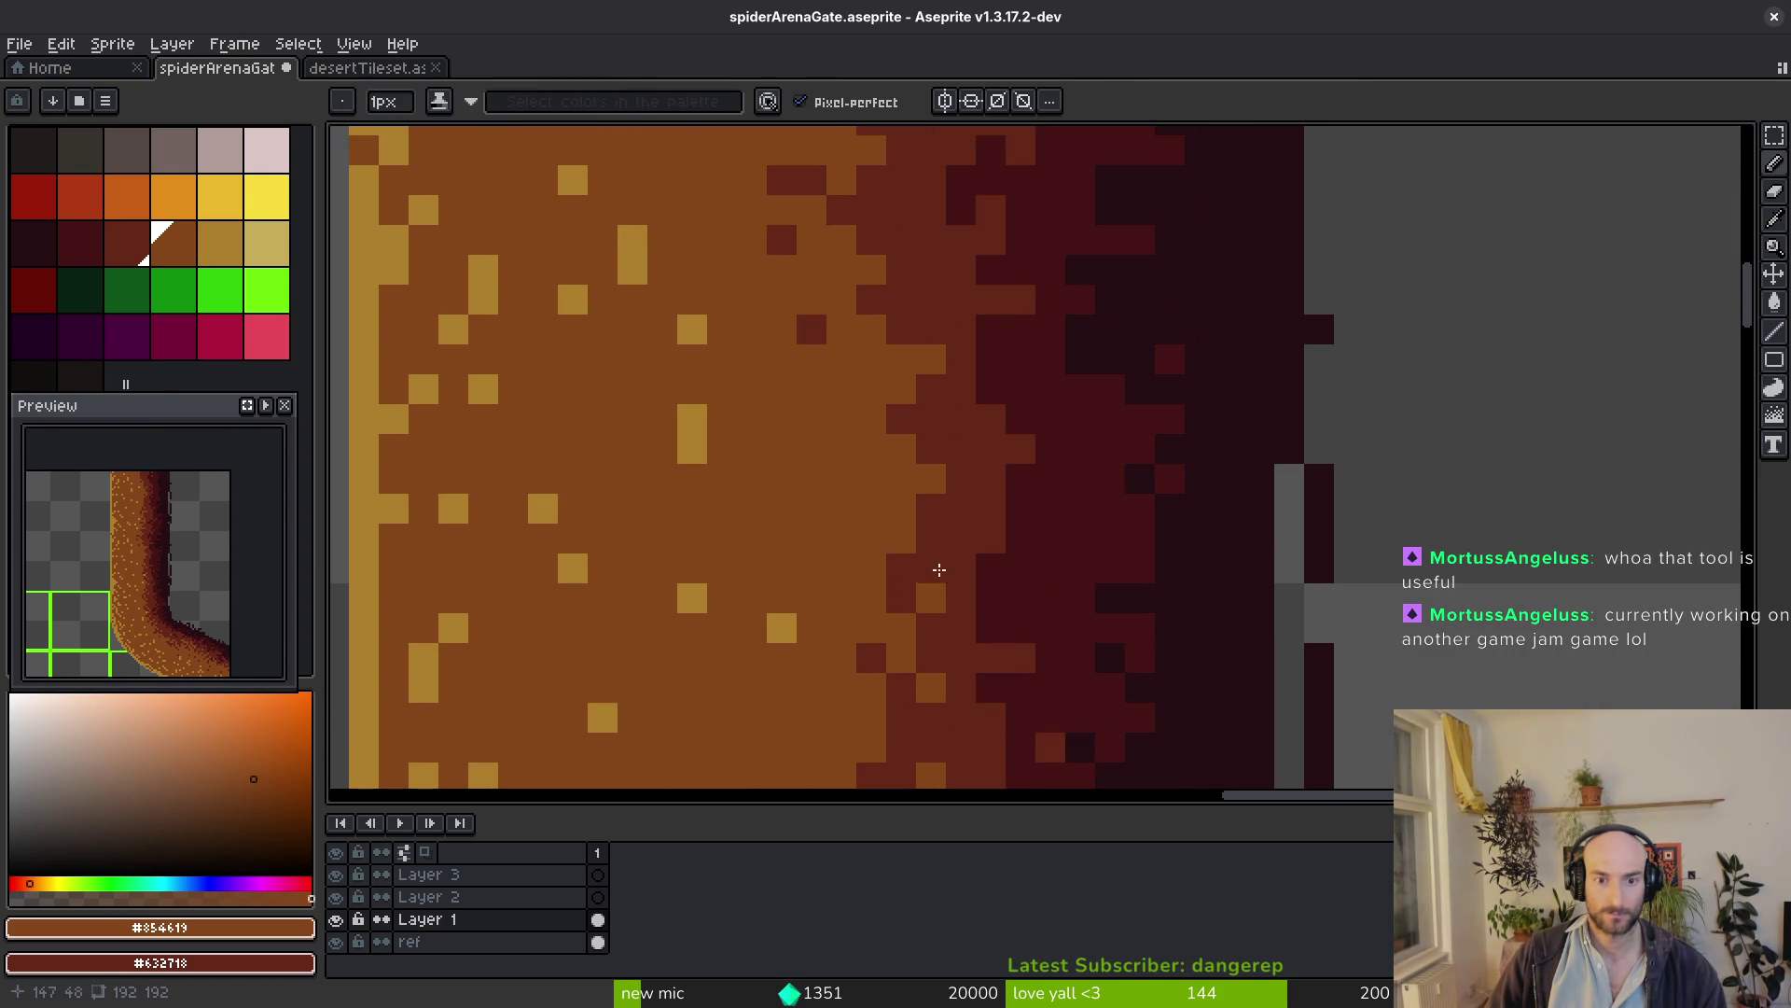
{"action": "left_click", "coordinate": [927, 537], "text": "alt"}
{"action": "left_click", "coordinate": [872, 509]}
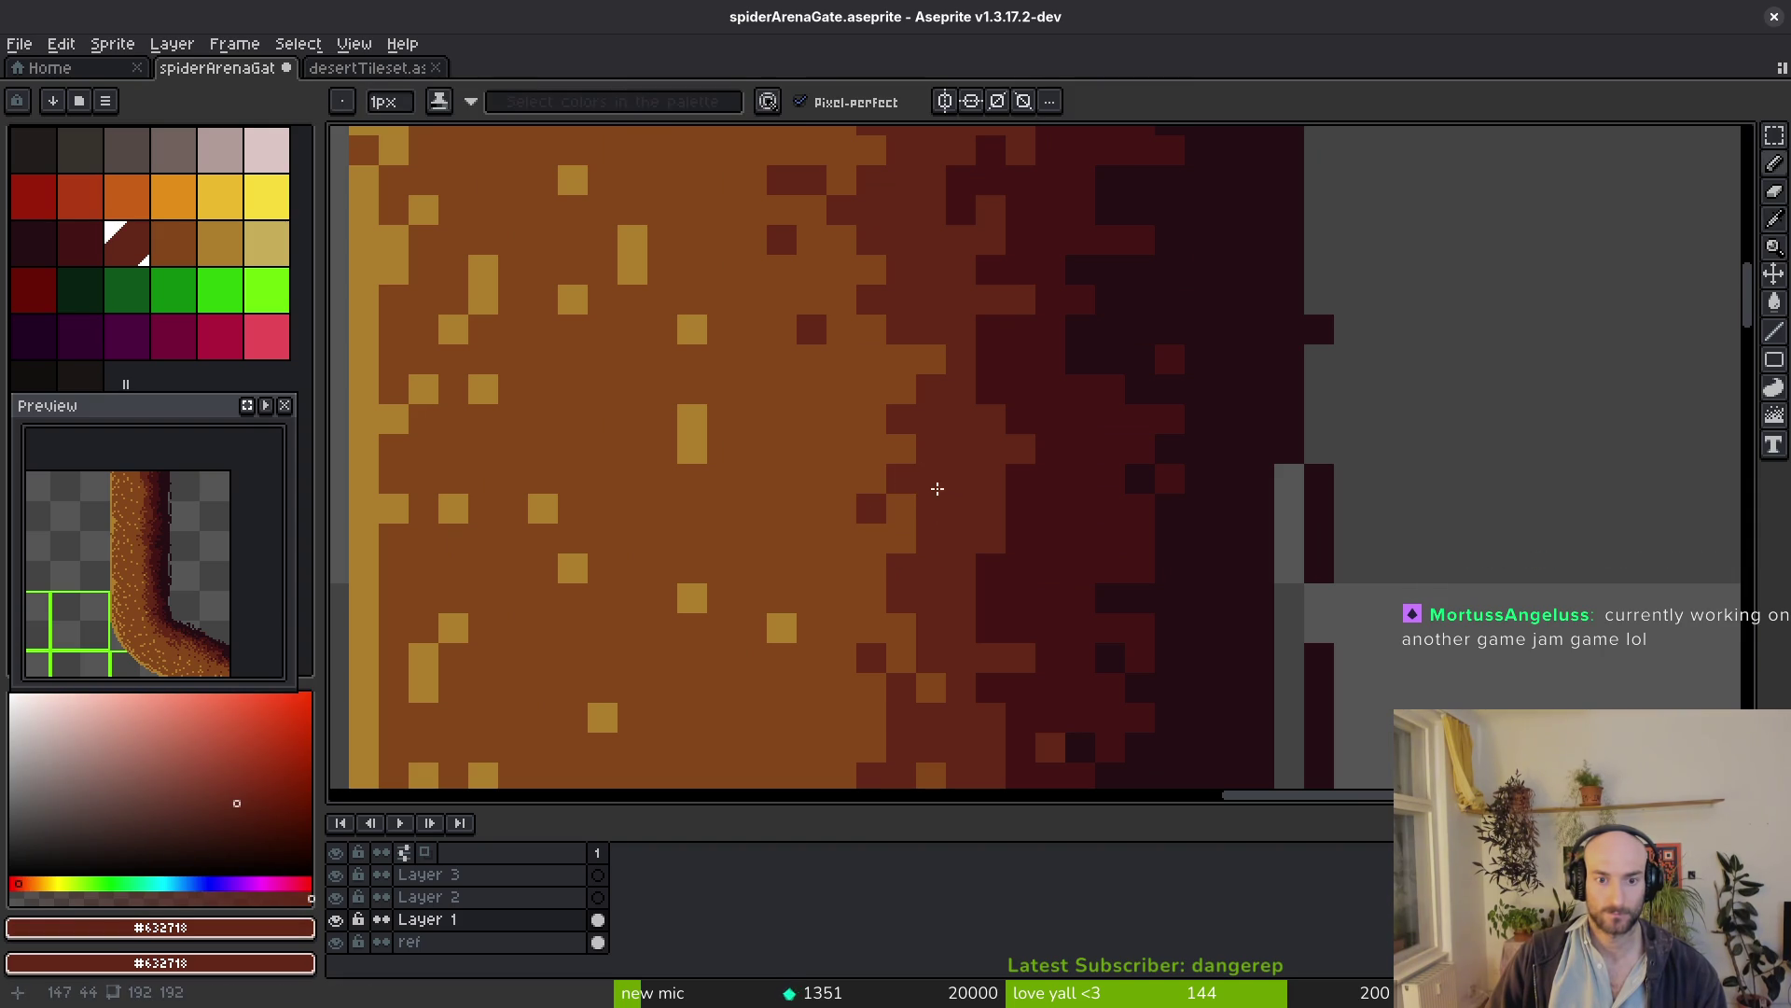
{"action": "scroll", "coordinate": [940, 489], "scroll_direction": "up", "scroll_amount": 3}
{"action": "left_click", "coordinate": [920, 560], "text": "alt"}
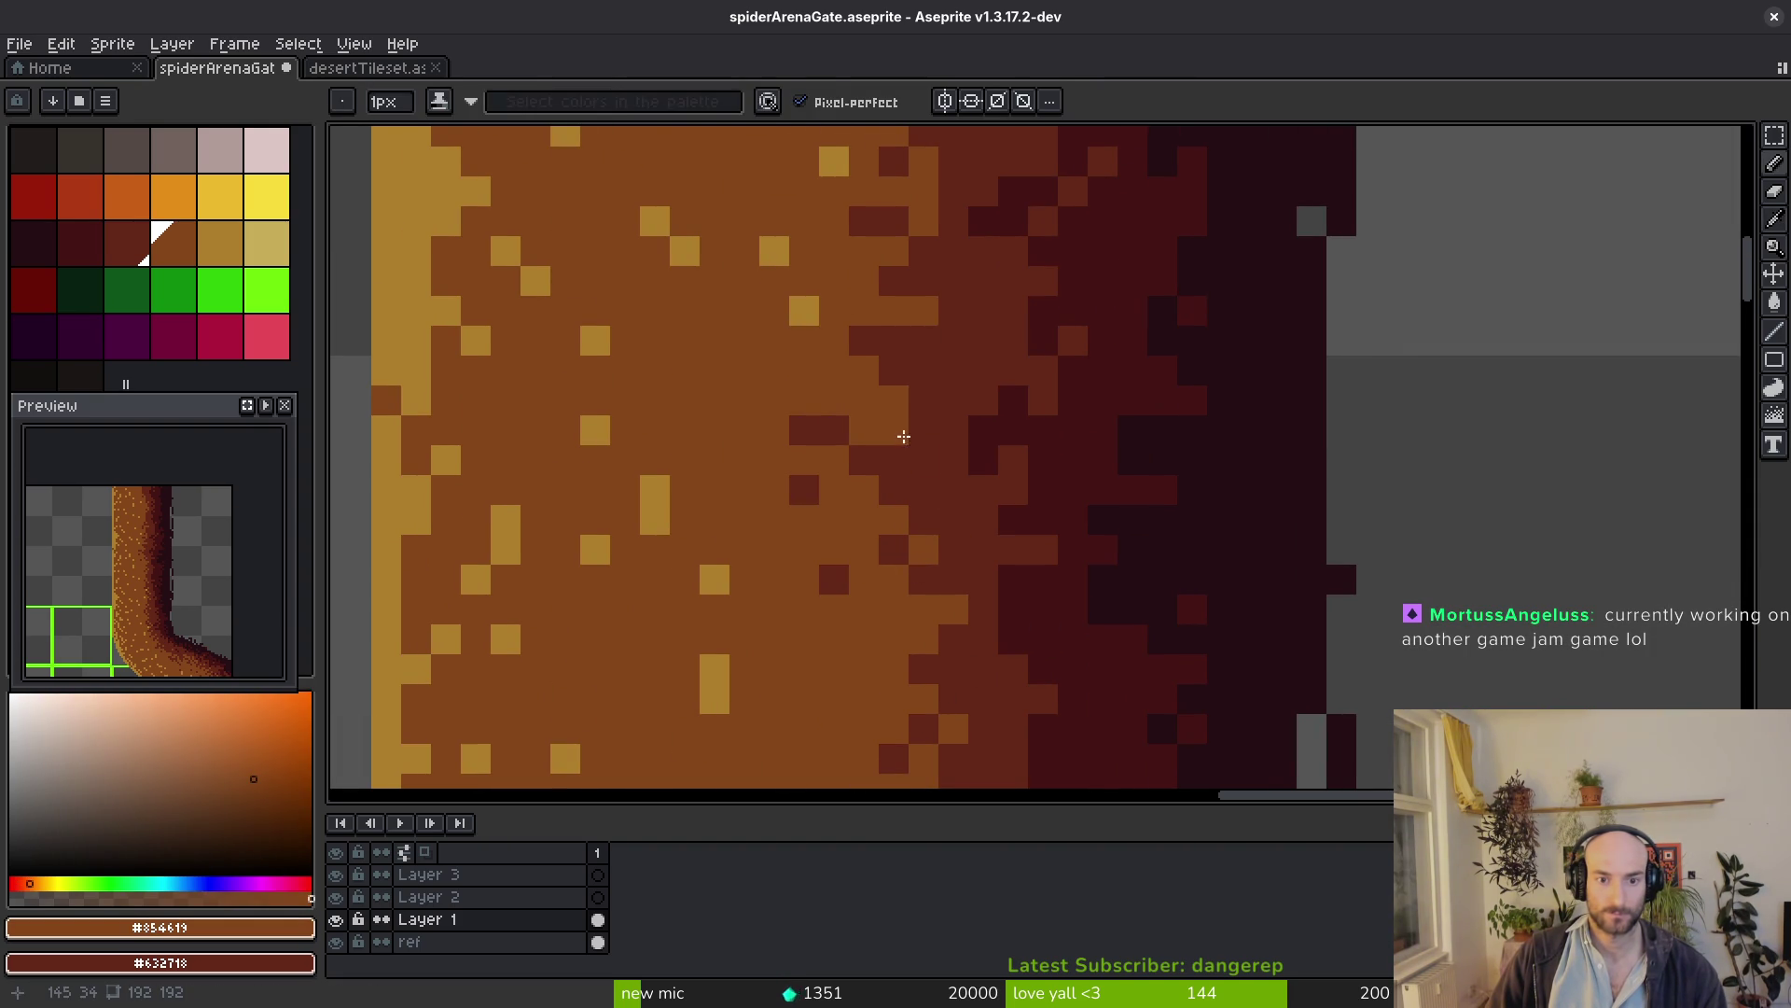
{"action": "left_click", "coordinate": [912, 492], "text": "alt"}
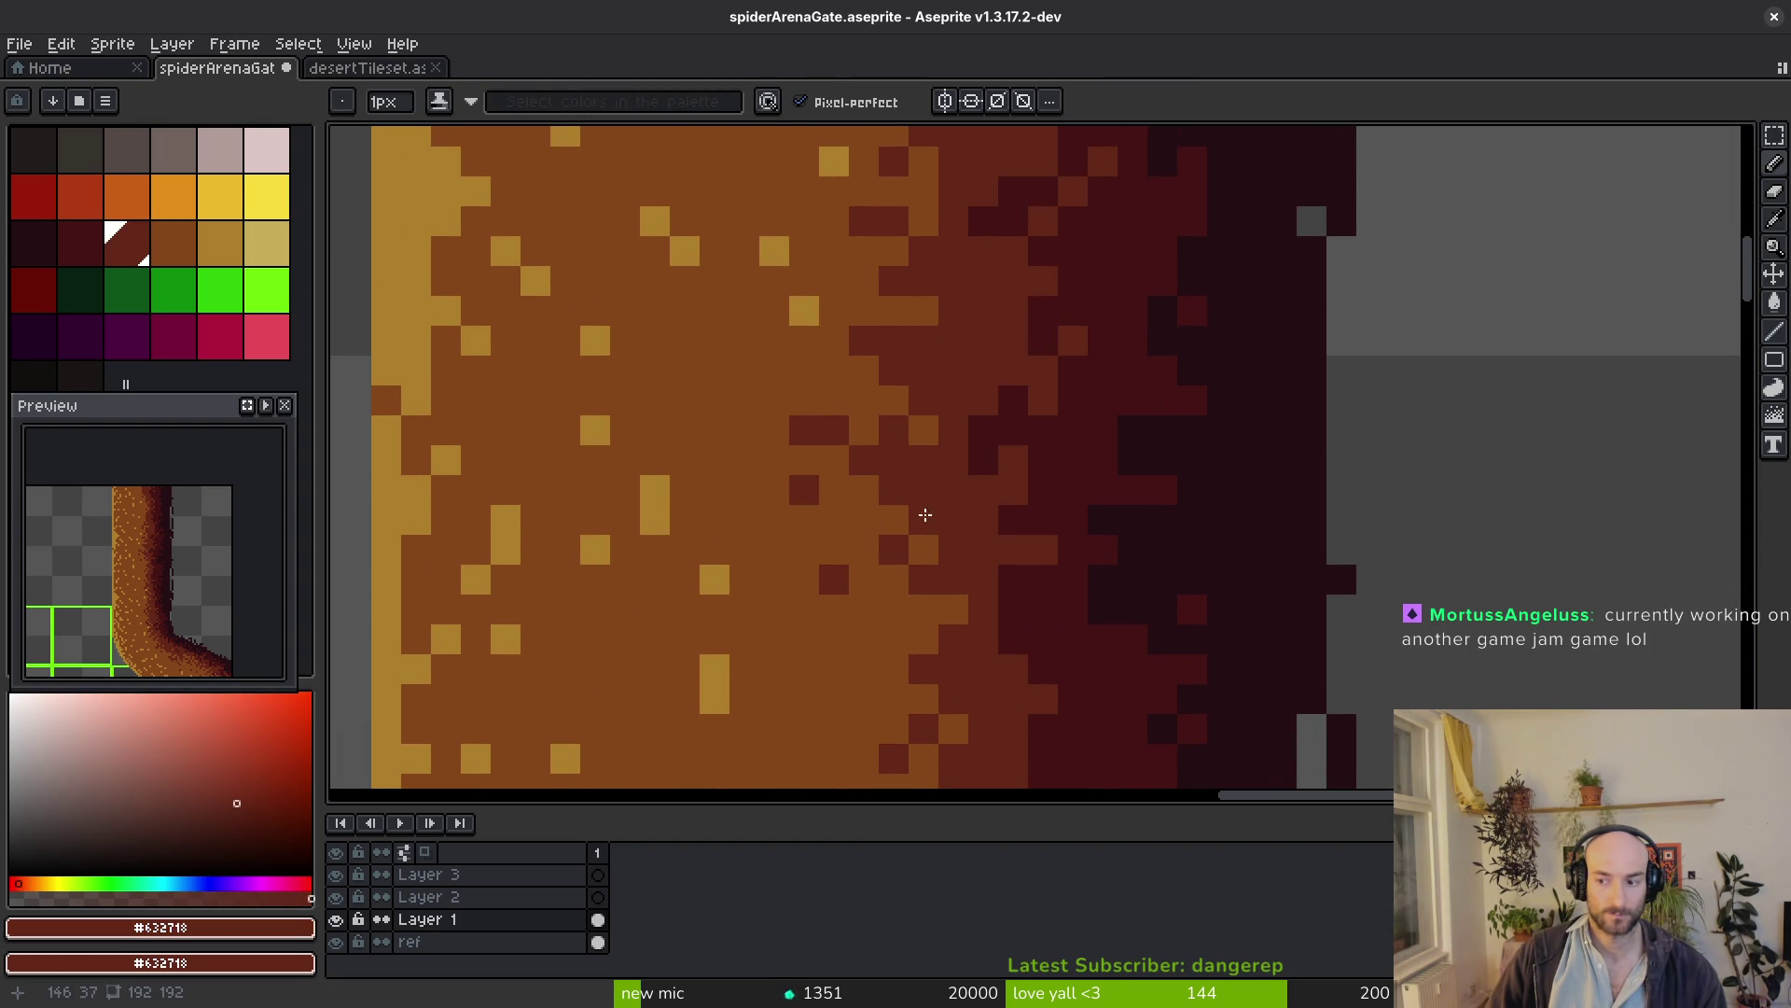
{"action": "scroll", "coordinate": [923, 521], "scroll_direction": "up", "scroll_amount": 3}
{"action": "left_click", "coordinate": [893, 553], "text": "alt"}
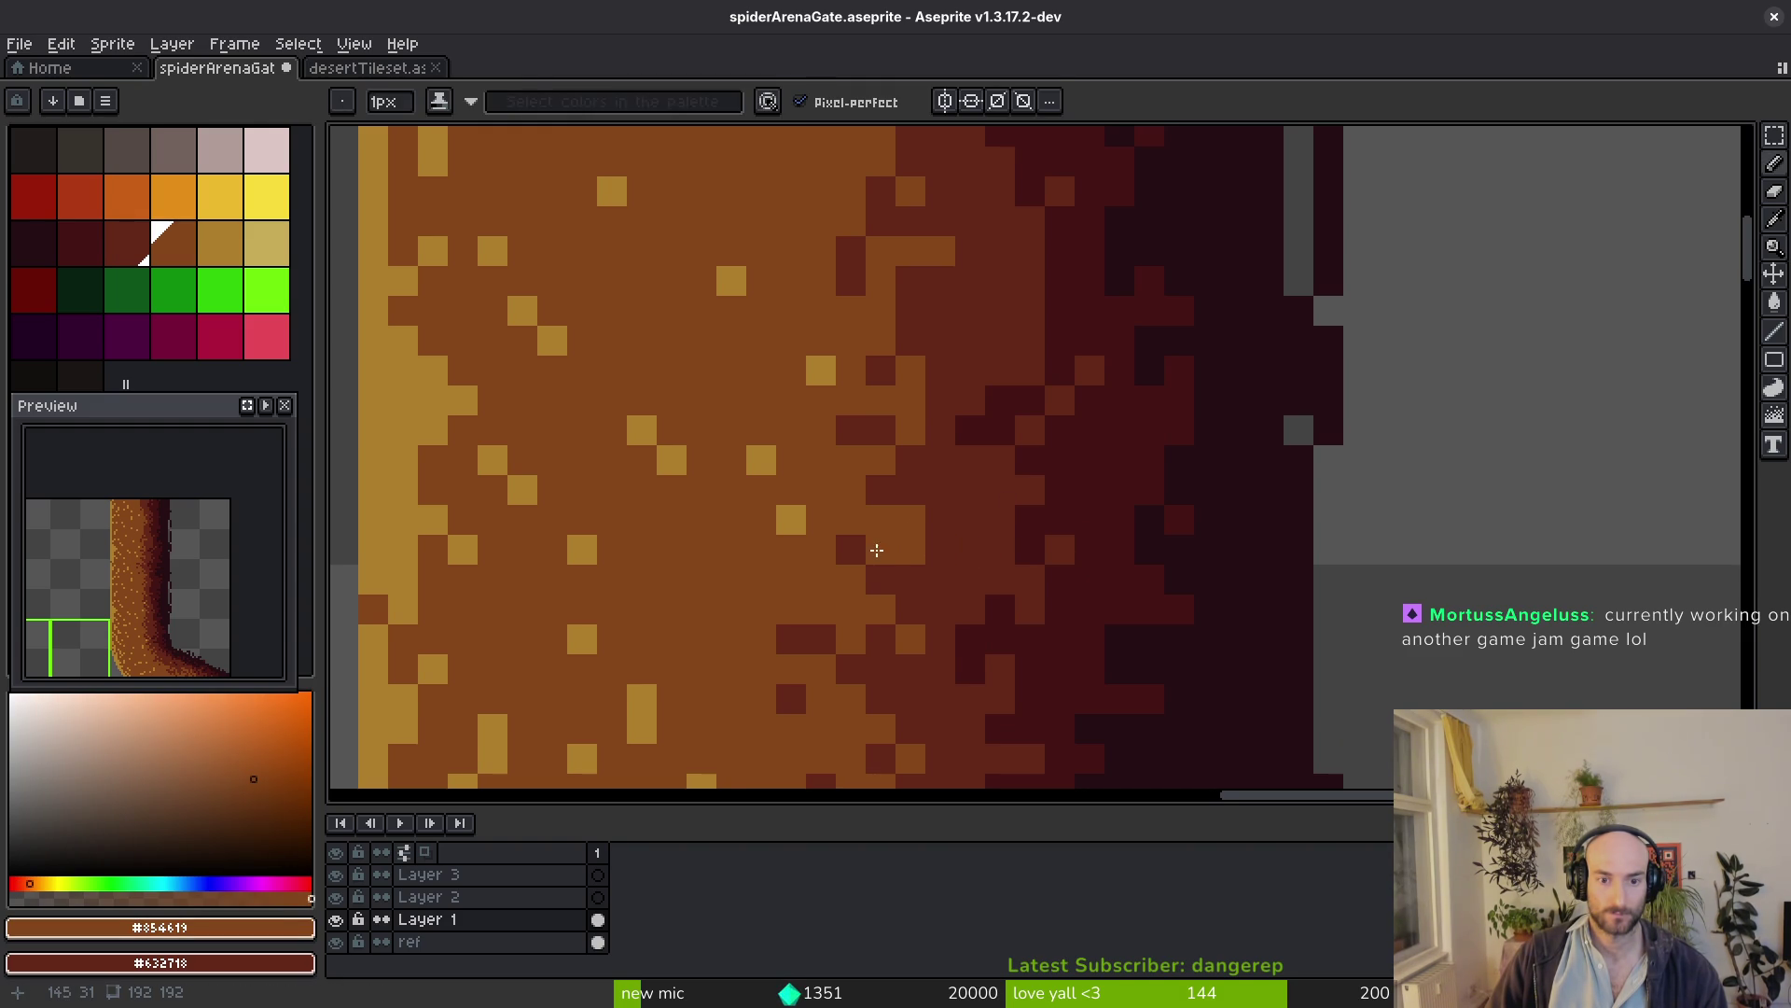
{"action": "scroll", "coordinate": [960, 480], "scroll_direction": "up", "scroll_amount": 2}
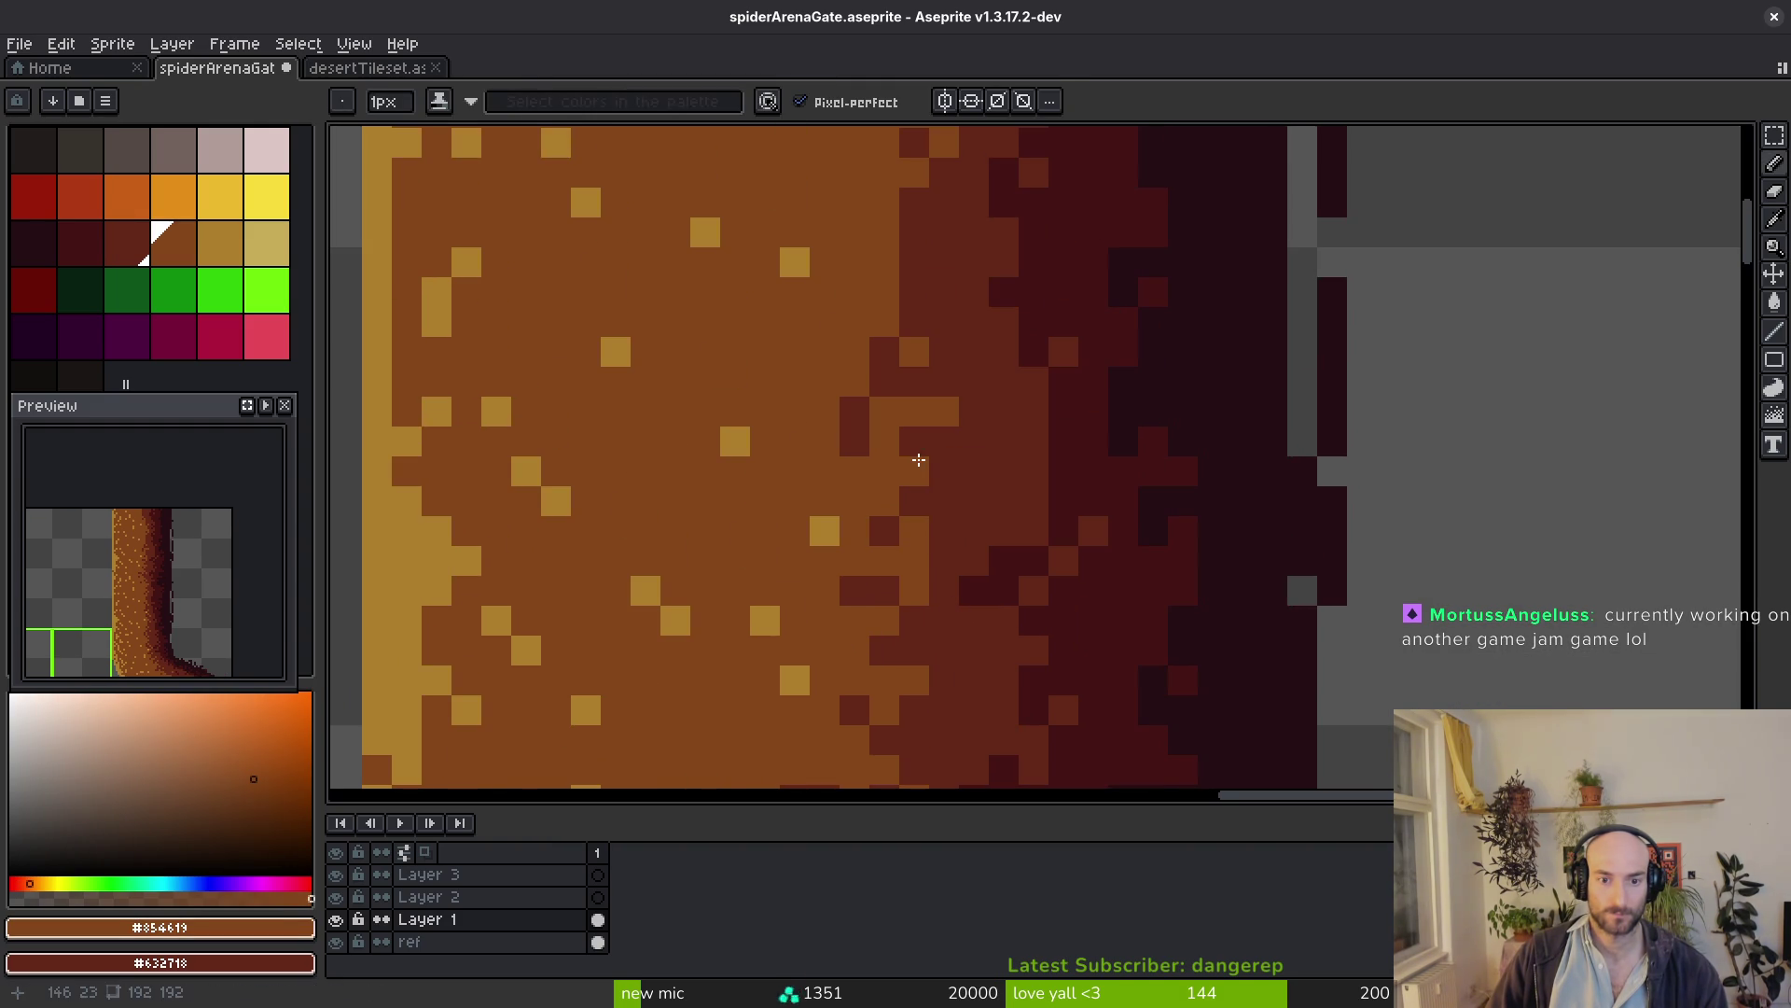
{"action": "left_click", "coordinate": [872, 405], "text": "alt"}
{"action": "scroll", "coordinate": [991, 508], "scroll_direction": "up", "scroll_amount": 1}
{"action": "key", "text": "ctrl+s"}
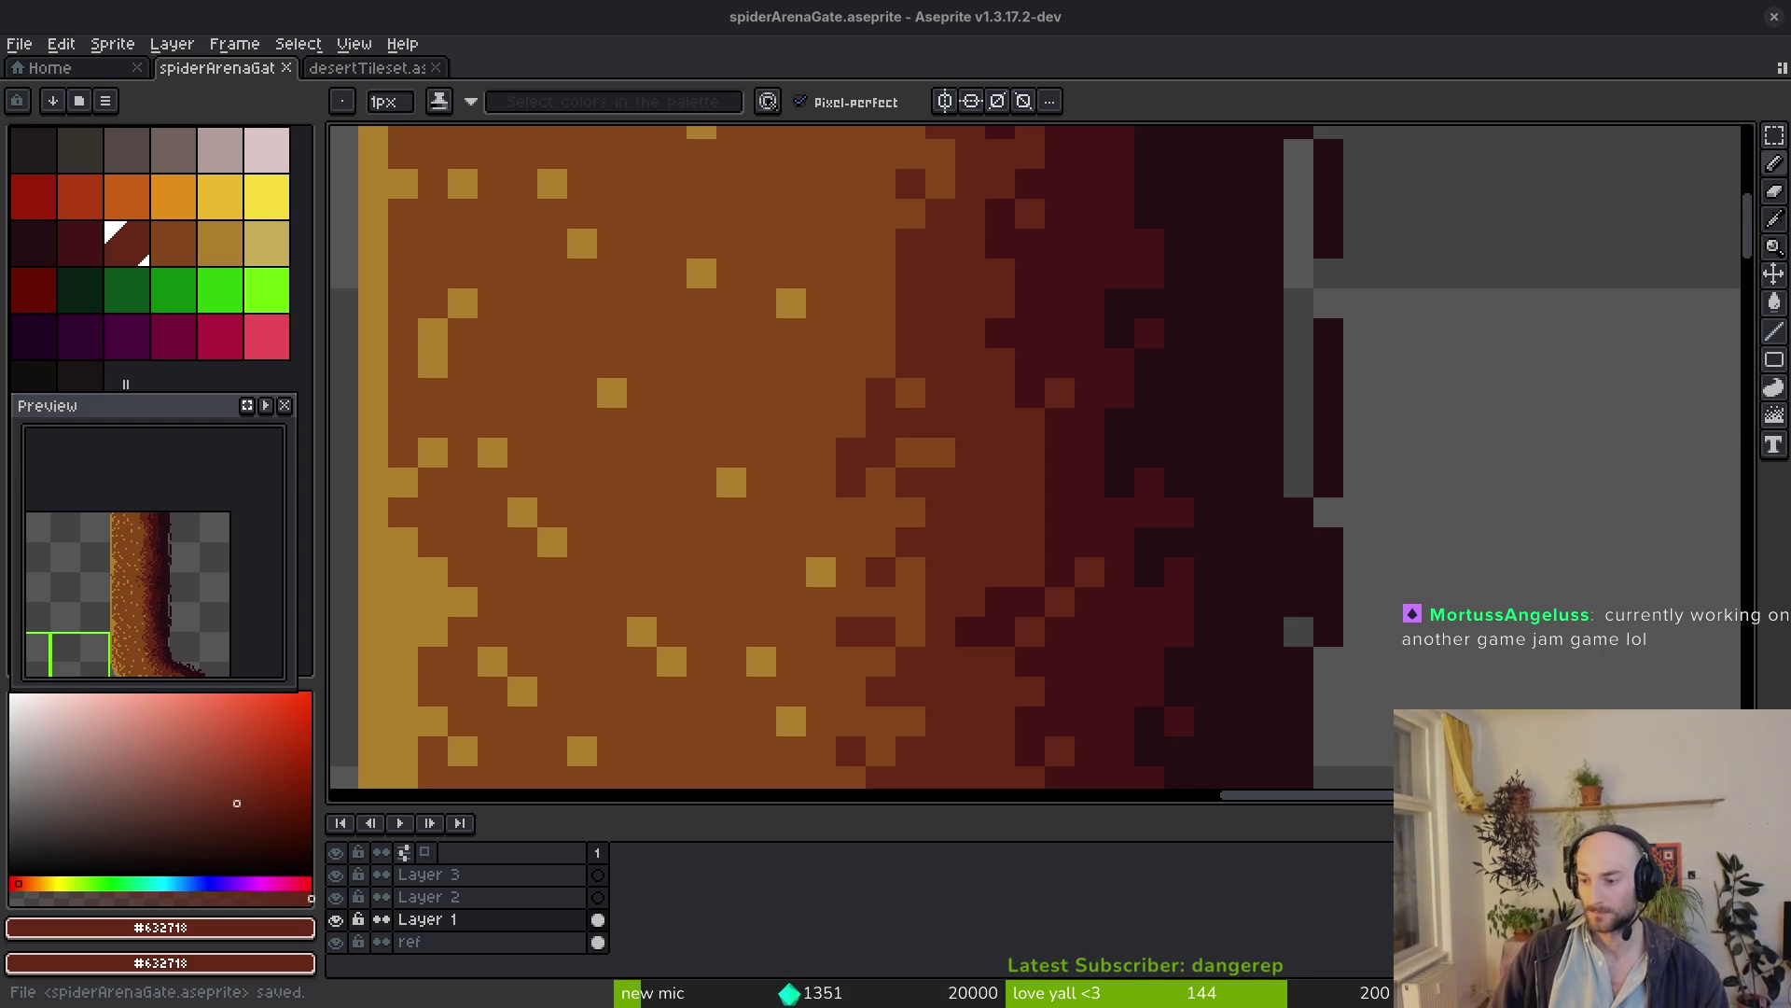
Scatter dark red dither pixels into the brown band and a brown pixel into the dark red band
{"action": "left_click", "coordinate": [956, 440], "text": "alt"}
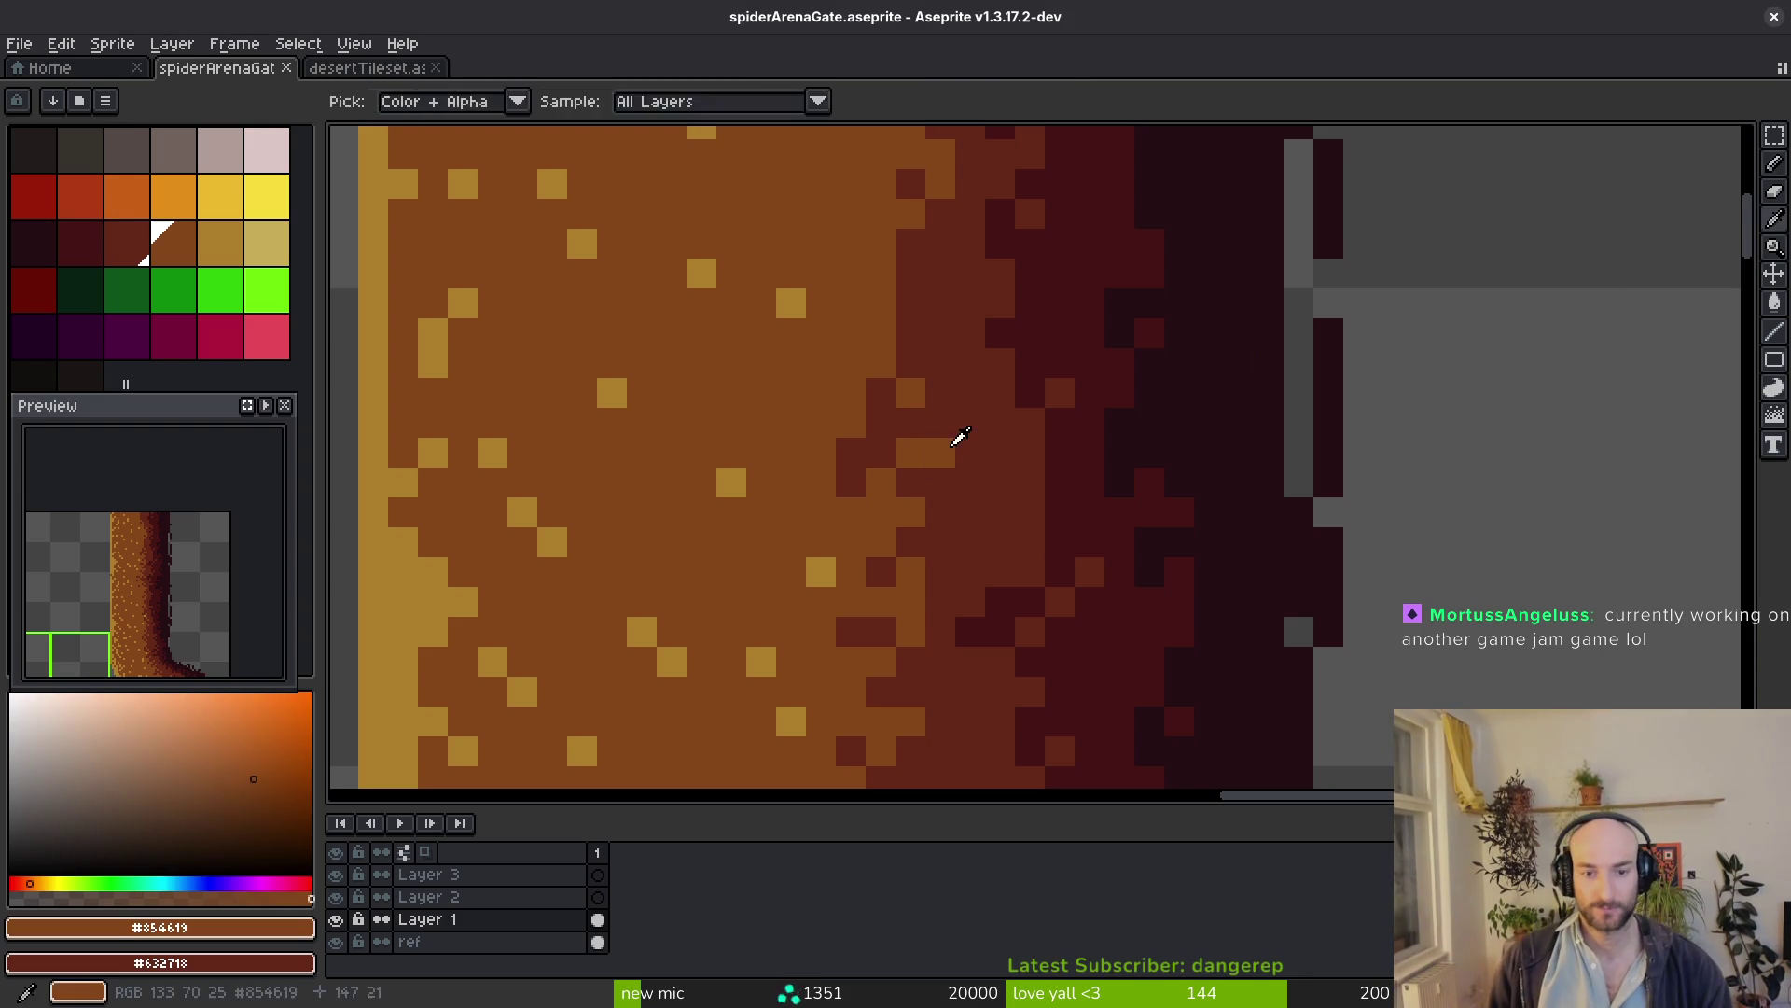
{"action": "scroll", "coordinate": [932, 410], "scroll_direction": "up", "scroll_amount": 2}
{"action": "left_click", "coordinate": [990, 380], "text": "alt"}
{"action": "left_click", "coordinate": [872, 344]}
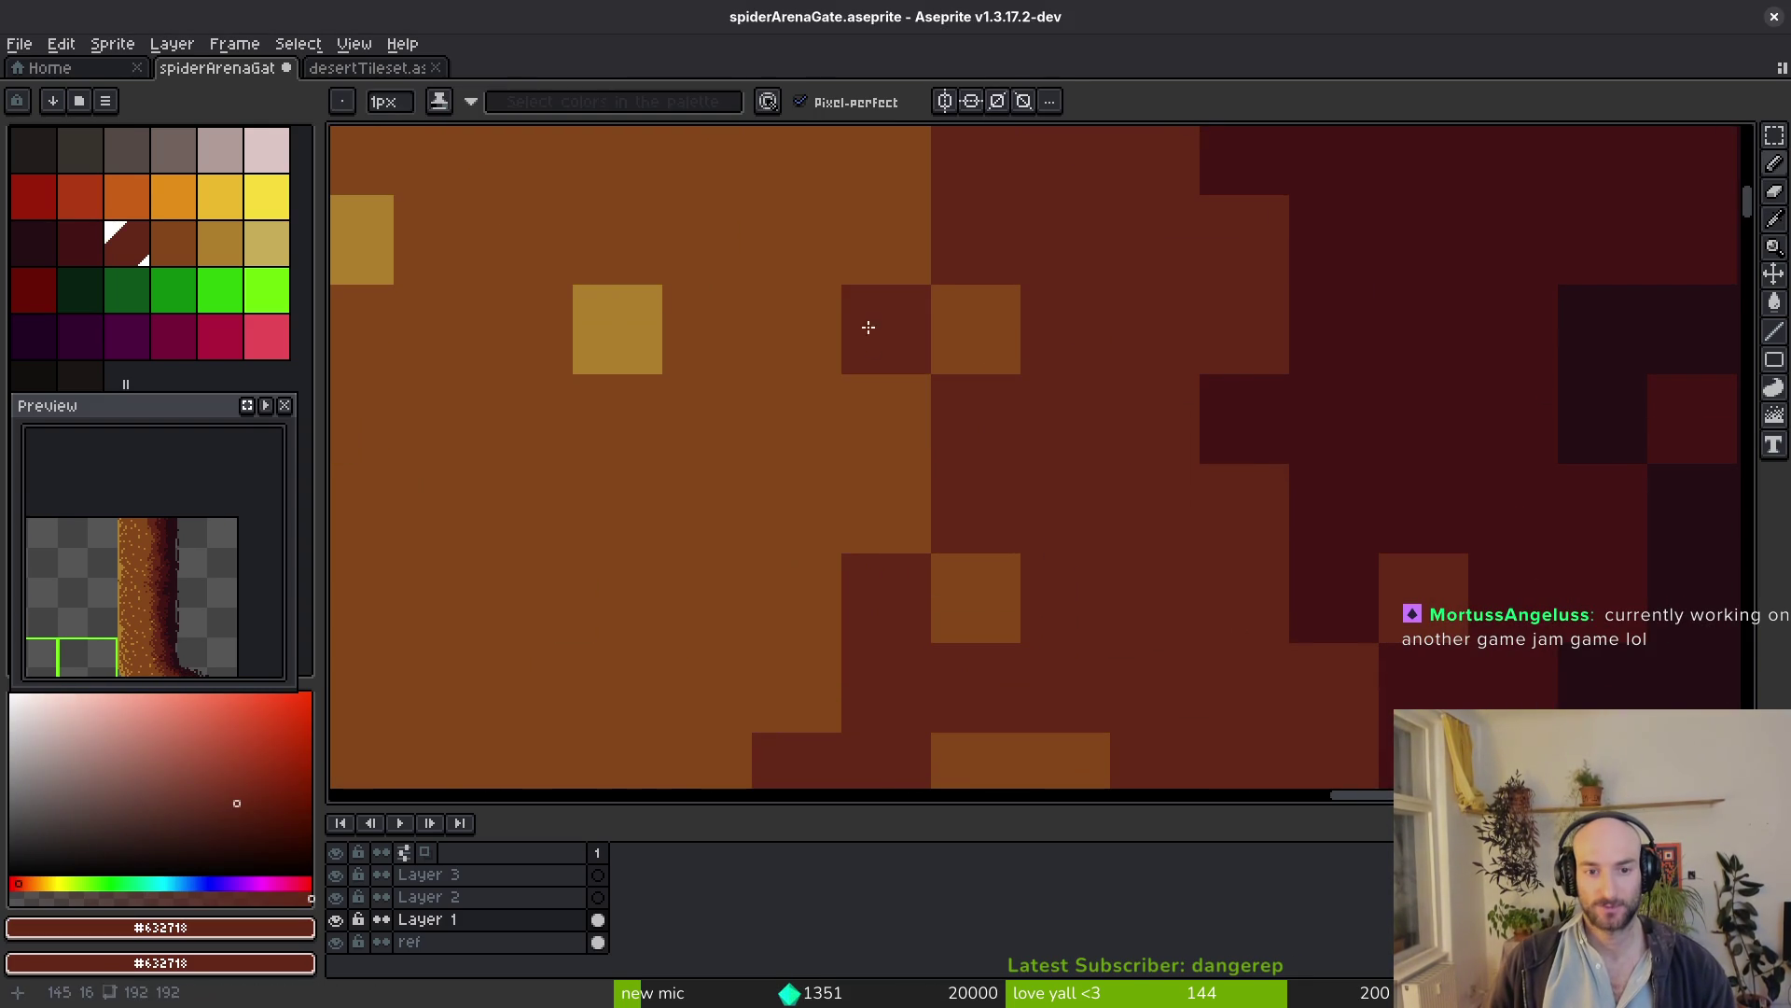
{"action": "left_click", "coordinate": [855, 423]}
{"action": "scroll", "coordinate": [909, 420], "scroll_direction": "down", "scroll_amount": 2}
{"action": "scroll", "coordinate": [975, 463], "scroll_direction": "up", "scroll_amount": 1}
{"action": "scroll", "coordinate": [924, 475], "scroll_direction": "up", "scroll_amount": 1}
{"action": "left_click", "coordinate": [860, 408]}
{"action": "left_click", "coordinate": [954, 329]}
{"action": "scroll", "coordinate": [965, 336], "scroll_direction": "down", "scroll_amount": 4}
On another stretch, trade orange-brown and dark red pixels across the band border
{"action": "mouse_move", "coordinate": [966, 230]}
{"action": "left_mouse_down"}
{"action": "mouse_move", "coordinate": [995, 369]}
{"action": "mouse_move", "coordinate": [945, 516]}
{"action": "left_mouse_up"}
{"action": "left_click", "coordinate": [940, 529], "text": "alt"}
{"action": "scroll", "coordinate": [932, 412], "scroll_direction": "up", "scroll_amount": 3}
{"action": "left_click", "coordinate": [932, 412]}
{"action": "key", "text": "ctrl+z"}
{"action": "left_click", "coordinate": [933, 372]}
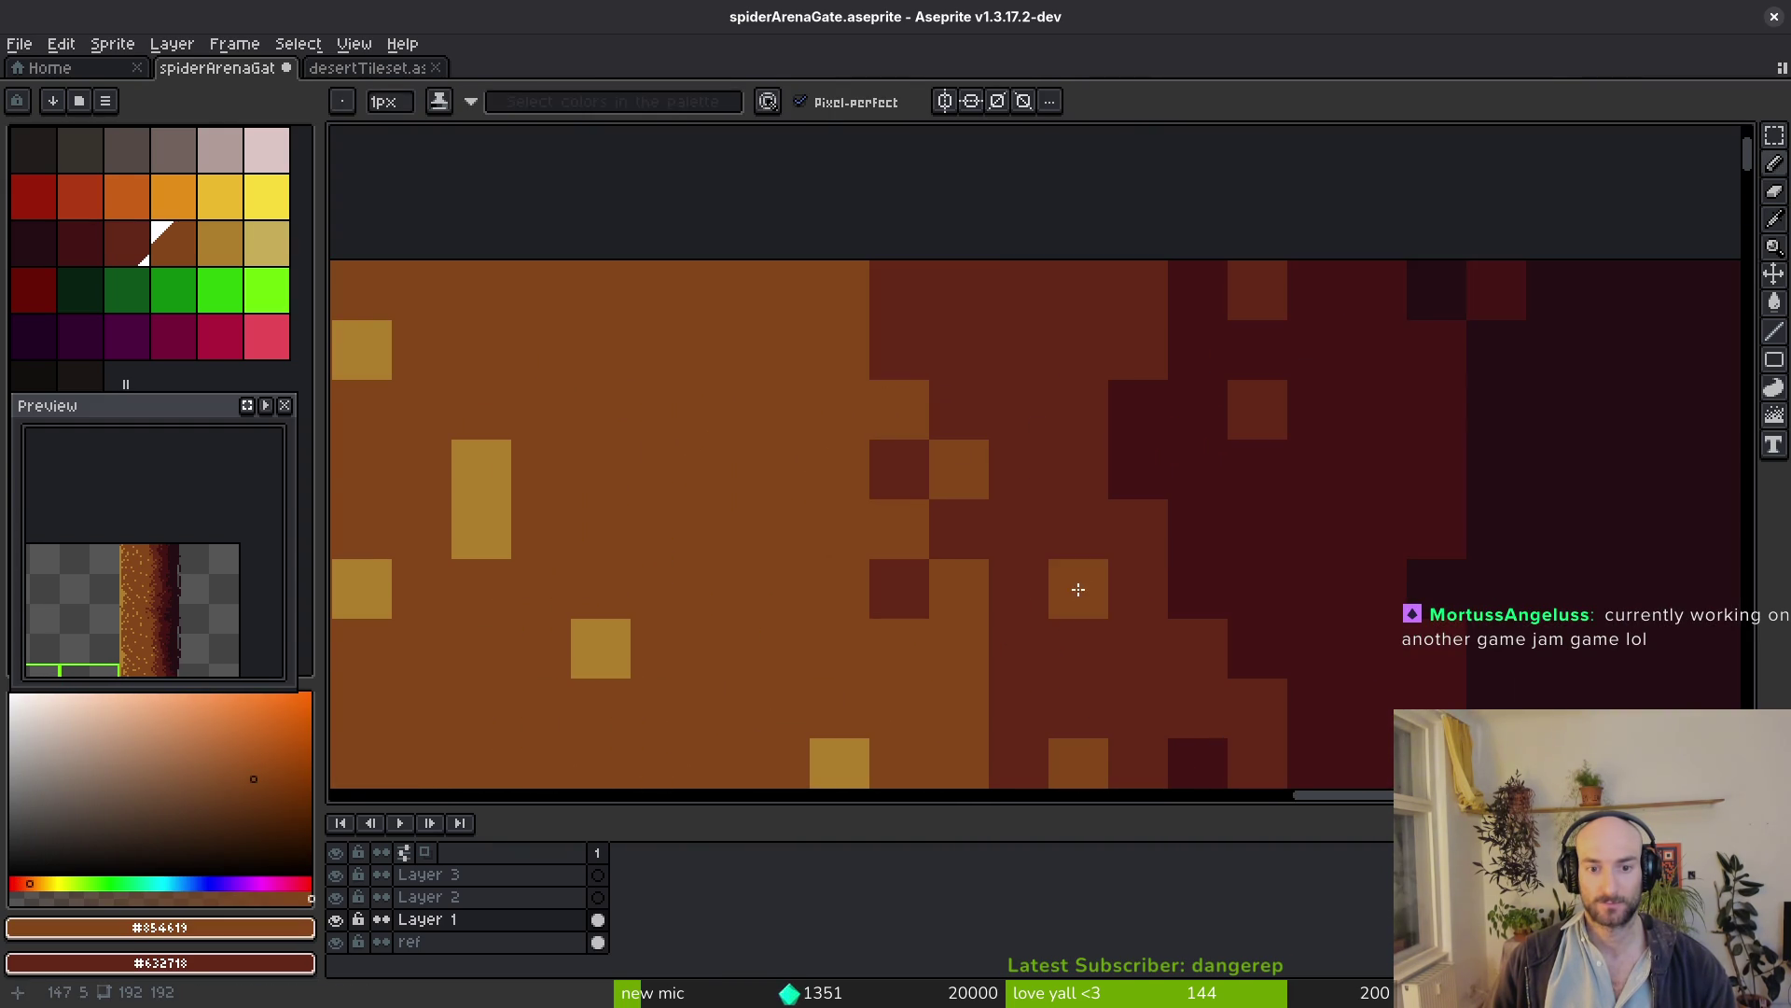
{"action": "scroll", "coordinate": [1066, 596], "scroll_direction": "down", "scroll_amount": 2}
{"action": "scroll", "coordinate": [1100, 593], "scroll_direction": "down", "scroll_amount": 4}
{"action": "scroll", "coordinate": [1060, 541], "scroll_direction": "up", "scroll_amount": 1}
{"action": "scroll", "coordinate": [1021, 424], "scroll_direction": "up", "scroll_amount": 2}
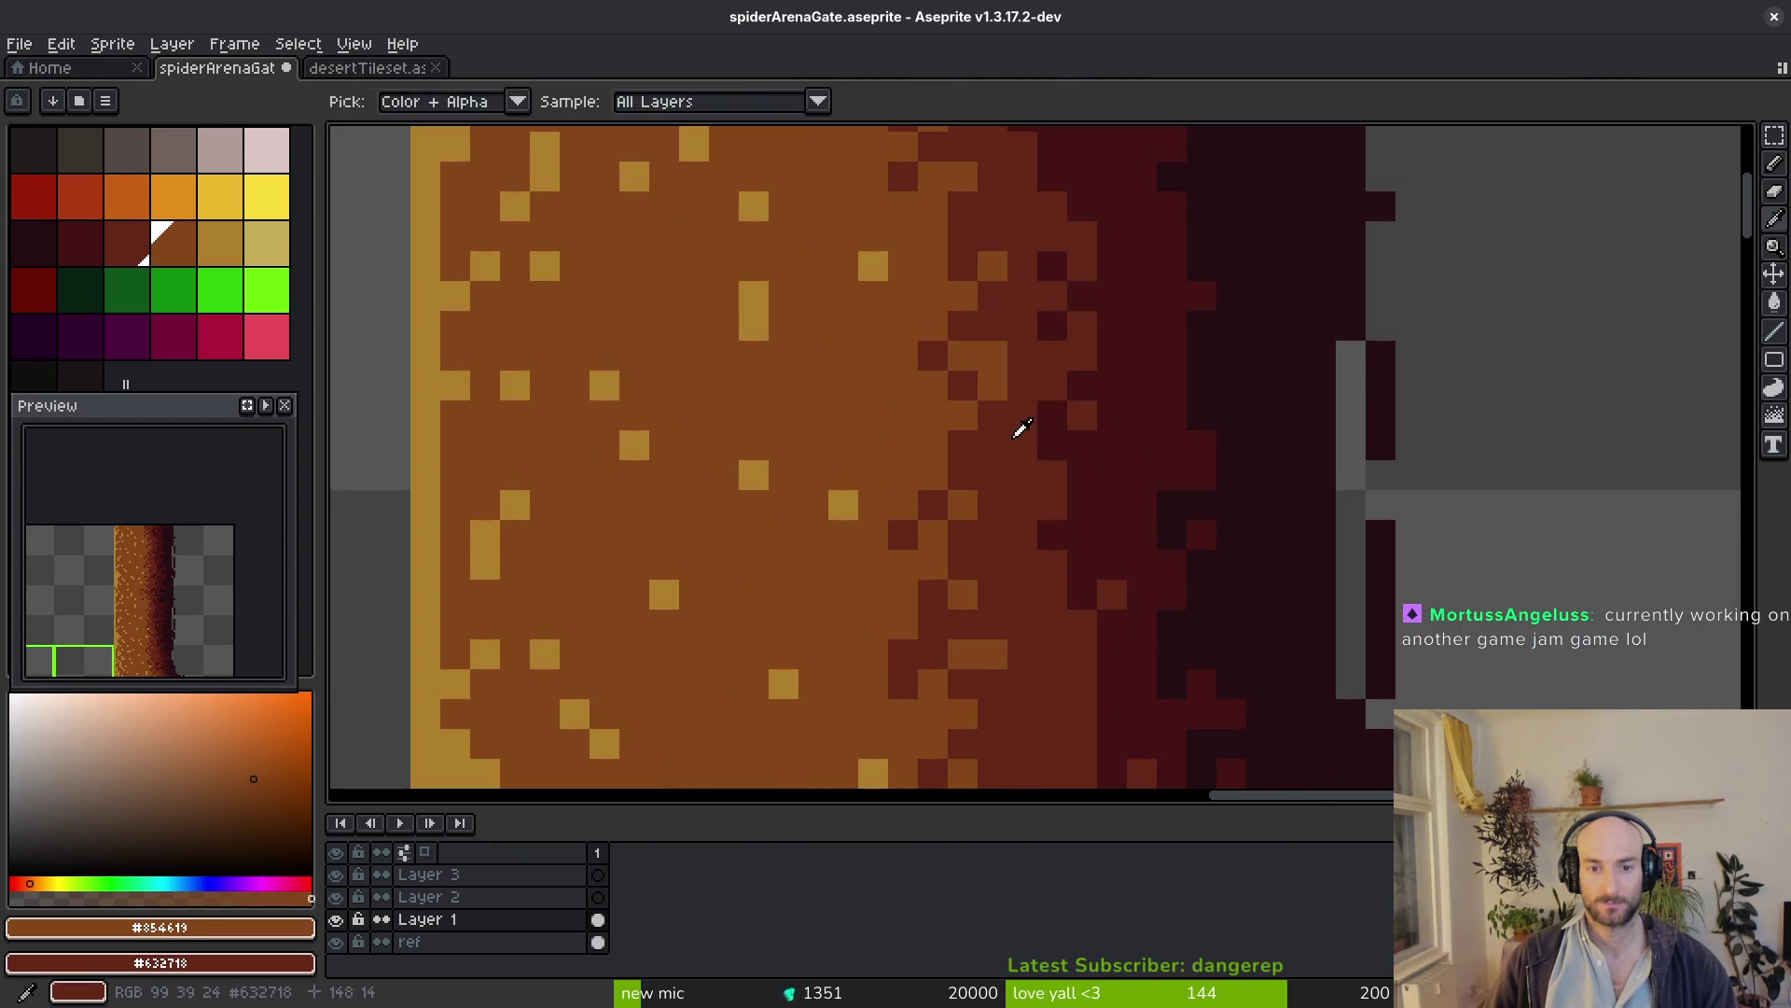
{"action": "left_click", "coordinate": [1021, 424], "text": "alt"}
{"action": "scroll", "coordinate": [980, 548], "scroll_direction": "down", "scroll_amount": 1}
{"action": "left_click_drag", "start_coordinate": [980, 547], "coordinate": [932, 340]}
{"action": "scroll", "coordinate": [1047, 440], "scroll_direction": "down", "scroll_amount": 5}
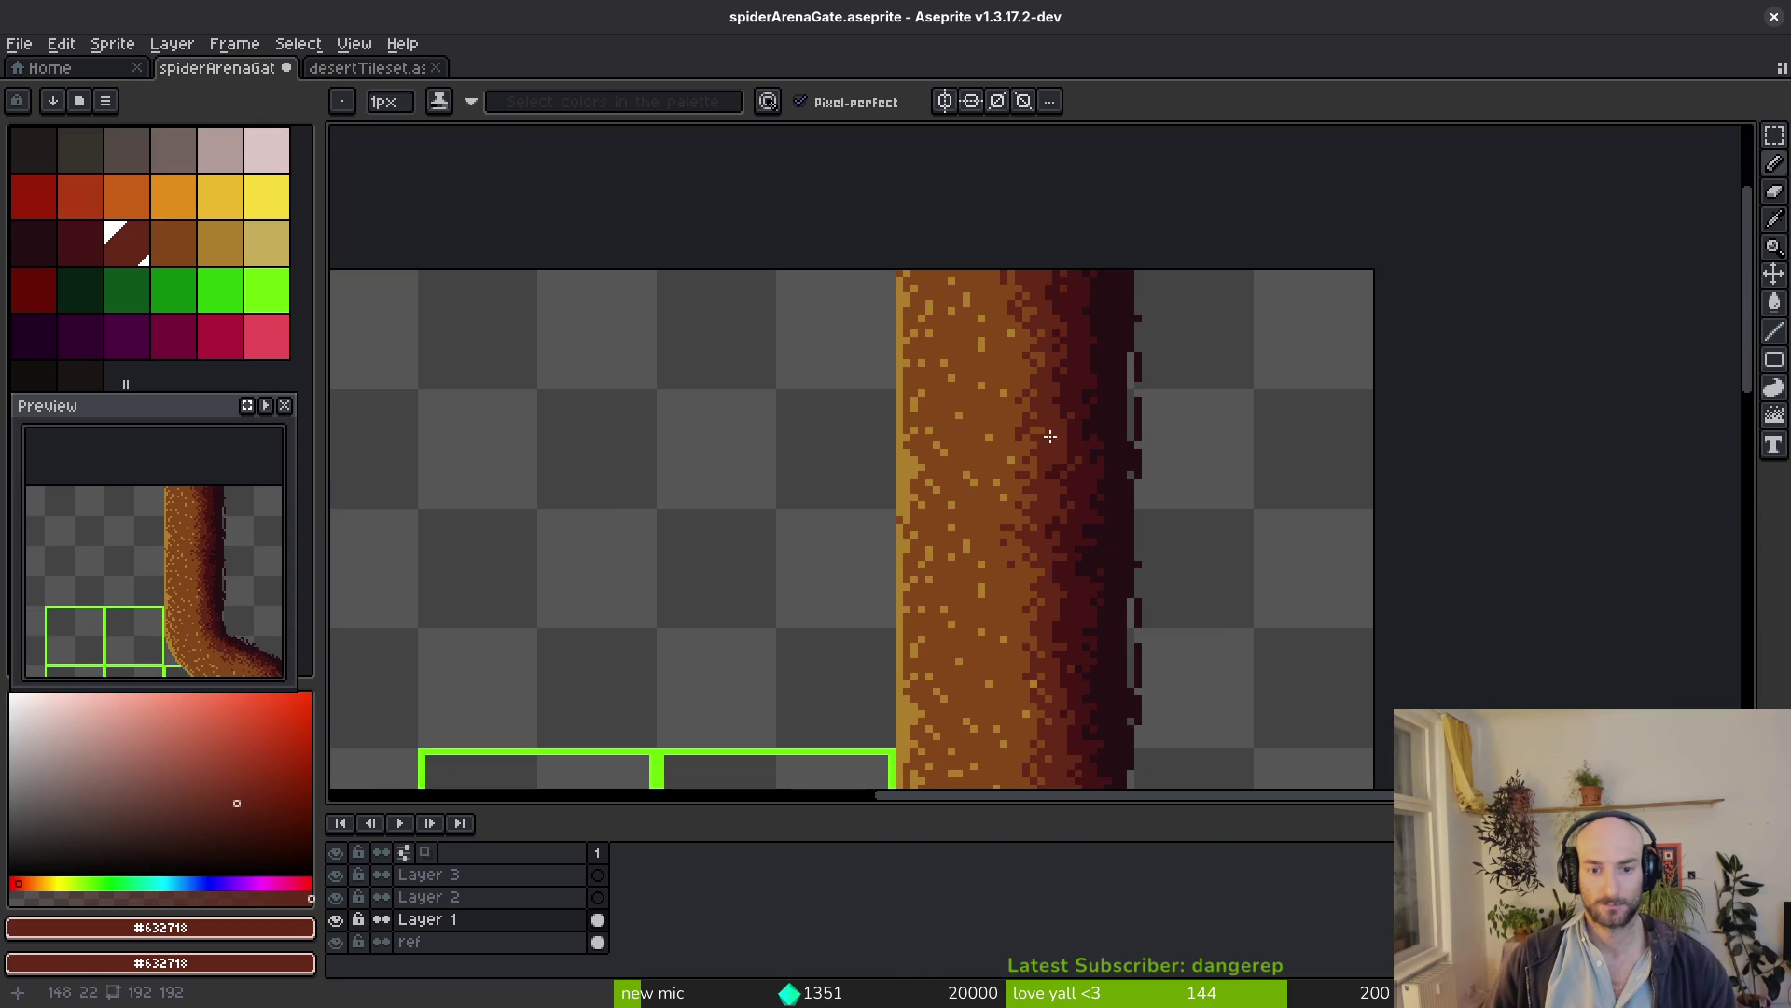
{"action": "scroll", "coordinate": [1066, 450], "scroll_direction": "down", "scroll_amount": 1}
{"action": "scroll", "coordinate": [1066, 449], "scroll_direction": "up", "scroll_amount": 1}
{"action": "scroll", "coordinate": [952, 284], "scroll_direction": "up", "scroll_amount": 3}
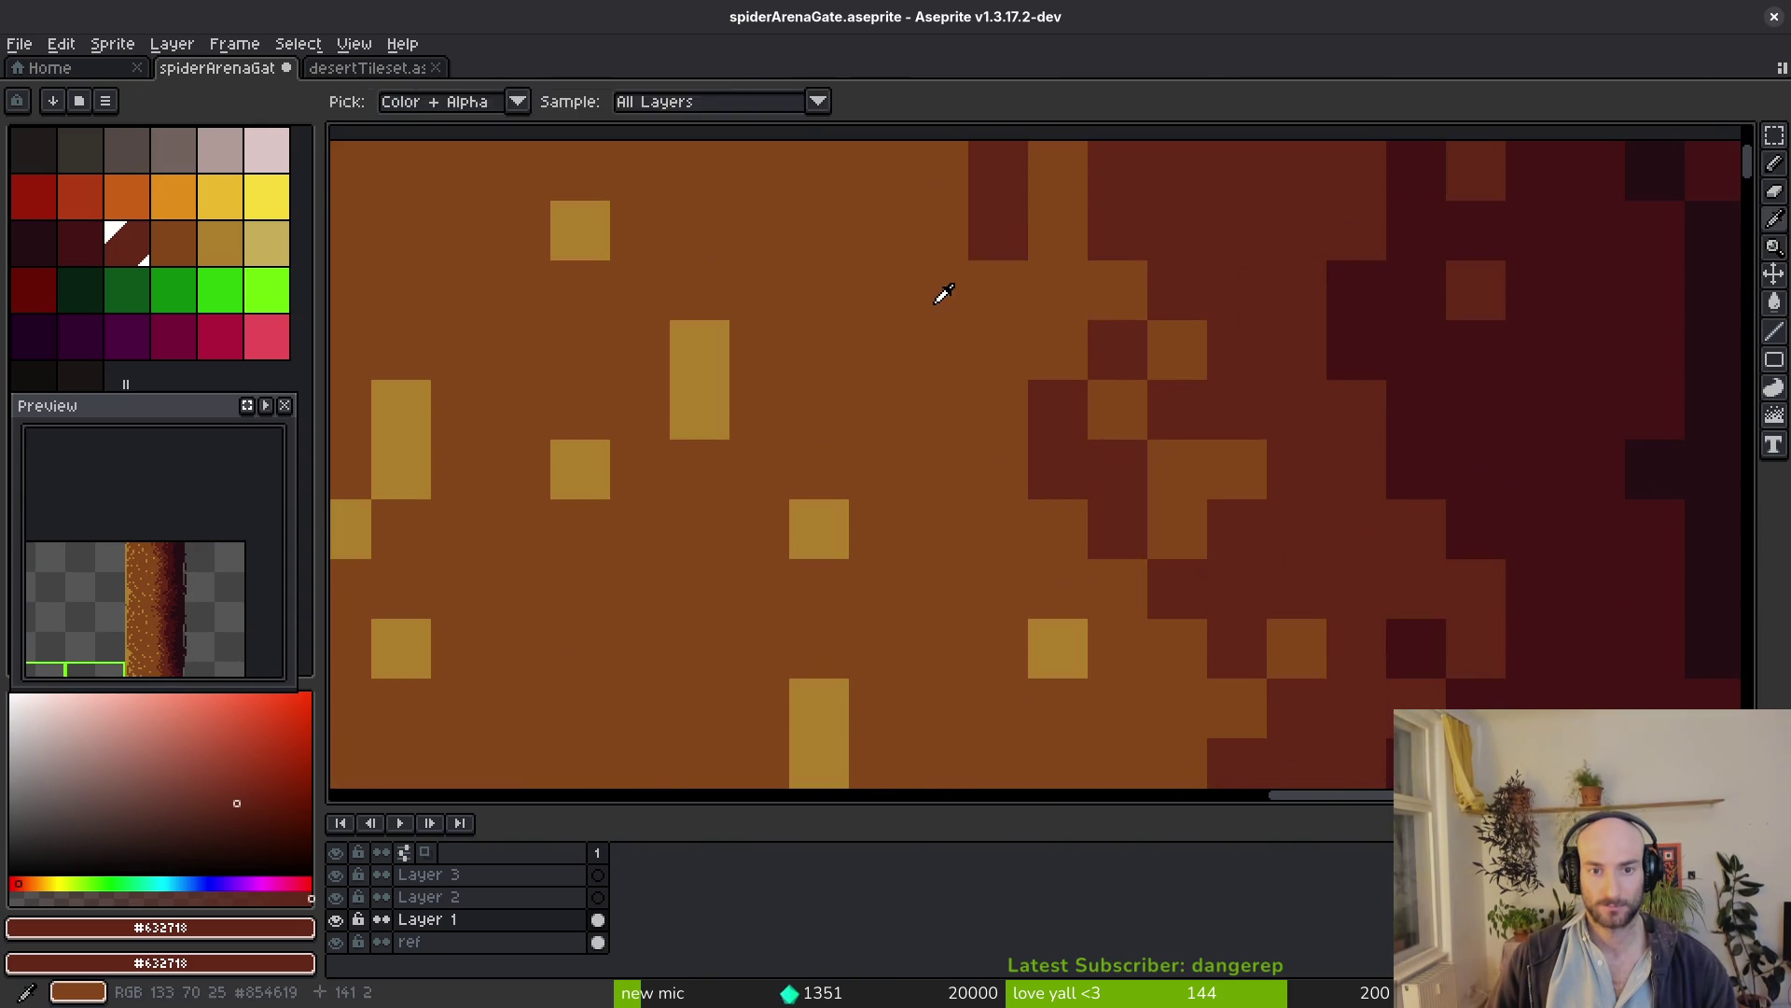
Pick brown, dark red and darkest red shades further along the wall and save the sprite
{"action": "left_click", "coordinate": [951, 284], "text": "alt"}
{"action": "scroll", "coordinate": [1052, 357], "scroll_direction": "down", "scroll_amount": 3}
{"action": "scroll", "coordinate": [1051, 355], "scroll_direction": "up", "scroll_amount": 4}
{"action": "left_click", "coordinate": [1016, 295], "text": "alt"}
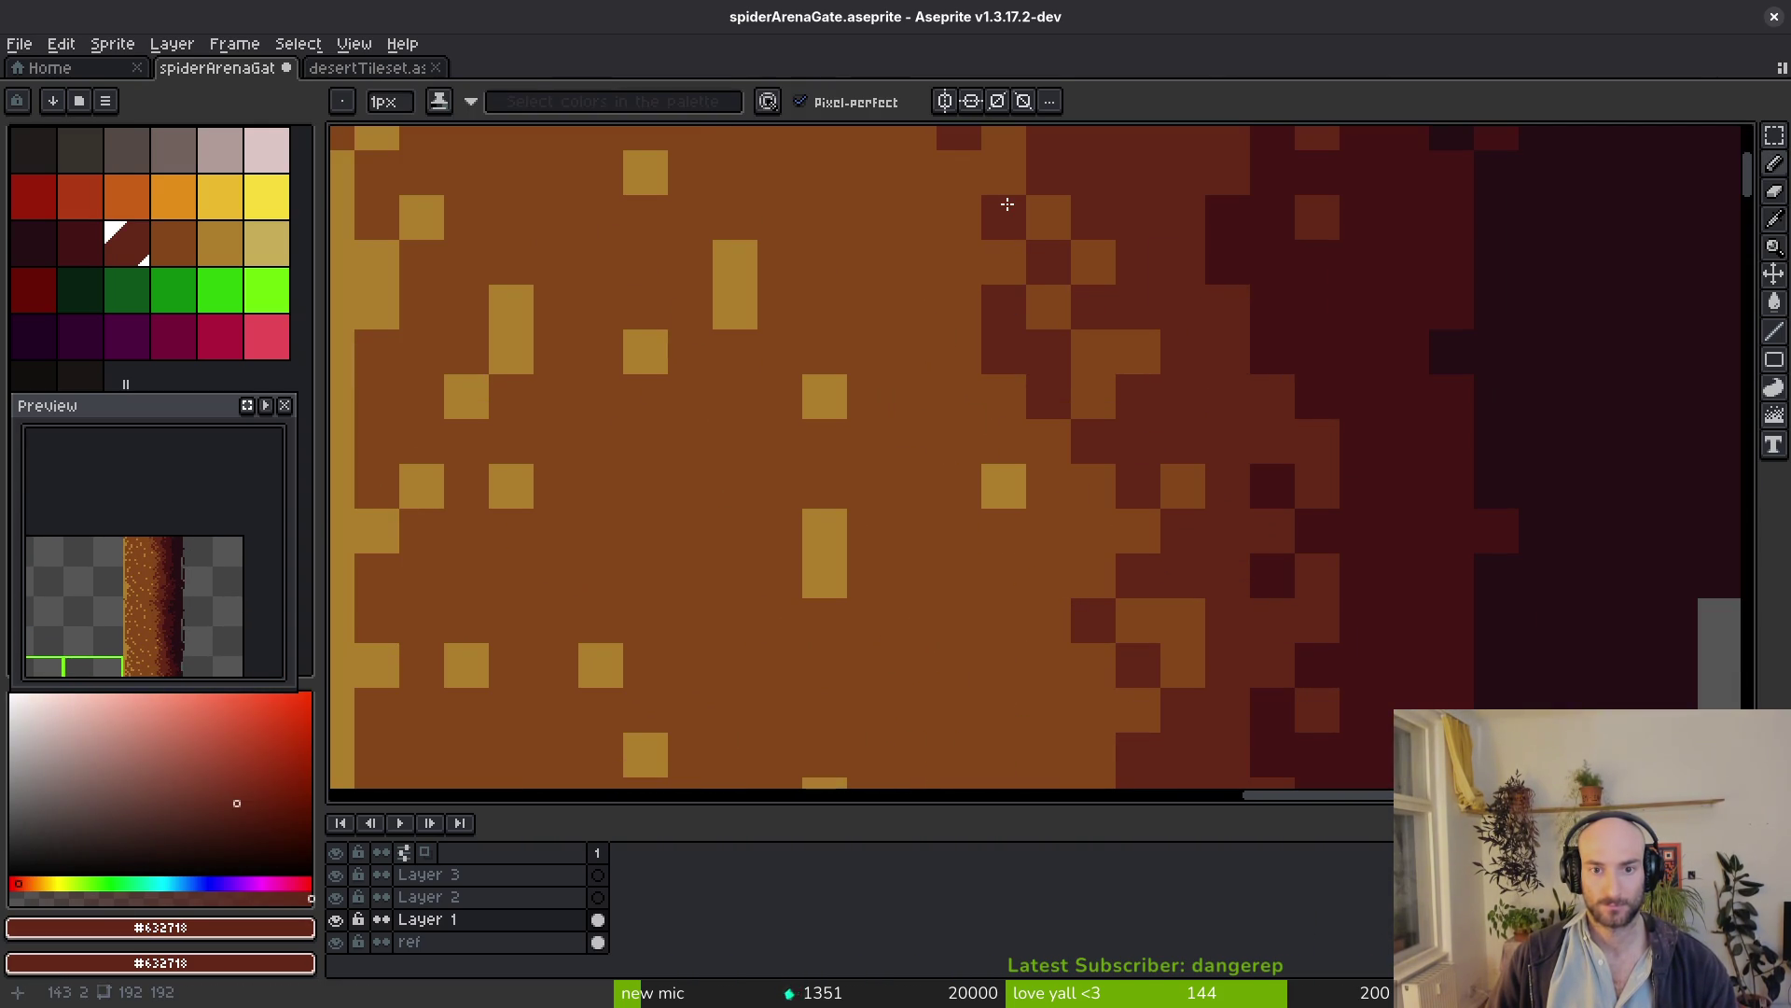
{"action": "scroll", "coordinate": [971, 271], "scroll_direction": "down", "scroll_amount": 3}
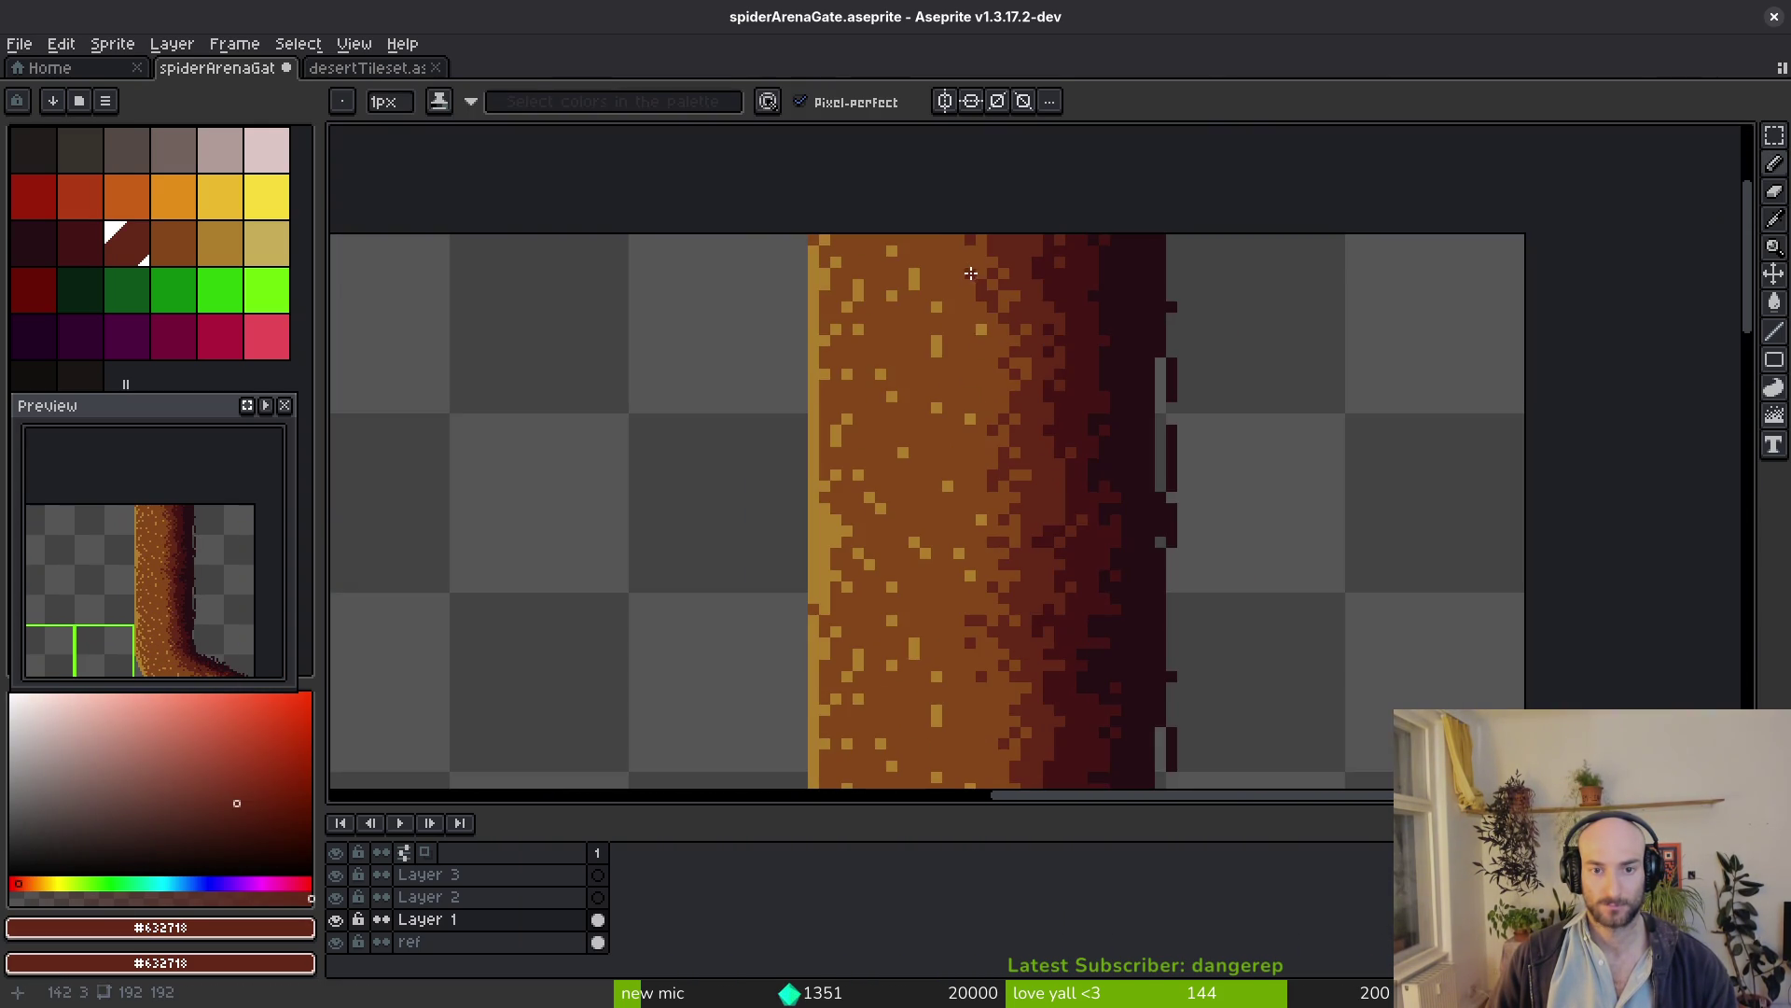
{"action": "scroll", "coordinate": [1004, 306], "scroll_direction": "down", "scroll_amount": 3}
{"action": "scroll", "coordinate": [1033, 452], "scroll_direction": "up", "scroll_amount": 2}
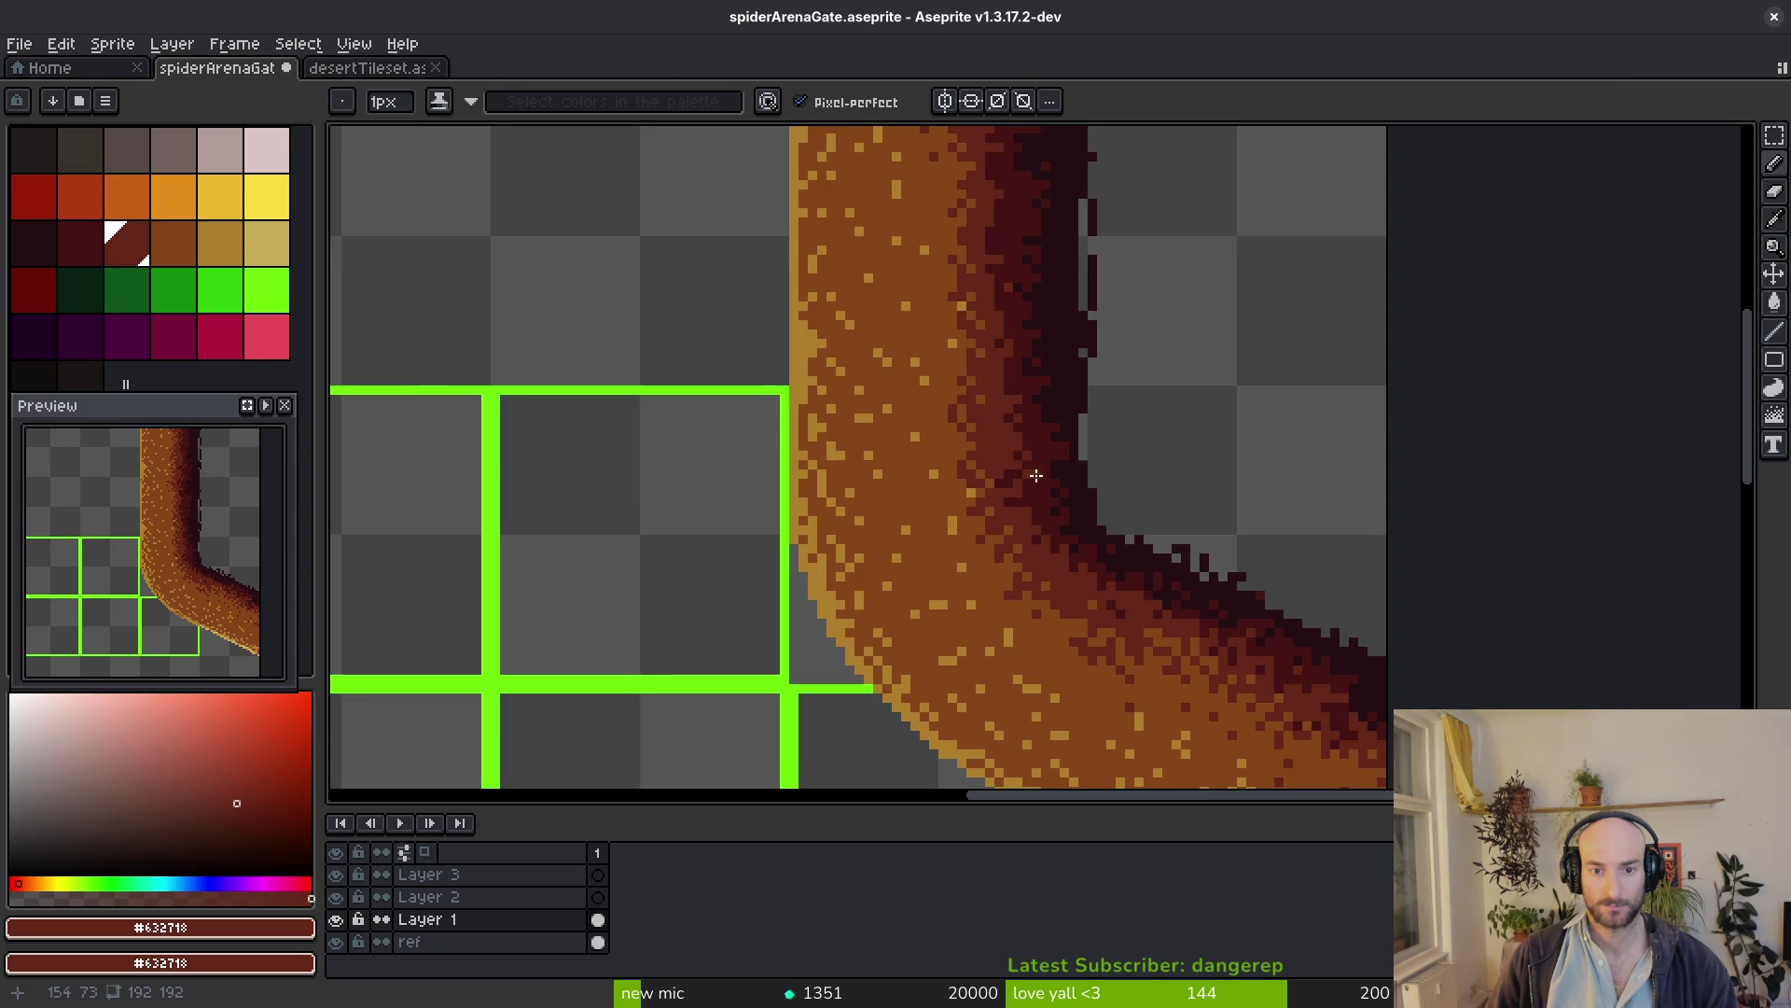
{"action": "scroll", "coordinate": [1040, 460], "scroll_direction": "up", "scroll_amount": 3}
{"action": "left_click", "coordinate": [1136, 193], "text": "alt"}
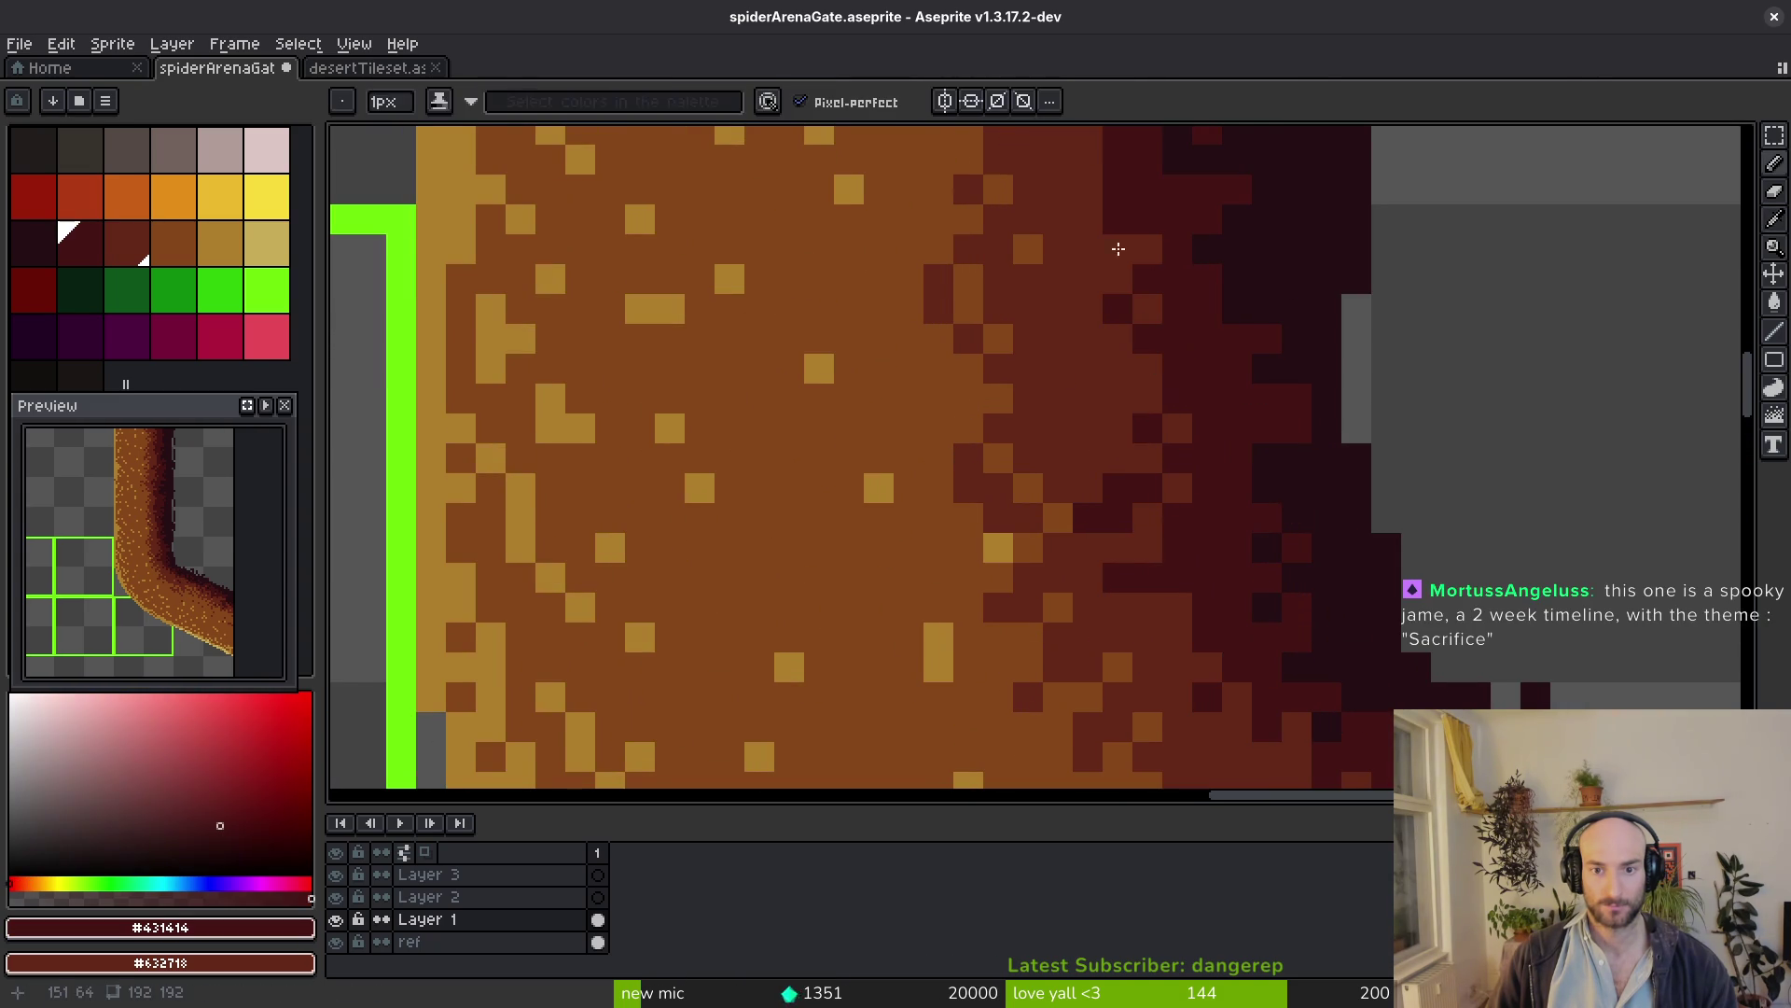
{"action": "left_click_drag", "start_coordinate": [1135, 193], "coordinate": [1092, 428]}
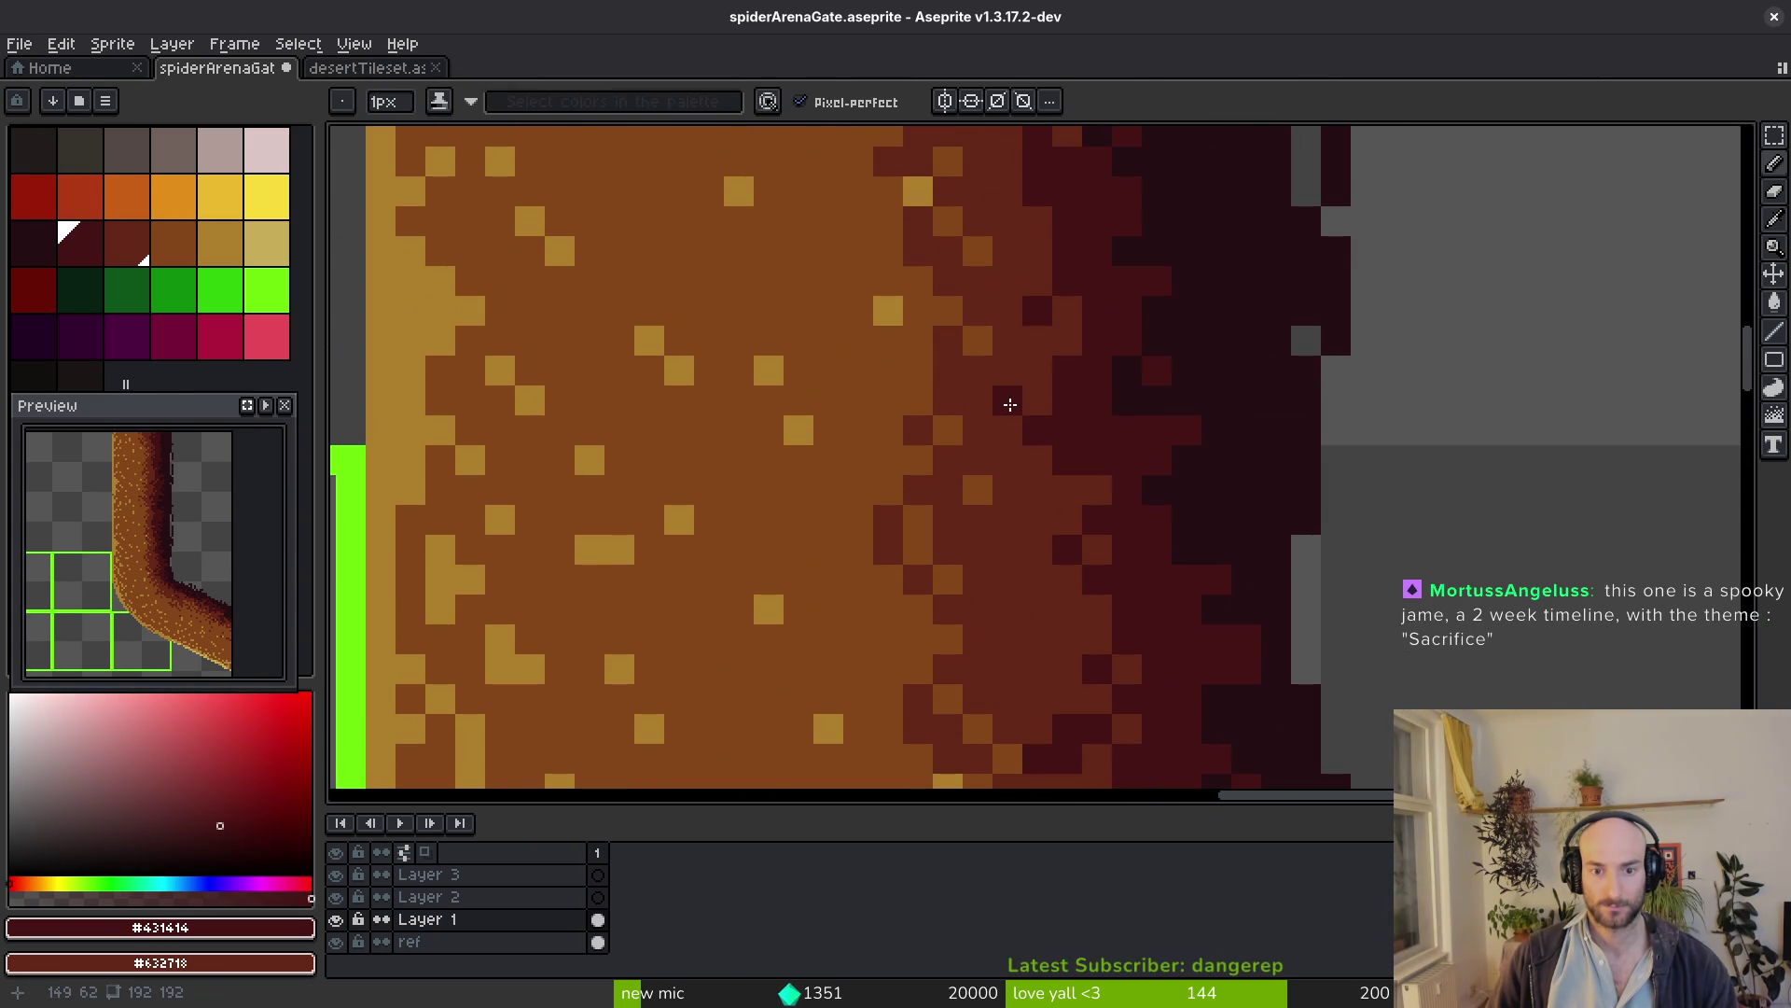
{"action": "scroll", "coordinate": [1058, 397], "scroll_direction": "down", "scroll_amount": 3}
{"action": "key", "text": "ctrl+s"}
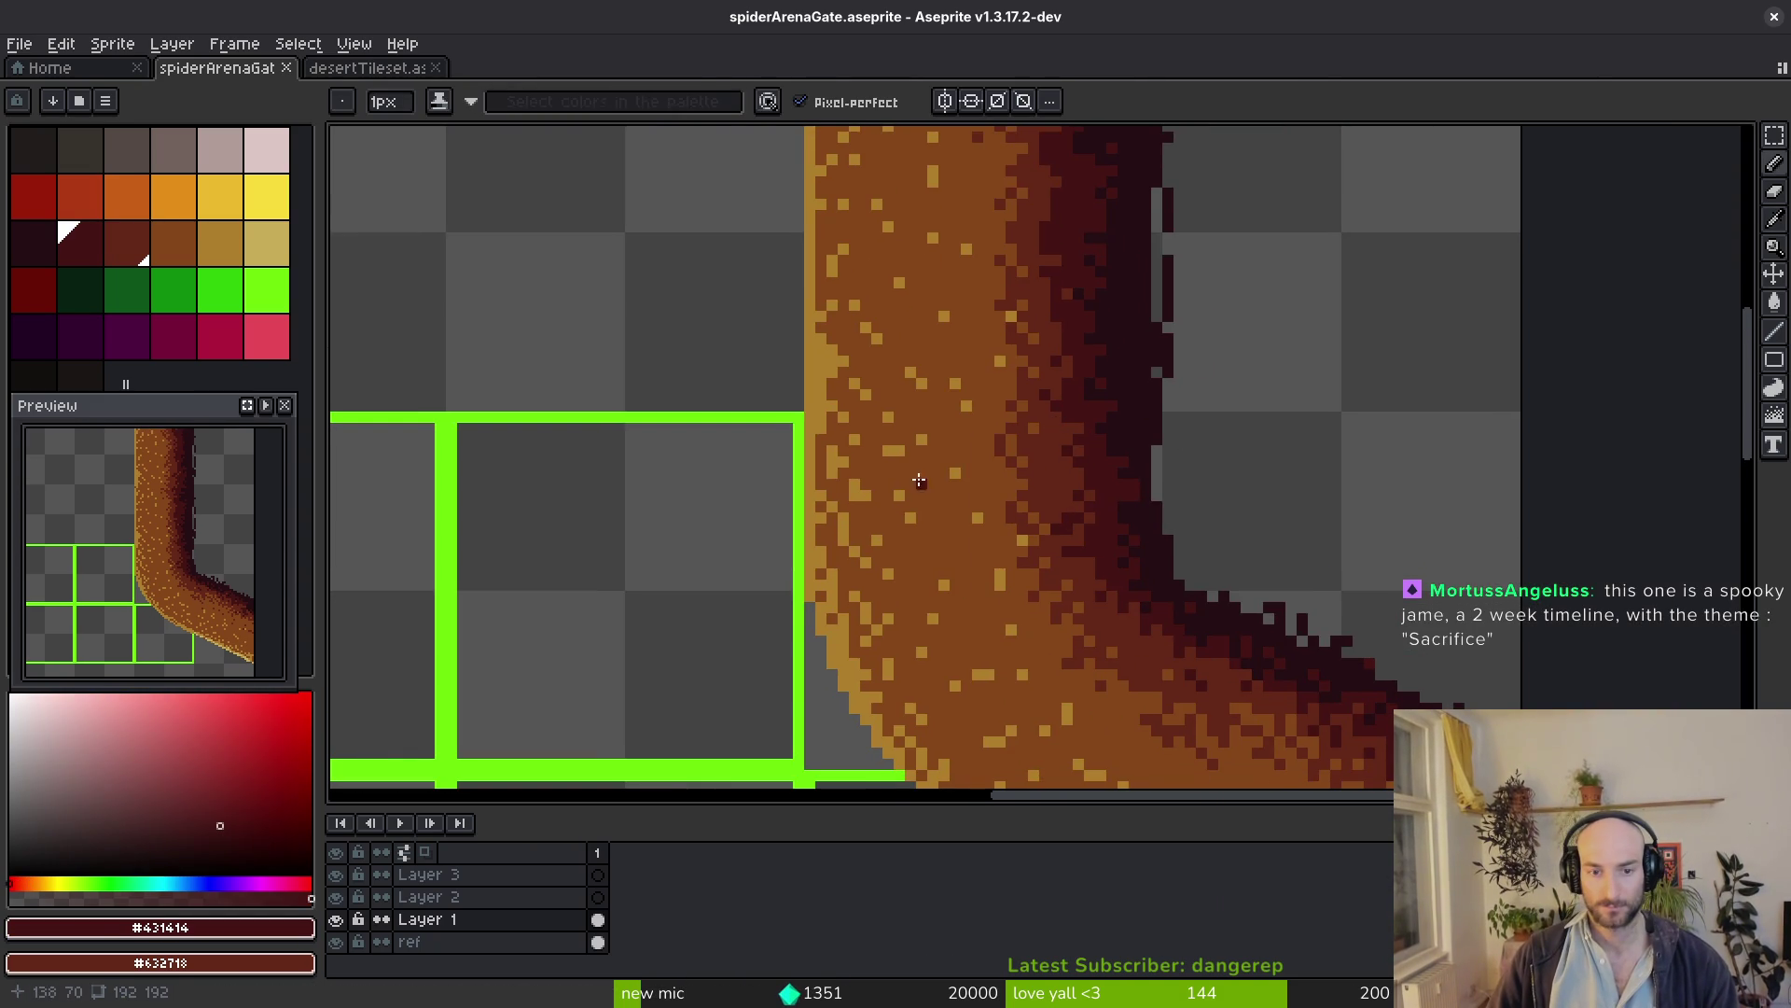
{"action": "scroll", "coordinate": [1069, 504], "scroll_direction": "left", "scroll_amount": 2}
{"action": "scroll", "coordinate": [1069, 505], "scroll_direction": "up", "scroll_amount": 1}
Highlight the diagonal and lower inner edge of the curved wall with light tan pixels
{"action": "left_click", "coordinate": [1000, 387], "text": "alt"}
{"action": "scroll", "coordinate": [988, 429], "scroll_direction": "up", "scroll_amount": 1}
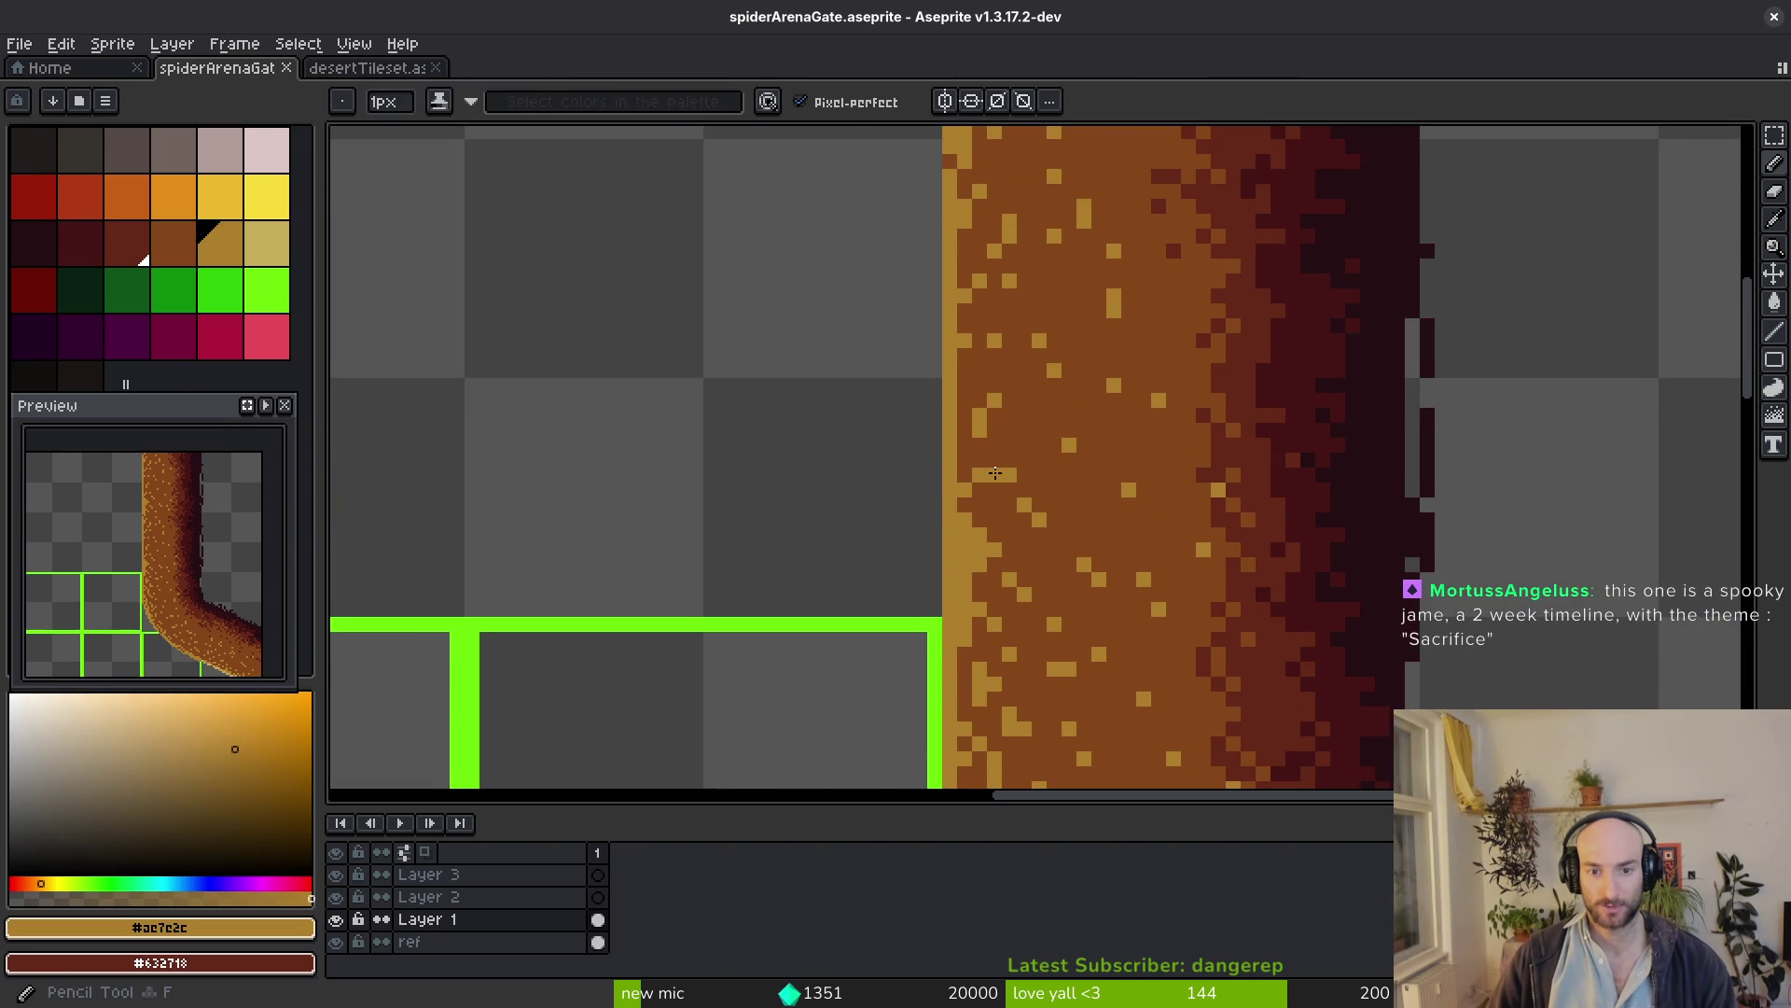
{"action": "scroll", "coordinate": [967, 421], "scroll_direction": "up", "scroll_amount": 1}
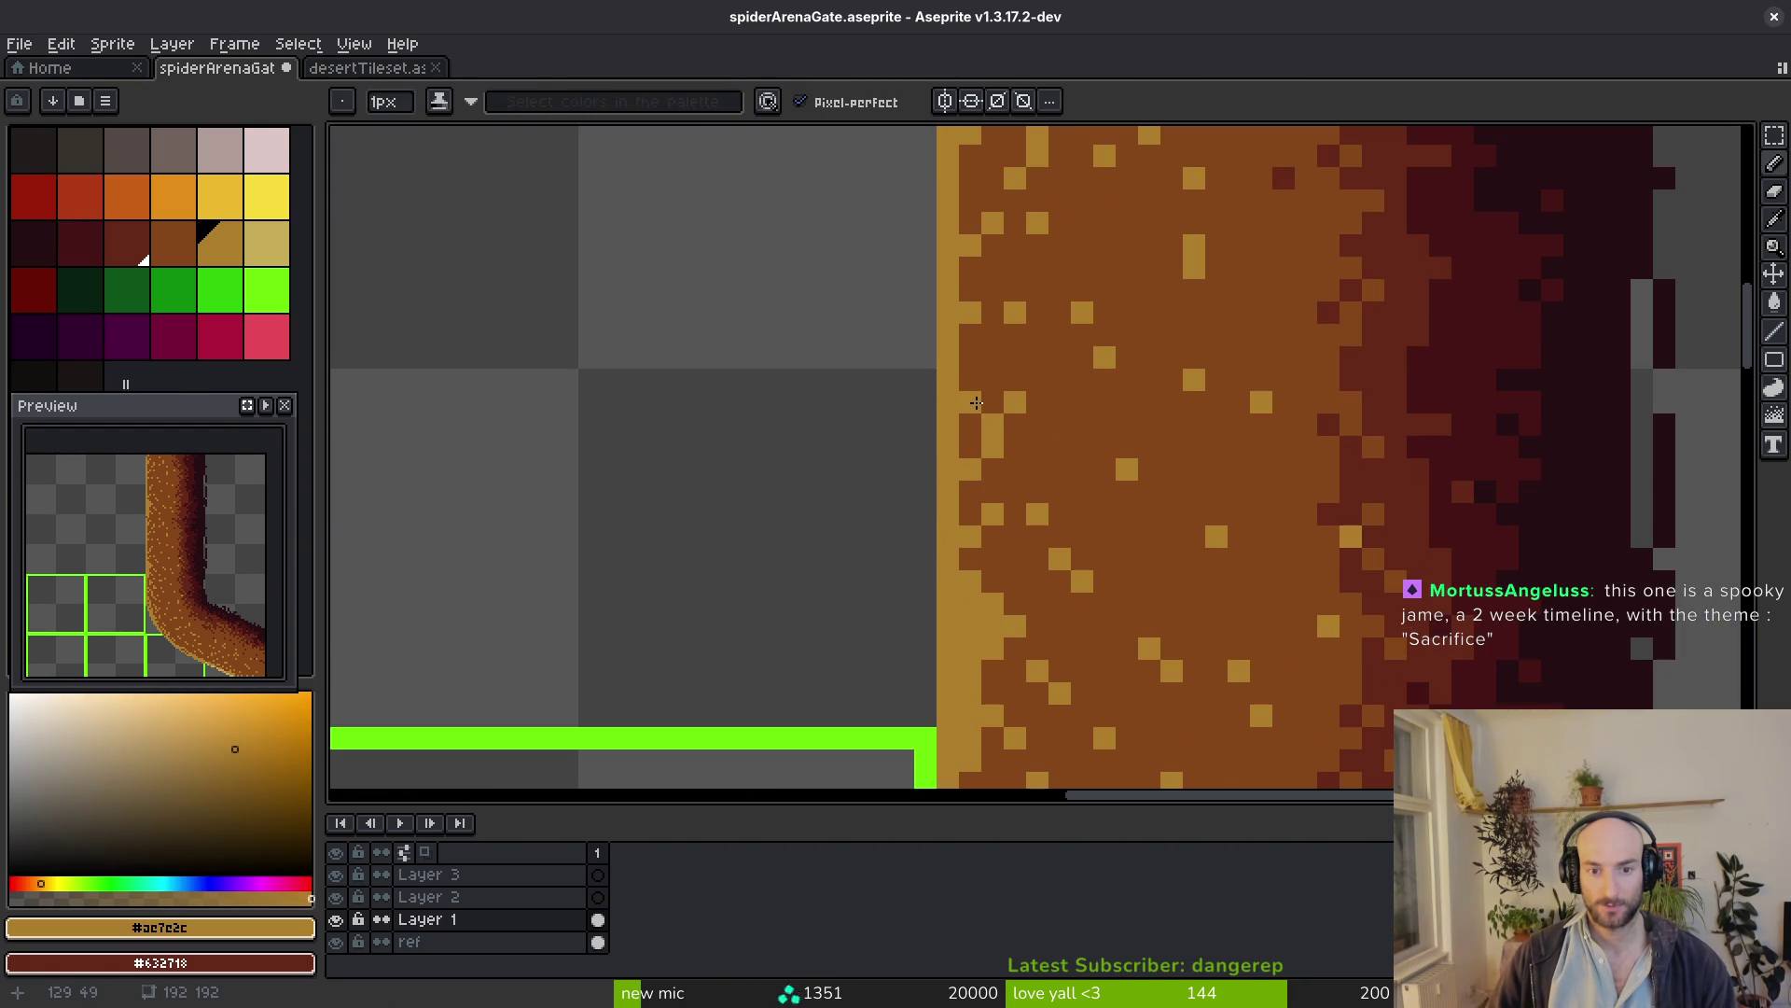
{"action": "scroll", "coordinate": [1091, 486], "scroll_direction": "down", "scroll_amount": 3}
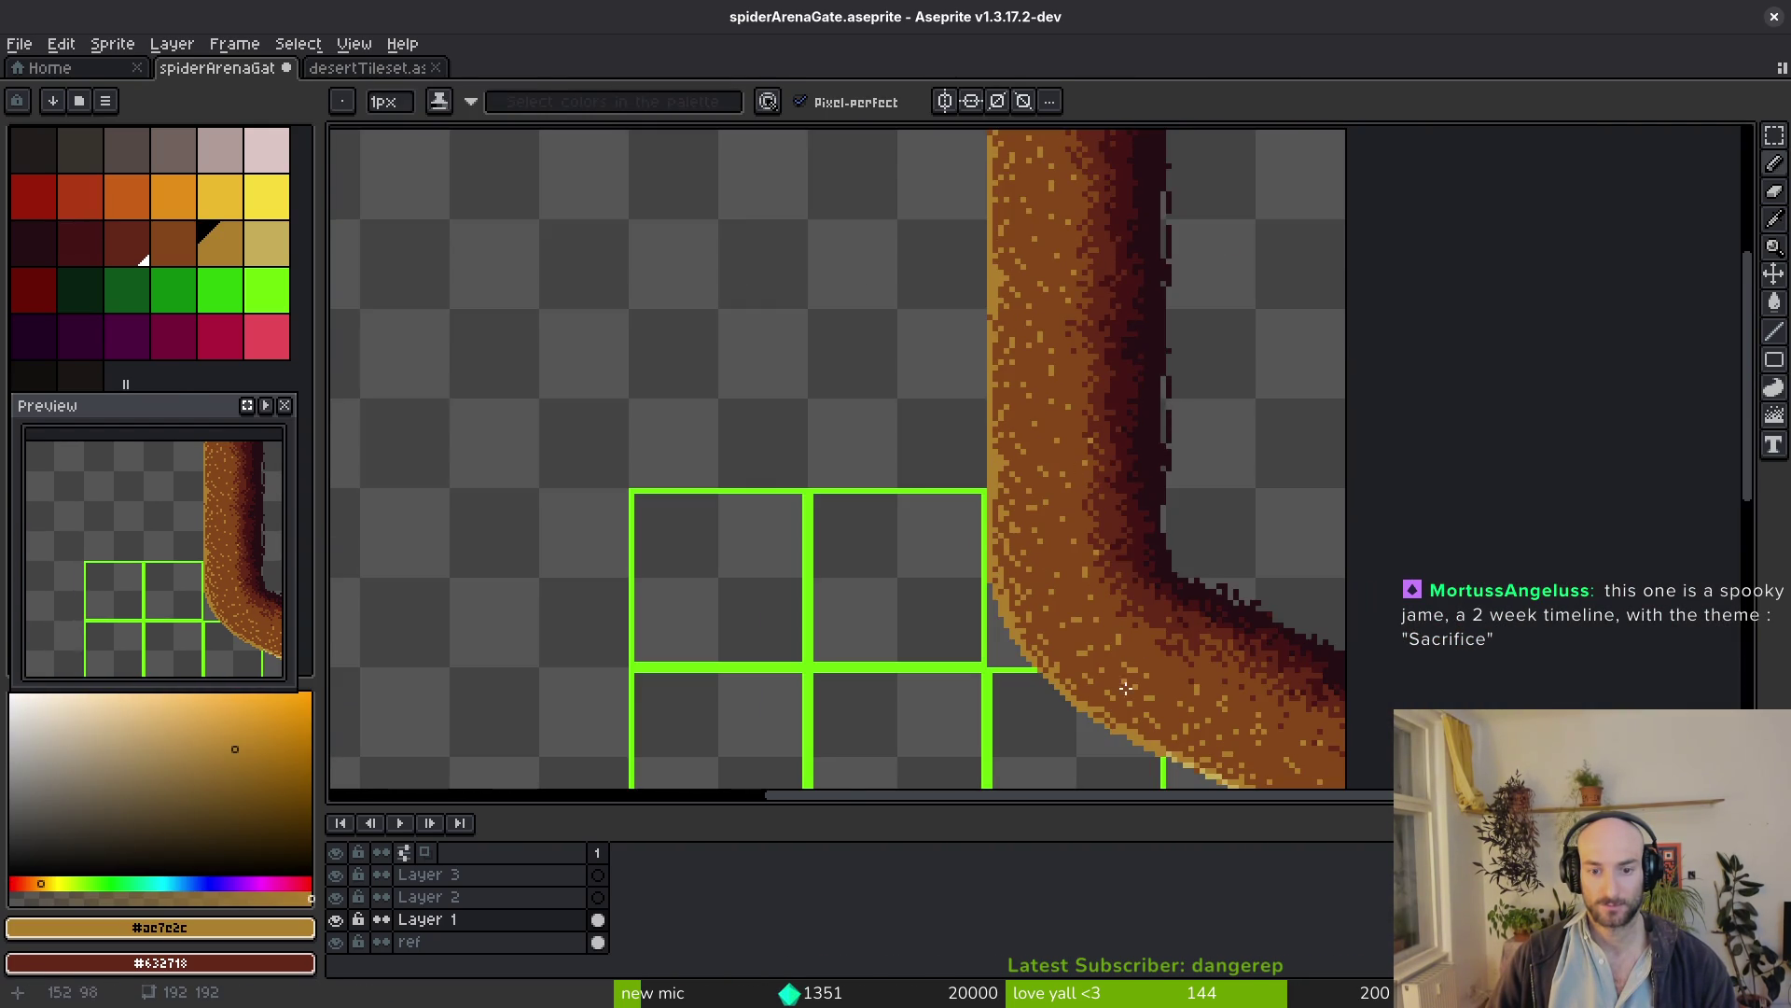
{"action": "scroll", "coordinate": [1122, 677], "scroll_direction": "down", "scroll_amount": 2}
{"action": "scroll", "coordinate": [1121, 676], "scroll_direction": "right", "scroll_amount": 1}
{"action": "scroll", "coordinate": [1008, 500], "scroll_direction": "up", "scroll_amount": 3}
{"action": "left_click", "coordinate": [869, 457], "text": "alt"}
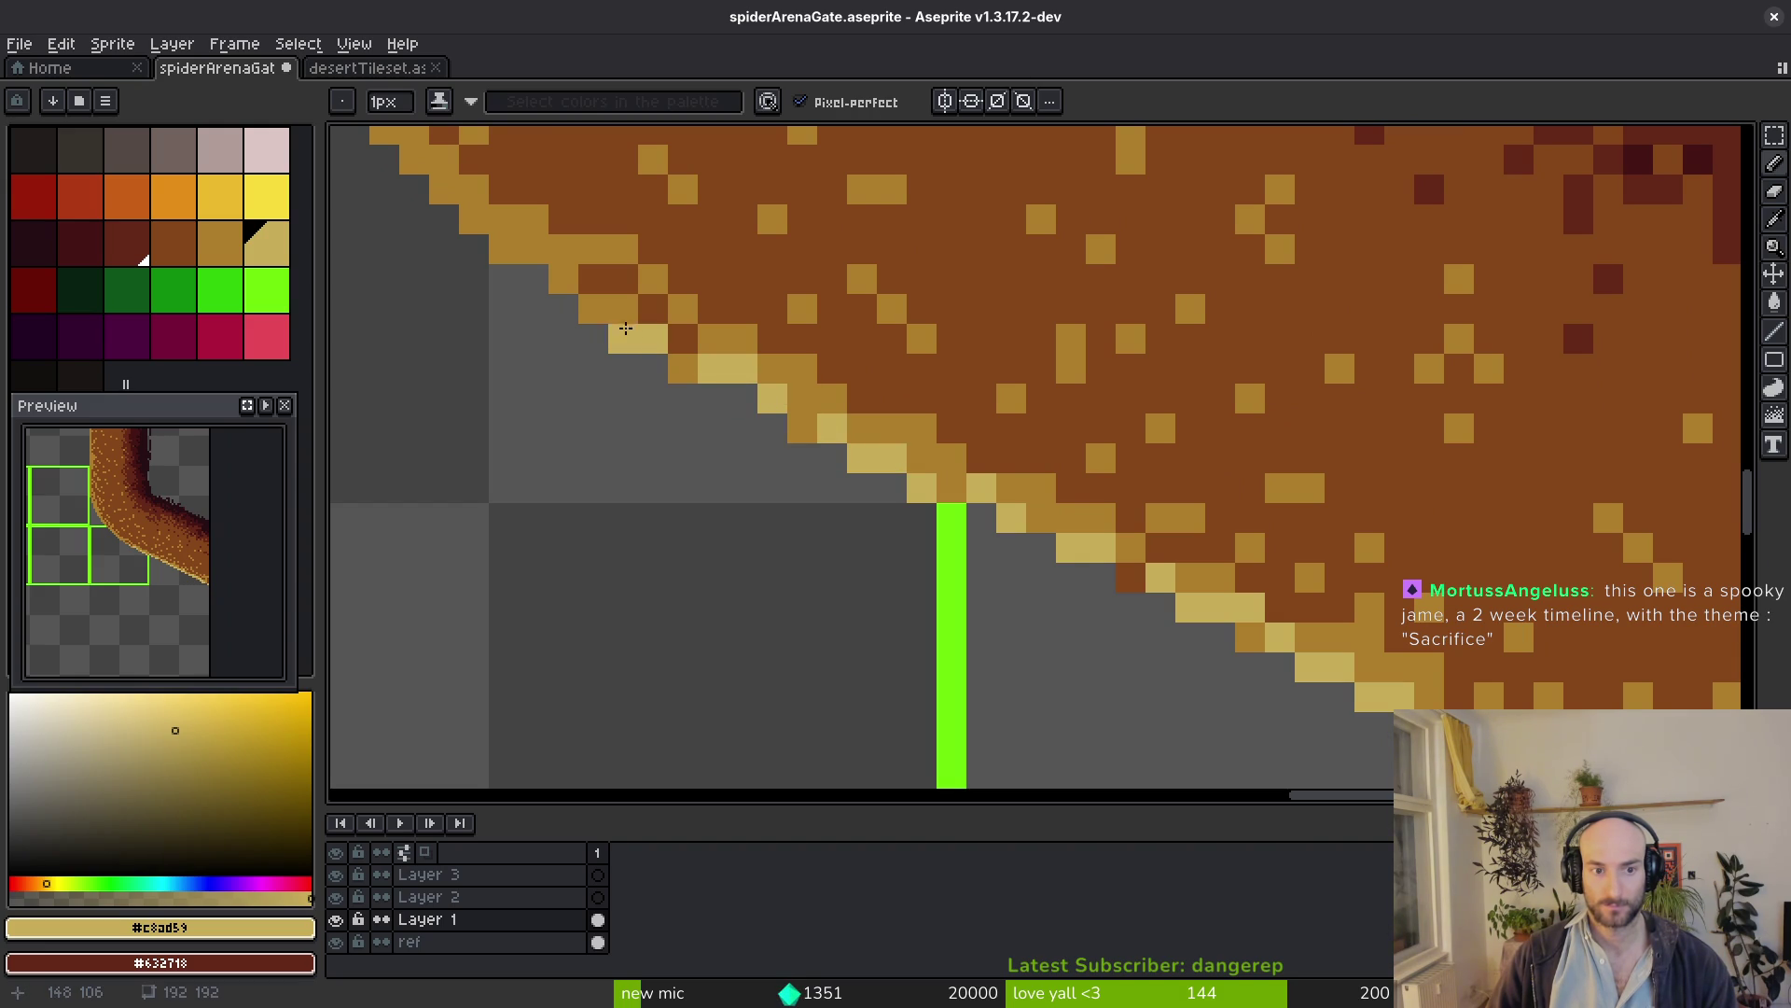
{"action": "scroll", "coordinate": [946, 403], "scroll_direction": "up", "scroll_amount": 3}
{"action": "scroll", "coordinate": [945, 403], "scroll_direction": "left", "scroll_amount": 4}
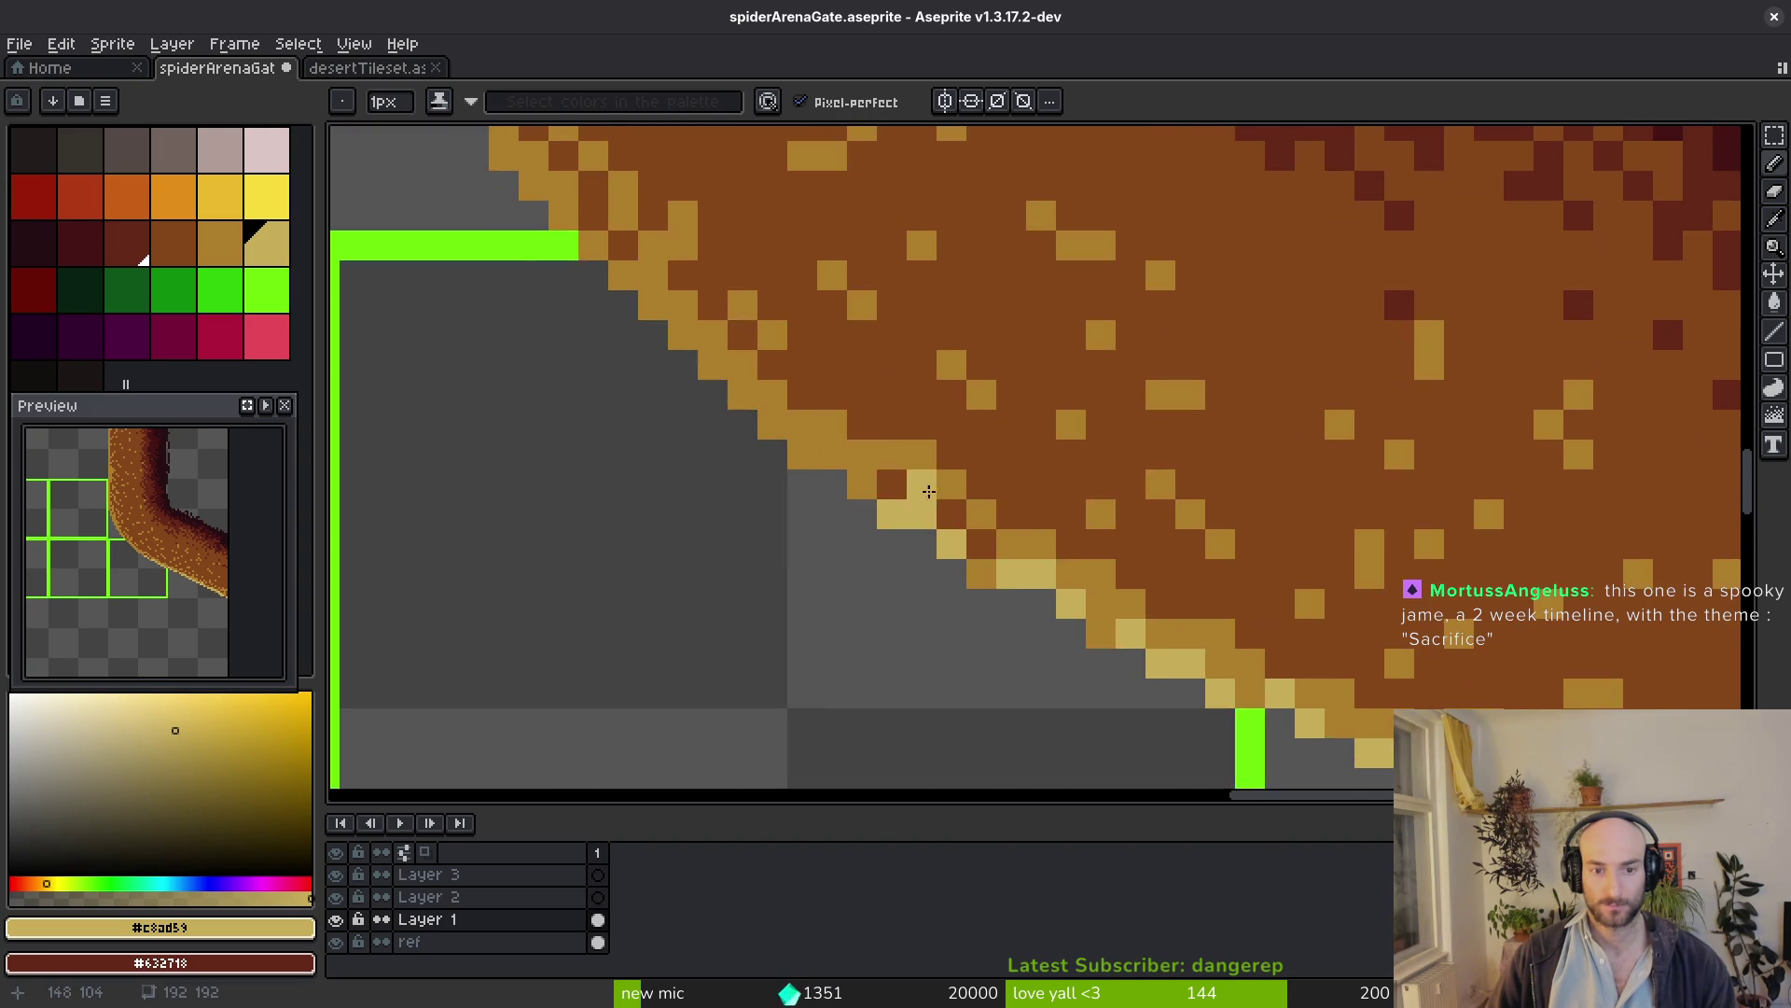
{"action": "mouse_move", "coordinate": [804, 444]}
{"action": "left_mouse_down"}
{"action": "mouse_move", "coordinate": [663, 321]}
{"action": "mouse_move", "coordinate": [723, 409]}
{"action": "mouse_move", "coordinate": [628, 307]}
{"action": "left_mouse_up"}
{"action": "scroll", "coordinate": [839, 521], "scroll_direction": "up", "scroll_amount": 3}
{"action": "scroll", "coordinate": [840, 521], "scroll_direction": "left", "scroll_amount": 2}
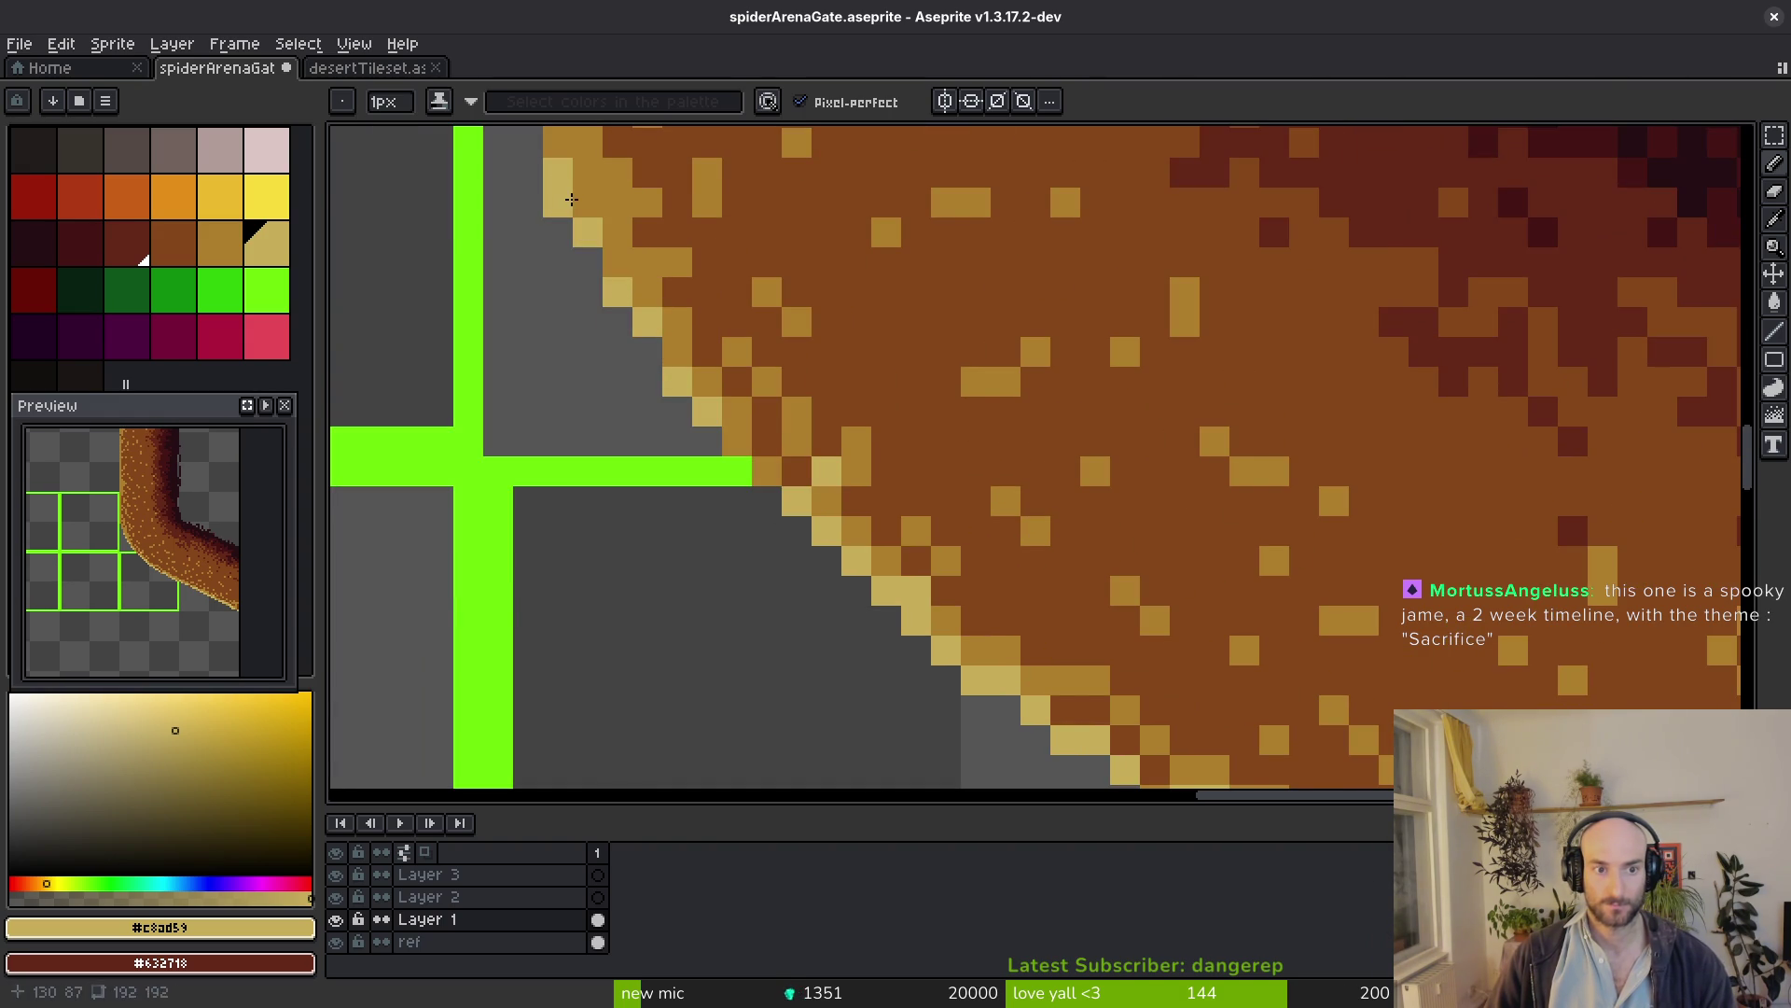
{"action": "scroll", "coordinate": [815, 456], "scroll_direction": "down", "scroll_amount": 3}
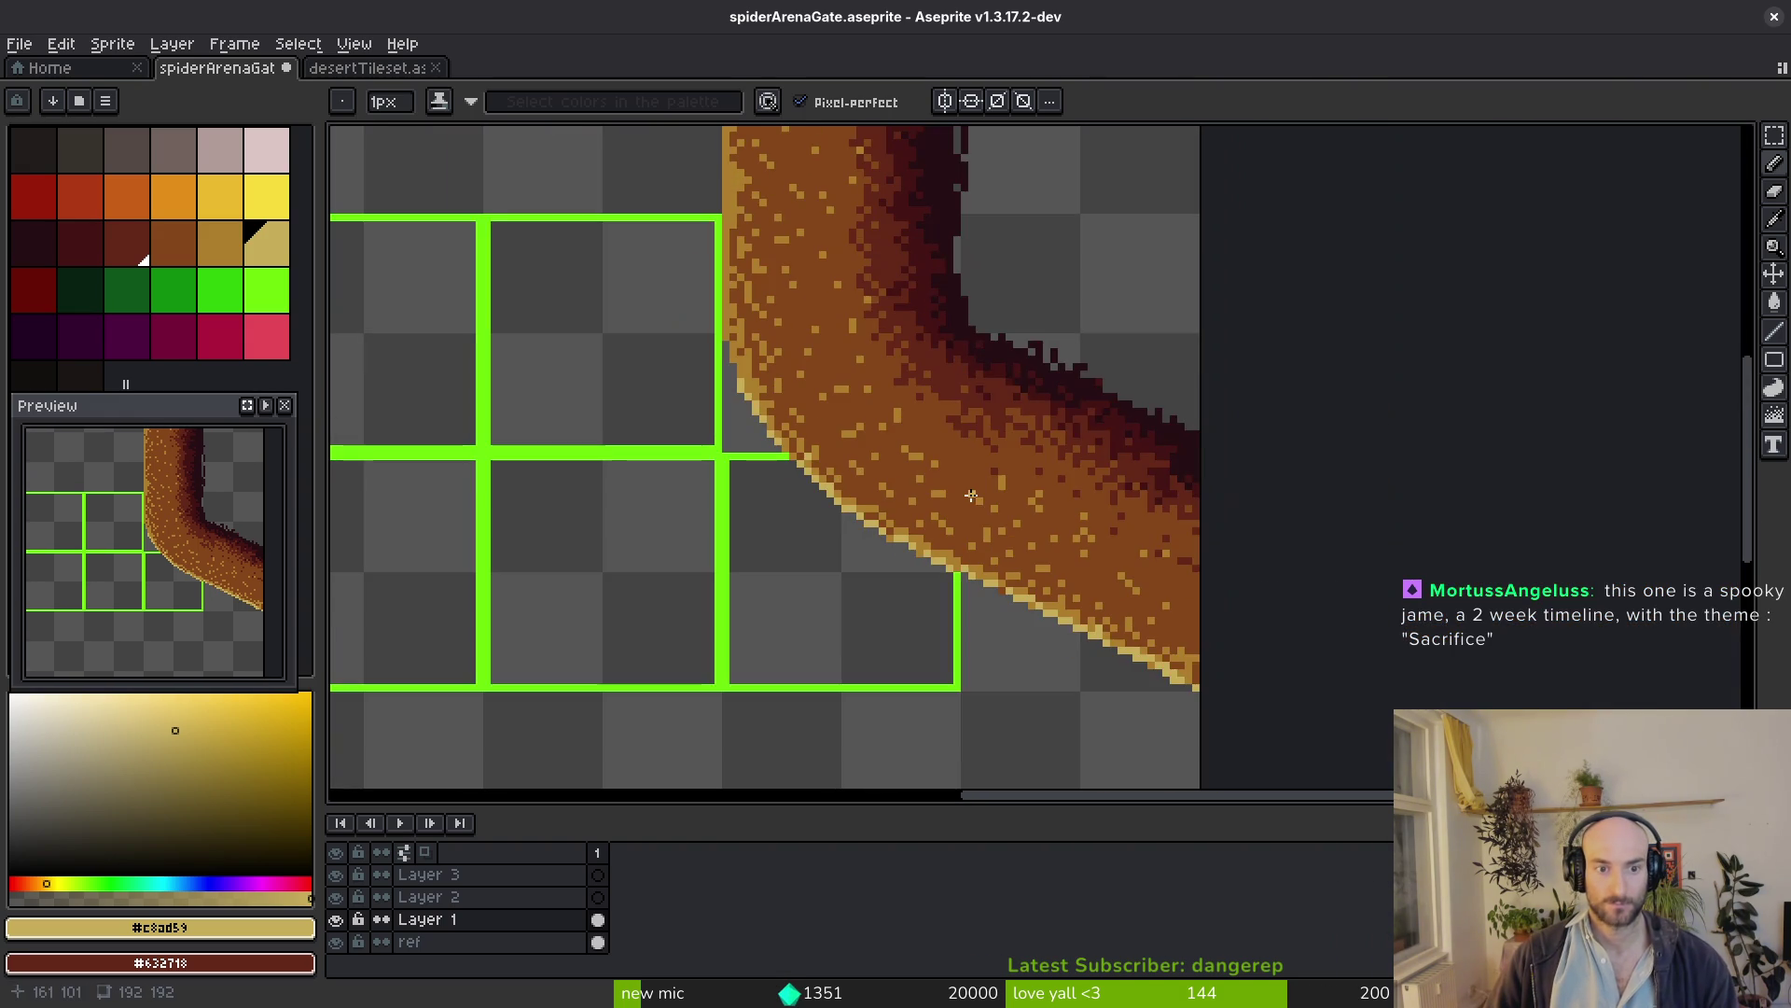
{"action": "scroll", "coordinate": [871, 462], "scroll_direction": "up", "scroll_amount": 3}
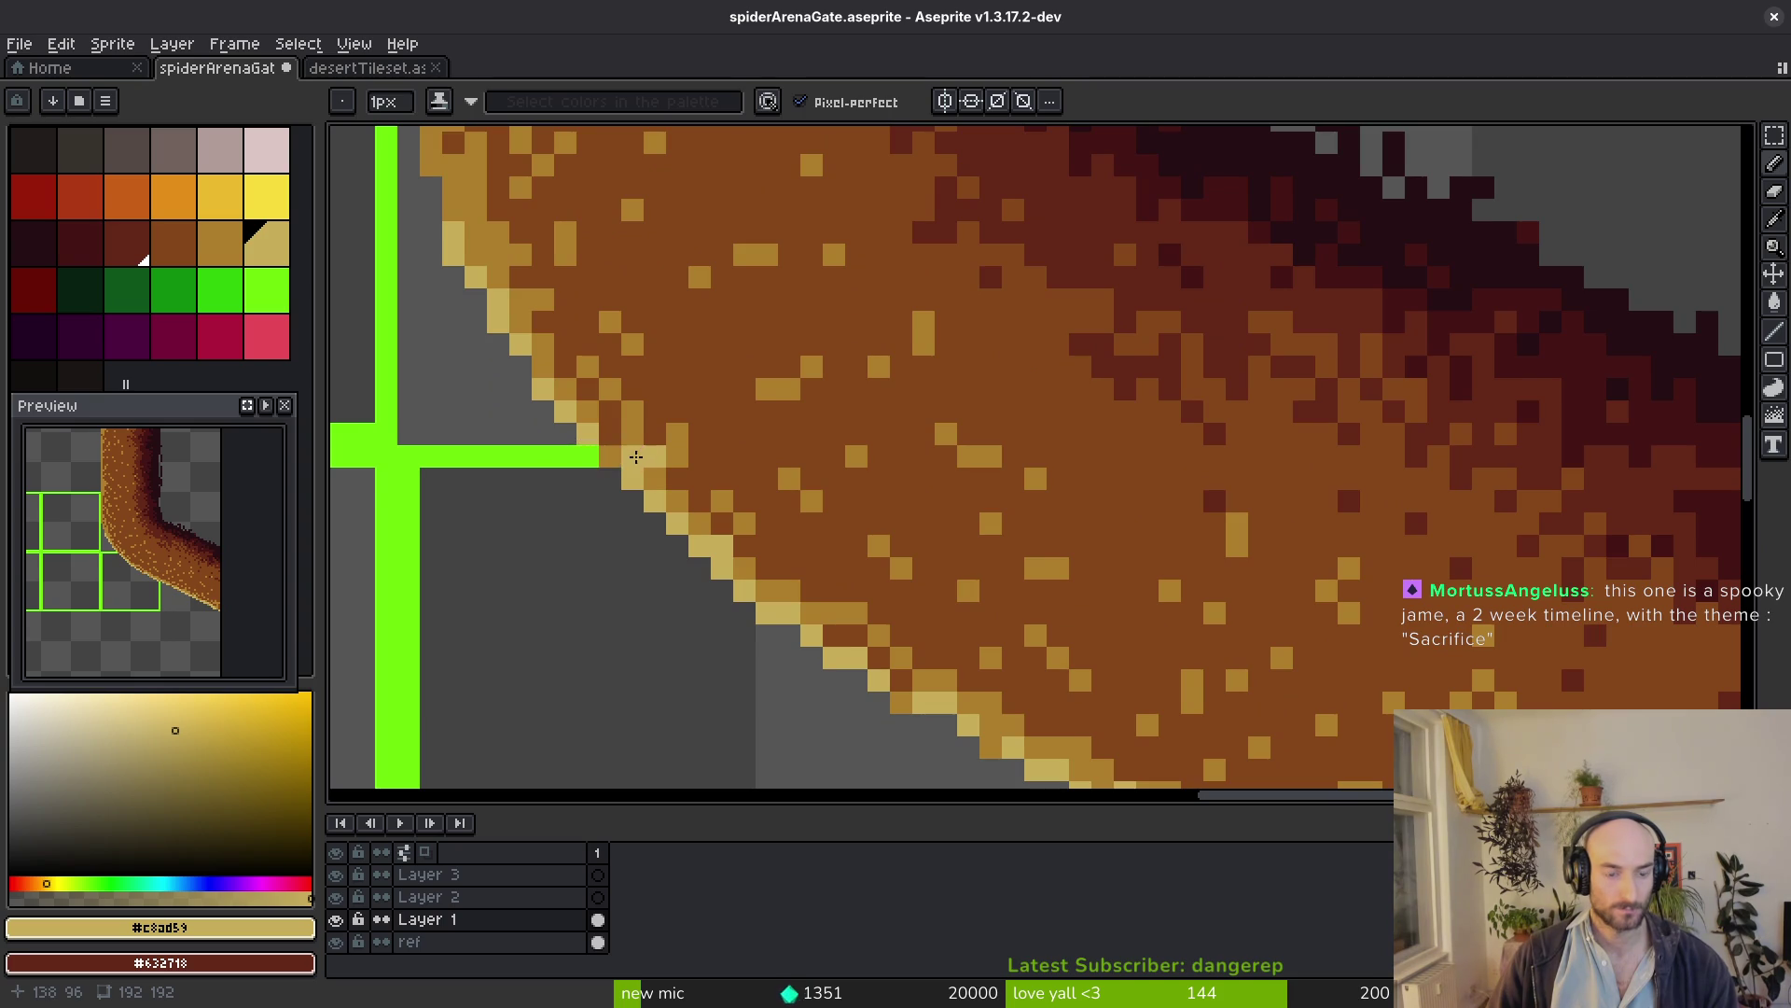
{"action": "scroll", "coordinate": [631, 463], "scroll_direction": "up", "scroll_amount": 2}
{"action": "scroll", "coordinate": [713, 538], "scroll_direction": "up", "scroll_amount": 1}
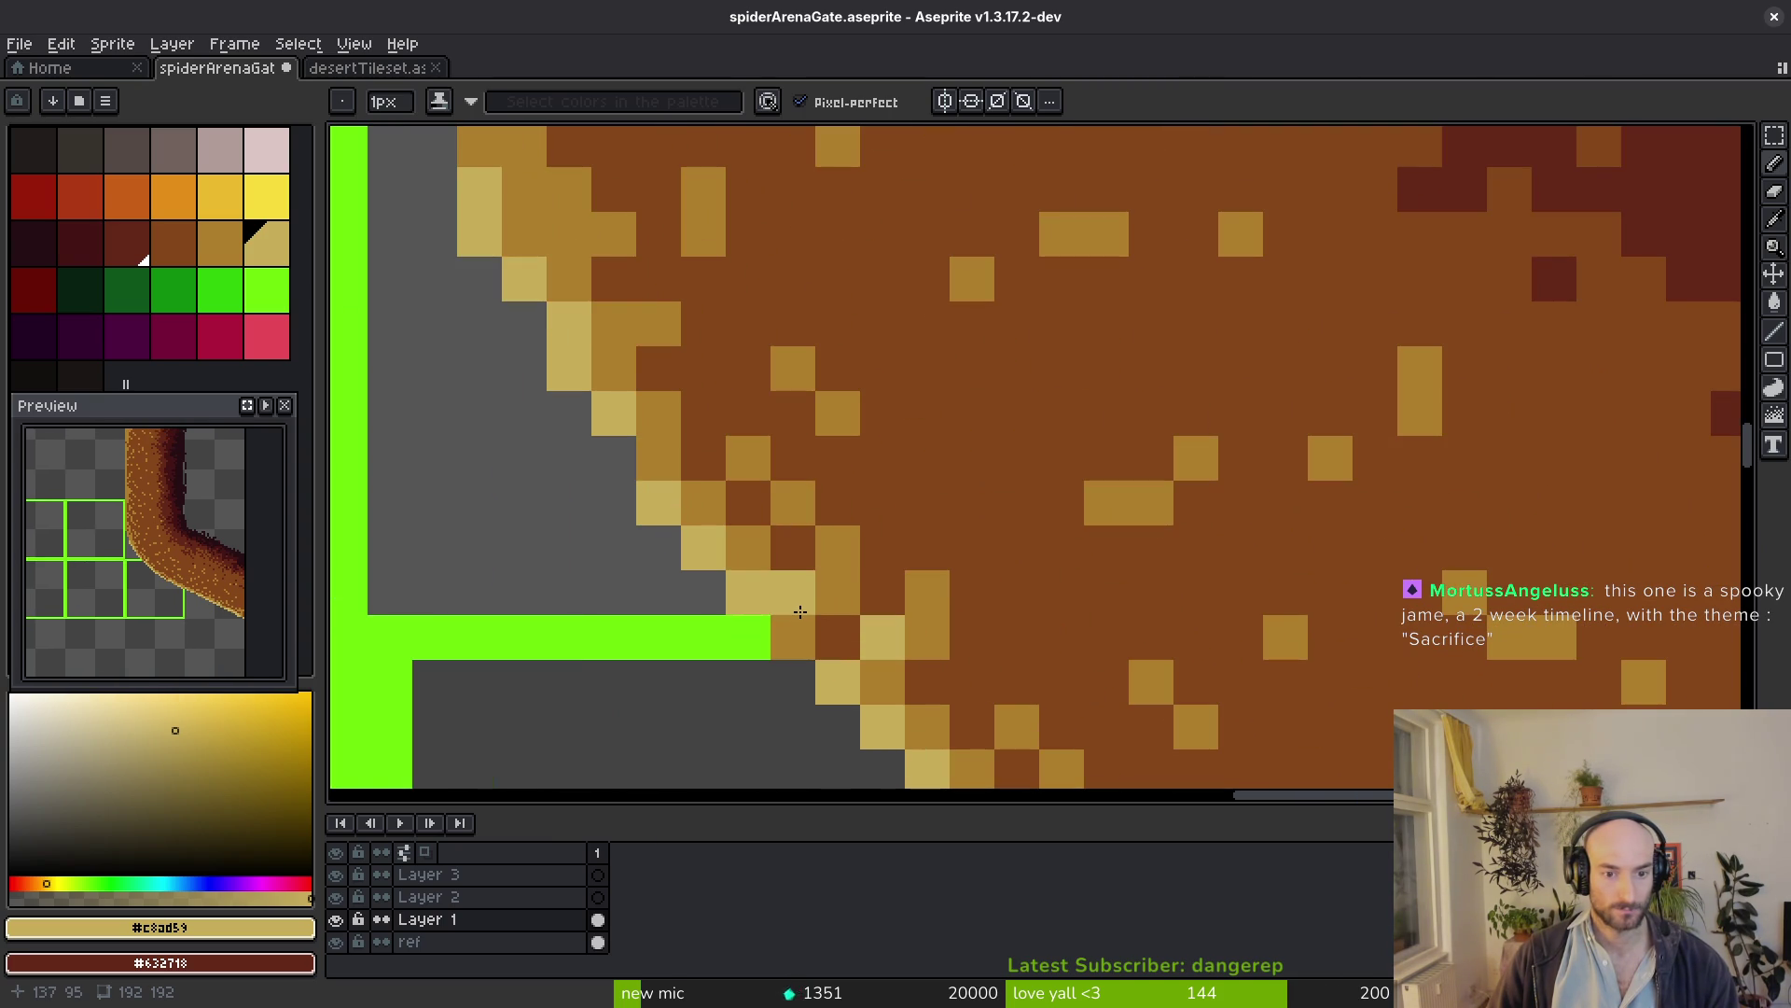
{"action": "scroll", "coordinate": [799, 612], "scroll_direction": "down", "scroll_amount": 2}
{"action": "scroll", "coordinate": [982, 604], "scroll_direction": "down", "scroll_amount": 2}
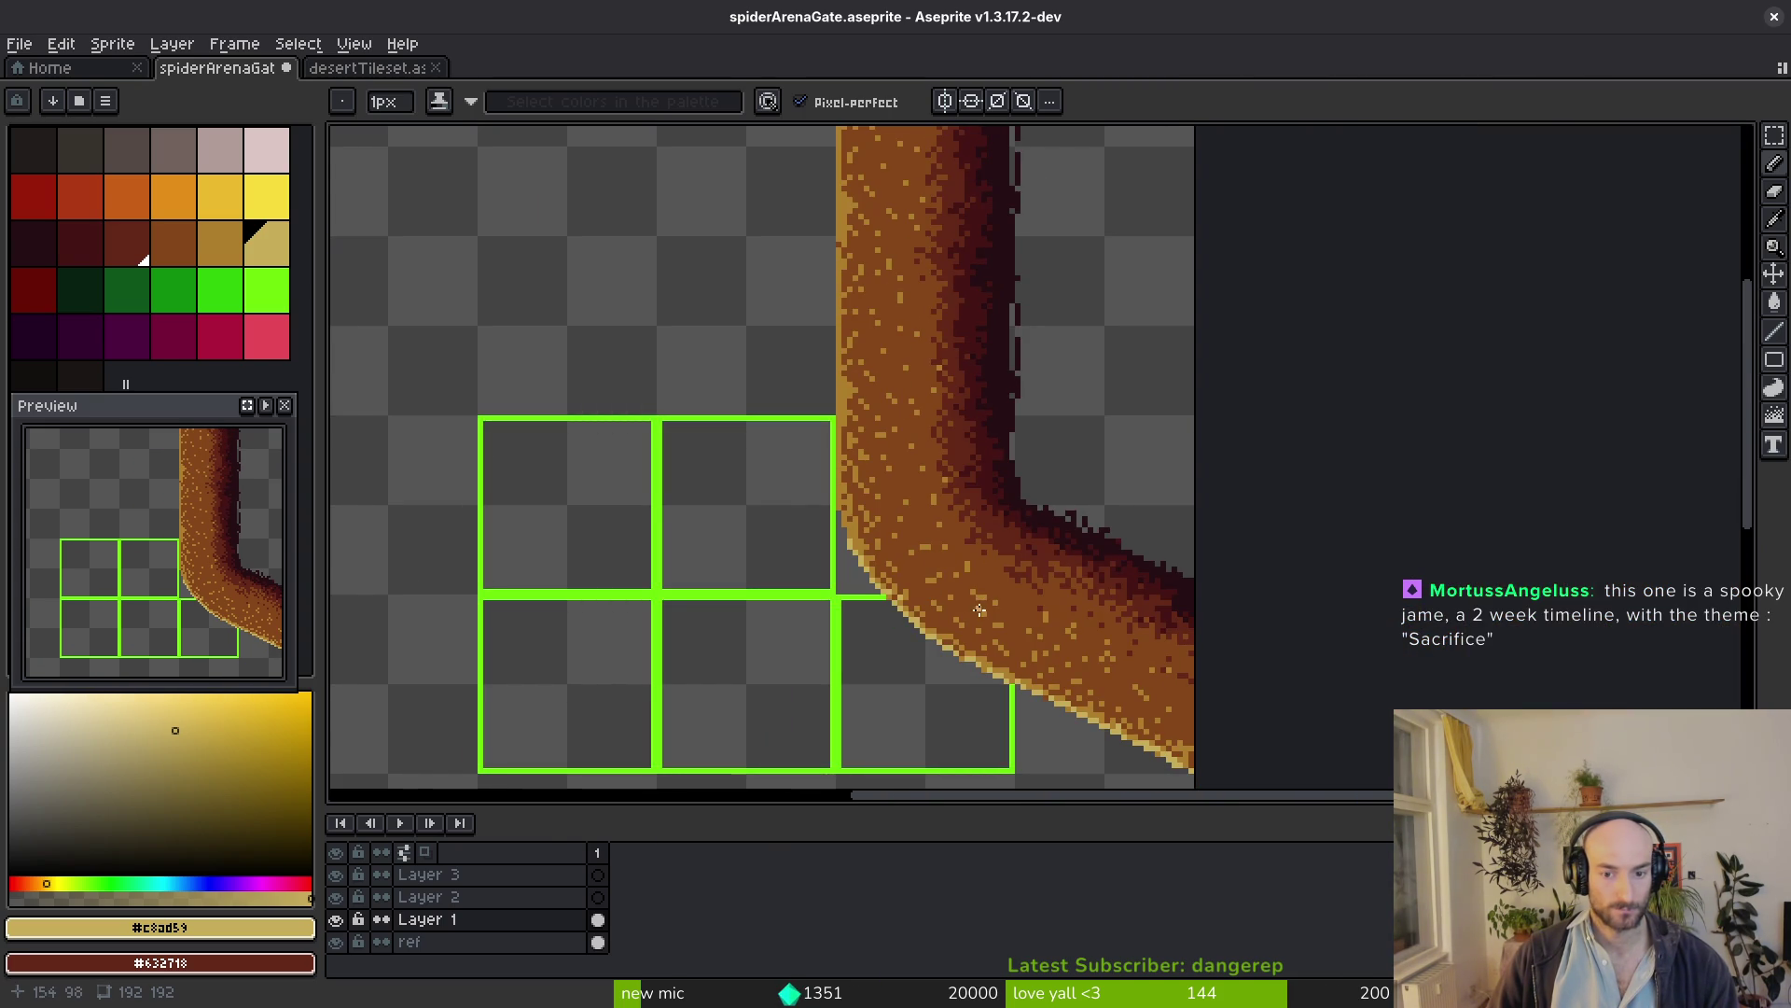
{"action": "scroll", "coordinate": [868, 546], "scroll_direction": "up", "scroll_amount": 2}
{"action": "scroll", "coordinate": [826, 490], "scroll_direction": "up", "scroll_amount": 1}
{"action": "scroll", "coordinate": [796, 442], "scroll_direction": "up", "scroll_amount": 2}
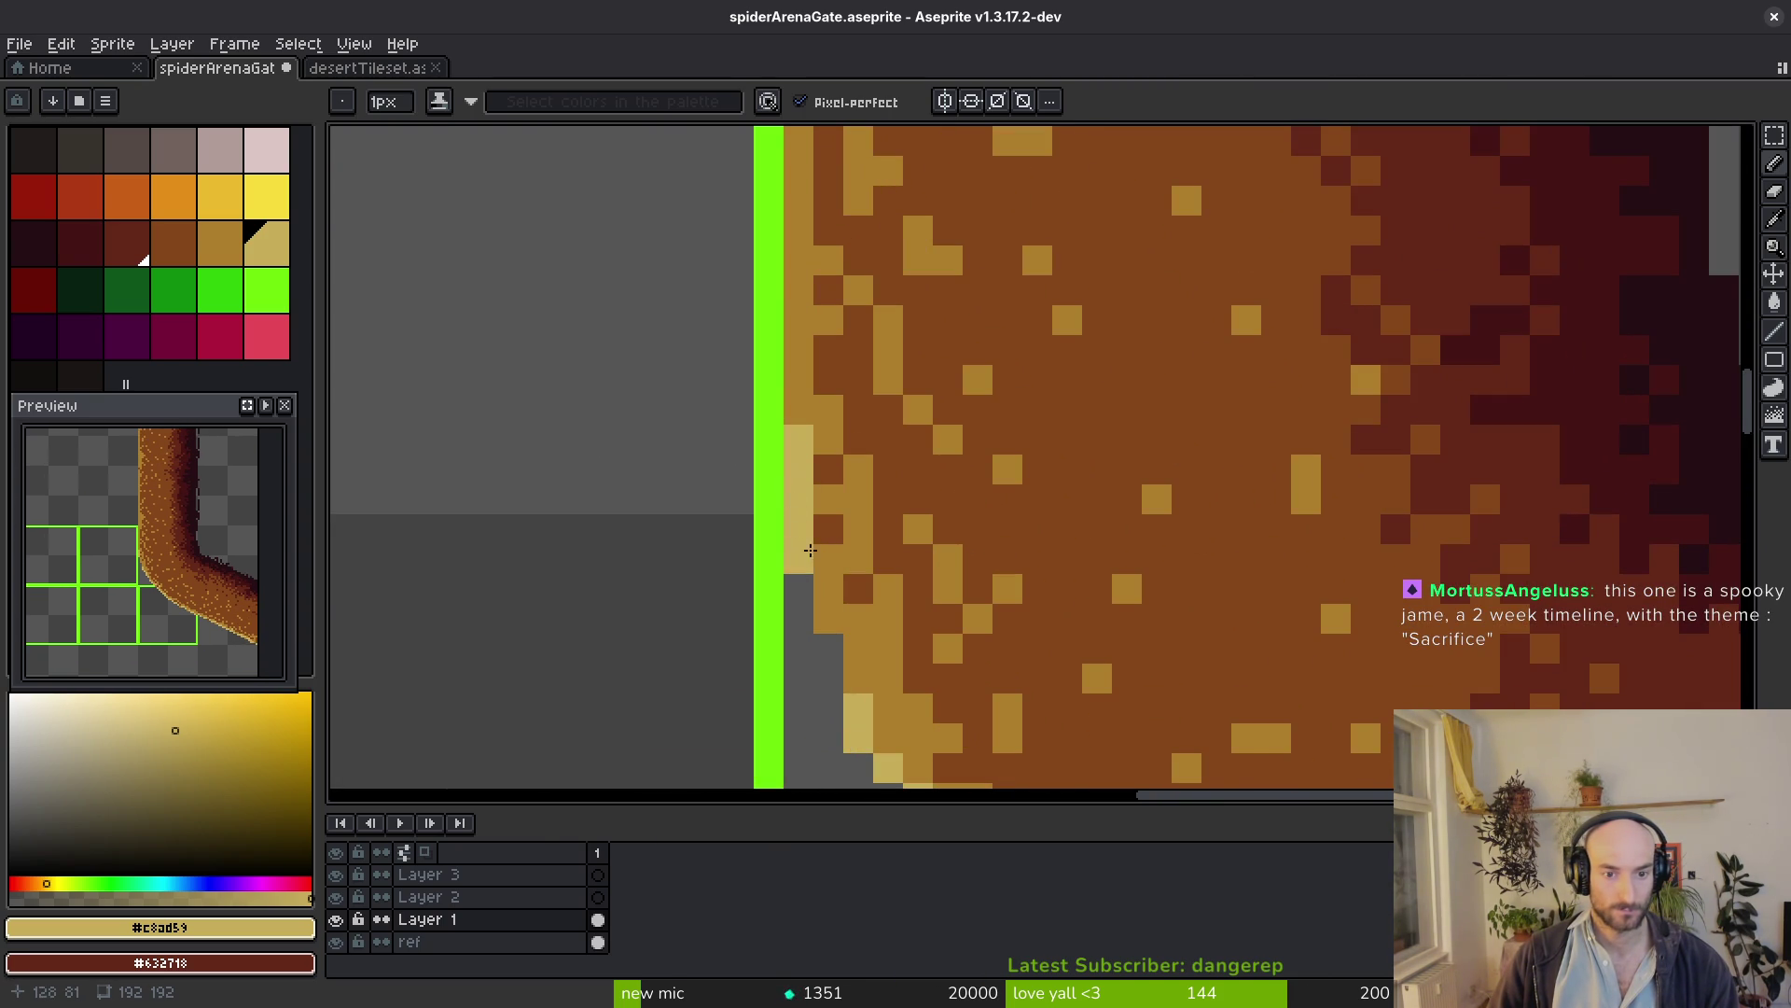
{"action": "left_click_drag", "start_coordinate": [835, 583], "coordinate": [856, 670]}
{"action": "scroll", "coordinate": [856, 666], "scroll_direction": "down", "scroll_amount": 2}
{"action": "scroll", "coordinate": [836, 544], "scroll_direction": "up", "scroll_amount": 2}
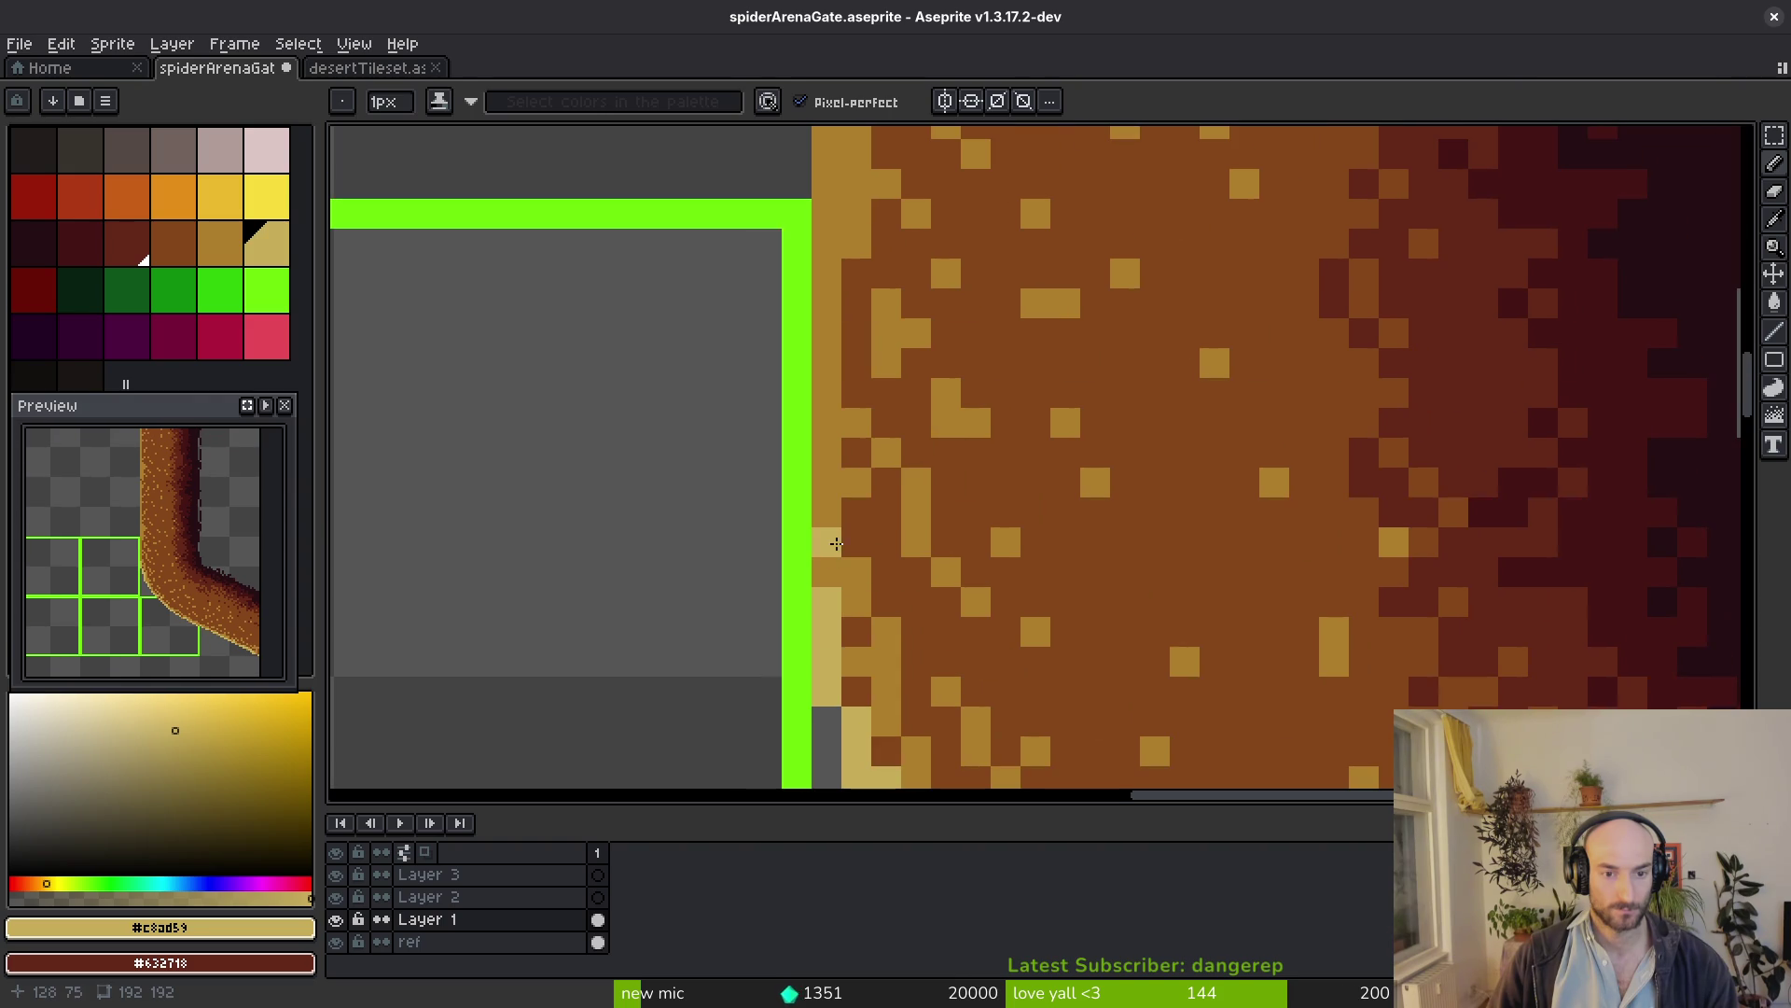
{"action": "left_click_drag", "start_coordinate": [829, 424], "coordinate": [852, 405]}
{"action": "left_click_drag", "start_coordinate": [841, 512], "coordinate": [844, 300]}
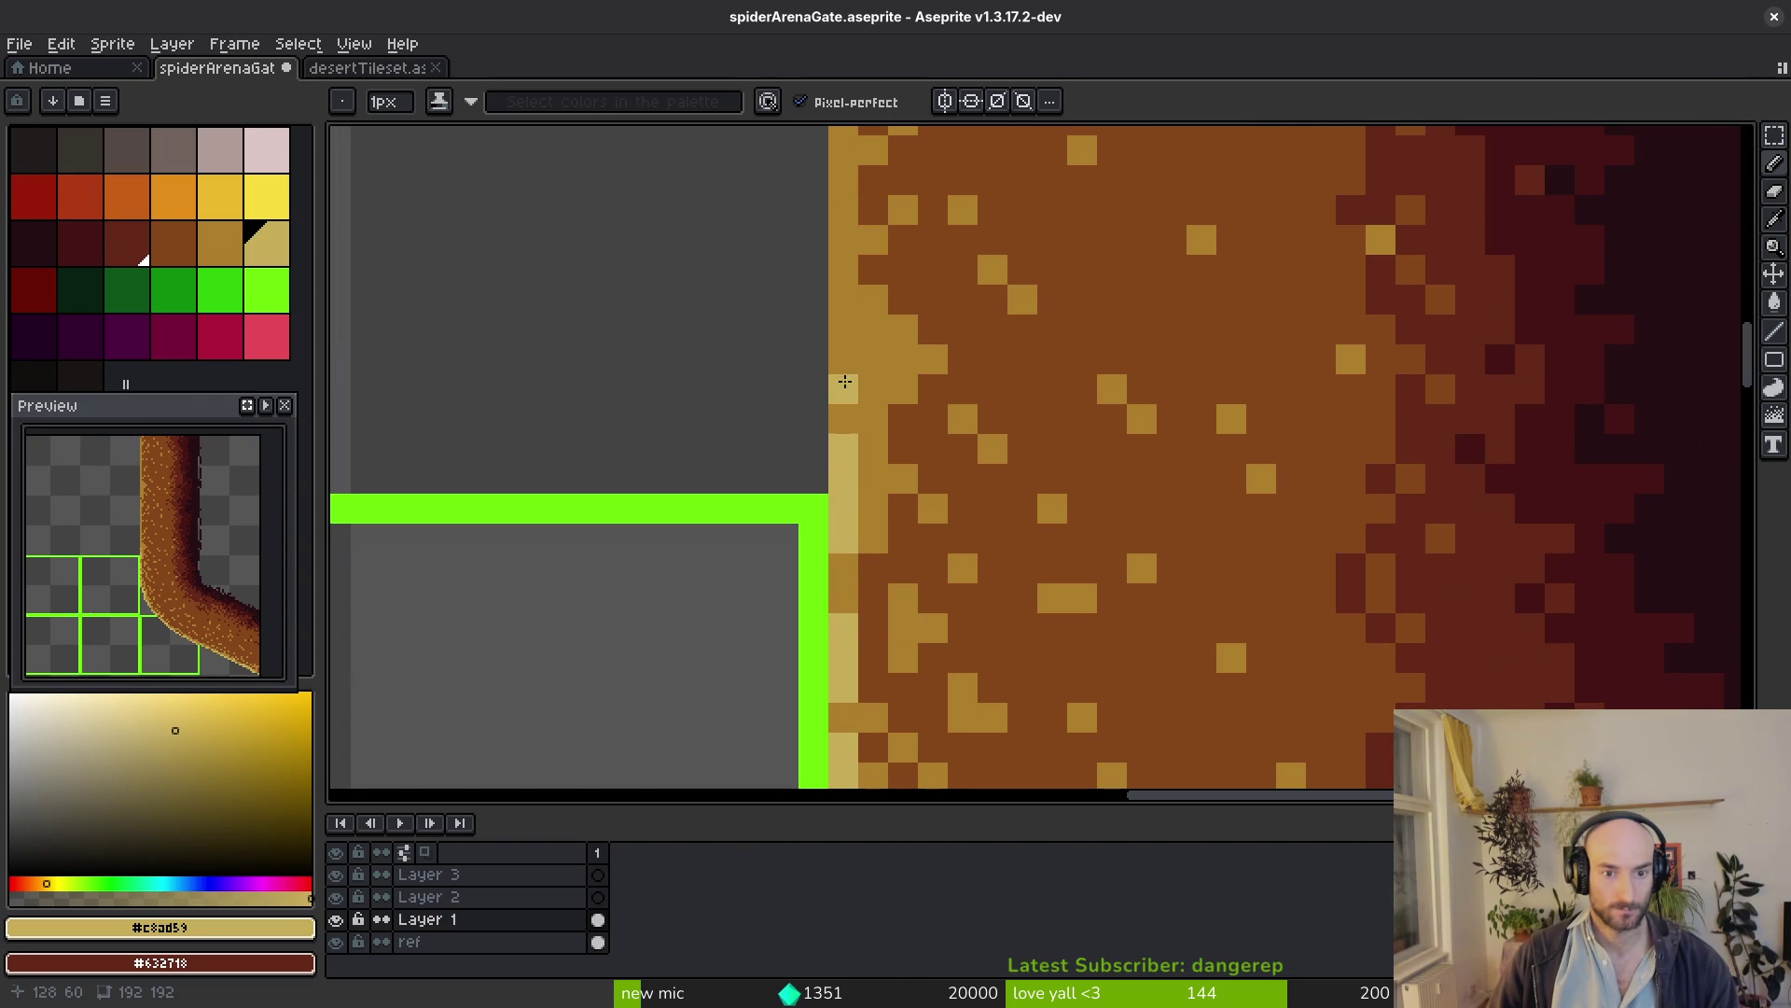
{"action": "scroll", "coordinate": [907, 485], "scroll_direction": "up", "scroll_amount": 1}
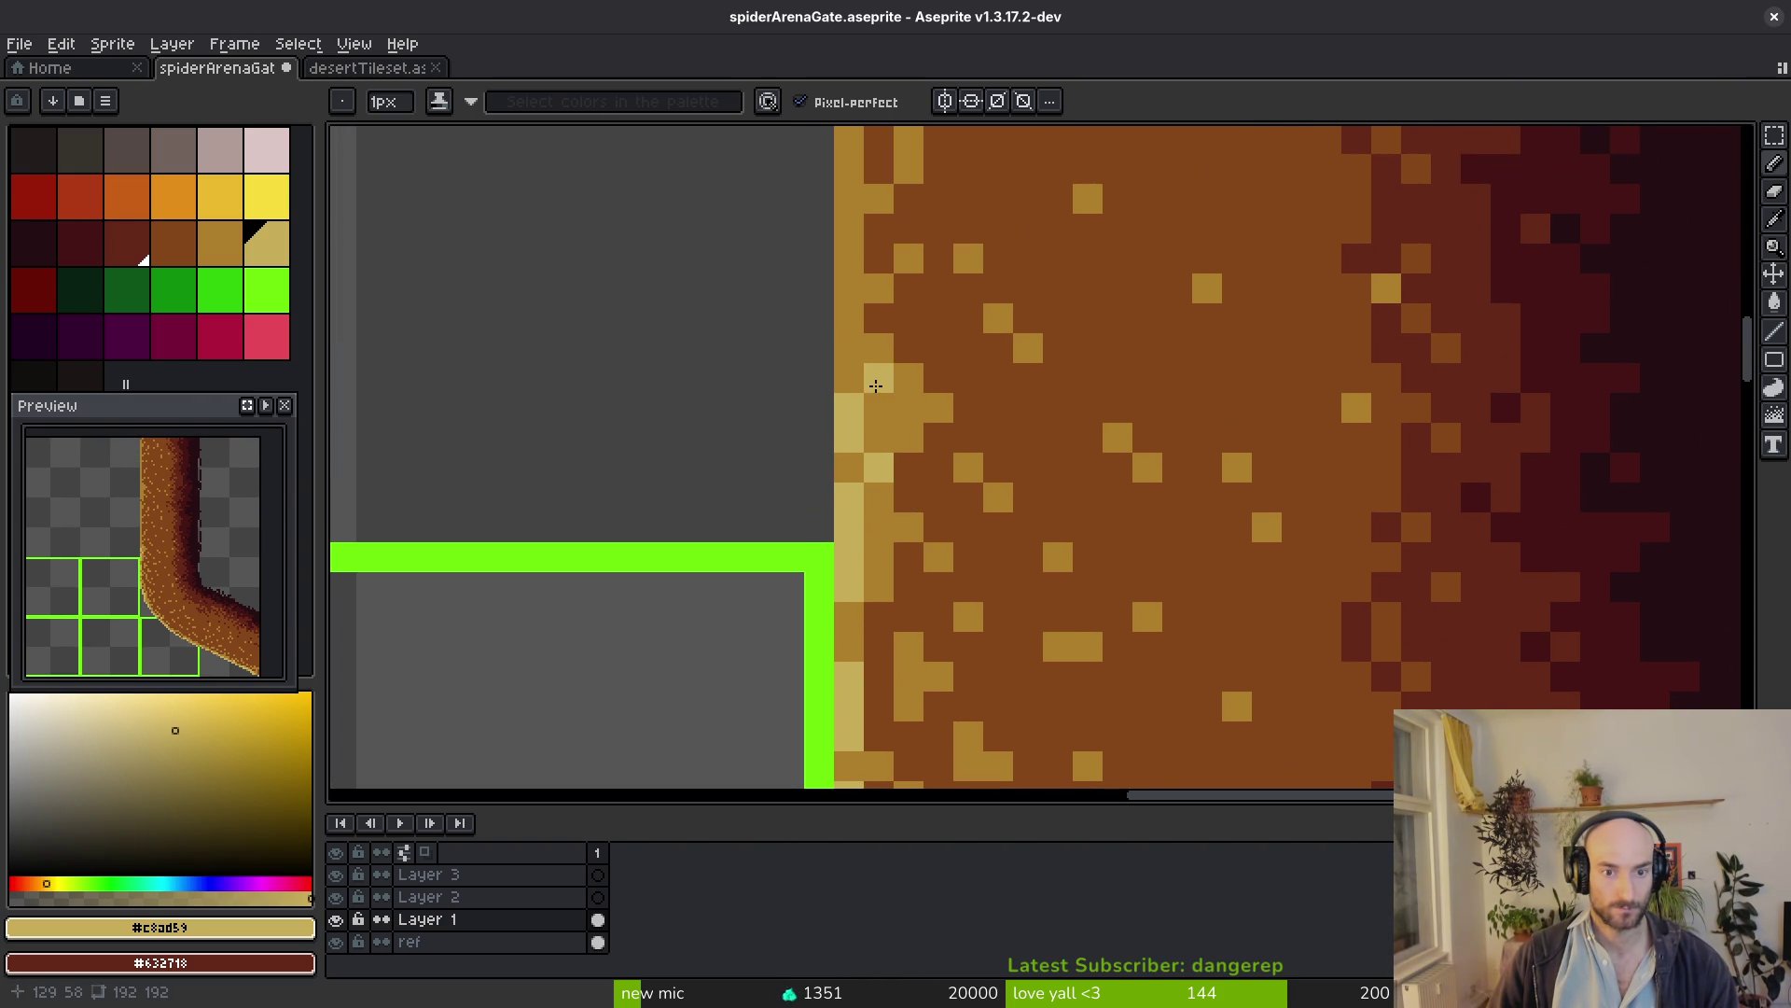
{"action": "scroll", "coordinate": [872, 477], "scroll_direction": "up", "scroll_amount": 5}
Continue light and darker tan highlight pixels up the inner edge column, then view the desert tileset
{"action": "left_click_drag", "start_coordinate": [873, 477], "coordinate": [885, 292]}
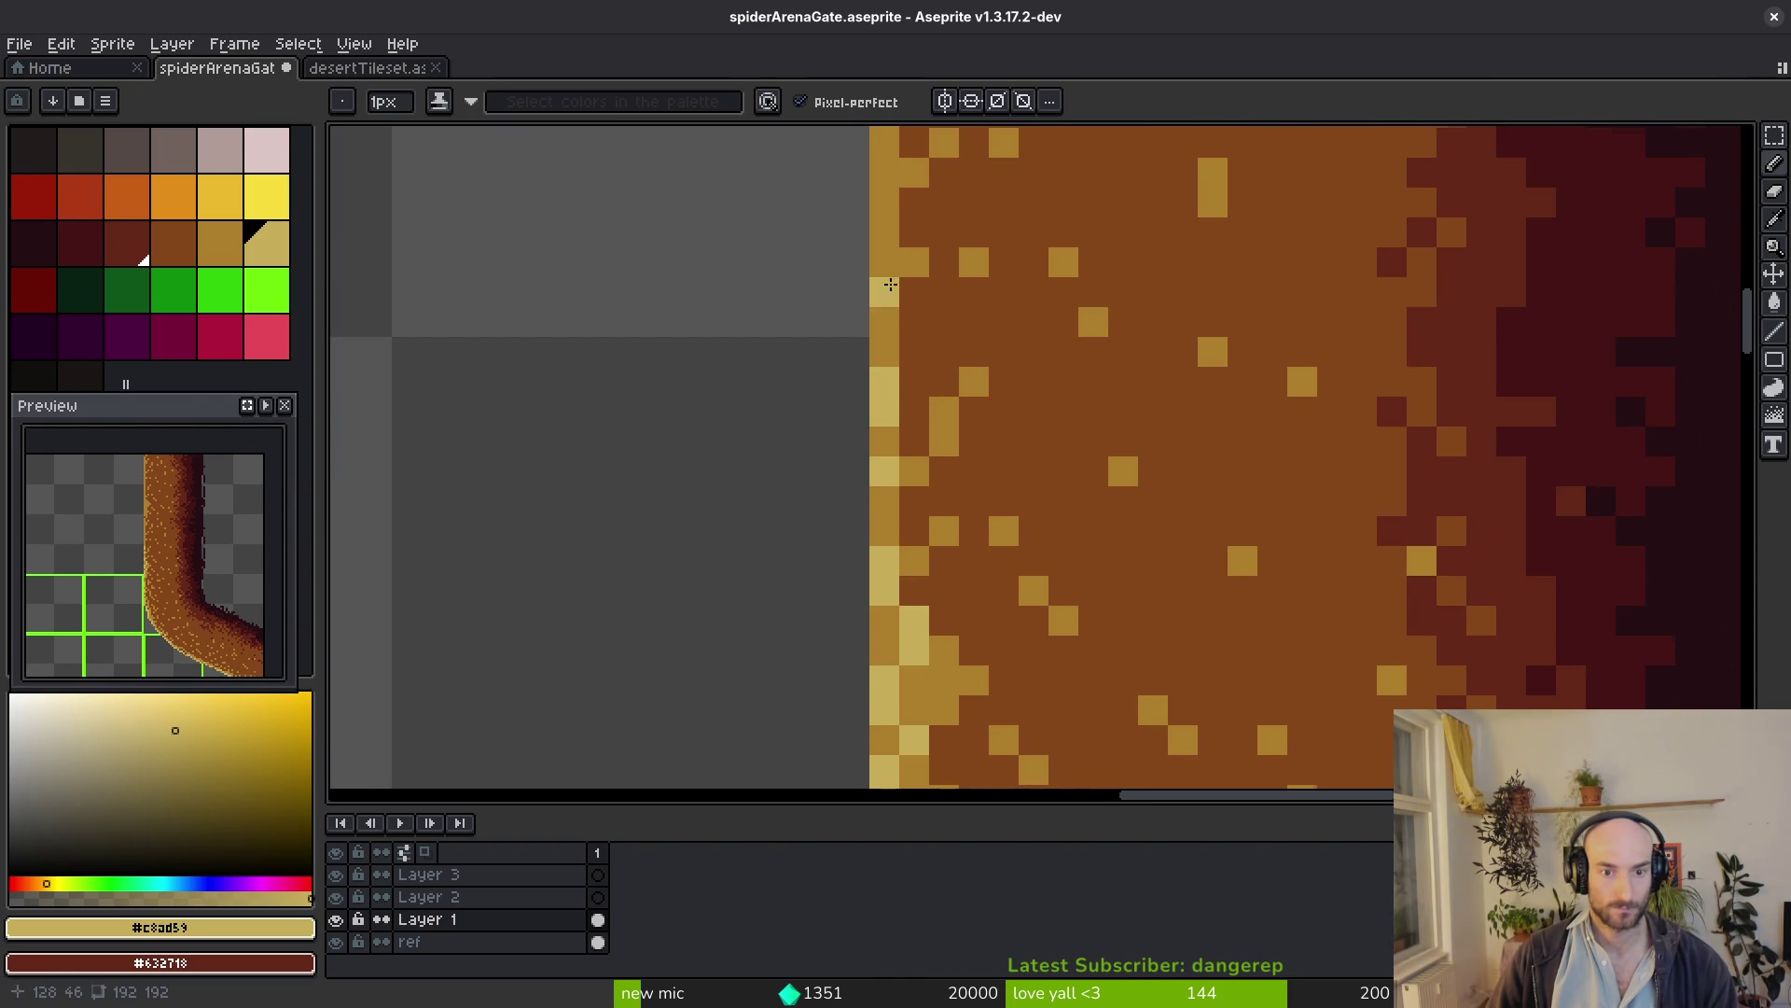
{"action": "scroll", "coordinate": [884, 291], "scroll_direction": "up", "scroll_amount": 4}
{"action": "left_click", "coordinate": [909, 467], "text": "alt"}
{"action": "left_click_drag", "start_coordinate": [935, 588], "coordinate": [920, 267]}
{"action": "scroll", "coordinate": [920, 268], "scroll_direction": "up", "scroll_amount": 3}
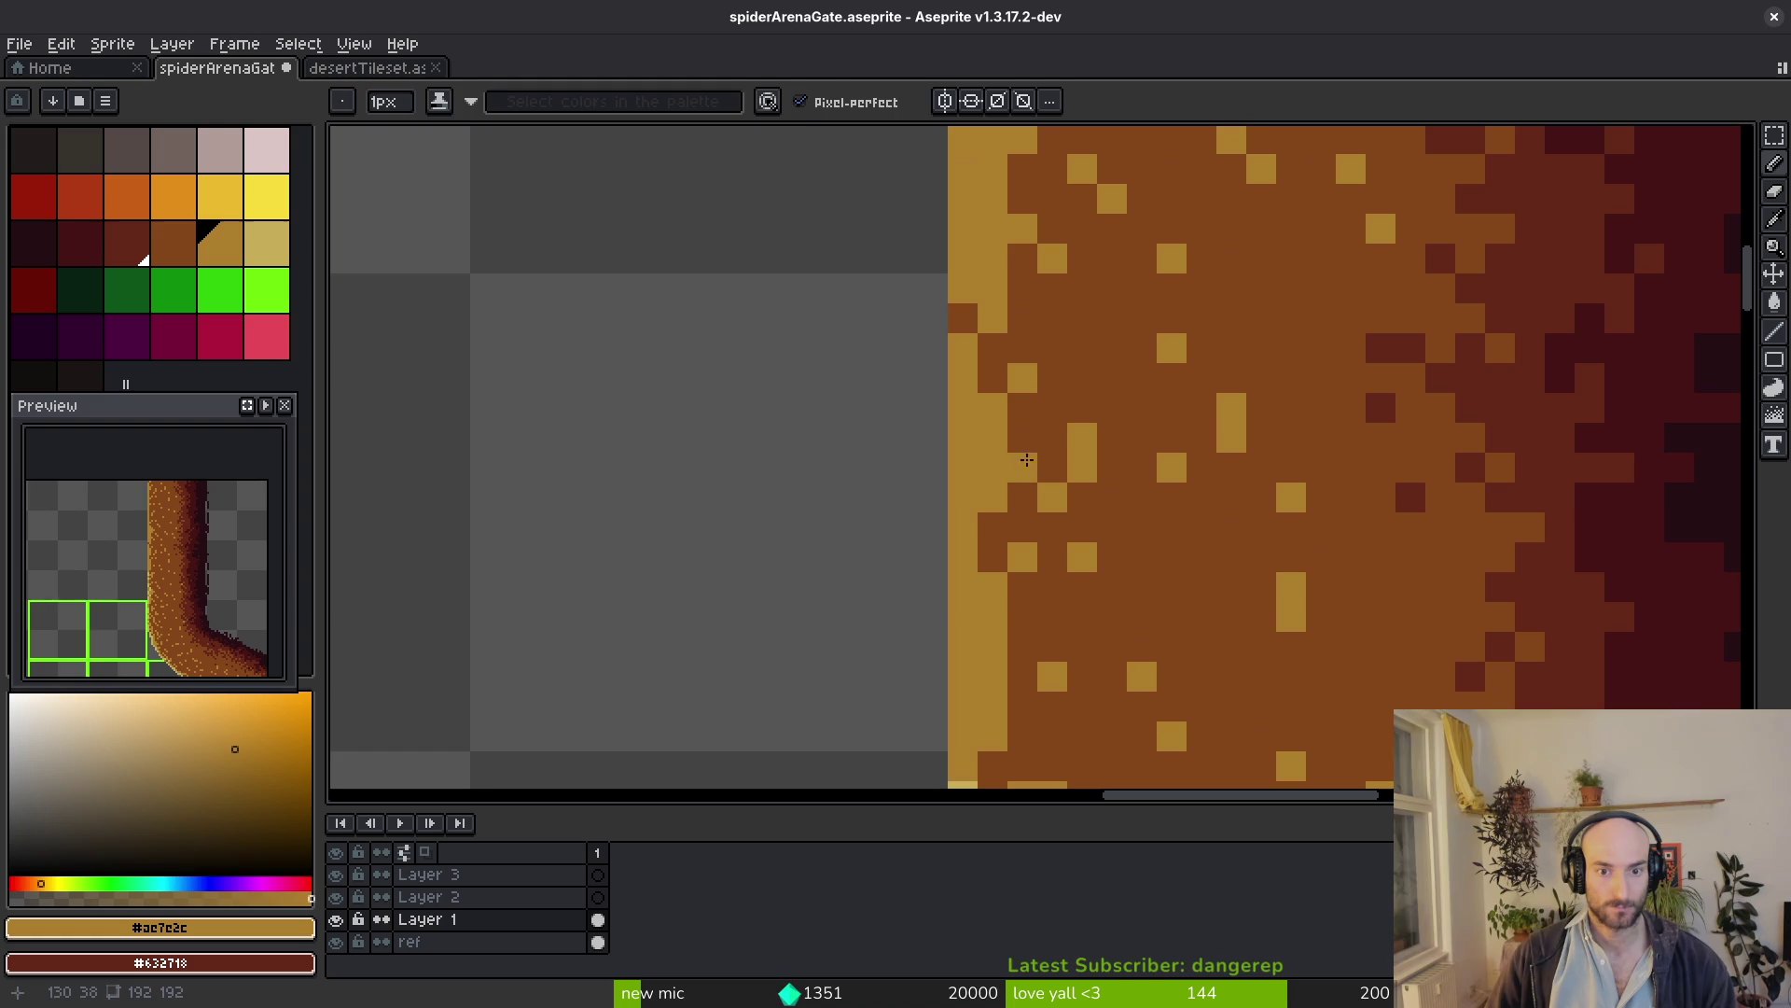
{"action": "left_click", "coordinate": [973, 774], "text": "alt"}
{"action": "left_click_drag", "start_coordinate": [979, 760], "coordinate": [978, 516]}
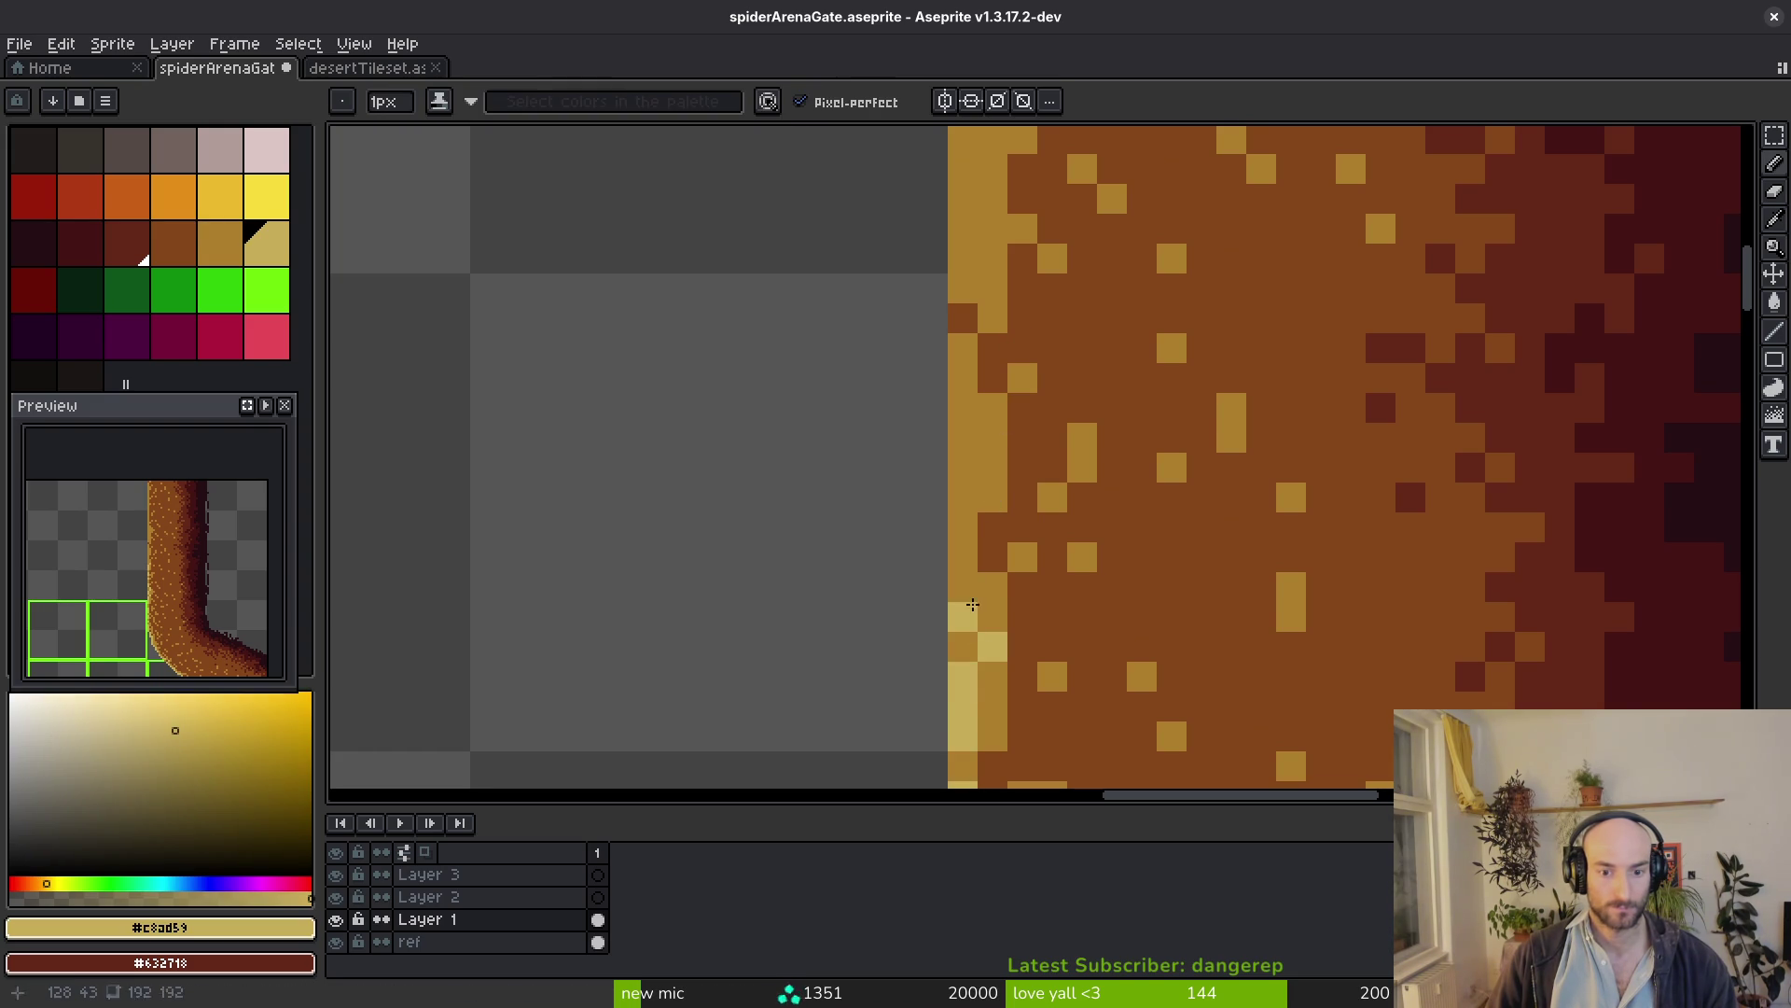
{"action": "scroll", "coordinate": [973, 481], "scroll_direction": "up", "scroll_amount": 3}
{"action": "left_click", "coordinate": [954, 540]}
{"action": "left_click_drag", "start_coordinate": [954, 451], "coordinate": [980, 392]}
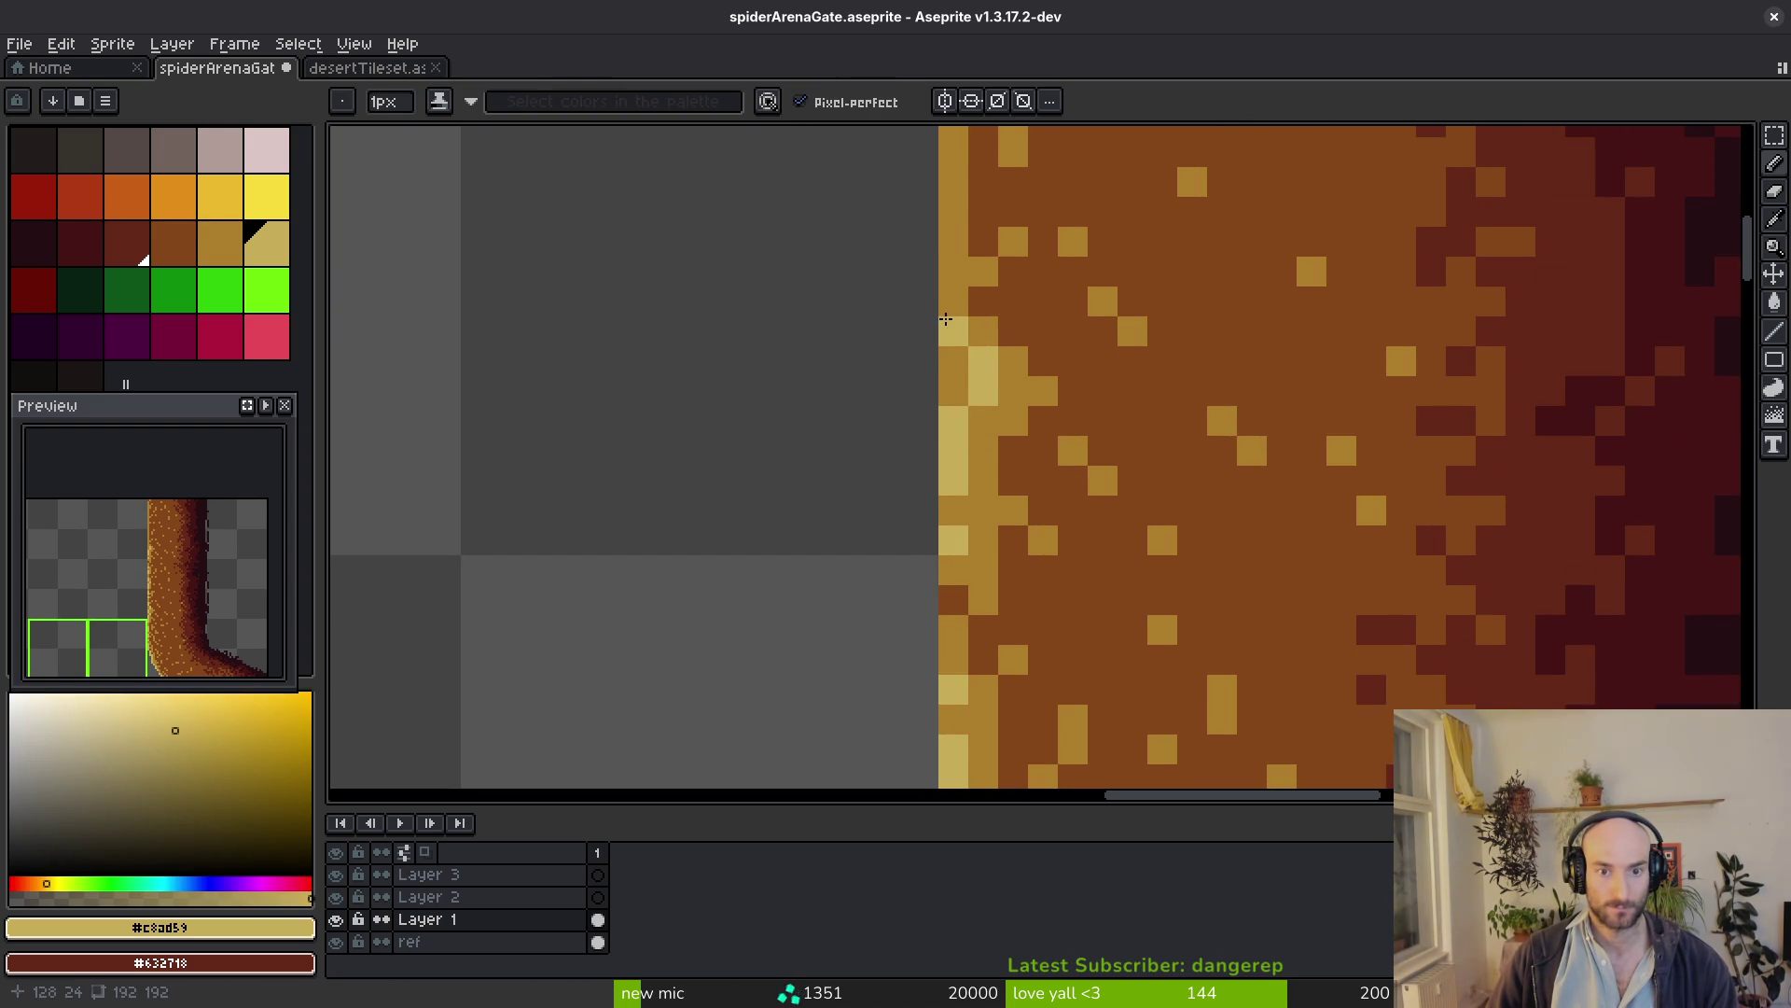
{"action": "scroll", "coordinate": [956, 604], "scroll_direction": "down", "scroll_amount": 3}
{"action": "scroll", "coordinate": [1100, 452], "scroll_direction": "up", "scroll_amount": 1}
{"action": "scroll", "coordinate": [1101, 453], "scroll_direction": "down", "scroll_amount": 2}
{"action": "scroll", "coordinate": [1212, 681], "scroll_direction": "up", "scroll_amount": 3}
{"action": "scroll", "coordinate": [1212, 680], "scroll_direction": "down", "scroll_amount": 2}
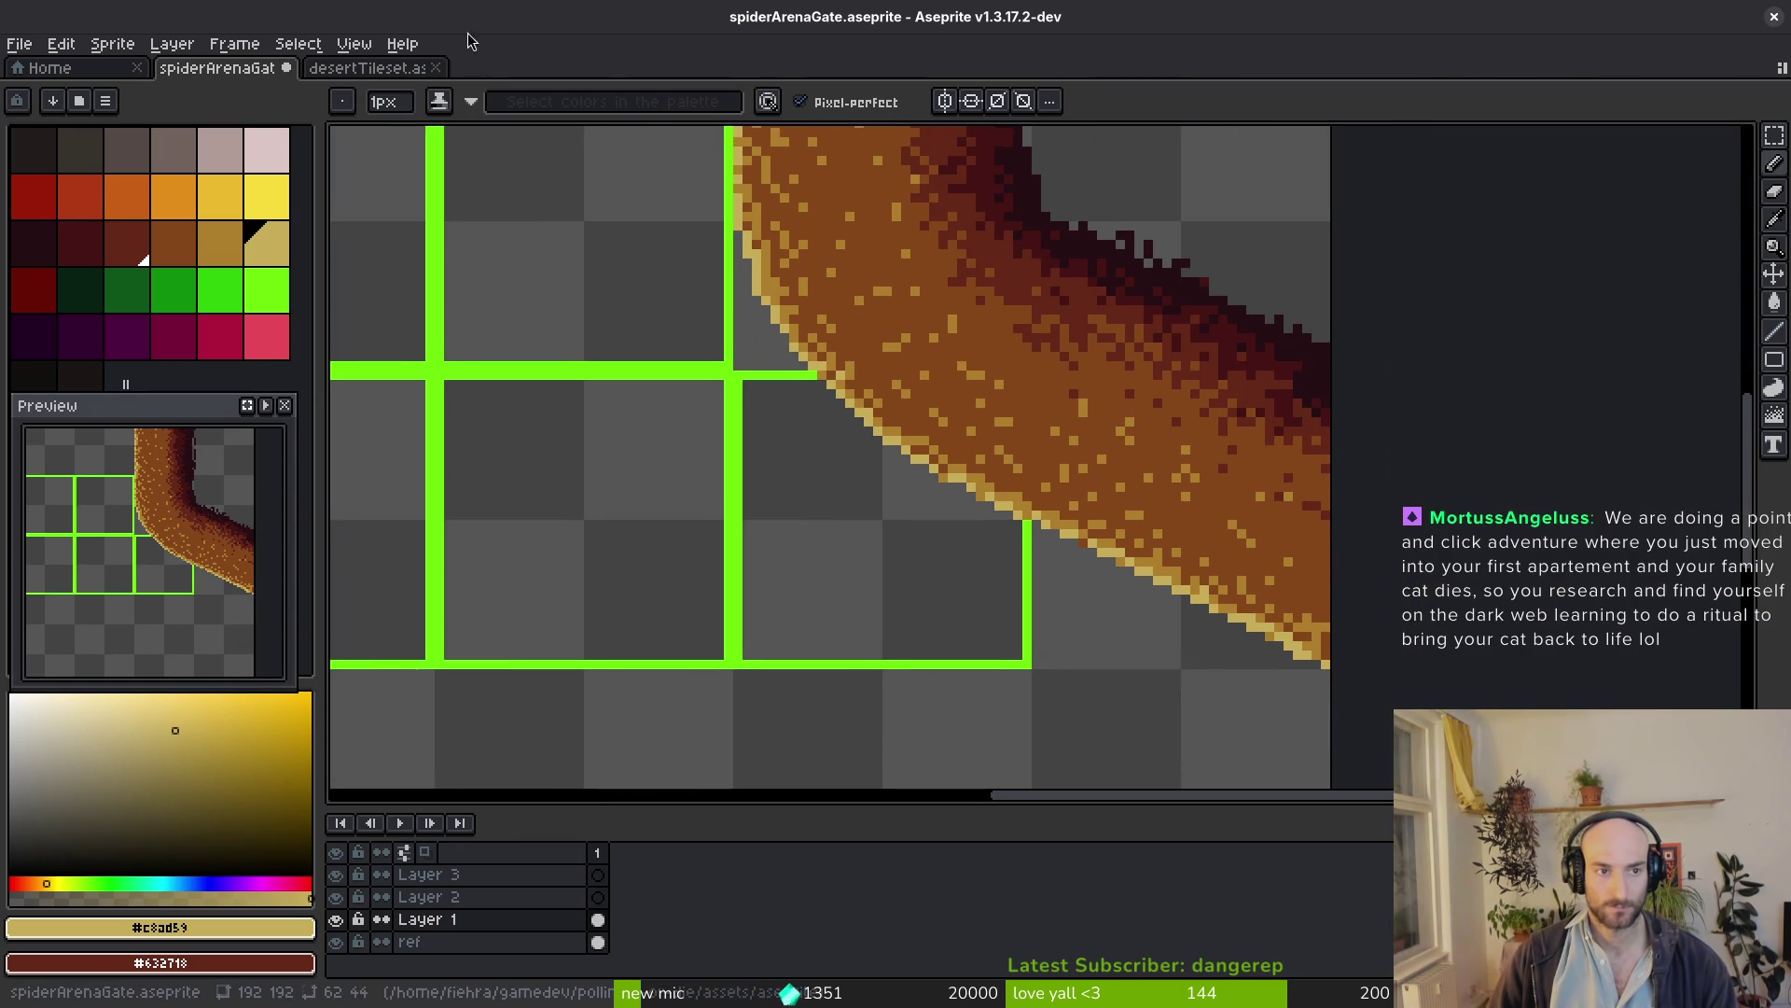
{"action": "left_click", "coordinate": [393, 68]}
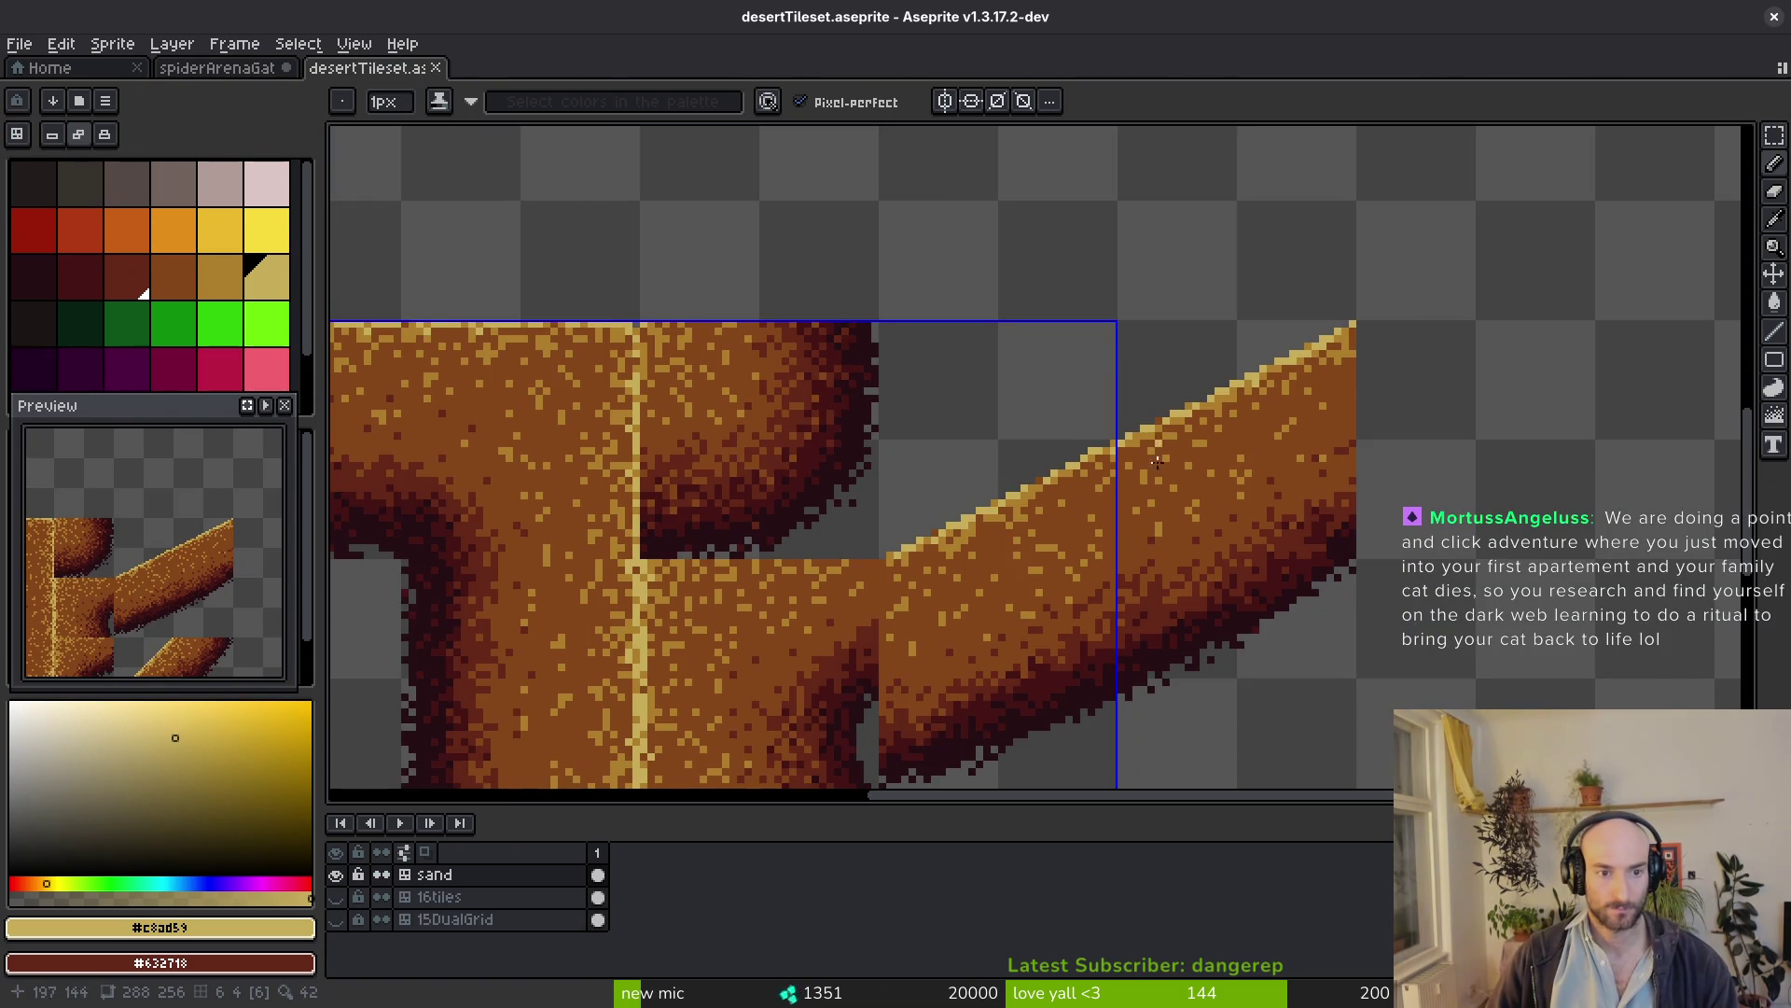
Compare the tileset's sand tiles, return to the gate and paint the left edge column pale tan #c8ad59
{"action": "left_click_drag", "start_coordinate": [843, 529], "coordinate": [1367, 547]}
{"action": "left_click", "coordinate": [217, 67]}
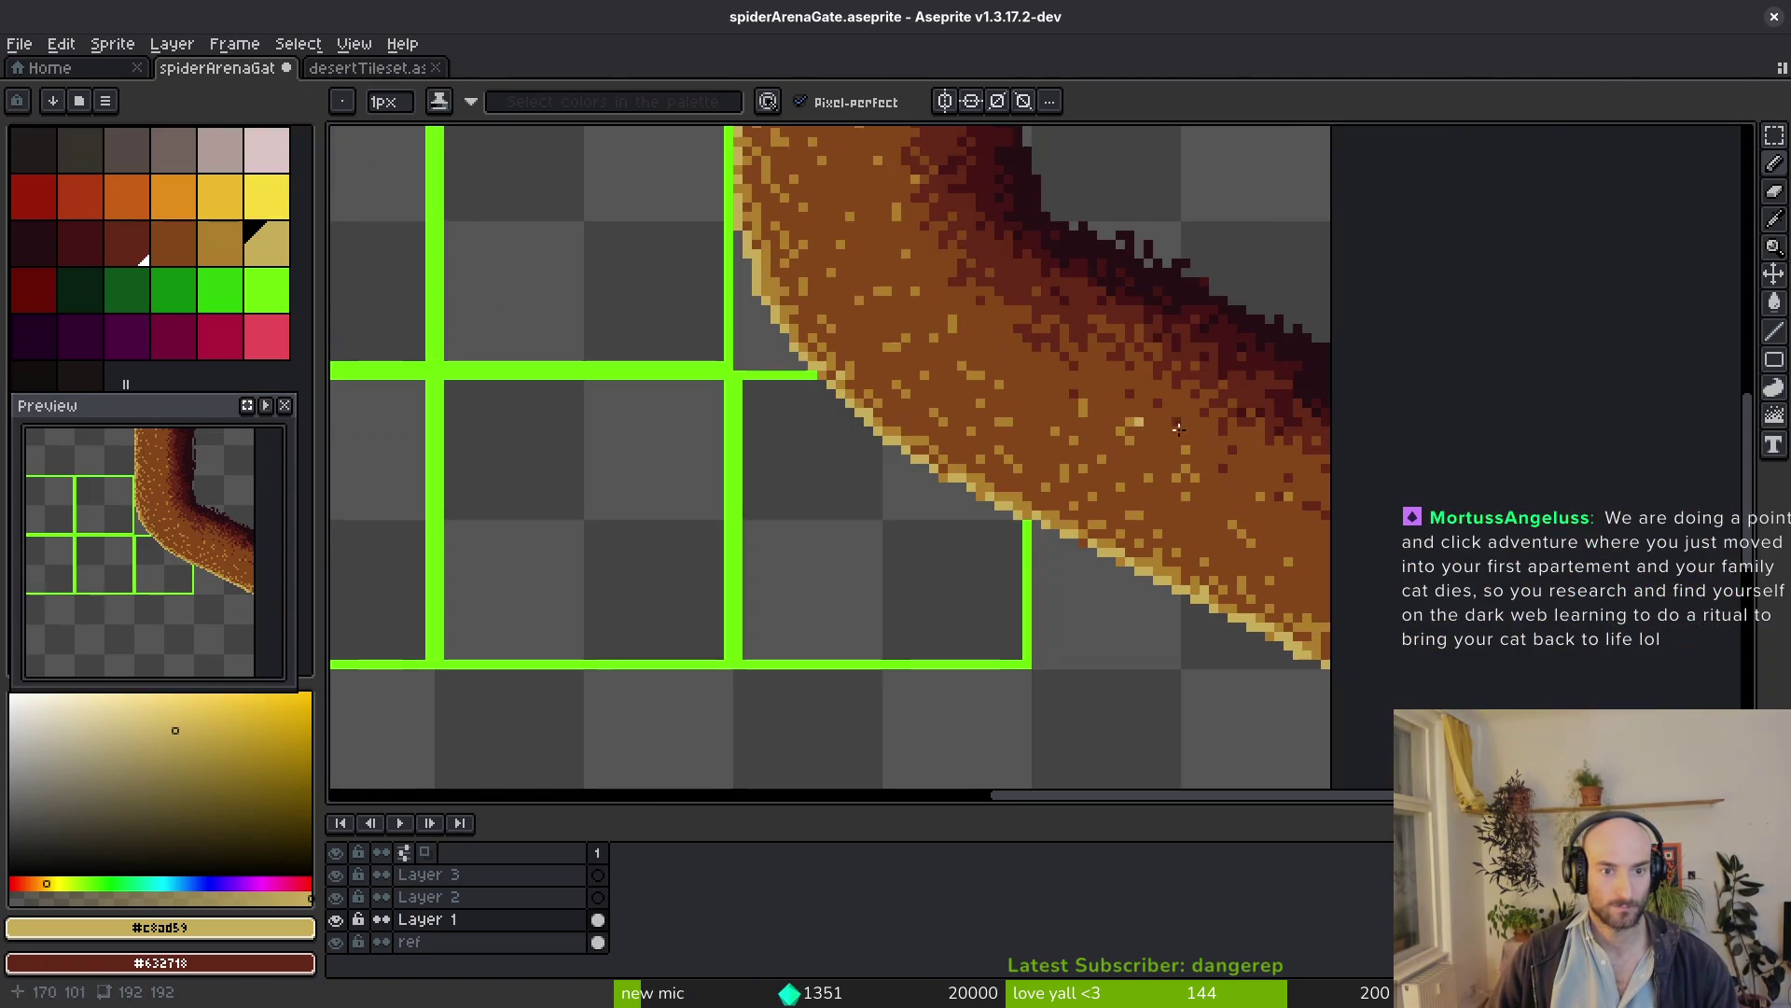
{"action": "scroll", "coordinate": [1092, 581], "scroll_direction": "up", "scroll_amount": 1}
{"action": "scroll", "coordinate": [1093, 579], "scroll_direction": "up", "scroll_amount": 2}
{"action": "left_click_drag", "start_coordinate": [1091, 580], "coordinate": [1075, 719]}
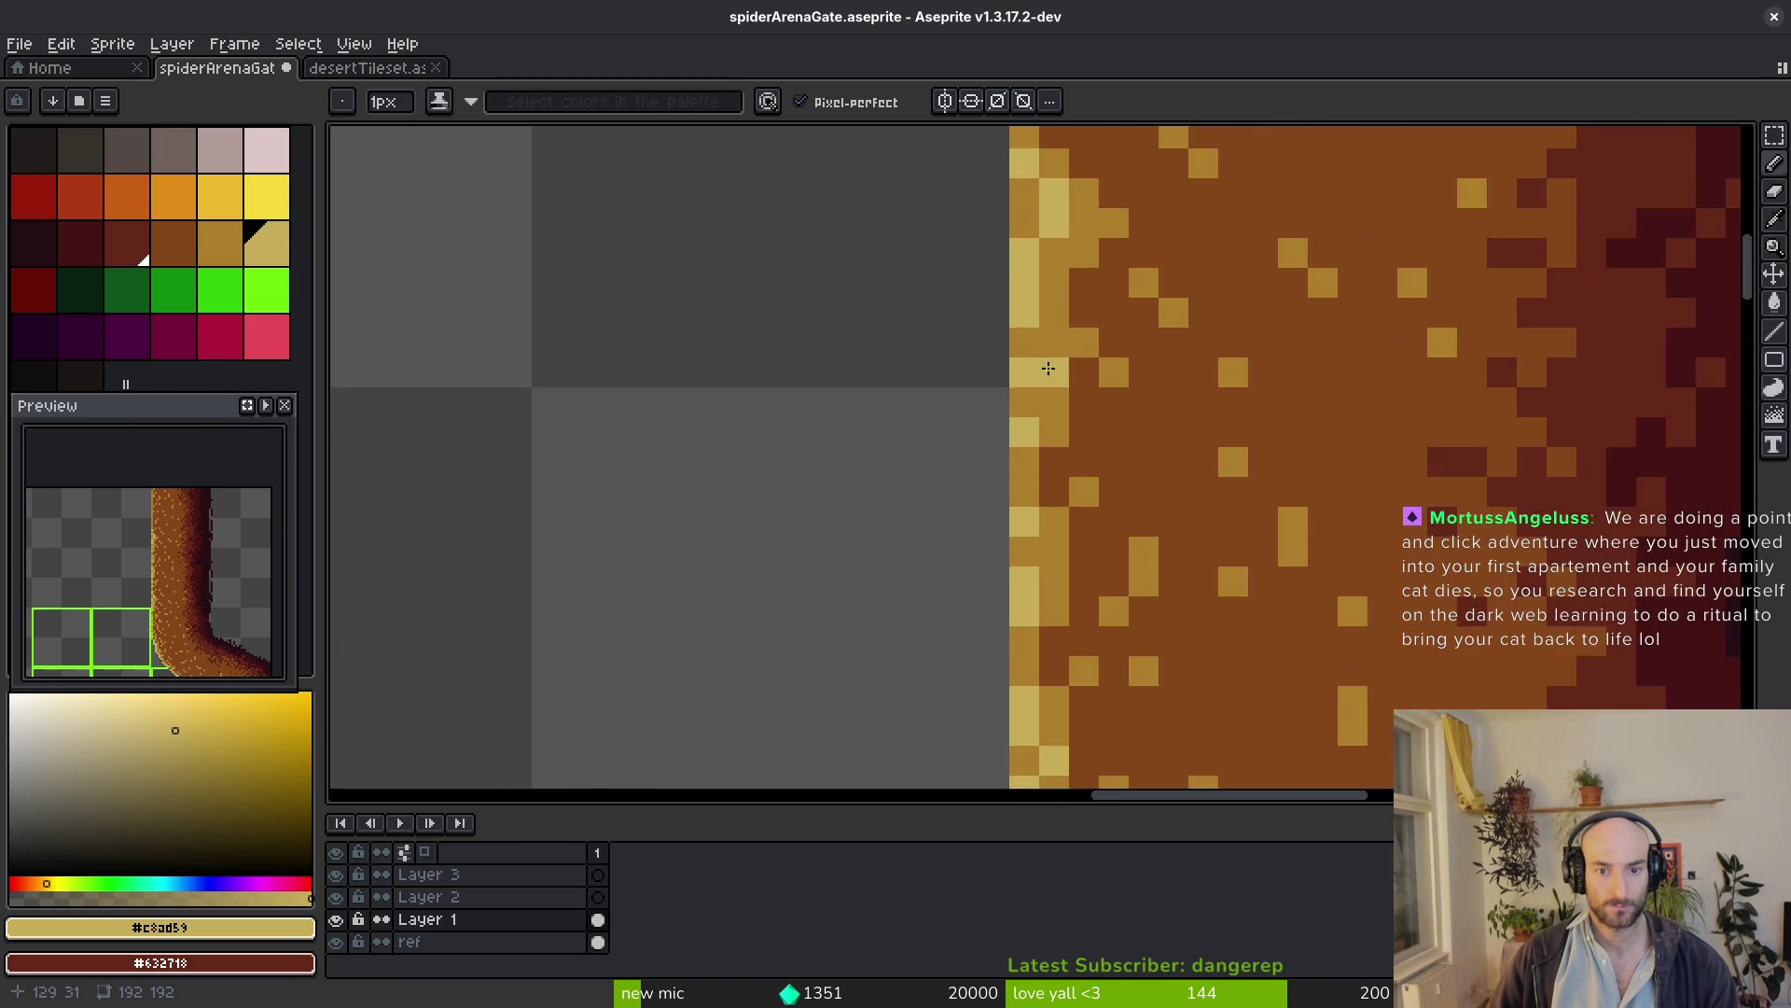
{"action": "scroll", "coordinate": [1075, 720], "scroll_direction": "up", "scroll_amount": 1}
{"action": "mouse_move", "coordinate": [1055, 616]}
{"action": "left_mouse_down"}
{"action": "mouse_move", "coordinate": [1053, 372]}
{"action": "mouse_move", "coordinate": [1095, 602]}
{"action": "left_mouse_up"}
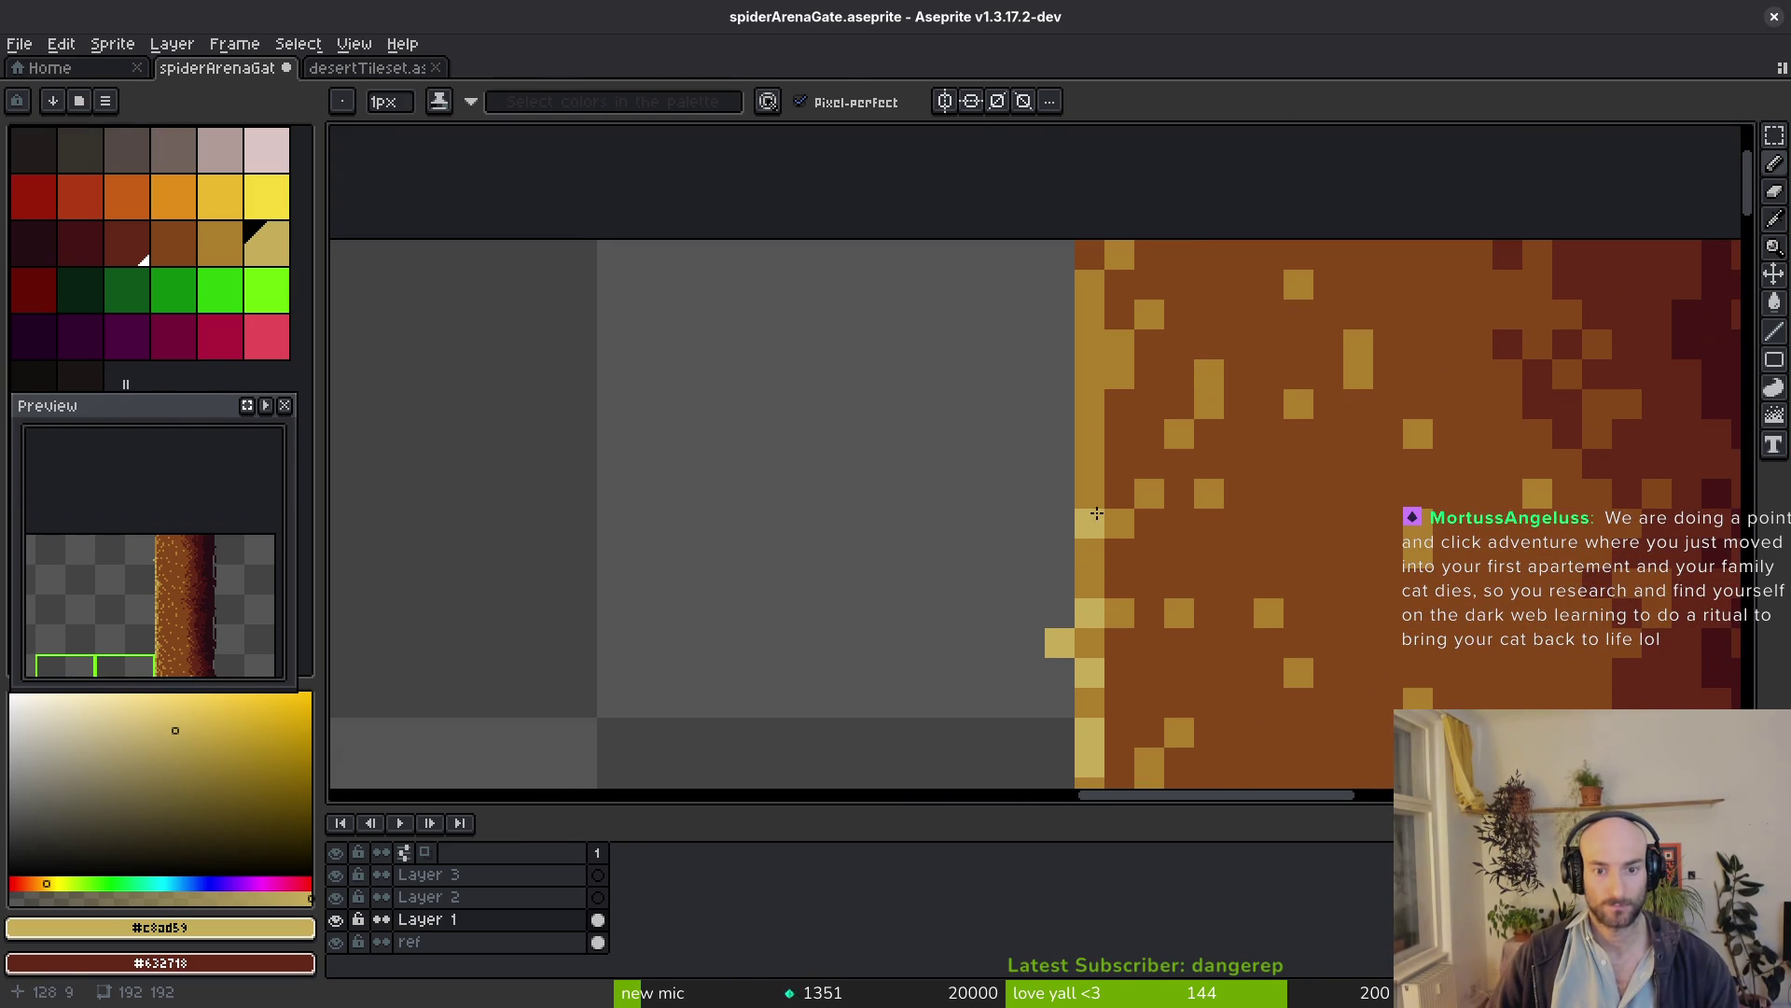
{"action": "key", "text": "alt"}
{"action": "mouse_move", "coordinate": [1091, 518]}
{"action": "left_mouse_down"}
{"action": "mouse_move", "coordinate": [1120, 407]}
{"action": "mouse_move", "coordinate": [1091, 299]}
{"action": "left_mouse_up"}
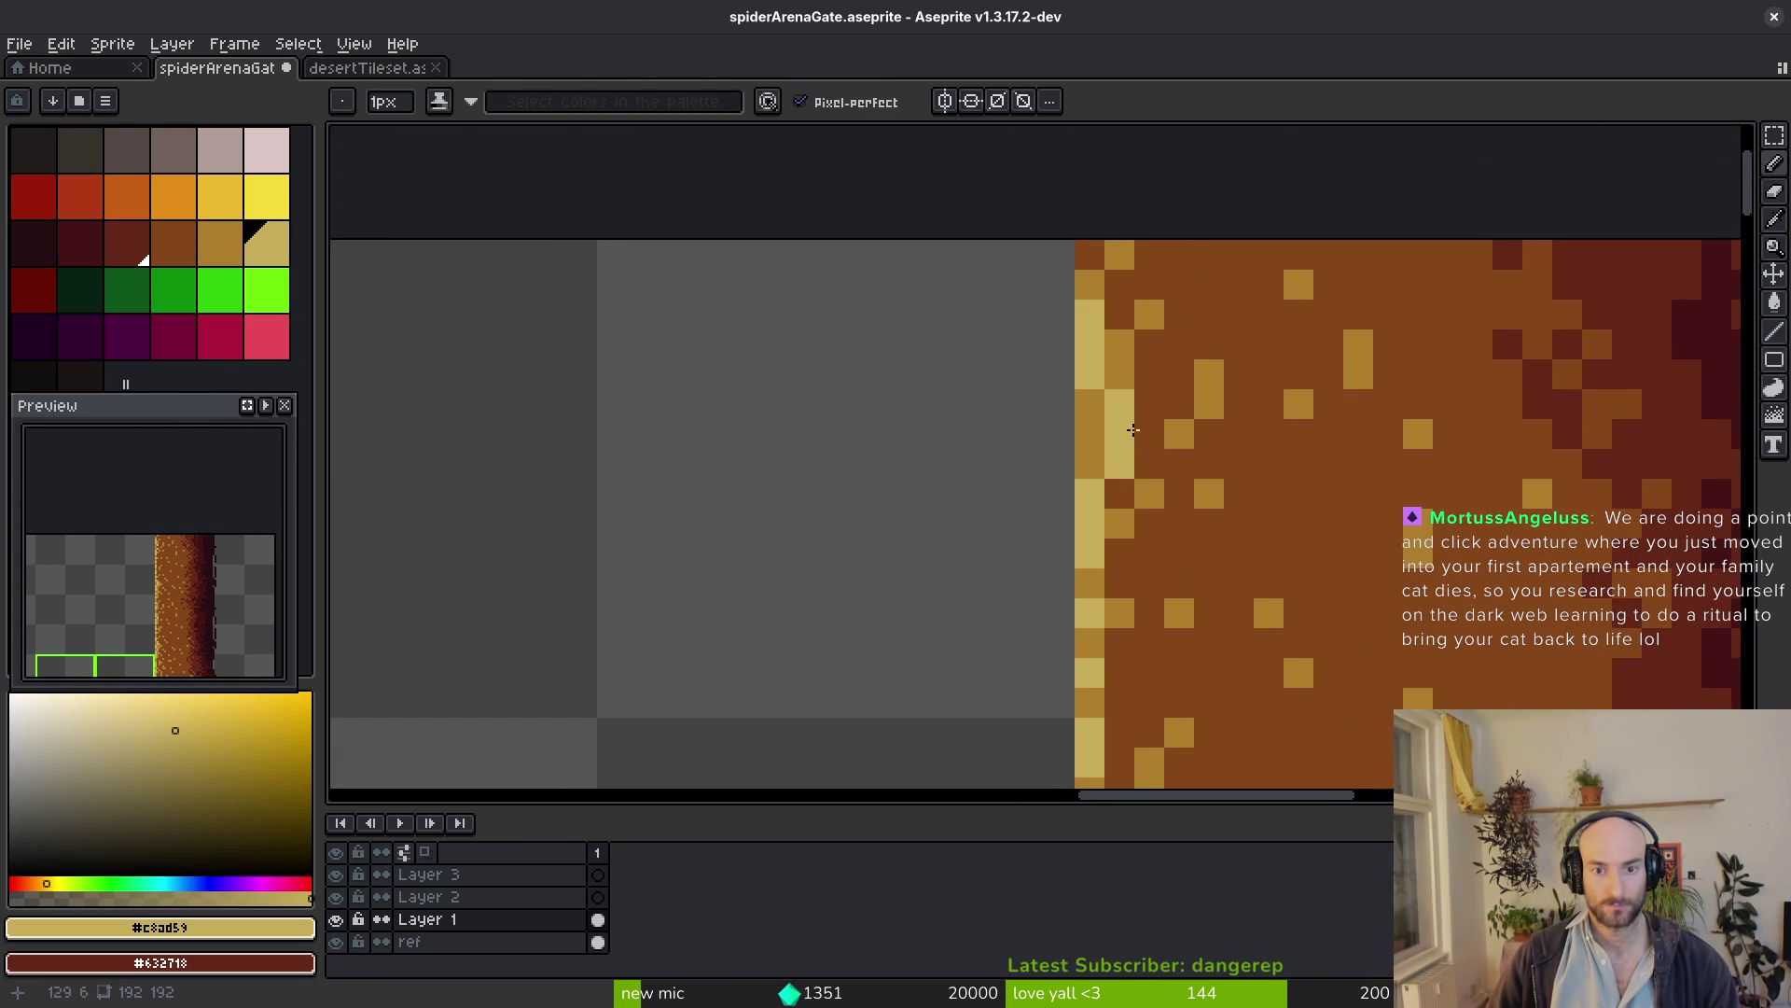
Paint a gold #ae7e2c line down the second column beside the pale tan edge
{"action": "left_click", "coordinate": [1120, 426], "text": "alt"}
{"action": "left_click_drag", "start_coordinate": [1121, 425], "coordinate": [1146, 692]}
{"action": "mouse_move", "coordinate": [1142, 784]}
{"action": "left_mouse_down"}
{"action": "mouse_move", "coordinate": [1147, 528]}
{"action": "mouse_move", "coordinate": [1124, 602]}
{"action": "left_mouse_up"}
{"action": "scroll", "coordinate": [1181, 551], "scroll_direction": "down", "scroll_amount": 4}
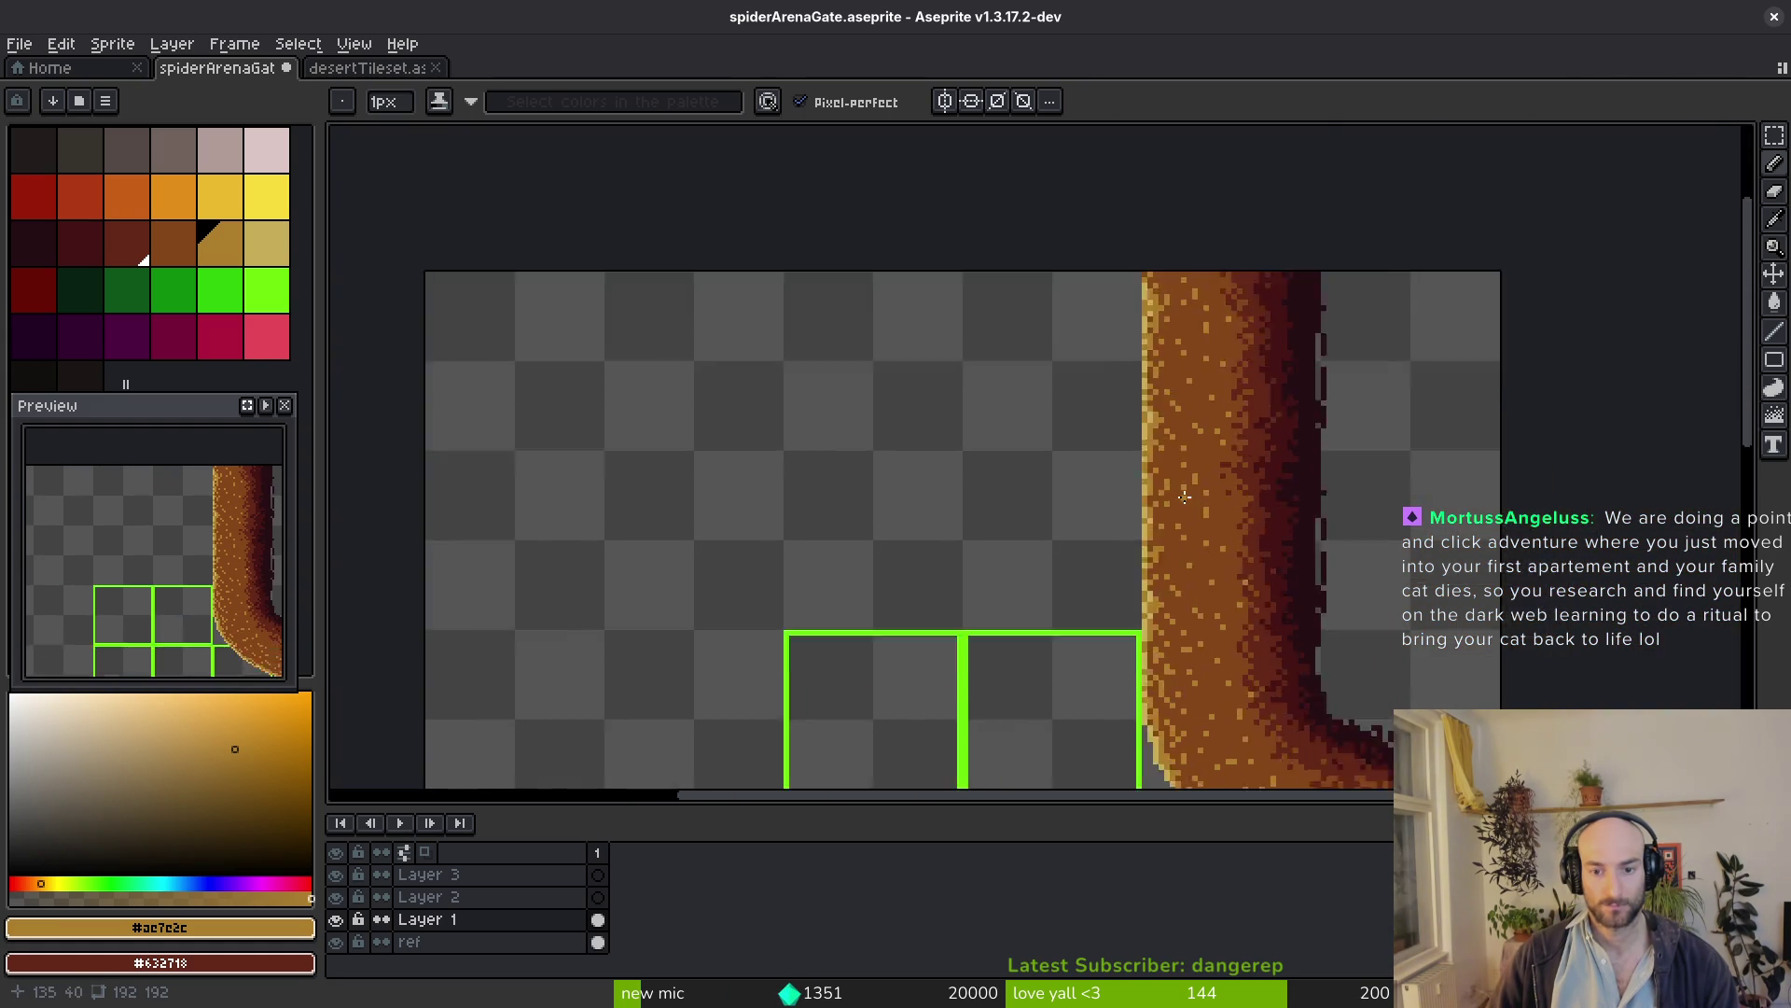
{"action": "scroll", "coordinate": [1056, 387], "scroll_direction": "up", "scroll_amount": 2}
{"action": "left_click", "coordinate": [1093, 400], "text": "alt"}
{"action": "left_click", "coordinate": [1094, 387], "text": "alt"}
{"action": "left_click", "coordinate": [1105, 389], "text": "alt"}
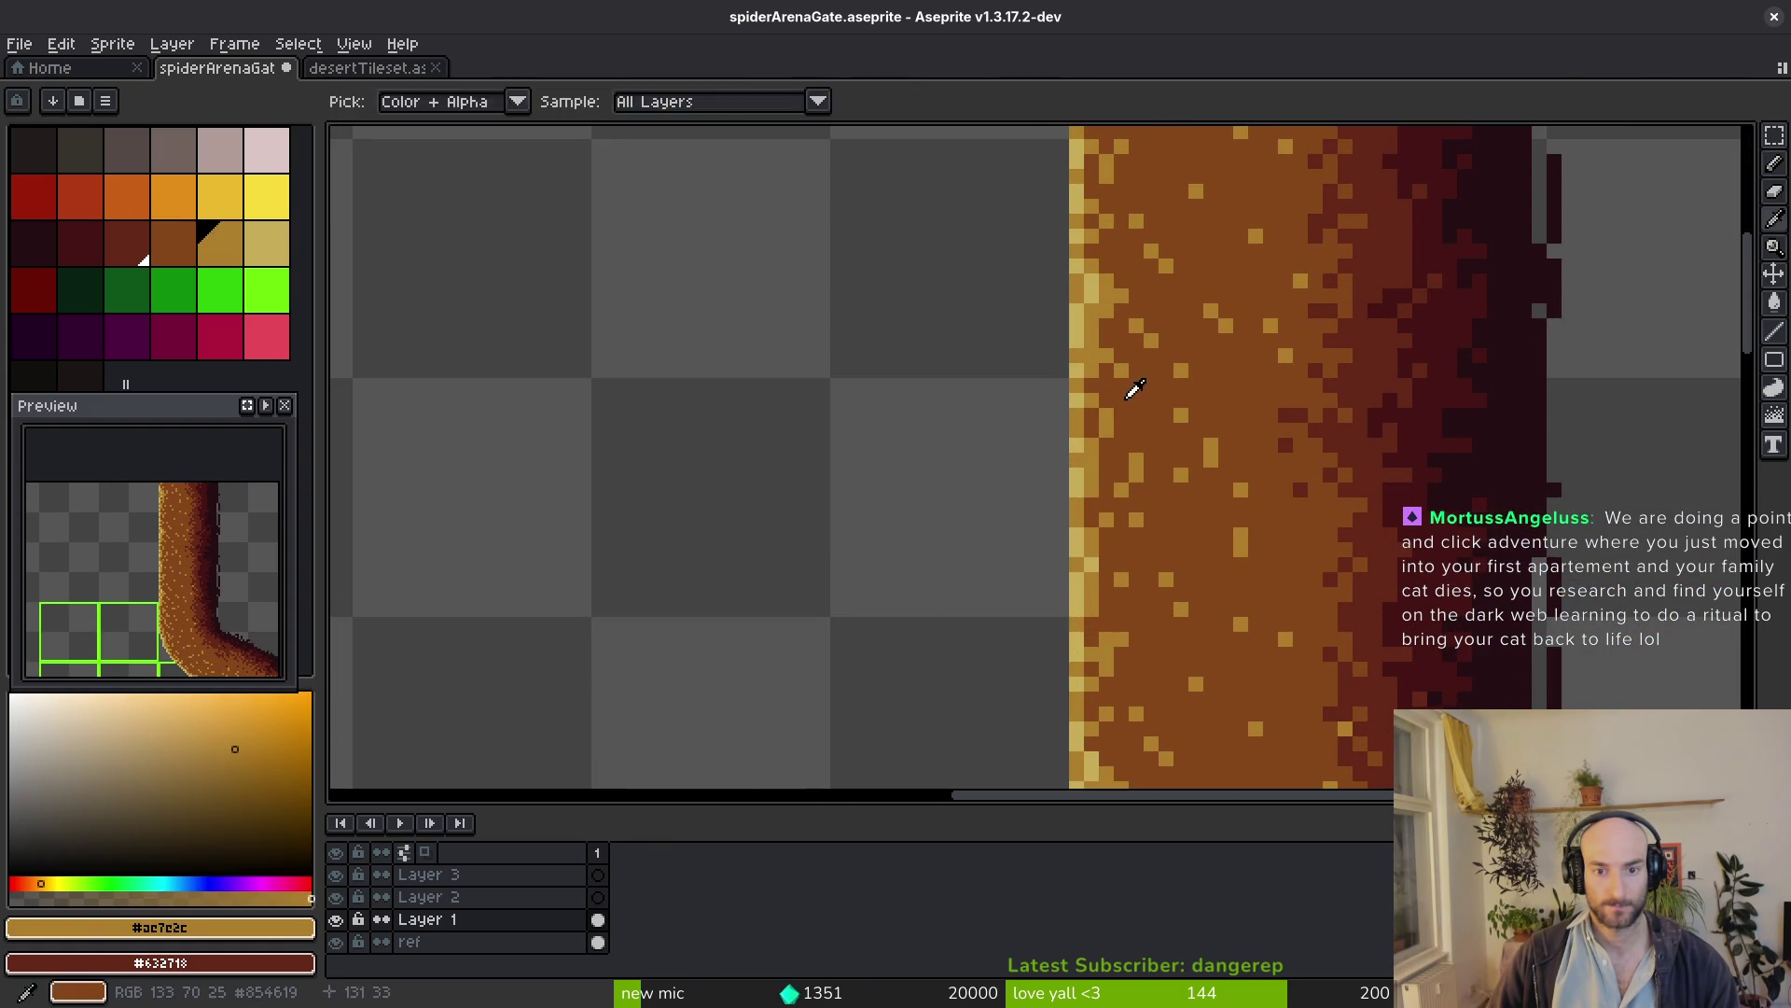
Darken a stray pixel near the left edge with brown, save the sprite and re-pick gold
{"action": "left_click", "coordinate": [1125, 397], "text": "alt"}
{"action": "scroll", "coordinate": [1194, 410], "scroll_direction": "down", "scroll_amount": 3}
{"action": "key", "text": "ctrl+s"}
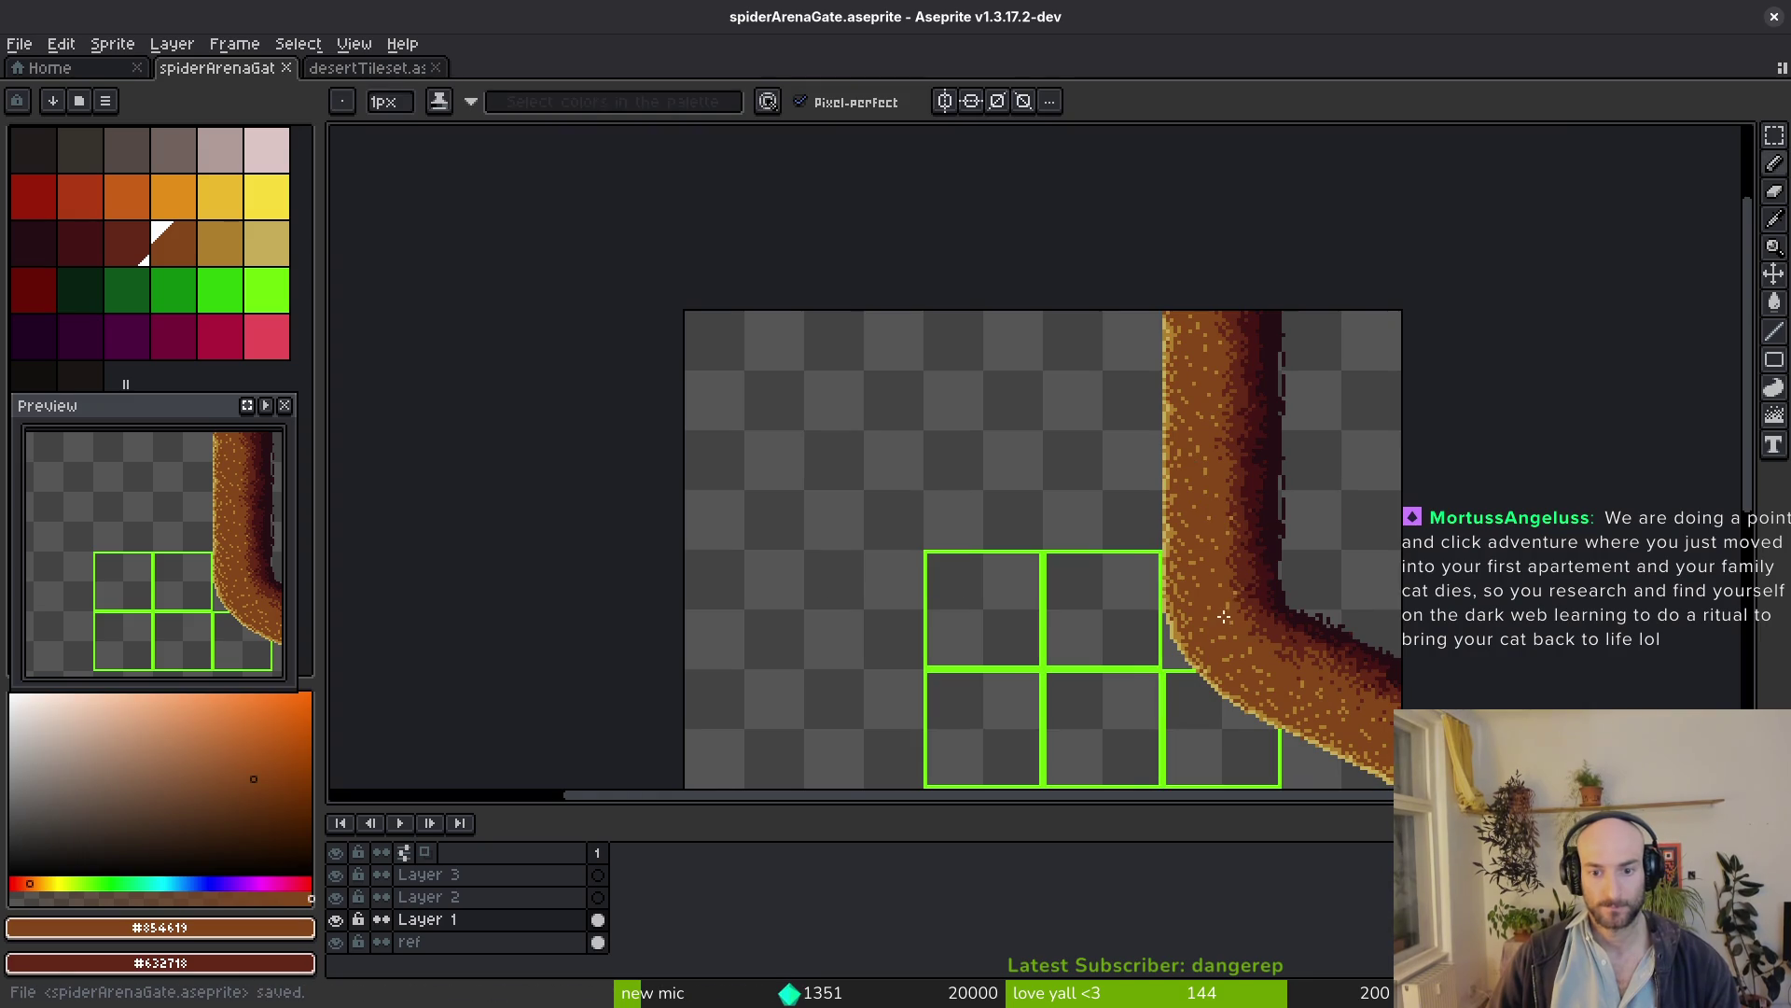
{"action": "scroll", "coordinate": [1140, 523], "scroll_direction": "up", "scroll_amount": 1}
{"action": "scroll", "coordinate": [1140, 522], "scroll_direction": "up", "scroll_amount": 1}
{"action": "scroll", "coordinate": [1141, 522], "scroll_direction": "up", "scroll_amount": 2}
{"action": "left_click", "coordinate": [1038, 542]}
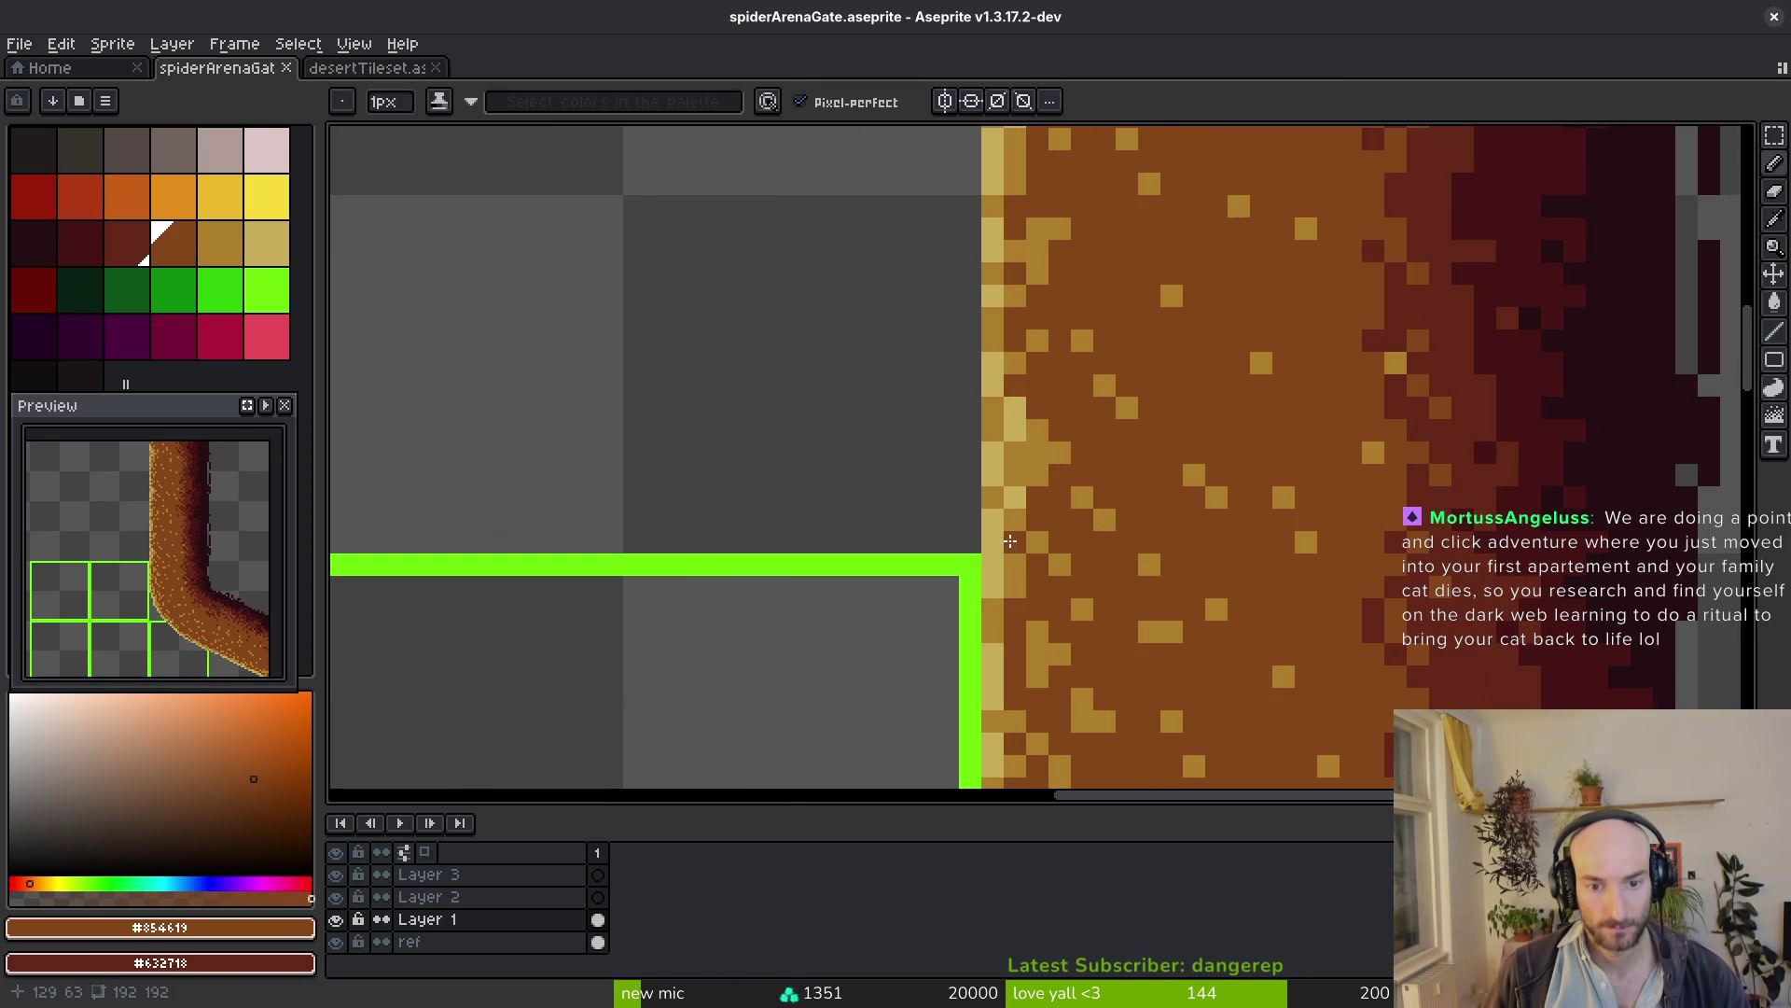
{"action": "scroll", "coordinate": [1034, 454], "scroll_direction": "down", "scroll_amount": 3}
{"action": "key", "text": "ctrl+s"}
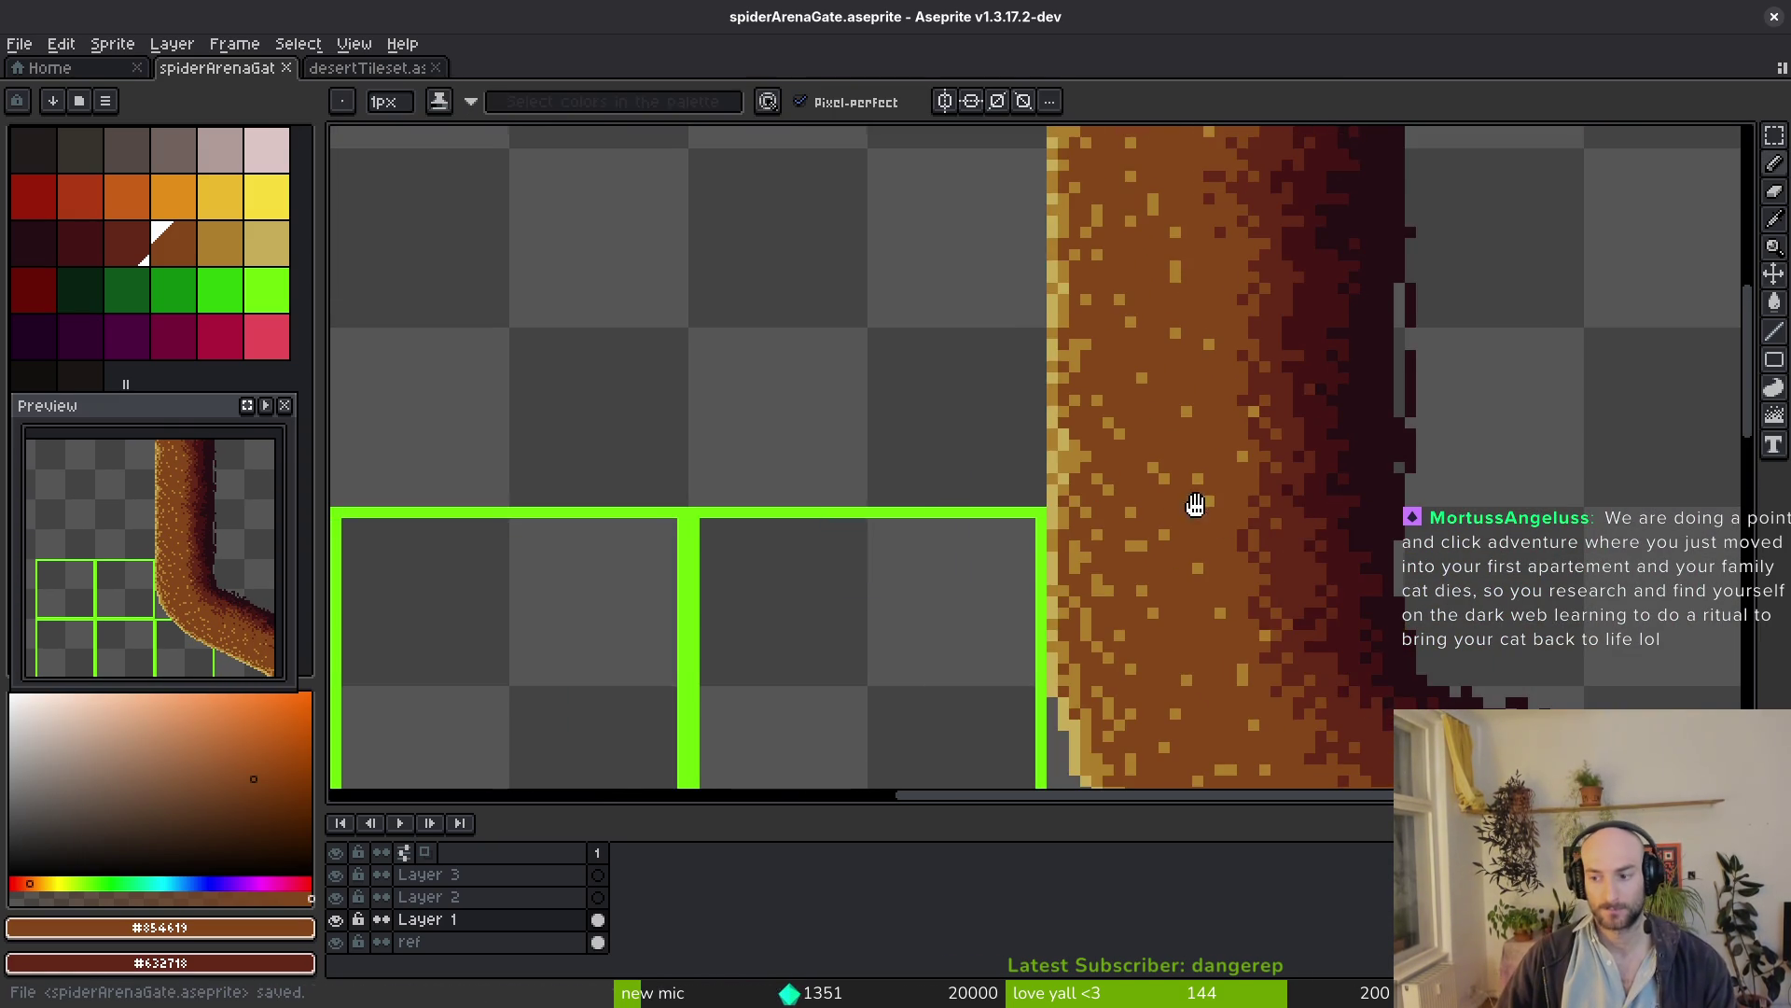
{"action": "scroll", "coordinate": [1156, 466], "scroll_direction": "up", "scroll_amount": 1}
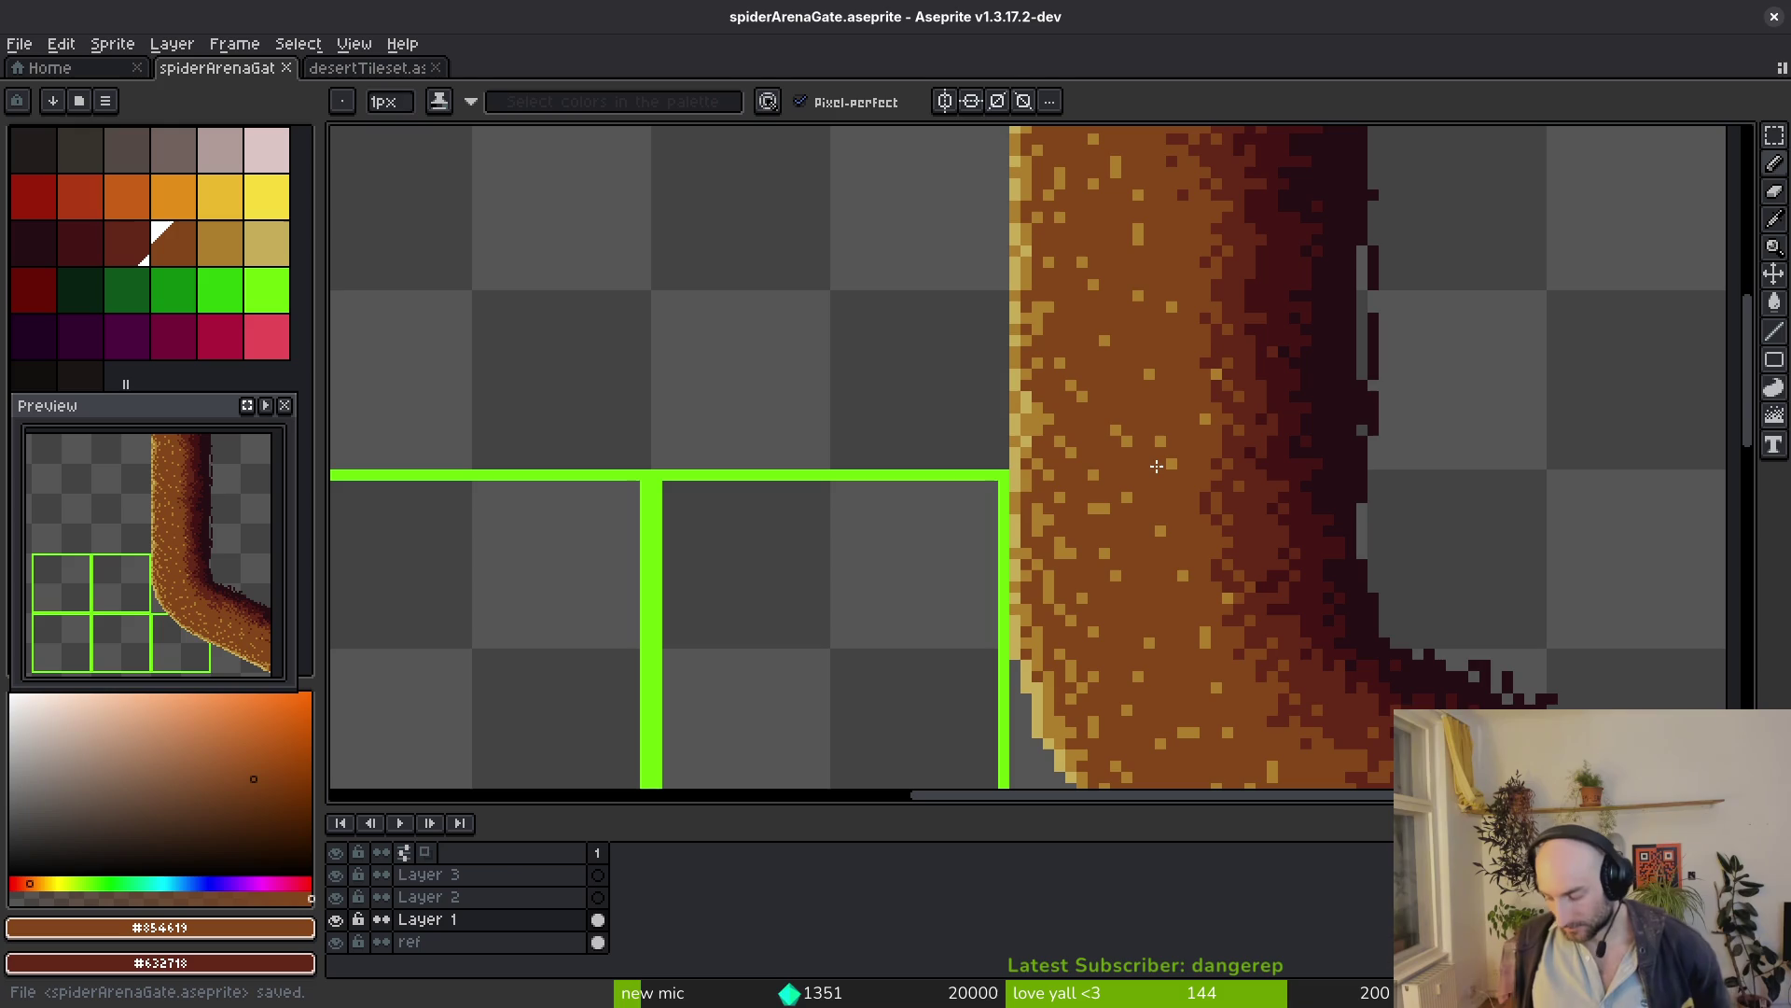
{"action": "scroll", "coordinate": [992, 474], "scroll_direction": "down", "scroll_amount": 1}
{"action": "scroll", "coordinate": [1270, 465], "scroll_direction": "down", "scroll_amount": 2}
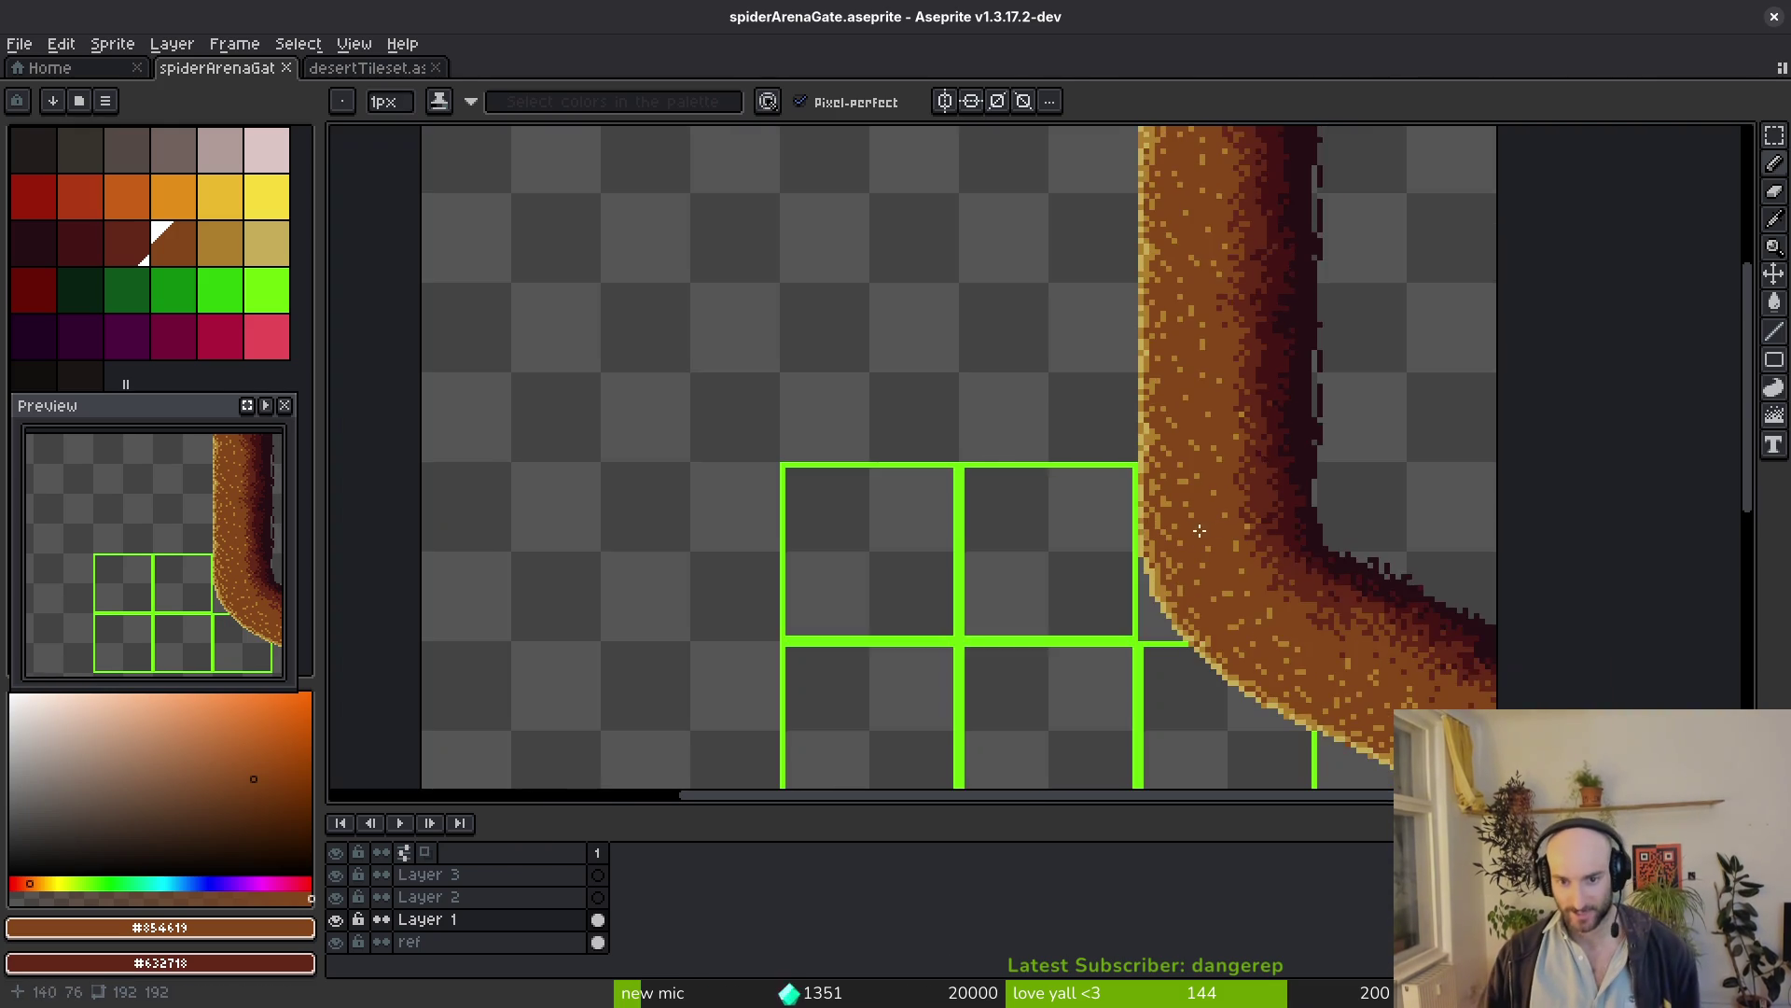
{"action": "scroll", "coordinate": [1236, 484], "scroll_direction": "up", "scroll_amount": 4}
{"action": "scroll", "coordinate": [1244, 375], "scroll_direction": "down", "scroll_amount": 1}
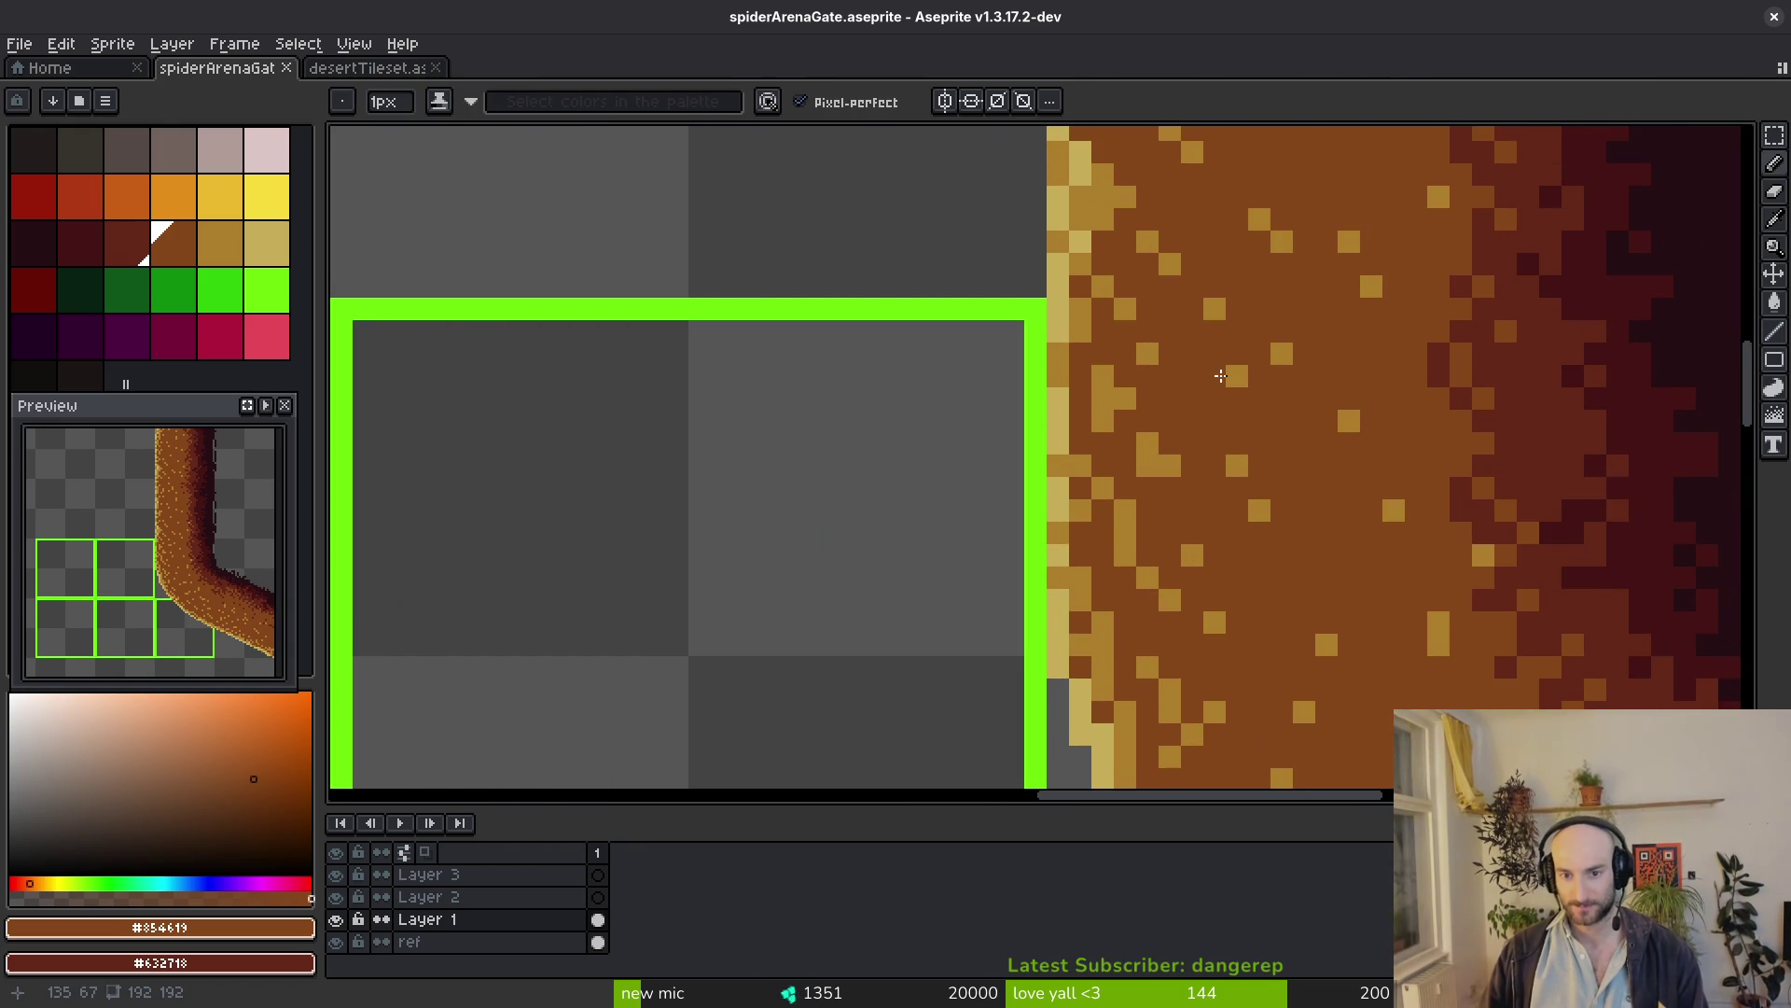
{"action": "scroll", "coordinate": [1273, 480], "scroll_direction": "down", "scroll_amount": 2}
{"action": "key", "text": "ctrl+s"}
{"action": "scroll", "coordinate": [1272, 480], "scroll_direction": "up", "scroll_amount": 1}
{"action": "scroll", "coordinate": [1110, 583], "scroll_direction": "up", "scroll_amount": 2}
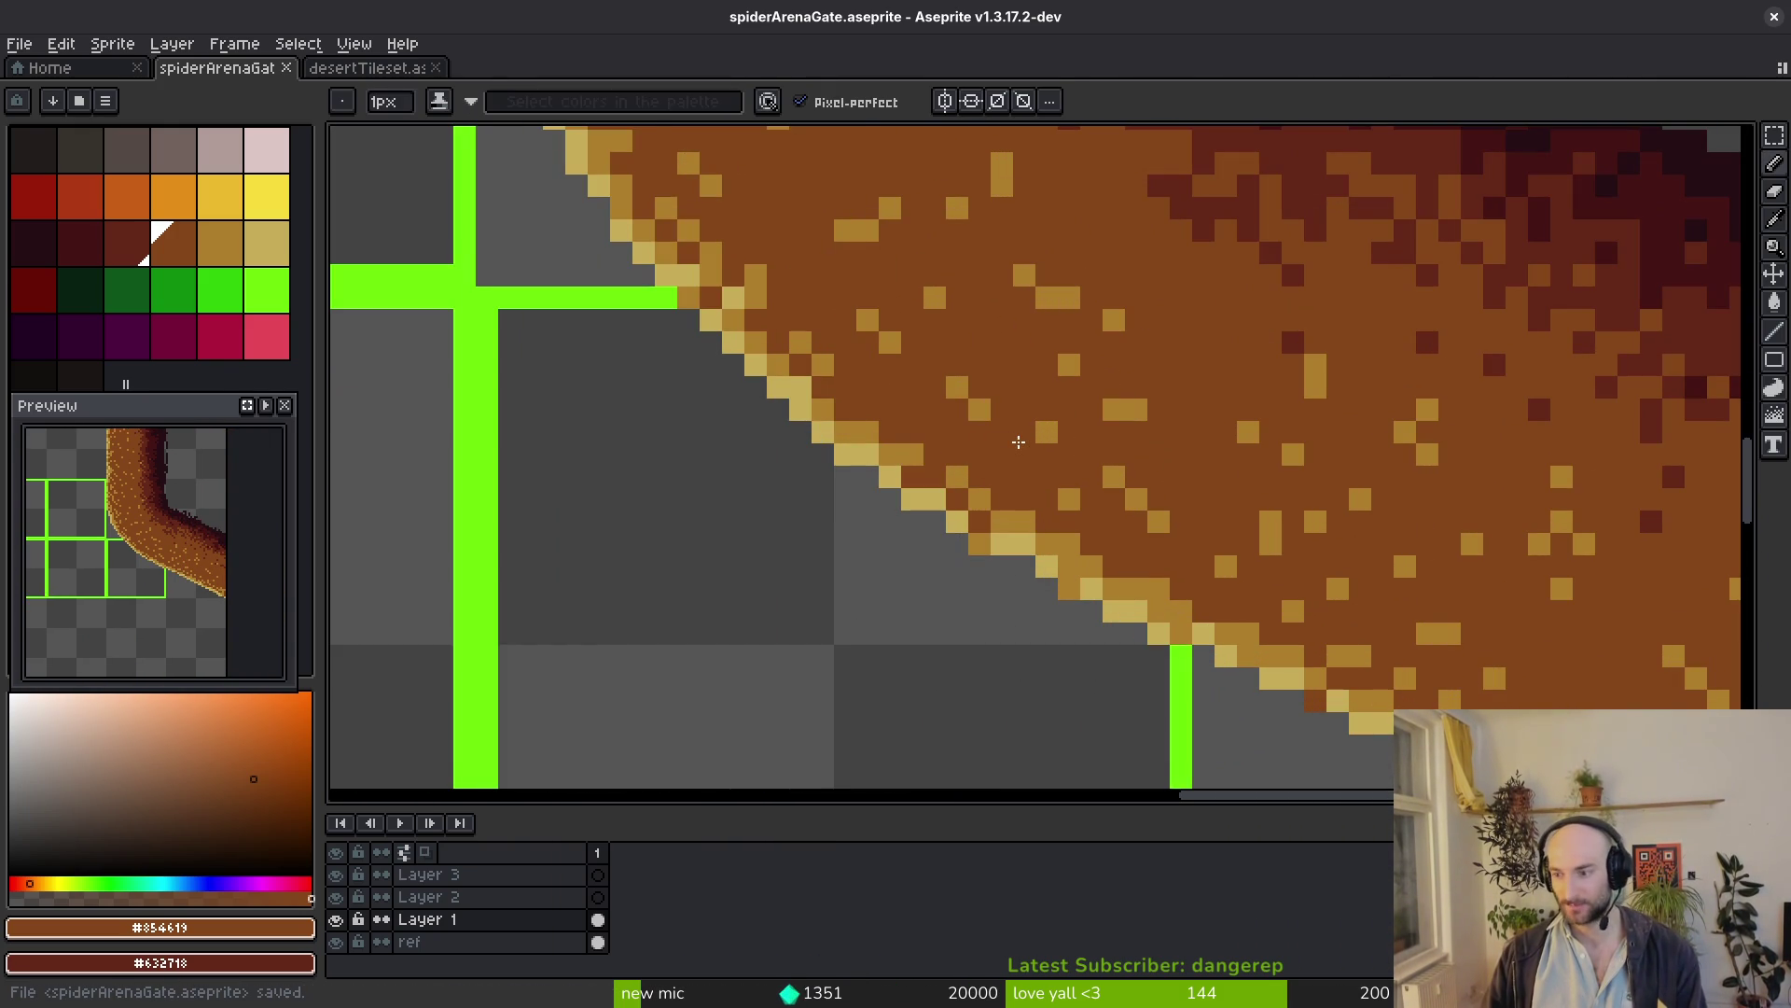
{"action": "scroll", "coordinate": [1086, 462], "scroll_direction": "down", "scroll_amount": 1}
{"action": "scroll", "coordinate": [1086, 463], "scroll_direction": "down", "scroll_amount": 3}
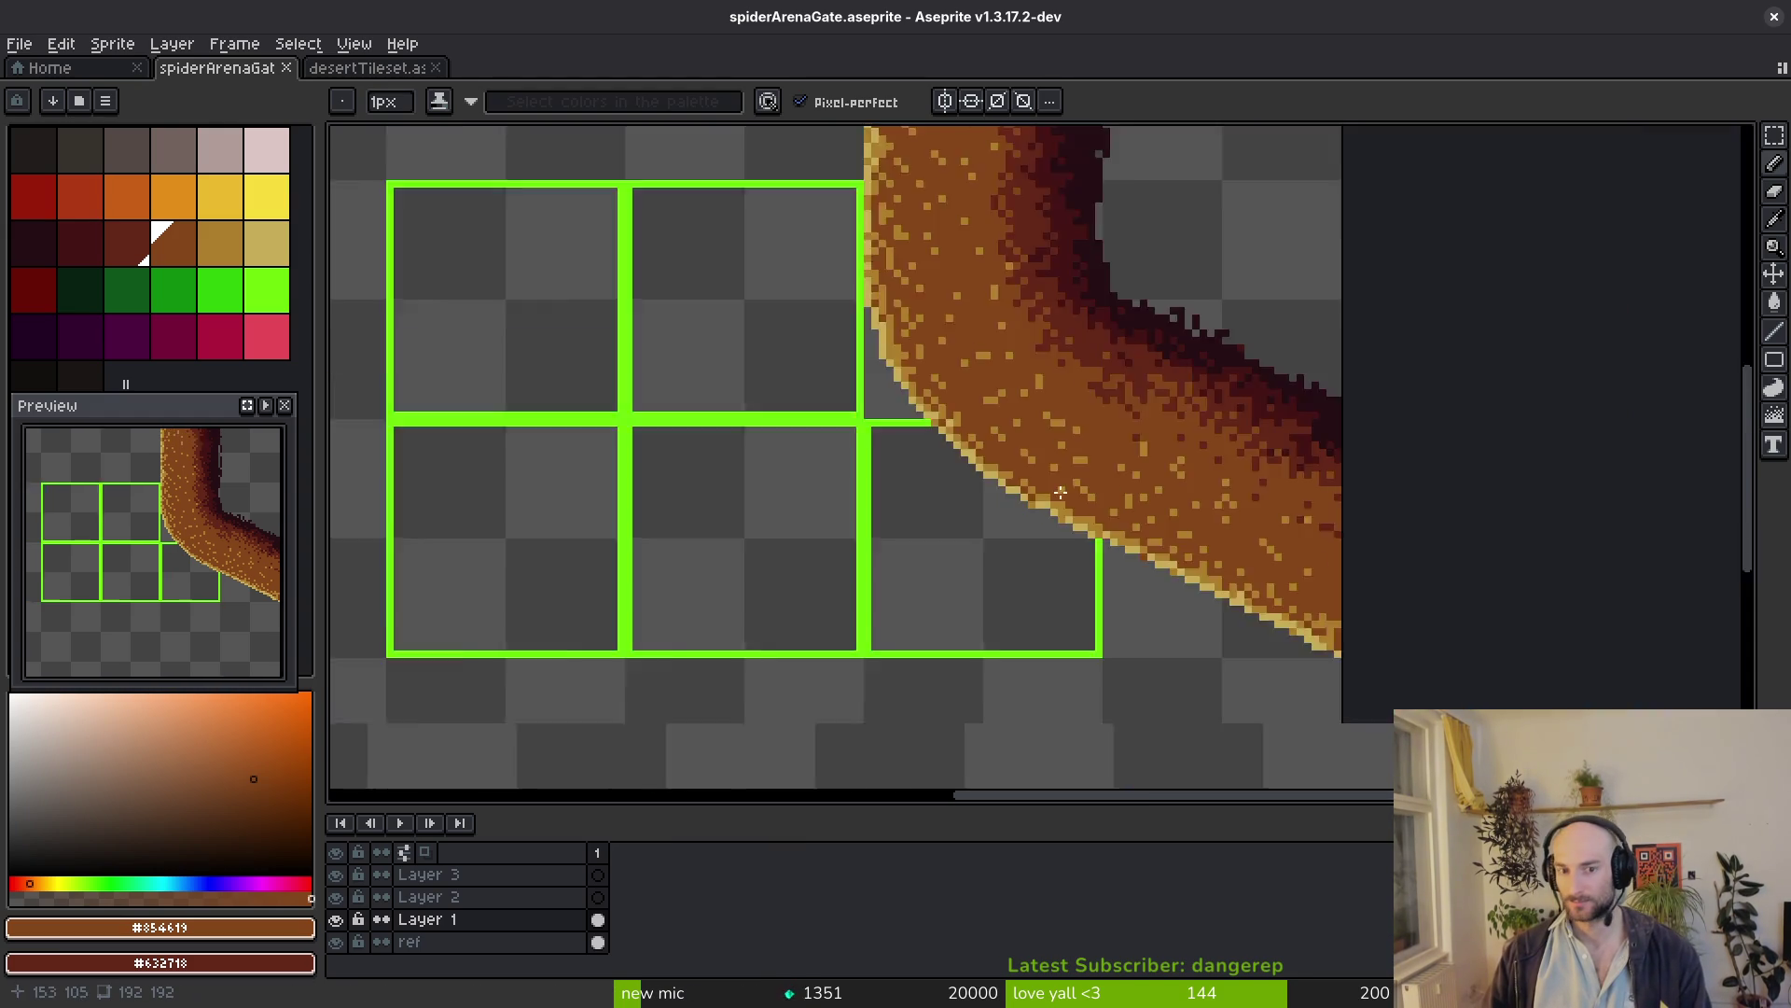
{"action": "scroll", "coordinate": [1086, 450], "scroll_direction": "up", "scroll_amount": 3}
{"action": "scroll", "coordinate": [1066, 444], "scroll_direction": "down", "scroll_amount": 3}
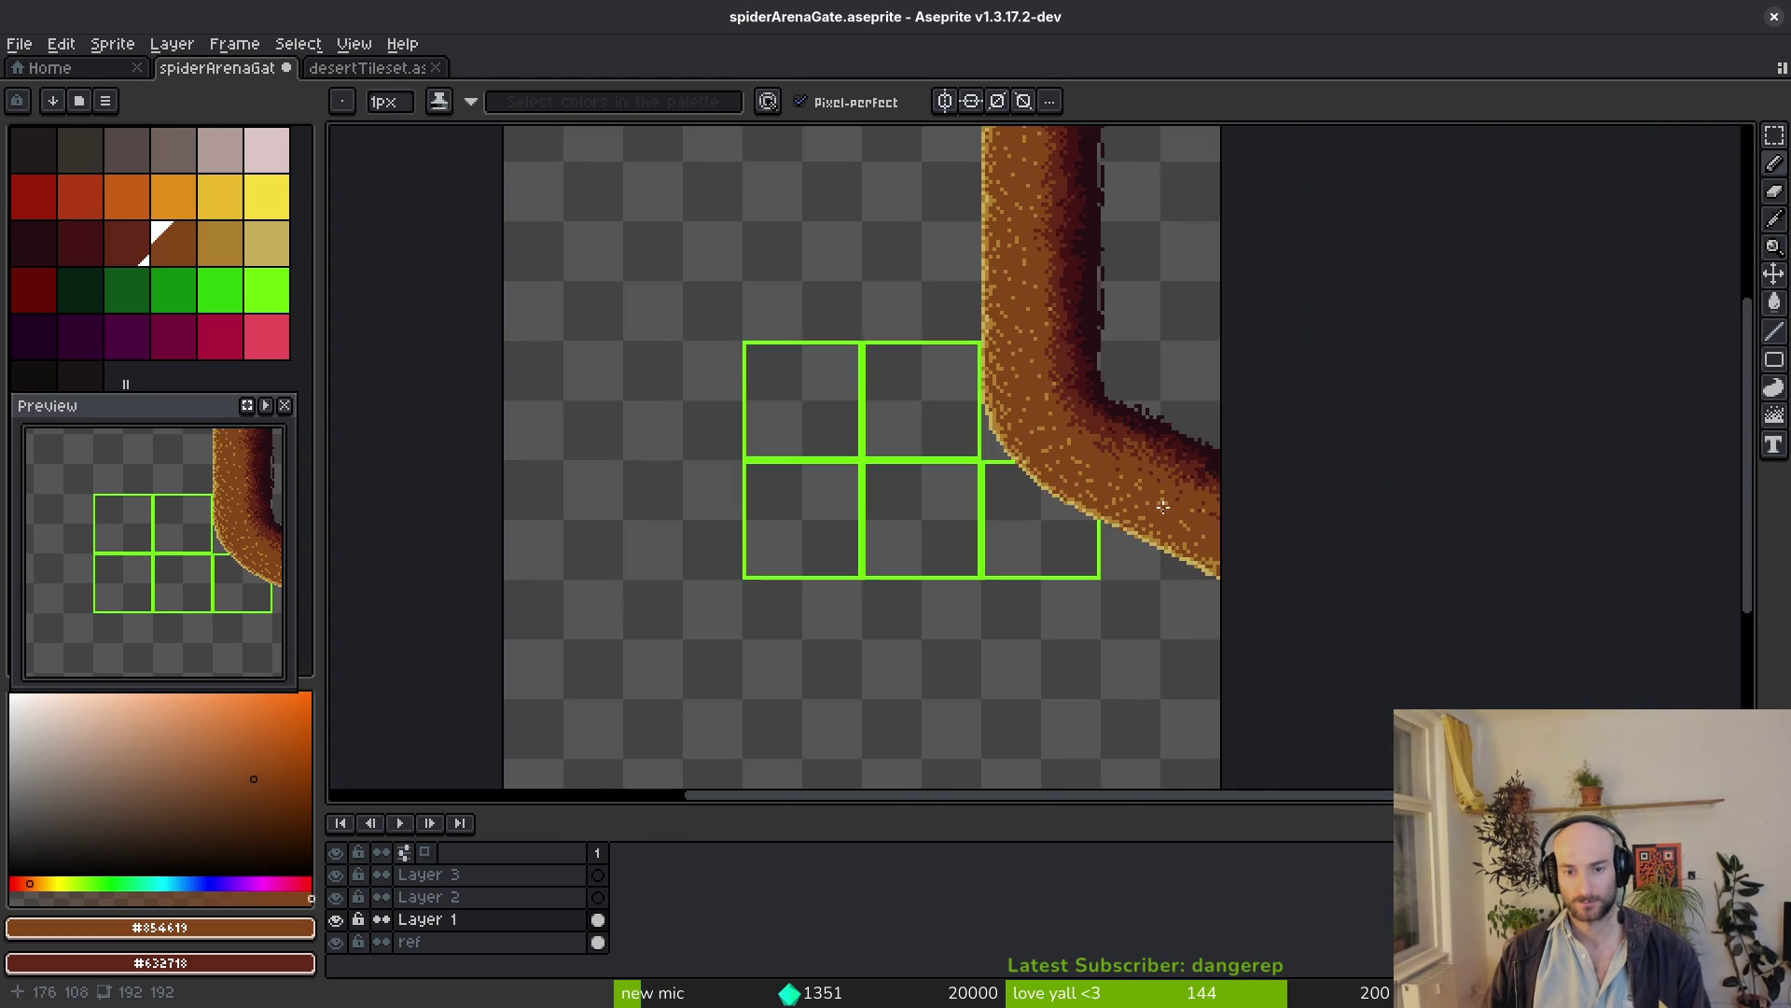
{"action": "scroll", "coordinate": [1066, 444], "scroll_direction": "up", "scroll_amount": 3}
{"action": "left_click", "coordinate": [967, 387], "text": "alt"}
{"action": "scroll", "coordinate": [953, 336], "scroll_direction": "up", "scroll_amount": 2}
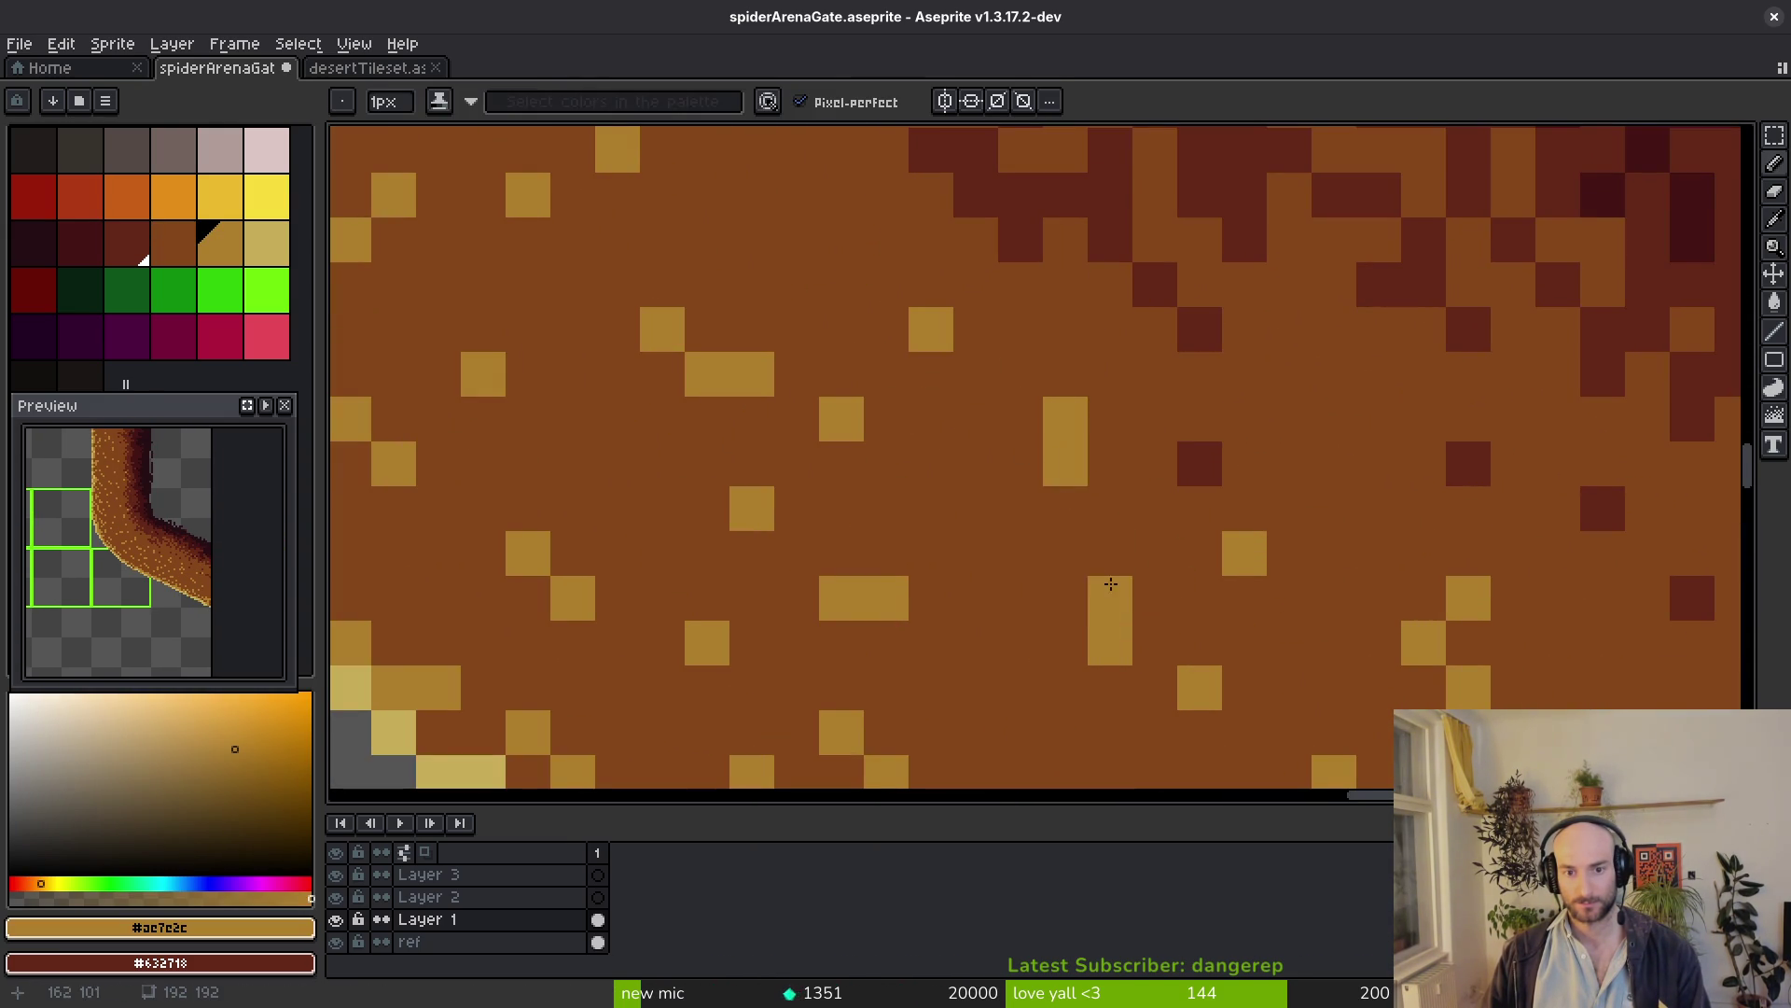
{"action": "scroll", "coordinate": [1105, 580], "scroll_direction": "down", "scroll_amount": 1}
{"action": "scroll", "coordinate": [1128, 592], "scroll_direction": "up", "scroll_amount": 1}
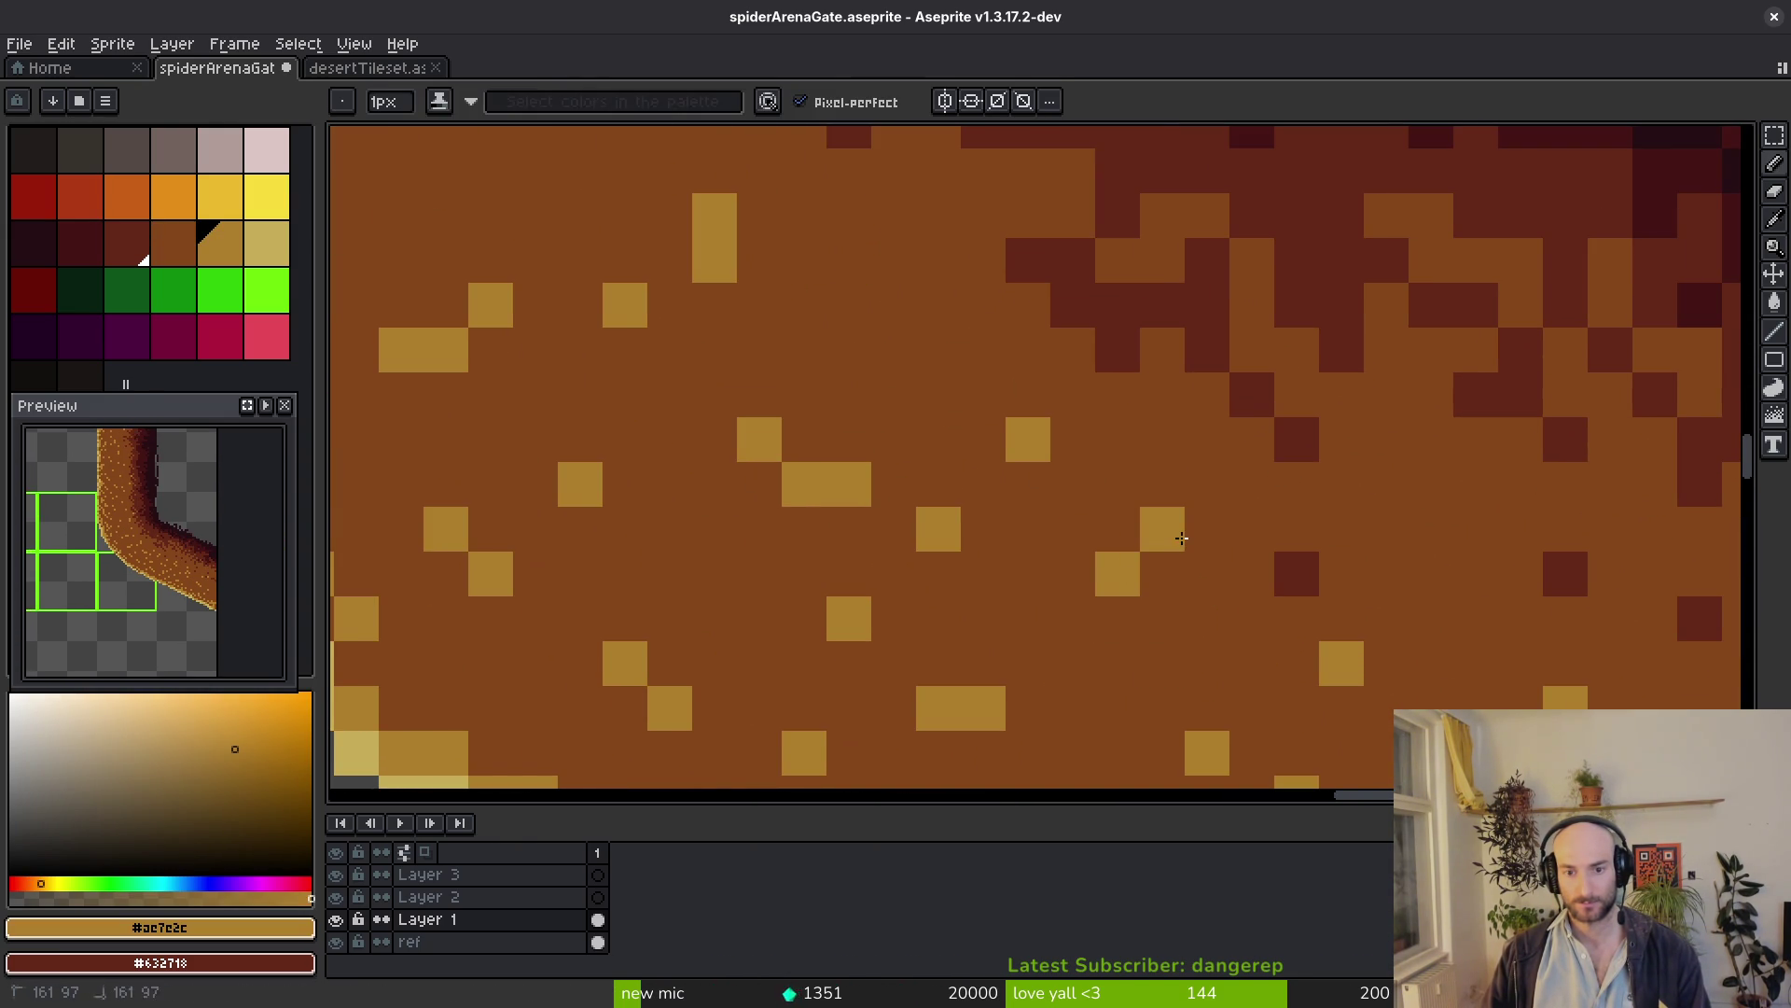
{"action": "scroll", "coordinate": [1119, 532], "scroll_direction": "down", "scroll_amount": 1}
{"action": "scroll", "coordinate": [1135, 581], "scroll_direction": "down", "scroll_amount": 1}
{"action": "scroll", "coordinate": [1145, 595], "scroll_direction": "down", "scroll_amount": 3}
{"action": "scroll", "coordinate": [1183, 622], "scroll_direction": "down", "scroll_amount": 2}
{"action": "scroll", "coordinate": [1079, 464], "scroll_direction": "up", "scroll_amount": 4}
{"action": "scroll", "coordinate": [1032, 560], "scroll_direction": "up", "scroll_amount": 1}
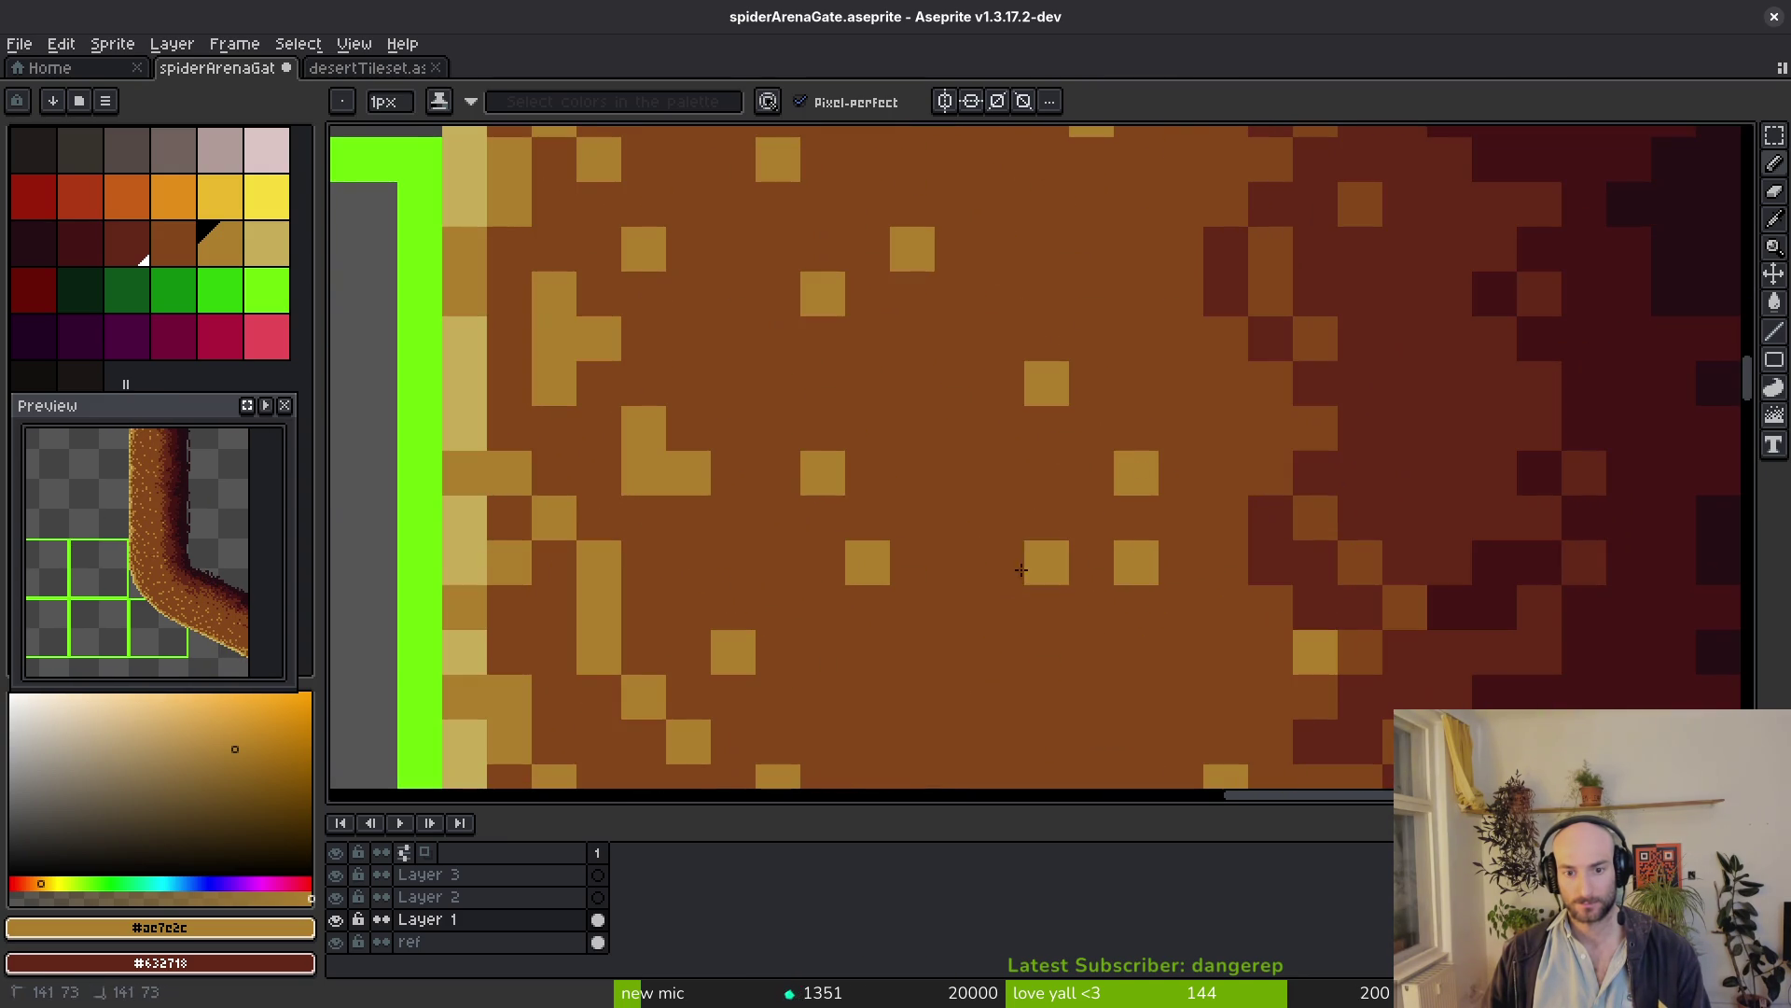
{"action": "scroll", "coordinate": [1079, 608], "scroll_direction": "down", "scroll_amount": 1}
{"action": "scroll", "coordinate": [1120, 681], "scroll_direction": "down", "scroll_amount": 1}
{"action": "scroll", "coordinate": [1059, 644], "scroll_direction": "up", "scroll_amount": 2}
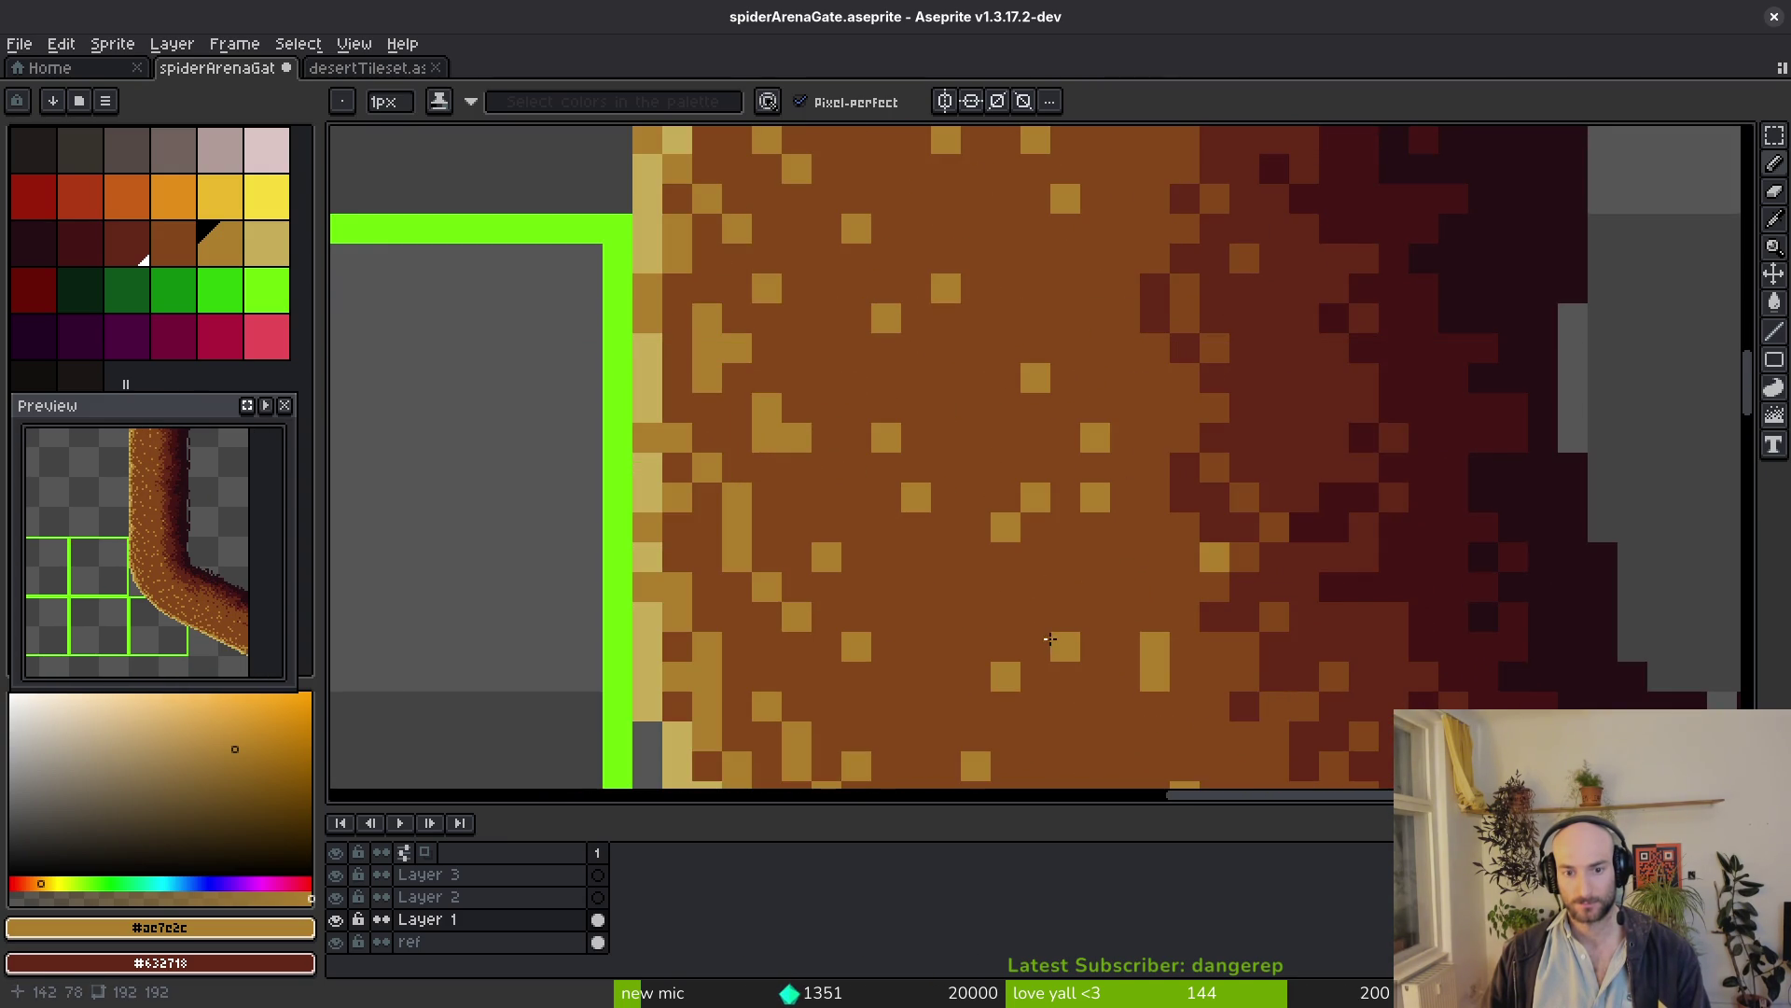
{"action": "scroll", "coordinate": [1053, 634], "scroll_direction": "down", "scroll_amount": 2}
{"action": "scroll", "coordinate": [1103, 634], "scroll_direction": "up", "scroll_amount": 2}
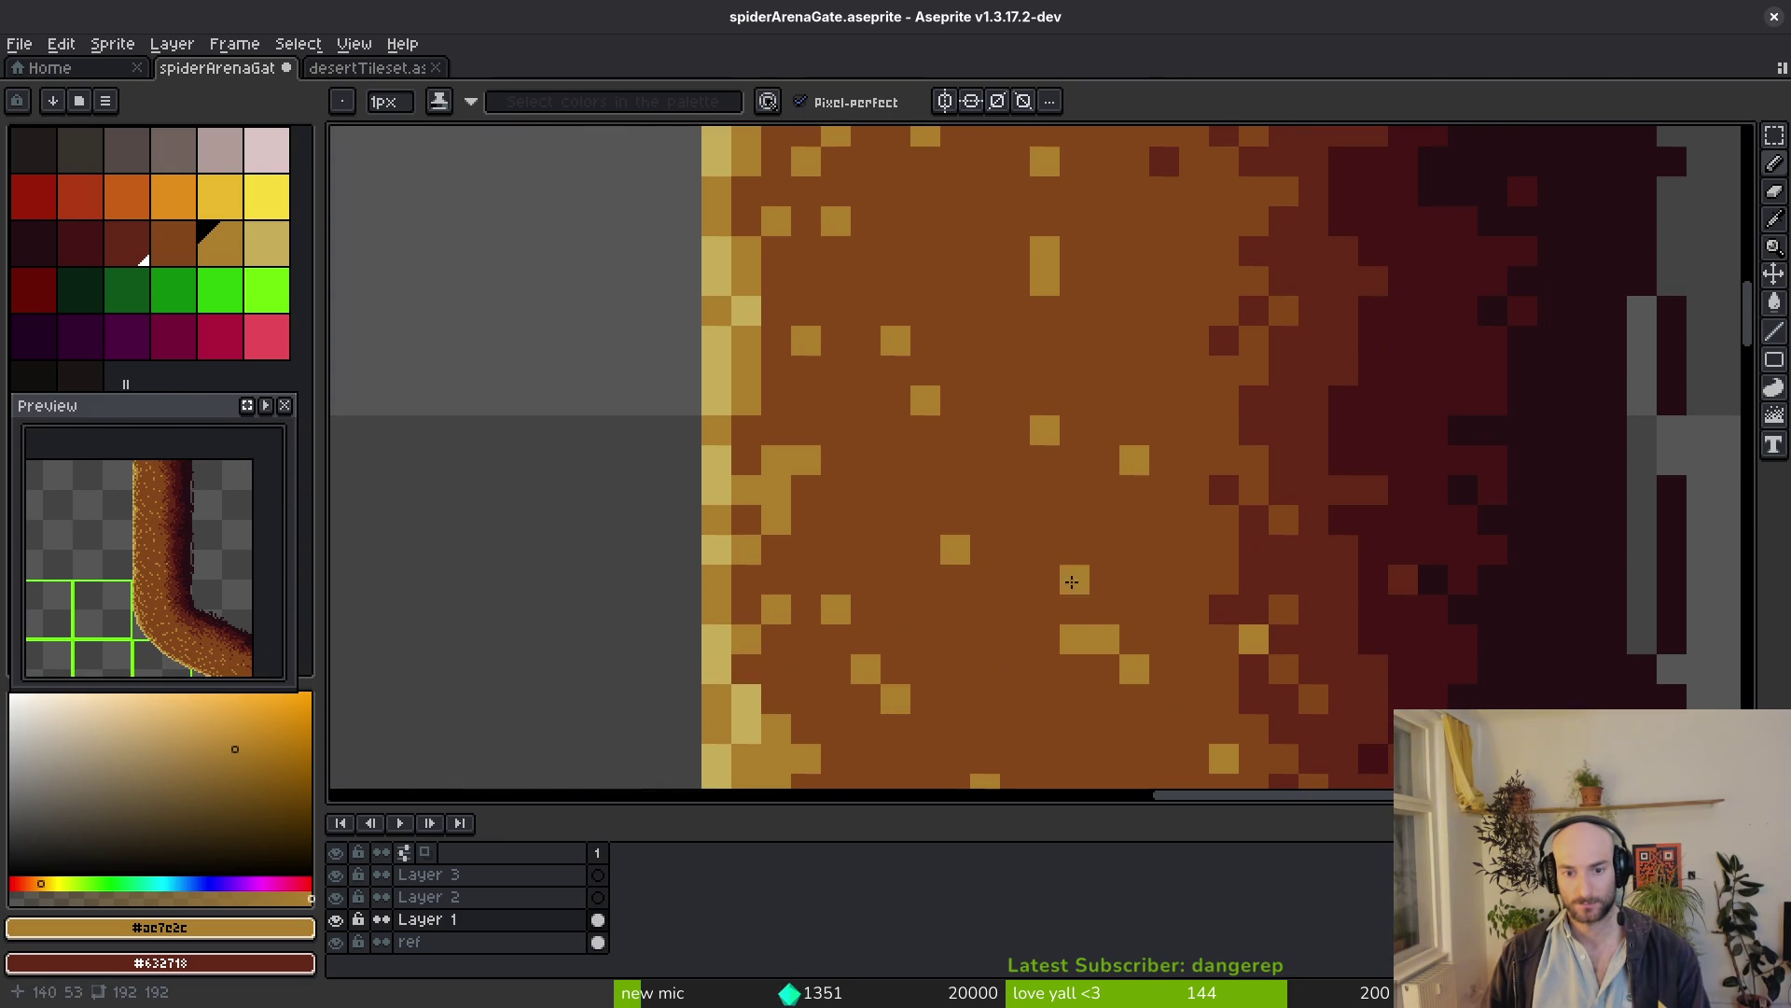
{"action": "scroll", "coordinate": [1147, 549], "scroll_direction": "down", "scroll_amount": 1}
{"action": "scroll", "coordinate": [1140, 506], "scroll_direction": "up", "scroll_amount": 1}
Paint a stray gold speckle back to brown #854619, re-pick gold and save the sprite
{"action": "key", "text": "ctrl+z"}
{"action": "left_click", "coordinate": [1051, 583]}
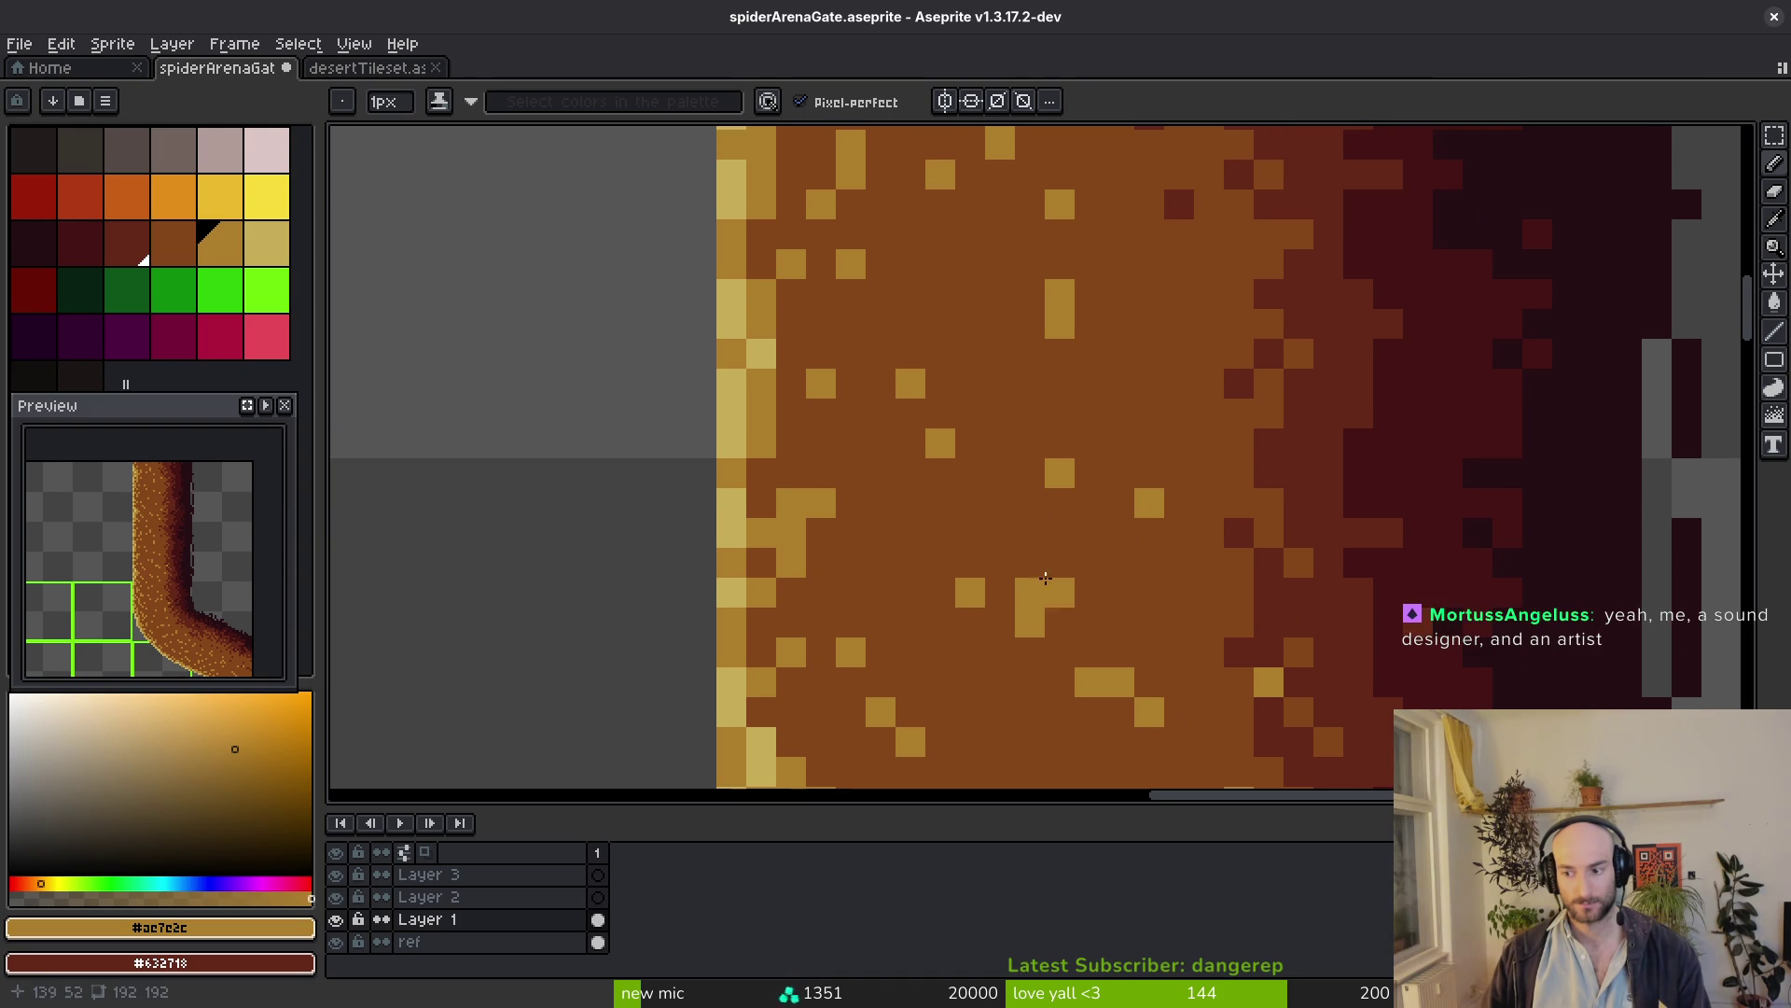
{"action": "scroll", "coordinate": [993, 507], "scroll_direction": "down", "scroll_amount": 2}
{"action": "scroll", "coordinate": [989, 602], "scroll_direction": "up", "scroll_amount": 1}
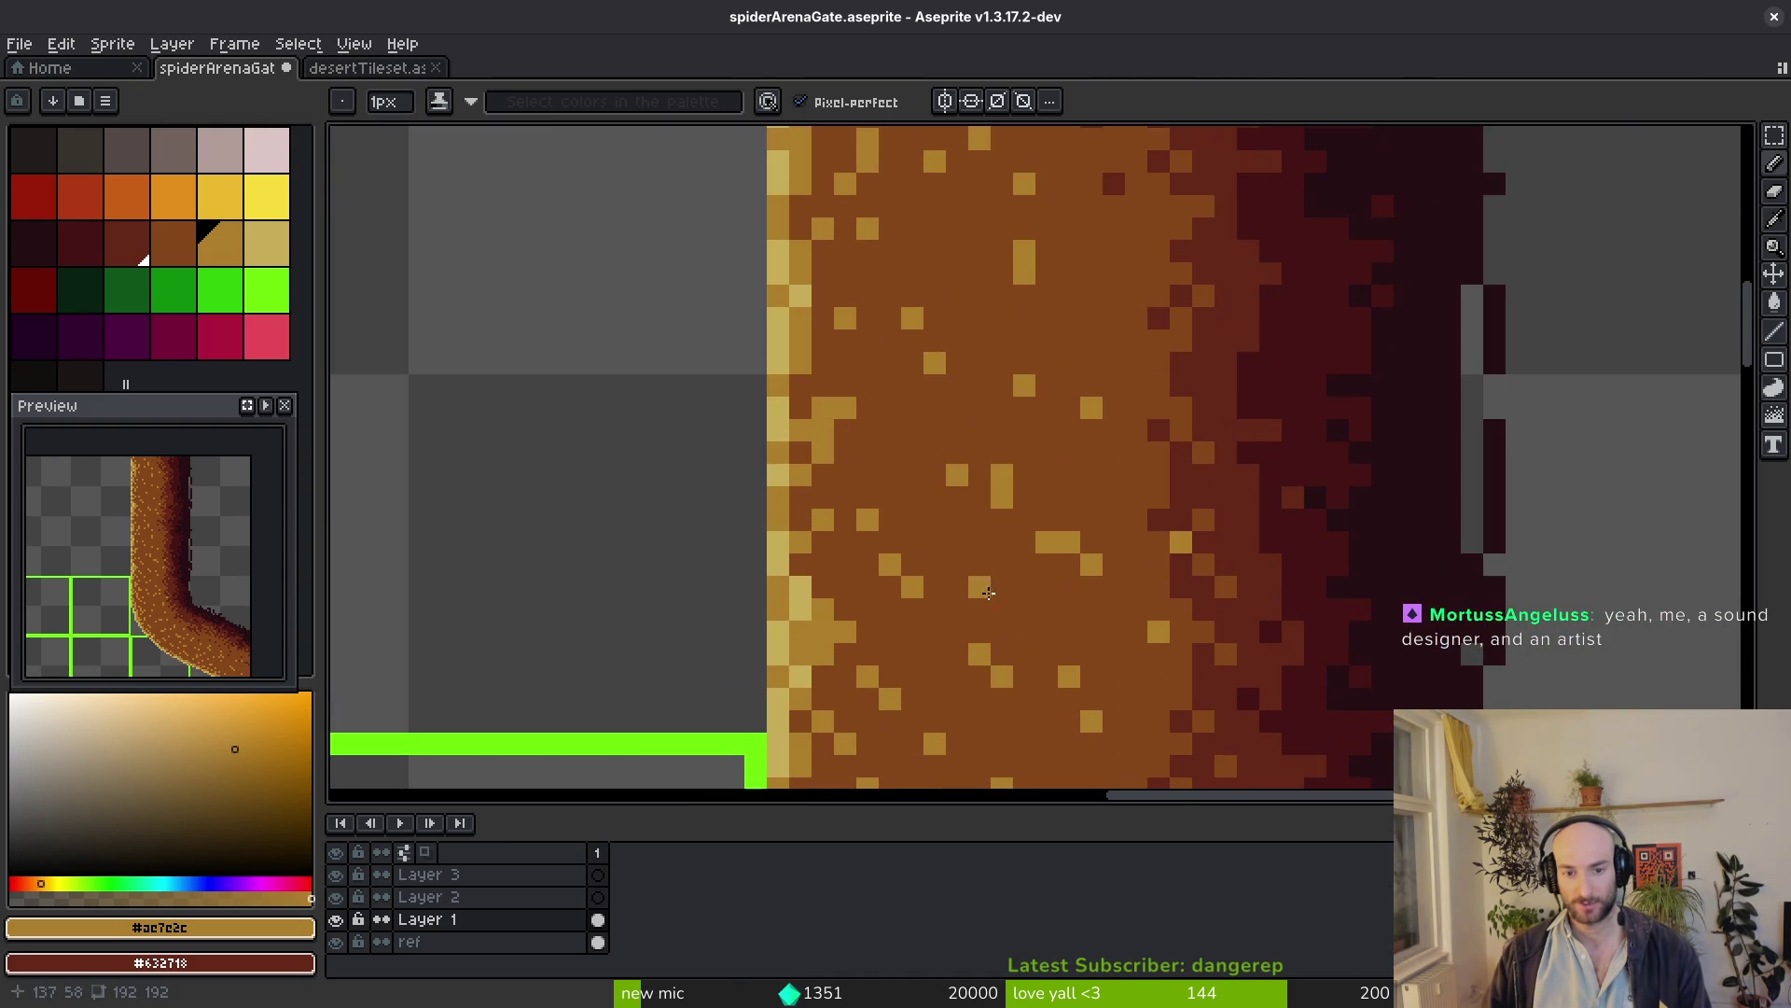
{"action": "scroll", "coordinate": [1027, 539], "scroll_direction": "up", "scroll_amount": 3}
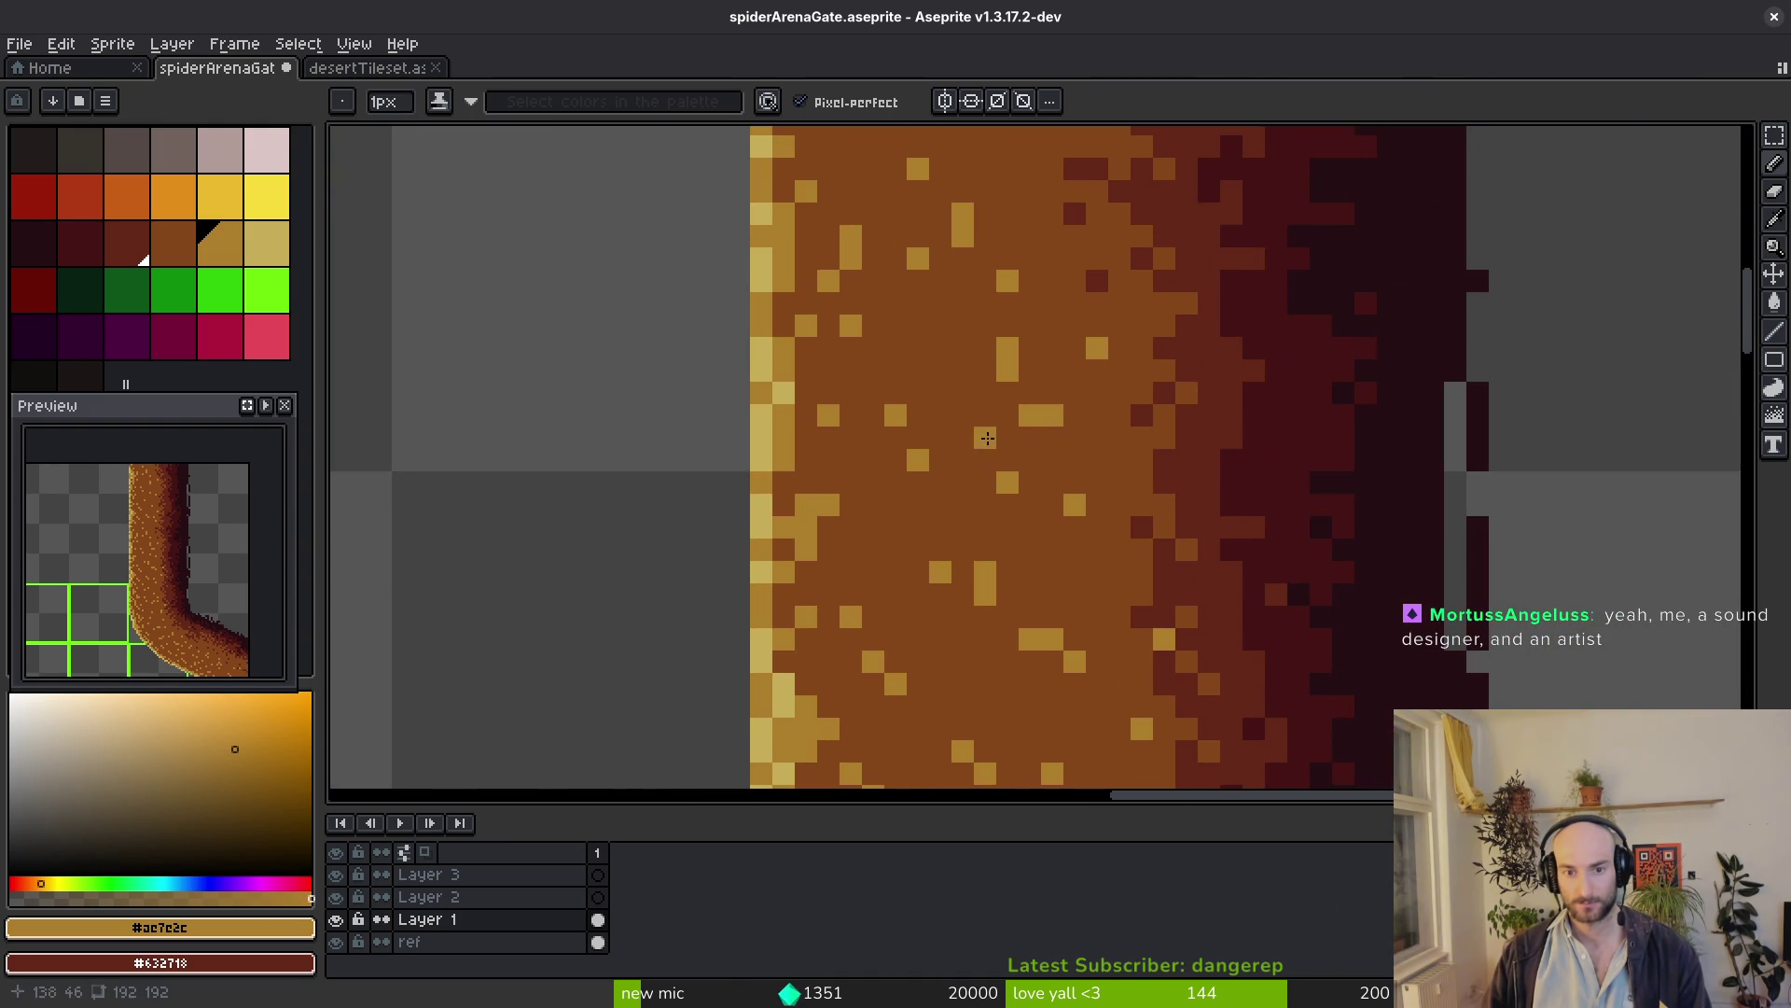
{"action": "scroll", "coordinate": [1108, 604], "scroll_direction": "up", "scroll_amount": 3}
{"action": "key", "text": "ctrl+z"}
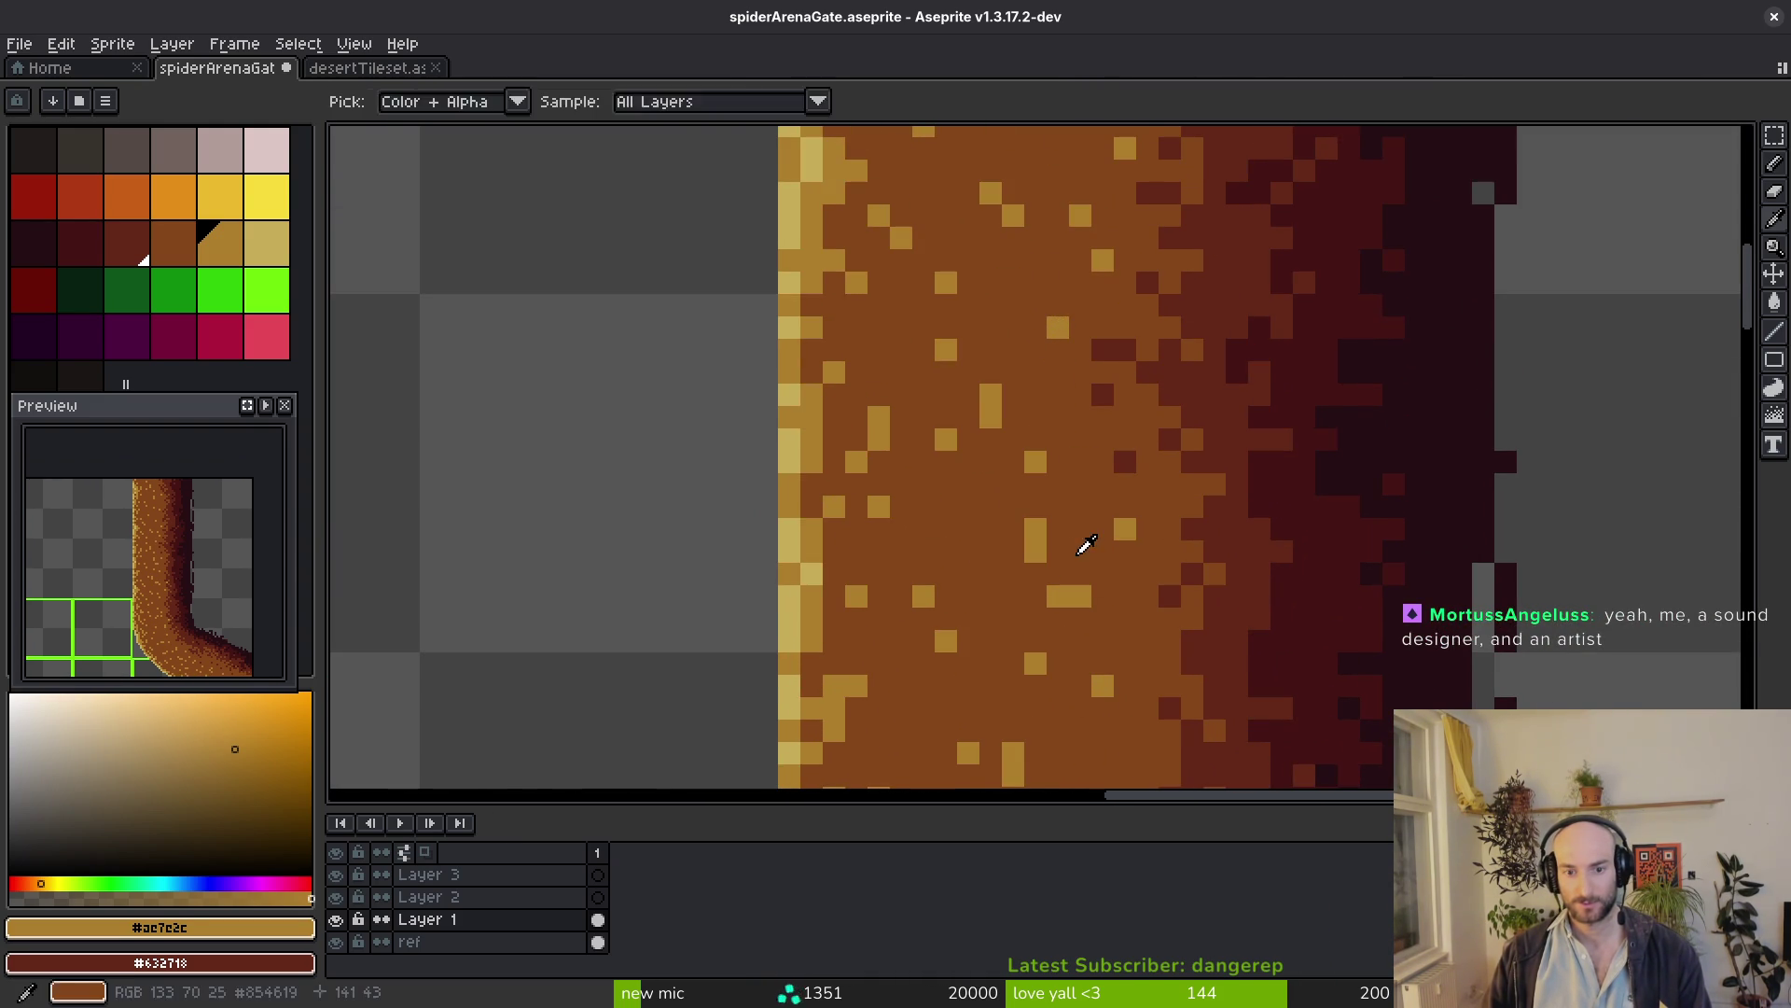
{"action": "left_click", "coordinate": [1078, 540], "text": "alt"}
{"action": "left_click", "coordinate": [1059, 597]}
{"action": "left_click", "coordinate": [1036, 536], "text": "alt"}
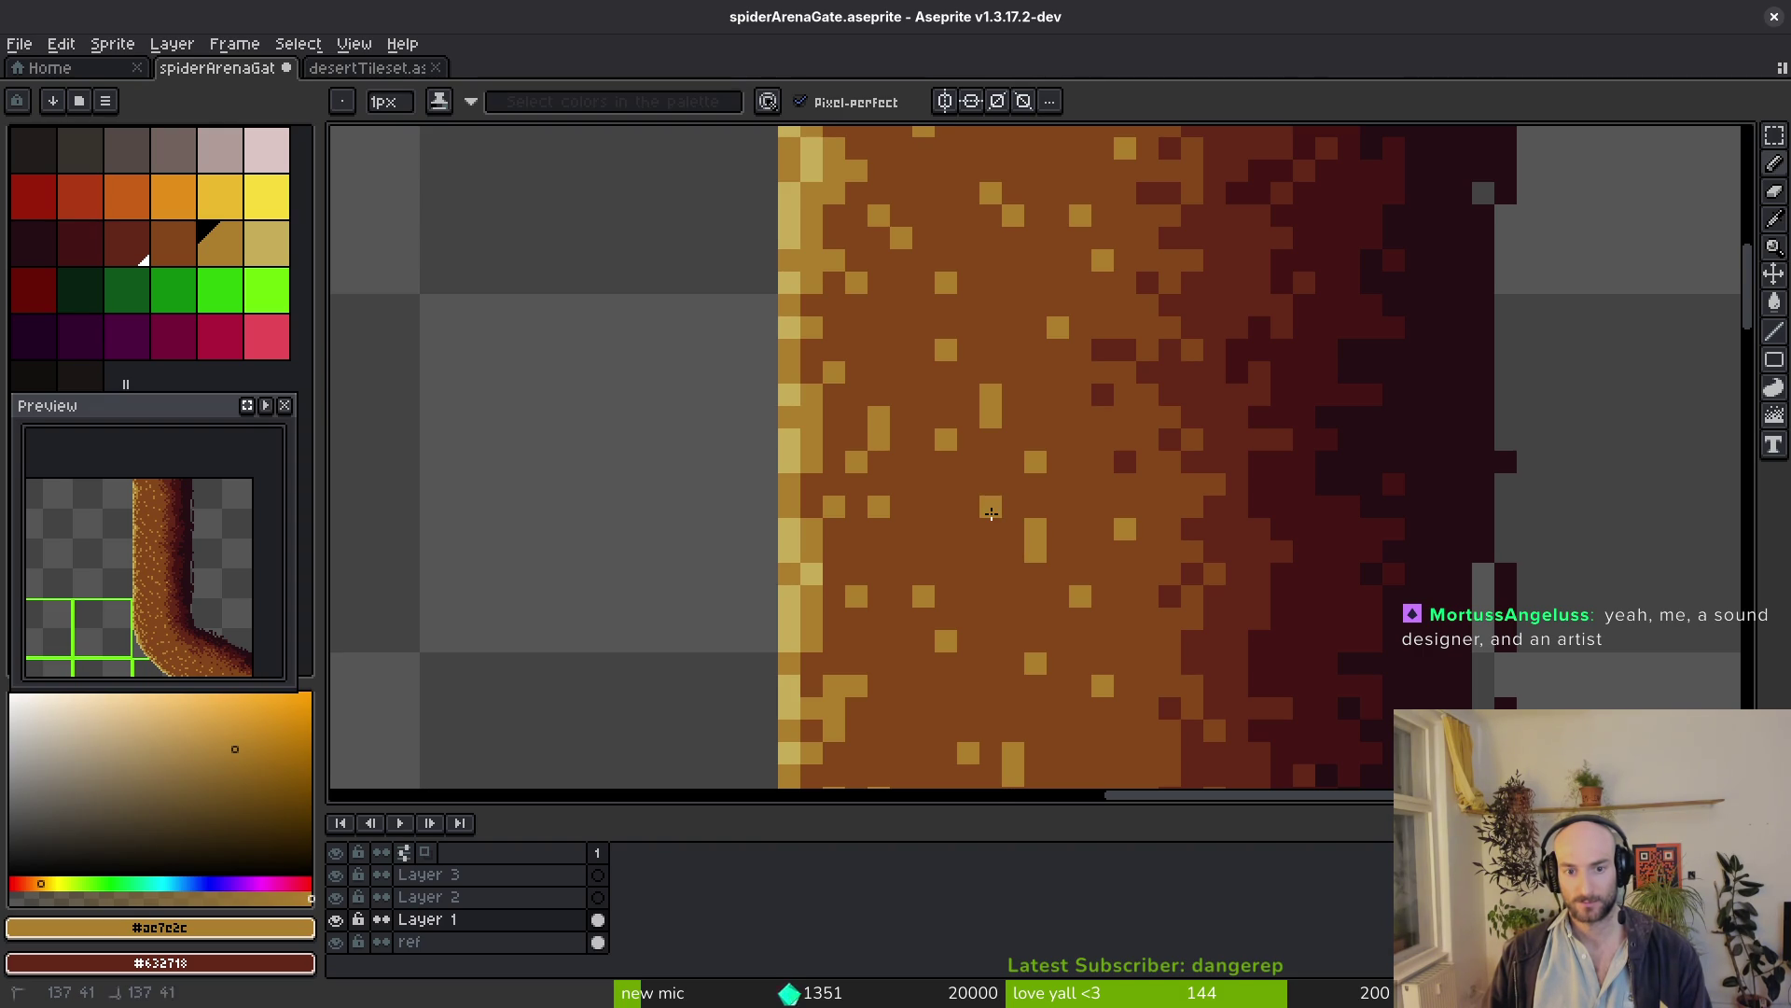
{"action": "scroll", "coordinate": [1117, 566], "scroll_direction": "down", "scroll_amount": 4}
{"action": "scroll", "coordinate": [1118, 592], "scroll_direction": "down", "scroll_amount": 4}
{"action": "scroll", "coordinate": [1092, 550], "scroll_direction": "up", "scroll_amount": 6}
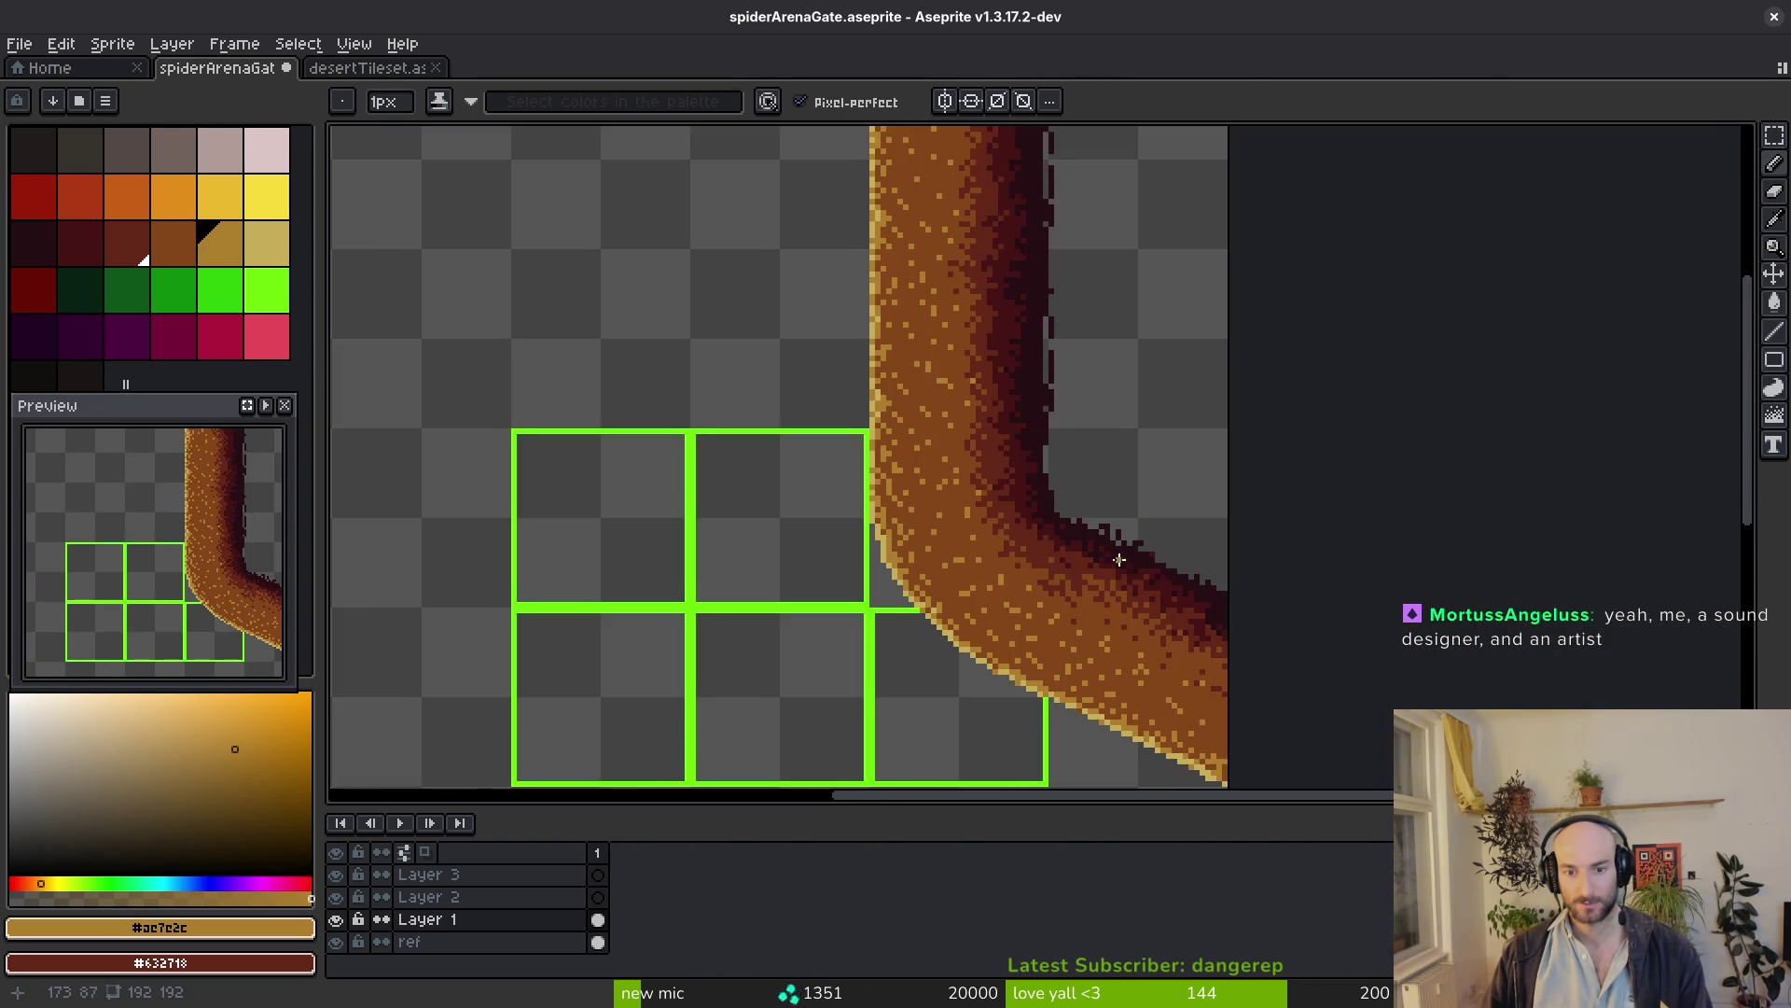
{"action": "scroll", "coordinate": [1085, 603], "scroll_direction": "up", "scroll_amount": 2}
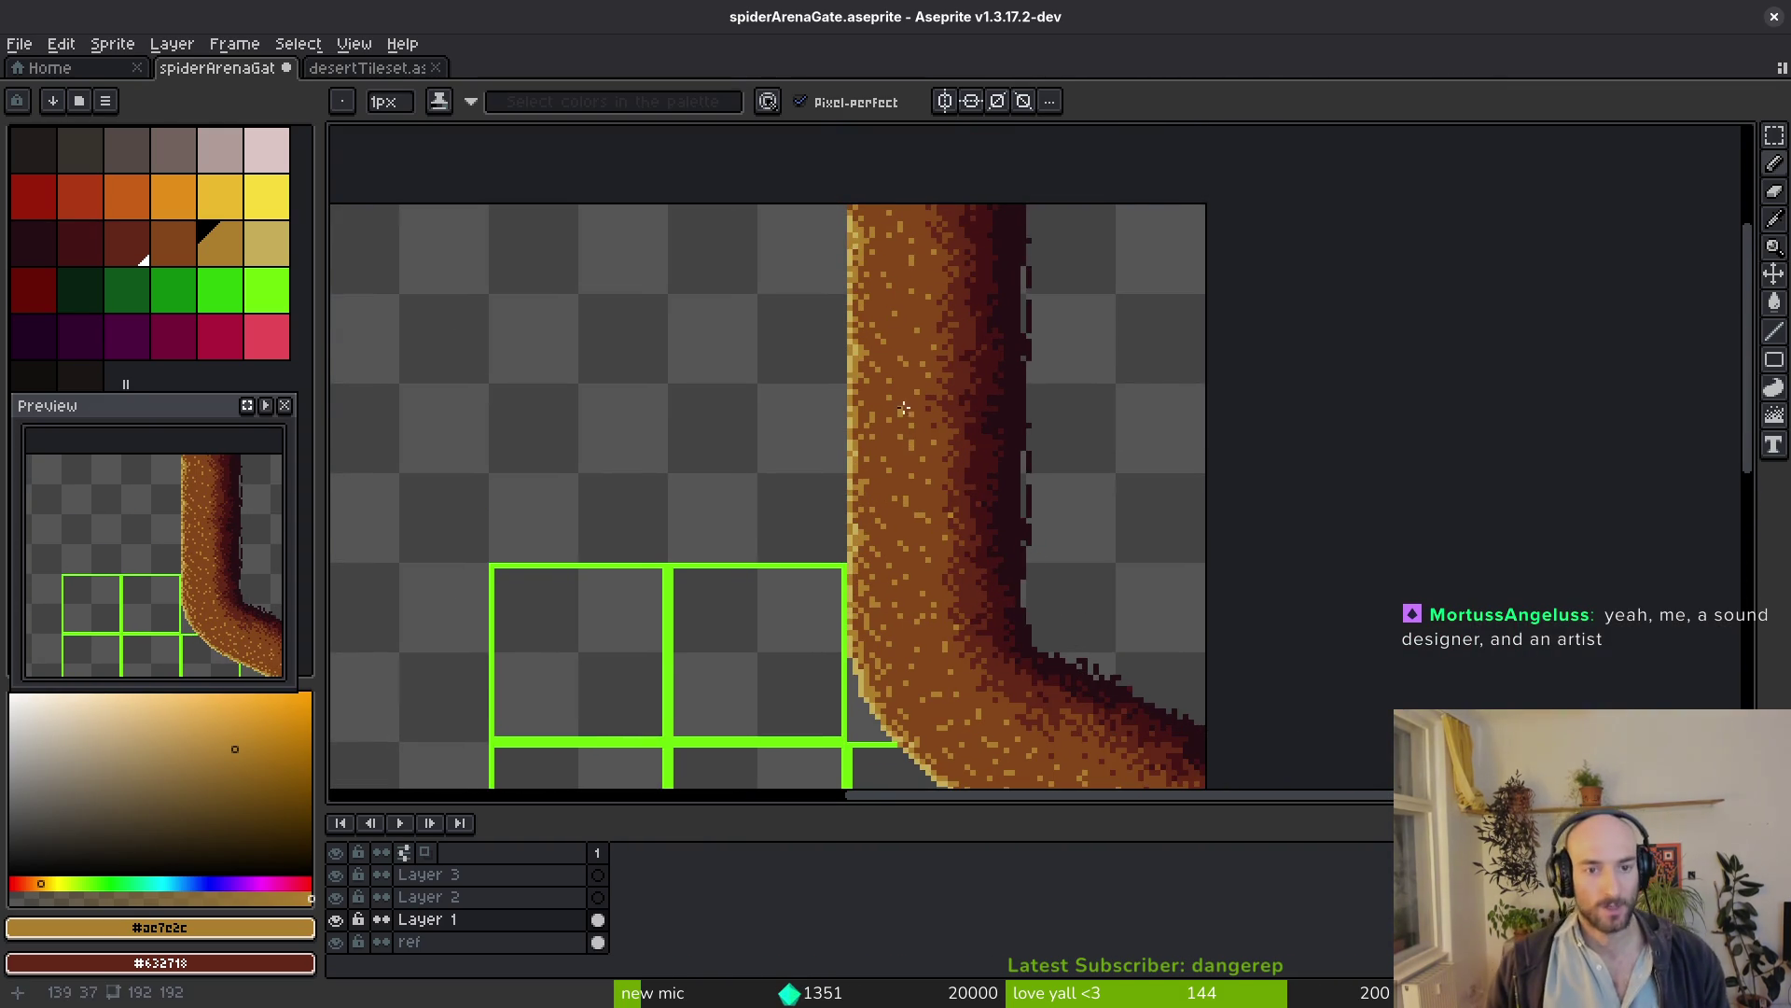
{"action": "scroll", "coordinate": [1081, 605], "scroll_direction": "up", "scroll_amount": 2}
{"action": "key", "text": "ctrl+s"}
{"action": "scroll", "coordinate": [1065, 561], "scroll_direction": "down", "scroll_amount": 1}
{"action": "scroll", "coordinate": [1023, 490], "scroll_direction": "up", "scroll_amount": 4}
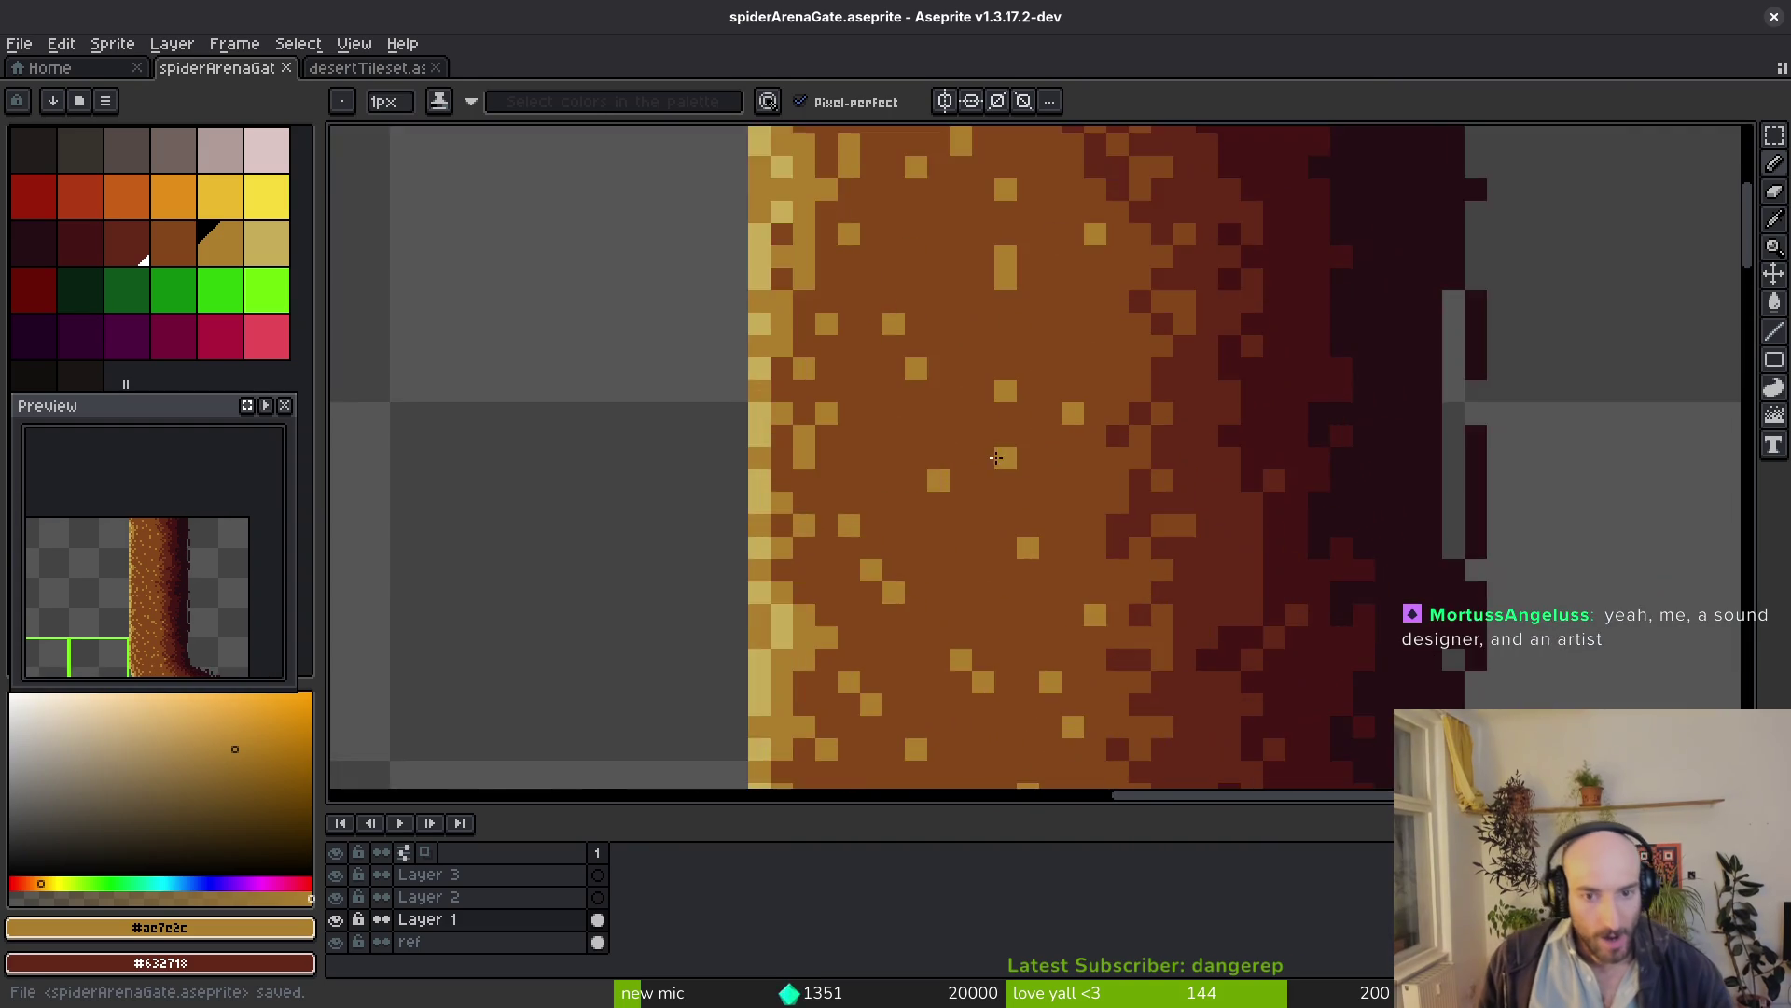
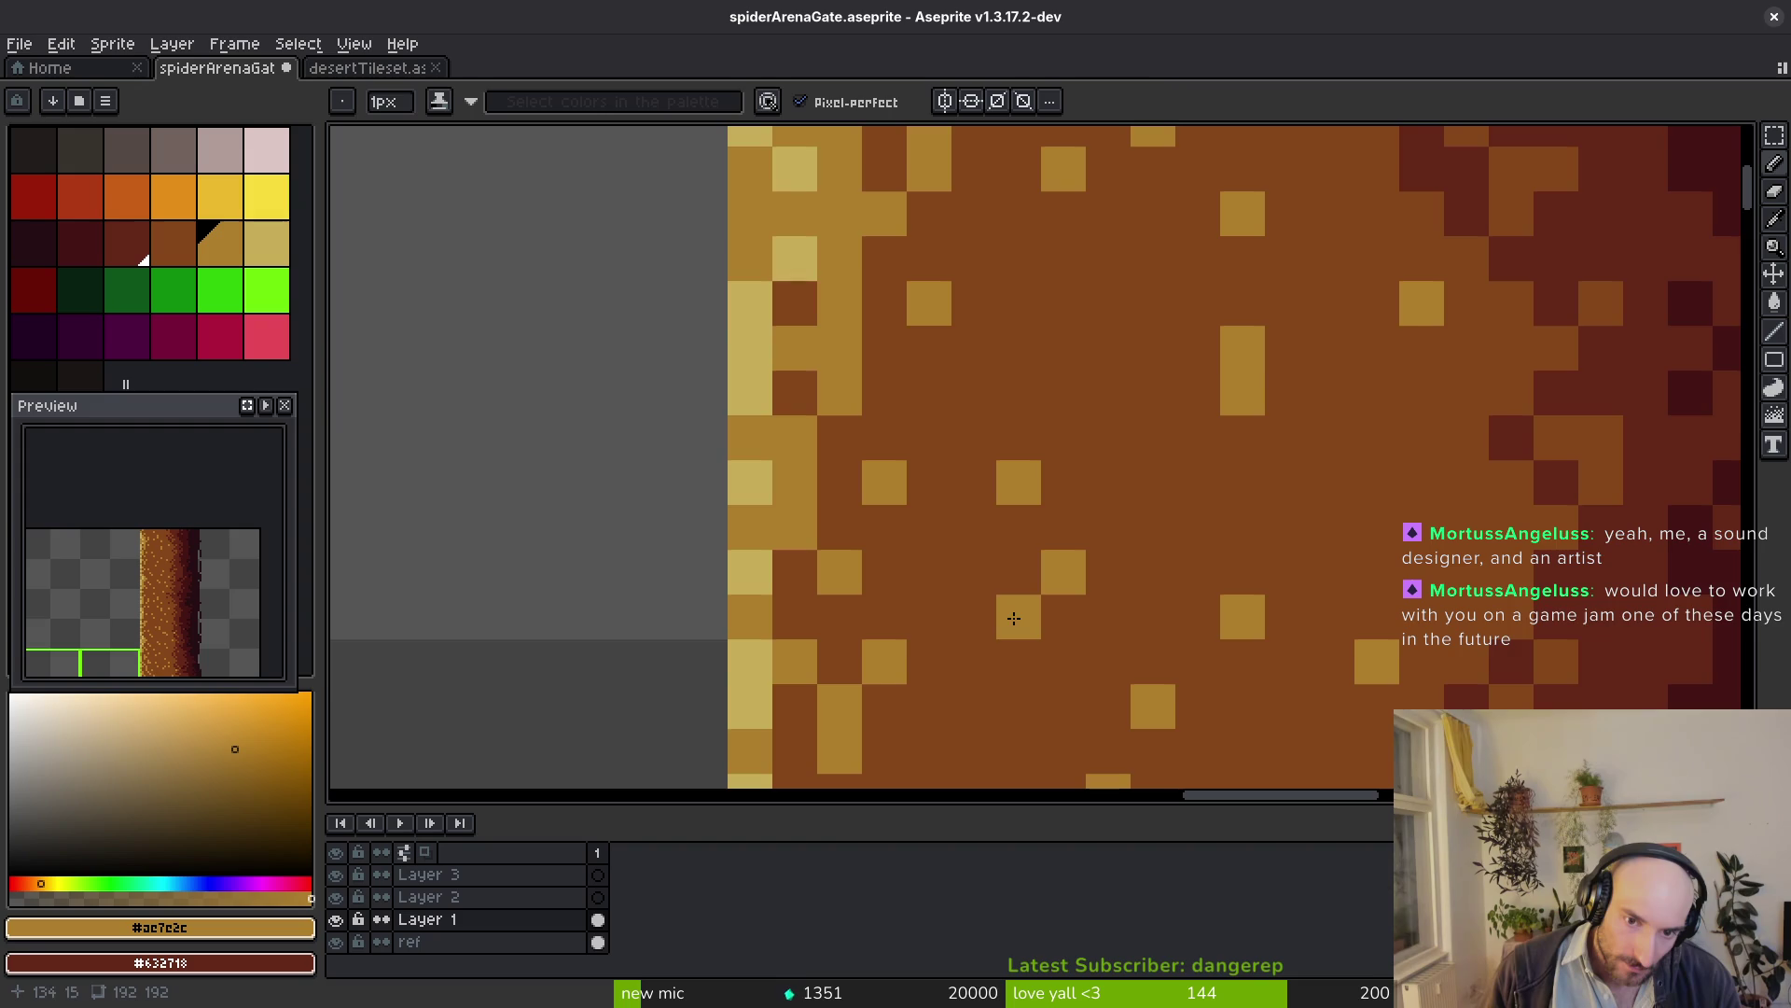
Dot a few tan (#ae7e2c) sand speckles along the brown path strip and save the file
{"action": "left_click_drag", "start_coordinate": [1135, 436], "coordinate": [1151, 647]}
{"action": "left_click", "coordinate": [993, 601]}
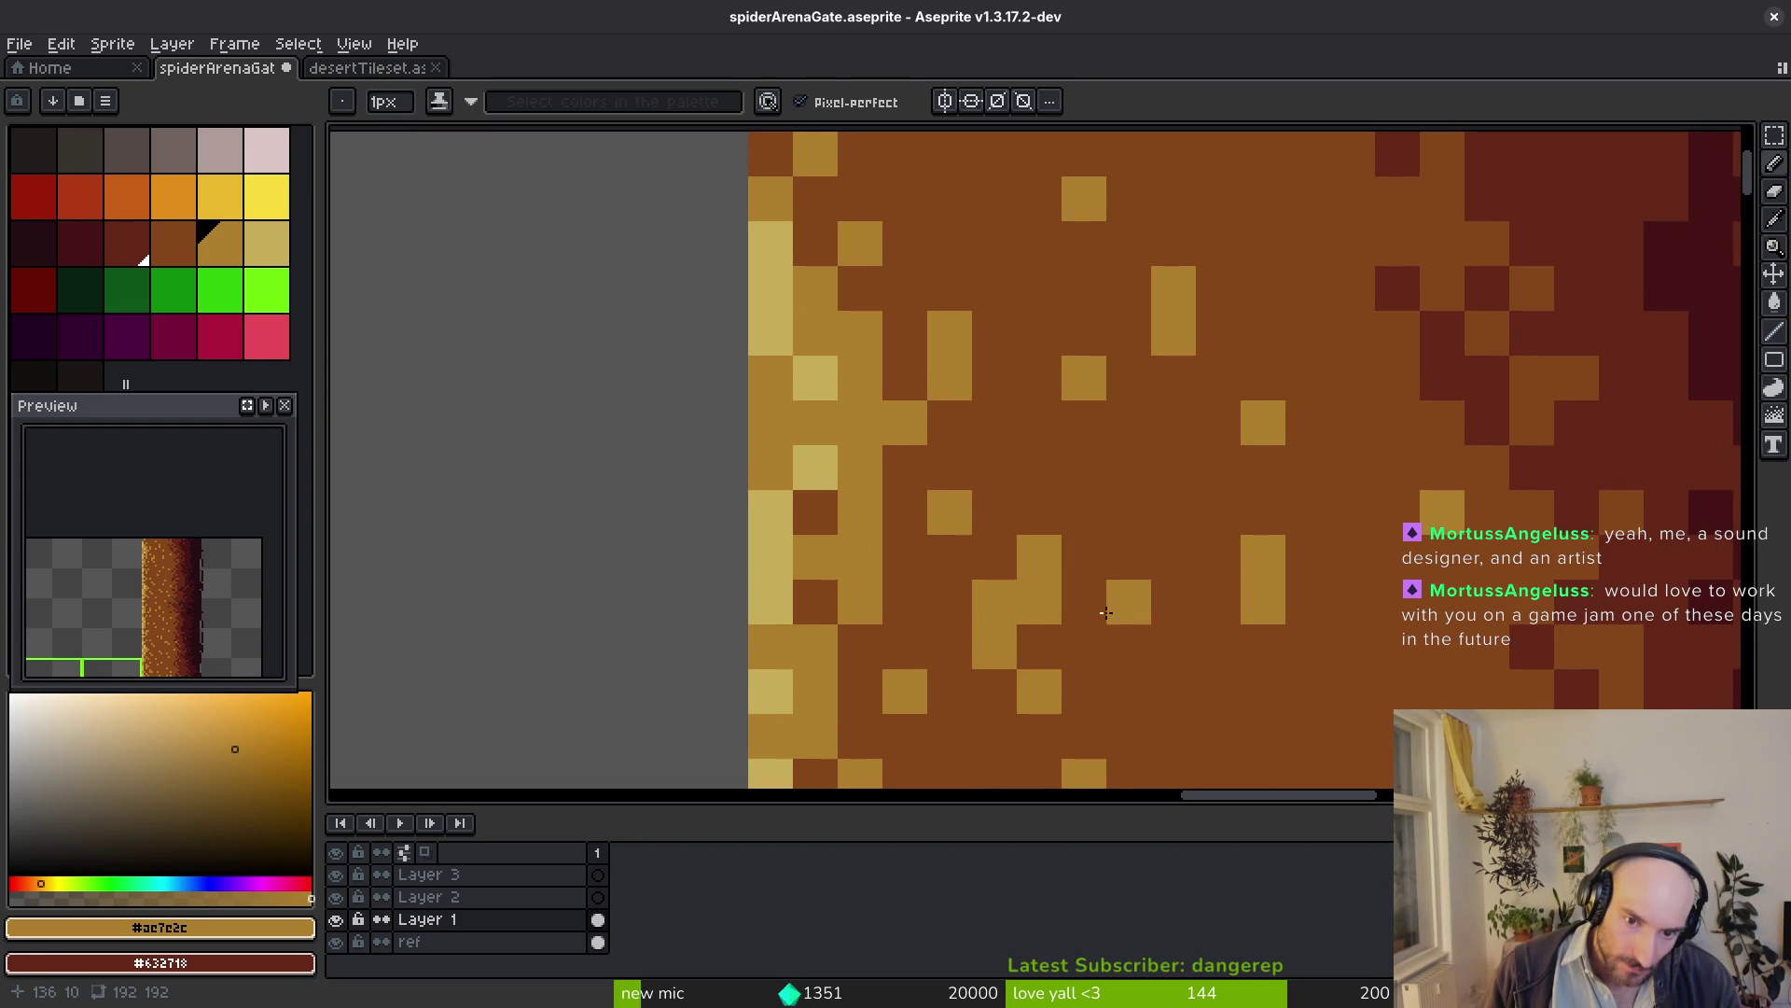
{"action": "left_click", "coordinate": [1054, 598], "text": "alt"}
{"action": "left_click_drag", "start_coordinate": [1033, 624], "coordinate": [1043, 774]}
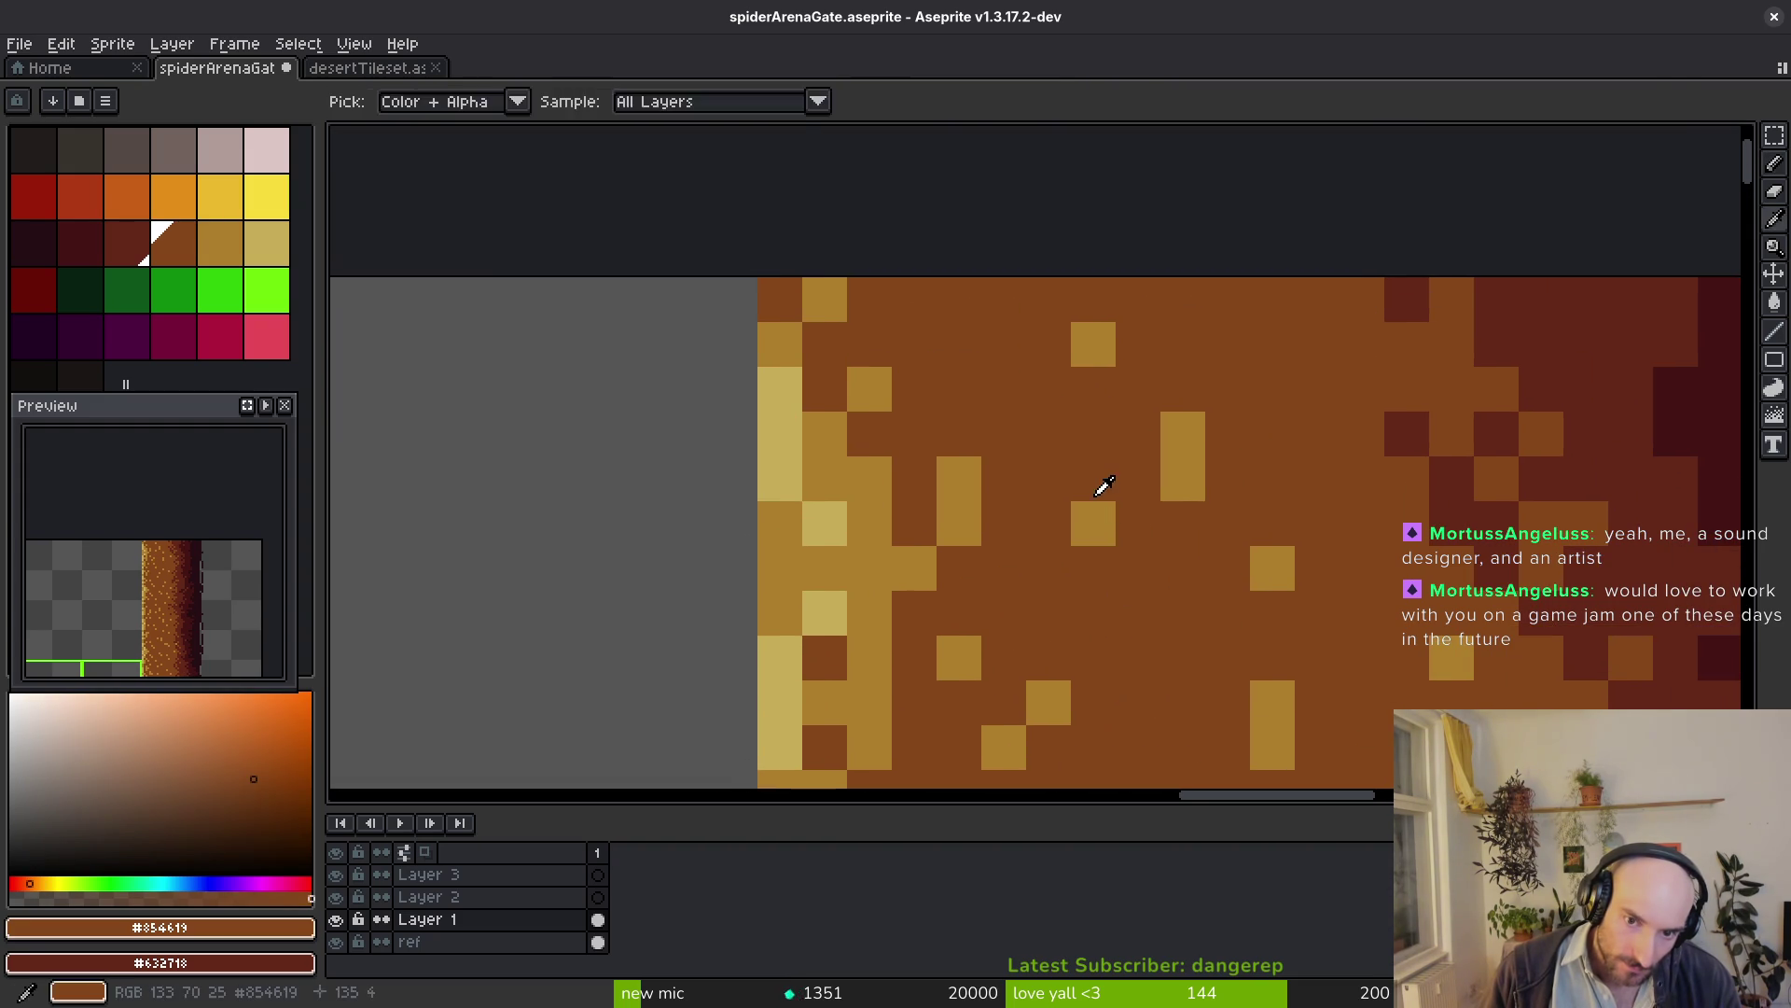
{"action": "left_click", "coordinate": [1105, 336], "text": "alt"}
{"action": "left_click", "coordinate": [1227, 344]}
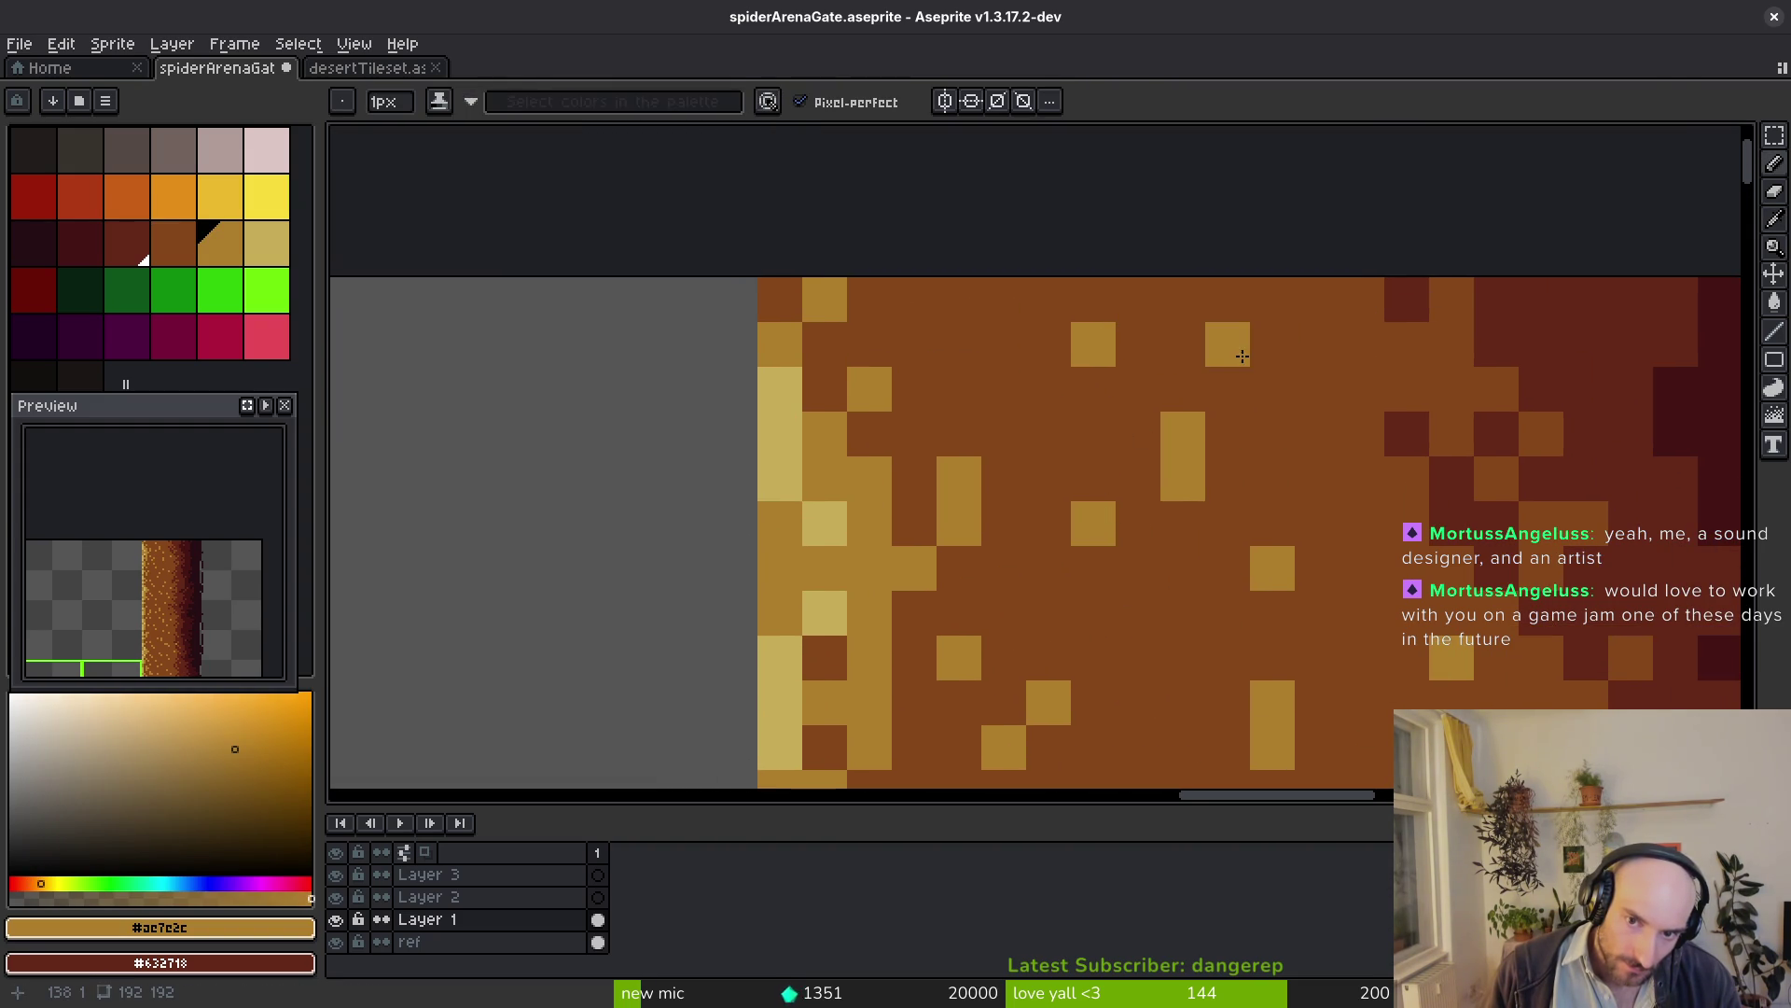
{"action": "scroll", "coordinate": [1231, 376], "scroll_direction": "down", "scroll_amount": 2}
{"action": "scroll", "coordinate": [1290, 448], "scroll_direction": "down", "scroll_amount": 3}
{"action": "scroll", "coordinate": [1289, 449], "scroll_direction": "up", "scroll_amount": 2}
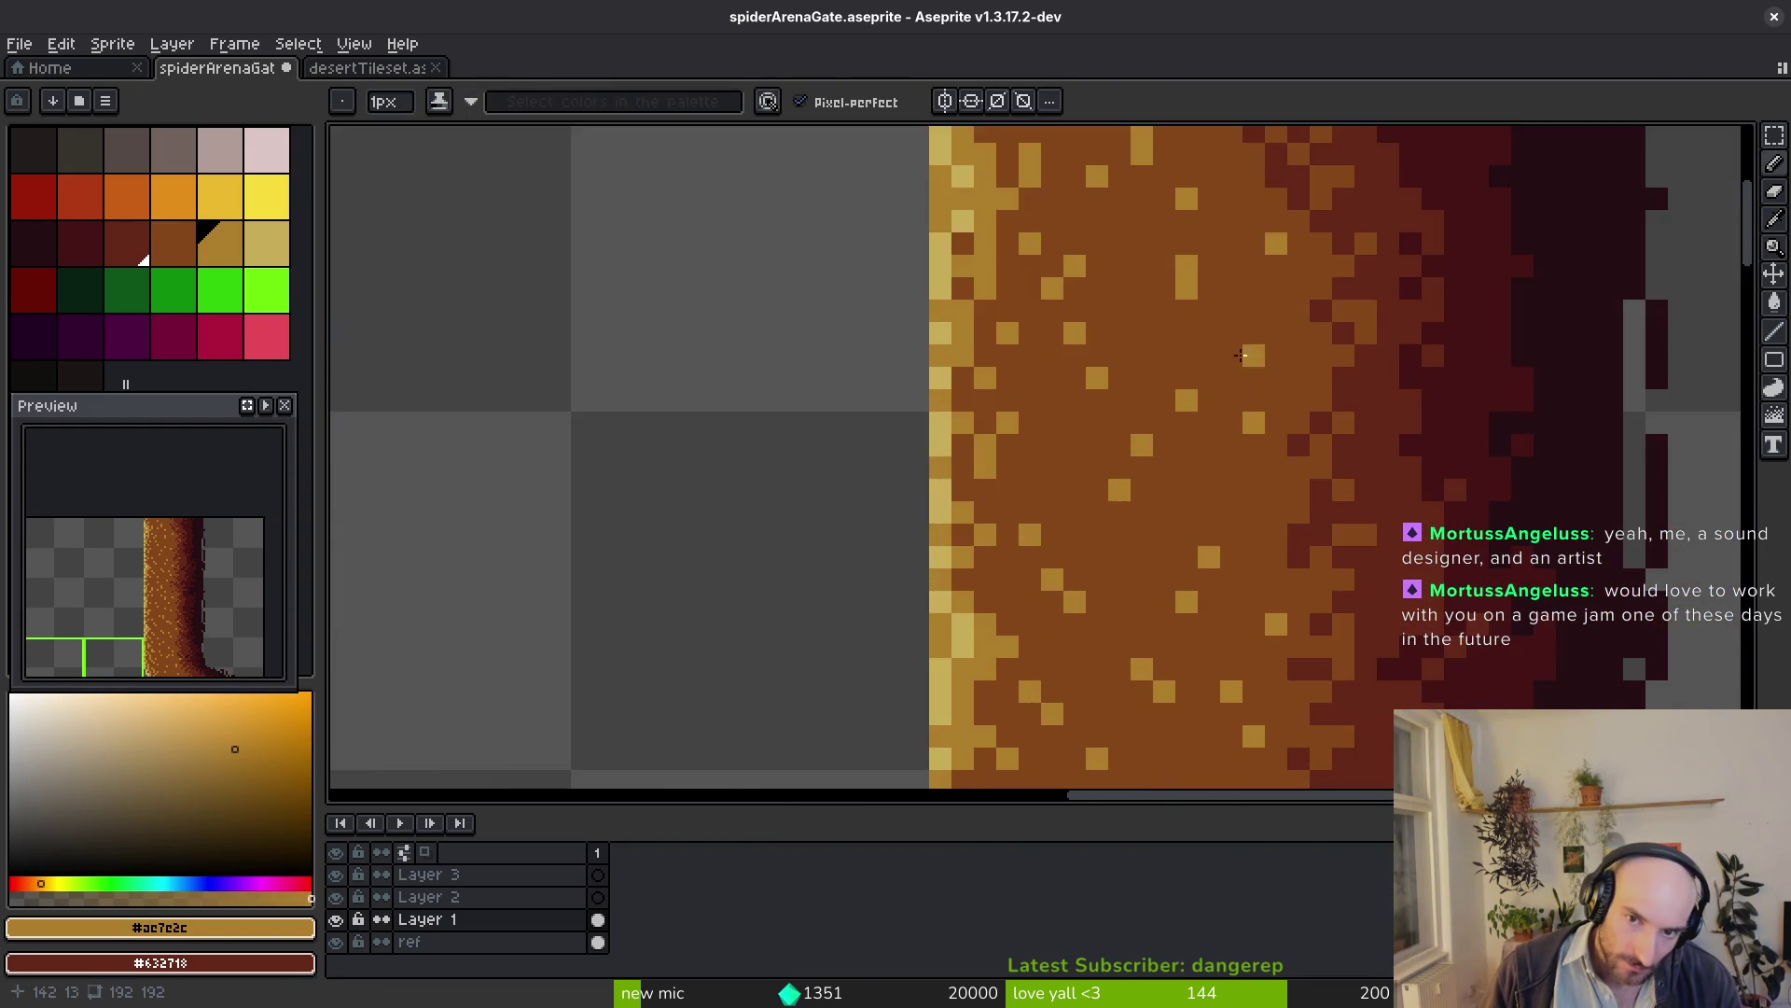
{"action": "scroll", "coordinate": [1267, 469], "scroll_direction": "up", "scroll_amount": 2}
{"action": "scroll", "coordinate": [1212, 553], "scroll_direction": "up", "scroll_amount": 2}
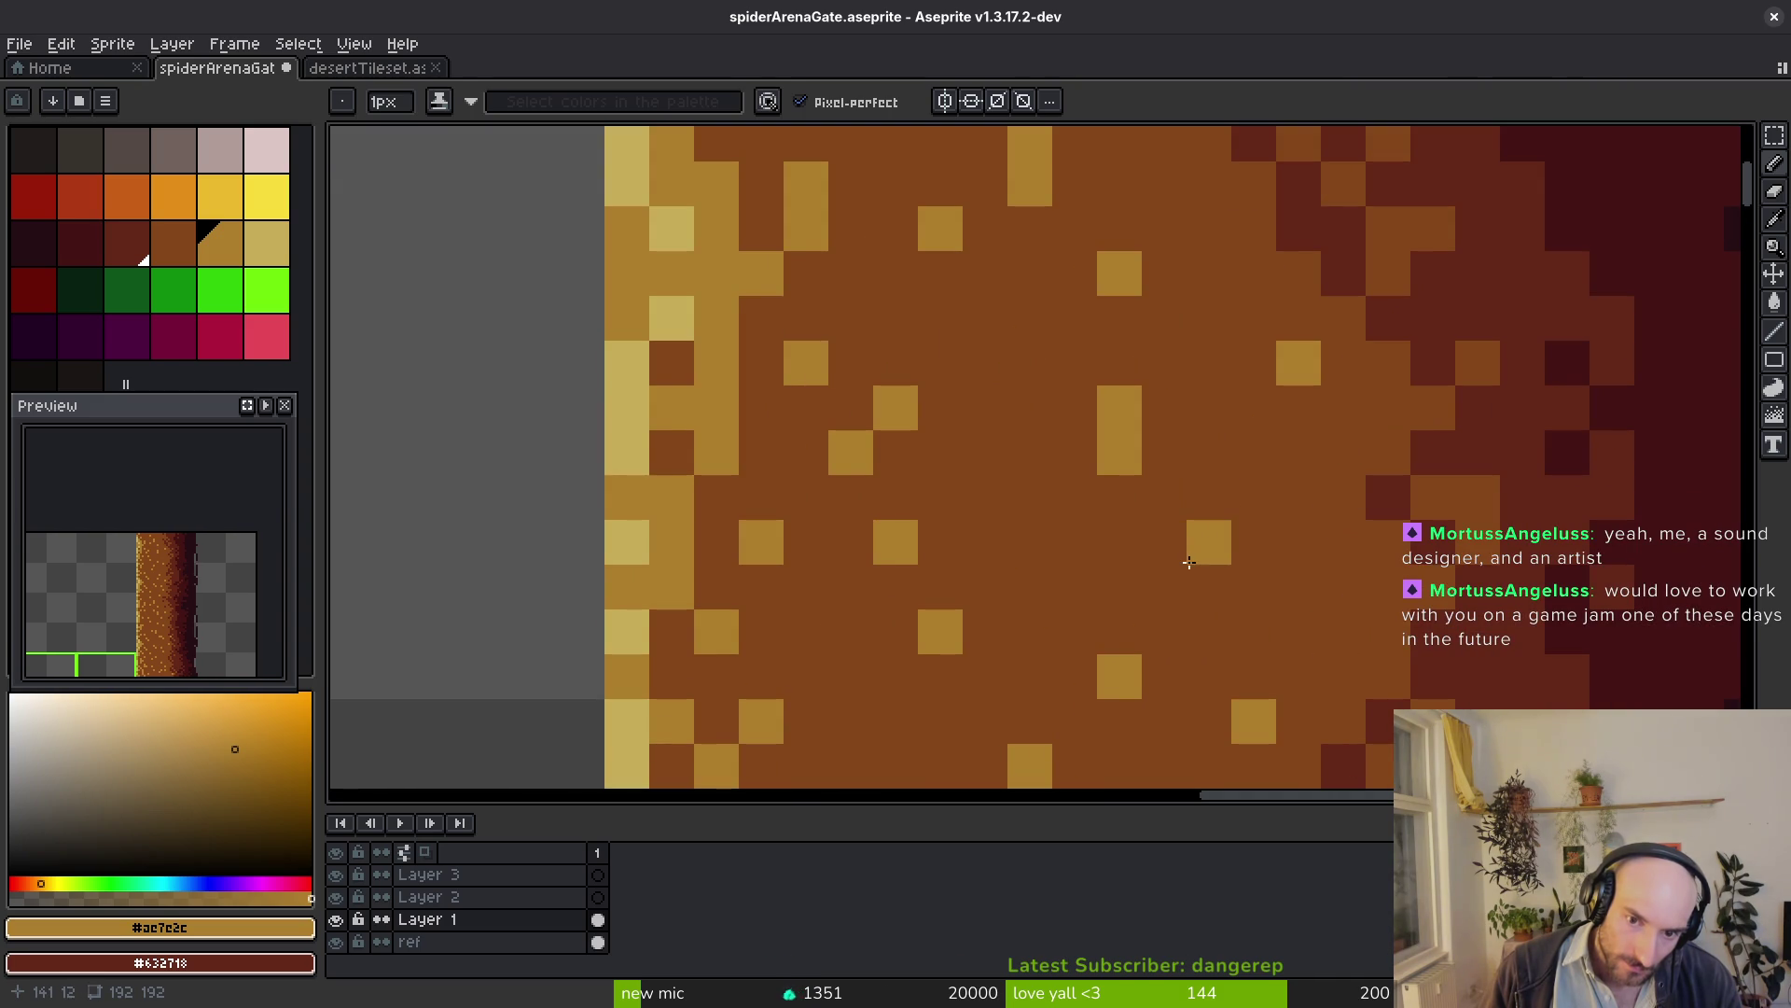
{"action": "scroll", "coordinate": [1267, 552], "scroll_direction": "down", "scroll_amount": 2}
{"action": "scroll", "coordinate": [1274, 546], "scroll_direction": "down", "scroll_amount": 2}
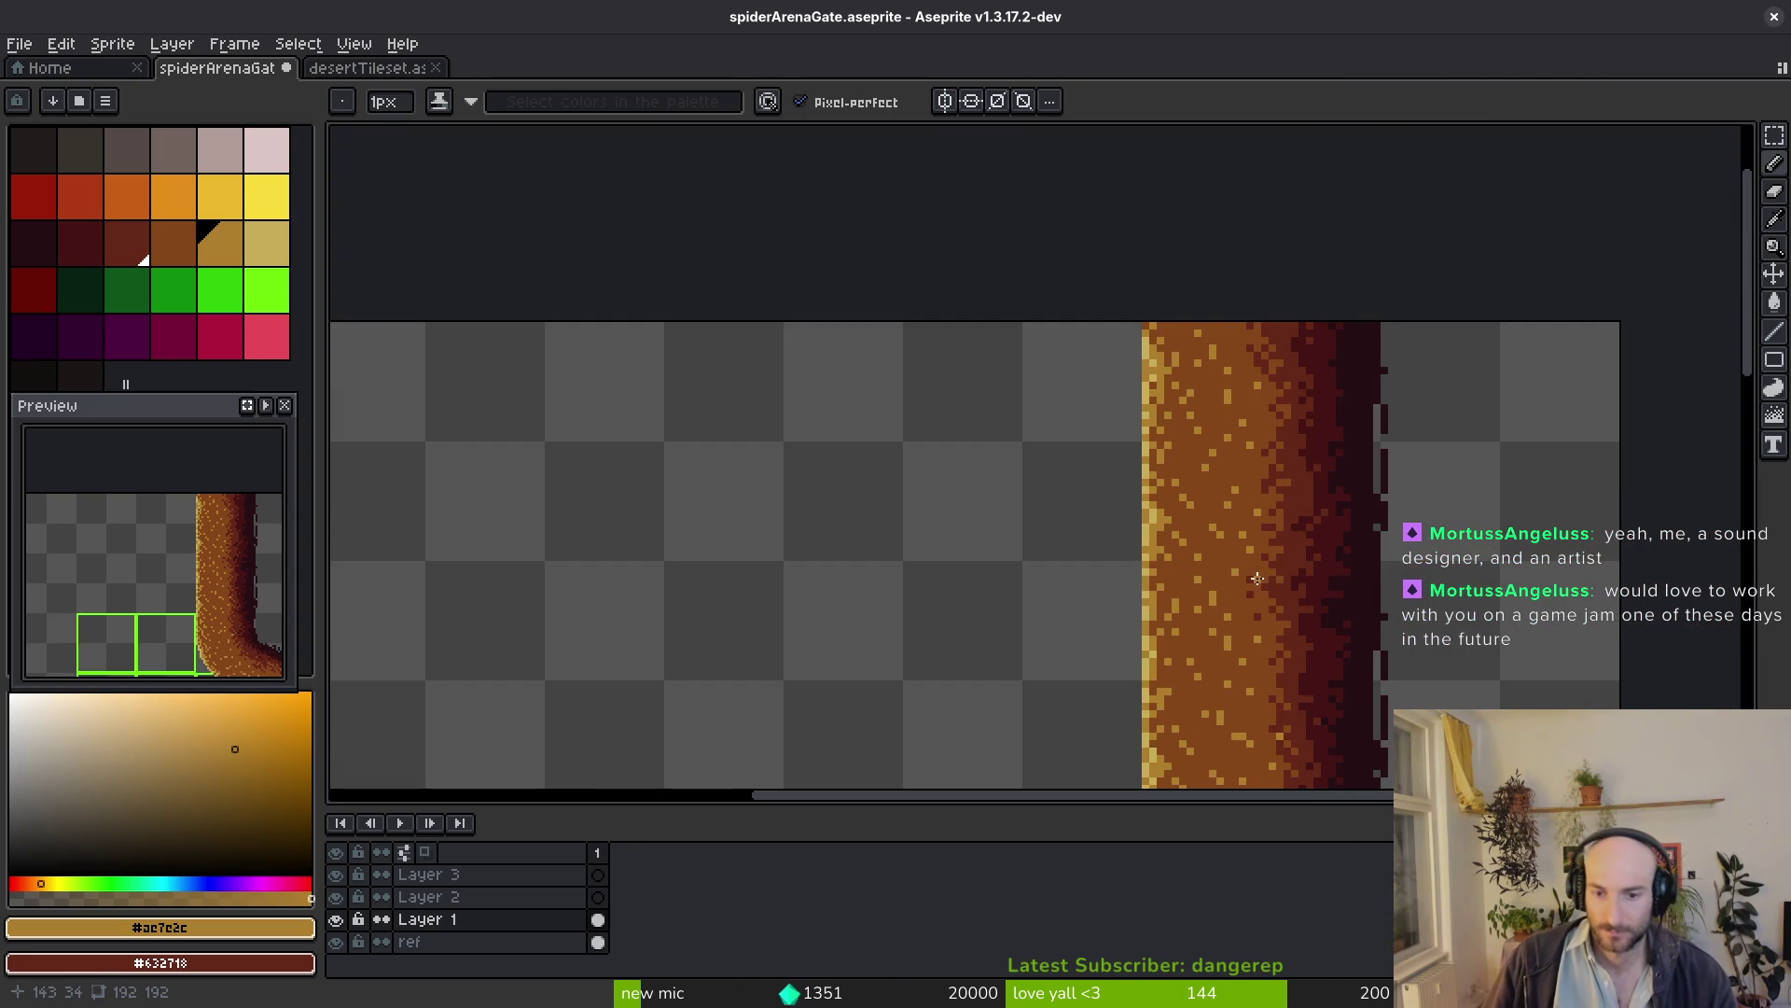
{"action": "scroll", "coordinate": [1275, 546], "scroll_direction": "down", "scroll_amount": 2}
{"action": "scroll", "coordinate": [1204, 610], "scroll_direction": "up", "scroll_amount": 4}
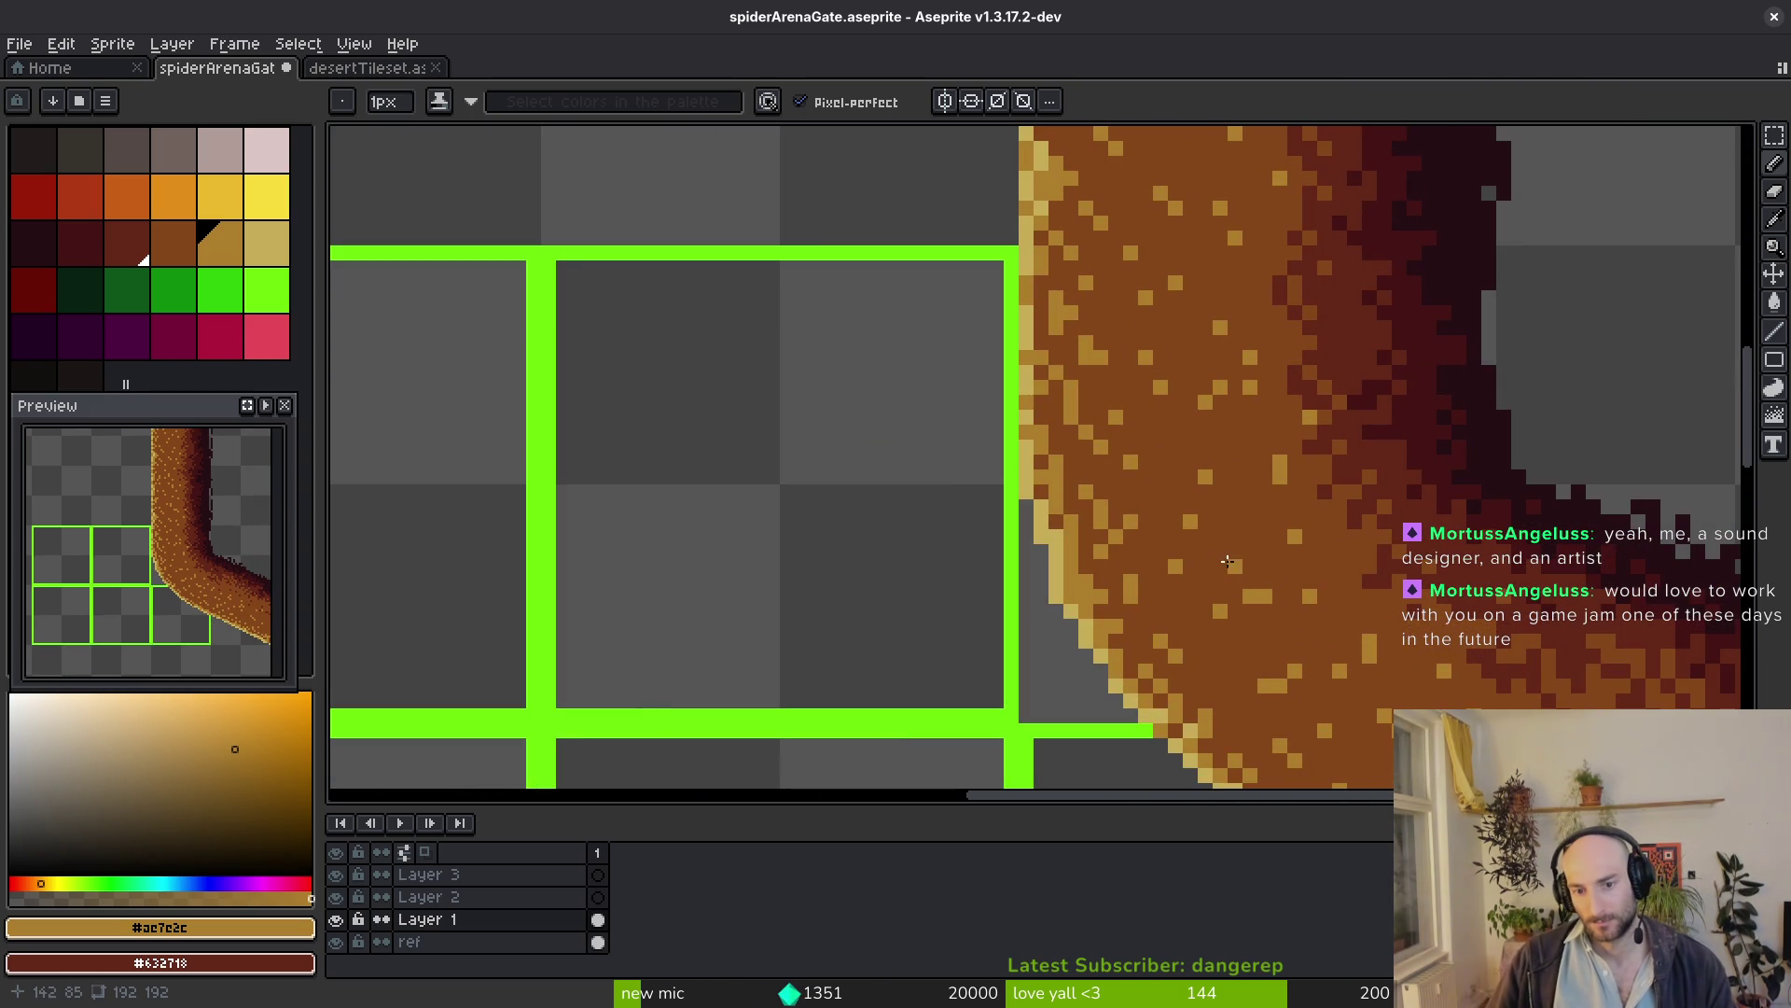
{"action": "scroll", "coordinate": [1204, 539], "scroll_direction": "down", "scroll_amount": 3}
{"action": "key", "text": "ctrl+s"}
{"action": "scroll", "coordinate": [1386, 652], "scroll_direction": "up", "scroll_amount": 2}
{"action": "scroll", "coordinate": [1386, 652], "scroll_direction": "down", "scroll_amount": 2}
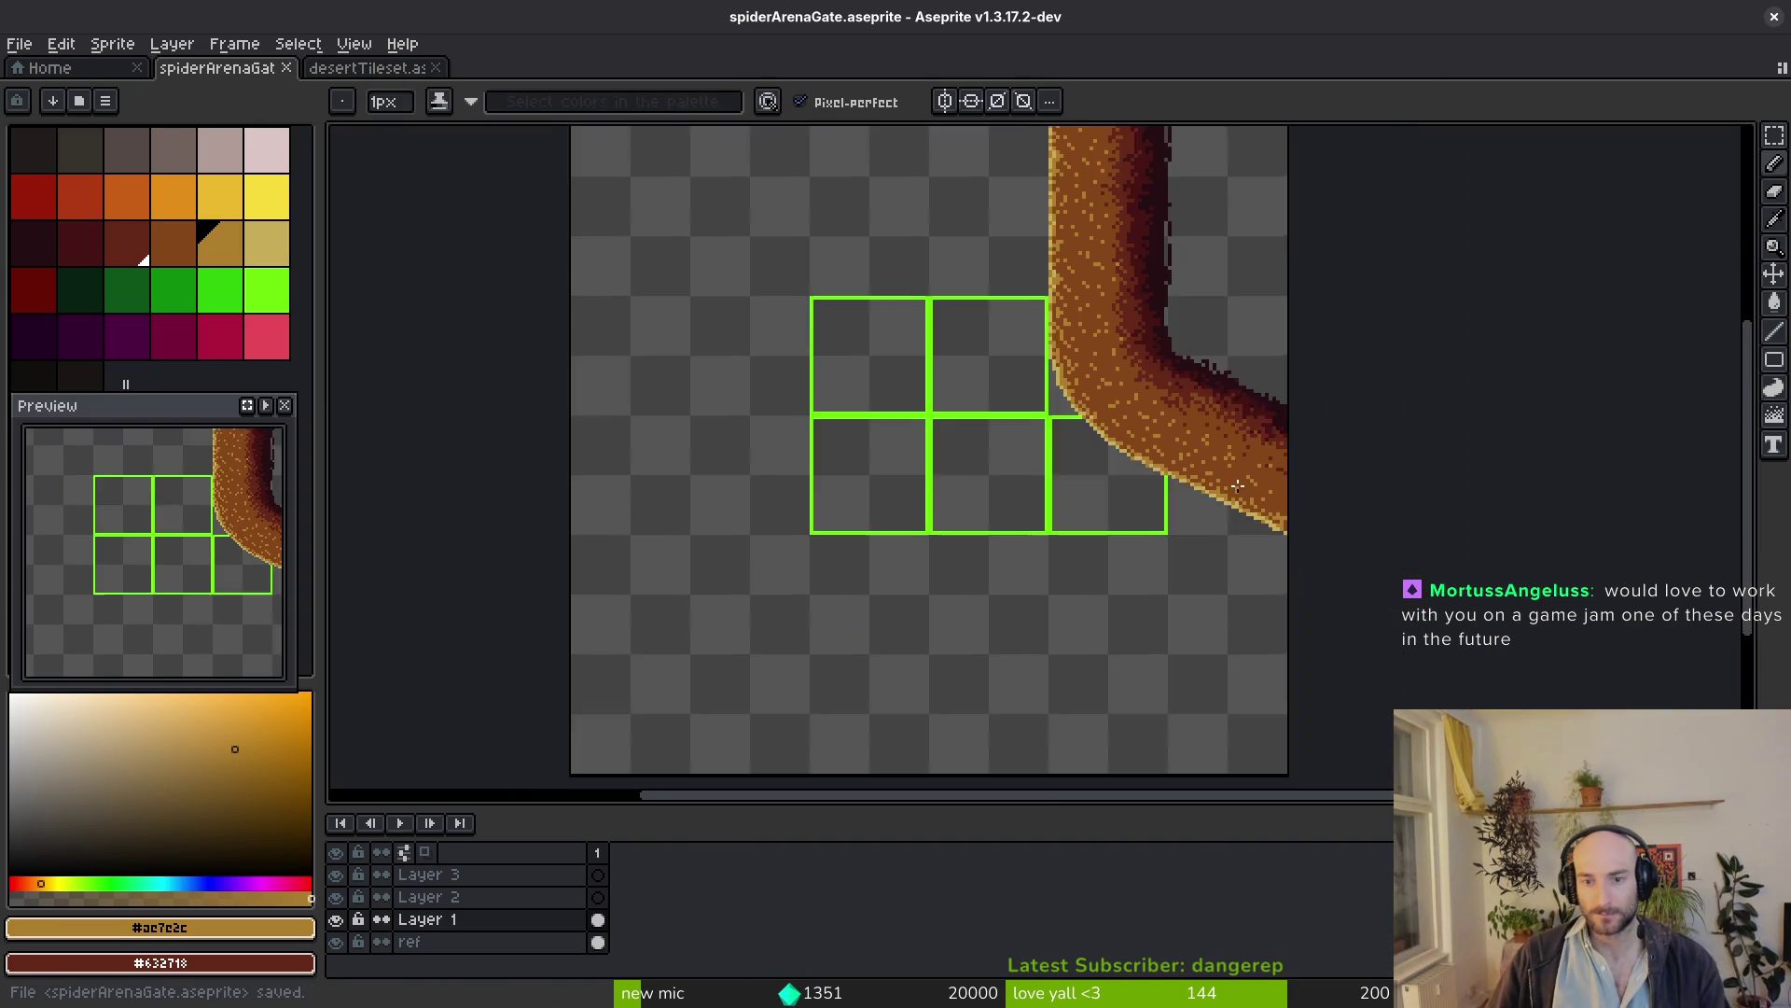
{"action": "scroll", "coordinate": [1108, 476], "scroll_direction": "up", "scroll_amount": 3}
Pick the dark red #632718 and paint first shading pixels near the right edge, undoing a stray stroke
{"action": "left_click", "coordinate": [1109, 476], "text": "alt"}
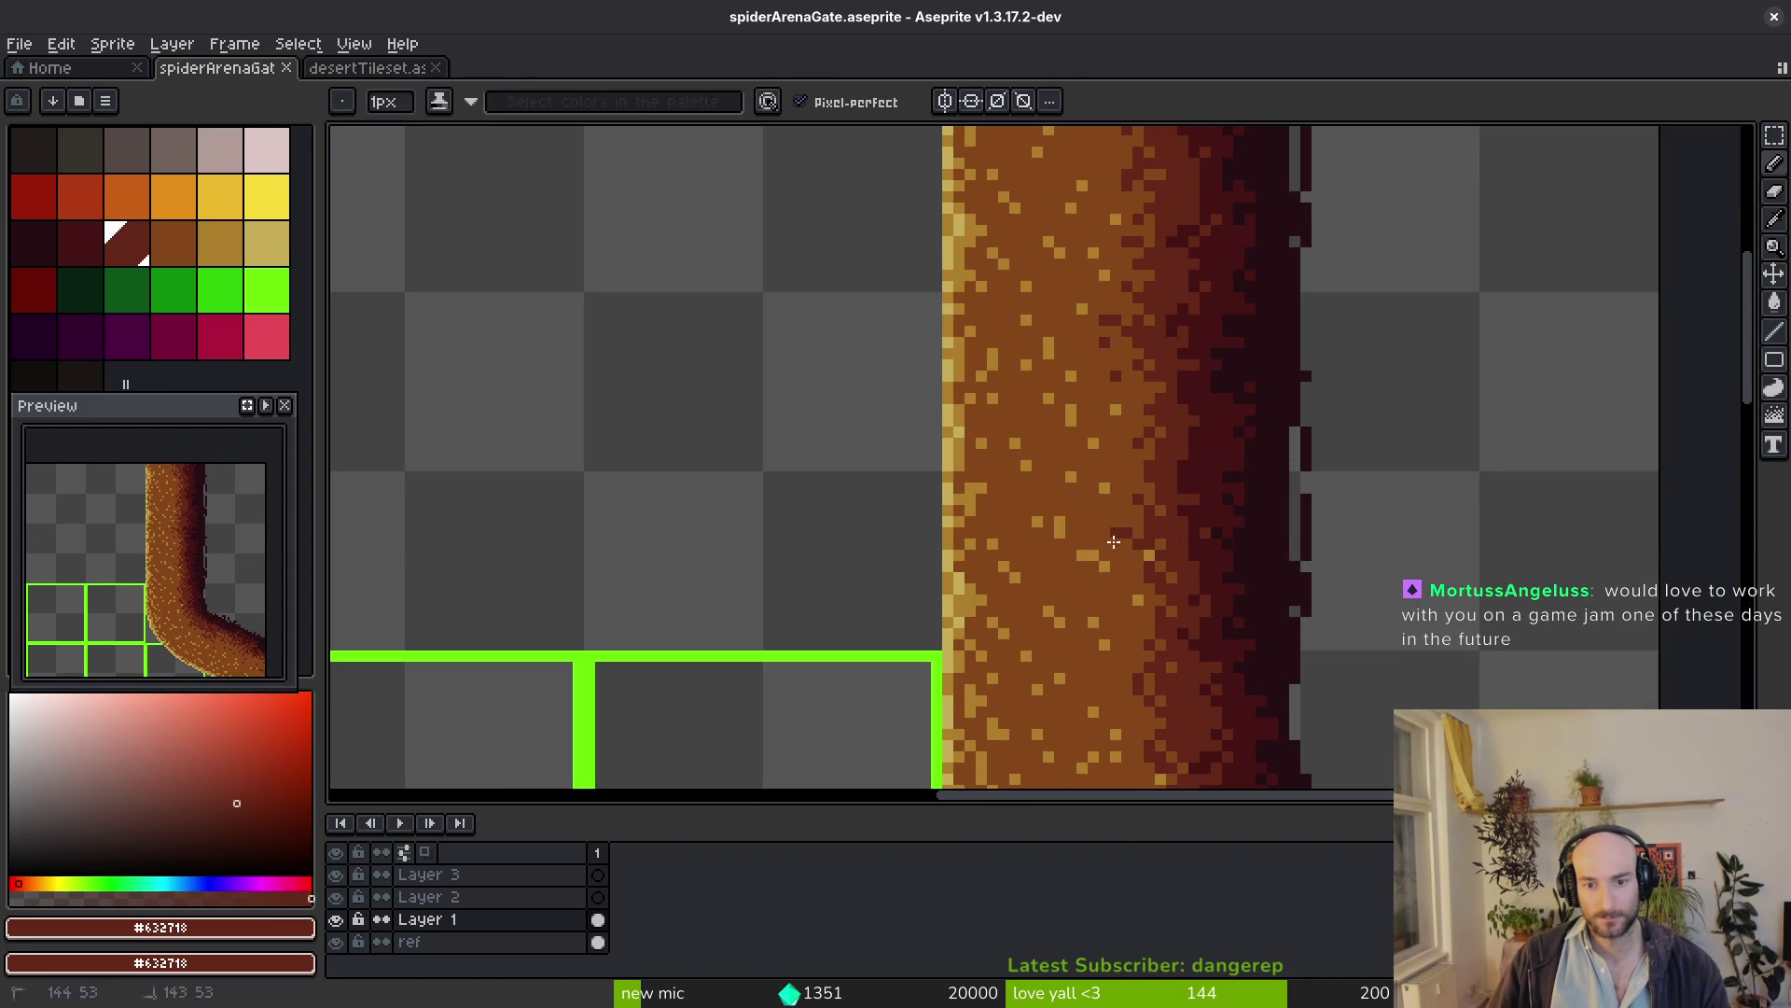
{"action": "scroll", "coordinate": [1107, 560], "scroll_direction": "down", "scroll_amount": 3}
{"action": "scroll", "coordinate": [1099, 419], "scroll_direction": "down", "scroll_amount": 1}
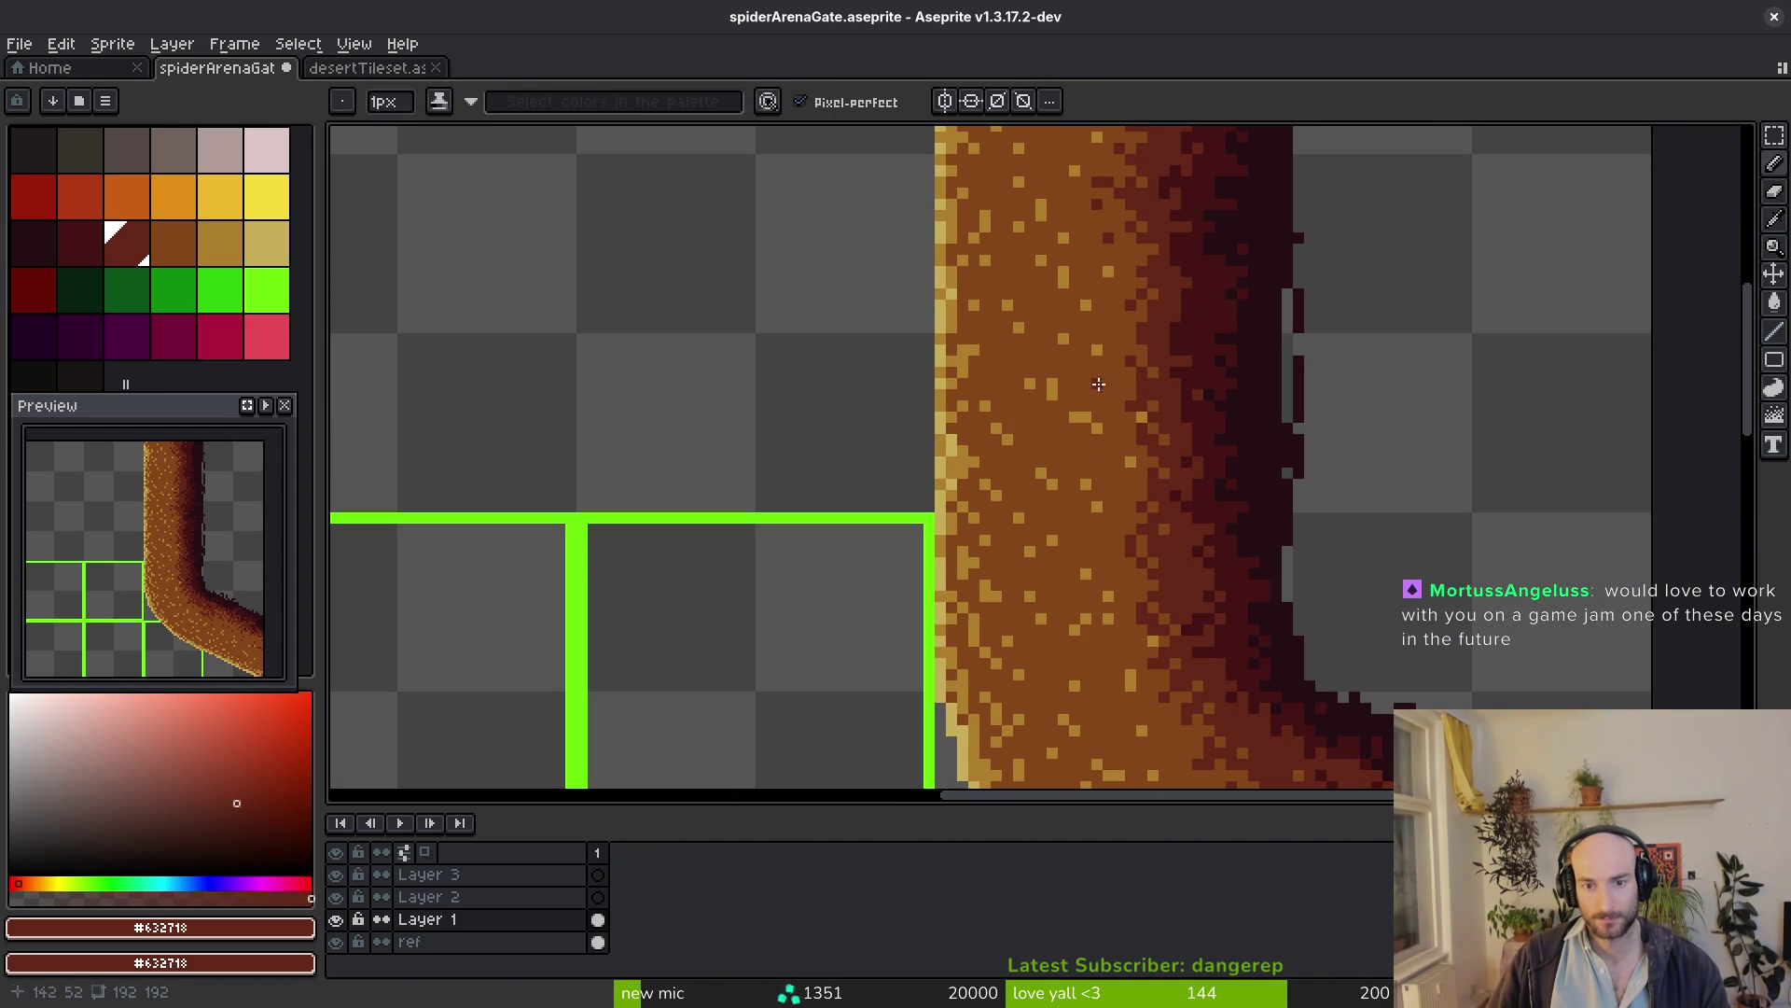
{"action": "scroll", "coordinate": [1141, 560], "scroll_direction": "down", "scroll_amount": 5}
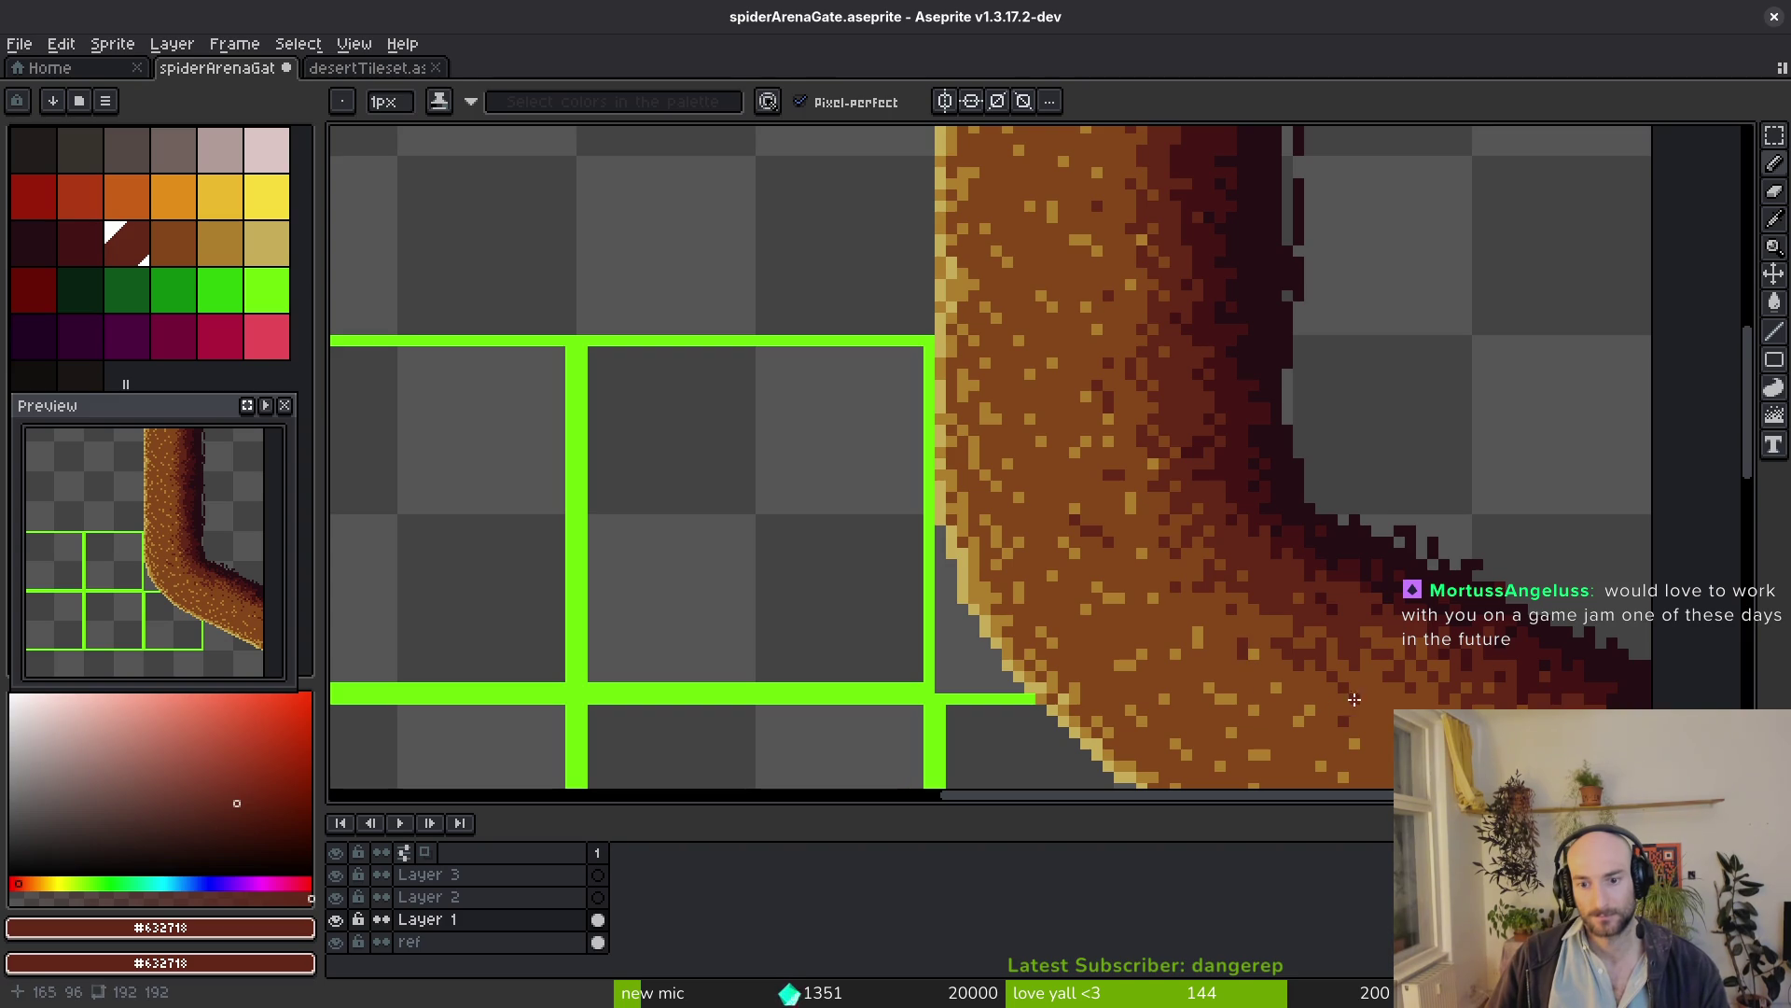
{"action": "left_click", "coordinate": [1091, 533], "text": "alt"}
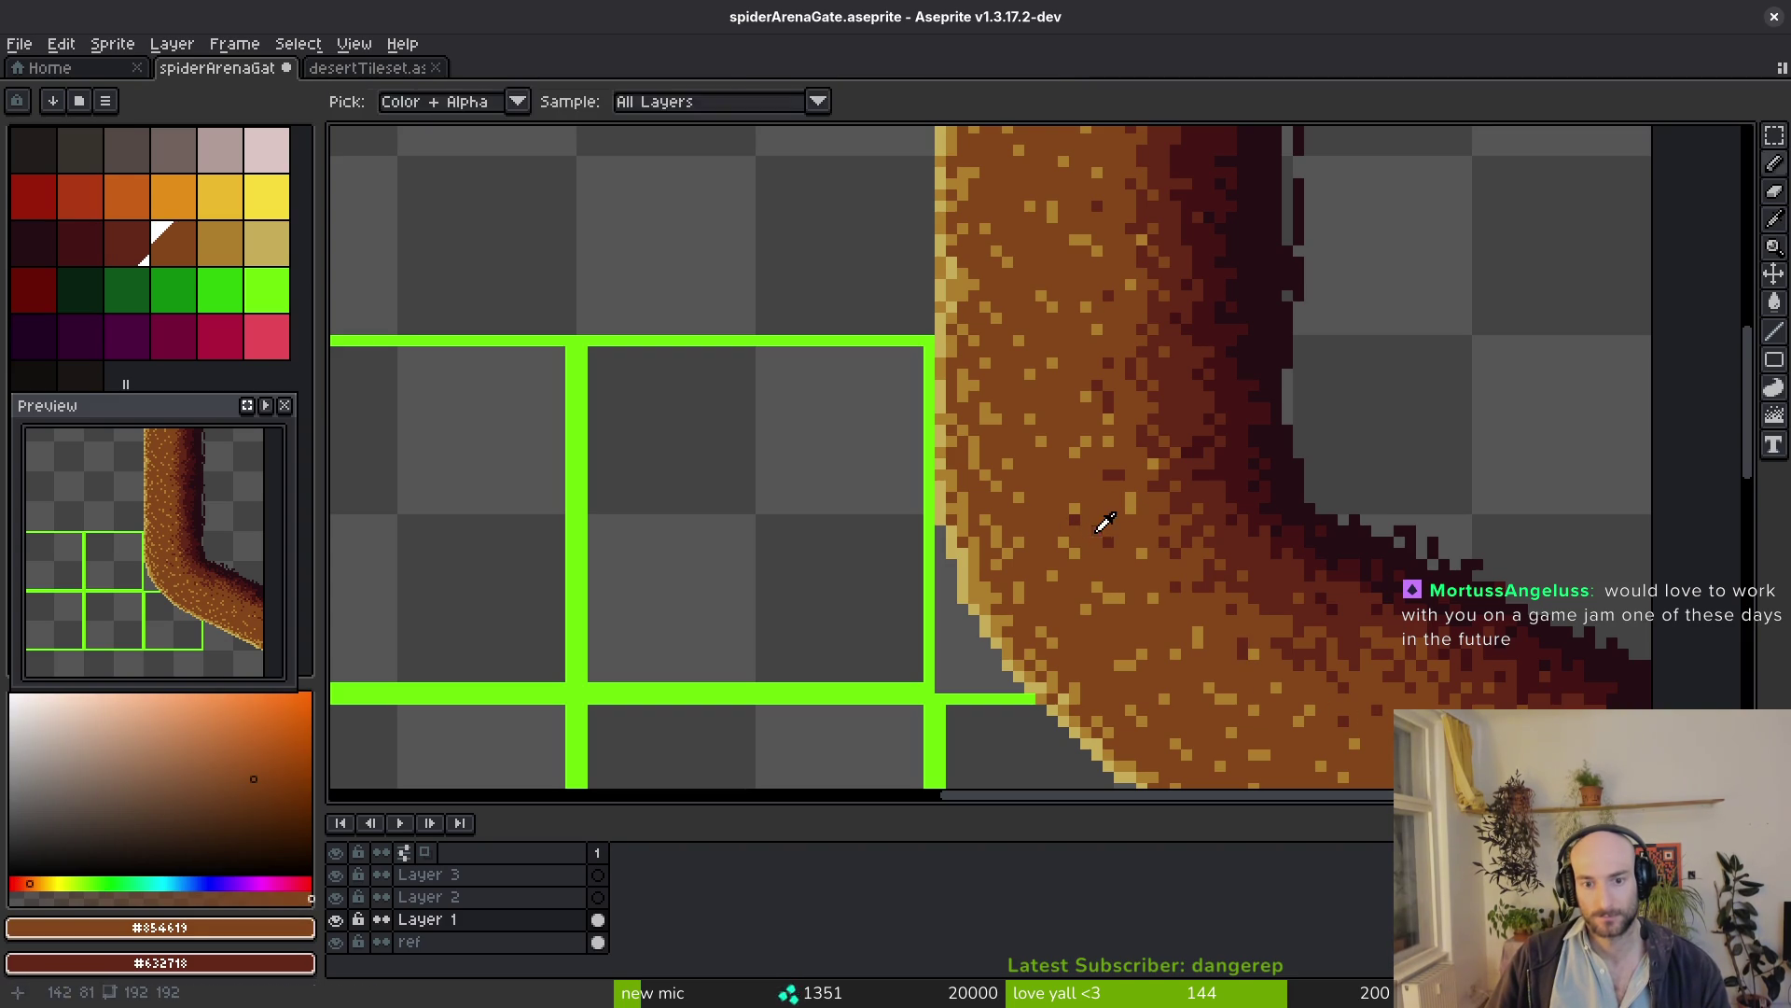
{"action": "left_click", "coordinate": [1105, 565], "text": "alt"}
{"action": "scroll", "coordinate": [1106, 566], "scroll_direction": "up", "scroll_amount": 2}
{"action": "scroll", "coordinate": [1163, 518], "scroll_direction": "down", "scroll_amount": 3}
{"action": "scroll", "coordinate": [1229, 470], "scroll_direction": "up", "scroll_amount": 3}
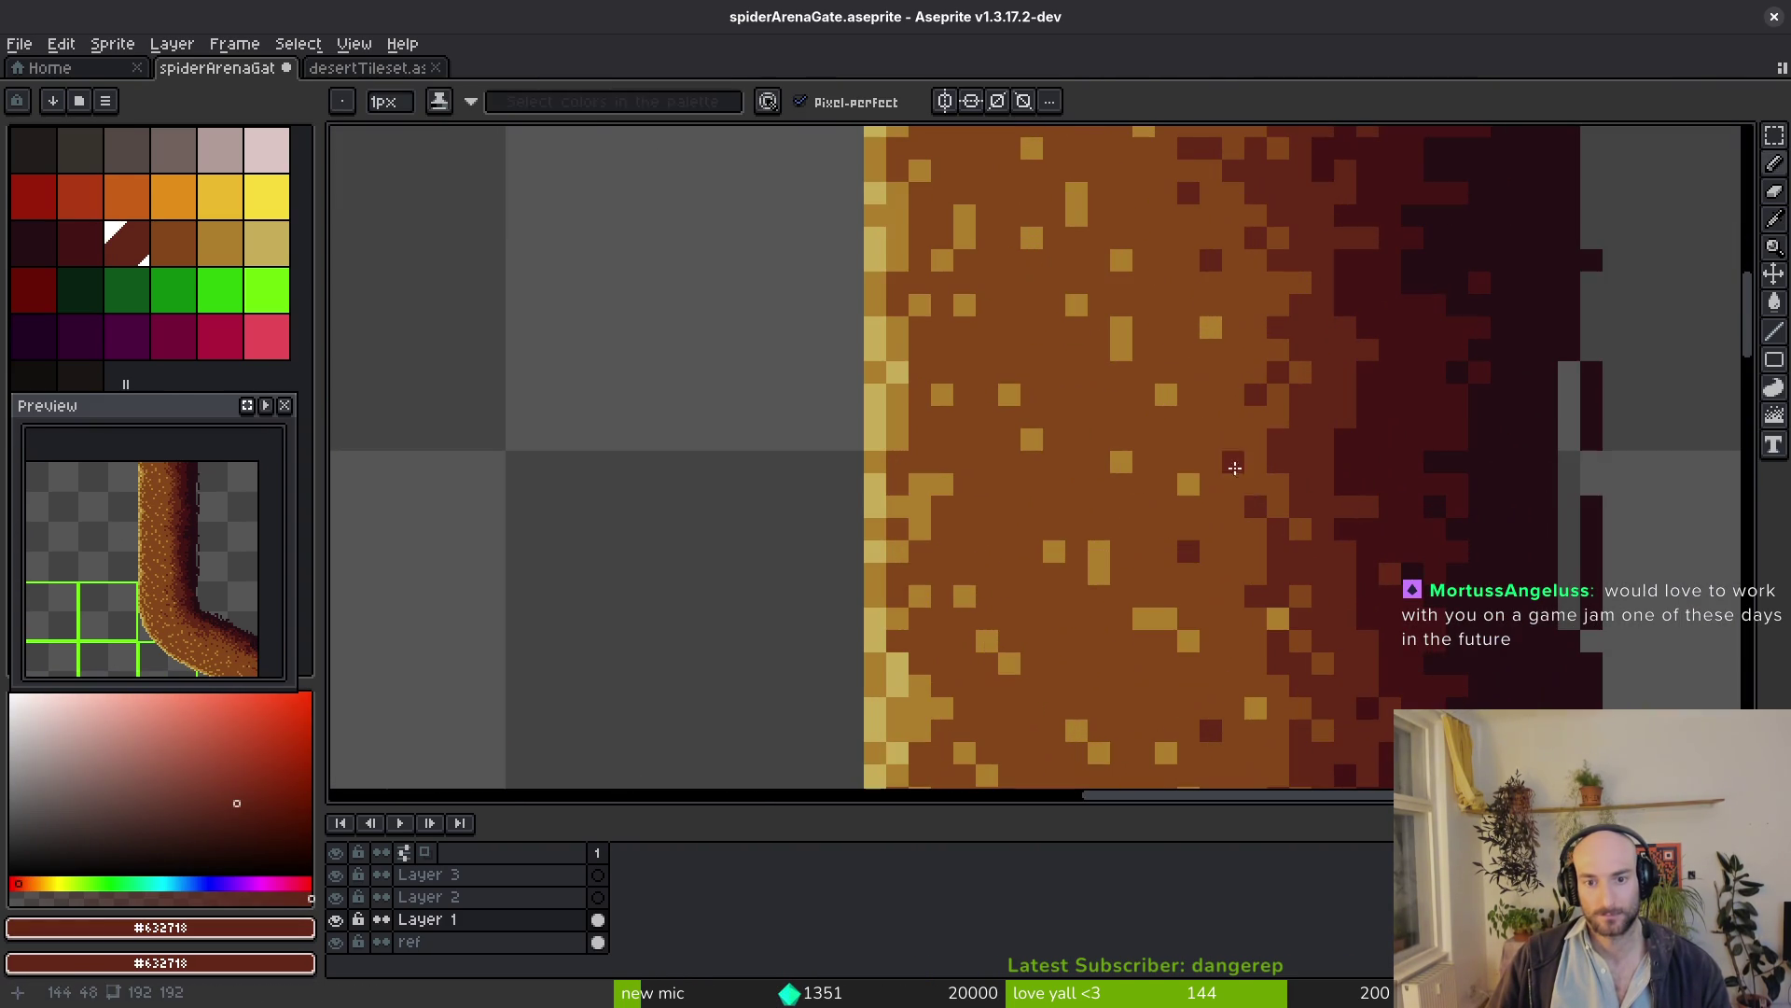
{"action": "left_click", "coordinate": [1246, 419], "text": "alt"}
{"action": "left_click", "coordinate": [1210, 415]}
{"action": "left_click_drag", "start_coordinate": [1190, 421], "coordinate": [1172, 440]}
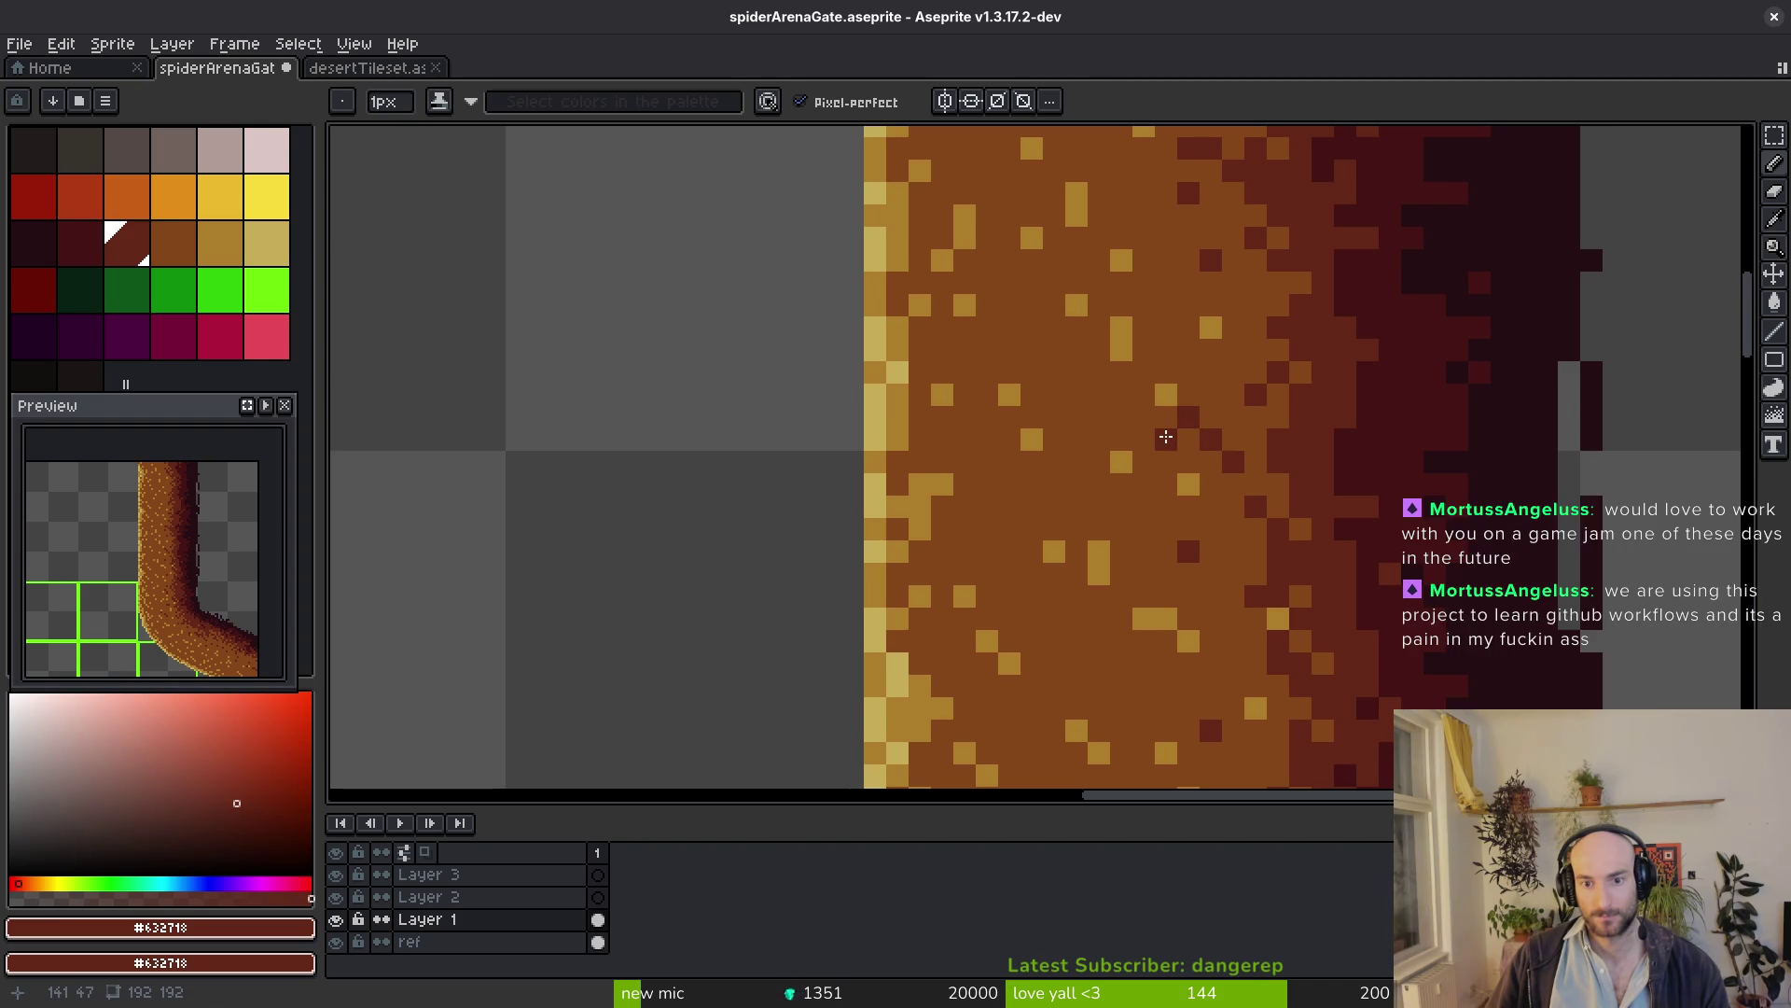
{"action": "key", "text": "ctrl+z"}
{"action": "scroll", "coordinate": [1219, 504], "scroll_direction": "down", "scroll_amount": 2}
{"action": "scroll", "coordinate": [1279, 593], "scroll_direction": "up", "scroll_amount": 3}
Scatter a run of dark red shading pixels through the path toward its dark outer edge
{"action": "left_click_drag", "start_coordinate": [1210, 533], "coordinate": [1344, 705]}
{"action": "scroll", "coordinate": [1344, 704], "scroll_direction": "down", "scroll_amount": 1}
{"action": "scroll", "coordinate": [1343, 703], "scroll_direction": "up", "scroll_amount": 1}
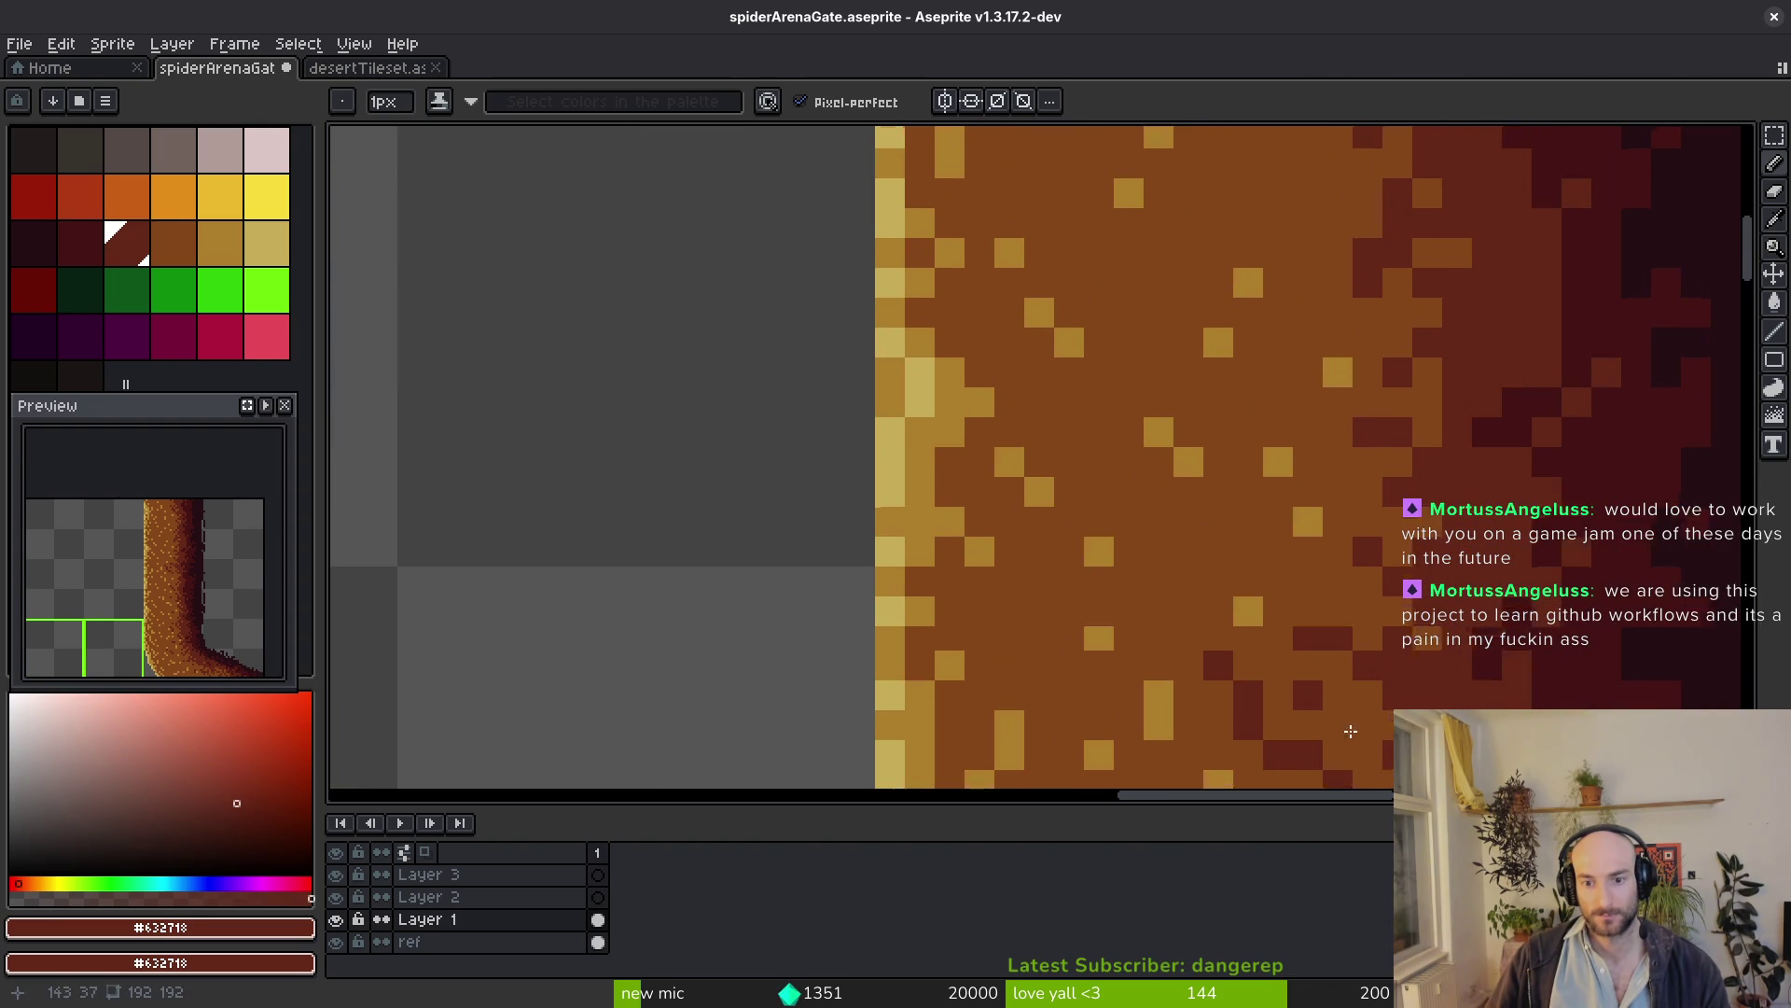
{"action": "scroll", "coordinate": [1270, 361], "scroll_direction": "down", "scroll_amount": 1}
{"action": "scroll", "coordinate": [1268, 361], "scroll_direction": "up", "scroll_amount": 1}
{"action": "left_click", "coordinate": [1287, 364]}
{"action": "scroll", "coordinate": [1219, 467], "scroll_direction": "up", "scroll_amount": 2}
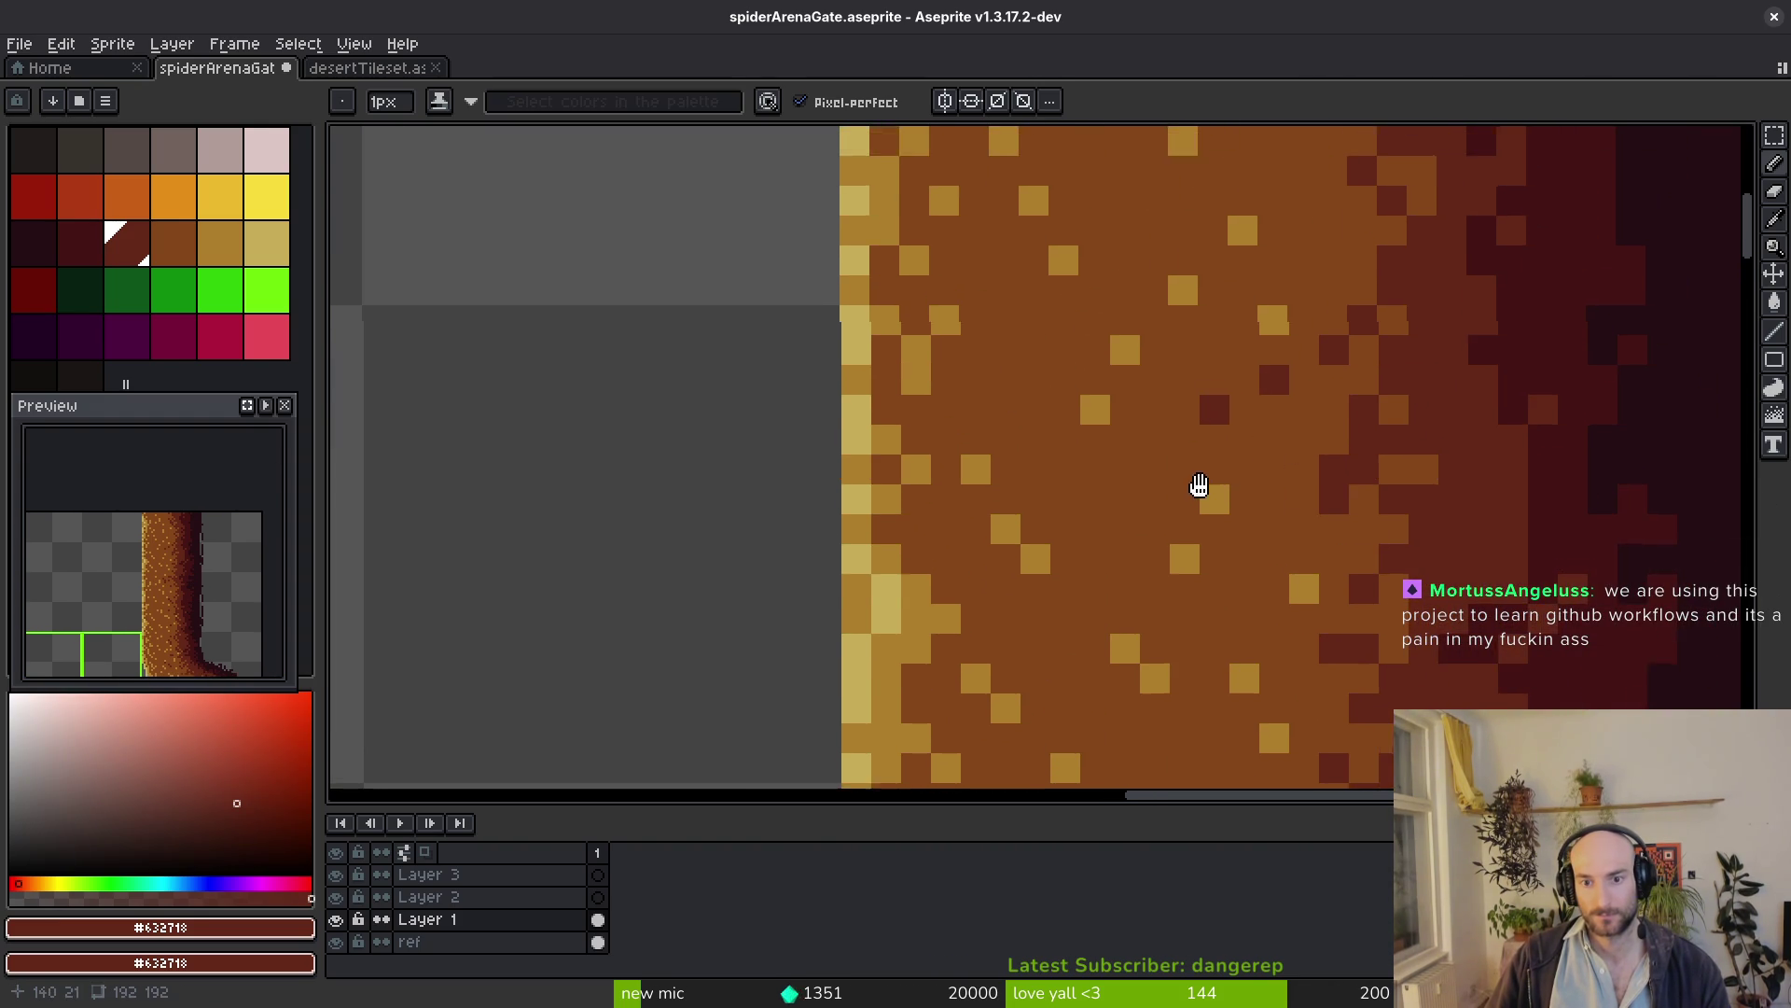
{"action": "left_click", "coordinate": [1271, 188]}
{"action": "scroll", "coordinate": [1380, 351], "scroll_direction": "up", "scroll_amount": 2}
{"action": "left_click", "coordinate": [1352, 357]}
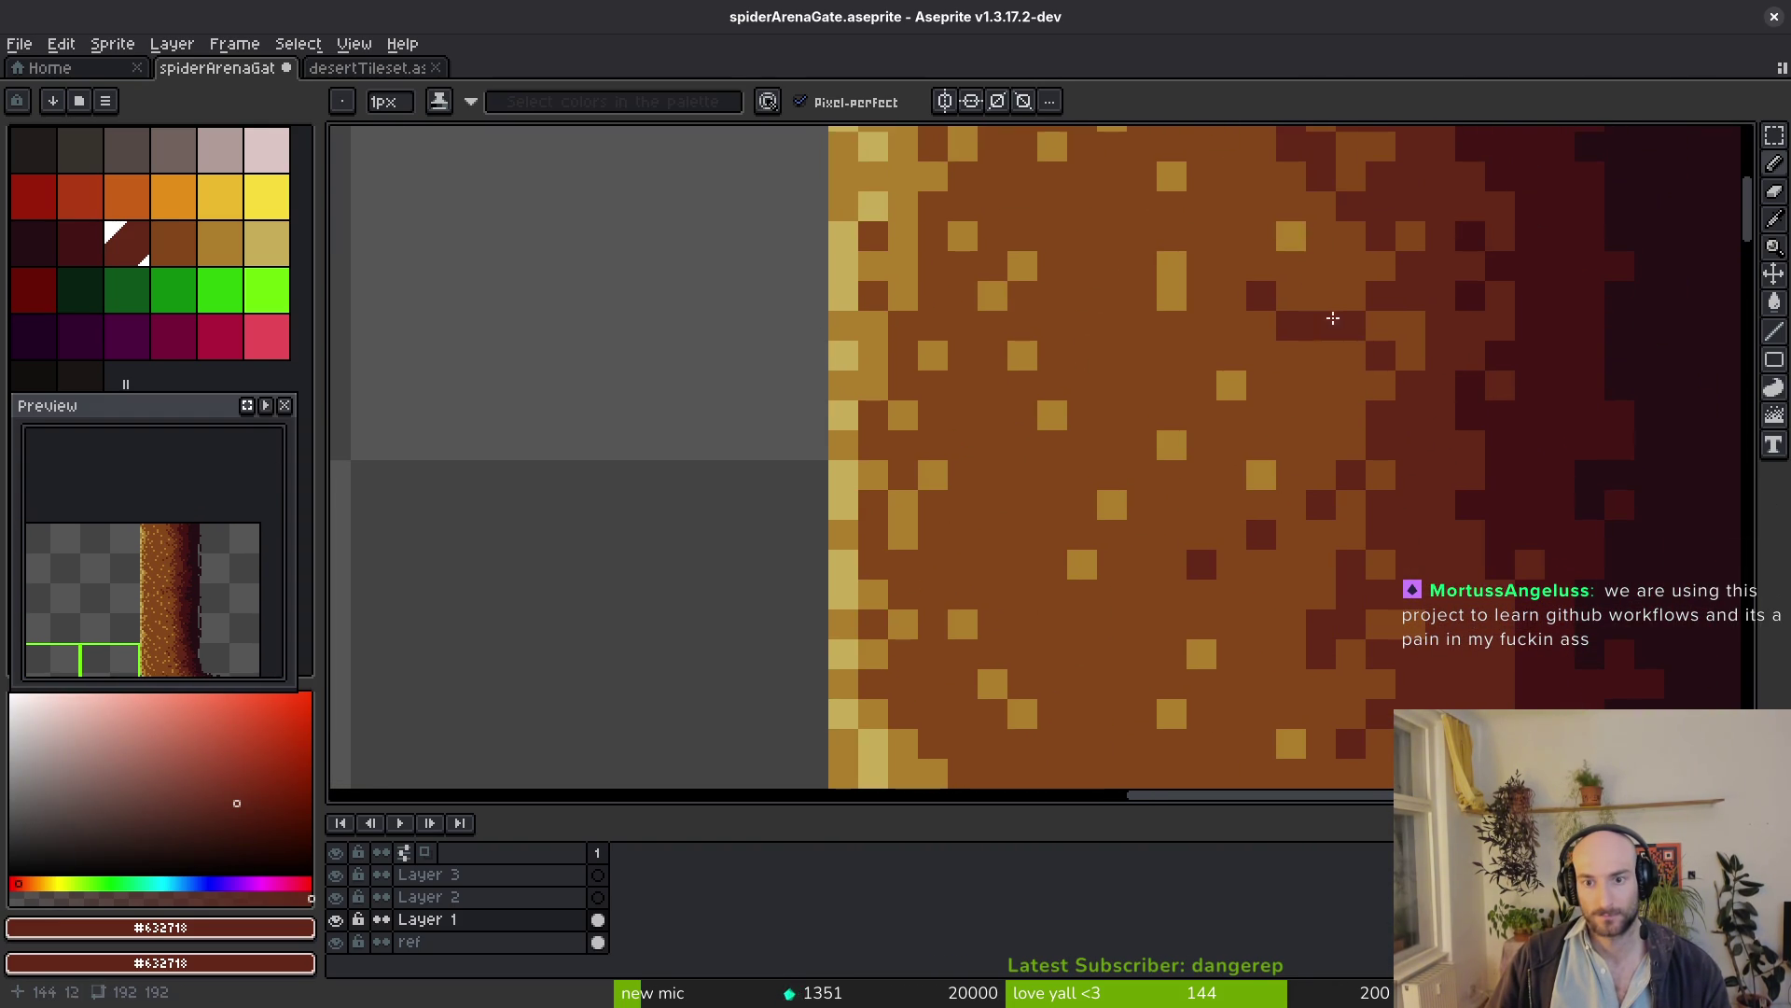
{"action": "scroll", "coordinate": [1320, 266], "scroll_direction": "up", "scroll_amount": 3}
{"action": "left_click", "coordinate": [1196, 321]}
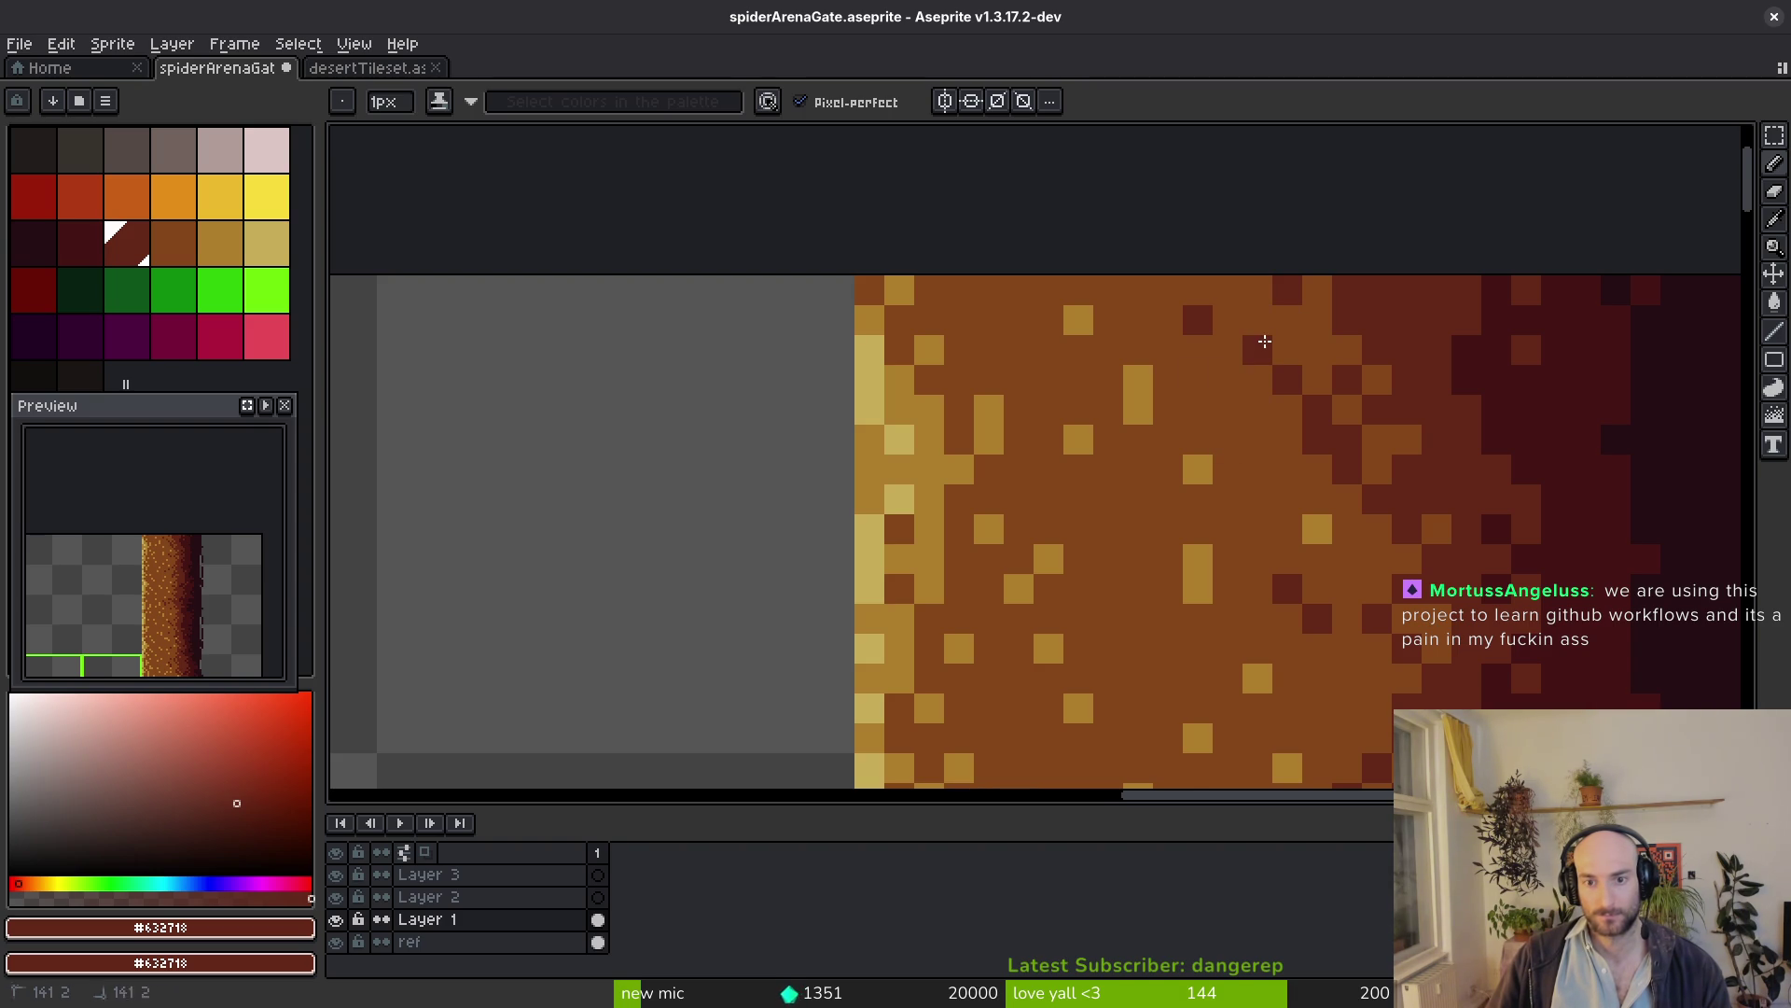
{"action": "scroll", "coordinate": [1263, 340], "scroll_direction": "down", "scroll_amount": 3}
{"action": "scroll", "coordinate": [1375, 444], "scroll_direction": "up", "scroll_amount": 4}
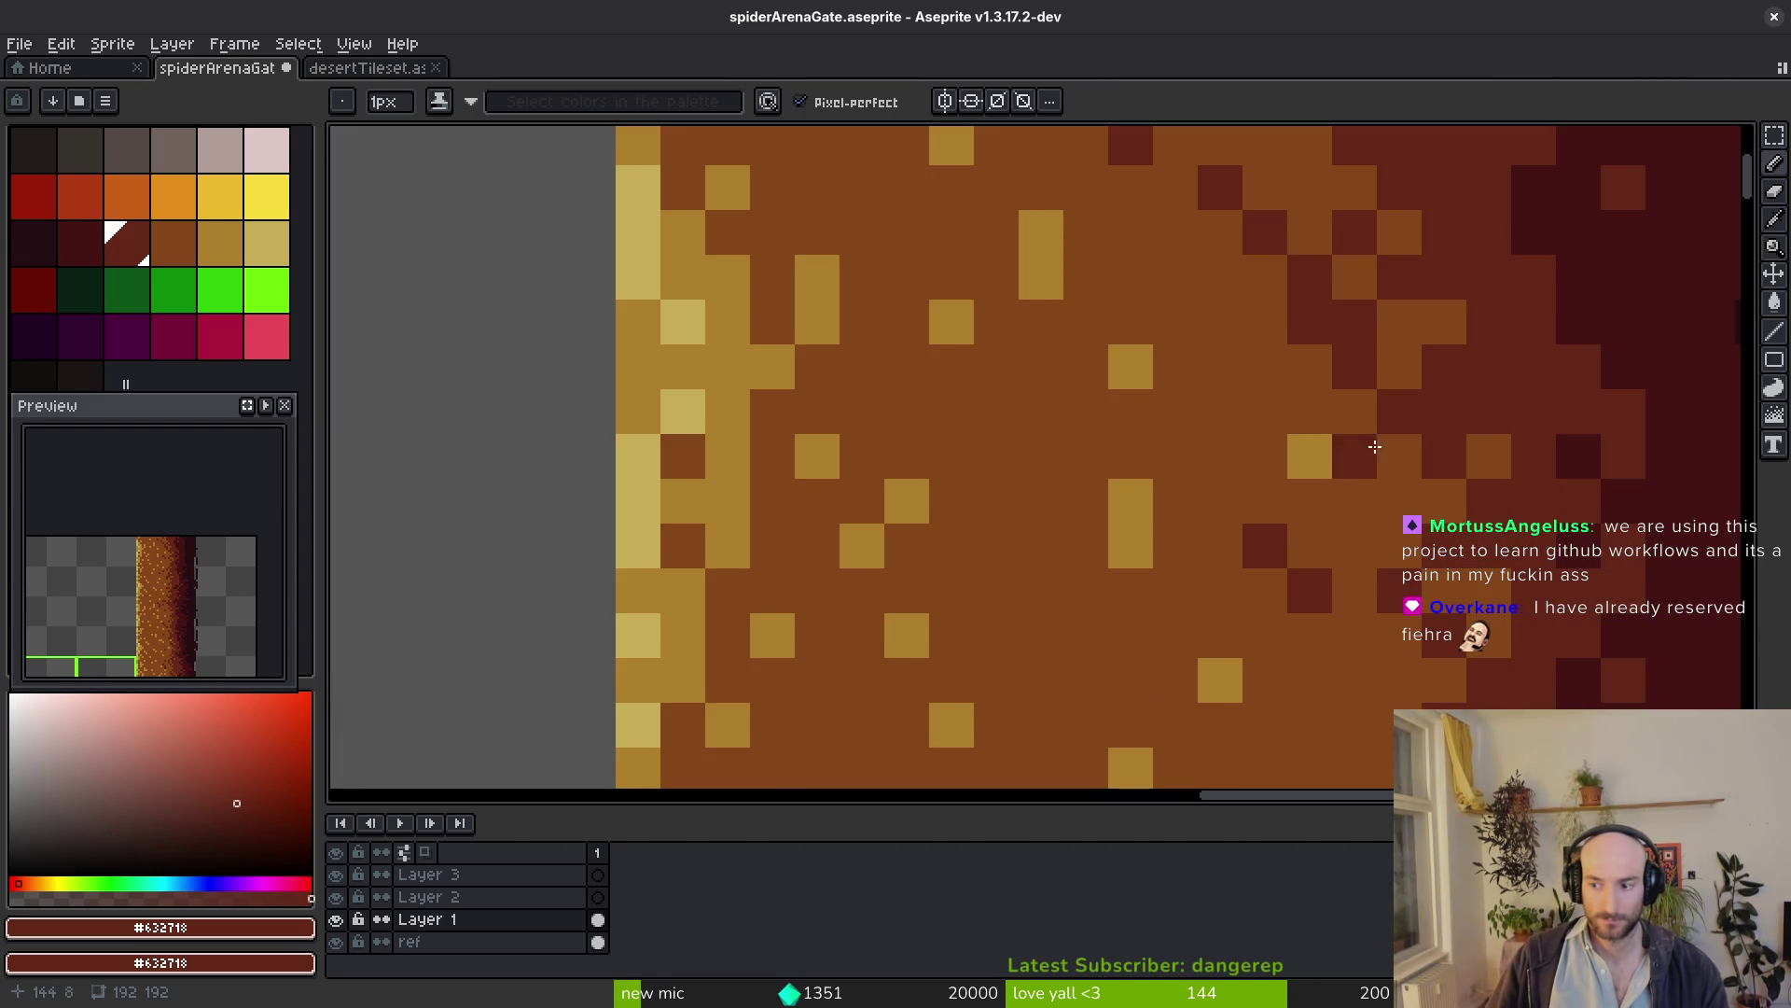
Save spiderArenaGate.aseprite with the dark red speckles in place
{"action": "key", "text": "ctrl+s"}
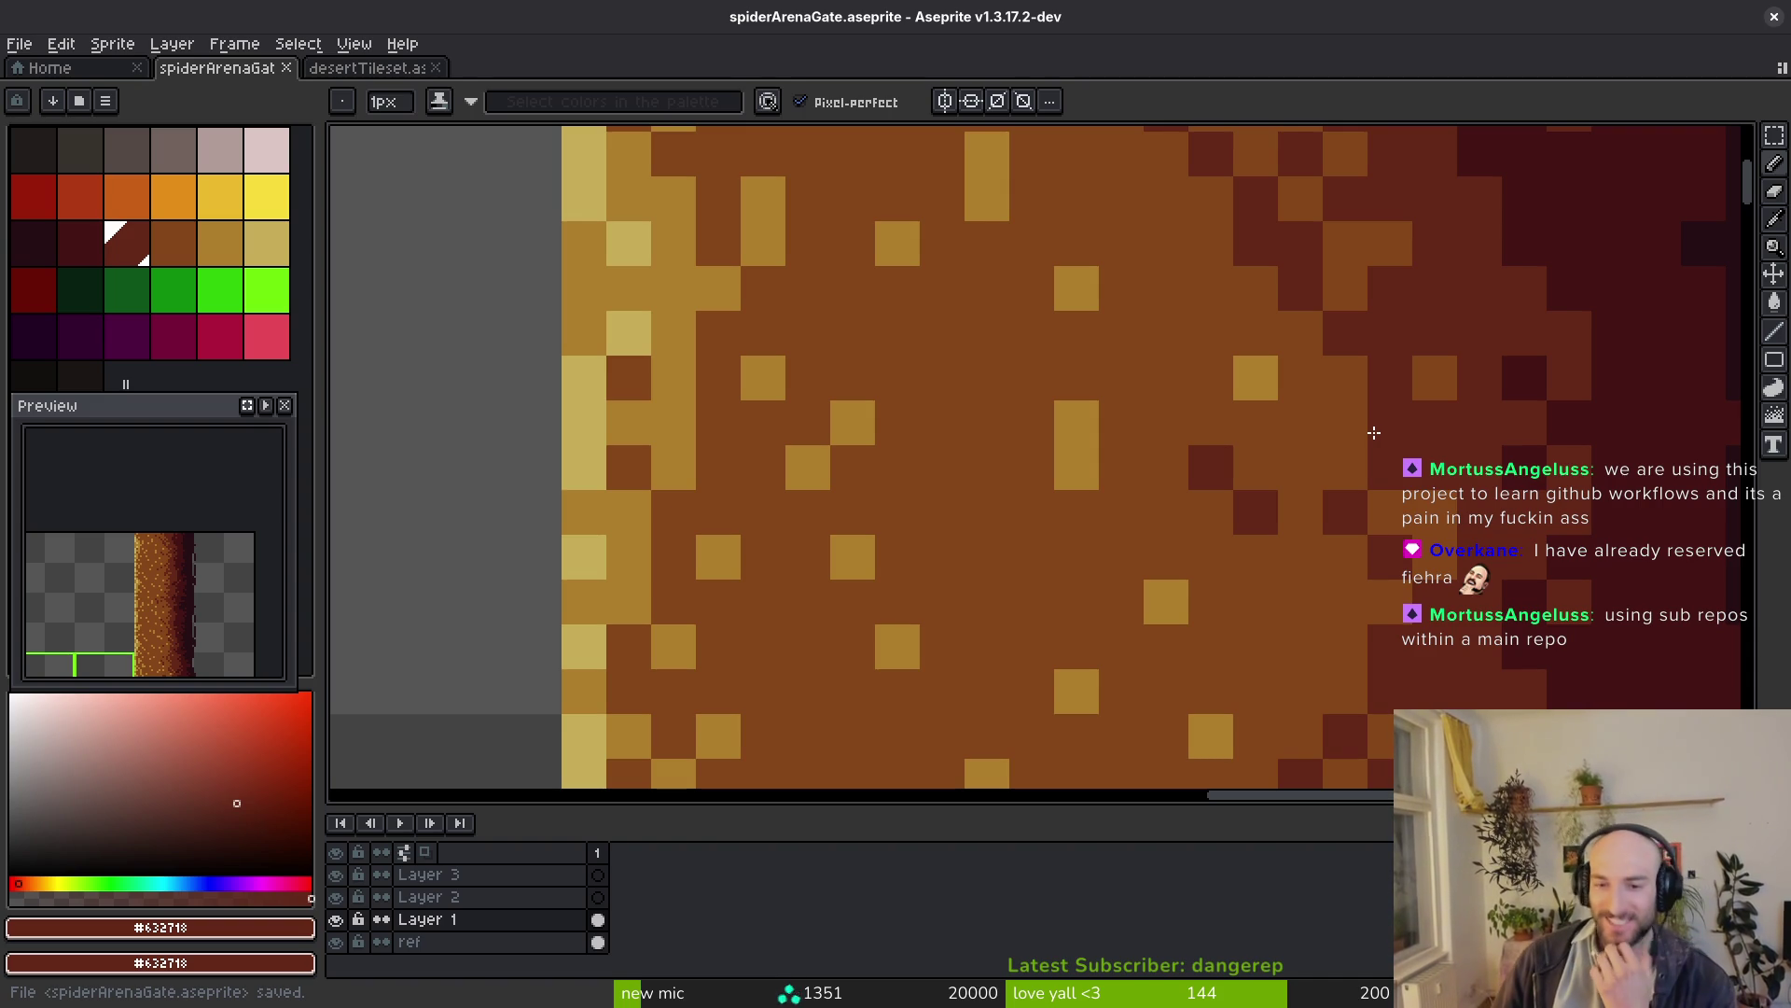
{"action": "scroll", "coordinate": [1374, 433], "scroll_direction": "down", "scroll_amount": 2}
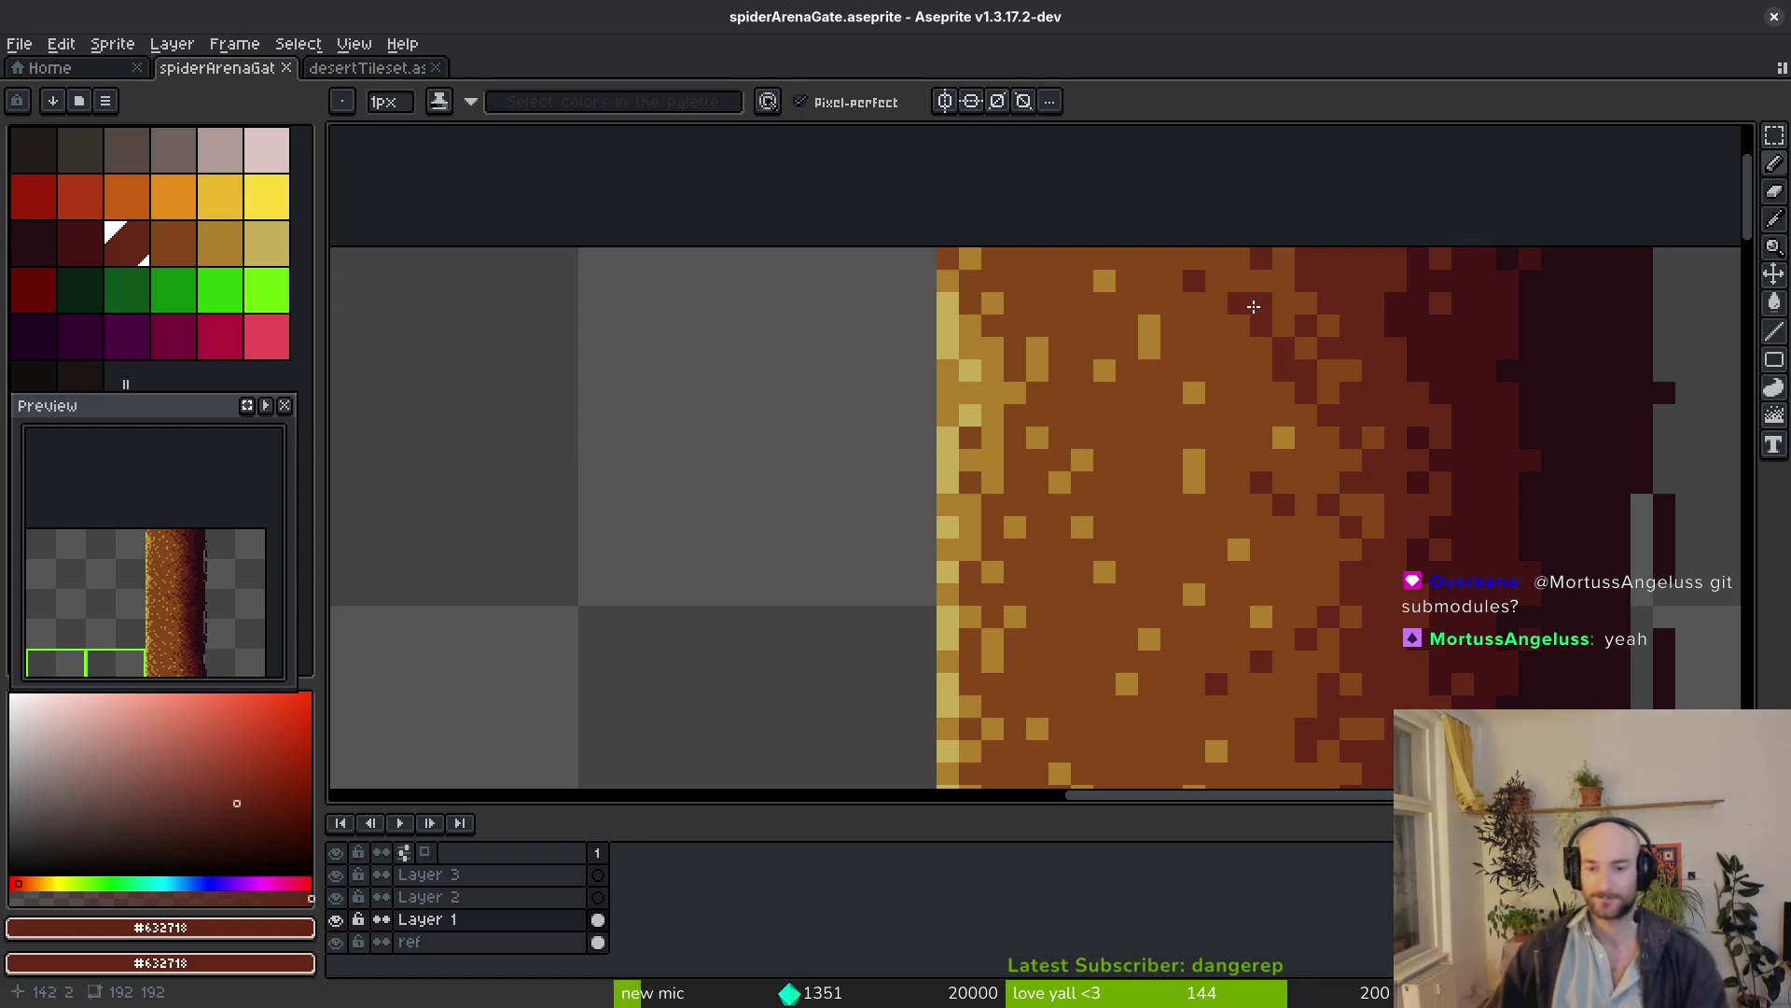
{"action": "scroll", "coordinate": [1253, 305], "scroll_direction": "down", "scroll_amount": 3}
{"action": "scroll", "coordinate": [1261, 419], "scroll_direction": "down", "scroll_amount": 2}
{"action": "scroll", "coordinate": [1261, 468], "scroll_direction": "down", "scroll_amount": 2}
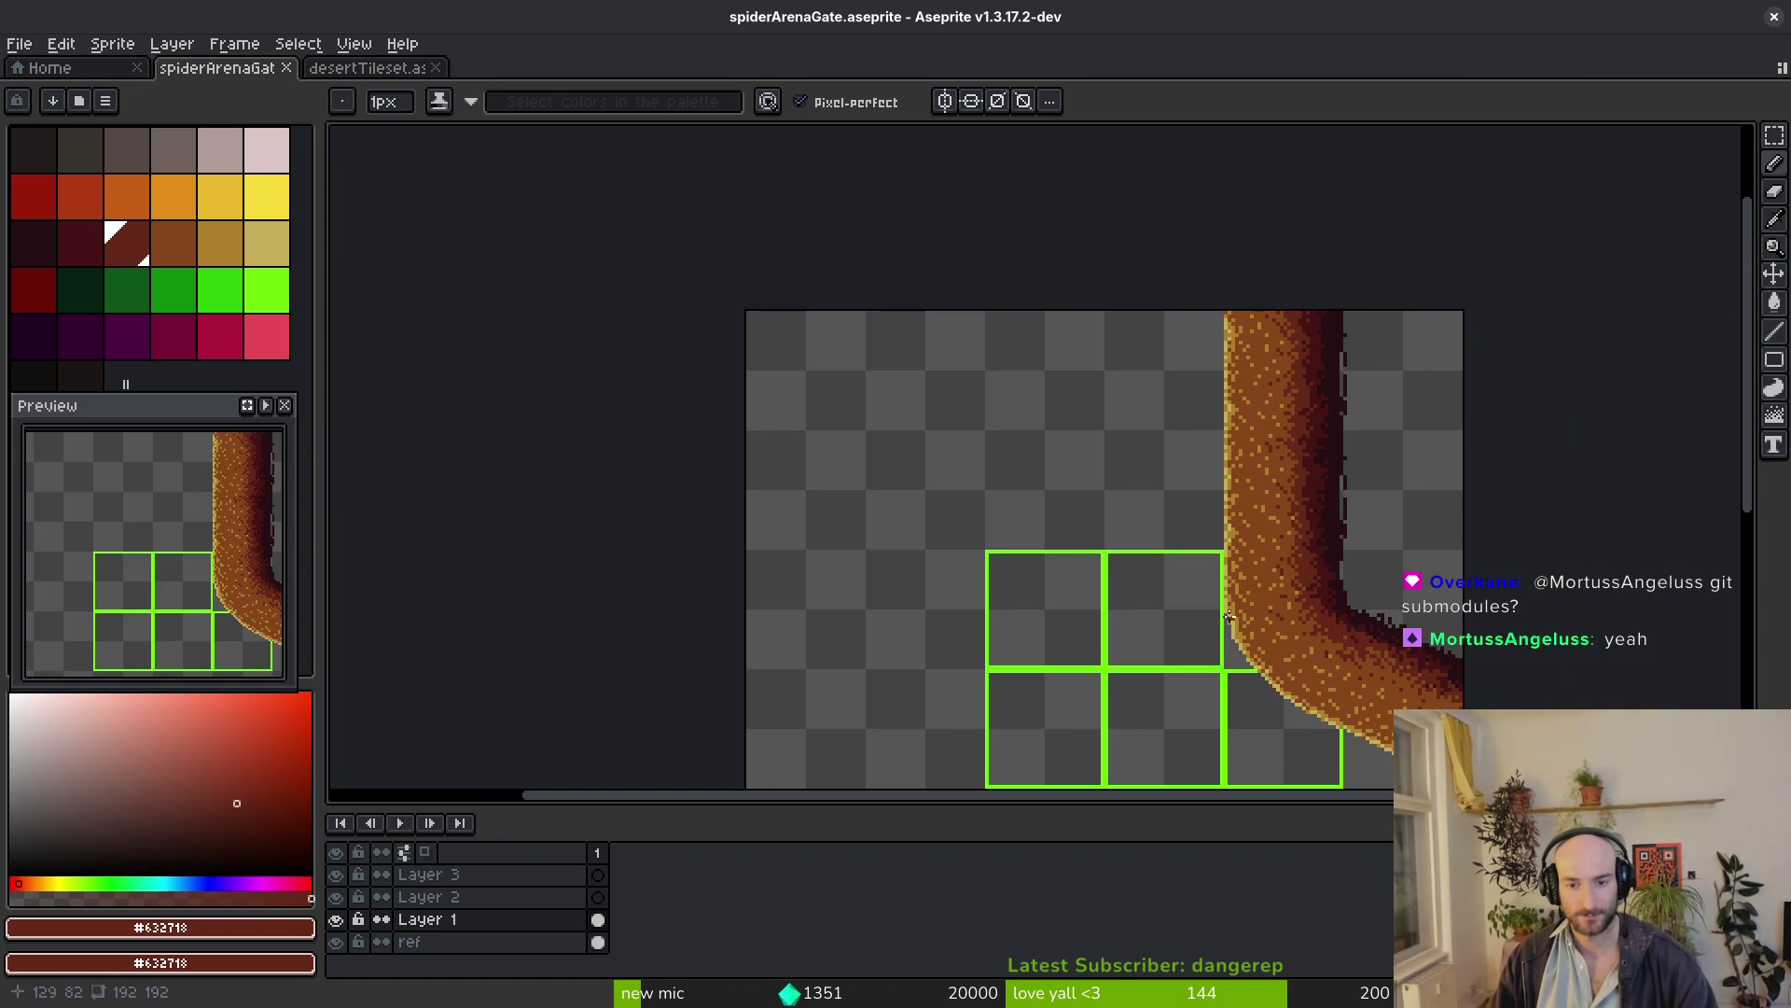
Pick tan #c8ad59 and add highlight pixels on the path's inner curve, saving along the way
{"action": "left_click_drag", "start_coordinate": [1297, 568], "coordinate": [1222, 536]}
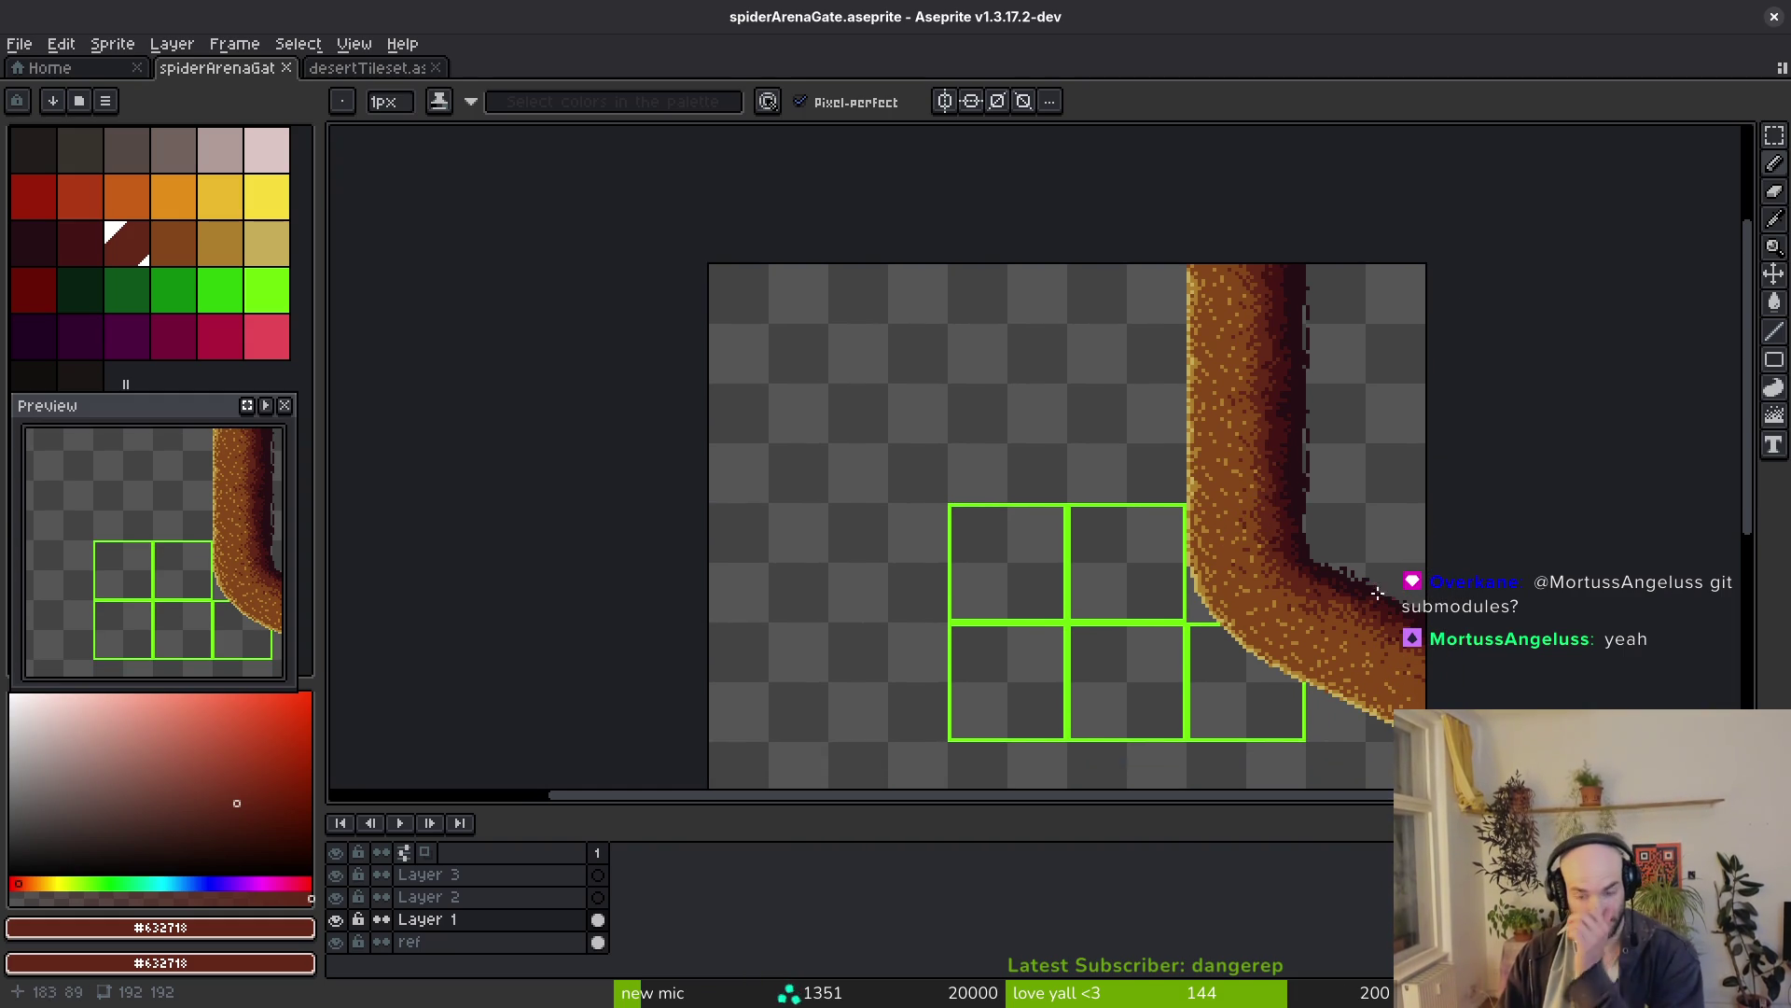
{"action": "scroll", "coordinate": [1267, 494], "scroll_direction": "up", "scroll_amount": 2}
{"action": "scroll", "coordinate": [1267, 494], "scroll_direction": "up", "scroll_amount": 2}
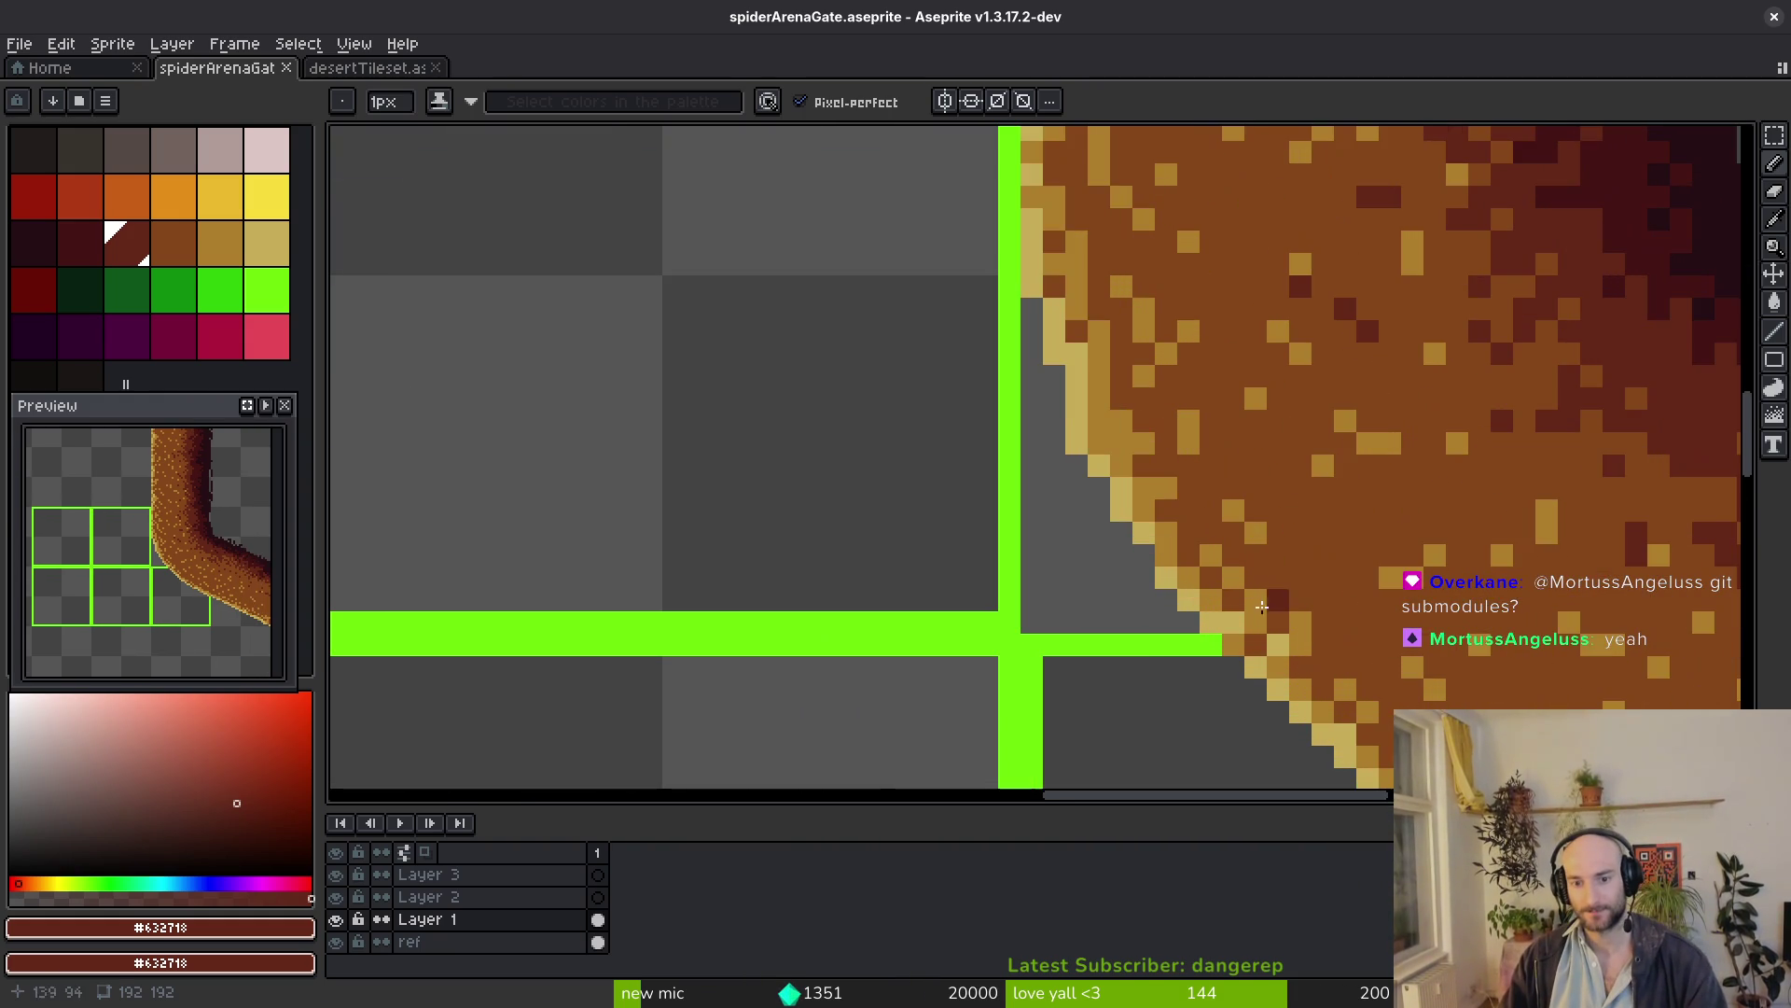
{"action": "left_click", "coordinate": [1099, 442], "text": "alt"}
{"action": "scroll", "coordinate": [1091, 483], "scroll_direction": "down", "scroll_amount": 4}
{"action": "key", "text": "ctrl+s"}
{"action": "scroll", "coordinate": [1177, 598], "scroll_direction": "up", "scroll_amount": 3}
{"action": "left_click", "coordinate": [938, 269]}
{"action": "scroll", "coordinate": [923, 270], "scroll_direction": "down", "scroll_amount": 3}
{"action": "key", "text": "ctrl+s"}
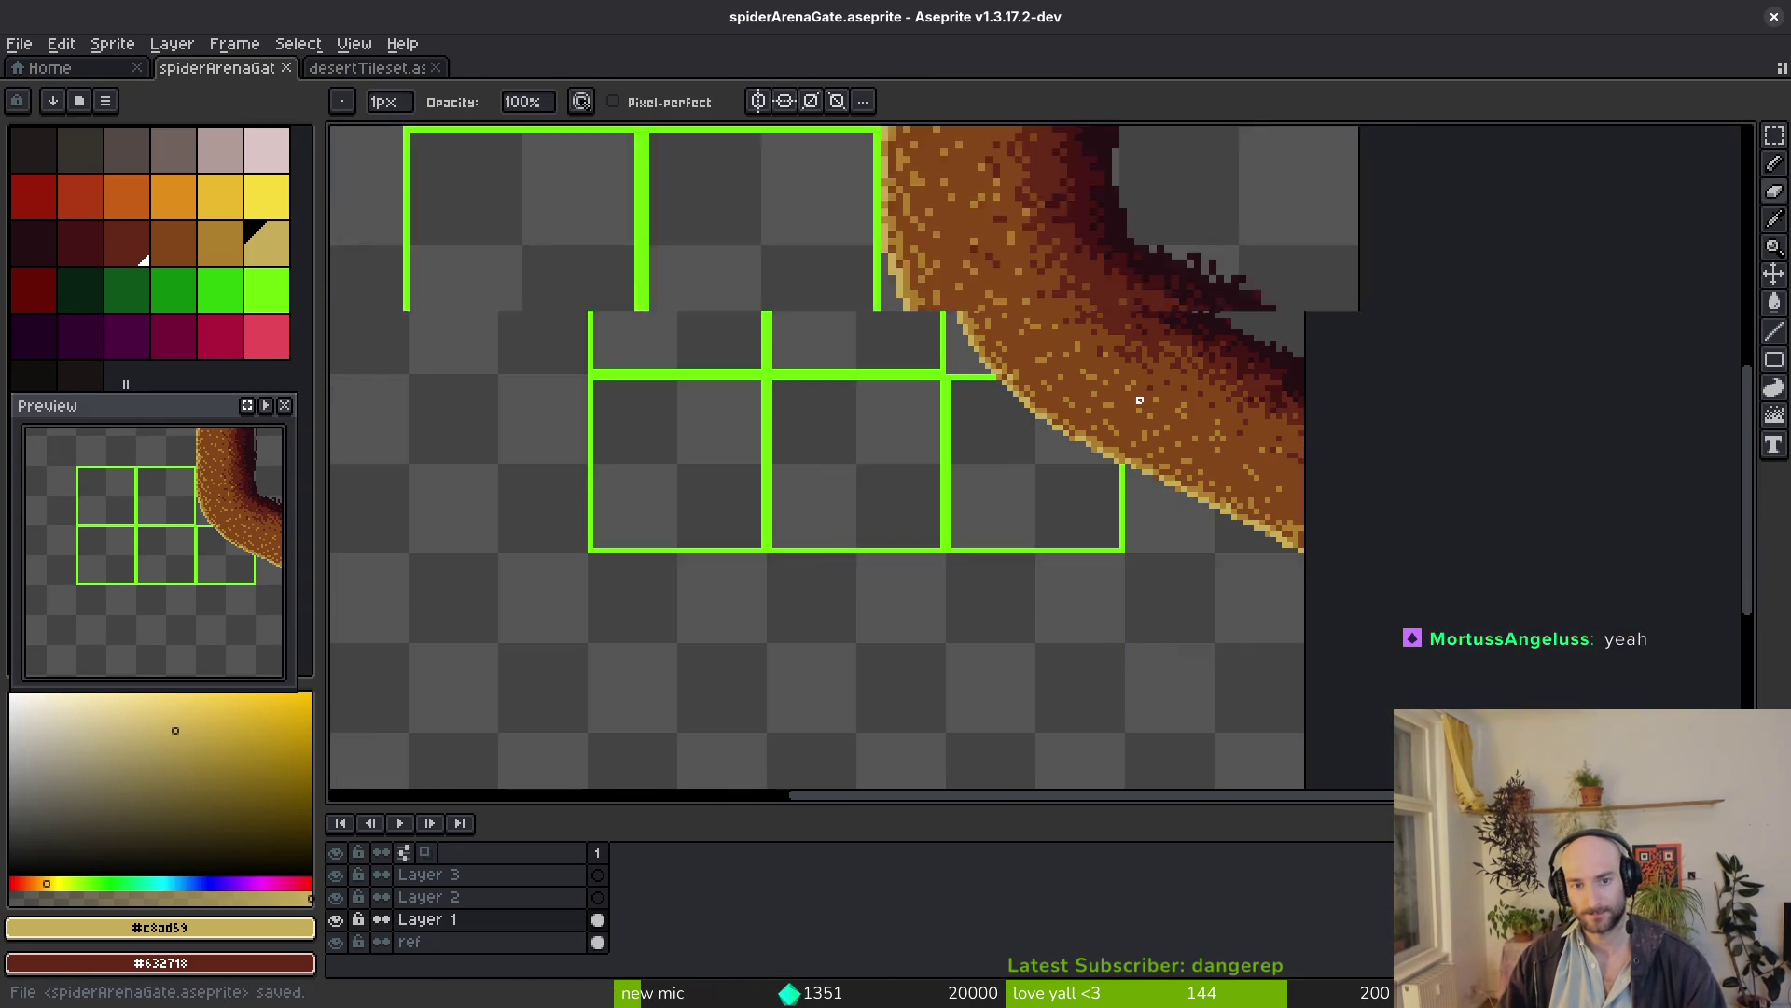
{"action": "scroll", "coordinate": [766, 369], "scroll_direction": "up", "scroll_amount": 2}
{"action": "scroll", "coordinate": [766, 368], "scroll_direction": "up", "scroll_amount": 1}
{"action": "key", "text": "alt"}
{"action": "left_click", "coordinate": [780, 335]}
{"action": "scroll", "coordinate": [888, 423], "scroll_direction": "down", "scroll_amount": 3}
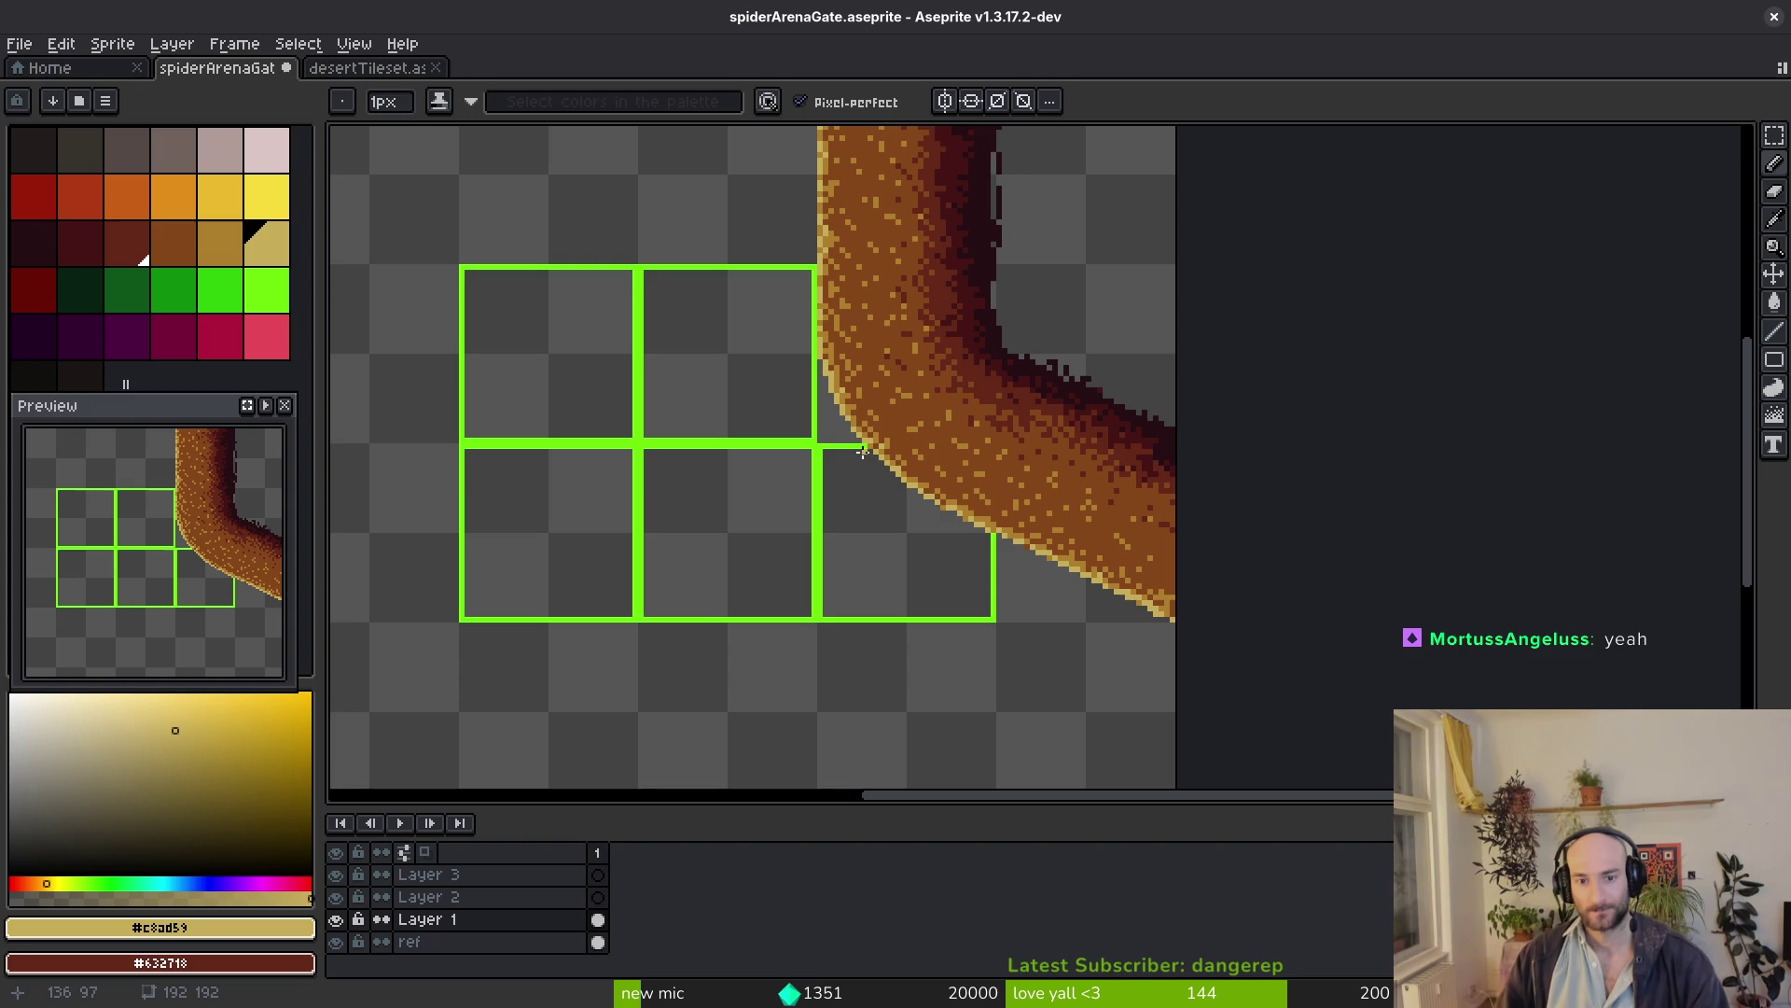
{"action": "scroll", "coordinate": [1129, 443], "scroll_direction": "up", "scroll_amount": 2}
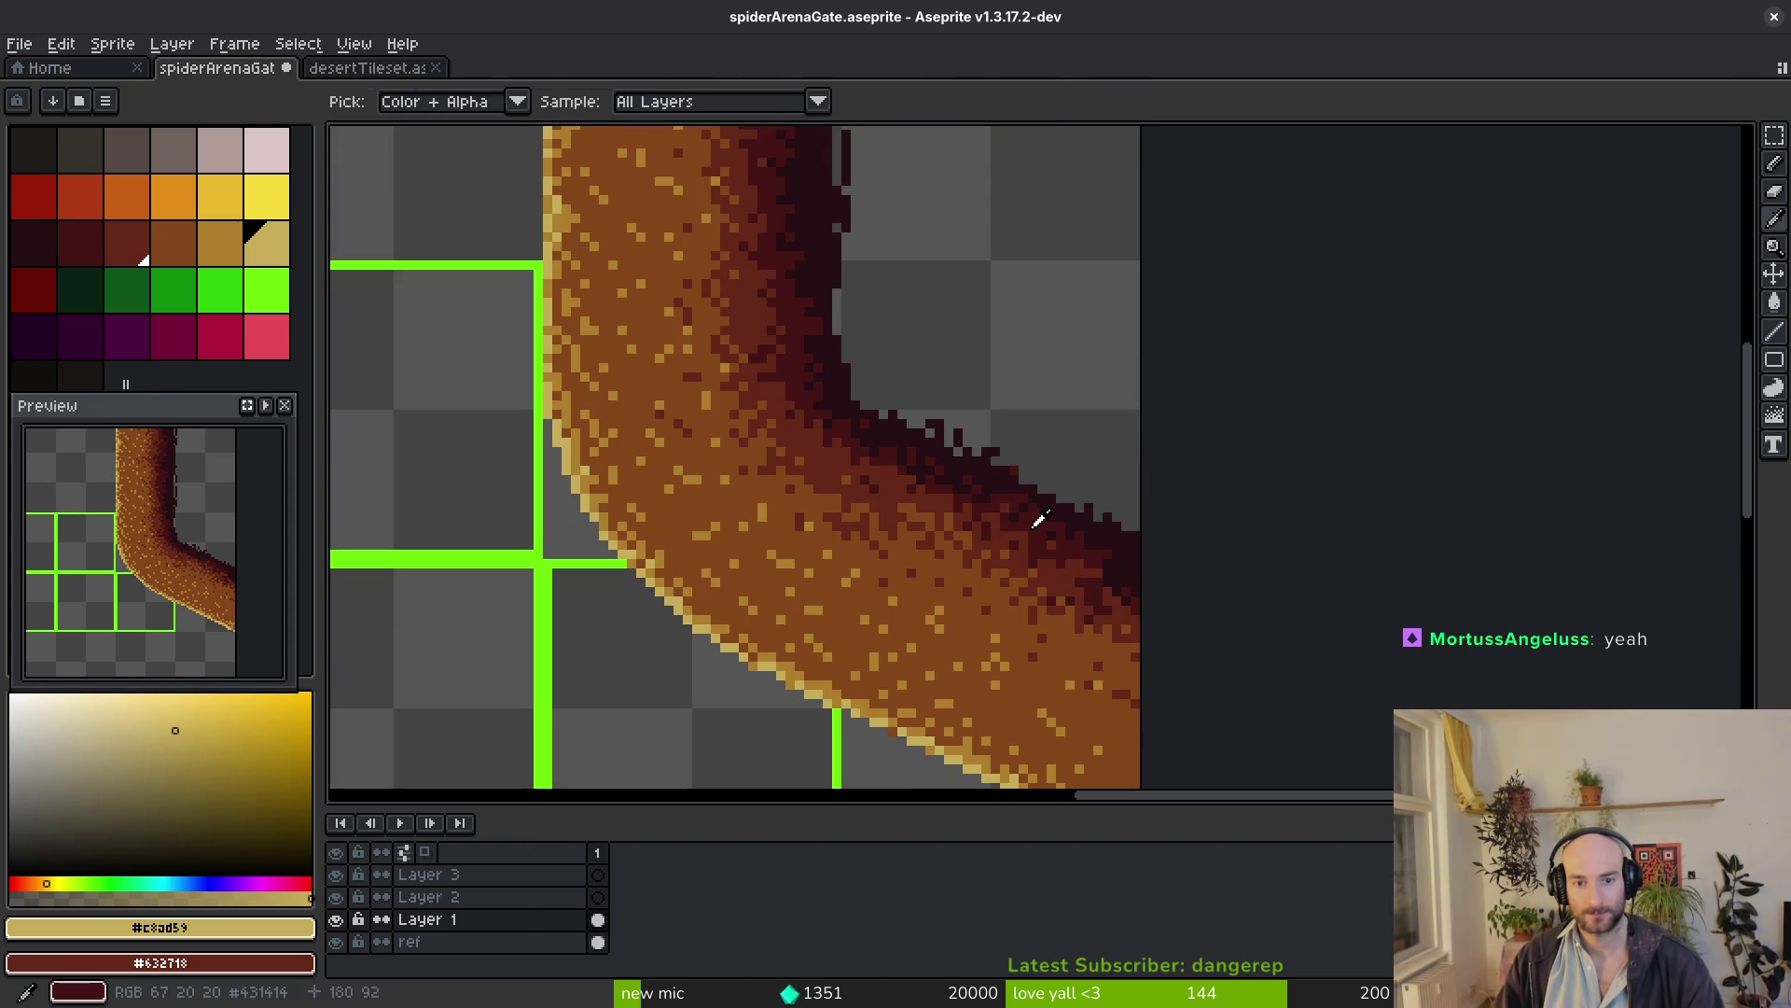
Paint #431414 and #250c13 shading pixels on the path's outer edge, saving in between
{"action": "left_click", "coordinate": [1035, 515], "text": "alt"}
{"action": "scroll", "coordinate": [1033, 531], "scroll_direction": "up", "scroll_amount": 3}
{"action": "left_click", "coordinate": [994, 548]}
{"action": "scroll", "coordinate": [1019, 520], "scroll_direction": "down", "scroll_amount": 3}
{"action": "key", "text": "ctrl+s"}
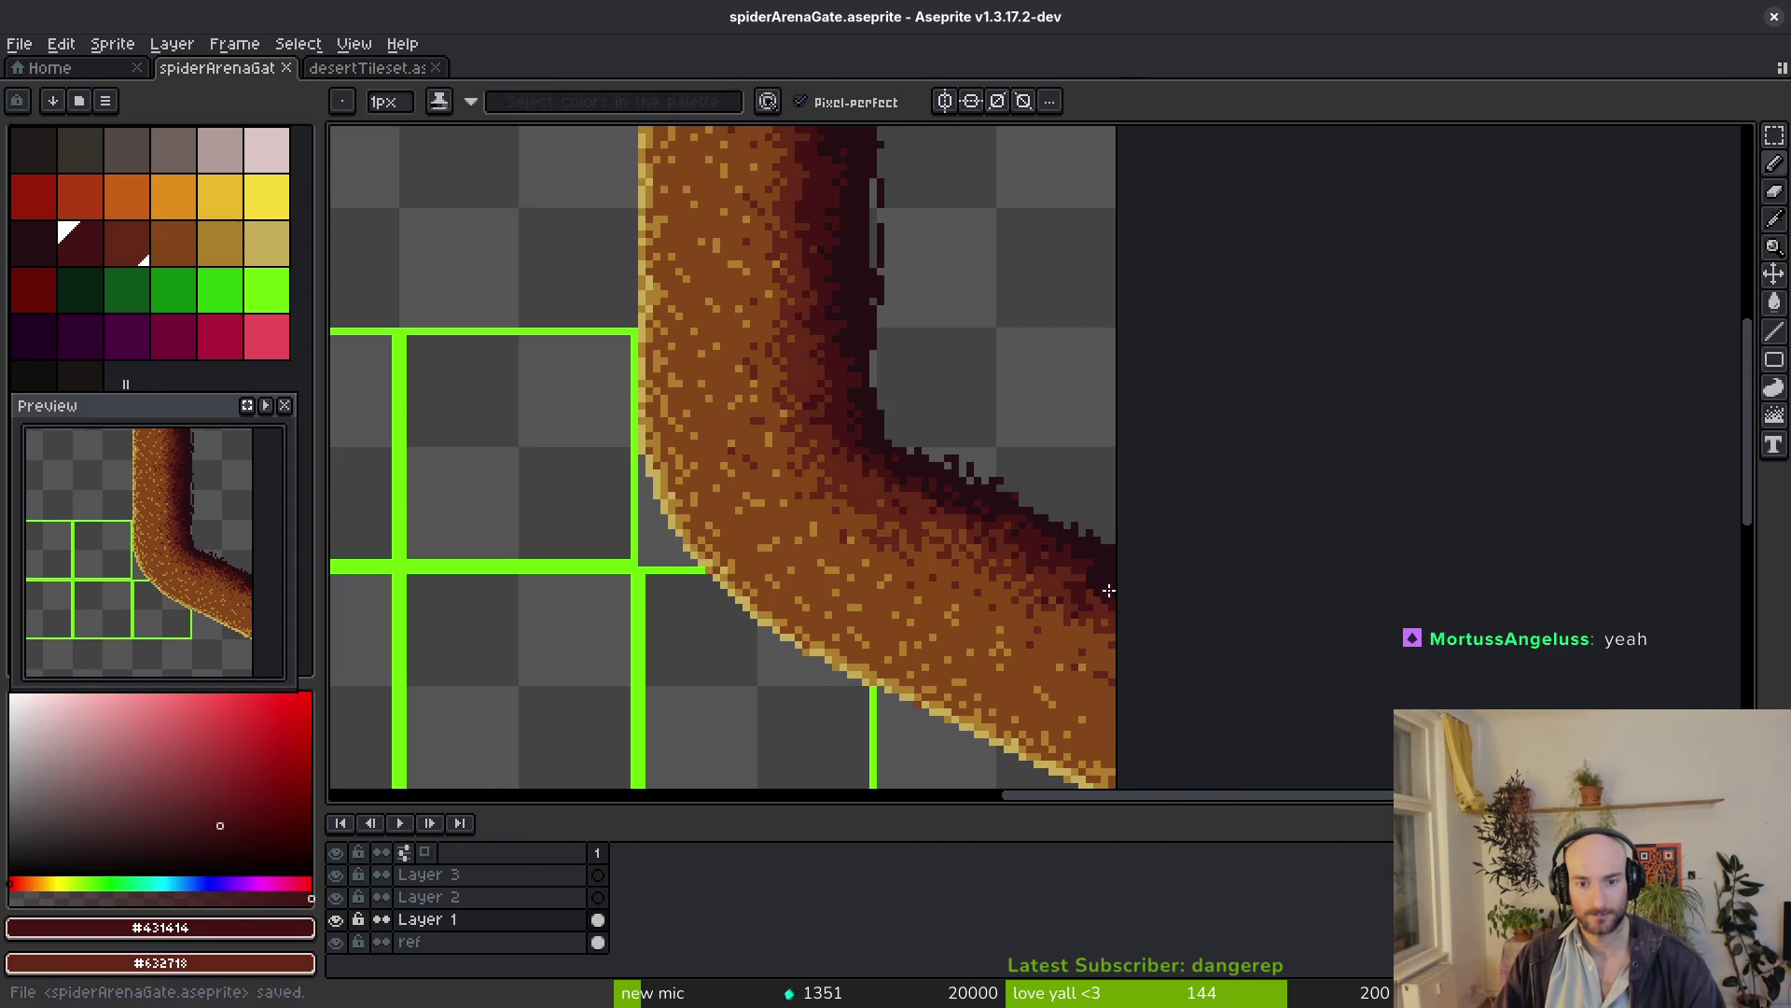
{"action": "scroll", "coordinate": [1076, 559], "scroll_direction": "up", "scroll_amount": 2}
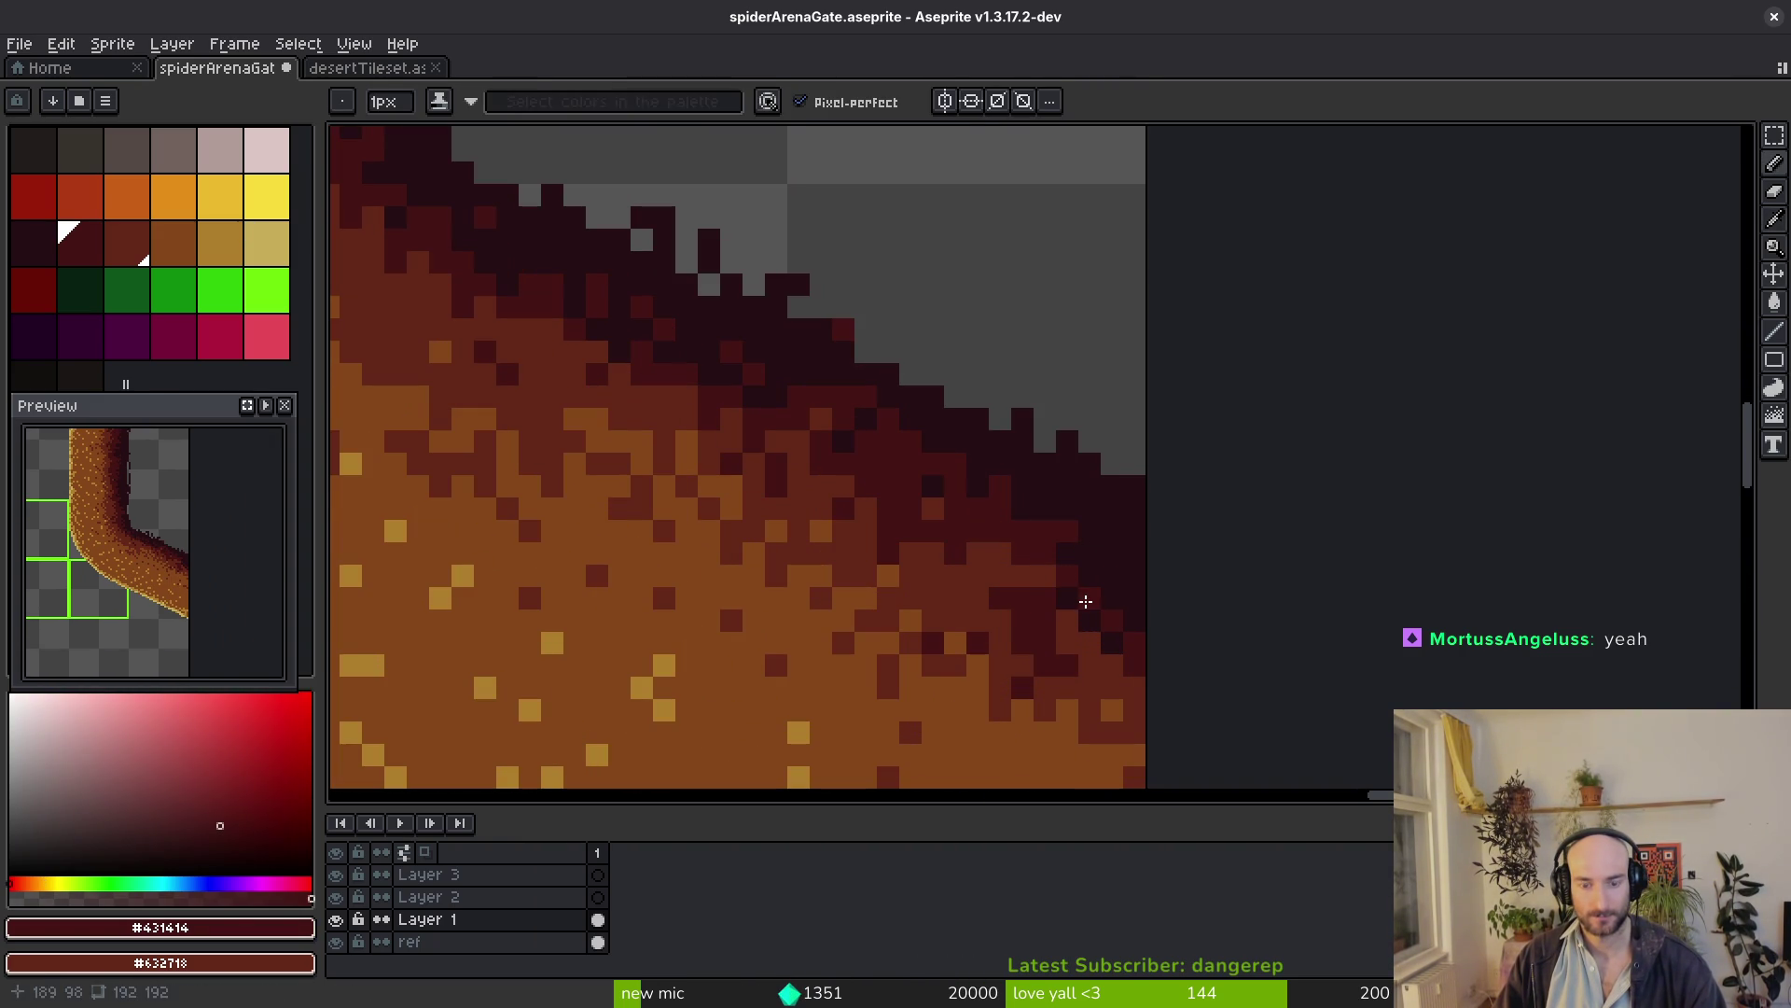
{"action": "scroll", "coordinate": [1085, 601], "scroll_direction": "down", "scroll_amount": 2}
{"action": "scroll", "coordinate": [907, 466], "scroll_direction": "down", "scroll_amount": 2}
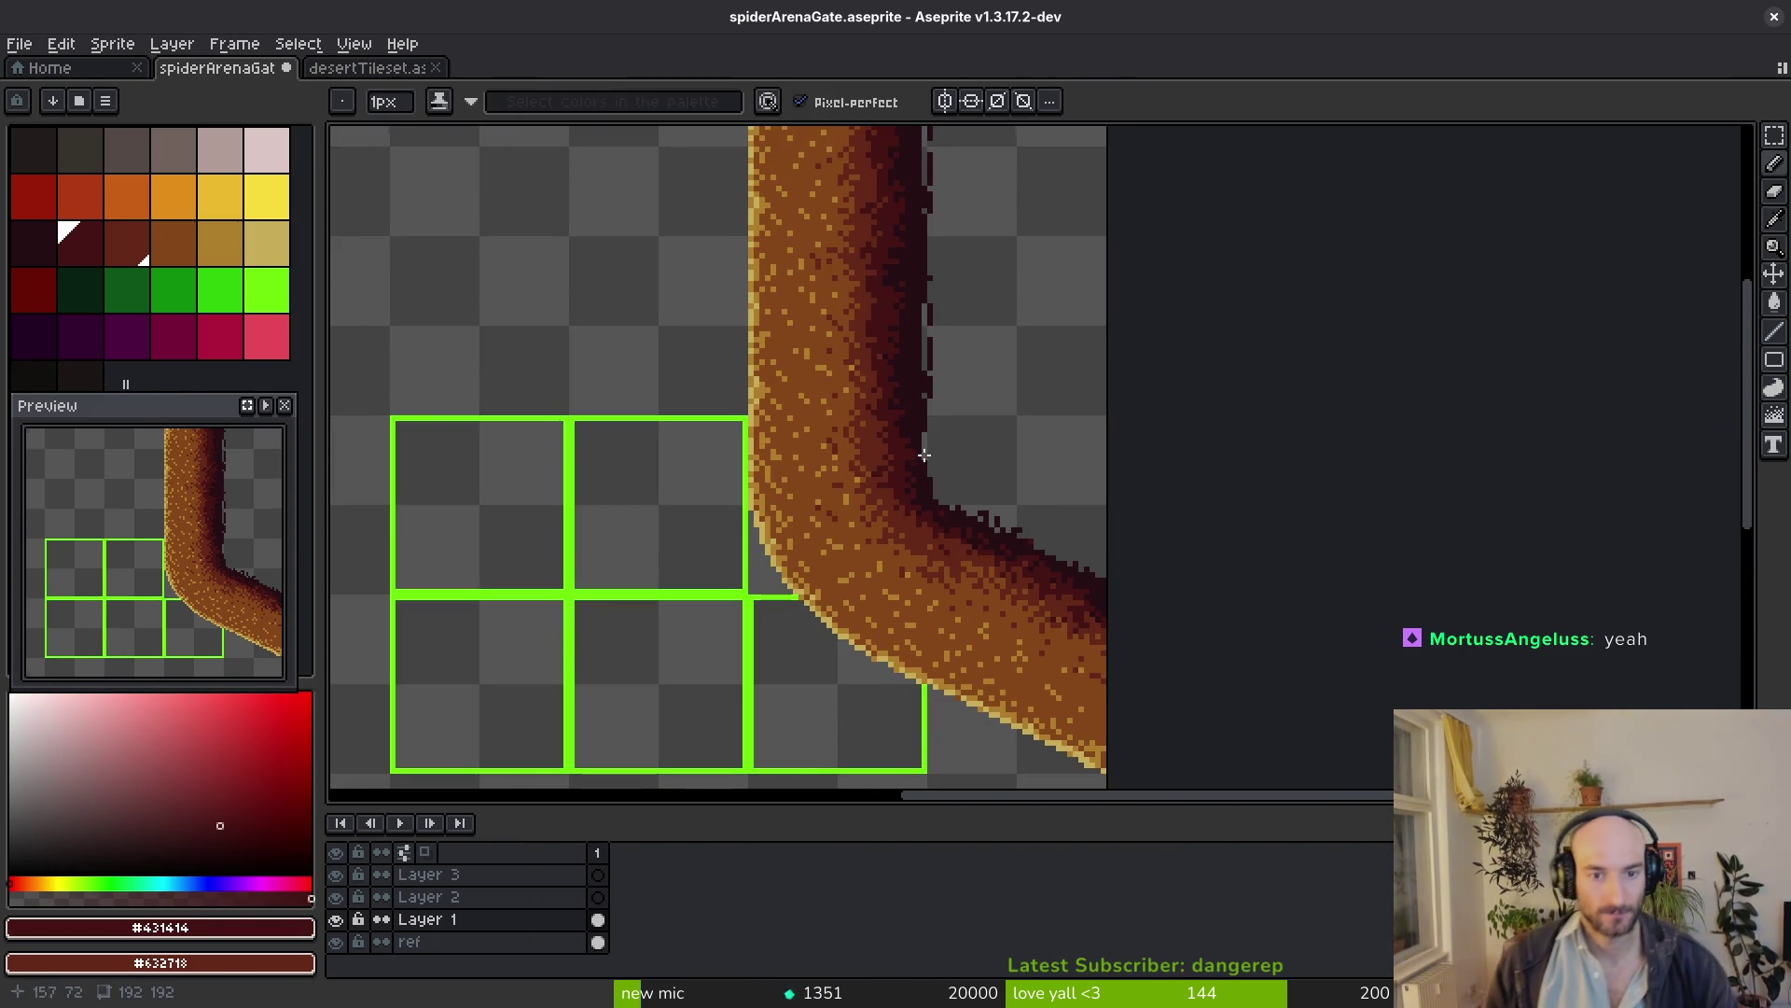
{"action": "scroll", "coordinate": [907, 467], "scroll_direction": "up", "scroll_amount": 2}
{"action": "left_click", "coordinate": [911, 496], "text": "alt"}
{"action": "scroll", "coordinate": [887, 457], "scroll_direction": "up", "scroll_amount": 2}
{"action": "left_click", "coordinate": [783, 509]}
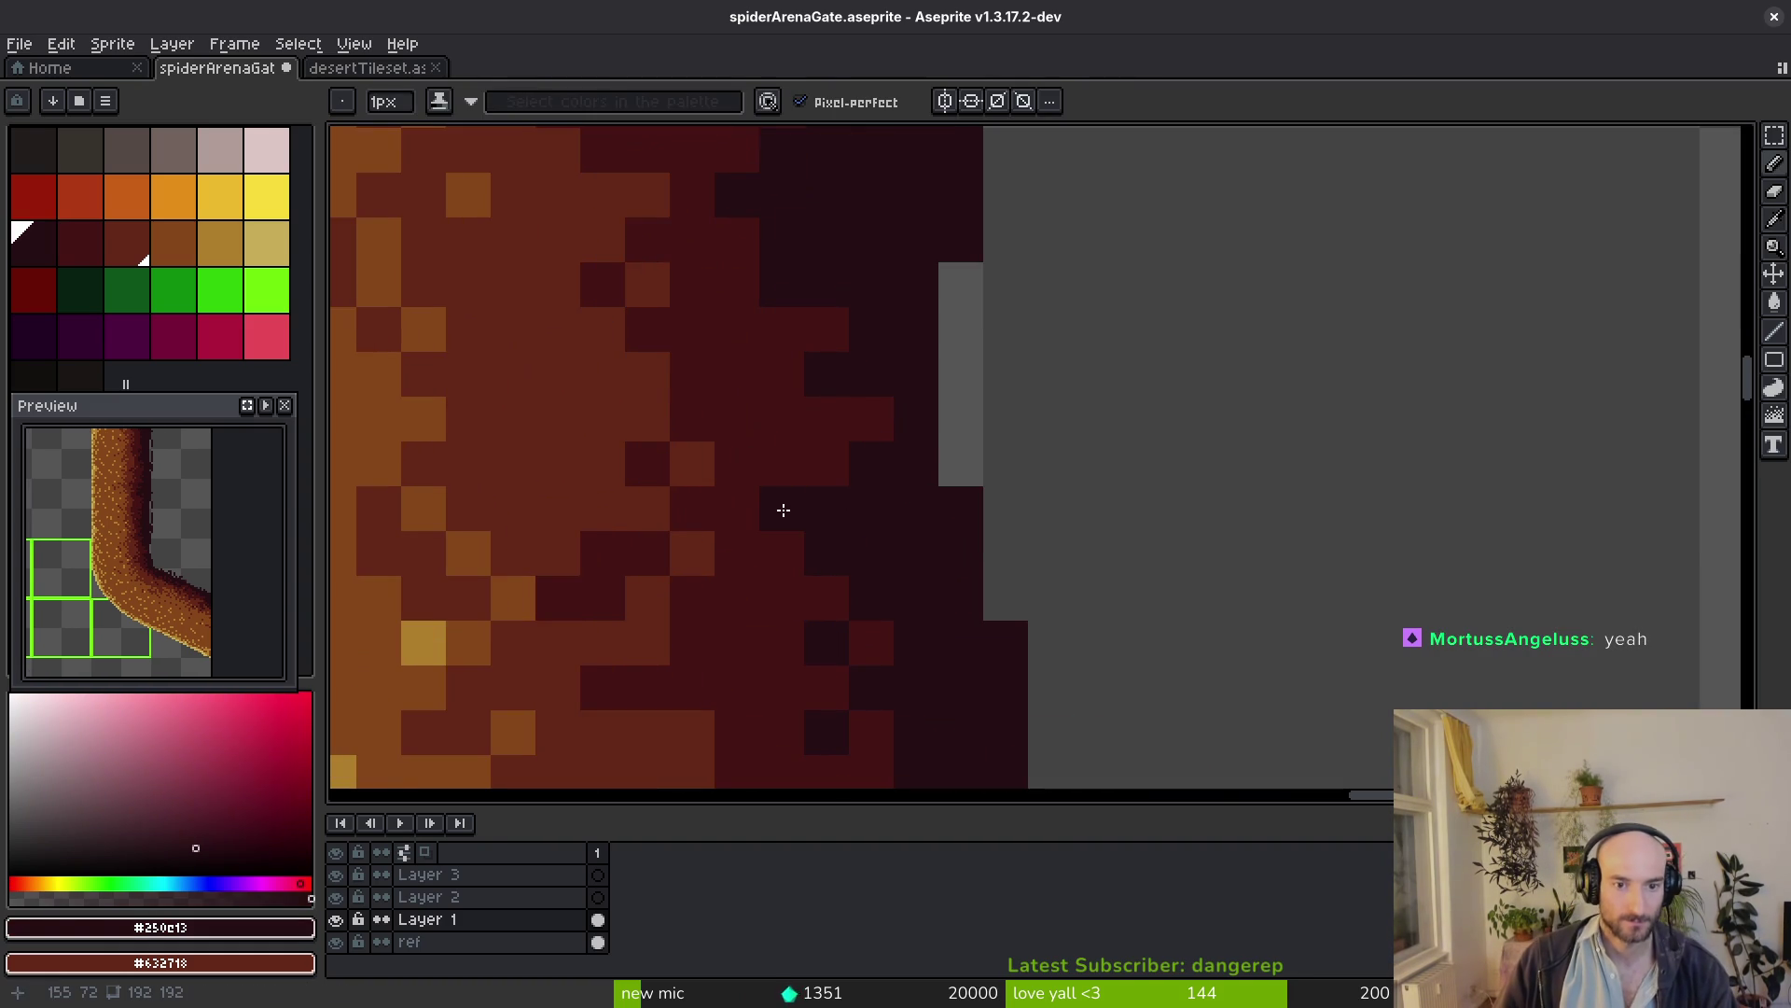
{"action": "scroll", "coordinate": [783, 511], "scroll_direction": "down", "scroll_amount": 3}
{"action": "scroll", "coordinate": [805, 531], "scroll_direction": "up", "scroll_amount": 1}
{"action": "scroll", "coordinate": [824, 555], "scroll_direction": "up", "scroll_amount": 1}
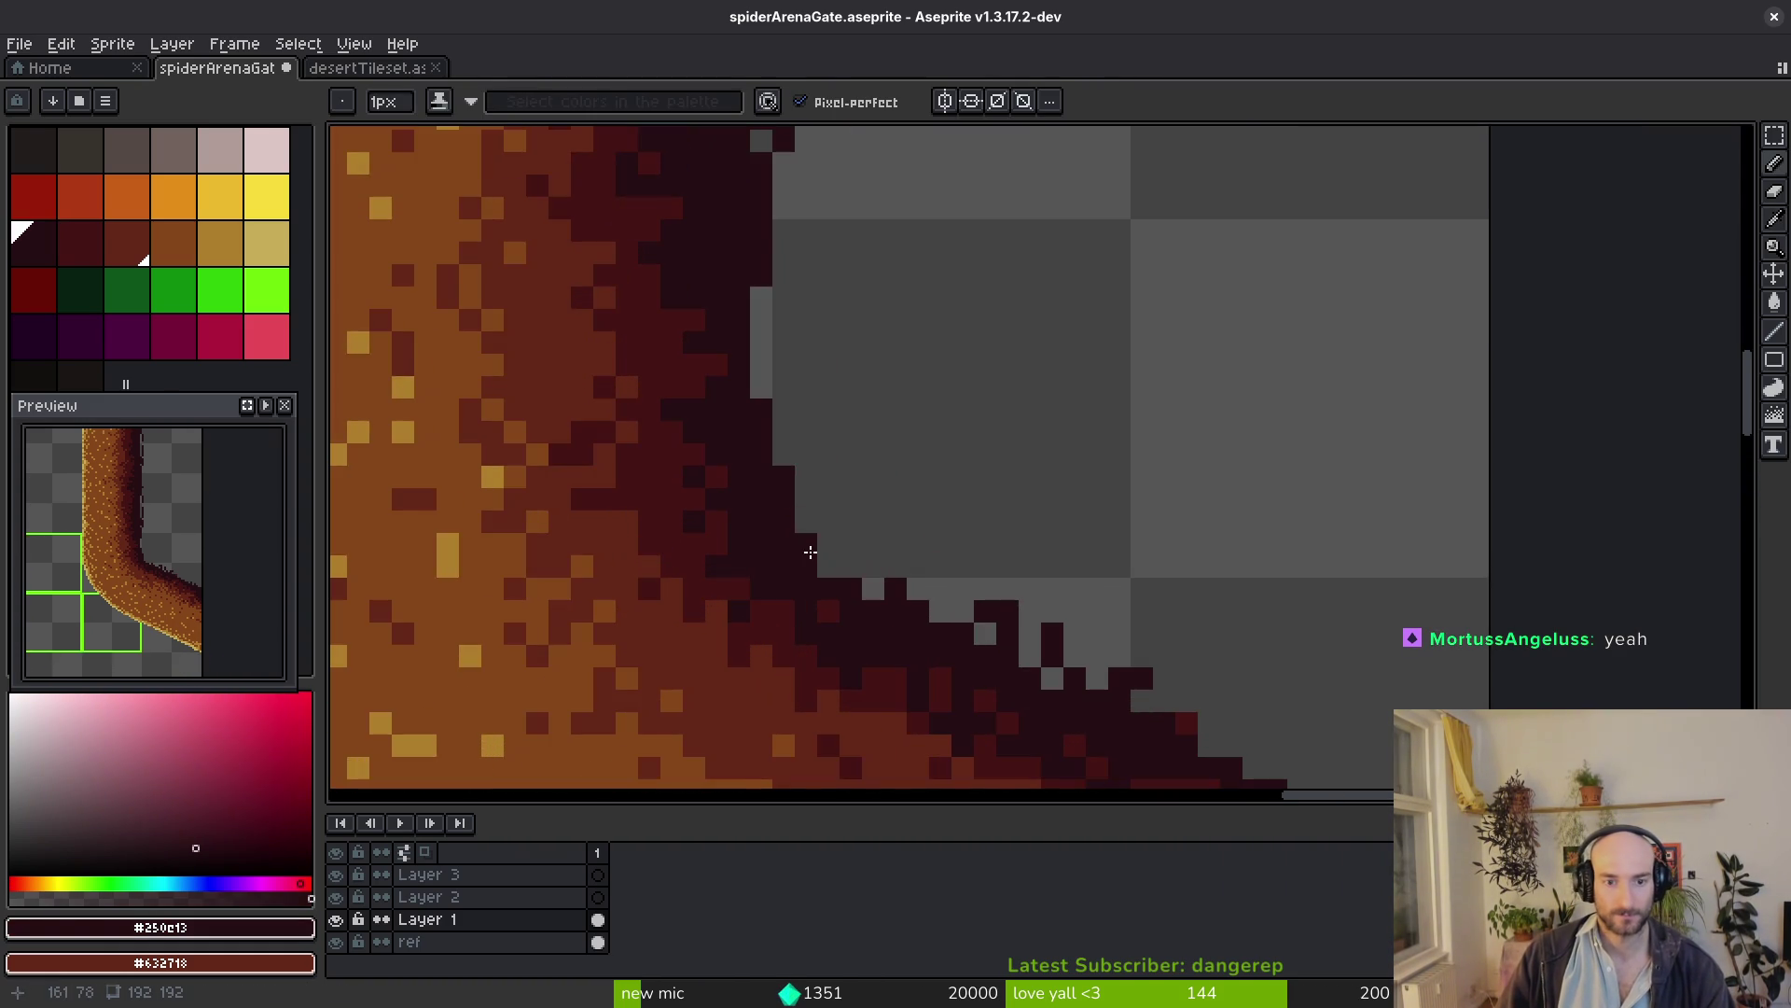
{"action": "scroll", "coordinate": [823, 555], "scroll_direction": "down", "scroll_amount": 4}
{"action": "scroll", "coordinate": [1021, 556], "scroll_direction": "down", "scroll_amount": 1}
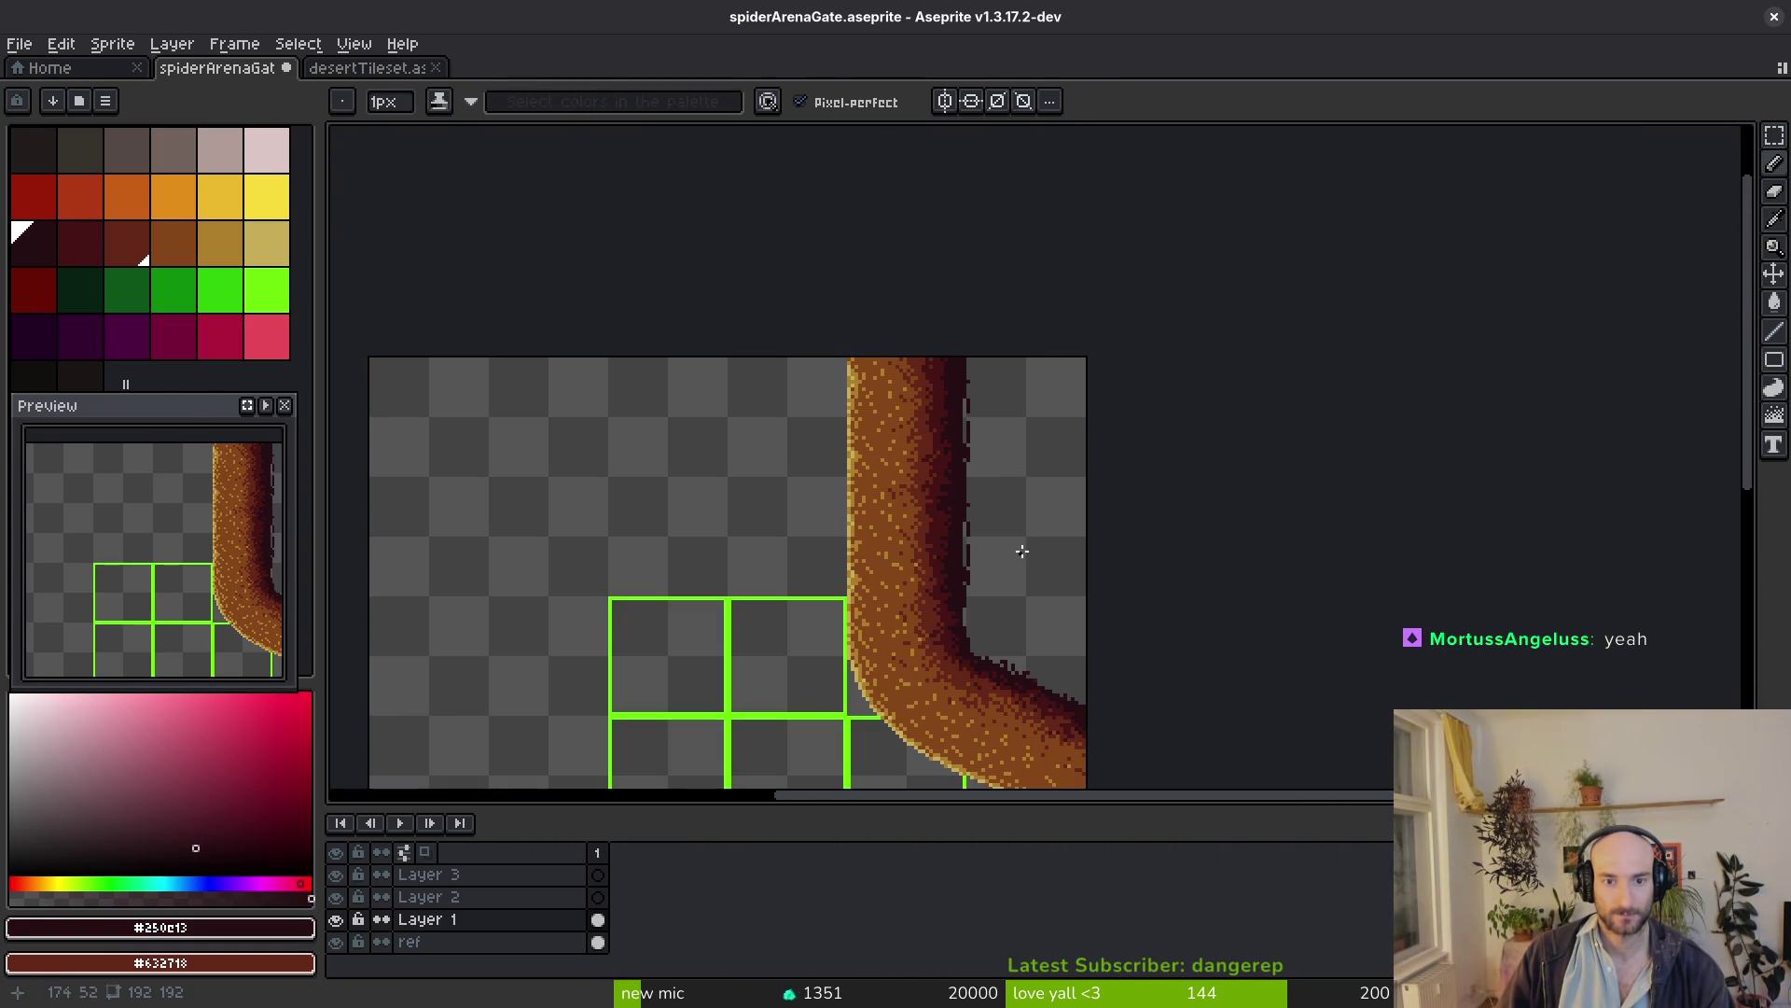
{"action": "scroll", "coordinate": [1018, 576], "scroll_direction": "up", "scroll_amount": 3}
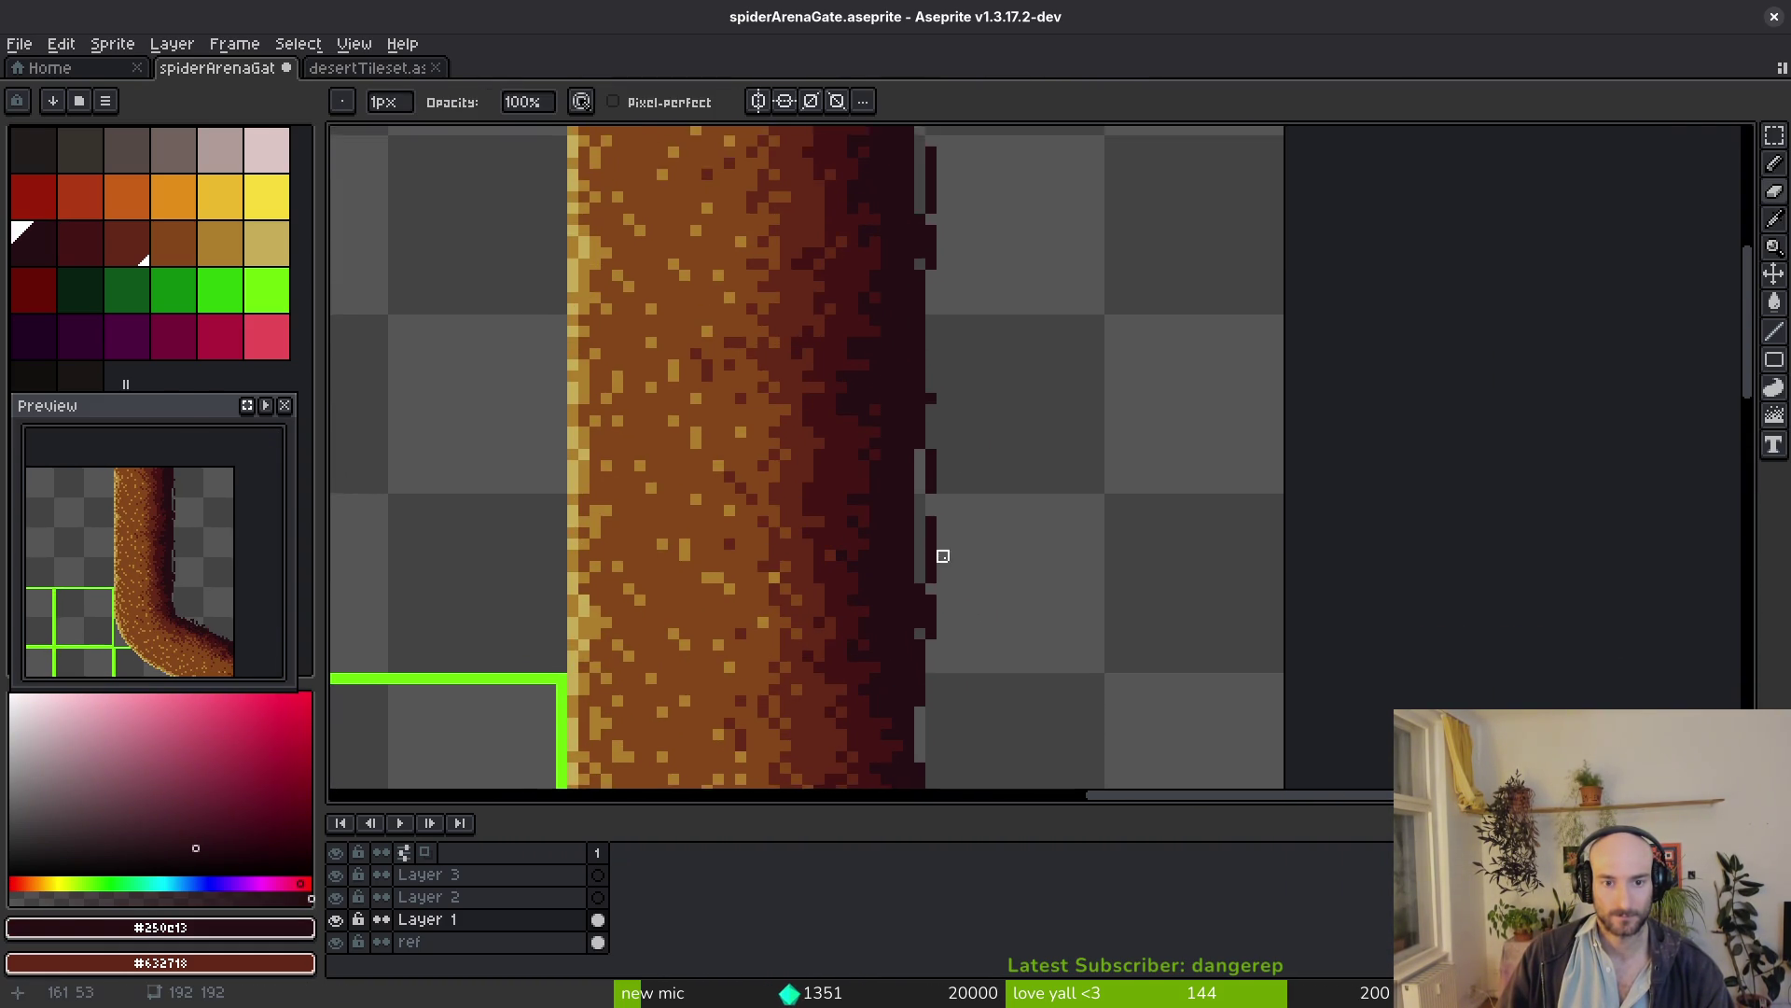
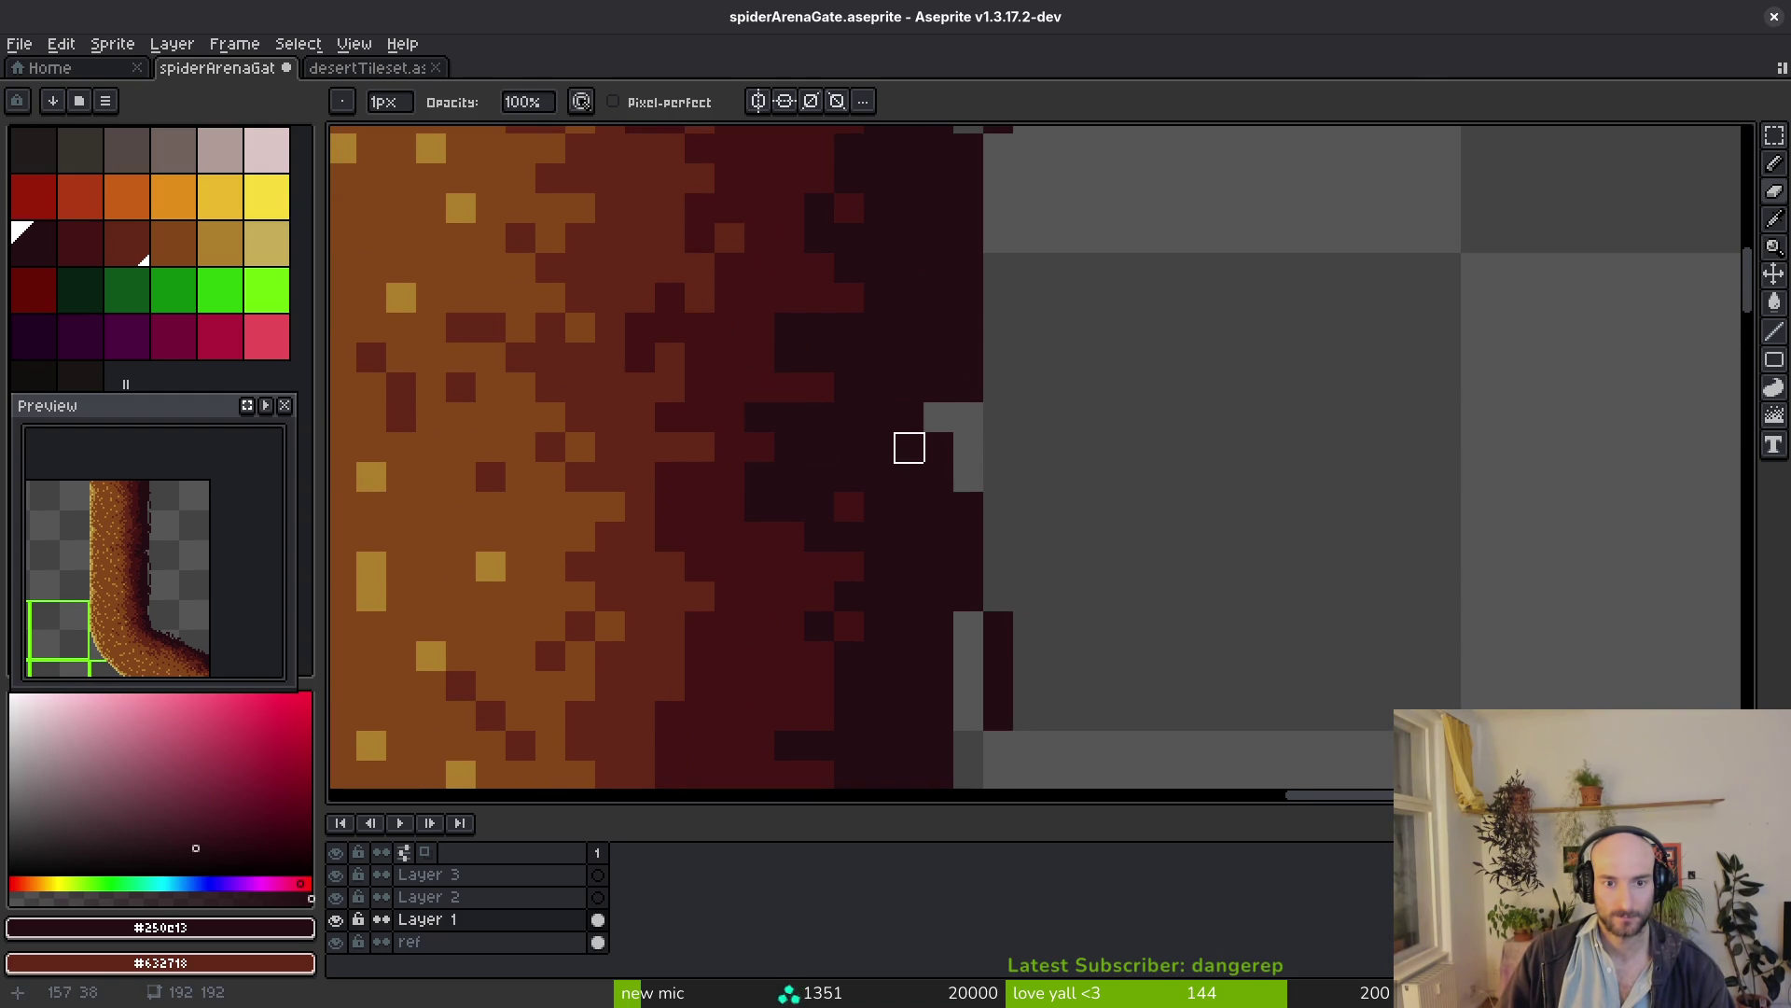
Erase stray dark pixels beside the right edge and nudge two loose pixels against the wall
{"action": "left_click_drag", "start_coordinate": [909, 447], "coordinate": [1077, 571]}
{"action": "scroll", "coordinate": [1035, 554], "scroll_direction": "down", "scroll_amount": 3}
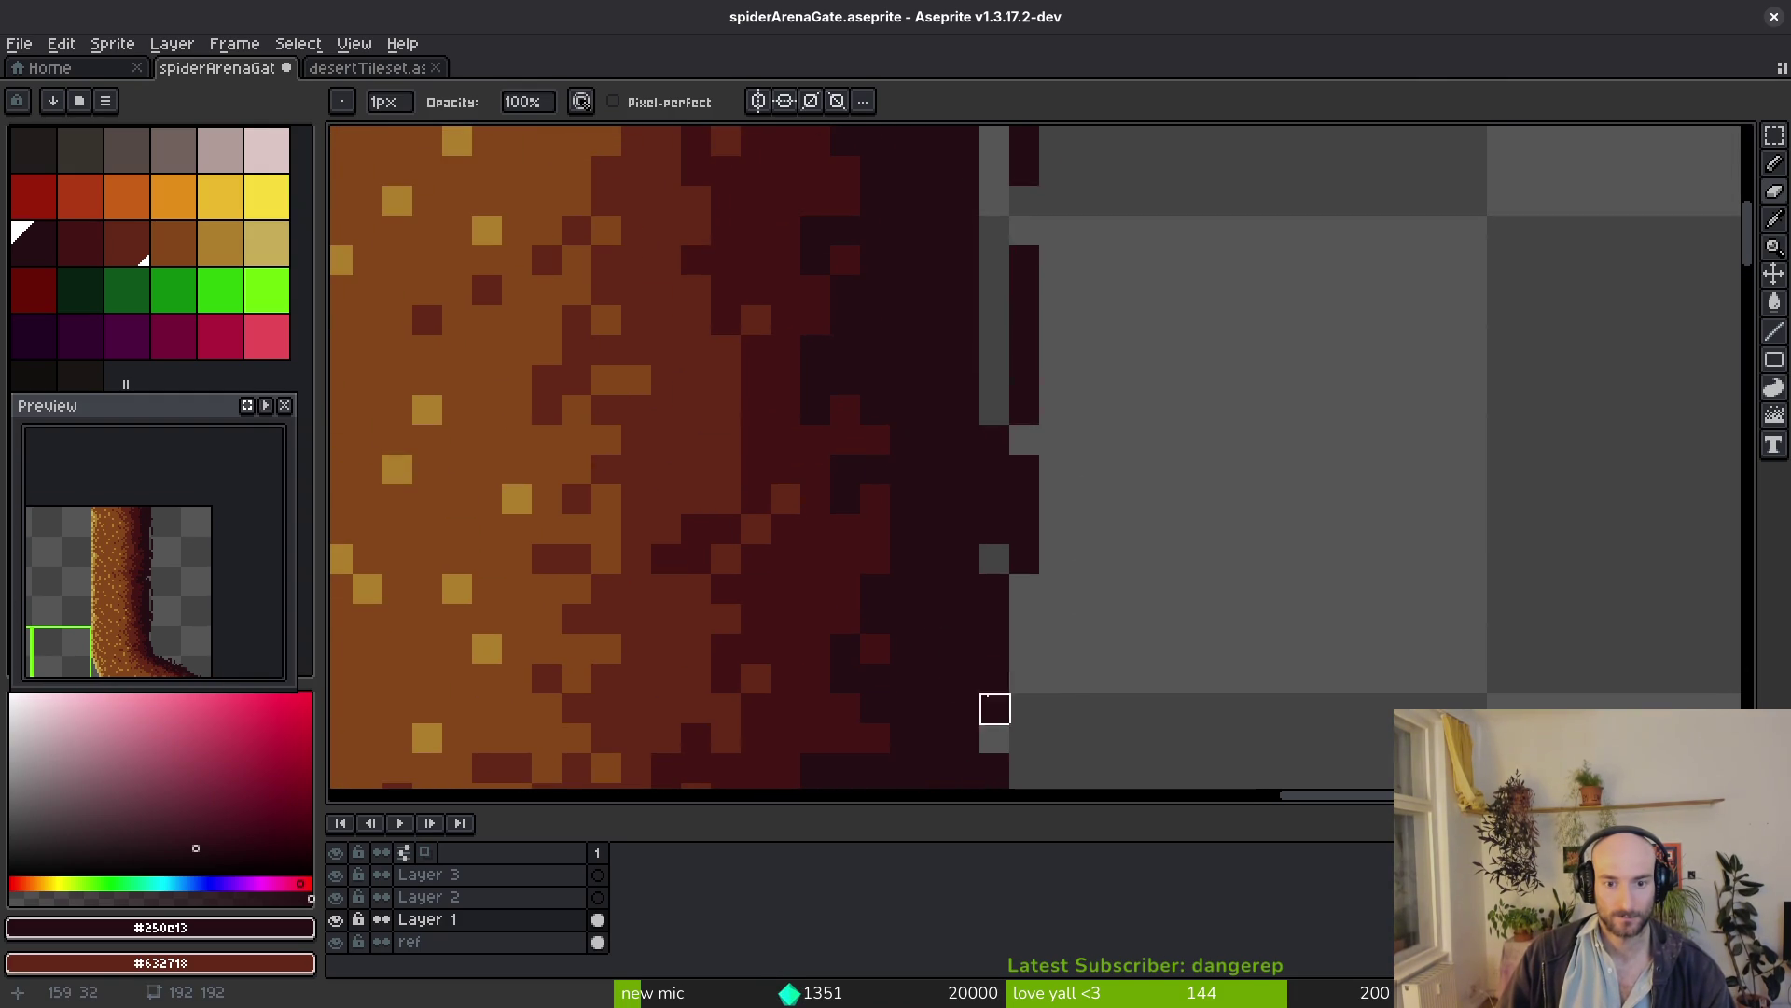
{"action": "scroll", "coordinate": [1050, 589], "scroll_direction": "down", "scroll_amount": 1}
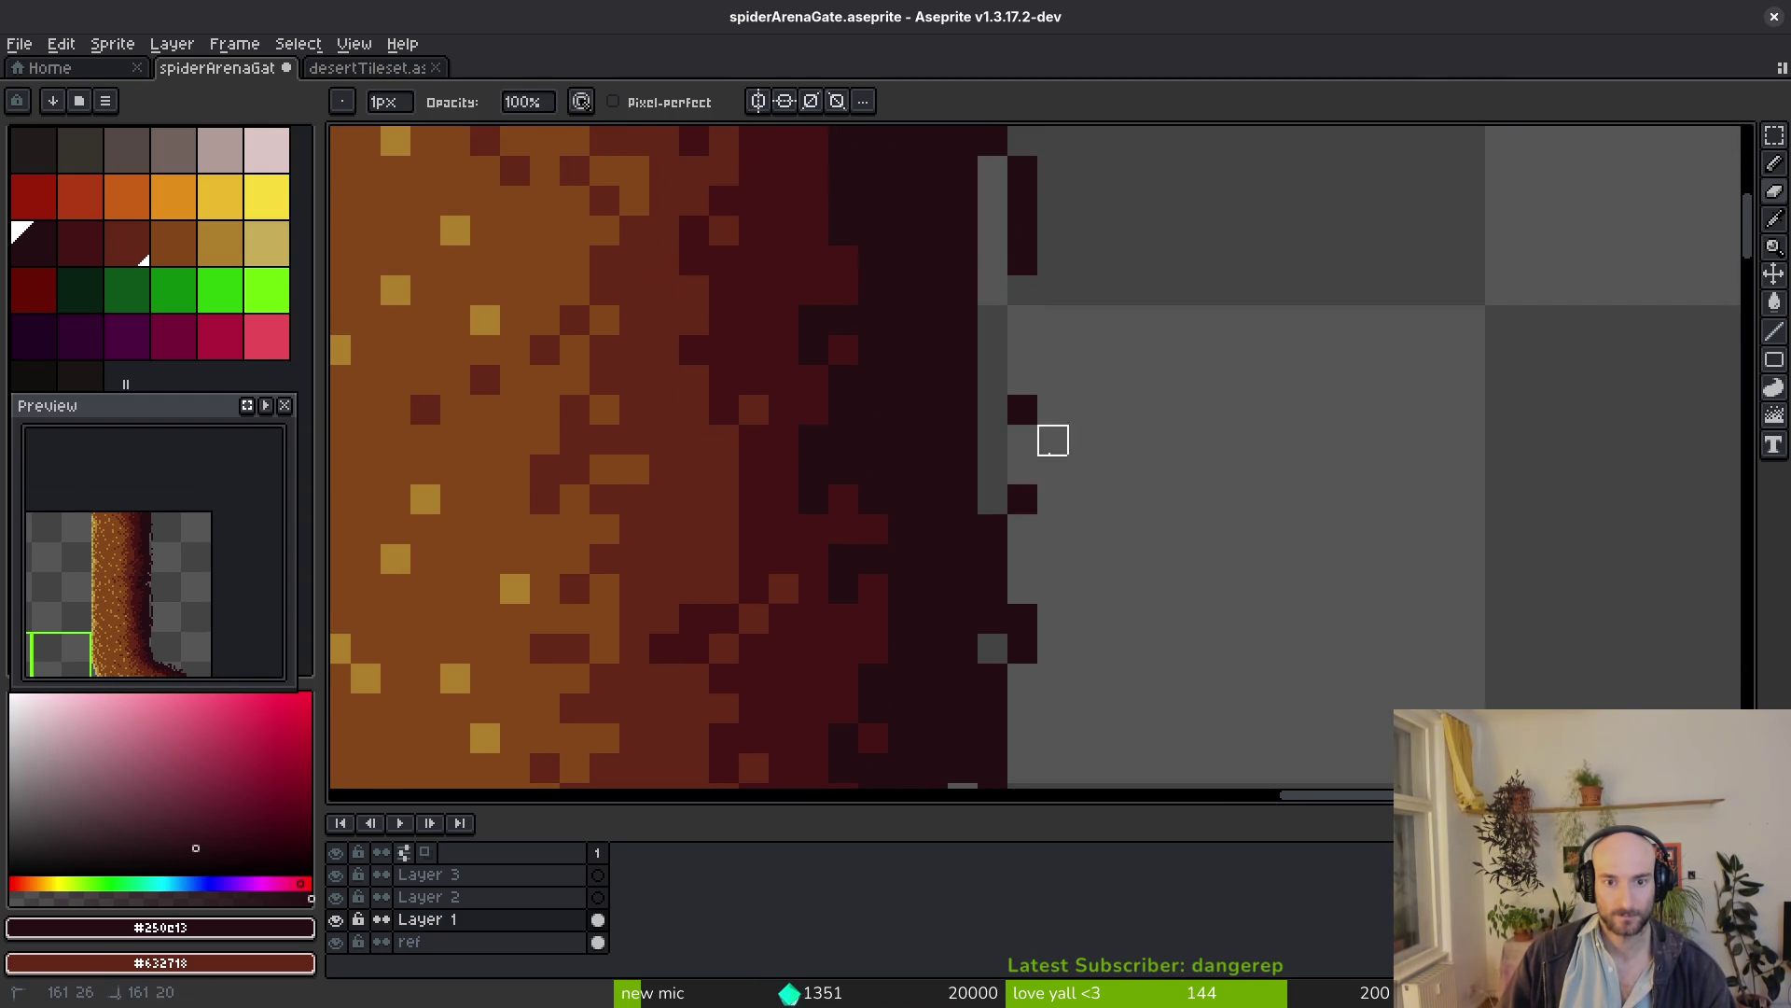
{"action": "scroll", "coordinate": [930, 477], "scroll_direction": "down", "scroll_amount": 1}
{"action": "scroll", "coordinate": [931, 478], "scroll_direction": "right", "scroll_amount": 1}
{"action": "left_click_drag", "start_coordinate": [959, 378], "coordinate": [958, 477]}
{"action": "key", "text": "m"}
{"action": "left_click_drag", "start_coordinate": [945, 543], "coordinate": [1008, 766]}
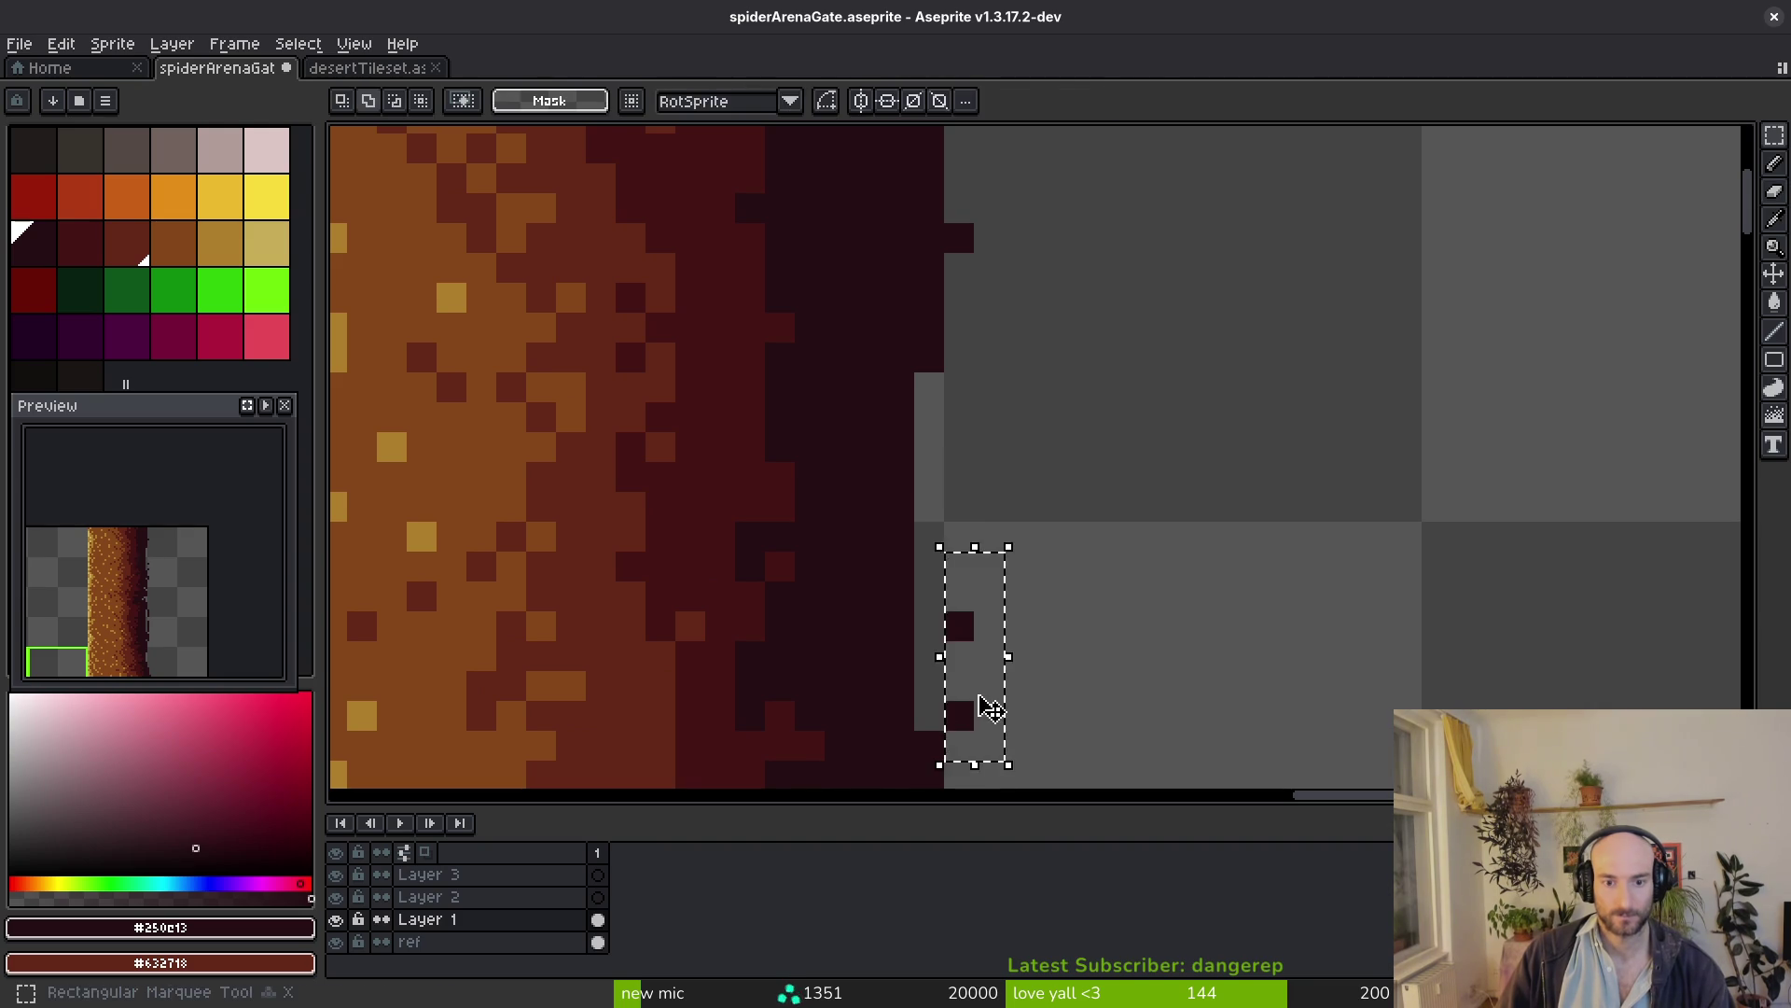
{"action": "left_click_drag", "start_coordinate": [980, 643], "coordinate": [949, 673]}
{"action": "key", "text": "ctrl+d"}
Erase the remaining dark pixels jutting right of the wall border along its straight stretch
{"action": "key", "text": "b"}
{"action": "key", "text": "e"}
{"action": "left_click_drag", "start_coordinate": [892, 607], "coordinate": [995, 668]}
{"action": "scroll", "coordinate": [995, 669], "scroll_direction": "up", "scroll_amount": 1}
{"action": "scroll", "coordinate": [995, 667], "scroll_direction": "up", "scroll_amount": 1}
{"action": "left_click_drag", "start_coordinate": [884, 396], "coordinate": [942, 607]}
{"action": "scroll", "coordinate": [1008, 652], "scroll_direction": "down", "scroll_amount": 1}
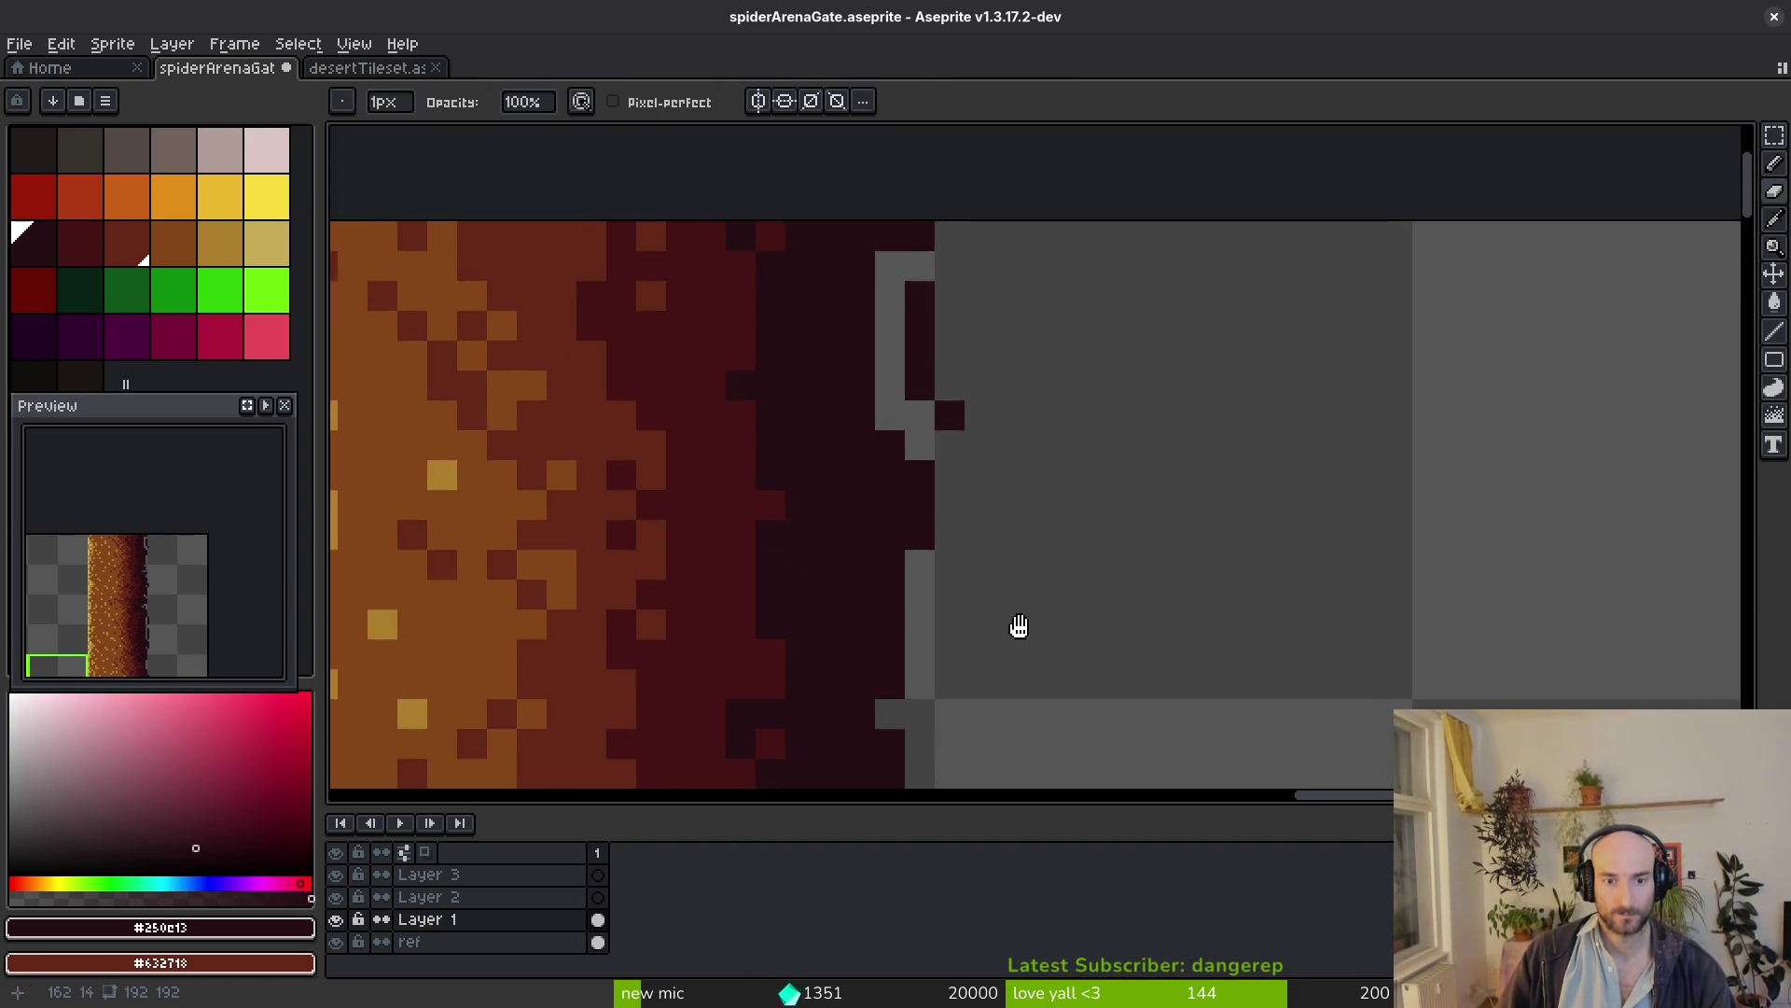
{"action": "scroll", "coordinate": [1076, 480], "scroll_direction": "down", "scroll_amount": 4, "text": "ctrl"}
{"action": "scroll", "coordinate": [1076, 492], "scroll_direction": "up", "scroll_amount": 2, "text": "ctrl"}
{"action": "scroll", "coordinate": [1026, 381], "scroll_direction": "up", "scroll_amount": 2, "text": "ctrl"}
{"action": "mouse_move", "coordinate": [997, 224]}
{"action": "left_mouse_down"}
{"action": "mouse_move", "coordinate": [984, 560]}
{"action": "mouse_move", "coordinate": [1041, 362]}
{"action": "mouse_move", "coordinate": [1010, 628]}
{"action": "mouse_move", "coordinate": [951, 539]}
{"action": "left_mouse_up"}
{"action": "scroll", "coordinate": [1042, 658], "scroll_direction": "up", "scroll_amount": 2}
{"action": "scroll", "coordinate": [1092, 617], "scroll_direction": "down", "scroll_amount": 3}
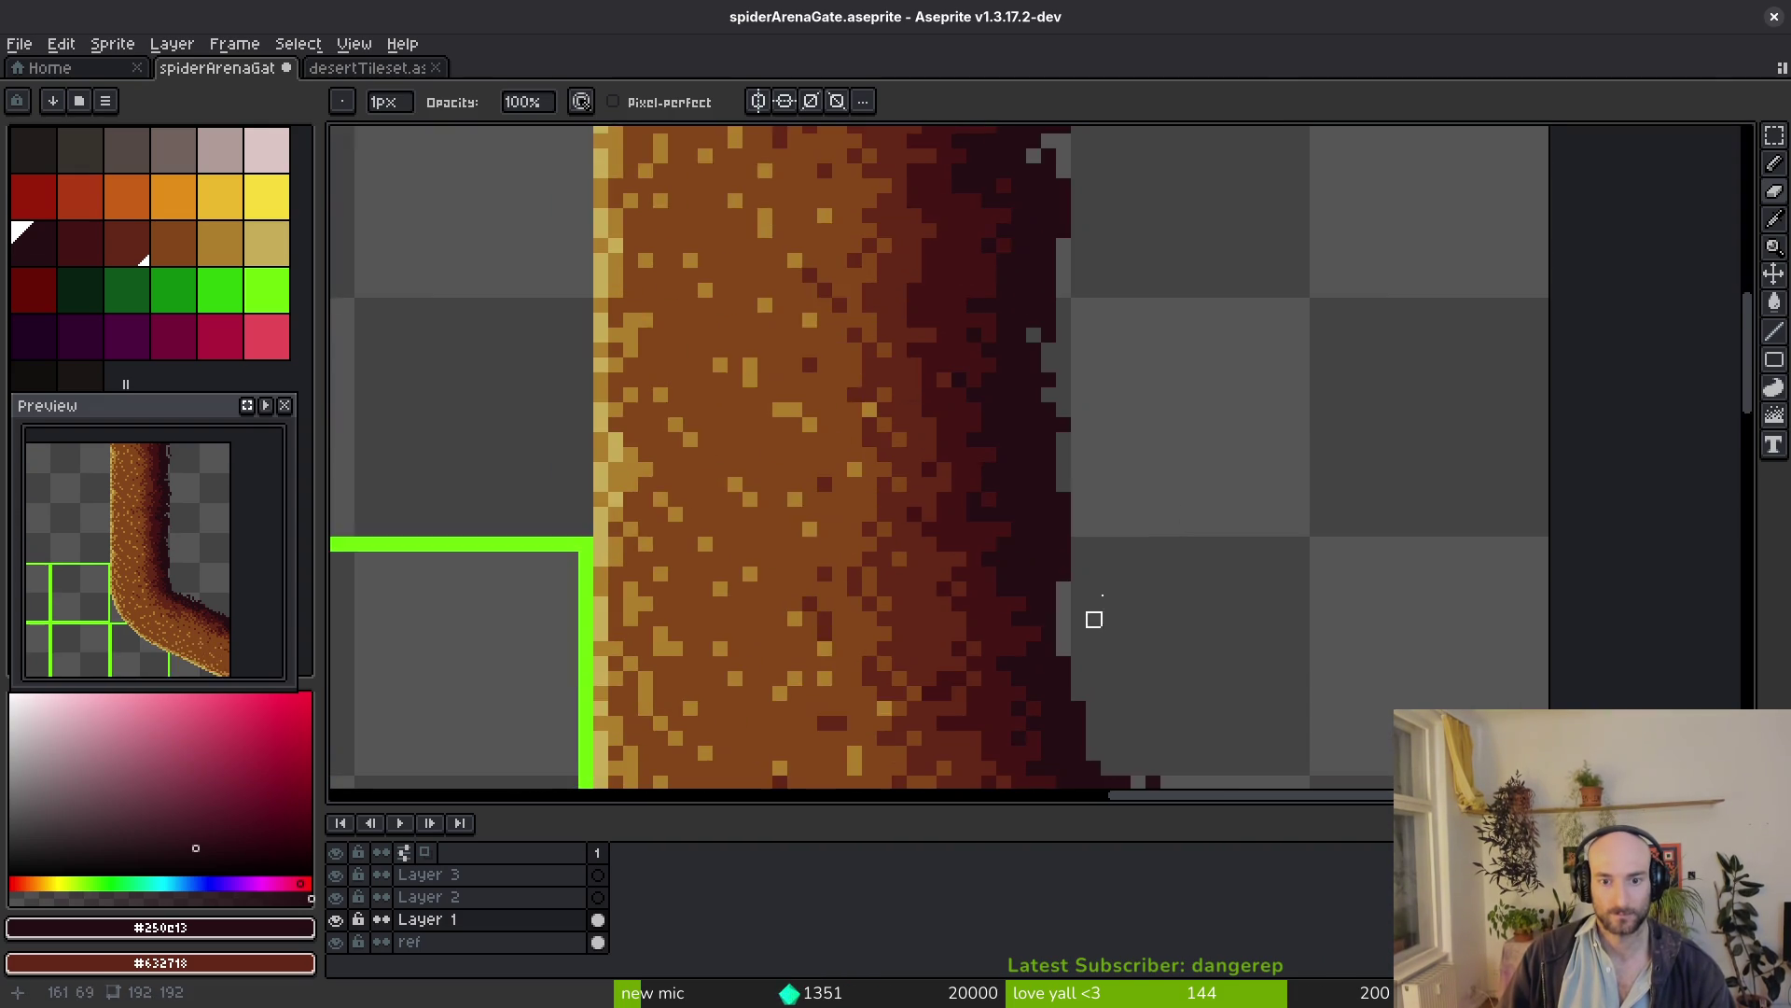
{"action": "scroll", "coordinate": [1101, 480], "scroll_direction": "down", "scroll_amount": 2}
{"action": "scroll", "coordinate": [1101, 481], "scroll_direction": "up", "scroll_amount": 1}
{"action": "scroll", "coordinate": [1098, 605], "scroll_direction": "up", "scroll_amount": 1}
{"action": "scroll", "coordinate": [1106, 560], "scroll_direction": "down", "scroll_amount": 2}
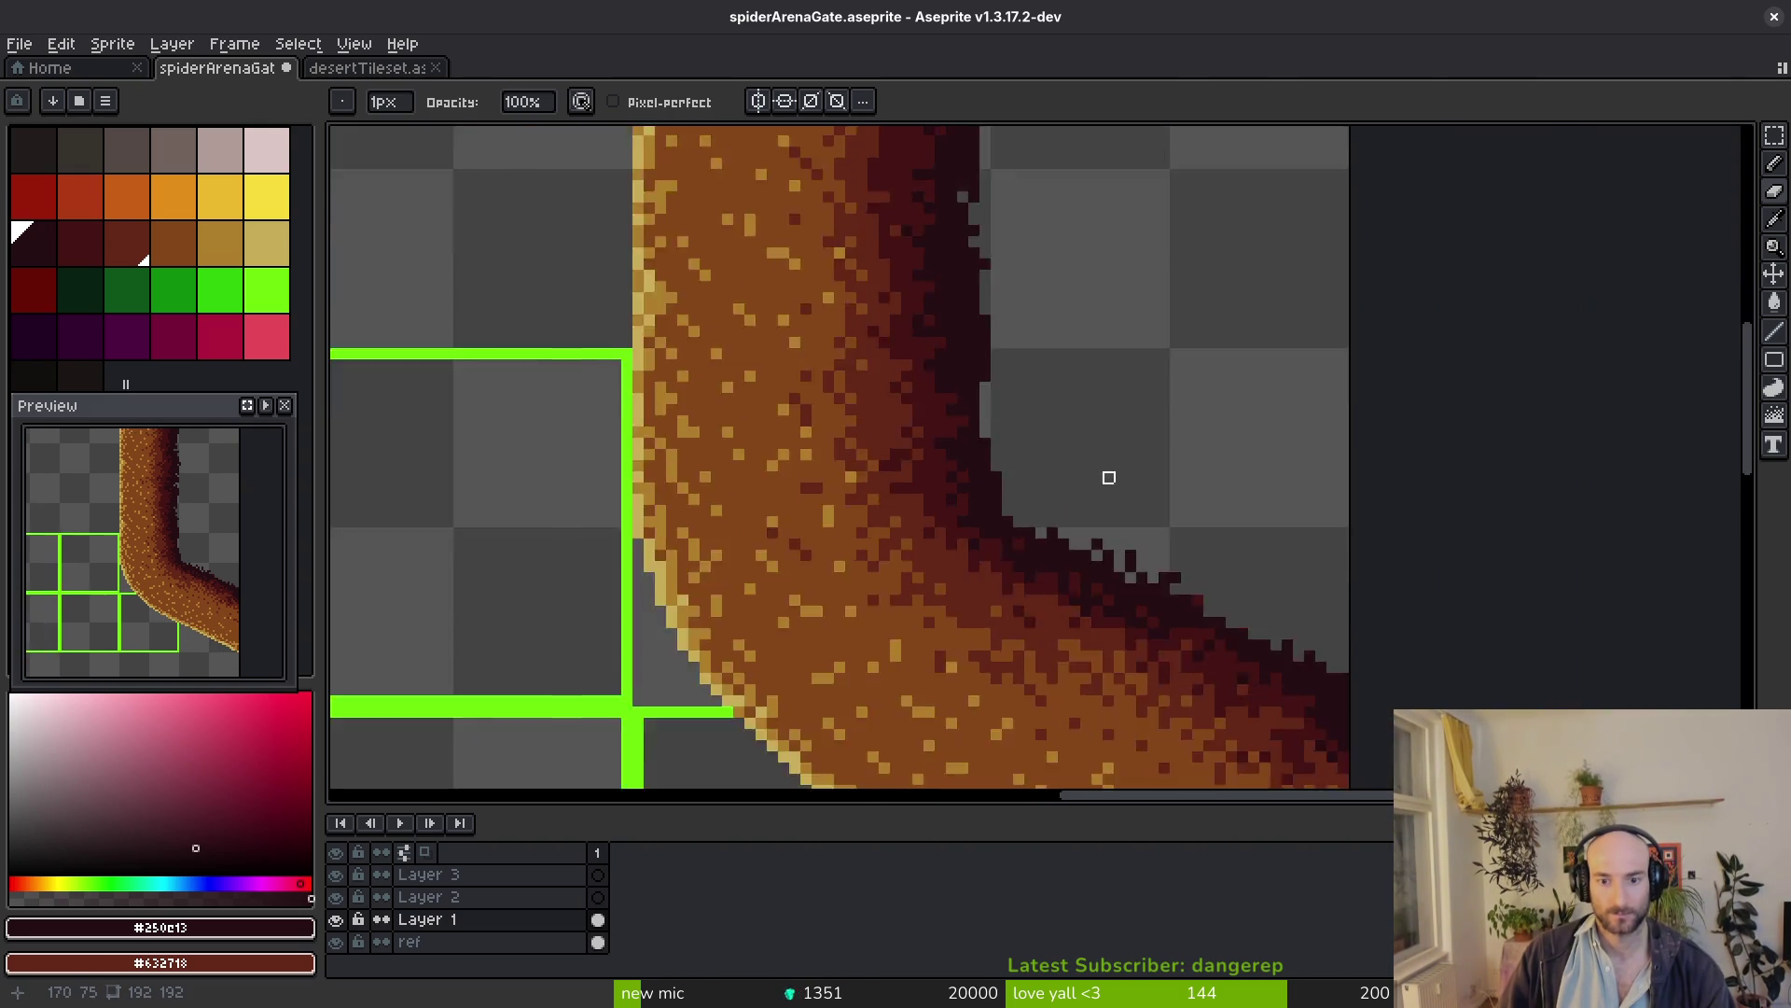
{"action": "scroll", "coordinate": [1064, 560], "scroll_direction": "up", "scroll_amount": 3}
Darken grey gap pixels at the top of the edge with the #431414 and #250e13 shades
{"action": "left_click", "coordinate": [961, 666], "text": "alt"}
{"action": "key", "text": "b"}
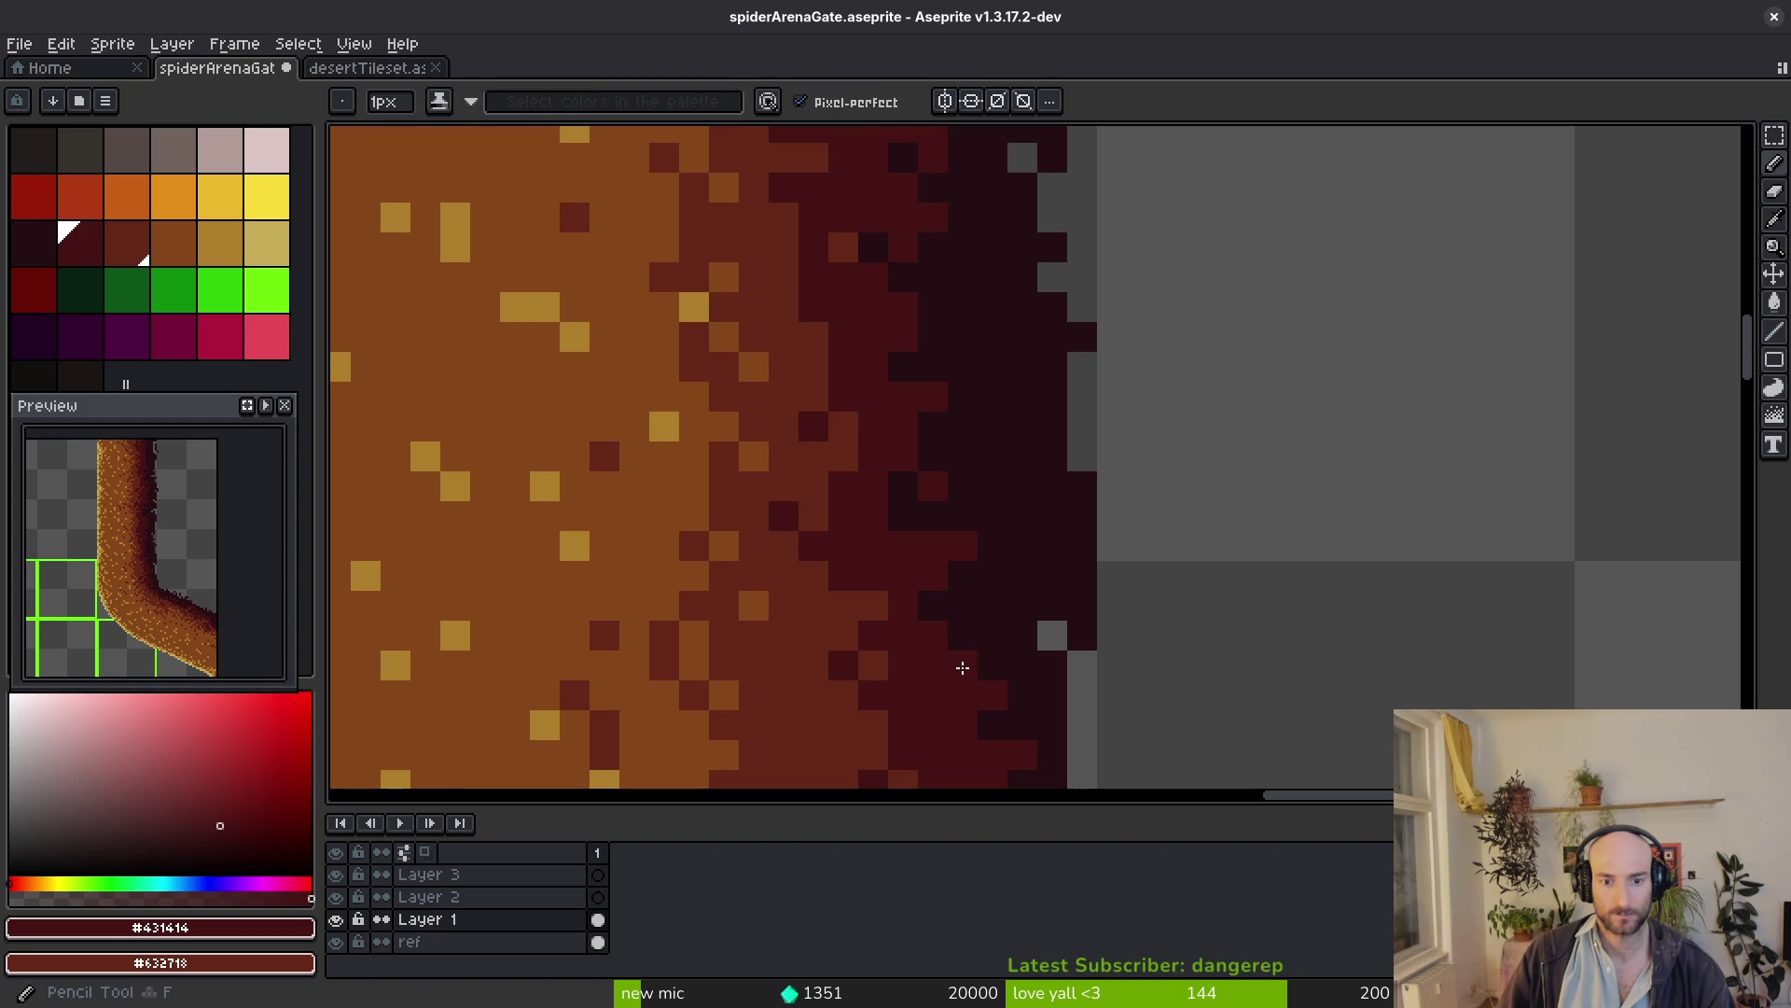
{"action": "scroll", "coordinate": [1120, 666], "scroll_direction": "down", "scroll_amount": 3}
{"action": "scroll", "coordinate": [891, 560], "scroll_direction": "up", "scroll_amount": 3}
{"action": "left_click", "coordinate": [851, 445], "text": "alt"}
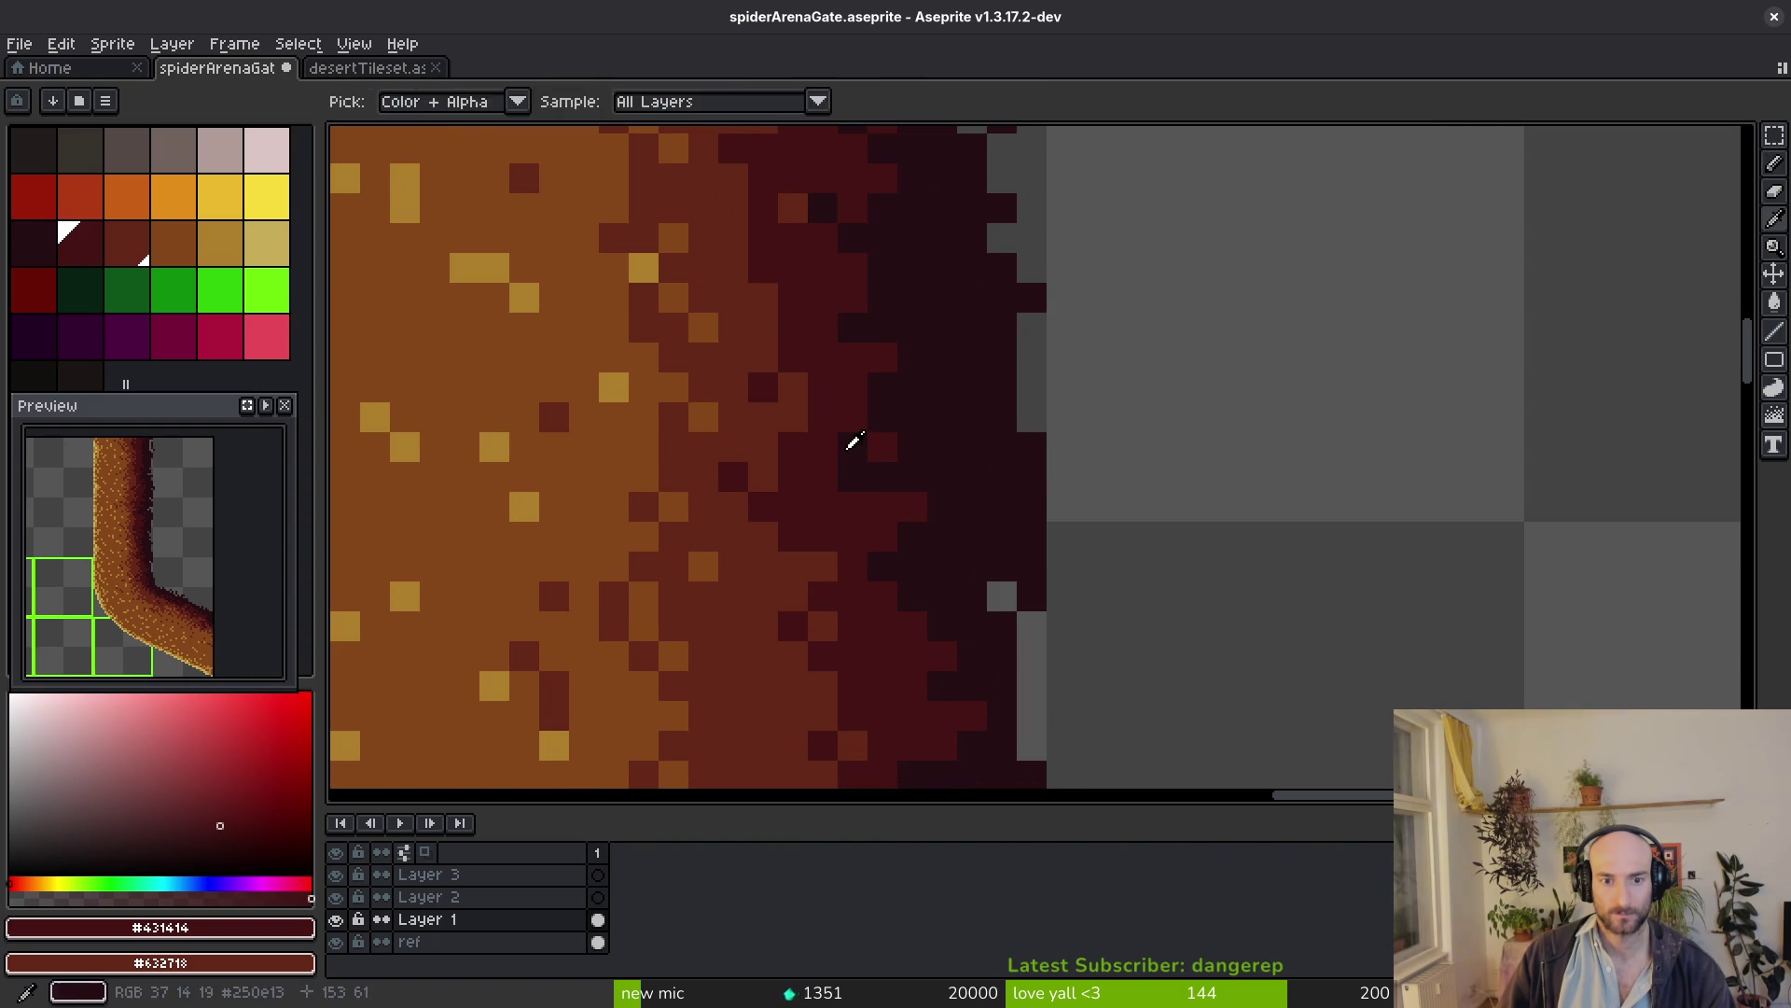
{"action": "scroll", "coordinate": [865, 487], "scroll_direction": "down", "scroll_amount": 3}
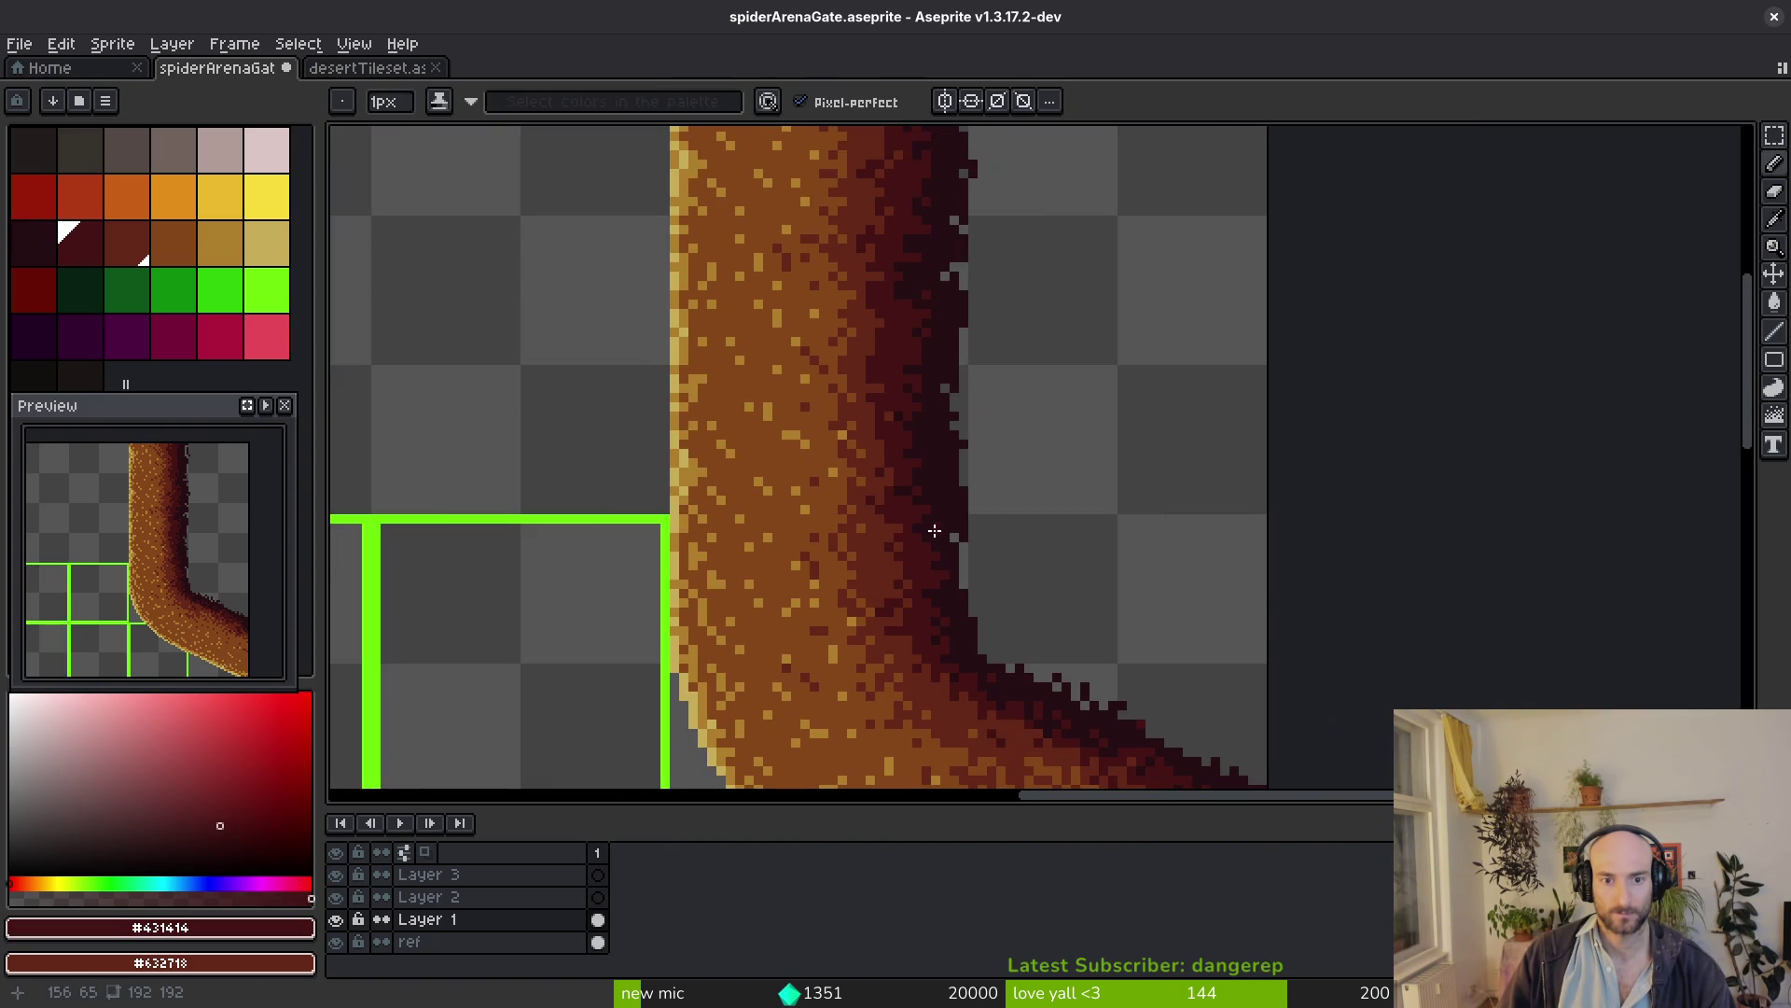
{"action": "left_click_drag", "start_coordinate": [979, 527], "coordinate": [1023, 692]}
{"action": "scroll", "coordinate": [980, 440], "scroll_direction": "up", "scroll_amount": 2}
{"action": "scroll", "coordinate": [1060, 459], "scroll_direction": "down", "scroll_amount": 3}
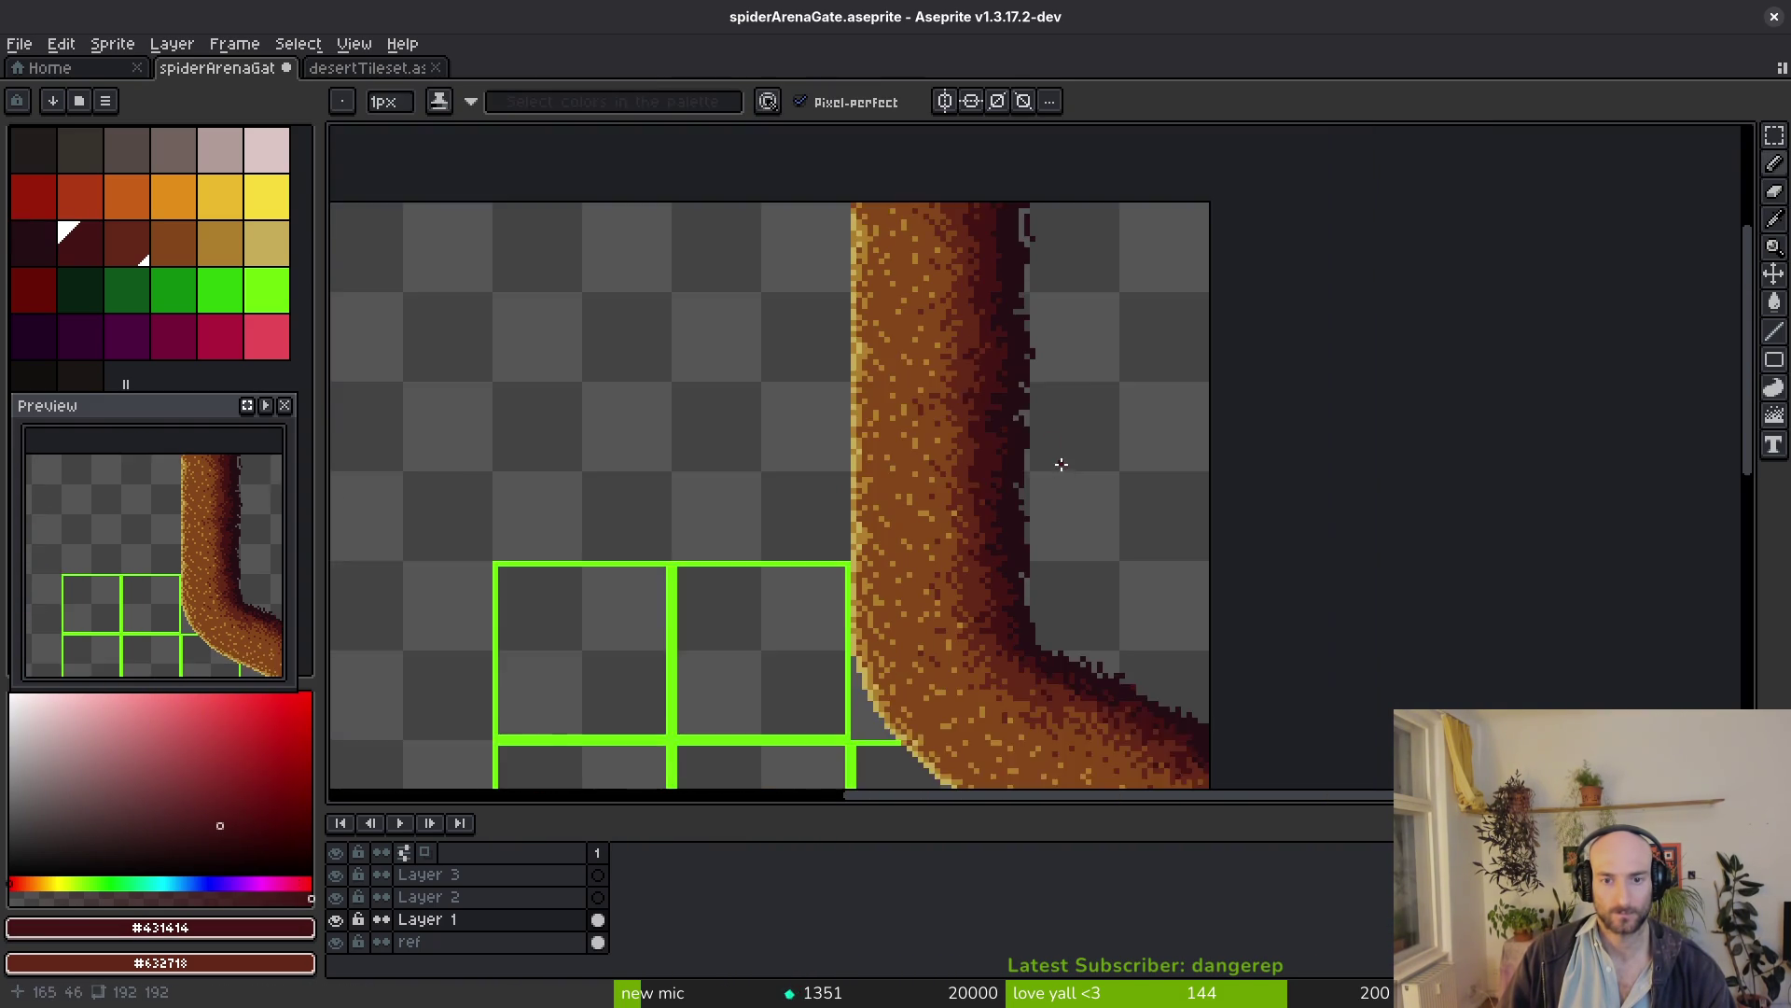
{"action": "scroll", "coordinate": [1093, 444], "scroll_direction": "up", "scroll_amount": 1}
{"action": "scroll", "coordinate": [1050, 350], "scroll_direction": "up", "scroll_amount": 1}
{"action": "scroll", "coordinate": [1036, 340], "scroll_direction": "up", "scroll_amount": 1}
{"action": "scroll", "coordinate": [1036, 340], "scroll_direction": "up", "scroll_amount": 1}
{"action": "left_click", "coordinate": [925, 345], "text": "alt"}
{"action": "left_click_drag", "start_coordinate": [923, 345], "coordinate": [903, 543]}
{"action": "left_click", "coordinate": [898, 504]}
{"action": "left_click", "coordinate": [900, 327]}
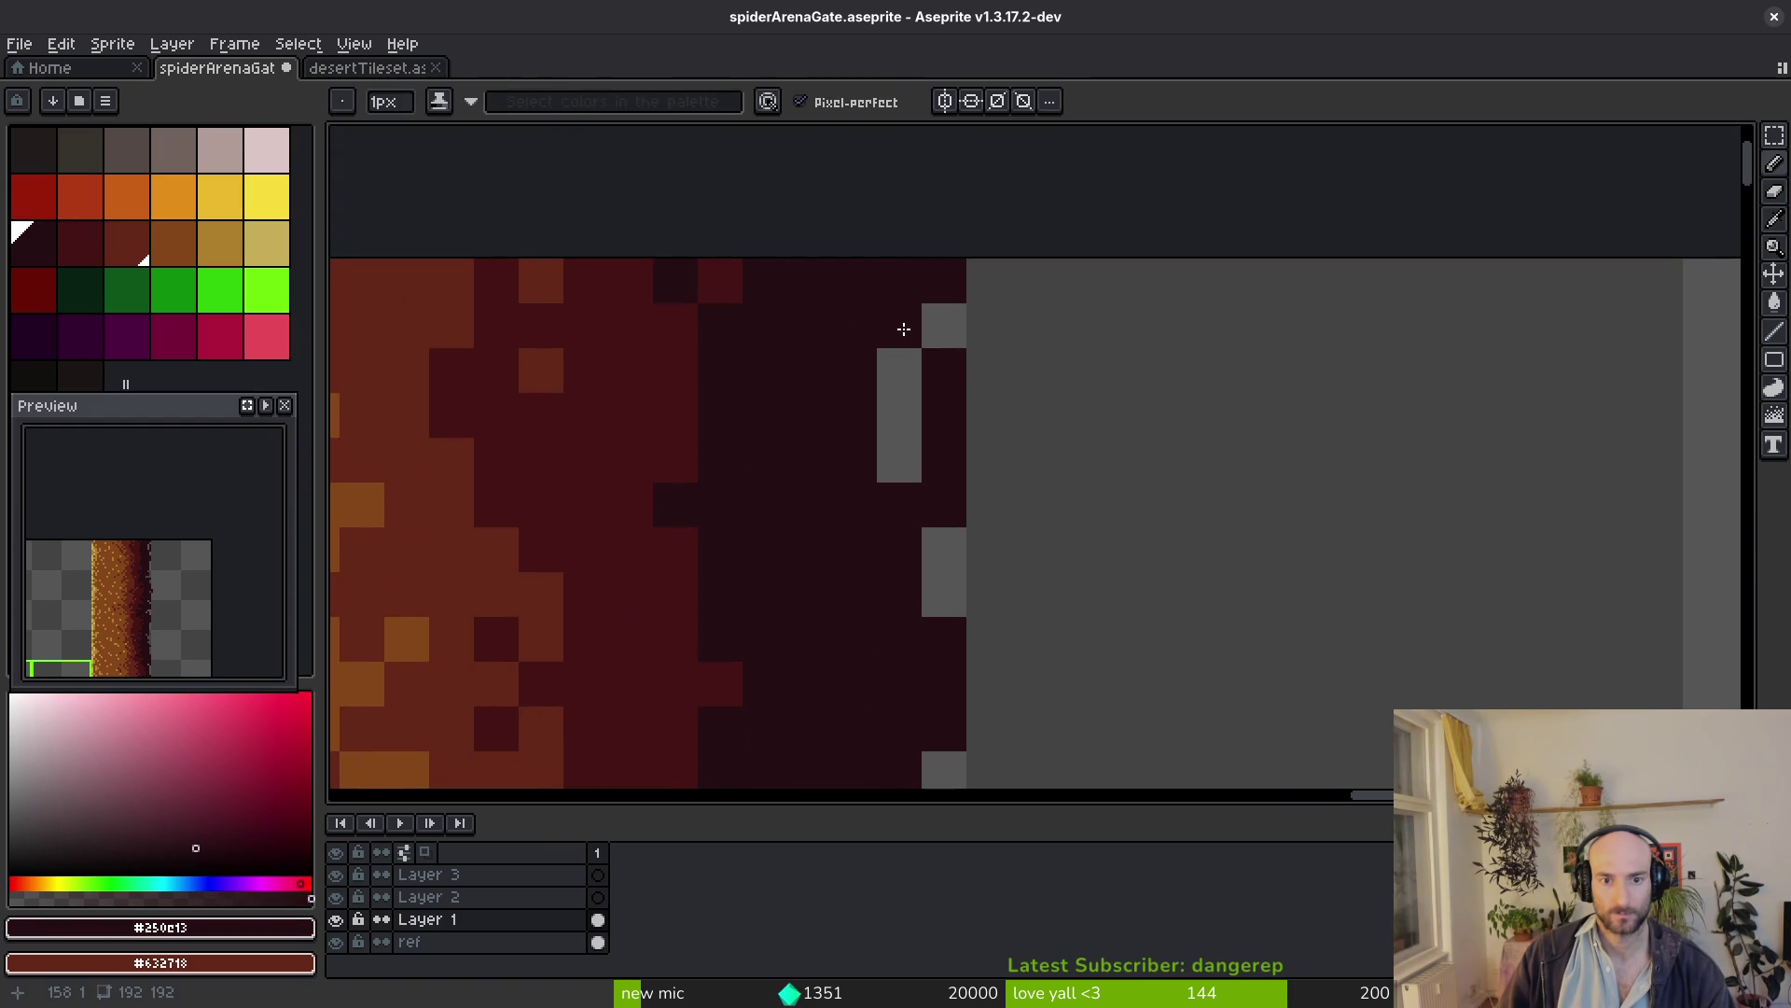
{"action": "scroll", "coordinate": [1128, 443], "scroll_direction": "down", "scroll_amount": 5}
{"action": "scroll", "coordinate": [1024, 558], "scroll_direction": "up", "scroll_amount": 5}
{"action": "left_click", "coordinate": [1044, 547]}
{"action": "scroll", "coordinate": [1072, 541], "scroll_direction": "down", "scroll_amount": 4}
{"action": "scroll", "coordinate": [1171, 573], "scroll_direction": "down", "scroll_amount": 4}
{"action": "scroll", "coordinate": [1161, 519], "scroll_direction": "up", "scroll_amount": 4}
{"action": "scroll", "coordinate": [1139, 541], "scroll_direction": "down", "scroll_amount": 4}
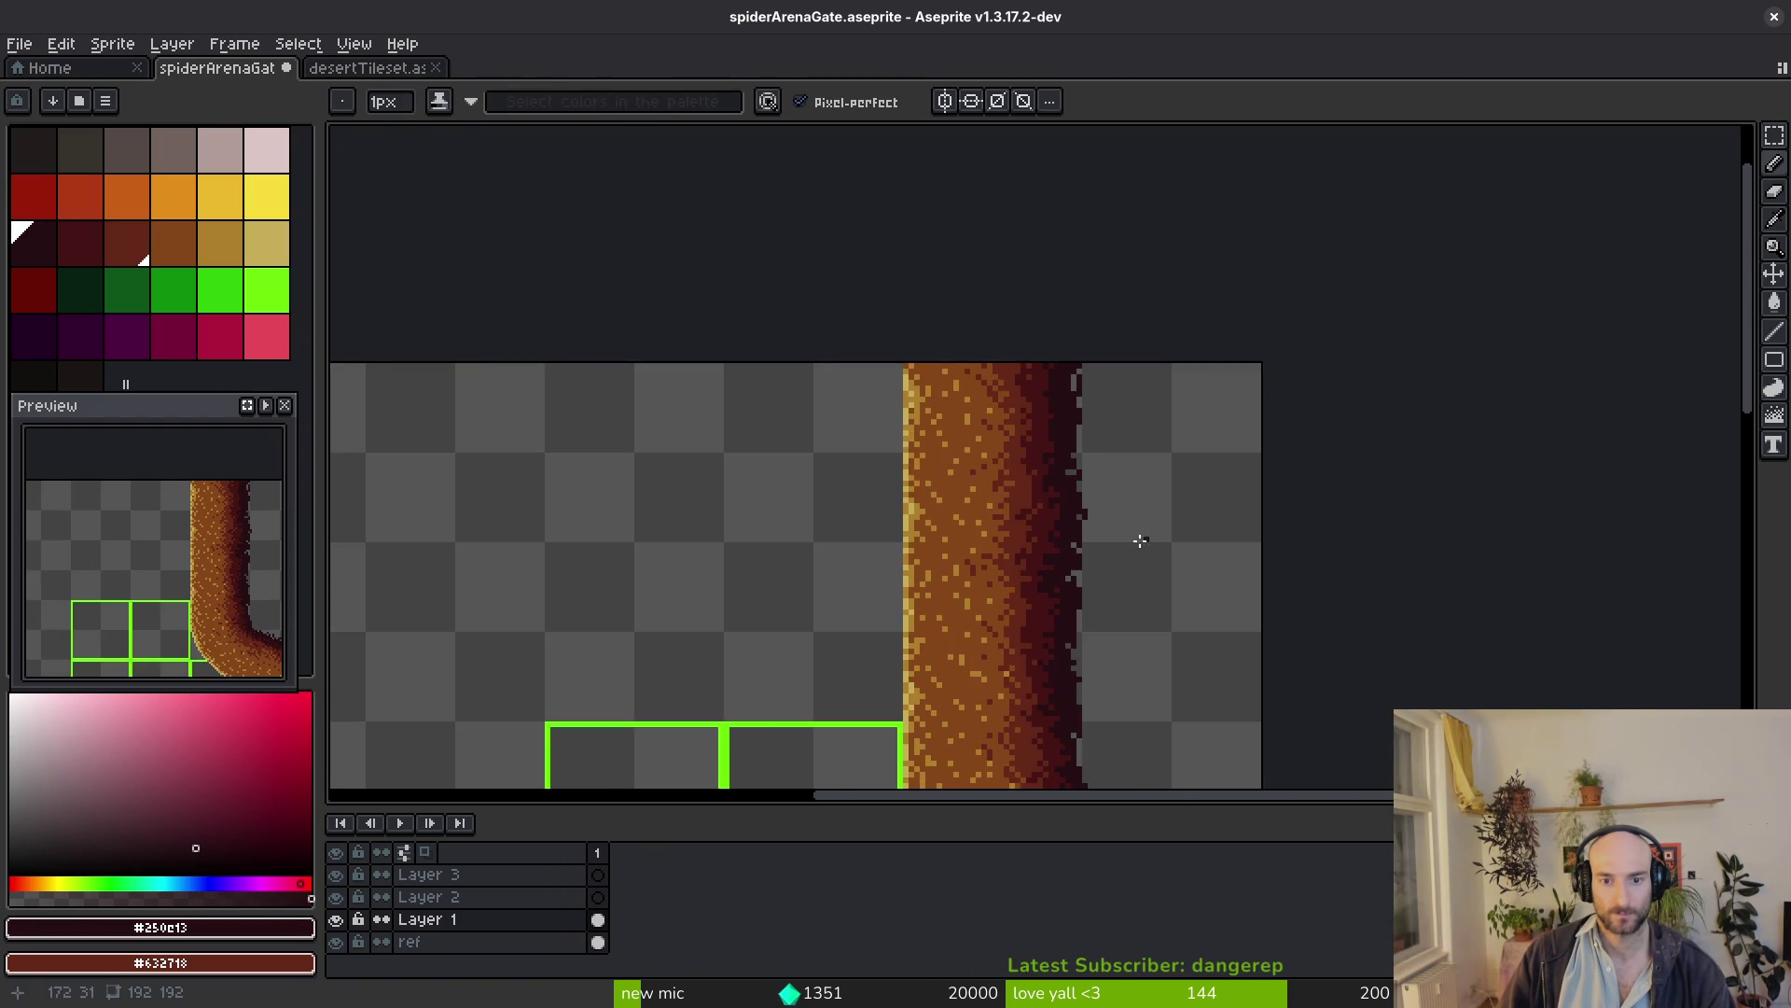
{"action": "scroll", "coordinate": [1067, 441], "scroll_direction": "up", "scroll_amount": 4}
Work #632718 and #250e13 pixels into the edge shading, including a short dark run
{"action": "left_click", "coordinate": [1025, 498], "text": "alt"}
{"action": "scroll", "coordinate": [1025, 499], "scroll_direction": "up", "scroll_amount": 3}
{"action": "left_click", "coordinate": [1071, 300]}
{"action": "left_click_drag", "start_coordinate": [1131, 362], "coordinate": [1131, 421]}
{"action": "left_click", "coordinate": [1012, 660]}
{"action": "scroll", "coordinate": [1105, 559], "scroll_direction": "down", "scroll_amount": 2}
{"action": "left_click", "coordinate": [1067, 445], "text": "alt"}
{"action": "left_click", "coordinate": [1098, 485]}
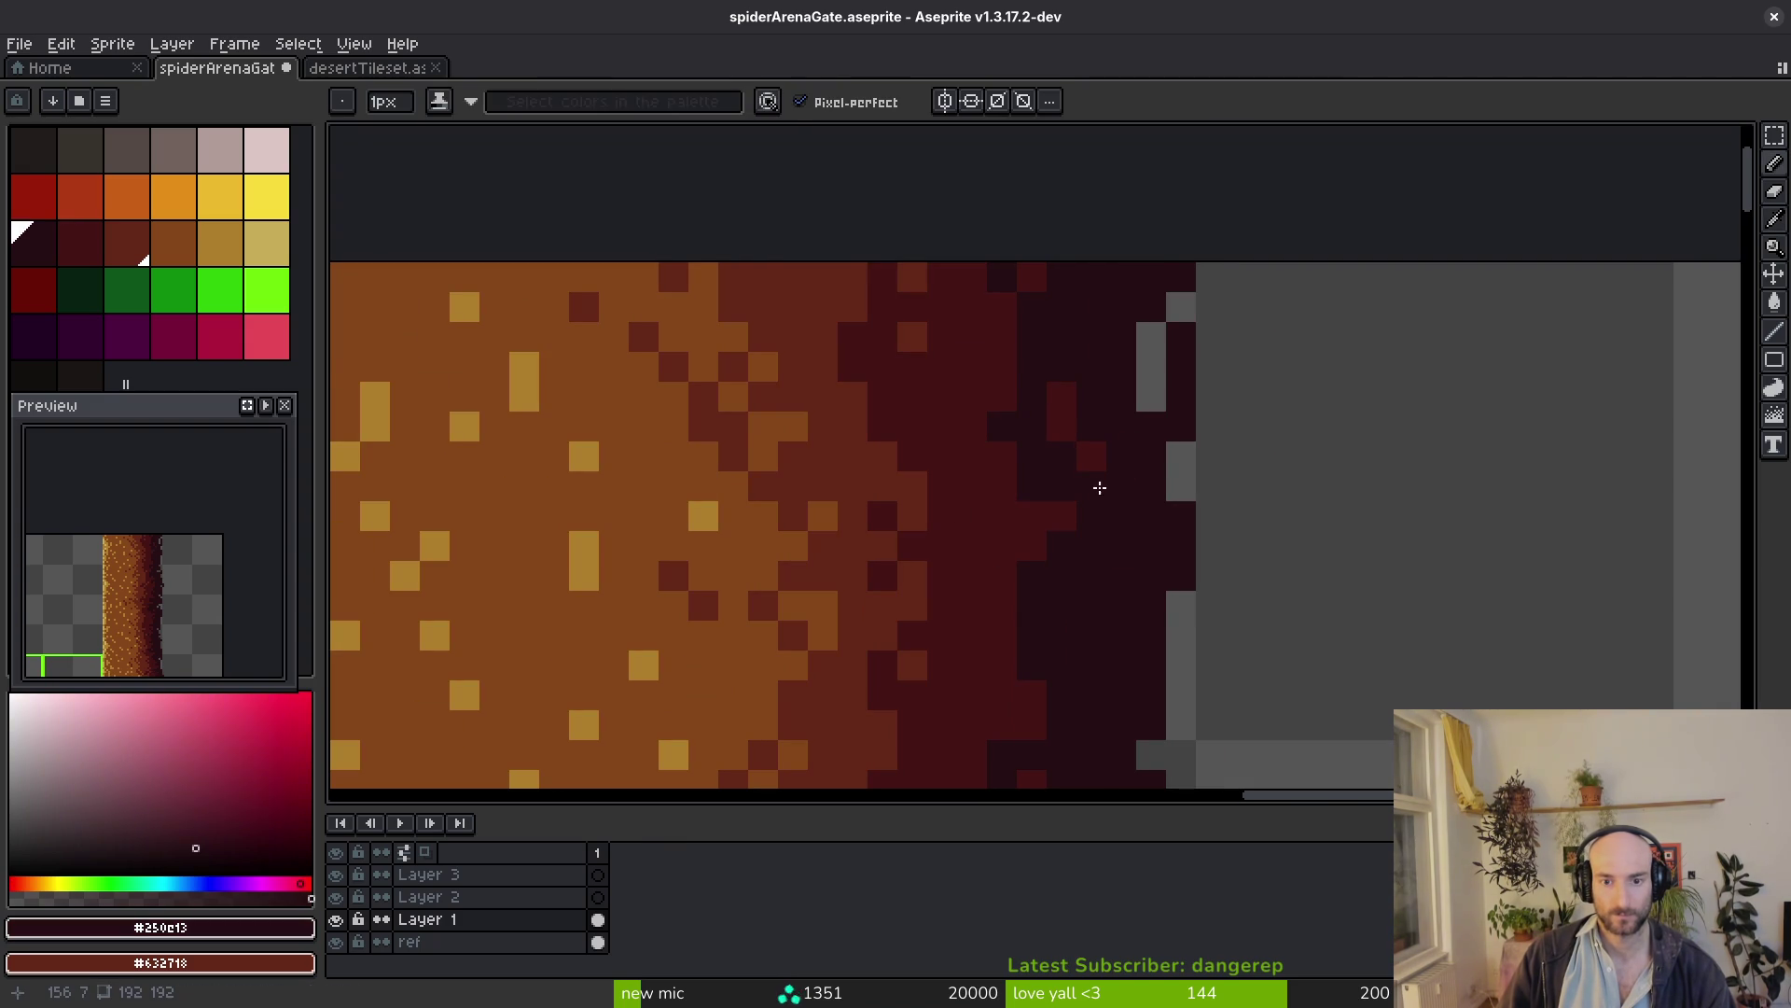
{"action": "scroll", "coordinate": [1073, 408], "scroll_direction": "down", "scroll_amount": 2}
{"action": "scroll", "coordinate": [1028, 420], "scroll_direction": "up", "scroll_amount": 2}
{"action": "left_click", "coordinate": [1009, 436], "text": "alt"}
{"action": "scroll", "coordinate": [1134, 485], "scroll_direction": "down", "scroll_amount": 3}
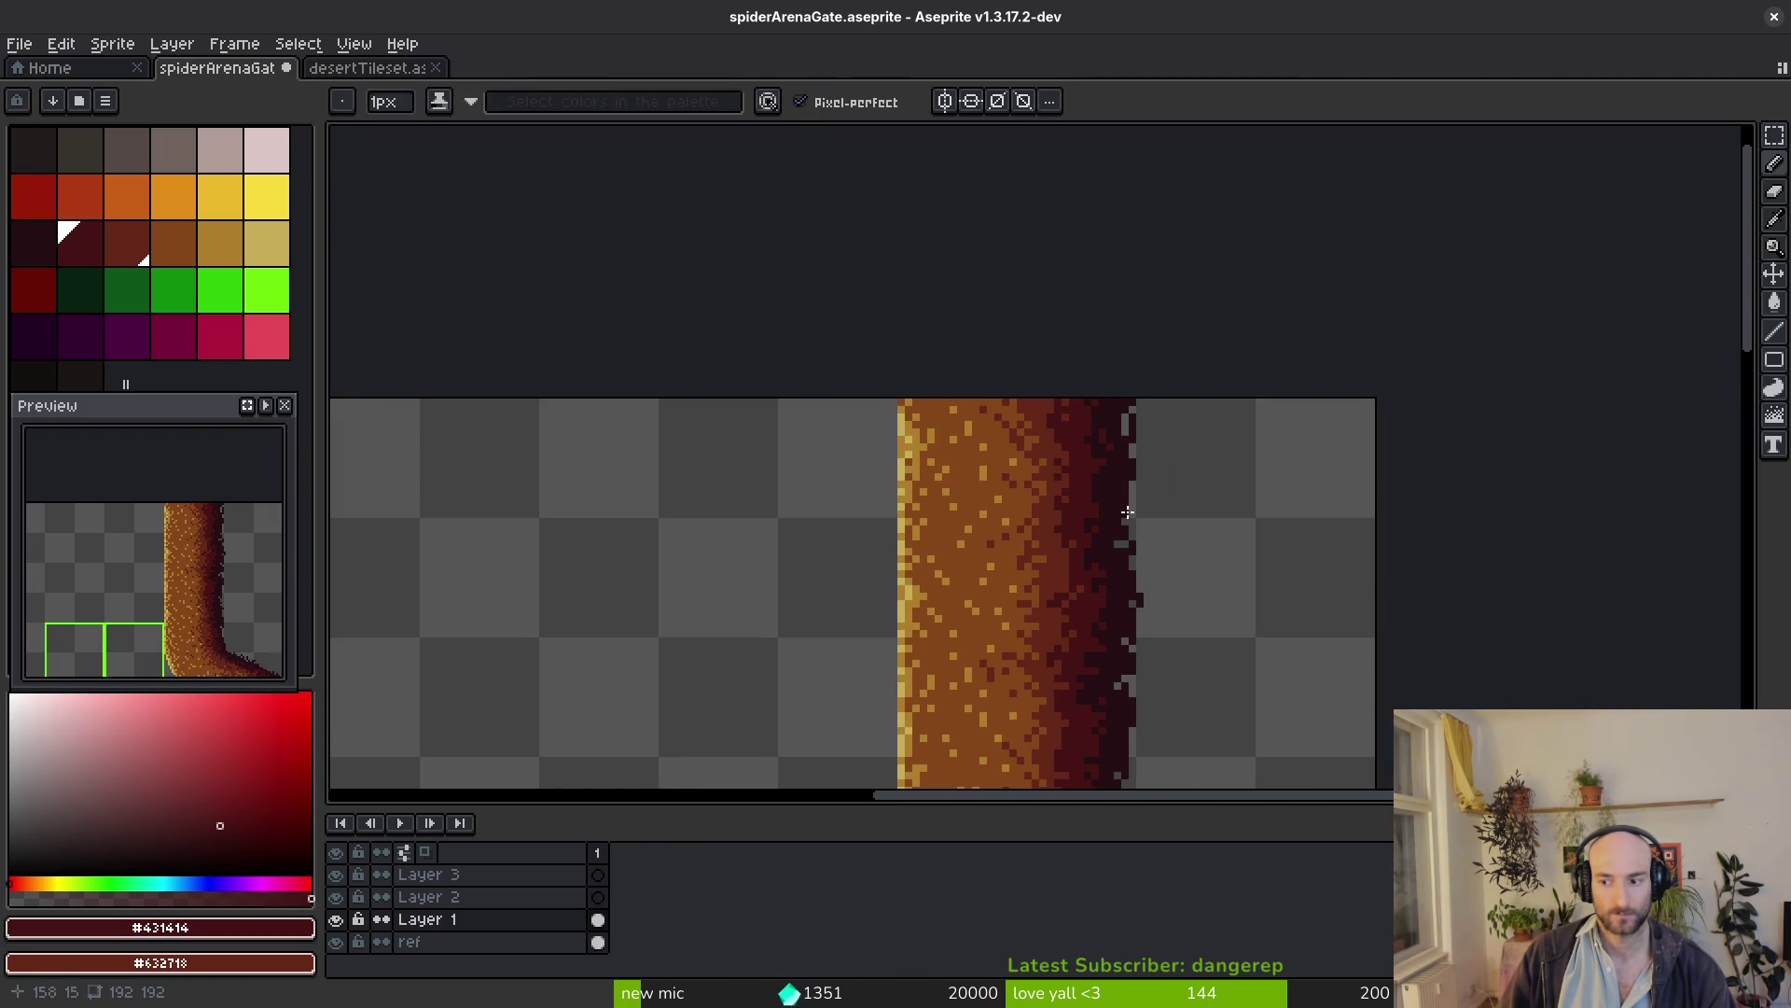
{"action": "scroll", "coordinate": [1120, 490], "scroll_direction": "down", "scroll_amount": 2}
{"action": "scroll", "coordinate": [1112, 438], "scroll_direction": "up", "scroll_amount": 5}
{"action": "key", "text": "b"}
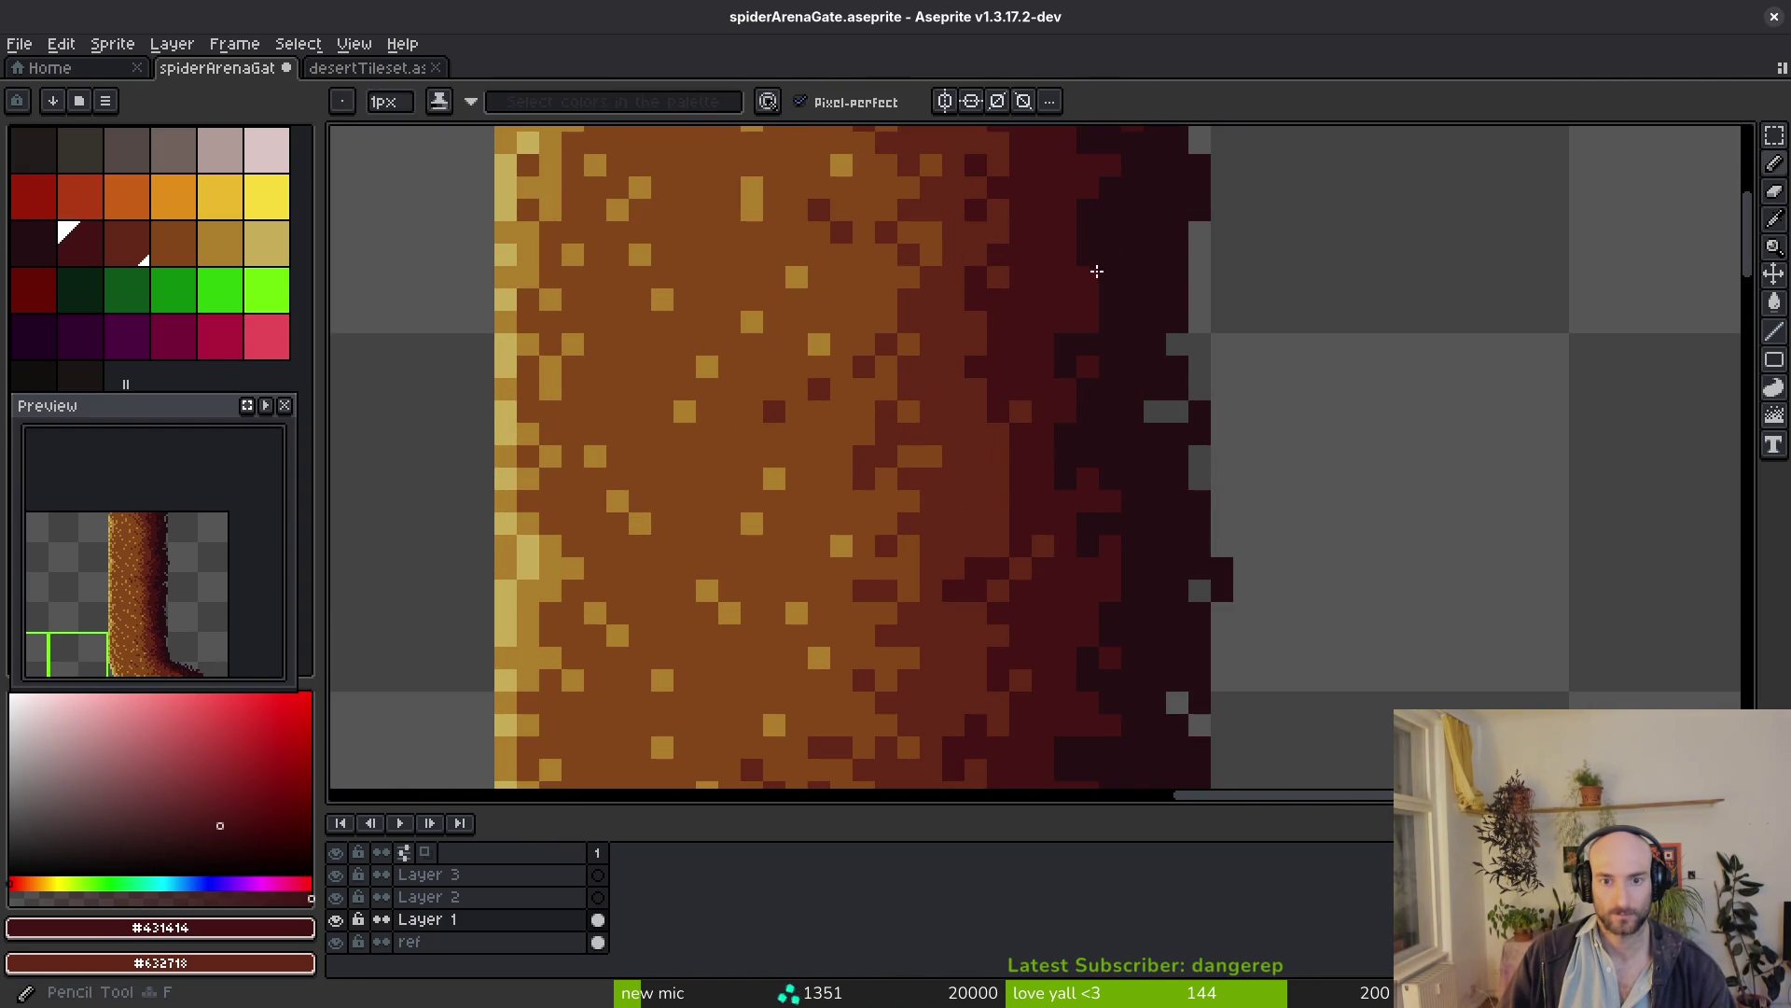
{"action": "scroll", "coordinate": [1168, 504], "scroll_direction": "down", "scroll_amount": 3}
{"action": "scroll", "coordinate": [1164, 597], "scroll_direction": "up", "scroll_amount": 2}
{"action": "scroll", "coordinate": [1041, 480], "scroll_direction": "up", "scroll_amount": 1}
Resample the three wall shades, paint reddish pixels into the edge shading and save
{"action": "left_click", "coordinate": [1036, 475], "text": "alt"}
{"action": "left_click", "coordinate": [953, 518], "text": "alt"}
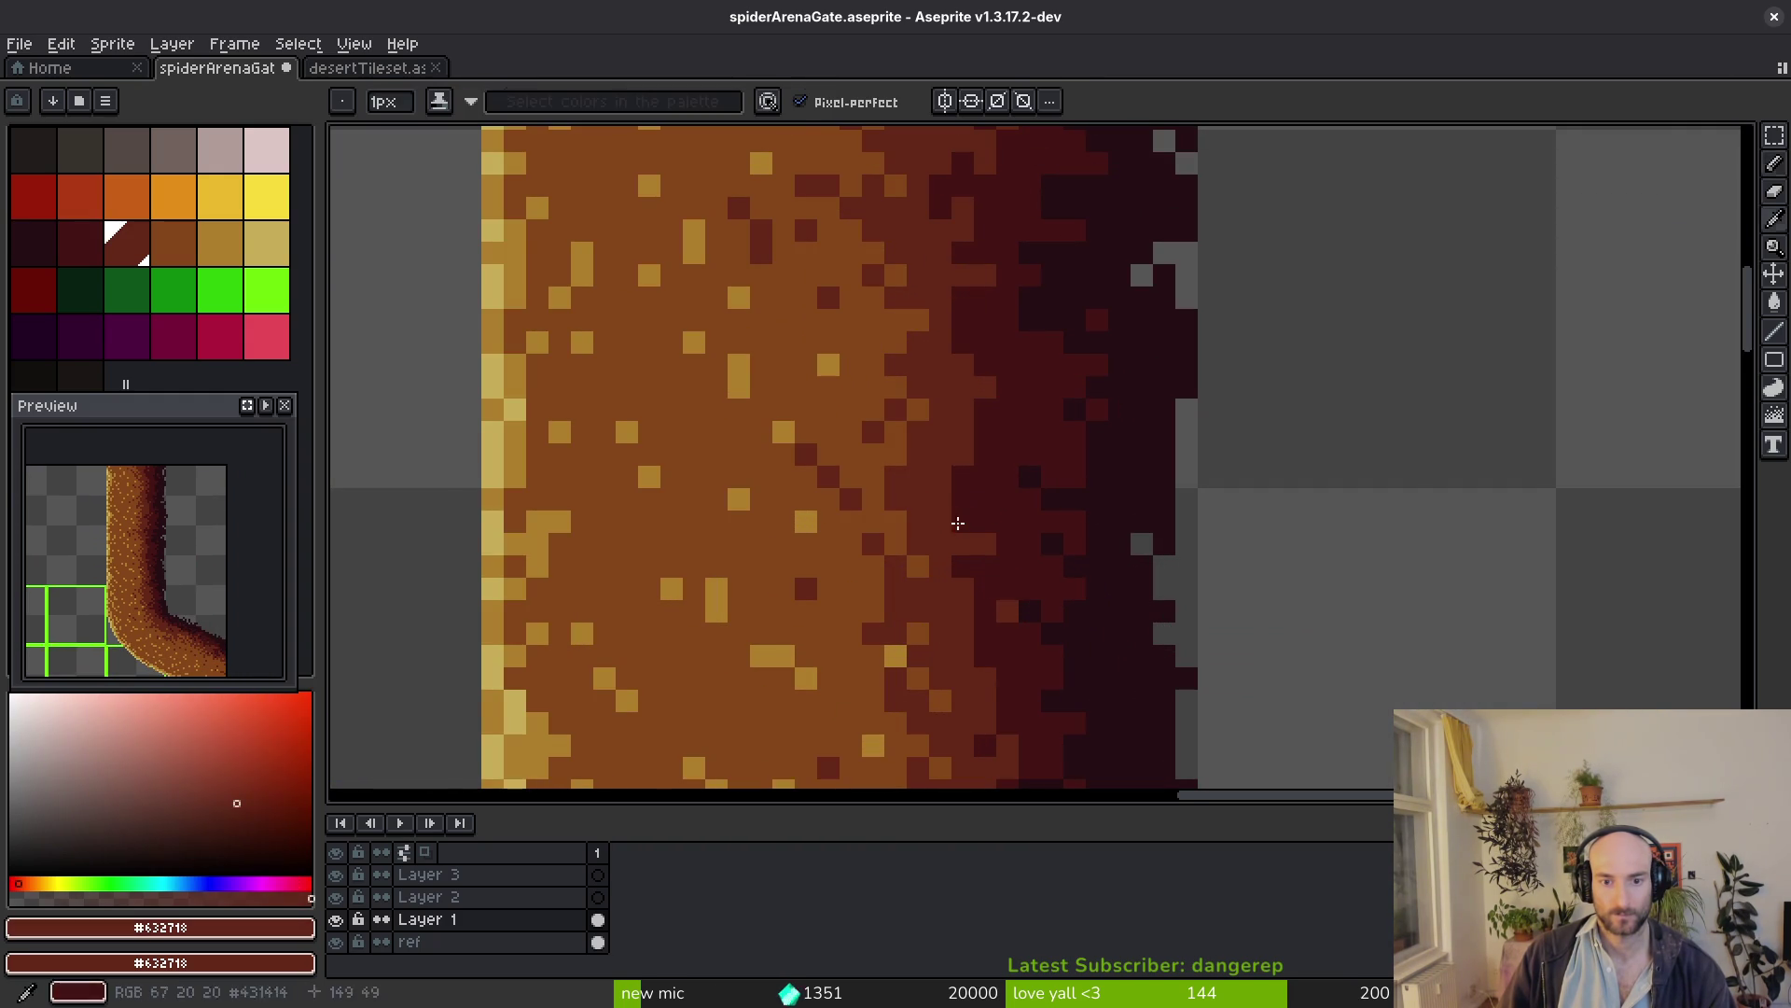
{"action": "left_click", "coordinate": [1081, 460], "text": "alt"}
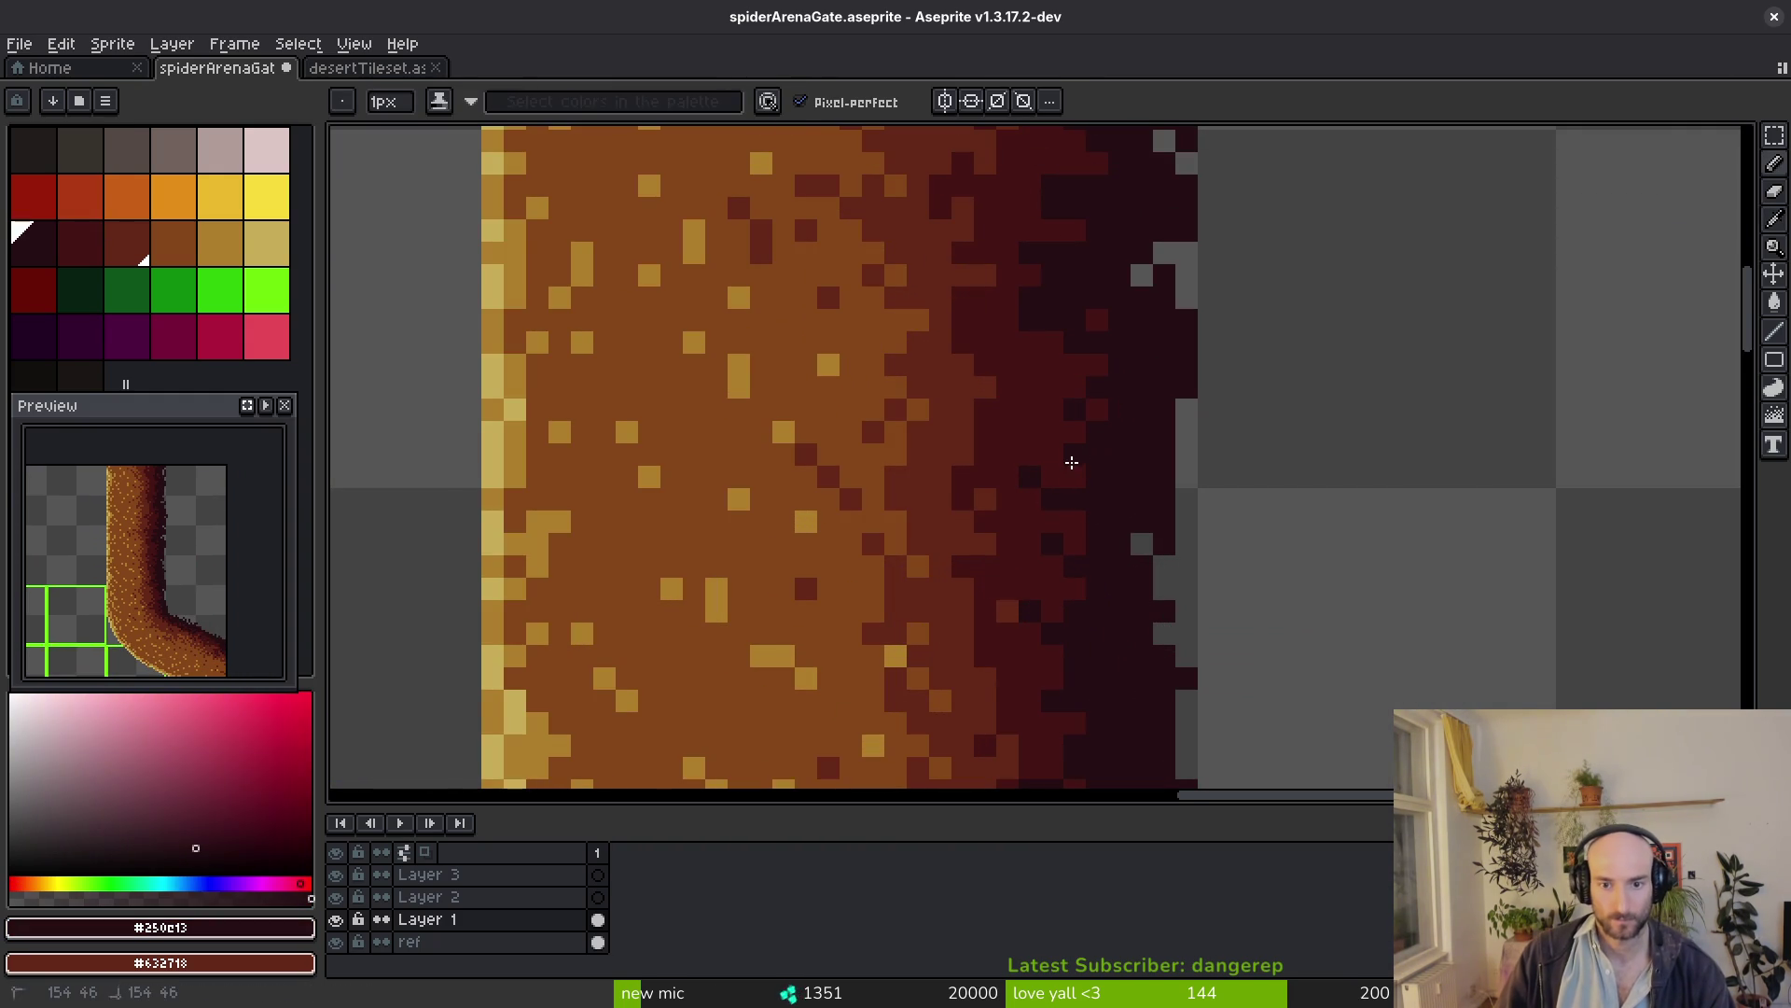
{"action": "scroll", "coordinate": [1057, 484], "scroll_direction": "down", "scroll_amount": 3}
{"action": "scroll", "coordinate": [1049, 419], "scroll_direction": "up", "scroll_amount": 3}
{"action": "left_click", "coordinate": [1048, 420], "text": "alt"}
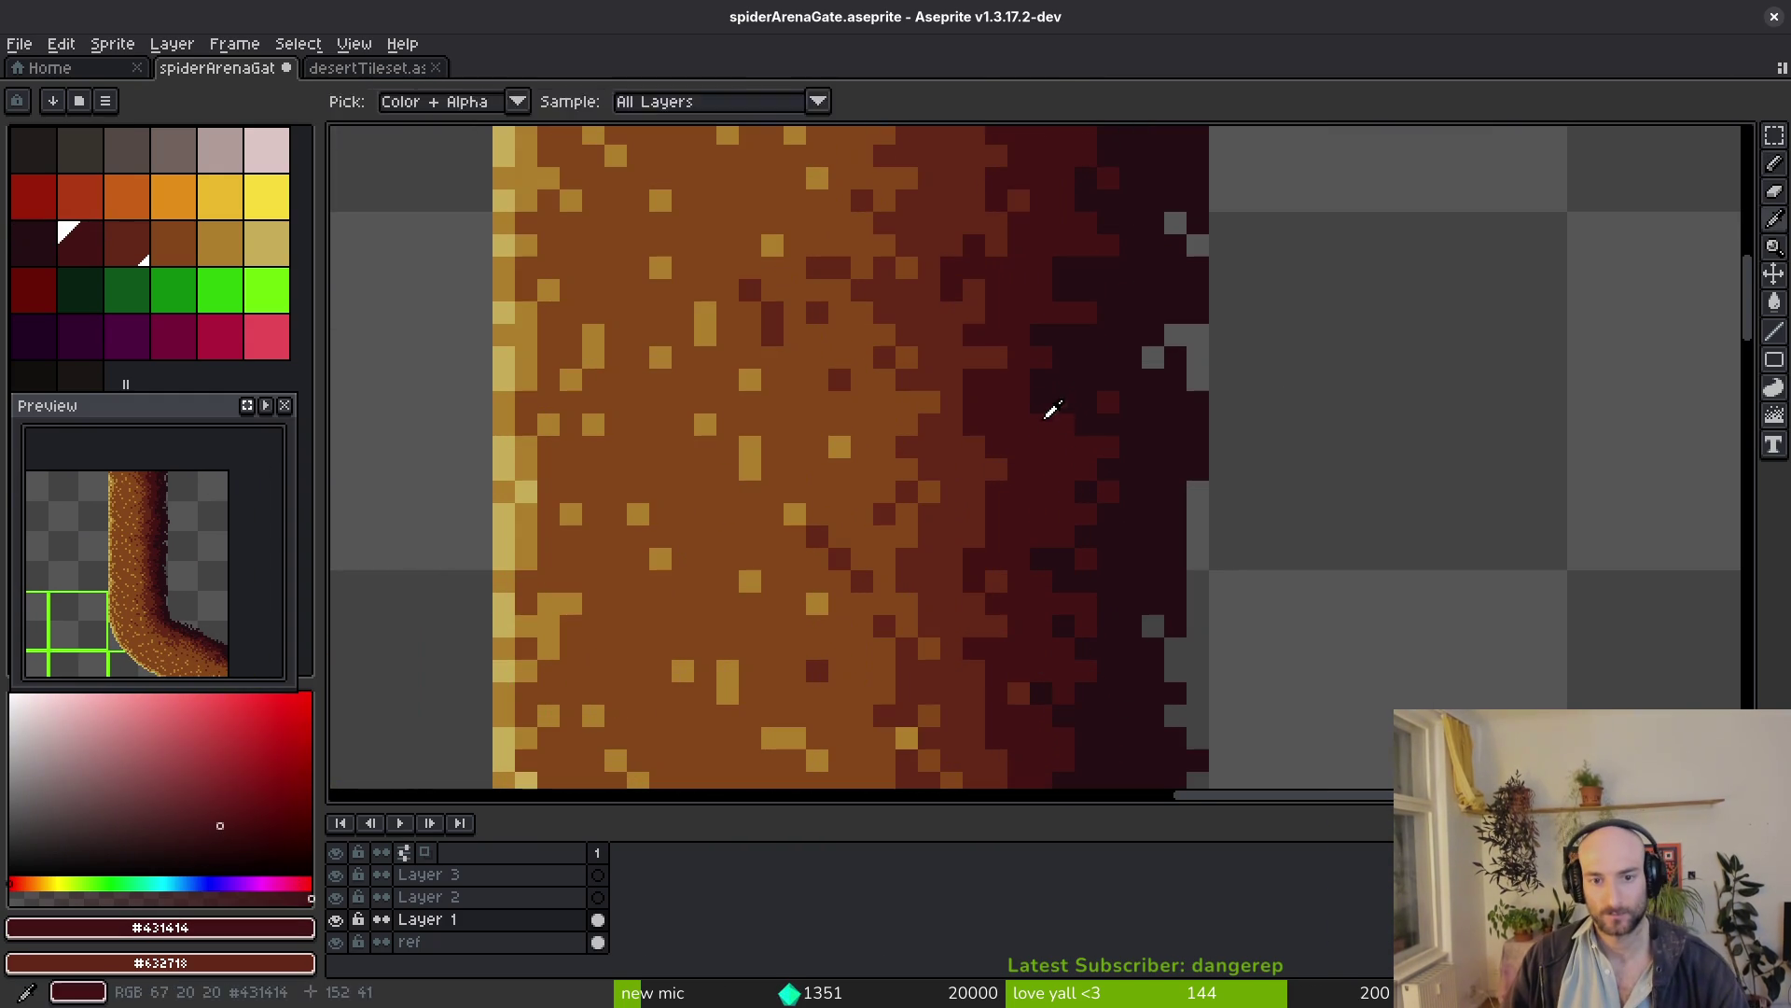
{"action": "left_click", "coordinate": [1049, 410], "text": "alt"}
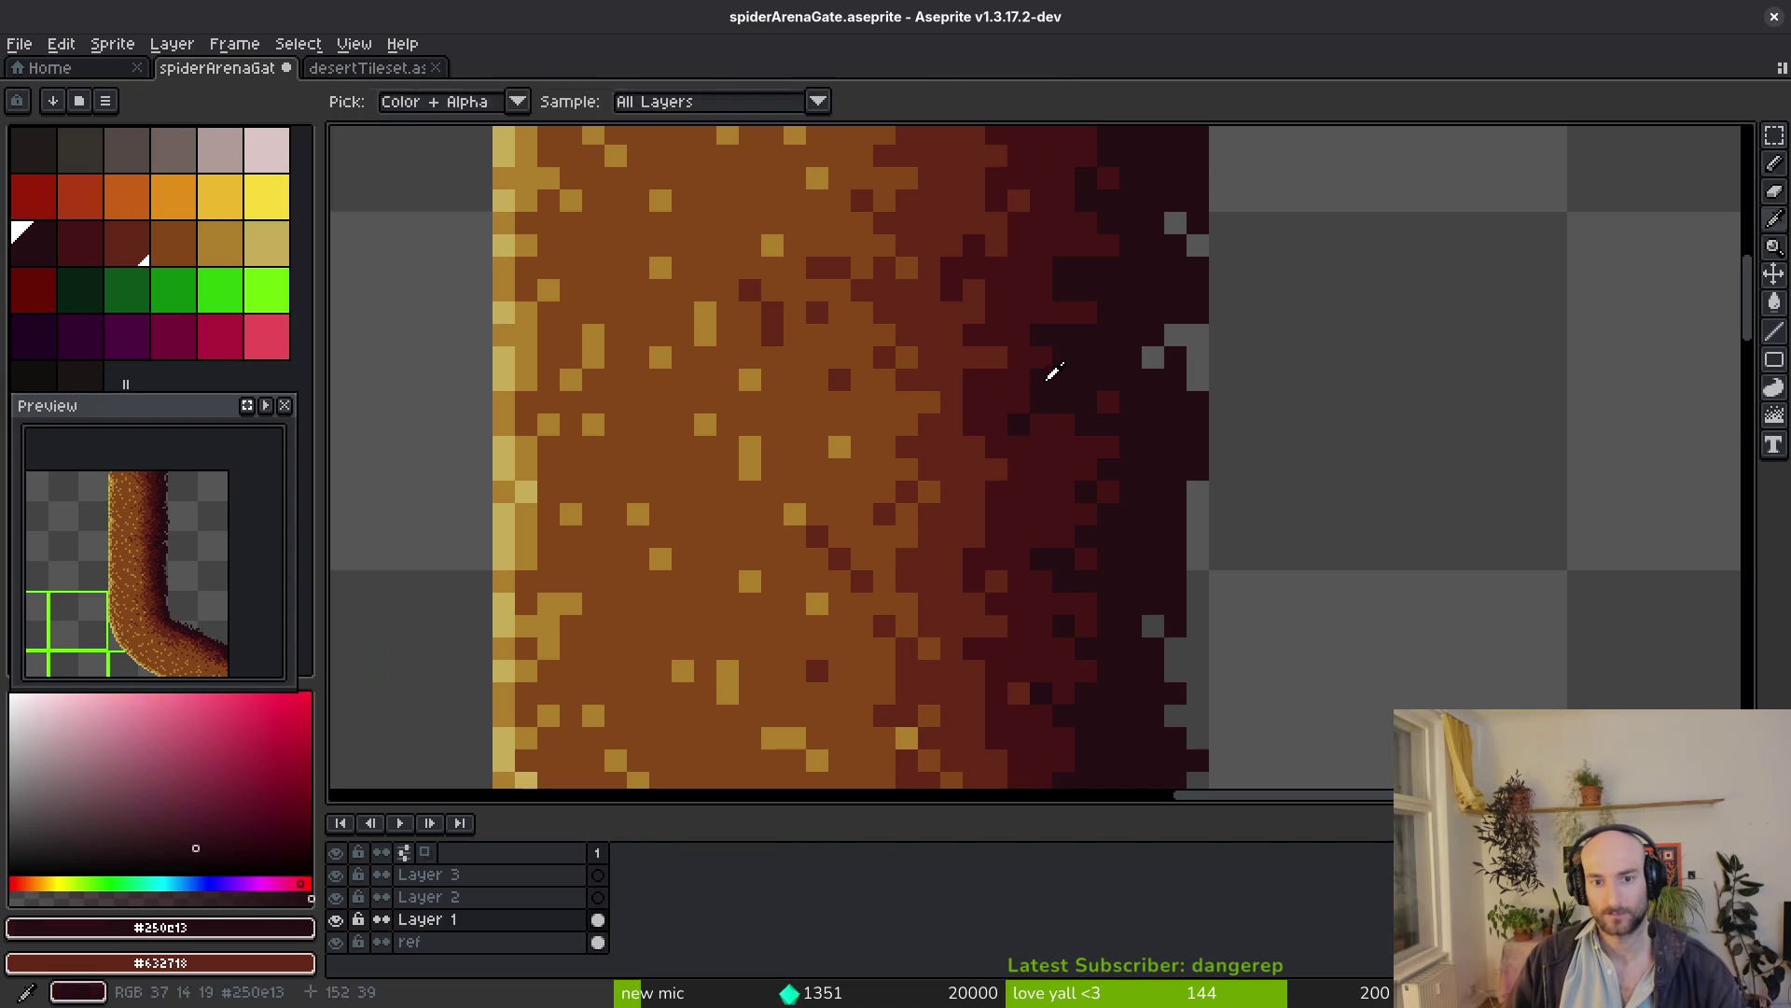
{"action": "left_click", "coordinate": [1037, 375], "text": "alt"}
{"action": "left_click", "coordinate": [962, 393], "text": "alt"}
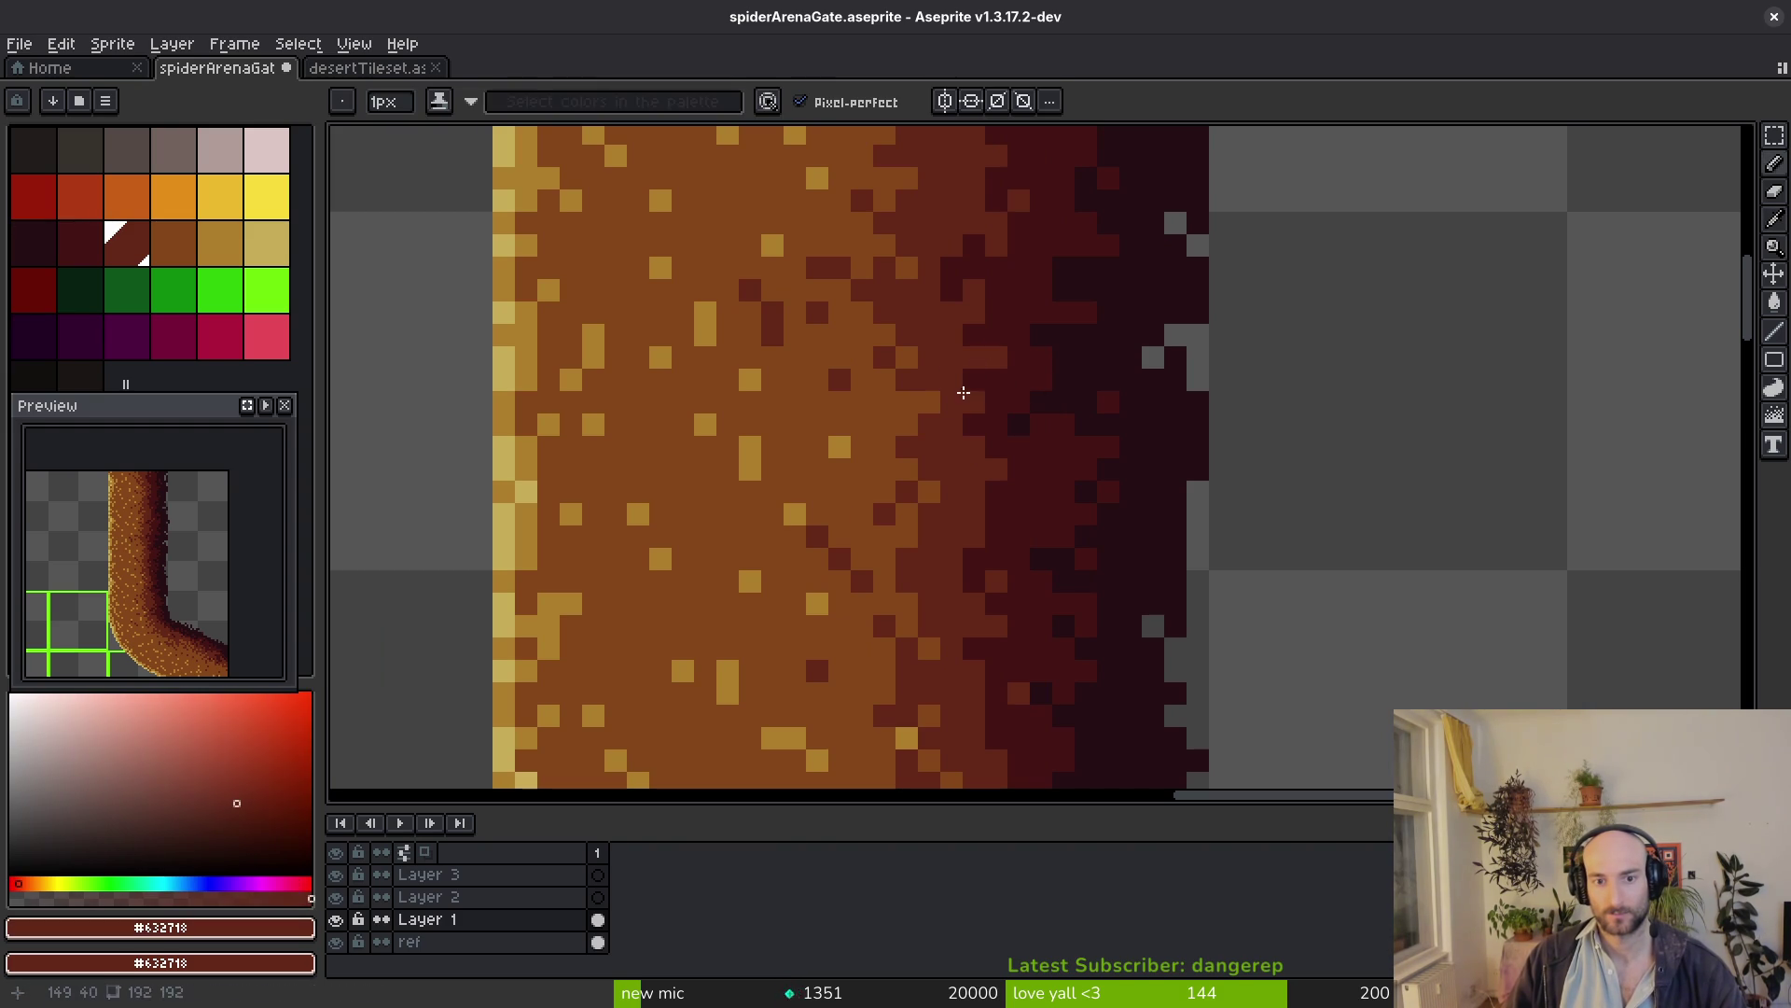
{"action": "scroll", "coordinate": [1101, 438], "scroll_direction": "down", "scroll_amount": 3}
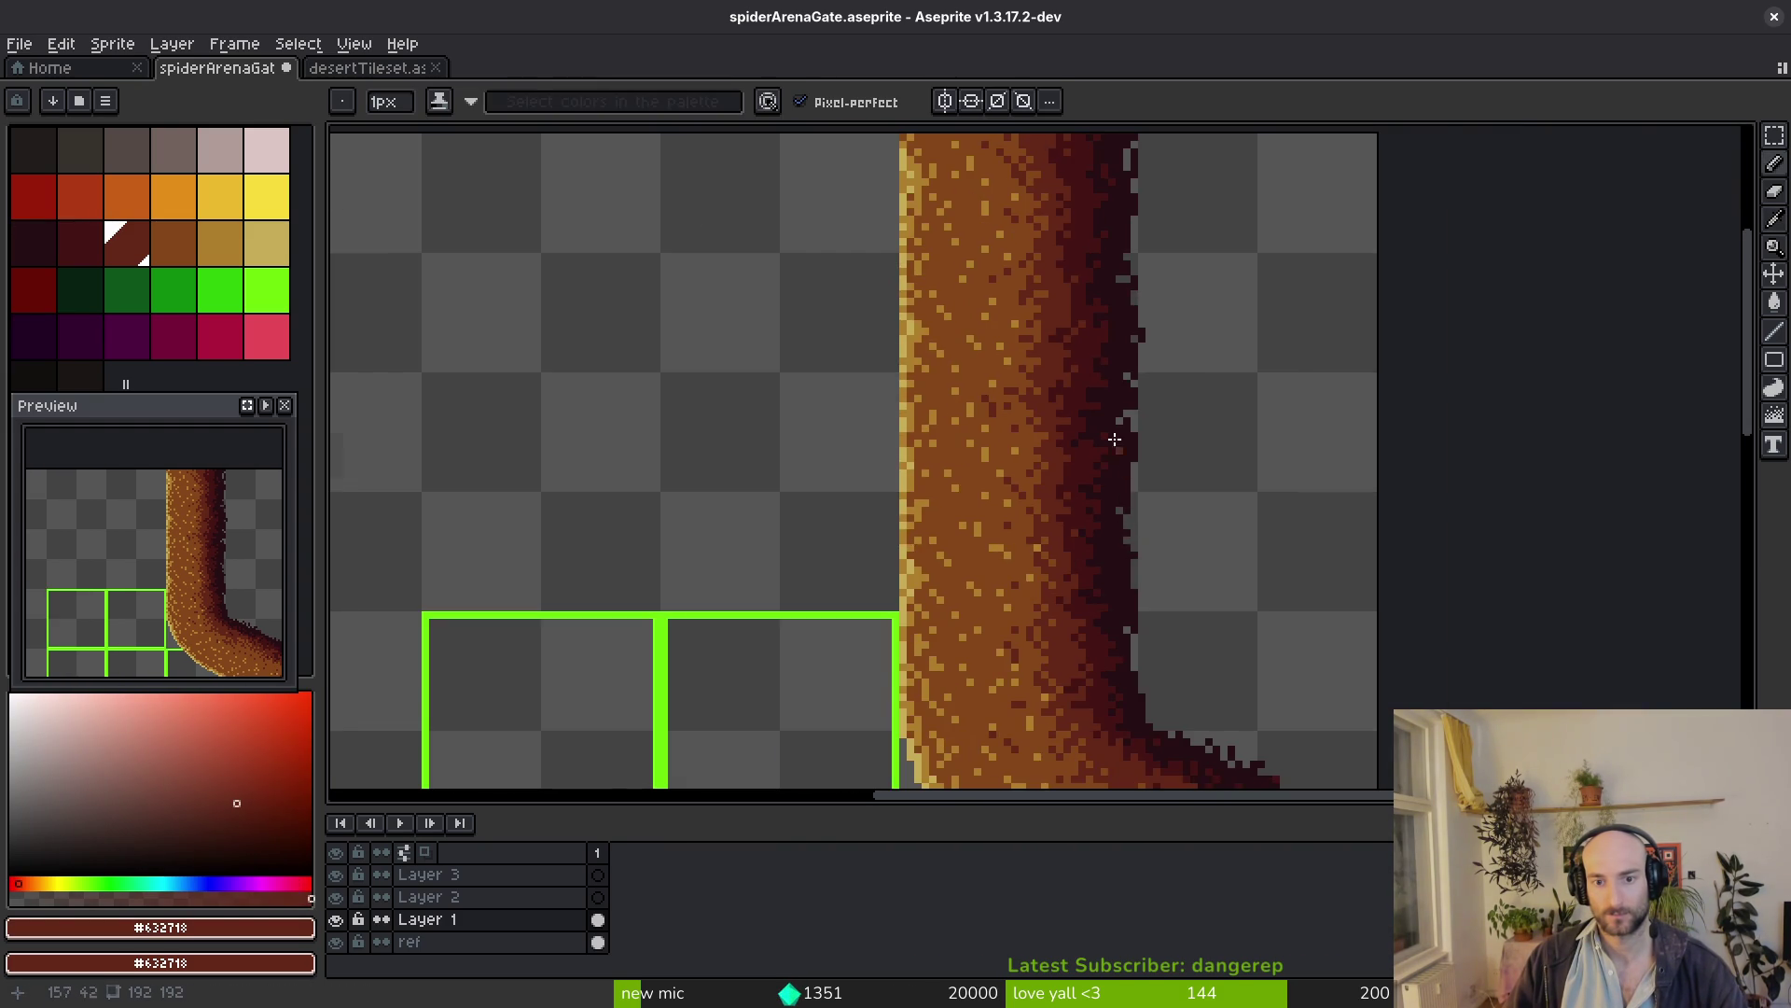
{"action": "scroll", "coordinate": [1120, 457], "scroll_direction": "up", "scroll_amount": 3}
{"action": "left_click", "coordinate": [1044, 341], "text": "alt"}
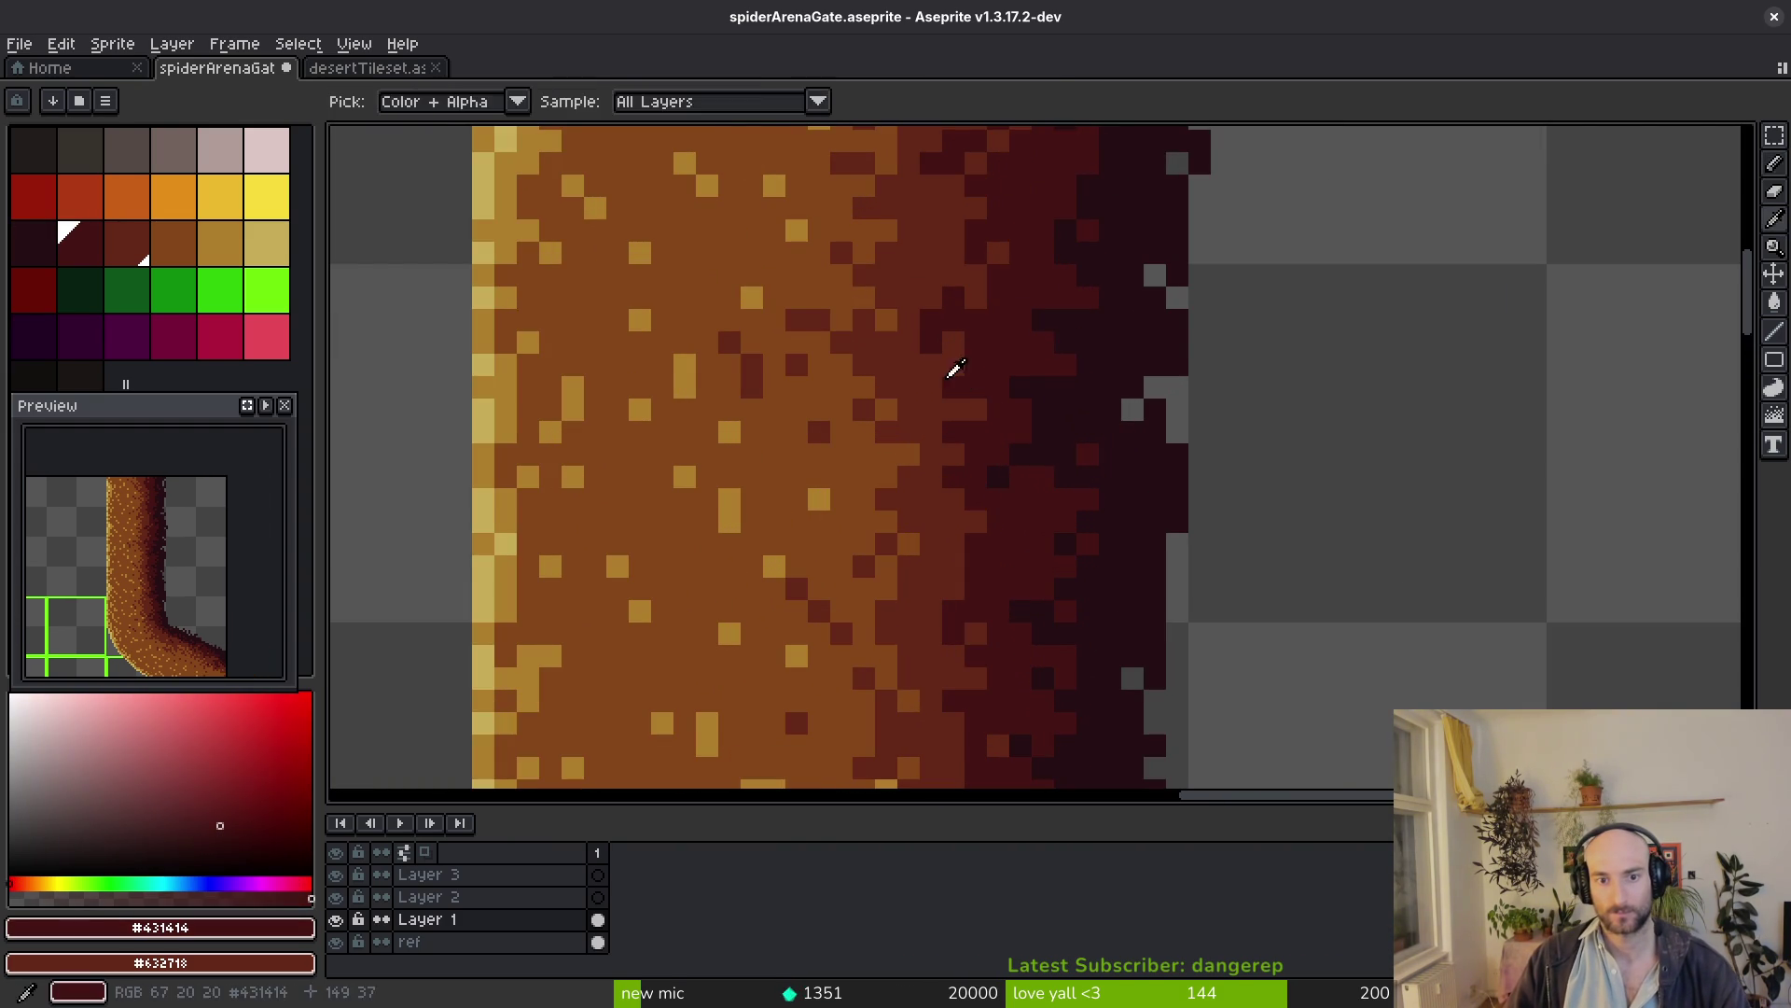
{"action": "scroll", "coordinate": [1106, 441], "scroll_direction": "down", "scroll_amount": 3}
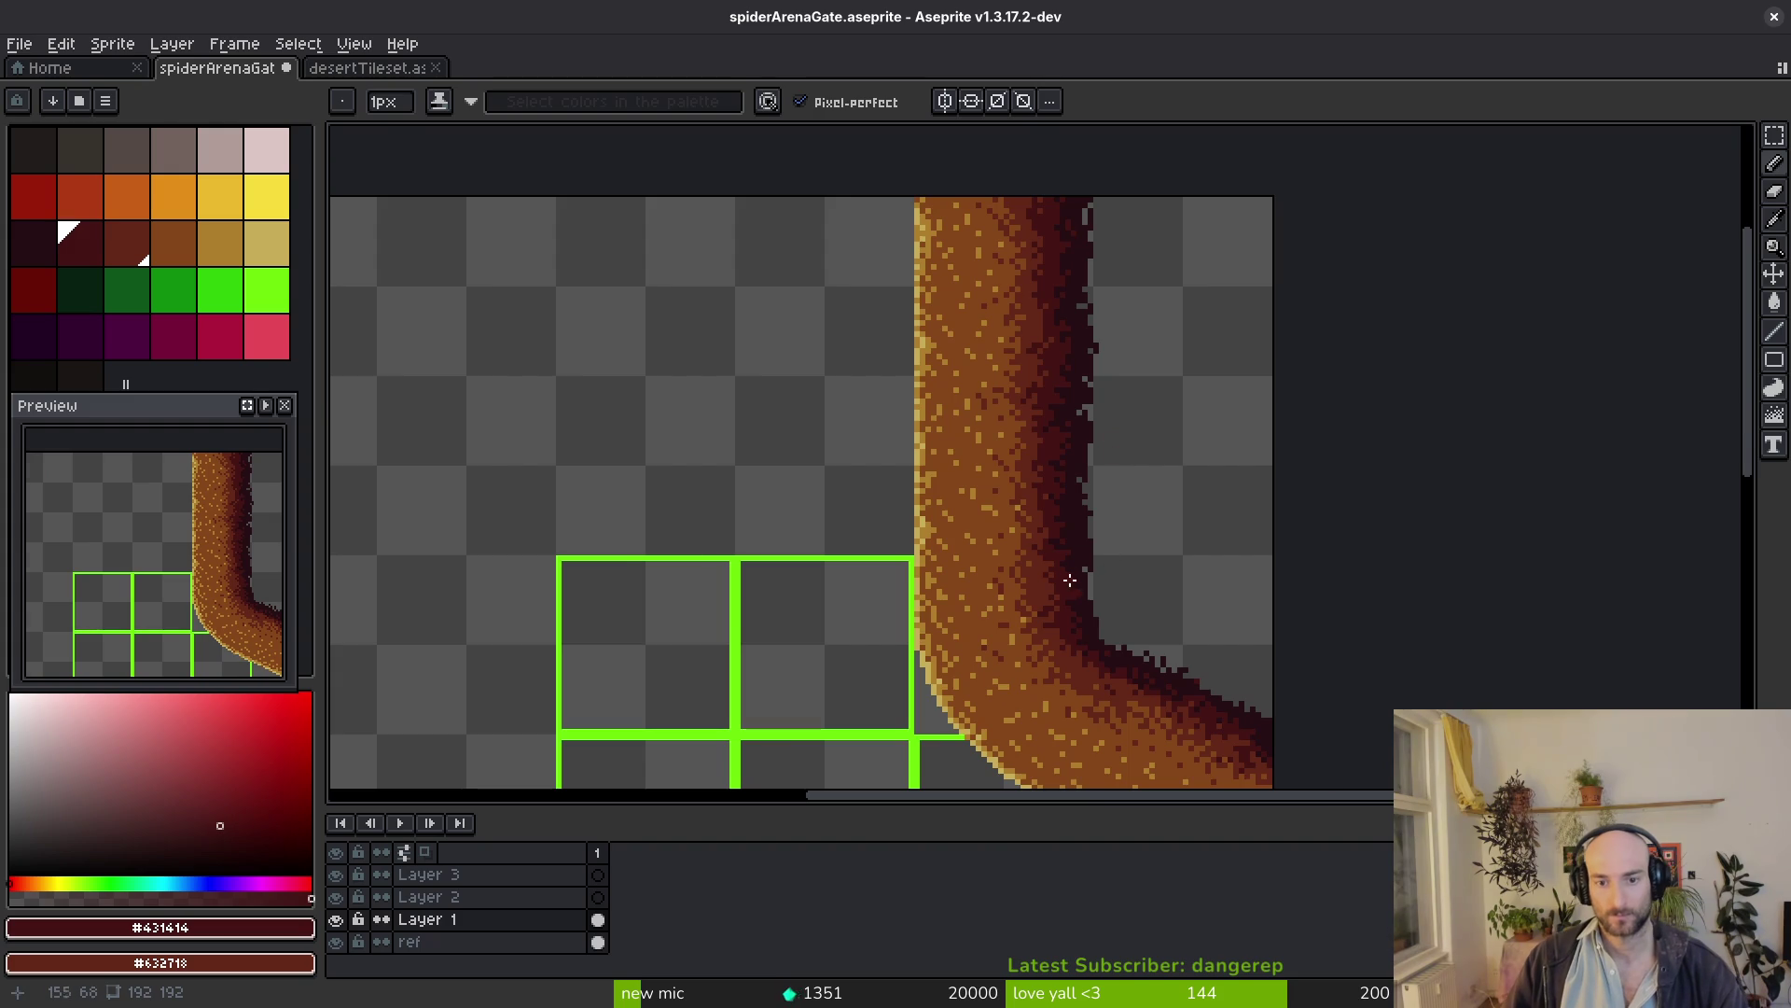
{"action": "scroll", "coordinate": [1096, 483], "scroll_direction": "up", "scroll_amount": 2}
{"action": "scroll", "coordinate": [1027, 555], "scroll_direction": "up", "scroll_amount": 2}
{"action": "left_click_drag", "start_coordinate": [1016, 596], "coordinate": [1054, 612]}
{"action": "left_click", "coordinate": [1036, 526], "text": "alt"}
{"action": "scroll", "coordinate": [1030, 527], "scroll_direction": "down", "scroll_amount": 3}
{"action": "scroll", "coordinate": [1048, 532], "scroll_direction": "up", "scroll_amount": 3}
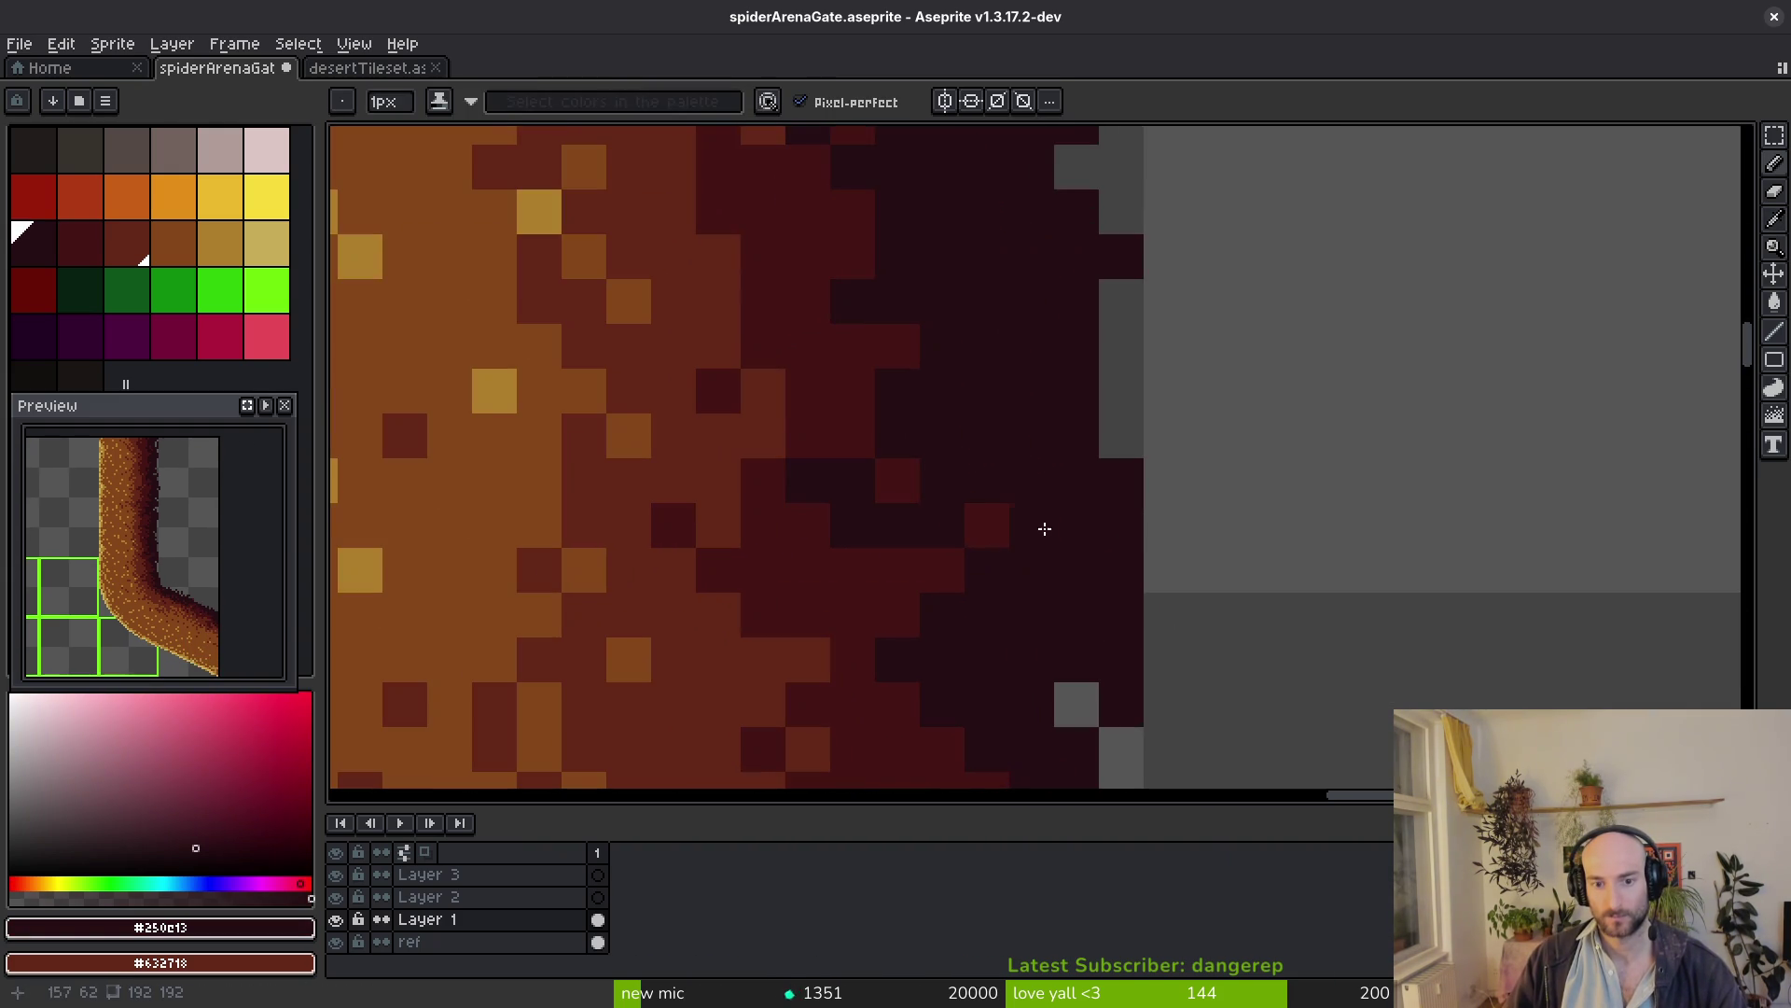
{"action": "scroll", "coordinate": [1106, 588], "scroll_direction": "down", "scroll_amount": 3}
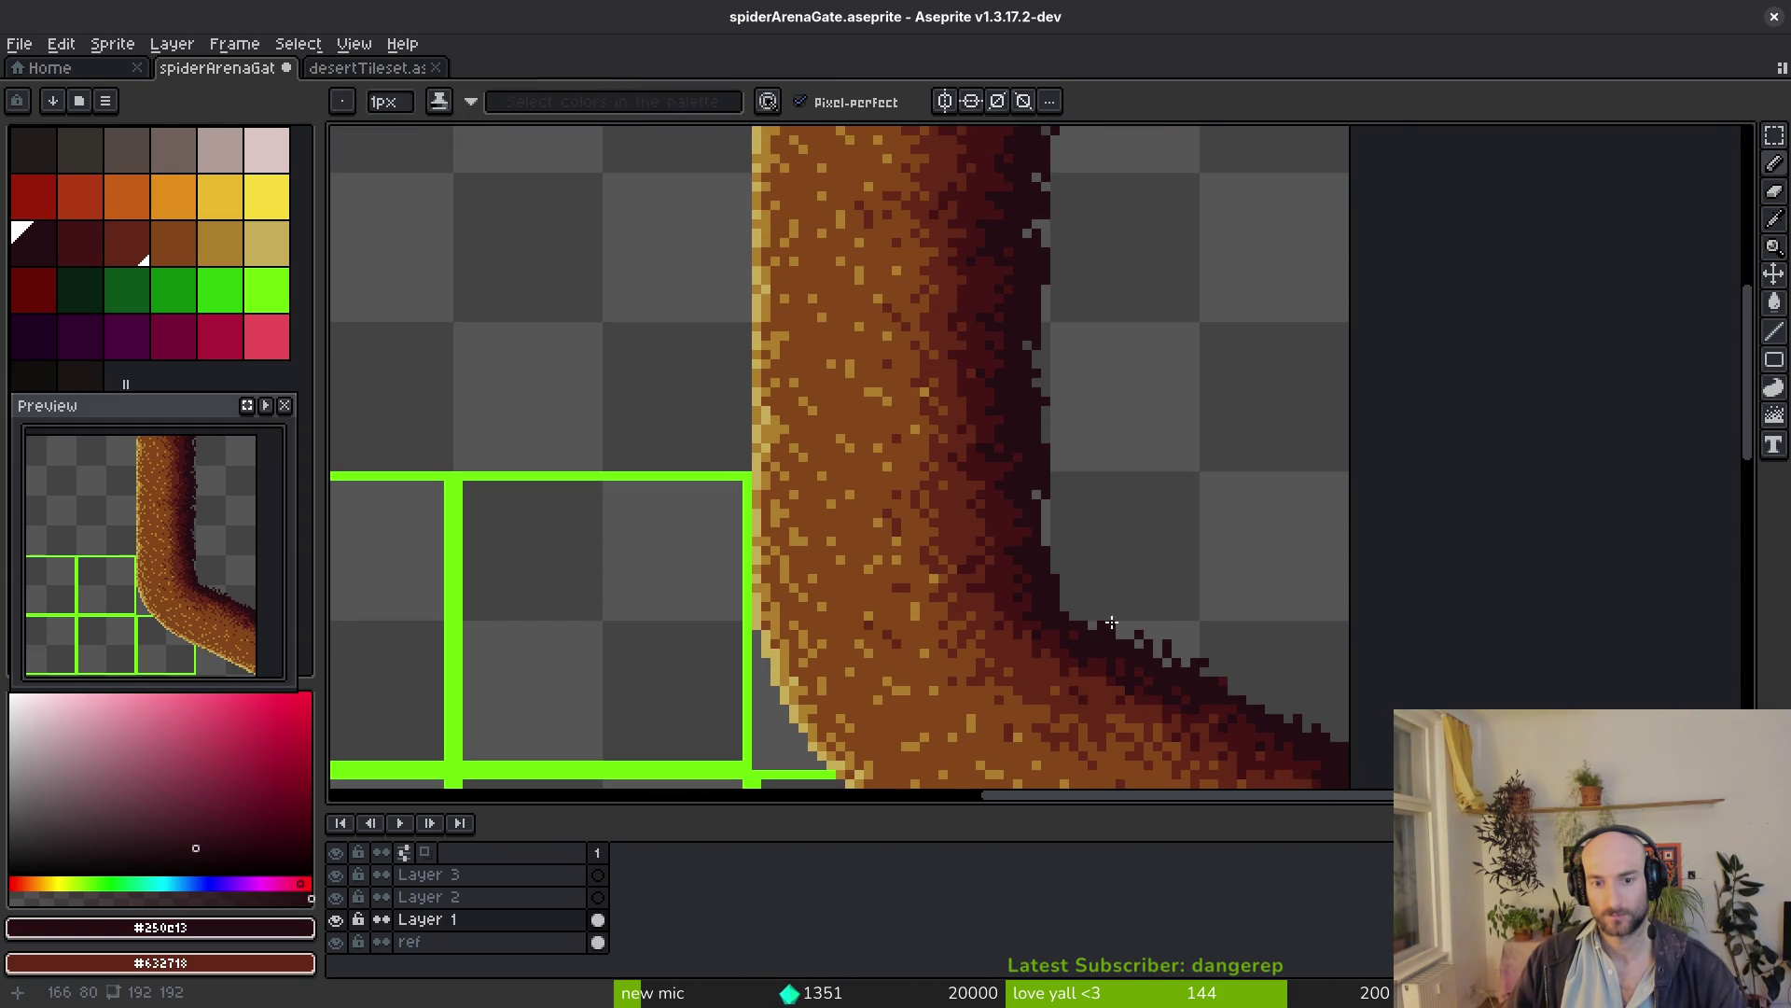
{"action": "scroll", "coordinate": [1110, 623], "scroll_direction": "up", "scroll_amount": 3}
{"action": "scroll", "coordinate": [1012, 600], "scroll_direction": "down", "scroll_amount": 3}
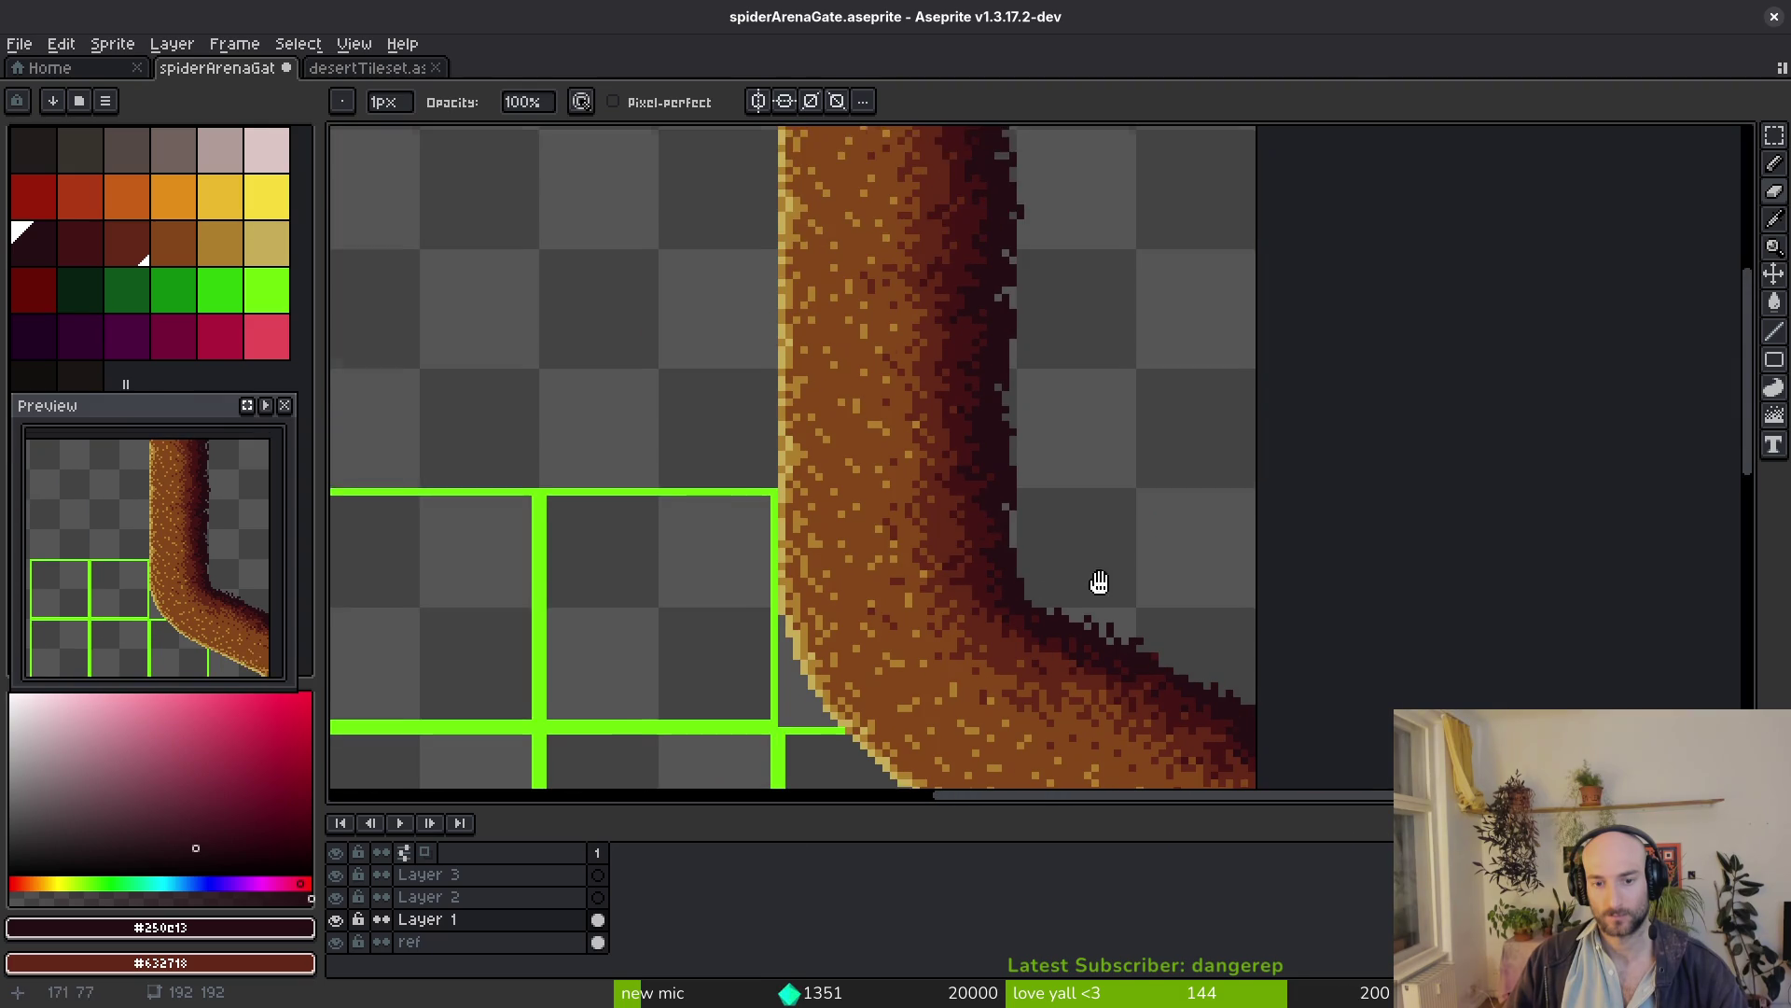
{"action": "key", "text": "ctrl+s"}
{"action": "scroll", "coordinate": [1044, 533], "scroll_direction": "down", "scroll_amount": 5}
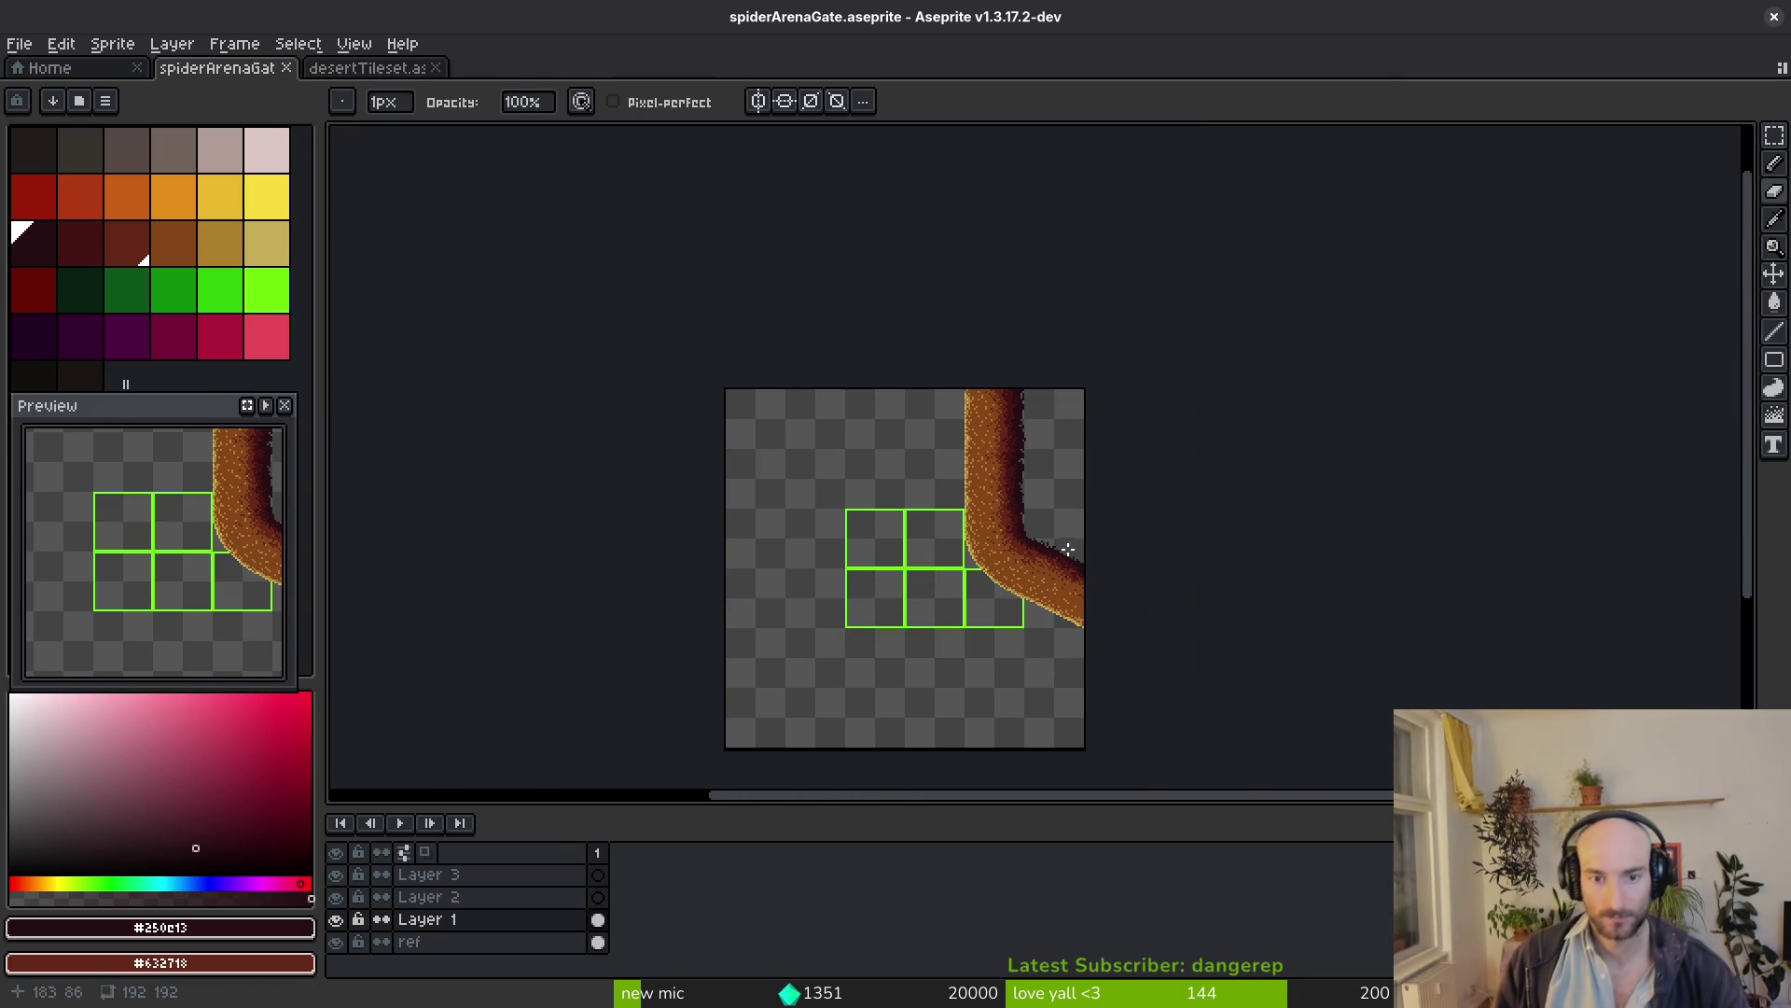
Paste a horizontally flipped copy of the wall on the left to form the gate, then save
{"action": "key", "text": "ctrl+s"}
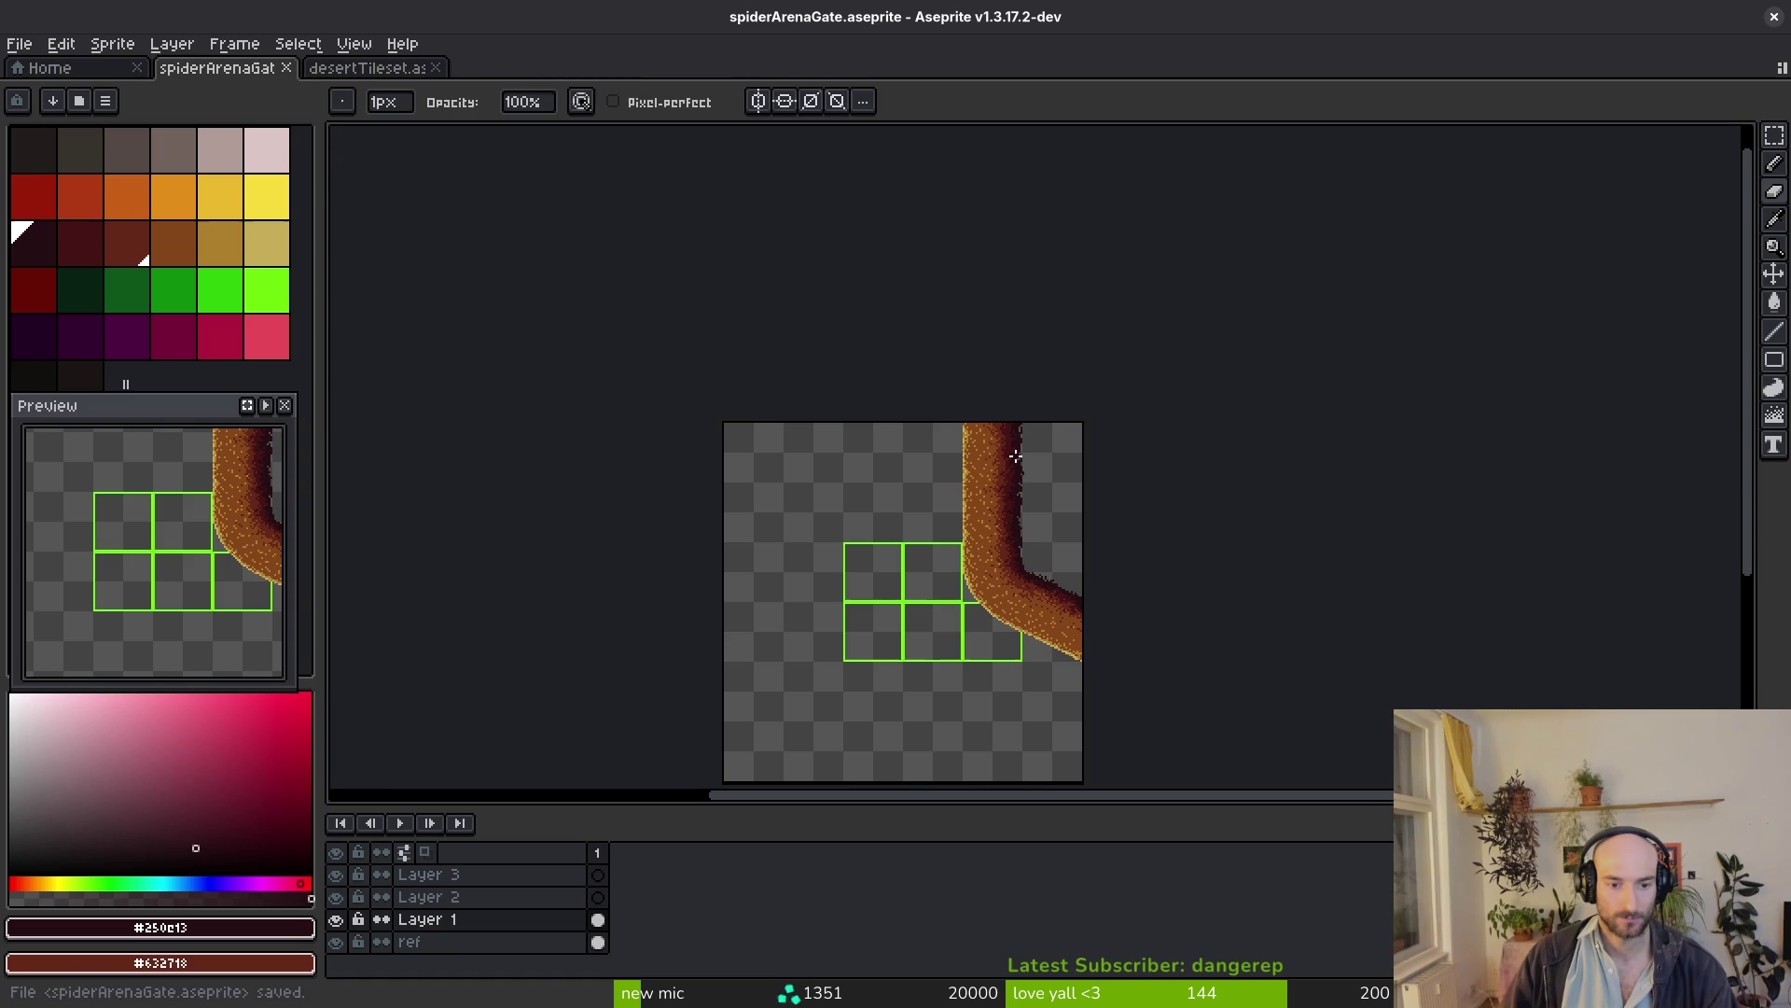
{"action": "key", "text": "ctrl+v"}
{"action": "key", "text": "shift+v"}
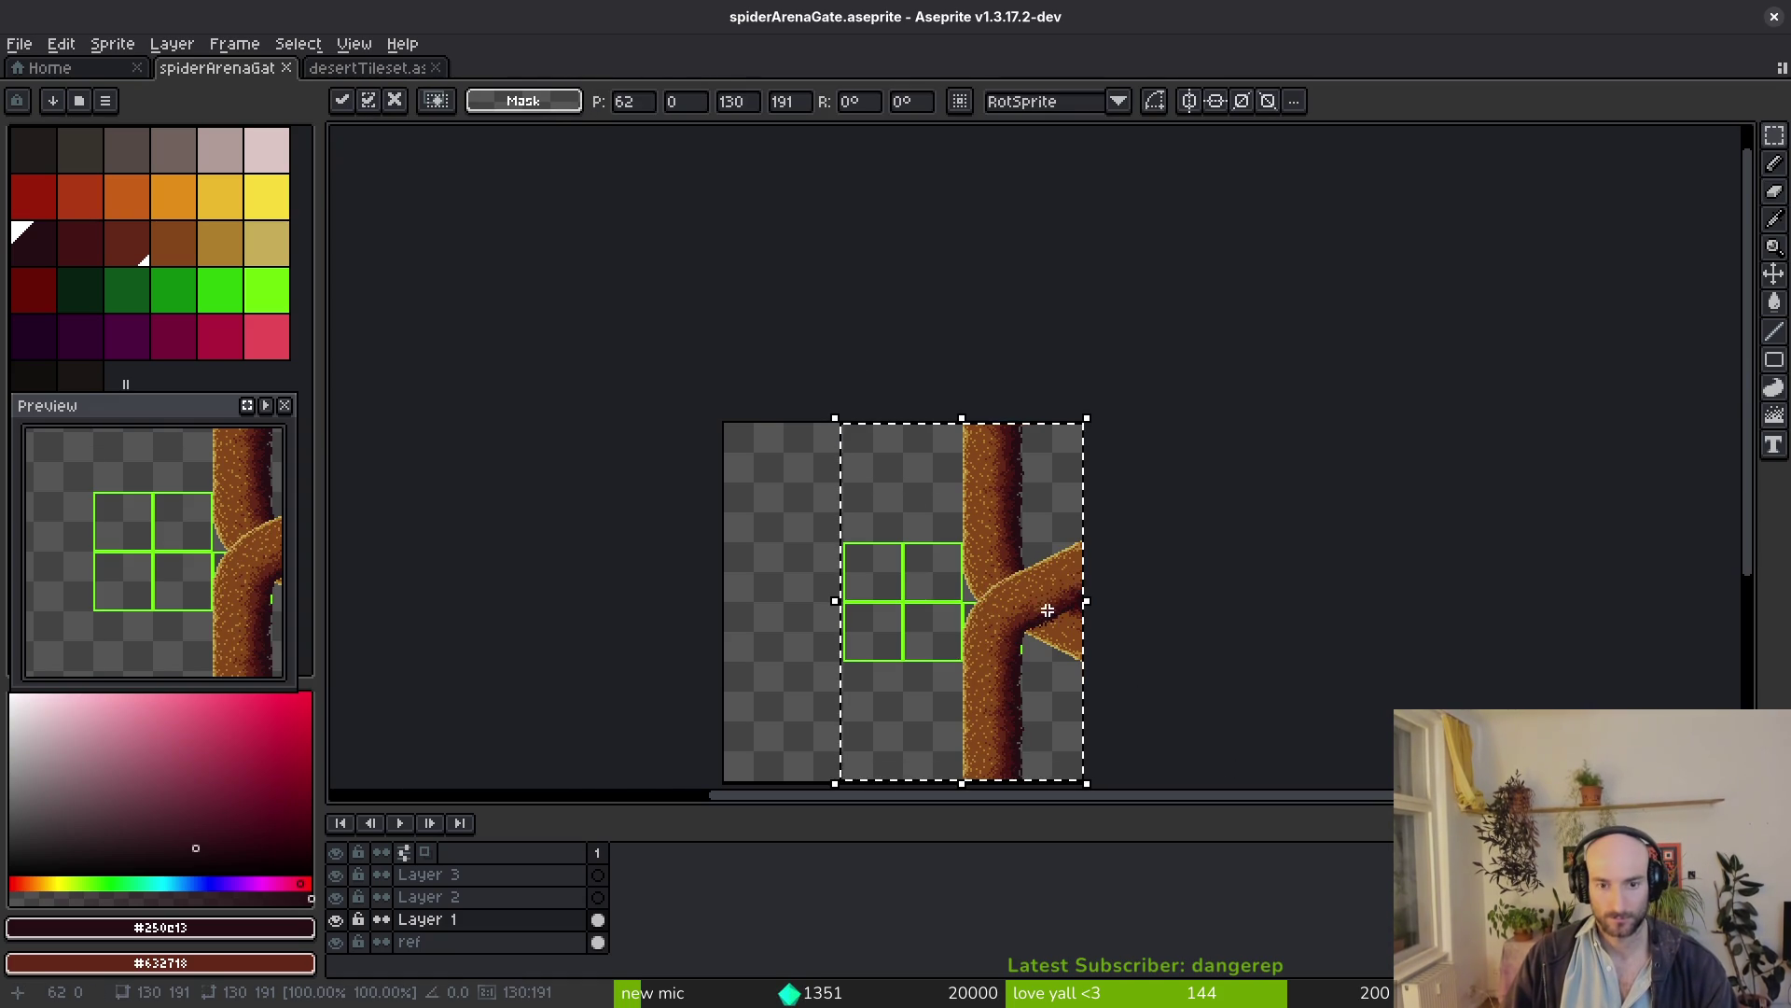
{"action": "key", "text": "shift+h"}
{"action": "mouse_move", "coordinate": [907, 616]}
{"action": "left_mouse_down"}
{"action": "mouse_move", "coordinate": [787, 601]}
{"action": "mouse_move", "coordinate": [788, 633]}
{"action": "mouse_move", "coordinate": [879, 624]}
{"action": "left_mouse_up"}
{"action": "scroll", "coordinate": [789, 600], "scroll_direction": "up", "scroll_amount": 2}
{"action": "key", "text": "Return"}
{"action": "key", "text": "ctrl+s"}
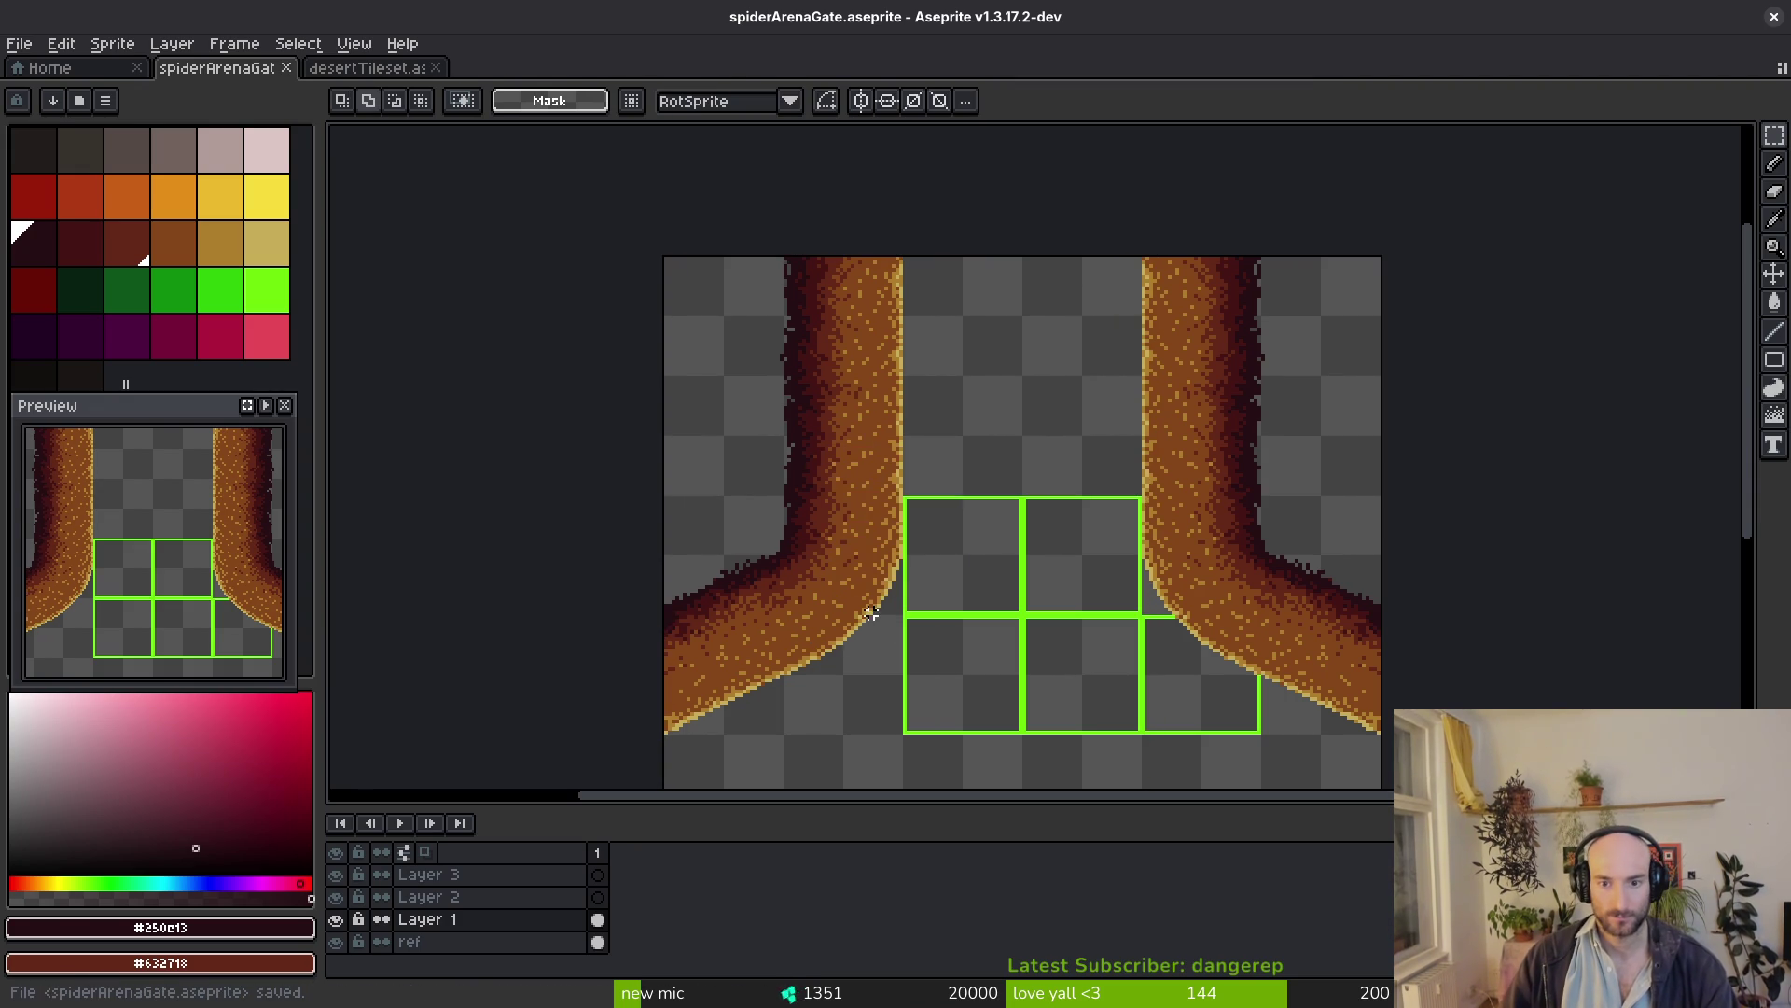
{"action": "scroll", "coordinate": [1039, 590], "scroll_direction": "down", "scroll_amount": 3}
{"action": "scroll", "coordinate": [1038, 589], "scroll_direction": "up", "scroll_amount": 1}
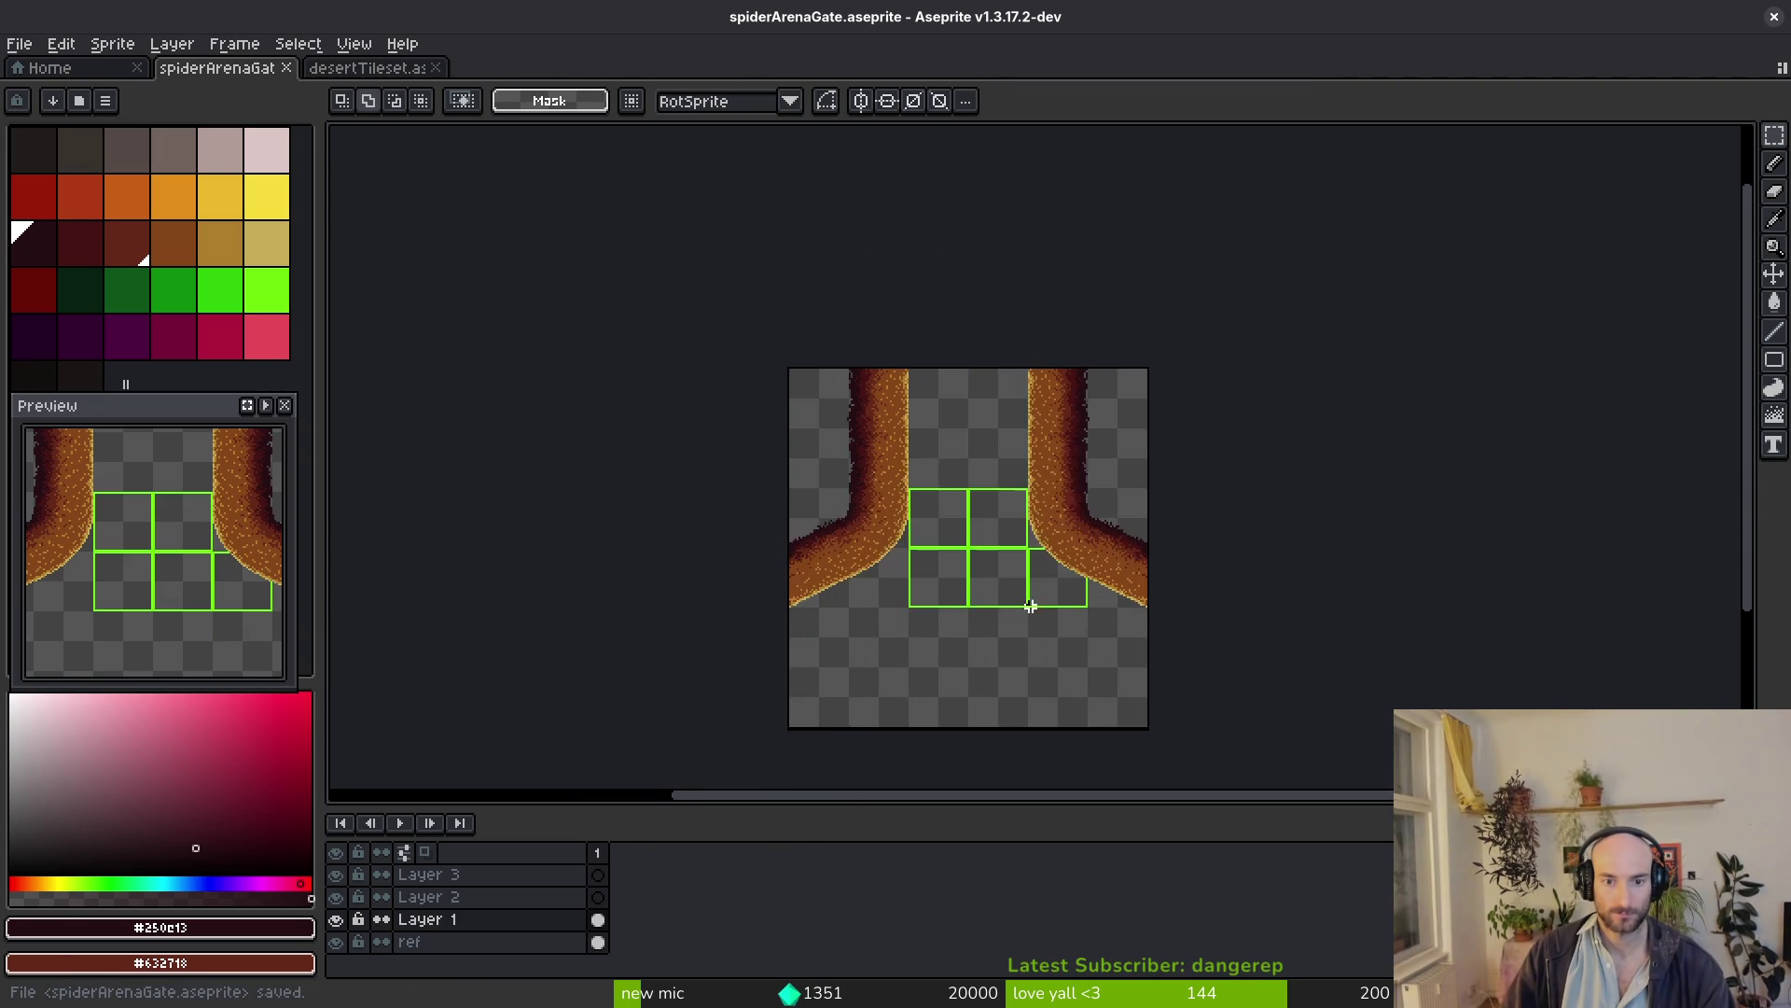
Rename Layer 2 to web, save spiderArenaGate, and go to the home page
{"action": "double_click", "coordinate": [569, 896]}
{"action": "type", "text": "w"}
{"action": "key", "text": "Return"}
{"action": "key", "text": "Up"}
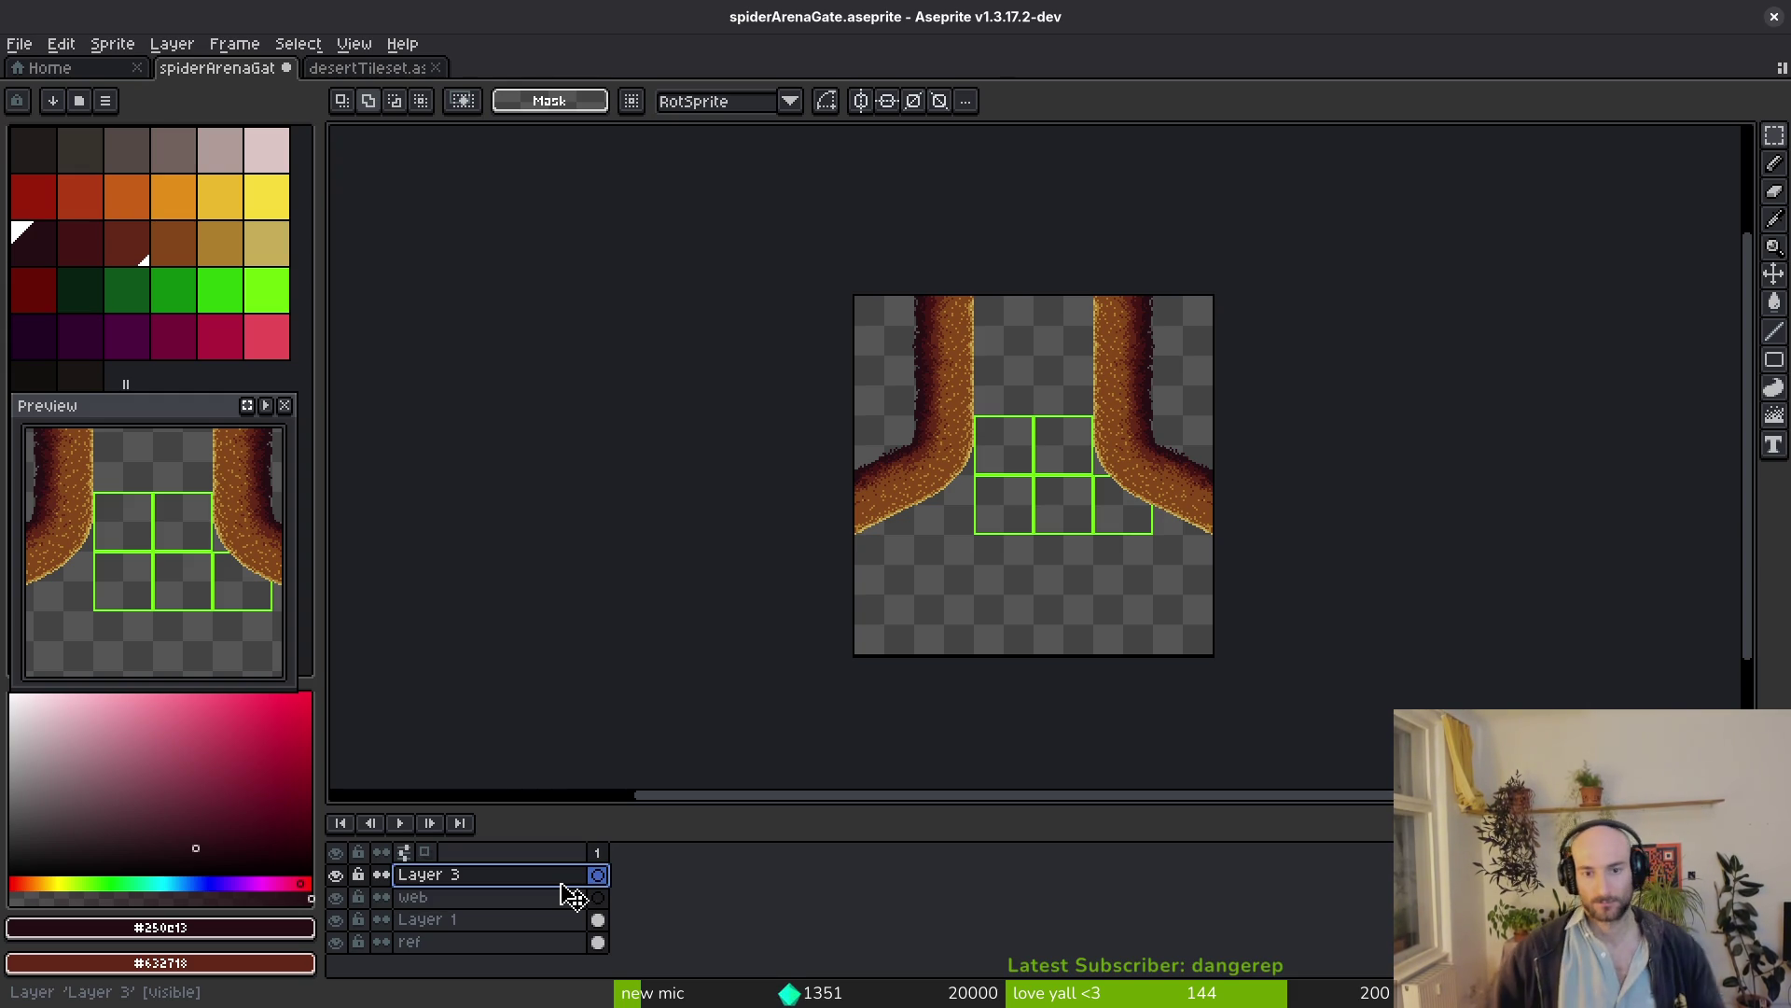
{"action": "key", "text": "ctrl+s"}
{"action": "left_click", "coordinate": [220, 155]}
{"action": "key", "text": "ctrl+s"}
{"action": "left_click", "coordinate": [112, 70]}
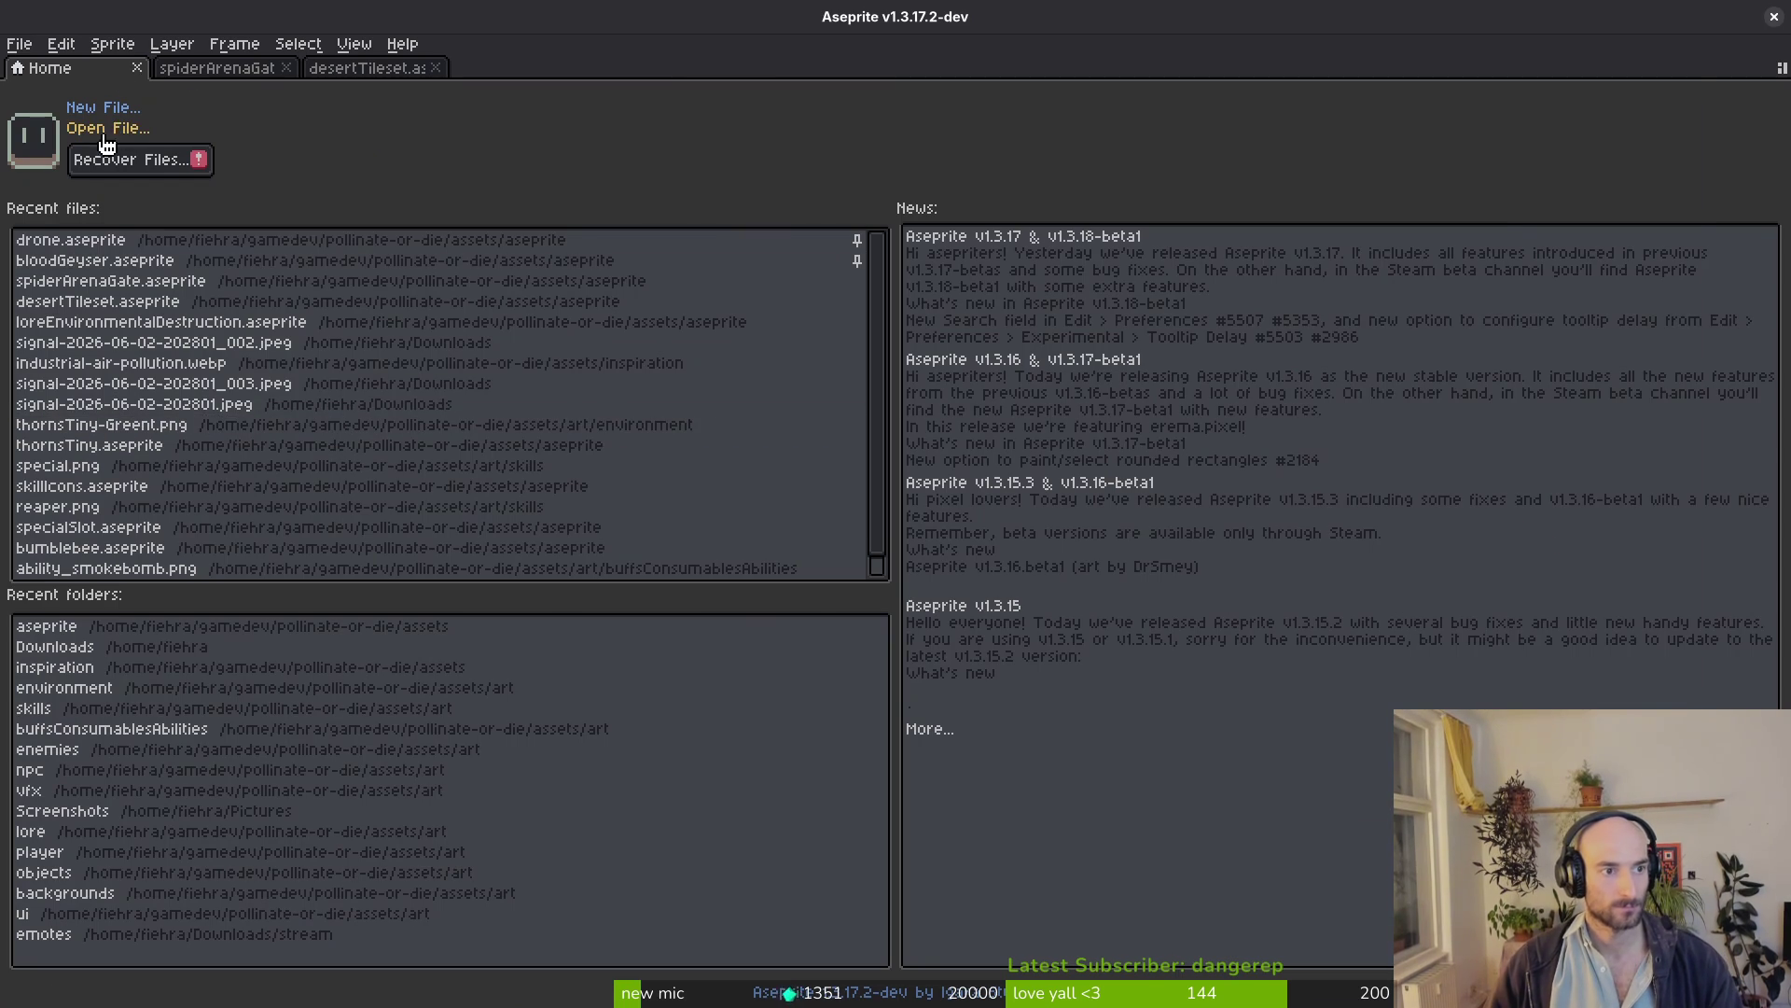
Open decoWeb.aseprite, marquee the web sketch at the top and copy it from the web layer
{"action": "left_click", "coordinate": [102, 134]}
{"action": "scroll", "coordinate": [1637, 272], "scroll_direction": "down", "scroll_amount": 3}
{"action": "left_click_drag", "start_coordinate": [1675, 259], "coordinate": [1674, 806]}
{"action": "scroll", "coordinate": [868, 715], "scroll_direction": "up", "scroll_amount": 1}
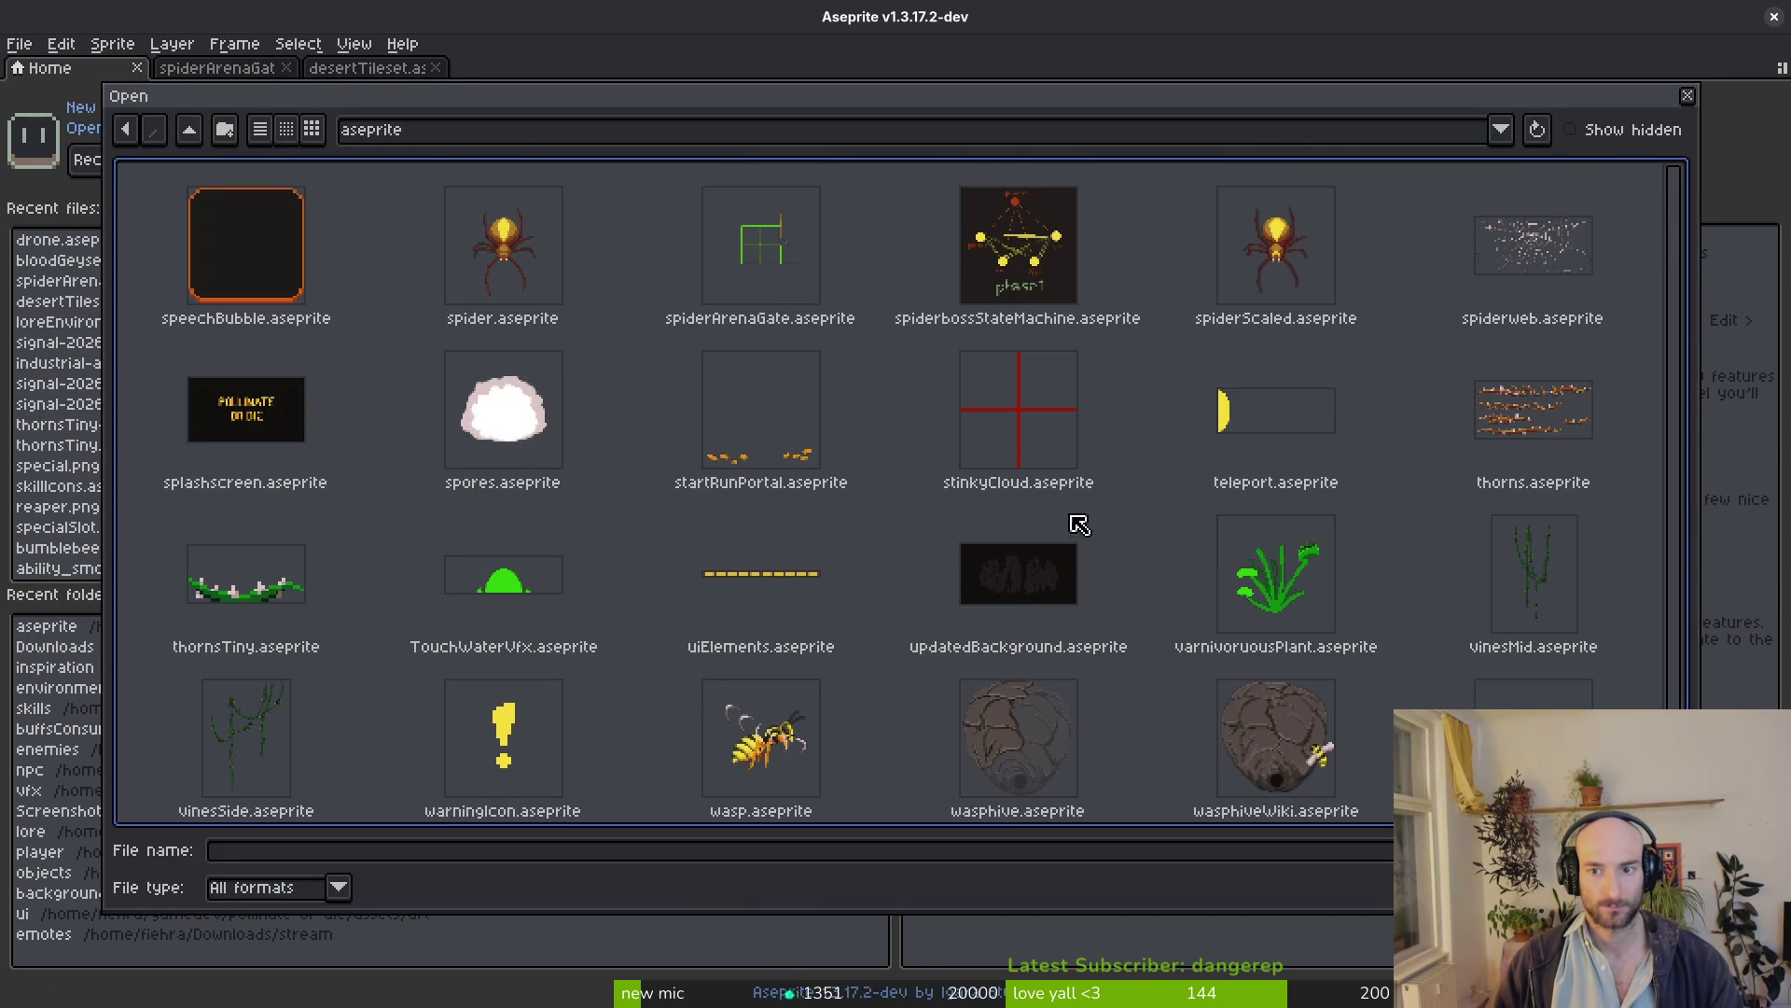
{"action": "scroll", "coordinate": [1227, 520], "scroll_direction": "up", "scroll_amount": 2}
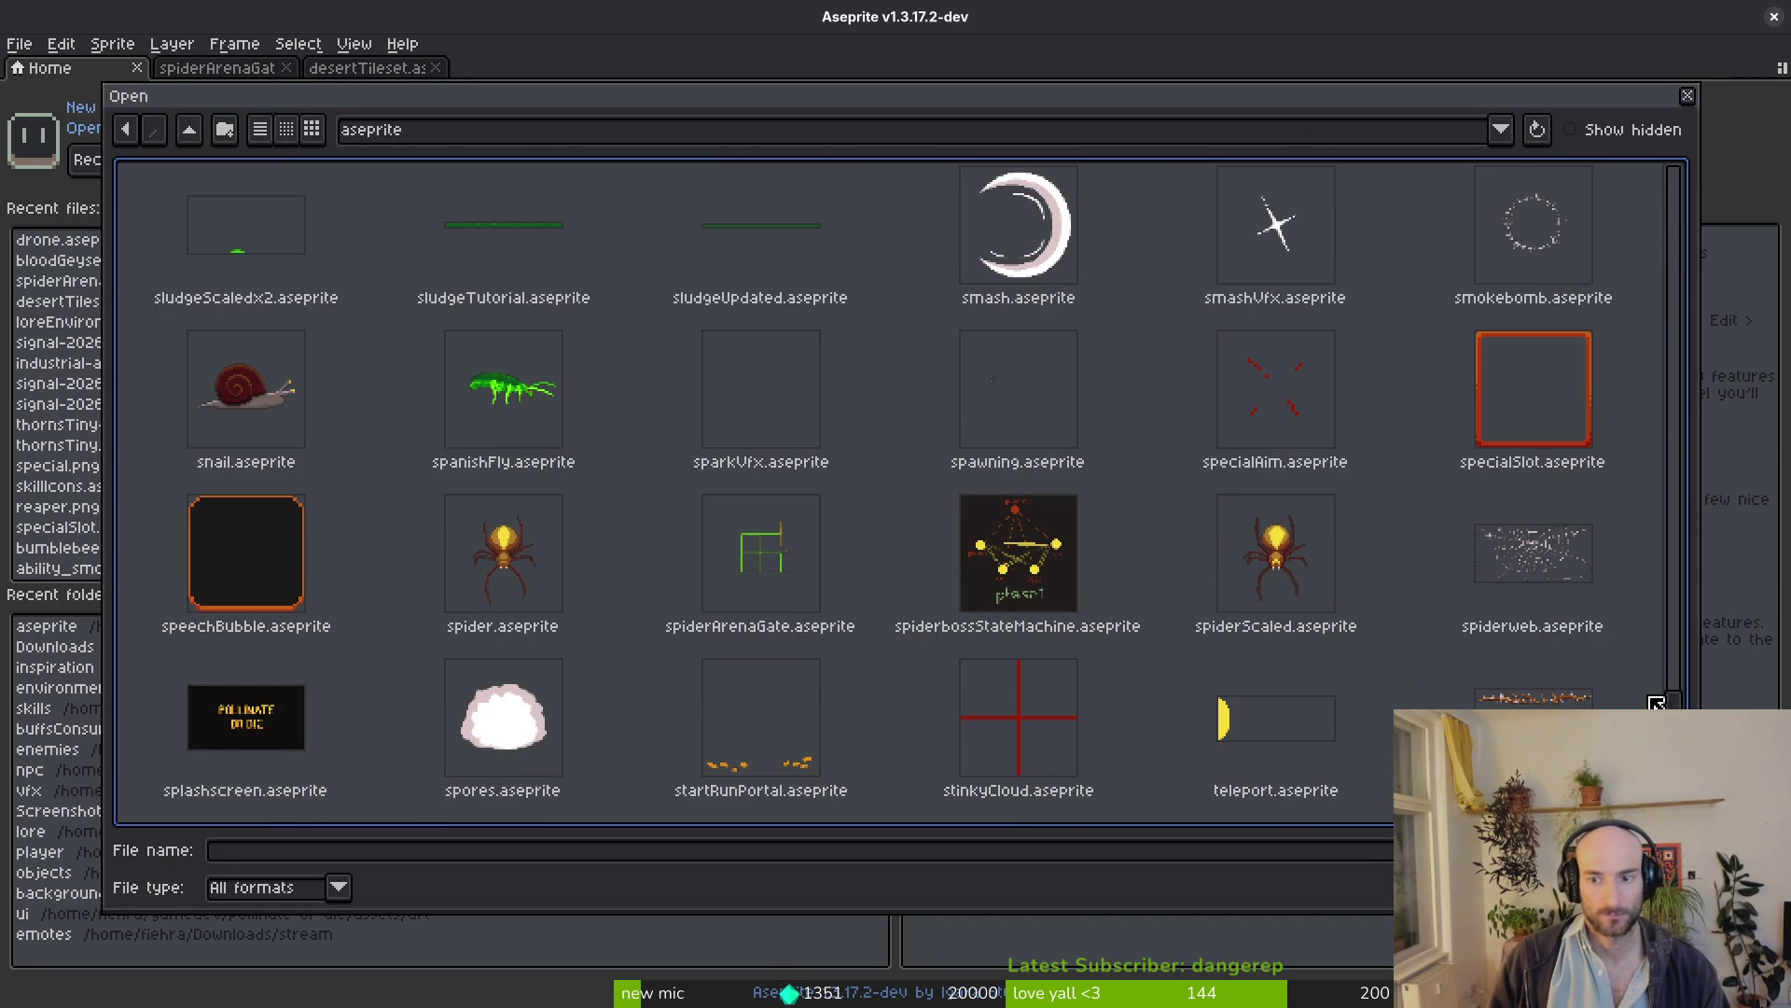
{"action": "scroll", "coordinate": [1171, 608], "scroll_direction": "up", "scroll_amount": 15}
{"action": "scroll", "coordinate": [1172, 608], "scroll_direction": "down", "scroll_amount": 2}
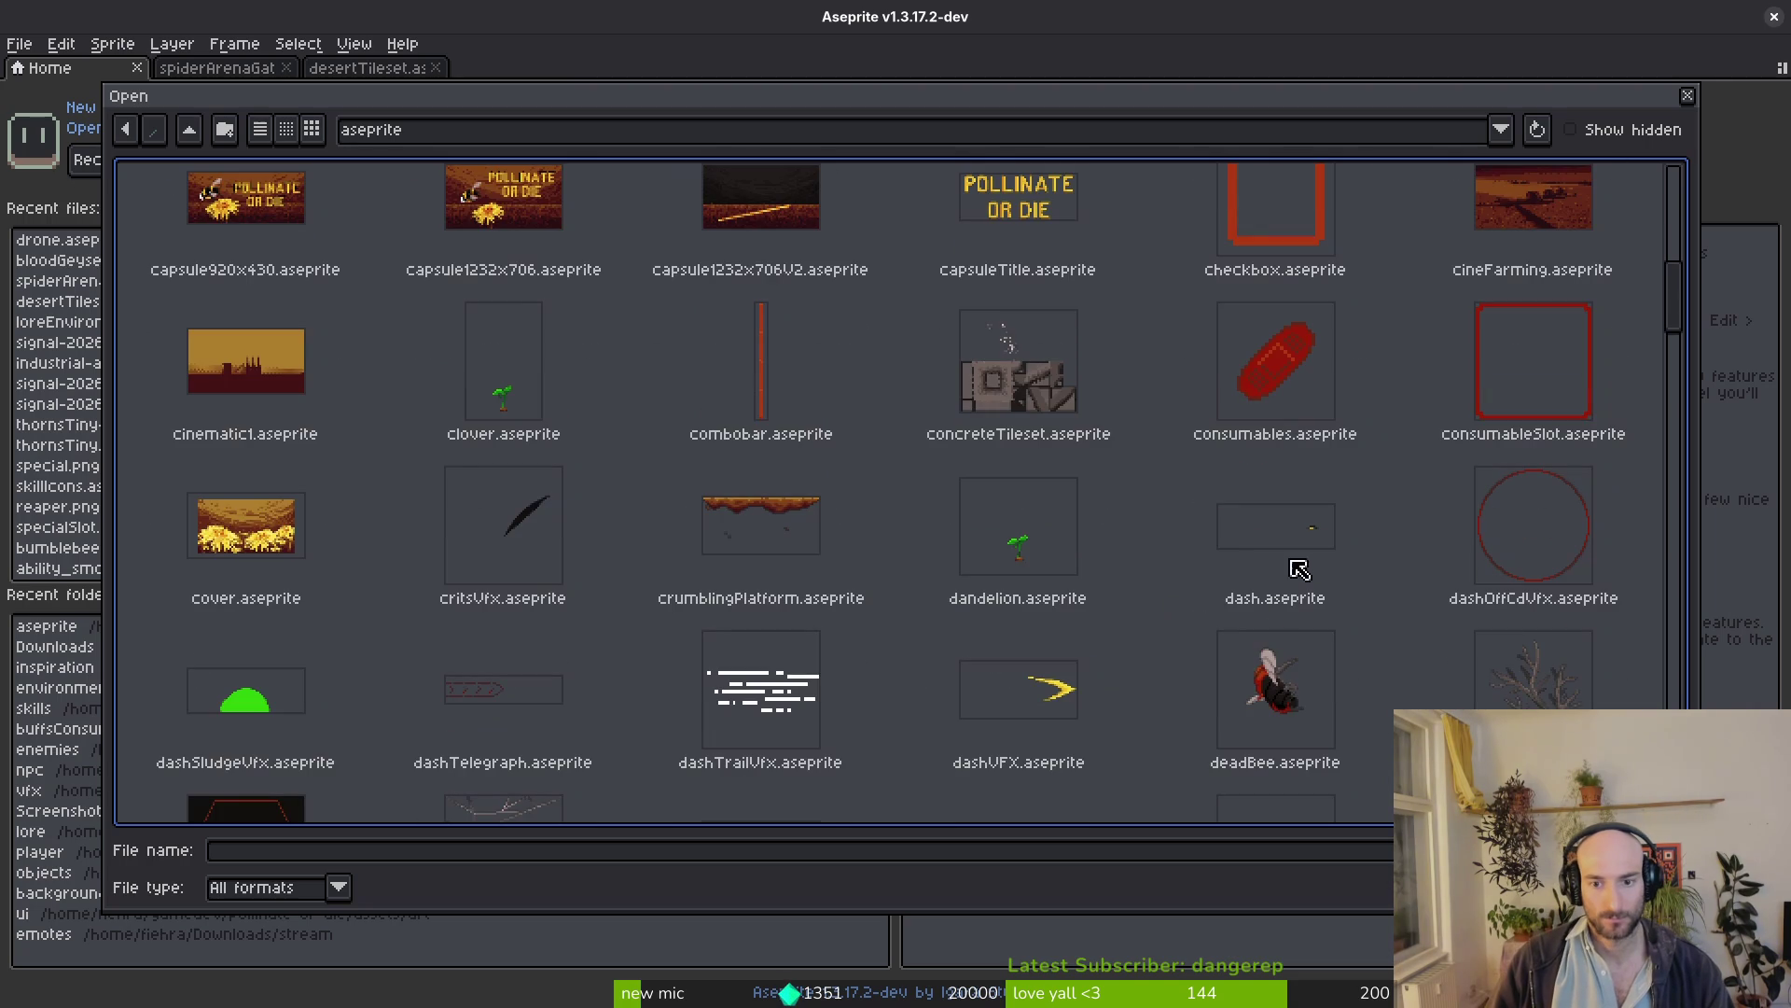
{"action": "scroll", "coordinate": [477, 726], "scroll_direction": "down", "scroll_amount": 1}
{"action": "double_click", "coordinate": [504, 729]}
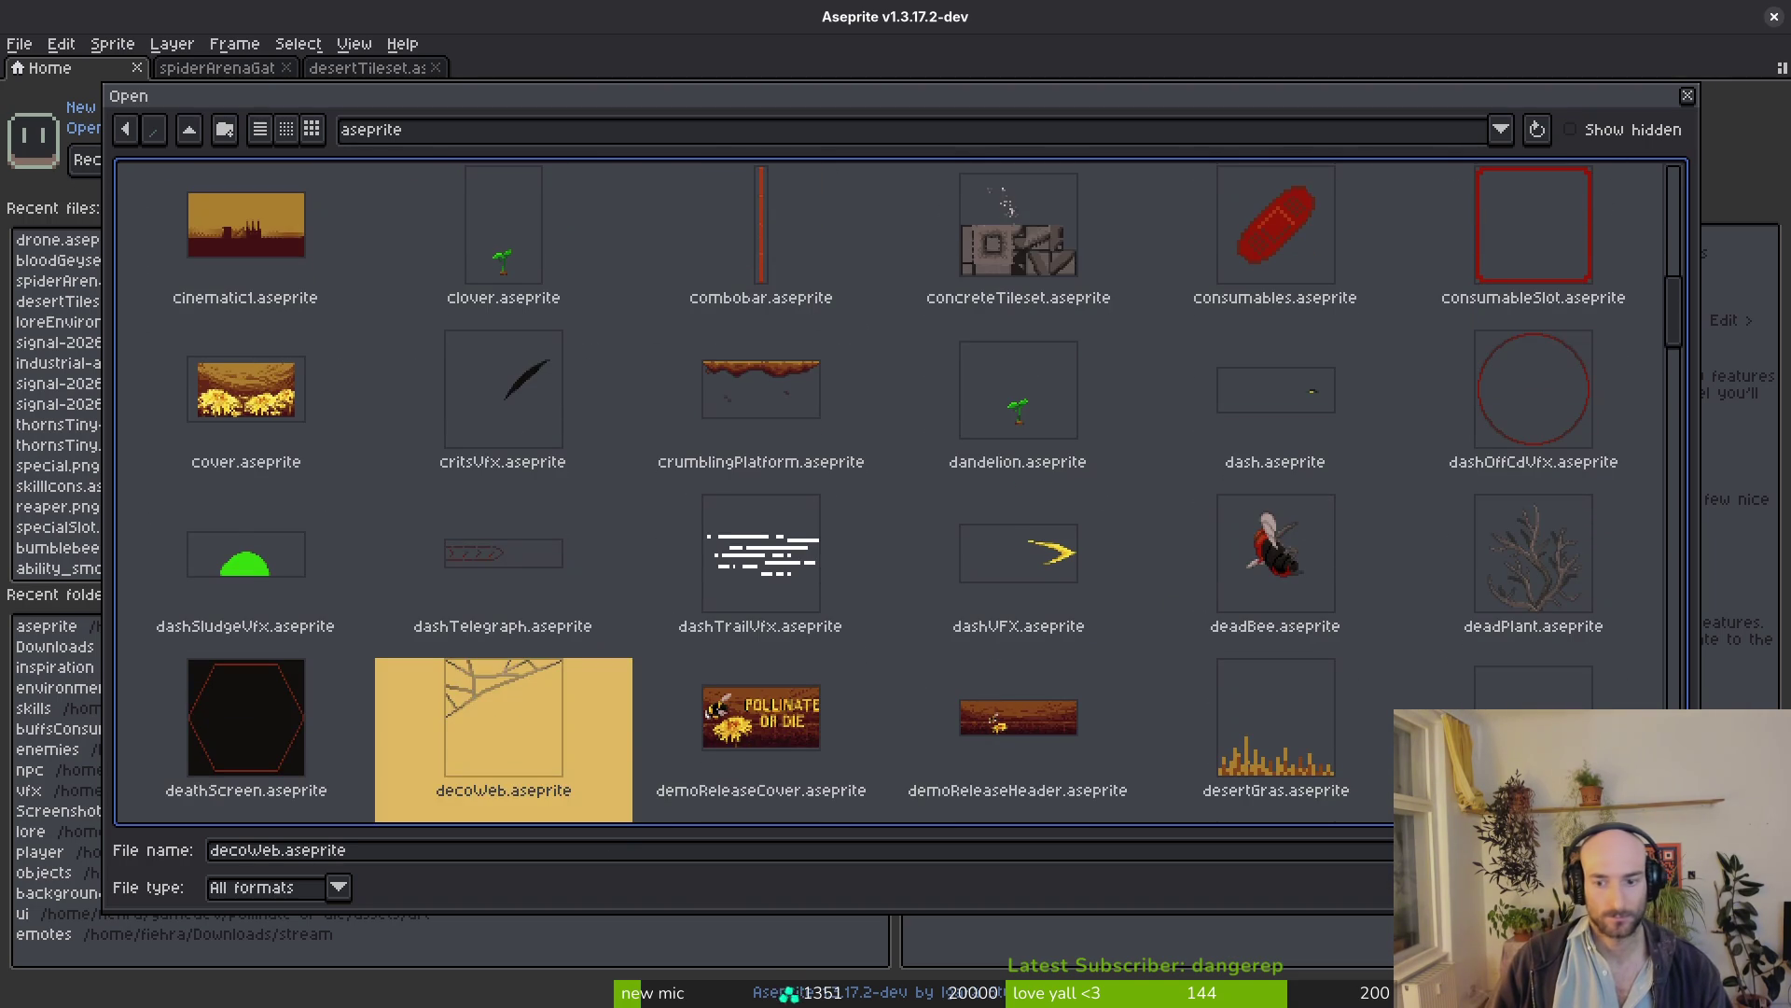
{"action": "left_click_drag", "start_coordinate": [612, 323], "coordinate": [1299, 695]}
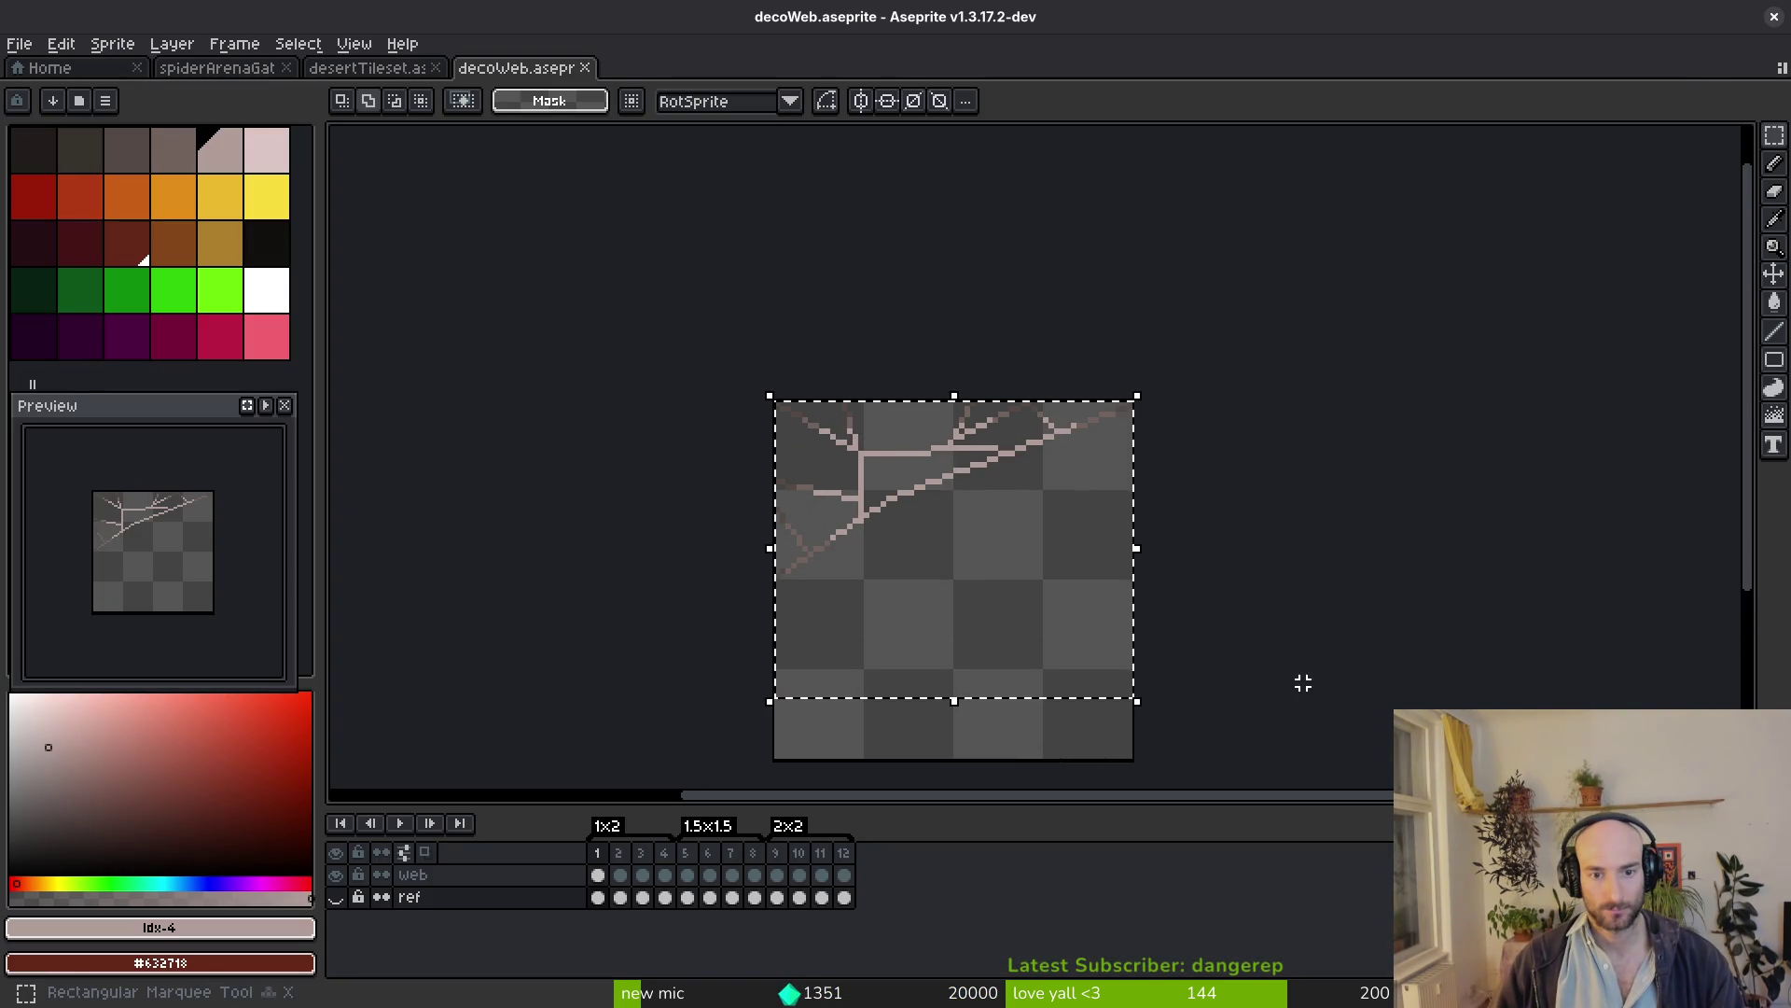
{"action": "left_click", "coordinate": [598, 875]}
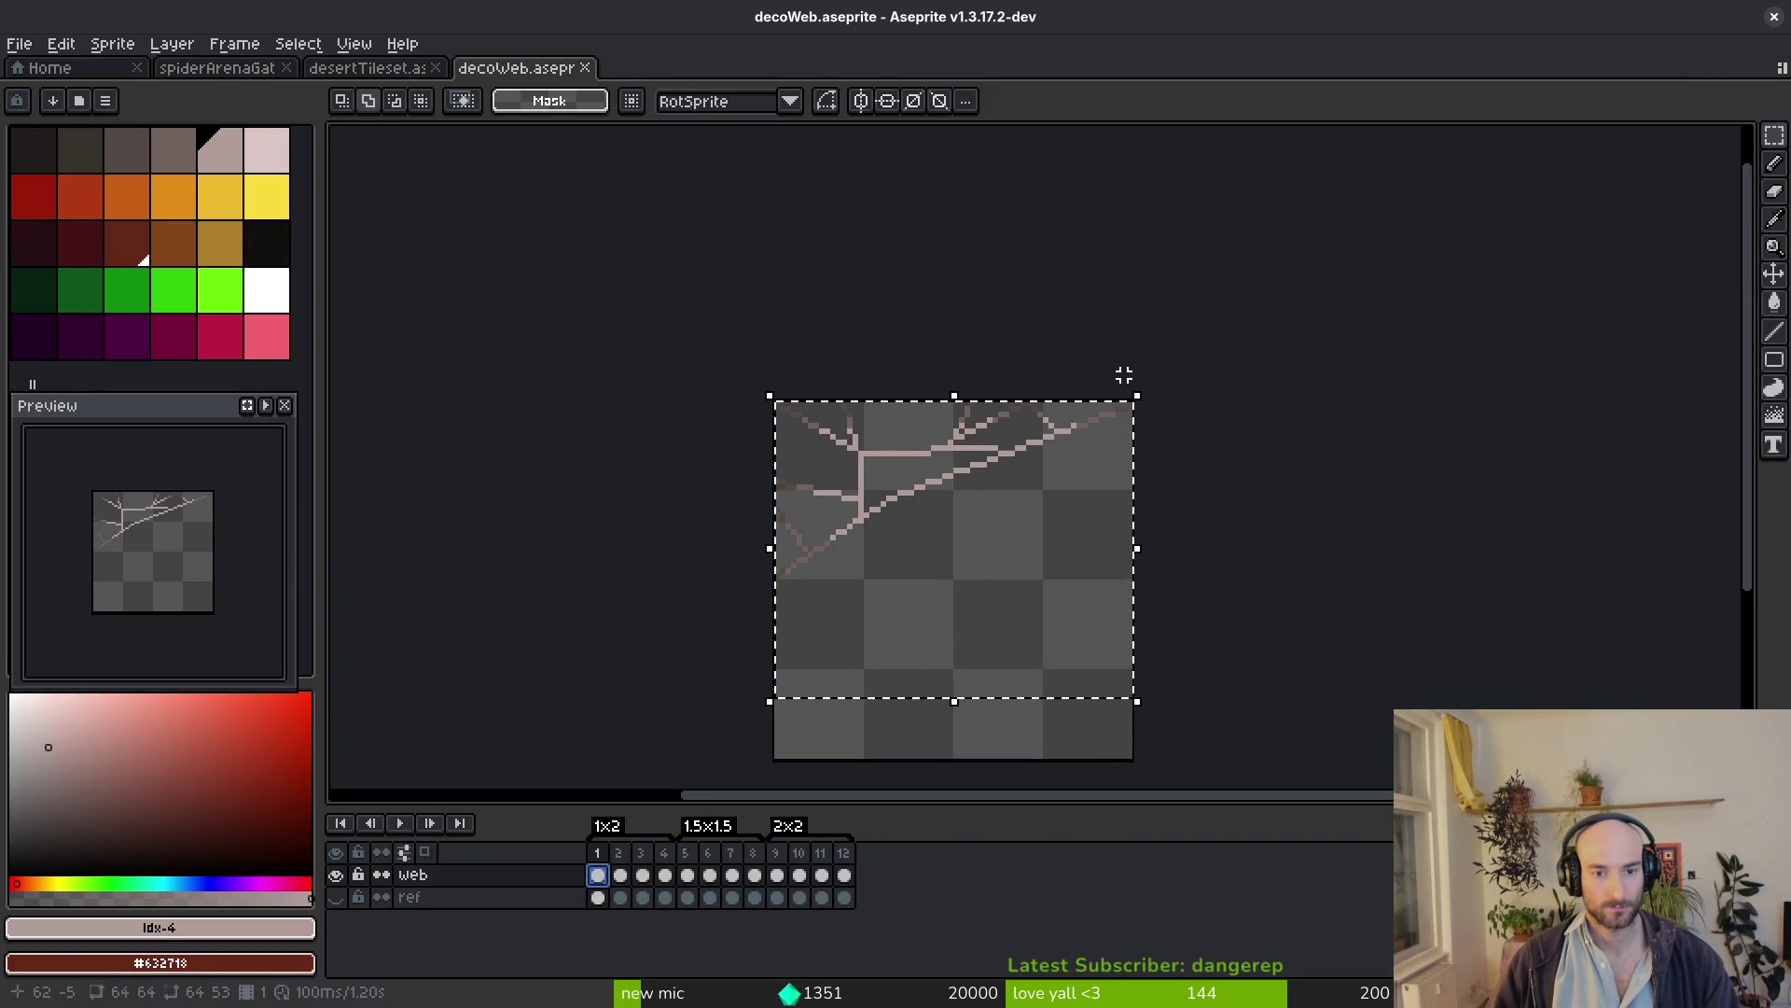
{"action": "key", "text": "ctrl+c"}
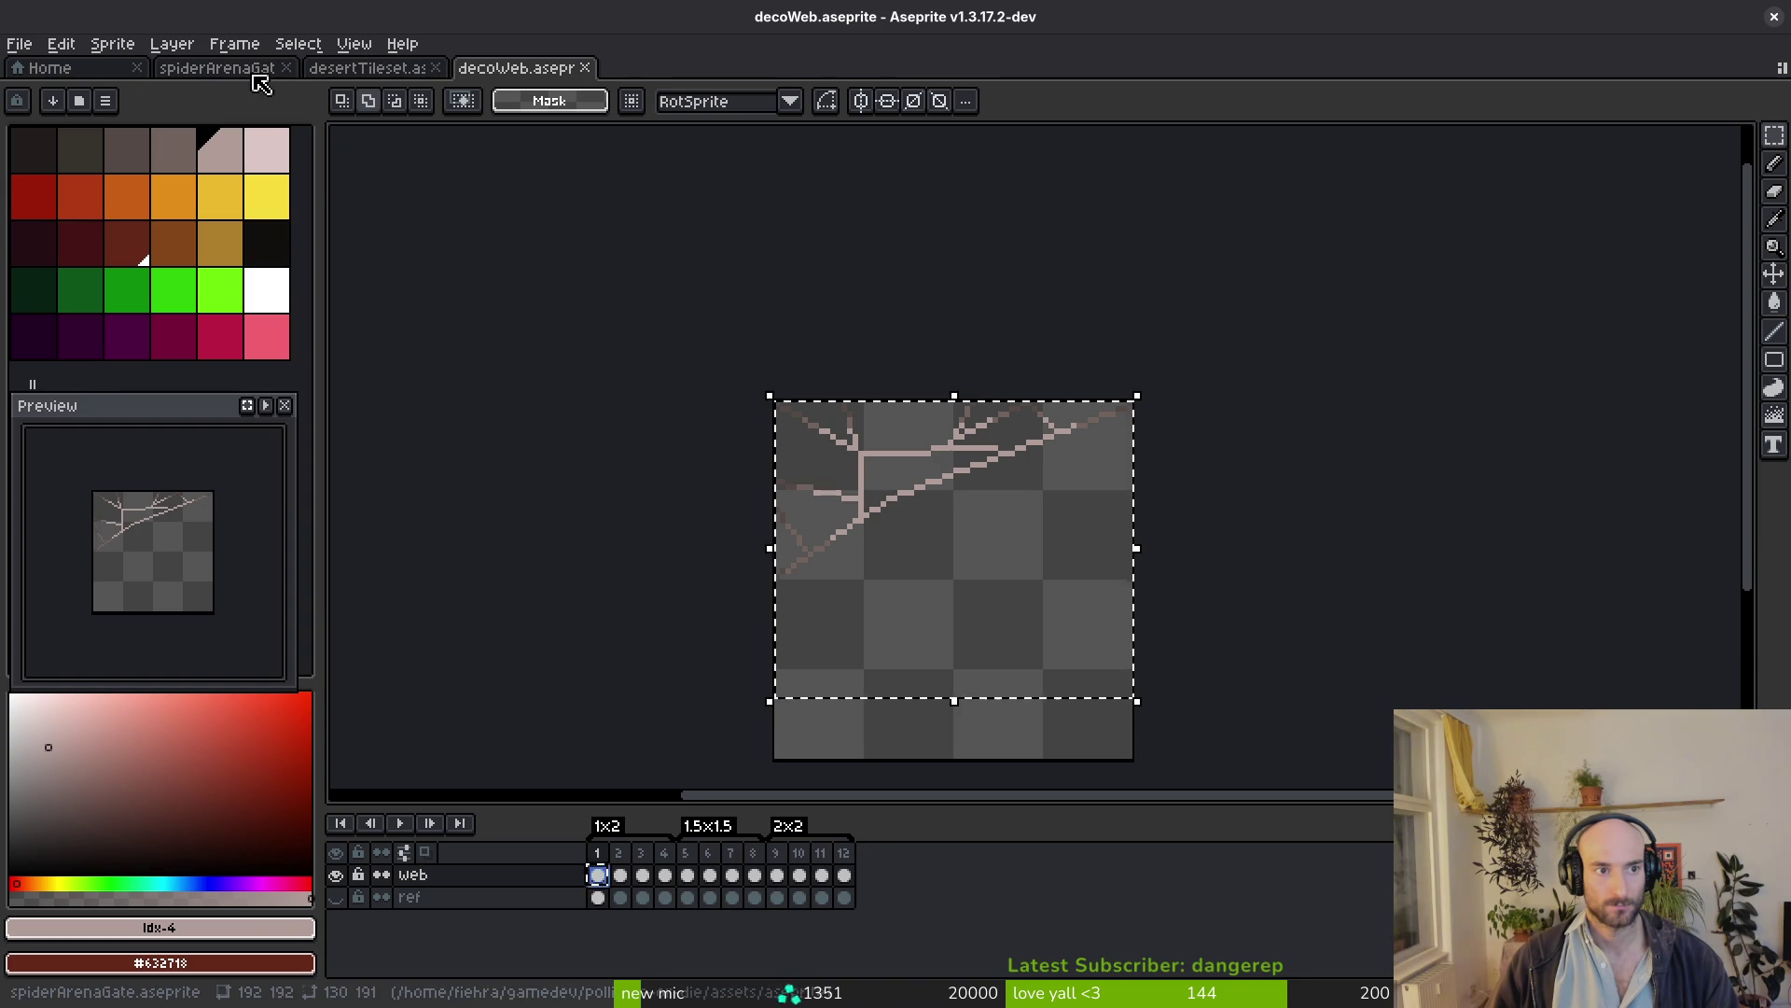
Paste the web sketch into spiderArenaGate on Layer 3, then cancel that paste
{"action": "left_click", "coordinate": [214, 67]}
{"action": "key", "text": "ctrl+v"}
{"action": "scroll", "coordinate": [1035, 495], "scroll_direction": "up", "scroll_amount": 3}
{"action": "left_click_drag", "start_coordinate": [702, 221], "coordinate": [1139, 417]}
{"action": "scroll", "coordinate": [1120, 418], "scroll_direction": "down", "scroll_amount": 3}
{"action": "key", "text": "Escape"}
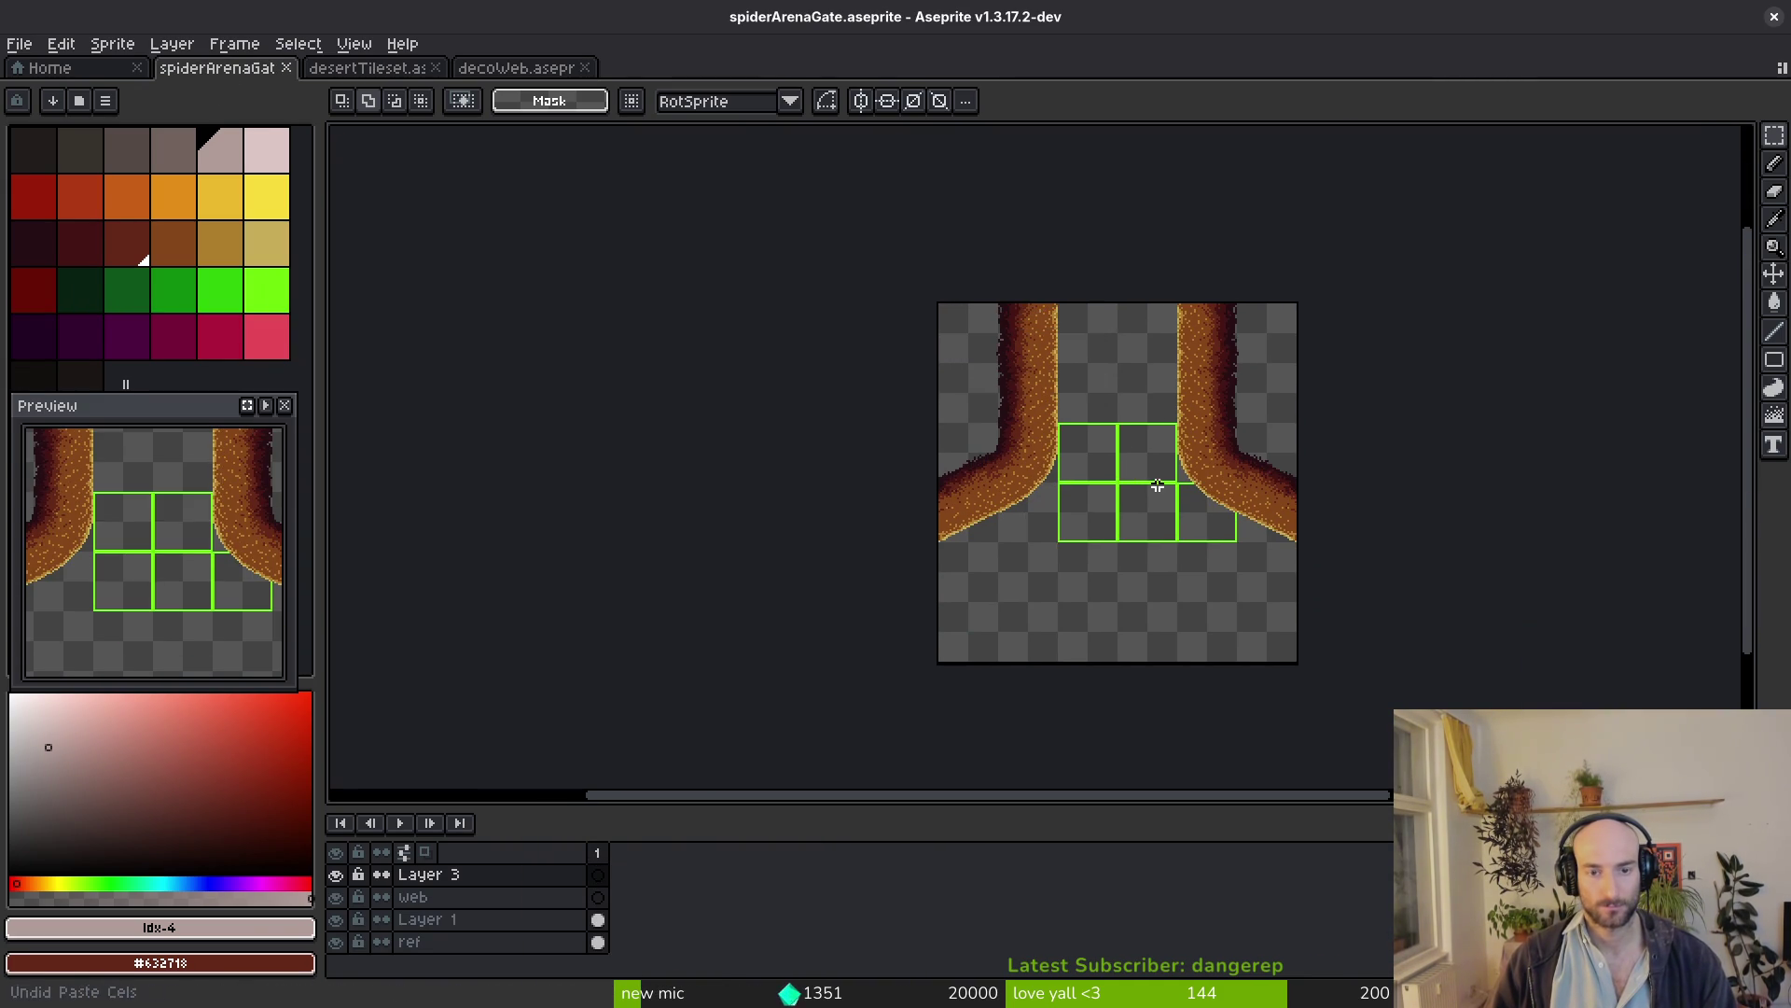
{"action": "left_click_drag", "start_coordinate": [1149, 475], "coordinate": [1112, 432]}
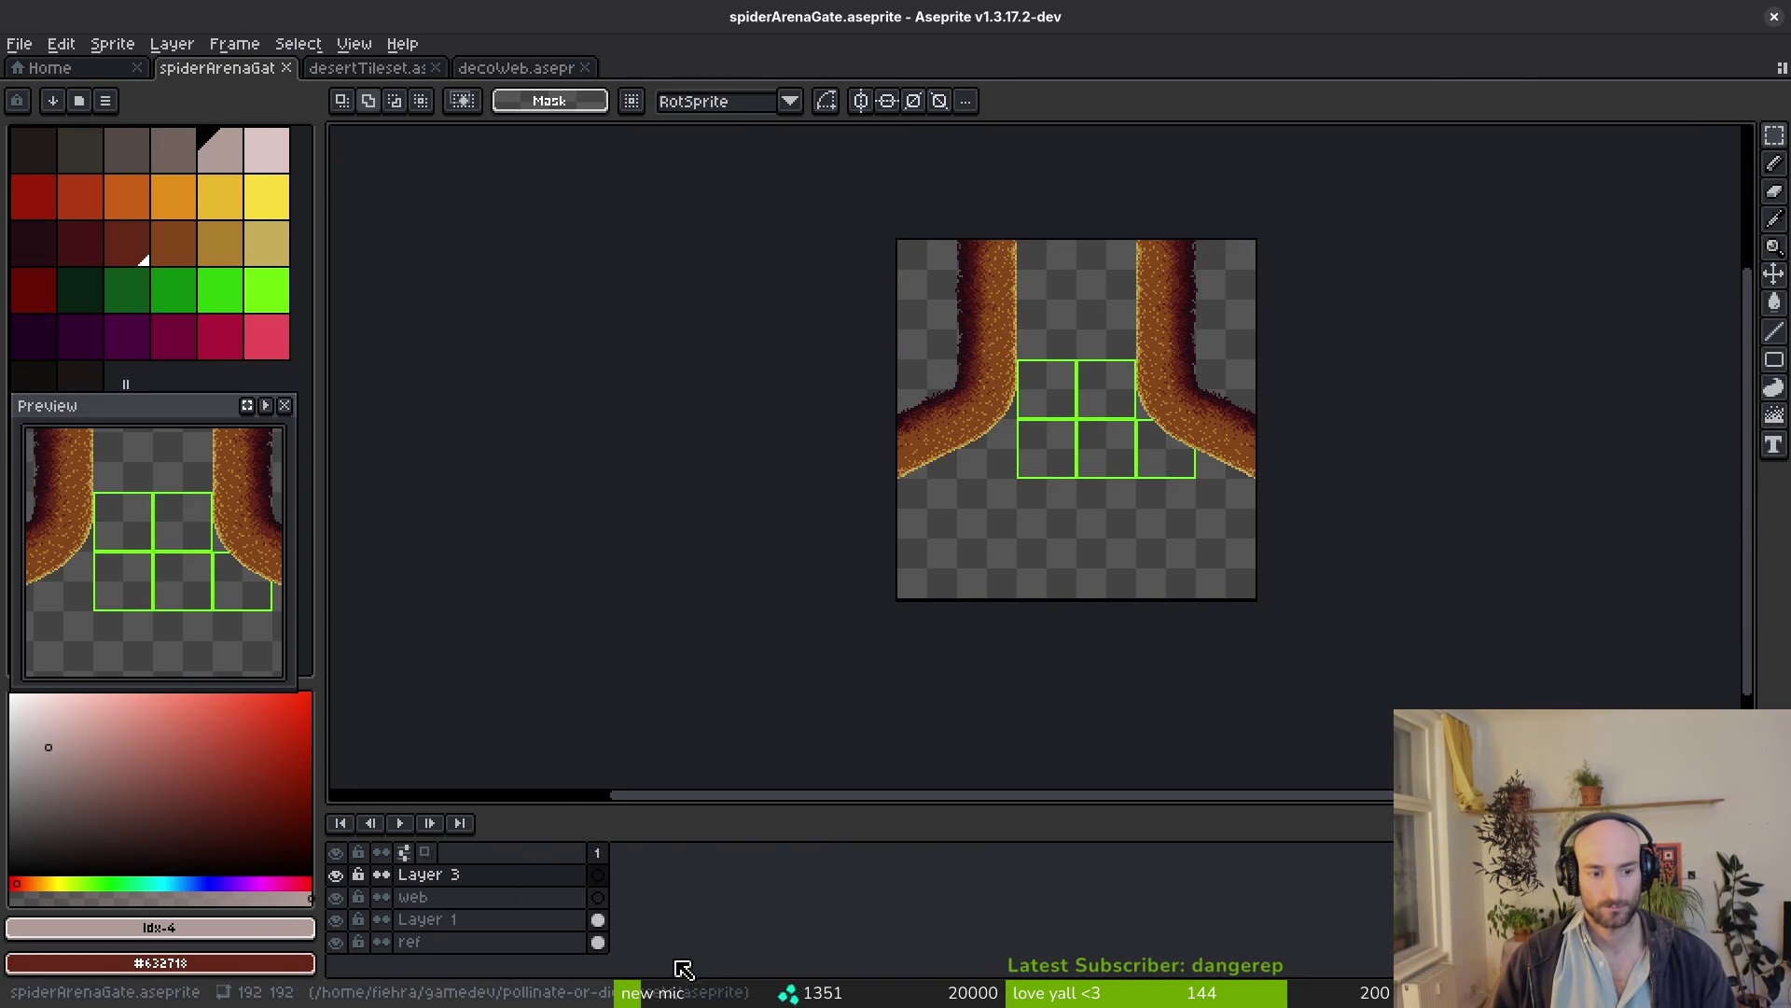
Place the web sketch on the web layer at the sprite's bottom centre and save
{"action": "left_click", "coordinate": [599, 899]}
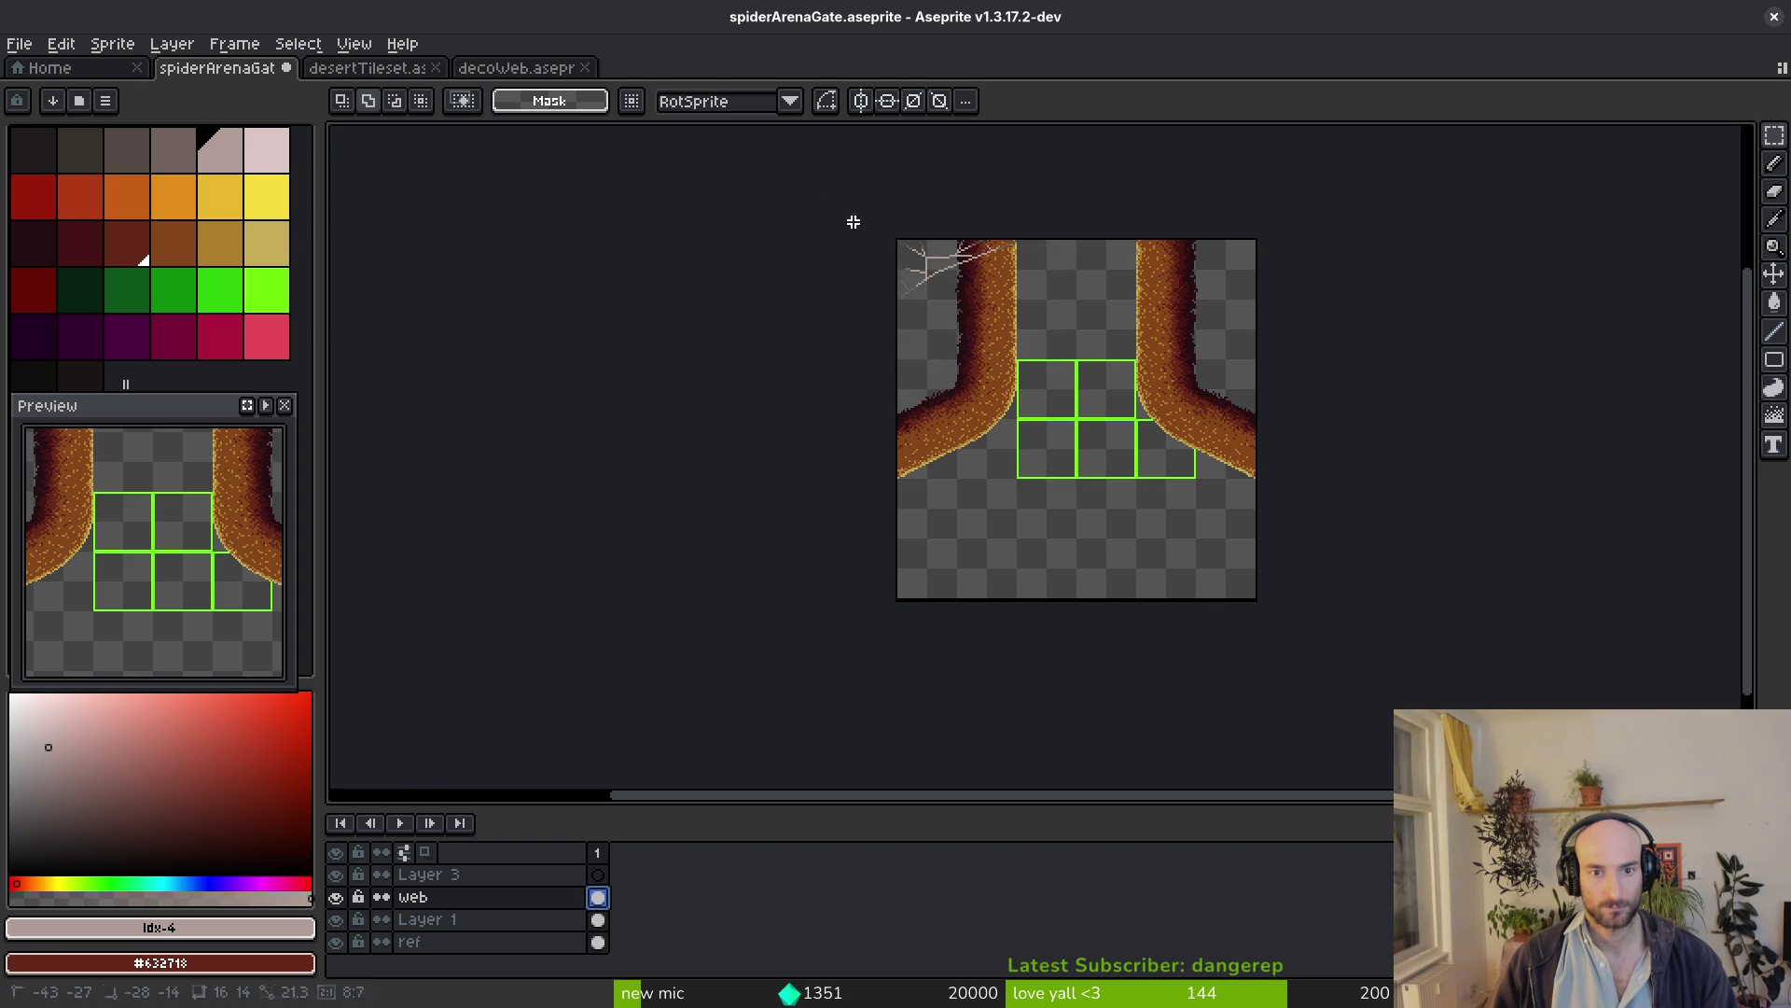
{"action": "left_click_drag", "start_coordinate": [945, 266], "coordinate": [1031, 541]}
{"action": "key", "text": "Return"}
{"action": "key", "text": "ctrl+s"}
{"action": "scroll", "coordinate": [1024, 500], "scroll_direction": "up", "scroll_amount": 3}
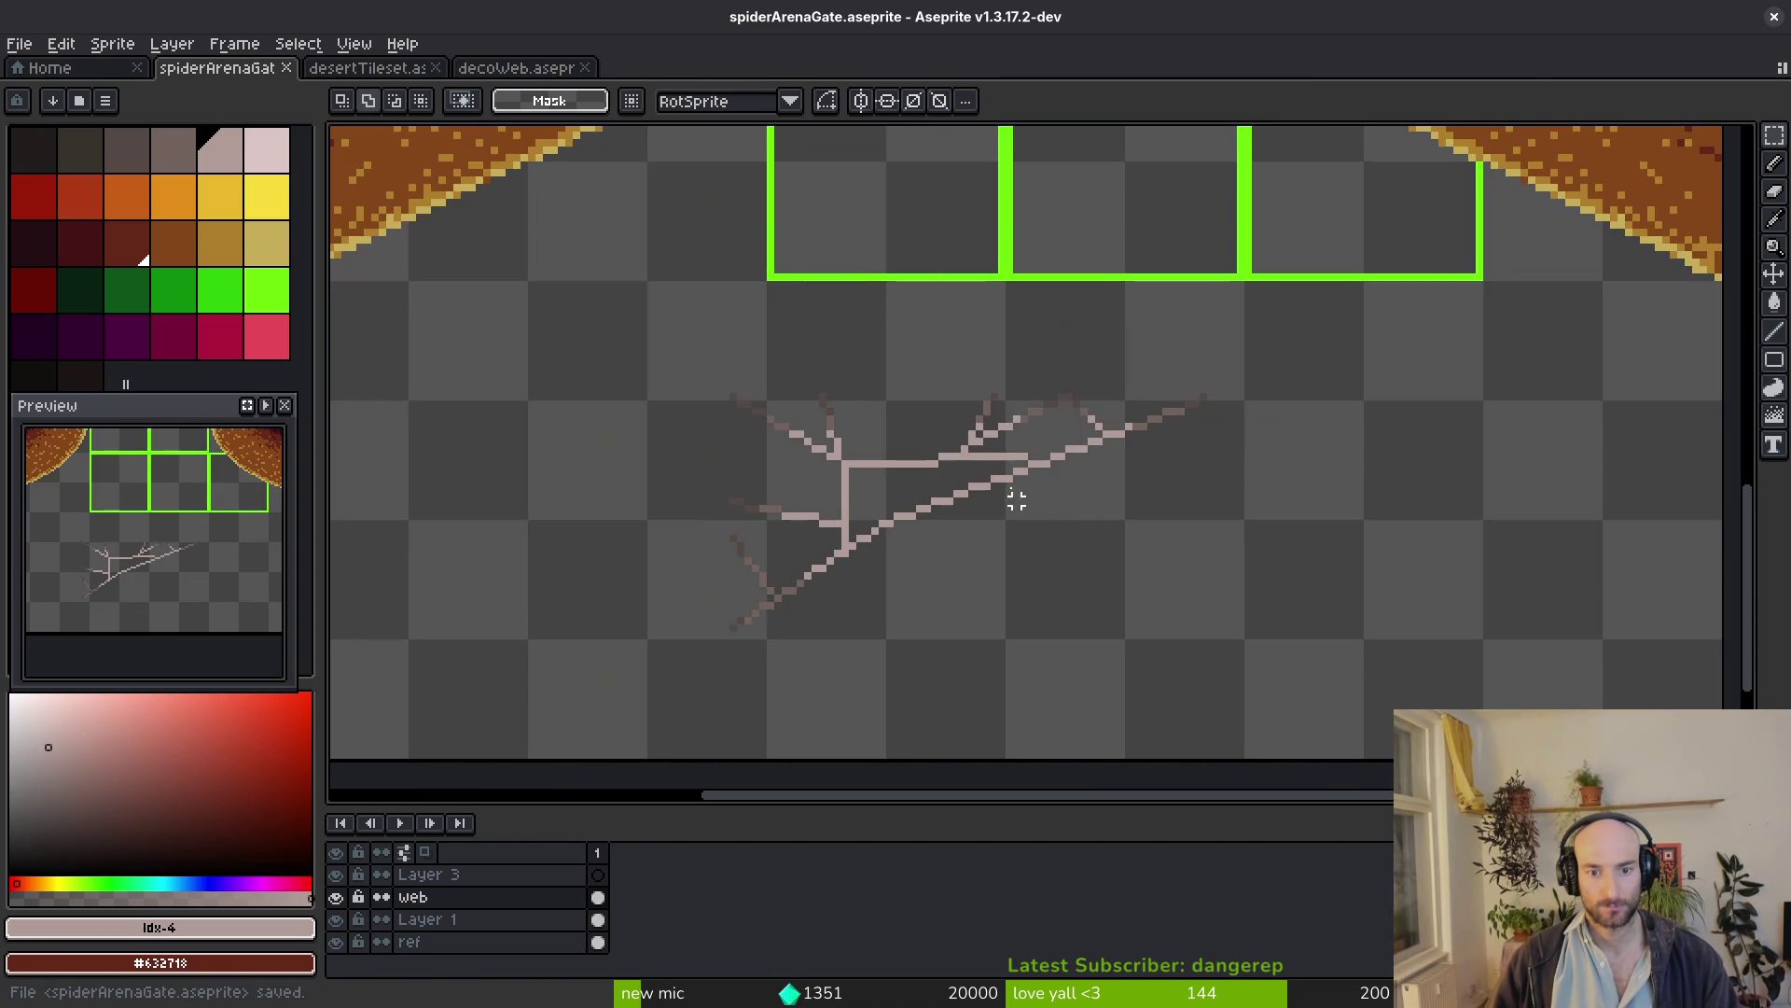
Pick the pale web colour, hide the green reference squares and save
{"action": "left_click", "coordinate": [965, 440], "text": "alt"}
{"action": "scroll", "coordinate": [1003, 434], "scroll_direction": "down", "scroll_amount": 2}
{"action": "key", "text": "b"}
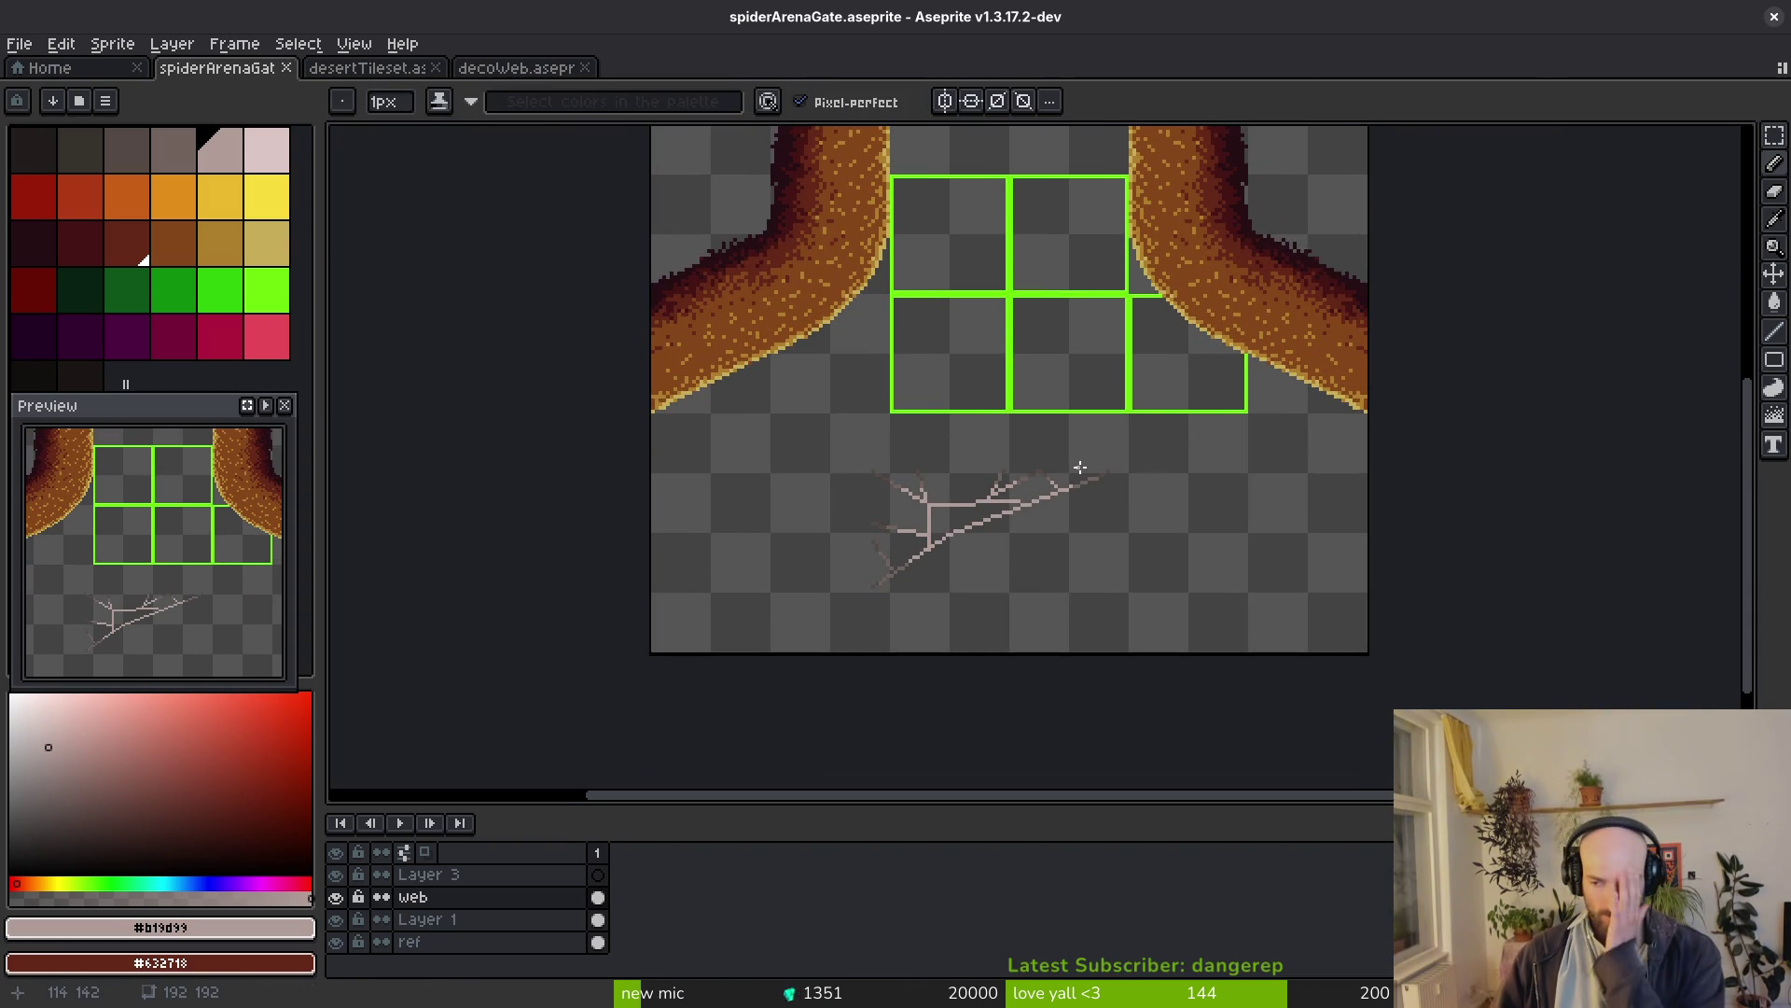
{"action": "left_click_drag", "start_coordinate": [993, 269], "coordinate": [1021, 467]}
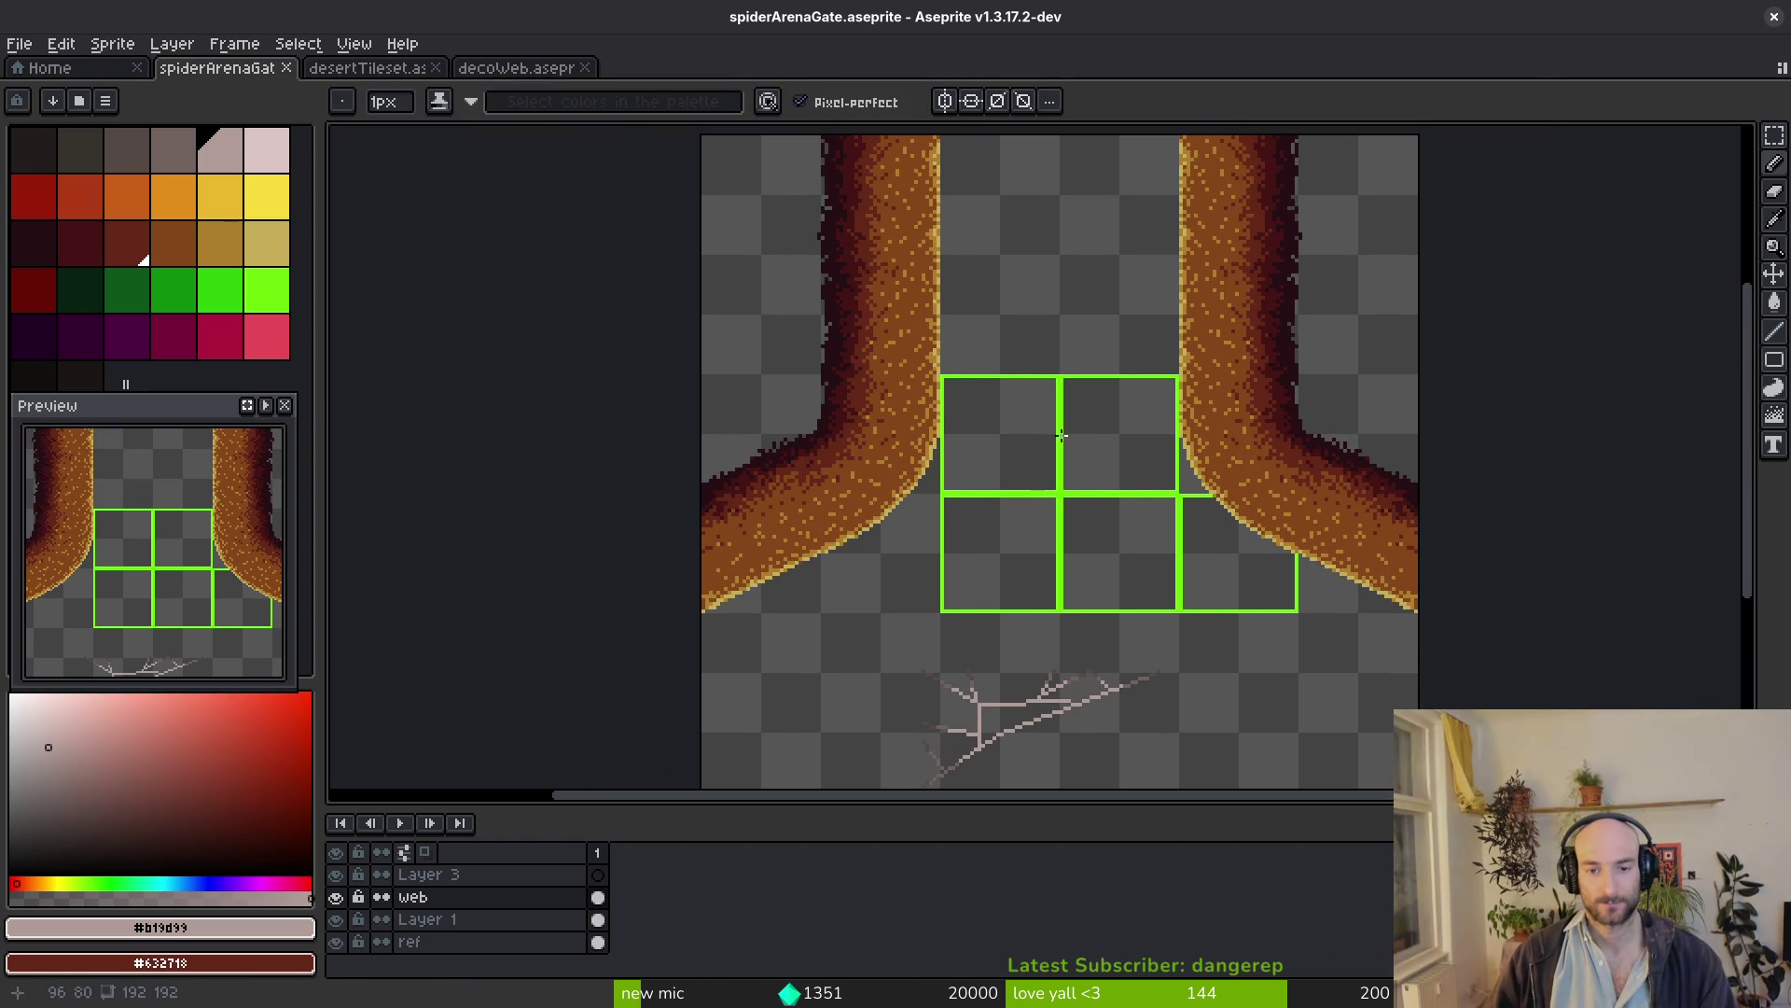
{"action": "left_click", "coordinate": [337, 873]}
{"action": "left_click_drag", "start_coordinate": [888, 416], "coordinate": [843, 469]}
{"action": "key", "text": "ctrl+s"}
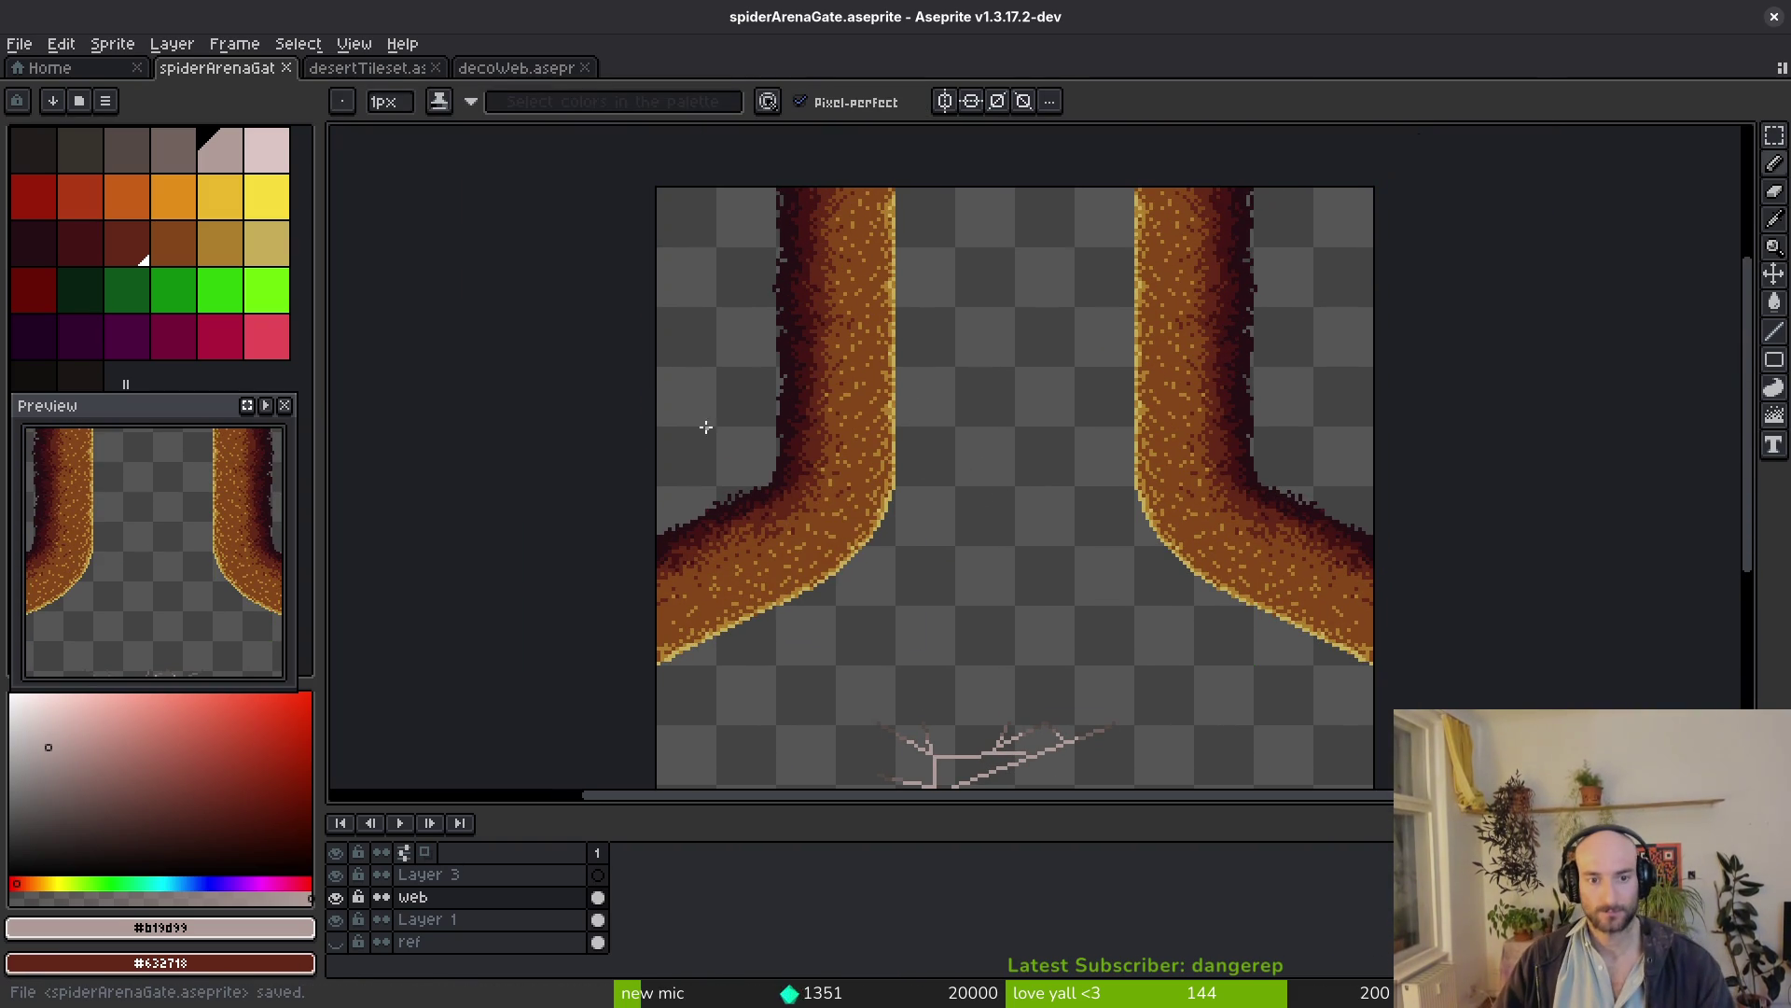
Re-show and activate the ref layer with black chosen for bucket fills
{"action": "left_click", "coordinate": [597, 941]}
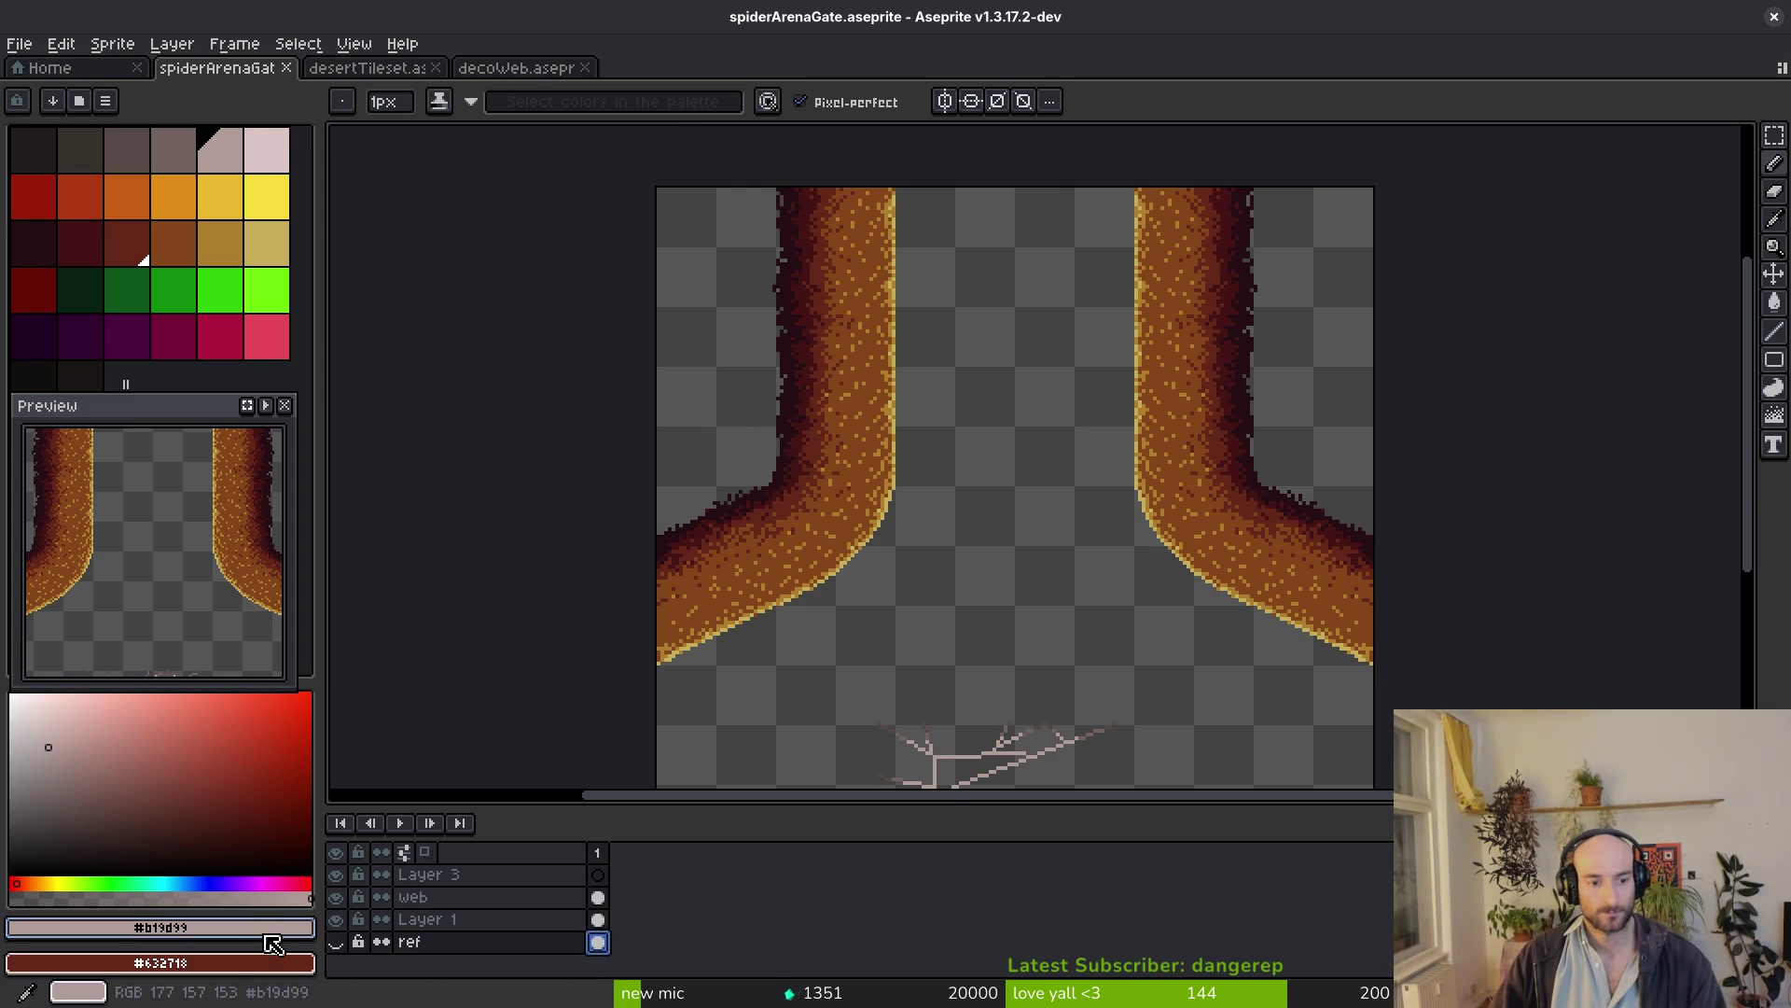
{"action": "left_click", "coordinate": [340, 941]}
{"action": "left_click", "coordinate": [34, 375]}
{"action": "key", "text": "g"}
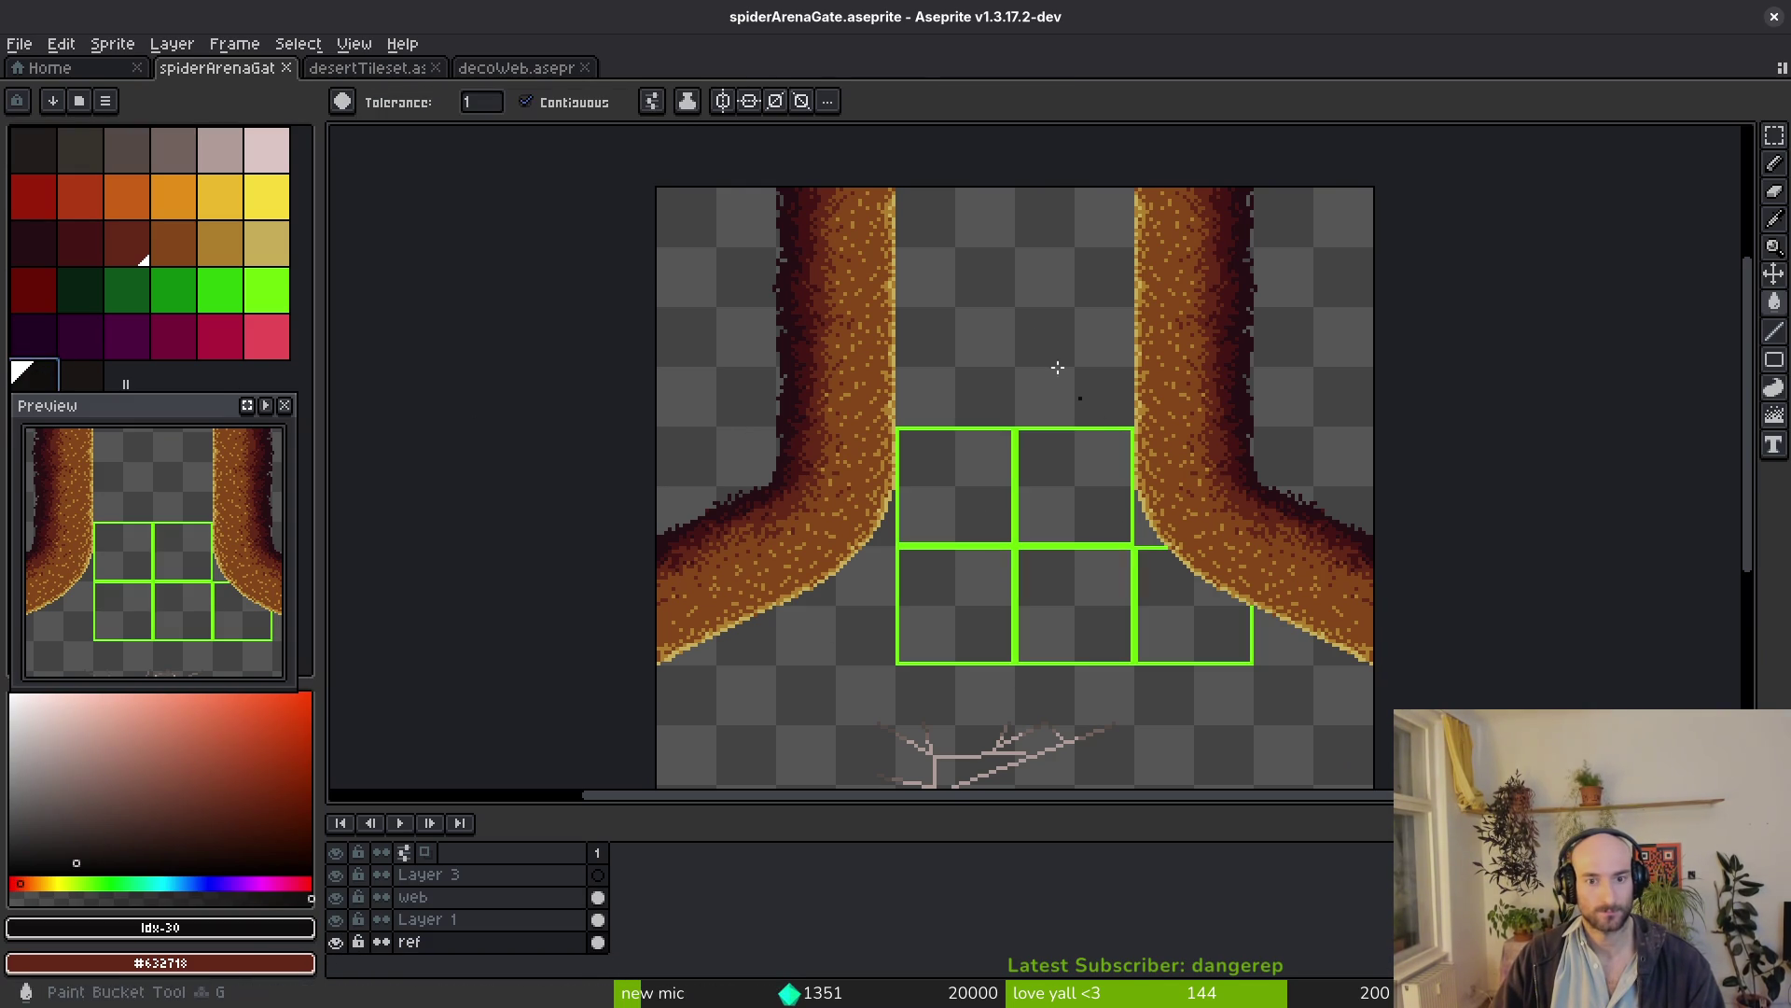
Fill the ref layer's background and all five green-outlined squares black
{"action": "left_click", "coordinate": [1053, 400]}
{"action": "left_click", "coordinate": [1071, 490]}
{"action": "left_click", "coordinate": [956, 486]}
{"action": "left_click", "coordinate": [1052, 609]}
{"action": "left_click", "coordinate": [956, 606]}
{"action": "left_click", "coordinate": [1187, 599]}
Replace the bright green square outlines with dark green Idx-19 via Replace Color
{"action": "key", "text": "alt"}
{"action": "left_click", "coordinate": [1144, 600], "text": "alt"}
{"action": "right_click", "coordinate": [146, 295]}
{"action": "key", "text": "shift+r"}
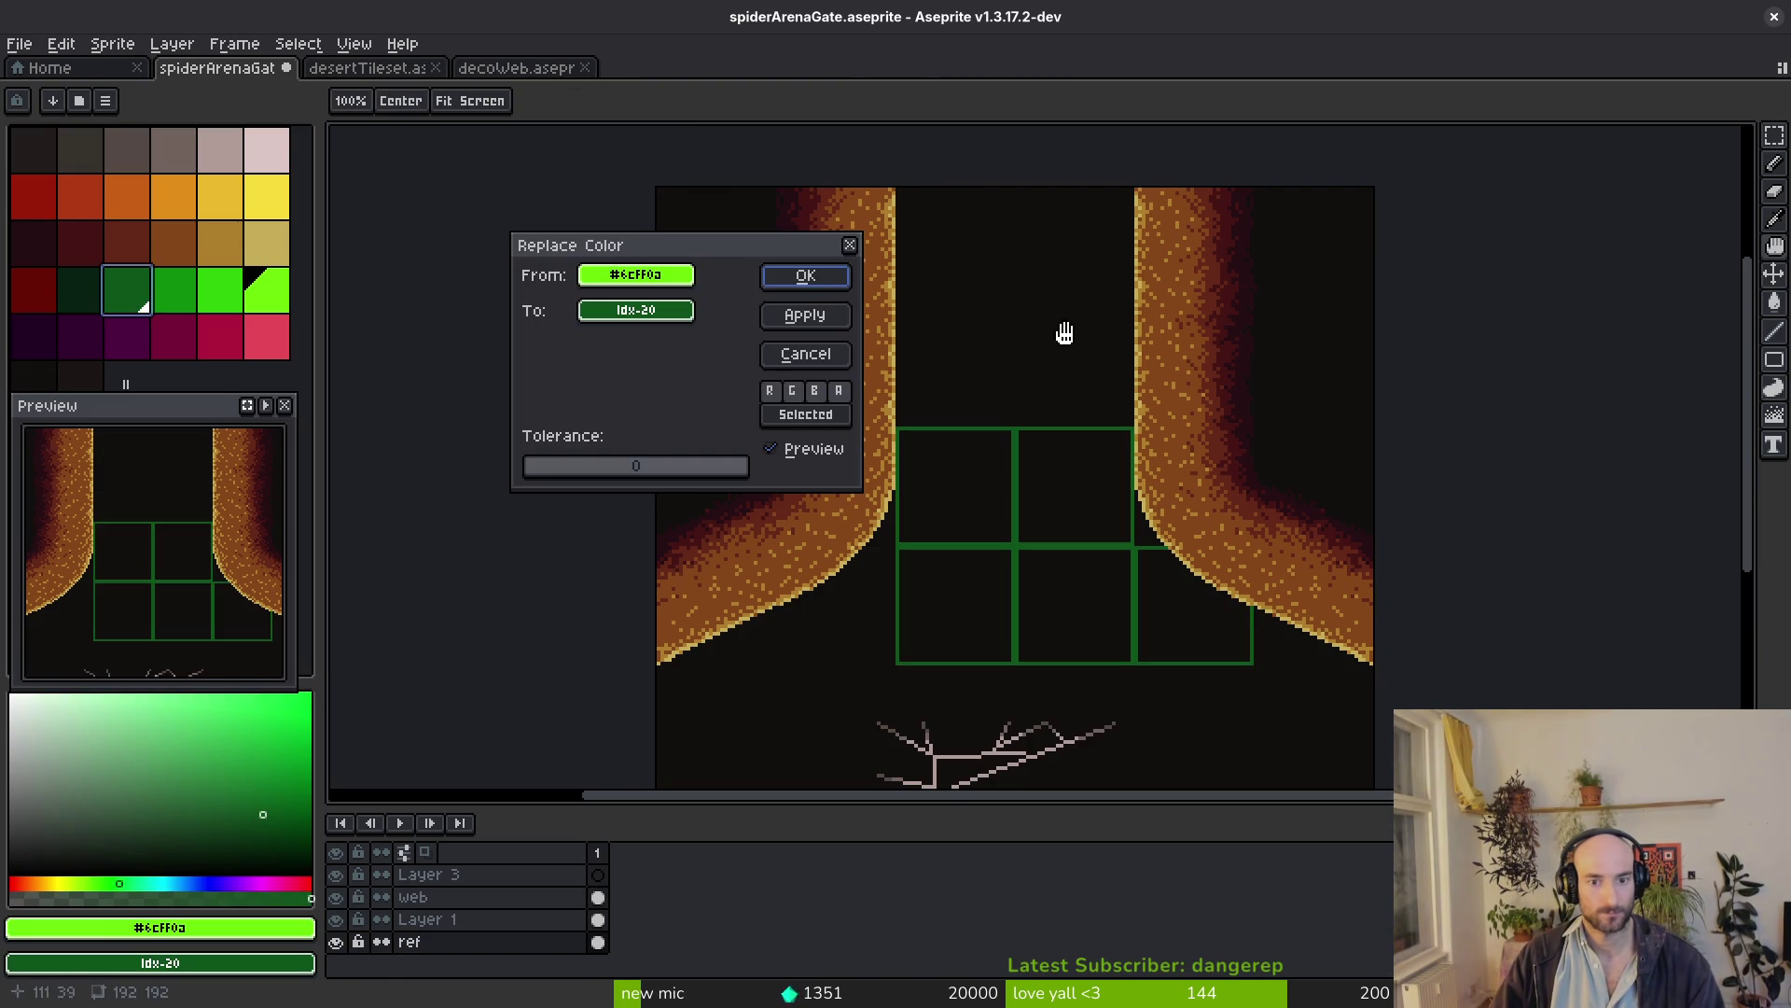
{"action": "key", "text": "Escape"}
{"action": "right_click", "coordinate": [79, 291]}
{"action": "key", "text": "shift+r"}
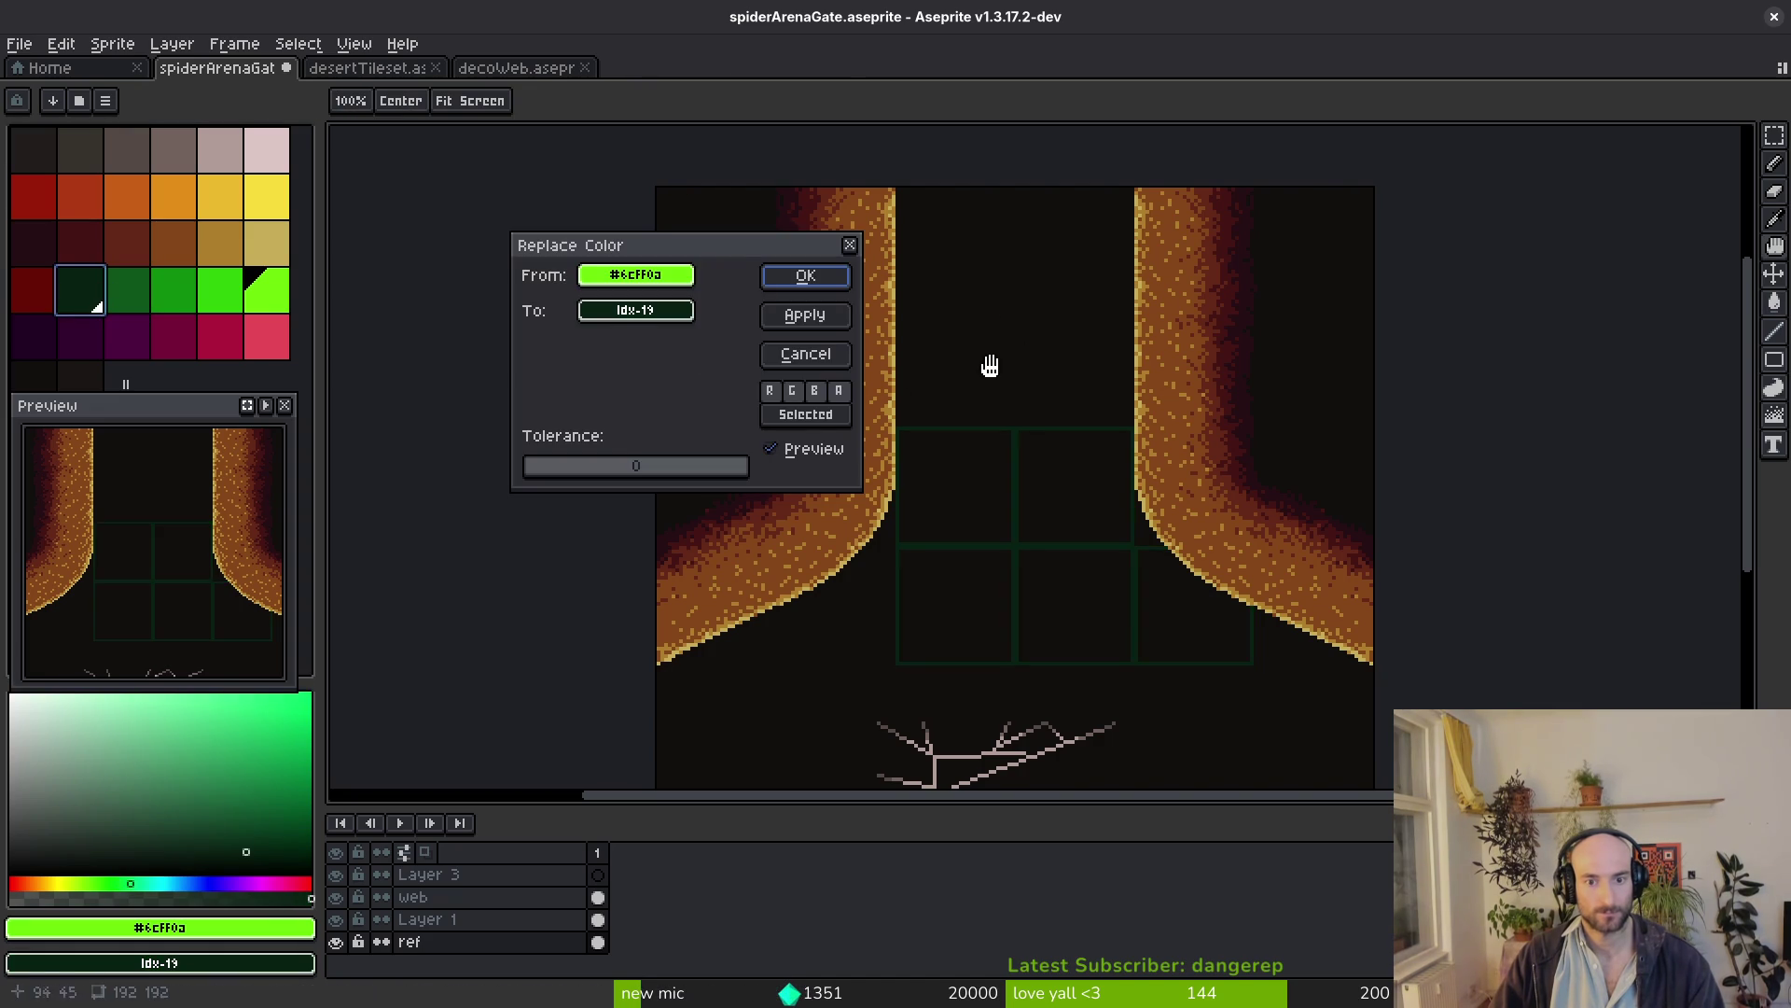
{"action": "left_click", "coordinate": [805, 274]}
{"action": "left_click", "coordinate": [419, 898]}
{"action": "scroll", "coordinate": [1040, 583], "scroll_direction": "up", "scroll_amount": 2}
{"action": "scroll", "coordinate": [981, 630], "scroll_direction": "up", "scroll_amount": 2}
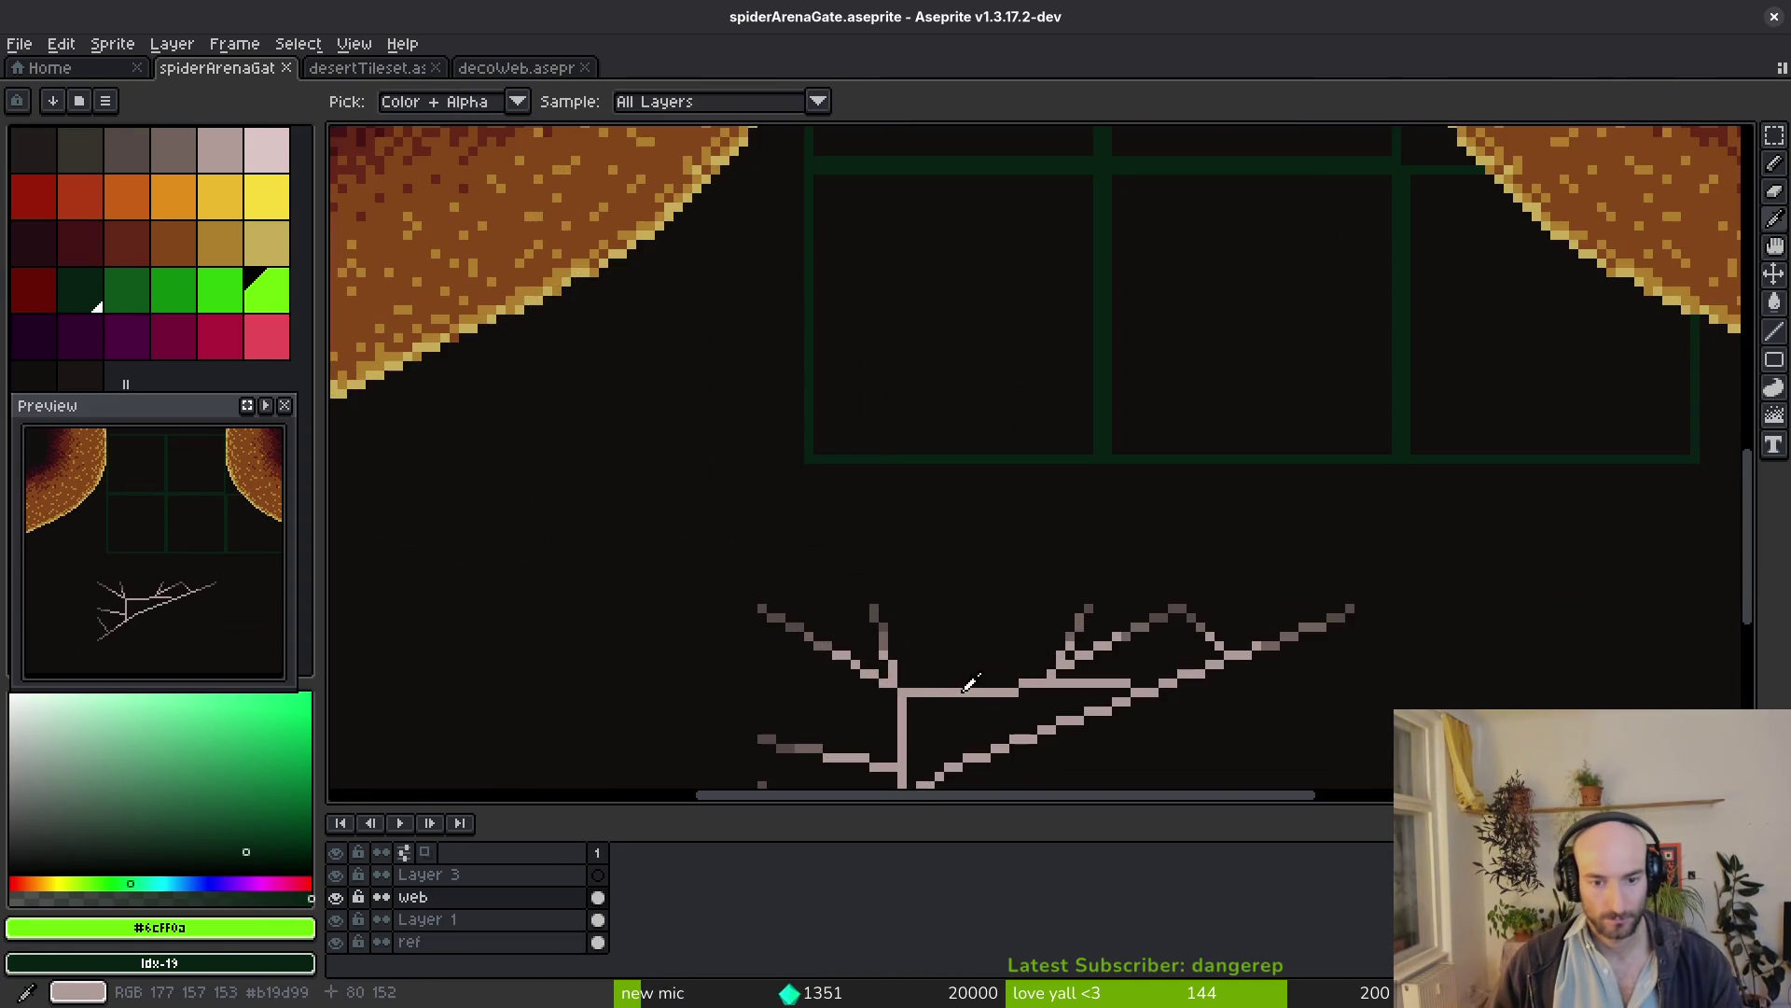
Draw a pale diagonal strand between the walls and one from the left wall rightward
{"action": "left_click", "coordinate": [981, 756], "text": "alt"}
{"action": "scroll", "coordinate": [985, 433], "scroll_direction": "down", "scroll_amount": 2}
{"action": "key", "text": "l"}
{"action": "scroll", "coordinate": [989, 346], "scroll_direction": "up", "scroll_amount": 1}
{"action": "scroll", "coordinate": [1004, 444], "scroll_direction": "up", "scroll_amount": 1}
{"action": "scroll", "coordinate": [1073, 412], "scroll_direction": "up", "scroll_amount": 1}
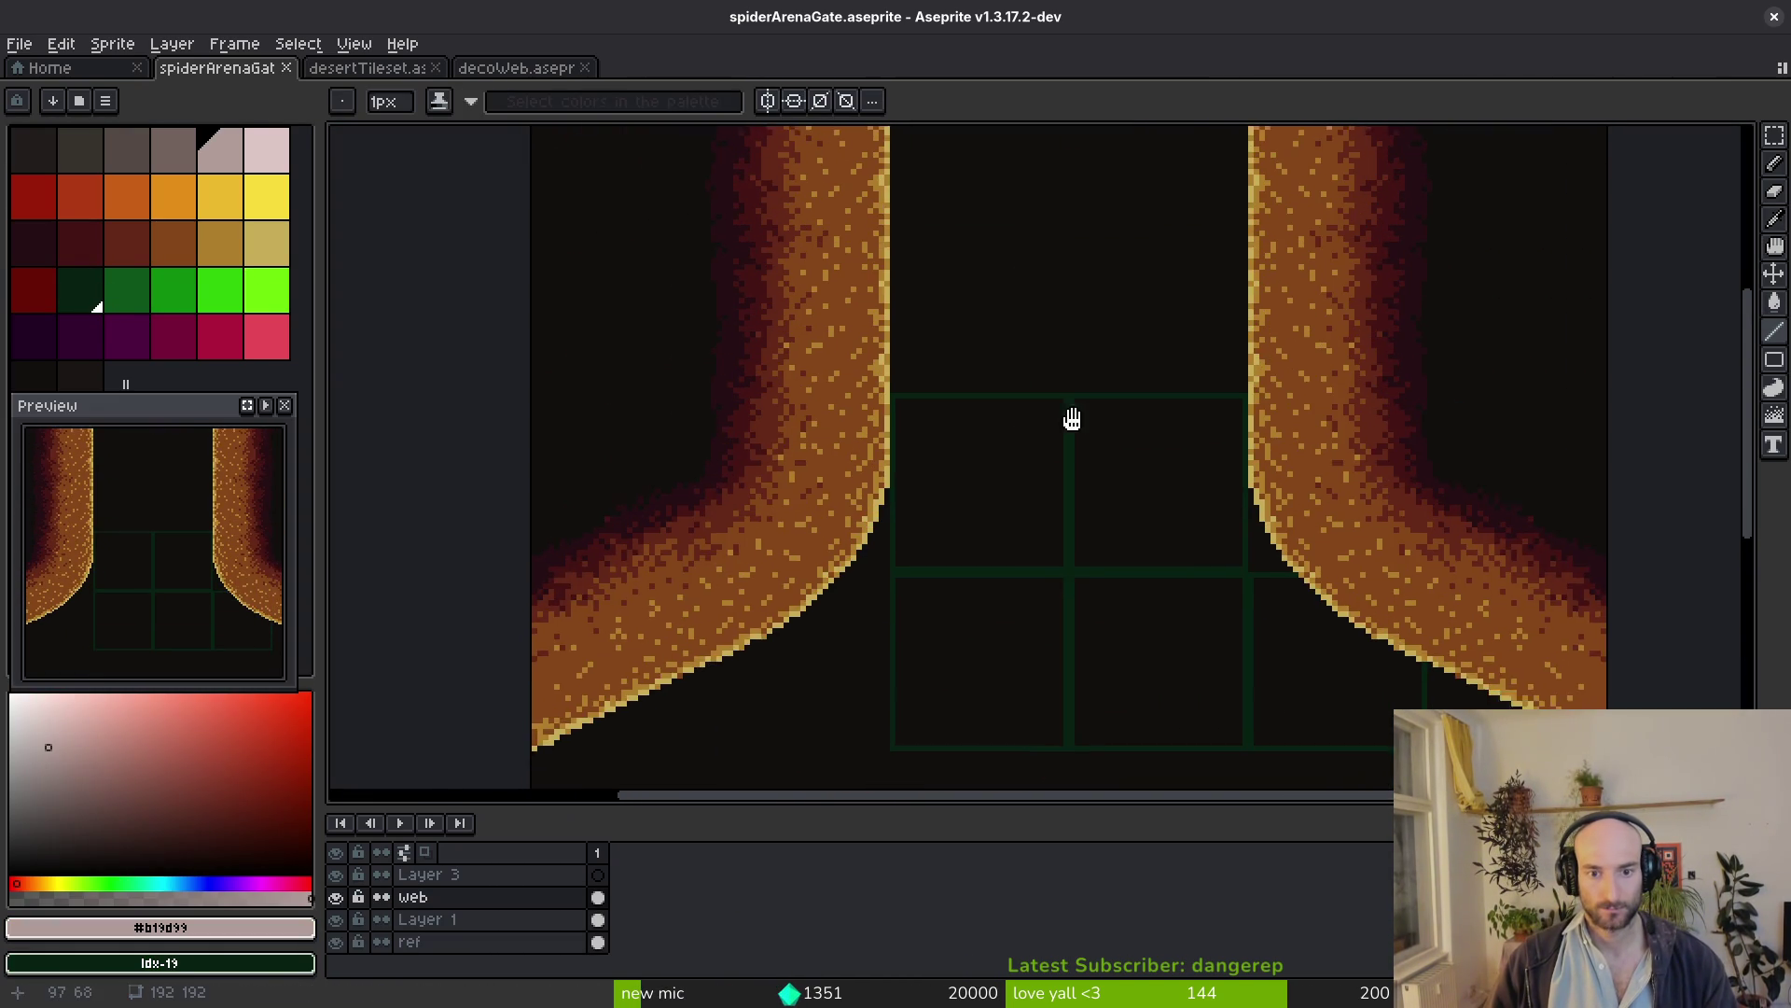
{"action": "scroll", "coordinate": [992, 444], "scroll_direction": "up", "scroll_amount": 1}
{"action": "scroll", "coordinate": [831, 592], "scroll_direction": "up", "scroll_amount": 1}
{"action": "left_click_drag", "start_coordinate": [824, 604], "coordinate": [1291, 425]}
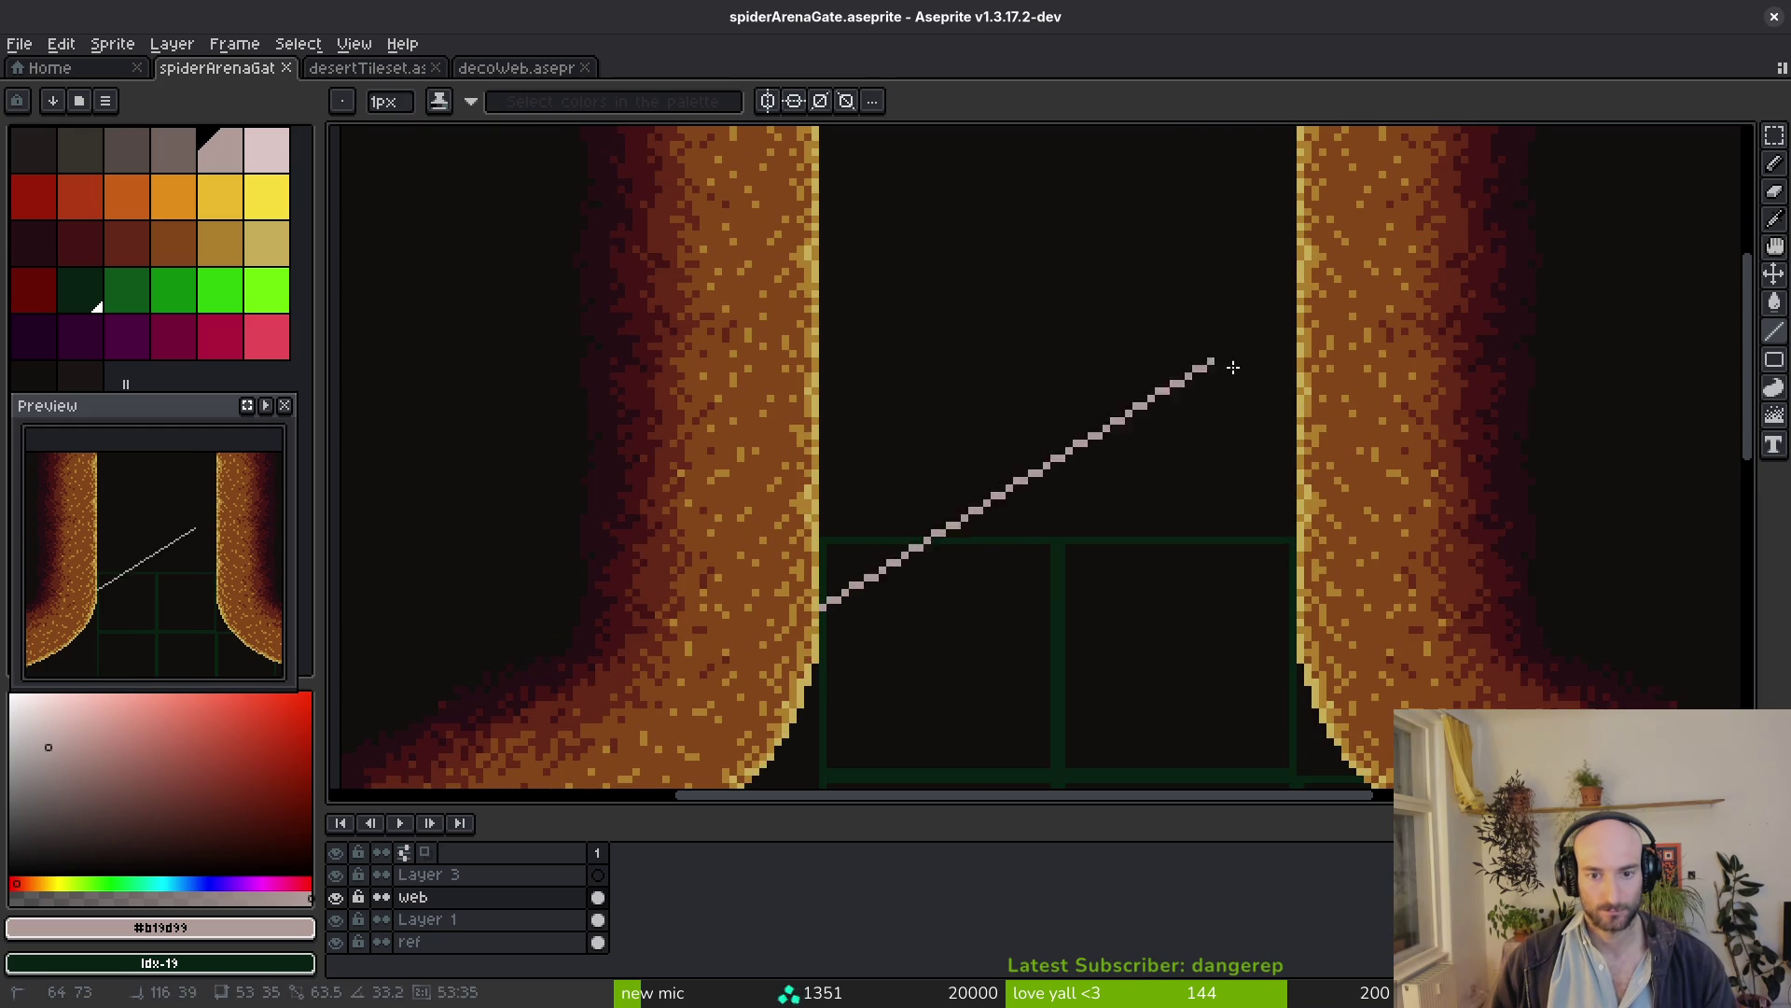
{"action": "scroll", "coordinate": [1114, 542], "scroll_direction": "down", "scroll_amount": 5}
{"action": "scroll", "coordinate": [1114, 543], "scroll_direction": "up", "scroll_amount": 5}
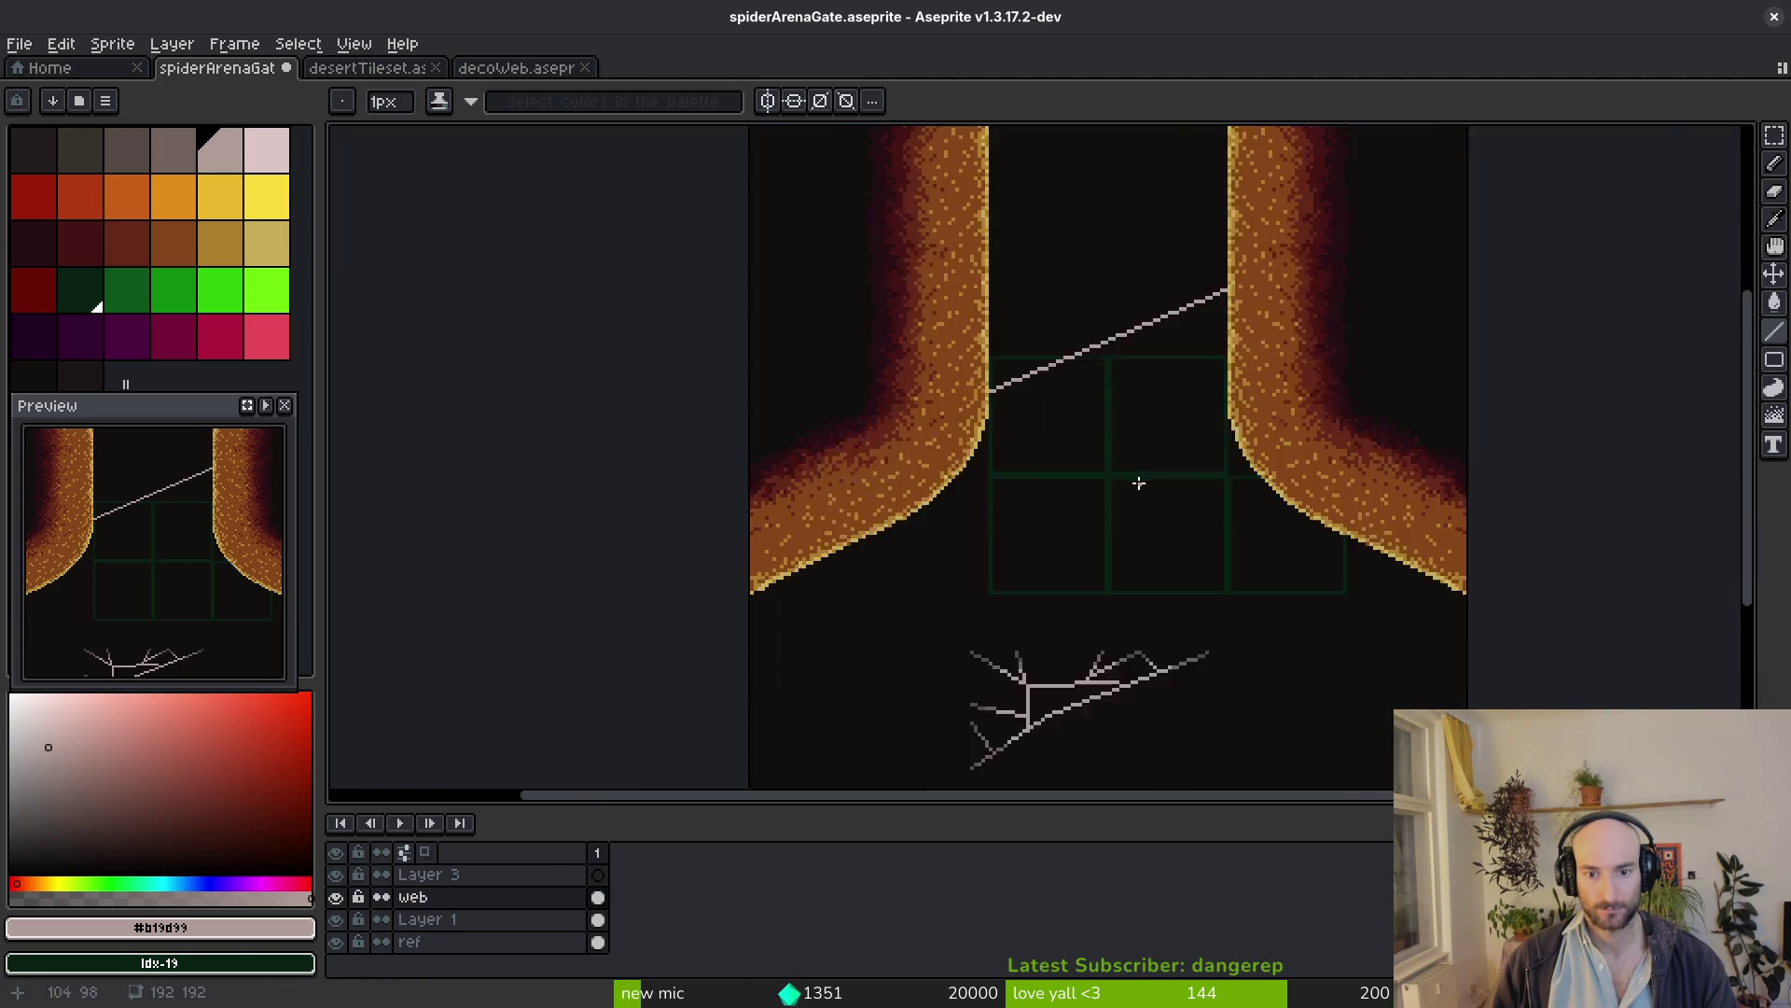
{"action": "scroll", "coordinate": [1067, 543], "scroll_direction": "up", "scroll_amount": 2}
{"action": "scroll", "coordinate": [858, 544], "scroll_direction": "up", "scroll_amount": 1}
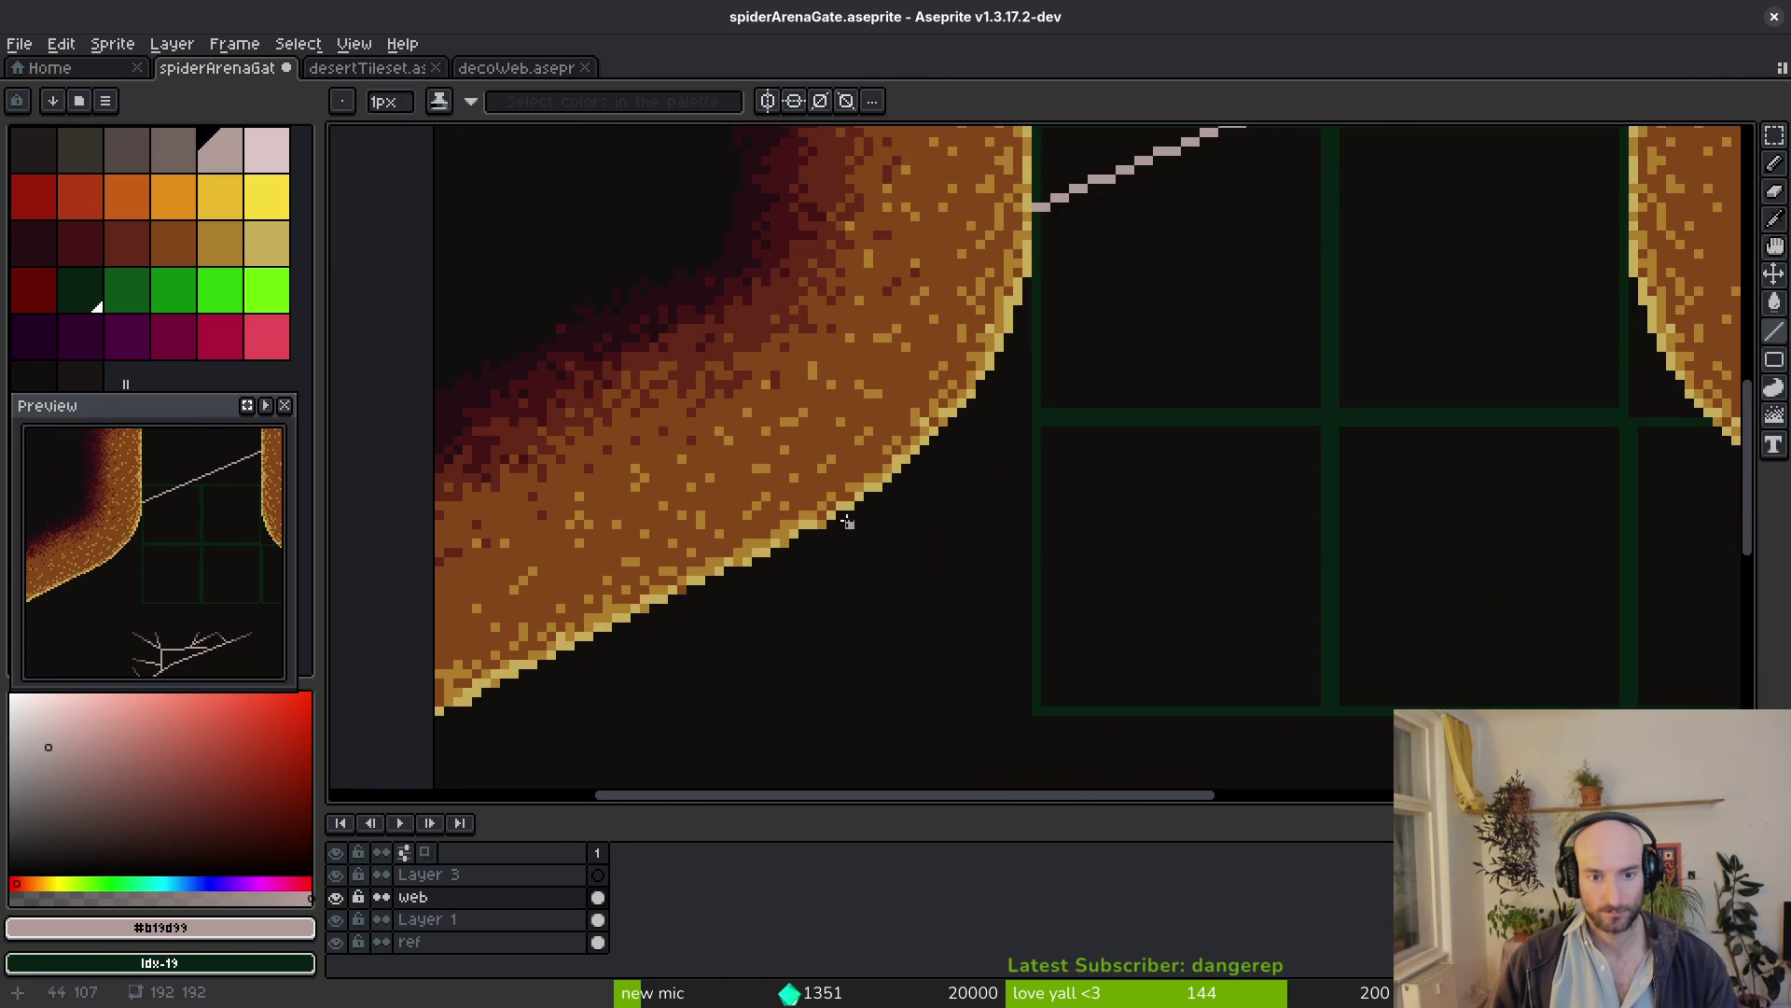
{"action": "scroll", "coordinate": [843, 517], "scroll_direction": "down", "scroll_amount": 1}
{"action": "left_click_drag", "start_coordinate": [992, 518], "coordinate": [1710, 580]}
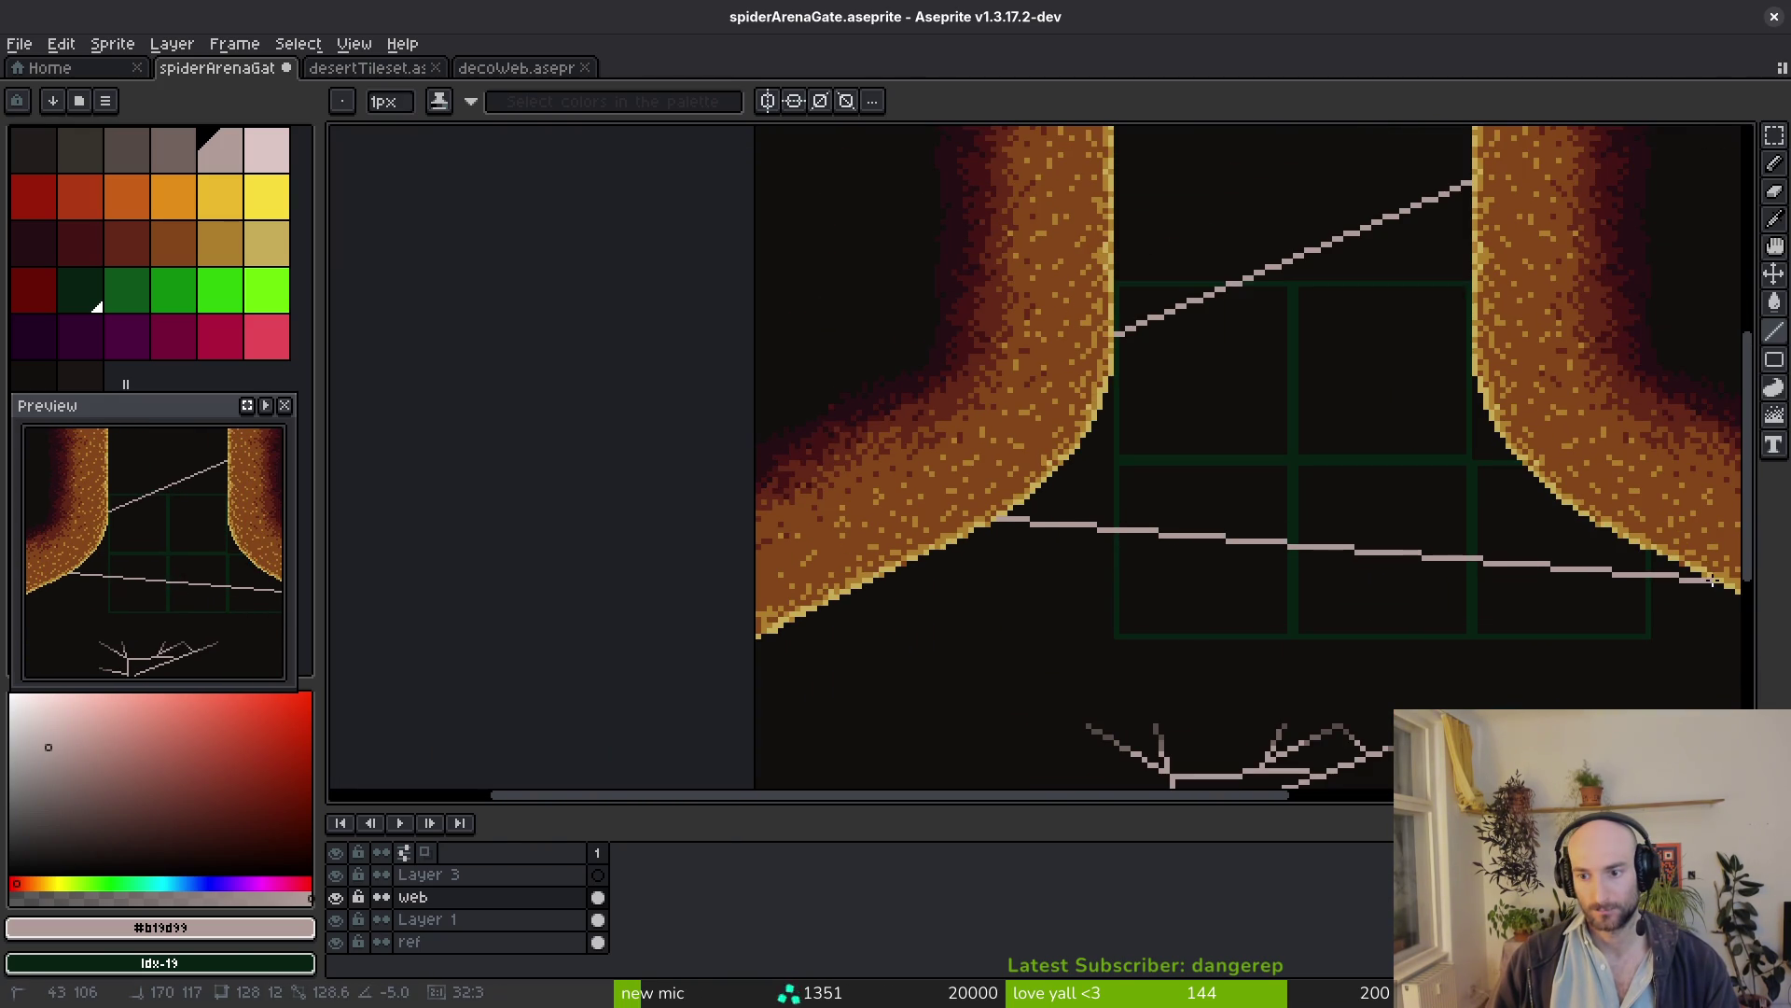
{"action": "left_click_drag", "start_coordinate": [1332, 527], "coordinate": [928, 555]}
{"action": "scroll", "coordinate": [928, 556], "scroll_direction": "up", "scroll_amount": 2}
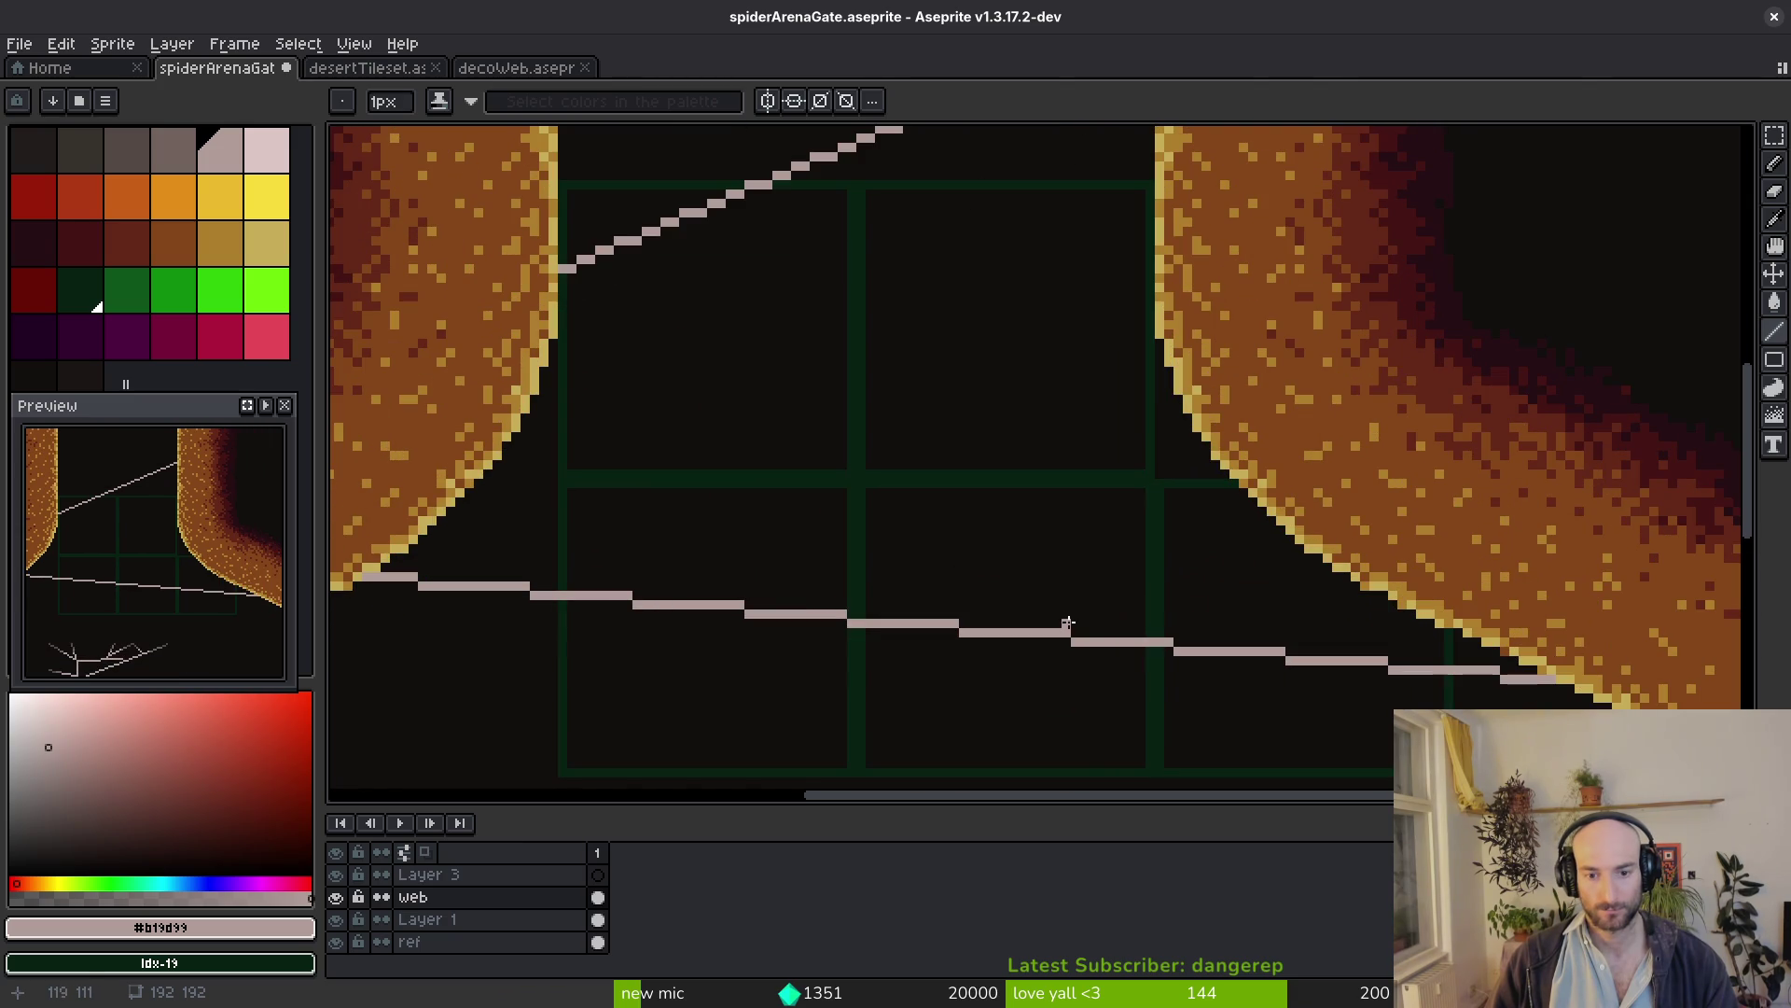
Tie the lower web lines to the right wall's curve and run a strand off the left wall's curve
{"action": "left_click_drag", "start_coordinate": [1076, 623], "coordinate": [1249, 514]}
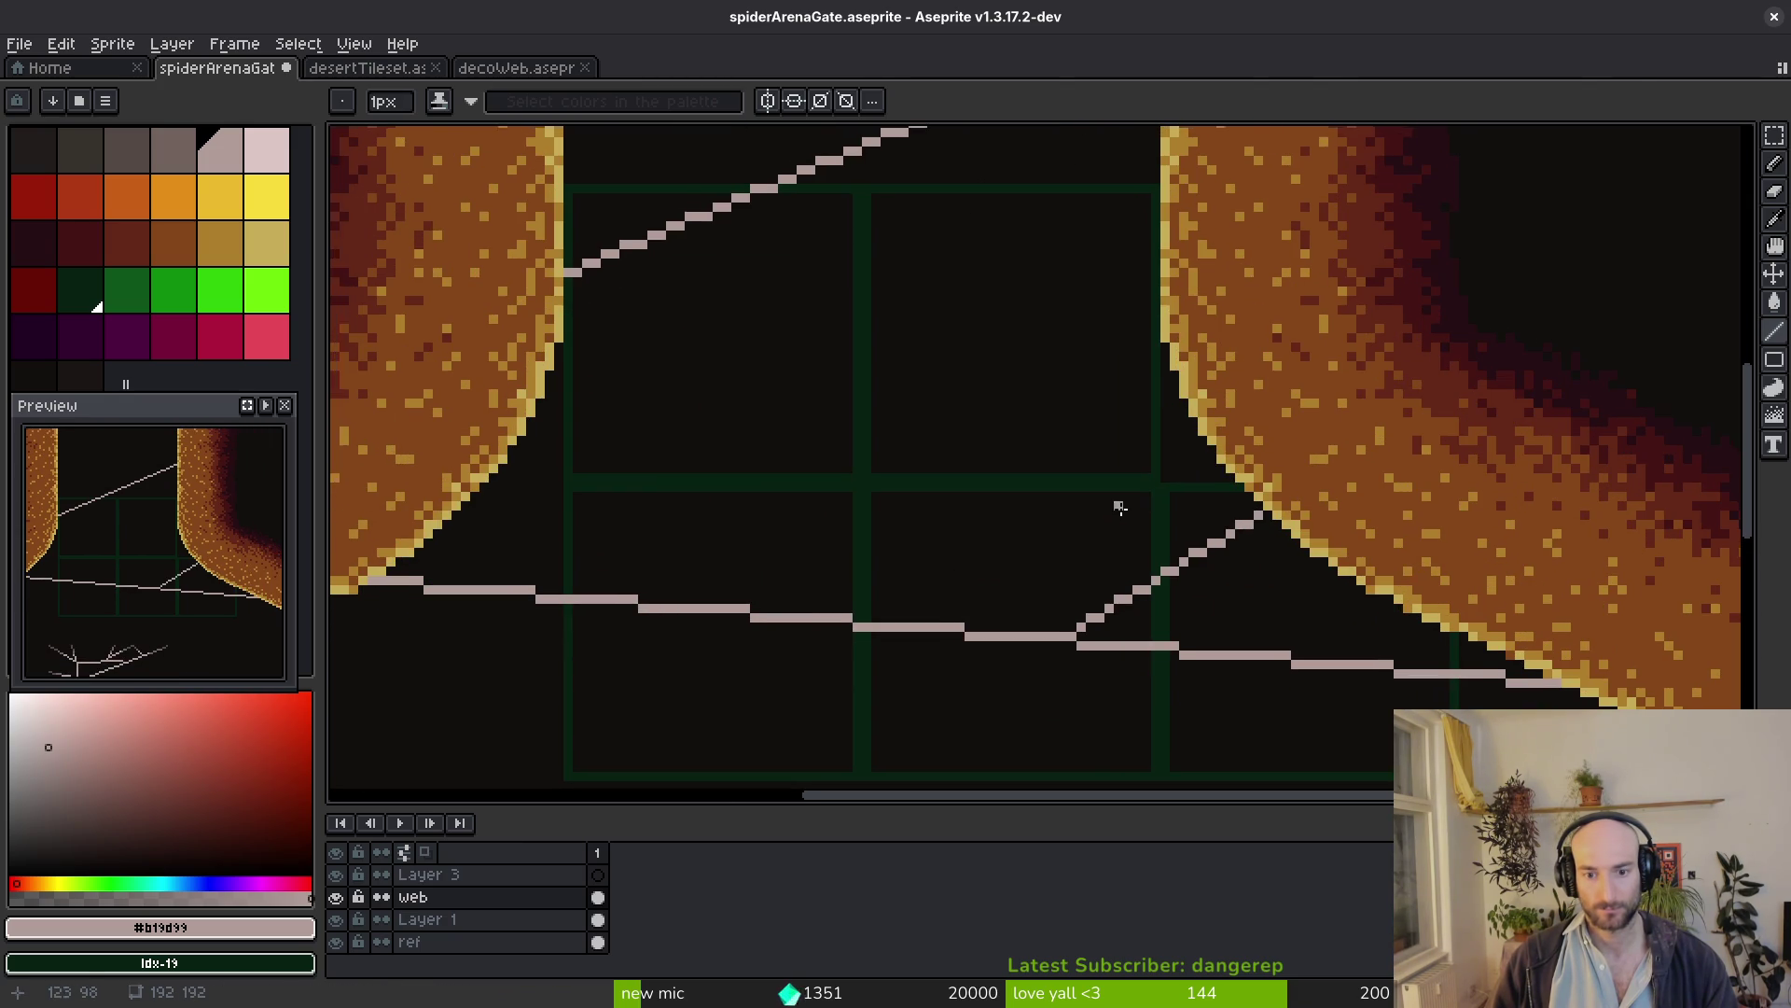
{"action": "scroll", "coordinate": [1120, 514], "scroll_direction": "down", "scroll_amount": 3}
{"action": "scroll", "coordinate": [1075, 502], "scroll_direction": "up", "scroll_amount": 2}
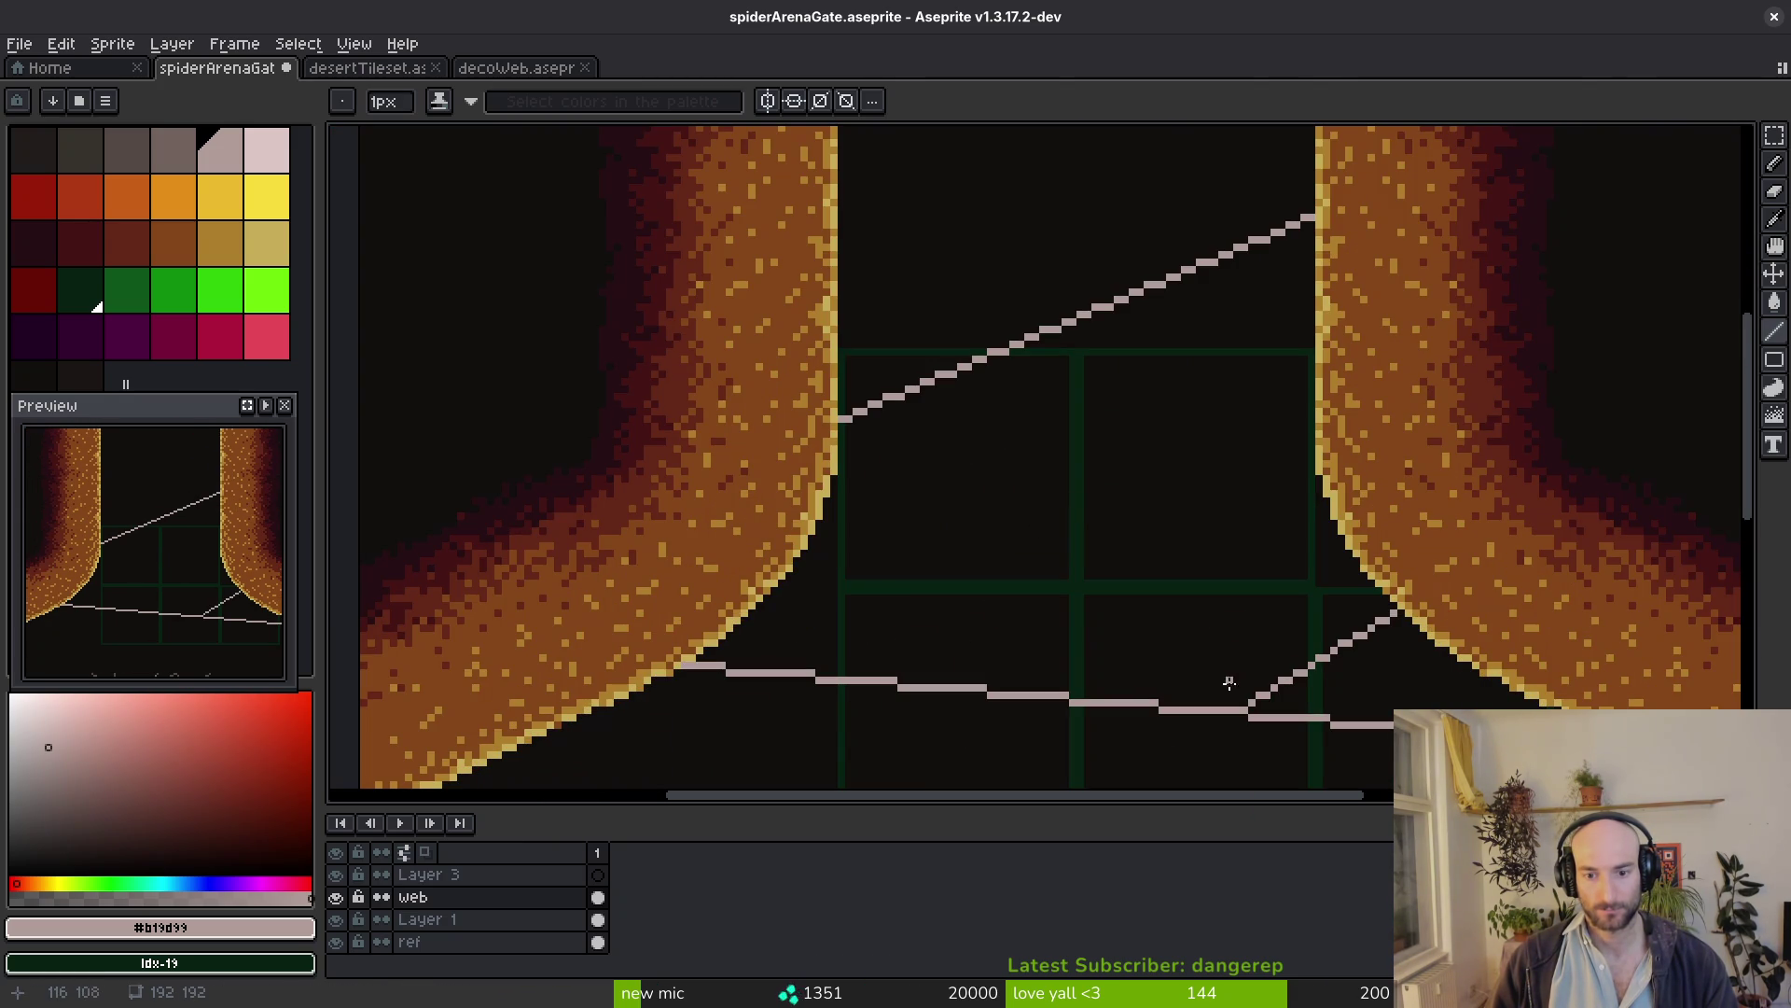
{"action": "left_click_drag", "start_coordinate": [1314, 650], "coordinate": [1341, 557]}
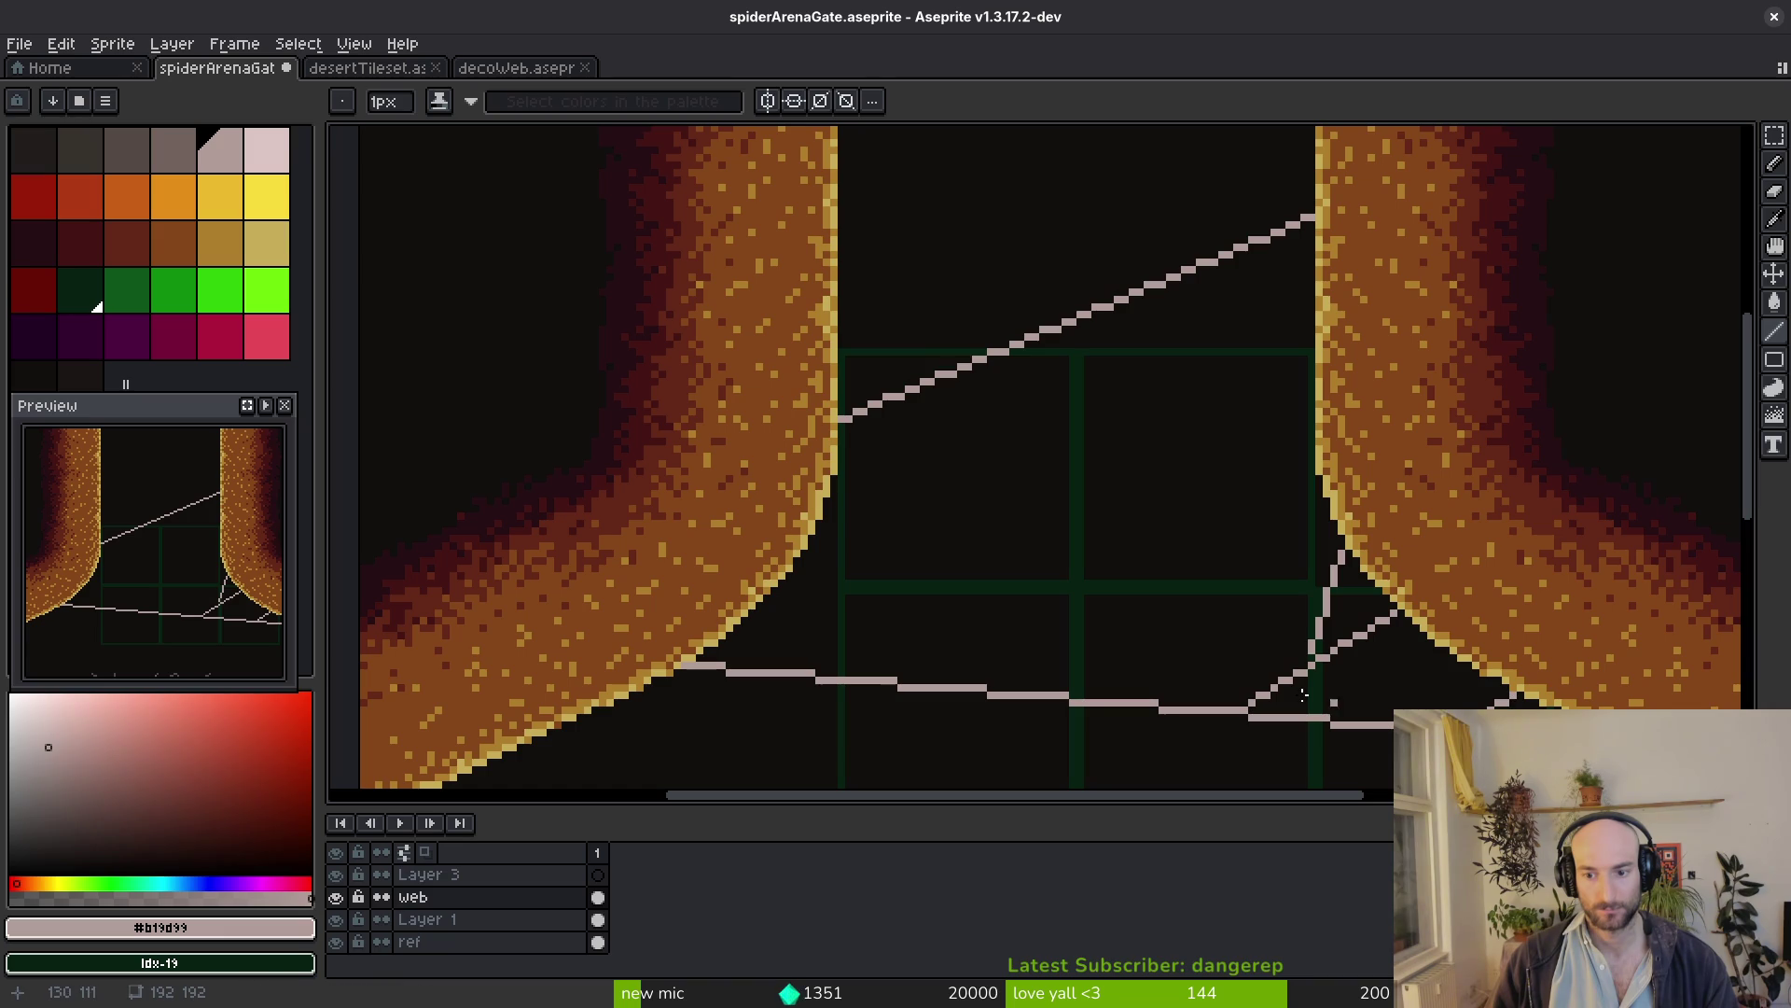
{"action": "scroll", "coordinate": [1329, 644], "scroll_direction": "up", "scroll_amount": 1}
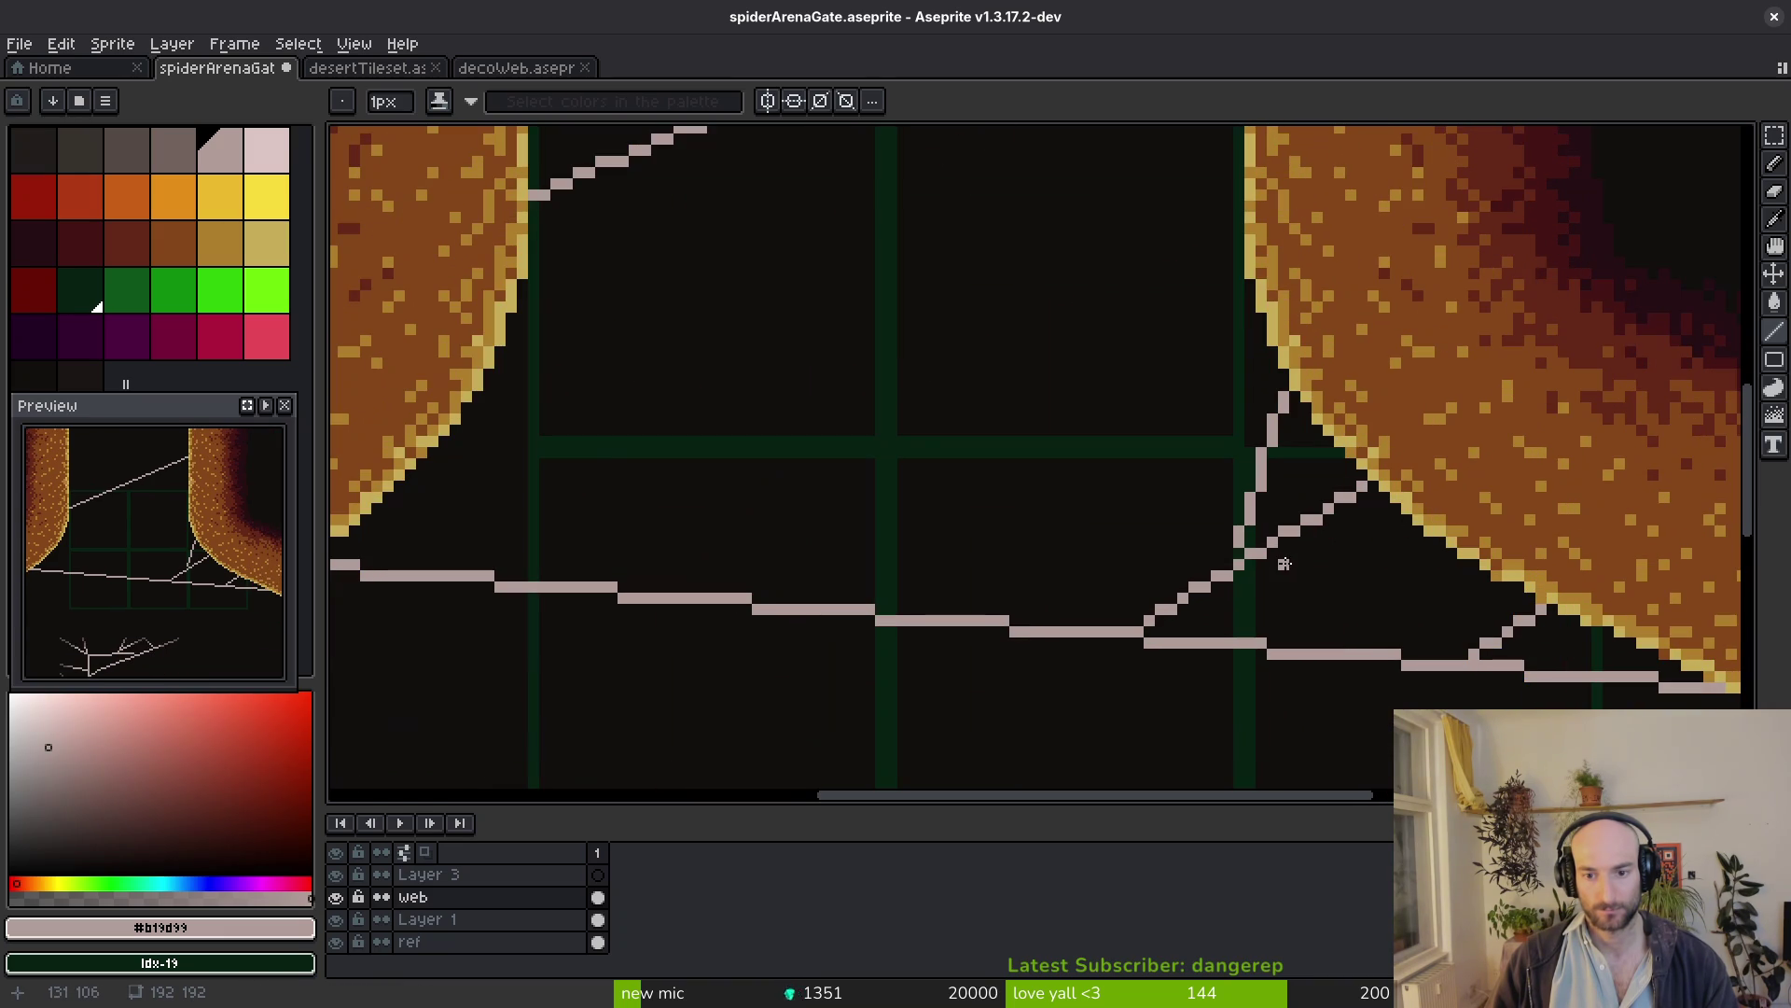
{"action": "left_click_drag", "start_coordinate": [1317, 568], "coordinate": [1496, 626]}
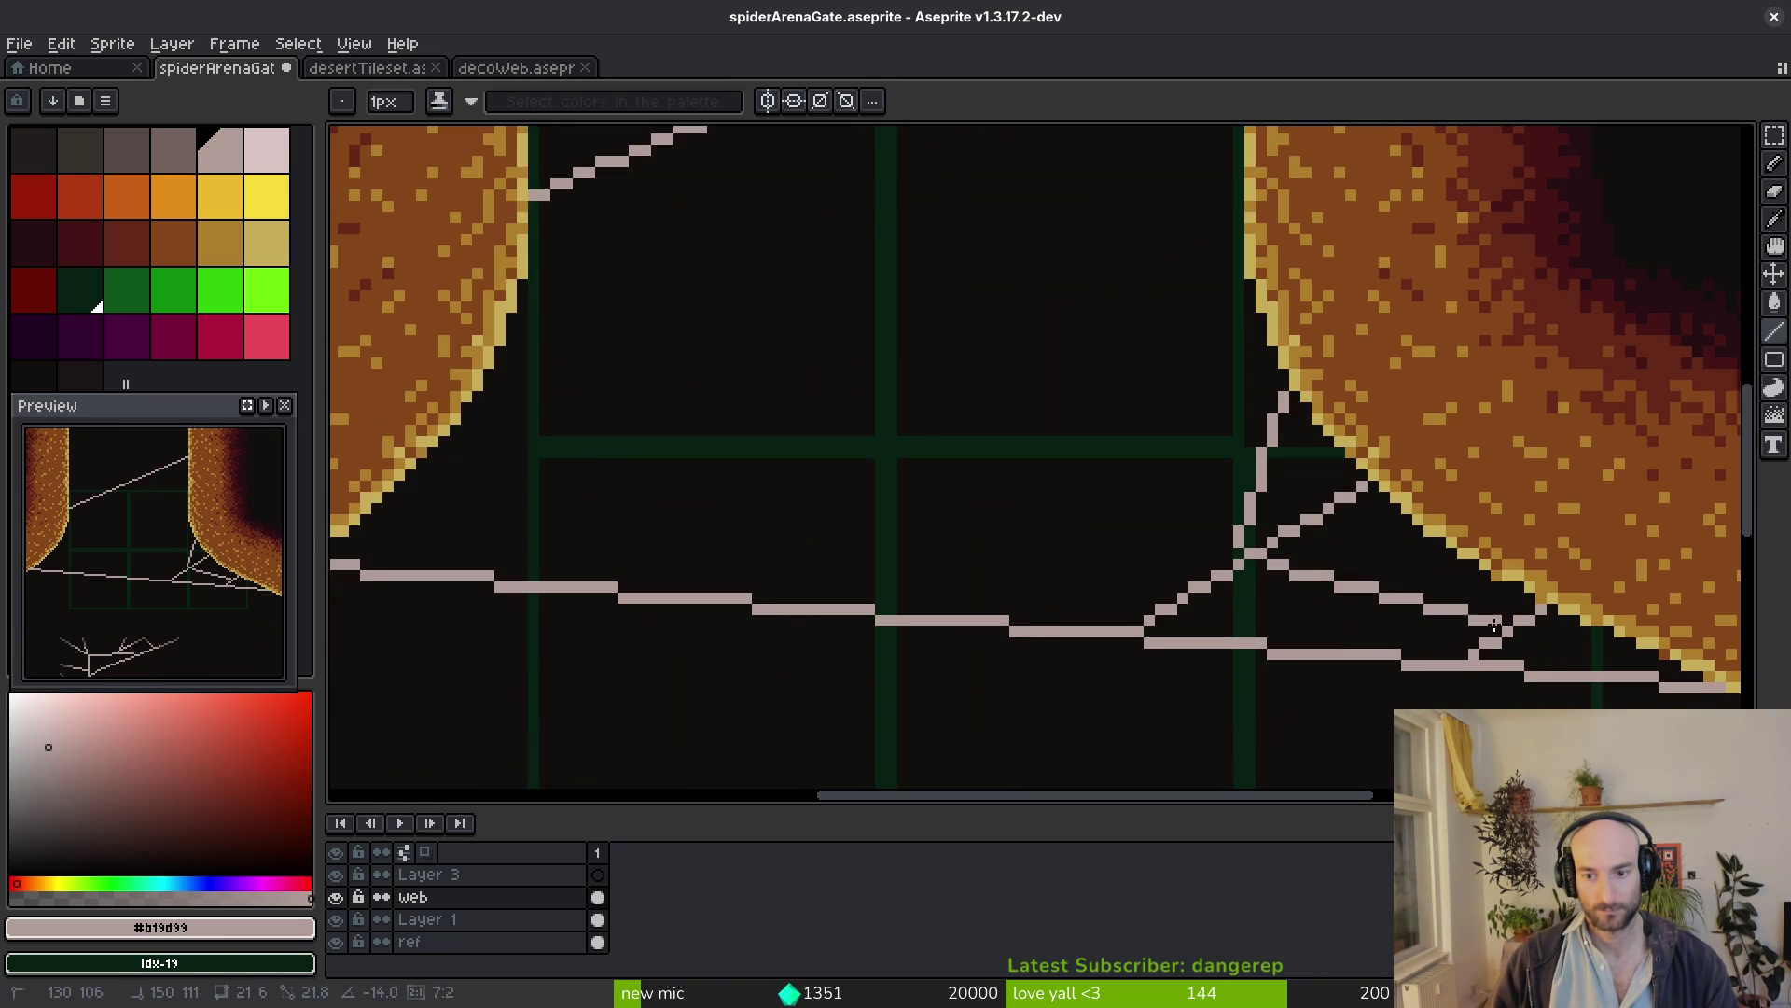
{"action": "scroll", "coordinate": [1432, 642], "scroll_direction": "down", "scroll_amount": 5}
{"action": "scroll", "coordinate": [1437, 617], "scroll_direction": "up", "scroll_amount": 4}
{"action": "scroll", "coordinate": [1436, 617], "scroll_direction": "up", "scroll_amount": 2}
{"action": "left_click_drag", "start_coordinate": [1207, 607], "coordinate": [1478, 543]}
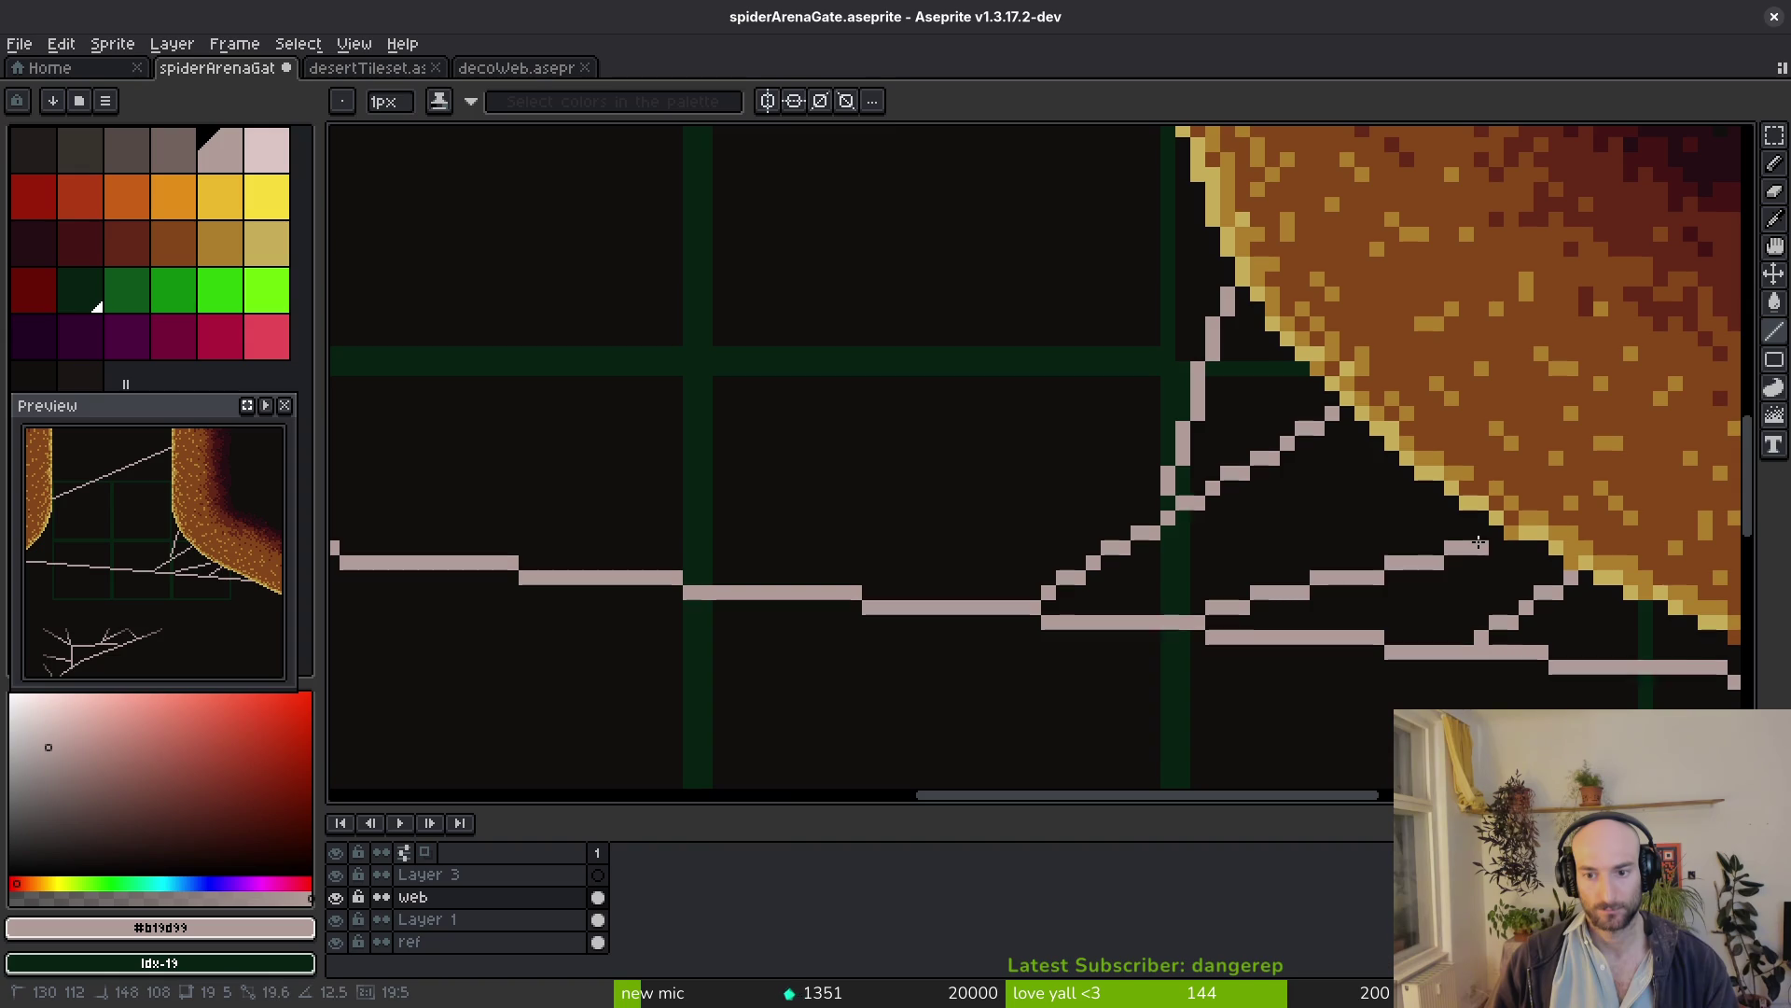
{"action": "scroll", "coordinate": [1414, 583], "scroll_direction": "down", "scroll_amount": 3}
{"action": "scroll", "coordinate": [1226, 505], "scroll_direction": "up", "scroll_amount": 2}
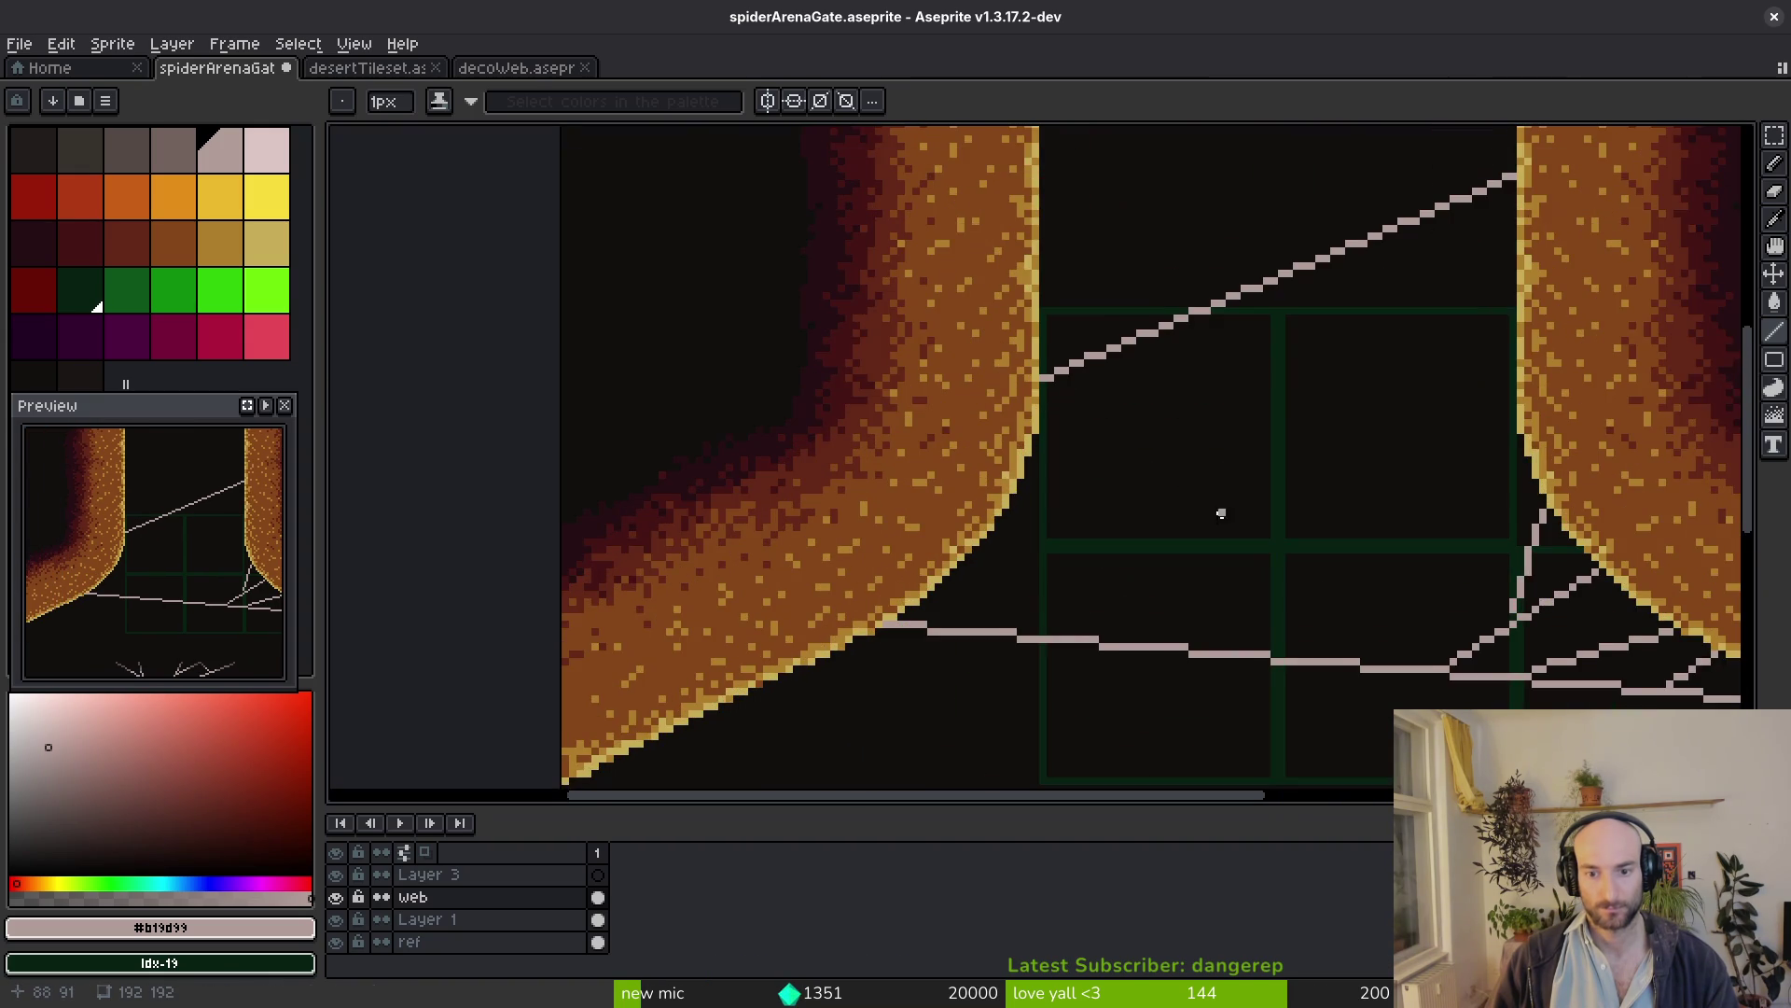
{"action": "scroll", "coordinate": [1120, 543], "scroll_direction": "down", "scroll_amount": 2}
{"action": "scroll", "coordinate": [1105, 548], "scroll_direction": "up", "scroll_amount": 3}
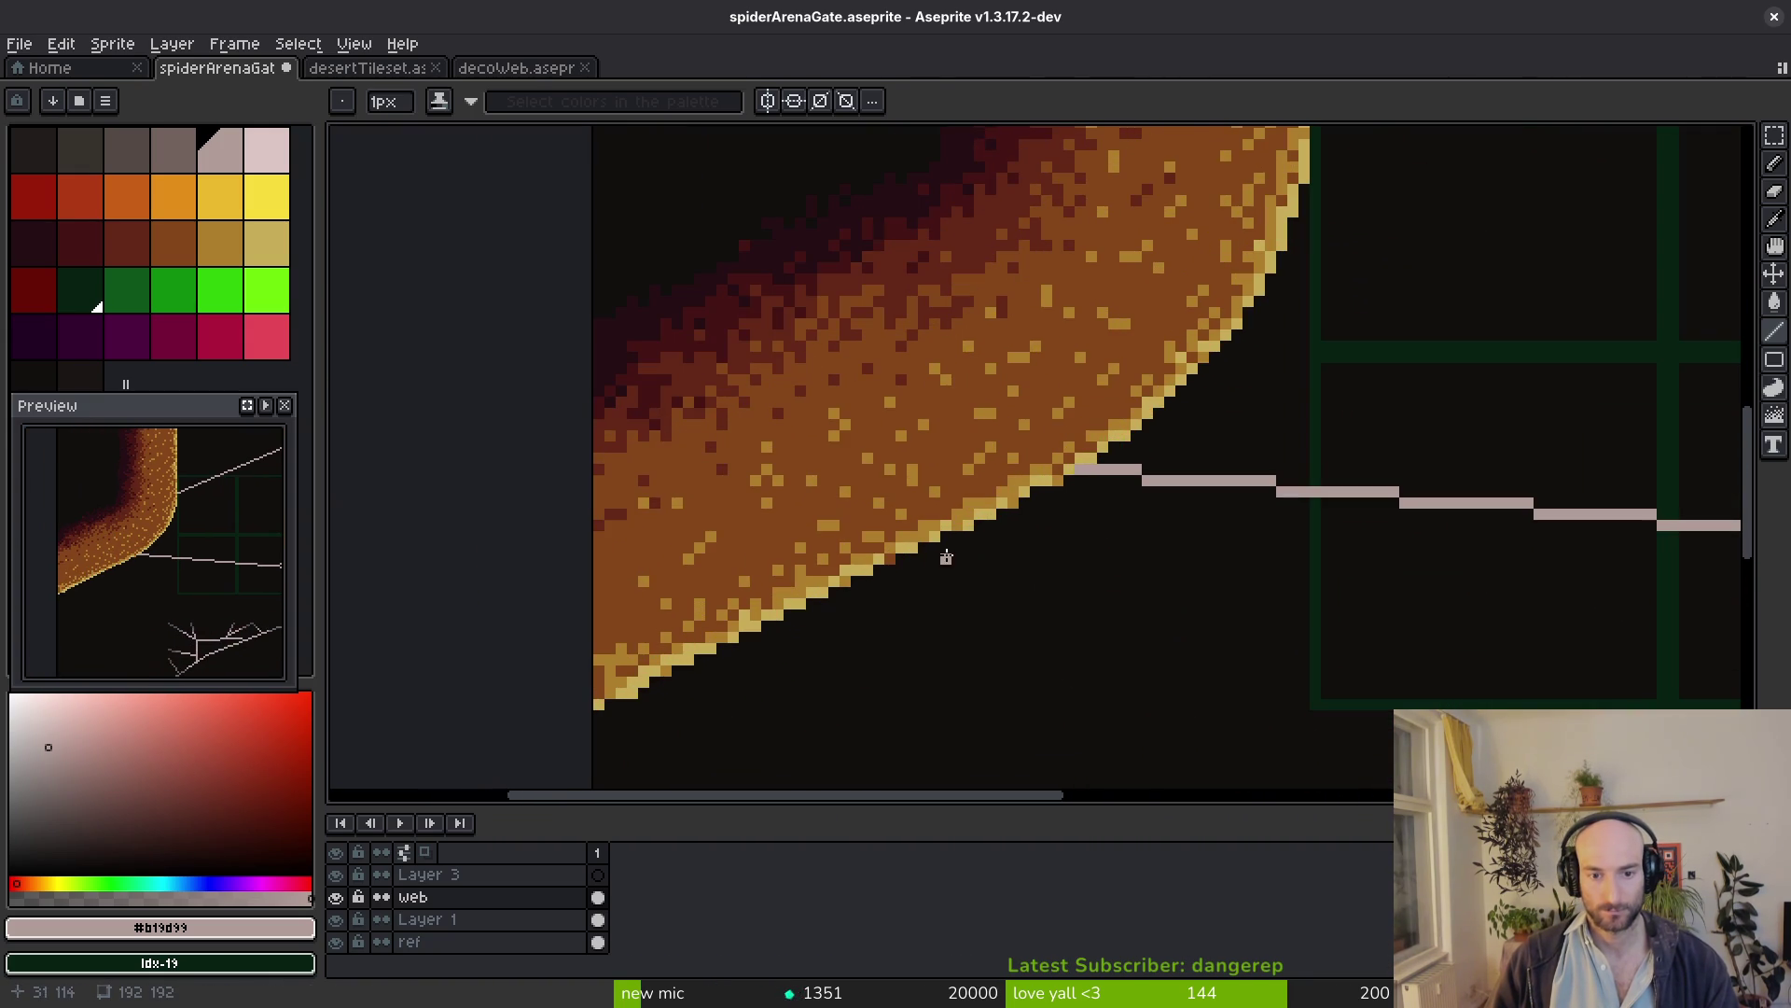
{"action": "left_click_drag", "start_coordinate": [925, 557], "coordinate": [1735, 522]}
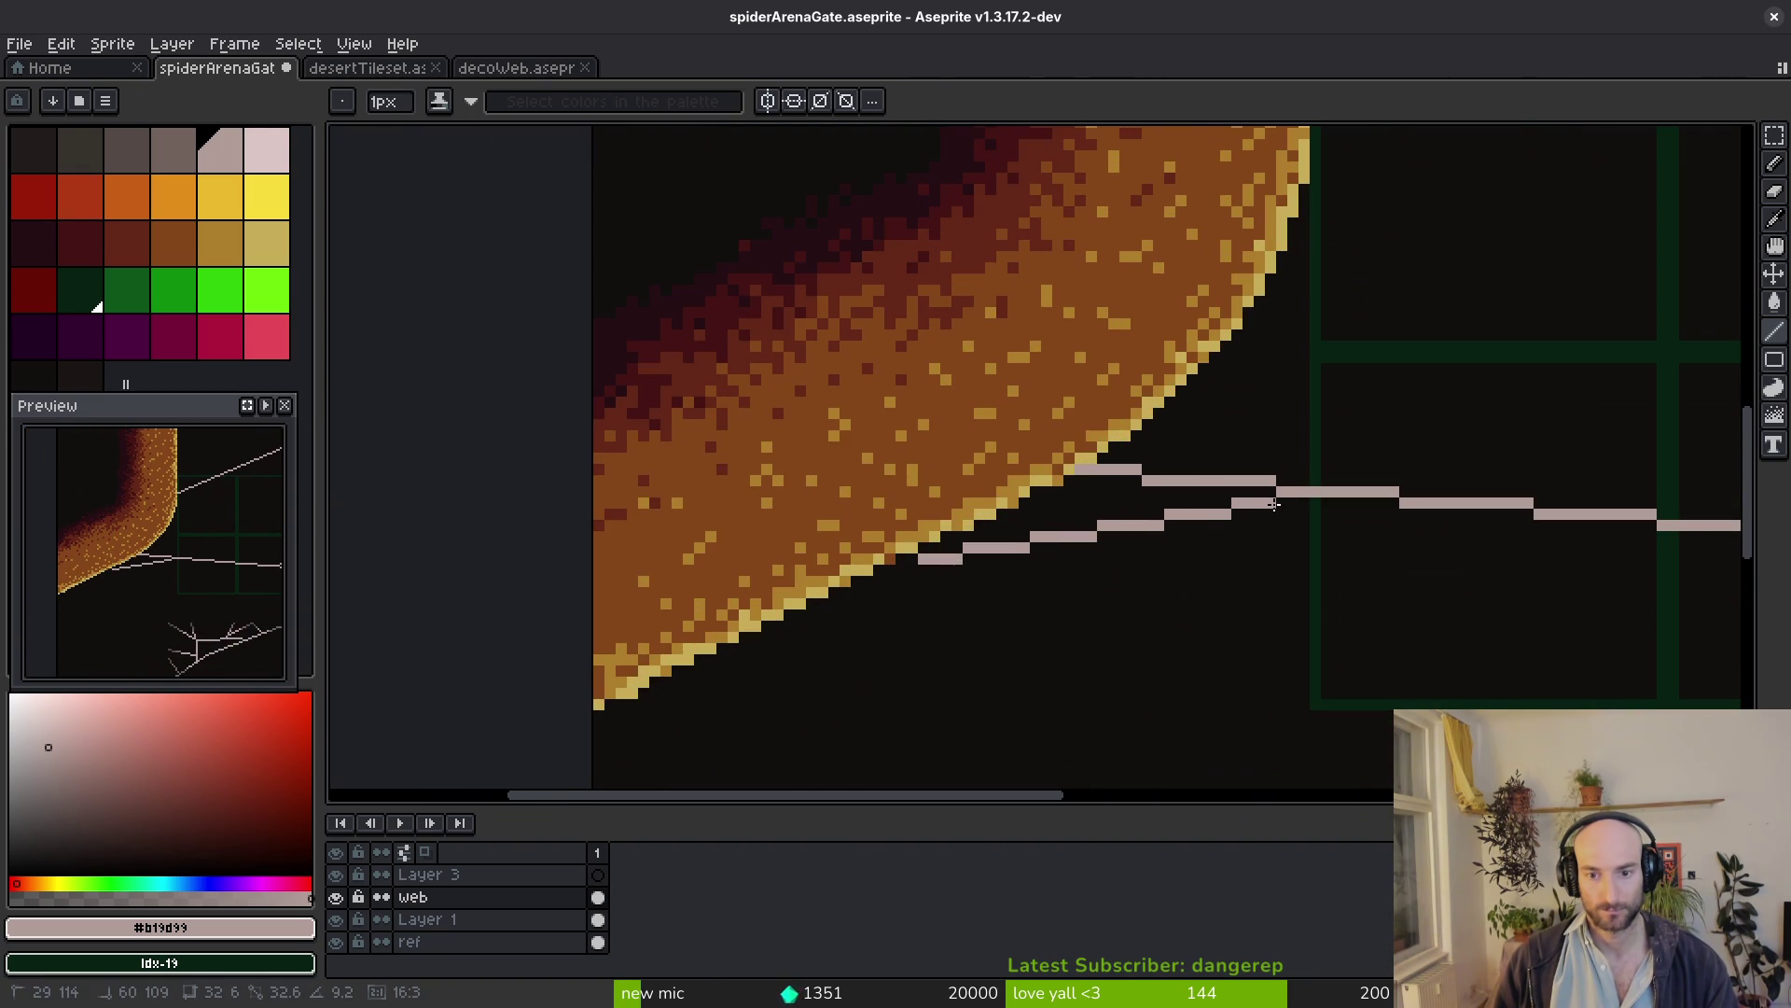
{"action": "scroll", "coordinate": [1265, 555], "scroll_direction": "down", "scroll_amount": 3}
{"action": "scroll", "coordinate": [1207, 584], "scroll_direction": "up", "scroll_amount": 2}
{"action": "scroll", "coordinate": [1036, 596], "scroll_direction": "up", "scroll_amount": 1}
{"action": "scroll", "coordinate": [1065, 487], "scroll_direction": "up", "scroll_amount": 1}
{"action": "scroll", "coordinate": [1168, 521], "scroll_direction": "up", "scroll_amount": 1}
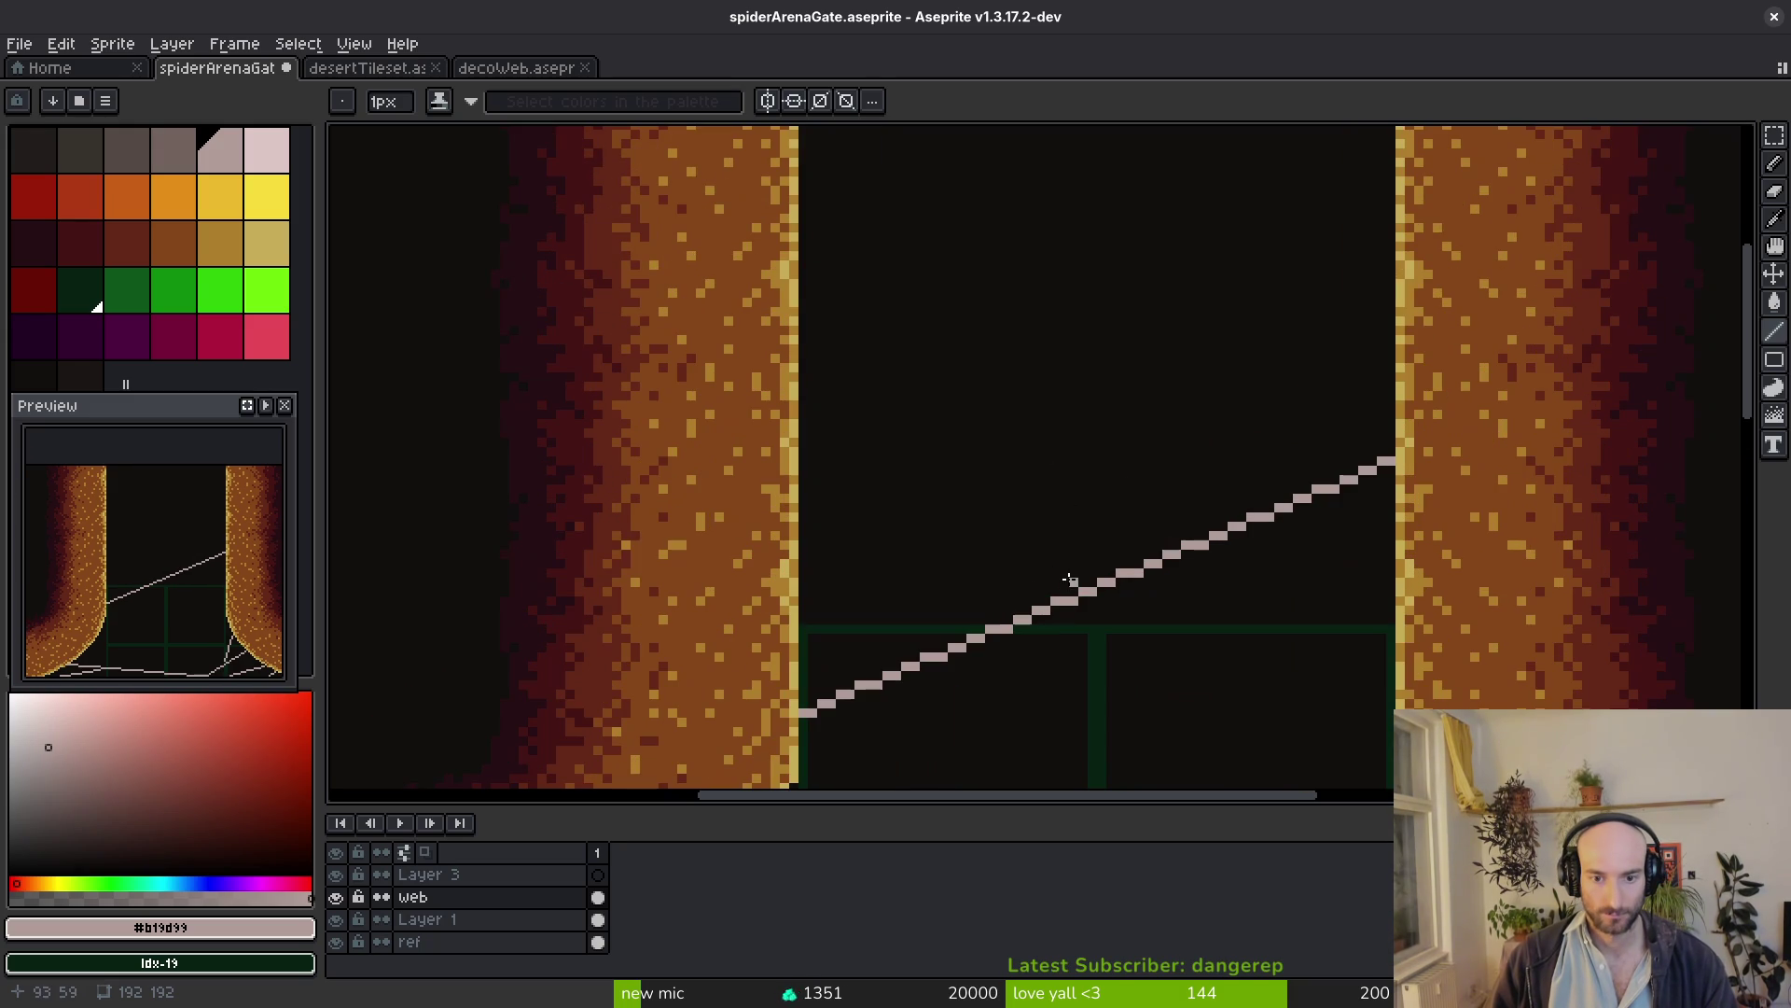
Fan five strands from the long diagonal to the right wall, level, rising and sloping down
{"action": "left_click_drag", "start_coordinate": [1056, 593], "coordinate": [1386, 225]}
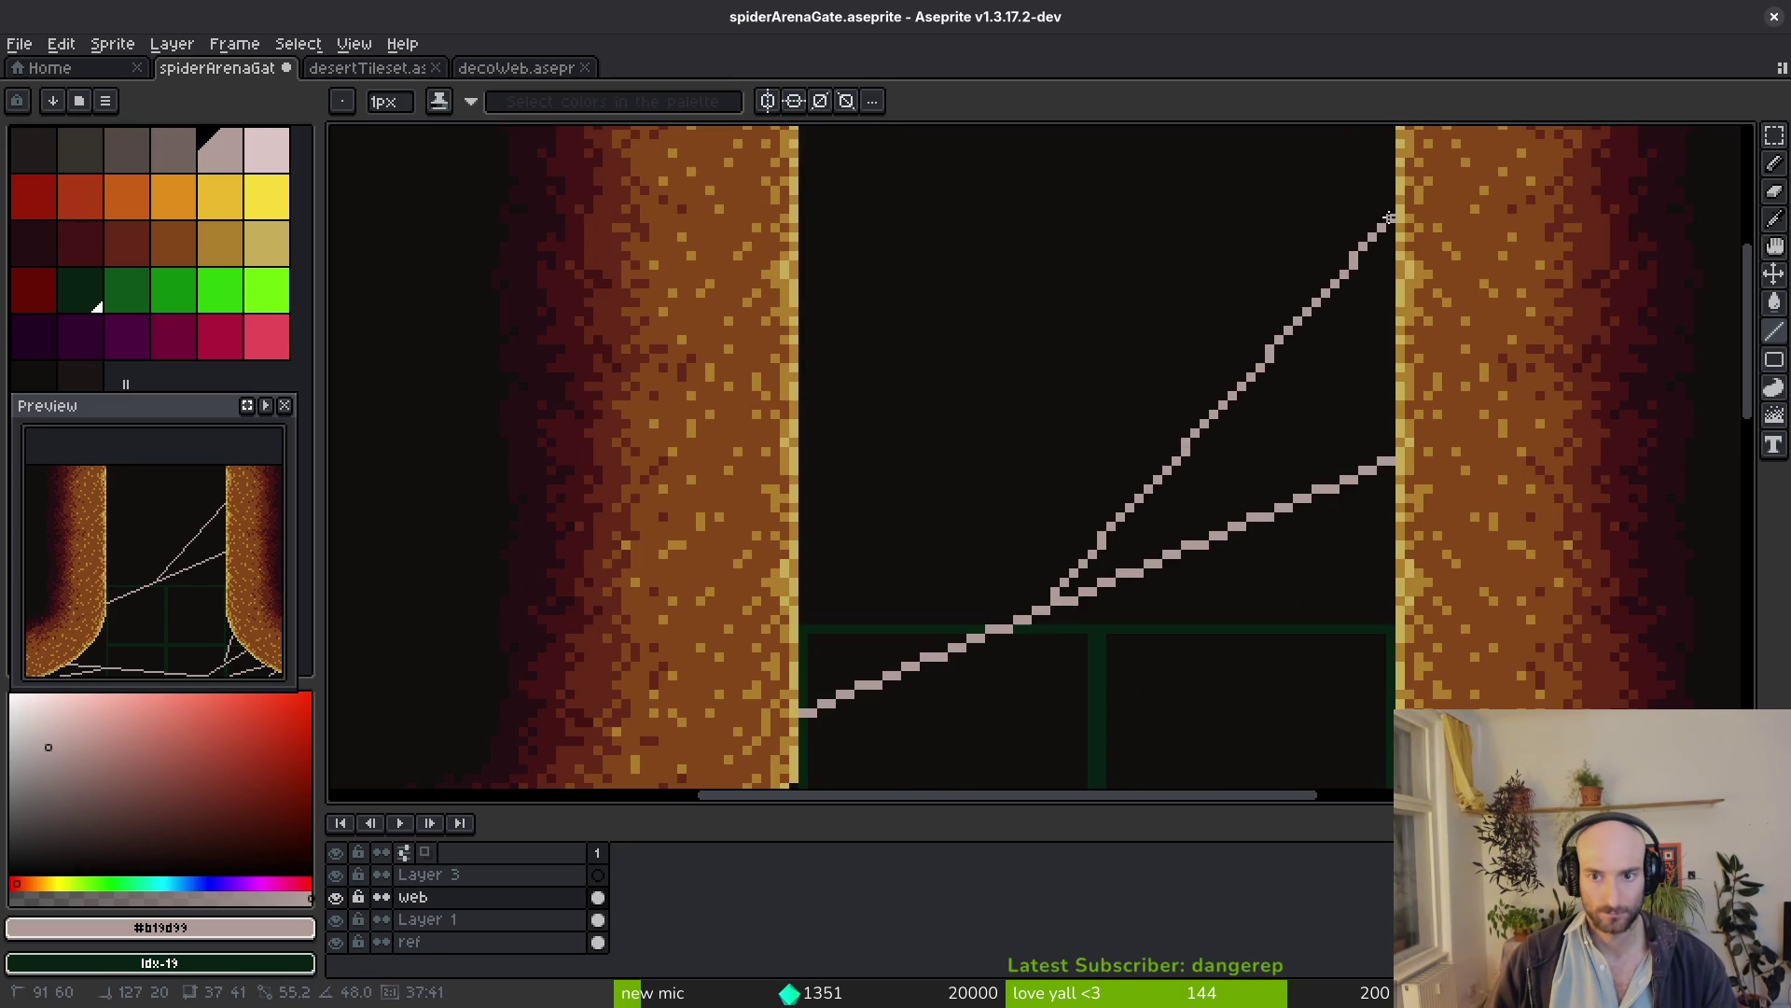
{"action": "scroll", "coordinate": [1260, 415], "scroll_direction": "up", "scroll_amount": 1}
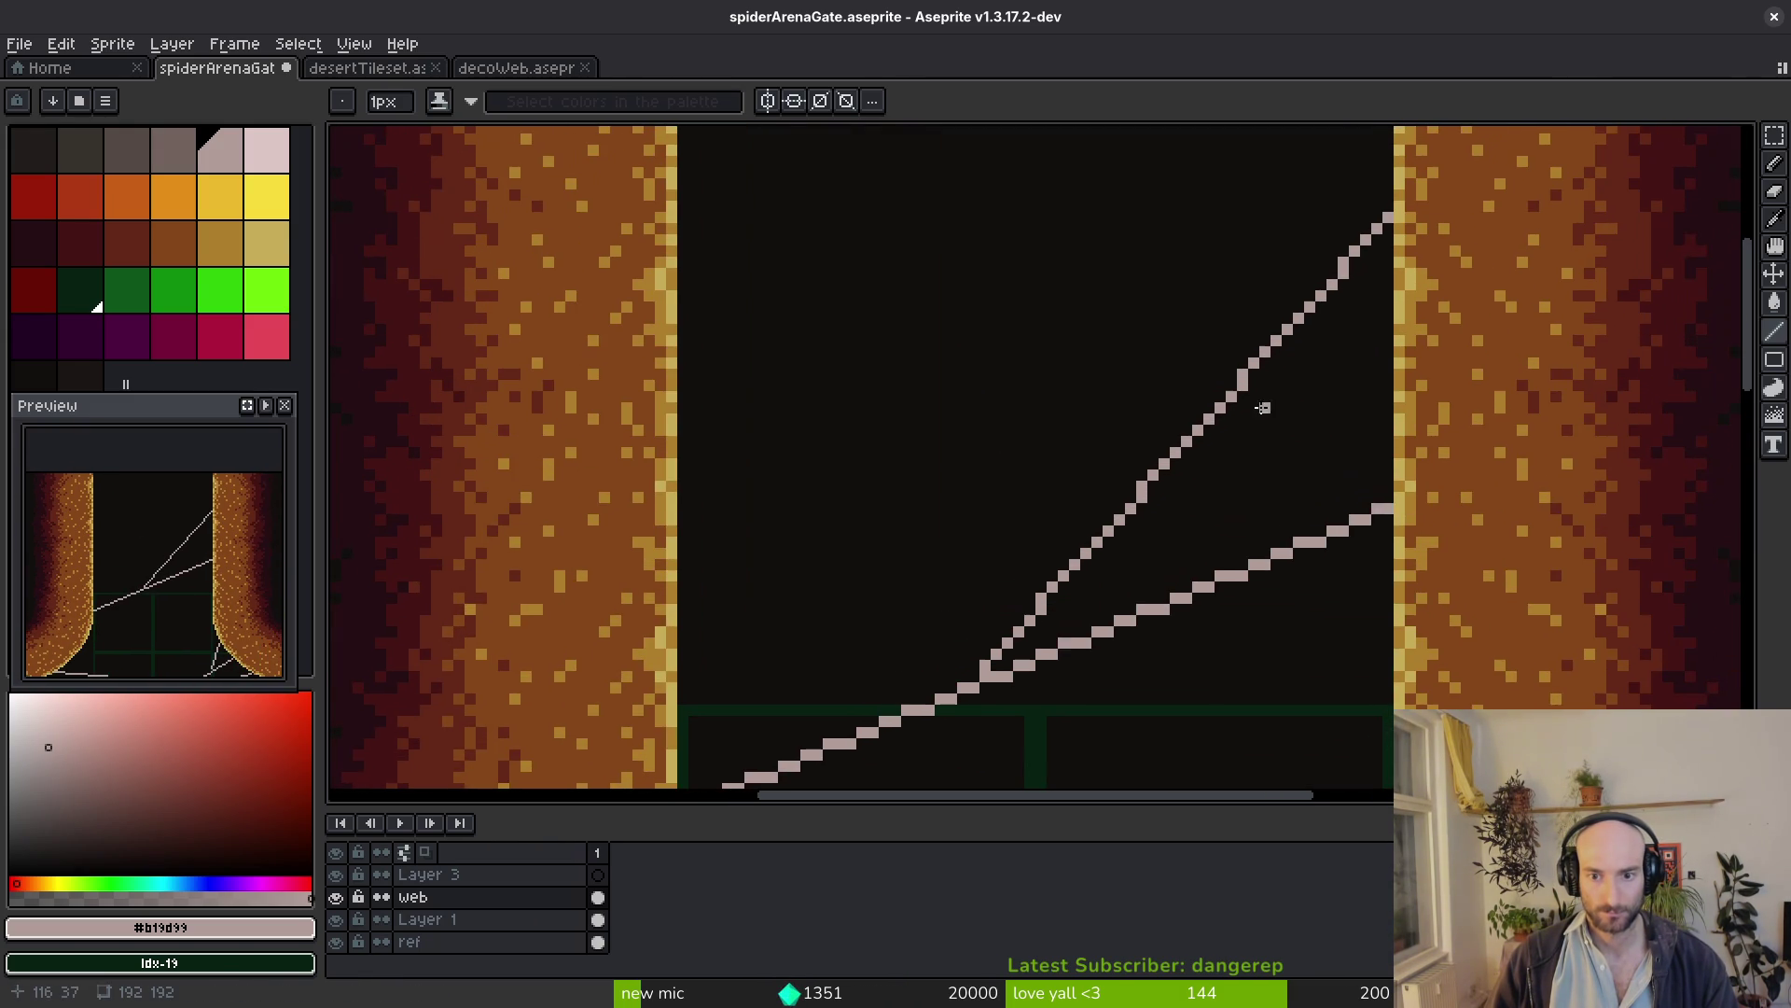
{"action": "left_click_drag", "start_coordinate": [1256, 388], "coordinate": [1383, 337]}
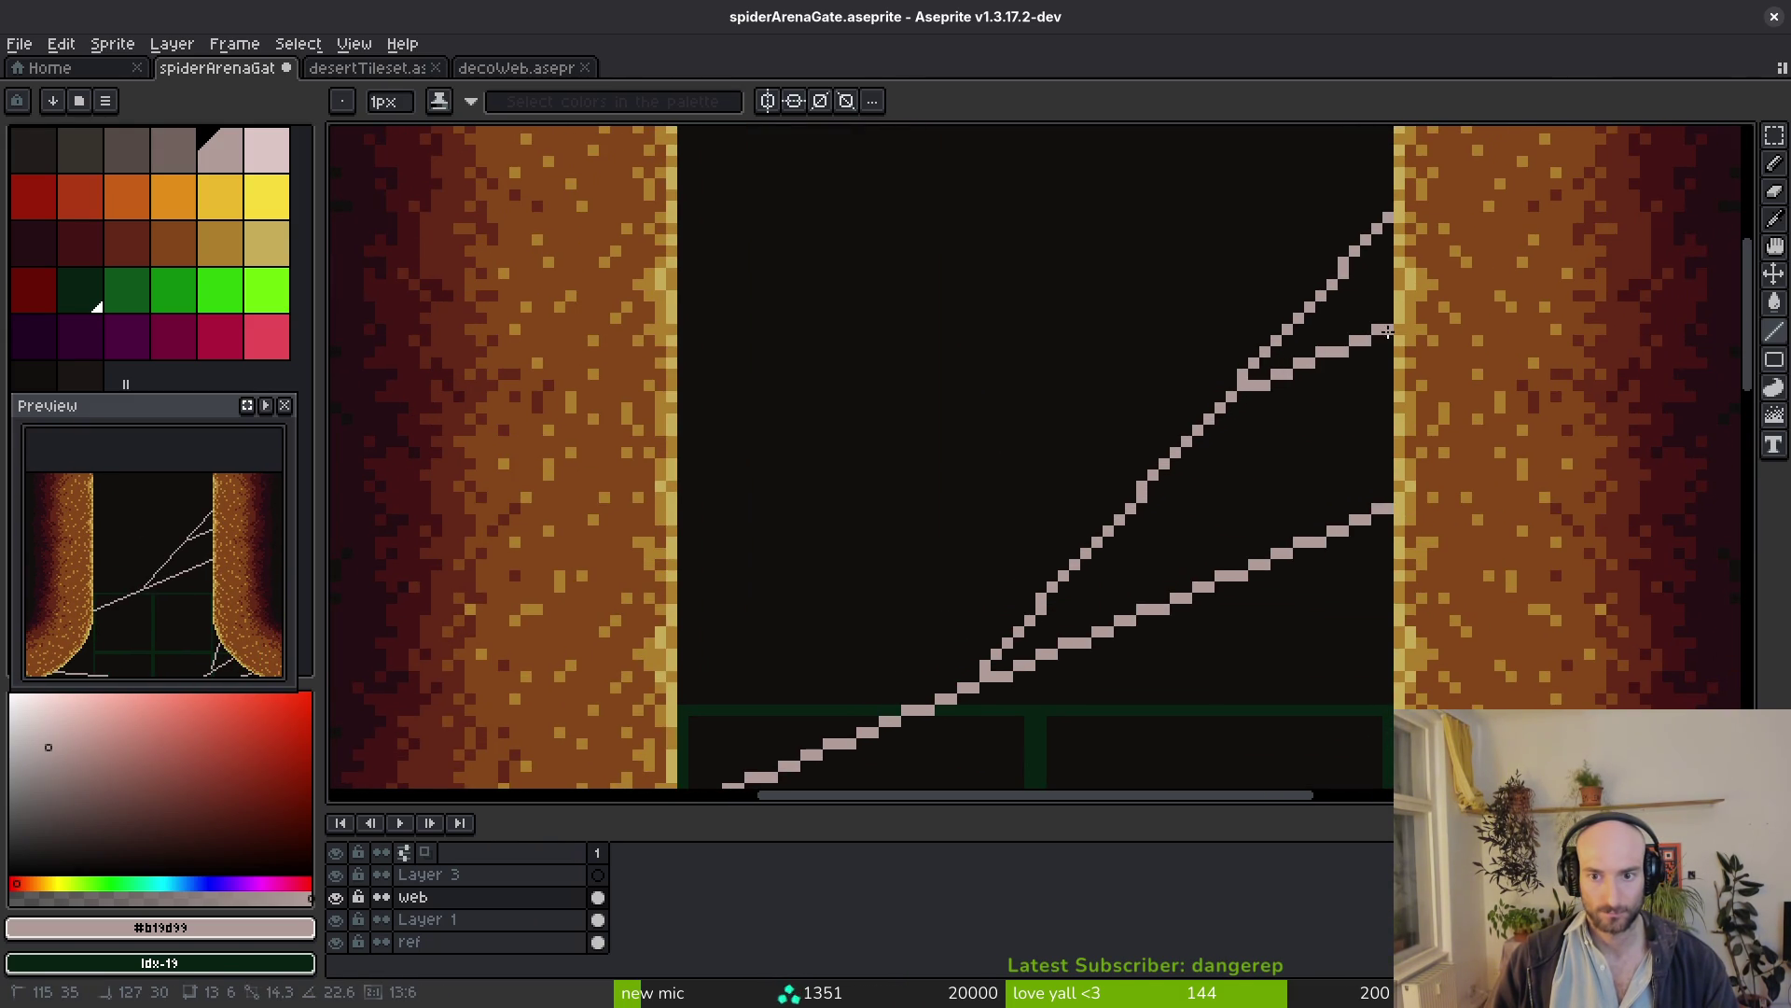
{"action": "left_click_drag", "start_coordinate": [1176, 478], "coordinate": [1378, 451]}
{"action": "scroll", "coordinate": [1383, 450], "scroll_direction": "down", "scroll_amount": 3}
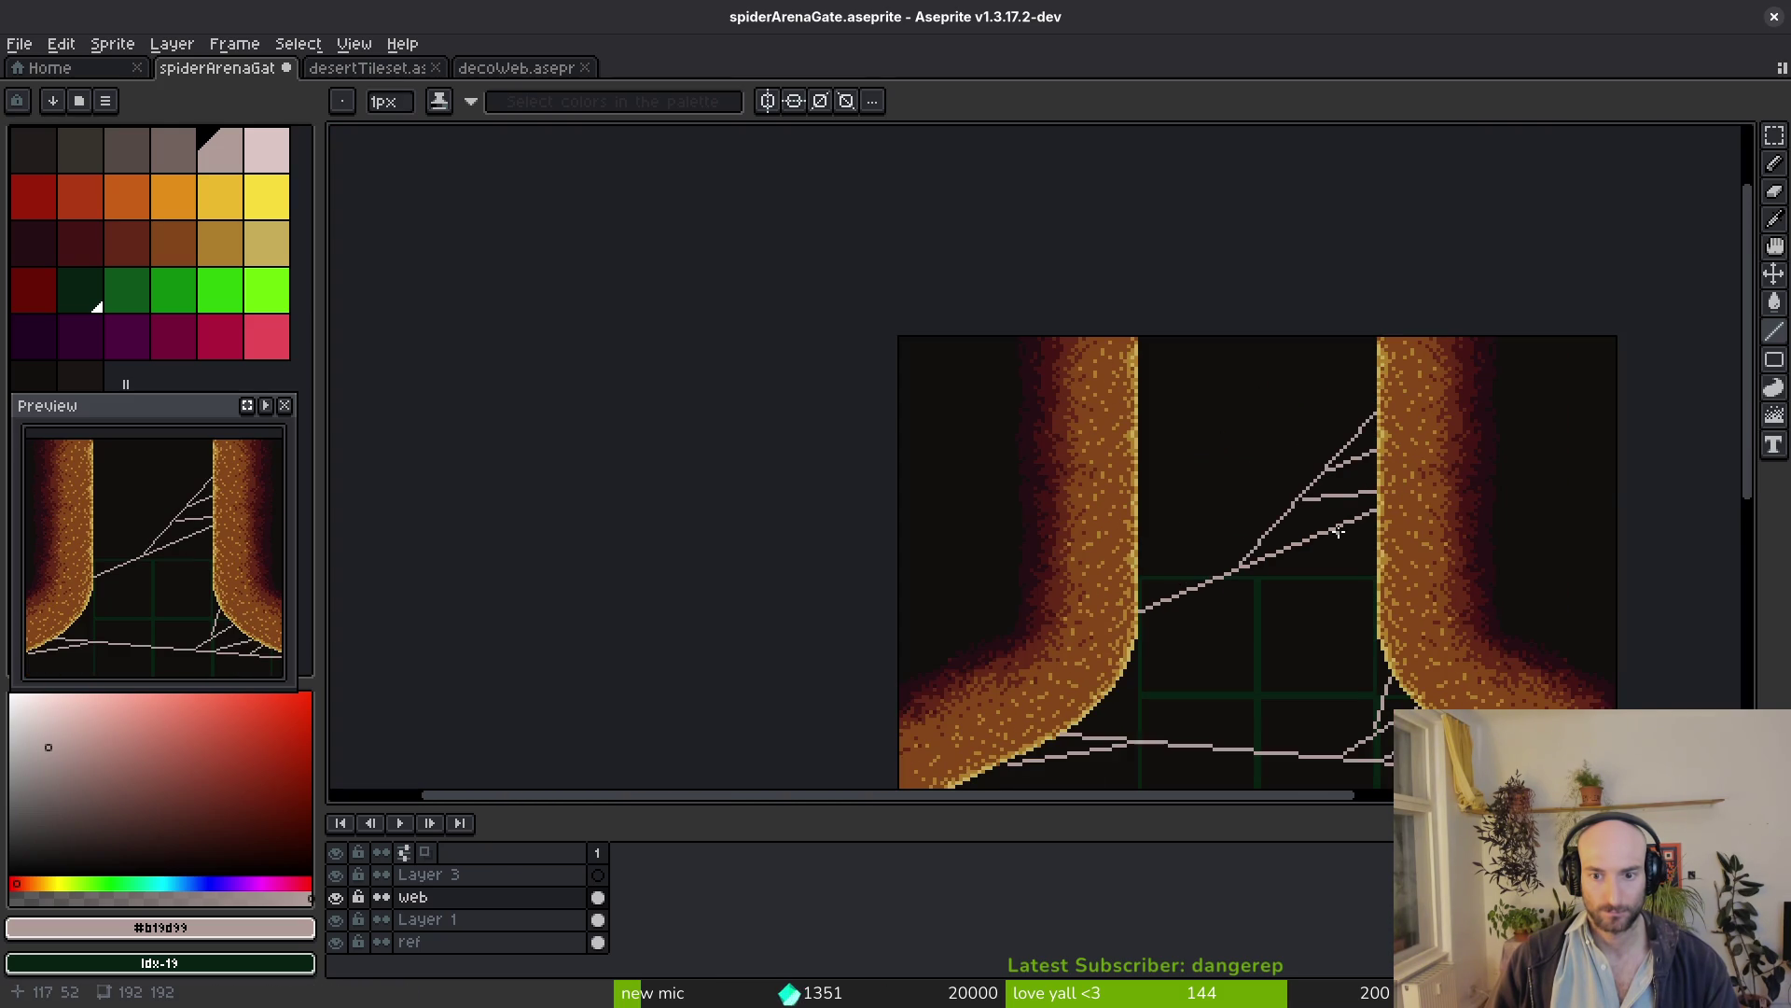
{"action": "scroll", "coordinate": [1321, 493], "scroll_direction": "up", "scroll_amount": 4}
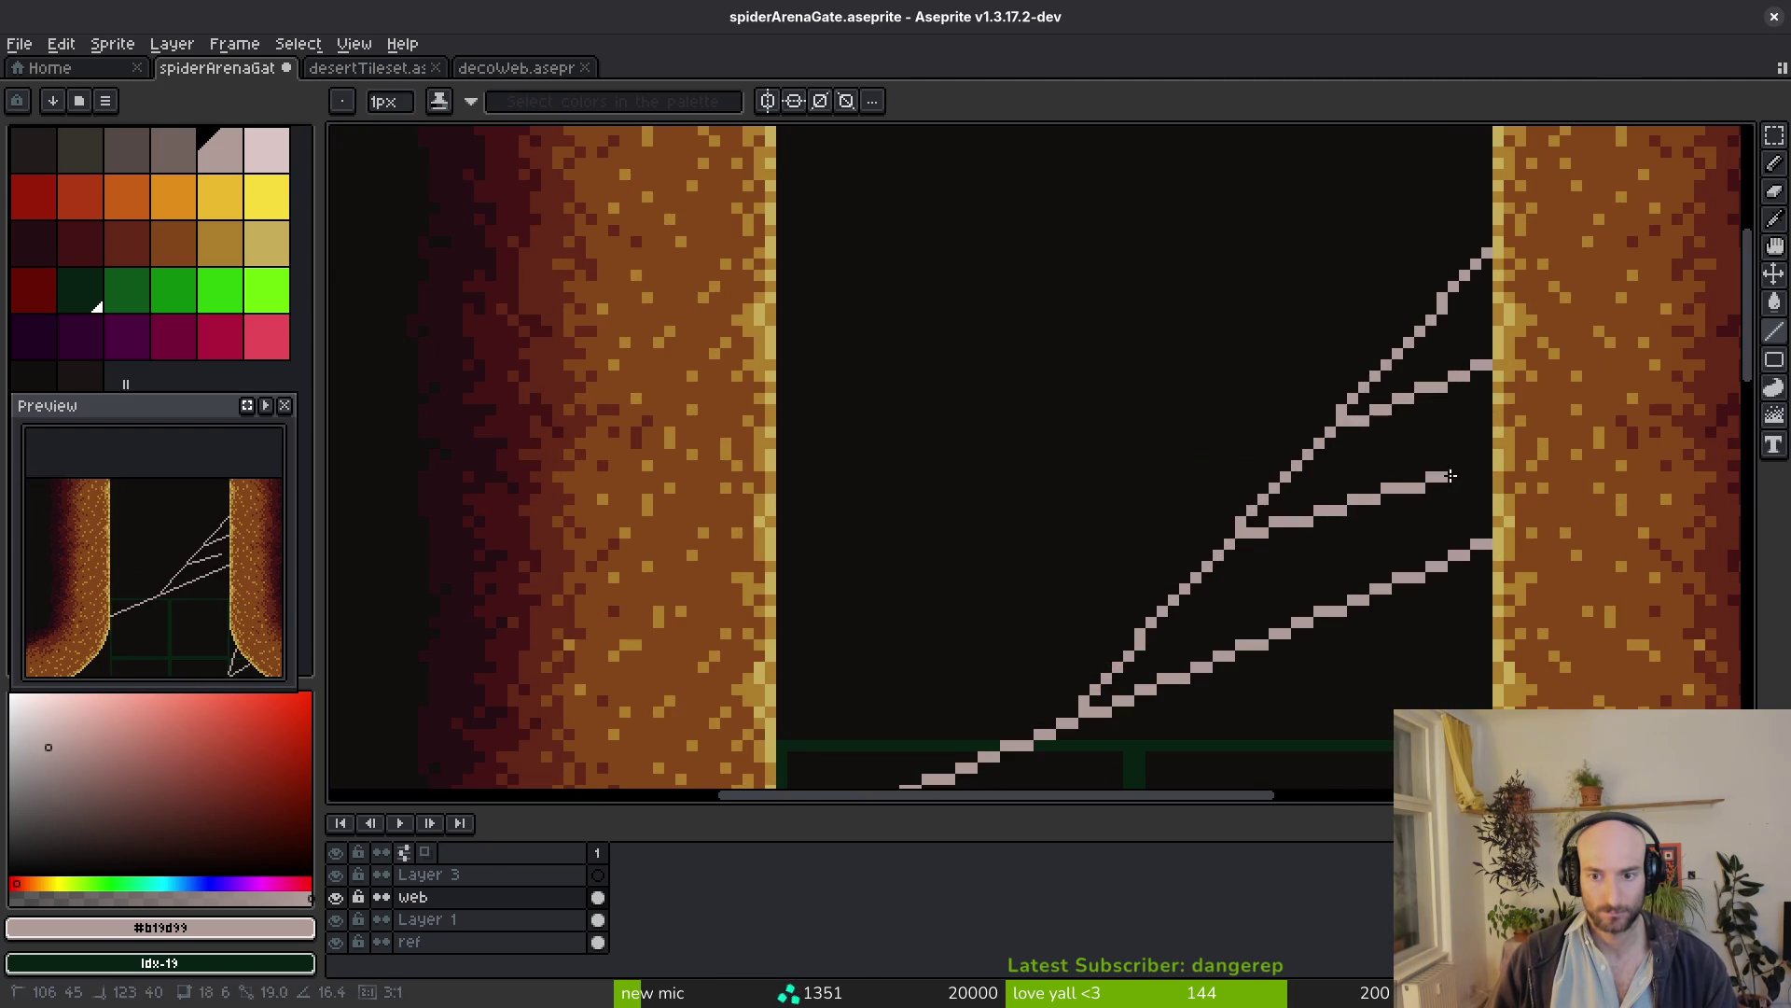
{"action": "left_click_drag", "start_coordinate": [1288, 500], "coordinate": [1457, 491]}
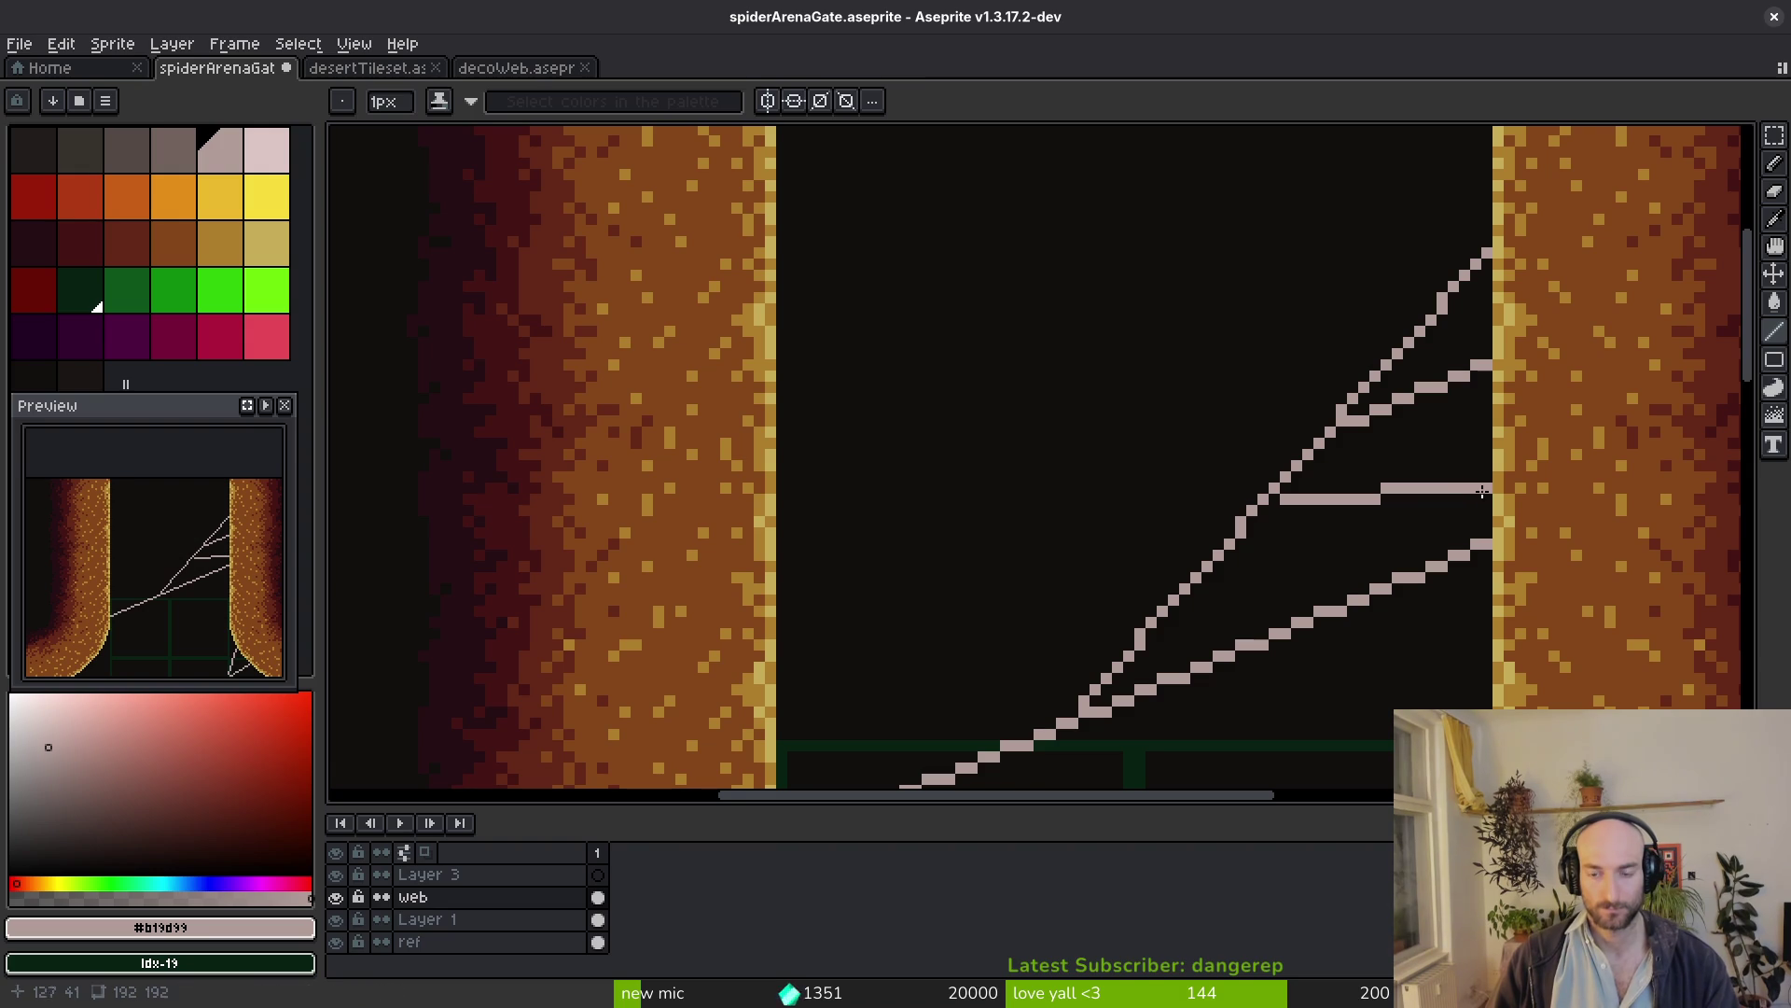
{"action": "scroll", "coordinate": [1481, 489], "scroll_direction": "down", "scroll_amount": 4}
{"action": "scroll", "coordinate": [1431, 585], "scroll_direction": "up", "scroll_amount": 3}
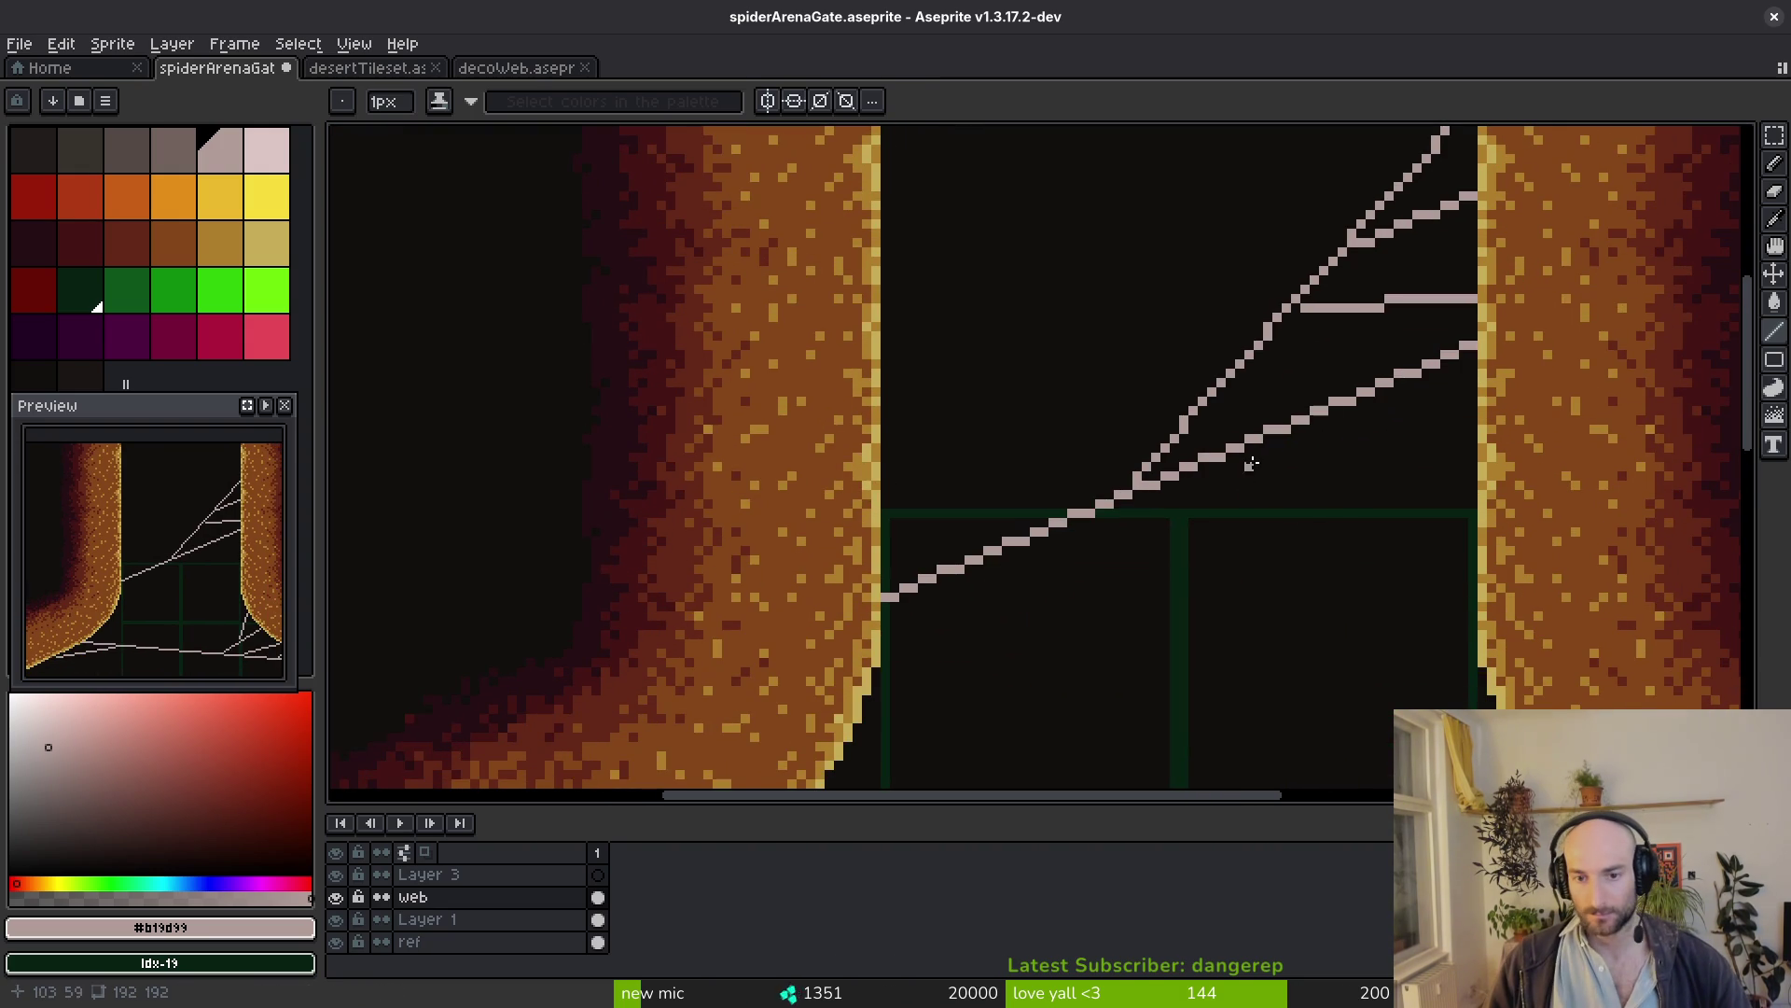
{"action": "left_click_drag", "start_coordinate": [1246, 456], "coordinate": [1450, 504]}
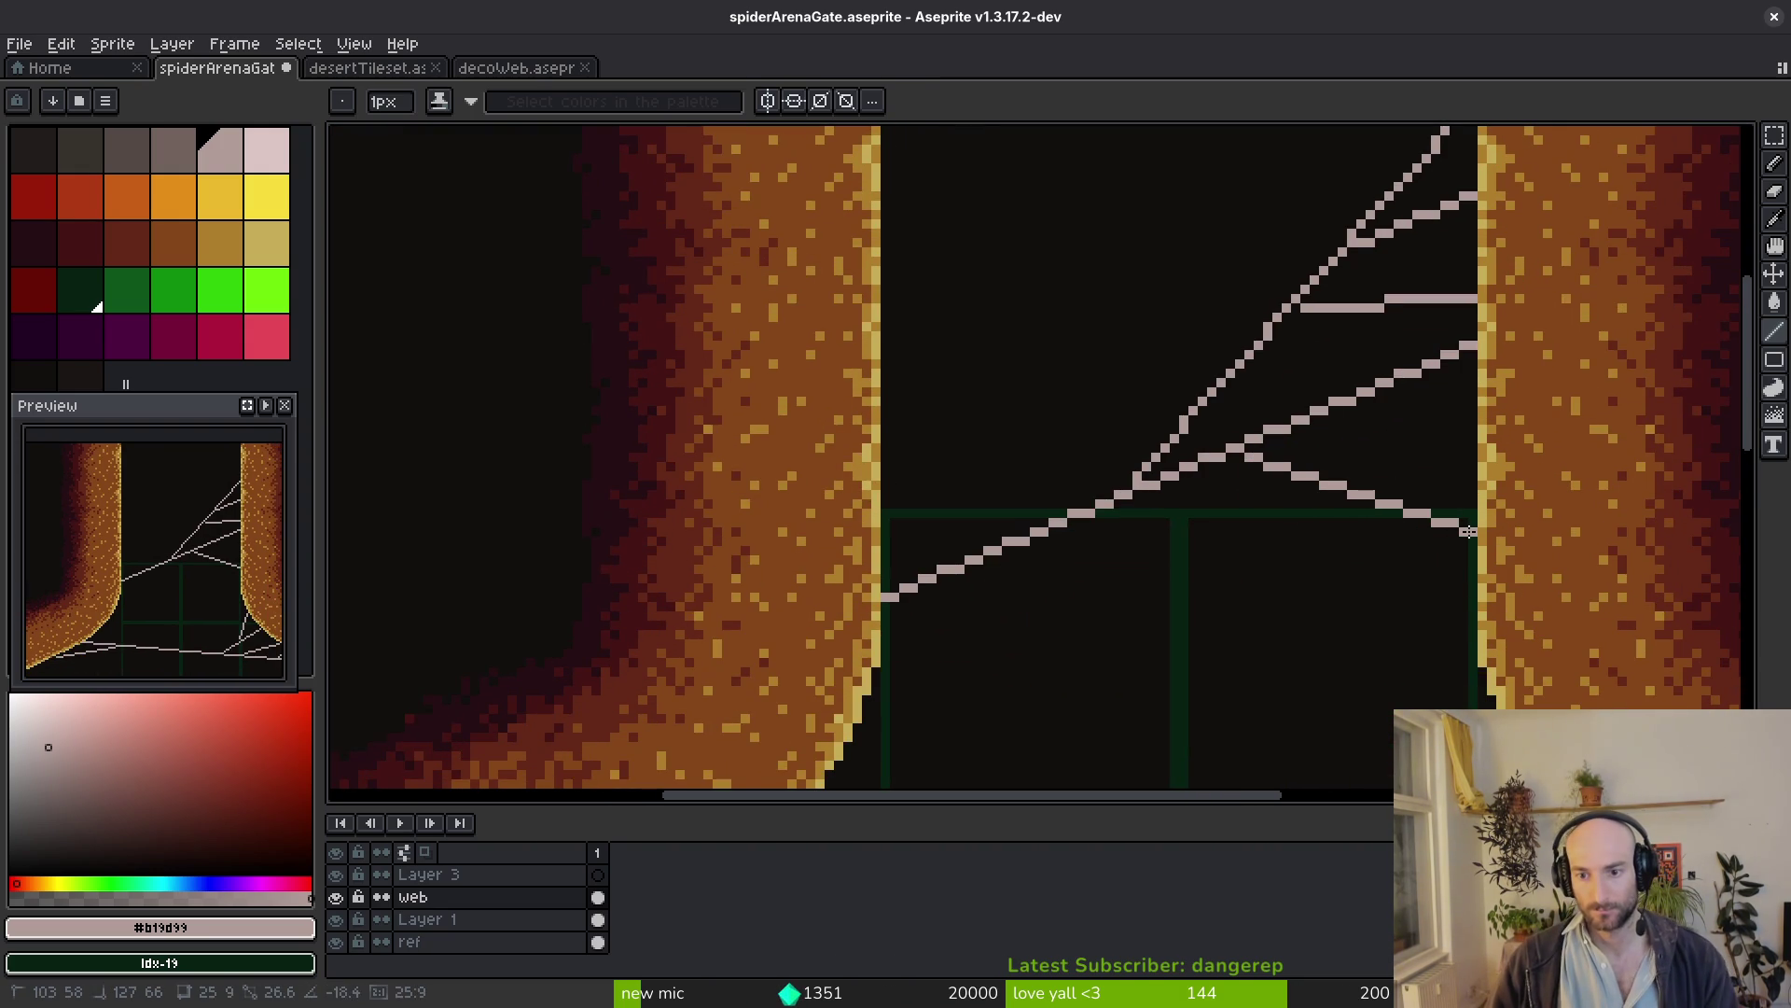
{"action": "scroll", "coordinate": [1408, 484], "scroll_direction": "down", "scroll_amount": 4}
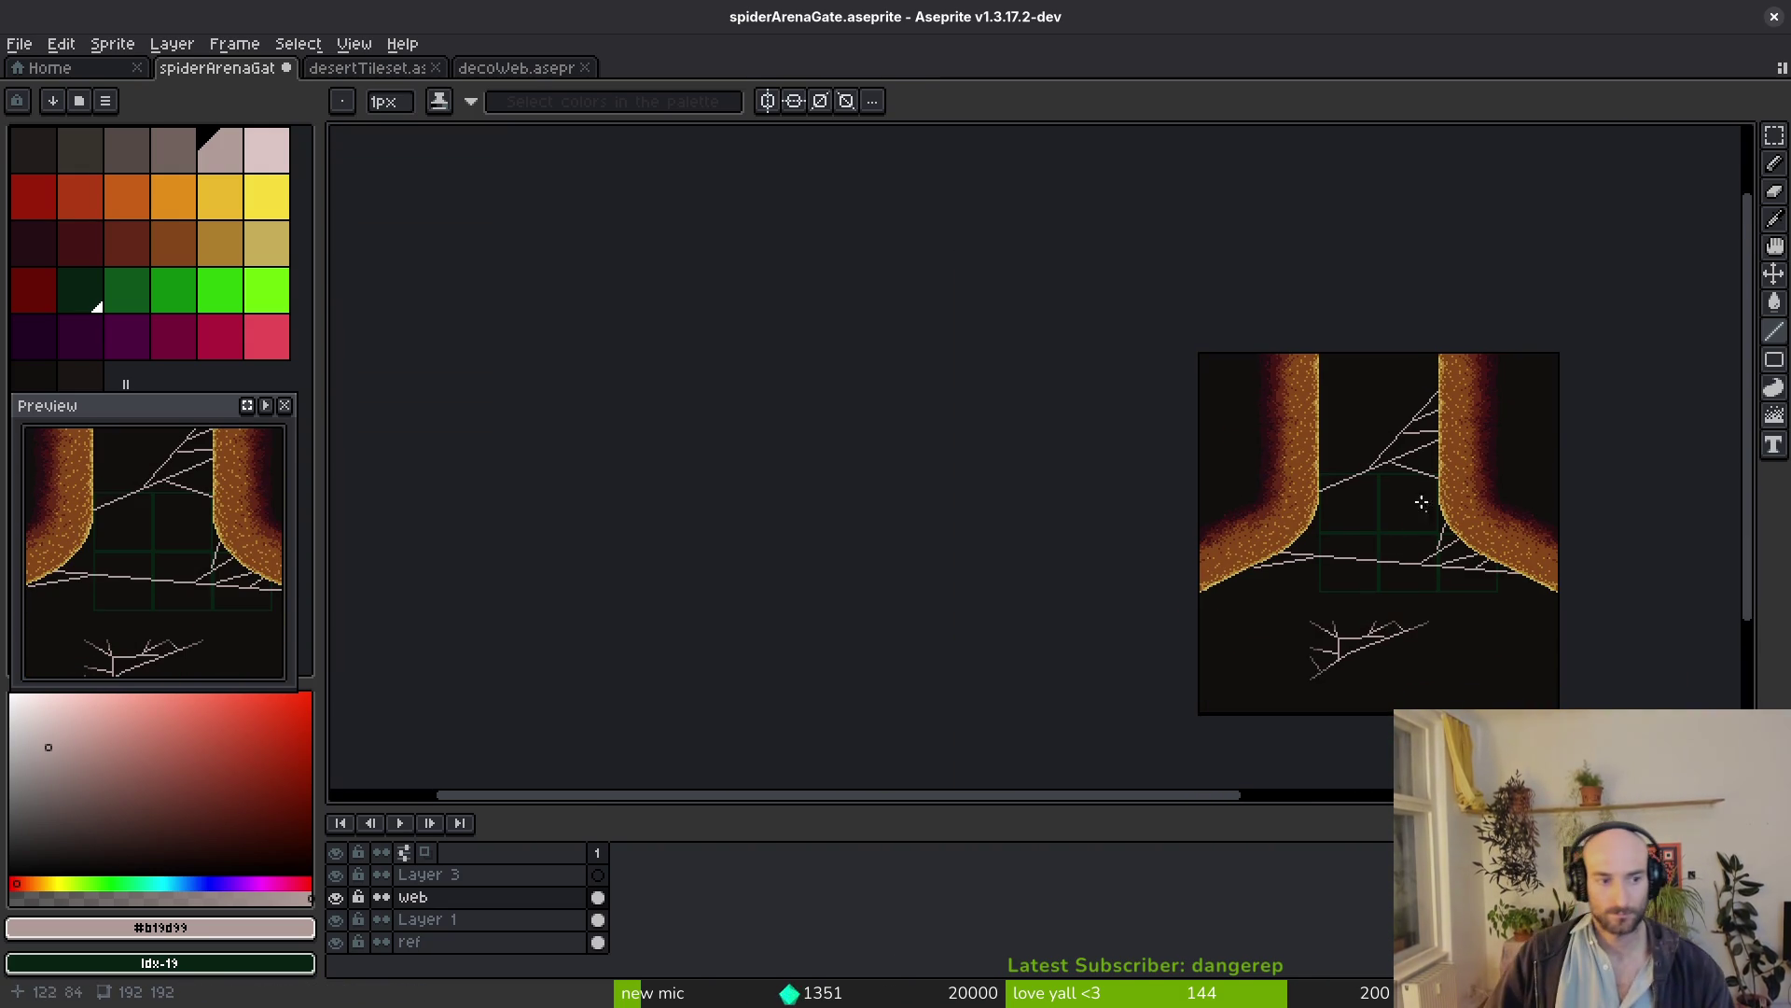
{"action": "scroll", "coordinate": [1299, 481], "scroll_direction": "up", "scroll_amount": 2}
{"action": "scroll", "coordinate": [1248, 439], "scroll_direction": "up", "scroll_amount": 1}
{"action": "scroll", "coordinate": [1204, 407], "scroll_direction": "up", "scroll_amount": 1}
{"action": "scroll", "coordinate": [1232, 402], "scroll_direction": "up", "scroll_amount": 1}
{"action": "scroll", "coordinate": [1203, 396], "scroll_direction": "up", "scroll_amount": 1}
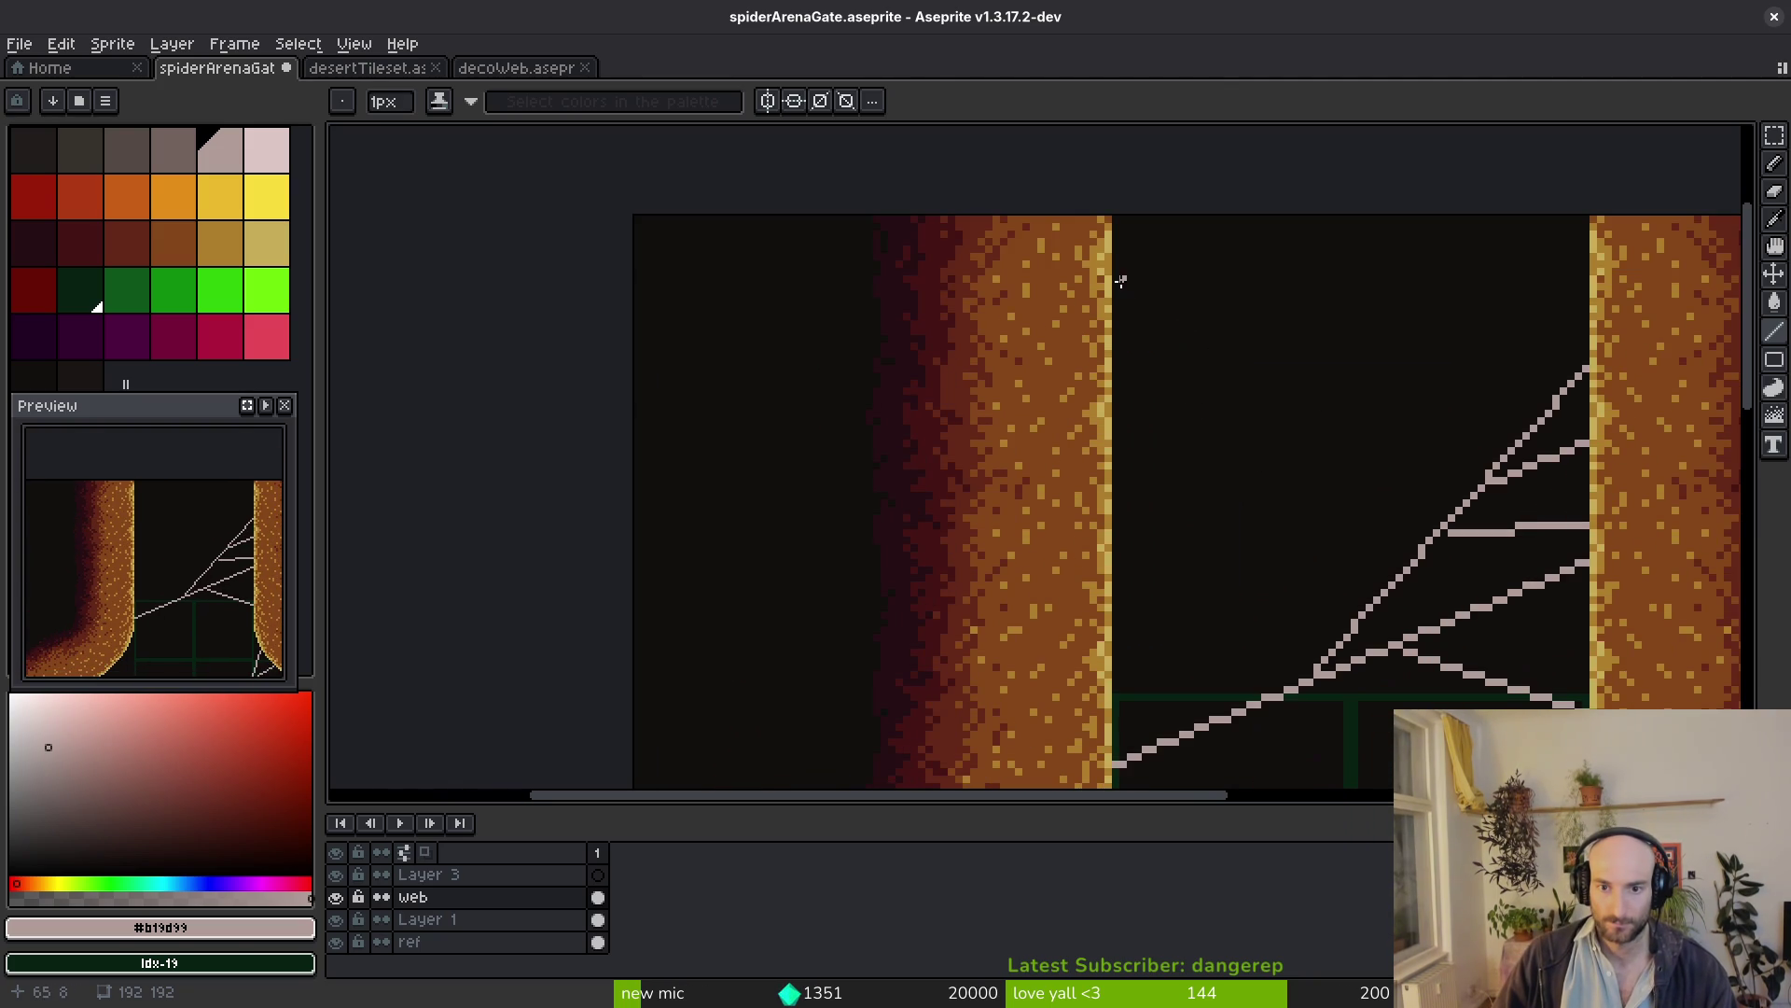
{"action": "scroll", "coordinate": [1116, 280], "scroll_direction": "up", "scroll_amount": 1}
{"action": "scroll", "coordinate": [1200, 428], "scroll_direction": "up", "scroll_amount": 1}
Anchor strands to the left wall's edge, redoing one until it slopes correctly
{"action": "left_click_drag", "start_coordinate": [1273, 459], "coordinate": [1095, 203]}
{"action": "scroll", "coordinate": [1044, 402], "scroll_direction": "up", "scroll_amount": 2}
{"action": "left_click_drag", "start_coordinate": [1043, 403], "coordinate": [842, 336]}
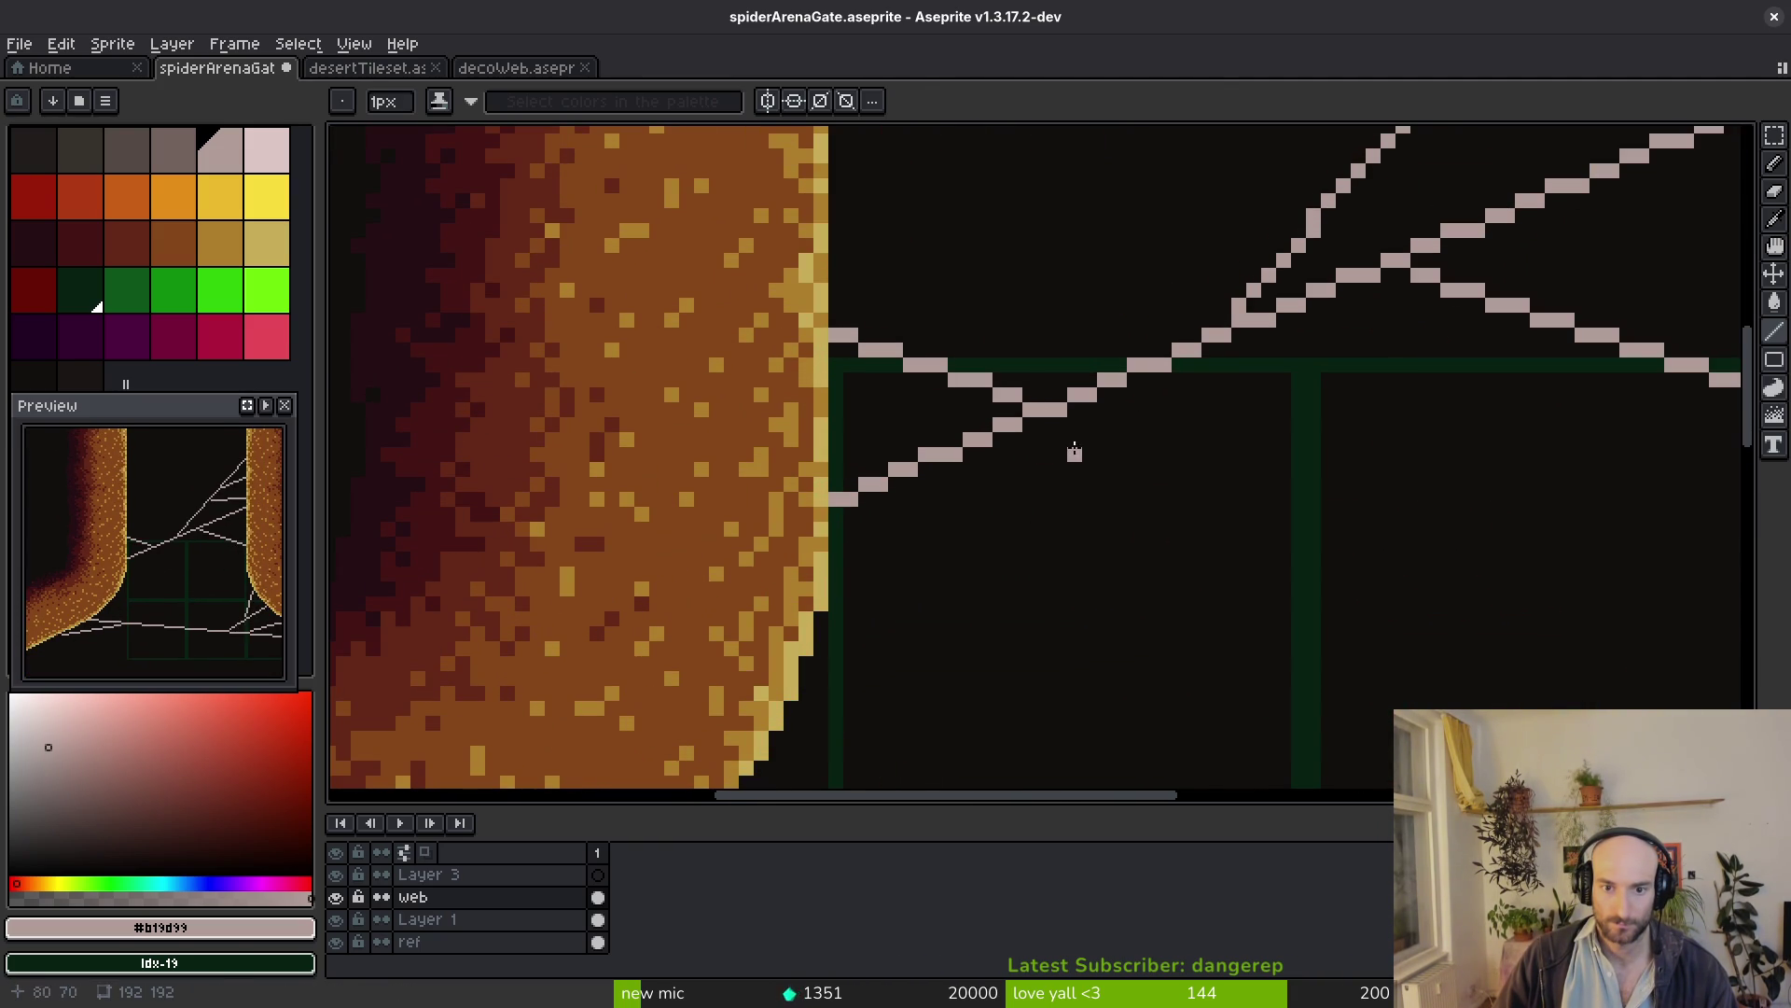
{"action": "key", "text": "ctrl+z"}
{"action": "left_click_drag", "start_coordinate": [1014, 394], "coordinate": [847, 397]}
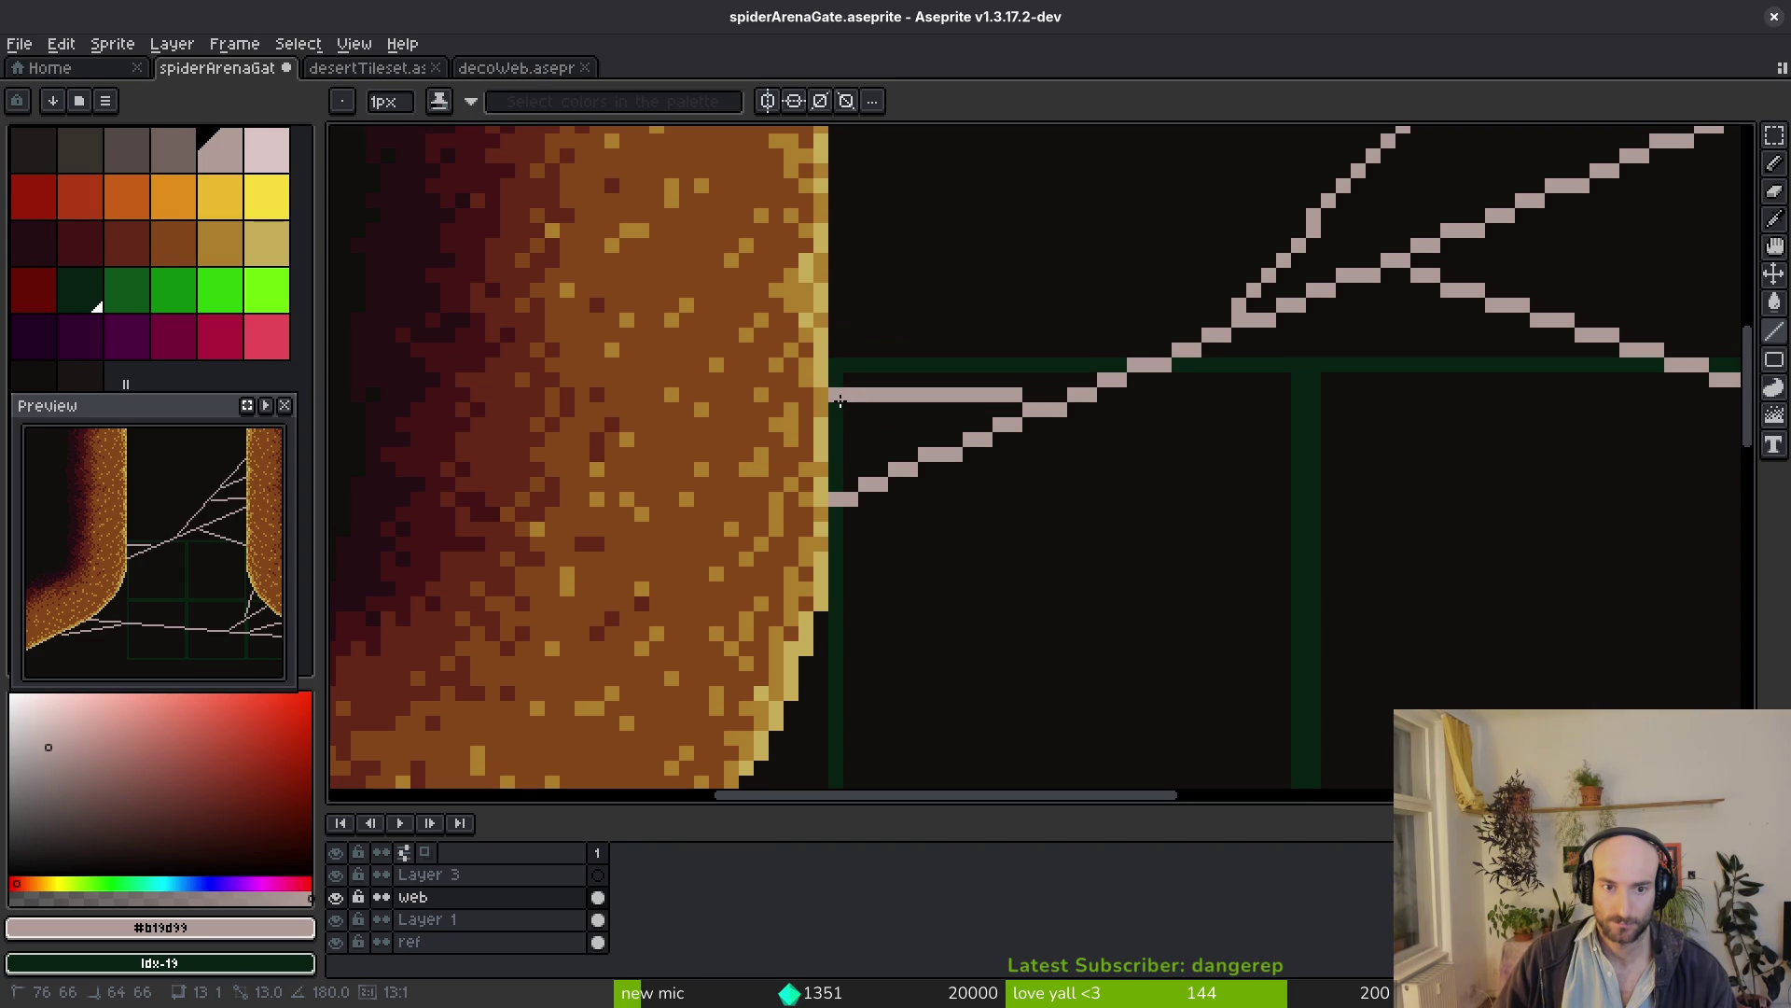
{"action": "key", "text": "ctrl+z"}
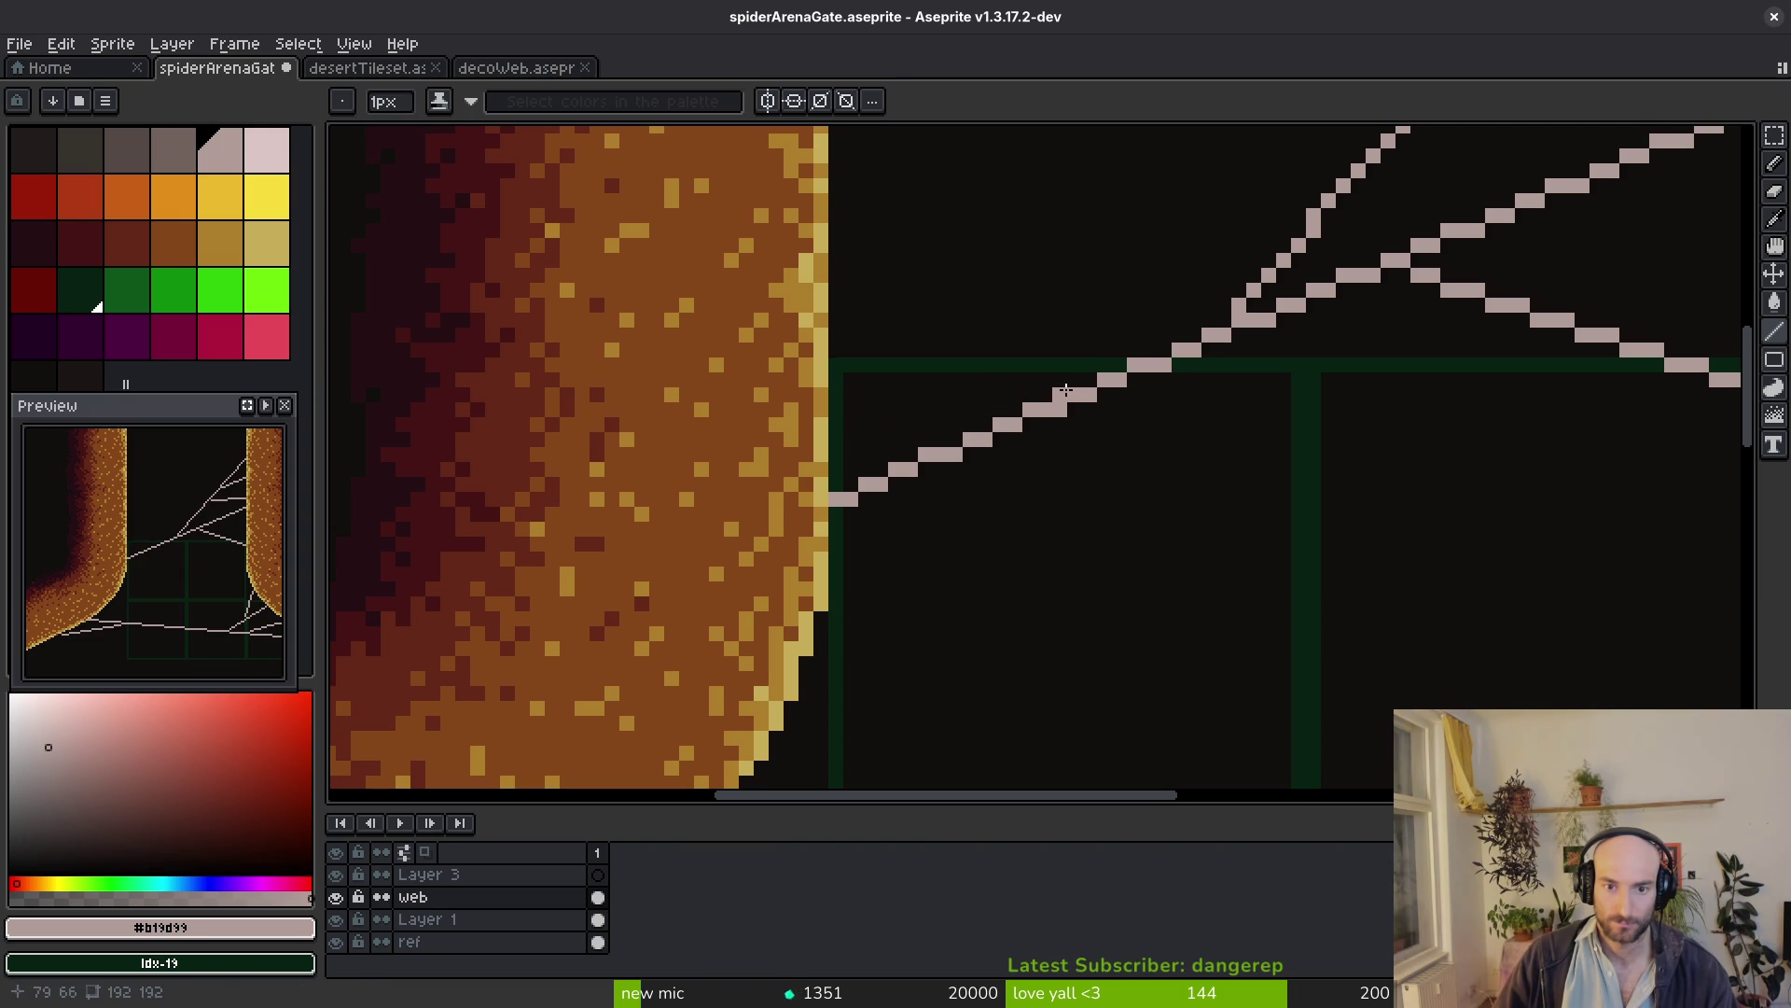
{"action": "left_click_drag", "start_coordinate": [1015, 394], "coordinate": [851, 365]}
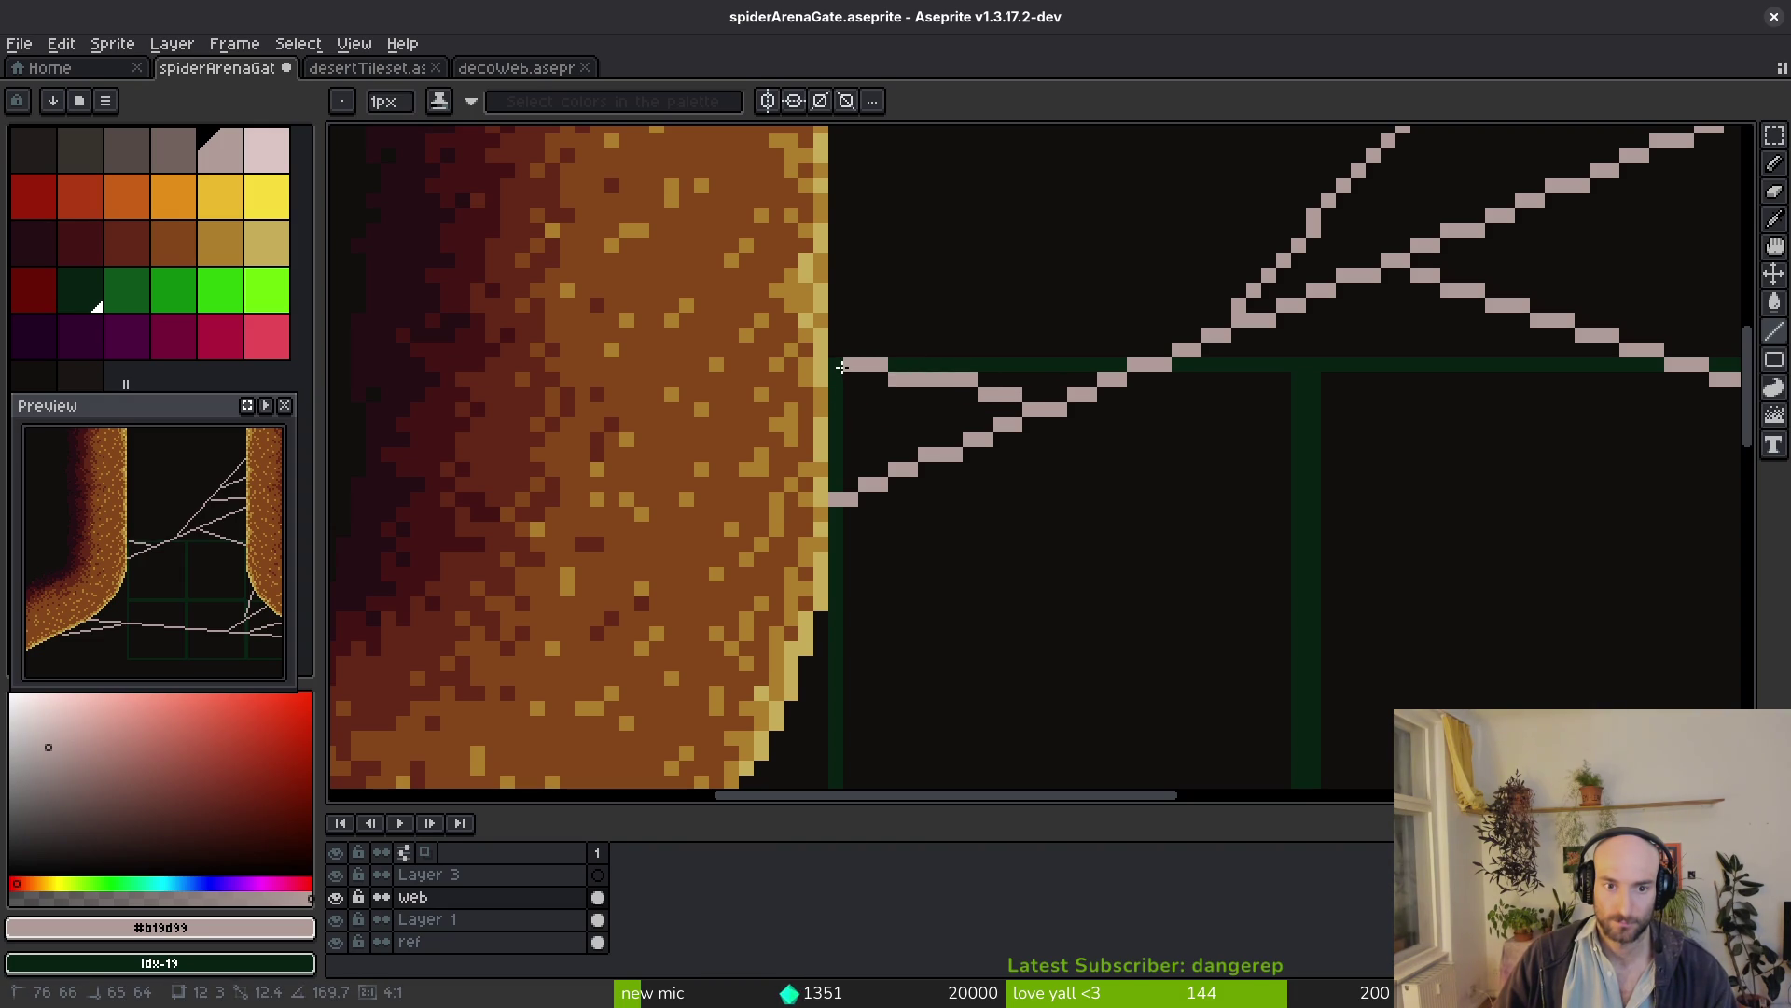
{"action": "mouse_move", "coordinate": [972, 480]}
{"action": "left_mouse_down"}
{"action": "mouse_move", "coordinate": [1130, 381]}
{"action": "mouse_move", "coordinate": [986, 522]}
{"action": "left_mouse_up"}
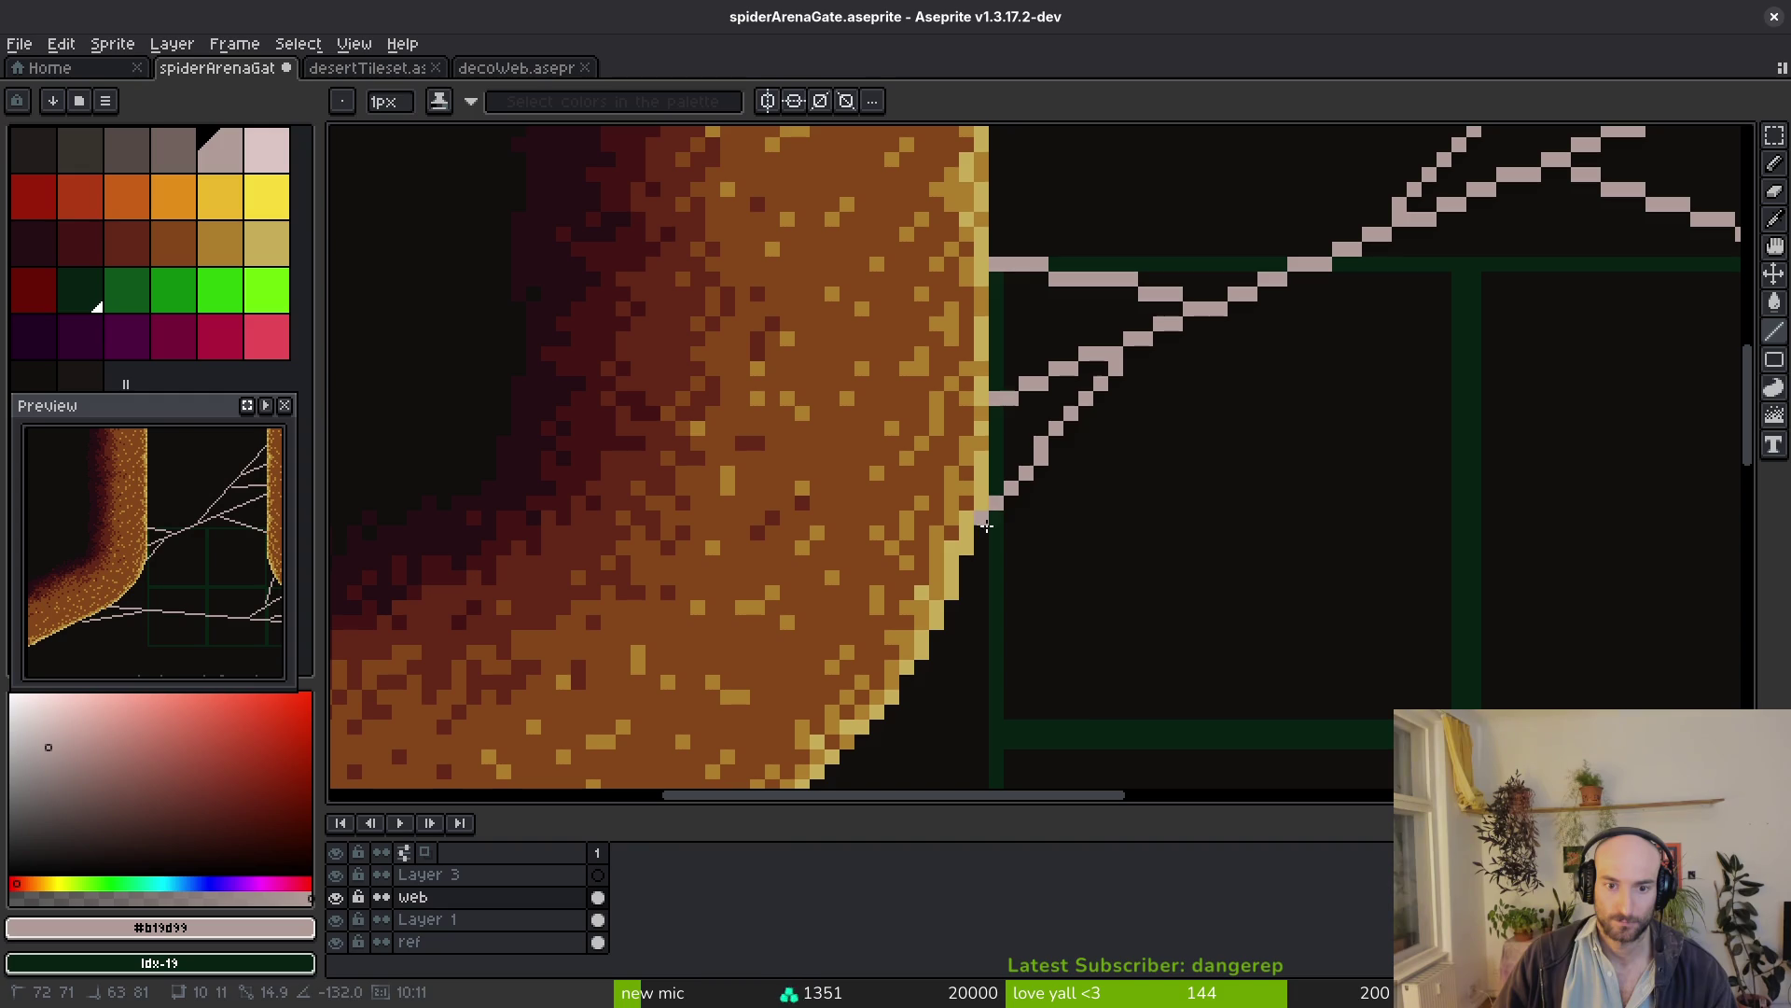
{"action": "scroll", "coordinate": [1135, 489], "scroll_direction": "down", "scroll_amount": 4}
{"action": "scroll", "coordinate": [1355, 558], "scroll_direction": "down", "scroll_amount": 3}
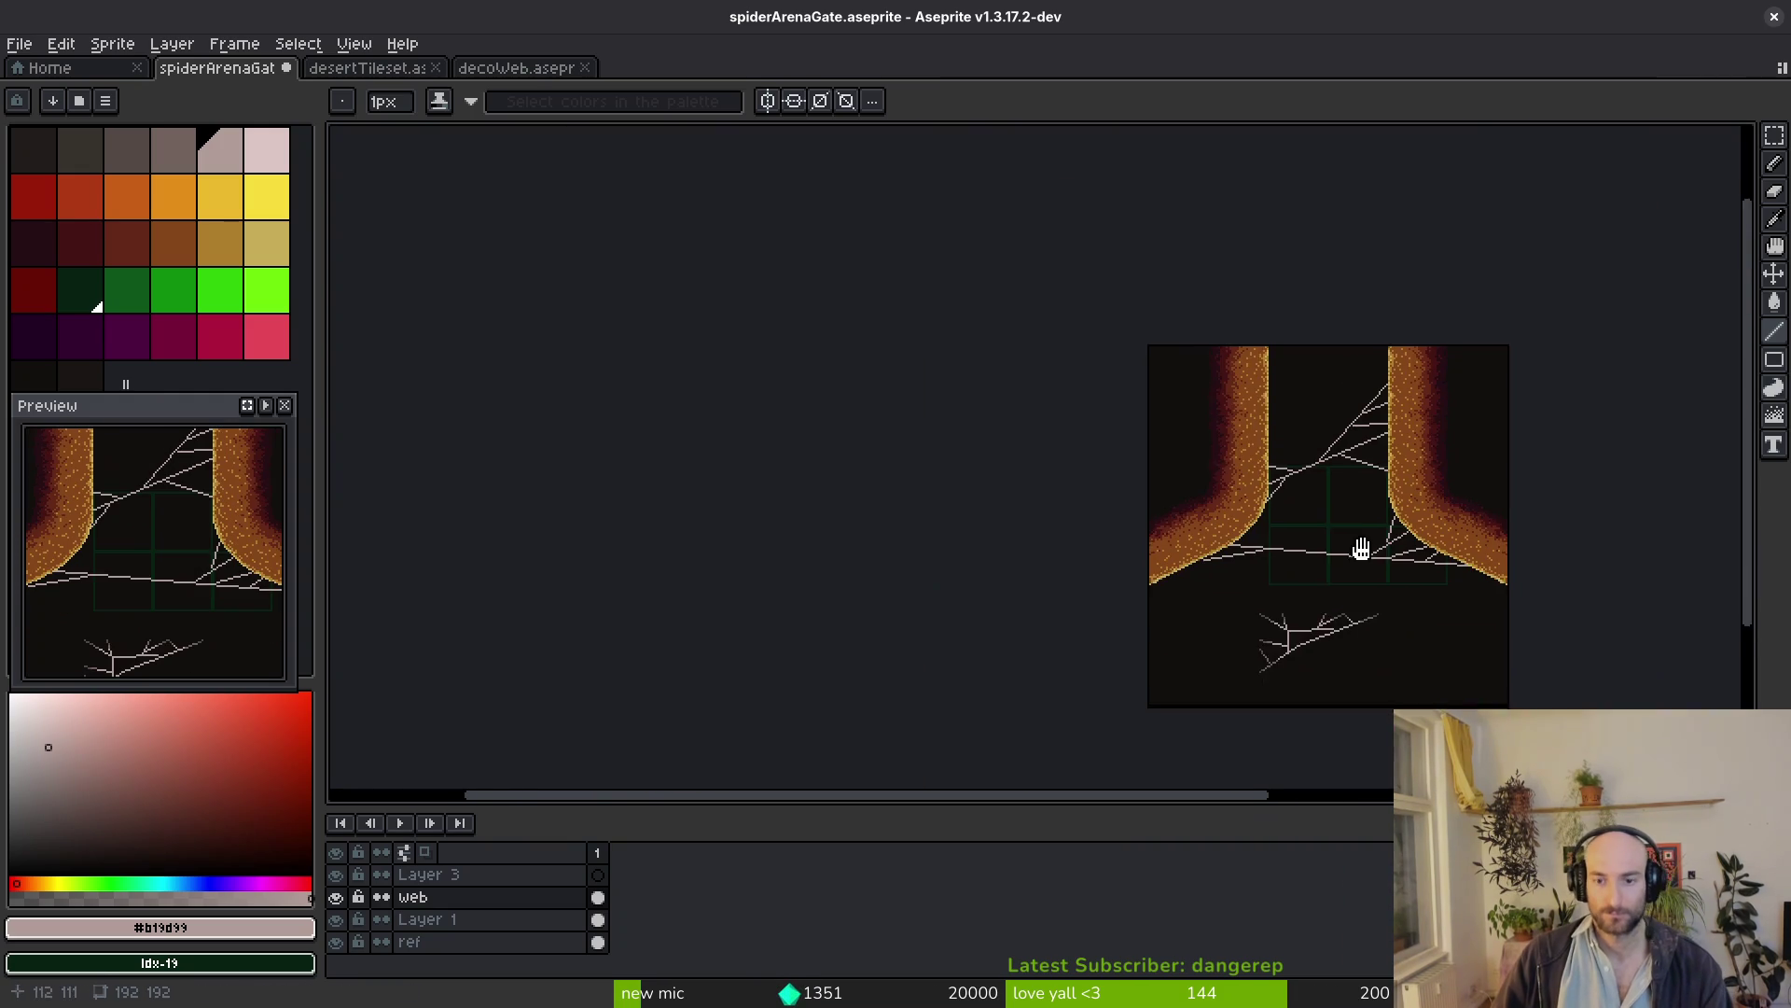
{"action": "left_click_drag", "start_coordinate": [1355, 558], "coordinate": [1381, 521]}
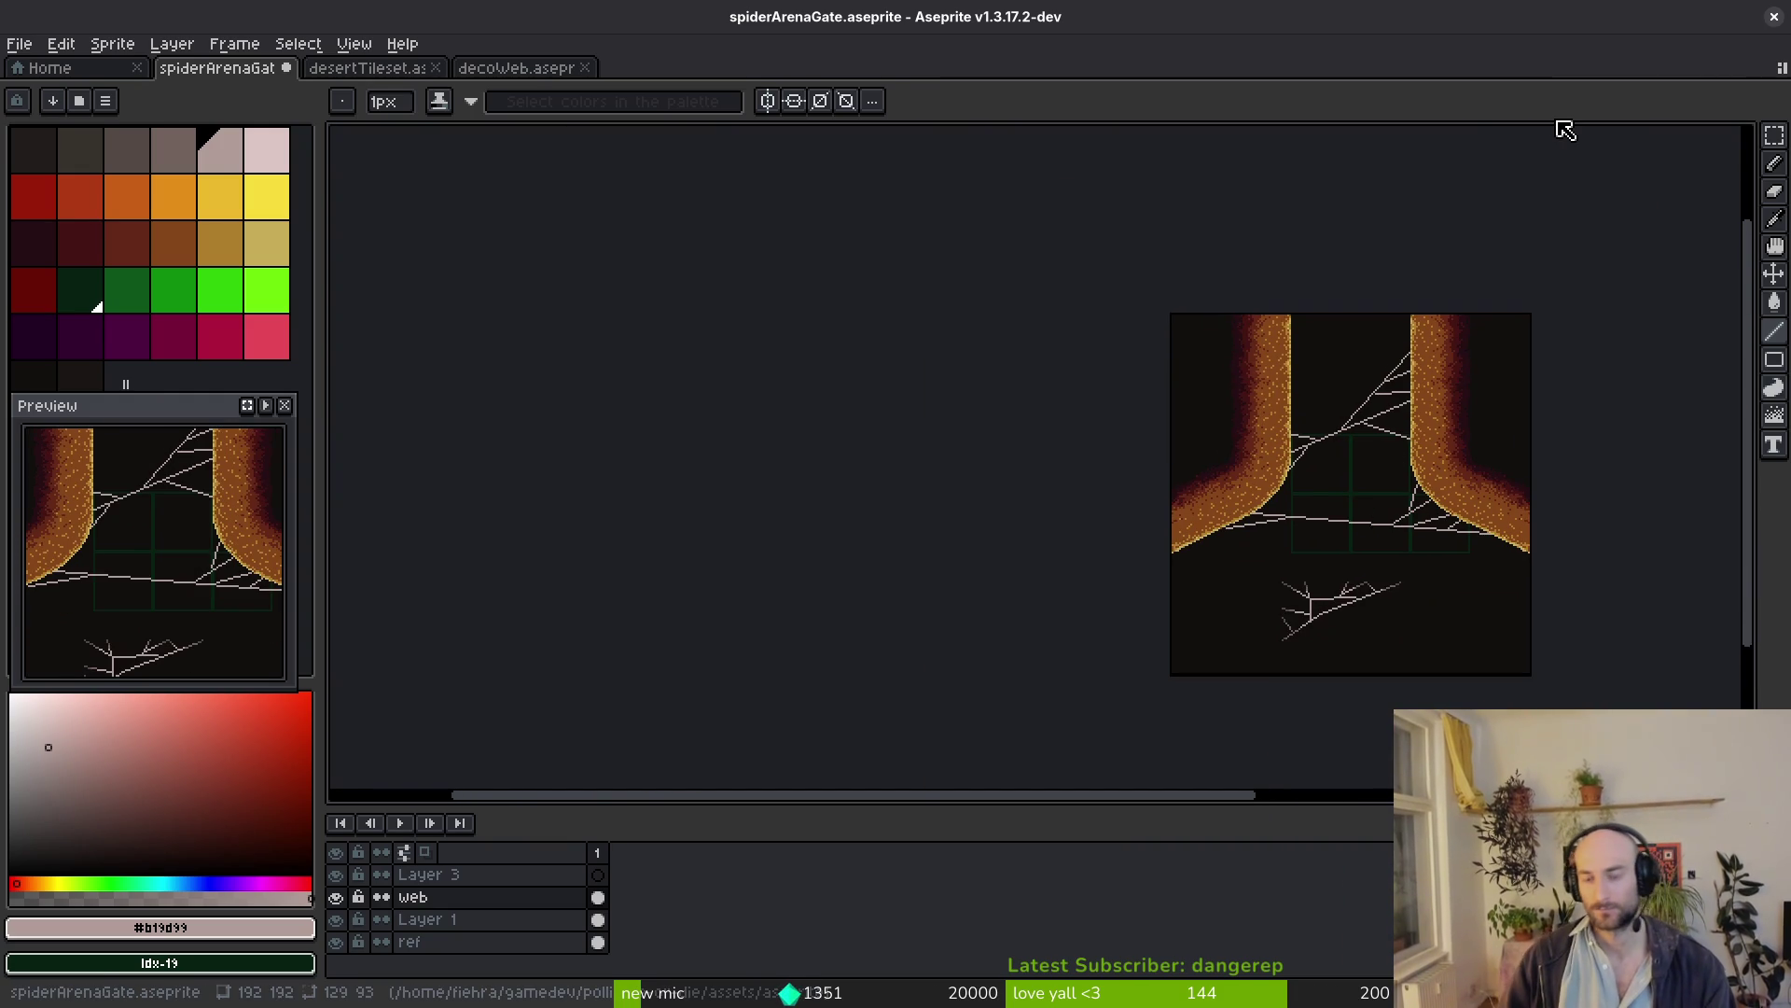
{"action": "scroll", "coordinate": [1420, 535], "scroll_direction": "up", "scroll_amount": 3}
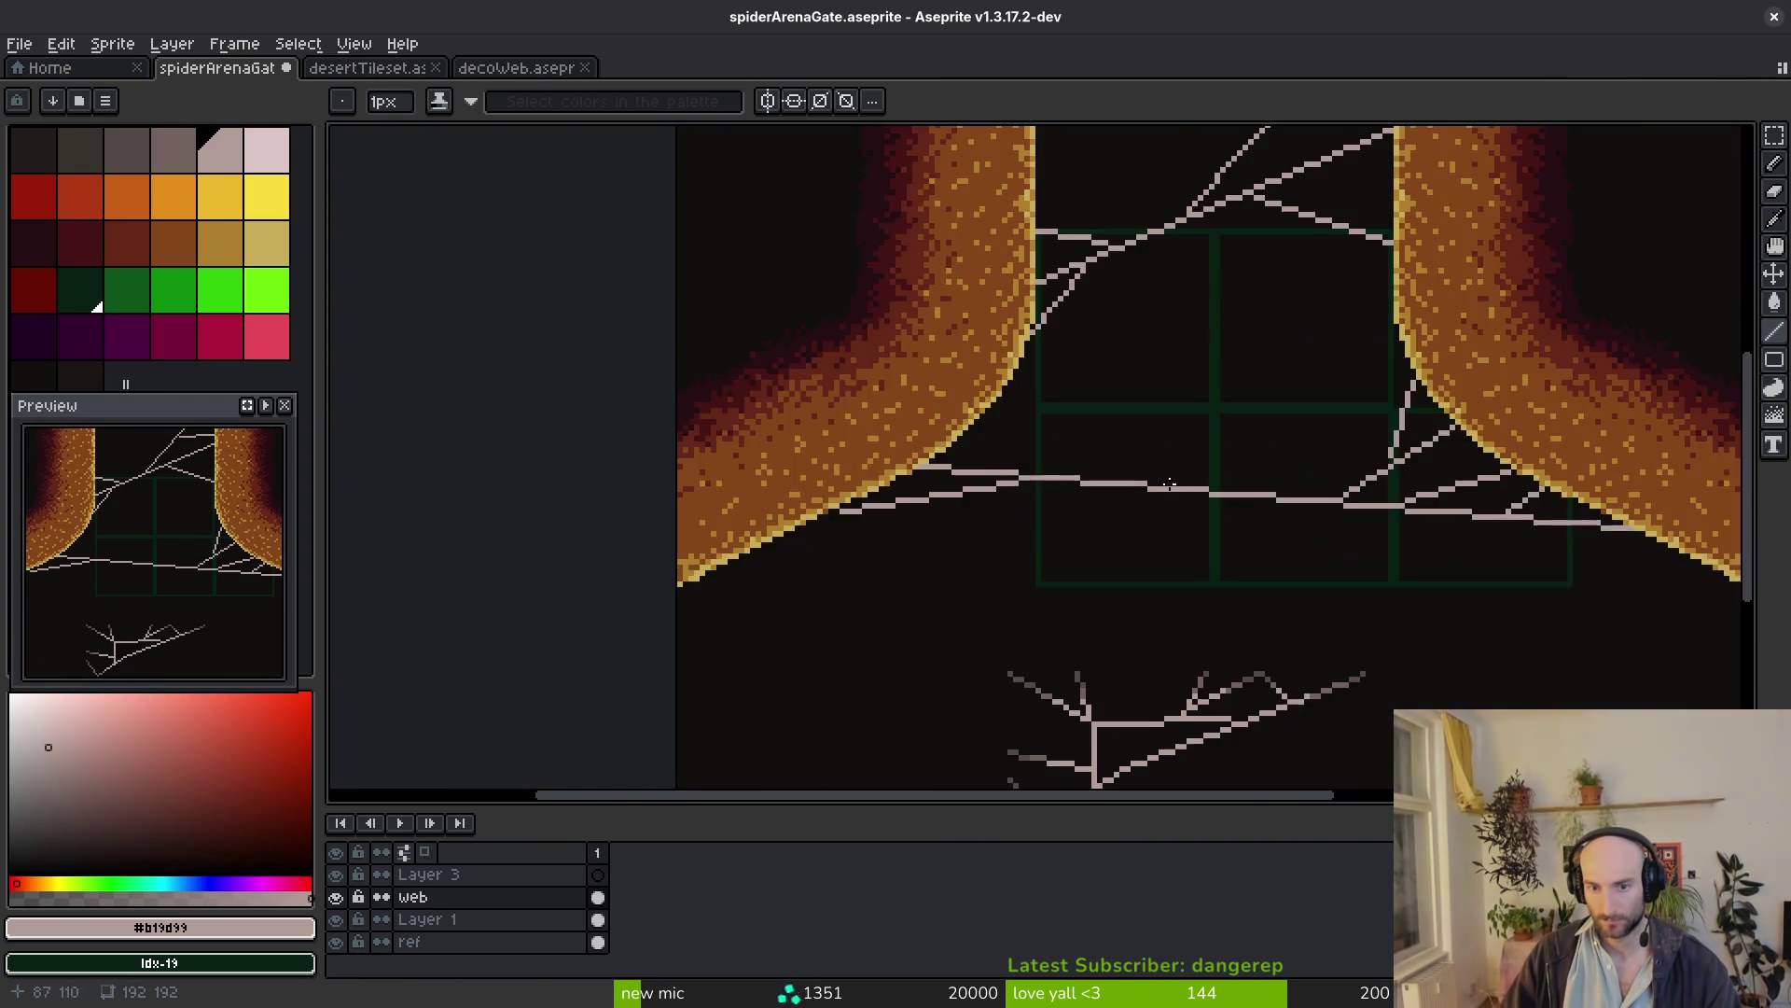
{"action": "scroll", "coordinate": [1175, 489], "scroll_direction": "up", "scroll_amount": 2}
{"action": "scroll", "coordinate": [1405, 523], "scroll_direction": "down", "scroll_amount": 1}
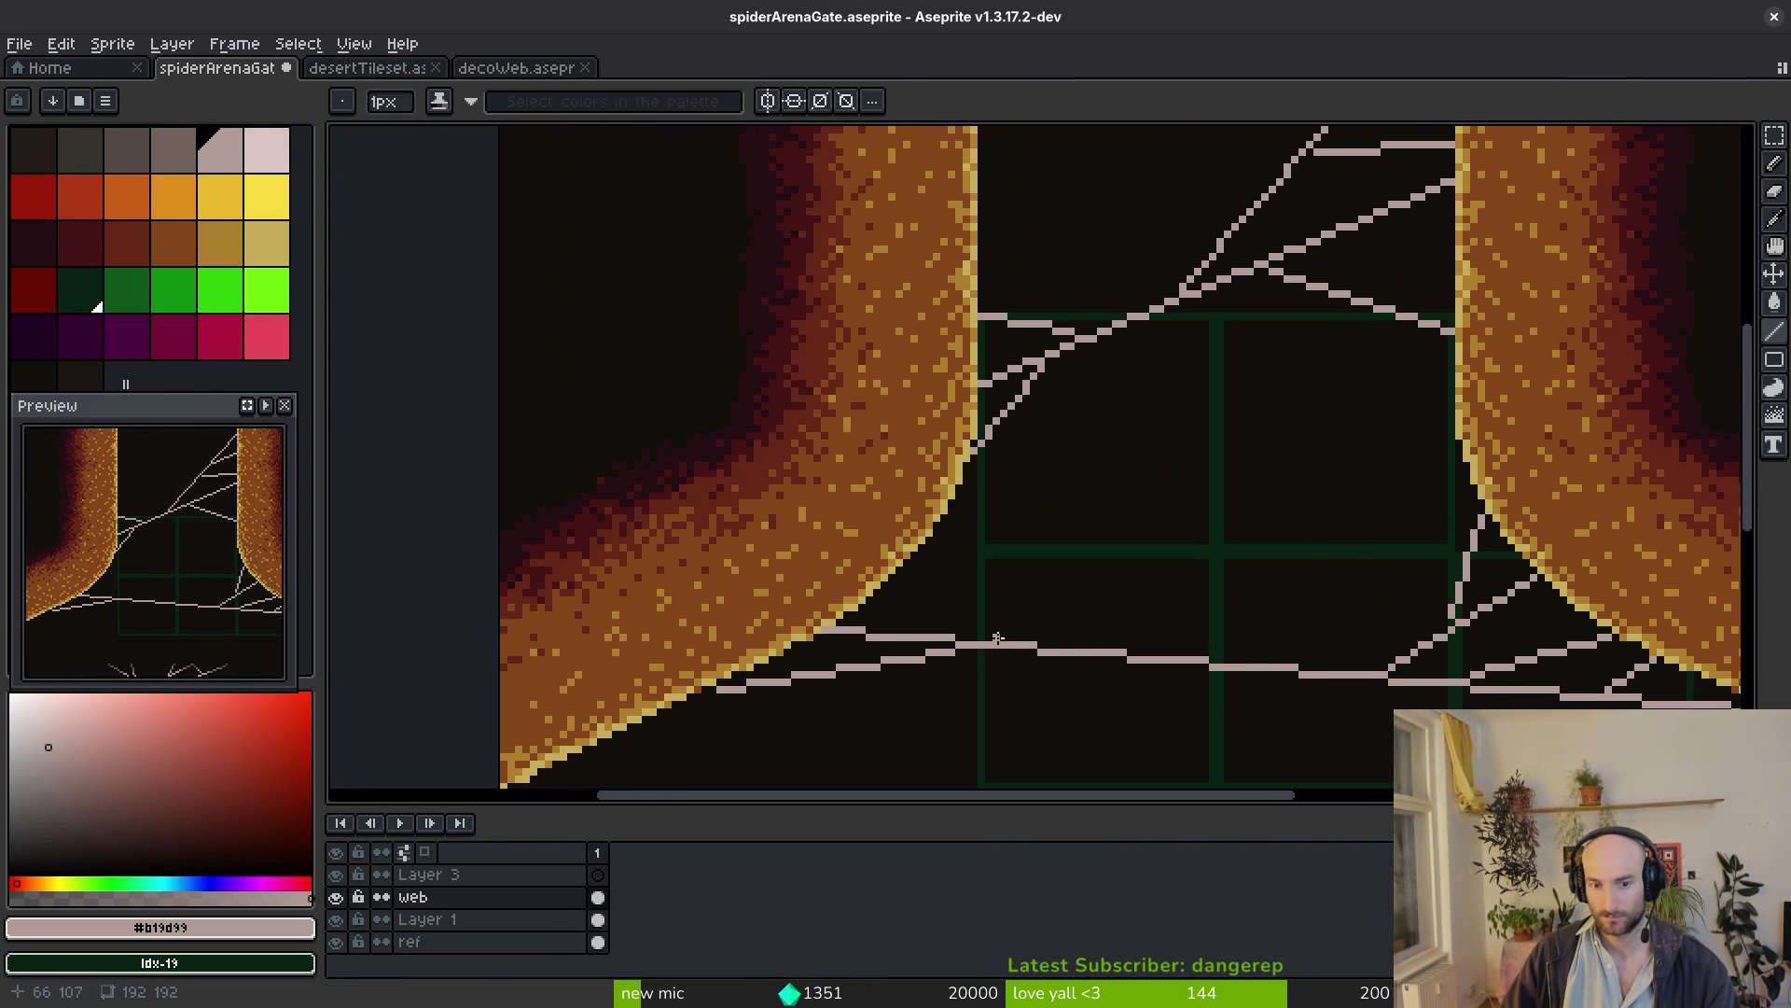
{"action": "scroll", "coordinate": [1061, 639], "scroll_direction": "up", "scroll_amount": 1}
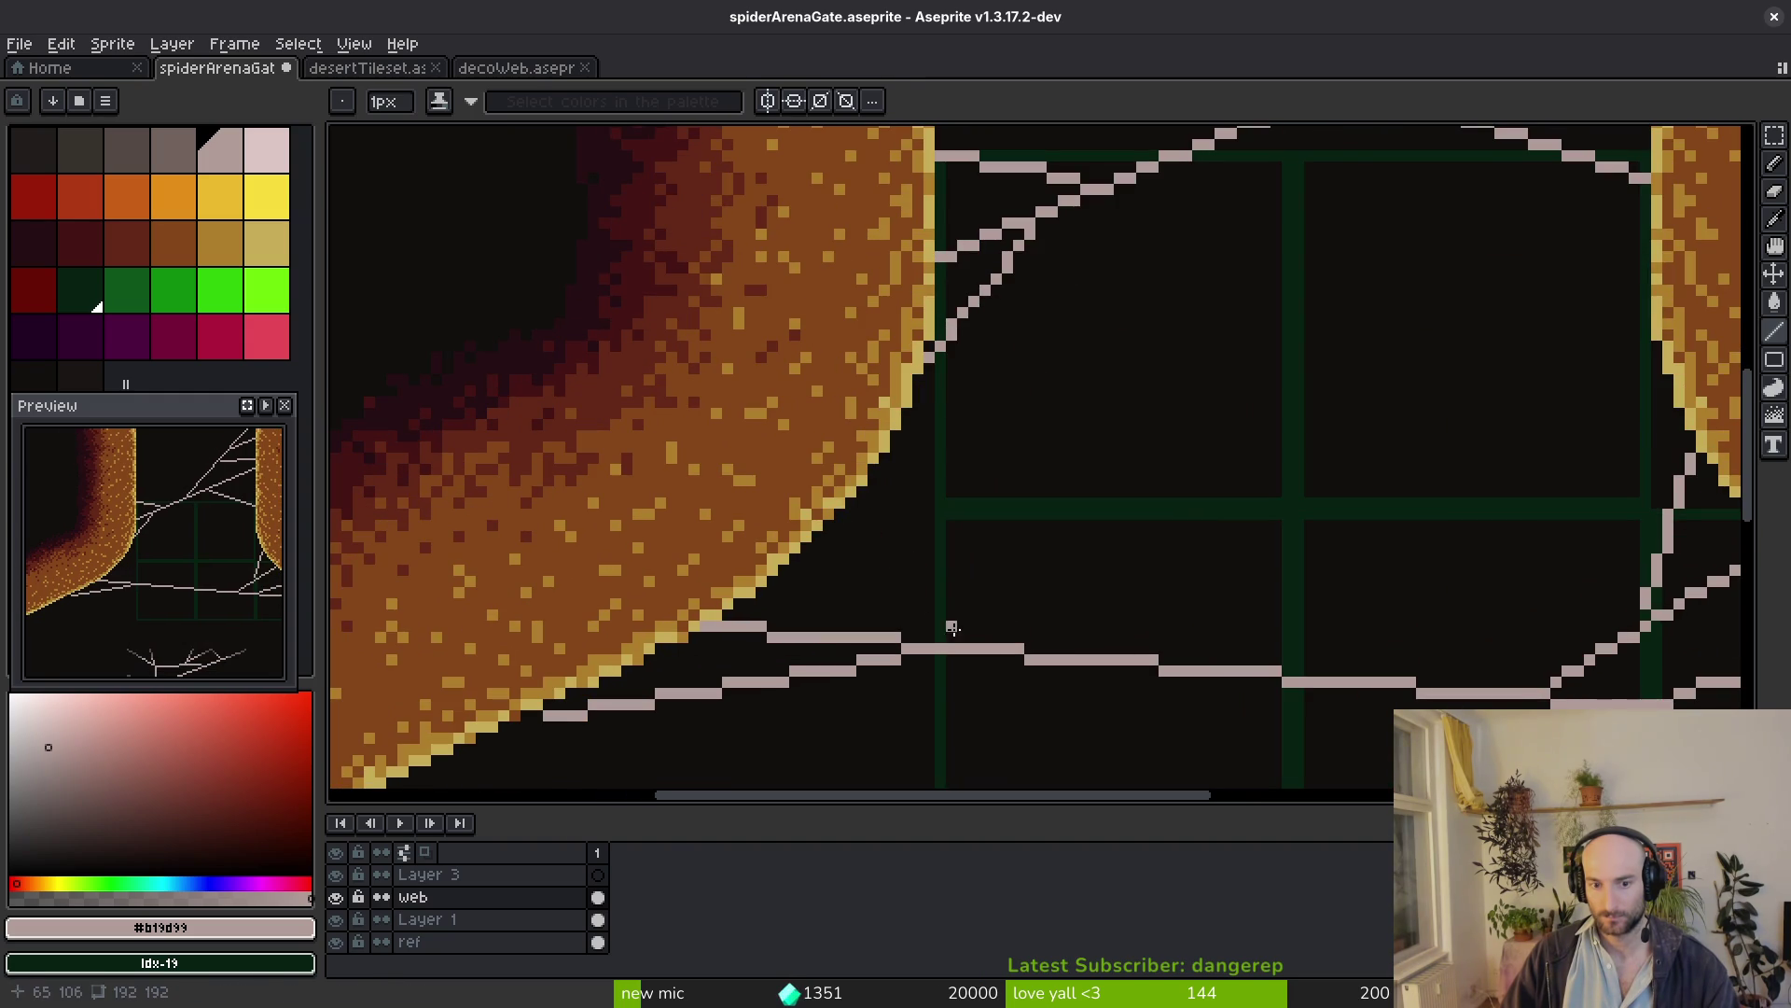
Add diagonal strands below the left curve, a long cross strand, and crossing diagonals to both walls
{"action": "left_click", "coordinate": [859, 533], "text": "shift"}
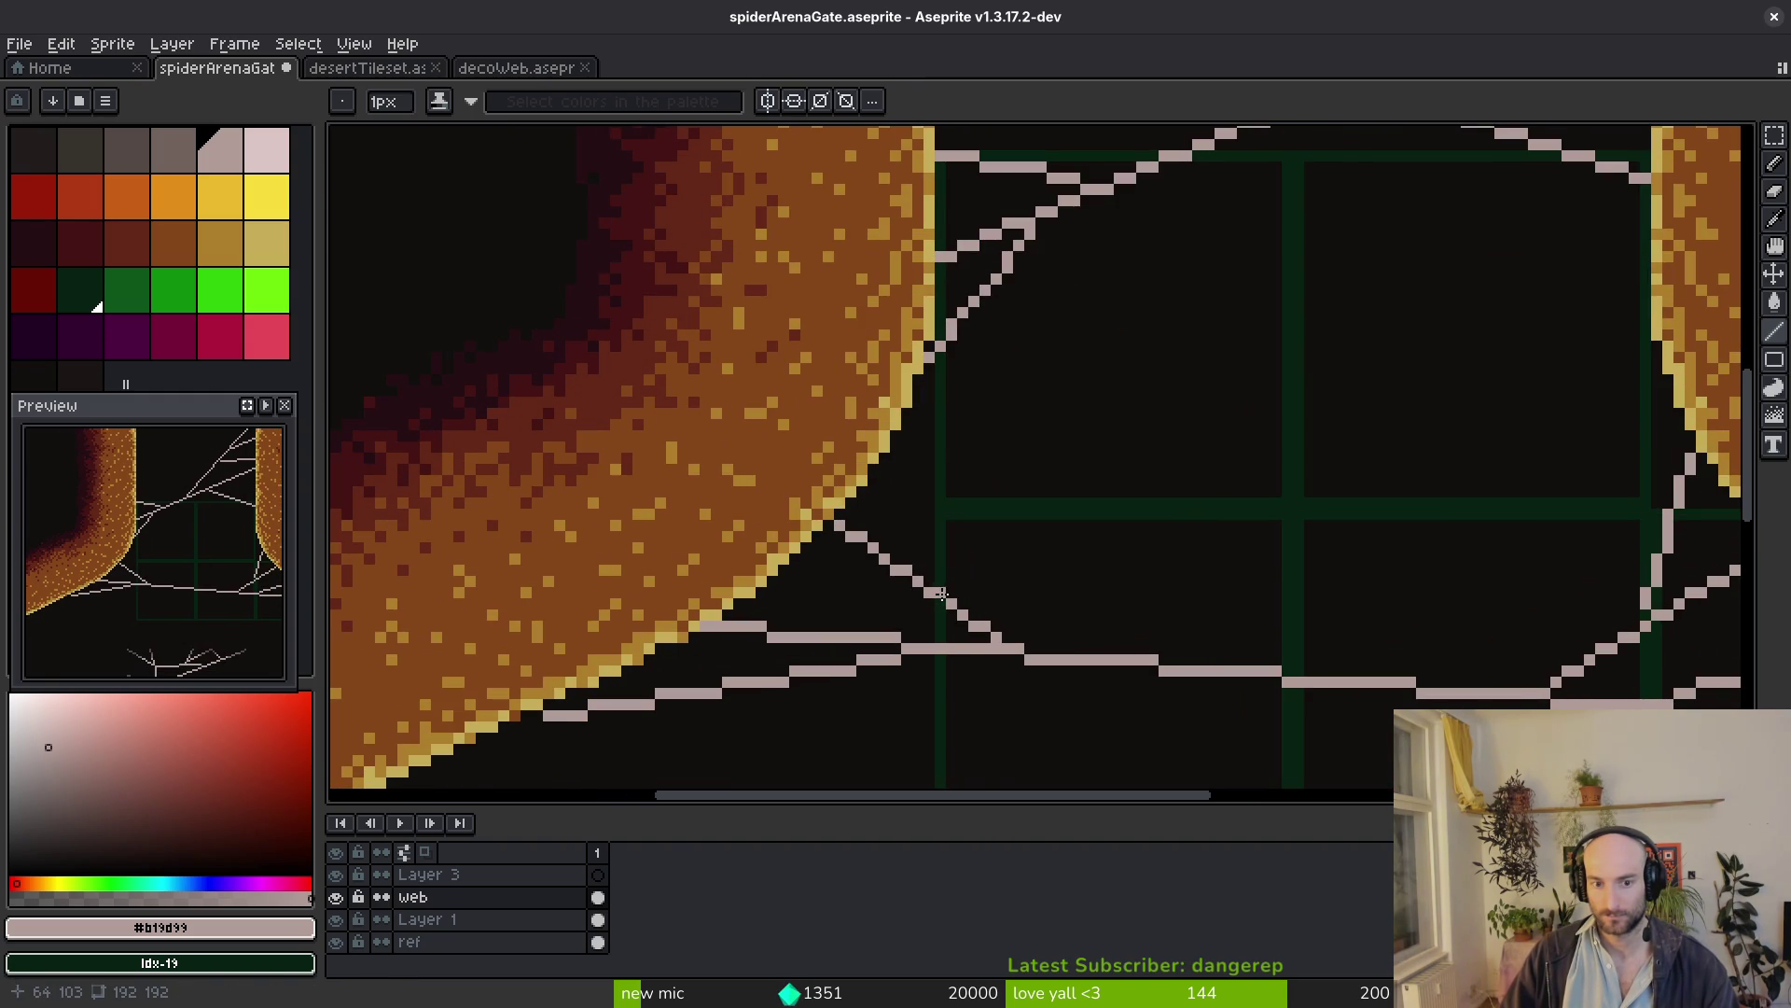
{"action": "left_click", "coordinate": [886, 476], "text": "shift"}
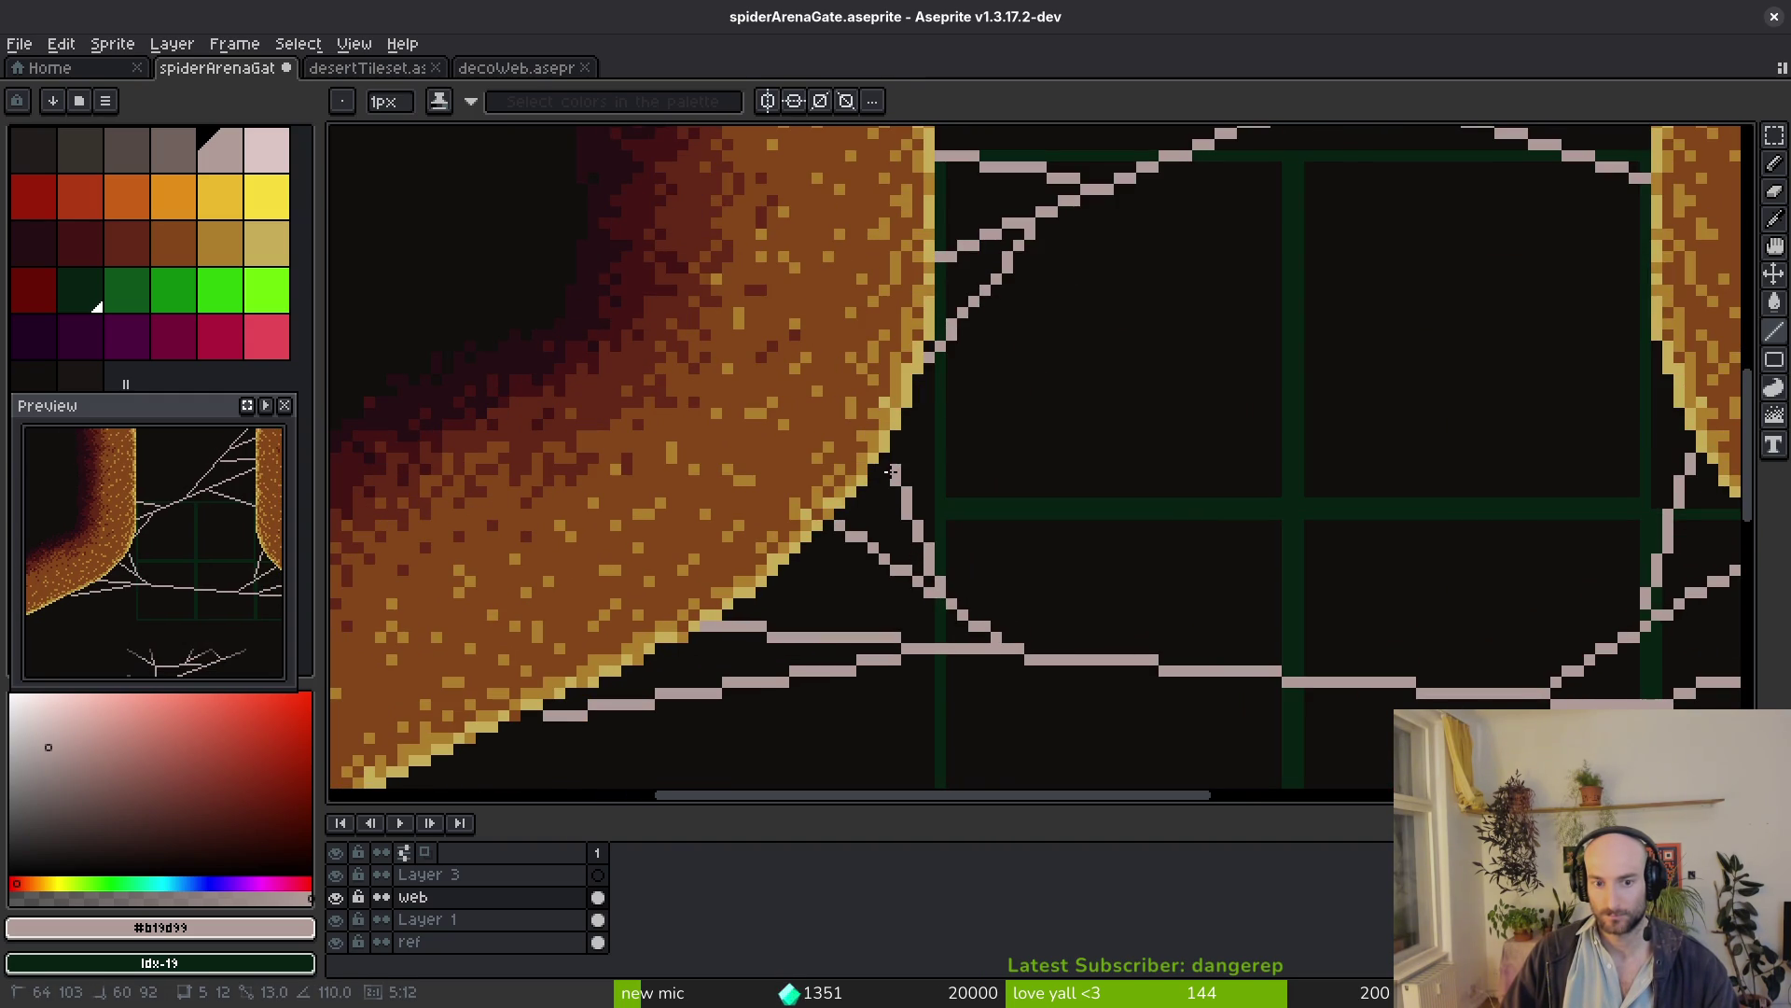
{"action": "scroll", "coordinate": [1240, 579], "scroll_direction": "down", "scroll_amount": 3}
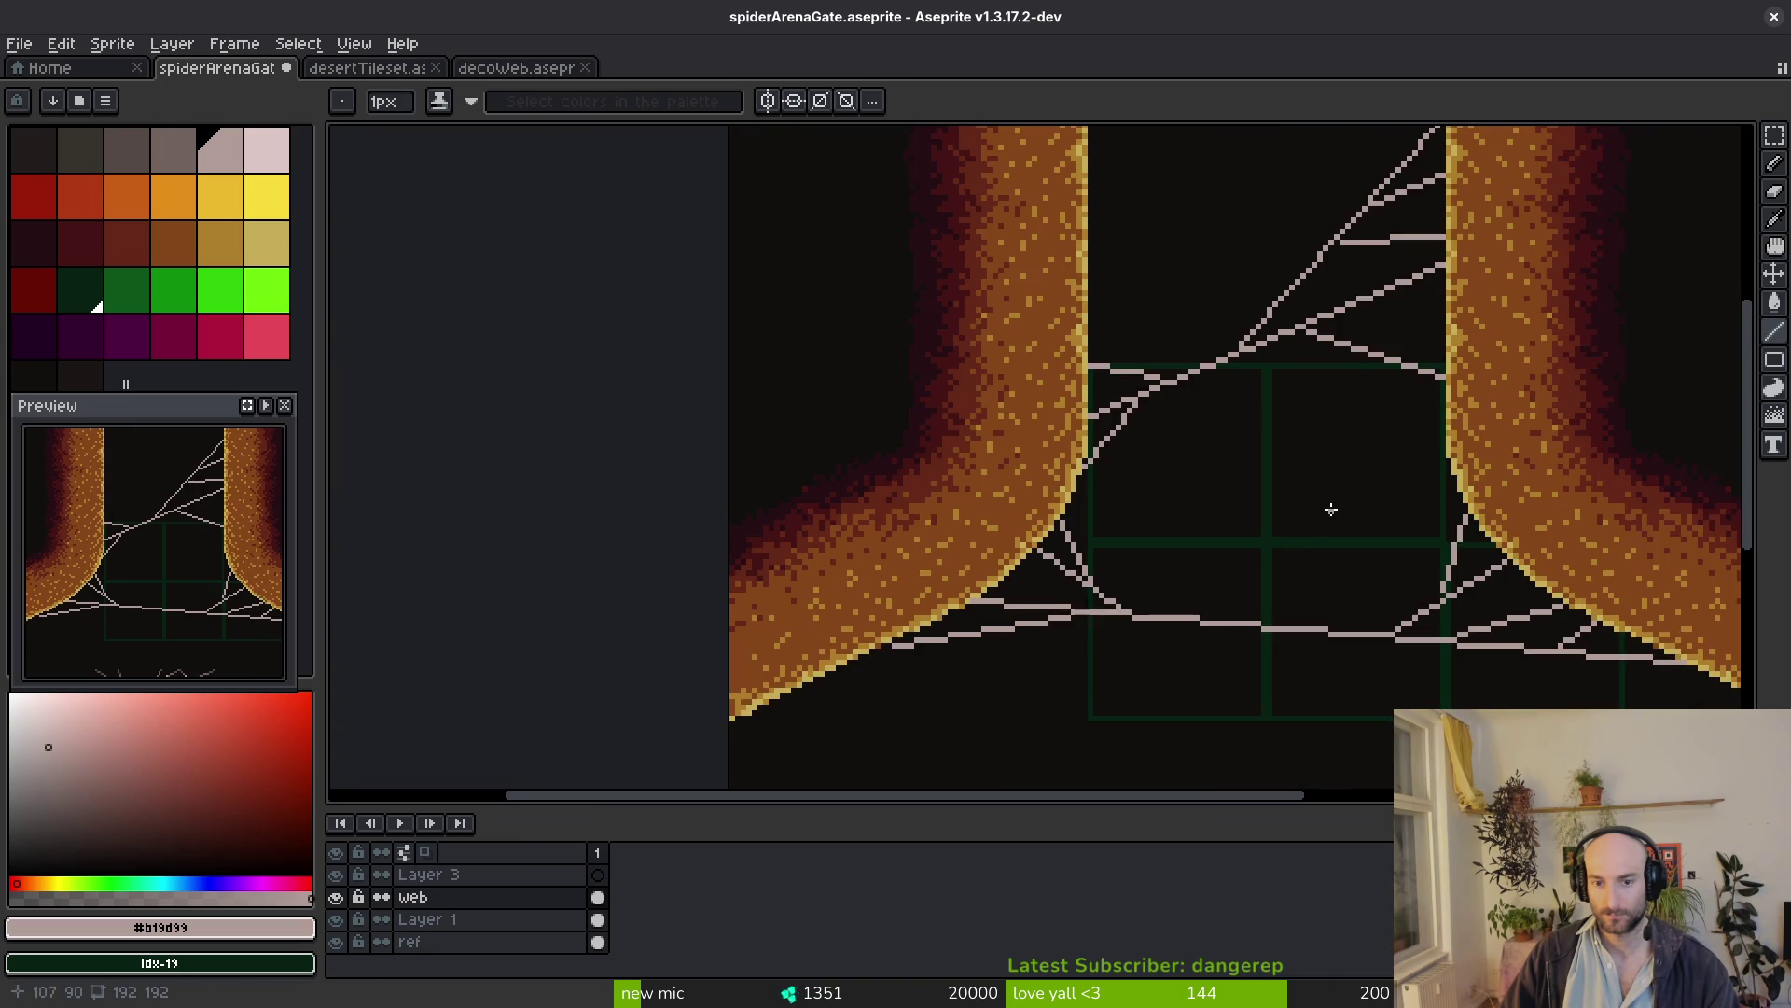
{"action": "scroll", "coordinate": [1300, 528], "scroll_direction": "up", "scroll_amount": 2}
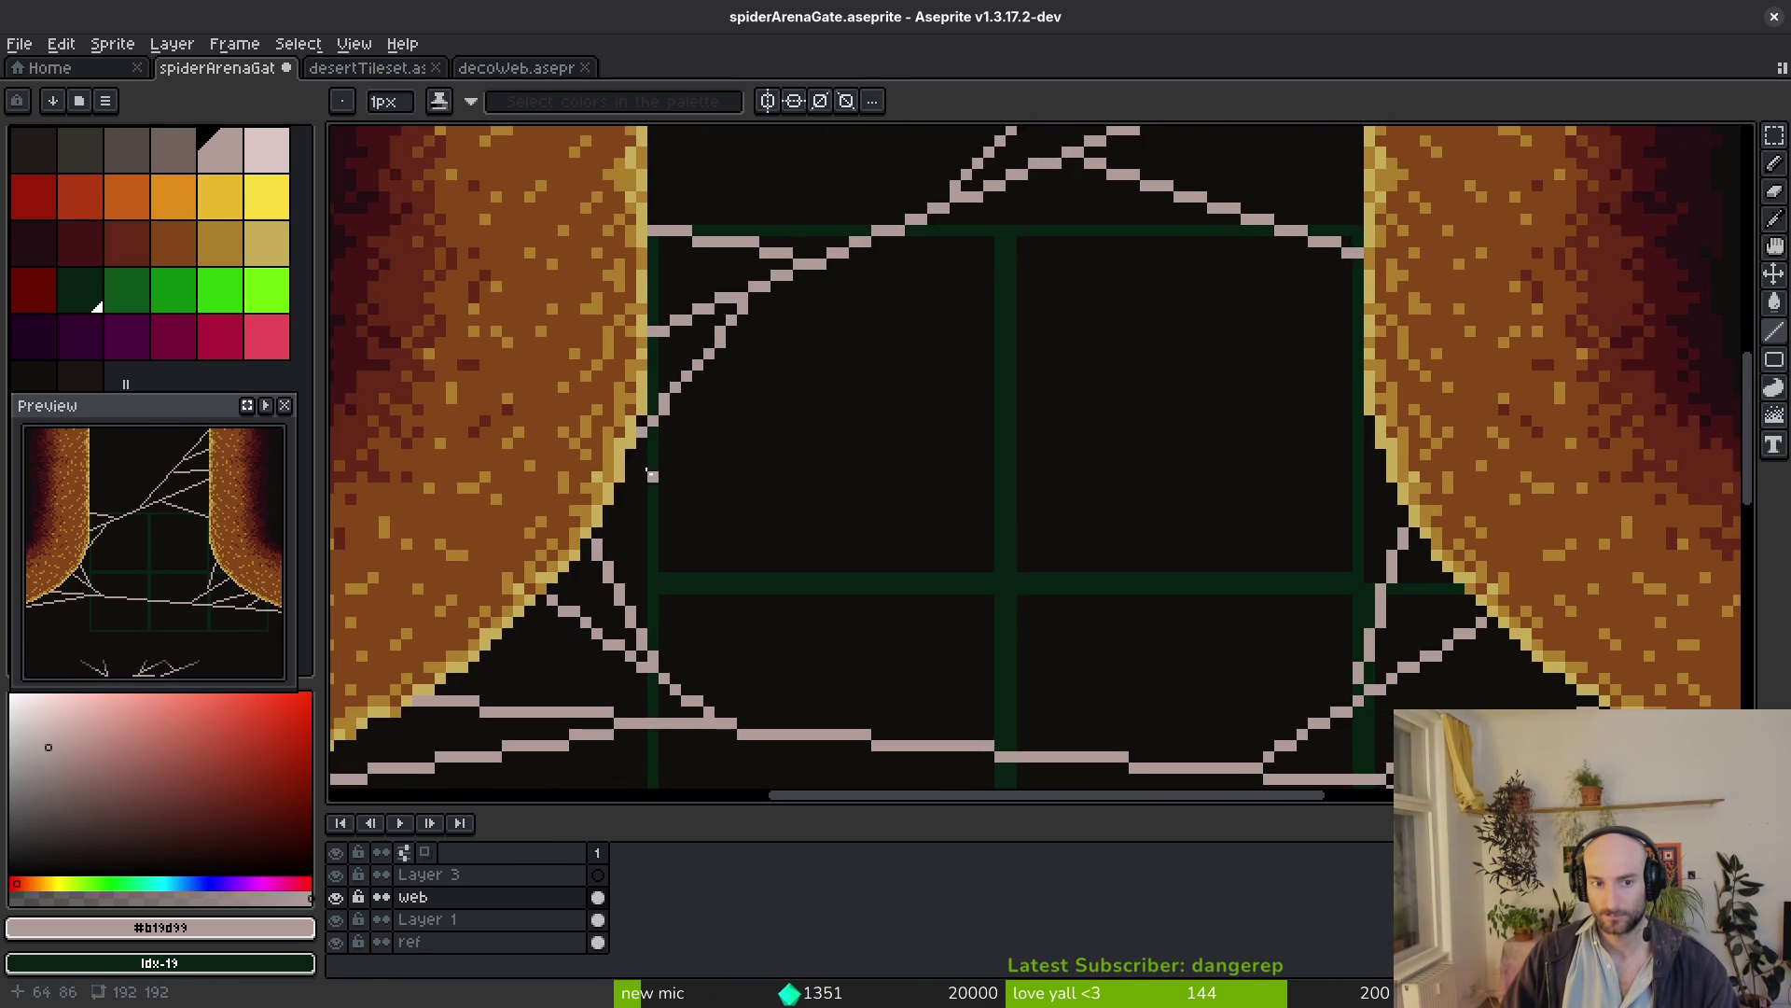
{"action": "left_click", "coordinate": [629, 476]}
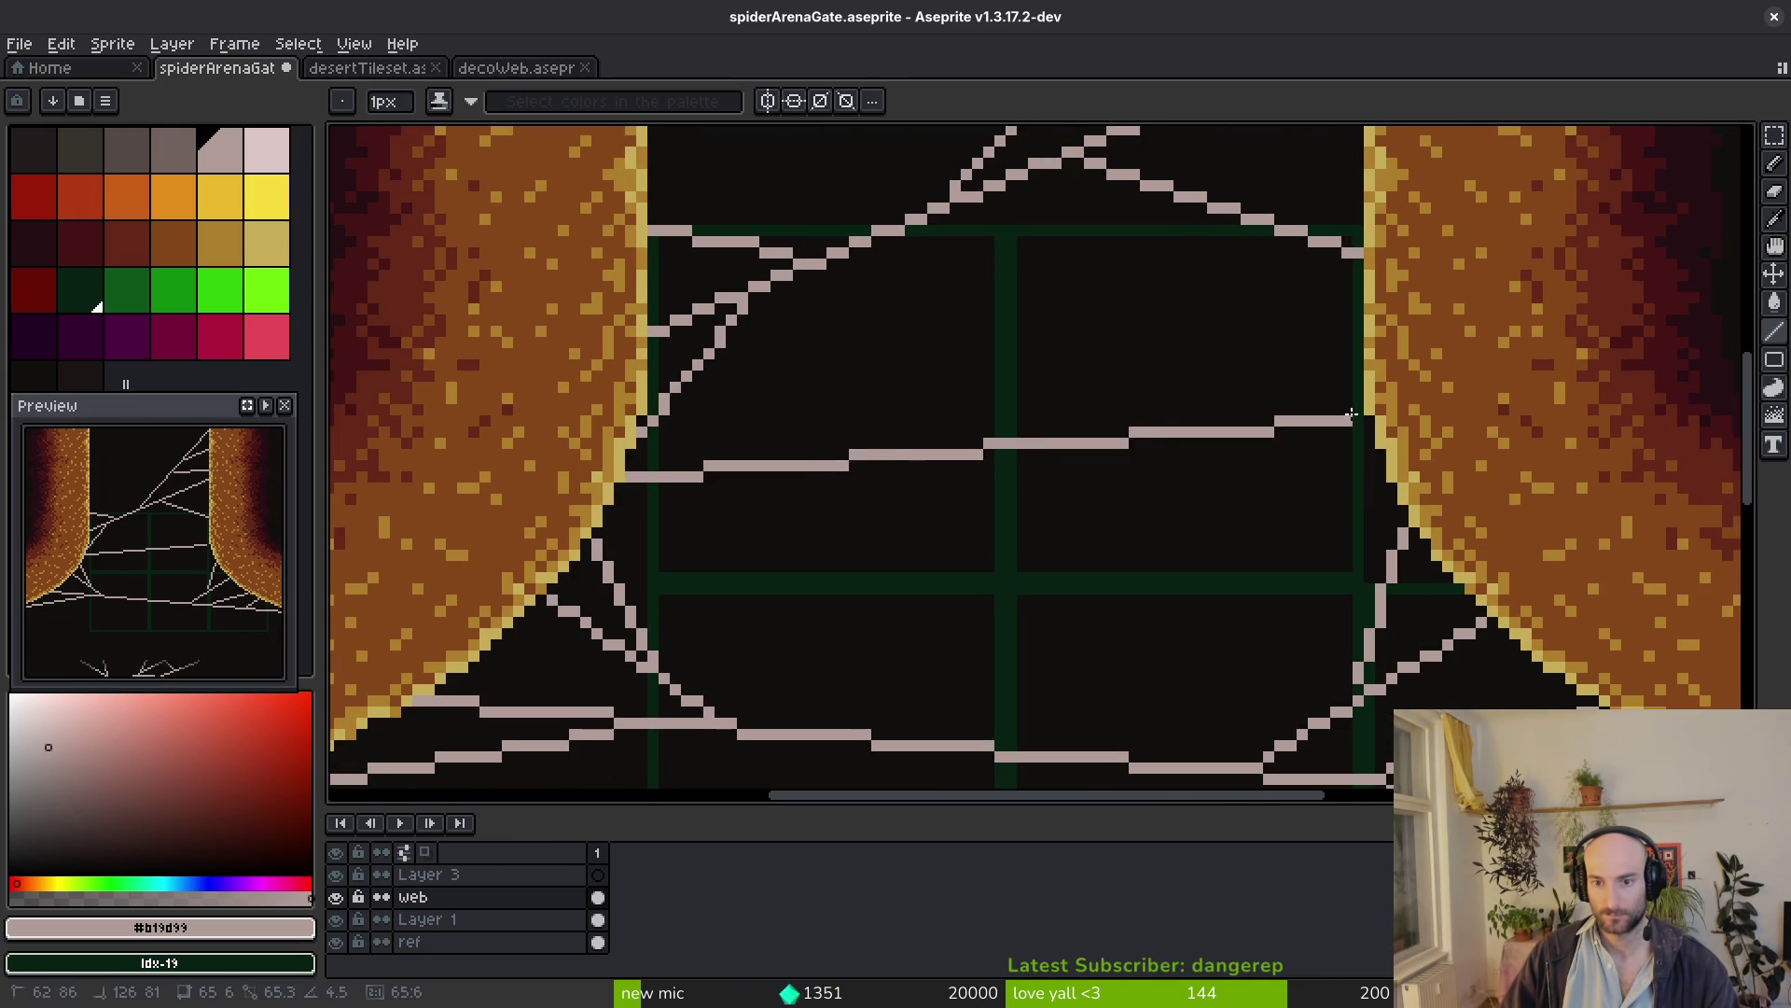
{"action": "left_click_drag", "start_coordinate": [1176, 440], "coordinate": [1390, 509]}
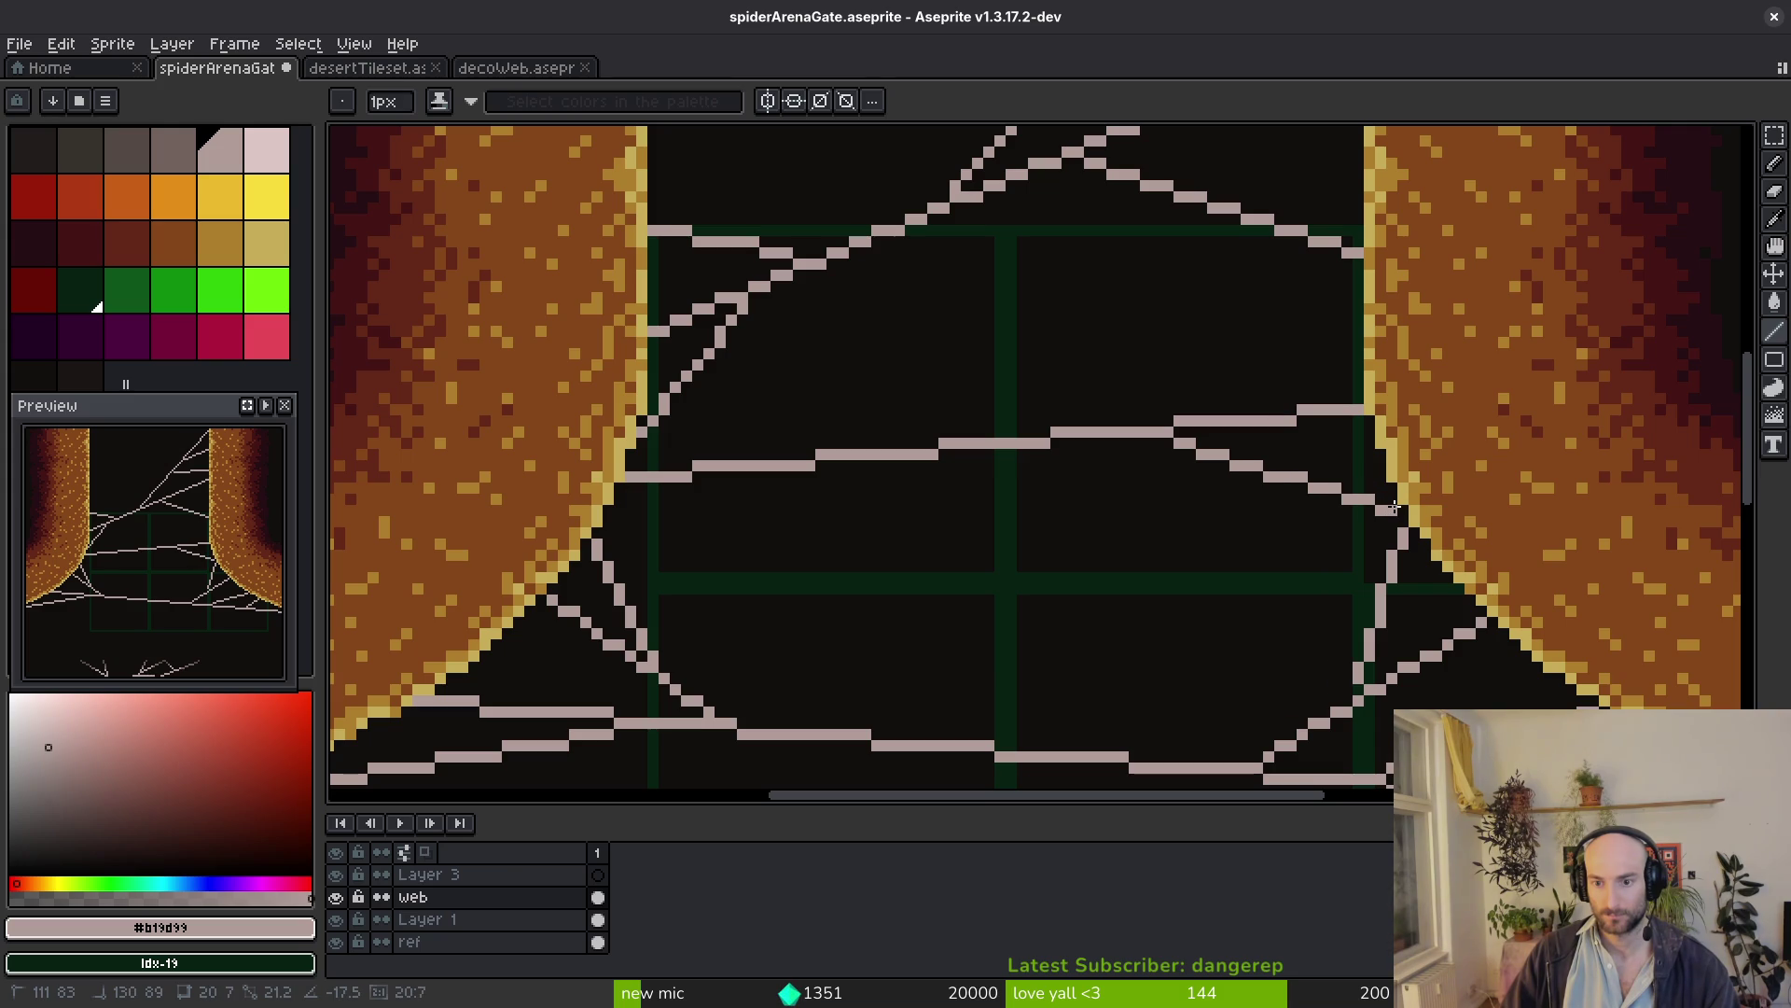
{"action": "scroll", "coordinate": [1330, 491], "scroll_direction": "down", "scroll_amount": 3}
{"action": "scroll", "coordinate": [1329, 490], "scroll_direction": "up", "scroll_amount": 2}
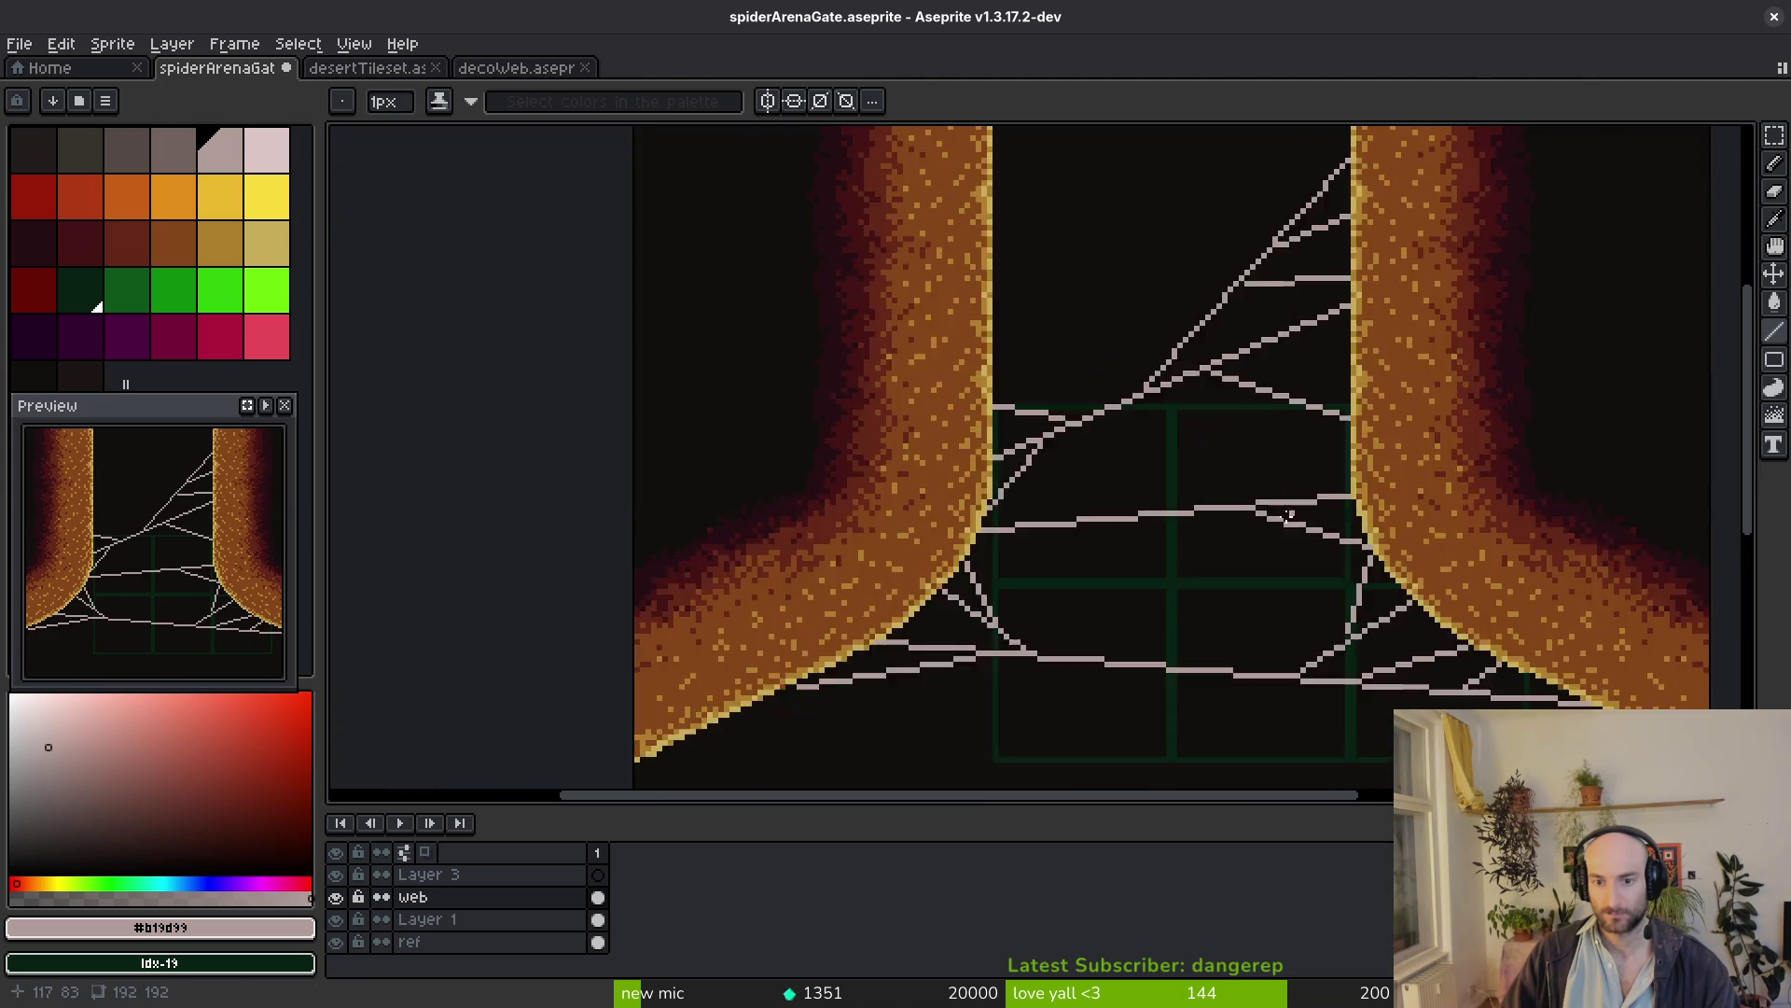
{"action": "scroll", "coordinate": [1219, 528], "scroll_direction": "up", "scroll_amount": 1}
{"action": "scroll", "coordinate": [1275, 414], "scroll_direction": "down", "scroll_amount": 4}
{"action": "scroll", "coordinate": [1243, 464], "scroll_direction": "up", "scroll_amount": 3}
{"action": "scroll", "coordinate": [1226, 410], "scroll_direction": "down", "scroll_amount": 3}
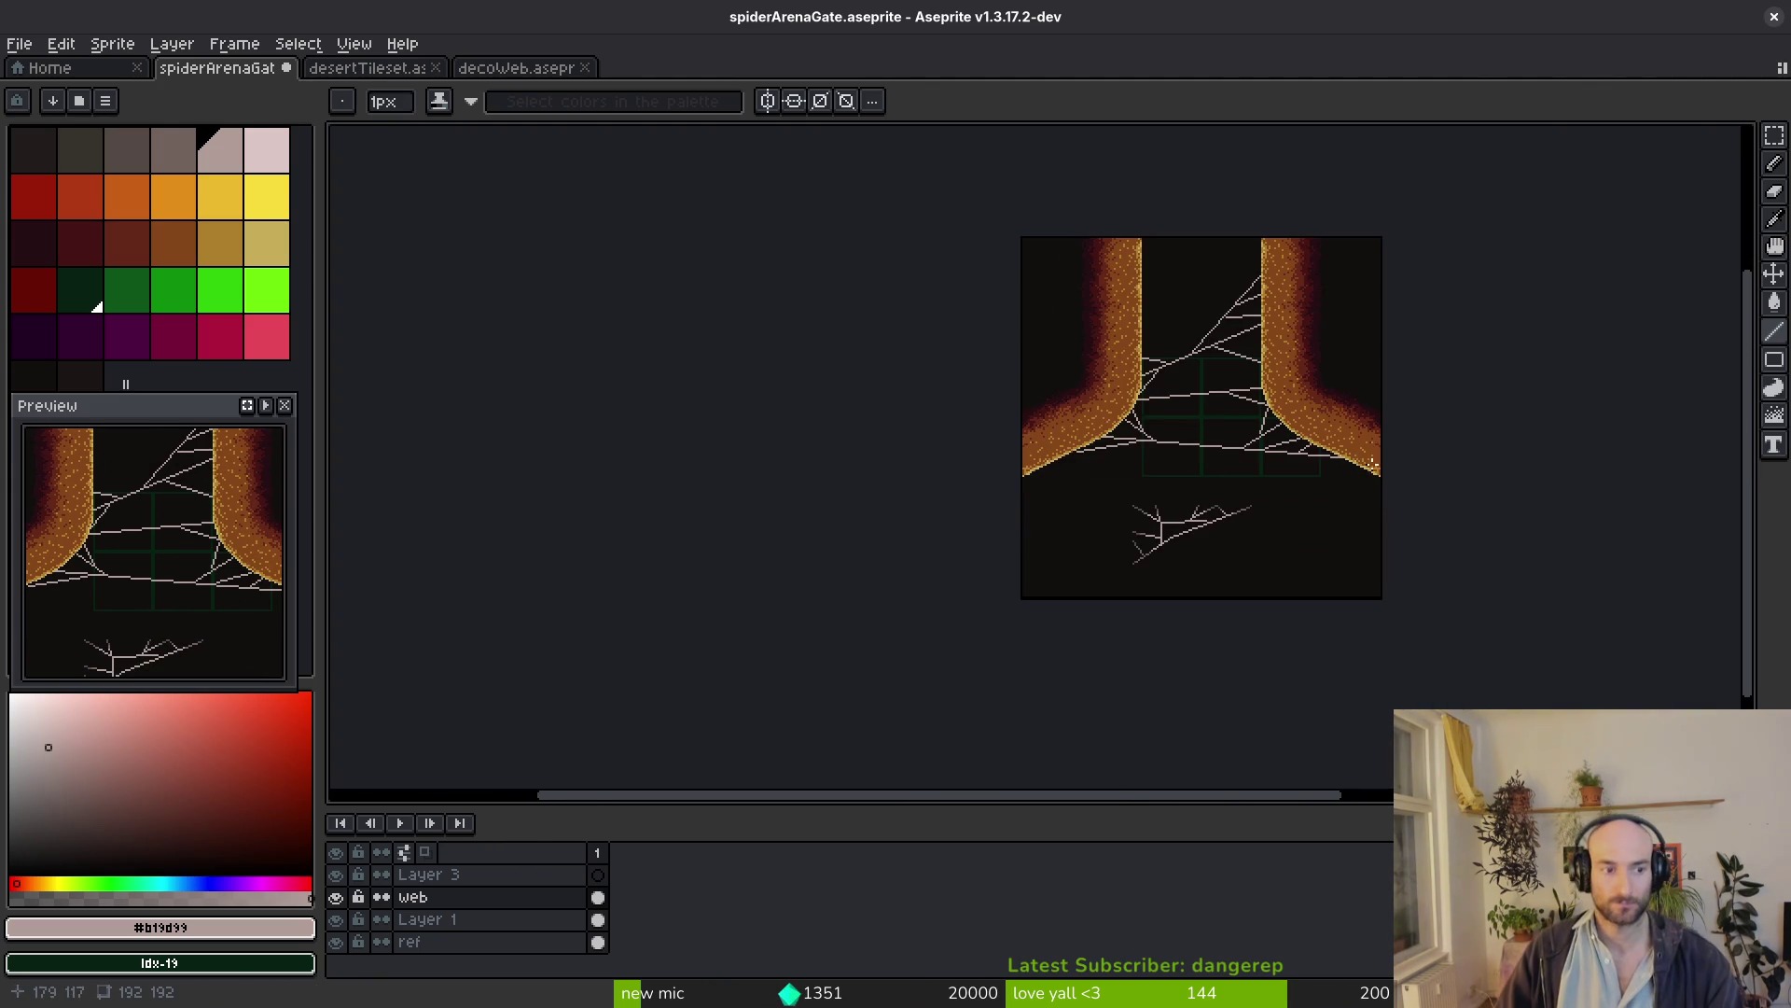
{"action": "scroll", "coordinate": [1200, 400], "scroll_direction": "up", "scroll_amount": 3}
{"action": "scroll", "coordinate": [980, 364], "scroll_direction": "up", "scroll_amount": 2}
{"action": "scroll", "coordinate": [841, 331], "scroll_direction": "up", "scroll_amount": 3}
{"action": "left_click_drag", "start_coordinate": [842, 332], "coordinate": [977, 477]}
{"action": "left_click_drag", "start_coordinate": [1205, 462], "coordinate": [975, 339]}
{"action": "scroll", "coordinate": [1075, 512], "scroll_direction": "down", "scroll_amount": 2}
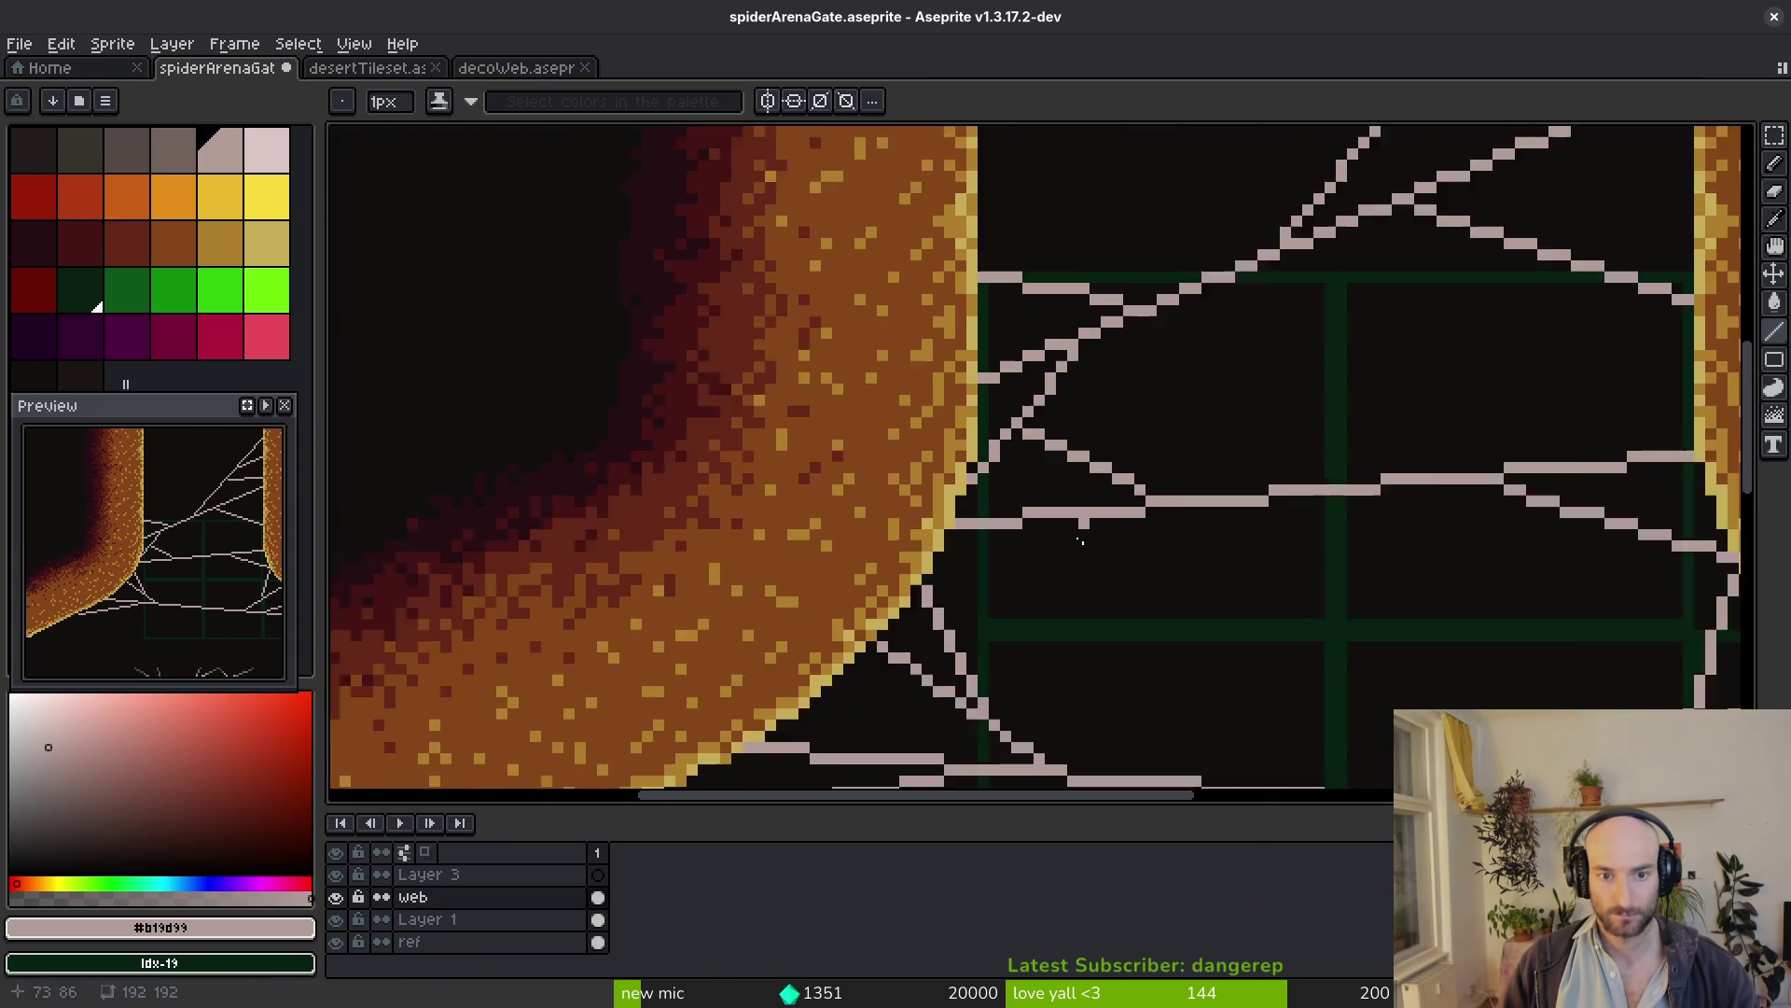
{"action": "scroll", "coordinate": [1022, 532], "scroll_direction": "up", "scroll_amount": 3}
{"action": "mouse_move", "coordinate": [1062, 483]}
{"action": "left_mouse_down"}
{"action": "mouse_move", "coordinate": [873, 585]}
{"action": "mouse_move", "coordinate": [752, 603]}
{"action": "left_mouse_up"}
{"action": "scroll", "coordinate": [1257, 622], "scroll_direction": "down", "scroll_amount": 5}
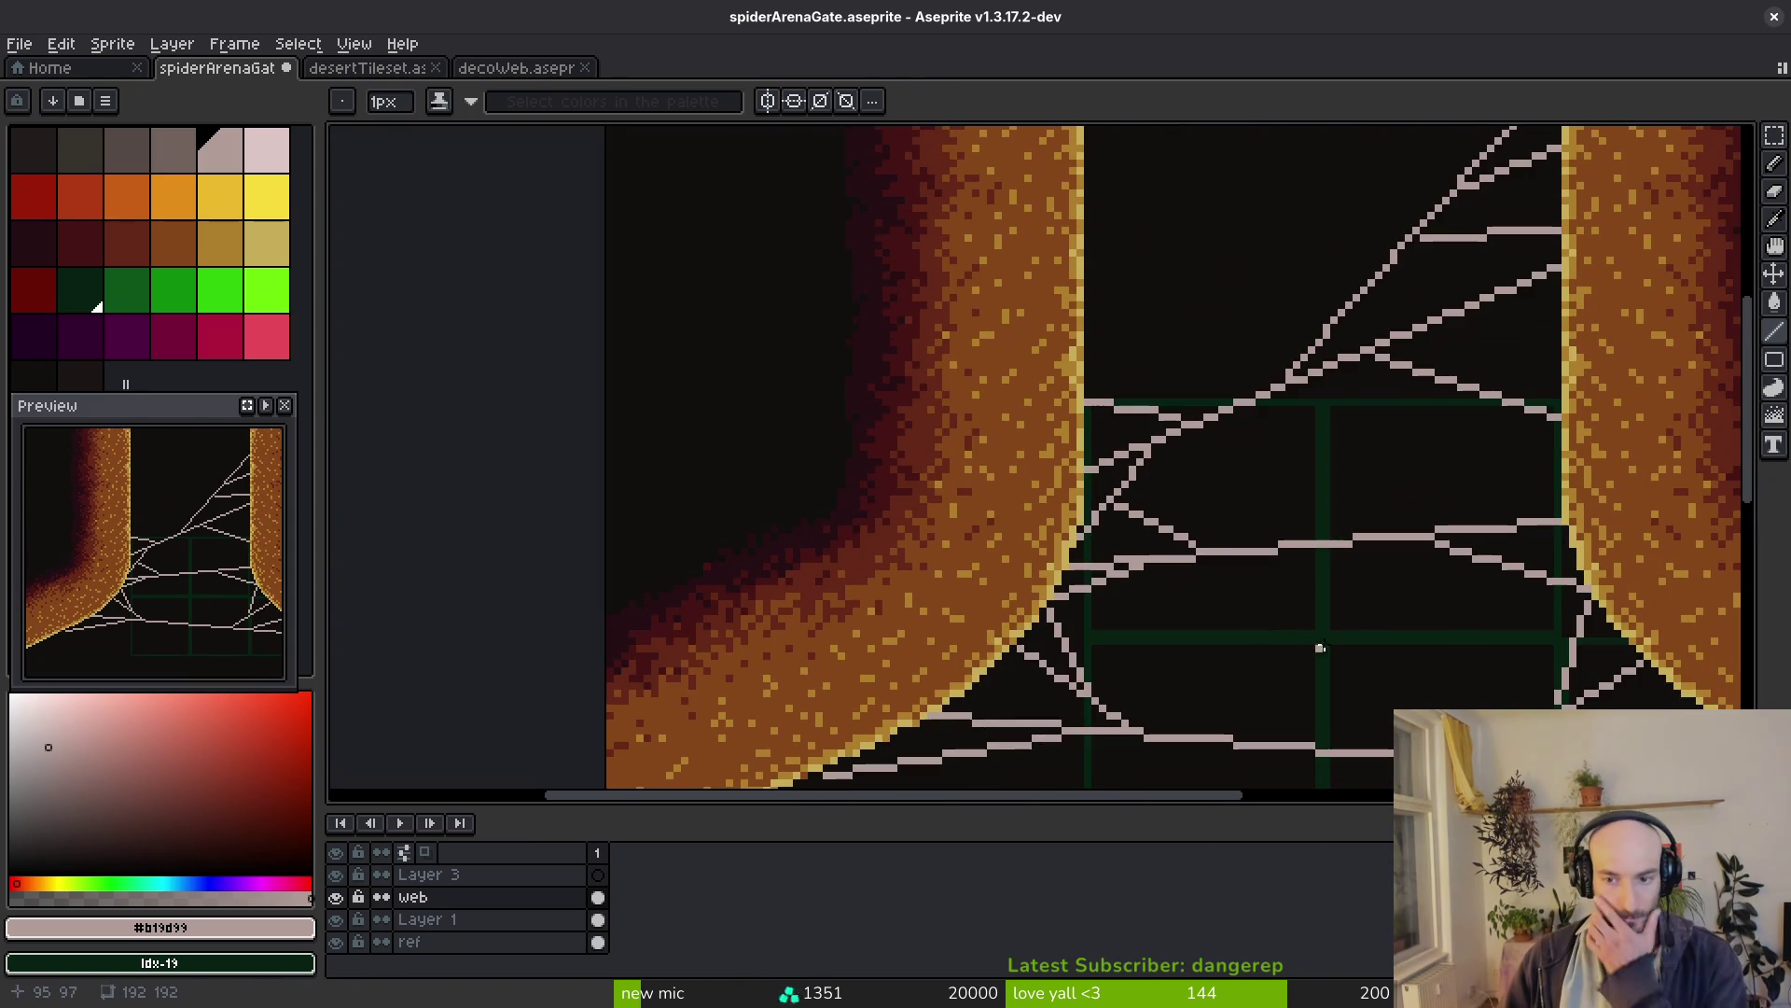
{"action": "scroll", "coordinate": [1450, 476], "scroll_direction": "up", "scroll_amount": 1}
{"action": "scroll", "coordinate": [1421, 480], "scroll_direction": "down", "scroll_amount": 3}
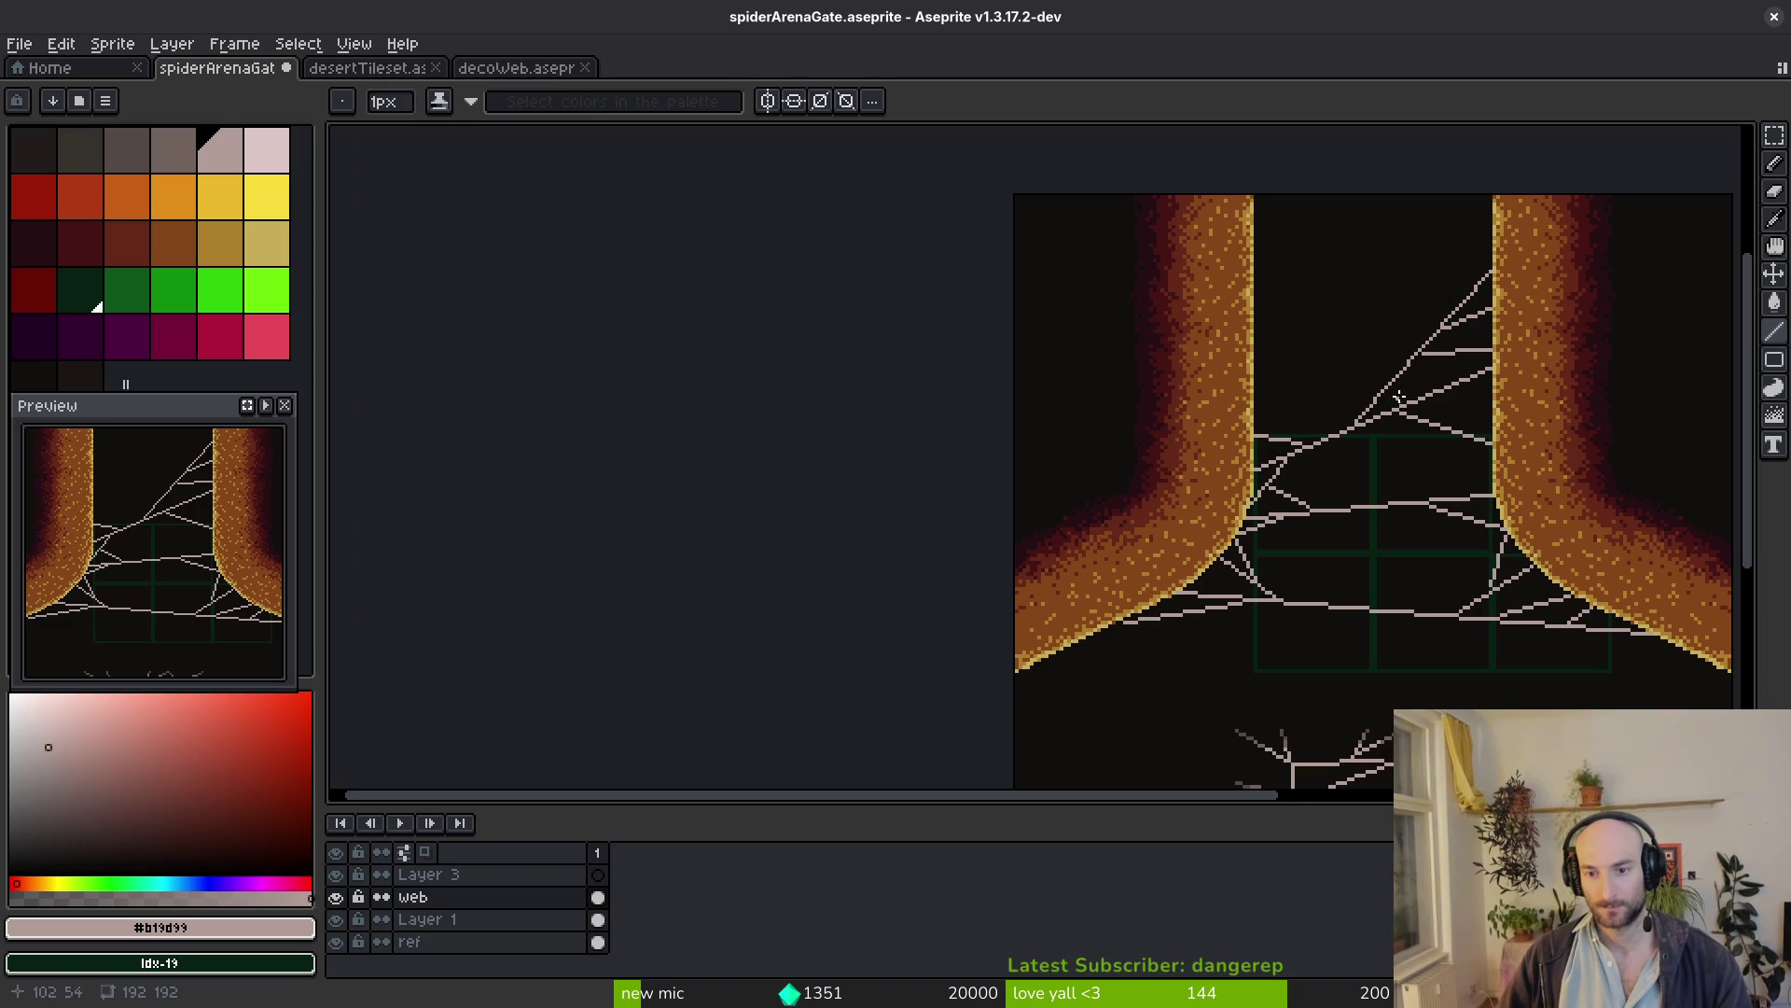
{"action": "scroll", "coordinate": [1422, 480], "scroll_direction": "up", "scroll_amount": 2}
{"action": "scroll", "coordinate": [1406, 526], "scroll_direction": "up", "scroll_amount": 1}
{"action": "left_click_drag", "start_coordinate": [1427, 545], "coordinate": [1041, 221]}
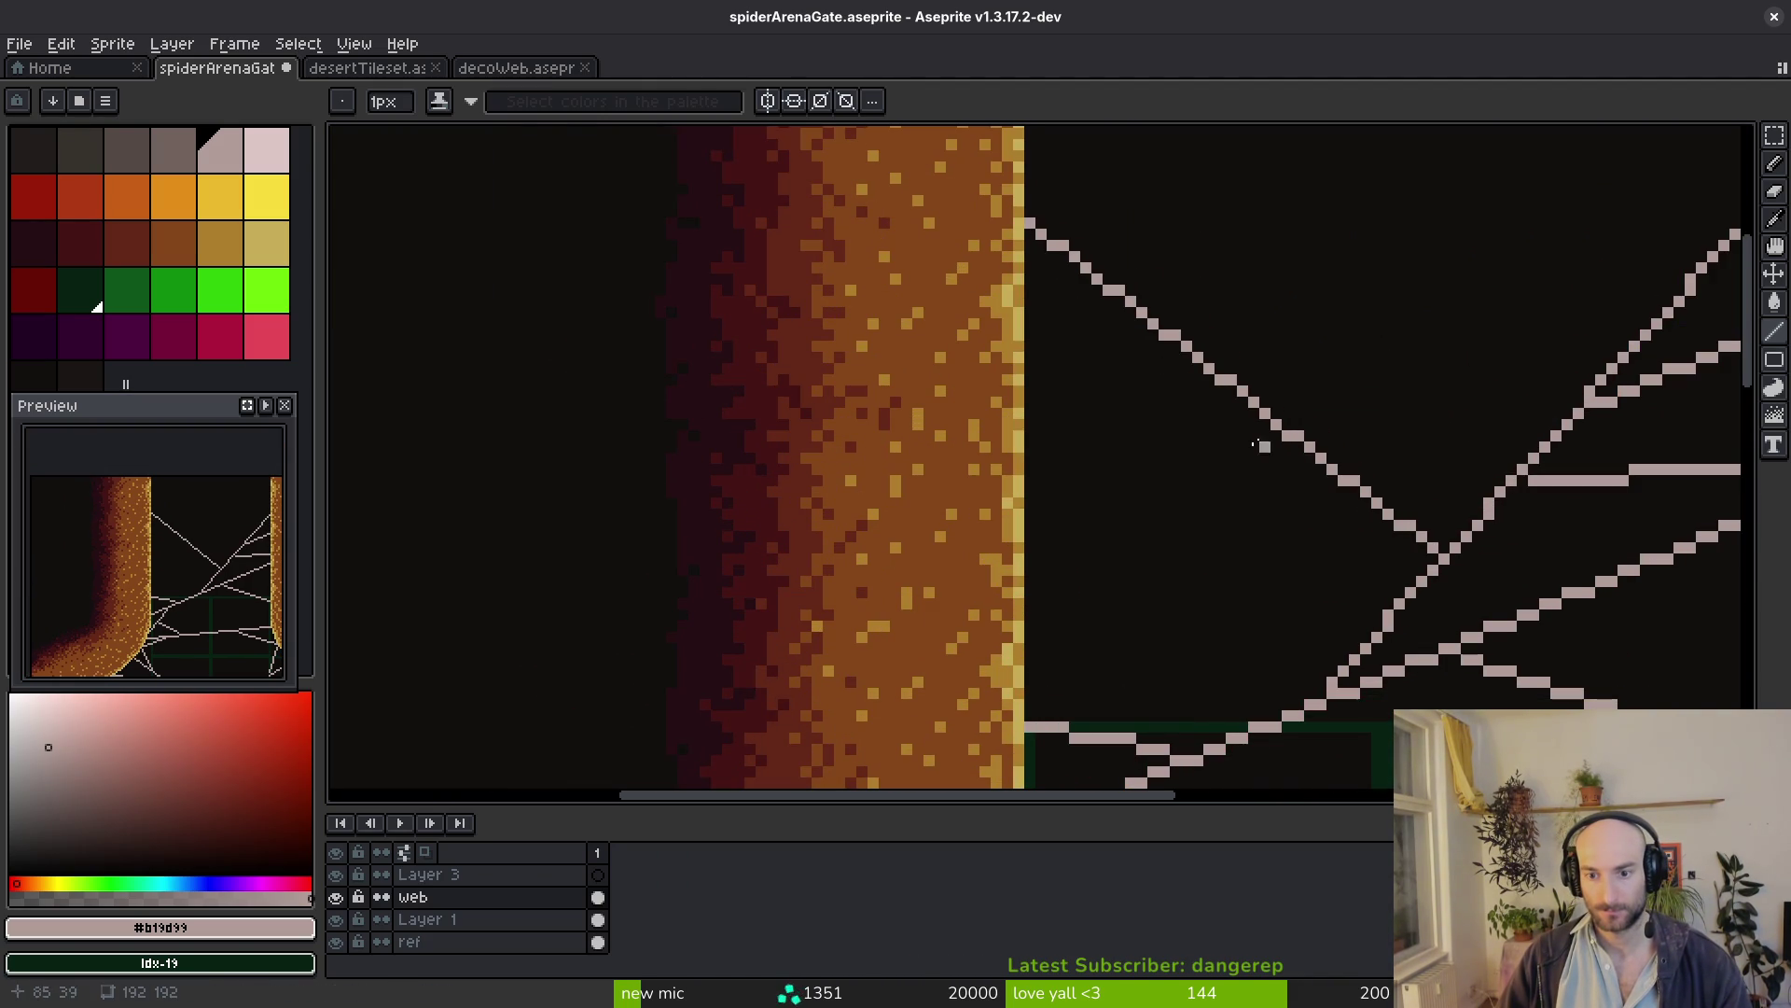
{"action": "scroll", "coordinate": [1136, 331], "scroll_direction": "up", "scroll_amount": 2}
Draw new web strands reaching the left dirt wall, redrawing a misplaced steep one
{"action": "mouse_move", "coordinate": [1161, 304]}
{"action": "left_mouse_down"}
{"action": "mouse_move", "coordinate": [1032, 412]}
{"action": "mouse_move", "coordinate": [847, 143]}
{"action": "left_mouse_up"}
{"action": "left_click_drag", "start_coordinate": [1063, 407], "coordinate": [826, 157]}
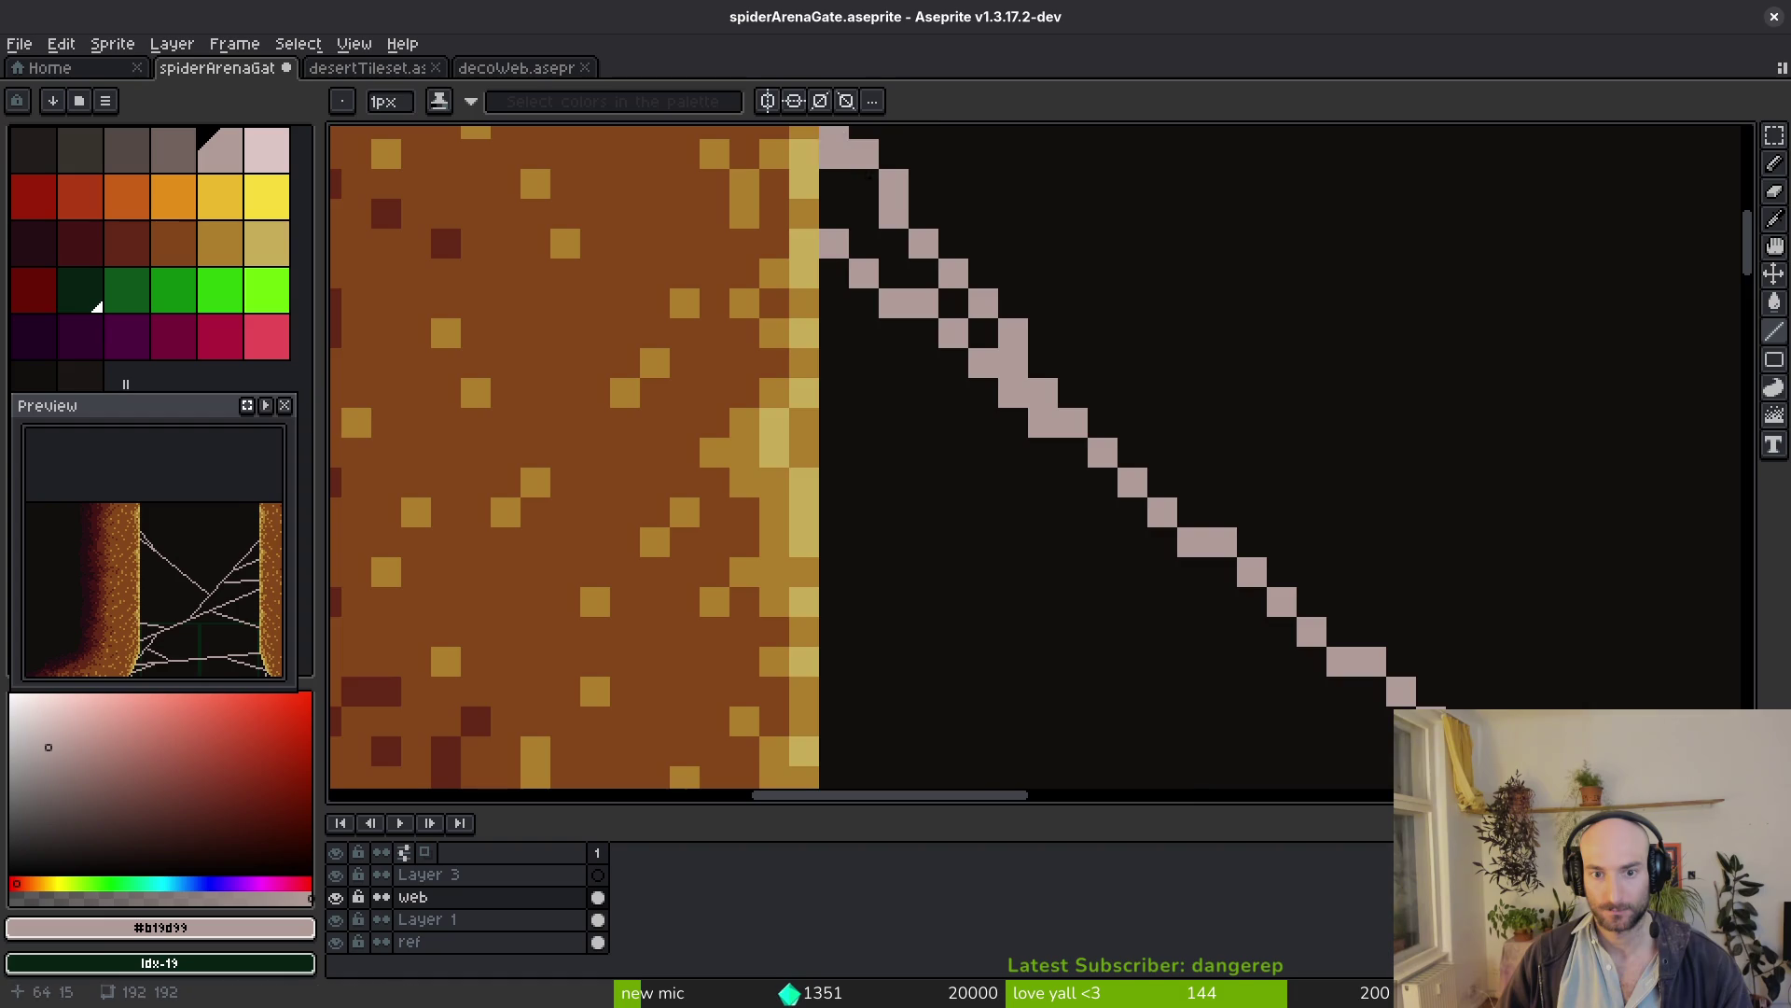
{"action": "scroll", "coordinate": [1137, 456], "scroll_direction": "down", "scroll_amount": 4}
{"action": "scroll", "coordinate": [1136, 458], "scroll_direction": "up", "scroll_amount": 2}
{"action": "left_click_drag", "start_coordinate": [1070, 413], "coordinate": [1086, 442]}
{"action": "left_click_drag", "start_coordinate": [1070, 521], "coordinate": [981, 302]}
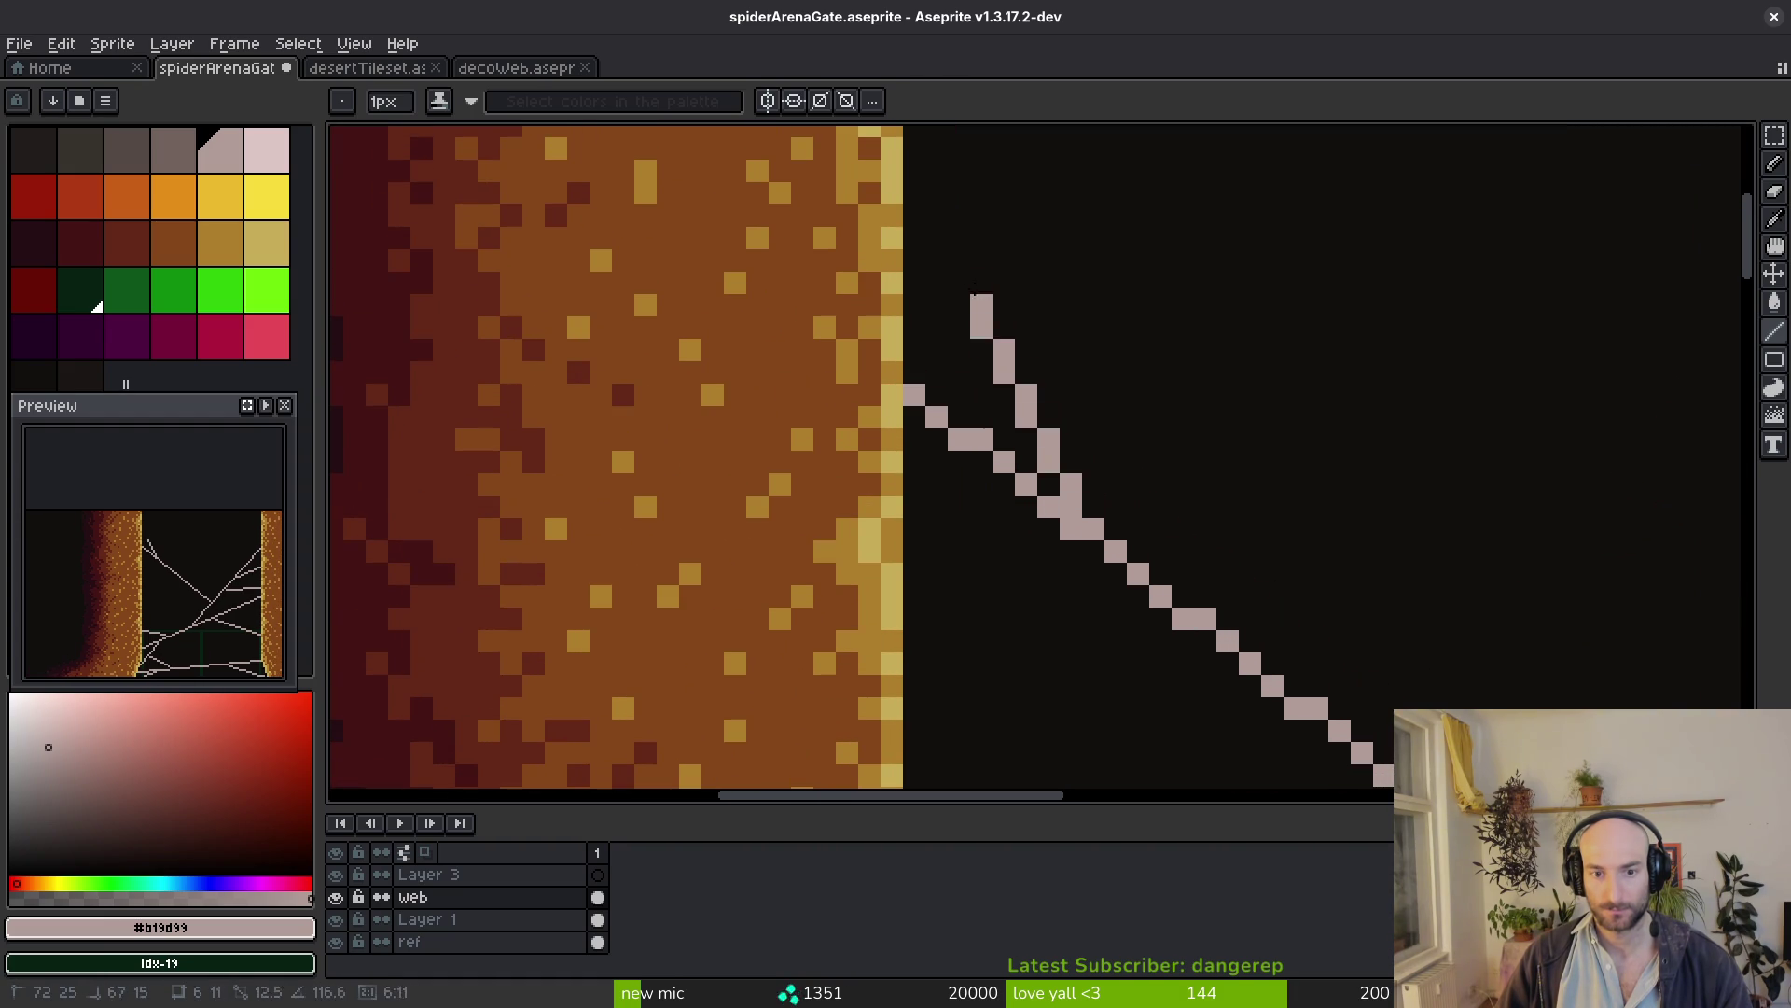
{"action": "key", "text": "ctrl+z"}
{"action": "left_click_drag", "start_coordinate": [1212, 618], "coordinate": [924, 249]}
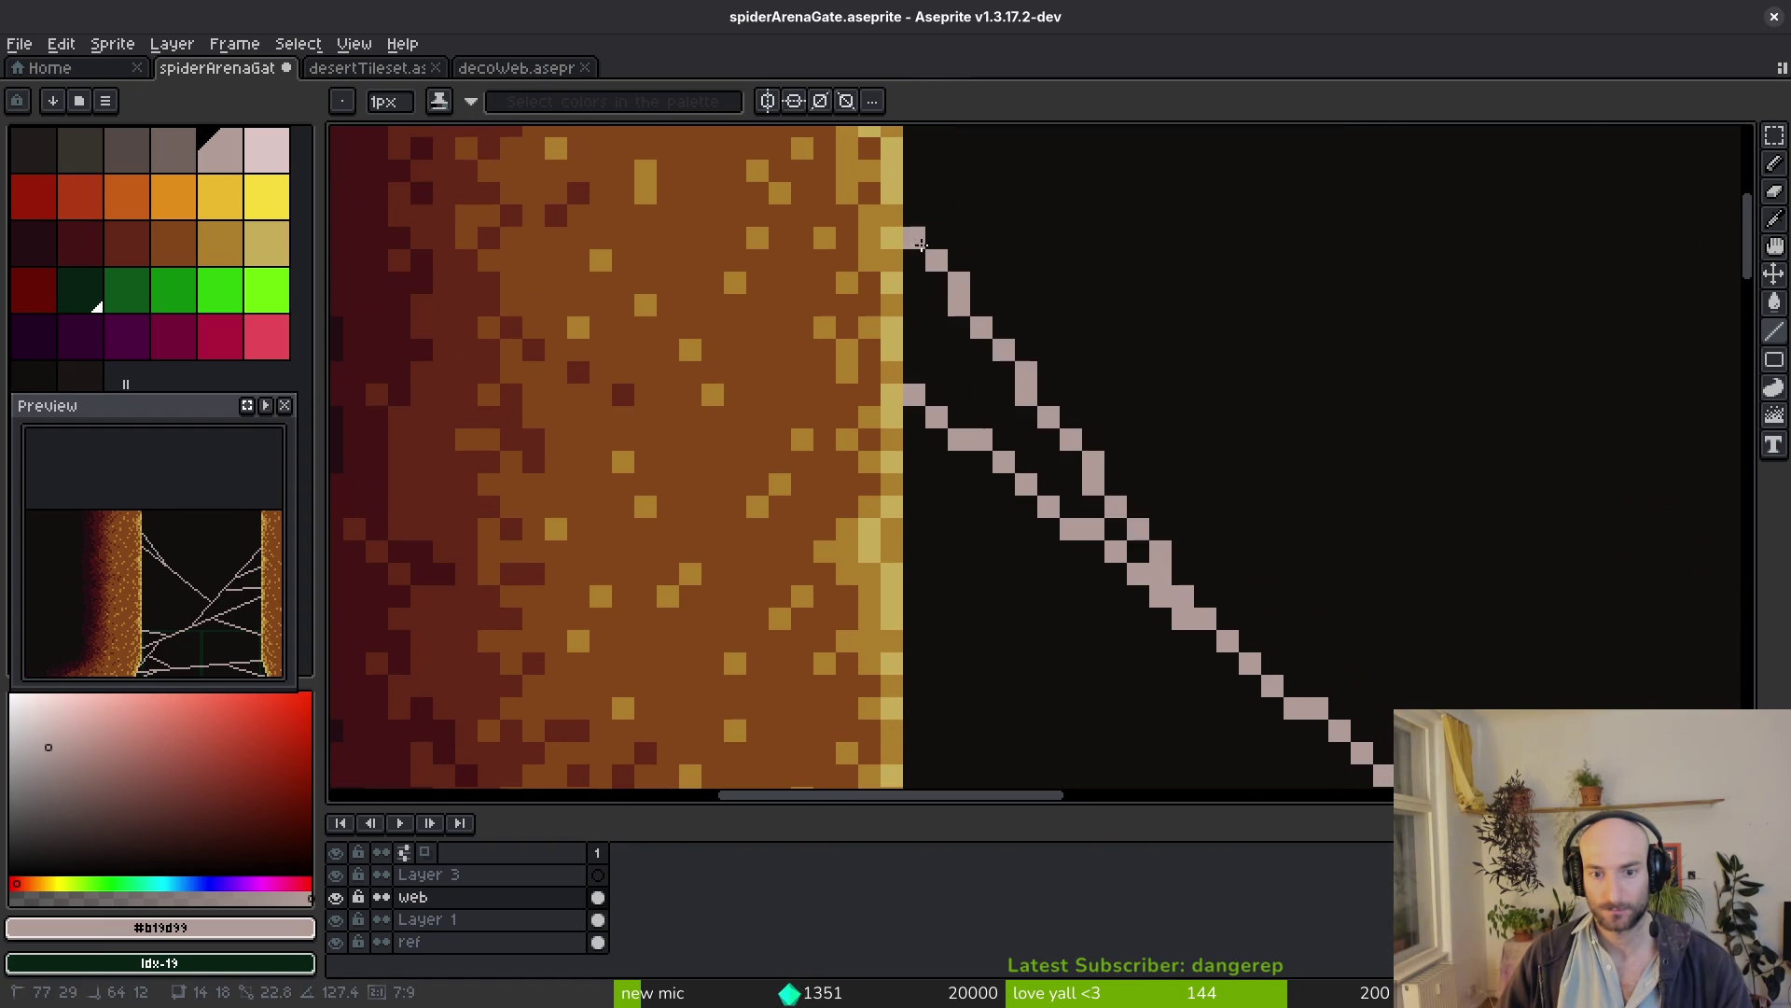
{"action": "scroll", "coordinate": [957, 261], "scroll_direction": "down", "scroll_amount": 3}
{"action": "scroll", "coordinate": [1096, 515], "scroll_direction": "up", "scroll_amount": 2}
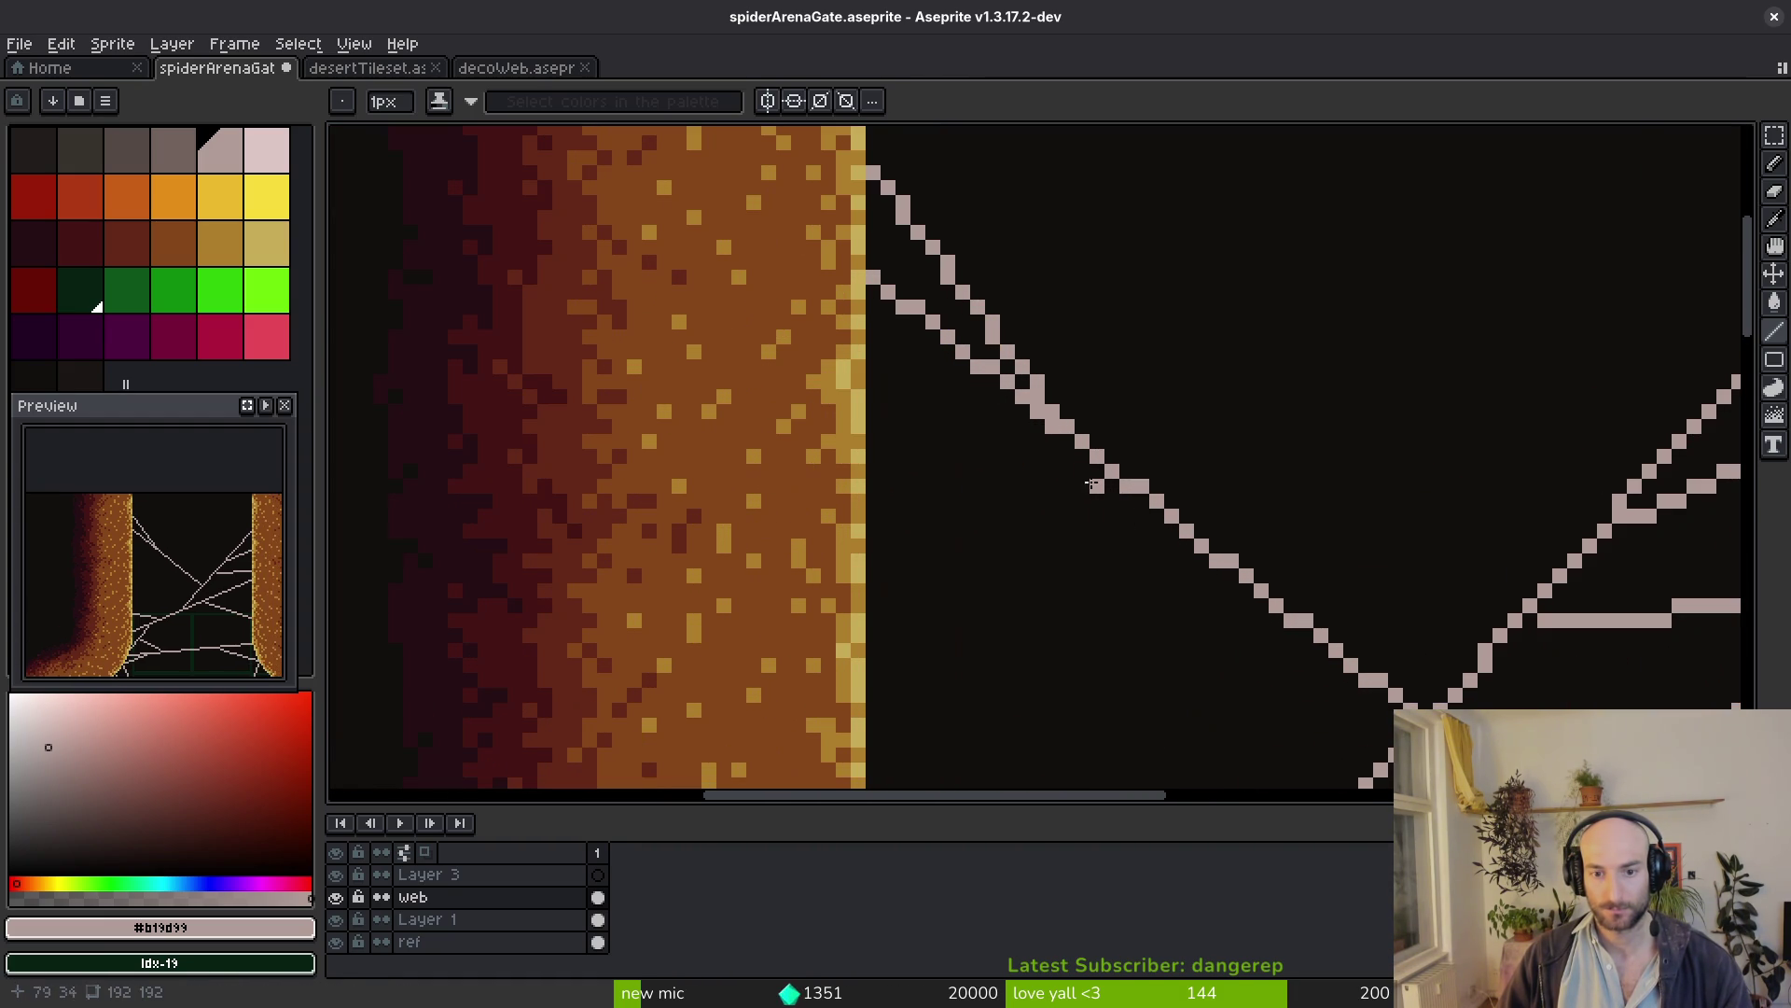
{"action": "left_click_drag", "start_coordinate": [1057, 435], "coordinate": [865, 437]}
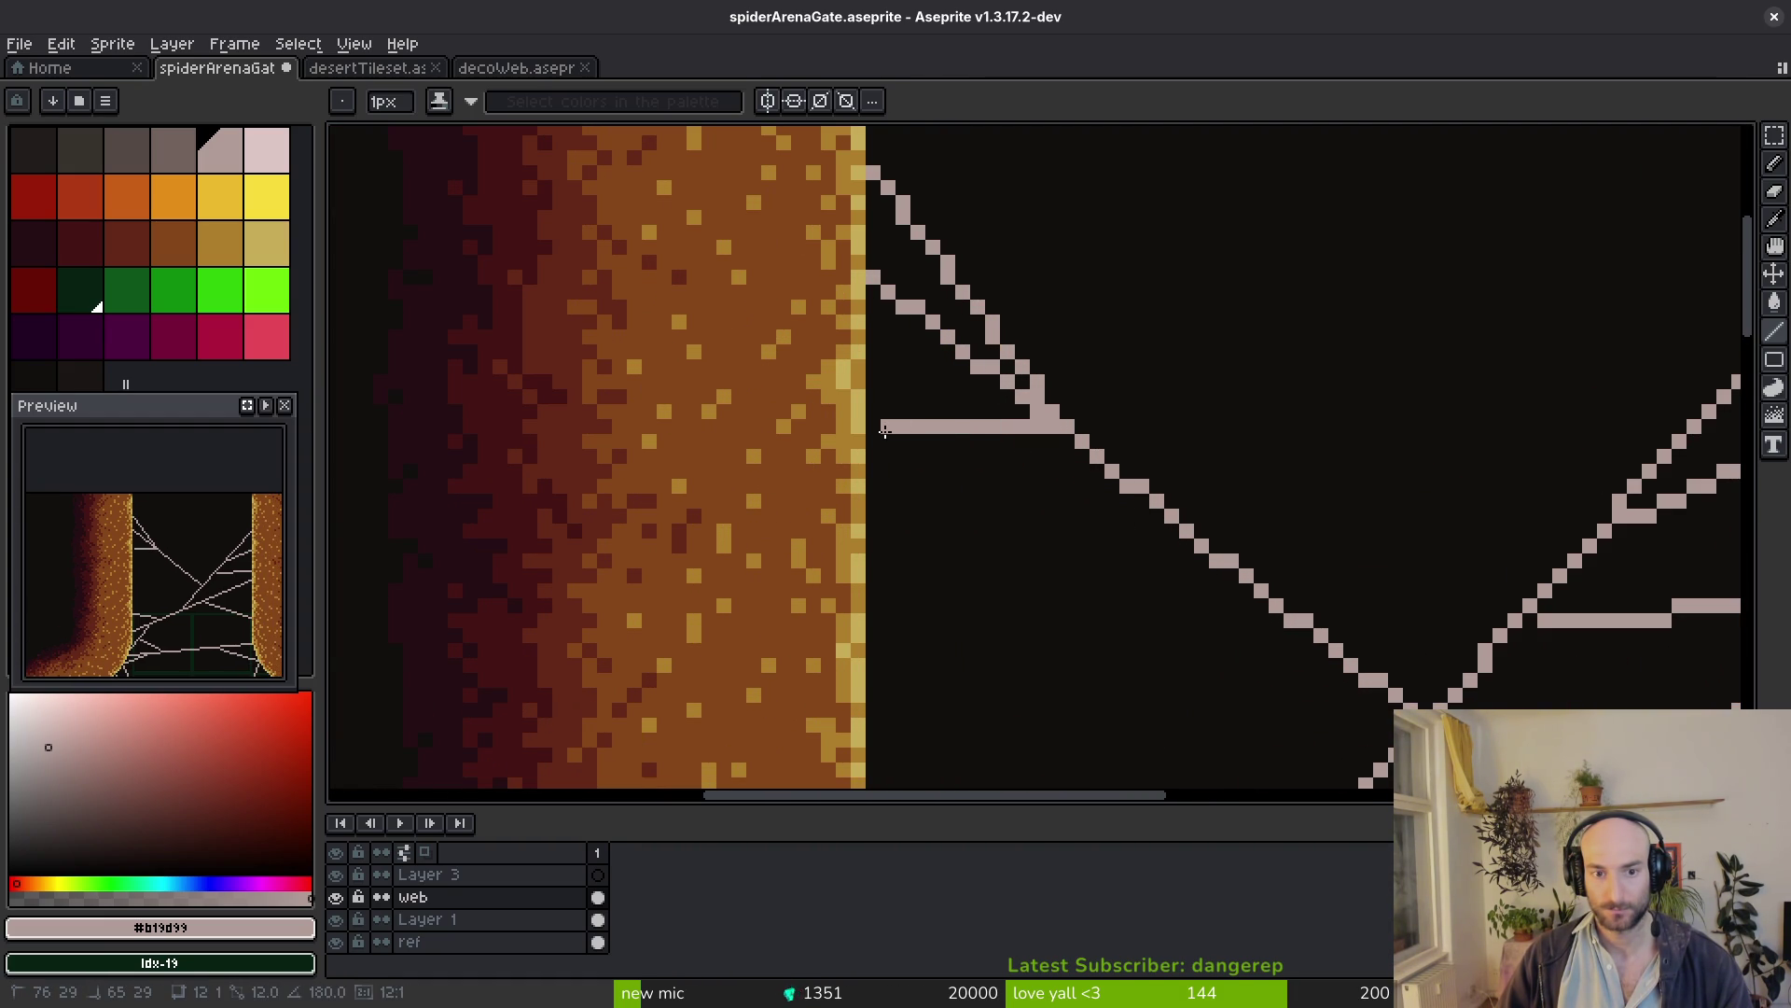
{"action": "scroll", "coordinate": [1136, 558], "scroll_direction": "down", "scroll_amount": 3}
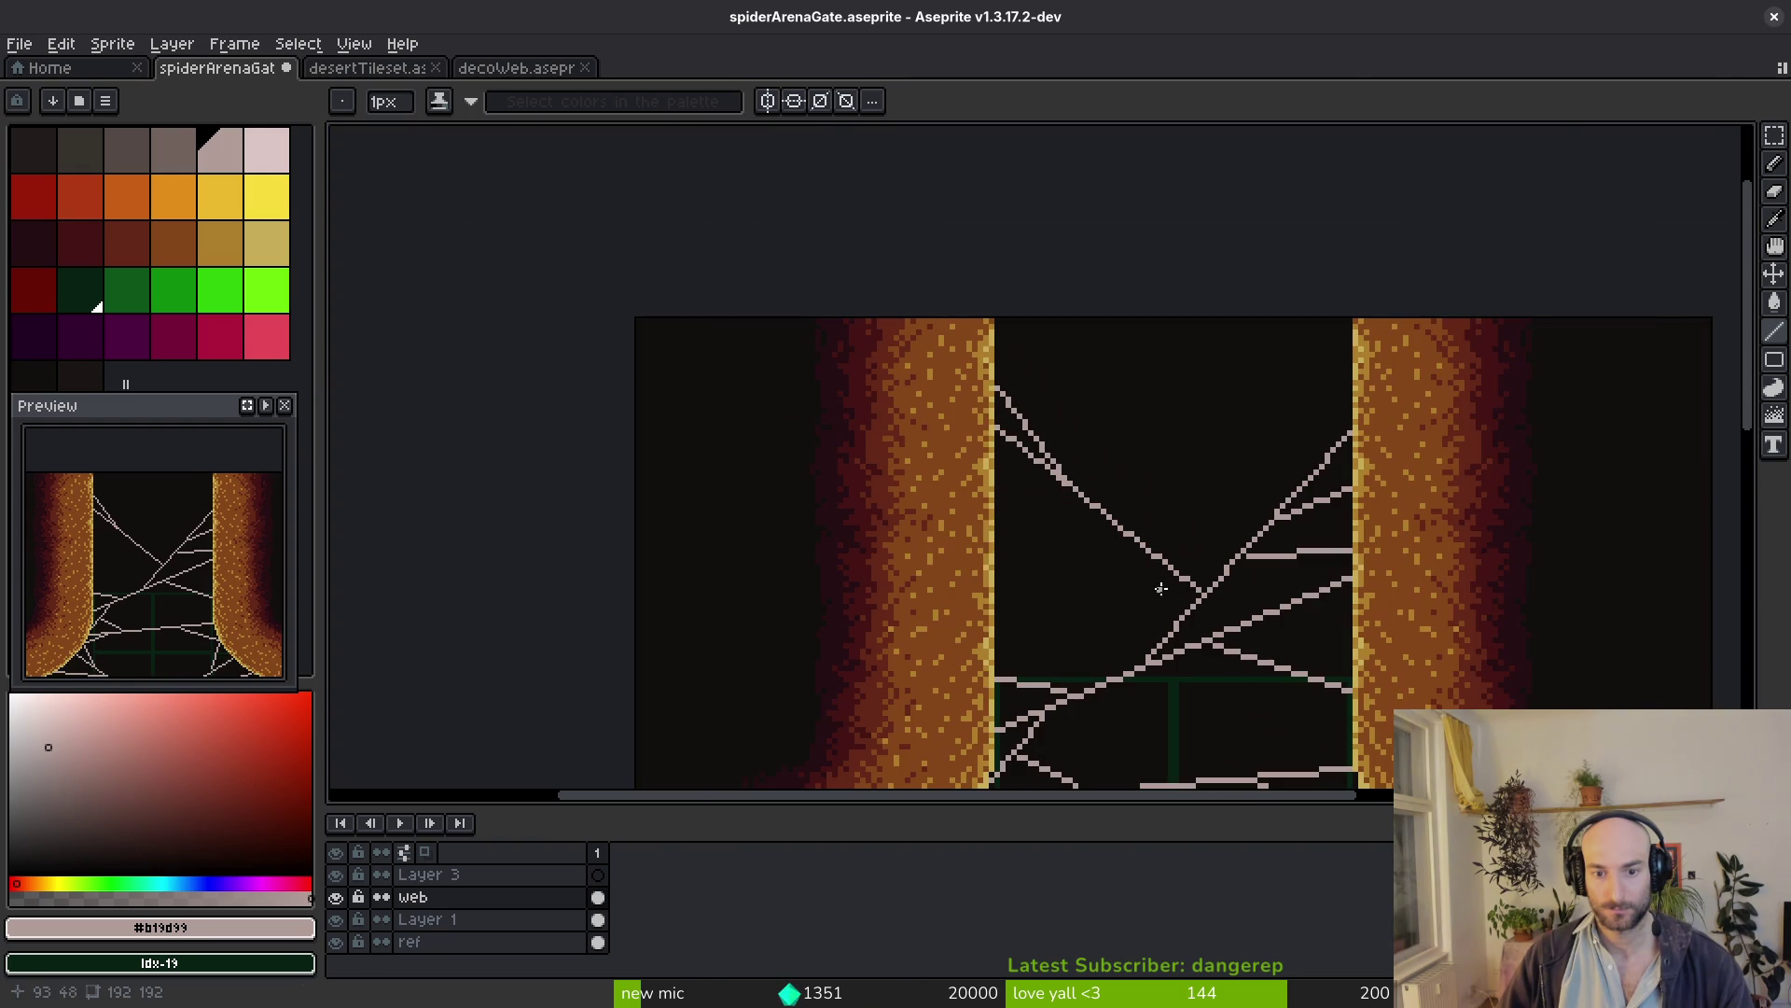
{"action": "scroll", "coordinate": [1157, 563], "scroll_direction": "up", "scroll_amount": 2}
{"action": "scroll", "coordinate": [1156, 563], "scroll_direction": "up", "scroll_amount": 2}
Add a steep strand forming a small triangular knot and a long straight strand across the web
{"action": "left_click_drag", "start_coordinate": [1145, 521], "coordinate": [1224, 771]}
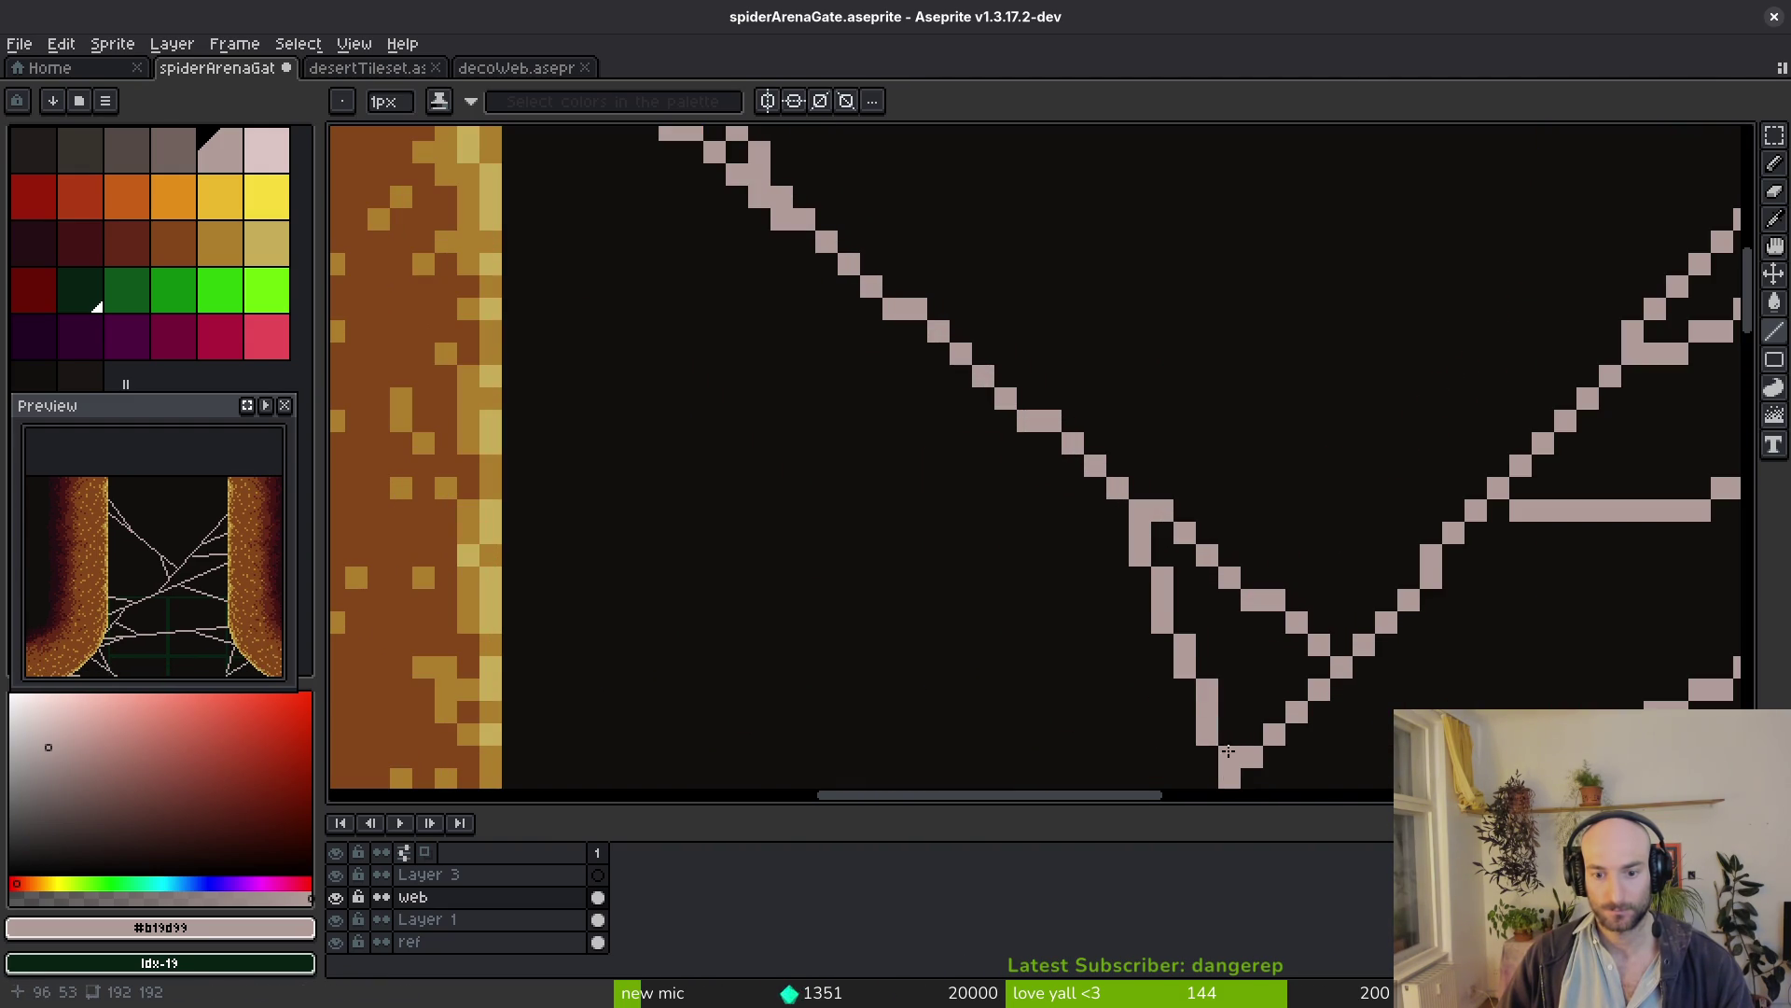
{"action": "scroll", "coordinate": [1225, 760], "scroll_direction": "down", "scroll_amount": 2}
{"action": "scroll", "coordinate": [1138, 603], "scroll_direction": "up", "scroll_amount": 1}
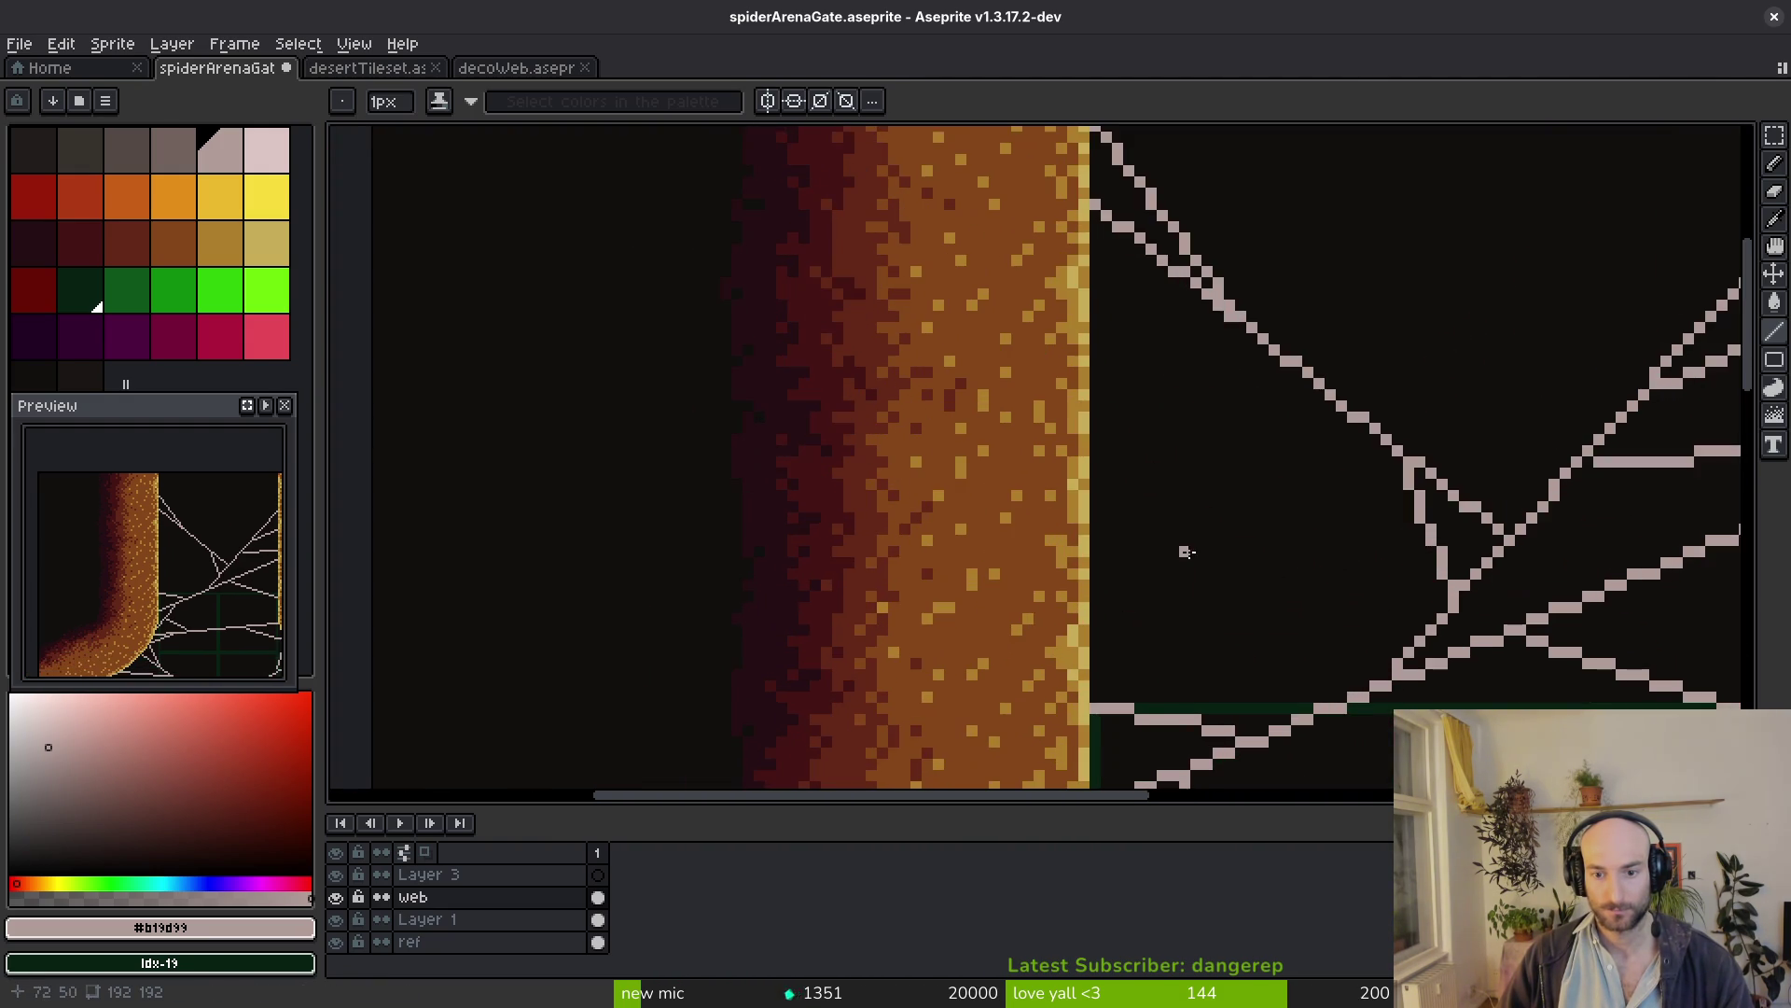
{"action": "scroll", "coordinate": [1180, 547], "scroll_direction": "down", "scroll_amount": 5}
{"action": "scroll", "coordinate": [1277, 566], "scroll_direction": "up", "scroll_amount": 4}
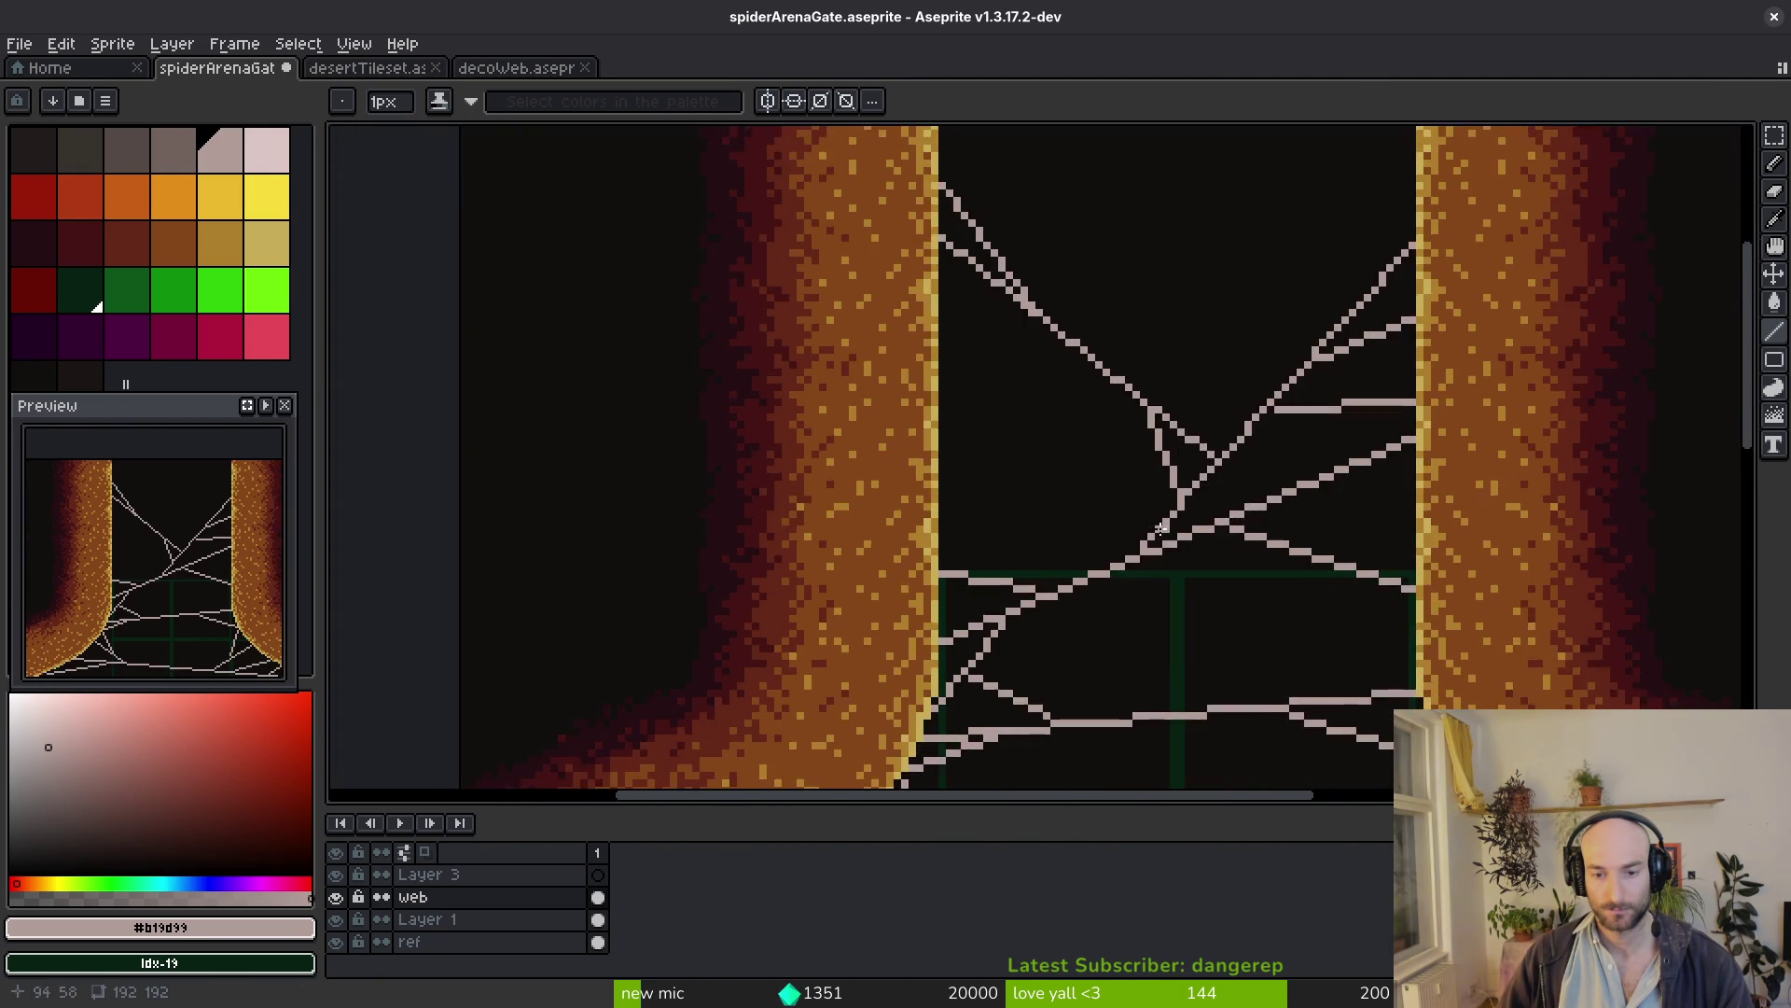
{"action": "scroll", "coordinate": [1140, 553], "scroll_direction": "up", "scroll_amount": 1}
{"action": "scroll", "coordinate": [1029, 534], "scroll_direction": "up", "scroll_amount": 1}
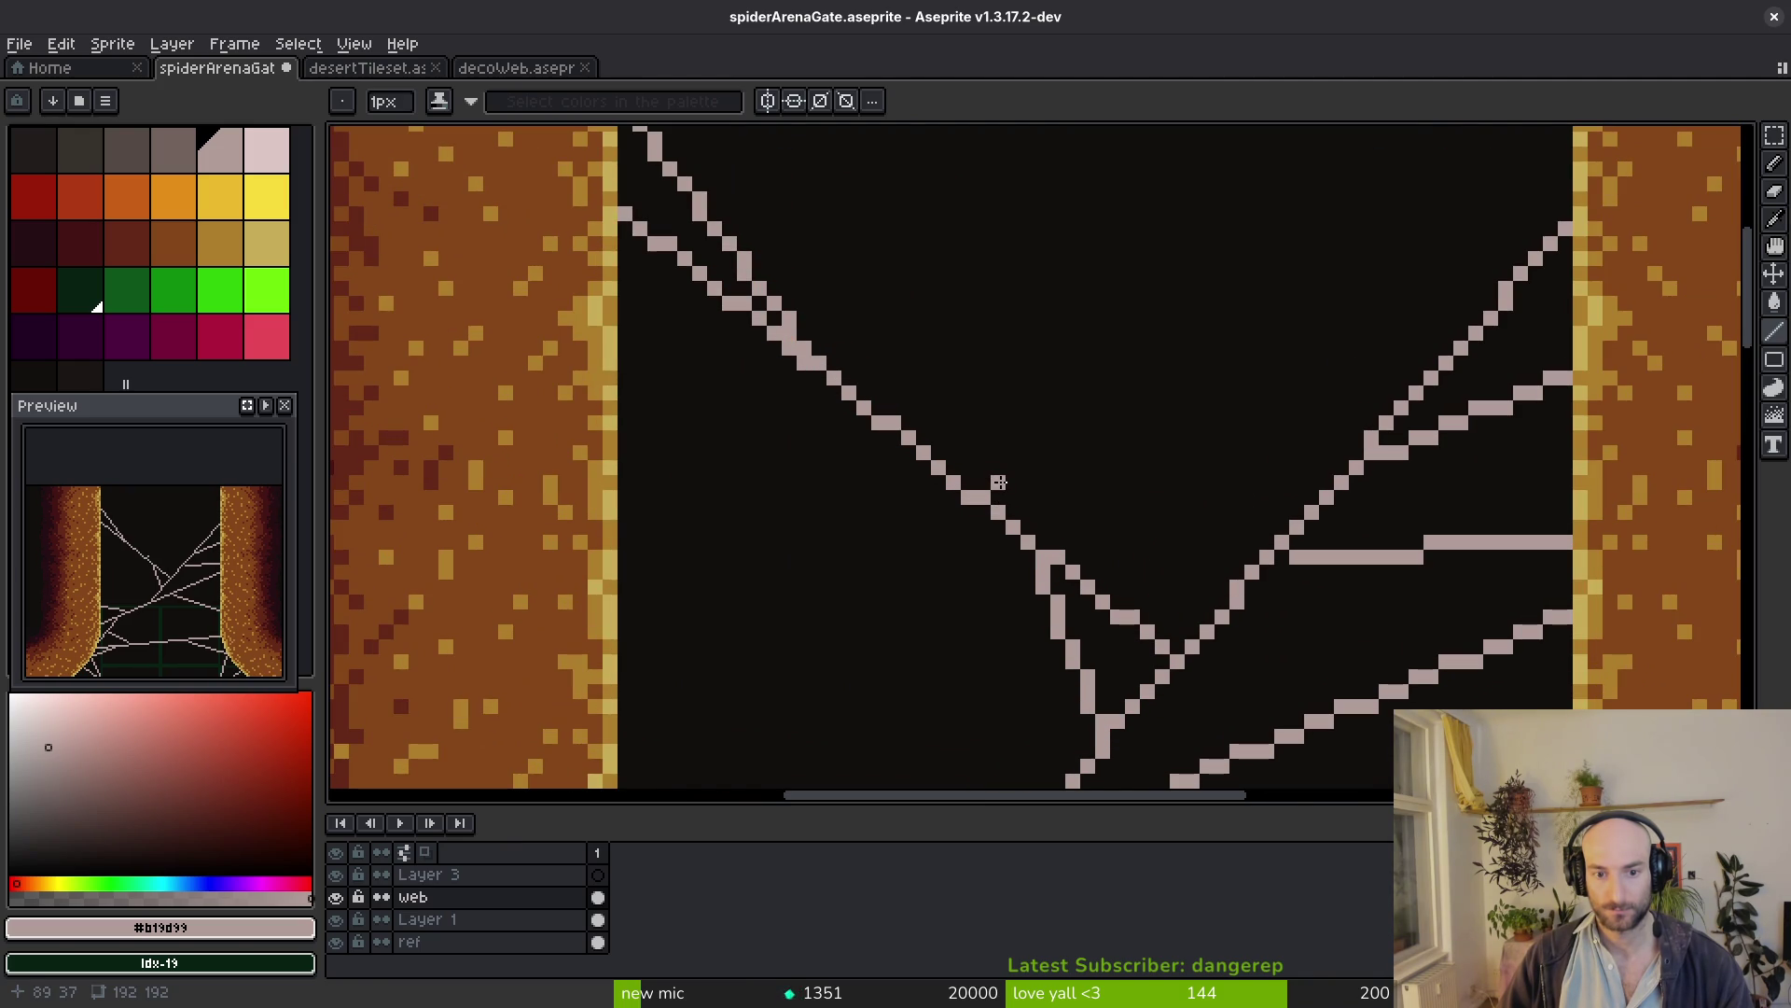
{"action": "mouse_move", "coordinate": [998, 481]}
{"action": "left_mouse_down"}
{"action": "mouse_move", "coordinate": [1336, 470]}
{"action": "mouse_move", "coordinate": [1363, 448]}
{"action": "left_mouse_up"}
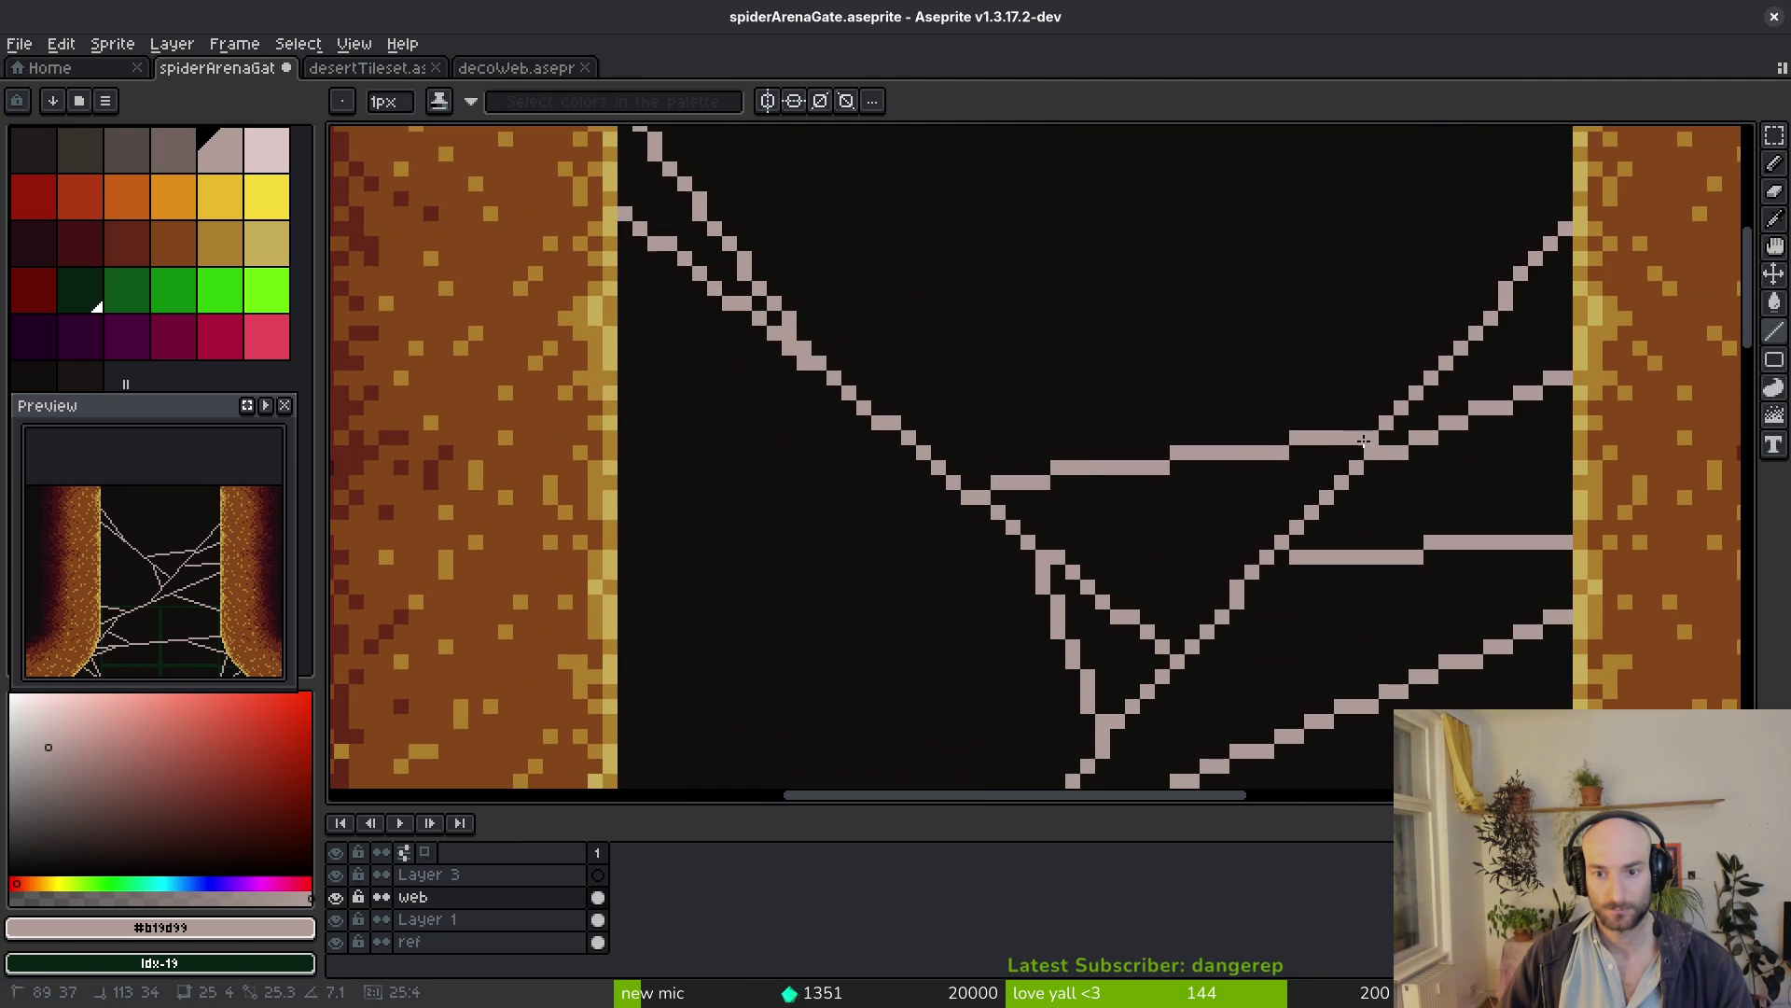
{"action": "scroll", "coordinate": [1364, 448], "scroll_direction": "down", "scroll_amount": 4}
{"action": "scroll", "coordinate": [1400, 547], "scroll_direction": "down", "scroll_amount": 2}
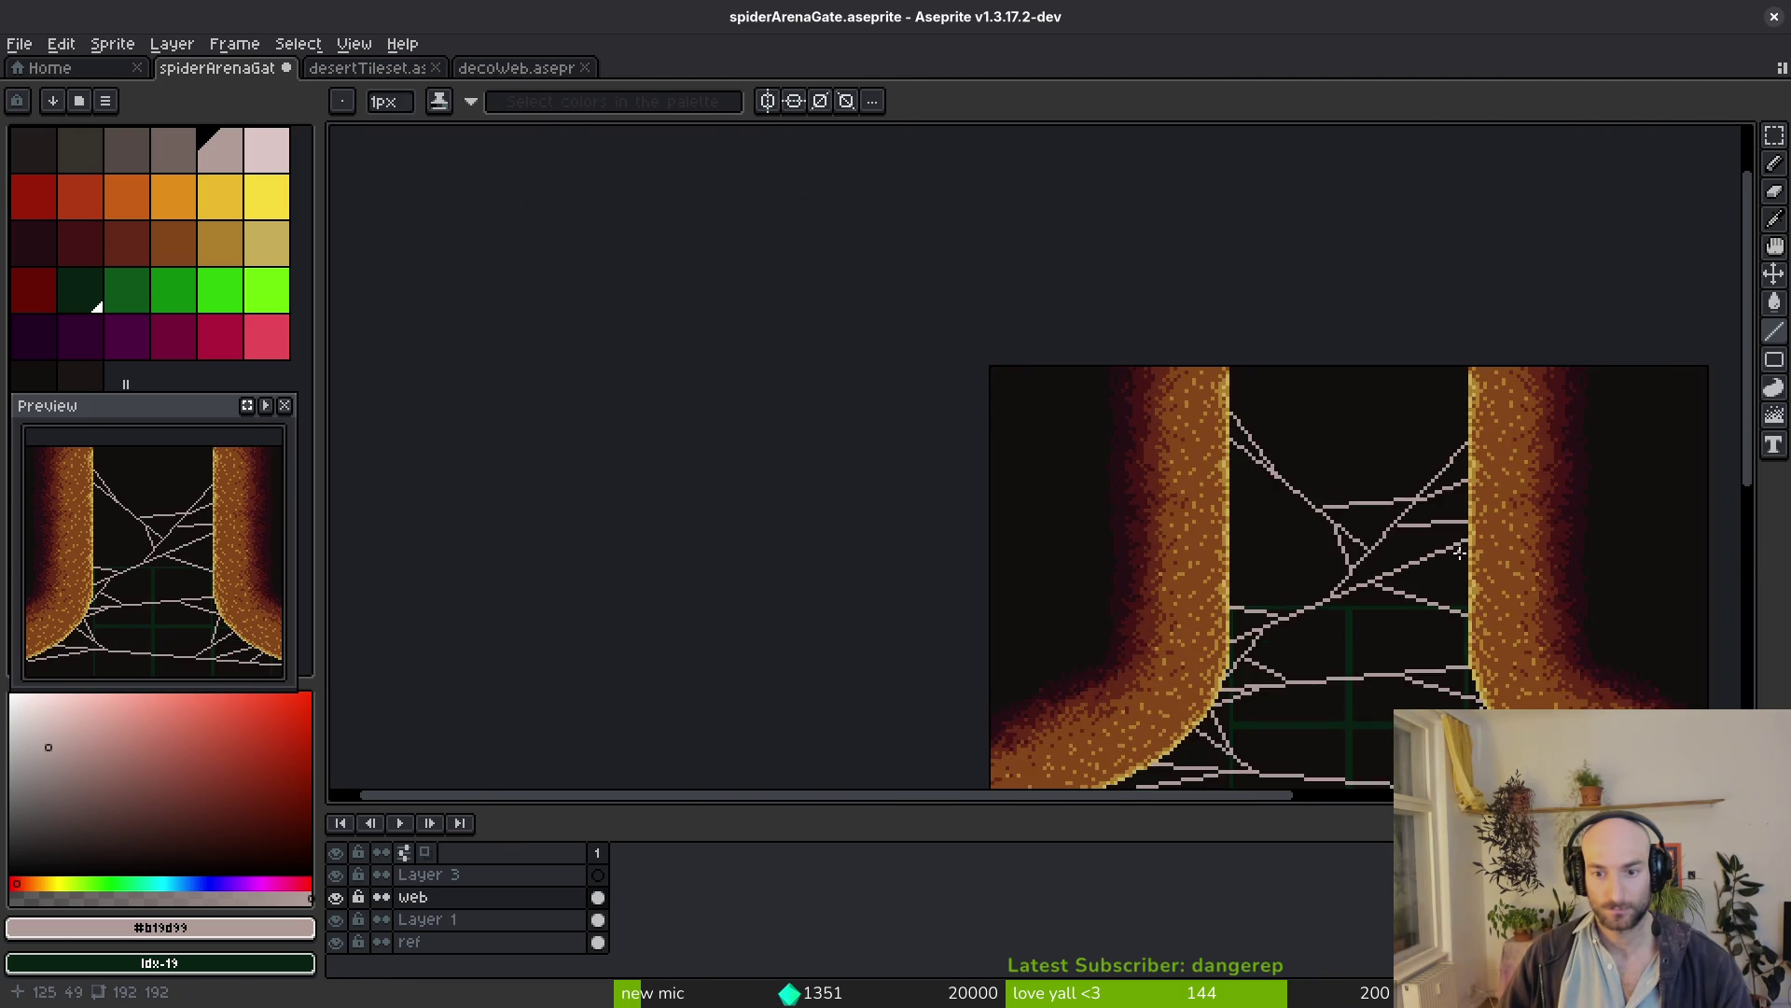
{"action": "scroll", "coordinate": [1417, 585], "scroll_direction": "down", "scroll_amount": 5}
{"action": "scroll", "coordinate": [1417, 585], "scroll_direction": "up", "scroll_amount": 4}
{"action": "scroll", "coordinate": [1191, 560], "scroll_direction": "up", "scroll_amount": 2}
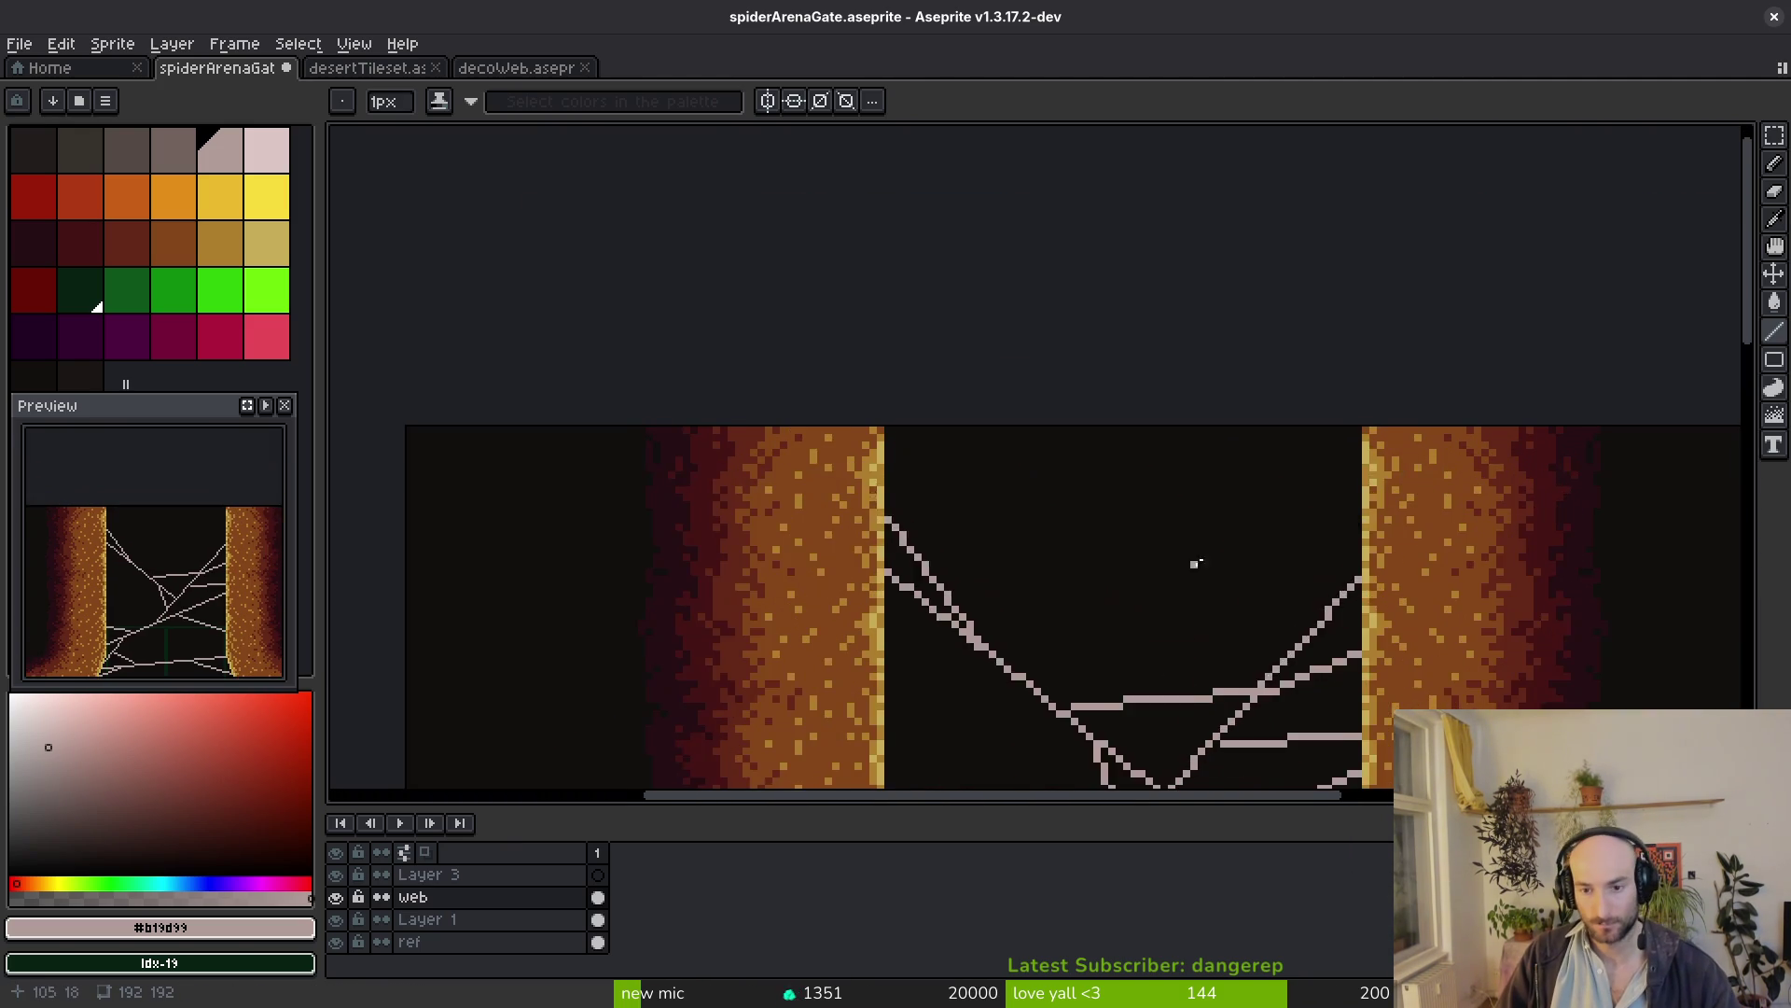
{"action": "scroll", "coordinate": [1247, 443], "scroll_direction": "up", "scroll_amount": 1}
{"action": "scroll", "coordinate": [1228, 356], "scroll_direction": "up", "scroll_amount": 1}
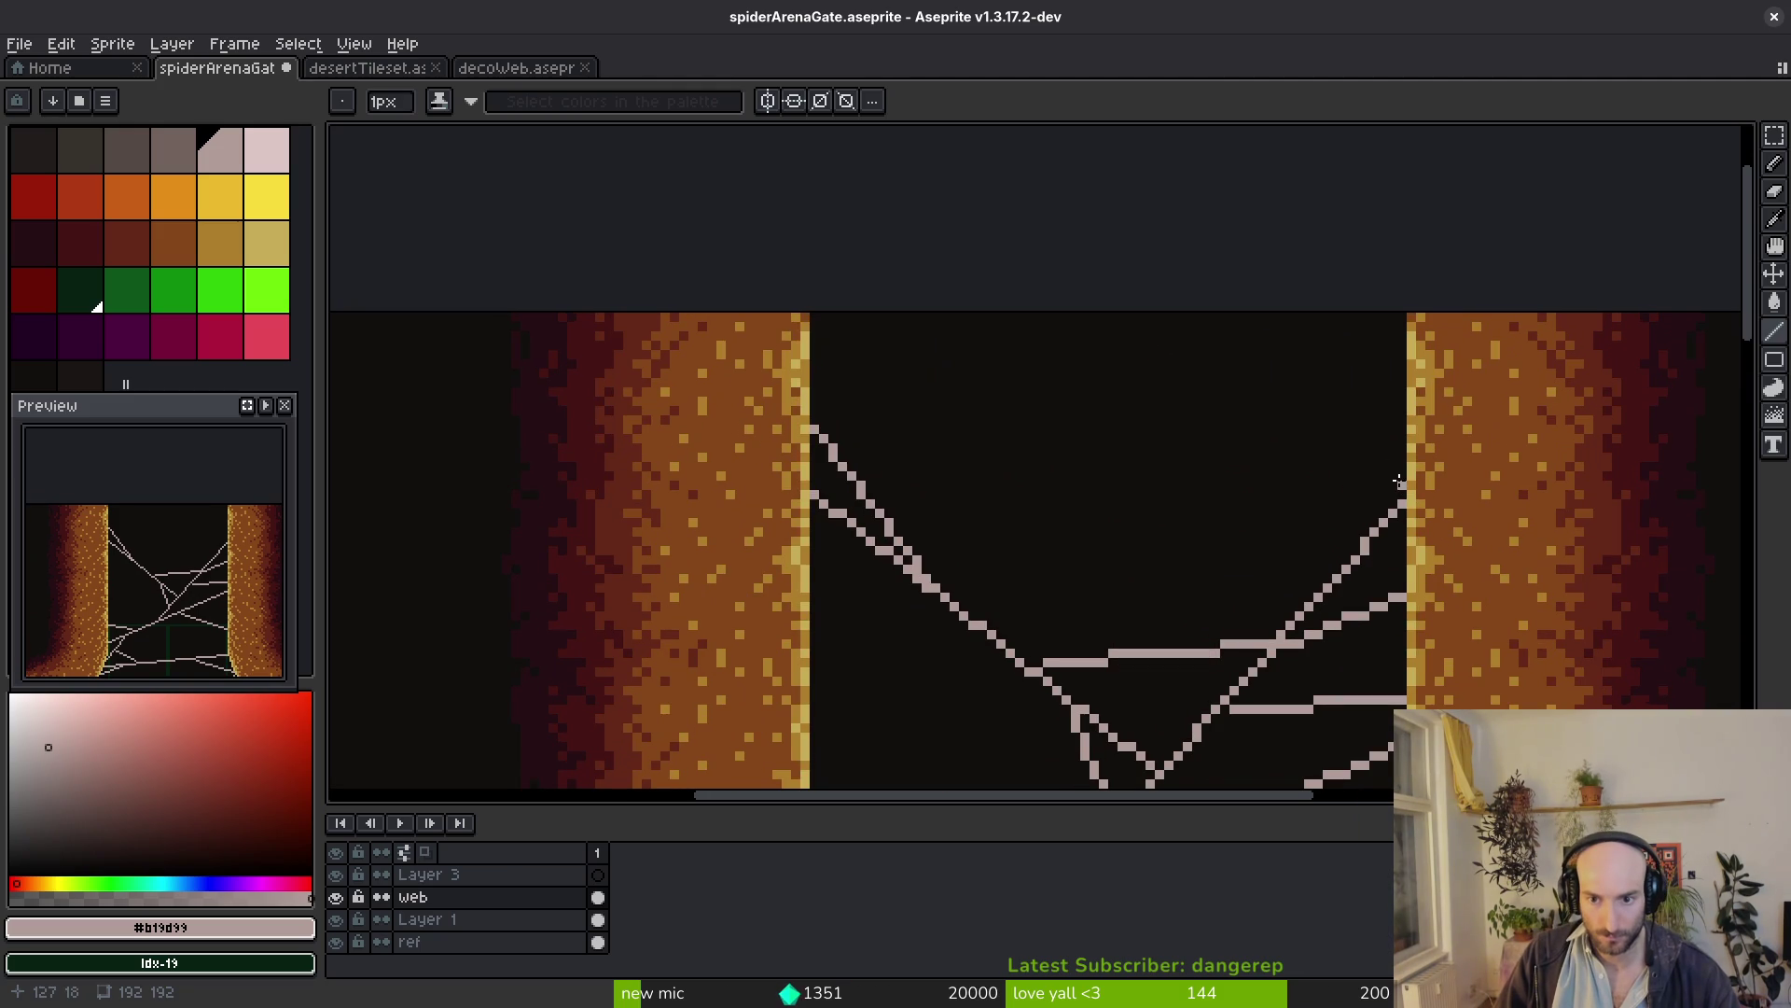
{"action": "left_click_drag", "start_coordinate": [1352, 466], "coordinate": [1345, 397]}
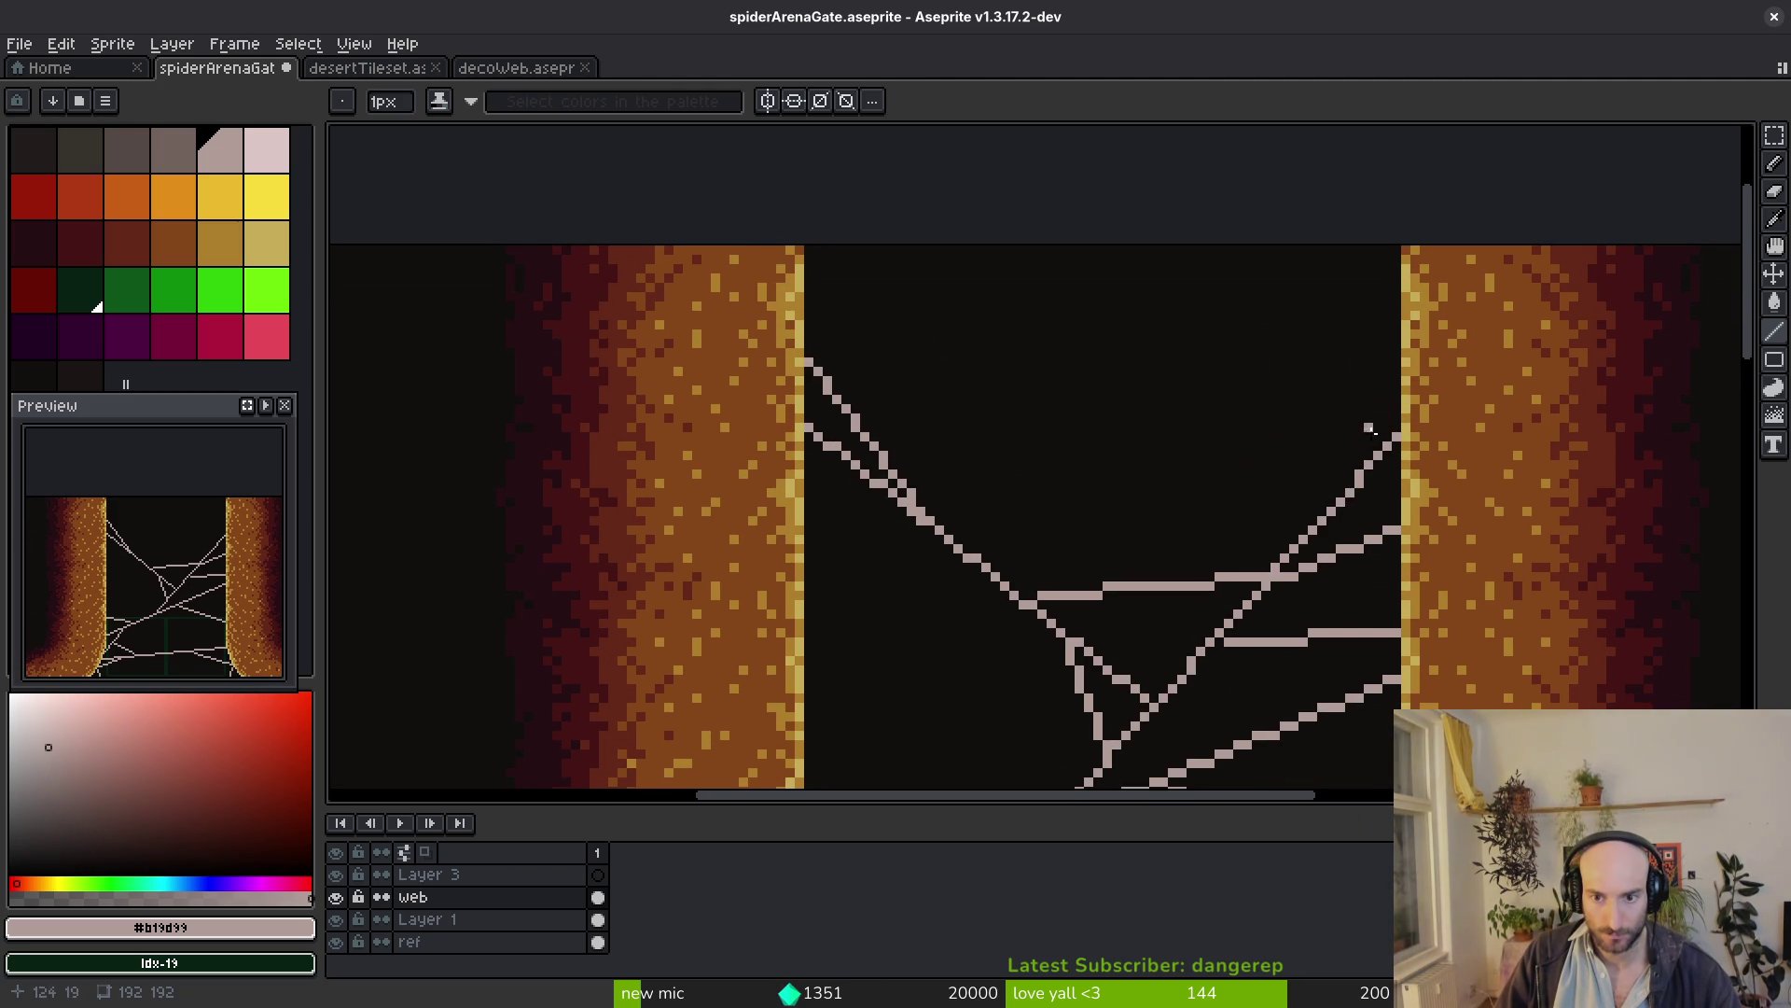
{"action": "scroll", "coordinate": [1254, 455], "scroll_direction": "down", "scroll_amount": 2}
{"action": "scroll", "coordinate": [1260, 461], "scroll_direction": "up", "scroll_amount": 1}
{"action": "scroll", "coordinate": [1270, 424], "scroll_direction": "down", "scroll_amount": 2}
{"action": "scroll", "coordinate": [1267, 447], "scroll_direction": "up", "scroll_amount": 3}
{"action": "scroll", "coordinate": [1266, 446], "scroll_direction": "up", "scroll_amount": 3}
Draw several strands rising from the web to anchor on the right dirt wall
{"action": "left_click_drag", "start_coordinate": [1074, 406], "coordinate": [1323, 297]}
{"action": "scroll", "coordinate": [1331, 470], "scroll_direction": "down", "scroll_amount": 5}
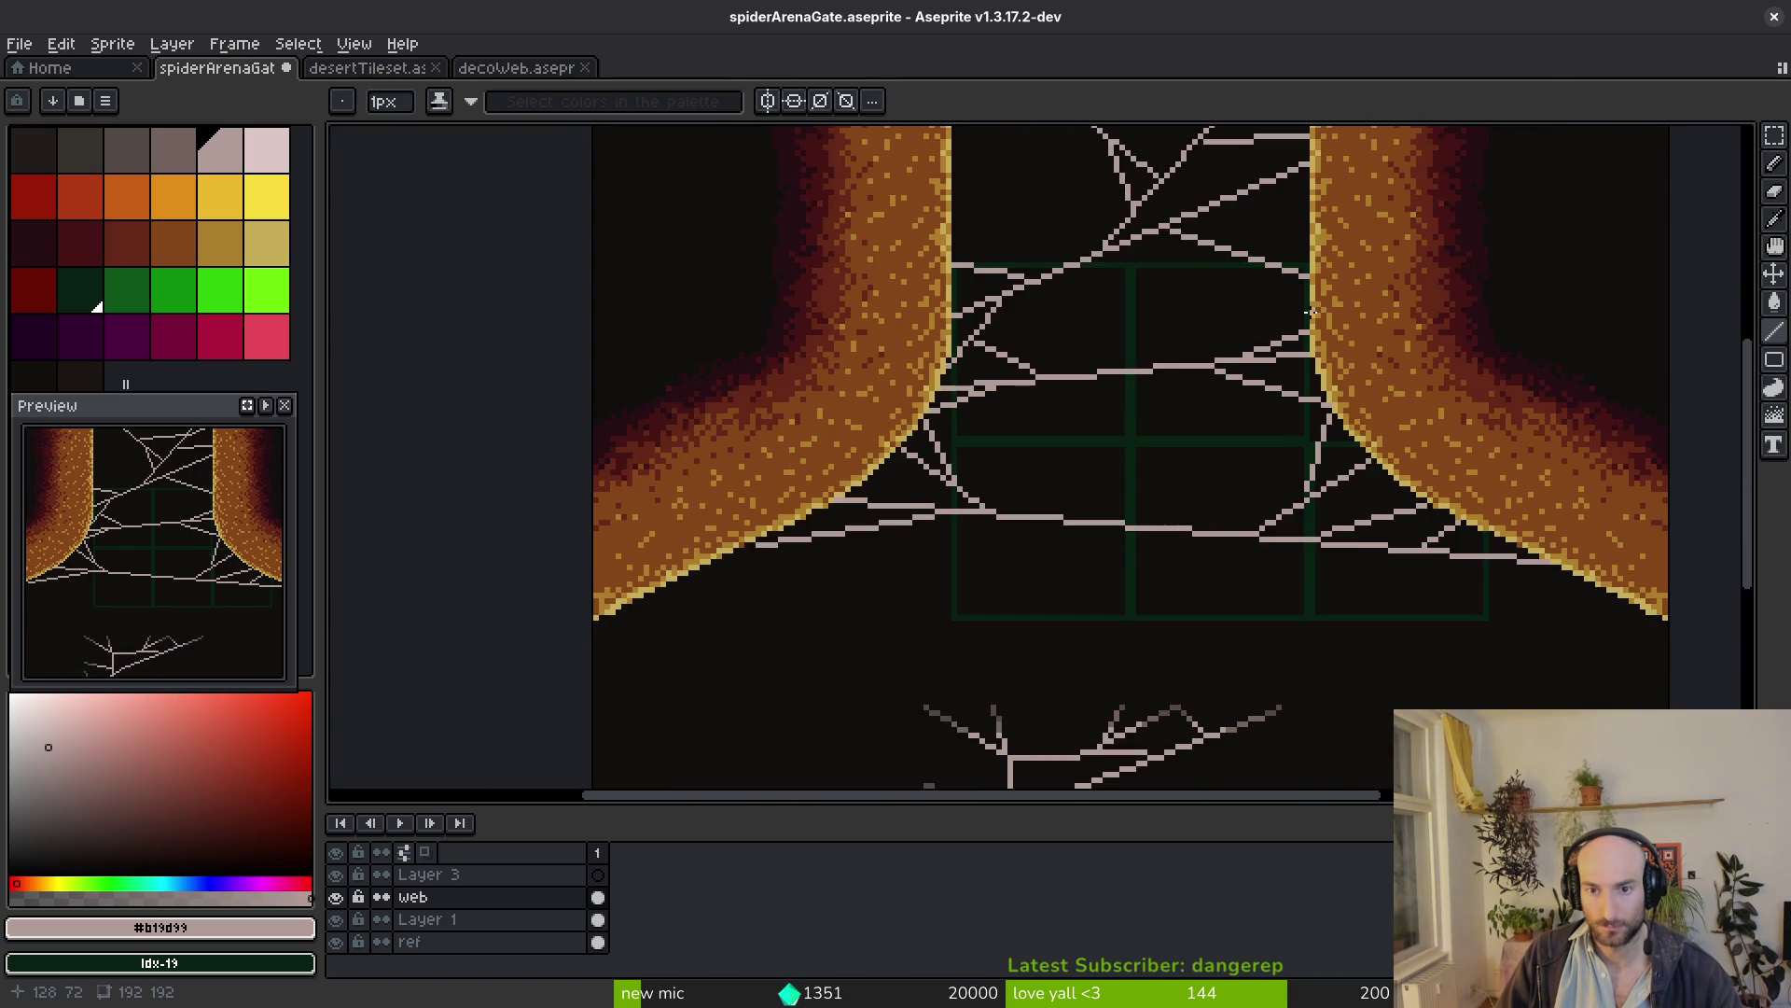
{"action": "scroll", "coordinate": [1310, 320], "scroll_direction": "up", "scroll_amount": 2}
{"action": "mouse_move", "coordinate": [1240, 374]}
{"action": "left_mouse_down"}
{"action": "mouse_move", "coordinate": [1345, 321]}
{"action": "mouse_move", "coordinate": [1356, 344]}
{"action": "left_mouse_up"}
{"action": "left_click_drag", "start_coordinate": [1191, 349], "coordinate": [1362, 280]}
{"action": "scroll", "coordinate": [1287, 389], "scroll_direction": "down", "scroll_amount": 5}
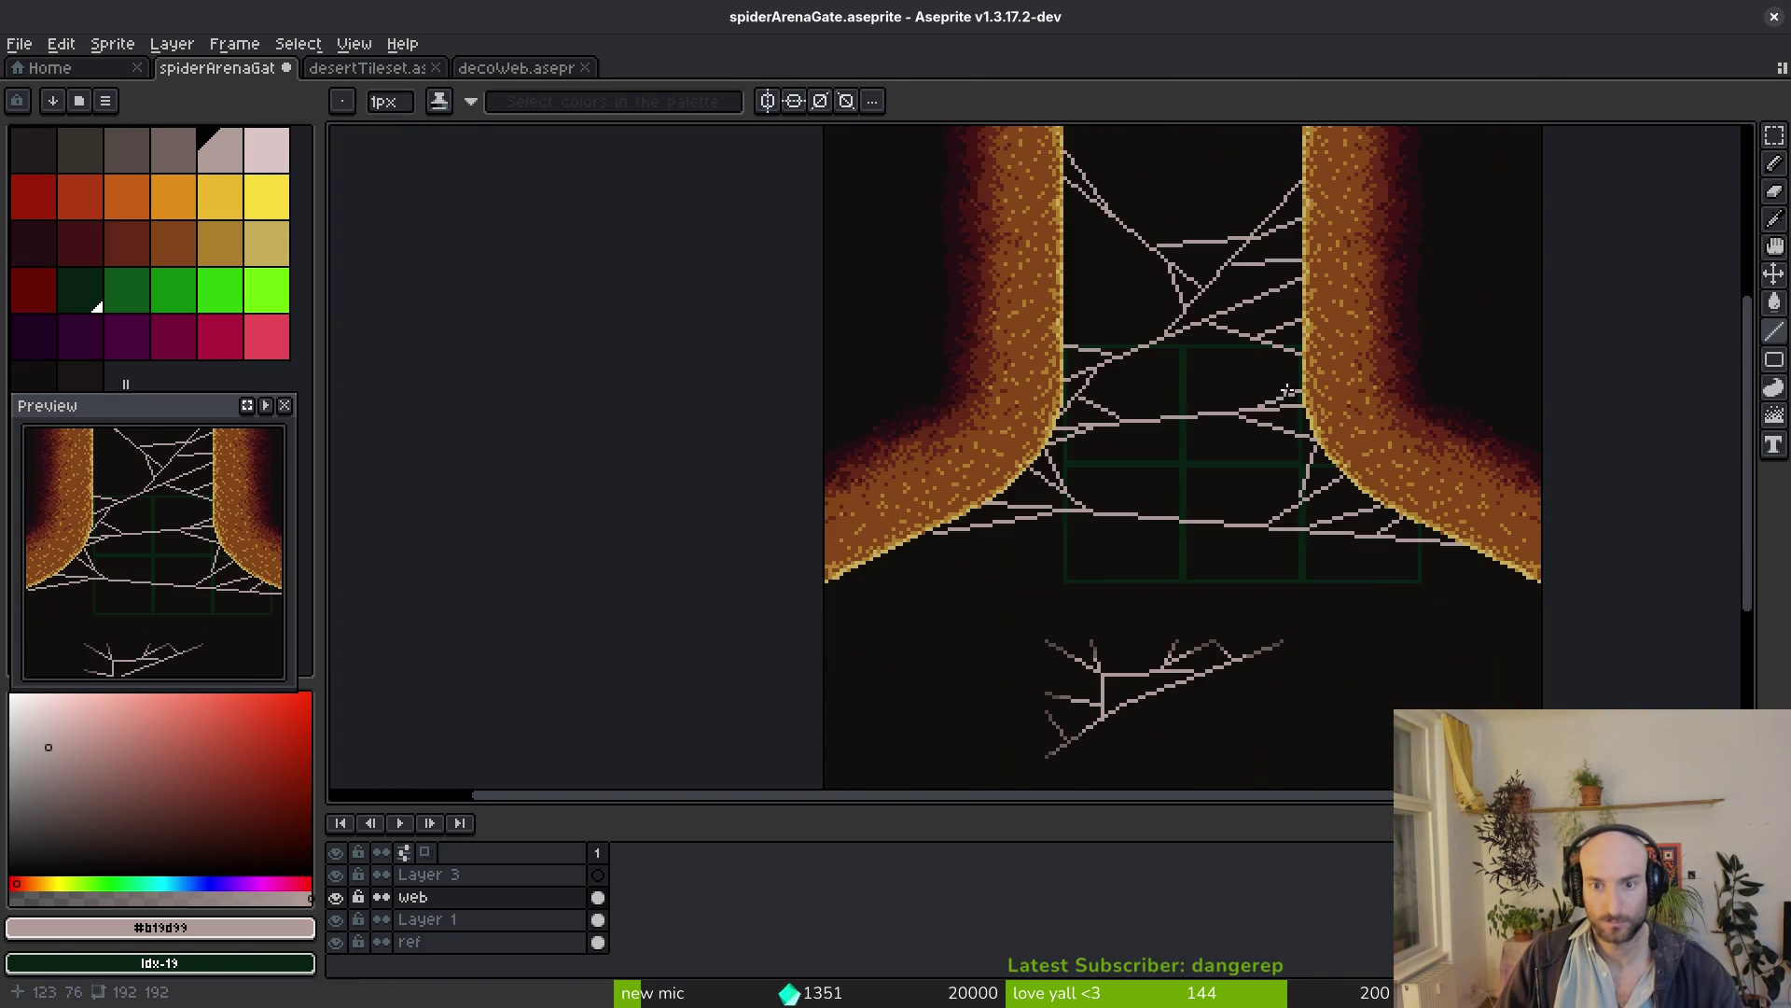
{"action": "scroll", "coordinate": [1282, 299], "scroll_direction": "up", "scroll_amount": 3}
{"action": "left_click_drag", "start_coordinate": [1260, 302], "coordinate": [1375, 319]}
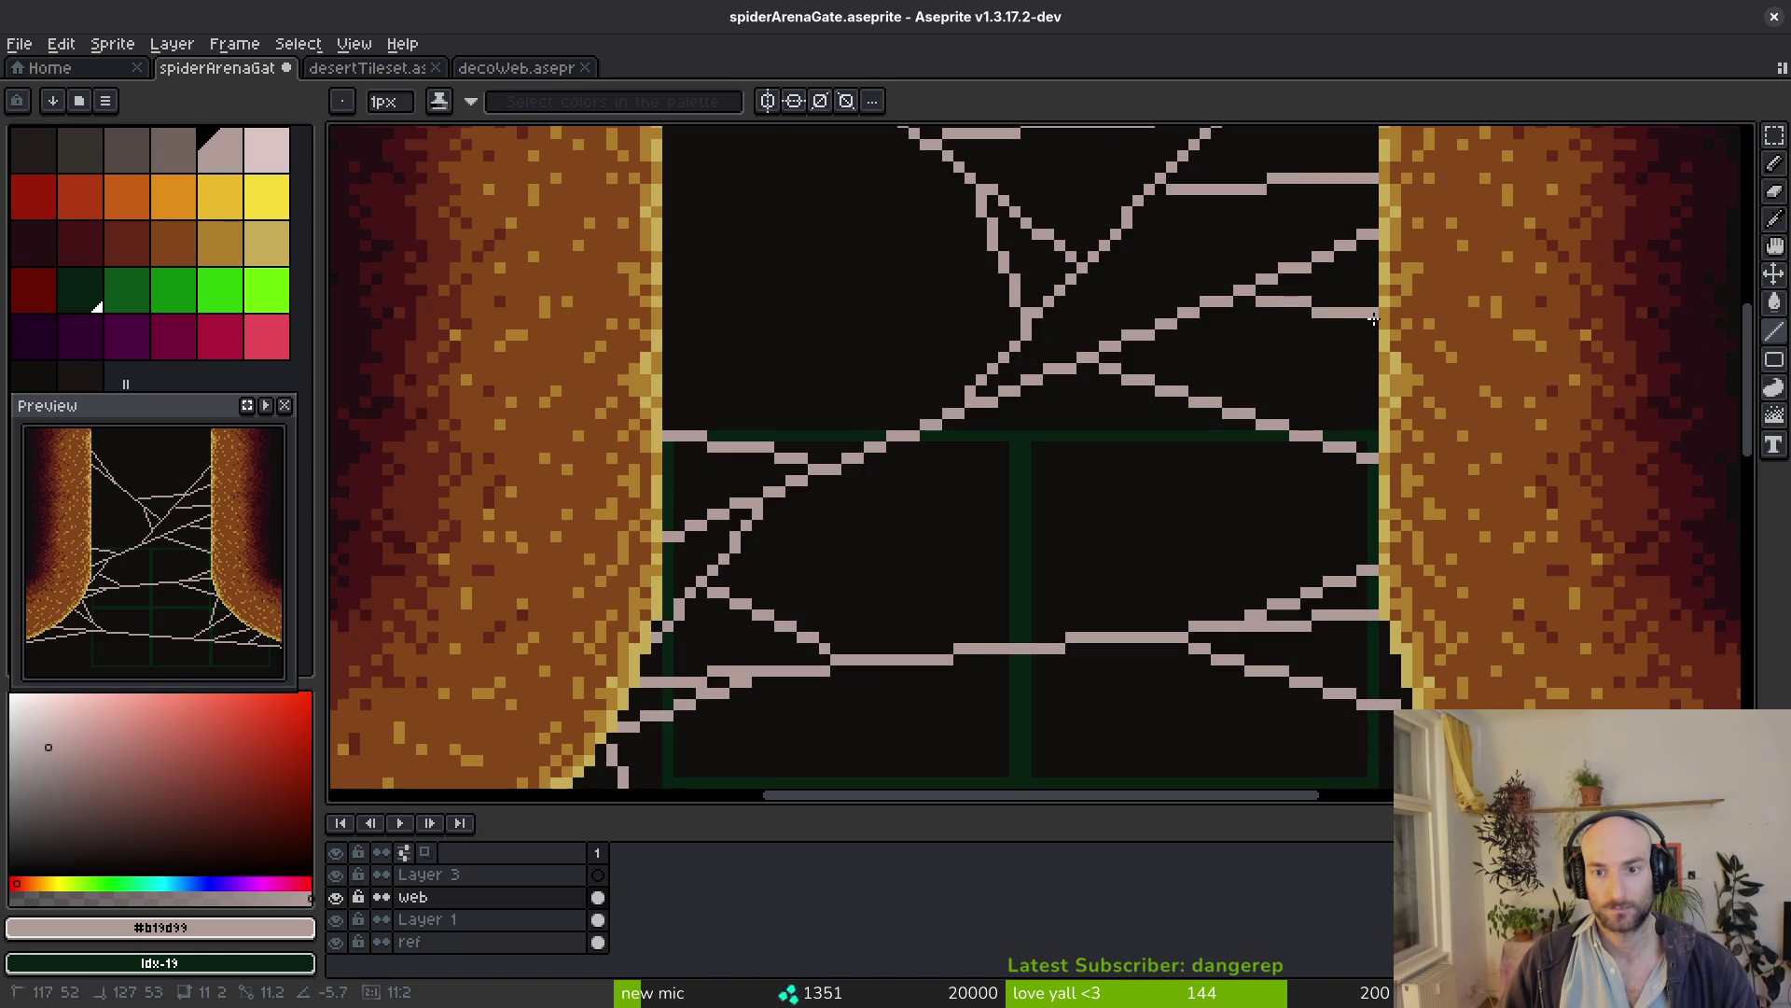
{"action": "scroll", "coordinate": [1339, 336], "scroll_direction": "down", "scroll_amount": 3}
{"action": "scroll", "coordinate": [1306, 407], "scroll_direction": "down", "scroll_amount": 2}
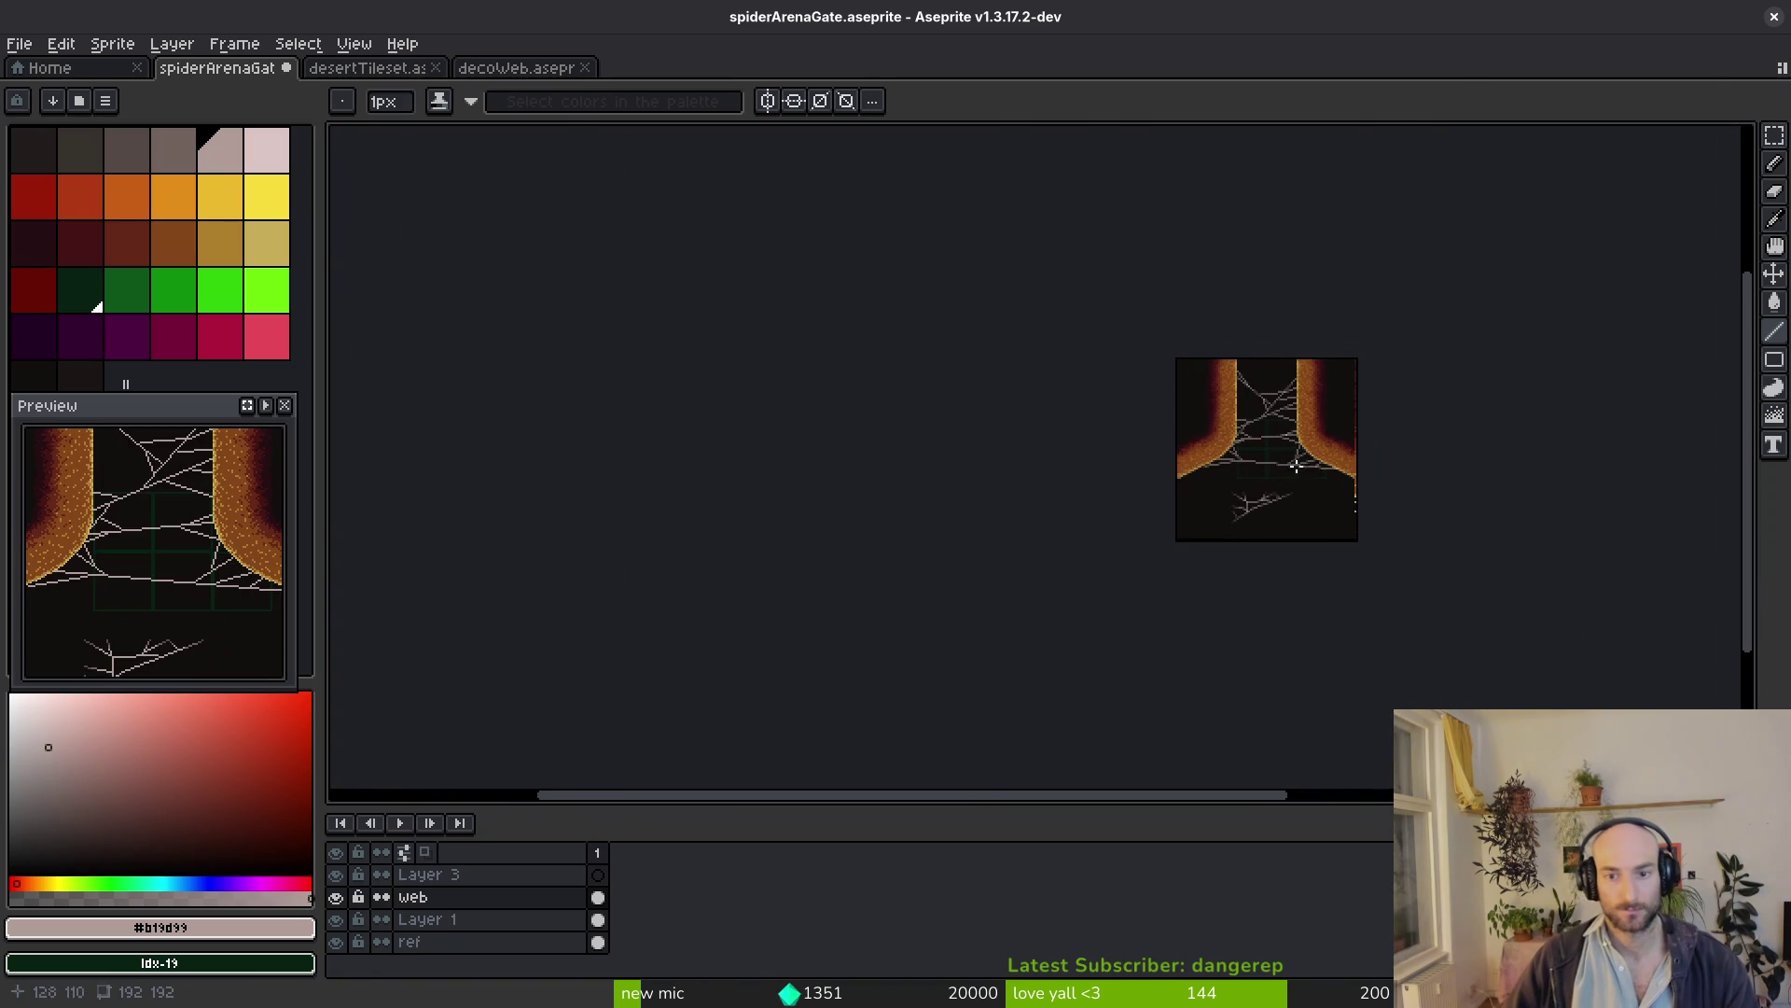
{"action": "scroll", "coordinate": [1245, 507], "scroll_direction": "up", "scroll_amount": 3}
{"action": "scroll", "coordinate": [1373, 457], "scroll_direction": "up", "scroll_amount": 3}
{"action": "scroll", "coordinate": [1260, 490], "scroll_direction": "right", "scroll_amount": 3}
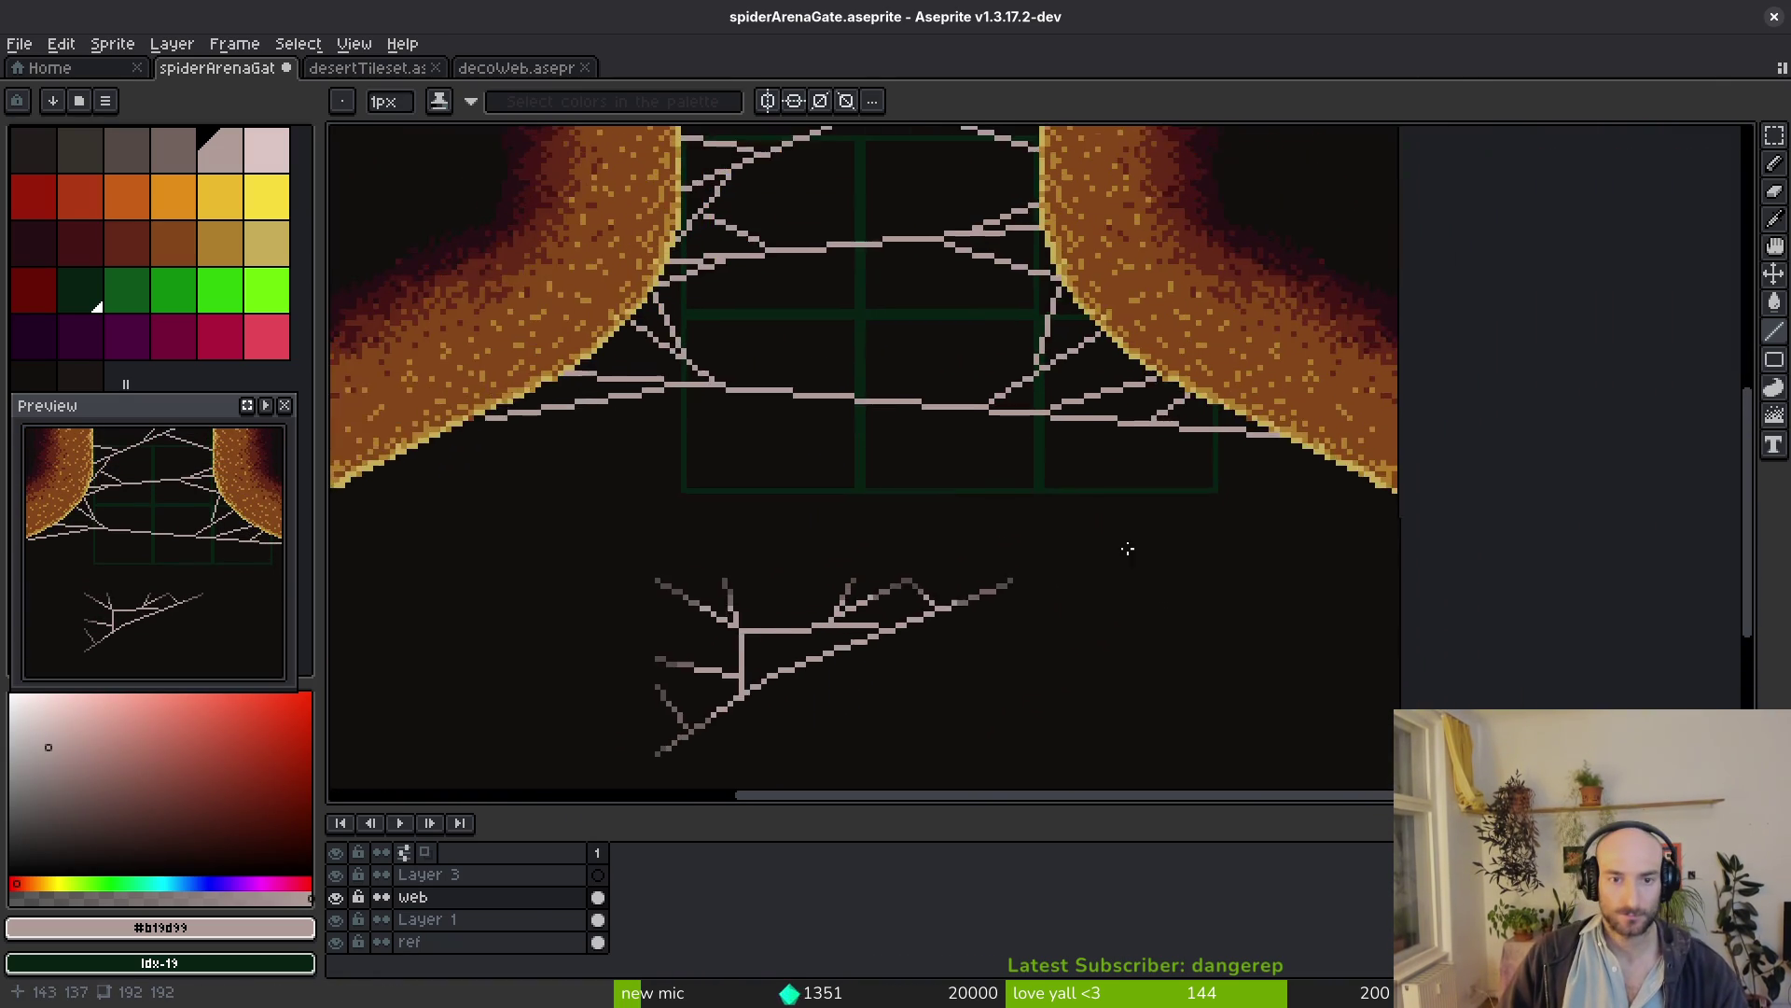
{"action": "scroll", "coordinate": [1128, 541], "scroll_direction": "left", "scroll_amount": 3}
{"action": "scroll", "coordinate": [1219, 512], "scroll_direction": "left", "scroll_amount": 2}
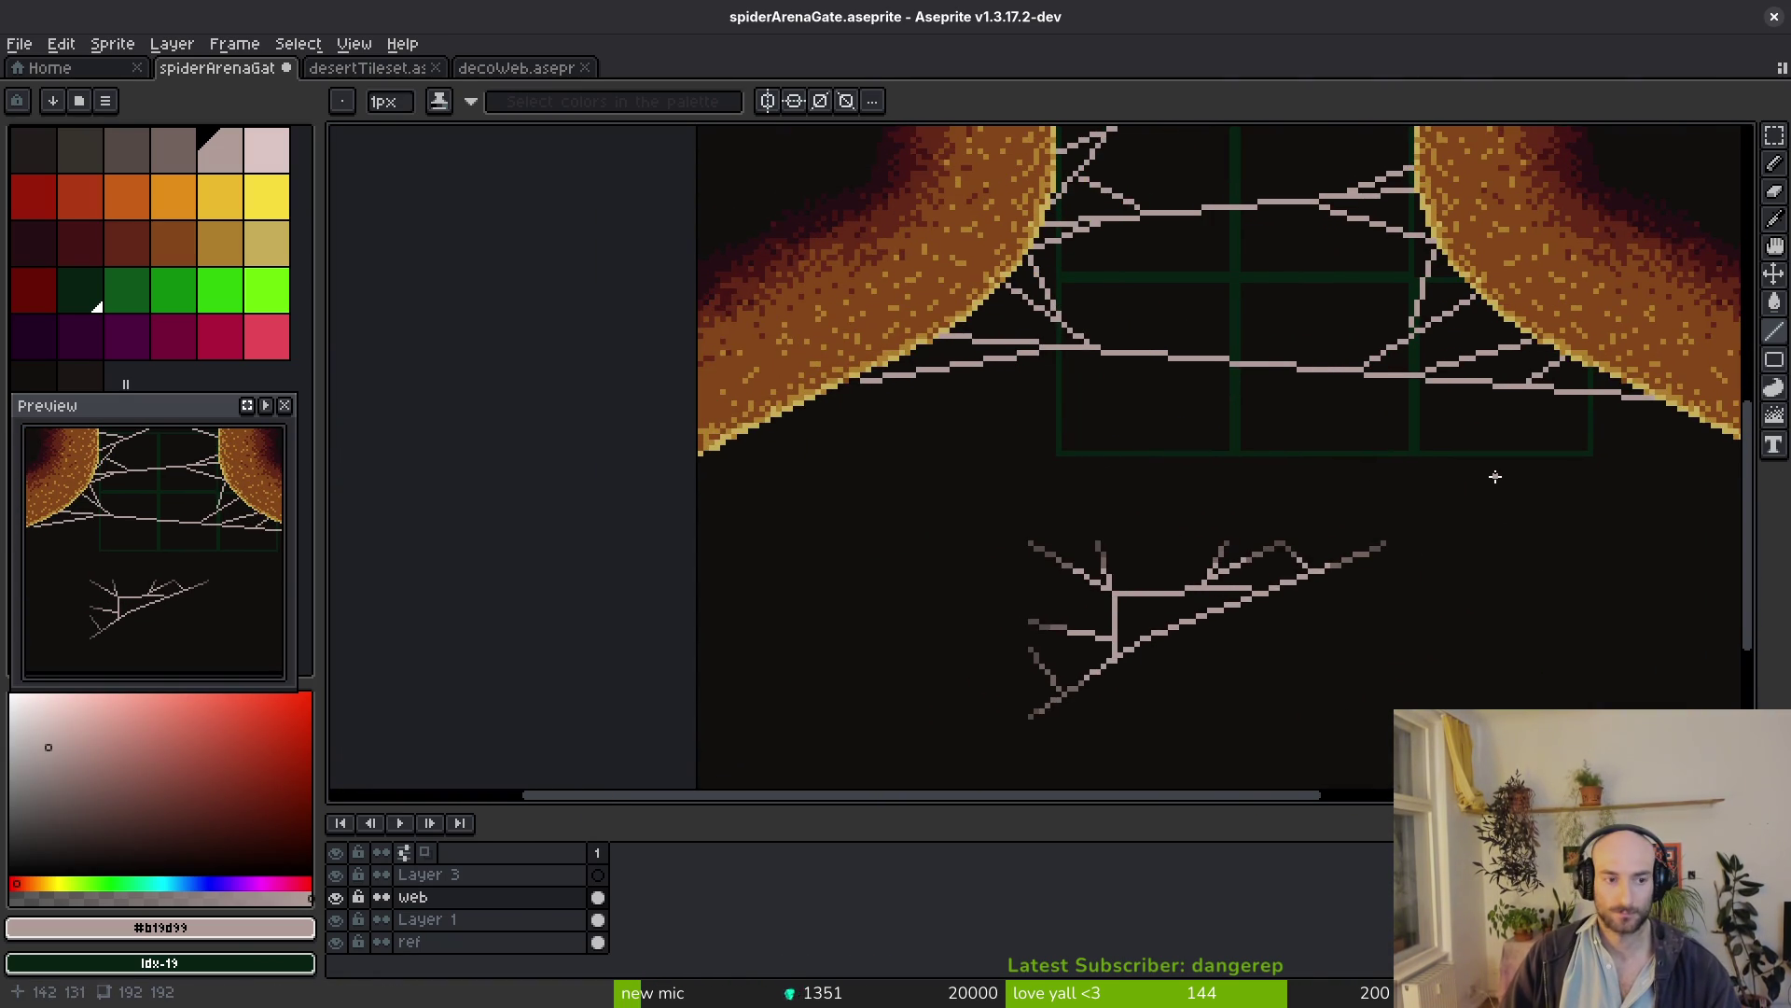
{"action": "scroll", "coordinate": [668, 497], "scroll_direction": "up", "scroll_amount": 2}
{"action": "scroll", "coordinate": [1048, 351], "scroll_direction": "up", "scroll_amount": 1}
Hang two vertical strands from the web and add a strand along the right wall's edge
{"action": "left_click_drag", "start_coordinate": [917, 281], "coordinate": [919, 533]}
{"action": "scroll", "coordinate": [1089, 515], "scroll_direction": "down", "scroll_amount": 5}
{"action": "scroll", "coordinate": [1089, 515], "scroll_direction": "up", "scroll_amount": 2}
{"action": "scroll", "coordinate": [1091, 464], "scroll_direction": "up", "scroll_amount": 2}
{"action": "left_click_drag", "start_coordinate": [1123, 374], "coordinate": [1120, 468]}
{"action": "scroll", "coordinate": [1215, 512], "scroll_direction": "down", "scroll_amount": 5}
{"action": "scroll", "coordinate": [1204, 485], "scroll_direction": "up", "scroll_amount": 4}
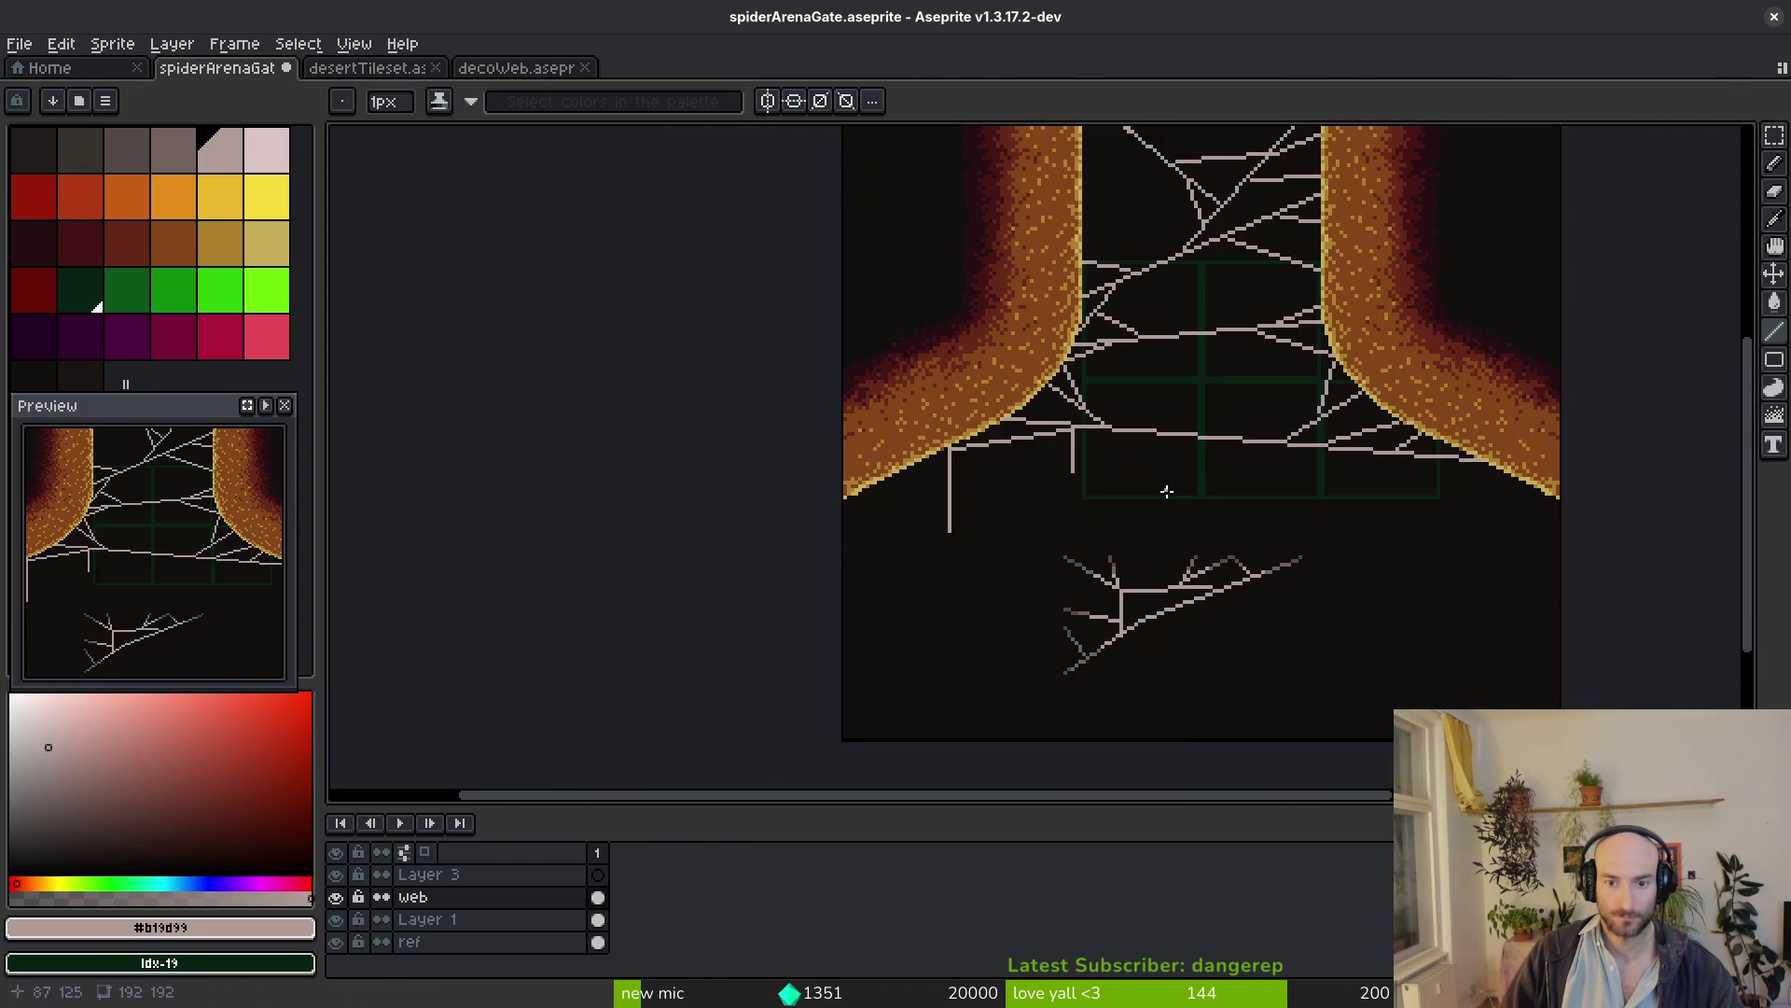
{"action": "scroll", "coordinate": [1180, 551], "scroll_direction": "right", "scroll_amount": 3}
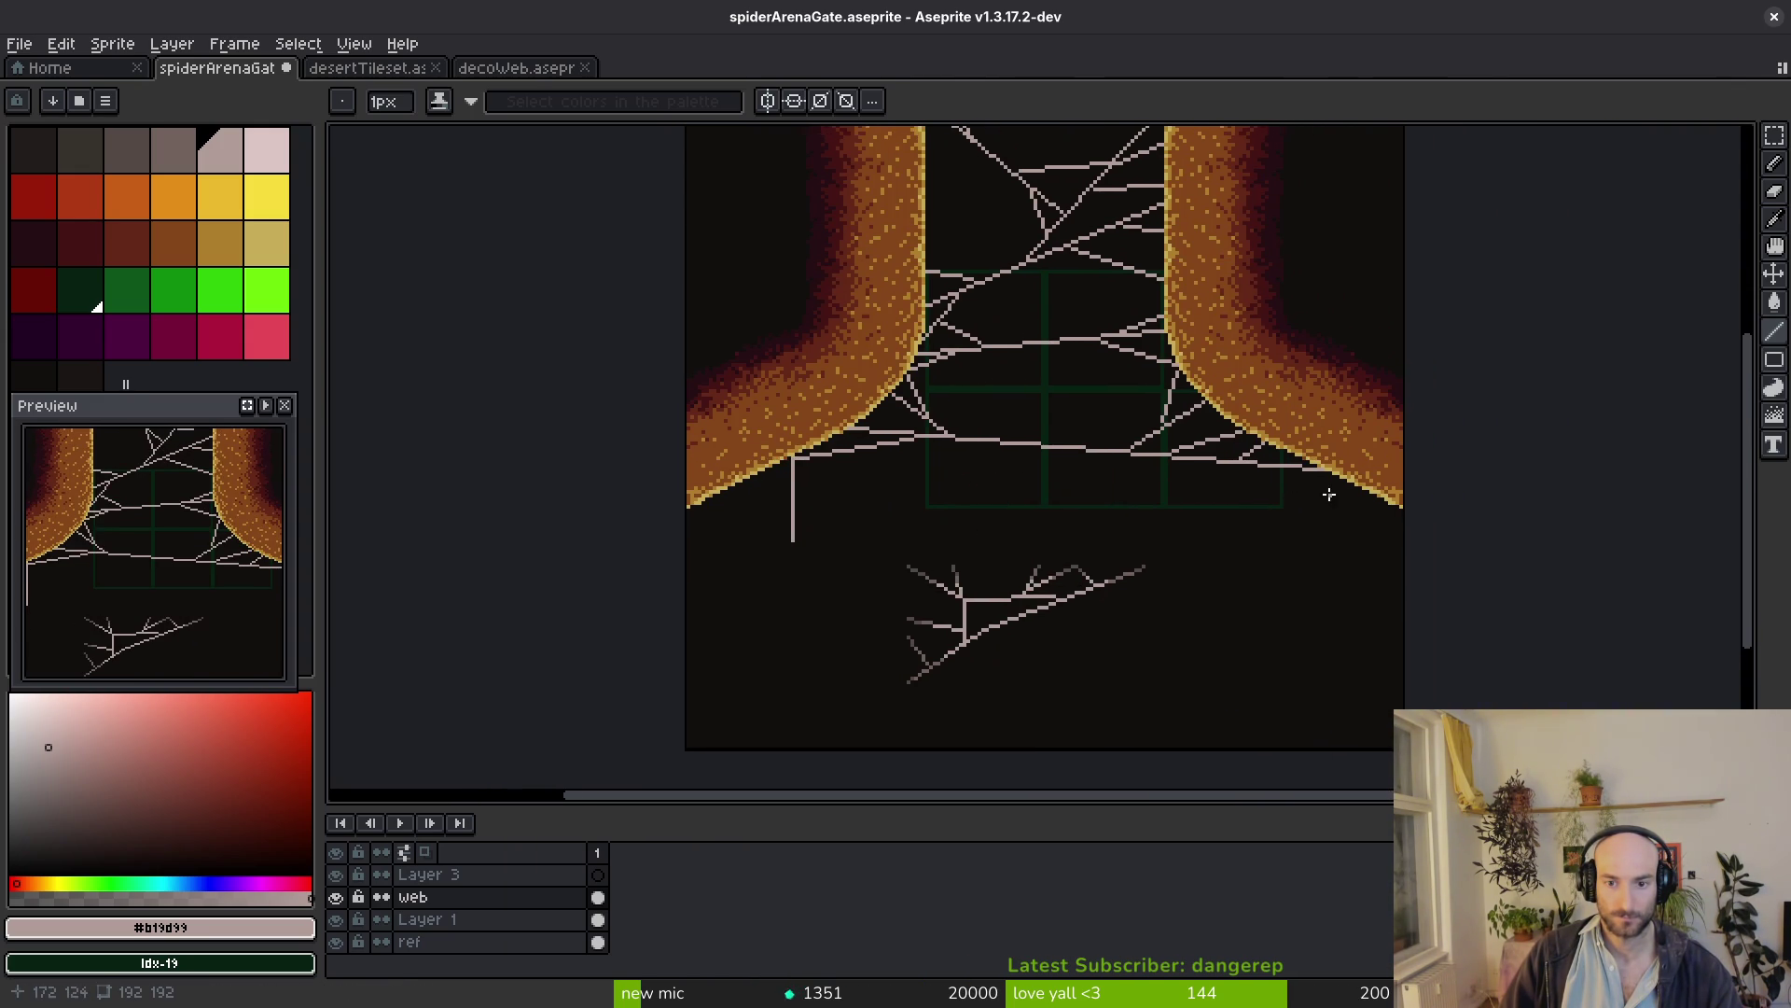
{"action": "scroll", "coordinate": [1328, 494], "scroll_direction": "up", "scroll_amount": 1}
{"action": "scroll", "coordinate": [1355, 499], "scroll_direction": "up", "scroll_amount": 1}
{"action": "scroll", "coordinate": [1277, 448], "scroll_direction": "up", "scroll_amount": 1}
{"action": "scroll", "coordinate": [1280, 457], "scroll_direction": "up", "scroll_amount": 1}
{"action": "left_click_drag", "start_coordinate": [1300, 461], "coordinate": [1211, 463]}
Lengthen the hanging strand downward and join its top back to the web diagonally
{"action": "left_click_drag", "start_coordinate": [1216, 531], "coordinate": [1217, 674]}
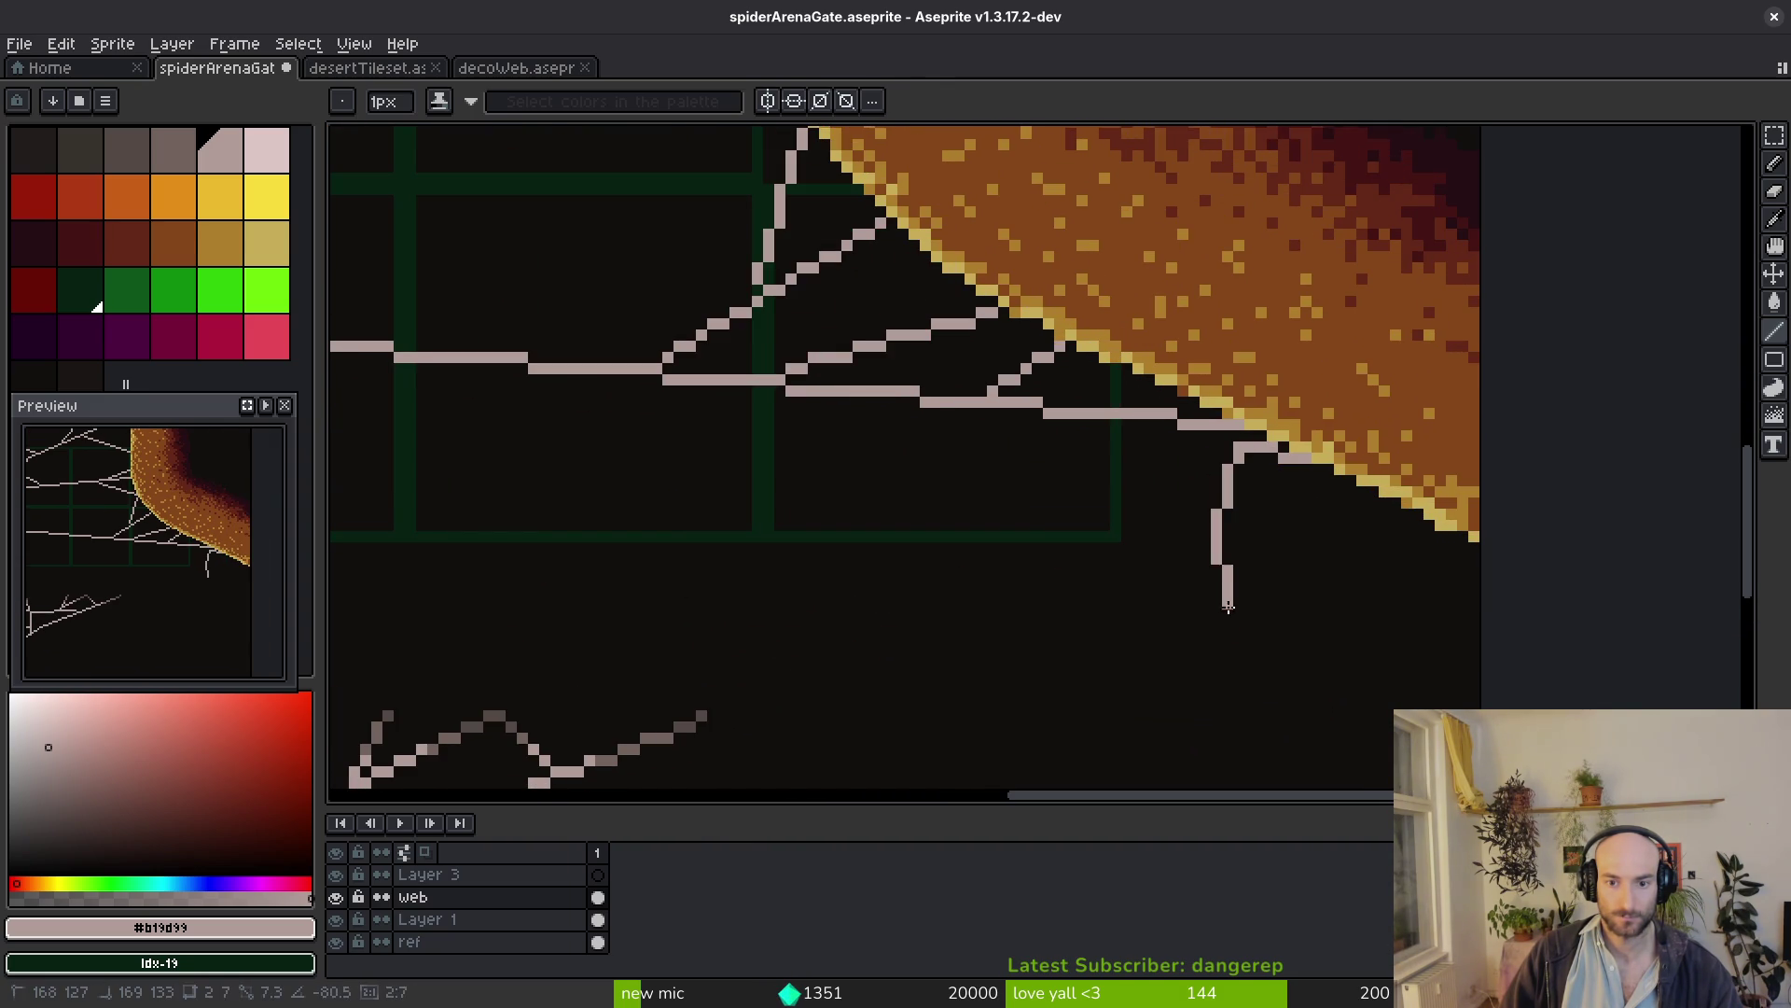
{"action": "left_click_drag", "start_coordinate": [1215, 469], "coordinate": [1149, 436]}
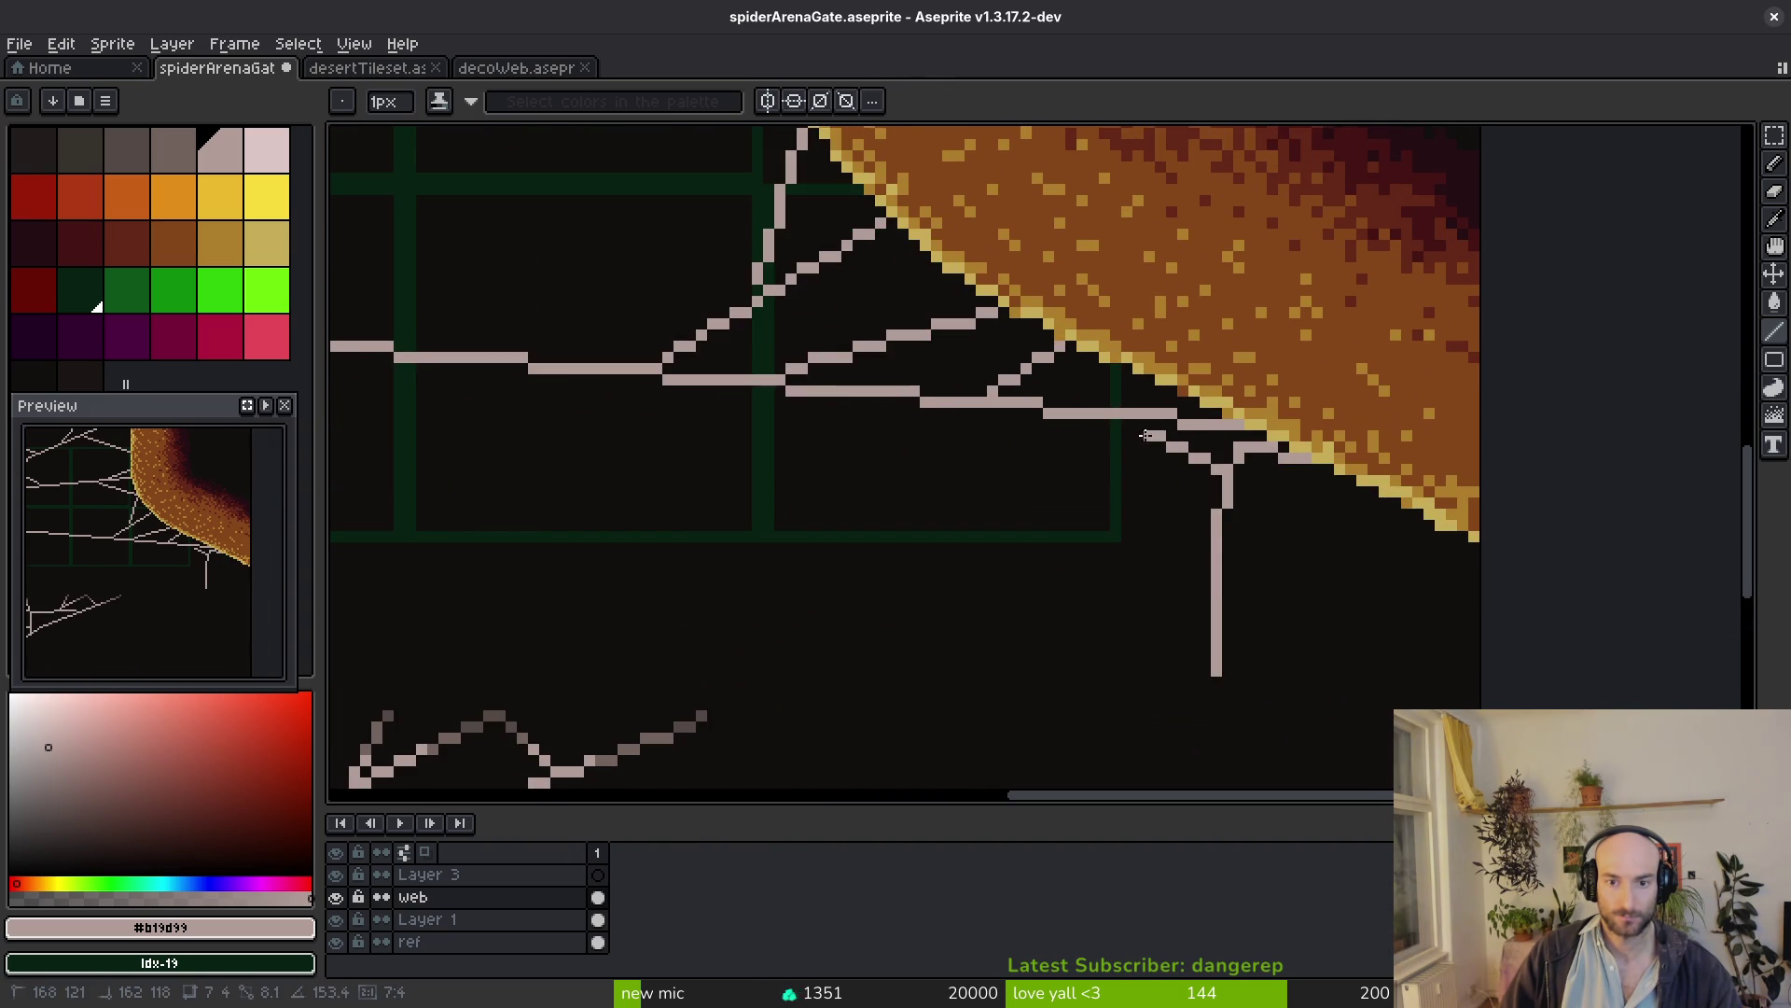
{"action": "scroll", "coordinate": [1134, 425], "scroll_direction": "down", "scroll_amount": 5}
{"action": "scroll", "coordinate": [1208, 560], "scroll_direction": "up", "scroll_amount": 1}
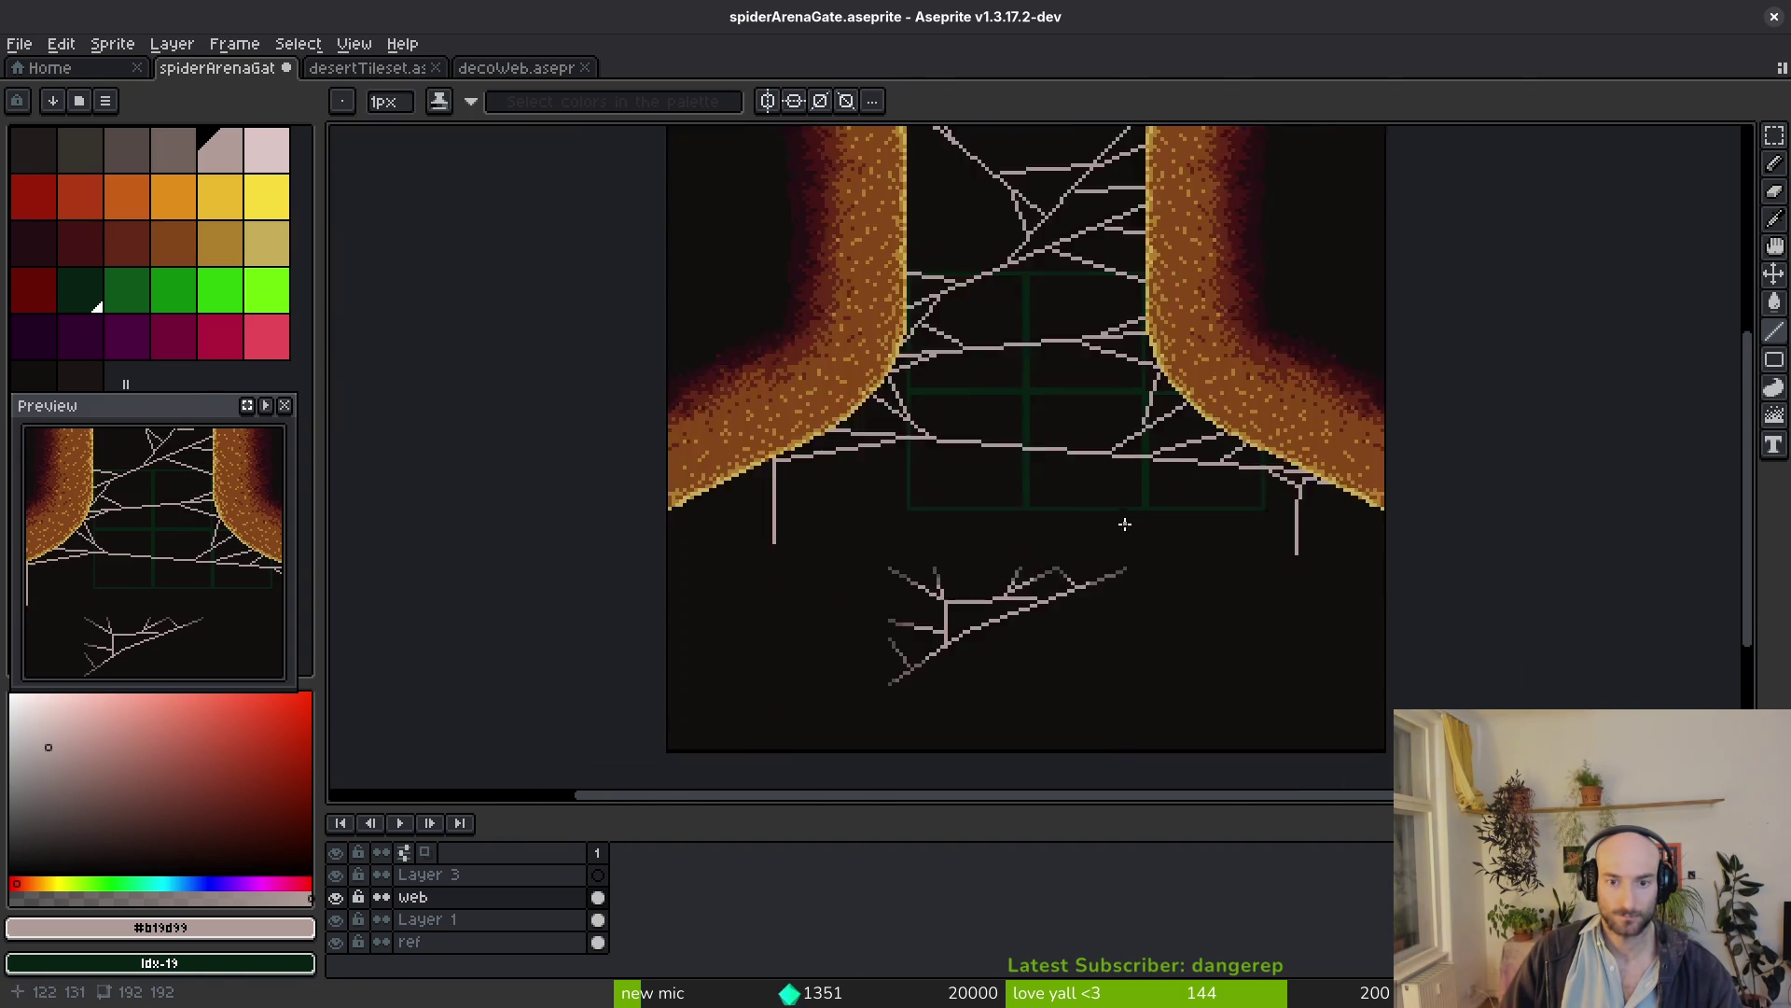
{"action": "scroll", "coordinate": [1124, 524], "scroll_direction": "up", "scroll_amount": 1}
{"action": "scroll", "coordinate": [1139, 596], "scroll_direction": "up", "scroll_amount": 1}
{"action": "scroll", "coordinate": [1128, 423], "scroll_direction": "up", "scroll_amount": 1}
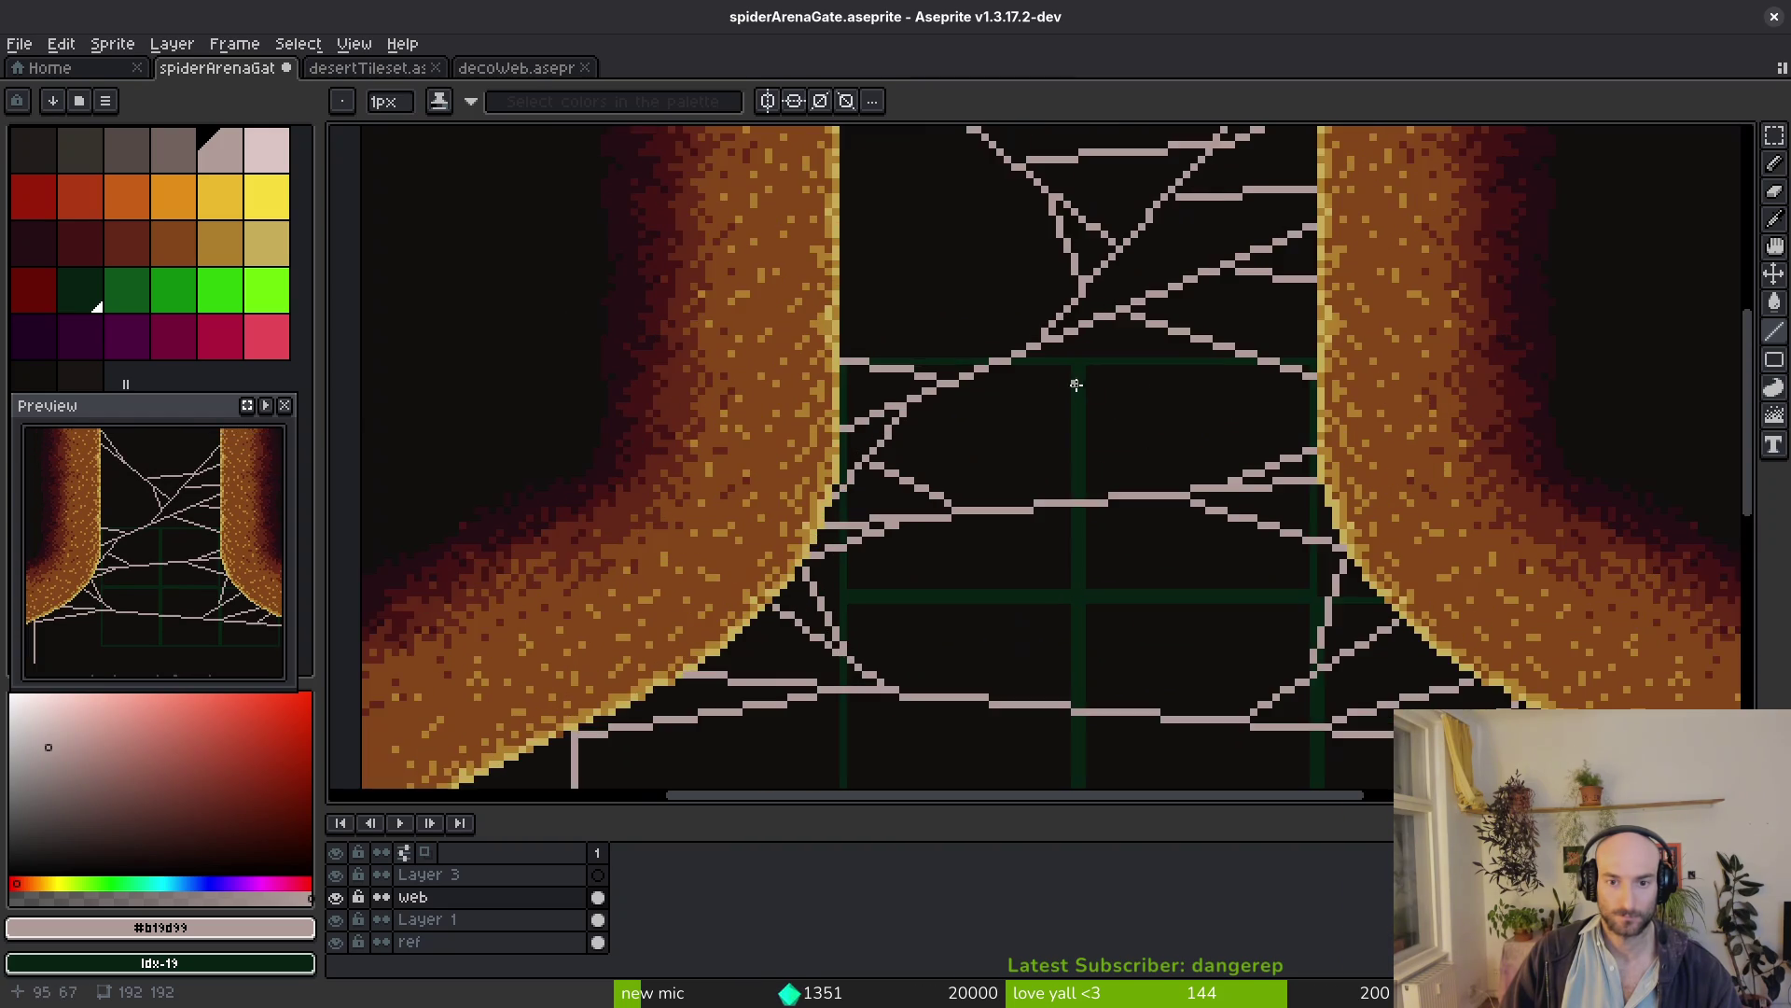
{"action": "left_click_drag", "start_coordinate": [1161, 430], "coordinate": [1107, 535]}
{"action": "scroll", "coordinate": [1221, 500], "scroll_direction": "up", "scroll_amount": 2}
Draw crossing strands in the upper gap, including long ones from the left wall and one rising to the right wall
{"action": "left_click_drag", "start_coordinate": [1175, 450], "coordinate": [1289, 638]}
{"action": "scroll", "coordinate": [1309, 643], "scroll_direction": "down", "scroll_amount": 3}
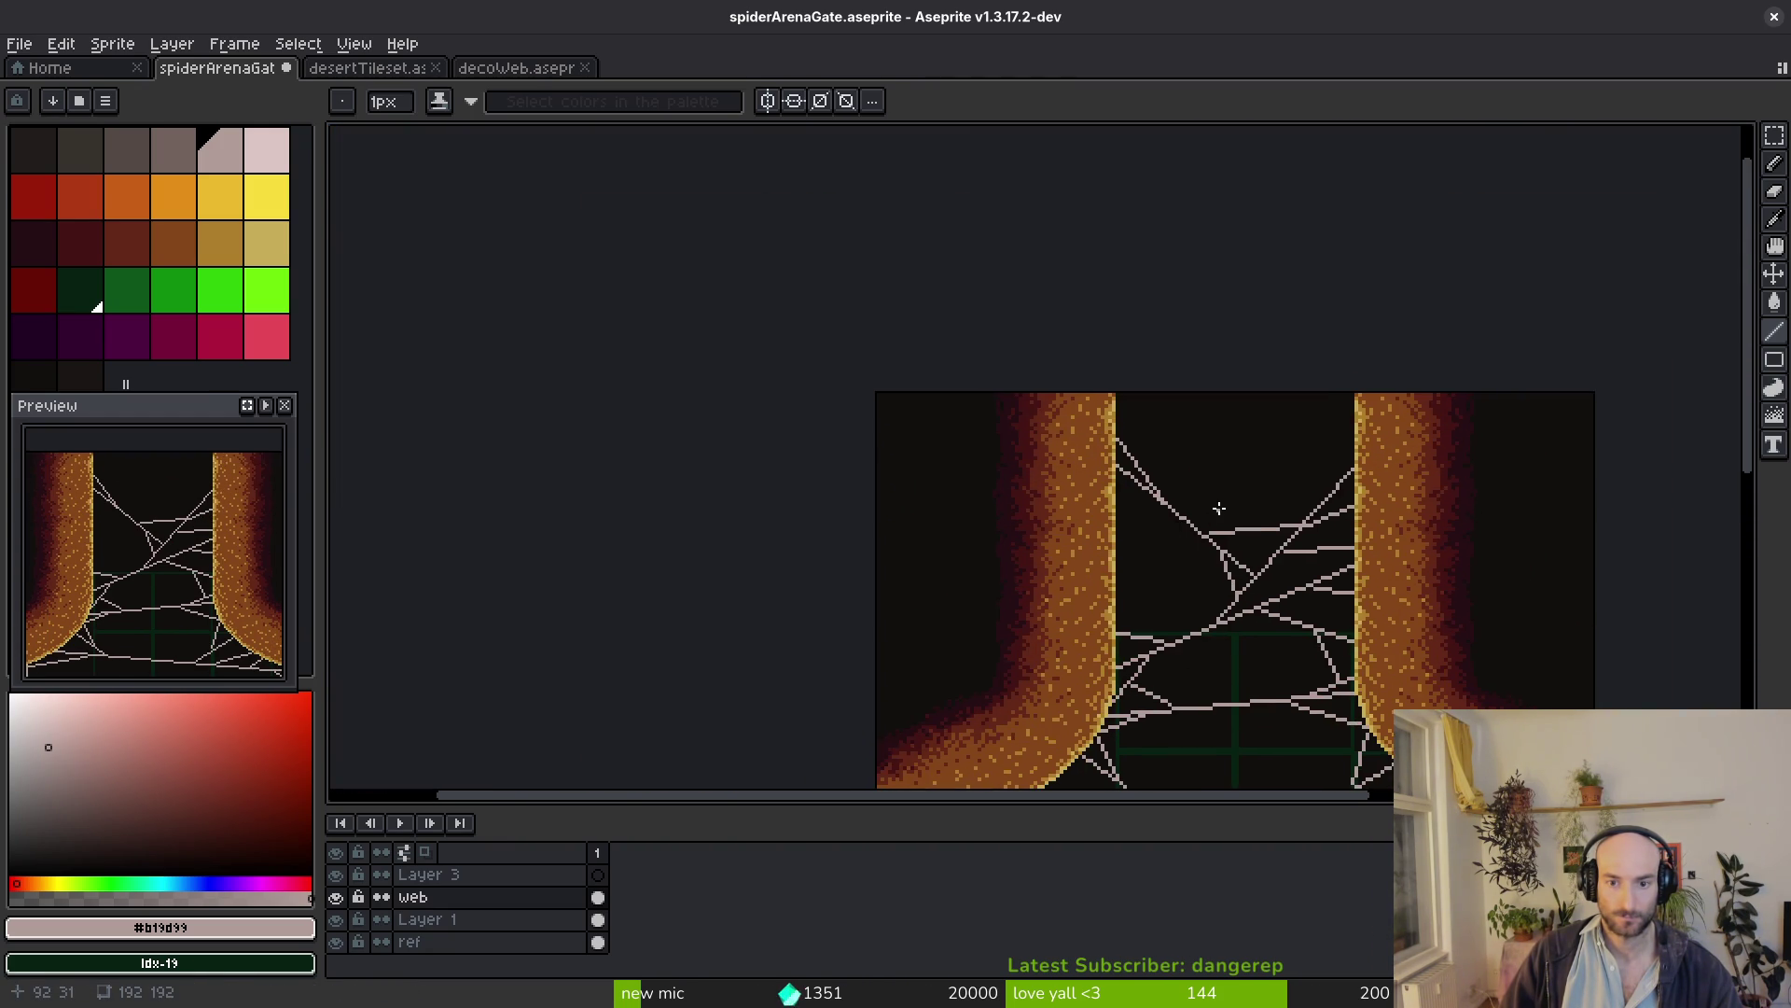
{"action": "scroll", "coordinate": [1219, 509], "scroll_direction": "up", "scroll_amount": 3}
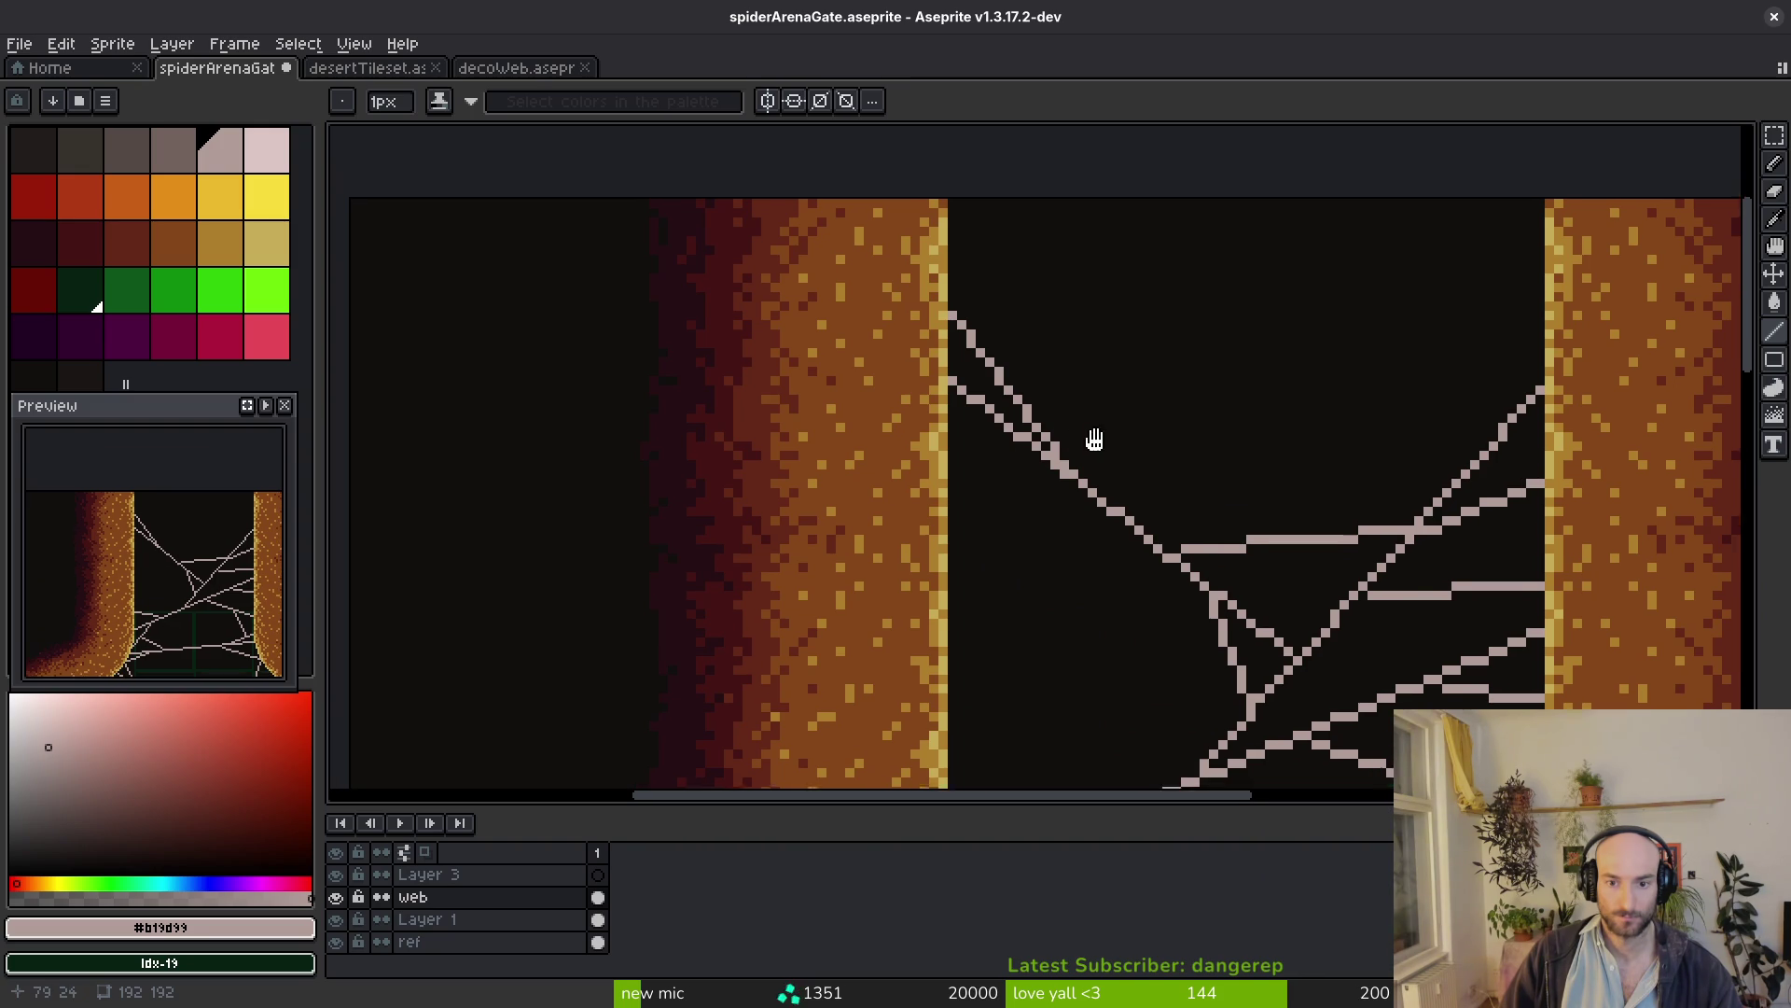
{"action": "scroll", "coordinate": [1099, 448], "scroll_direction": "up", "scroll_amount": 1}
{"action": "mouse_move", "coordinate": [972, 346]}
{"action": "left_mouse_down"}
{"action": "mouse_move", "coordinate": [1663, 507]}
{"action": "mouse_move", "coordinate": [1604, 600]}
{"action": "left_mouse_up"}
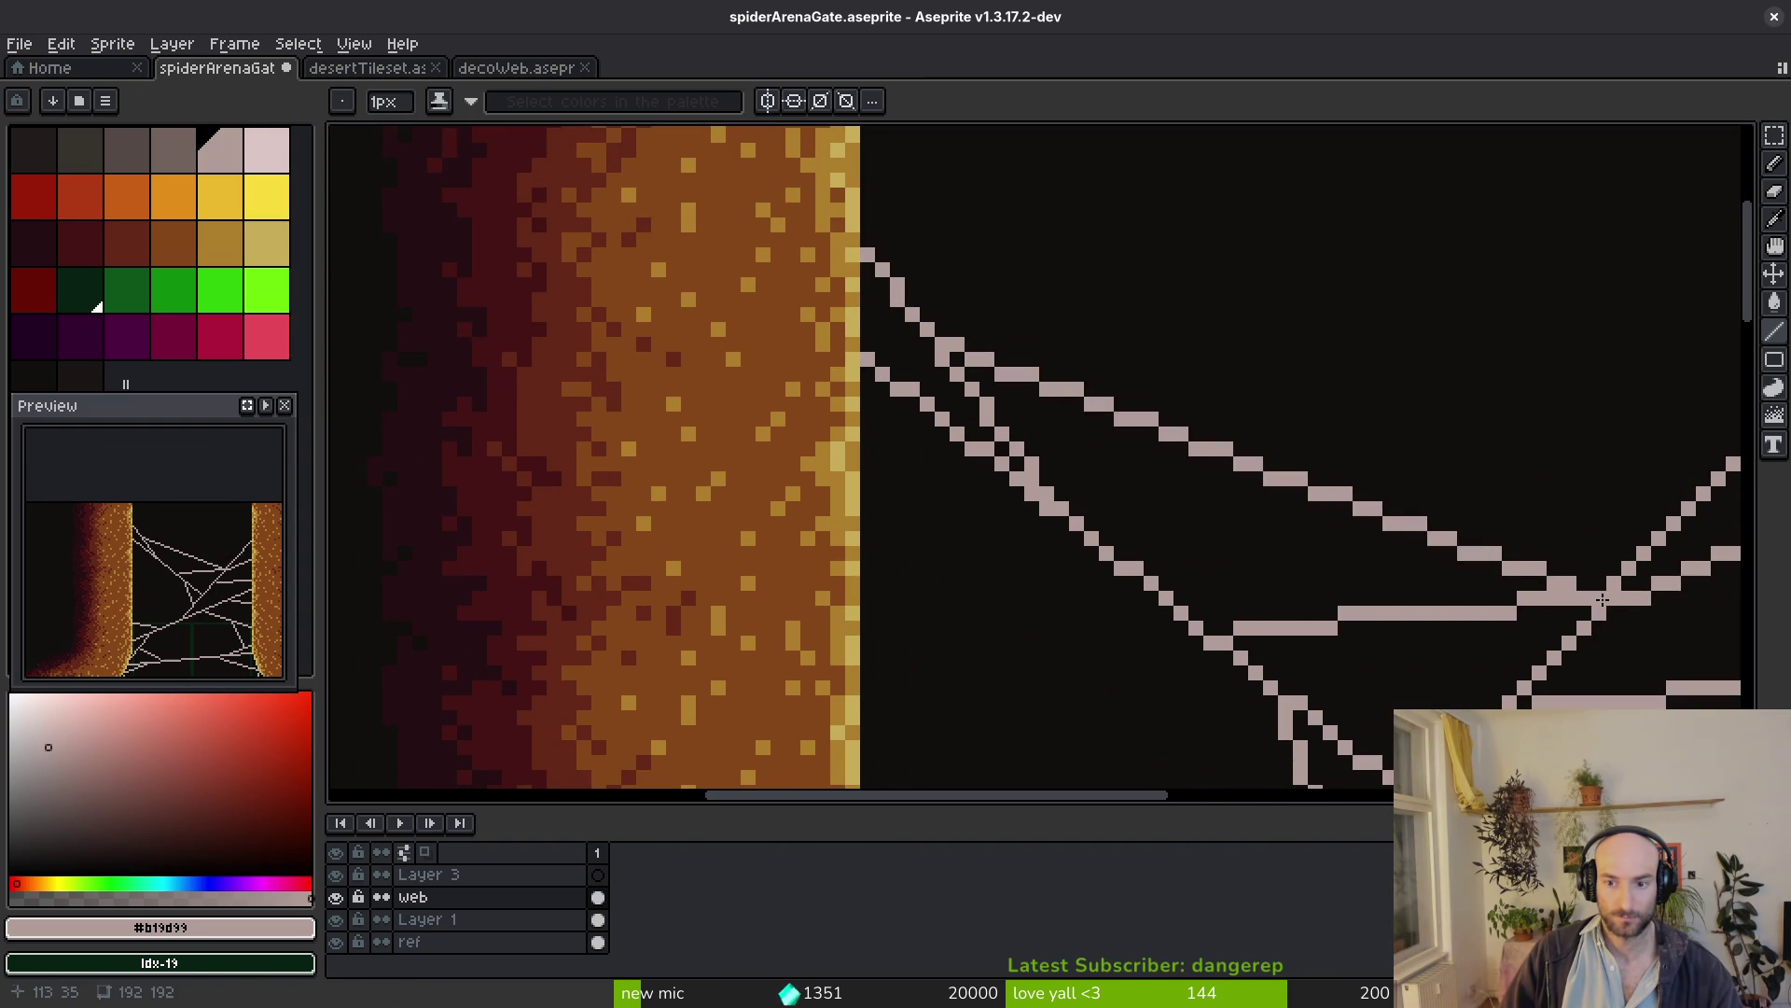
{"action": "scroll", "coordinate": [1603, 599], "scroll_direction": "down", "scroll_amount": 2}
{"action": "scroll", "coordinate": [1413, 574], "scroll_direction": "down", "scroll_amount": 3}
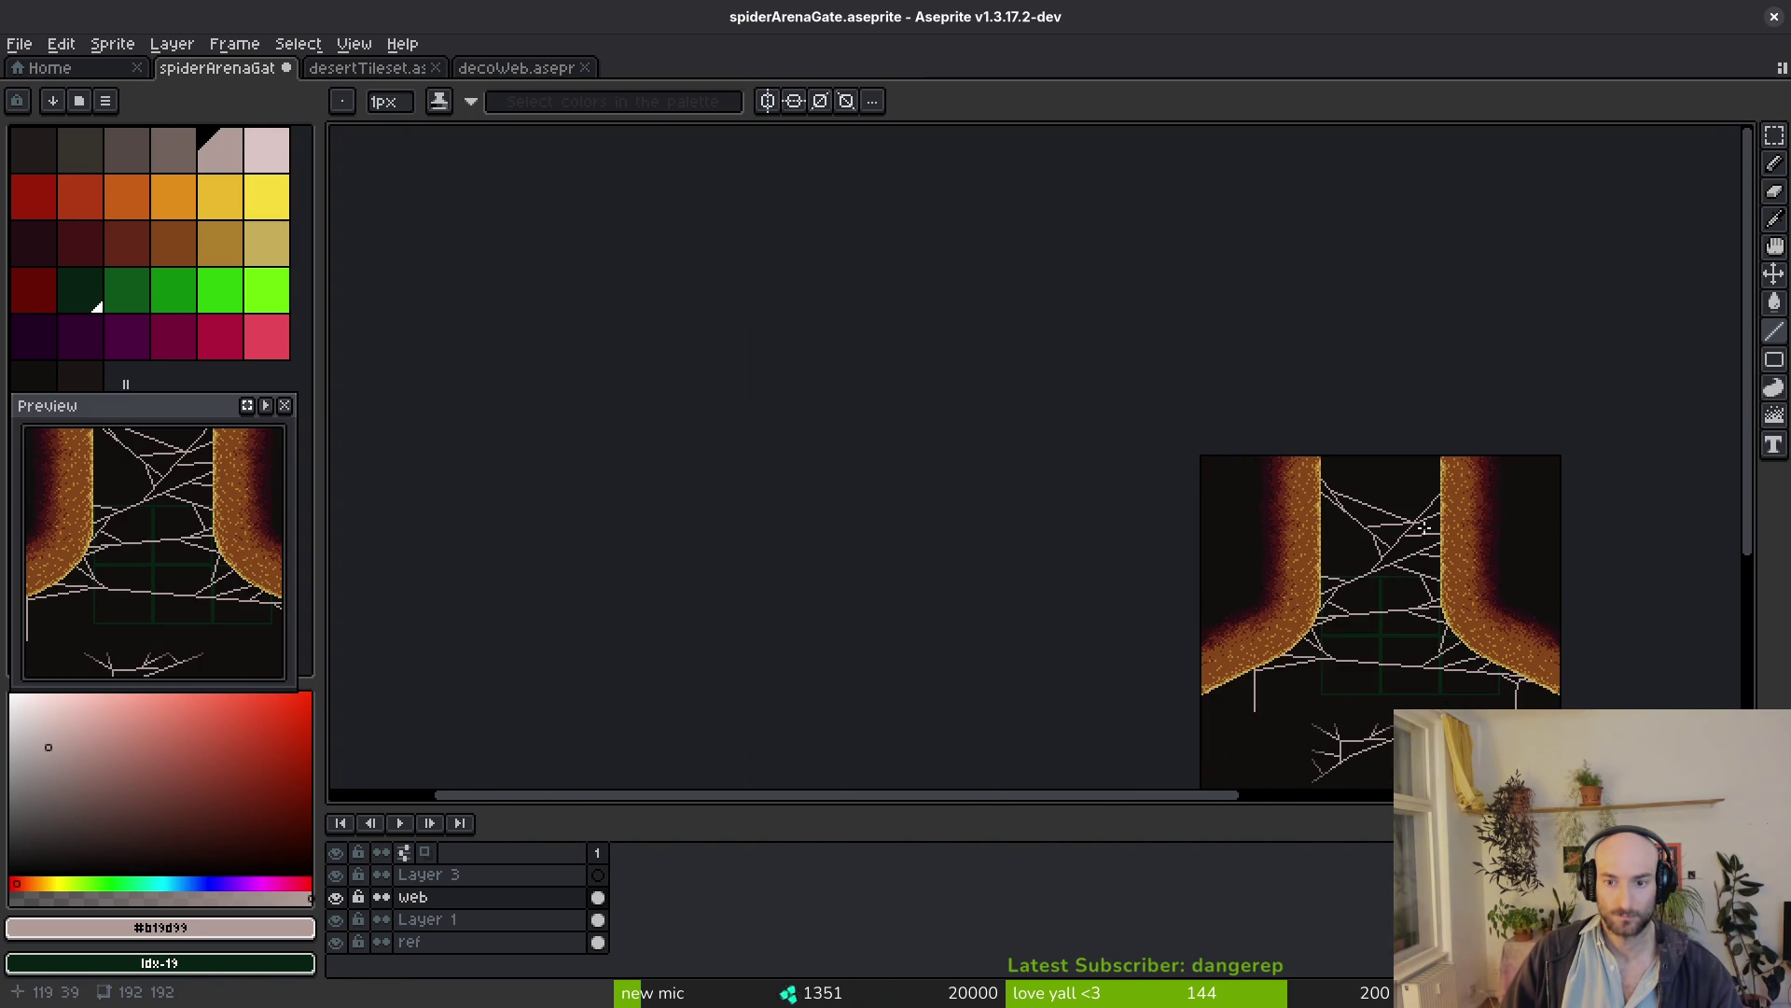
{"action": "scroll", "coordinate": [1424, 528], "scroll_direction": "up", "scroll_amount": 3}
{"action": "scroll", "coordinate": [855, 471], "scroll_direction": "up", "scroll_amount": 1}
{"action": "left_click_drag", "start_coordinate": [881, 494], "coordinate": [1484, 567]}
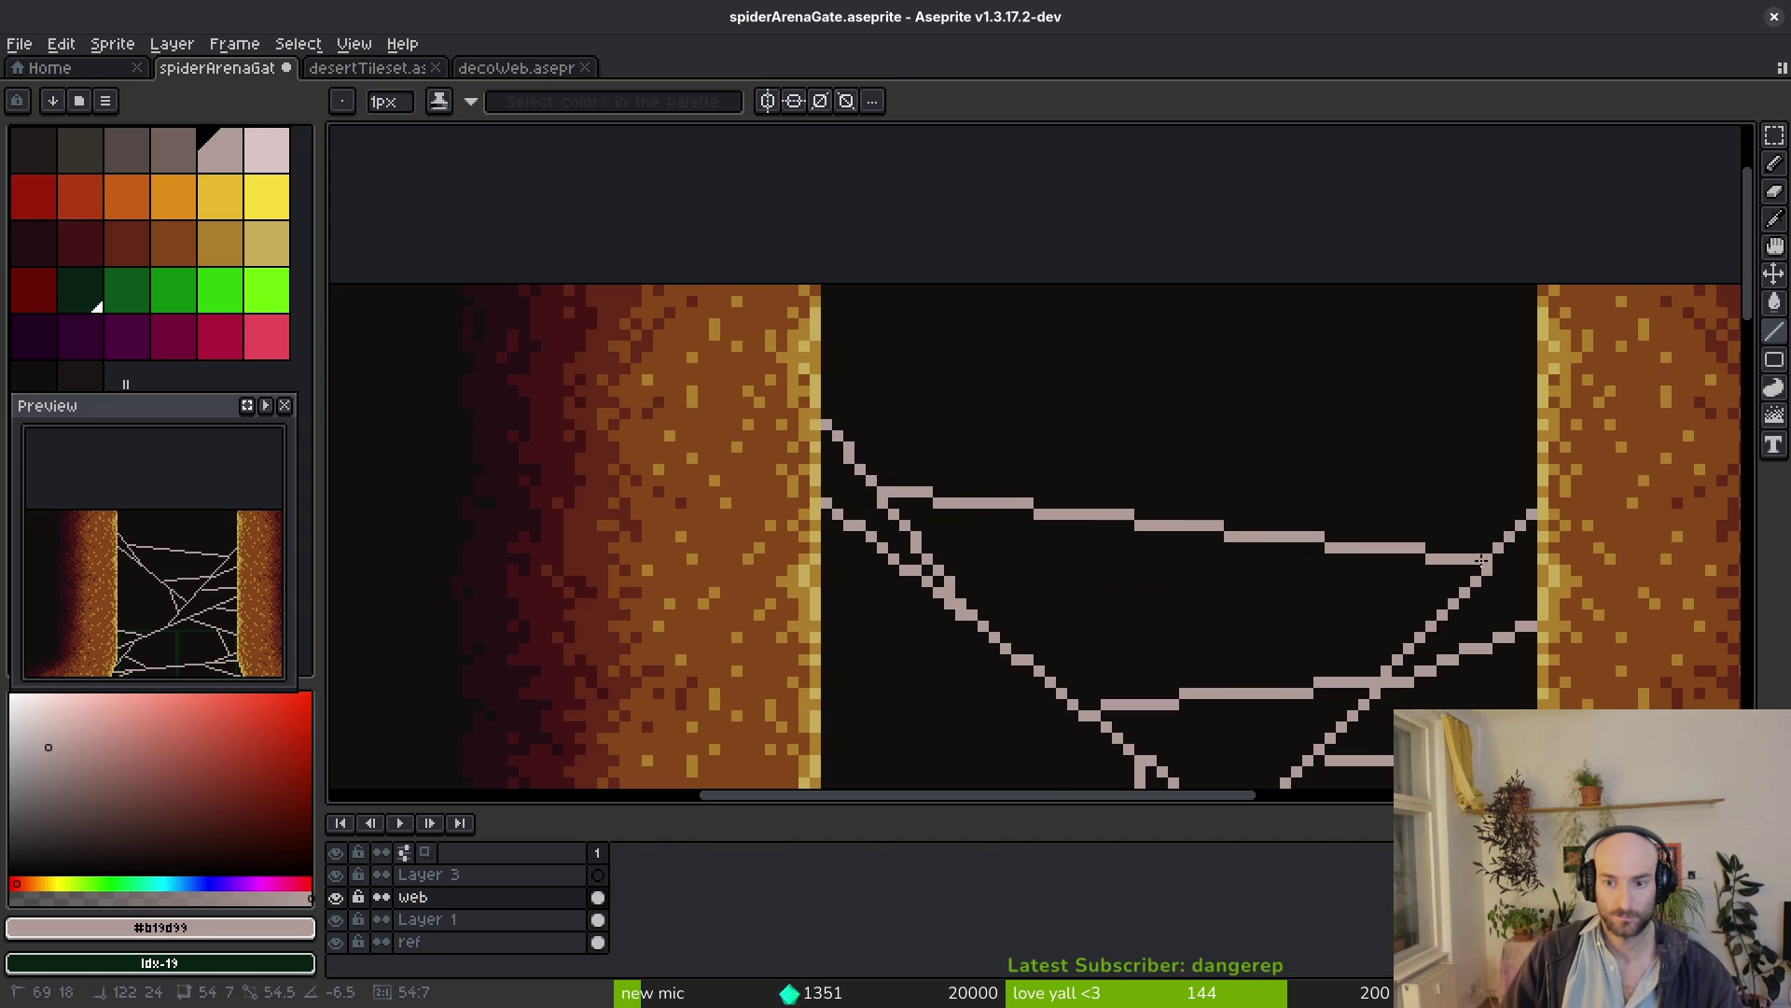
{"action": "scroll", "coordinate": [1483, 567], "scroll_direction": "down", "scroll_amount": 3}
{"action": "scroll", "coordinate": [1307, 524], "scroll_direction": "up", "scroll_amount": 2}
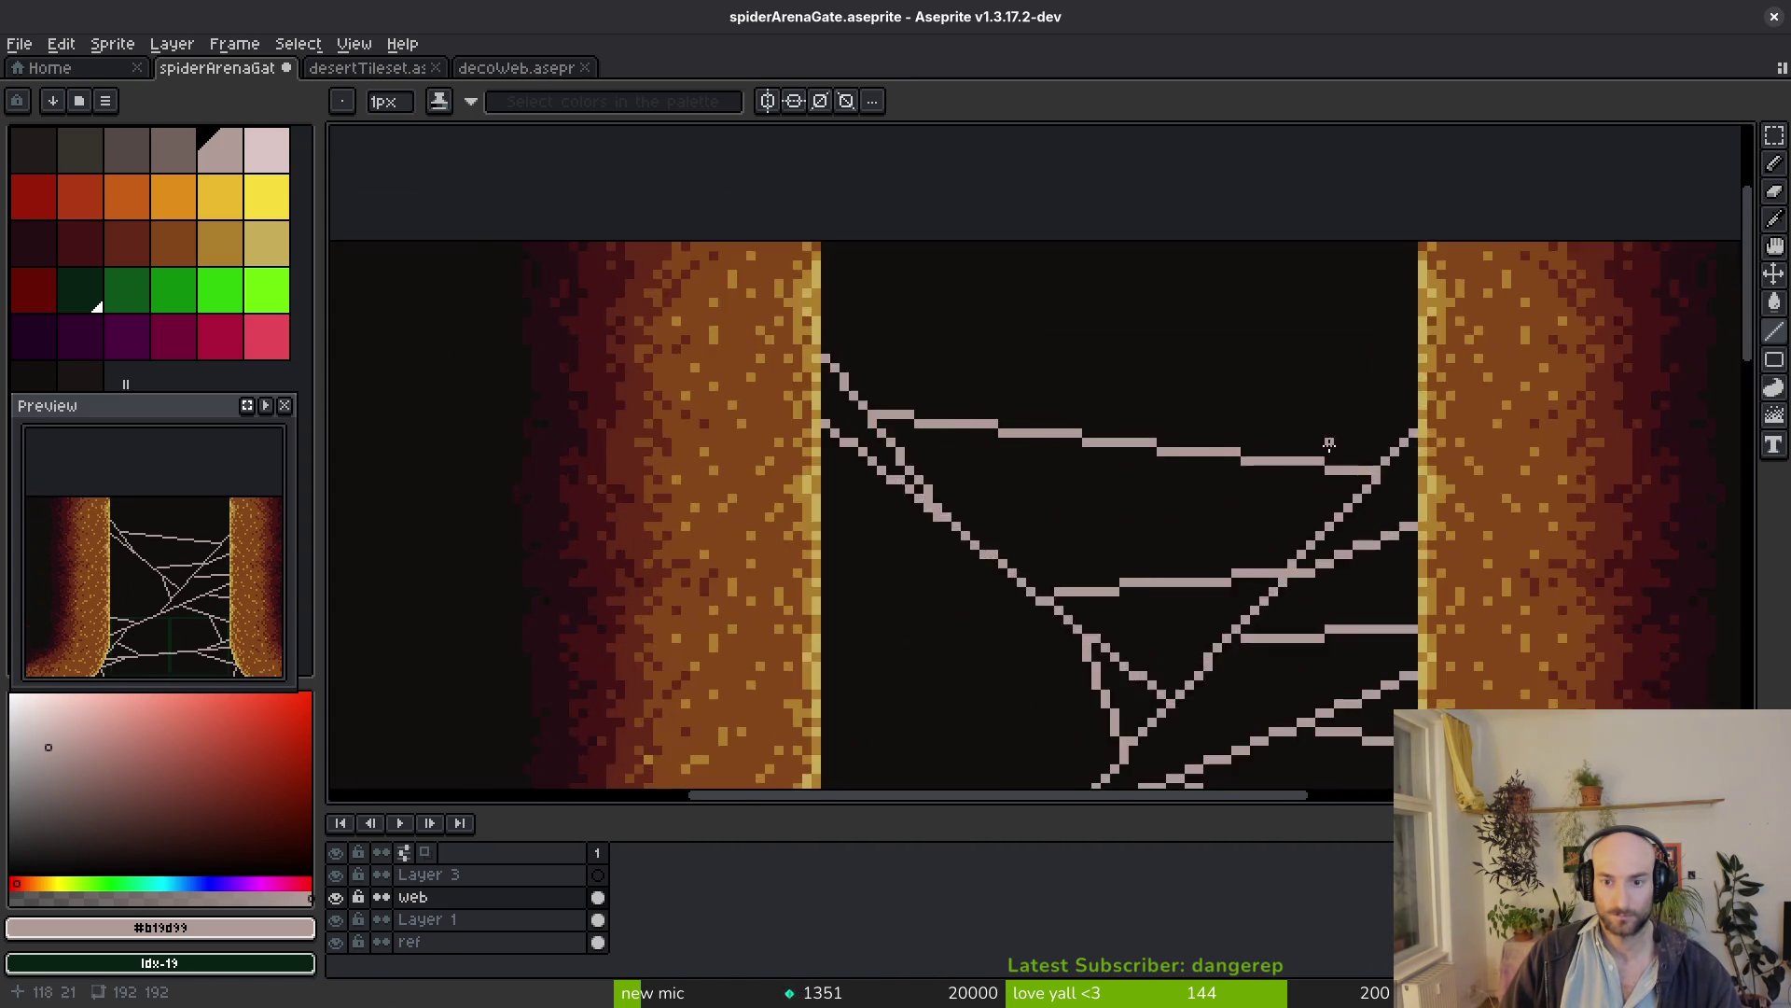
{"action": "scroll", "coordinate": [1230, 463], "scroll_direction": "up", "scroll_amount": 2}
{"action": "left_click_drag", "start_coordinate": [1182, 455], "coordinate": [1446, 338]}
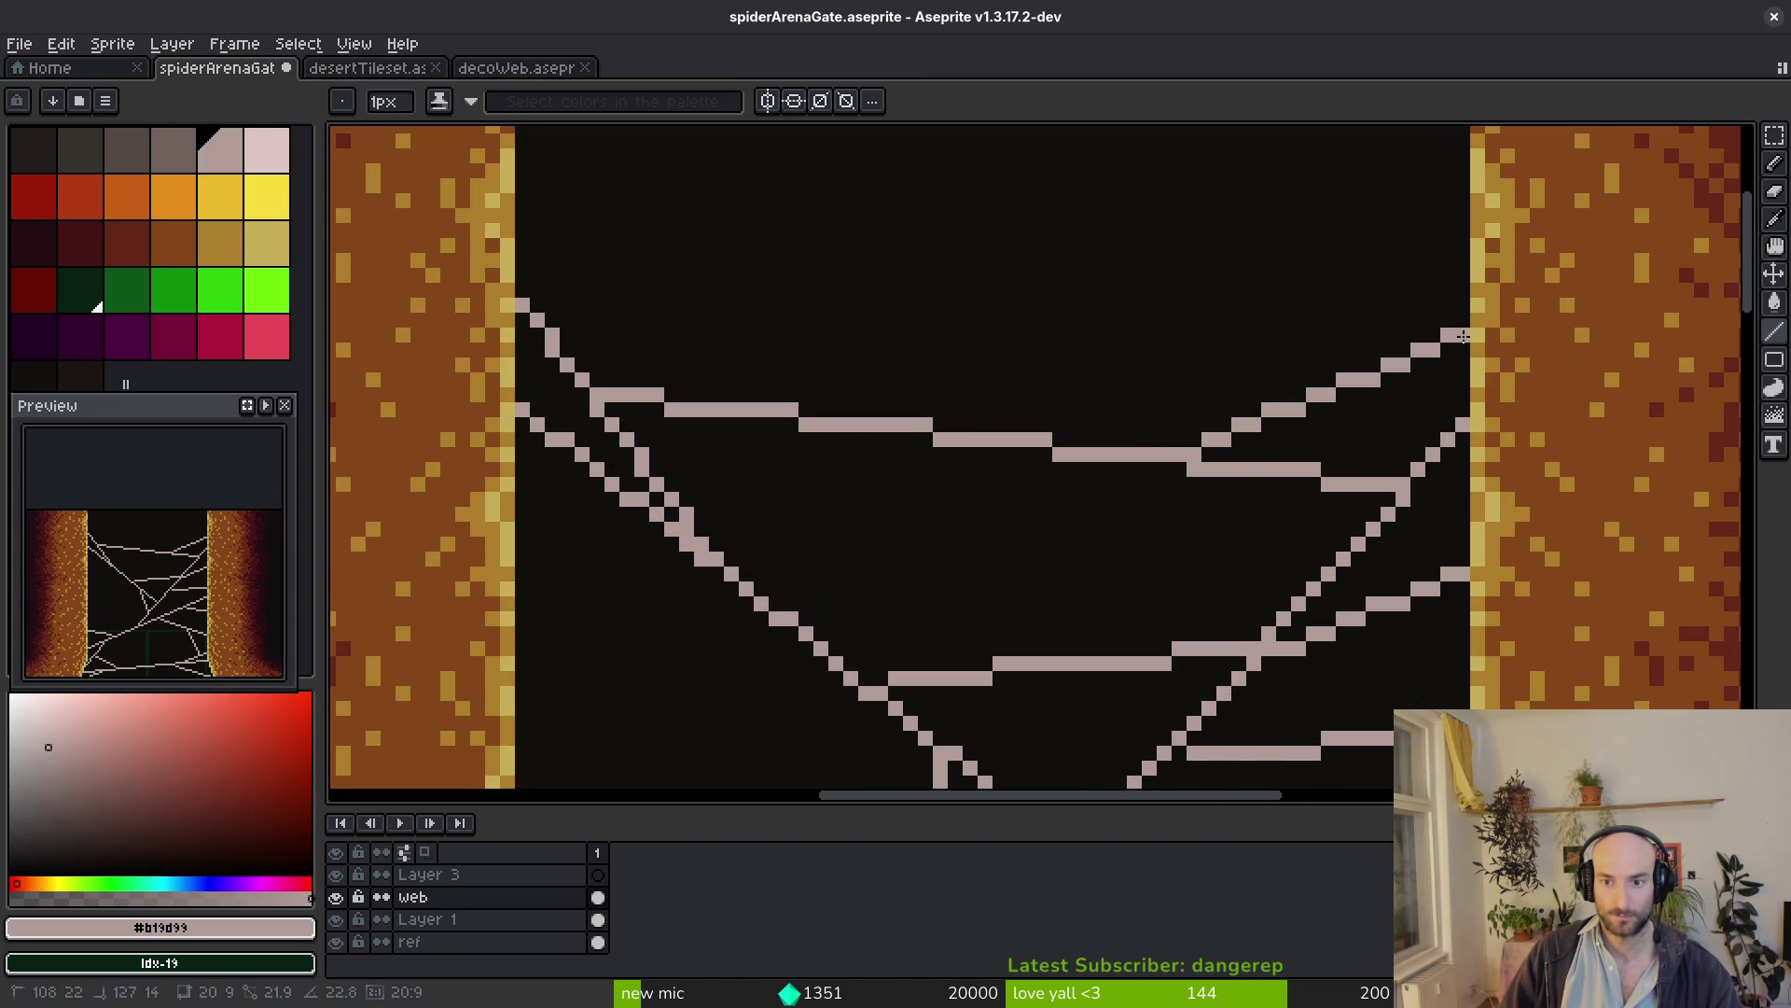
{"action": "scroll", "coordinate": [1455, 338], "scroll_direction": "down", "scroll_amount": 3}
{"action": "scroll", "coordinate": [1434, 466], "scroll_direction": "up", "scroll_amount": 3}
{"action": "scroll", "coordinate": [1434, 467], "scroll_direction": "down", "scroll_amount": 1}
Add a diagonal strand up to the right wall's top and clean up stray pixels around it
{"action": "key", "text": "e"}
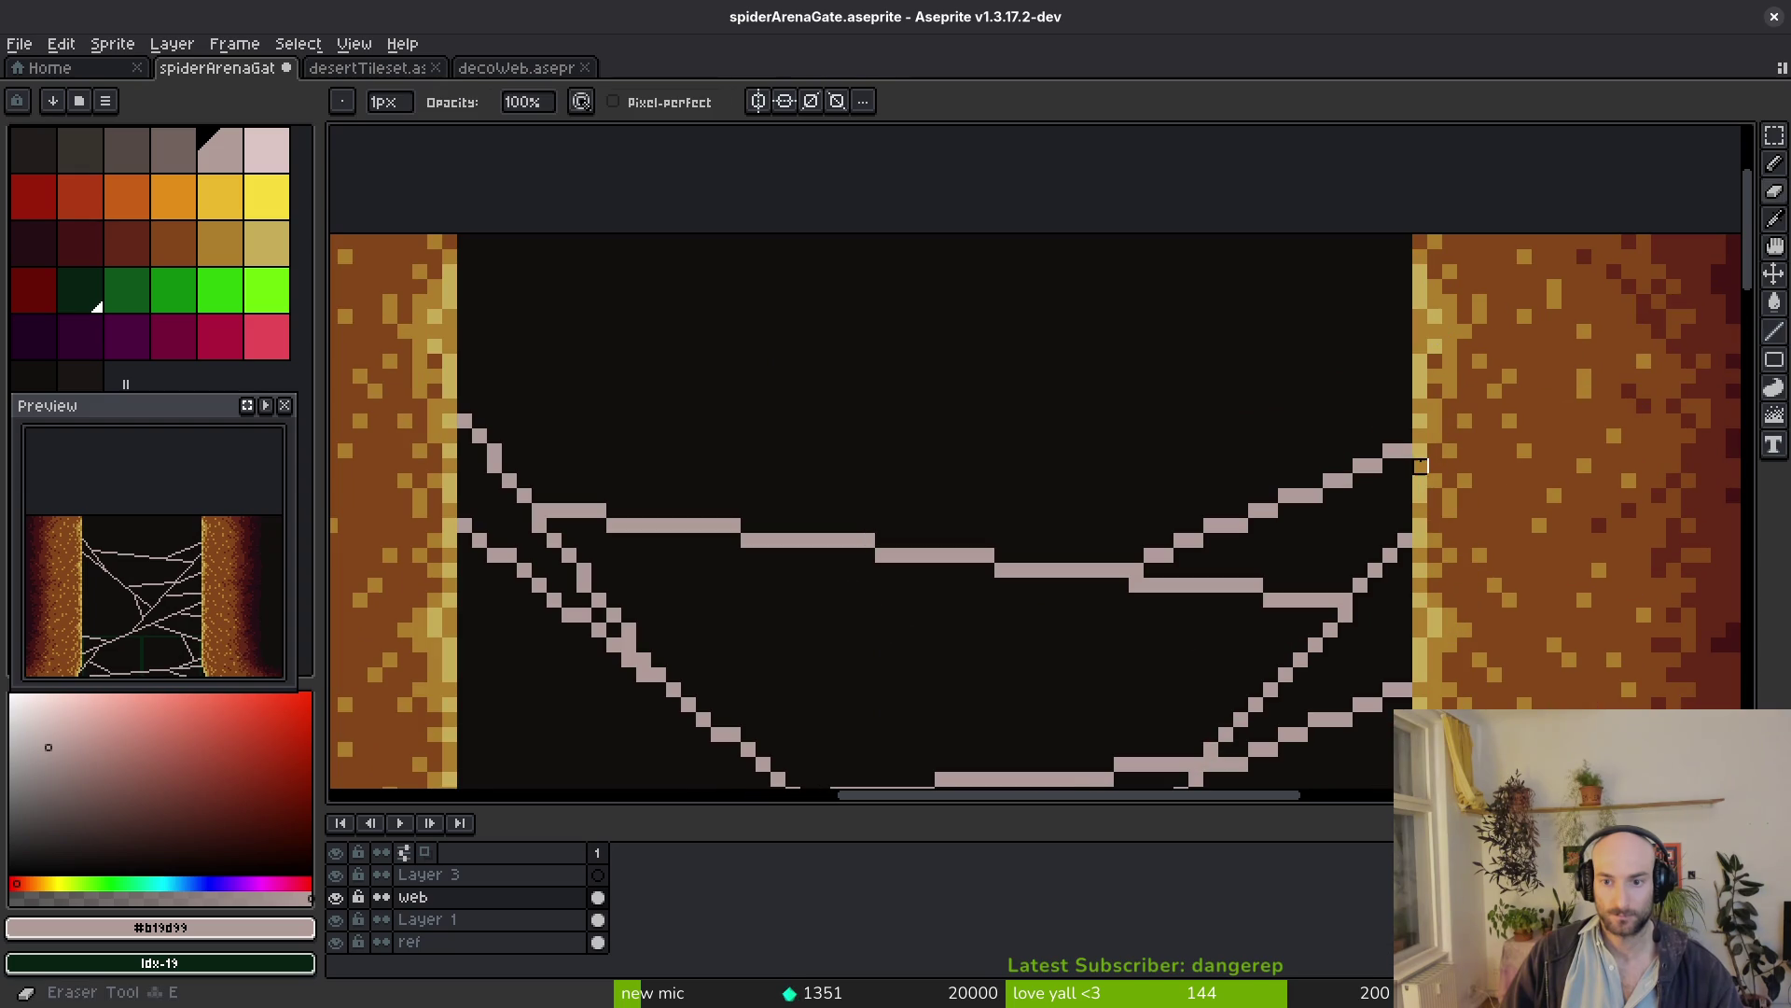
{"action": "scroll", "coordinate": [1435, 467], "scroll_direction": "down", "scroll_amount": 3}
{"action": "key", "text": "l"}
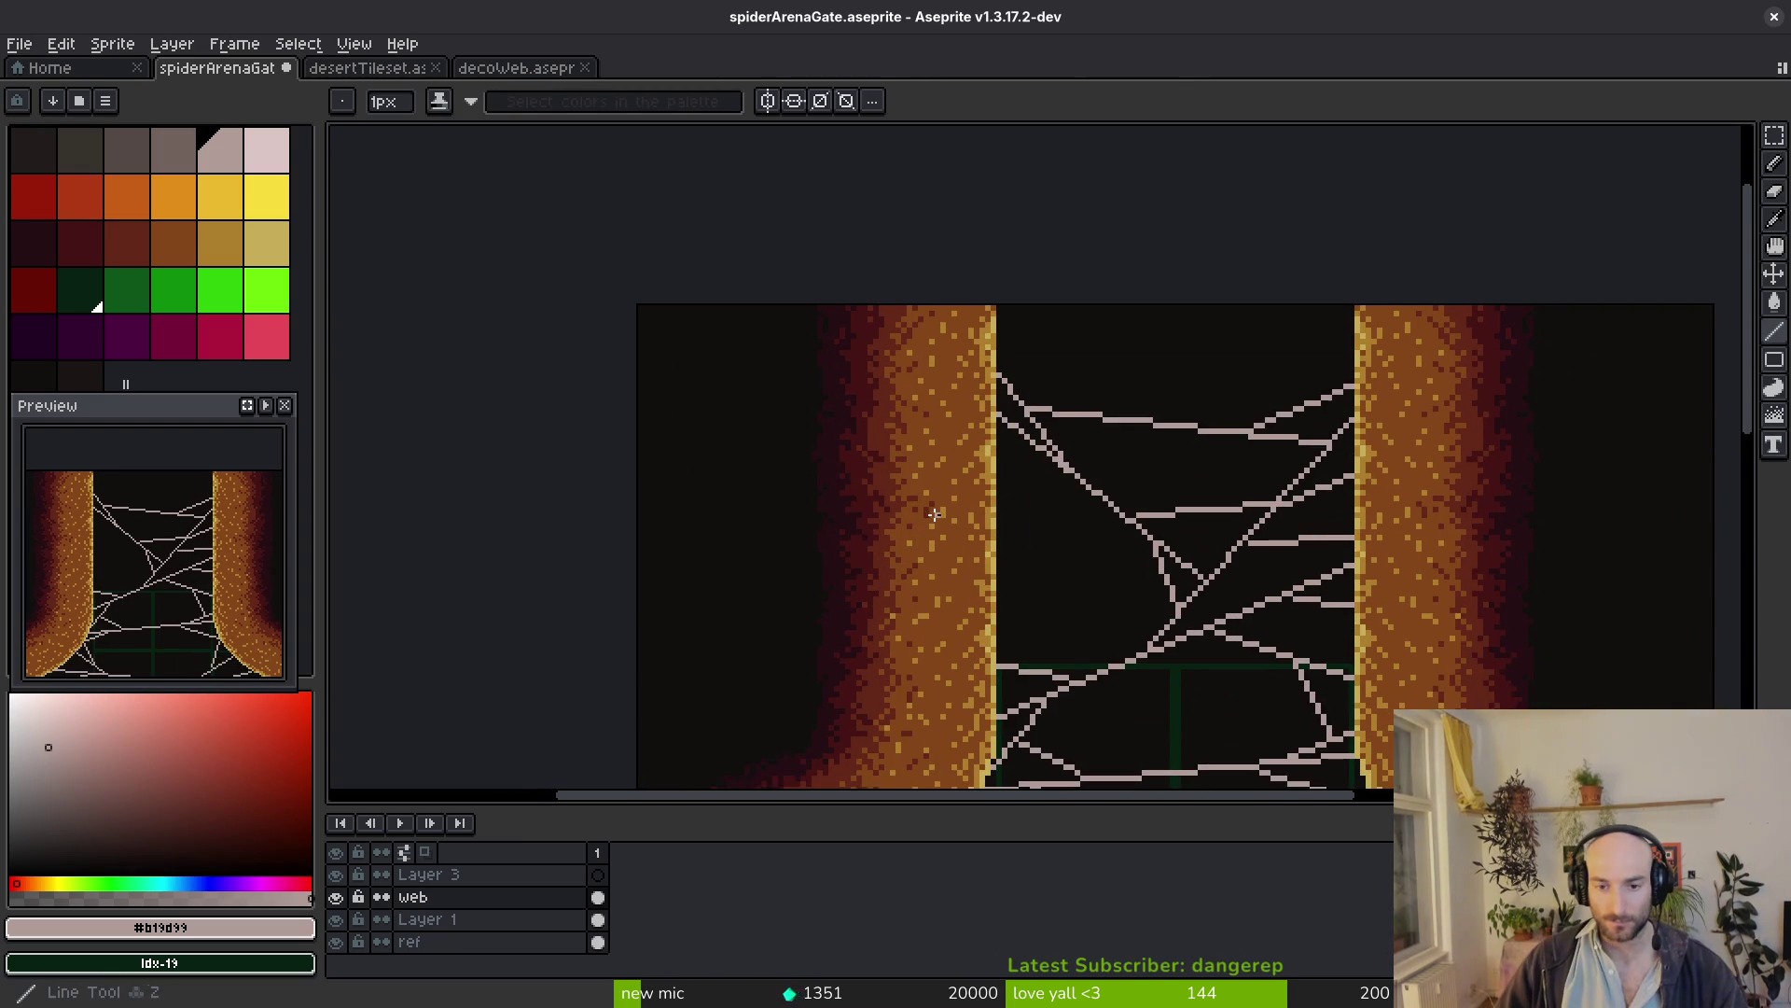
{"action": "left_click_drag", "start_coordinate": [941, 517], "coordinate": [1004, 363]}
{"action": "scroll", "coordinate": [1200, 440], "scroll_direction": "up", "scroll_amount": 2}
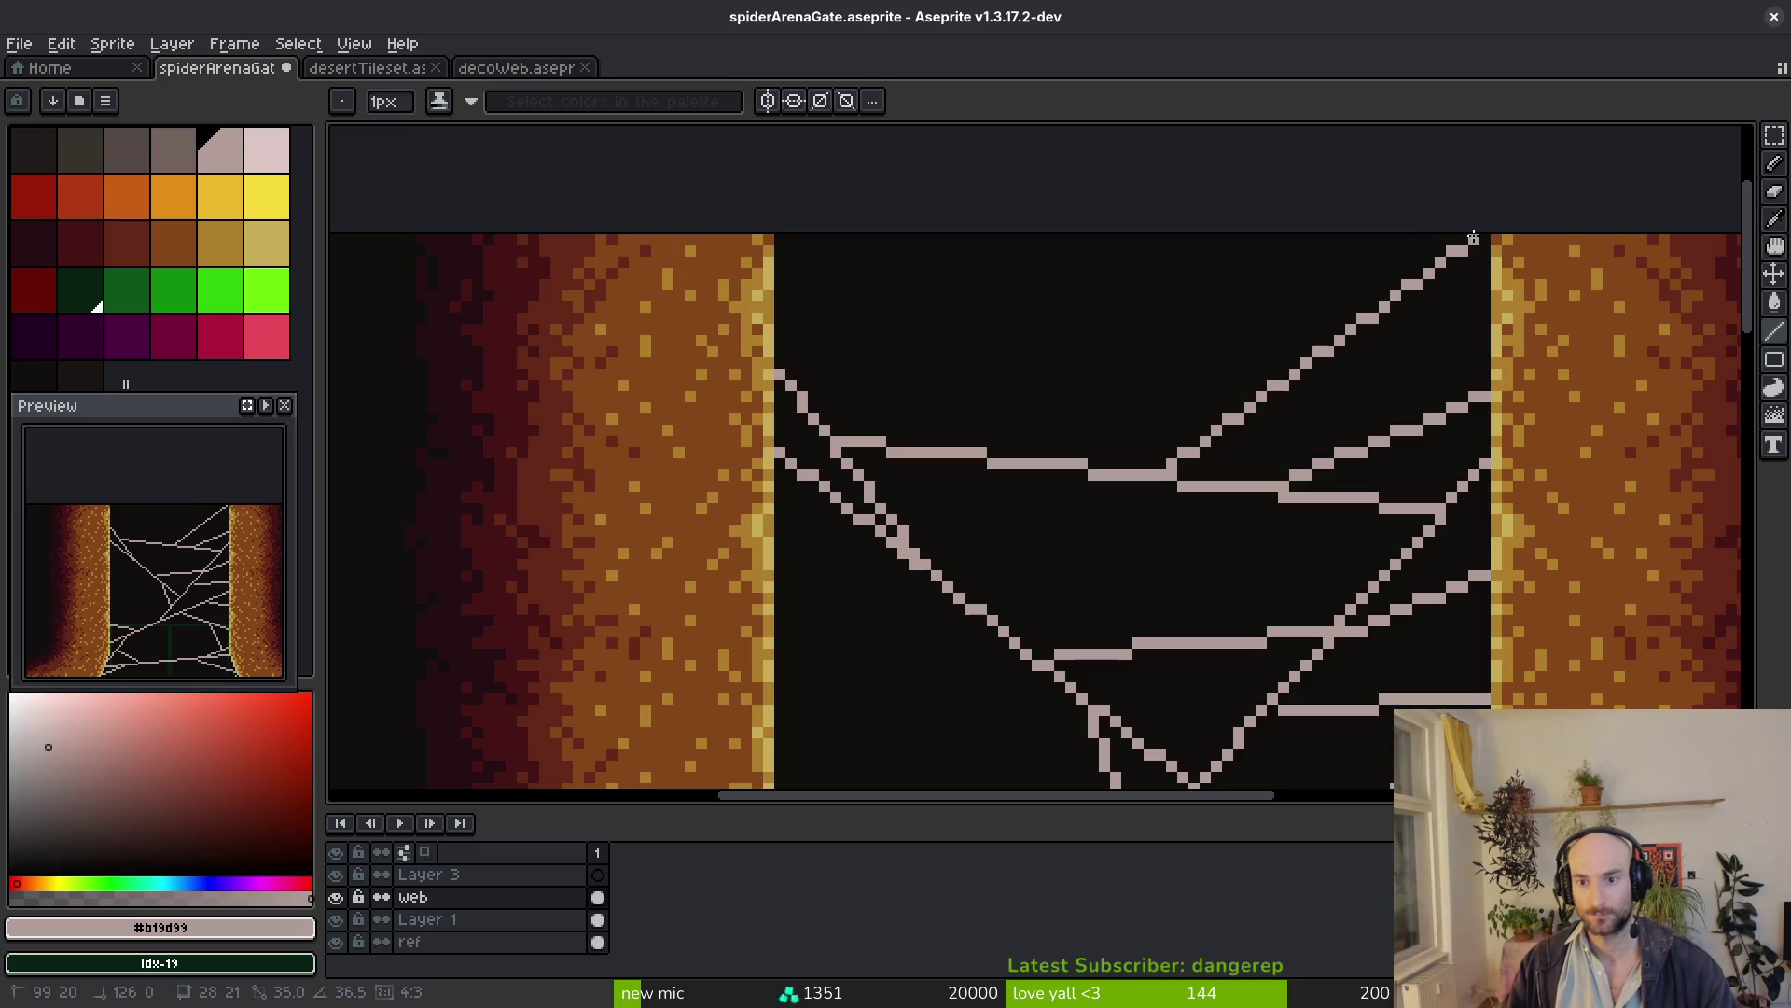
{"action": "scroll", "coordinate": [1474, 238], "scroll_direction": "down", "scroll_amount": 4}
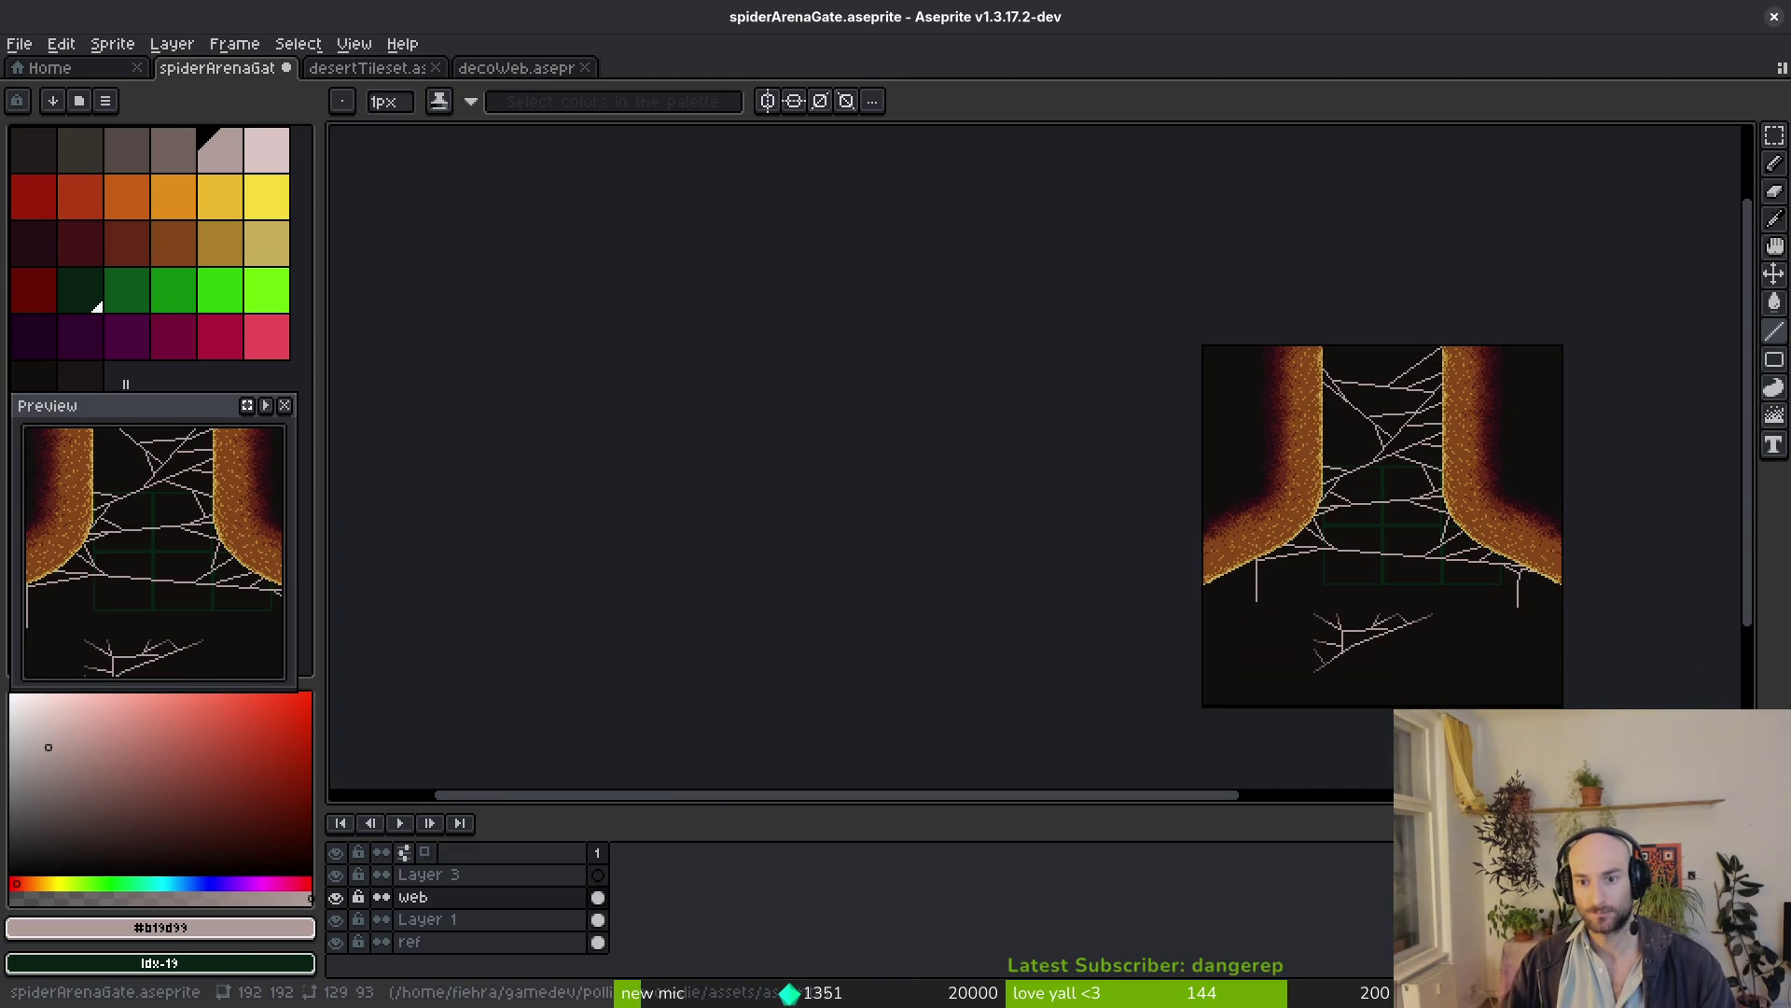
{"action": "scroll", "coordinate": [1346, 389], "scroll_direction": "up", "scroll_amount": 4}
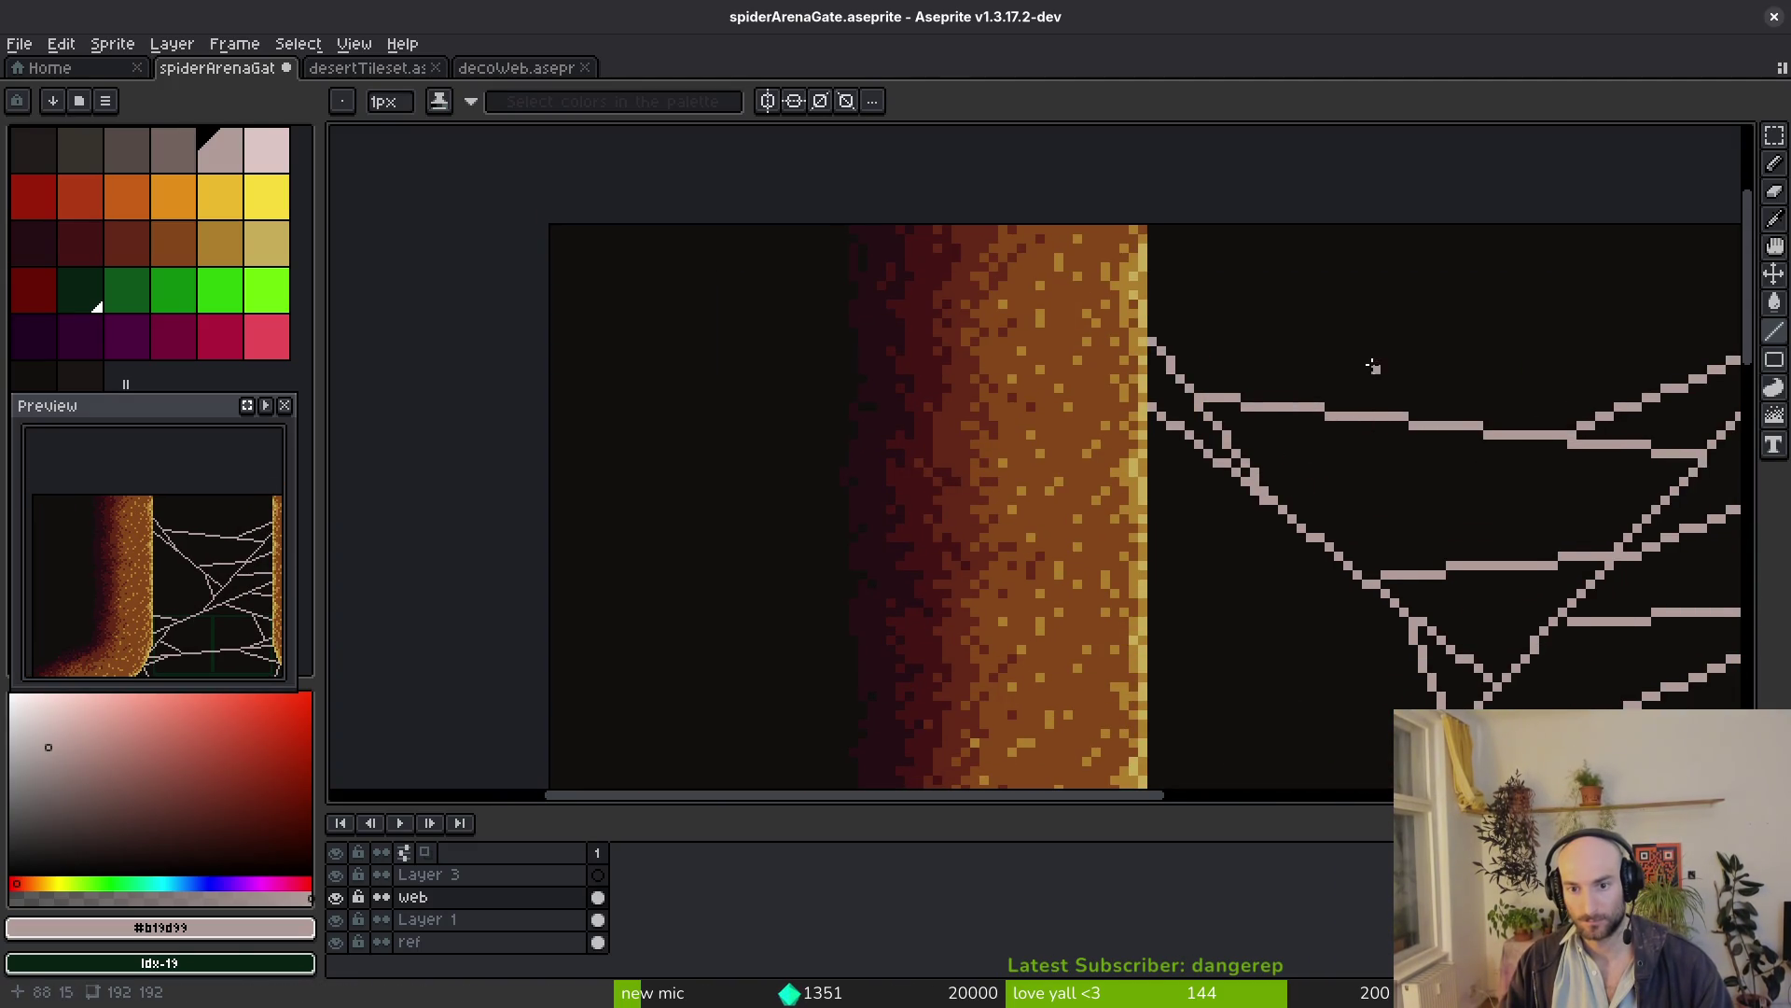
{"action": "left_click_drag", "start_coordinate": [1354, 415], "coordinate": [1154, 228]}
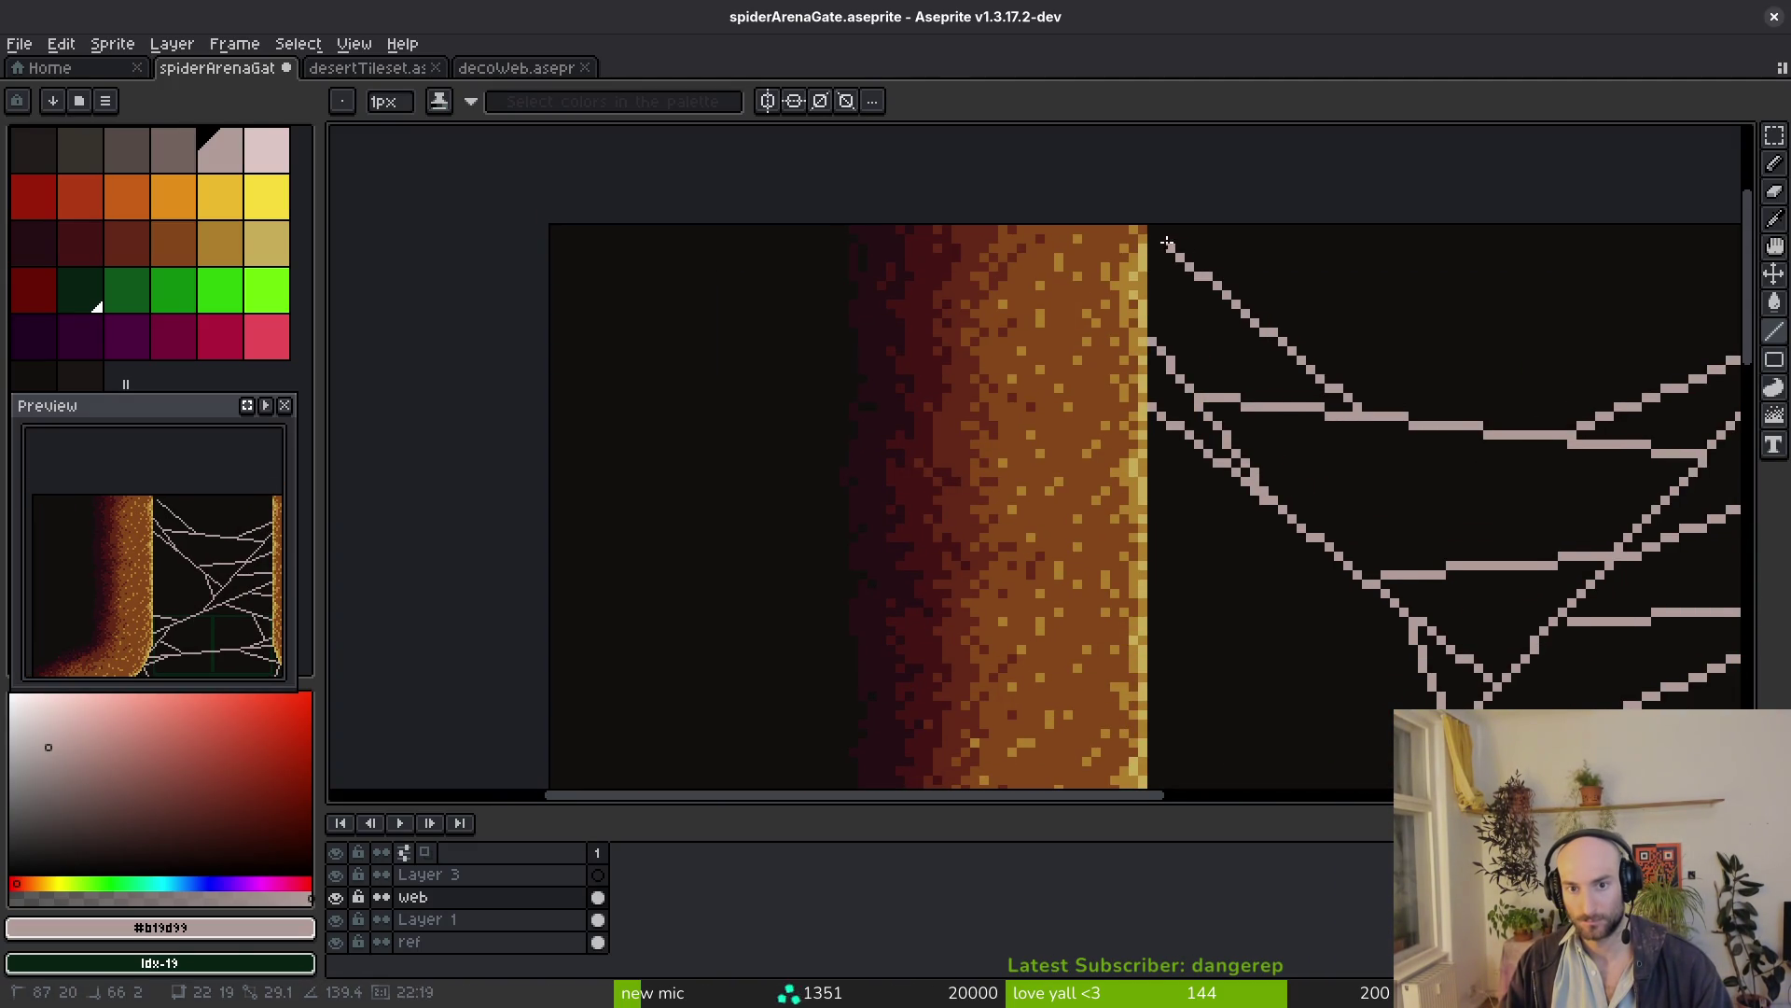
{"action": "scroll", "coordinate": [1228, 315], "scroll_direction": "down", "scroll_amount": 3}
{"action": "scroll", "coordinate": [1347, 409], "scroll_direction": "up", "scroll_amount": 4}
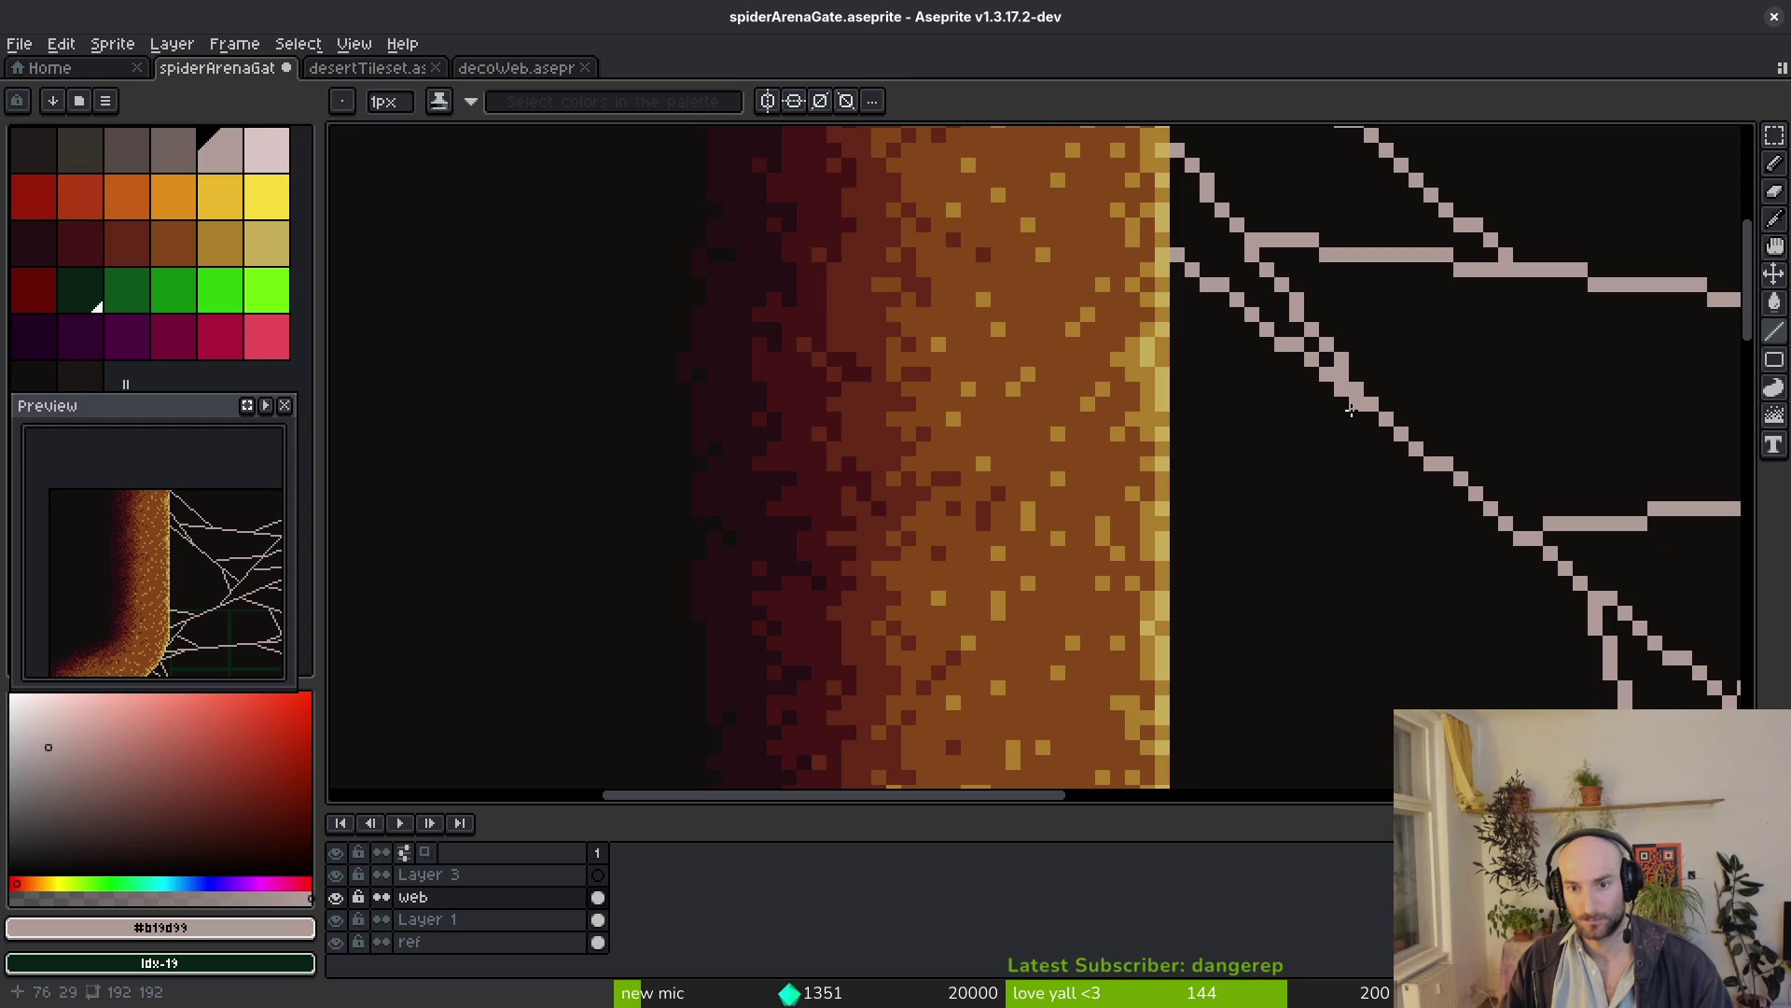
{"action": "left_click", "coordinate": [1342, 375]}
{"action": "scroll", "coordinate": [1350, 501], "scroll_direction": "down", "scroll_amount": 4}
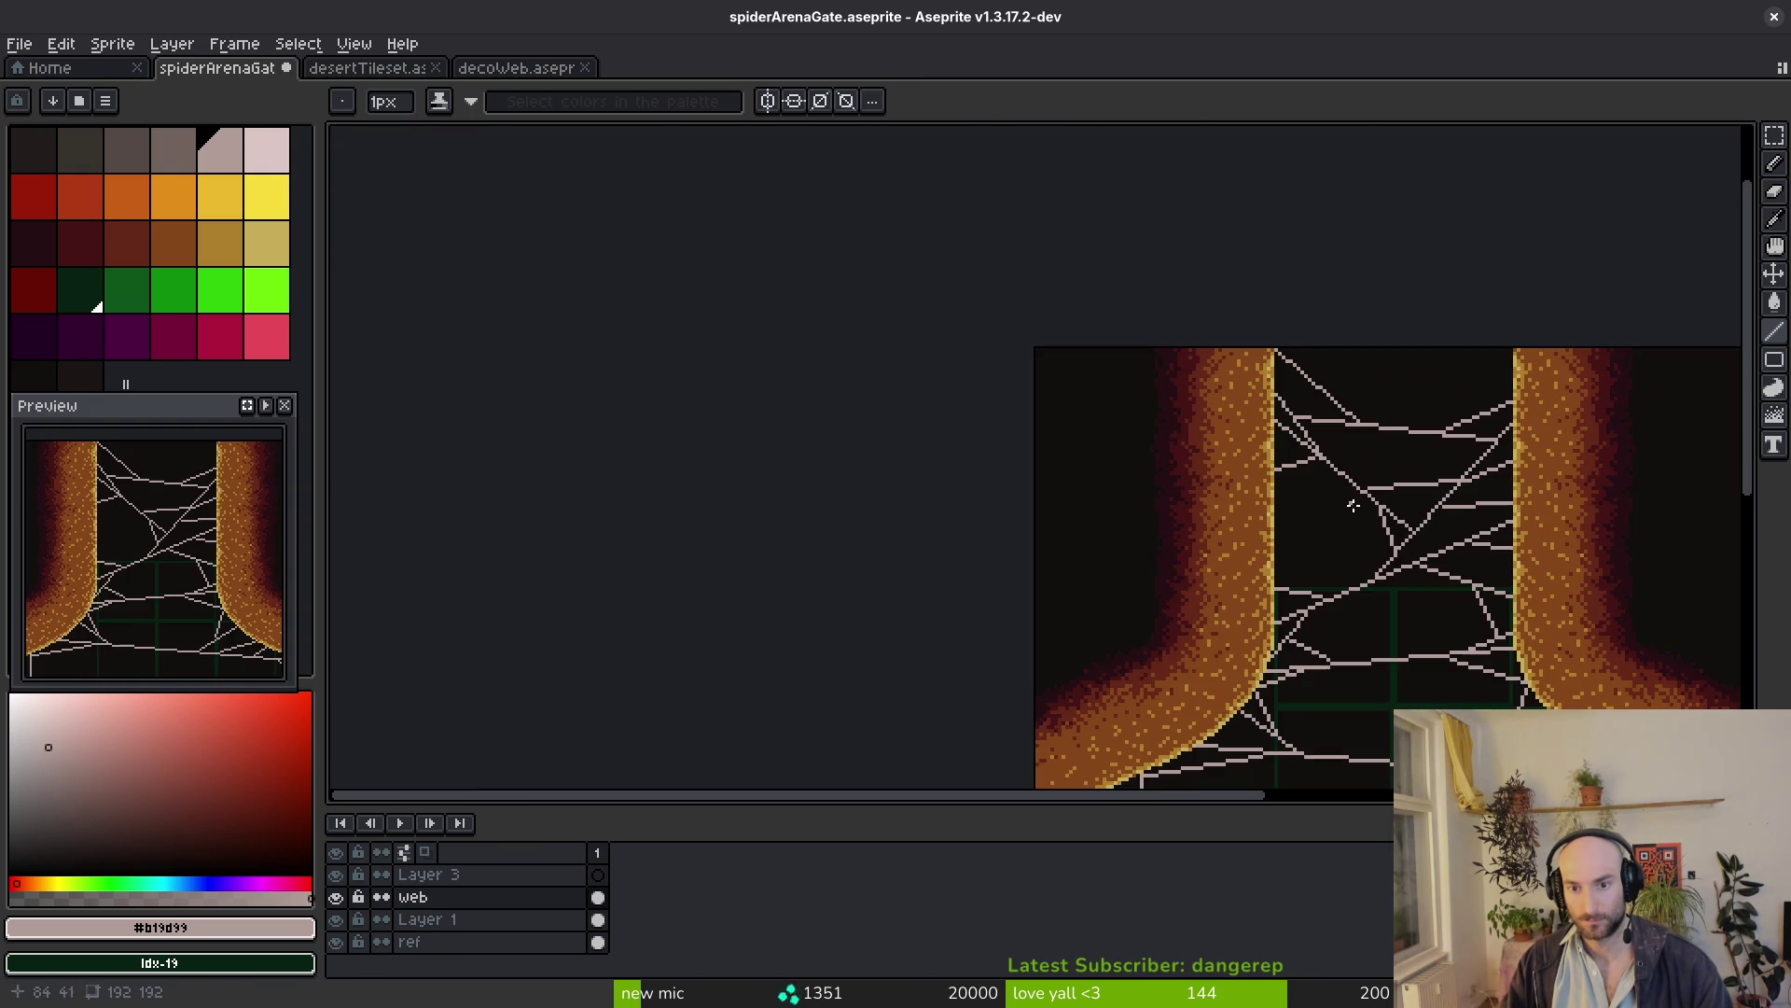
{"action": "scroll", "coordinate": [1353, 528], "scroll_direction": "up", "scroll_amount": 3}
{"action": "scroll", "coordinate": [1307, 500], "scroll_direction": "up", "scroll_amount": 2}
{"action": "scroll", "coordinate": [1312, 433], "scroll_direction": "up", "scroll_amount": 2}
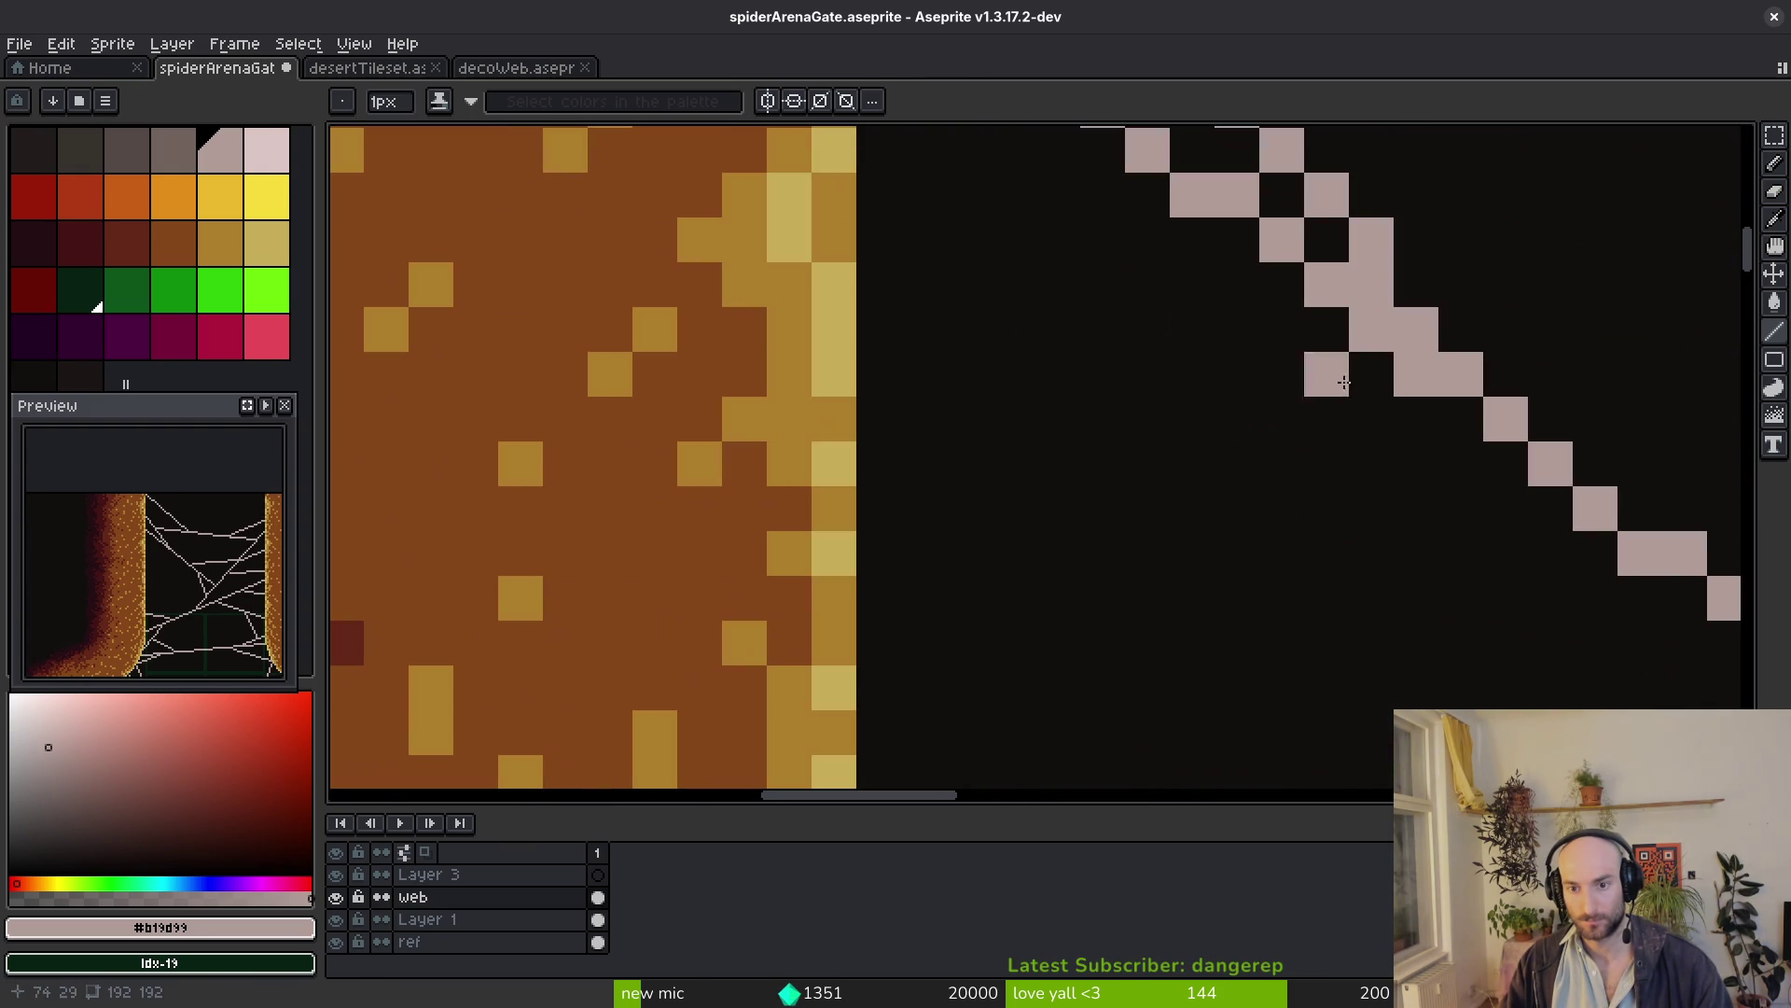
{"action": "right_click", "coordinate": [1390, 373]}
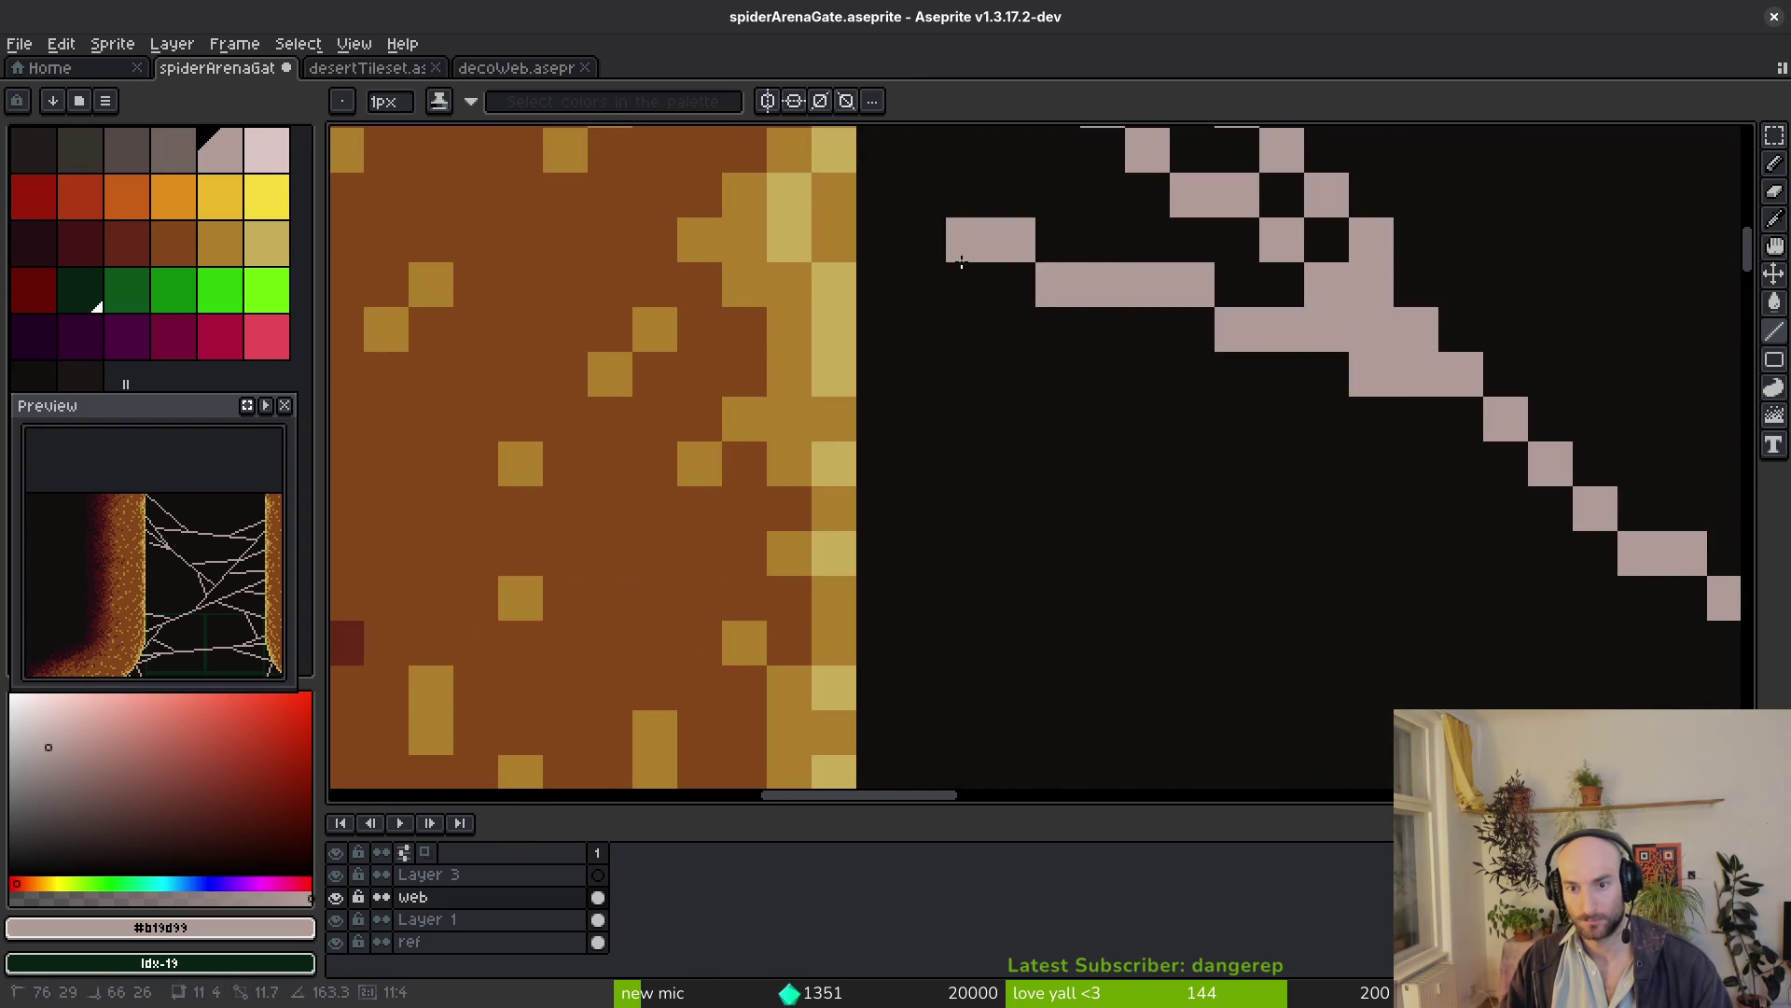
{"action": "left_click", "coordinate": [1422, 466]}
Tie the web to the left wall with a few more strands and save the sprite
{"action": "mouse_move", "coordinate": [1630, 555]}
{"action": "left_mouse_down"}
{"action": "mouse_move", "coordinate": [1156, 397]}
{"action": "mouse_move", "coordinate": [860, 232]}
{"action": "left_mouse_up"}
{"action": "scroll", "coordinate": [1467, 566], "scroll_direction": "down", "scroll_amount": 3}
{"action": "scroll", "coordinate": [1467, 566], "scroll_direction": "down", "scroll_amount": 2}
{"action": "scroll", "coordinate": [1468, 567], "scroll_direction": "up", "scroll_amount": 1}
{"action": "scroll", "coordinate": [1416, 431], "scroll_direction": "up", "scroll_amount": 3}
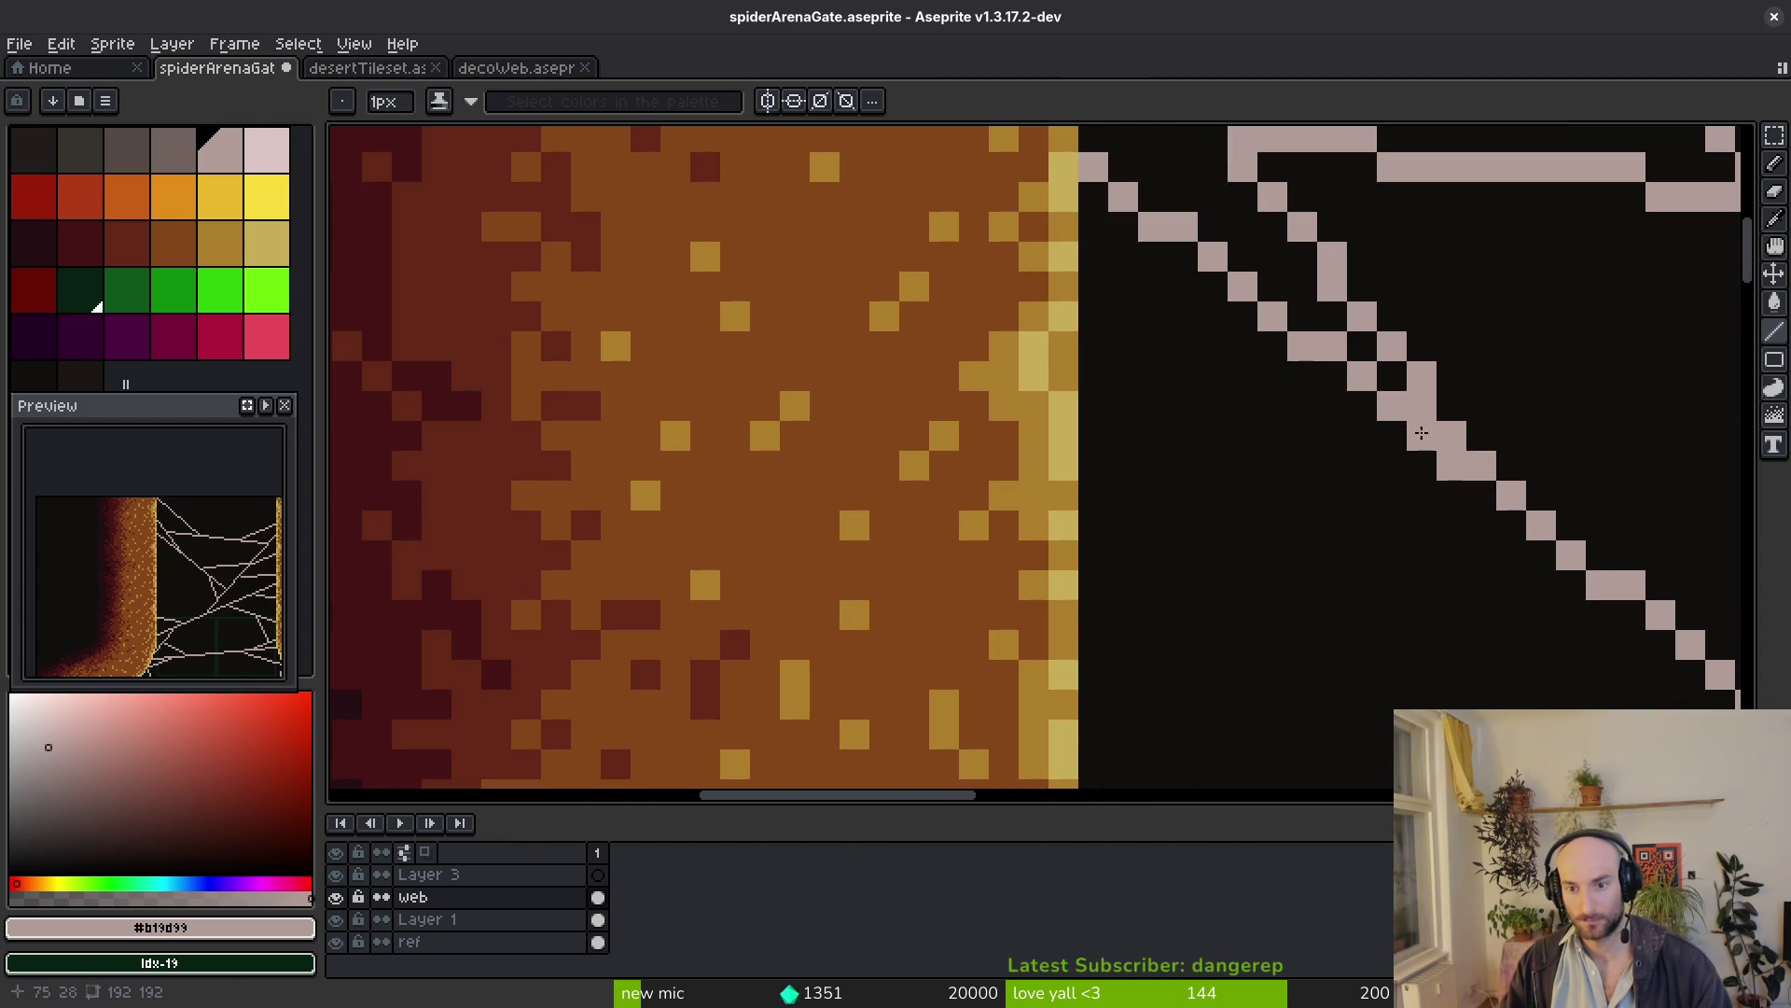
{"action": "left_click_drag", "start_coordinate": [1309, 368], "coordinate": [1098, 284]}
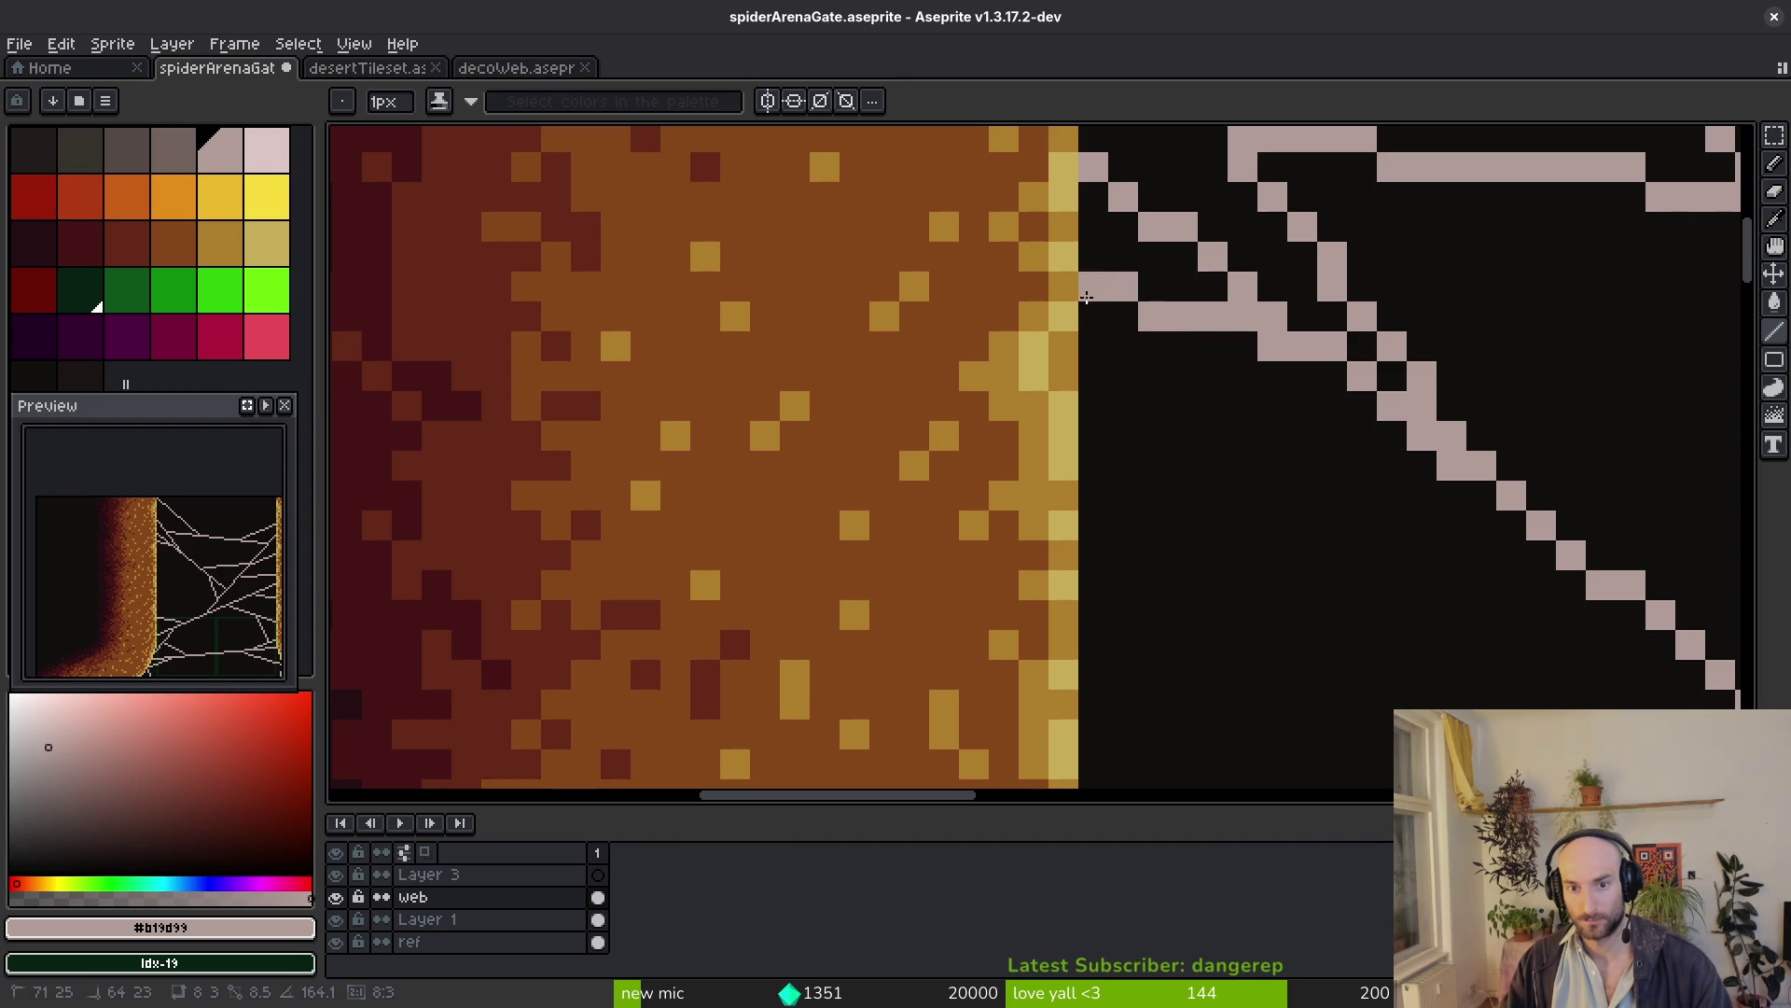
{"action": "left_click_drag", "start_coordinate": [1104, 299], "coordinate": [1094, 287]}
{"action": "scroll", "coordinate": [1240, 436], "scroll_direction": "down", "scroll_amount": 4}
{"action": "scroll", "coordinate": [1316, 493], "scroll_direction": "down", "scroll_amount": 2}
{"action": "scroll", "coordinate": [1323, 518], "scroll_direction": "down", "scroll_amount": 1}
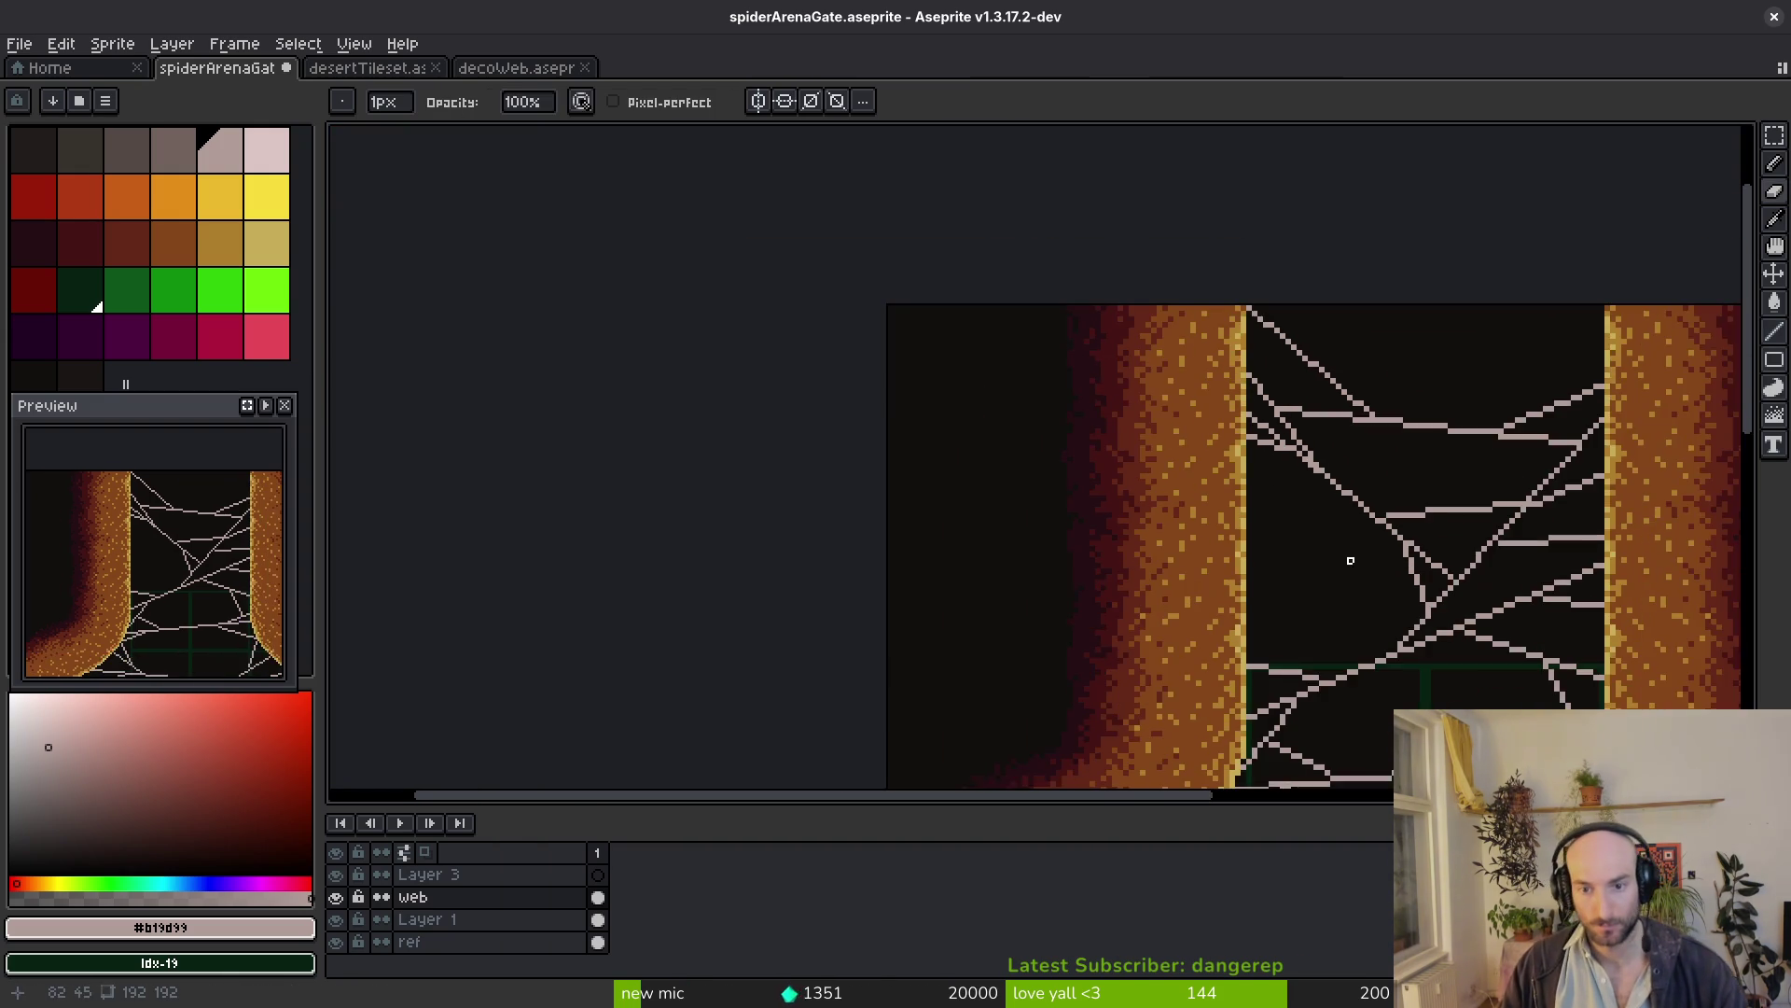
{"action": "scroll", "coordinate": [1347, 563], "scroll_direction": "down", "scroll_amount": 1}
{"action": "scroll", "coordinate": [1337, 511], "scroll_direction": "up", "scroll_amount": 3}
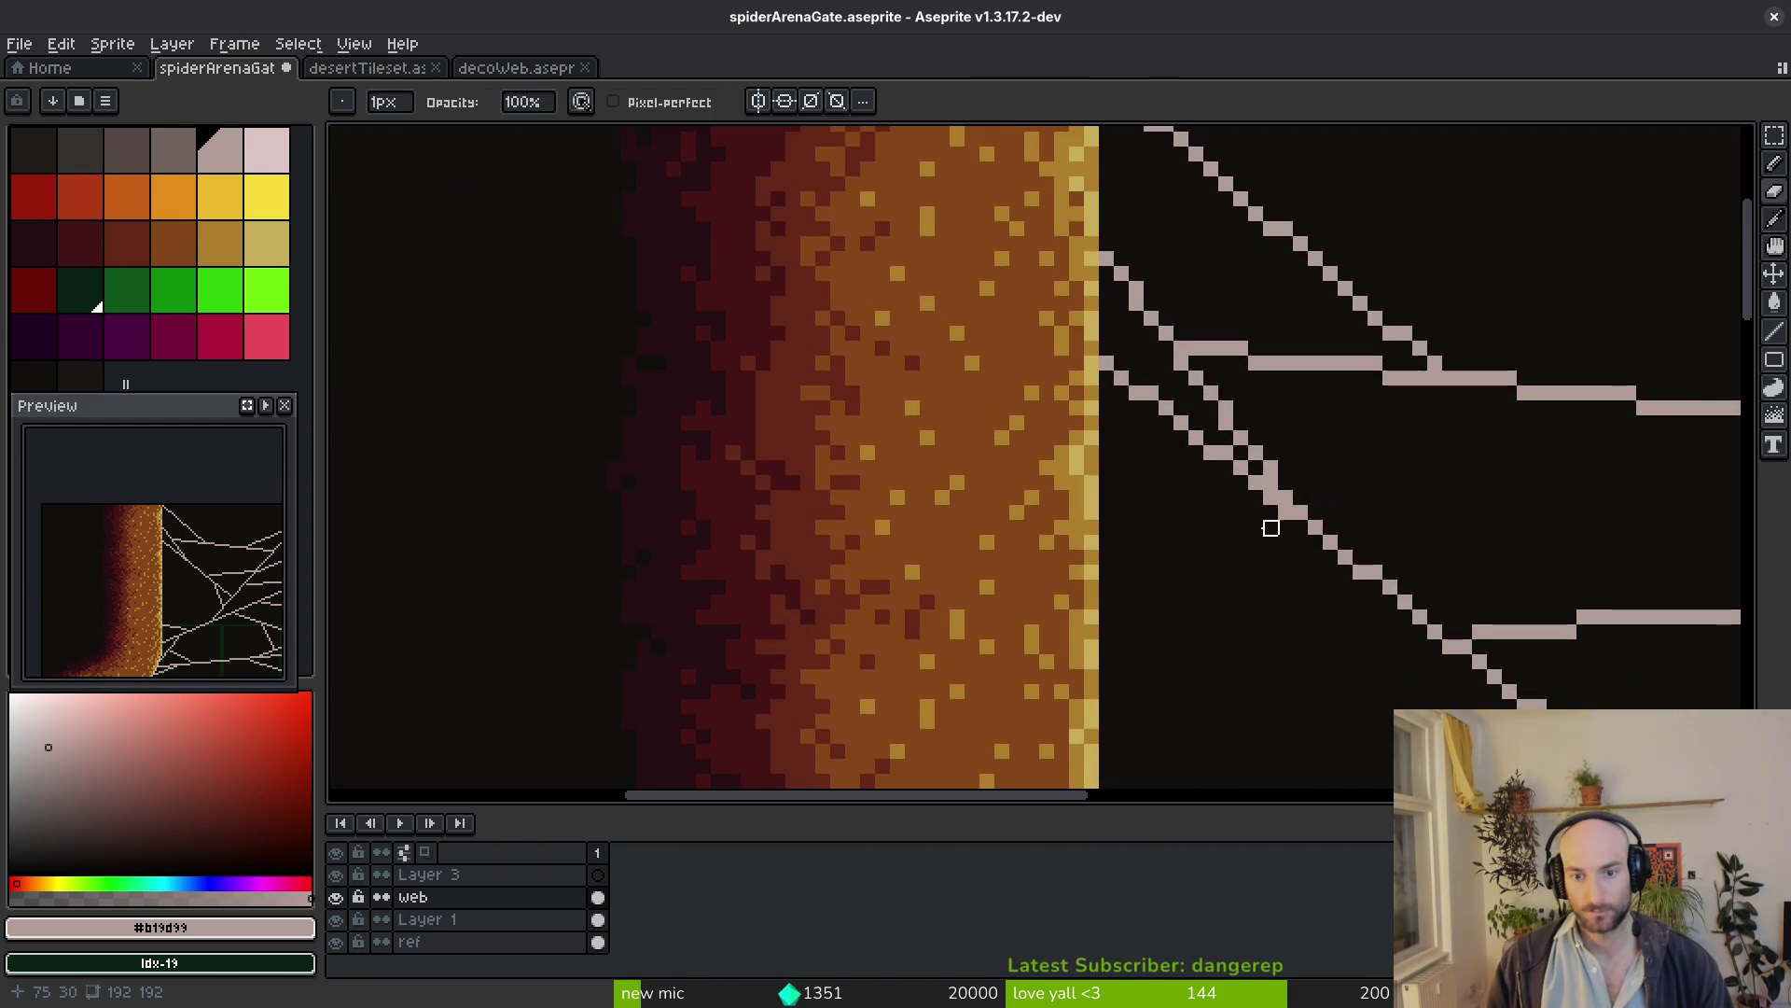
{"action": "key", "text": "l"}
{"action": "left_click_drag", "start_coordinate": [1287, 508], "coordinate": [1087, 461]}
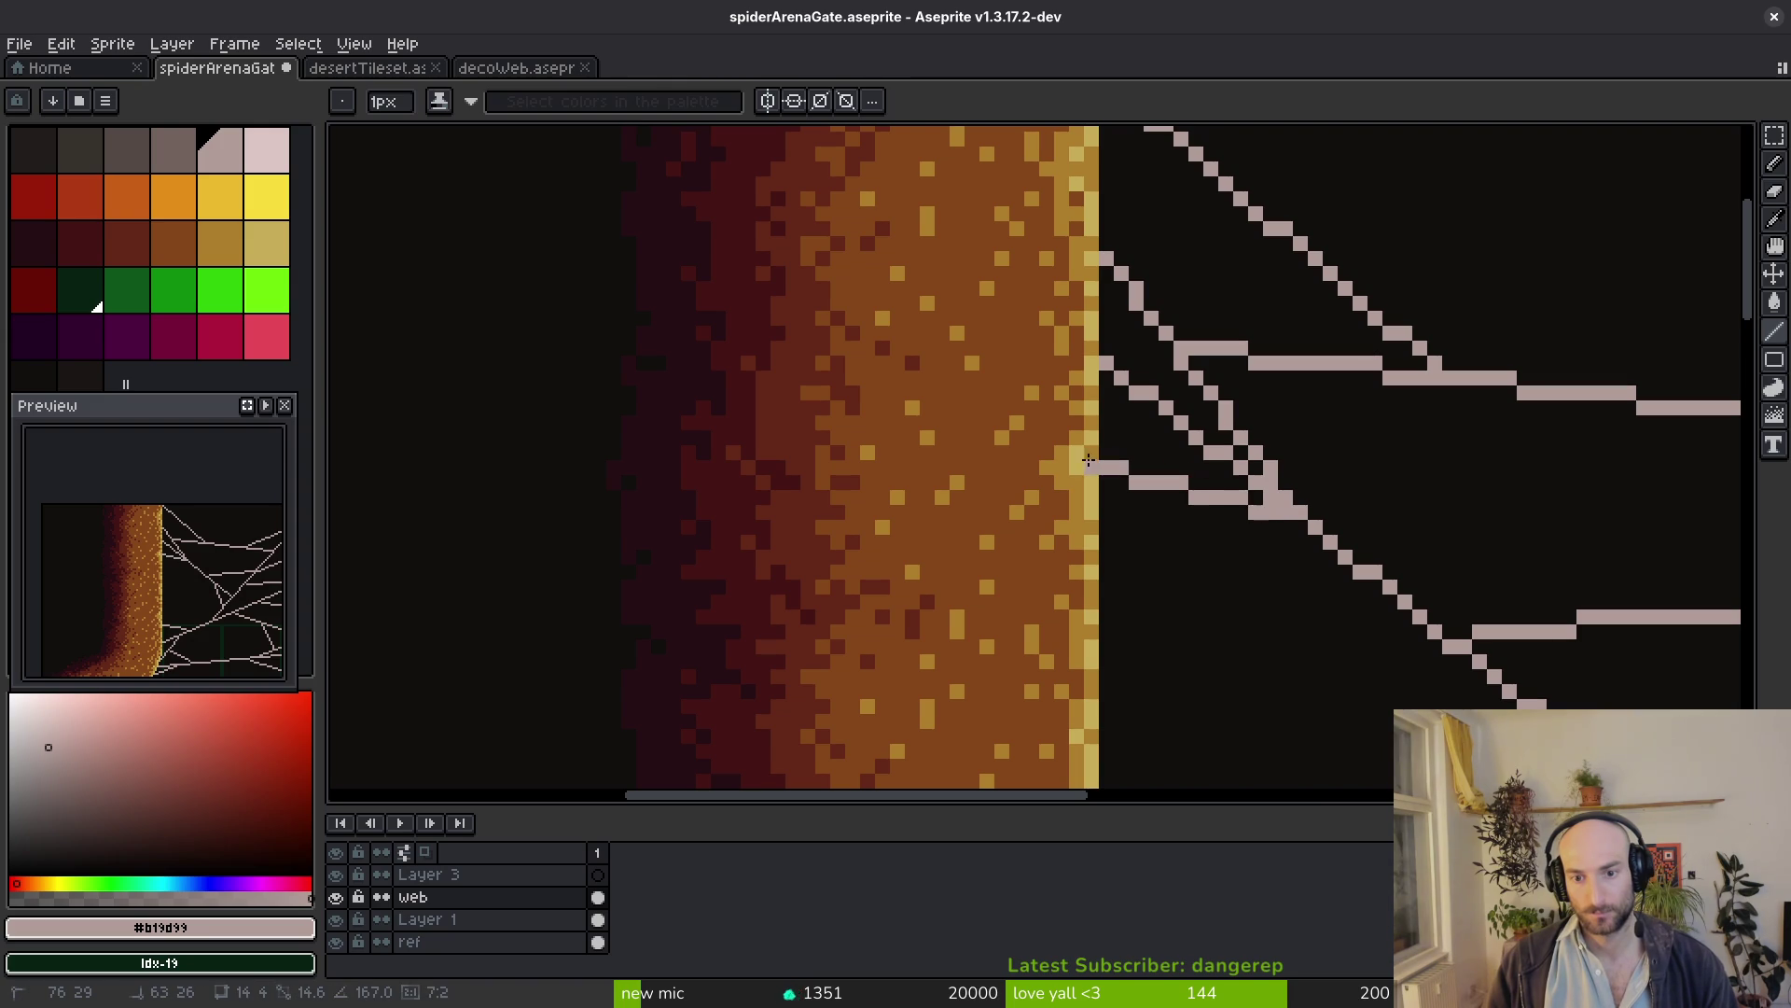
{"action": "scroll", "coordinate": [1096, 464], "scroll_direction": "down", "scroll_amount": 2}
{"action": "scroll", "coordinate": [1244, 573], "scroll_direction": "down", "scroll_amount": 1}
{"action": "scroll", "coordinate": [1215, 509], "scroll_direction": "up", "scroll_amount": 3}
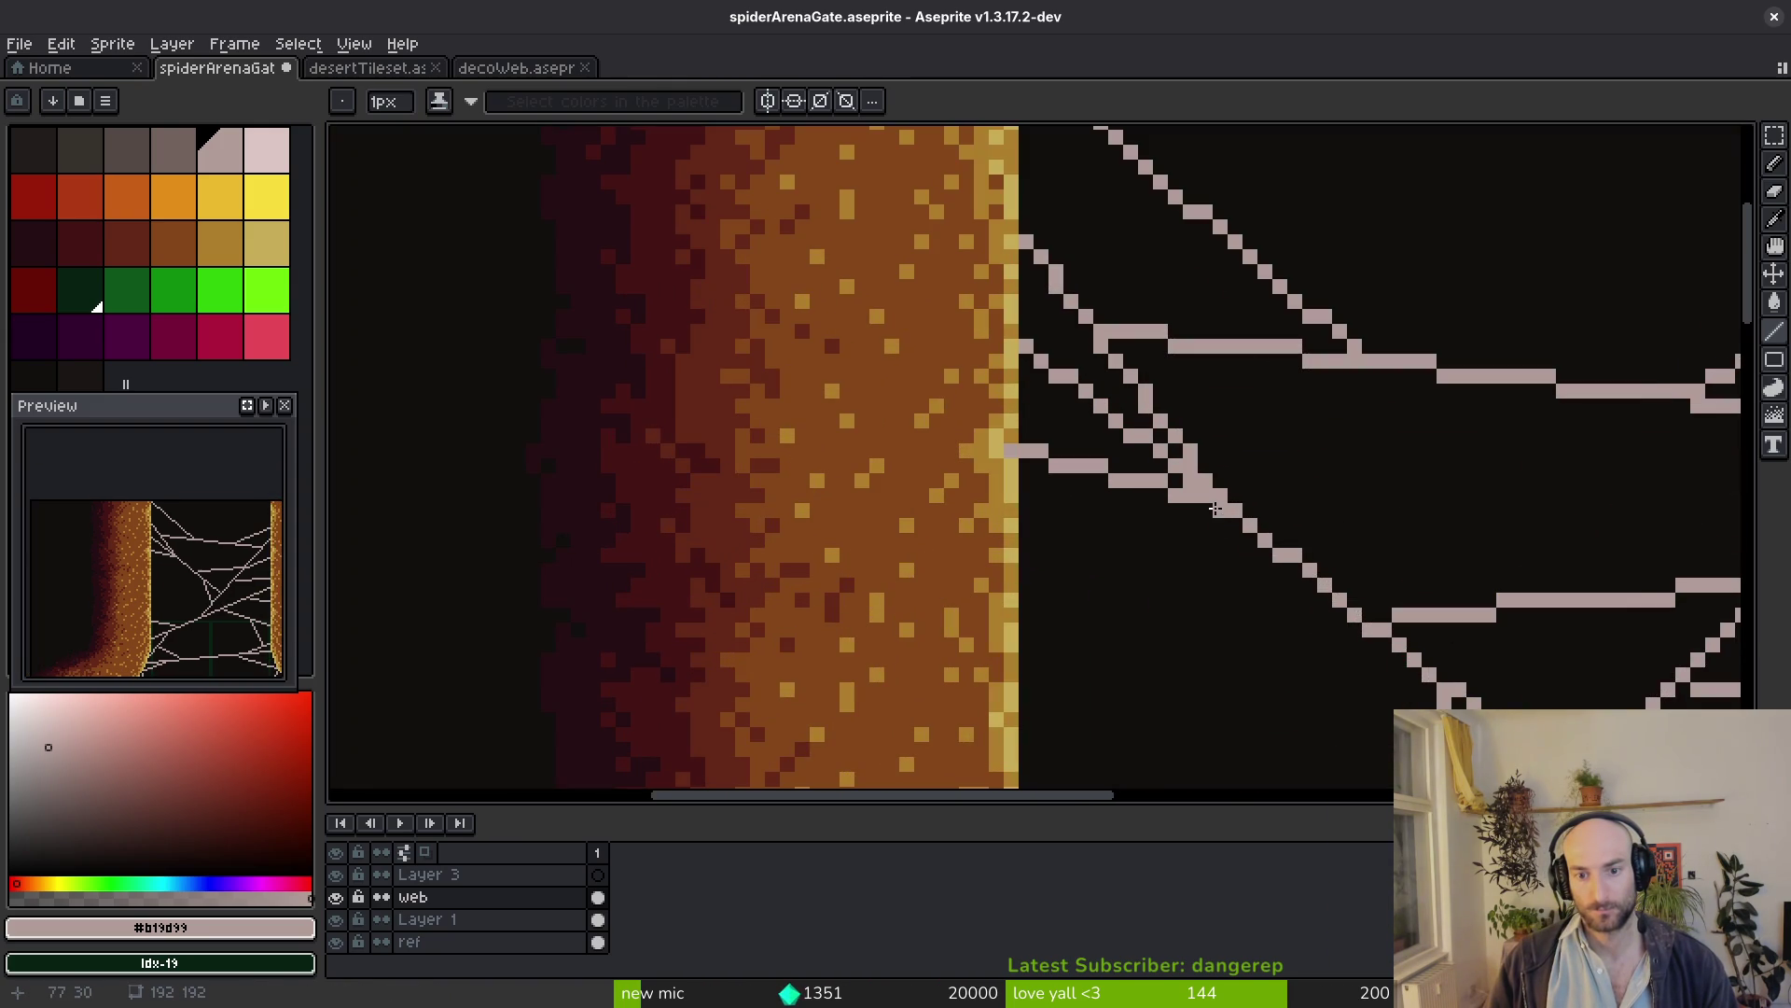
{"action": "scroll", "coordinate": [1266, 536], "scroll_direction": "down", "scroll_amount": 2}
{"action": "scroll", "coordinate": [1265, 588], "scroll_direction": "down", "scroll_amount": 1}
{"action": "key", "text": "ctrl+s"}
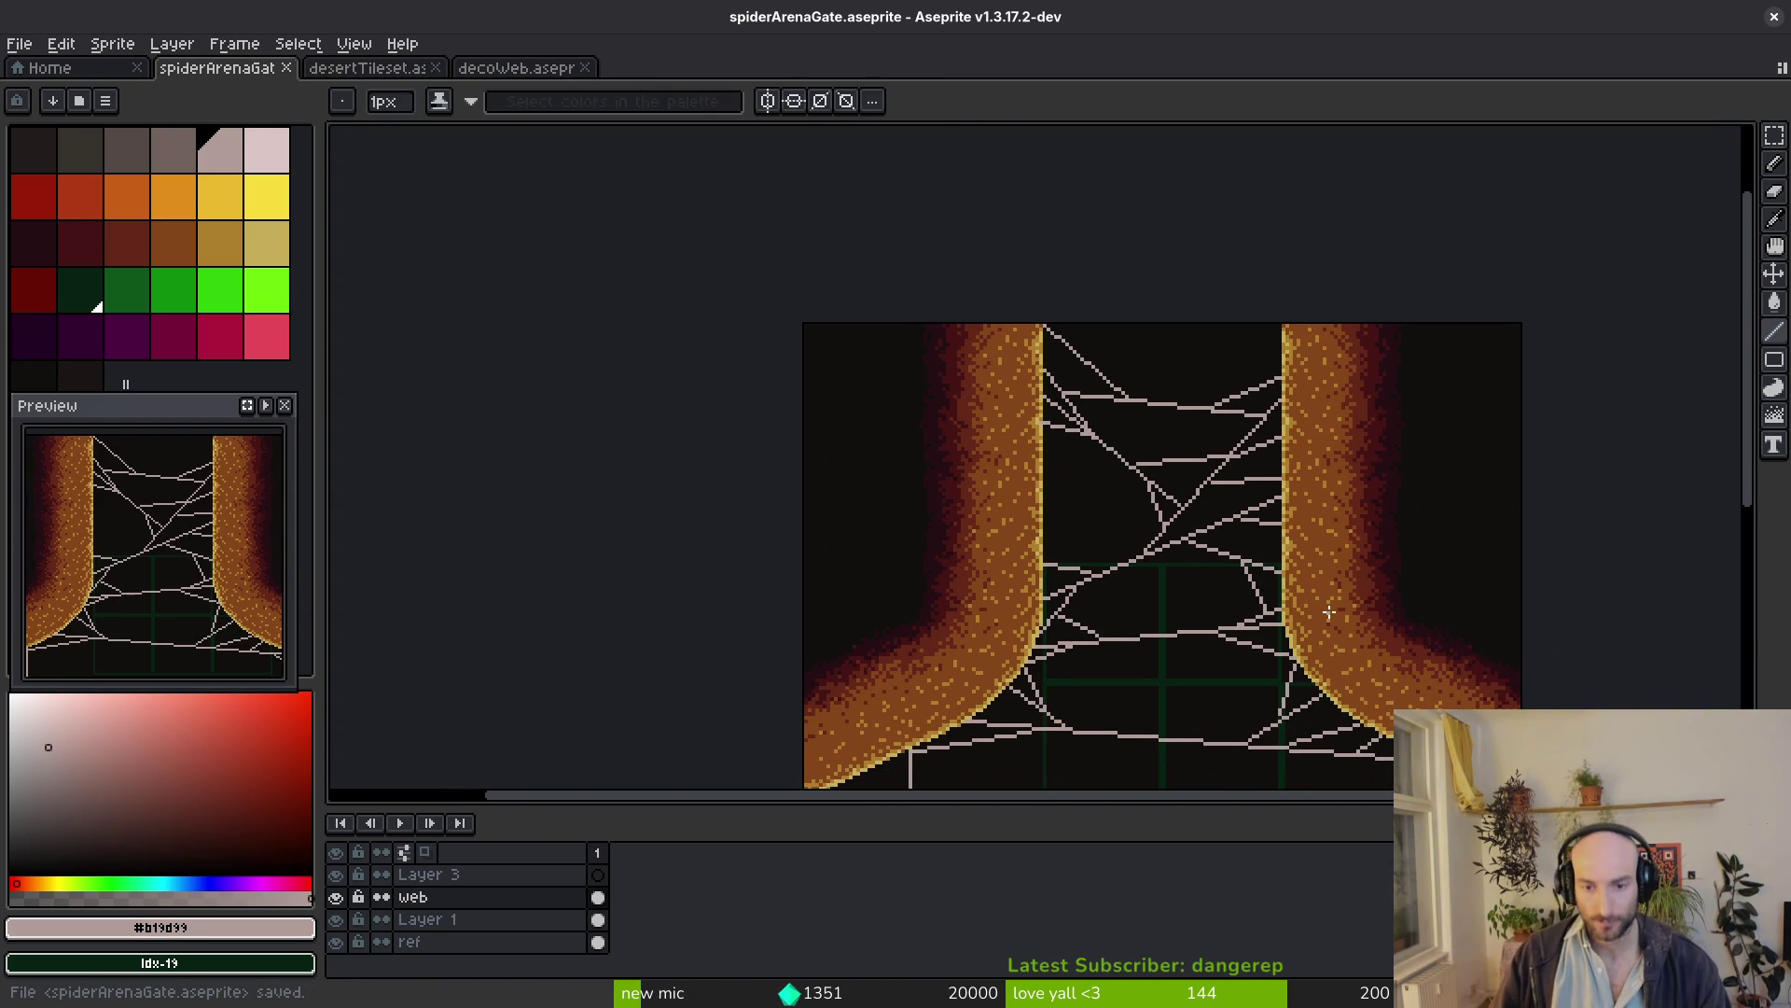
{"action": "scroll", "coordinate": [1259, 587], "scroll_direction": "down", "scroll_amount": 2}
{"action": "scroll", "coordinate": [1162, 546], "scroll_direction": "down", "scroll_amount": 2}
{"action": "scroll", "coordinate": [1036, 448], "scroll_direction": "up", "scroll_amount": 5}
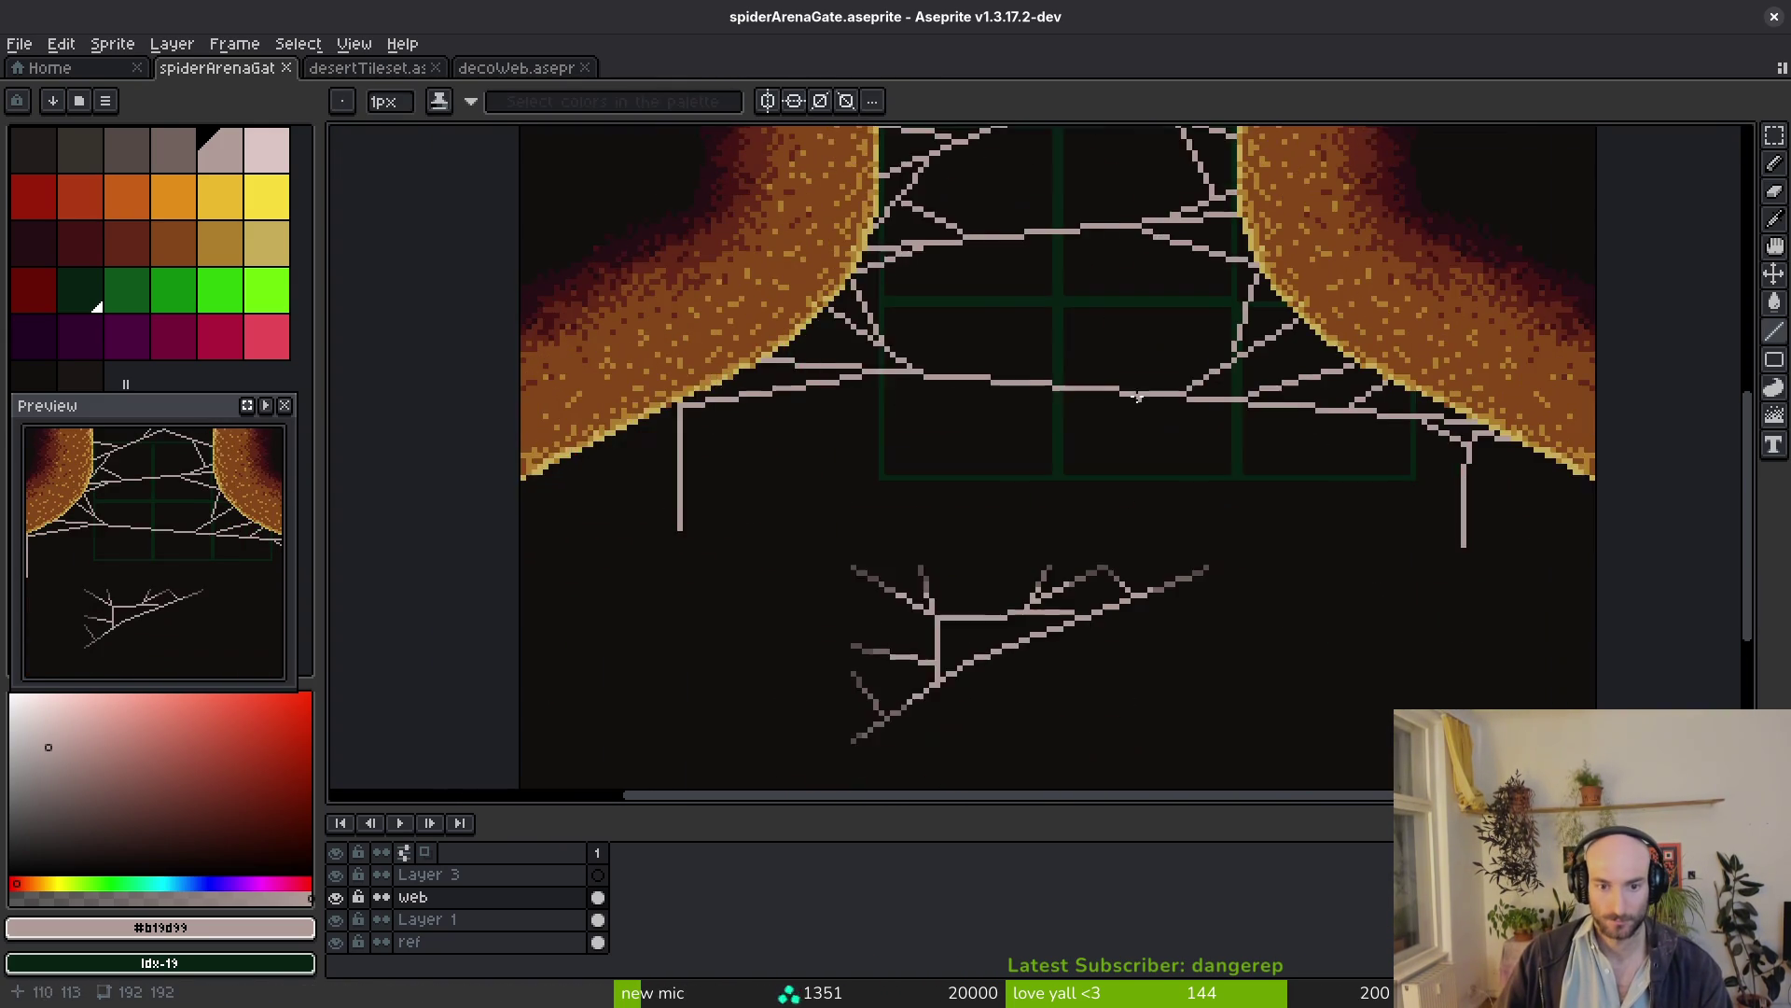
{"action": "scroll", "coordinate": [945, 372], "scroll_direction": "up", "scroll_amount": 1}
{"action": "scroll", "coordinate": [944, 372], "scroll_direction": "up", "scroll_amount": 1}
Rework the hanging vertical strand, erase most of the loose lower web branches, and save
{"action": "left_click_drag", "start_coordinate": [1033, 334], "coordinate": [1031, 562]}
{"action": "scroll", "coordinate": [999, 508], "scroll_direction": "down", "scroll_amount": 2}
{"action": "scroll", "coordinate": [1544, 513], "scroll_direction": "up", "scroll_amount": 1}
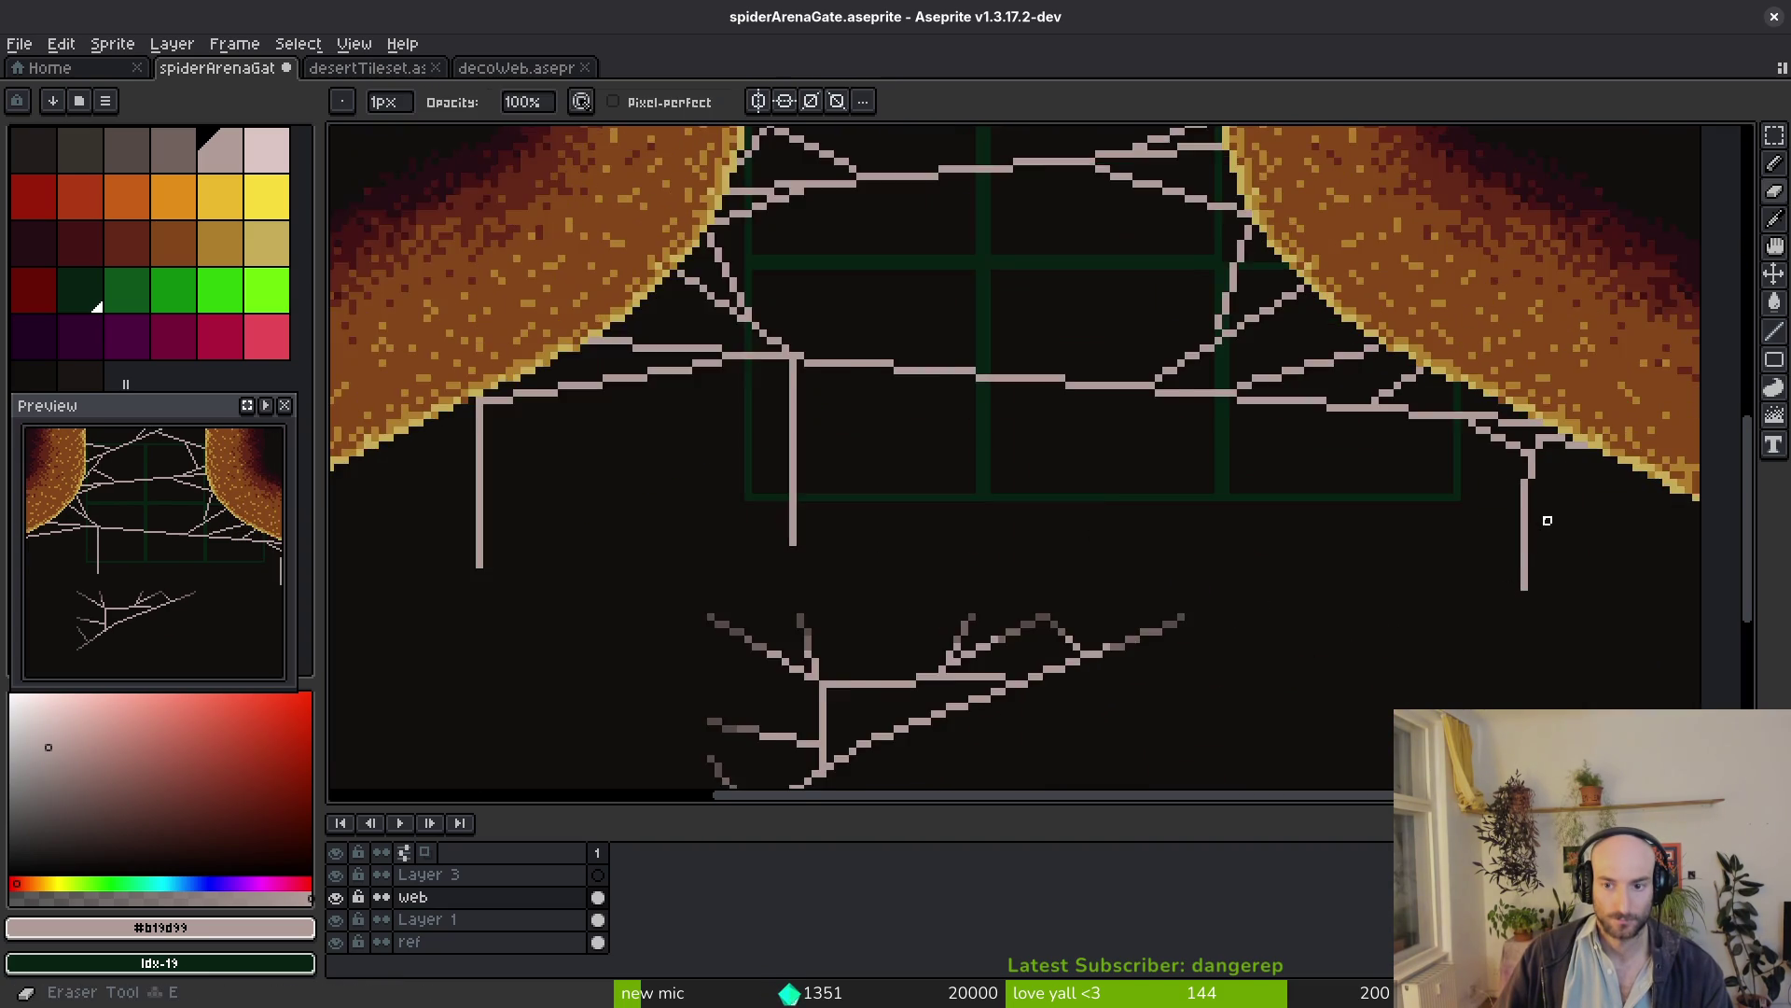
{"action": "scroll", "coordinate": [639, 488], "scroll_direction": "up", "scroll_amount": 1}
{"action": "scroll", "coordinate": [836, 505], "scroll_direction": "up", "scroll_amount": 2}
{"action": "left_click_drag", "start_coordinate": [920, 433], "coordinate": [910, 683]}
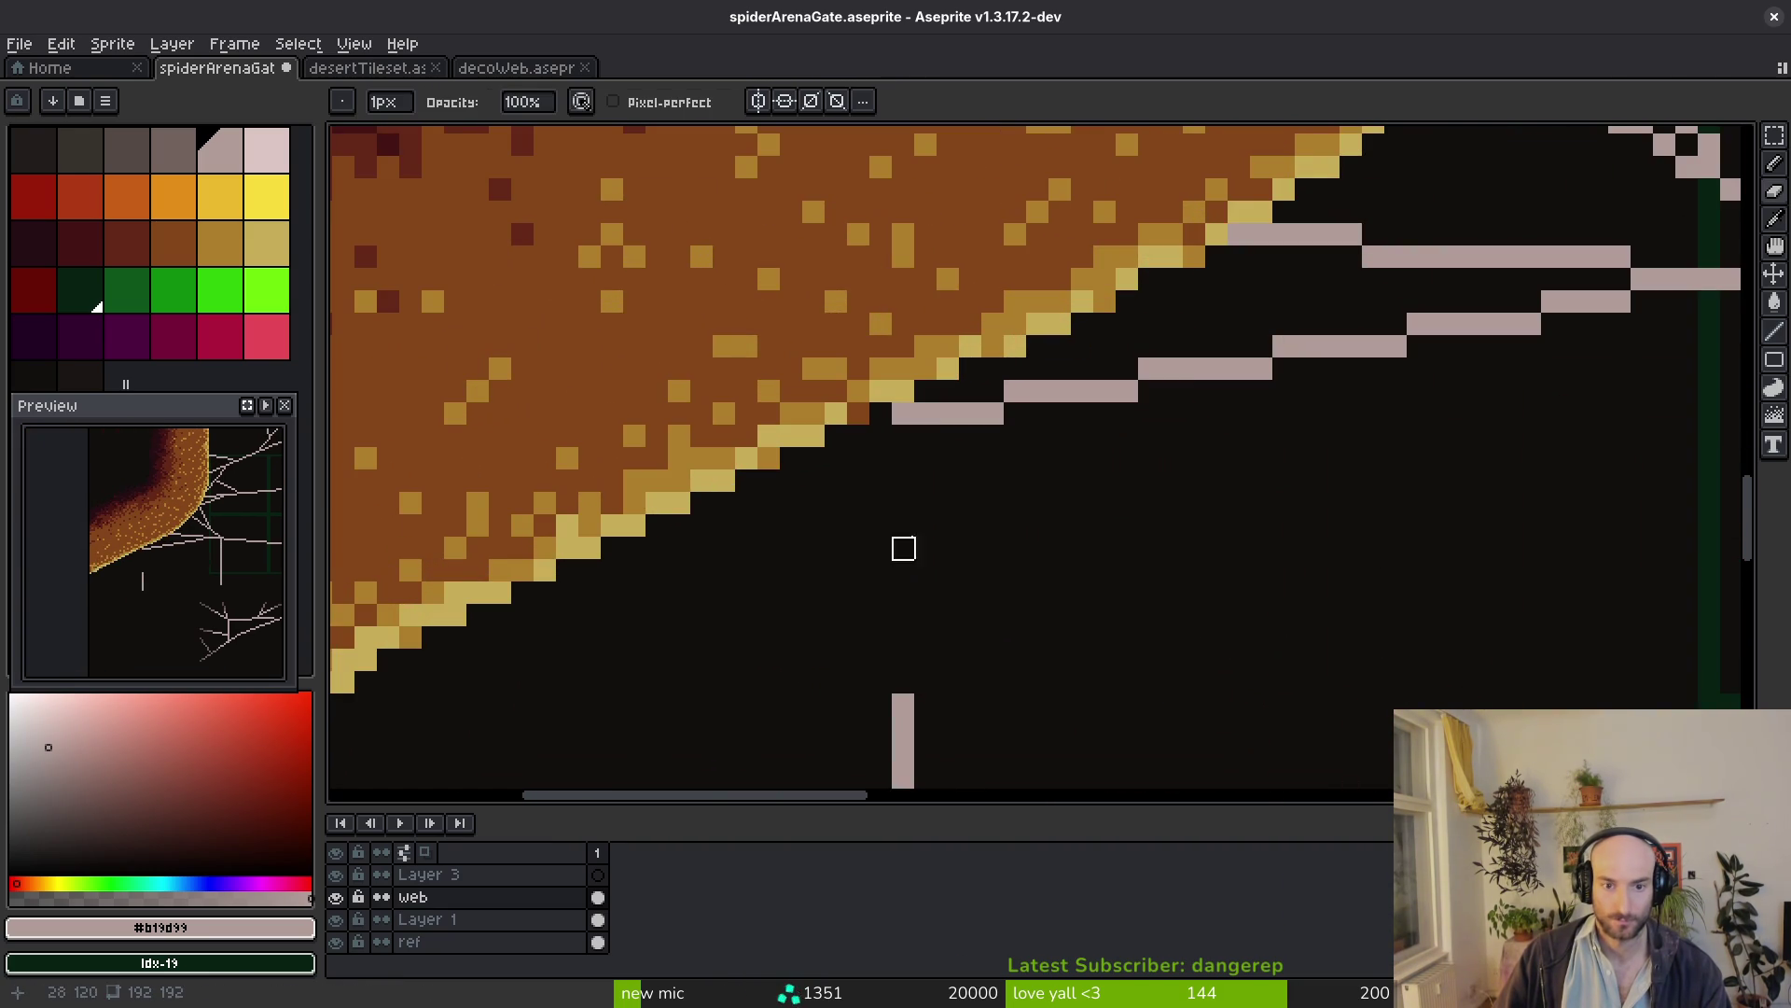
{"action": "scroll", "coordinate": [906, 593], "scroll_direction": "down", "scroll_amount": 4}
{"action": "scroll", "coordinate": [943, 620], "scroll_direction": "up", "scroll_amount": 3}
{"action": "left_click_drag", "start_coordinate": [858, 476], "coordinate": [856, 485]}
{"action": "scroll", "coordinate": [1030, 520], "scroll_direction": "down", "scroll_amount": 3}
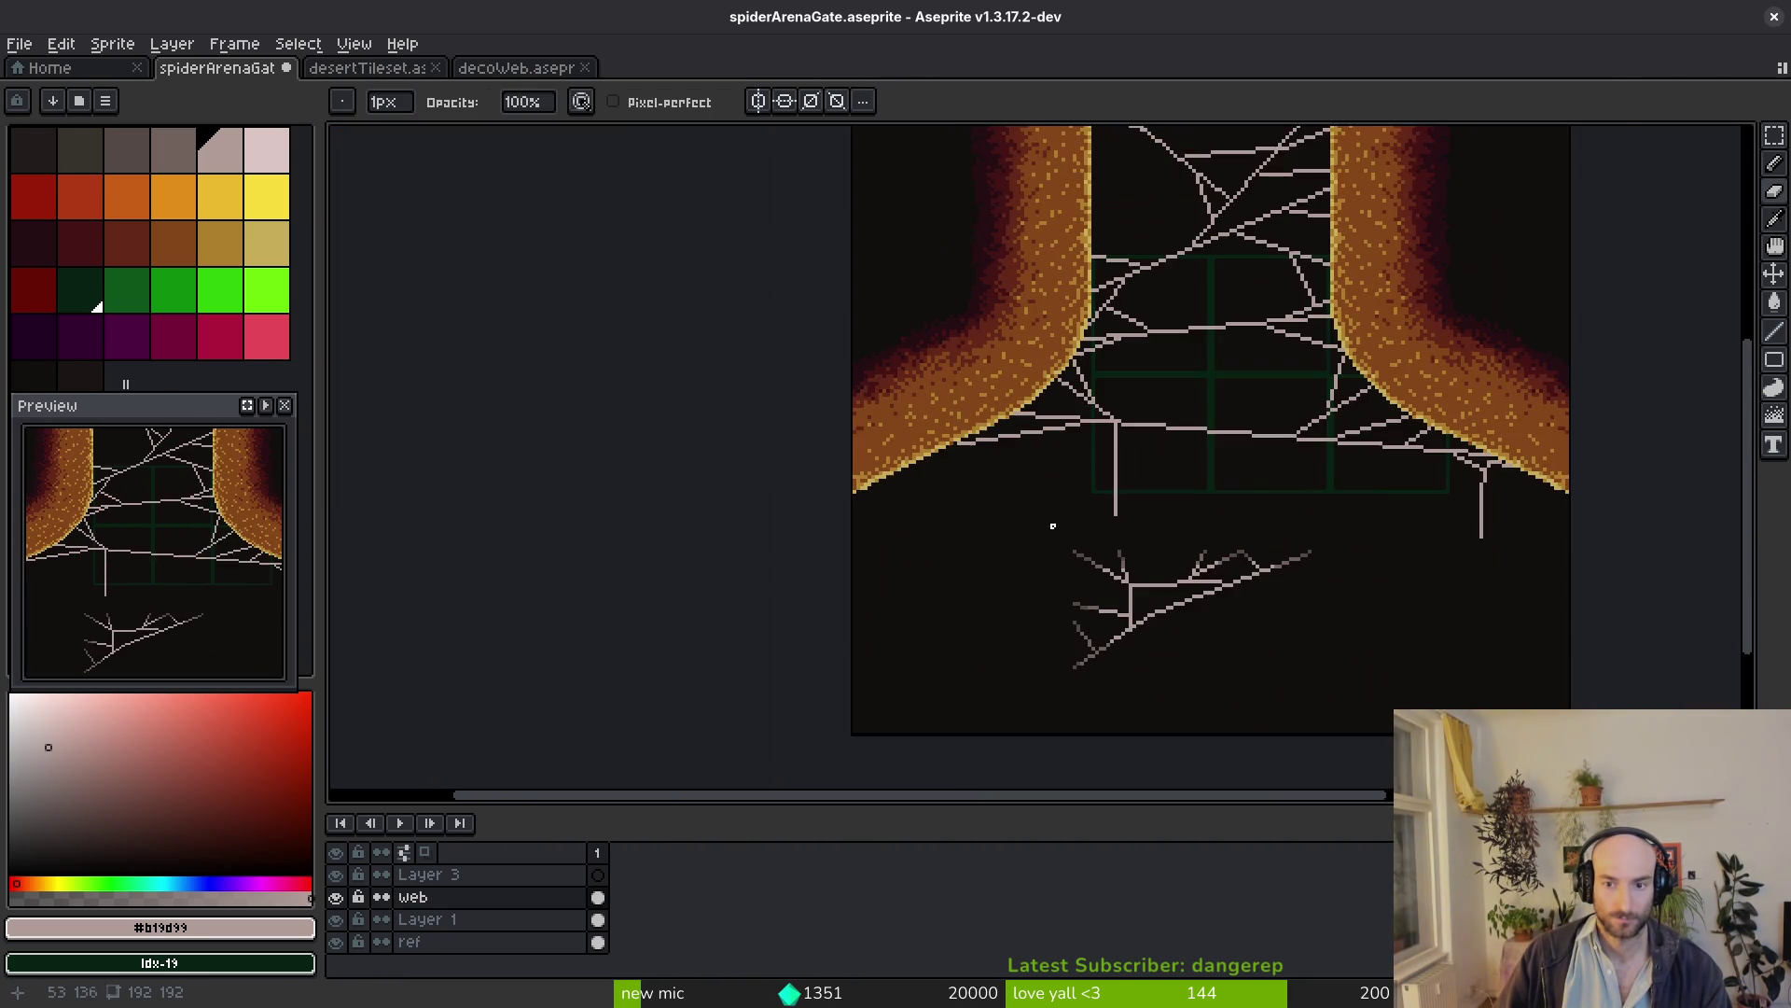
{"action": "scroll", "coordinate": [1240, 533], "scroll_direction": "down", "scroll_amount": 3}
{"action": "scroll", "coordinate": [1147, 531], "scroll_direction": "up", "scroll_amount": 4}
{"action": "key", "text": "l"}
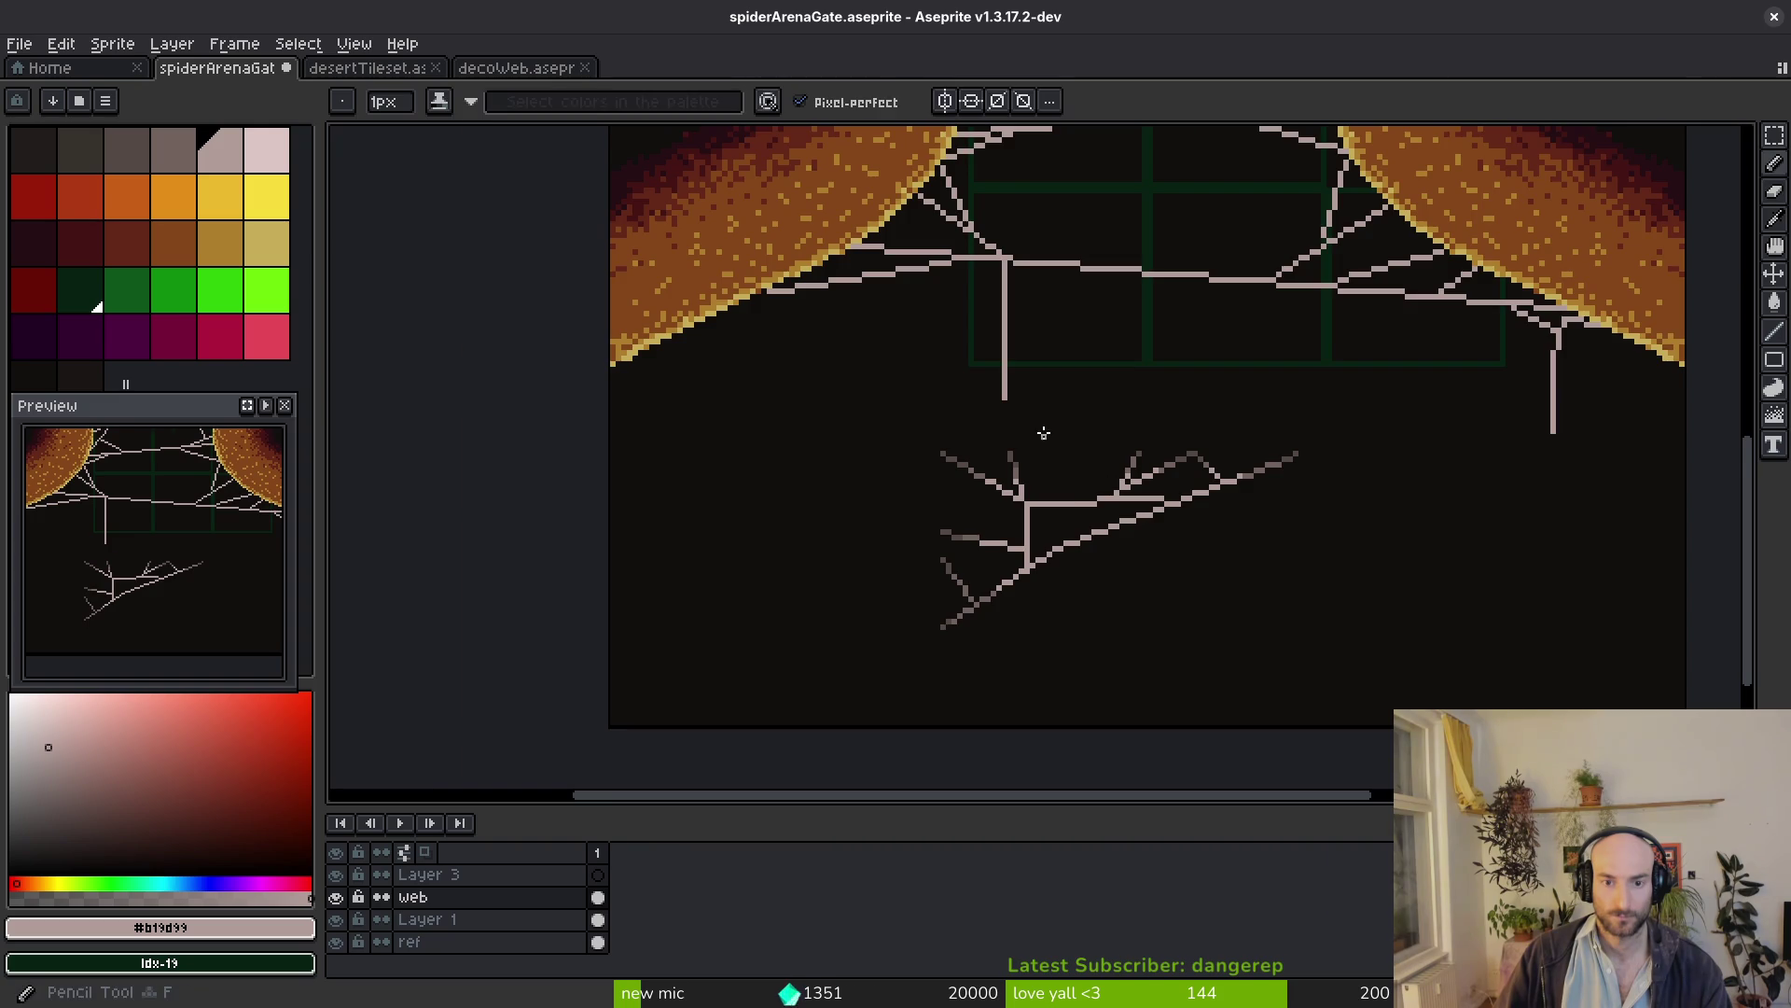
{"action": "scroll", "coordinate": [1040, 429], "scroll_direction": "up", "scroll_amount": 1}
{"action": "scroll", "coordinate": [1418, 392], "scroll_direction": "up", "scroll_amount": 1}
{"action": "scroll", "coordinate": [532, 446], "scroll_direction": "up", "scroll_amount": 1}
{"action": "mouse_move", "coordinate": [559, 434]}
{"action": "left_mouse_down"}
{"action": "mouse_move", "coordinate": [560, 541]}
{"action": "mouse_move", "coordinate": [596, 662]}
{"action": "mouse_move", "coordinate": [532, 574]}
{"action": "mouse_move", "coordinate": [485, 687]}
{"action": "mouse_move", "coordinate": [657, 657]}
{"action": "mouse_move", "coordinate": [523, 715]}
{"action": "left_mouse_up"}
{"action": "key", "text": "e"}
{"action": "scroll", "coordinate": [523, 716], "scroll_direction": "down", "scroll_amount": 5}
{"action": "scroll", "coordinate": [819, 388], "scroll_direction": "up", "scroll_amount": 5}
{"action": "mouse_move", "coordinate": [1047, 433]}
{"action": "left_mouse_down"}
{"action": "mouse_move", "coordinate": [999, 444]}
{"action": "mouse_move", "coordinate": [1036, 552]}
{"action": "mouse_move", "coordinate": [1007, 440]}
{"action": "mouse_move", "coordinate": [945, 545]}
{"action": "mouse_move", "coordinate": [748, 508]}
{"action": "mouse_move", "coordinate": [951, 516]}
{"action": "left_mouse_up"}
{"action": "key", "text": "ctrl+z"}
{"action": "scroll", "coordinate": [943, 504], "scroll_direction": "down", "scroll_amount": 2}
{"action": "scroll", "coordinate": [995, 672], "scroll_direction": "down", "scroll_amount": 2}
{"action": "key", "text": "ctrl+s"}
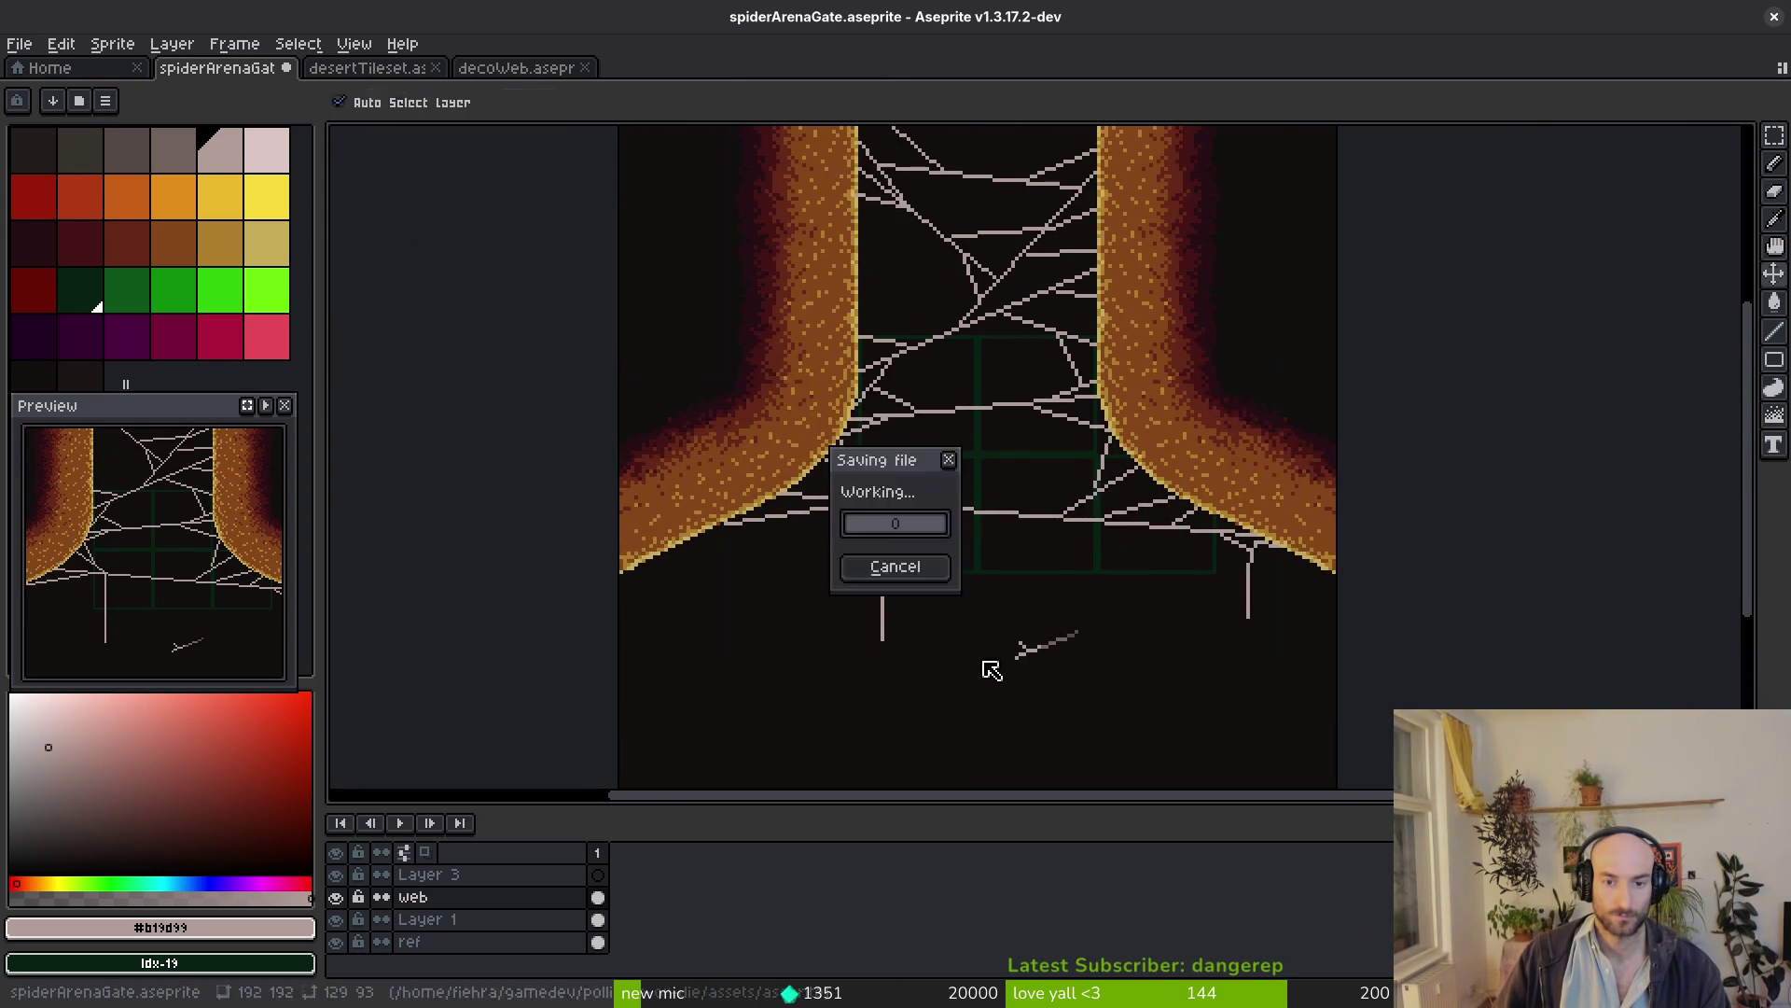
{"action": "scroll", "coordinate": [991, 645], "scroll_direction": "down", "scroll_amount": 2}
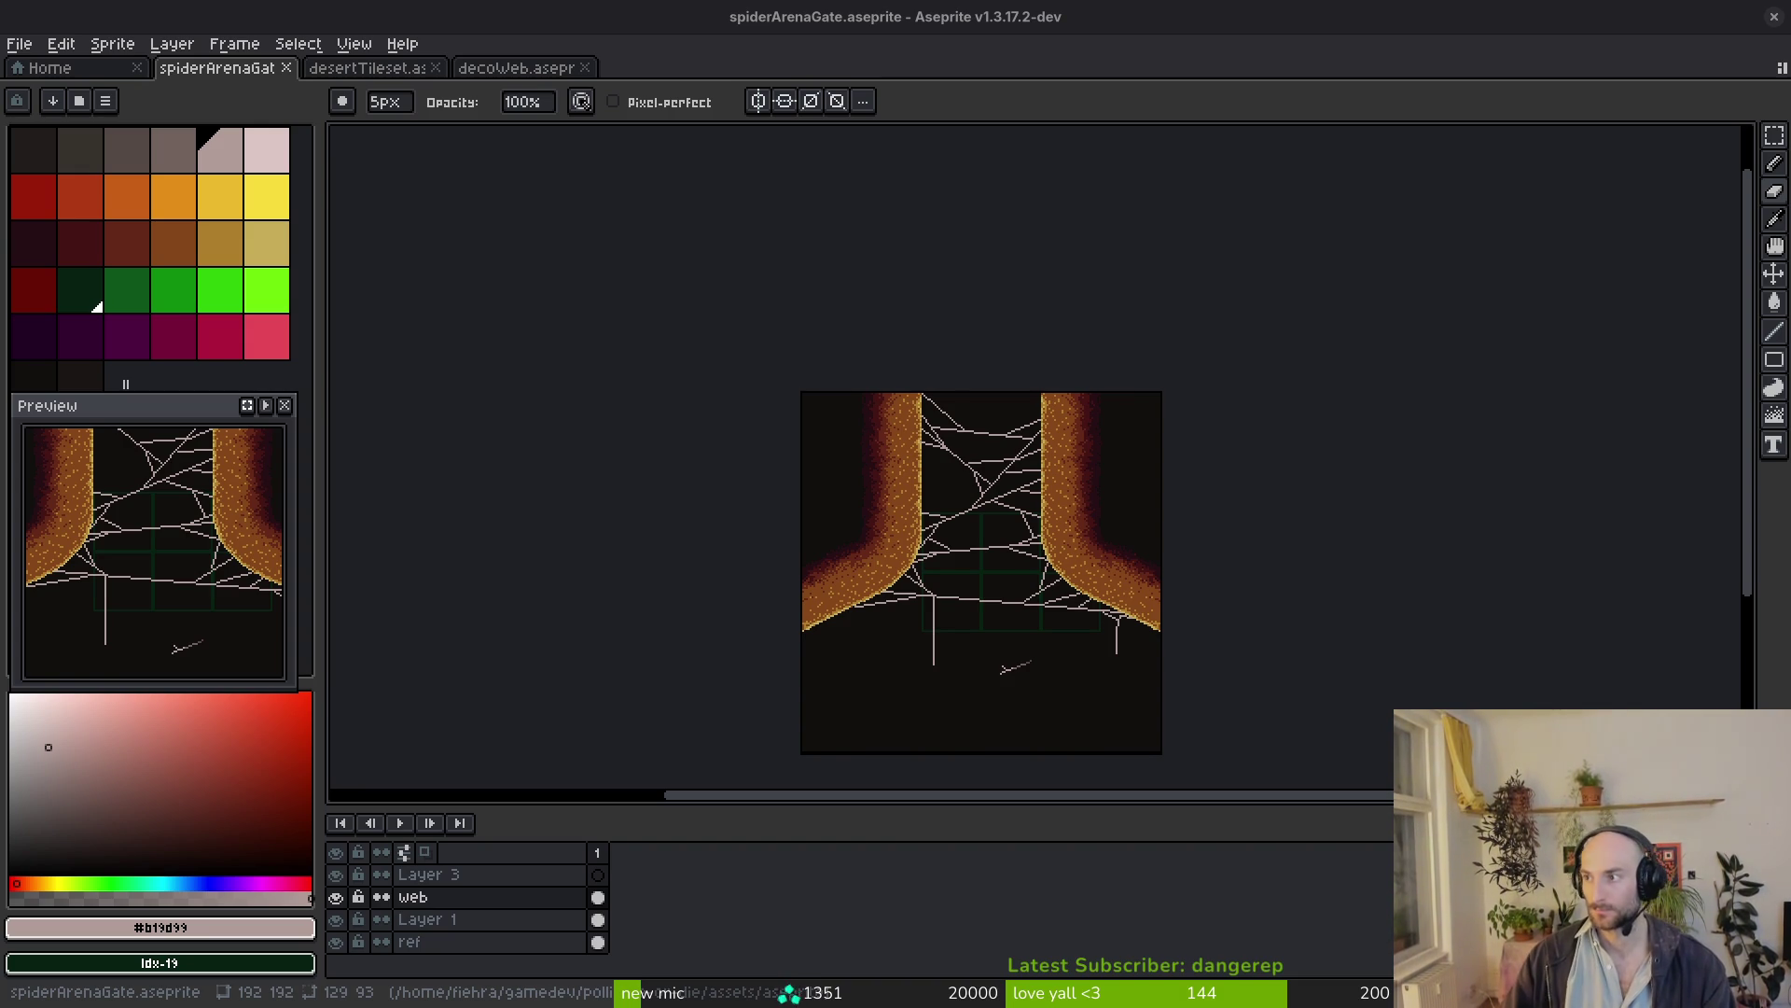
Switch from Aseprite to the Brave browser showing the spider prey search
{"action": "key", "text": "alt+Tab"}
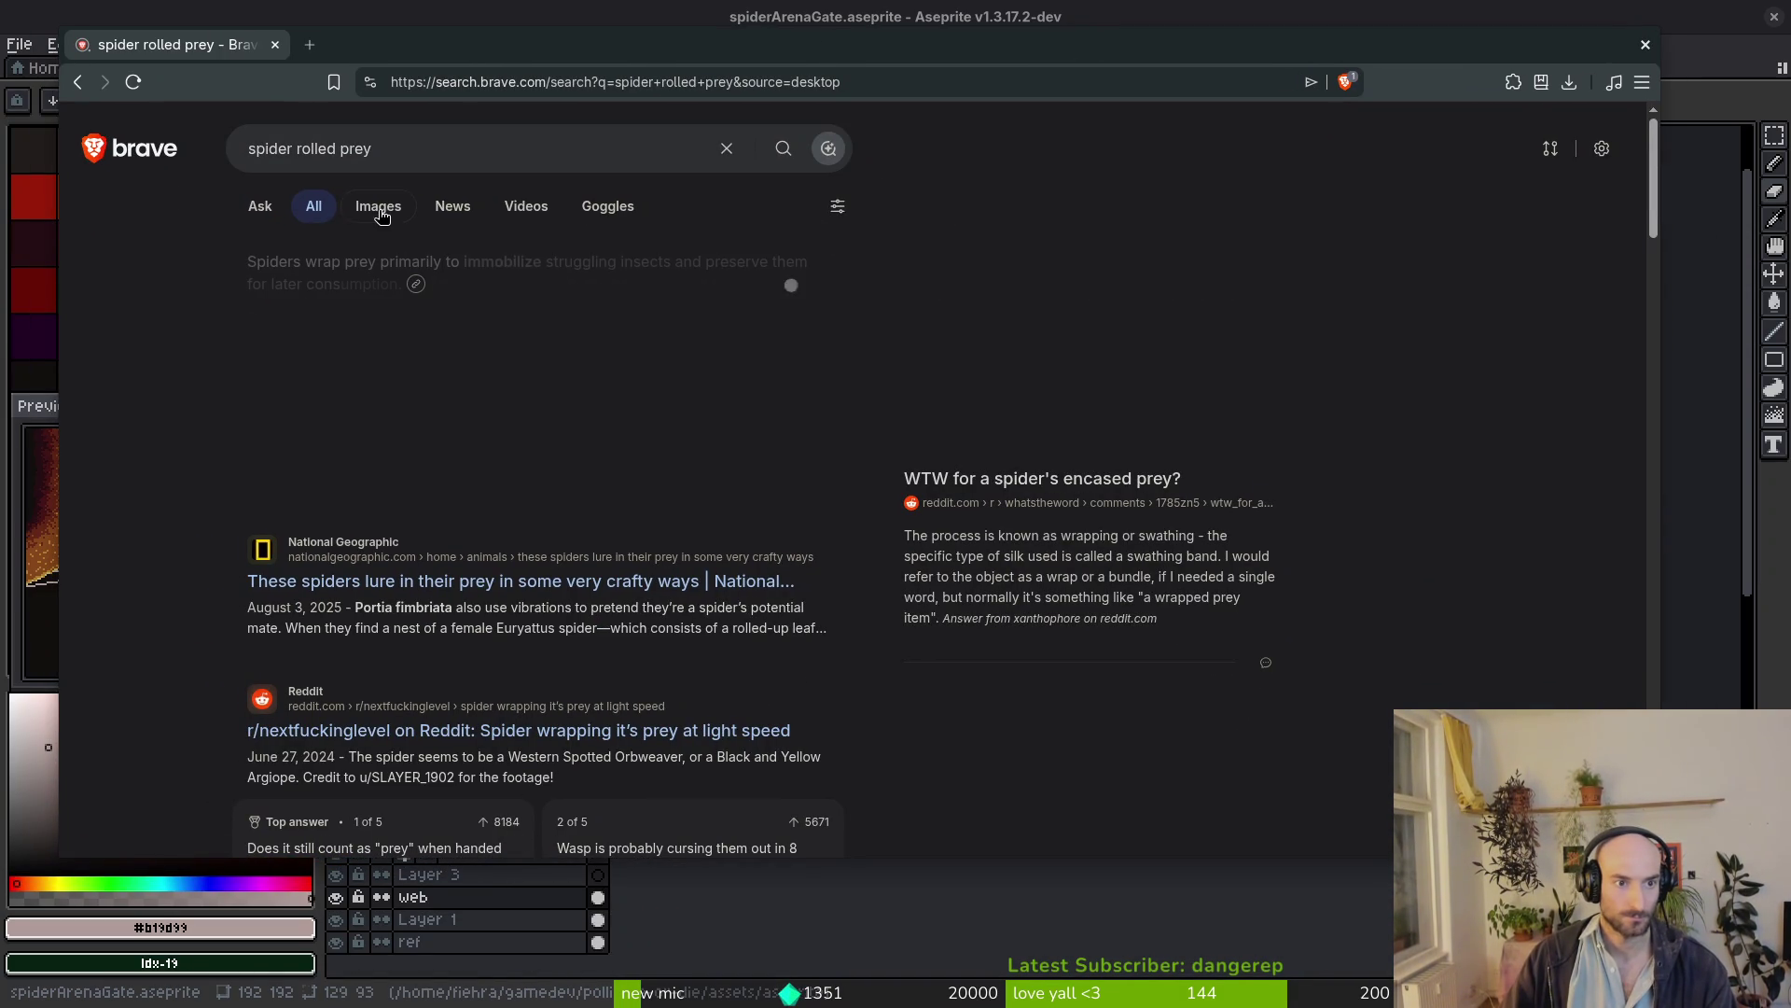
Switch to image results and rework the query into 'spider stacked prey' variants
{"action": "left_click", "coordinate": [377, 208]}
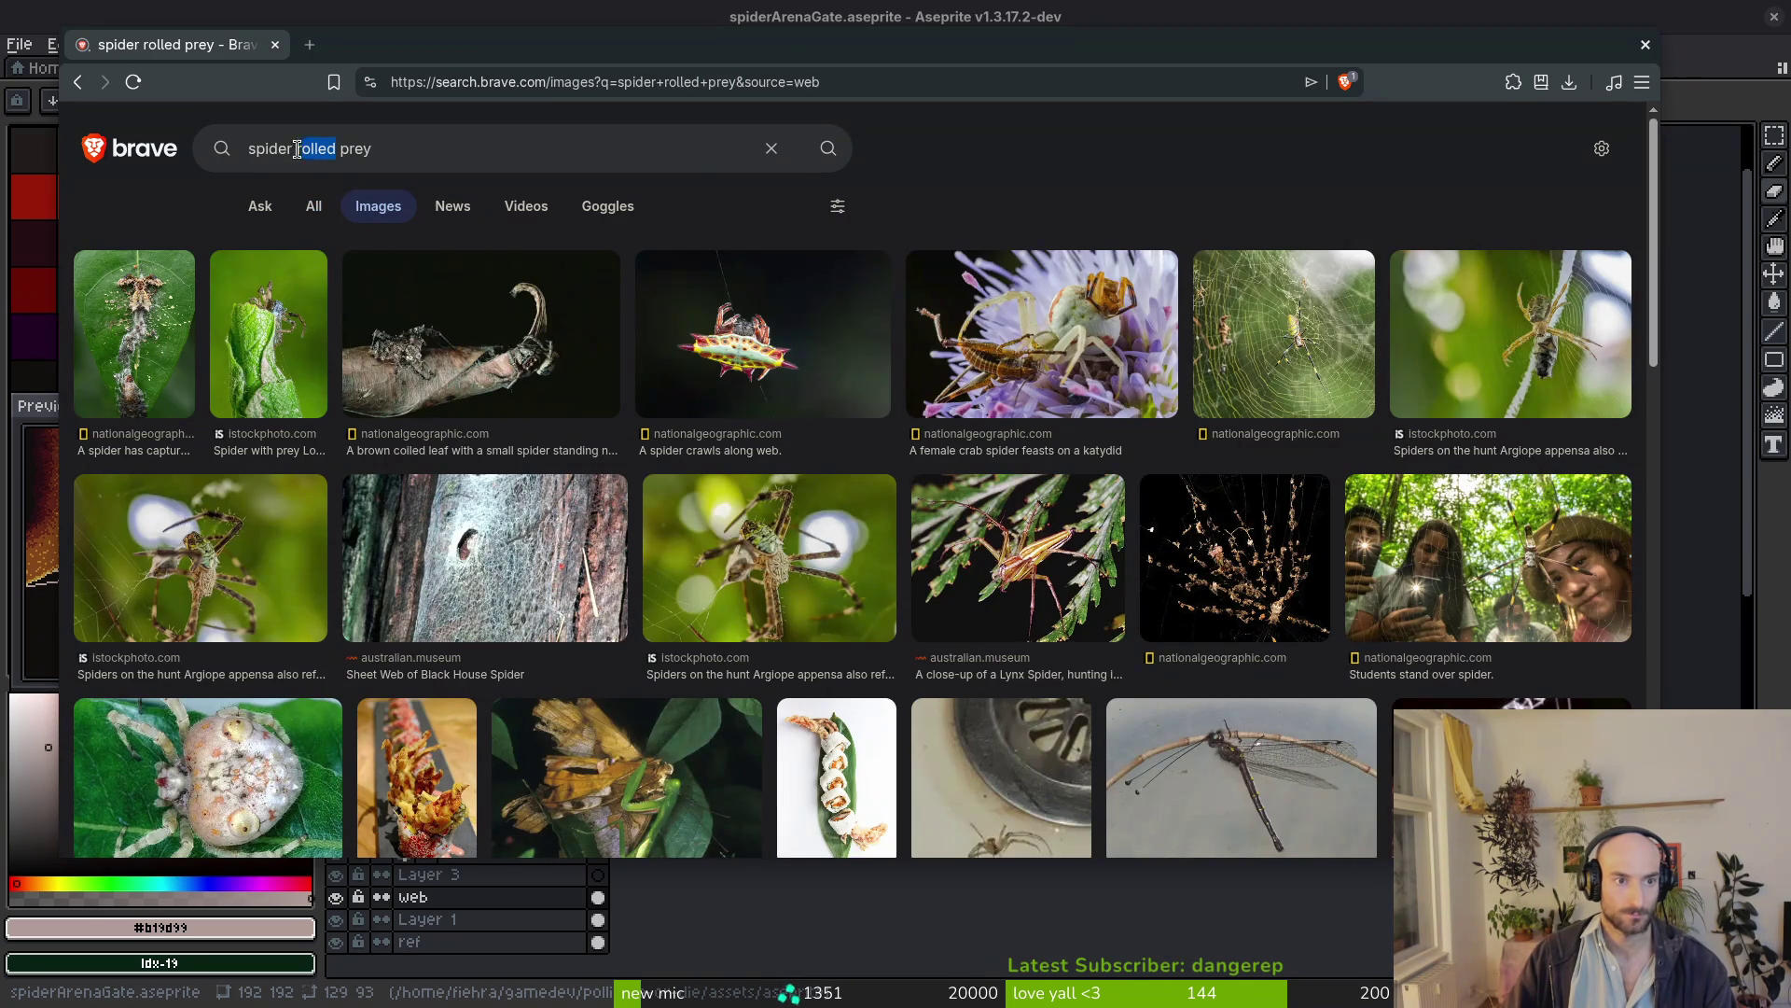
{"action": "type", "text": "stached"}
{"action": "key", "text": "Return"}
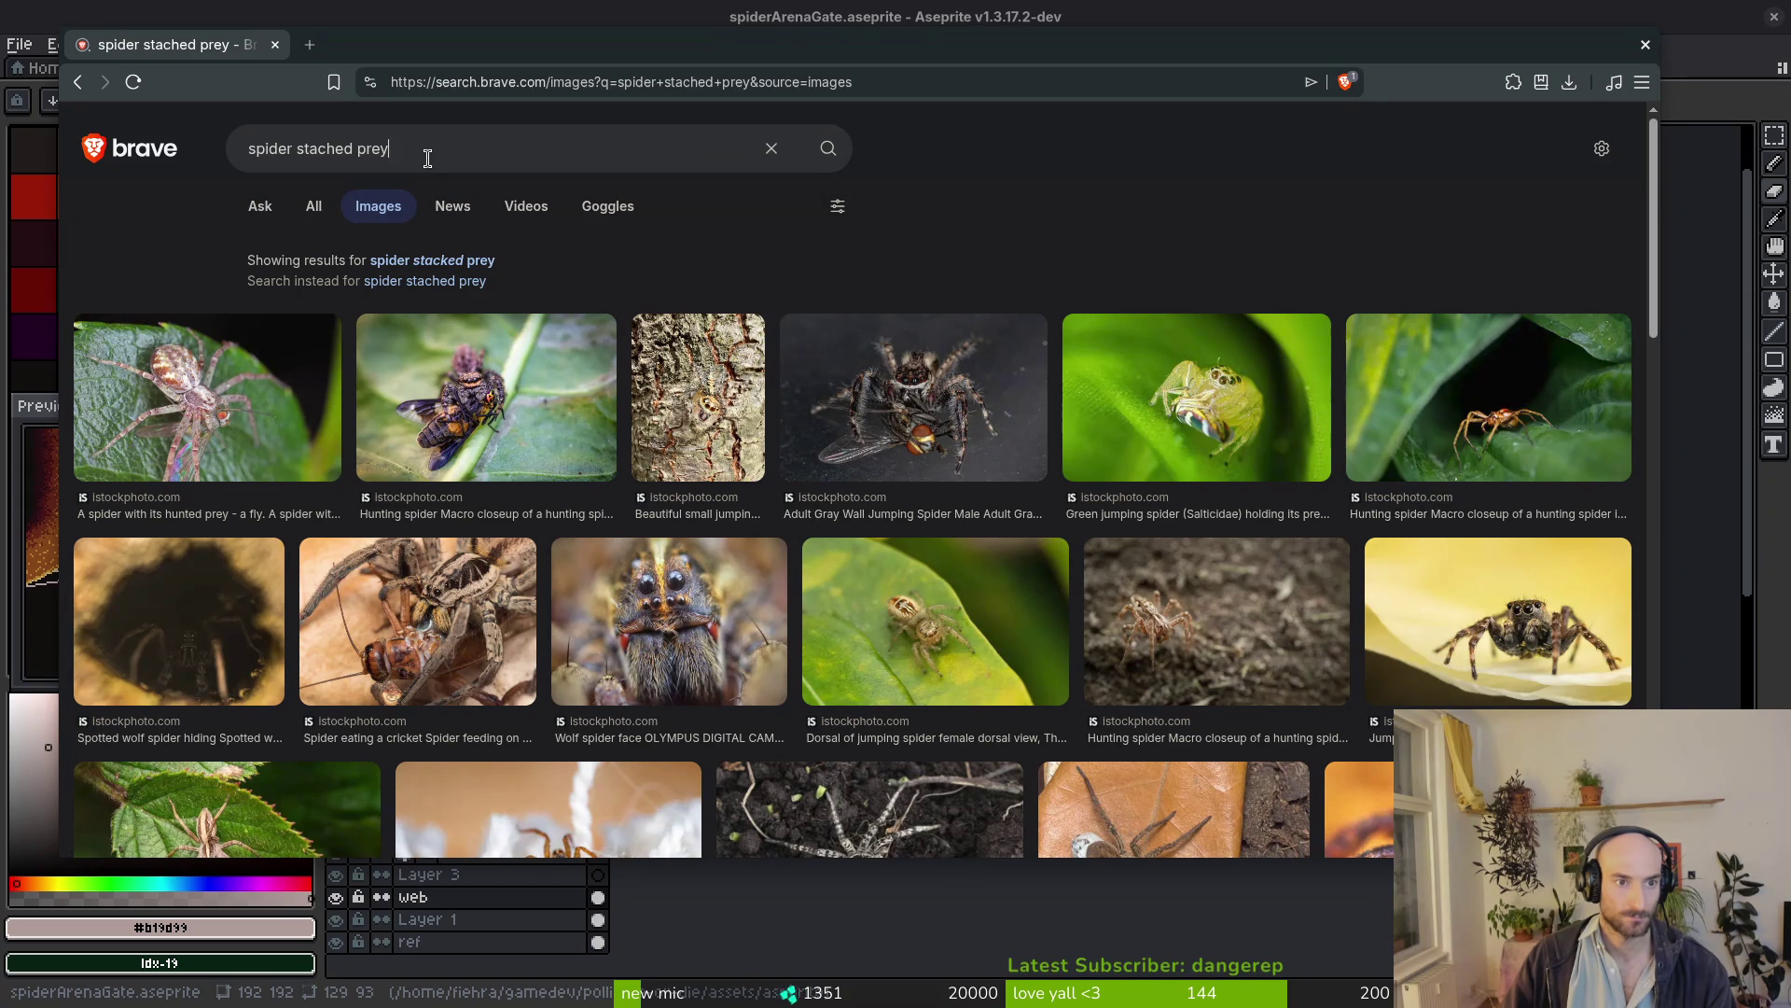
{"action": "left_click_drag", "start_coordinate": [420, 154], "coordinate": [302, 155]}
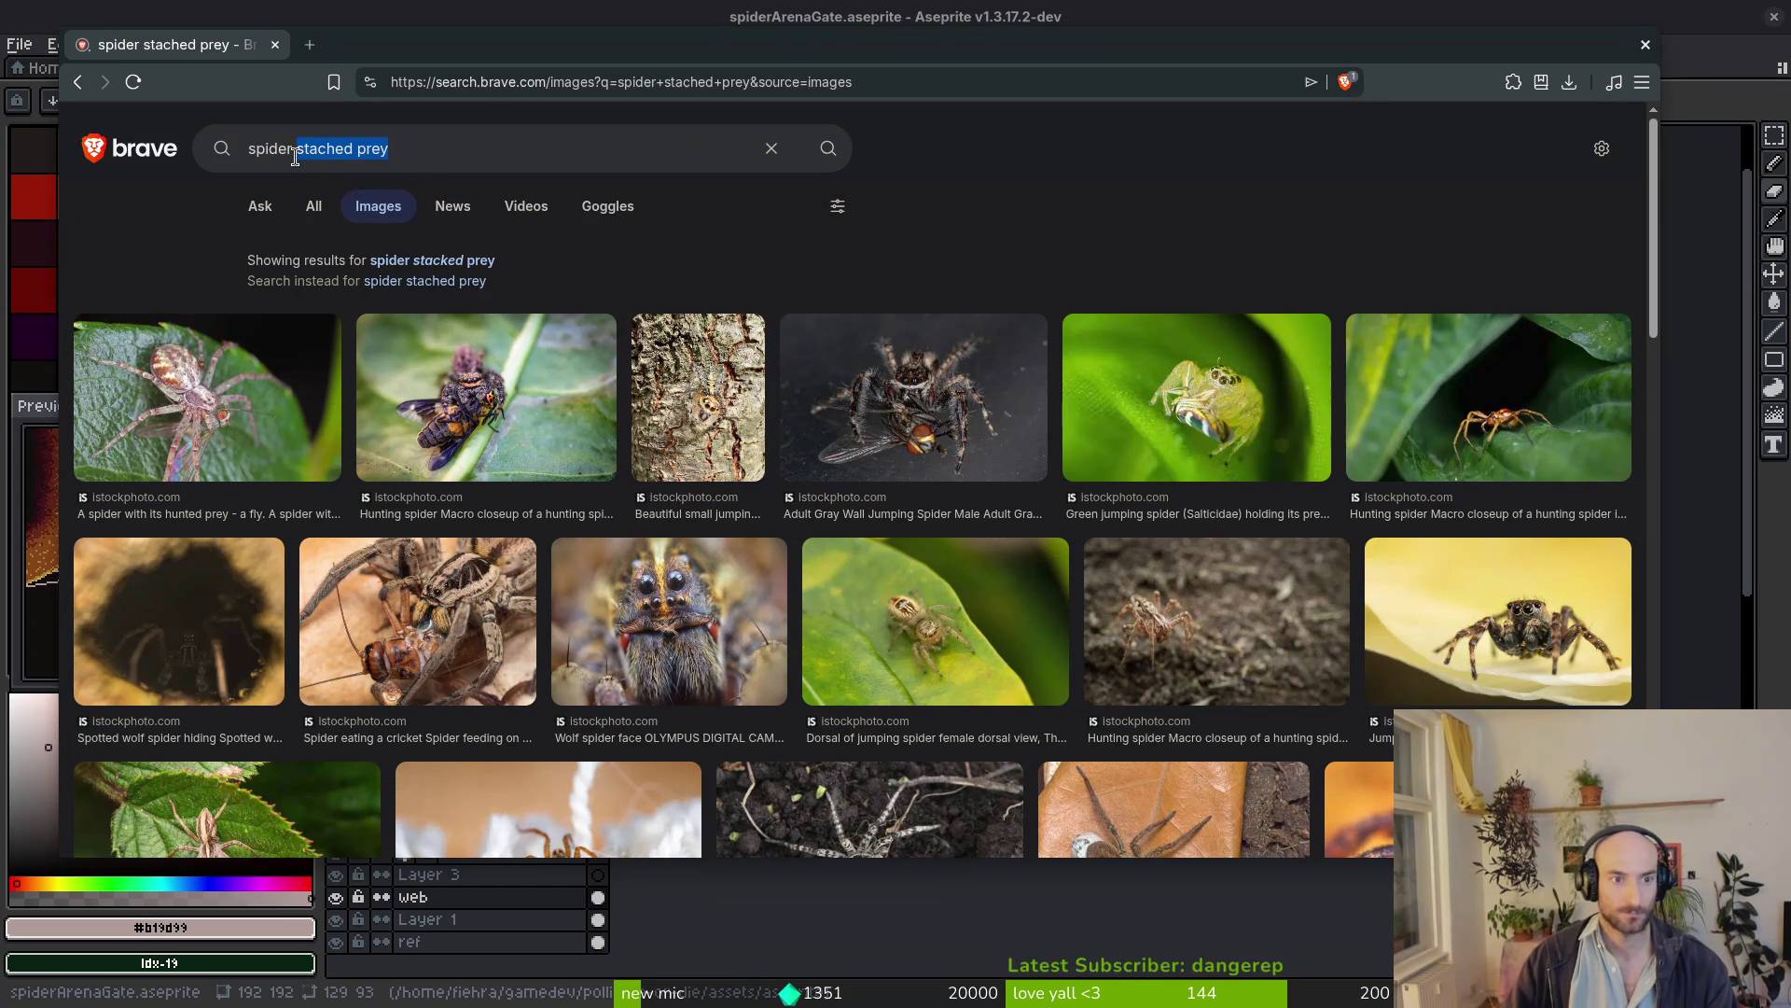
{"action": "left_click", "coordinate": [426, 261]}
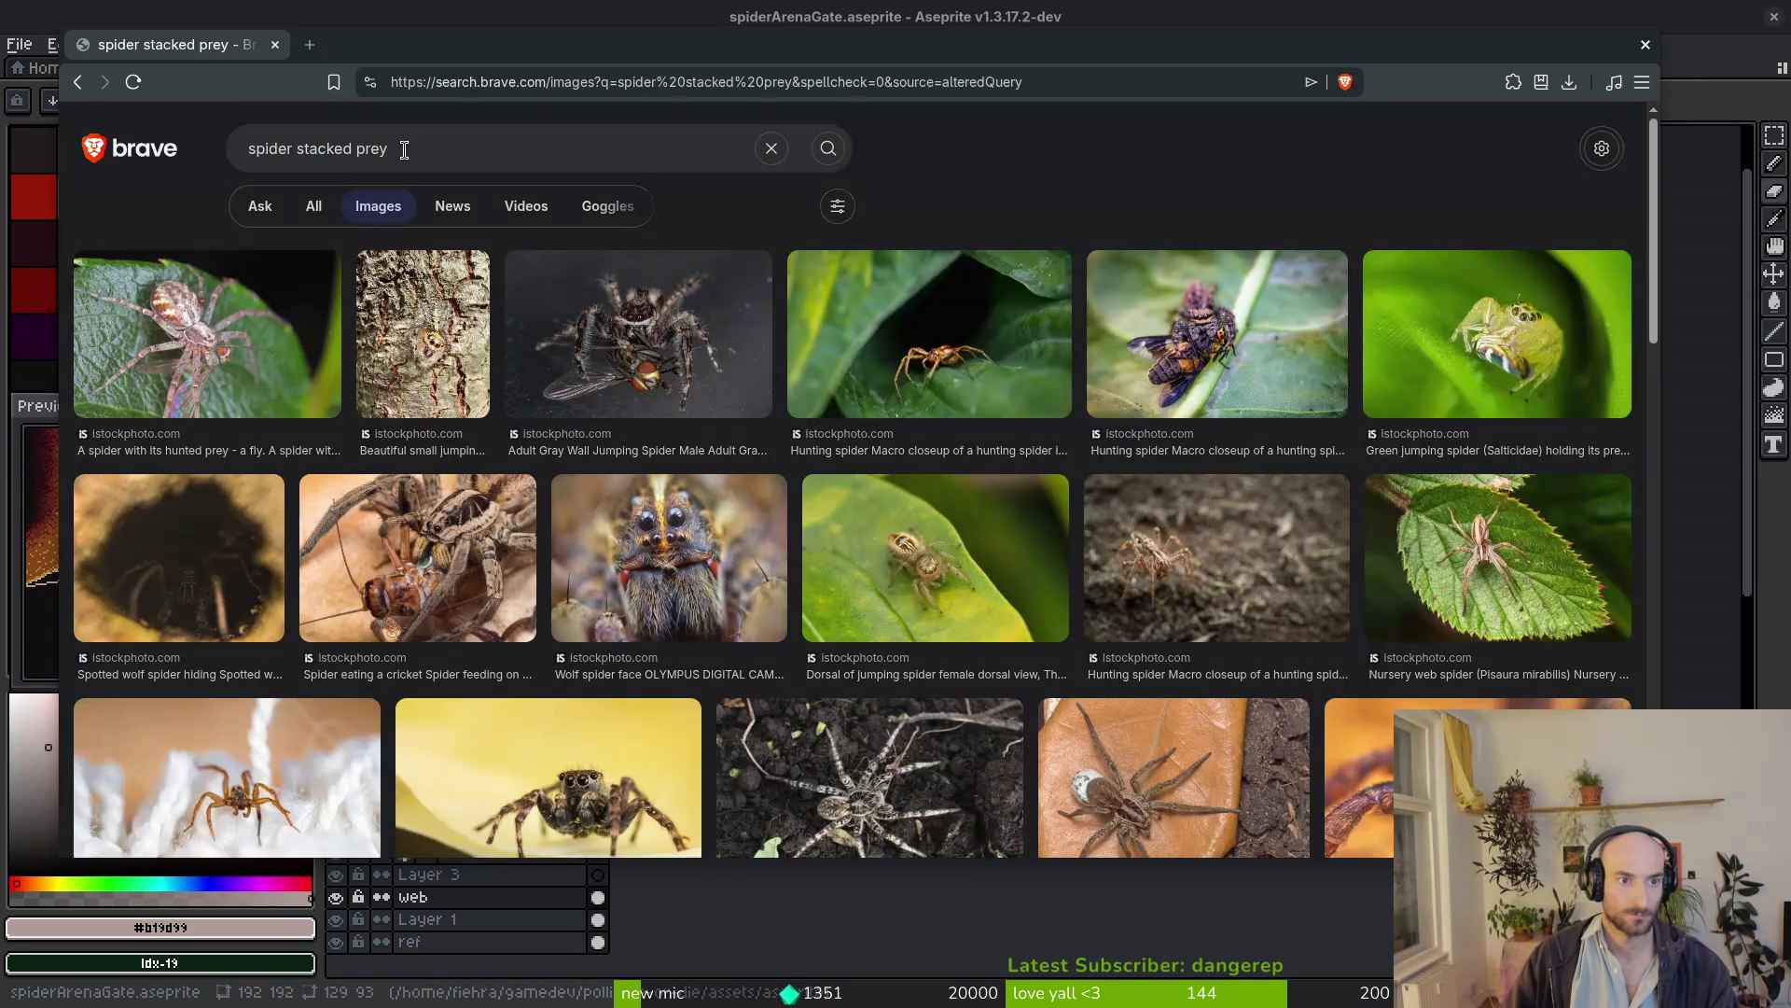
{"action": "double_click", "coordinate": [404, 149]}
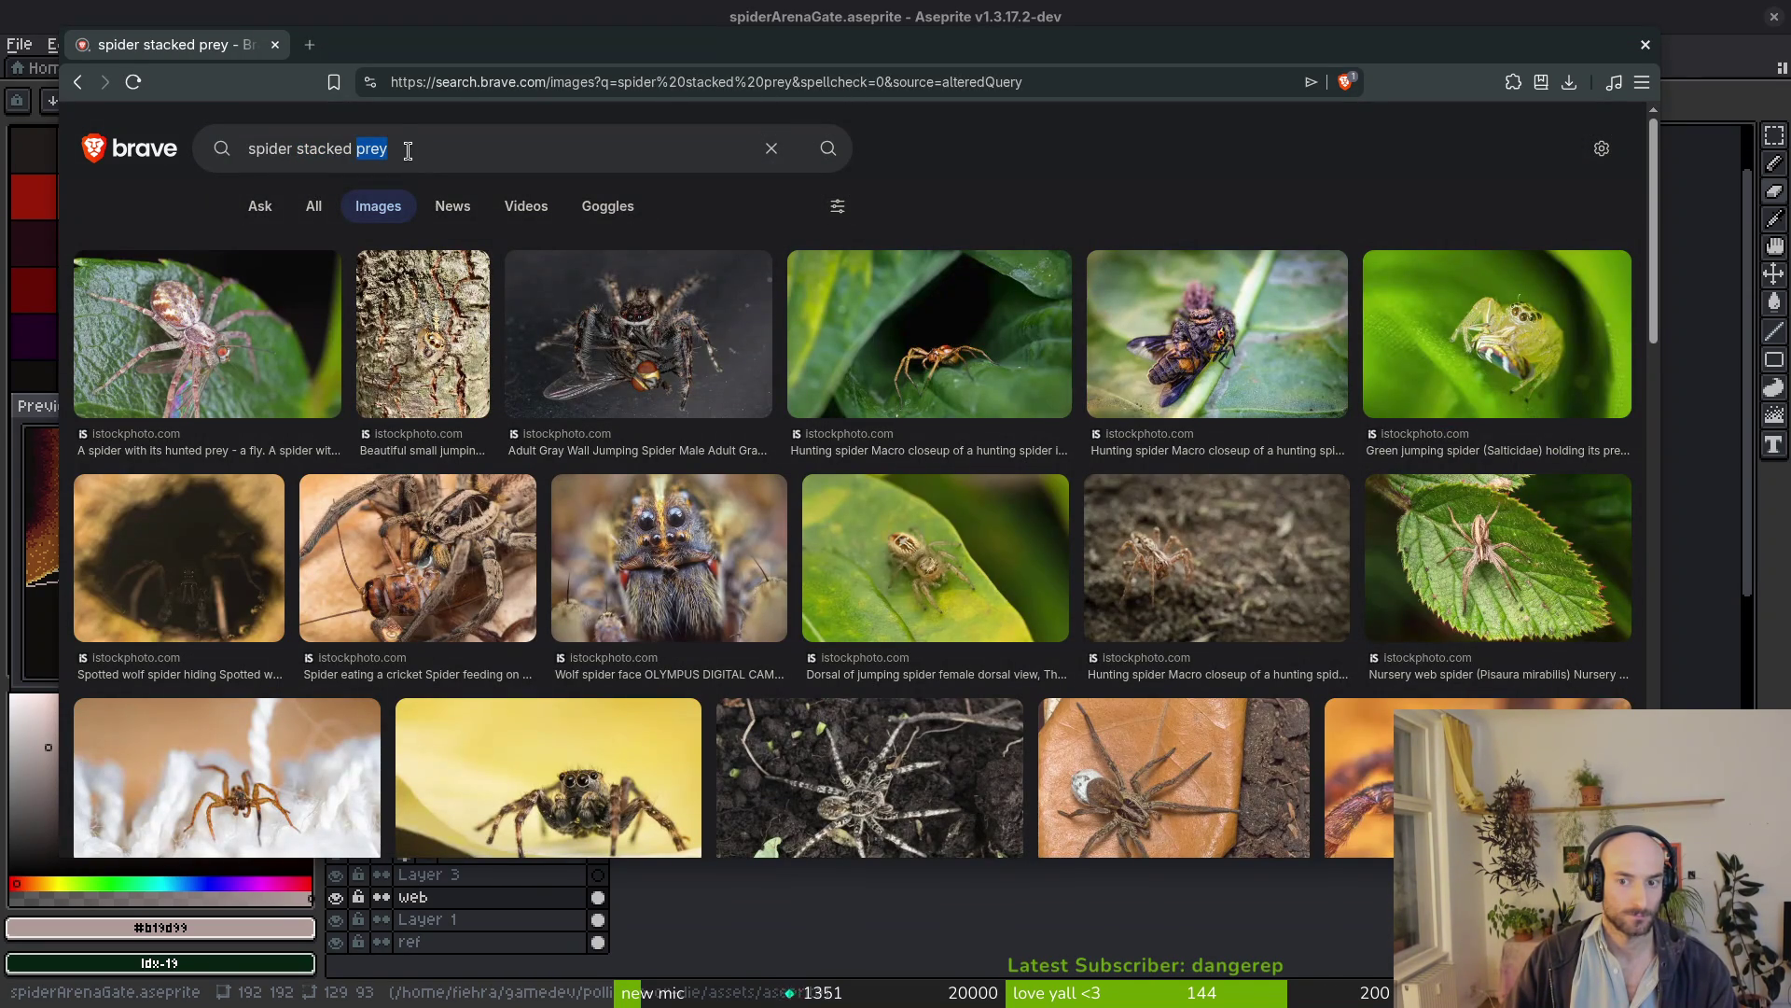
{"action": "key", "text": "ctrl+x"}
{"action": "key", "text": "Home"}
{"action": "key", "text": "ctrl+v"}
Replace the query with 'spider fly rolled in web' and run the image search
{"action": "key", "text": "ctrl+a"}
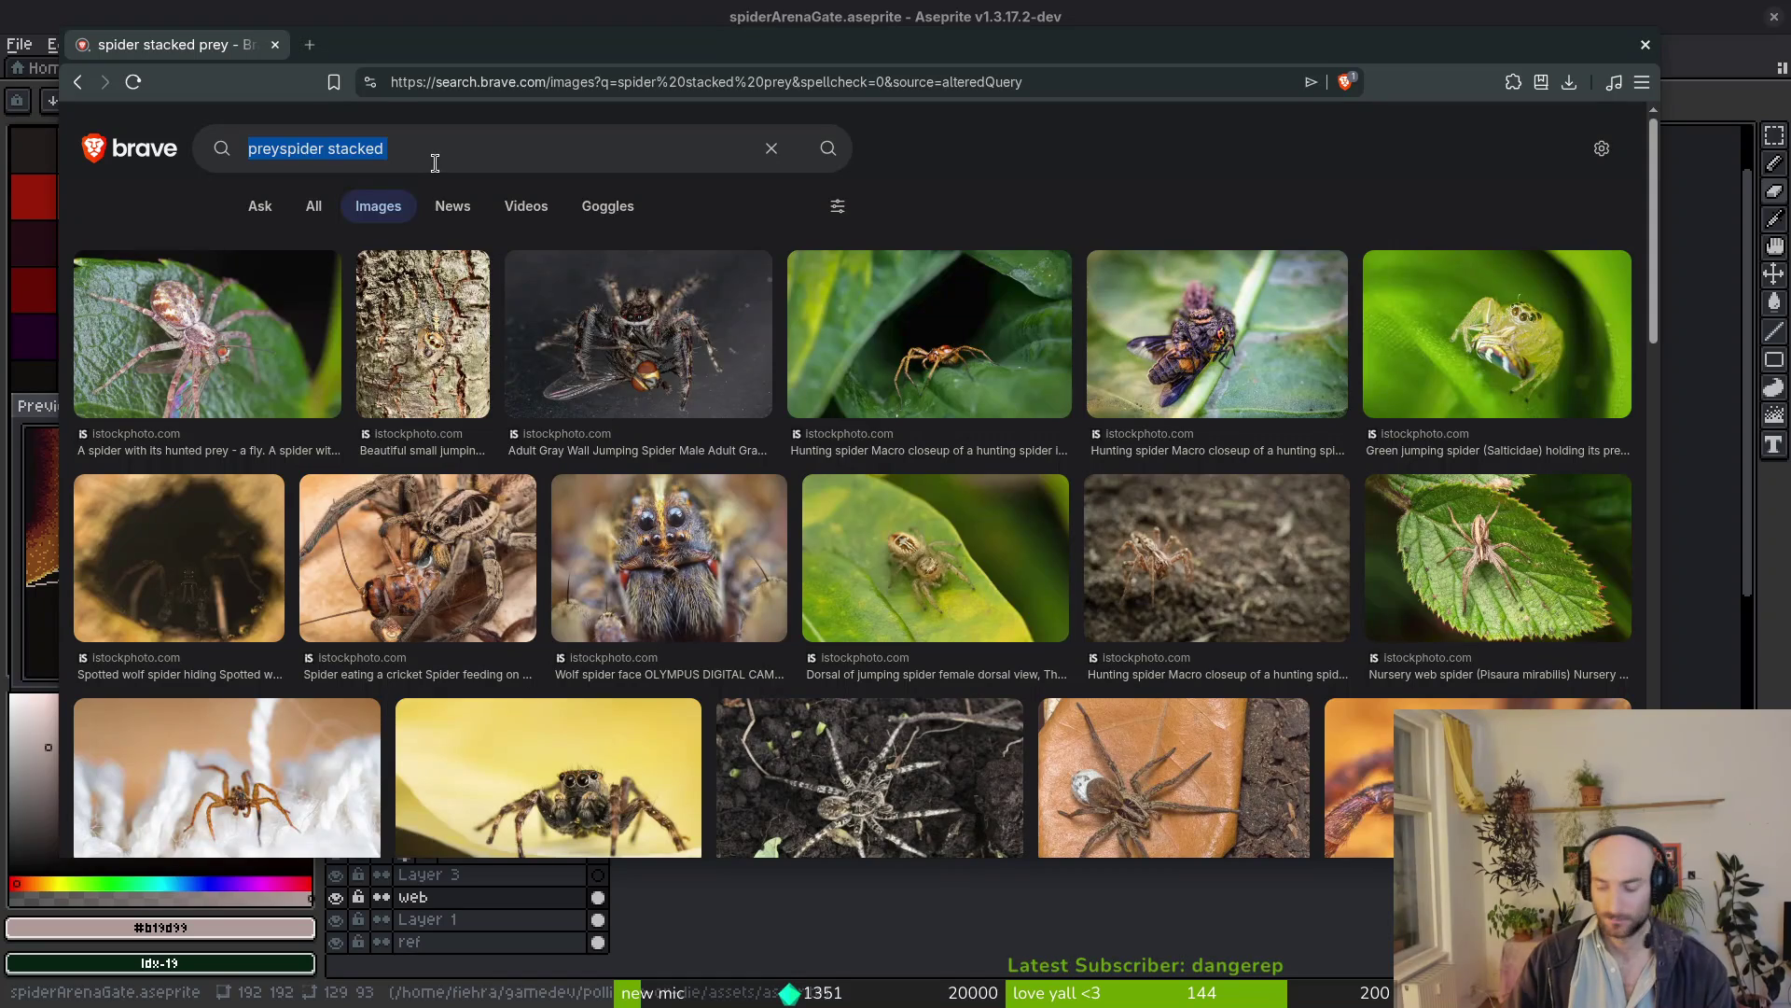
{"action": "type", "text": "spider sto"}
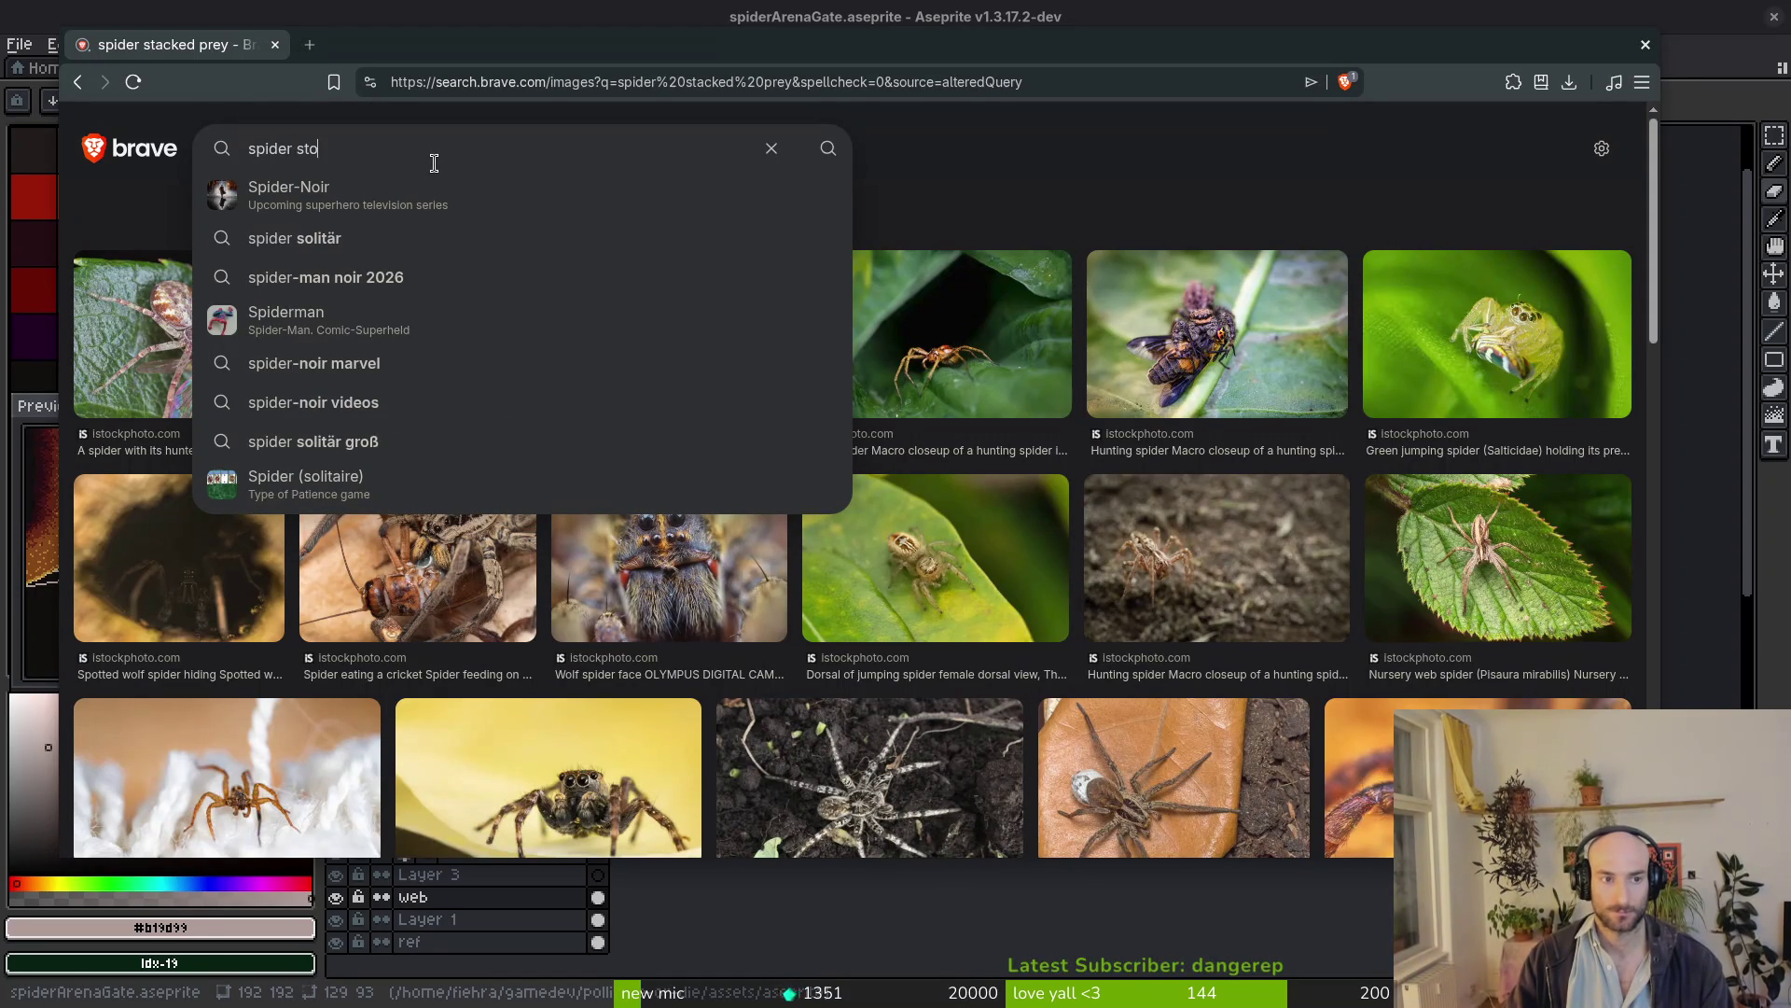
{"action": "type", "text": "ck"}
{"action": "key", "text": "BackSpace"}
{"action": "key", "text": "BackSpace"}
{"action": "key", "text": "BackSpace"}
{"action": "key", "text": "BackSpace"}
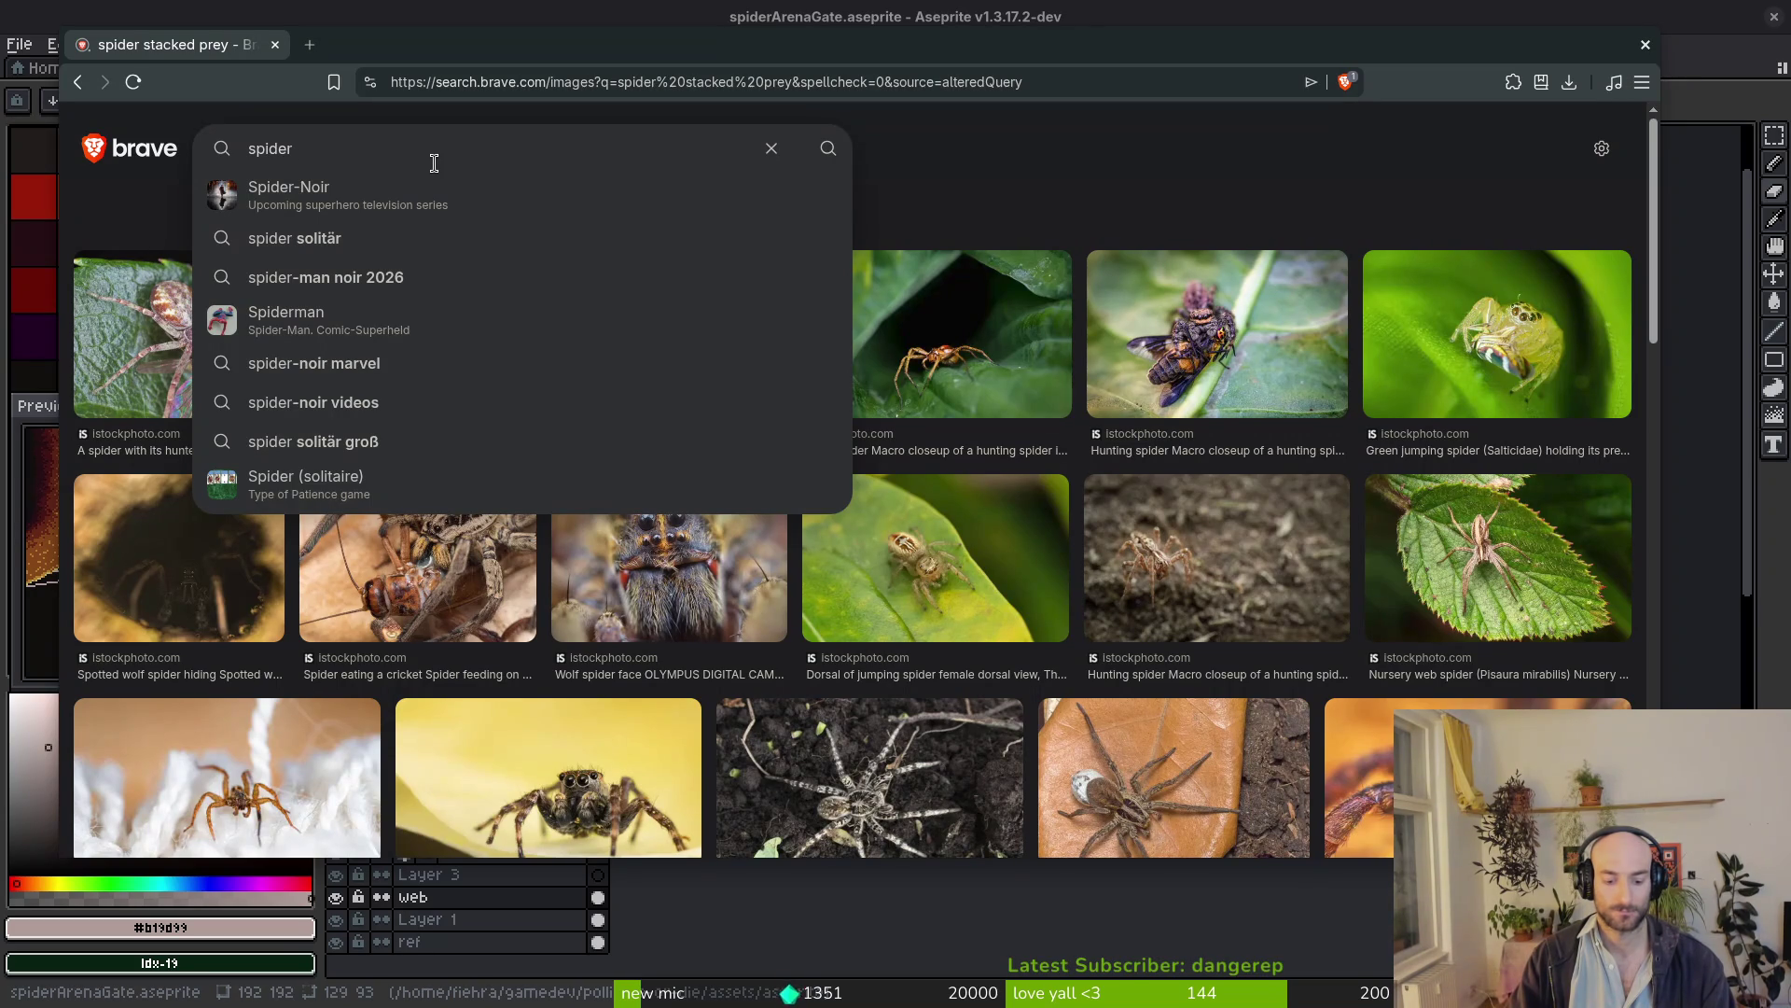
{"action": "type", "text": "fly cl"}
{"action": "key", "text": "BackSpace"}
{"action": "key", "text": "BackSpace"}
{"action": "type", "text": "rolled in web"}
{"action": "key", "text": "Return"}
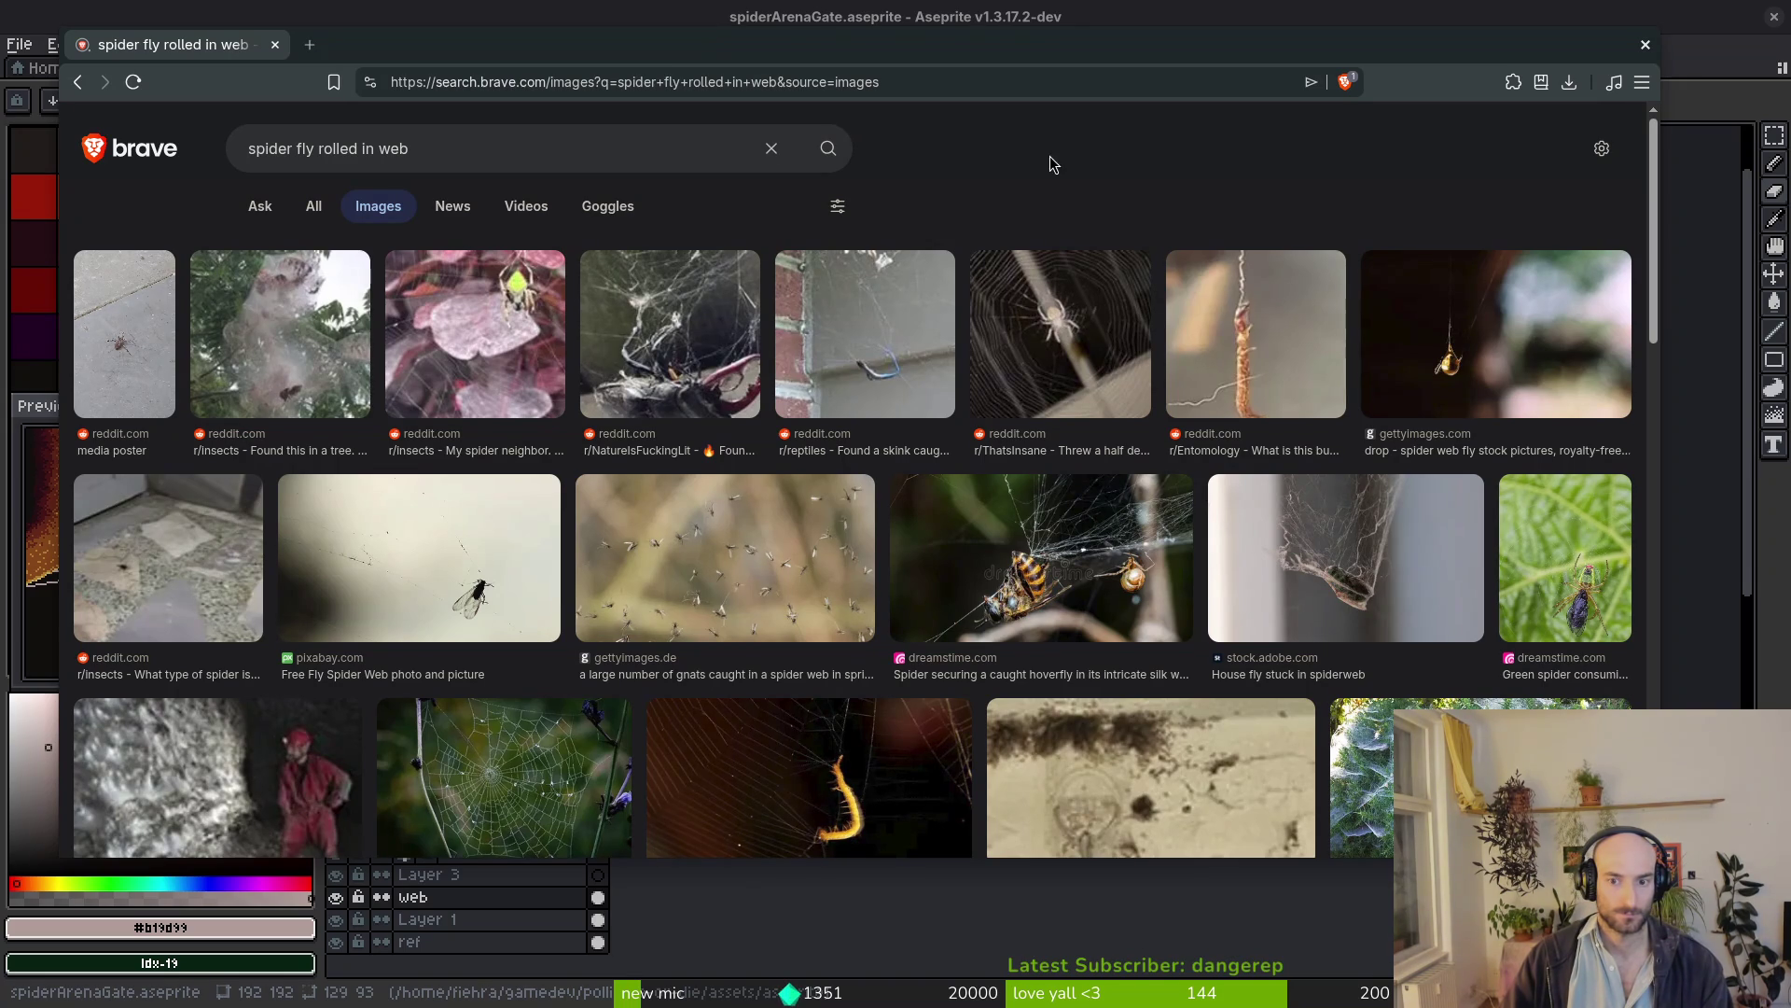
{"action": "scroll", "coordinate": [196, 378], "scroll_direction": "down", "scroll_amount": 3}
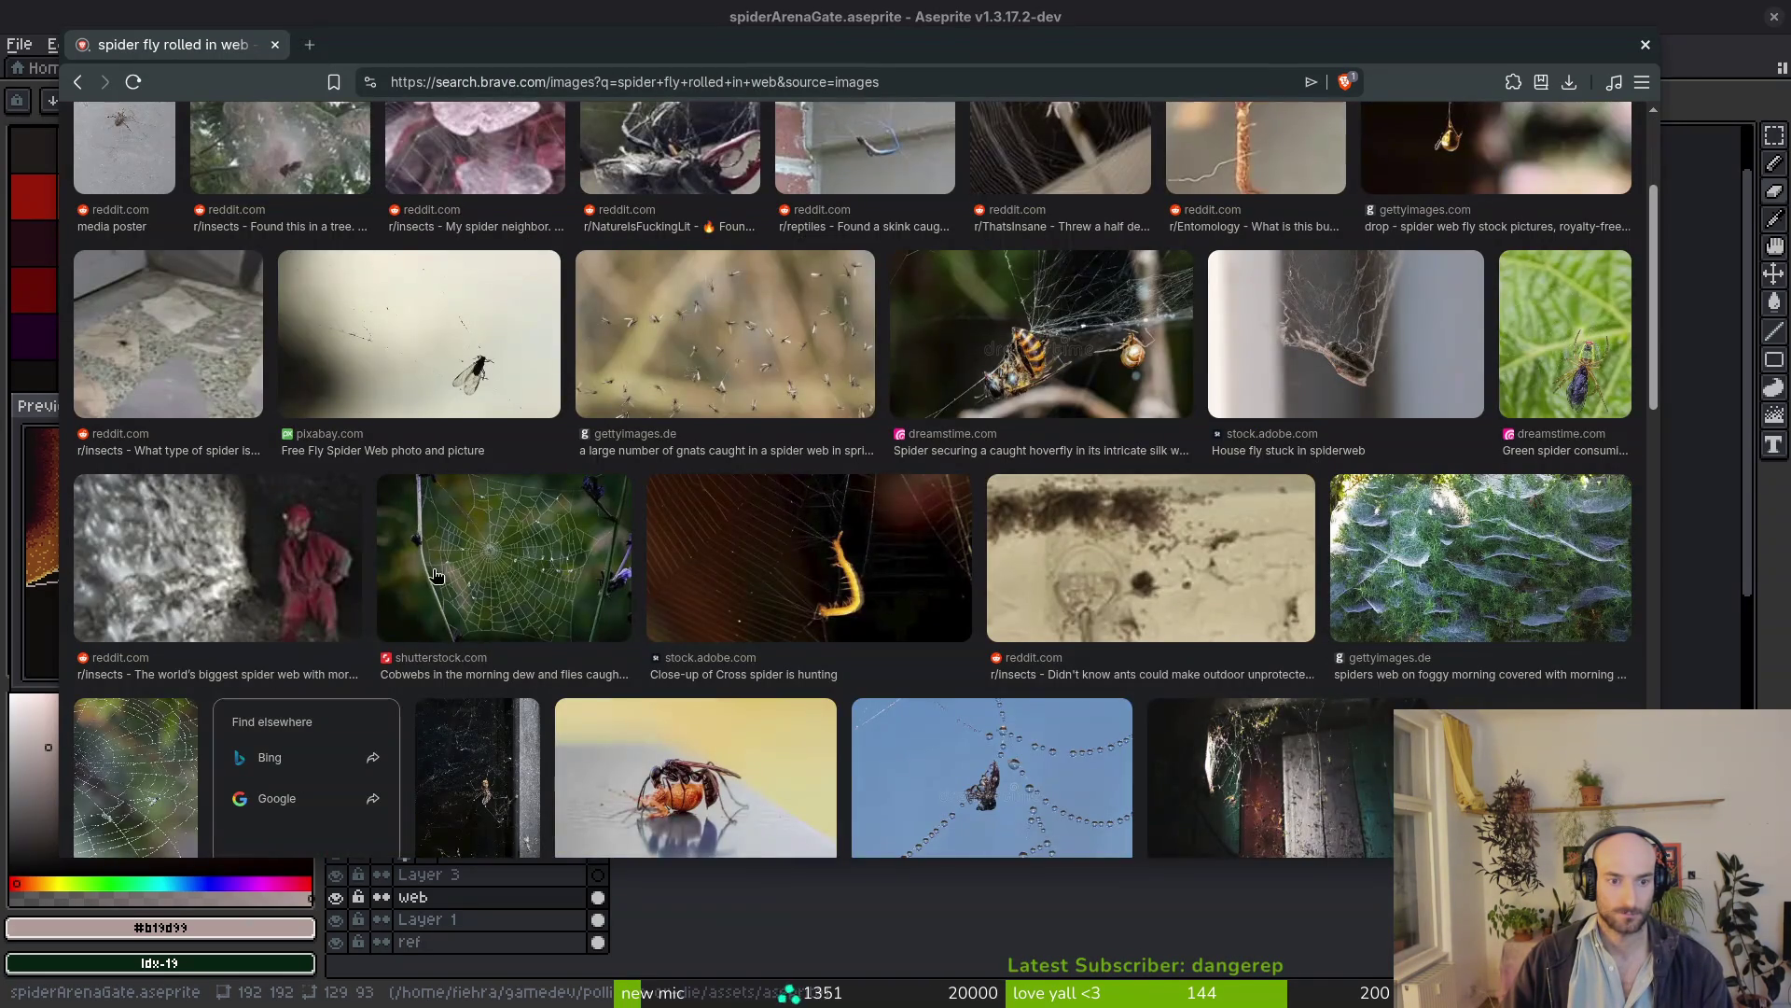
{"action": "scroll", "coordinate": [1206, 535], "scroll_direction": "down", "scroll_amount": 3}
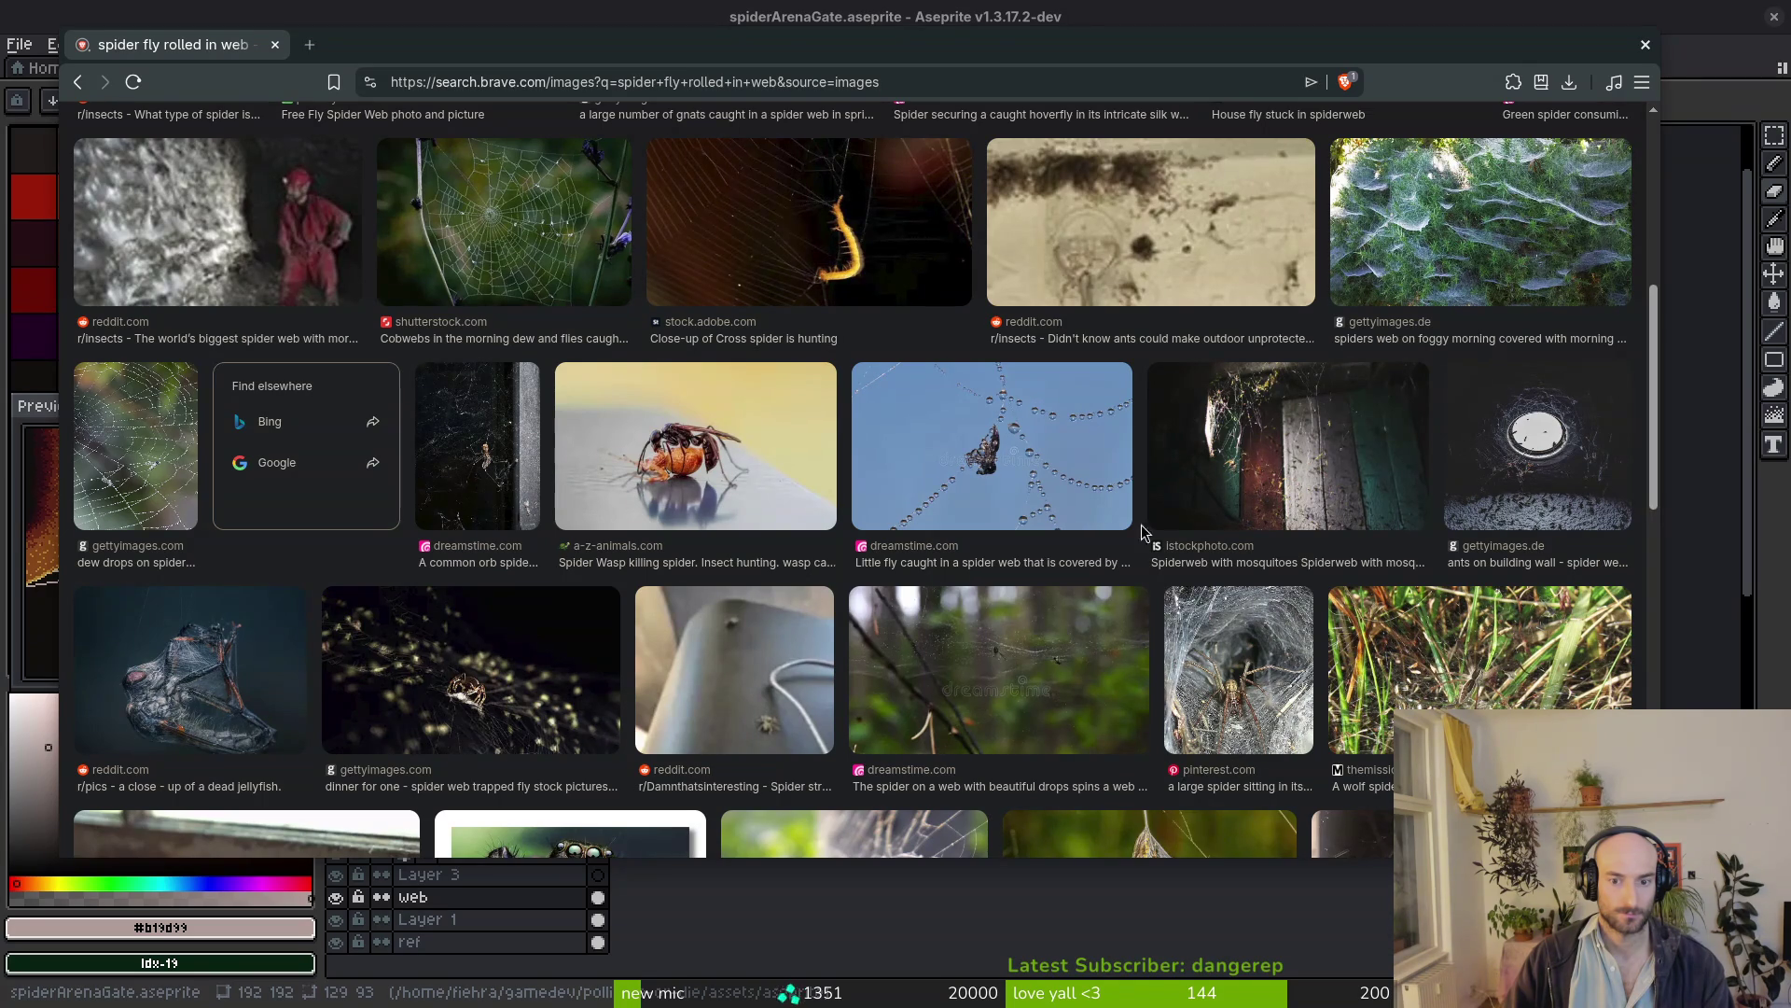
{"action": "scroll", "coordinate": [1049, 539], "scroll_direction": "down", "scroll_amount": 3}
Preview several close-ups of spiders wrapping prey, then return to the sprite in Aseprite
{"action": "left_click", "coordinate": [184, 444]}
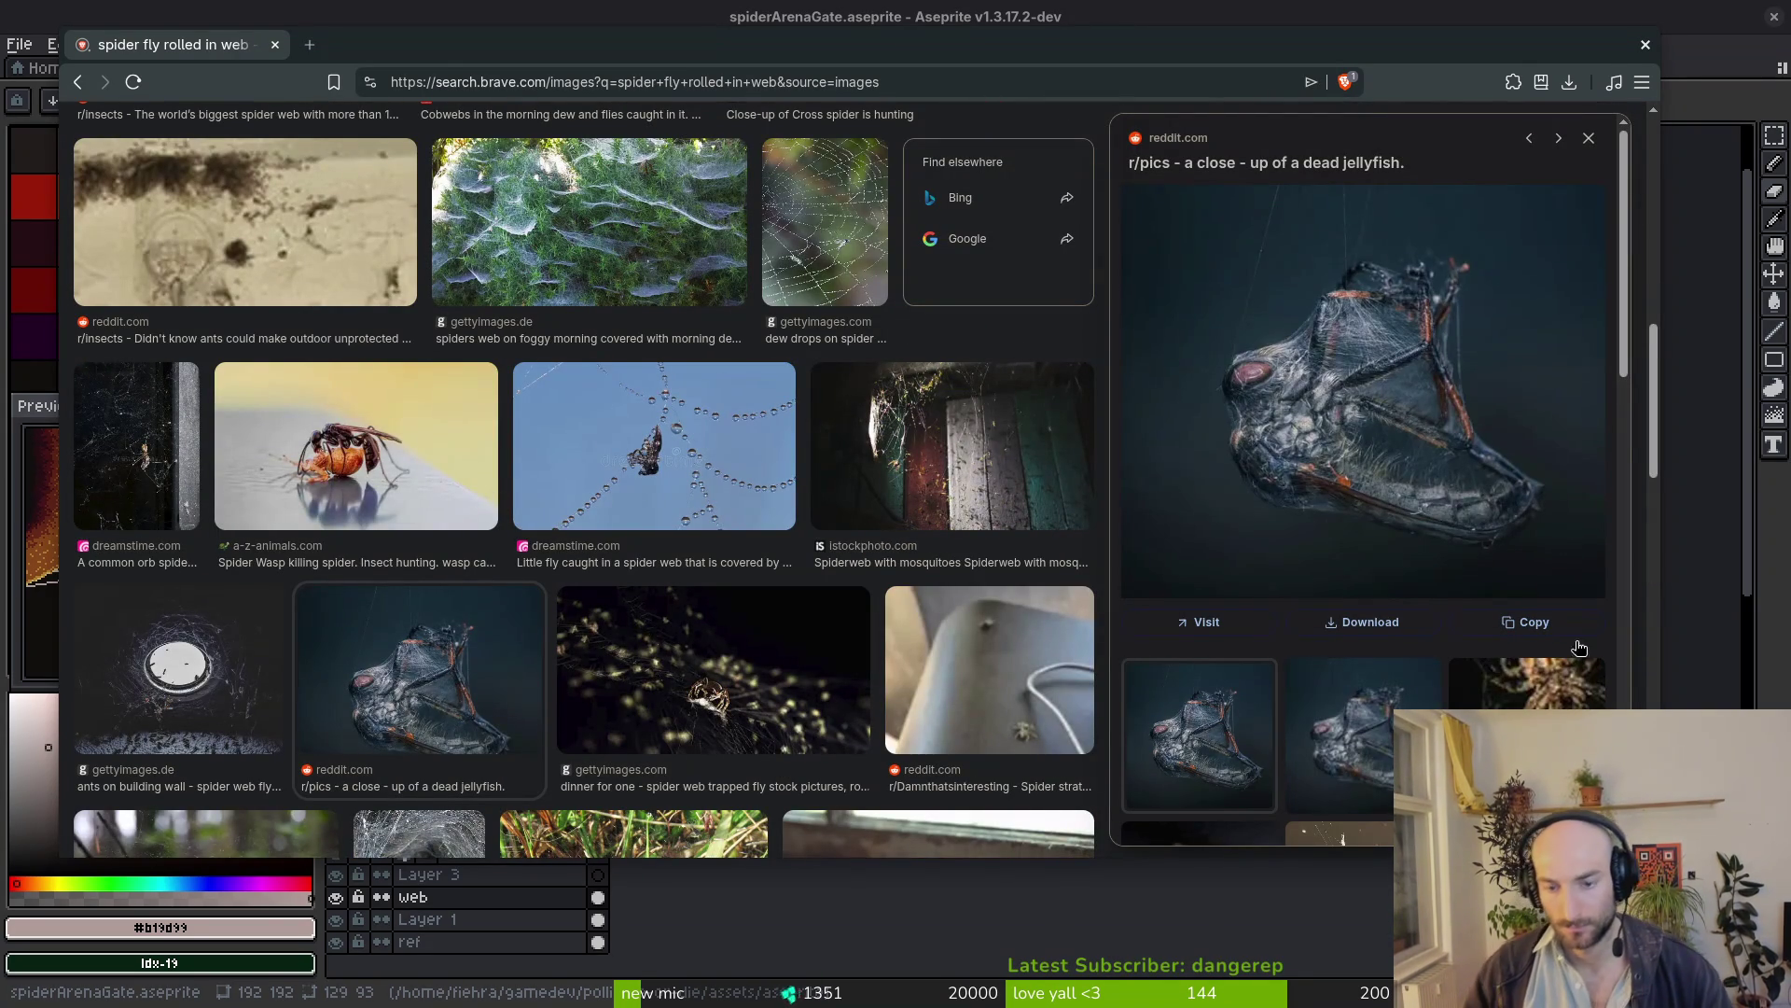
{"action": "scroll", "coordinate": [1386, 598], "scroll_direction": "down", "scroll_amount": 3}
{"action": "scroll", "coordinate": [1386, 598], "scroll_direction": "down", "scroll_amount": 2}
{"action": "left_click", "coordinate": [1386, 599]}
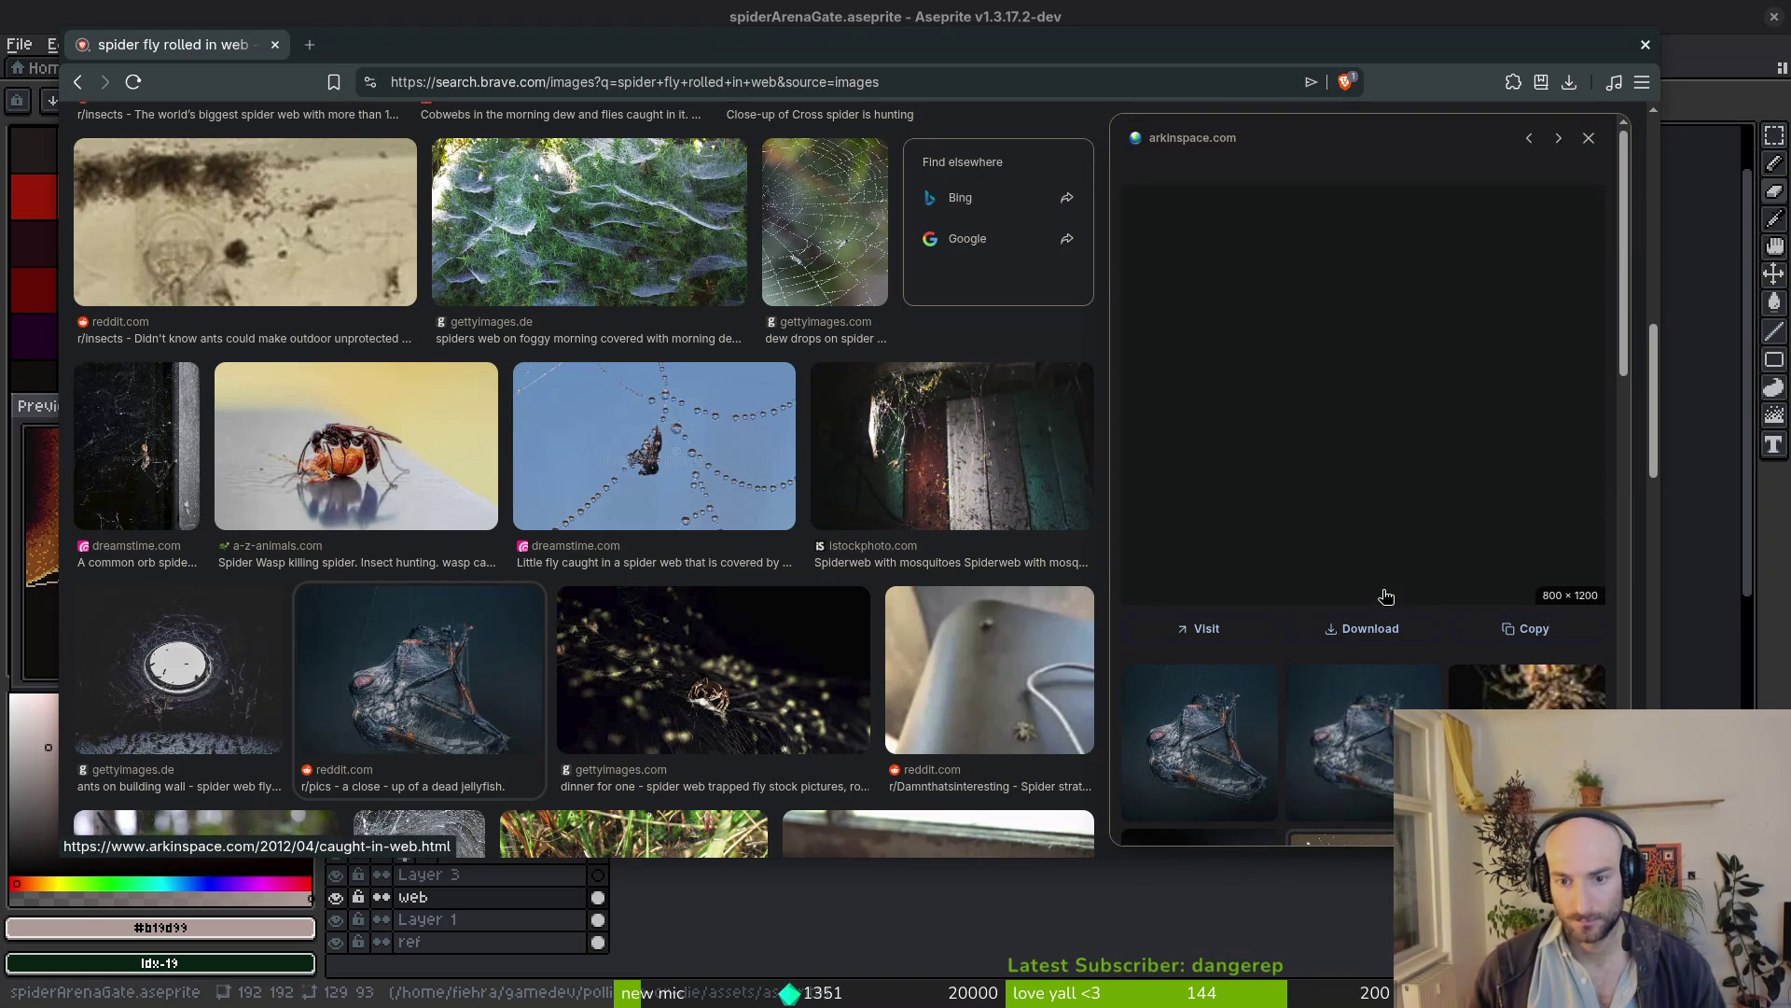
{"action": "scroll", "coordinate": [1379, 558], "scroll_direction": "down", "scroll_amount": 5}
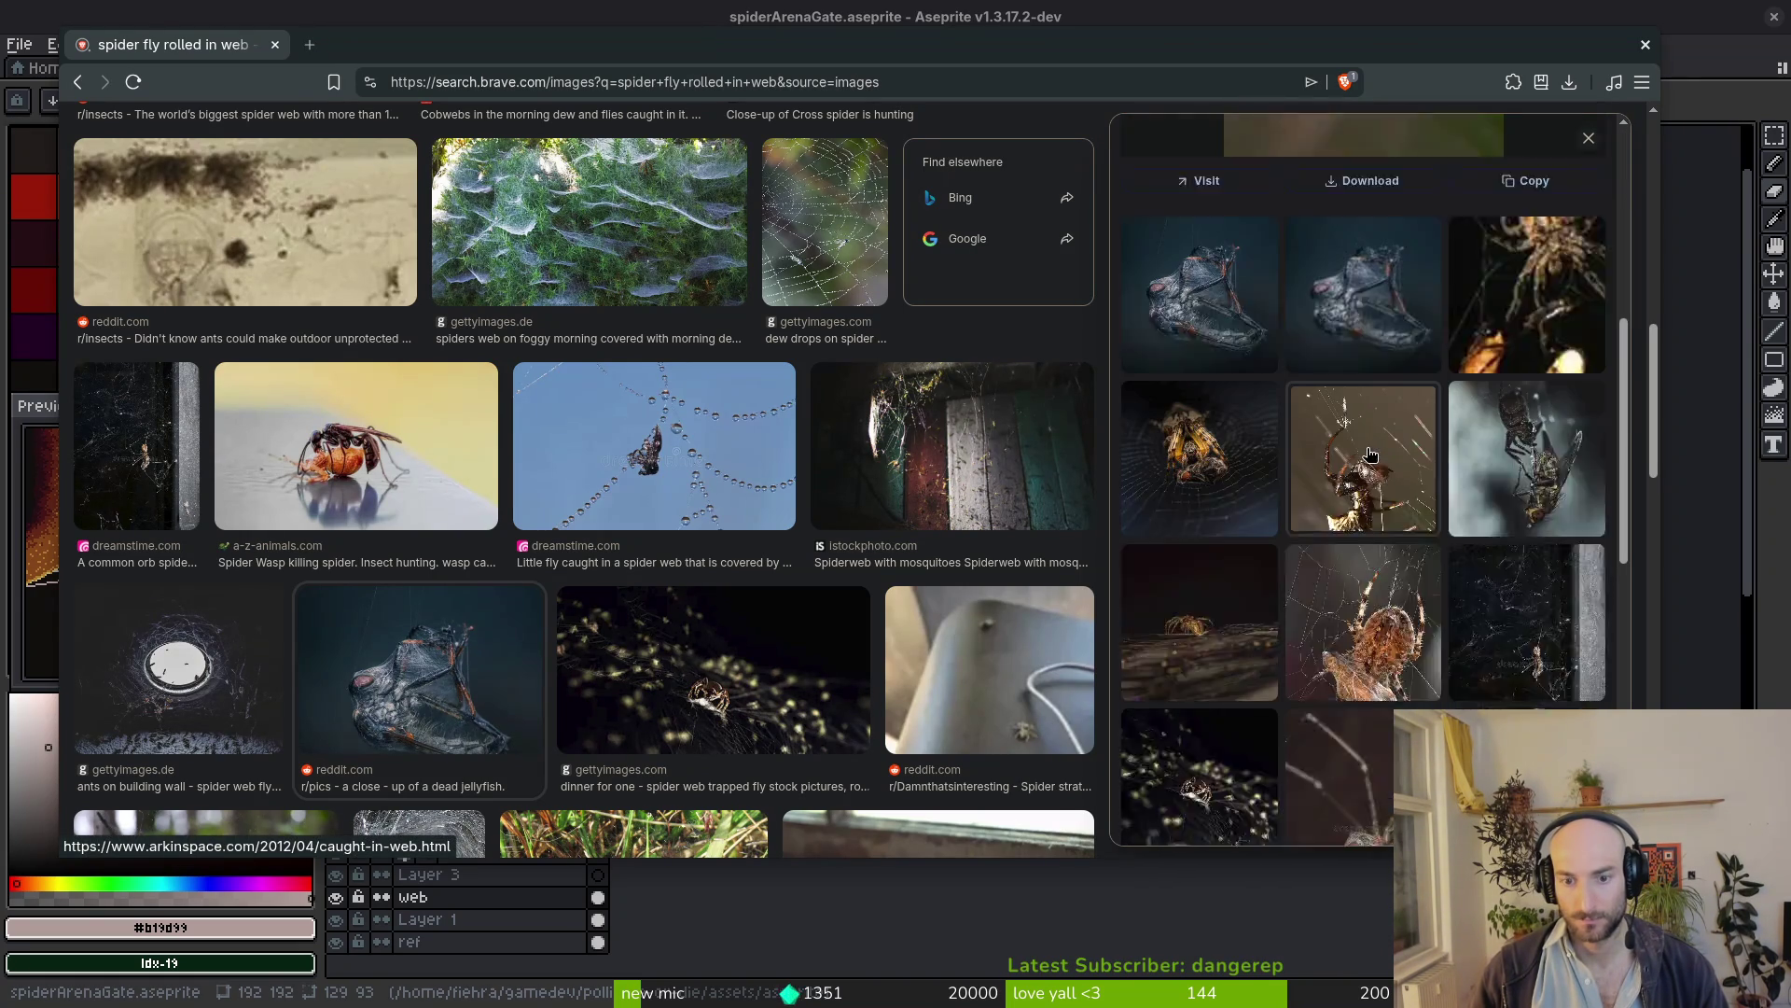
{"action": "scroll", "coordinate": [1344, 560], "scroll_direction": "down", "scroll_amount": 2}
{"action": "left_click", "coordinate": [1269, 696]}
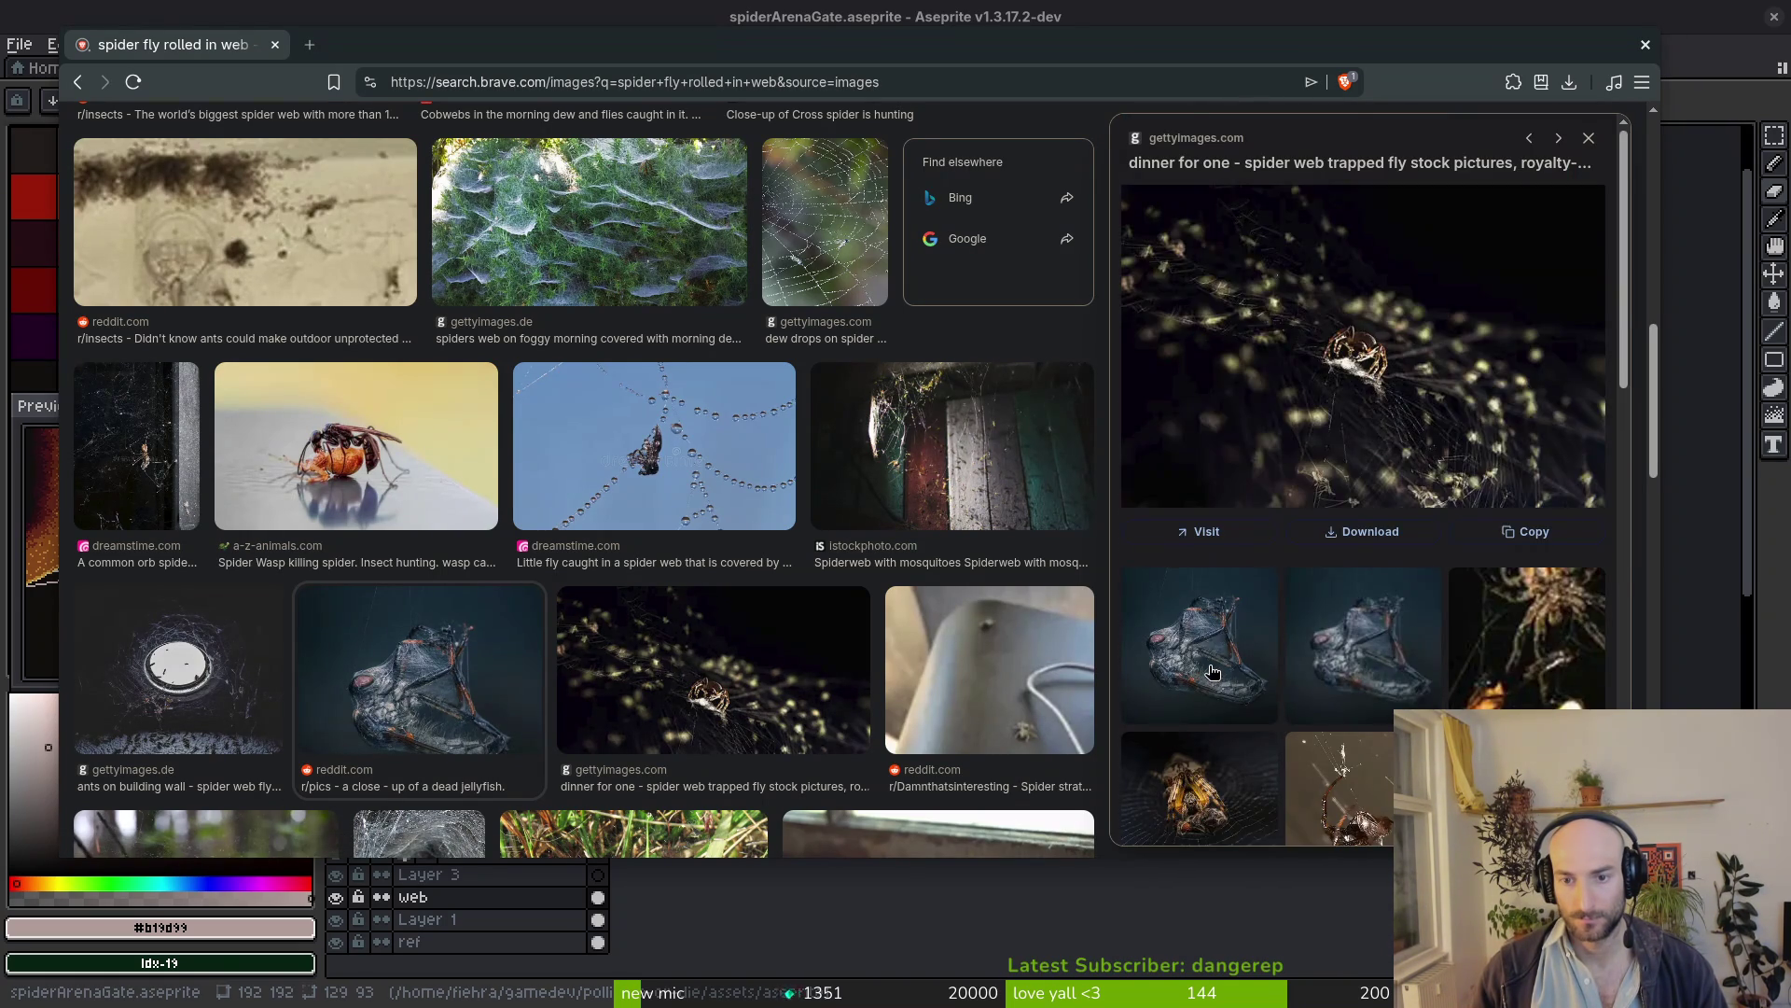
{"action": "scroll", "coordinate": [1301, 597], "scroll_direction": "down", "scroll_amount": 6}
{"action": "scroll", "coordinate": [1511, 610], "scroll_direction": "down", "scroll_amount": 3}
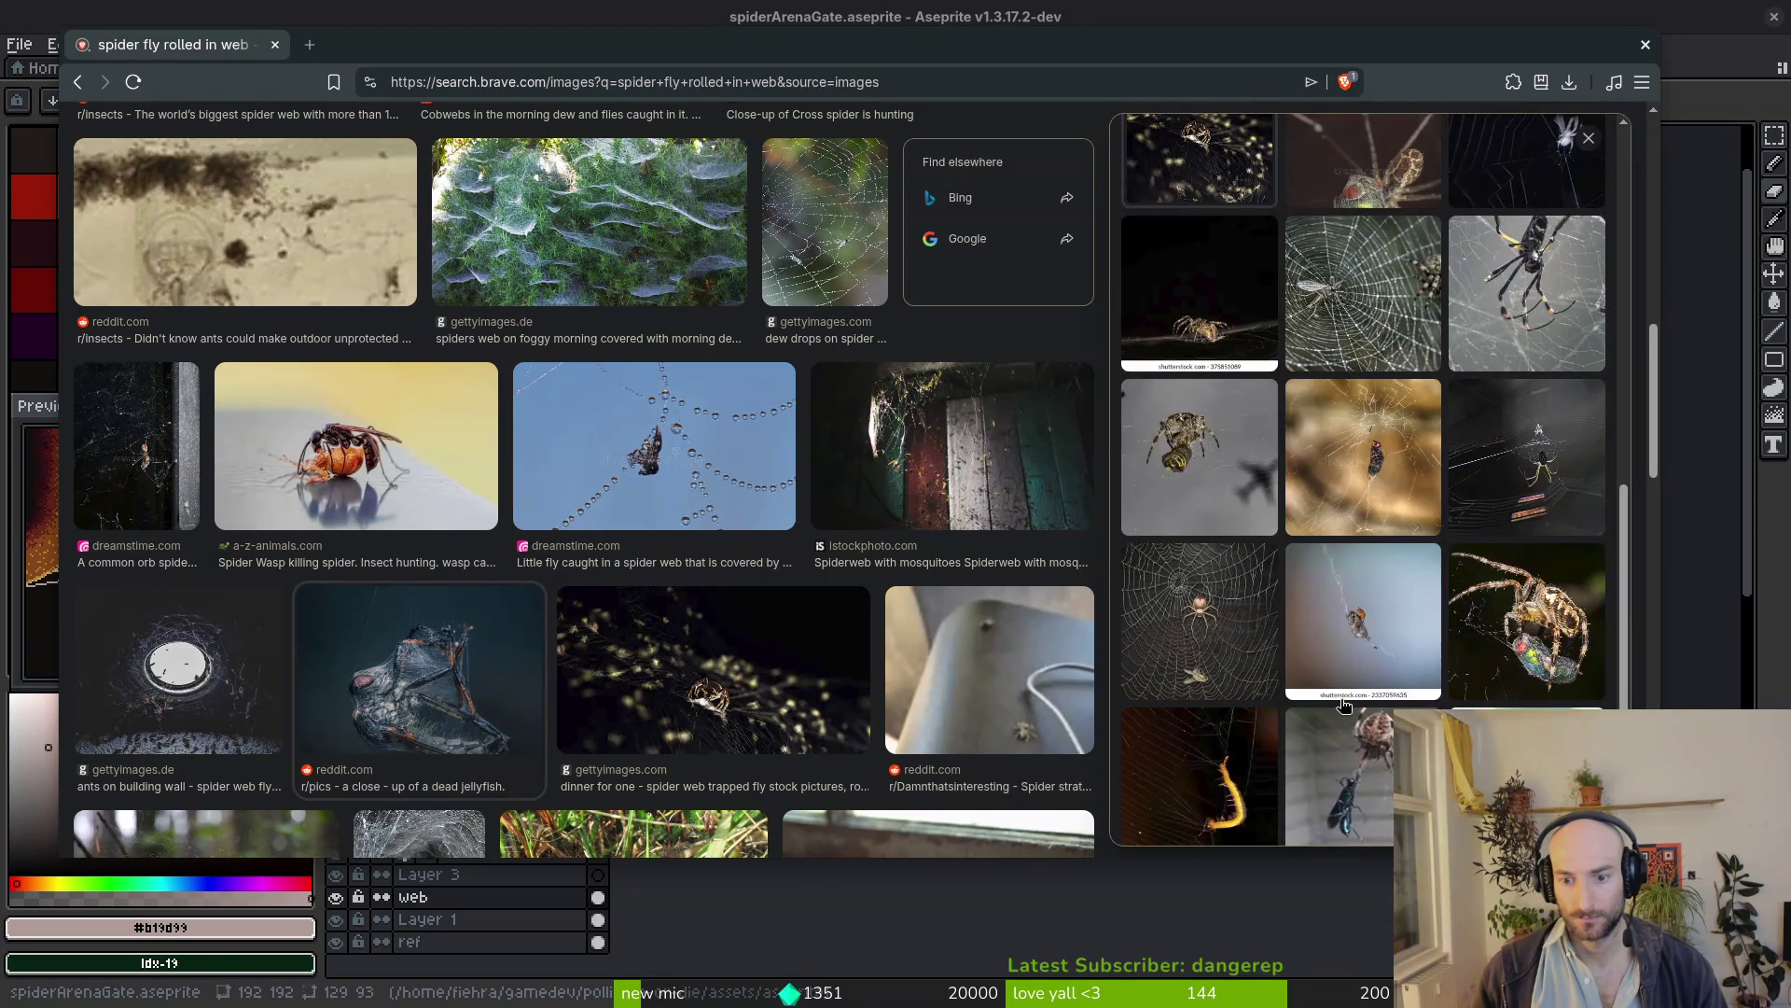
{"action": "scroll", "coordinate": [1344, 756], "scroll_direction": "down", "scroll_amount": 2}
{"action": "left_click", "coordinate": [1522, 387]}
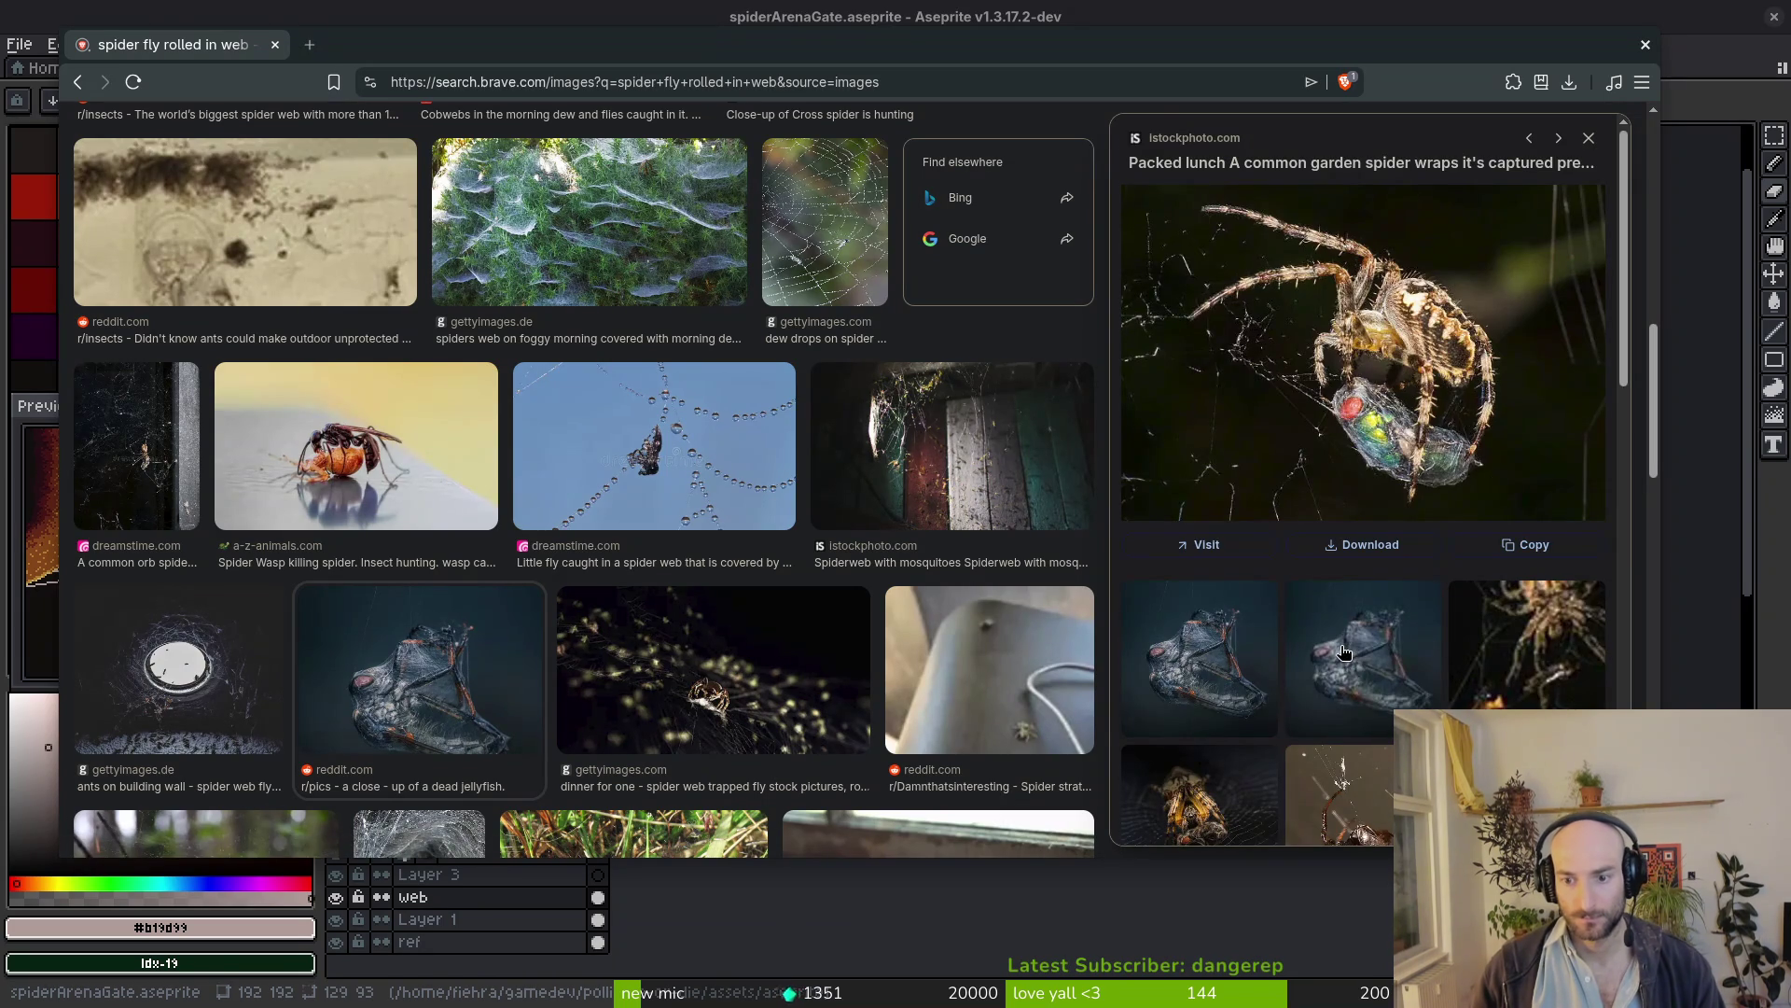
{"action": "scroll", "coordinate": [1470, 626], "scroll_direction": "down", "scroll_amount": 3}
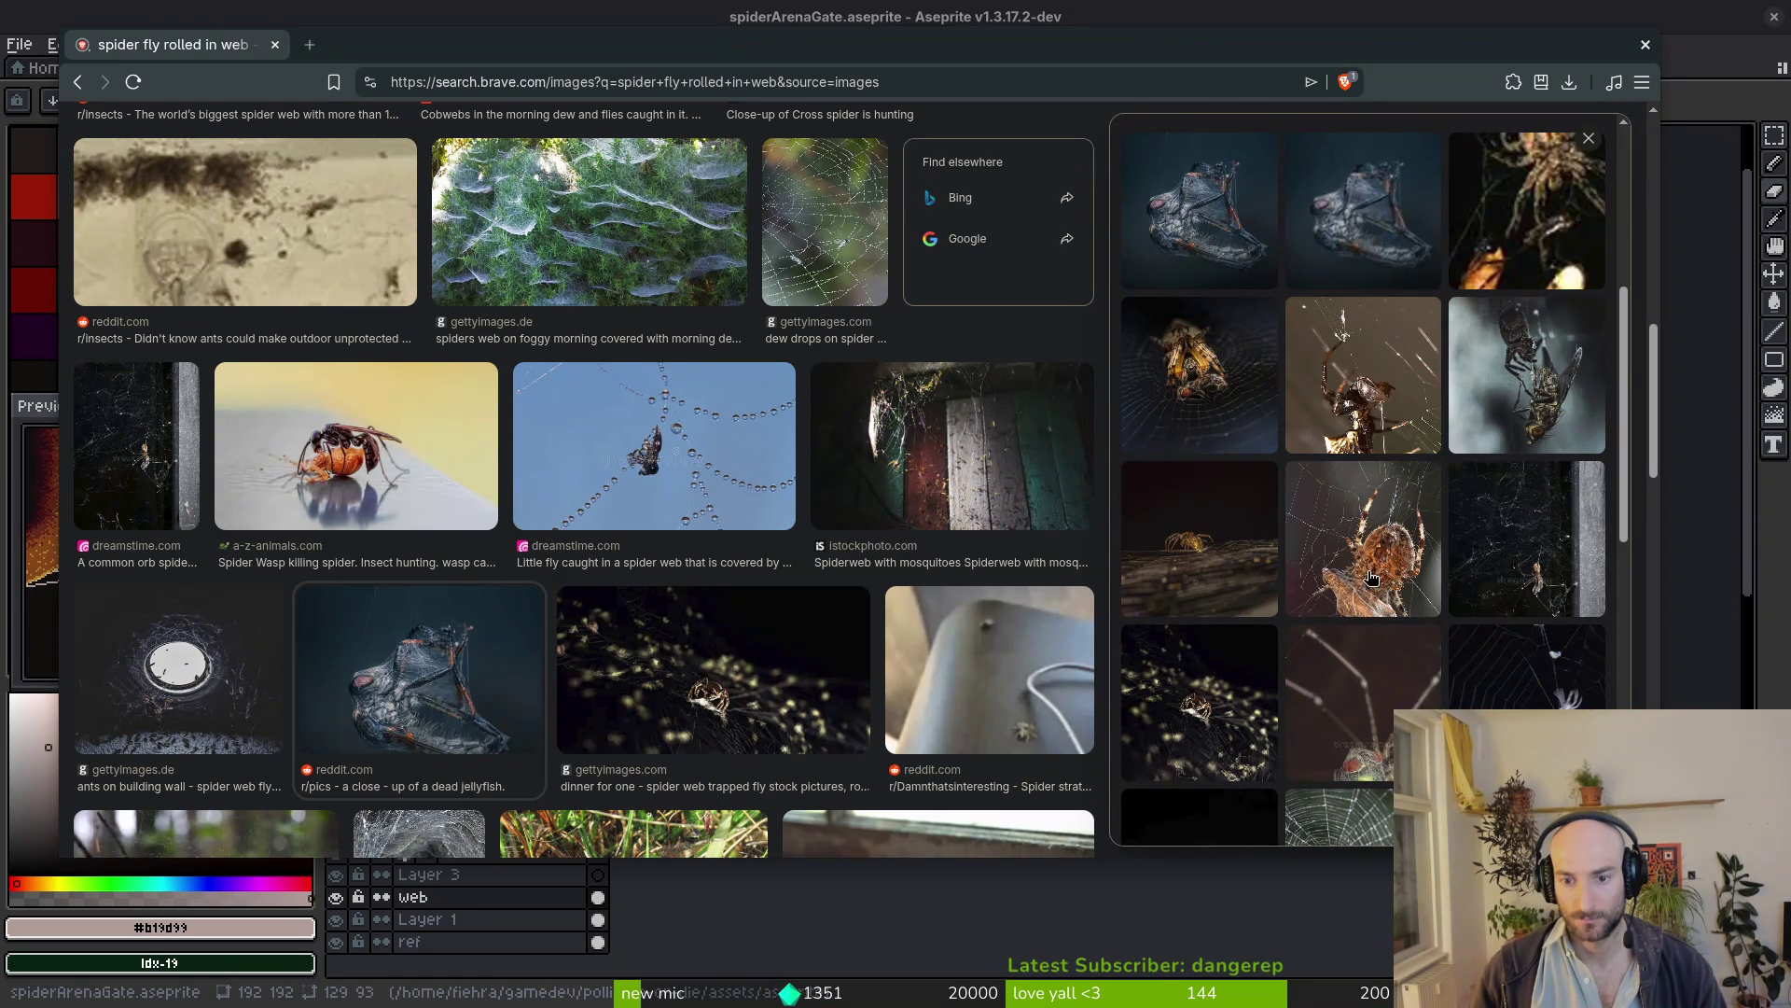
{"action": "left_click", "coordinate": [1370, 579]}
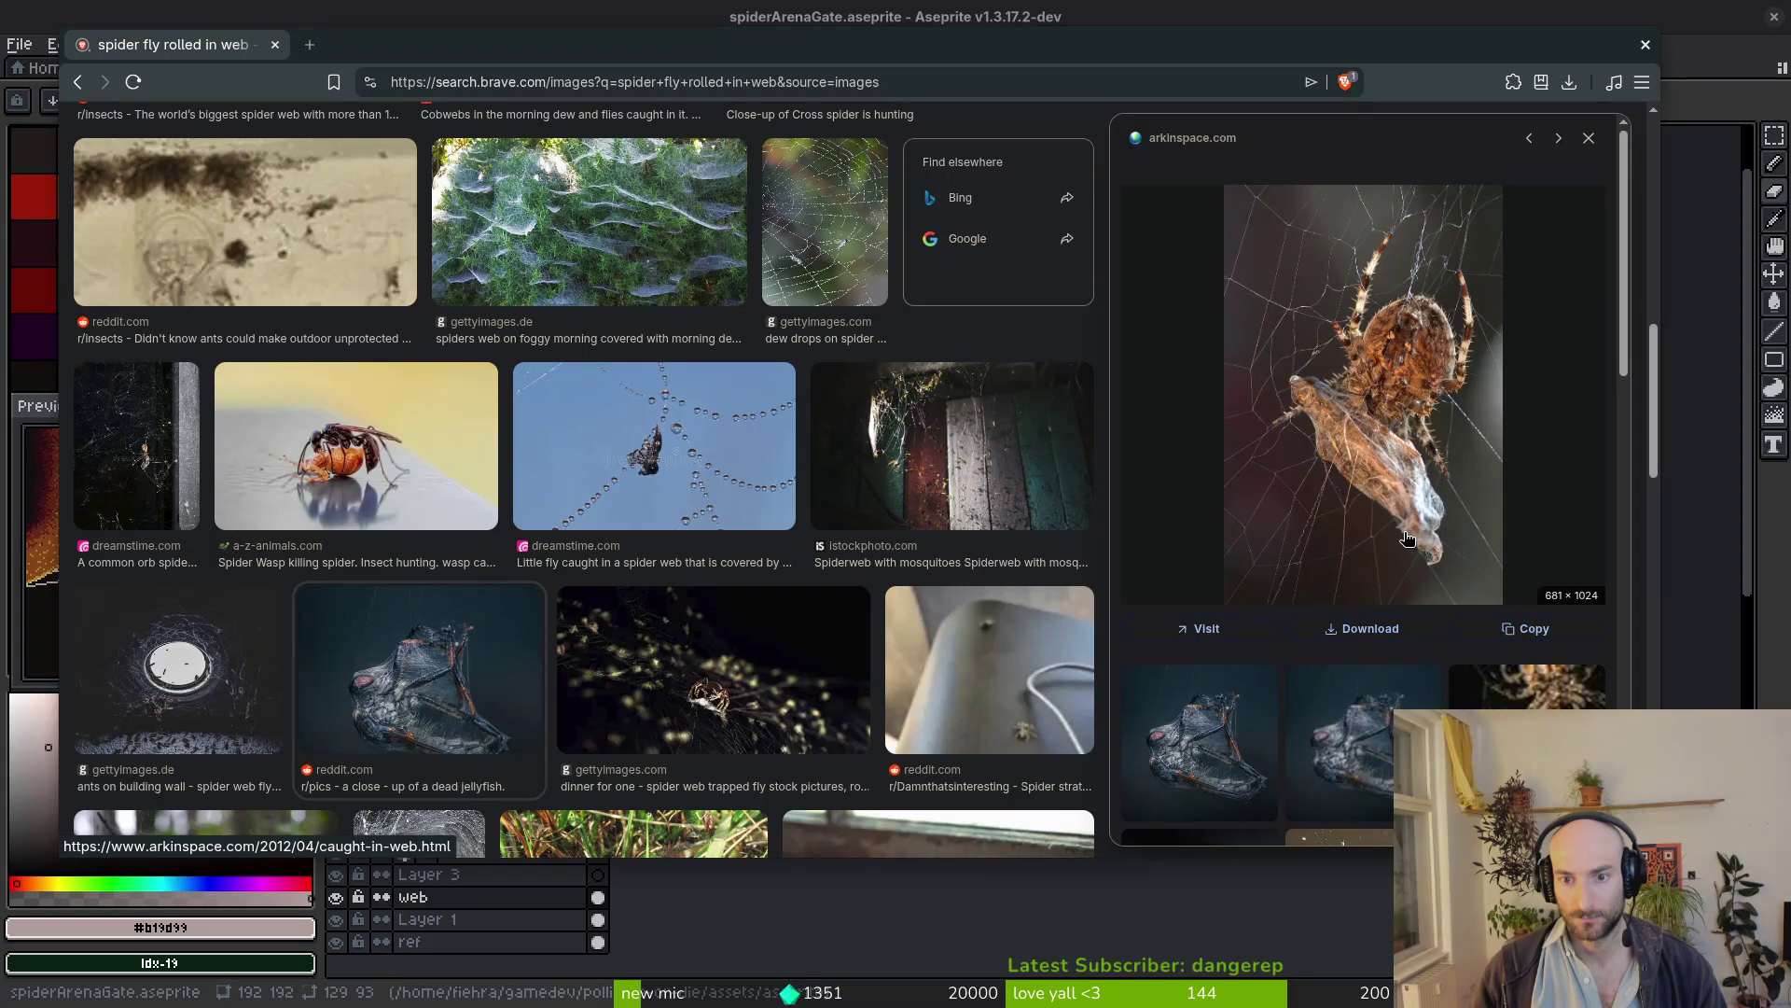
{"action": "scroll", "coordinate": [1403, 529], "scroll_direction": "down", "scroll_amount": 3}
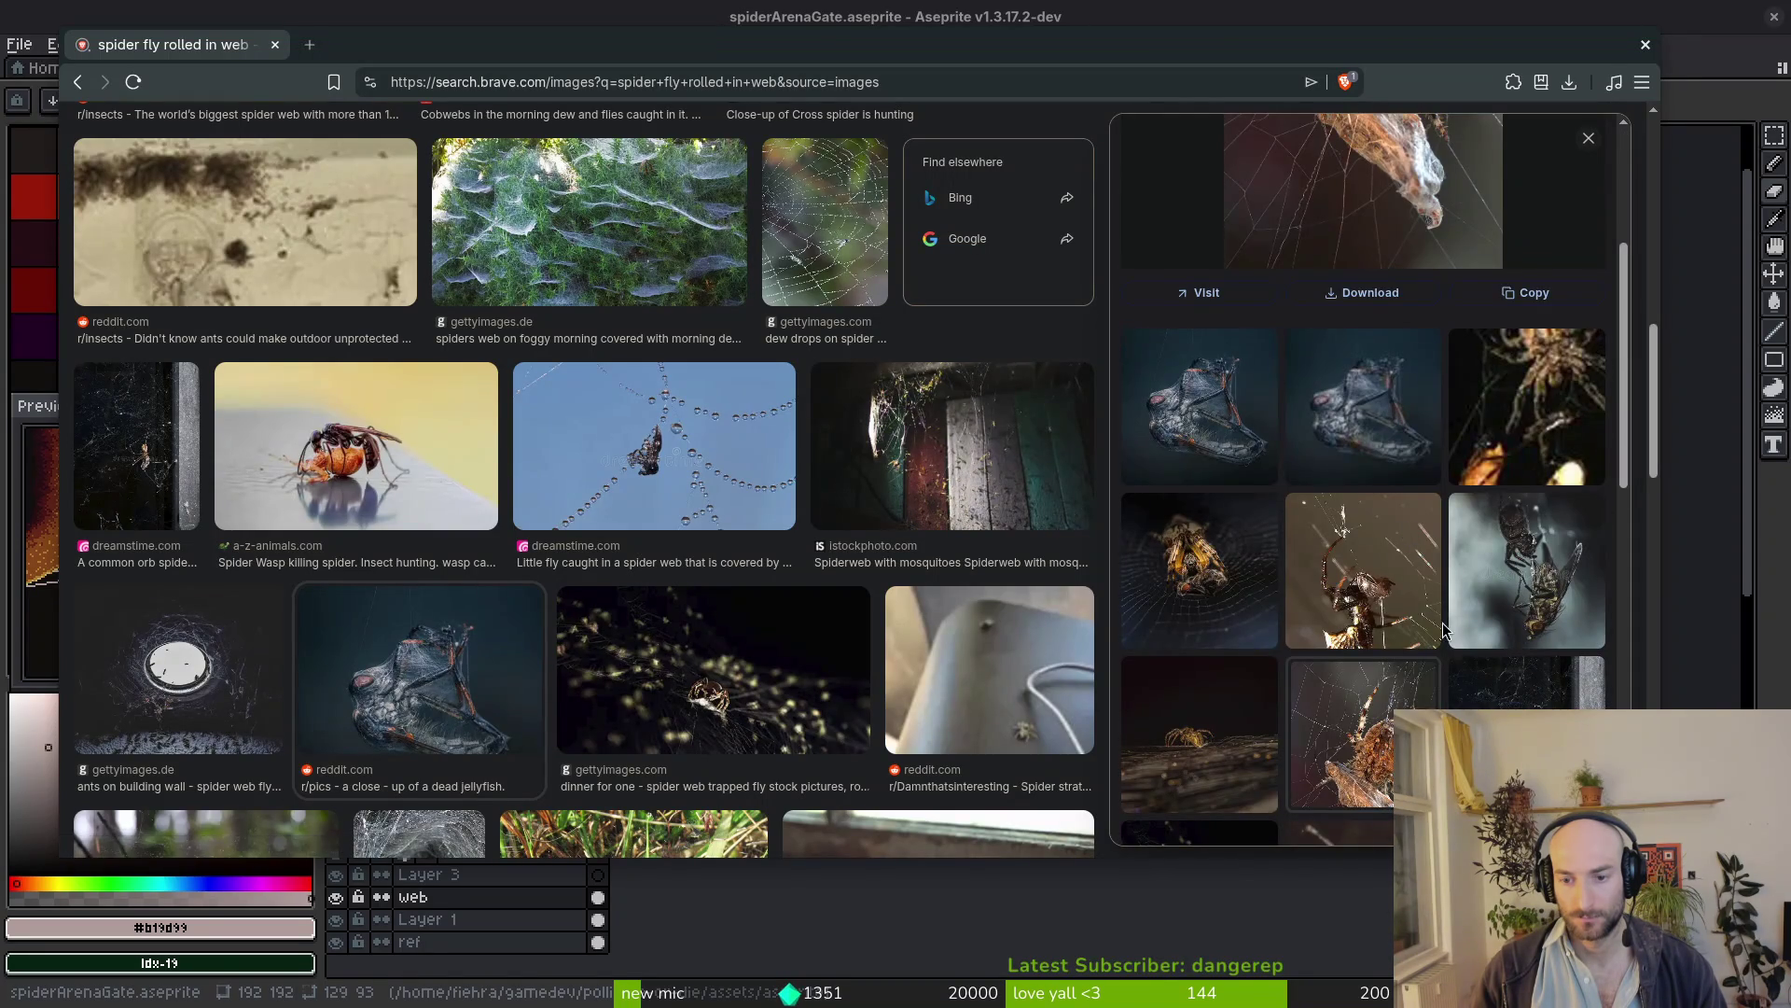
{"action": "left_click", "coordinate": [1494, 565]}
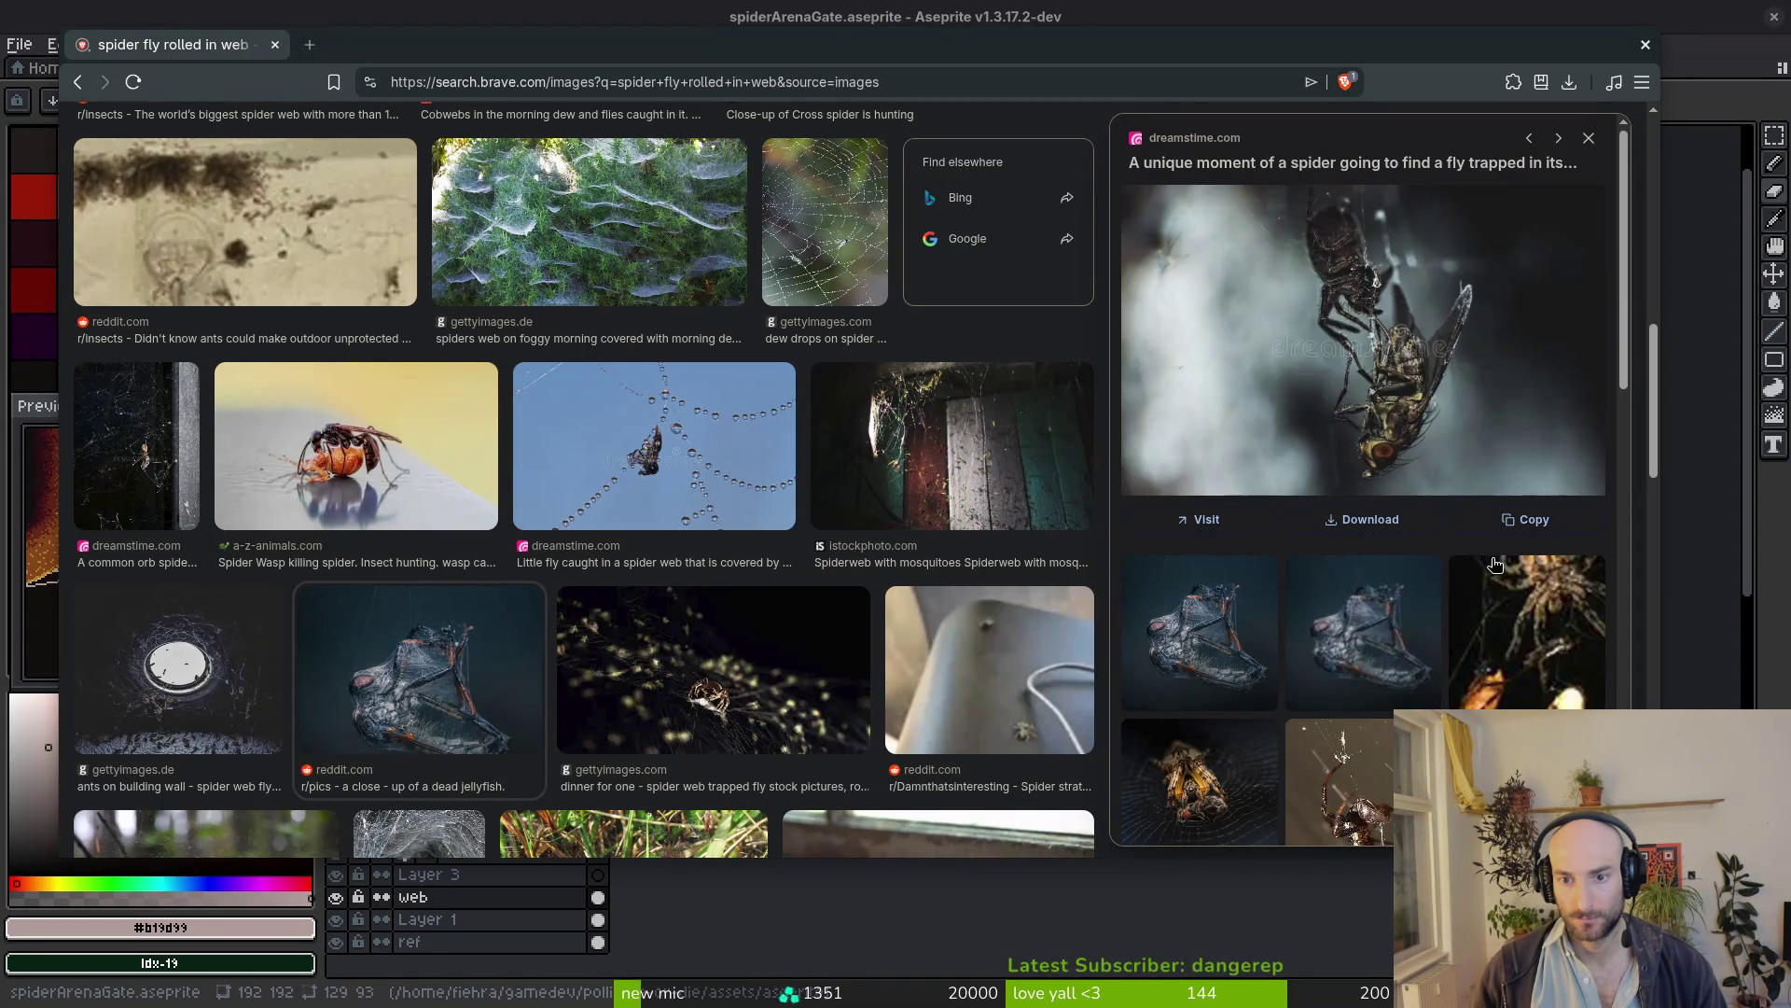
{"action": "scroll", "coordinate": [1383, 620], "scroll_direction": "down", "scroll_amount": 4}
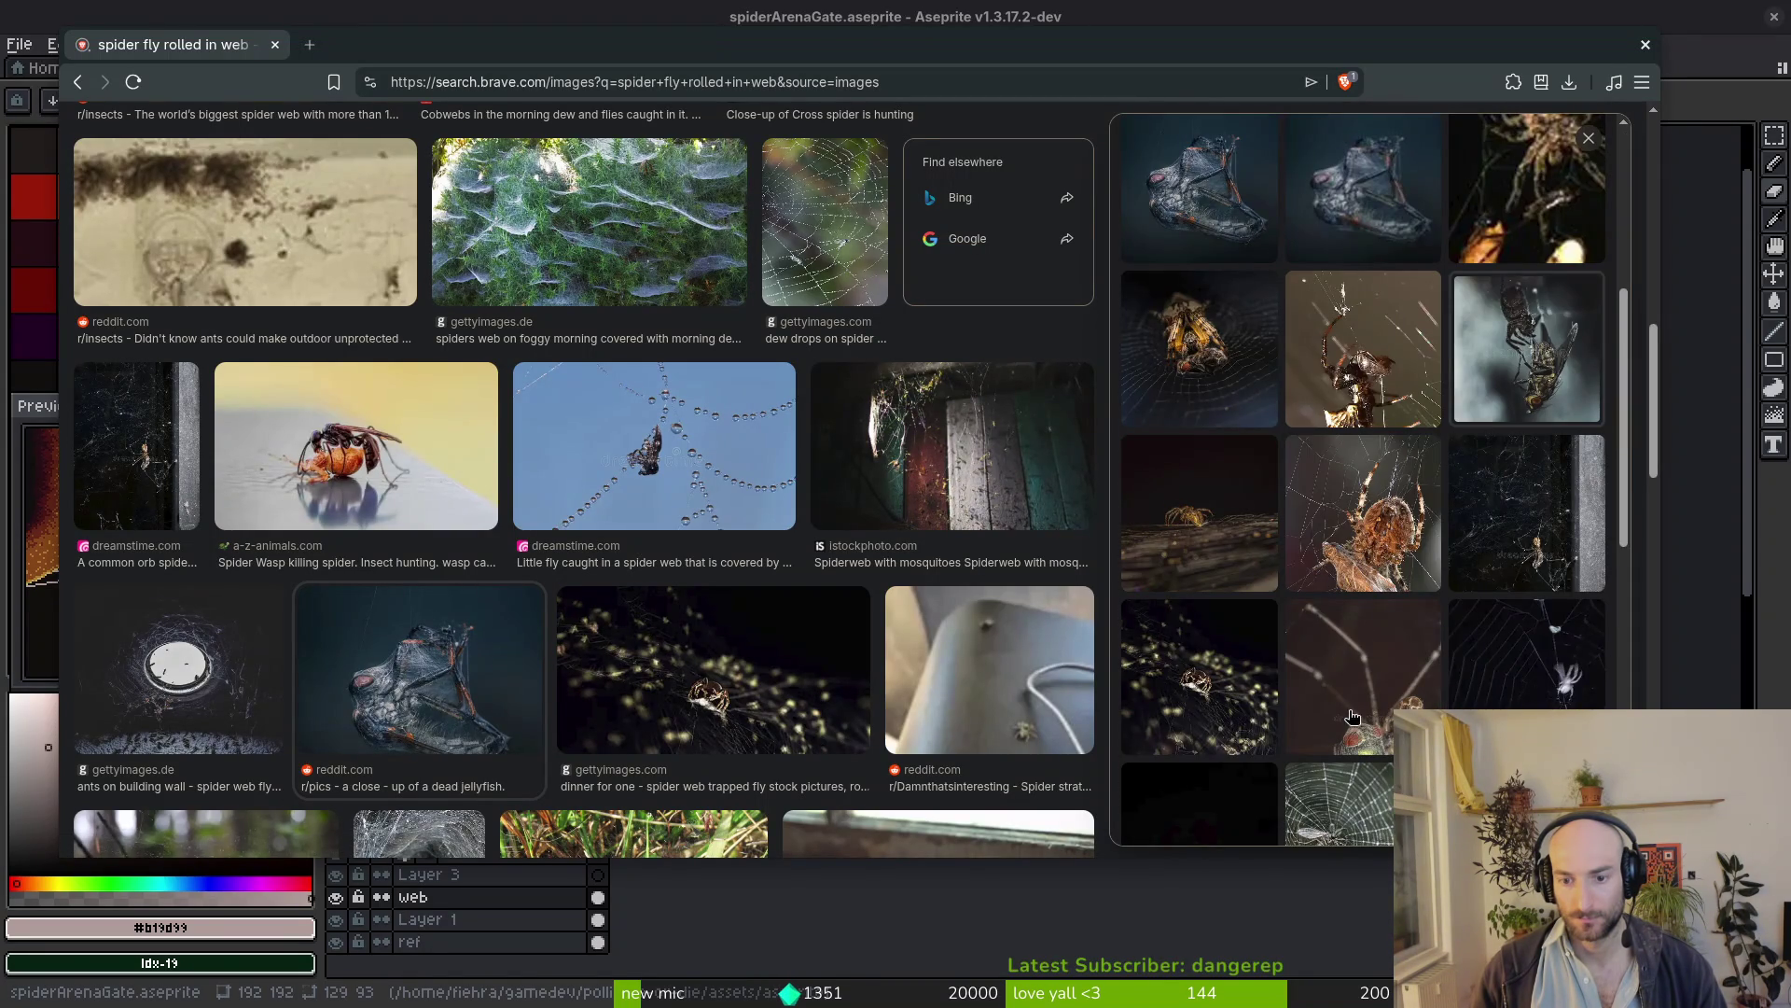
{"action": "scroll", "coordinate": [1378, 684], "scroll_direction": "down", "scroll_amount": 4}
{"action": "left_click", "coordinate": [1323, 273]}
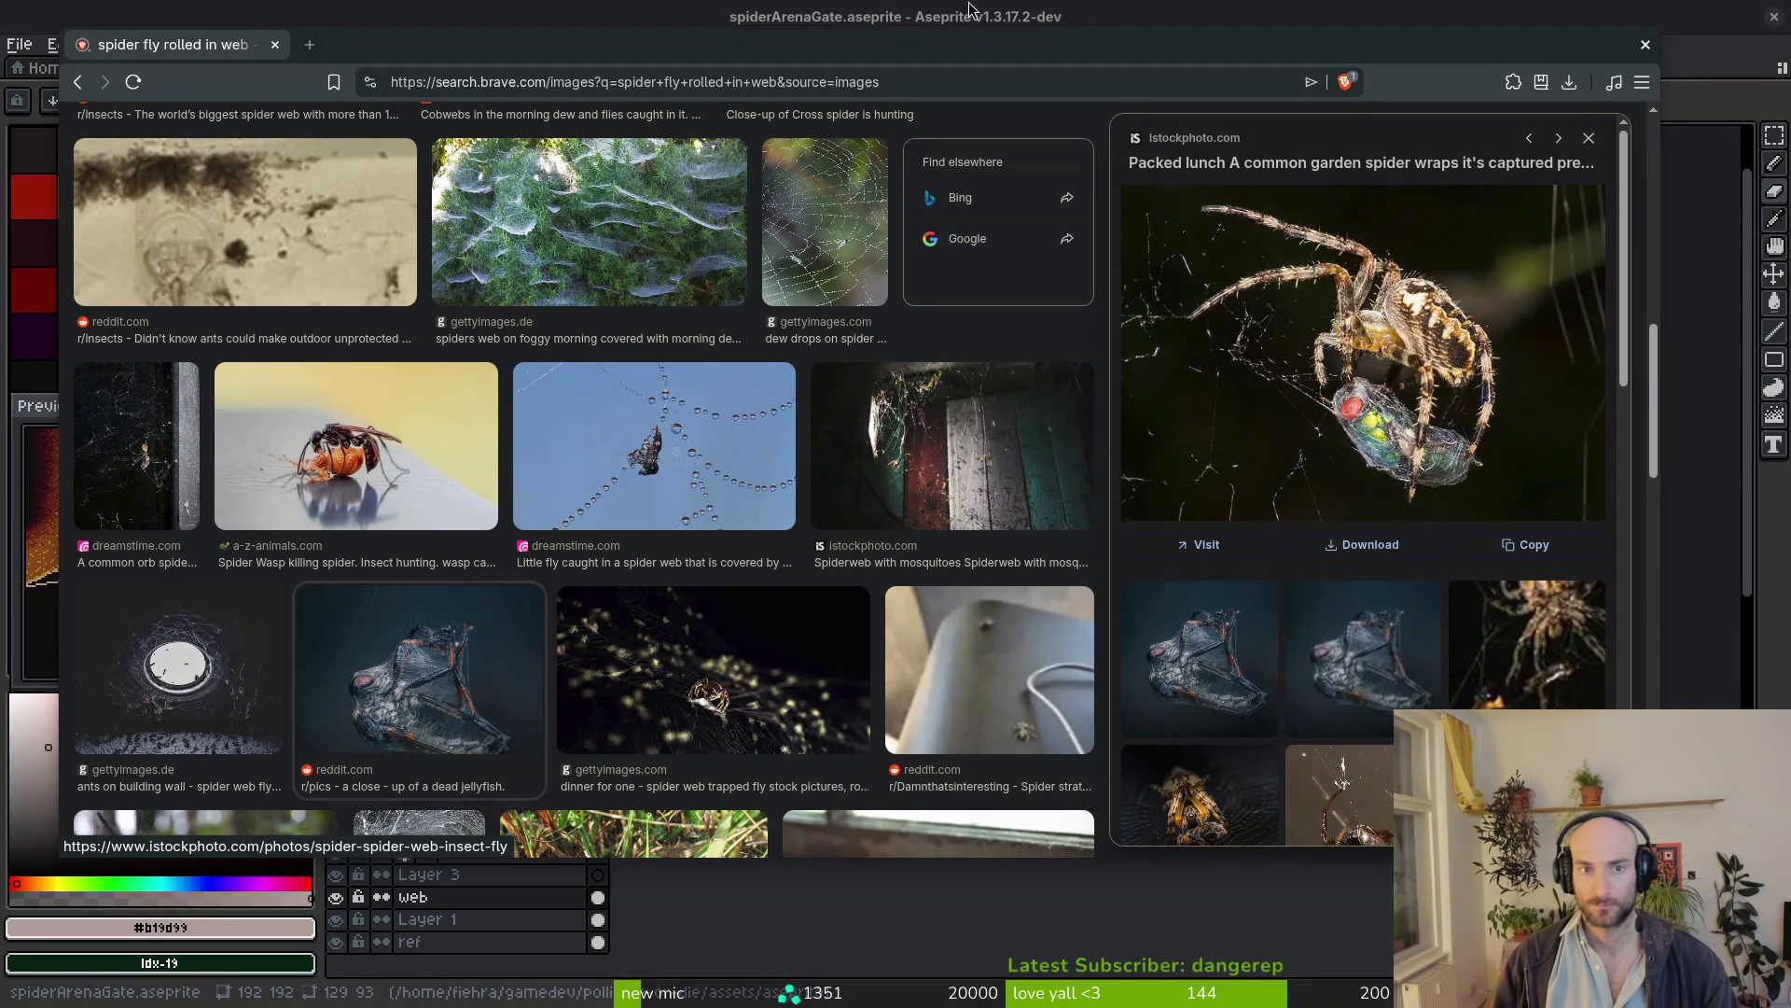
{"action": "key", "text": "alt+Tab"}
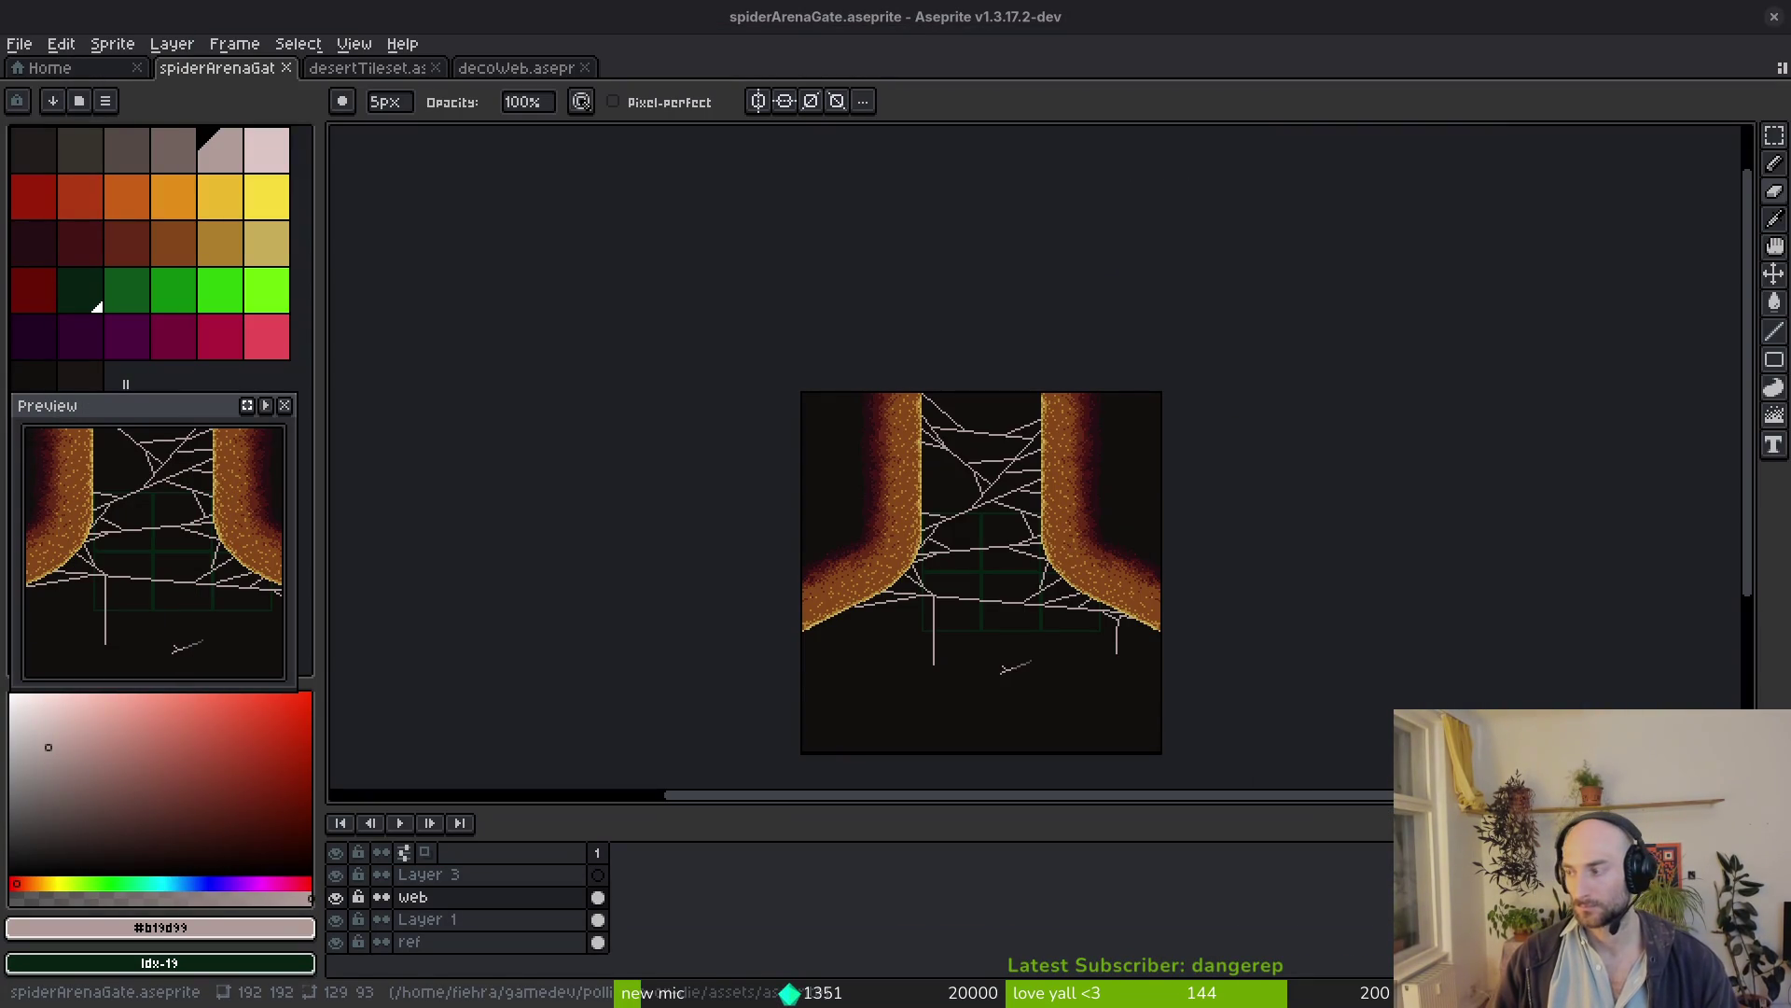
{"action": "scroll", "coordinate": [987, 564], "scroll_direction": "down", "scroll_amount": 1}
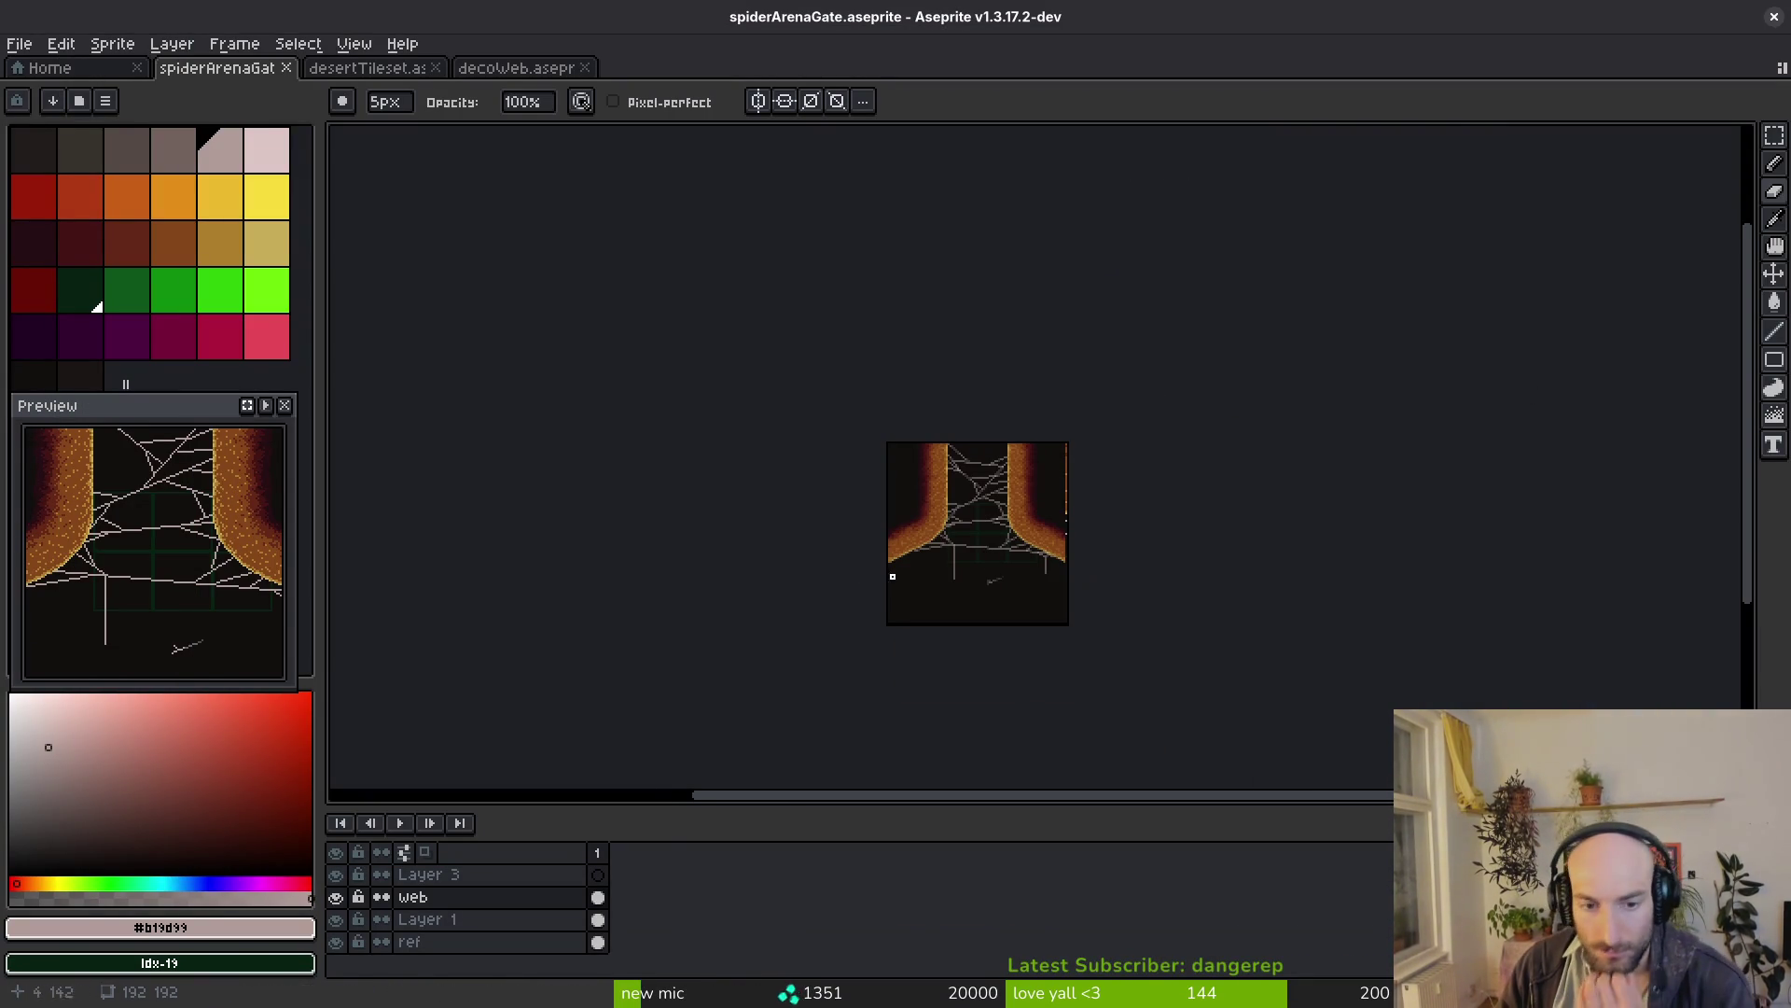
{"action": "scroll", "coordinate": [973, 591], "scroll_direction": "up", "scroll_amount": 5}
With the light pink pencil, extend the hanging strand and end it in a rounded loop
{"action": "mouse_move", "coordinate": [1140, 612]}
{"action": "left_mouse_down"}
{"action": "mouse_move", "coordinate": [1068, 492]}
{"action": "mouse_move", "coordinate": [948, 405]}
{"action": "left_mouse_up"}
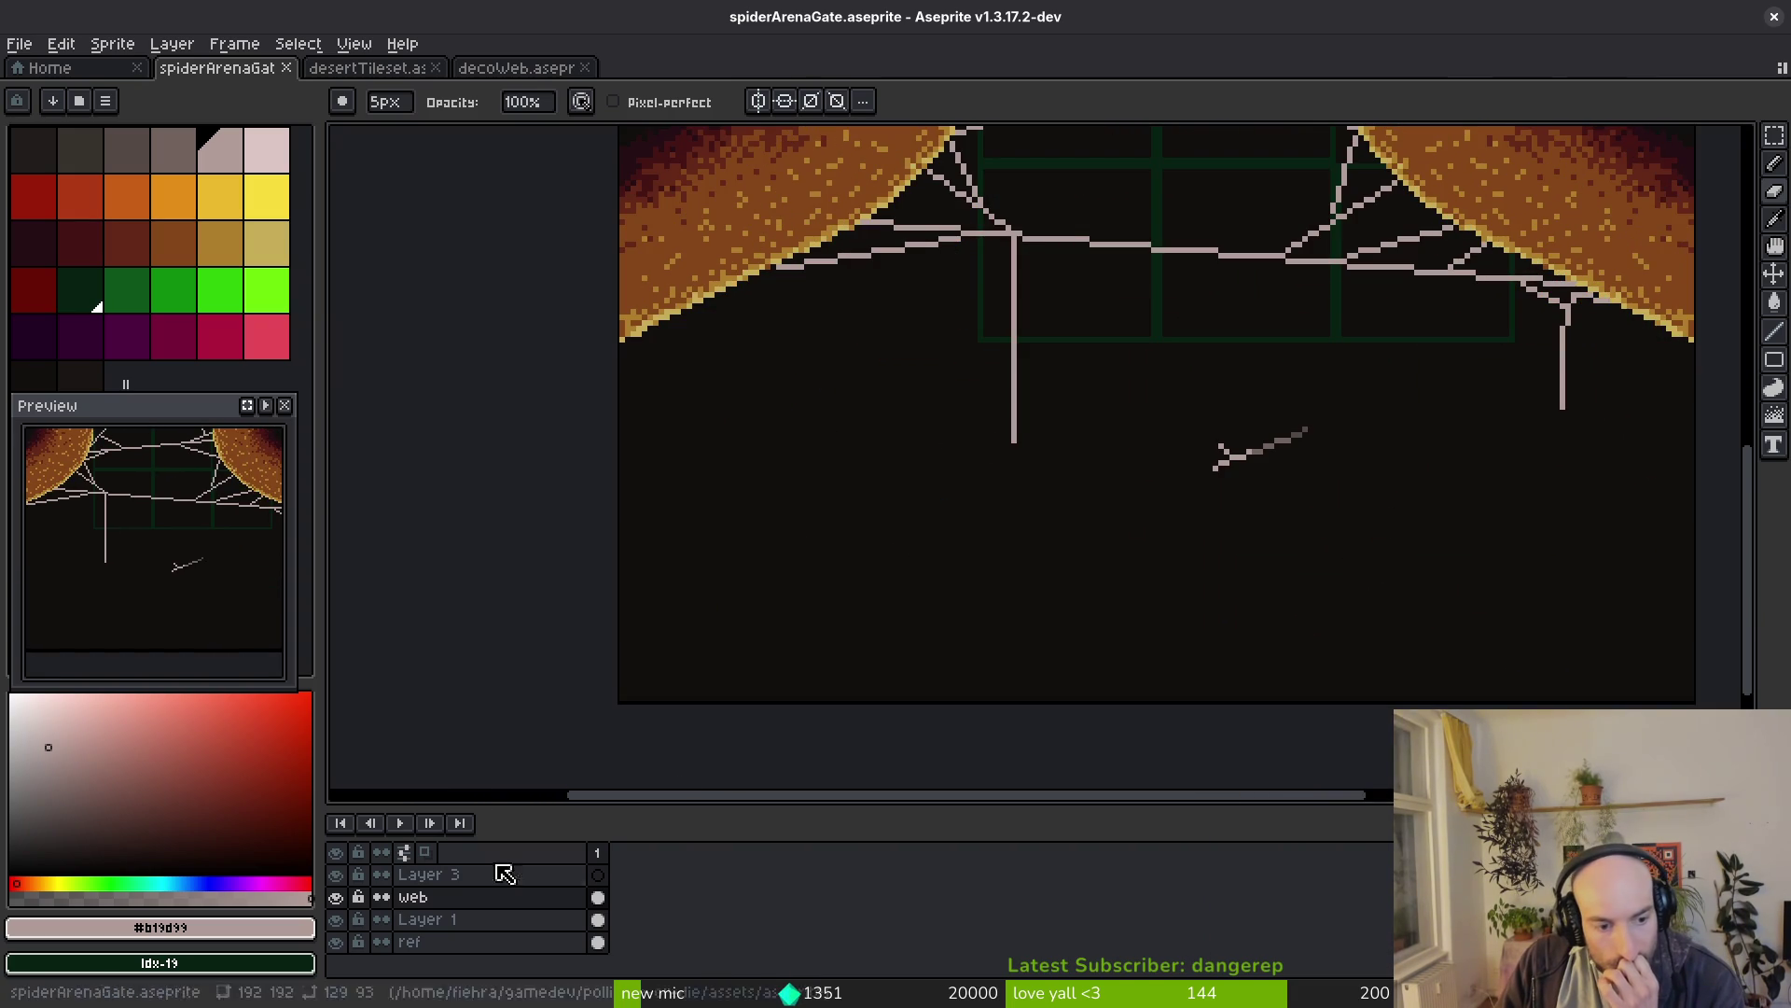
{"action": "left_click", "coordinate": [225, 156]}
{"action": "scroll", "coordinate": [1022, 461], "scroll_direction": "up", "scroll_amount": 2}
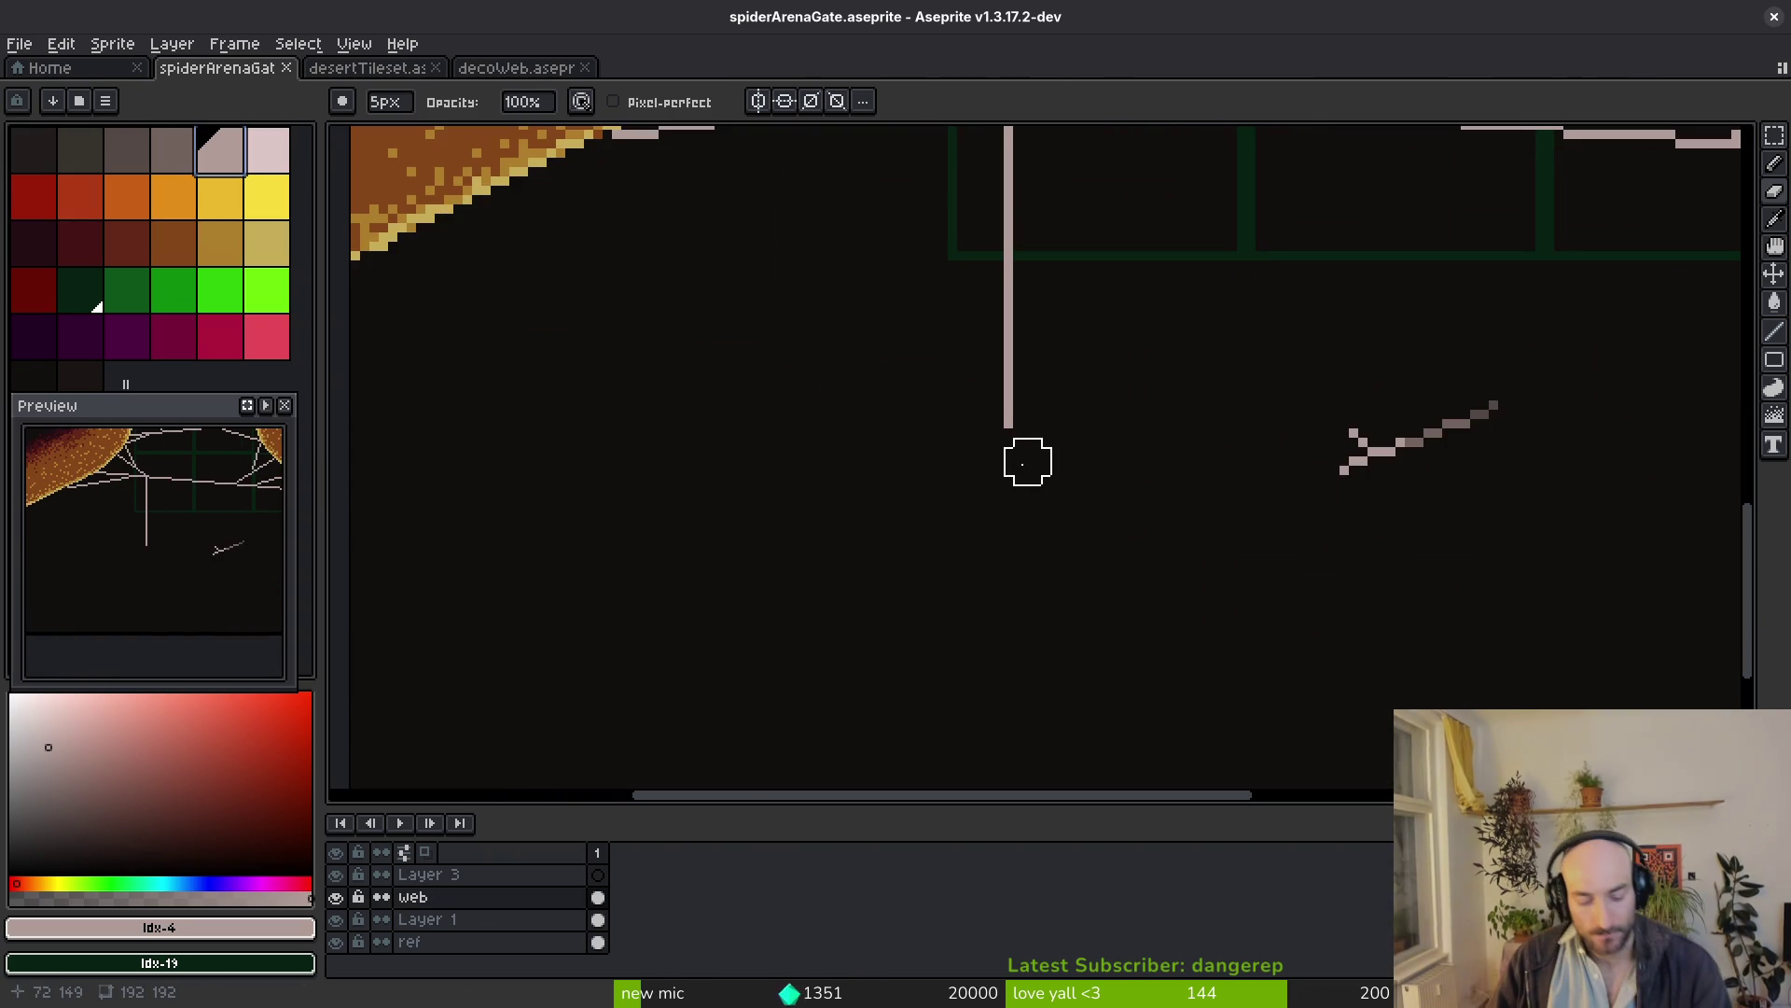
{"action": "key", "text": "b"}
{"action": "scroll", "coordinate": [1023, 448], "scroll_direction": "up", "scroll_amount": 2}
{"action": "scroll", "coordinate": [1037, 456], "scroll_direction": "up", "scroll_amount": 2}
{"action": "scroll", "coordinate": [1028, 420], "scroll_direction": "up", "scroll_amount": 2}
{"action": "scroll", "coordinate": [1025, 413], "scroll_direction": "down", "scroll_amount": 5}
{"action": "scroll", "coordinate": [1008, 452], "scroll_direction": "up", "scroll_amount": 1}
{"action": "scroll", "coordinate": [989, 470], "scroll_direction": "up", "scroll_amount": 1}
{"action": "left_click_drag", "start_coordinate": [972, 296], "coordinate": [975, 514]}
{"action": "scroll", "coordinate": [981, 560], "scroll_direction": "down", "scroll_amount": 3}
{"action": "left_click_drag", "start_coordinate": [985, 438], "coordinate": [983, 552]}
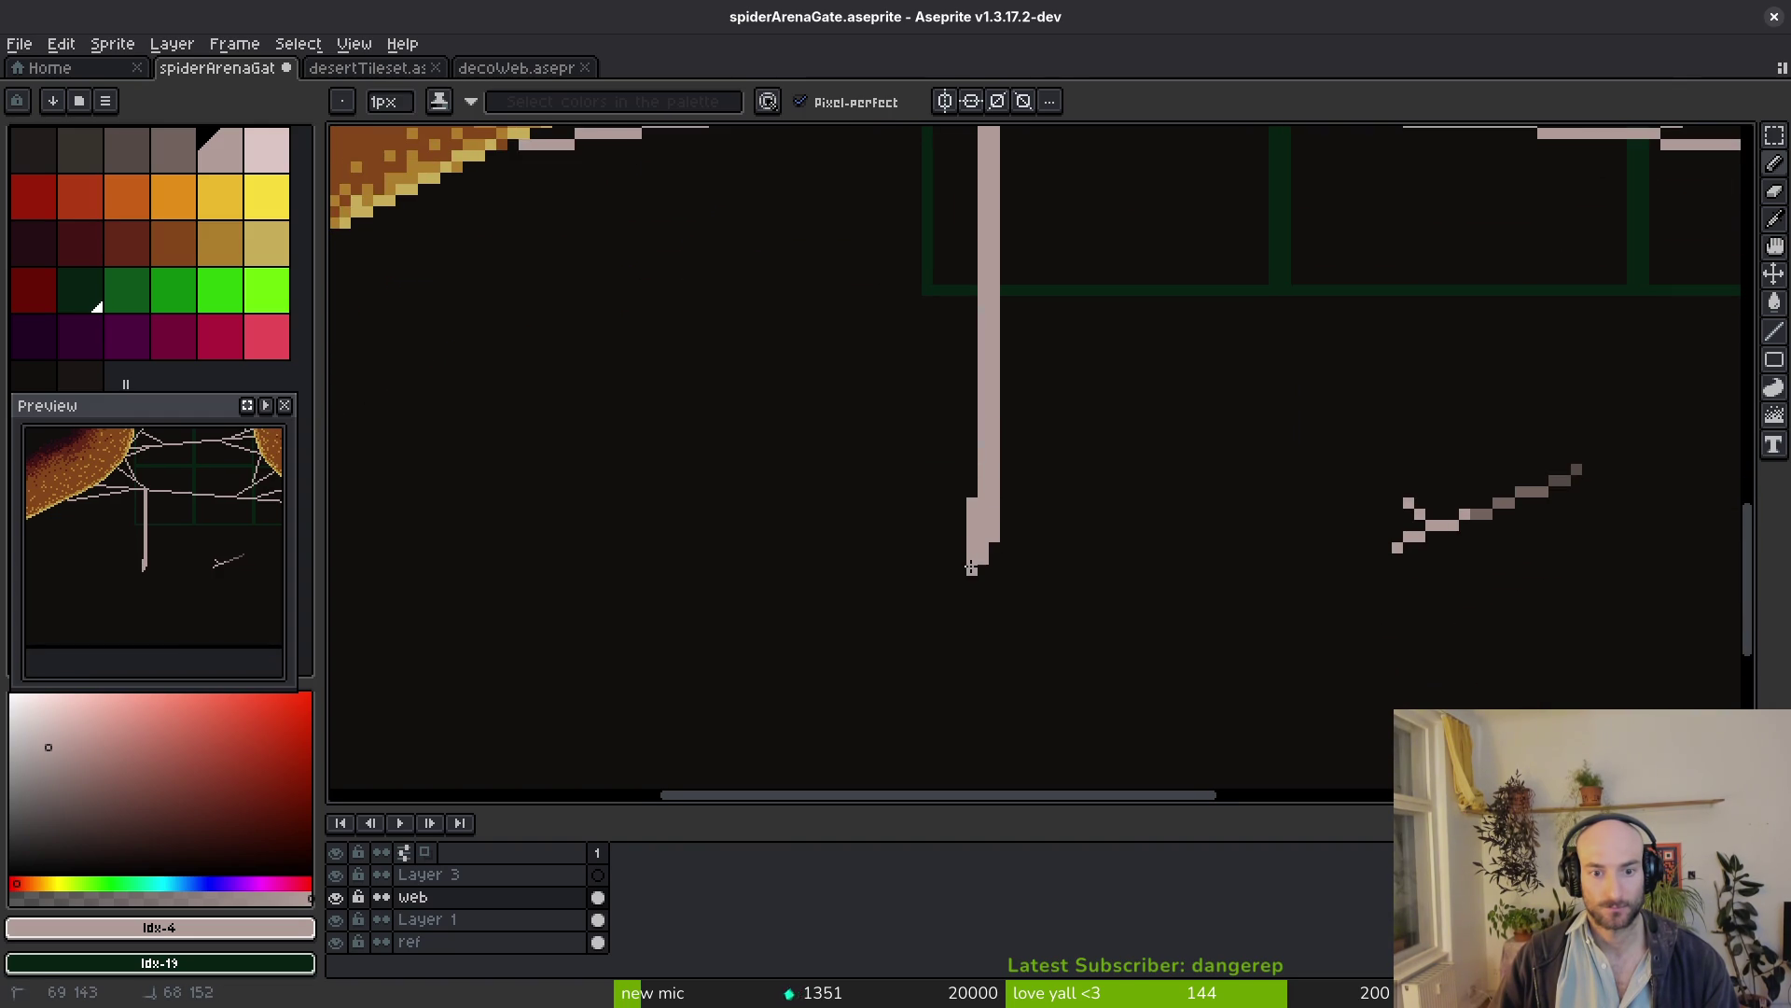
{"action": "mouse_move", "coordinate": [939, 651]}
{"action": "left_mouse_down"}
{"action": "mouse_move", "coordinate": [1008, 484]}
{"action": "mouse_move", "coordinate": [929, 653]}
{"action": "mouse_move", "coordinate": [1086, 555]}
{"action": "mouse_move", "coordinate": [955, 653]}
{"action": "mouse_move", "coordinate": [964, 629]}
{"action": "left_mouse_up"}
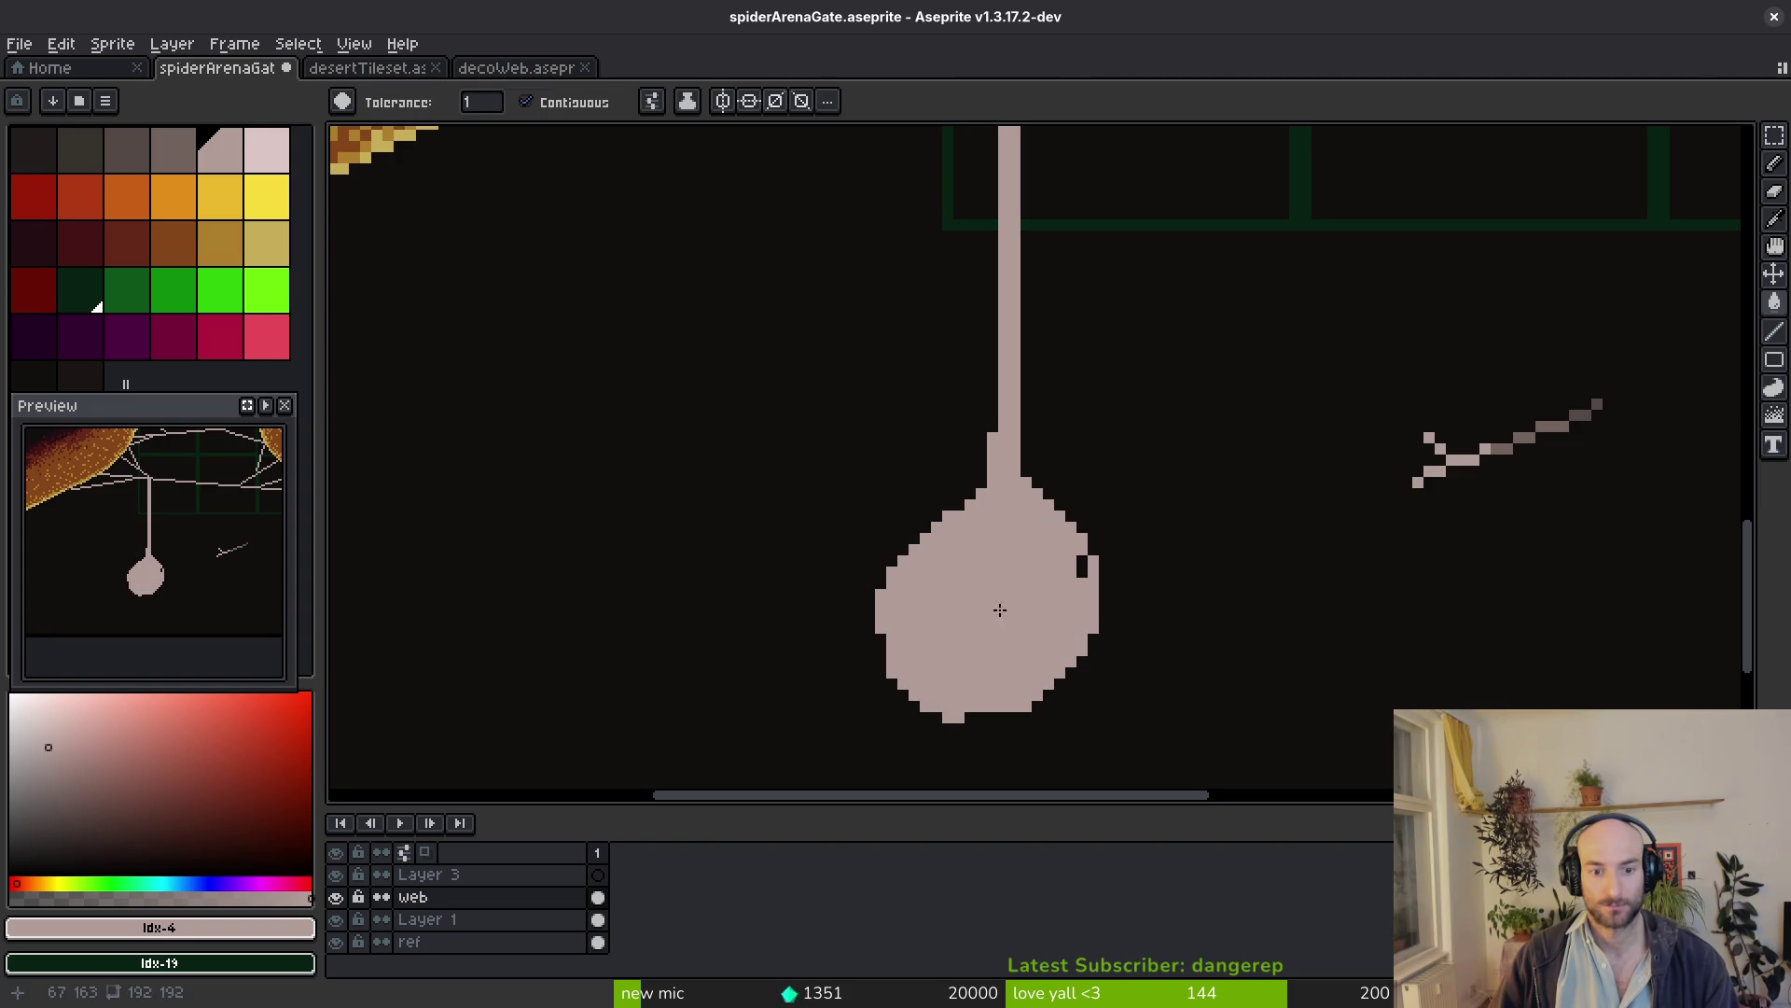
{"action": "scroll", "coordinate": [965, 629], "scroll_direction": "down", "scroll_amount": 3}
{"action": "scroll", "coordinate": [1047, 533], "scroll_direction": "up", "scroll_amount": 3}
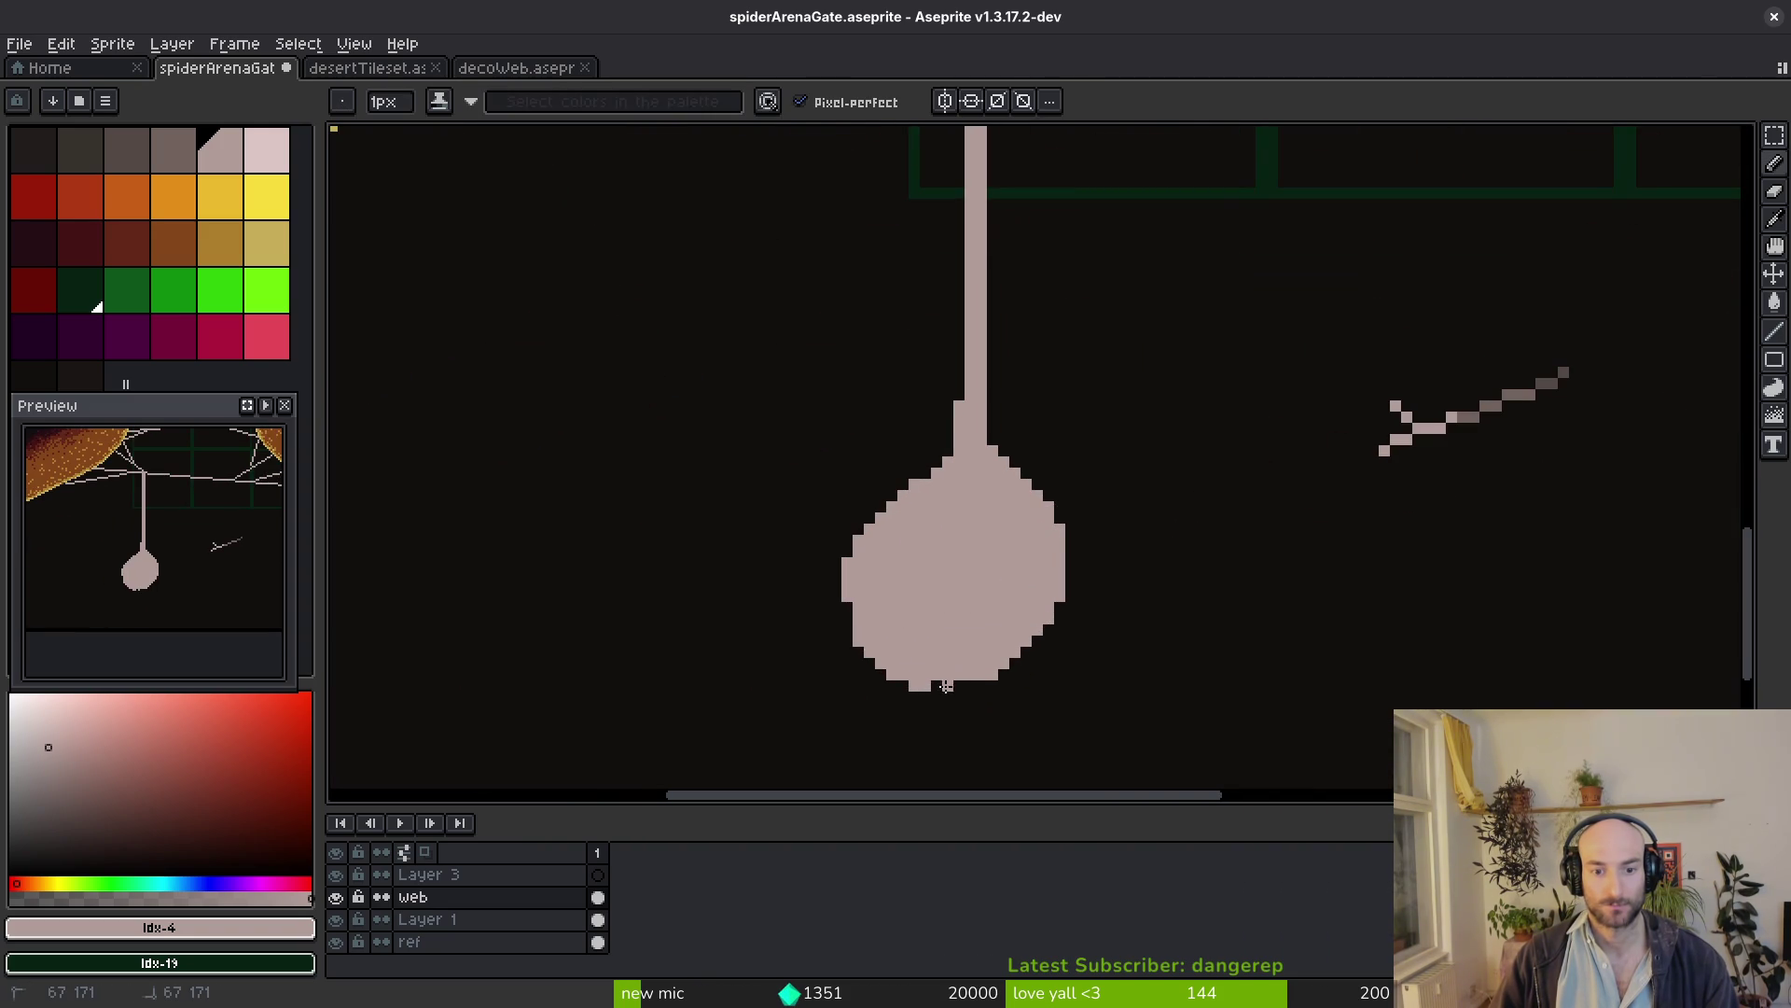
{"action": "scroll", "coordinate": [1008, 517], "scroll_direction": "down", "scroll_amount": 3}
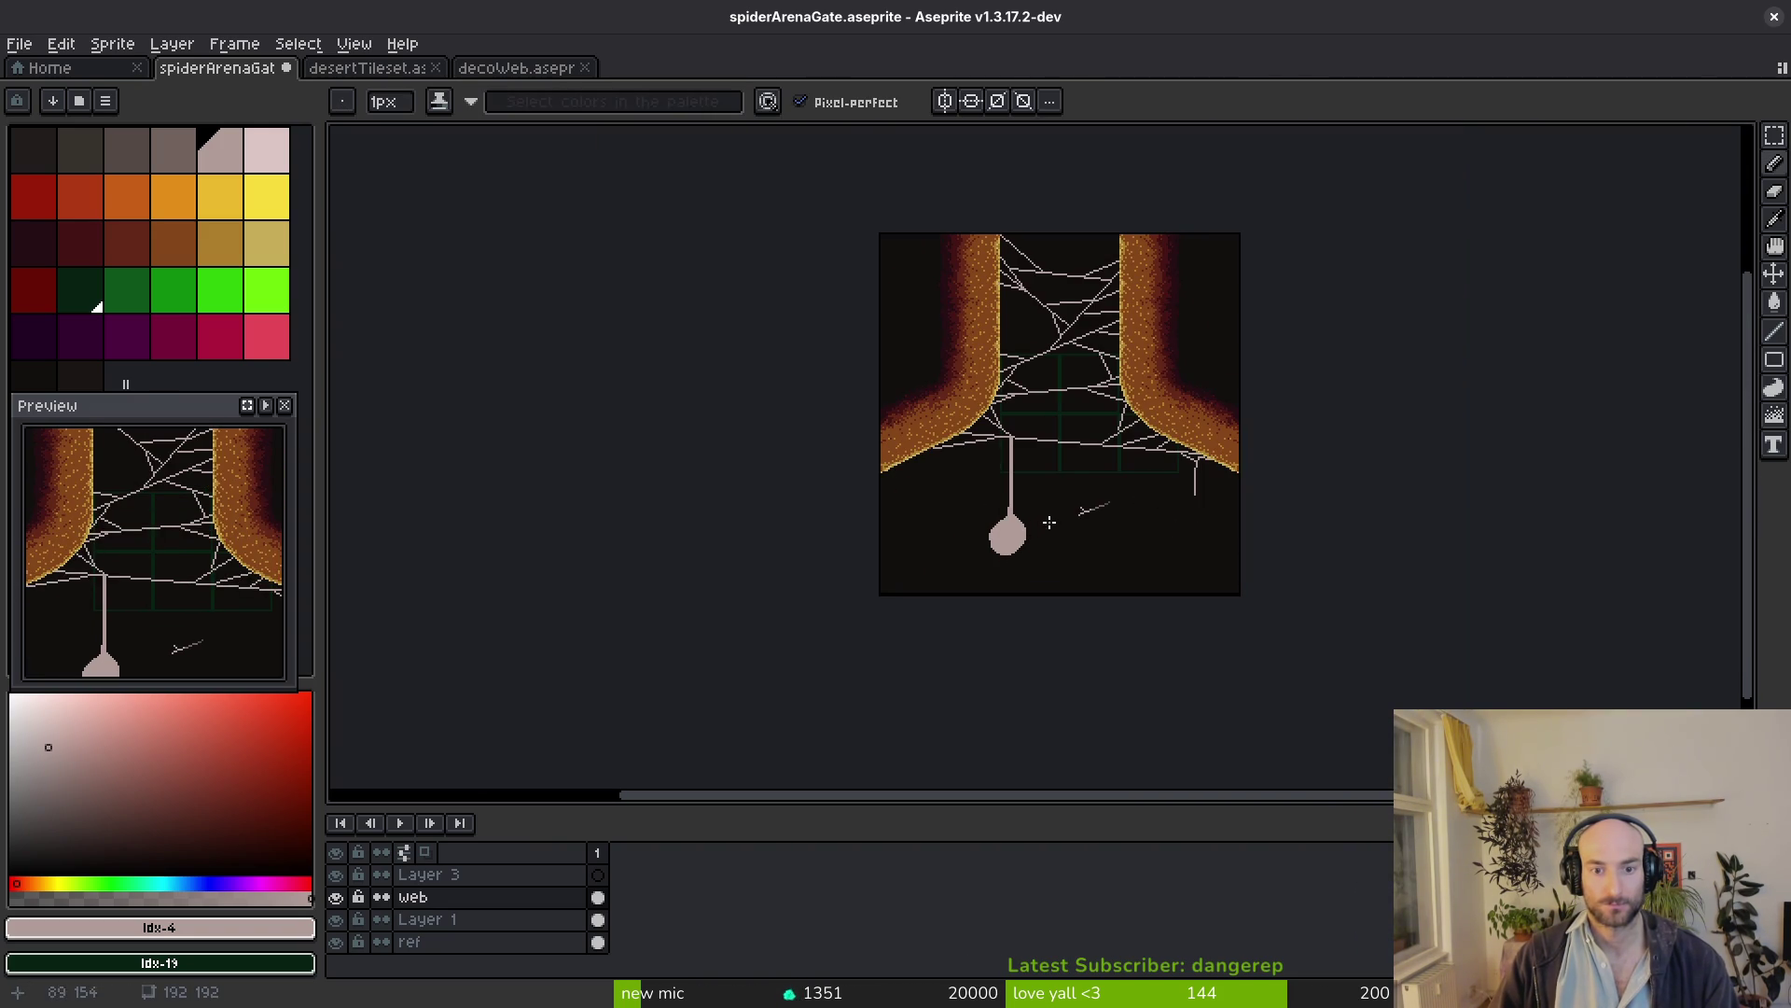
{"action": "scroll", "coordinate": [1045, 521], "scroll_direction": "up", "scroll_amount": 2}
{"action": "scroll", "coordinate": [1008, 477], "scroll_direction": "up", "scroll_amount": 1}
{"action": "scroll", "coordinate": [1000, 500], "scroll_direction": "up", "scroll_amount": 1}
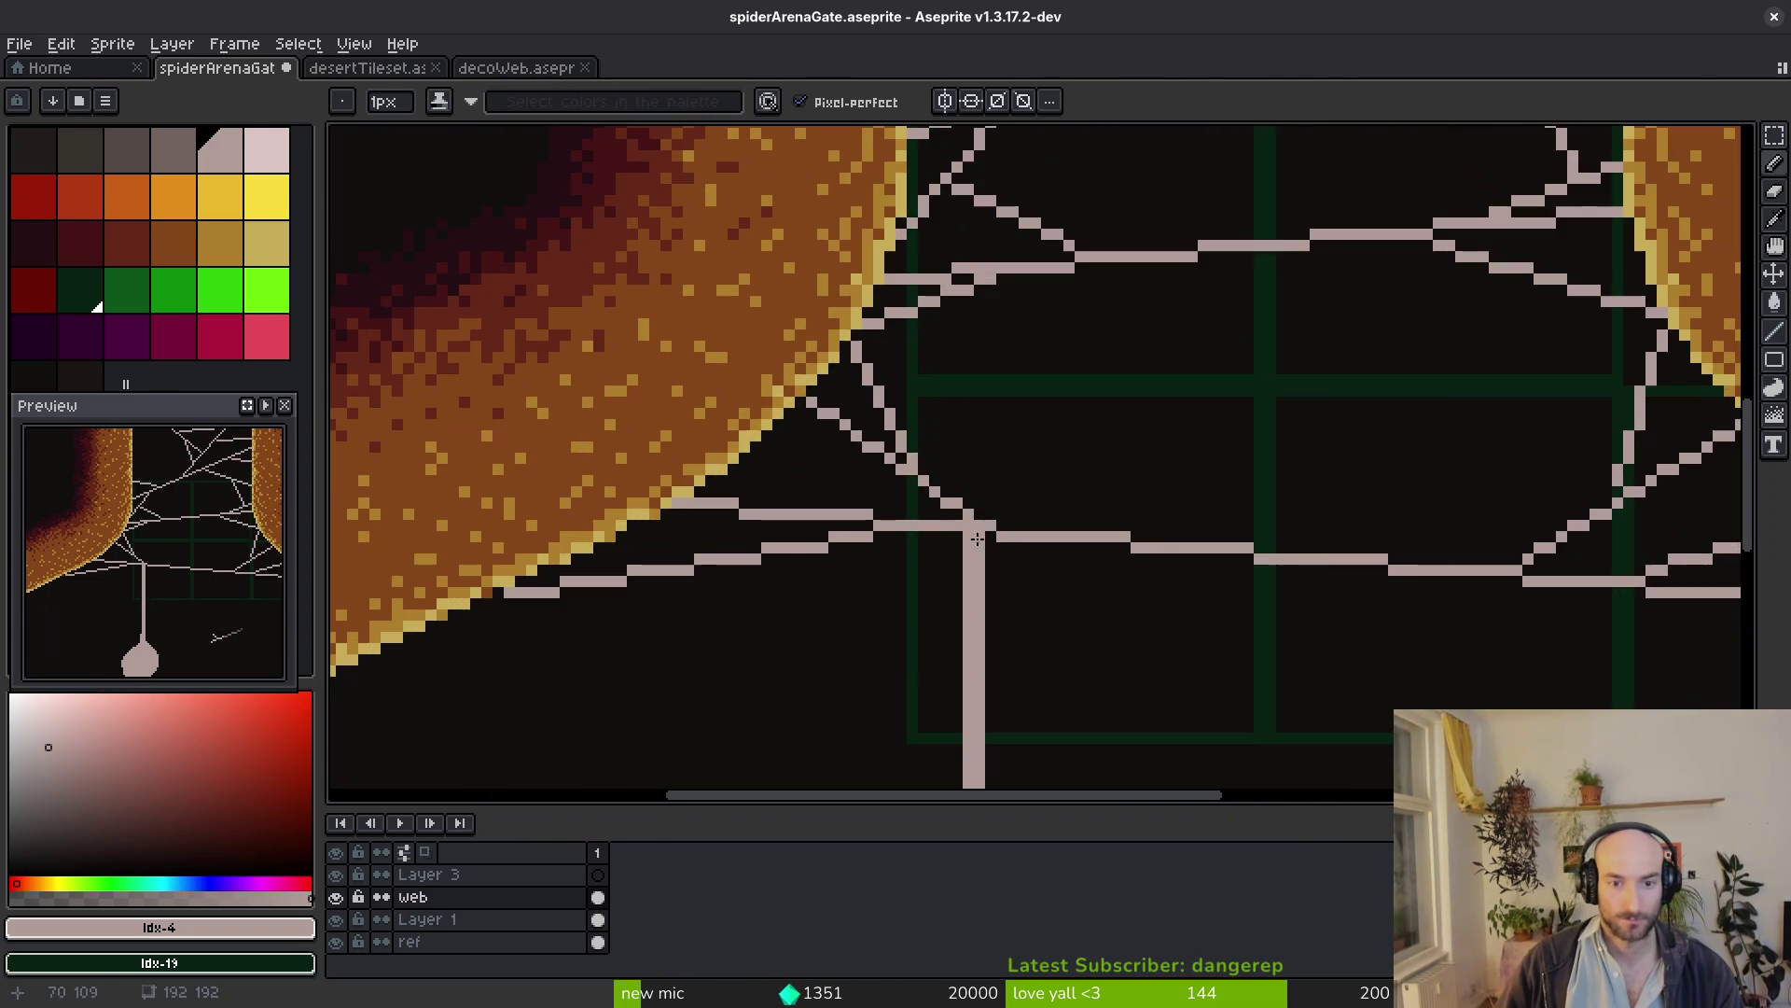
Draw a diagonal web line up-left from the strand's top intersection, redoing a misplaced one
{"action": "key", "text": "l"}
{"action": "left_click_drag", "start_coordinate": [979, 520], "coordinate": [934, 280]}
{"action": "key", "text": "ctrl+z"}
{"action": "left_click_drag", "start_coordinate": [975, 518], "coordinate": [887, 331]}
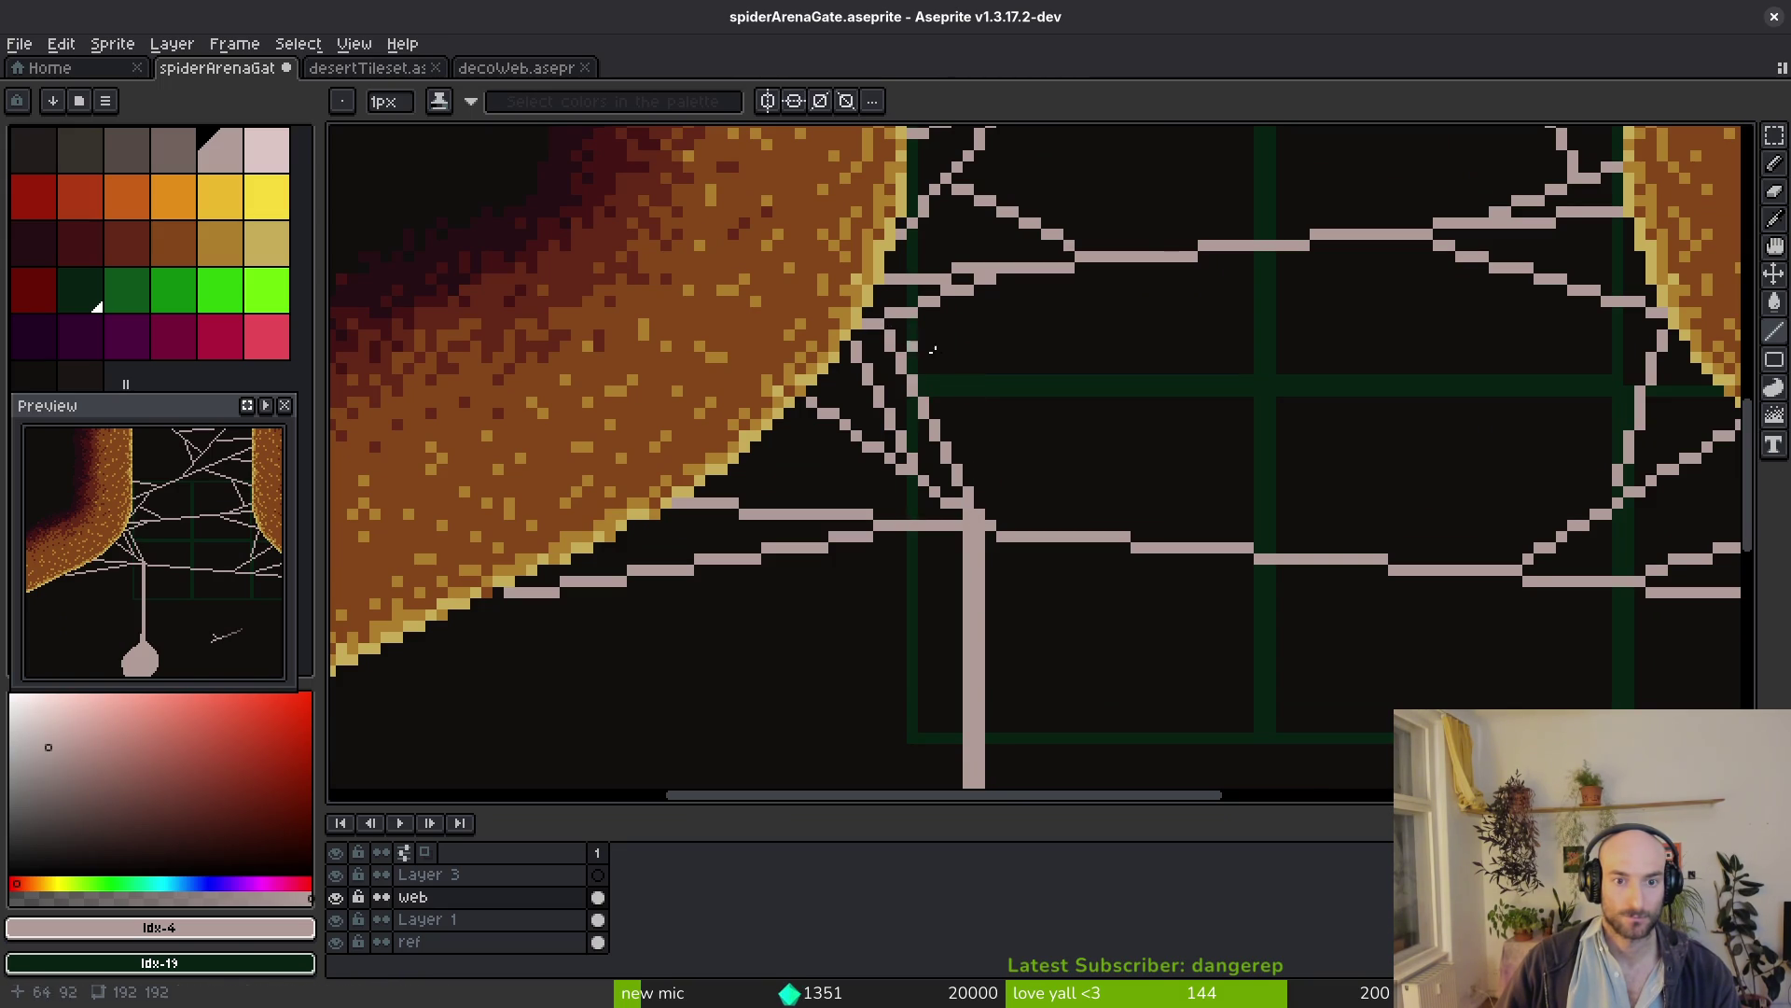
{"action": "scroll", "coordinate": [1055, 443], "scroll_direction": "down", "scroll_amount": 4}
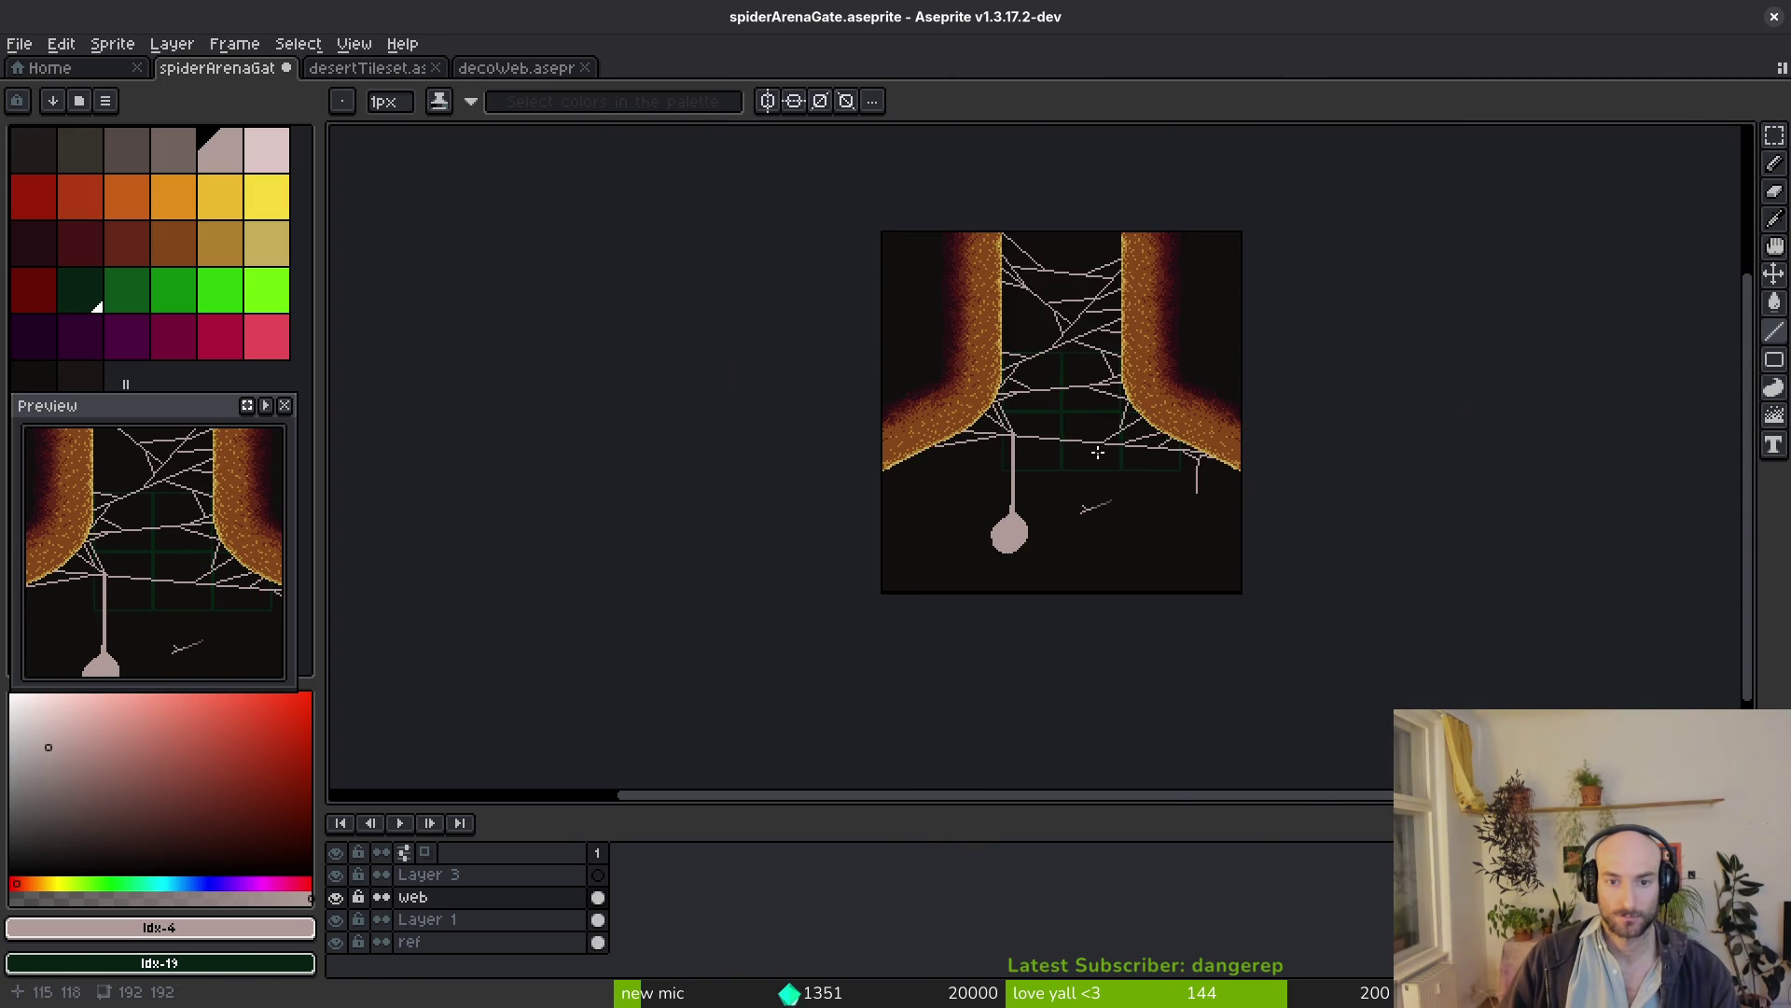
{"action": "scroll", "coordinate": [1055, 422], "scroll_direction": "up", "scroll_amount": 3}
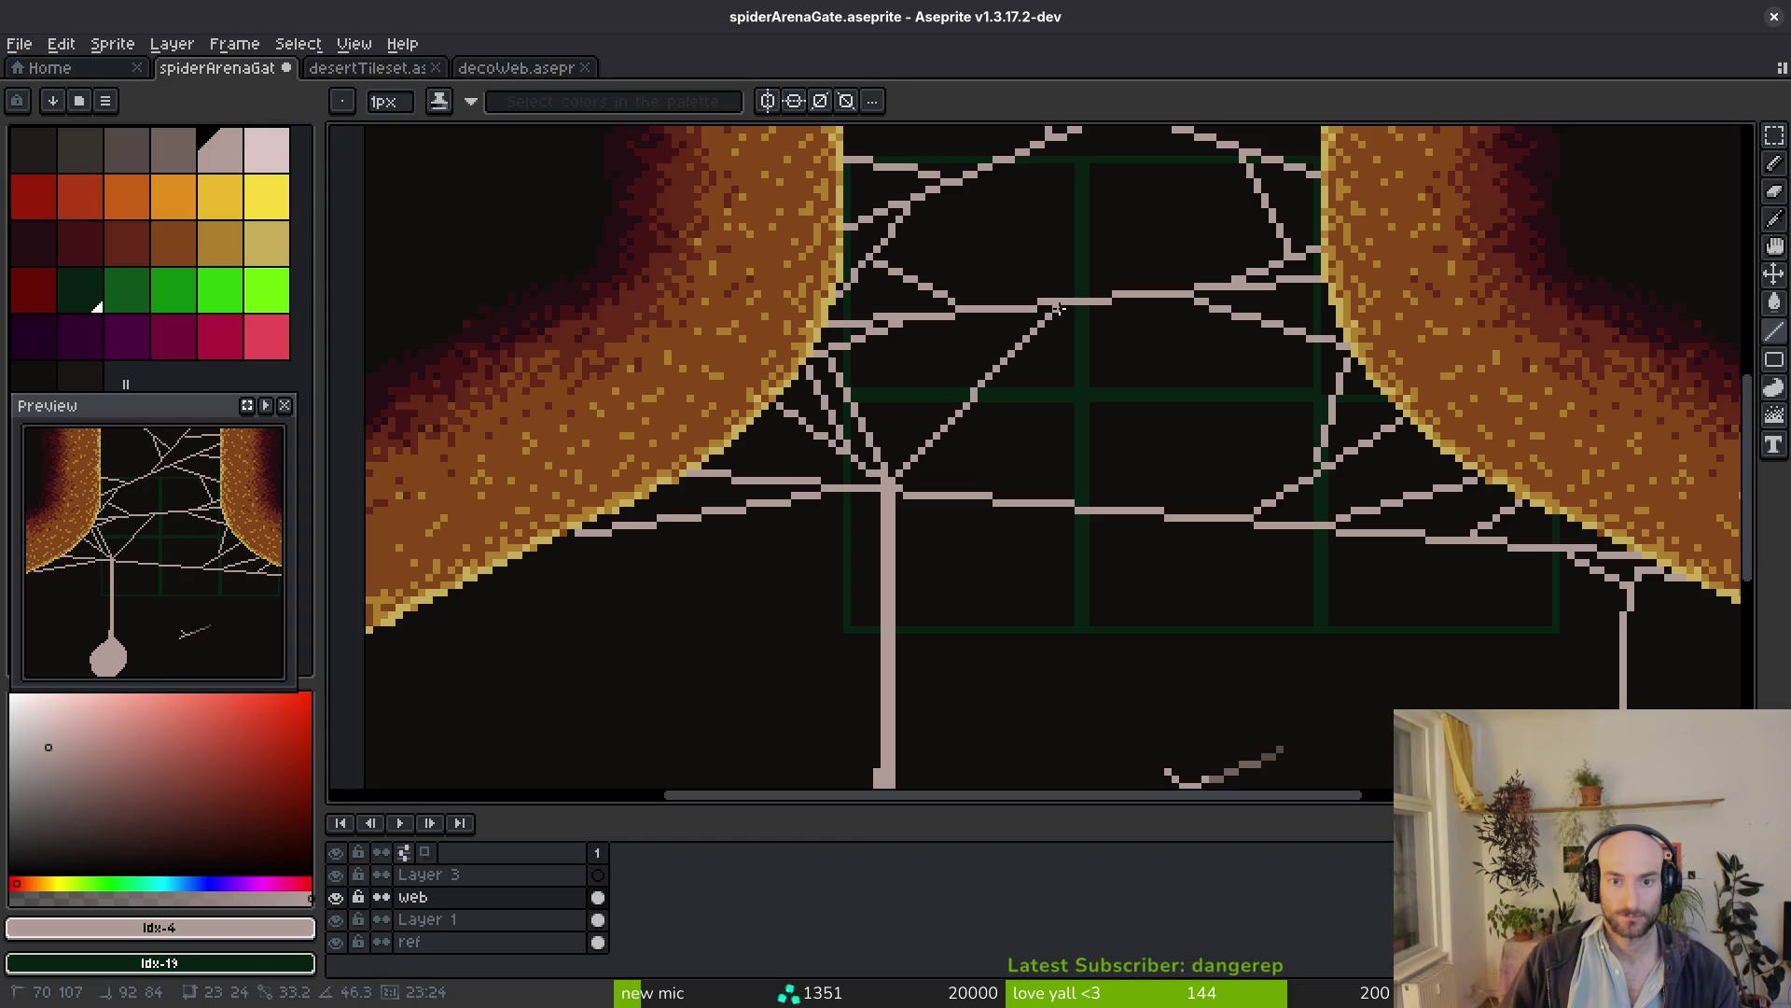
{"action": "scroll", "coordinate": [1064, 448], "scroll_direction": "down", "scroll_amount": 3}
{"action": "scroll", "coordinate": [1124, 476], "scroll_direction": "down", "scroll_amount": 1}
{"action": "scroll", "coordinate": [1124, 477], "scroll_direction": "up", "scroll_amount": 3}
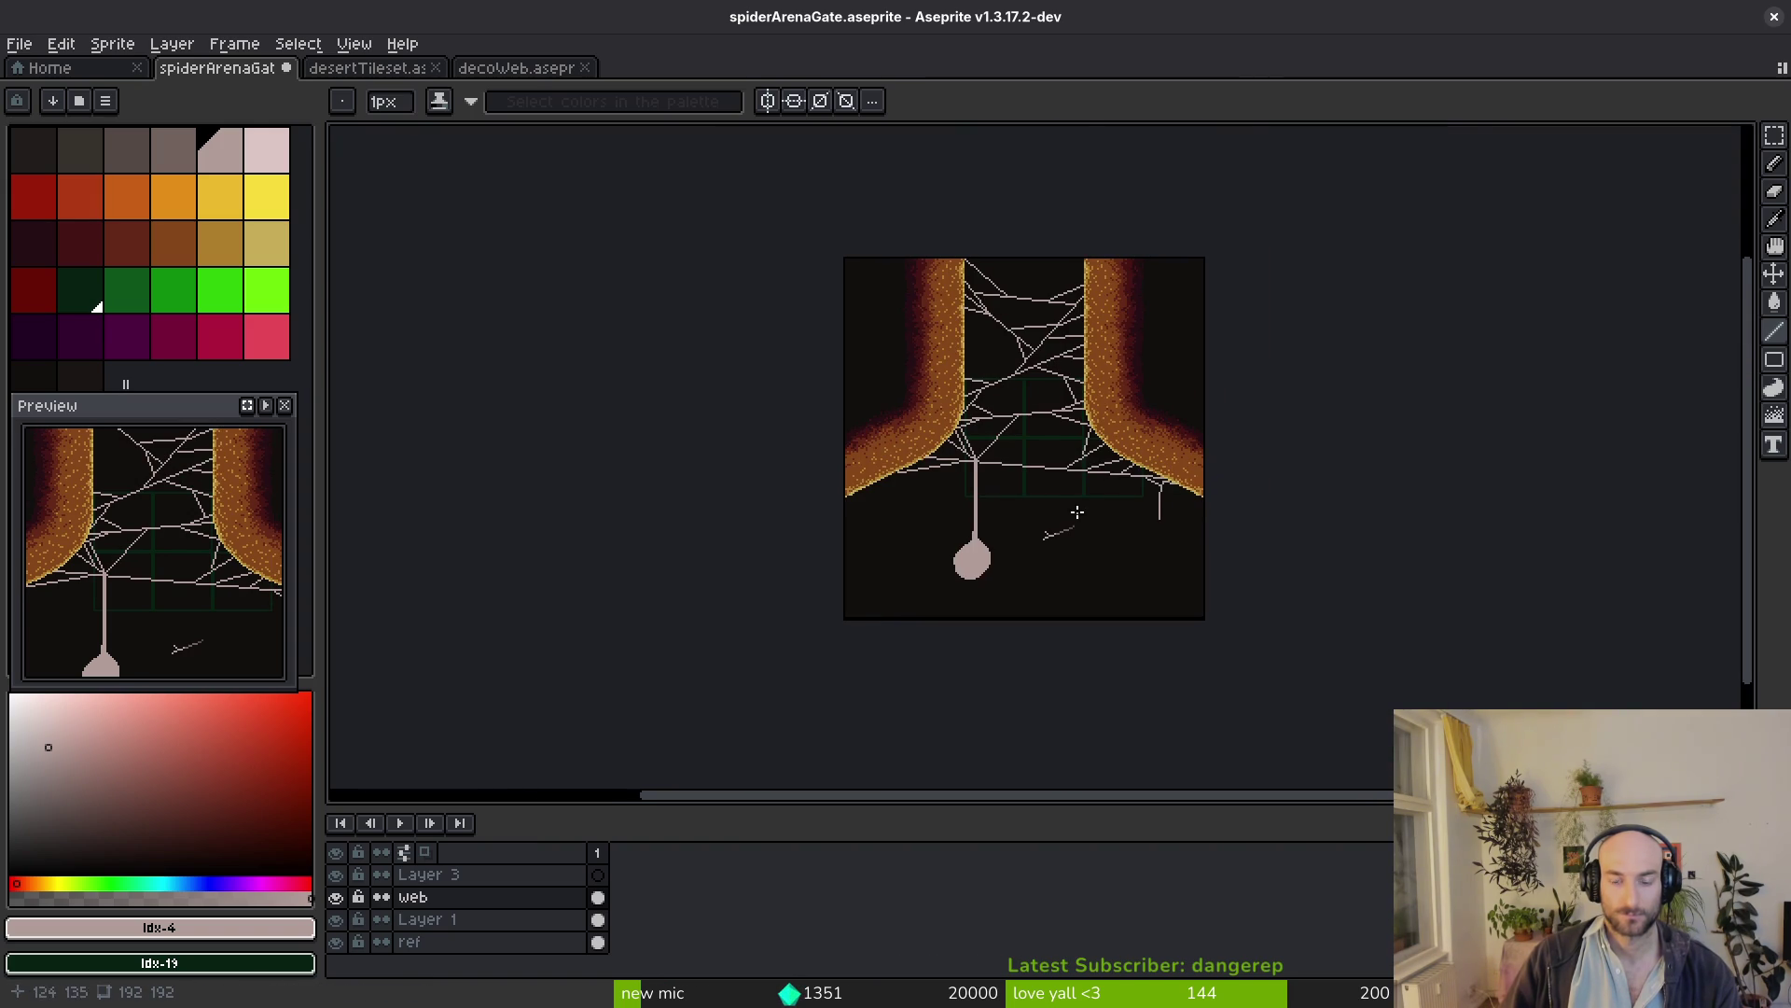
{"action": "scroll", "coordinate": [1007, 550], "scroll_direction": "up", "scroll_amount": 2}
{"action": "scroll", "coordinate": [993, 557], "scroll_direction": "up", "scroll_amount": 3}
Alternate eraser and pencil to trim the blob's left edge toward a teardrop, saving midway
{"action": "key", "text": "e"}
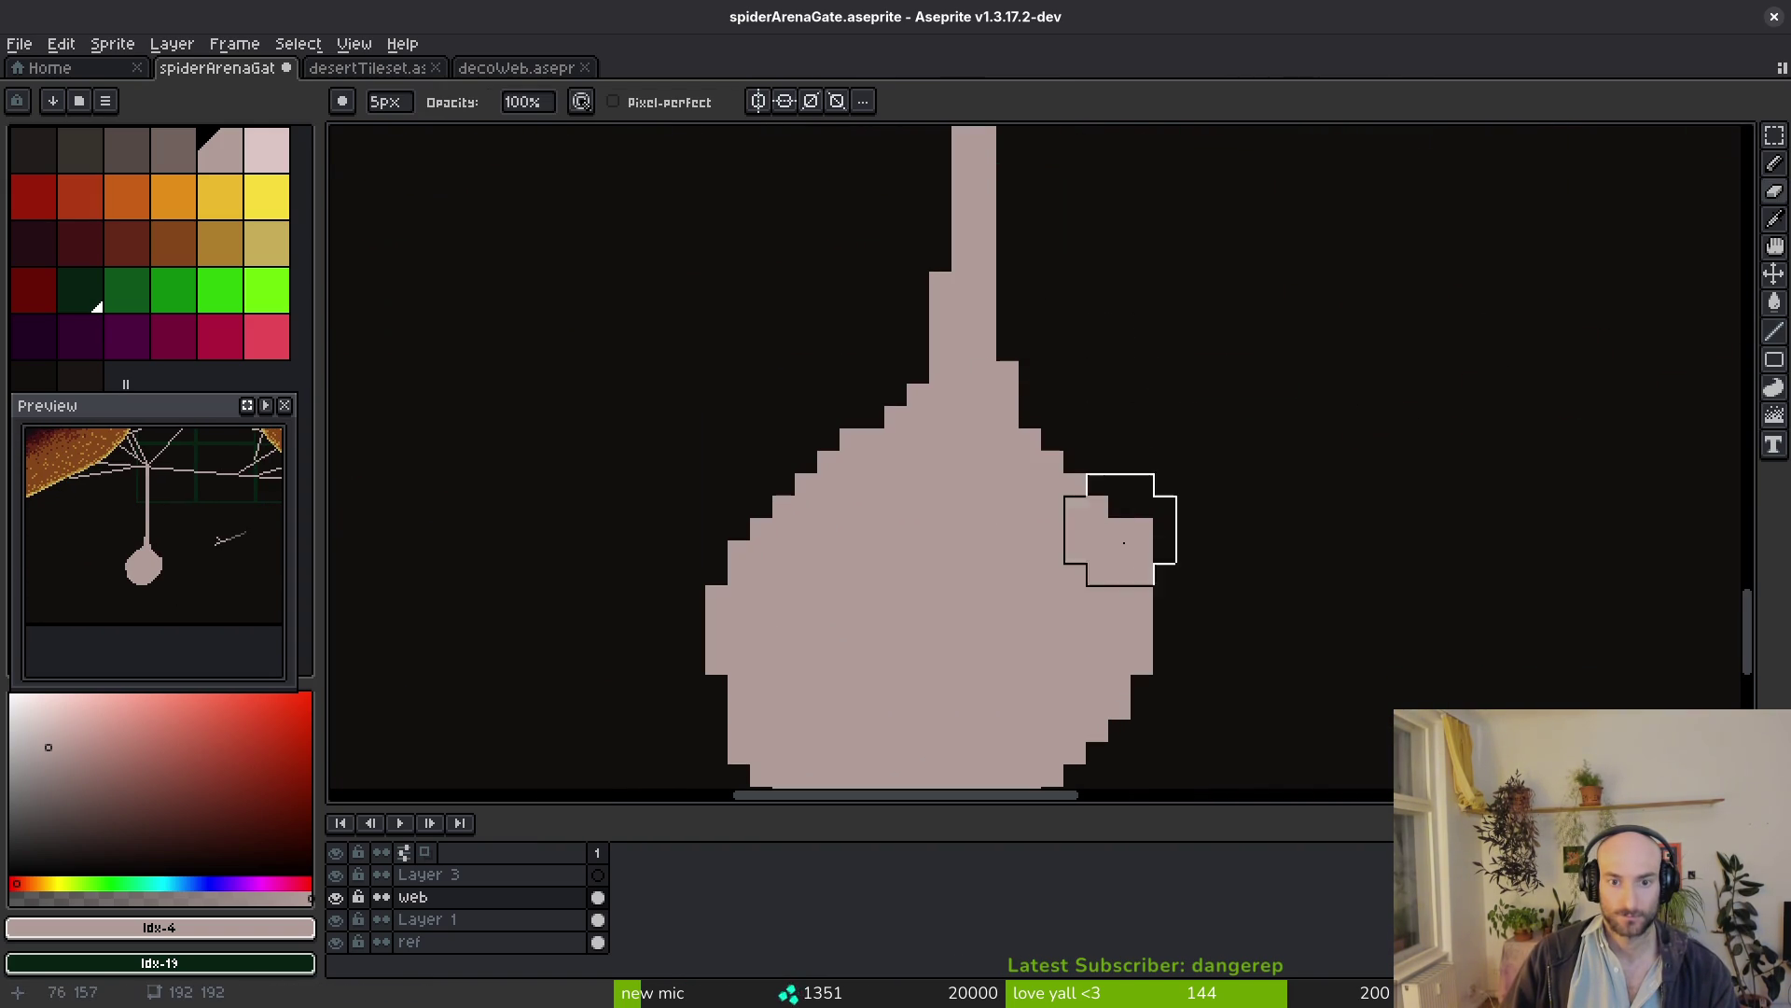
{"action": "key", "text": "b"}
{"action": "key", "text": "e"}
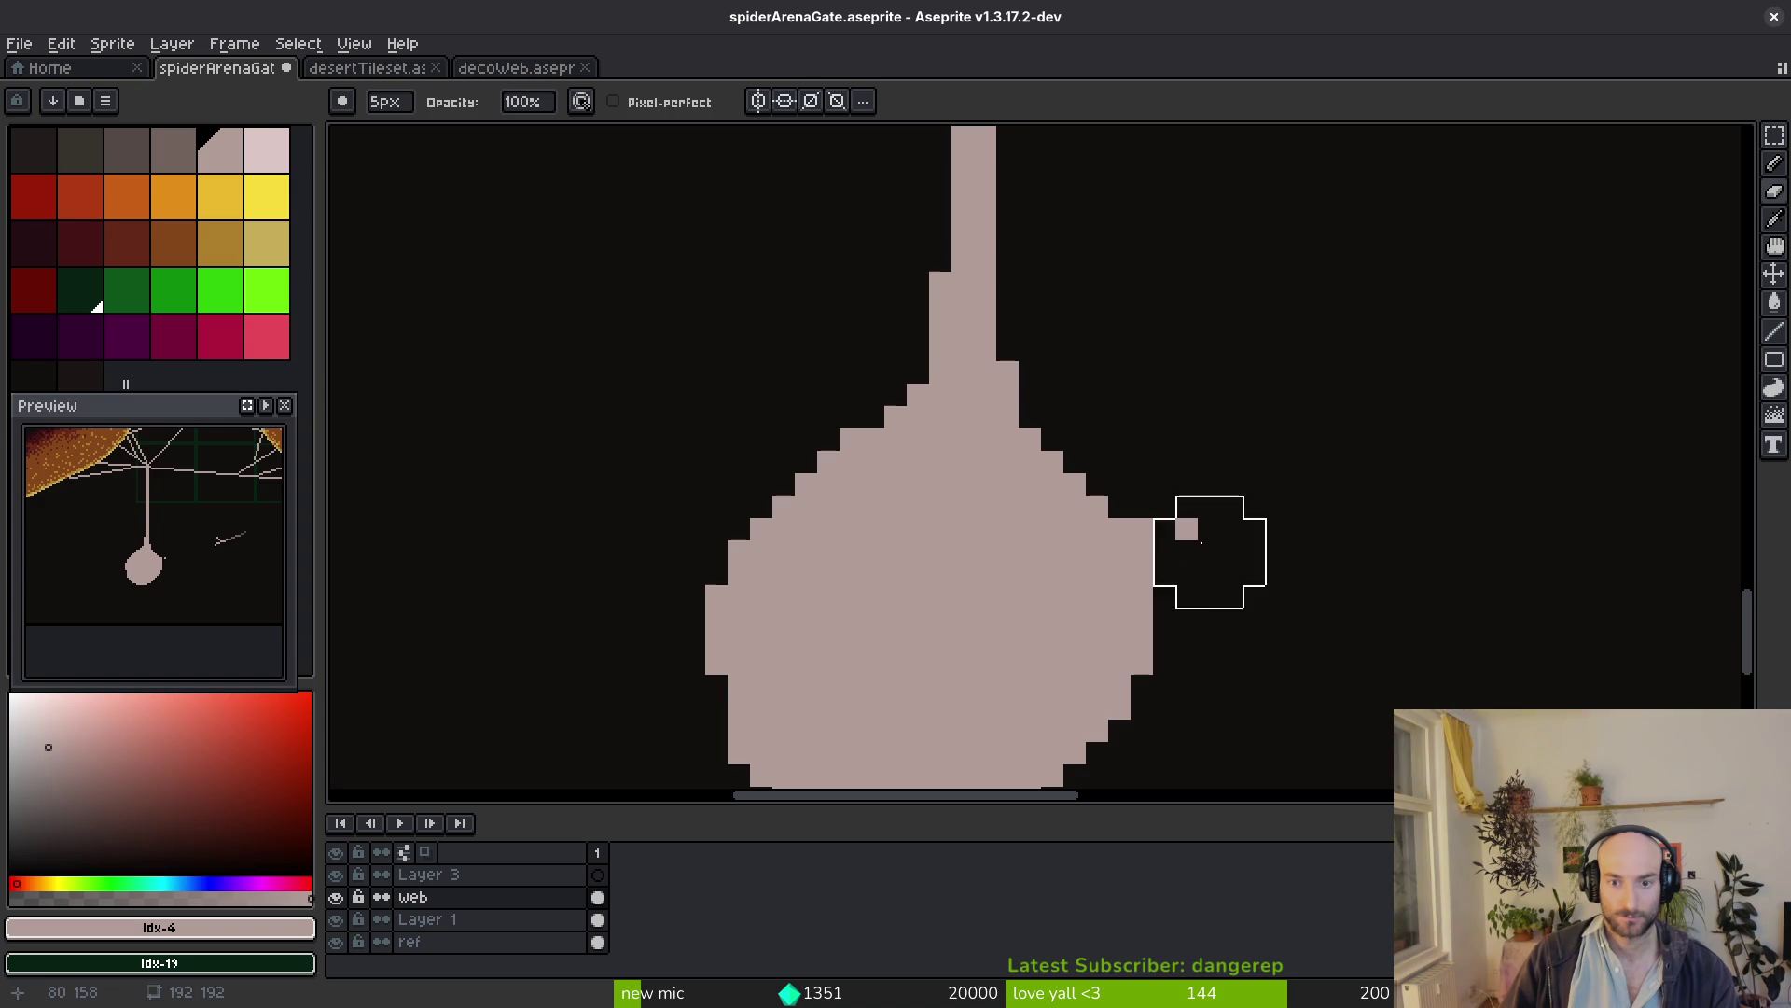
{"action": "scroll", "coordinate": [1232, 581], "scroll_direction": "down", "scroll_amount": 2}
{"action": "key", "text": "ctrl+s"}
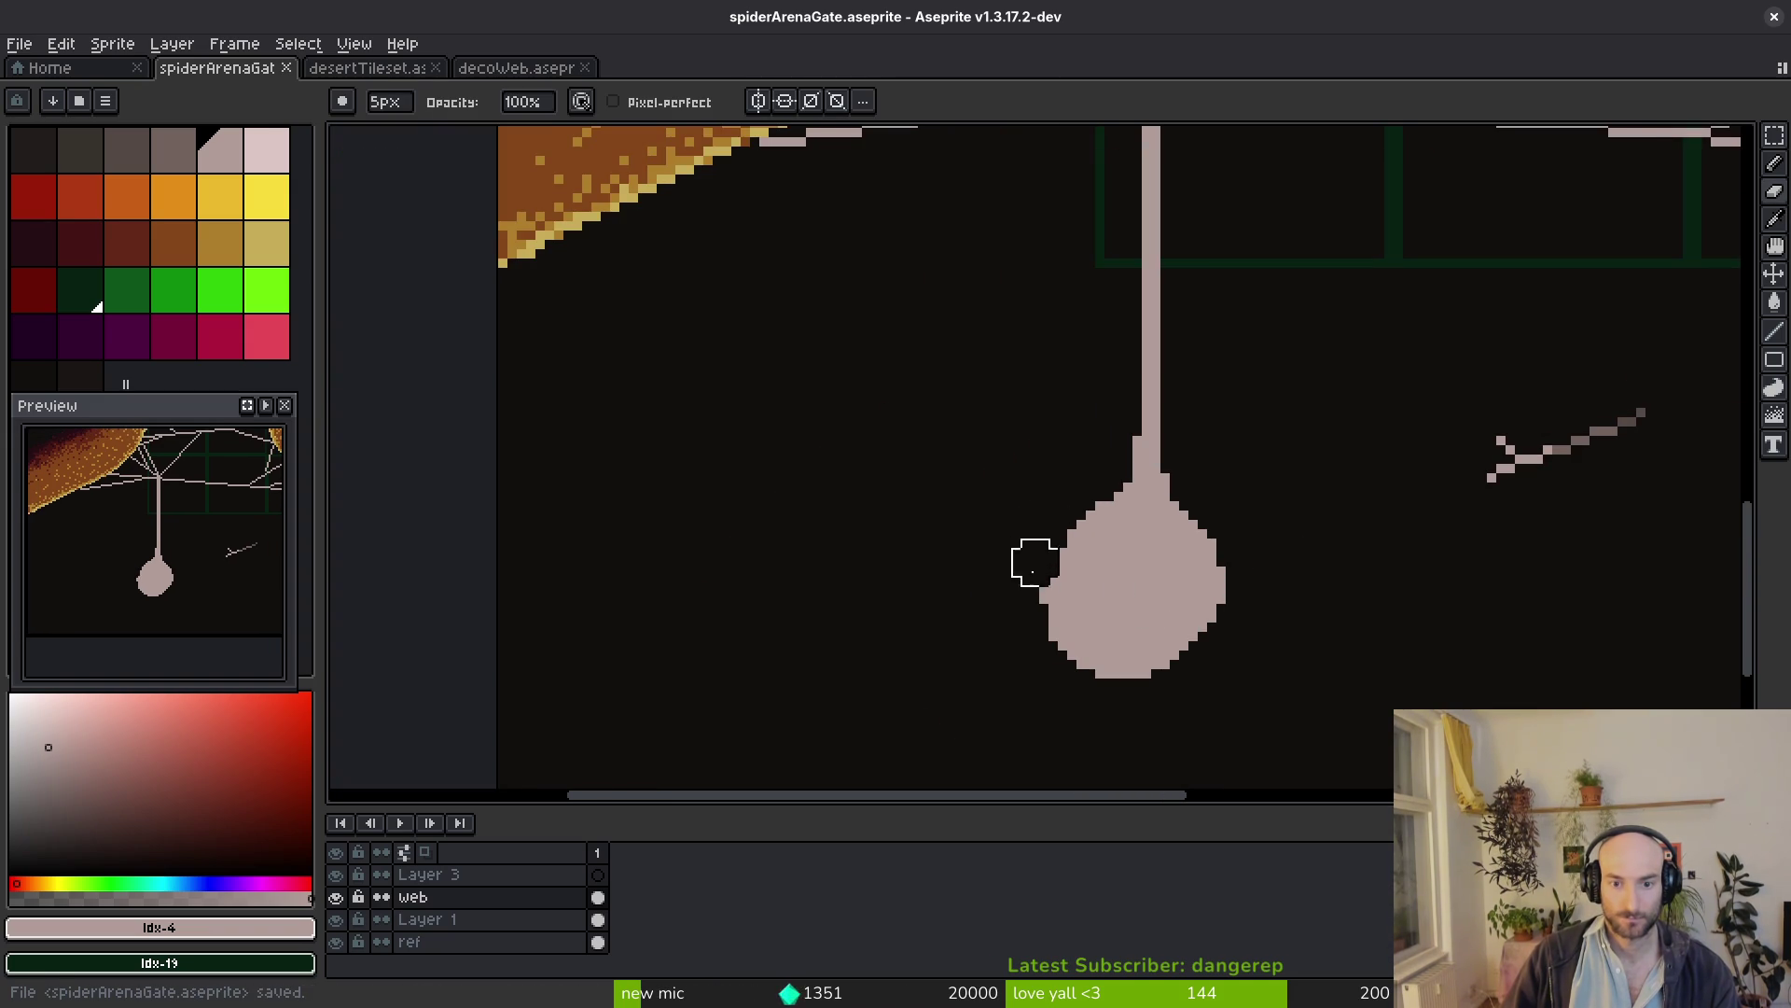
{"action": "key", "text": "b"}
{"action": "scroll", "coordinate": [1081, 519], "scroll_direction": "up", "scroll_amount": 2}
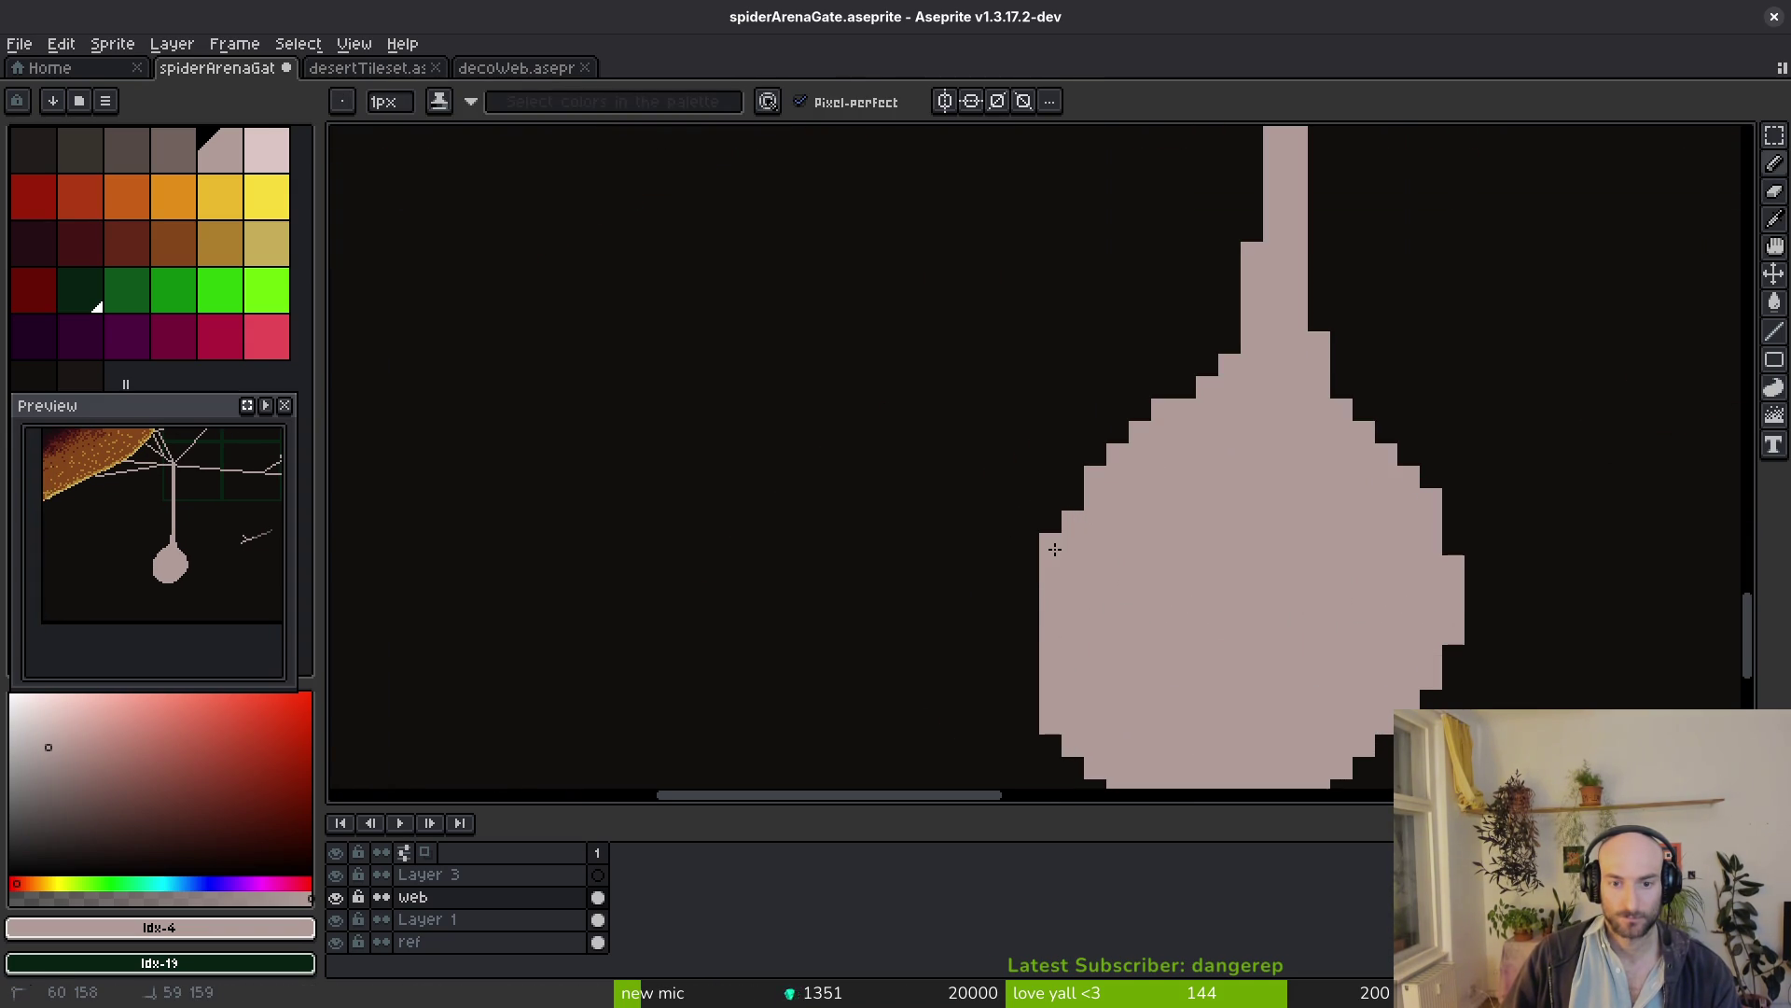
{"action": "key", "text": "e"}
{"action": "mouse_move", "coordinate": [1028, 452]}
{"action": "left_mouse_down"}
{"action": "mouse_move", "coordinate": [1008, 560]}
{"action": "mouse_move", "coordinate": [1073, 596]}
{"action": "left_mouse_up"}
{"action": "key", "text": "b"}
{"action": "scroll", "coordinate": [1120, 476], "scroll_direction": "right", "scroll_amount": 2}
{"action": "scroll", "coordinate": [1078, 561], "scroll_direction": "down", "scroll_amount": 3}
Finish smoothing the teardrop's taper, save the sprite, and pick the darker shading colour
{"action": "key", "text": "e"}
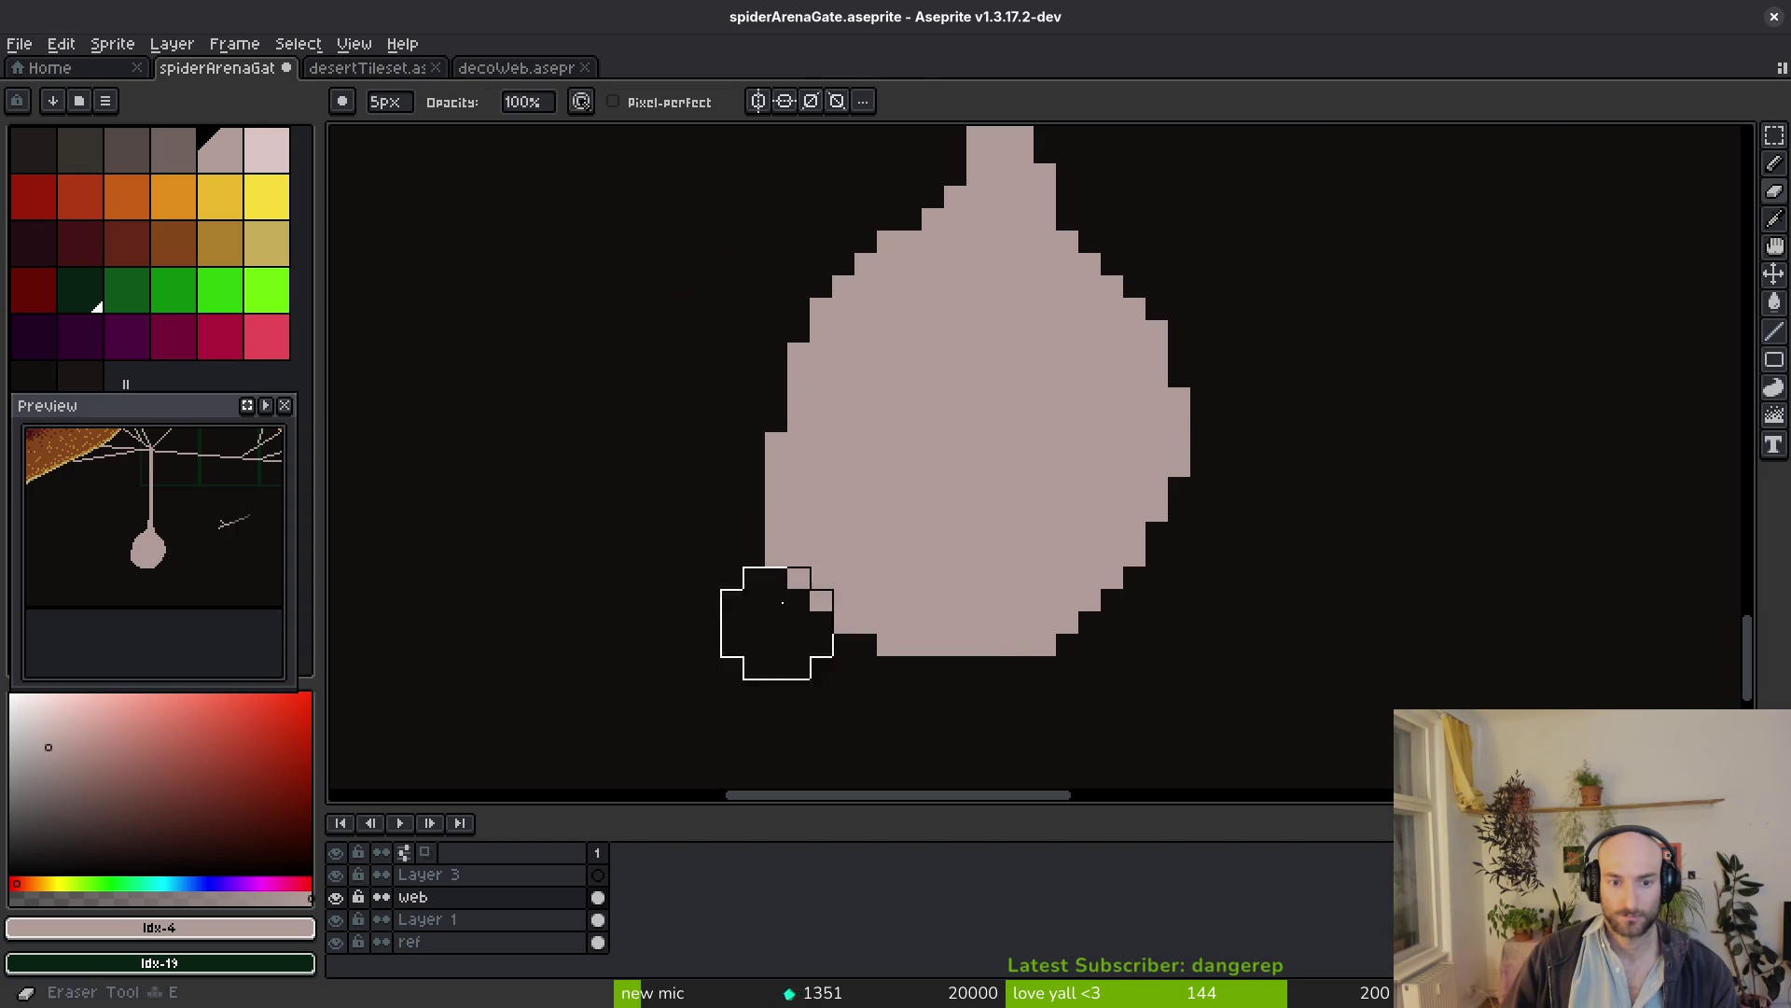
{"action": "key", "text": "b"}
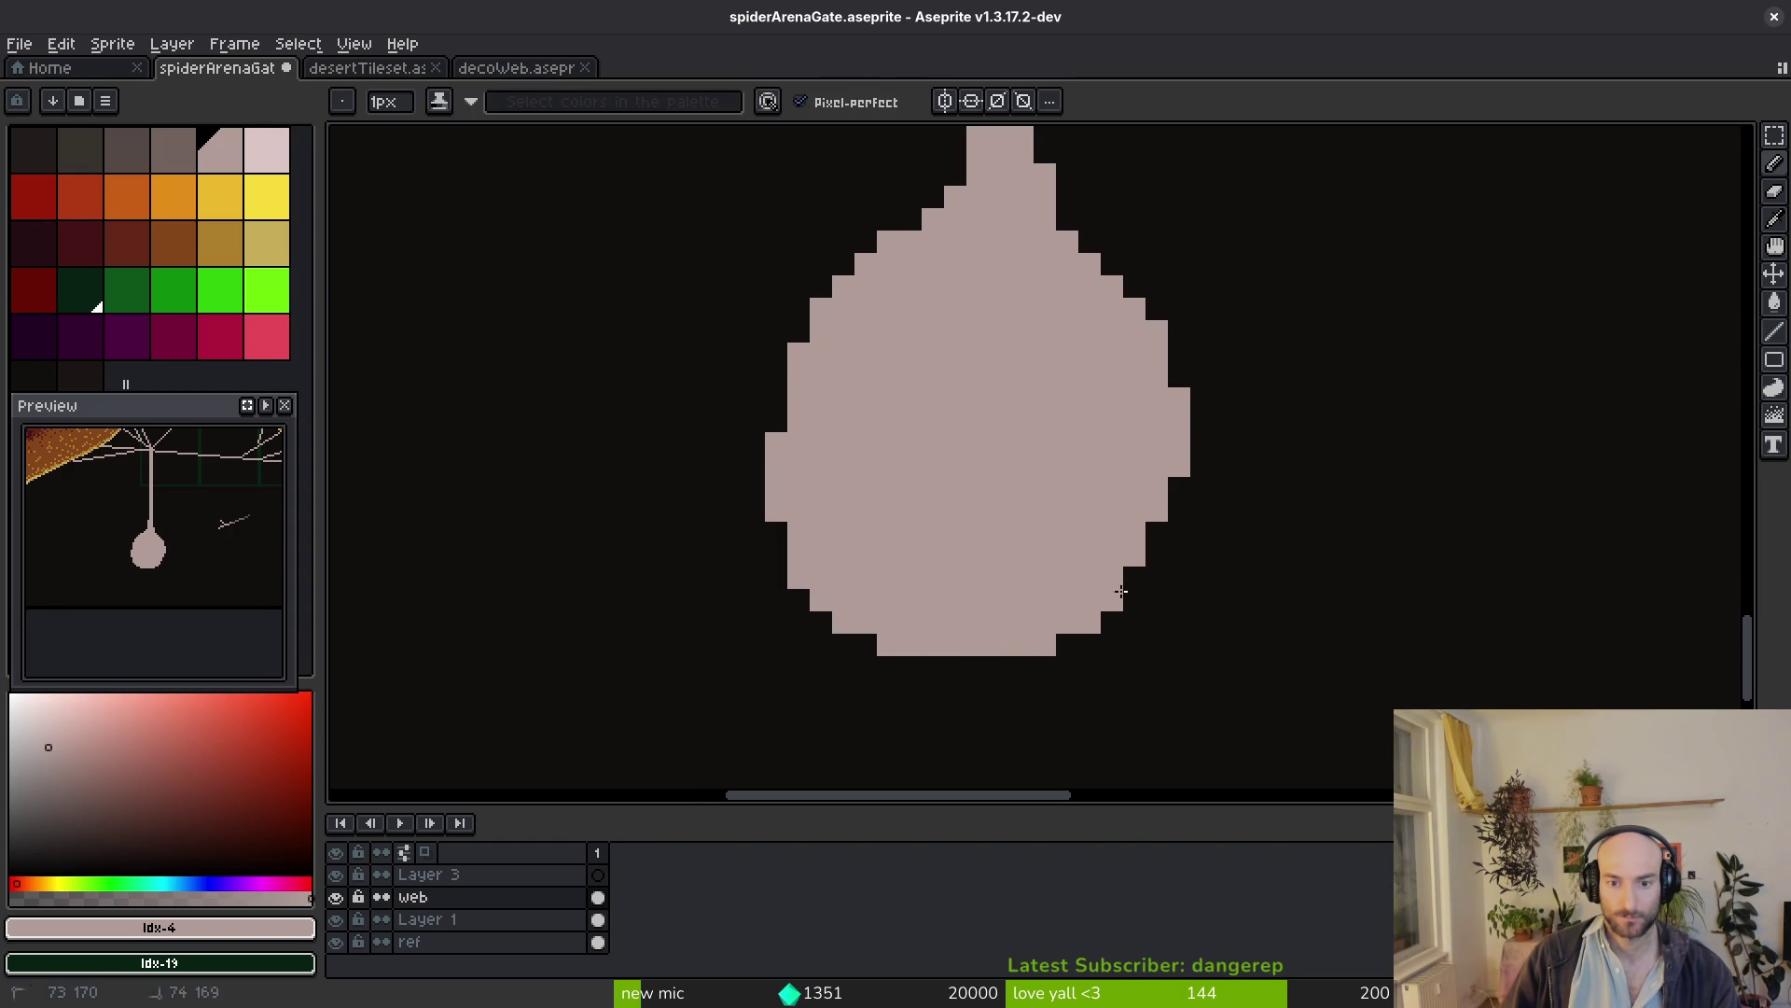
{"action": "key", "text": "e"}
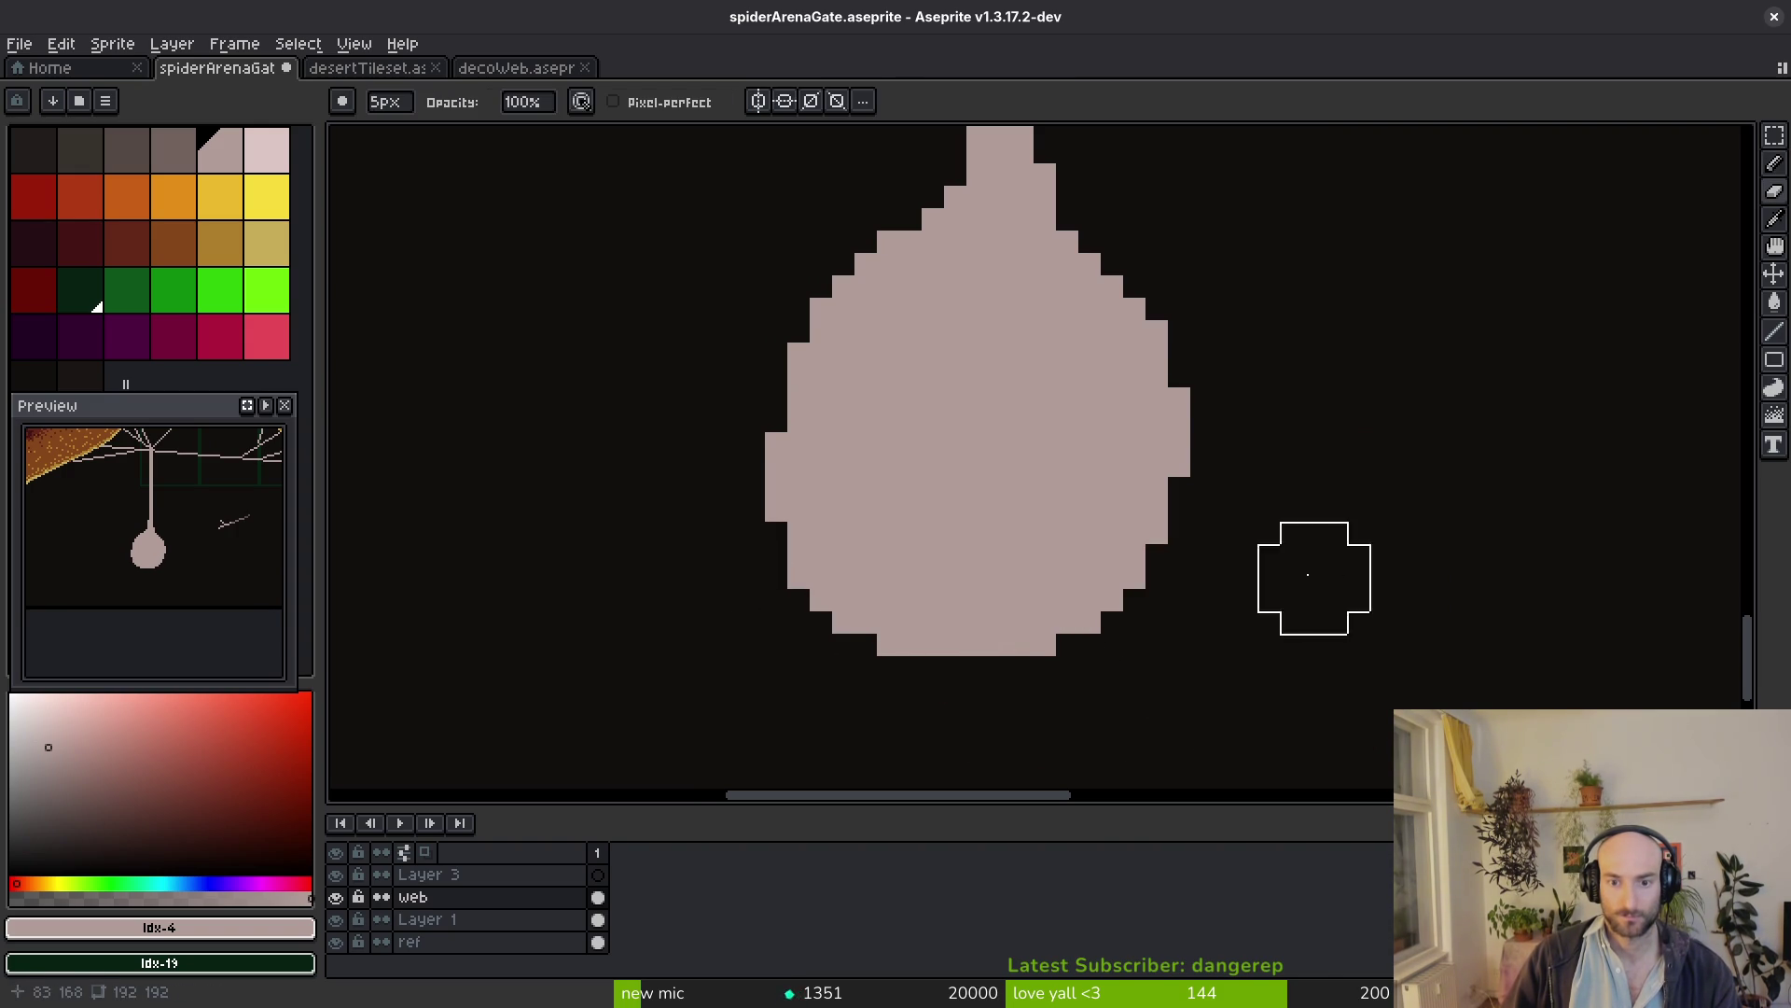
{"action": "scroll", "coordinate": [1309, 585], "scroll_direction": "down", "scroll_amount": 5}
{"action": "key", "text": "ctrl+s"}
{"action": "scroll", "coordinate": [1300, 591], "scroll_direction": "up", "scroll_amount": 1}
{"action": "scroll", "coordinate": [1179, 584], "scroll_direction": "up", "scroll_amount": 1}
{"action": "scroll", "coordinate": [1164, 613], "scroll_direction": "up", "scroll_amount": 2}
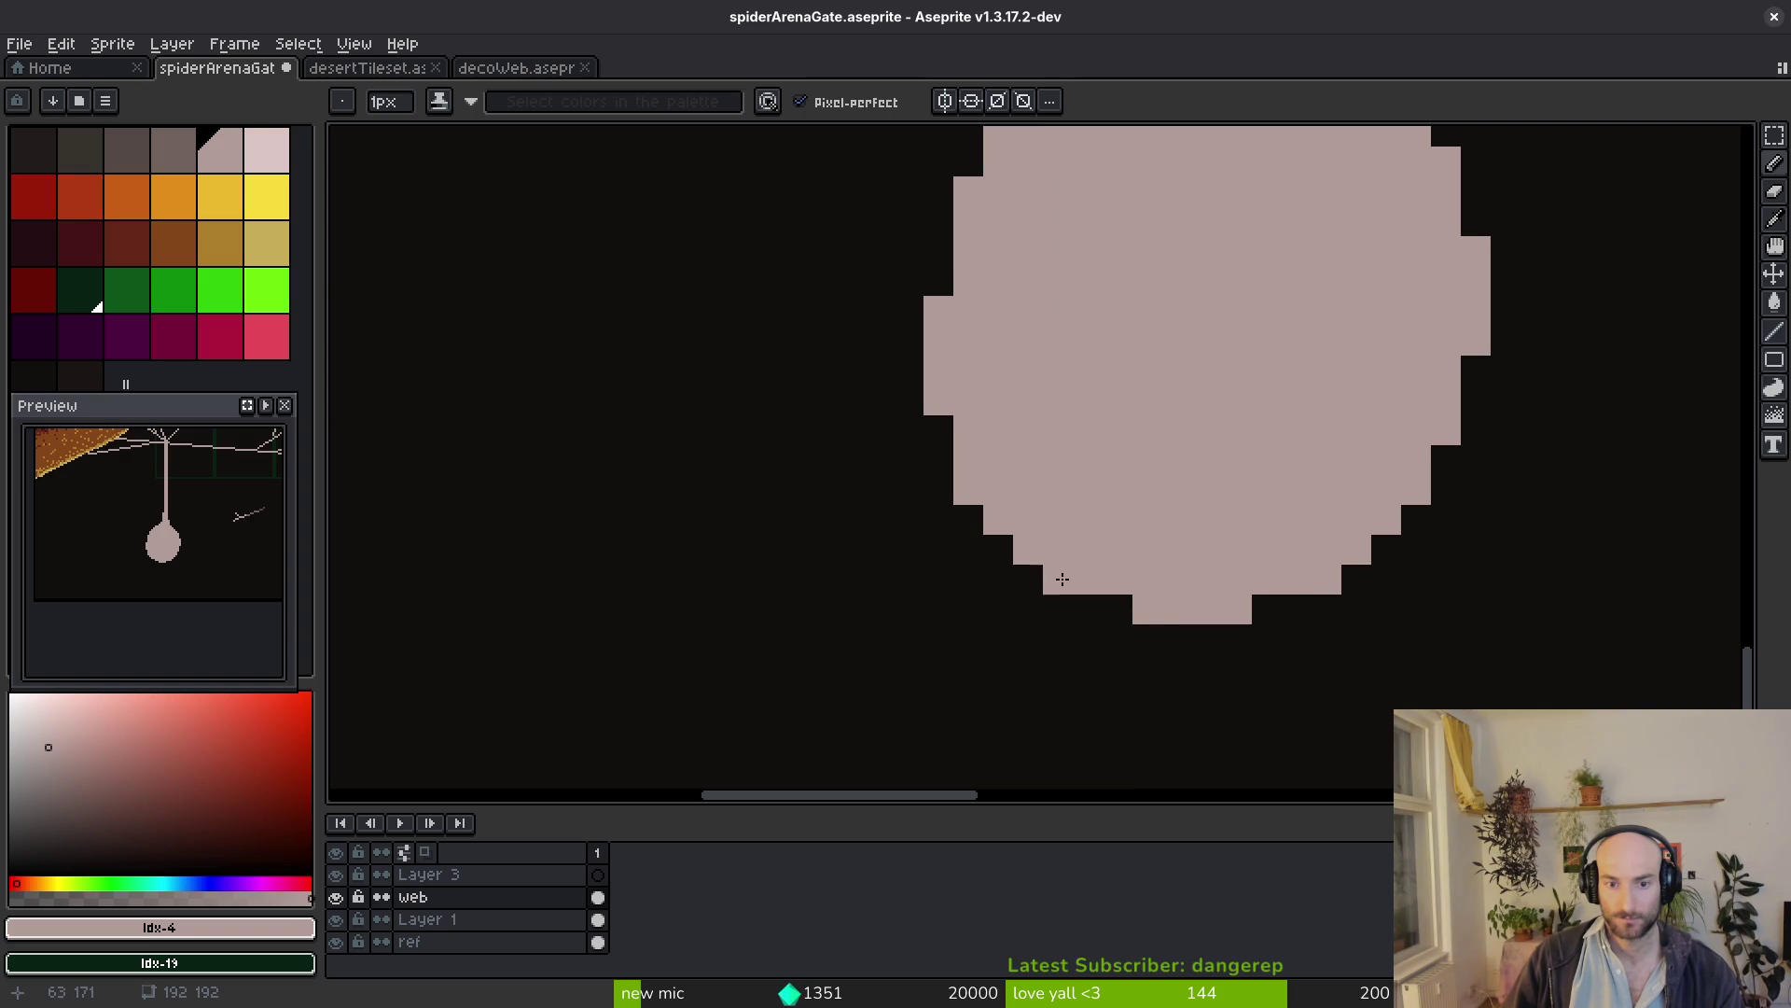
{"action": "scroll", "coordinate": [1278, 611], "scroll_direction": "down", "scroll_amount": 1}
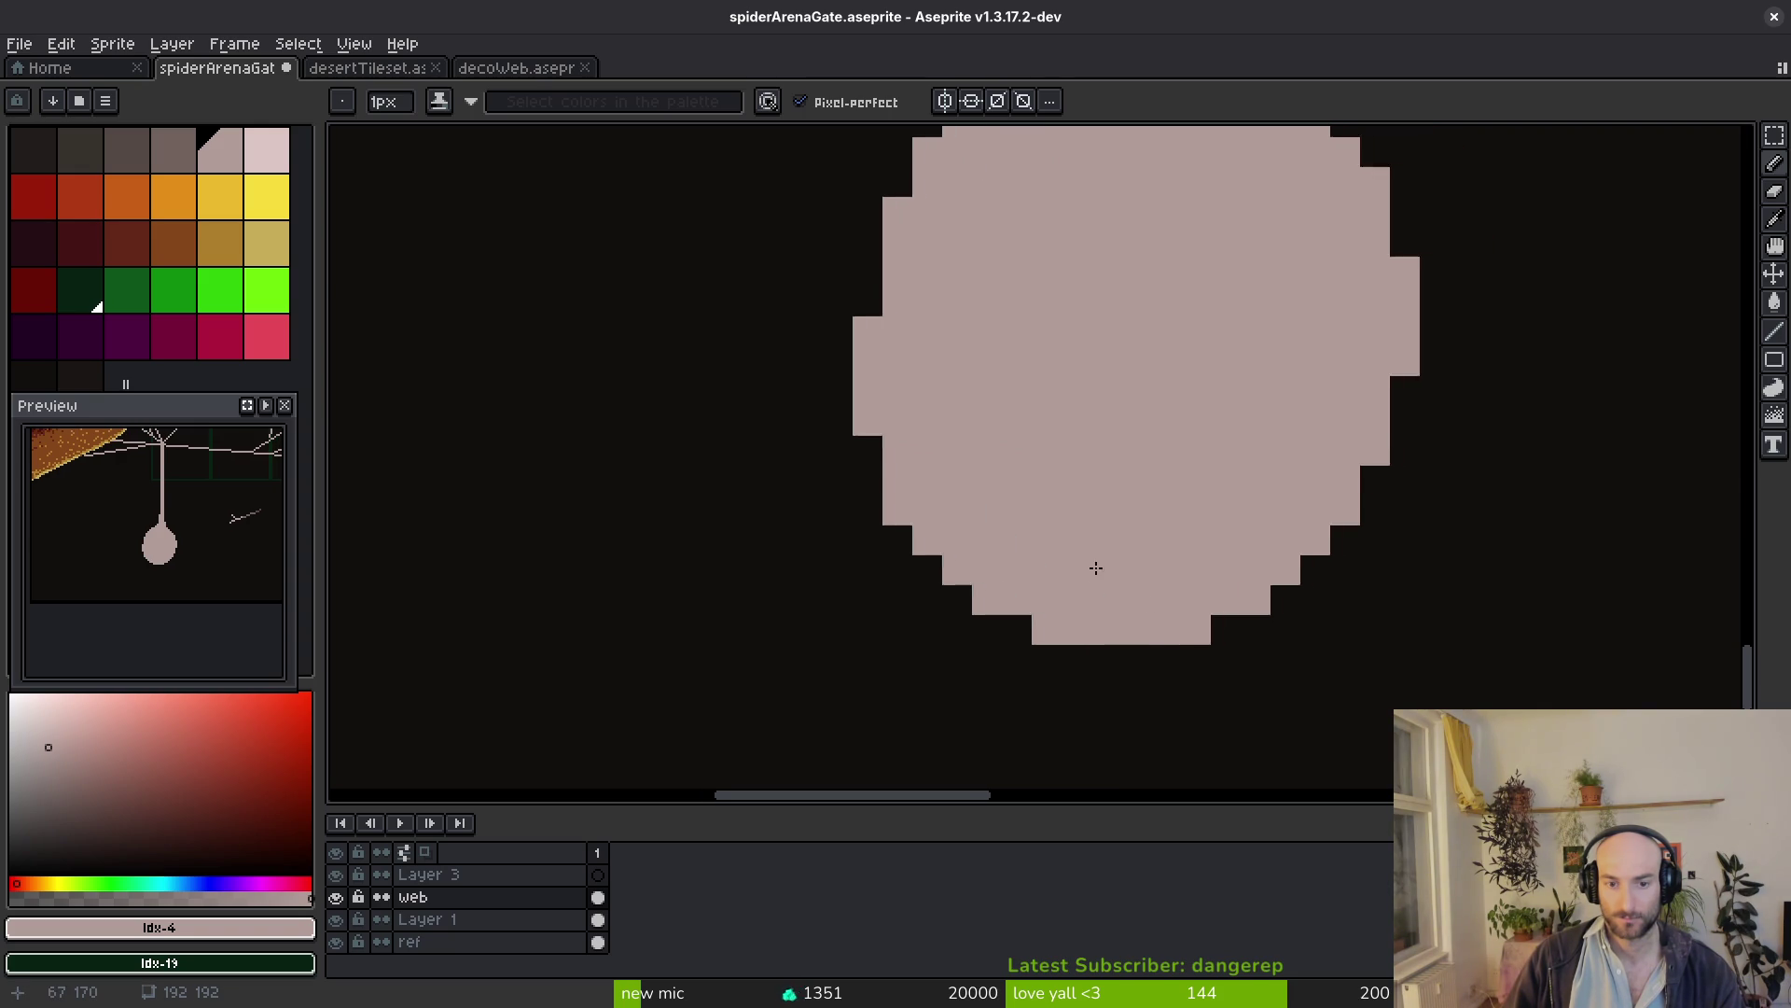
{"action": "scroll", "coordinate": [1091, 573], "scroll_direction": "down", "scroll_amount": 2}
{"action": "scroll", "coordinate": [1100, 607], "scroll_direction": "up", "scroll_amount": 2}
{"action": "key", "text": "e"}
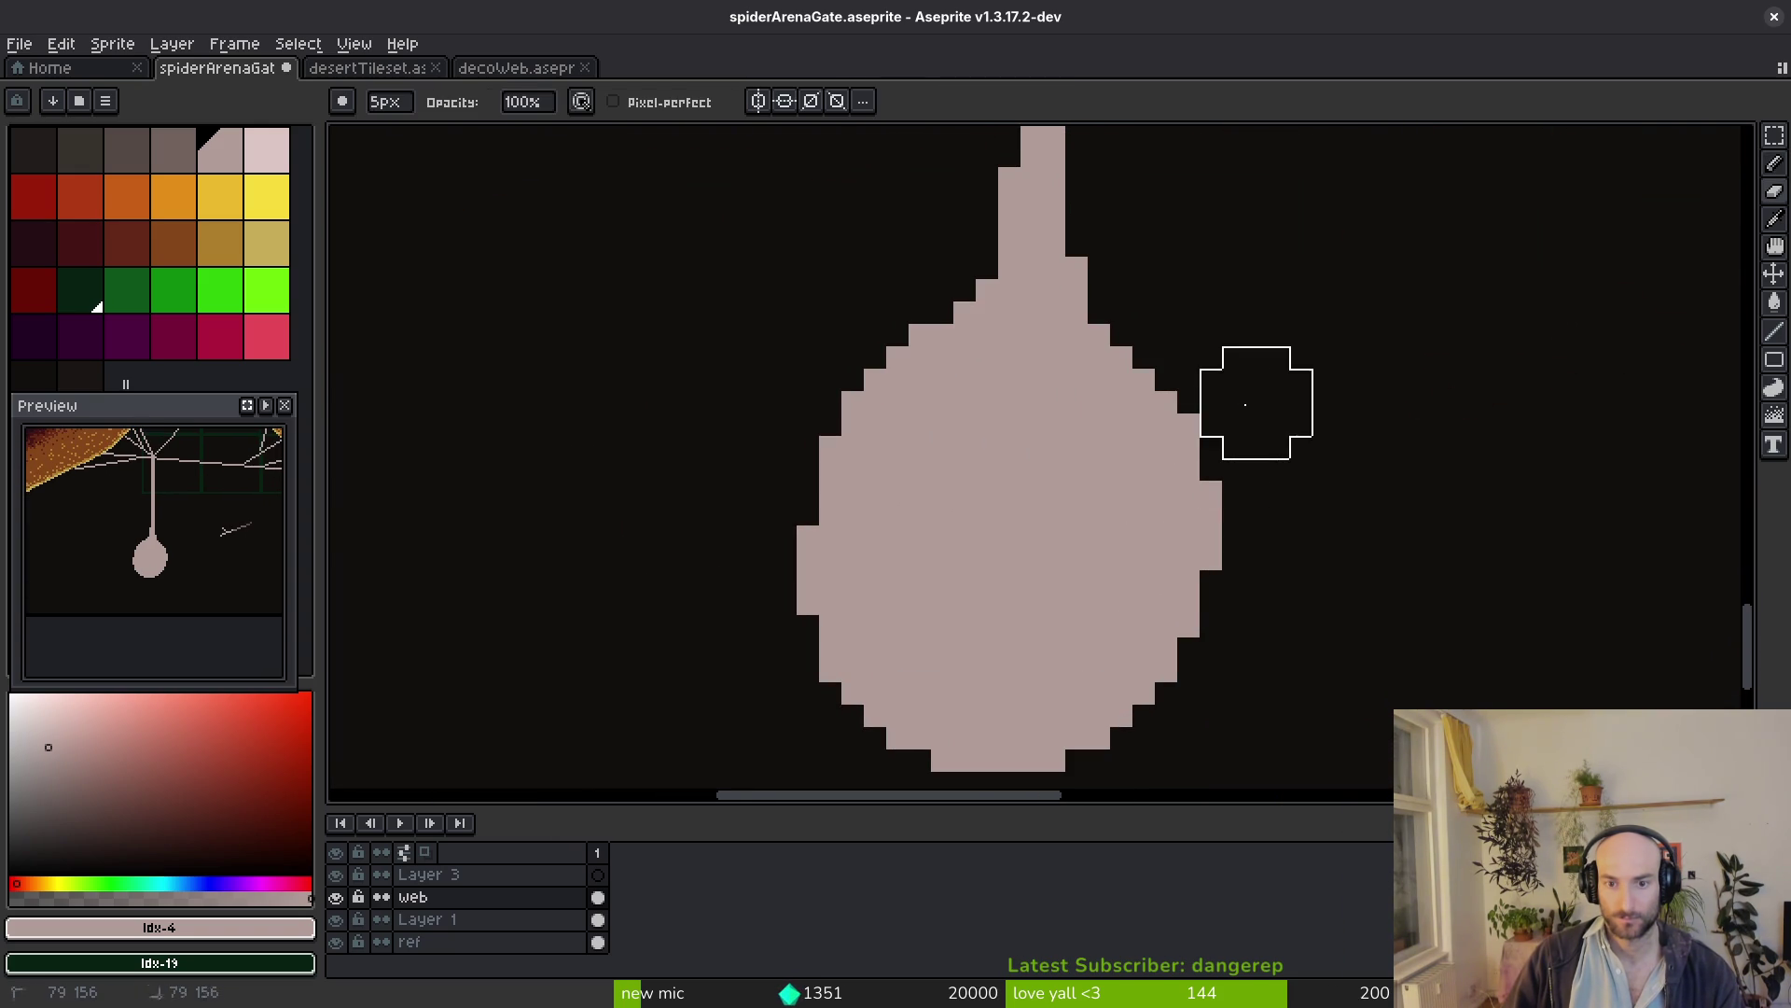
{"action": "scroll", "coordinate": [1241, 419], "scroll_direction": "down", "scroll_amount": 1}
{"action": "key", "text": "b"}
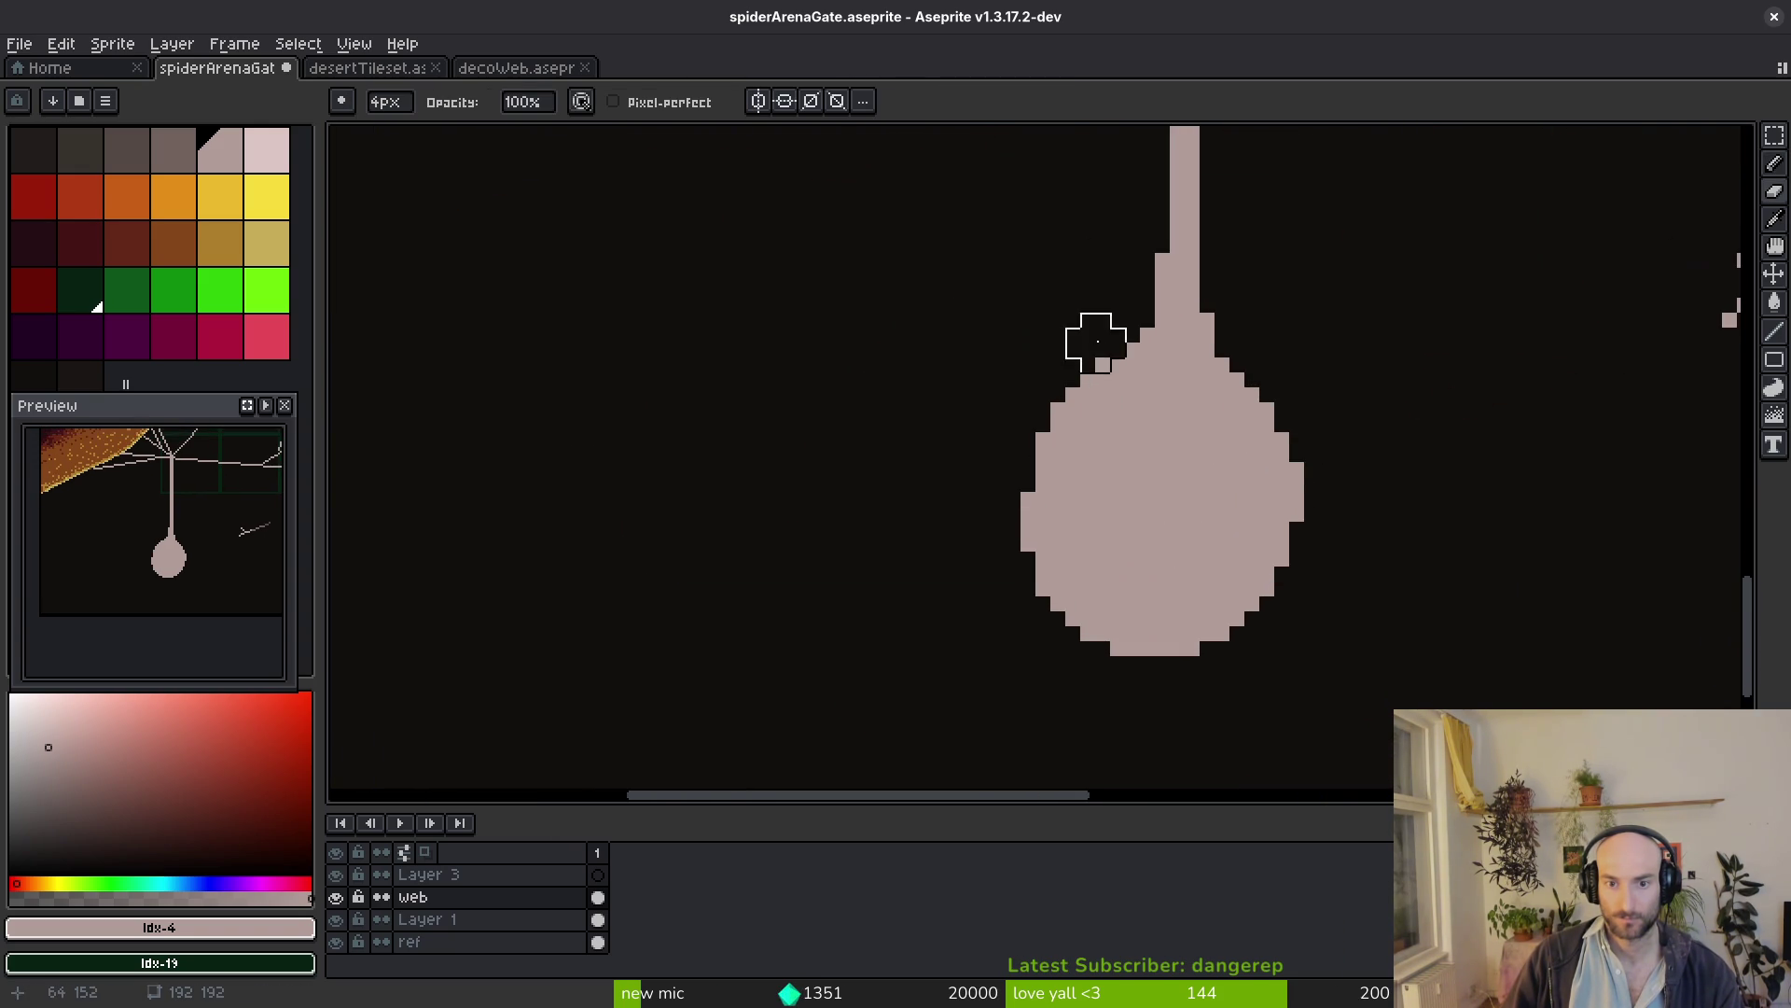
{"action": "scroll", "coordinate": [1139, 388], "scroll_direction": "down", "scroll_amount": 8}
{"action": "scroll", "coordinate": [1120, 390], "scroll_direction": "up", "scroll_amount": 5}
{"action": "key", "text": "ctrl+s"}
{"action": "scroll", "coordinate": [1120, 389], "scroll_direction": "up", "scroll_amount": 1}
{"action": "scroll", "coordinate": [1073, 443], "scroll_direction": "down", "scroll_amount": 1}
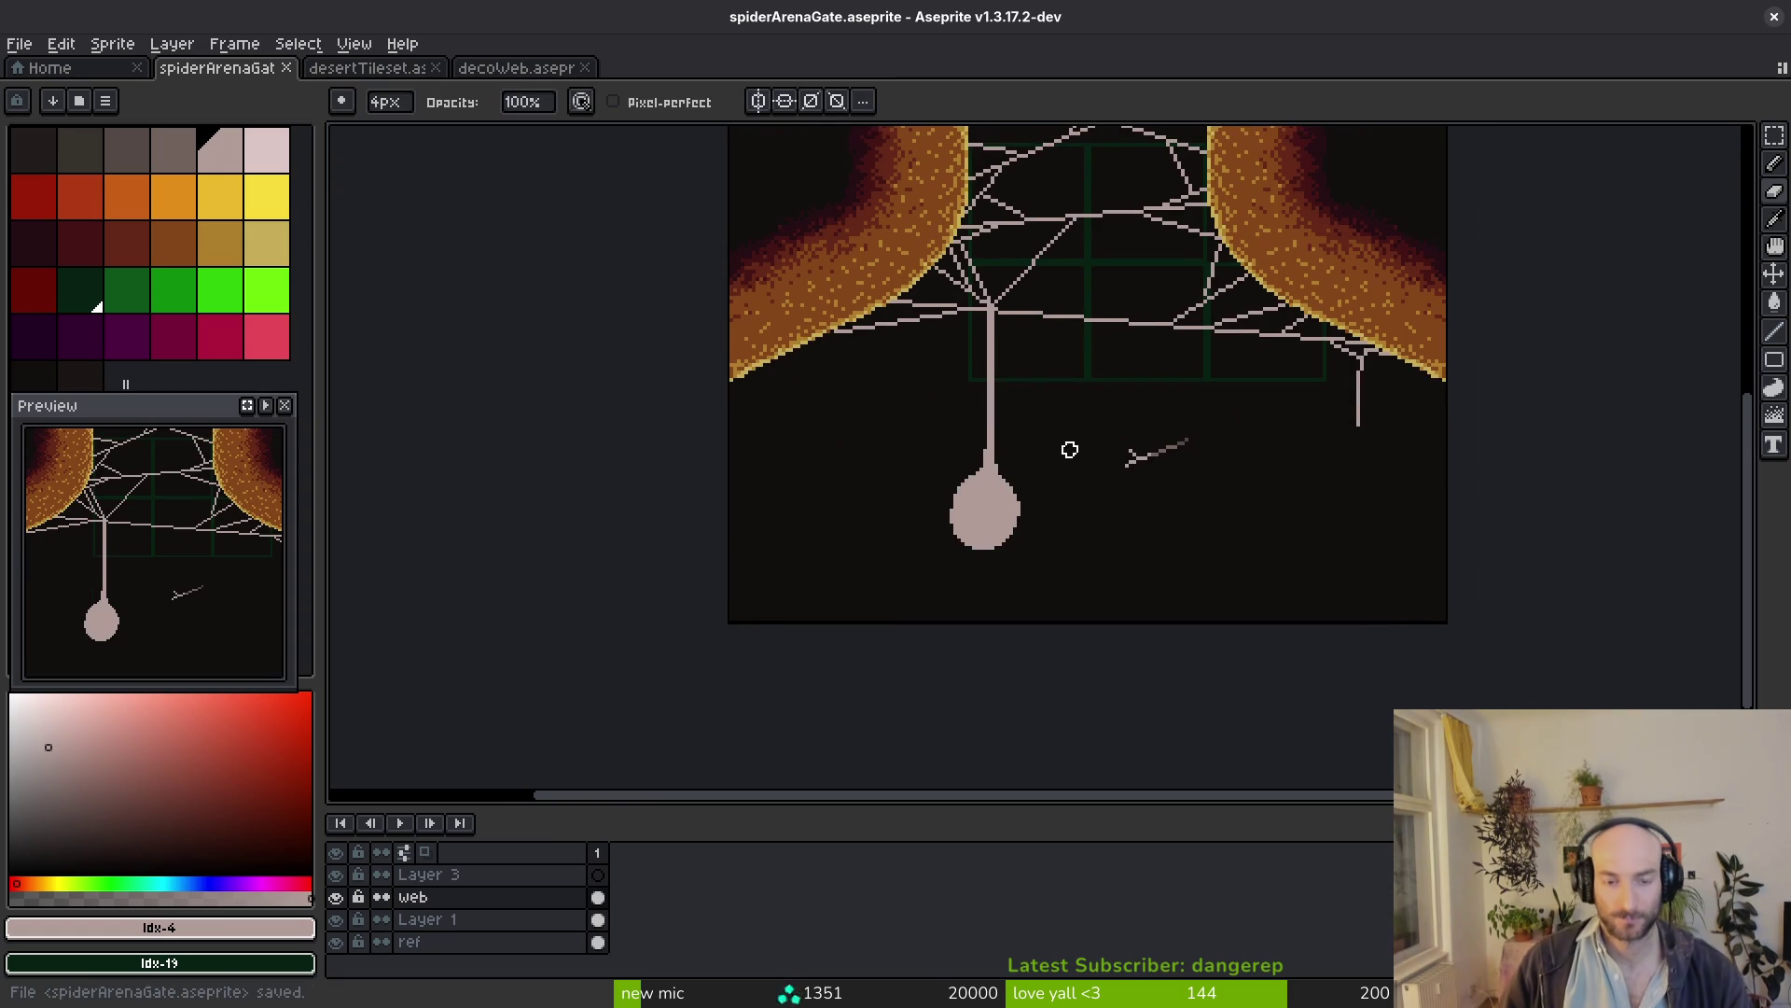
{"action": "left_click", "coordinate": [161, 168]}
{"action": "scroll", "coordinate": [947, 484], "scroll_direction": "up", "scroll_amount": 3}
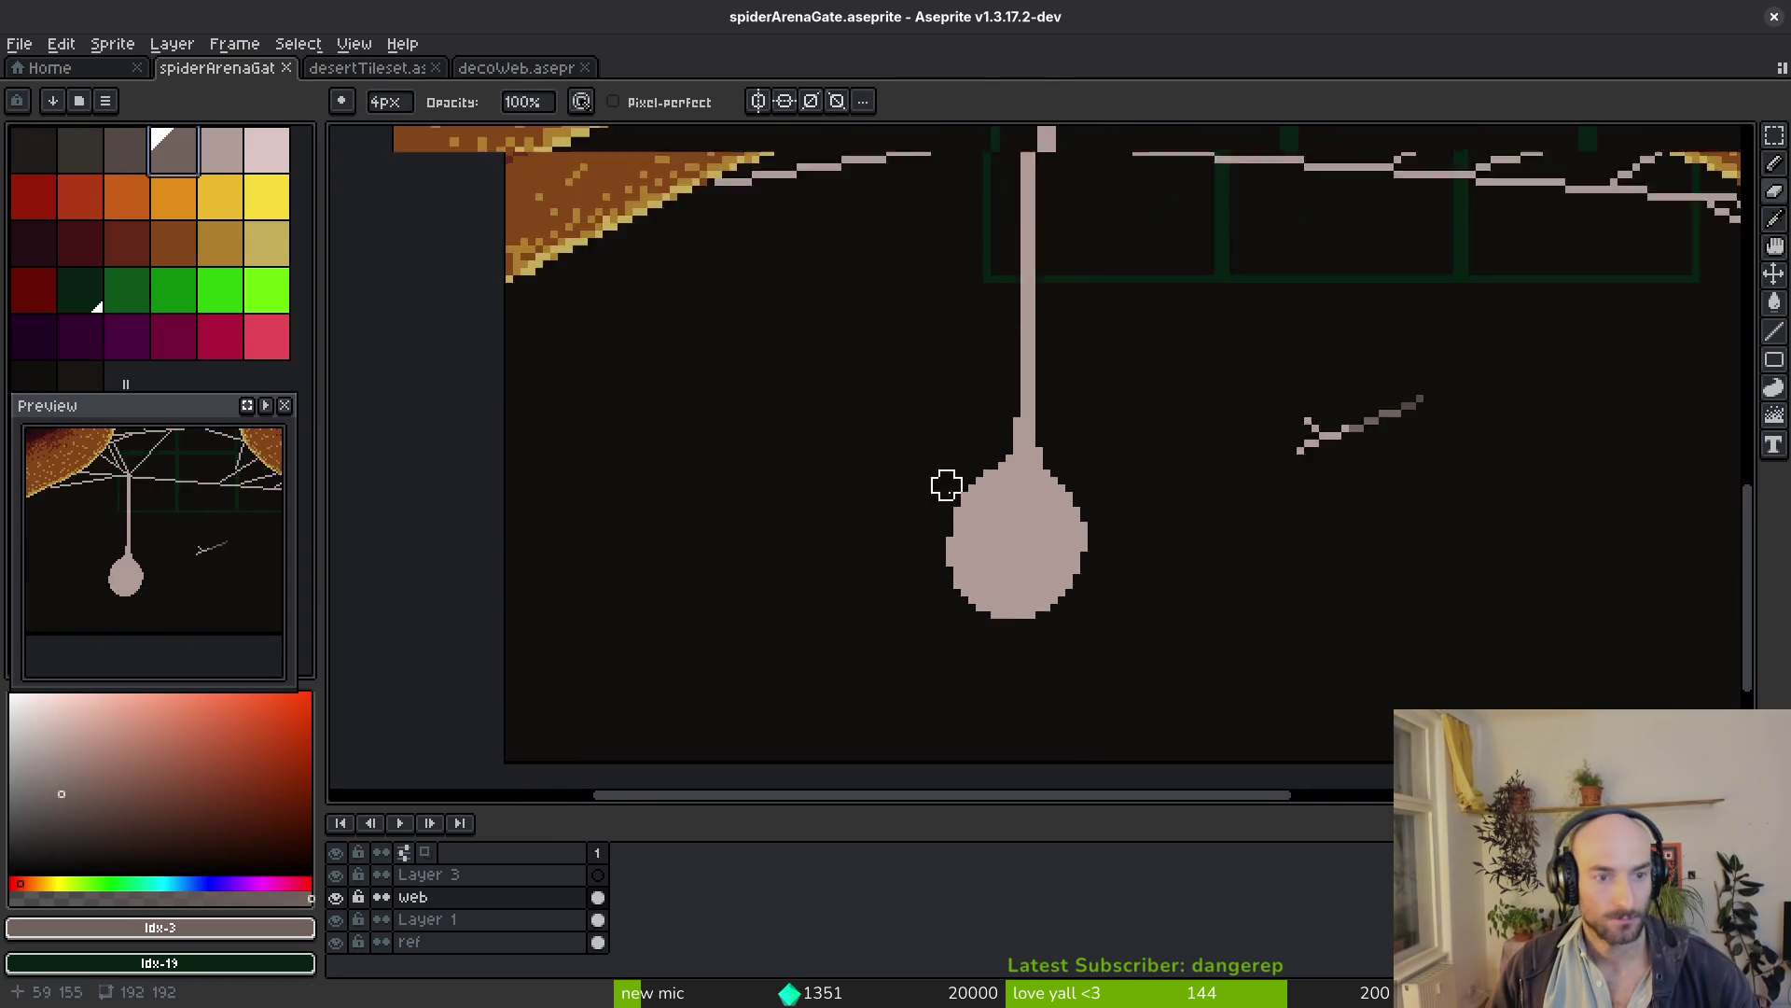
{"action": "scroll", "coordinate": [947, 484], "scroll_direction": "up", "scroll_amount": 4}
Pencil a dark shadow along the drop's lower edge and dark wrap lines across it
{"action": "key", "text": "b"}
{"action": "mouse_move", "coordinate": [1188, 489]}
{"action": "left_mouse_down"}
{"action": "mouse_move", "coordinate": [1085, 627]}
{"action": "mouse_move", "coordinate": [946, 672]}
{"action": "left_mouse_up"}
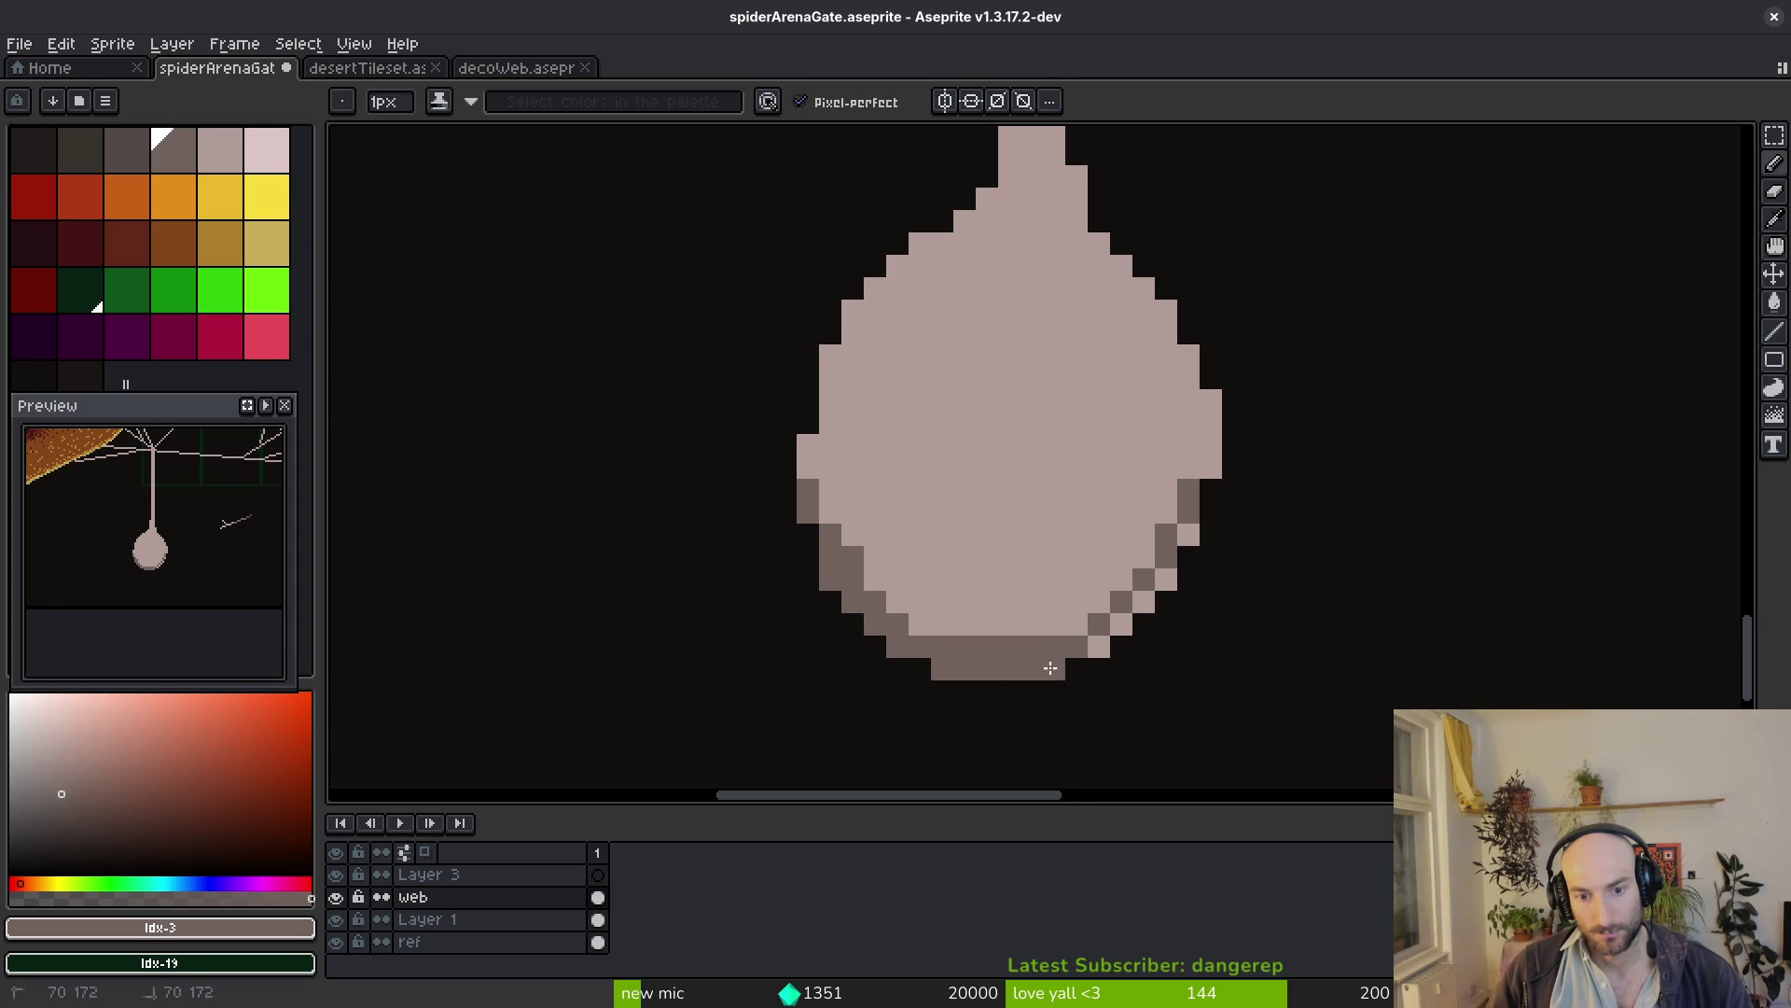
{"action": "left_click_drag", "start_coordinate": [1165, 576], "coordinate": [1149, 601]}
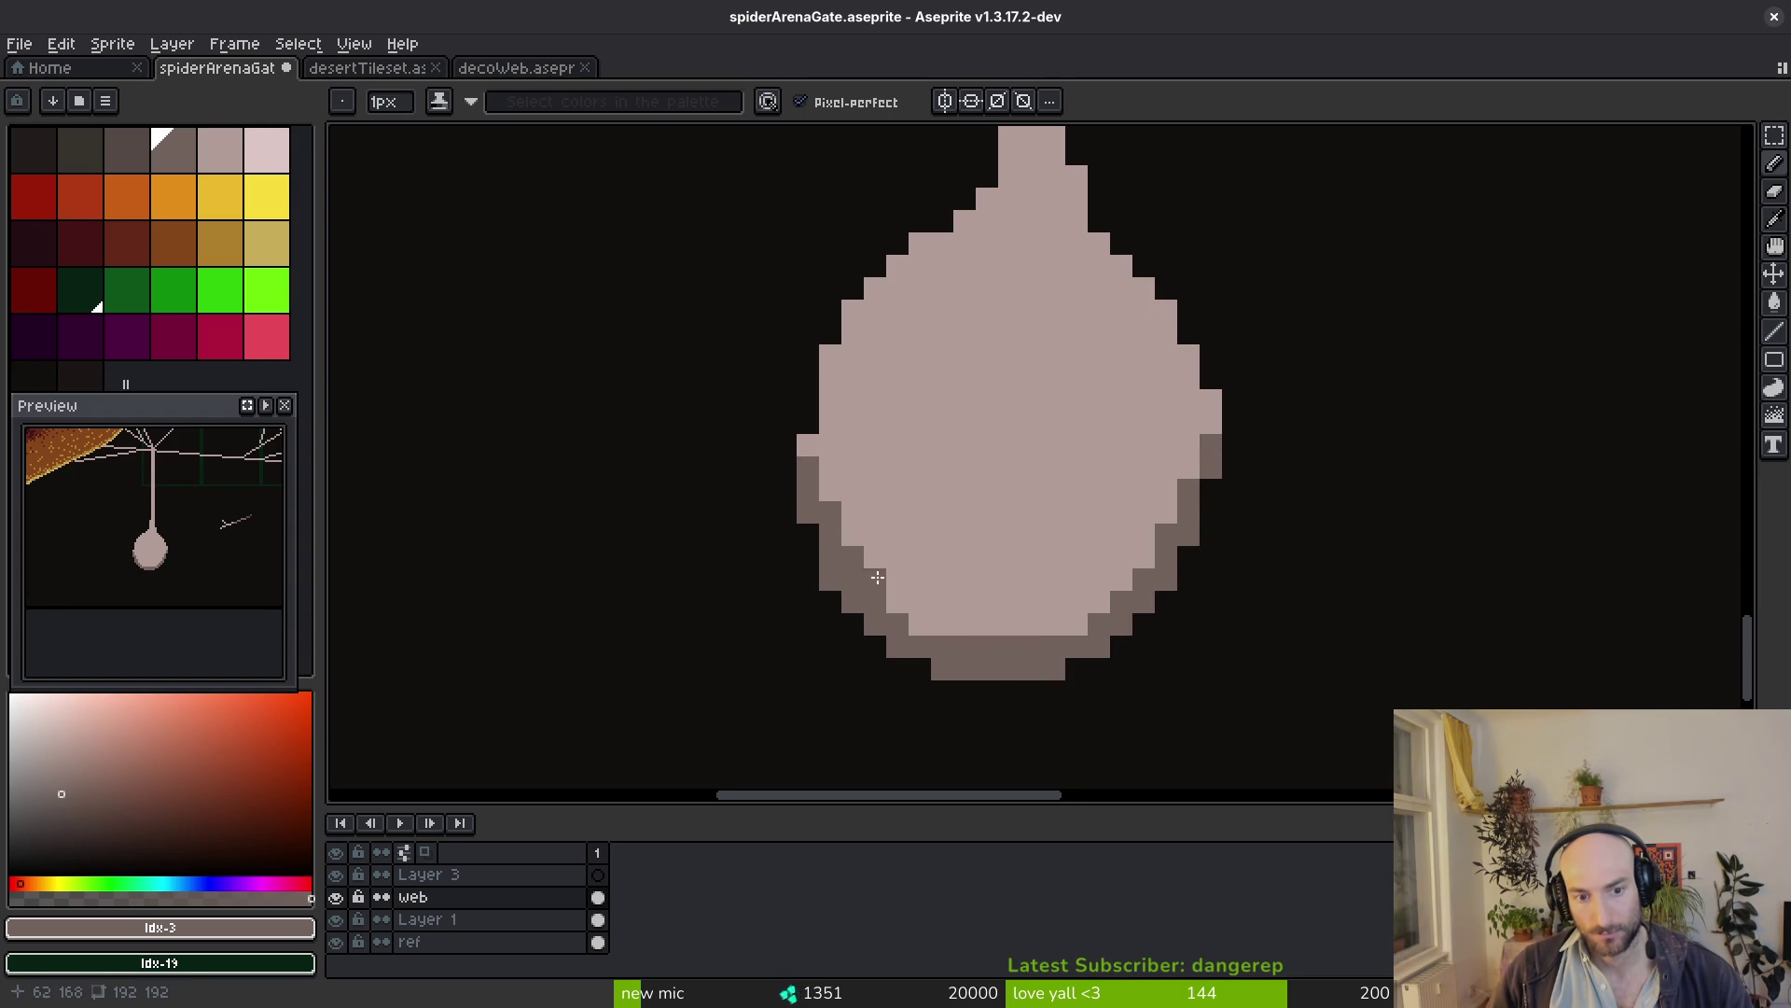
{"action": "scroll", "coordinate": [948, 532], "scroll_direction": "down", "scroll_amount": 1}
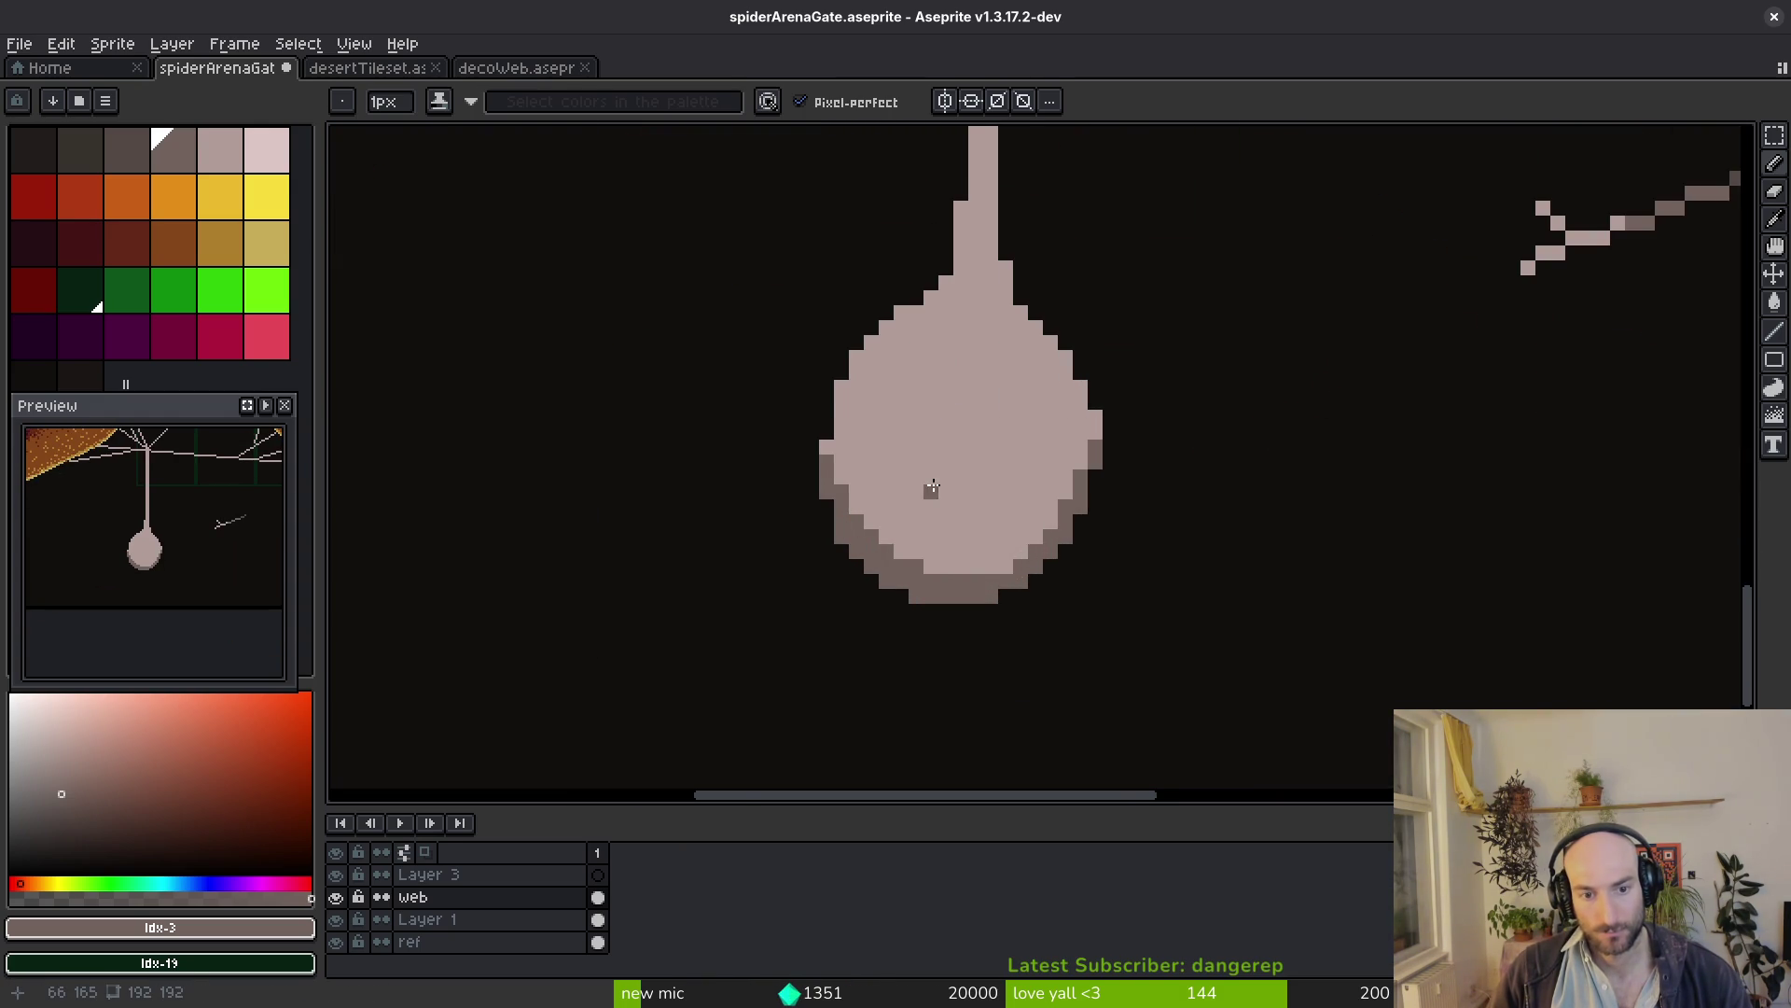
{"action": "scroll", "coordinate": [931, 488], "scroll_direction": "up", "scroll_amount": 1}
{"action": "left_click_drag", "start_coordinate": [814, 497], "coordinate": [1007, 555]}
{"action": "left_click_drag", "start_coordinate": [1201, 406], "coordinate": [1081, 556]}
{"action": "left_click_drag", "start_coordinate": [1202, 317], "coordinate": [947, 436]}
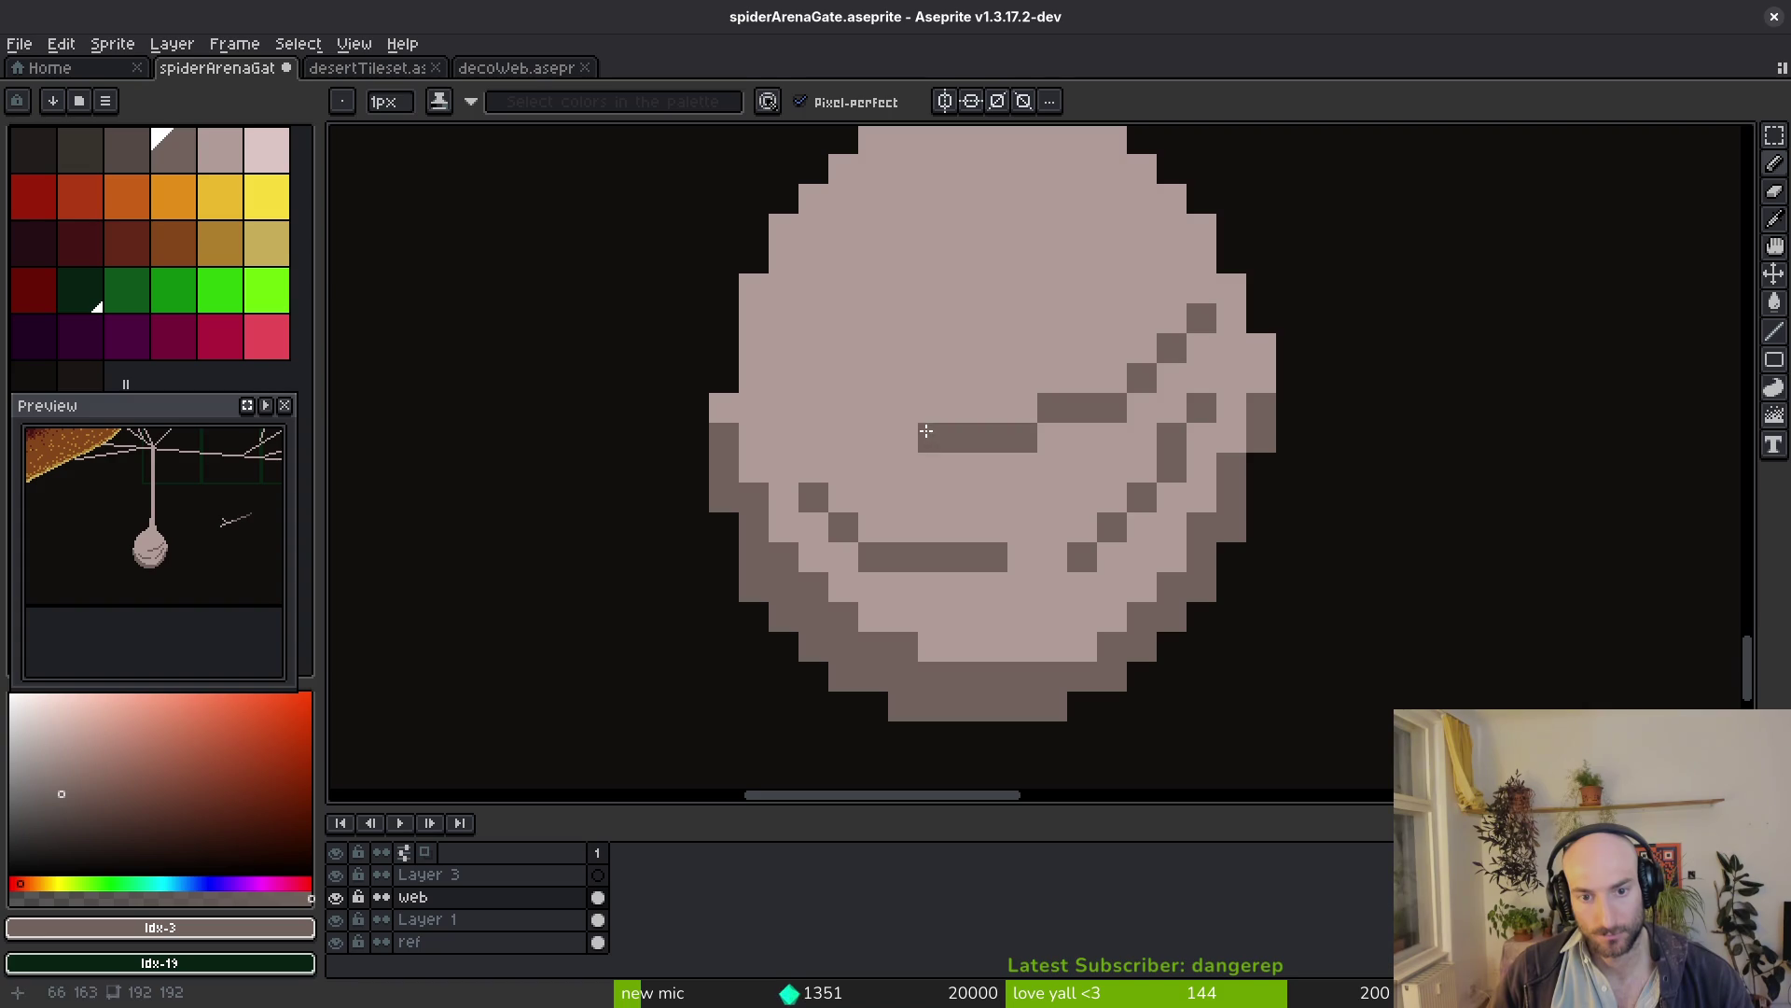
{"action": "left_click_drag", "start_coordinate": [1181, 530], "coordinate": [895, 630]}
{"action": "scroll", "coordinate": [1190, 587], "scroll_direction": "down", "scroll_amount": 2}
{"action": "scroll", "coordinate": [1197, 616], "scroll_direction": "down", "scroll_amount": 1}
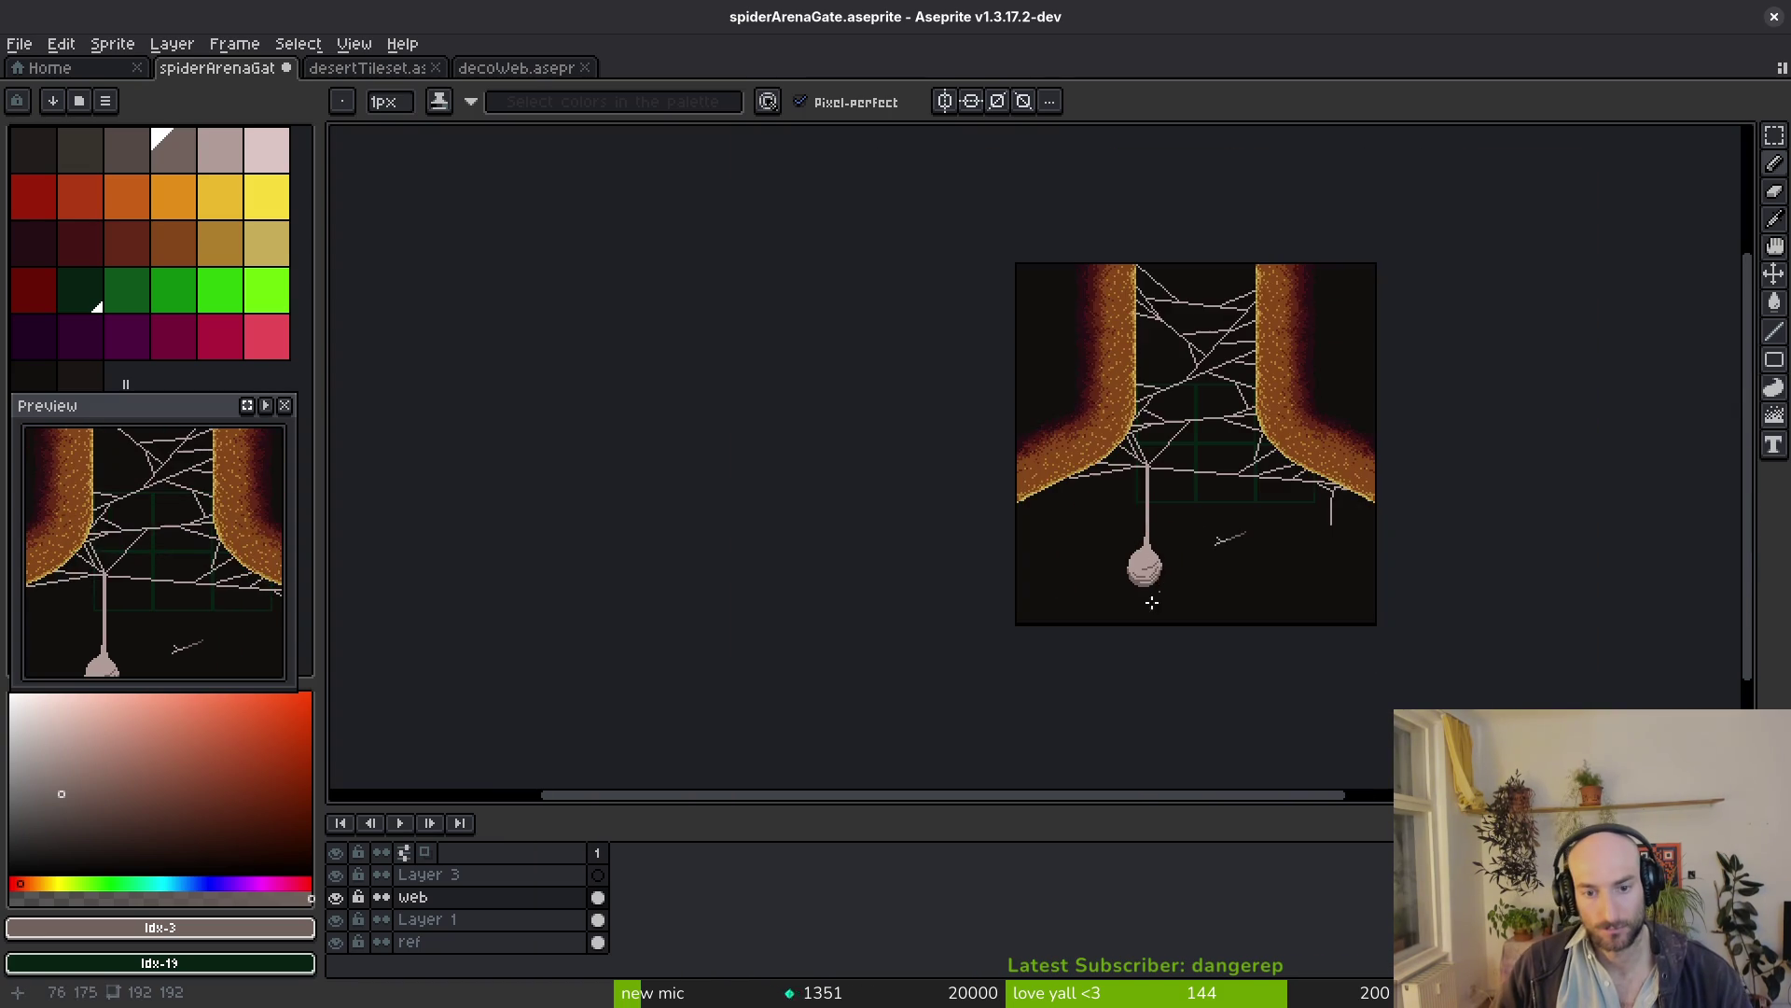
{"action": "scroll", "coordinate": [1203, 646], "scroll_direction": "up", "scroll_amount": 3}
{"action": "scroll", "coordinate": [1060, 540], "scroll_direction": "up", "scroll_amount": 1}
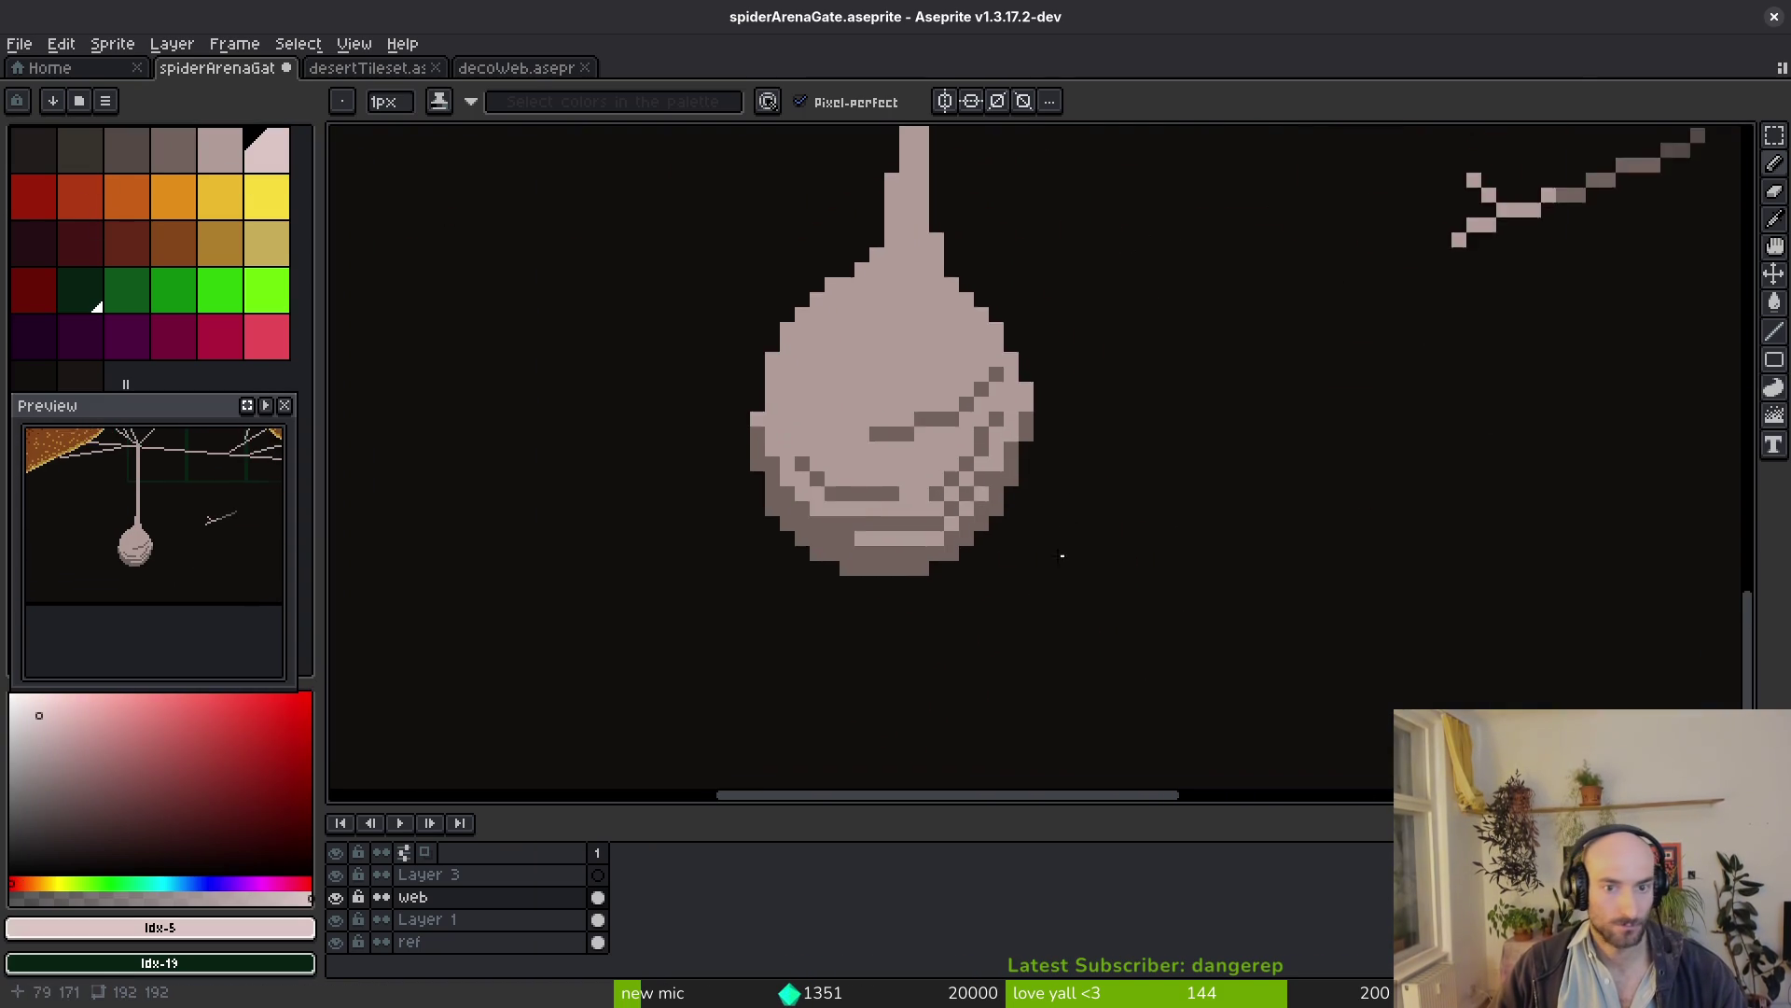
{"action": "scroll", "coordinate": [959, 636], "scroll_direction": "up", "scroll_amount": 1}
Add light pink highlight pixels and strands across the upper part of the drop
{"action": "left_click_drag", "start_coordinate": [960, 637], "coordinate": [1007, 680]}
{"action": "left_click_drag", "start_coordinate": [836, 415], "coordinate": [890, 474]}
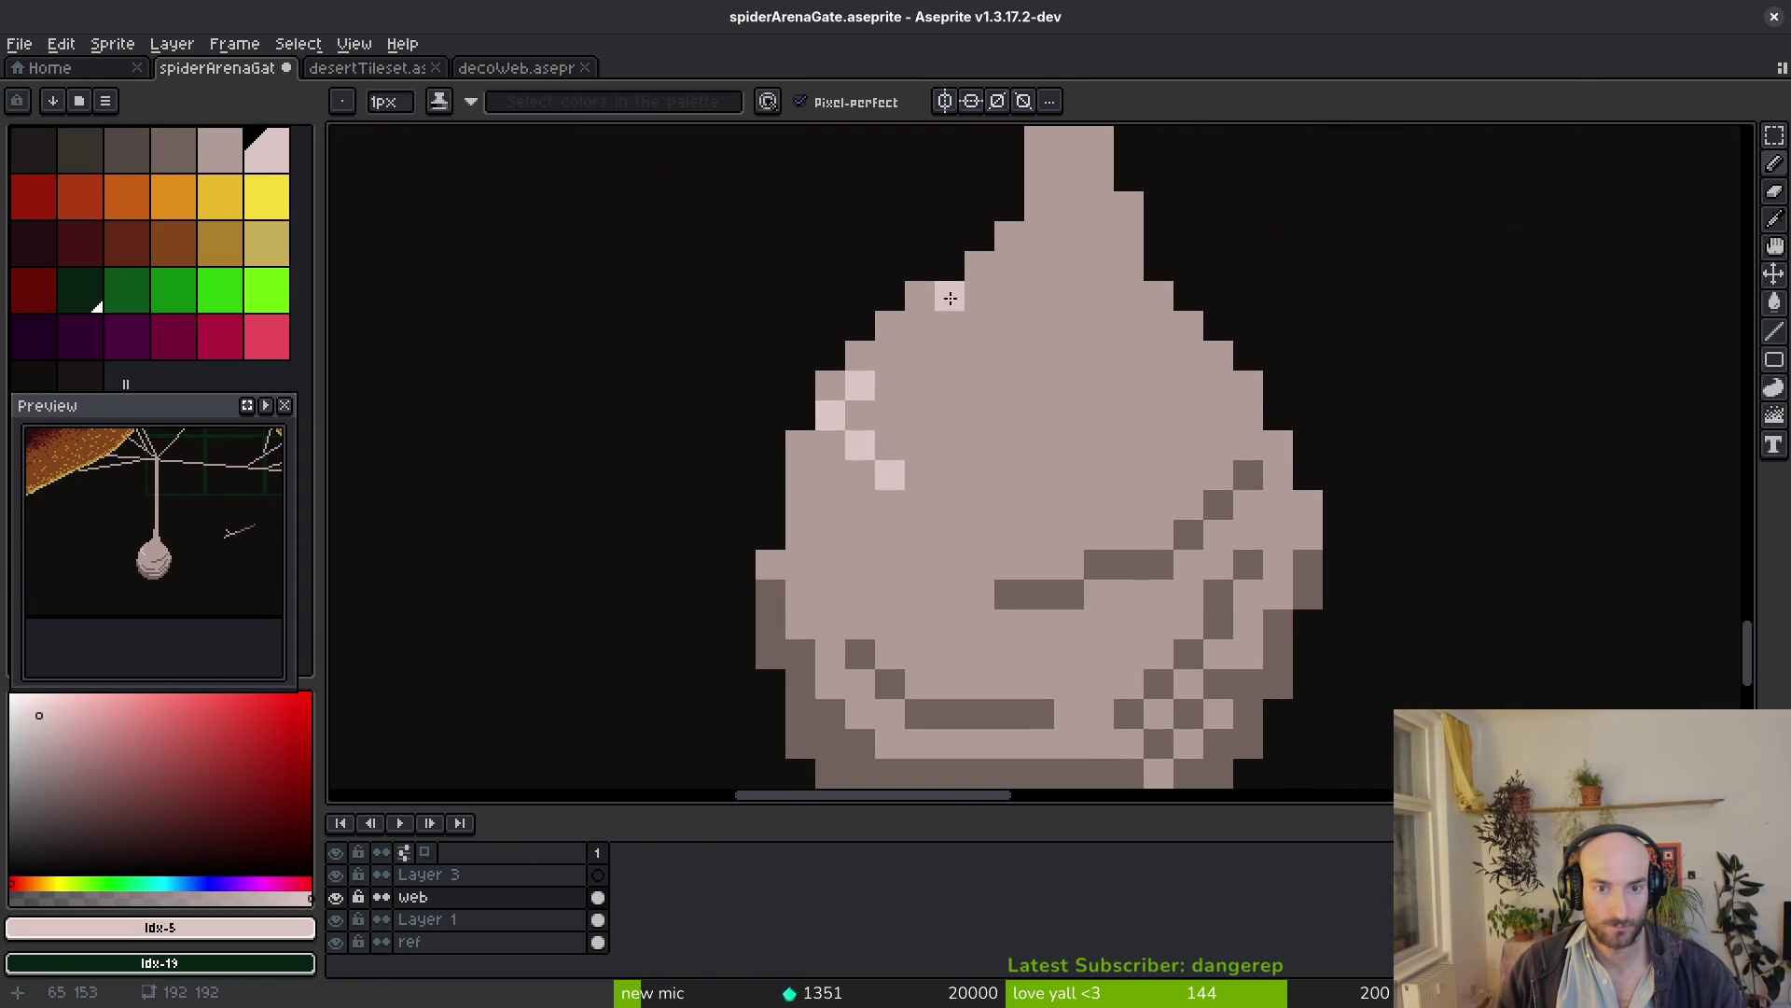
{"action": "left_click", "coordinate": [956, 284]}
{"action": "left_click", "coordinate": [919, 326]}
{"action": "left_click", "coordinate": [980, 386]}
{"action": "left_click_drag", "start_coordinate": [995, 356], "coordinate": [1042, 356]}
{"action": "left_click_drag", "start_coordinate": [1065, 415], "coordinate": [1106, 415]}
{"action": "mouse_move", "coordinate": [1158, 326]}
{"action": "left_mouse_down"}
{"action": "mouse_move", "coordinate": [1153, 388]}
{"action": "mouse_move", "coordinate": [1188, 445]}
{"action": "left_mouse_up"}
{"action": "left_click_drag", "start_coordinate": [1098, 475], "coordinate": [1158, 475]}
Draw light horizontal wrap strands down the drop, undoing and redrawing the last one
{"action": "left_click_drag", "start_coordinate": [1250, 406], "coordinate": [1219, 446]}
{"action": "left_click_drag", "start_coordinate": [1158, 490], "coordinate": [1128, 491]}
{"action": "left_click_drag", "start_coordinate": [1099, 536], "coordinate": [950, 535]}
{"action": "left_click", "coordinate": [829, 536]}
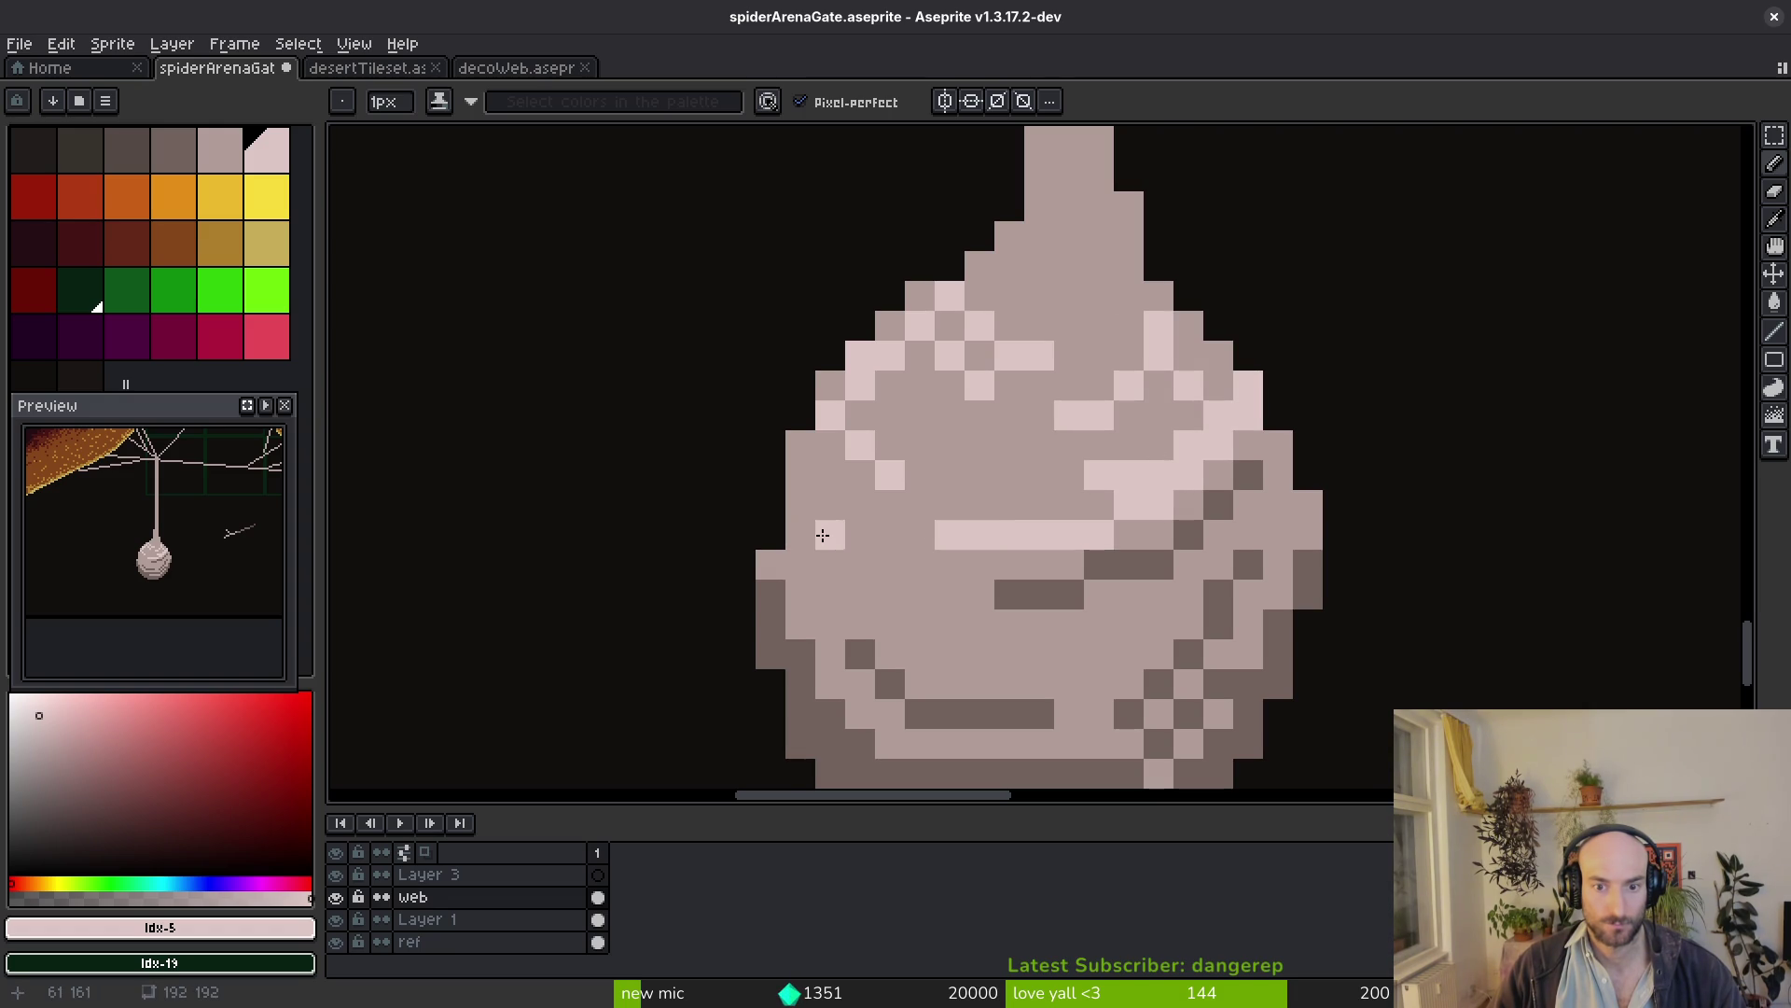
{"action": "left_click_drag", "start_coordinate": [890, 595], "coordinate": [979, 595]}
{"action": "left_click_drag", "start_coordinate": [1012, 626], "coordinate": [1071, 626]}
{"action": "key", "text": "ctrl+z"}
{"action": "left_click_drag", "start_coordinate": [875, 595], "coordinate": [934, 655]}
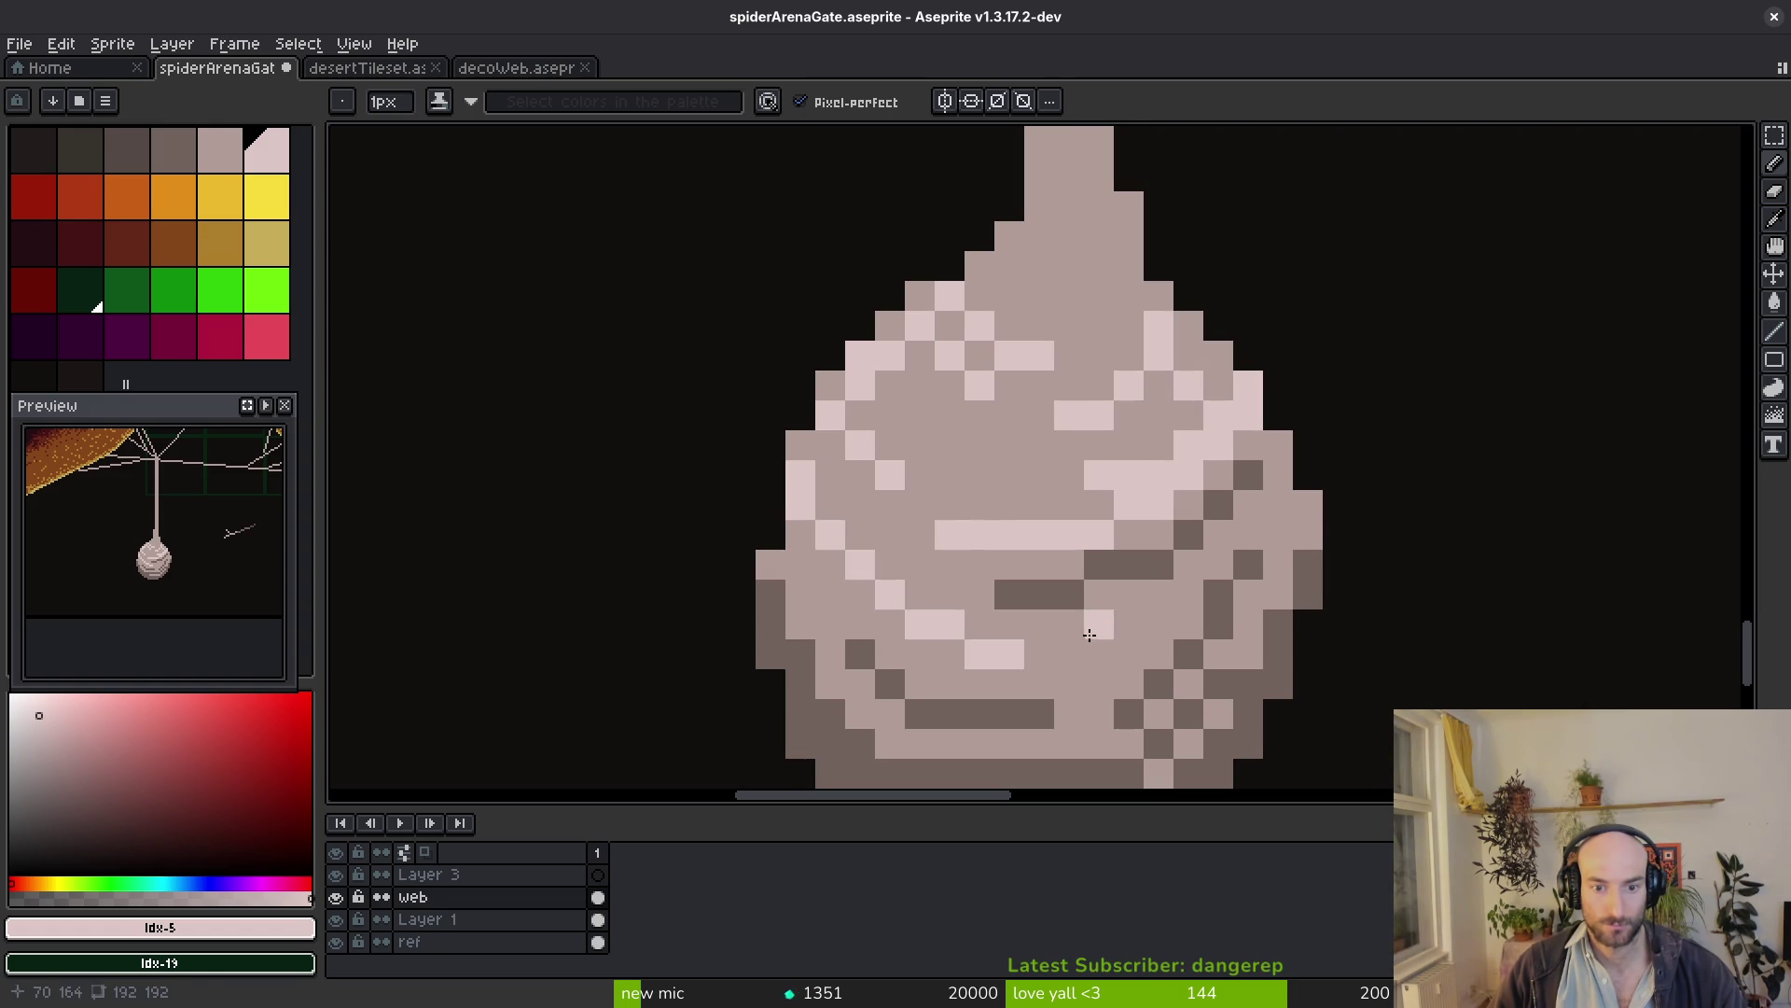
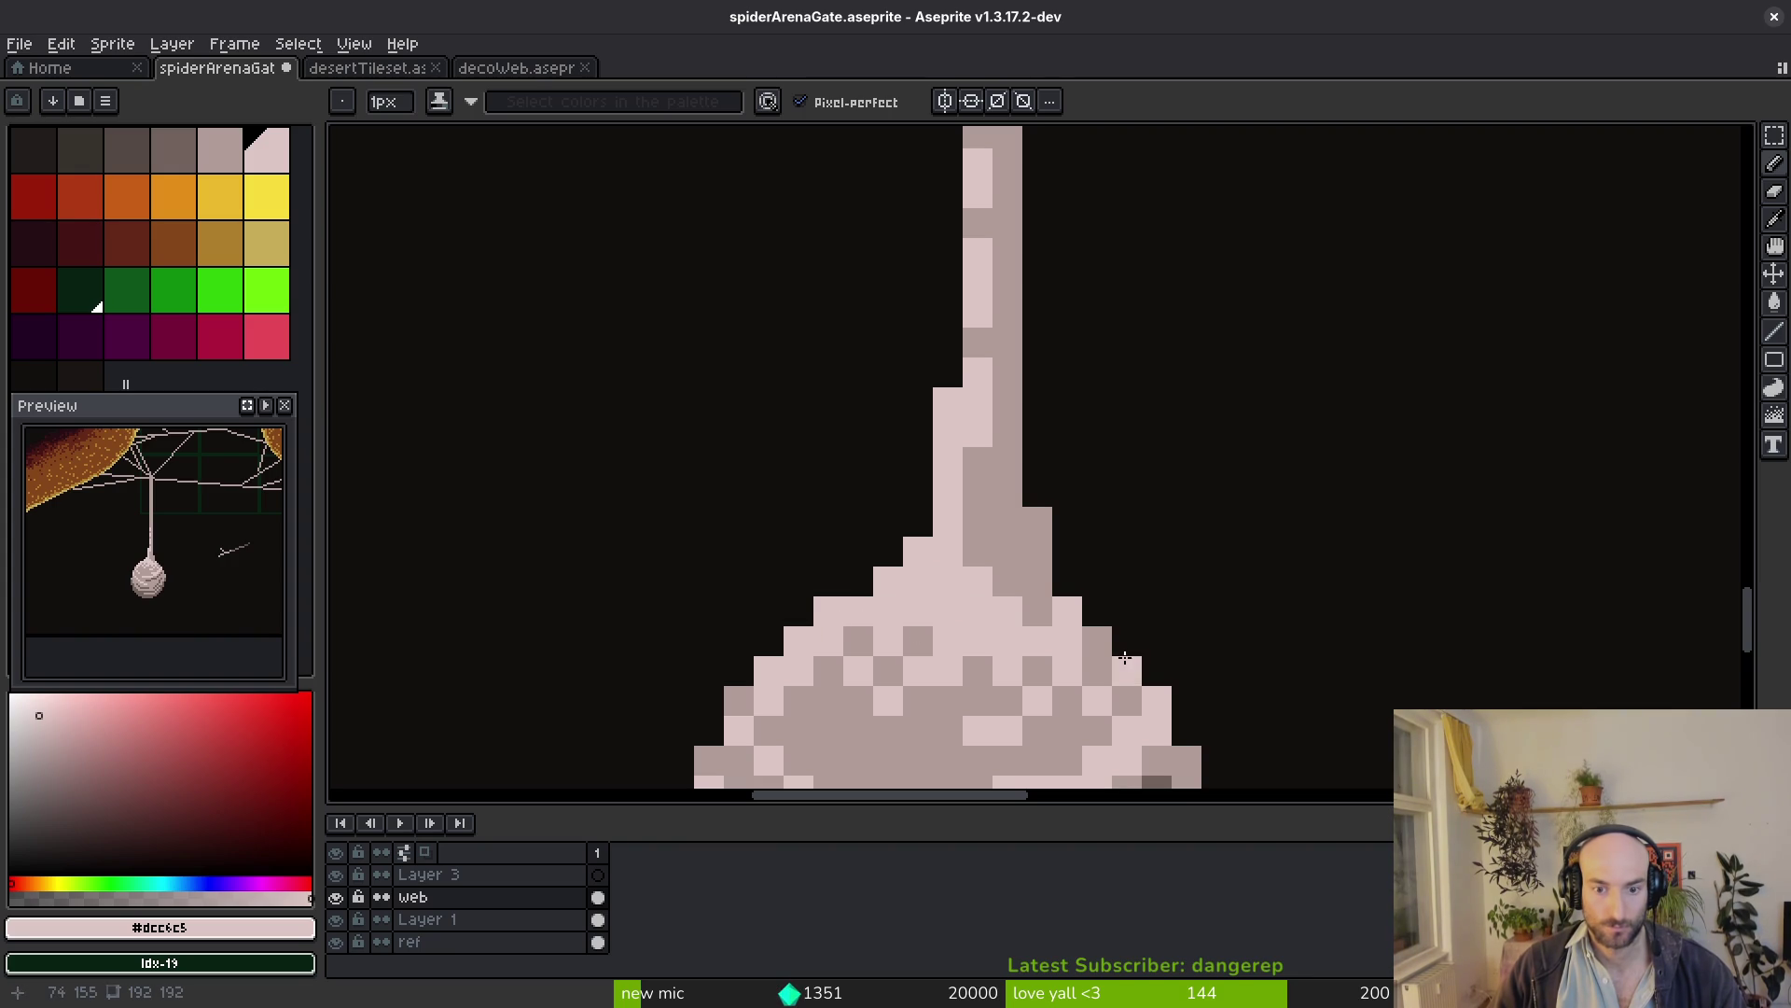
{"action": "scroll", "coordinate": [1121, 676], "scroll_direction": "down", "scroll_amount": 3}
{"action": "scroll", "coordinate": [1036, 695], "scroll_direction": "up", "scroll_amount": 3}
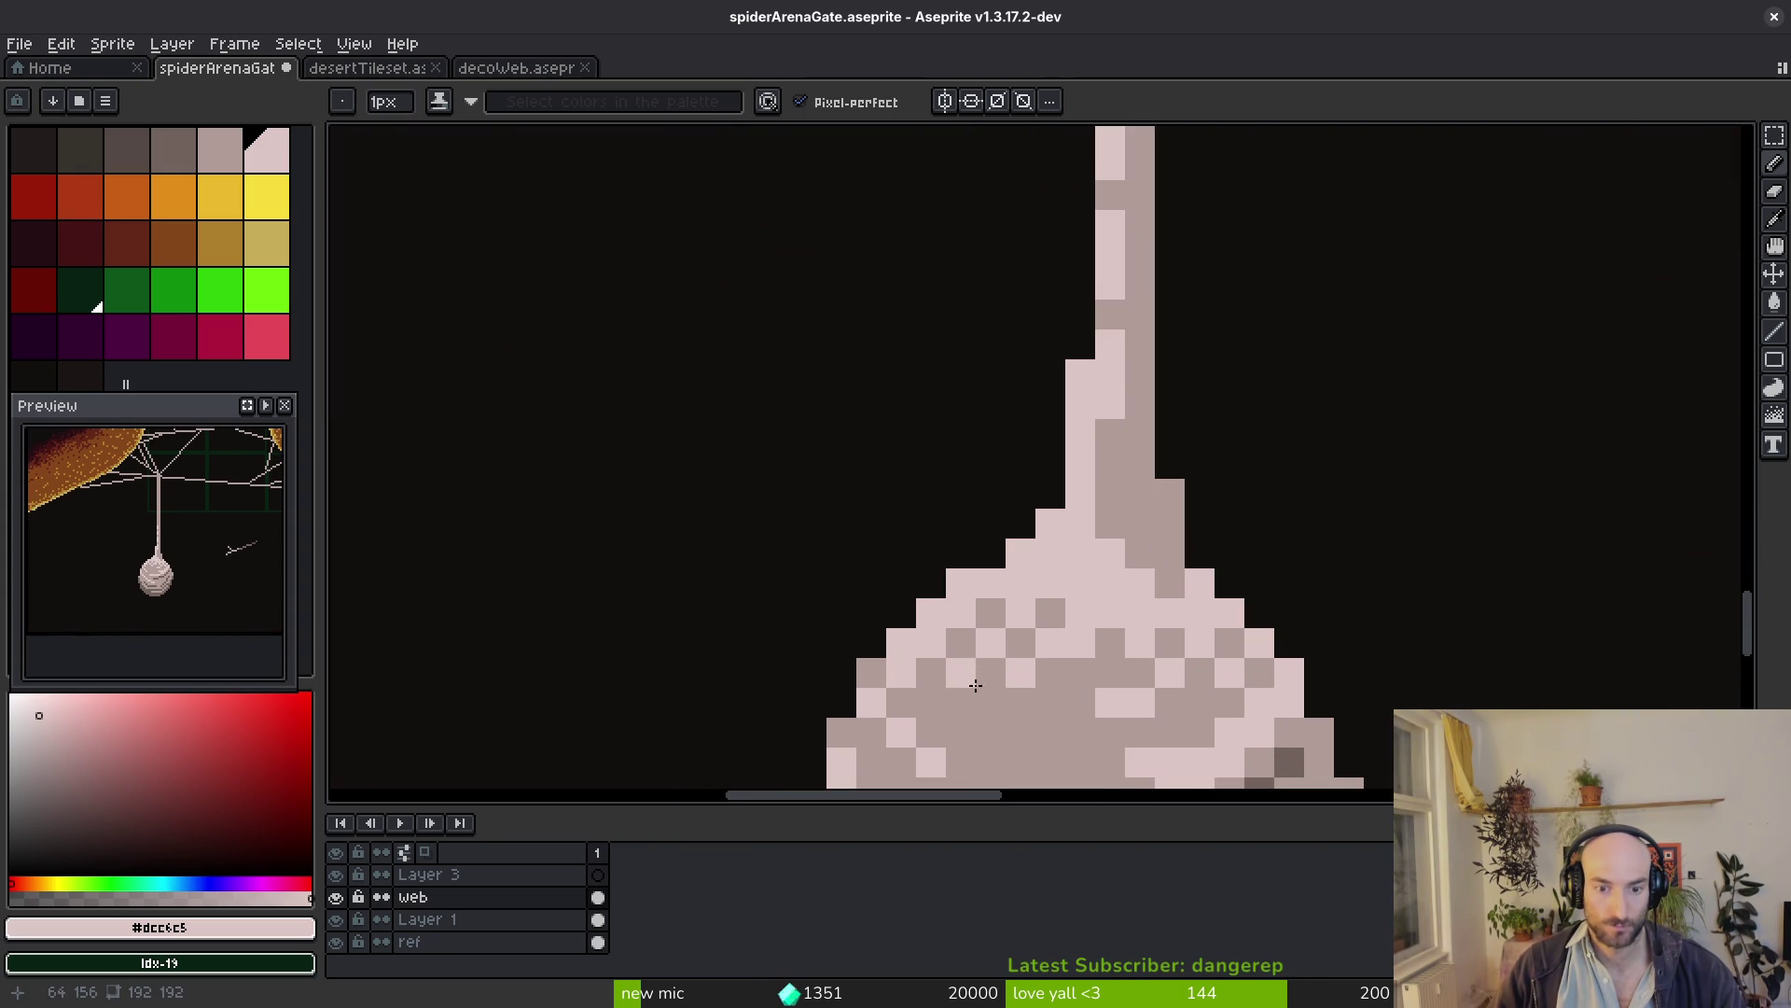
{"action": "scroll", "coordinate": [1158, 744], "scroll_direction": "down", "scroll_amount": 3}
{"action": "scroll", "coordinate": [1066, 508], "scroll_direction": "up", "scroll_amount": 3}
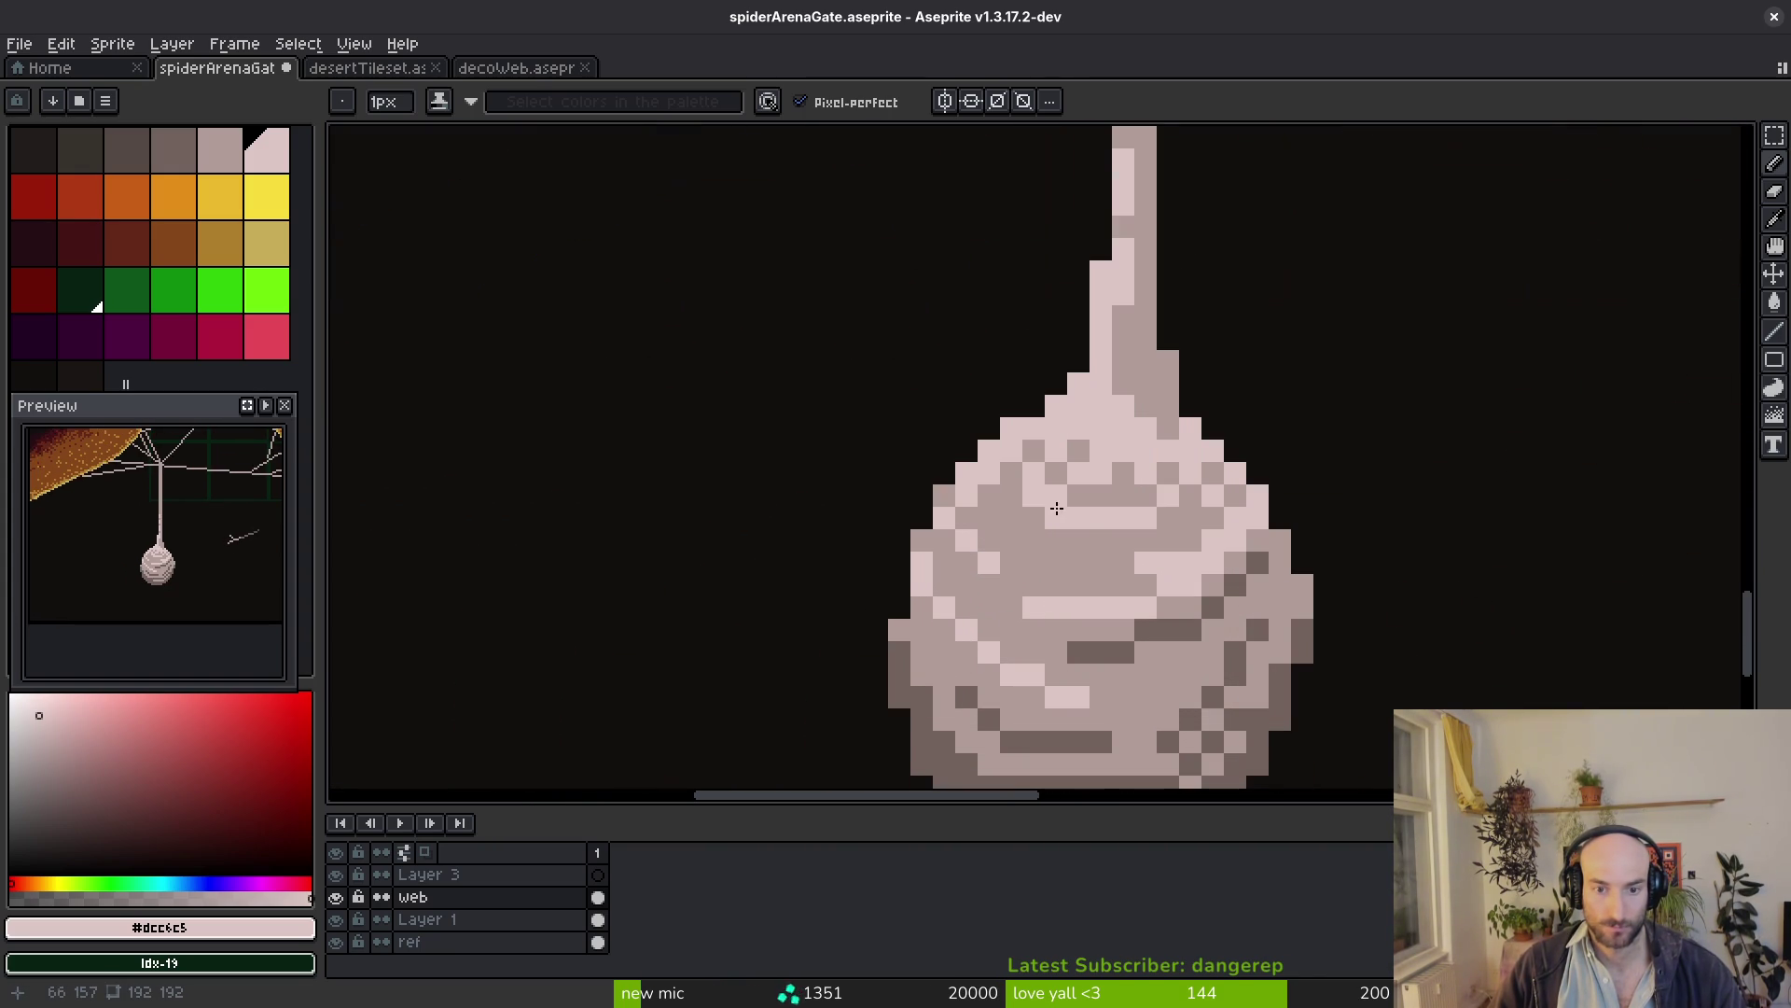
{"action": "scroll", "coordinate": [1001, 512], "scroll_direction": "up", "scroll_amount": 3}
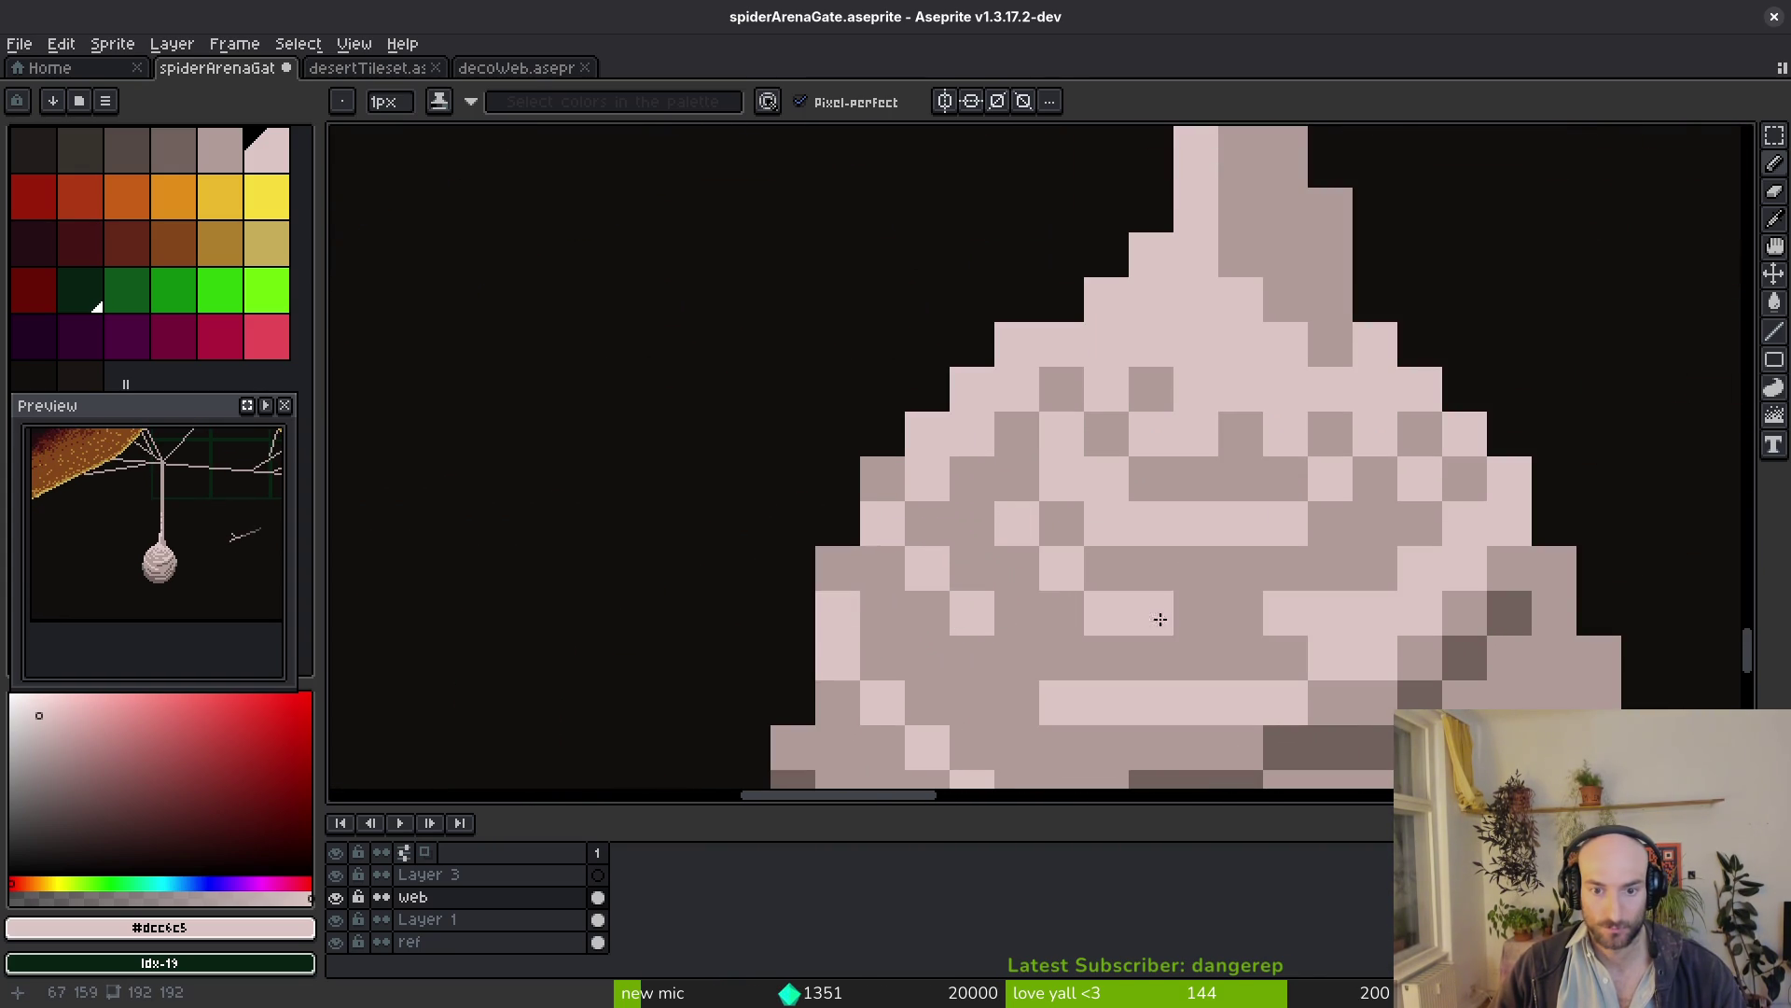
{"action": "scroll", "coordinate": [1452, 680], "scroll_direction": "down", "scroll_amount": 6}
{"action": "scroll", "coordinate": [1451, 681], "scroll_direction": "up", "scroll_amount": 1}
{"action": "scroll", "coordinate": [1364, 576], "scroll_direction": "up", "scroll_amount": 3}
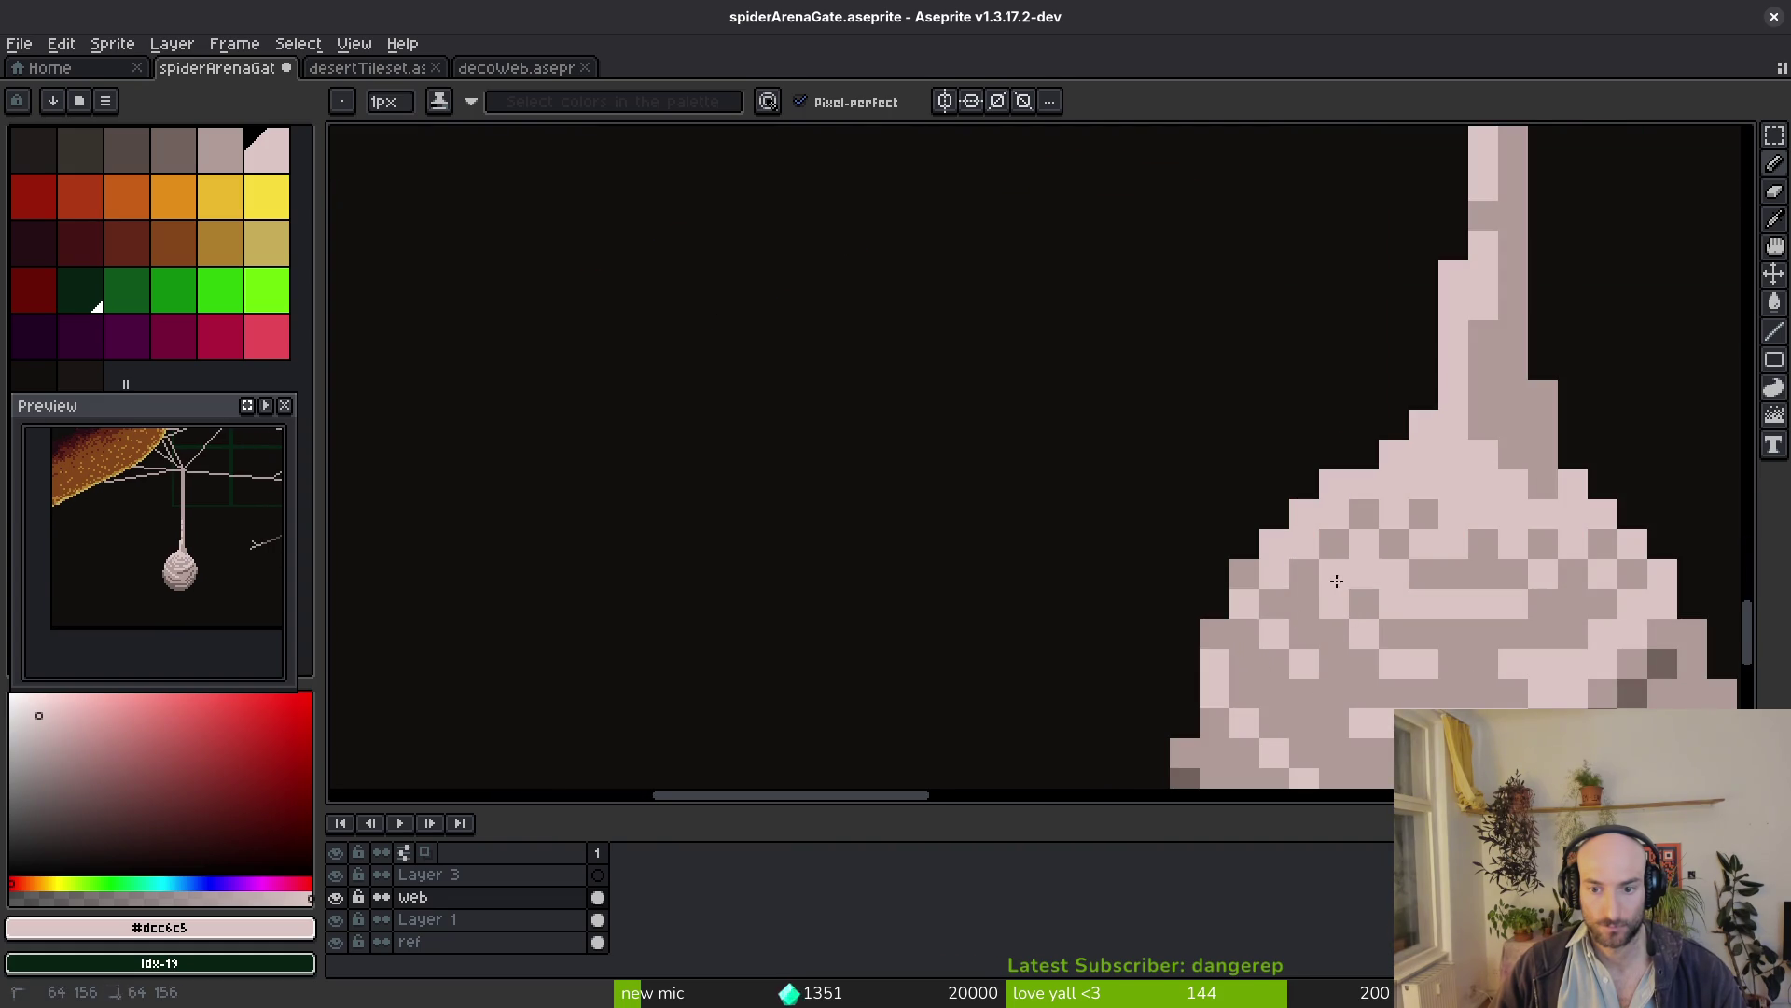
{"action": "scroll", "coordinate": [1337, 579], "scroll_direction": "down", "scroll_amount": 2}
{"action": "scroll", "coordinate": [1248, 667], "scroll_direction": "down", "scroll_amount": 2}
{"action": "scroll", "coordinate": [1258, 683], "scroll_direction": "up", "scroll_amount": 4}
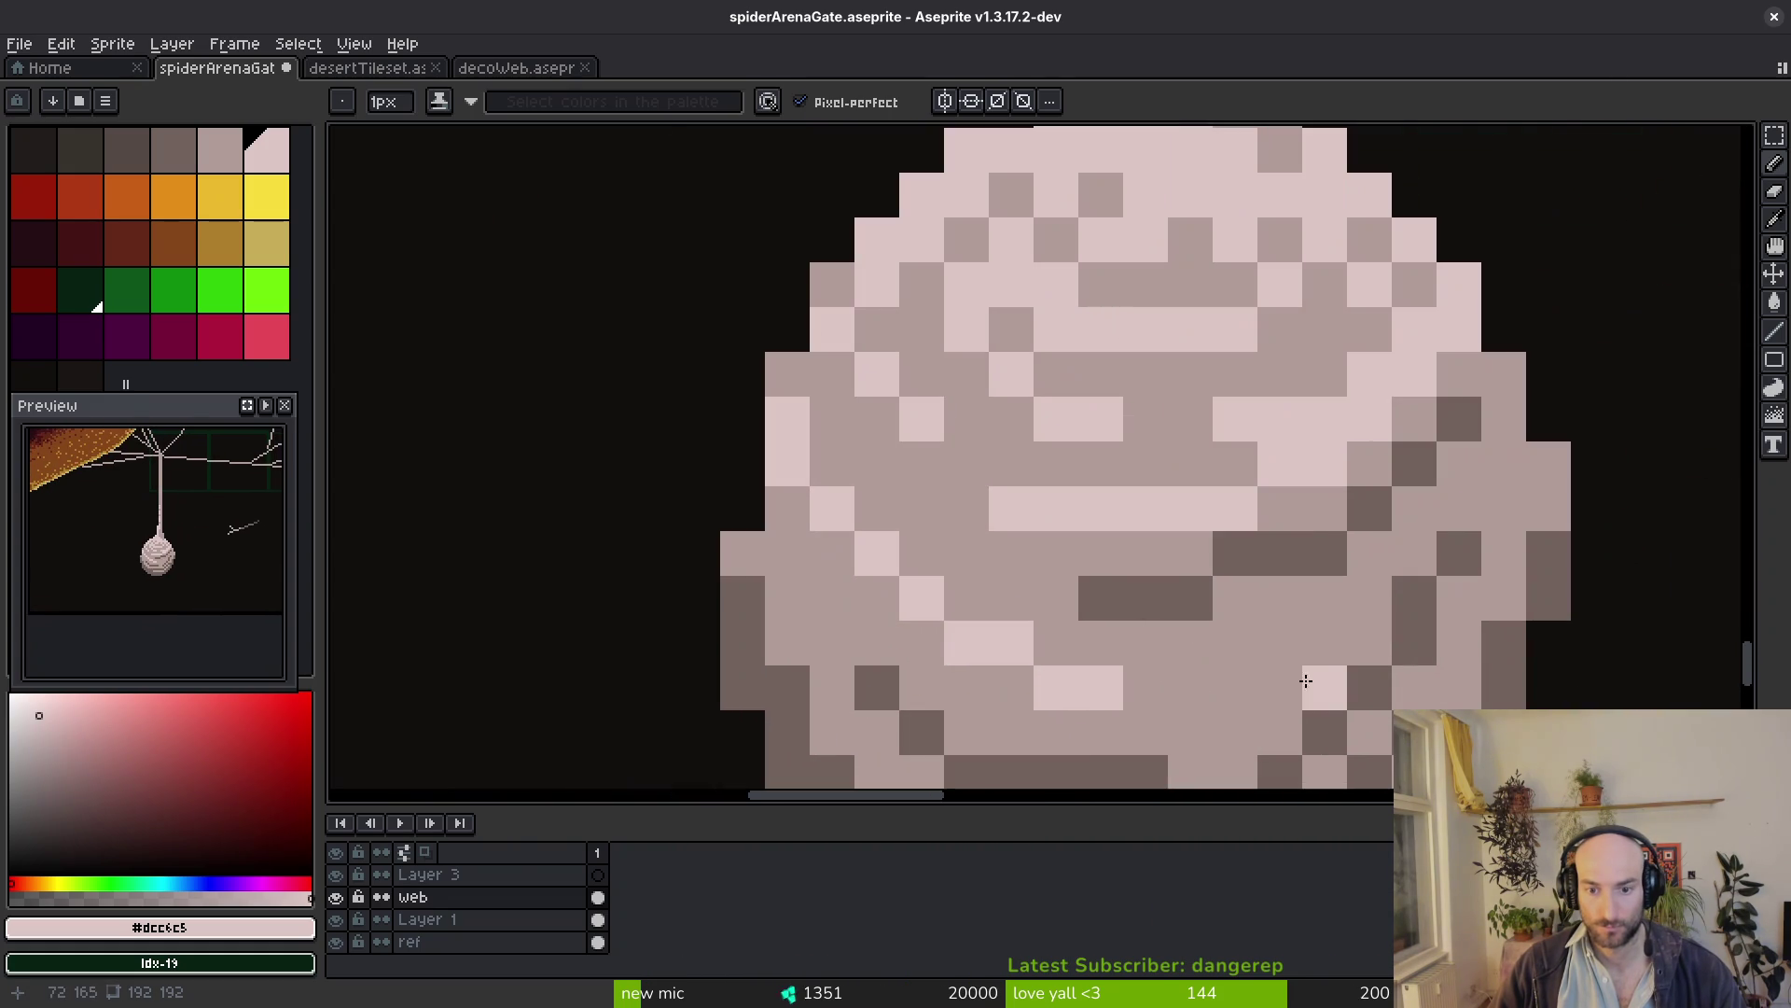
{"action": "scroll", "coordinate": [1345, 667], "scroll_direction": "down", "scroll_amount": 2}
{"action": "scroll", "coordinate": [1345, 588], "scroll_direction": "up", "scroll_amount": 1}
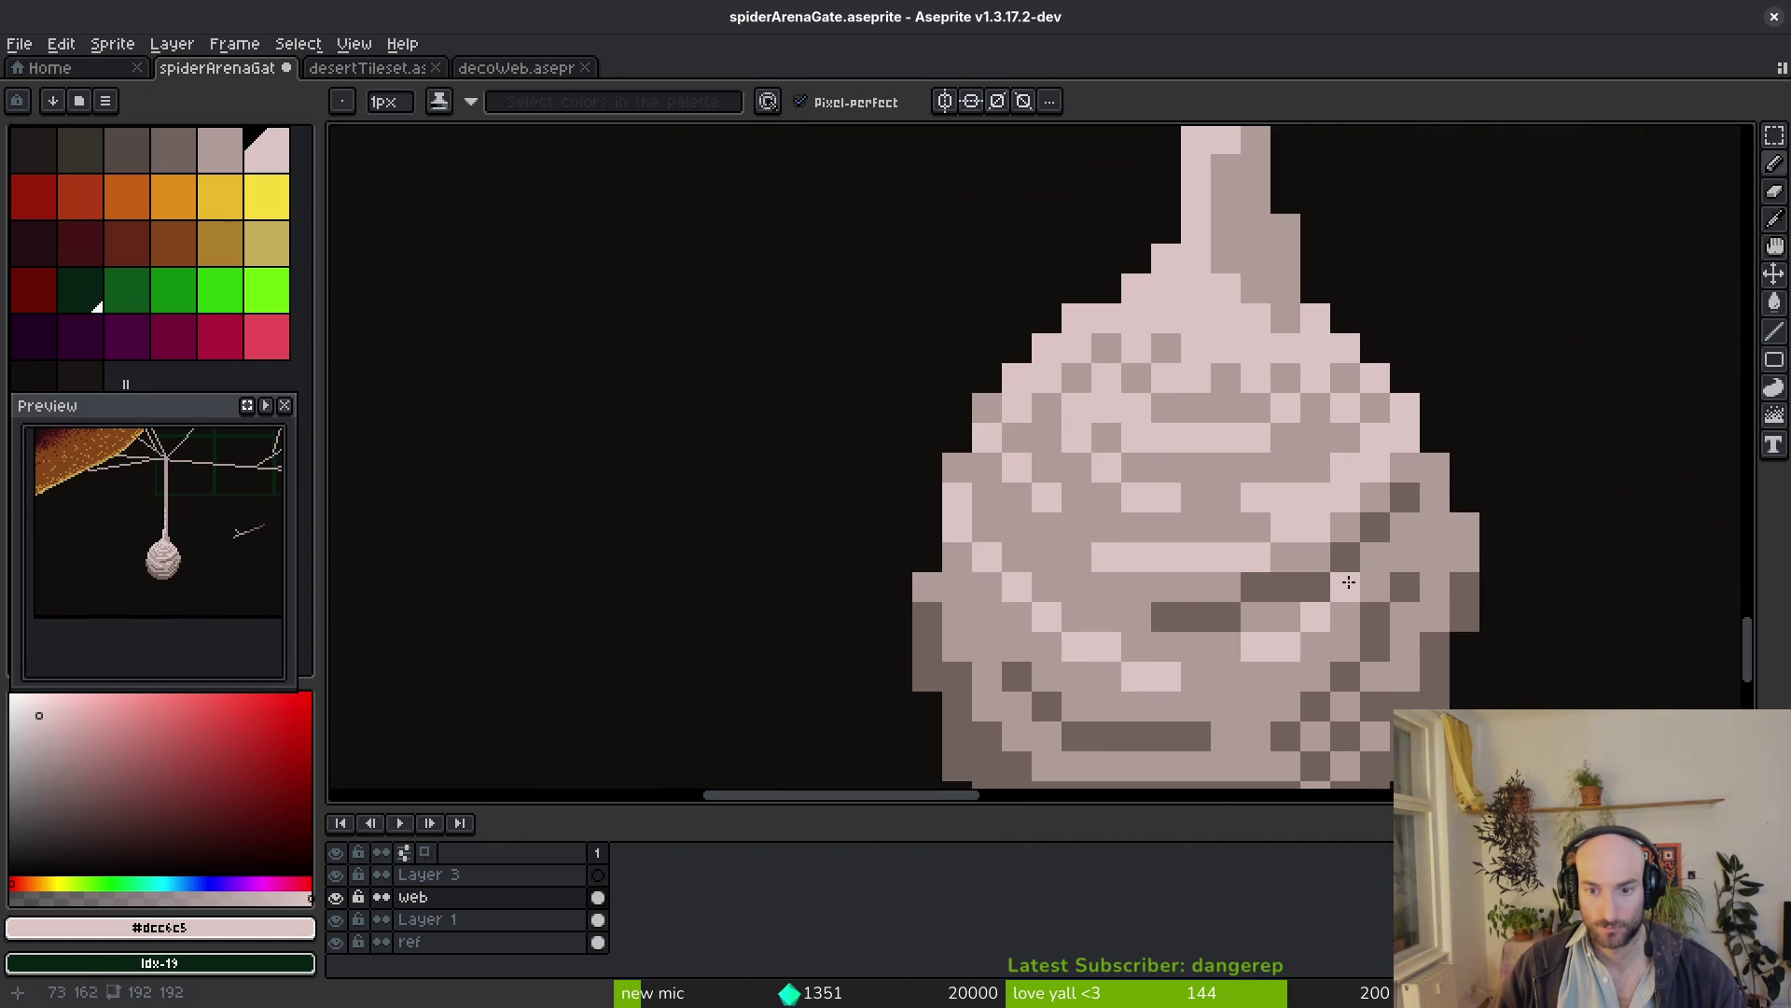
{"action": "scroll", "coordinate": [1345, 588], "scroll_direction": "down", "scroll_amount": 2}
{"action": "scroll", "coordinate": [1357, 574], "scroll_direction": "up", "scroll_amount": 1}
{"action": "scroll", "coordinate": [1379, 566], "scroll_direction": "up", "scroll_amount": 3}
Recolour a dark cocoon pixel with the eyedropped mid-tone grey #b19d99 and save
{"action": "key", "text": "alt"}
{"action": "left_click", "coordinate": [1374, 571], "text": "alt"}
{"action": "left_click", "coordinate": [1361, 531]}
{"action": "key", "text": "ctrl+s"}
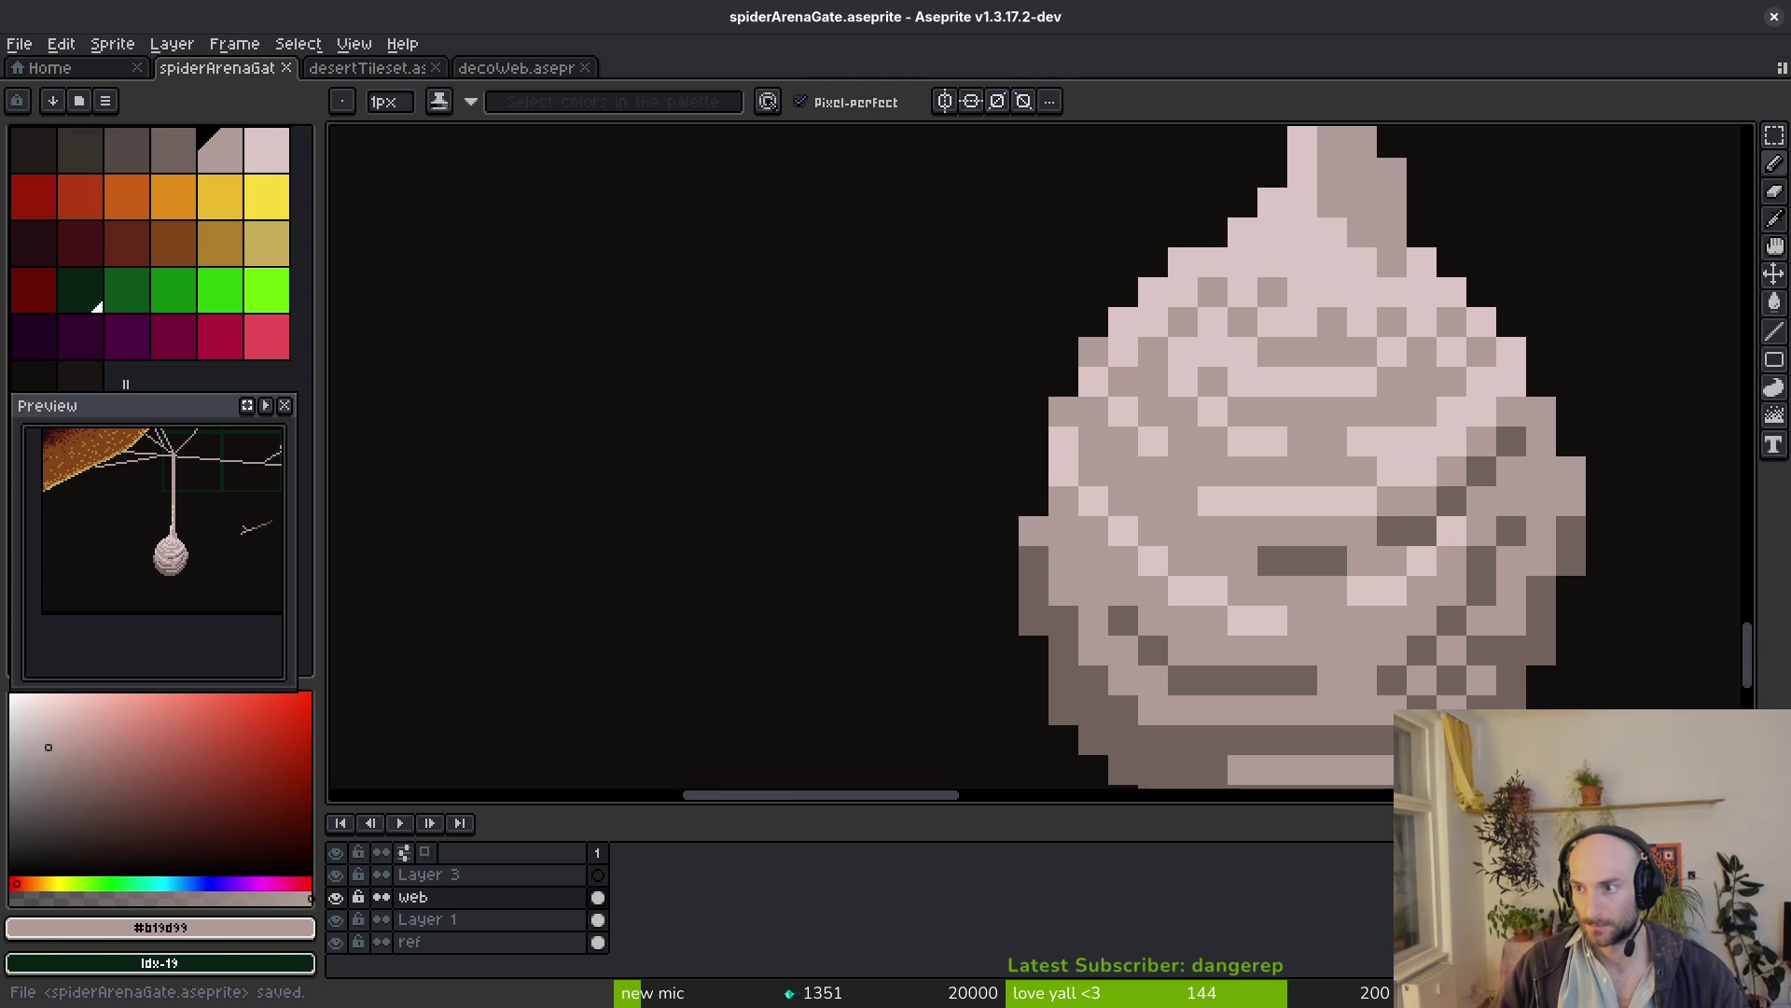
{"action": "scroll", "coordinate": [1600, 588], "scroll_direction": "down", "scroll_amount": 5}
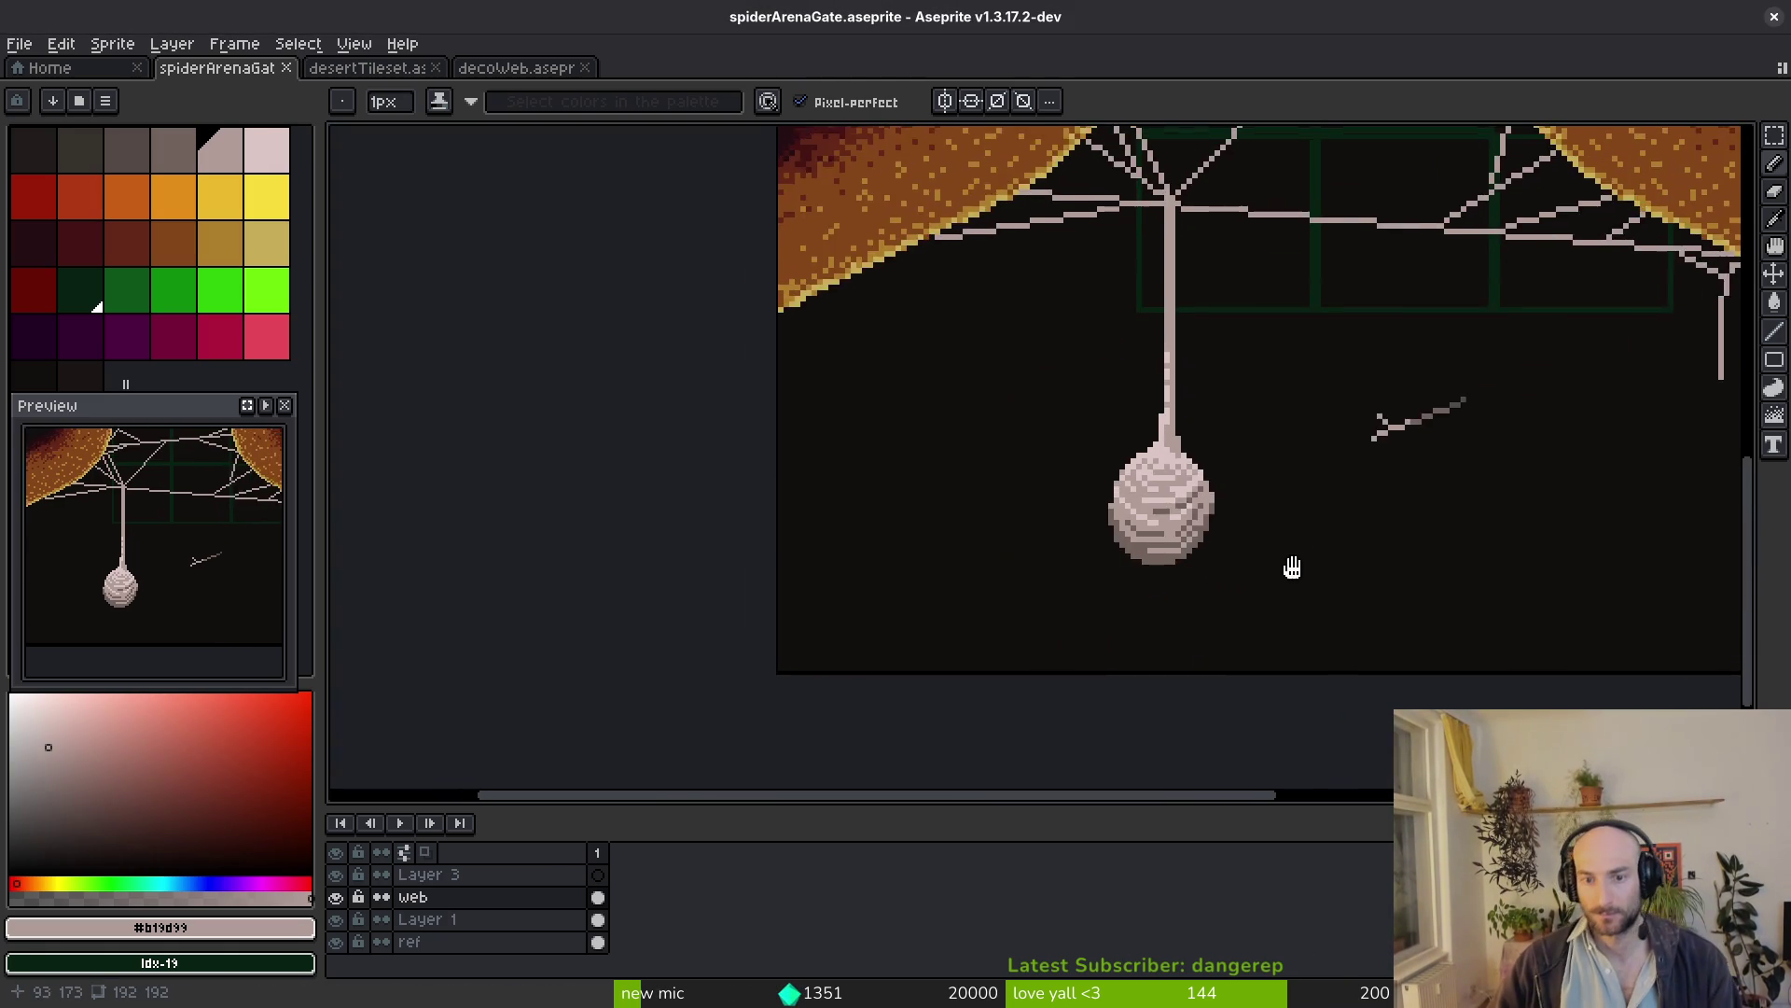
{"action": "scroll", "coordinate": [1304, 560], "scroll_direction": "down", "scroll_amount": 3}
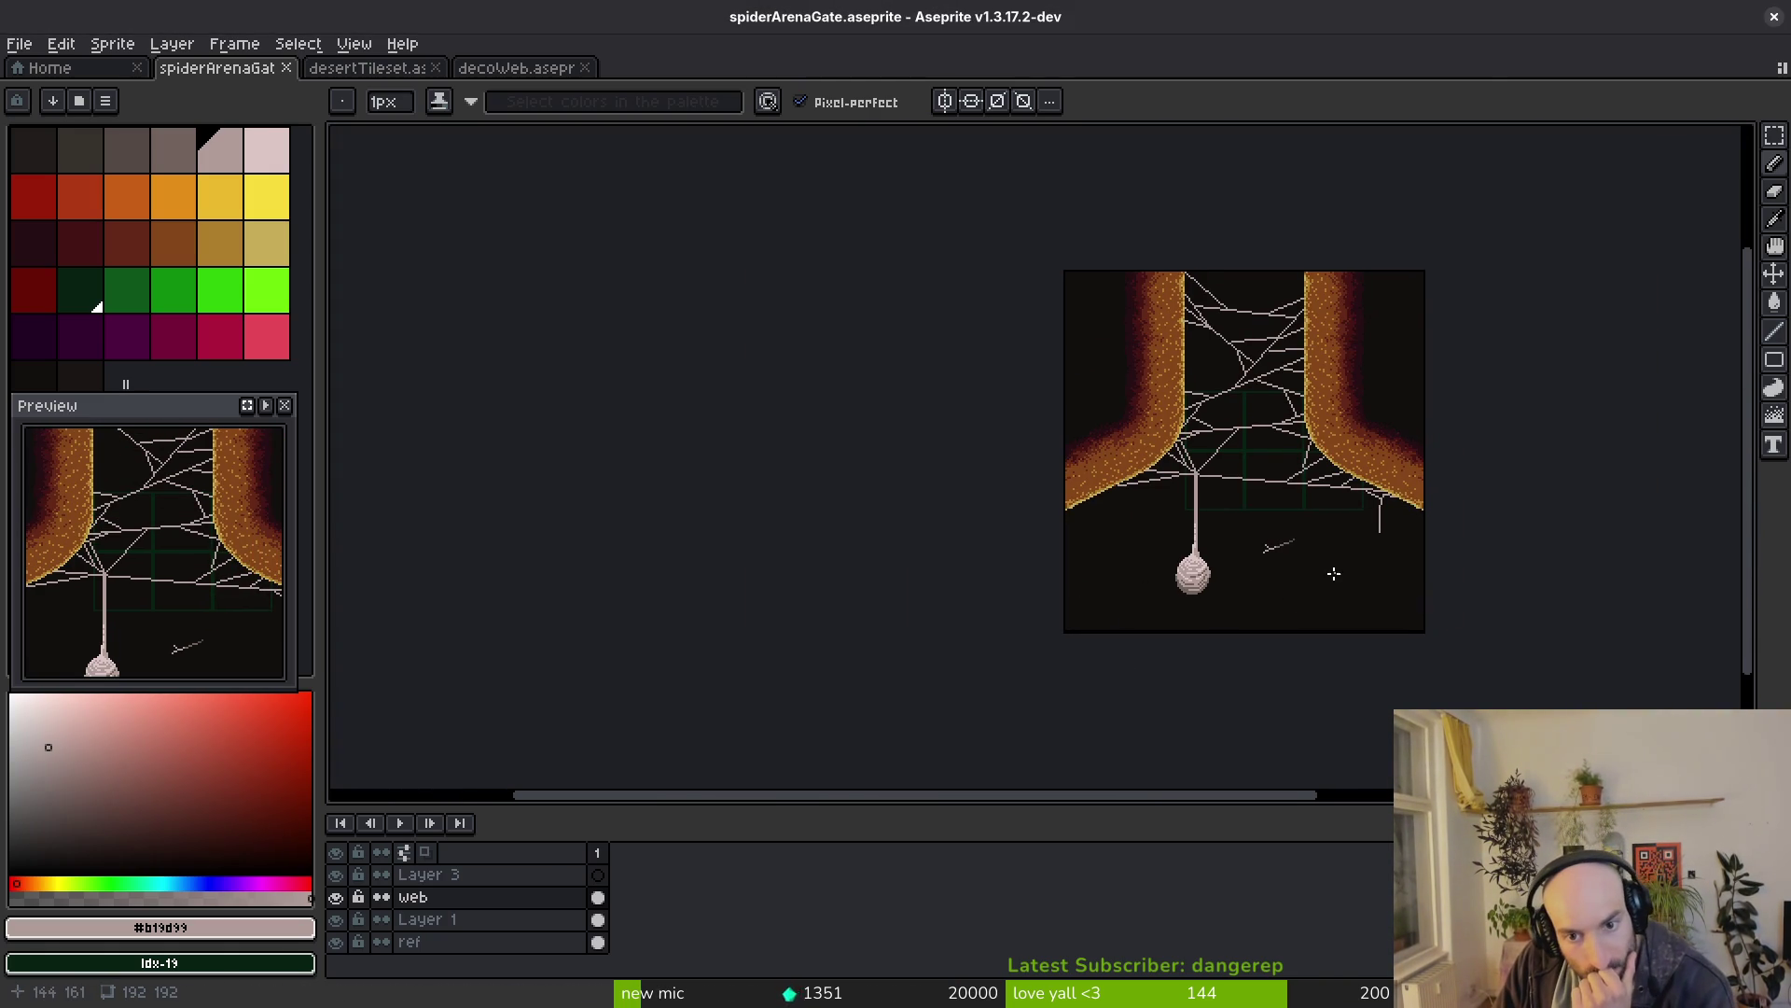
{"action": "scroll", "coordinate": [1333, 574], "scroll_direction": "right", "scroll_amount": 1}
{"action": "scroll", "coordinate": [1334, 574], "scroll_direction": "up", "scroll_amount": 1}
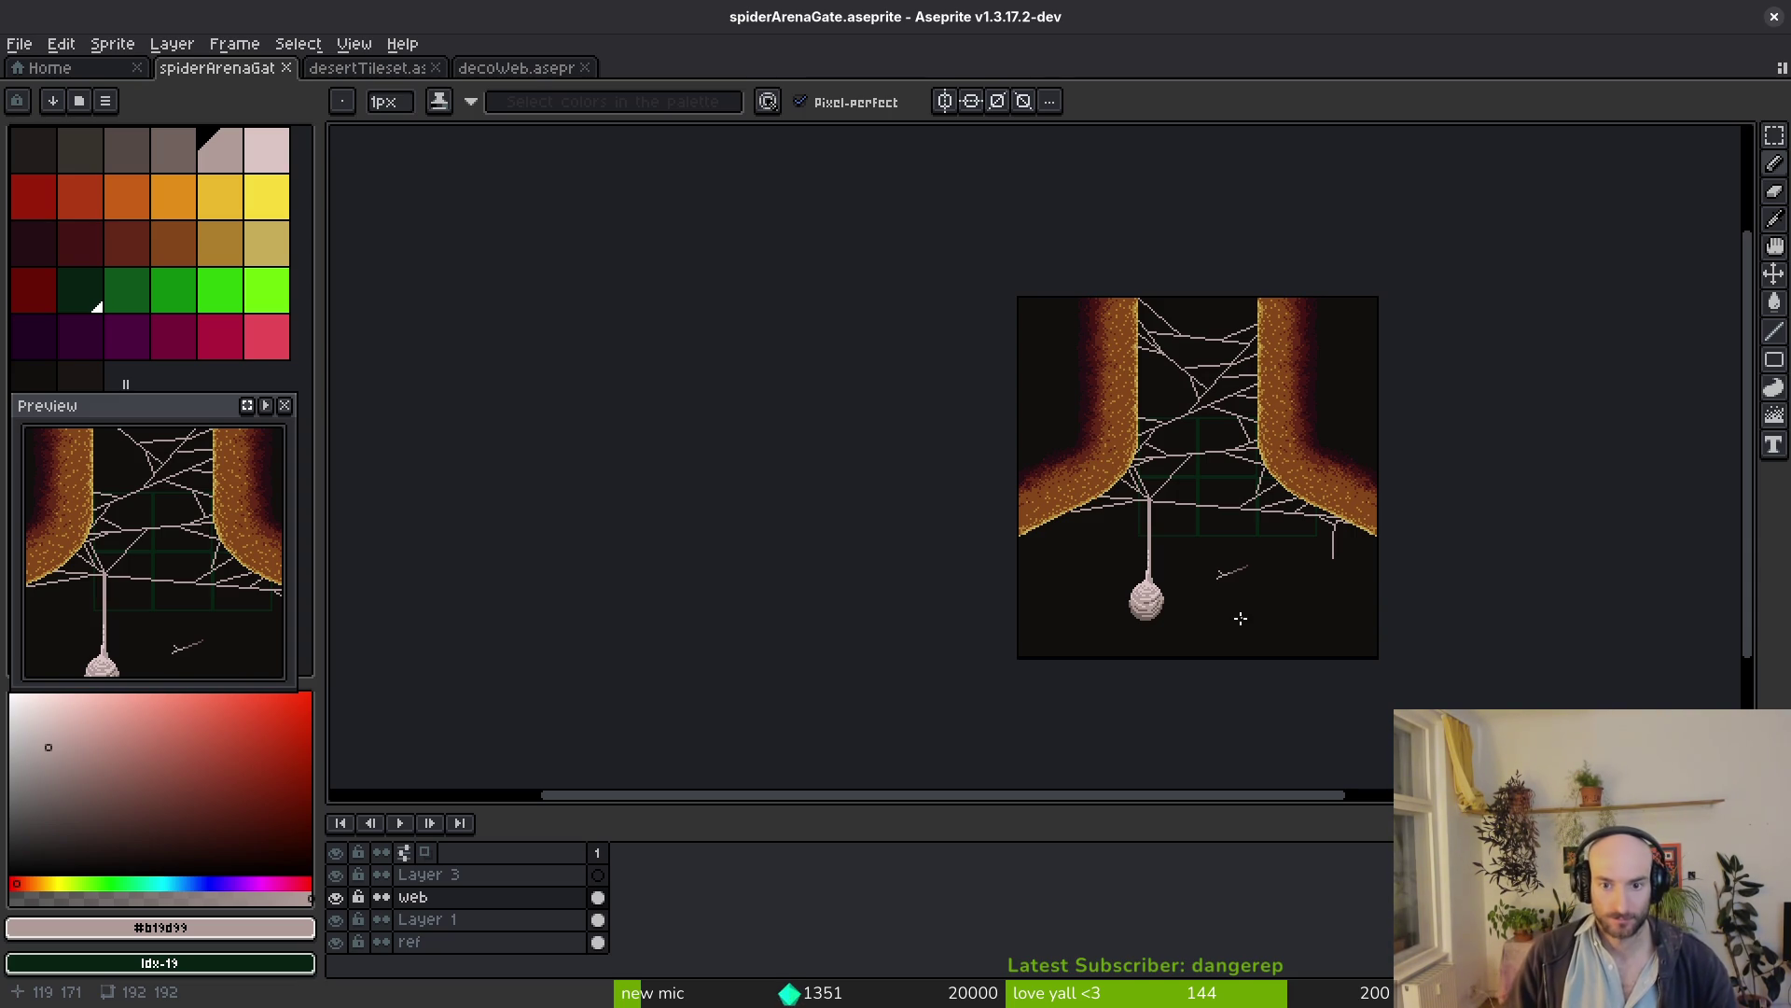
{"action": "scroll", "coordinate": [1032, 464], "scroll_direction": "up", "scroll_amount": 4}
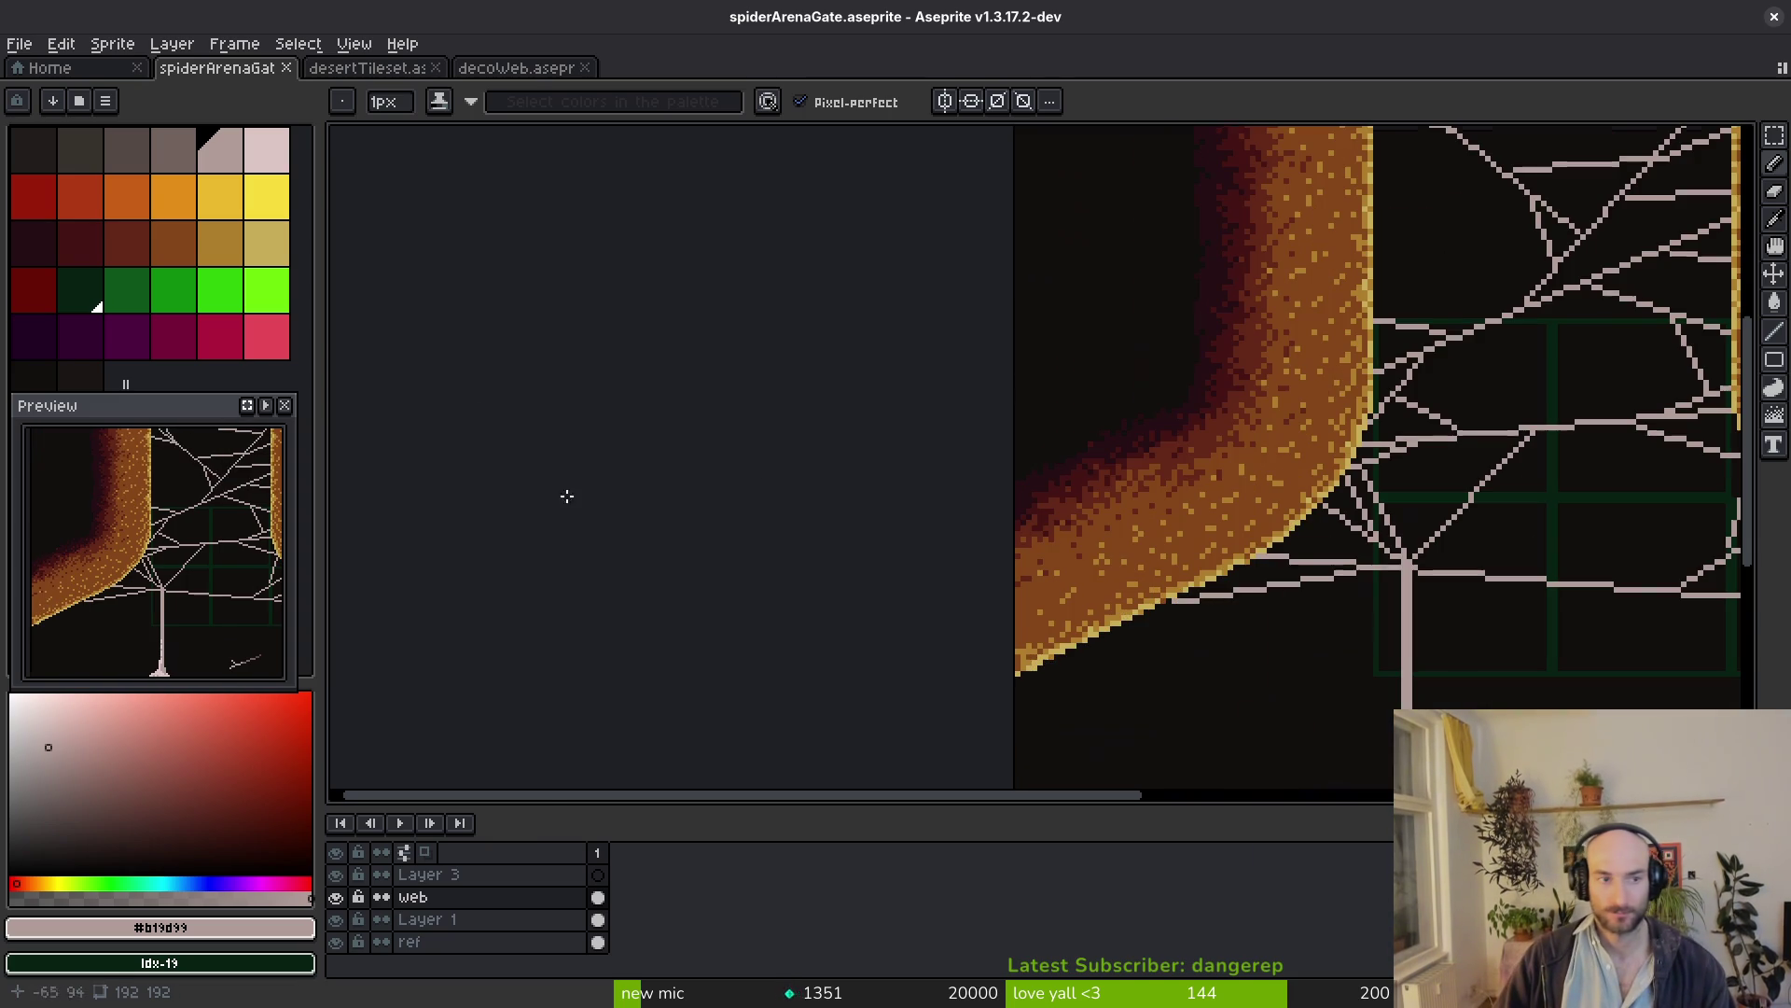
Pick dark grey #544d45 and shade the first strand where it meets the right wall's curve
{"action": "left_click", "coordinate": [174, 151]}
{"action": "left_click_drag", "start_coordinate": [1490, 611], "coordinate": [1142, 392]}
{"action": "scroll", "coordinate": [1396, 640], "scroll_direction": "up", "scroll_amount": 4}
{"action": "scroll", "coordinate": [1338, 530], "scroll_direction": "up", "scroll_amount": 4}
{"action": "right_click", "coordinate": [1500, 476], "text": "alt"}
{"action": "scroll", "coordinate": [1251, 351], "scroll_direction": "down", "scroll_amount": 3}
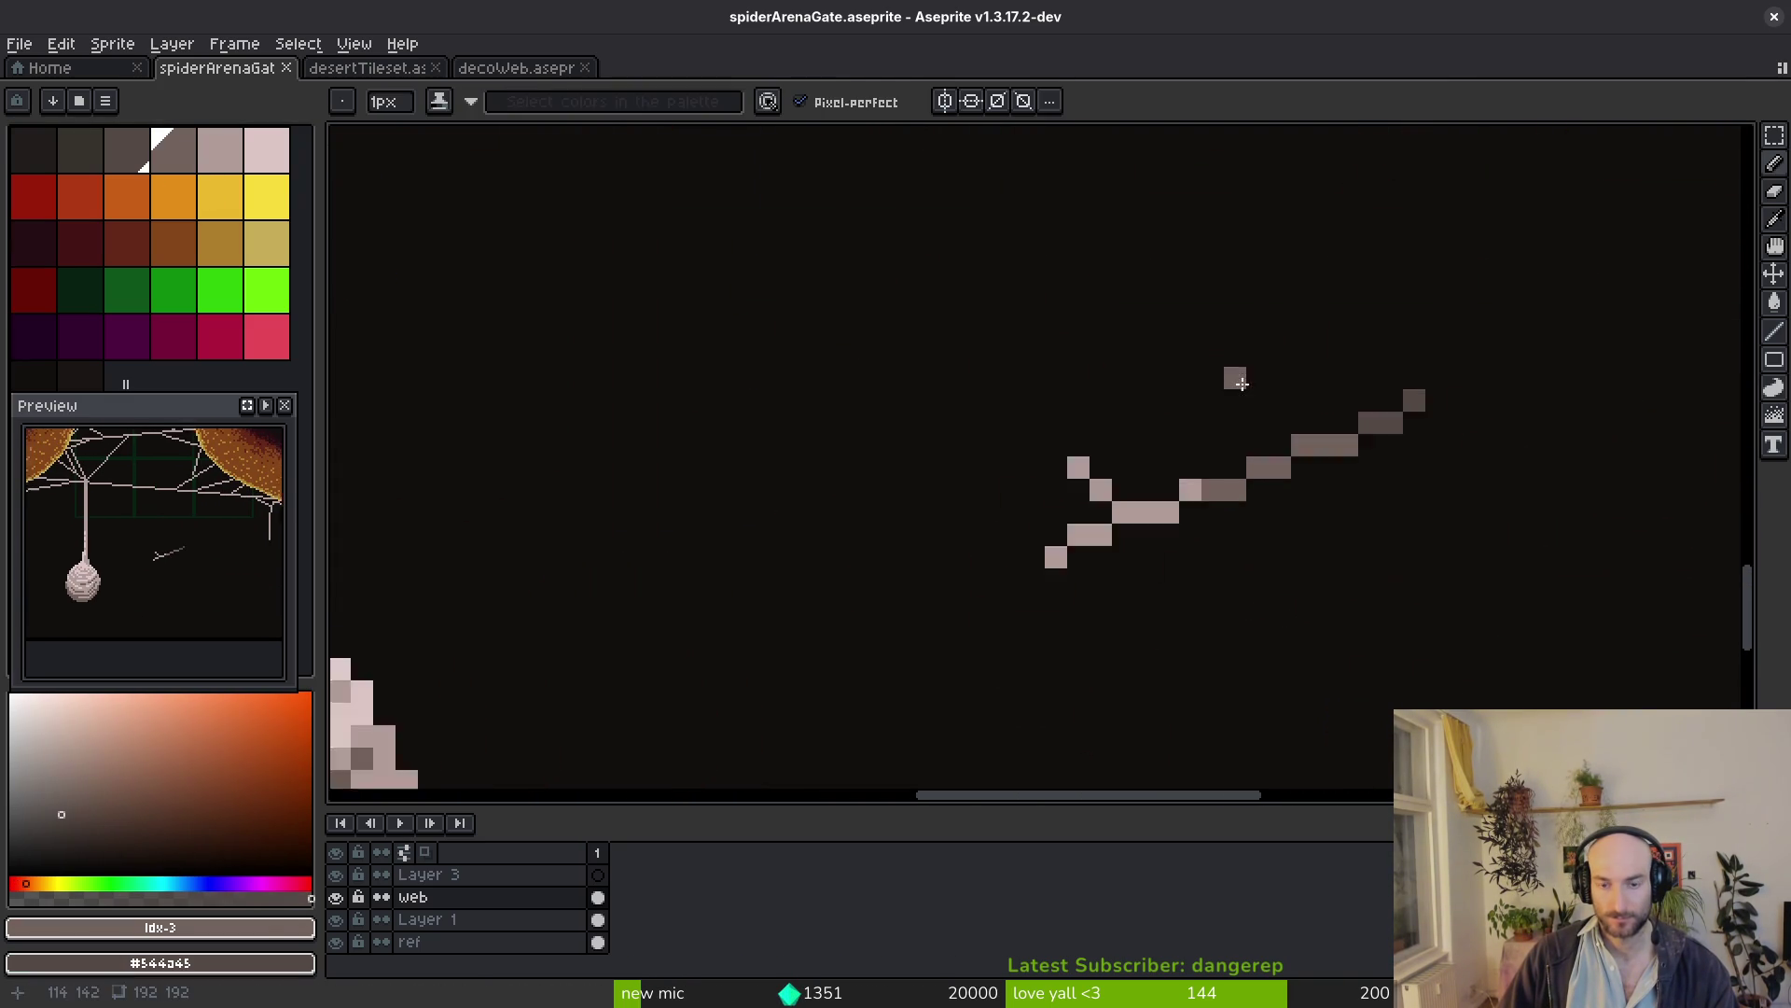
{"action": "scroll", "coordinate": [1406, 430], "scroll_direction": "down", "scroll_amount": 3}
{"action": "scroll", "coordinate": [1314, 521], "scroll_direction": "down", "scroll_amount": 1}
{"action": "scroll", "coordinate": [1314, 521], "scroll_direction": "up", "scroll_amount": 3}
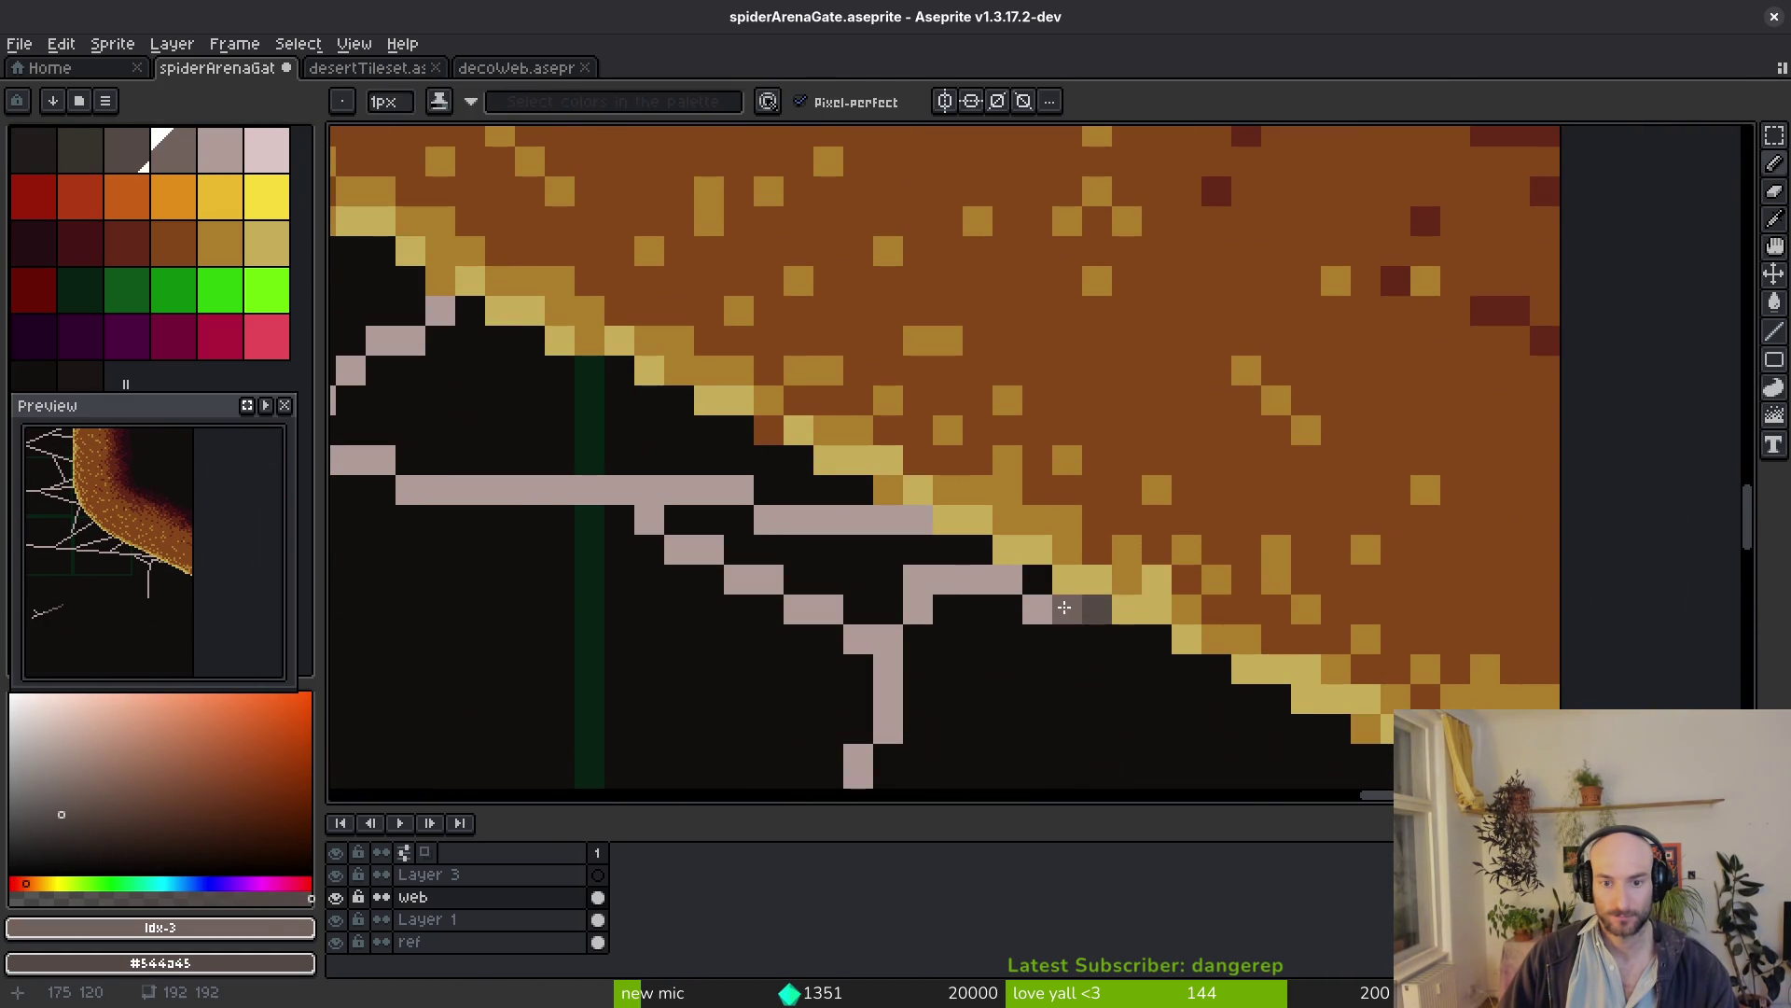
{"action": "left_click_drag", "start_coordinate": [1037, 612], "coordinate": [966, 587]}
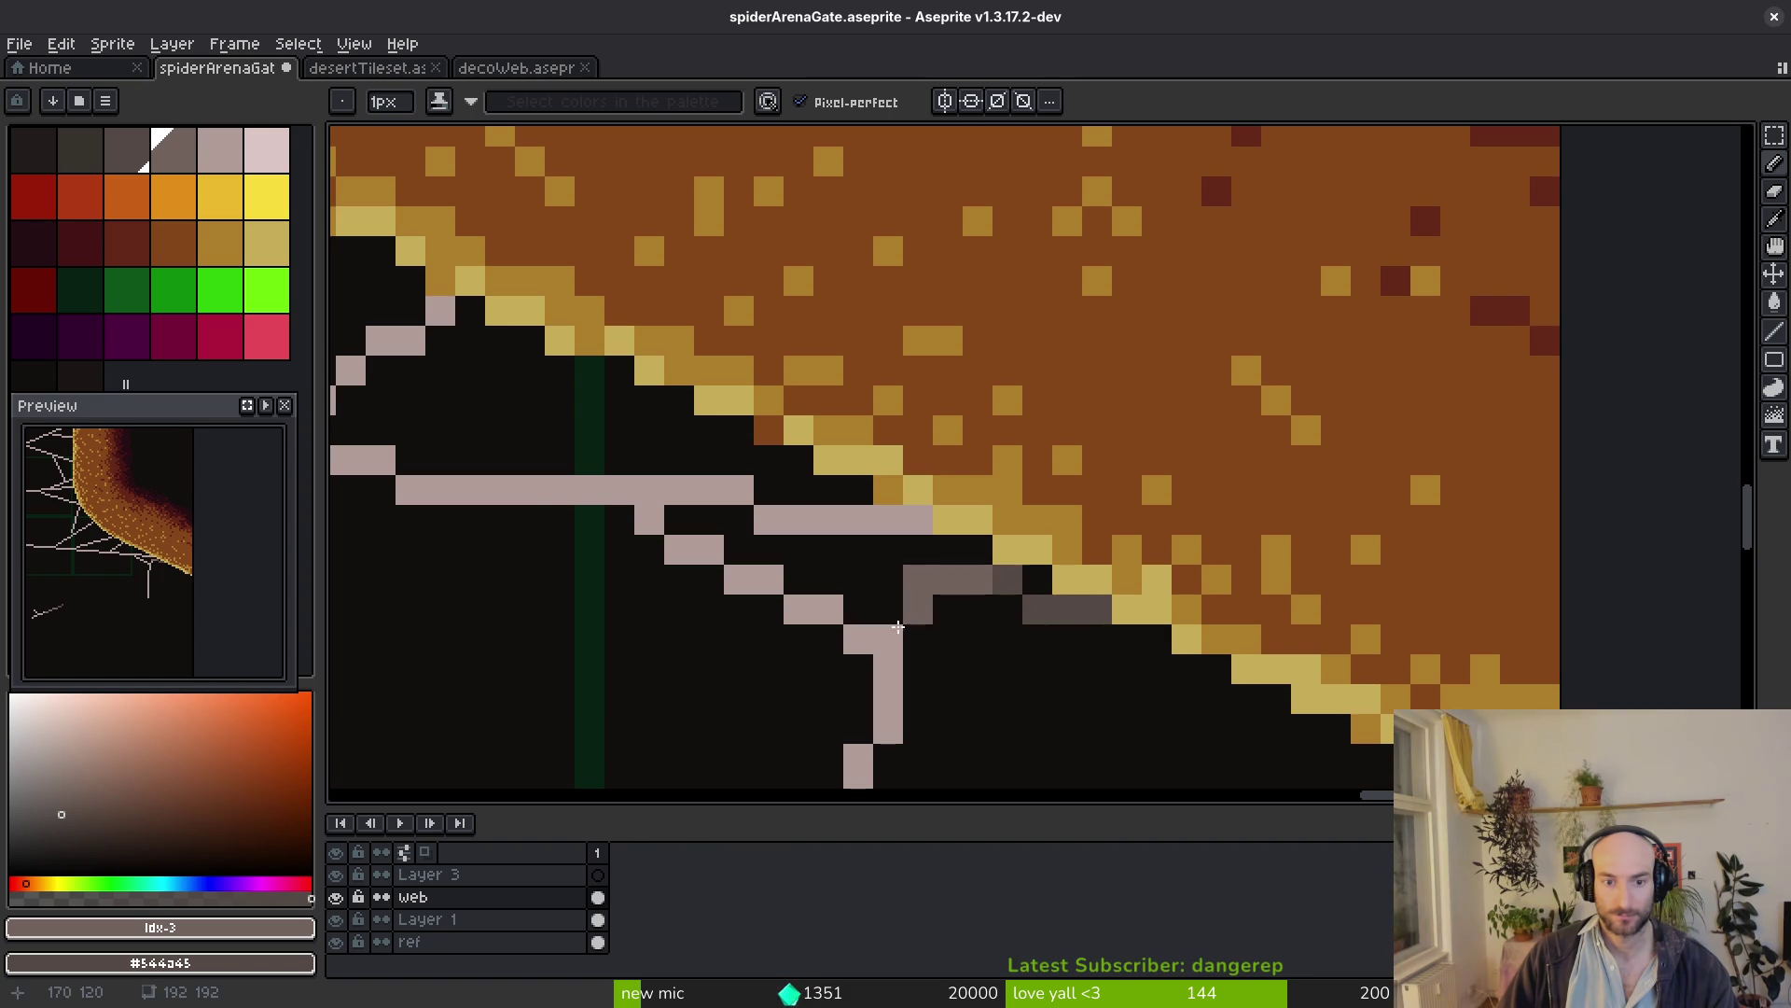
{"action": "left_click", "coordinate": [910, 618]}
{"action": "scroll", "coordinate": [910, 618], "scroll_direction": "down", "scroll_amount": 3}
{"action": "scroll", "coordinate": [998, 563], "scroll_direction": "up", "scroll_amount": 2}
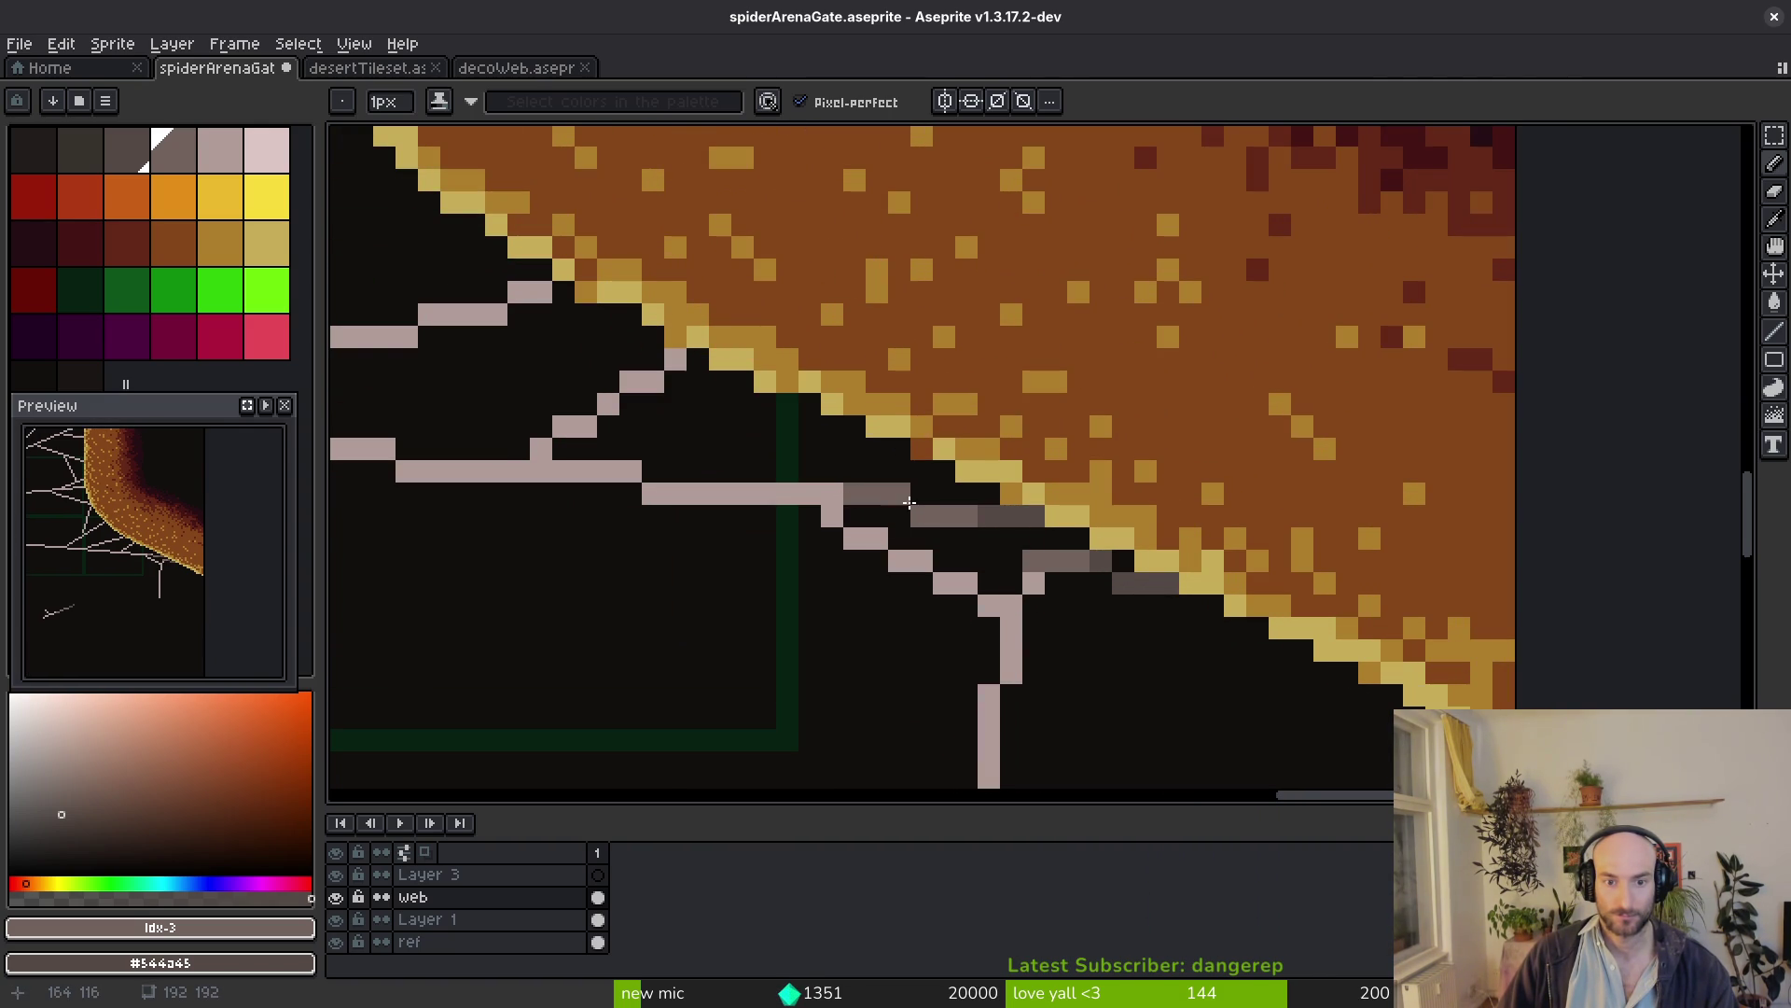
{"action": "scroll", "coordinate": [1084, 611], "scroll_direction": "down", "scroll_amount": 5}
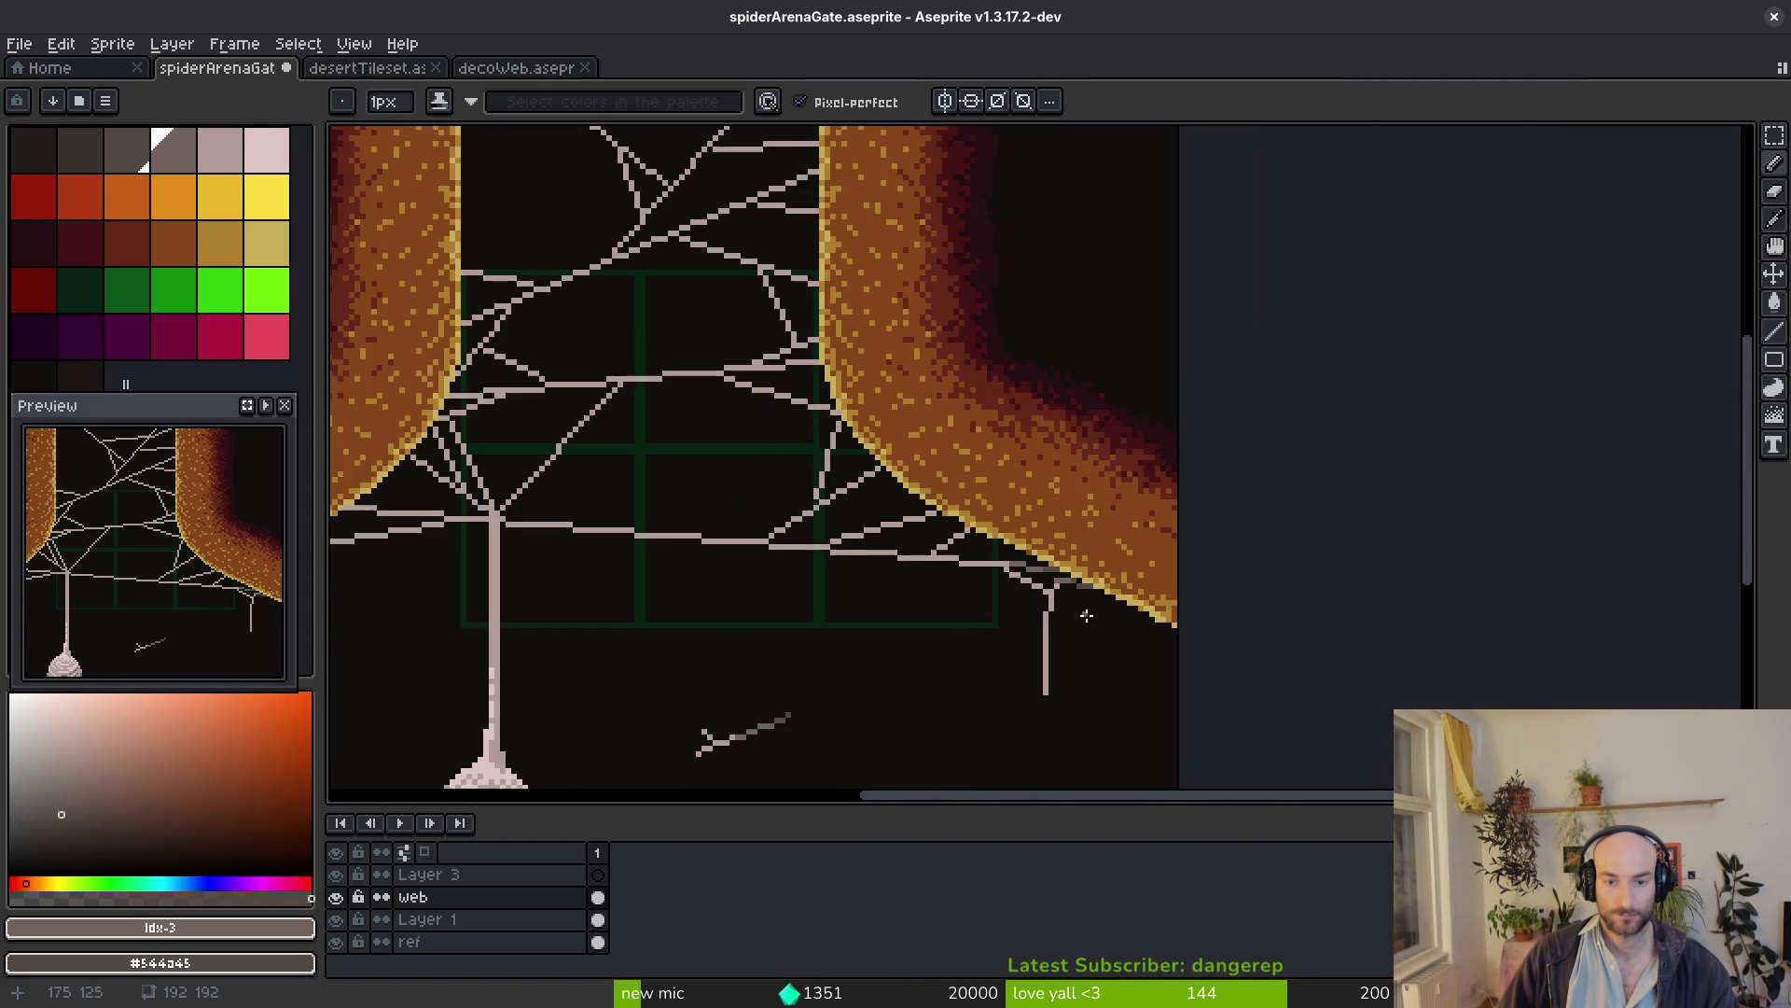
{"action": "scroll", "coordinate": [1018, 599], "scroll_direction": "down", "scroll_amount": 1}
{"action": "scroll", "coordinate": [1106, 597], "scroll_direction": "up", "scroll_amount": 4}
{"action": "scroll", "coordinate": [1131, 597], "scroll_direction": "up", "scroll_amount": 1}
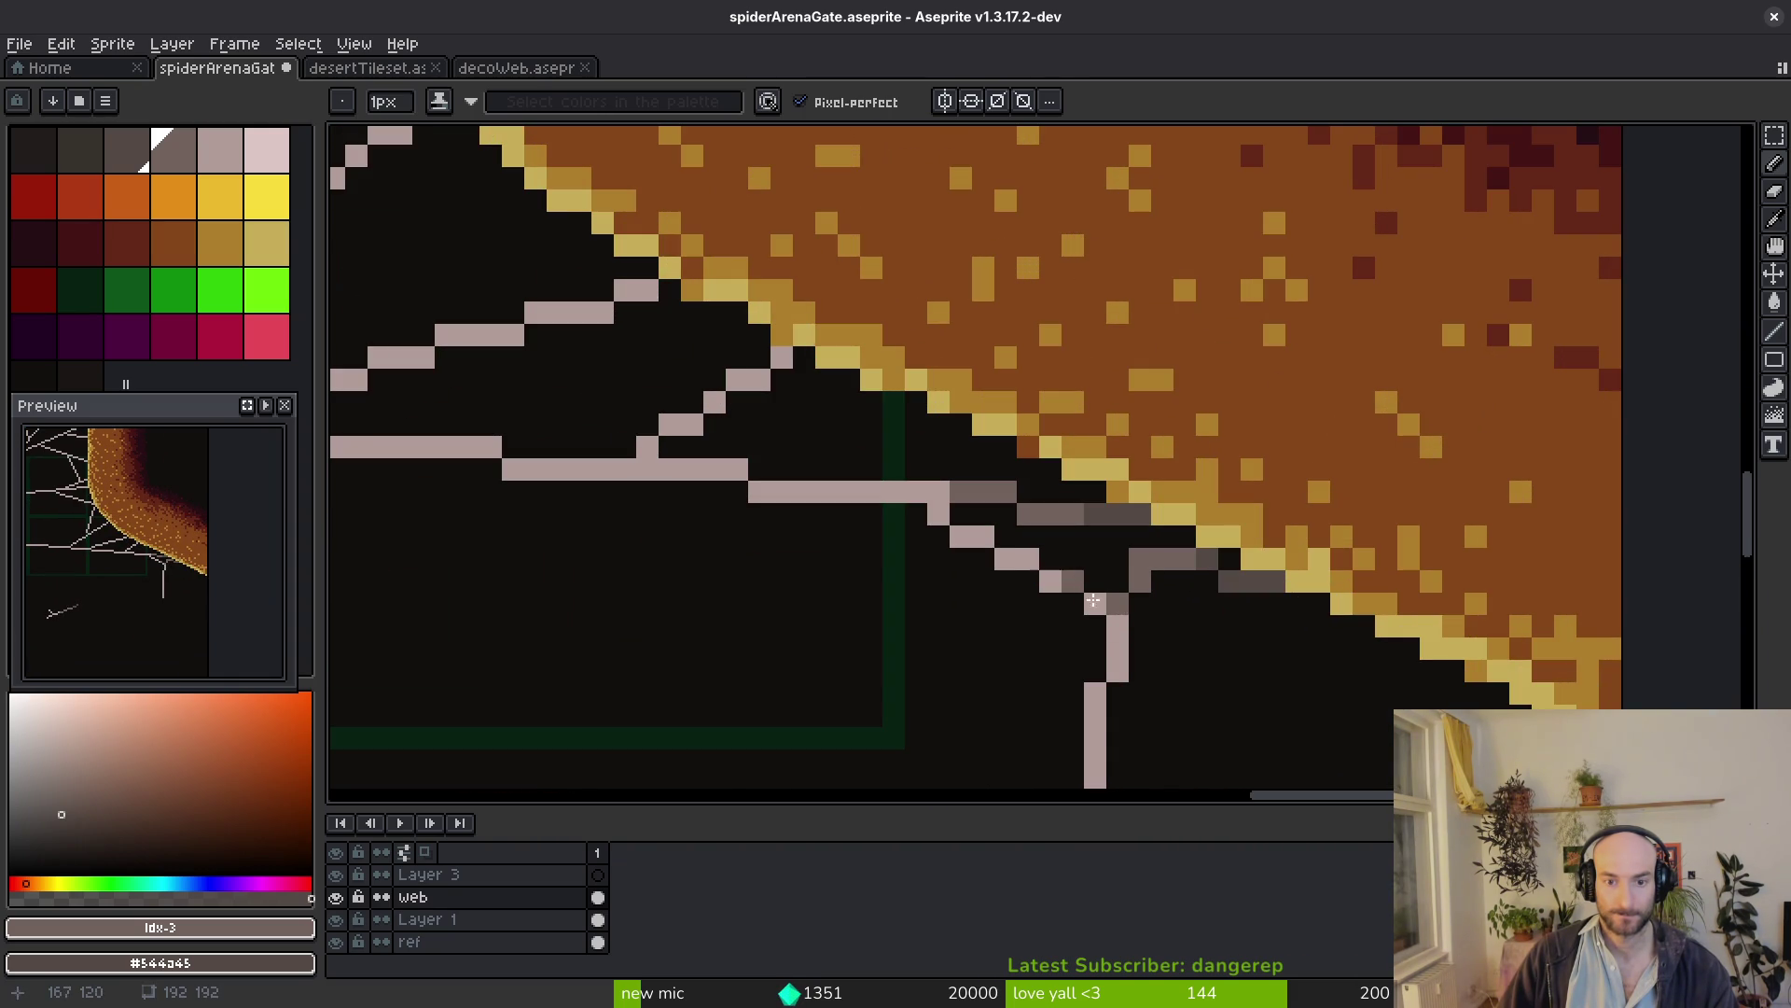
{"action": "scroll", "coordinate": [1029, 559], "scroll_direction": "down", "scroll_amount": 4}
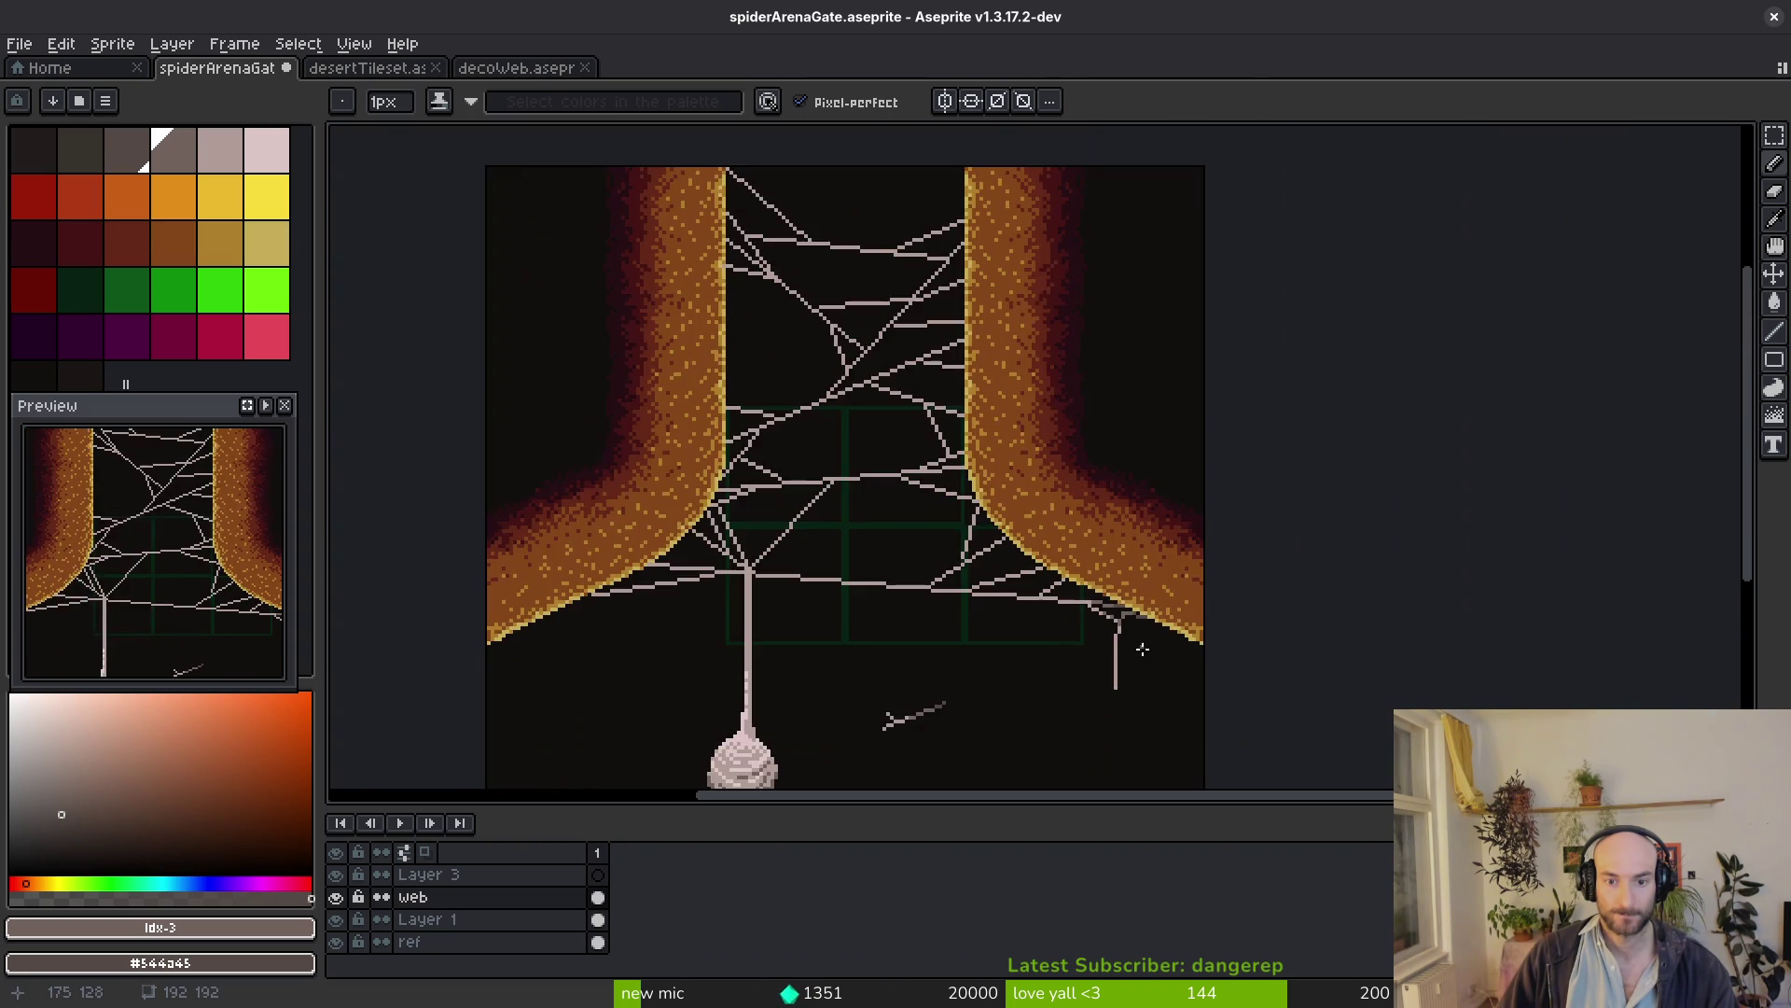
{"action": "scroll", "coordinate": [1091, 621], "scroll_direction": "up", "scroll_amount": 8}
{"action": "scroll", "coordinate": [840, 560], "scroll_direction": "up", "scroll_amount": 1}
Shade the diagonal strand and nearby strand pixels dark grey beside the wall
{"action": "left_click", "coordinate": [749, 560]}
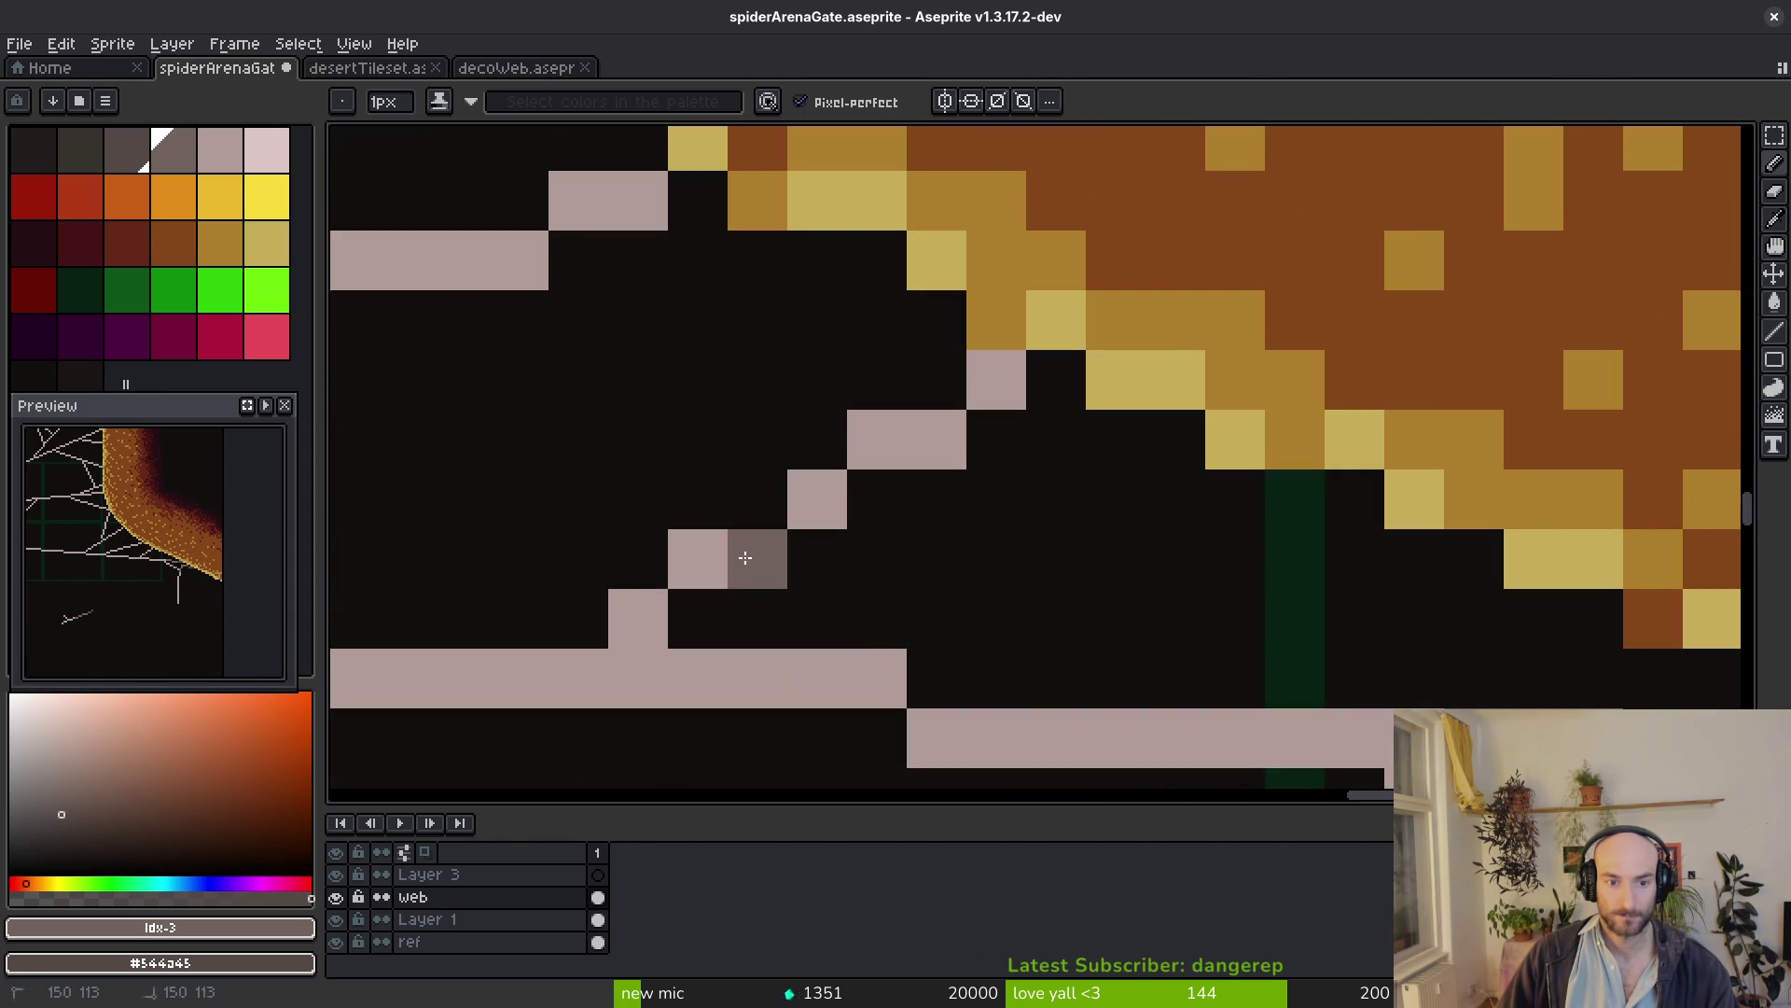
{"action": "left_click_drag", "start_coordinate": [724, 543], "coordinate": [859, 448]}
{"action": "left_click", "coordinate": [996, 381]}
{"action": "left_click", "coordinate": [937, 440]}
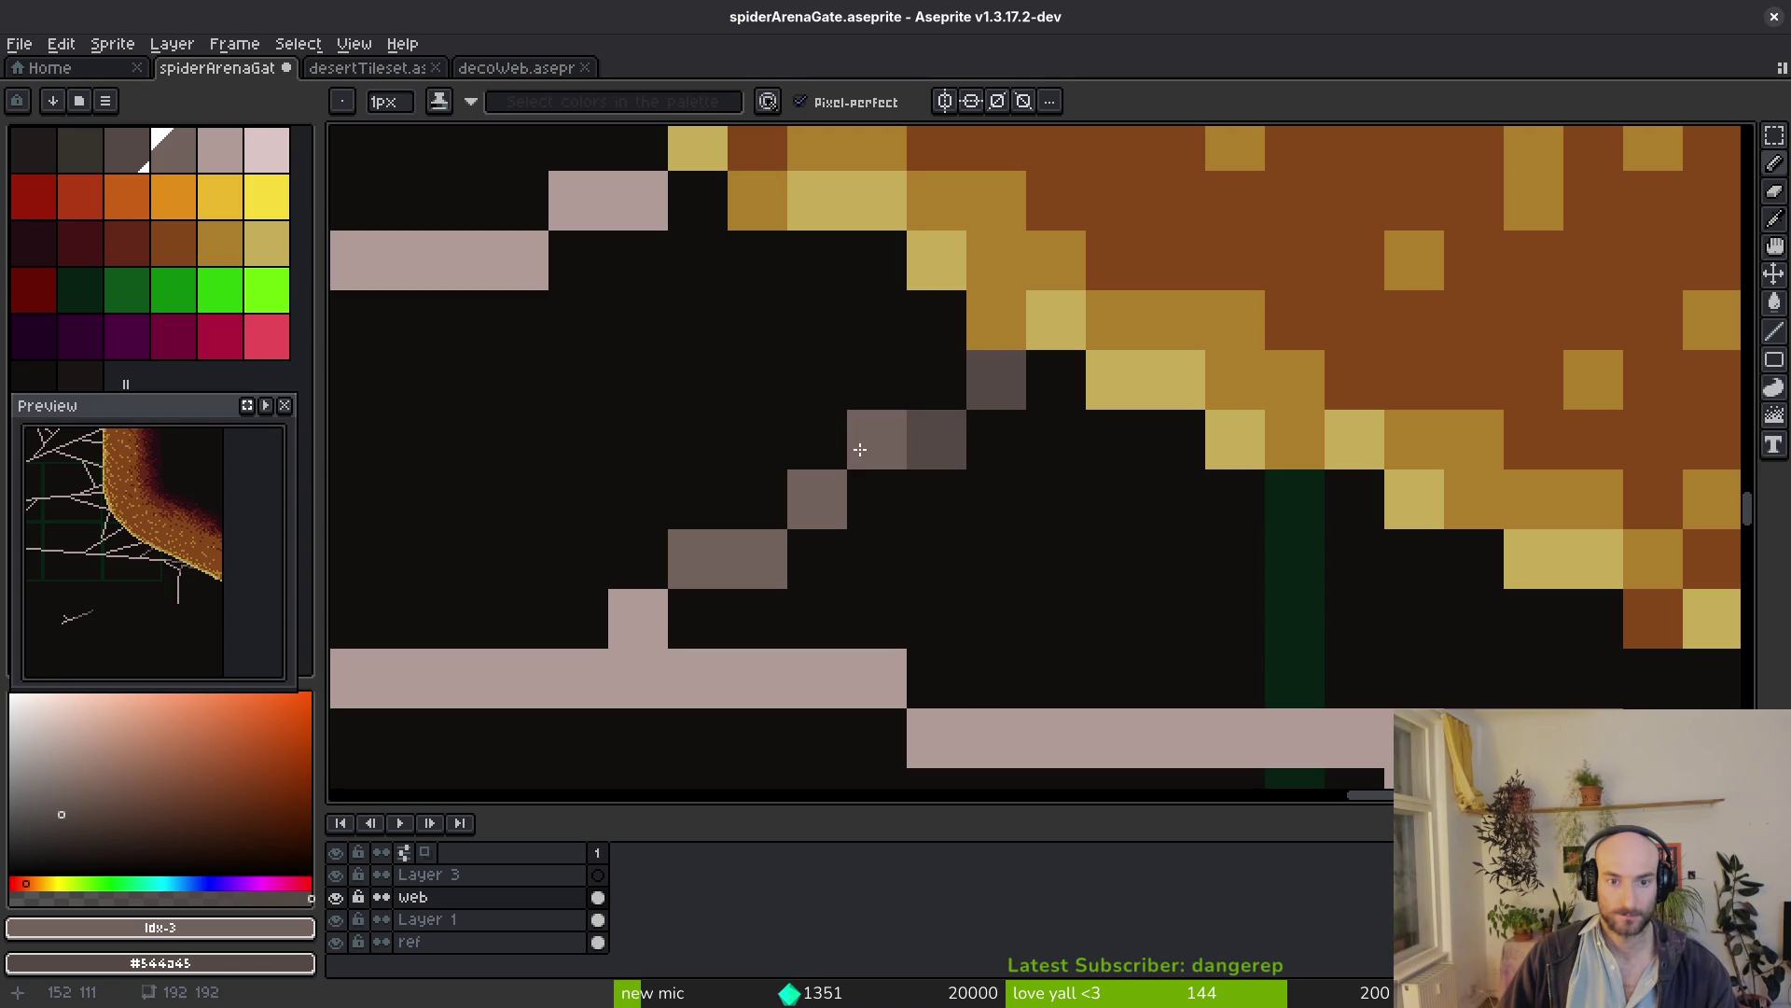
{"action": "scroll", "coordinate": [872, 446], "scroll_direction": "down", "scroll_amount": 3}
{"action": "scroll", "coordinate": [1037, 560], "scroll_direction": "up", "scroll_amount": 3}
Darken the remaining strand cells and the upper diagonal strand toward the curved wall edge
{"action": "left_click_drag", "start_coordinate": [1102, 543], "coordinate": [1015, 583]}
{"action": "scroll", "coordinate": [1015, 583], "scroll_direction": "down", "scroll_amount": 3}
{"action": "scroll", "coordinate": [1456, 480], "scroll_direction": "up", "scroll_amount": 3}
{"action": "mouse_move", "coordinate": [1455, 480]}
{"action": "left_mouse_down"}
{"action": "mouse_move", "coordinate": [1188, 542]}
{"action": "mouse_move", "coordinate": [1052, 540]}
{"action": "left_mouse_up"}
{"action": "left_click", "coordinate": [978, 607]}
{"action": "scroll", "coordinate": [1073, 541], "scroll_direction": "down", "scroll_amount": 3}
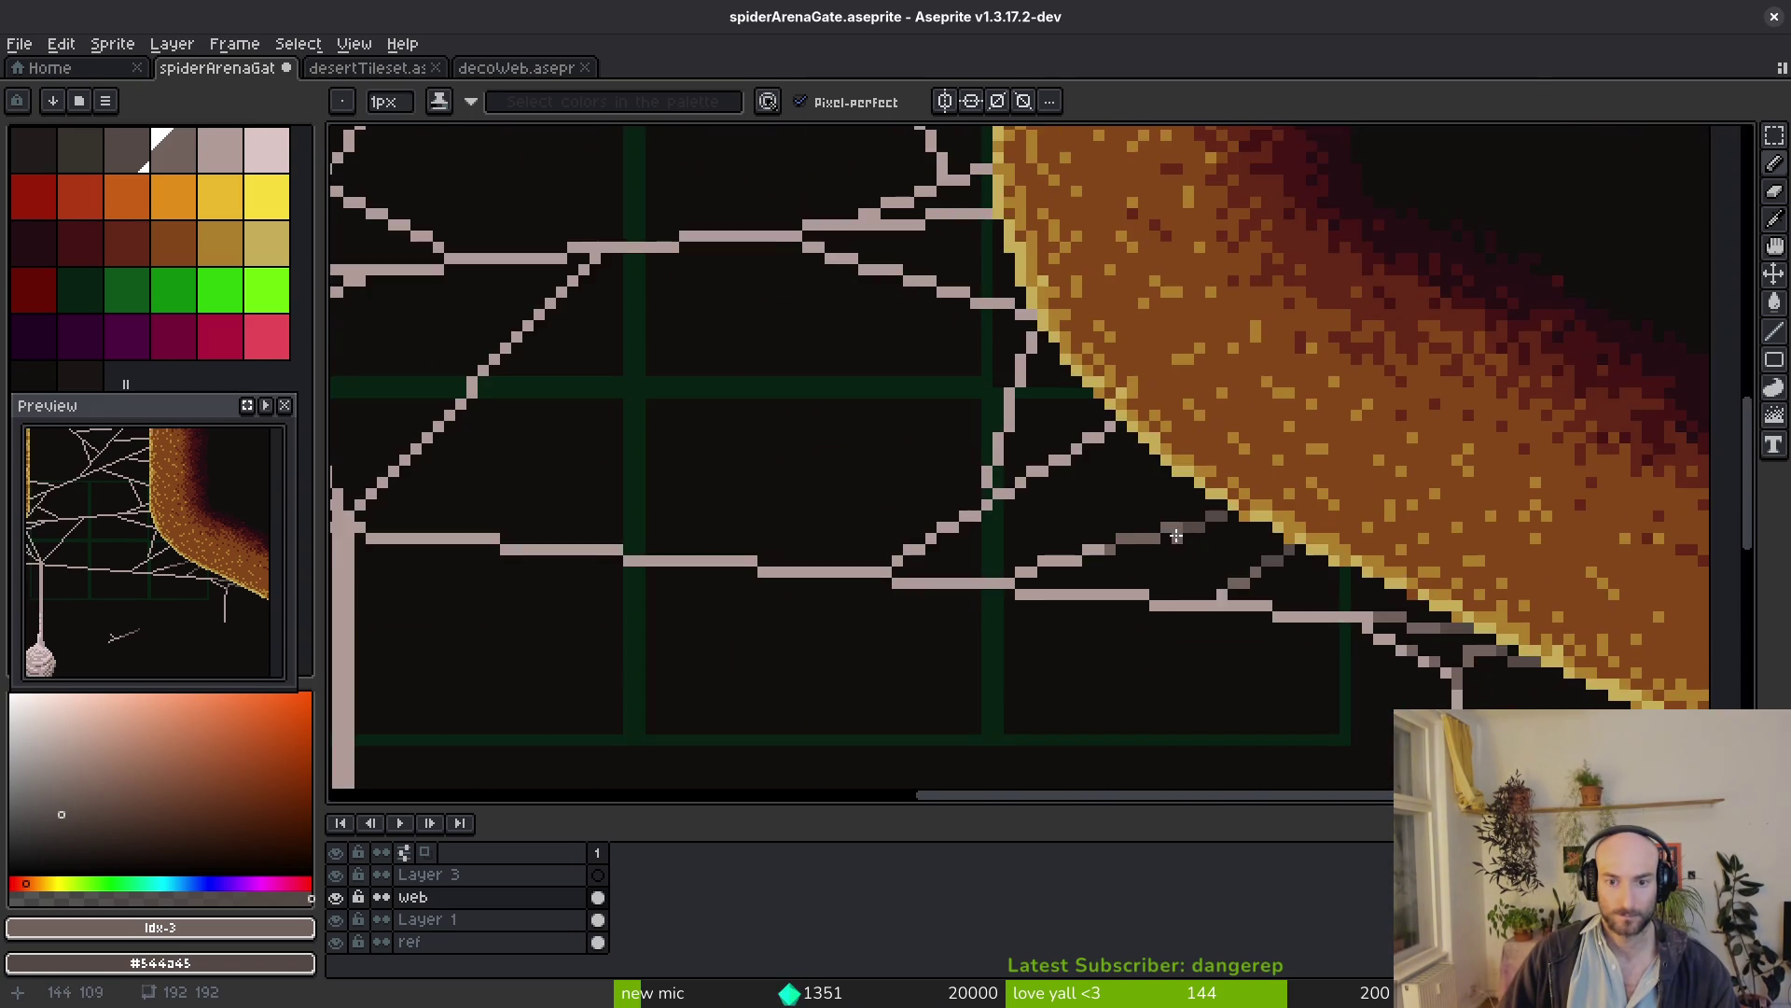
{"action": "scroll", "coordinate": [1072, 442], "scroll_direction": "up", "scroll_amount": 3}
{"action": "mouse_move", "coordinate": [964, 467]}
{"action": "left_mouse_down"}
{"action": "mouse_move", "coordinate": [1007, 408]}
{"action": "mouse_move", "coordinate": [1178, 324]}
{"action": "mouse_move", "coordinate": [1092, 373]}
{"action": "mouse_move", "coordinate": [1098, 486]}
{"action": "mouse_move", "coordinate": [1119, 327]}
{"action": "left_mouse_up"}
{"action": "scroll", "coordinate": [1074, 351], "scroll_direction": "down", "scroll_amount": 1}
{"action": "scroll", "coordinate": [1088, 373], "scroll_direction": "up", "scroll_amount": 1}
Undo an accidental Paint Bucket fill and shade the vertical strand grey at the wall with the Pencil
{"action": "key", "text": "g"}
{"action": "key", "text": "ctrl+z"}
{"action": "key", "text": "b"}
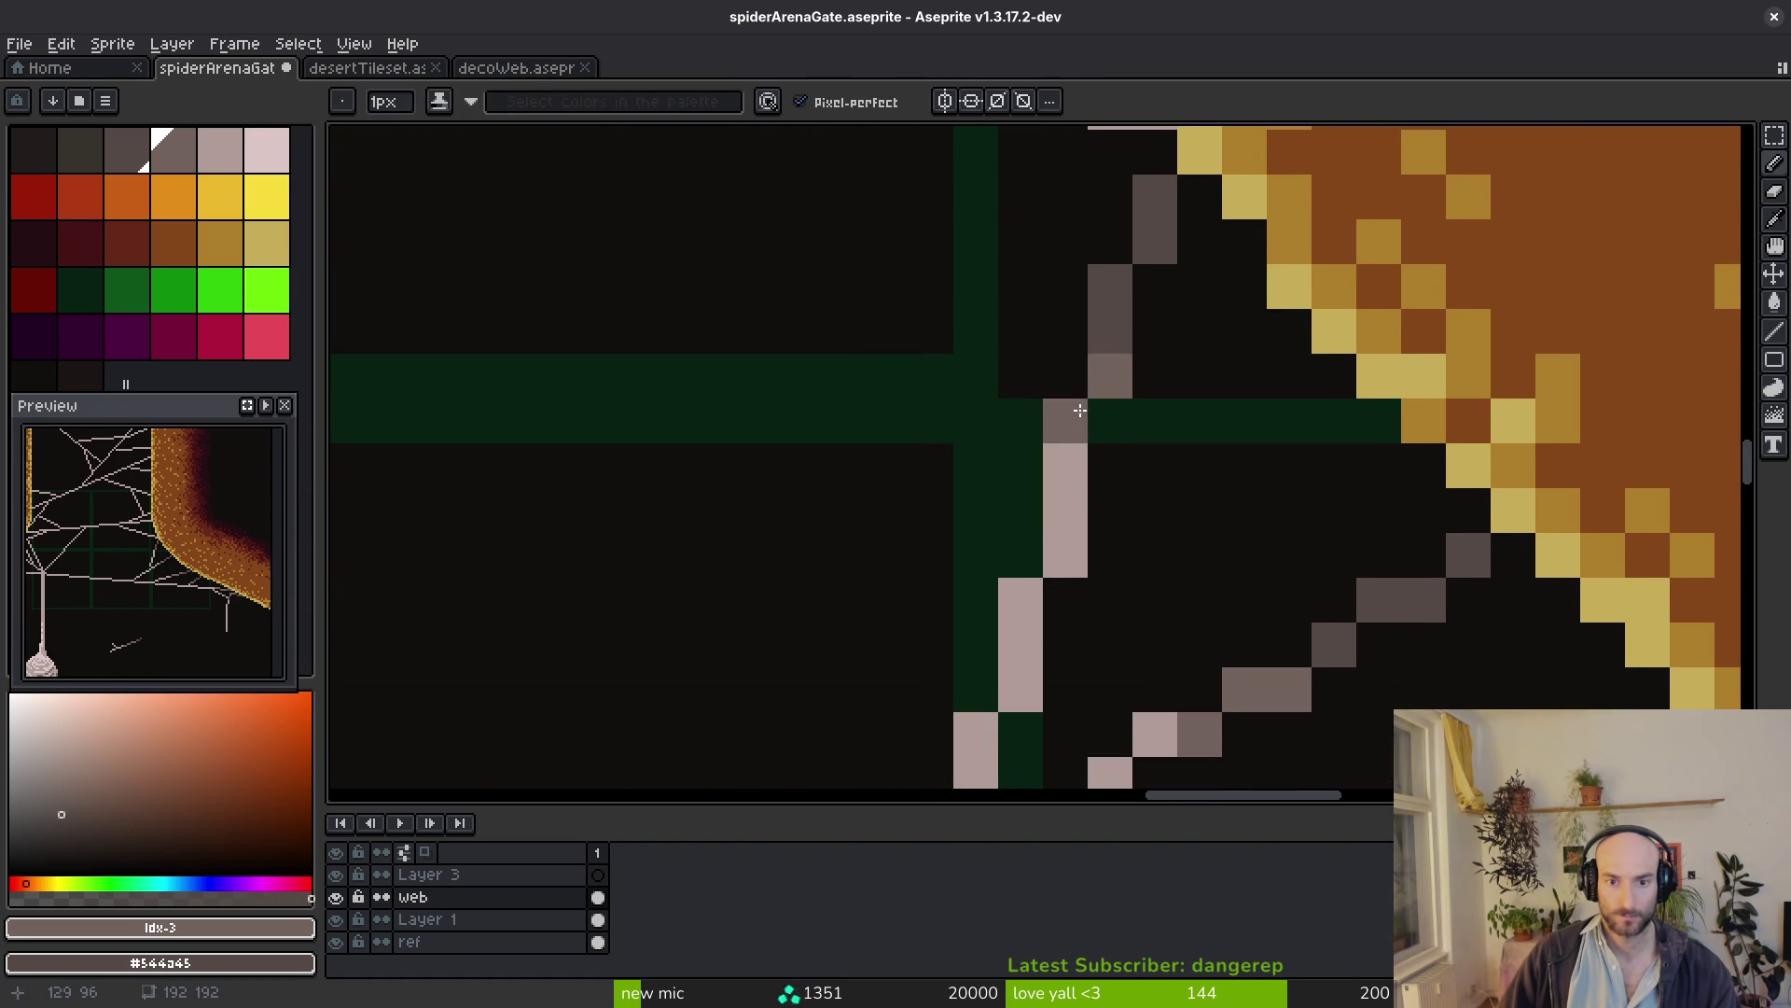
{"action": "left_click_drag", "start_coordinate": [1075, 416], "coordinate": [1089, 545]}
{"action": "scroll", "coordinate": [1116, 335], "scroll_direction": "down", "scroll_amount": 3}
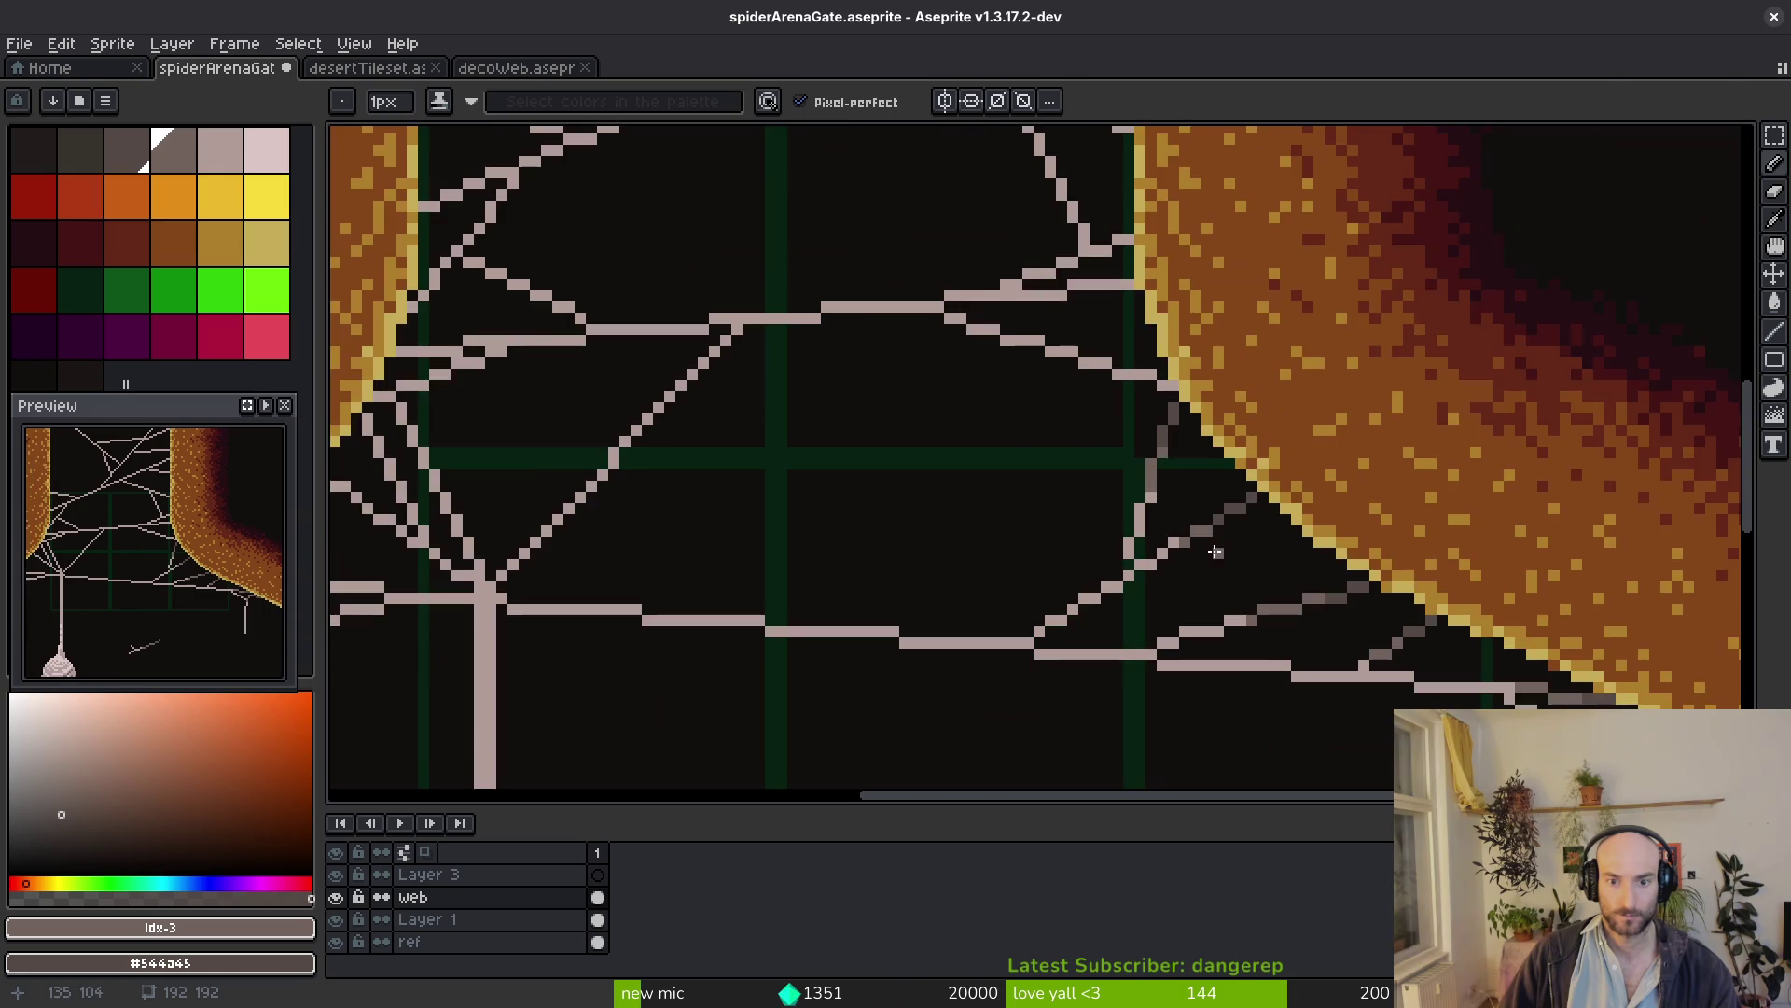
{"action": "scroll", "coordinate": [1173, 438], "scroll_direction": "up", "scroll_amount": 3}
{"action": "scroll", "coordinate": [1022, 307], "scroll_direction": "down", "scroll_amount": 2}
{"action": "scroll", "coordinate": [1281, 457], "scroll_direction": "up", "scroll_amount": 2}
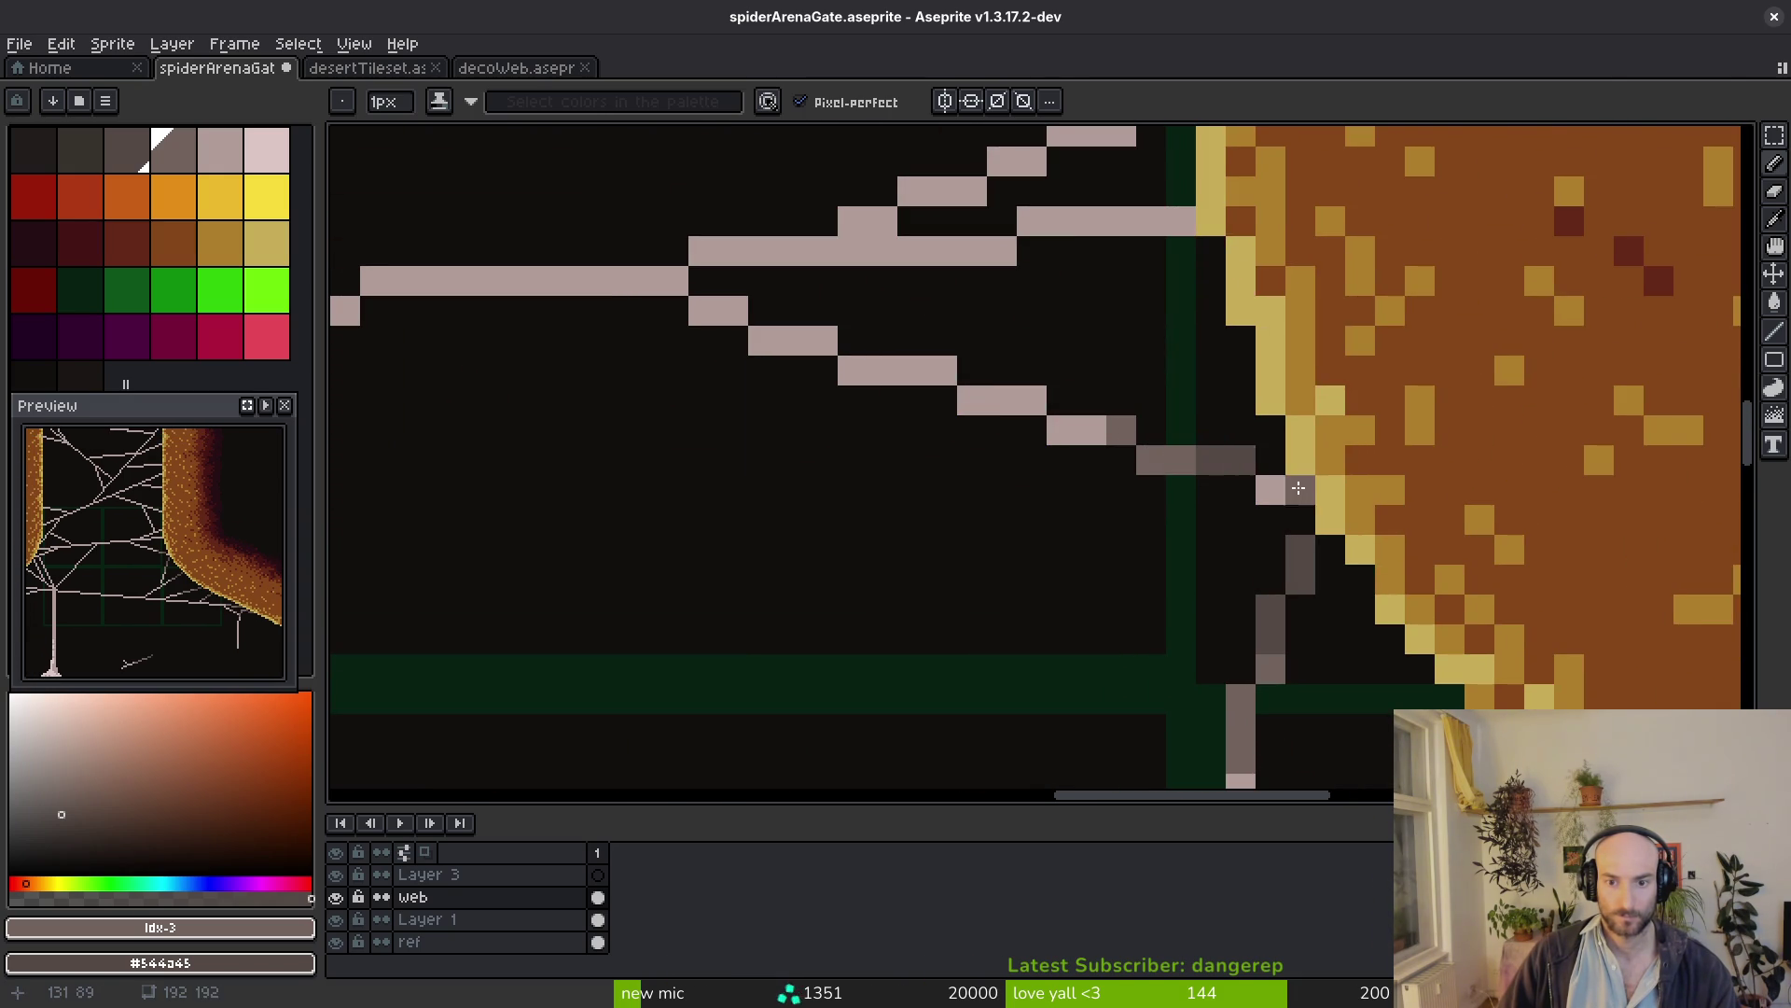
{"action": "scroll", "coordinate": [1299, 489], "scroll_direction": "down", "scroll_amount": 2}
{"action": "scroll", "coordinate": [1182, 536], "scroll_direction": "up", "scroll_amount": 2}
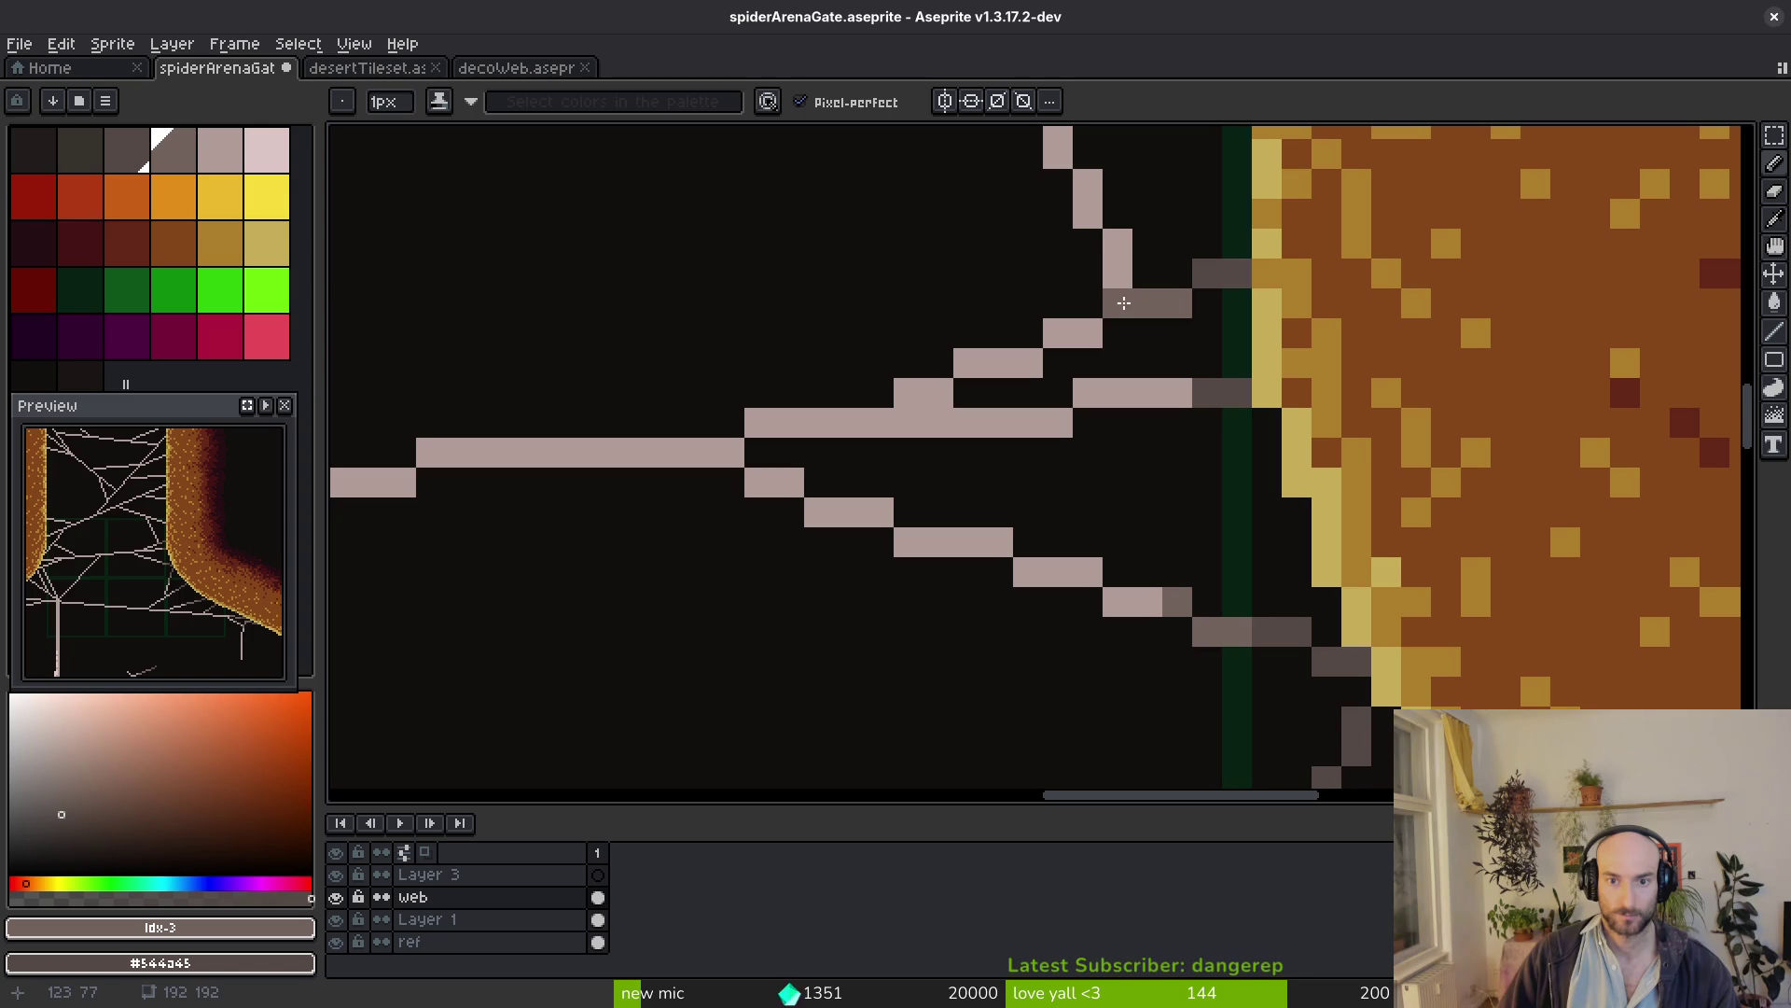
{"action": "scroll", "coordinate": [1112, 238], "scroll_direction": "down", "scroll_amount": 3}
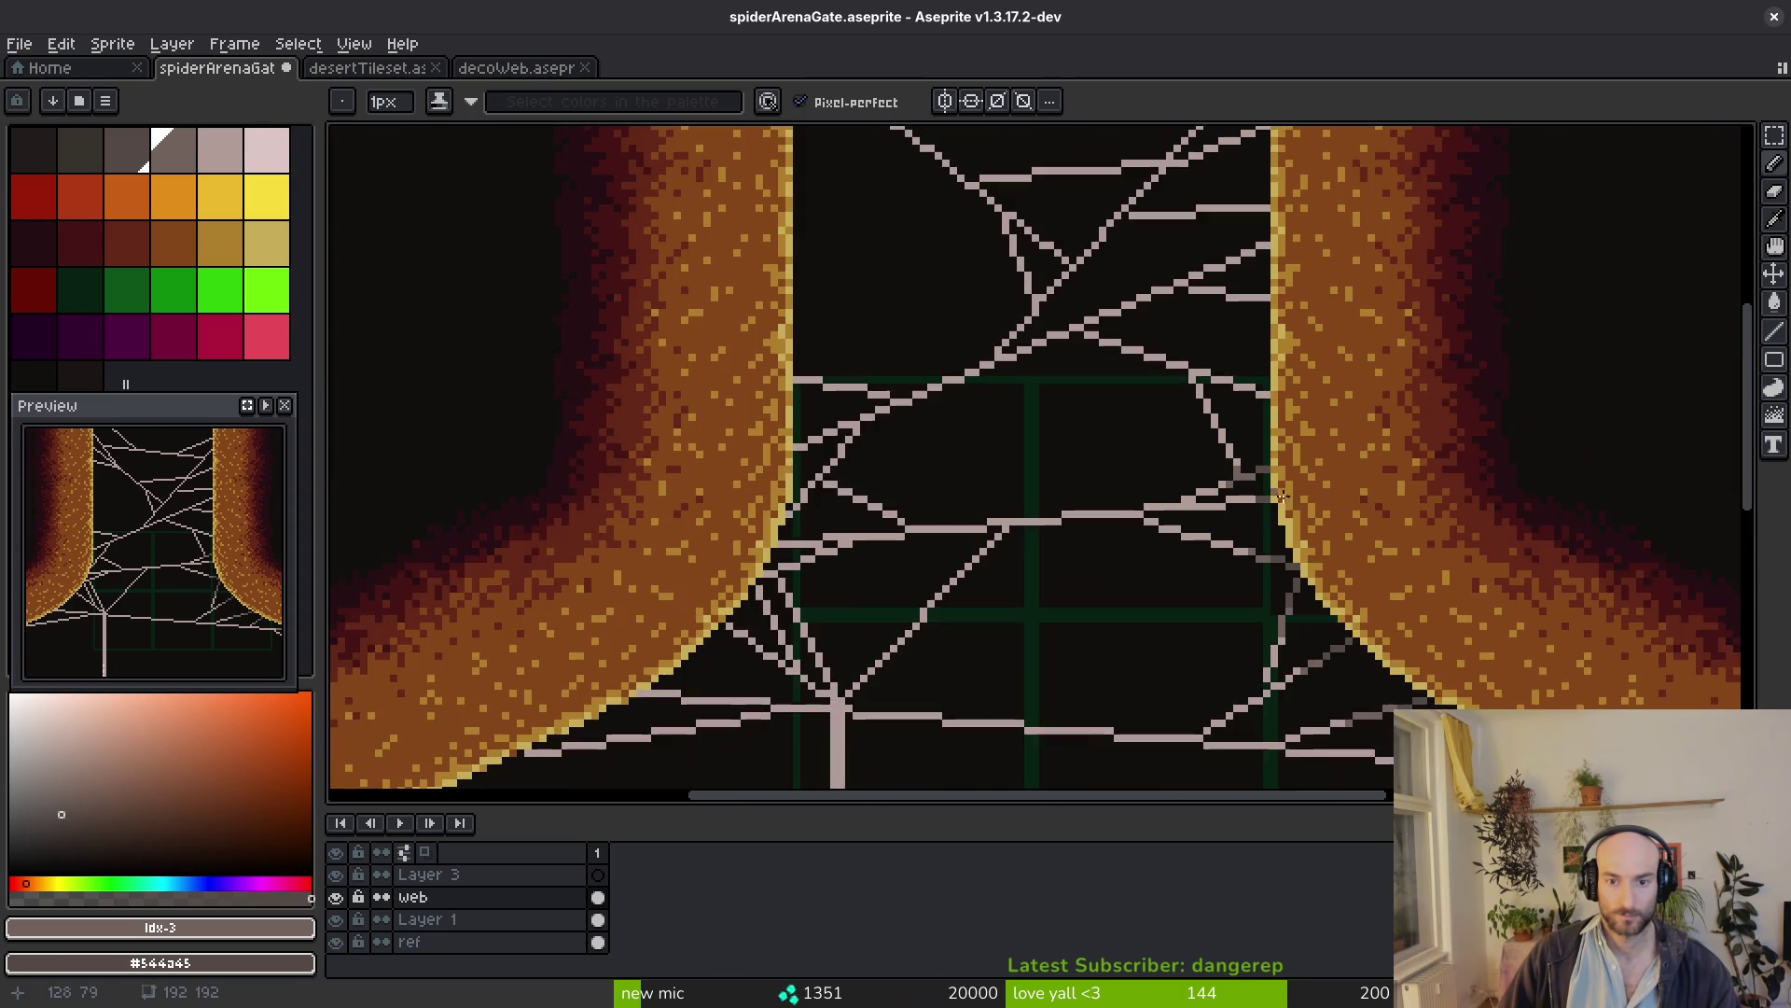
{"action": "scroll", "coordinate": [1277, 451], "scroll_direction": "up", "scroll_amount": 3}
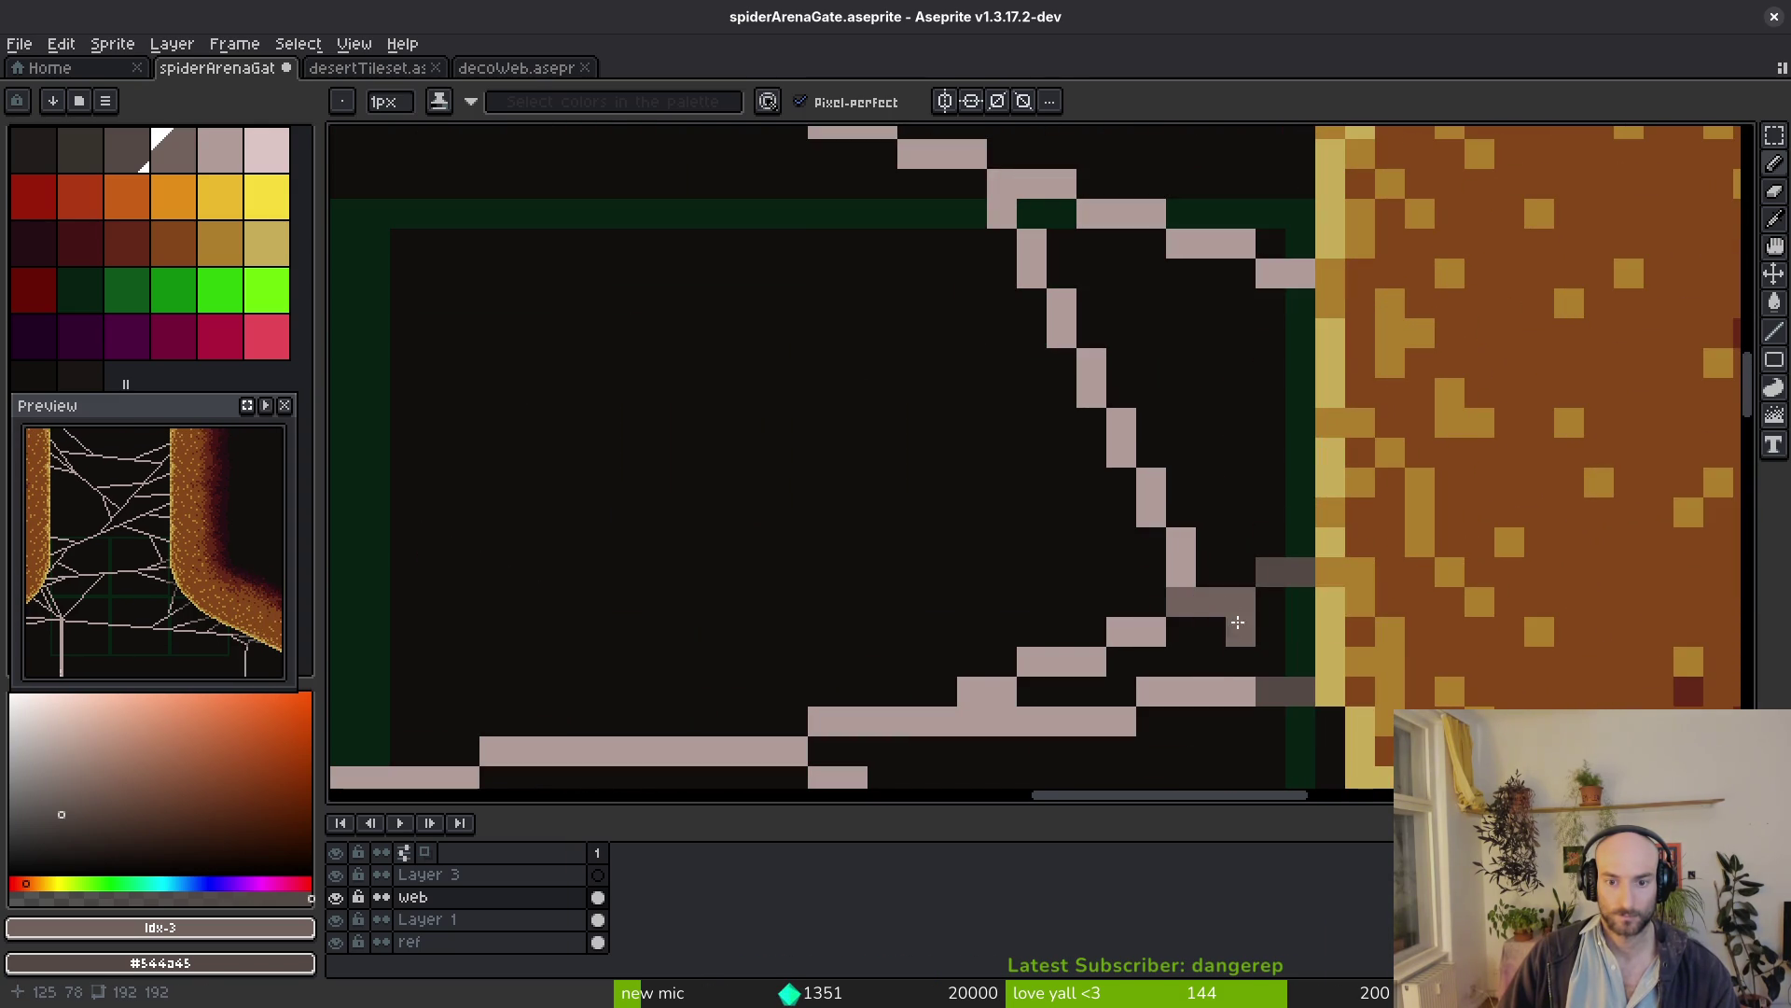
{"action": "scroll", "coordinate": [1240, 596], "scroll_direction": "up", "scroll_amount": 2}
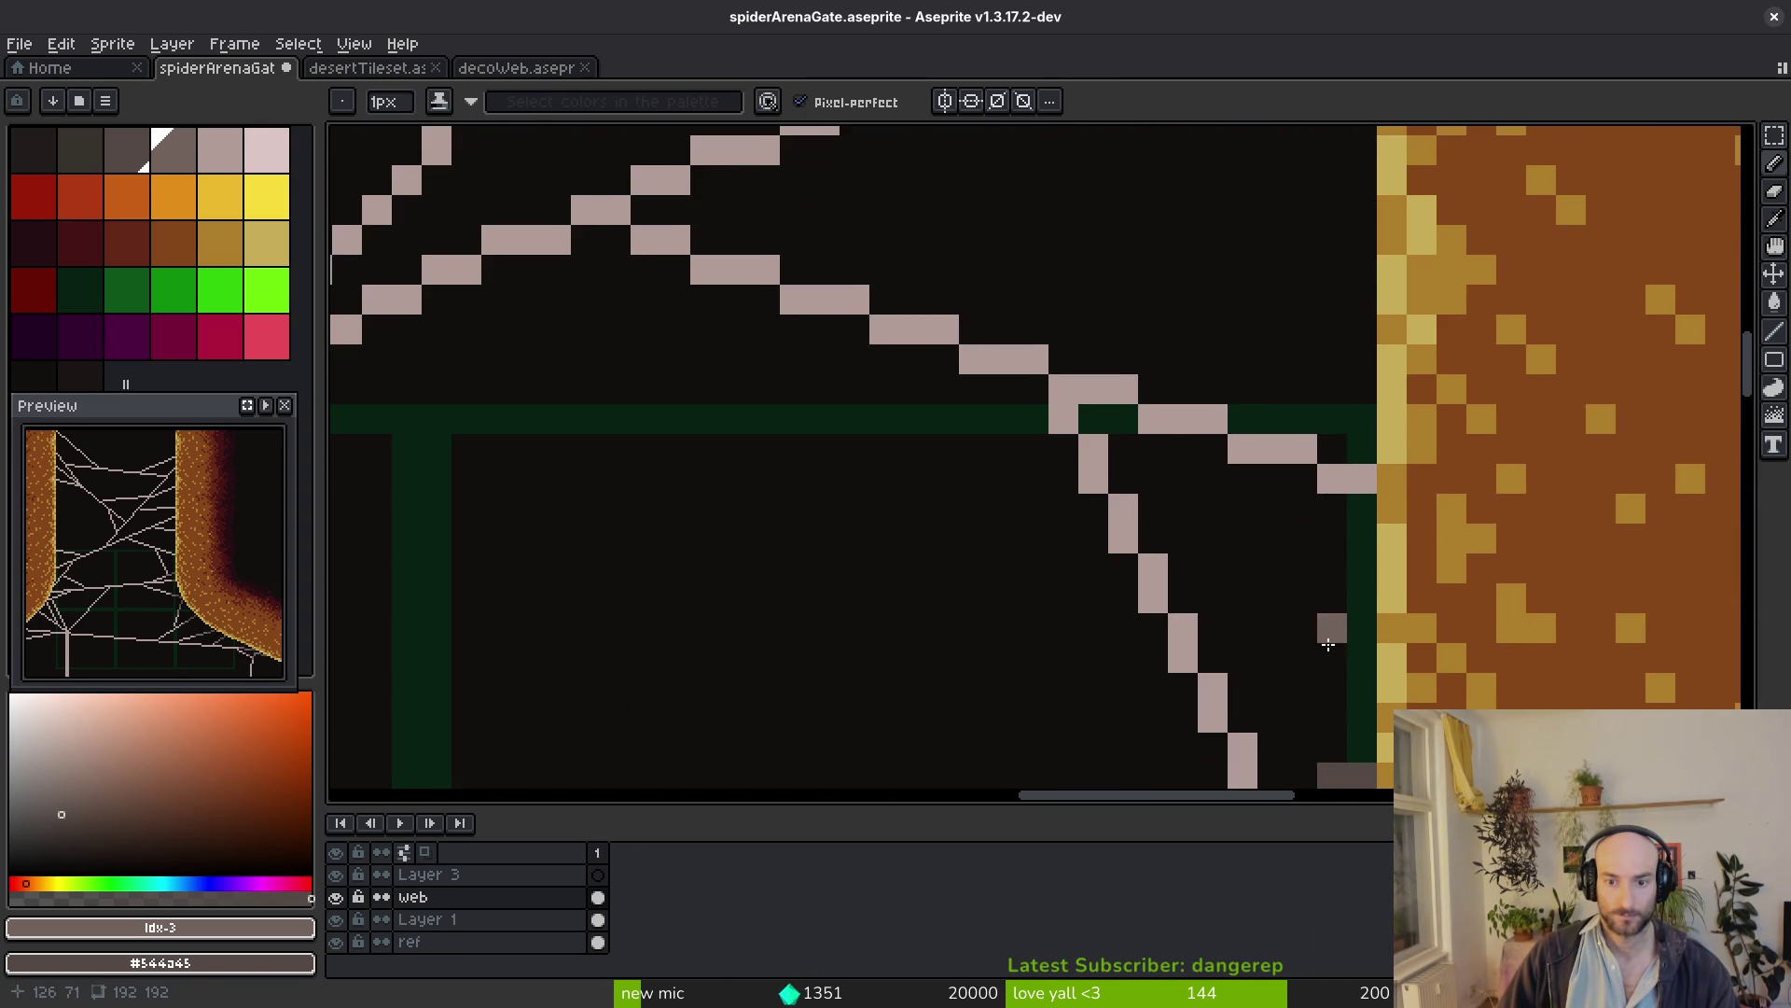
{"action": "scroll", "coordinate": [1156, 618], "scroll_direction": "down", "scroll_amount": 2}
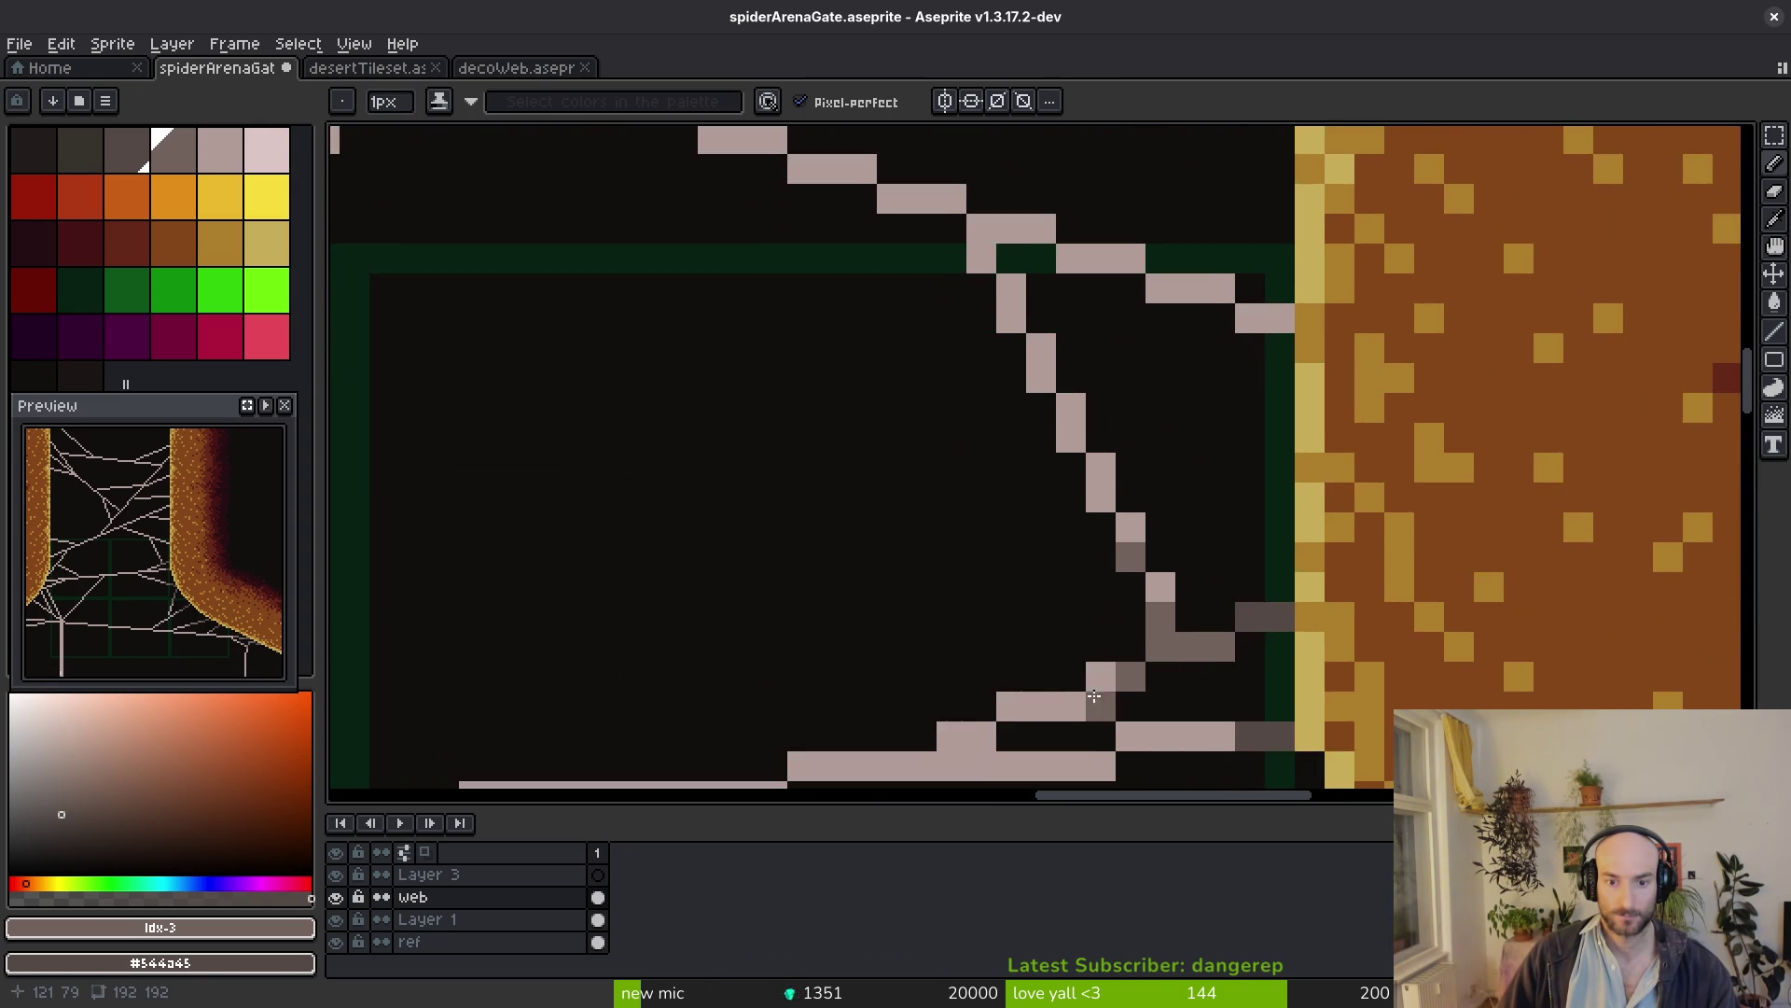
{"action": "scroll", "coordinate": [1082, 702], "scroll_direction": "down", "scroll_amount": 3}
{"action": "scroll", "coordinate": [1232, 588], "scroll_direction": "up", "scroll_amount": 3}
{"action": "scroll", "coordinate": [1232, 420], "scroll_direction": "up", "scroll_amount": 1}
Shade the higher strands dark grey where they touch the right wall's straight upper edge
{"action": "left_click", "coordinate": [1053, 319]}
{"action": "left_click_drag", "start_coordinate": [1082, 331], "coordinate": [1307, 422]}
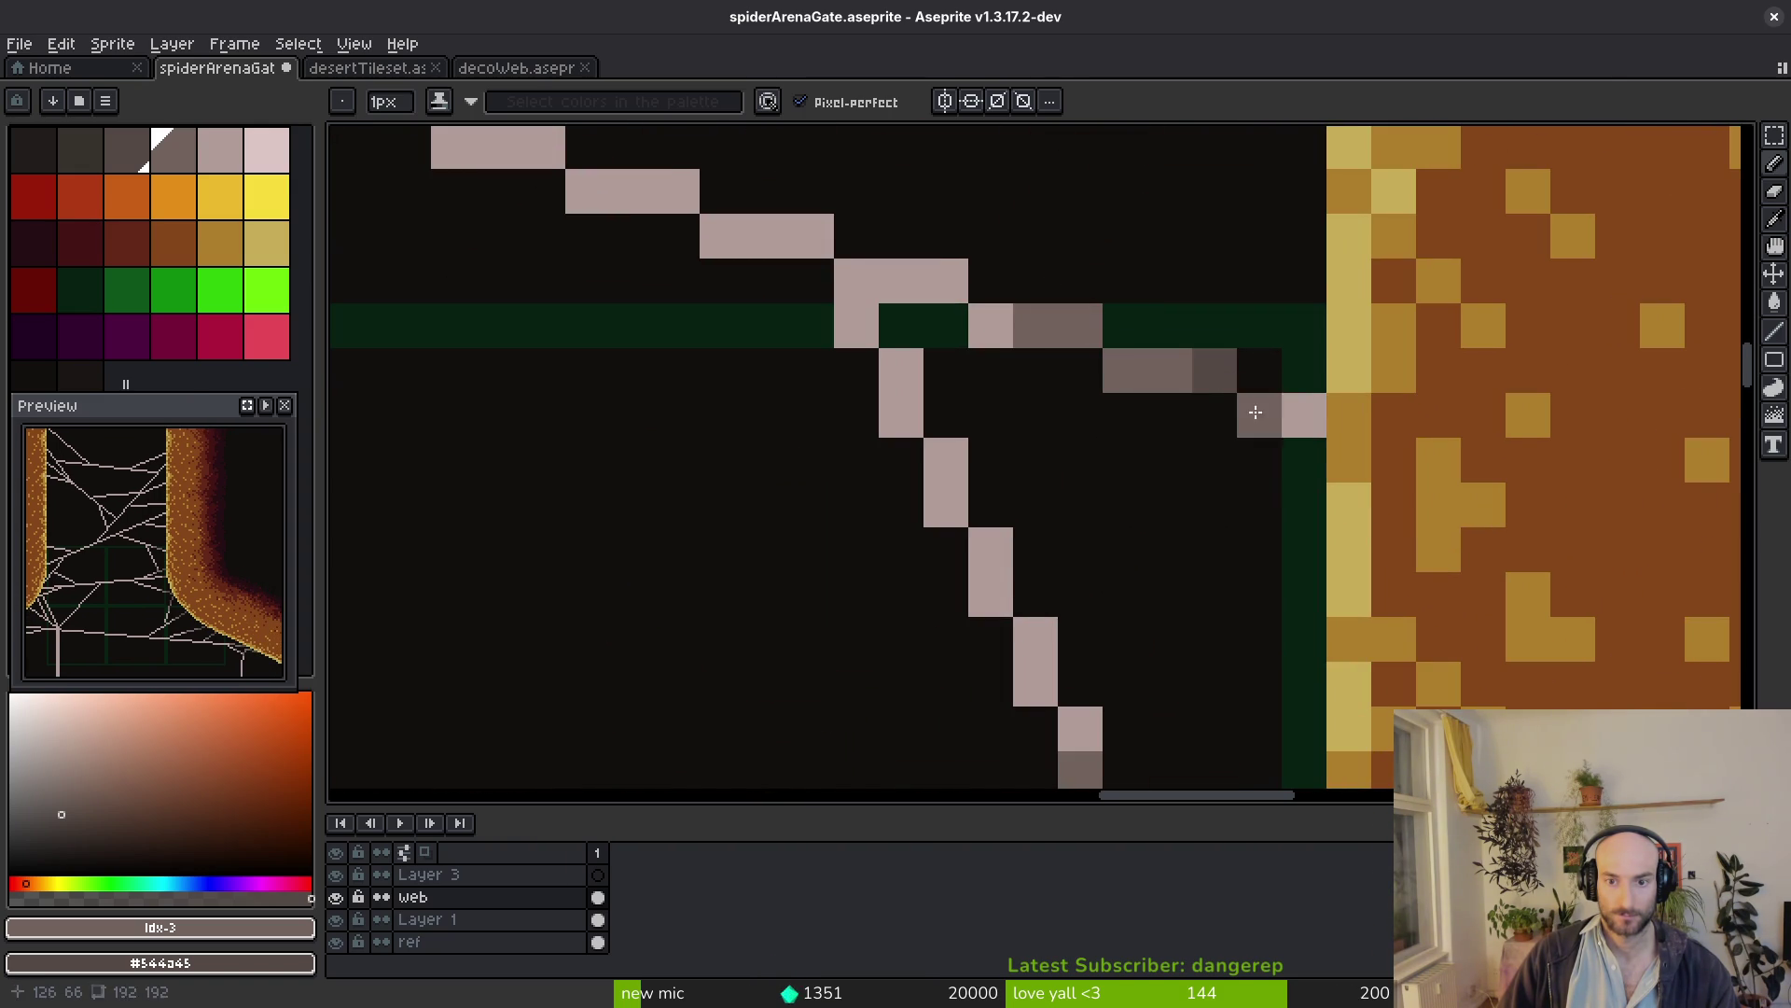
{"action": "scroll", "coordinate": [1307, 422], "scroll_direction": "down", "scroll_amount": 2}
{"action": "scroll", "coordinate": [1372, 490], "scroll_direction": "down", "scroll_amount": 3}
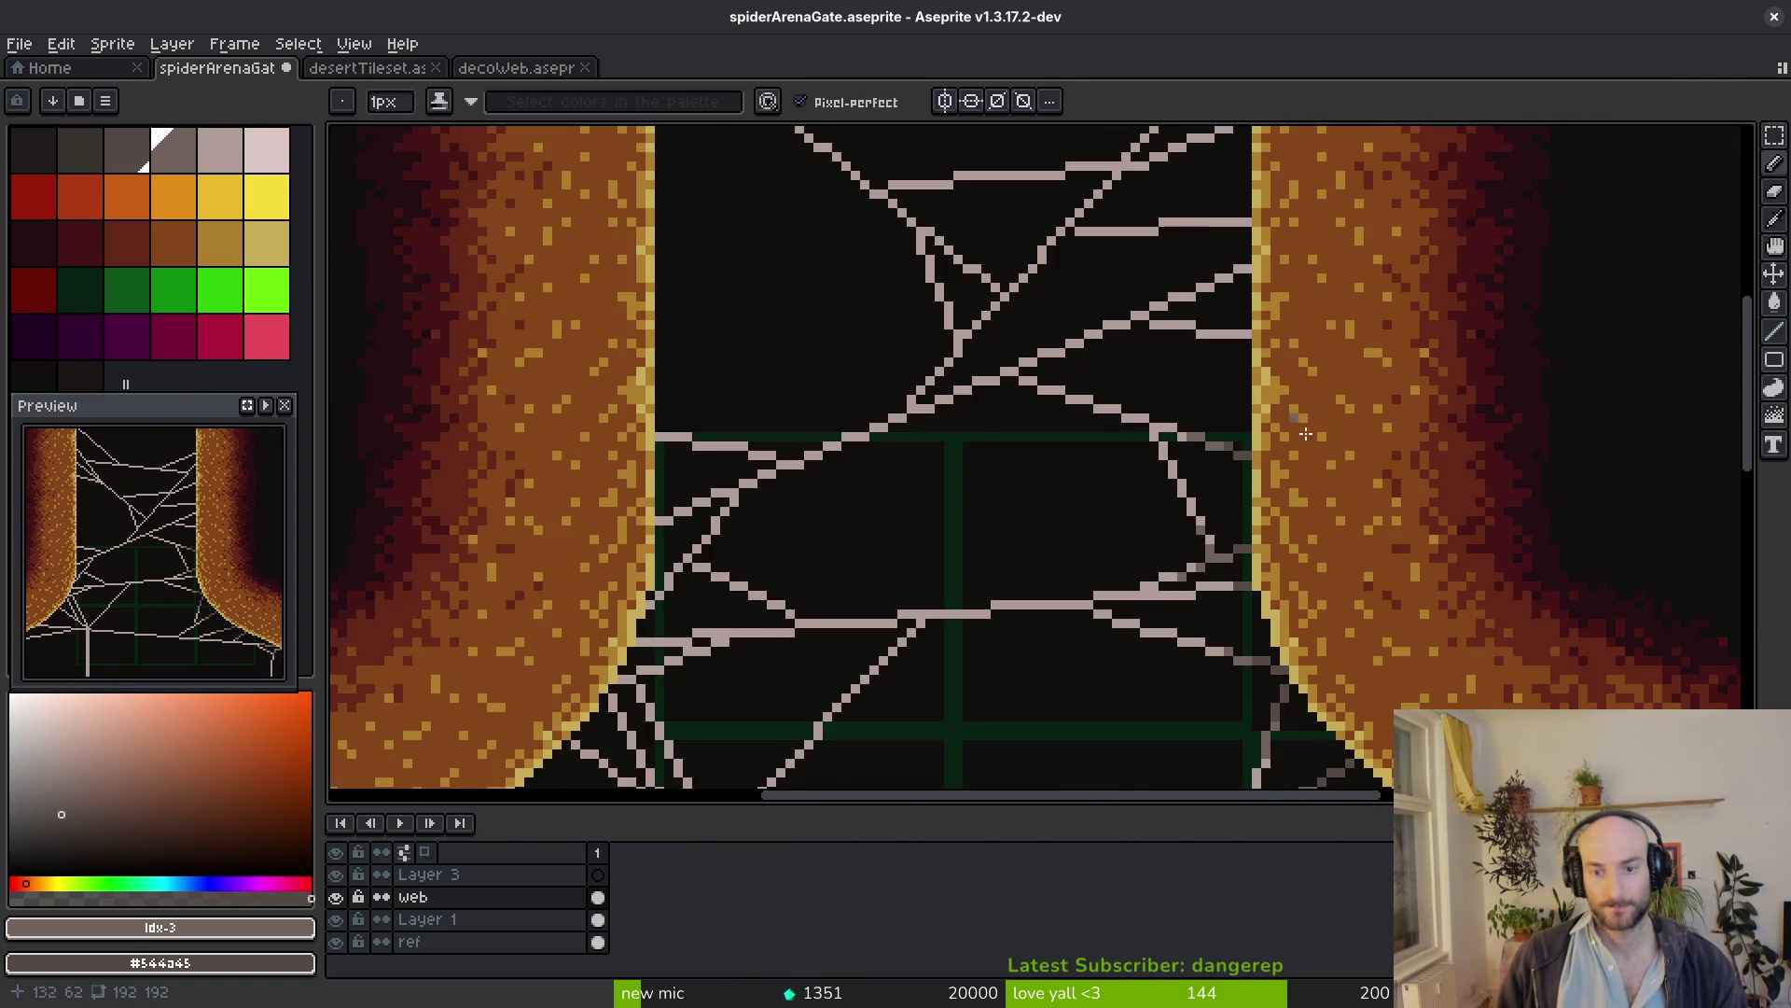
{"action": "scroll", "coordinate": [1446, 569], "scroll_direction": "down", "scroll_amount": 4}
{"action": "scroll", "coordinate": [1314, 440], "scroll_direction": "up", "scroll_amount": 4}
{"action": "scroll", "coordinate": [1312, 440], "scroll_direction": "up", "scroll_amount": 2}
{"action": "scroll", "coordinate": [1300, 551], "scroll_direction": "up", "scroll_amount": 2}
{"action": "scroll", "coordinate": [1301, 551], "scroll_direction": "up", "scroll_amount": 1}
{"action": "left_click_drag", "start_coordinate": [1079, 406], "coordinate": [866, 399]}
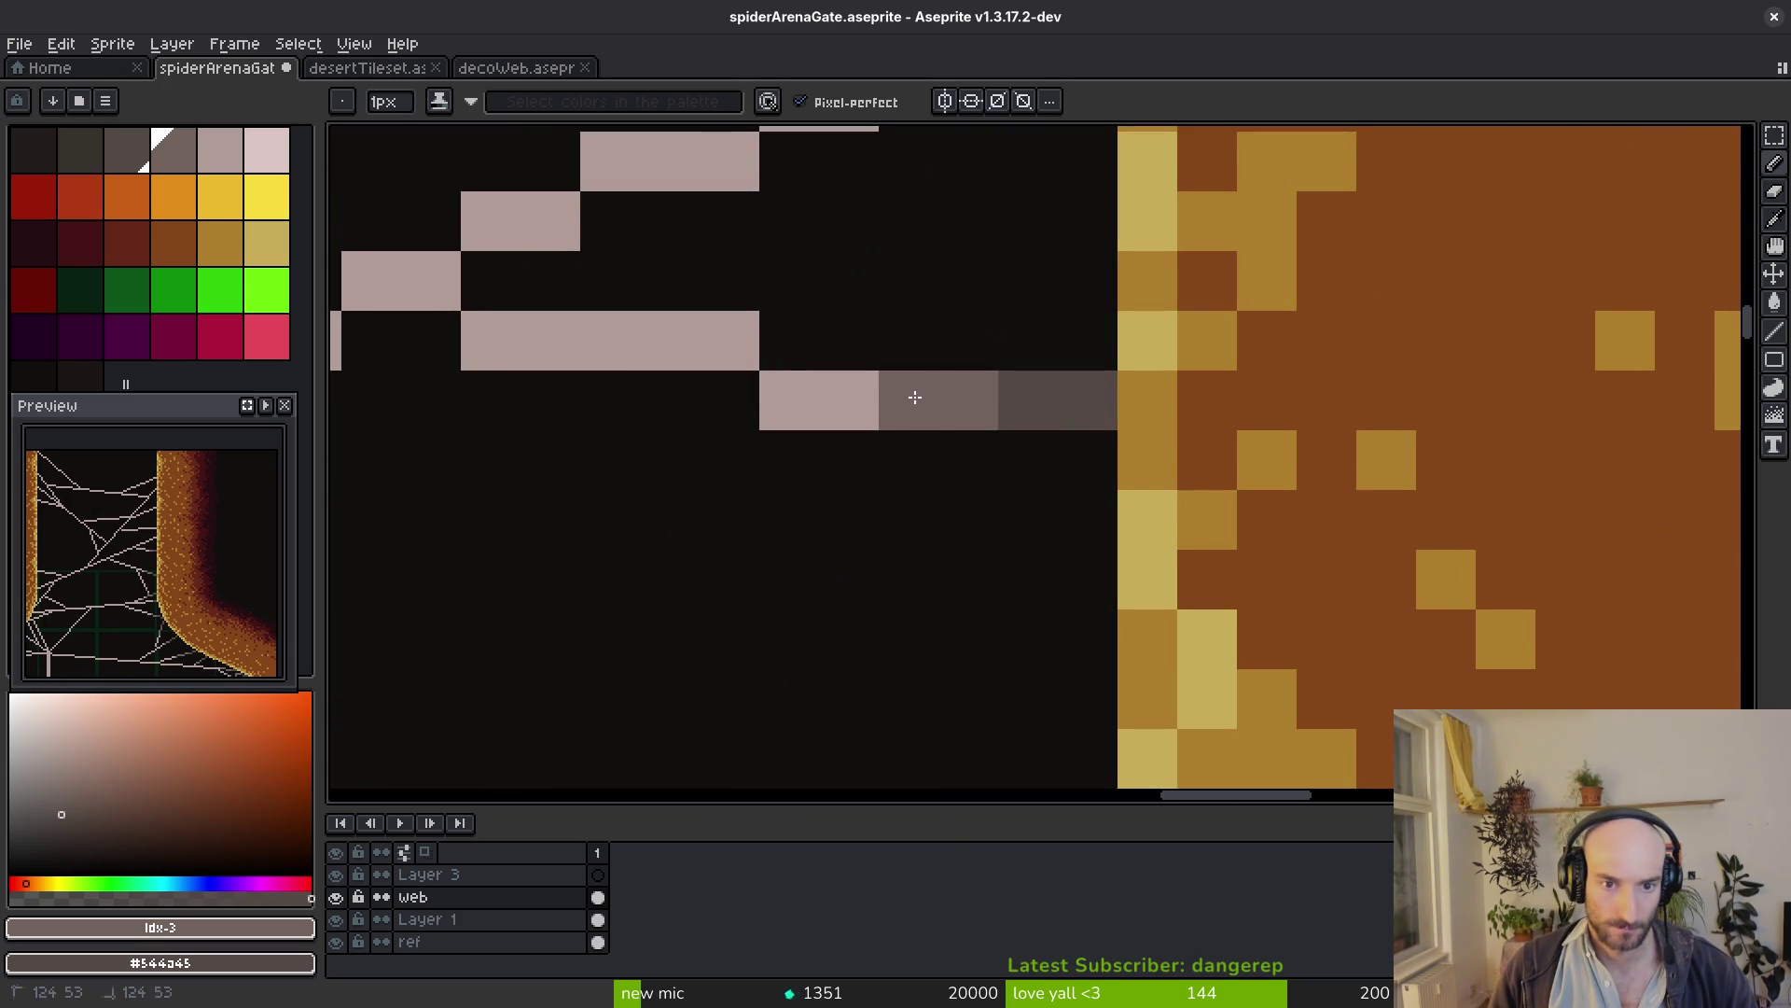
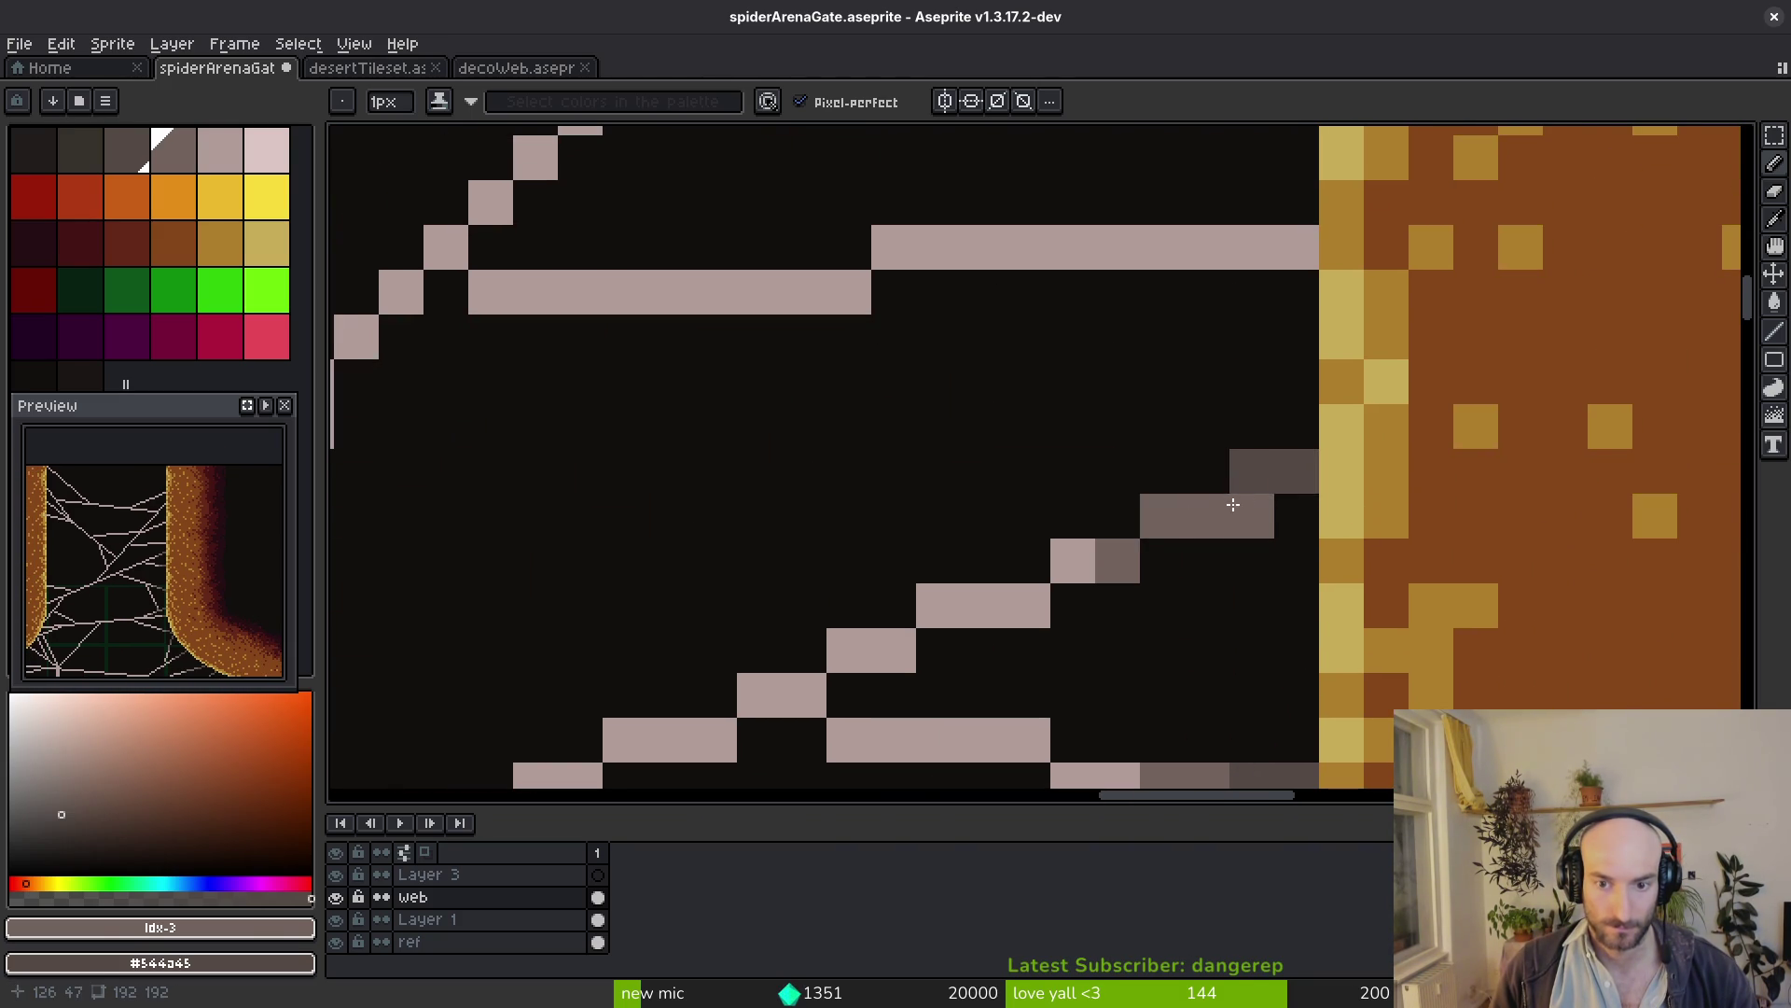
Darken the strand ends at the right pillar's upper junctions with dark grey pencil strokes
{"action": "left_click_drag", "start_coordinate": [1232, 332], "coordinate": [1266, 519]}
{"action": "left_click_drag", "start_coordinate": [1331, 433], "coordinate": [1266, 434]}
{"action": "scroll", "coordinate": [1182, 435], "scroll_direction": "down", "scroll_amount": 3}
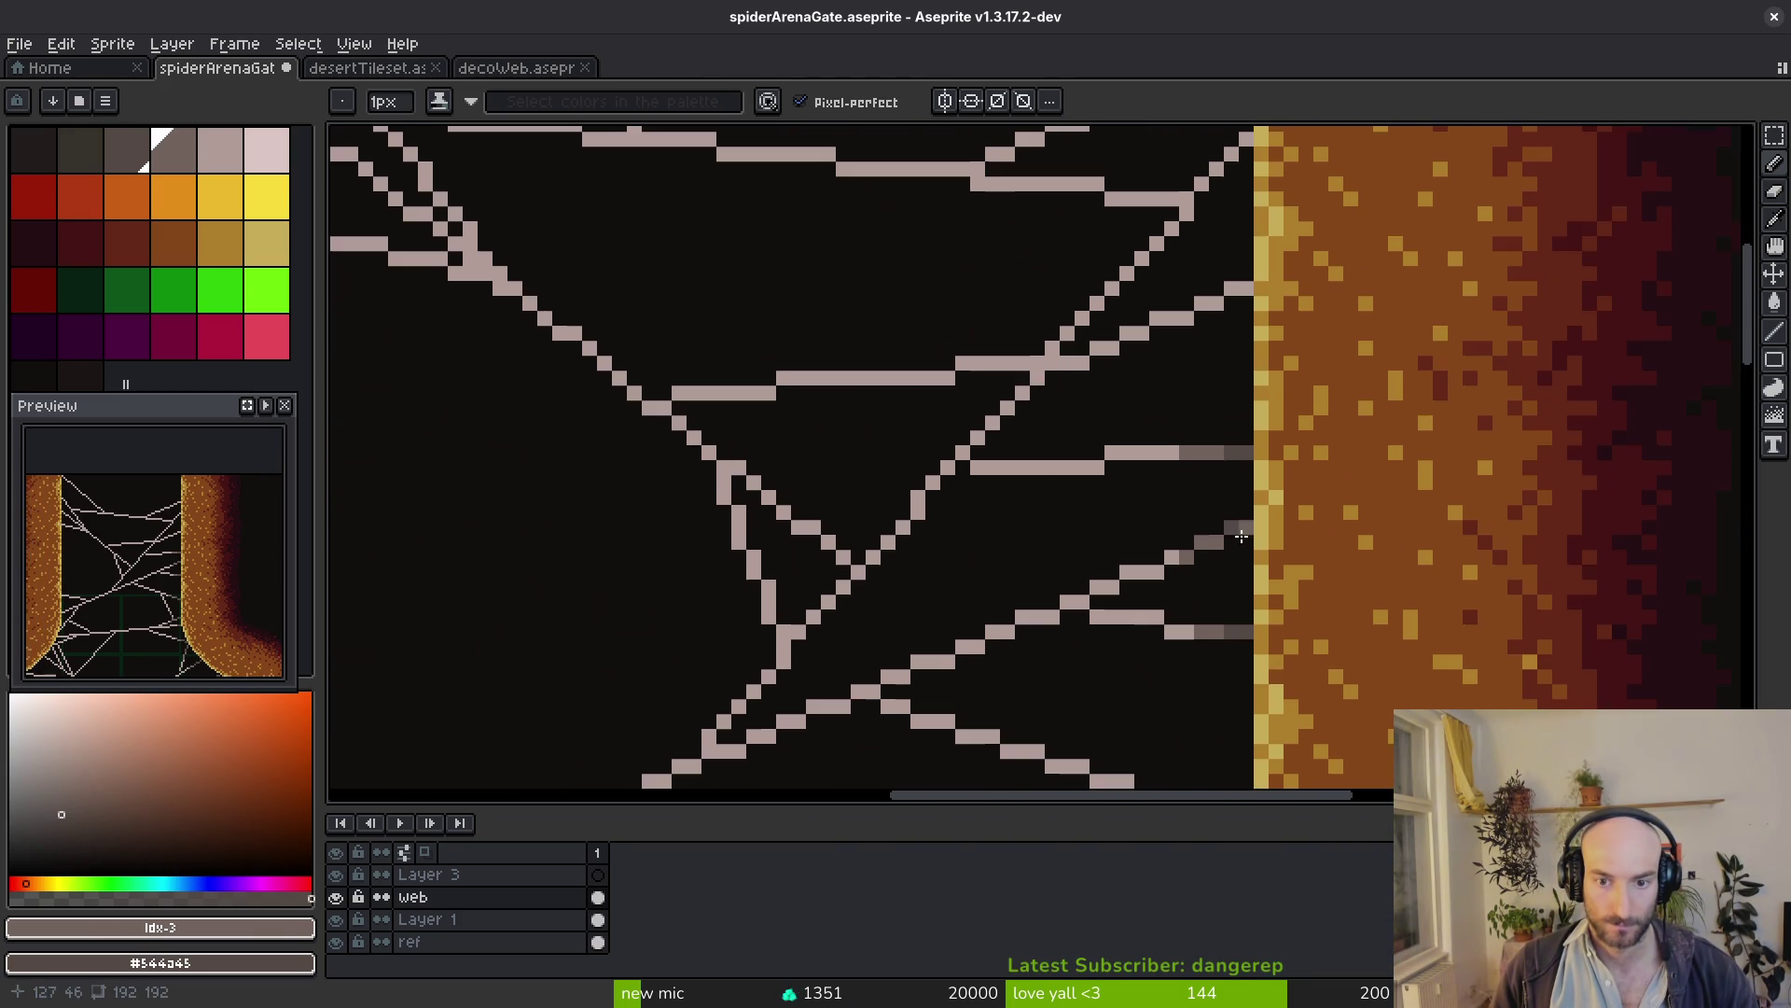
{"action": "scroll", "coordinate": [1271, 524], "scroll_direction": "down", "scroll_amount": 1}
{"action": "scroll", "coordinate": [1303, 602], "scroll_direction": "up", "scroll_amount": 4}
{"action": "left_click_drag", "start_coordinate": [1284, 664], "coordinate": [1363, 617]}
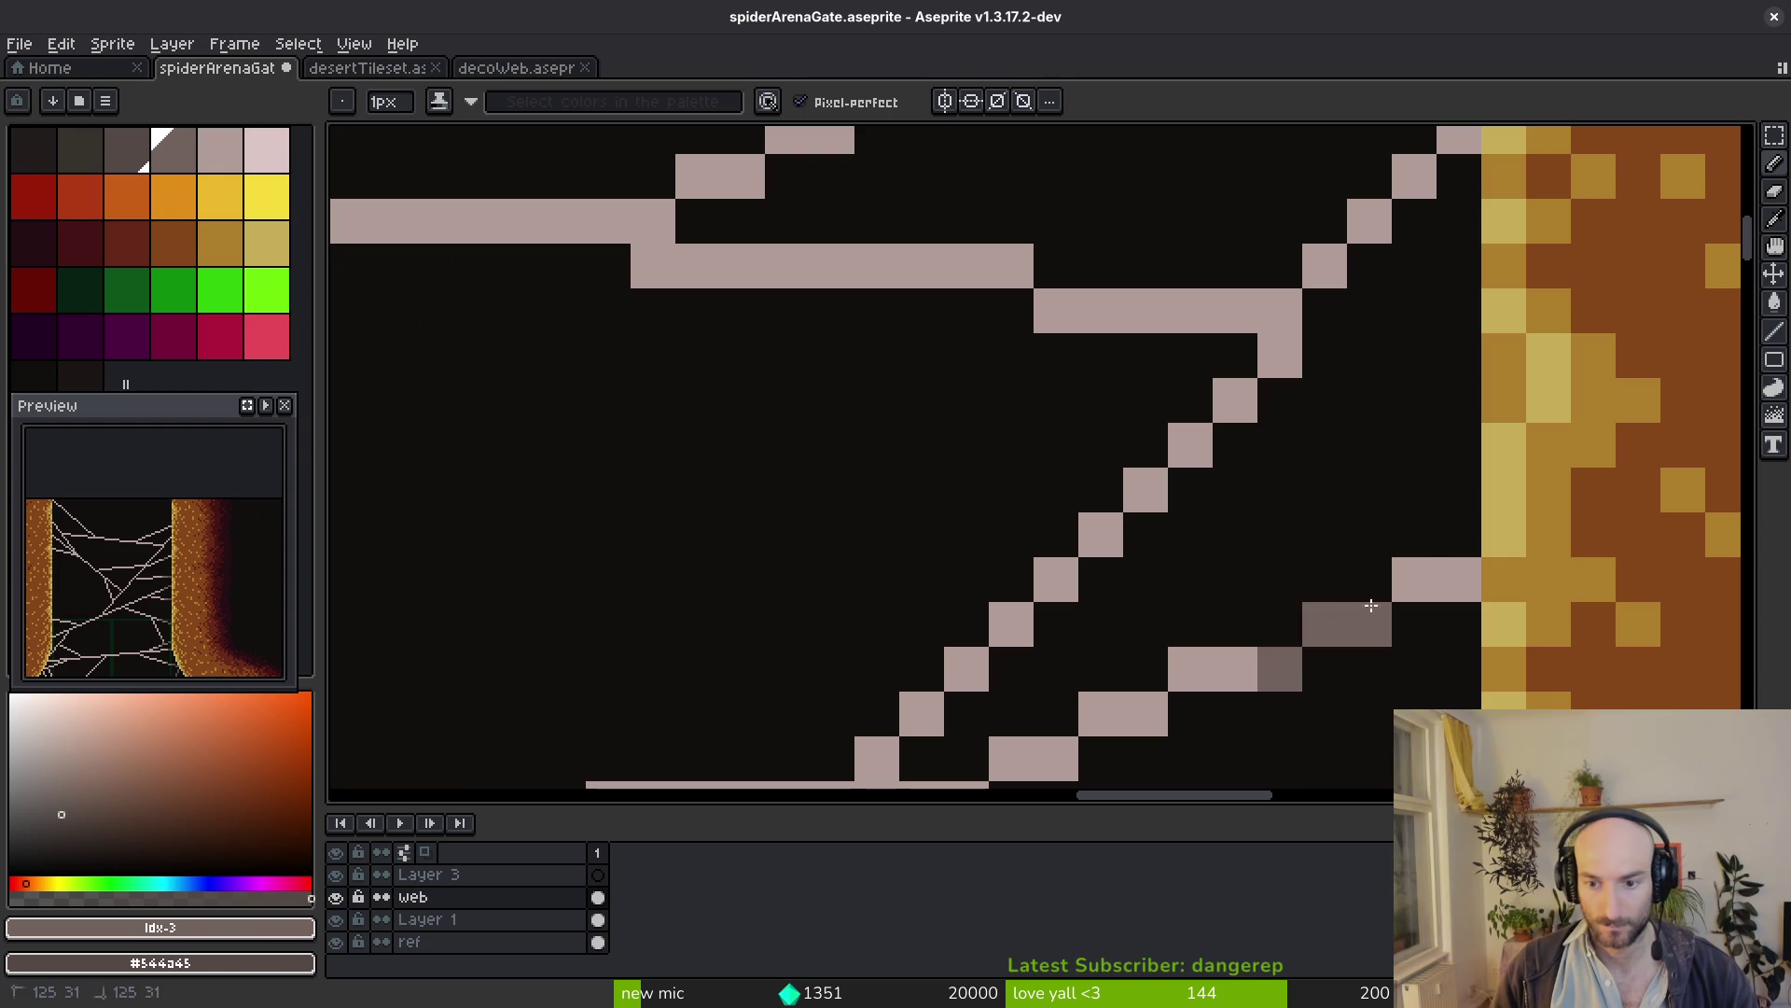
{"action": "left_click_drag", "start_coordinate": [1462, 263], "coordinate": [1400, 521]}
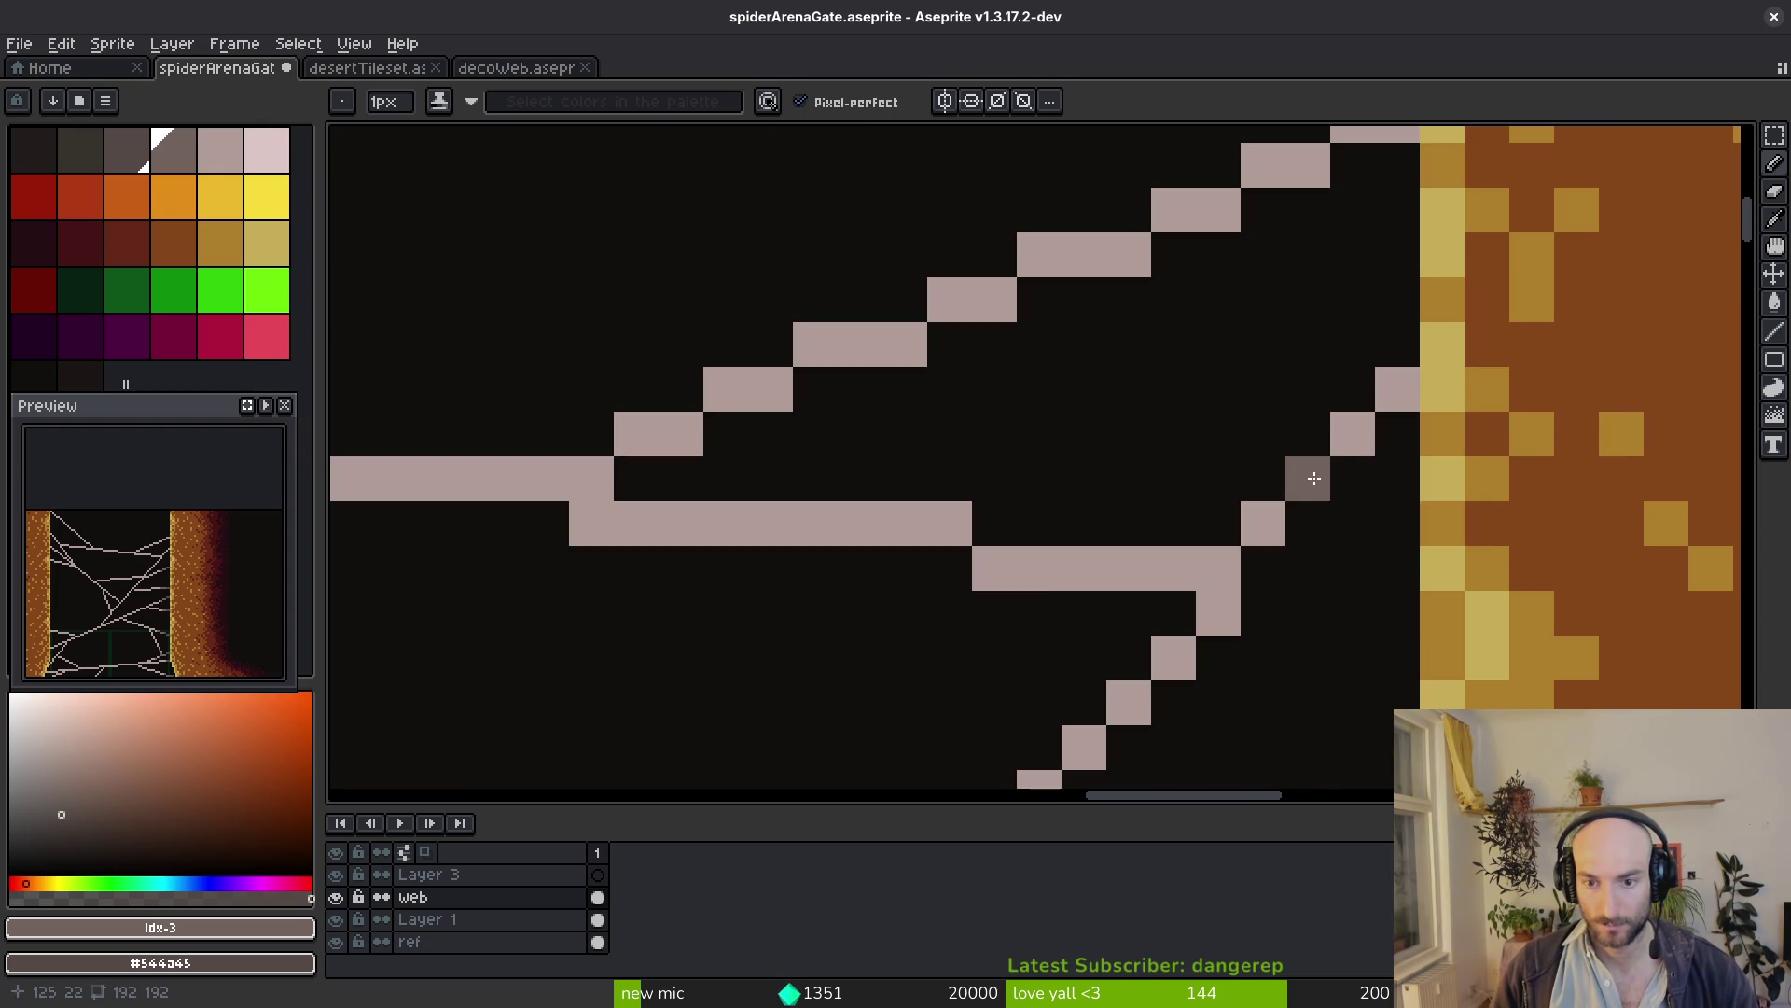
Shade single strand pixels at the lower right-pillar junctions, undoing one misplaced pixel
{"action": "left_click", "coordinate": [1219, 569]}
{"action": "left_click", "coordinate": [1351, 434]}
{"action": "left_click", "coordinate": [1398, 389]}
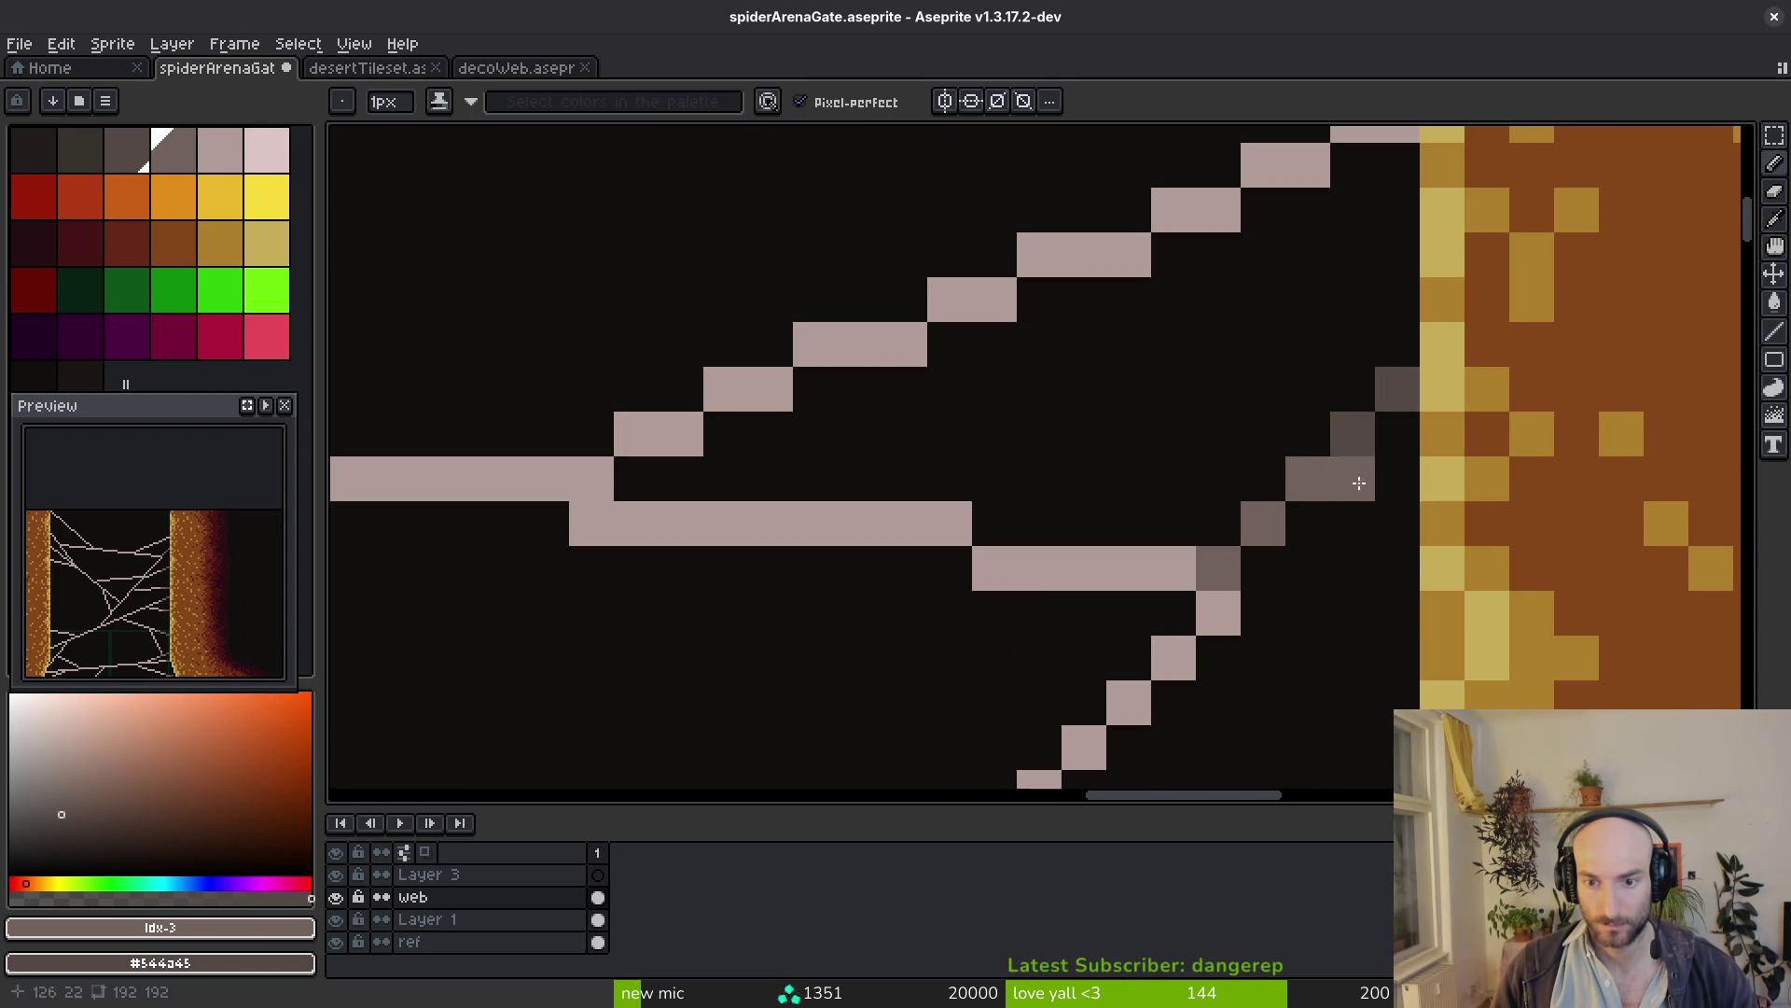
{"action": "left_click", "coordinate": [1174, 568]}
{"action": "scroll", "coordinate": [1225, 595], "scroll_direction": "down", "scroll_amount": 6}
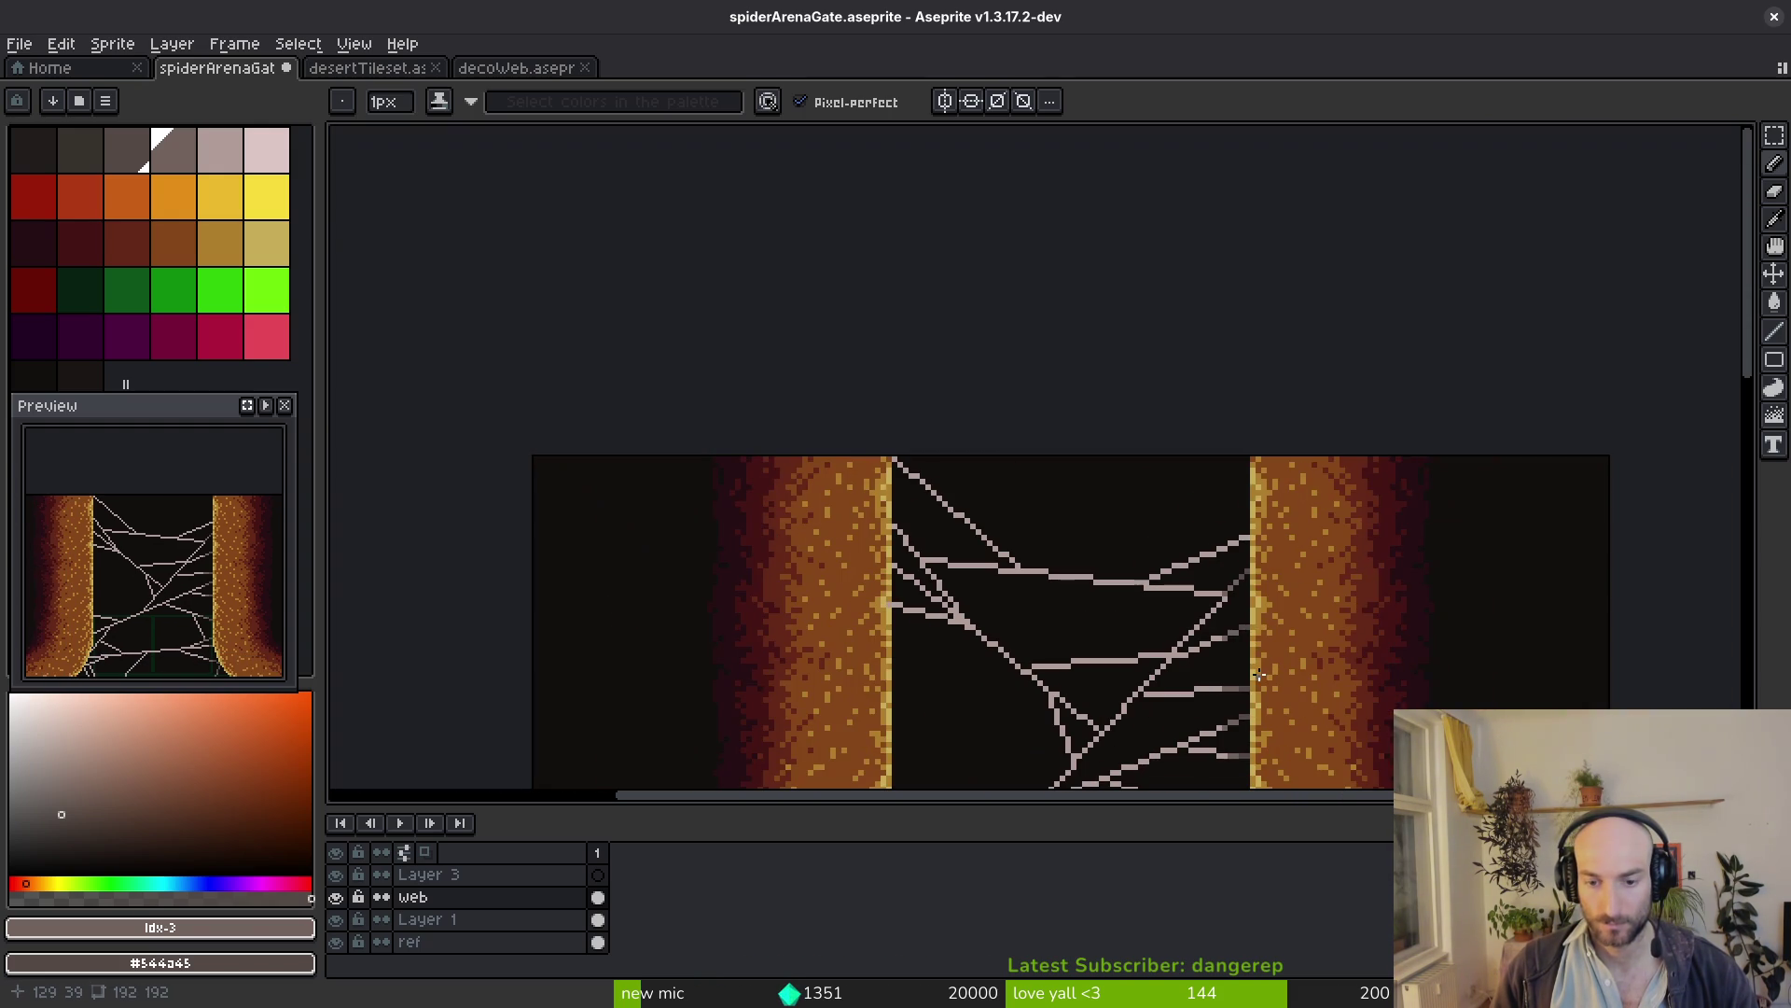
{"action": "scroll", "coordinate": [1251, 654], "scroll_direction": "up", "scroll_amount": 5}
{"action": "left_click", "coordinate": [1123, 622]}
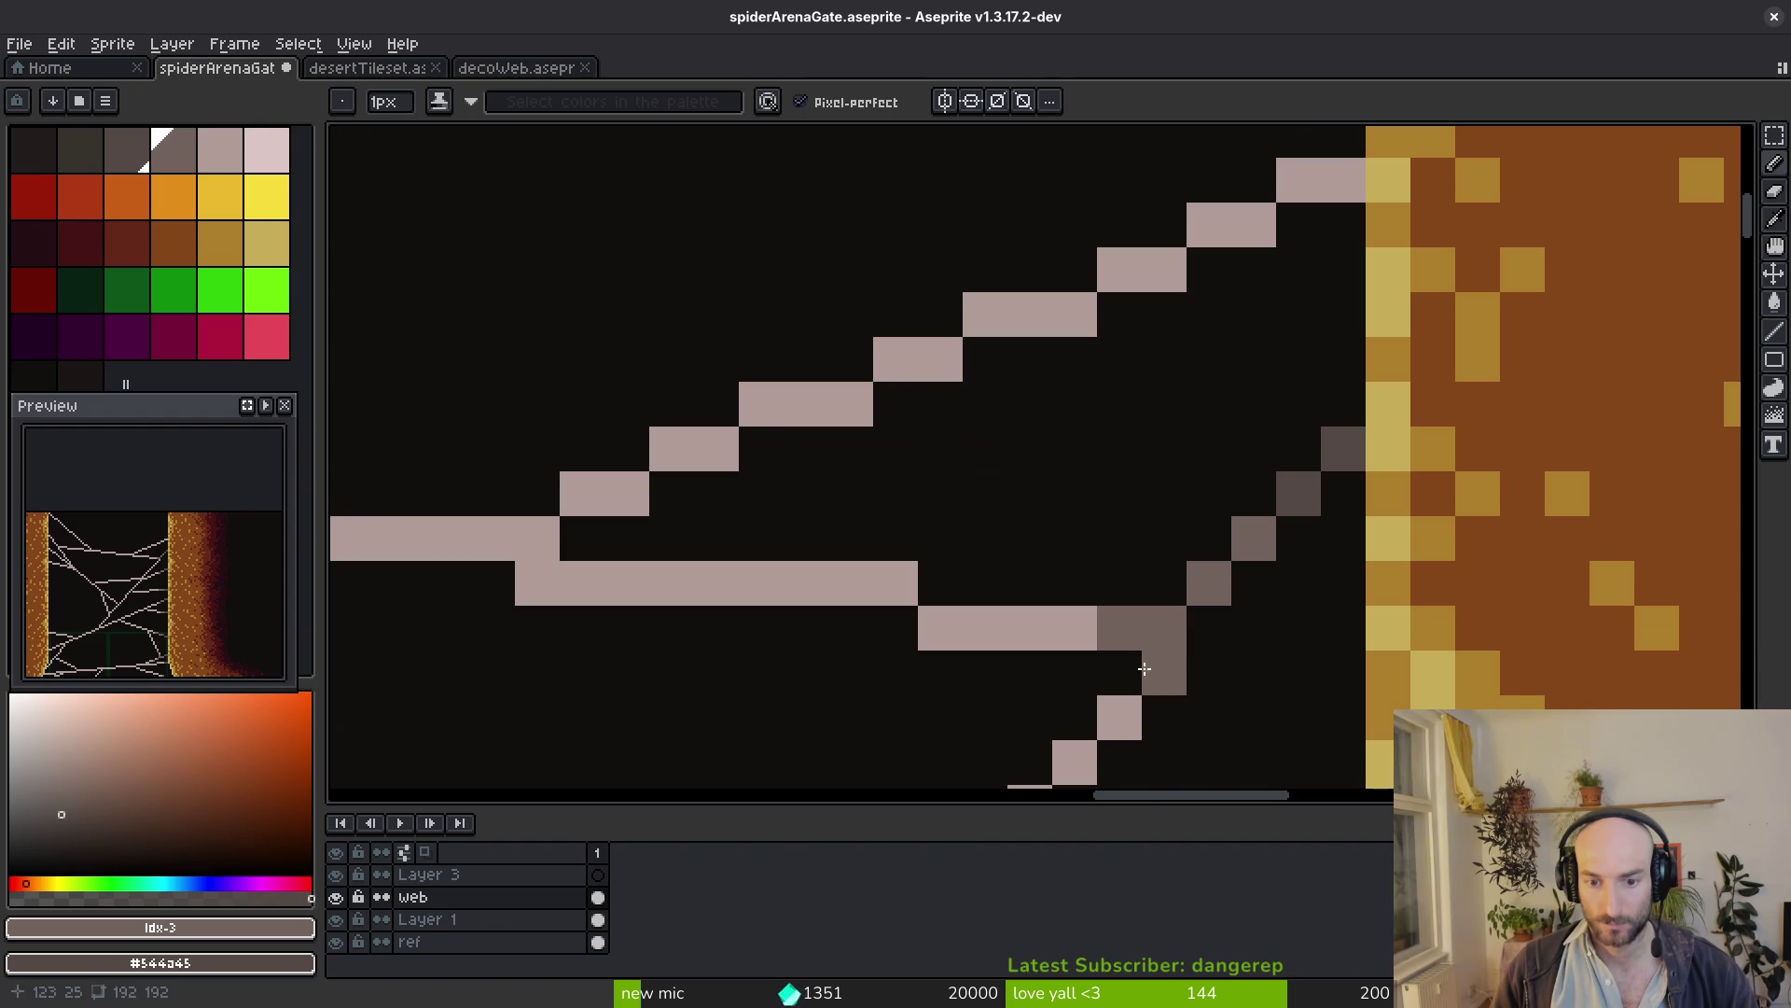
{"action": "key", "text": "ctrl+z"}
{"action": "left_click", "coordinate": [1111, 719]}
{"action": "scroll", "coordinate": [1280, 643], "scroll_direction": "down", "scroll_amount": 5}
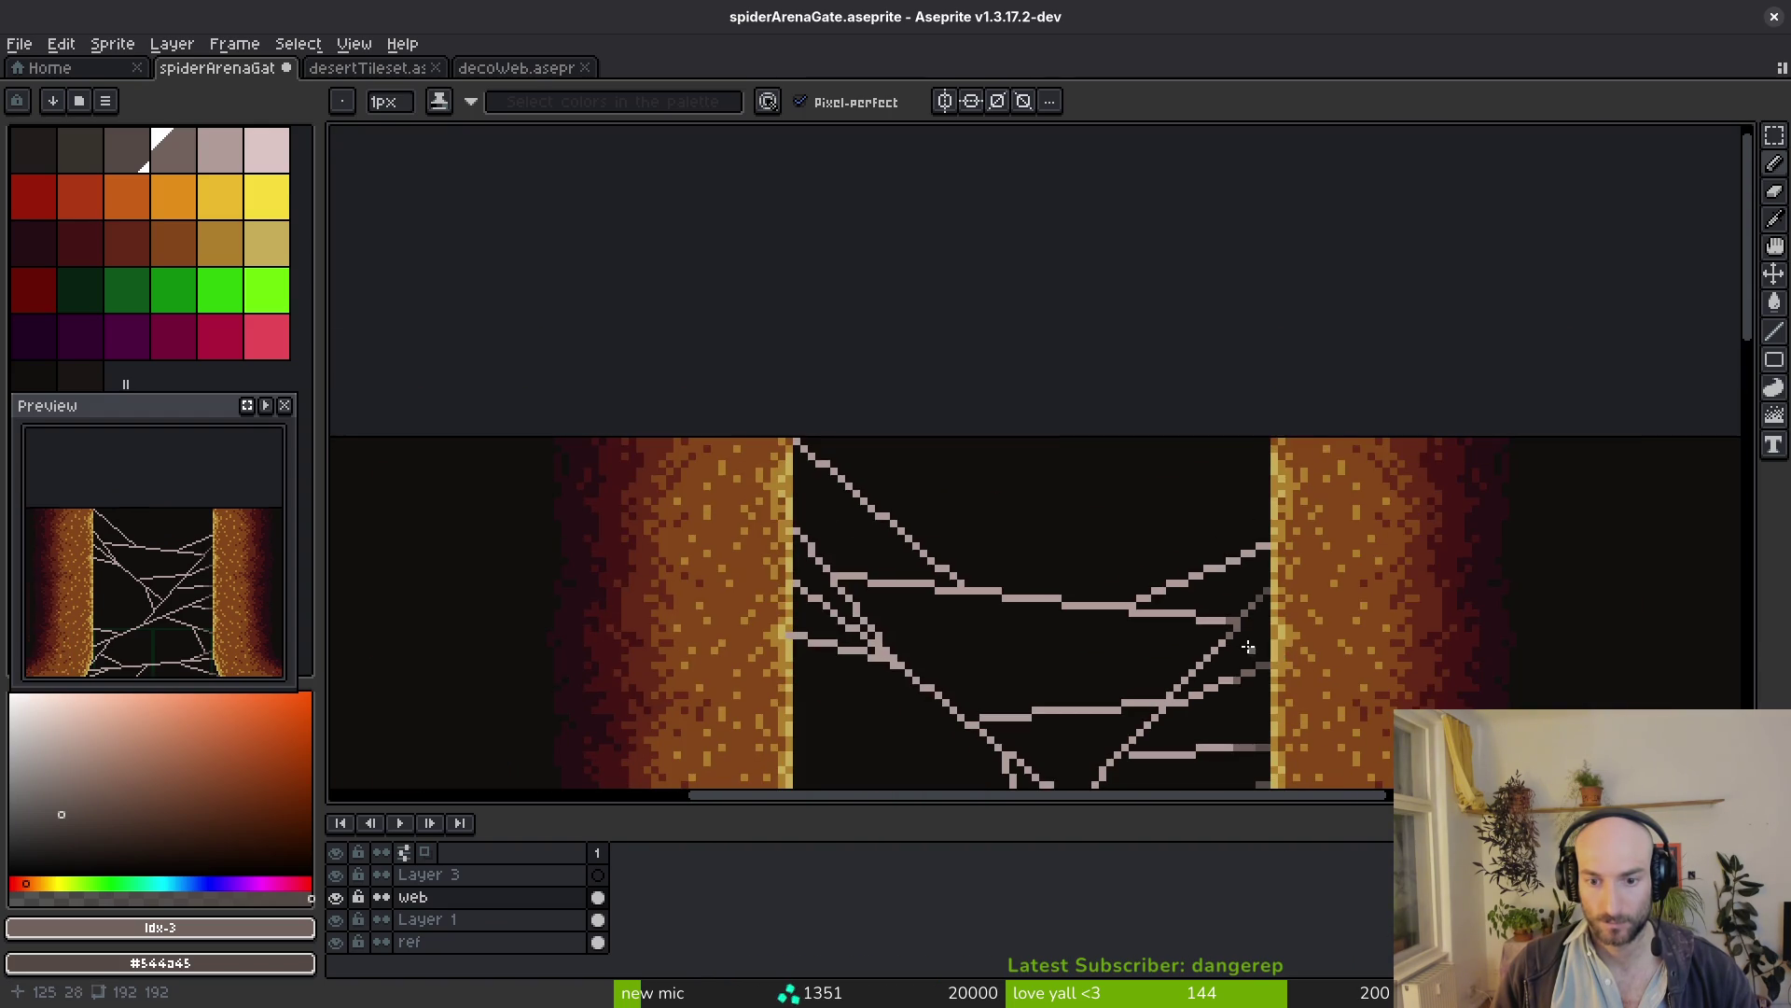
{"action": "scroll", "coordinate": [1251, 648], "scroll_direction": "up", "scroll_amount": 4}
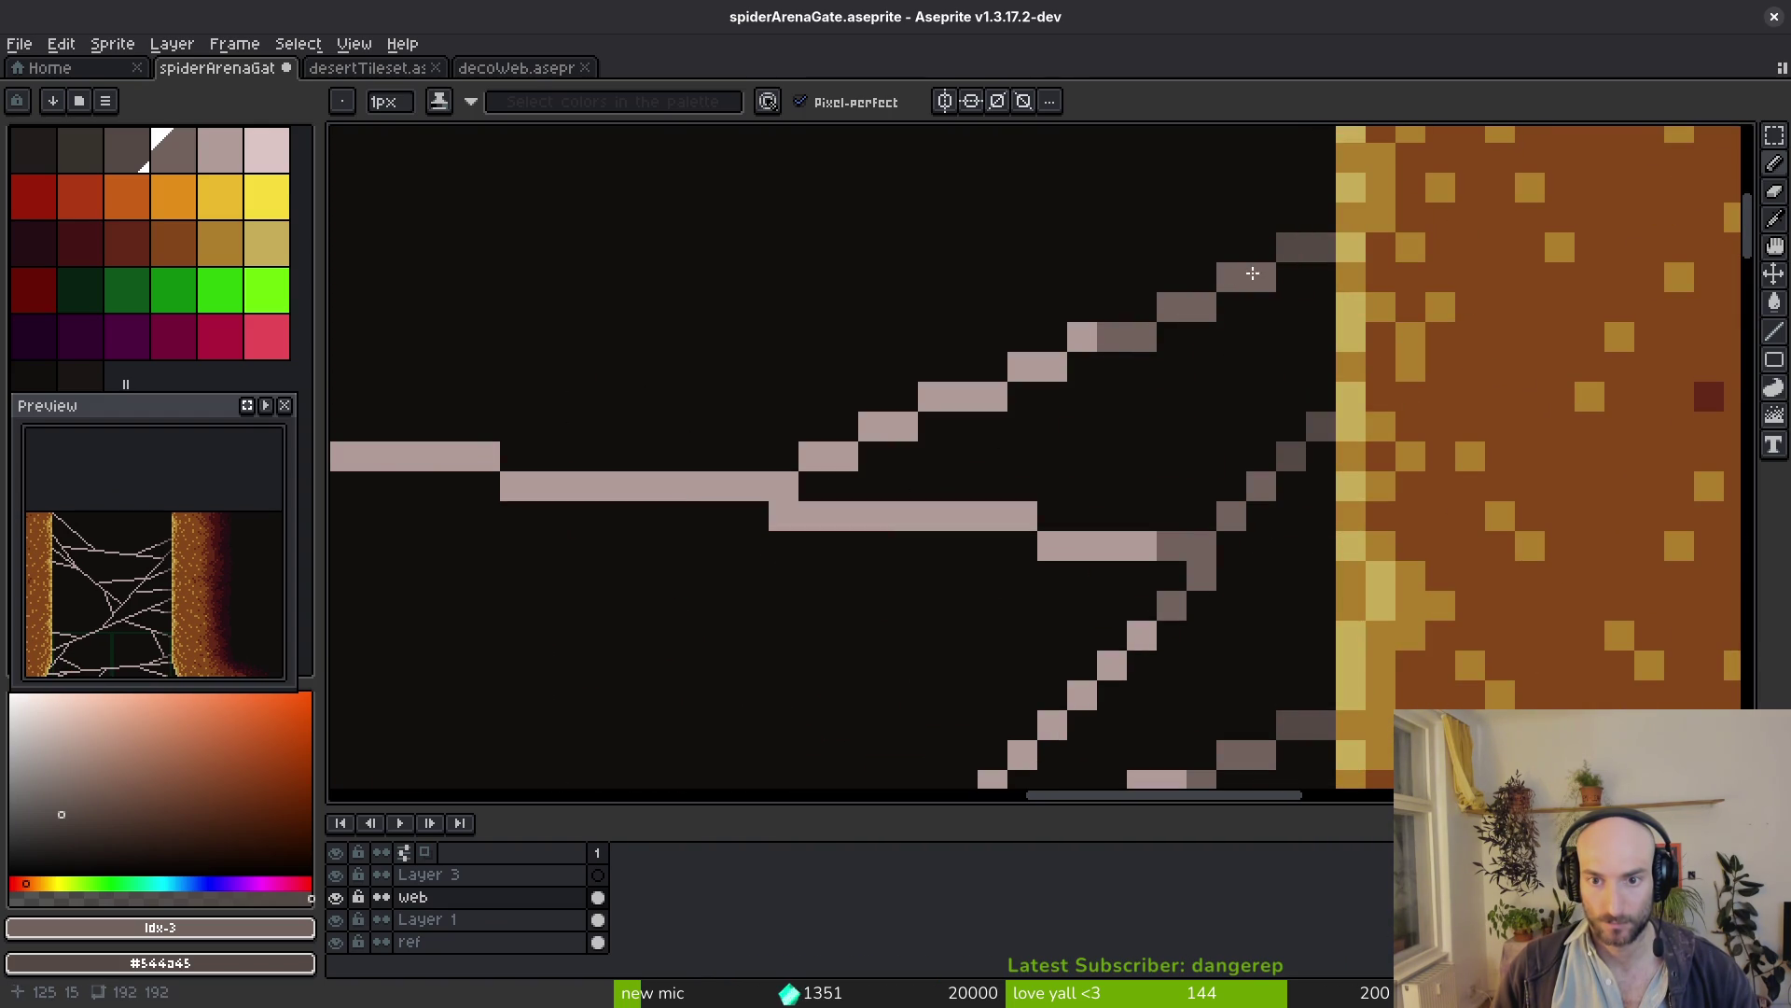
{"action": "scroll", "coordinate": [1278, 314], "scroll_direction": "down", "scroll_amount": 3}
{"action": "scroll", "coordinate": [1156, 412], "scroll_direction": "up", "scroll_amount": 6}
{"action": "scroll", "coordinate": [1251, 473], "scroll_direction": "down", "scroll_amount": 1}
{"action": "scroll", "coordinate": [1212, 453], "scroll_direction": "down", "scroll_amount": 2}
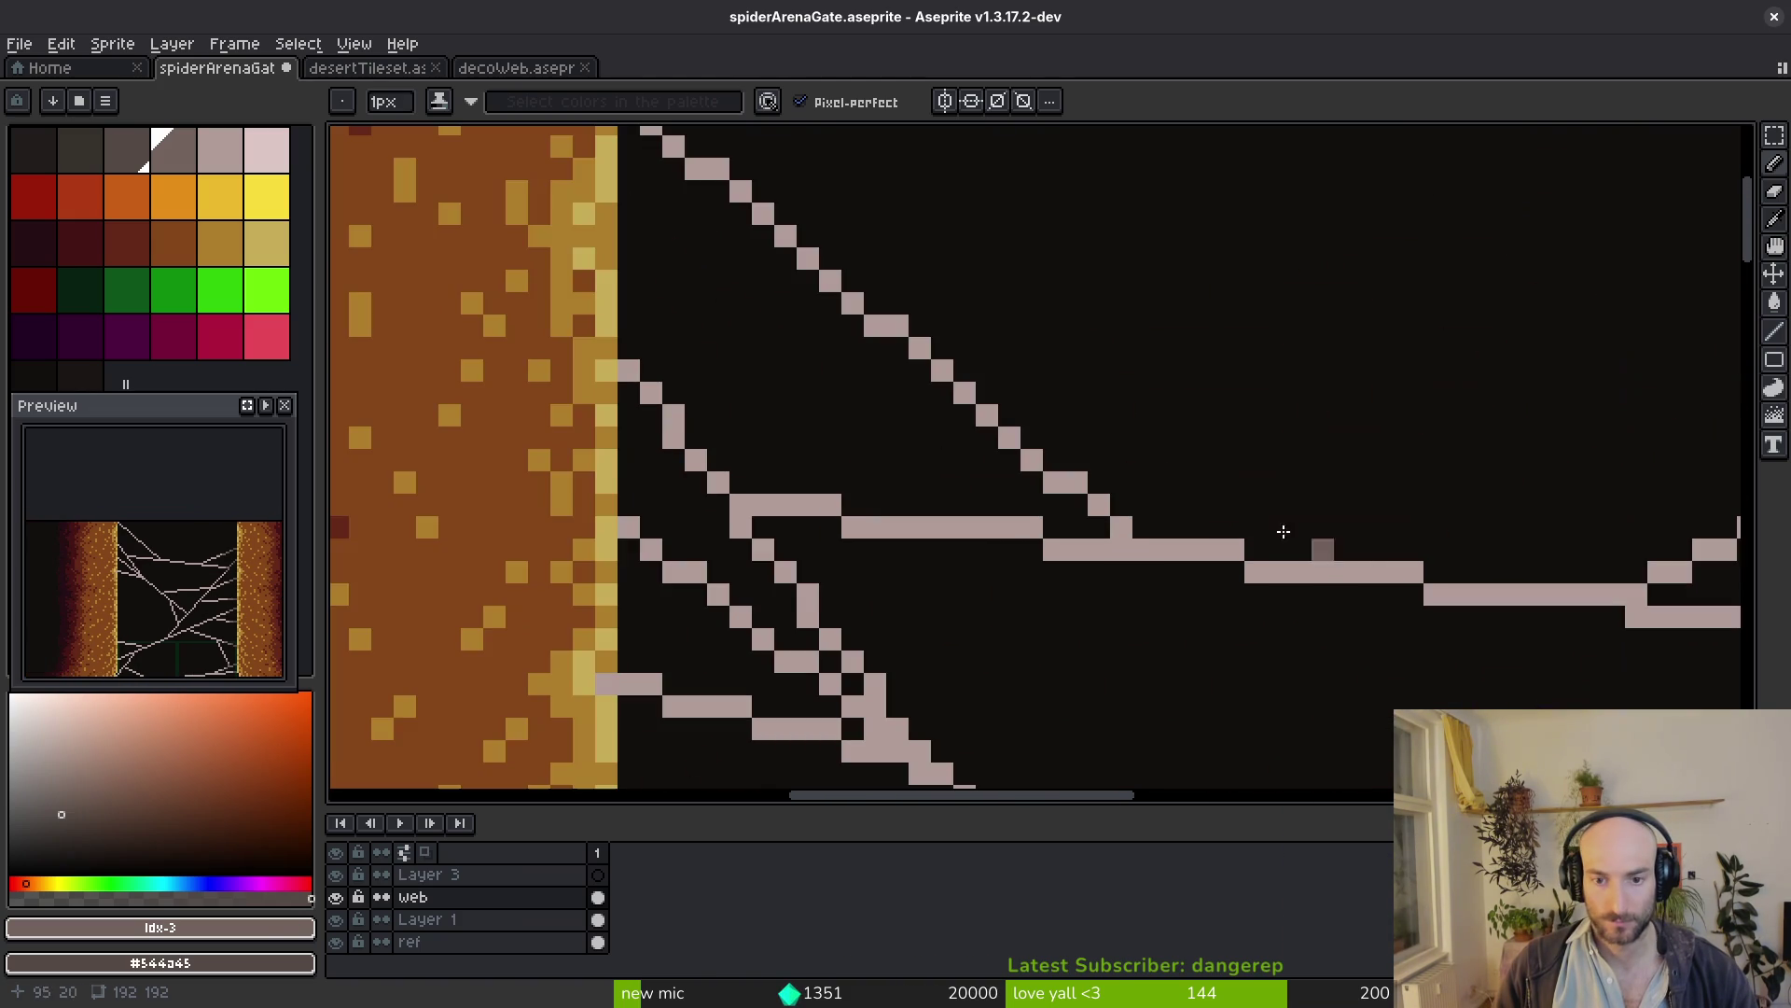
{"action": "scroll", "coordinate": [619, 361], "scroll_direction": "up", "scroll_amount": 1}
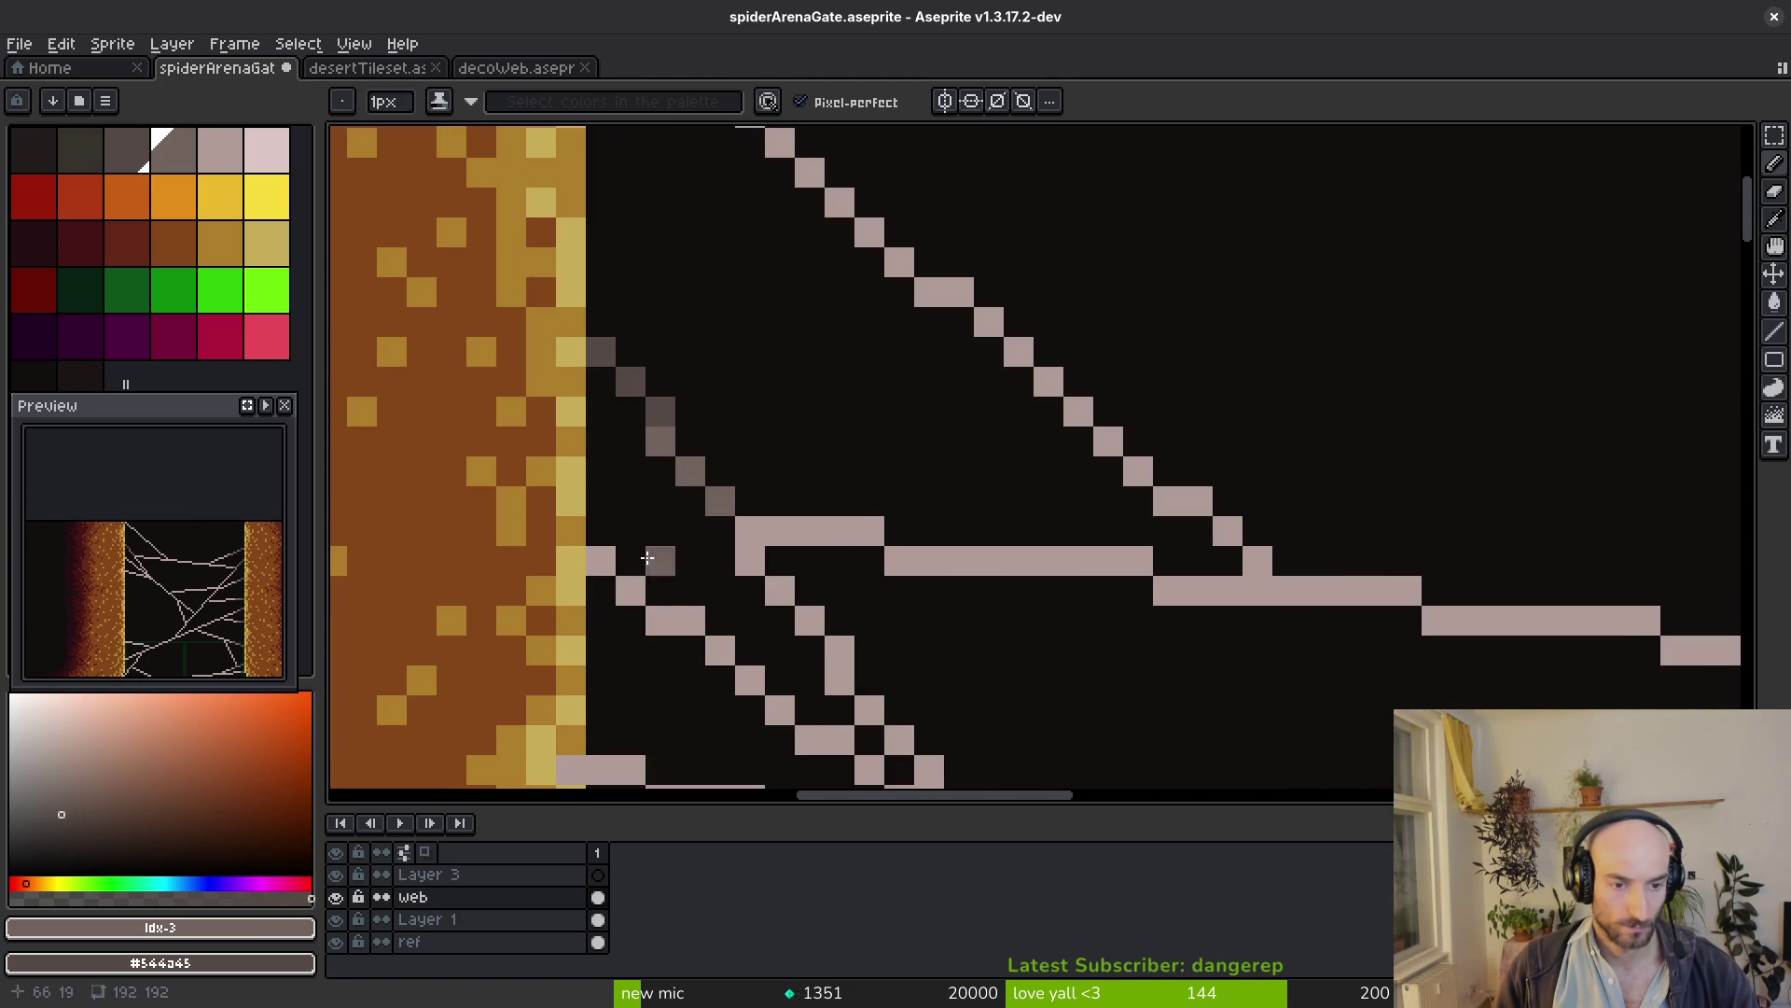
{"action": "scroll", "coordinate": [840, 709], "scroll_direction": "up", "scroll_amount": 1}
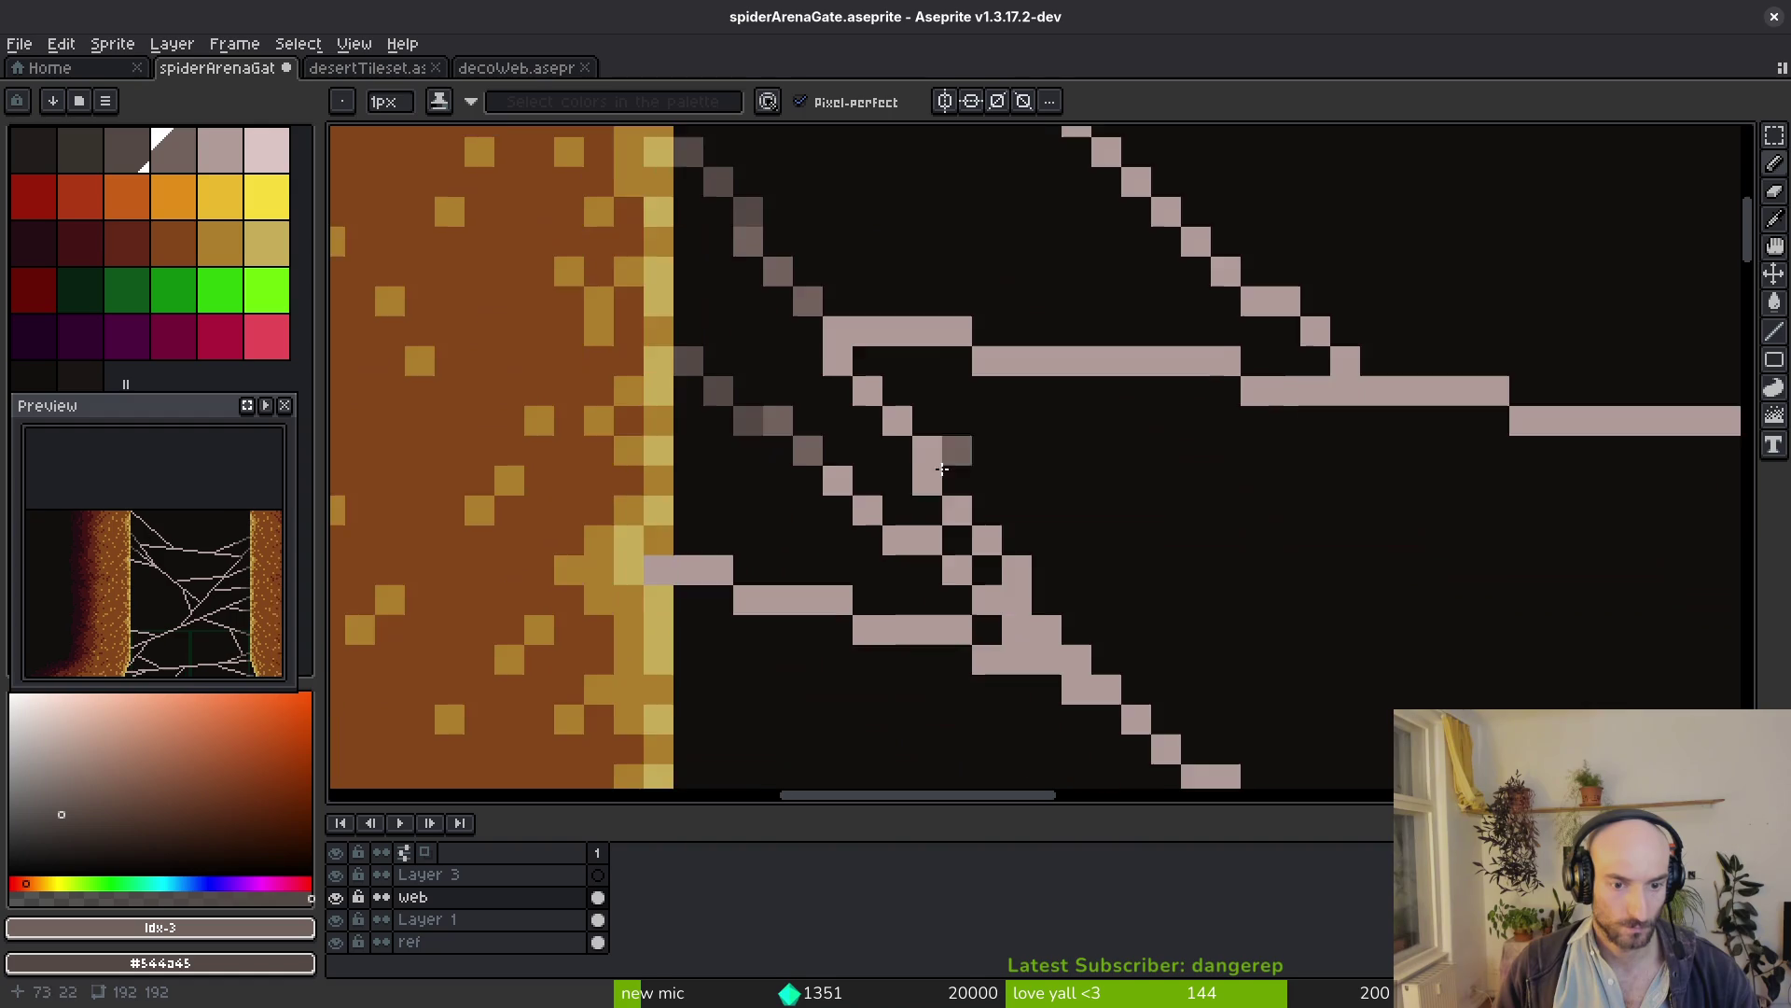
{"action": "scroll", "coordinate": [957, 450], "scroll_direction": "up", "scroll_amount": 1}
Undo a stray eraser click near the left pillar, then sample the #71625d grey for the Pencil
{"action": "key", "text": "e"}
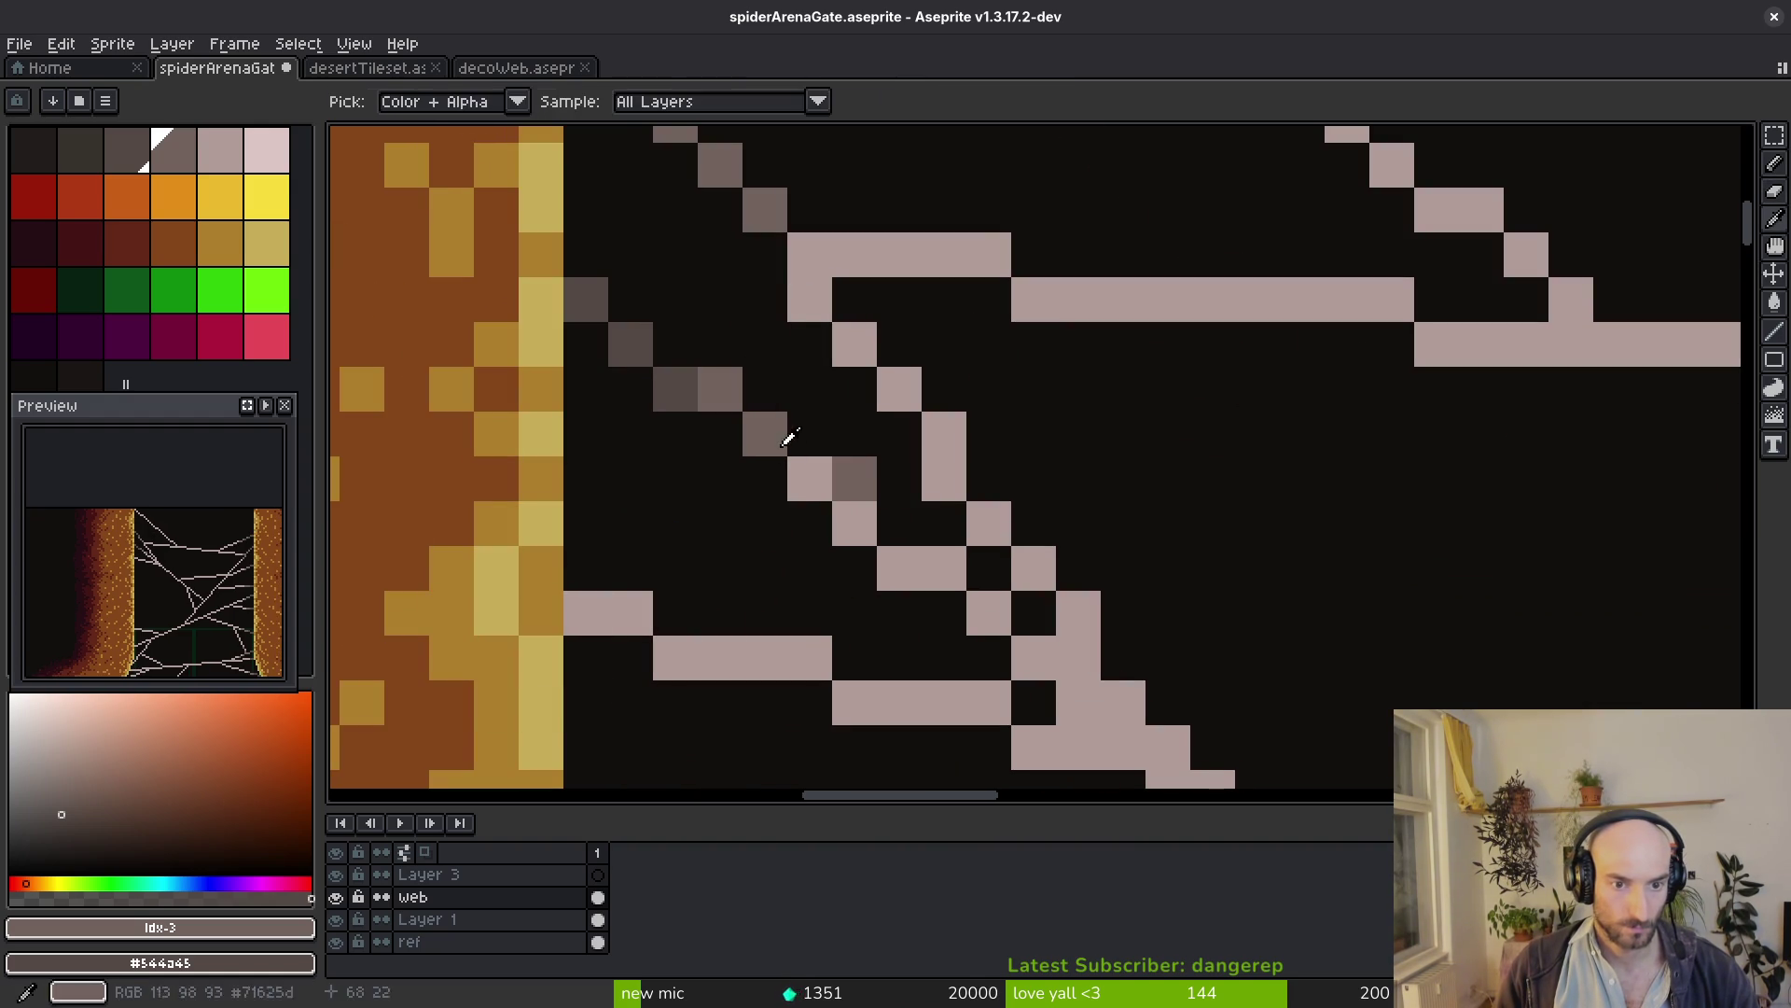
{"action": "left_click", "coordinate": [886, 477]}
{"action": "key", "text": "ctrl+z"}
{"action": "key", "text": "minus"}
{"action": "key", "text": "minus"}
{"action": "key", "text": "minus"}
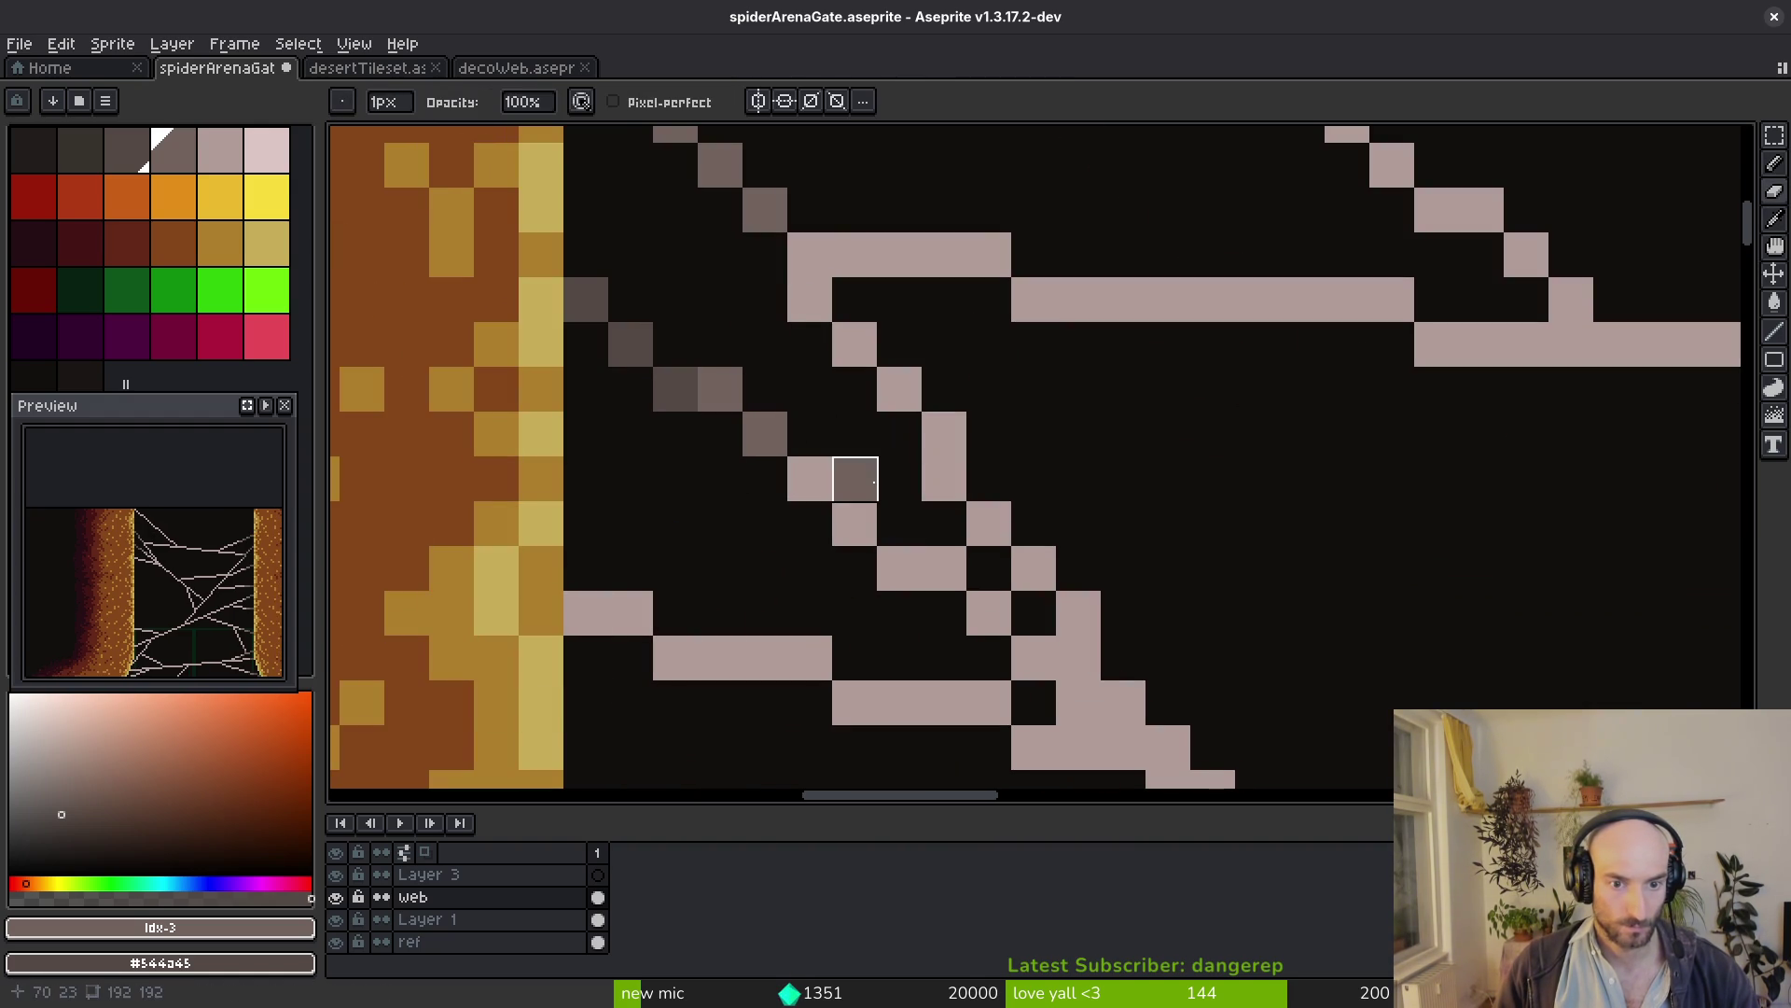
{"action": "left_click", "coordinate": [784, 418], "text": "alt"}
{"action": "key", "text": "b"}
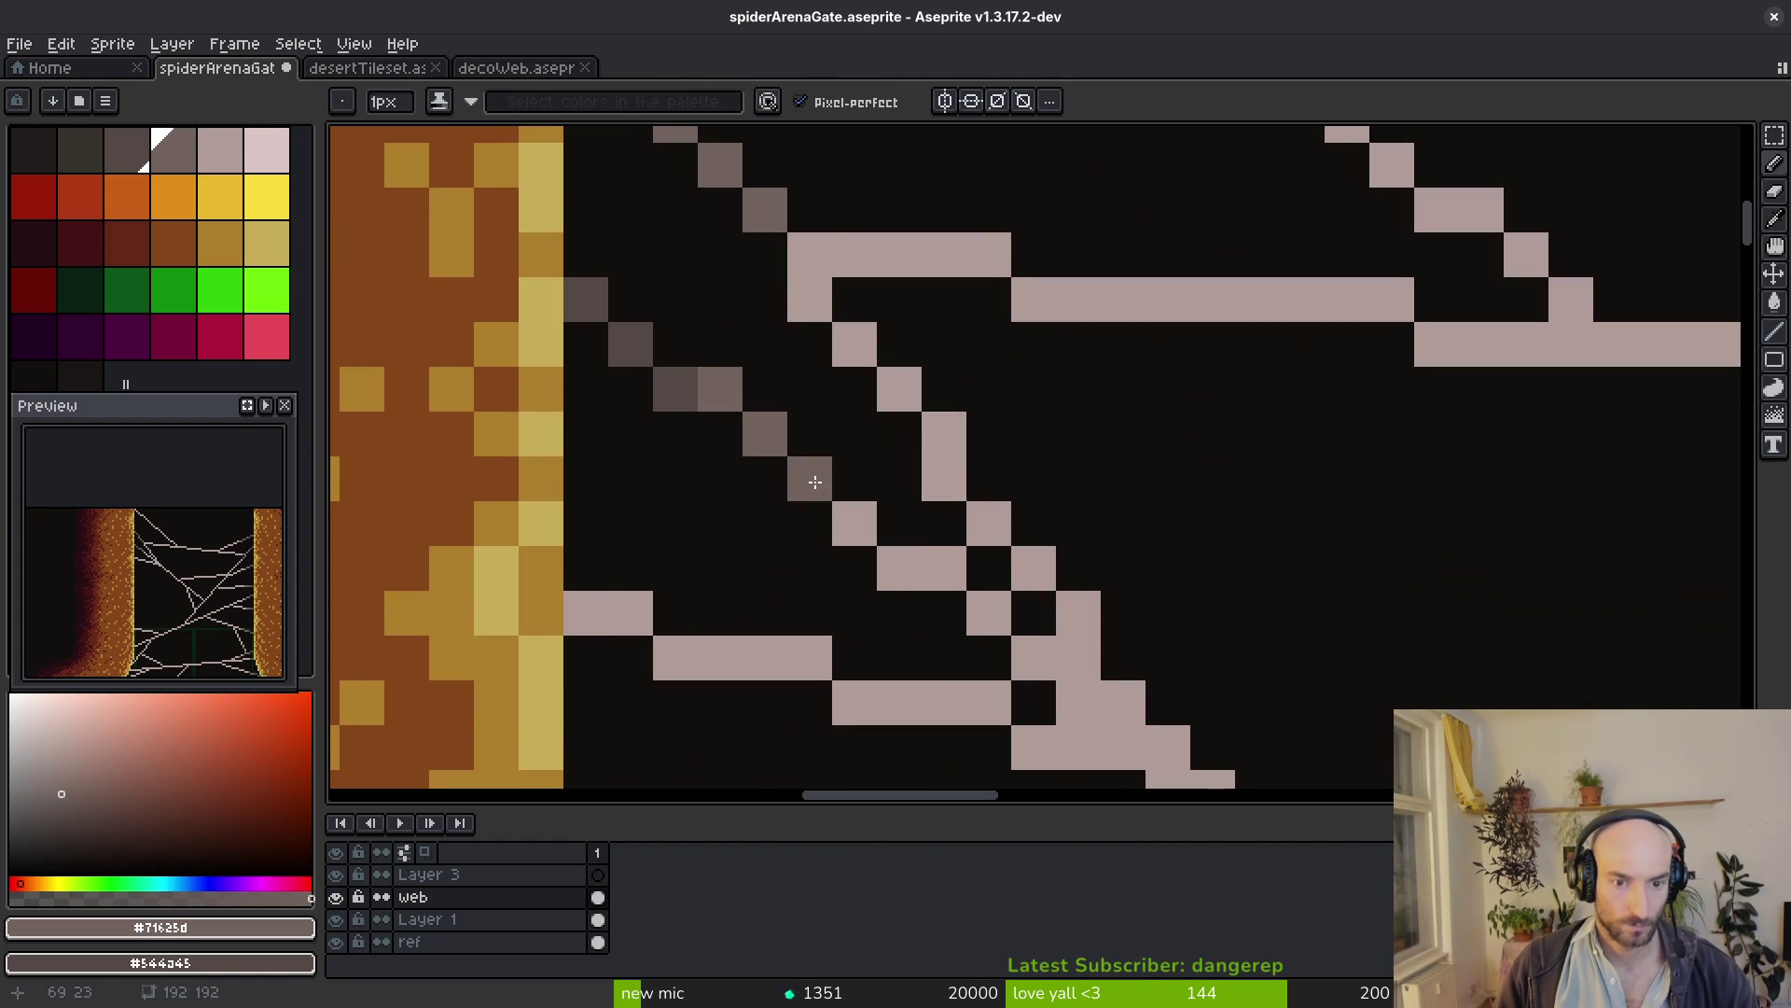
{"action": "scroll", "coordinate": [853, 517], "scroll_direction": "down", "scroll_amount": 7}
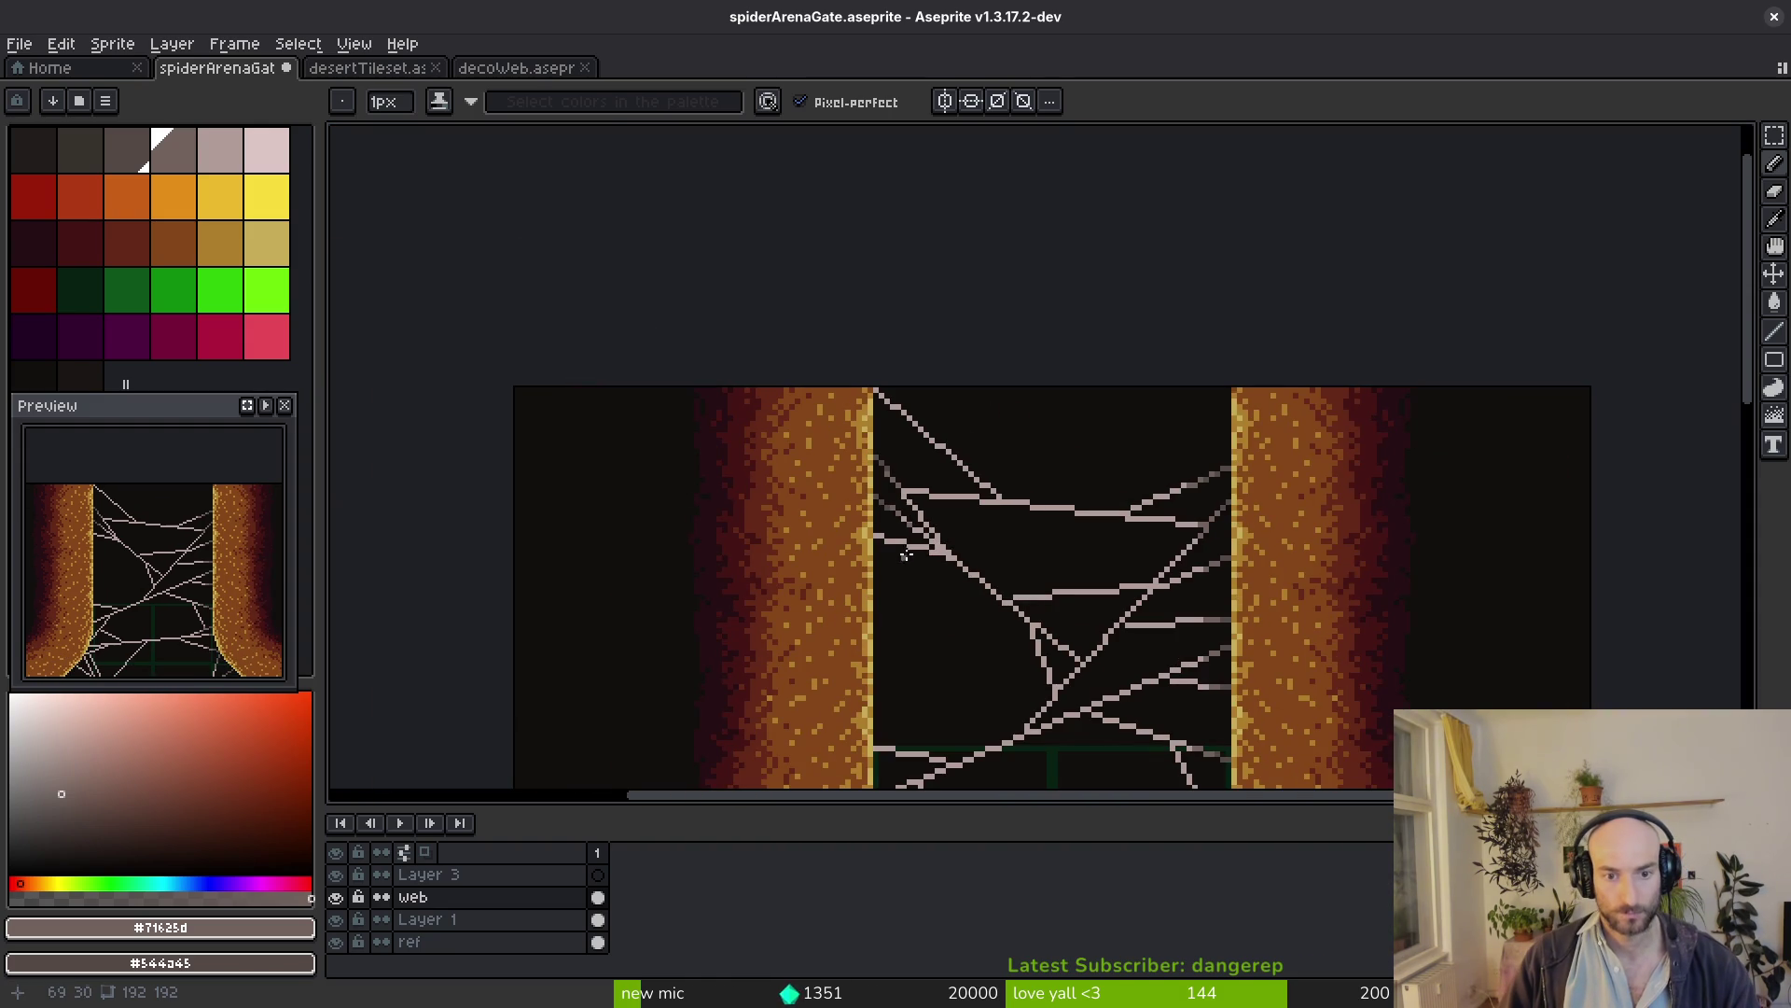
{"action": "scroll", "coordinate": [904, 548], "scroll_direction": "up", "scroll_amount": 5}
{"action": "scroll", "coordinate": [904, 547], "scroll_direction": "up", "scroll_amount": 2}
{"action": "scroll", "coordinate": [851, 509], "scroll_direction": "up", "scroll_amount": 2}
Paint a row of dark grey shading along a strand, sampling the light and grey colours
{"action": "mouse_move", "coordinate": [911, 509]}
{"action": "left_mouse_down"}
{"action": "mouse_move", "coordinate": [768, 509]}
{"action": "mouse_move", "coordinate": [498, 428]}
{"action": "left_mouse_up"}
{"action": "scroll", "coordinate": [1128, 651], "scroll_direction": "down", "scroll_amount": 8}
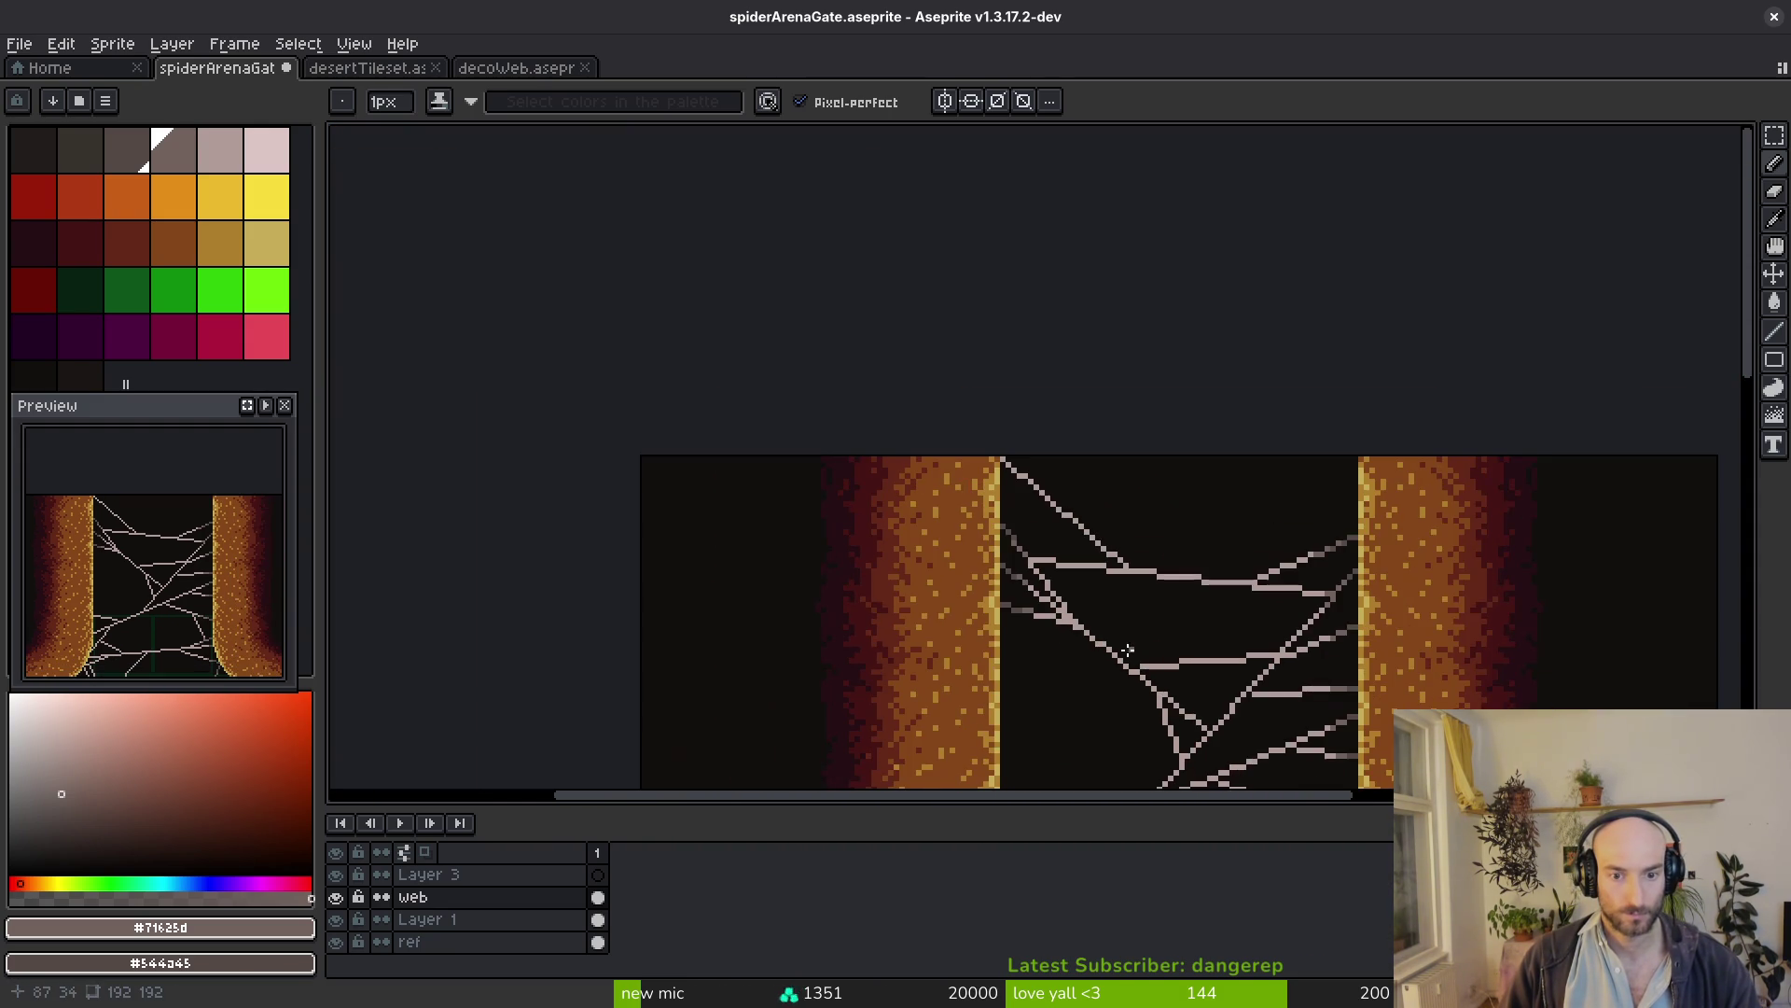
{"action": "scroll", "coordinate": [1108, 657], "scroll_direction": "up", "scroll_amount": 8}
{"action": "left_click", "coordinate": [1022, 564], "text": "alt"}
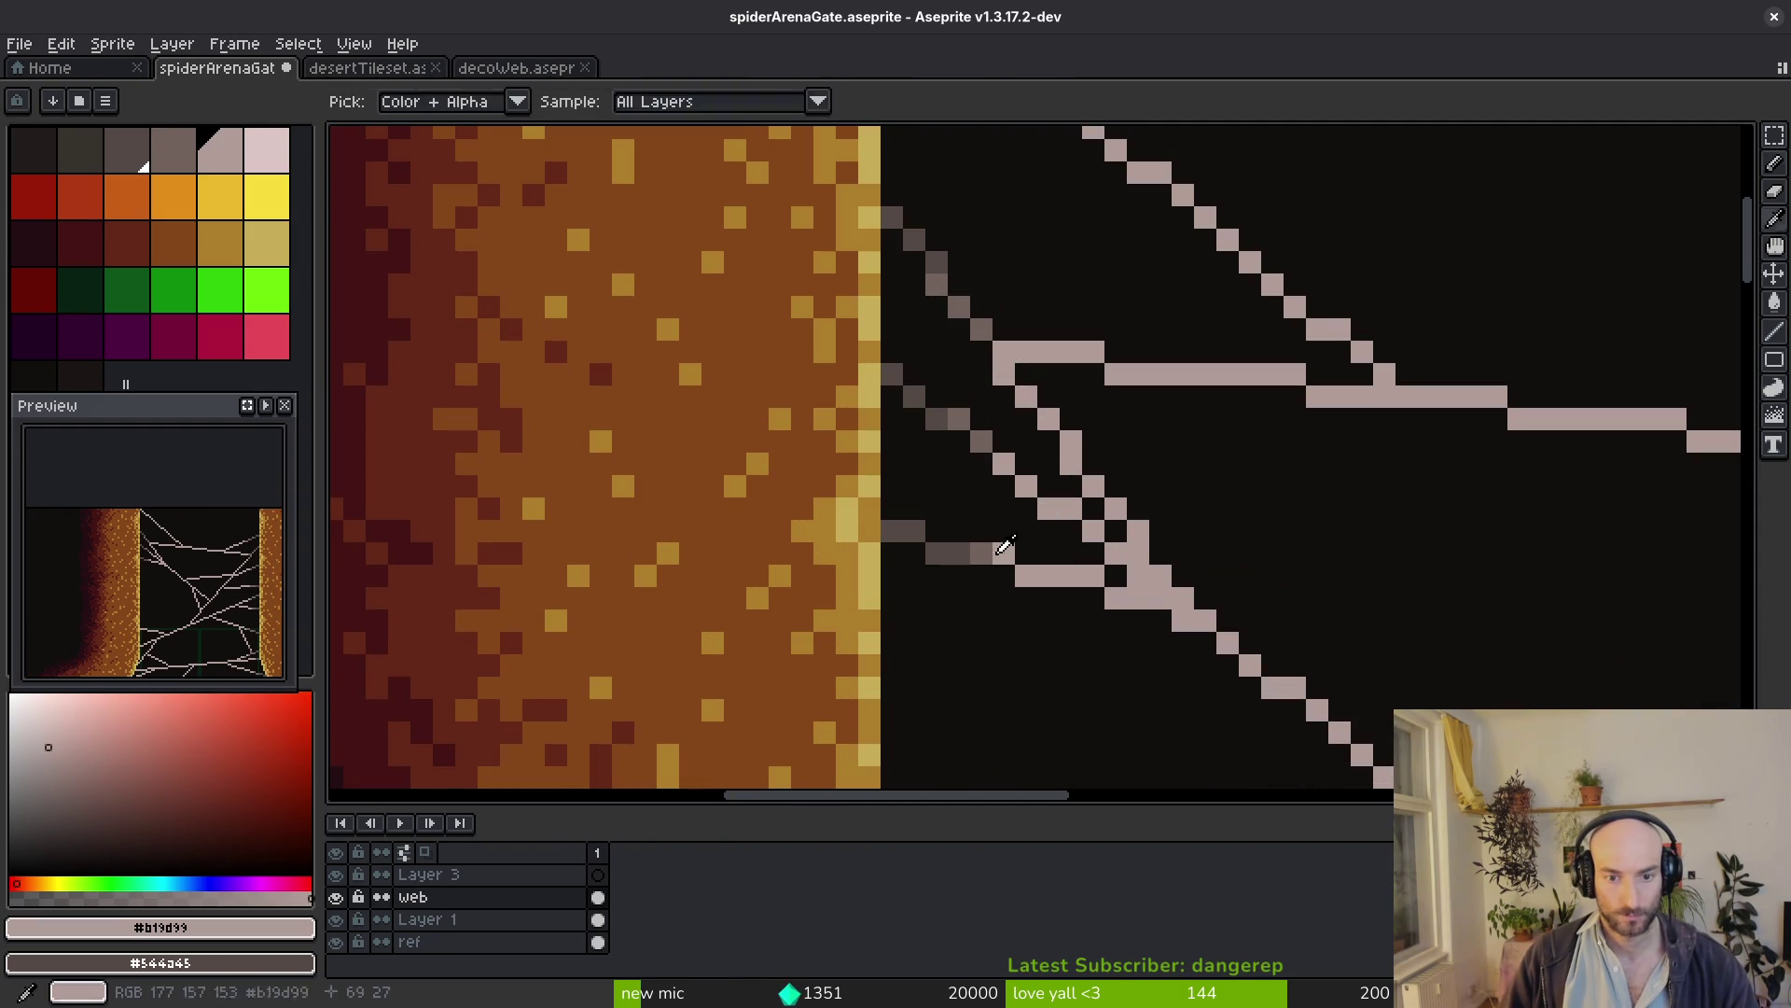
{"action": "left_click", "coordinate": [1005, 550], "text": "alt"}
{"action": "scroll", "coordinate": [1039, 571], "scroll_direction": "down", "scroll_amount": 5}
{"action": "scroll", "coordinate": [1033, 591], "scroll_direction": "down", "scroll_amount": 2}
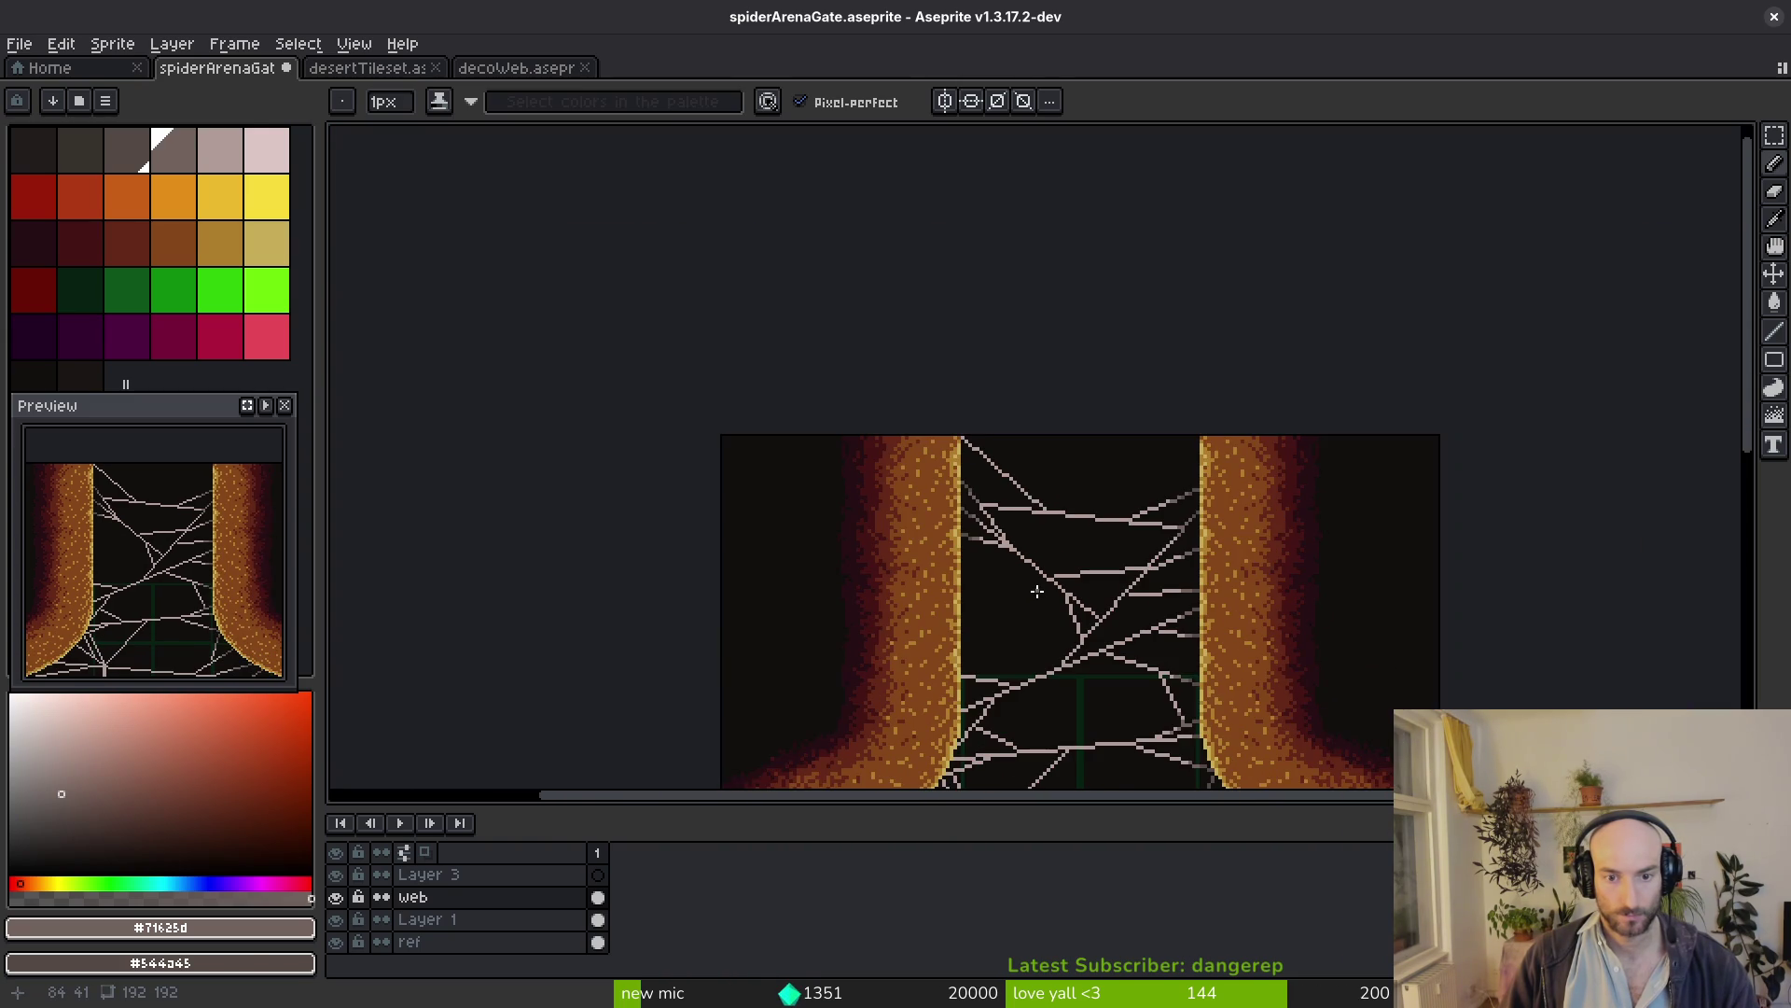
{"action": "scroll", "coordinate": [1036, 591], "scroll_direction": "up", "scroll_amount": 6}
{"action": "scroll", "coordinate": [901, 587], "scroll_direction": "down", "scroll_amount": 1}
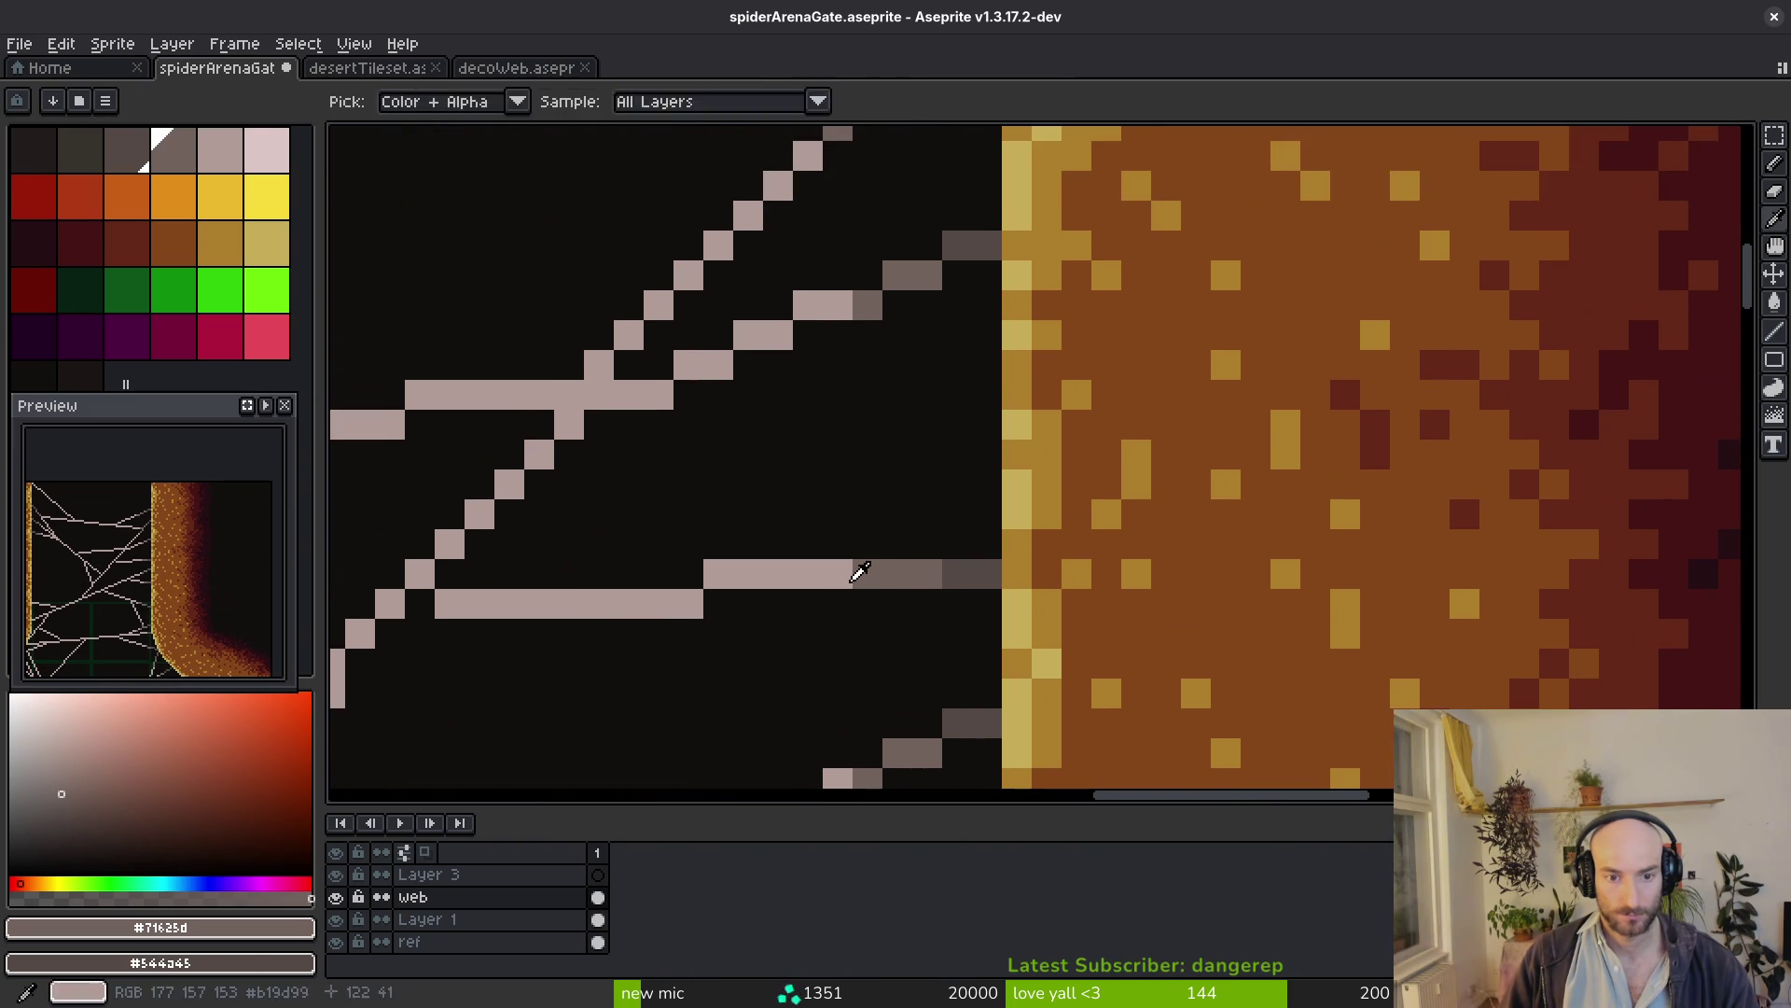
{"action": "left_click", "coordinate": [852, 569], "text": "alt"}
{"action": "scroll", "coordinate": [896, 575], "scroll_direction": "up", "scroll_amount": 3}
{"action": "scroll", "coordinate": [971, 539], "scroll_direction": "left", "scroll_amount": 2}
{"action": "scroll", "coordinate": [1046, 569], "scroll_direction": "left", "scroll_amount": 2}
{"action": "scroll", "coordinate": [1324, 471], "scroll_direction": "left", "scroll_amount": 5}
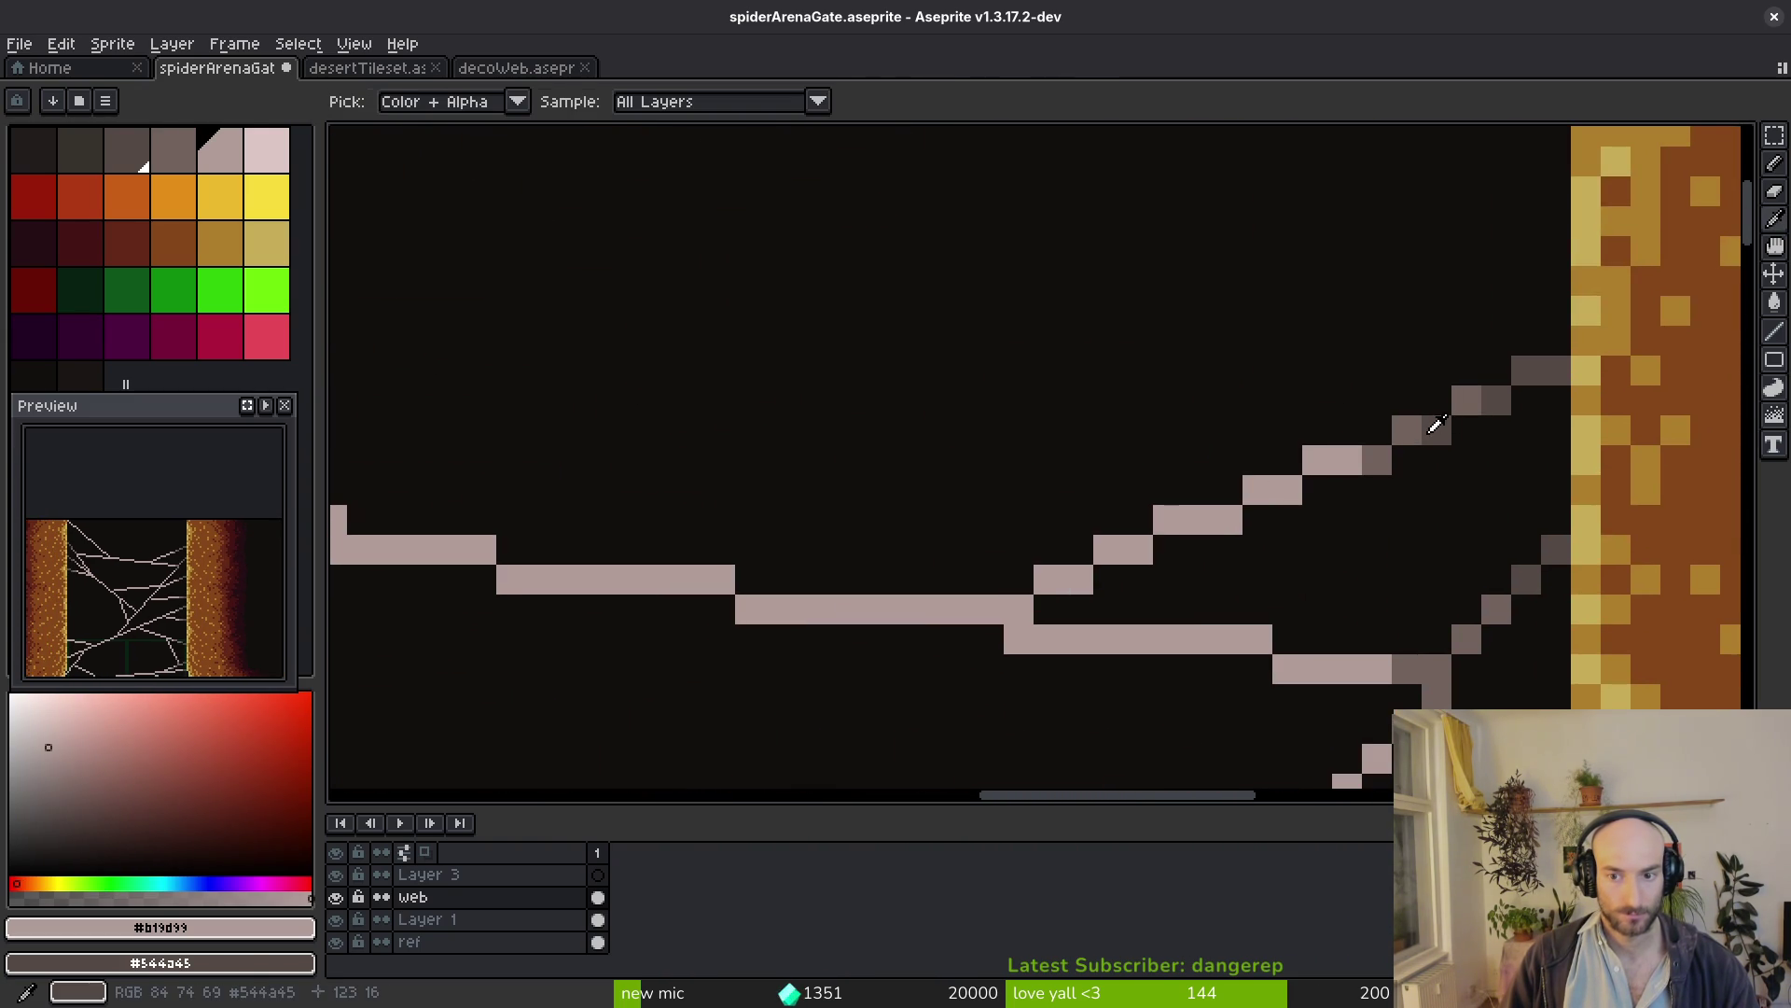
{"action": "left_click", "coordinate": [1408, 422], "text": "alt"}
{"action": "scroll", "coordinate": [1352, 569], "scroll_direction": "left", "scroll_amount": 10}
{"action": "scroll", "coordinate": [1071, 653], "scroll_direction": "up", "scroll_amount": 3}
{"action": "scroll", "coordinate": [1071, 654], "scroll_direction": "down", "scroll_amount": 2}
{"action": "scroll", "coordinate": [980, 567], "scroll_direction": "up", "scroll_amount": 1}
Darken the diagonal strand and a single pixel where they meet the left pillar edge
{"action": "mouse_move", "coordinate": [980, 567]}
{"action": "left_mouse_down"}
{"action": "mouse_move", "coordinate": [748, 337]}
{"action": "mouse_move", "coordinate": [619, 256]}
{"action": "left_mouse_up"}
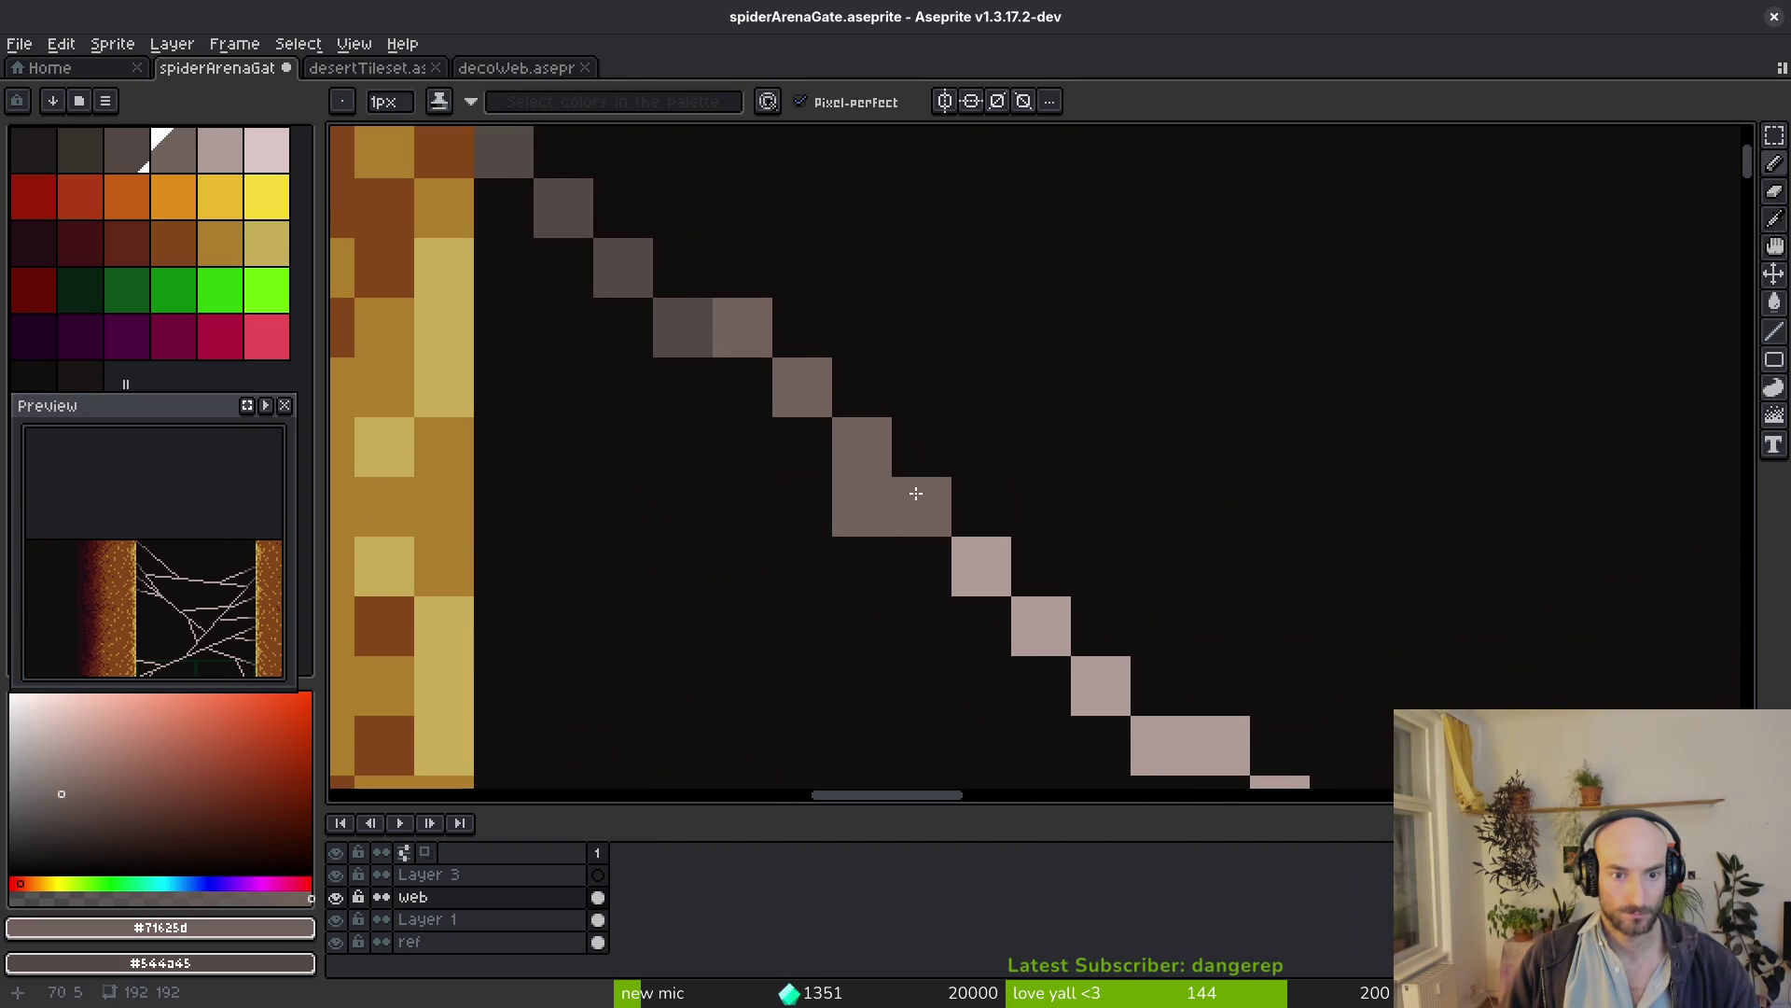
{"action": "scroll", "coordinate": [874, 463], "scroll_direction": "down", "scroll_amount": 6}
{"action": "scroll", "coordinate": [1399, 513], "scroll_direction": "up", "scroll_amount": 5}
{"action": "scroll", "coordinate": [1163, 519], "scroll_direction": "down", "scroll_amount": 5}
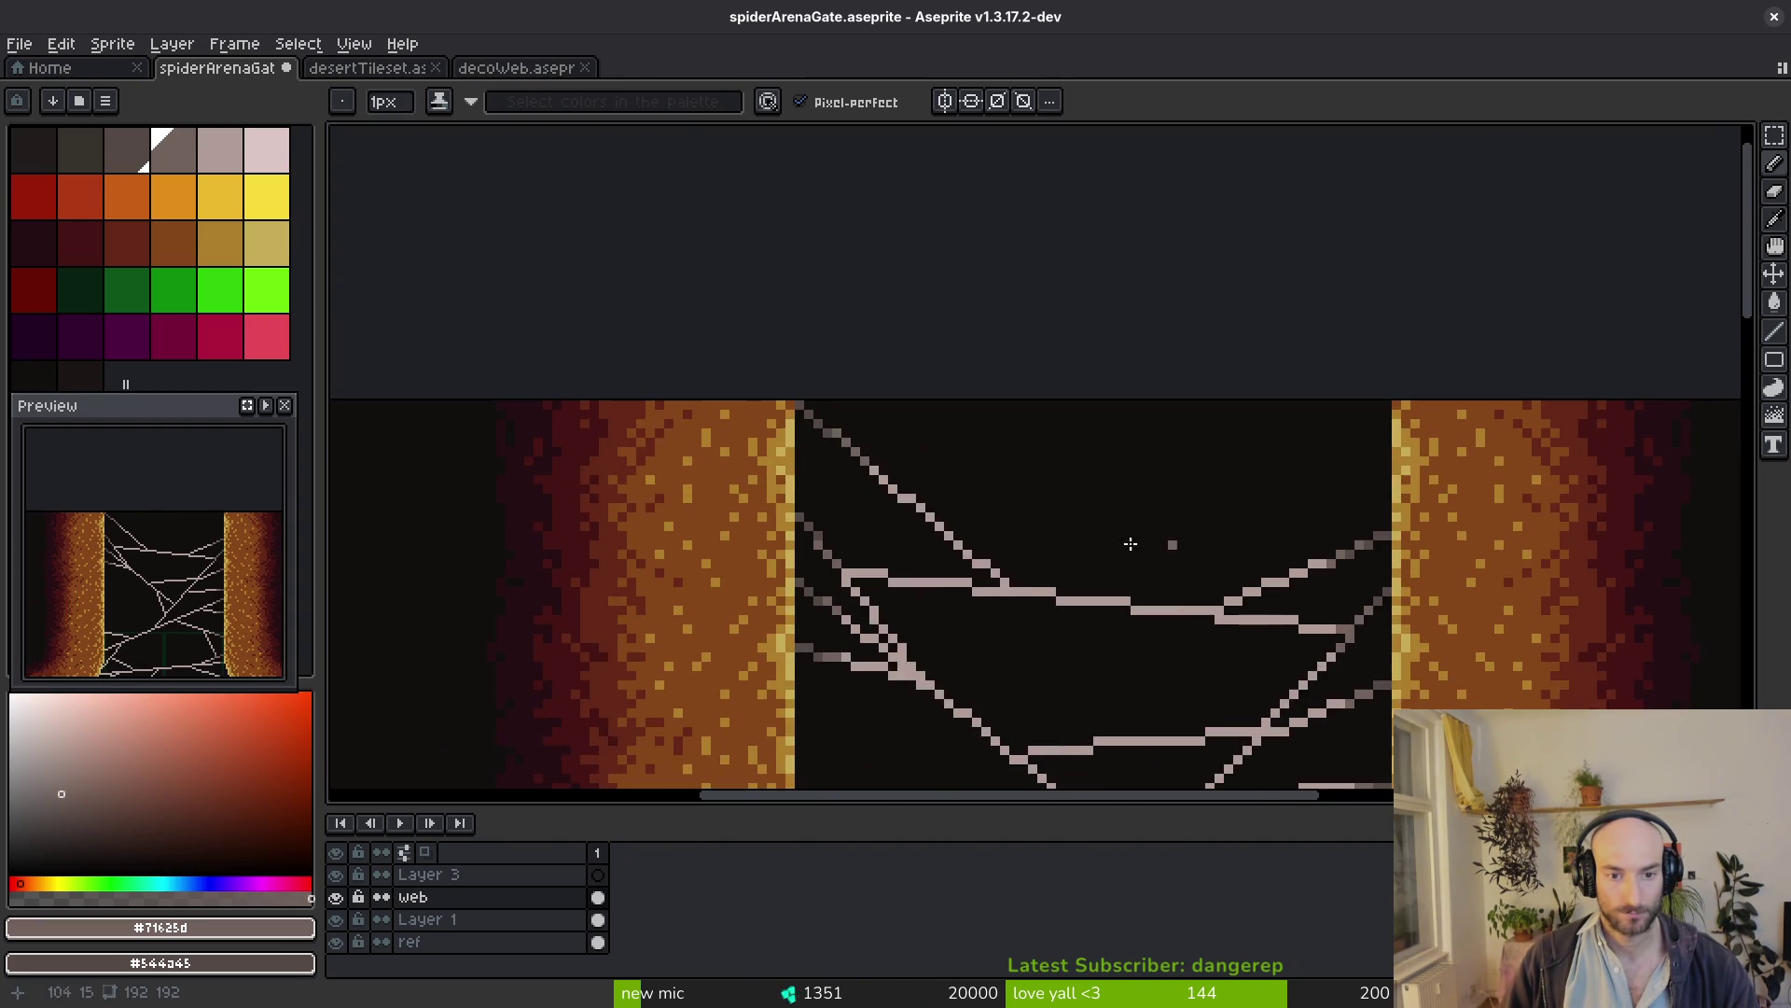
{"action": "scroll", "coordinate": [890, 607], "scroll_direction": "up", "scroll_amount": 3}
{"action": "left_click", "coordinate": [732, 467]}
{"action": "scroll", "coordinate": [797, 462], "scroll_direction": "down", "scroll_amount": 3}
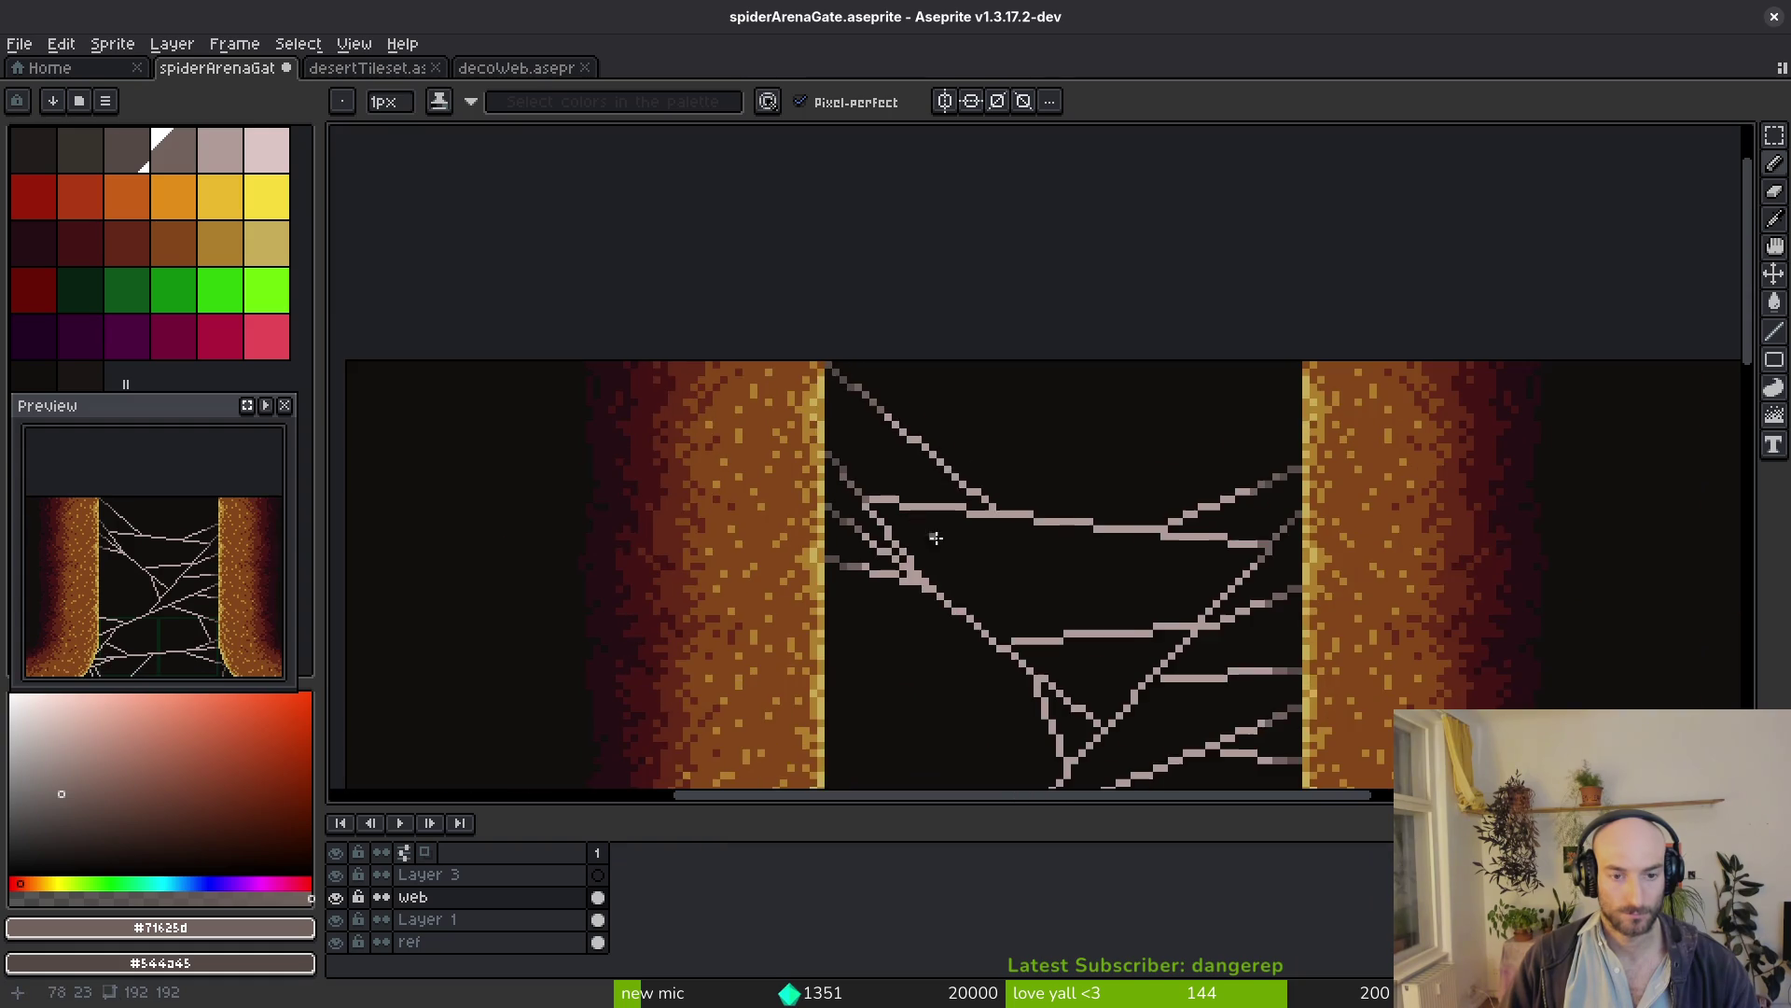
{"action": "scroll", "coordinate": [961, 521], "scroll_direction": "up", "scroll_amount": 1}
{"action": "scroll", "coordinate": [953, 510], "scroll_direction": "up", "scroll_amount": 3}
{"action": "left_click", "coordinate": [823, 392], "text": "alt"}
{"action": "left_click", "coordinate": [737, 310], "text": "alt"}
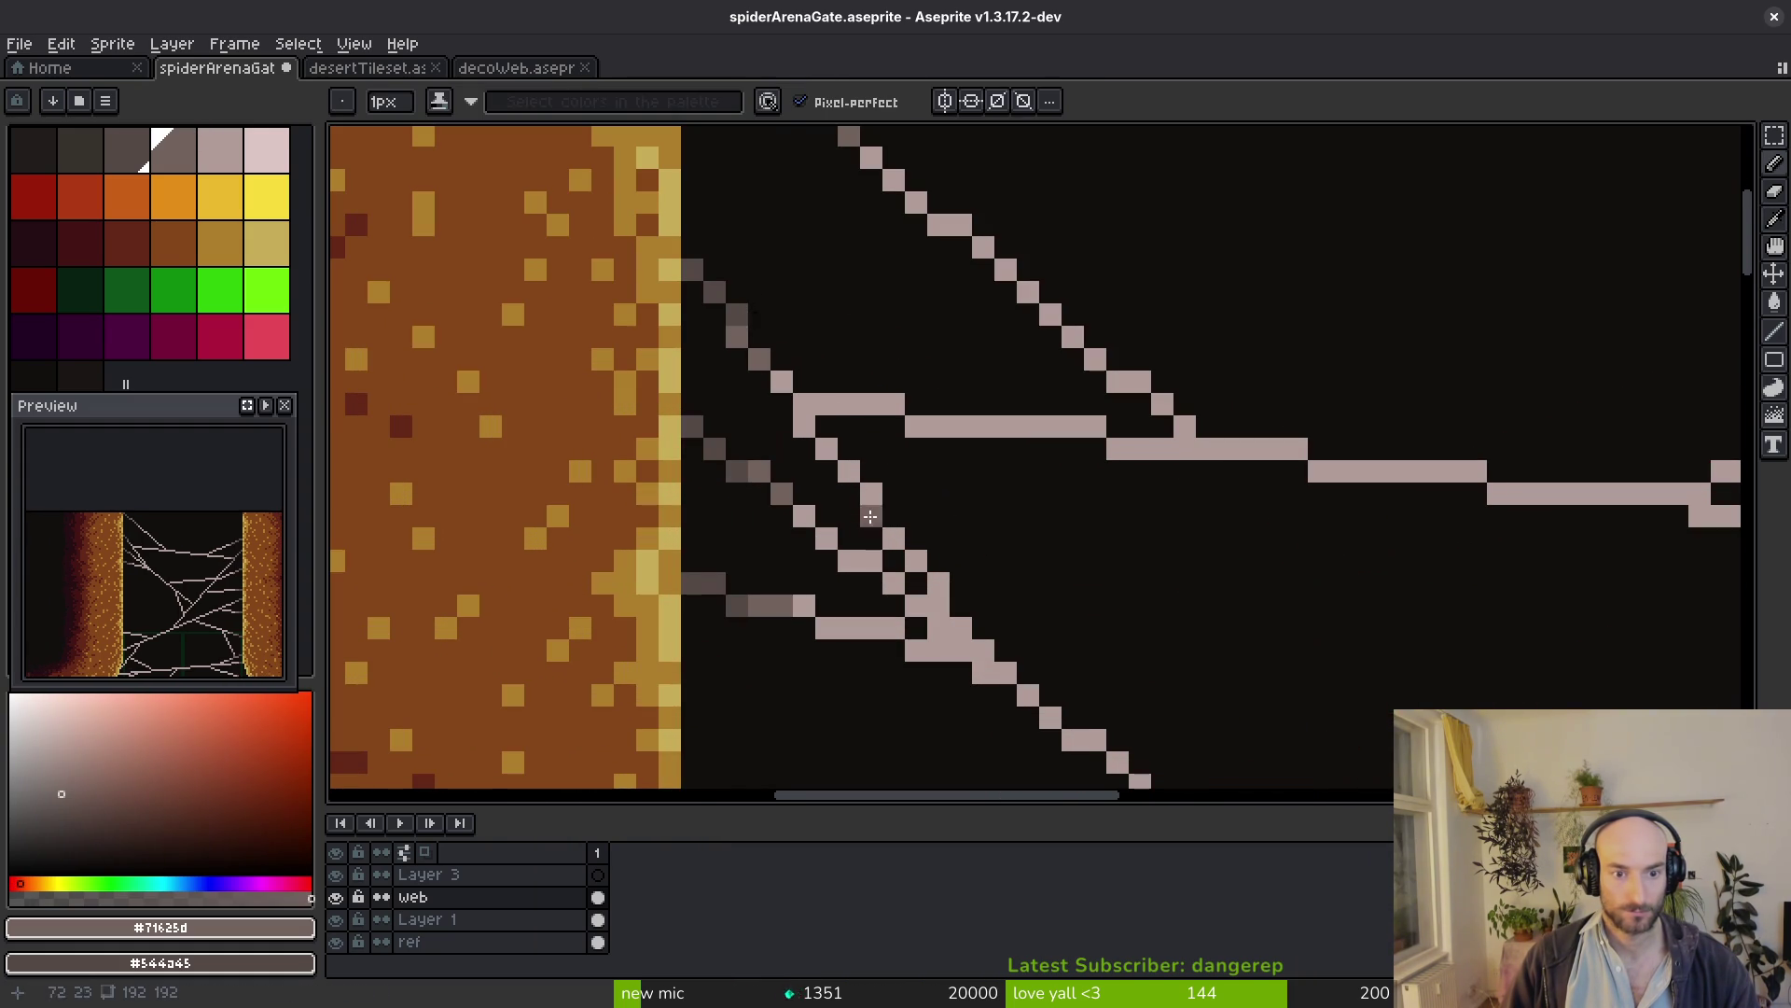
{"action": "scroll", "coordinate": [1064, 589], "scroll_direction": "down", "scroll_amount": 3}
{"action": "scroll", "coordinate": [1022, 526], "scroll_direction": "up", "scroll_amount": 3}
{"action": "scroll", "coordinate": [1022, 526], "scroll_direction": "up", "scroll_amount": 2}
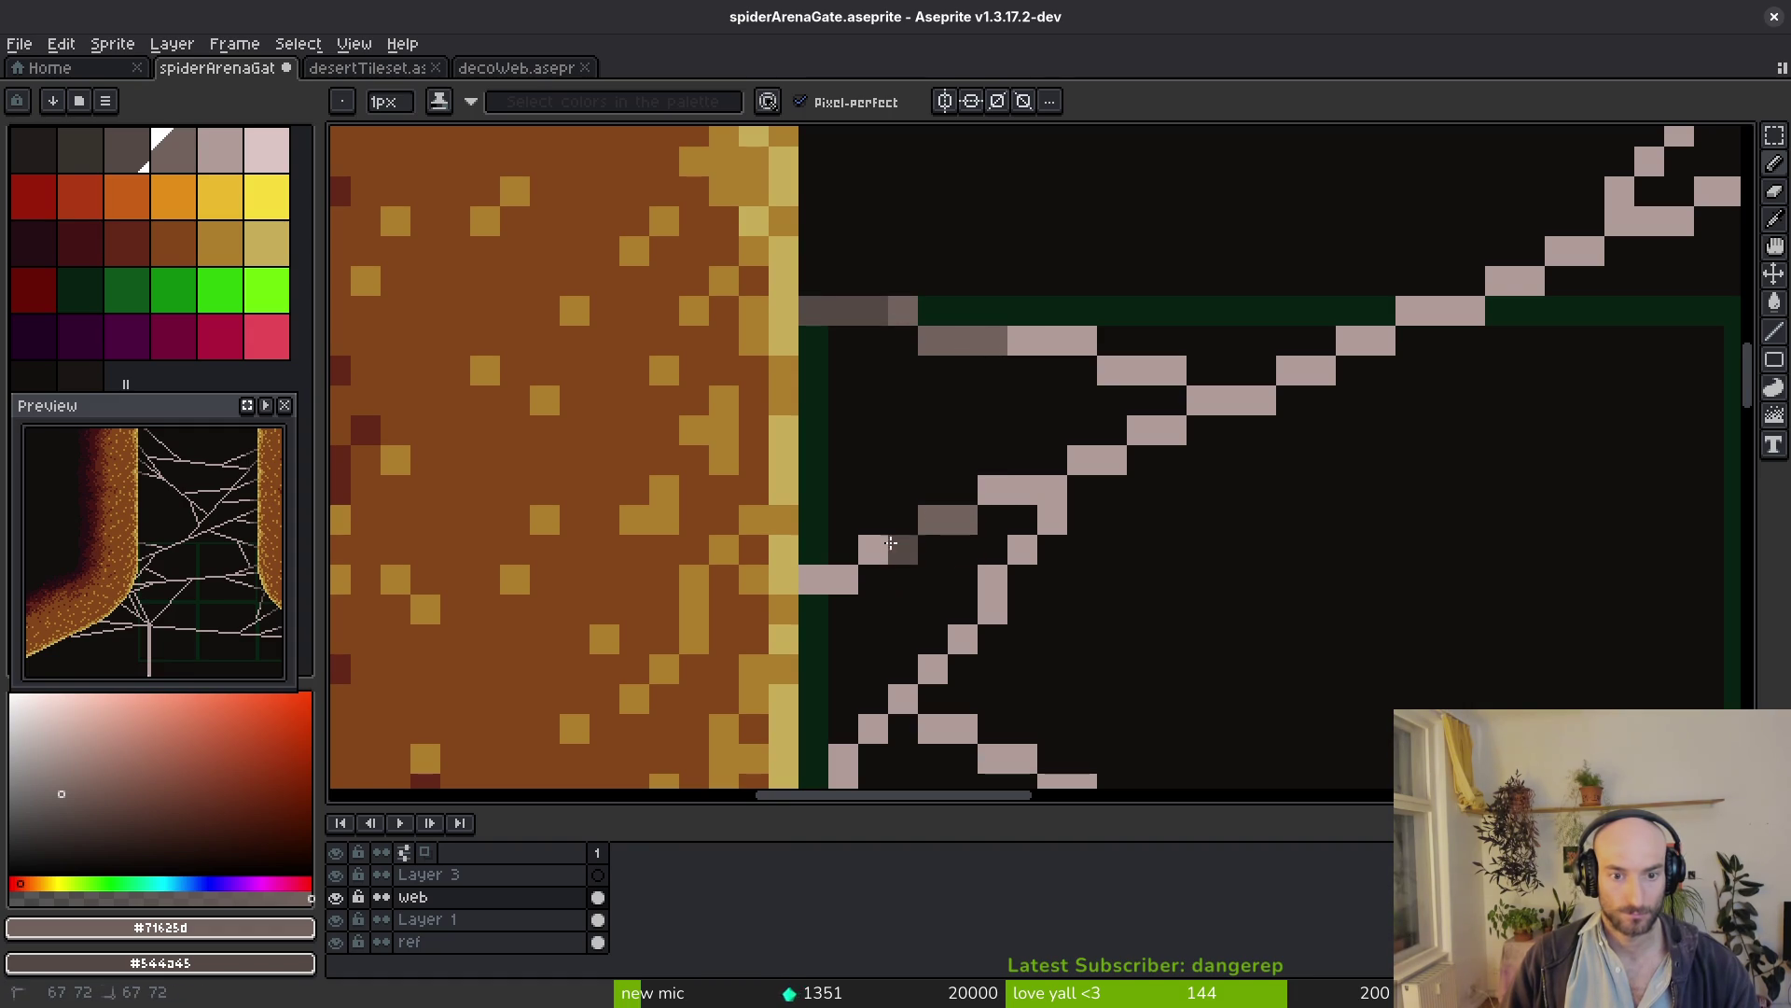
Restore misplaced grey pixels to light strand colour and shade one pixel beside the pillar
{"action": "left_click", "coordinate": [1040, 331], "text": "alt"}
{"action": "left_click", "coordinate": [993, 340]}
{"action": "left_click", "coordinate": [901, 299], "text": "alt"}
{"action": "left_click", "coordinate": [877, 308]}
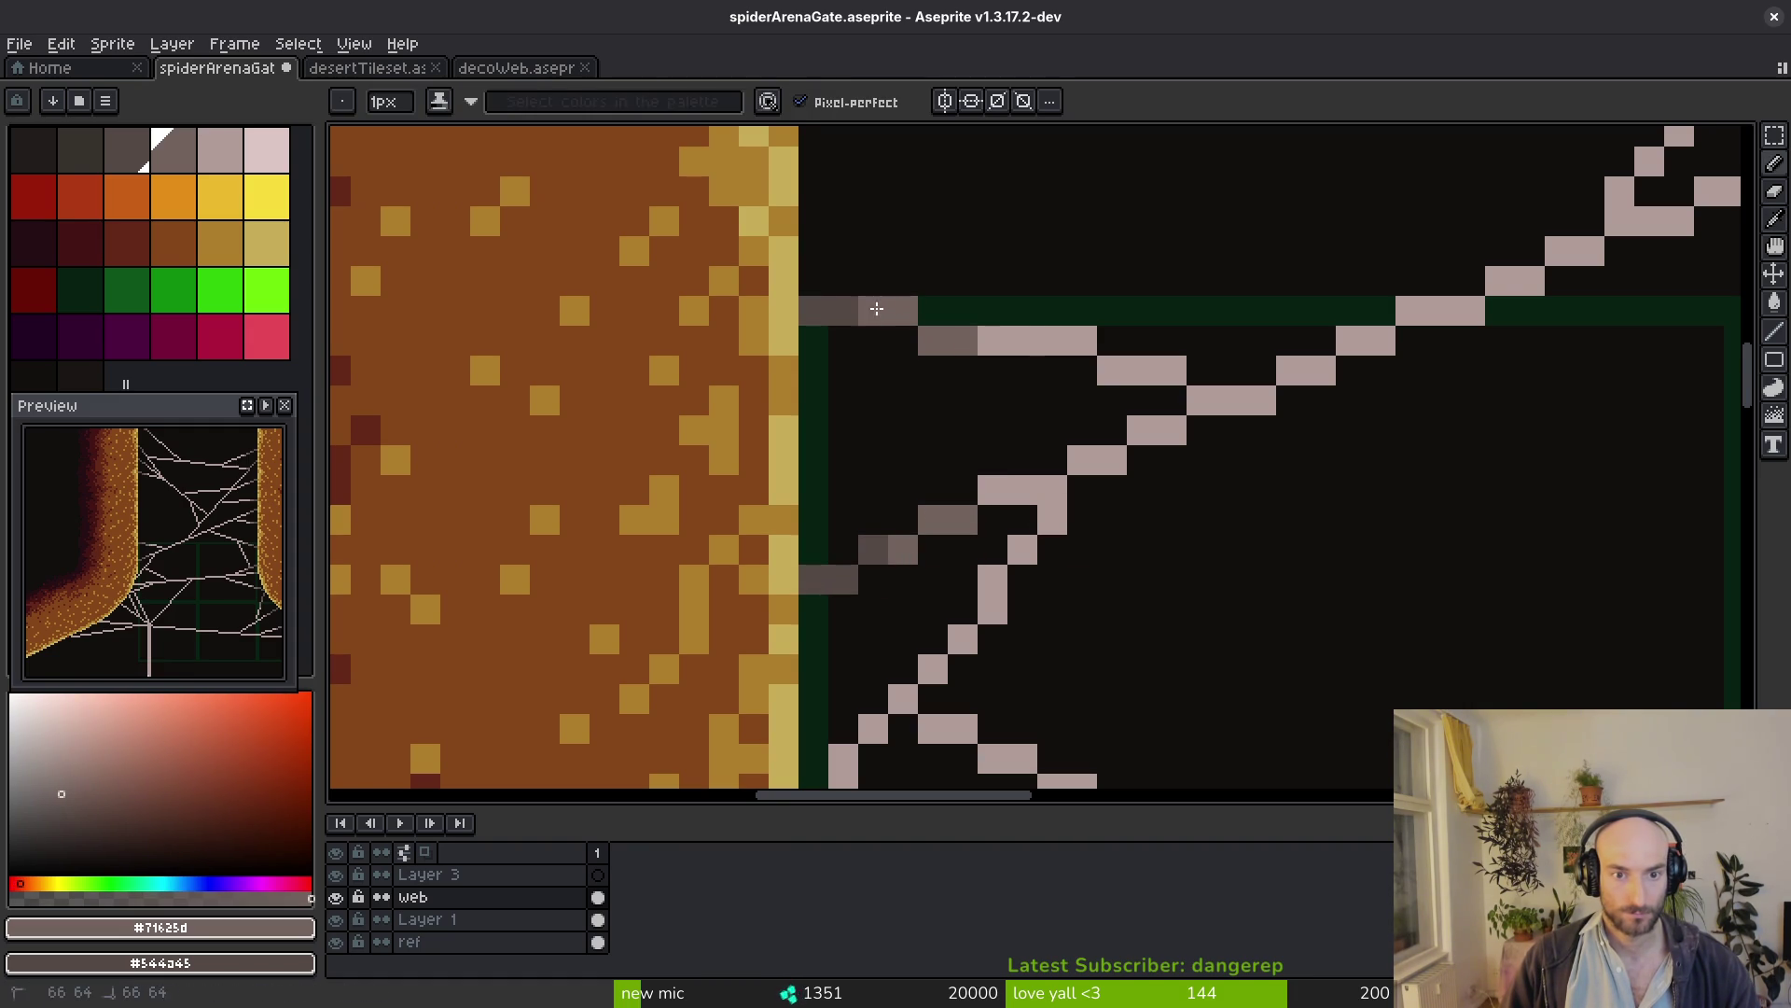
{"action": "left_click", "coordinate": [1011, 337], "text": "alt"}
{"action": "scroll", "coordinate": [991, 339], "scroll_direction": "down", "scroll_amount": 4}
{"action": "scroll", "coordinate": [992, 340], "scroll_direction": "down", "scroll_amount": 1}
{"action": "scroll", "coordinate": [1087, 381], "scroll_direction": "up", "scroll_amount": 4}
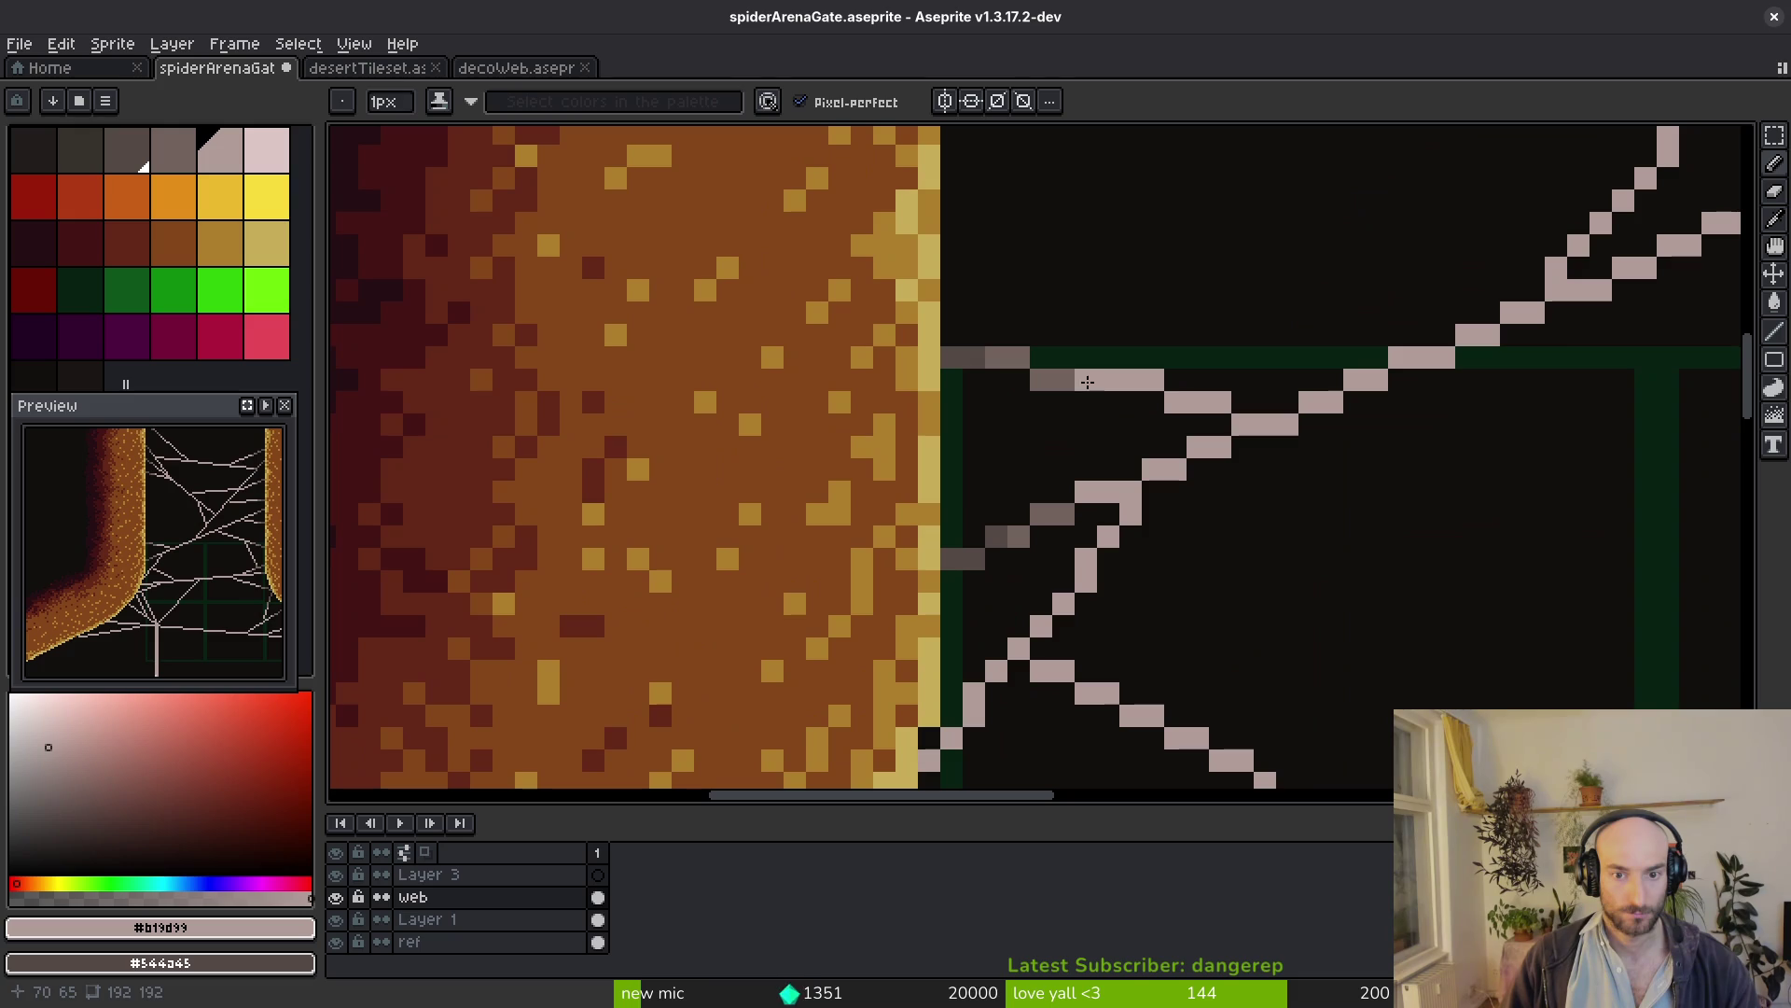
{"action": "scroll", "coordinate": [1059, 367], "scroll_direction": "up", "scroll_amount": 2}
Shade the strand ends meeting the curved lower left pillar in dark grey
{"action": "left_click", "coordinate": [1132, 532], "text": "alt"}
{"action": "scroll", "coordinate": [1133, 532], "scroll_direction": "down", "scroll_amount": 2}
{"action": "scroll", "coordinate": [1189, 573], "scroll_direction": "up", "scroll_amount": 2}
{"action": "left_click", "coordinate": [929, 613]}
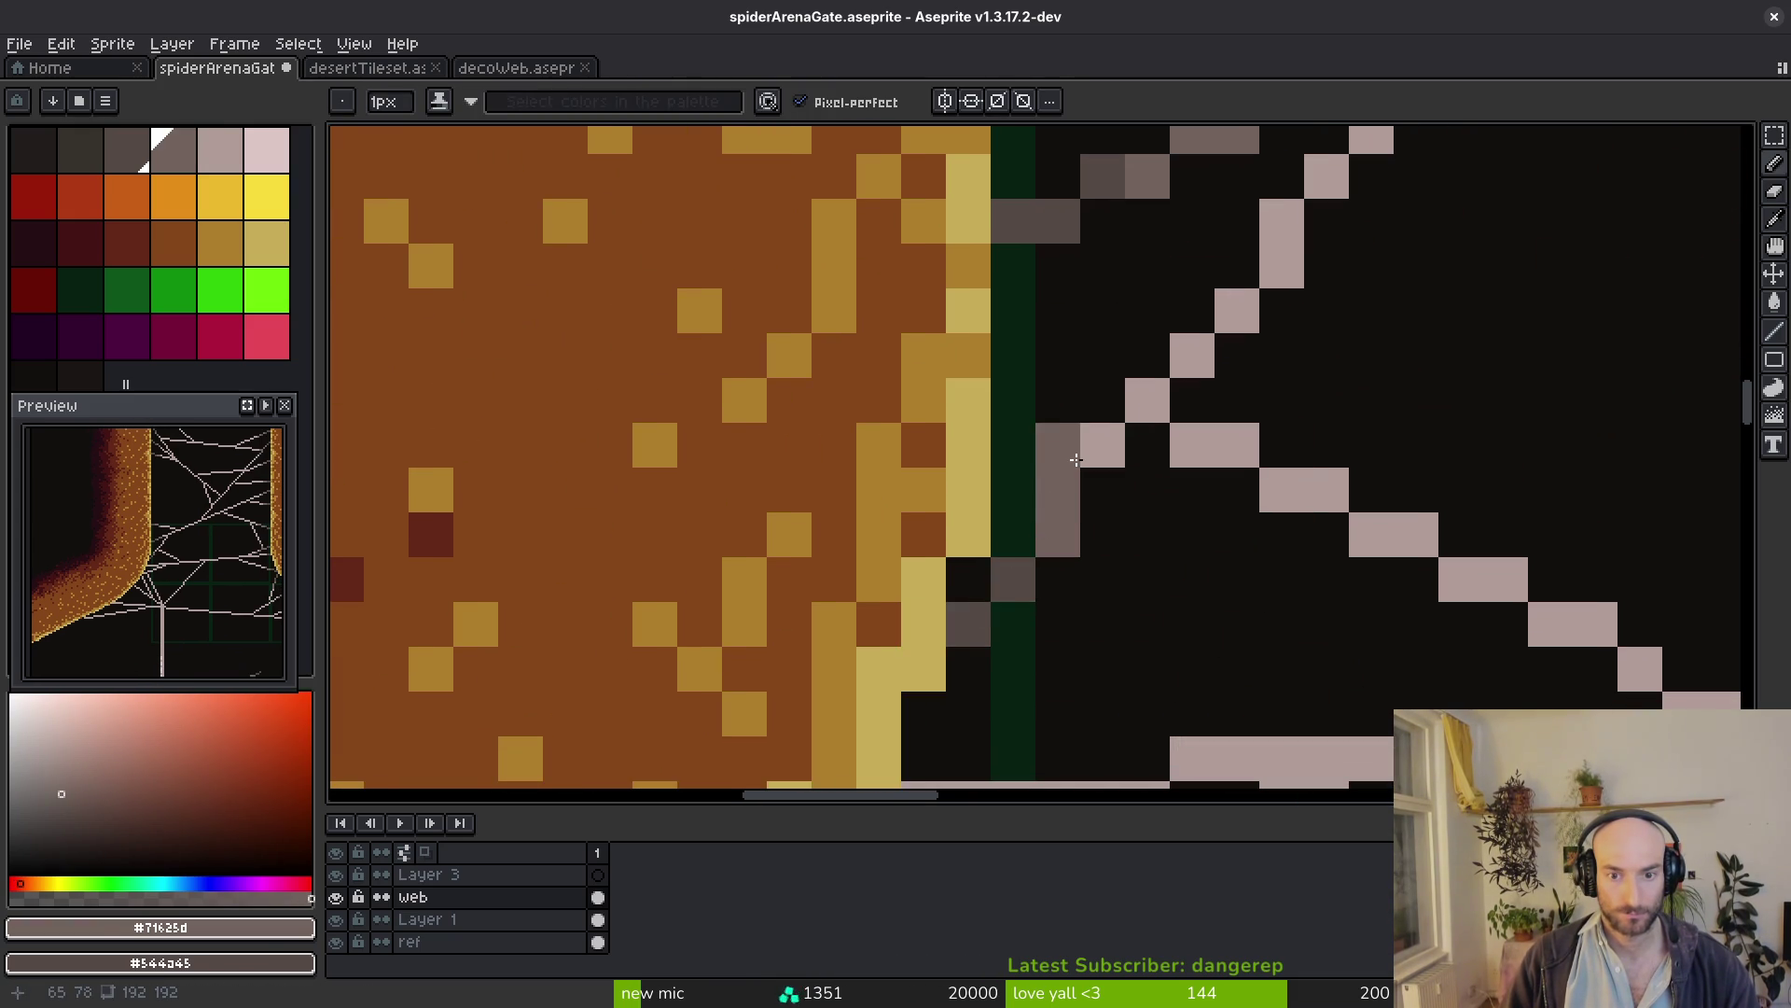
{"action": "scroll", "coordinate": [1178, 516], "scroll_direction": "down", "scroll_amount": 3}
{"action": "scroll", "coordinate": [619, 501], "scroll_direction": "up", "scroll_amount": 3}
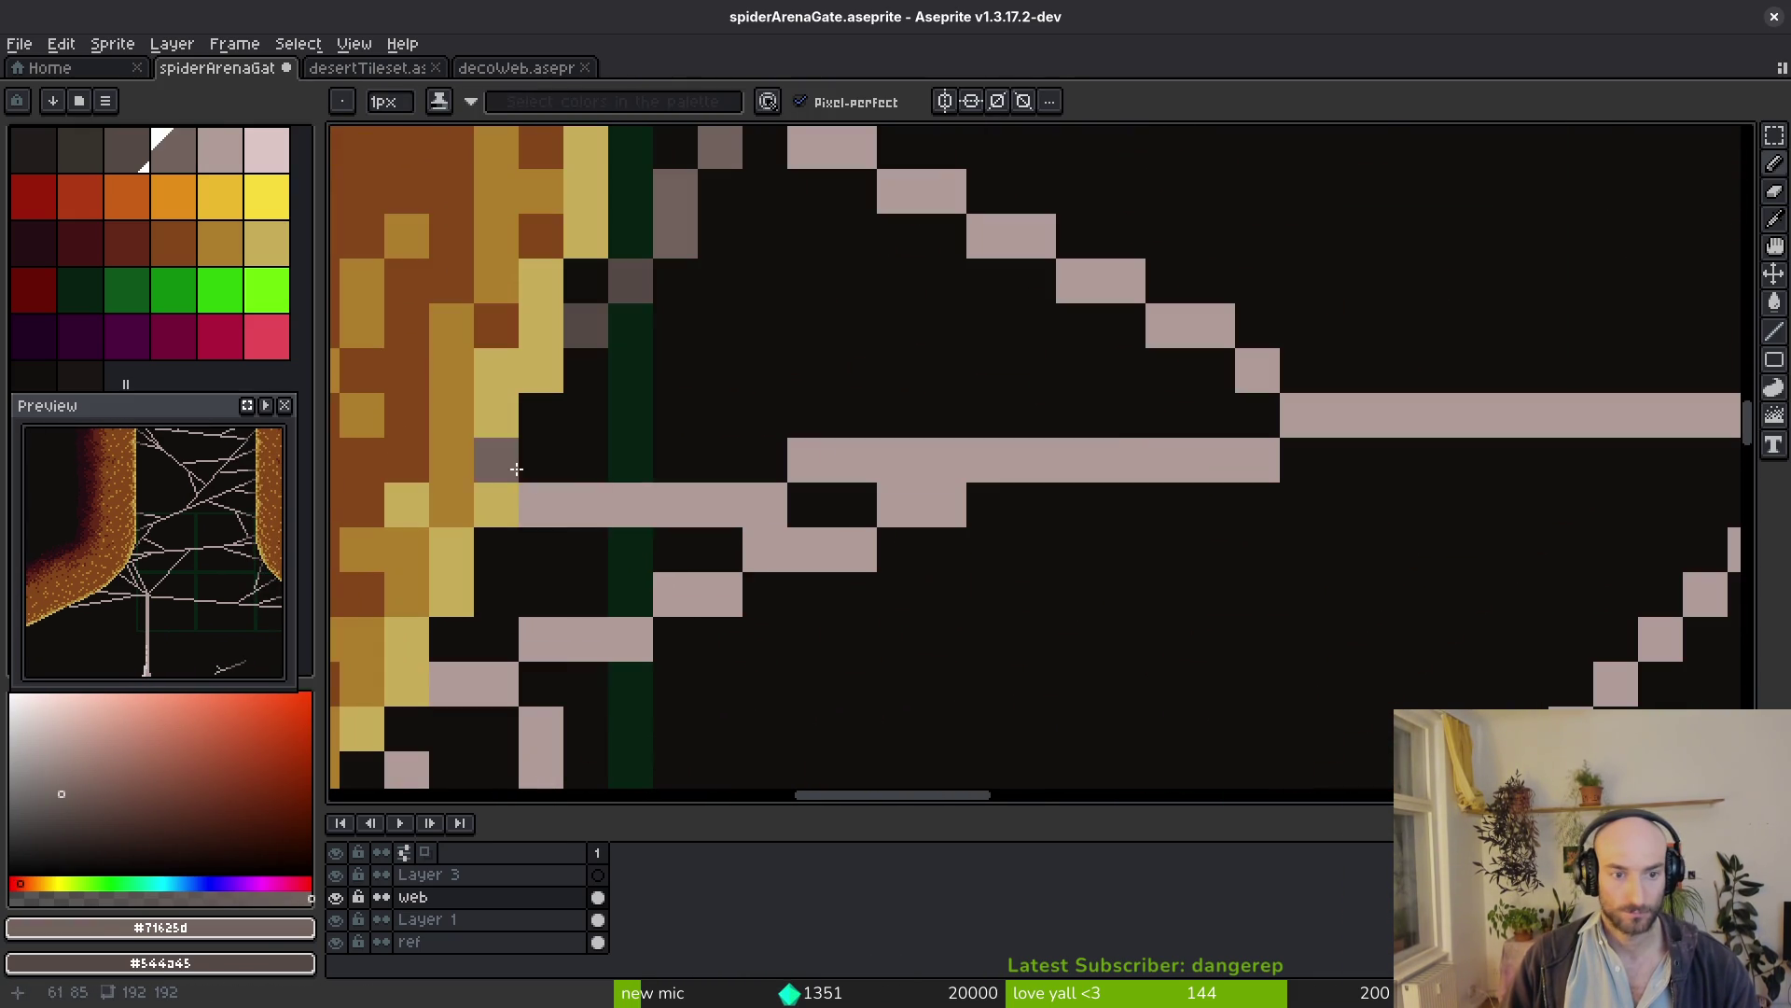
{"action": "left_click_drag", "start_coordinate": [619, 500], "coordinate": [652, 500]}
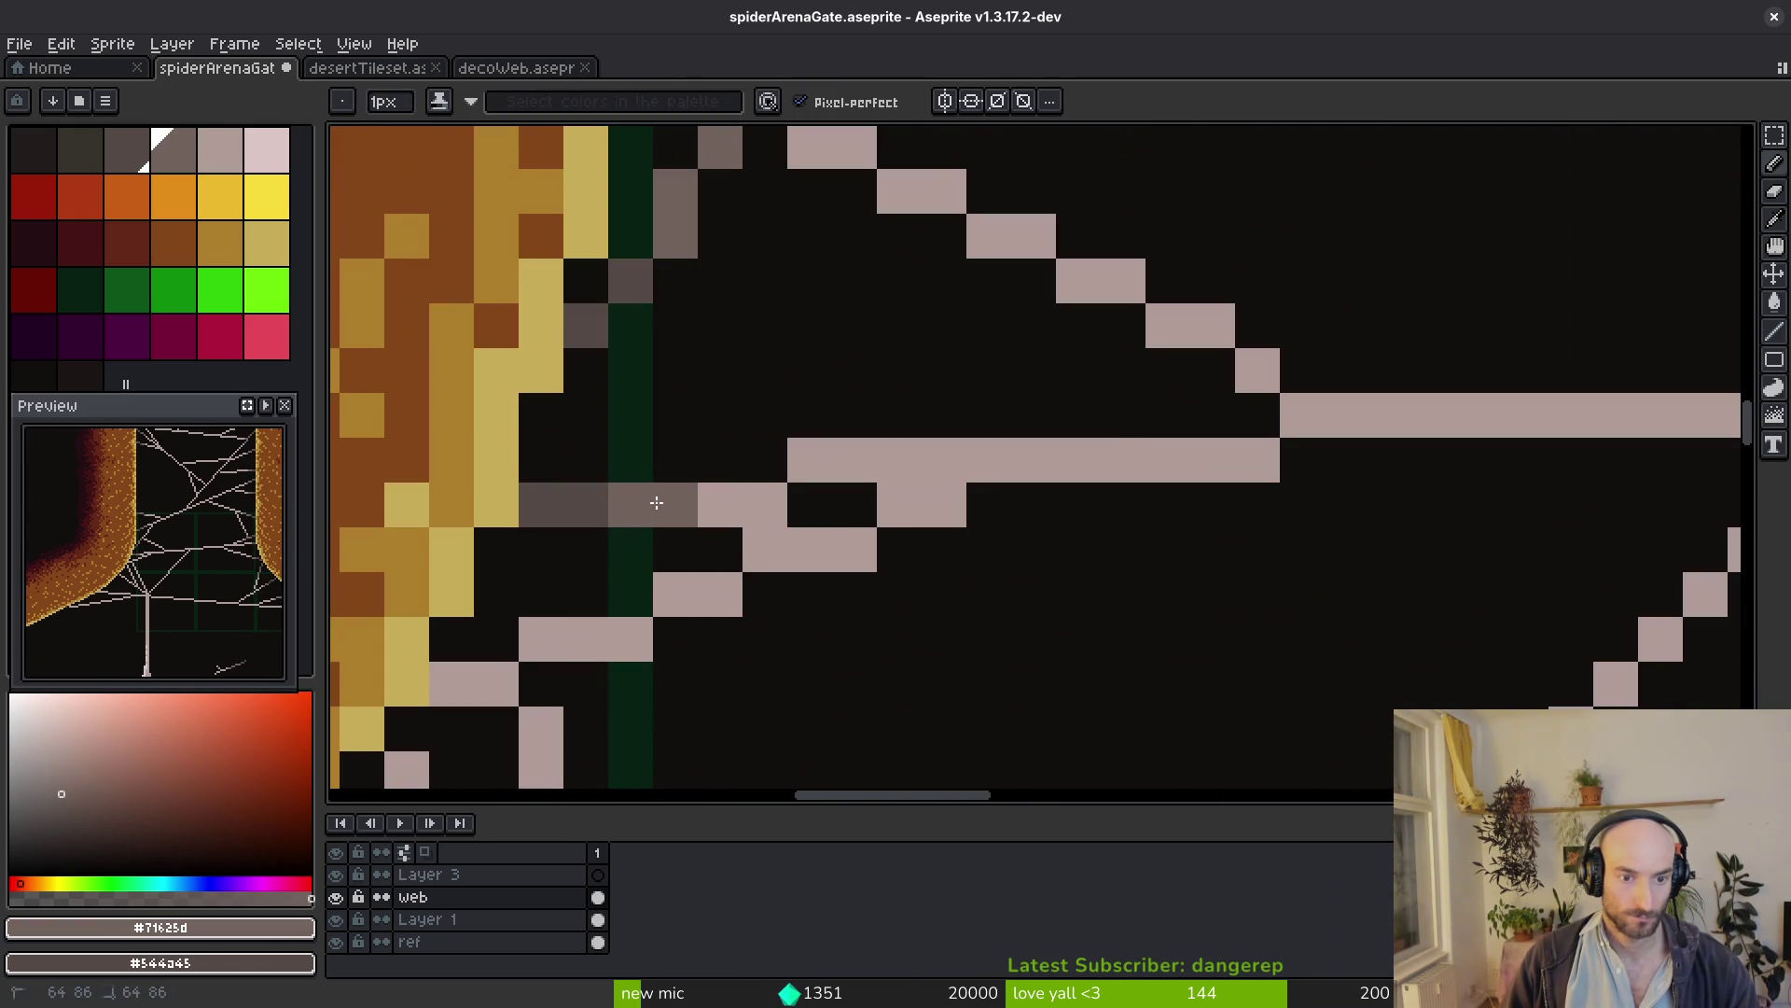
{"action": "scroll", "coordinate": [767, 520], "scroll_direction": "down", "scroll_amount": 3}
{"action": "scroll", "coordinate": [772, 548], "scroll_direction": "up", "scroll_amount": 3}
{"action": "left_click", "coordinate": [775, 548]}
{"action": "left_click", "coordinate": [856, 506]}
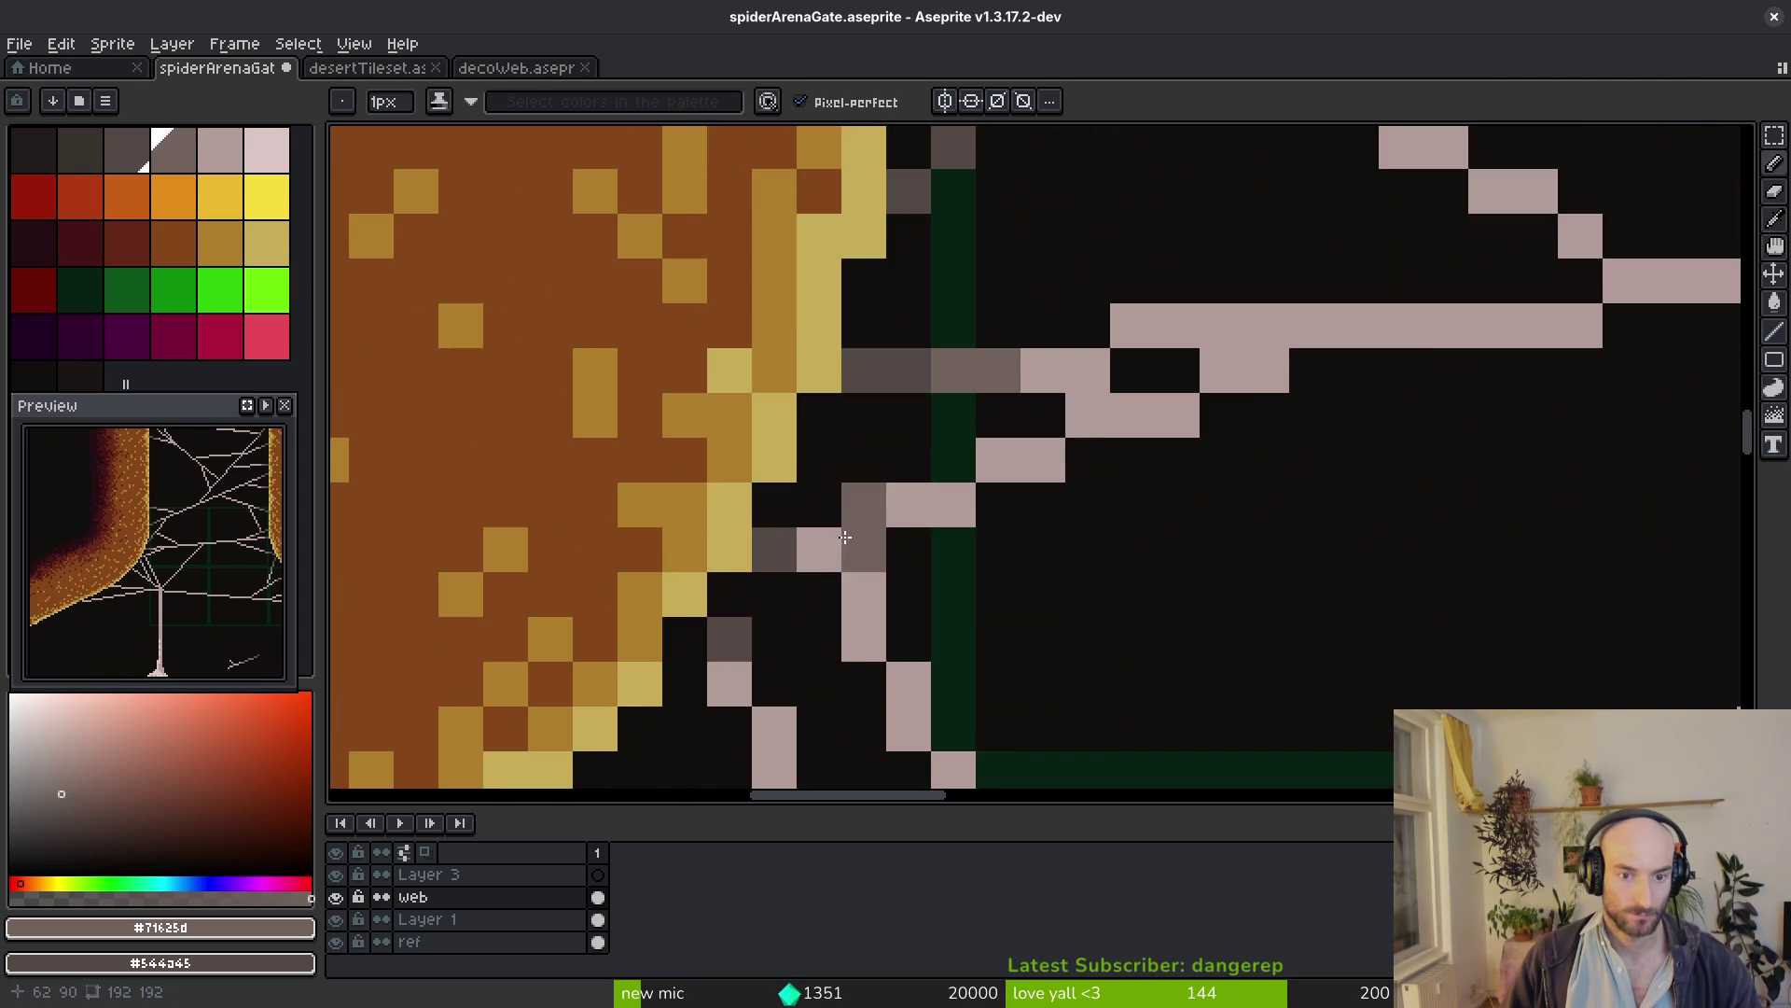
{"action": "left_click", "coordinate": [735, 685]}
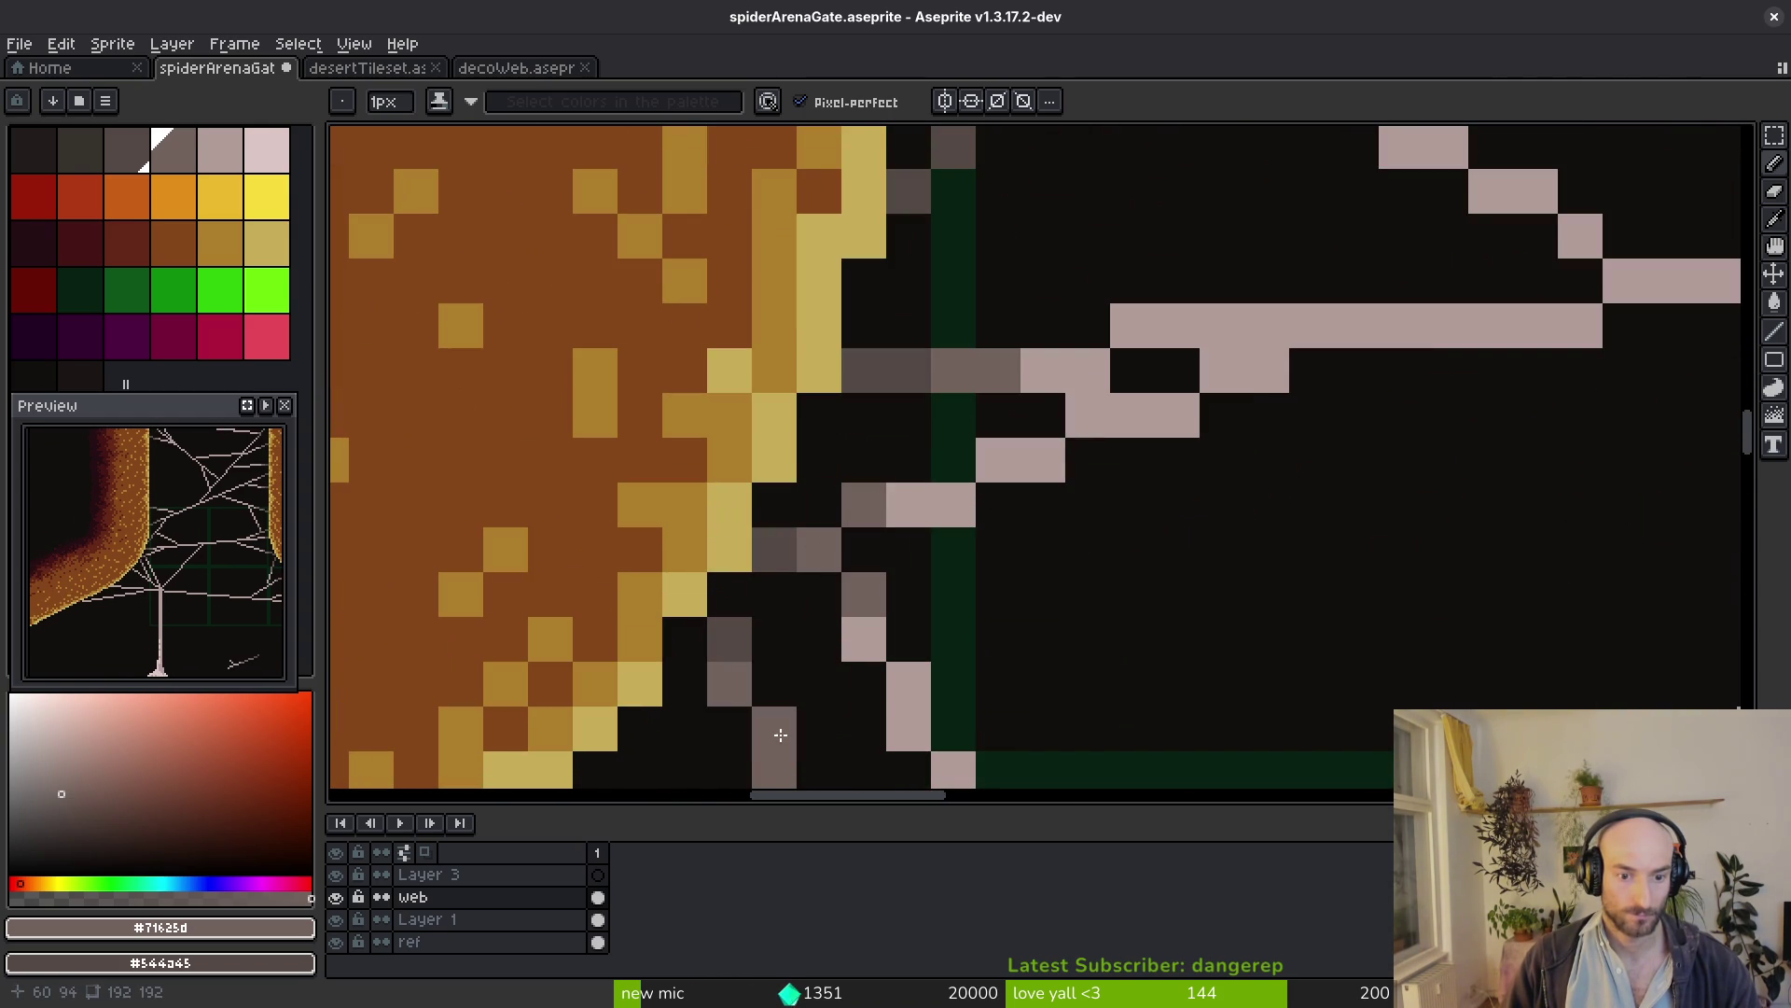
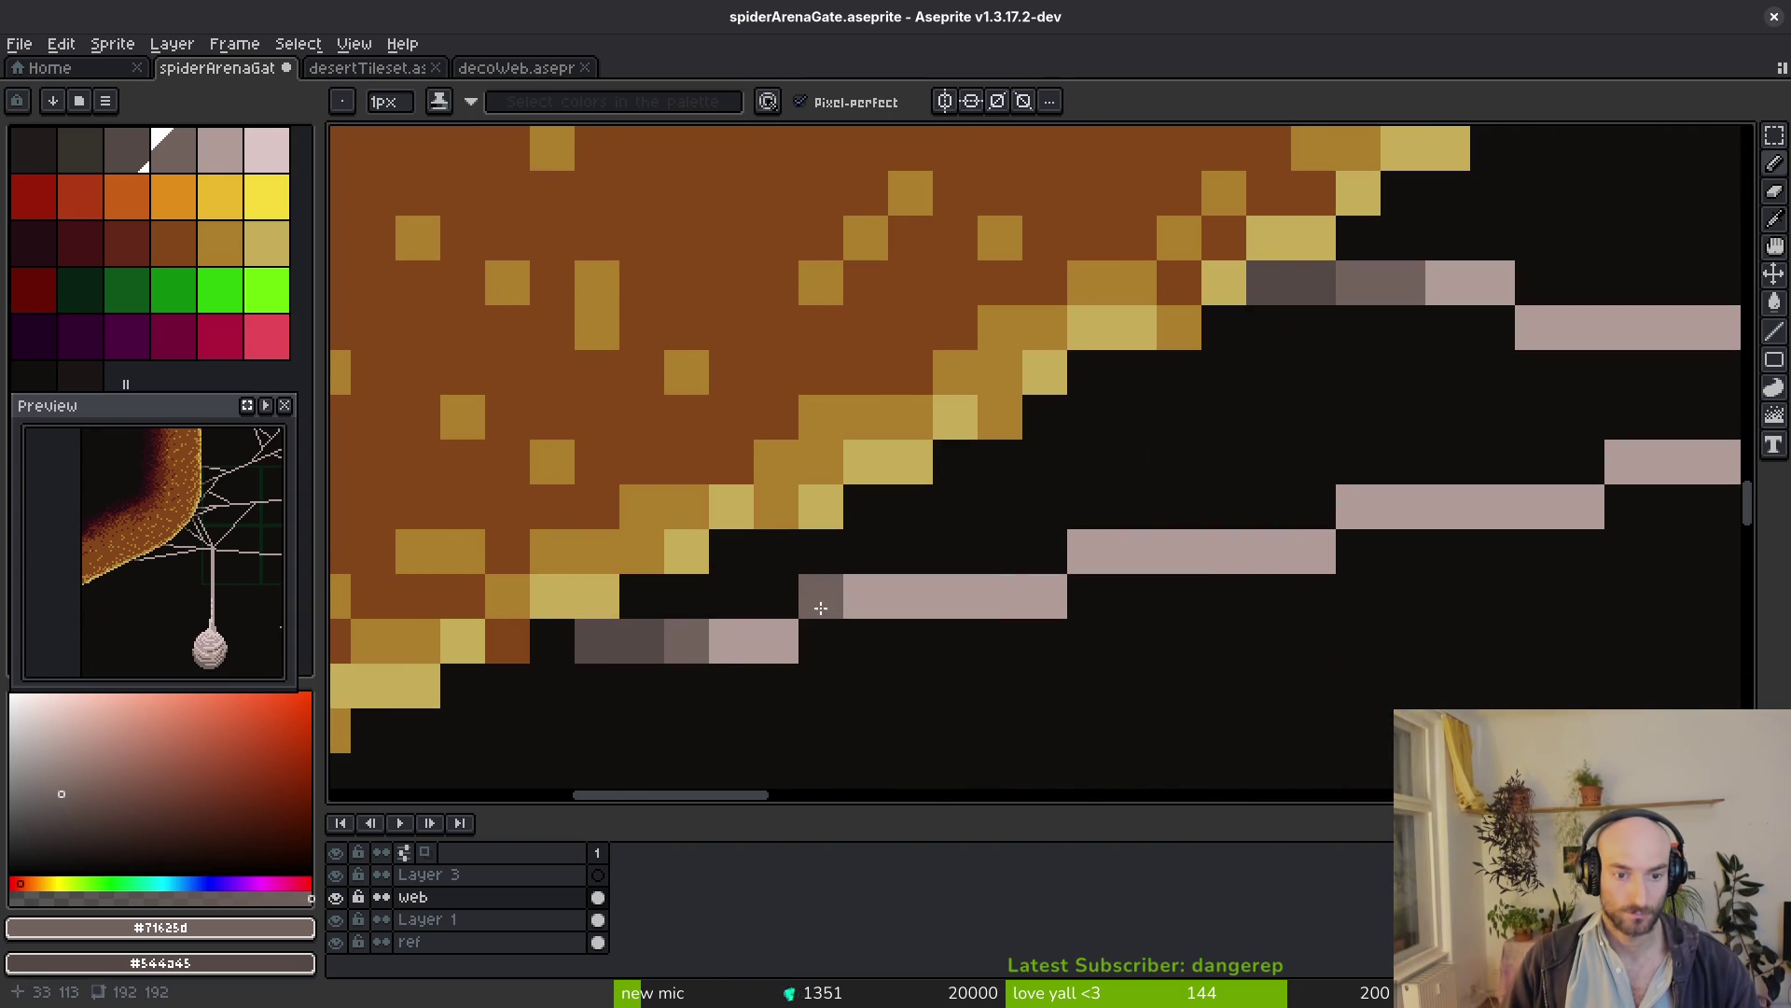
Shade the end of the web strand grey and save the sprite
{"action": "left_click_drag", "start_coordinate": [848, 605], "coordinate": [777, 641]}
{"action": "scroll", "coordinate": [1128, 620], "scroll_direction": "down", "scroll_amount": 3}
{"action": "scroll", "coordinate": [1252, 631], "scroll_direction": "down", "scroll_amount": 2}
{"action": "left_click_drag", "start_coordinate": [1434, 655], "coordinate": [1241, 624]}
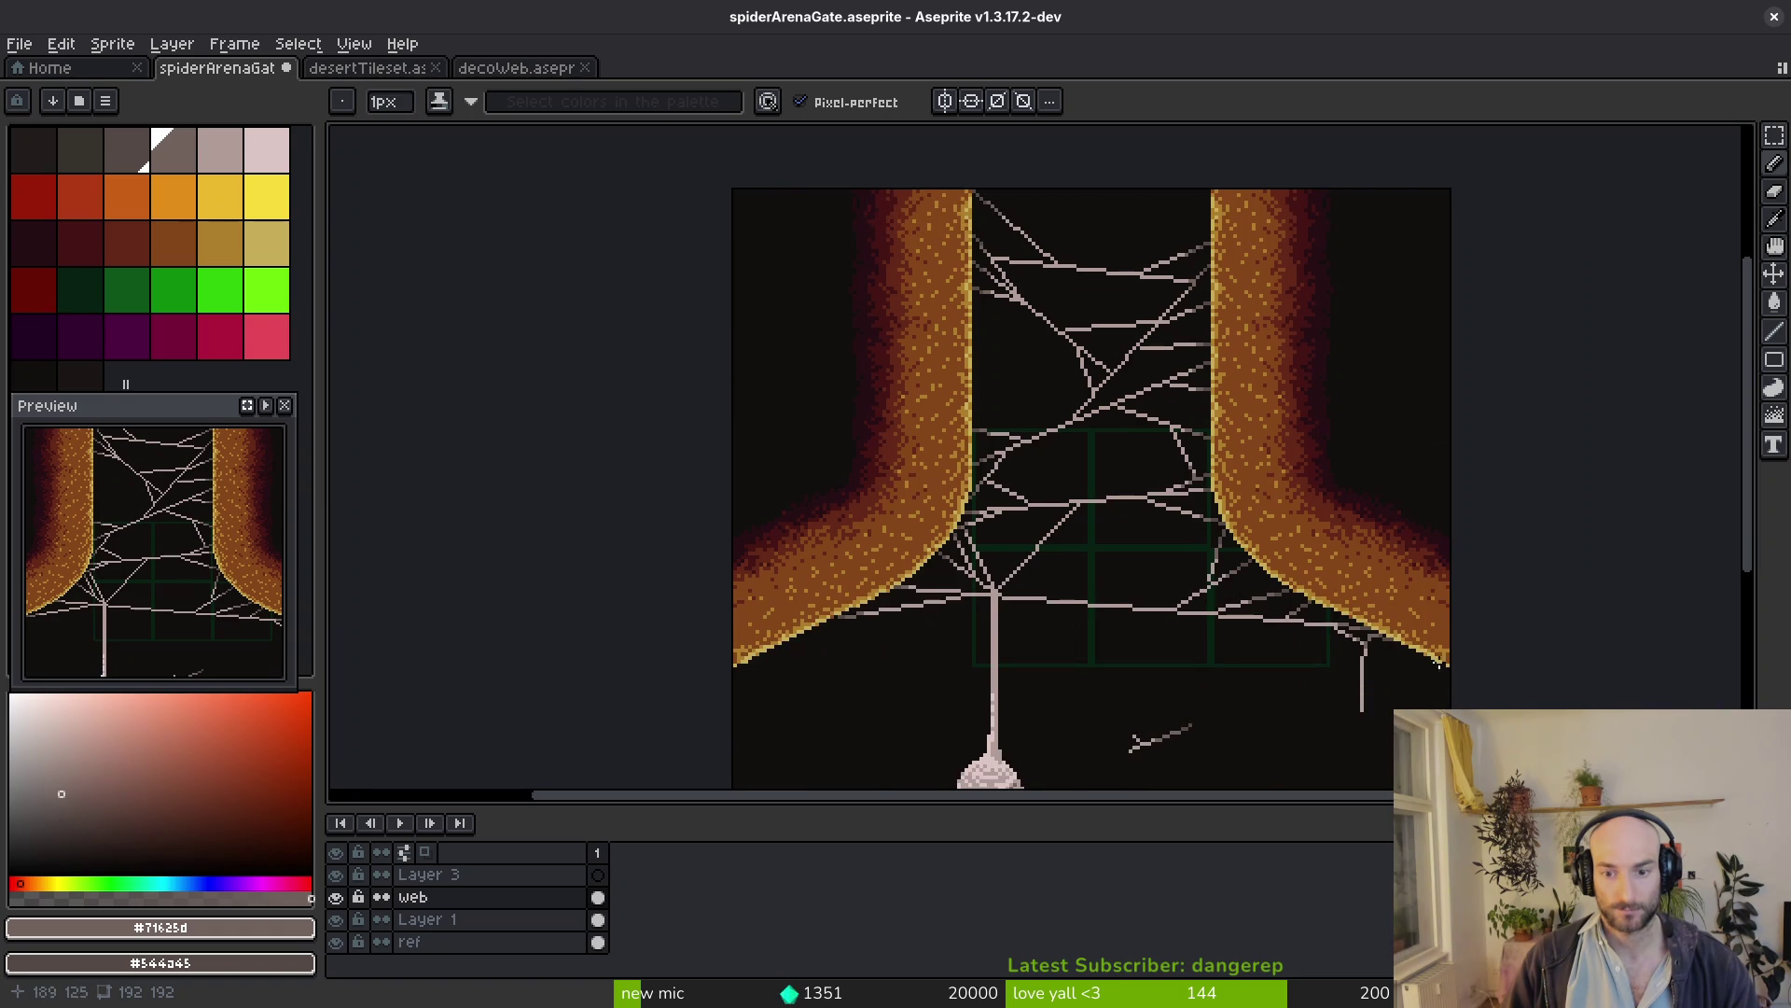
{"action": "scroll", "coordinate": [987, 520], "scroll_direction": "down", "scroll_amount": 2}
{"action": "key", "text": "ctrl+s"}
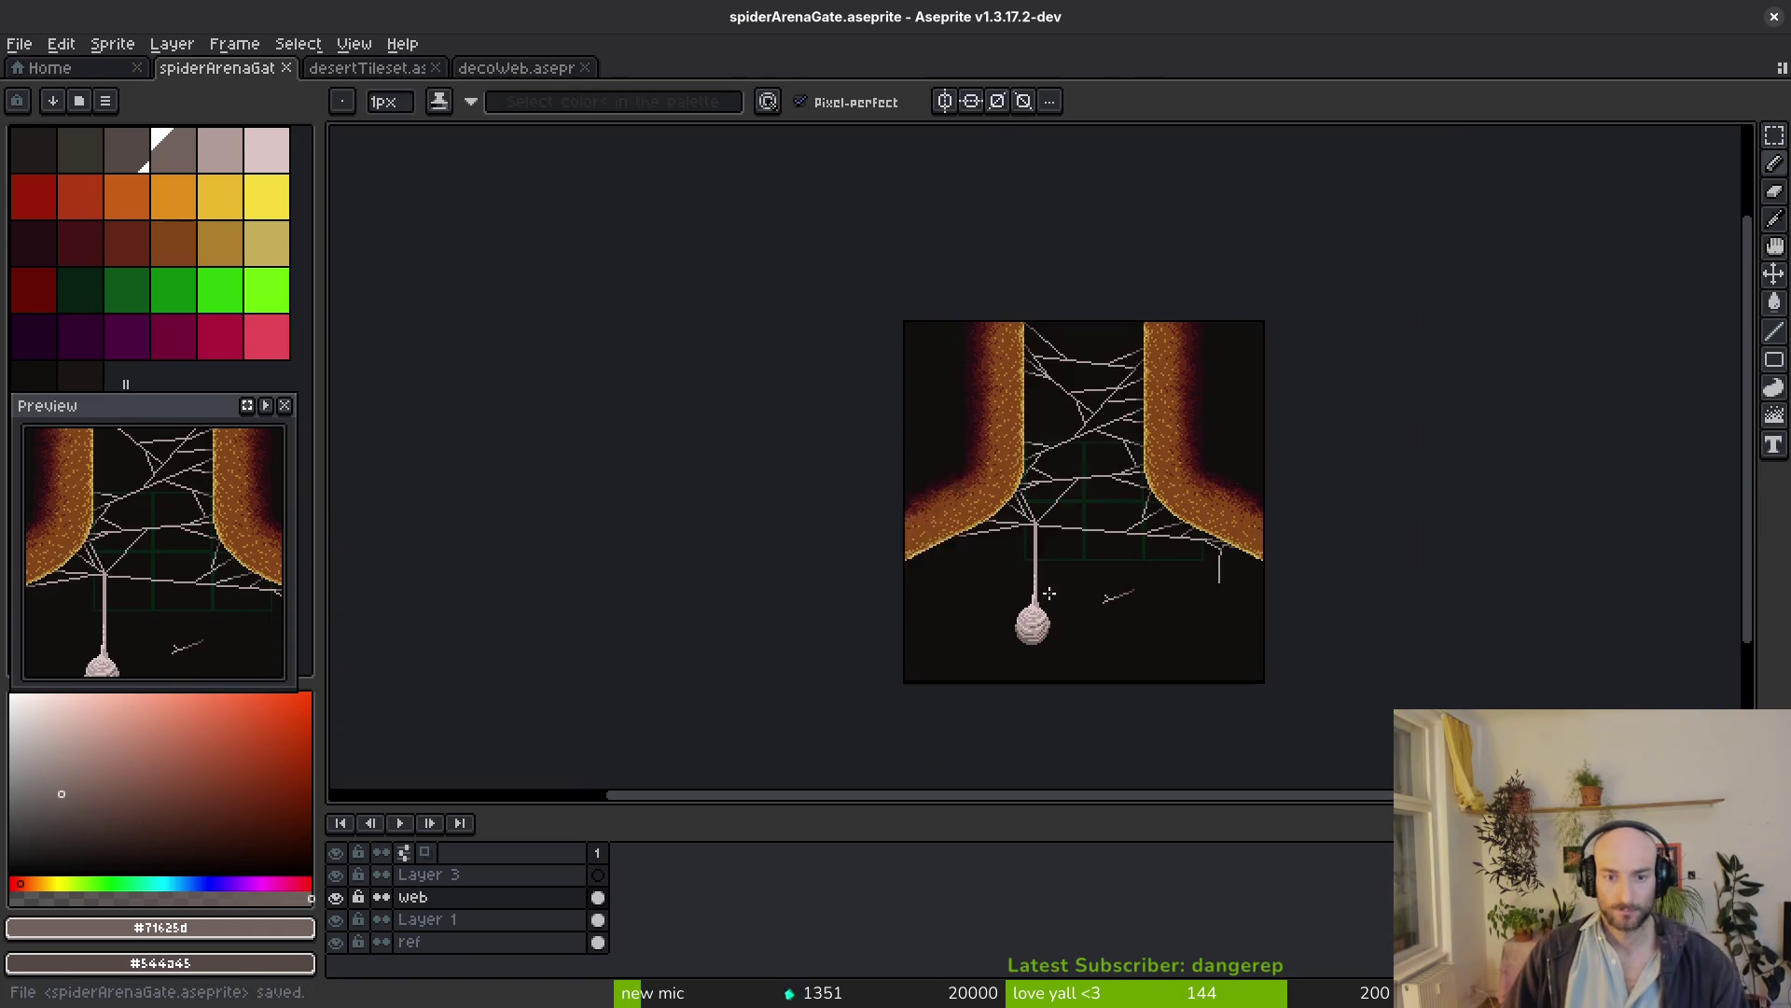
{"action": "scroll", "coordinate": [987, 519], "scroll_direction": "up", "scroll_amount": 5}
{"action": "scroll", "coordinate": [987, 520], "scroll_direction": "down", "scroll_amount": 2}
Erase the stray strand fragment beside the cocoon and save again
{"action": "key", "text": "e"}
{"action": "scroll", "coordinate": [1052, 528], "scroll_direction": "up", "scroll_amount": 1}
{"action": "left_click_drag", "start_coordinate": [1029, 492], "coordinate": [845, 538]}
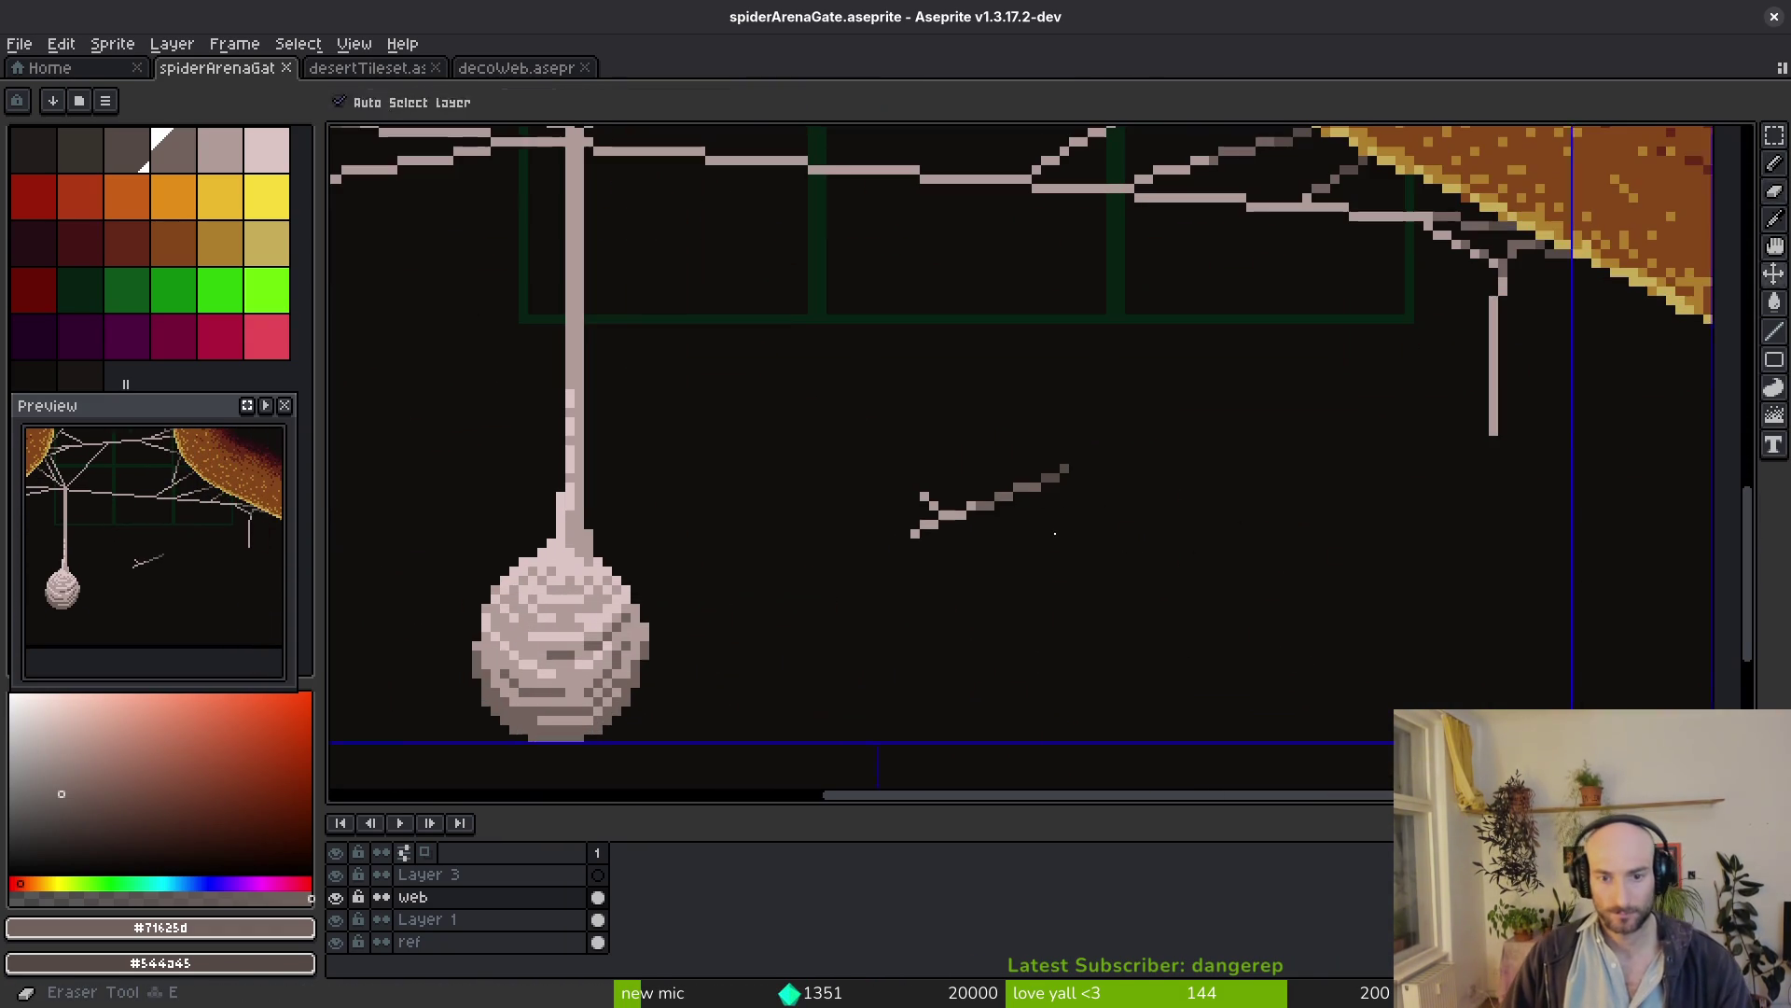
{"action": "scroll", "coordinate": [1117, 501], "scroll_direction": "down", "scroll_amount": 3}
{"action": "key", "text": "ctrl+s"}
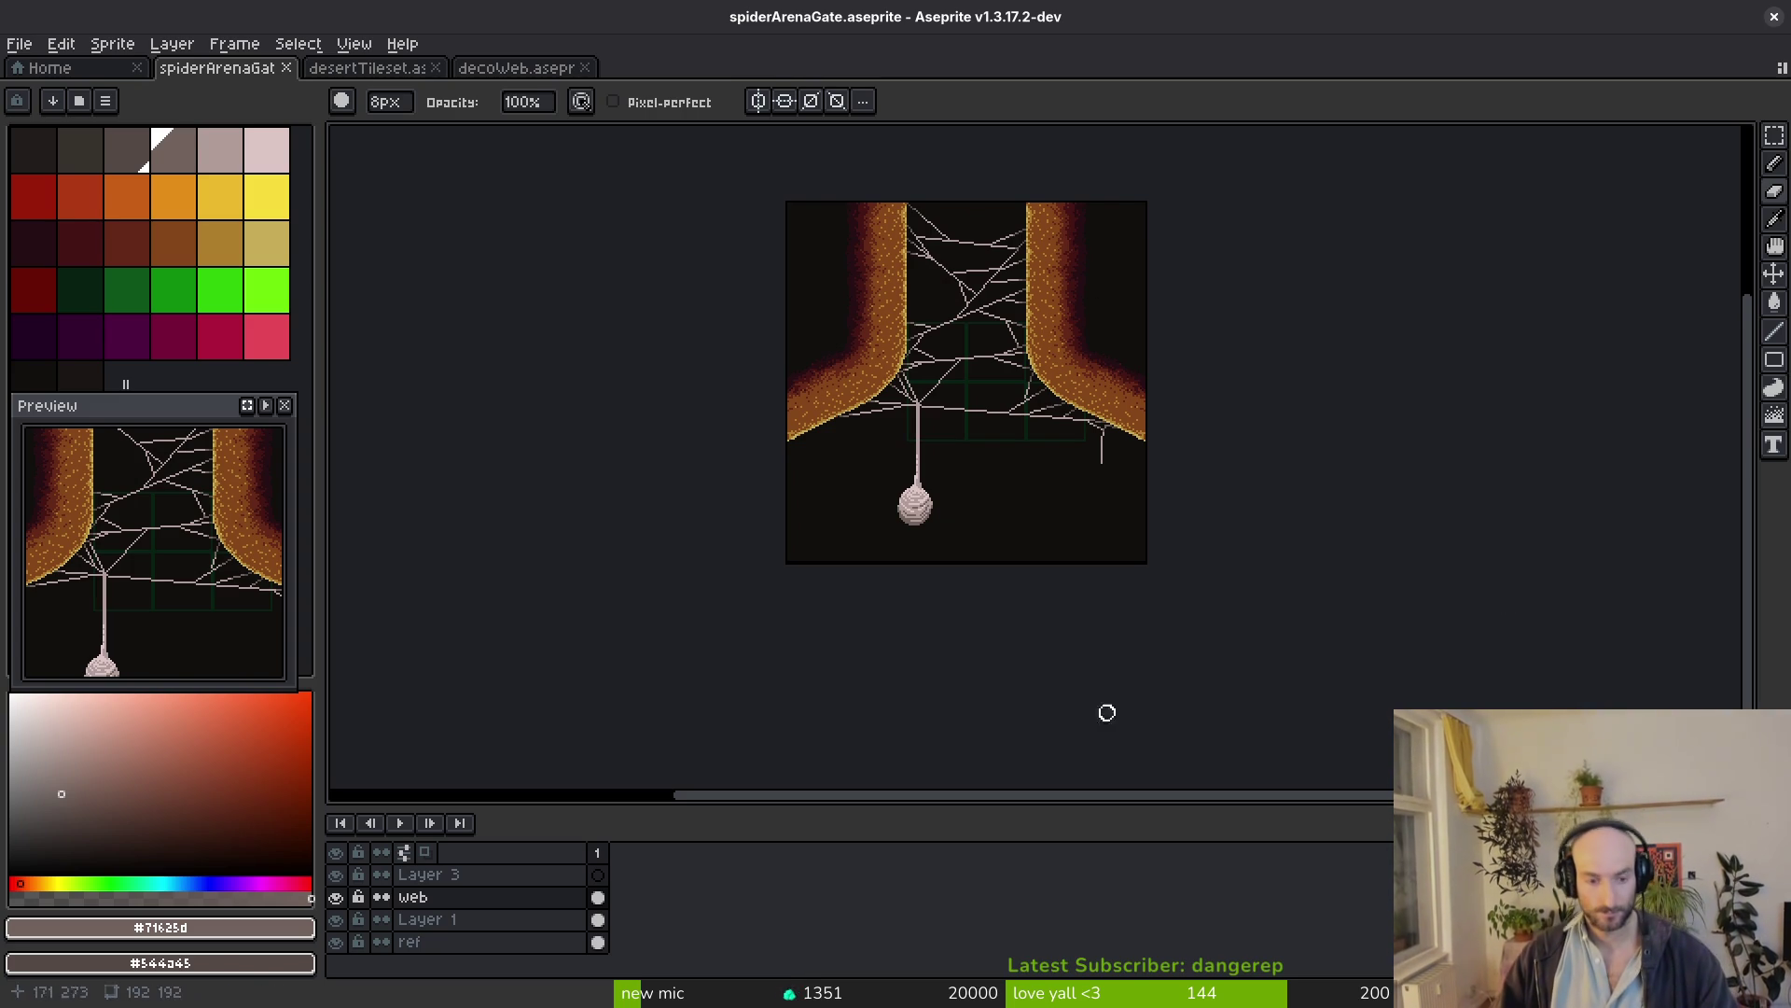
Add frames up to frame 4 and link the ref layer's cels across all four
{"action": "key", "text": "alt+b"}
{"action": "key", "text": "alt+b"}
{"action": "key", "text": "alt+b"}
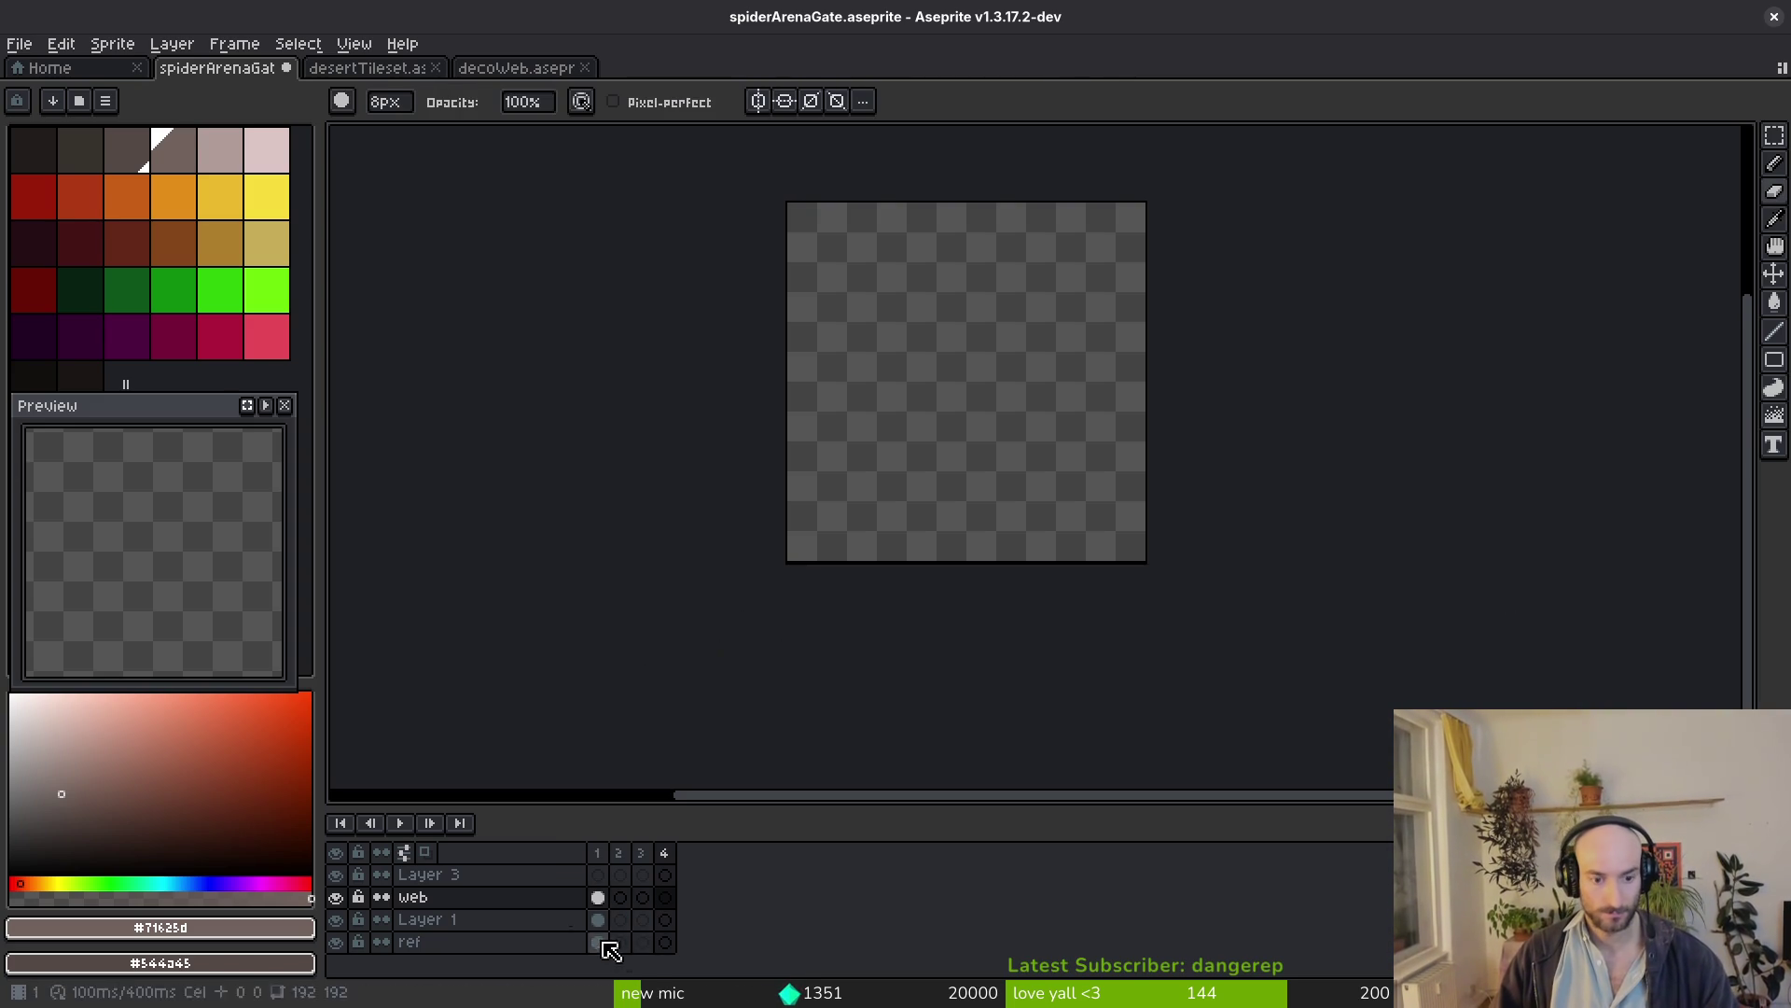
{"action": "left_click_drag", "start_coordinate": [616, 939], "coordinate": [701, 949]}
{"action": "right_click", "coordinate": [601, 941]}
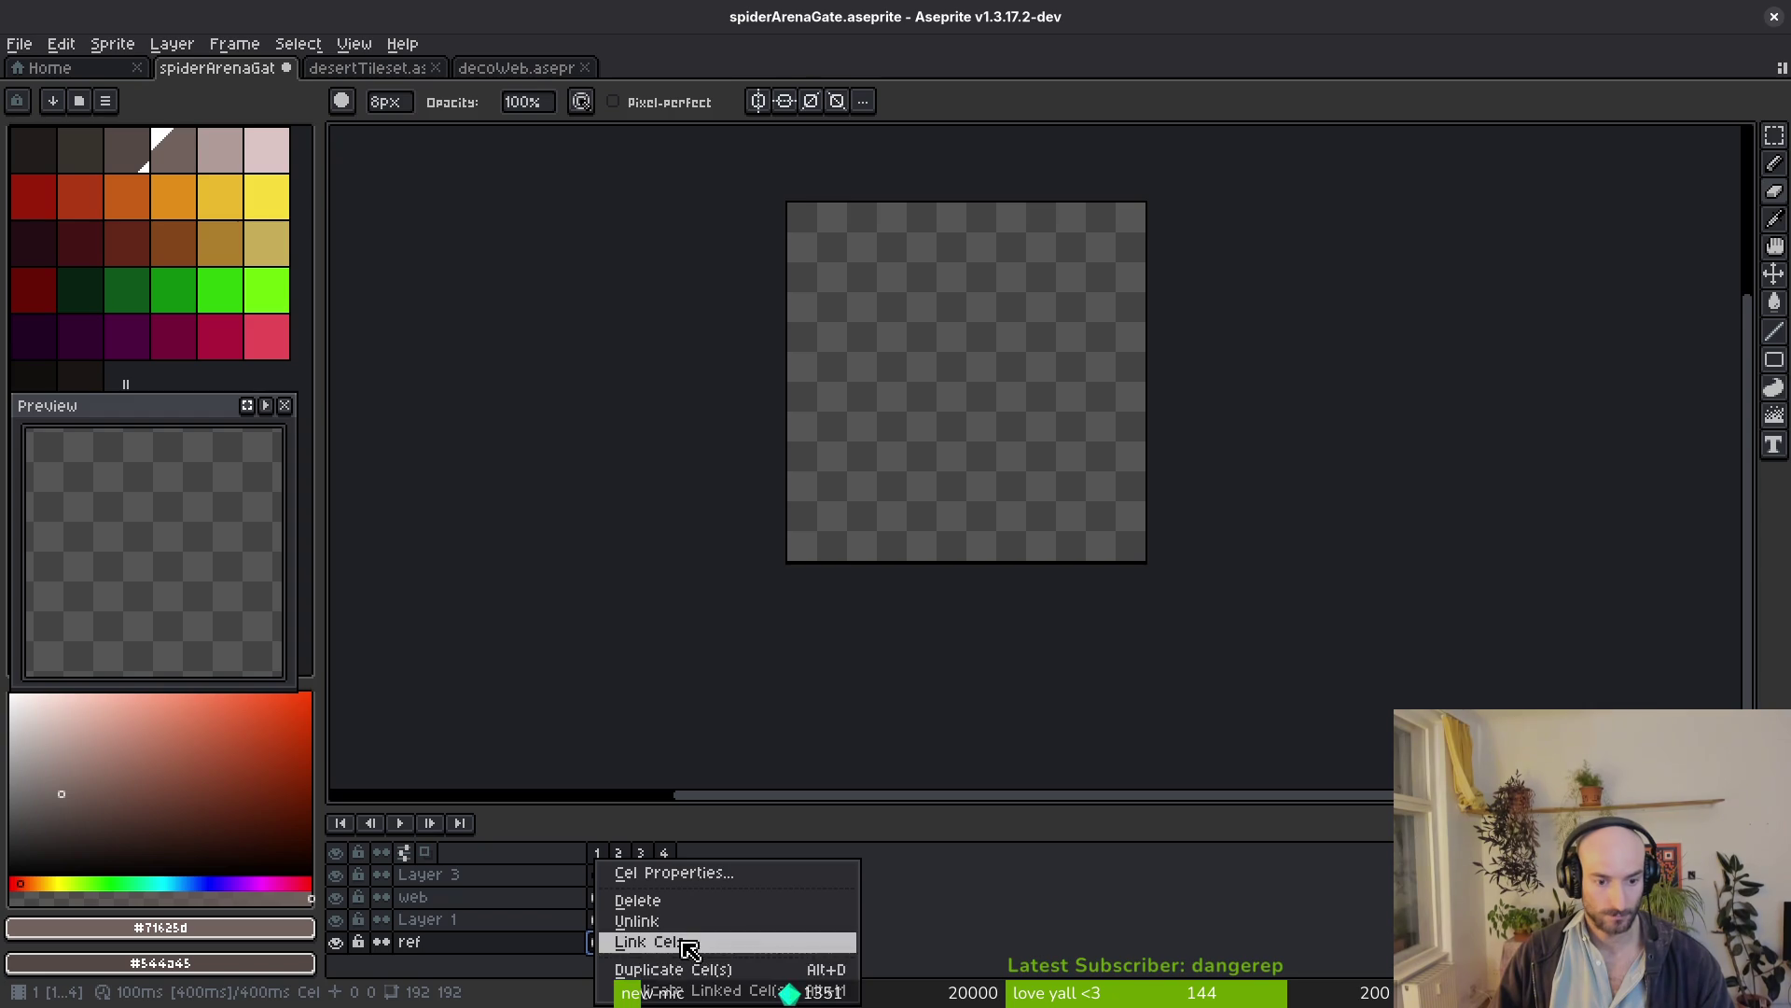
{"action": "left_click", "coordinate": [680, 944]}
Link the Layer 1 pillar cels and the web cels across all four frames
{"action": "left_click_drag", "start_coordinate": [599, 918], "coordinate": [701, 898]}
{"action": "right_click", "coordinate": [603, 919]}
{"action": "left_click", "coordinate": [622, 940]}
{"action": "right_click", "coordinate": [602, 898]}
{"action": "left_click", "coordinate": [673, 948]}
Select the web cels in frames 2–4 and bring up their cel options
{"action": "left_click", "coordinate": [624, 902]}
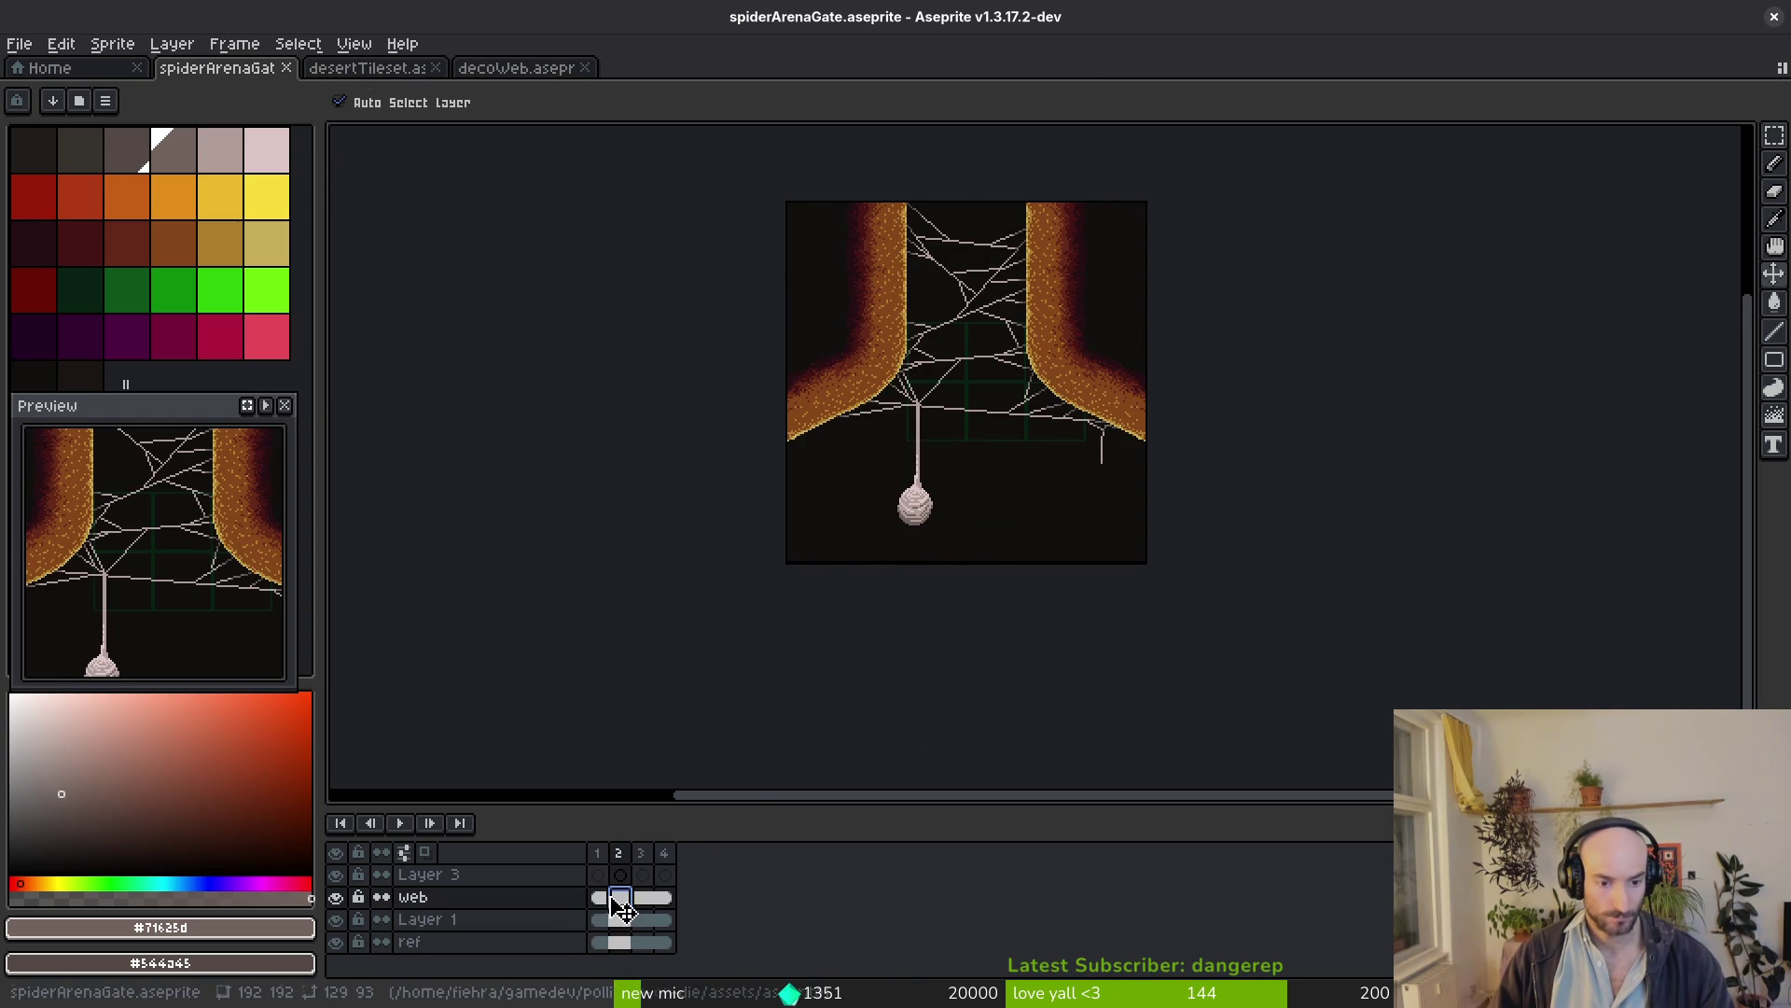
{"action": "left_click_drag", "start_coordinate": [634, 909], "coordinate": [681, 906]}
{"action": "right_click", "coordinate": [634, 909]}
Unlink the web cels 2–4 so each frame has its own web, and save
{"action": "left_click", "coordinate": [700, 946]}
{"action": "key", "text": "ctrl+s"}
{"action": "key", "text": "b"}
{"action": "scroll", "coordinate": [903, 483], "scroll_direction": "up", "scroll_amount": 5}
{"action": "scroll", "coordinate": [903, 484], "scroll_direction": "down", "scroll_amount": 1}
In frame 2, marquee the cocoon and its thread and nudge it a pixel sideways, committing the move
{"action": "left_click", "coordinate": [620, 898]}
{"action": "key", "text": "m"}
{"action": "scroll", "coordinate": [916, 545], "scroll_direction": "down", "scroll_amount": 1}
{"action": "left_click_drag", "start_coordinate": [765, 345], "coordinate": [888, 529]}
{"action": "key", "text": "Escape"}
{"action": "left_click_drag", "start_coordinate": [831, 346], "coordinate": [1099, 726]}
{"action": "key", "text": "Left"}
{"action": "key", "text": "ctrl+d"}
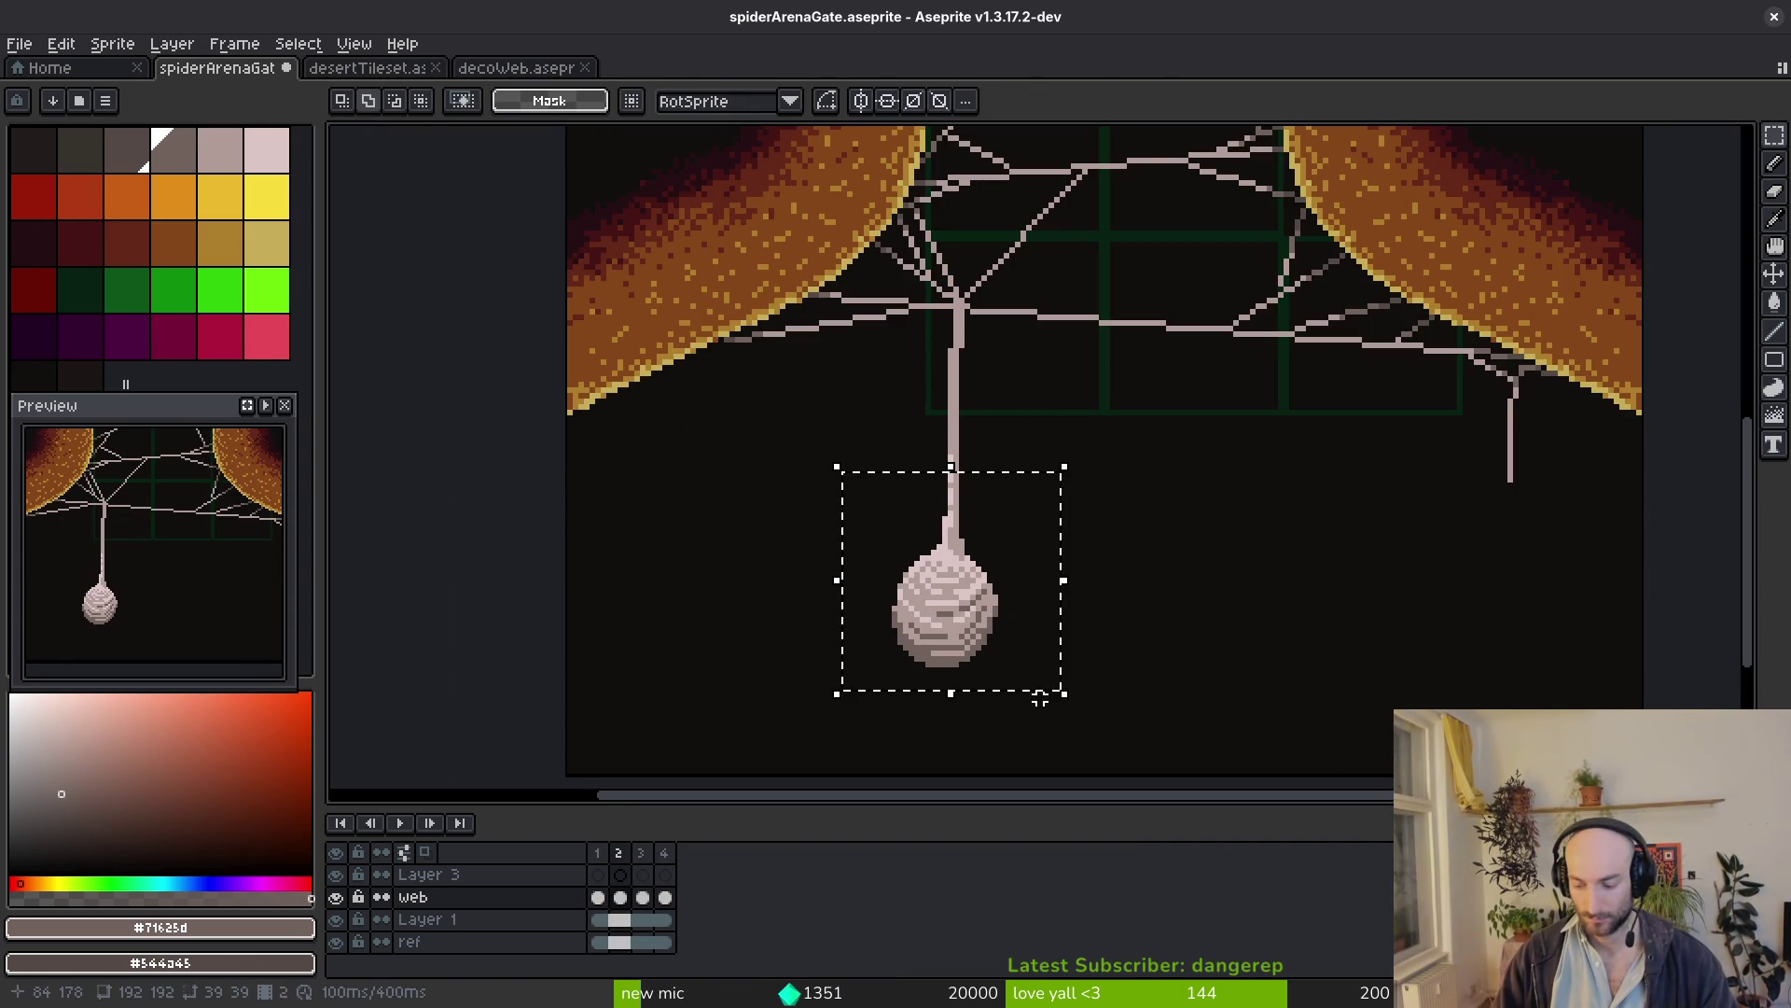
{"action": "key", "text": "Right"}
{"action": "key", "text": "ctrl+d"}
{"action": "key", "text": "ctrl+z"}
{"action": "key", "text": "ctrl+d"}
In frame 3, shift the thread and cocoon one pixel right, commit it and save the sprite
{"action": "key", "text": "Right"}
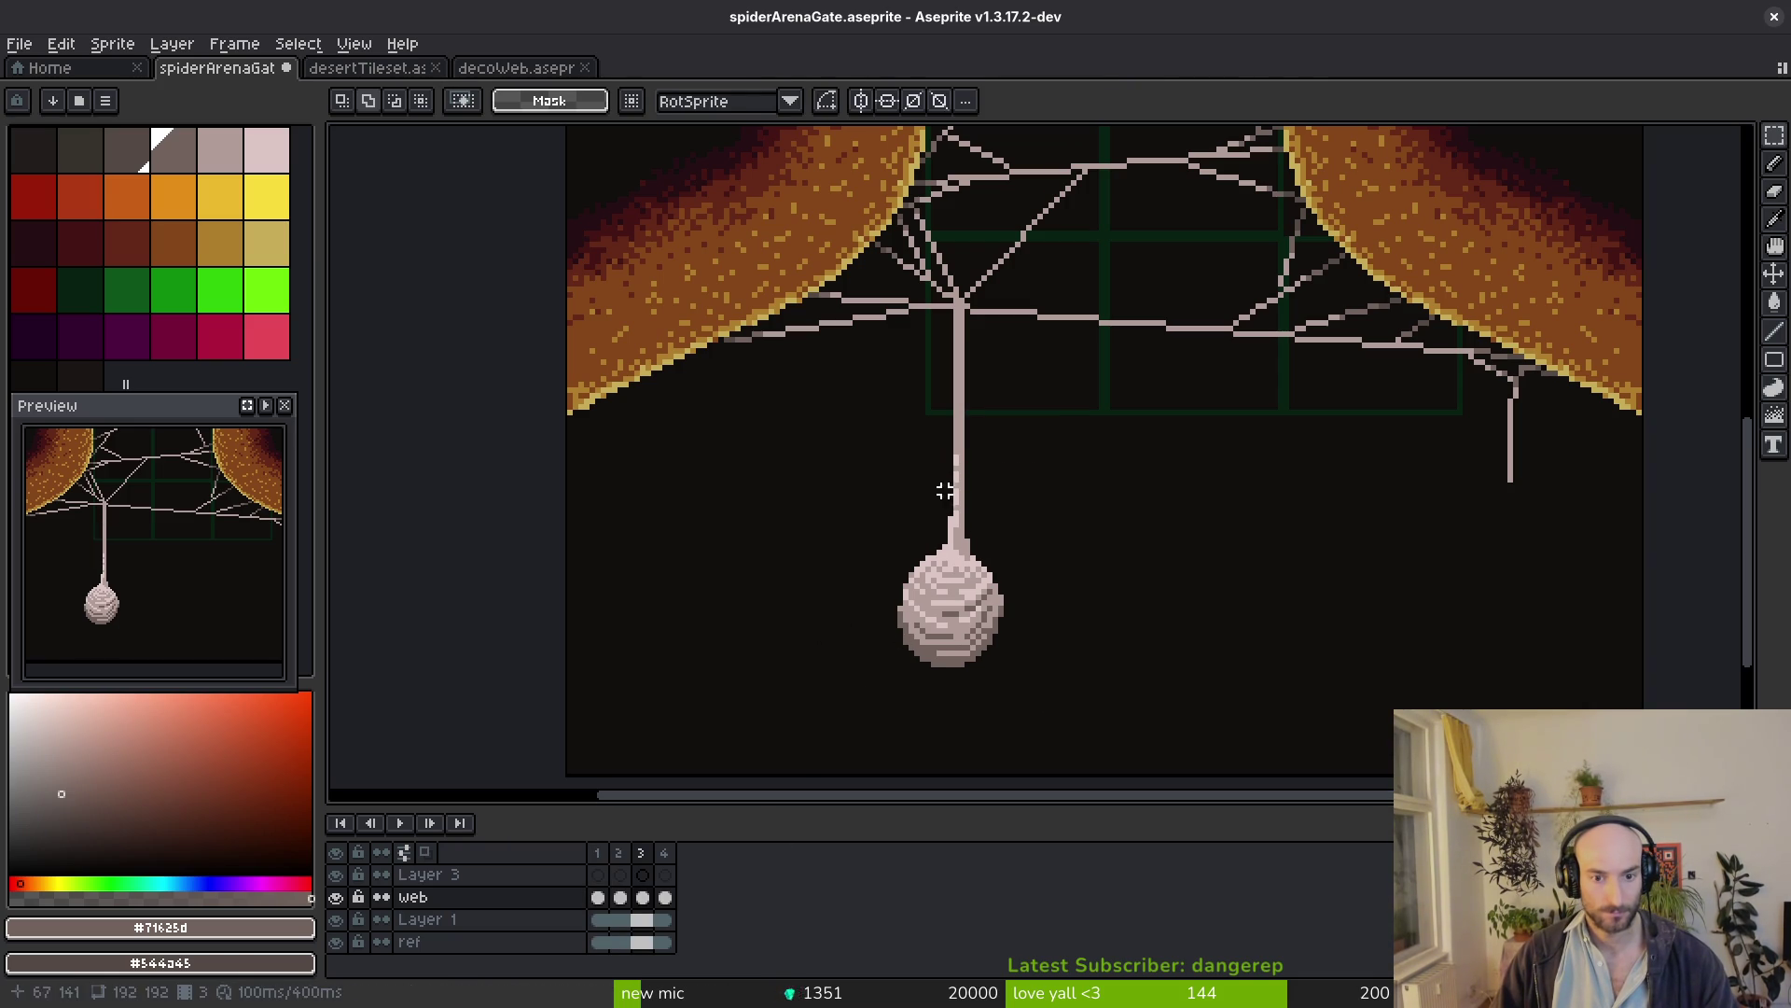
{"action": "key", "text": "Left"}
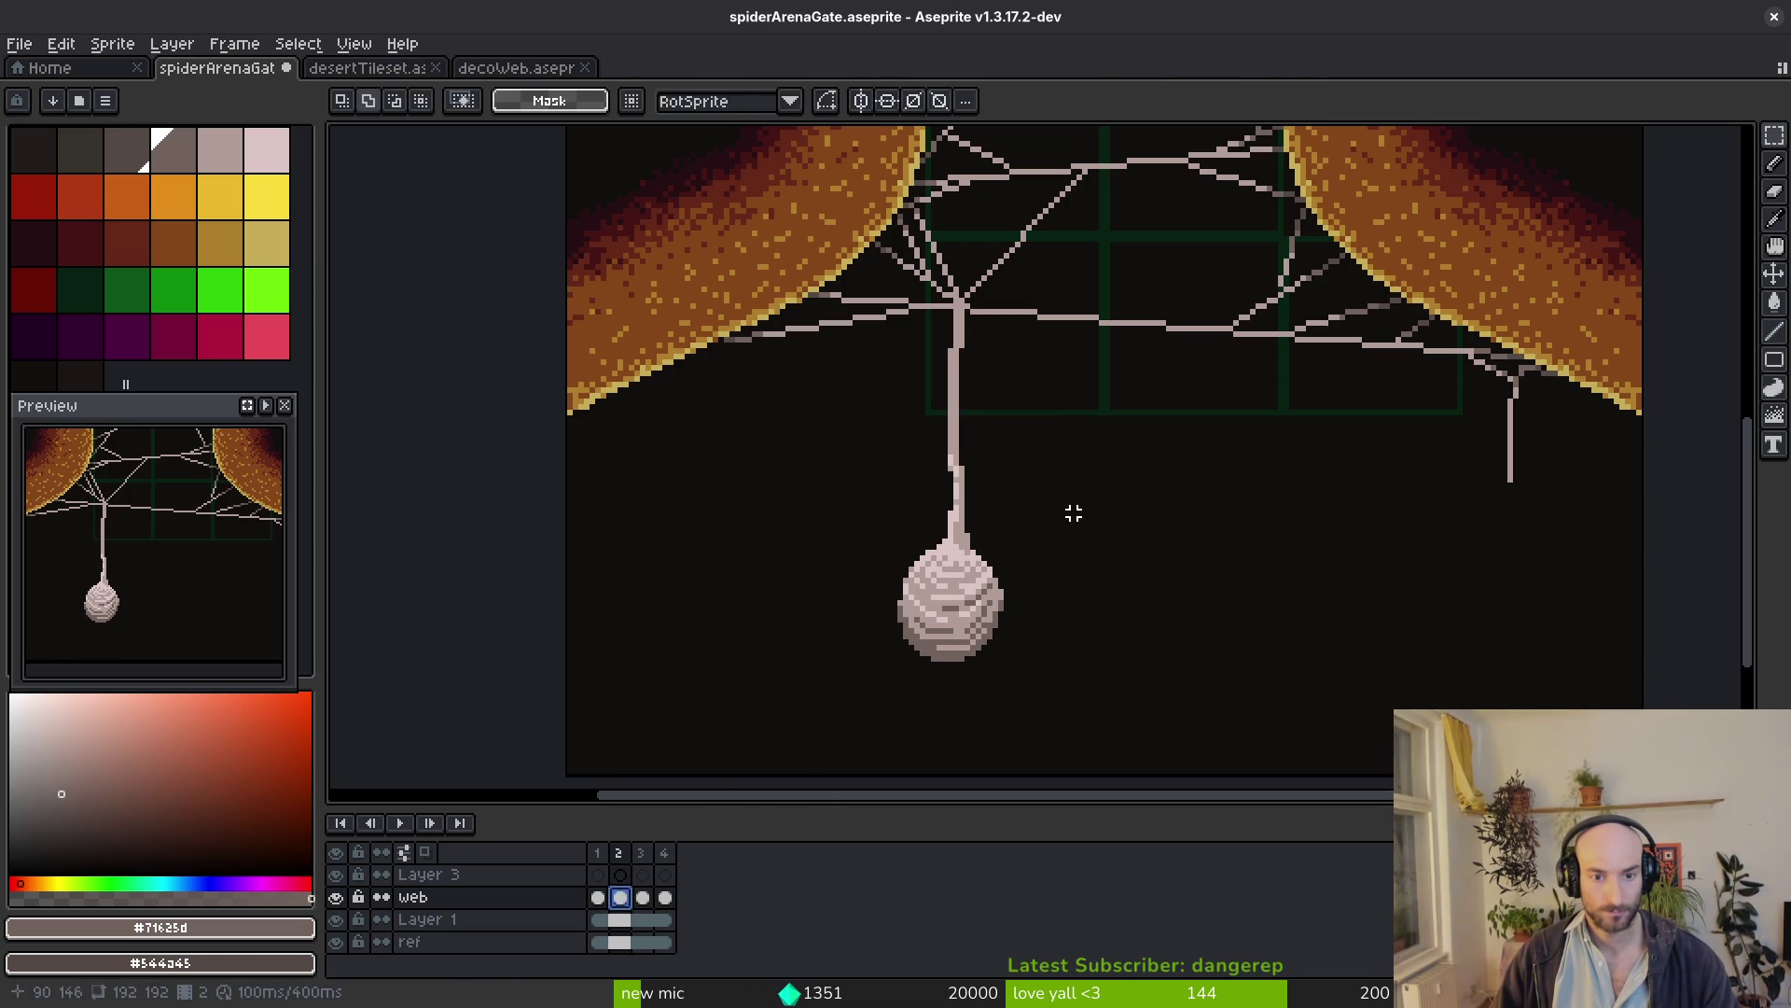
{"action": "key", "text": "Right"}
{"action": "left_click_drag", "start_coordinate": [876, 350], "coordinate": [1105, 704]}
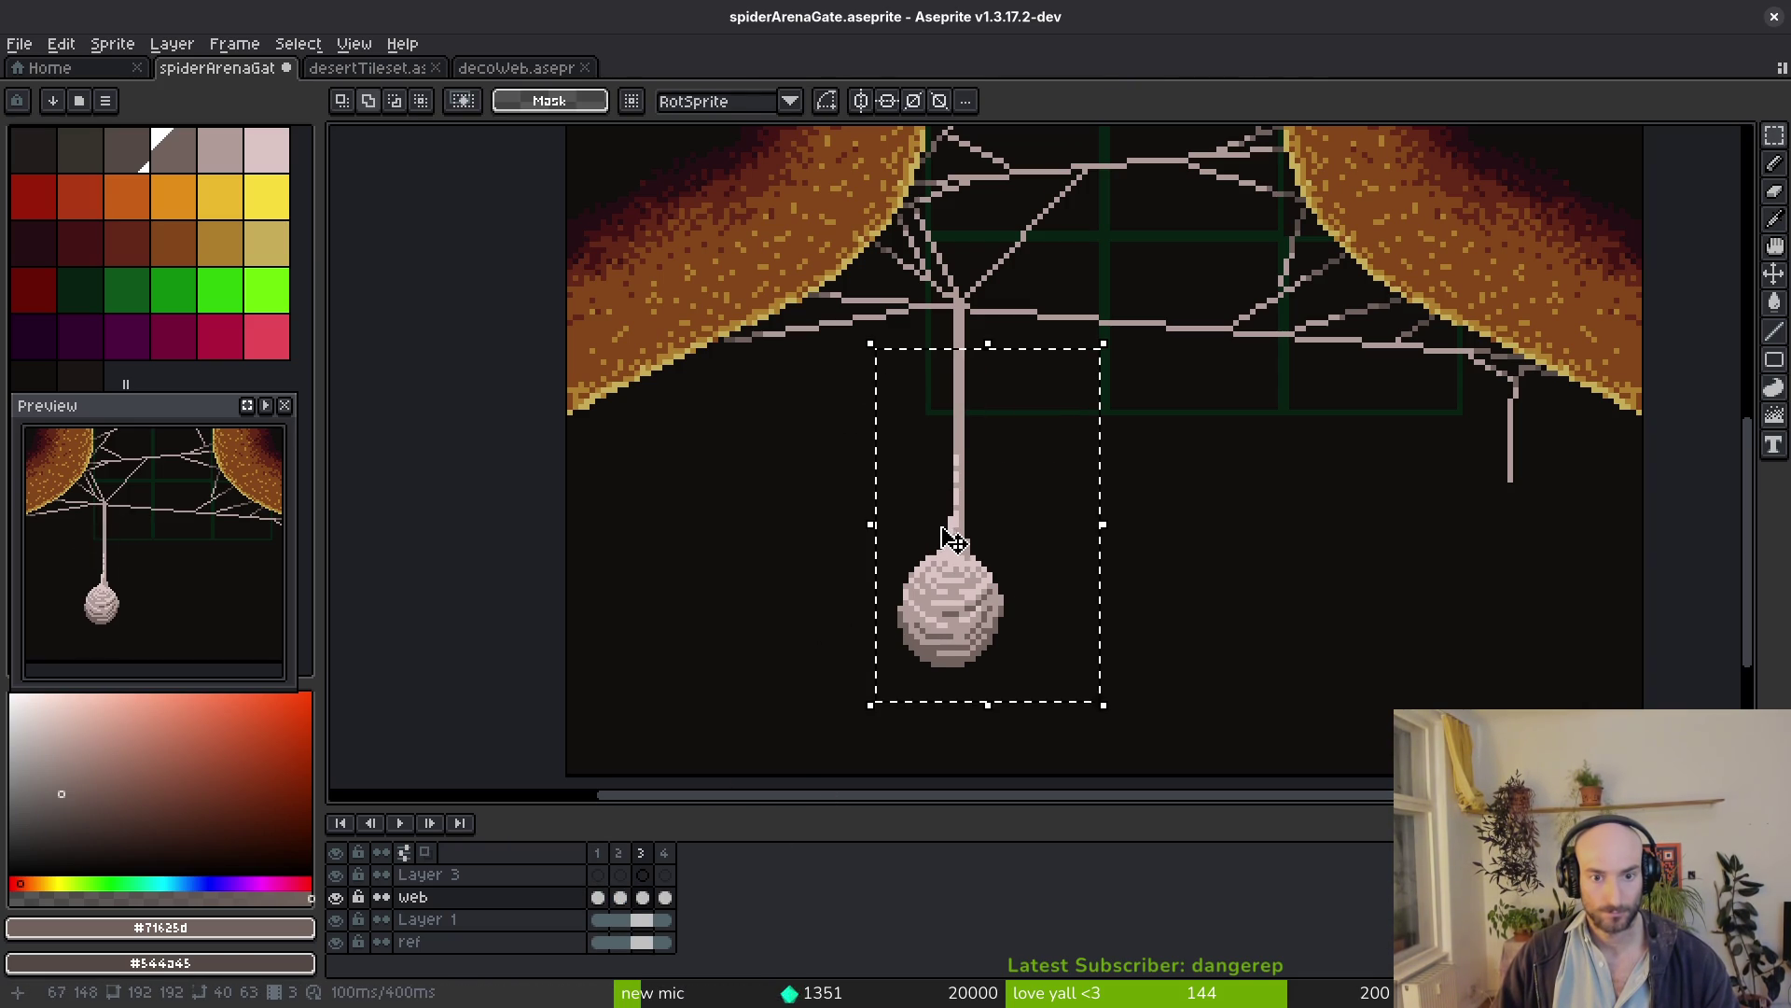
{"action": "key", "text": "Right"}
{"action": "key", "text": "ctrl+d"}
{"action": "left_click_drag", "start_coordinate": [826, 434], "coordinate": [1032, 680]}
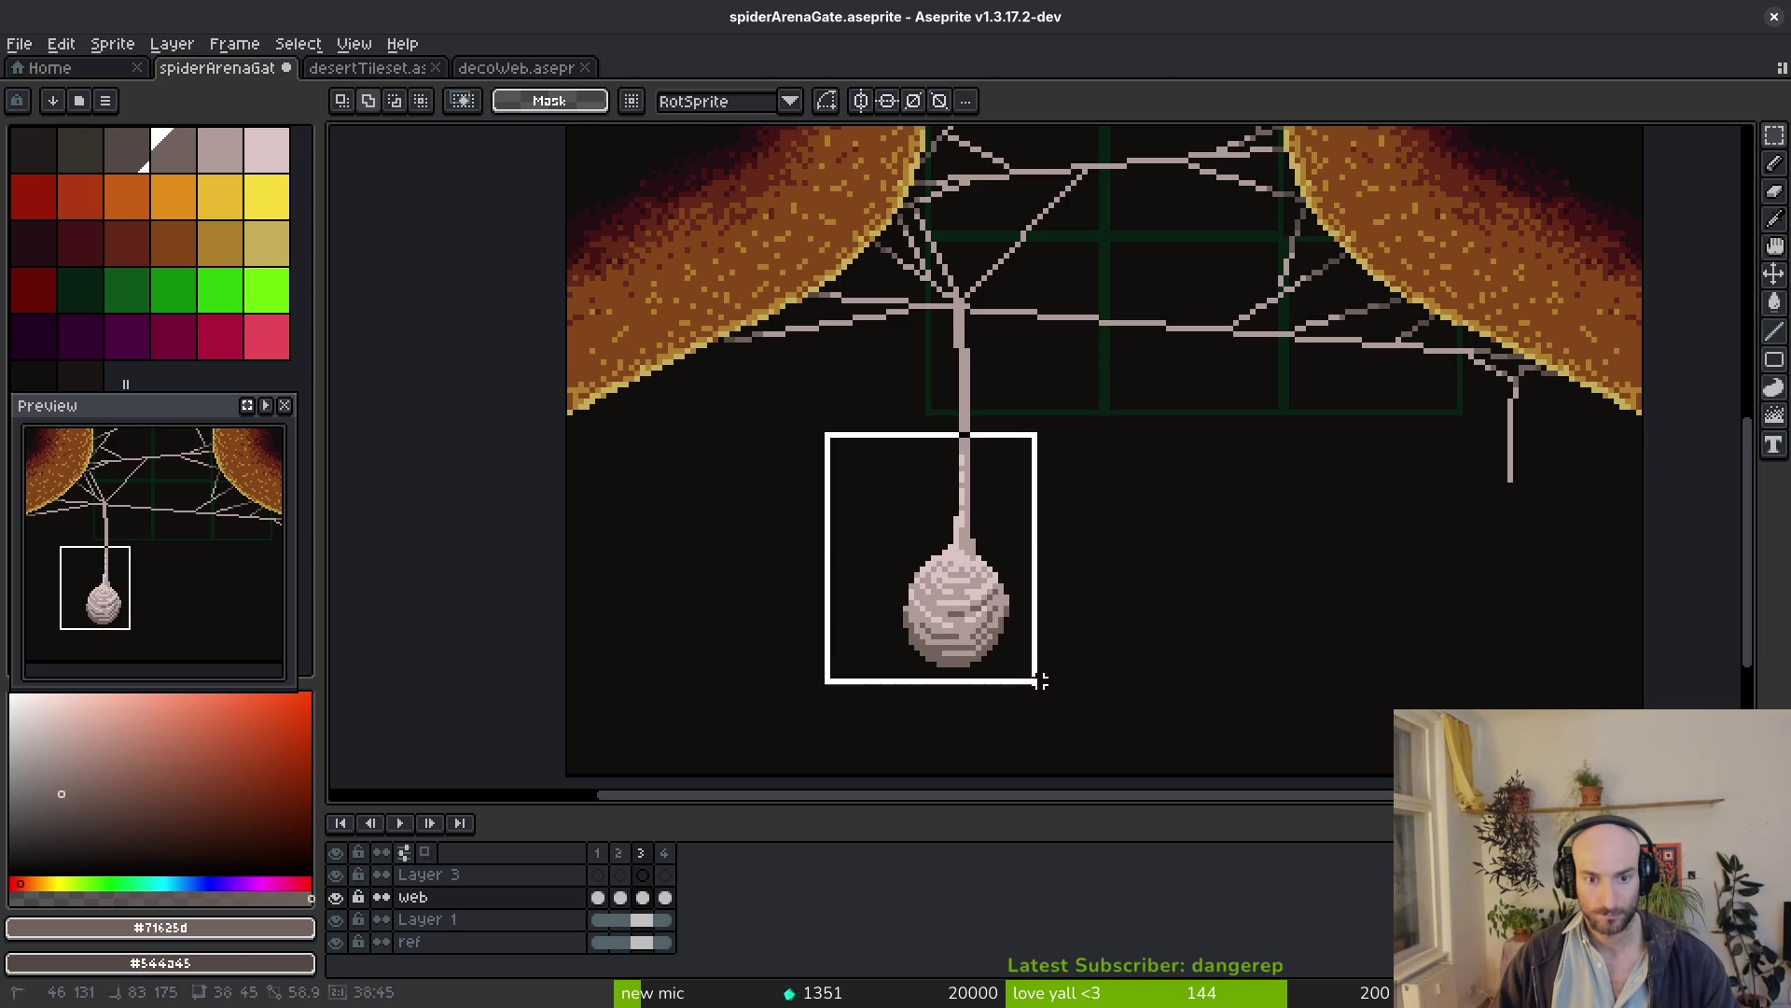
{"action": "left_click_drag", "start_coordinate": [817, 454], "coordinate": [1064, 690]}
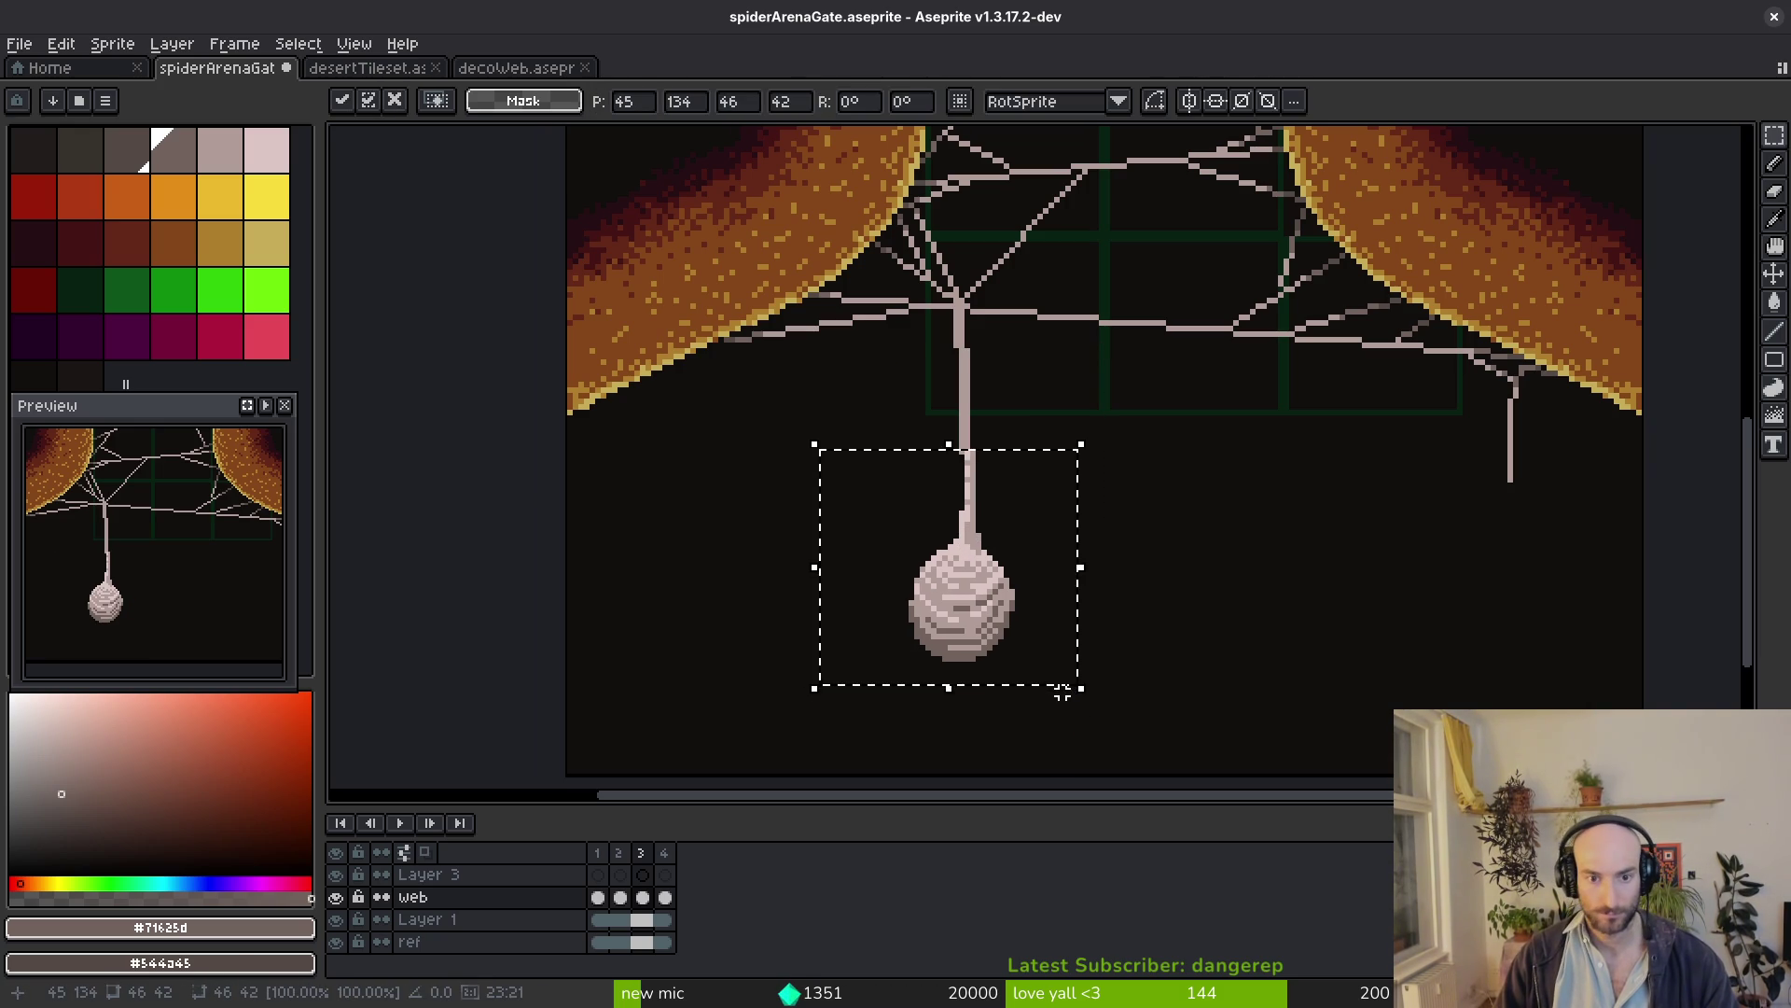
{"action": "key", "text": "ctrl+d"}
{"action": "key", "text": "ctrl+z"}
{"action": "key", "text": "ctrl+z"}
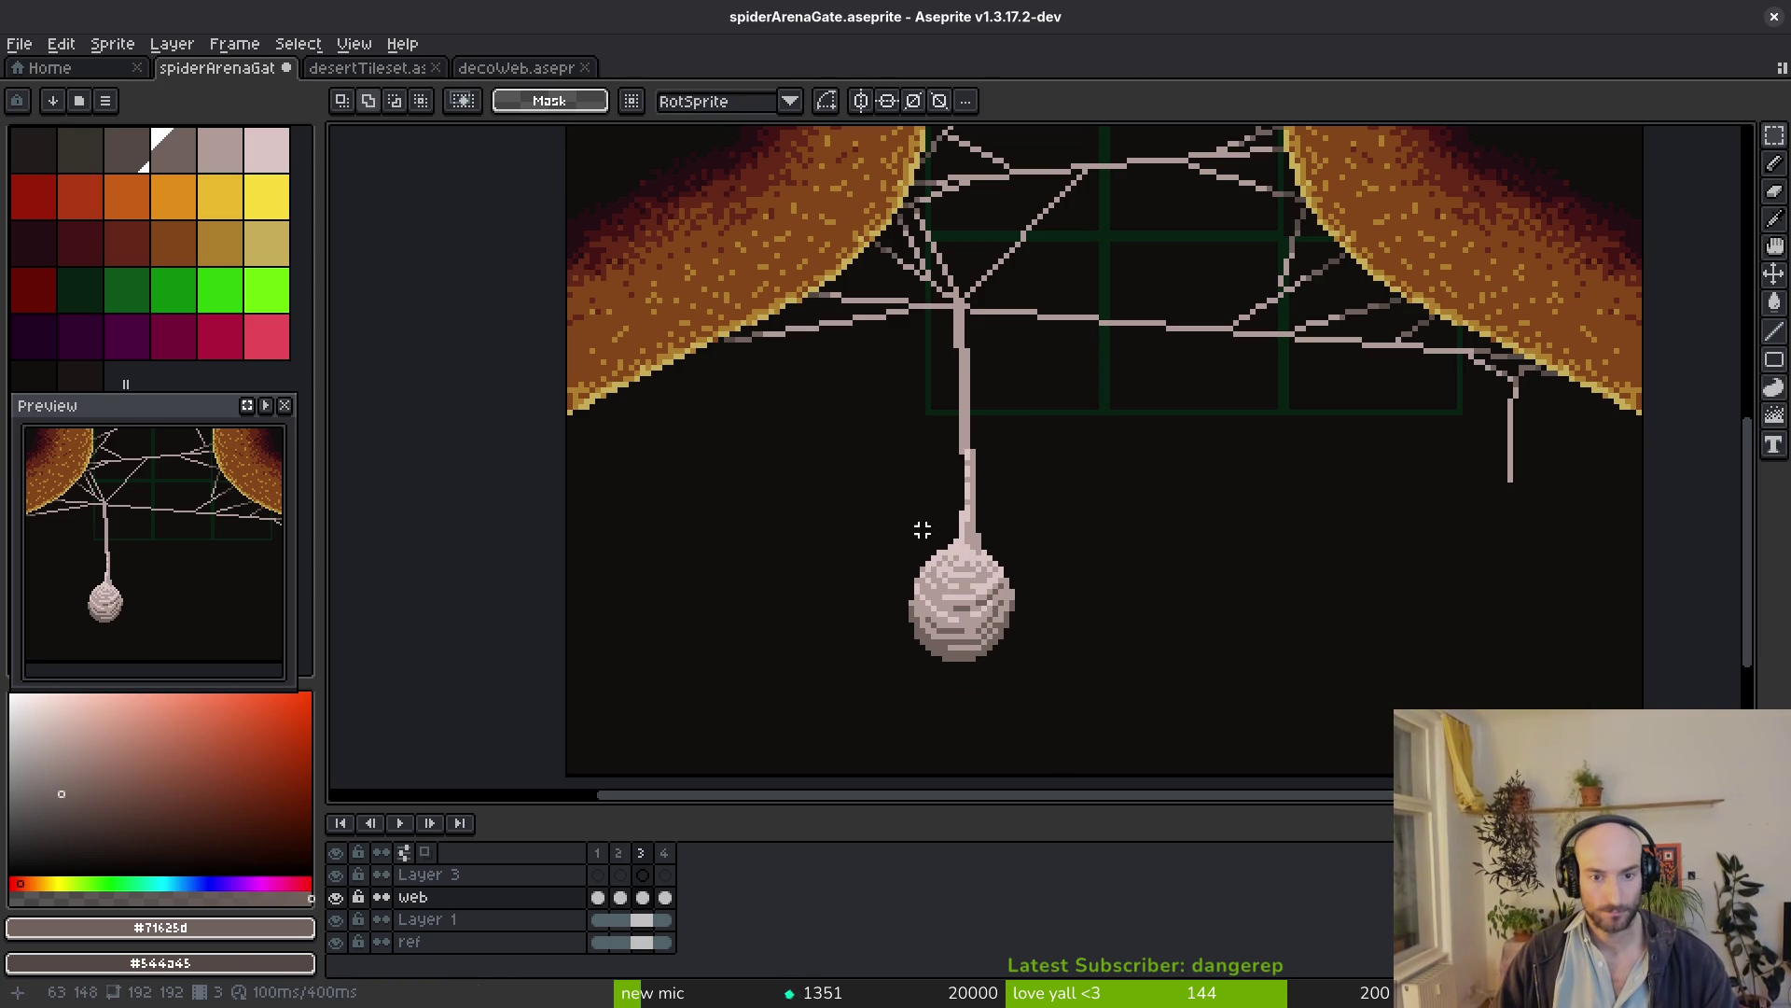
{"action": "key", "text": "ctrl+z"}
{"action": "key", "text": "ctrl+d"}
{"action": "key", "text": "ctrl+s"}
Play the animation to check the motion, then nudge frame 3's cocoon up one pixel
{"action": "key", "text": "i"}
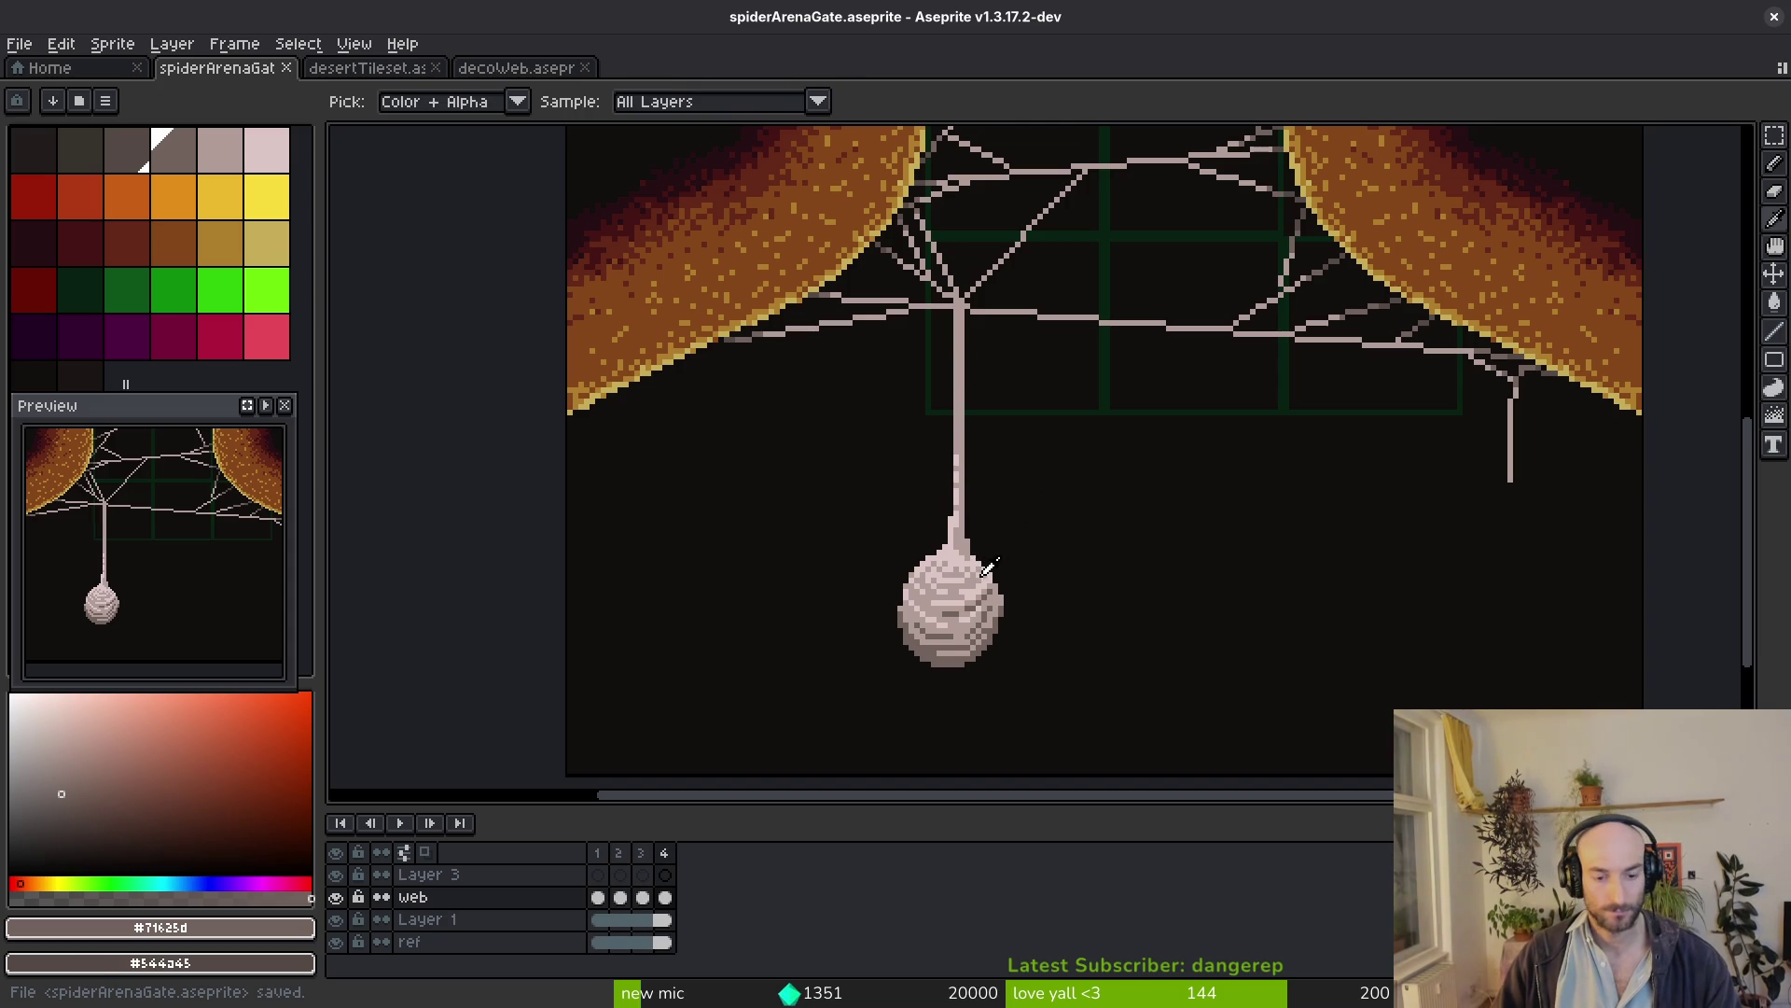
{"action": "key", "text": "Return"}
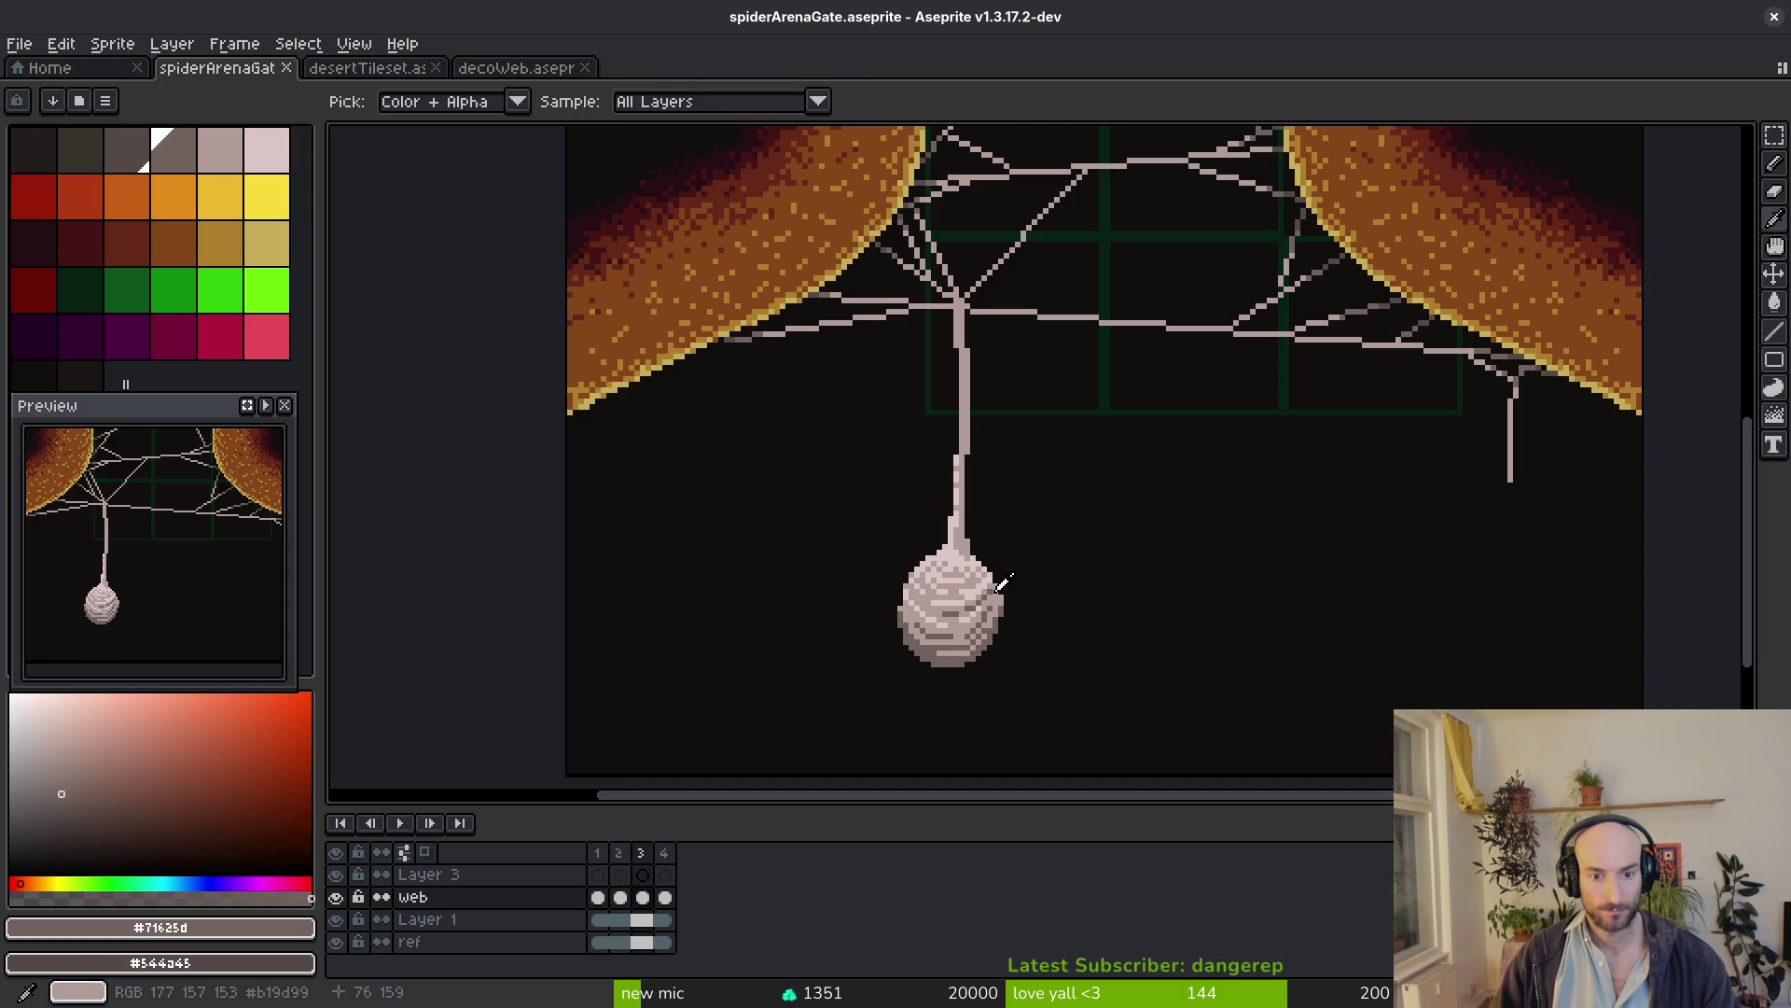
{"action": "key", "text": "m"}
{"action": "left_click_drag", "start_coordinate": [873, 488], "coordinate": [1106, 708]}
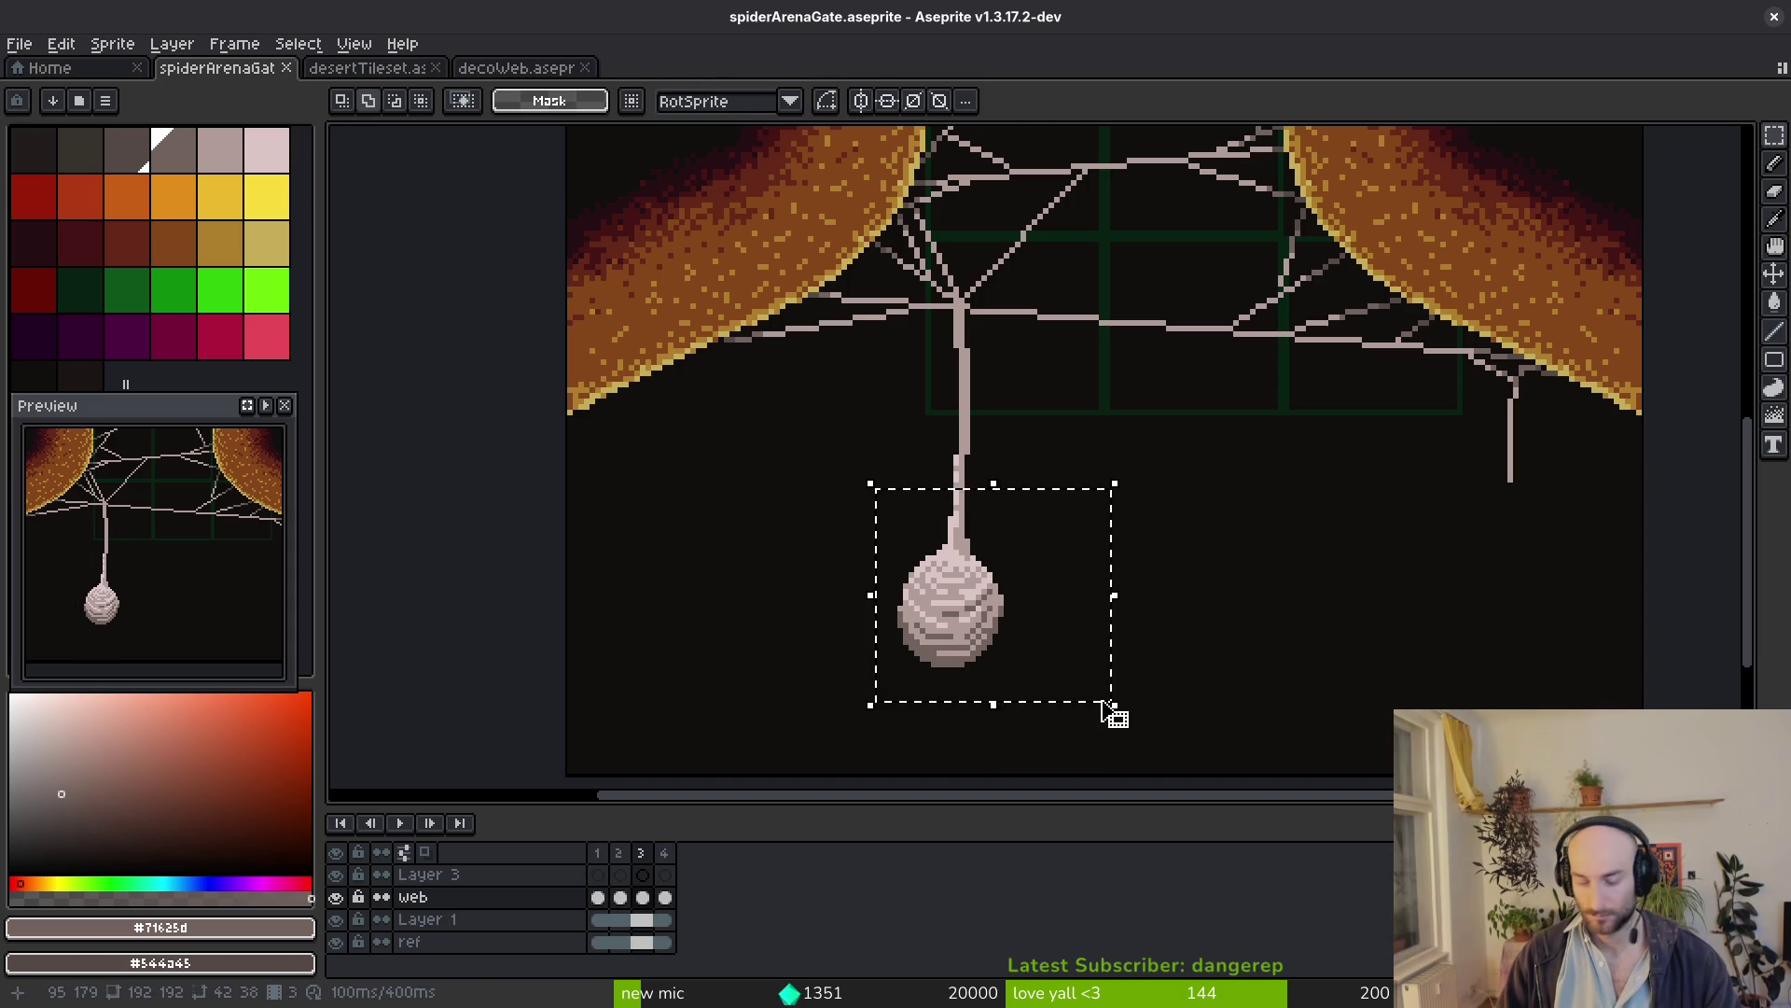
{"action": "key", "text": "Up"}
{"action": "key", "text": "ctrl+d"}
Undo the upward nudge back to the saved state and drop the cocoon selection
{"action": "key", "text": "i"}
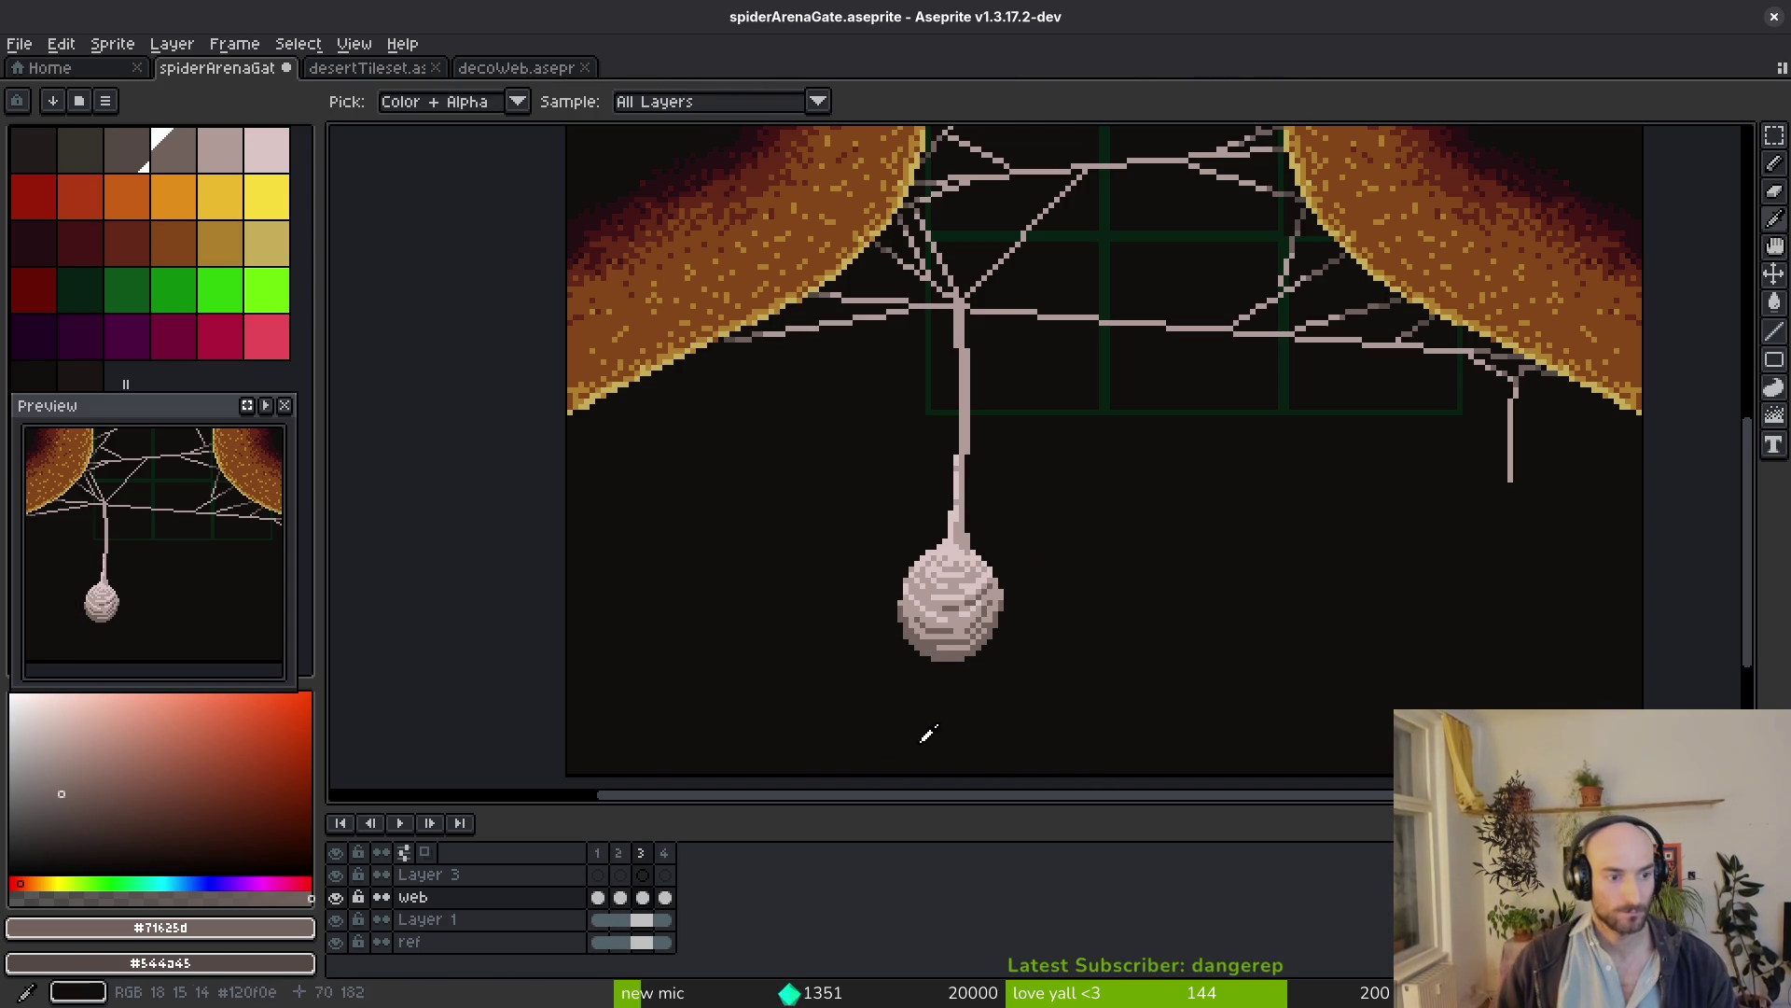
{"action": "key", "text": "m"}
{"action": "key", "text": "ctrl+z"}
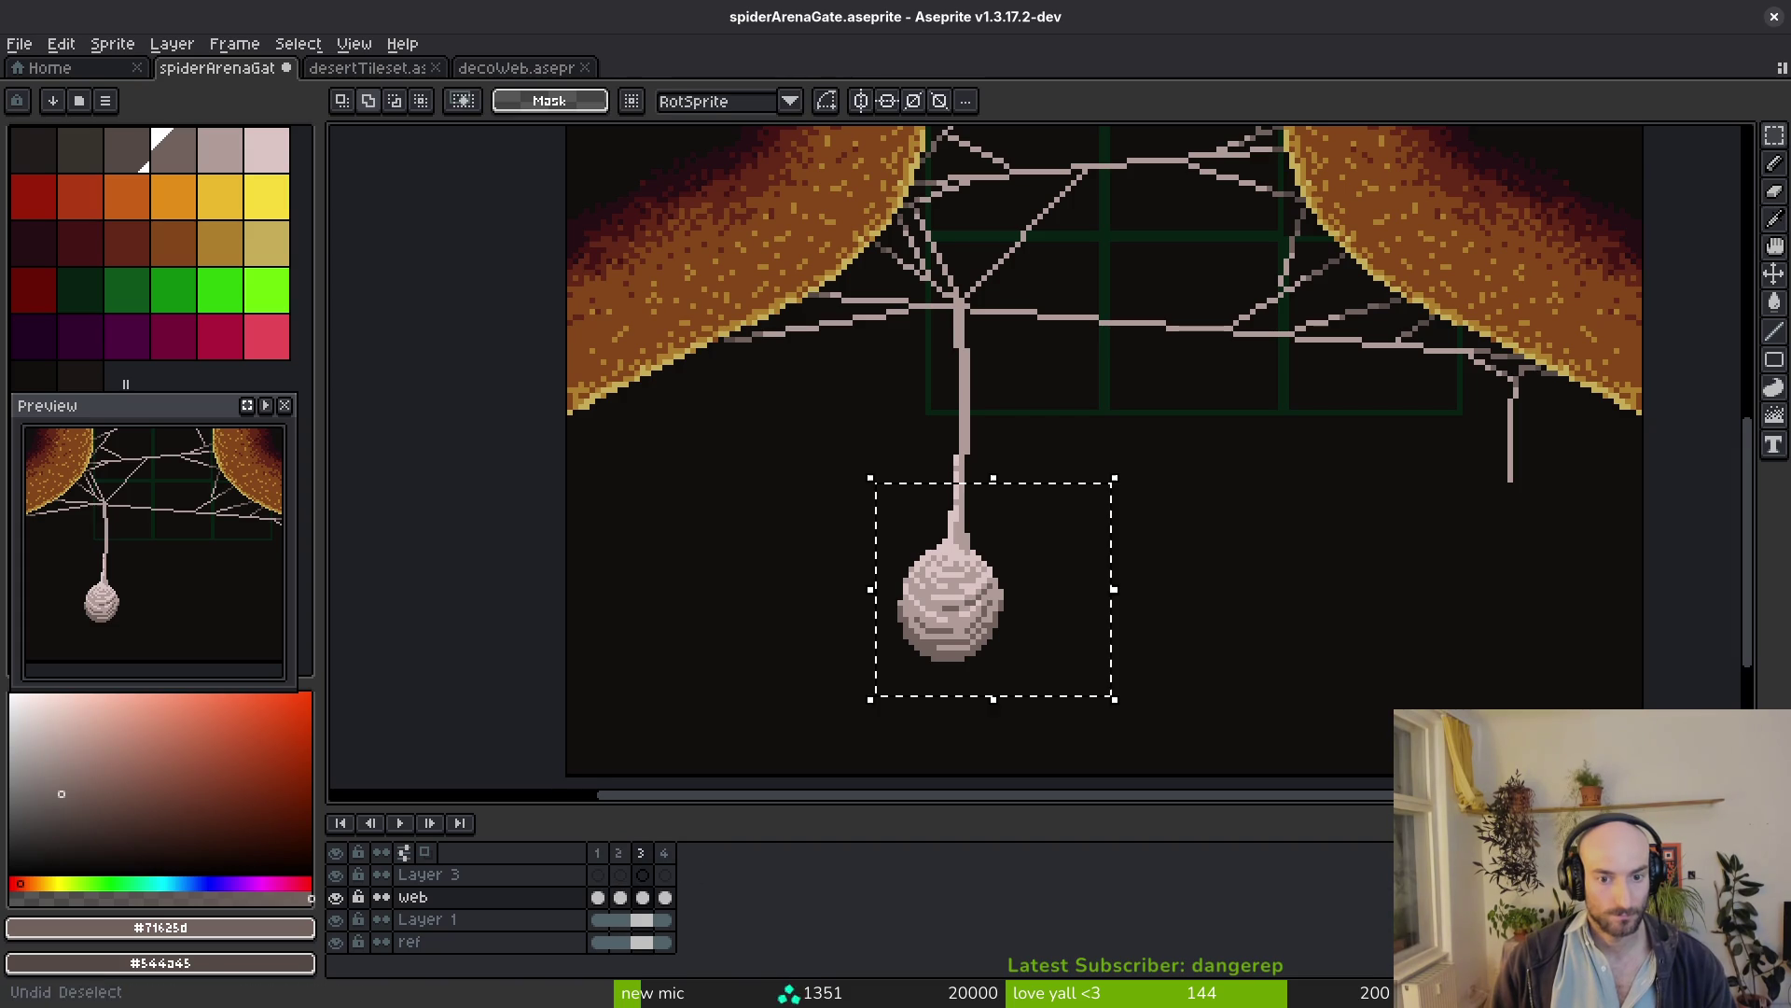
{"action": "key", "text": "ctrl+z"}
{"action": "key", "text": "i"}
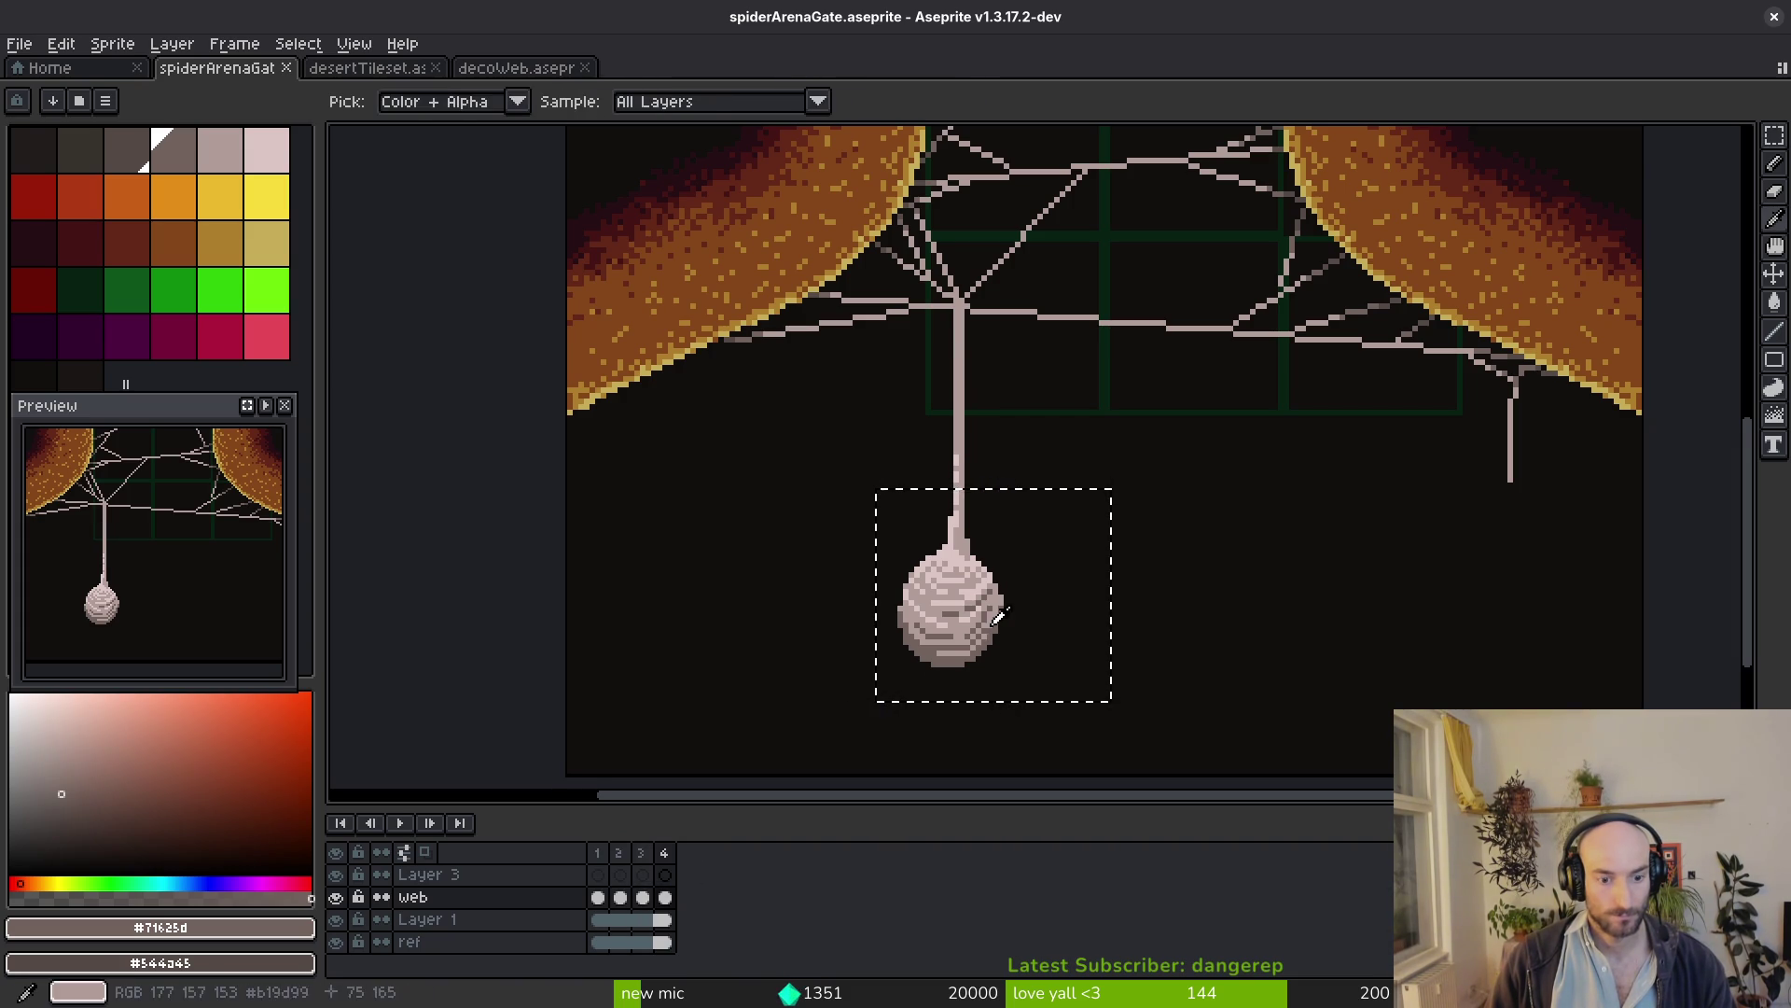
{"action": "key", "text": "v"}
{"action": "key", "text": "ctrl+d"}
{"action": "scroll", "coordinate": [944, 434], "scroll_direction": "up", "scroll_amount": 2}
Adjust the upper part of the cocoon's thread in frame 4 and save
{"action": "left_click_drag", "start_coordinate": [868, 319], "coordinate": [1069, 548]}
{"action": "key", "text": "ctrl+d"}
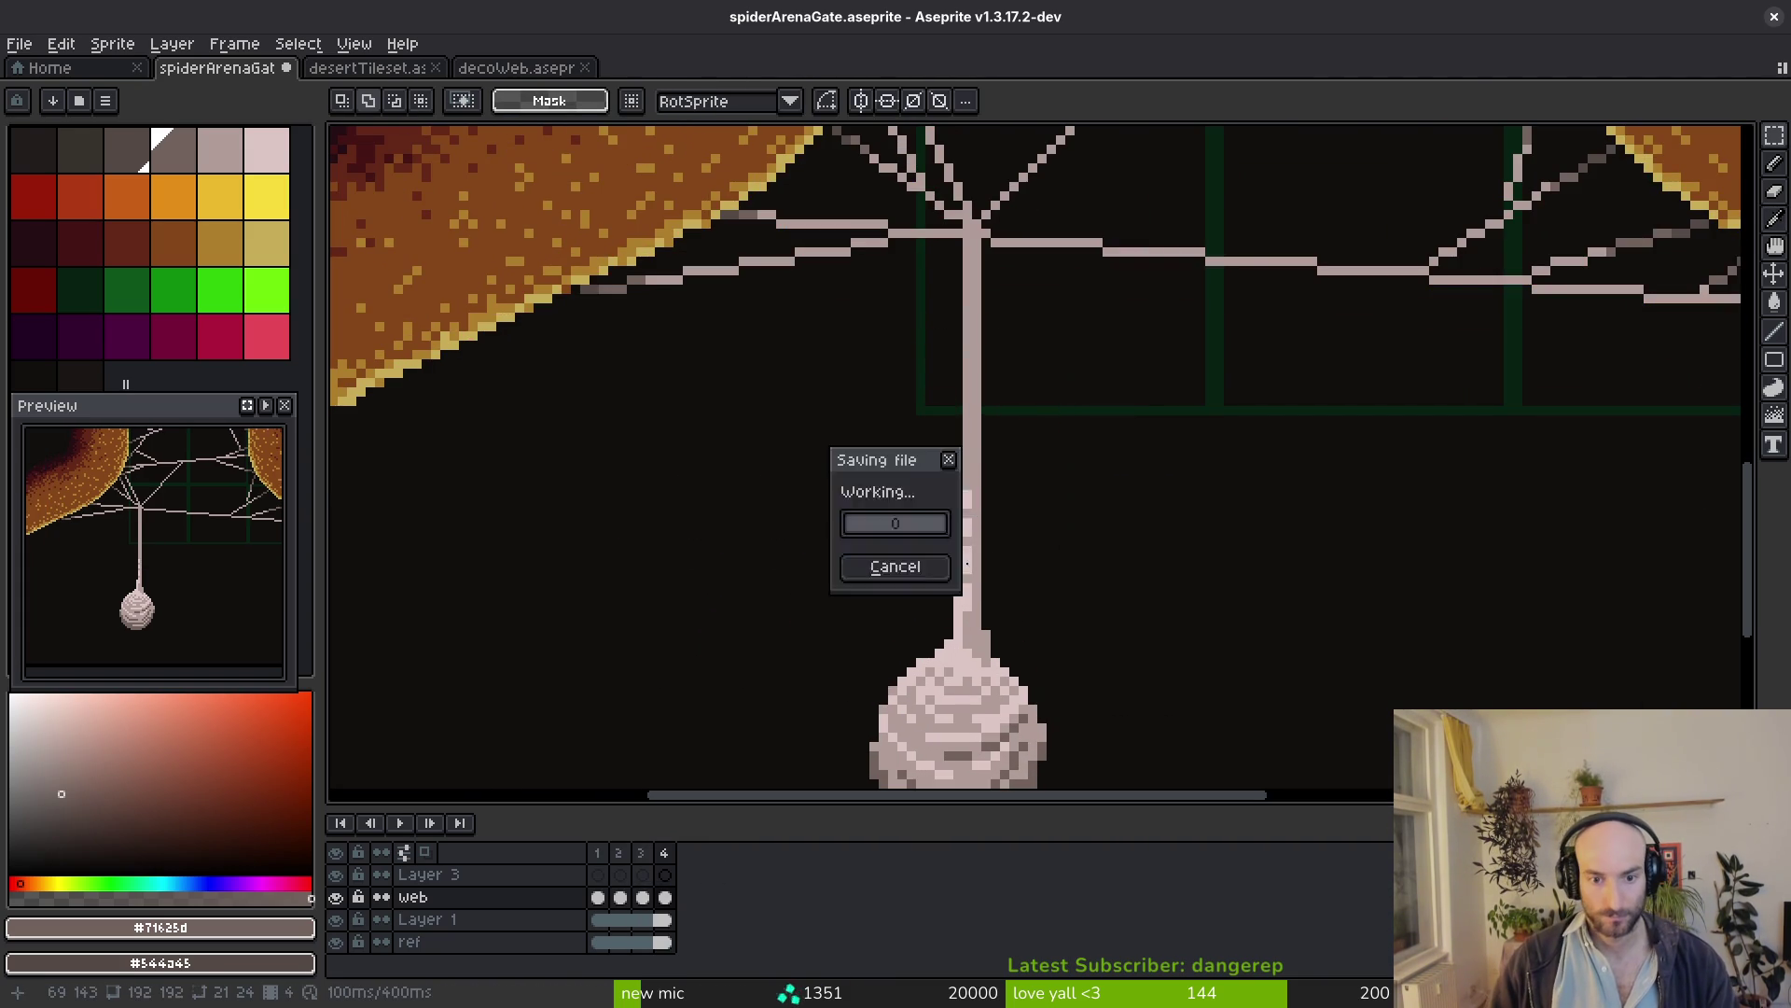
{"action": "key", "text": "ctrl+s"}
{"action": "scroll", "coordinate": [983, 416], "scroll_direction": "down", "scroll_amount": 2}
{"action": "left_click_drag", "start_coordinate": [946, 328], "coordinate": [1032, 620]}
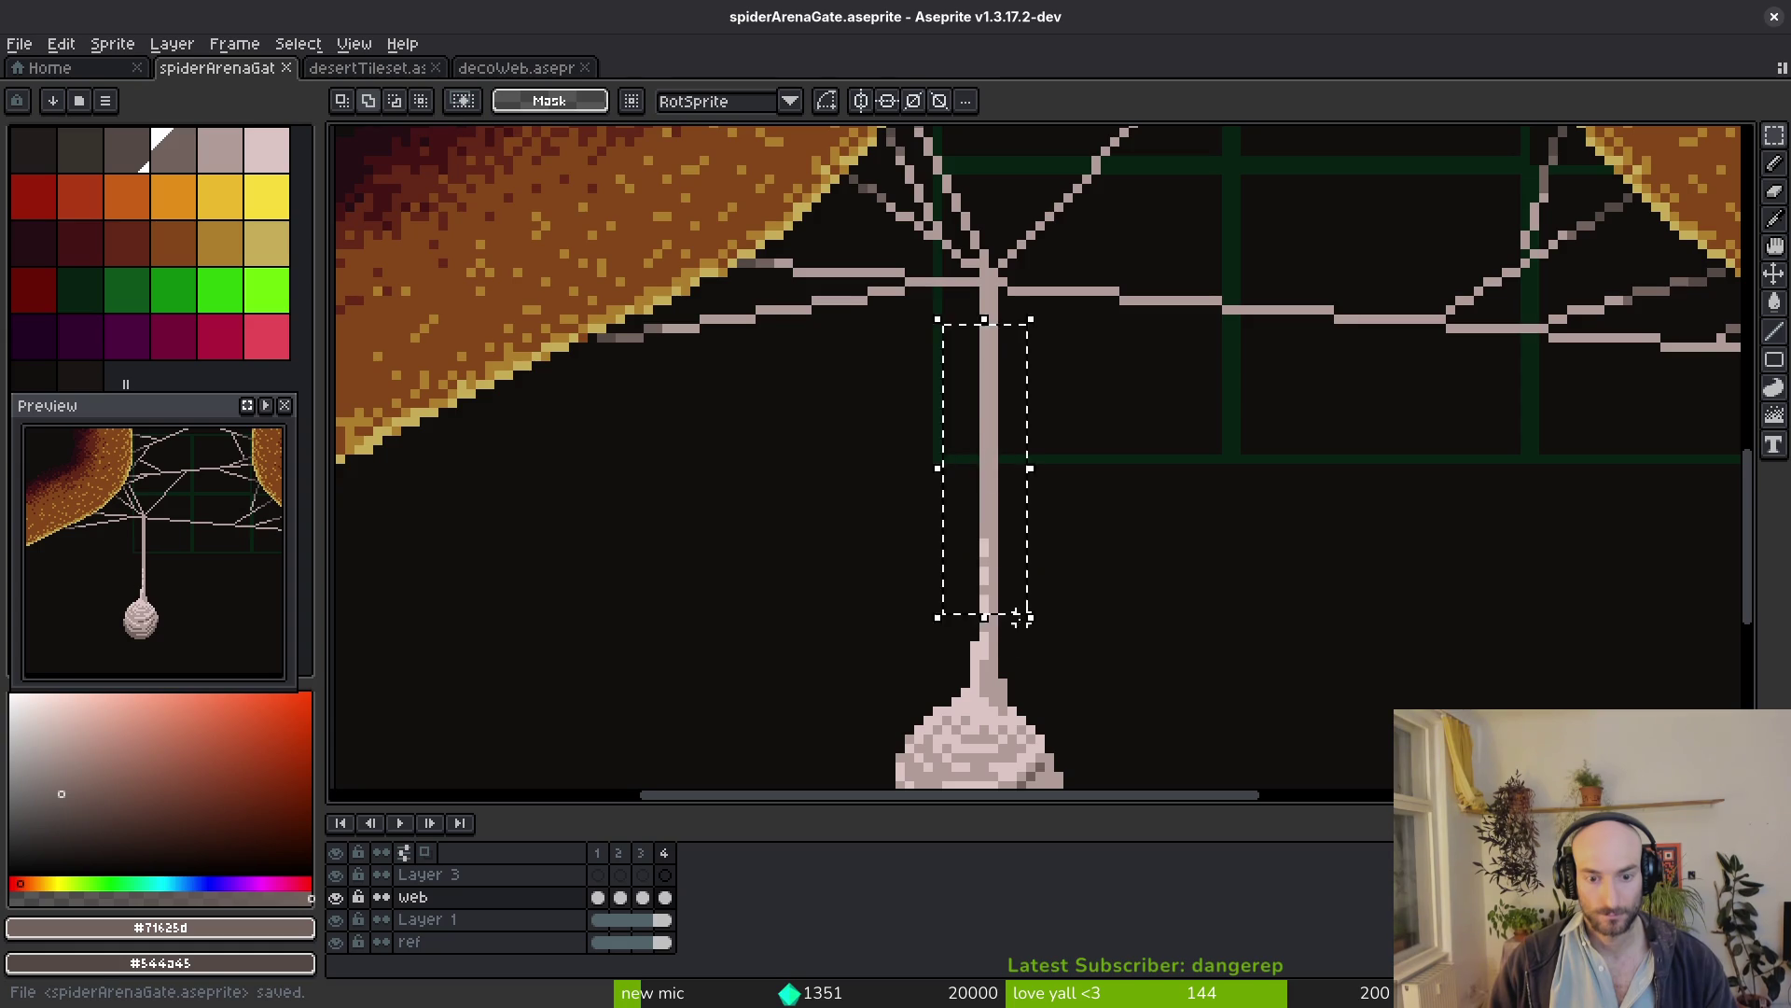
{"action": "scroll", "coordinate": [951, 363], "scroll_direction": "down", "scroll_amount": 3}
{"action": "mouse_move", "coordinate": [856, 201]}
{"action": "left_mouse_down"}
{"action": "mouse_move", "coordinate": [915, 411]}
{"action": "mouse_move", "coordinate": [1123, 815]}
{"action": "left_mouse_up"}
{"action": "key", "text": "ctrl+d"}
{"action": "scroll", "coordinate": [997, 636], "scroll_direction": "up", "scroll_amount": 2}
{"action": "scroll", "coordinate": [981, 377], "scroll_direction": "up", "scroll_amount": 2}
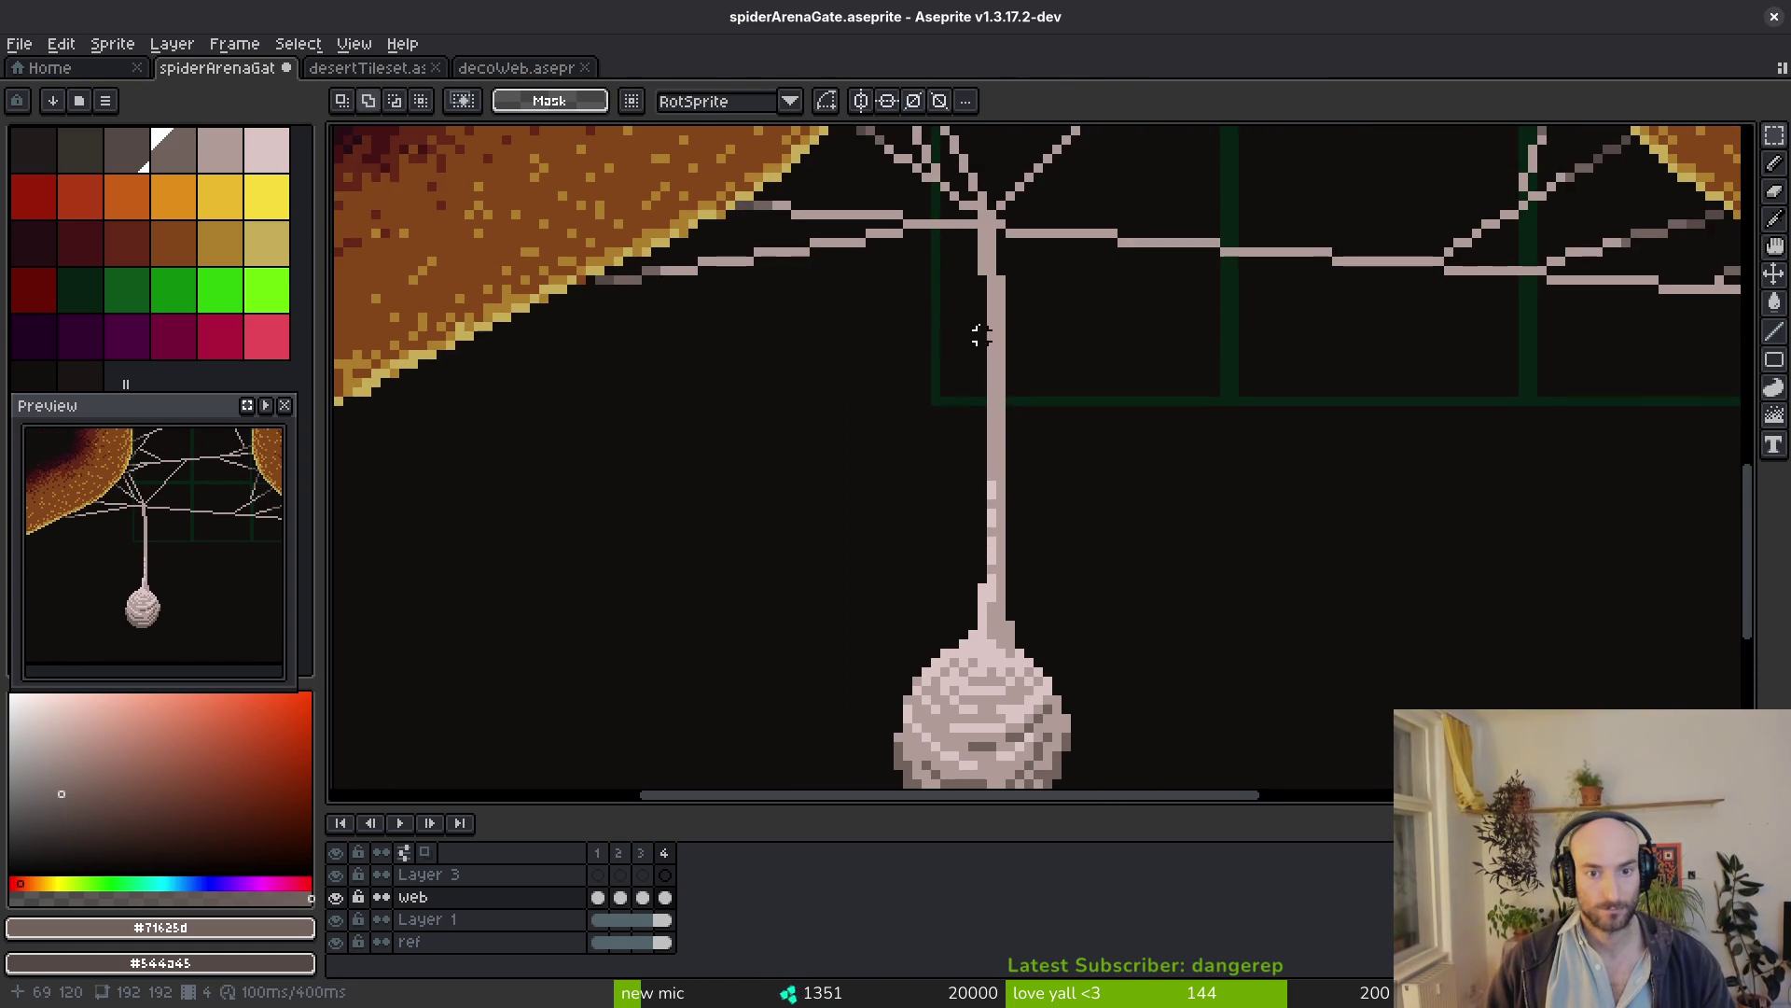
Shift the strand above the cocoon one pixel left, save, and play back from frame 1
{"action": "mouse_move", "coordinate": [1018, 281]}
{"action": "left_mouse_down"}
{"action": "mouse_move", "coordinate": [920, 420]}
{"action": "mouse_move", "coordinate": [911, 493]}
{"action": "left_mouse_up"}
{"action": "key", "text": "Left"}
{"action": "key", "text": "ctrl+d"}
{"action": "key", "text": "ctrl+s"}
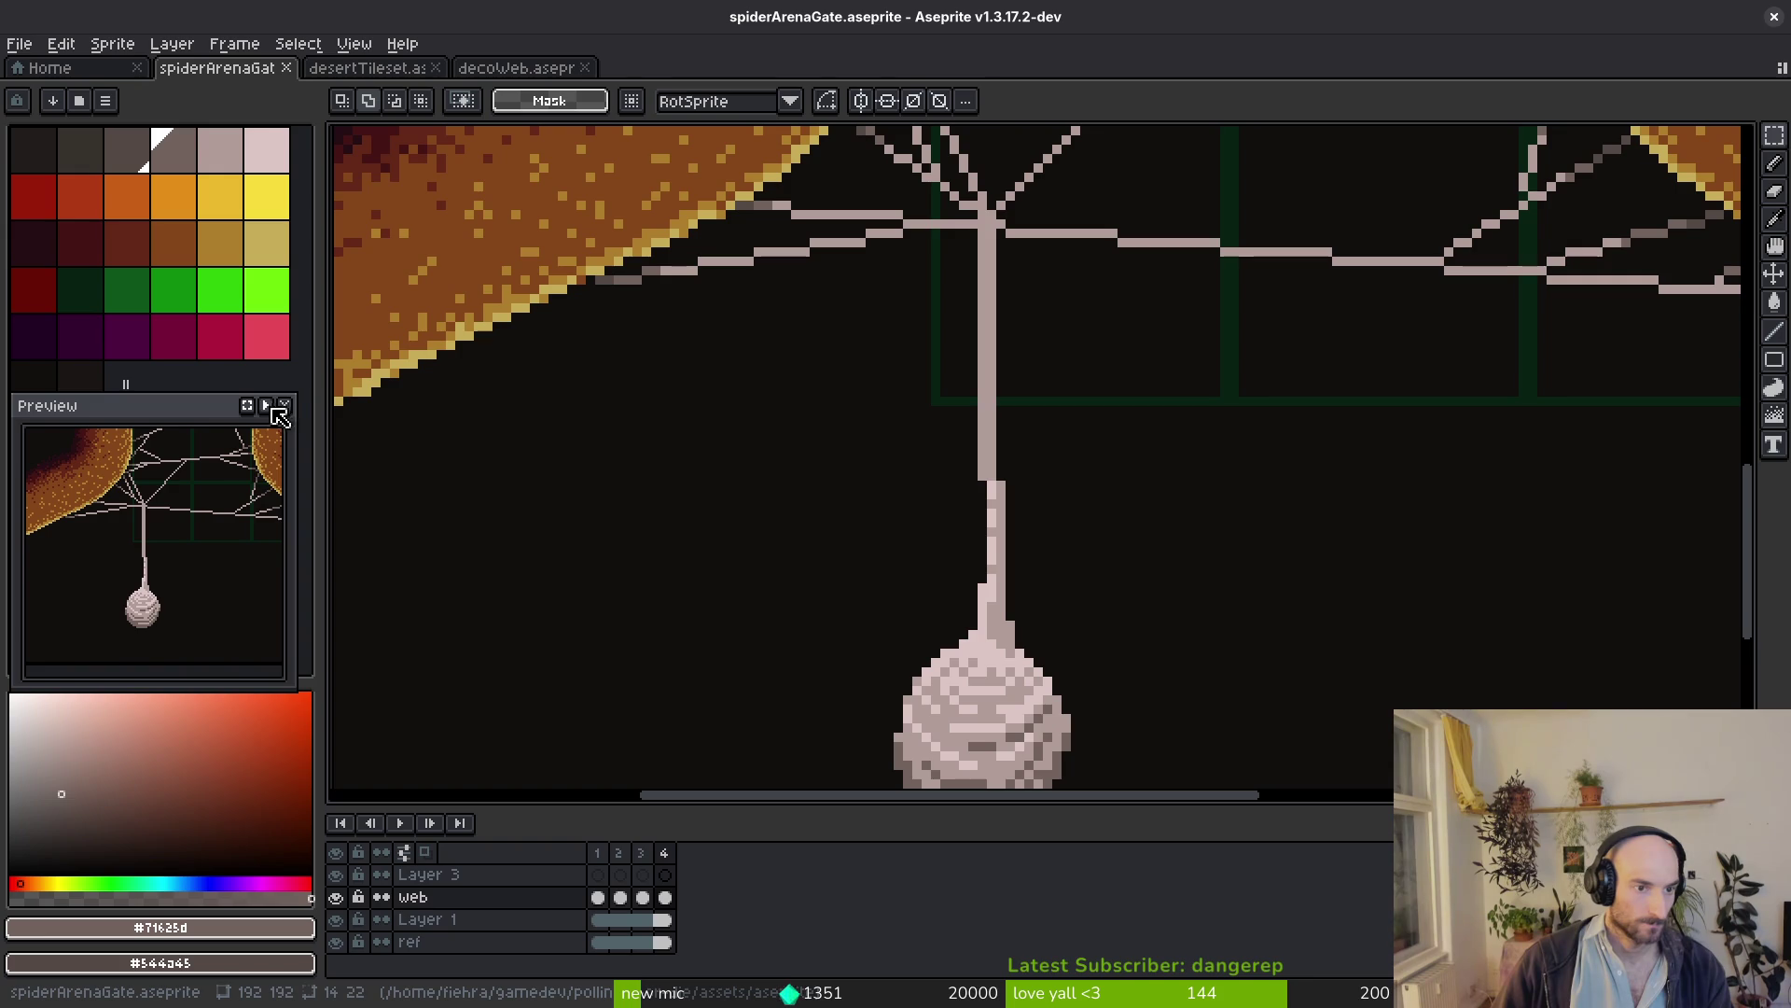
{"action": "scroll", "coordinate": [807, 565], "scroll_direction": "down", "scroll_amount": 1}
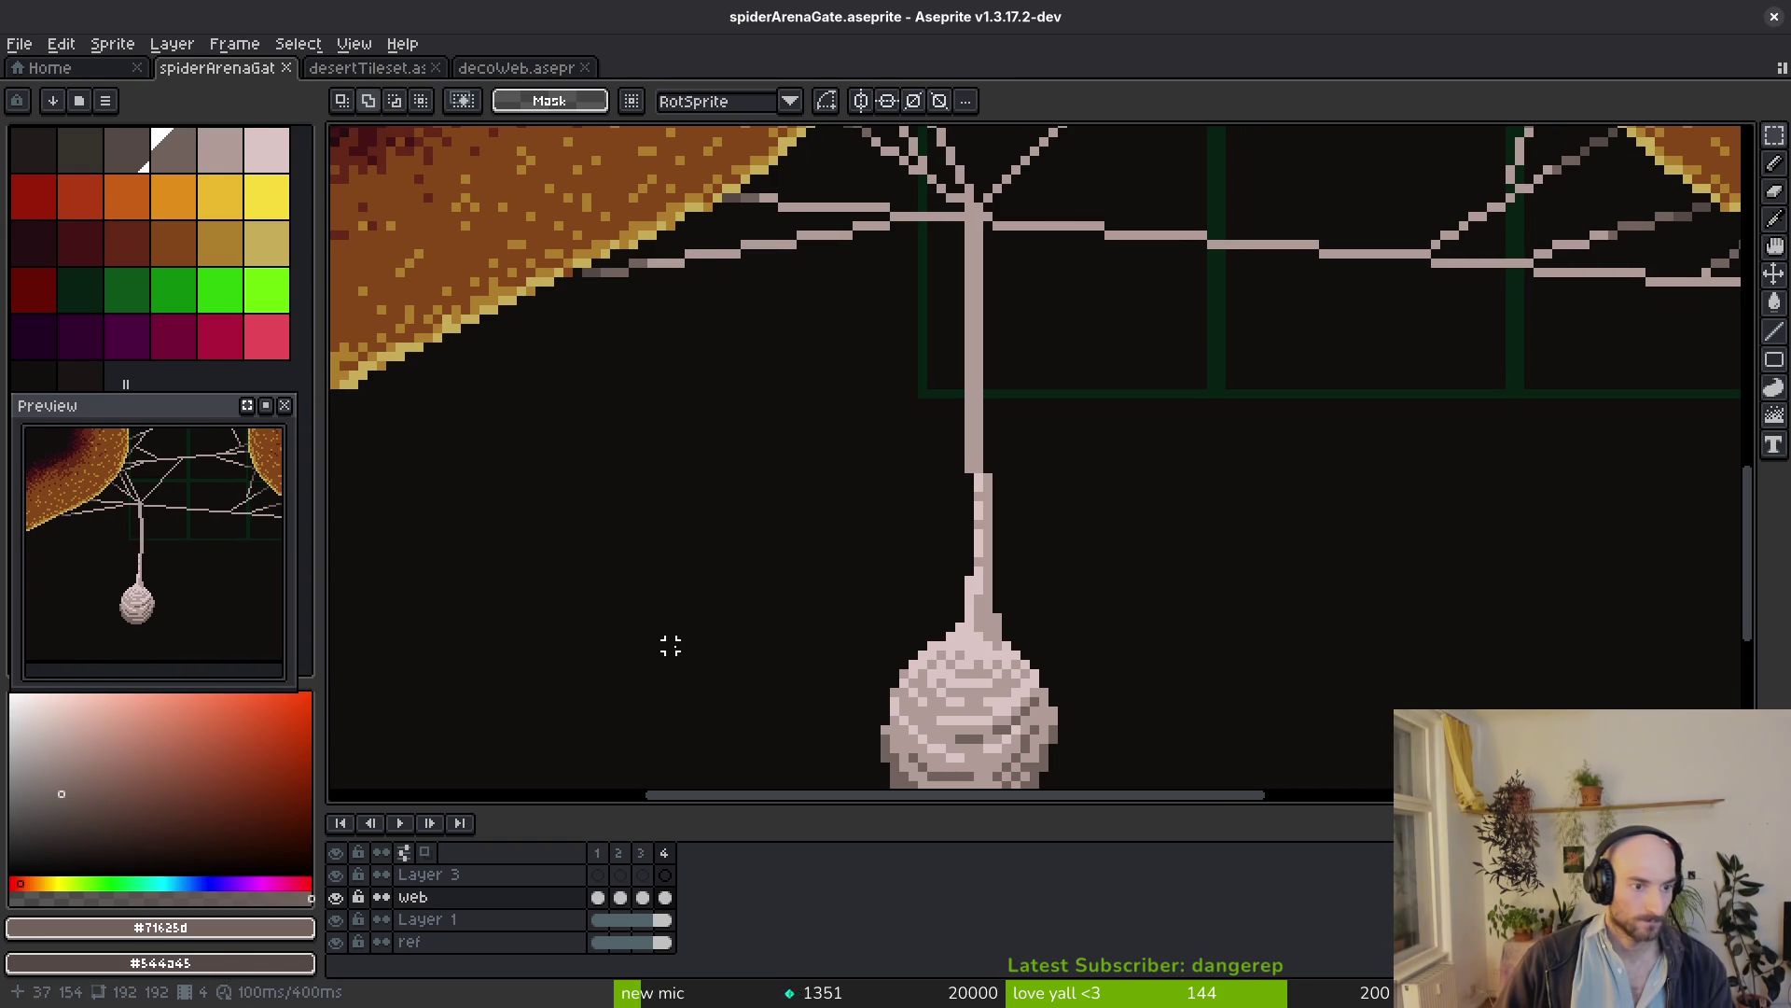
{"action": "scroll", "coordinate": [1019, 537], "scroll_direction": "down", "scroll_amount": 1}
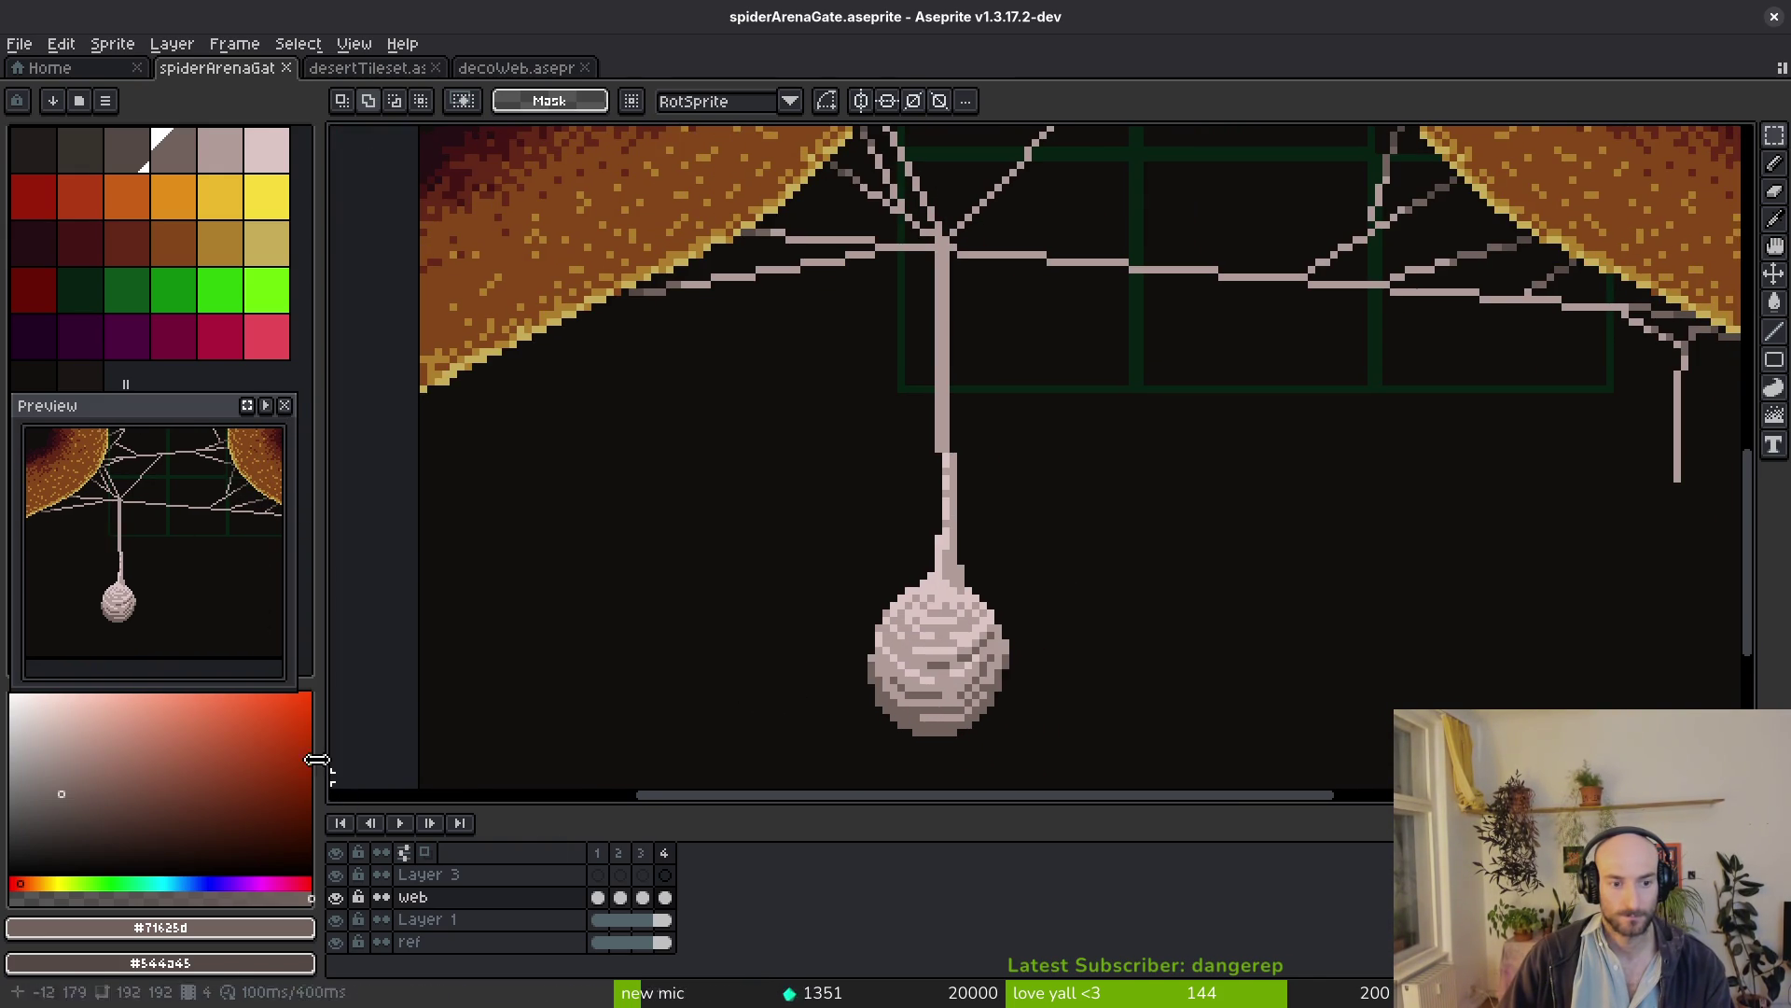
{"action": "left_click", "coordinate": [400, 822]}
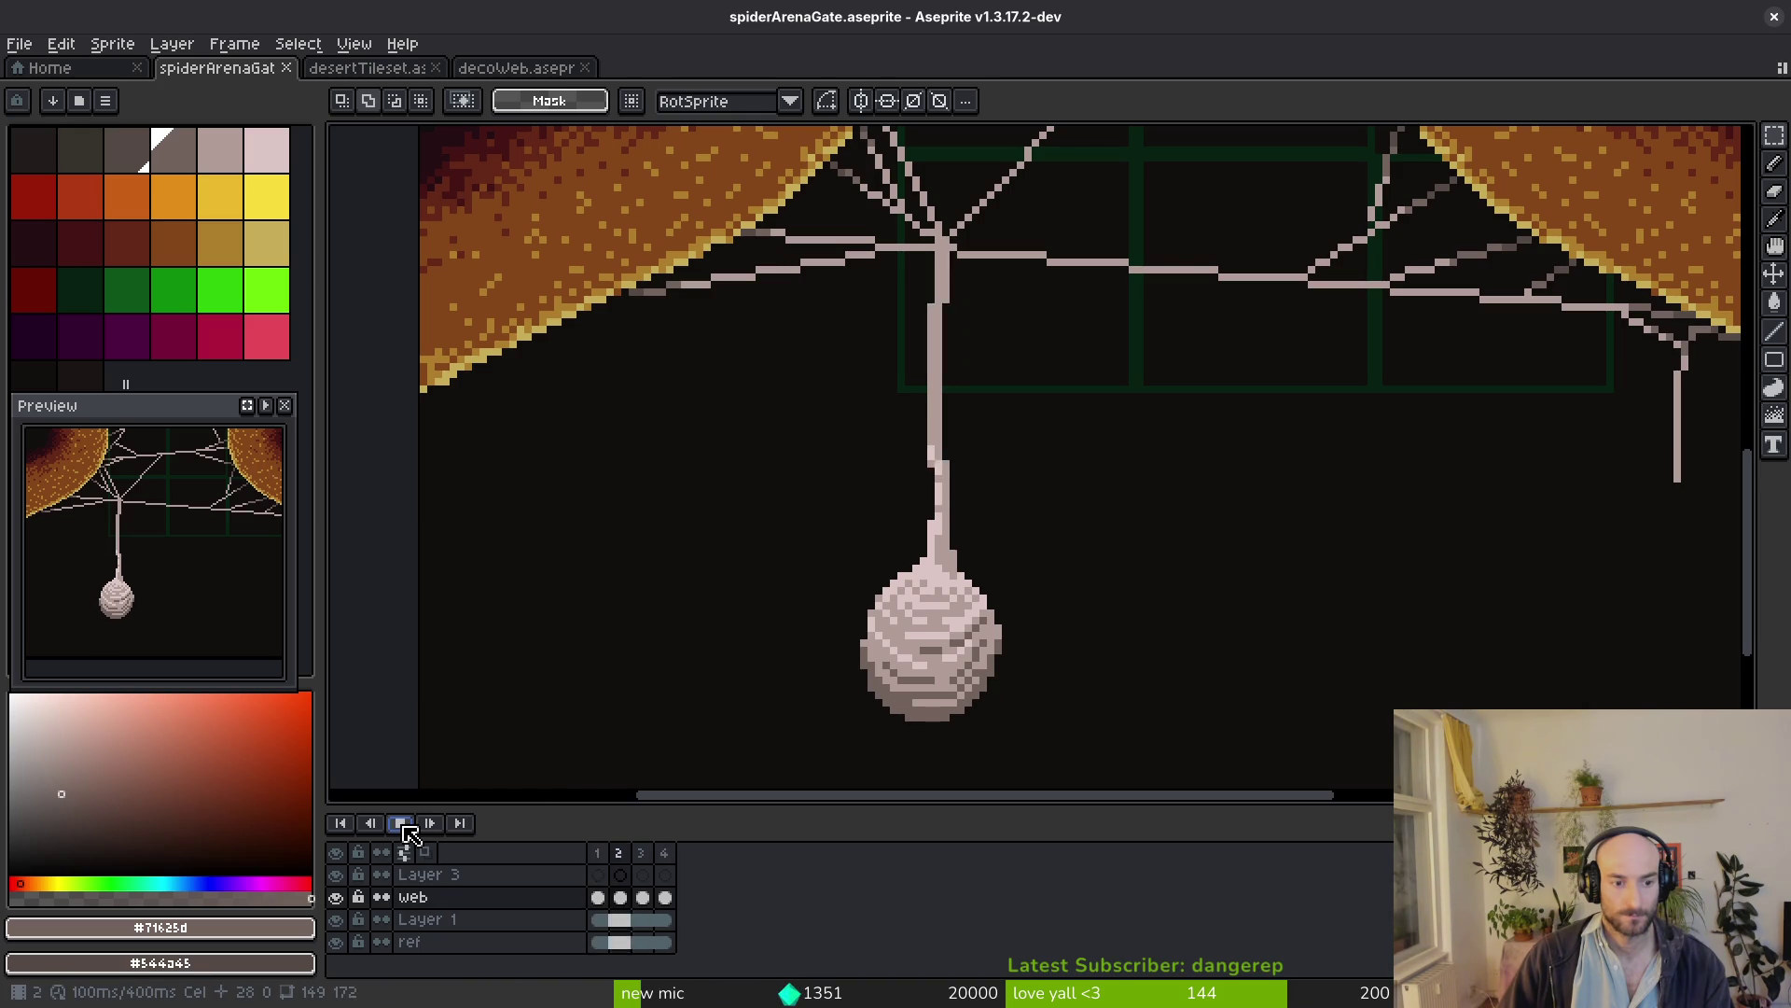
{"action": "scroll", "coordinate": [971, 520], "scroll_direction": "down", "scroll_amount": 5}
{"action": "key", "text": "i"}
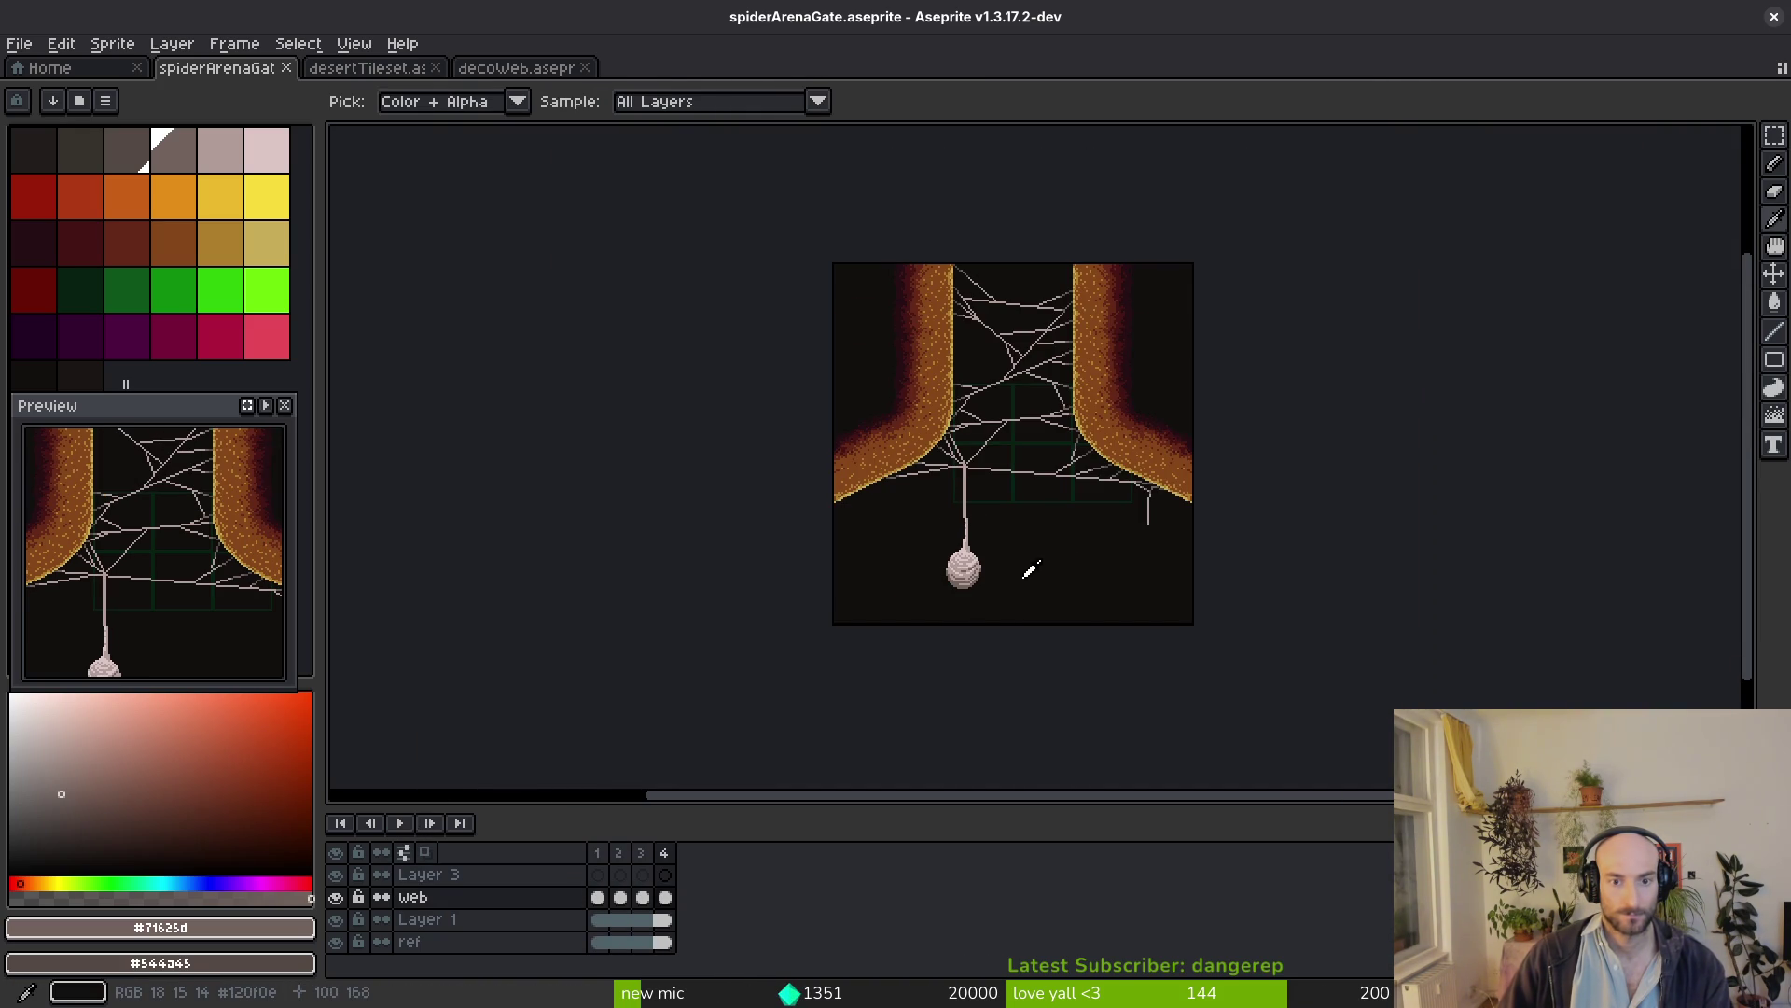
Stop the animation playback and save the sprite
{"action": "key", "text": "Return"}
{"action": "key", "text": "m"}
{"action": "key", "text": "ctrl+s"}
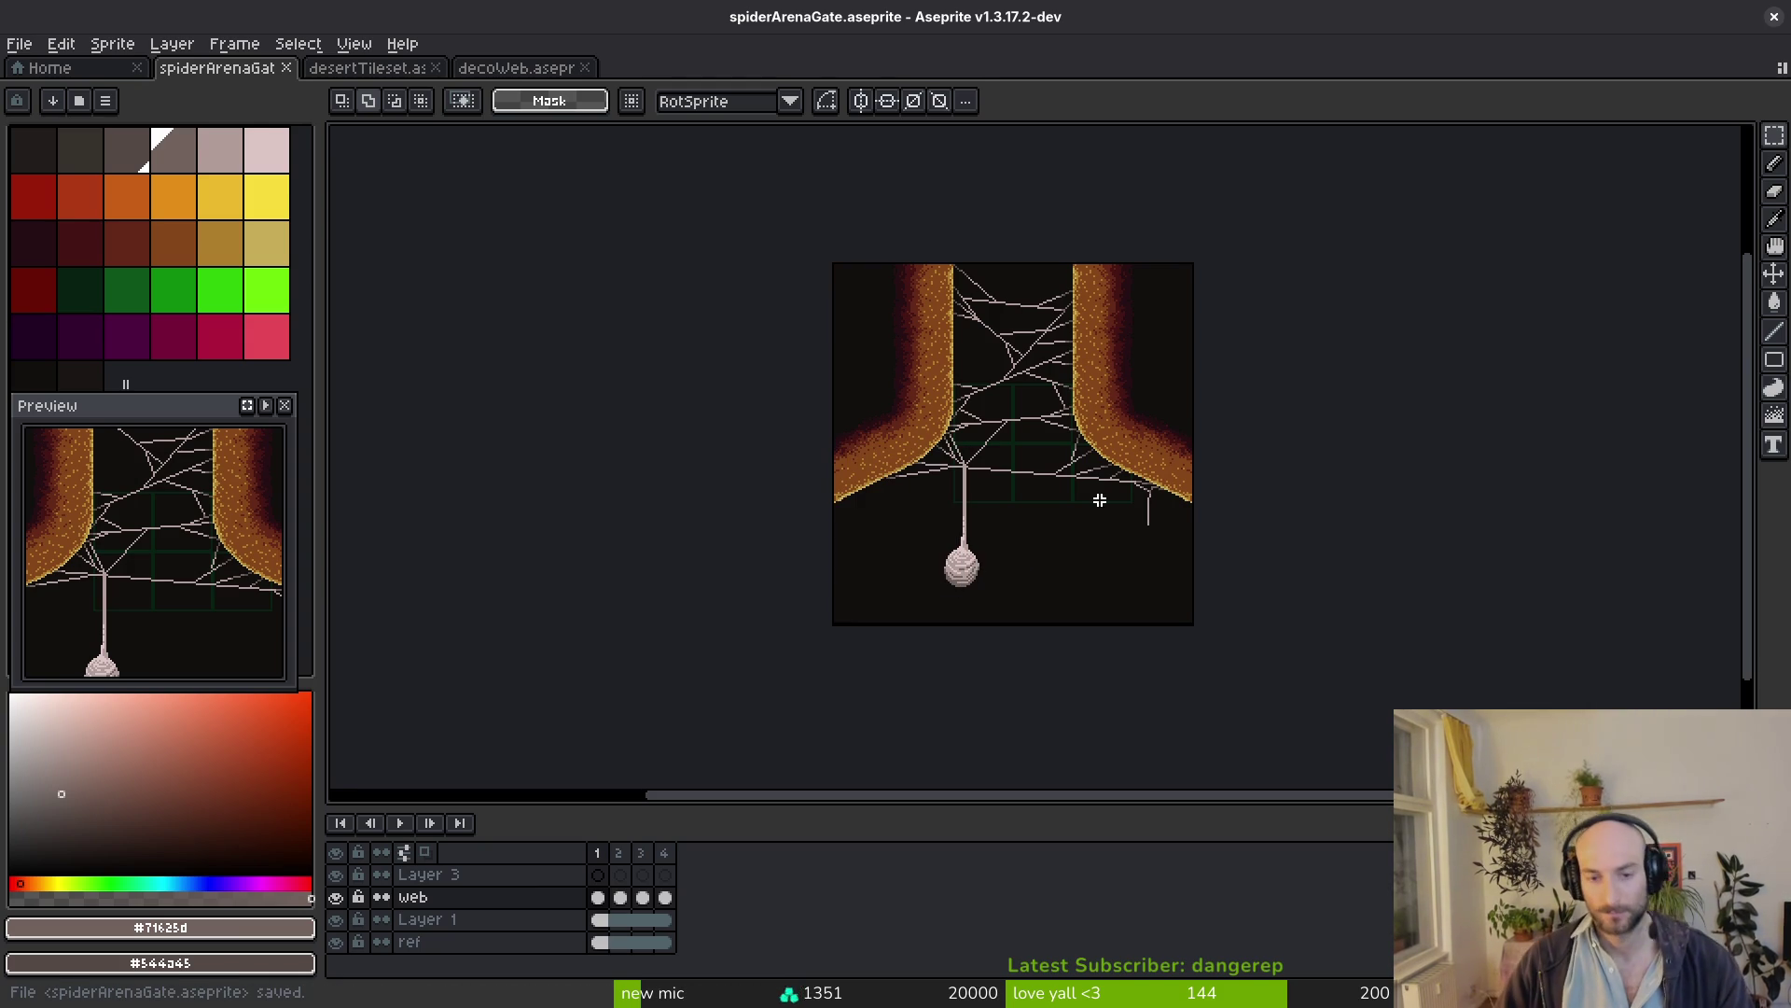
{"action": "scroll", "coordinate": [1101, 501], "scroll_direction": "up", "scroll_amount": 4}
{"action": "scroll", "coordinate": [1020, 532], "scroll_direction": "up", "scroll_amount": 2}
{"action": "scroll", "coordinate": [980, 529], "scroll_direction": "up", "scroll_amount": 2}
{"action": "scroll", "coordinate": [1003, 481], "scroll_direction": "up", "scroll_amount": 2}
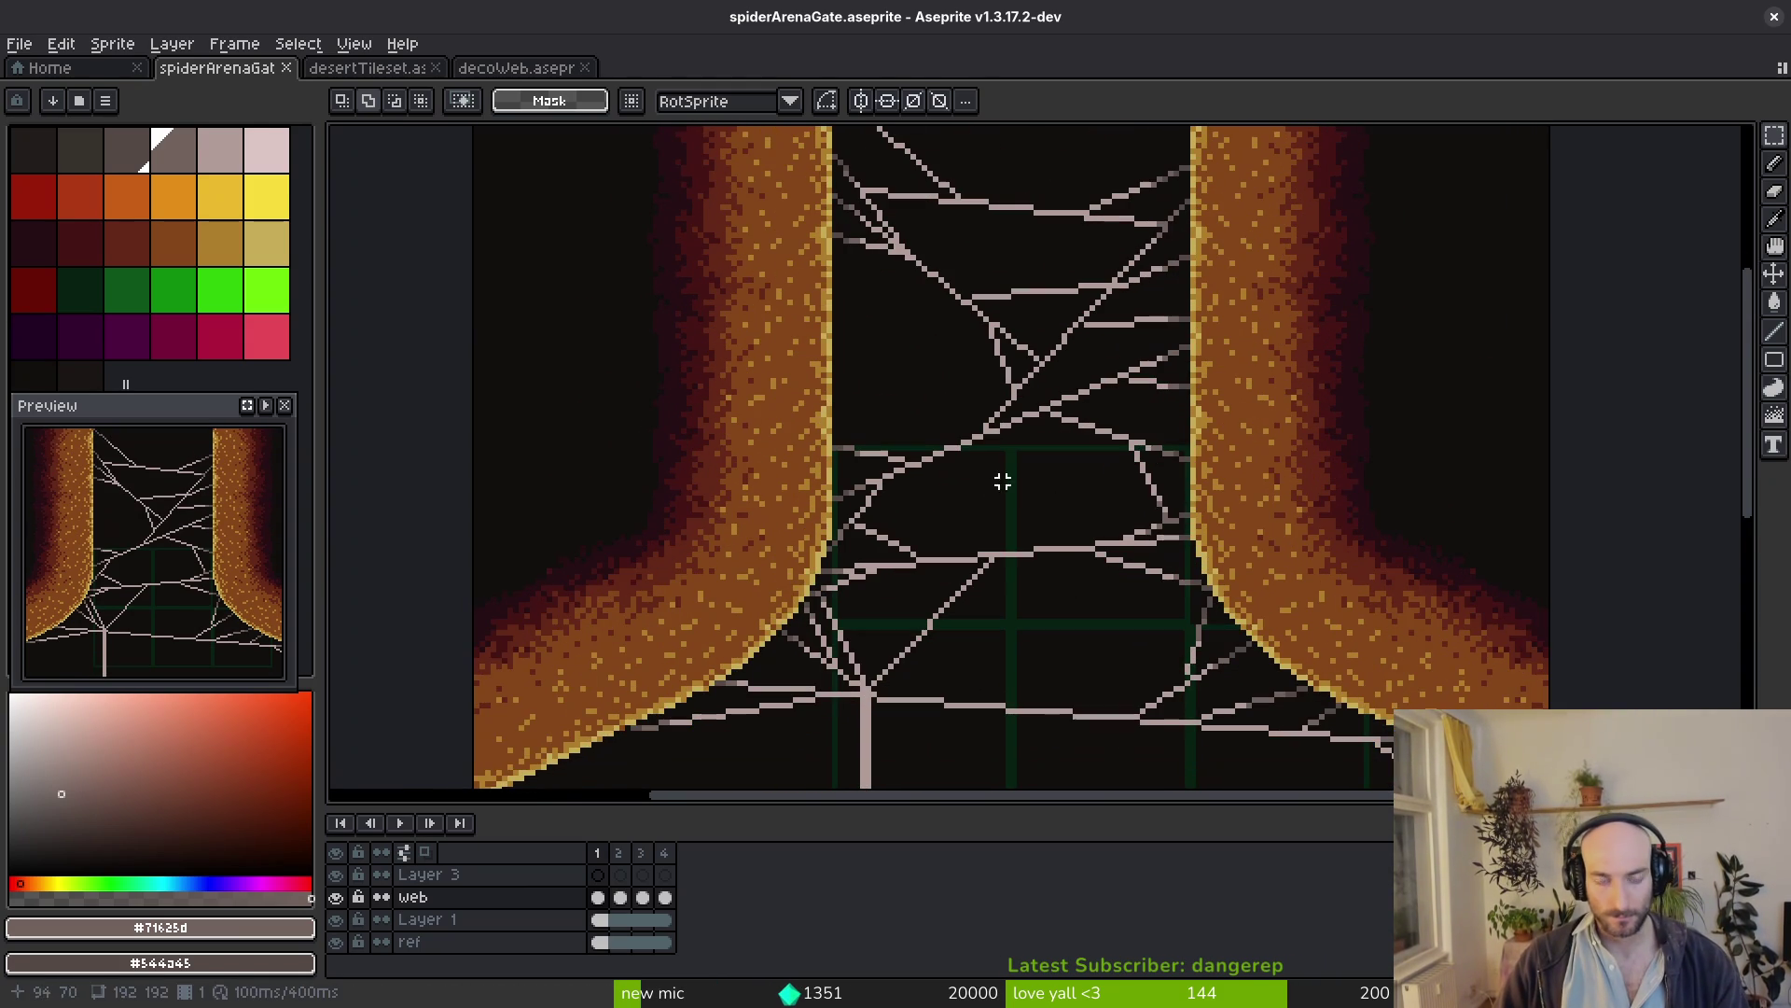
{"action": "scroll", "coordinate": [956, 485], "scroll_direction": "down", "scroll_amount": 2}
{"action": "scroll", "coordinate": [922, 542], "scroll_direction": "down", "scroll_amount": 1}
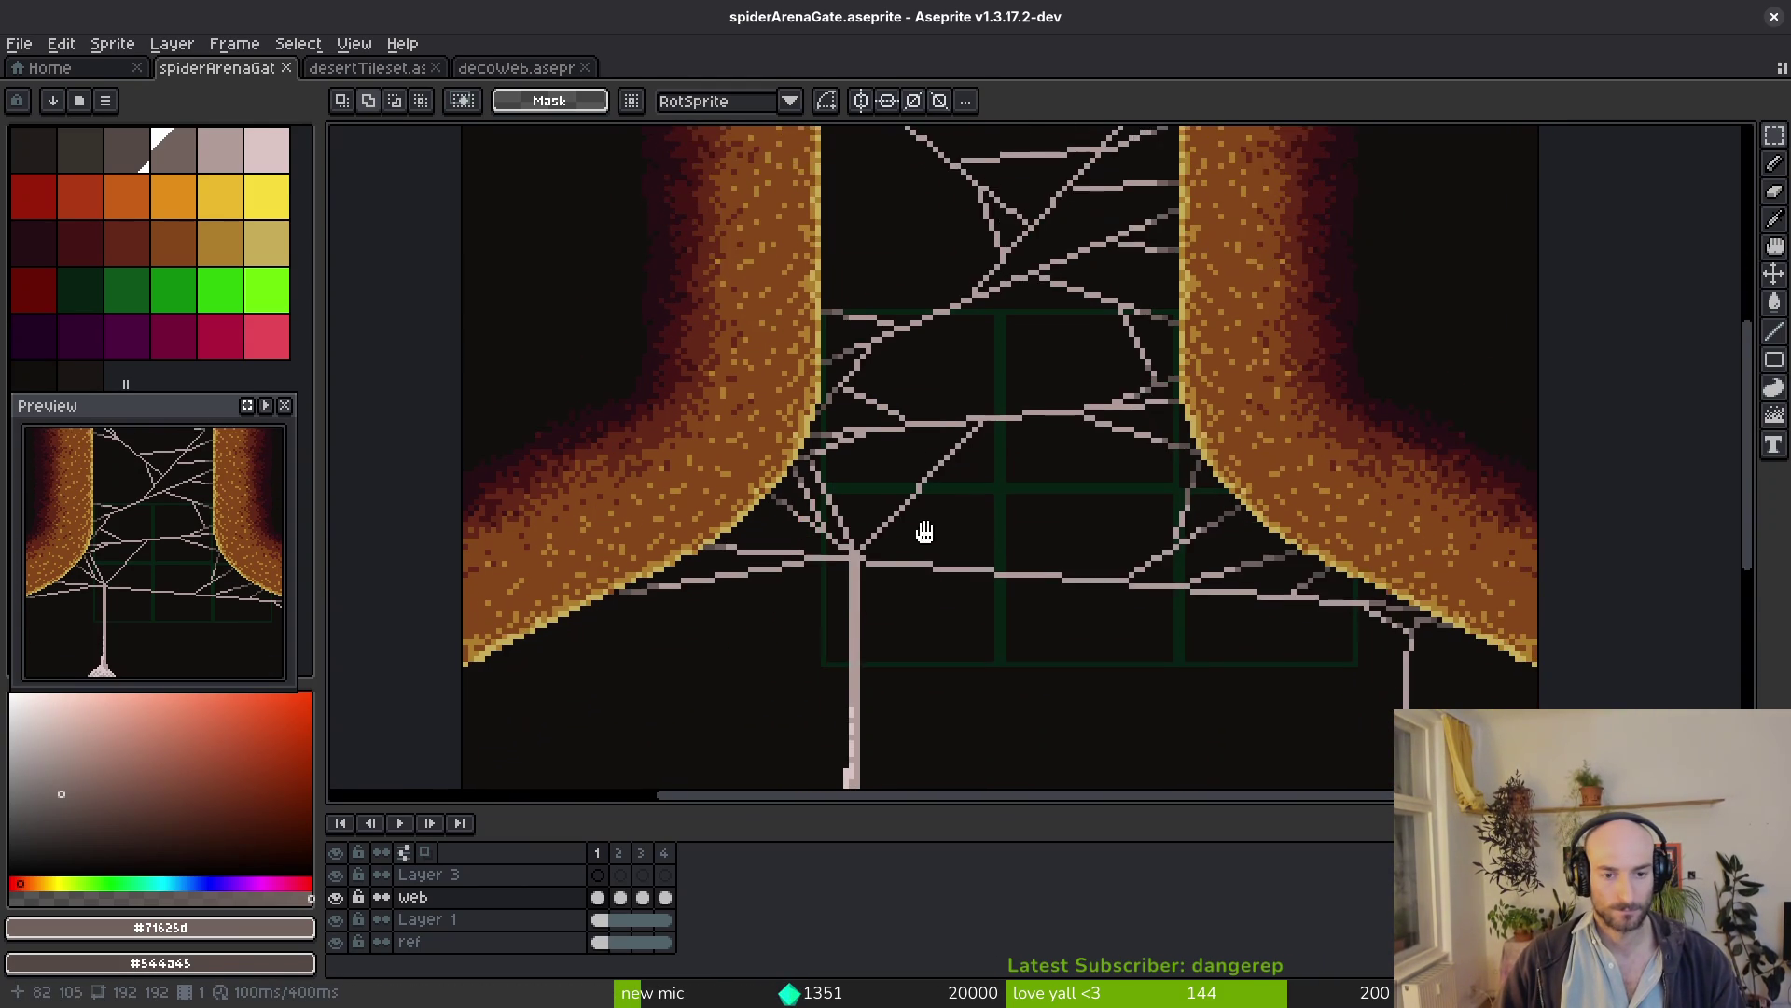
{"action": "scroll", "coordinate": [923, 542], "scroll_direction": "down", "scroll_amount": 2}
{"action": "scroll", "coordinate": [906, 528], "scroll_direction": "up", "scroll_amount": 2}
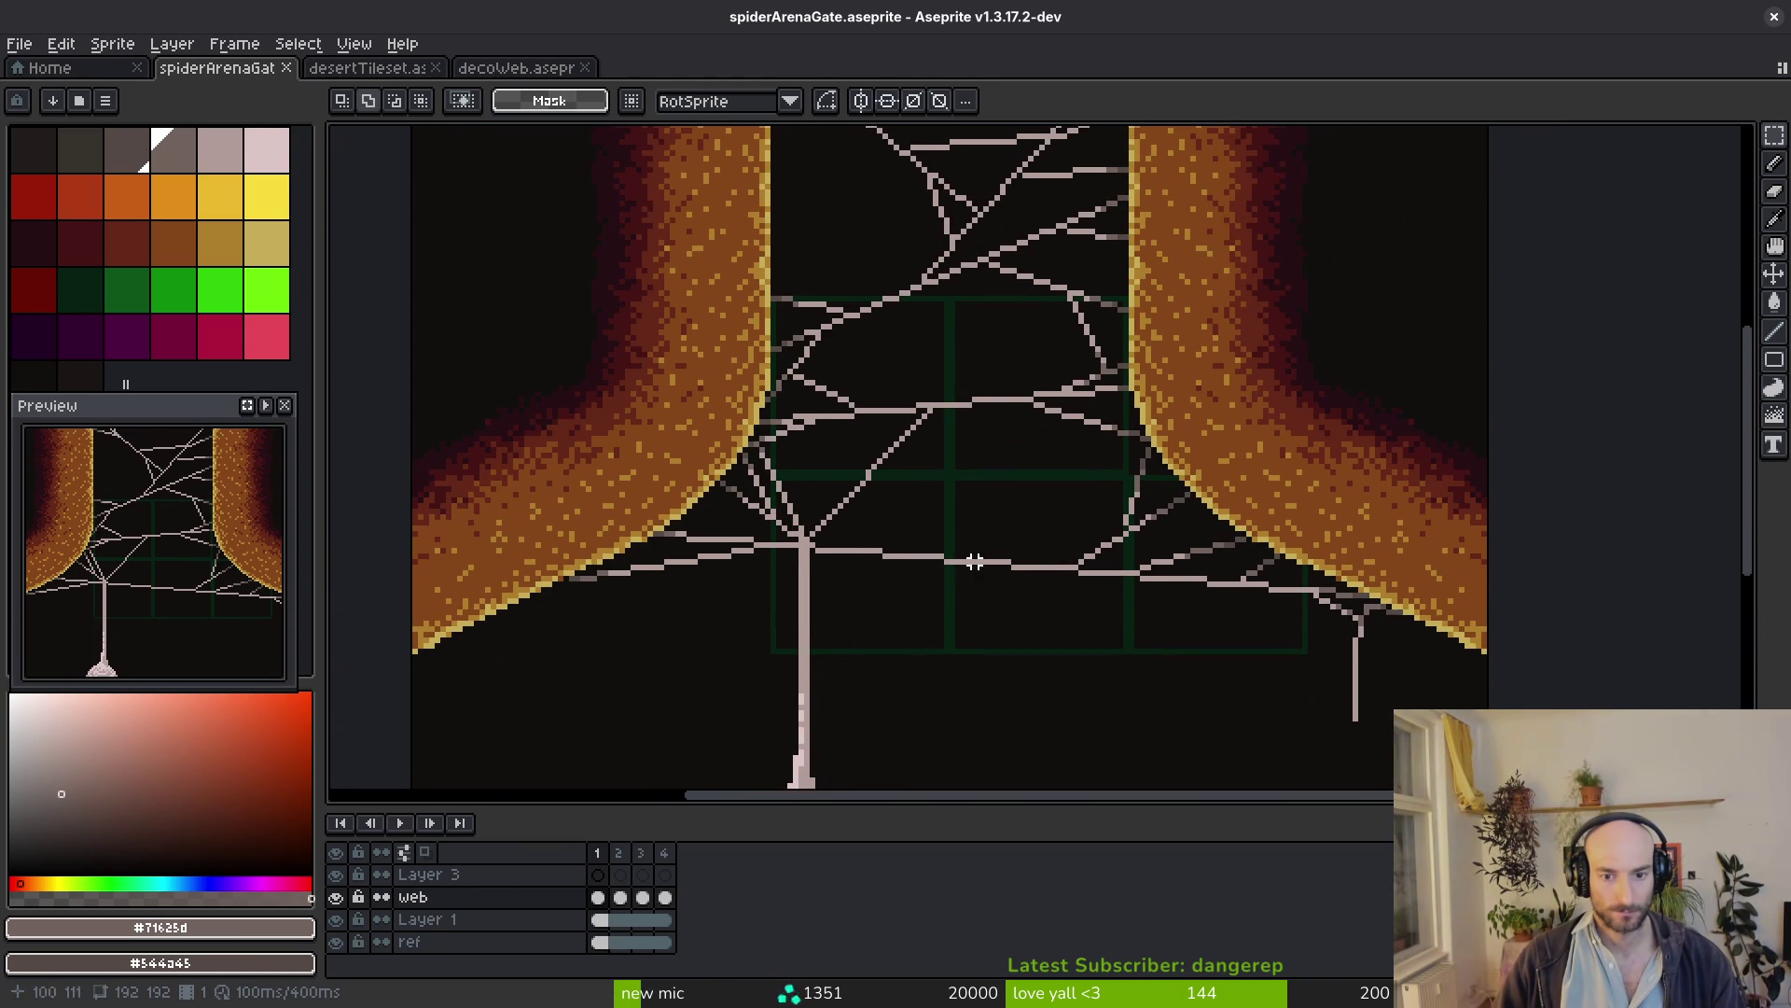
{"action": "scroll", "coordinate": [1227, 604], "scroll_direction": "up", "scroll_amount": 1}
Erase frame 1's long lower web strands with the 8px eraser, turn on onion skinning and hide the ref layer
{"action": "key", "text": "e"}
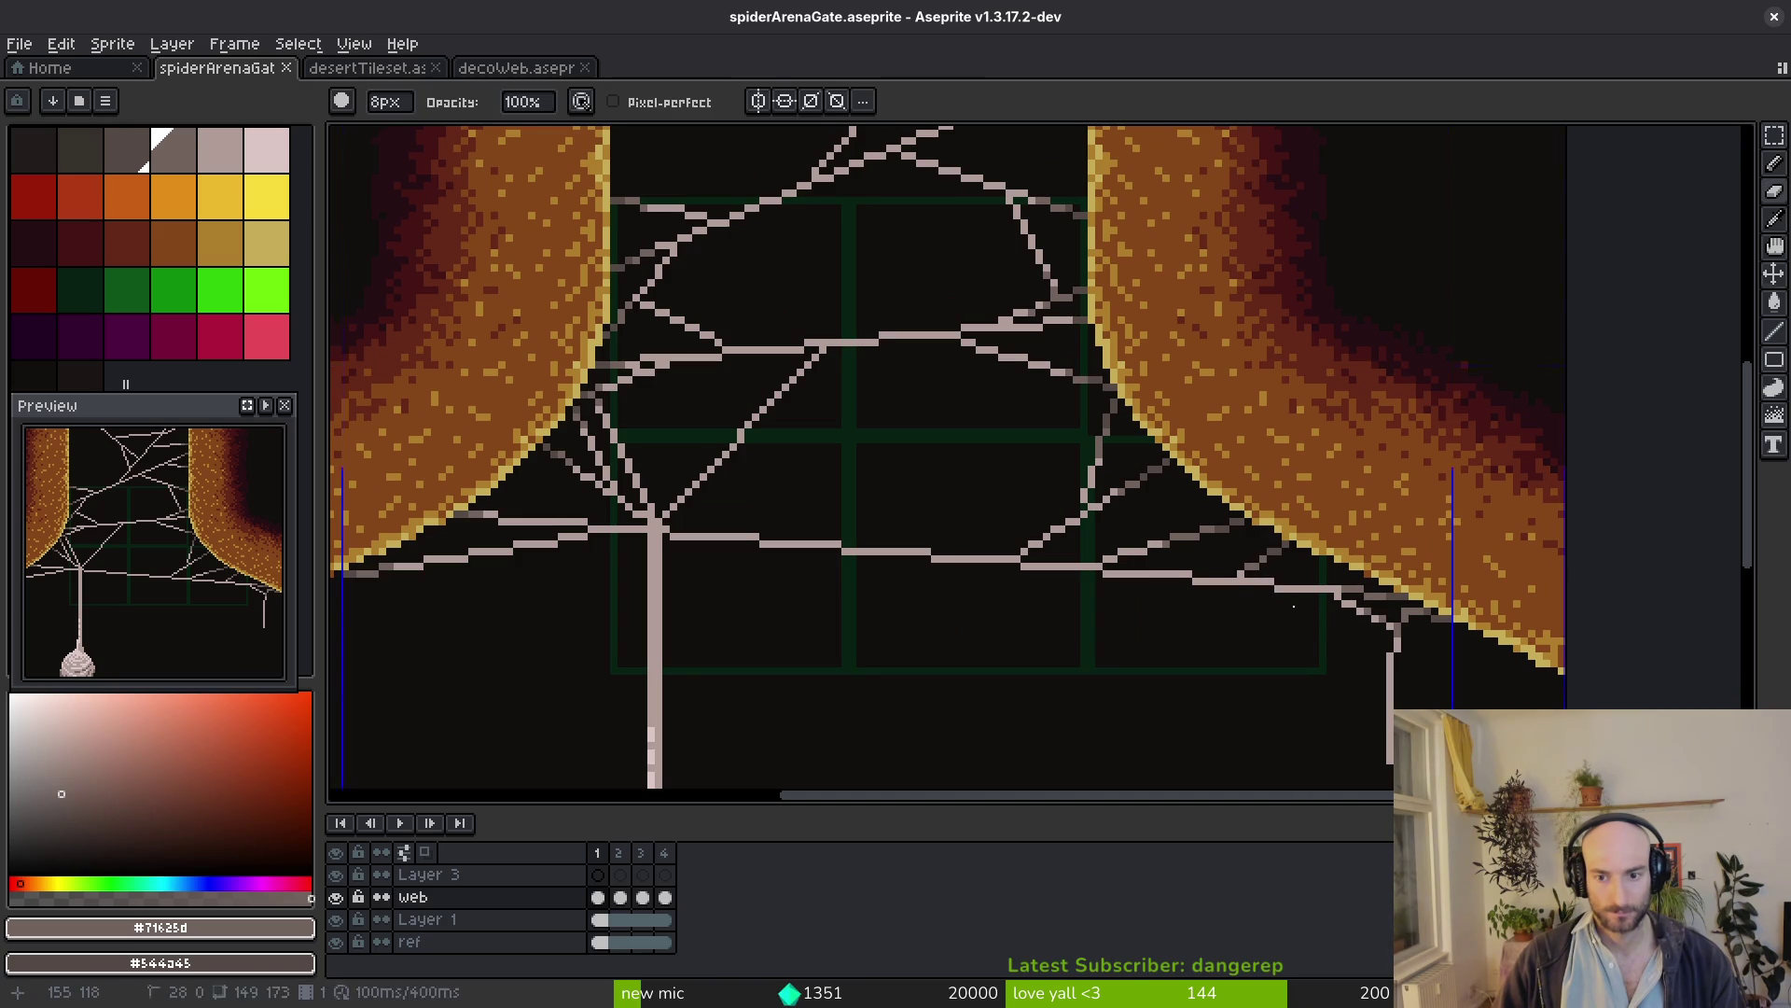
{"action": "left_click_drag", "start_coordinate": [1312, 608], "coordinate": [752, 548]}
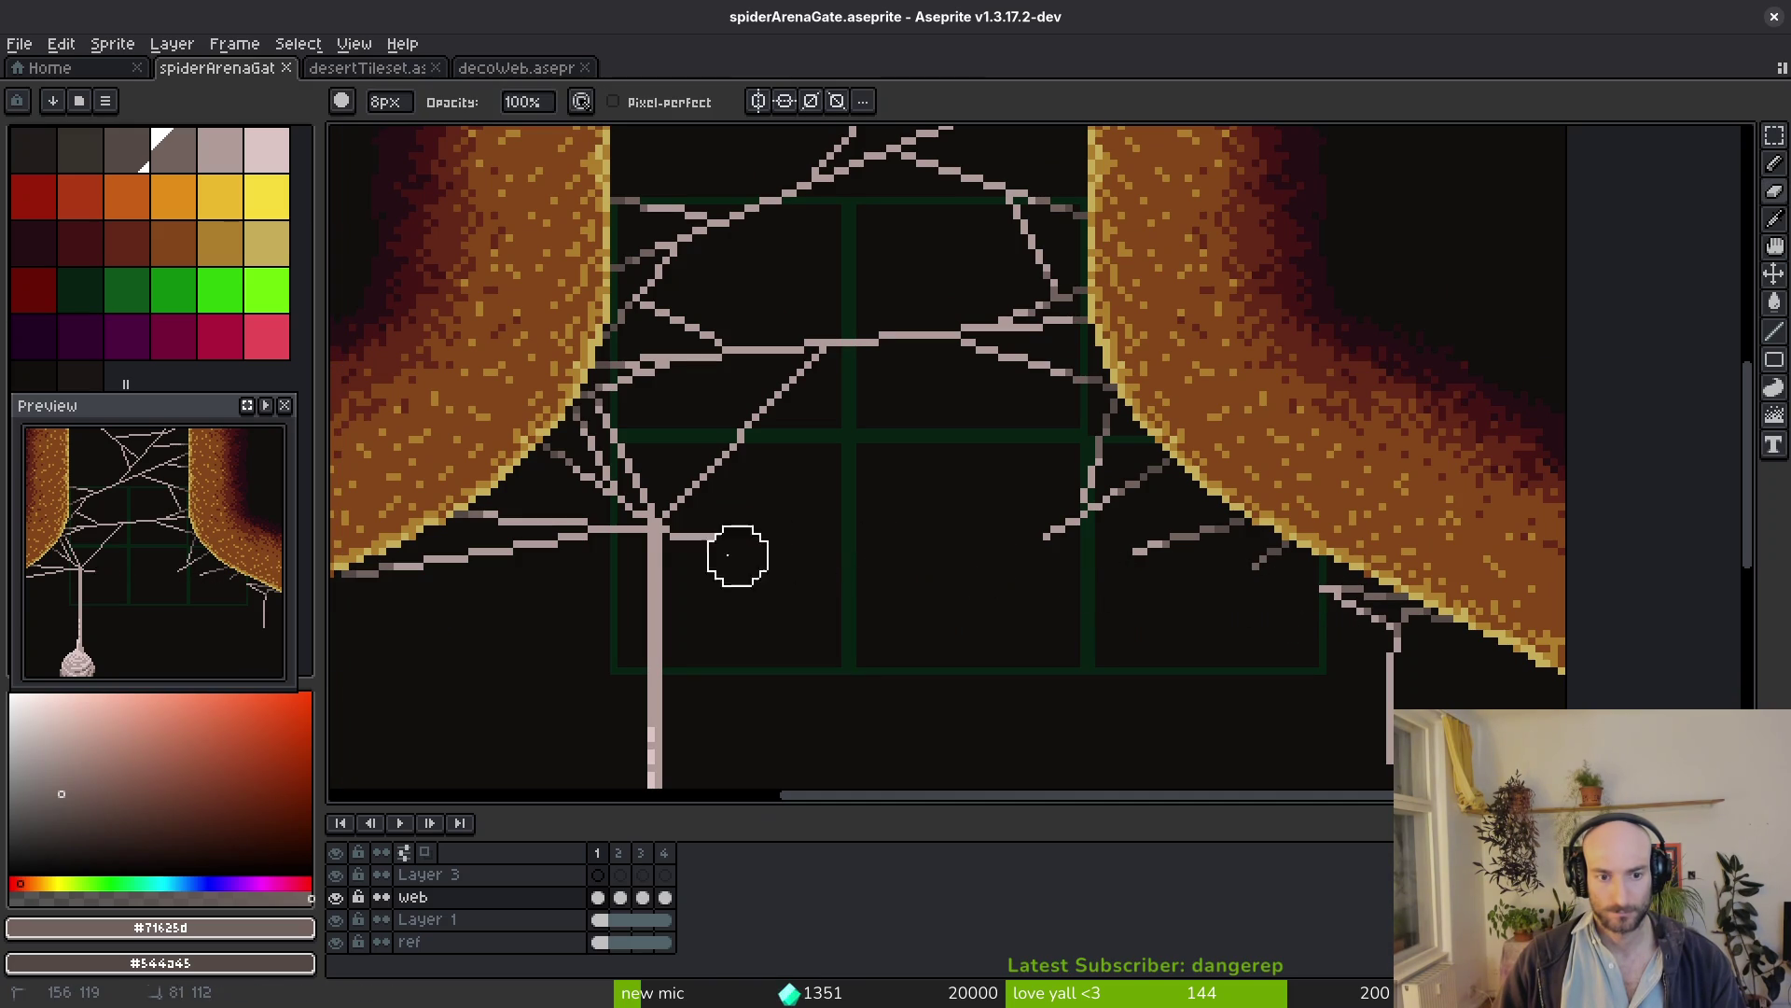
{"action": "mouse_move", "coordinate": [582, 542]}
{"action": "left_mouse_down"}
{"action": "mouse_move", "coordinate": [624, 541]}
{"action": "mouse_move", "coordinate": [499, 560]}
{"action": "left_mouse_up"}
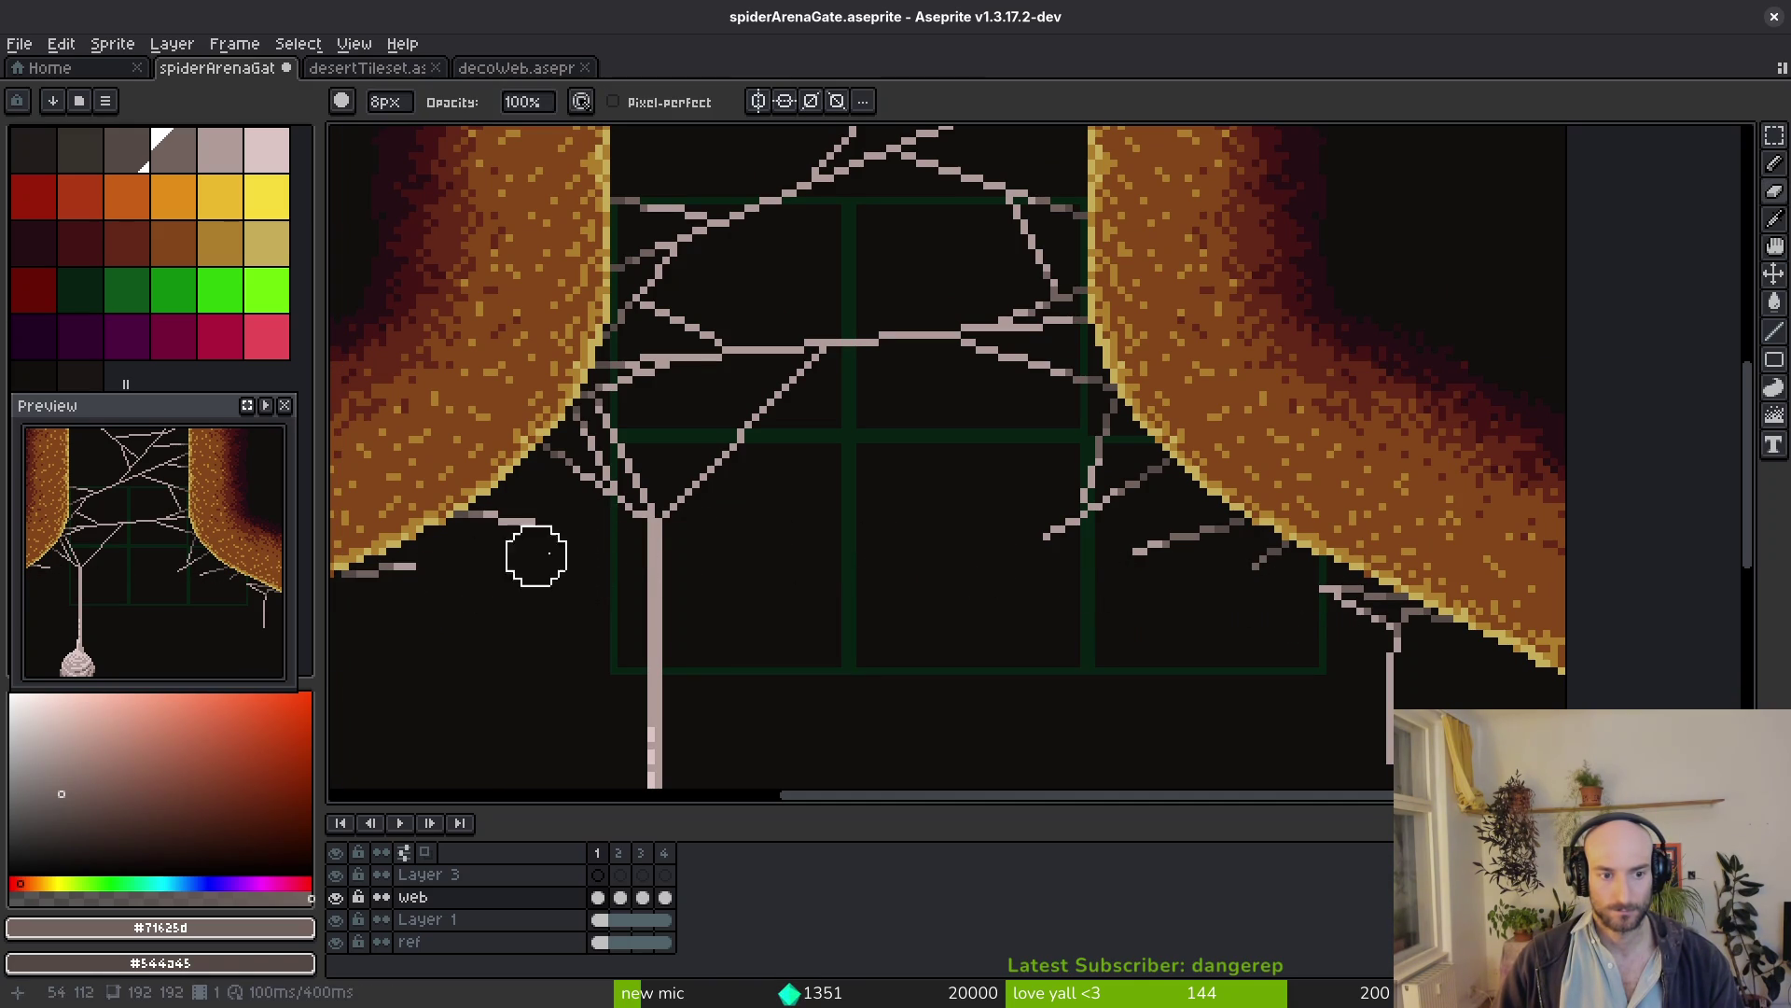
{"action": "left_click", "coordinate": [423, 851]}
{"action": "left_click", "coordinate": [337, 941]}
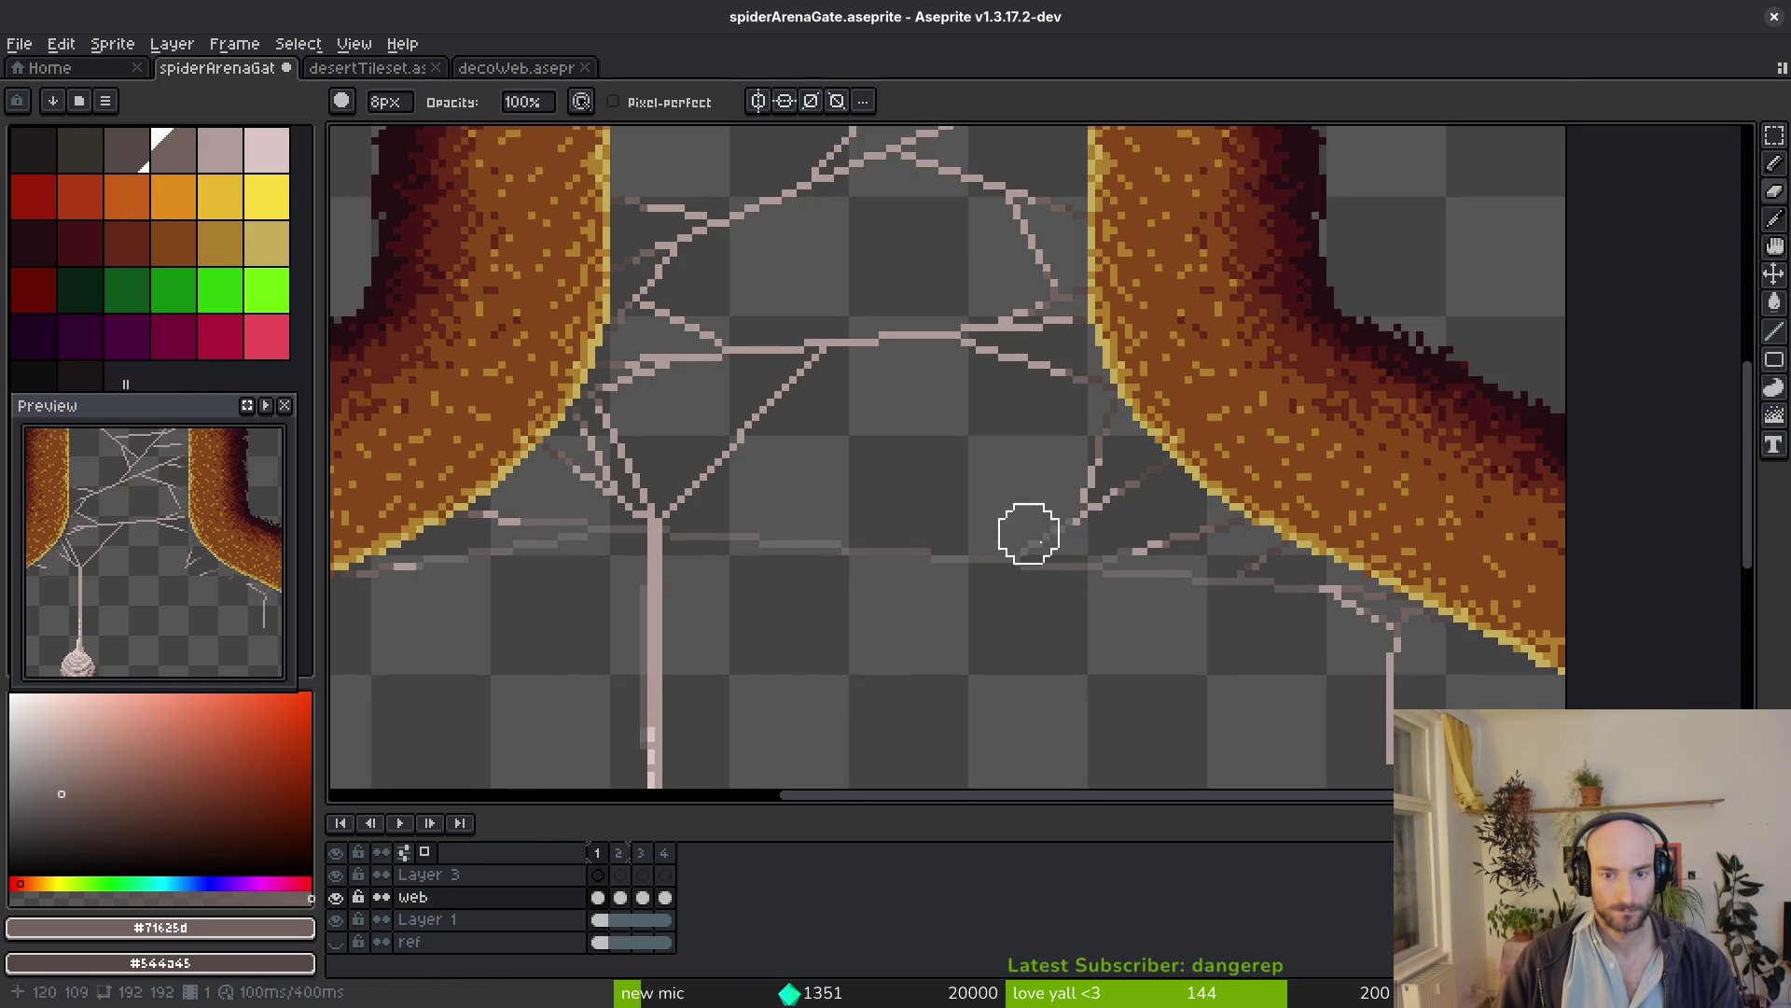
{"action": "scroll", "coordinate": [1197, 662], "scroll_direction": "down", "scroll_amount": 1}
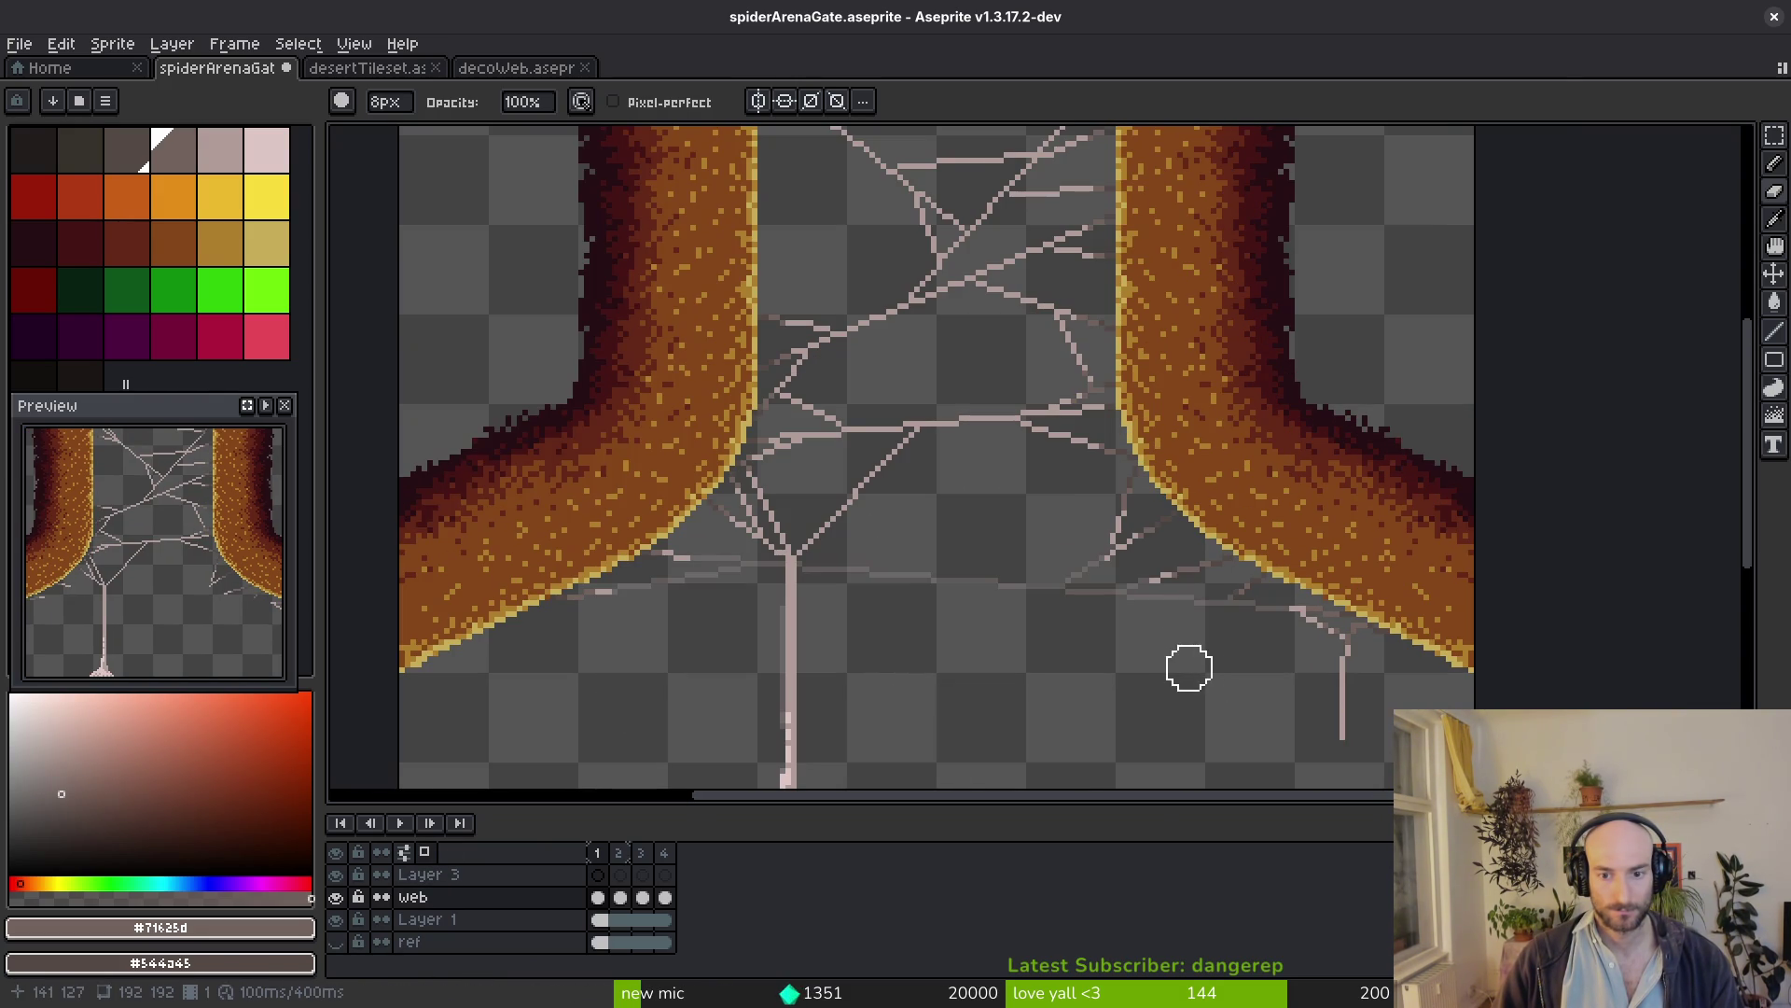
{"action": "scroll", "coordinate": [1231, 602], "scroll_direction": "down", "scroll_amount": 2}
Undo to restore the erased strands, save spiderArenaGate, and move to frame 2 with the 8px eraser
{"action": "key", "text": "ctrl+z"}
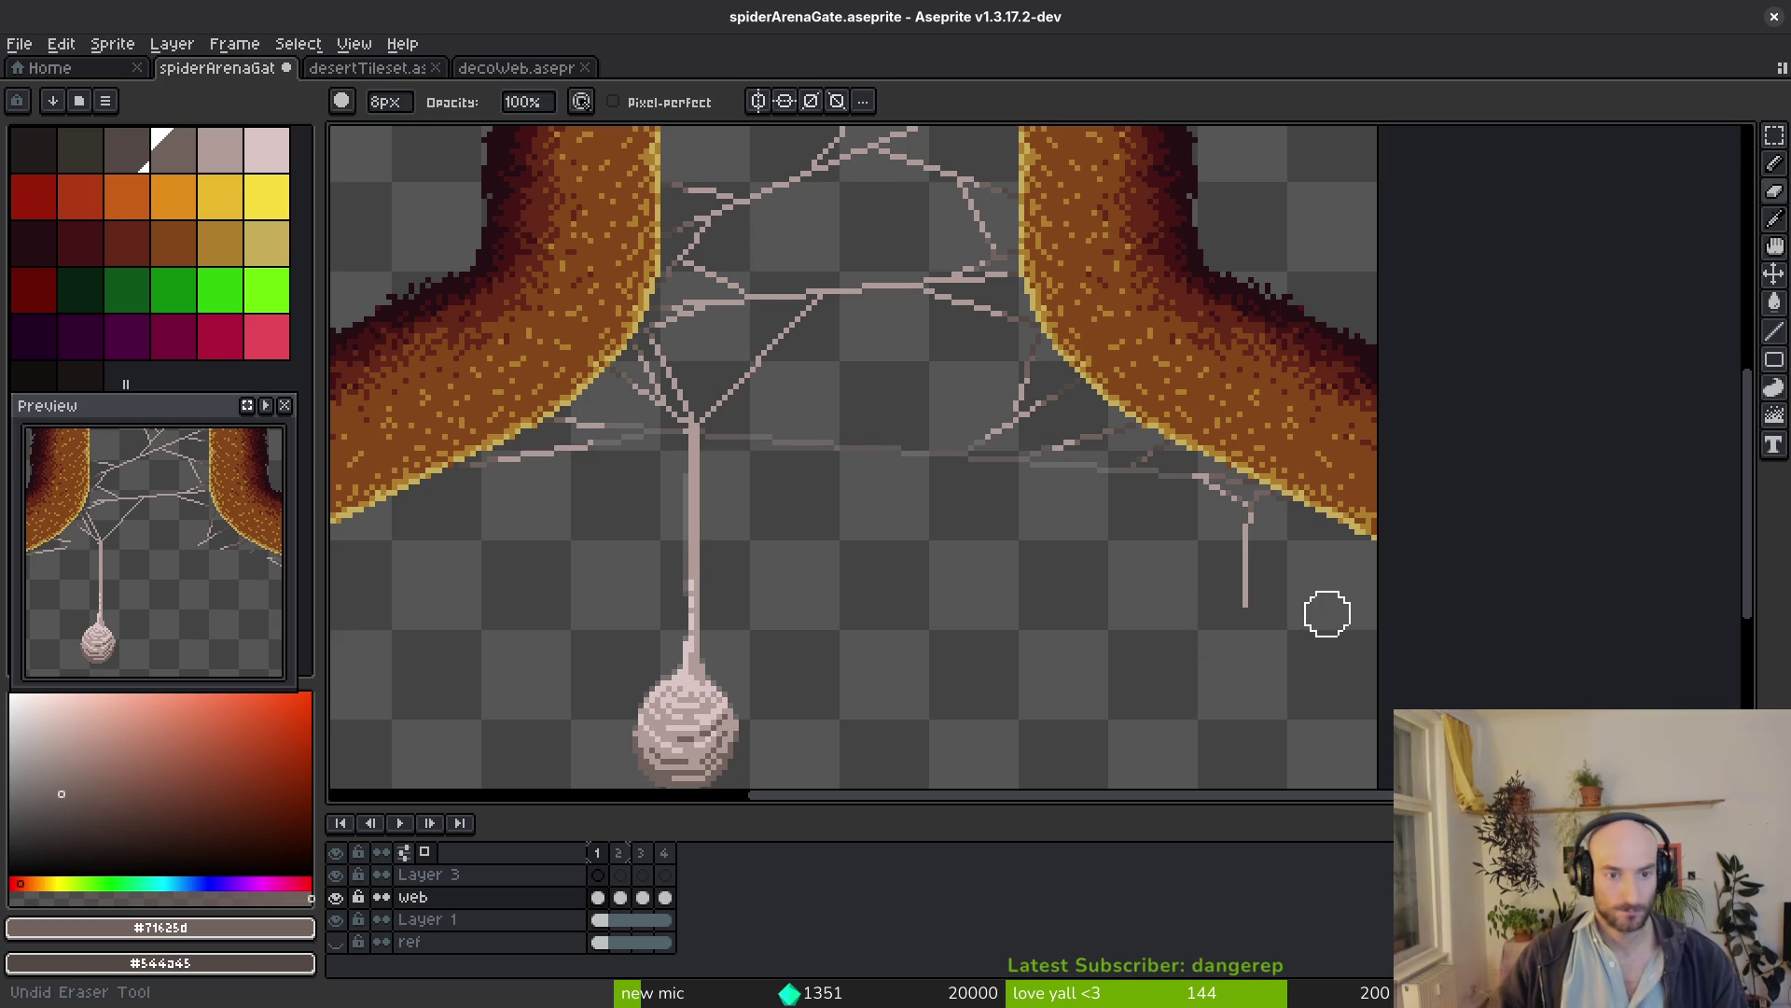
{"action": "key", "text": "ctrl+z"}
{"action": "key", "text": "ctrl+z"}
{"action": "key", "text": "ctrl+z"}
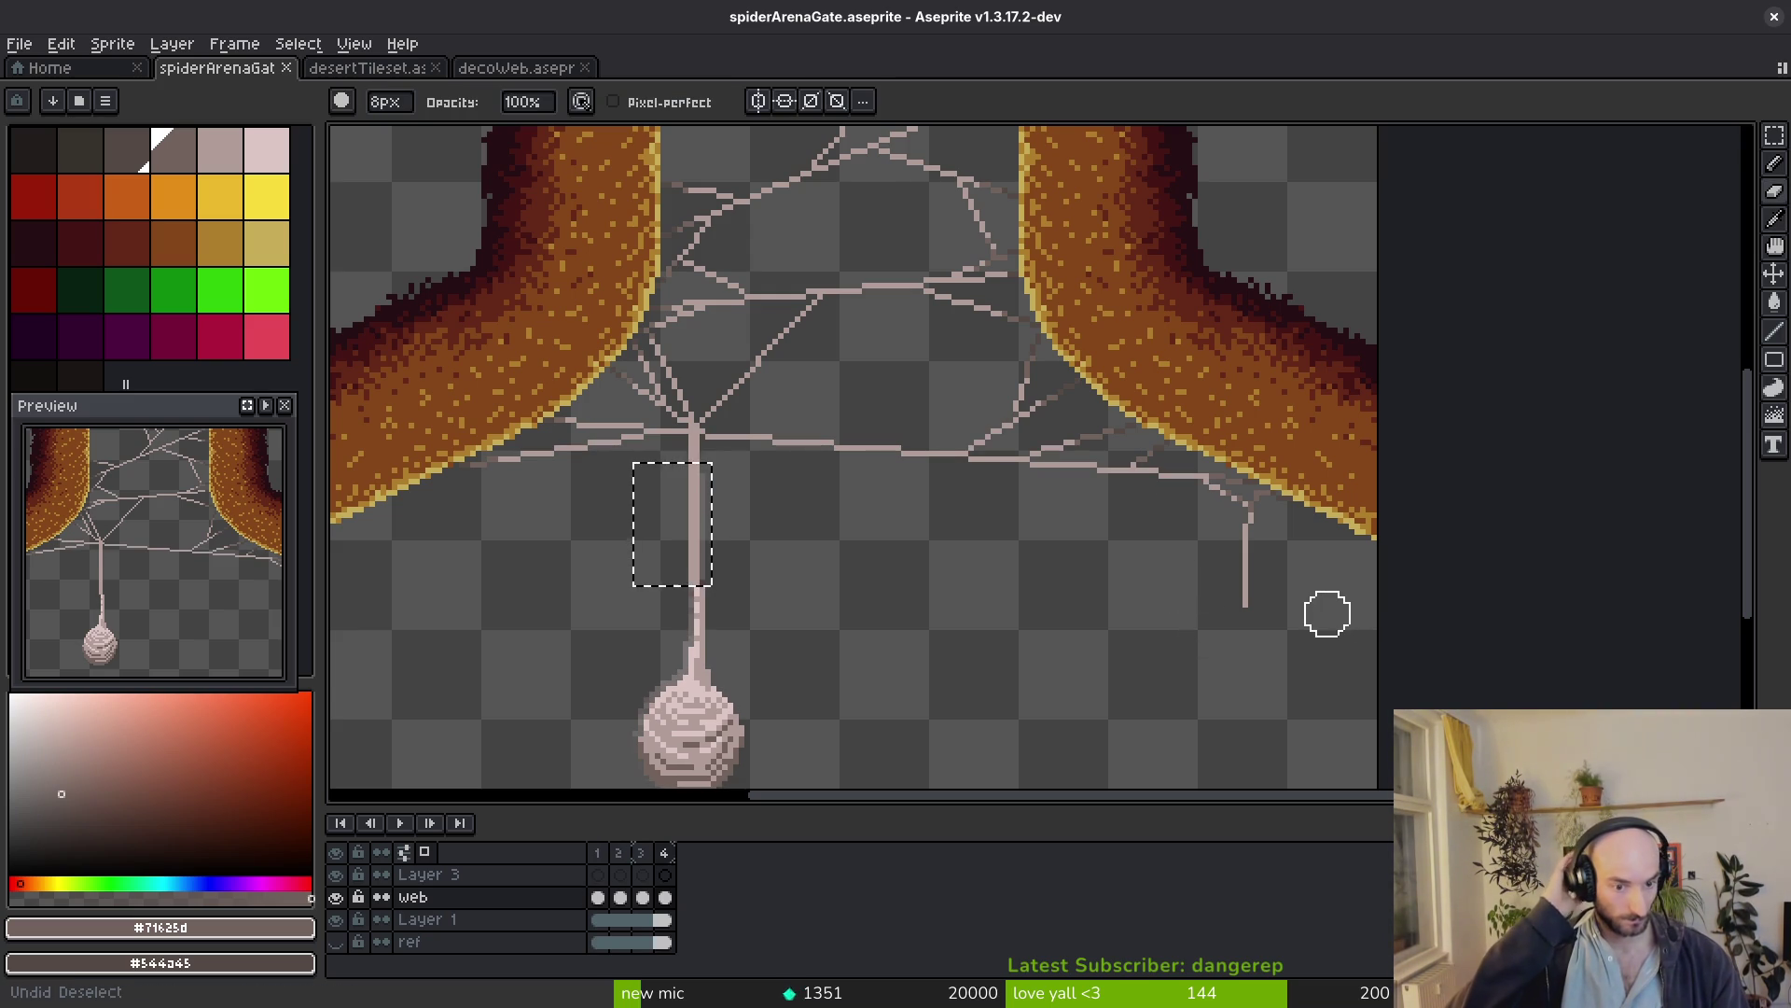
{"action": "key", "text": "ctrl+z"}
{"action": "key", "text": "ctrl+y"}
{"action": "key", "text": "ctrl+s"}
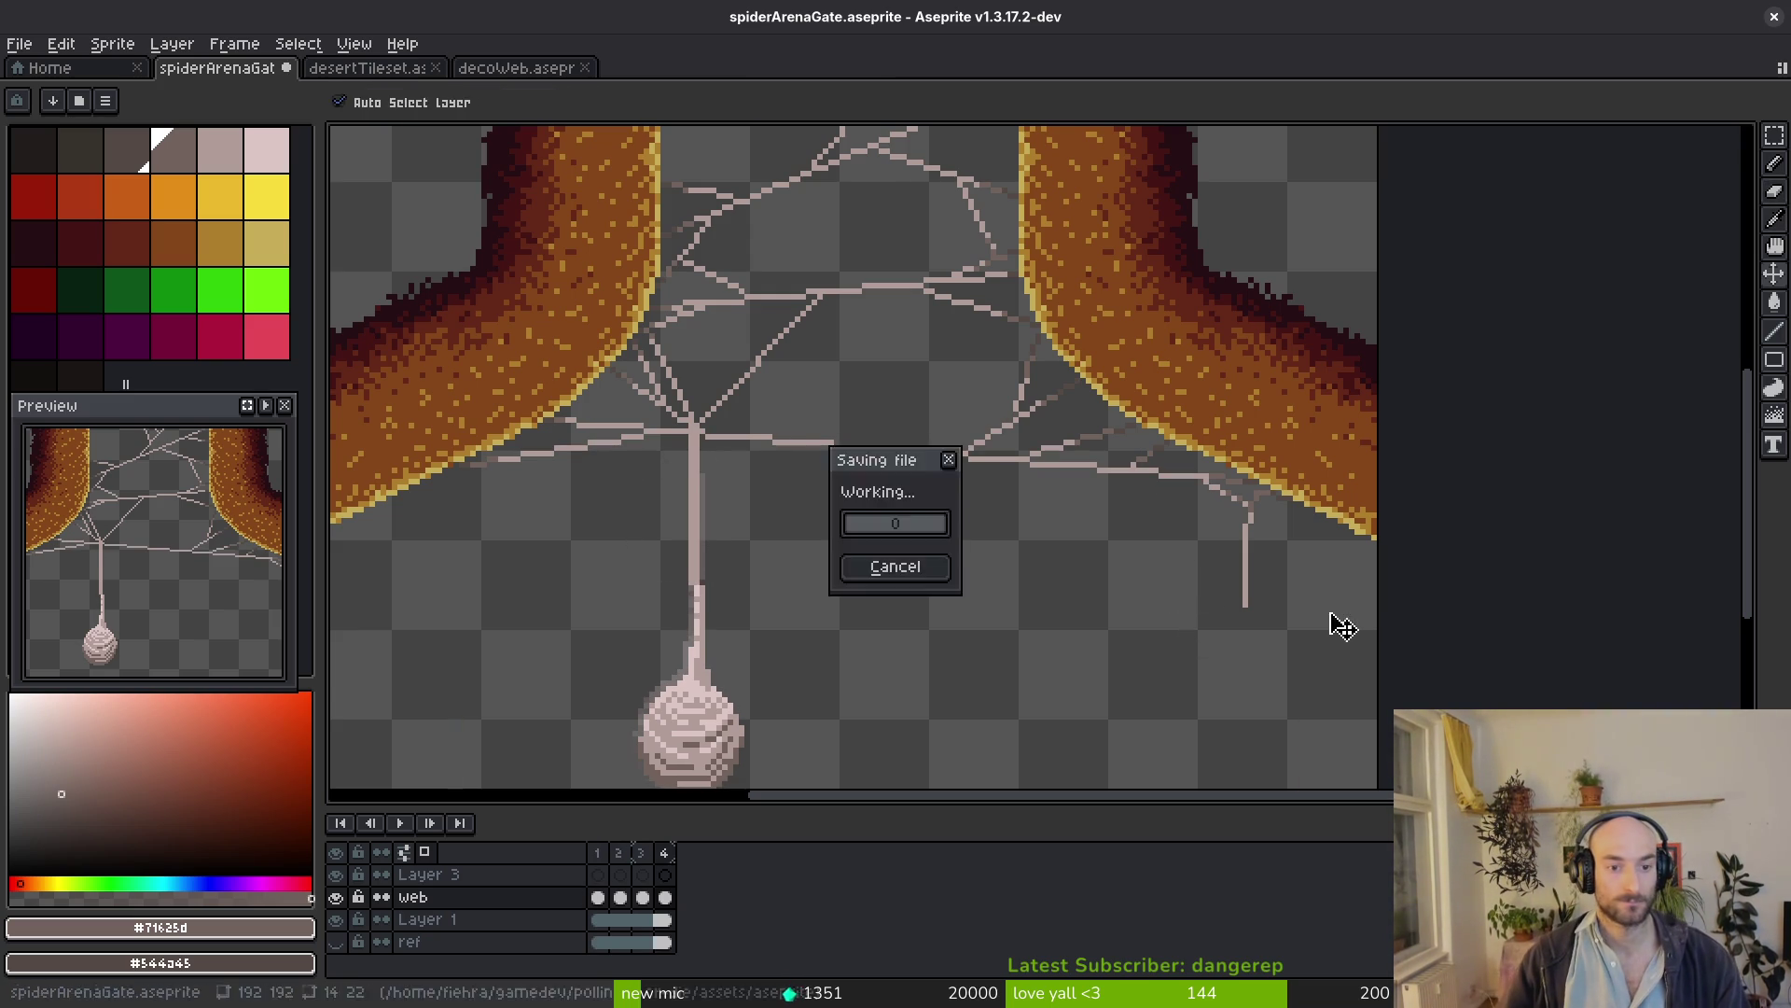
{"action": "key", "text": "i"}
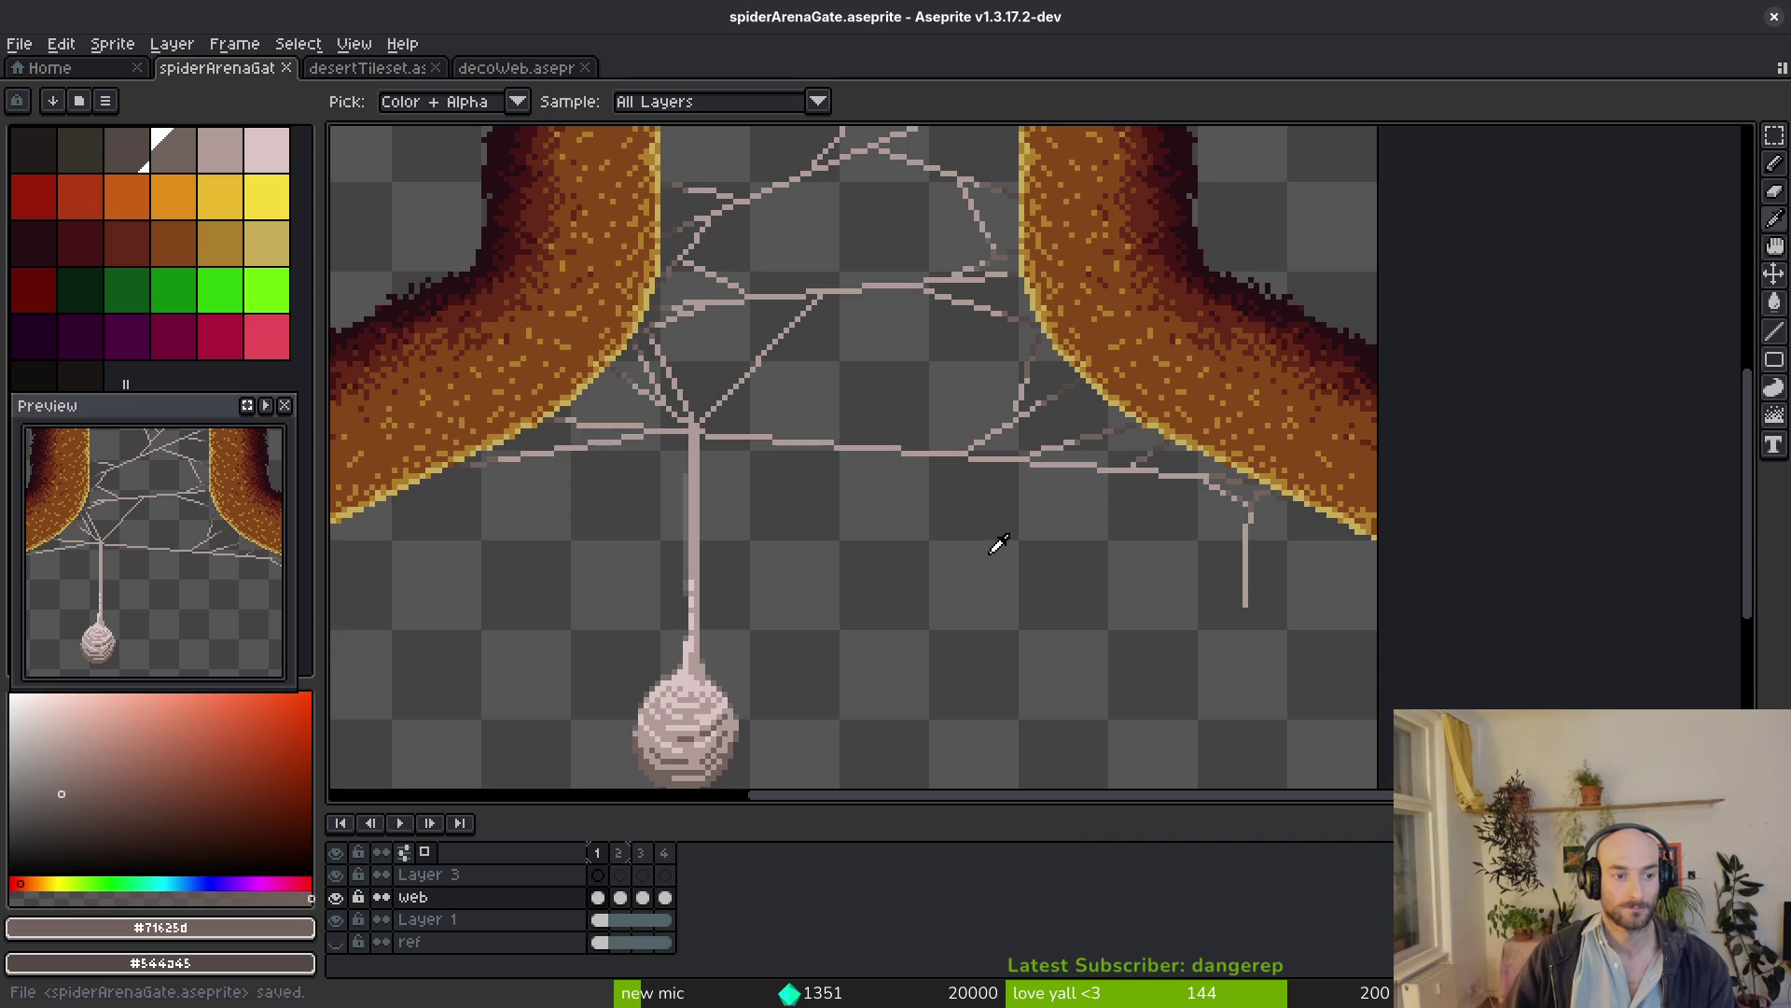
{"action": "key", "text": "b"}
{"action": "scroll", "coordinate": [927, 496], "scroll_direction": "left", "scroll_amount": 1}
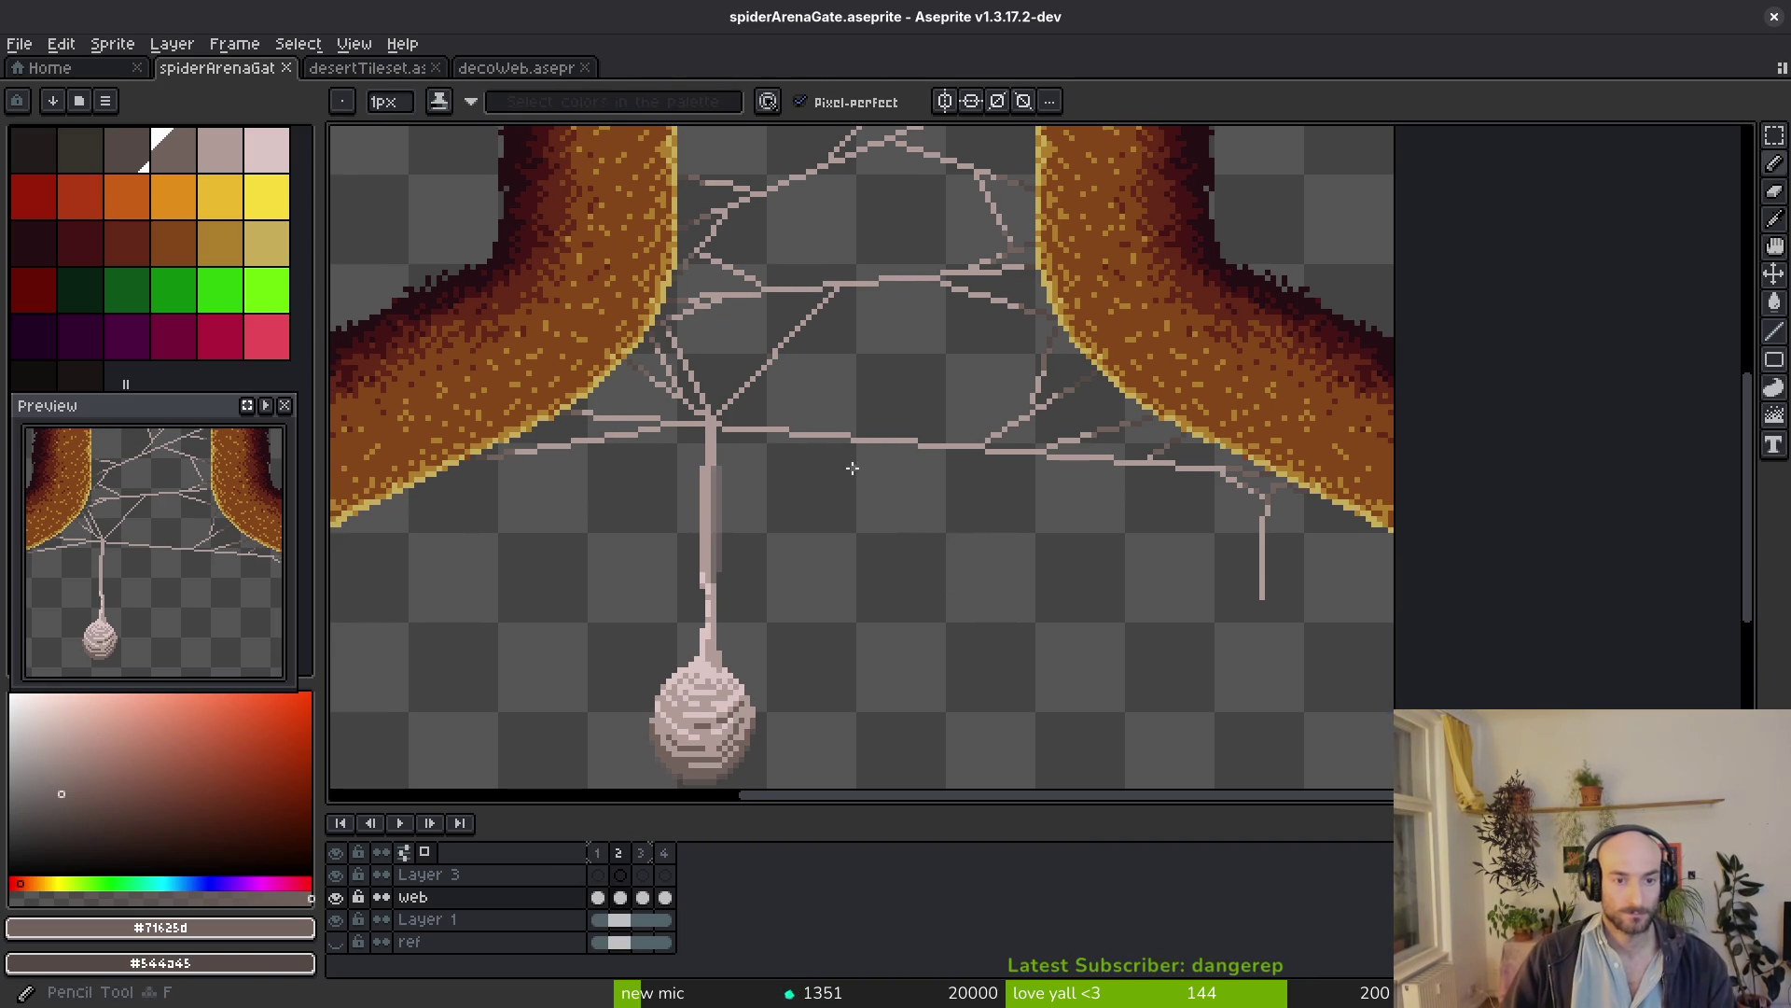
{"action": "key", "text": "e"}
{"action": "scroll", "coordinate": [799, 452], "scroll_direction": "up", "scroll_amount": 2}
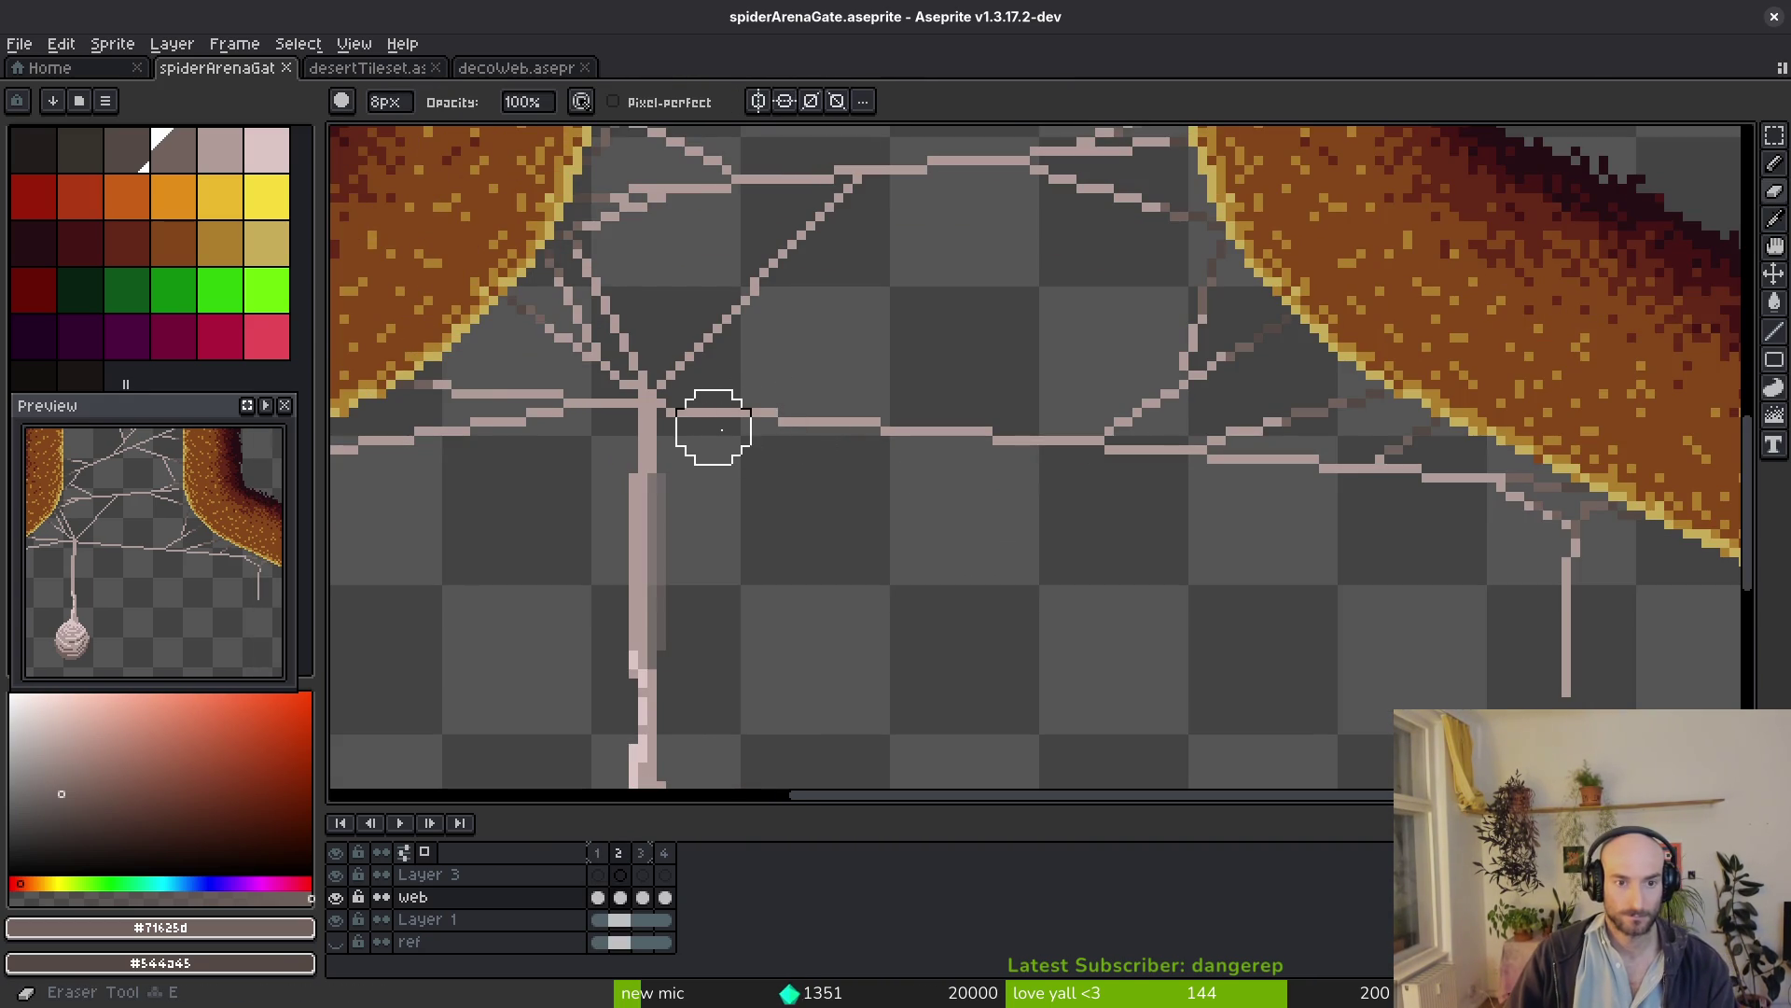
{"action": "scroll", "coordinate": [756, 462], "scroll_direction": "down", "scroll_amount": 5}
{"action": "scroll", "coordinate": [812, 448], "scroll_direction": "up", "scroll_amount": 4}
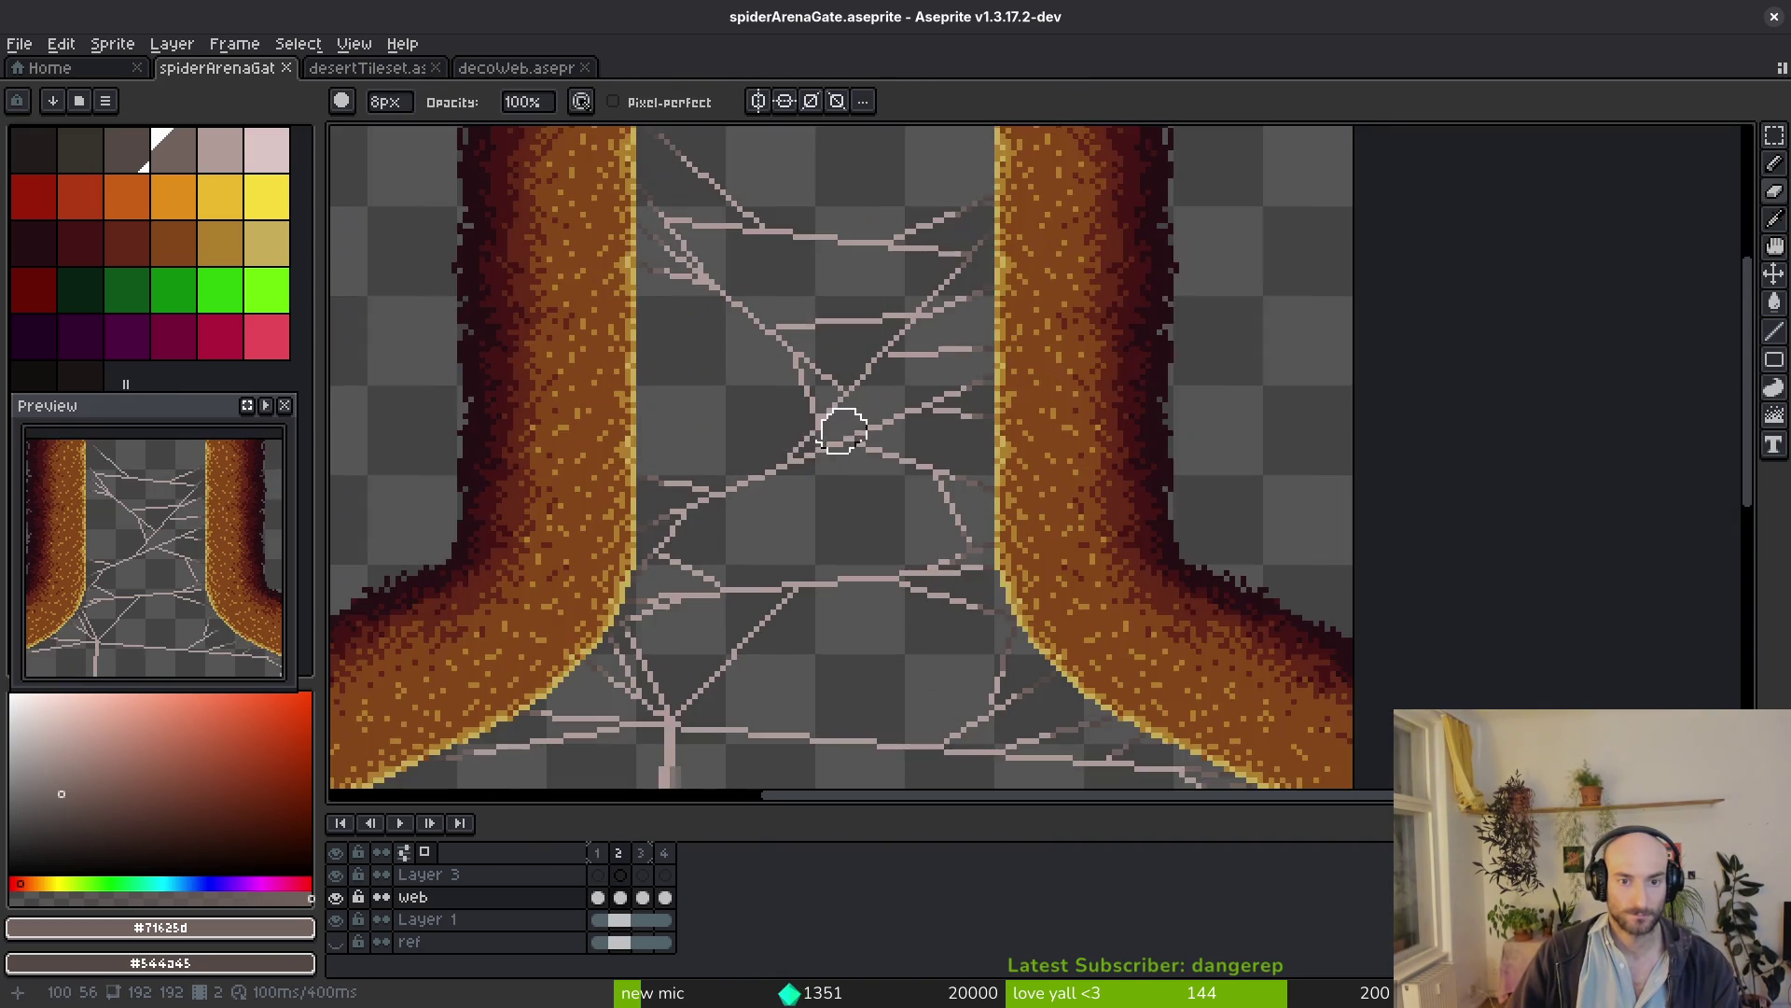
{"action": "scroll", "coordinate": [847, 406], "scroll_direction": "down", "scroll_amount": 2}
{"action": "scroll", "coordinate": [888, 351], "scroll_direction": "up", "scroll_amount": 1}
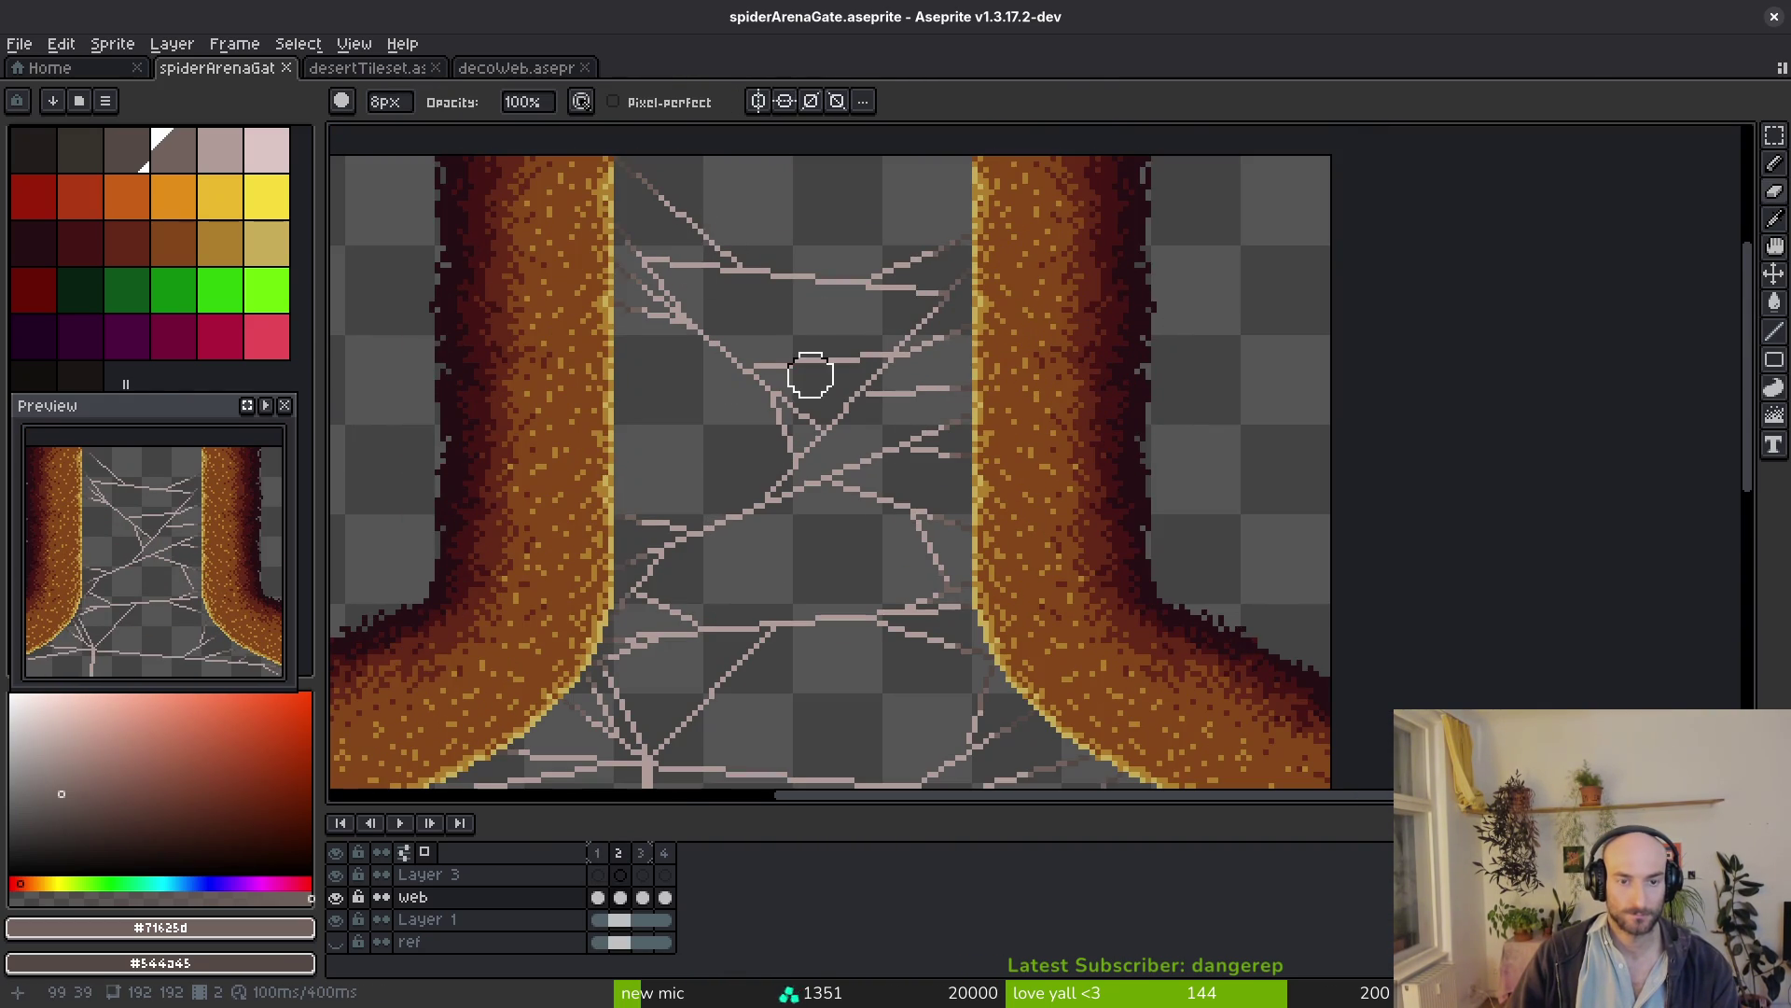
{"action": "scroll", "coordinate": [810, 375], "scroll_direction": "down", "scroll_amount": 1}
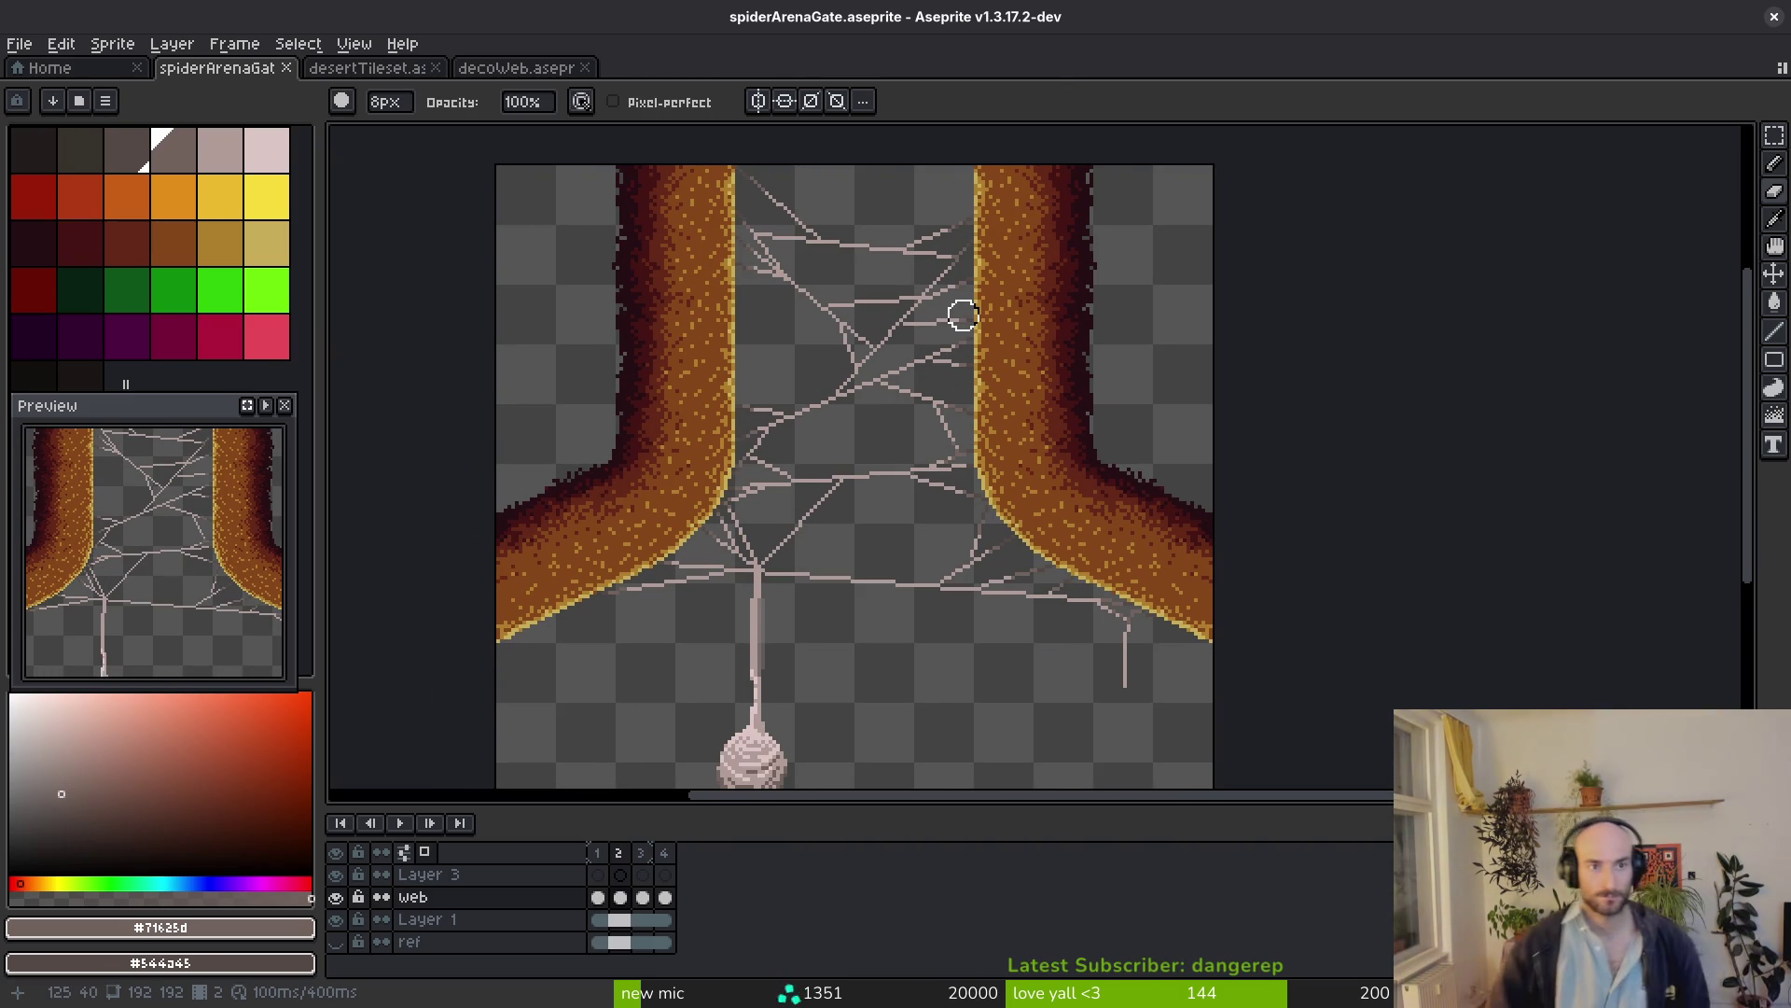
{"action": "left_click", "coordinate": [525, 68]}
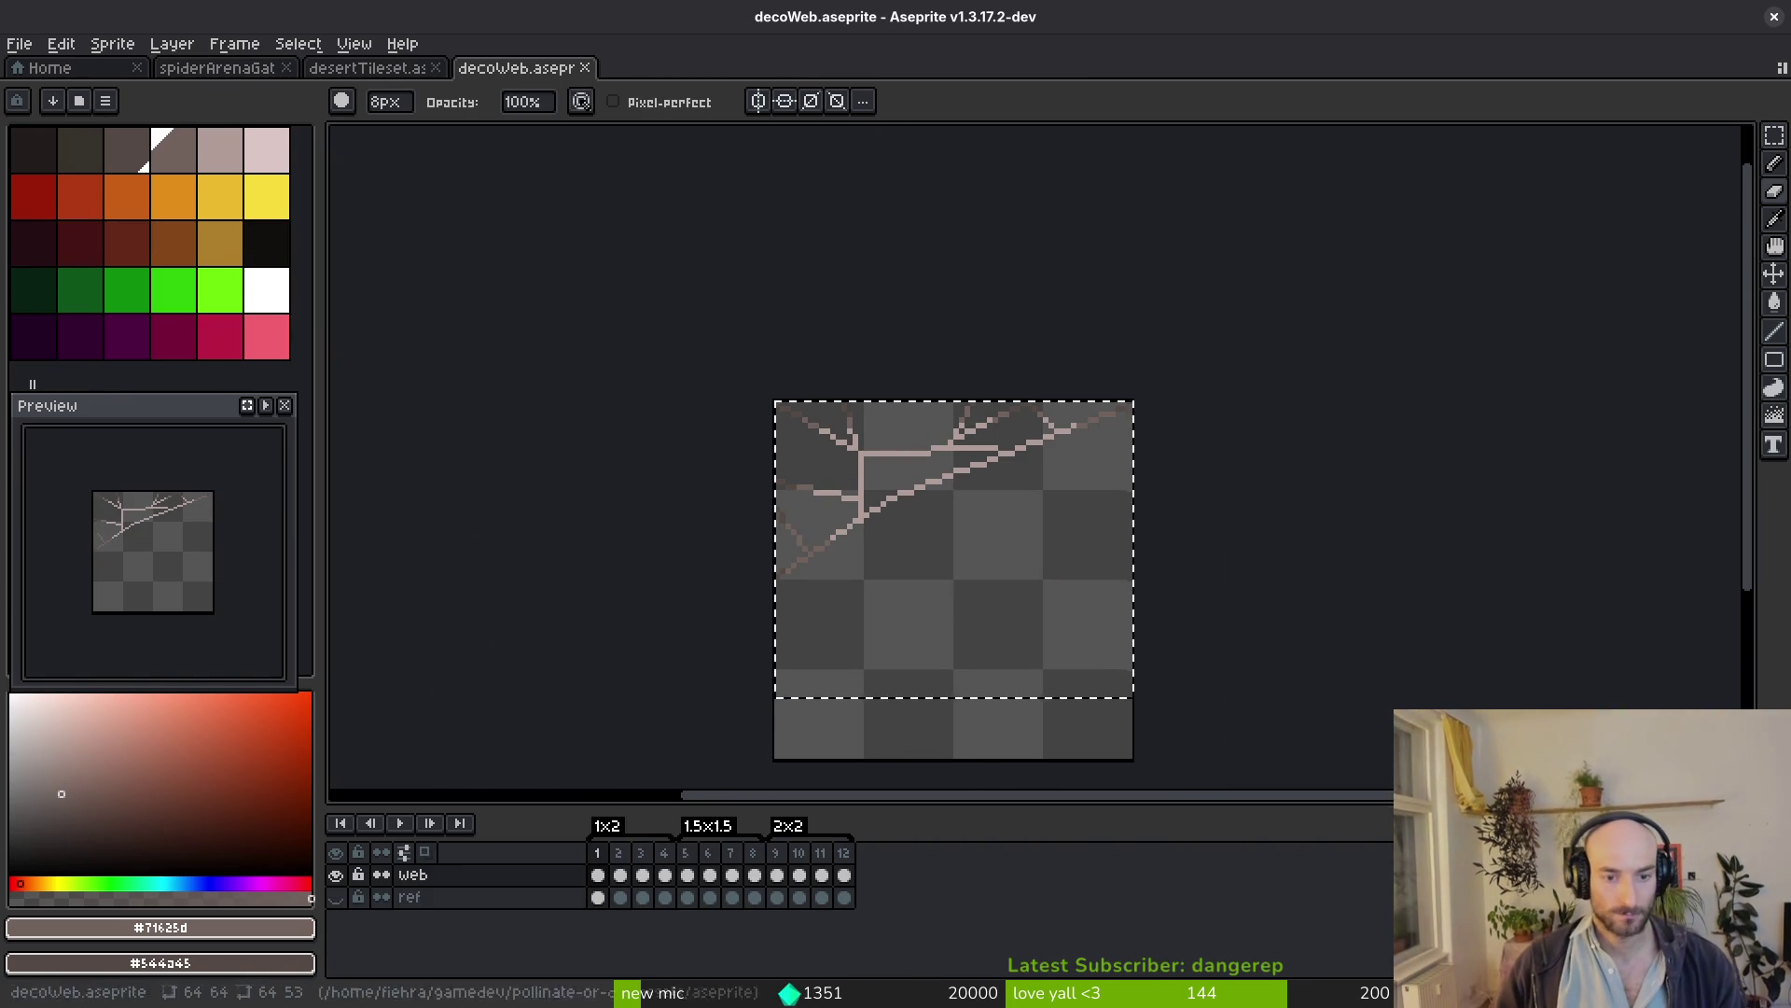
{"action": "key", "text": "i"}
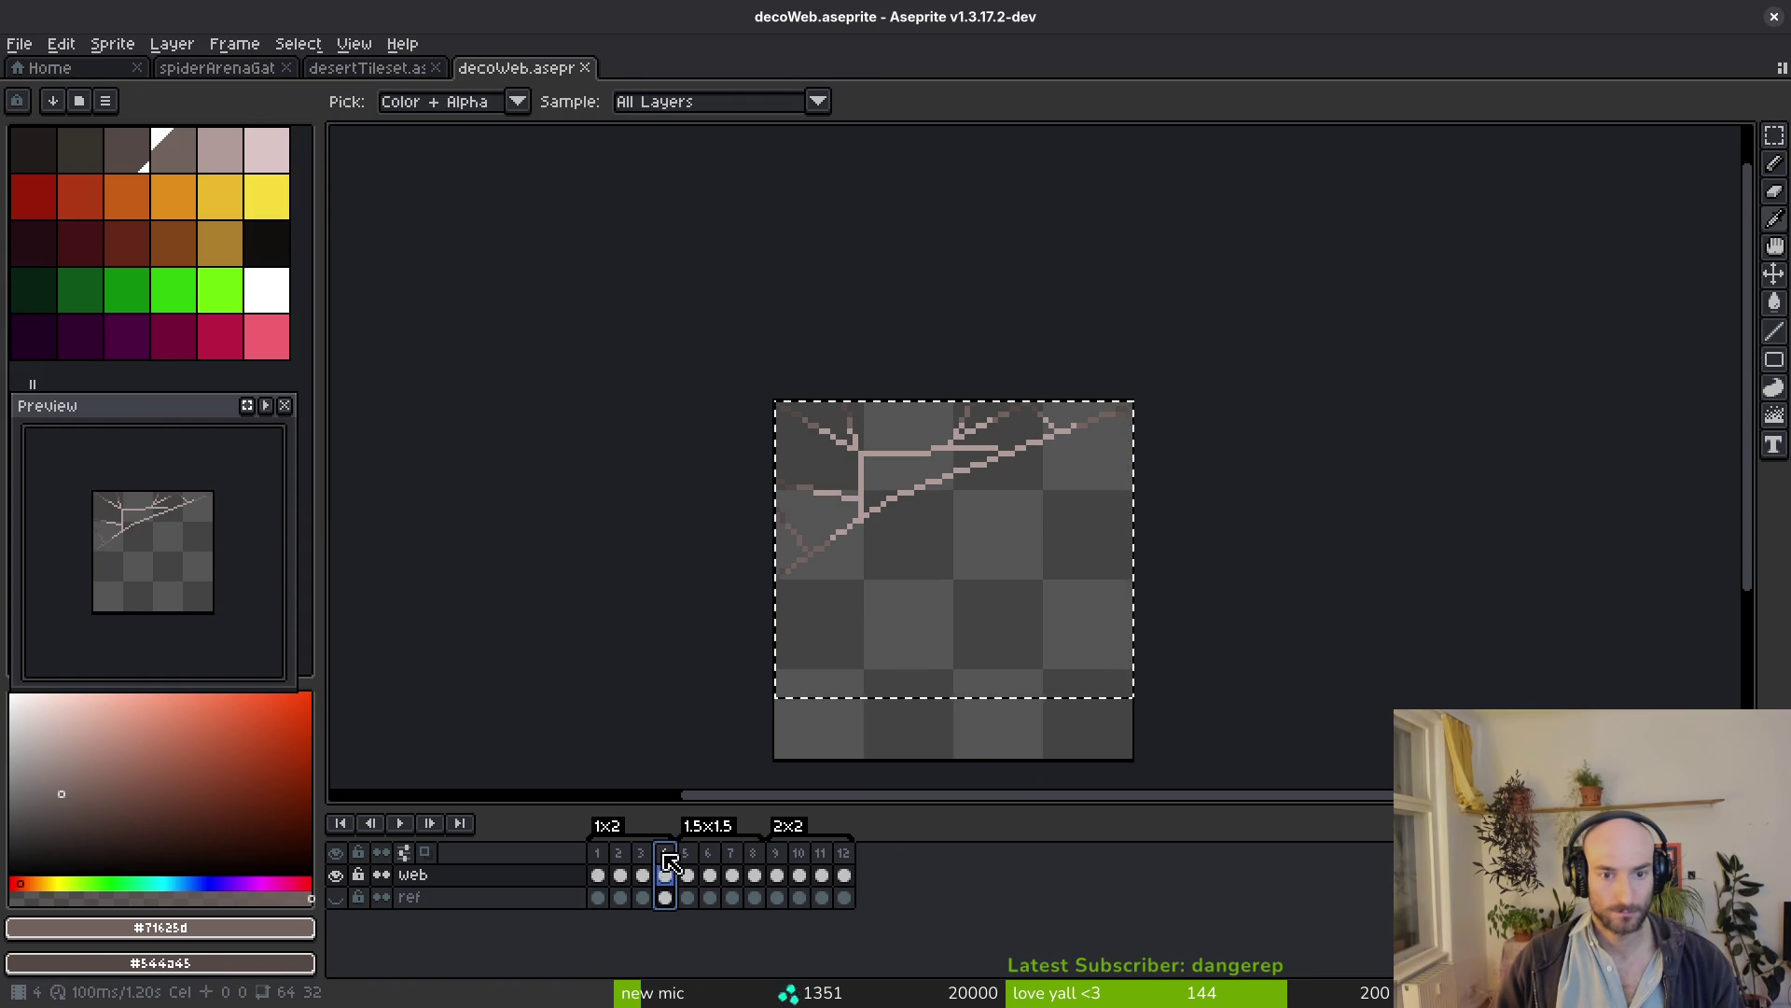
{"action": "key", "text": "ctrl+d"}
{"action": "key", "text": "b"}
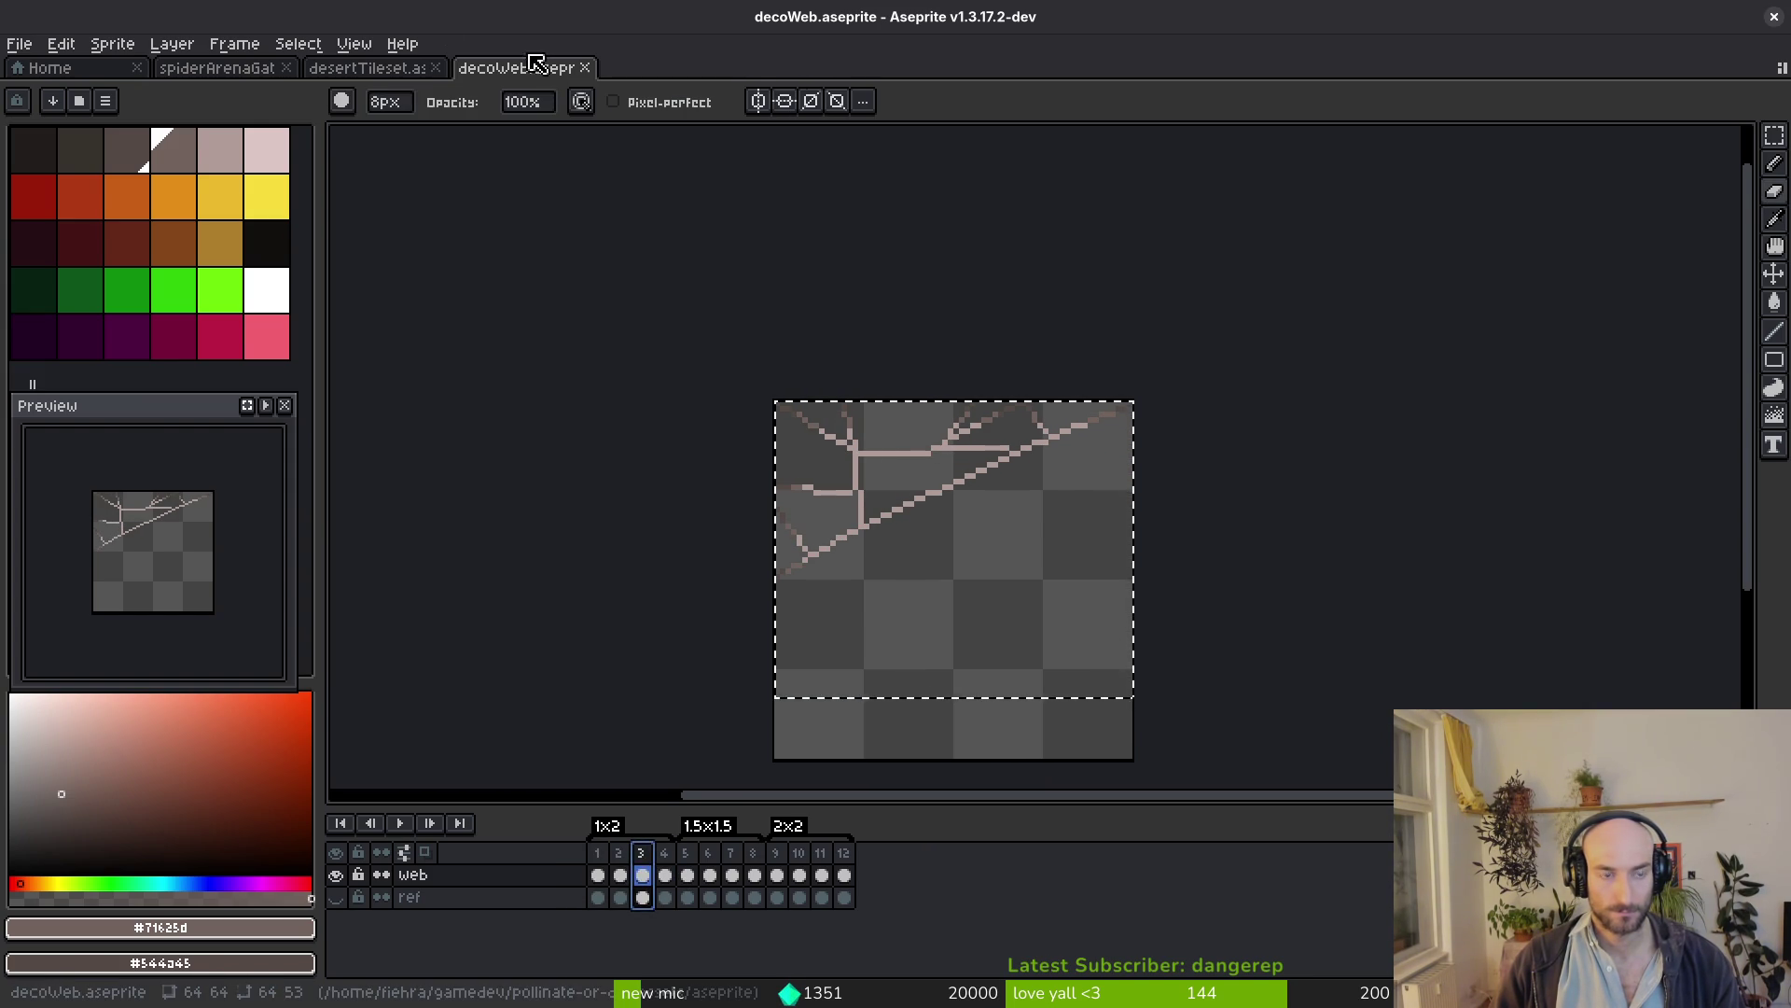
{"action": "key", "text": "ctrl+shift+Tab"}
{"action": "key", "text": "ctrl+shift+Tab"}
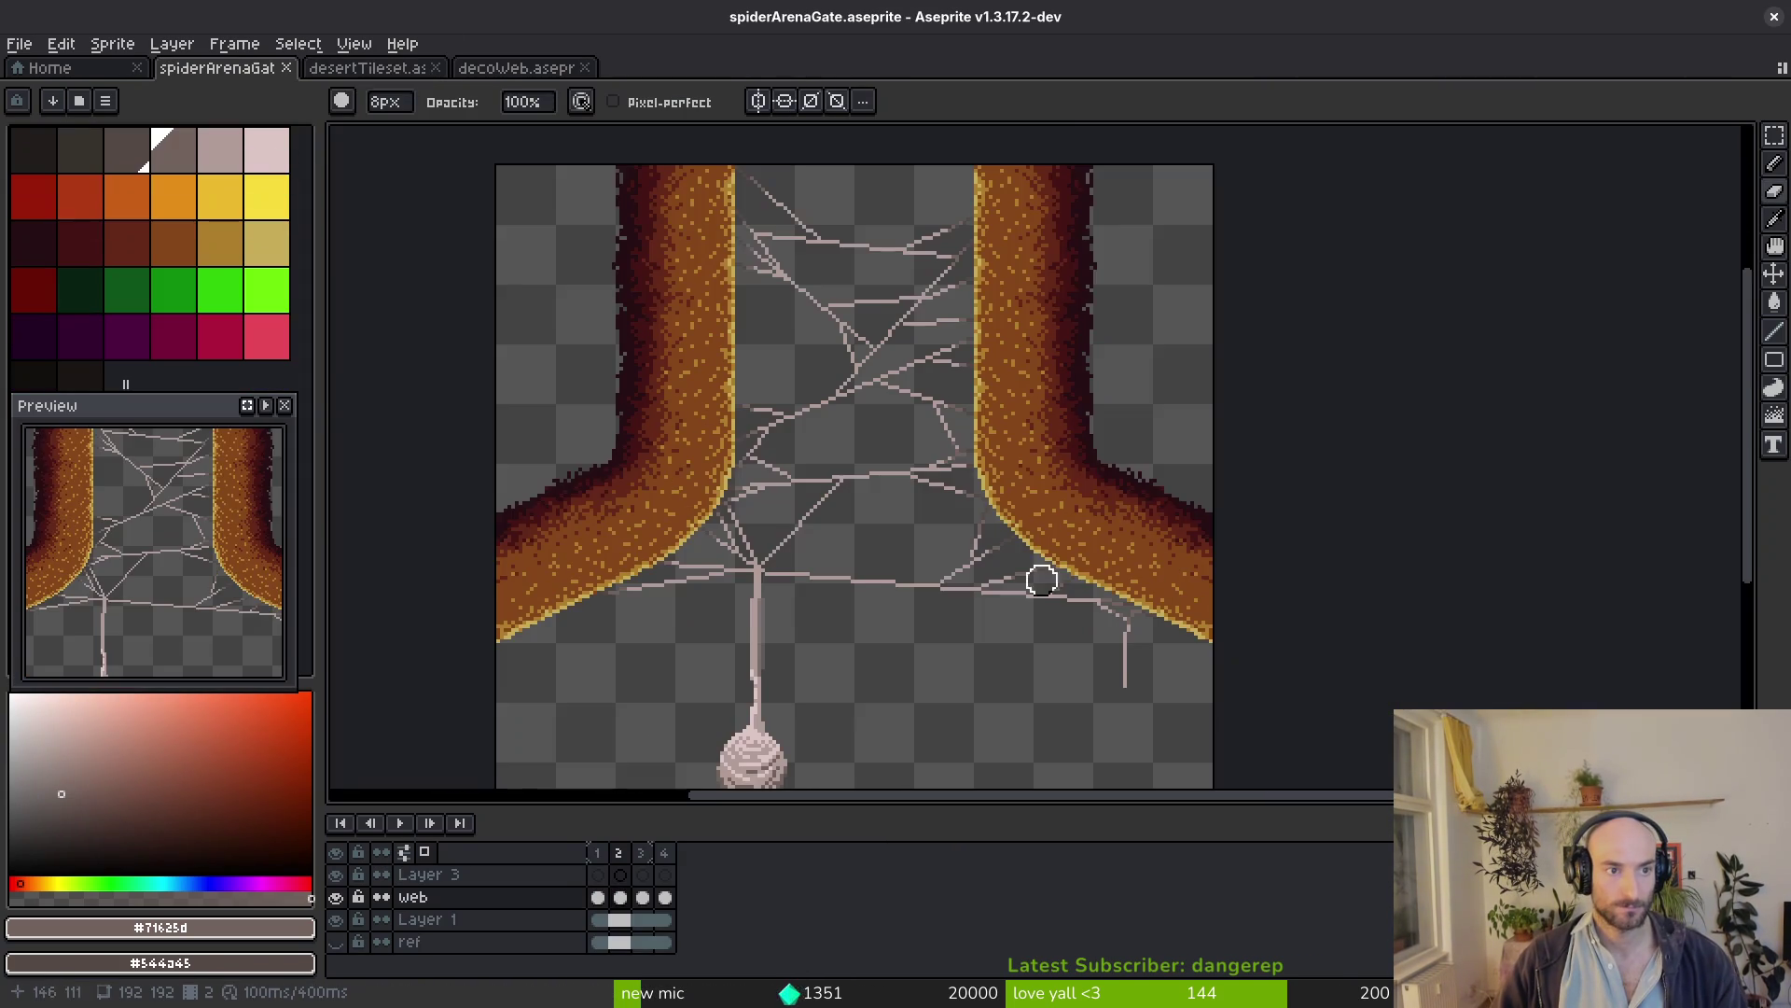
{"action": "scroll", "coordinate": [1012, 544], "scroll_direction": "up", "scroll_amount": 3}
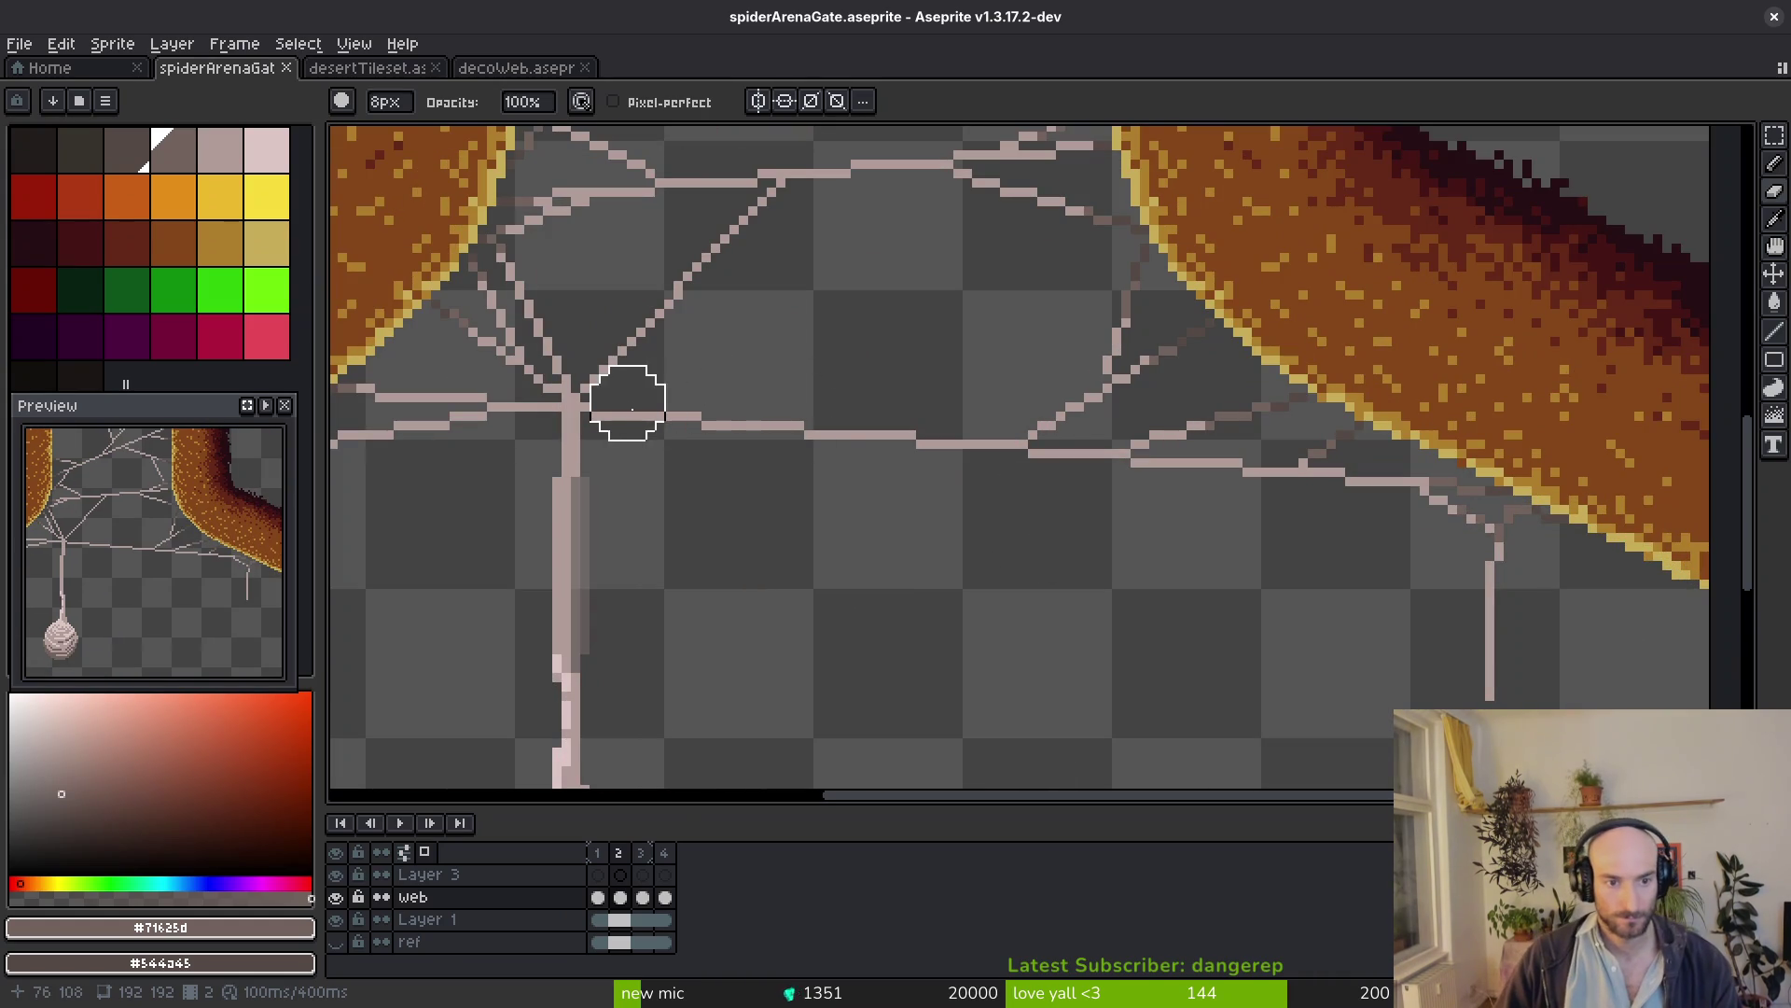
Erase frame 2's web strands around the central, lower-left and upper junctions
{"action": "mouse_move", "coordinate": [795, 420]}
{"action": "left_mouse_down"}
{"action": "mouse_move", "coordinate": [1508, 589]}
{"action": "mouse_move", "coordinate": [1490, 692]}
{"action": "left_mouse_up"}
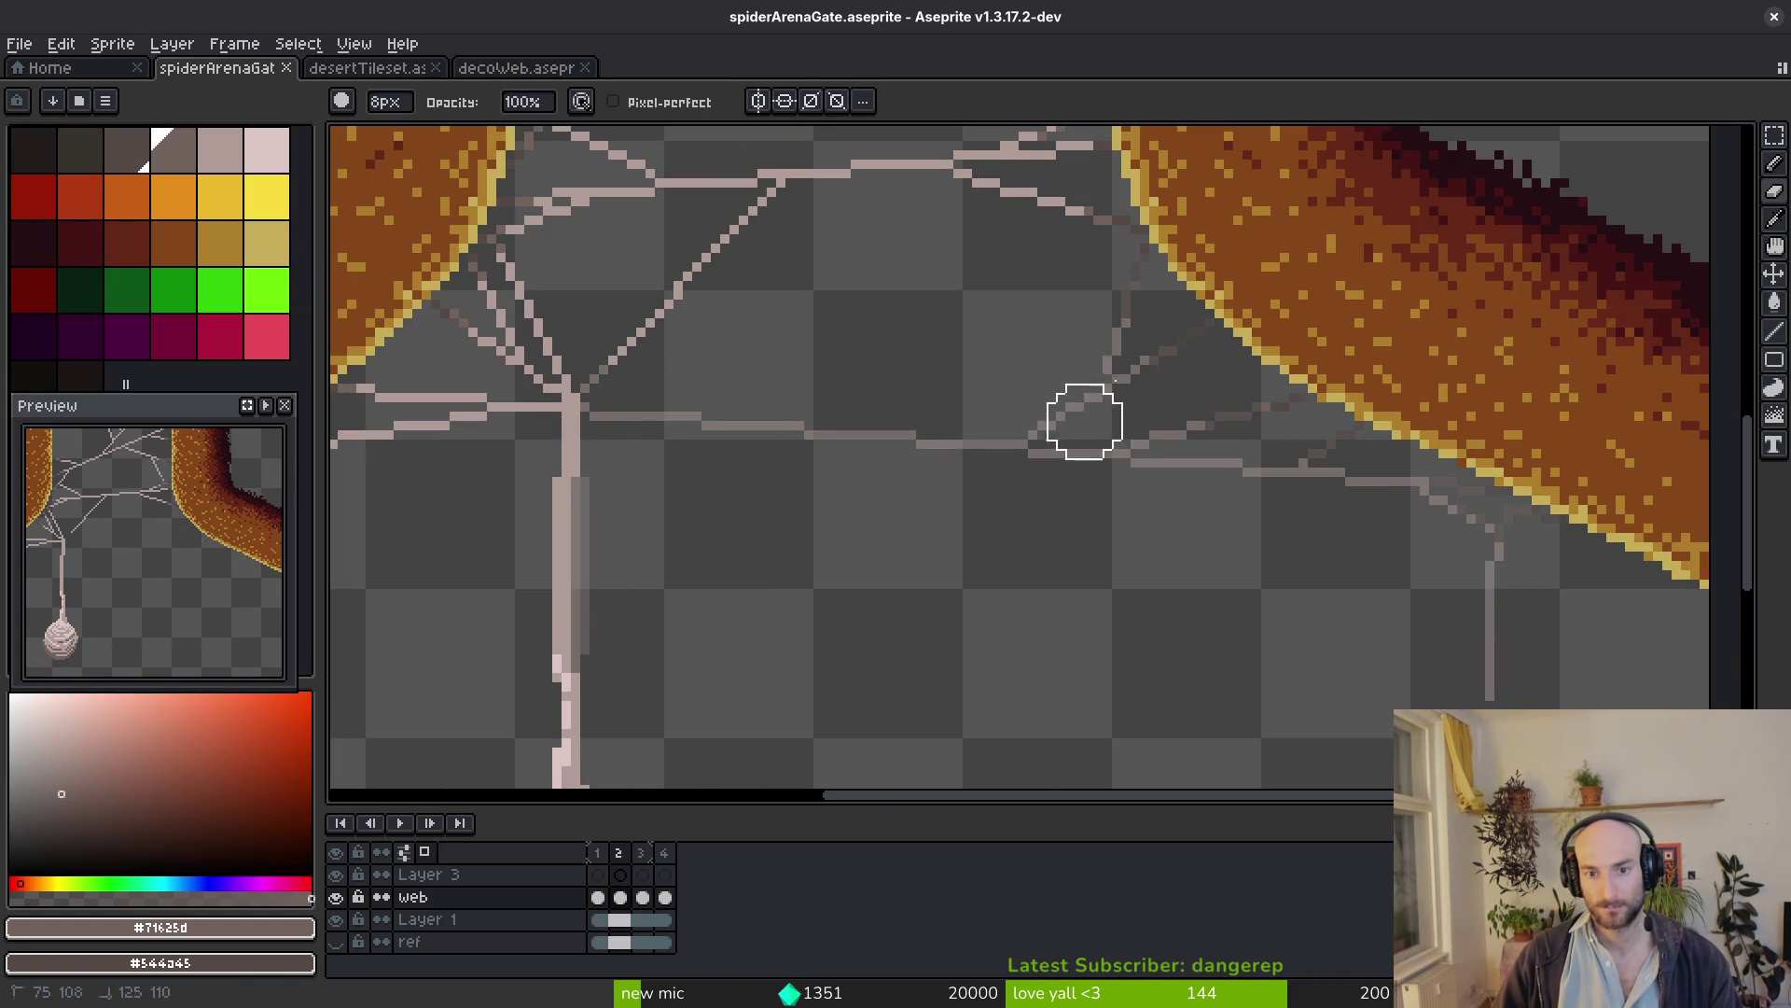
{"action": "scroll", "coordinate": [1087, 463], "scroll_direction": "down", "scroll_amount": 3}
{"action": "scroll", "coordinate": [938, 524], "scroll_direction": "up", "scroll_amount": 2}
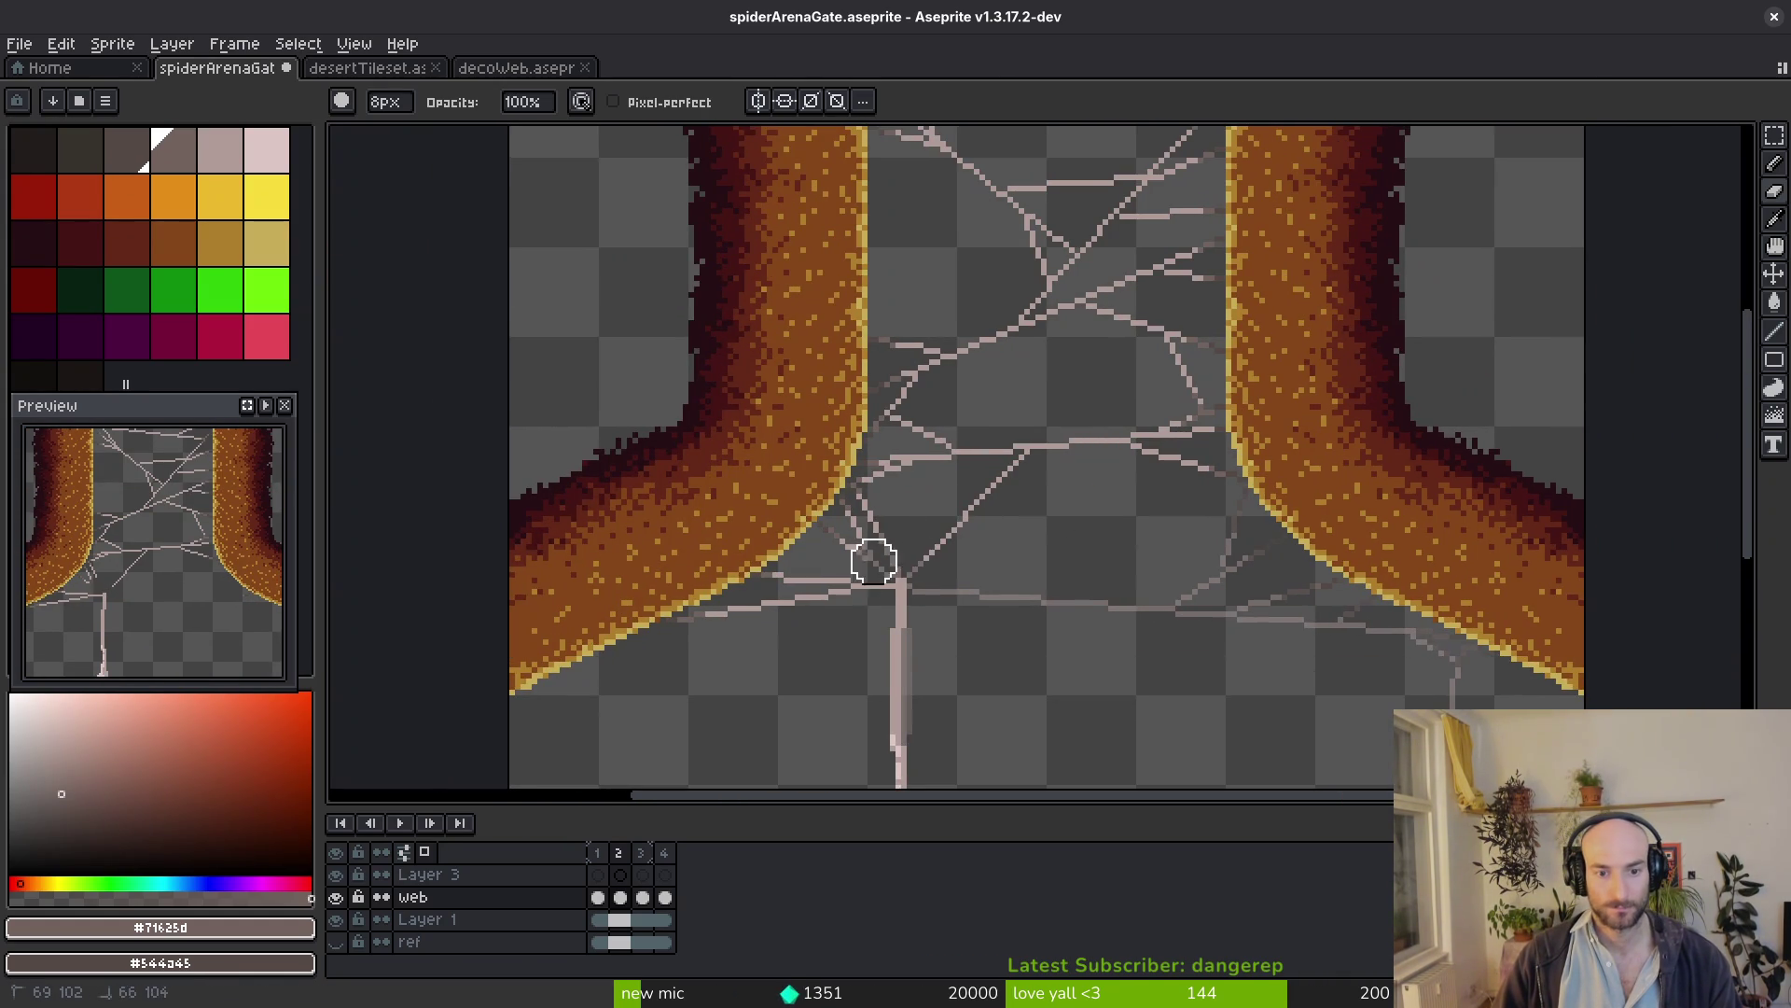
{"action": "left_click_drag", "start_coordinate": [857, 527], "coordinate": [1082, 432]}
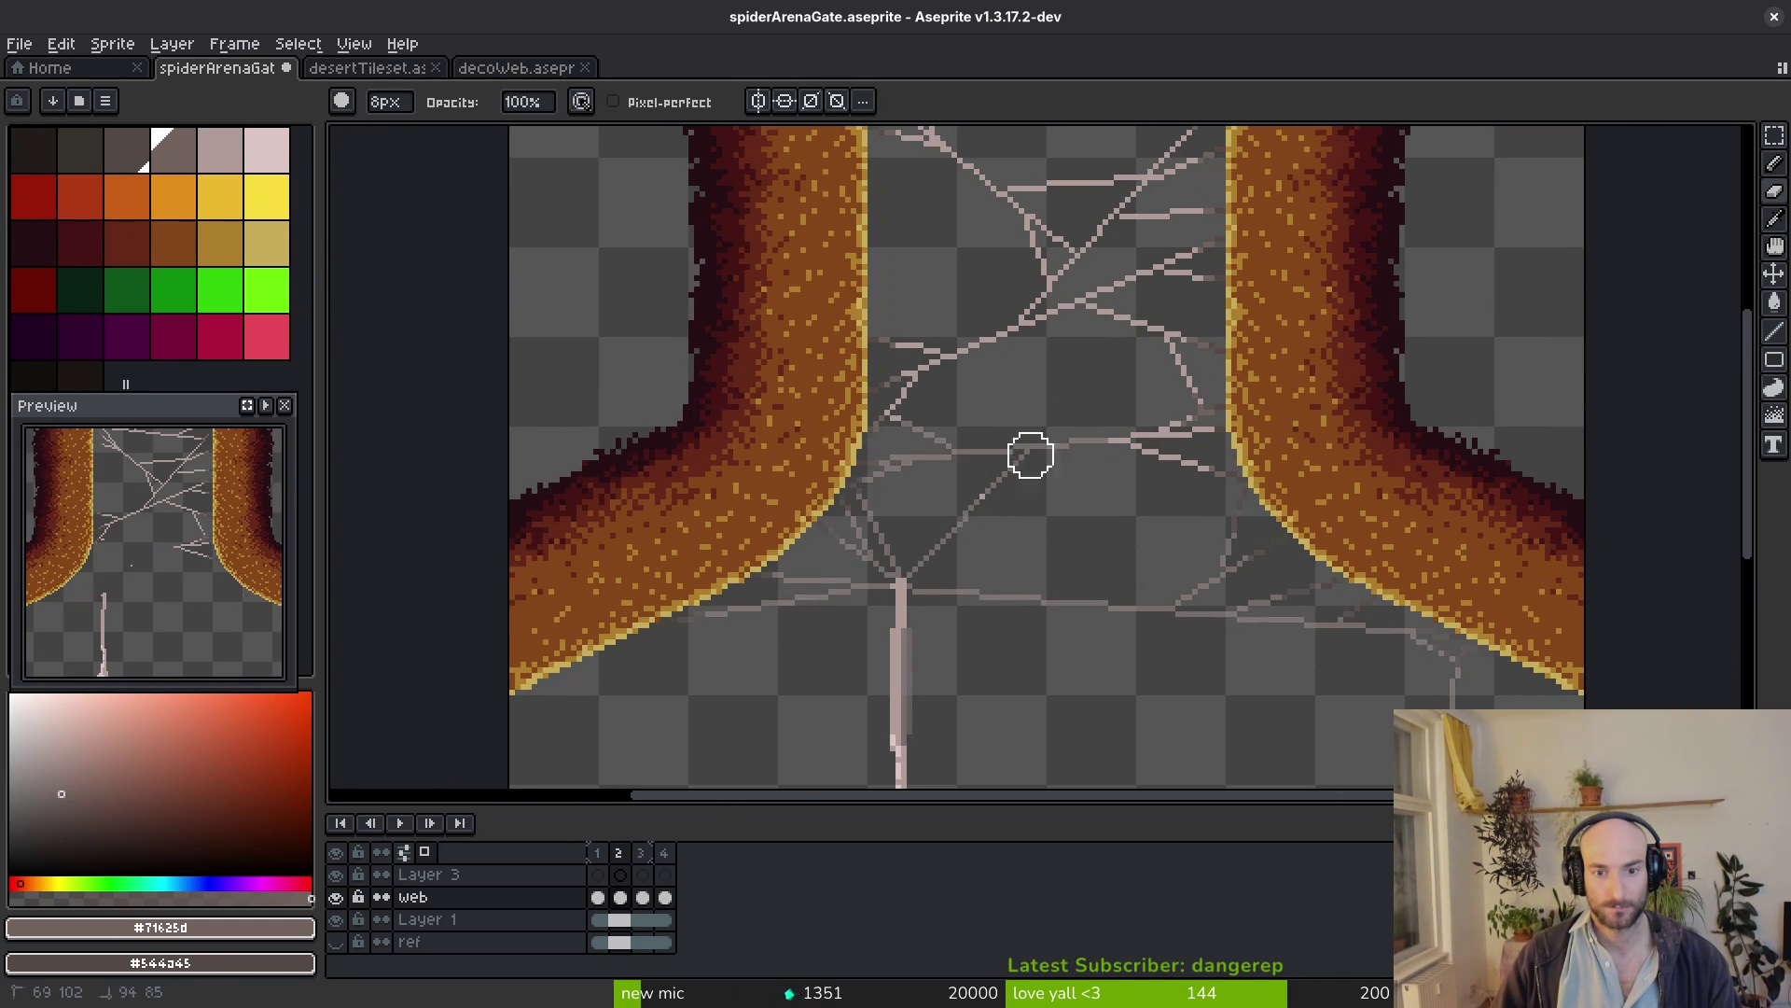
{"action": "scroll", "coordinate": [1207, 429], "scroll_direction": "up", "scroll_amount": 2}
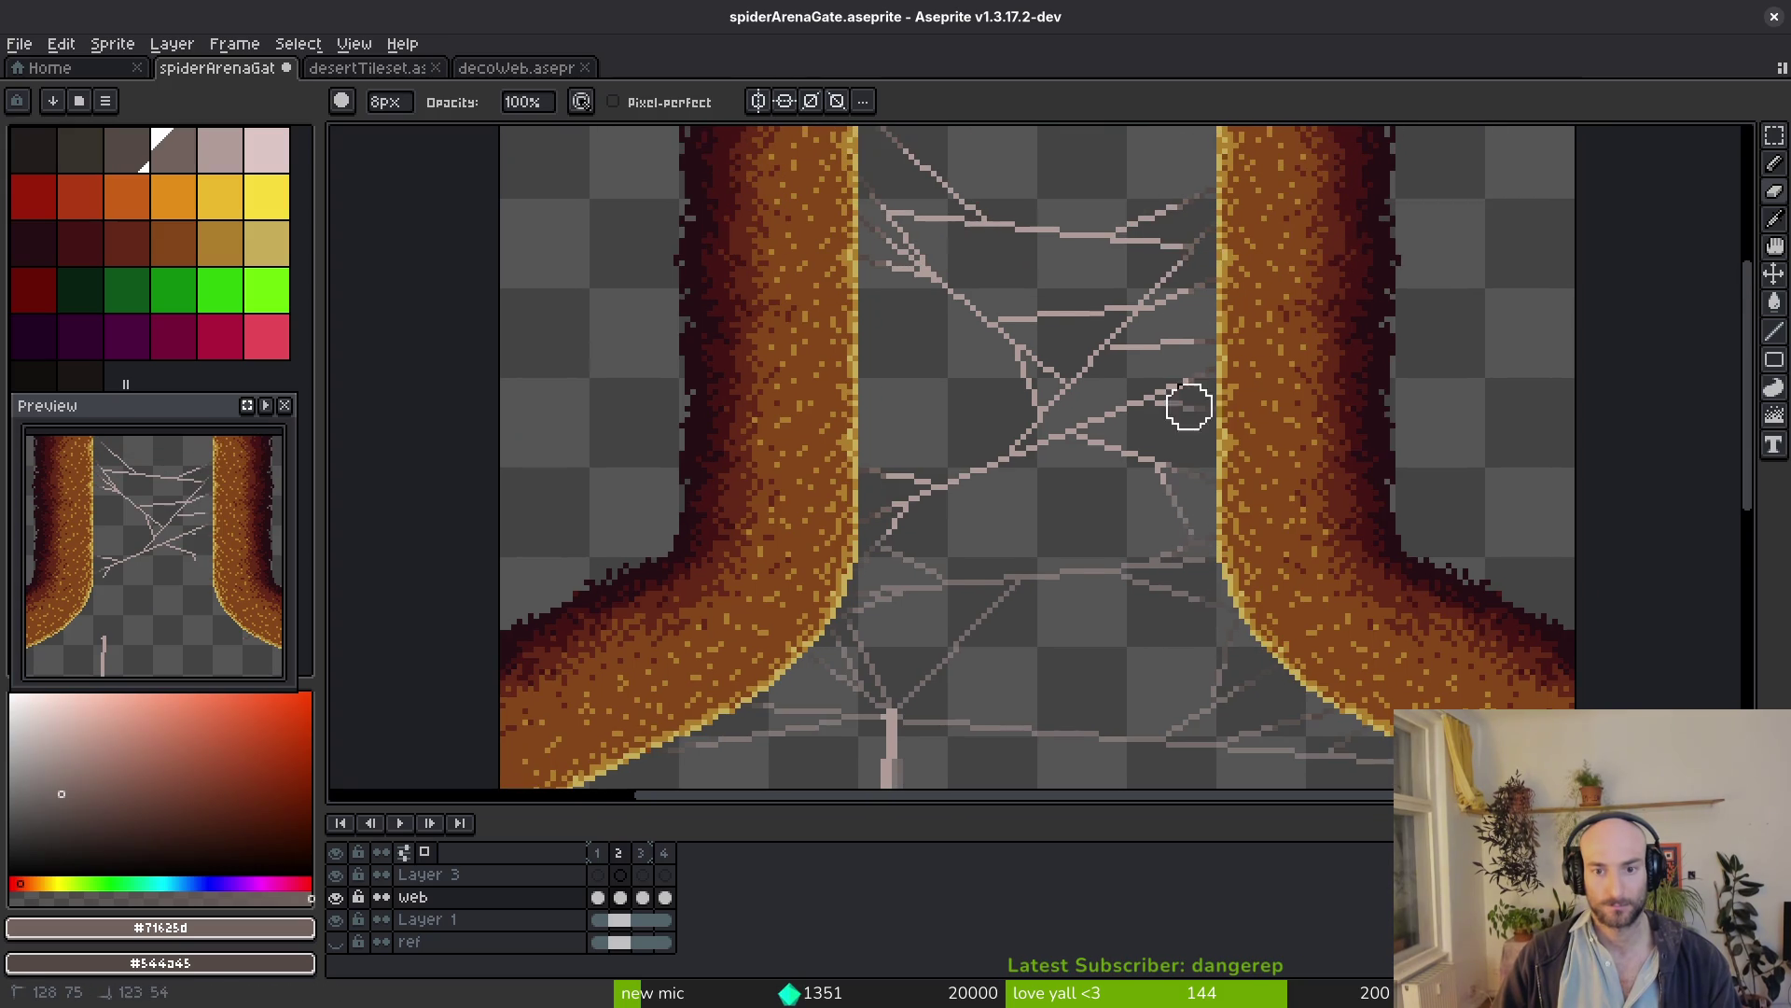
{"action": "mouse_move", "coordinate": [1210, 406]}
{"action": "left_mouse_down"}
{"action": "mouse_move", "coordinate": [1079, 321]}
{"action": "mouse_move", "coordinate": [1026, 481]}
{"action": "left_mouse_up"}
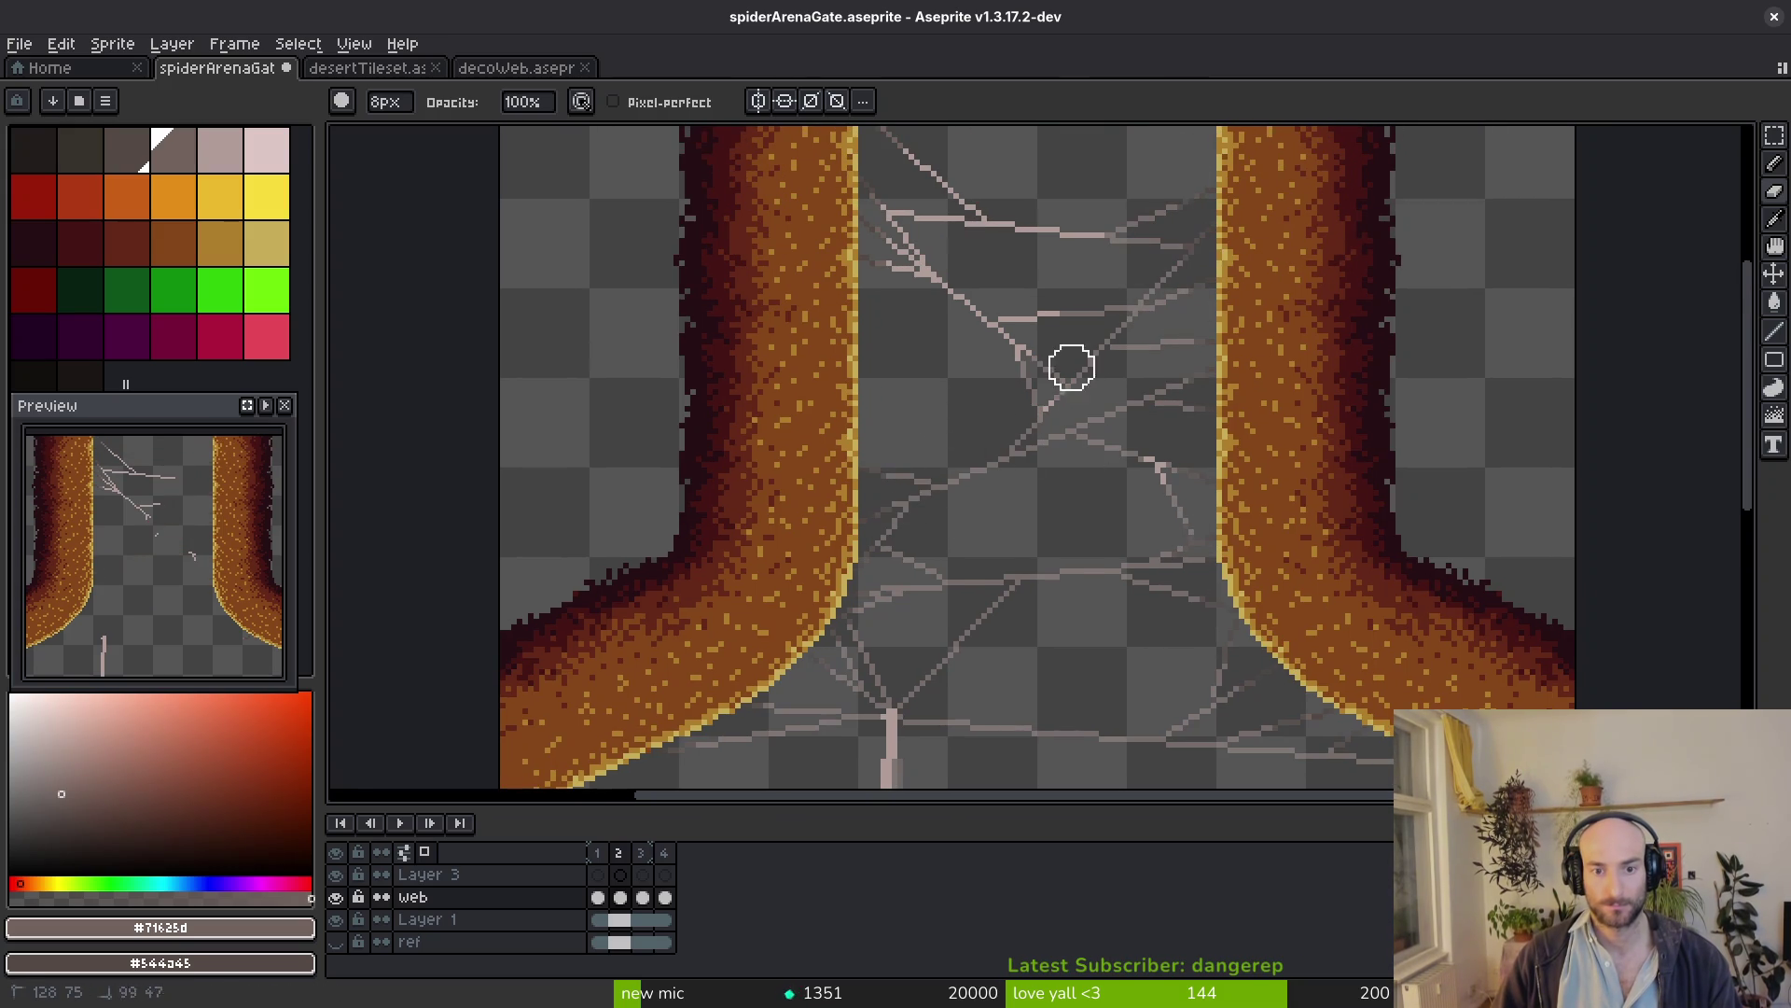
{"action": "scroll", "coordinate": [953, 379], "scroll_direction": "up", "scroll_amount": 2}
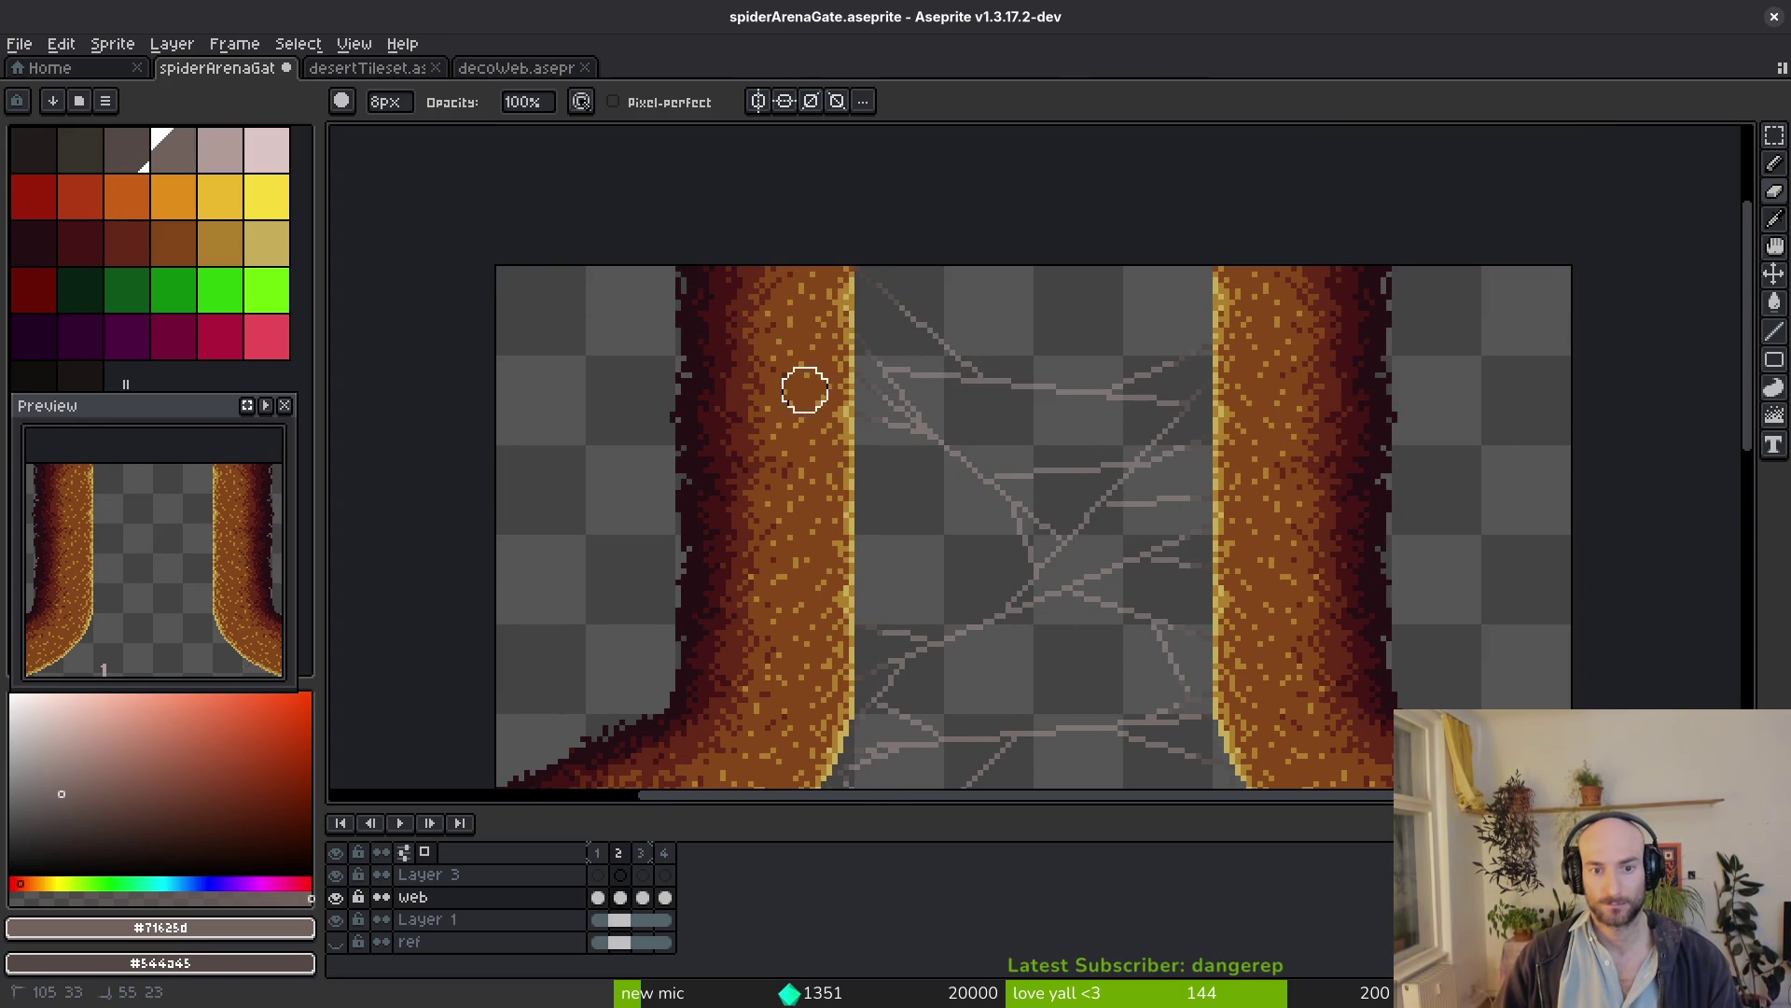
{"action": "scroll", "coordinate": [837, 423], "scroll_direction": "down", "scroll_amount": 4}
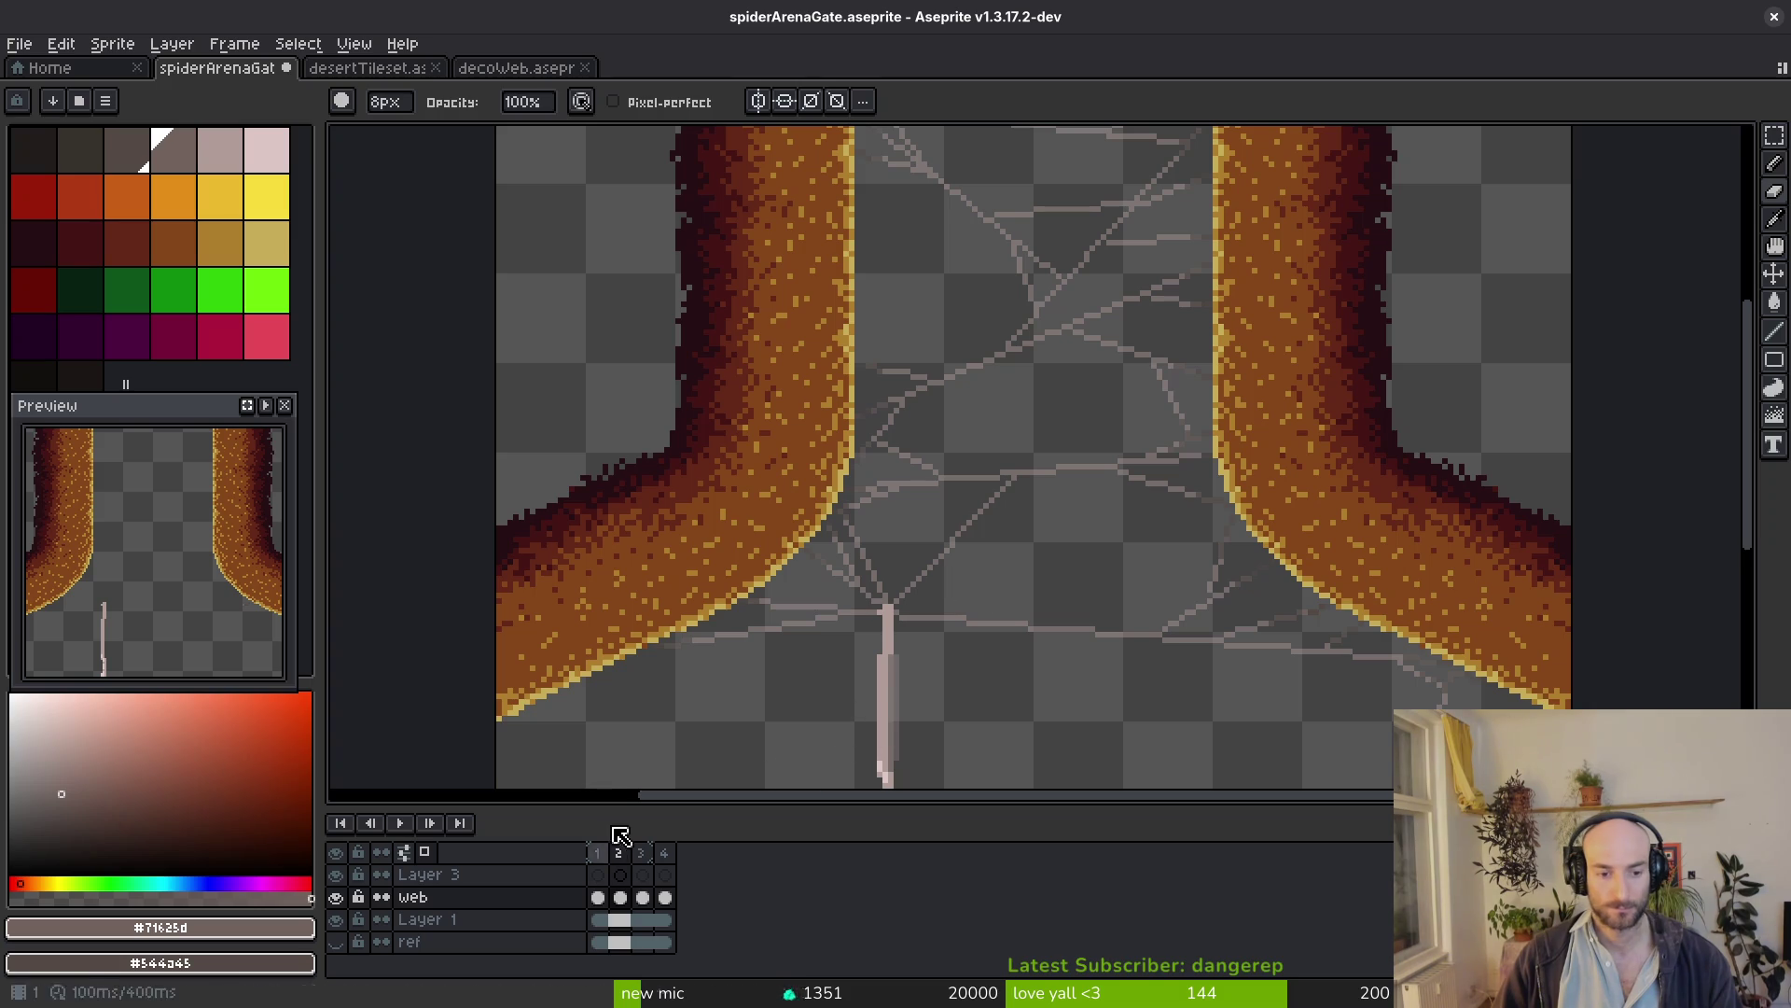
Sample the pale web strand colour from frame 1 and return to frame 2 centred on the junction
{"action": "key", "text": "i"}
{"action": "key", "text": "comma"}
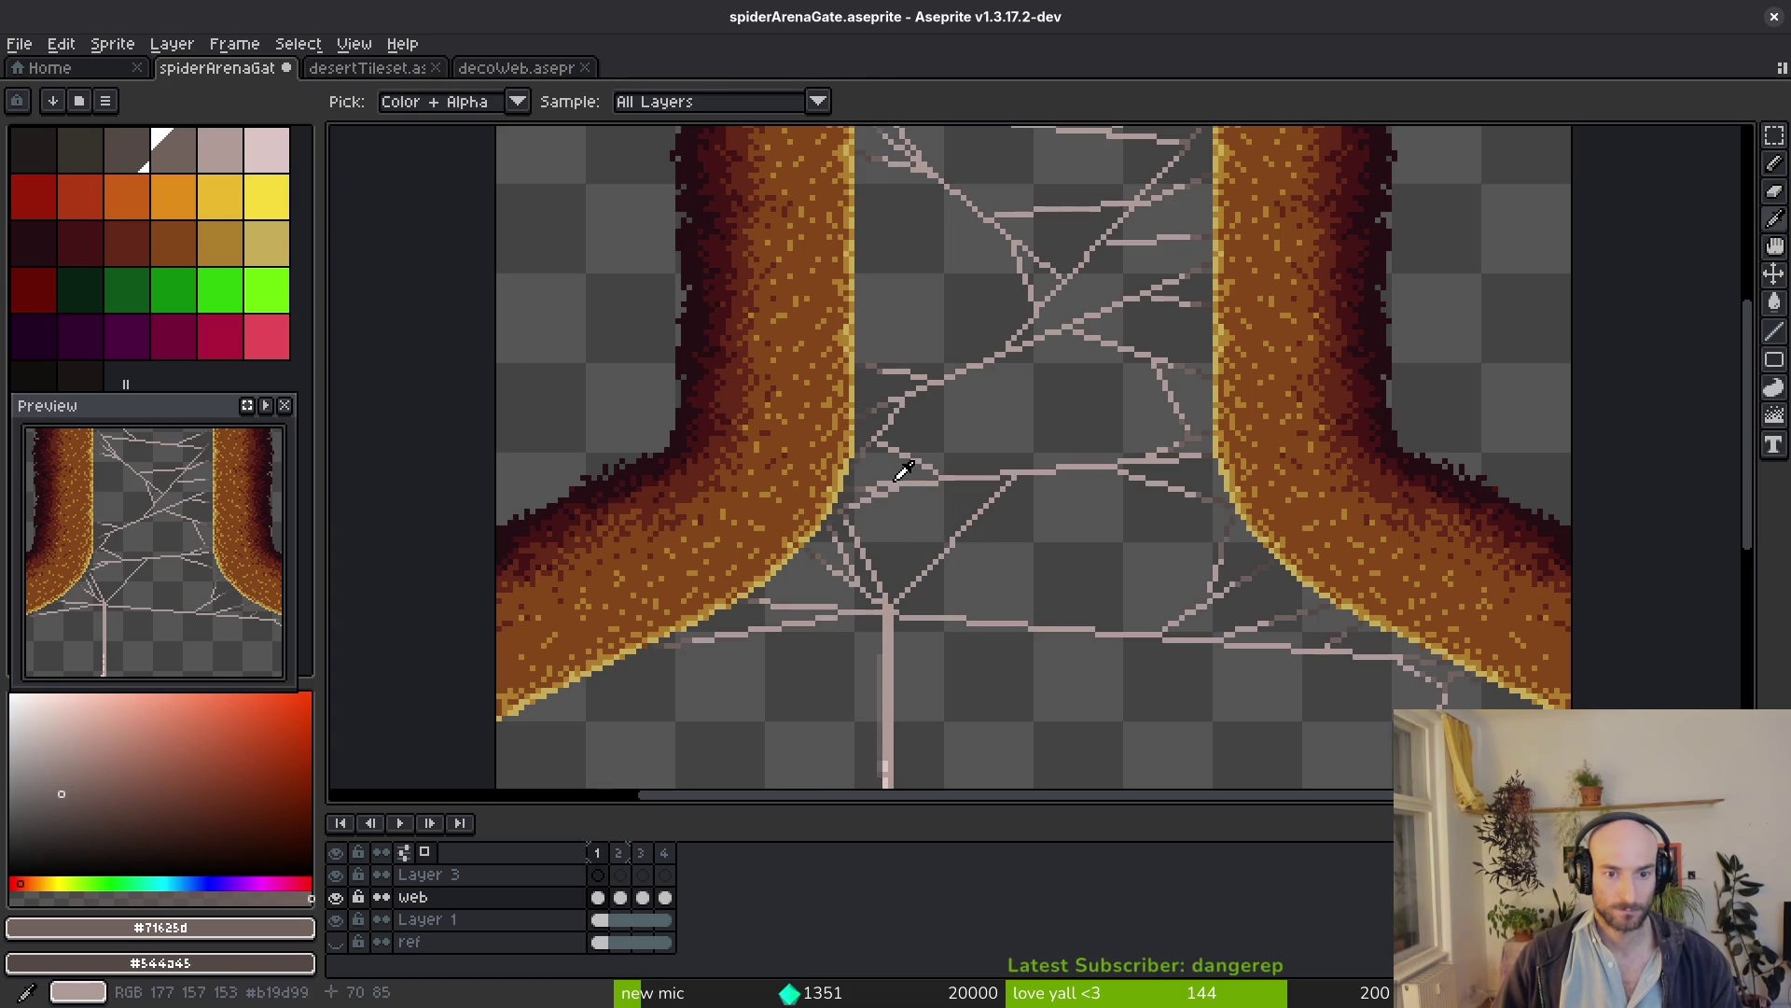
{"action": "left_click", "coordinate": [903, 472]}
{"action": "key", "text": "b"}
{"action": "key", "text": "period"}
{"action": "scroll", "coordinate": [895, 544], "scroll_direction": "up", "scroll_amount": 2}
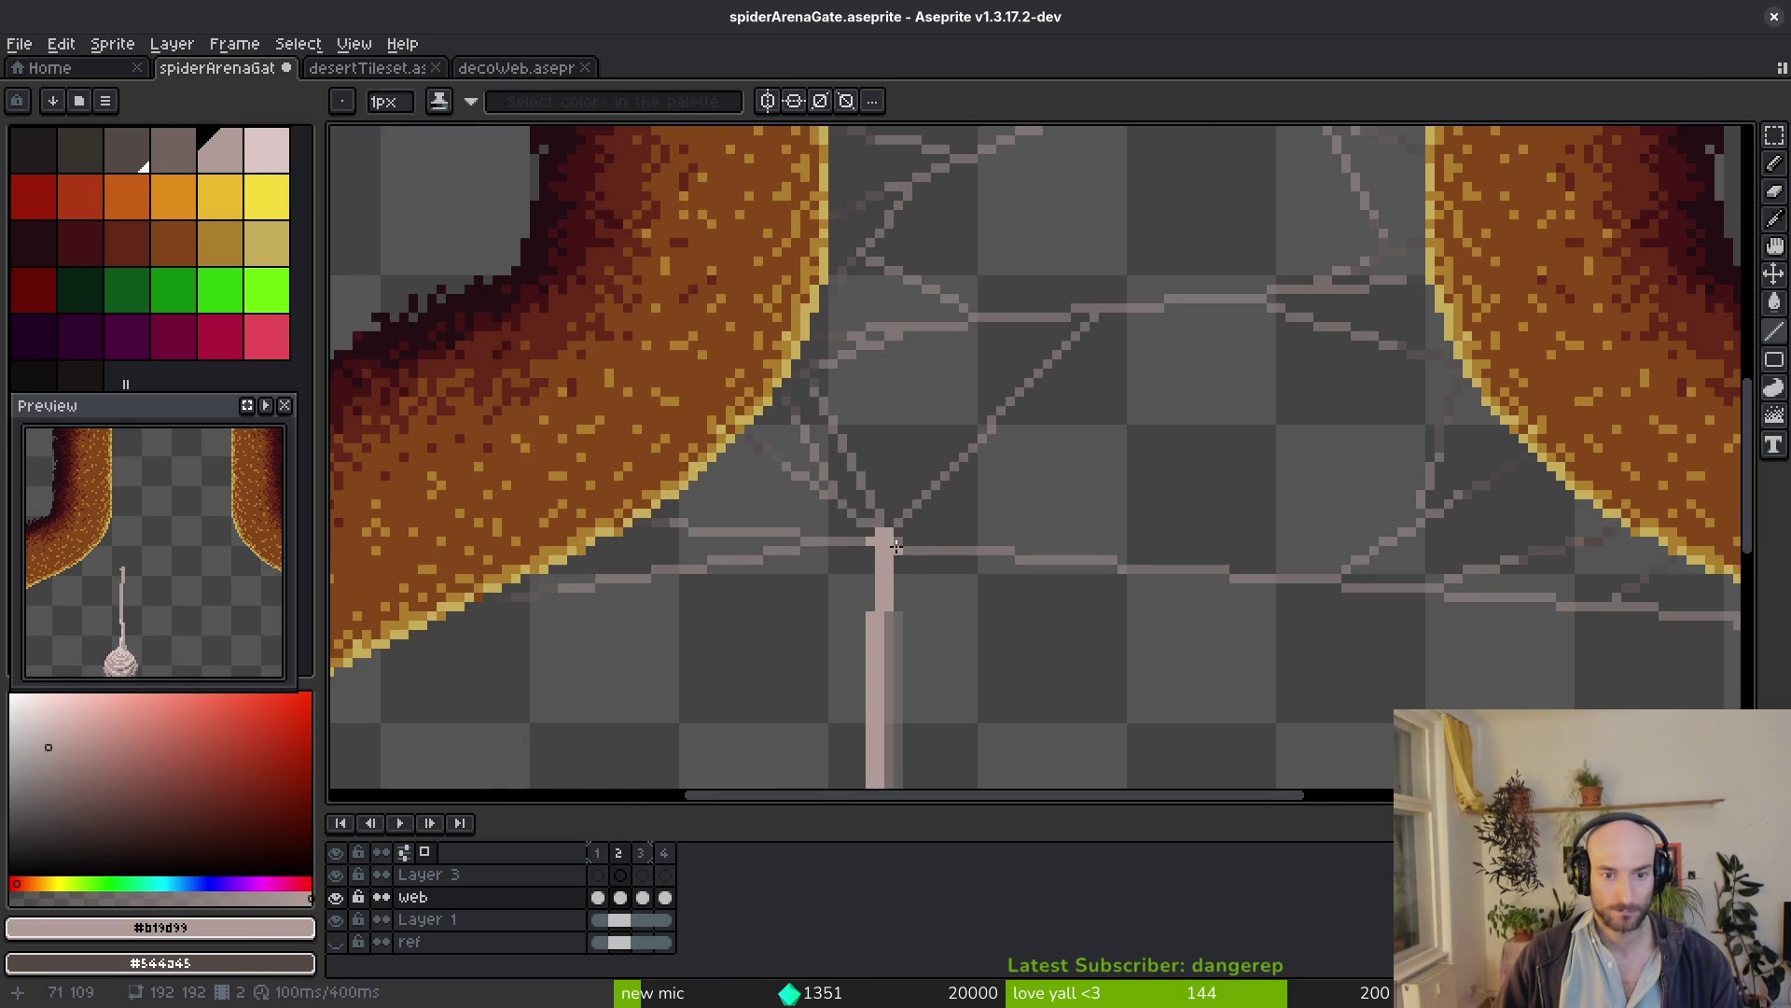
{"action": "left_click_drag", "start_coordinate": [896, 544], "coordinate": [1019, 411]}
Draw straight strands from the junction to the left pillar and rightward, with a stepped diagonal toward the right pillar
{"action": "key", "text": "l"}
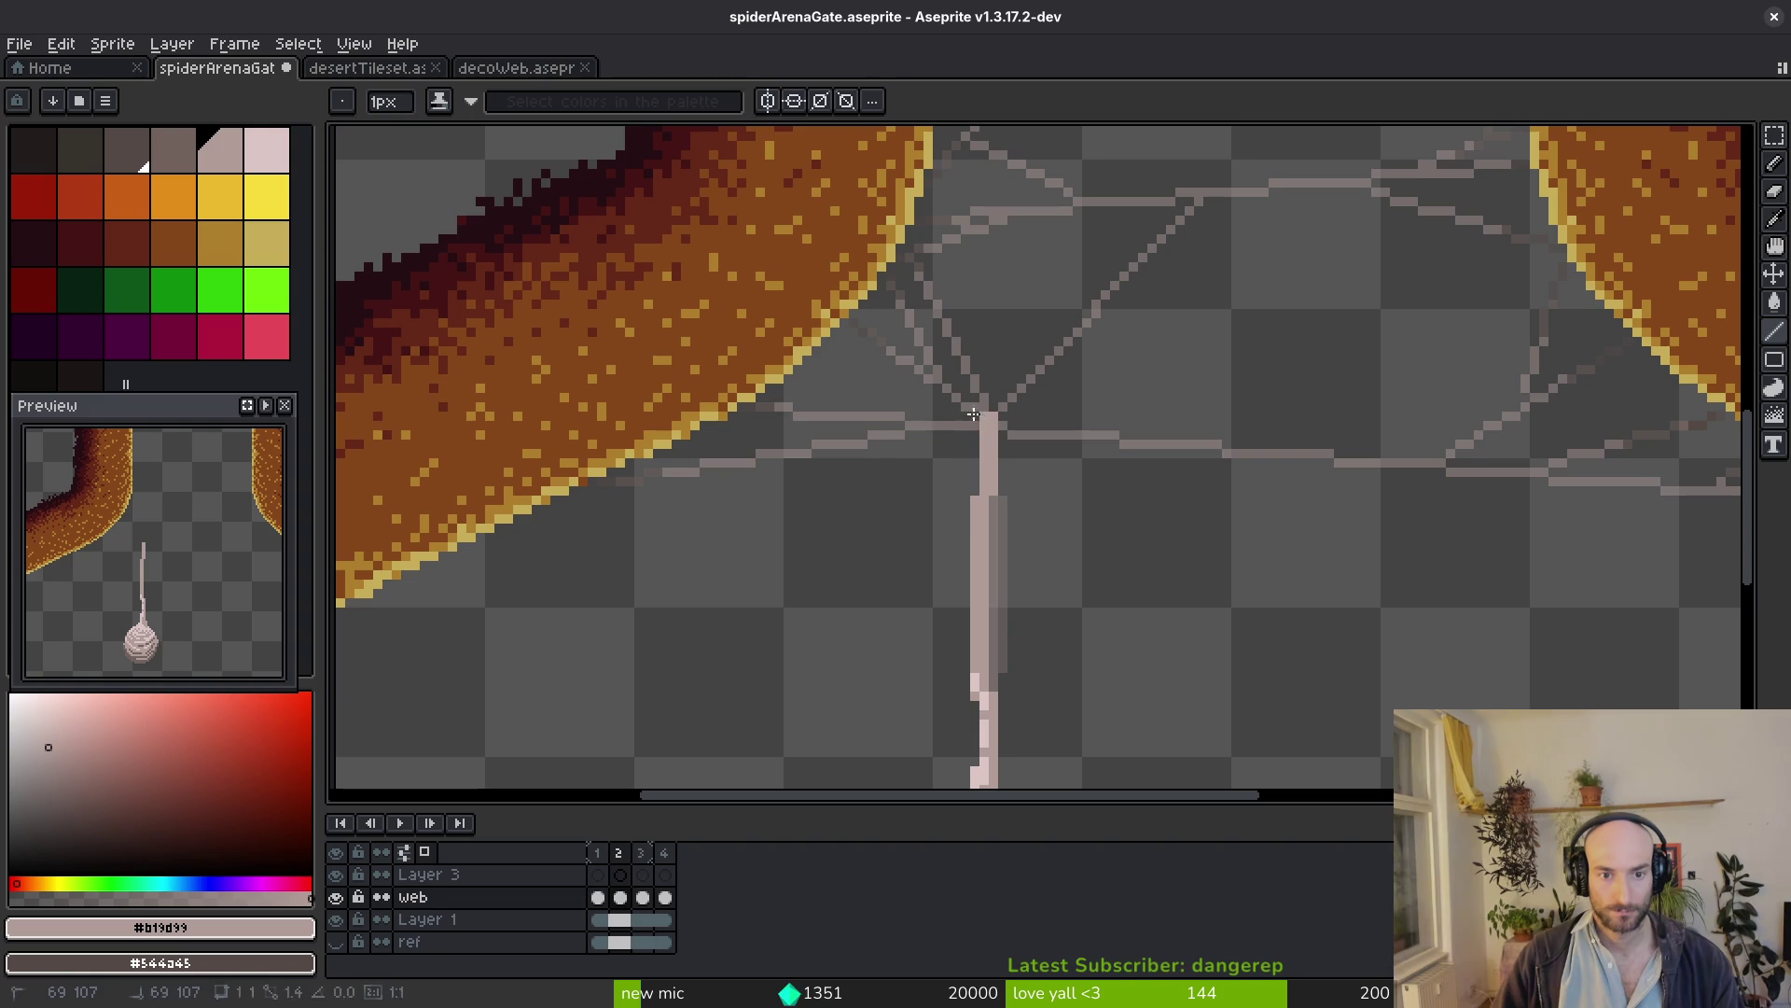
{"action": "left_click_drag", "start_coordinate": [984, 417], "coordinate": [763, 402]}
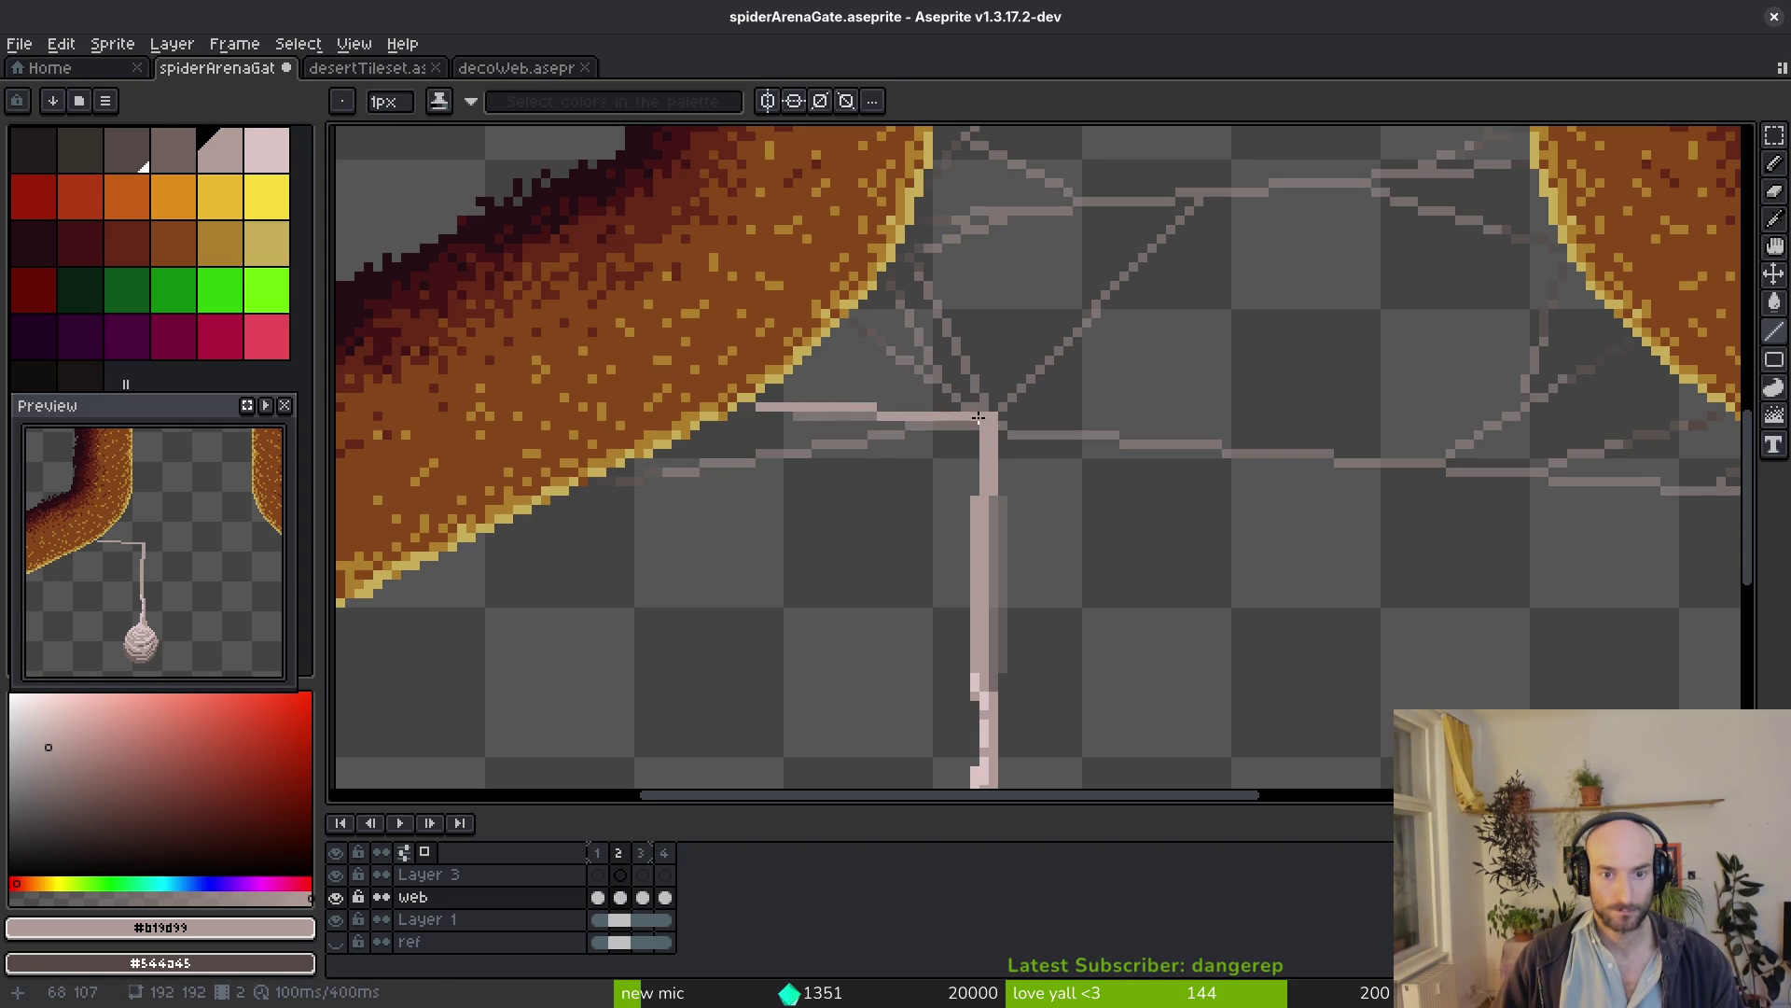
{"action": "left_click_drag", "start_coordinate": [978, 418], "coordinate": [603, 480]}
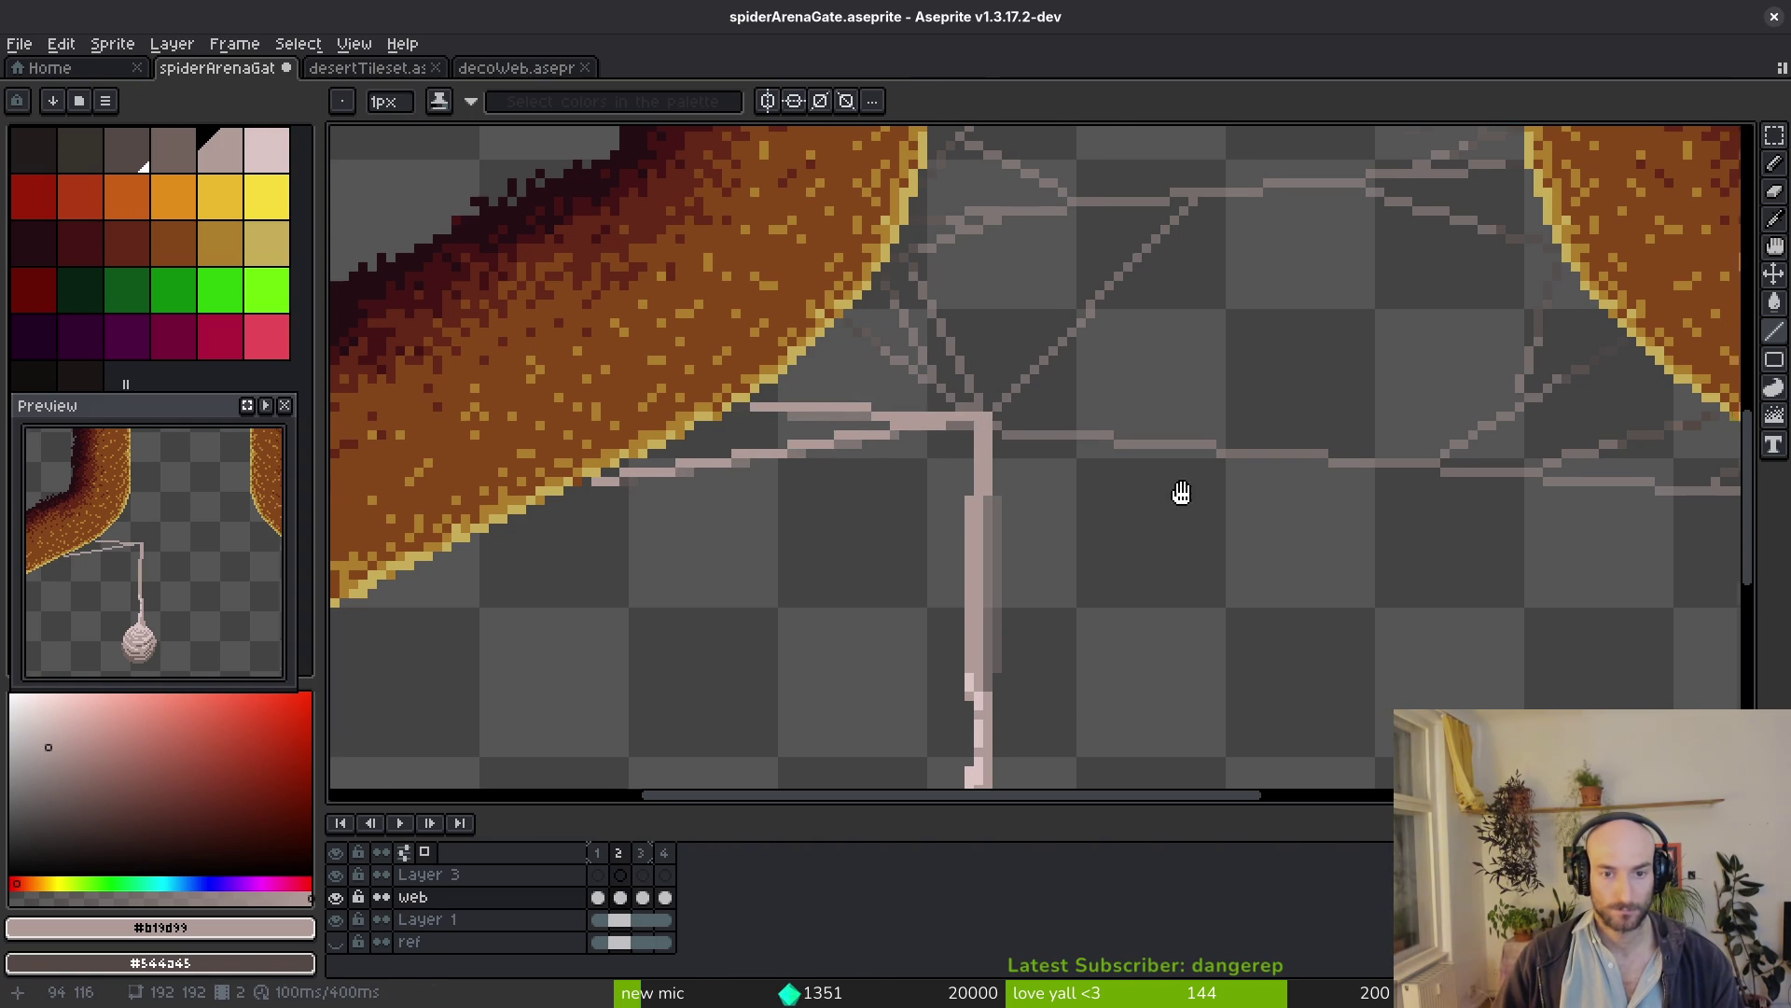
{"action": "scroll", "coordinate": [896, 405], "scroll_direction": "right", "scroll_amount": 2}
{"action": "left_click_drag", "start_coordinate": [888, 419], "coordinate": [1635, 487]}
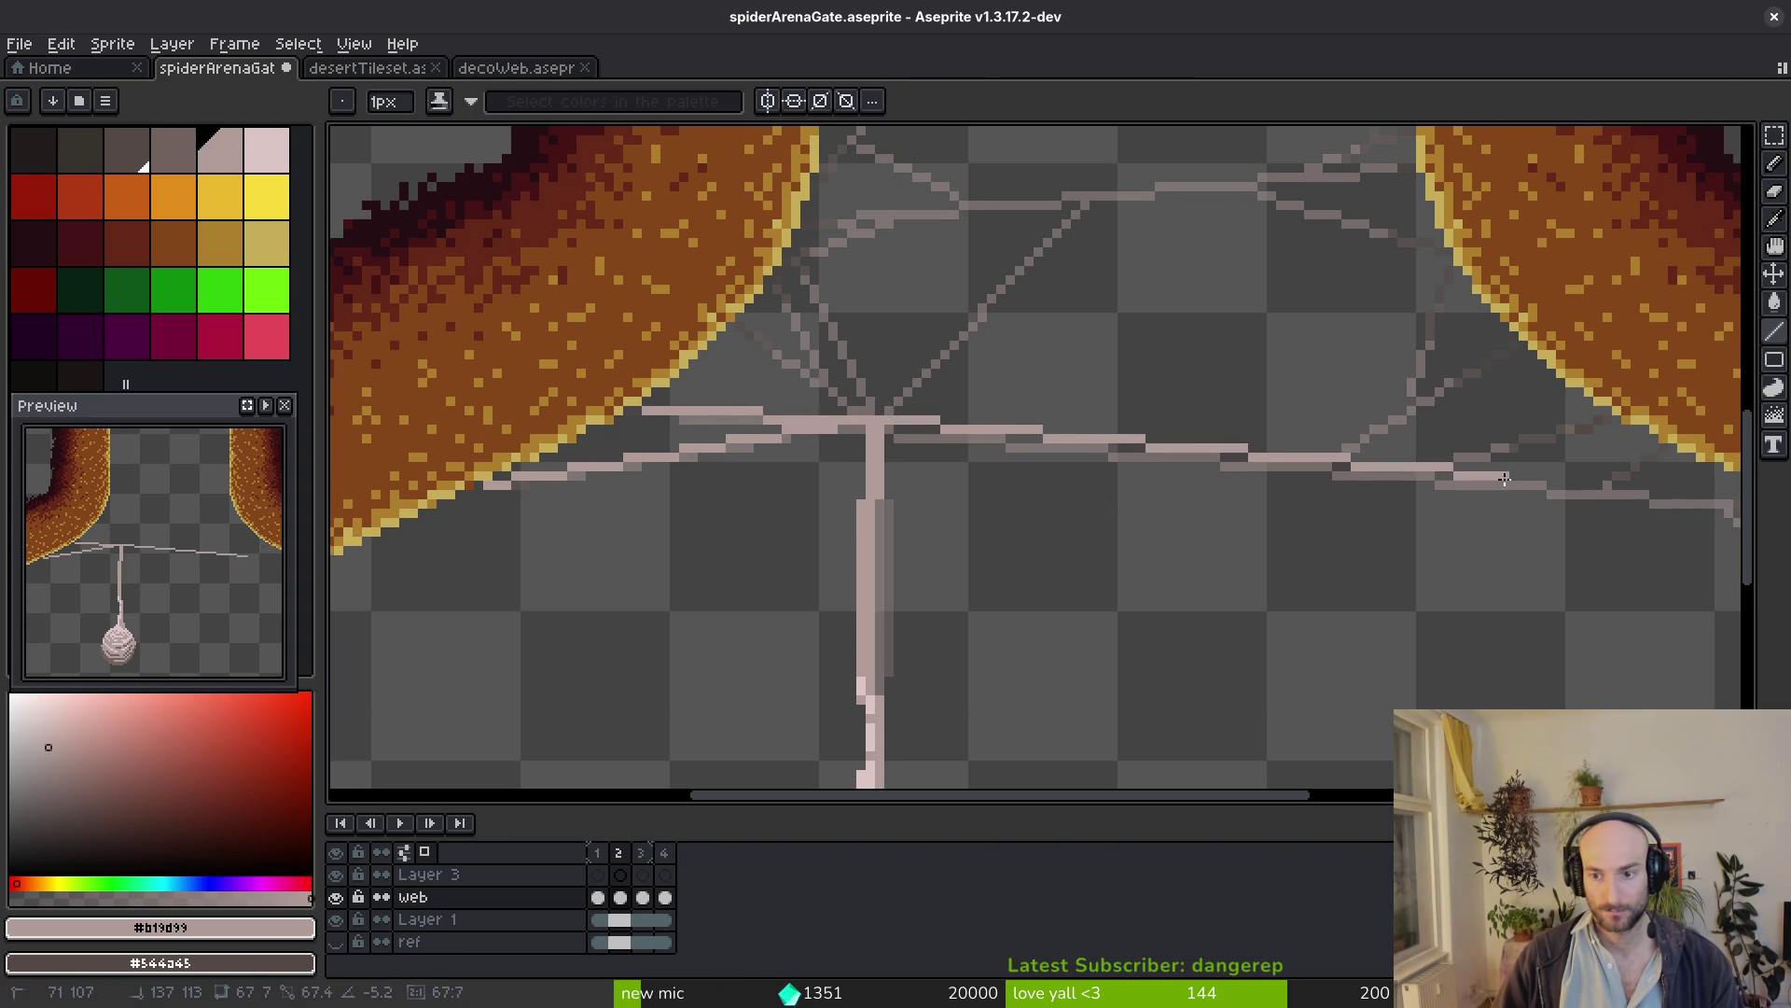
{"action": "scroll", "coordinate": [1441, 475], "scroll_direction": "down", "scroll_amount": 2}
{"action": "scroll", "coordinate": [1634, 488], "scroll_direction": "up", "scroll_amount": 2}
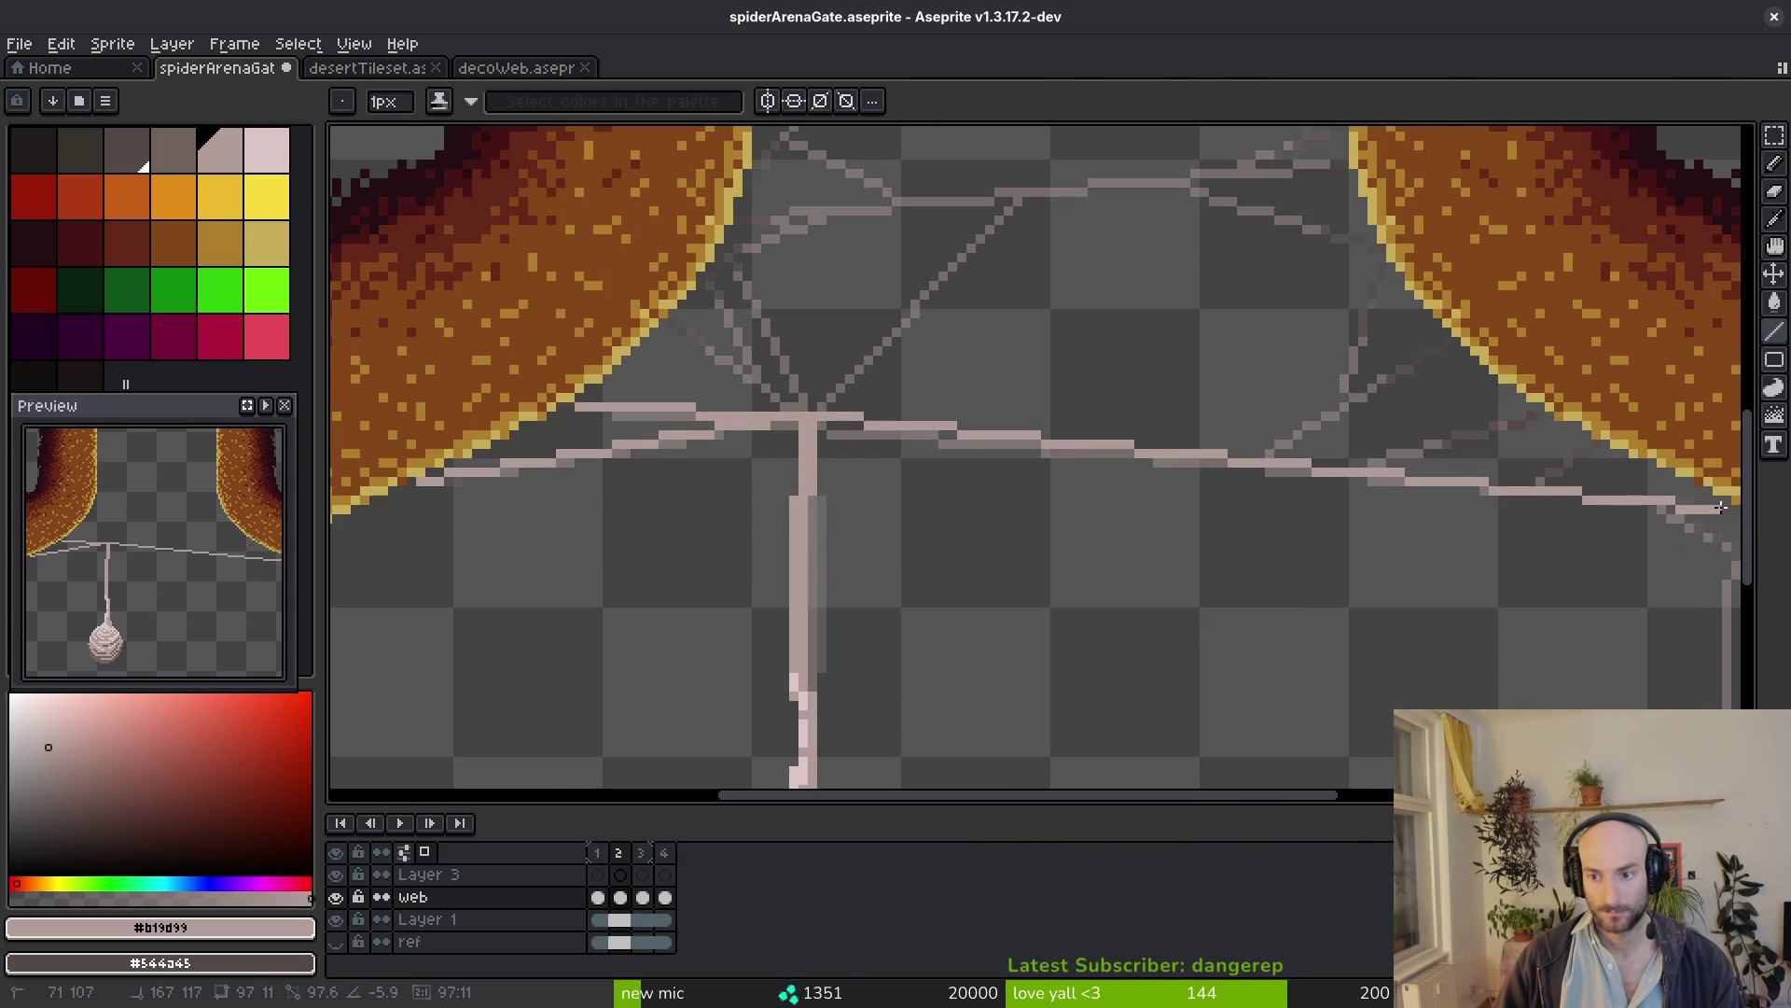
{"action": "left_click_drag", "start_coordinate": [1635, 487], "coordinate": [1726, 506]}
{"action": "scroll", "coordinate": [1725, 507], "scroll_direction": "up", "scroll_amount": 2}
{"action": "scroll", "coordinate": [1372, 512], "scroll_direction": "up", "scroll_amount": 2}
{"action": "scroll", "coordinate": [1382, 515], "scroll_direction": "up", "scroll_amount": 2}
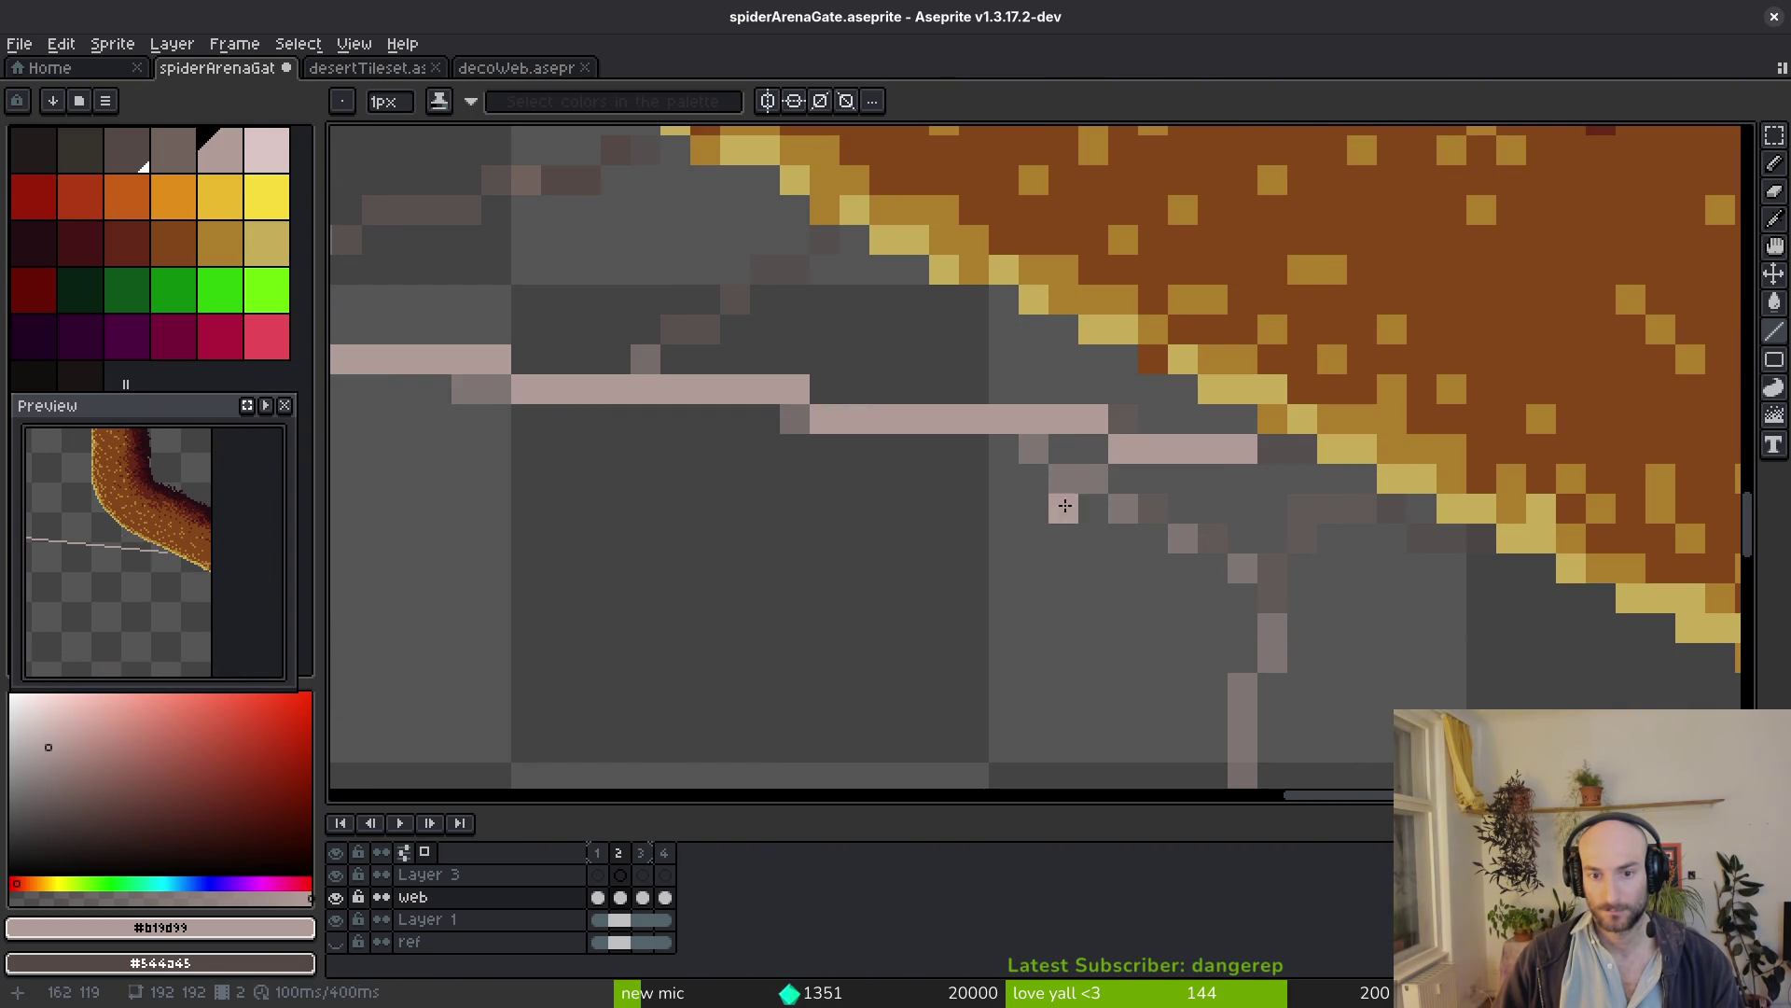
{"action": "mouse_move", "coordinate": [1035, 454]}
{"action": "left_mouse_down"}
{"action": "mouse_move", "coordinate": [1261, 612]}
{"action": "mouse_move", "coordinate": [1374, 532]}
{"action": "left_mouse_up"}
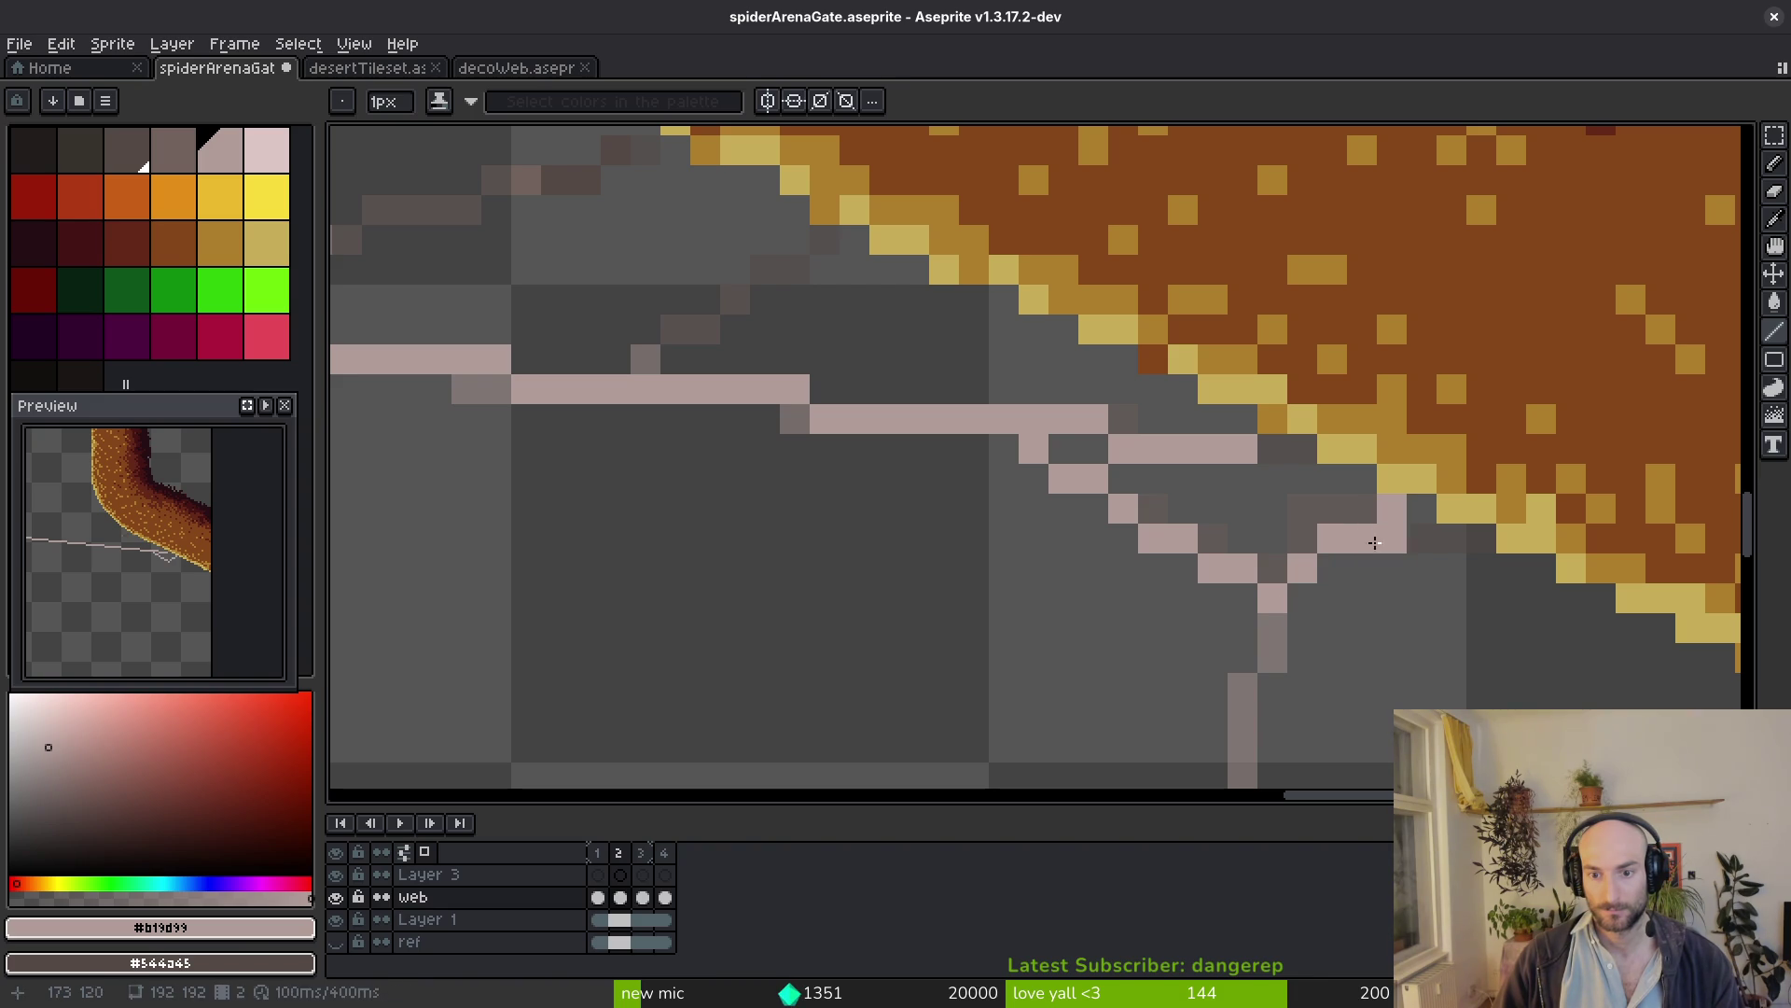
Compare frames 1 and 2, then extend the frame 2 strand up-right by a pixel near the pillar edge
{"action": "key", "text": "Left"}
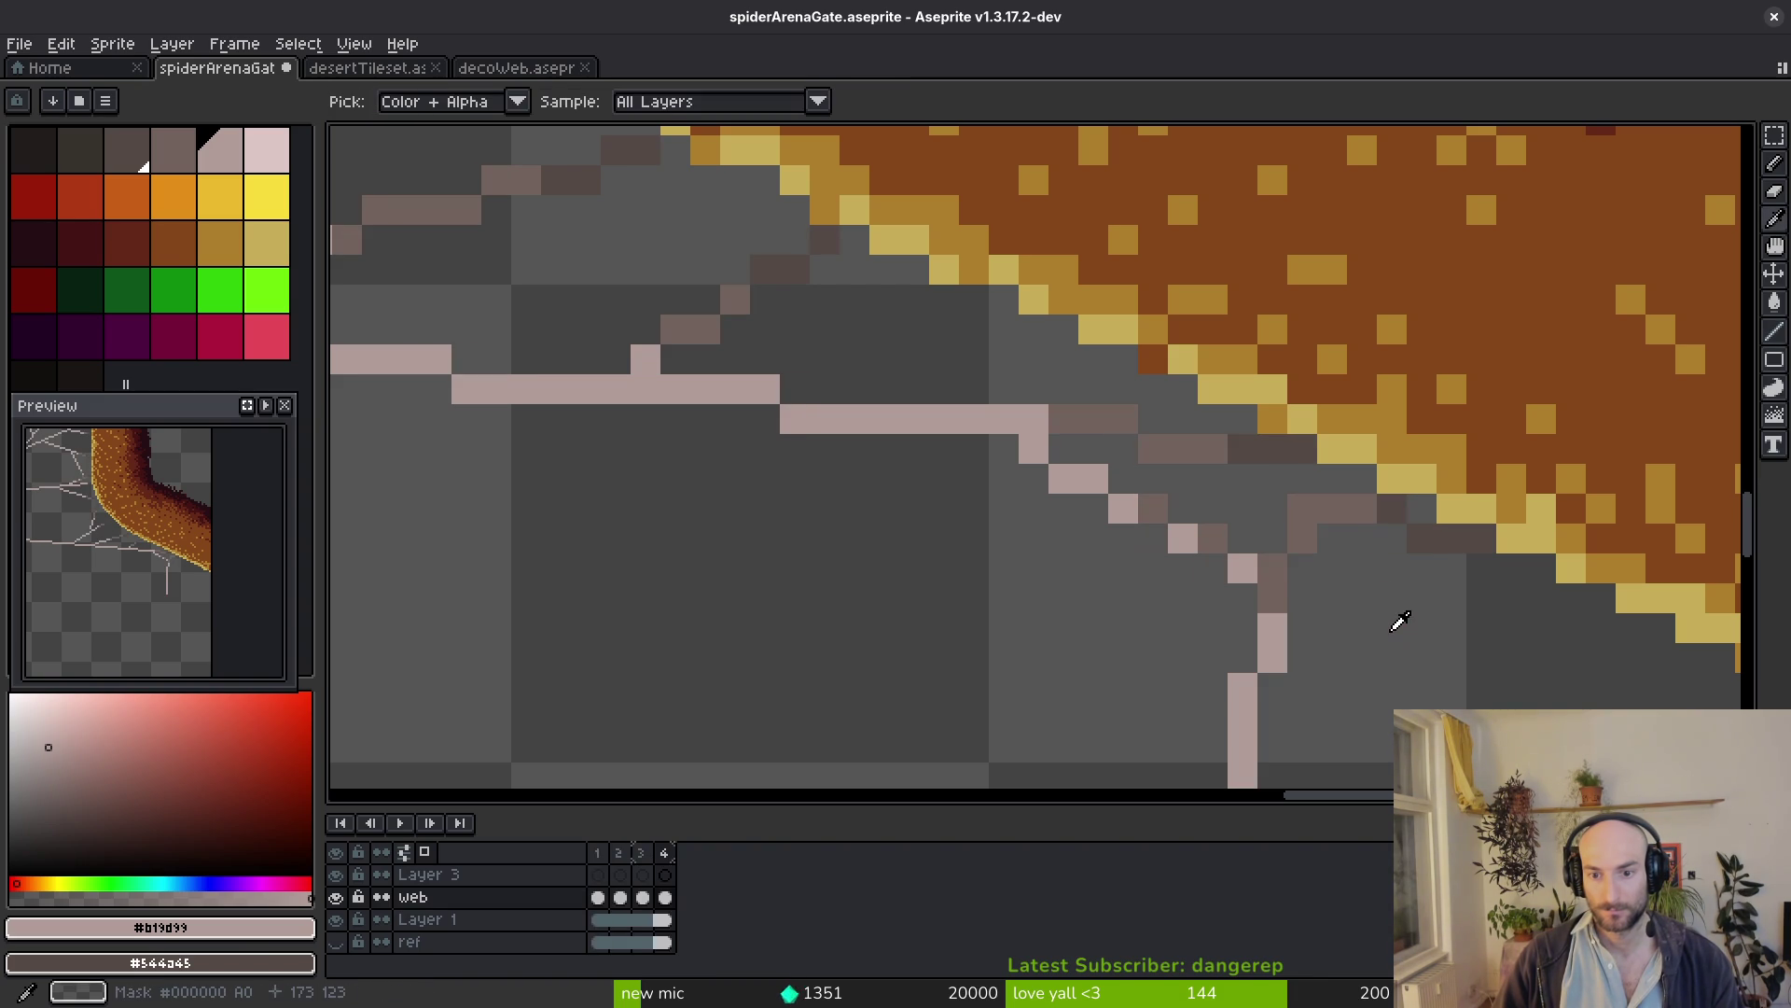
{"action": "key", "text": "Right"}
{"action": "key", "text": "b"}
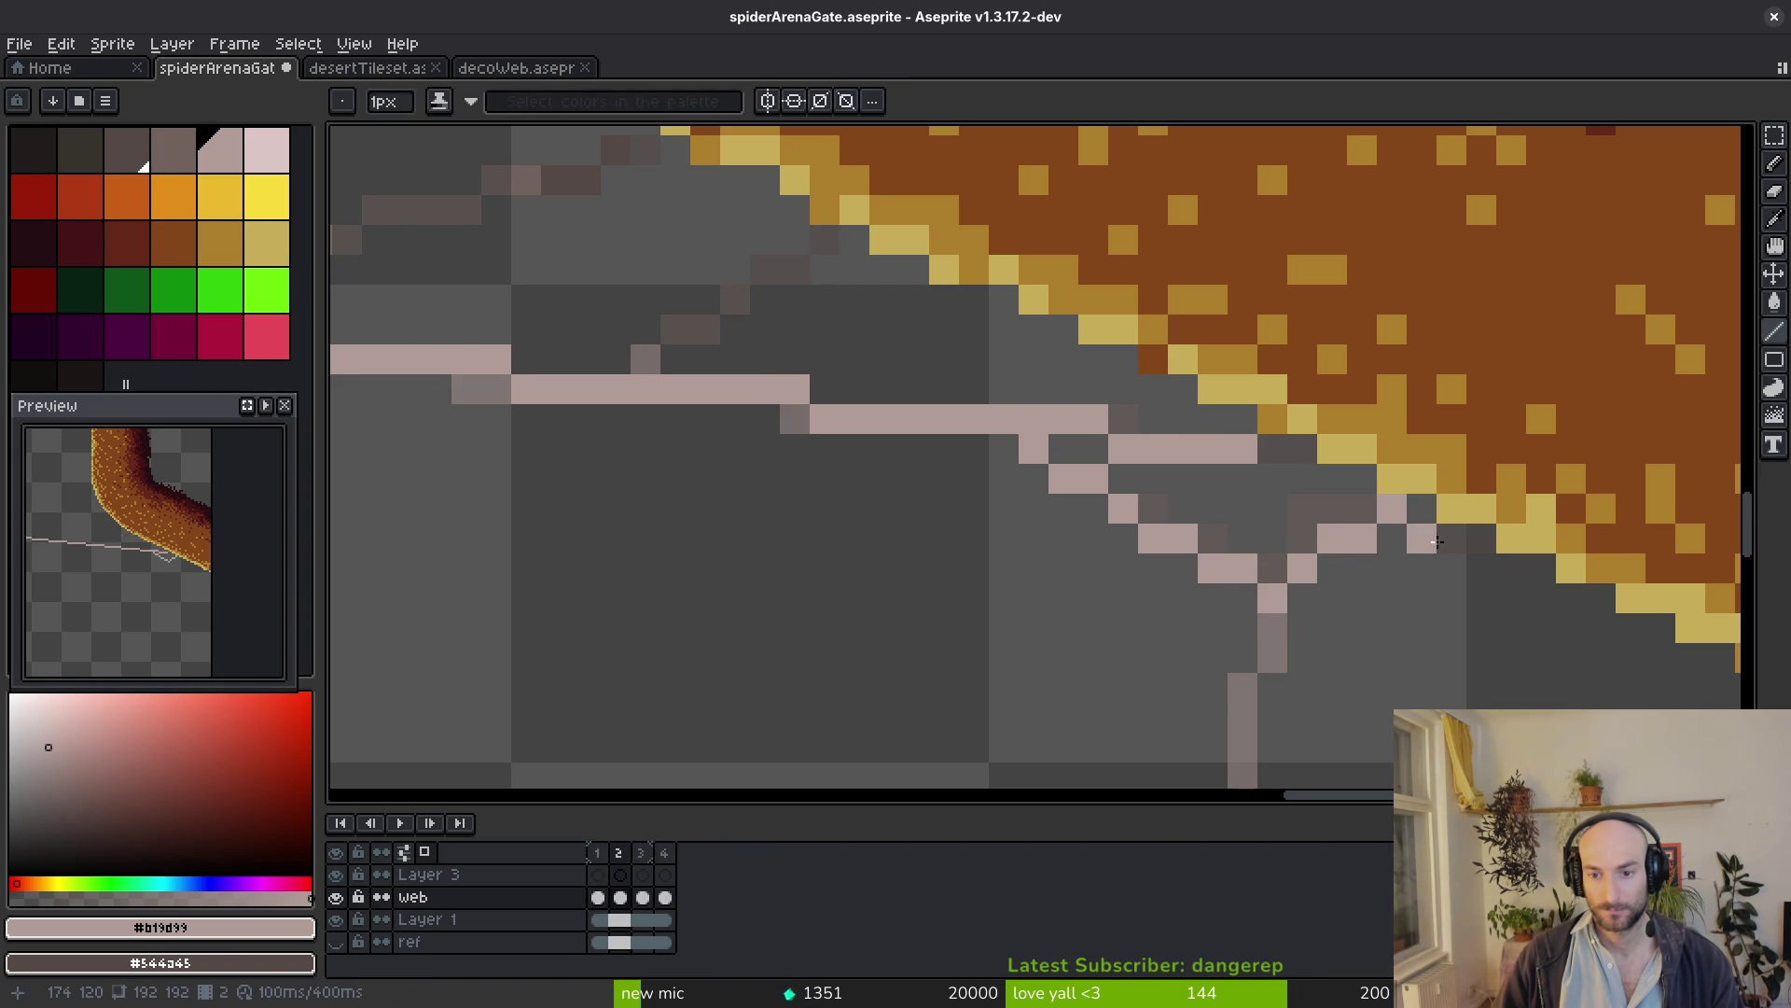
{"action": "key", "text": "e"}
{"action": "left_click_drag", "start_coordinate": [1381, 536], "coordinate": [1287, 574]}
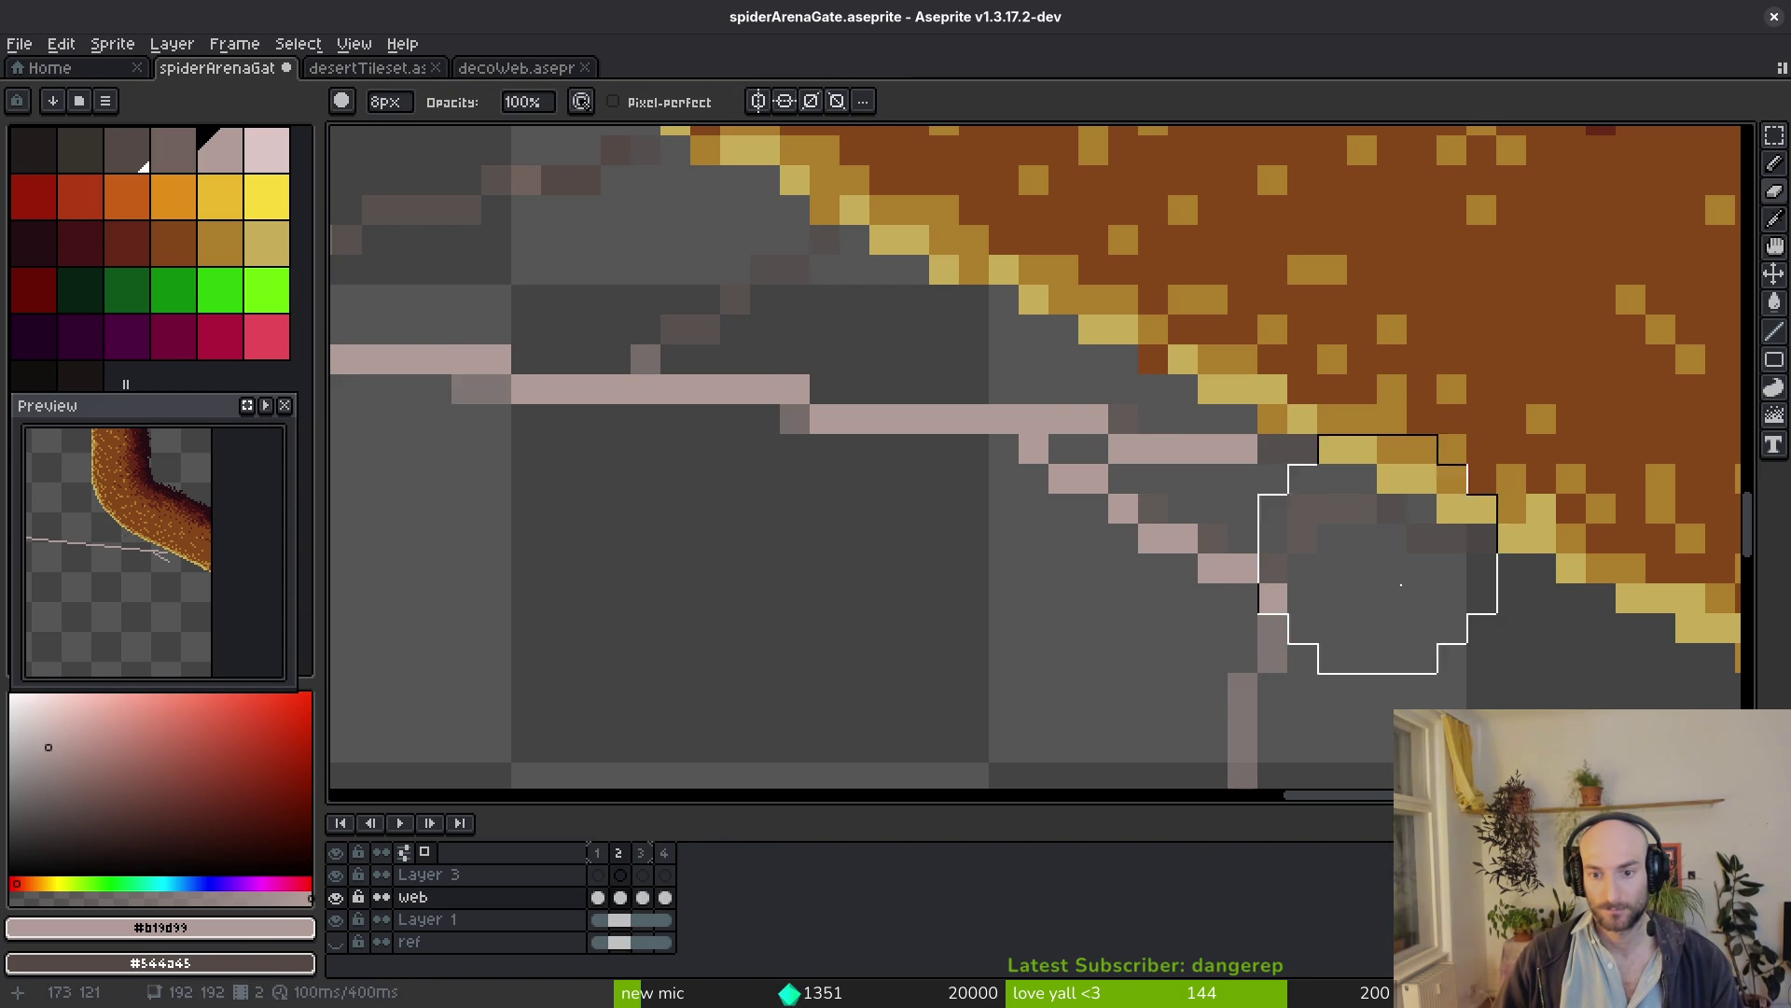
{"action": "key", "text": "i"}
{"action": "key", "text": "ctrl+z"}
{"action": "key", "text": "l"}
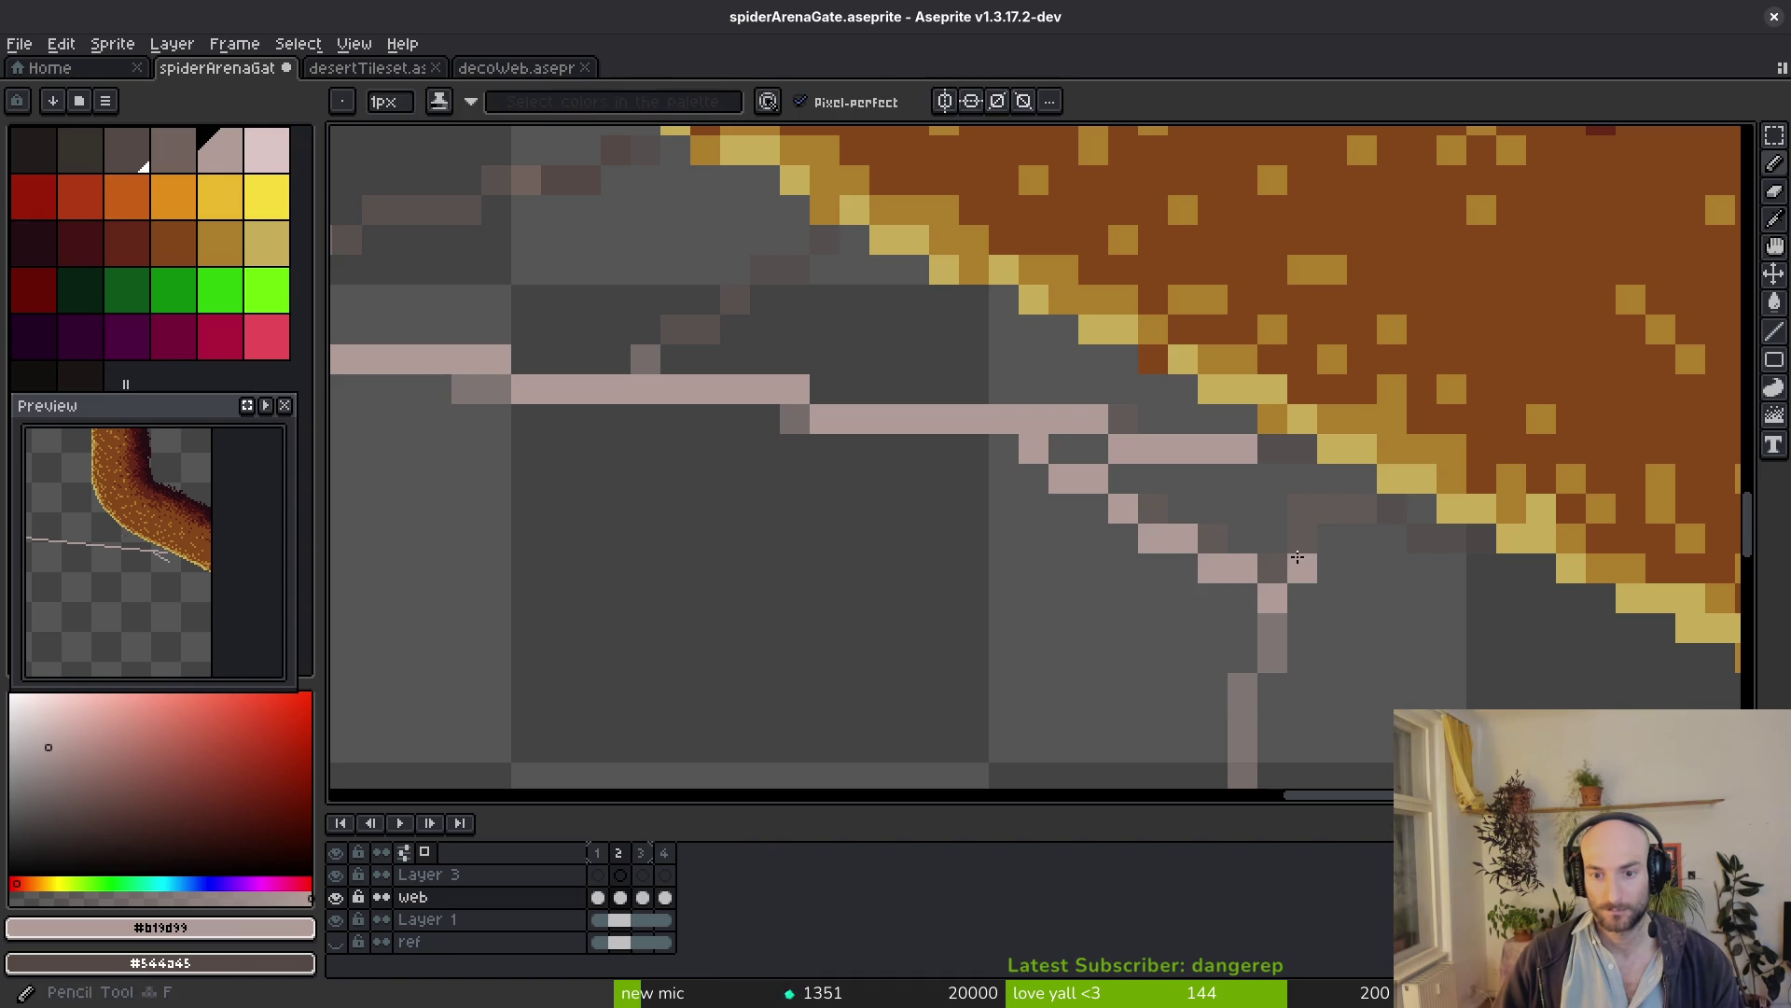
{"action": "left_click_drag", "start_coordinate": [1335, 532], "coordinate": [1349, 520]}
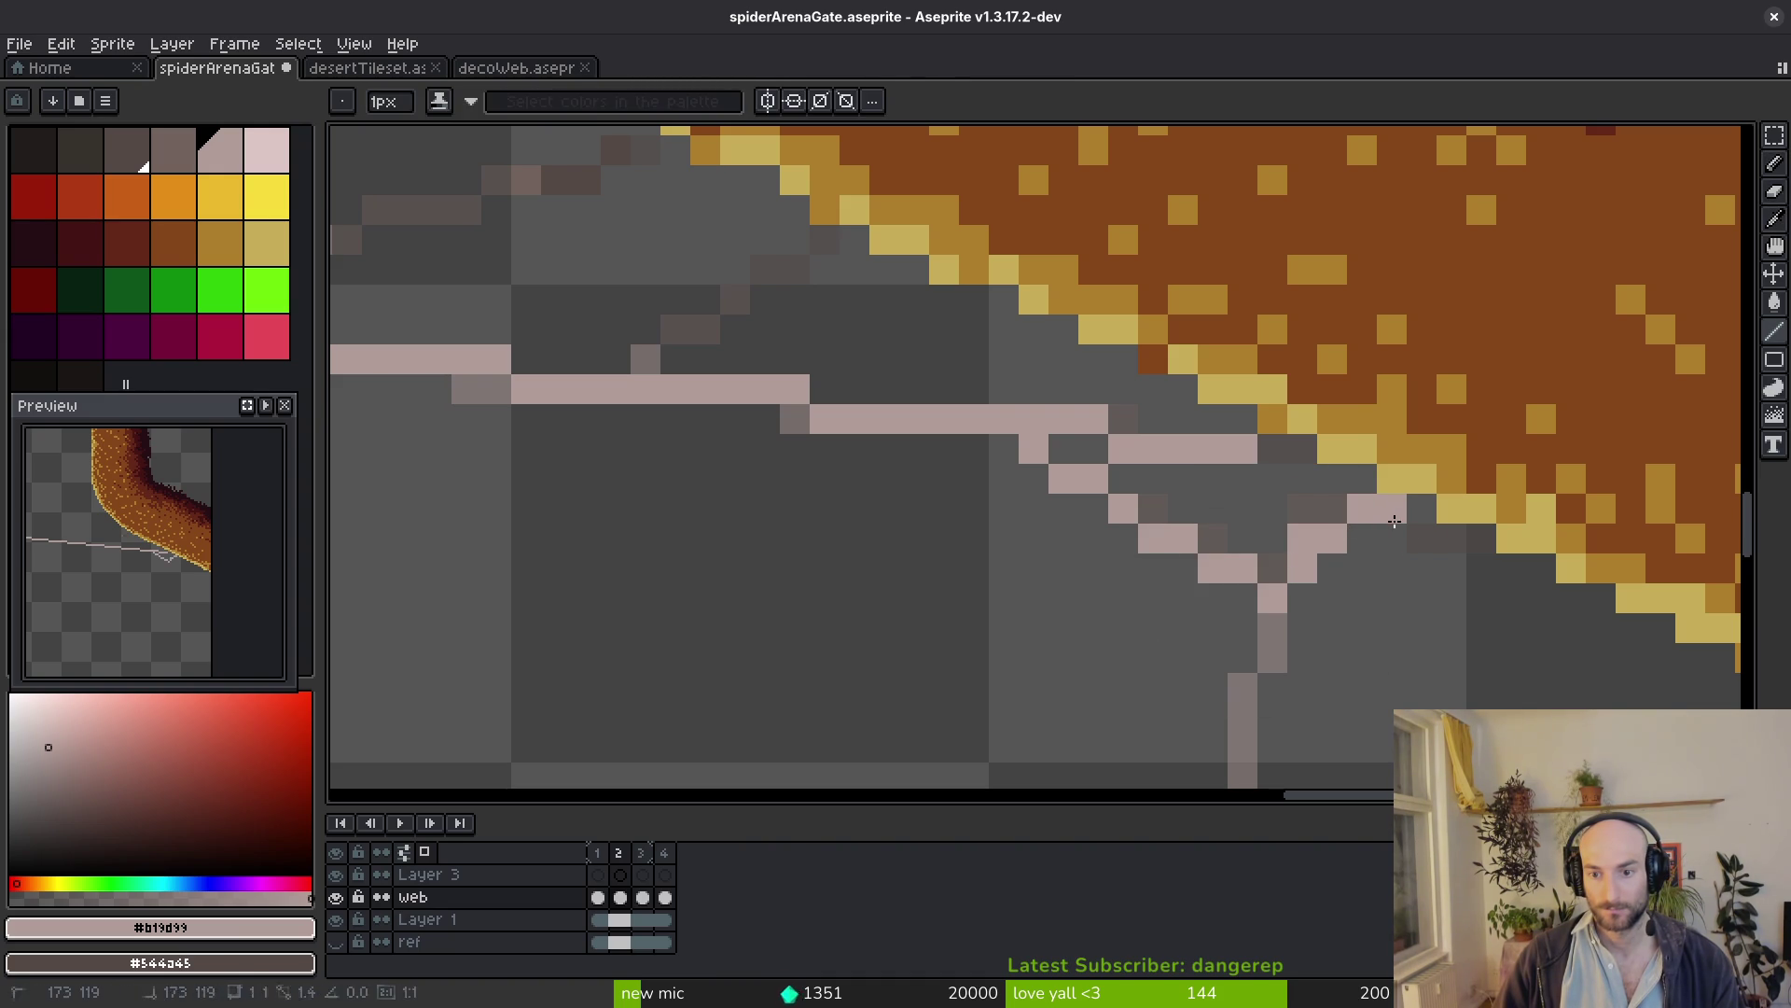
Touch up individual strand pixels at the right pillar edge into a small branching junction
{"action": "key", "text": "b"}
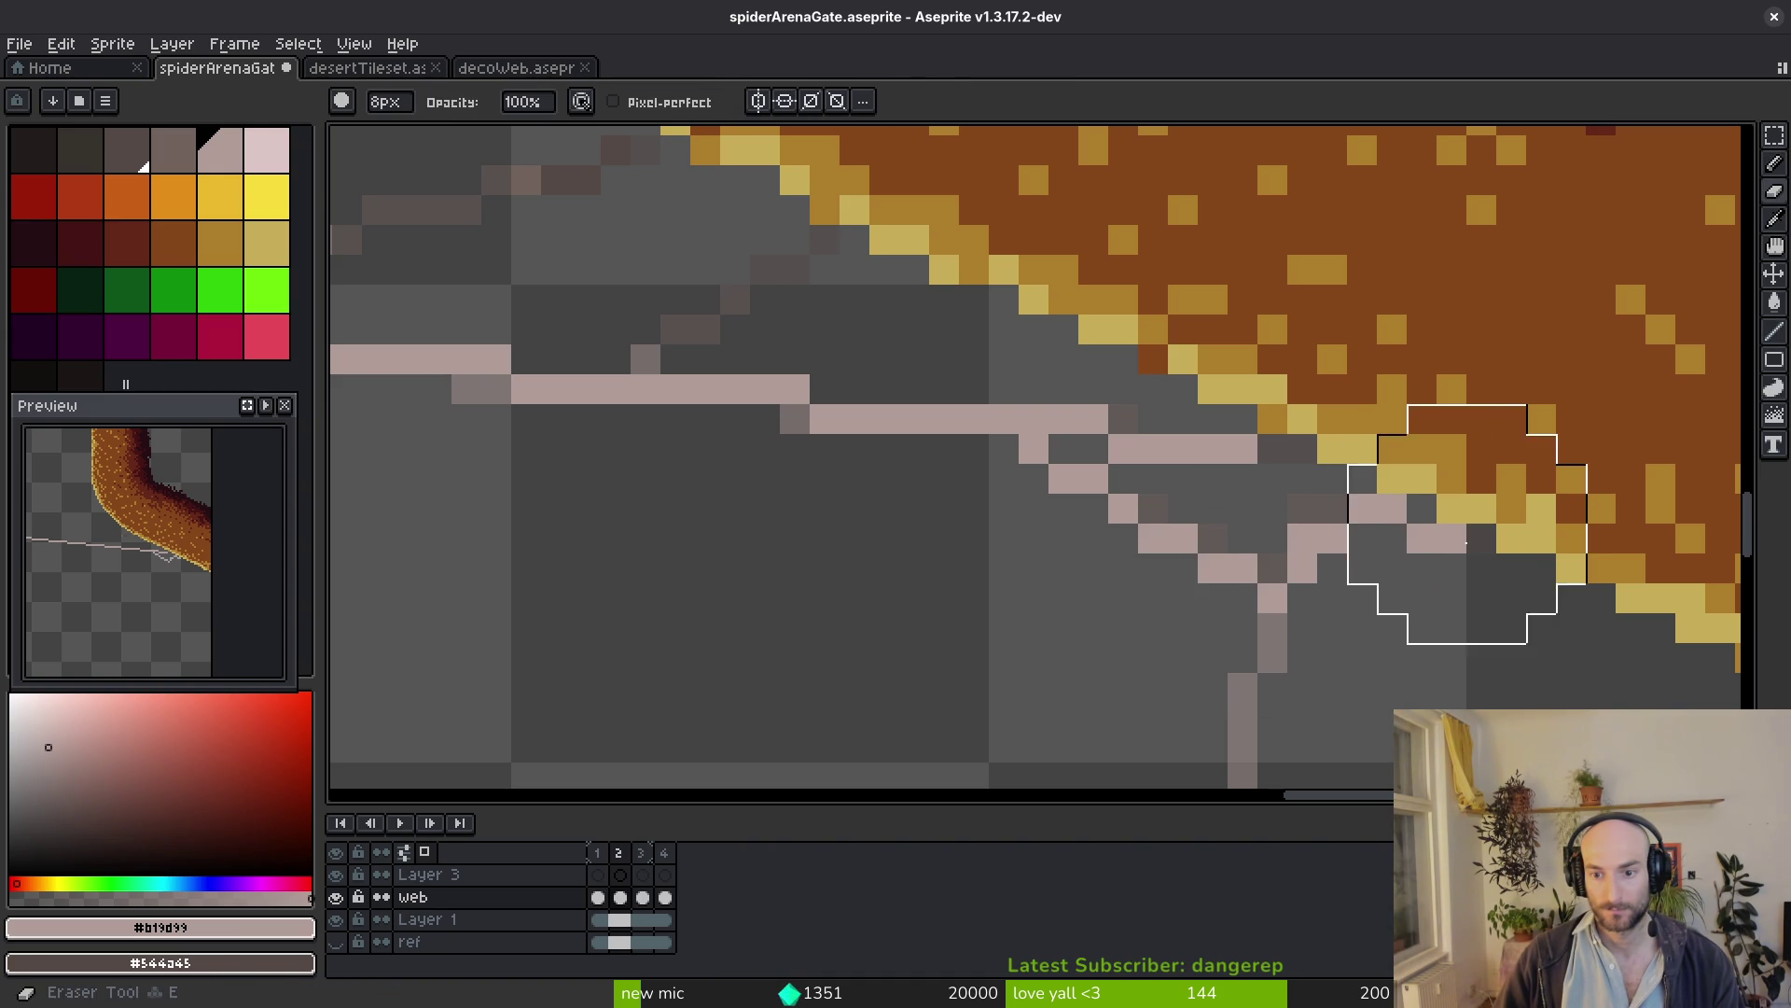
{"action": "right_click", "coordinate": [1303, 567]}
{"action": "key", "text": "b"}
{"action": "left_click", "coordinate": [1303, 539]}
{"action": "left_click", "coordinate": [1273, 567]}
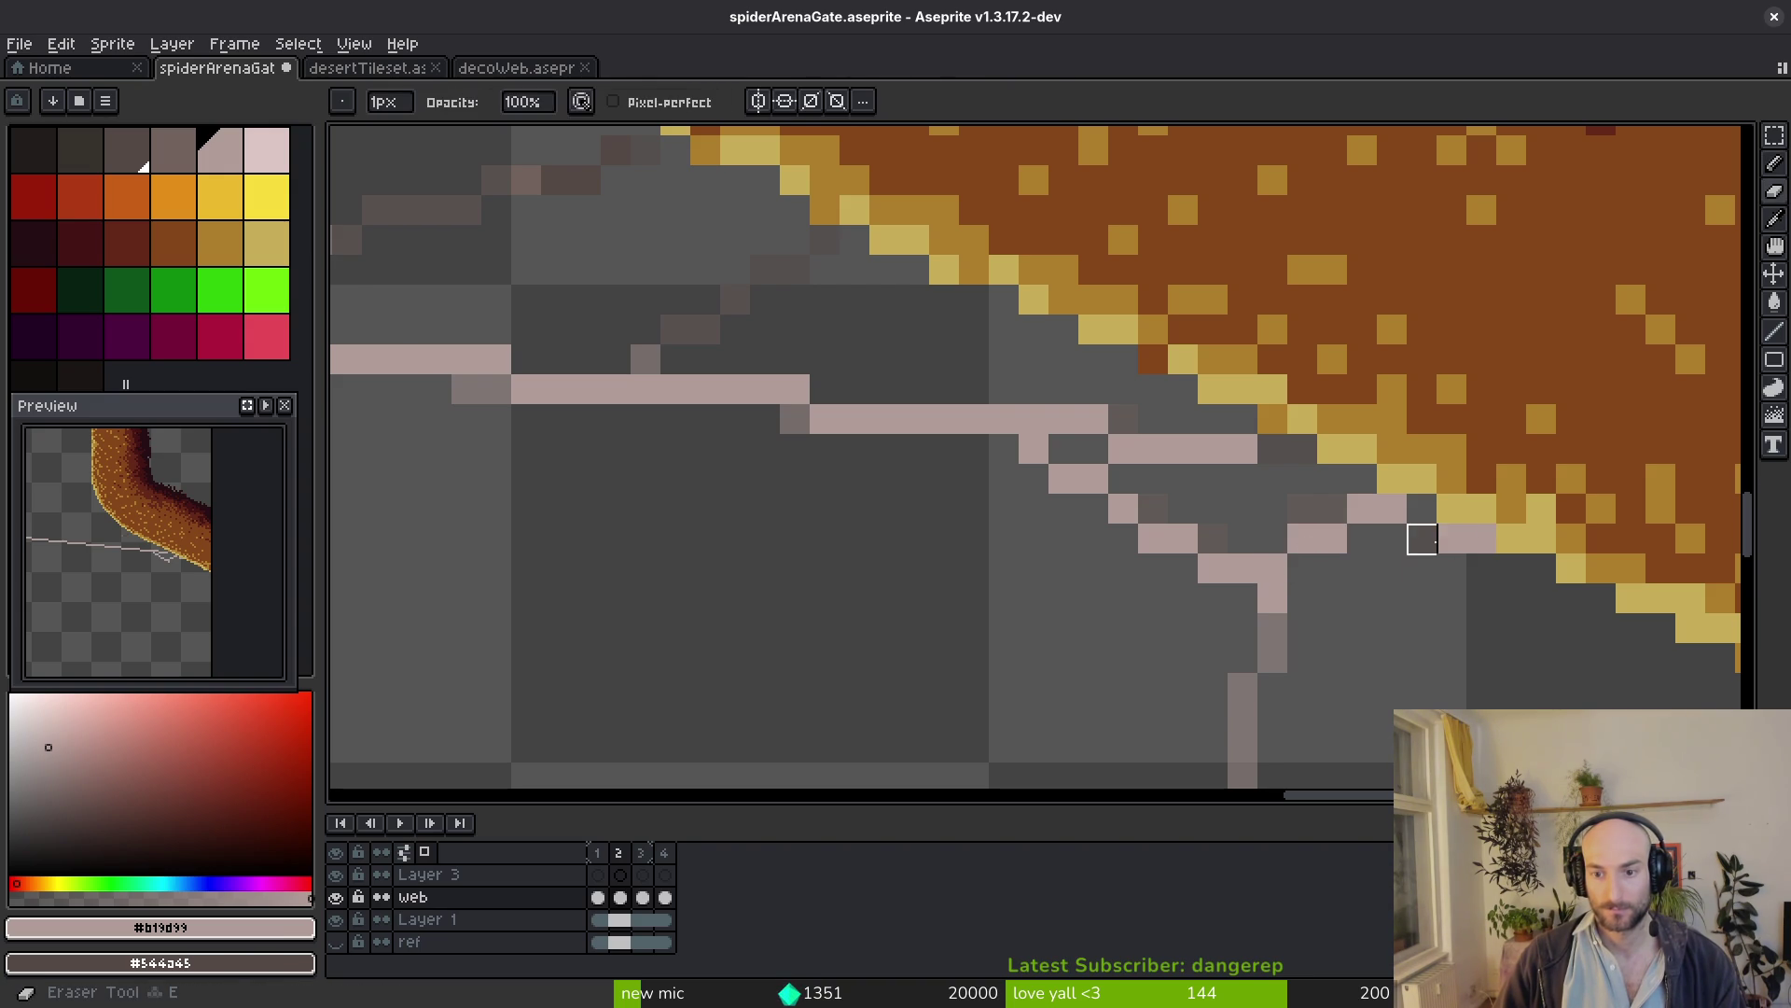
{"action": "key", "text": "e"}
{"action": "mouse_move", "coordinate": [1392, 509]}
{"action": "left_mouse_down"}
{"action": "mouse_move", "coordinate": [1332, 507]}
{"action": "mouse_move", "coordinate": [1368, 538]}
{"action": "left_mouse_up"}
{"action": "key", "text": "b"}
{"action": "left_click", "coordinate": [1322, 520]}
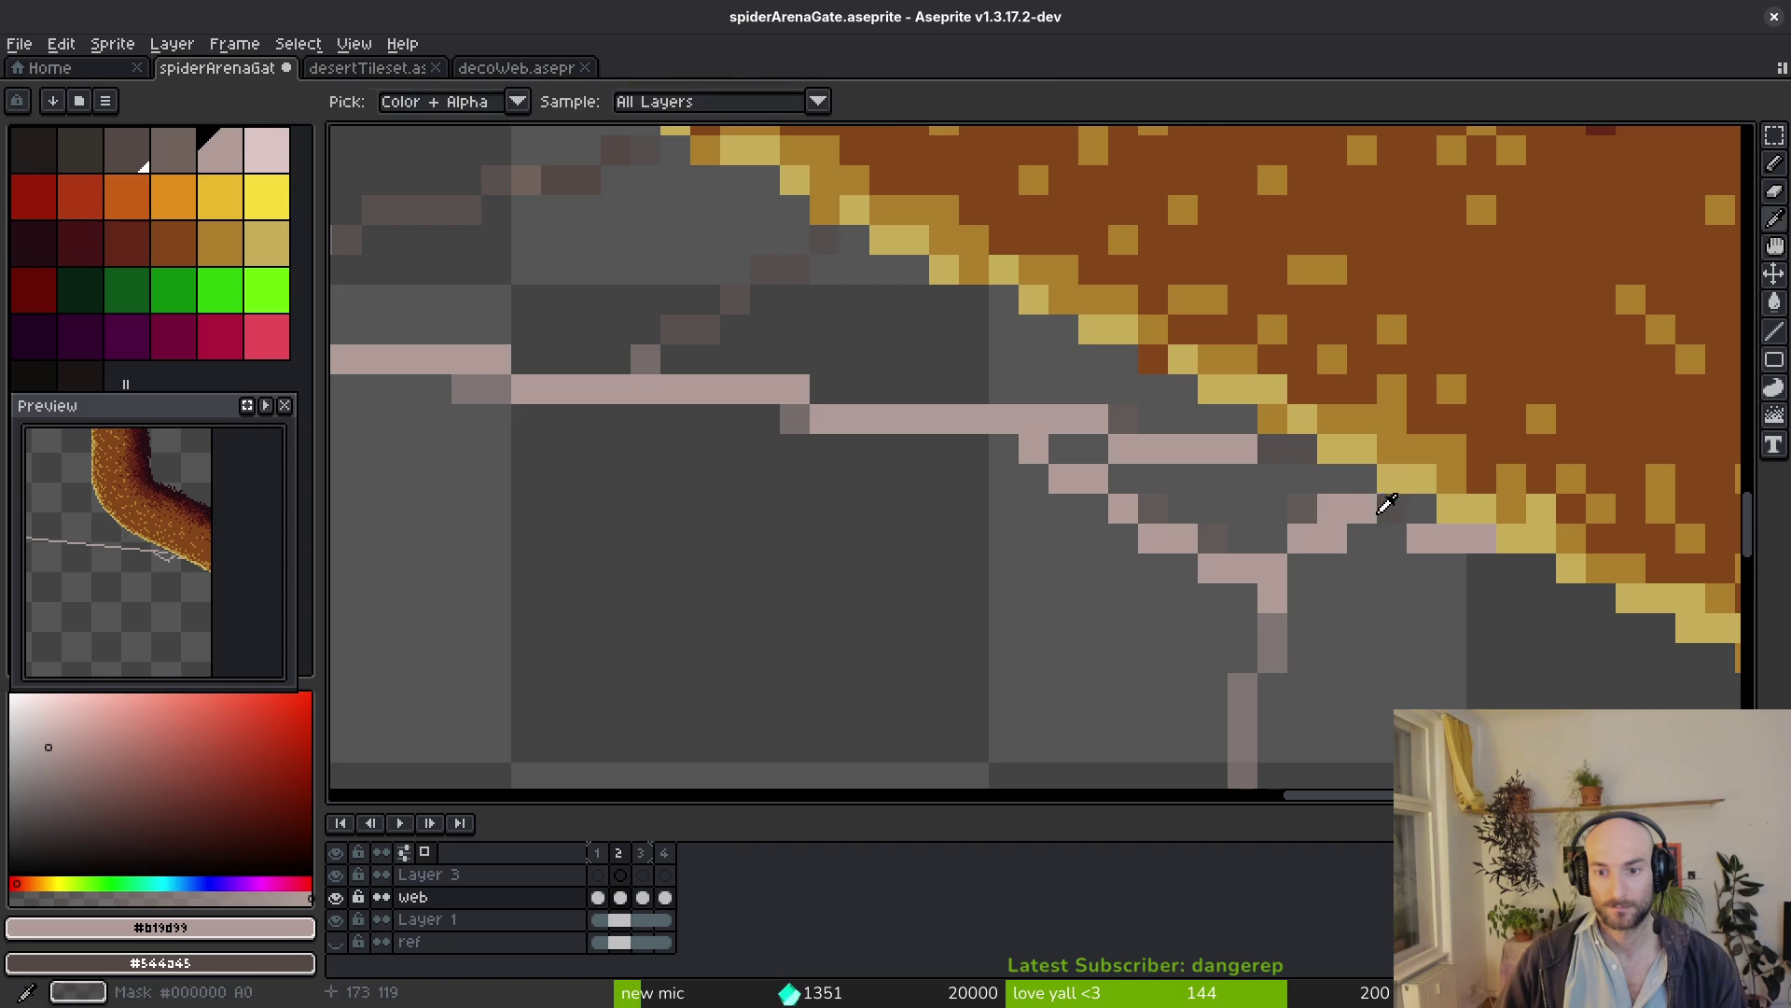
{"action": "scroll", "coordinate": [1442, 567], "scroll_direction": "down", "scroll_amount": 3}
{"action": "scroll", "coordinate": [1441, 567], "scroll_direction": "up", "scroll_amount": 3}
{"action": "key", "text": "alt"}
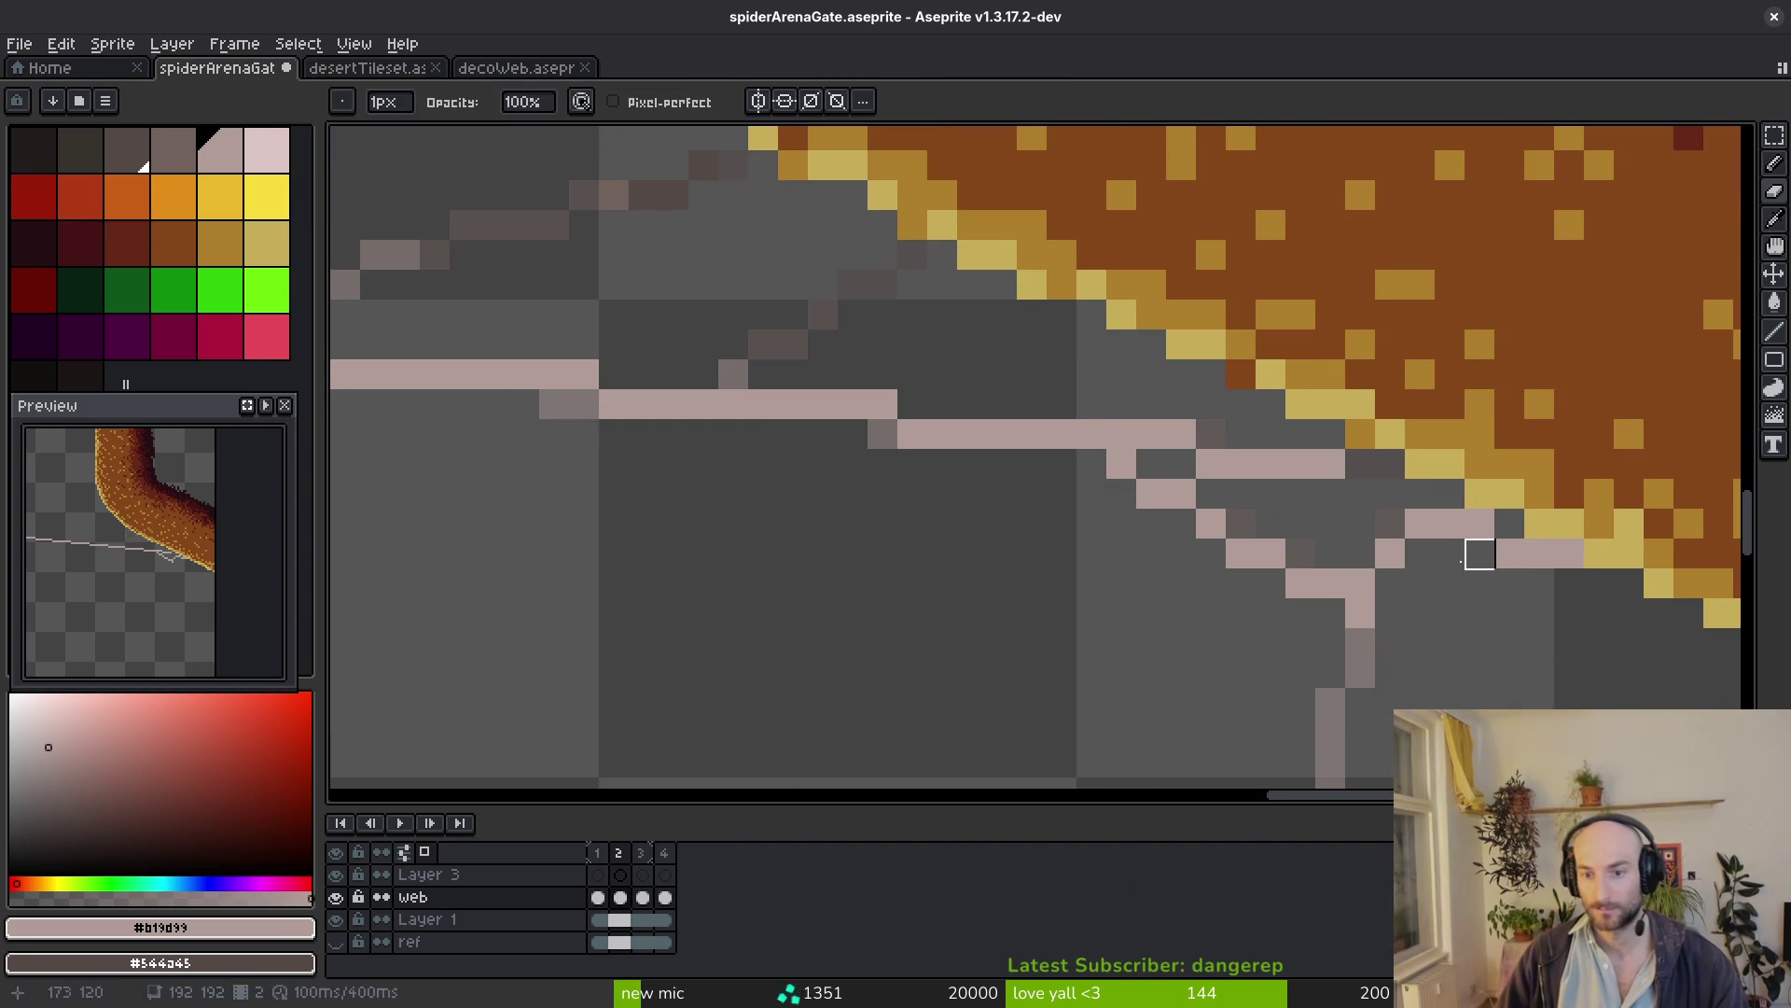
{"action": "scroll", "coordinate": [1441, 509], "scroll_direction": "down", "scroll_amount": 3}
{"action": "scroll", "coordinate": [826, 555], "scroll_direction": "up", "scroll_amount": 2}
{"action": "scroll", "coordinate": [826, 556], "scroll_direction": "up", "scroll_amount": 2}
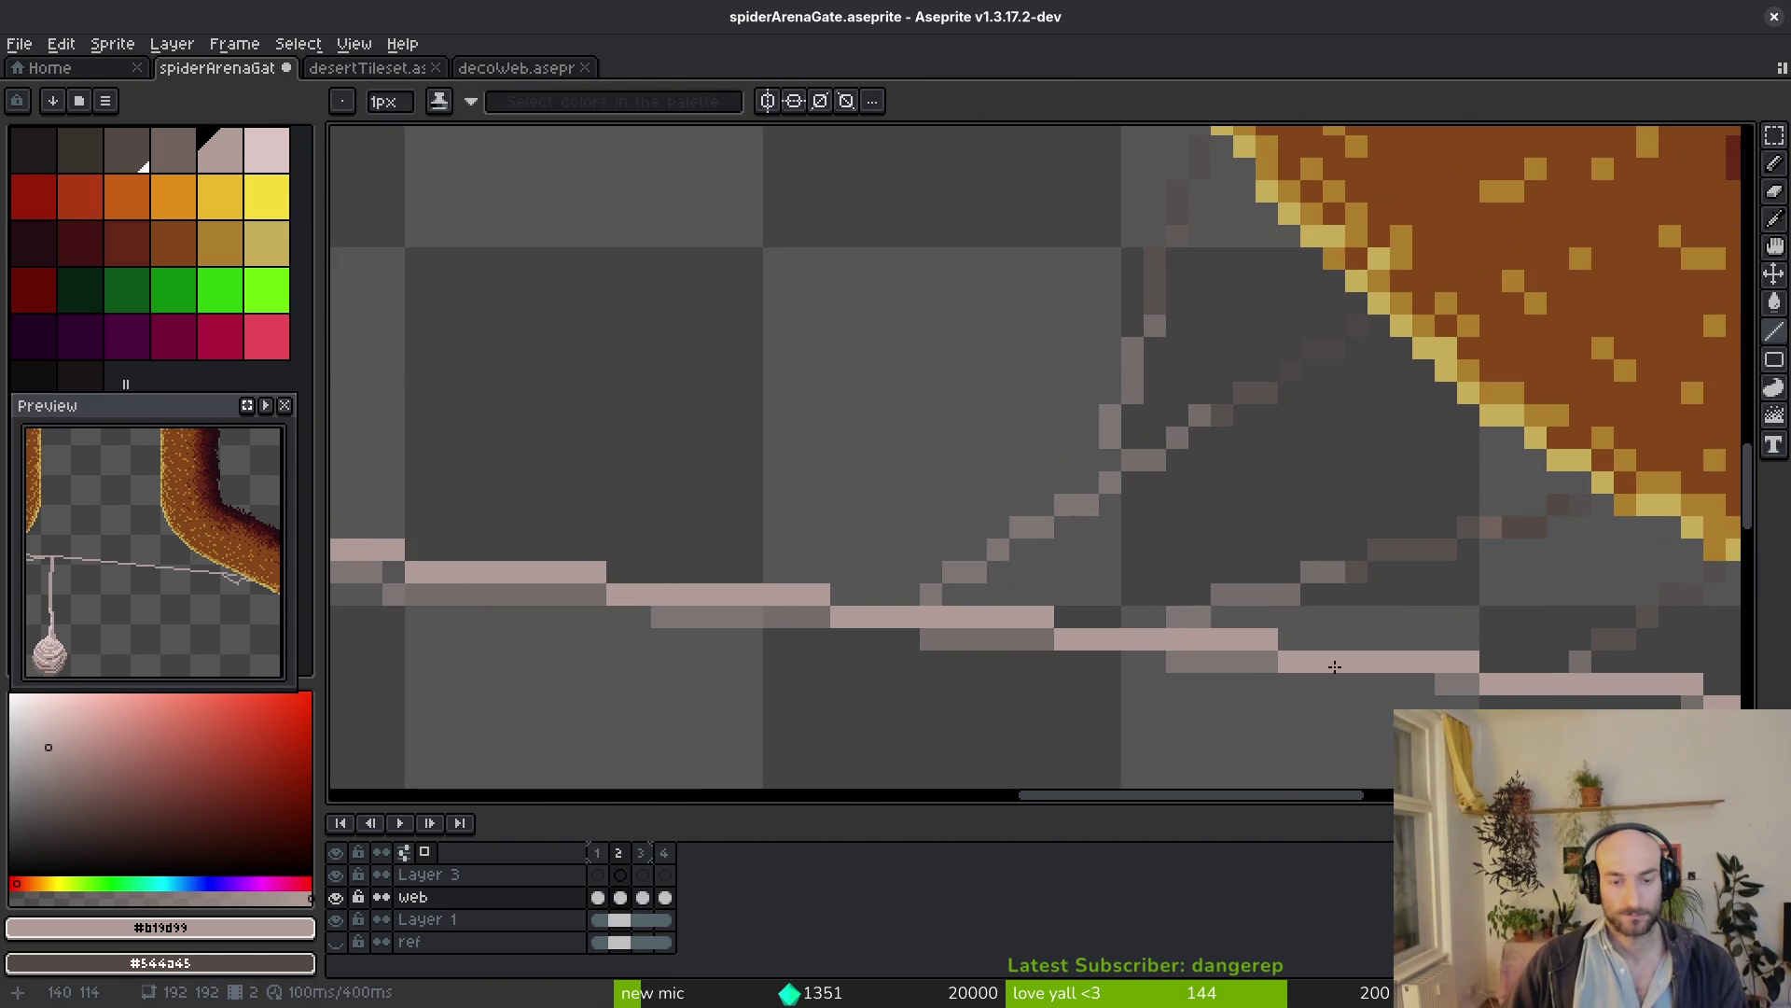
Draw a diagonal strand rising to the right pillar's edge, plus a short strand below it
{"action": "left_click_drag", "start_coordinate": [910, 594], "coordinate": [1337, 328]}
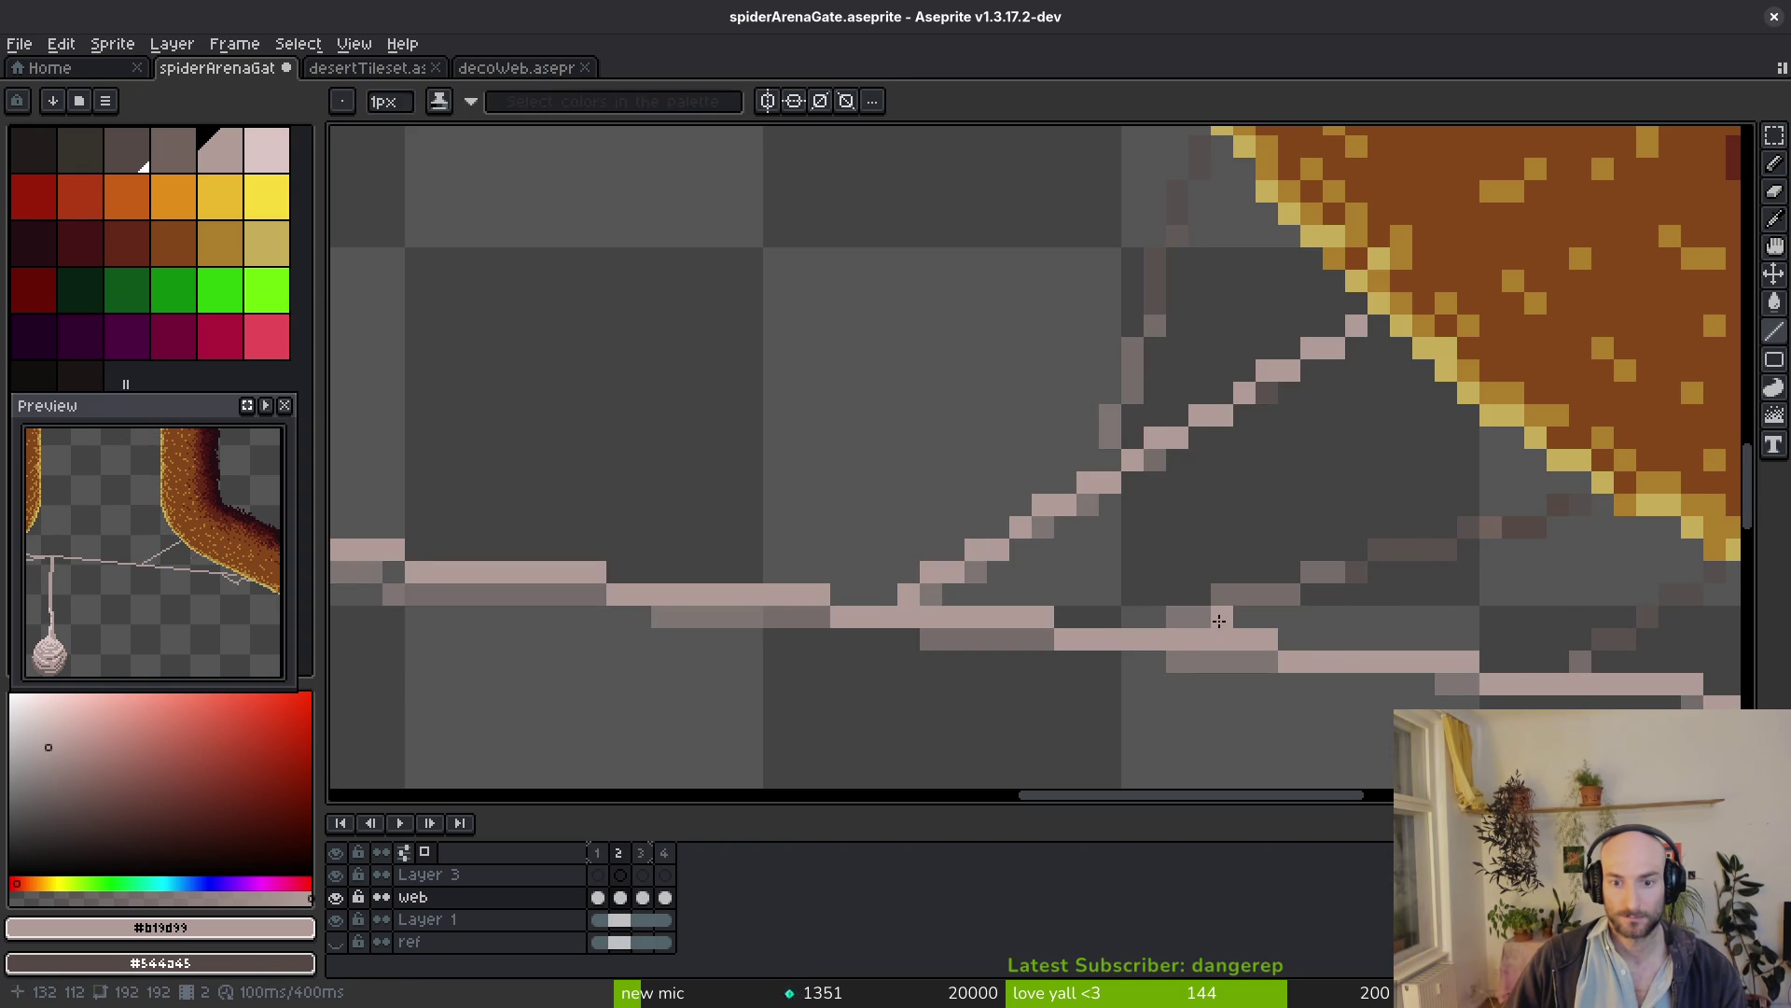
{"action": "scroll", "coordinate": [1219, 619], "scroll_direction": "down", "scroll_amount": 2}
{"action": "scroll", "coordinate": [1303, 621], "scroll_direction": "up", "scroll_amount": 2}
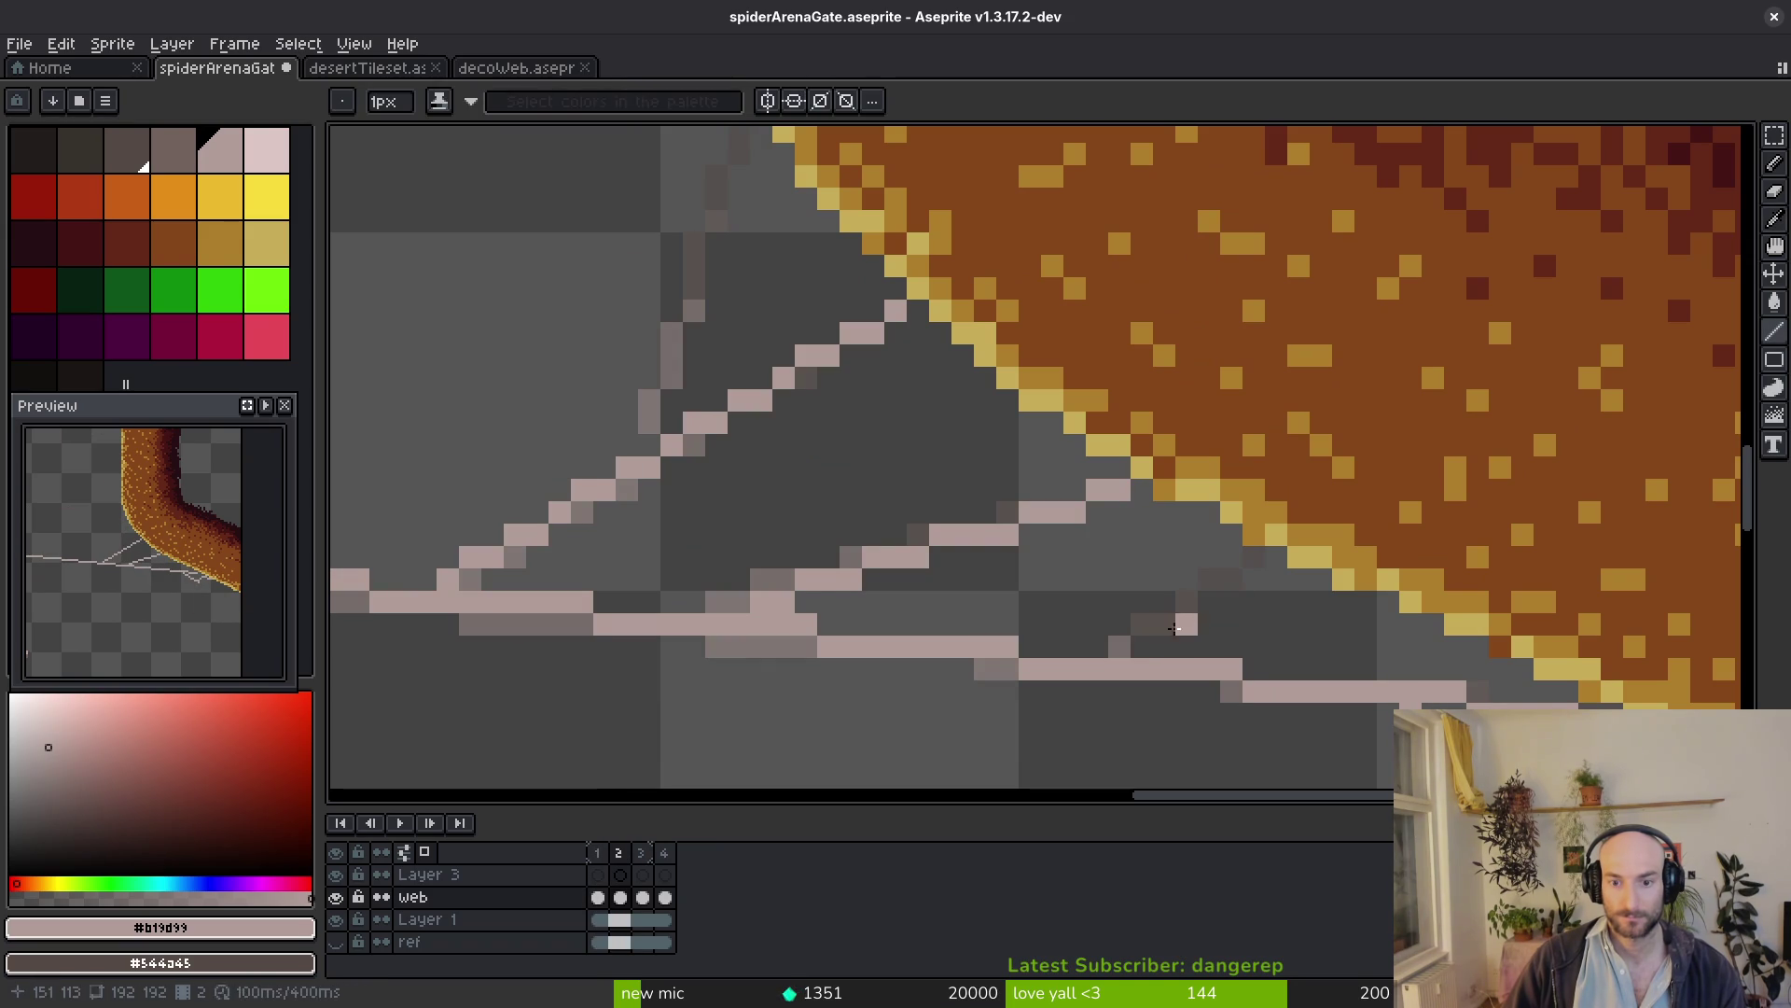
{"action": "left_click", "coordinate": [1254, 557], "text": "shift"}
{"action": "scroll", "coordinate": [1220, 656], "scroll_direction": "down", "scroll_amount": 3}
{"action": "key", "text": "alt"}
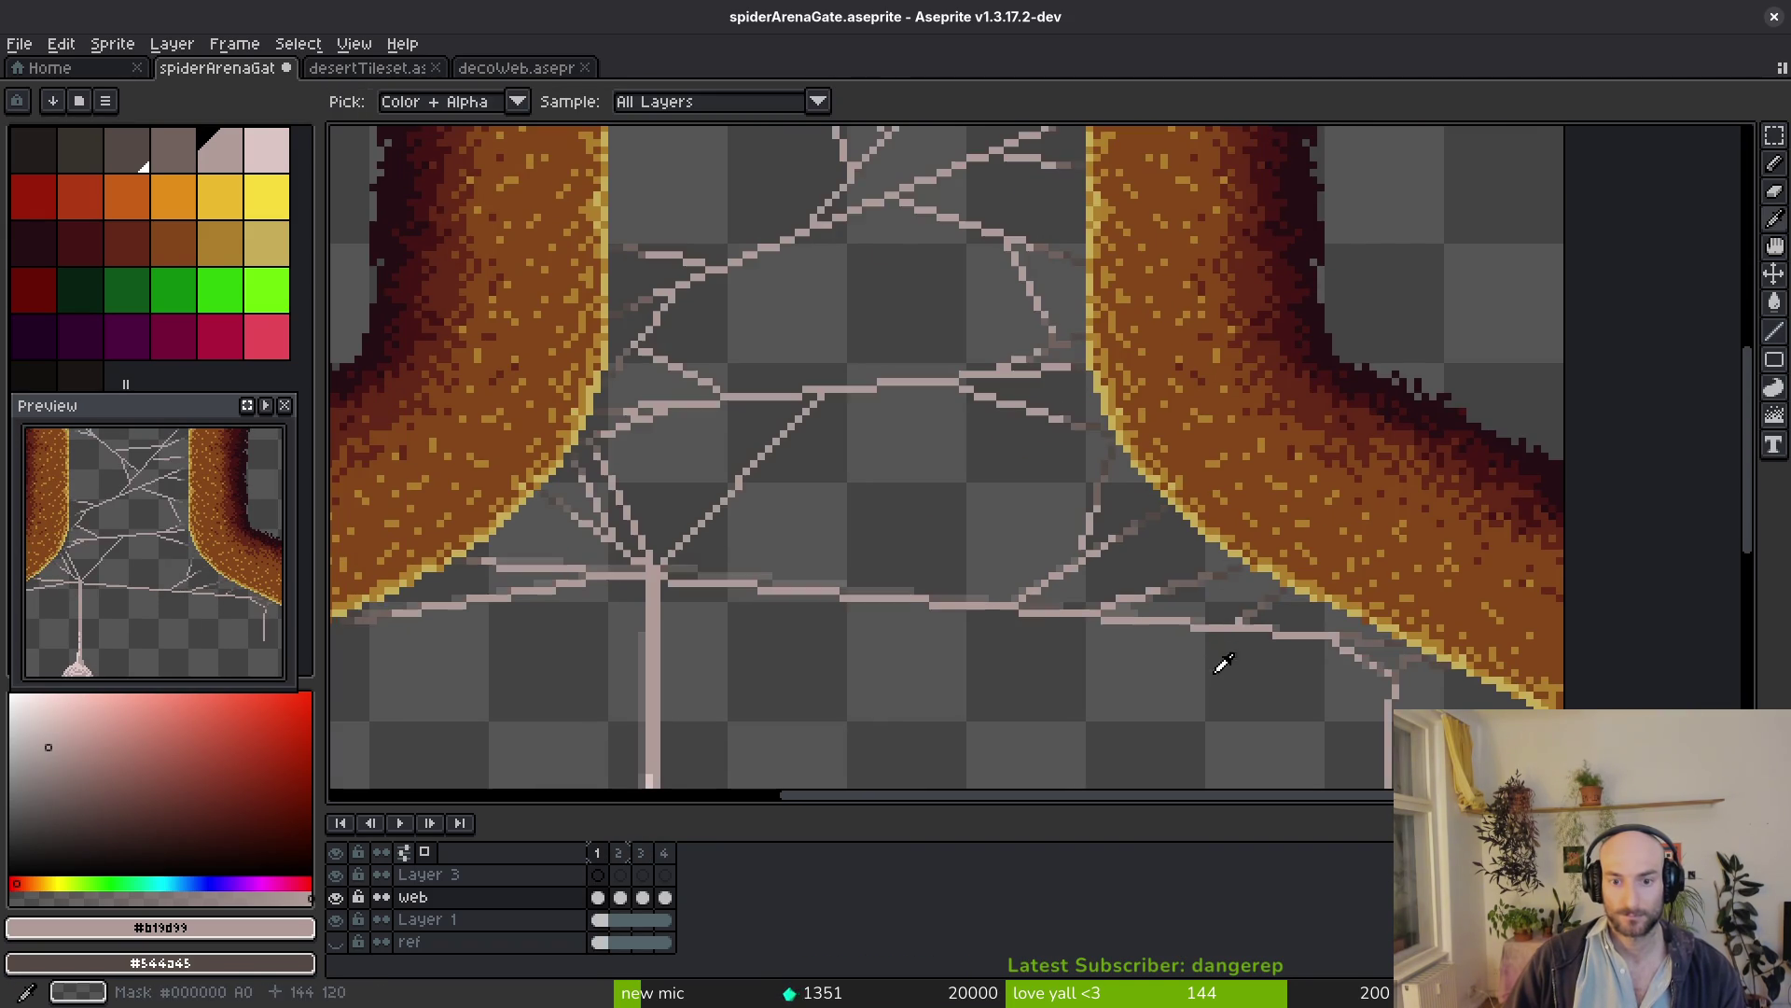
{"action": "scroll", "coordinate": [940, 591], "scroll_direction": "up", "scroll_amount": 1}
{"action": "scroll", "coordinate": [939, 593], "scroll_direction": "up", "scroll_amount": 2}
{"action": "scroll", "coordinate": [907, 583], "scroll_direction": "up", "scroll_amount": 2}
Draw two diagonal strands between the junction and the upper web, then undo the last attempts
{"action": "key", "text": "alt"}
{"action": "left_click", "coordinate": [877, 642]}
{"action": "scroll", "coordinate": [991, 507], "scroll_direction": "down", "scroll_amount": 2}
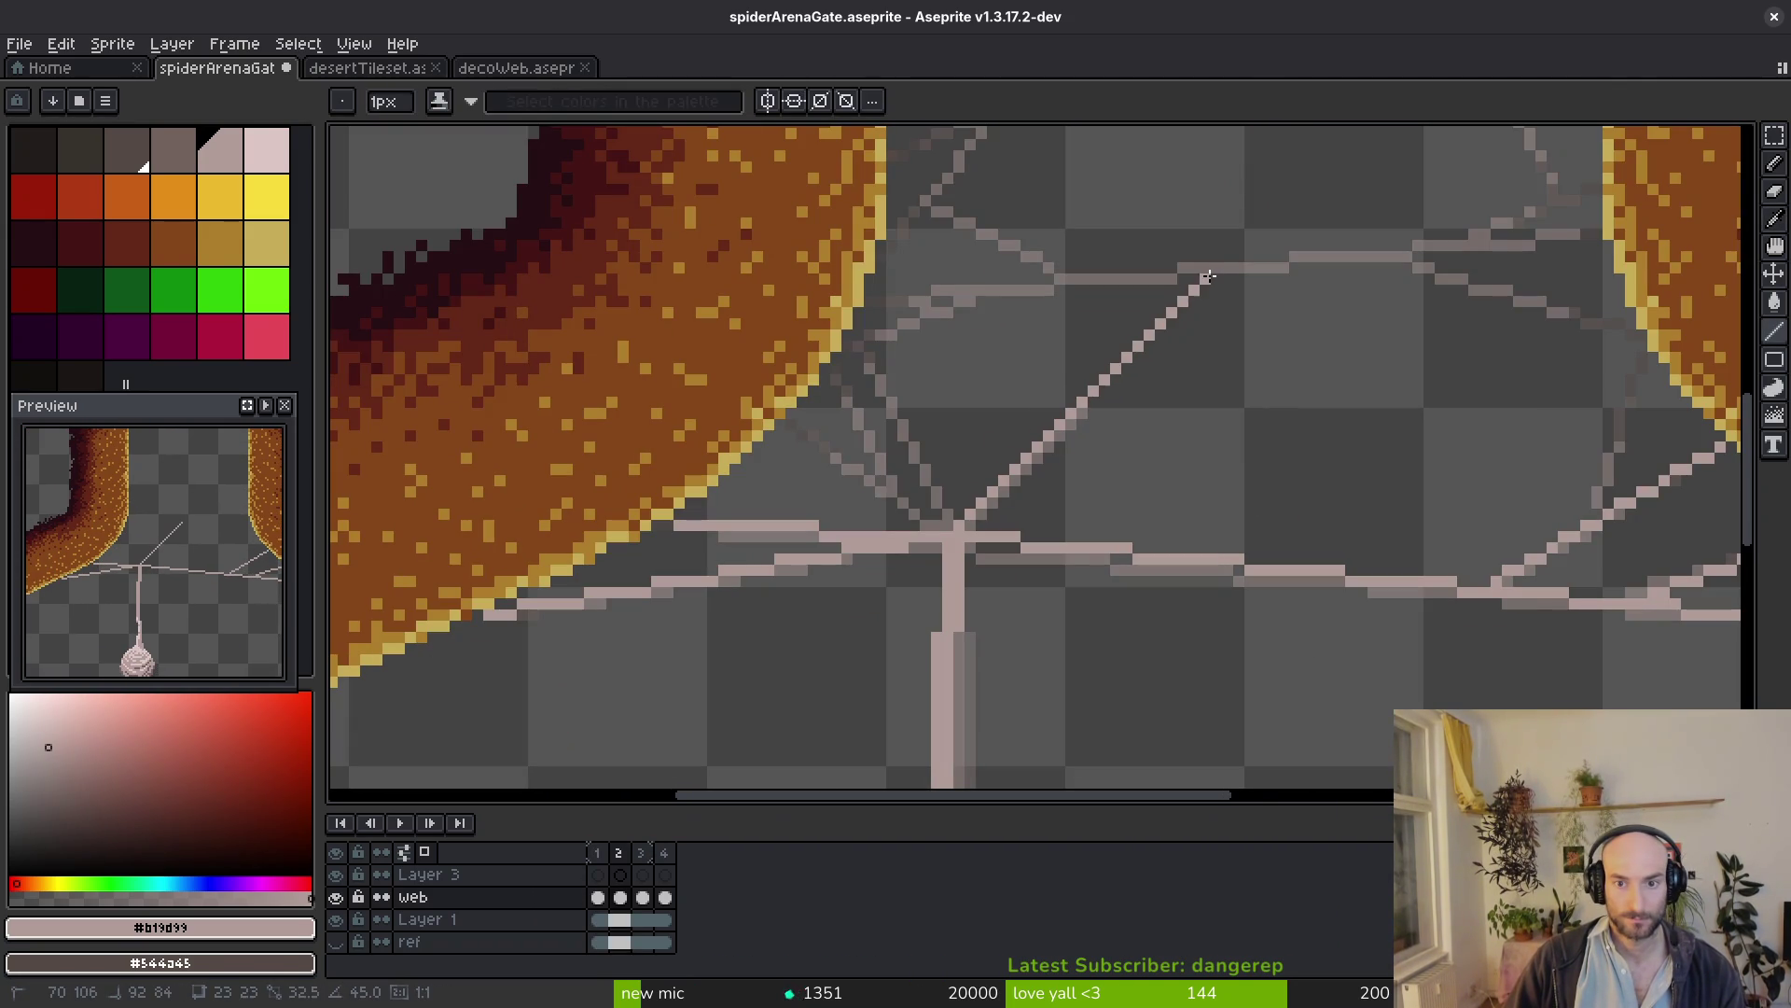
{"action": "left_click", "coordinate": [1169, 336]}
{"action": "scroll", "coordinate": [958, 599], "scroll_direction": "up", "scroll_amount": 2}
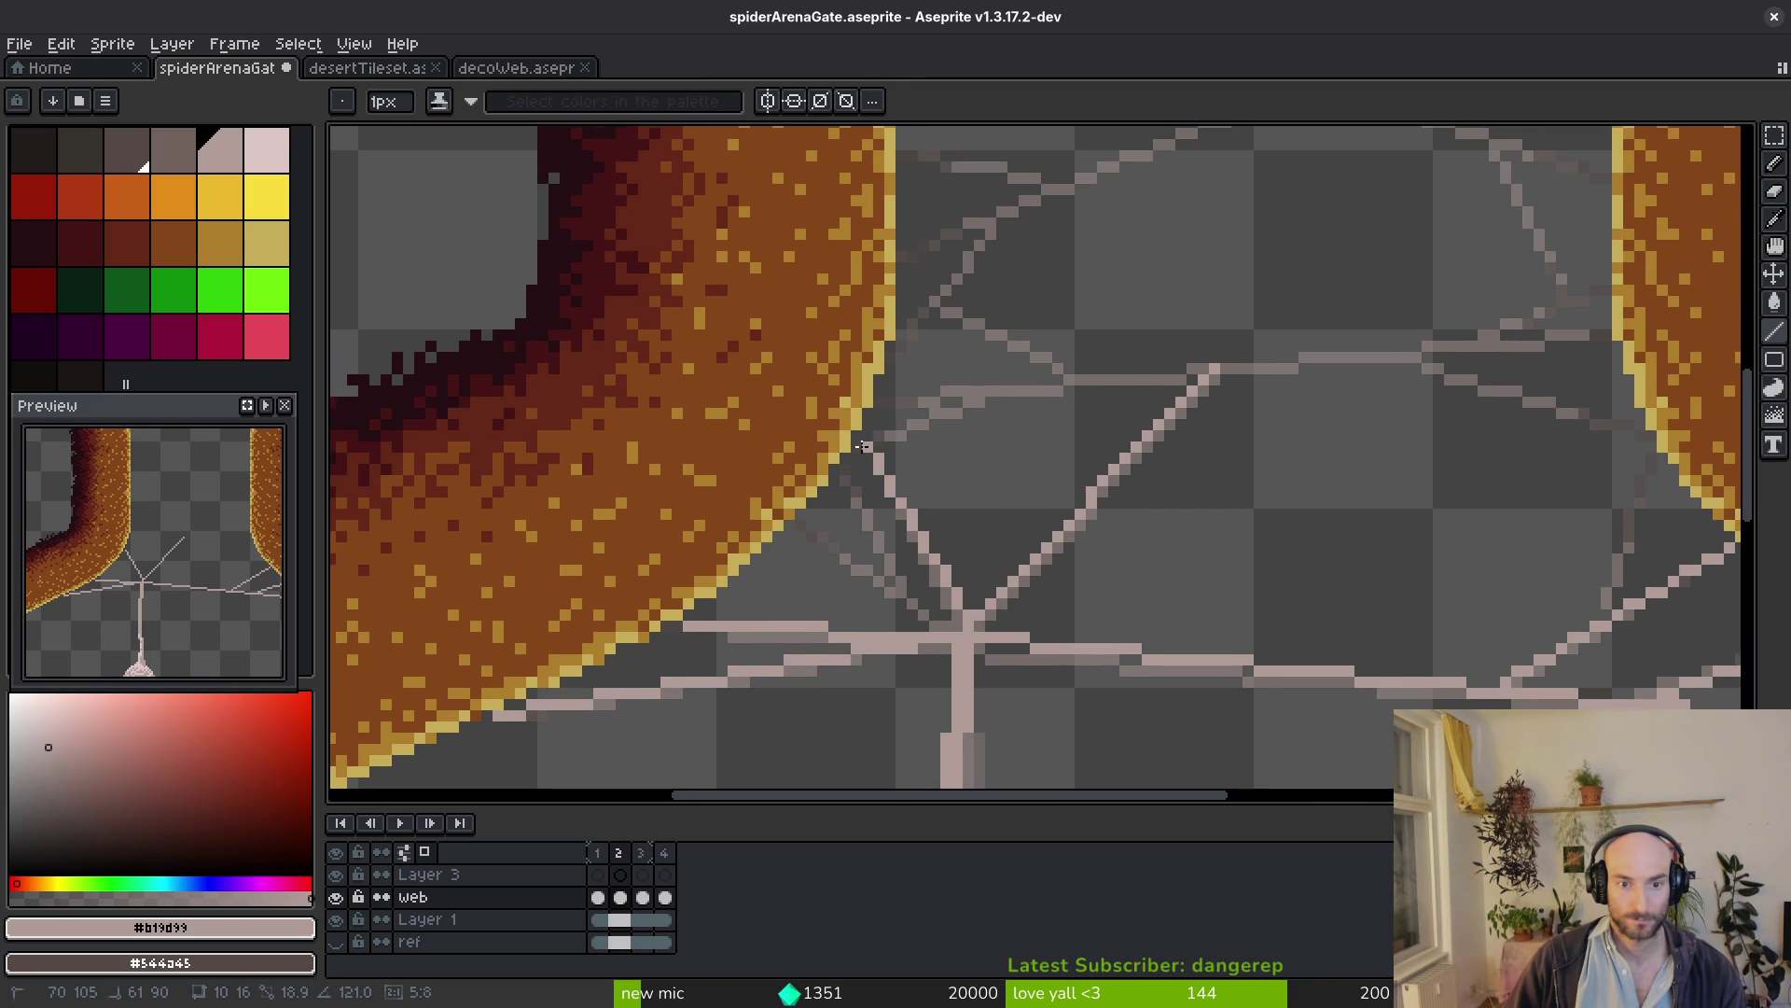
{"action": "scroll", "coordinate": [861, 446], "scroll_direction": "up", "scroll_amount": 1}
{"action": "scroll", "coordinate": [862, 445], "scroll_direction": "up", "scroll_amount": 1}
{"action": "left_click", "coordinate": [856, 444]}
{"action": "scroll", "coordinate": [979, 700], "scroll_direction": "down", "scroll_amount": 2}
{"action": "left_click", "coordinate": [1043, 764]}
{"action": "scroll", "coordinate": [989, 743], "scroll_direction": "up", "scroll_amount": 1}
{"action": "scroll", "coordinate": [936, 613], "scroll_direction": "up", "scroll_amount": 1}
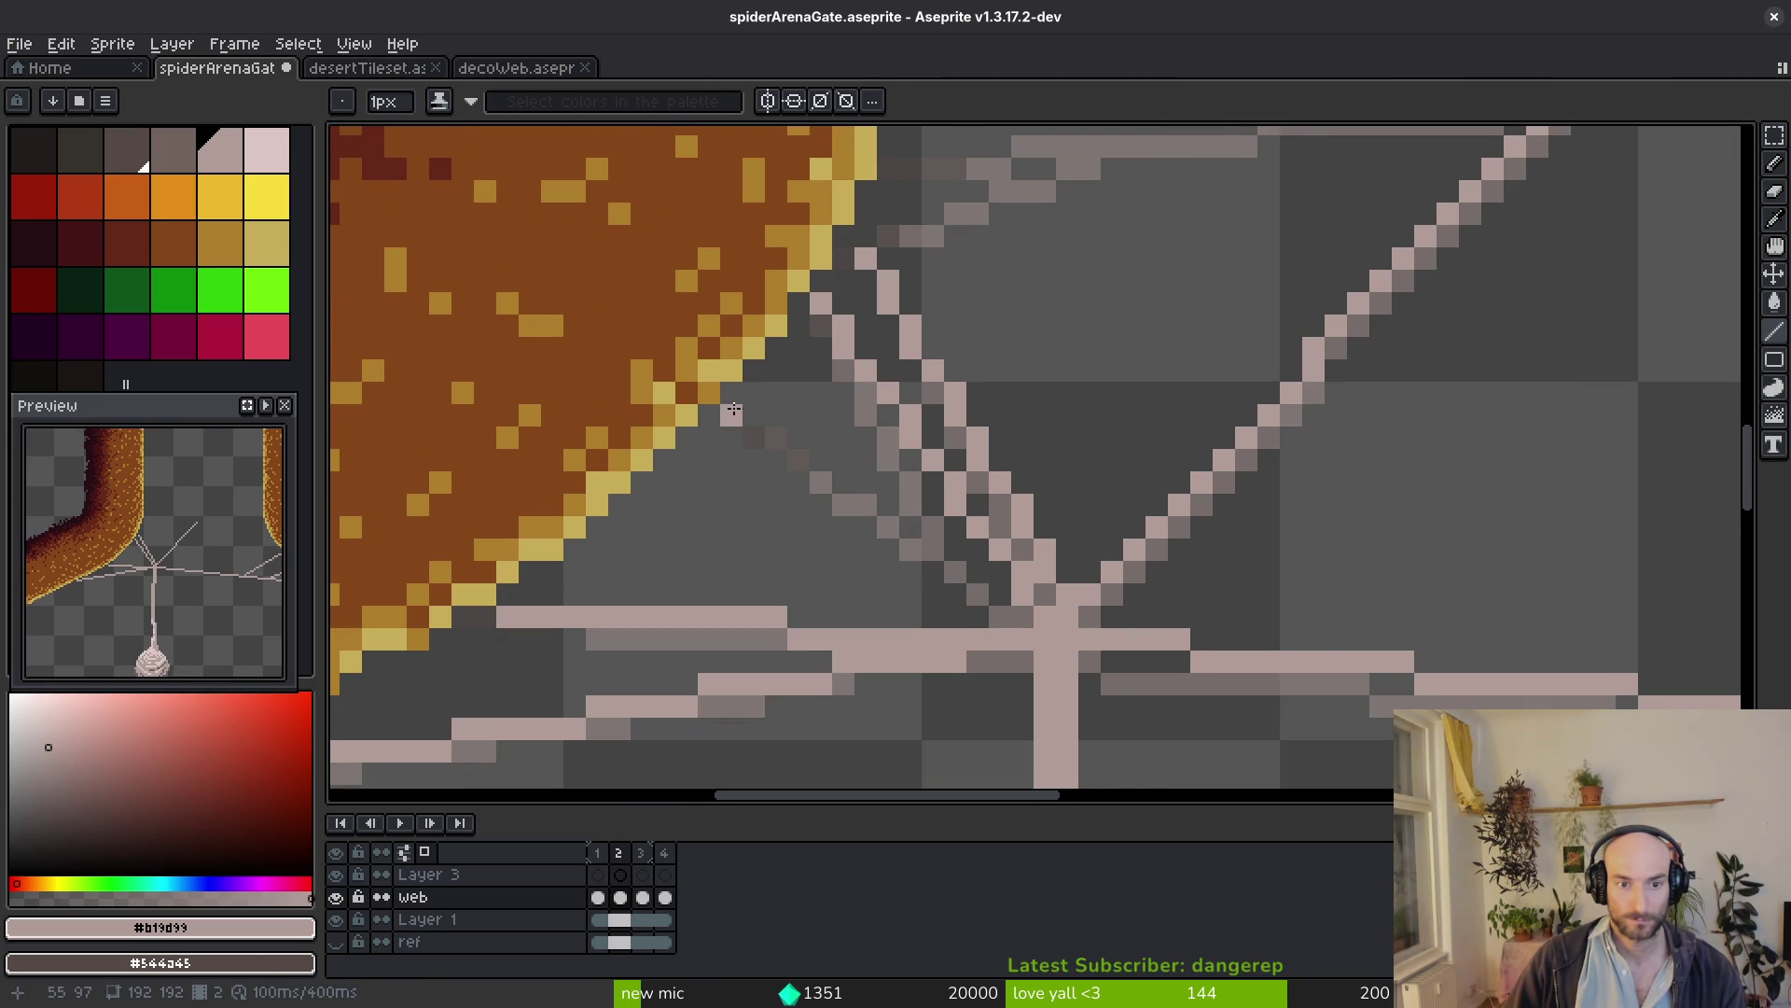
{"action": "left_click_drag", "start_coordinate": [735, 410], "coordinate": [923, 526]}
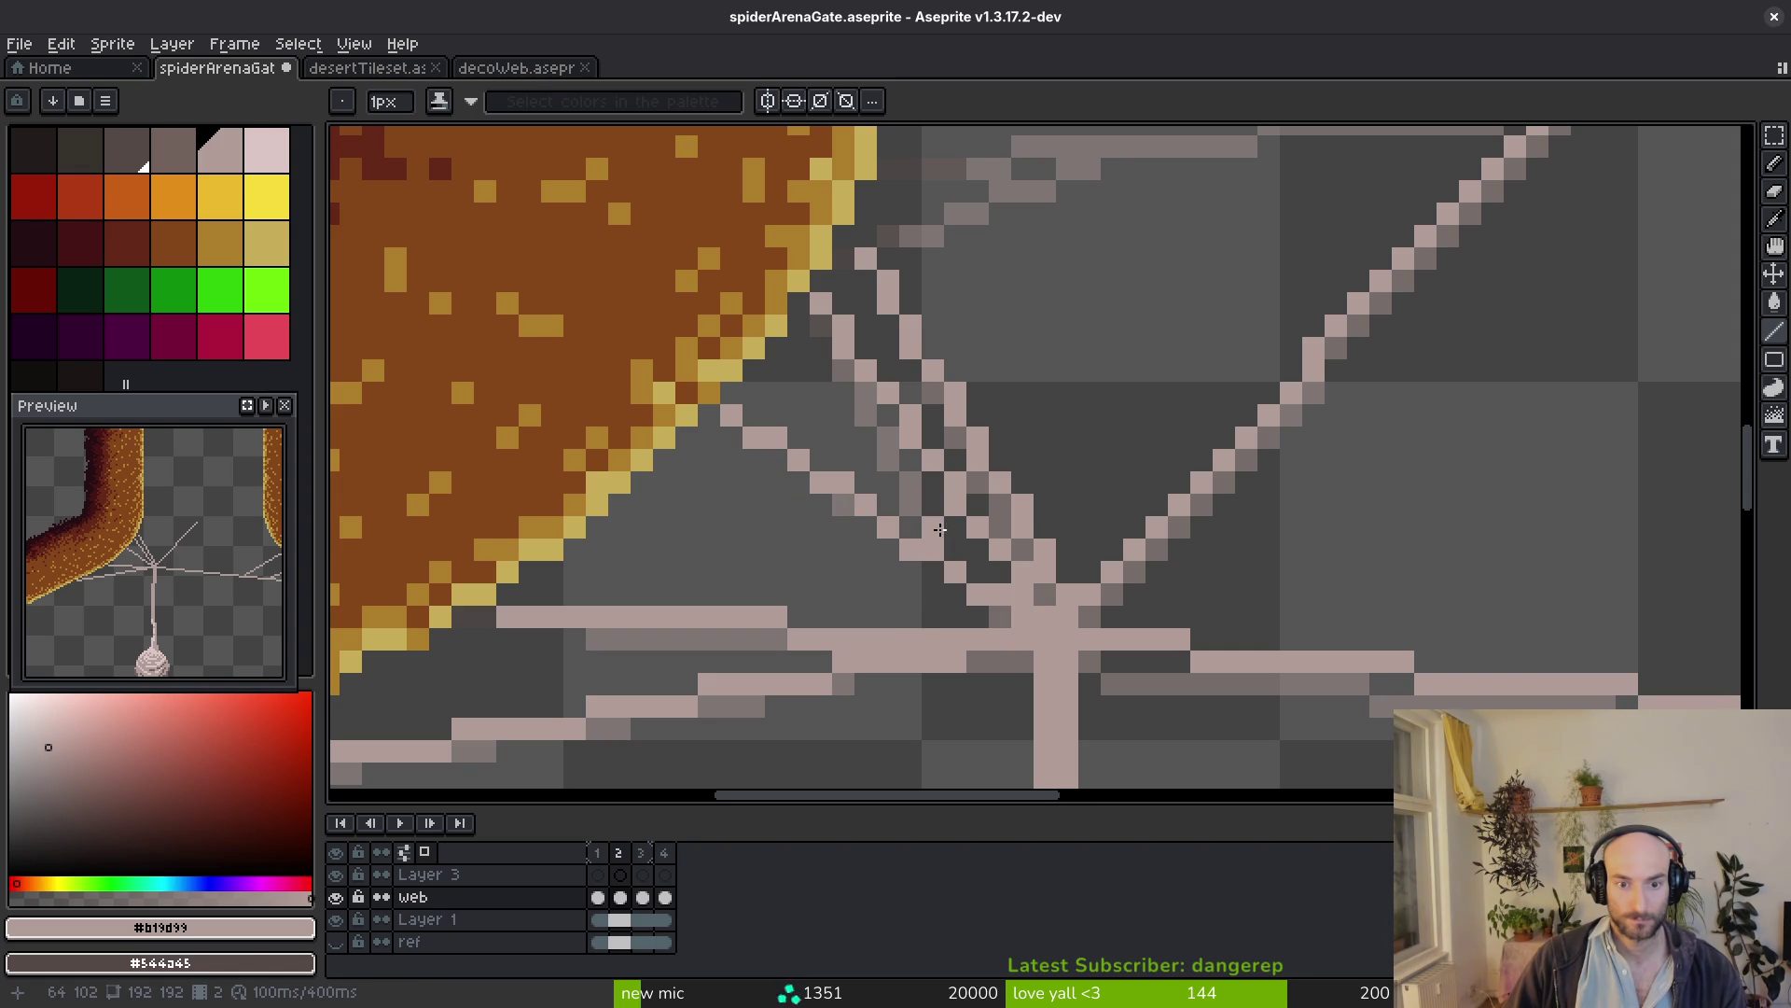
{"action": "scroll", "coordinate": [923, 507], "scroll_direction": "down", "scroll_amount": 2}
{"action": "key", "text": "i"}
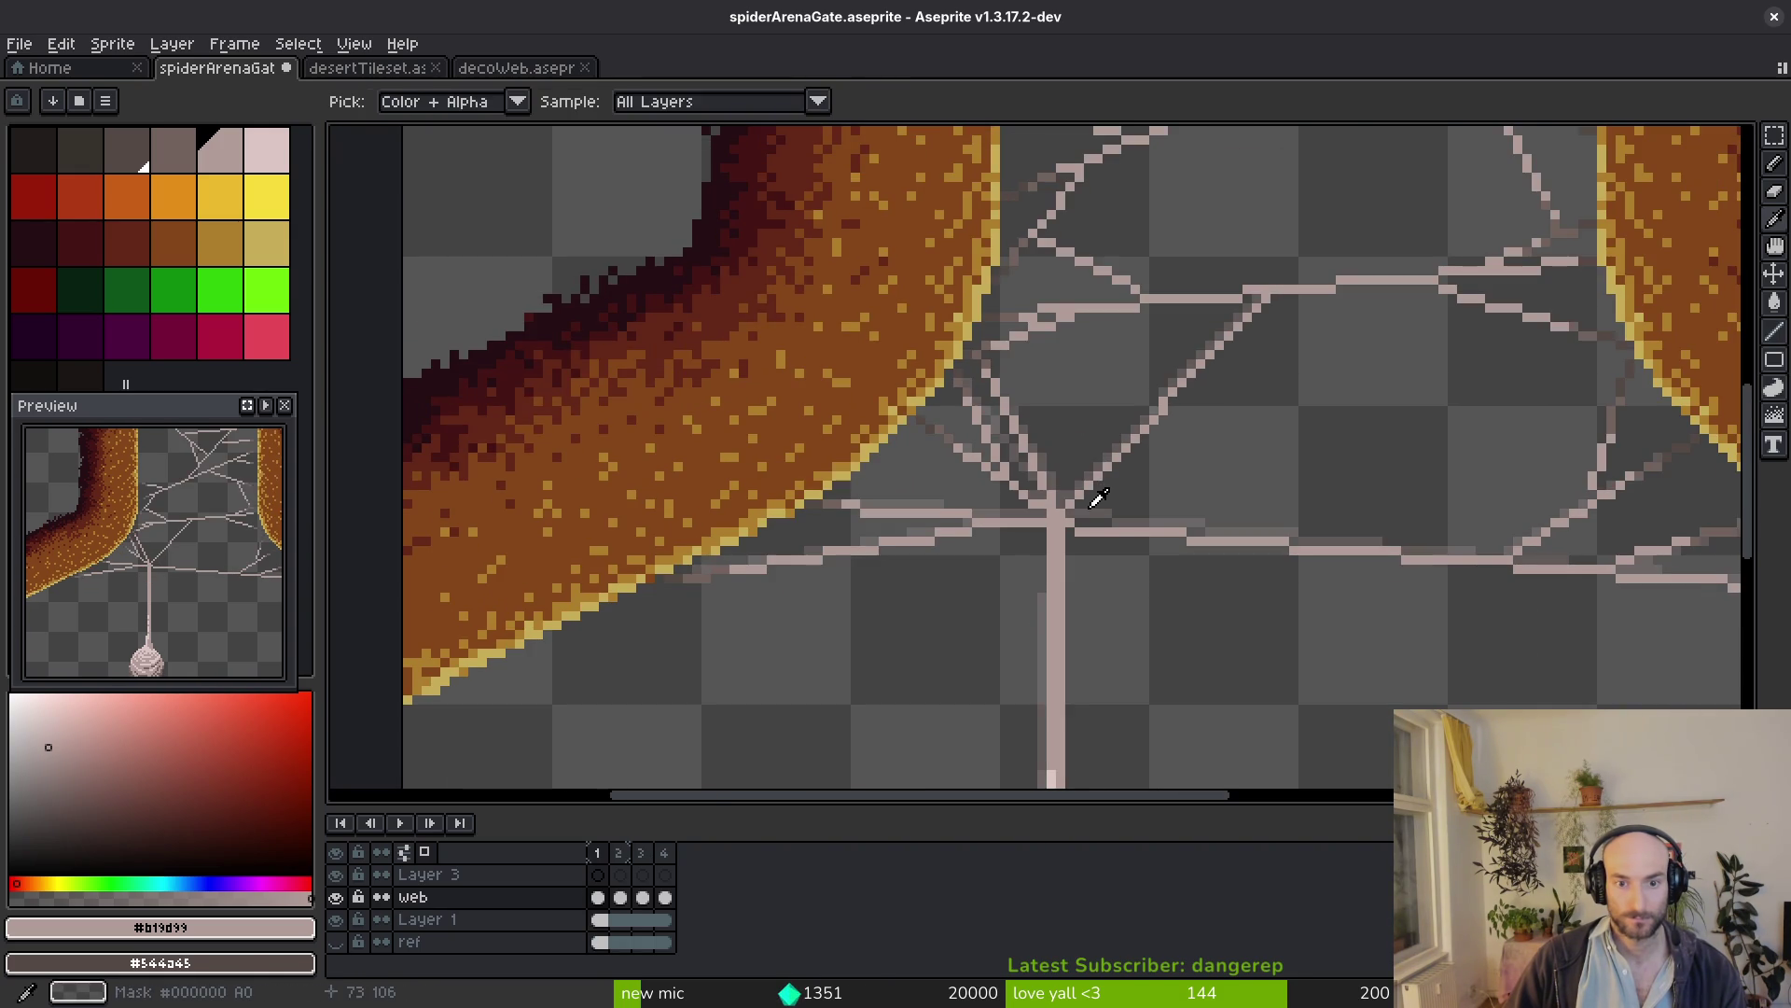
{"action": "key", "text": "l"}
{"action": "key", "text": "ctrl+z"}
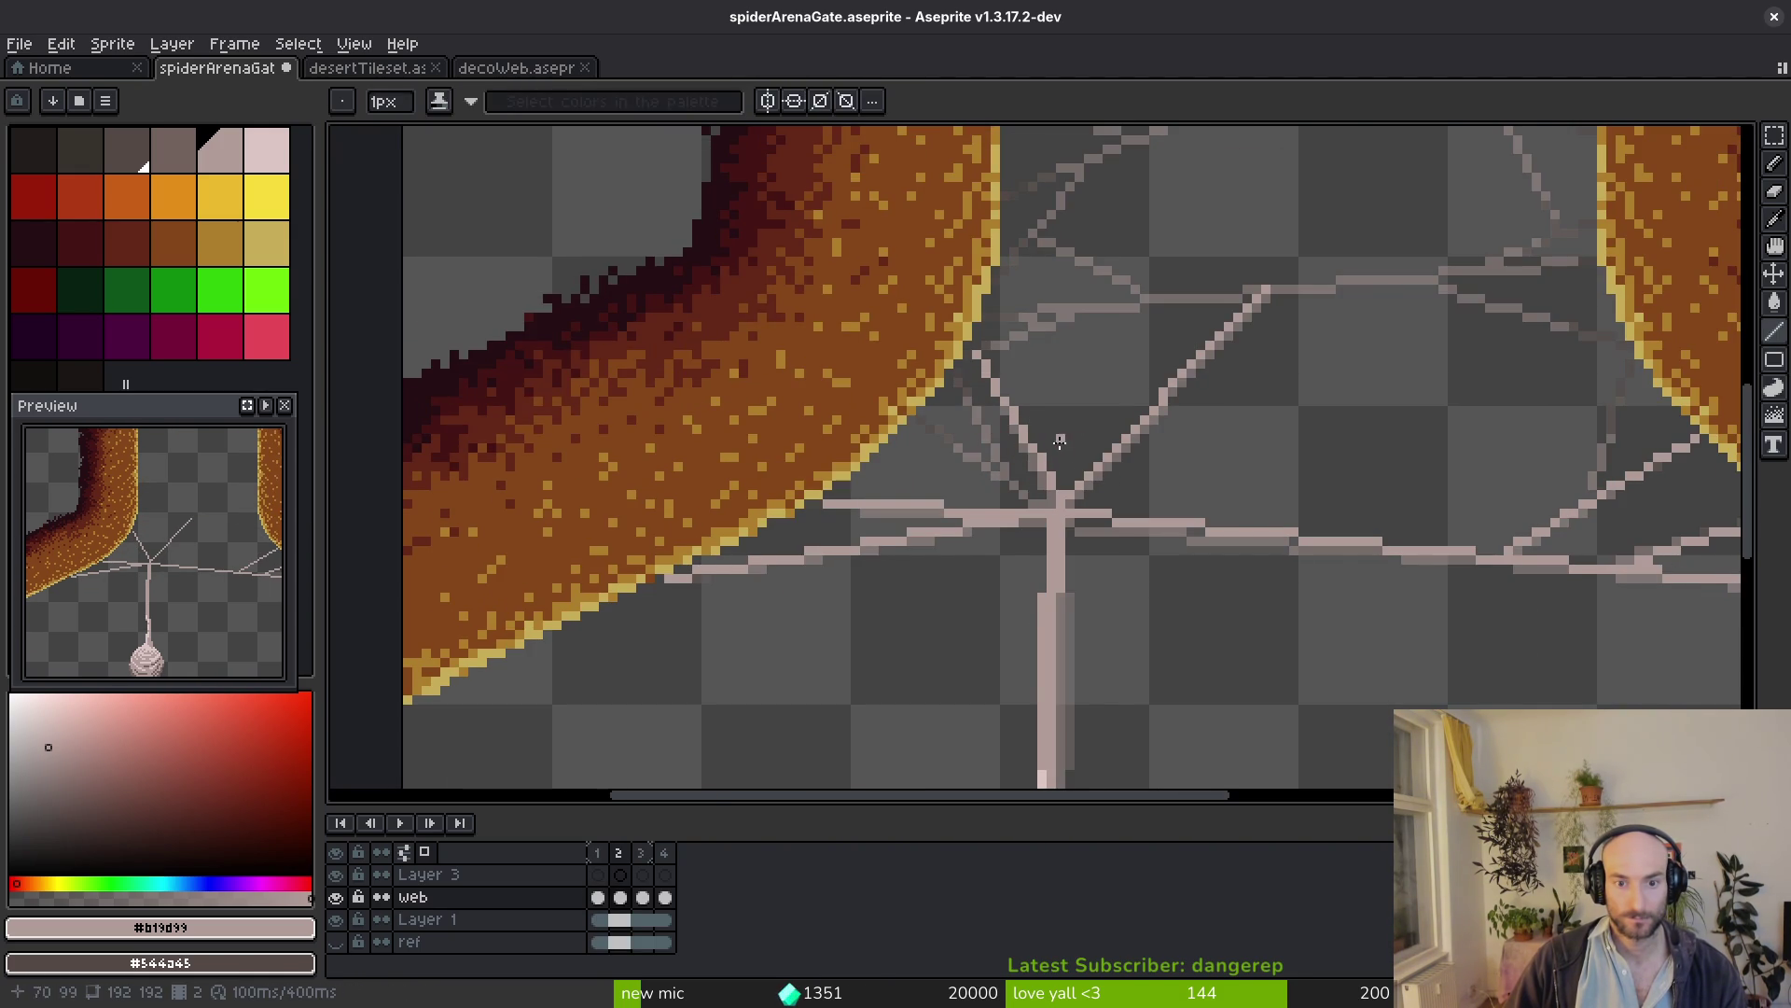
{"action": "scroll", "coordinate": [1078, 490], "scroll_direction": "up", "scroll_amount": 2}
Redraw paired strands down to the junction, compare with frame 1, and add a strand up-left to the left pillar
{"action": "left_click_drag", "start_coordinate": [902, 315], "coordinate": [1047, 513]}
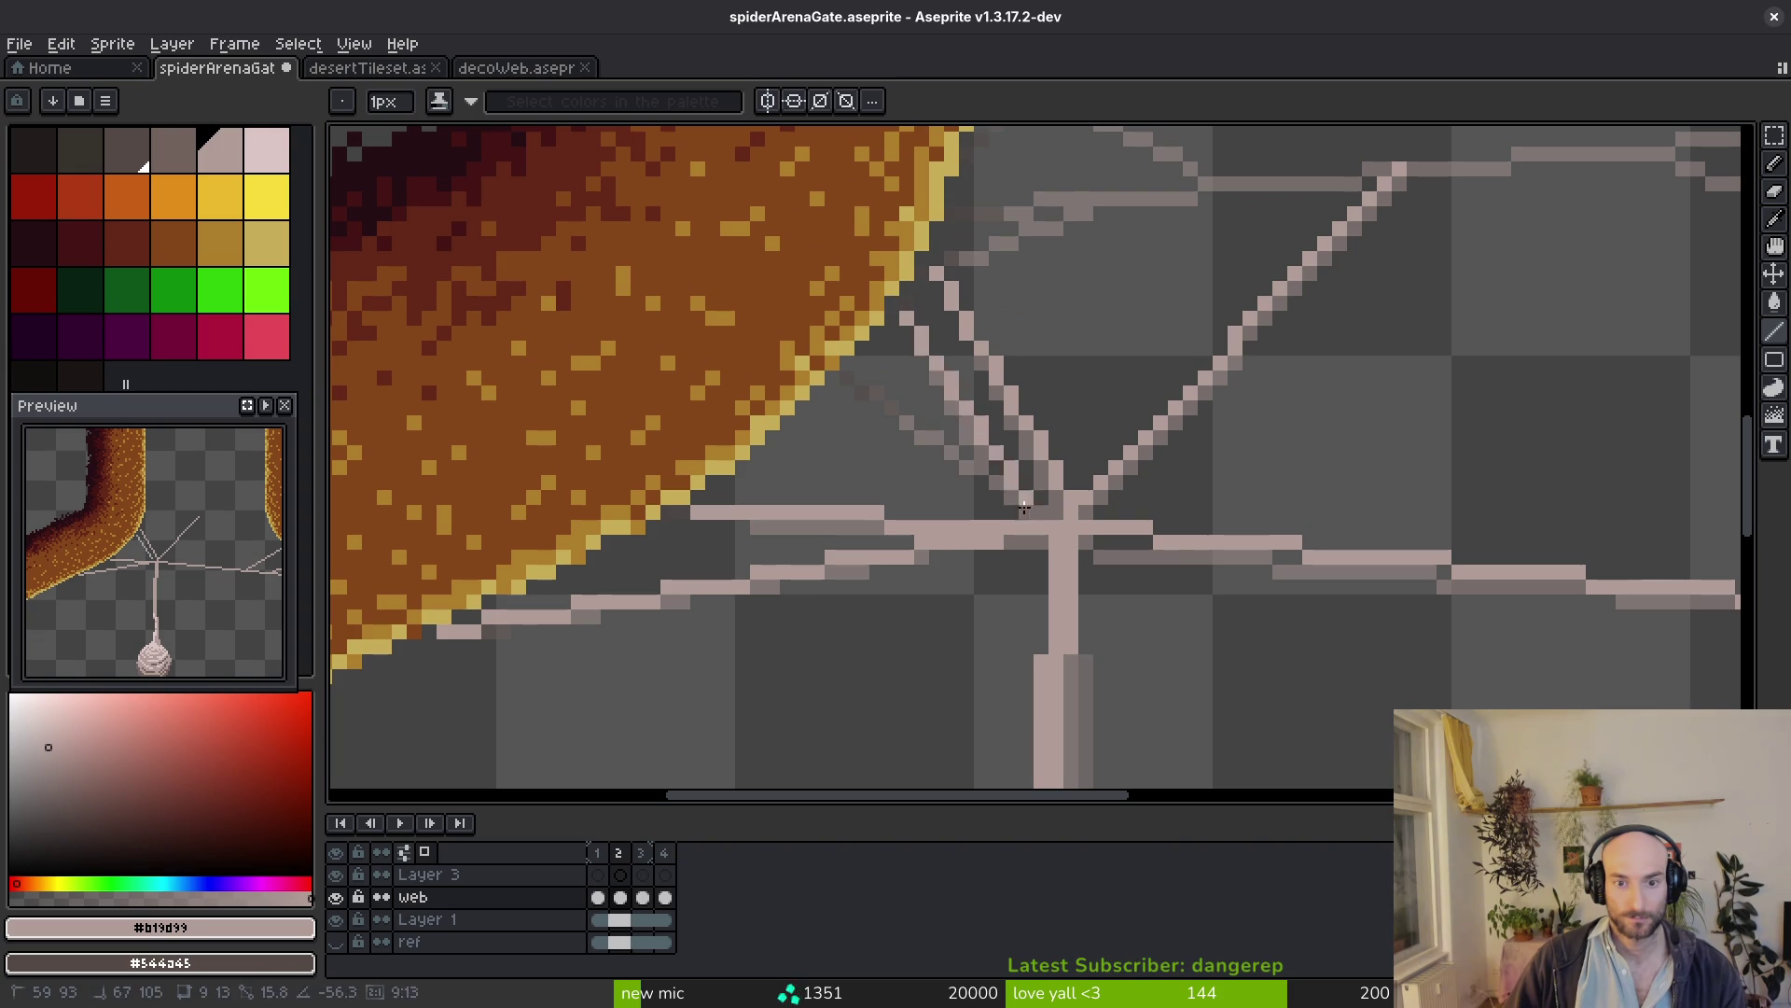
{"action": "left_click_drag", "start_coordinate": [903, 316], "coordinate": [1025, 511]}
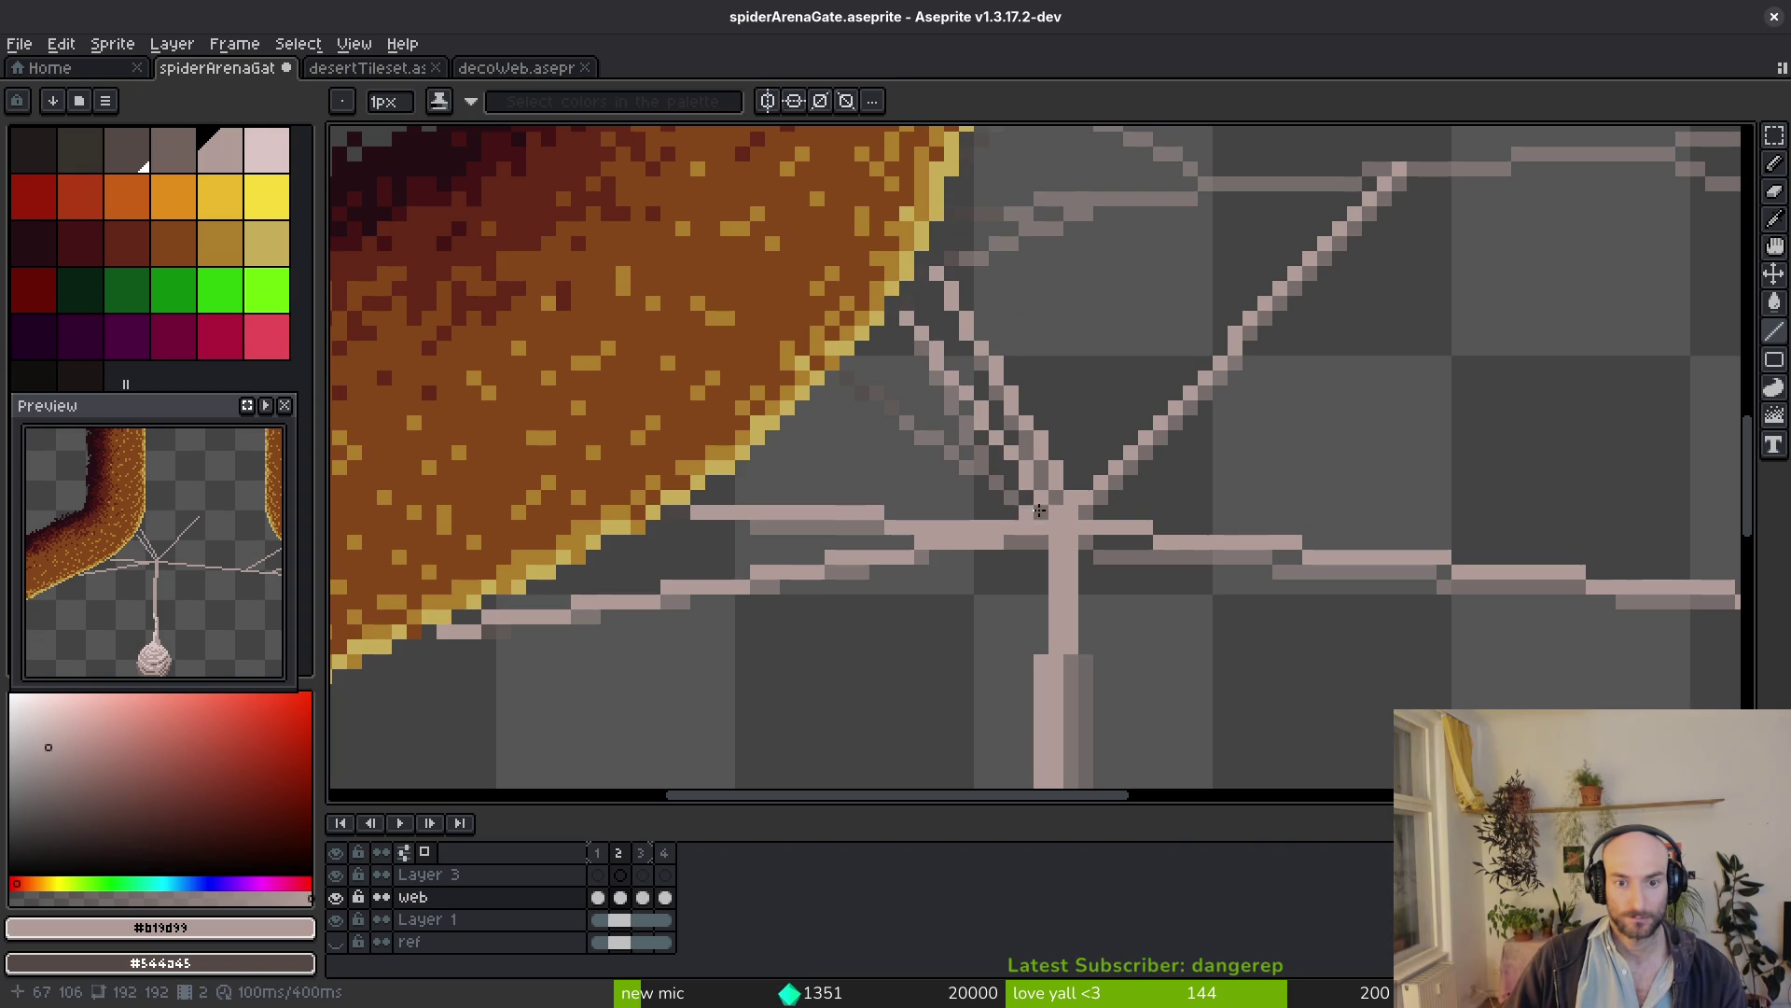
{"action": "key", "text": "Left"}
{"action": "key", "text": "Right"}
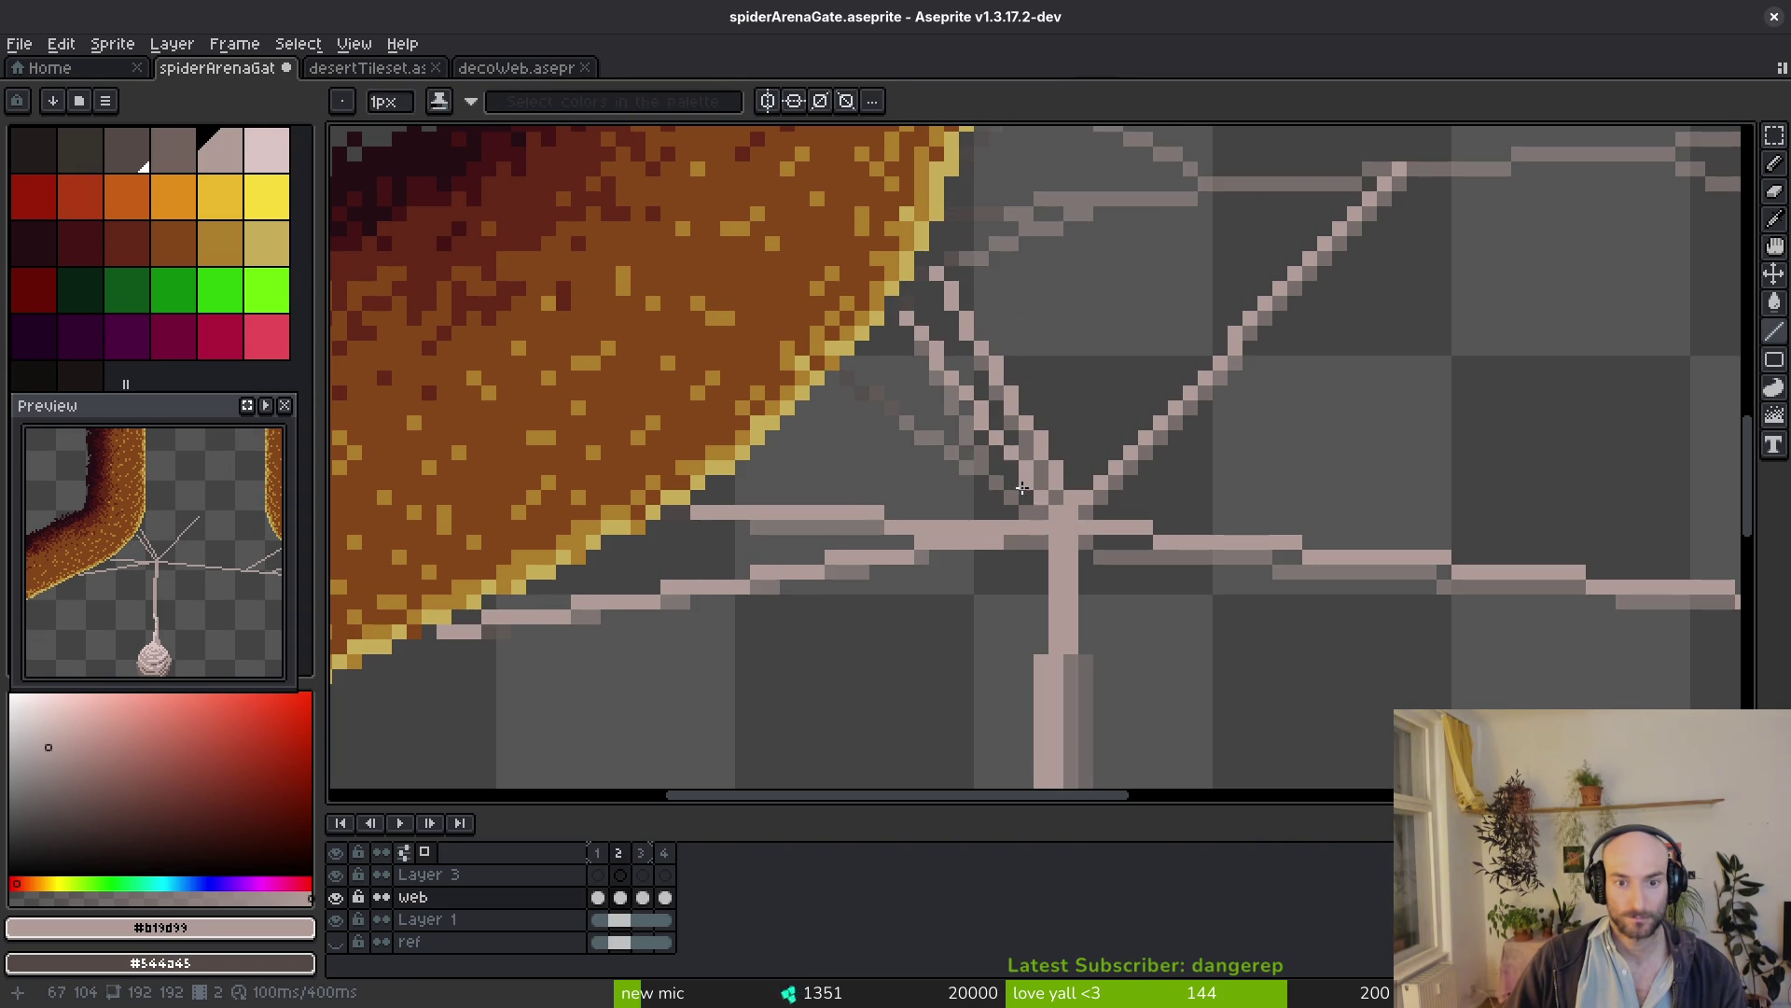
{"action": "key", "text": "ctrl+z"}
{"action": "mouse_move", "coordinate": [1047, 512]}
{"action": "left_mouse_down"}
{"action": "mouse_move", "coordinate": [900, 310]}
{"action": "mouse_move", "coordinate": [1046, 515]}
{"action": "left_mouse_up"}
{"action": "left_click_drag", "start_coordinate": [989, 458], "coordinate": [845, 377]}
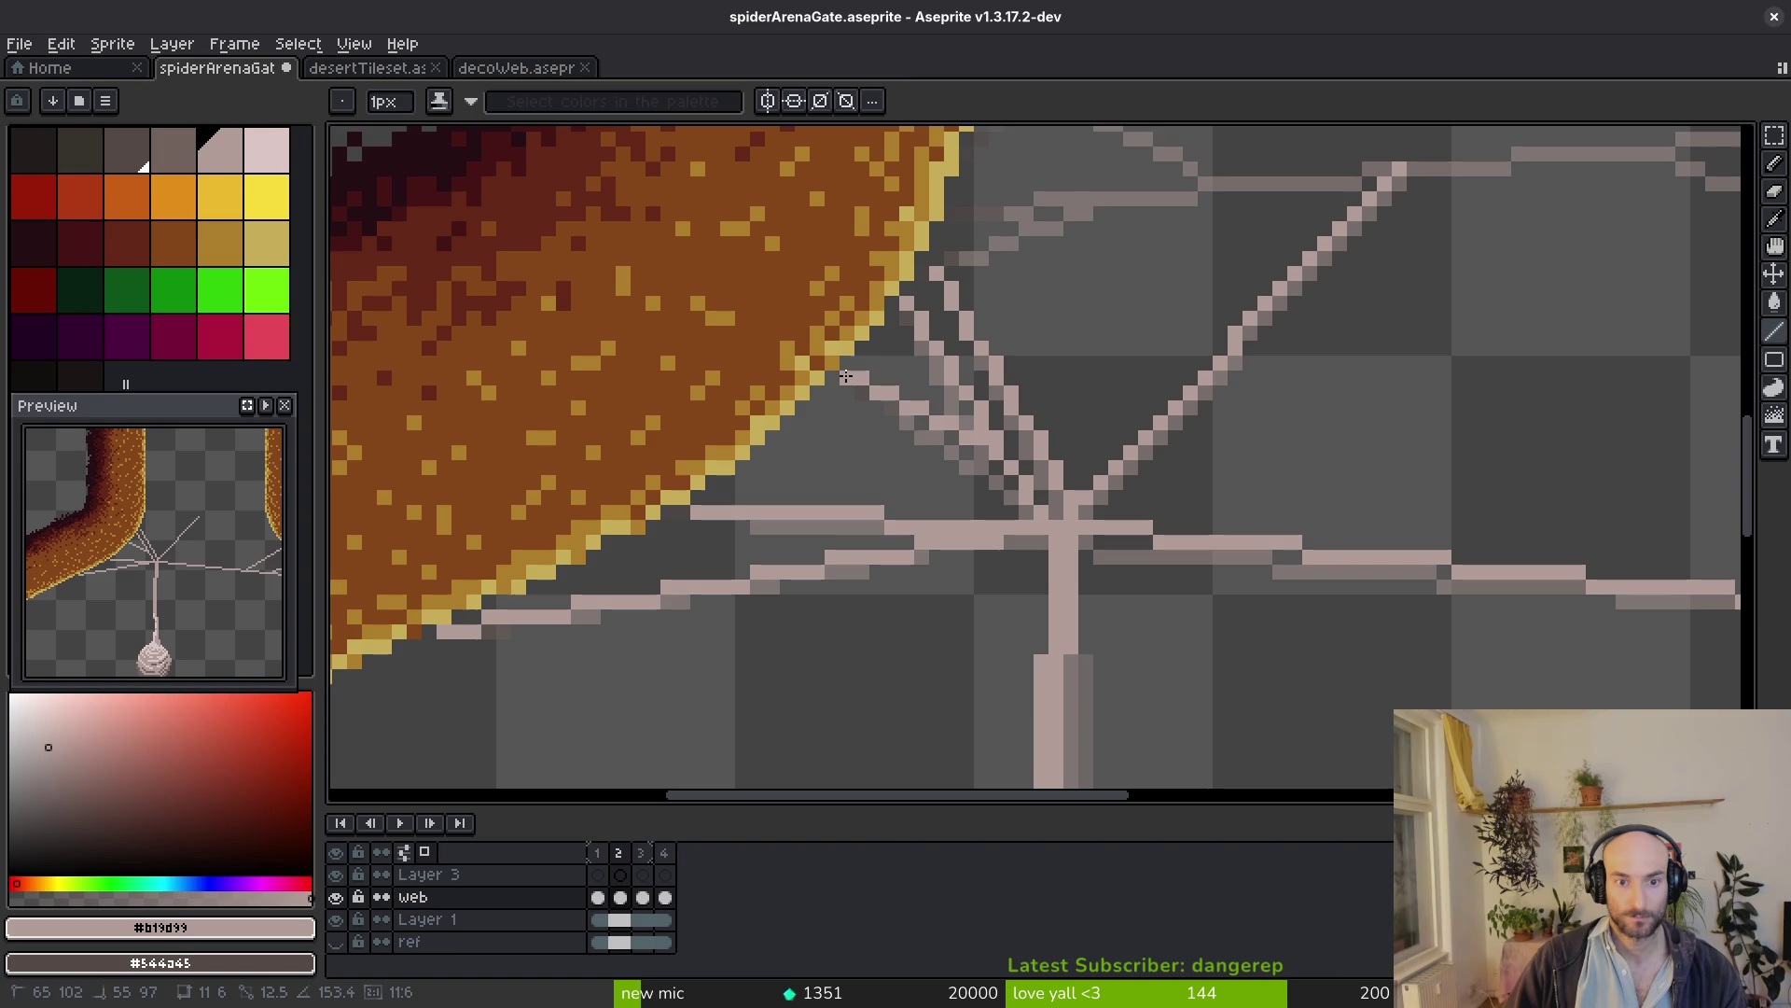
{"action": "scroll", "coordinate": [994, 458], "scroll_direction": "down", "scroll_amount": 2}
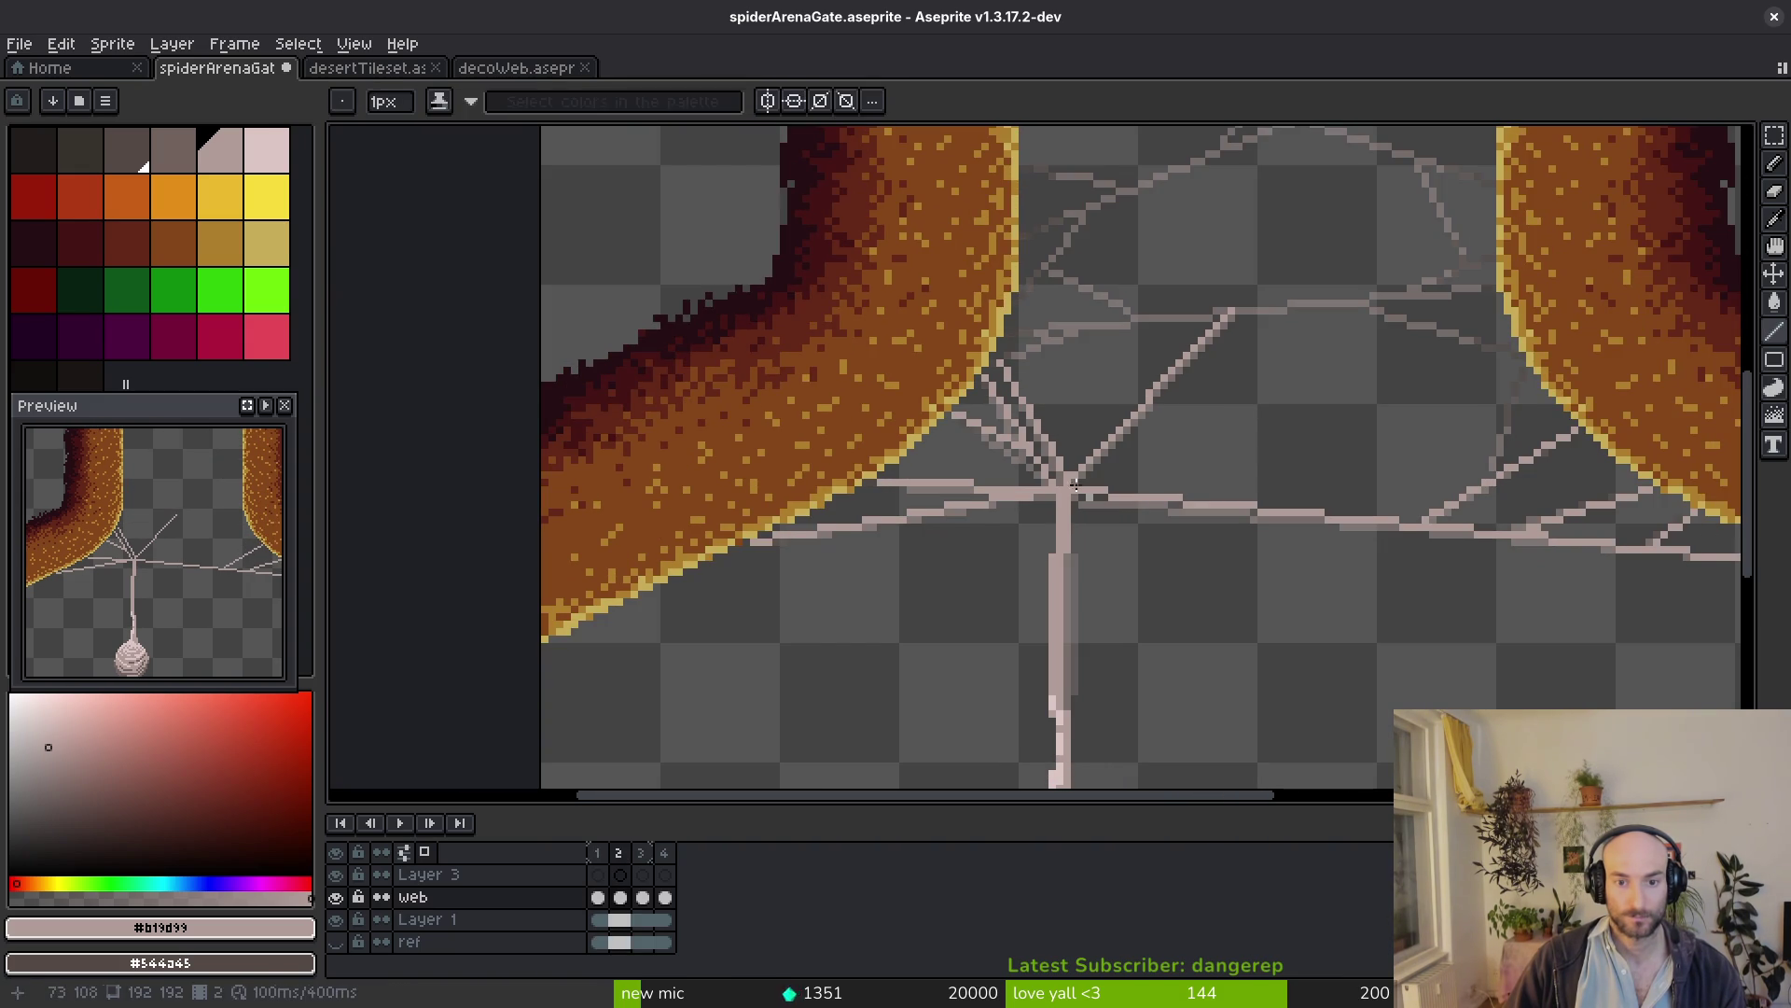
{"action": "scroll", "coordinate": [1000, 608], "scroll_direction": "up", "scroll_amount": 2}
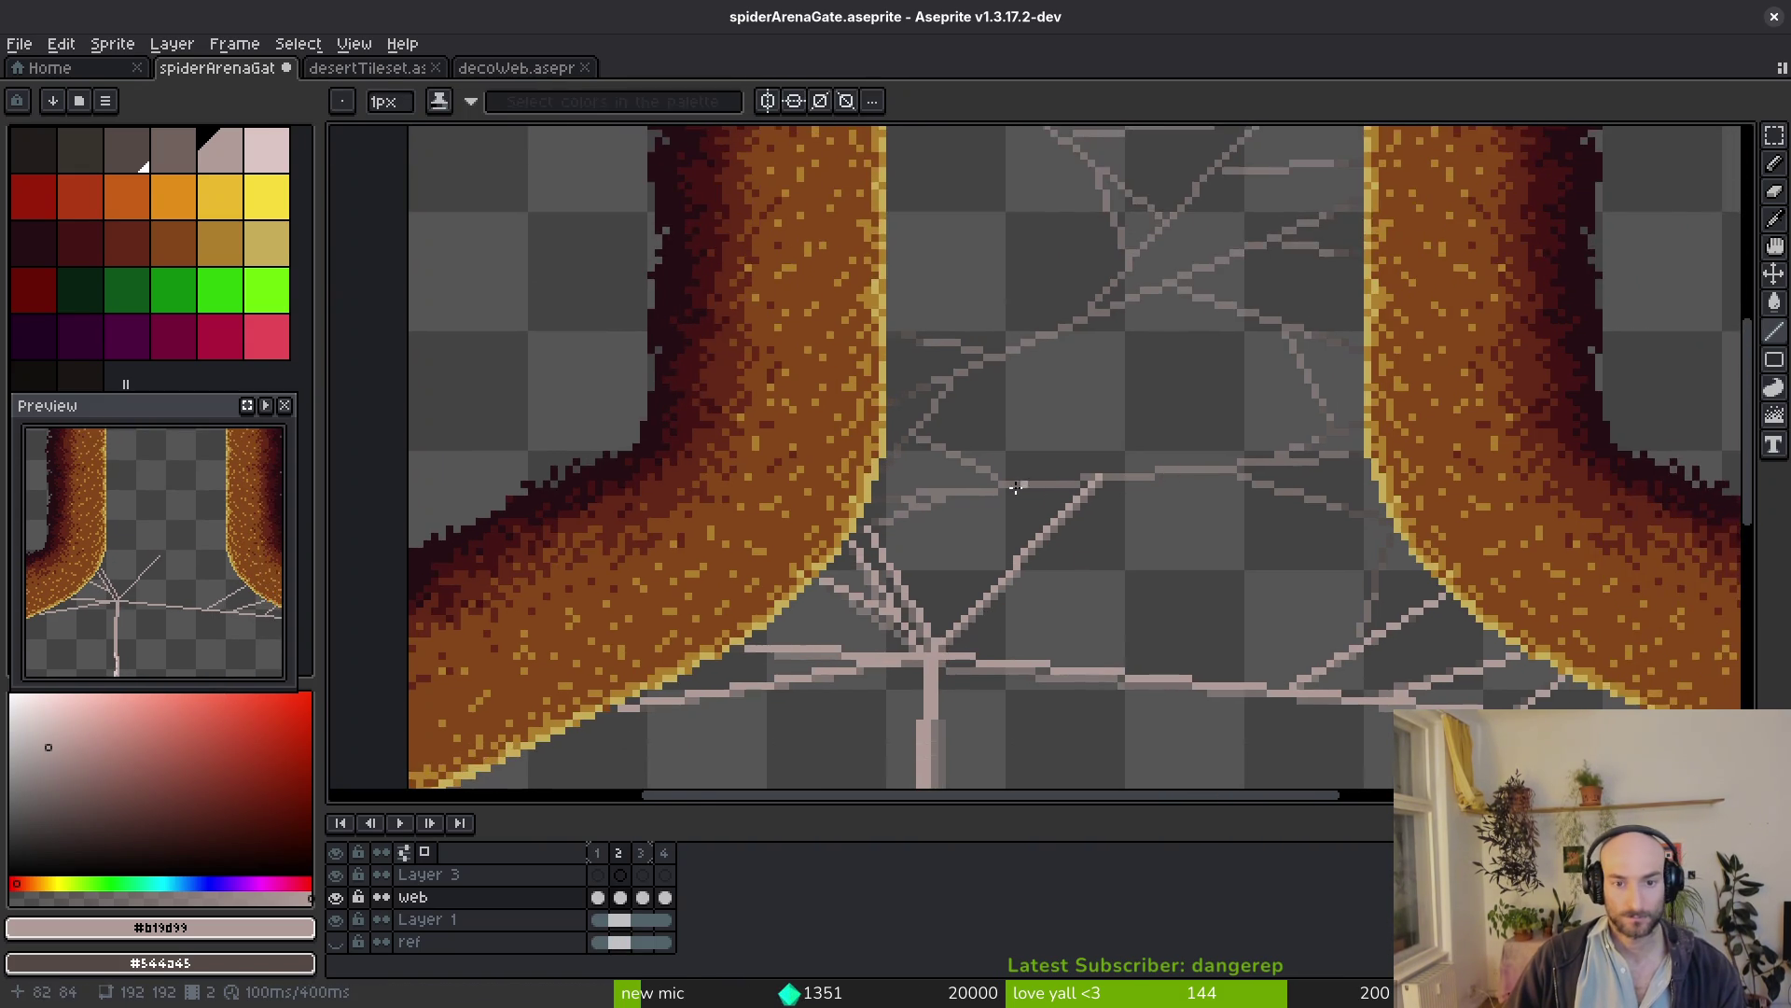
After checking frame 1, draw a strand leftward from the right pillar and one rising right from the lower web
{"action": "key", "text": "comma"}
{"action": "key", "text": "period"}
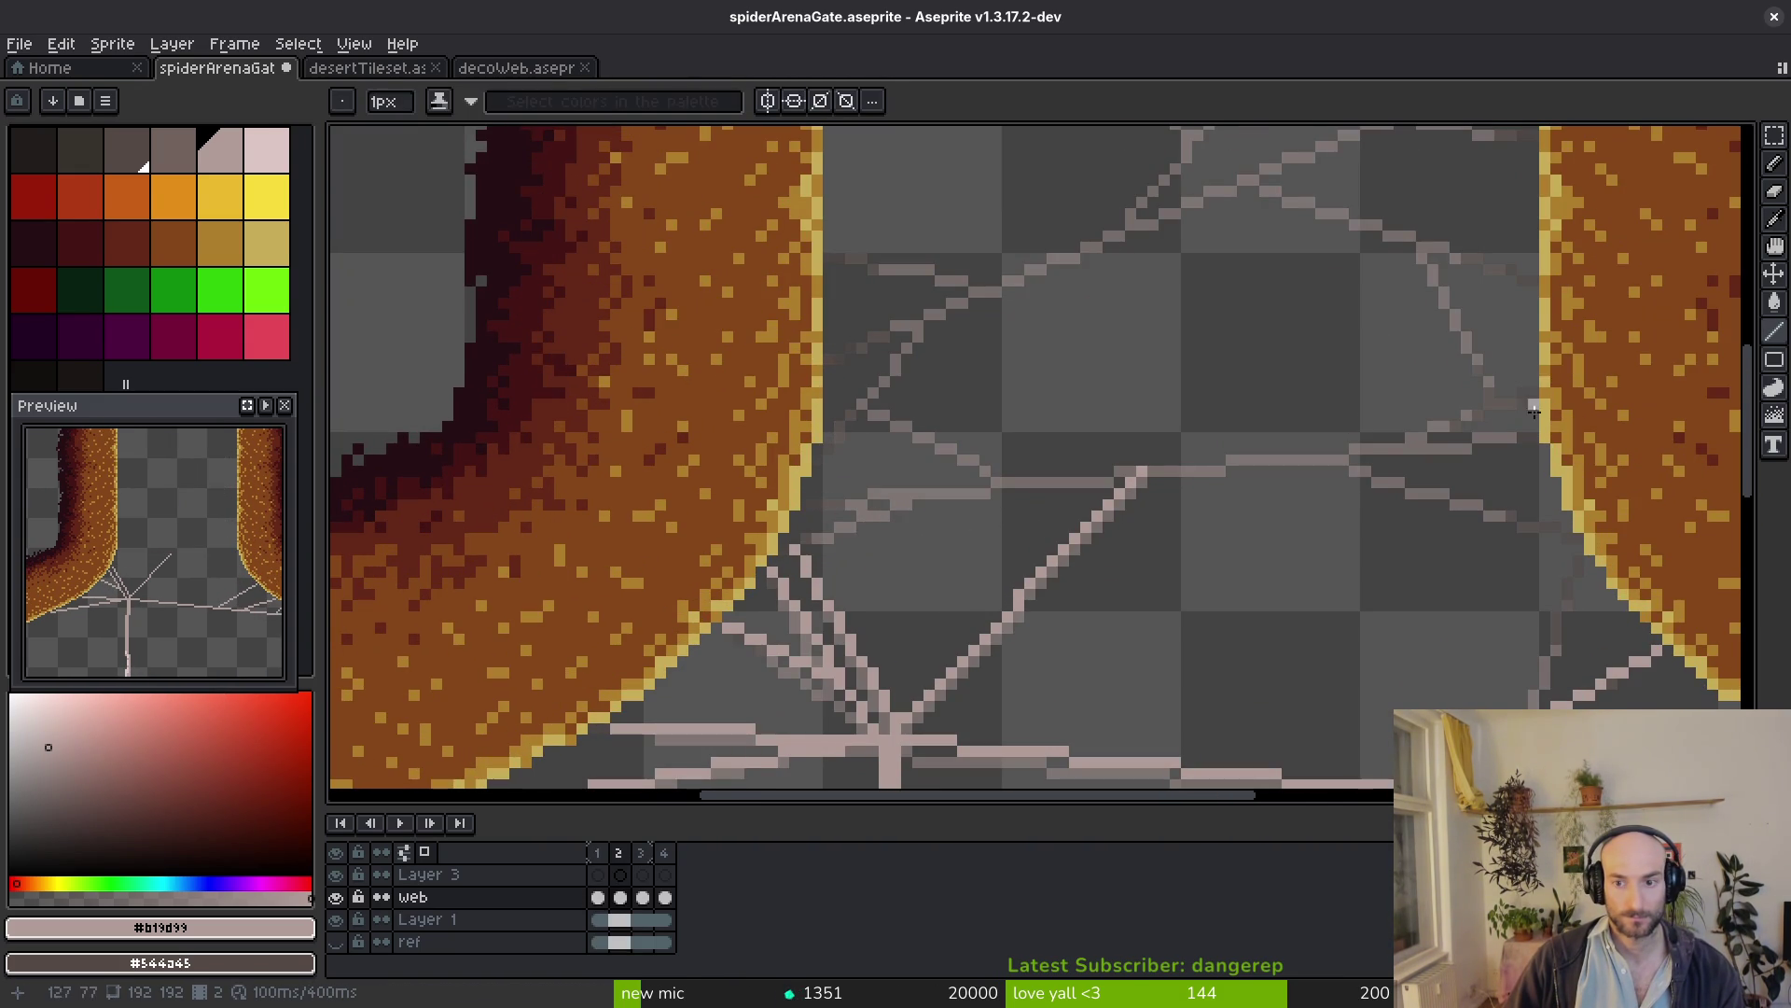
{"action": "left_click_drag", "start_coordinate": [1535, 436], "coordinate": [833, 499]}
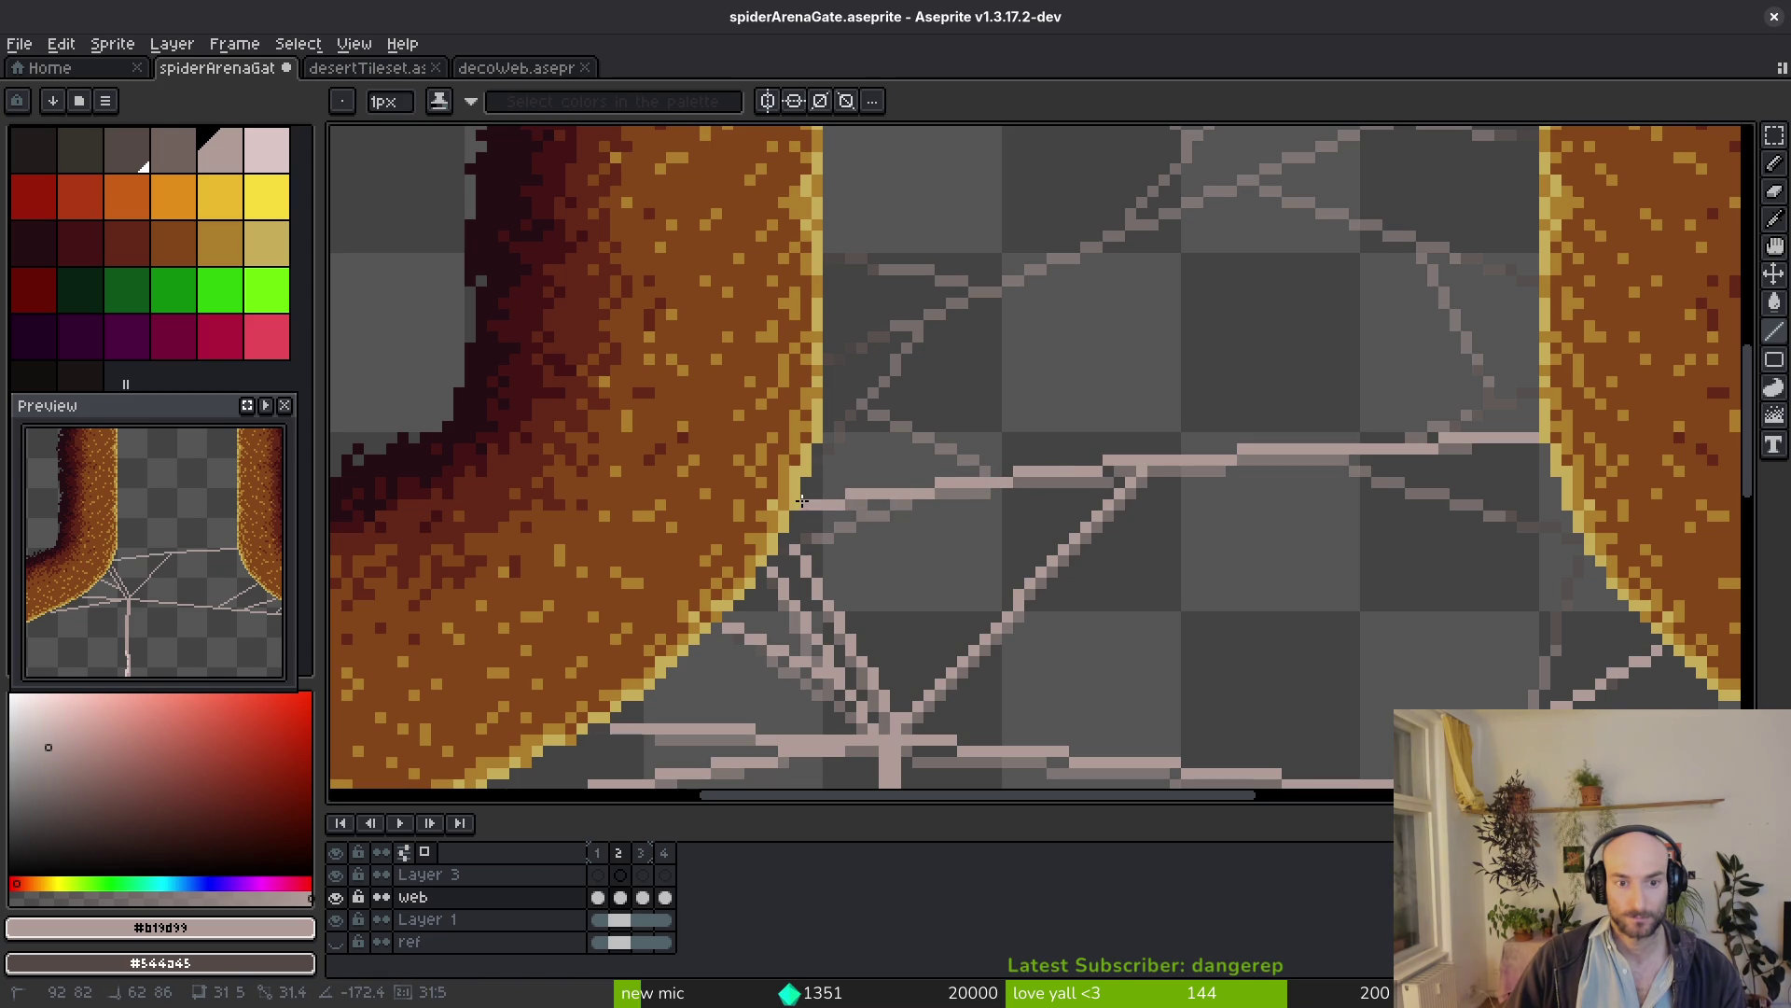
{"action": "scroll", "coordinate": [794, 542], "scroll_direction": "up", "scroll_amount": 3}
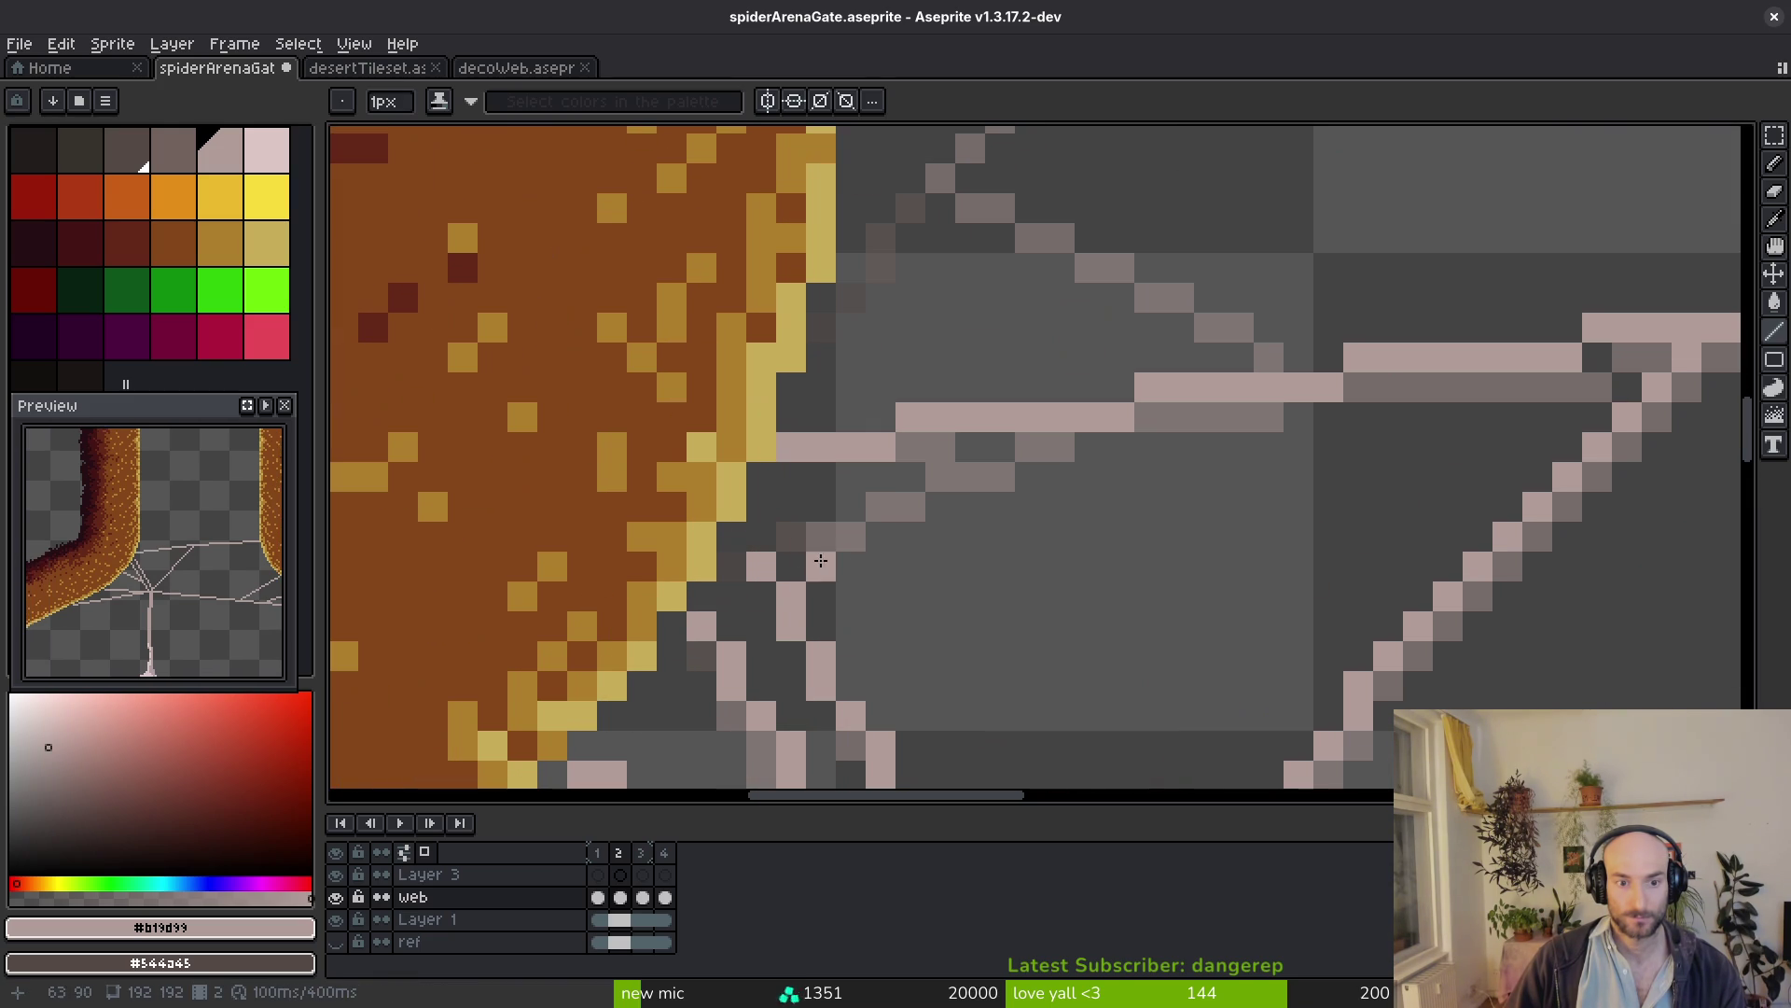
{"action": "left_click_drag", "start_coordinate": [735, 561], "coordinate": [1114, 429]}
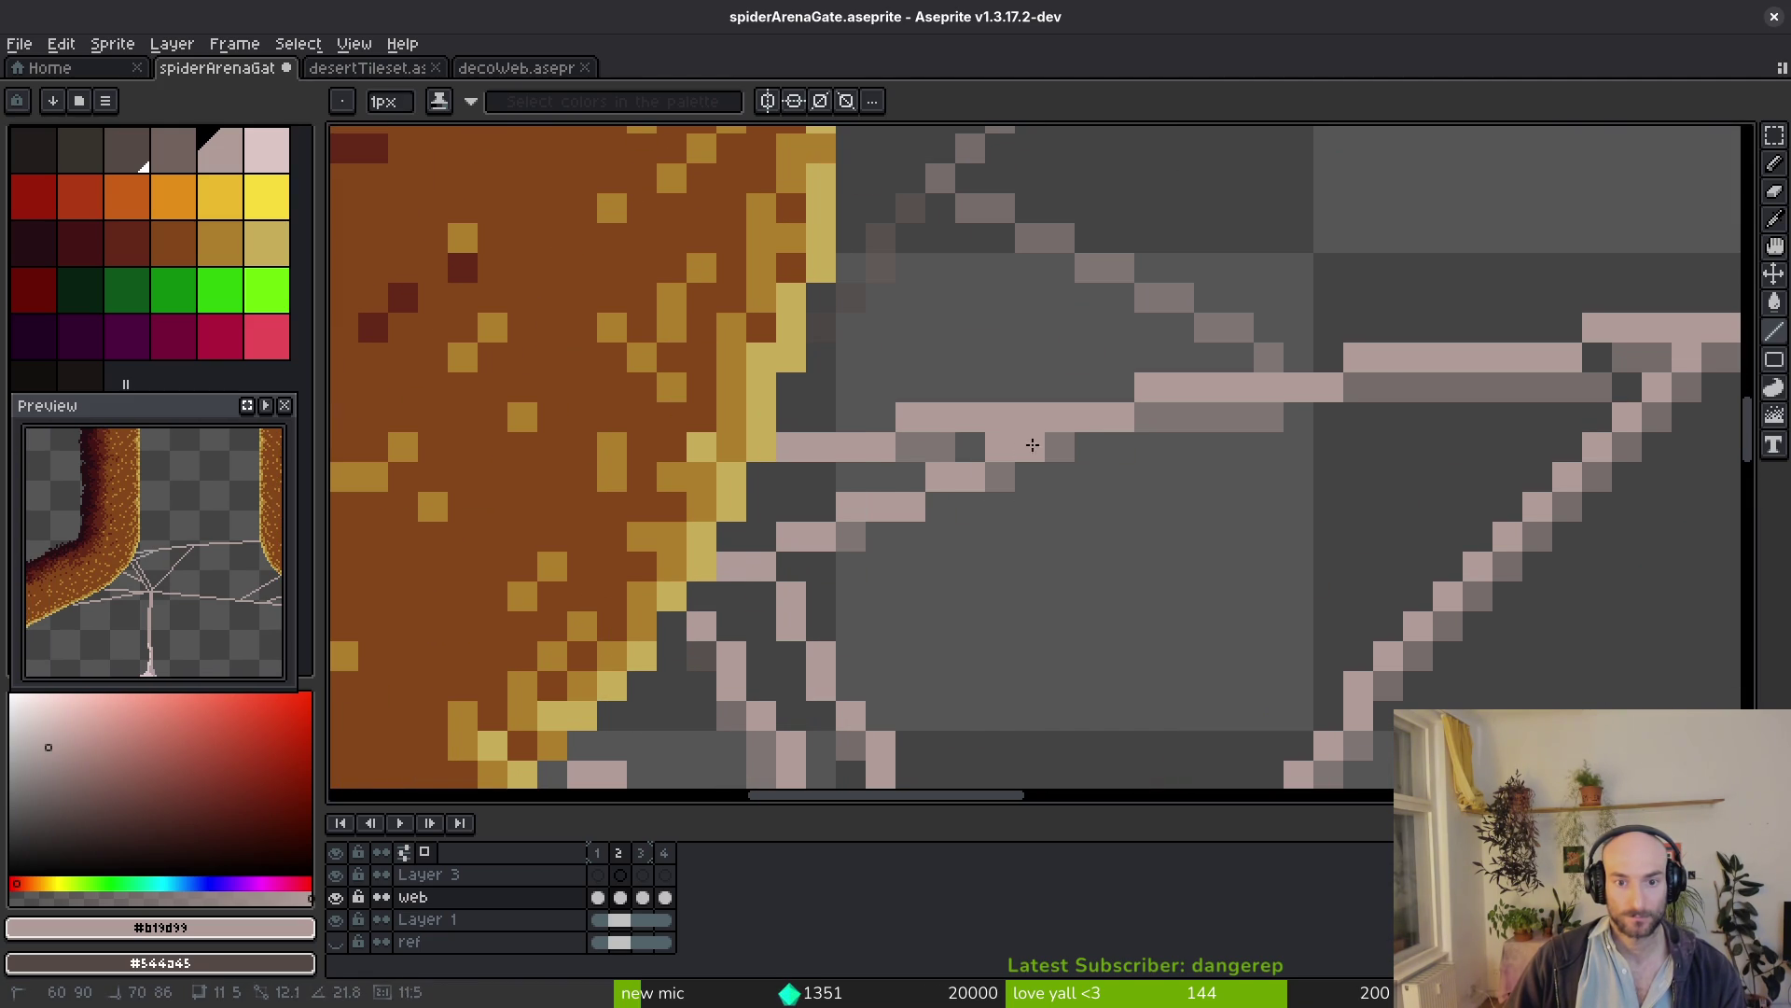
{"action": "scroll", "coordinate": [1073, 542], "scroll_direction": "down", "scroll_amount": 4}
{"action": "scroll", "coordinate": [1074, 542], "scroll_direction": "up", "scroll_amount": 2}
Draw strands toward and rising from the left pillar, then begin a long strand toward the sprite's top
{"action": "left_click_drag", "start_coordinate": [890, 603], "coordinate": [637, 472]}
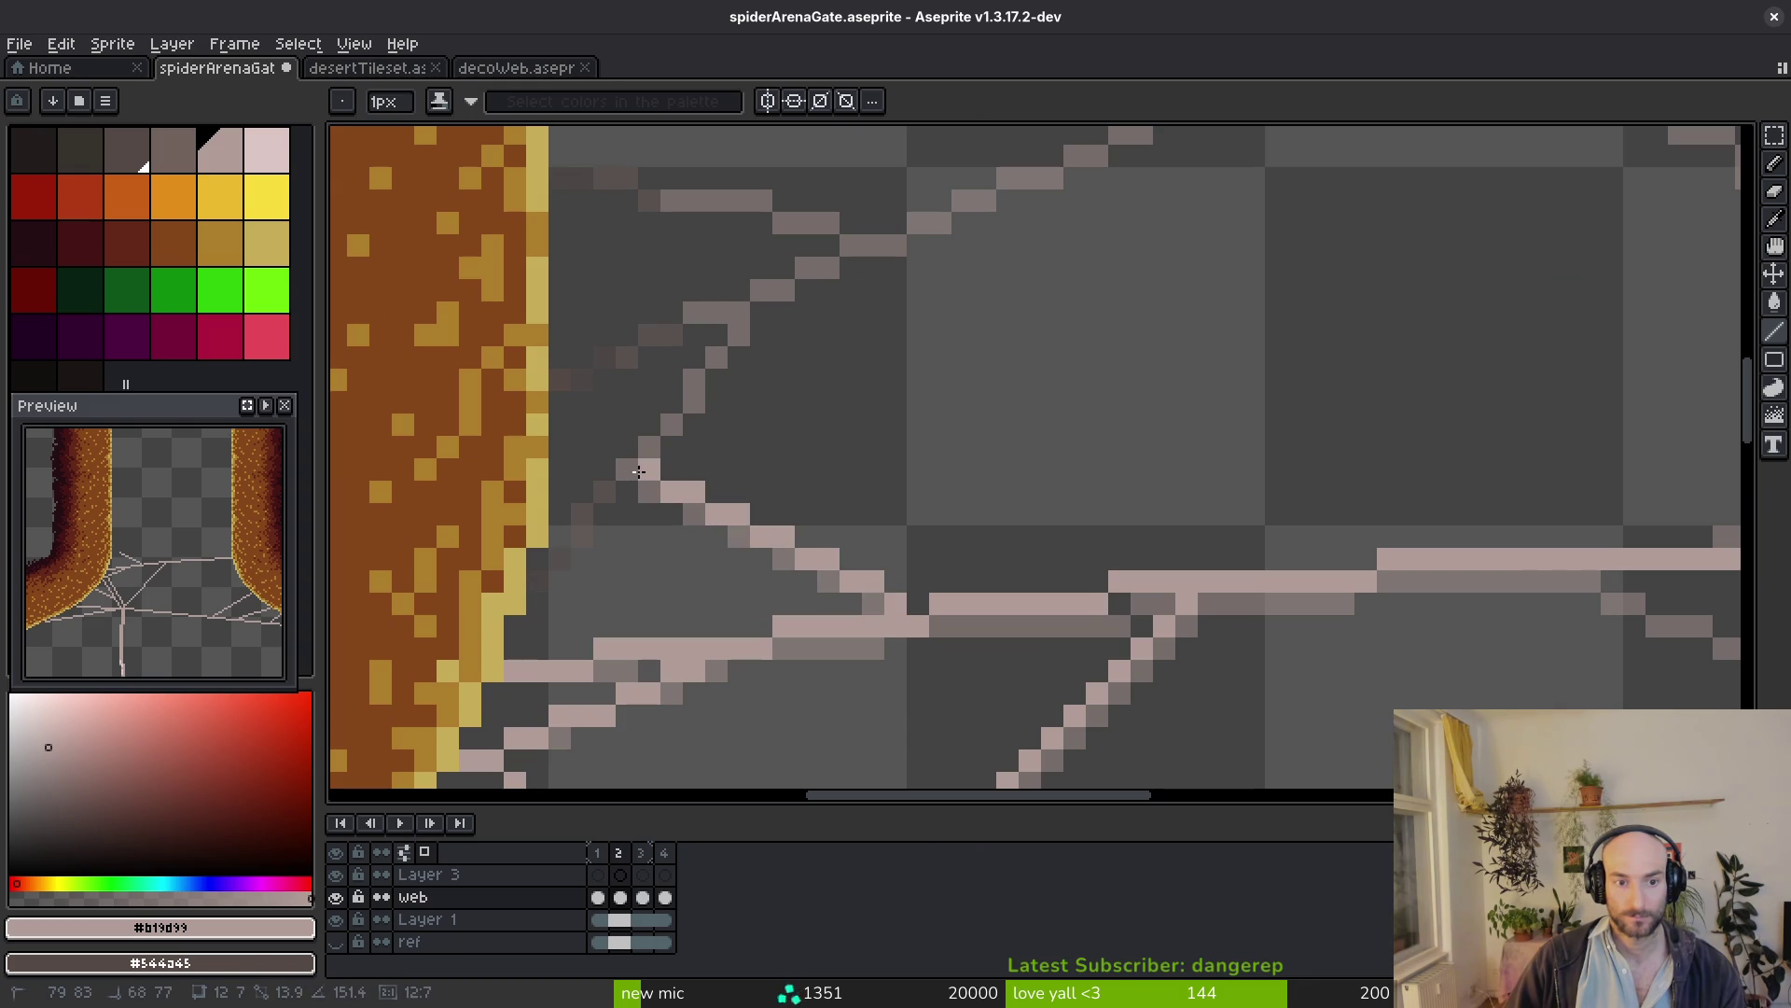
{"action": "left_click_drag", "start_coordinate": [554, 552], "coordinate": [761, 294]}
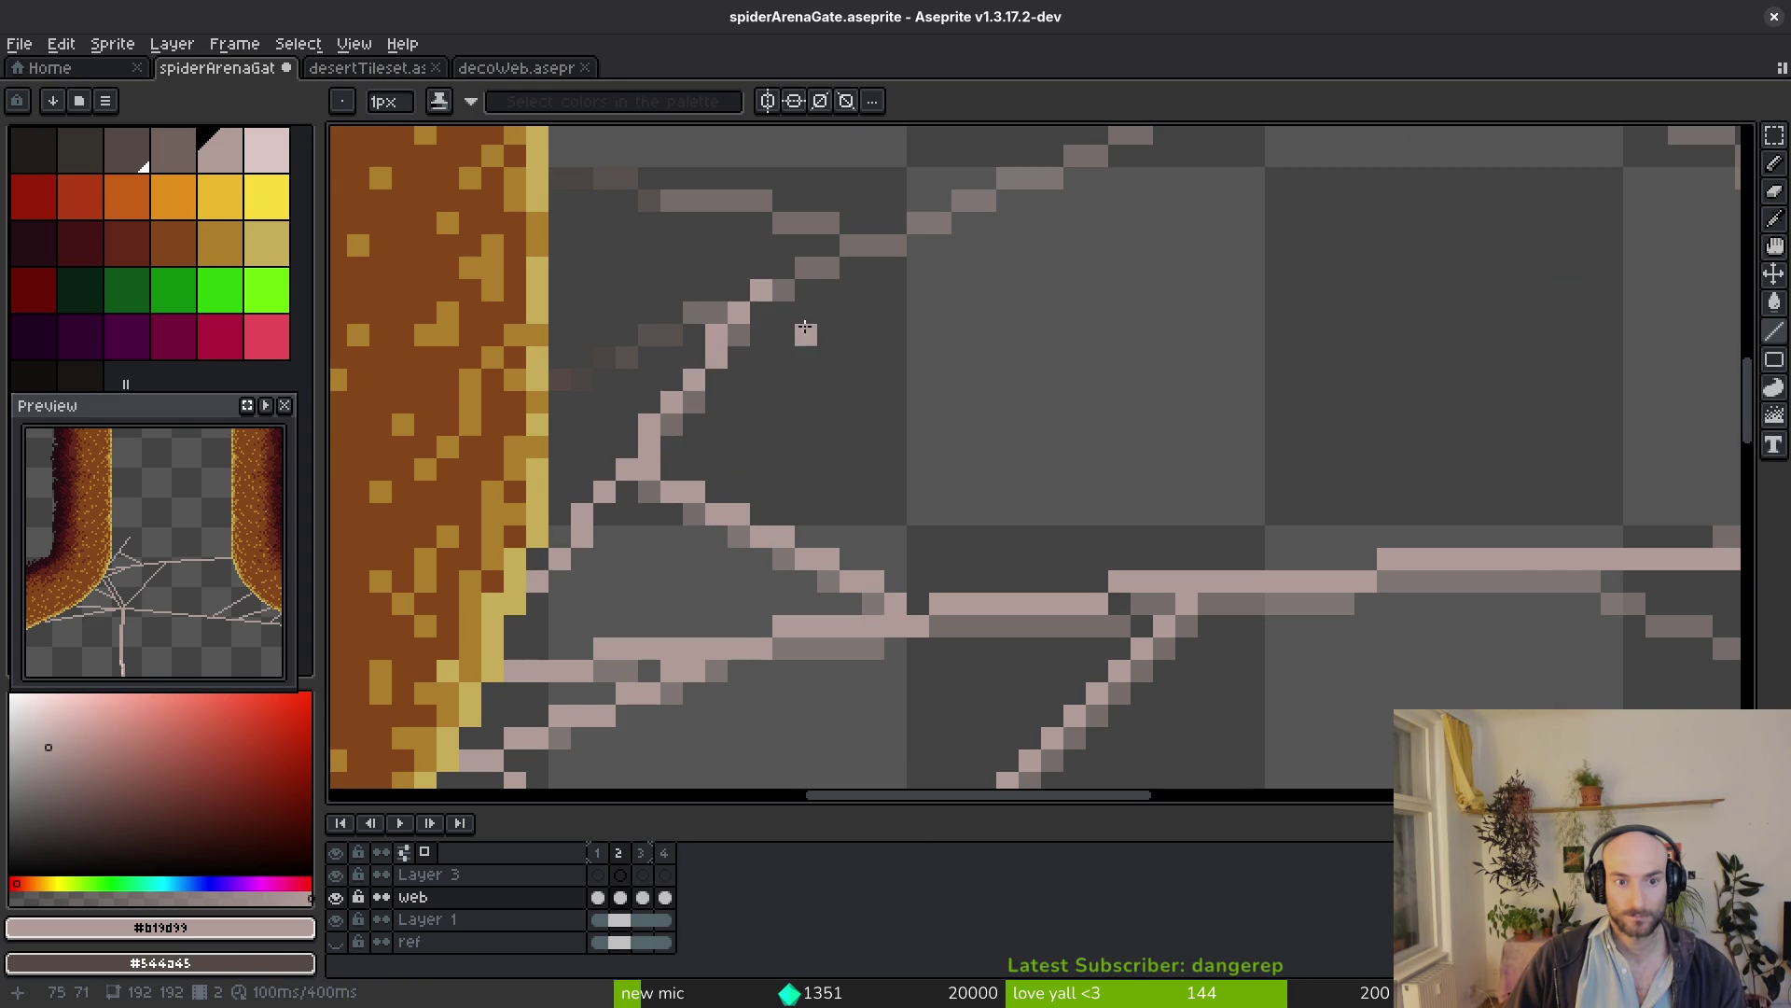
{"action": "scroll", "coordinate": [800, 325], "scroll_direction": "down", "scroll_amount": 2}
{"action": "mouse_move", "coordinate": [532, 526]}
{"action": "left_mouse_down"}
{"action": "mouse_move", "coordinate": [946, 256]}
{"action": "mouse_move", "coordinate": [1327, 499]}
{"action": "mouse_move", "coordinate": [1231, 322]}
{"action": "mouse_move", "coordinate": [1104, 359]}
{"action": "left_mouse_up"}
{"action": "scroll", "coordinate": [946, 256], "scroll_direction": "down", "scroll_amount": 1}
{"action": "scroll", "coordinate": [946, 256], "scroll_direction": "up", "scroll_amount": 2}
{"action": "scroll", "coordinate": [1330, 498], "scroll_direction": "down", "scroll_amount": 1}
{"action": "scroll", "coordinate": [1330, 498], "scroll_direction": "down", "scroll_amount": 2}
{"action": "scroll", "coordinate": [1232, 322], "scroll_direction": "up", "scroll_amount": 3}
{"action": "scroll", "coordinate": [1106, 358], "scroll_direction": "up", "scroll_amount": 1}
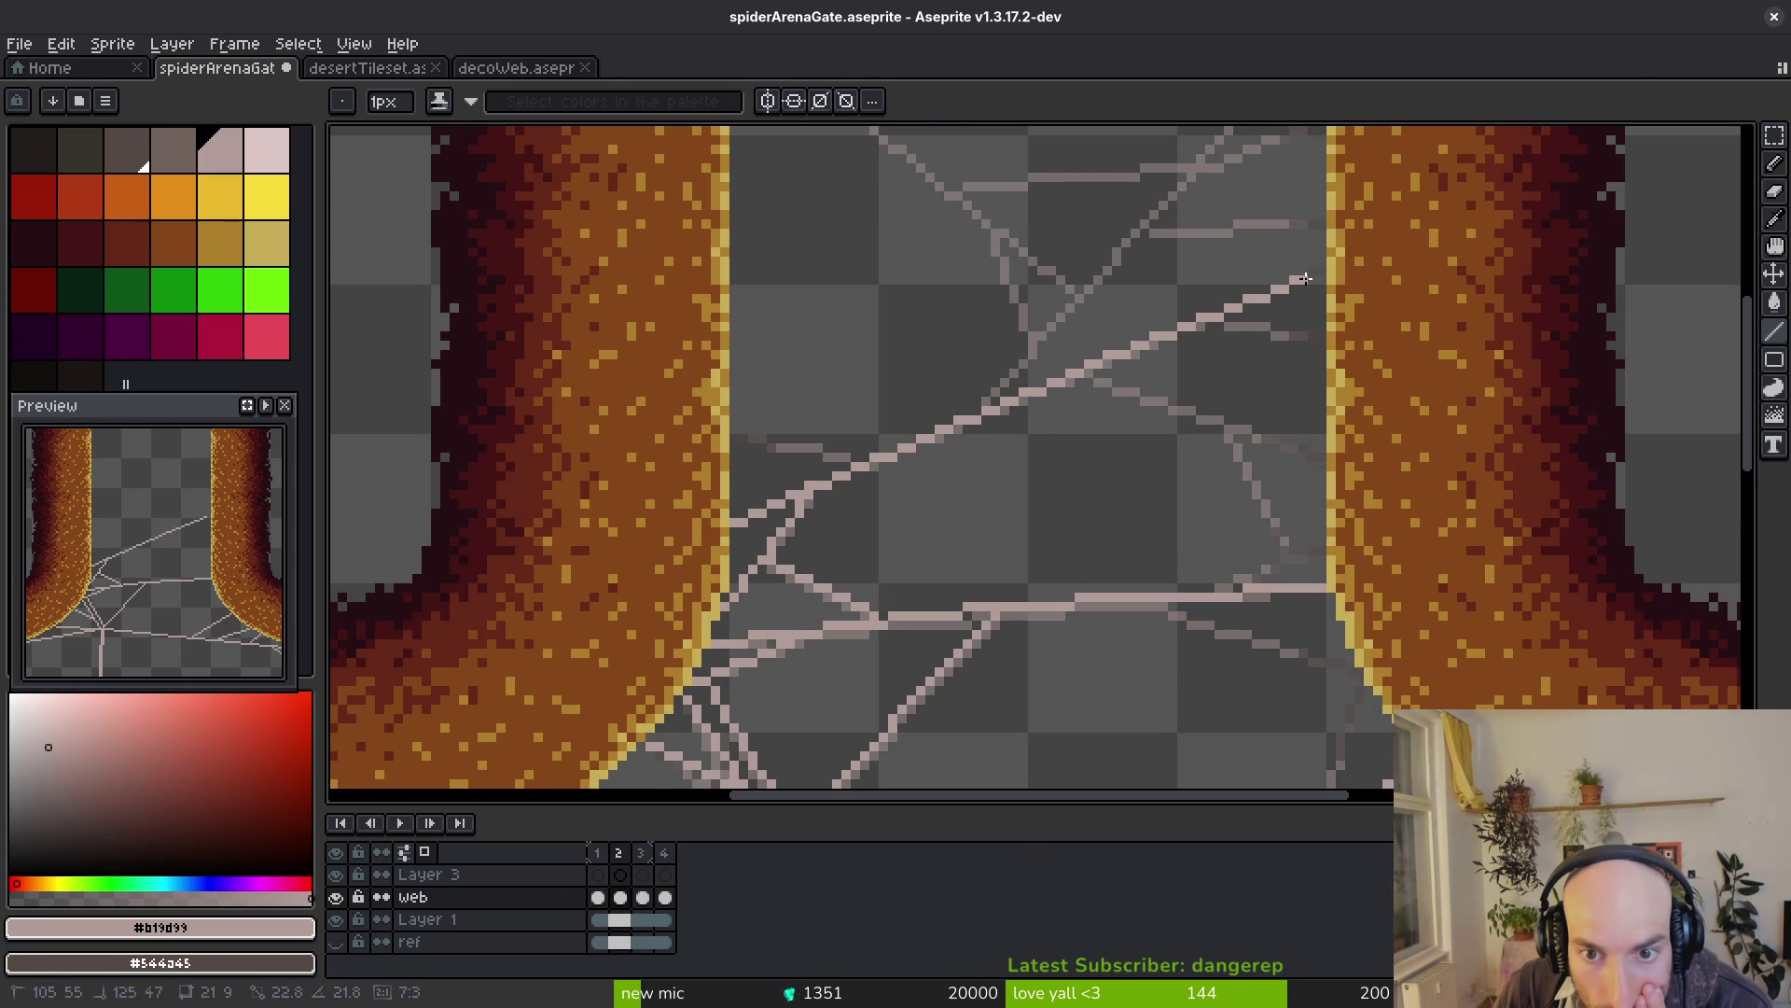
Finish and undo the long diagonal strand, then redraw it from the left pillar up to the right
{"action": "left_click_drag", "start_coordinate": [1303, 279], "coordinate": [1304, 279]}
{"action": "scroll", "coordinate": [1304, 278], "scroll_direction": "up", "scroll_amount": 2}
{"action": "scroll", "coordinate": [1180, 314], "scroll_direction": "down", "scroll_amount": 3}
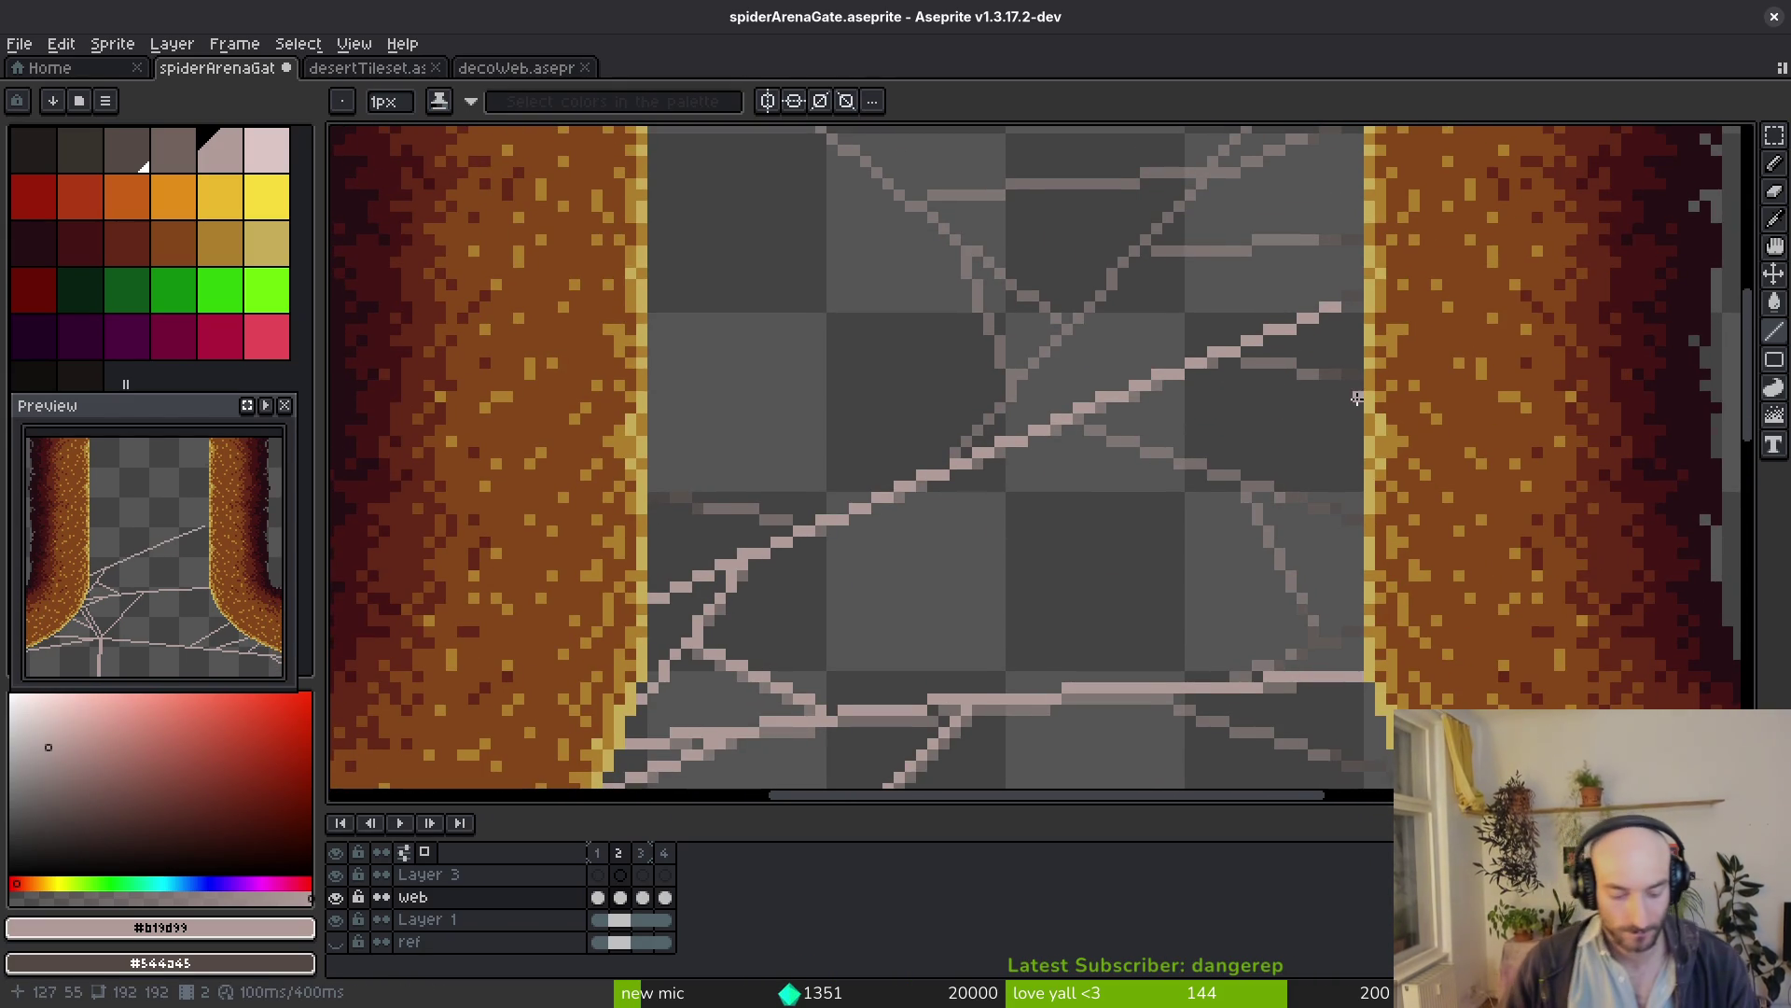
{"action": "key", "text": "ctrl+z"}
{"action": "left_click_drag", "start_coordinate": [647, 607], "coordinate": [1065, 418]}
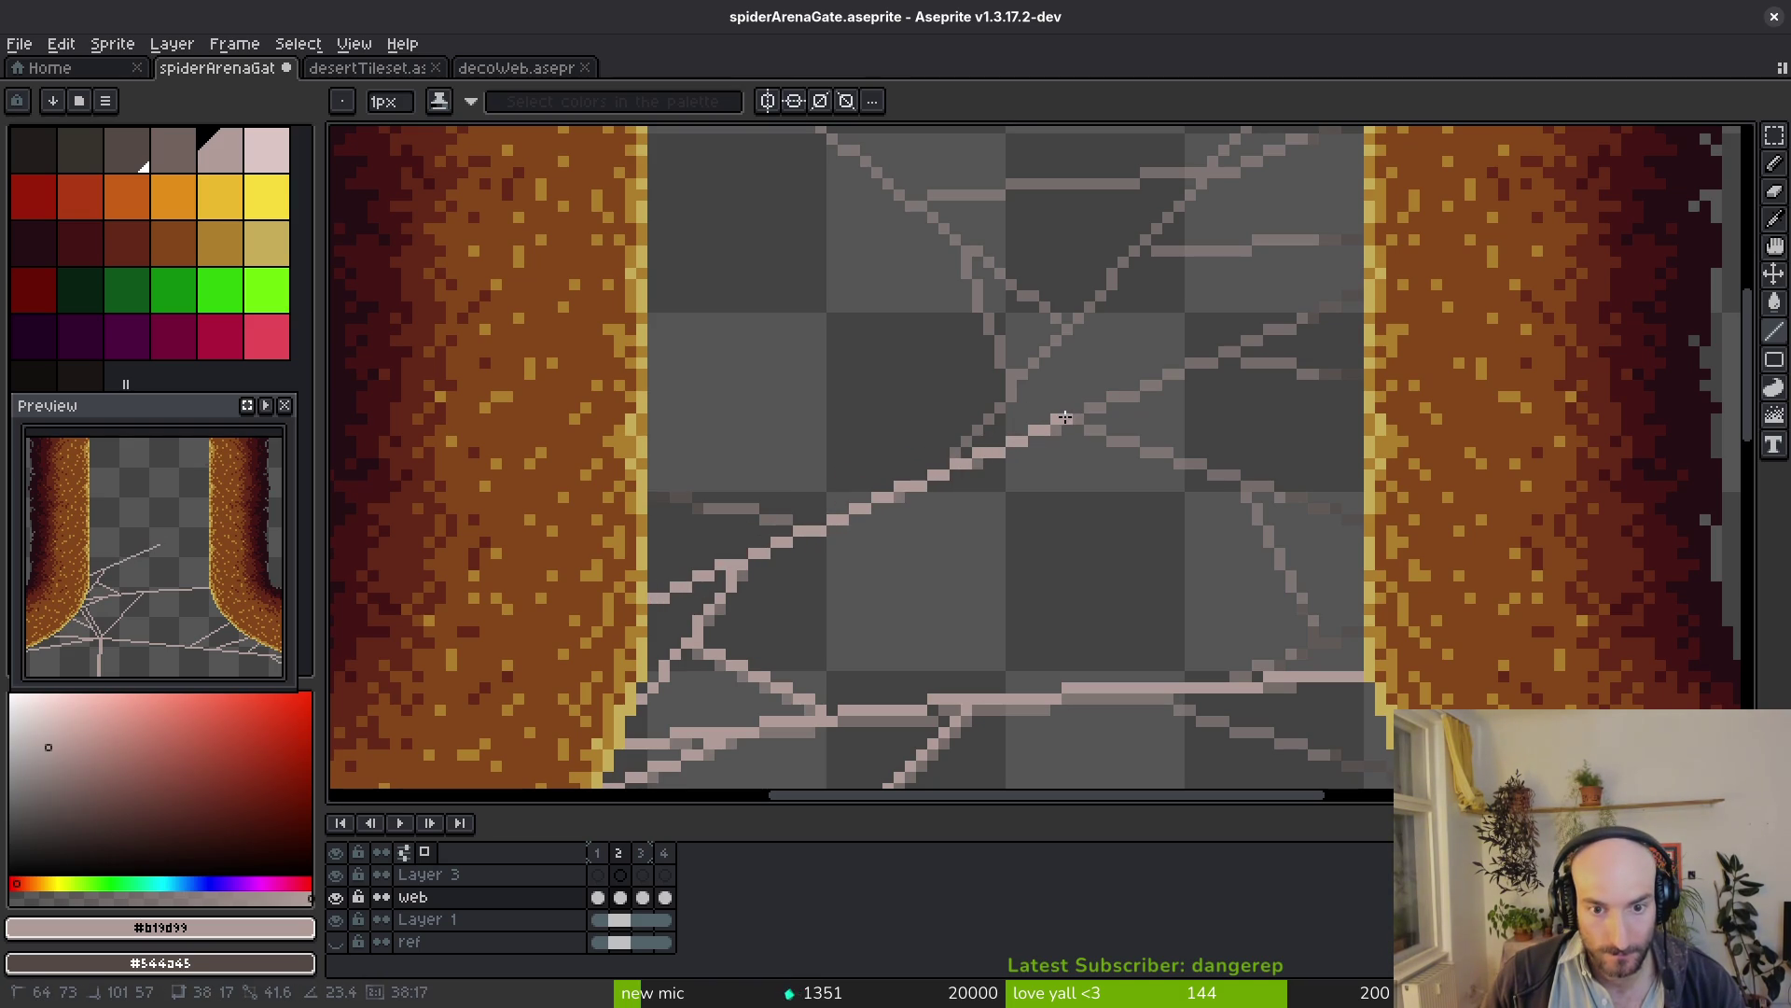
{"action": "mouse_move", "coordinate": [1212, 341]}
{"action": "left_mouse_down"}
{"action": "mouse_move", "coordinate": [1037, 419]}
{"action": "mouse_move", "coordinate": [1359, 299]}
{"action": "left_mouse_up"}
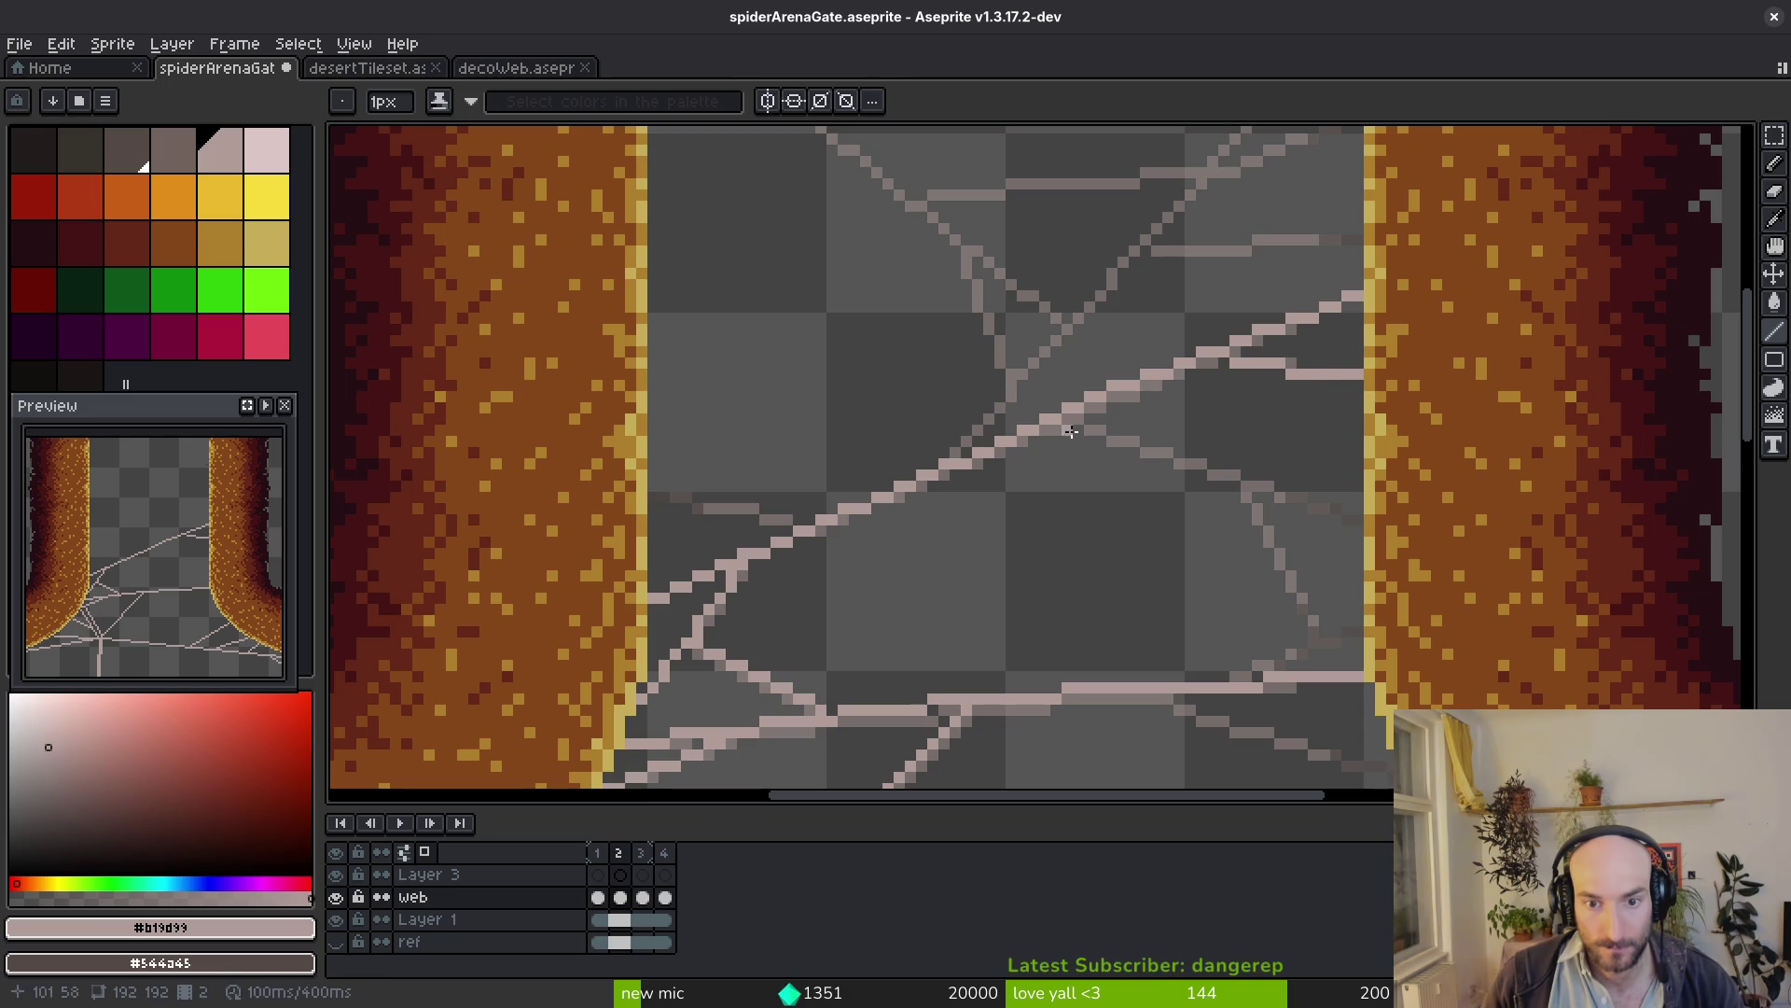
Add strands running down-right and rising to the right pillar's edge
{"action": "left_click_drag", "start_coordinate": [1153, 431], "coordinate": [1359, 519]}
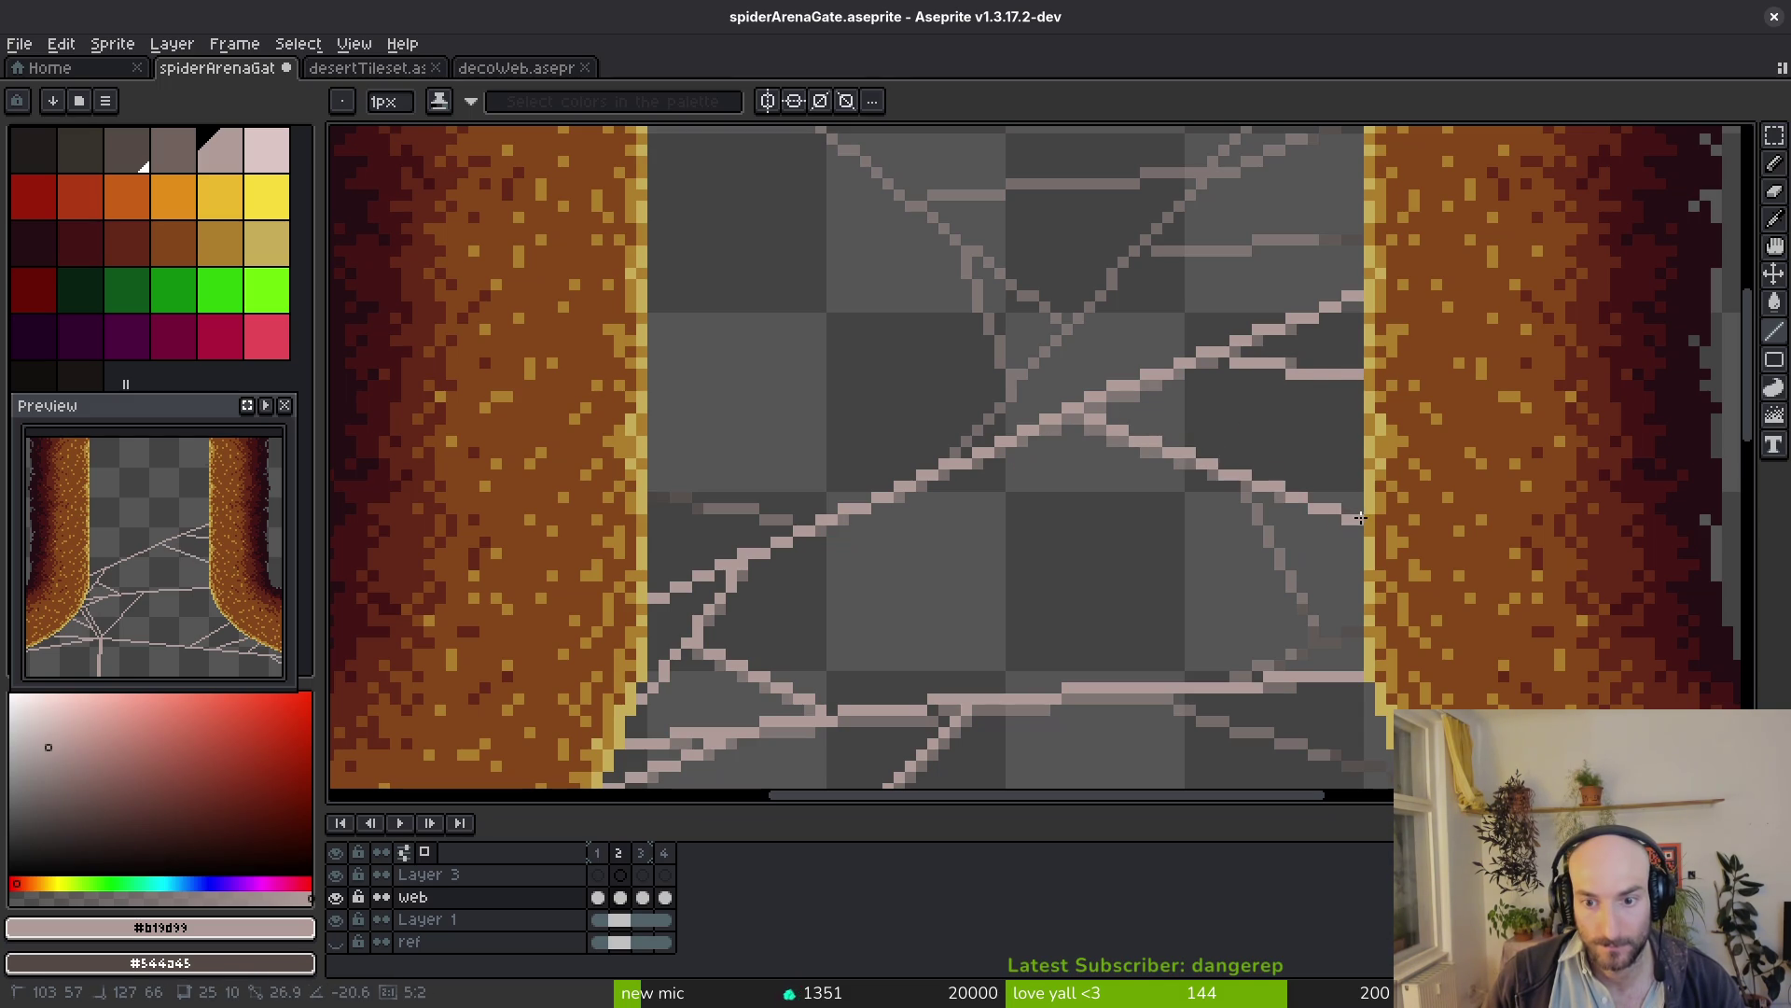
{"action": "scroll", "coordinate": [1288, 575], "scroll_direction": "up", "scroll_amount": 2}
{"action": "left_click_drag", "start_coordinate": [1126, 317], "coordinate": [1246, 607]}
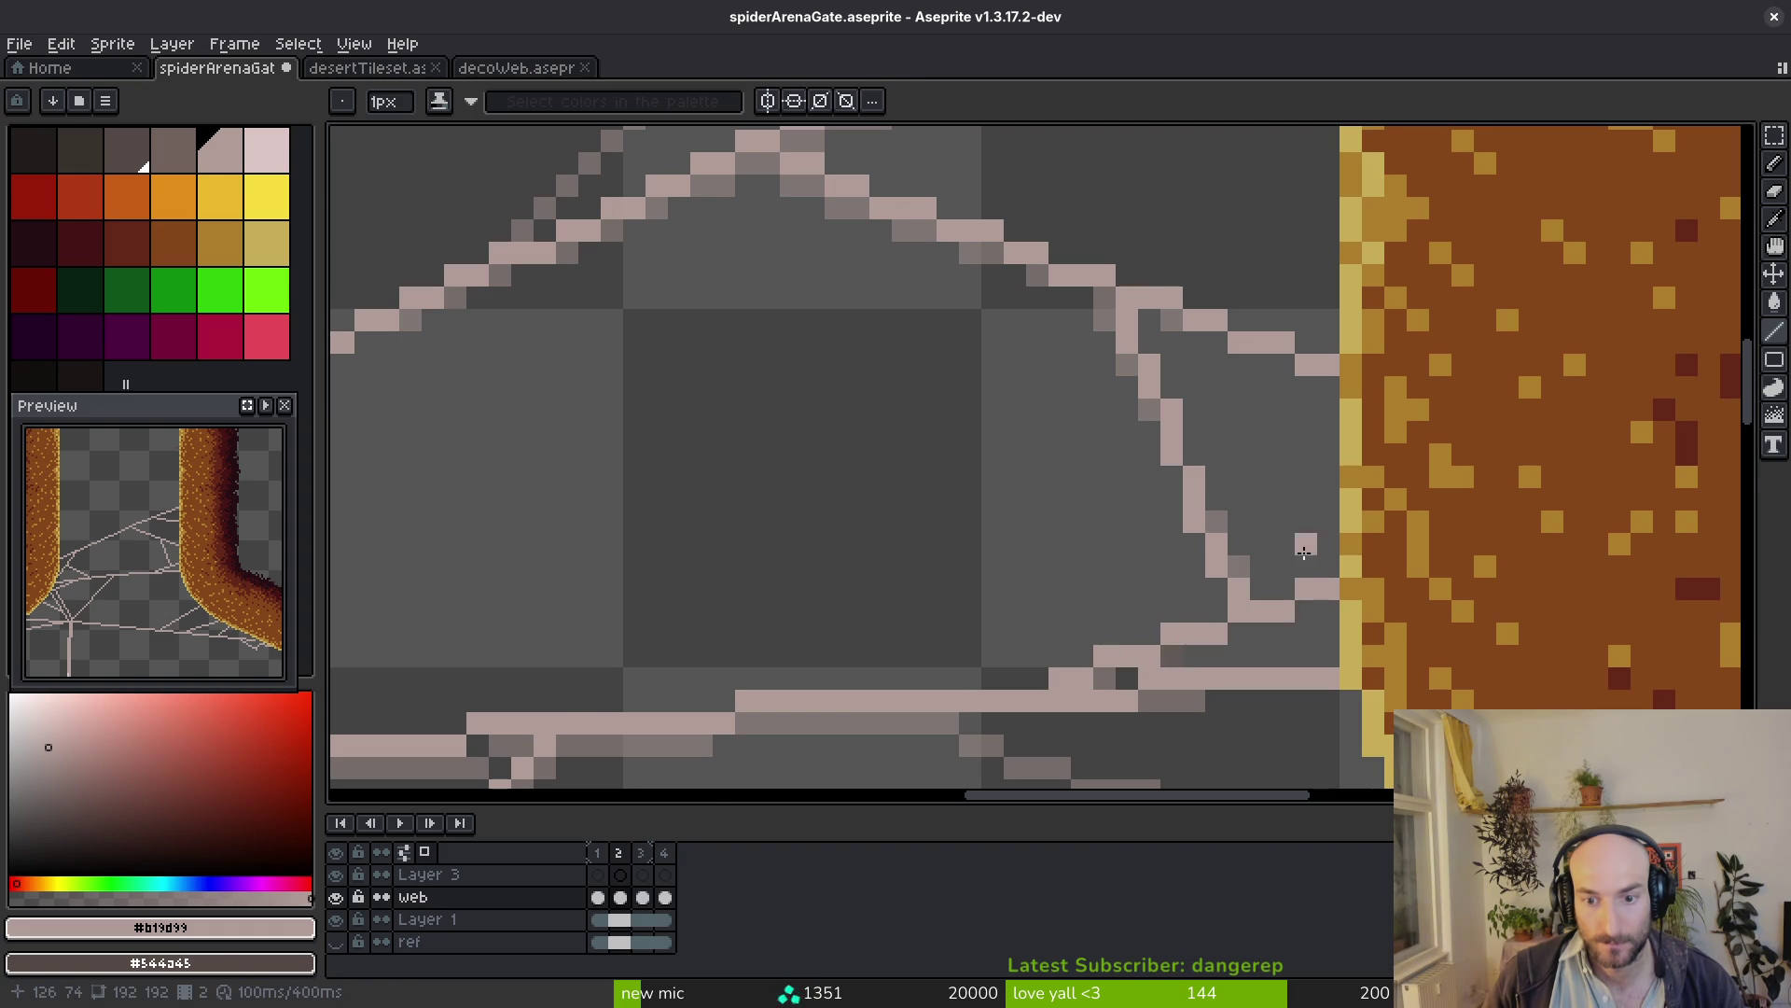
{"action": "scroll", "coordinate": [1295, 560], "scroll_direction": "down", "scroll_amount": 3}
{"action": "scroll", "coordinate": [1294, 560], "scroll_direction": "up", "scroll_amount": 1}
{"action": "scroll", "coordinate": [1112, 552], "scroll_direction": "up", "scroll_amount": 1}
{"action": "scroll", "coordinate": [1112, 551], "scroll_direction": "up", "scroll_amount": 1}
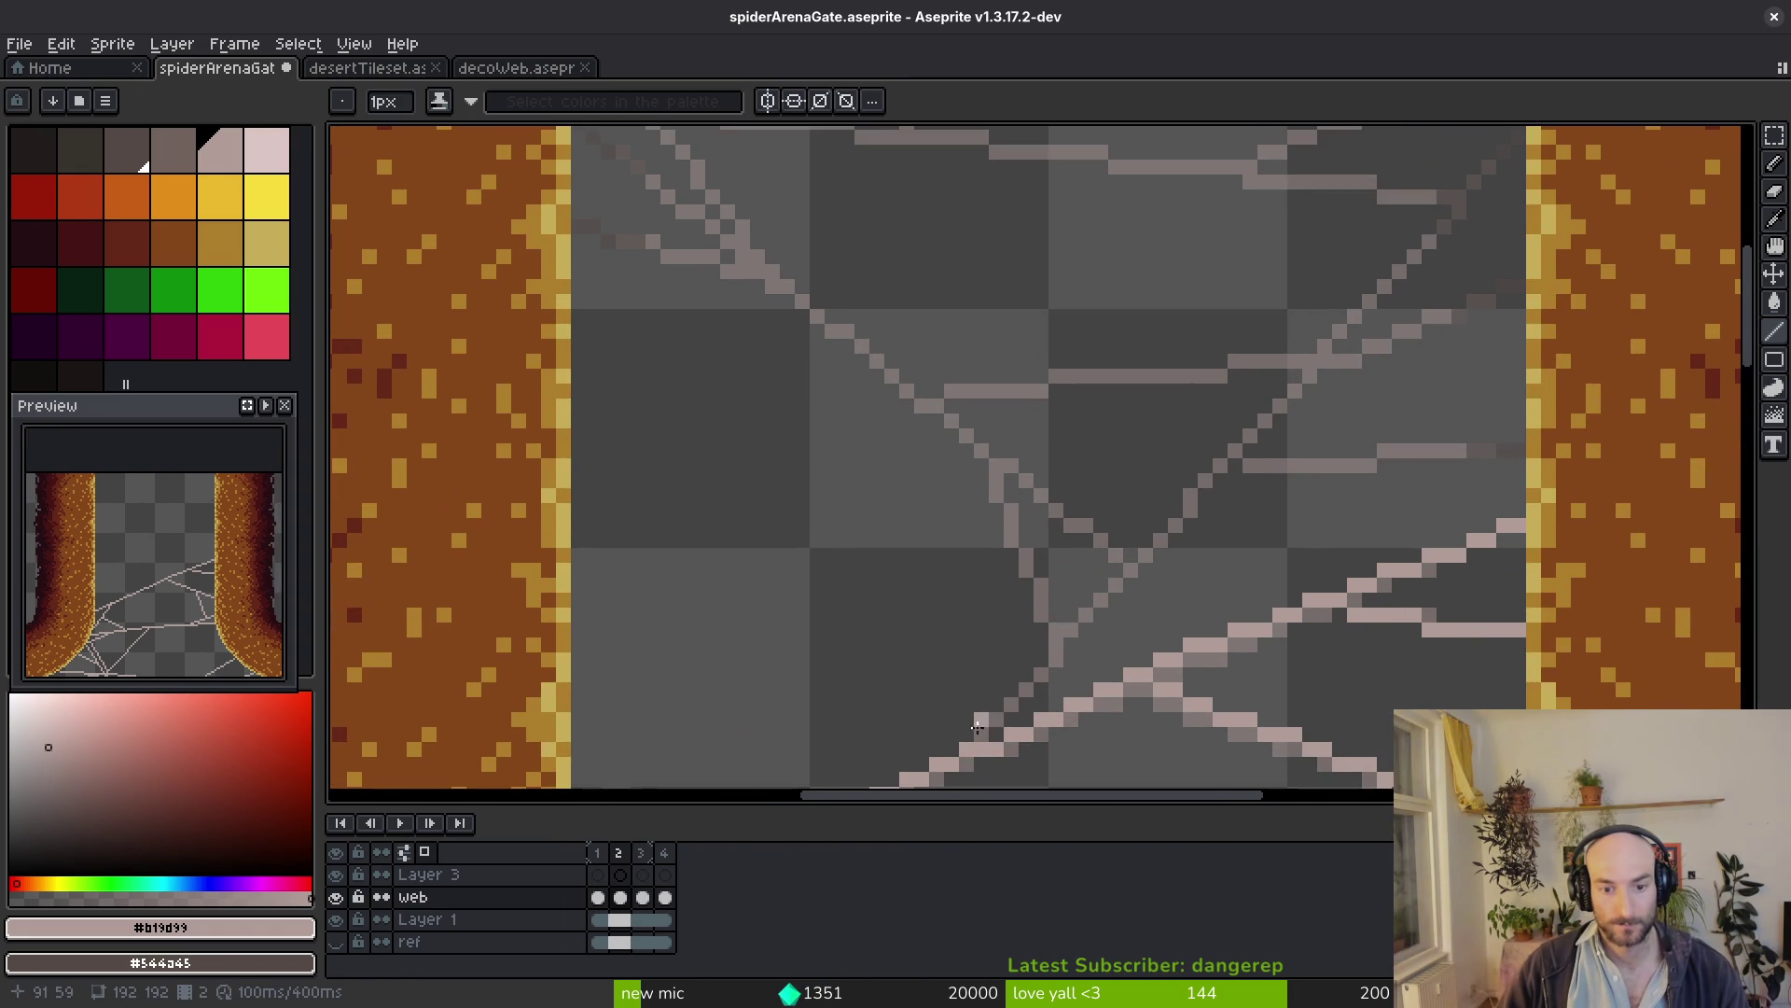
{"action": "mouse_move", "coordinate": [976, 722]}
{"action": "left_mouse_down"}
{"action": "mouse_move", "coordinate": [1312, 314]}
{"action": "mouse_move", "coordinate": [1447, 194]}
{"action": "left_mouse_up"}
{"action": "scroll", "coordinate": [1311, 314], "scroll_direction": "down", "scroll_amount": 1}
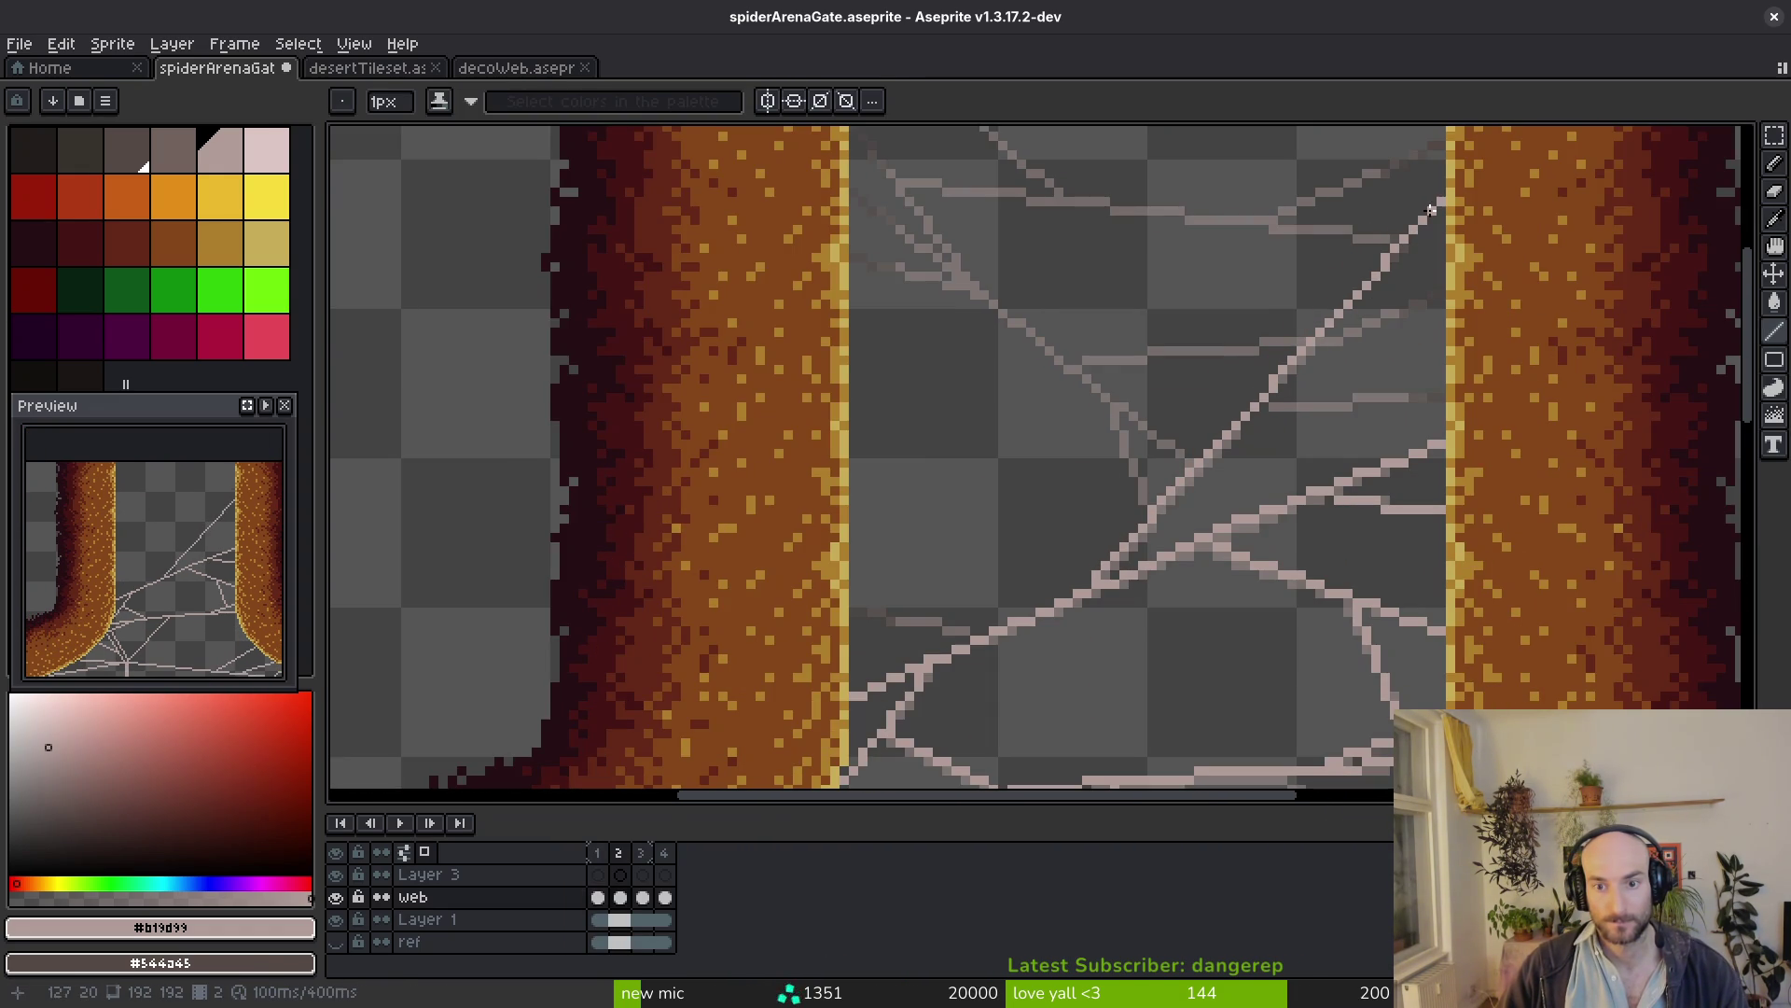
{"action": "left_click_drag", "start_coordinate": [1264, 326], "coordinate": [1191, 456]}
{"action": "scroll", "coordinate": [945, 448], "scroll_direction": "up", "scroll_amount": 1}
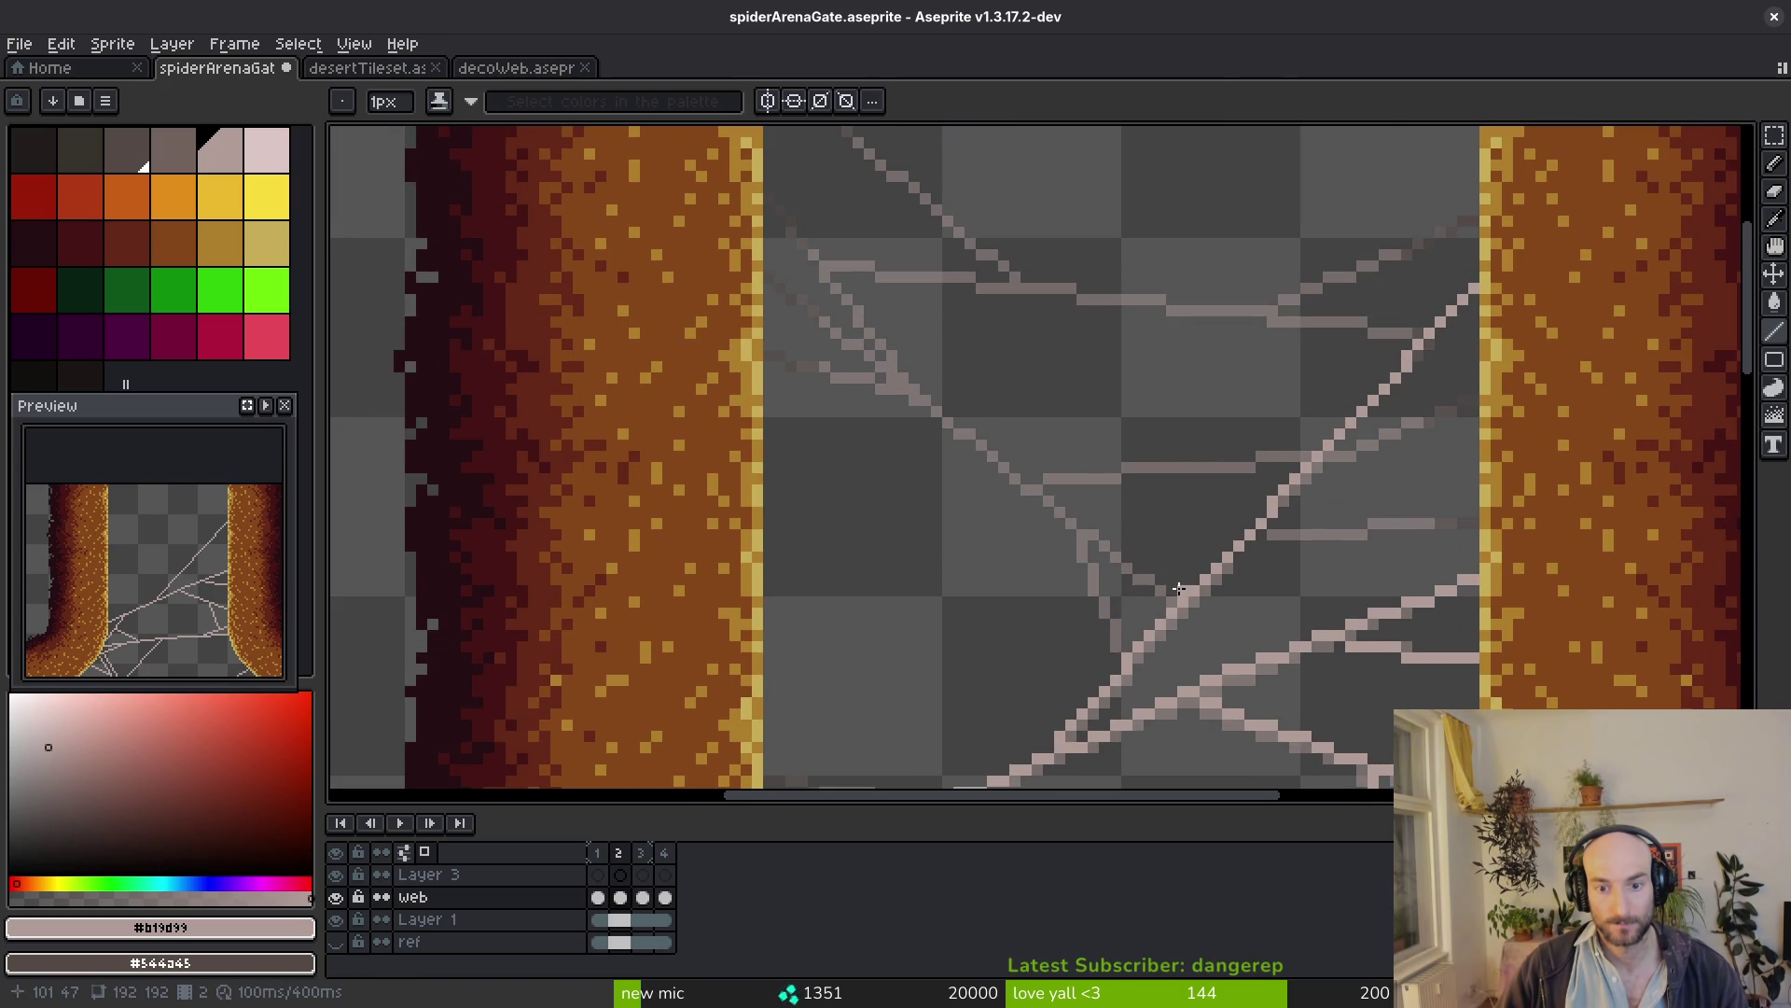
Draw crossing strands around the left pillar and a long strand bridging across to the right
{"action": "left_click_drag", "start_coordinate": [1178, 590], "coordinate": [952, 439]}
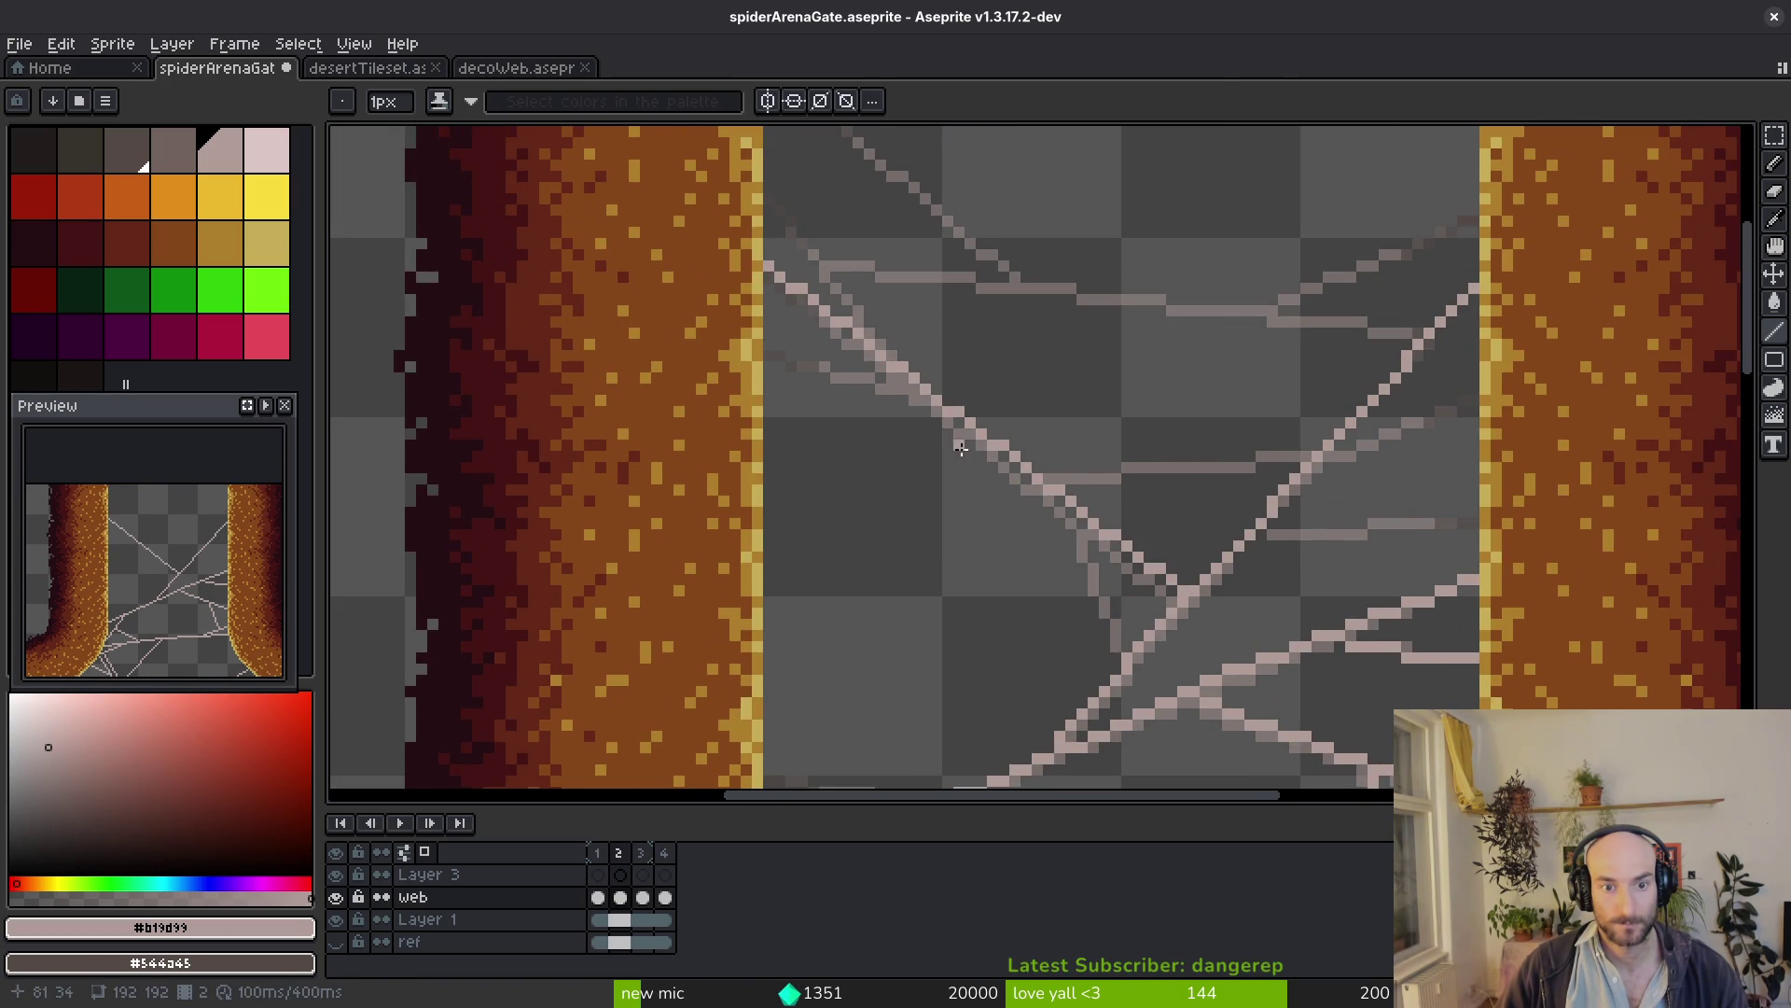
{"action": "scroll", "coordinate": [940, 448], "scroll_direction": "up", "scroll_amount": 2}
{"action": "left_click_drag", "start_coordinate": [696, 306], "coordinate": [987, 385]}
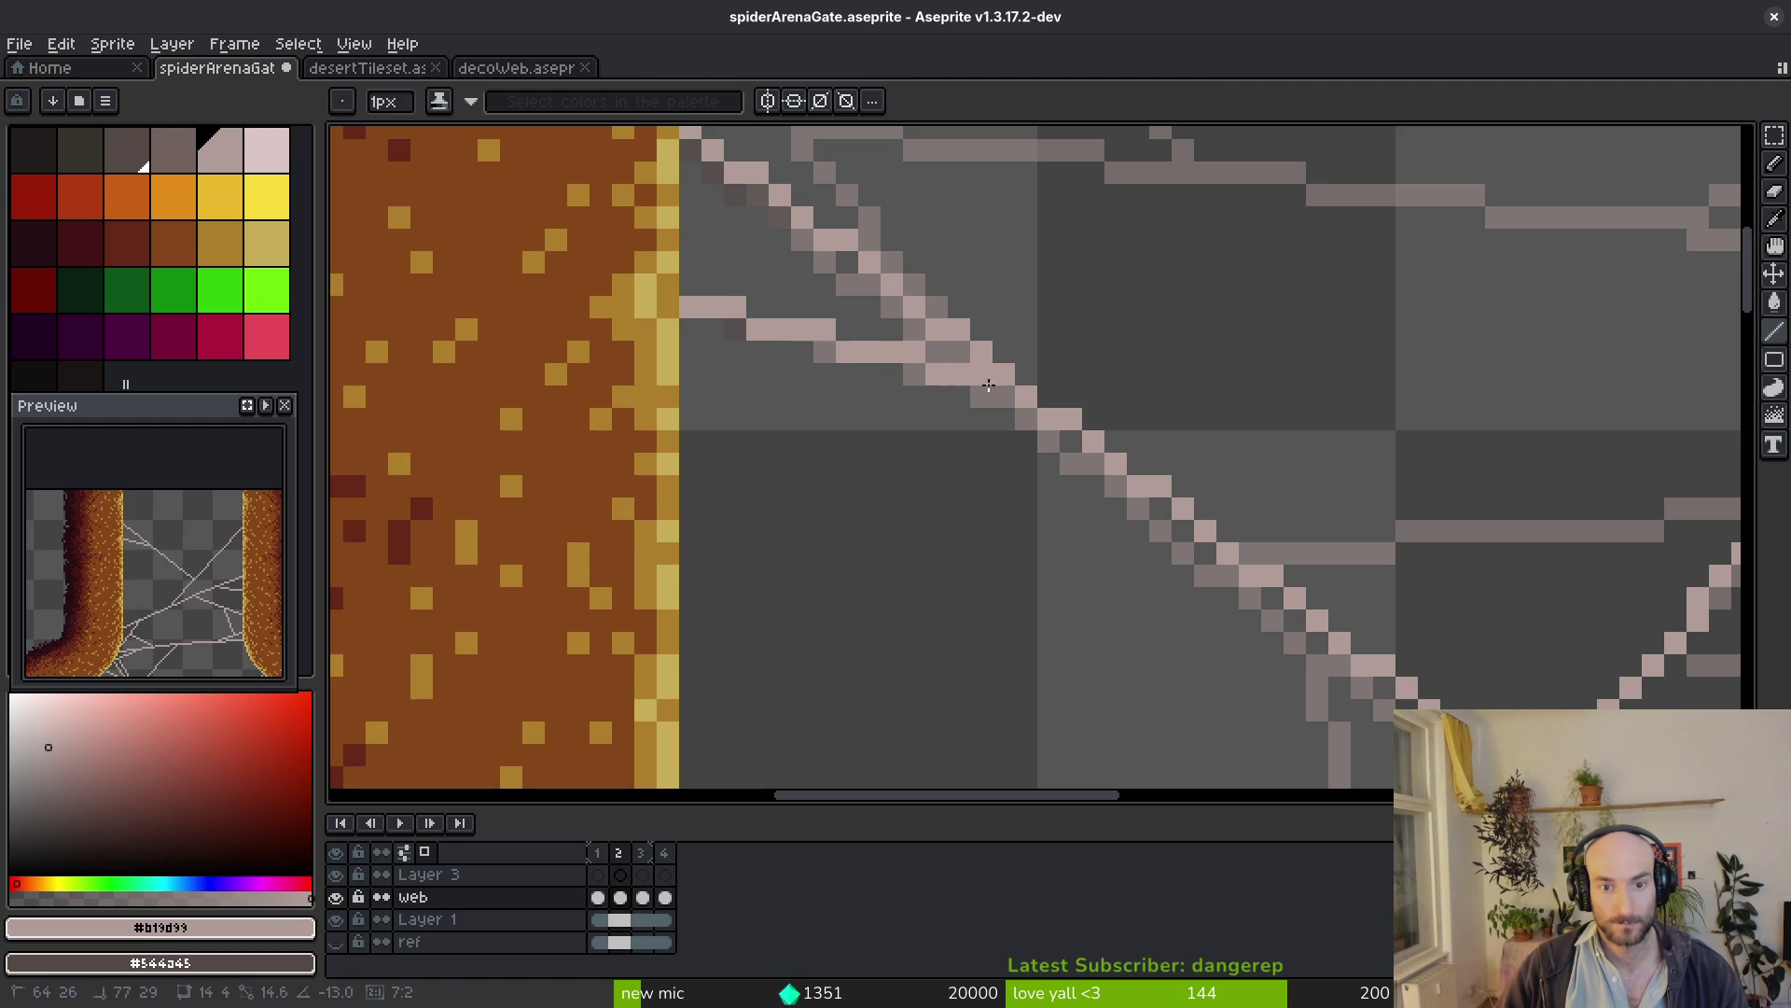
{"action": "scroll", "coordinate": [1000, 385], "scroll_direction": "down", "scroll_amount": 1}
{"action": "scroll", "coordinate": [1023, 420], "scroll_direction": "down", "scroll_amount": 1}
{"action": "scroll", "coordinate": [1067, 536], "scroll_direction": "up", "scroll_amount": 3}
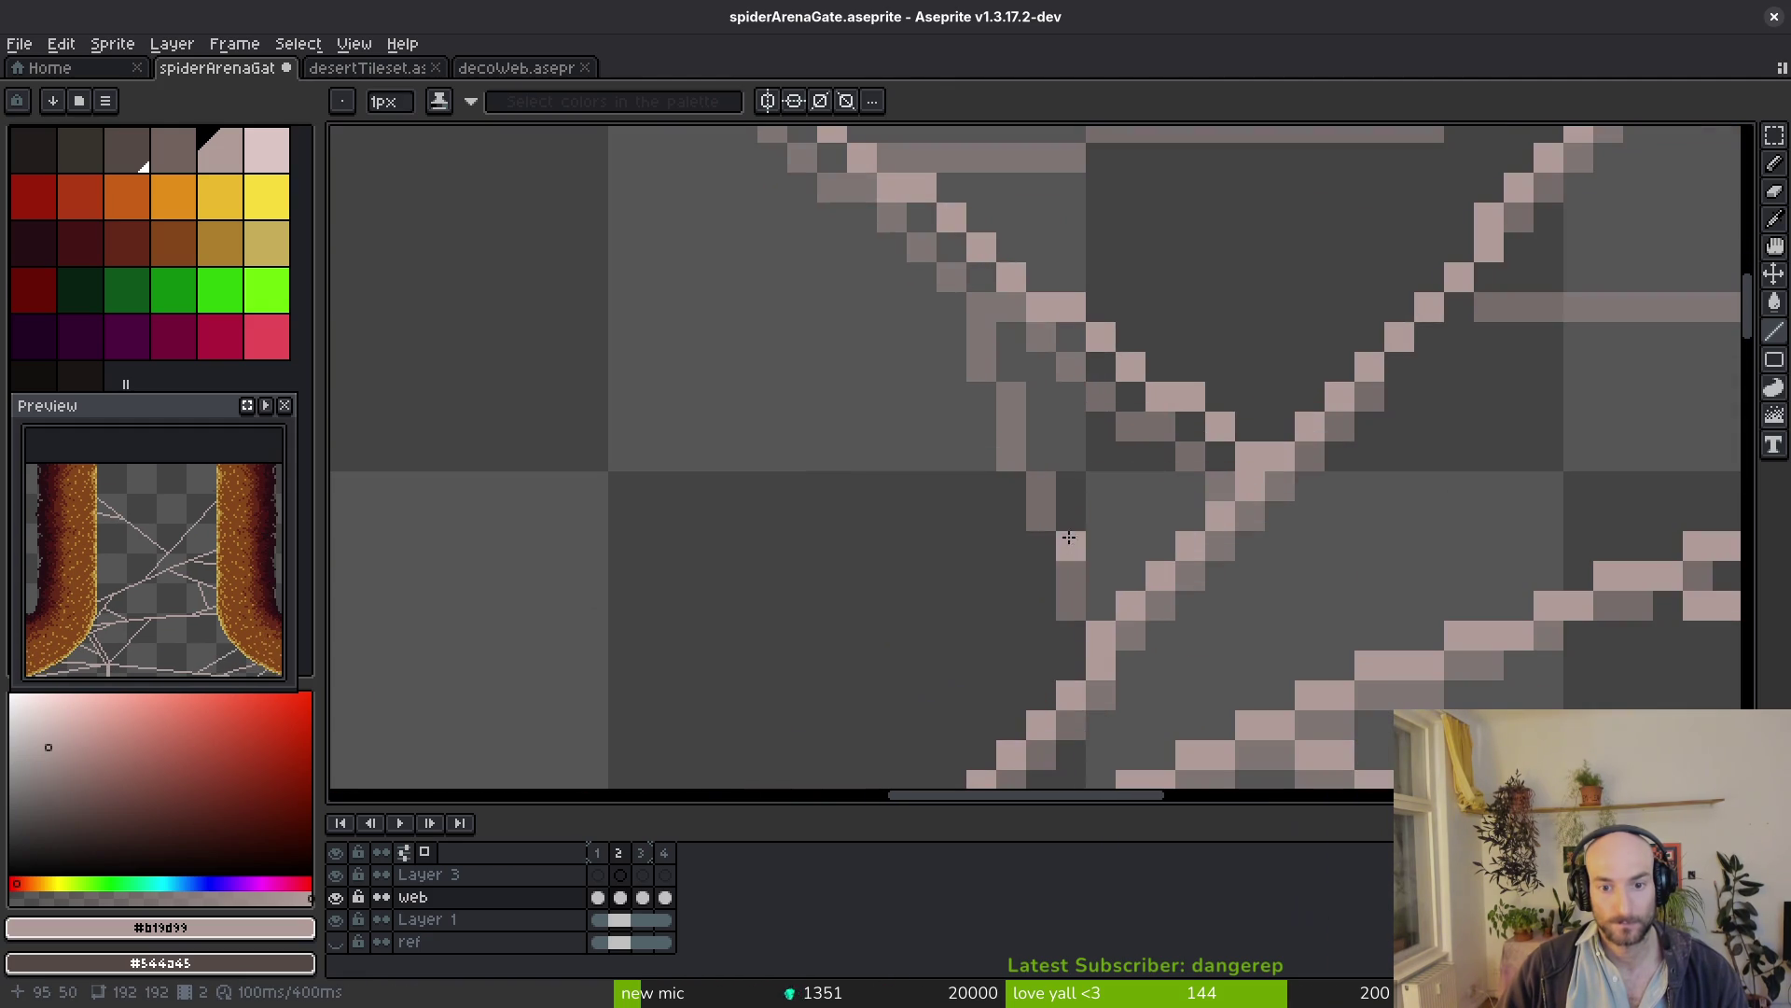
{"action": "mouse_move", "coordinate": [1074, 588]}
{"action": "left_mouse_down"}
{"action": "mouse_move", "coordinate": [1071, 476]}
{"action": "mouse_move", "coordinate": [961, 247]}
{"action": "mouse_move", "coordinate": [973, 255]}
{"action": "left_mouse_up"}
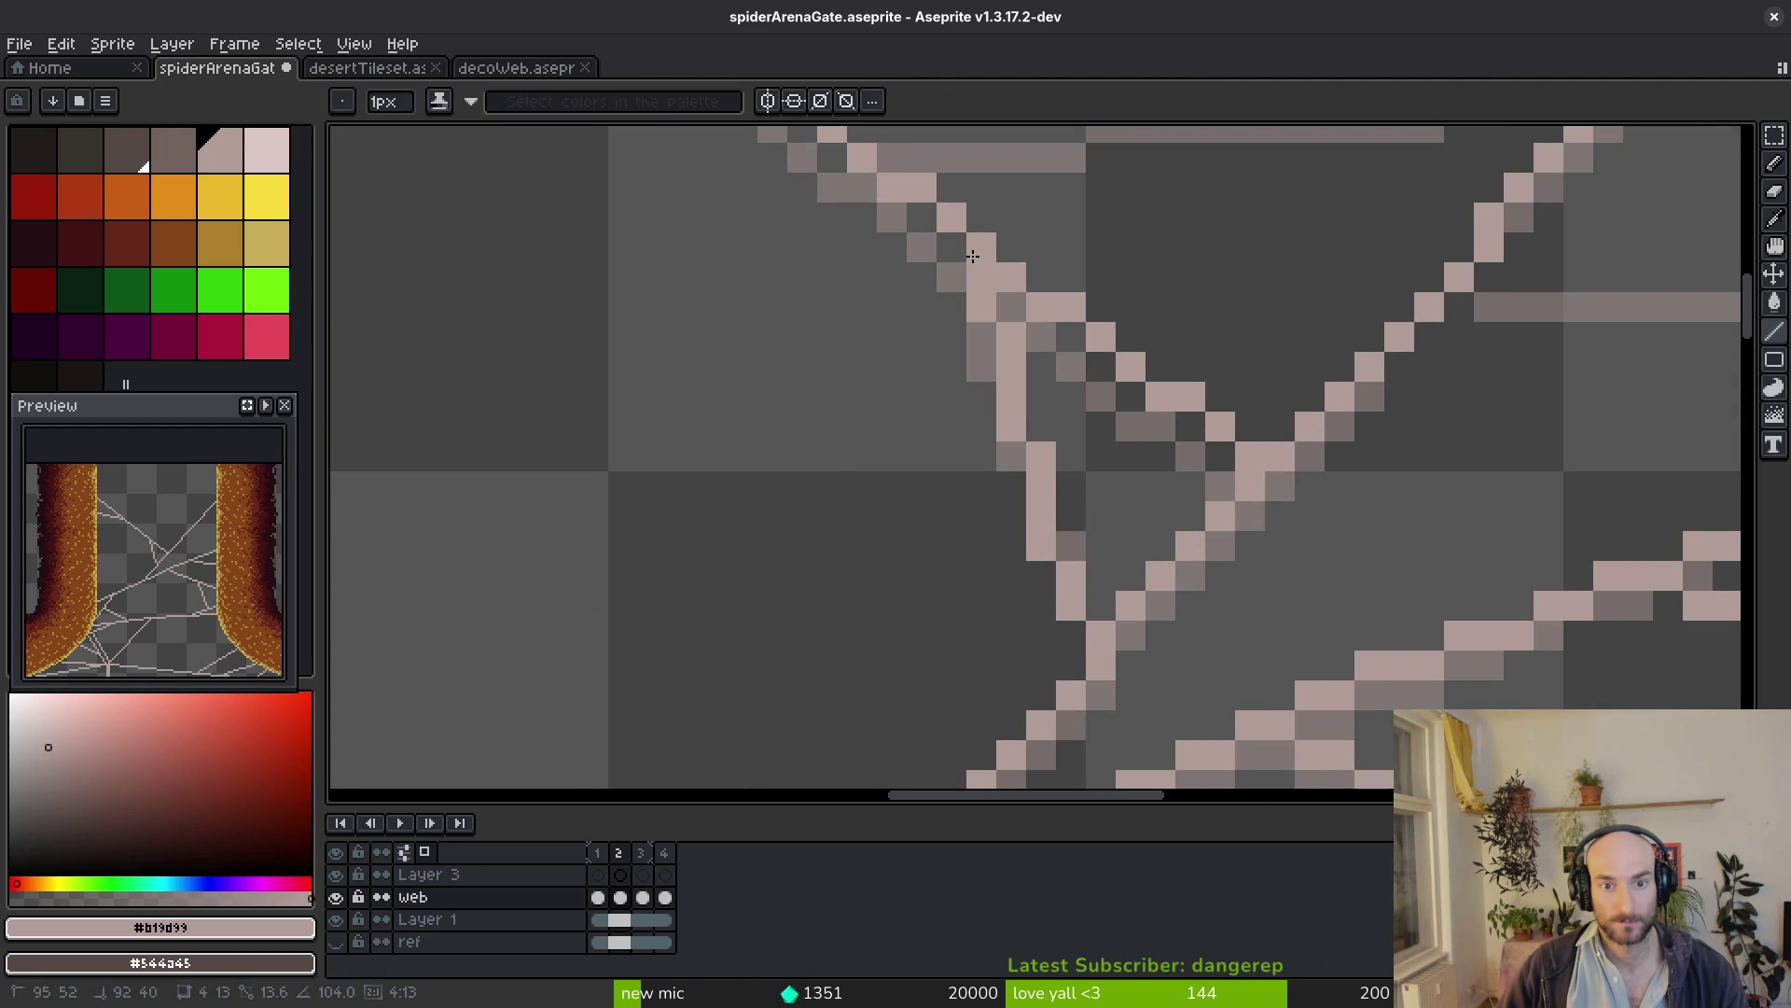
{"action": "scroll", "coordinate": [972, 255], "scroll_direction": "down", "scroll_amount": 3}
{"action": "scroll", "coordinate": [868, 538], "scroll_direction": "up", "scroll_amount": 3}
{"action": "mouse_move", "coordinate": [865, 552]}
{"action": "left_mouse_down"}
{"action": "mouse_move", "coordinate": [1470, 485]}
{"action": "mouse_move", "coordinate": [1541, 504]}
{"action": "mouse_move", "coordinate": [1106, 582]}
{"action": "mouse_move", "coordinate": [1185, 520]}
{"action": "mouse_move", "coordinate": [1487, 424]}
{"action": "left_mouse_up"}
{"action": "scroll", "coordinate": [1305, 513], "scroll_direction": "down", "scroll_amount": 2}
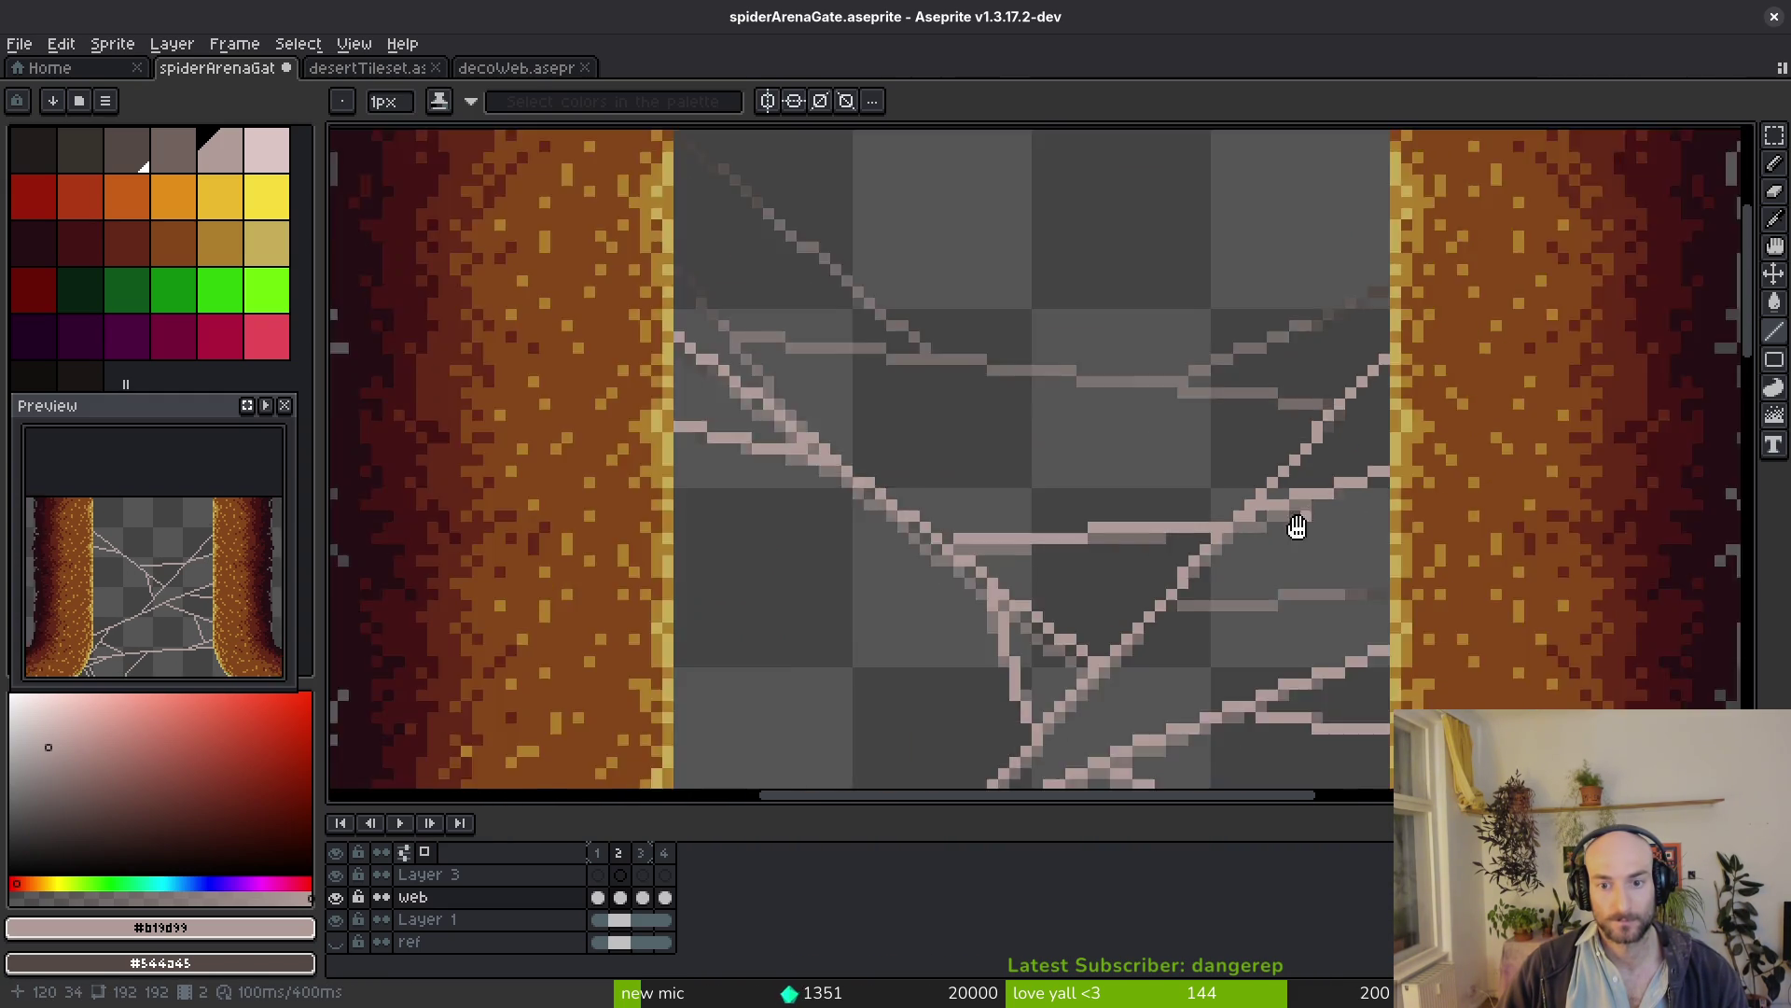
{"action": "scroll", "coordinate": [1307, 515], "scroll_direction": "up", "scroll_amount": 1}
{"action": "scroll", "coordinate": [1191, 524], "scroll_direction": "up", "scroll_amount": 1}
{"action": "scroll", "coordinate": [900, 551], "scroll_direction": "up", "scroll_amount": 1}
{"action": "scroll", "coordinate": [719, 473], "scroll_direction": "down", "scroll_amount": 1}
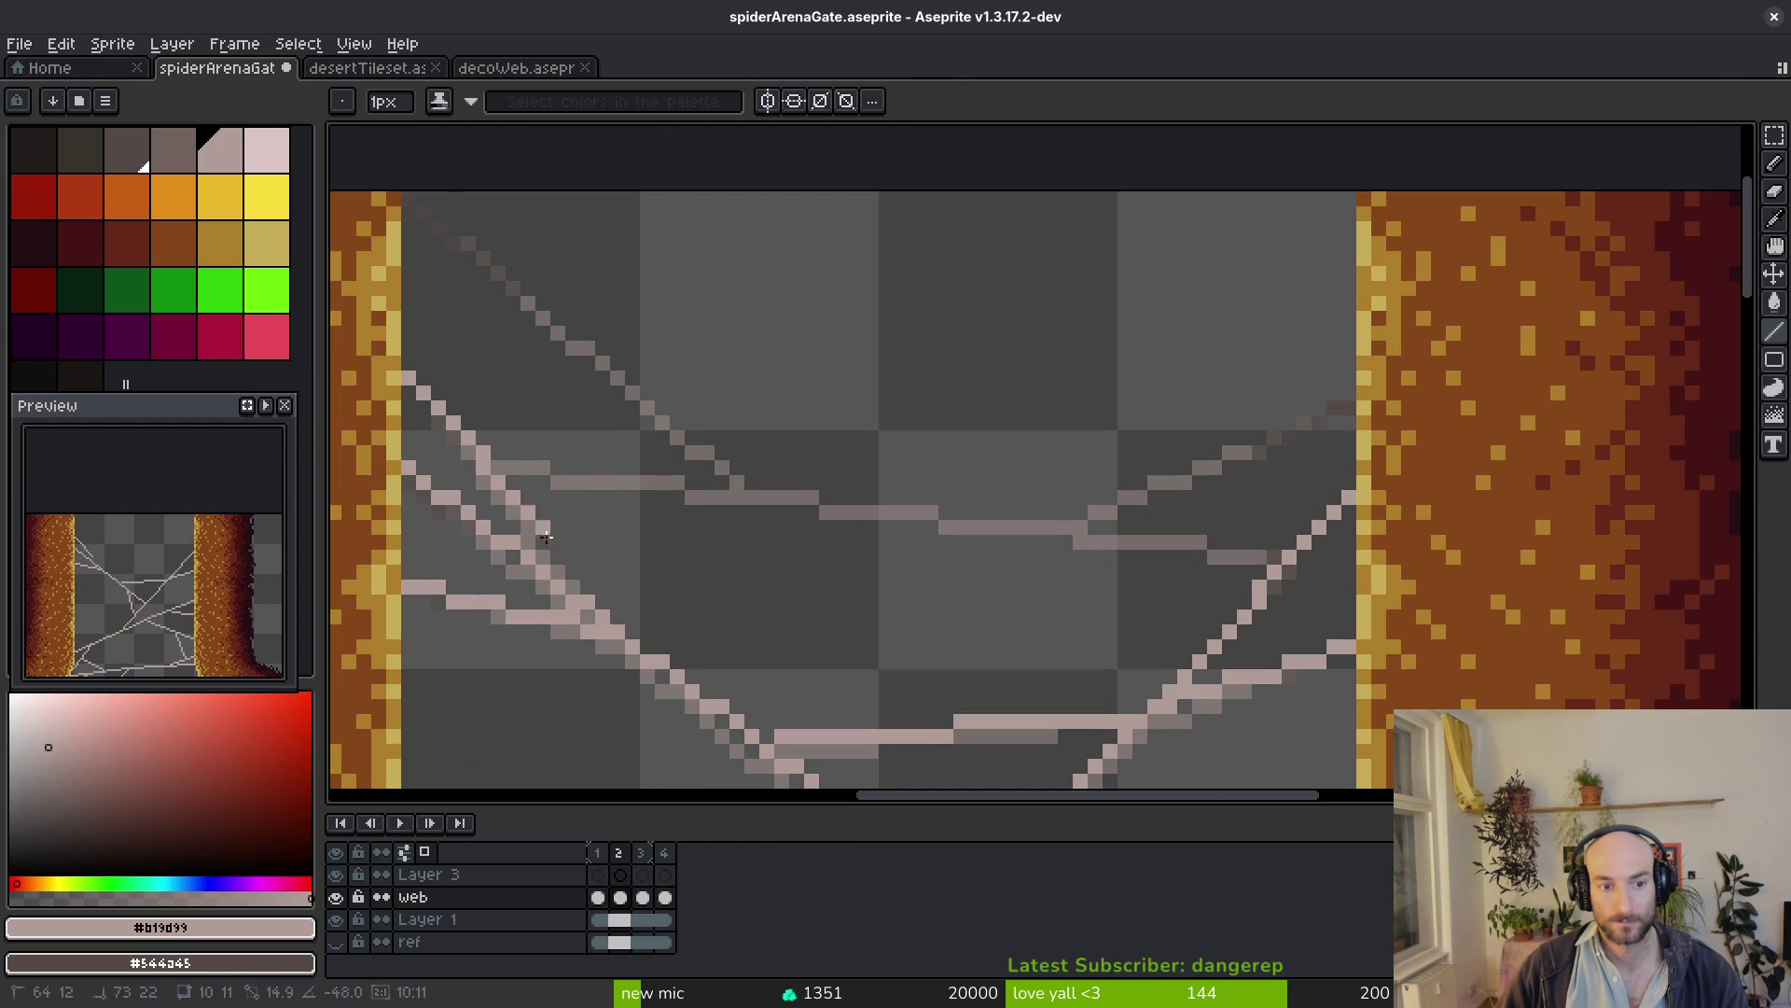
Finish the lower-left strand, cancel a cross strand, and redraw it leftward from the right pillar
{"action": "left_click_drag", "start_coordinate": [558, 566], "coordinate": [557, 567]}
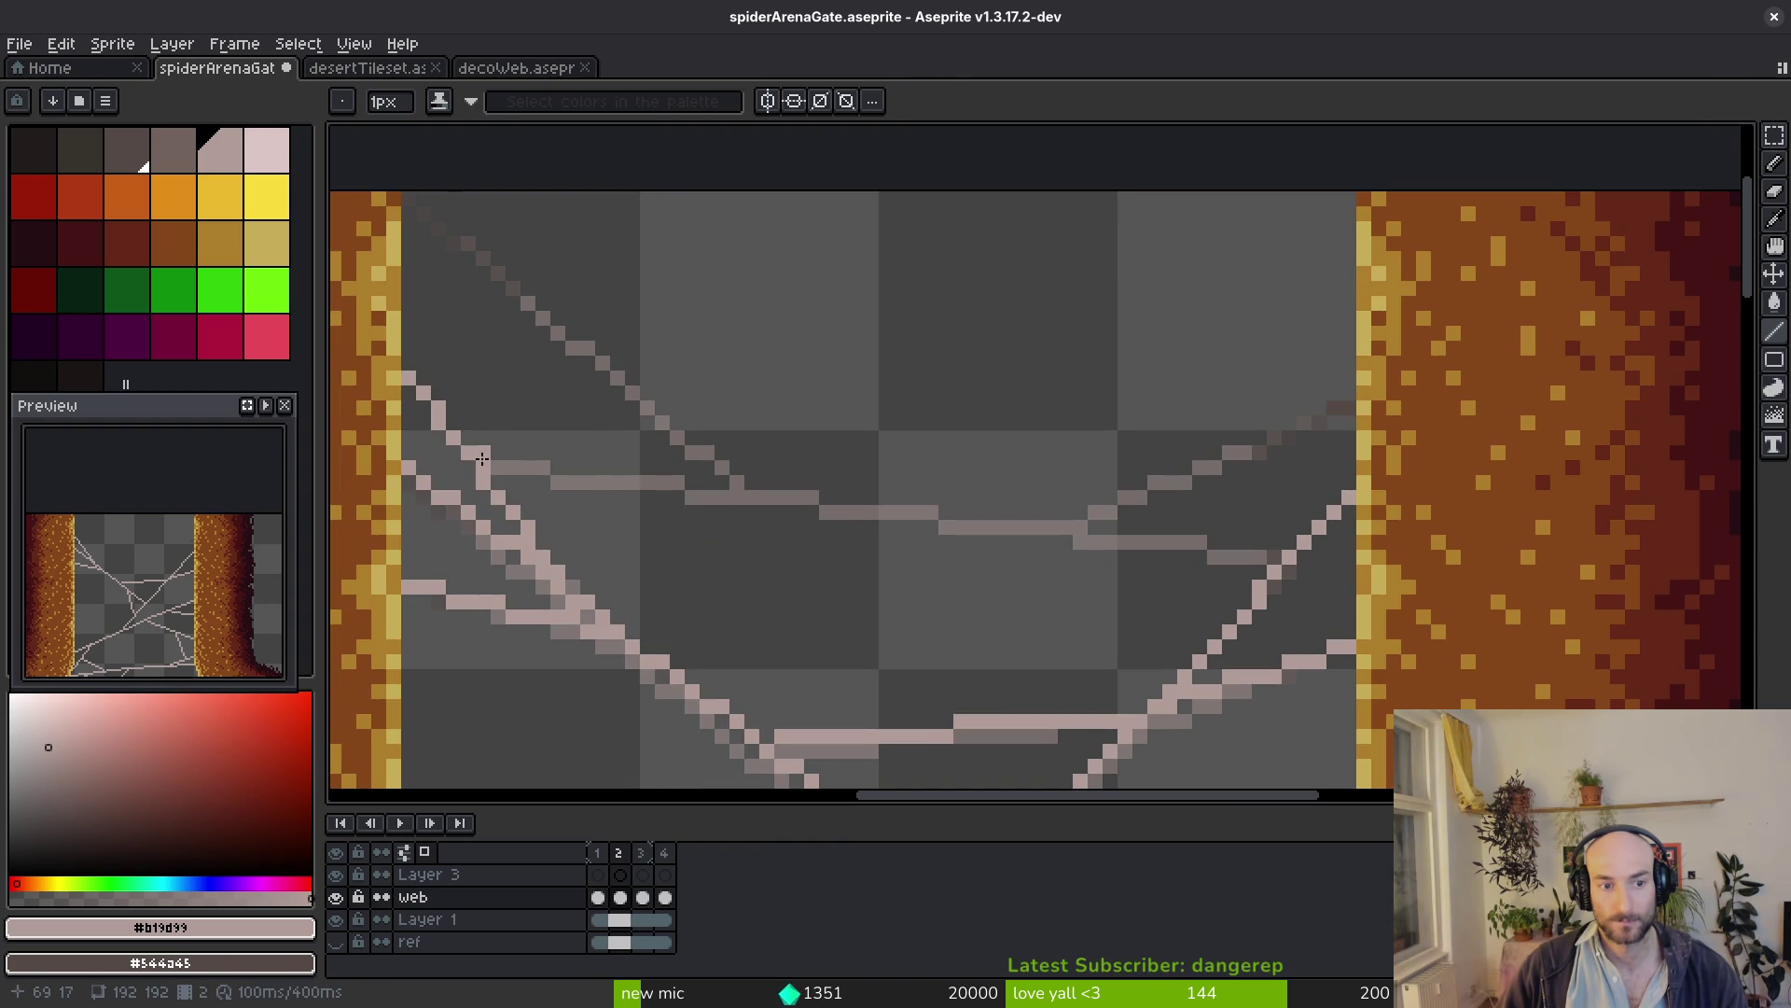
{"action": "mouse_move", "coordinate": [495, 470]}
{"action": "left_mouse_down"}
{"action": "mouse_move", "coordinate": [1261, 569]}
{"action": "mouse_move", "coordinate": [1276, 541]}
{"action": "left_mouse_up"}
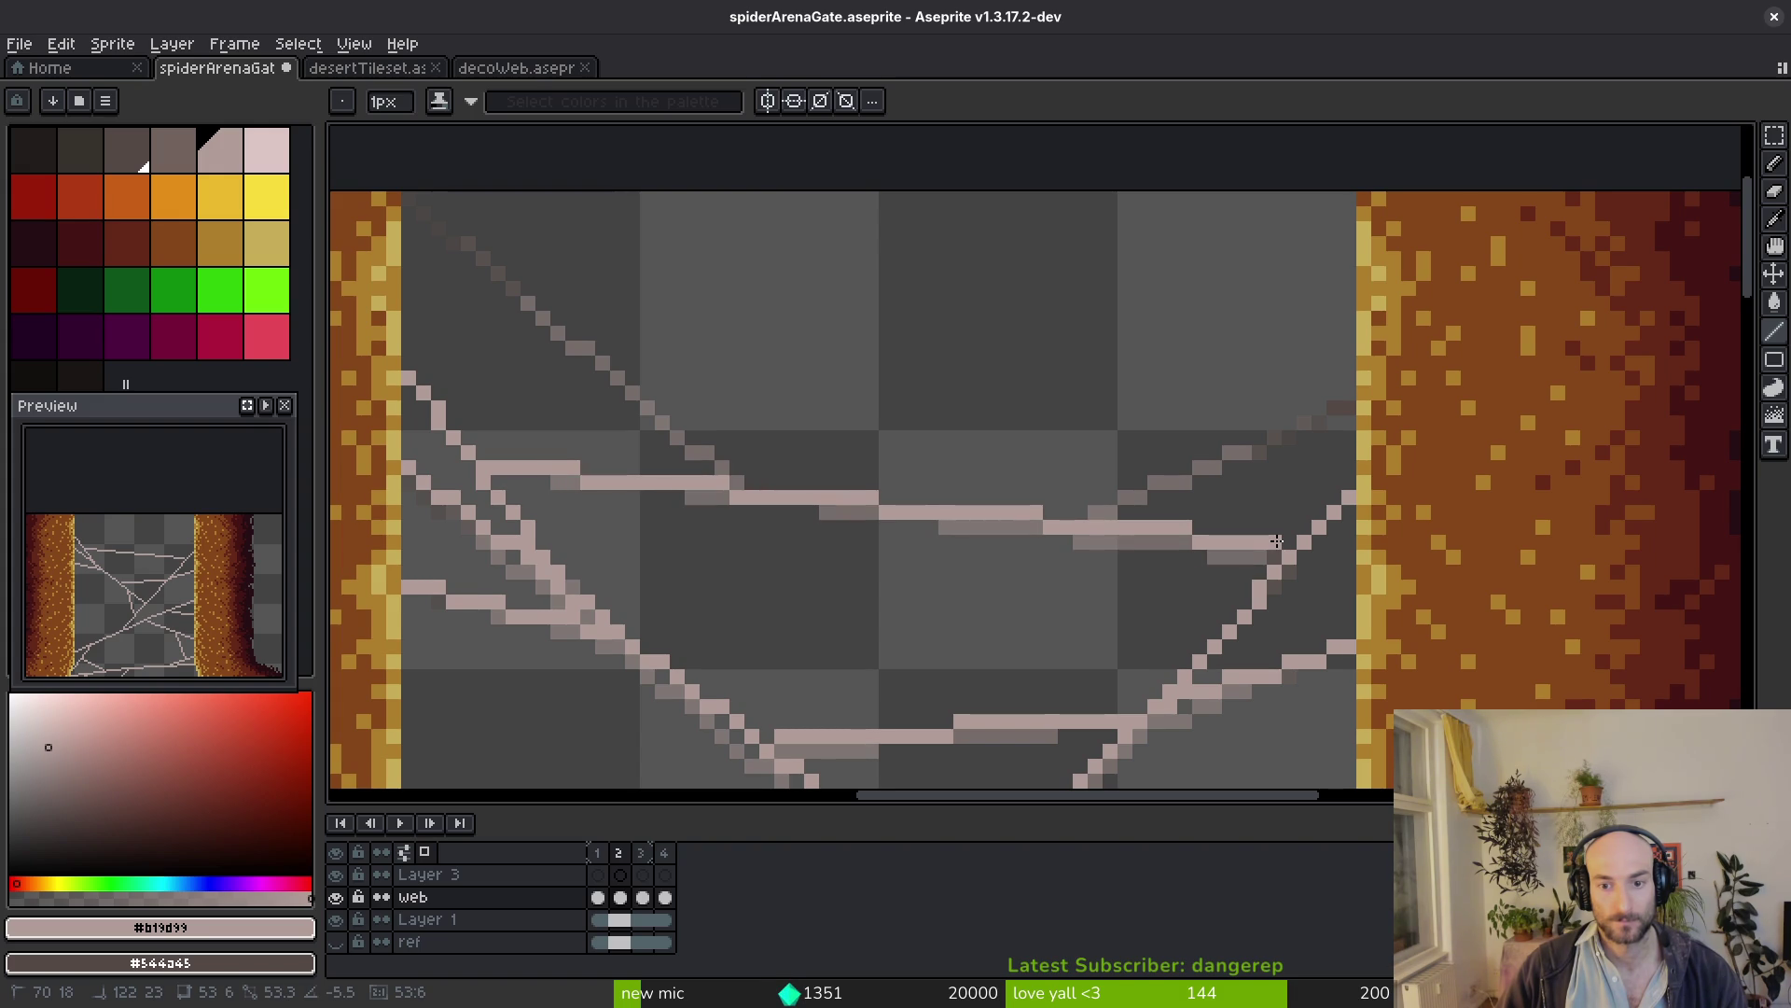
{"action": "key", "text": "Escape"}
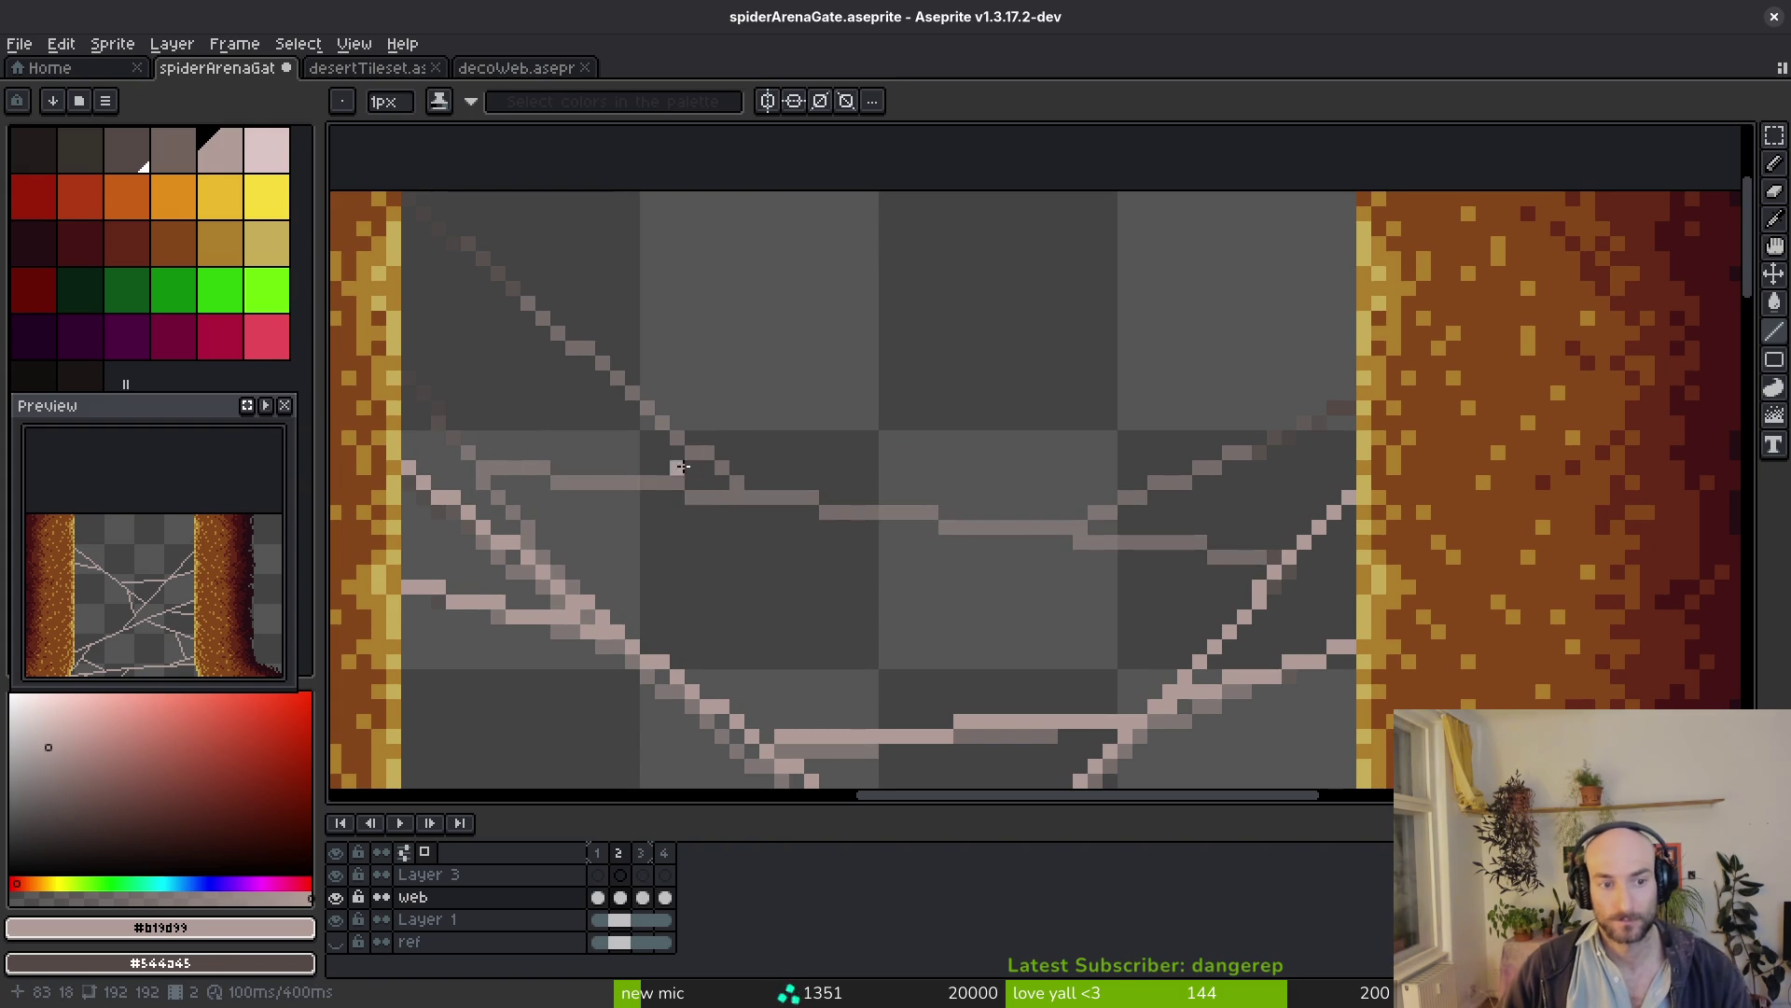
{"action": "left_click_drag", "start_coordinate": [1267, 560], "coordinate": [472, 451]}
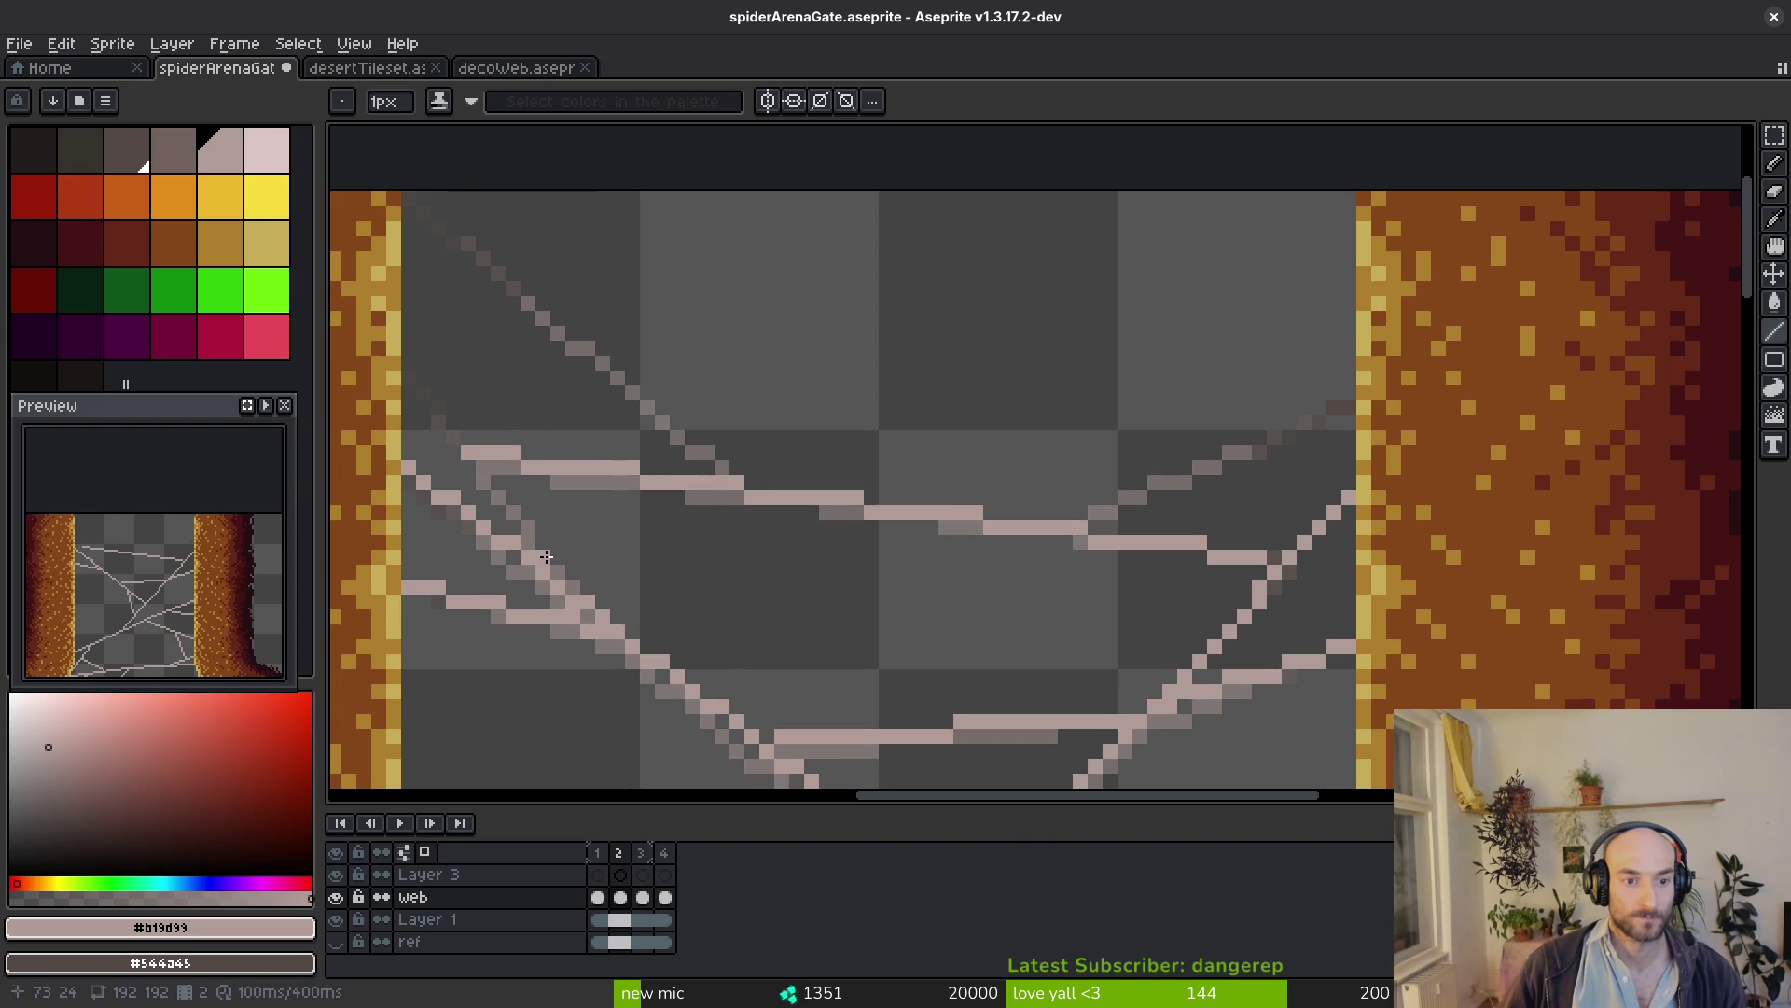
Add a forked strand near the left pillar, one descending from the top-left corner, and a short one near the right pillar
{"action": "left_click_drag", "start_coordinate": [546, 557], "coordinate": [427, 381]}
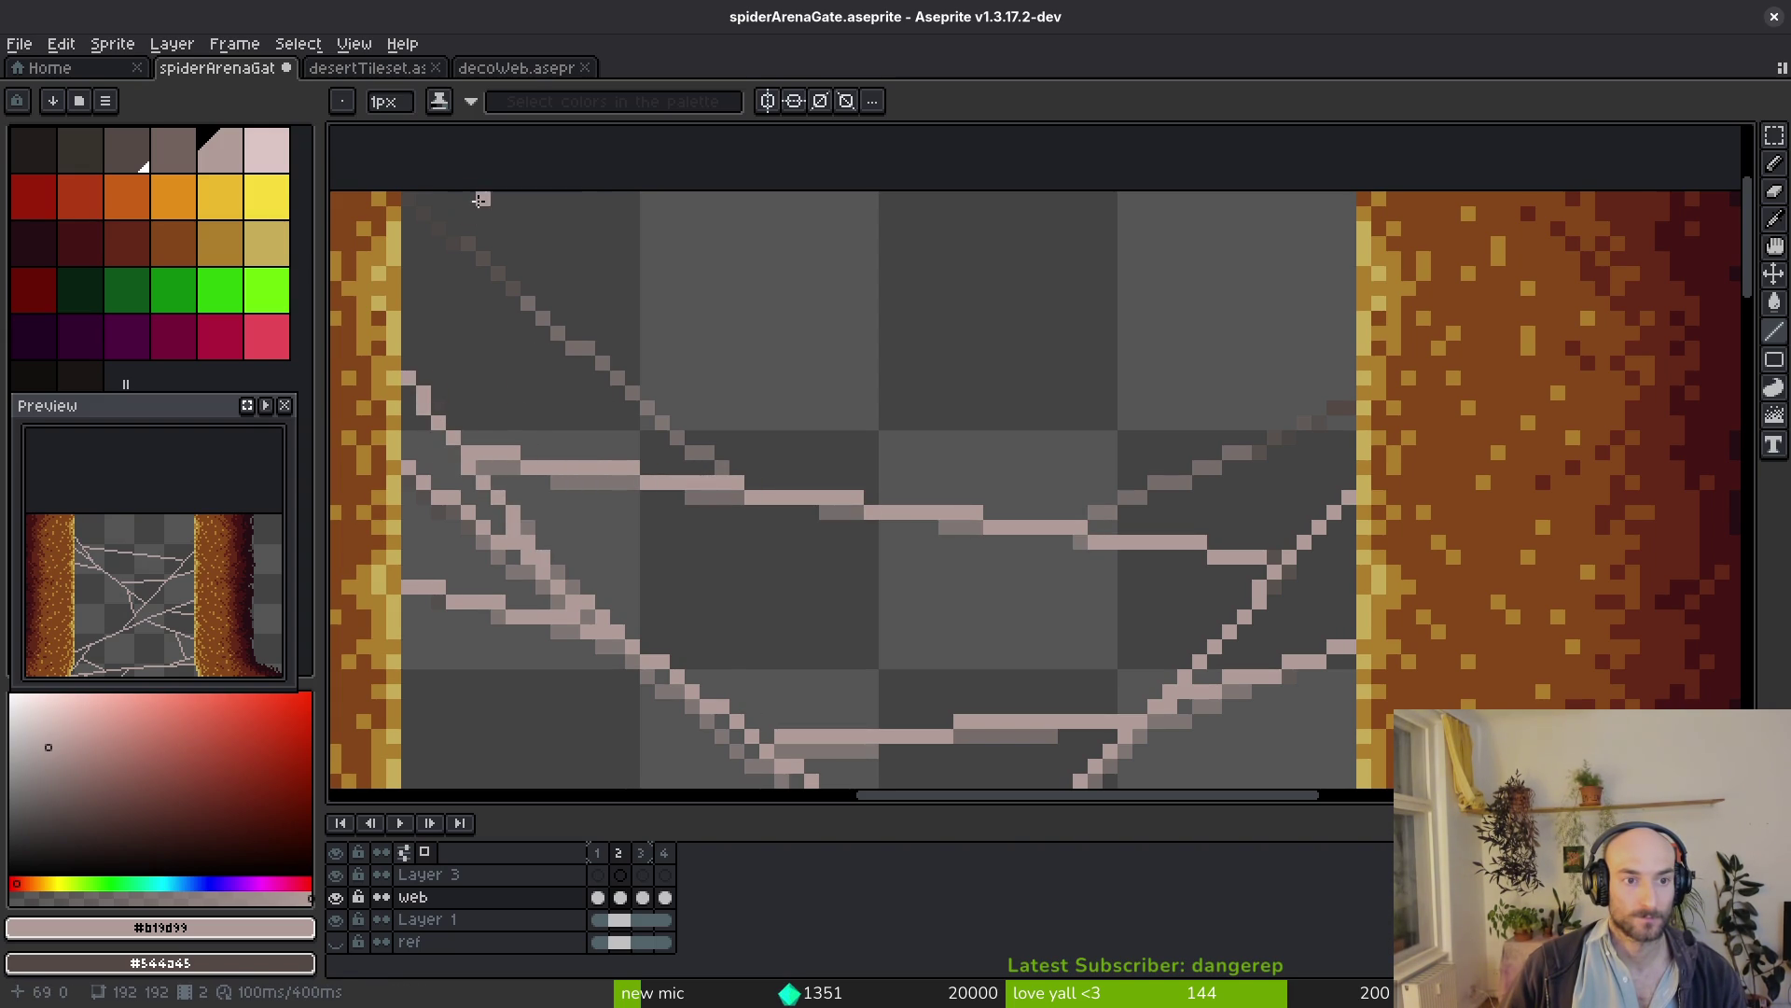
{"action": "mouse_move", "coordinate": [398, 188]}
{"action": "left_mouse_down"}
{"action": "mouse_move", "coordinate": [735, 467]}
{"action": "mouse_move", "coordinate": [710, 463]}
{"action": "mouse_move", "coordinate": [895, 513]}
{"action": "left_mouse_up"}
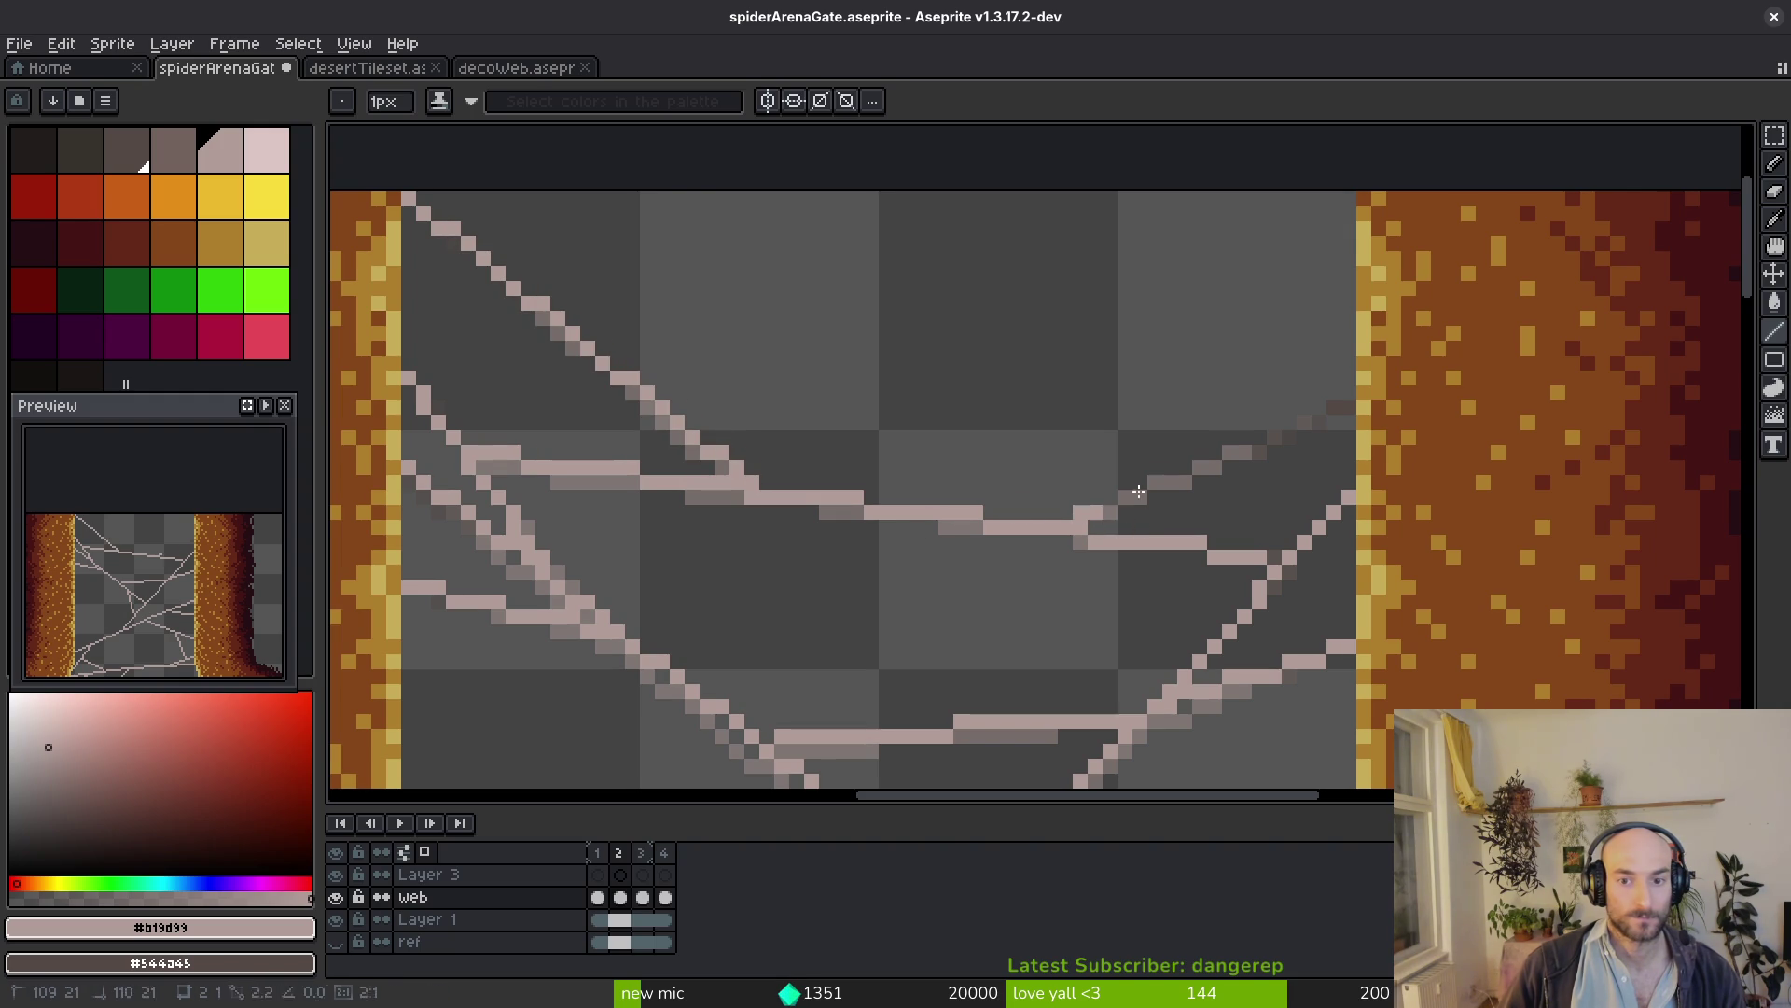
{"action": "mouse_move", "coordinate": [1080, 510]}
{"action": "left_mouse_down"}
{"action": "mouse_move", "coordinate": [1027, 535]}
{"action": "mouse_move", "coordinate": [1349, 406]}
{"action": "left_mouse_up"}
{"action": "scroll", "coordinate": [1323, 423], "scroll_direction": "down", "scroll_amount": 5}
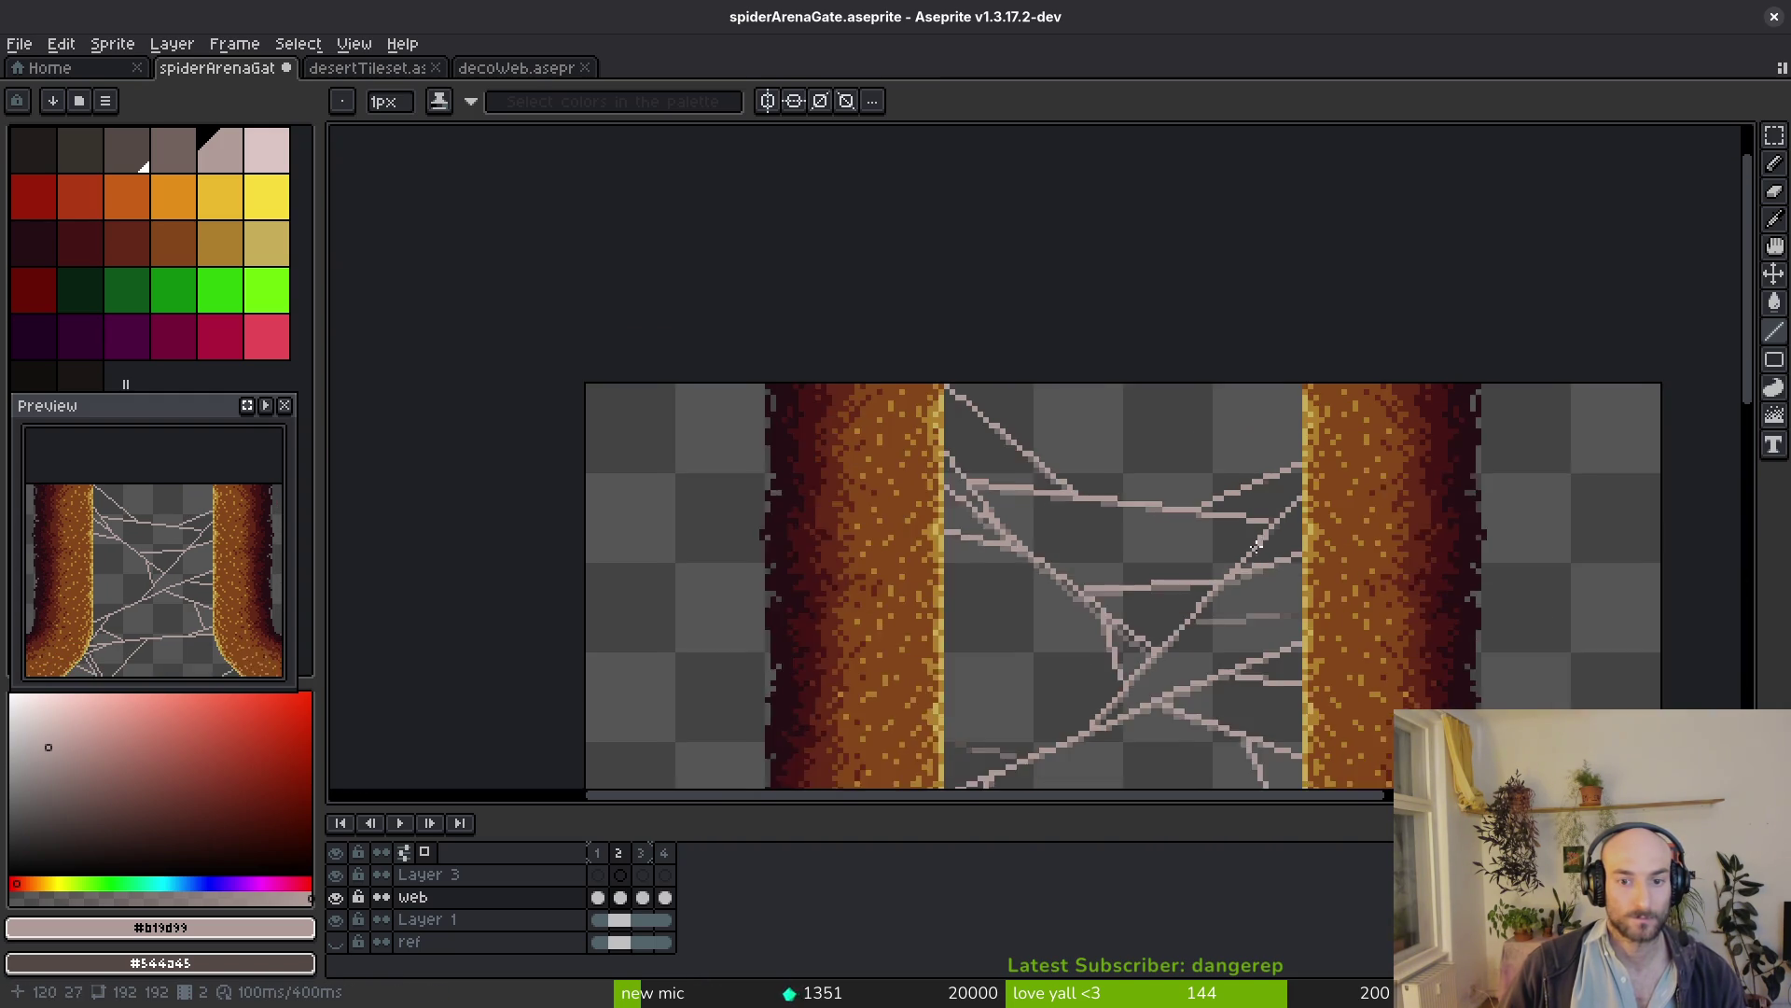
{"action": "scroll", "coordinate": [1104, 499], "scroll_direction": "up", "scroll_amount": 1}
{"action": "scroll", "coordinate": [1105, 500], "scroll_direction": "down", "scroll_amount": 2}
{"action": "scroll", "coordinate": [1105, 499], "scroll_direction": "up", "scroll_amount": 6}
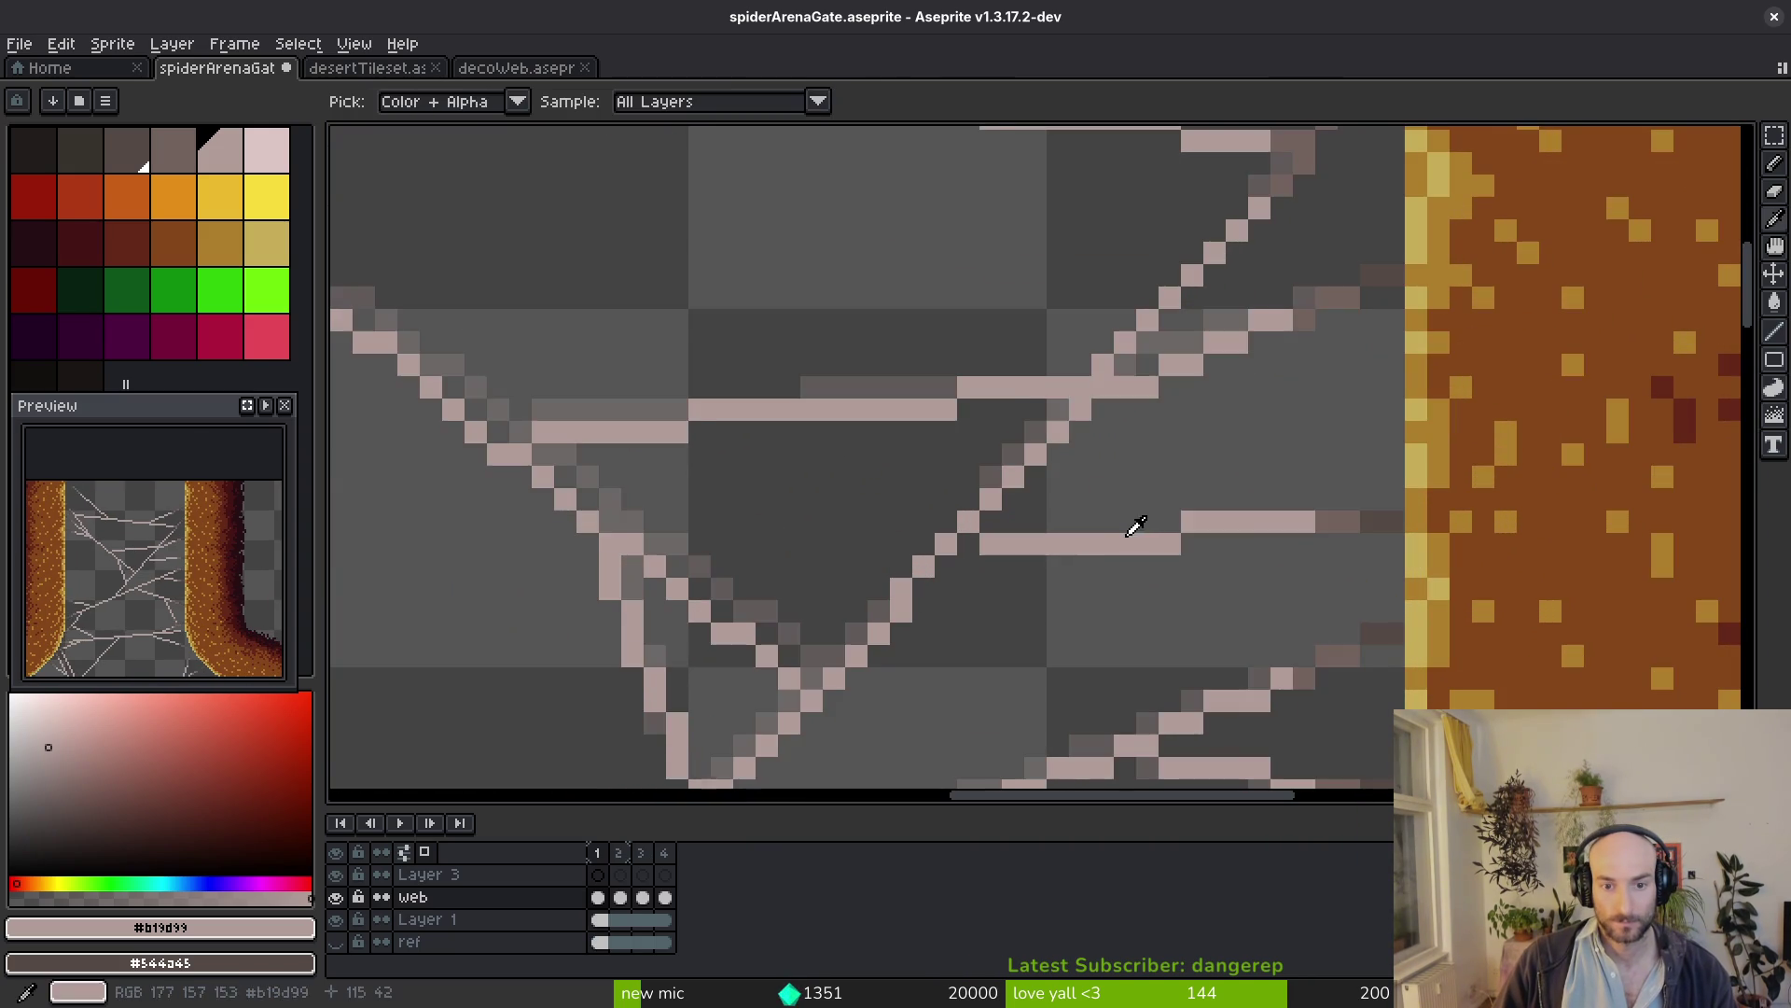
Extend a web strand out to the right pillar and move to the web layer's frame 3 cel
{"action": "left_click_drag", "start_coordinate": [986, 532], "coordinate": [1387, 512]}
{"action": "scroll", "coordinate": [1265, 560], "scroll_direction": "down", "scroll_amount": 2}
{"action": "scroll", "coordinate": [1142, 545], "scroll_direction": "down", "scroll_amount": 3}
{"action": "scroll", "coordinate": [1142, 545], "scroll_direction": "down", "scroll_amount": 3}
{"action": "key", "text": "alt"}
{"action": "key", "text": "alt"}
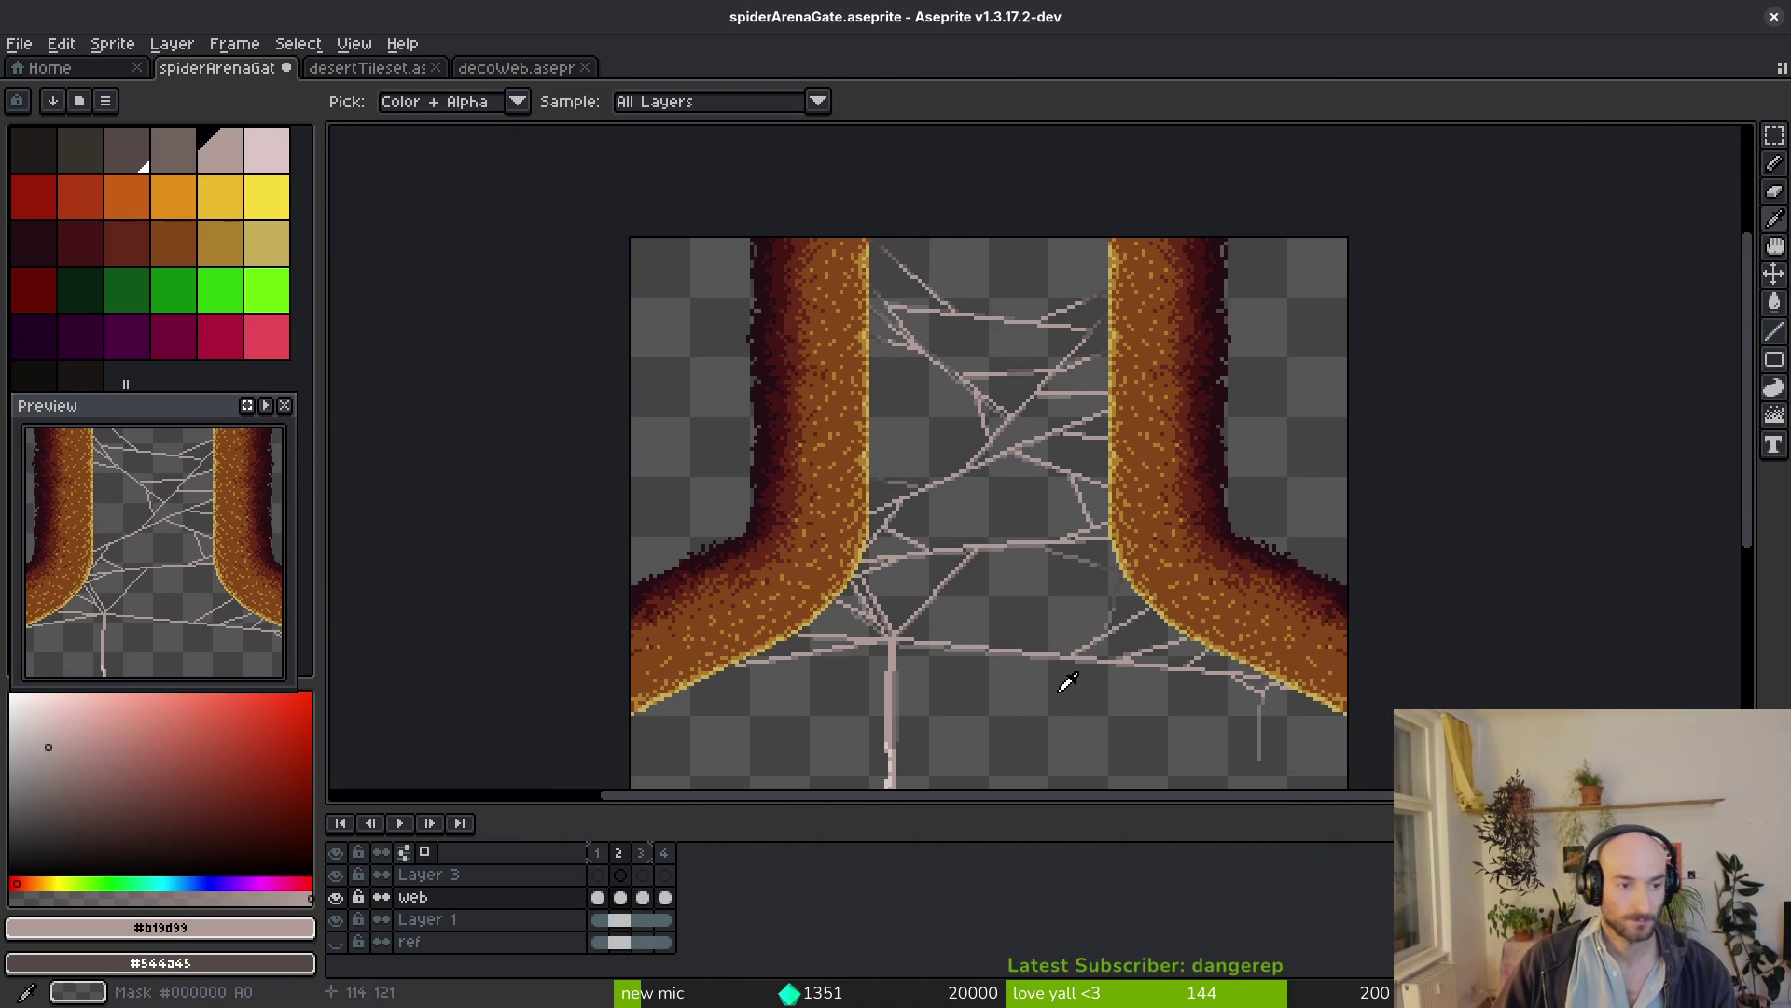
{"action": "key", "text": "alt"}
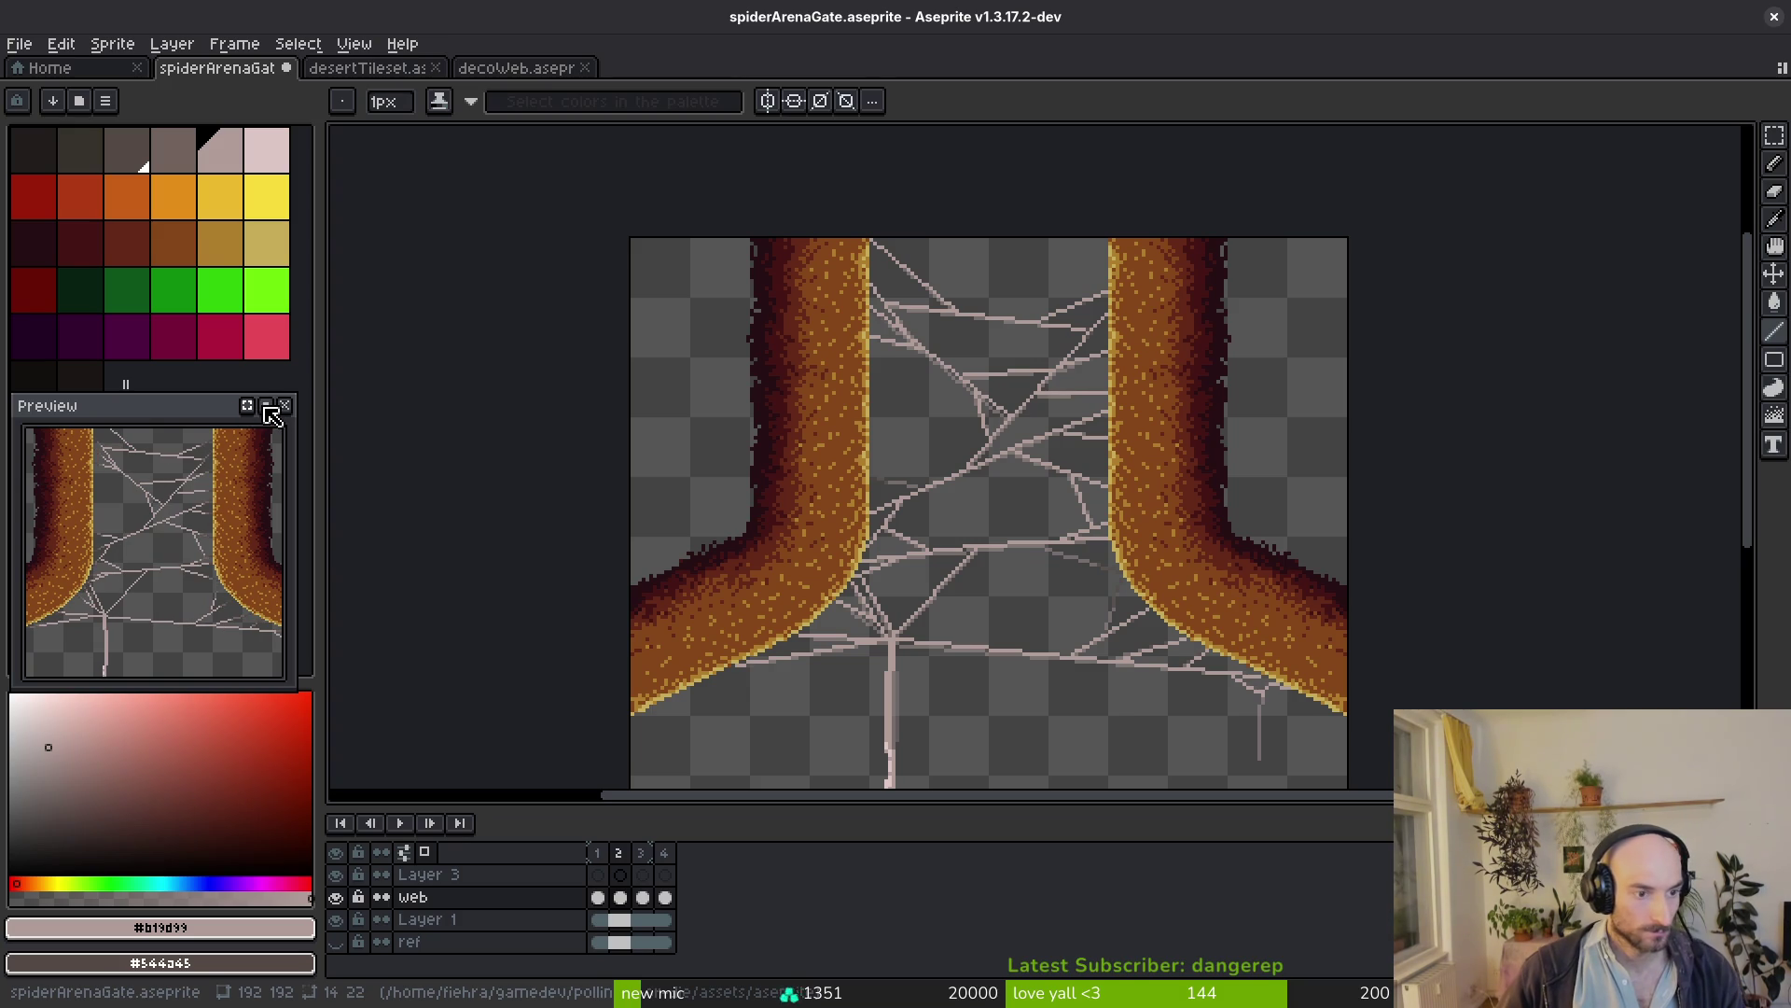
{"action": "left_click", "coordinate": [644, 896]}
{"action": "left_click", "coordinate": [644, 898]}
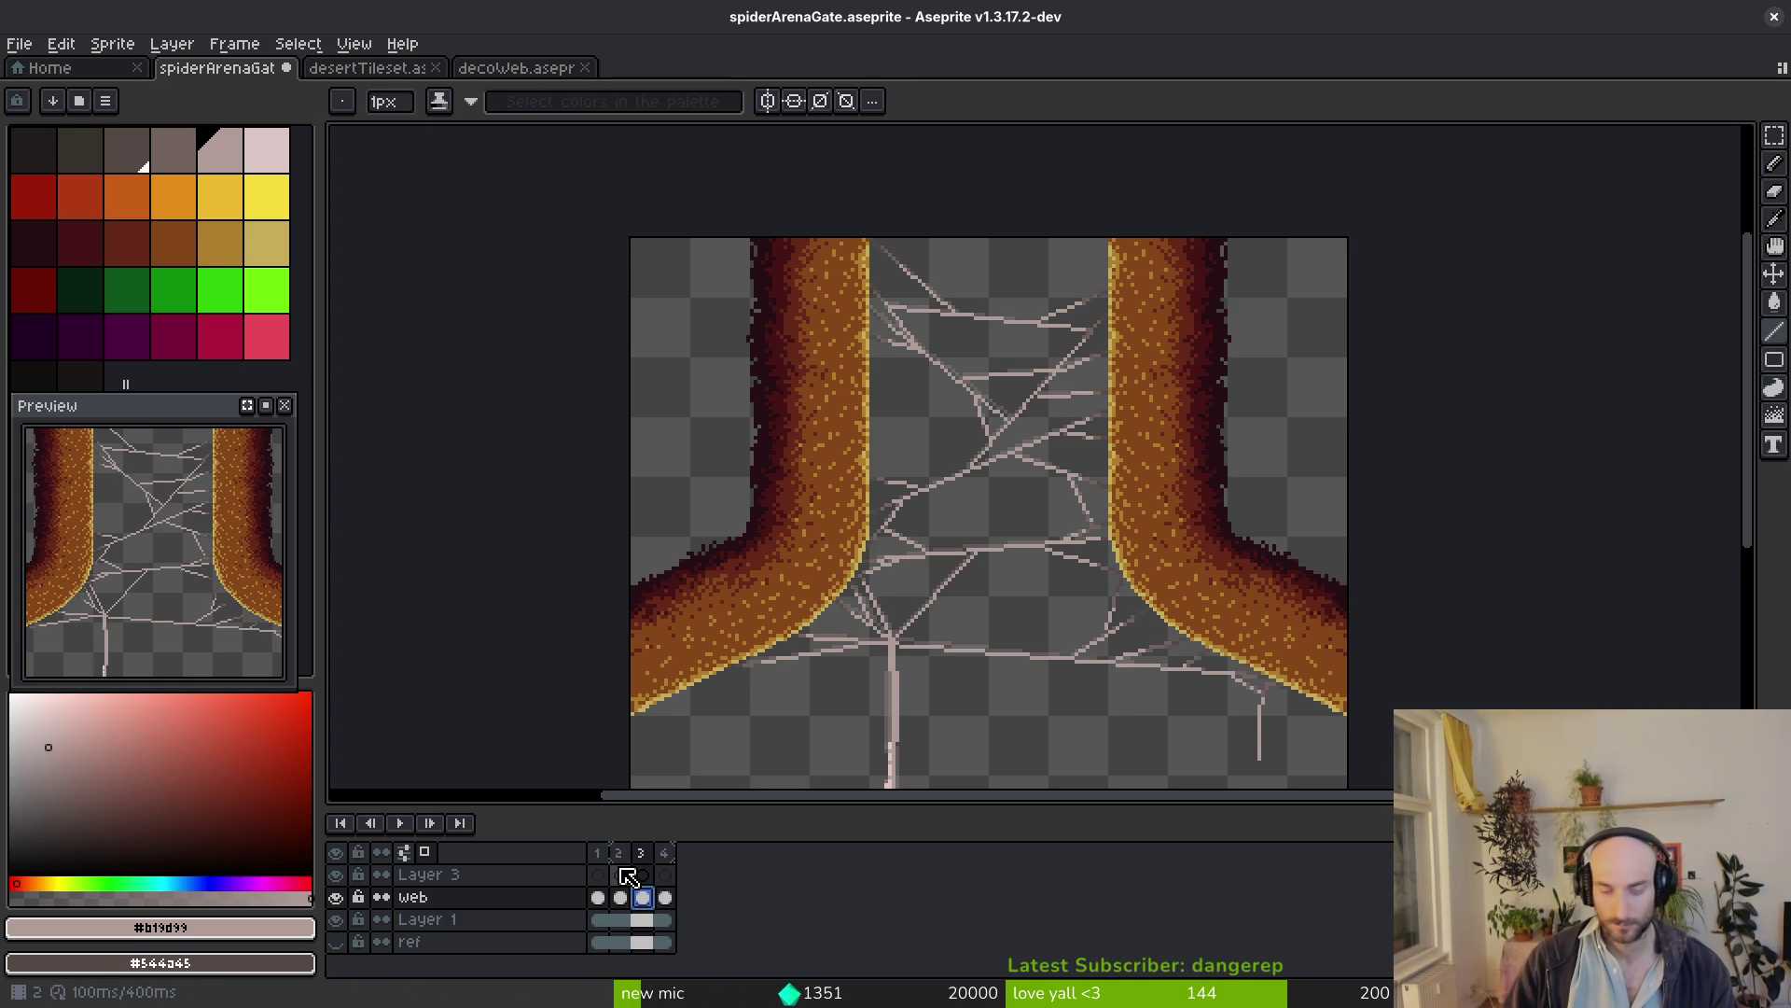
Darken the bright strand near the left curve and shift the view so the cocoon sits higher
{"action": "key", "text": "m"}
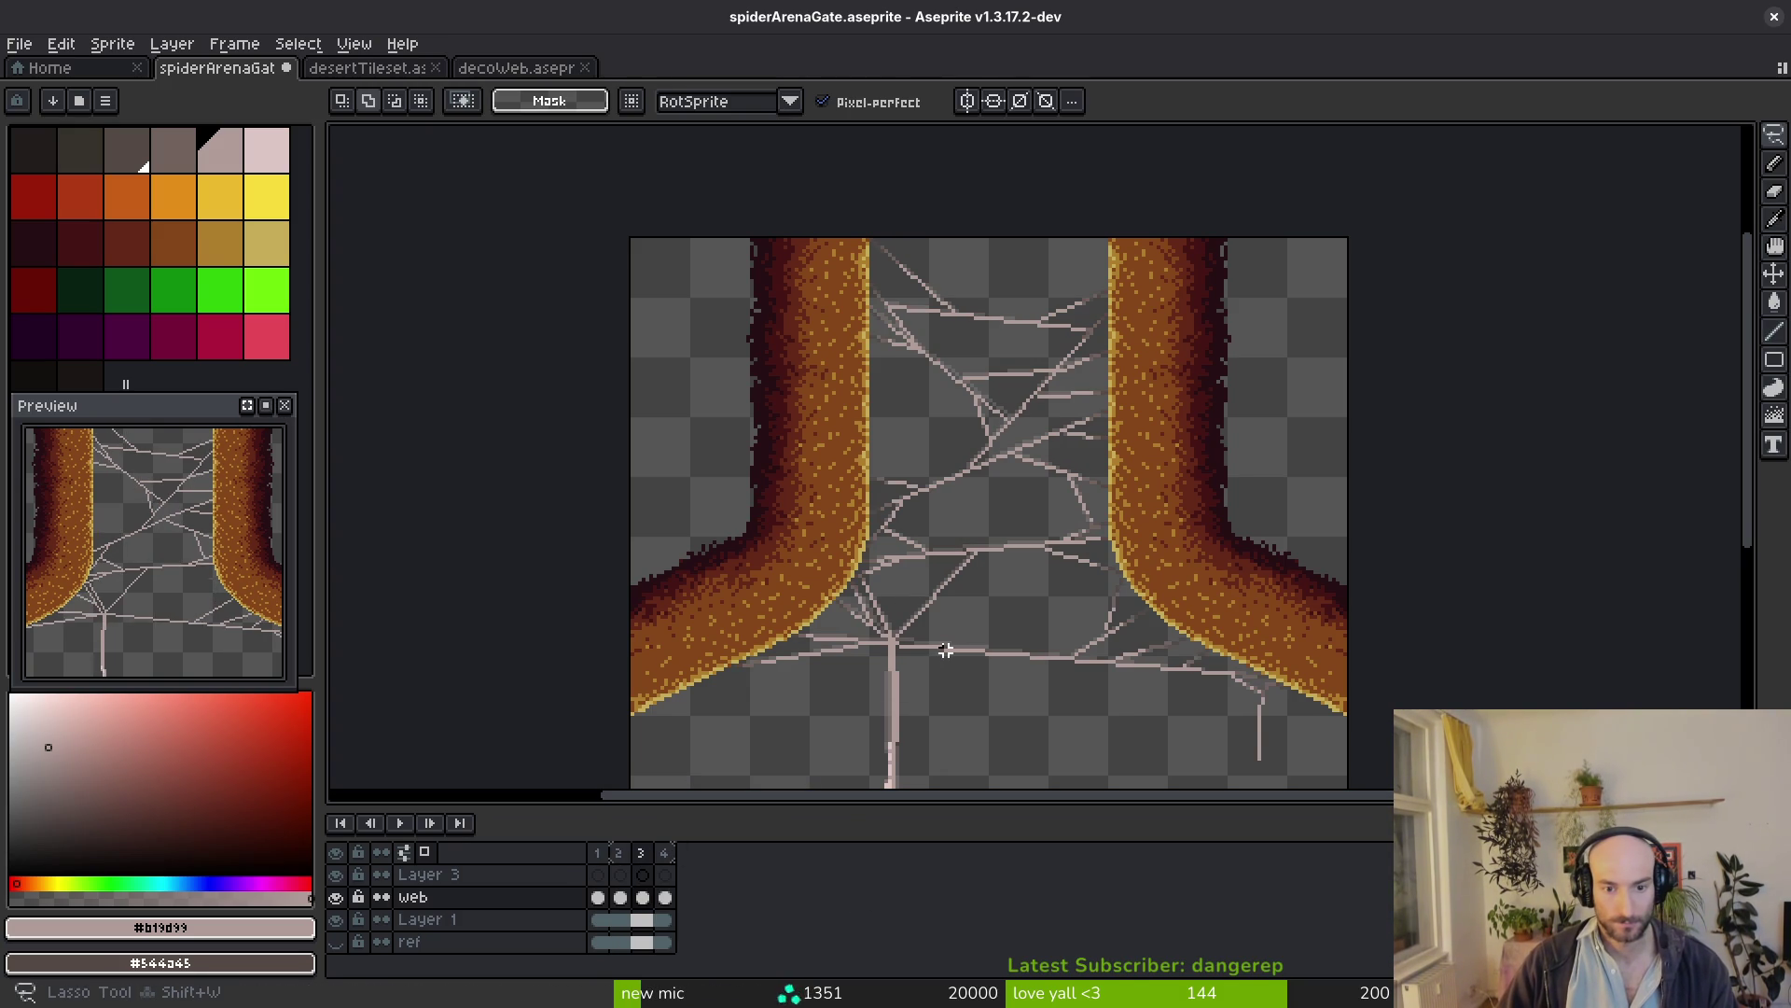
{"action": "scroll", "coordinate": [947, 647], "scroll_direction": "up", "scroll_amount": 2}
{"action": "key", "text": "b"}
{"action": "scroll", "coordinate": [946, 644], "scroll_direction": "down", "scroll_amount": 2}
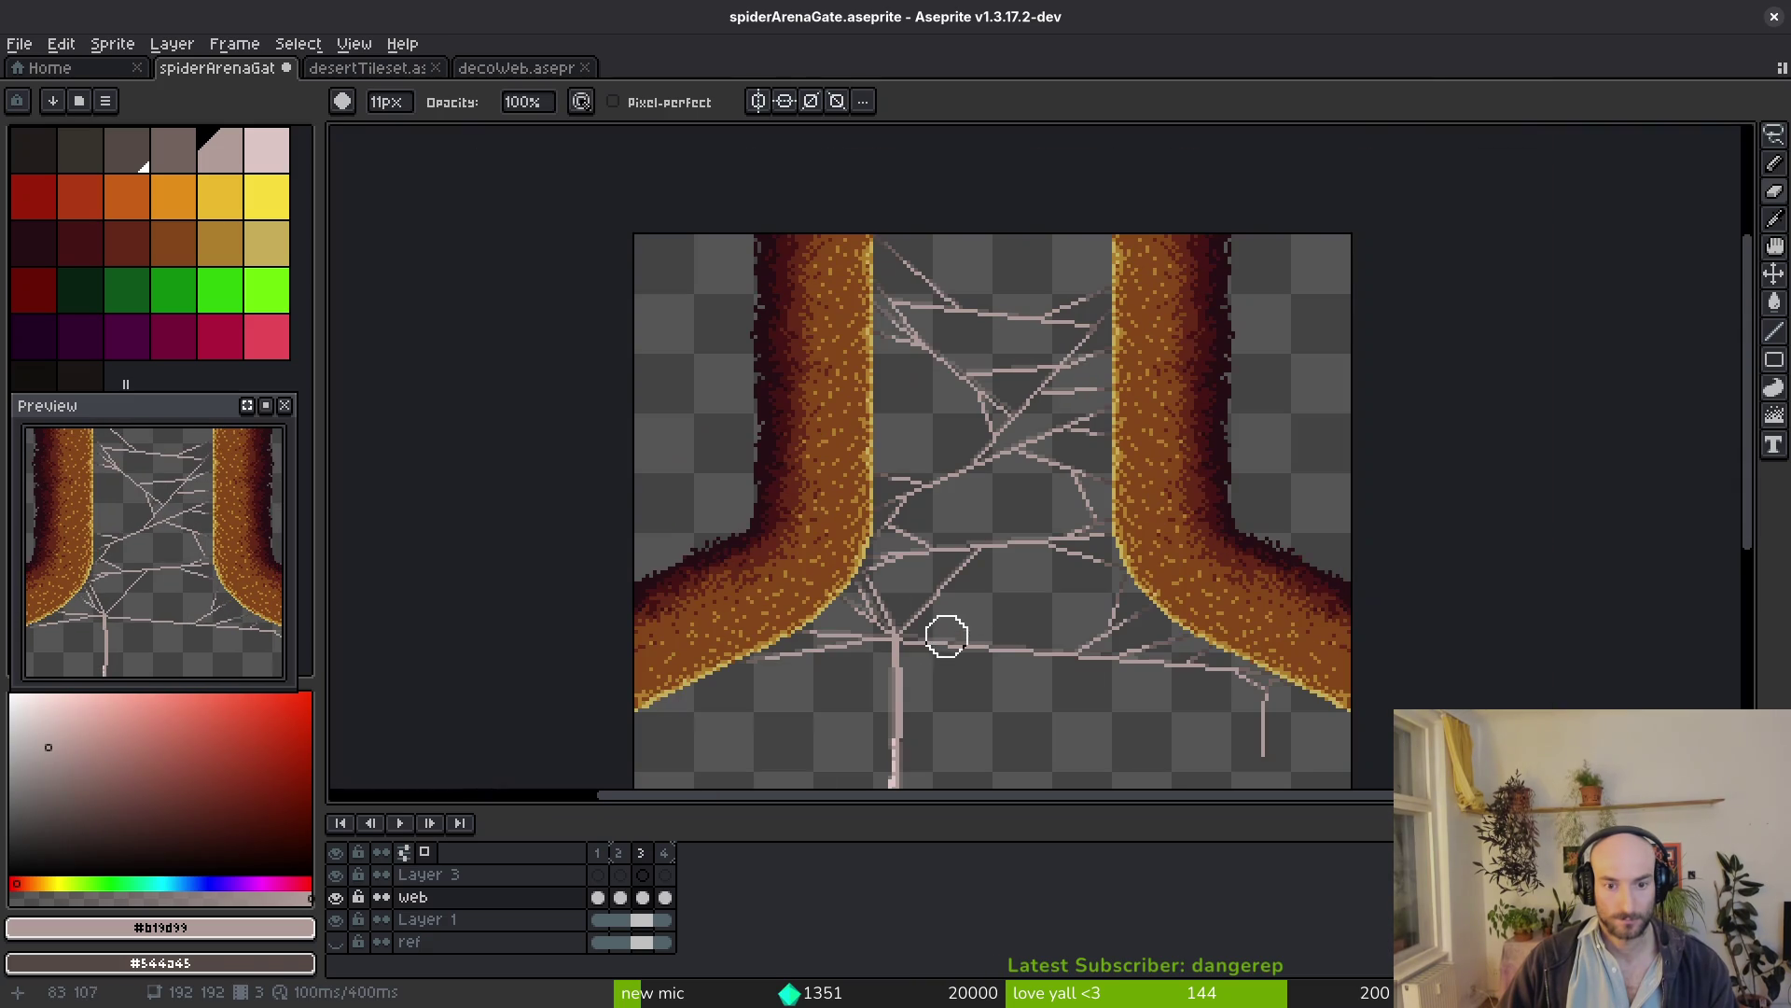
{"action": "left_click_drag", "start_coordinate": [861, 629], "coordinate": [827, 593]}
{"action": "scroll", "coordinate": [1087, 575], "scroll_direction": "down", "scroll_amount": 3}
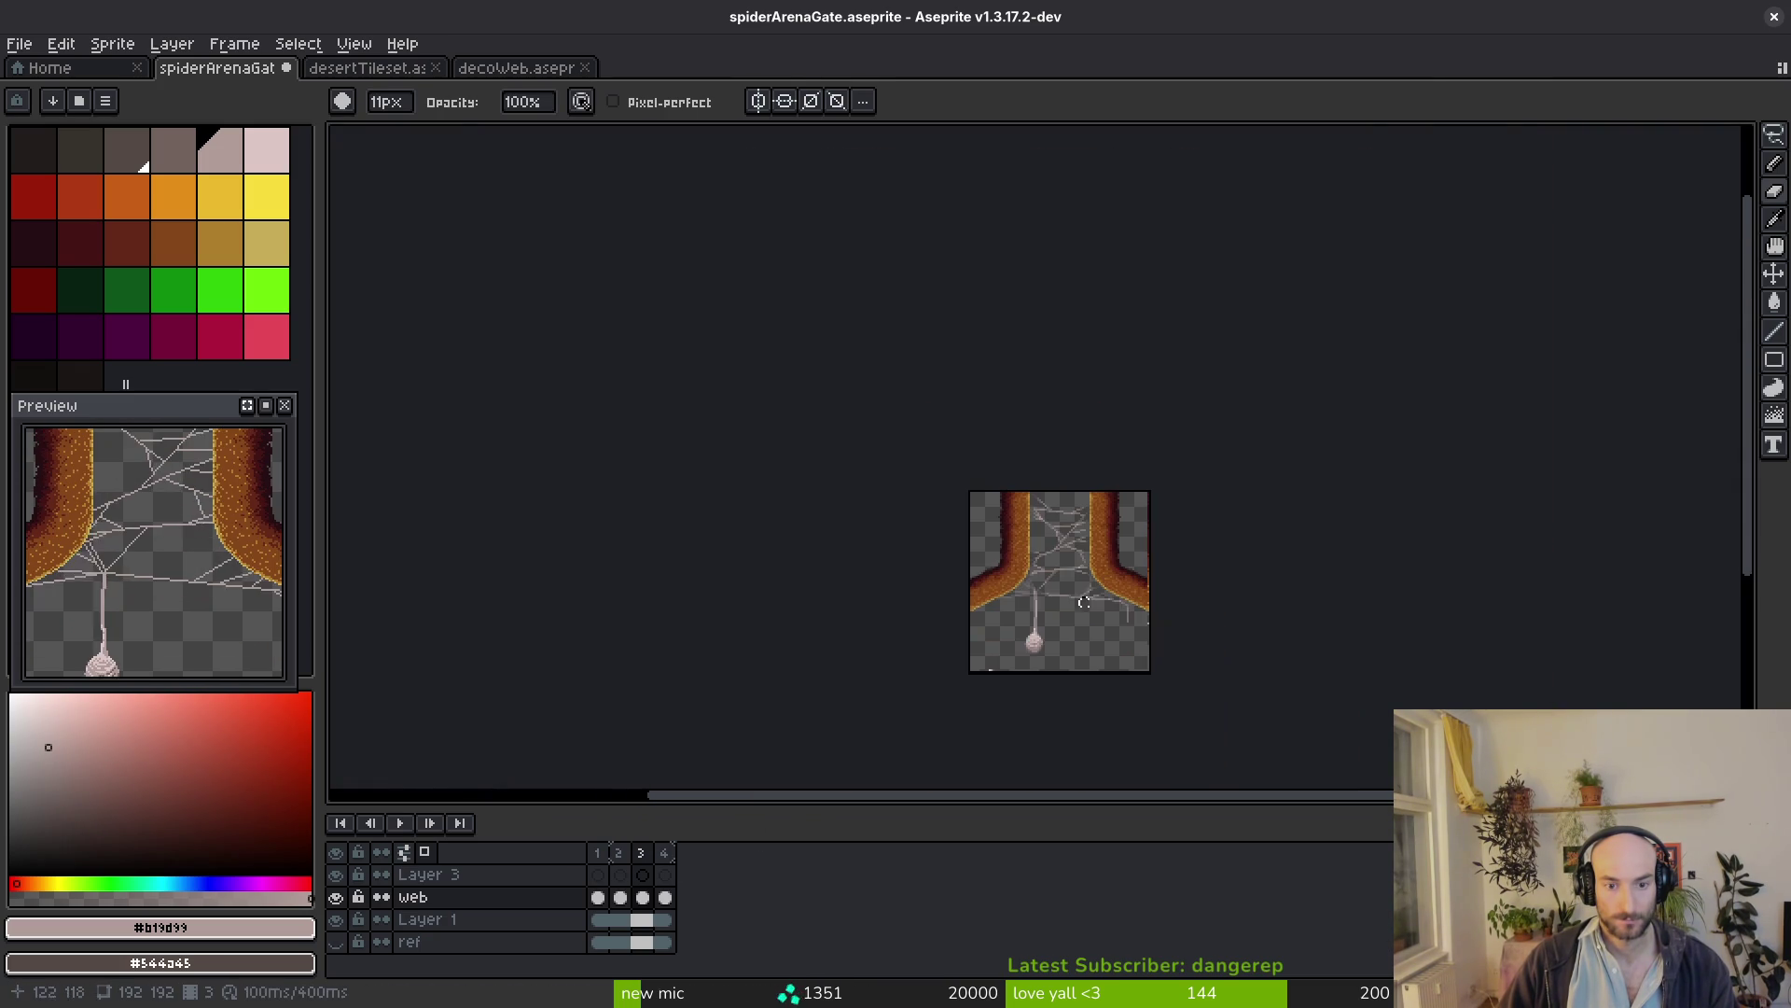
{"action": "key", "text": "i"}
{"action": "scroll", "coordinate": [1078, 613], "scroll_direction": "up", "scroll_amount": 3}
{"action": "left_click_drag", "start_coordinate": [1091, 618], "coordinate": [1051, 540]}
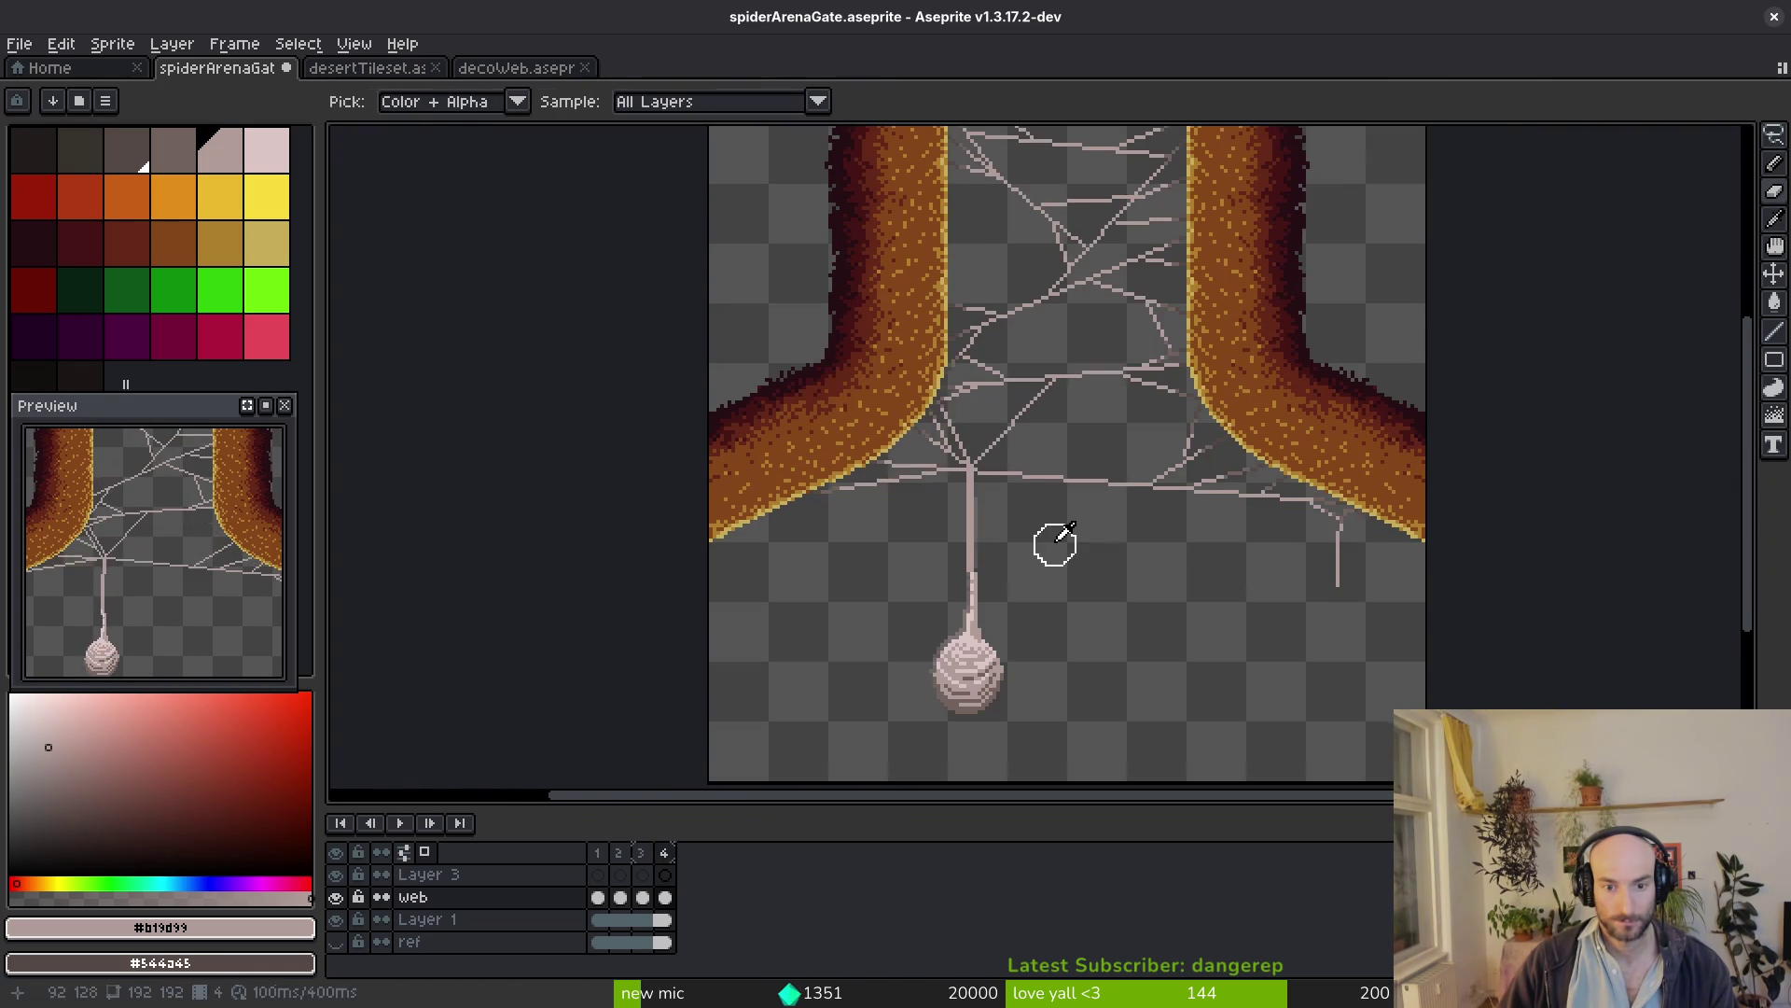
Try a freehand selection around the cocoon, clear it, and cycle through eraser, pencil and eyedropper
{"action": "key", "text": "ctrl+shift+d"}
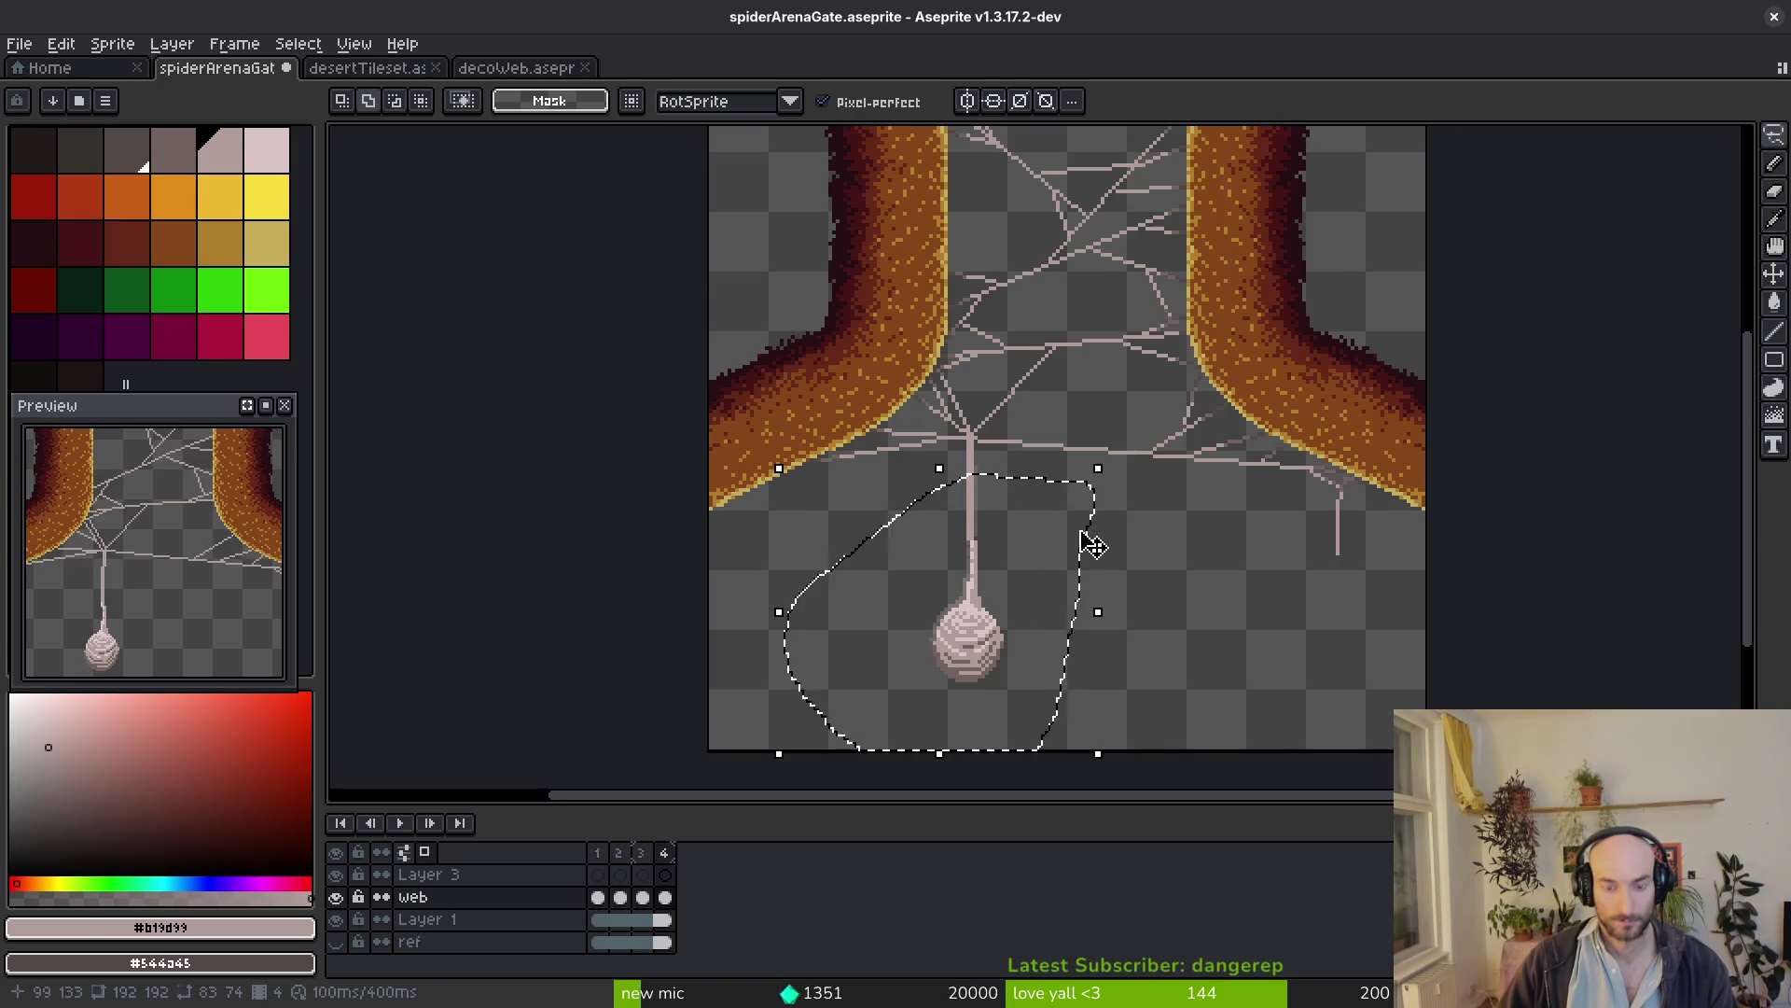
{"action": "key", "text": "ctrl"}
{"action": "key", "text": "ctrl+d"}
{"action": "left_click_drag", "start_coordinate": [1016, 490], "coordinate": [1139, 424]}
{"action": "key", "text": "ctrl+z"}
{"action": "key", "text": "ctrl+z"}
{"action": "key", "text": "ctrl+d"}
{"action": "scroll", "coordinate": [779, 573], "scroll_direction": "up", "scroll_amount": 3}
{"action": "key", "text": "e"}
{"action": "key", "text": "b"}
{"action": "scroll", "coordinate": [1236, 340], "scroll_direction": "down", "scroll_amount": 2}
{"action": "scroll", "coordinate": [1272, 433], "scroll_direction": "down", "scroll_amount": 2}
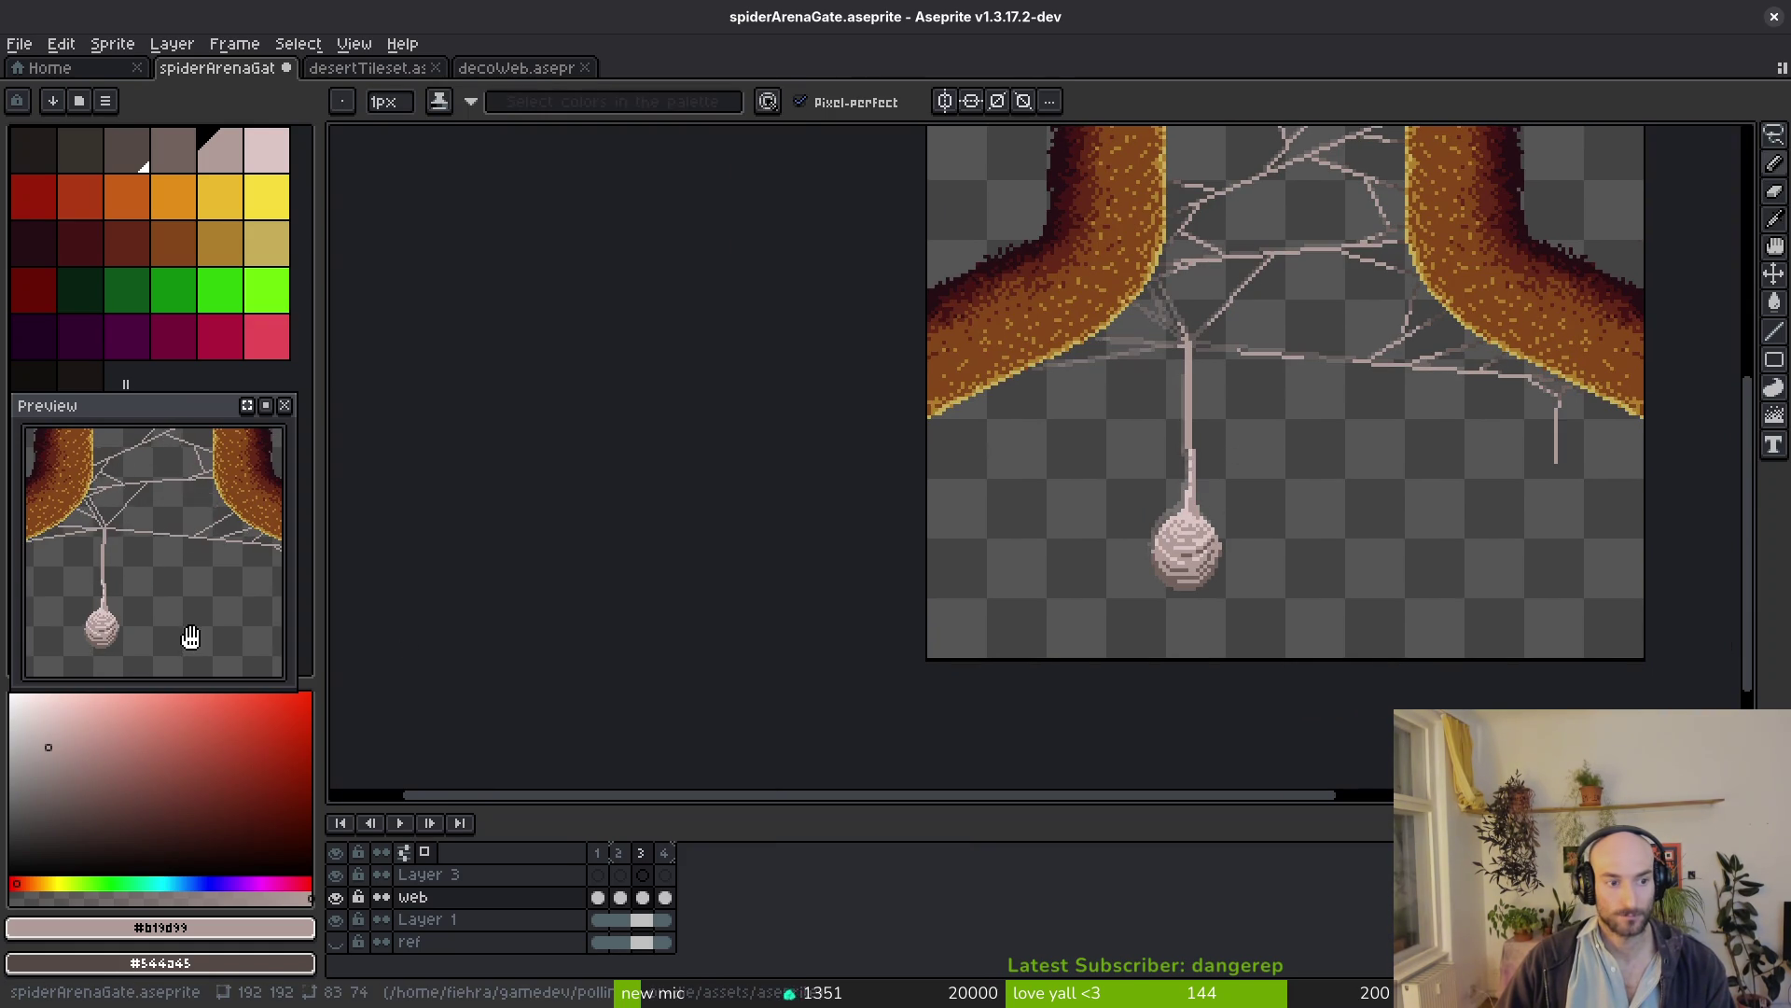
{"action": "scroll", "coordinate": [1260, 546], "scroll_direction": "up", "scroll_amount": 2}
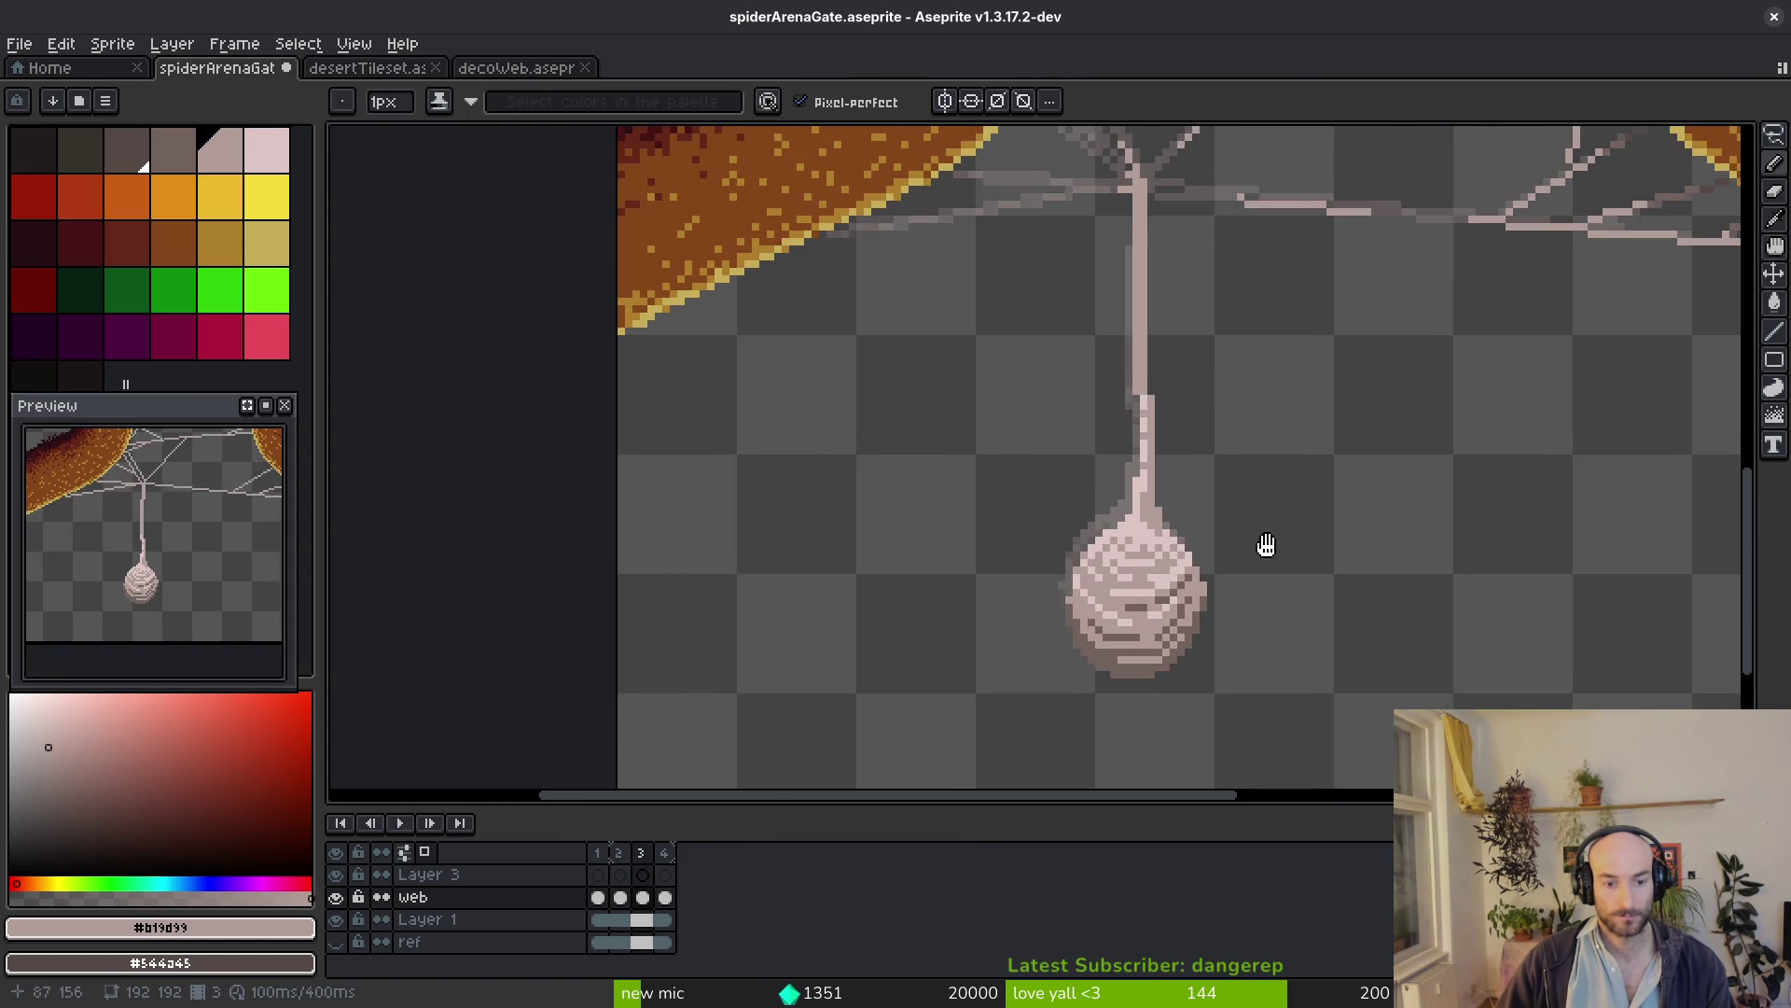
{"action": "key", "text": "i"}
{"action": "scroll", "coordinate": [1242, 543], "scroll_direction": "down", "scroll_amount": 1}
{"action": "key", "text": "b"}
{"action": "scroll", "coordinate": [1228, 542], "scroll_direction": "up", "scroll_amount": 1}
Marquee-select the cocoon, tilt it slightly leftward, and save spiderArenaGate
{"action": "key", "text": "m"}
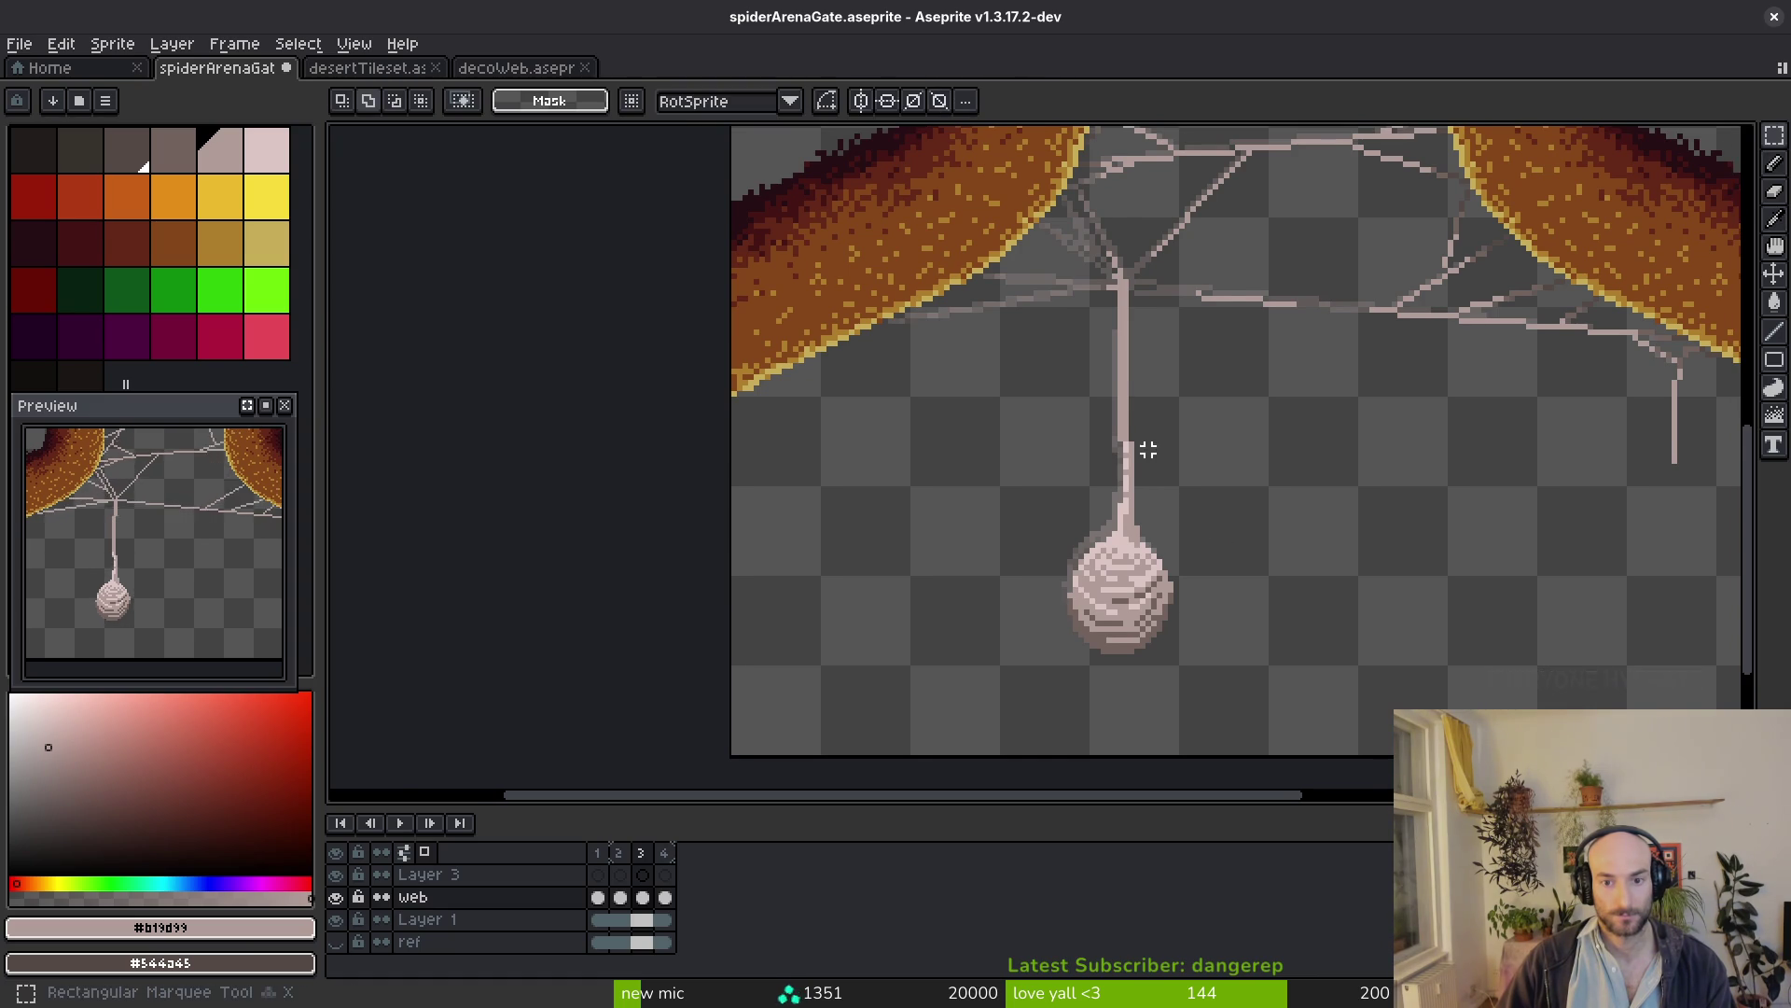
{"action": "left_click_drag", "start_coordinate": [1154, 450], "coordinate": [996, 652]}
{"action": "key", "text": "ctrl+d"}
{"action": "scroll", "coordinate": [1173, 466], "scroll_direction": "up", "scroll_amount": 1}
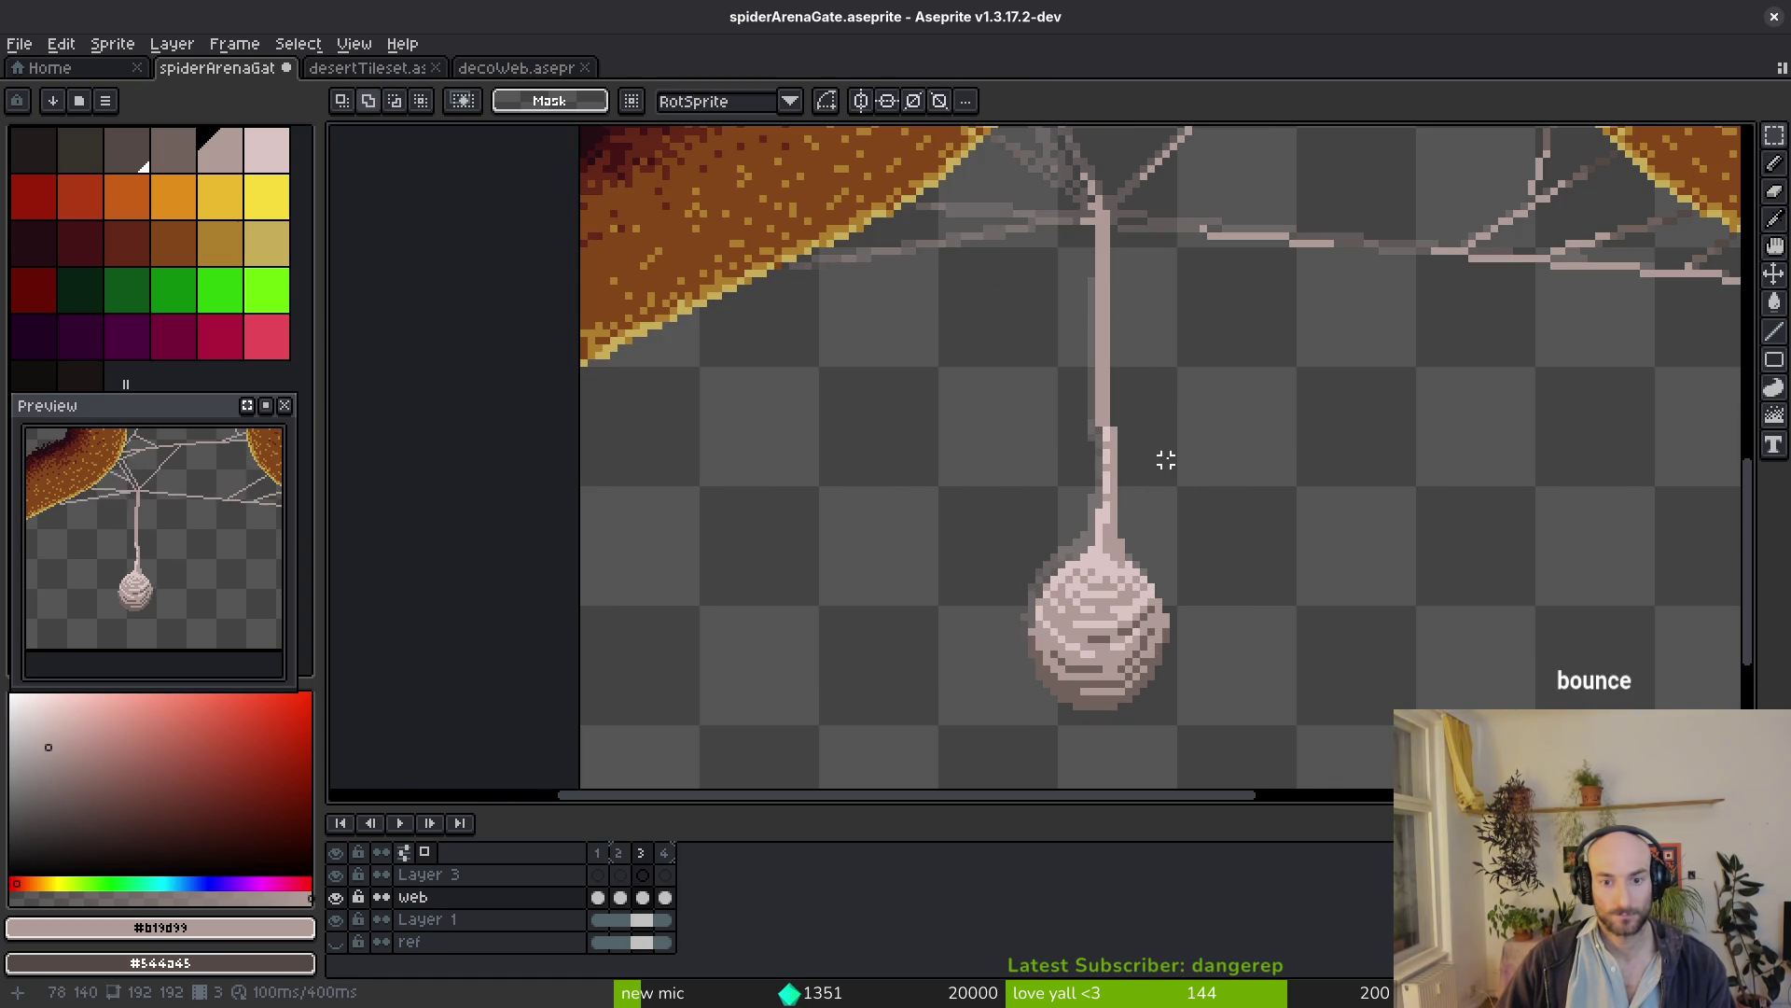
{"action": "left_click_drag", "start_coordinate": [1143, 430], "coordinate": [853, 787]}
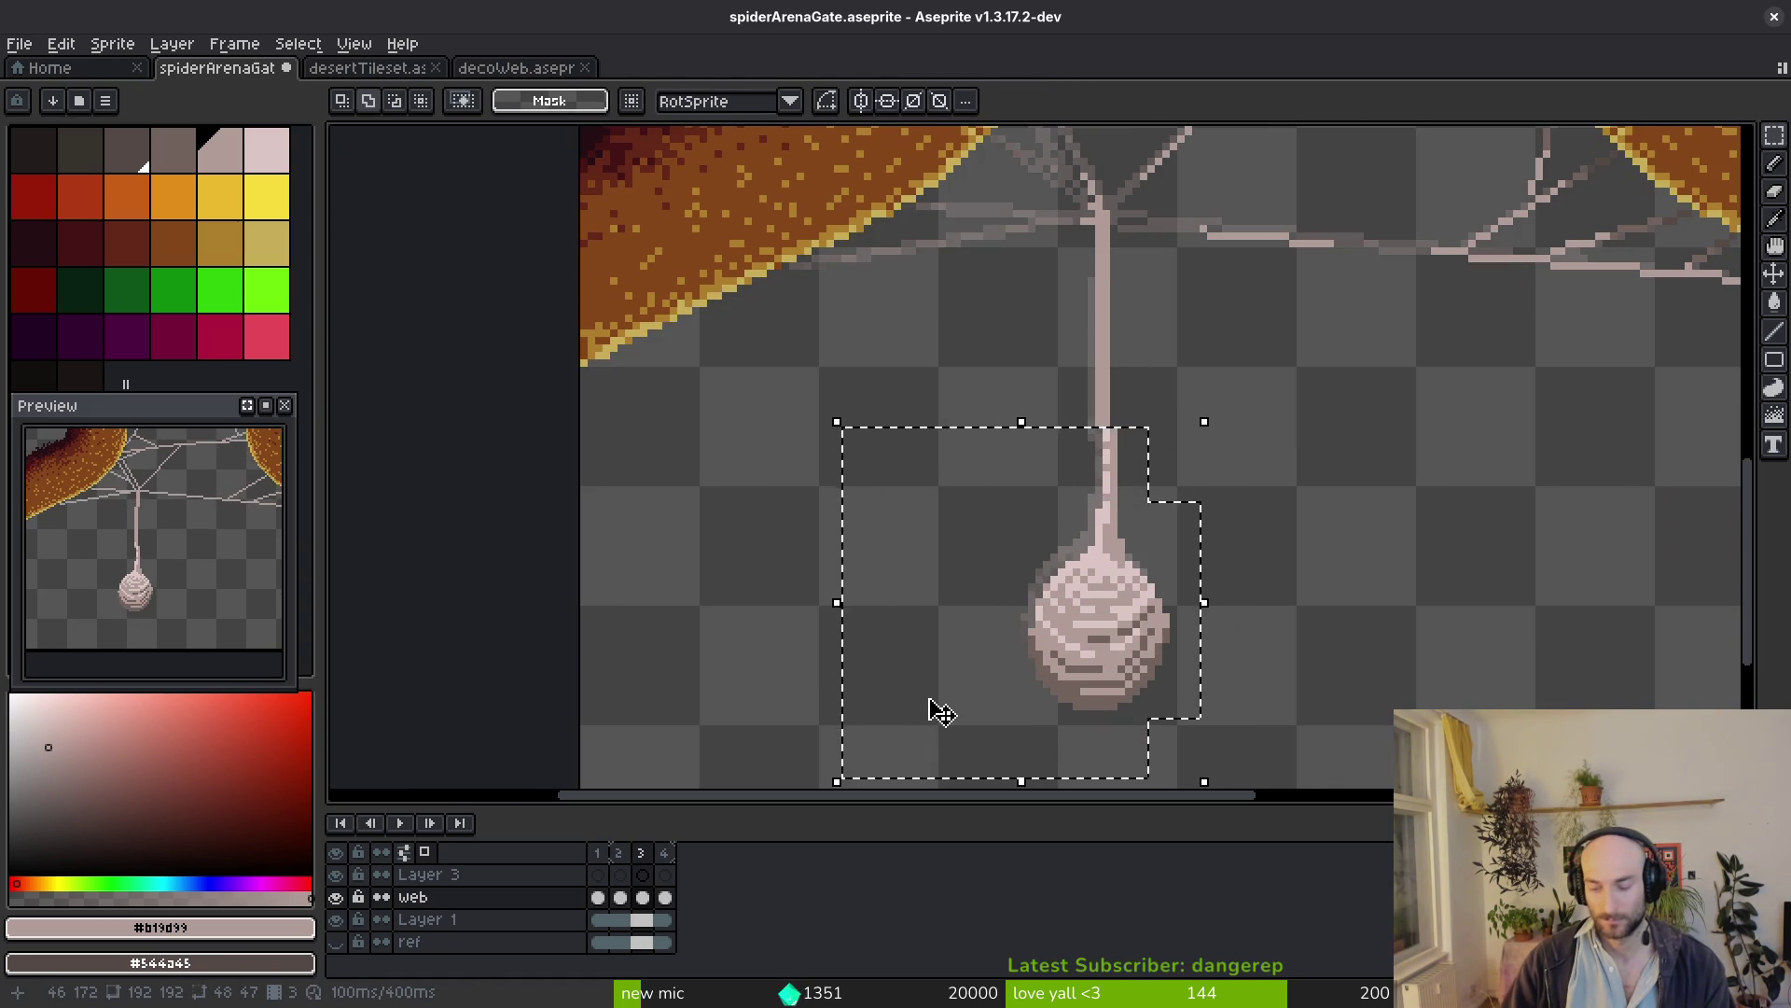
{"action": "key", "text": "ctrl+s"}
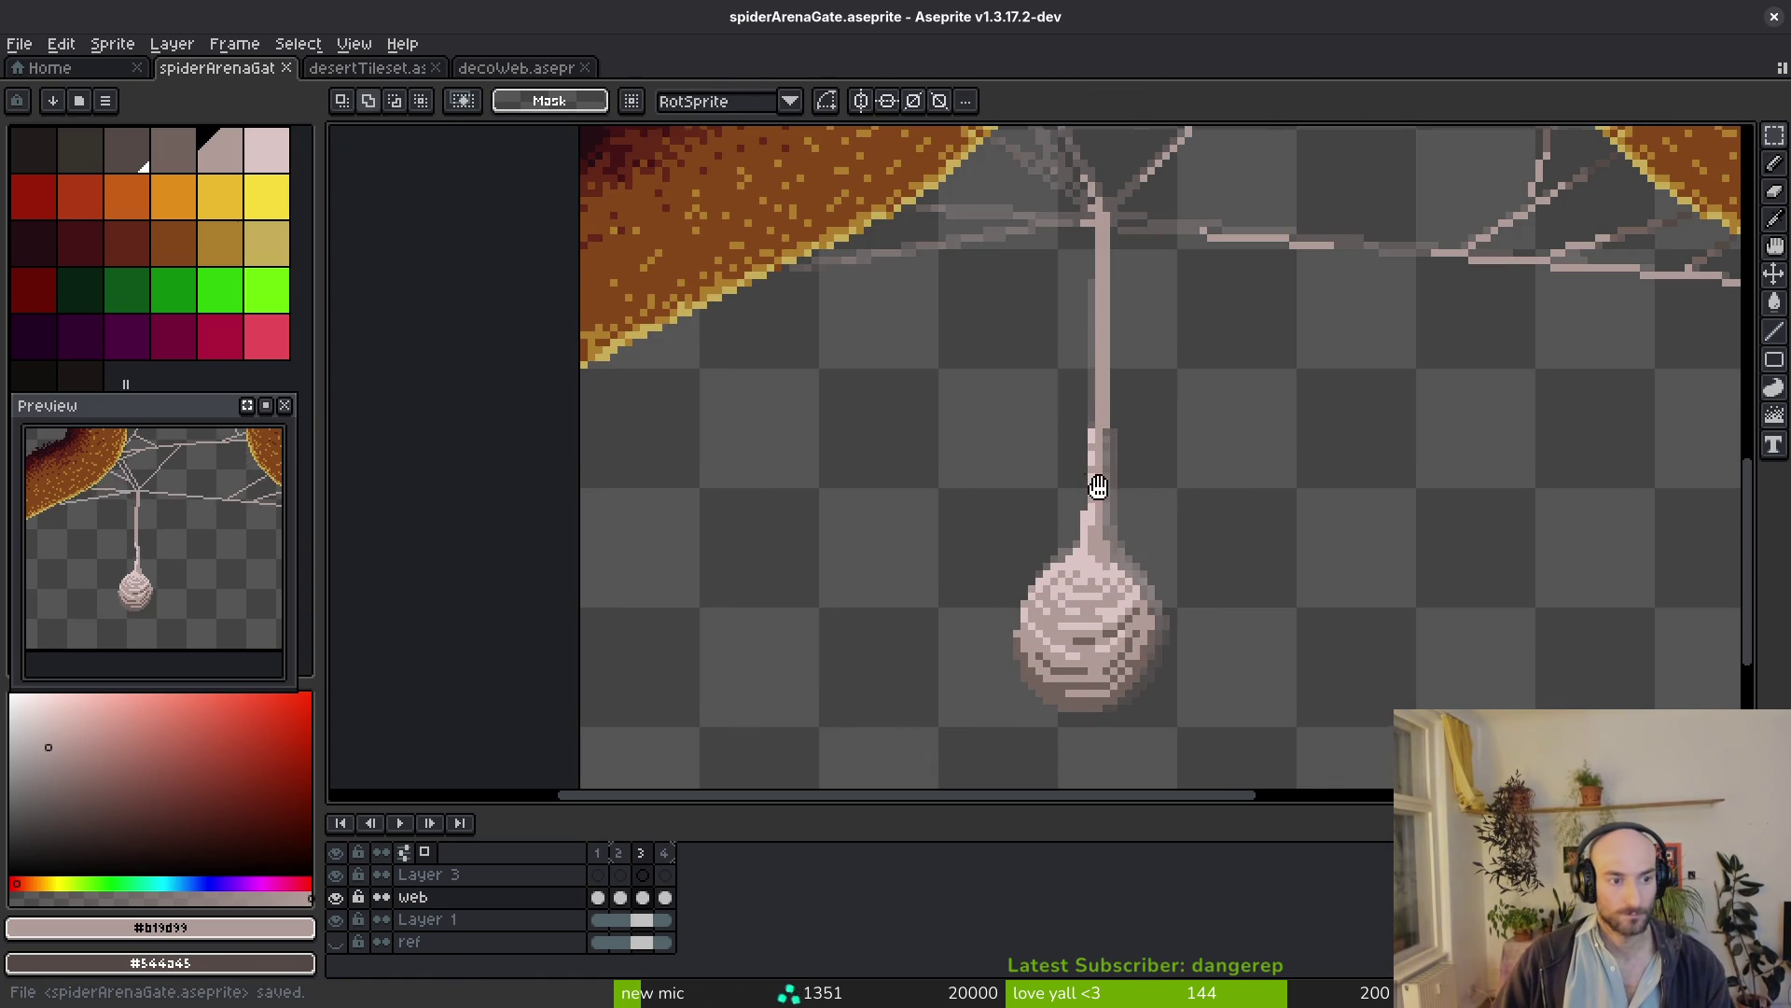
{"action": "scroll", "coordinate": [1113, 462], "scroll_direction": "up", "scroll_amount": 1}
{"action": "key", "text": "i"}
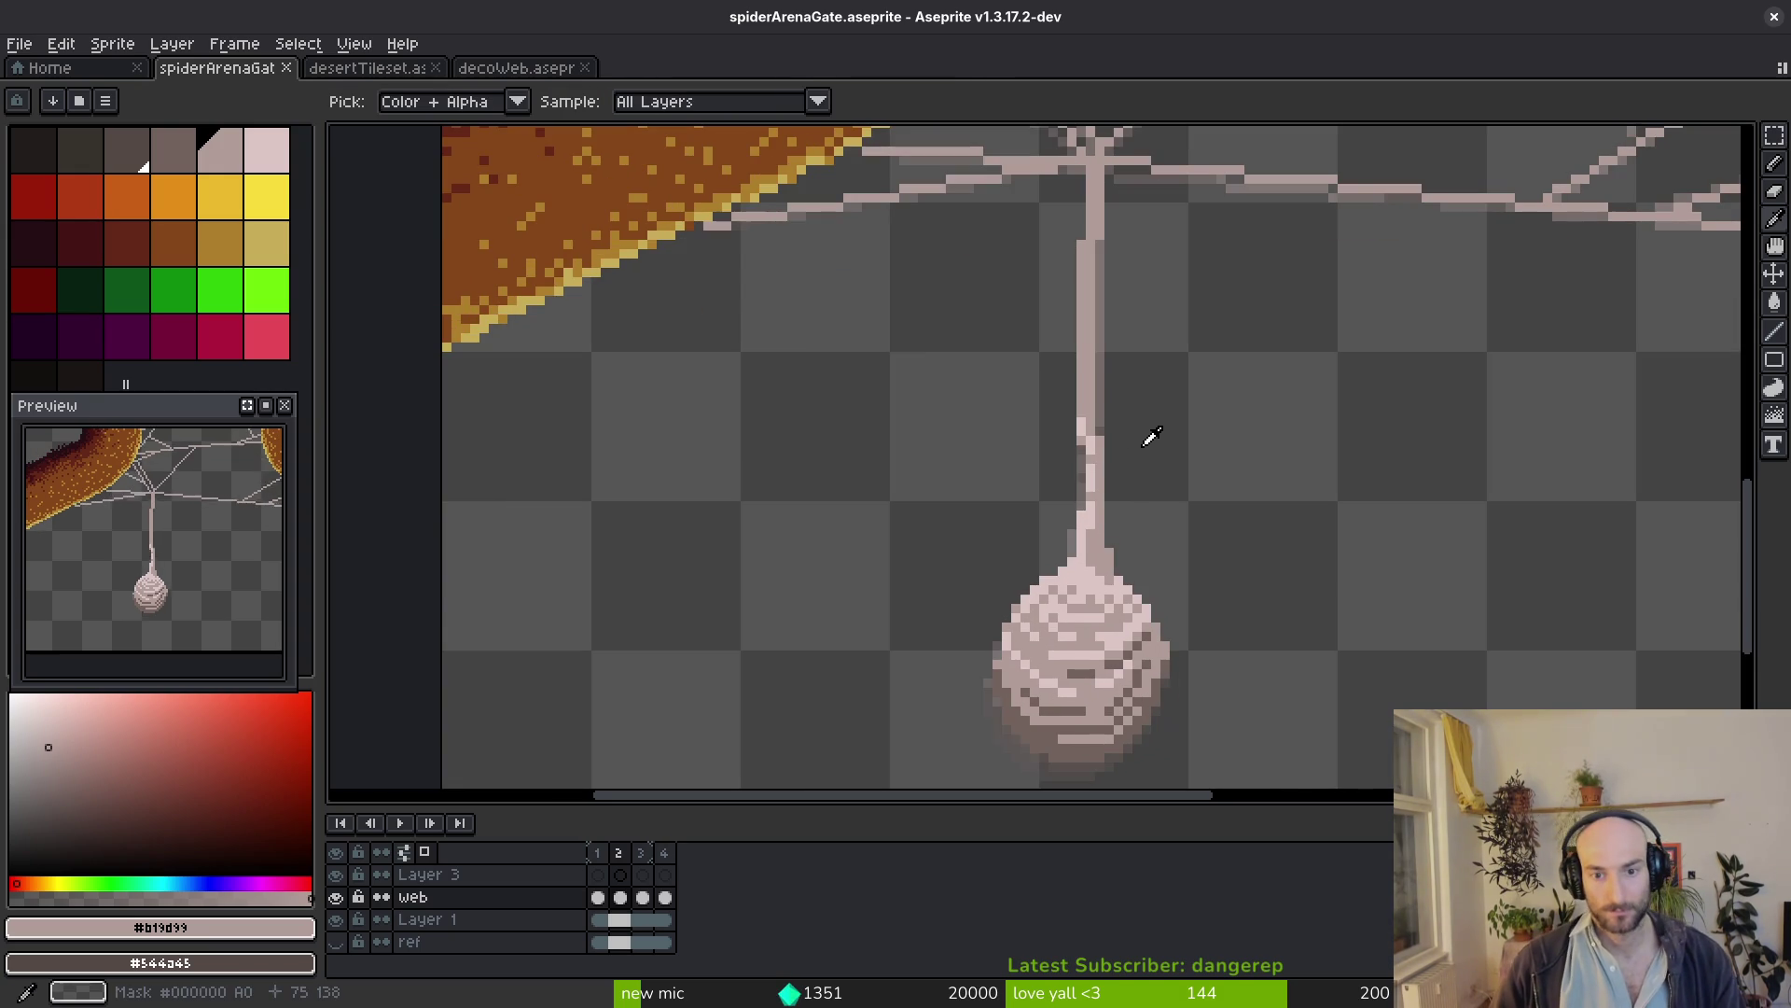
Select a section of the hanging thread and nudge it one pixel right into line
{"action": "left_click_drag", "start_coordinate": [1154, 400], "coordinate": [1134, 444]}
{"action": "key", "text": "m"}
{"action": "left_click_drag", "start_coordinate": [1078, 307], "coordinate": [1132, 445]}
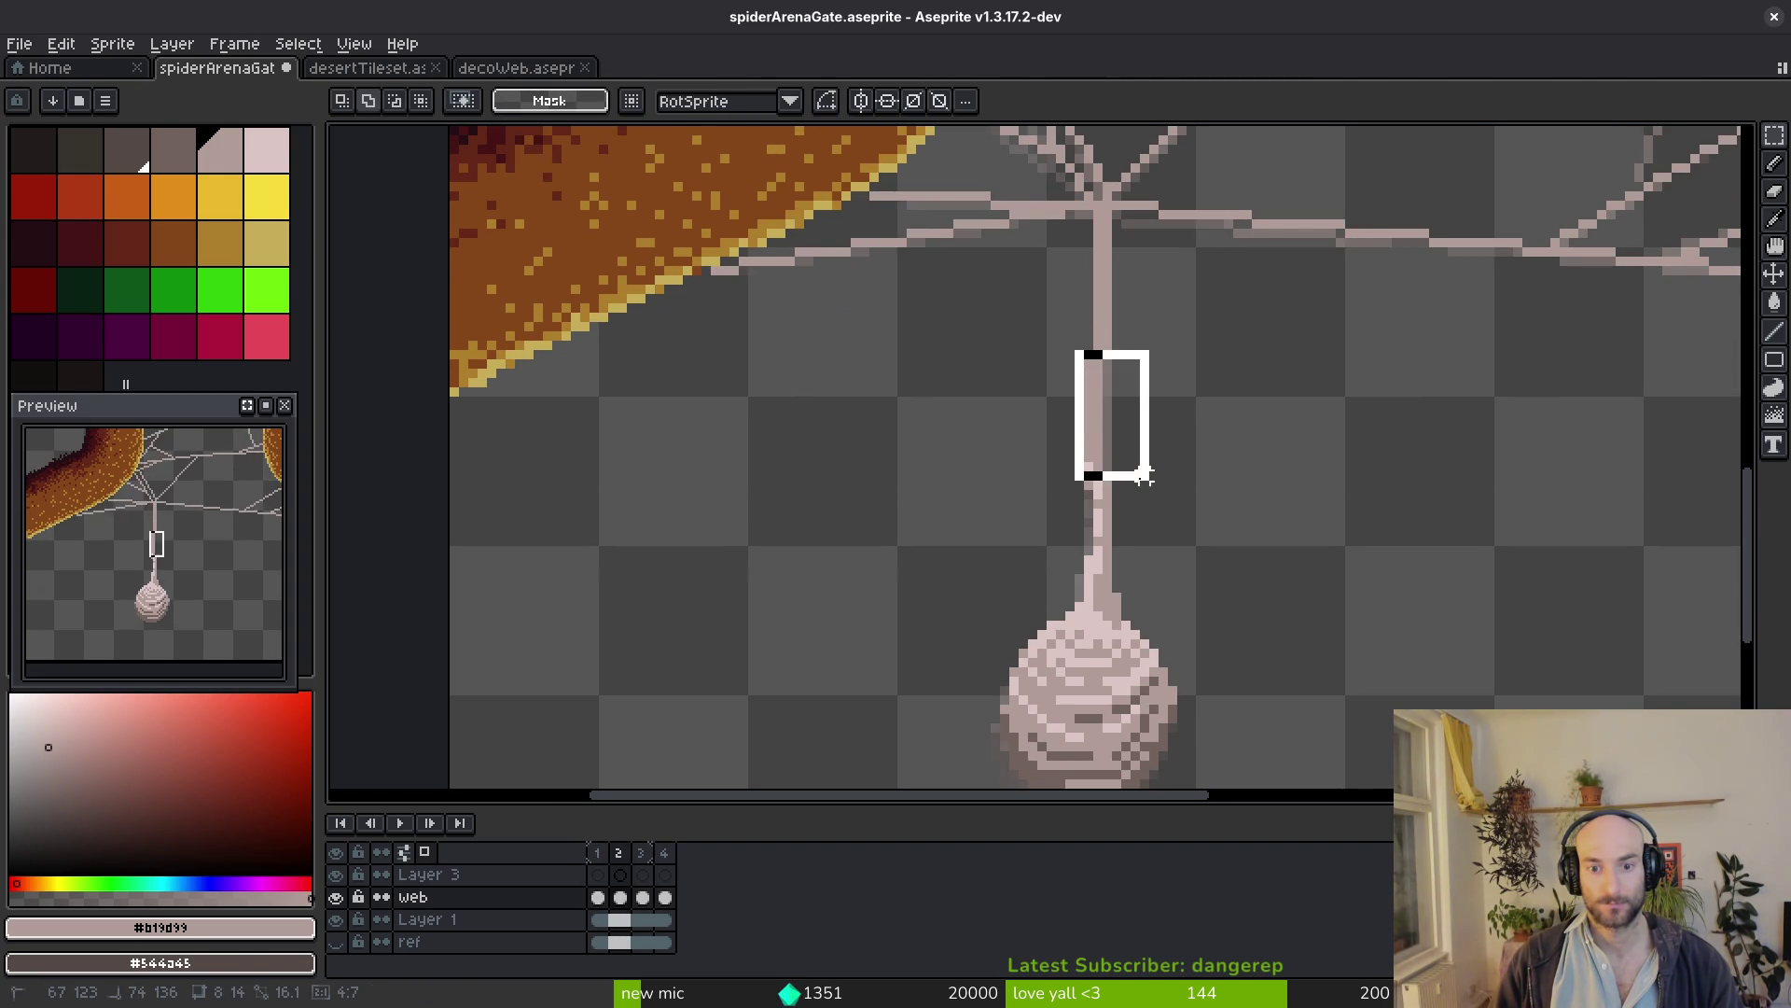
{"action": "key", "text": "Right"}
{"action": "key", "text": "ctrl+d"}
{"action": "scroll", "coordinate": [1133, 476], "scroll_direction": "down", "scroll_amount": 1}
{"action": "key", "text": "ctrl+z"}
{"action": "key", "text": "ctrl+z"}
{"action": "key", "text": "ctrl+z"}
{"action": "scroll", "coordinate": [1064, 454], "scroll_direction": "up", "scroll_amount": 2}
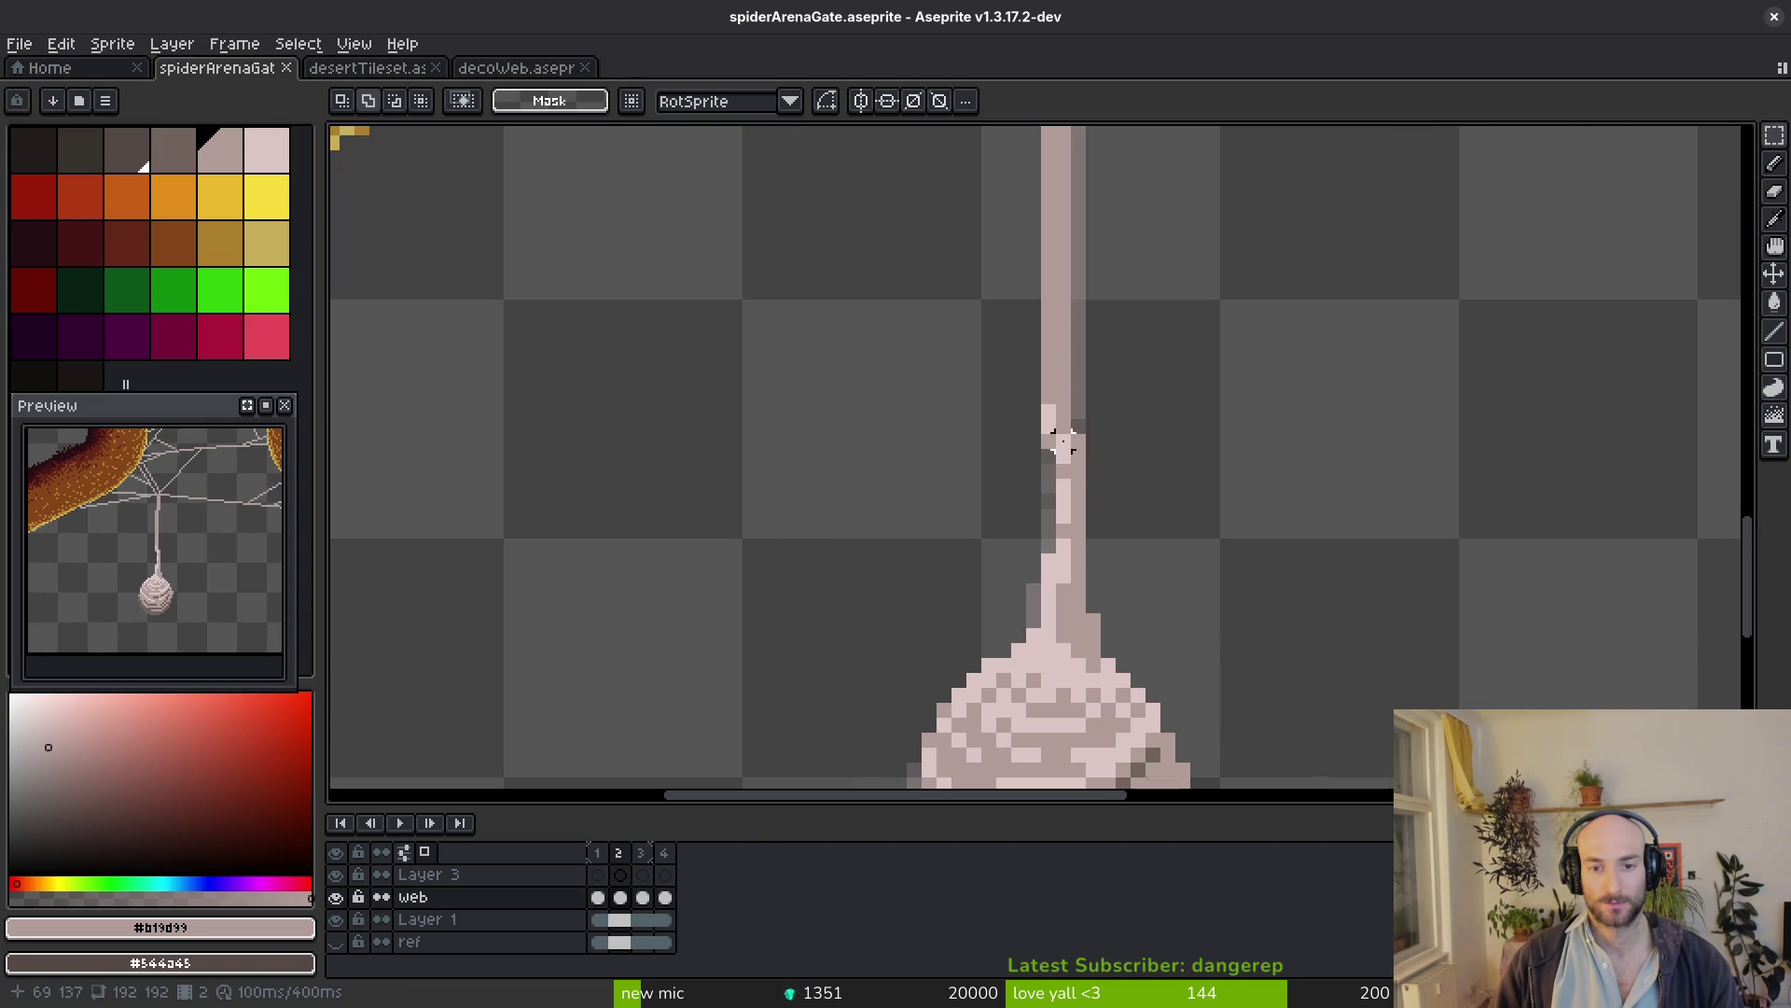
Shift the lower thread section, paint a dark pixel on the thread, and save the file
{"action": "mouse_move", "coordinate": [1064, 443]}
{"action": "left_mouse_down"}
{"action": "mouse_move", "coordinate": [1105, 528]}
{"action": "mouse_move", "coordinate": [1079, 452]}
{"action": "mouse_move", "coordinate": [1088, 561]}
{"action": "left_mouse_up"}
{"action": "left_click", "coordinate": [1072, 441]}
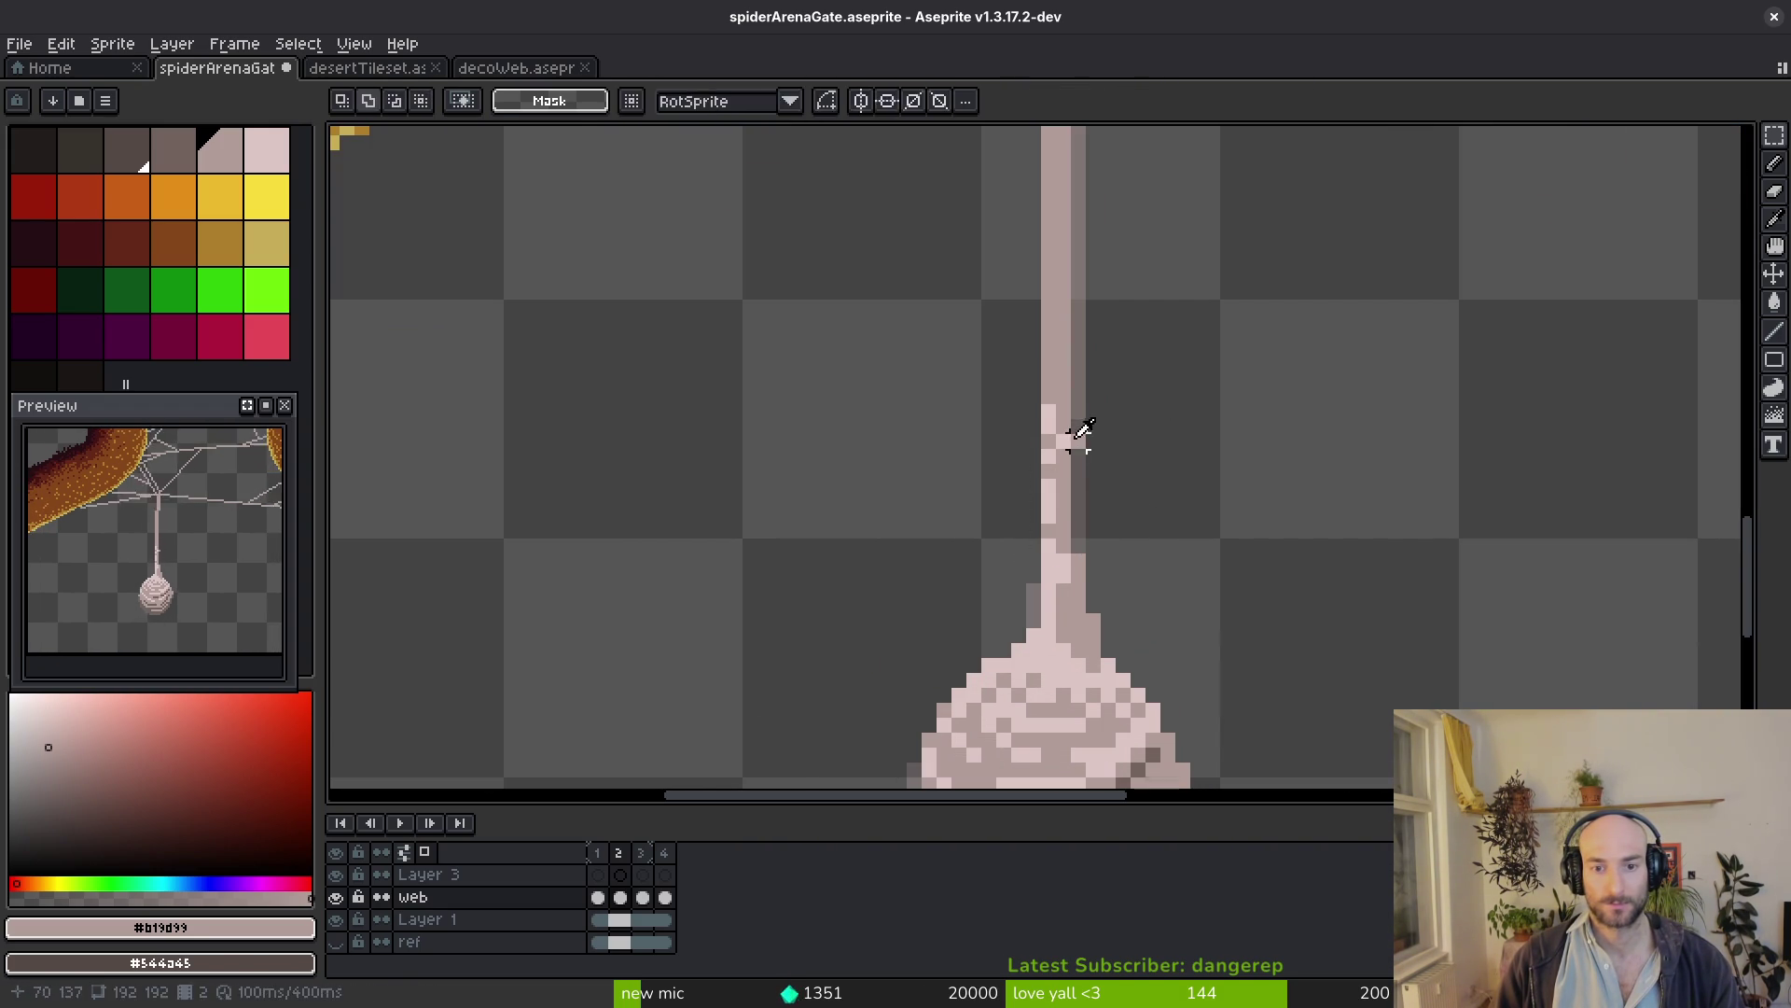
{"action": "key", "text": "b"}
{"action": "scroll", "coordinate": [1072, 441], "scroll_direction": "up", "scroll_amount": 3}
{"action": "scroll", "coordinate": [1081, 442], "scroll_direction": "down", "scroll_amount": 1}
{"action": "right_click", "coordinate": [1081, 442]}
{"action": "key", "text": "ctrl+s"}
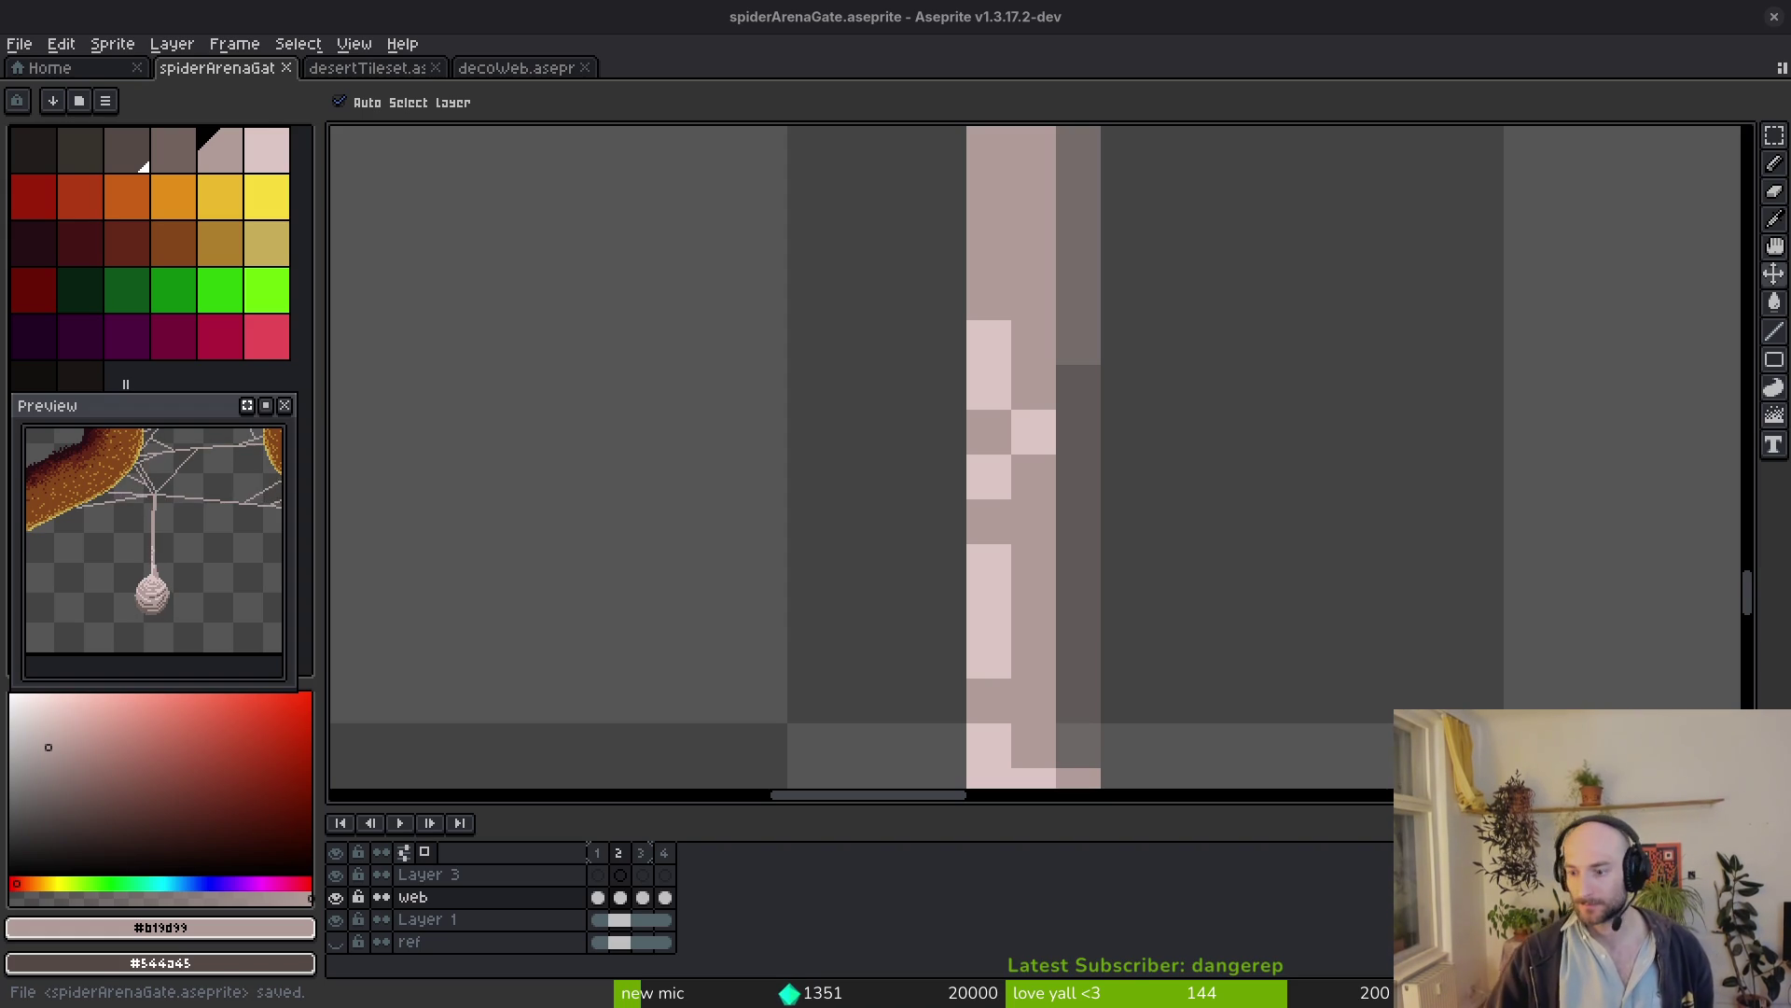
{"action": "key", "text": "b"}
{"action": "scroll", "coordinate": [1031, 428], "scroll_direction": "down", "scroll_amount": 5}
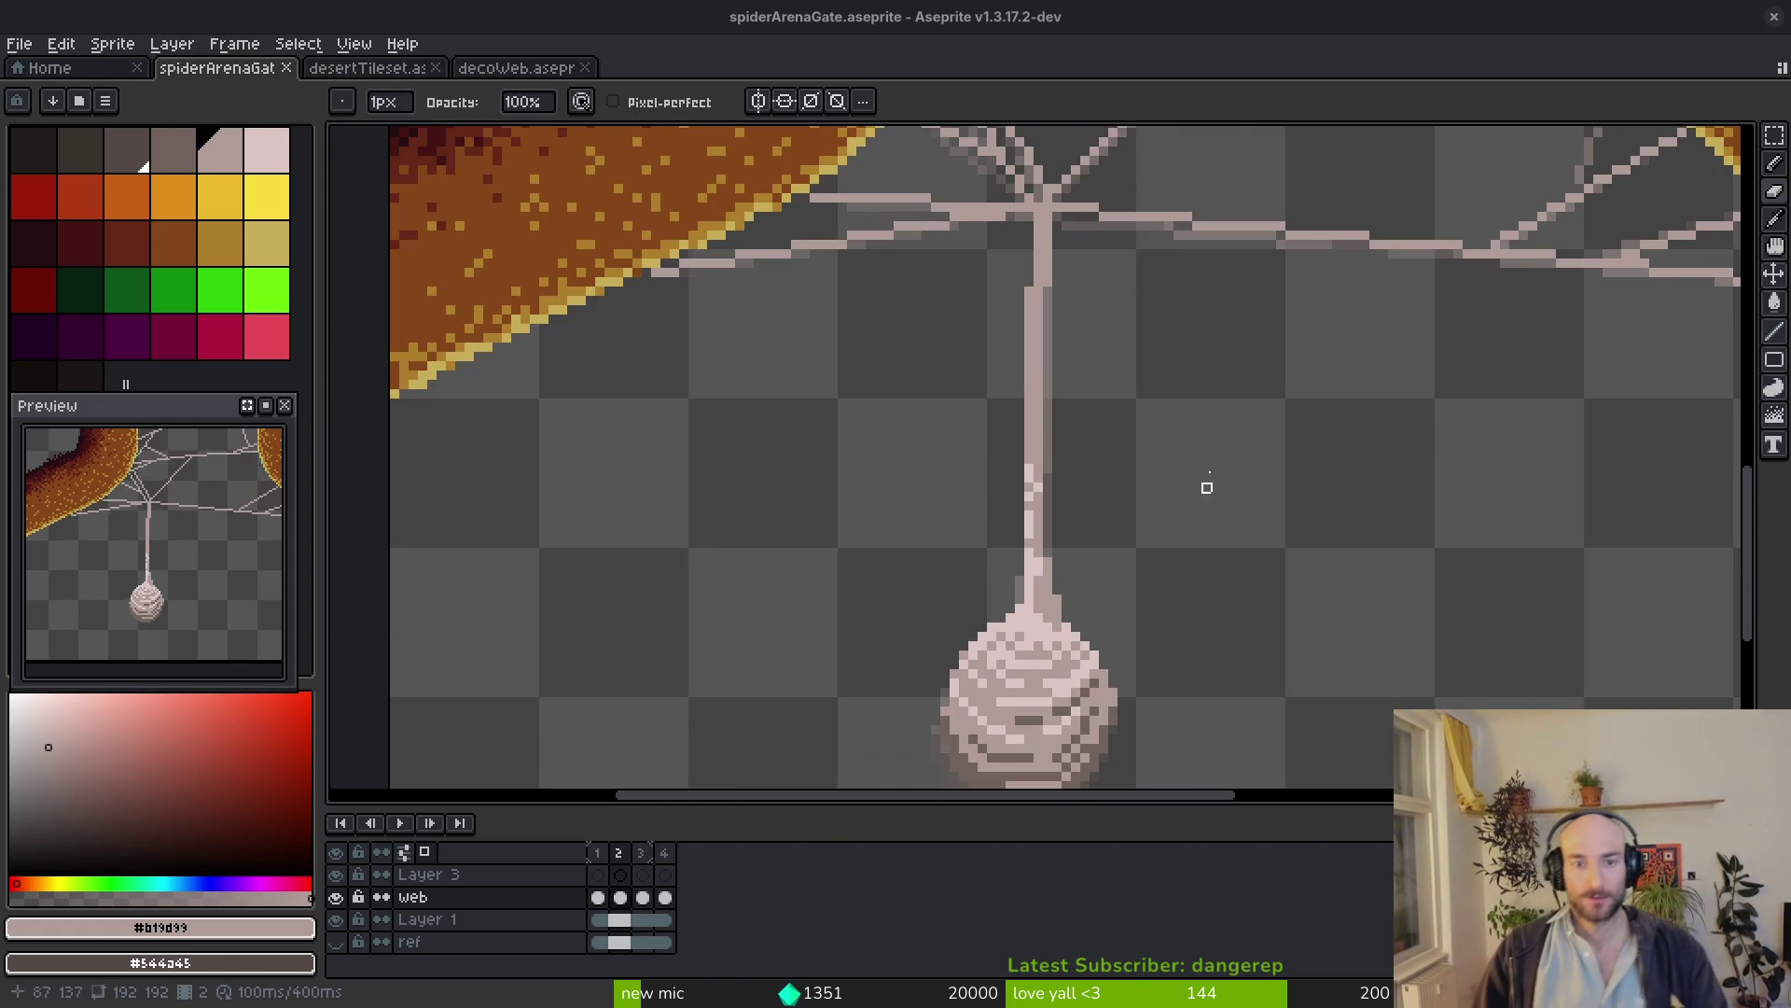
Step through the animation frames, delete the extra frame 4, and save the file
{"action": "key", "text": "i"}
{"action": "key", "text": "Left"}
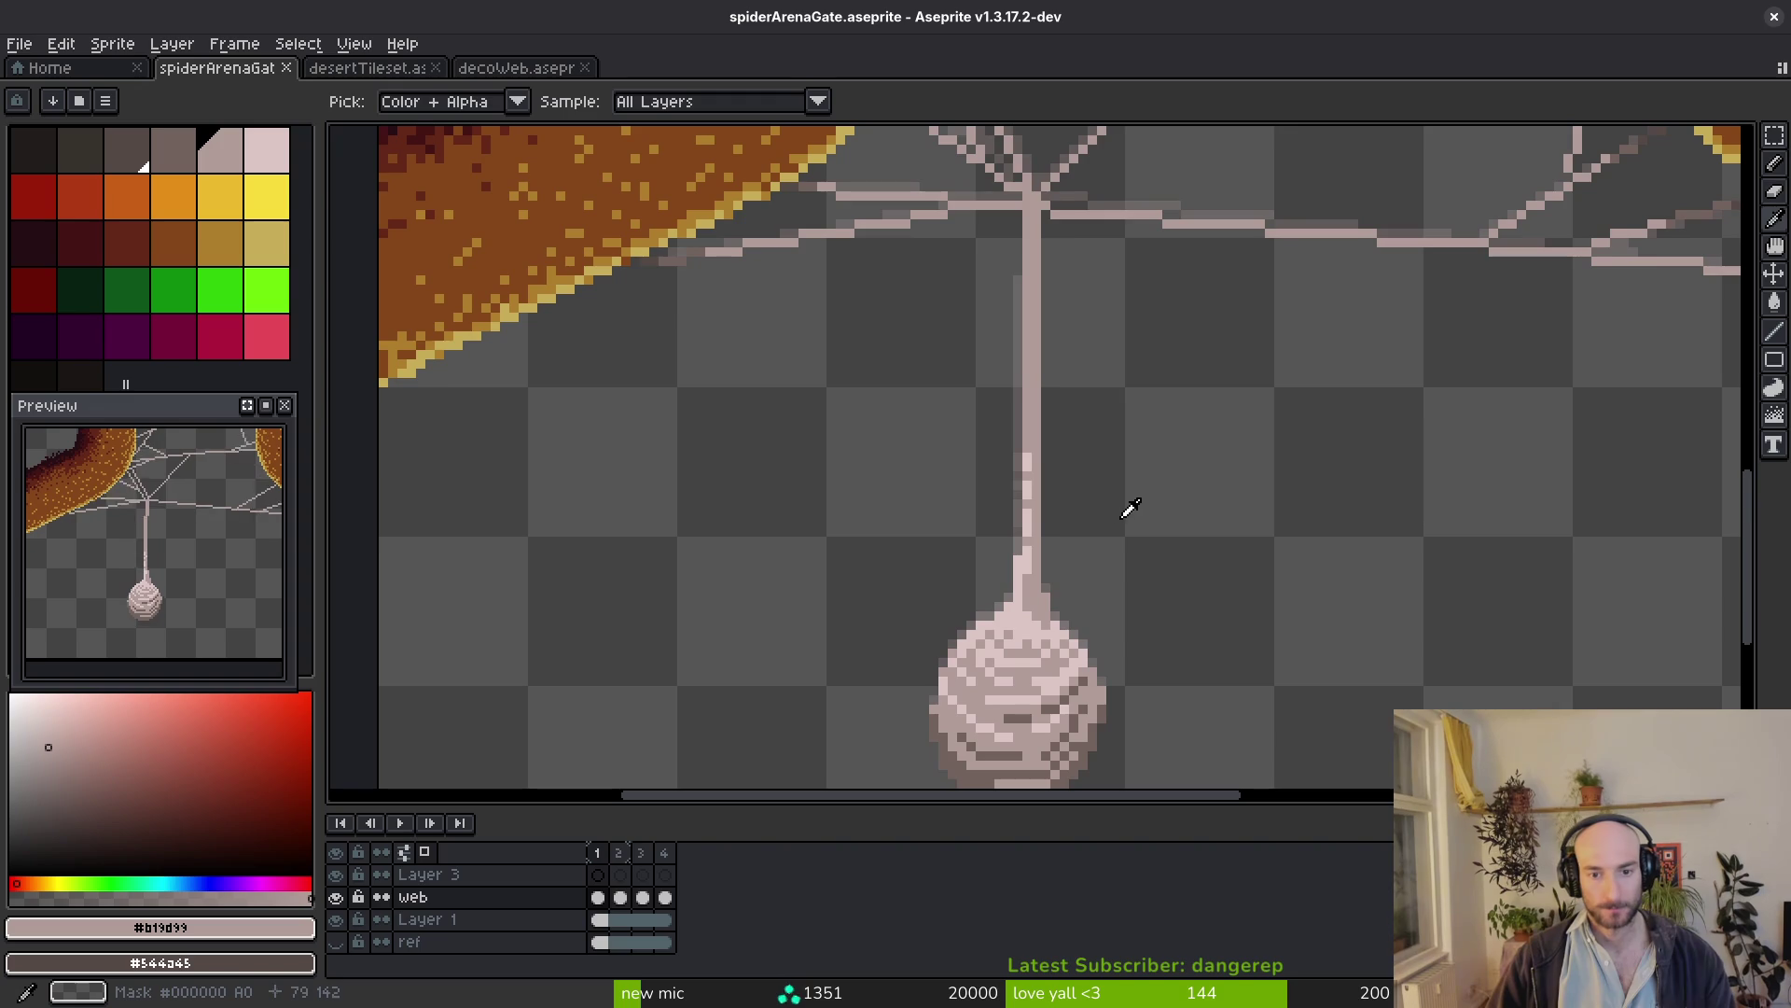
{"action": "key", "text": "Right"}
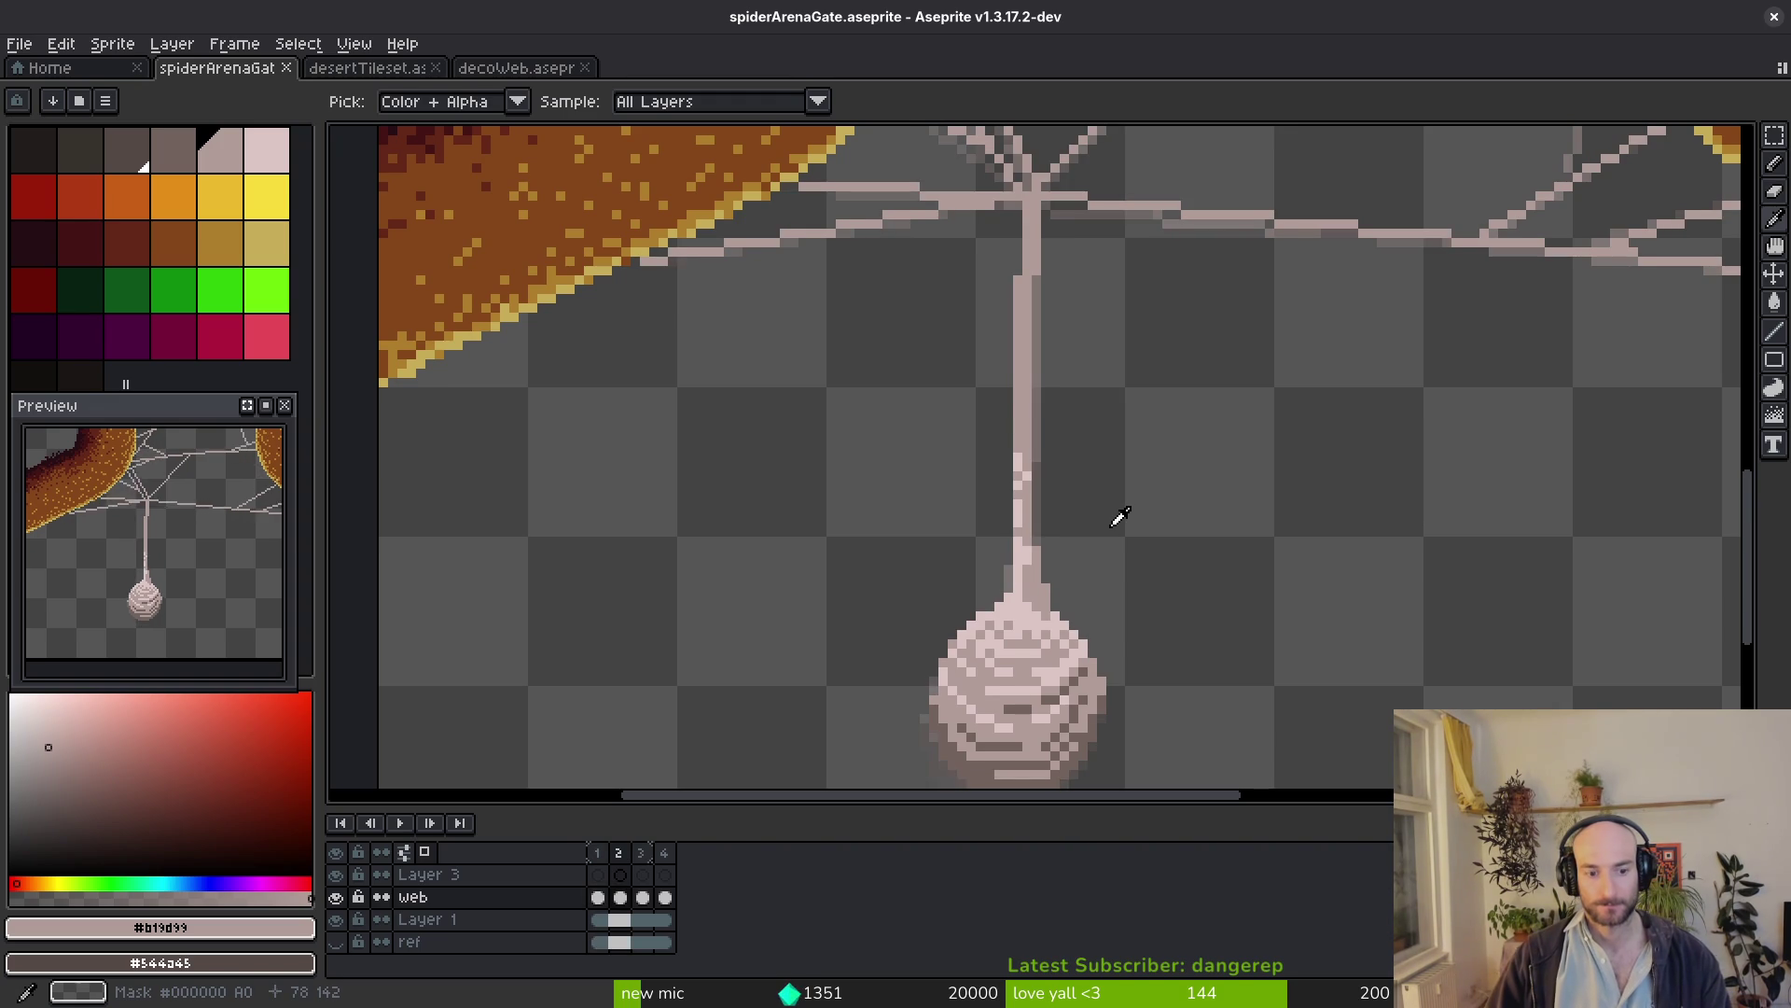
{"action": "key", "text": "Right"}
{"action": "key", "text": "Right"}
{"action": "key", "text": "Left"}
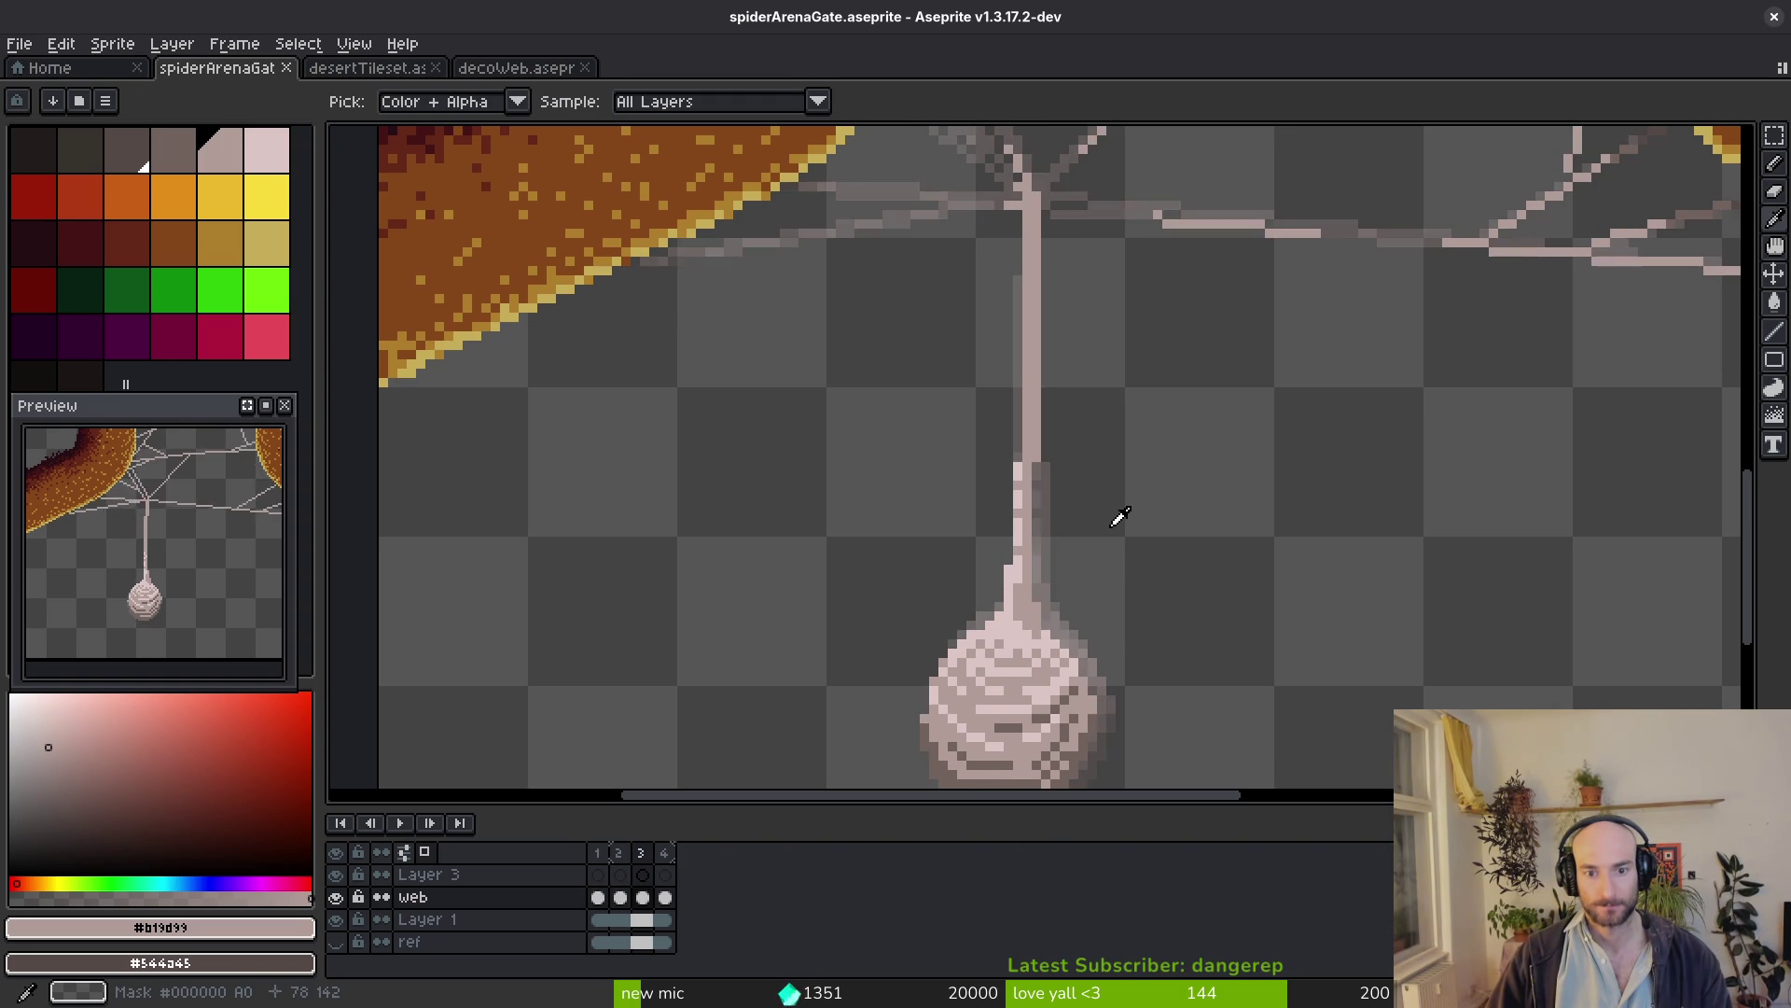
{"action": "key", "text": "Right"}
{"action": "key", "text": "b"}
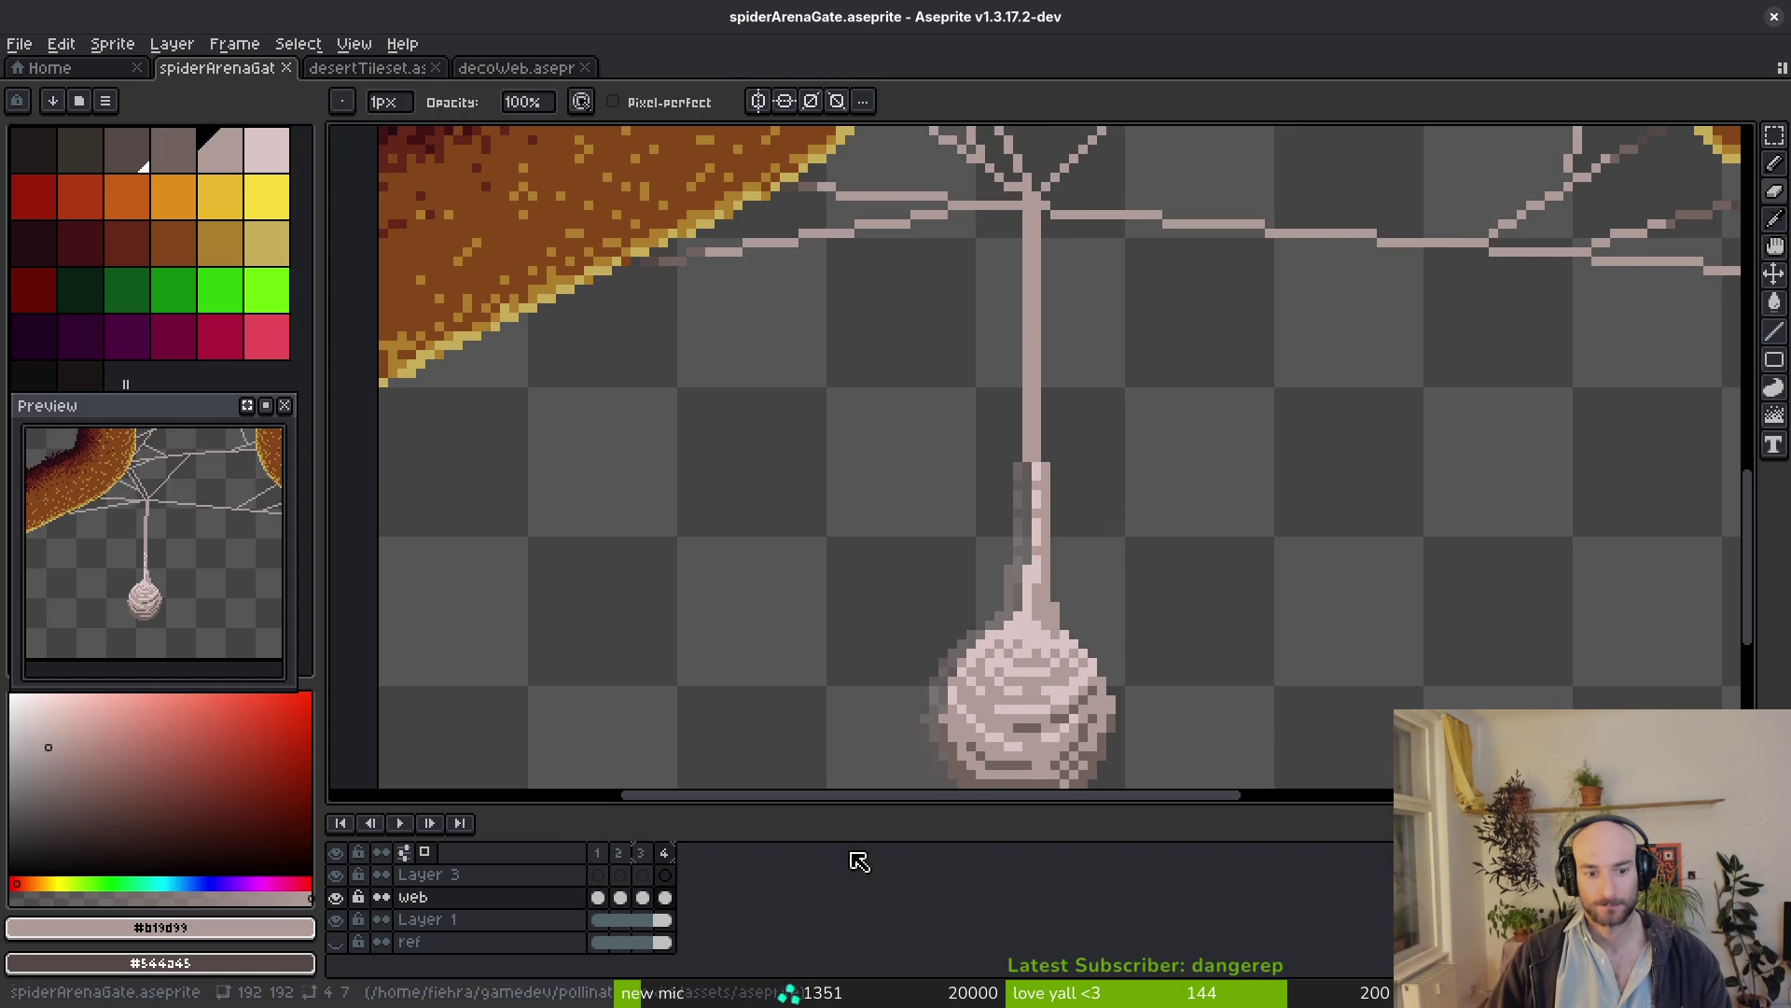
{"action": "key", "text": "alt+c"}
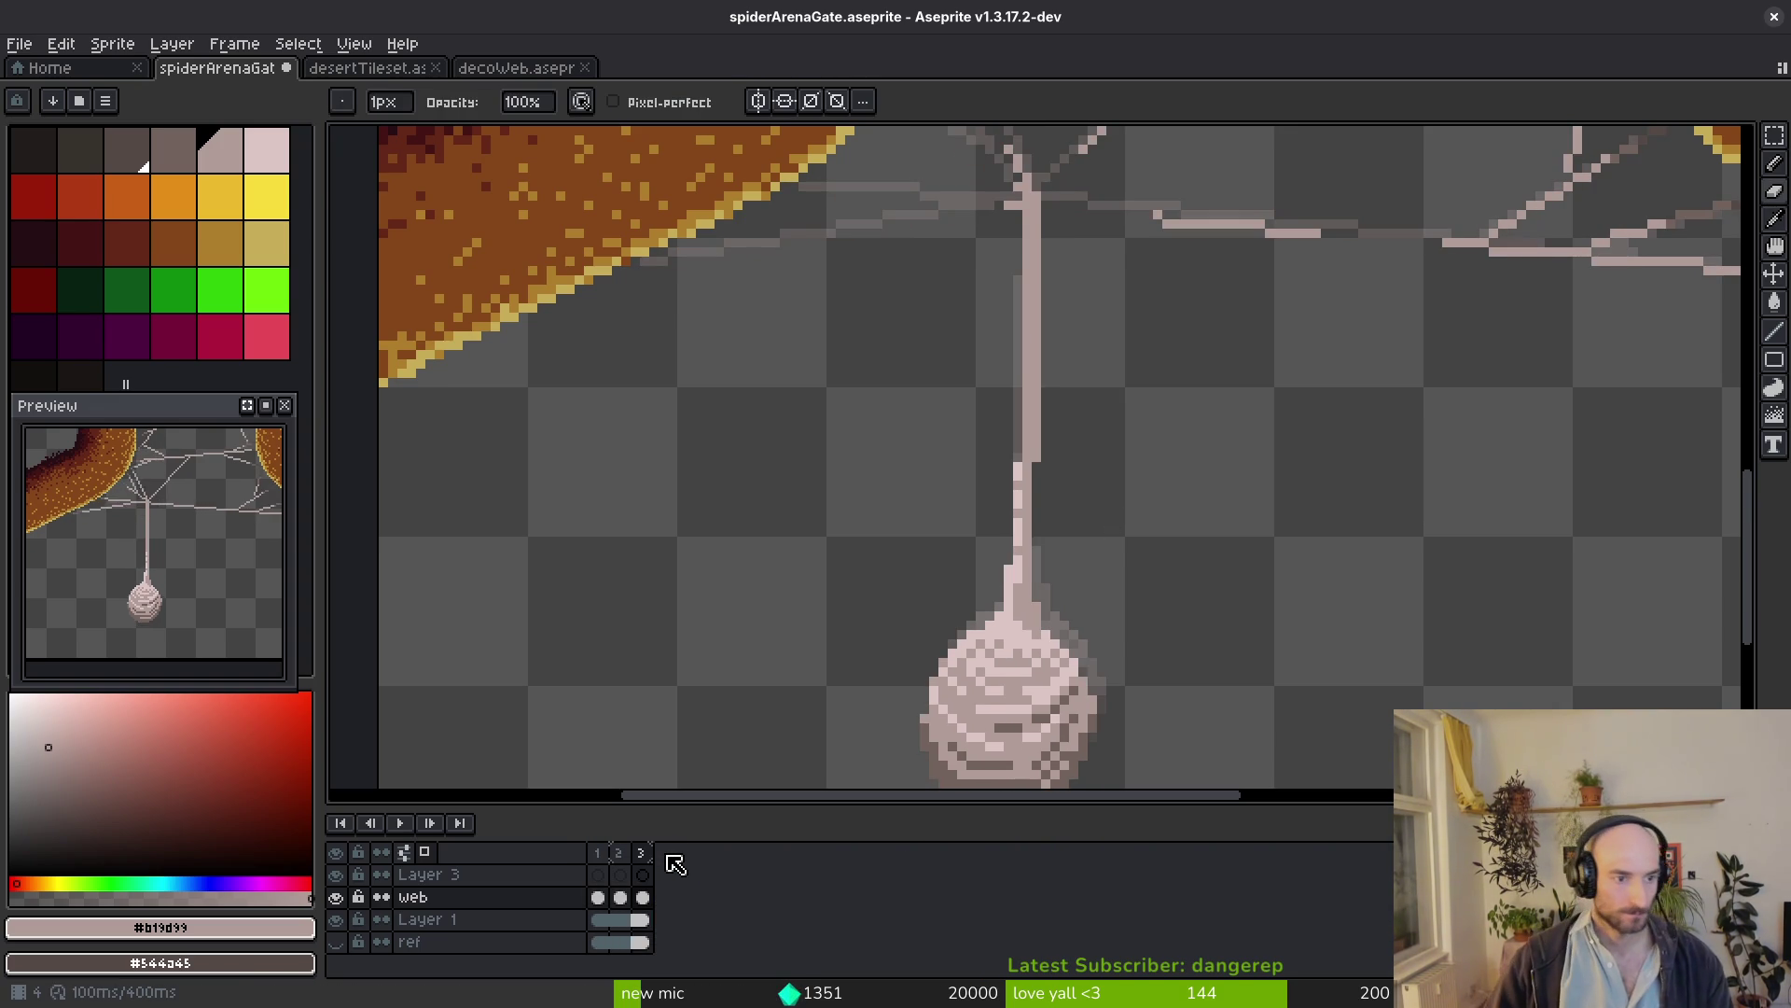
{"action": "key", "text": "v"}
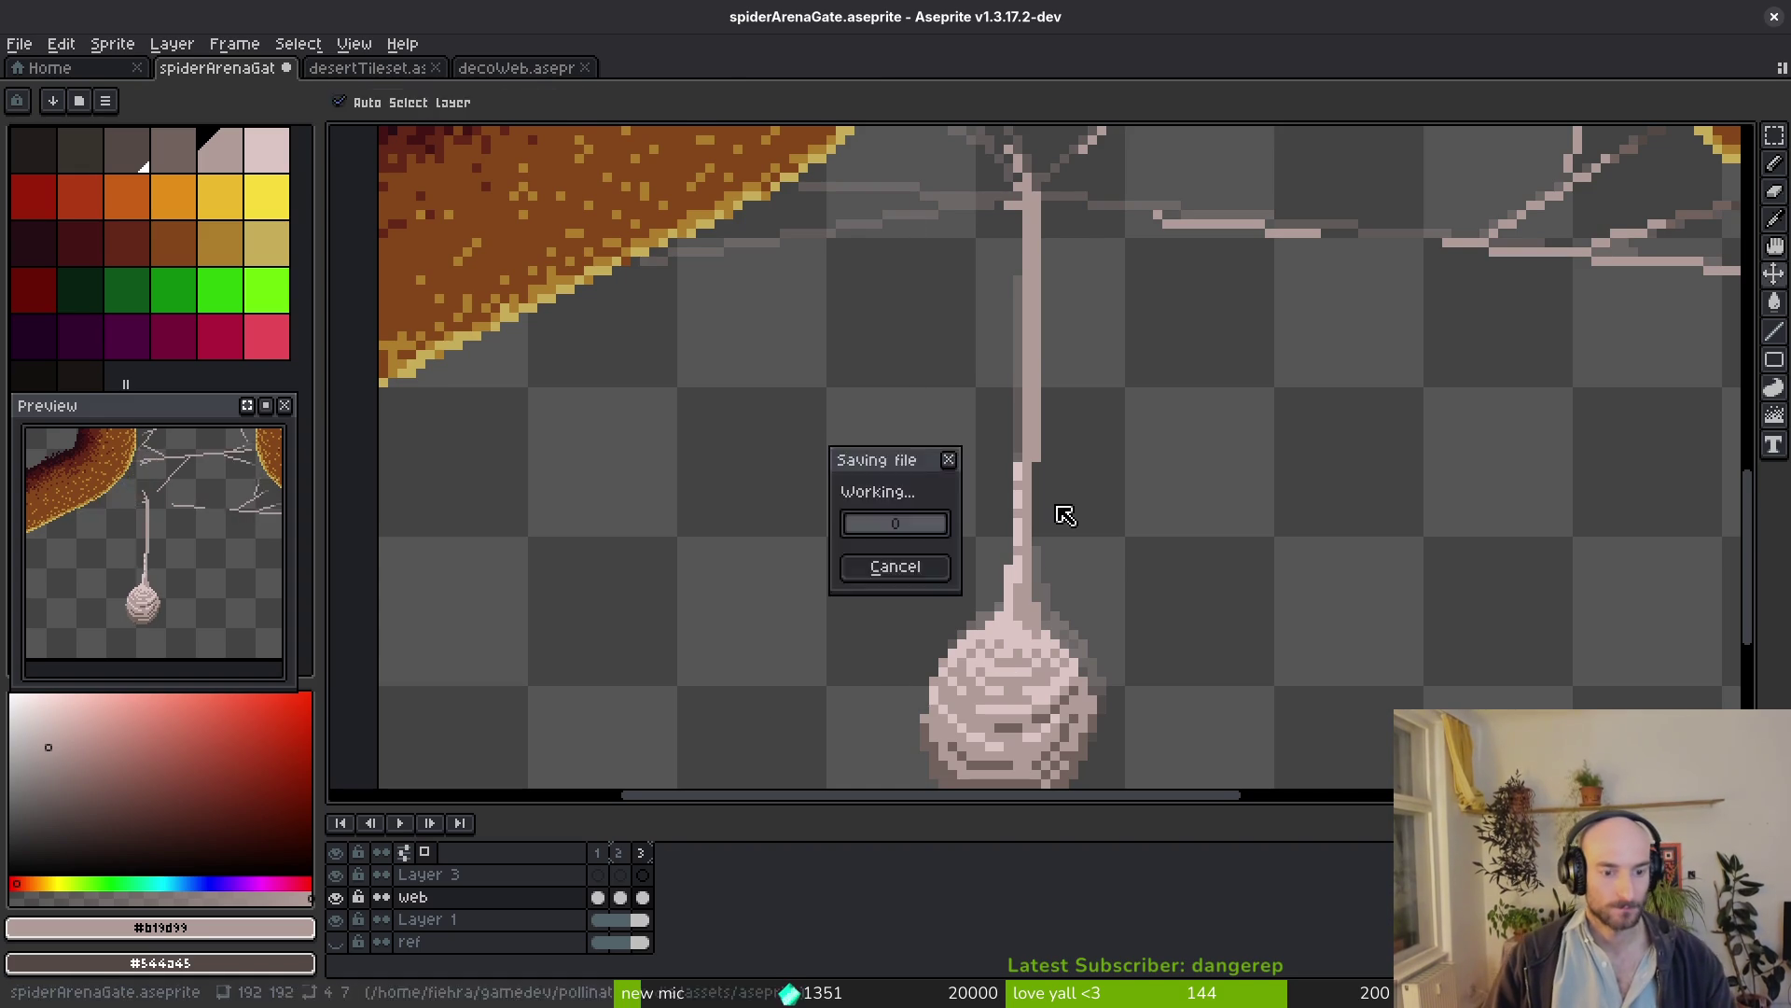
{"action": "key", "text": "b"}
{"action": "scroll", "coordinate": [1031, 564], "scroll_direction": "down", "scroll_amount": 2}
{"action": "key", "text": "ctrl+s"}
{"action": "scroll", "coordinate": [1110, 448], "scroll_direction": "up", "scroll_amount": 1}
{"action": "scroll", "coordinate": [1152, 405], "scroll_direction": "up", "scroll_amount": 10}
{"action": "scroll", "coordinate": [1271, 532], "scroll_direction": "down", "scroll_amount": 2}
{"action": "scroll", "coordinate": [1461, 627], "scroll_direction": "down", "scroll_amount": 1}
Erase the short right strand and centre and top strands, save, and return to frame 3 with the Line tool
{"action": "mouse_move", "coordinate": [1429, 576]}
{"action": "left_mouse_down"}
{"action": "mouse_move", "coordinate": [1139, 379]}
{"action": "mouse_move", "coordinate": [1252, 311]}
{"action": "left_mouse_up"}
{"action": "left_click_drag", "start_coordinate": [950, 375], "coordinate": [907, 480]}
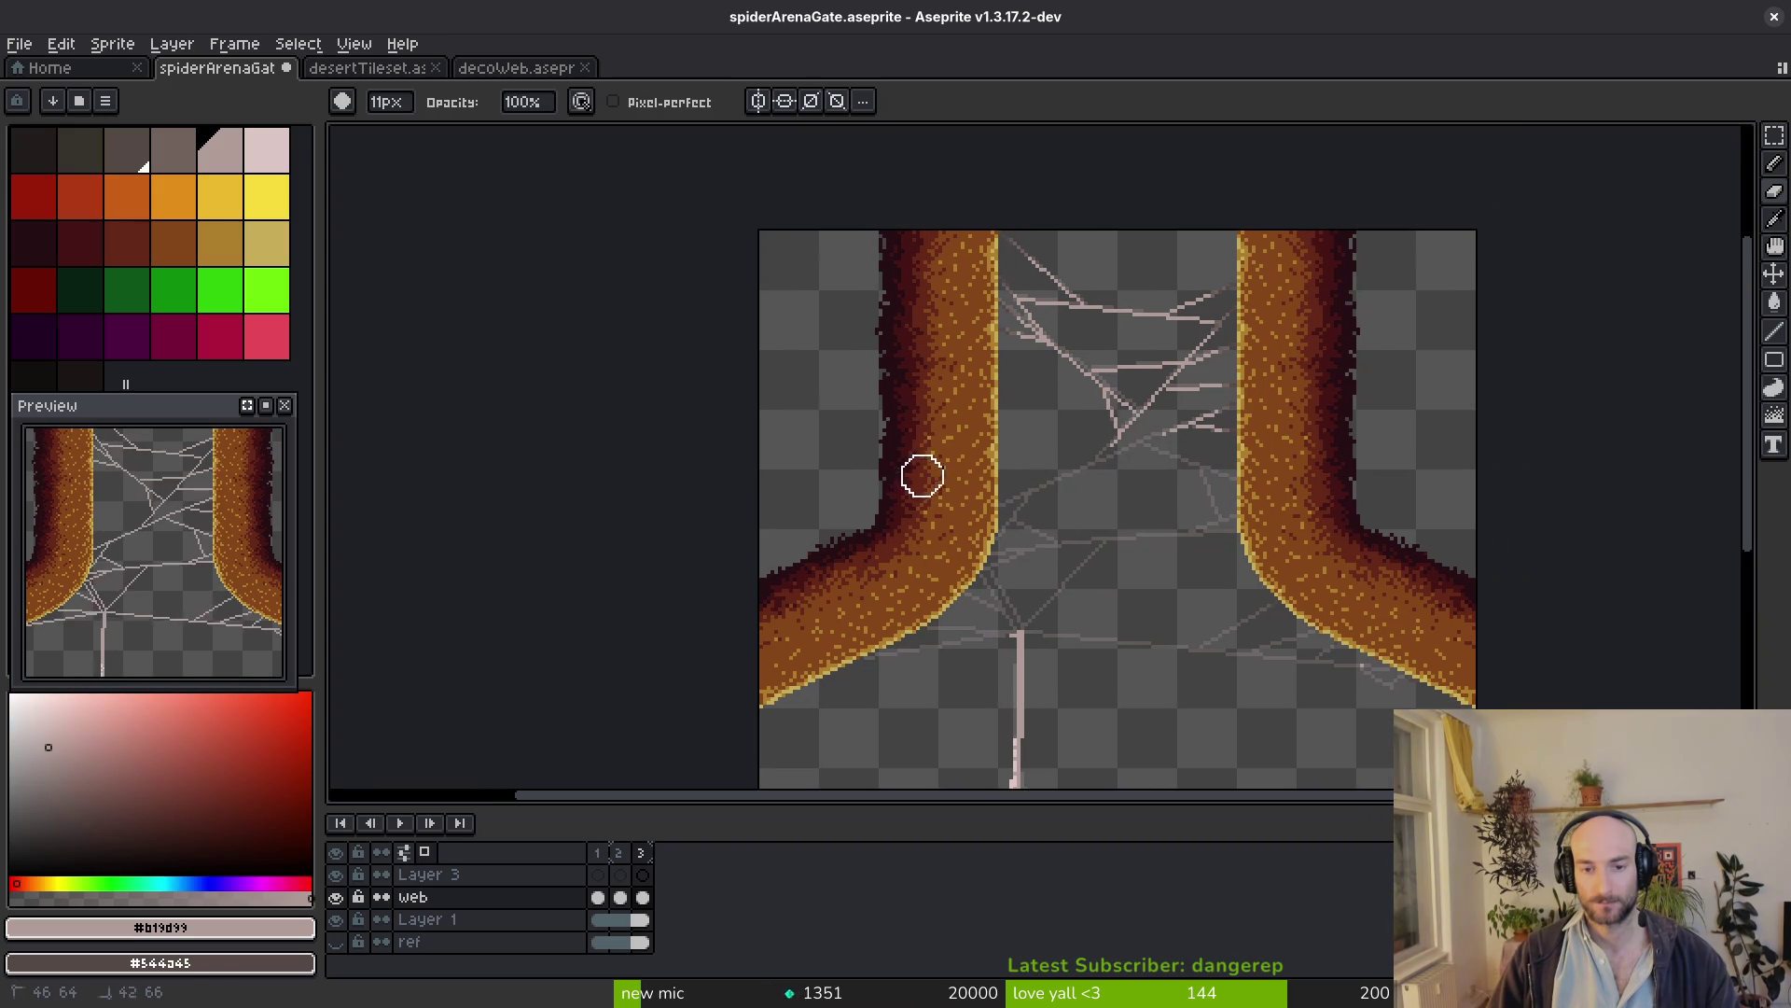
{"action": "mouse_move", "coordinate": [914, 378]}
{"action": "left_mouse_down"}
{"action": "mouse_move", "coordinate": [1131, 311]}
{"action": "mouse_move", "coordinate": [1112, 197]}
{"action": "left_mouse_up"}
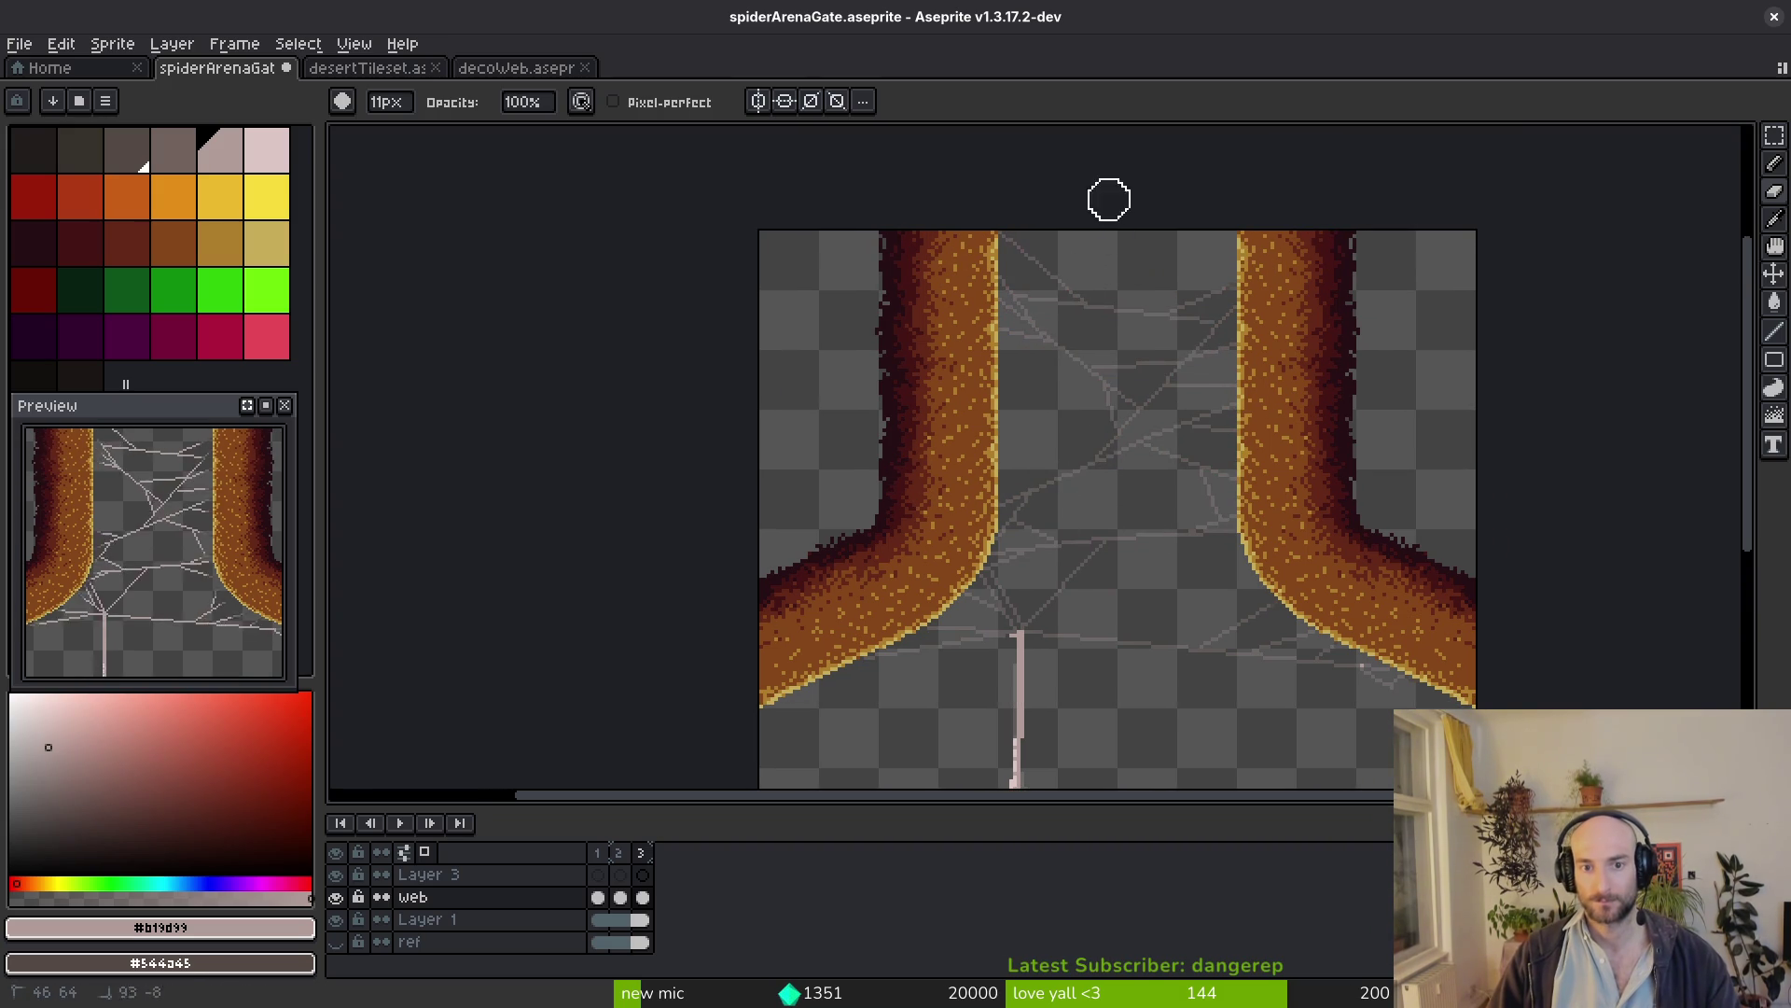
{"action": "key", "text": "ctrl+s"}
{"action": "key", "text": "Left"}
{"action": "scroll", "coordinate": [1080, 432], "scroll_direction": "down", "scroll_amount": 4}
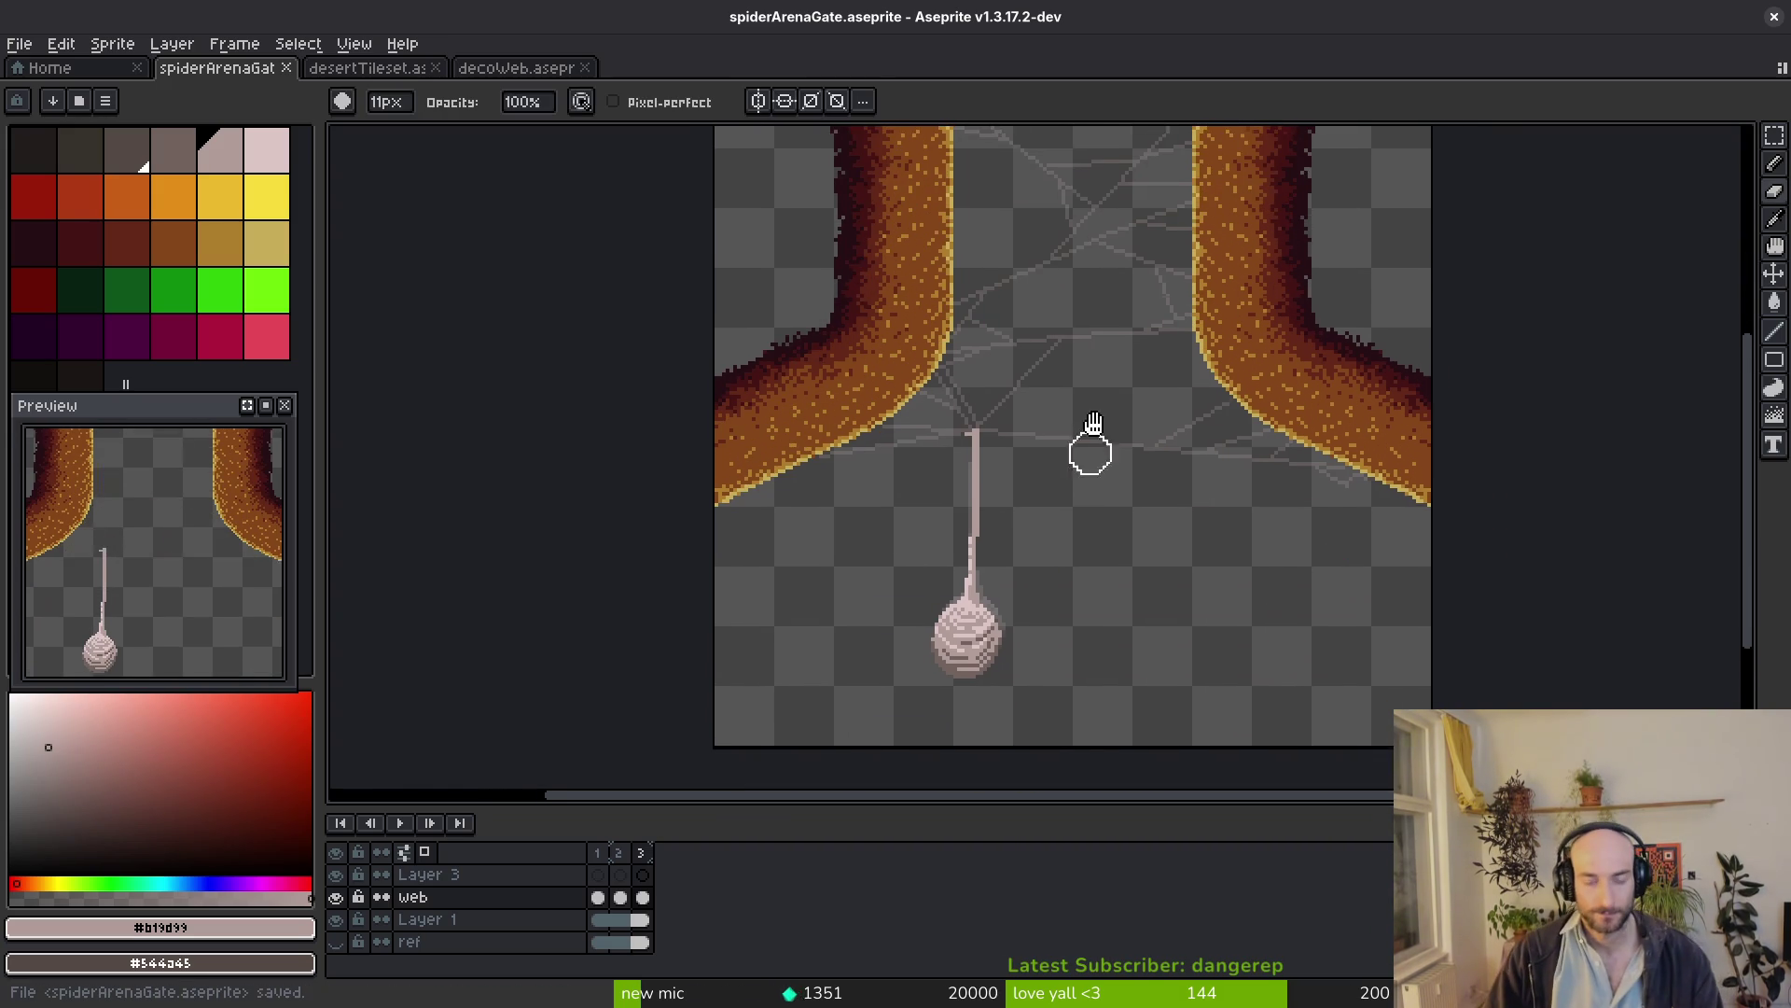
{"action": "scroll", "coordinate": [1093, 420], "scroll_direction": "down", "scroll_amount": 1}
{"action": "key", "text": "i"}
{"action": "key", "text": "Right"}
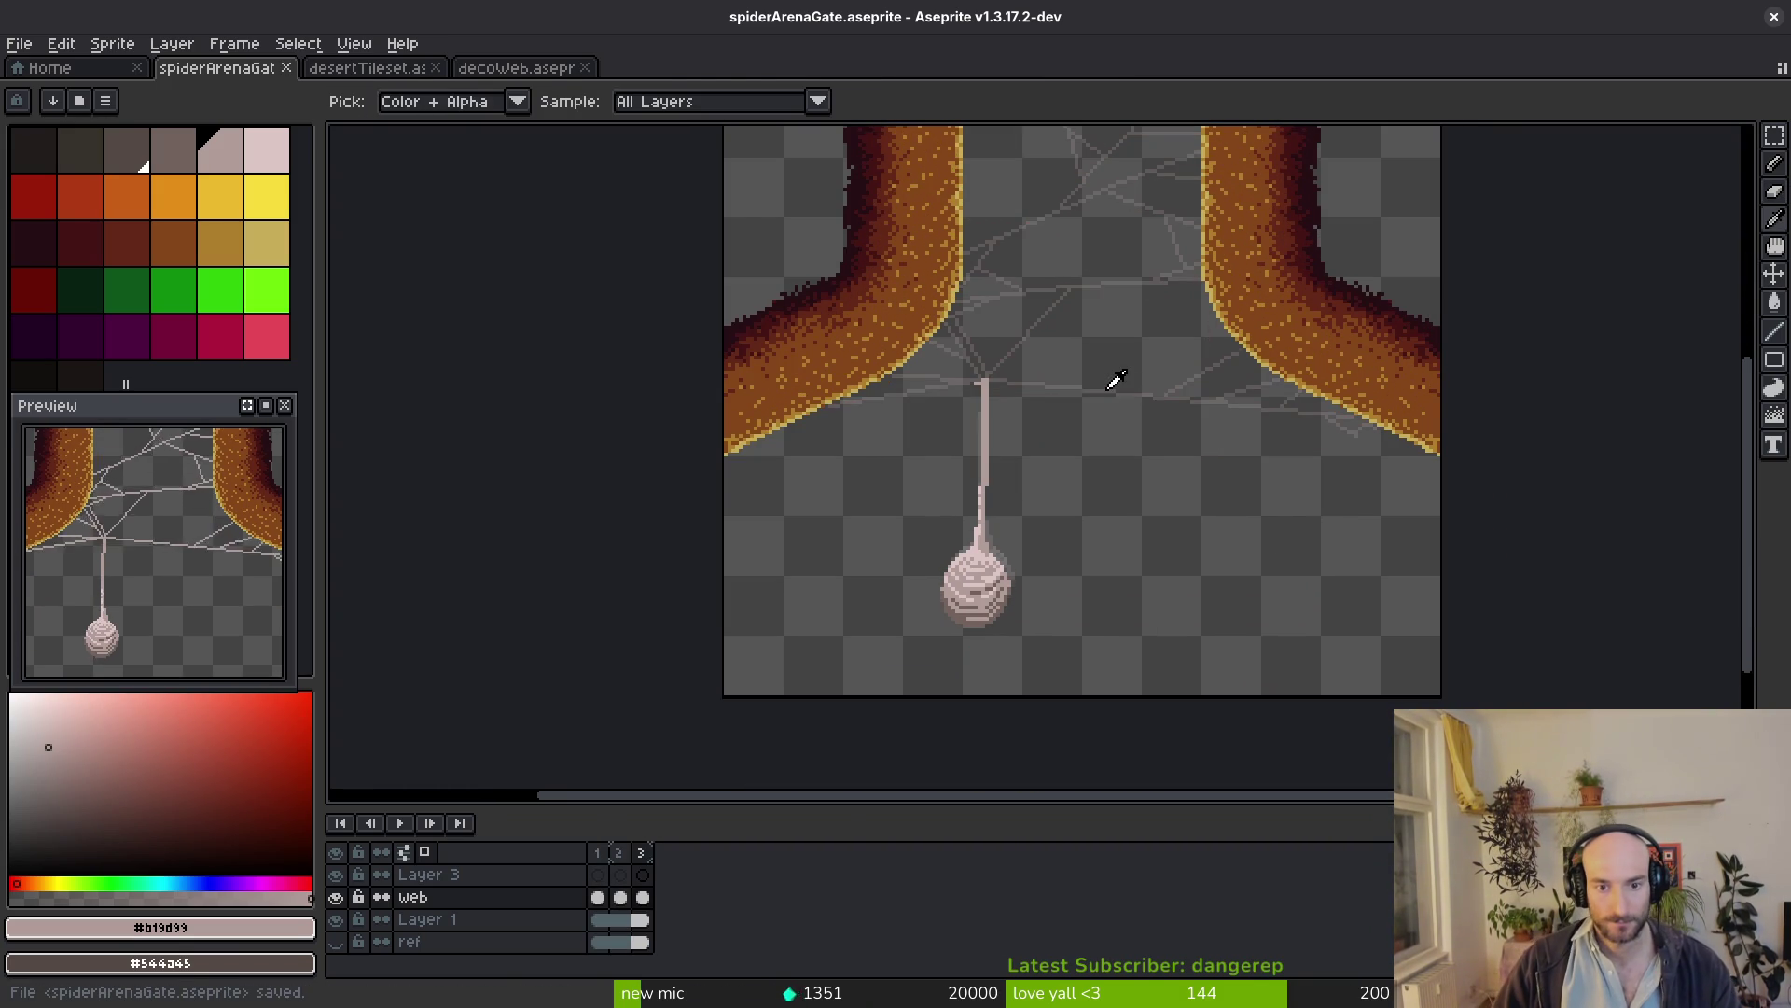
{"action": "key", "text": "e"}
{"action": "scroll", "coordinate": [928, 421], "scroll_direction": "down", "scroll_amount": 2}
{"action": "scroll", "coordinate": [997, 408], "scroll_direction": "up", "scroll_amount": 3}
{"action": "key", "text": "l"}
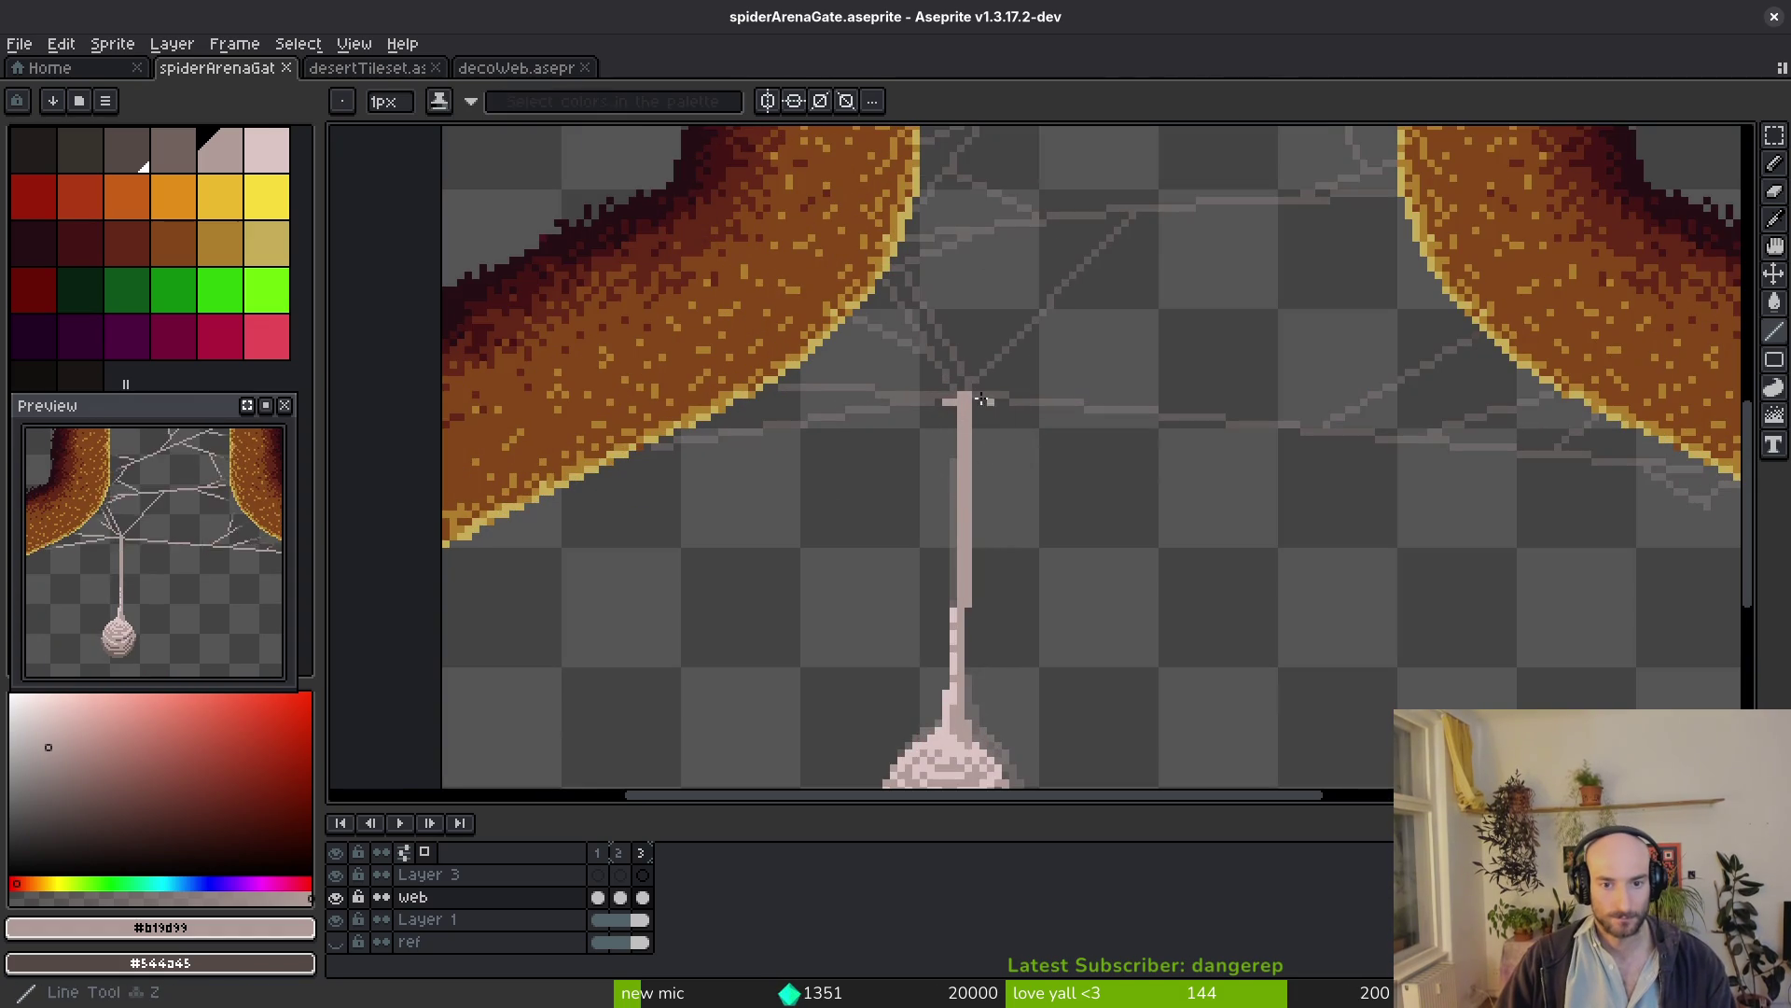
Draw strands from the cocoon thread's top out to the right and down-left to the left pillar
{"action": "left_click_drag", "start_coordinate": [970, 402], "coordinate": [1701, 470]}
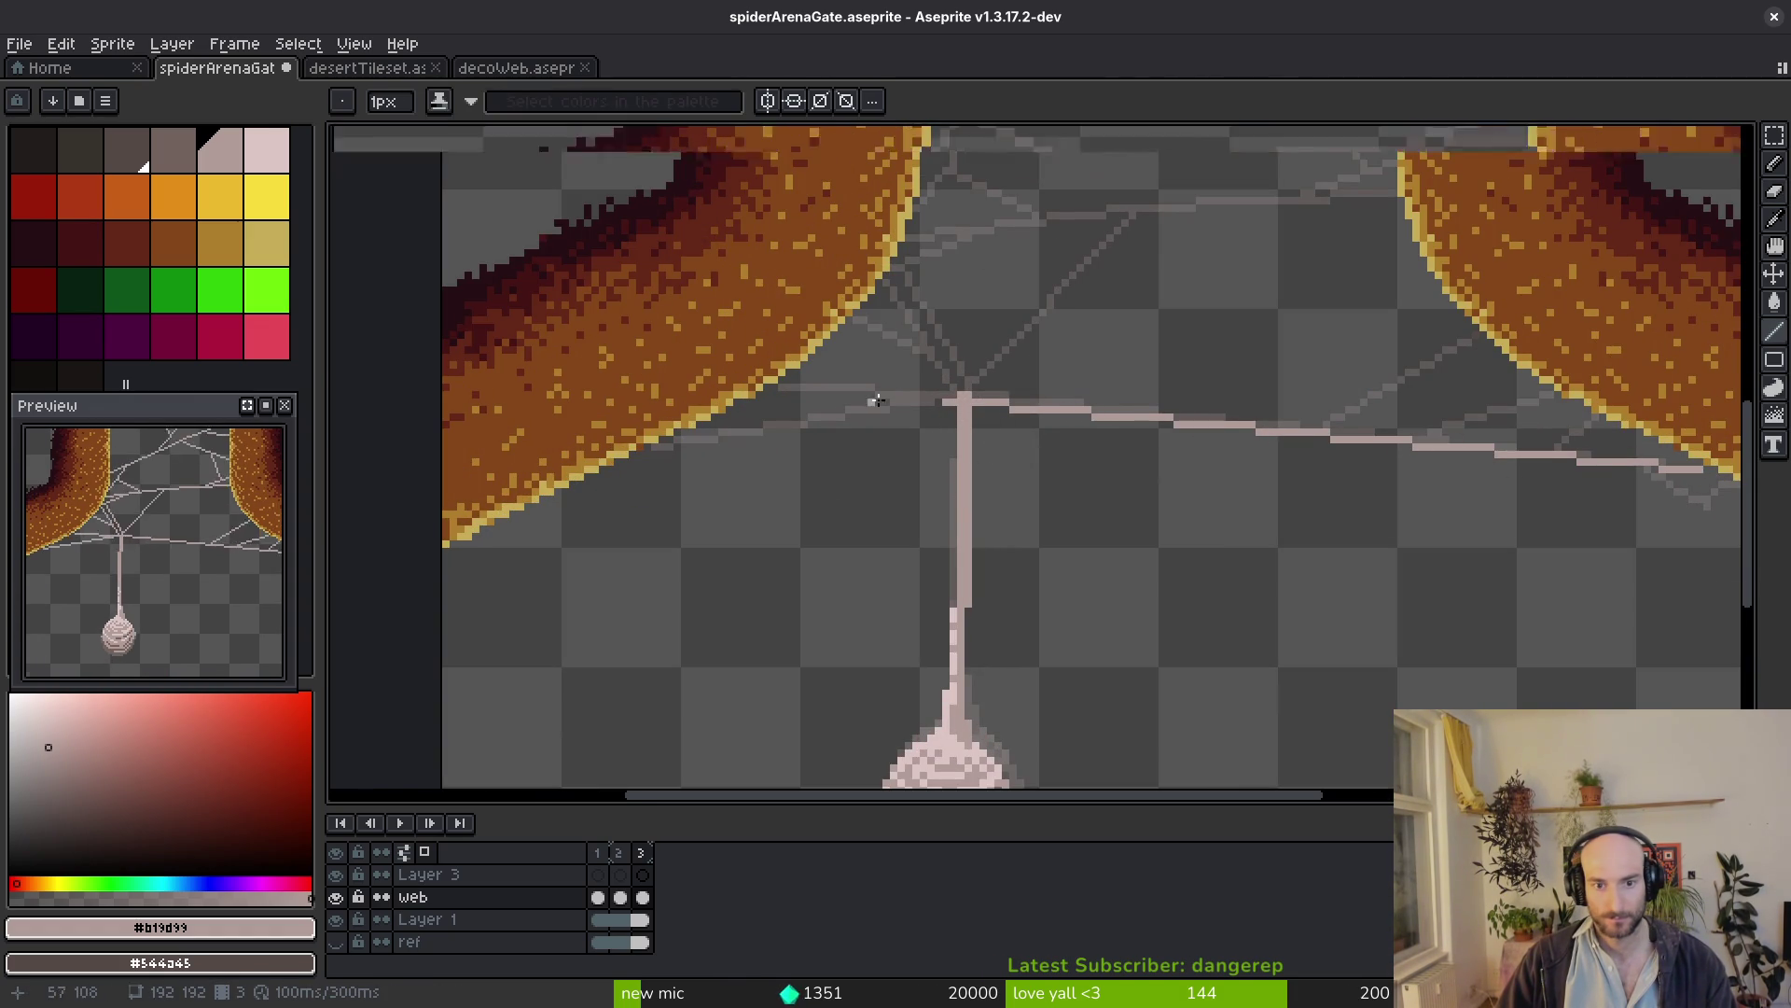
{"action": "scroll", "coordinate": [1010, 406], "scroll_direction": "up", "scroll_amount": 1}
{"action": "left_click_drag", "start_coordinate": [986, 403], "coordinate": [728, 380]}
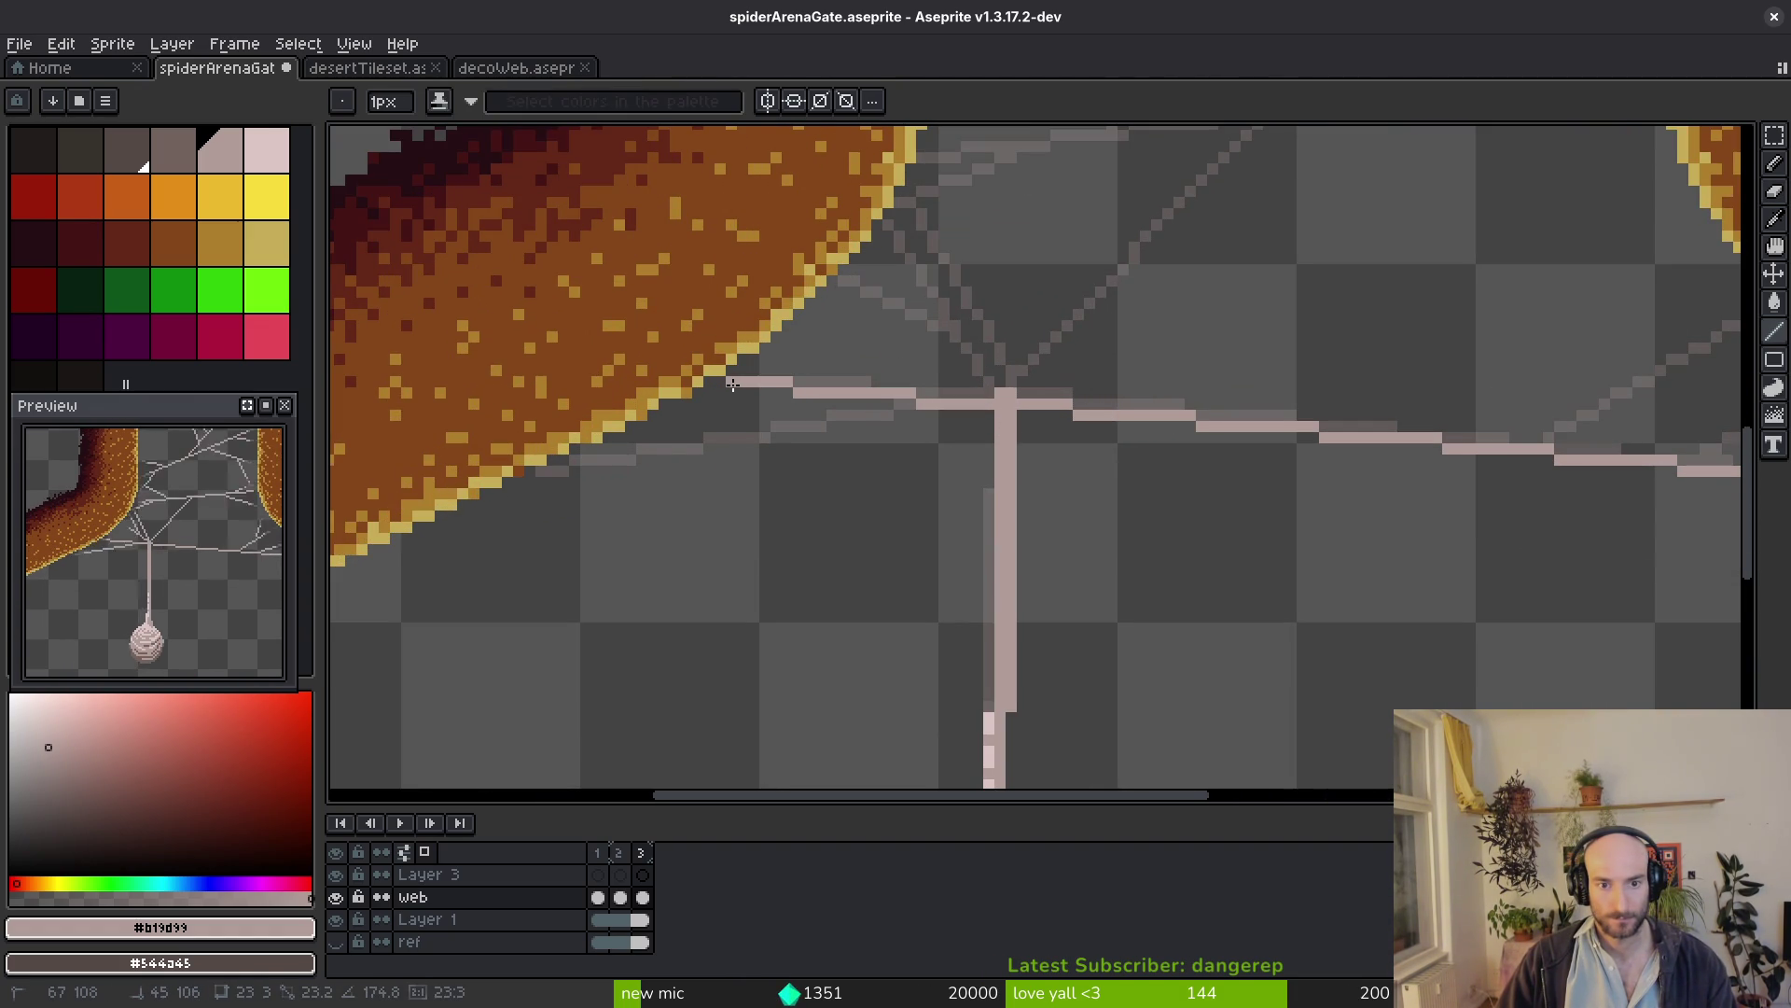
{"action": "left_click_drag", "start_coordinate": [864, 419], "coordinate": [539, 471]}
{"action": "scroll", "coordinate": [1078, 412], "scroll_direction": "up", "scroll_amount": 2}
{"action": "scroll", "coordinate": [1035, 528], "scroll_direction": "right", "scroll_amount": 5}
{"action": "scroll", "coordinate": [1183, 590], "scroll_direction": "up", "scroll_amount": 1}
Add three strands reaching the right pillar and its edge
{"action": "left_click_drag", "start_coordinate": [1115, 593], "coordinate": [1399, 406]}
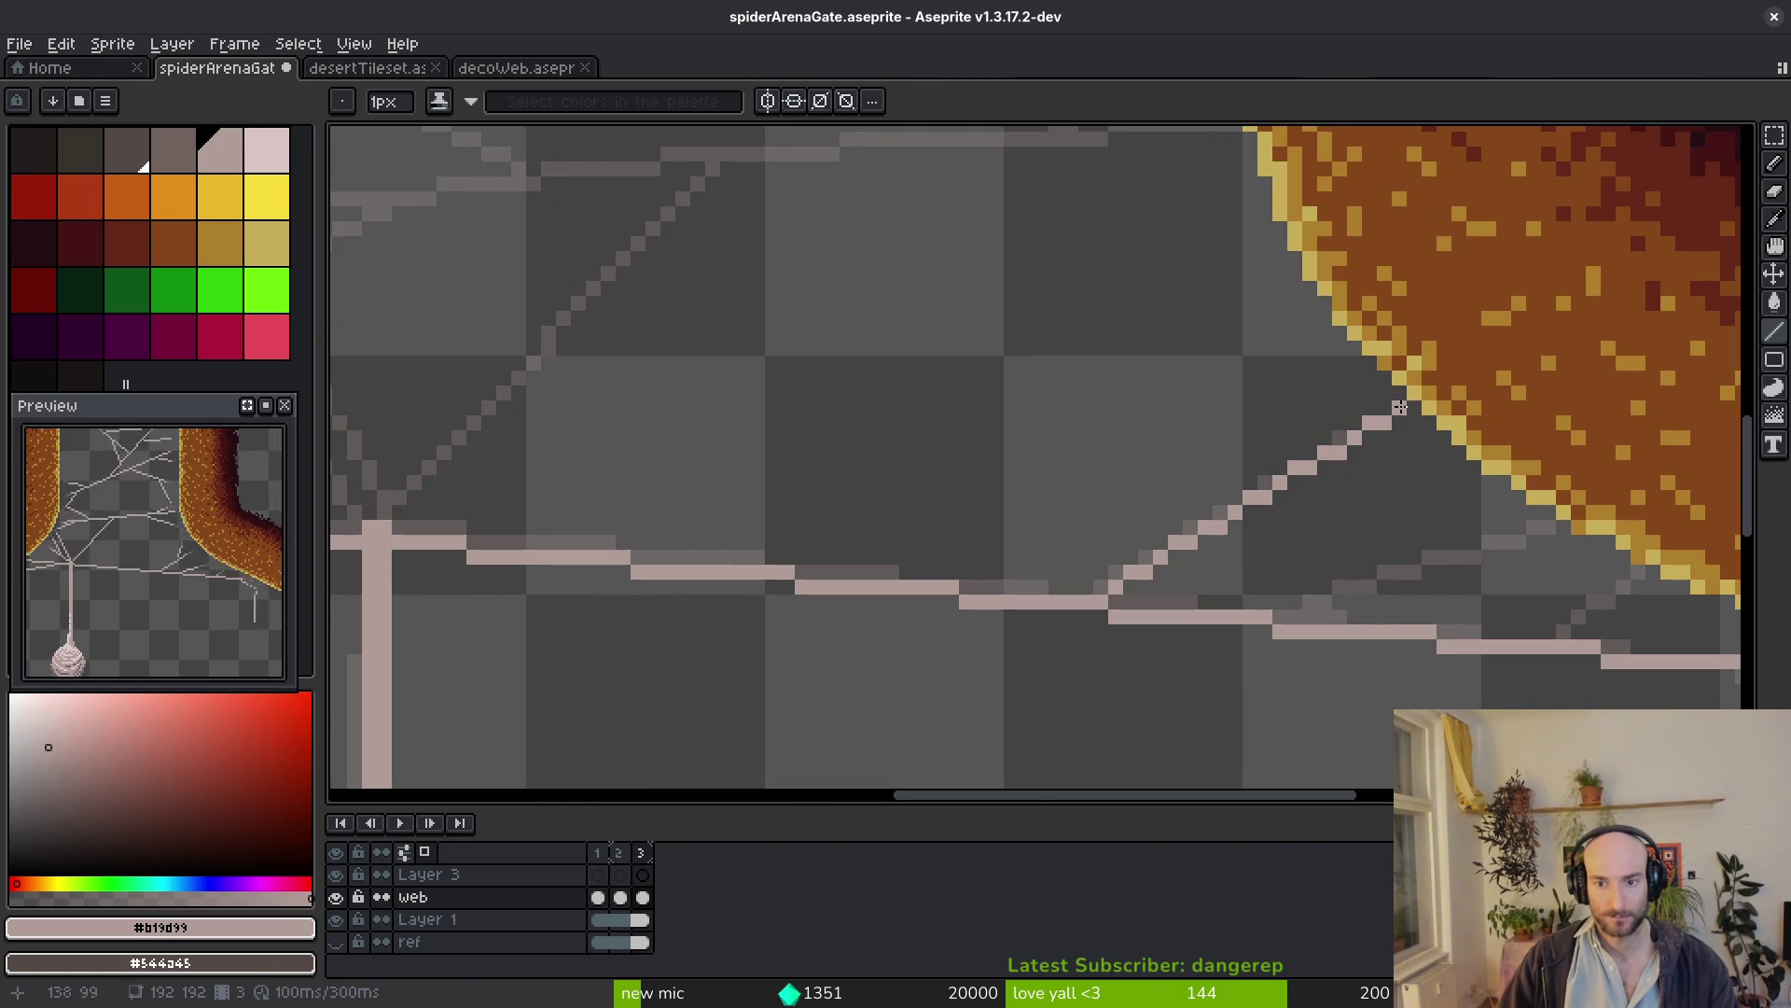
{"action": "mouse_move", "coordinate": [1313, 616]}
{"action": "left_mouse_down"}
{"action": "mouse_move", "coordinate": [1495, 569]}
{"action": "mouse_move", "coordinate": [1555, 530]}
{"action": "left_mouse_up"}
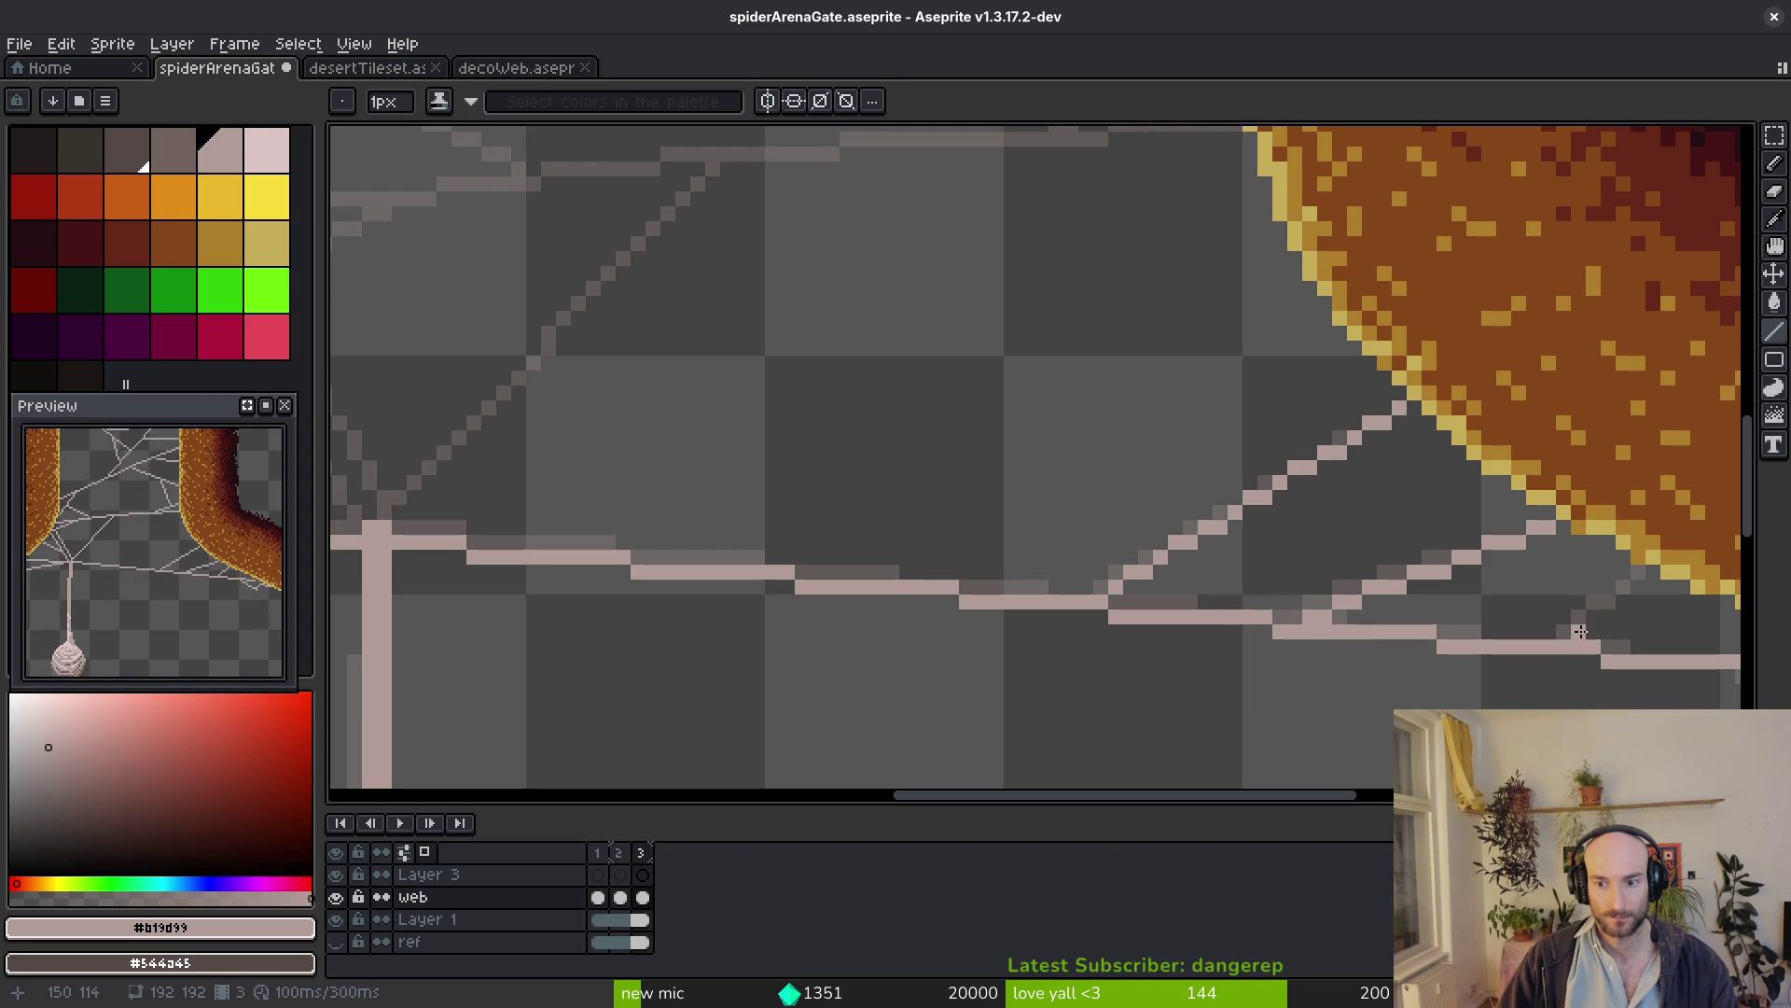
{"action": "left_click_drag", "start_coordinate": [1578, 632], "coordinate": [1638, 575]}
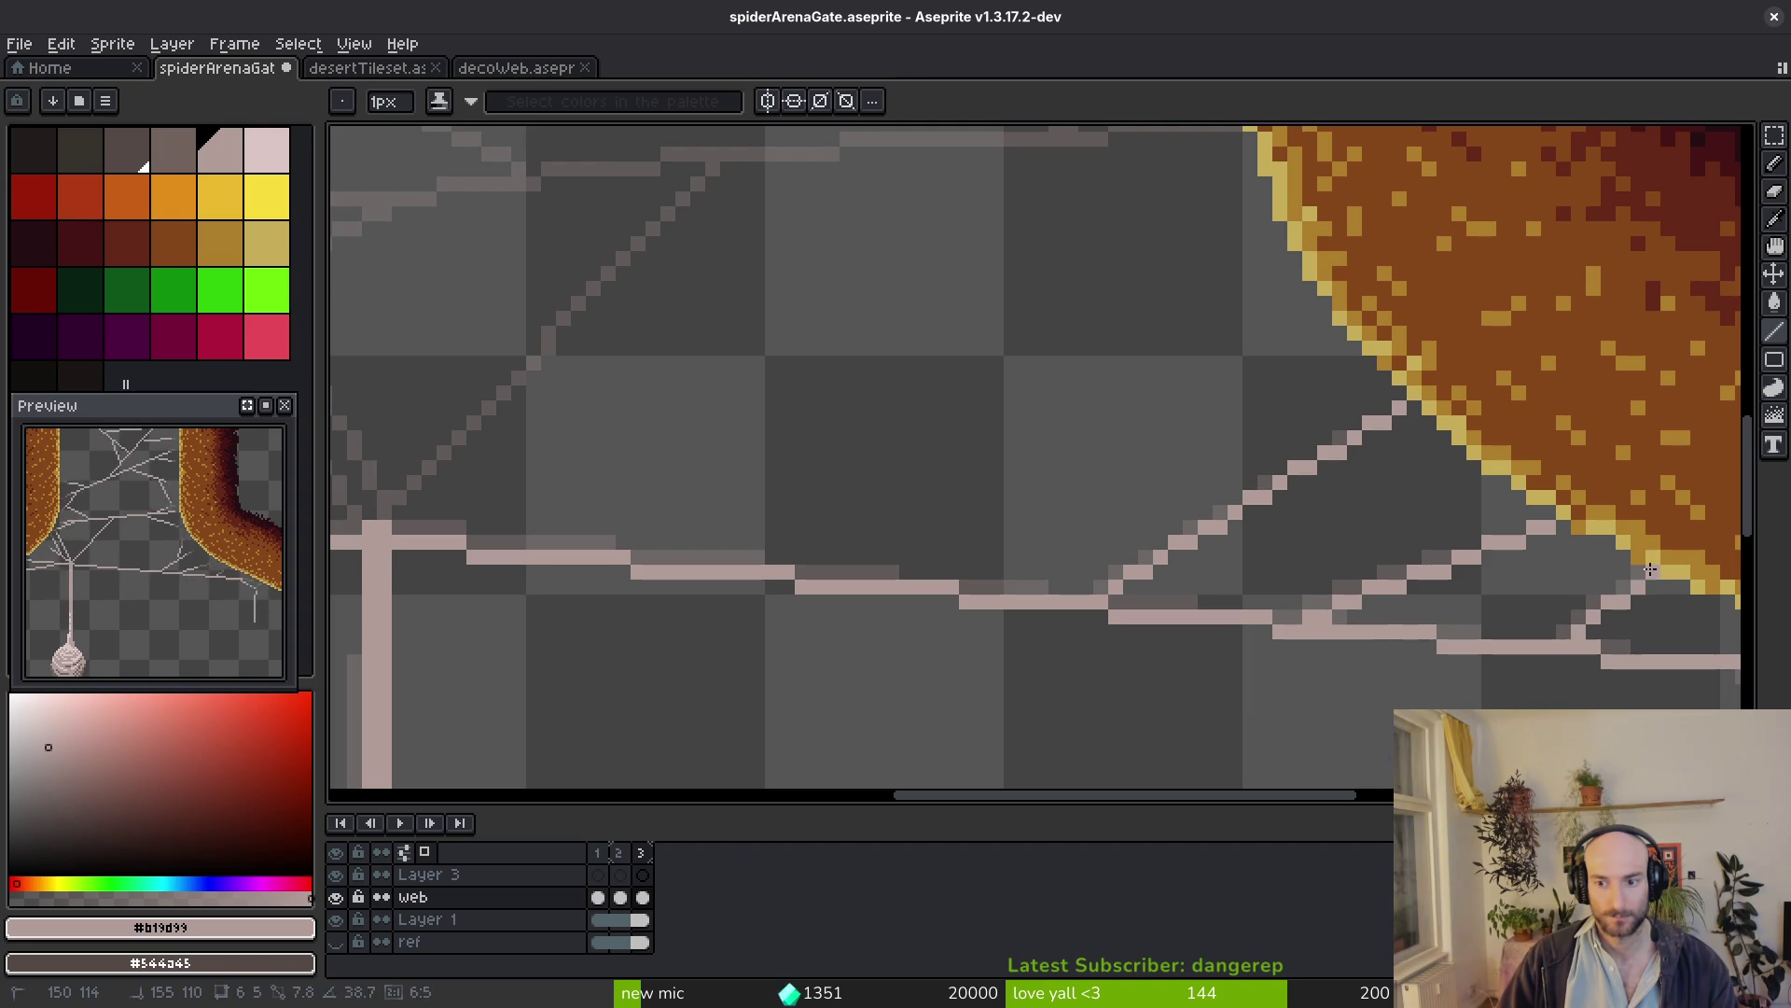
{"action": "scroll", "coordinate": [1638, 574], "scroll_direction": "down", "scroll_amount": 3}
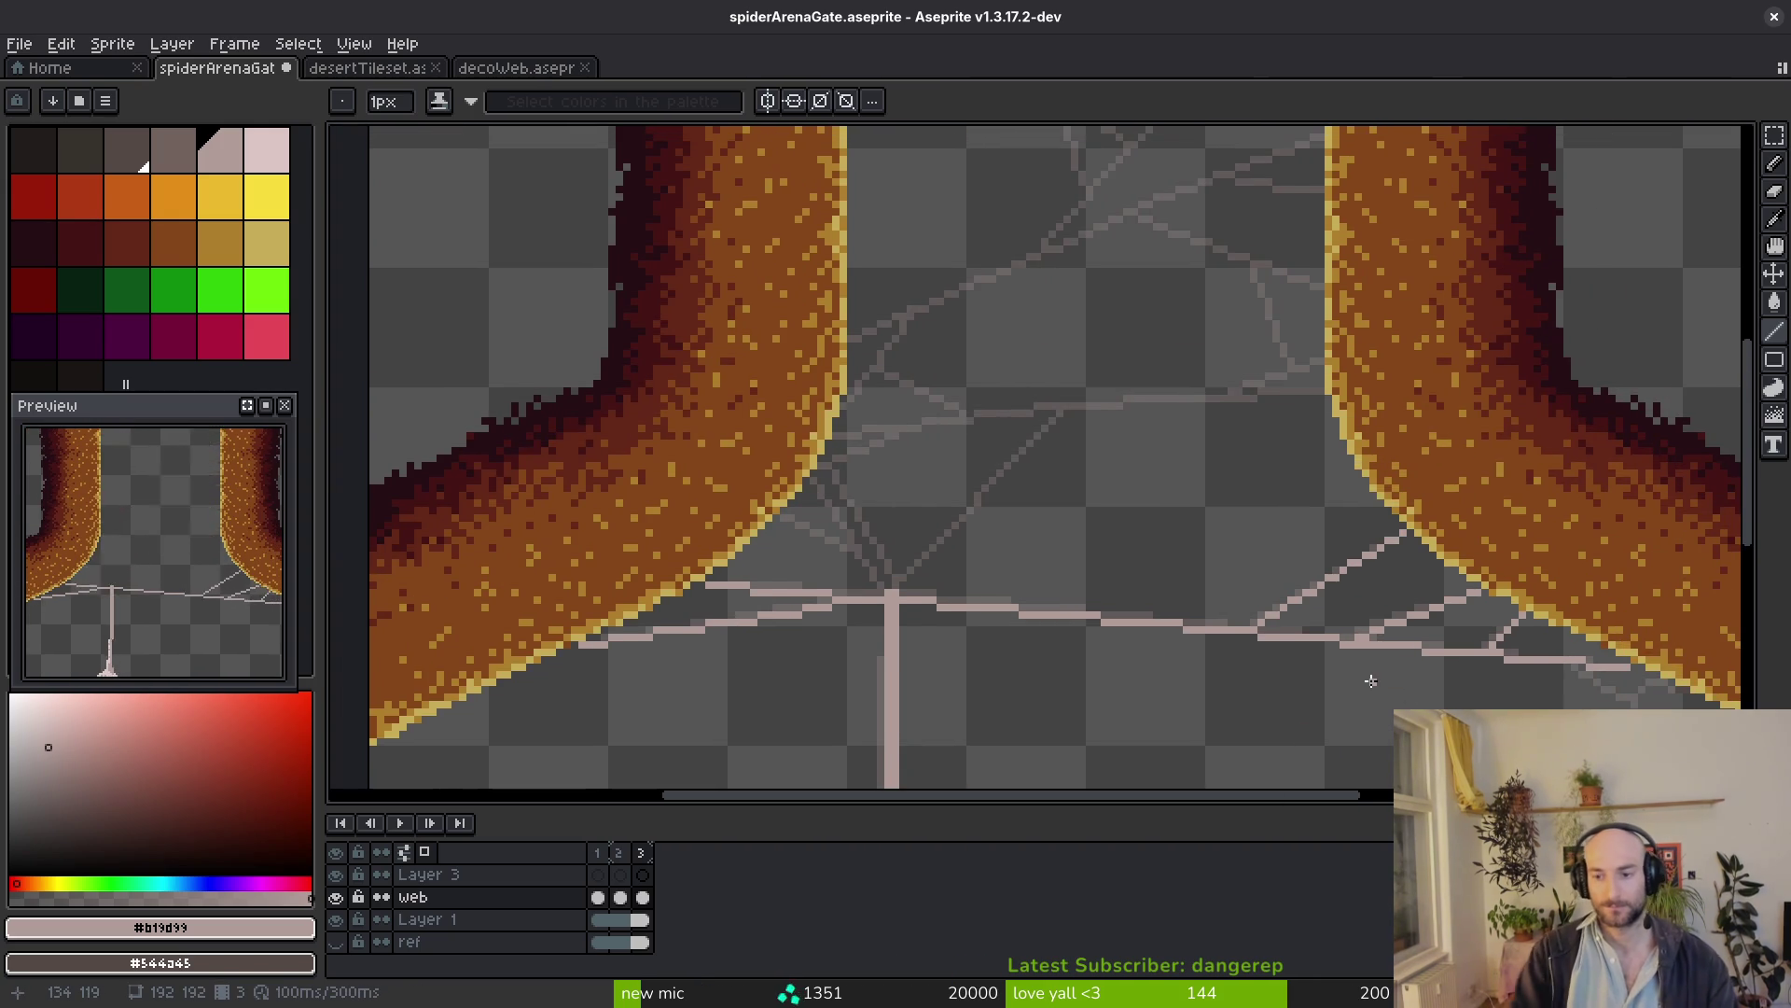
{"action": "scroll", "coordinate": [1240, 513], "scroll_direction": "right", "scroll_amount": 2}
On frame 2, draw a short thread hanging from the web corner, then return to frame 3
{"action": "key", "text": "Left"}
{"action": "scroll", "coordinate": [1400, 560], "scroll_direction": "down", "scroll_amount": 3}
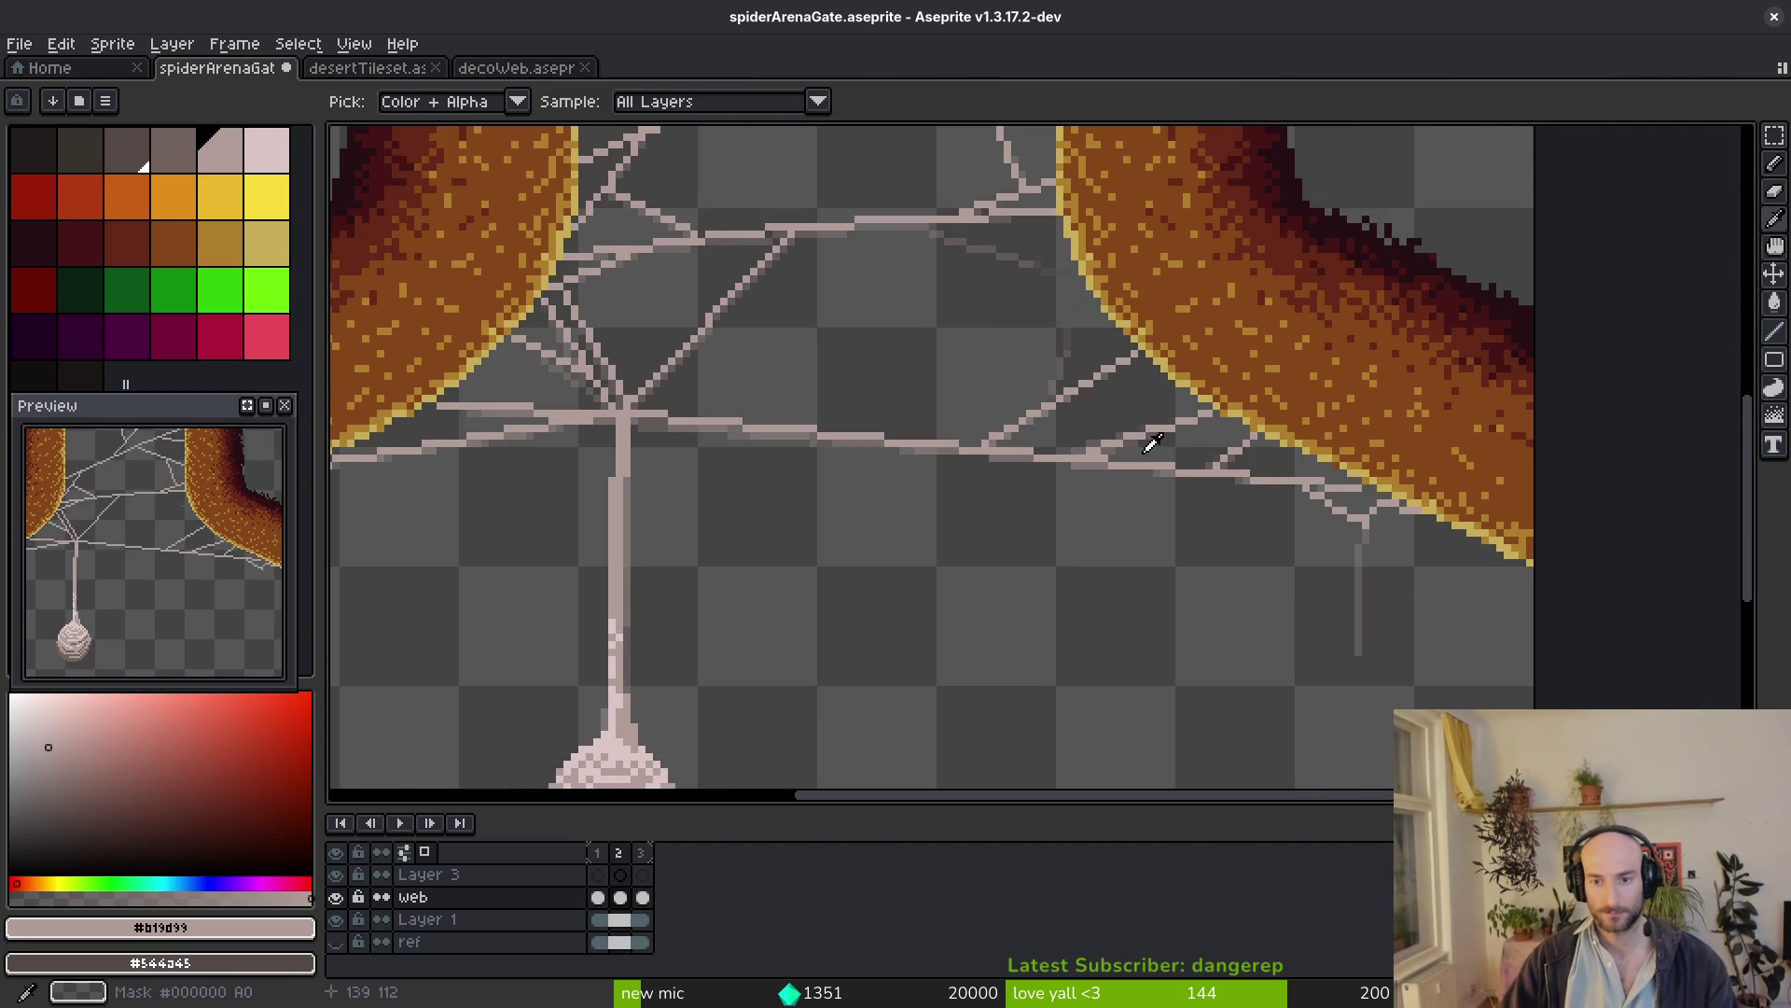
{"action": "scroll", "coordinate": [1399, 575], "scroll_direction": "up", "scroll_amount": 1}
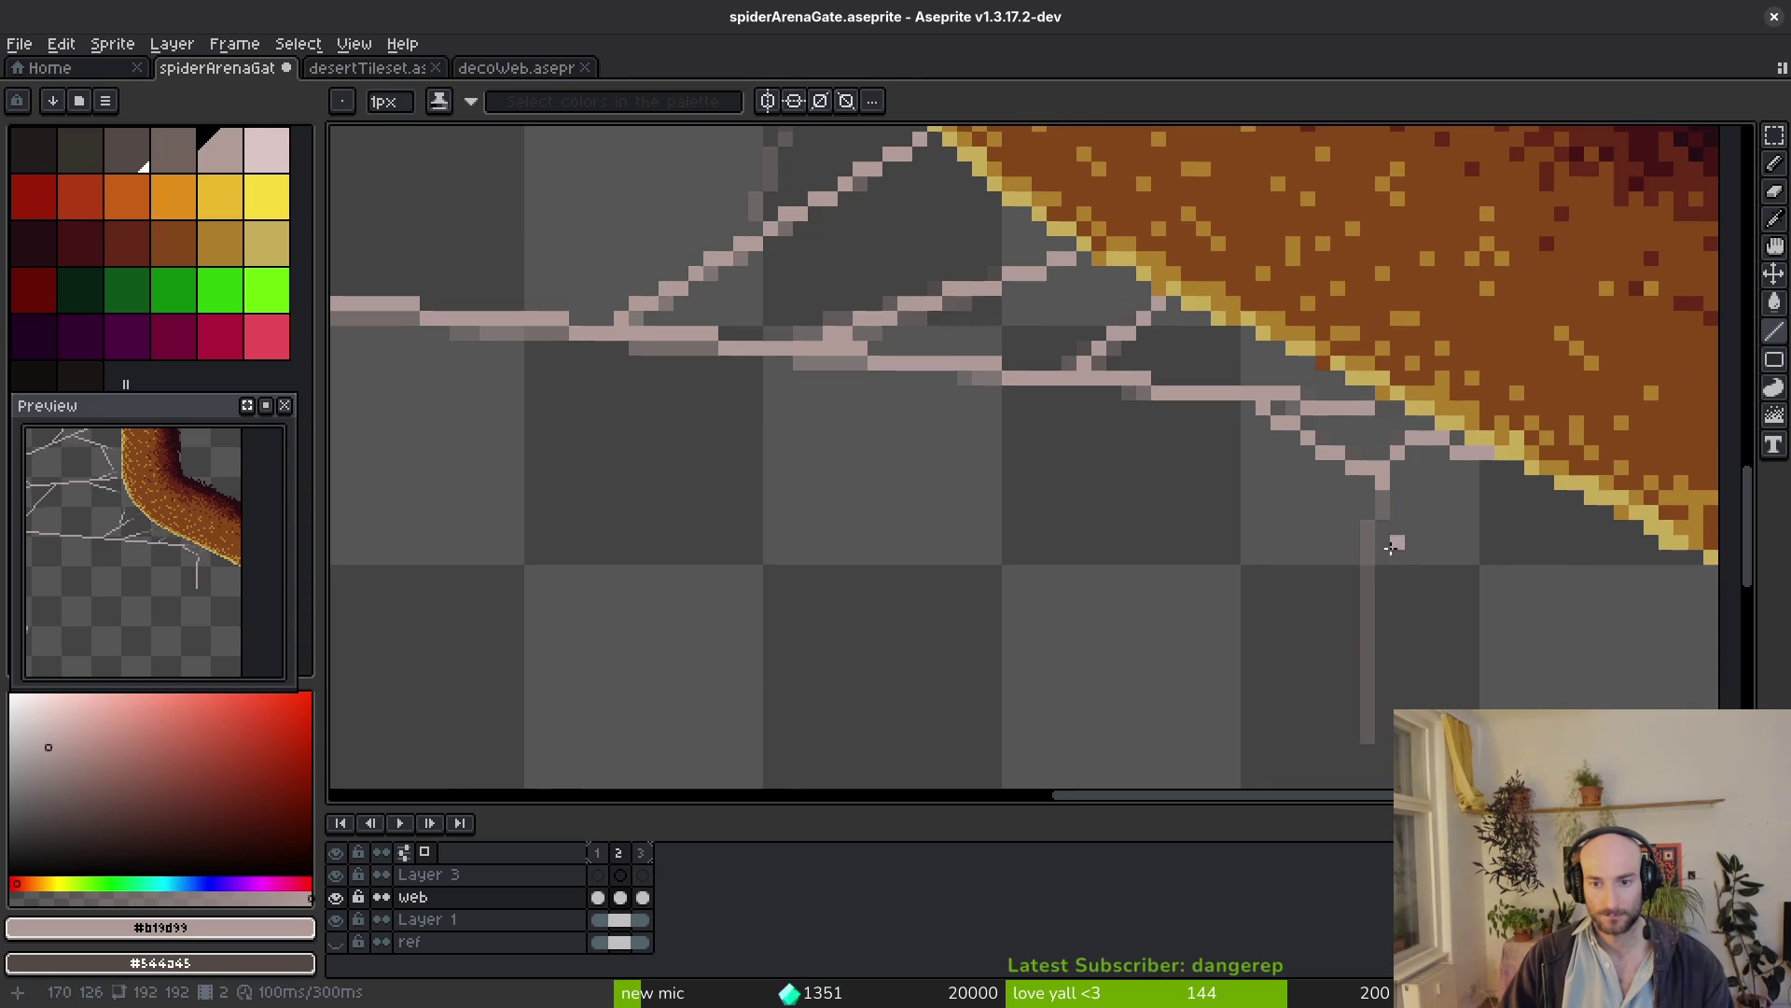
{"action": "scroll", "coordinate": [1343, 476], "scroll_direction": "up", "scroll_amount": 1}
{"action": "left_click_drag", "start_coordinate": [1322, 415], "coordinate": [1322, 512]}
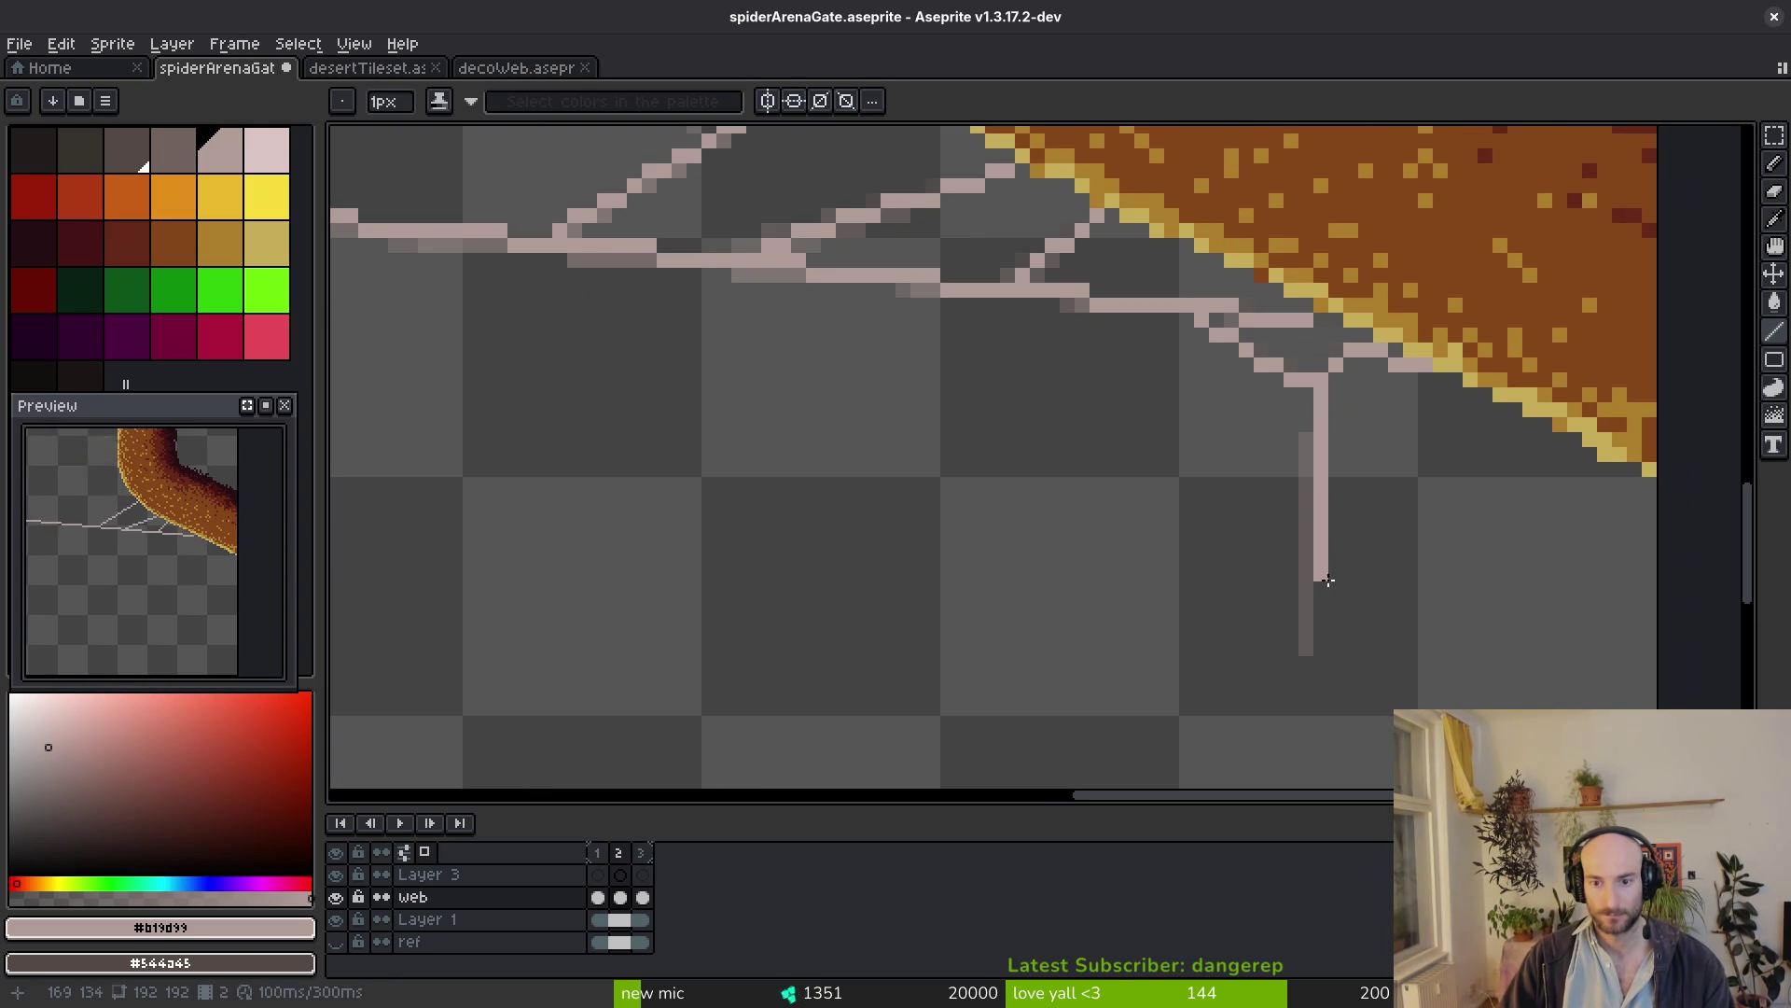
{"action": "scroll", "coordinate": [1326, 523], "scroll_direction": "down", "scroll_amount": 2}
{"action": "key", "text": "Right"}
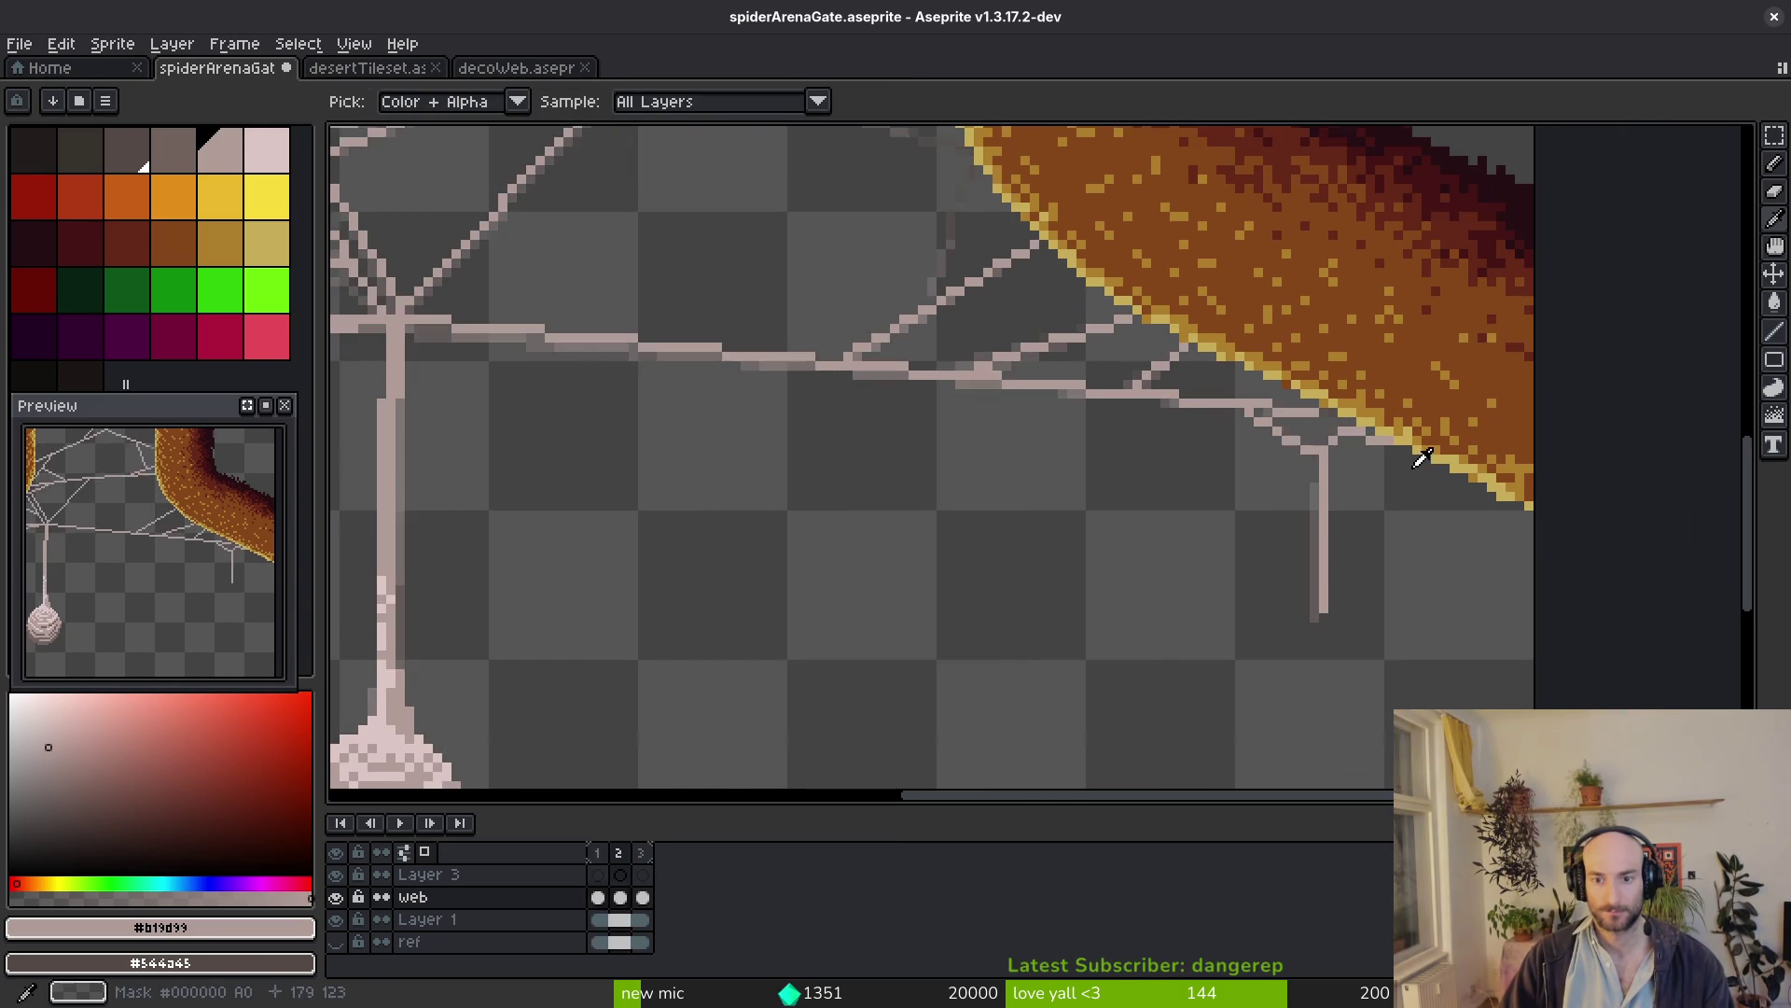
{"action": "scroll", "coordinate": [1323, 431], "scroll_direction": "up", "scroll_amount": 3}
Draw two short segments toward the right pillar edge and a thread hanging straight down
{"action": "left_click_drag", "start_coordinate": [1126, 325], "coordinate": [1164, 343]}
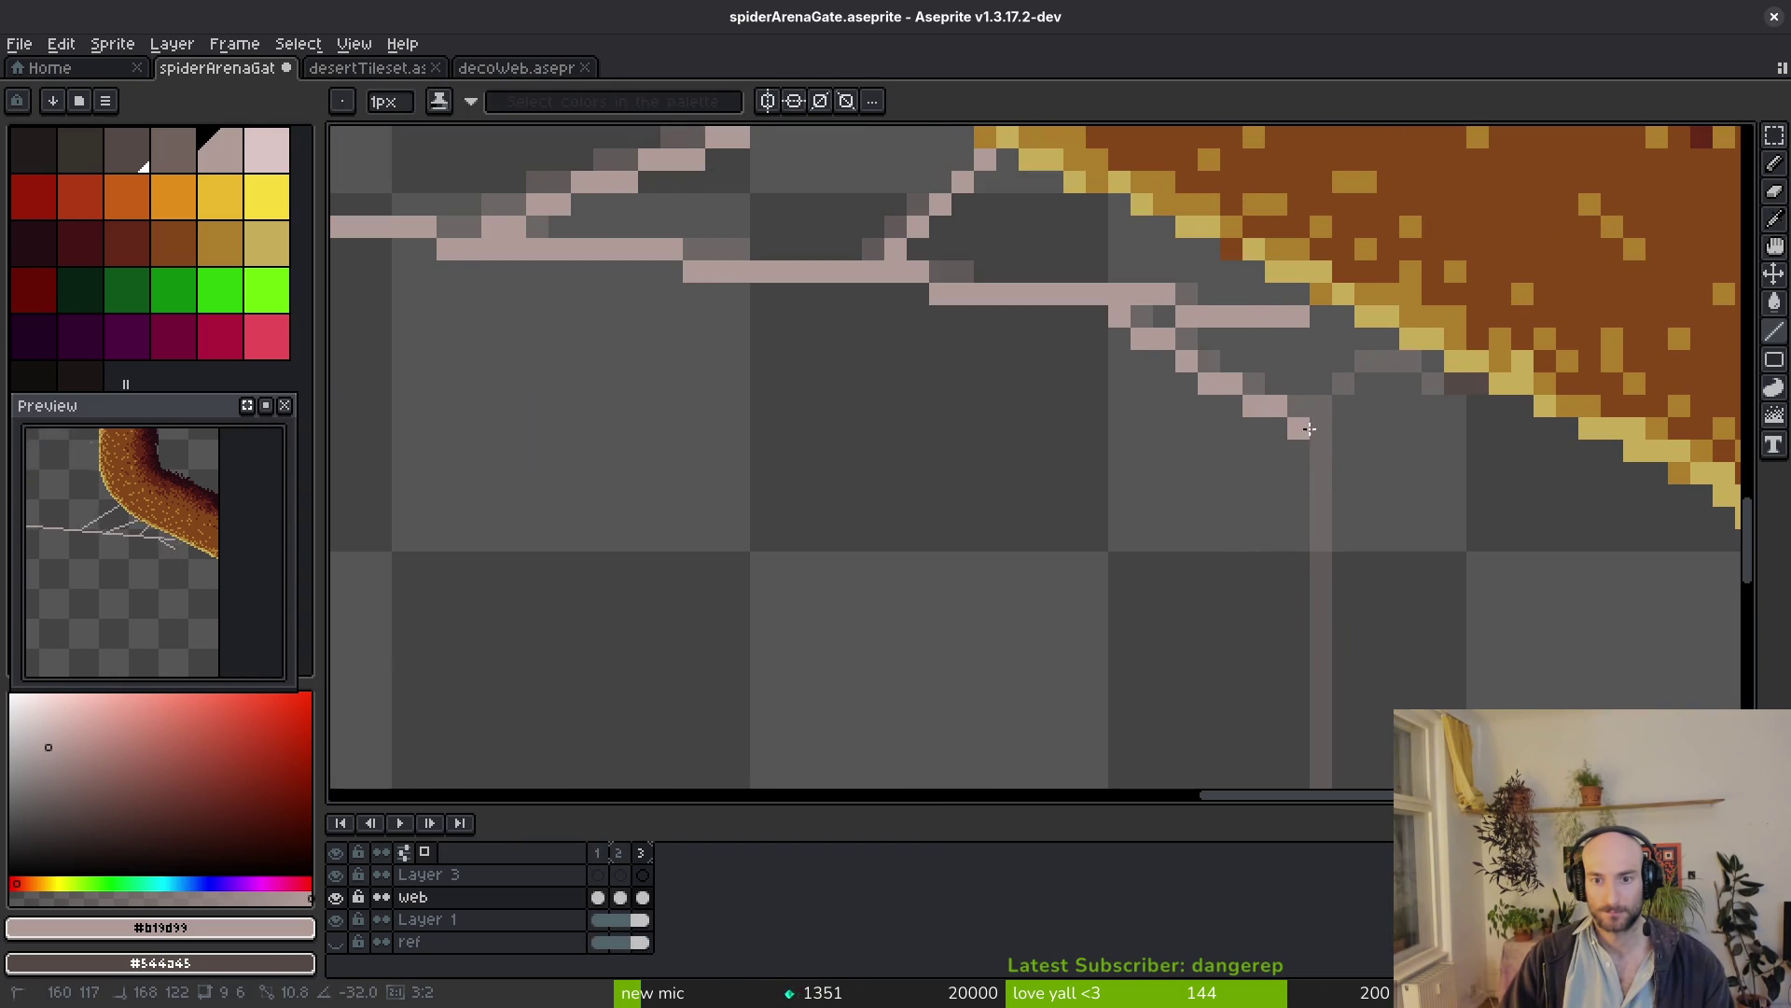
{"action": "mouse_move", "coordinate": [1326, 425]}
{"action": "left_mouse_down"}
{"action": "mouse_move", "coordinate": [1370, 378]}
{"action": "mouse_move", "coordinate": [1438, 372]}
{"action": "left_mouse_up"}
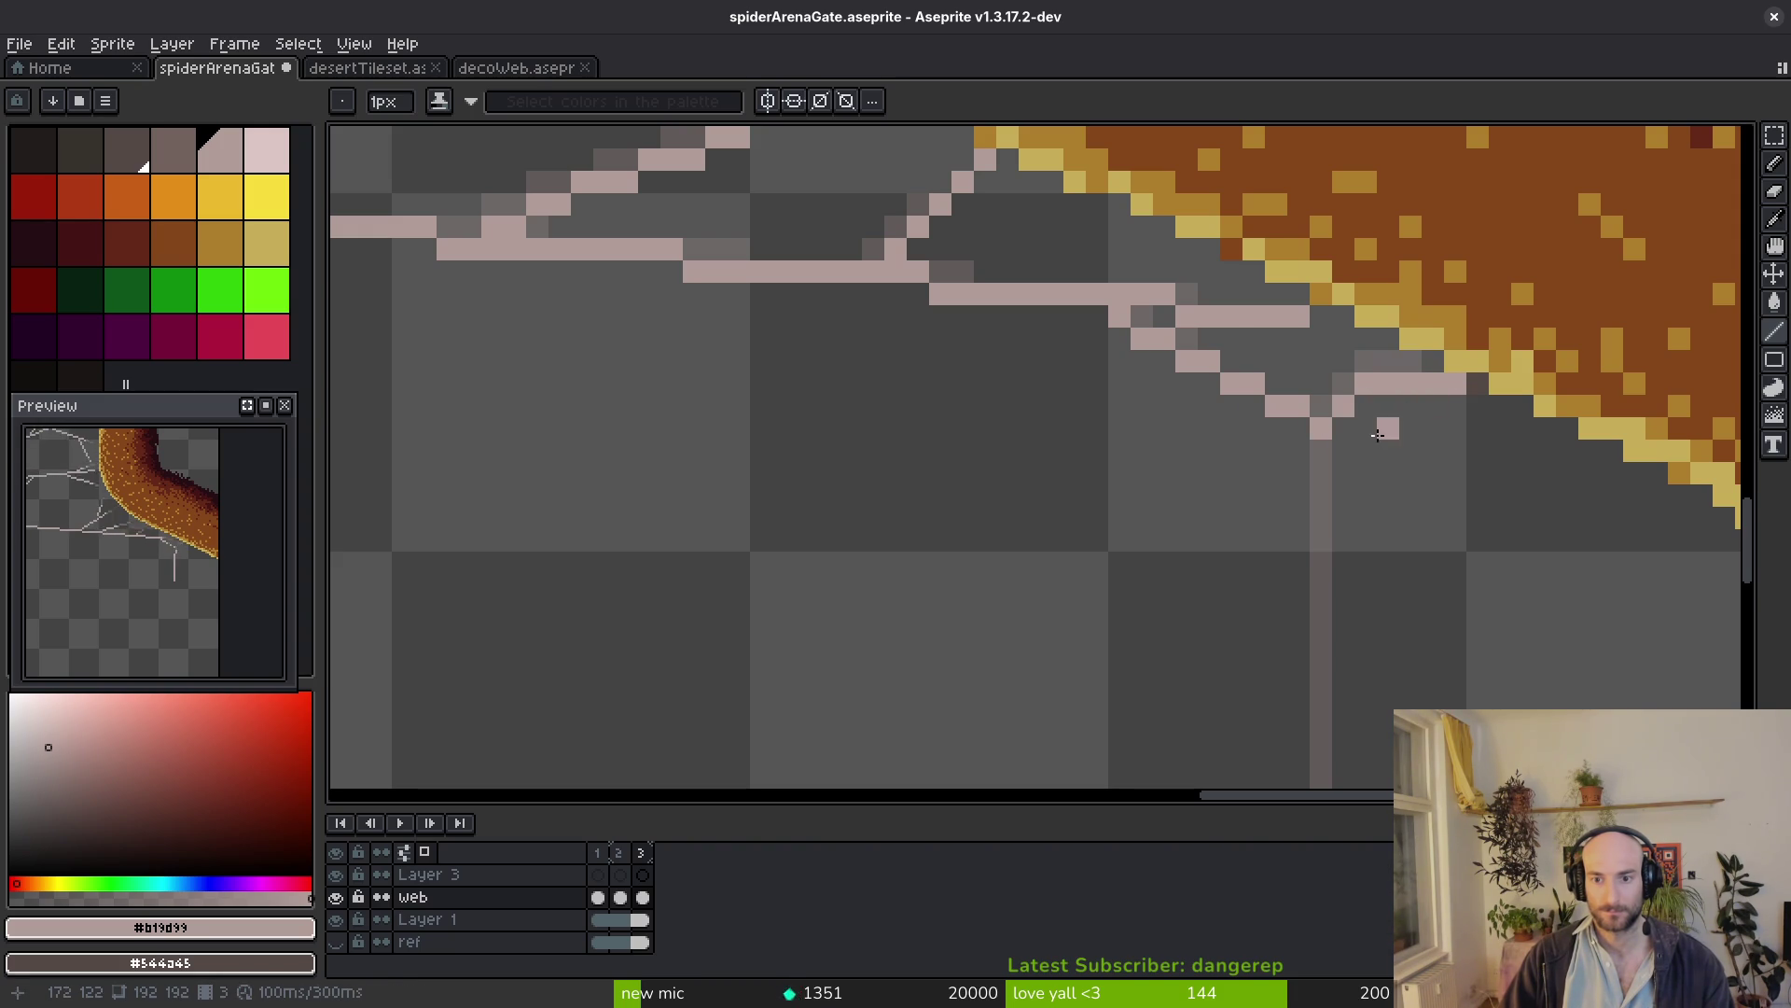
{"action": "scroll", "coordinate": [1301, 420], "scroll_direction": "down", "scroll_amount": 3}
{"action": "left_click_drag", "start_coordinate": [1234, 305], "coordinate": [1267, 658]}
{"action": "scroll", "coordinate": [1260, 587], "scroll_direction": "down", "scroll_amount": 3}
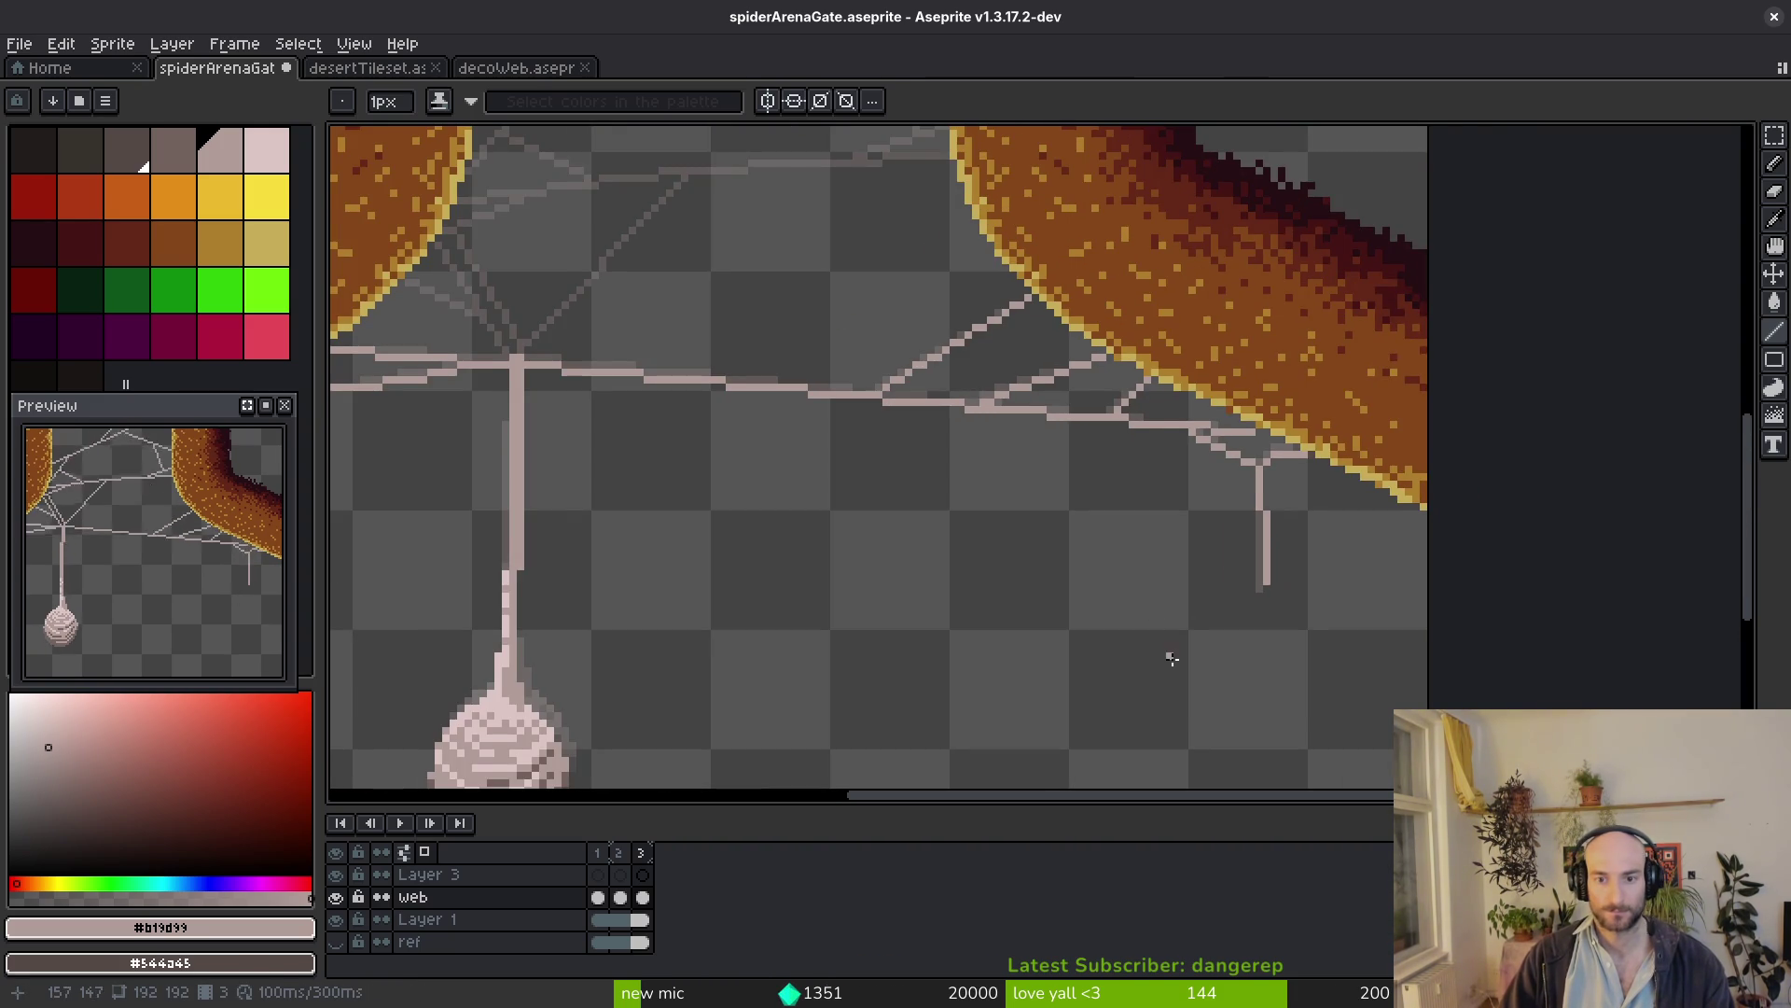
{"action": "scroll", "coordinate": [988, 572], "scroll_direction": "up", "scroll_amount": 2}
{"action": "scroll", "coordinate": [1331, 621], "scroll_direction": "down", "scroll_amount": 2}
{"action": "scroll", "coordinate": [943, 513], "scroll_direction": "up", "scroll_amount": 3}
{"action": "scroll", "coordinate": [1100, 628], "scroll_direction": "down", "scroll_amount": 1}
{"action": "scroll", "coordinate": [1284, 629], "scroll_direction": "up", "scroll_amount": 1}
{"action": "scroll", "coordinate": [1356, 592], "scroll_direction": "up", "scroll_amount": 3}
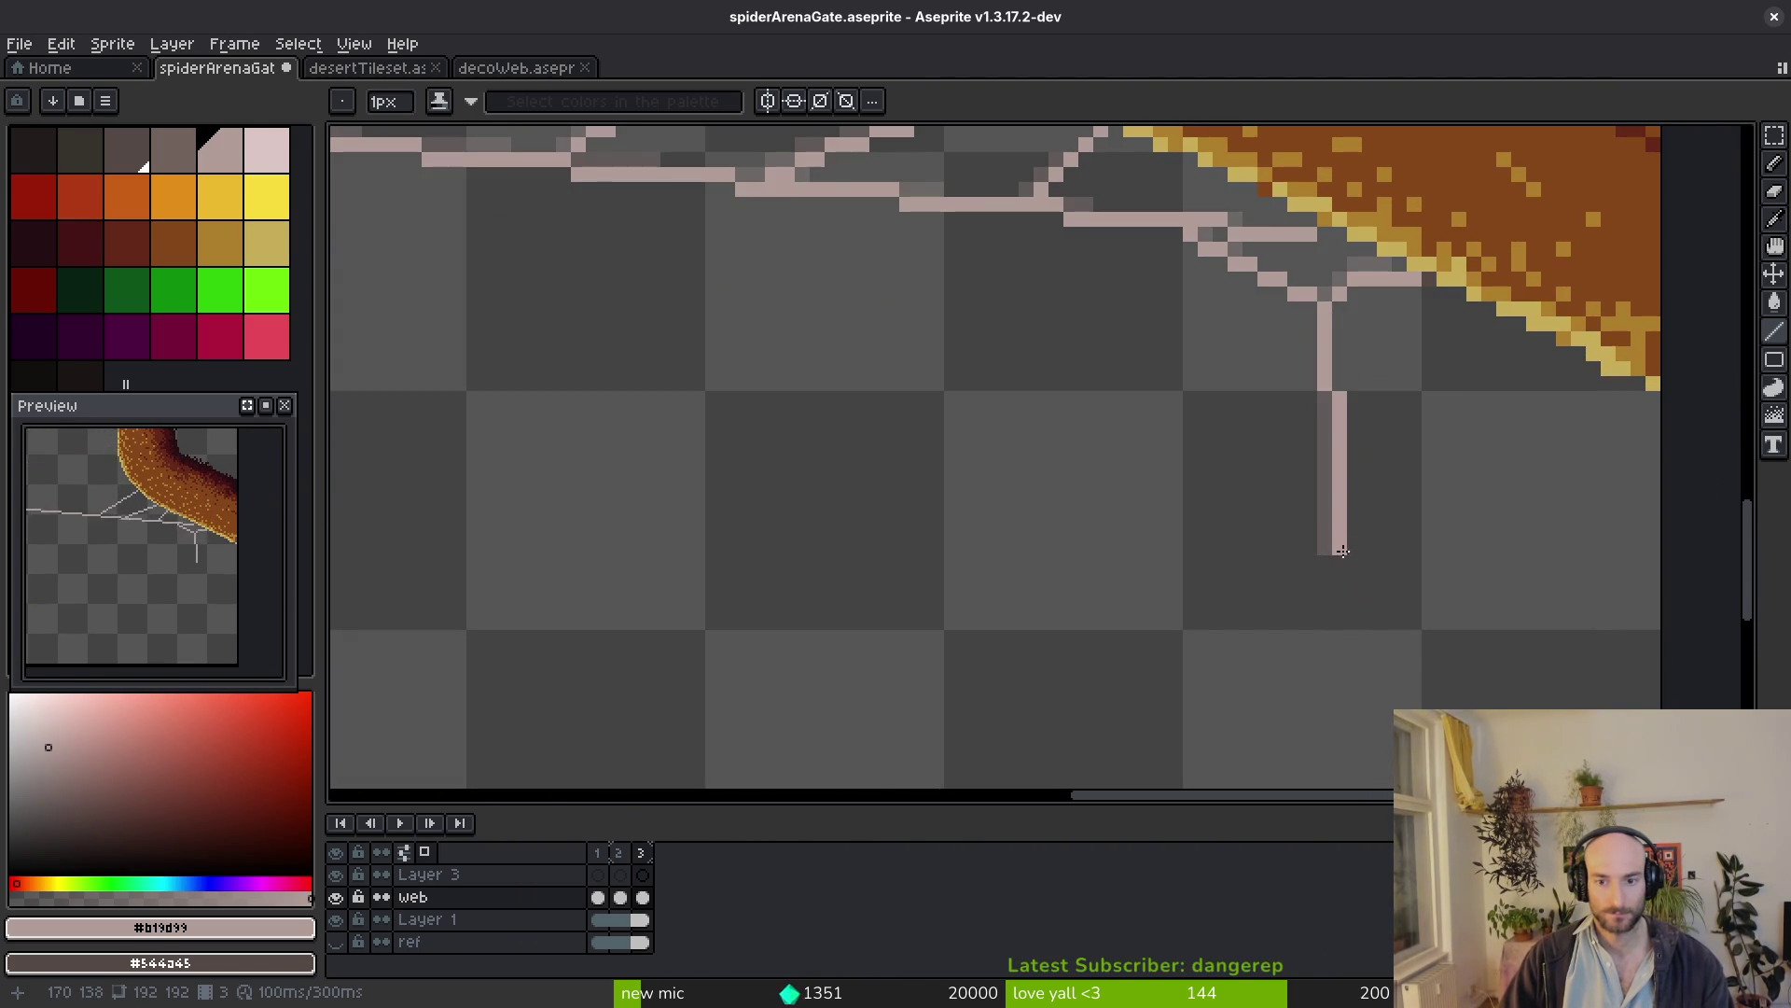
{"action": "scroll", "coordinate": [1190, 564], "scroll_direction": "down", "scroll_amount": 3}
{"action": "scroll", "coordinate": [1091, 573], "scroll_direction": "up", "scroll_amount": 1}
{"action": "key", "text": "i"}
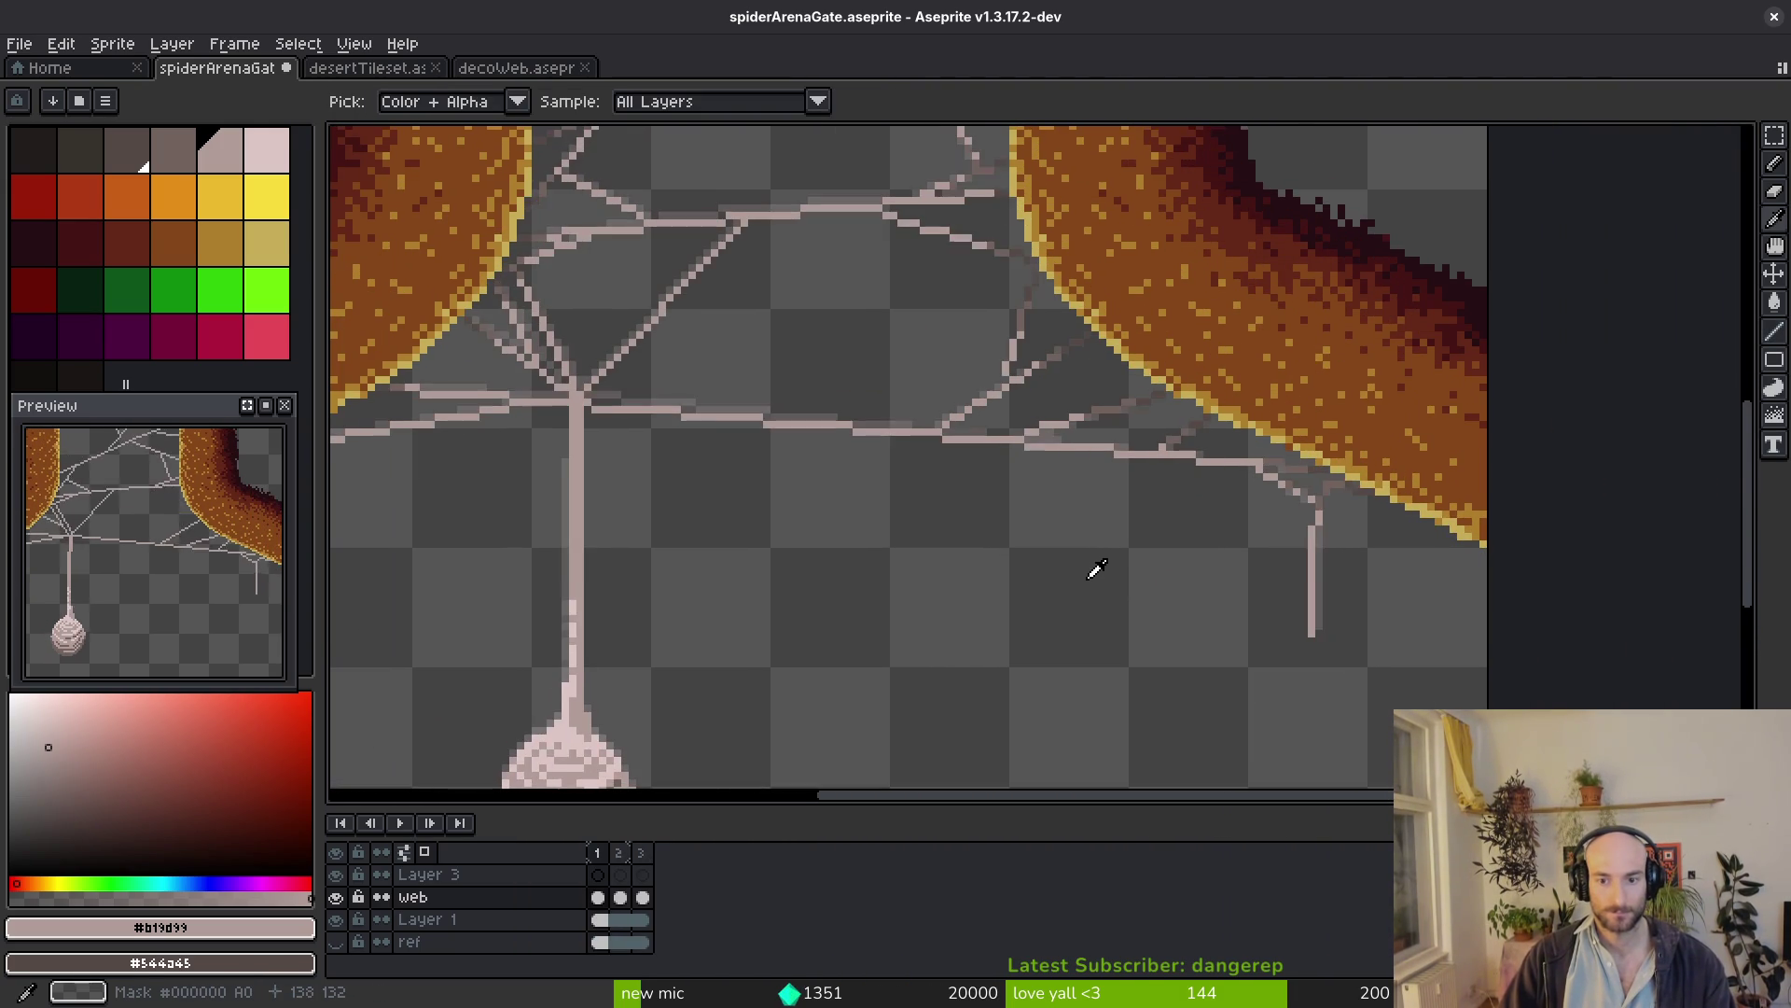
{"action": "key", "text": "b"}
{"action": "scroll", "coordinate": [1099, 565], "scroll_direction": "down", "scroll_amount": 1}
{"action": "scroll", "coordinate": [988, 601], "scroll_direction": "up", "scroll_amount": 1}
{"action": "scroll", "coordinate": [839, 493], "scroll_direction": "up", "scroll_amount": 1}
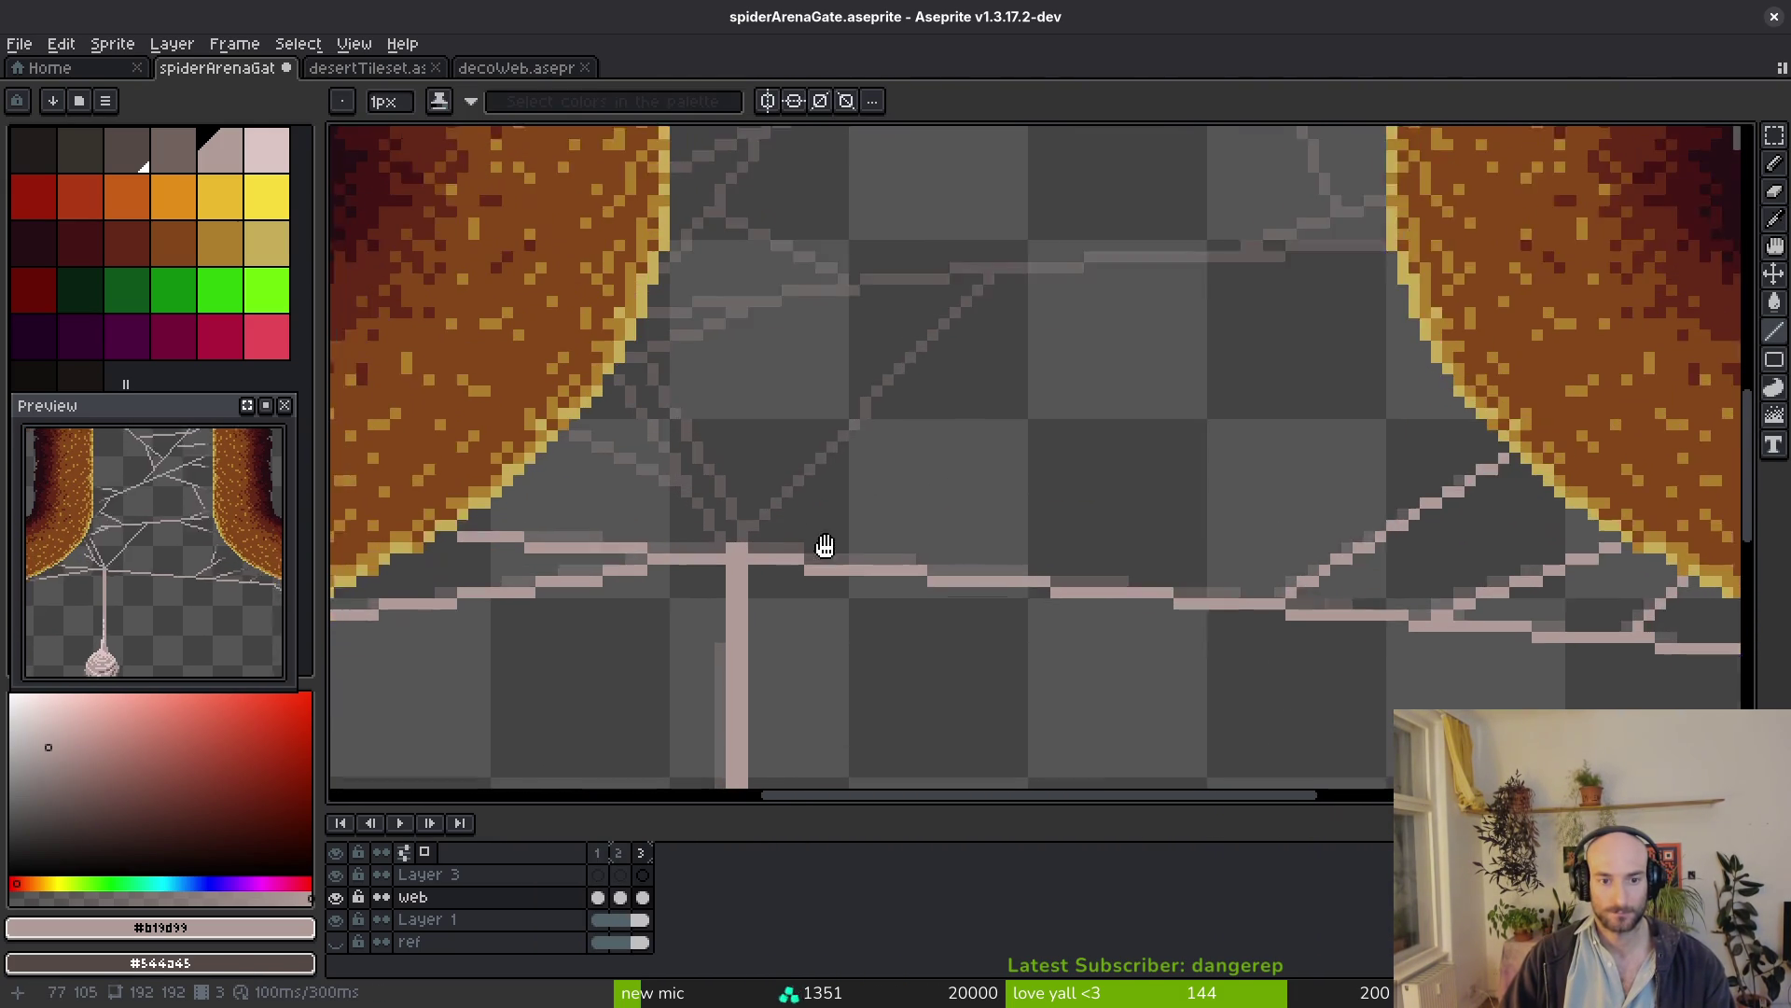
{"action": "scroll", "coordinate": [799, 489], "scroll_direction": "down", "scroll_amount": 1}
{"action": "scroll", "coordinate": [804, 590], "scroll_direction": "up", "scroll_amount": 1}
Draw a diagonal strand up-right from the junction, compare frames, and add a strand leftward across the web
{"action": "mouse_move", "coordinate": [769, 601]}
{"action": "left_mouse_down"}
{"action": "mouse_move", "coordinate": [1027, 332]}
{"action": "mouse_move", "coordinate": [1398, 297]}
{"action": "left_mouse_up"}
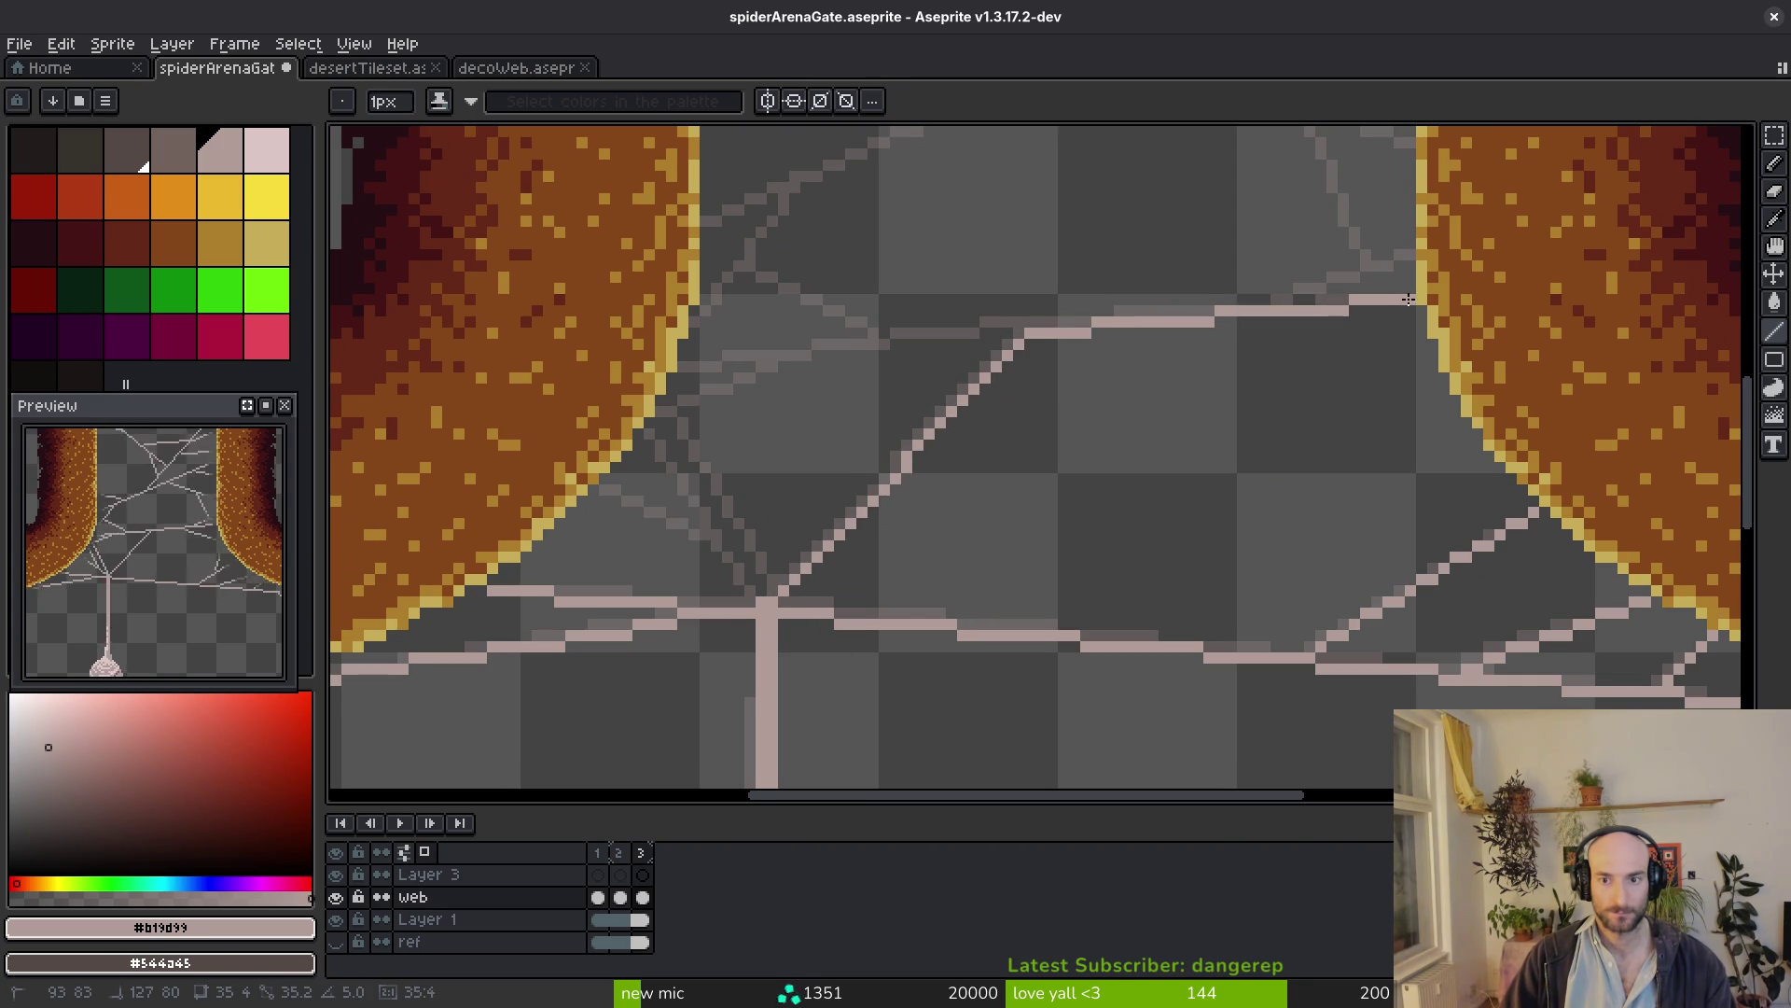
{"action": "key", "text": "i"}
{"action": "key", "text": "Right"}
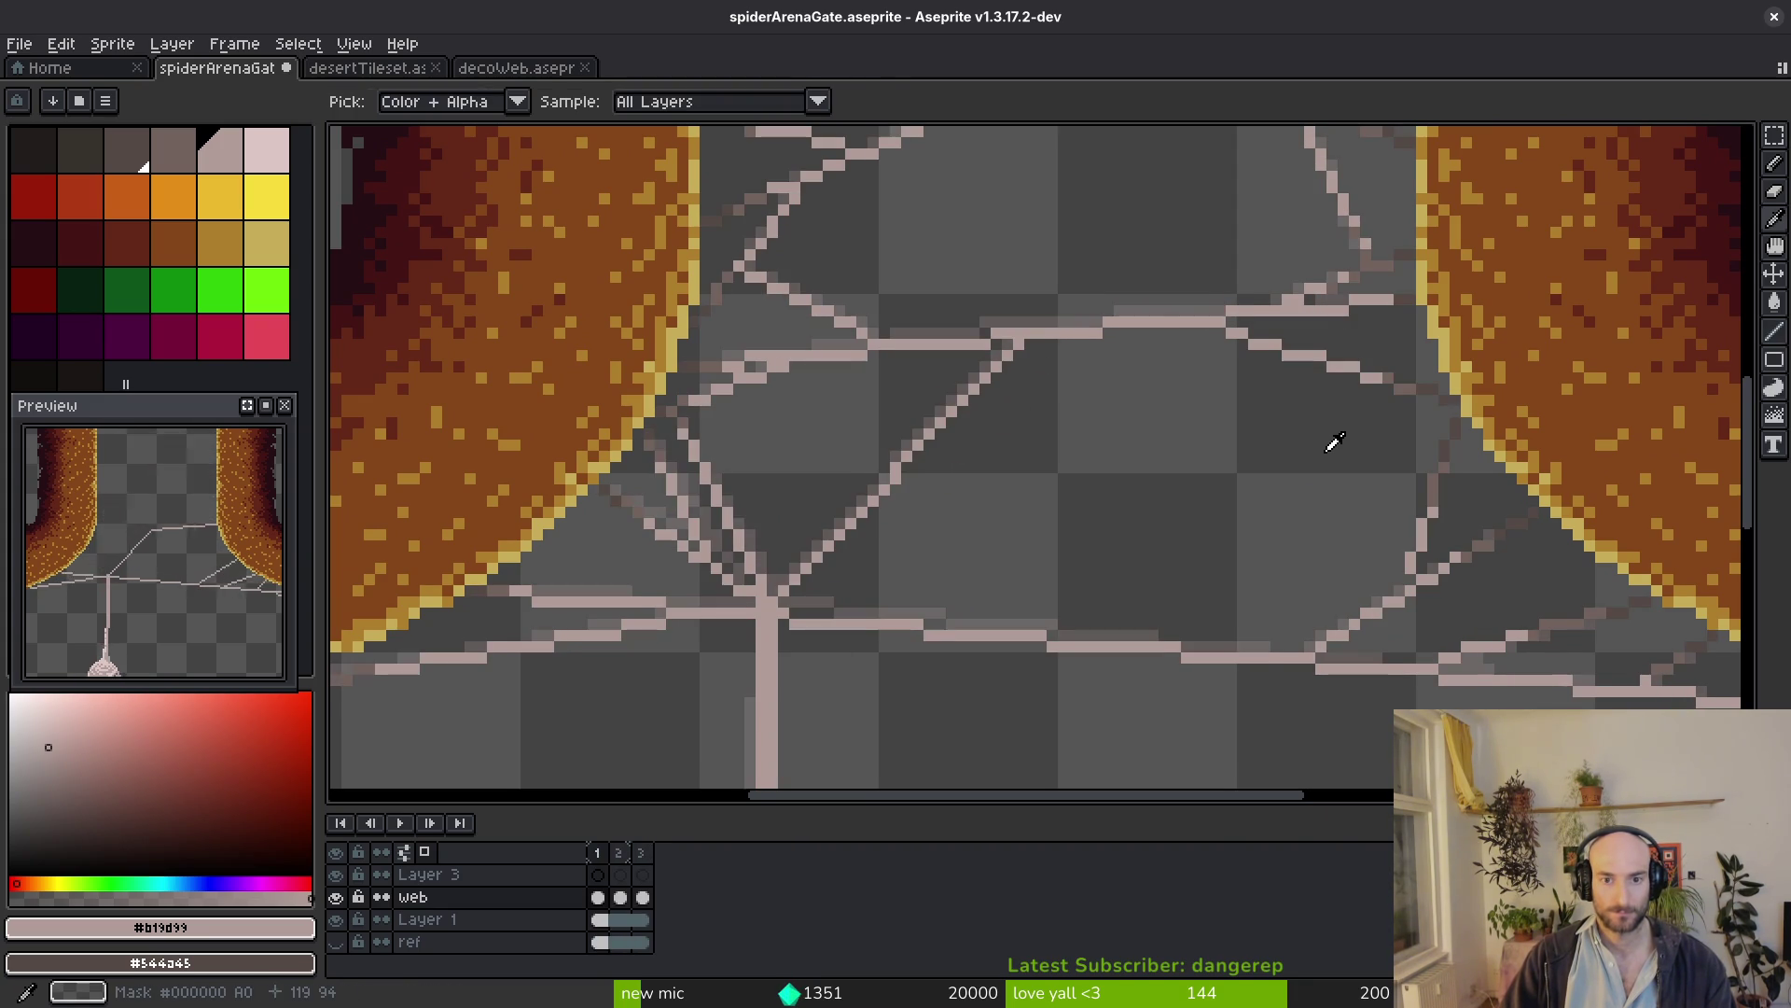
{"action": "key", "text": "Right"}
{"action": "key", "text": "Right"}
{"action": "key", "text": "b"}
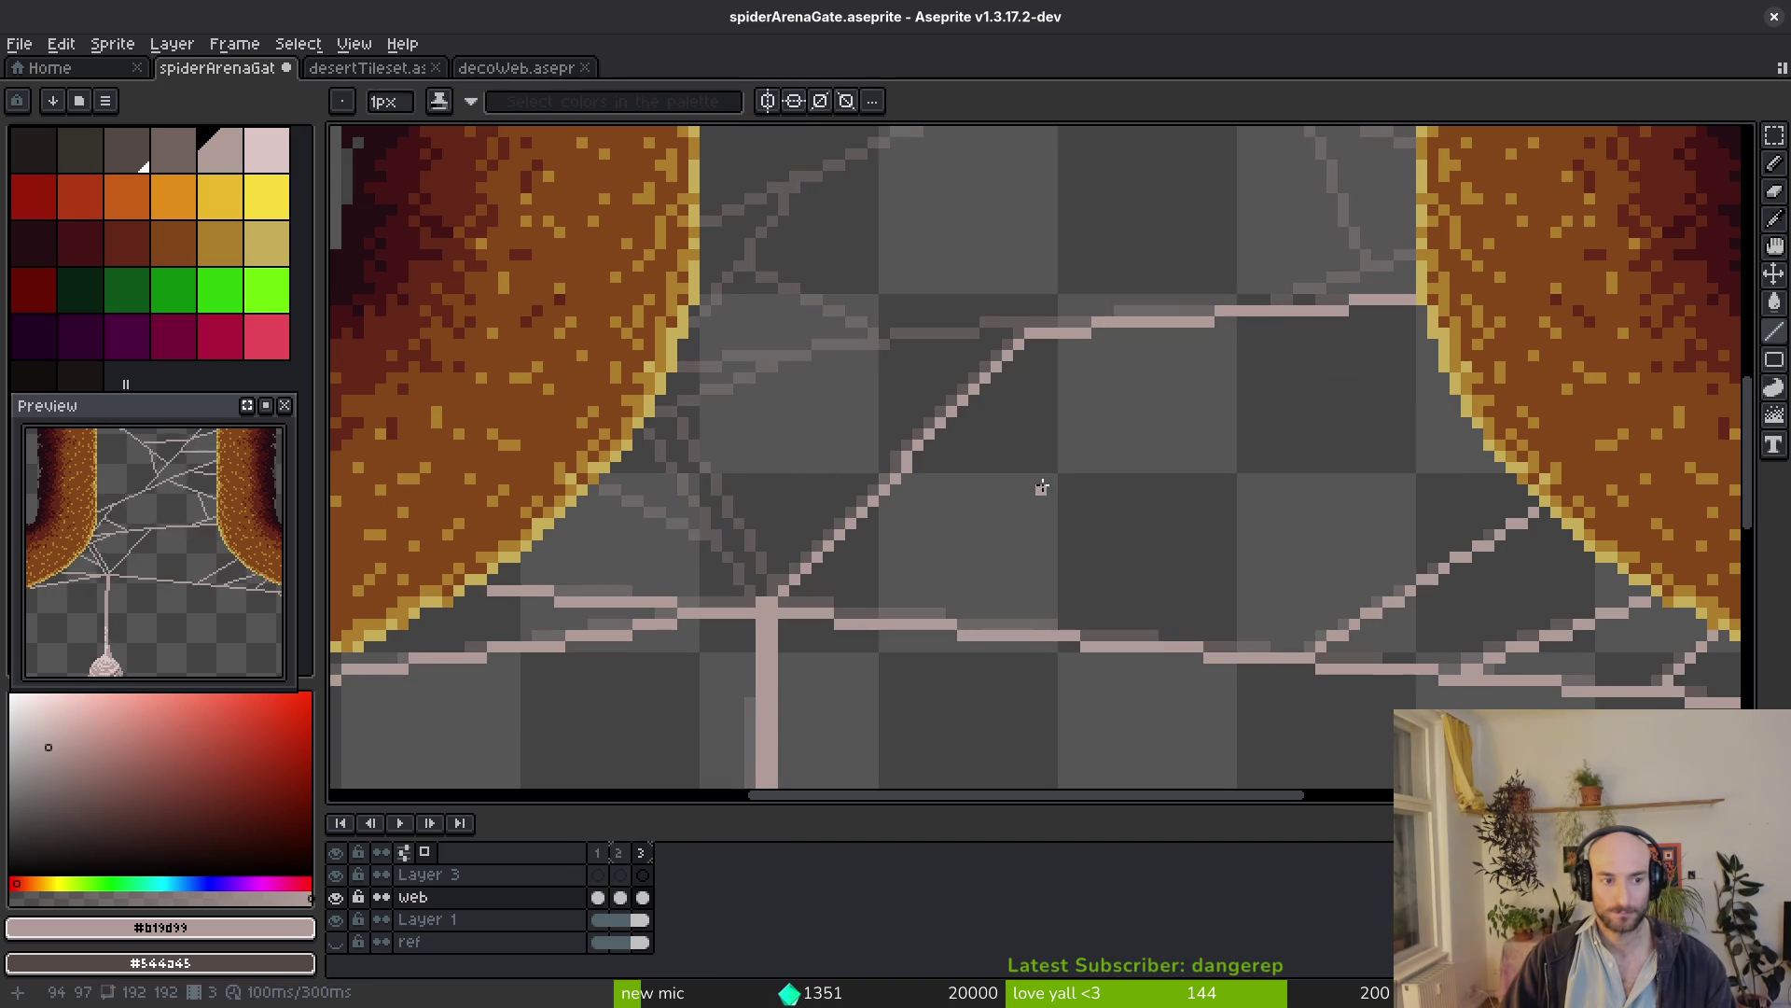
{"action": "scroll", "coordinate": [1044, 386], "scroll_direction": "up", "scroll_amount": 1}
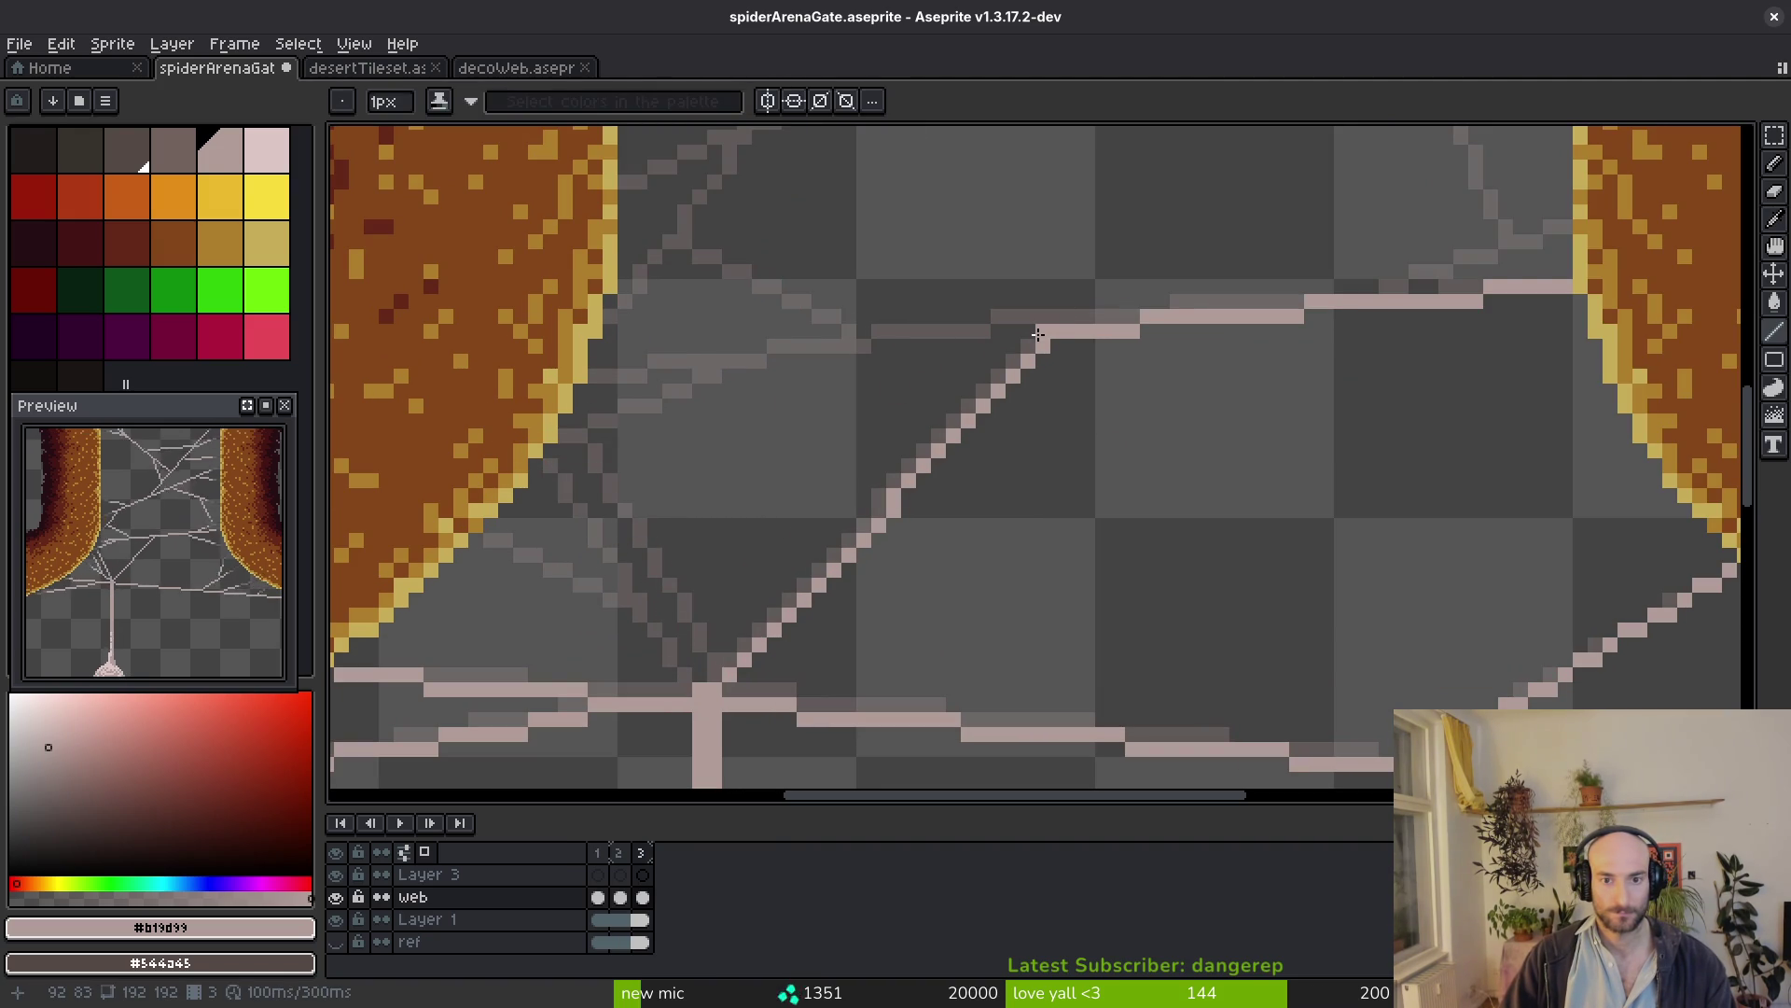
{"action": "left_click", "coordinate": [596, 374], "text": "shift"}
{"action": "left_click_drag", "start_coordinate": [790, 445], "coordinate": [1072, 330]}
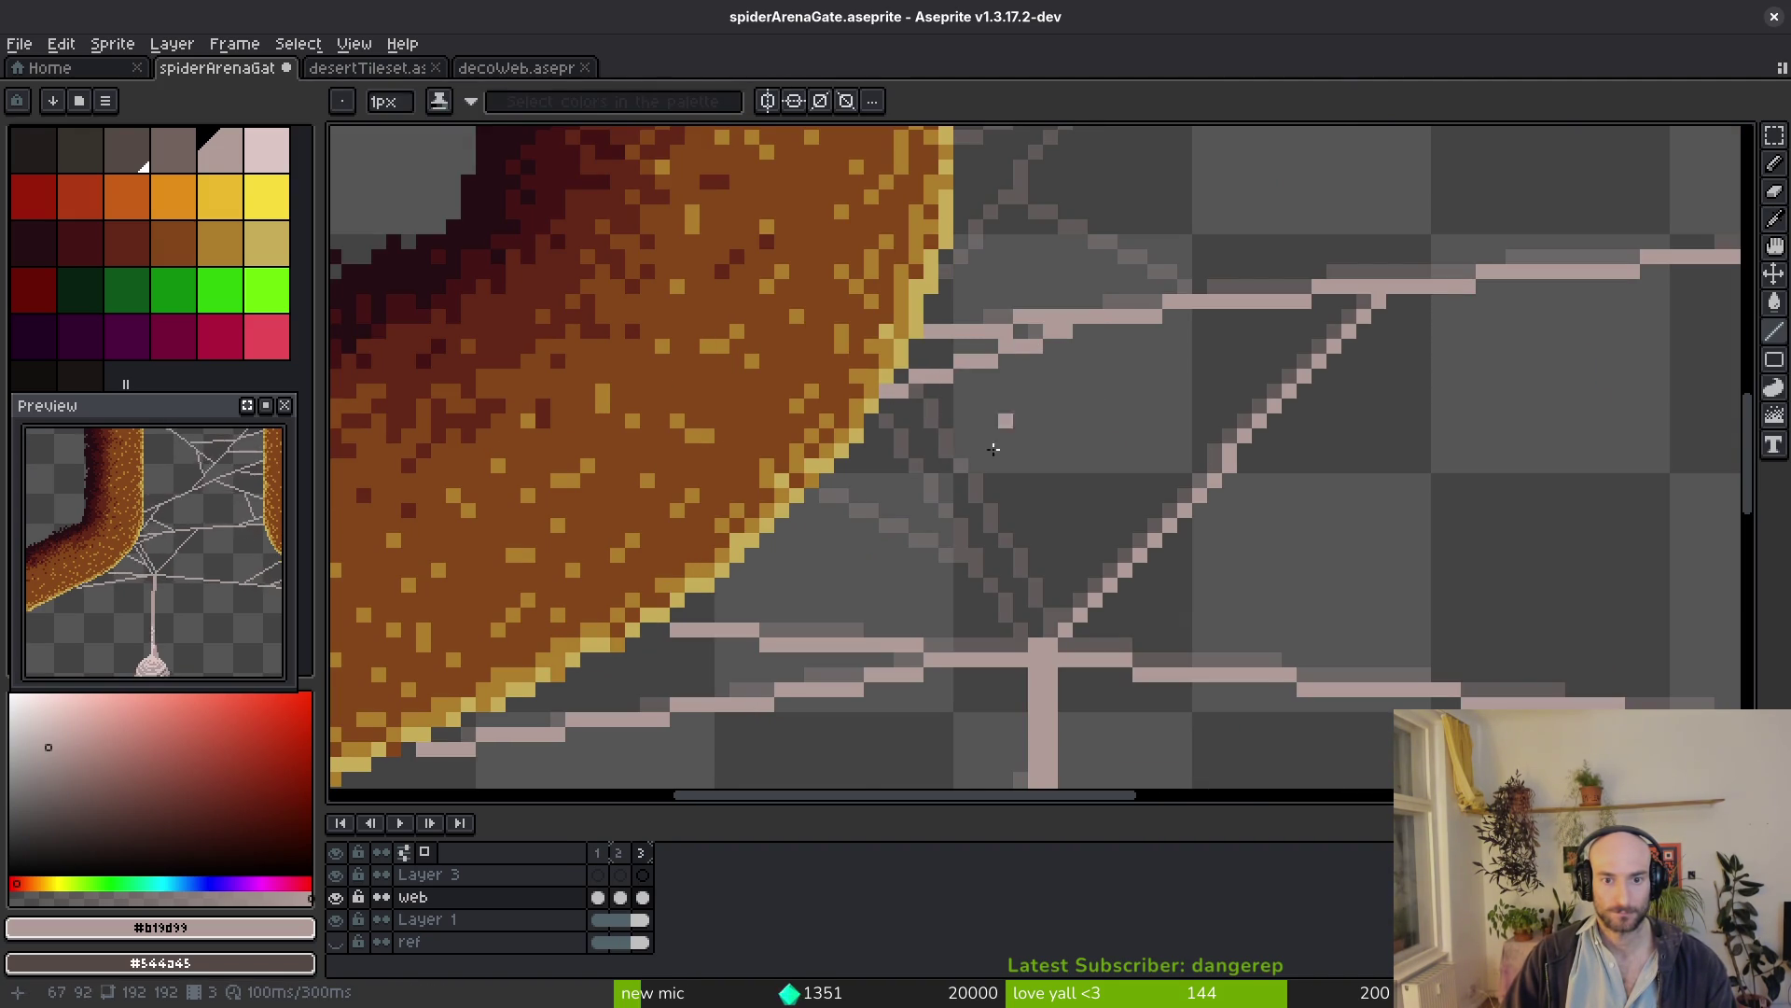
{"action": "key", "text": "b"}
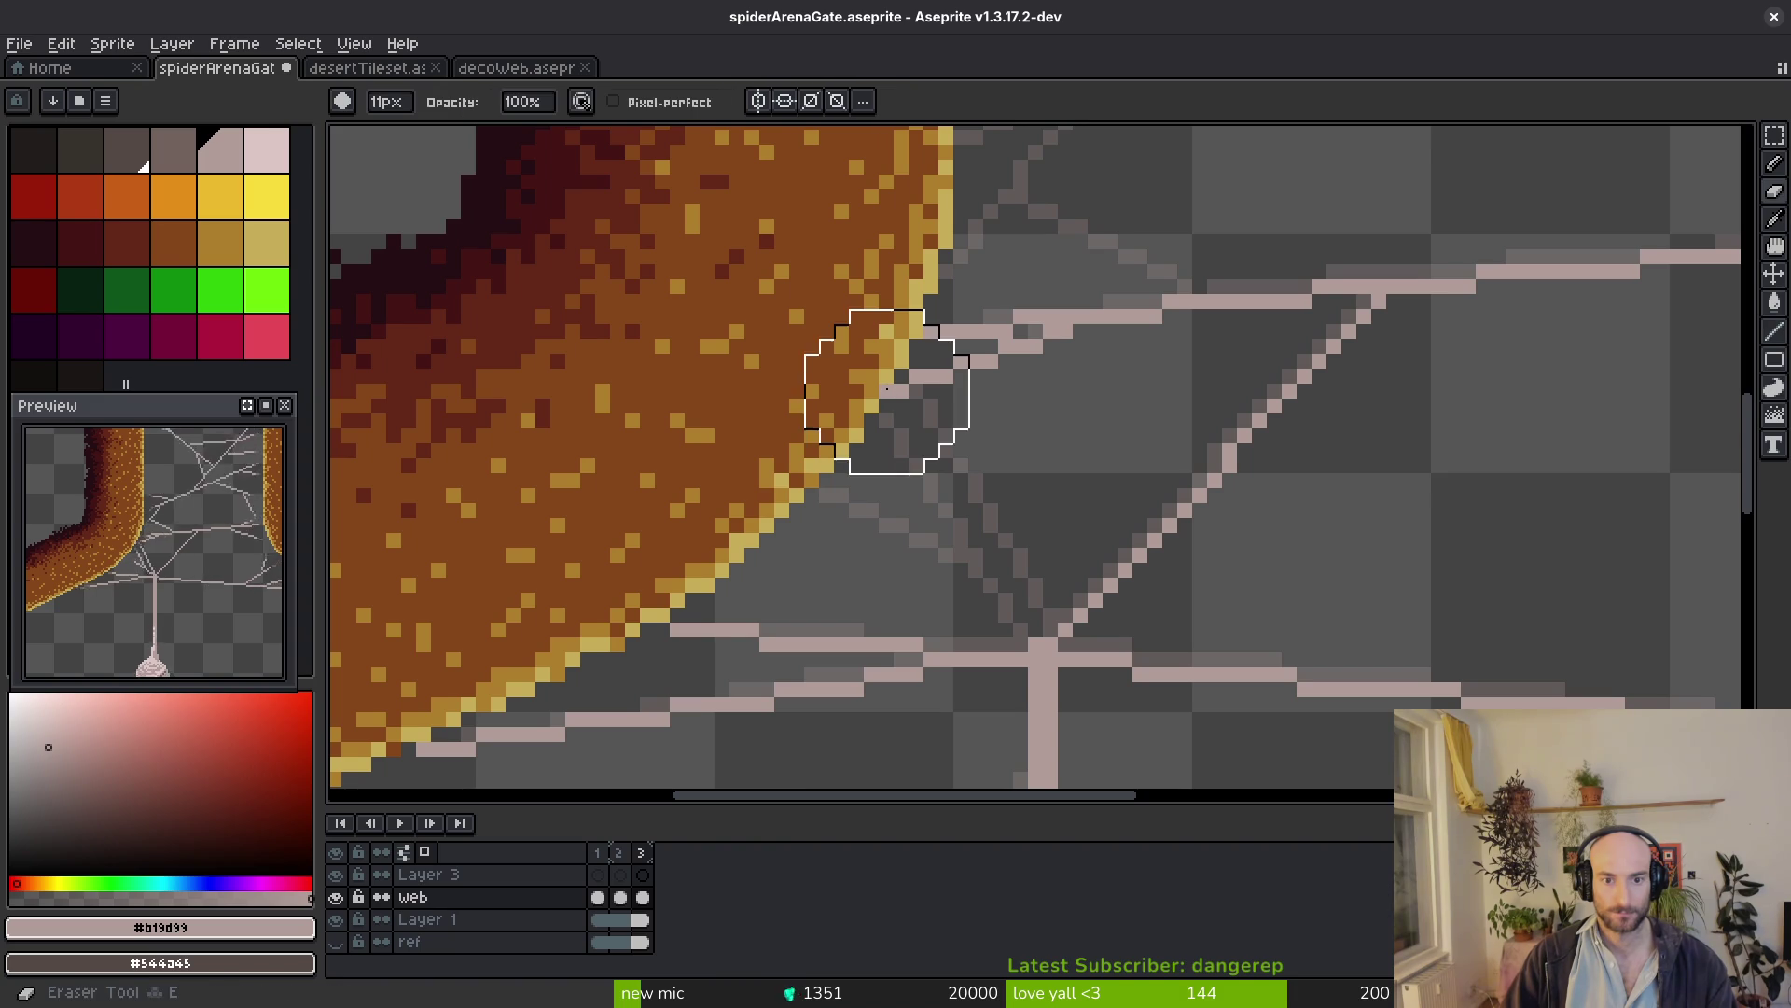
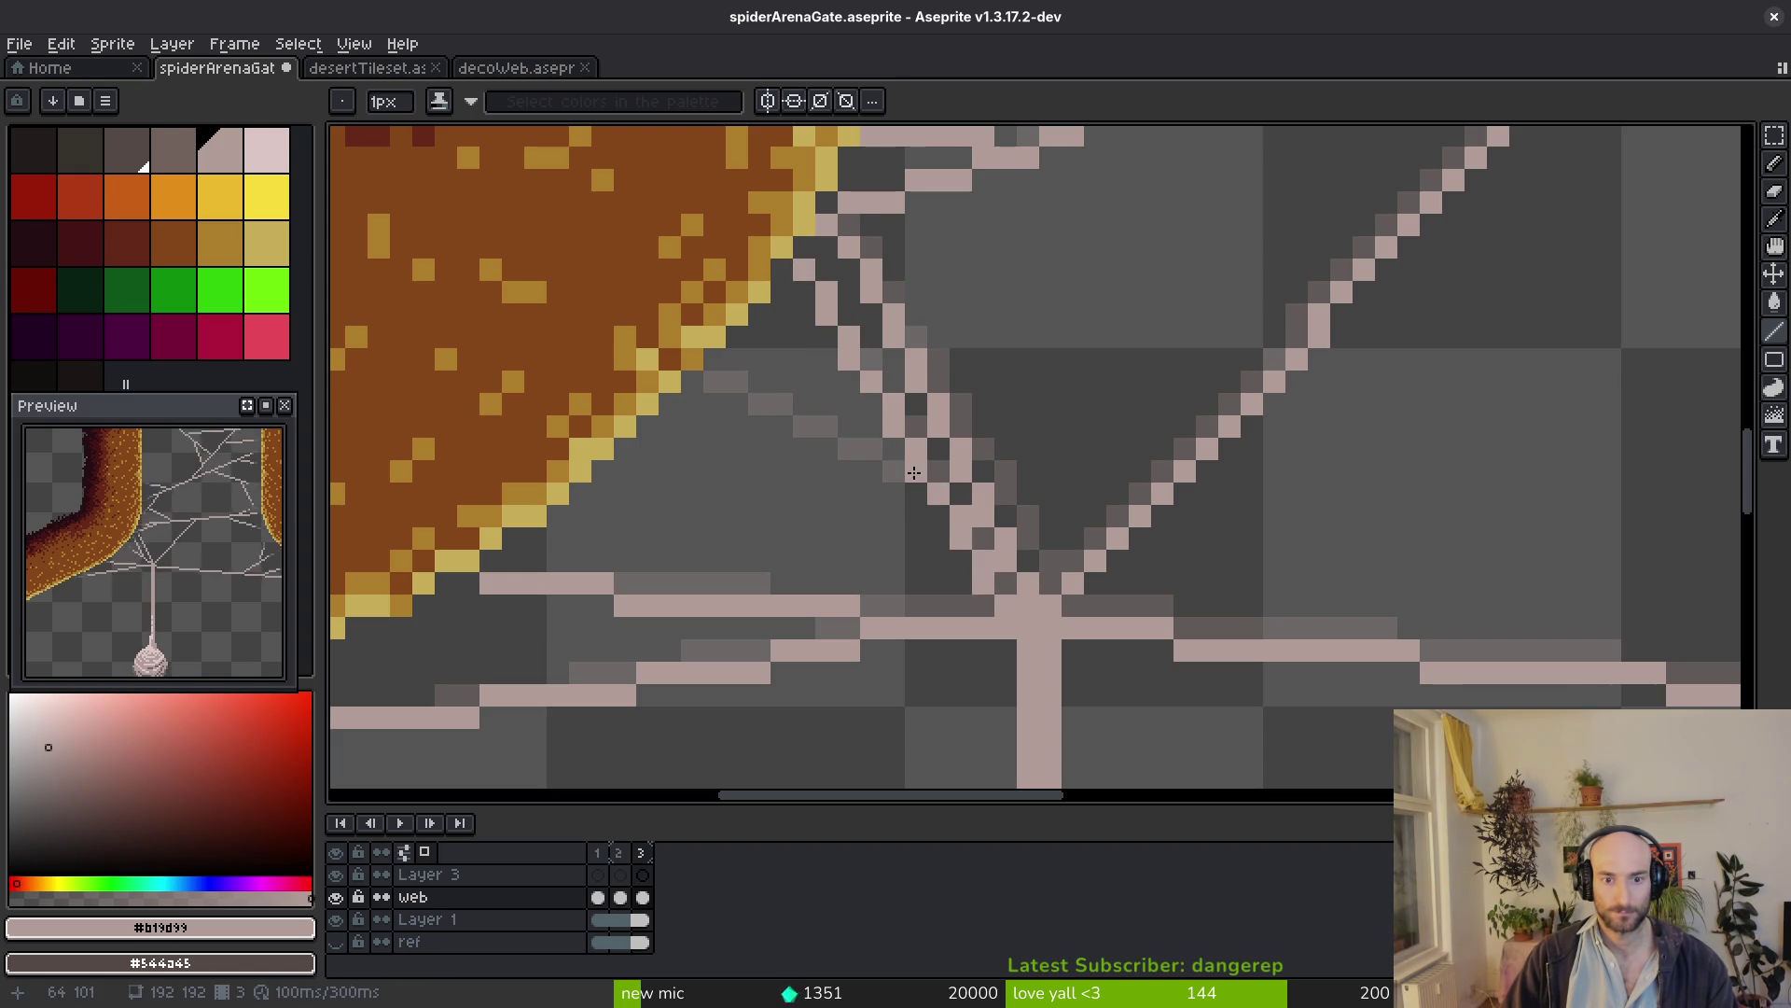
Redraw two parallel diagonal web strands from the central junction up to the left wall
{"action": "left_click_drag", "start_coordinate": [714, 380], "coordinate": [967, 499]}
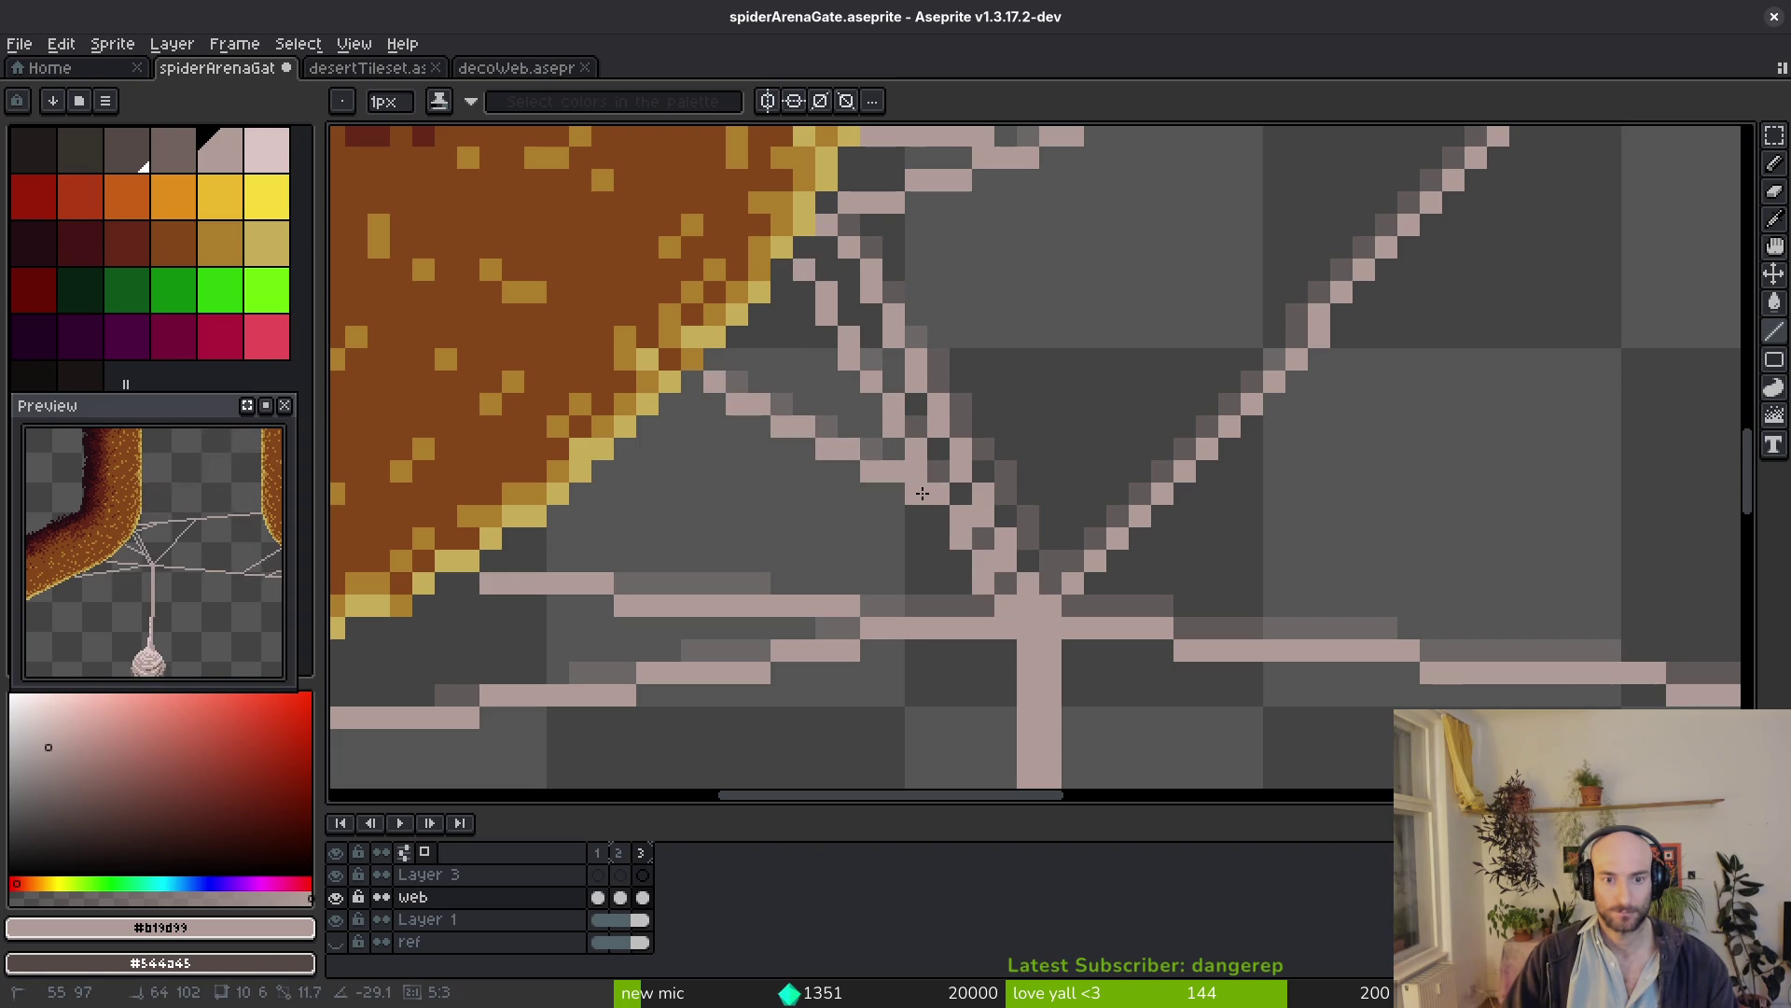
{"action": "scroll", "coordinate": [966, 499], "scroll_direction": "down", "scroll_amount": 2}
{"action": "key", "text": "i"}
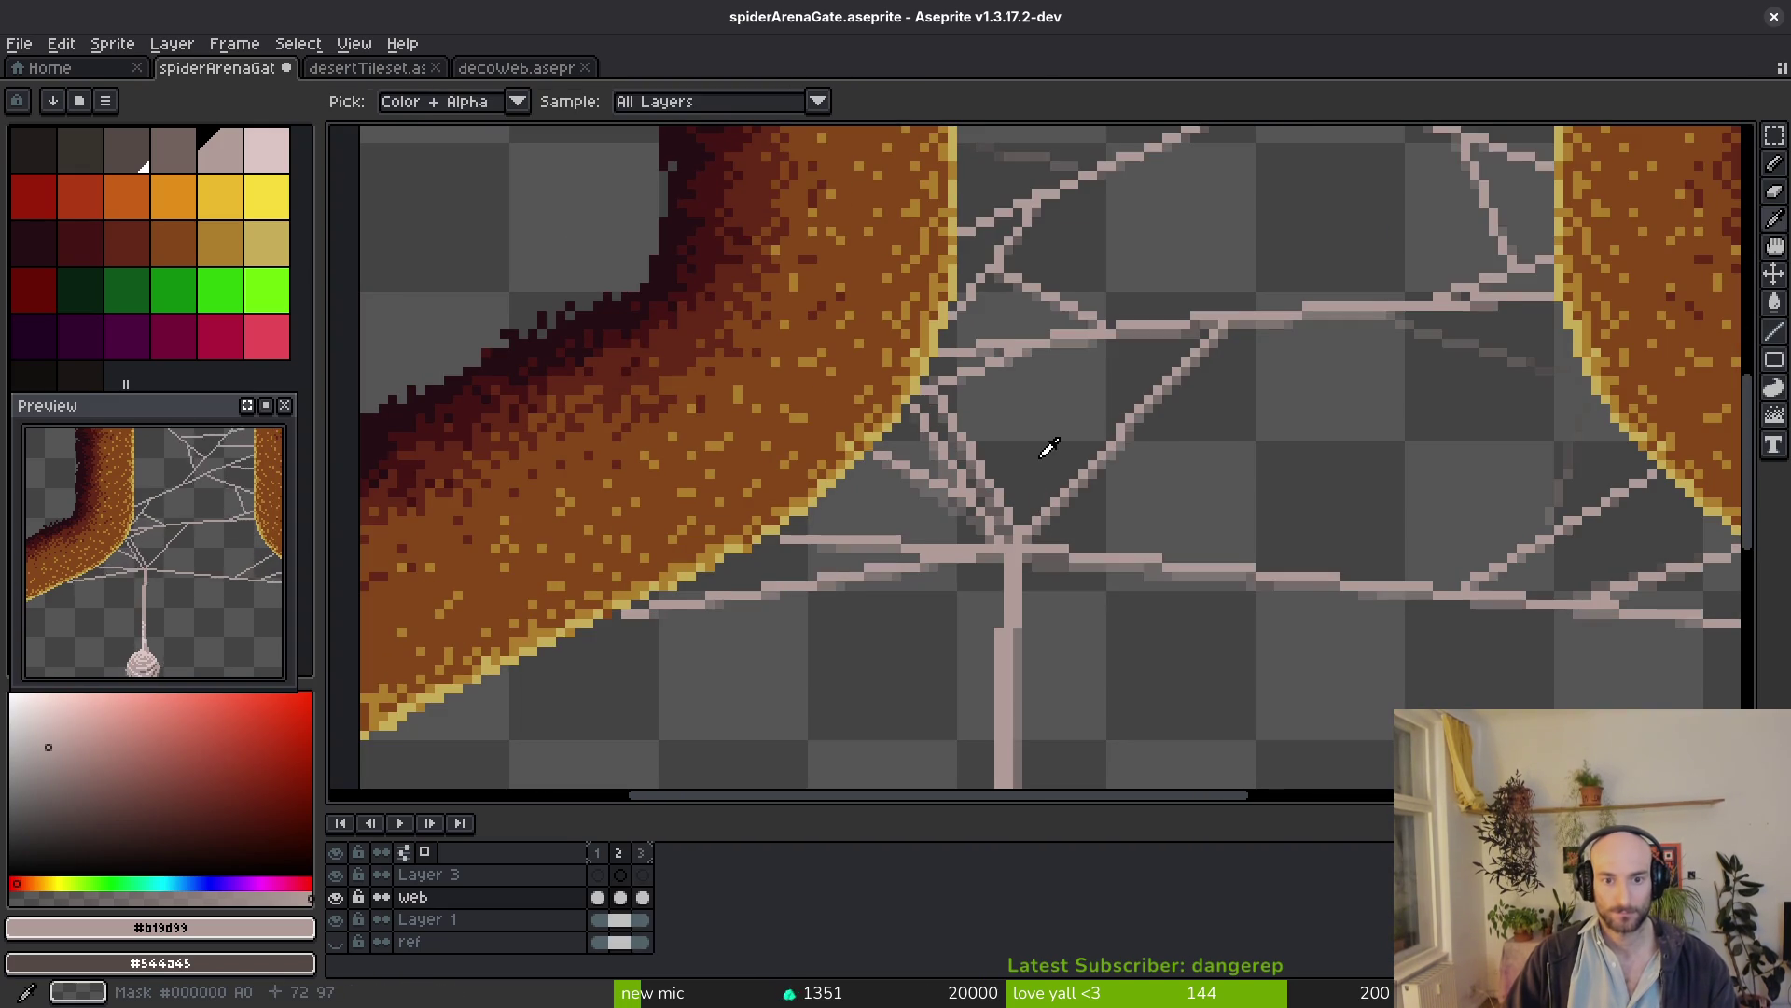
{"action": "key", "text": "l"}
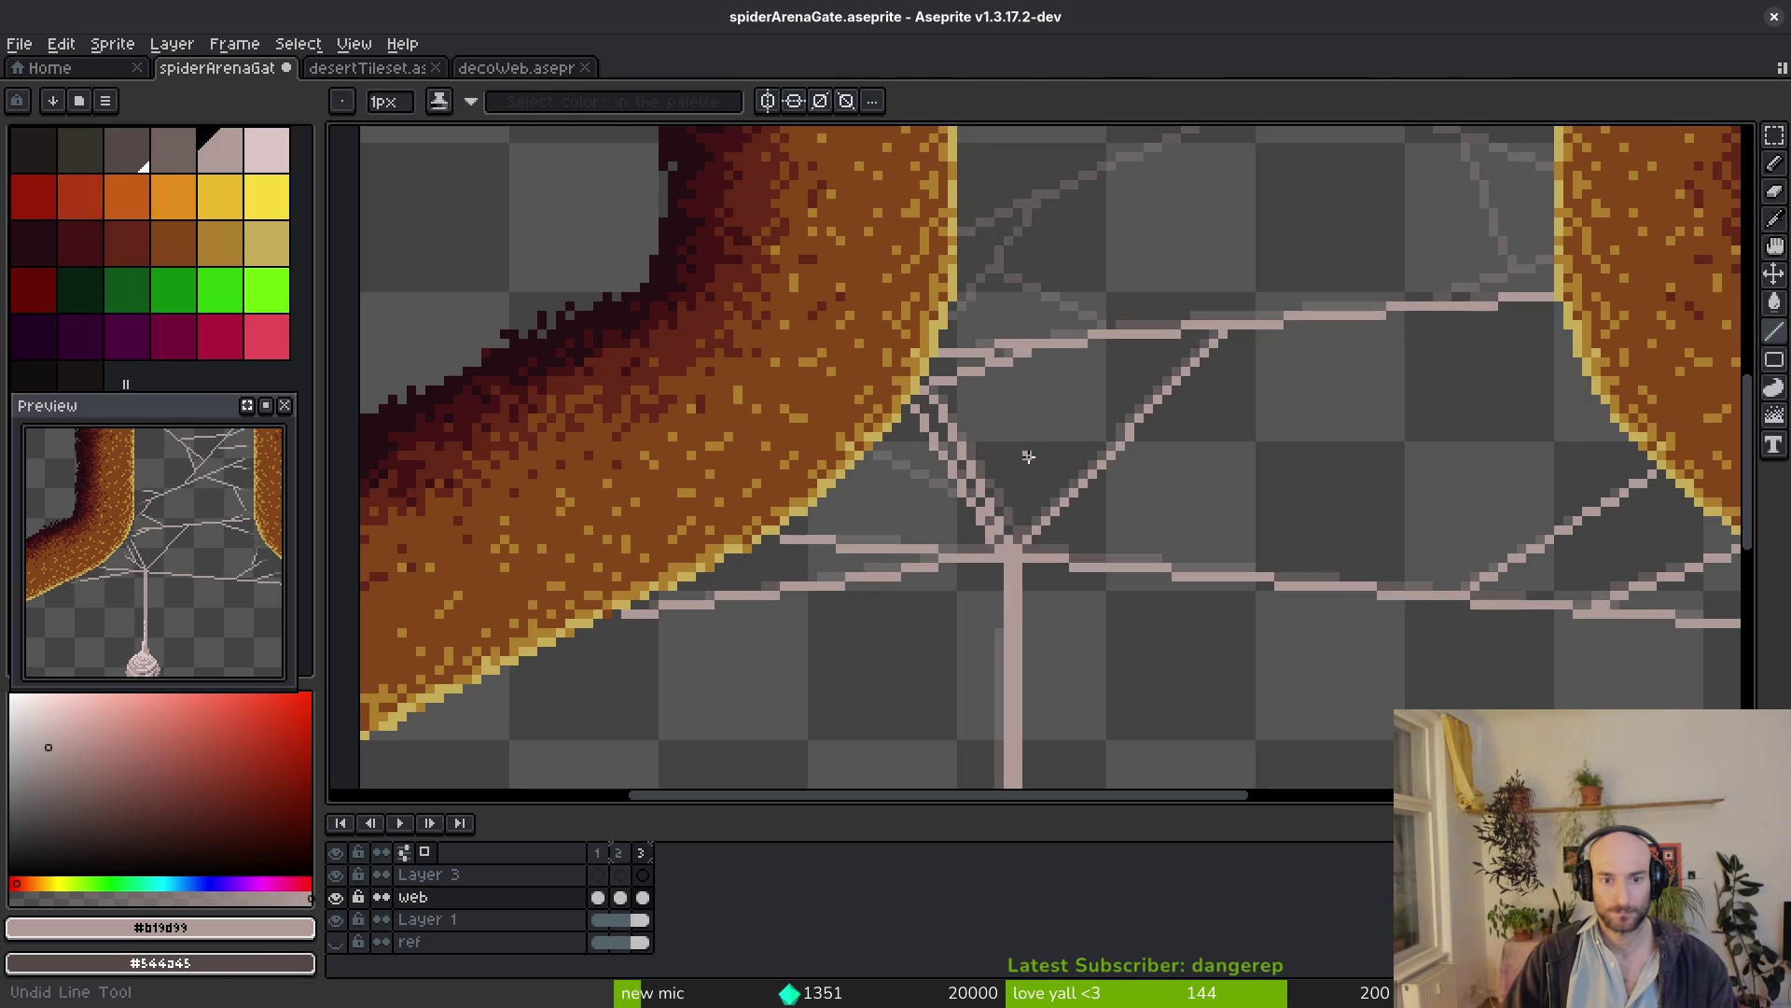
{"action": "scroll", "coordinate": [1002, 527], "scroll_direction": "up", "scroll_amount": 2}
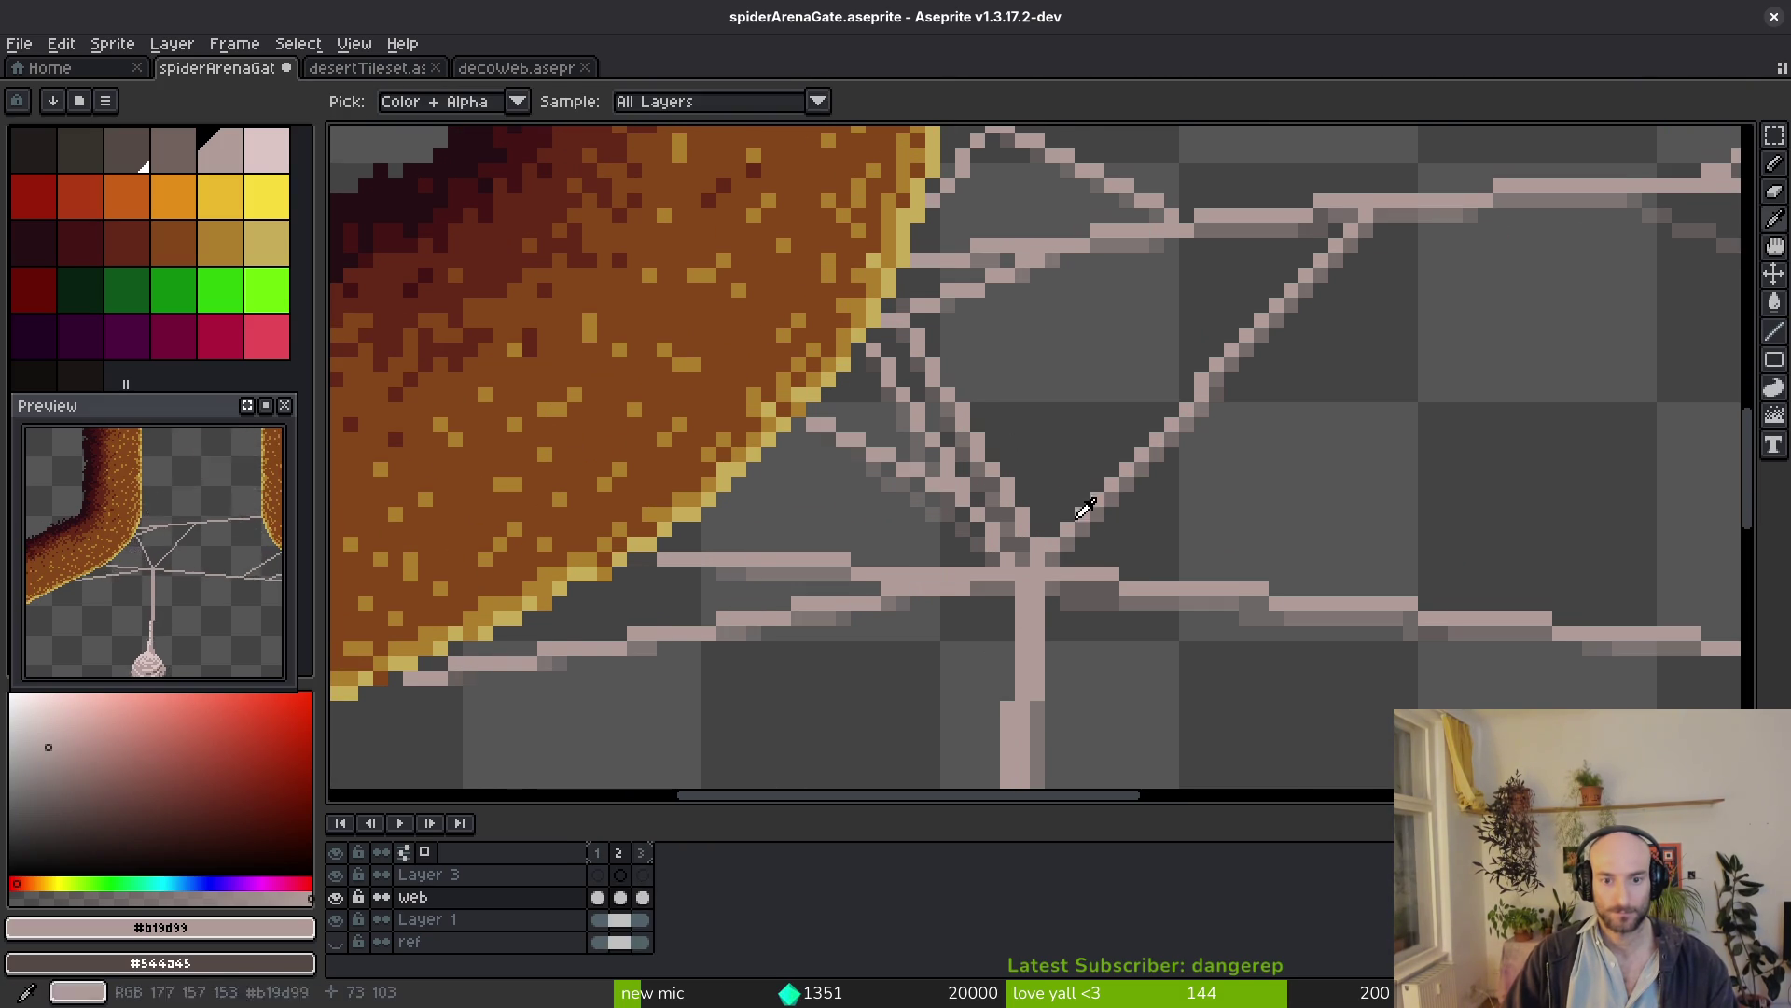
{"action": "key", "text": "ctrl+z"}
{"action": "left_click_drag", "start_coordinate": [1035, 557], "coordinate": [904, 331]}
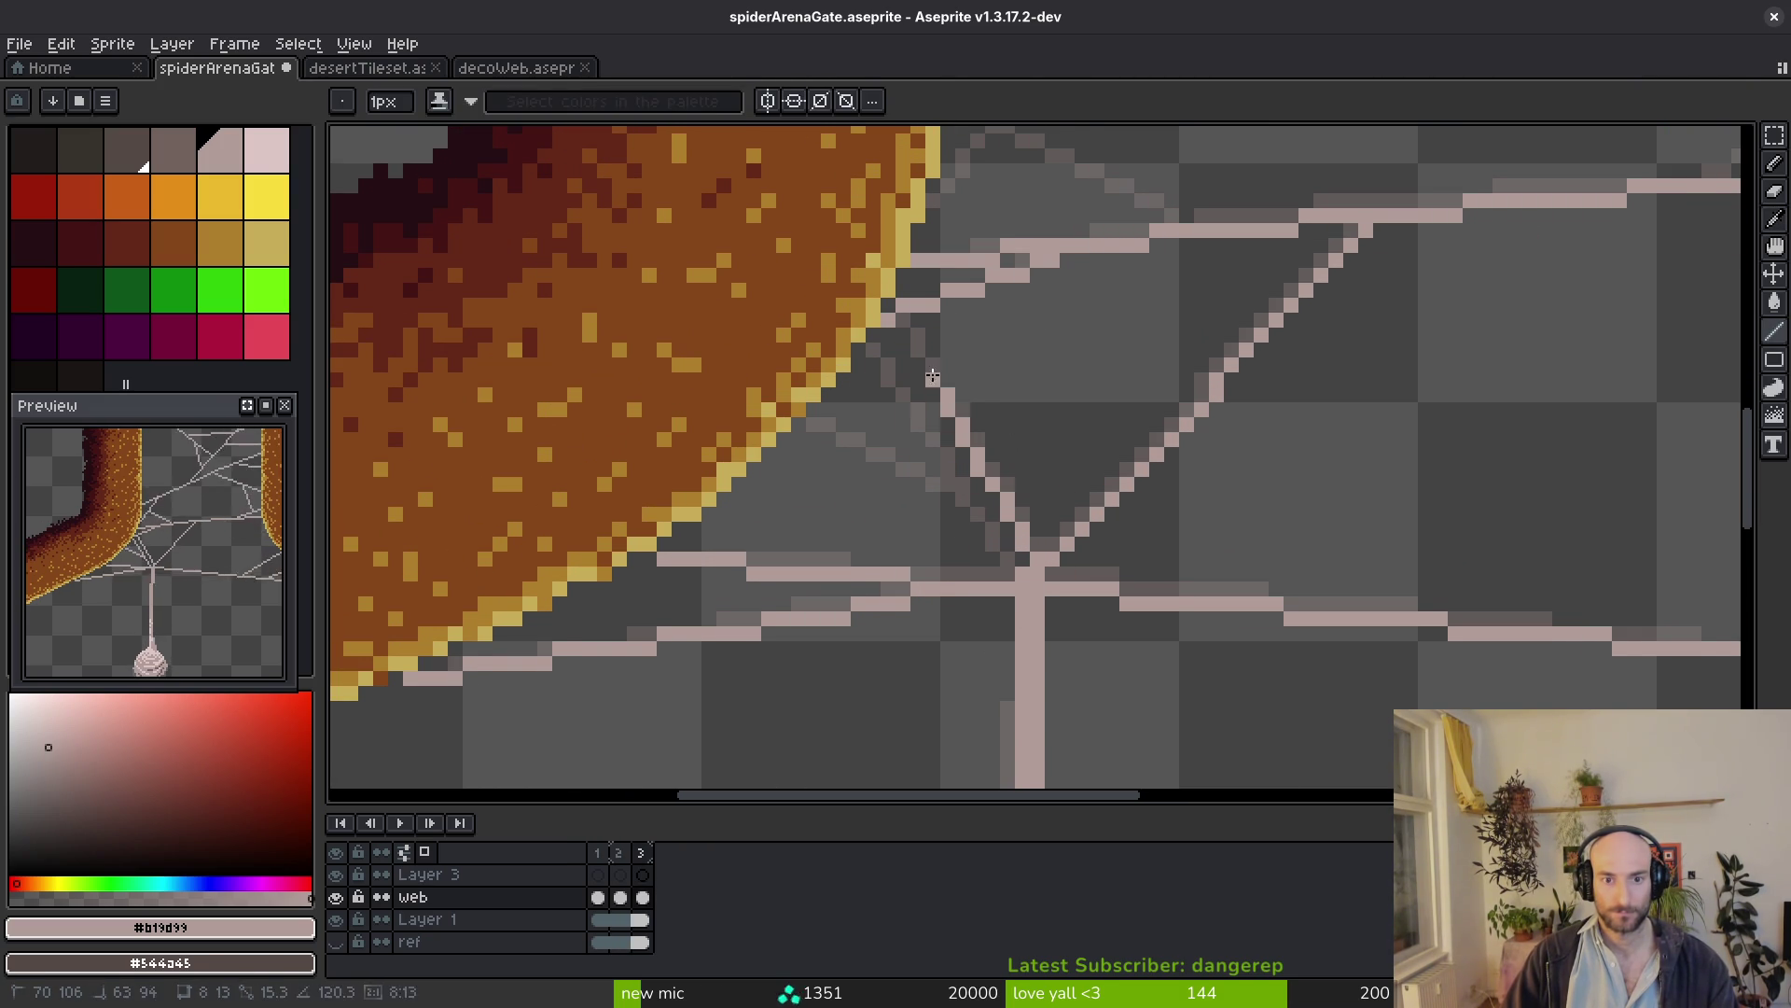
{"action": "left_click_drag", "start_coordinate": [1007, 558], "coordinate": [879, 330]}
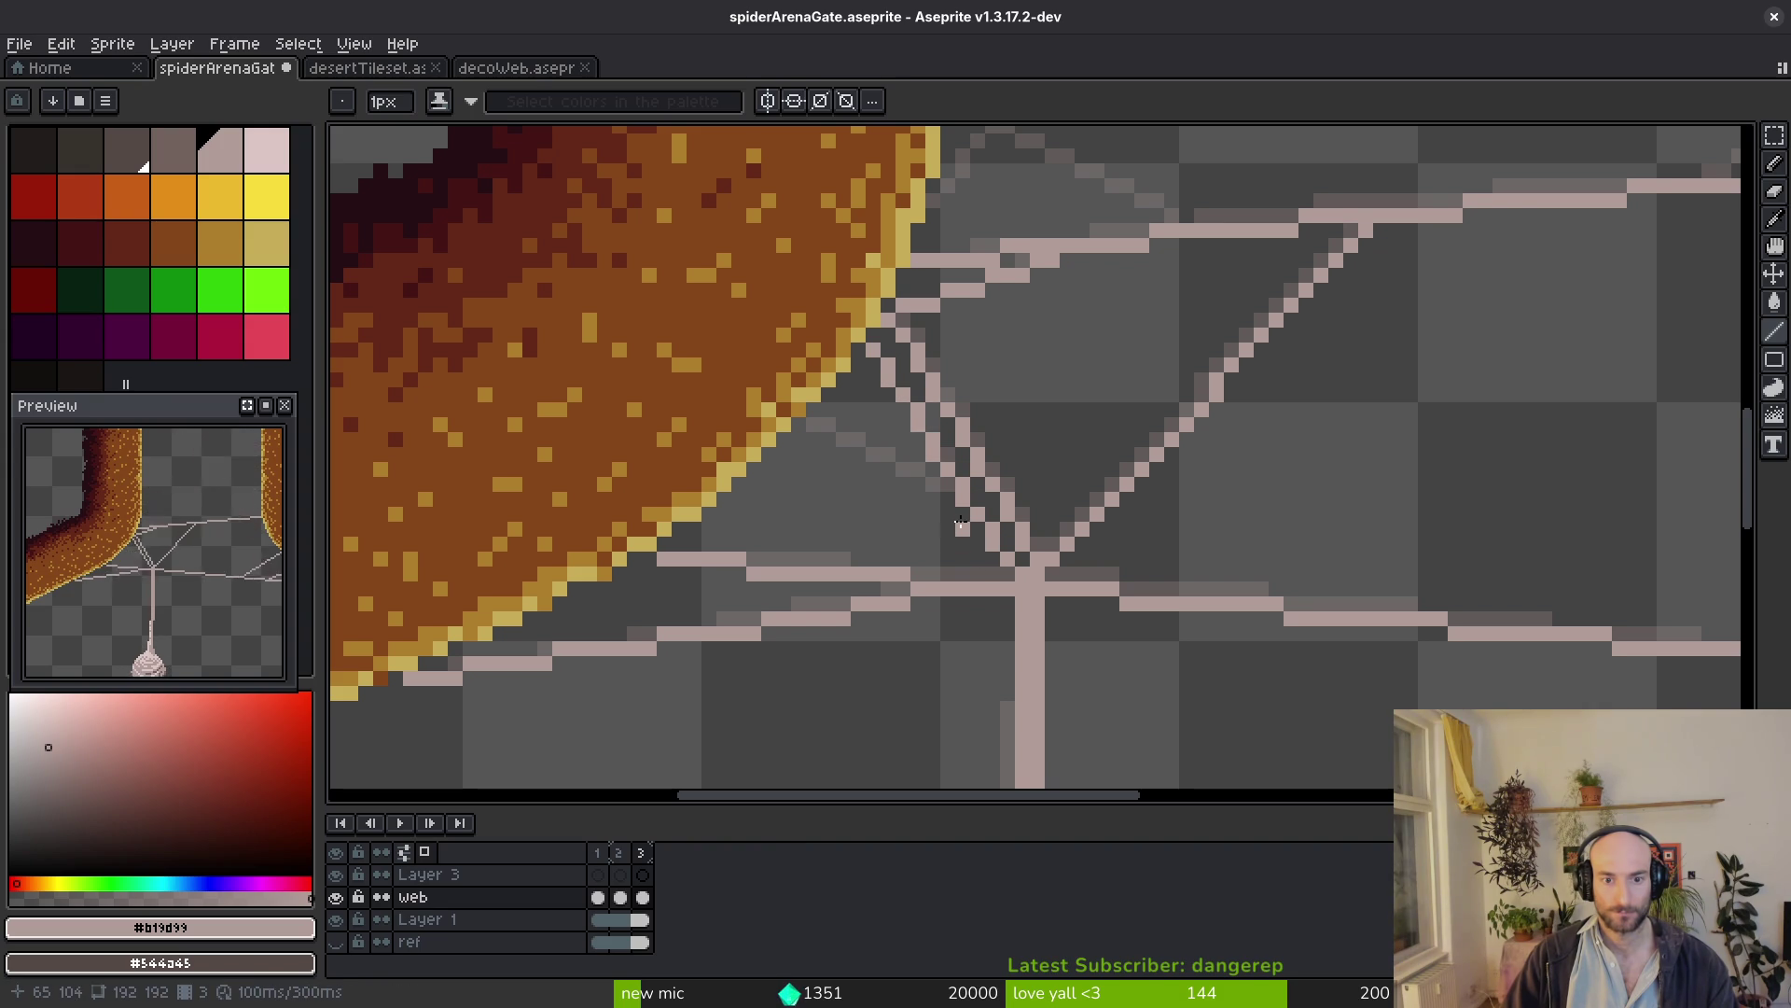
Add a strand to the left wall's edge and a long strand spanning the gate up-right
{"action": "left_click_drag", "start_coordinate": [955, 499], "coordinate": [813, 421]}
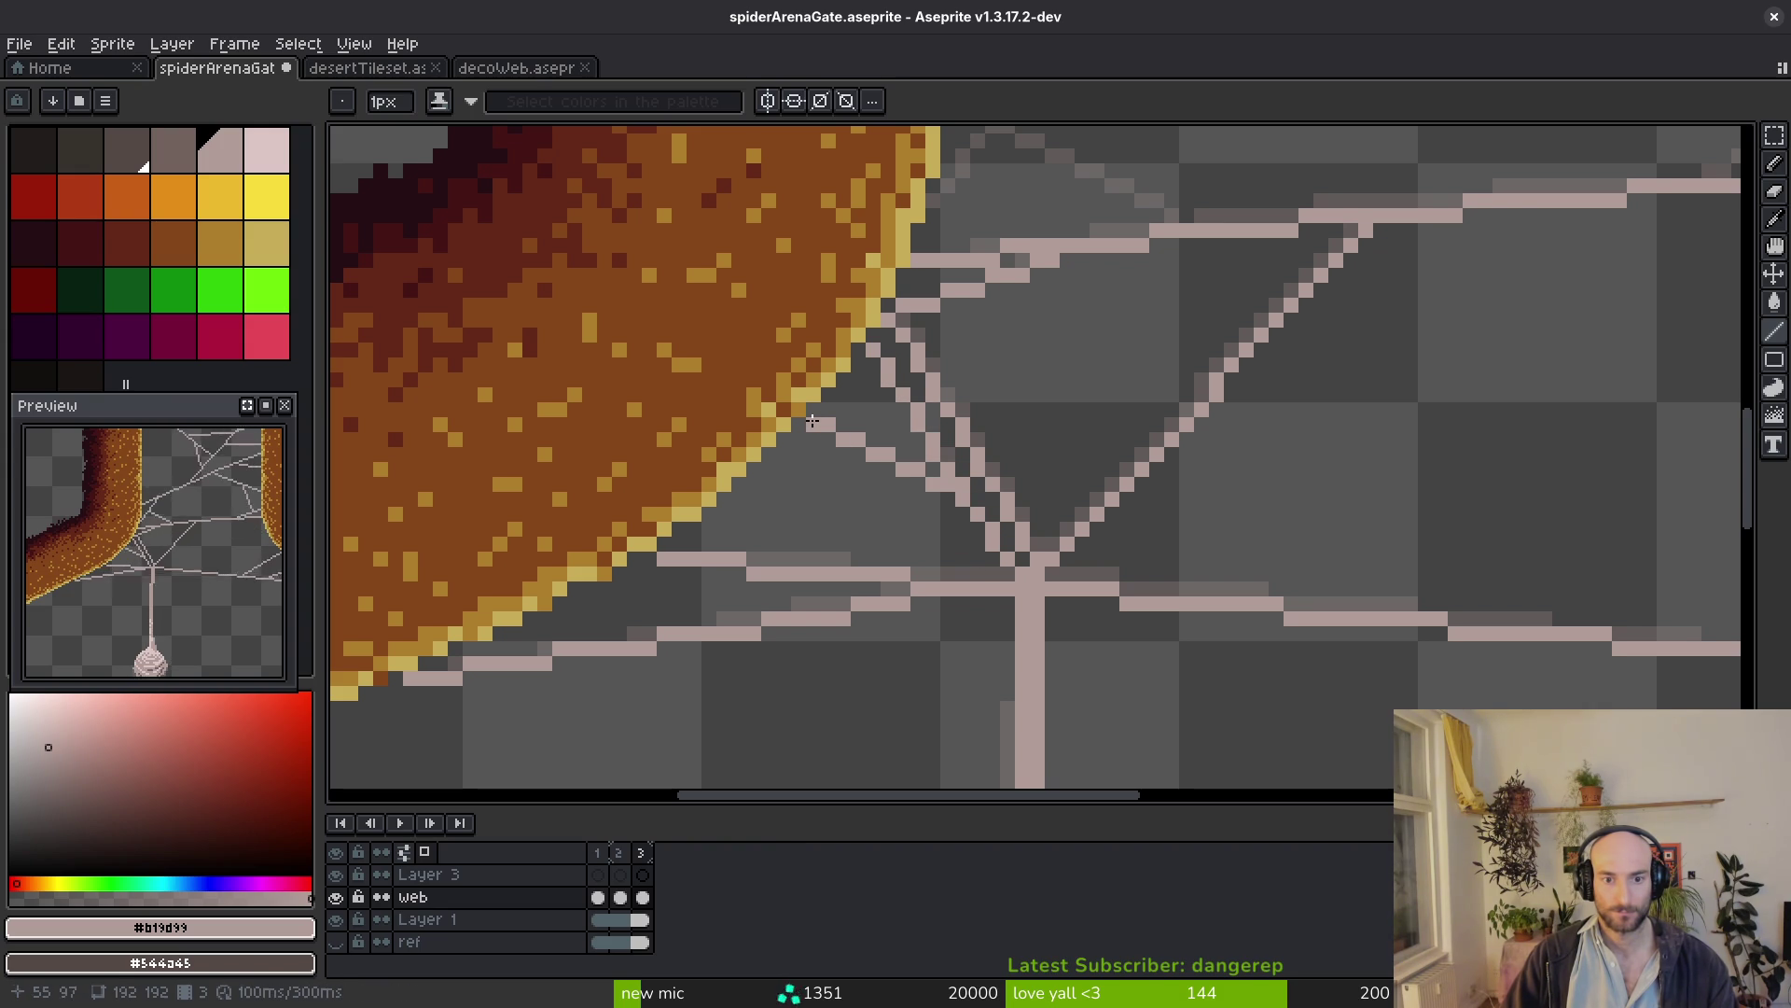
{"action": "key", "text": "ctrl+z"}
{"action": "left_click_drag", "start_coordinate": [930, 482], "coordinate": [814, 423]}
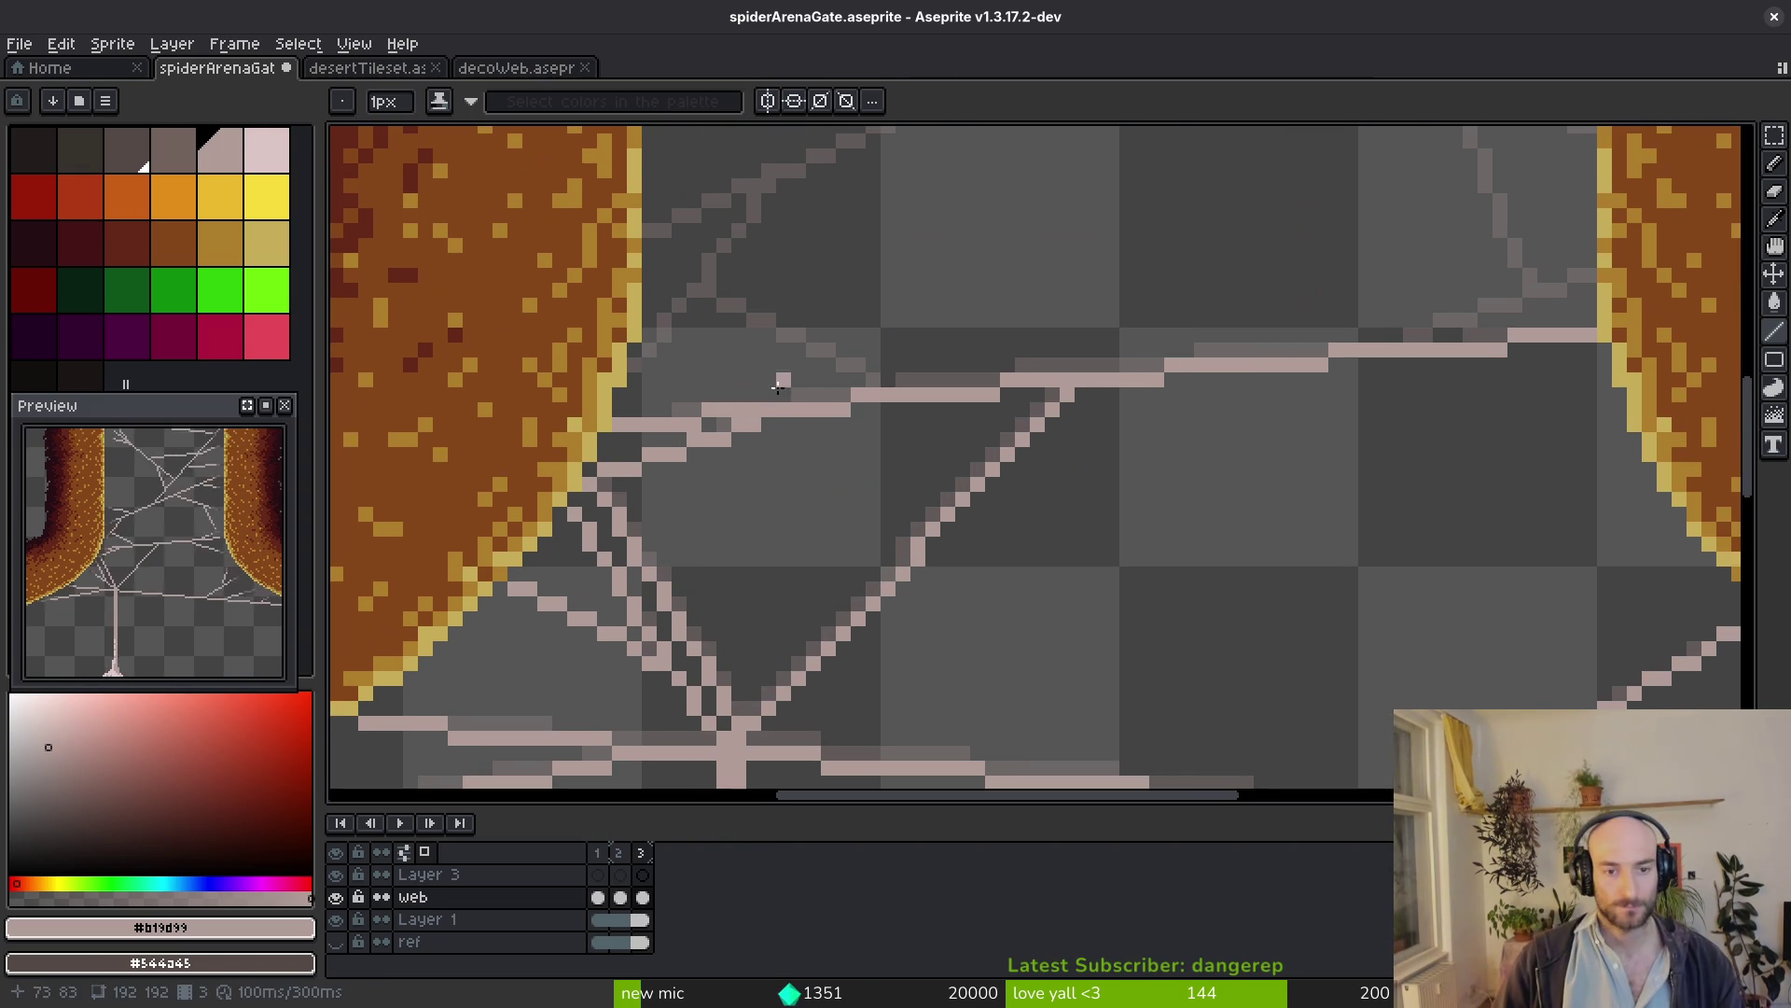
{"action": "mouse_move", "coordinate": [1112, 348]}
{"action": "left_mouse_down"}
{"action": "mouse_move", "coordinate": [739, 524]}
{"action": "mouse_move", "coordinate": [779, 567]}
{"action": "left_mouse_up"}
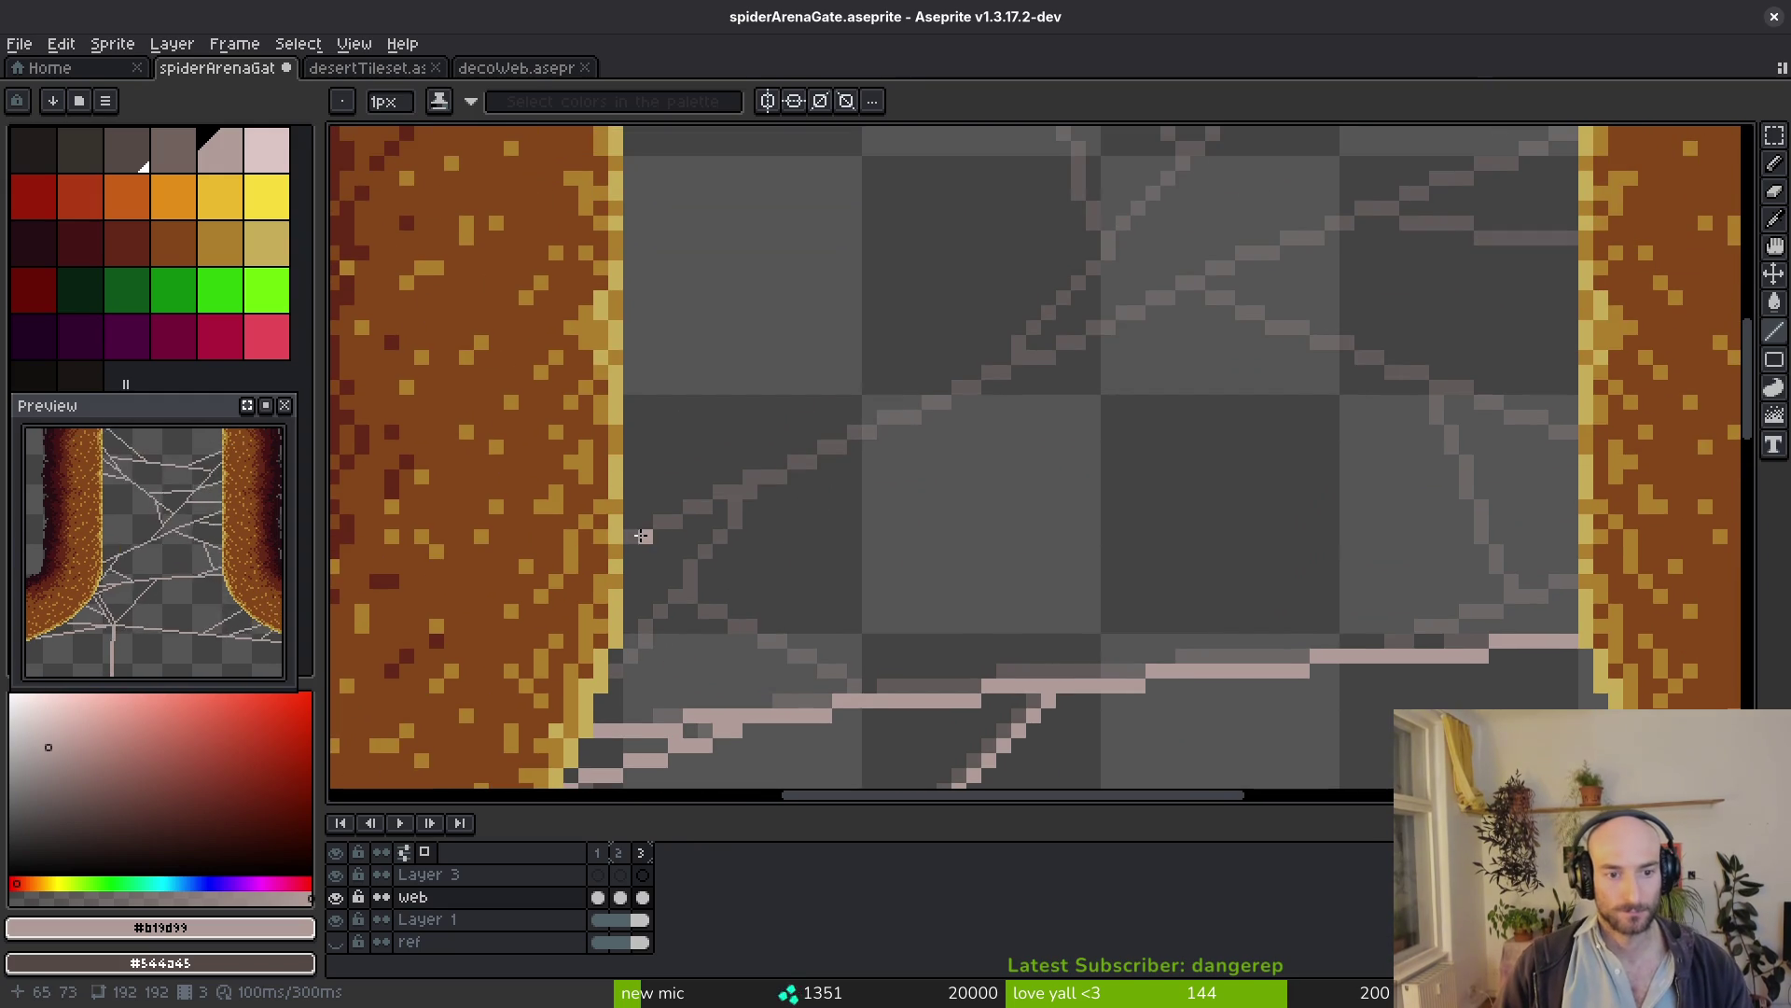
{"action": "left_click_drag", "start_coordinate": [640, 533], "coordinate": [1571, 141]}
{"action": "scroll", "coordinate": [1276, 435], "scroll_direction": "down", "scroll_amount": 2}
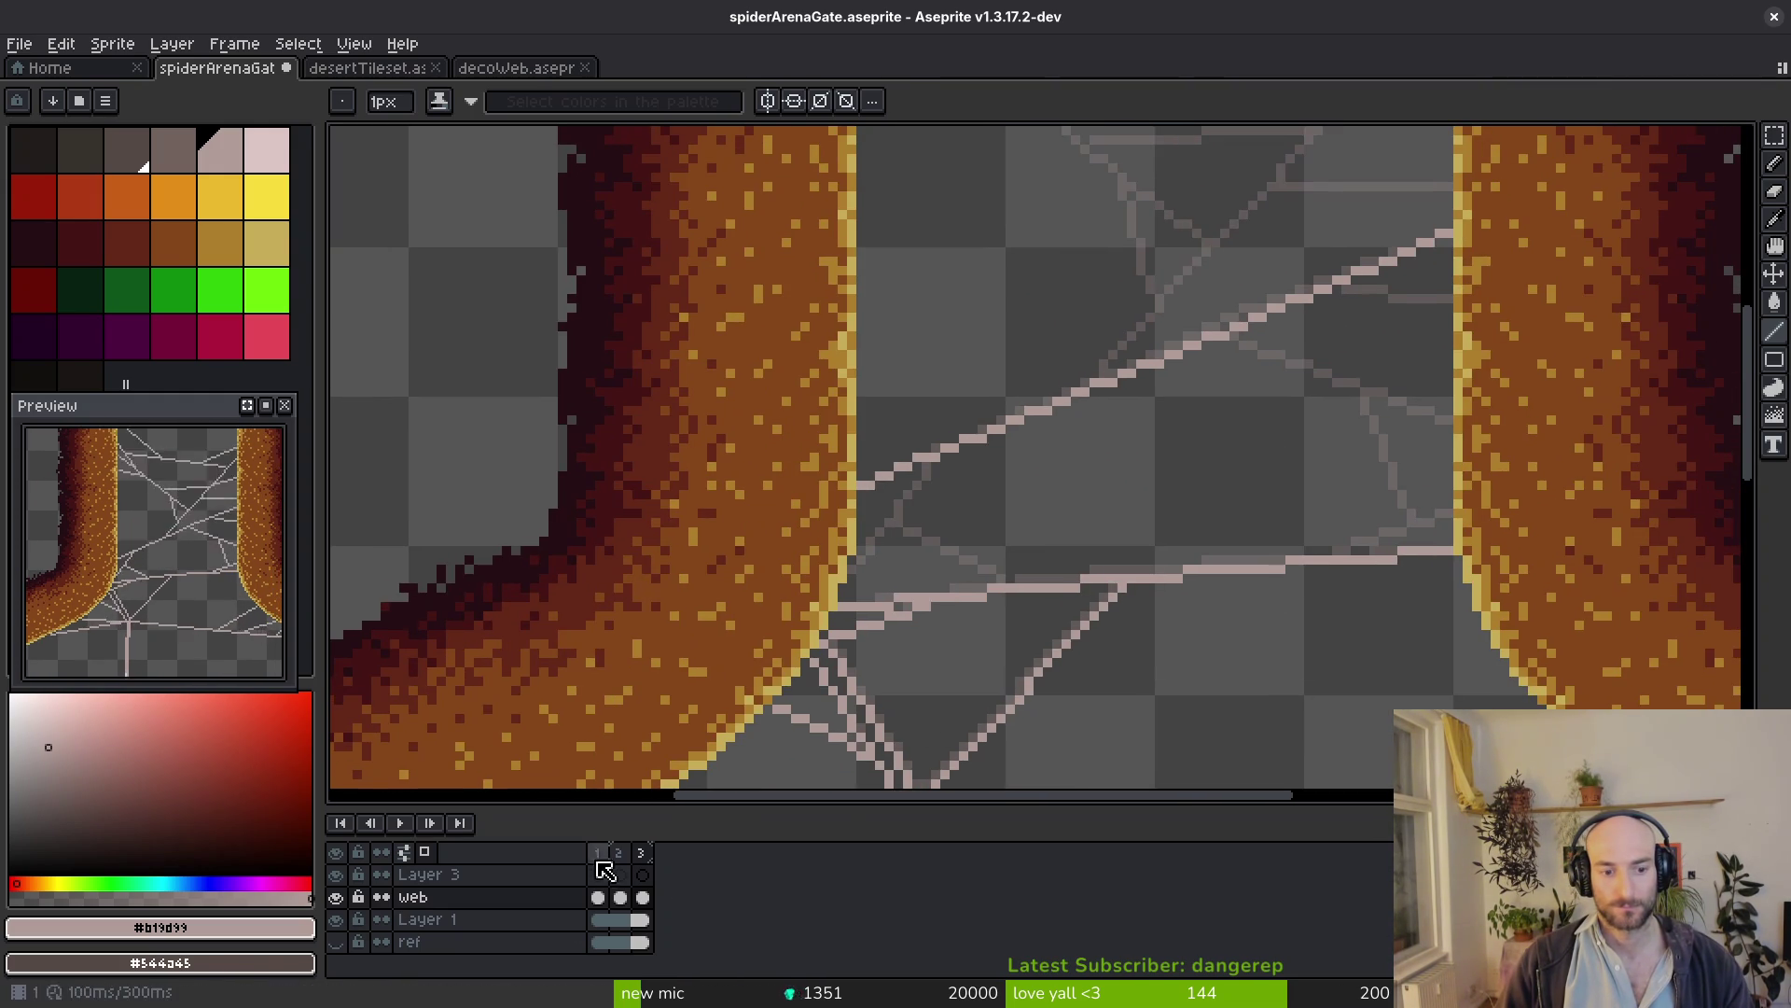
Add a fourth animation frame and copy the wall and reference cels onto it
{"action": "key", "text": "ctrl+alt+n"}
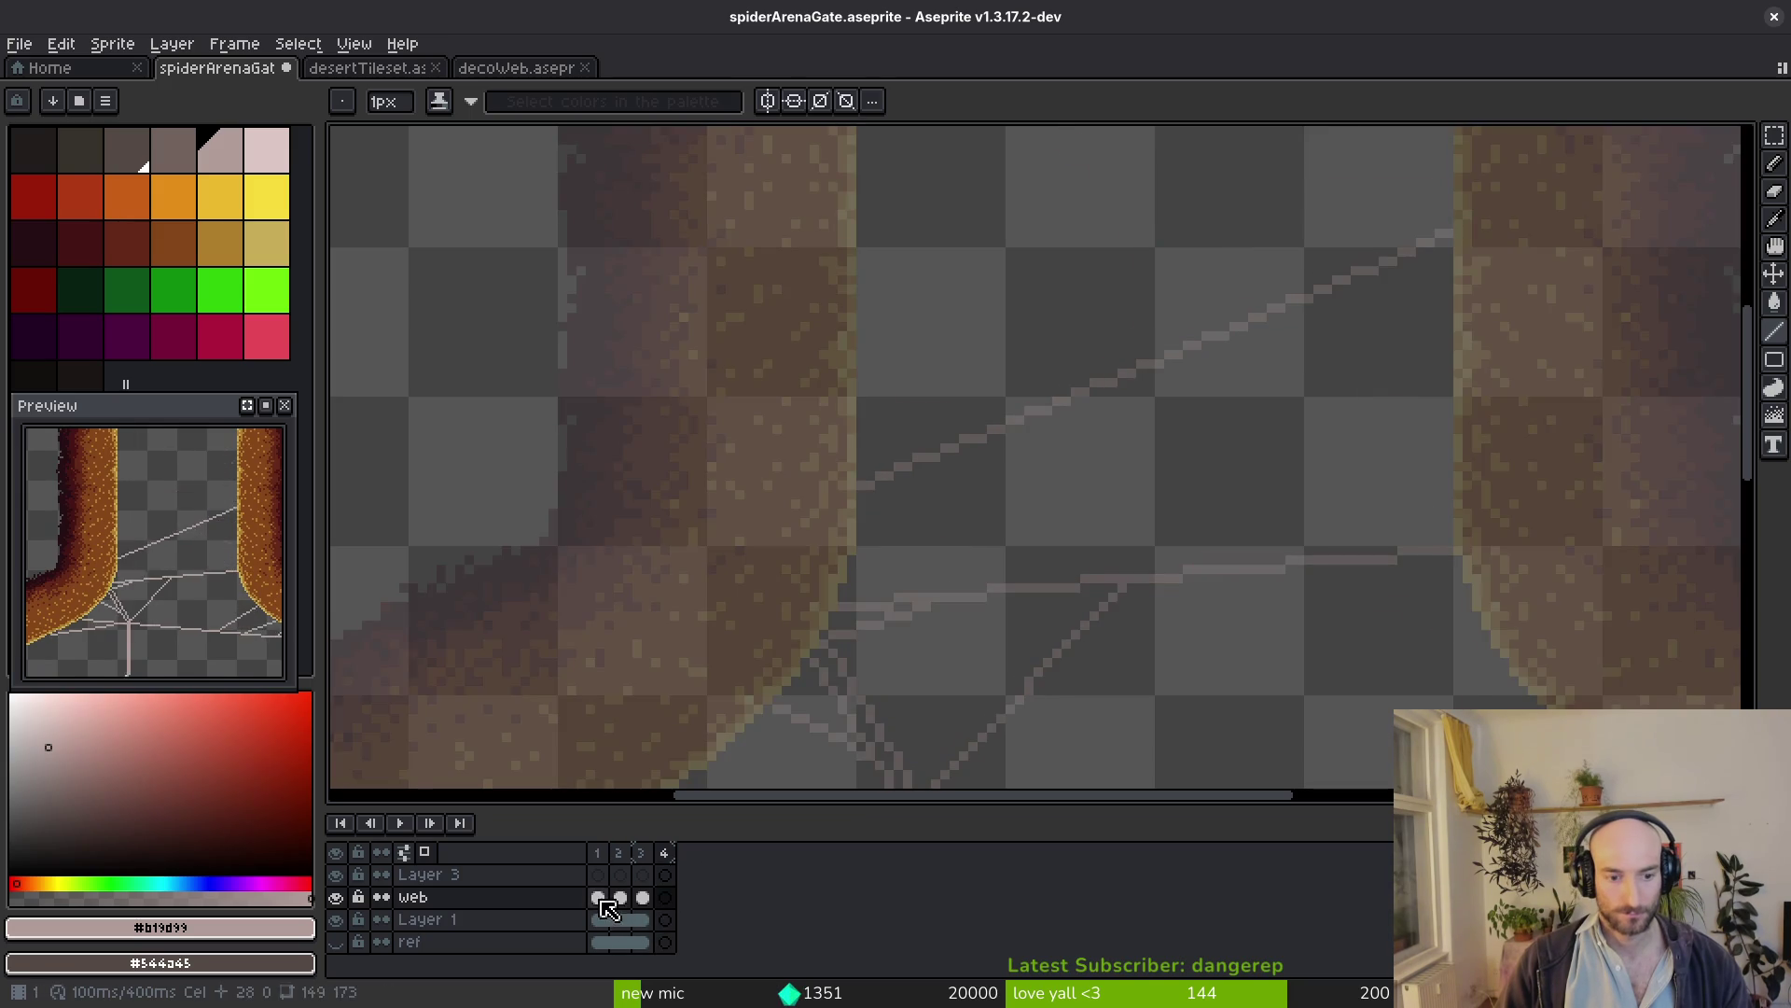
{"action": "left_click", "coordinate": [652, 919]}
{"action": "left_click_drag", "start_coordinate": [648, 929], "coordinate": [708, 984]}
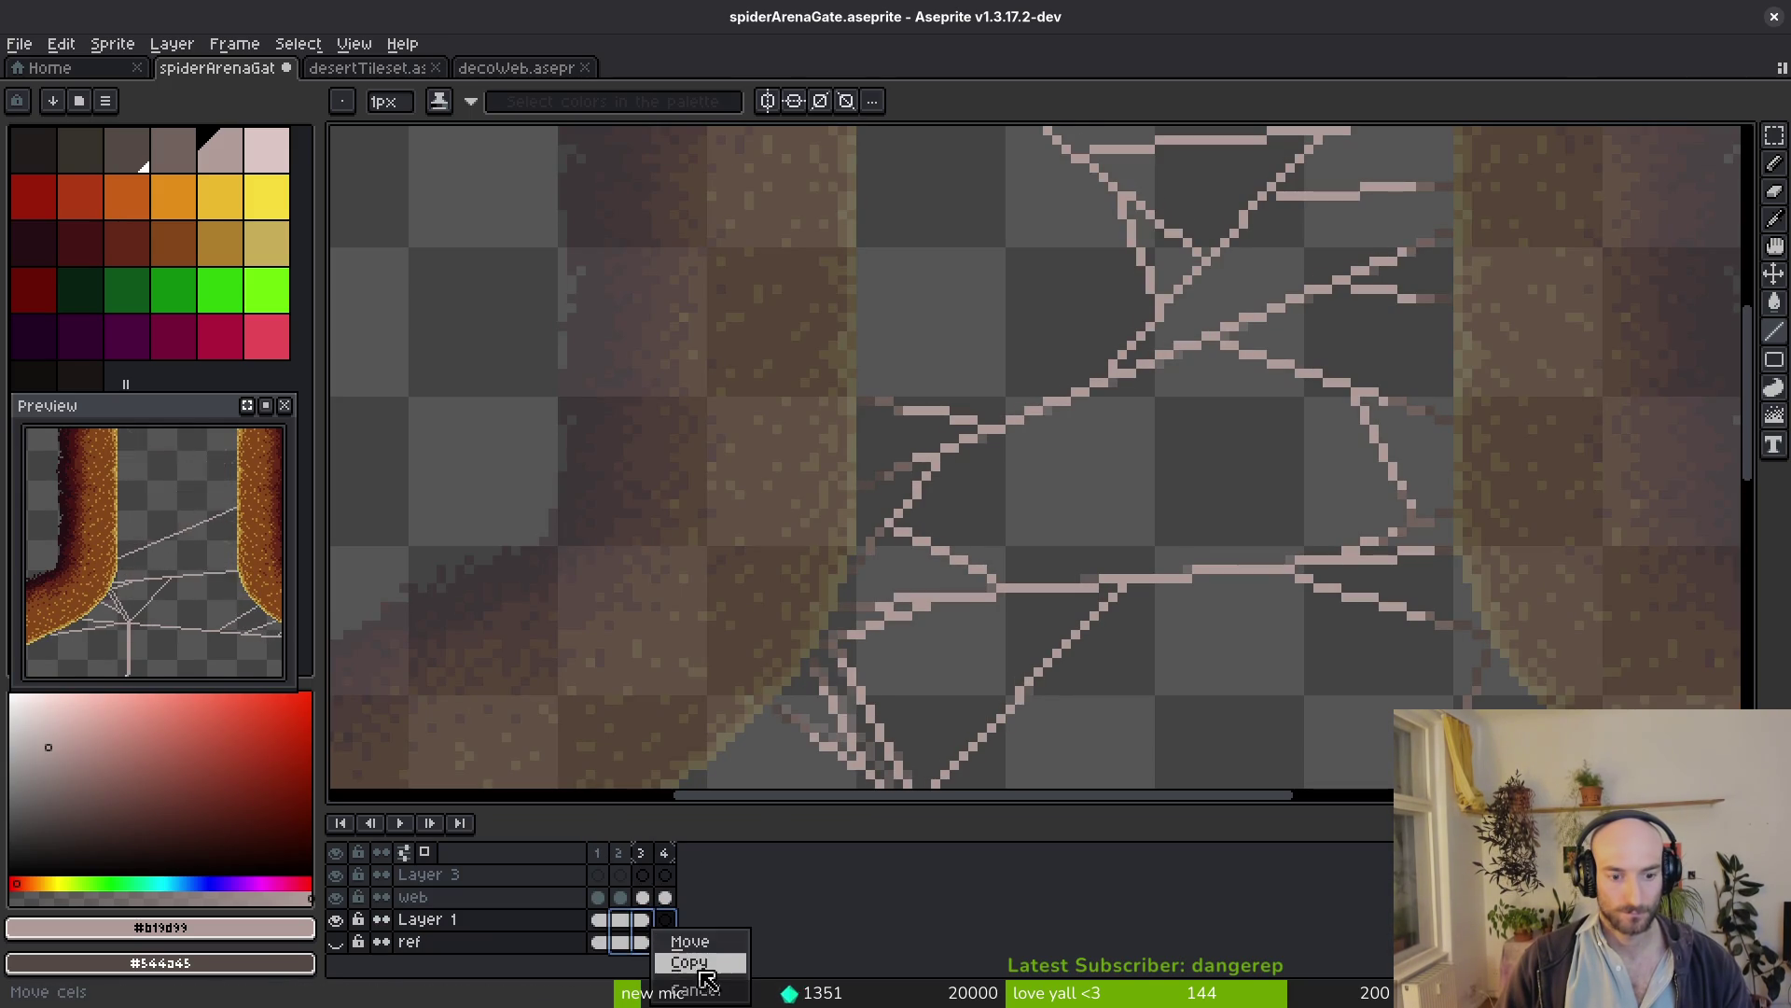
{"action": "left_click", "coordinate": [689, 963]}
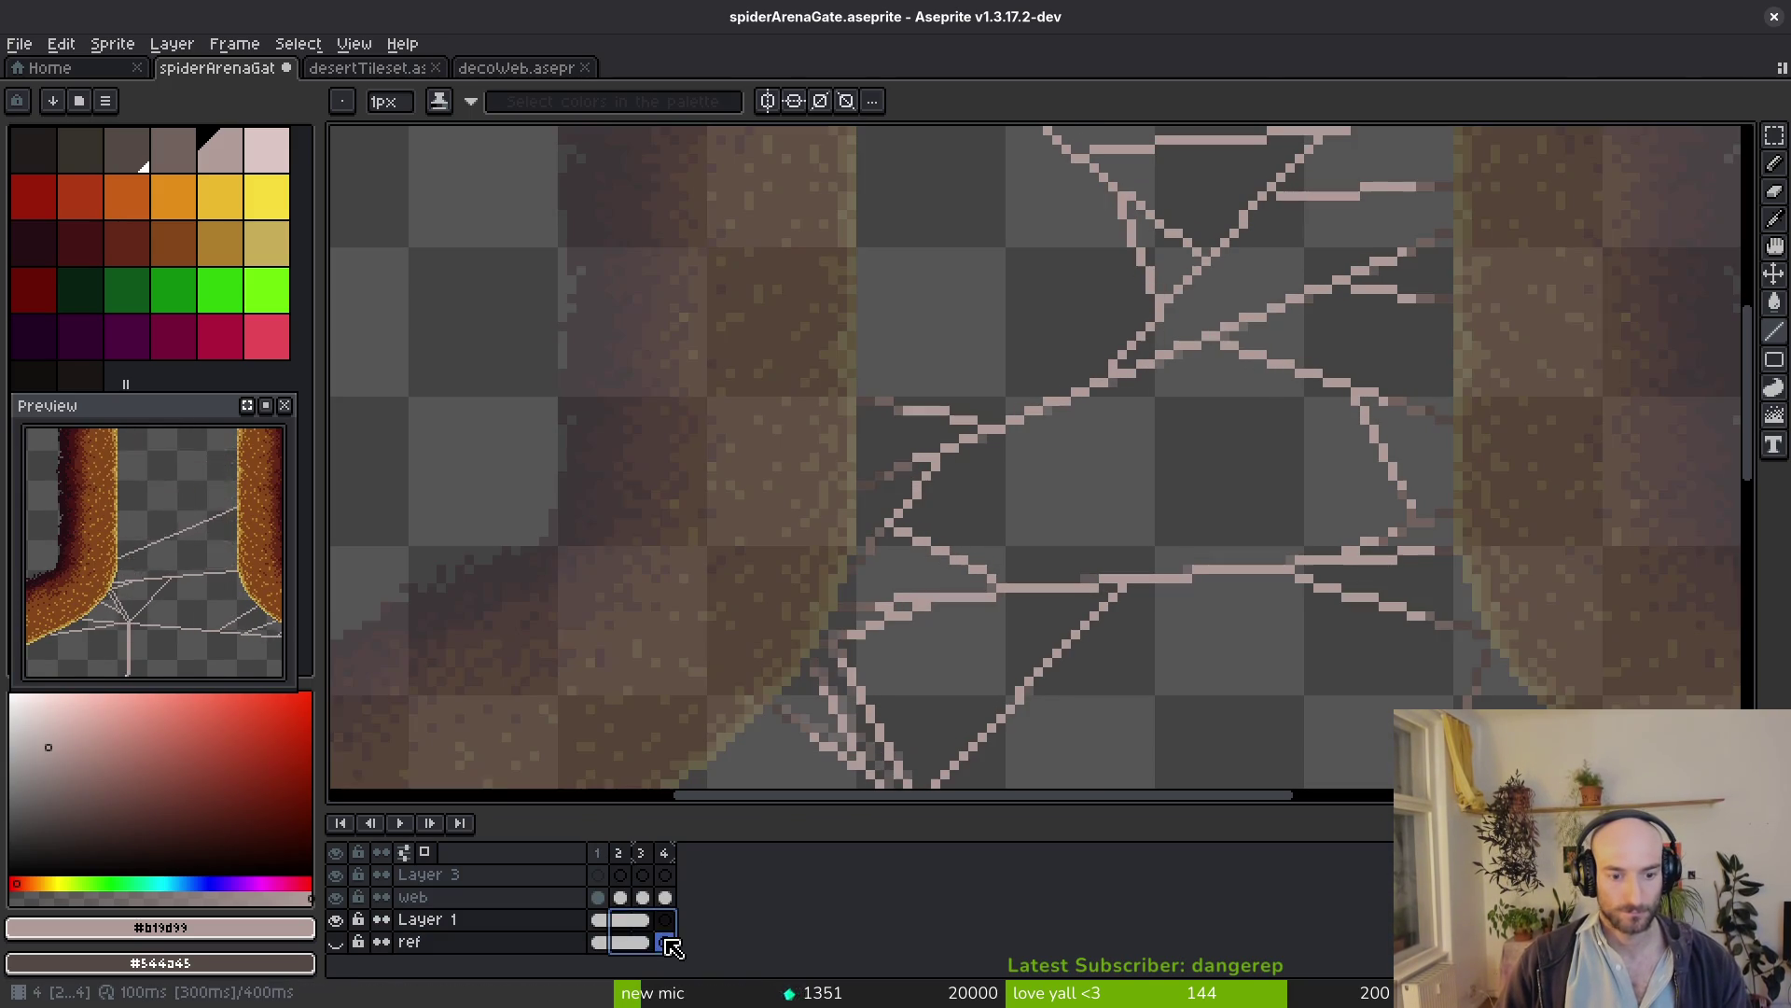
{"action": "right_click", "coordinate": [632, 920]}
{"action": "left_click", "coordinate": [729, 947]}
Save the gate sprite, play the web animation through, then switch over to Godot
{"action": "key", "text": "ctrl+s"}
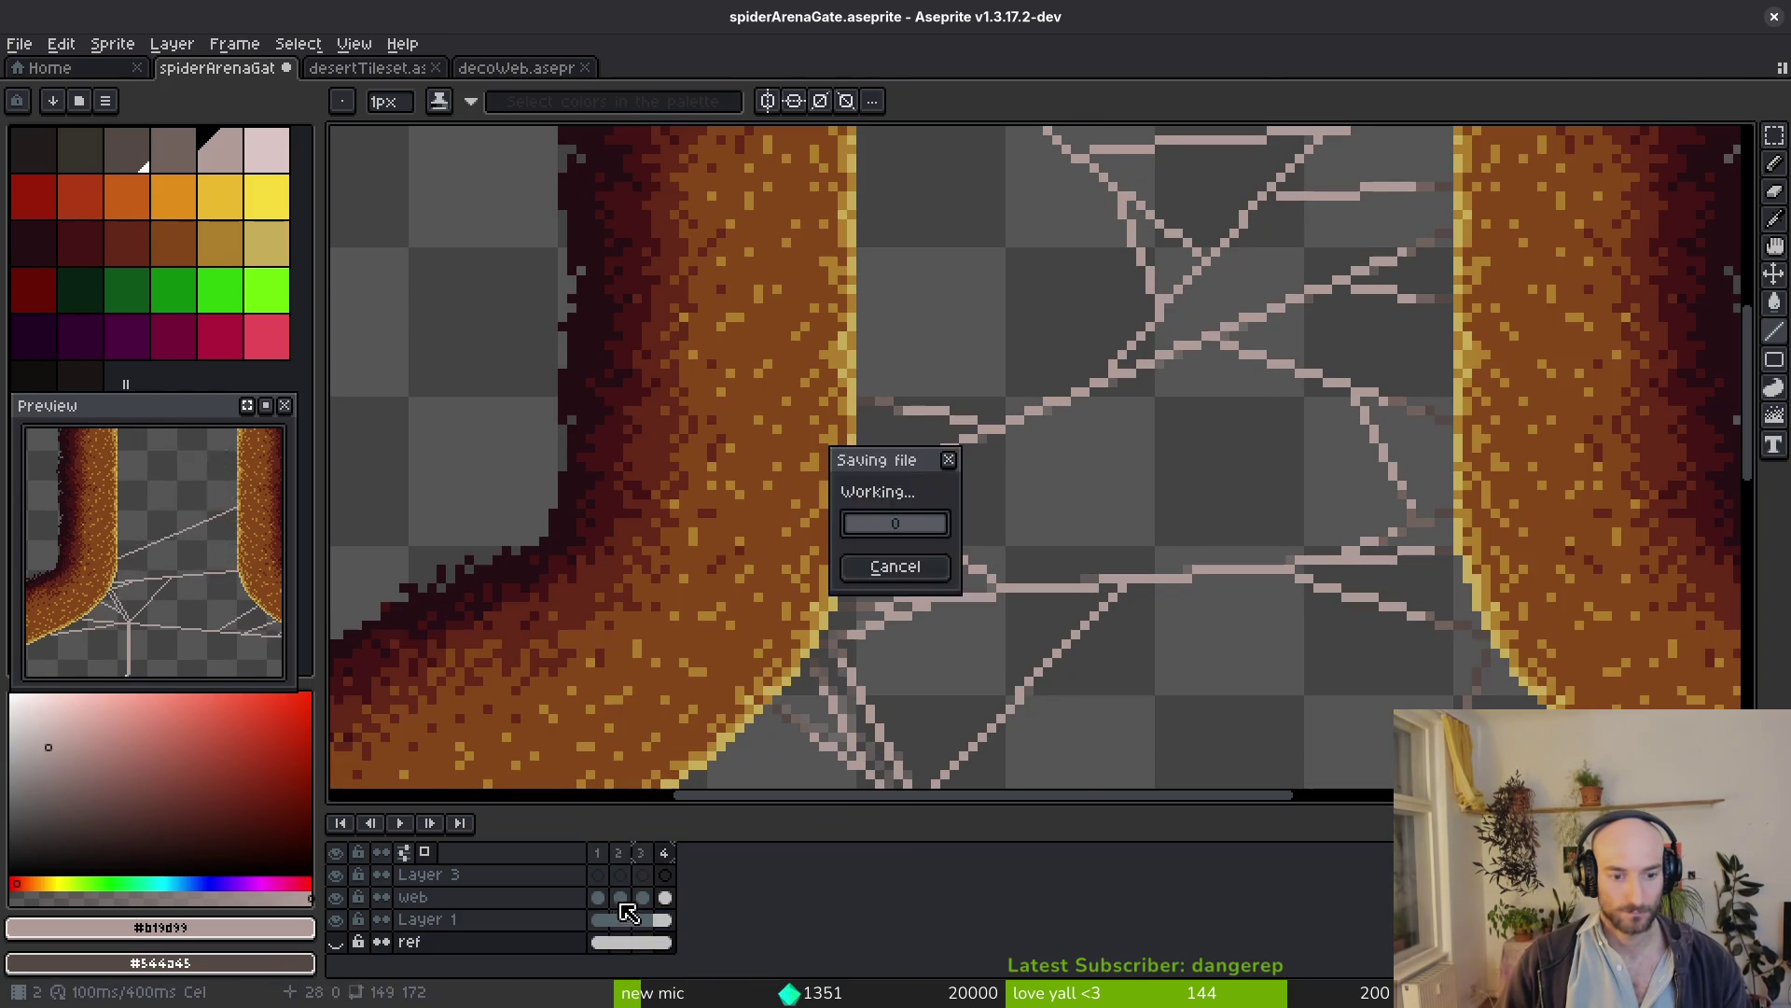
{"action": "key", "text": "i"}
{"action": "scroll", "coordinate": [1111, 481], "scroll_direction": "down", "scroll_amount": 1}
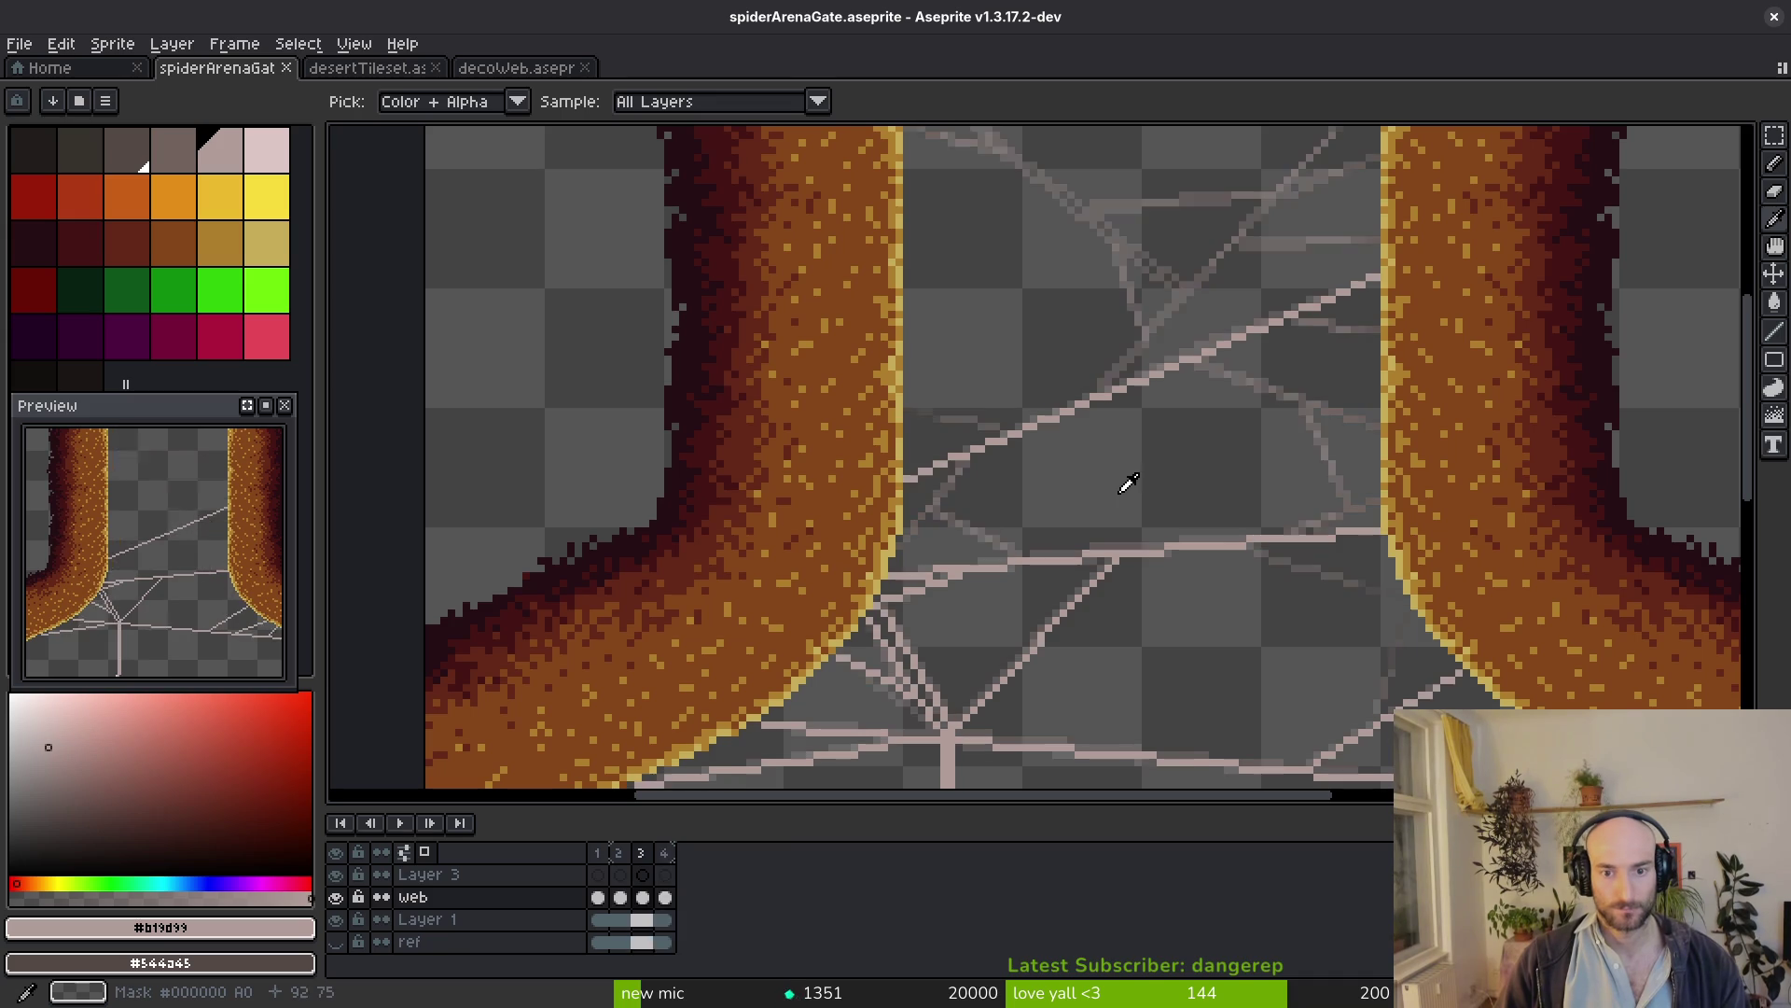
{"action": "key", "text": "Return"}
{"action": "key", "text": "Return"}
{"action": "key", "text": "b"}
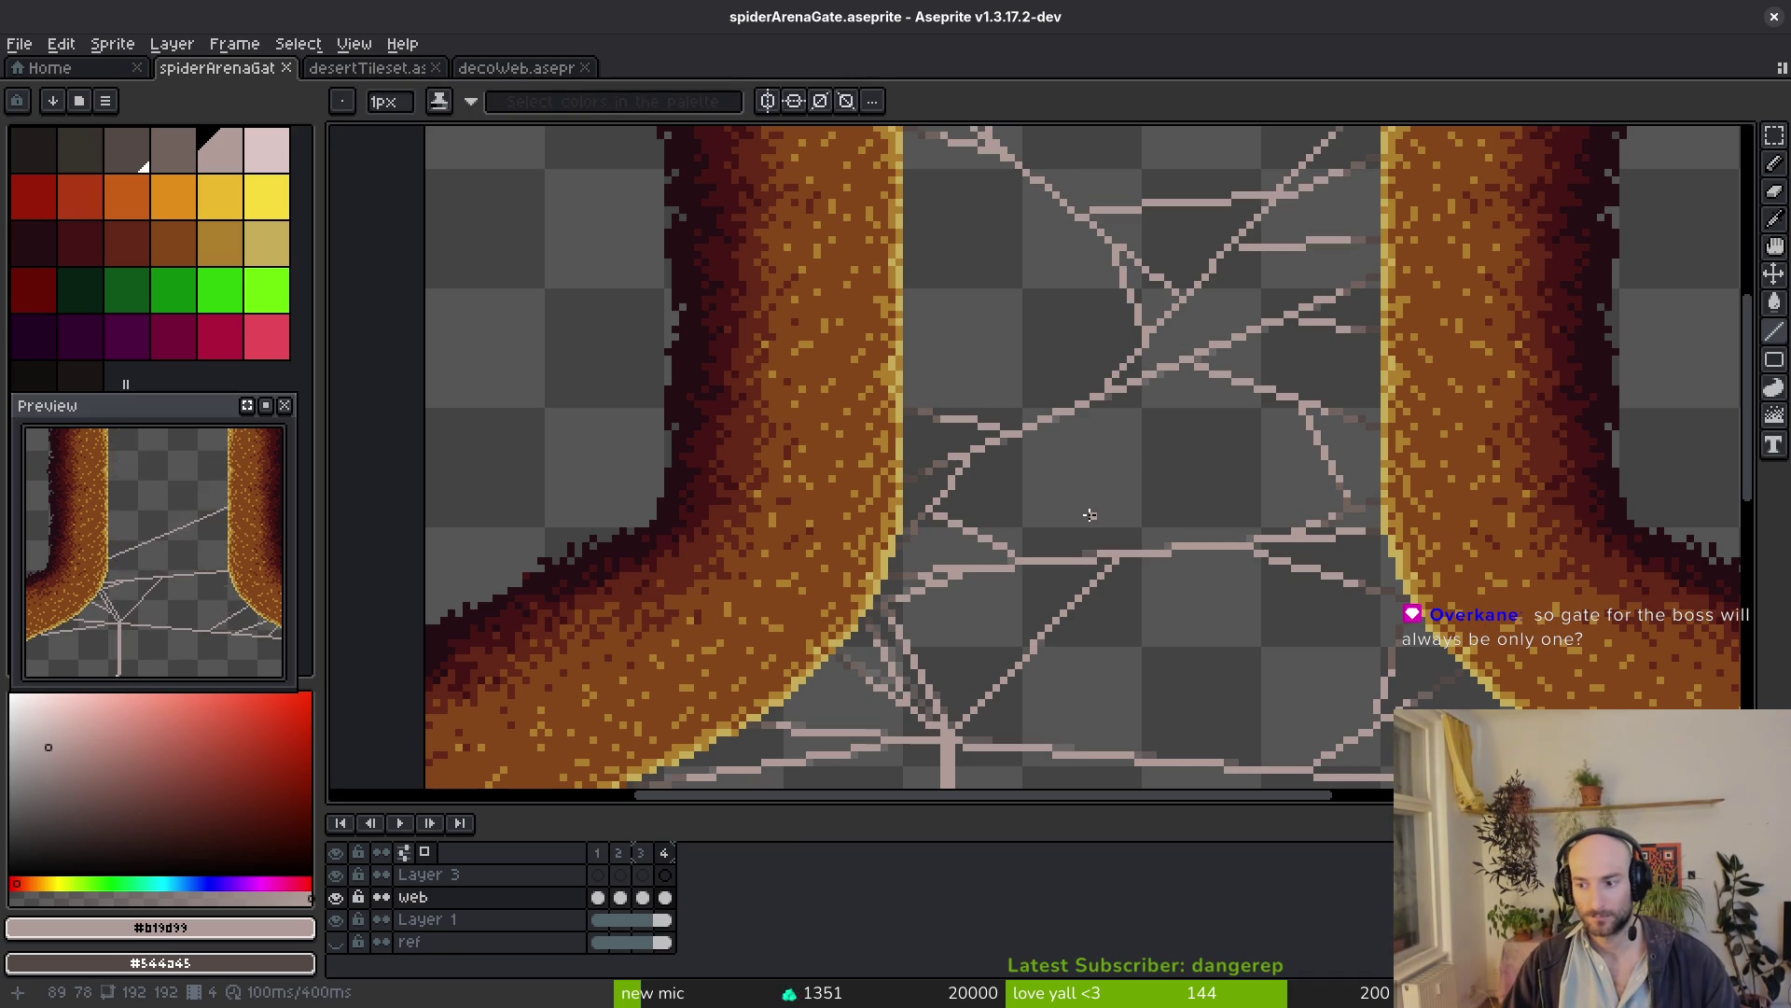
{"action": "scroll", "coordinate": [1190, 411], "scroll_direction": "down", "scroll_amount": 4}
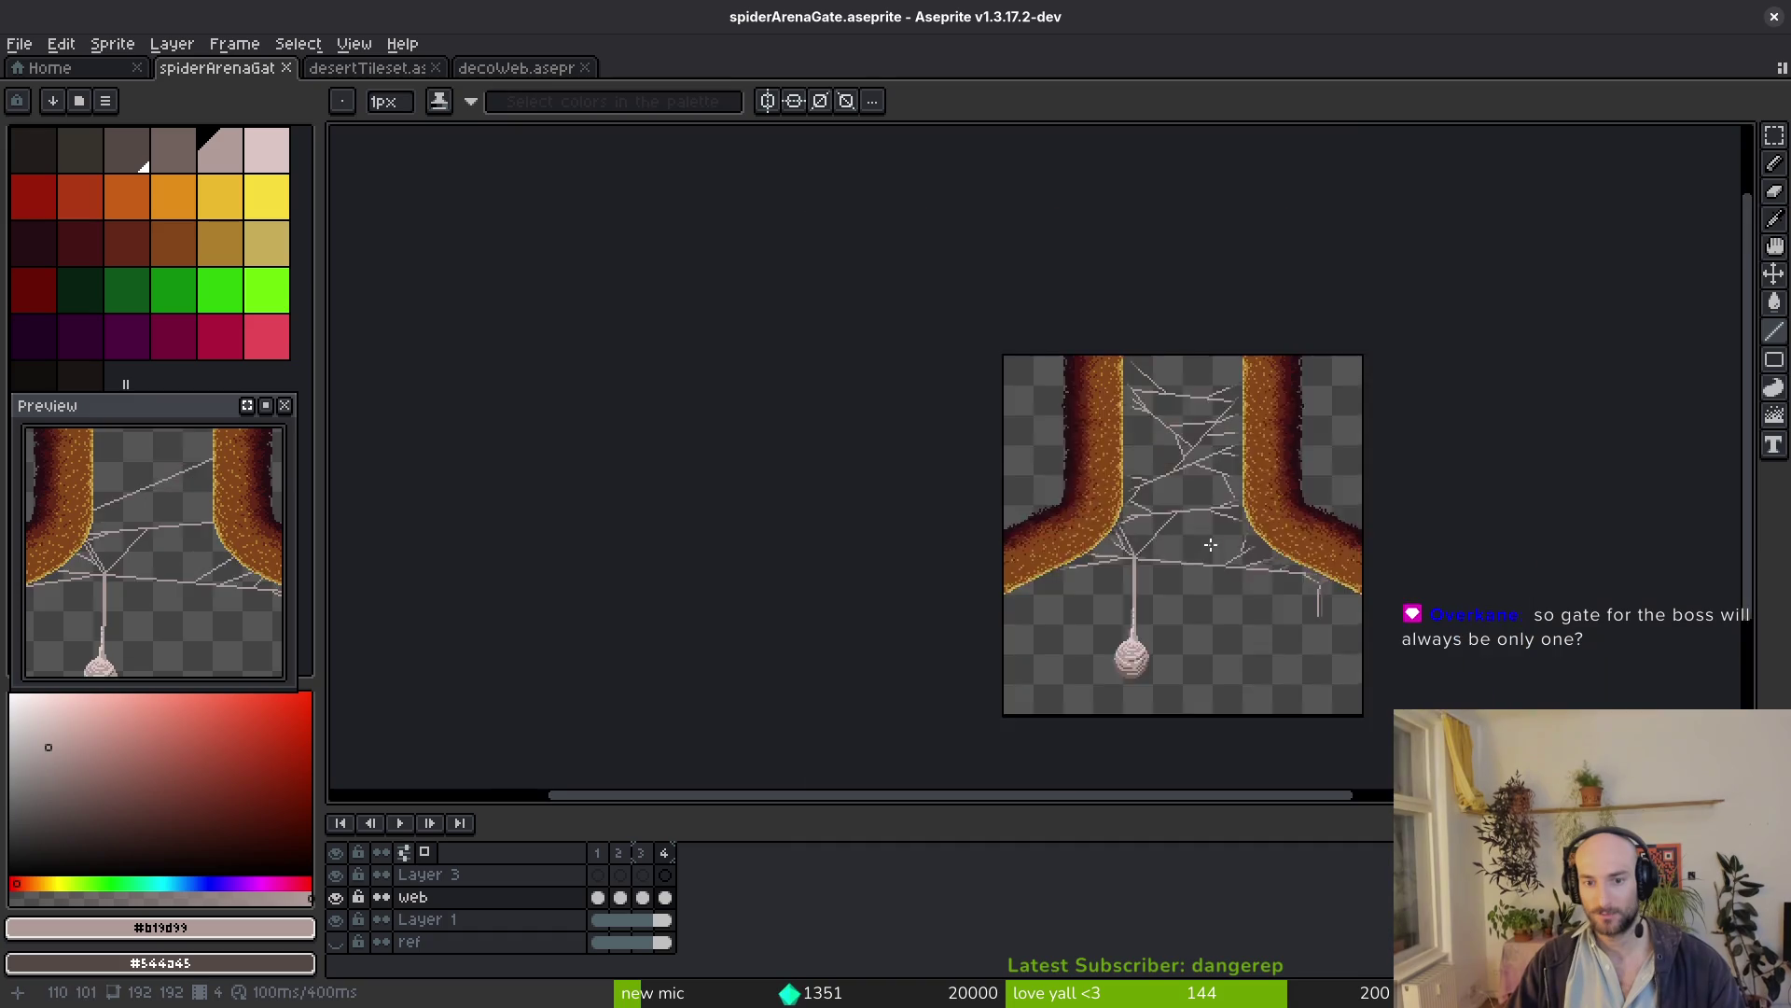
{"action": "key", "text": "alt+Tab"}
{"action": "scroll", "coordinate": [696, 429], "scroll_direction": "down", "scroll_amount": 3}
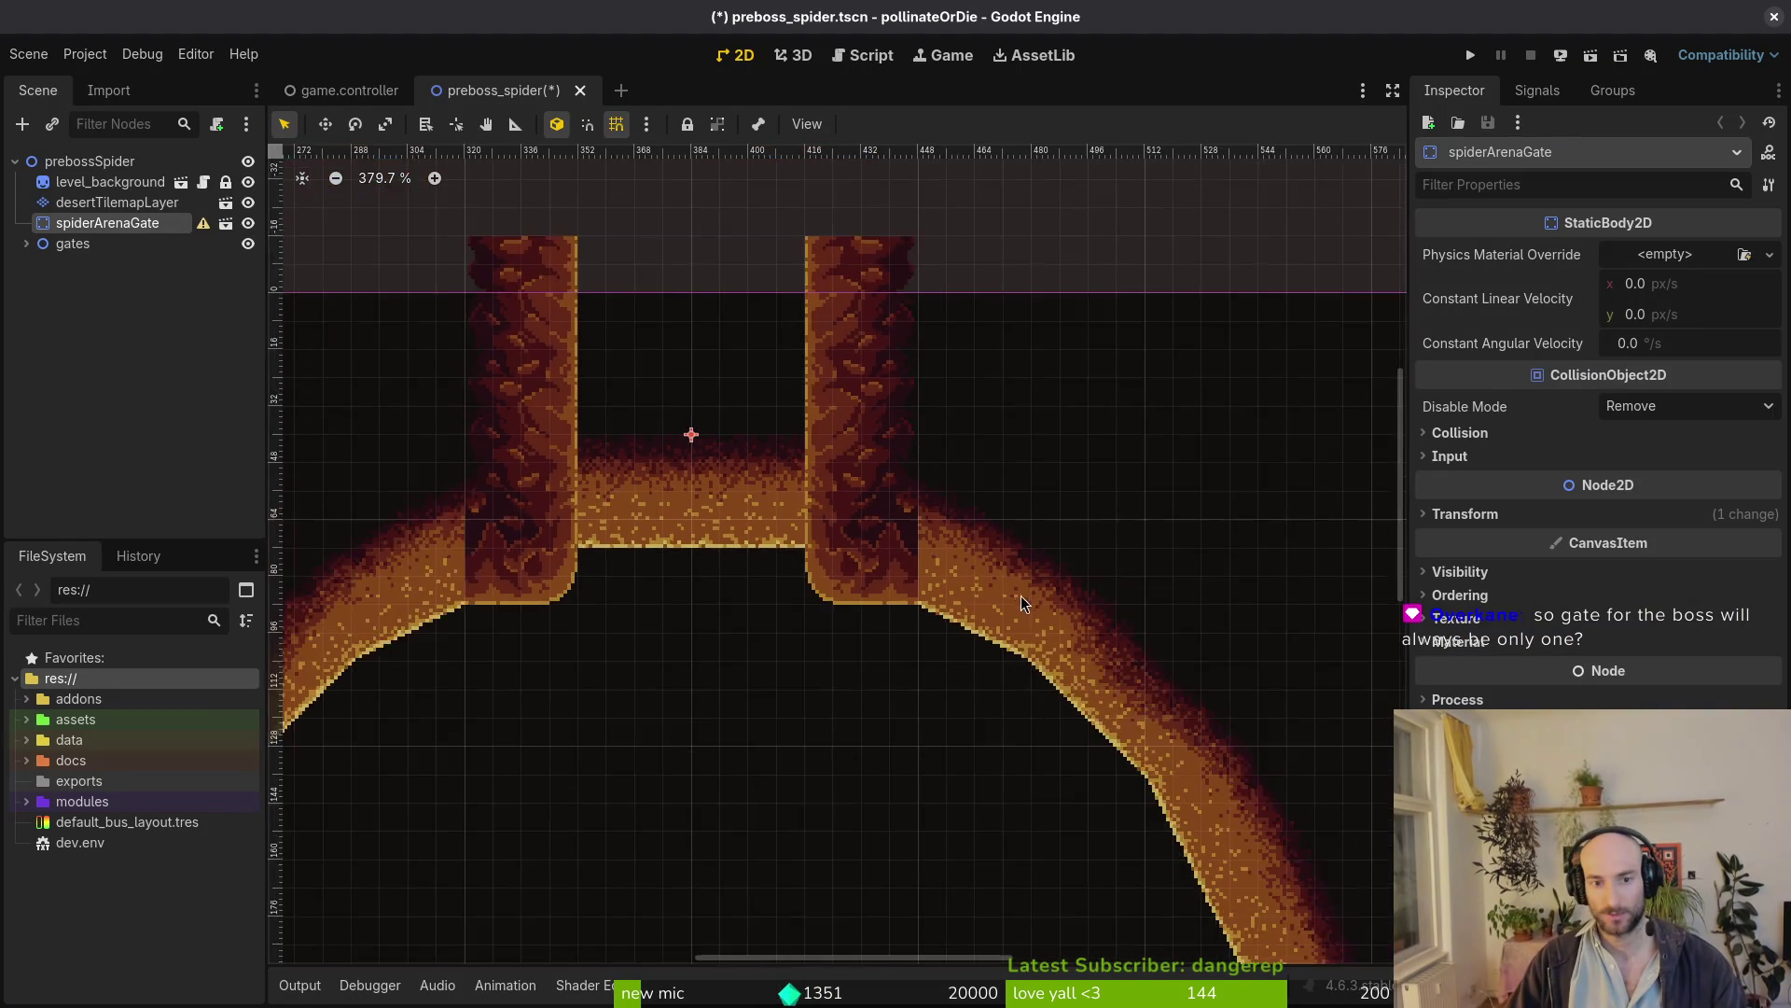
{"action": "scroll", "coordinate": [952, 397], "scroll_direction": "up", "scroll_amount": 3}
{"action": "scroll", "coordinate": [952, 395], "scroll_direction": "down", "scroll_amount": 2}
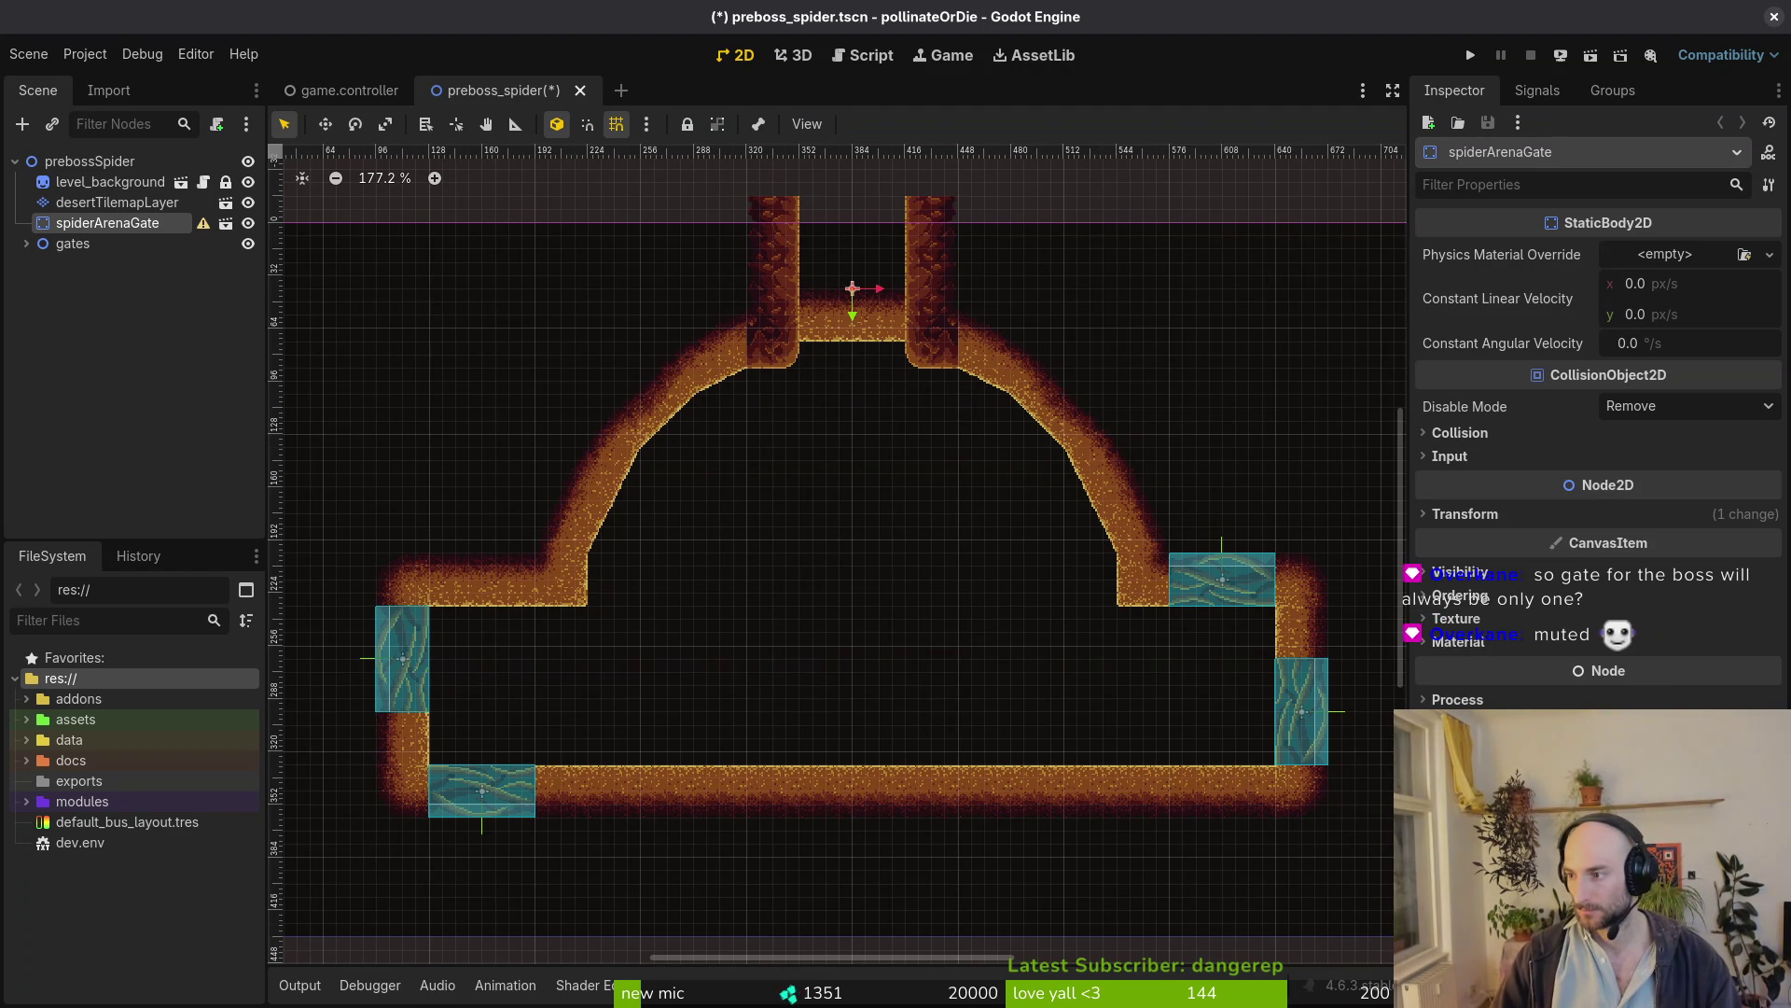
Switch back from the Godot arena scene to the gate sprite in Aseprite
{"action": "key", "text": "alt+Tab"}
{"action": "scroll", "coordinate": [1075, 494], "scroll_direction": "up", "scroll_amount": 2}
{"action": "scroll", "coordinate": [1075, 493], "scroll_direction": "up", "scroll_amount": 2}
{"action": "scroll", "coordinate": [1074, 493], "scroll_direction": "down", "scroll_amount": 2}
{"action": "scroll", "coordinate": [940, 499], "scroll_direction": "up", "scroll_amount": 2}
{"action": "scroll", "coordinate": [1124, 512], "scroll_direction": "up", "scroll_amount": 2}
Draw a stepped strand and an upward strand reaching the right wall's edge
{"action": "key", "text": "alt"}
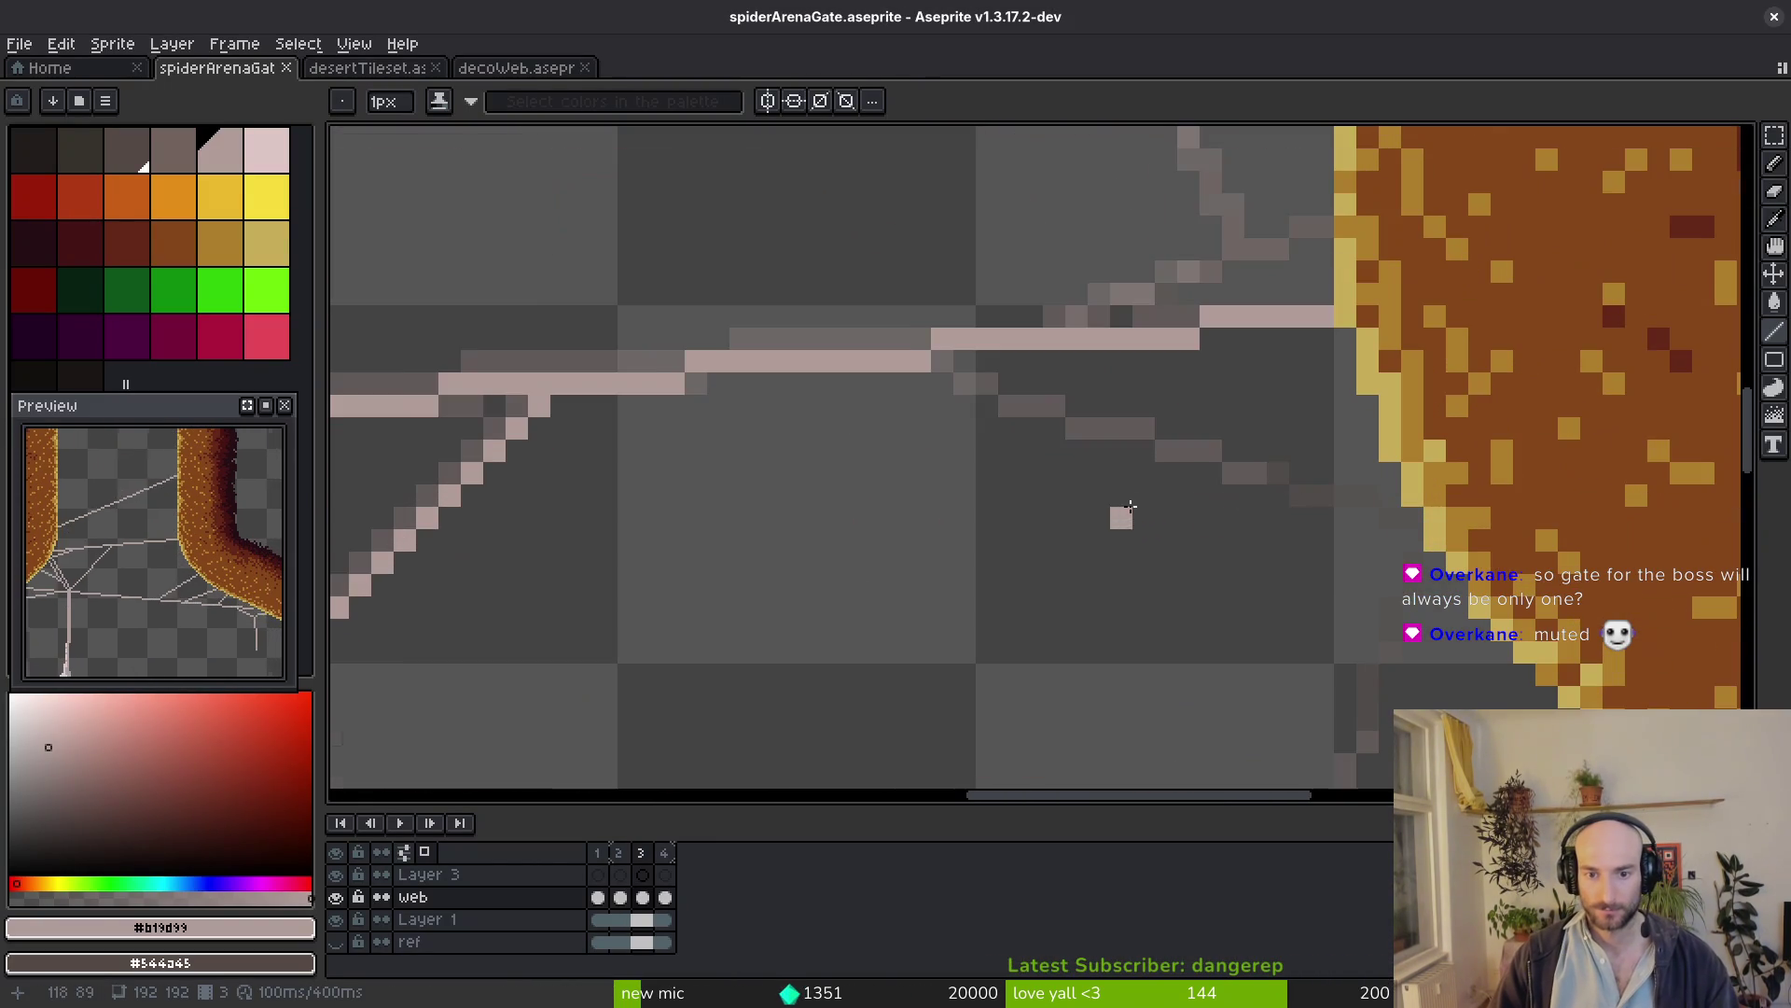
{"action": "left_click_drag", "start_coordinate": [940, 384], "coordinate": [1382, 502]}
{"action": "scroll", "coordinate": [1388, 501], "scroll_direction": "down", "scroll_amount": 3}
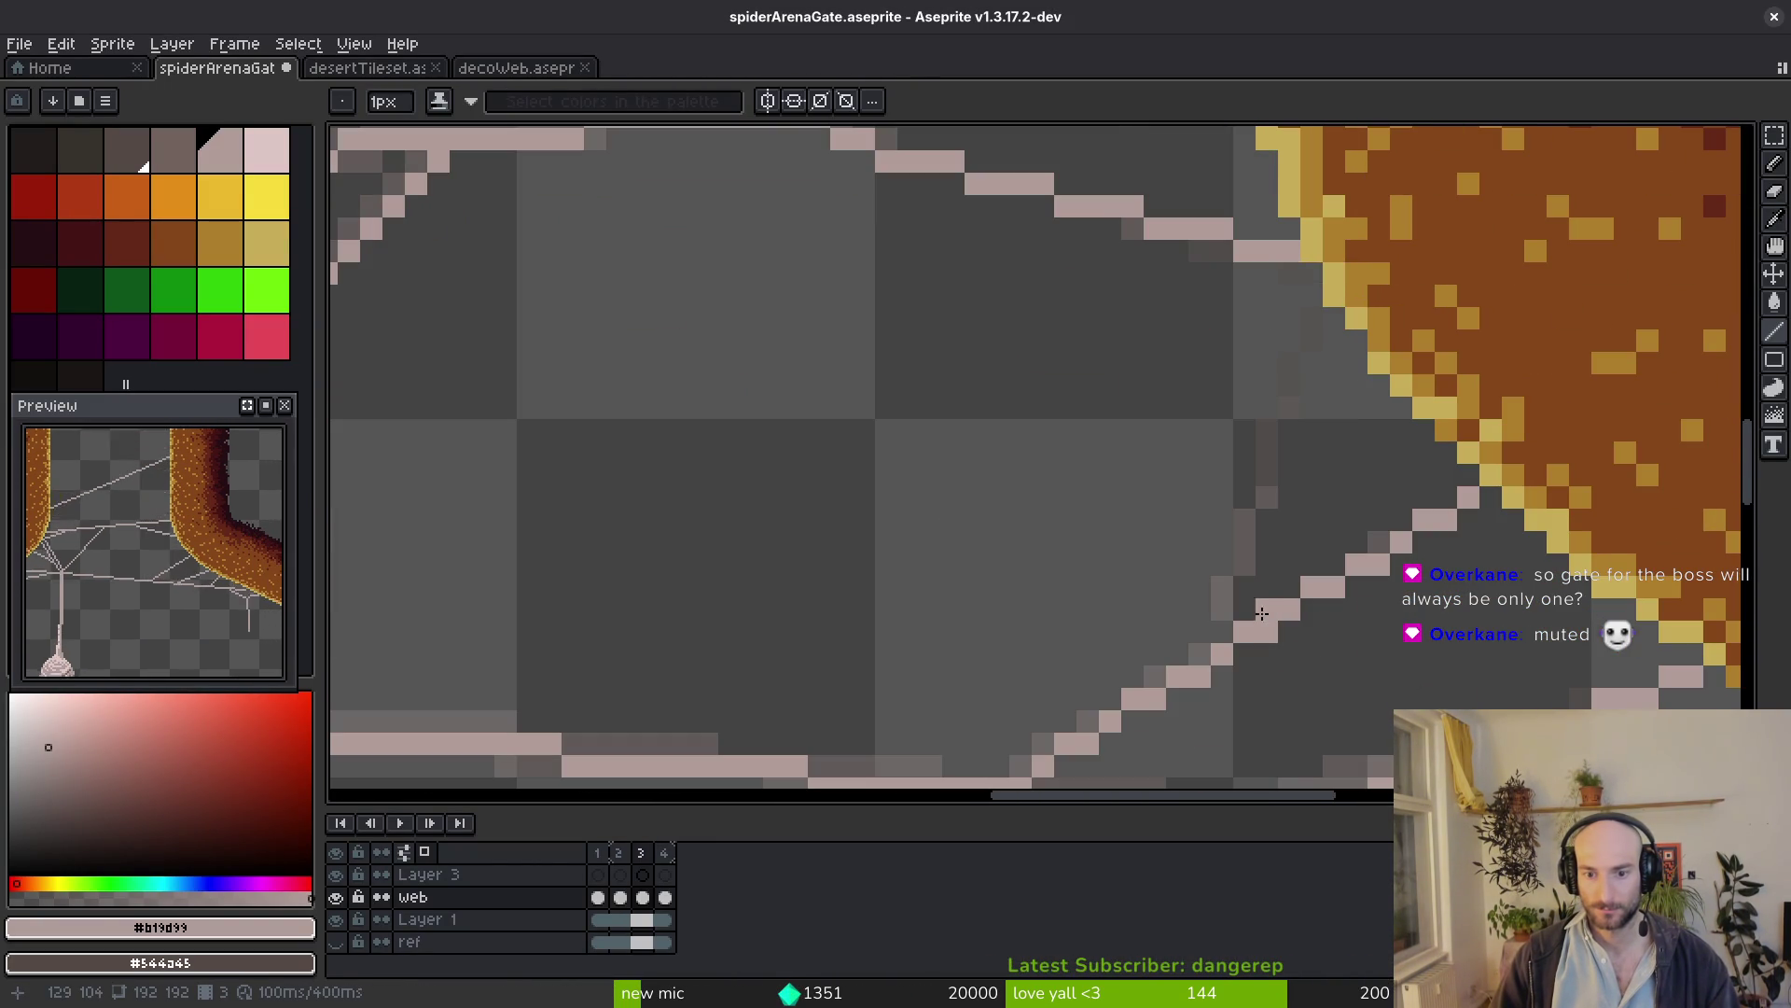
{"action": "left_click_drag", "start_coordinate": [1223, 632], "coordinate": [1316, 324]}
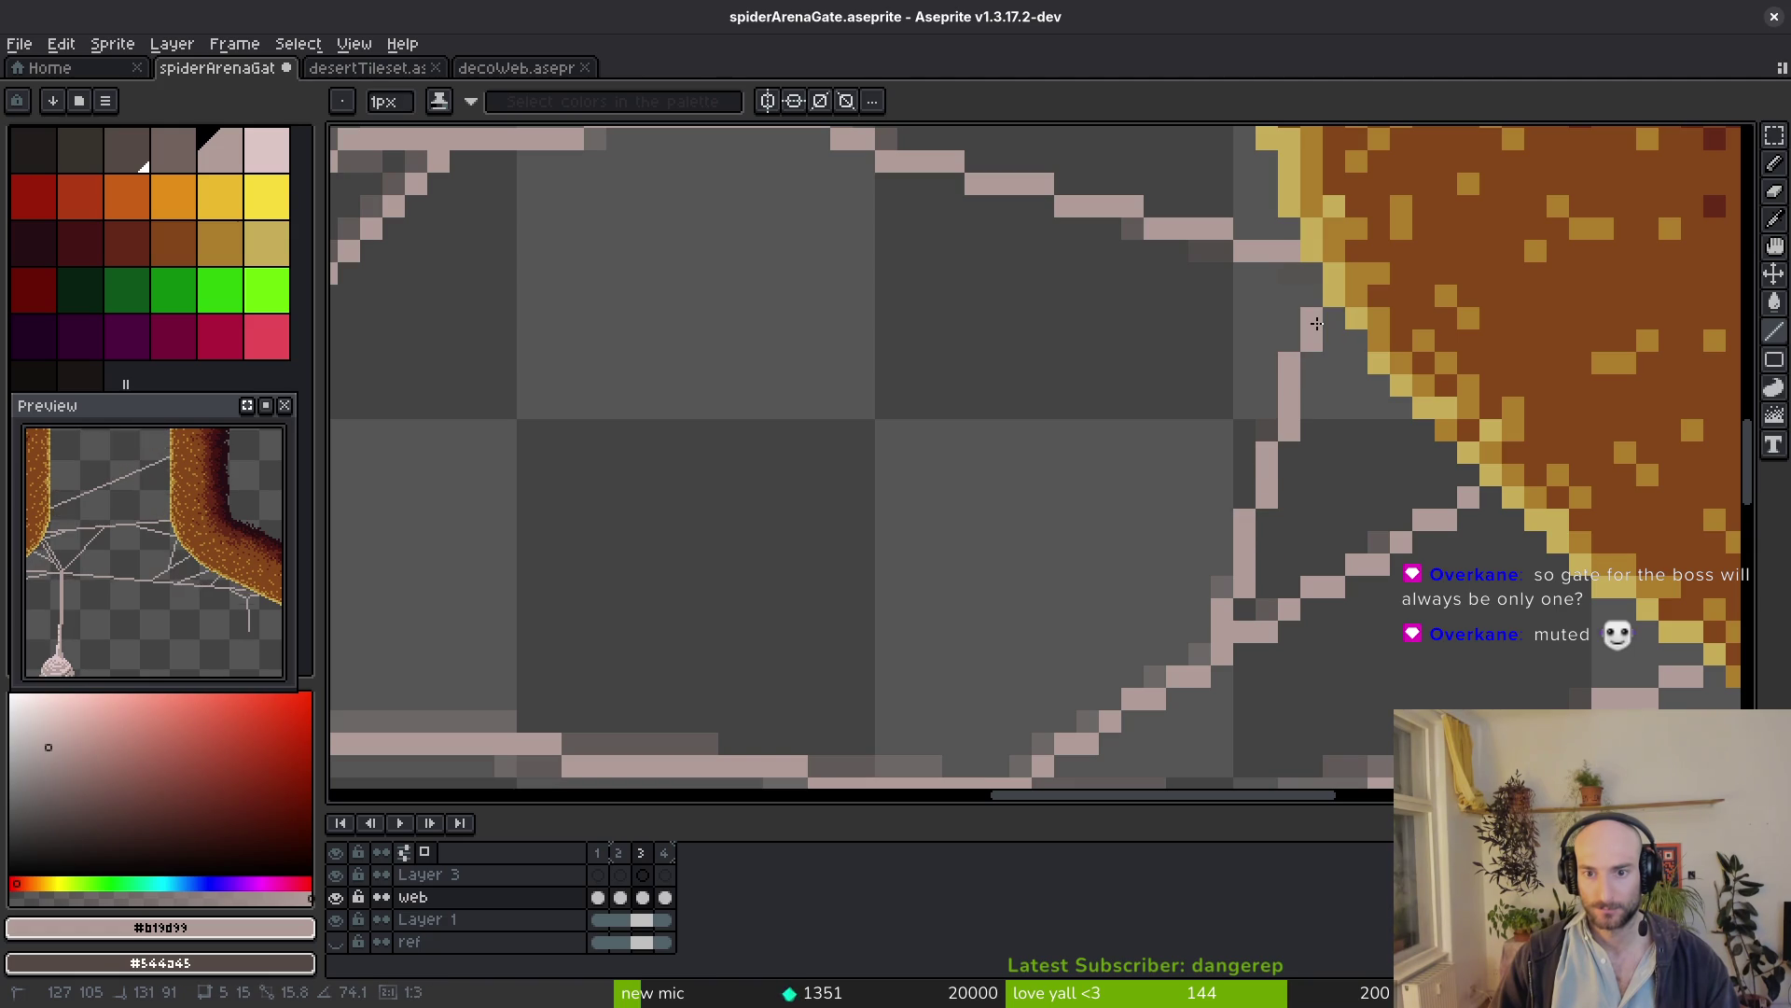
{"action": "scroll", "coordinate": [1315, 324], "scroll_direction": "down", "scroll_amount": 3}
{"action": "key", "text": "alt"}
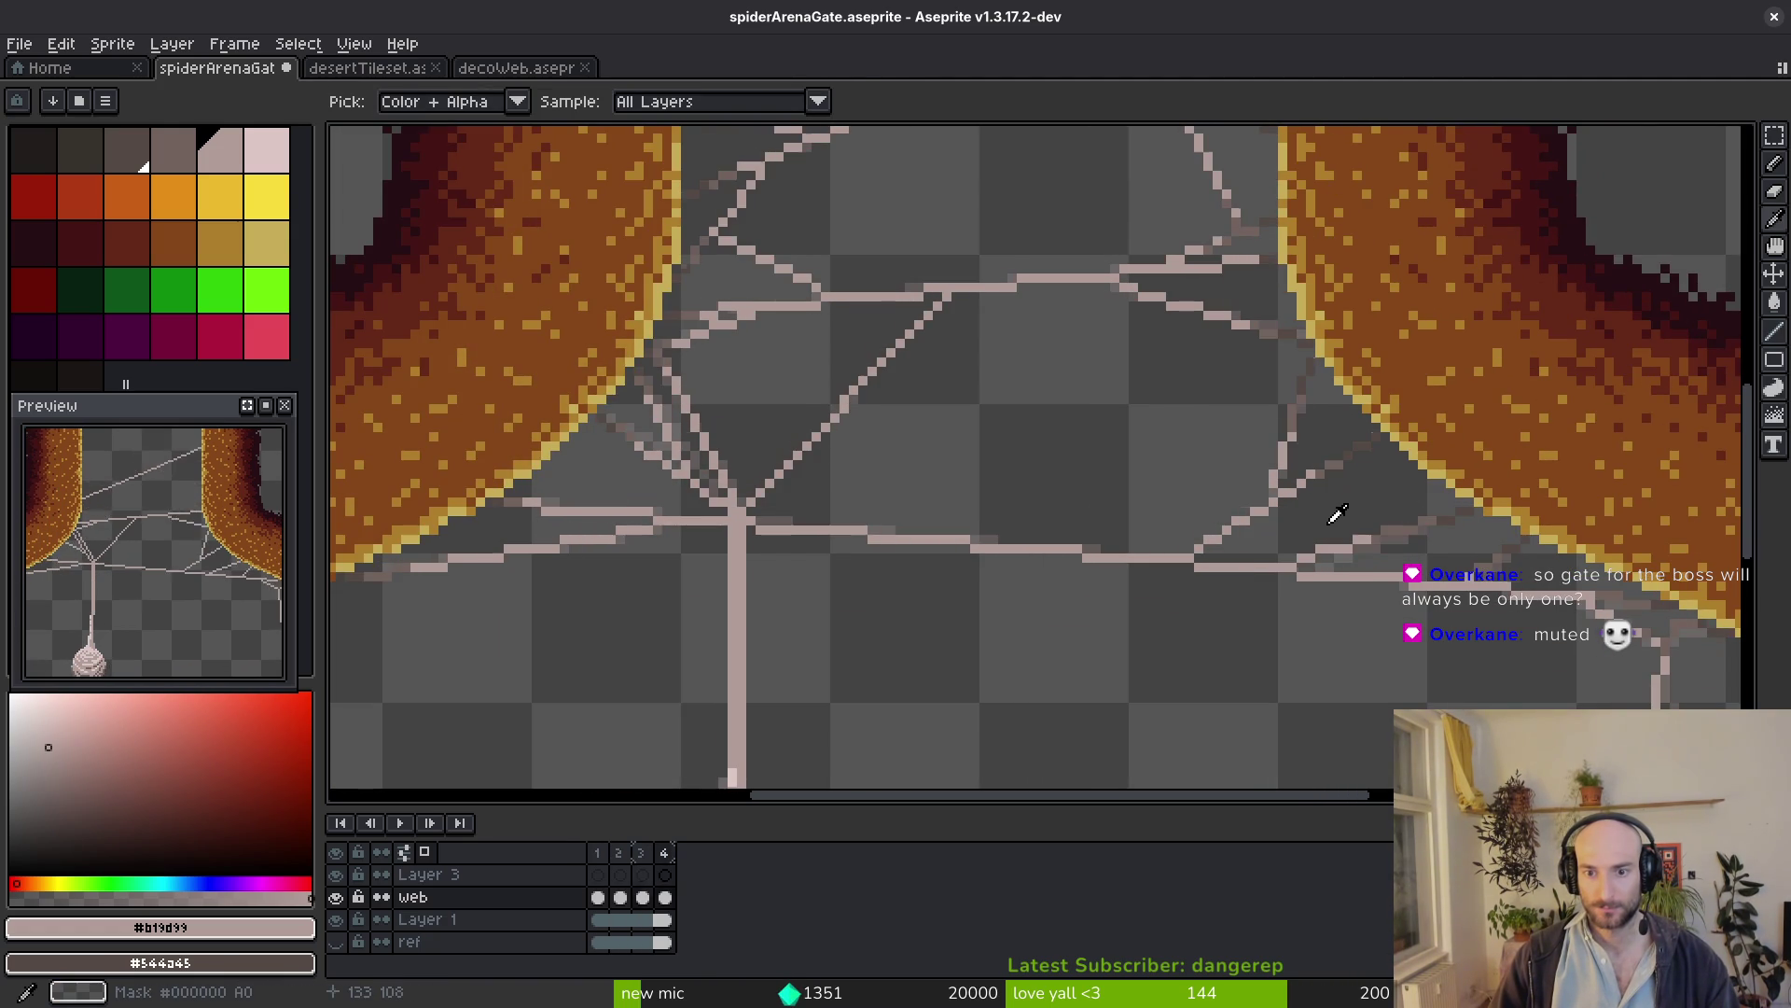
{"action": "scroll", "coordinate": [1274, 505], "scroll_direction": "down", "scroll_amount": 1}
{"action": "key", "text": "alt"}
{"action": "scroll", "coordinate": [1251, 572], "scroll_direction": "up", "scroll_amount": 2}
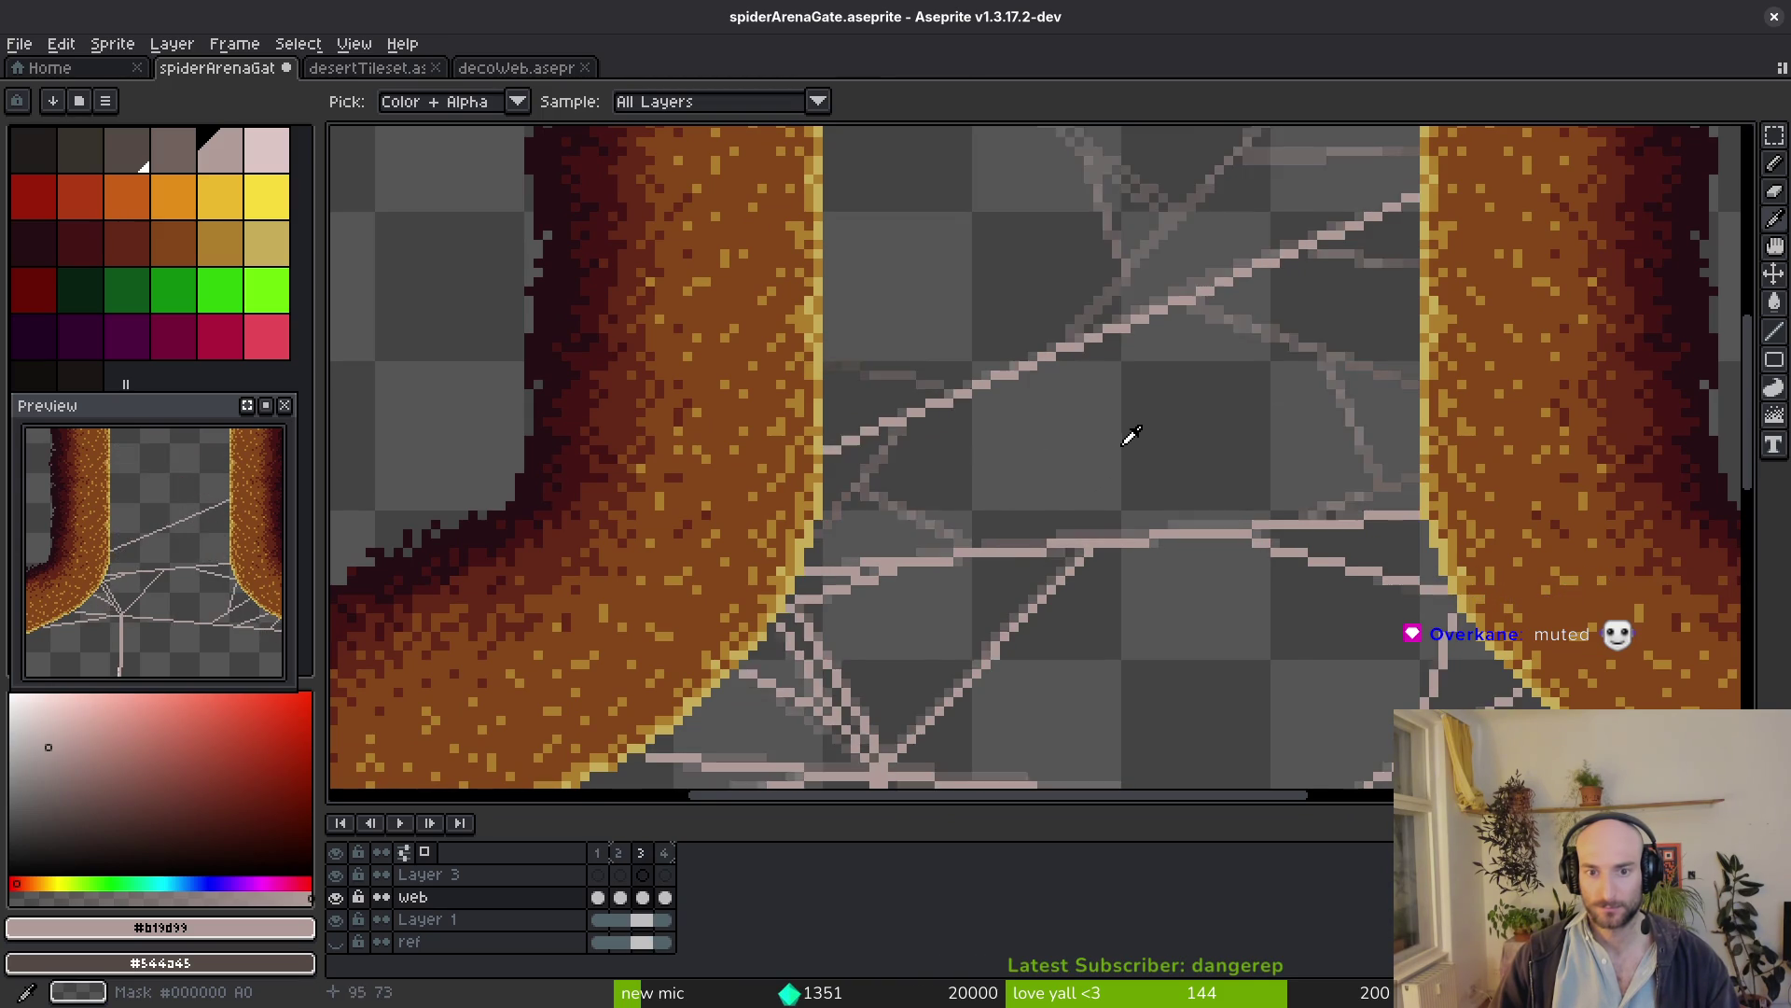
{"action": "scroll", "coordinate": [1103, 531], "scroll_direction": "up", "scroll_amount": 3}
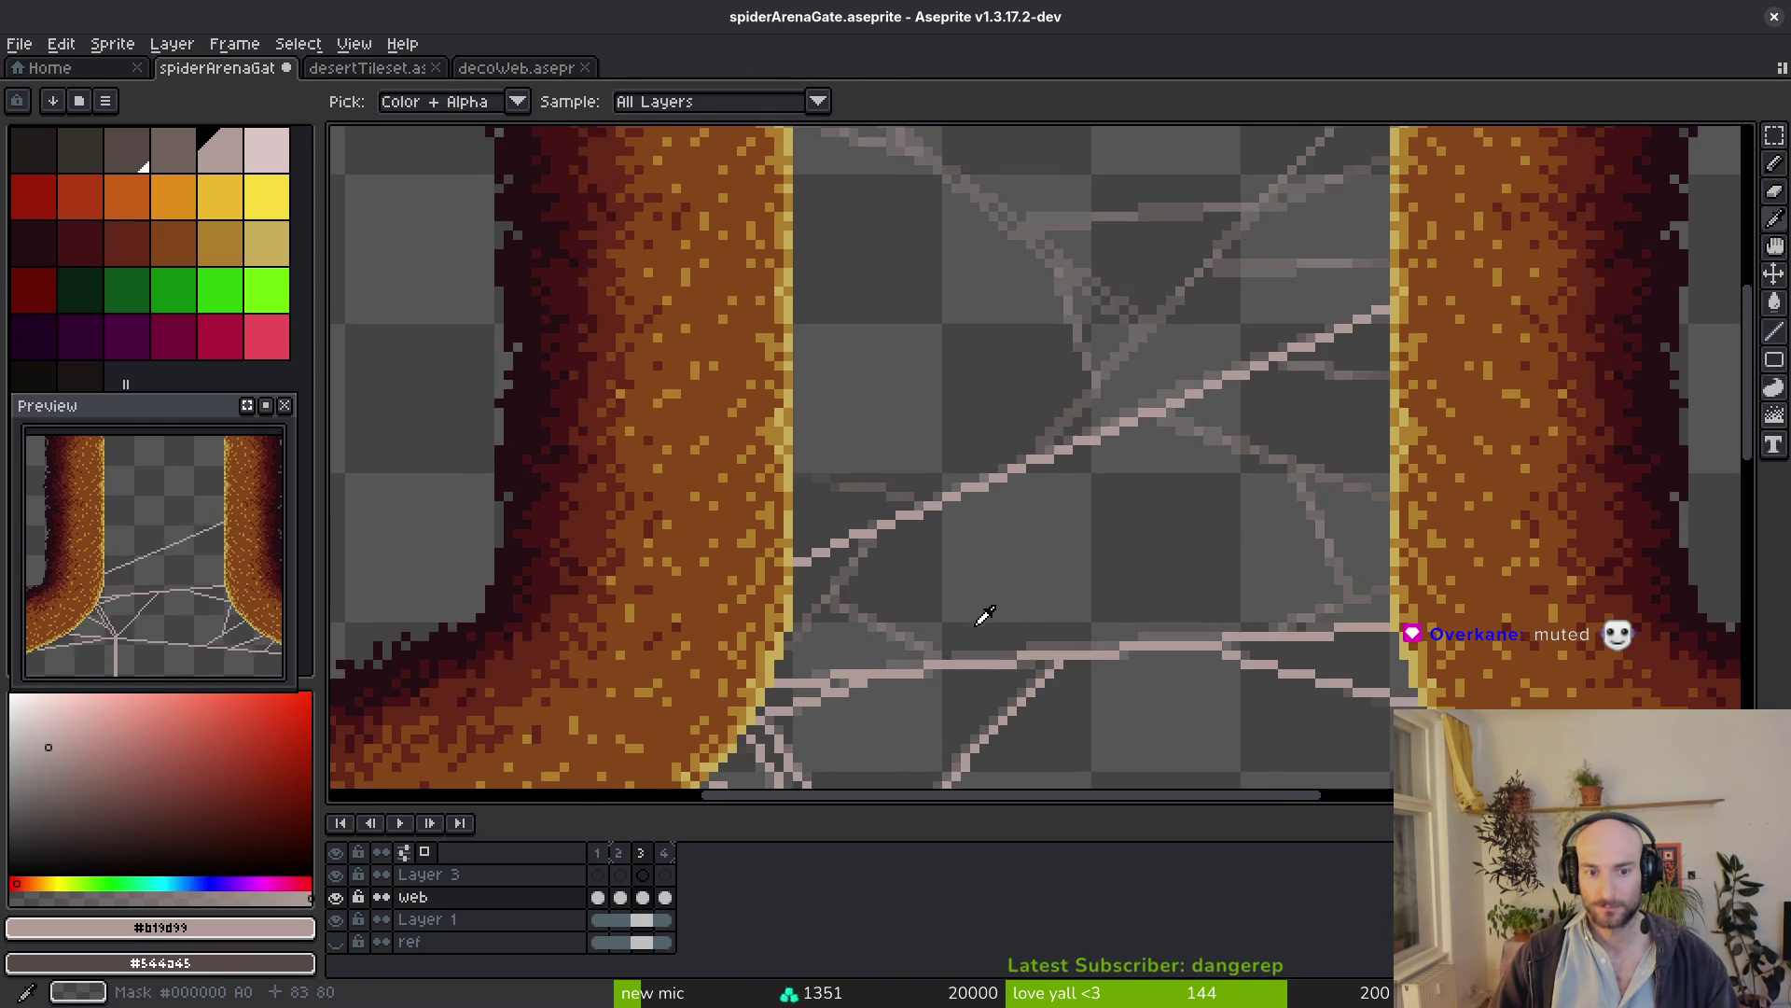
Pencil a diagonal strand rising from the left wall toward the junction
{"action": "key", "text": "b"}
{"action": "scroll", "coordinate": [786, 644], "scroll_direction": "up", "scroll_amount": 2}
{"action": "left_click_drag", "start_coordinate": [787, 644], "coordinate": [923, 477]}
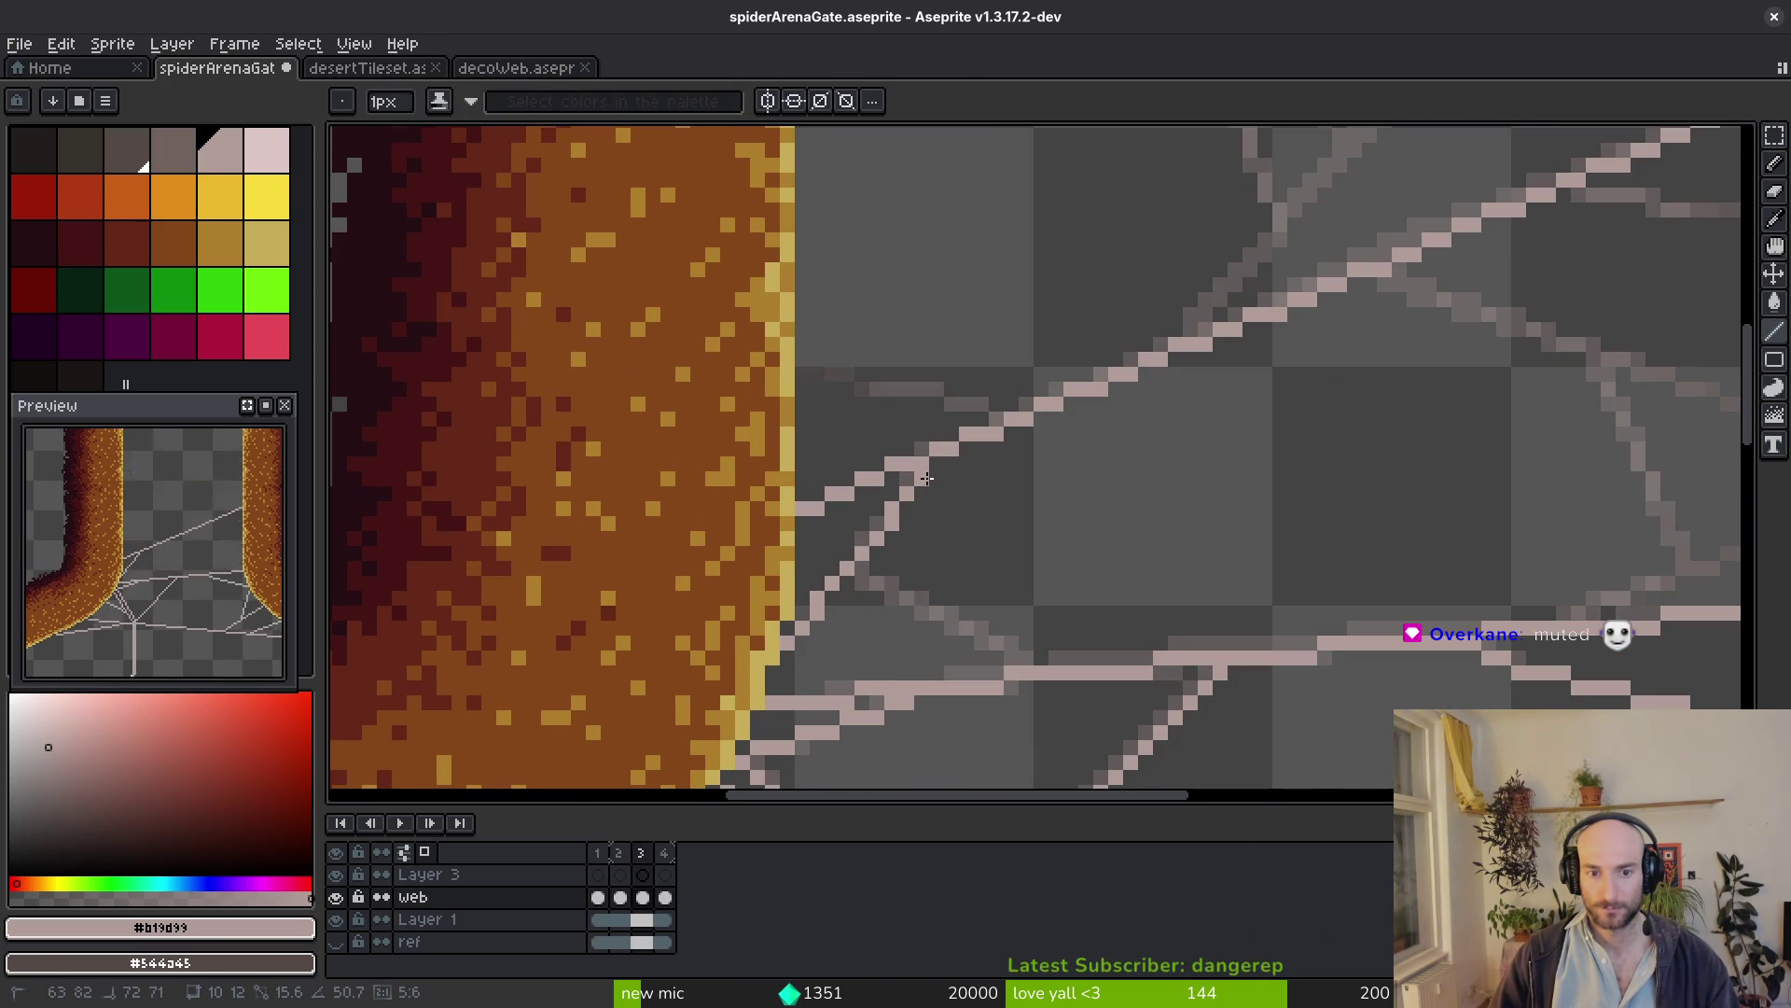
{"action": "key", "text": "alt"}
{"action": "scroll", "coordinate": [1056, 525], "scroll_direction": "down", "scroll_amount": 2}
{"action": "scroll", "coordinate": [1039, 515], "scroll_direction": "down", "scroll_amount": 2}
{"action": "scroll", "coordinate": [1108, 557], "scroll_direction": "right", "scroll_amount": 3}
{"action": "scroll", "coordinate": [1032, 515], "scroll_direction": "down", "scroll_amount": 2}
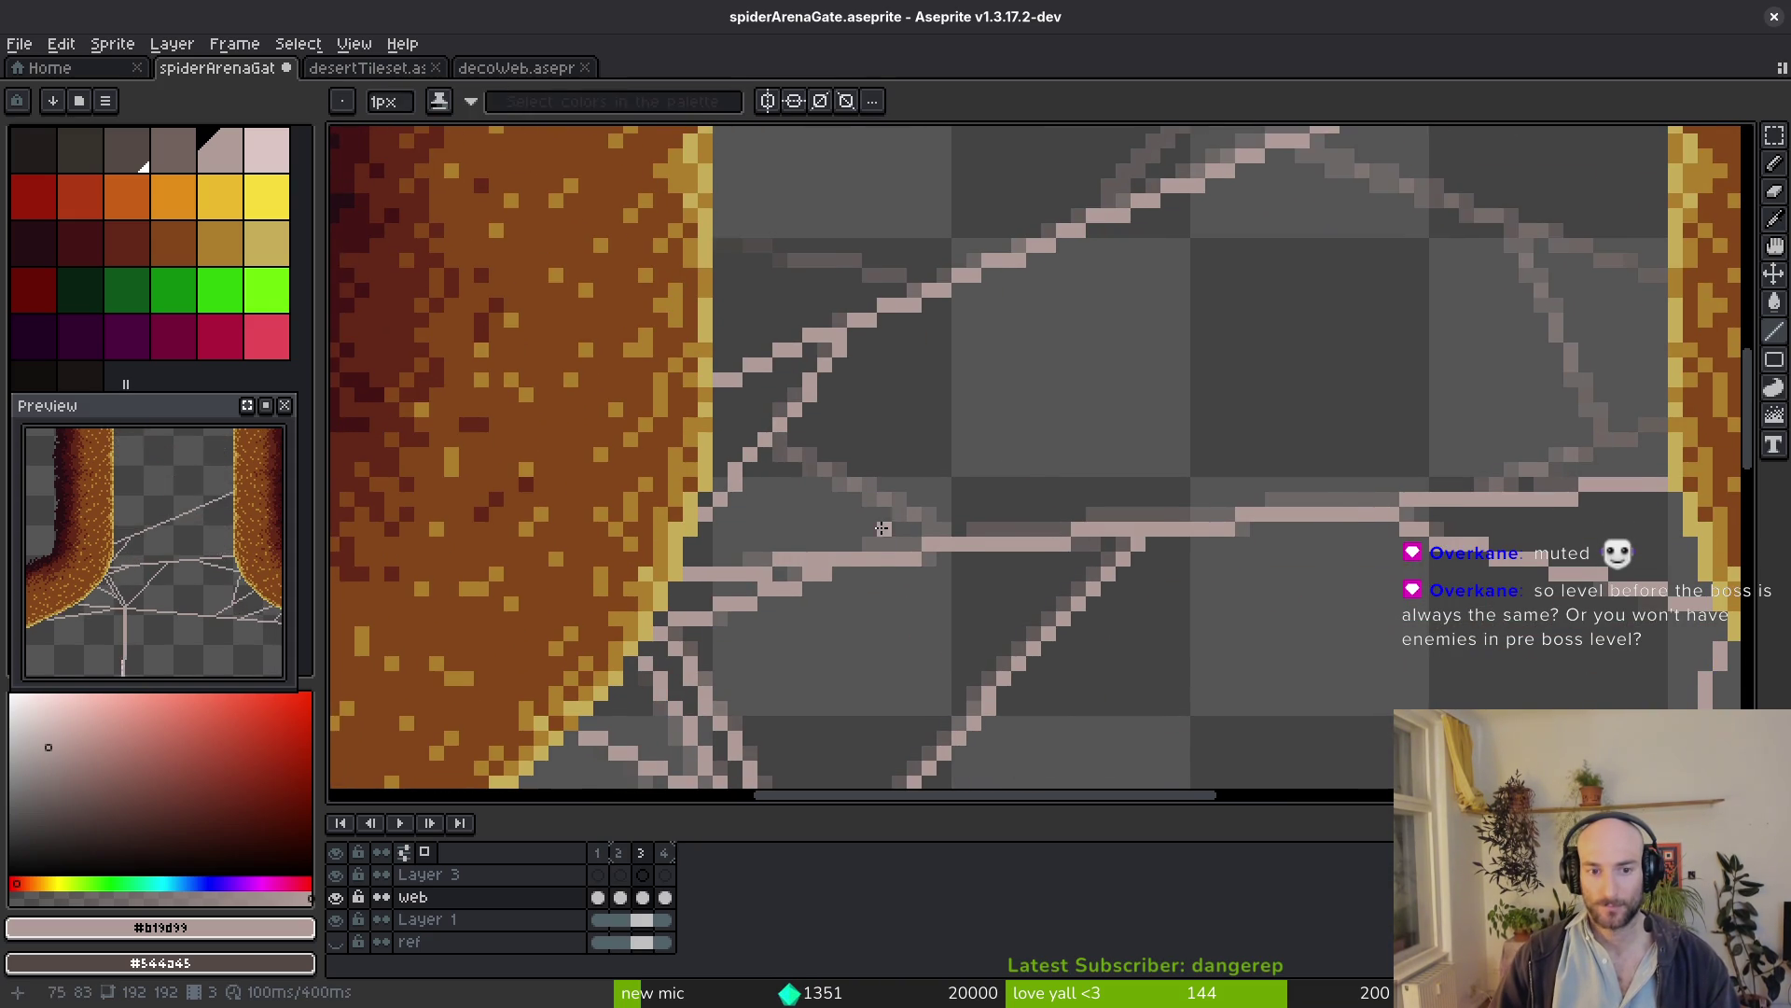
{"action": "scroll", "coordinate": [883, 527], "scroll_direction": "up", "scroll_amount": 1}
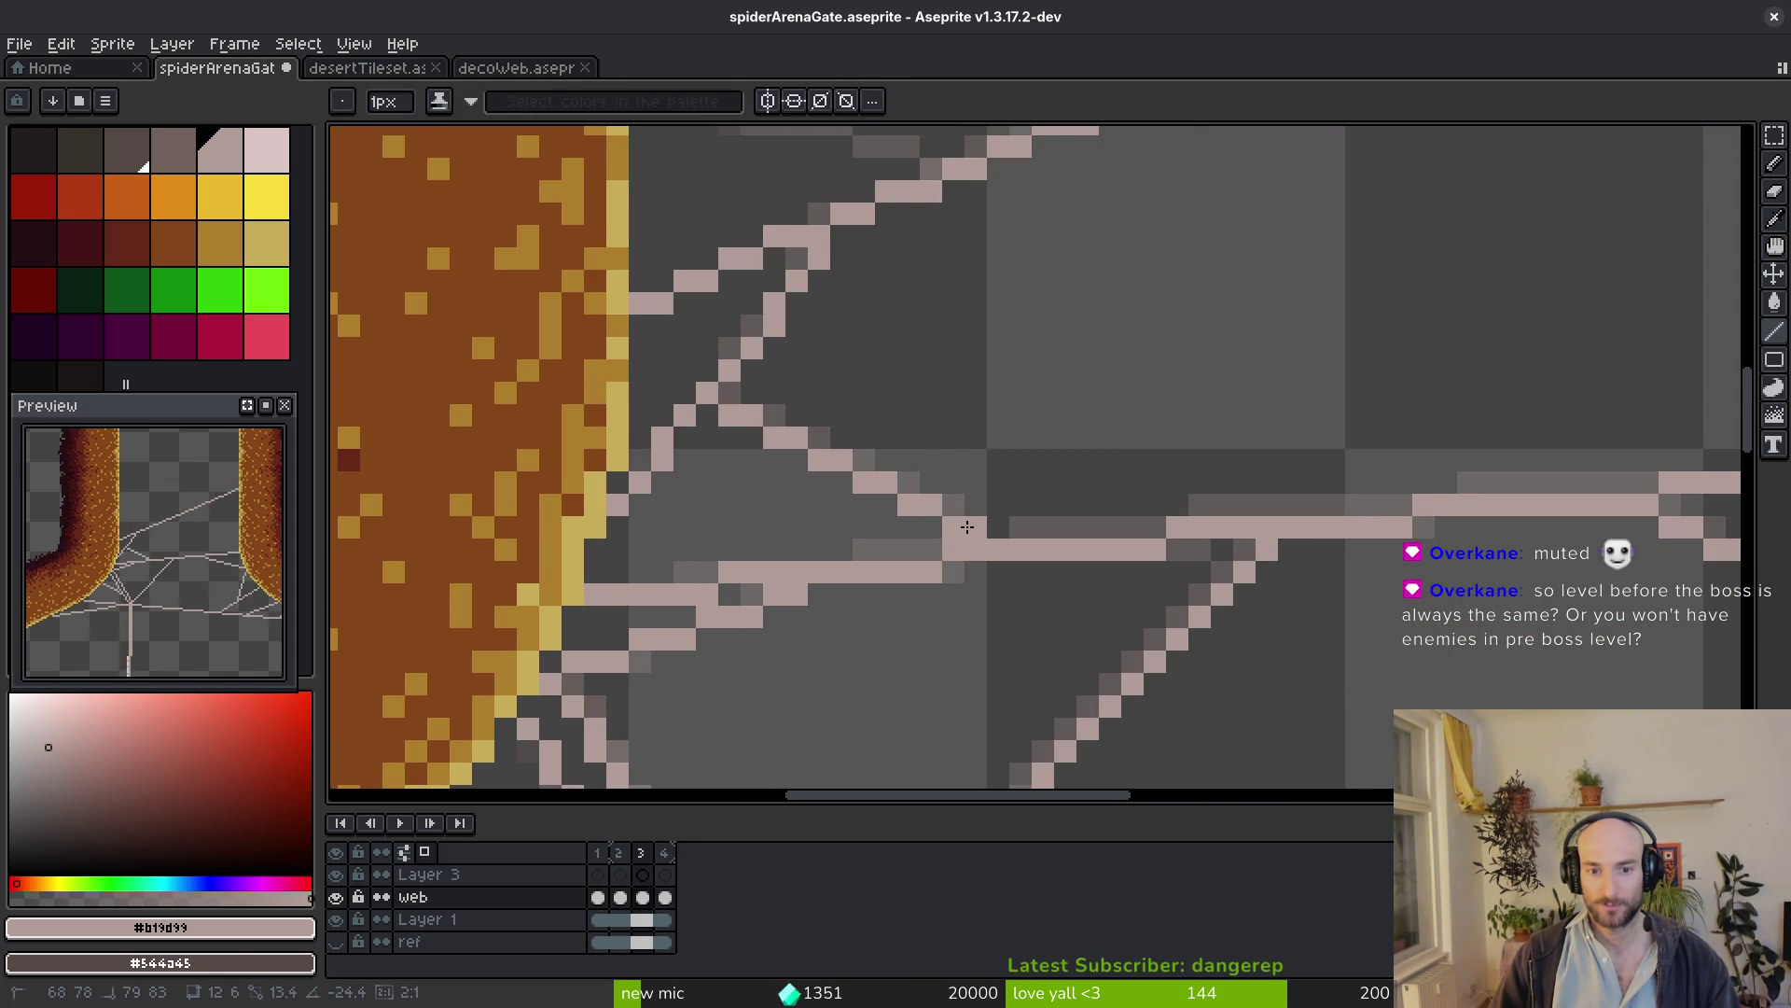
{"action": "scroll", "coordinate": [1003, 420], "scroll_direction": "down", "scroll_amount": 3}
Draw a strand from the right pillar down-left, undoing and redrawing it cleaner
{"action": "key", "text": "i"}
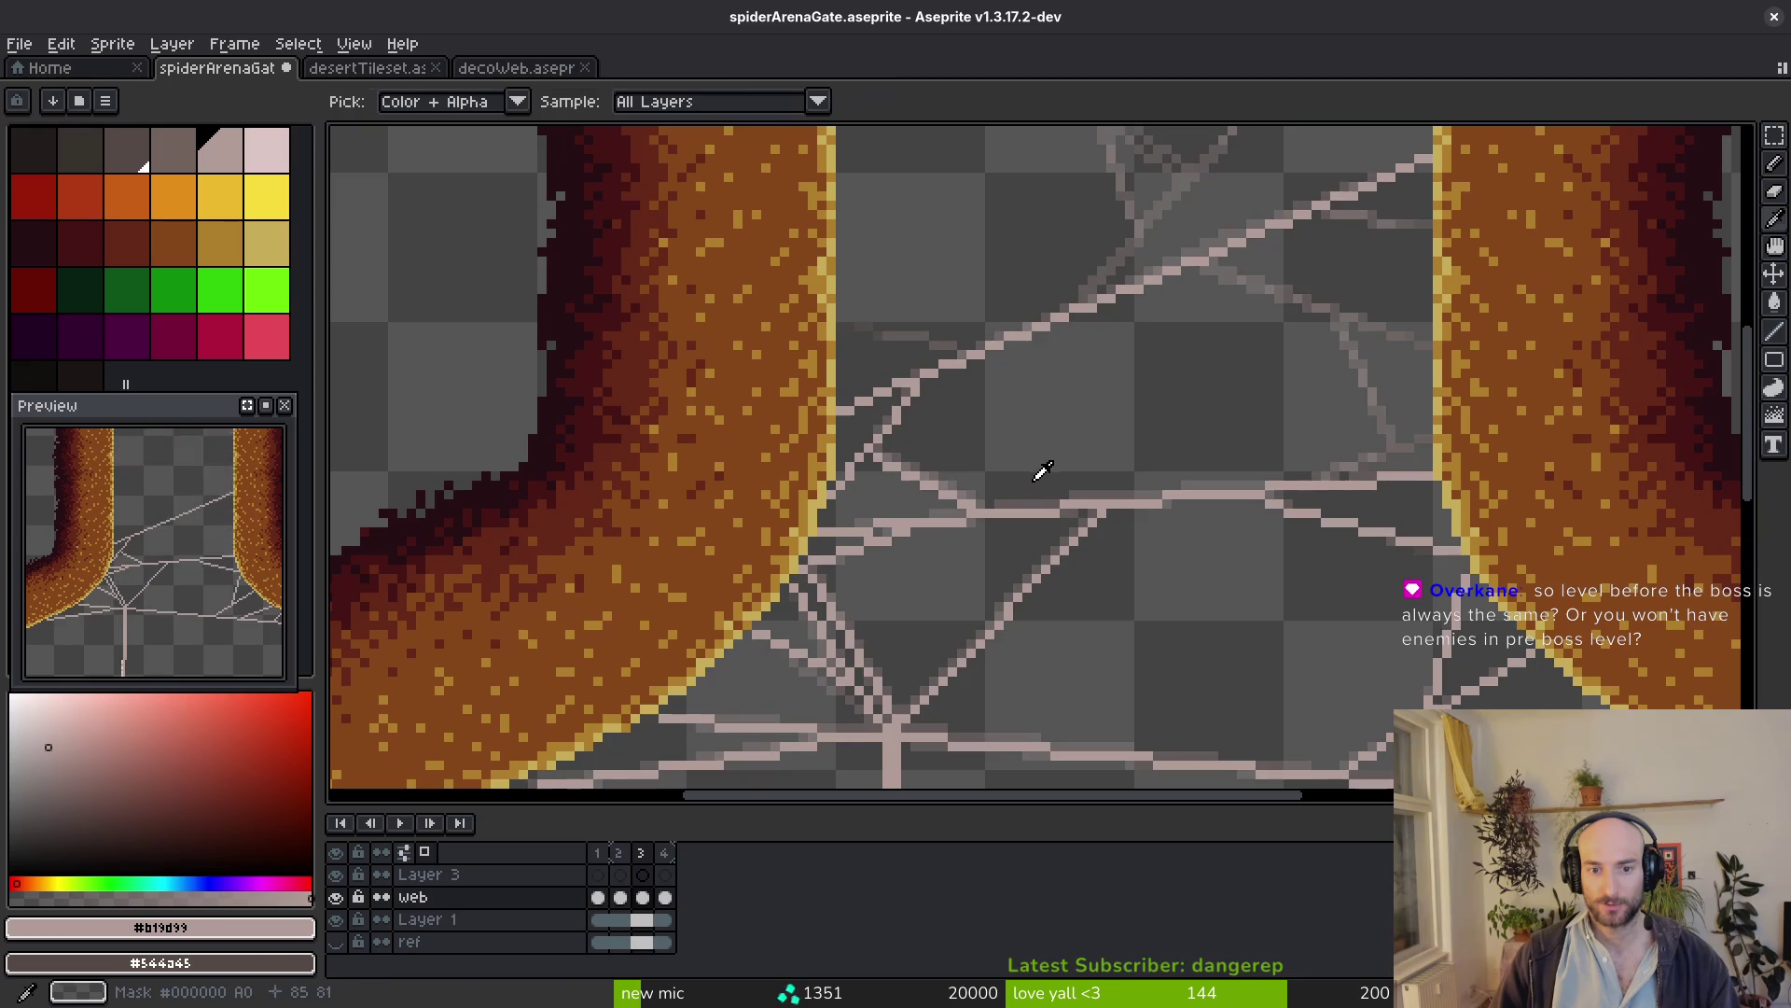
{"action": "key", "text": "b"}
{"action": "scroll", "coordinate": [1133, 495], "scroll_direction": "right", "scroll_amount": 2}
{"action": "scroll", "coordinate": [1287, 583], "scroll_direction": "up", "scroll_amount": 2}
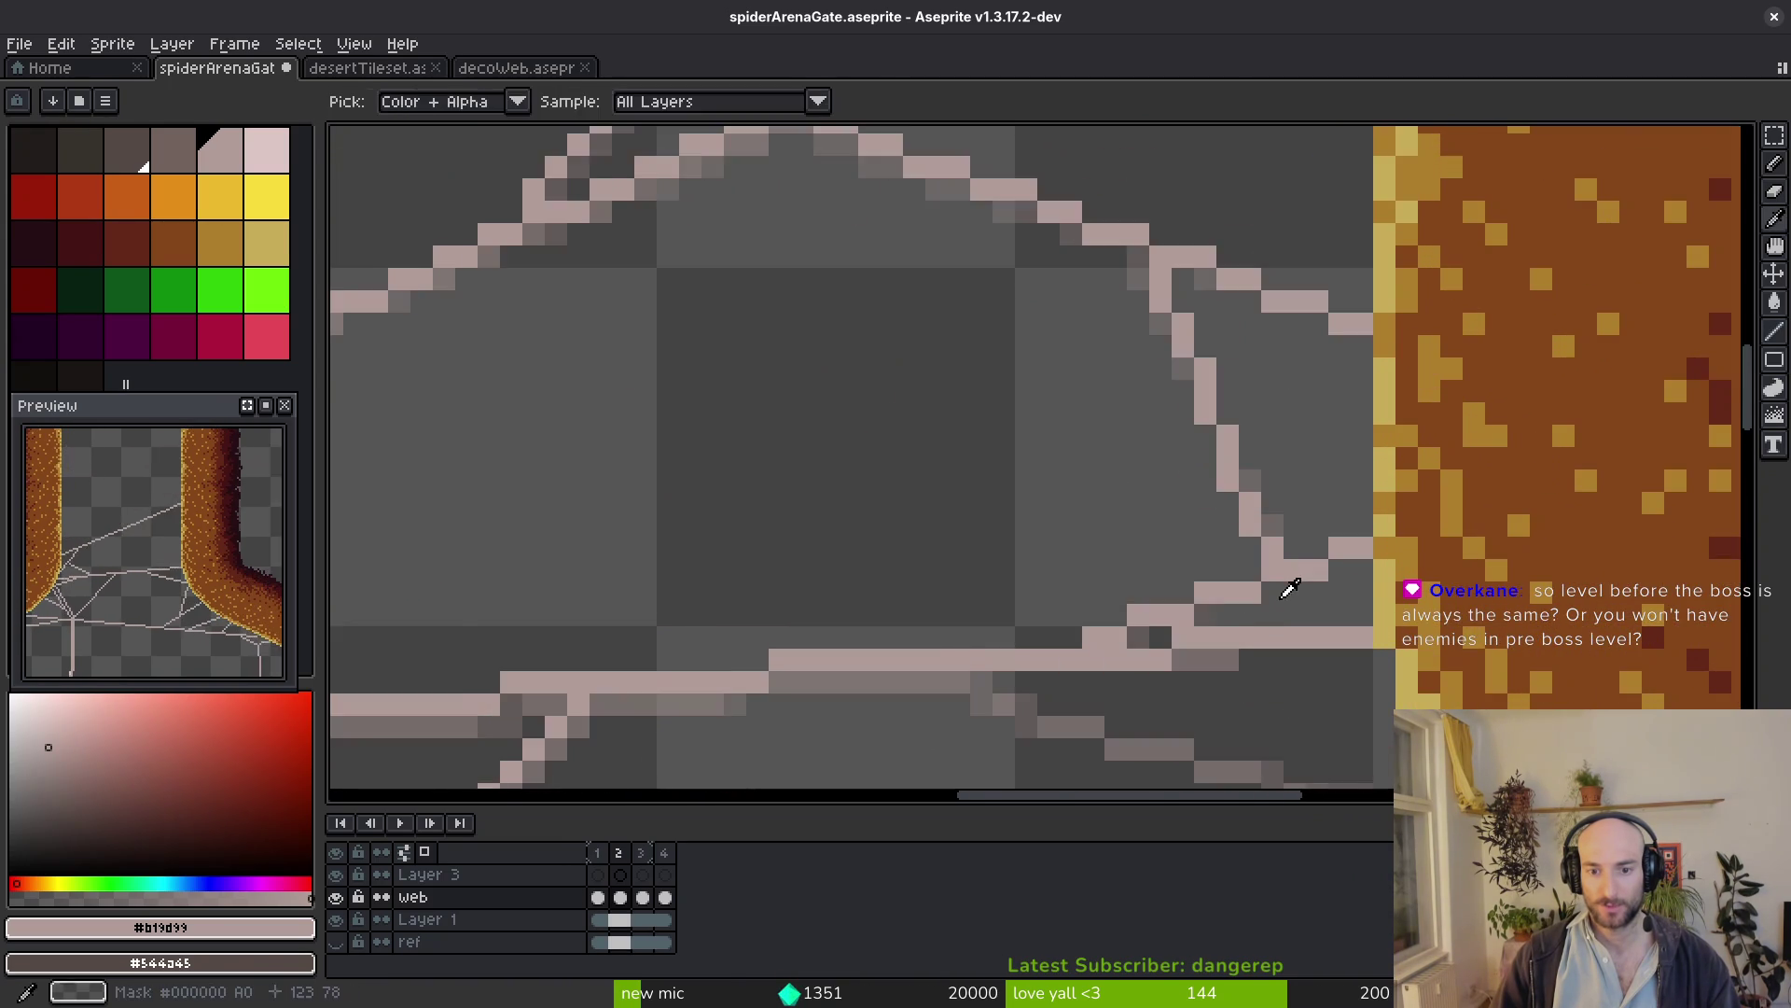
{"action": "scroll", "coordinate": [1288, 584], "scroll_direction": "up", "scroll_amount": 1}
{"action": "left_click_drag", "start_coordinate": [1288, 583], "coordinate": [1016, 531]}
{"action": "scroll", "coordinate": [1016, 531], "scroll_direction": "up", "scroll_amount": 1}
{"action": "left_click_drag", "start_coordinate": [1275, 481], "coordinate": [900, 593]}
{"action": "key", "text": "i"}
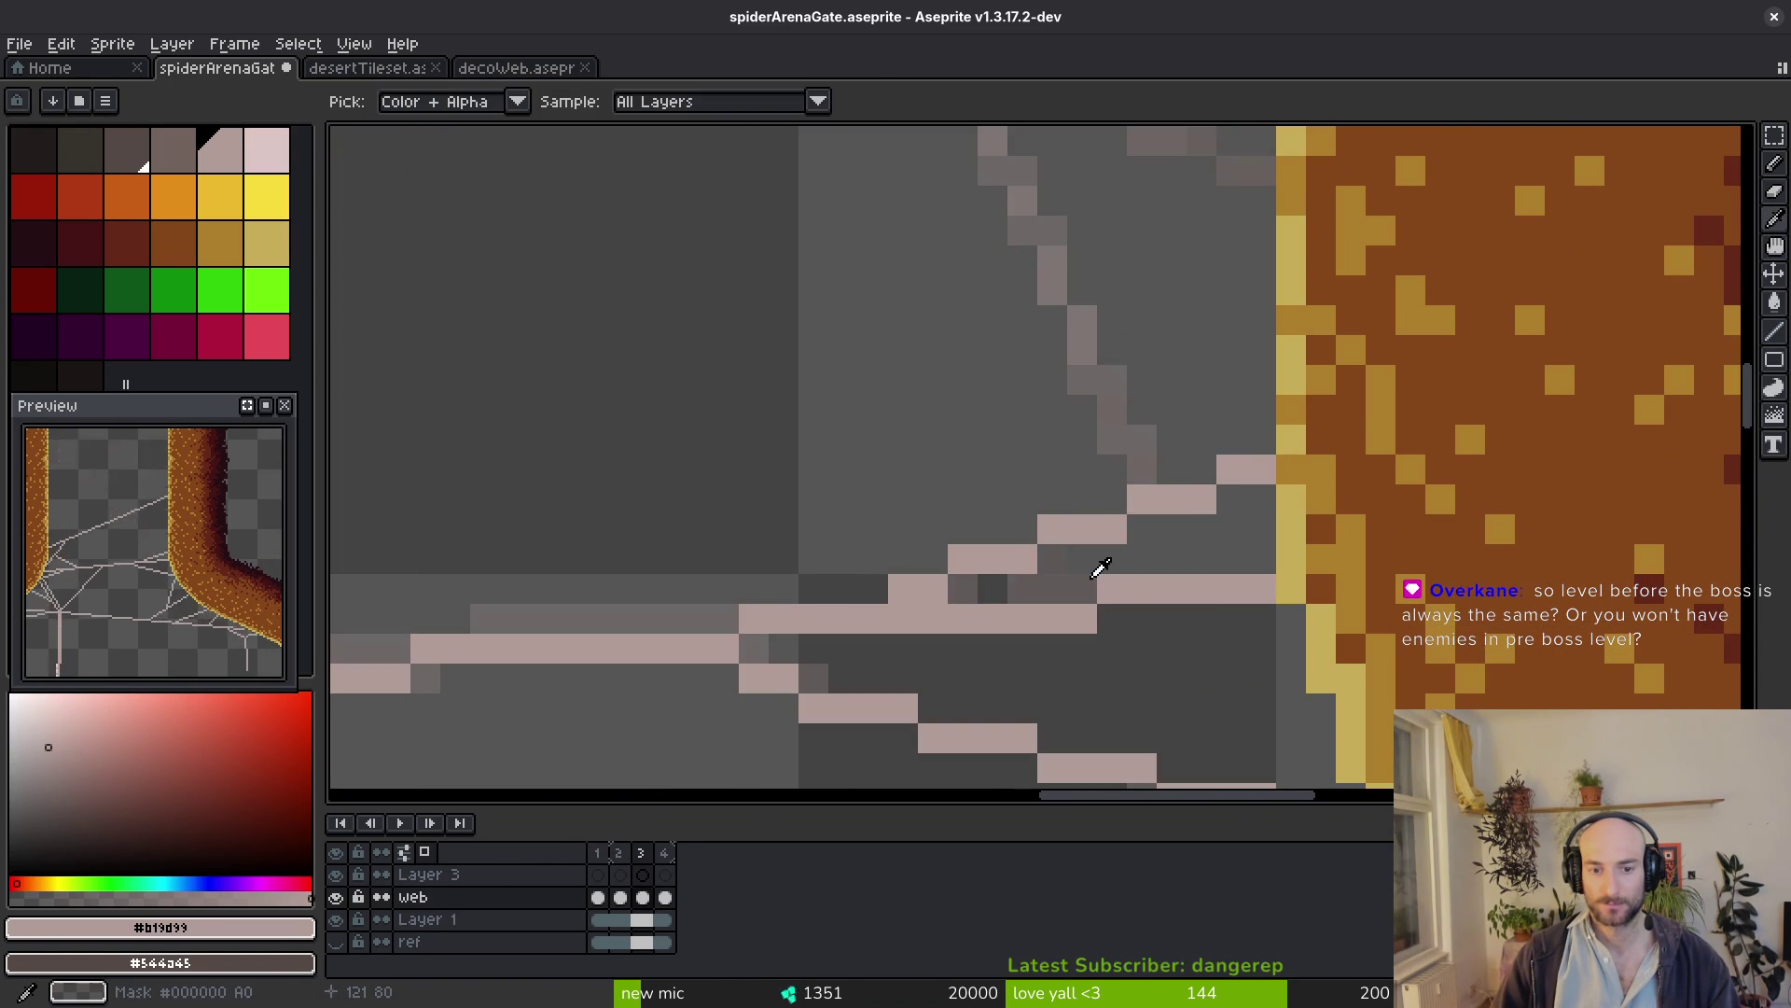
{"action": "key", "text": "b"}
{"action": "key", "text": "ctrl+z"}
{"action": "left_click_drag", "start_coordinate": [1264, 466], "coordinate": [935, 578]}
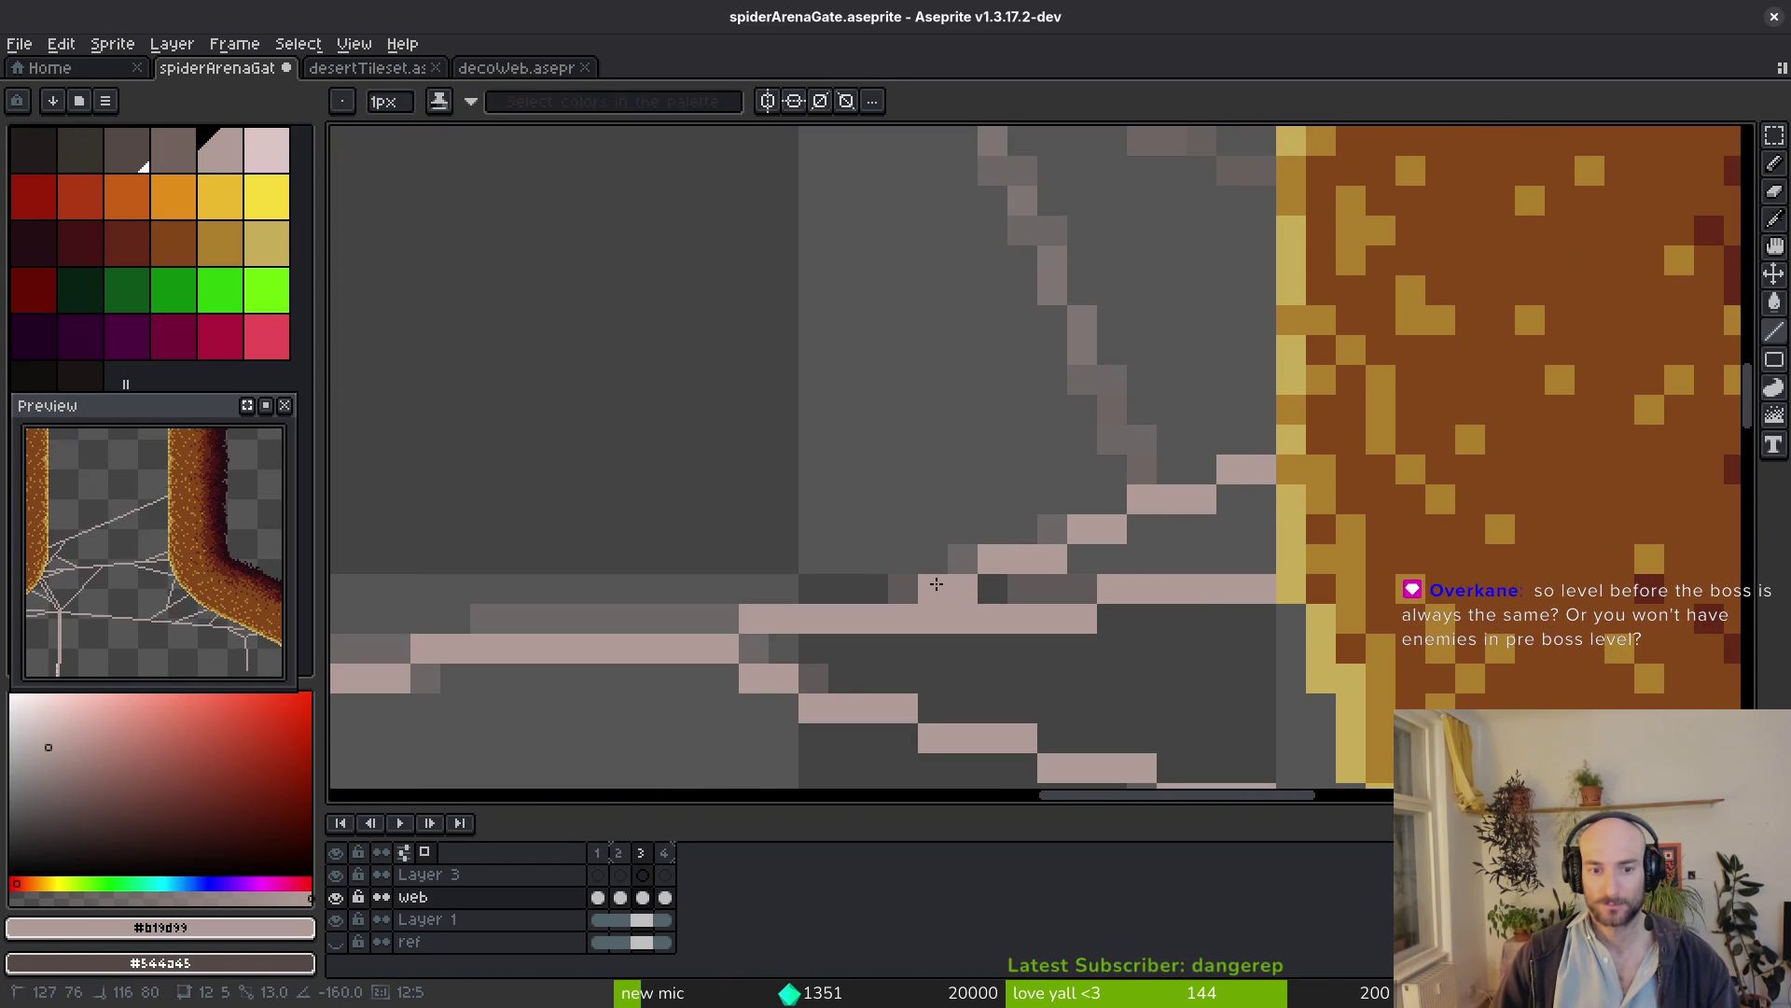
{"action": "key", "text": "i"}
Compare frames 3 and 4, then draw a diagonal strand running up-right on frame 3
{"action": "key", "text": "Right"}
{"action": "key", "text": "Left"}
{"action": "key", "text": "Right"}
{"action": "key", "text": "Left"}
{"action": "key", "text": "Right"}
{"action": "key", "text": "b"}
{"action": "key", "text": "Left"}
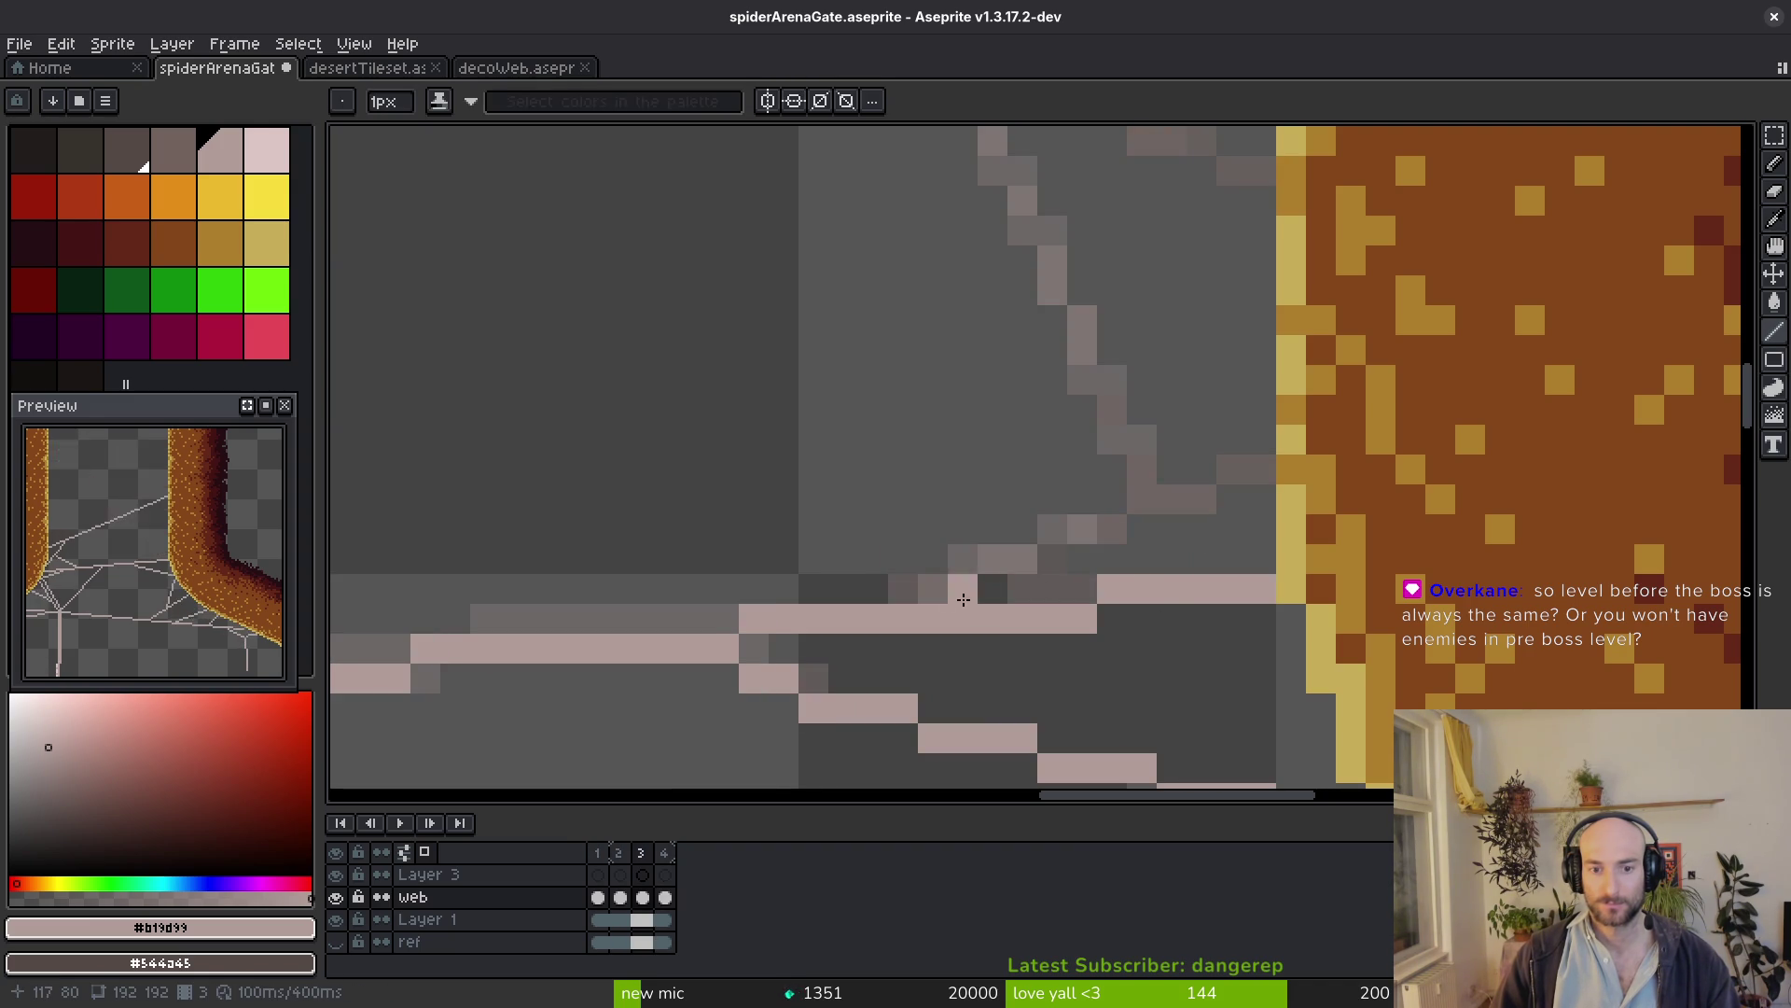
{"action": "left_click_drag", "start_coordinate": [913, 596], "coordinate": [1246, 467]}
{"action": "key", "text": "i"}
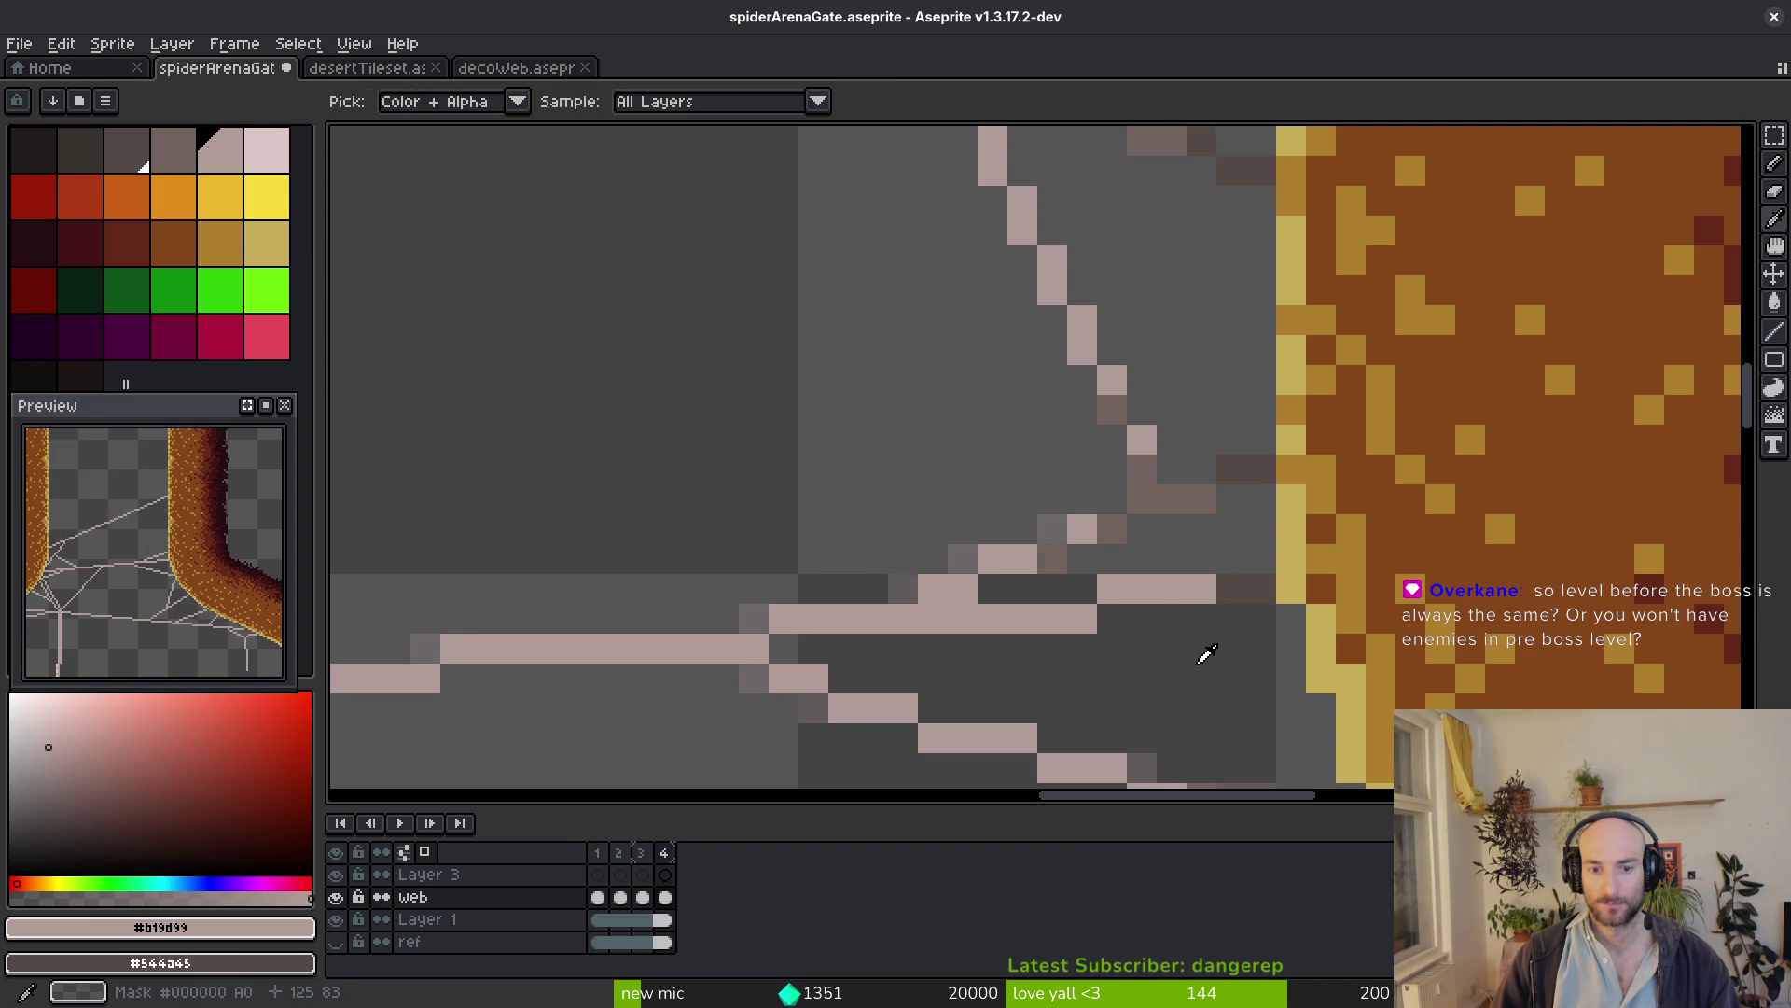
{"action": "scroll", "coordinate": [1080, 467], "scroll_direction": "down", "scroll_amount": 4}
Compare the web against neighbouring frames and add a light strand running up-left
{"action": "left_click_drag", "start_coordinate": [1079, 467], "coordinate": [1133, 632]}
{"action": "key", "text": "b"}
{"action": "scroll", "coordinate": [1148, 588], "scroll_direction": "up", "scroll_amount": 3}
{"action": "key", "text": "i"}
{"action": "key", "text": "Left"}
{"action": "key", "text": "Right"}
{"action": "key", "text": "Left"}
{"action": "key", "text": "Right"}
{"action": "key", "text": "Right"}
{"action": "key", "text": "Left"}
{"action": "key", "text": "b"}
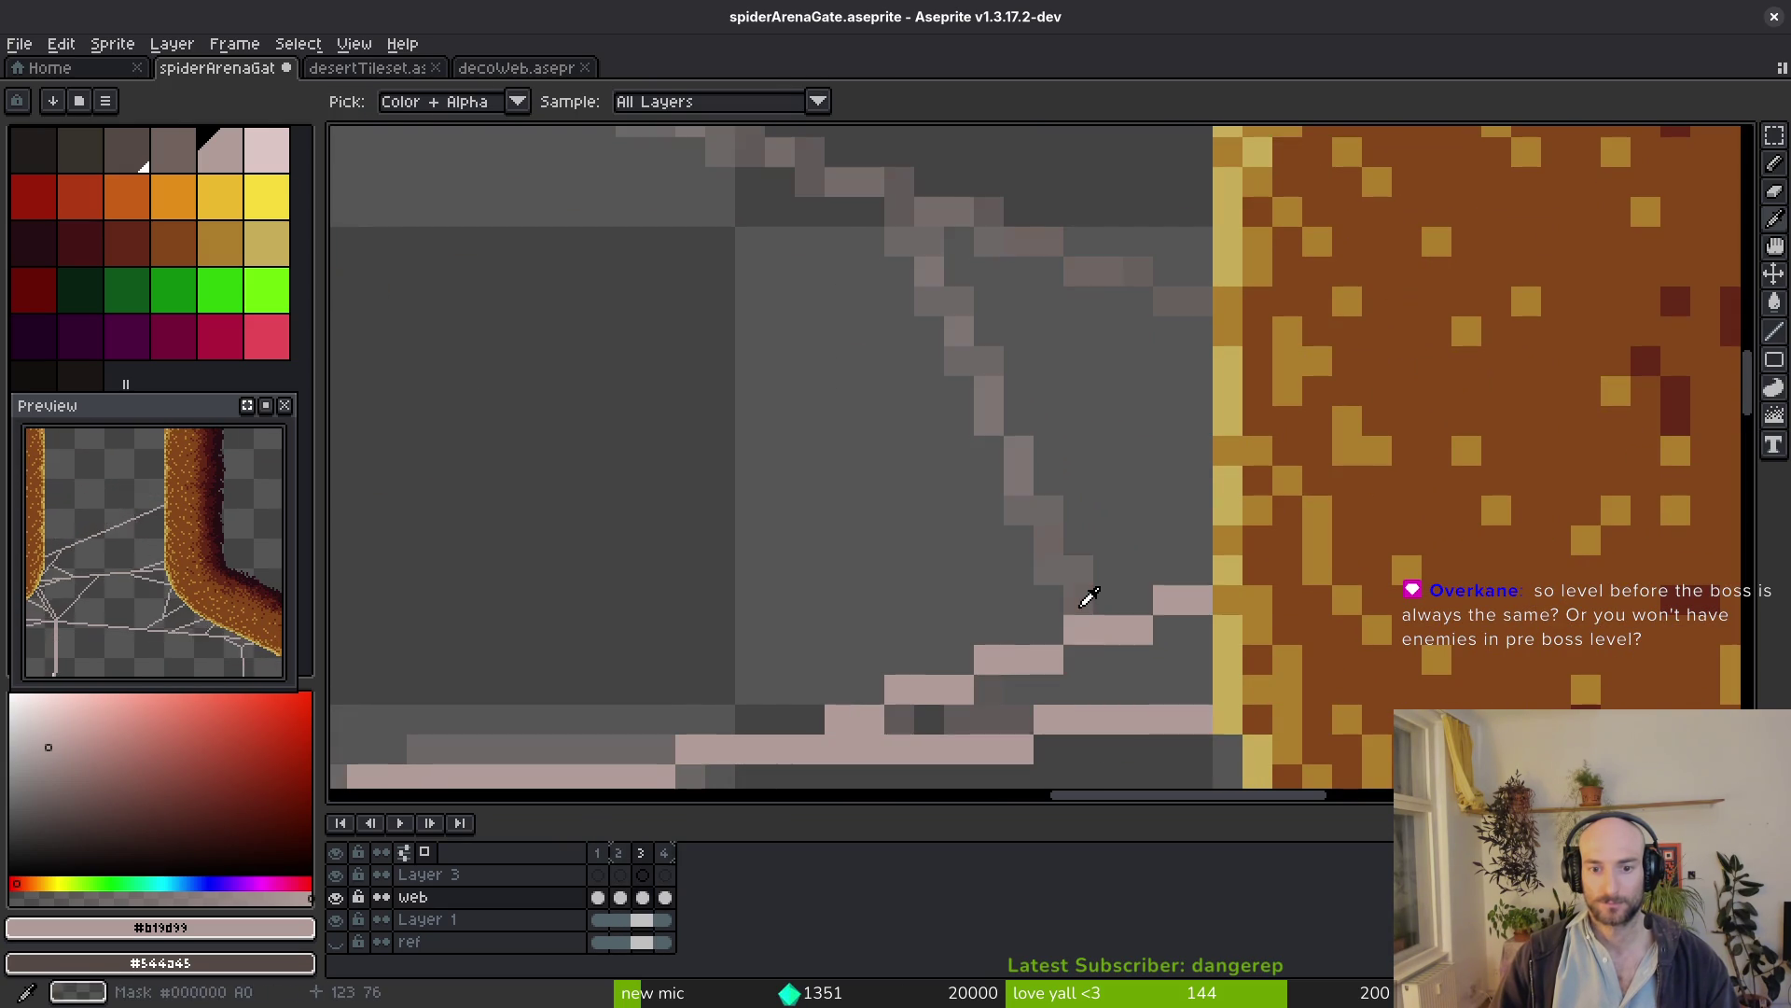
{"action": "left_click_drag", "start_coordinate": [1079, 594], "coordinate": [917, 213]}
{"action": "mouse_move", "coordinate": [1145, 266]}
{"action": "left_mouse_down"}
{"action": "mouse_move", "coordinate": [1286, 532]}
{"action": "mouse_move", "coordinate": [1064, 483]}
{"action": "mouse_move", "coordinate": [658, 294]}
{"action": "mouse_move", "coordinate": [680, 306]}
{"action": "left_mouse_up"}
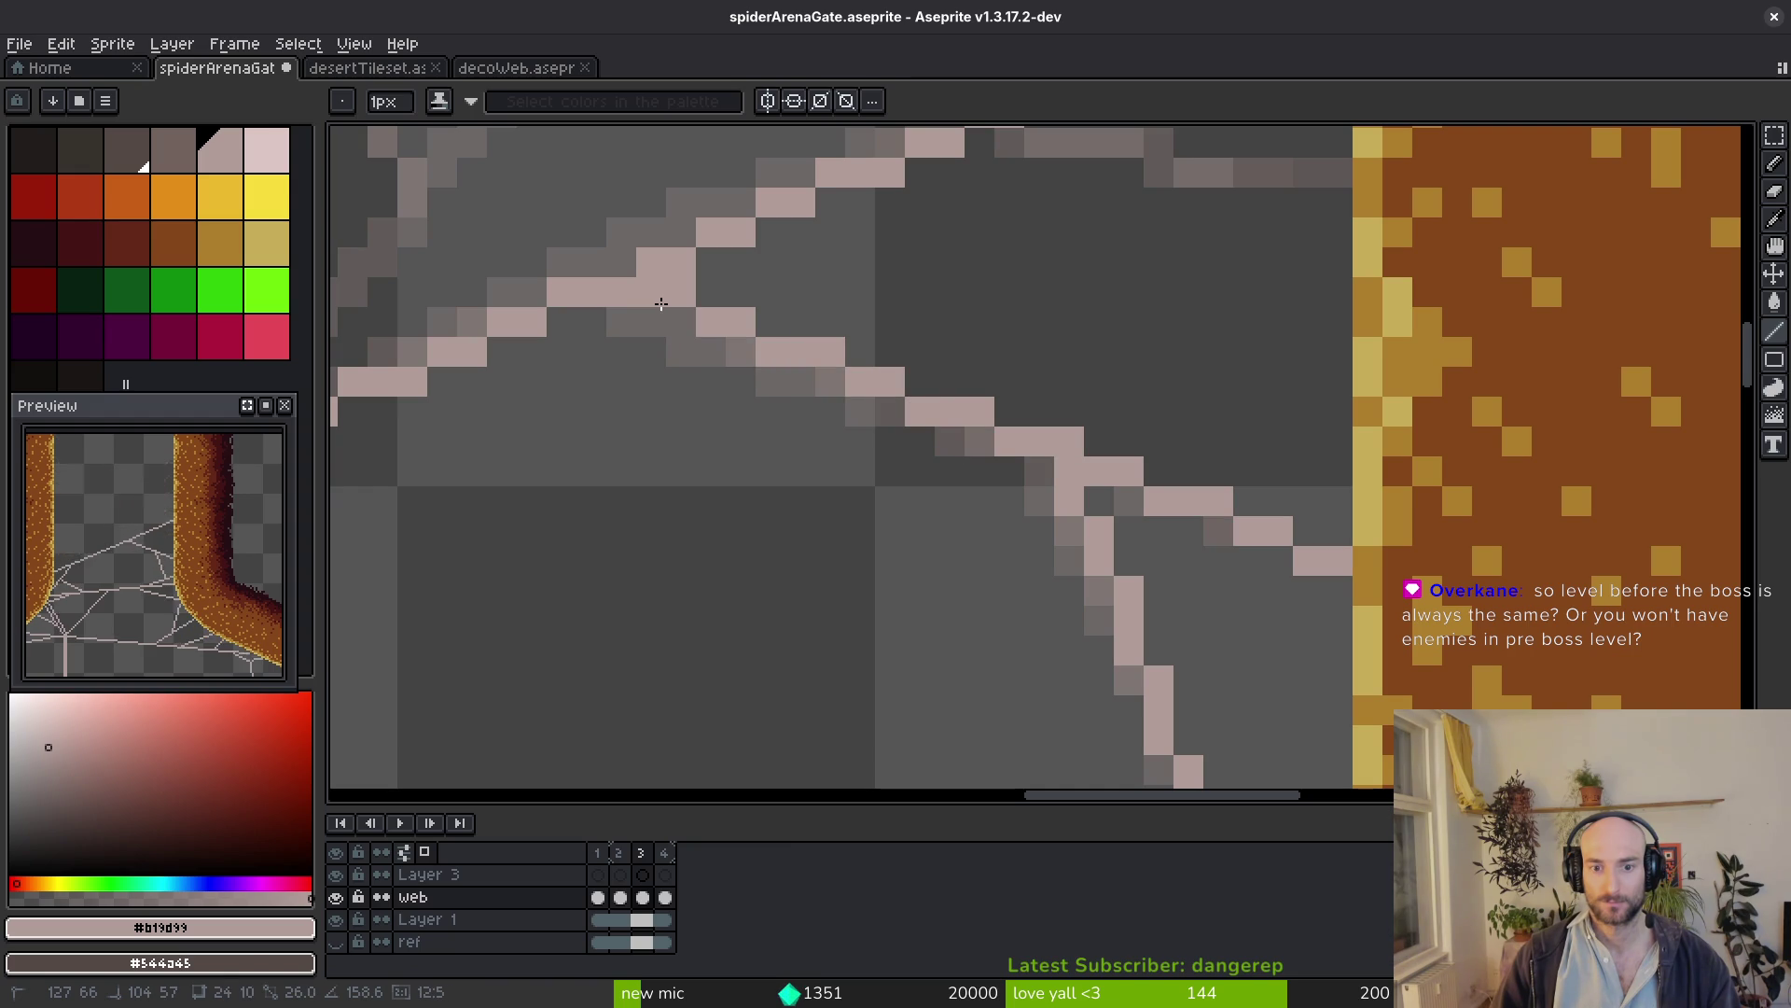
{"action": "scroll", "coordinate": [908, 516], "scroll_direction": "down", "scroll_amount": 2}
{"action": "scroll", "coordinate": [907, 515], "scroll_direction": "down", "scroll_amount": 2}
{"action": "scroll", "coordinate": [853, 448], "scroll_direction": "up", "scroll_amount": 3}
Erase stray pixels at the web junction
{"action": "key", "text": "e"}
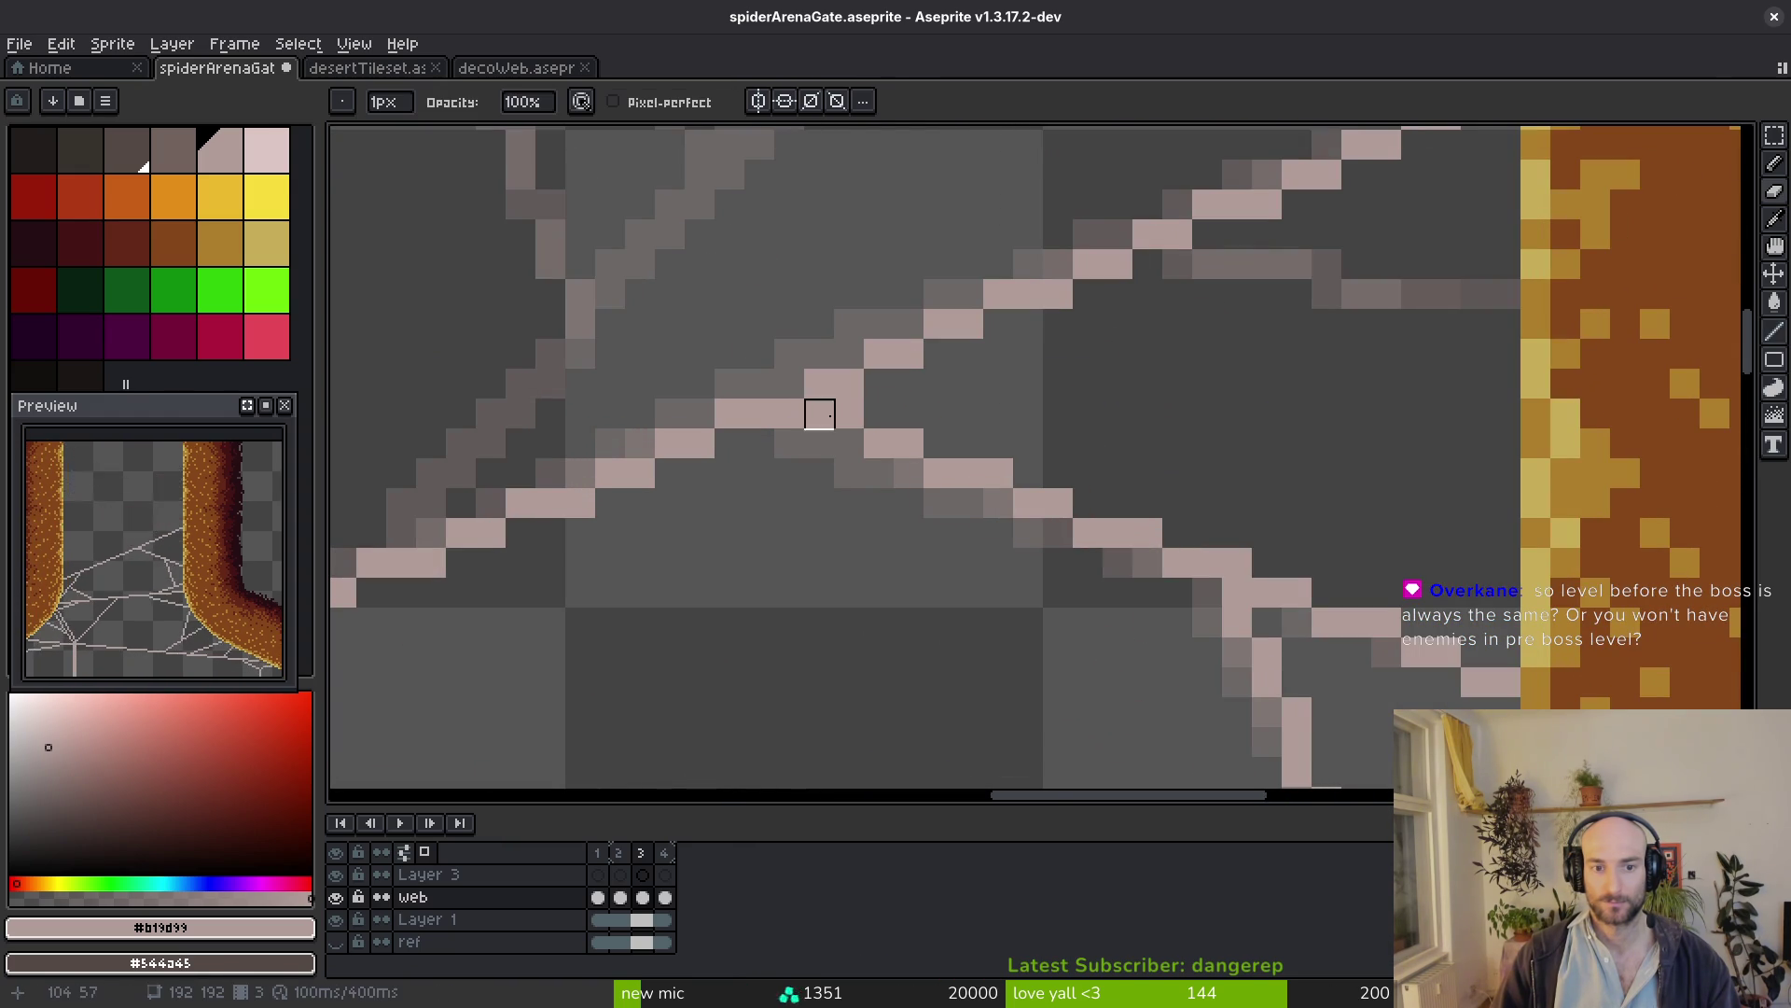
{"action": "scroll", "coordinate": [897, 462], "scroll_direction": "down", "scroll_amount": 3}
{"action": "scroll", "coordinate": [895, 462], "scroll_direction": "up", "scroll_amount": 3}
{"action": "key", "text": "b"}
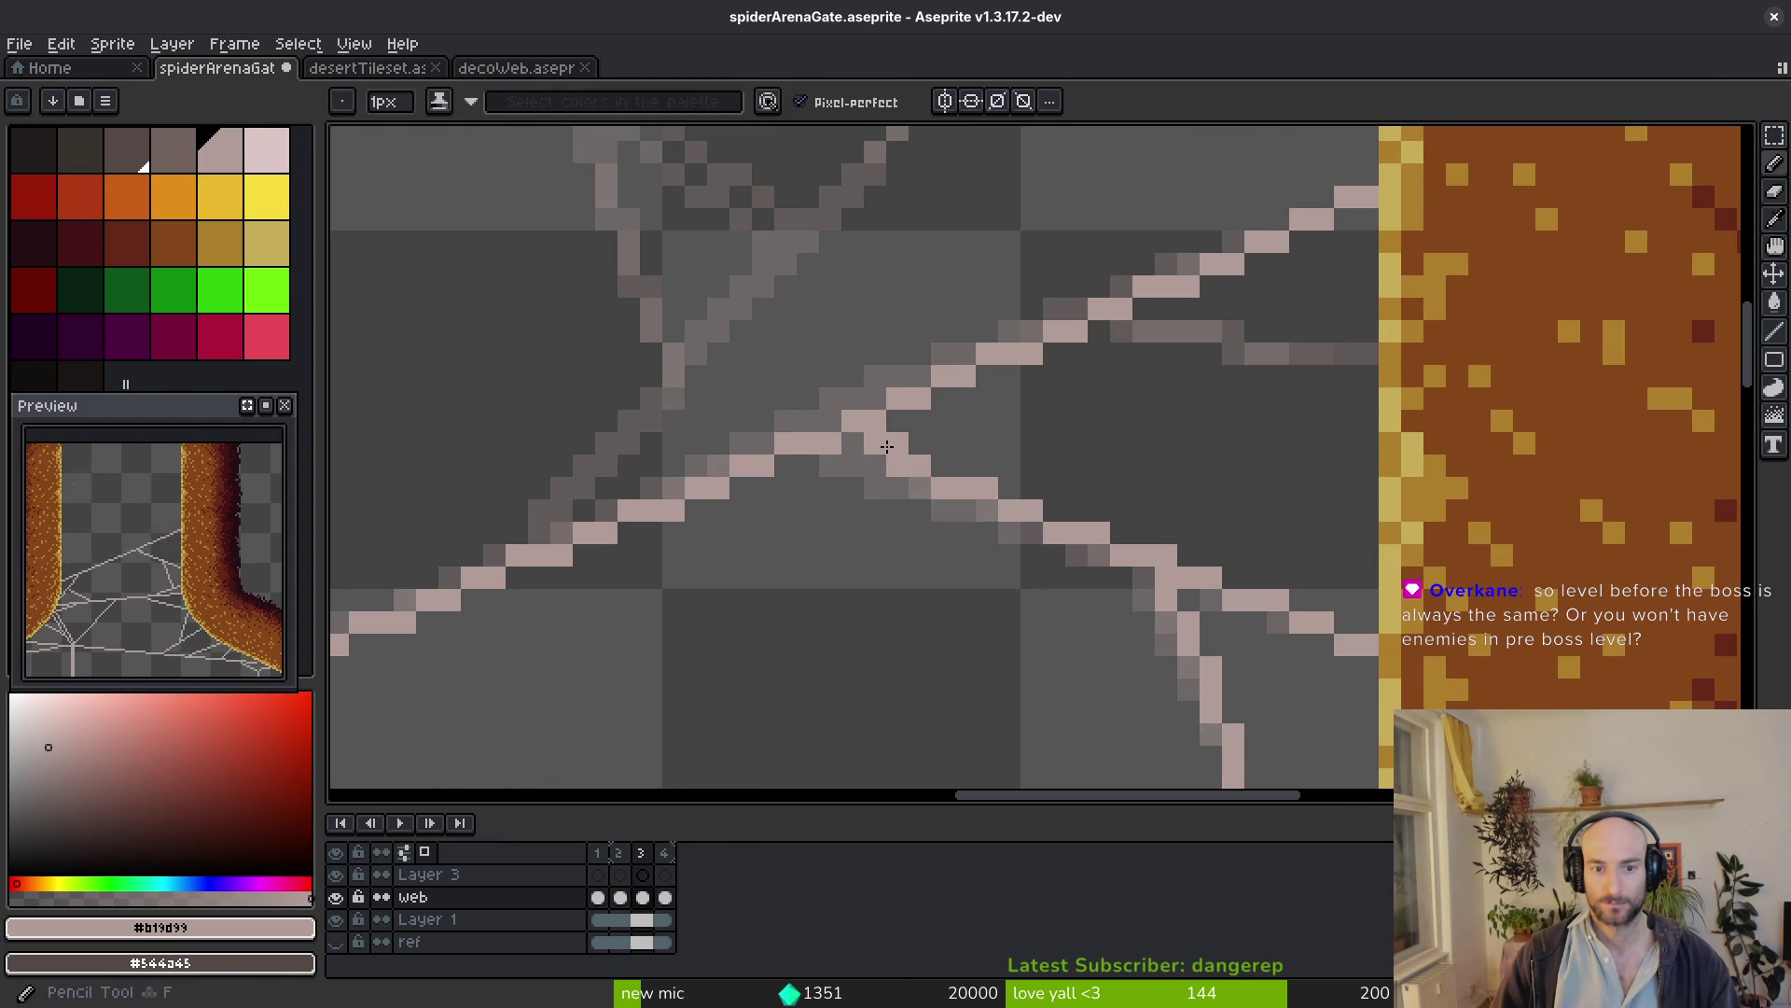
{"action": "key", "text": "e"}
{"action": "left_click_drag", "start_coordinate": [897, 467], "coordinate": [920, 467]}
{"action": "scroll", "coordinate": [941, 489], "scroll_direction": "down", "scroll_amount": 2}
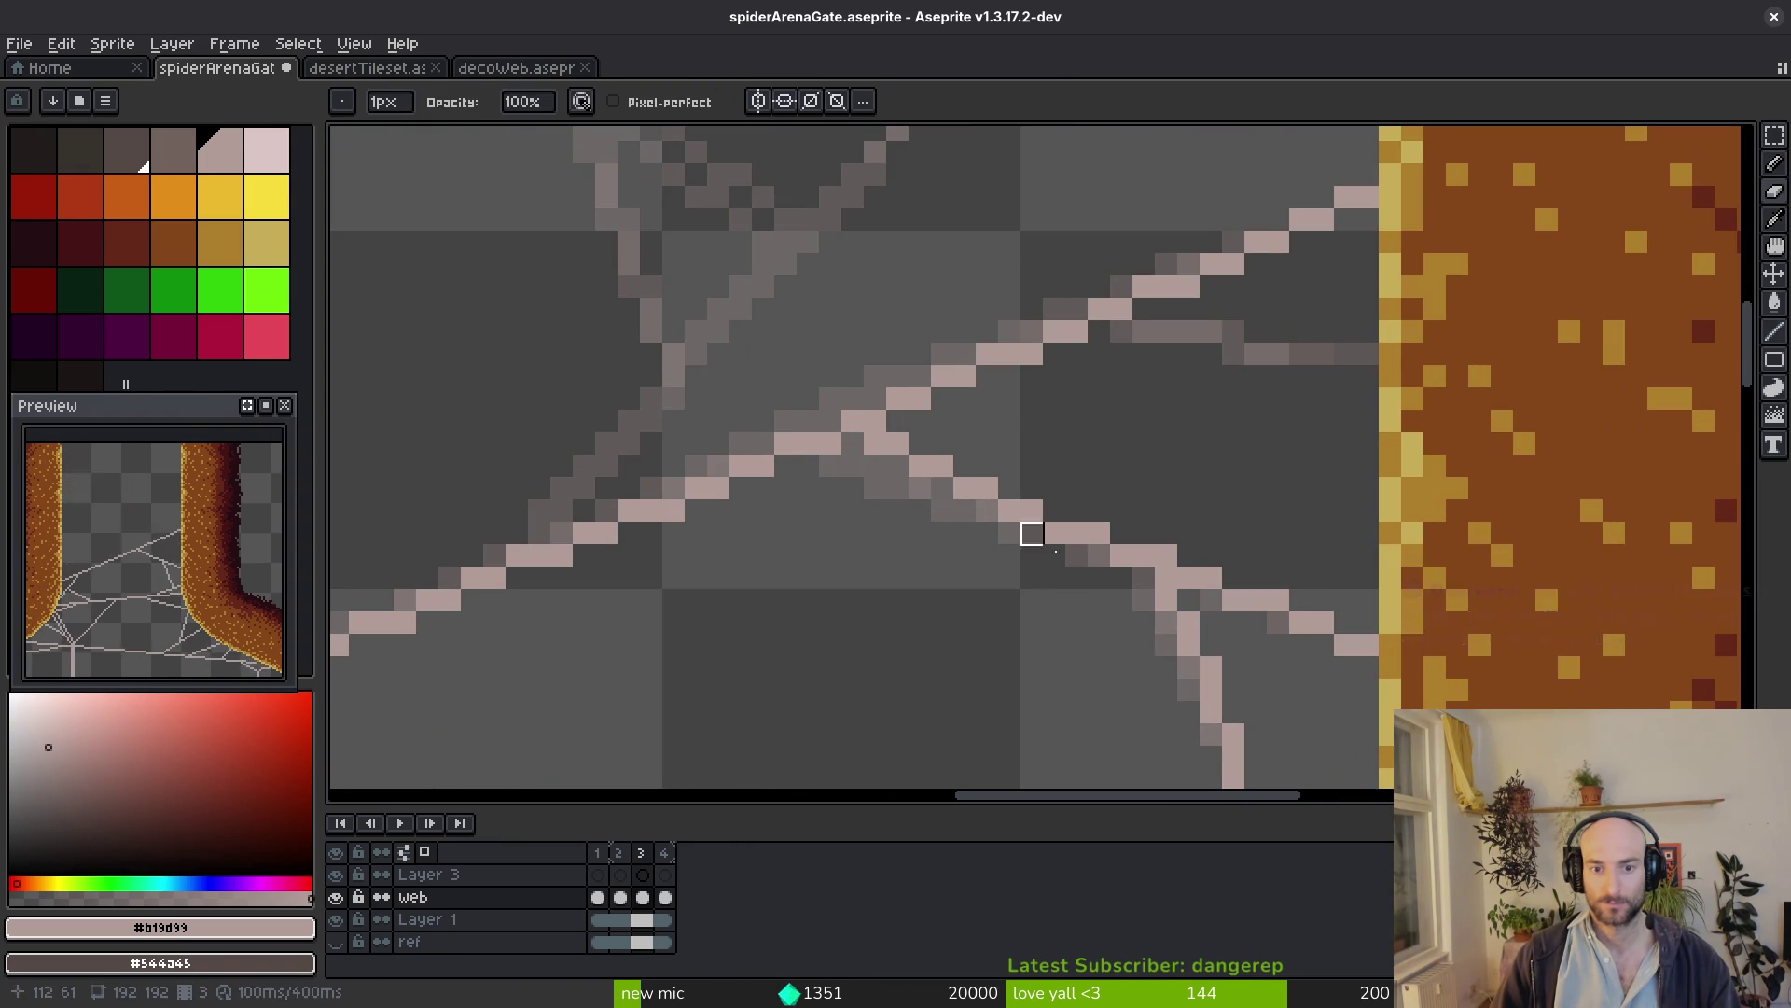
{"action": "scroll", "coordinate": [981, 507], "scroll_direction": "down", "scroll_amount": 2}
{"action": "key", "text": "i"}
{"action": "key", "text": "l"}
{"action": "scroll", "coordinate": [1059, 536], "scroll_direction": "down", "scroll_amount": 1}
{"action": "scroll", "coordinate": [1063, 532], "scroll_direction": "up", "scroll_amount": 1}
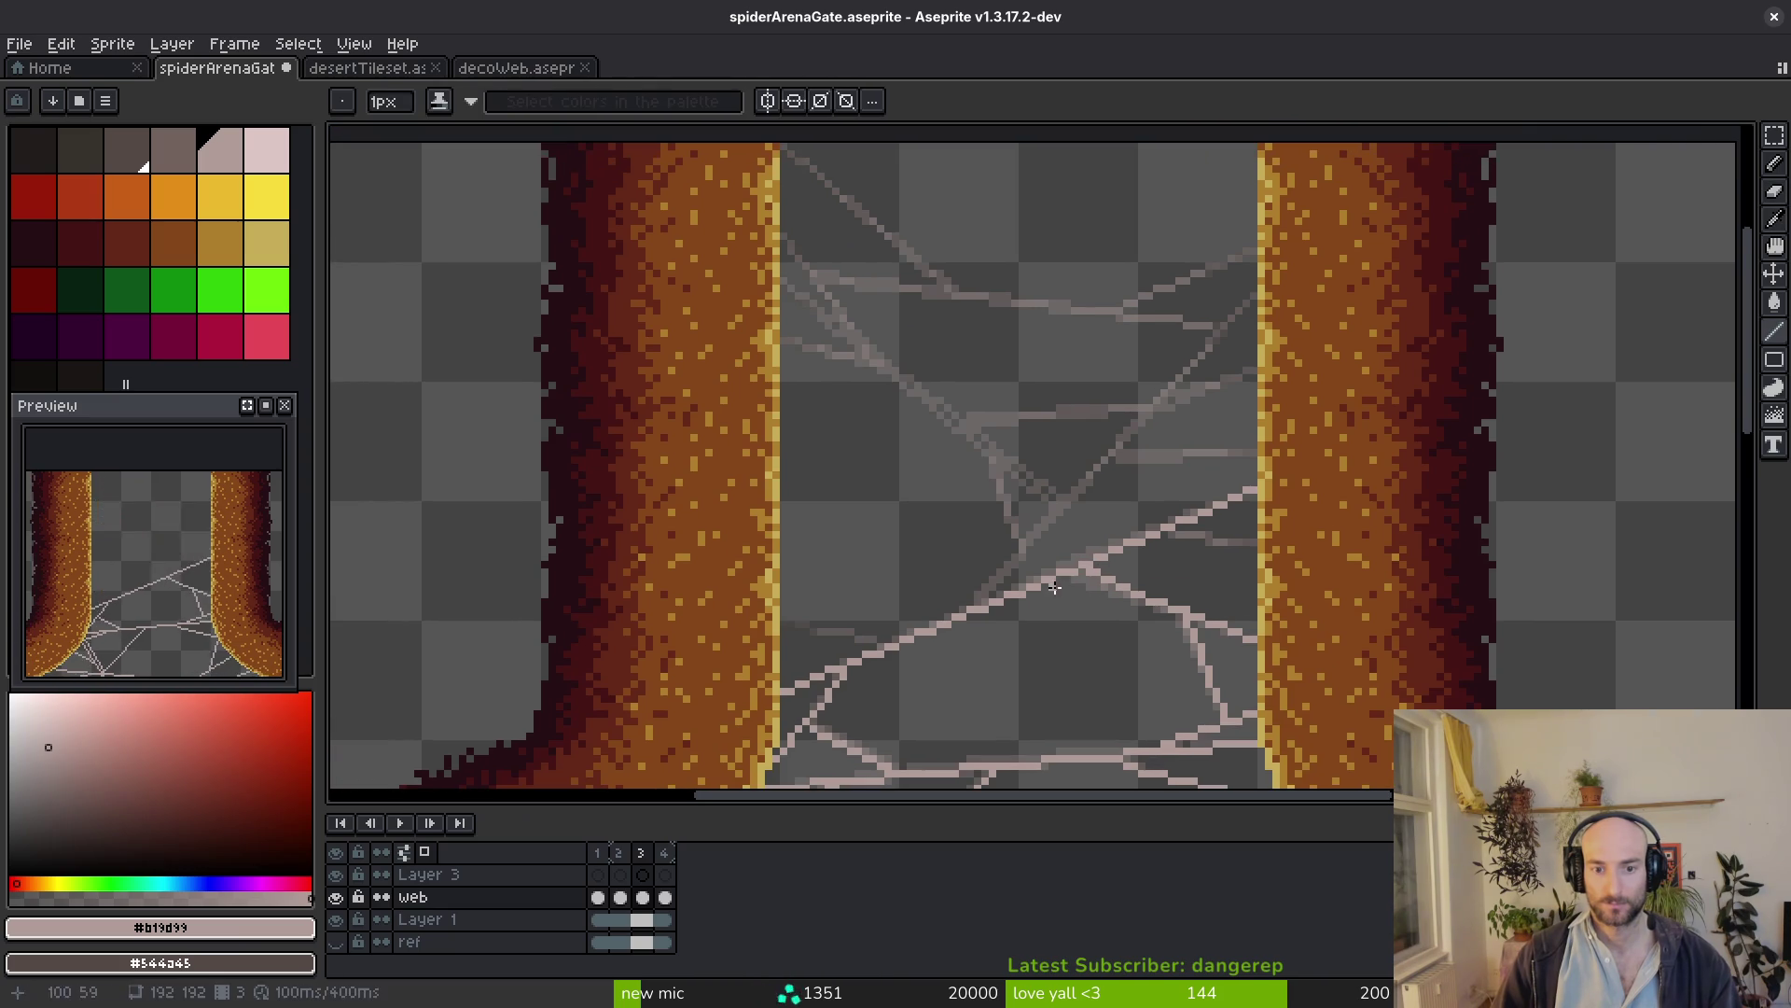
{"action": "key", "text": "i"}
Draw a long diagonal strand up to the right pillar and a strand from the left pillar rightward
{"action": "key", "text": "Left"}
{"action": "key", "text": "Right"}
{"action": "key", "text": "Left"}
{"action": "key", "text": "Right"}
{"action": "key", "text": "l"}
{"action": "scroll", "coordinate": [996, 588], "scroll_direction": "up", "scroll_amount": 1}
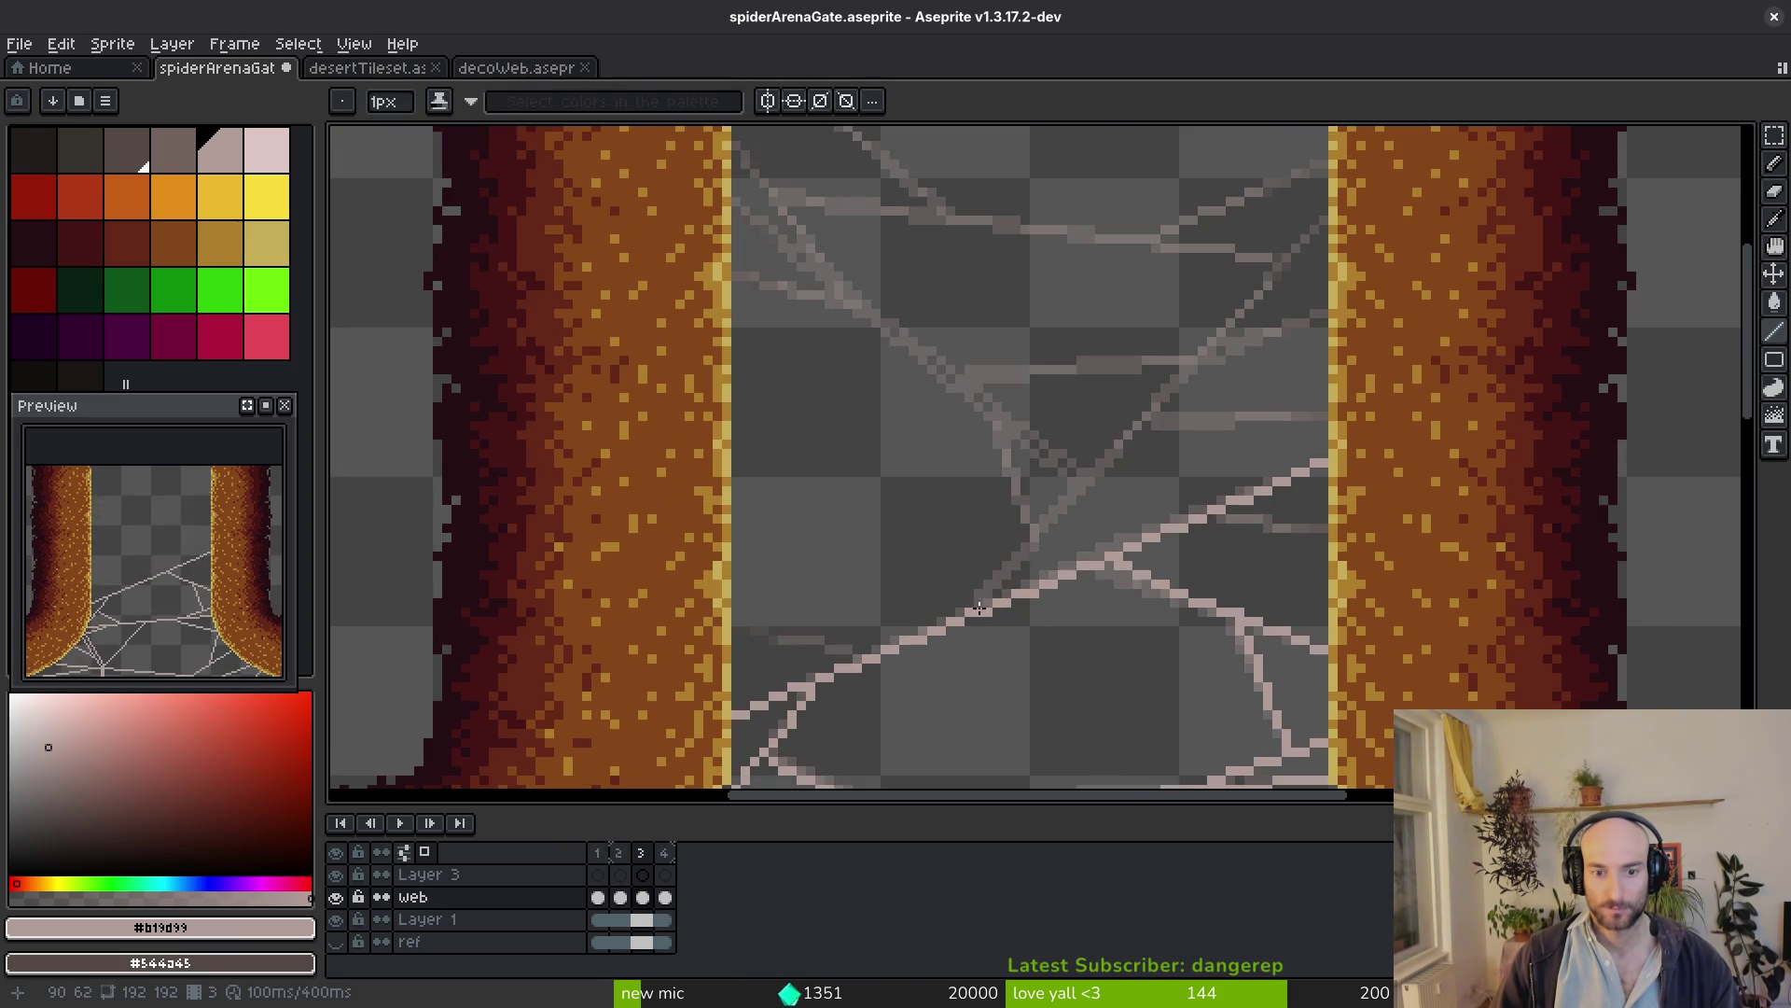
{"action": "left_click_drag", "start_coordinate": [981, 600], "coordinate": [1322, 225]}
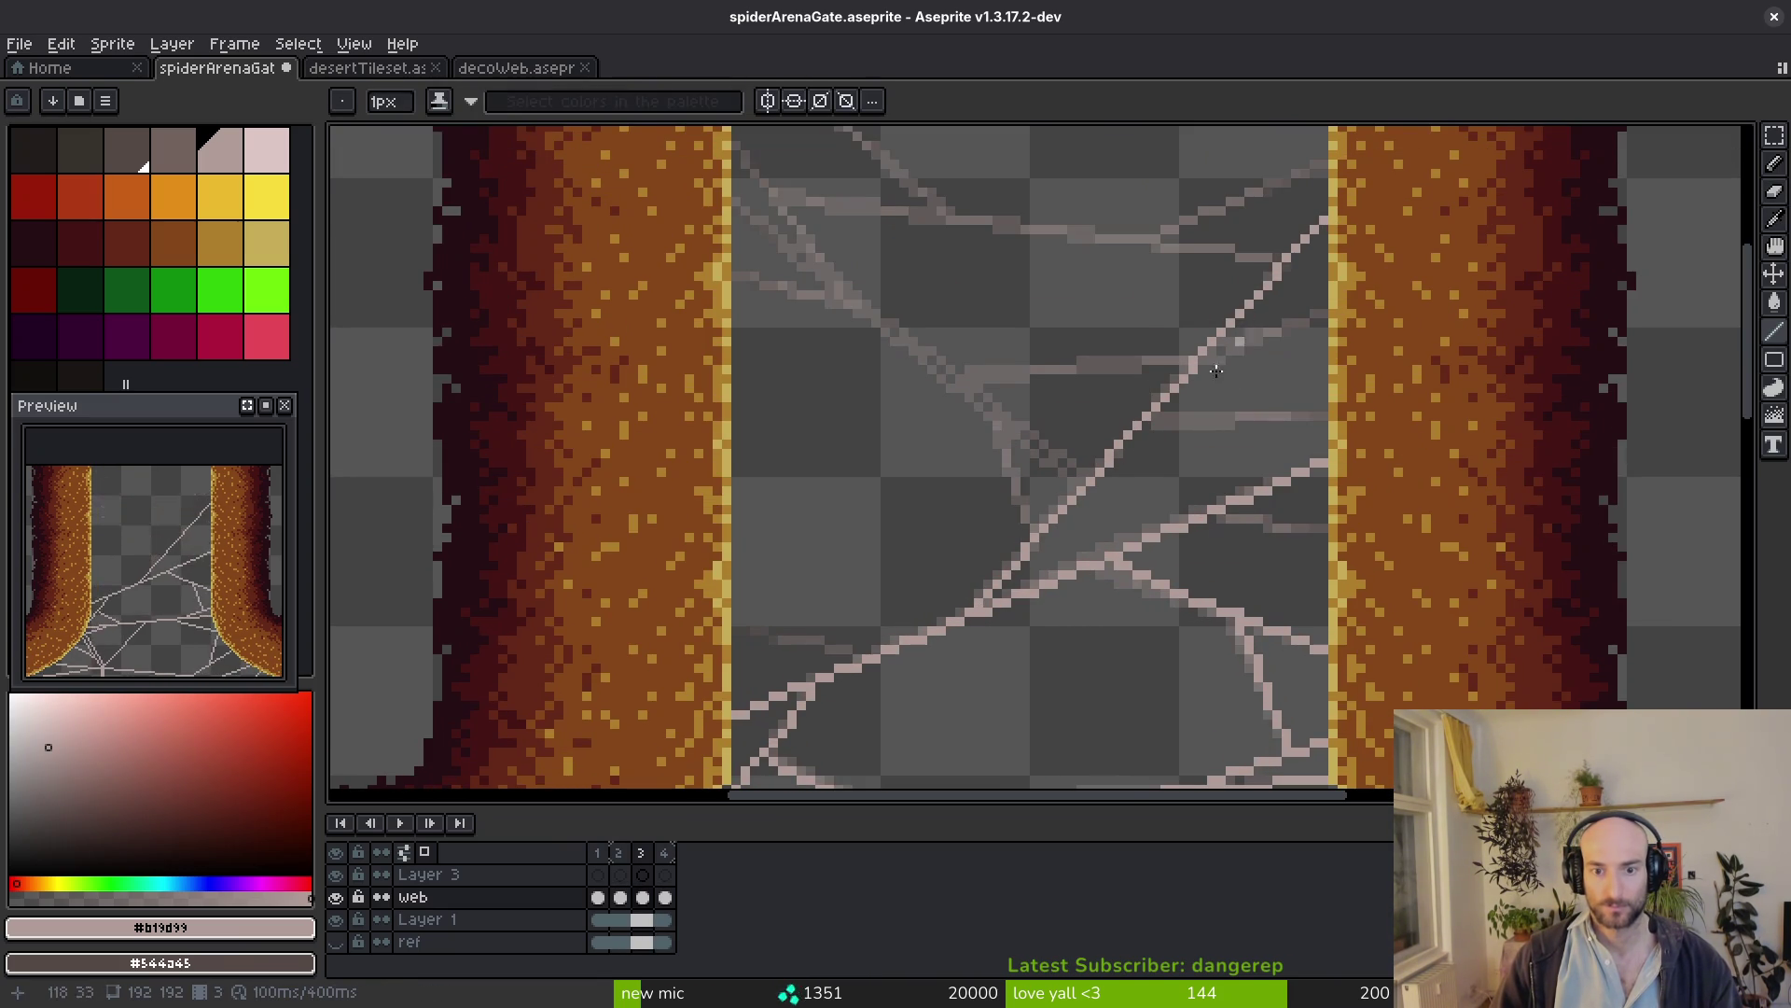
{"action": "scroll", "coordinate": [1072, 548], "scroll_direction": "left", "scroll_amount": 2}
{"action": "scroll", "coordinate": [845, 673], "scroll_direction": "up", "scroll_amount": 3}
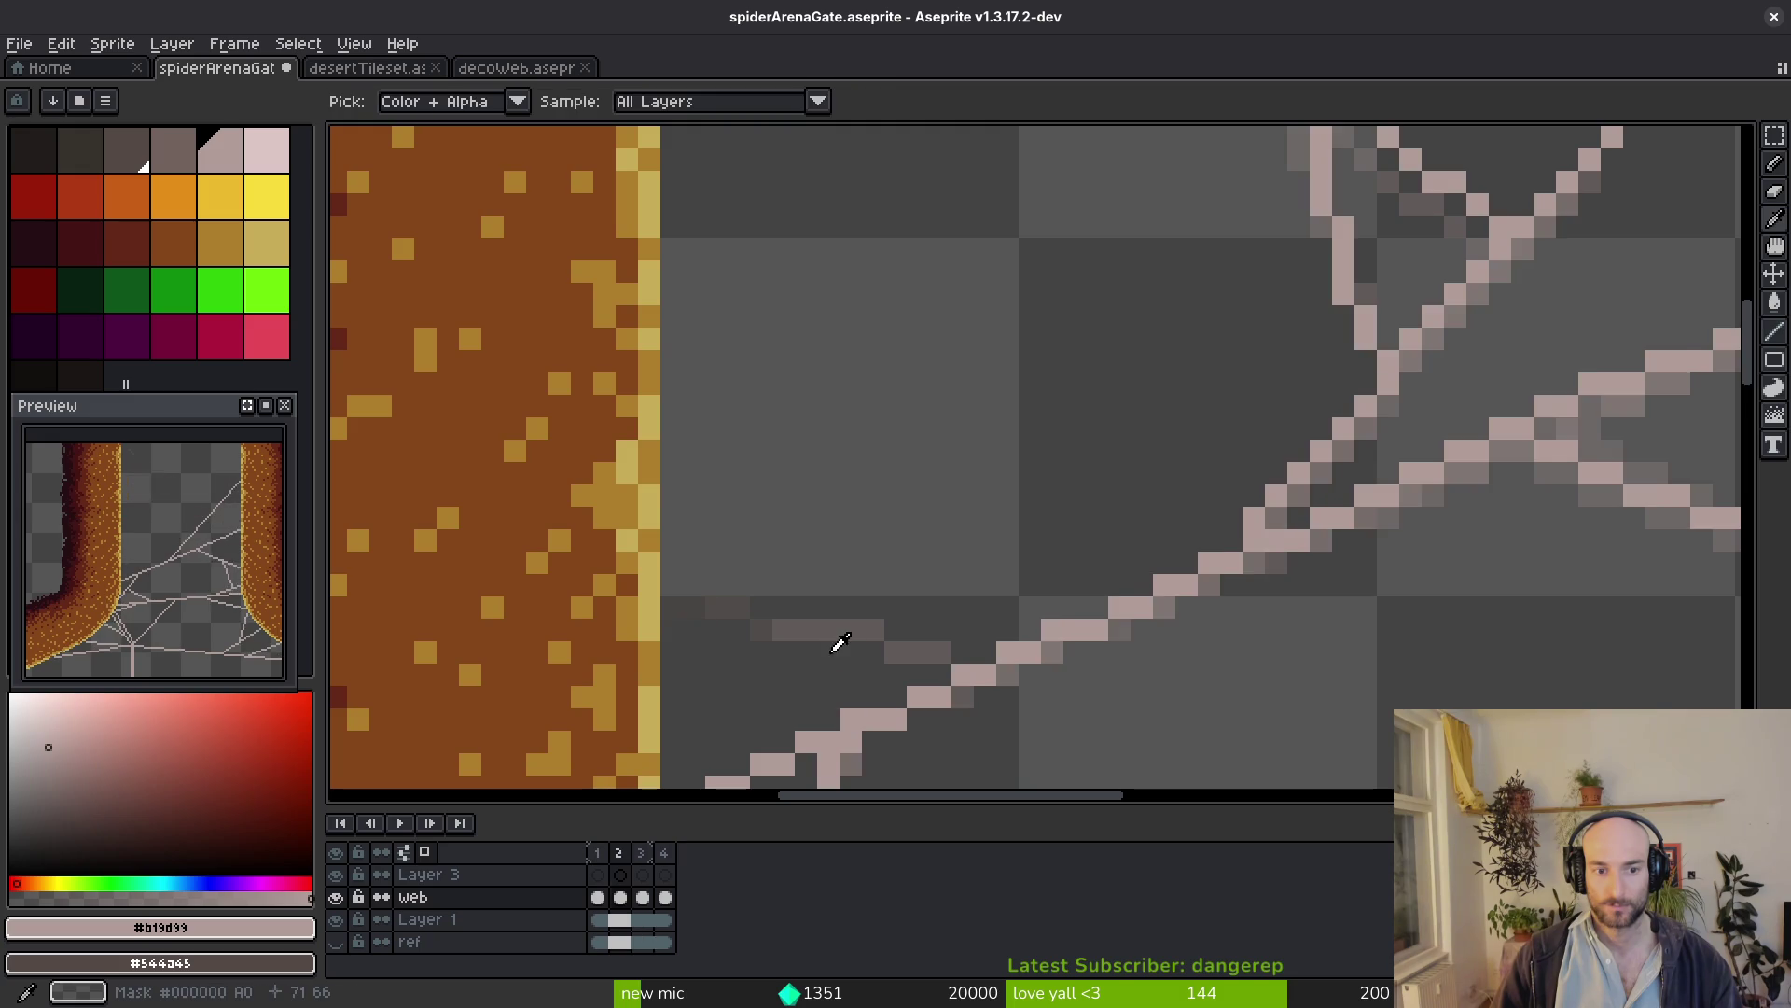
{"action": "left_click_drag", "start_coordinate": [680, 606], "coordinate": [965, 652]}
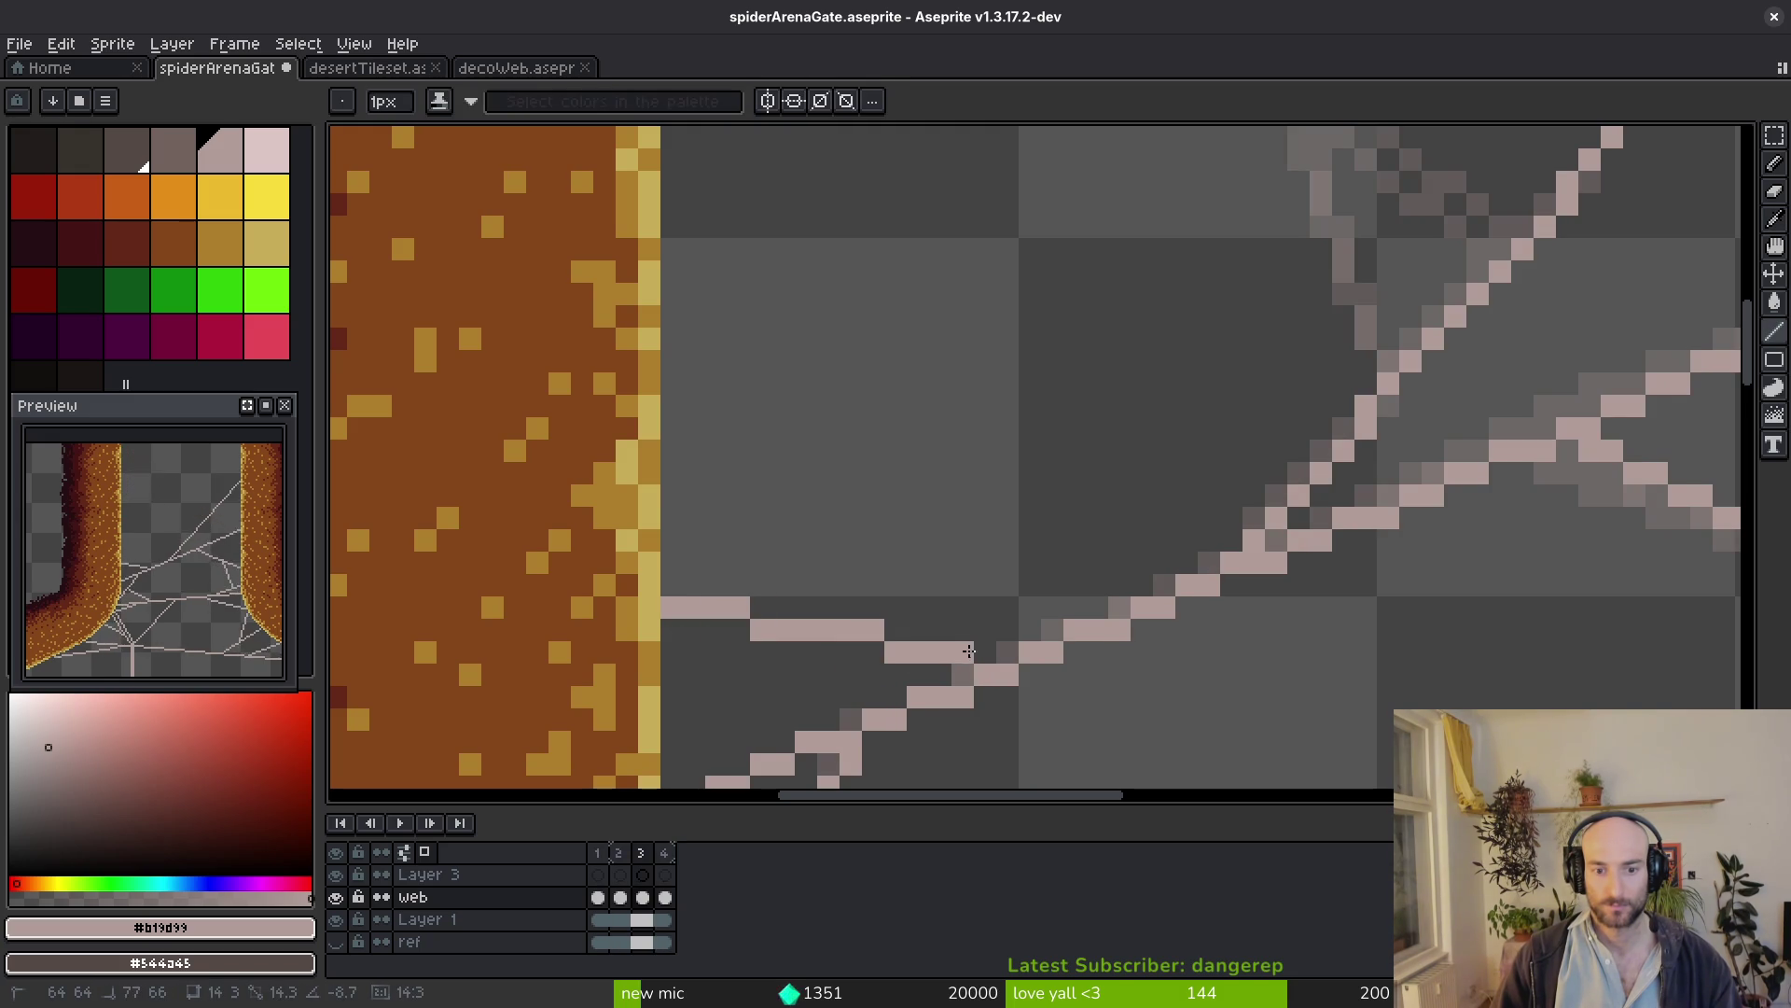
{"action": "scroll", "coordinate": [986, 627], "scroll_direction": "down", "scroll_amount": 2}
{"action": "key", "text": "alt"}
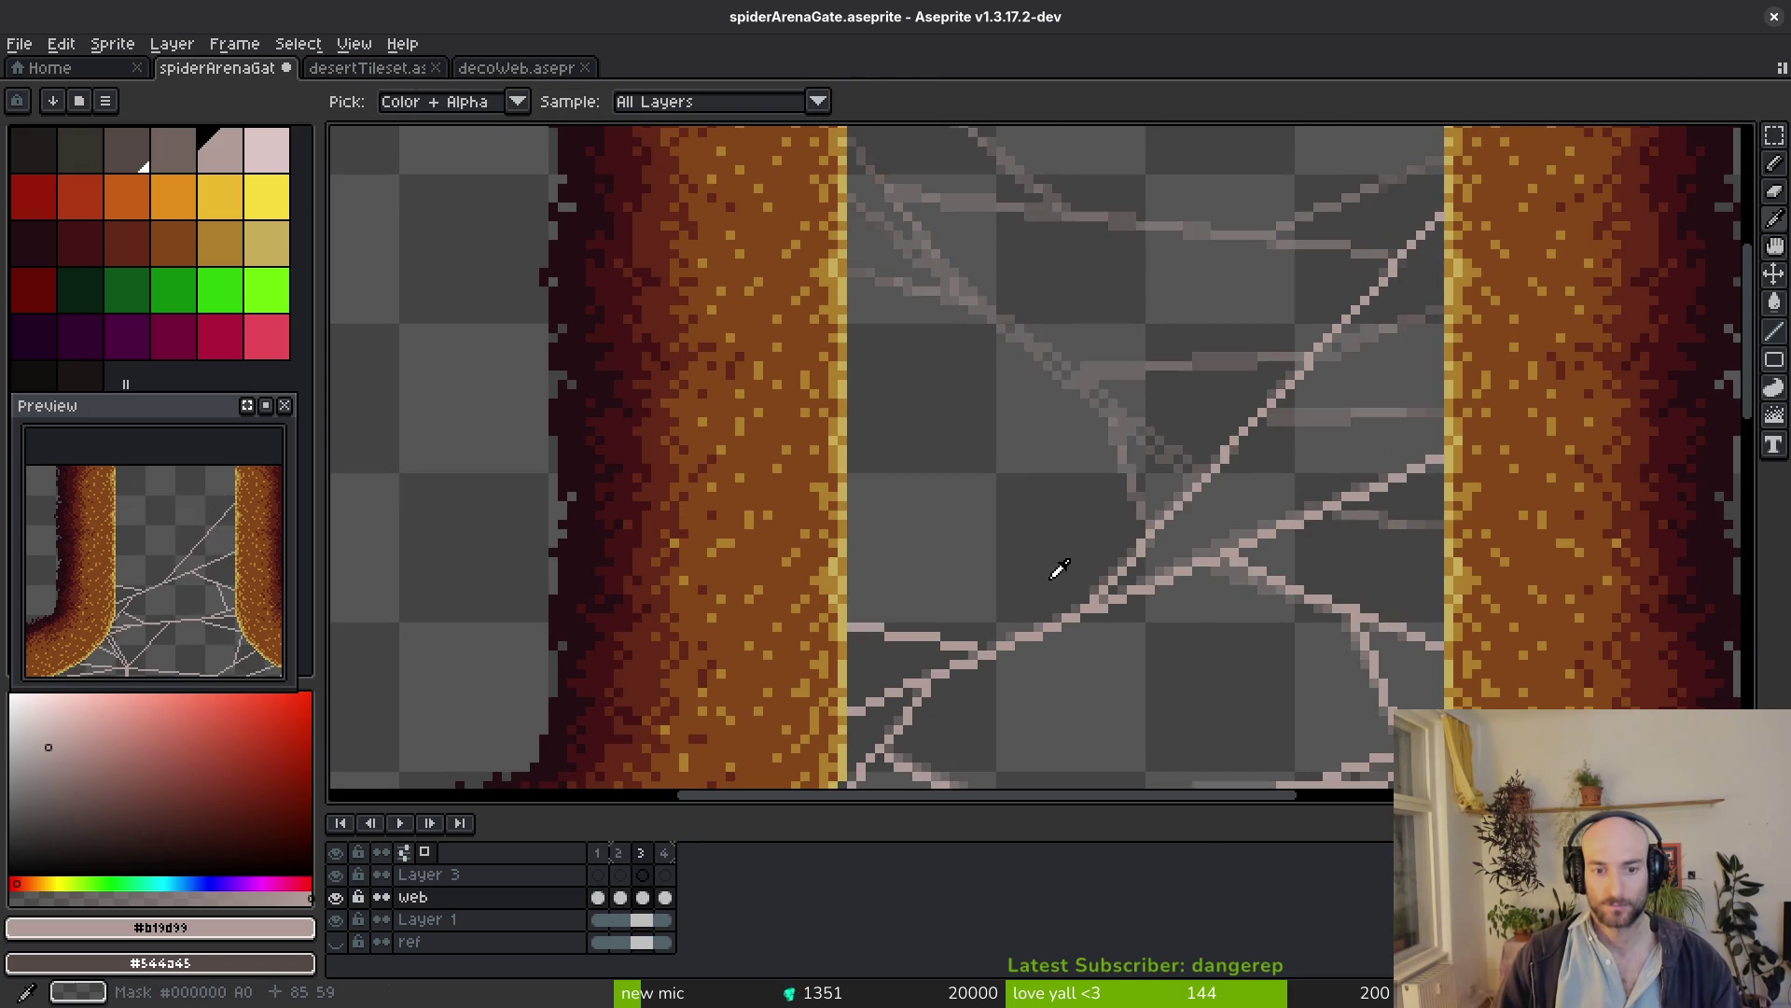
{"action": "left_click_drag", "start_coordinate": [1188, 315], "coordinate": [1132, 424]}
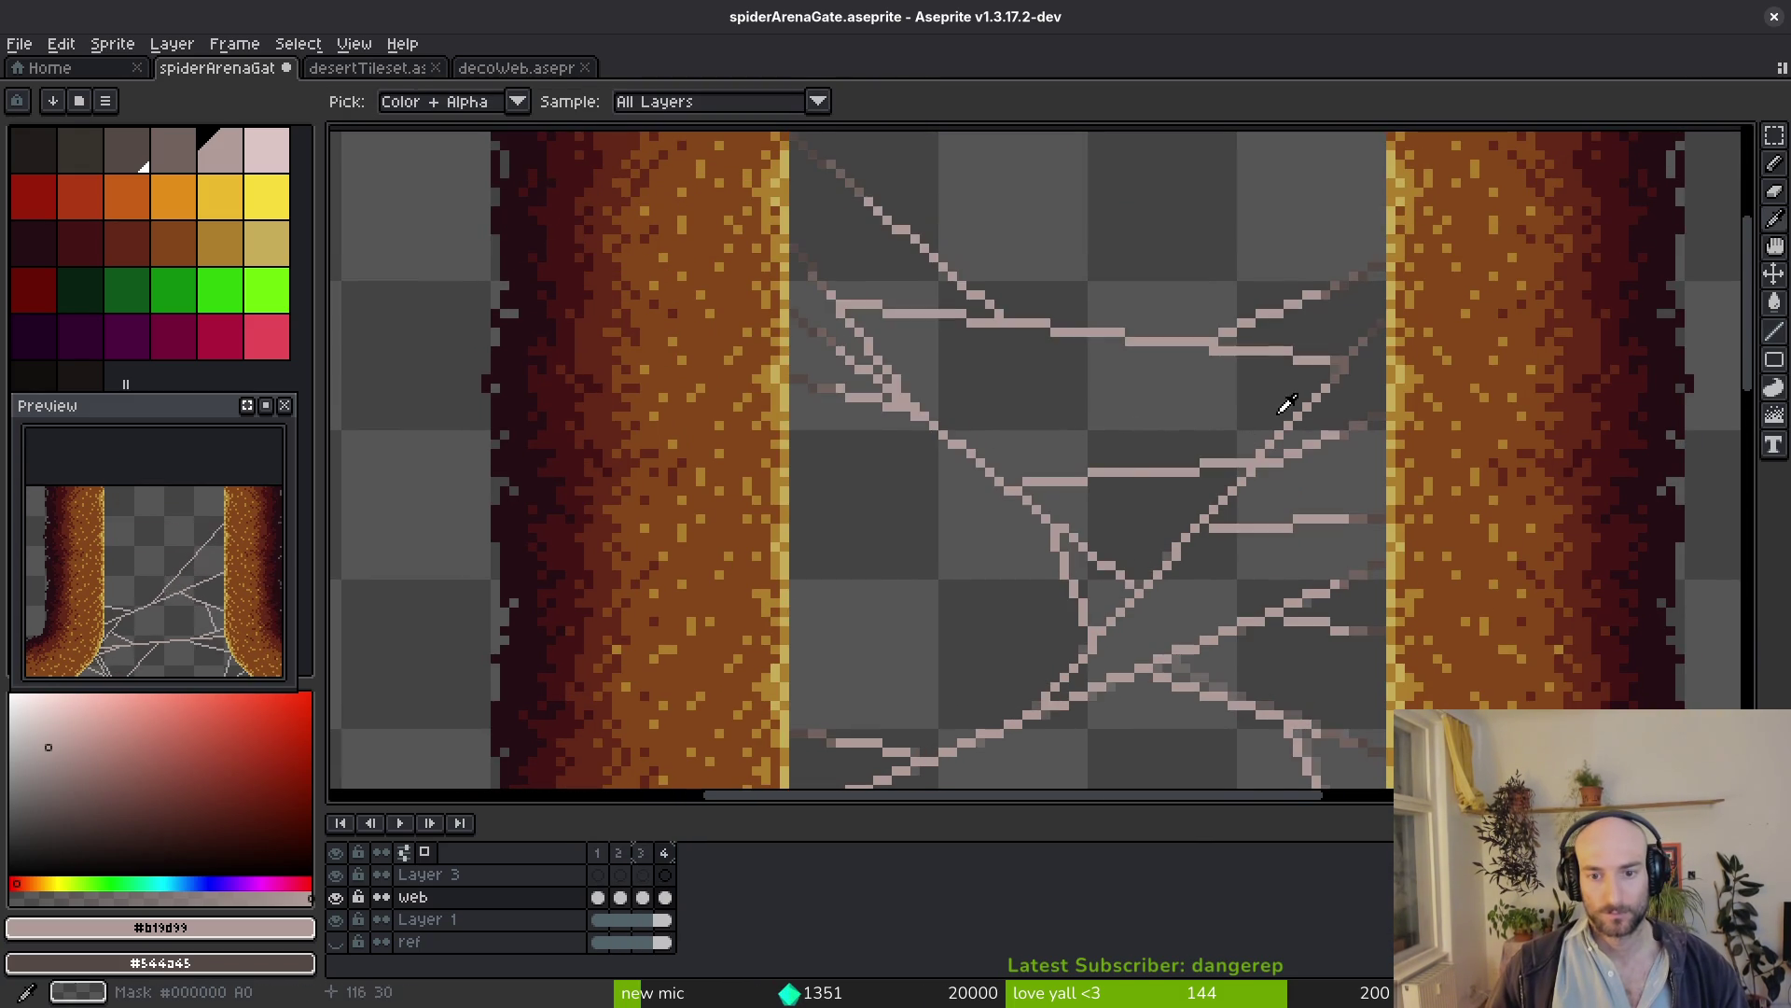
On frame 3, draw a horizontal strand across the upper web
{"action": "key", "text": "Right"}
{"action": "key", "text": "Left"}
{"action": "key", "text": "Right"}
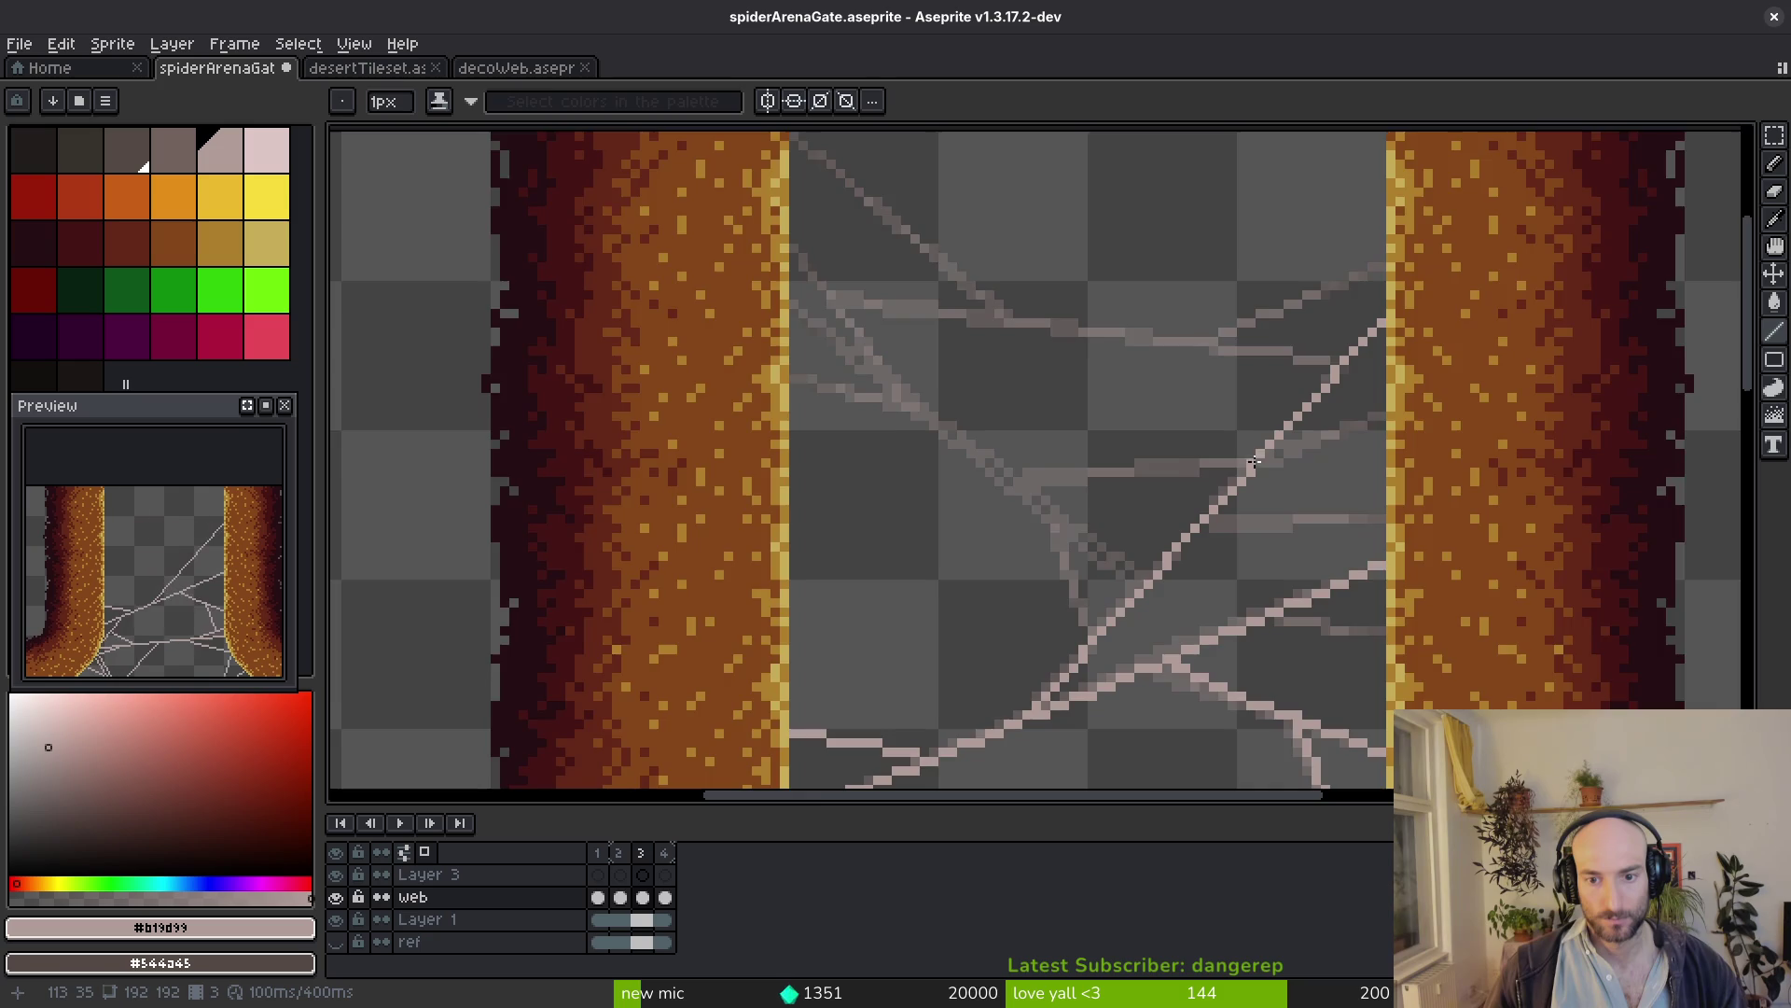
{"action": "scroll", "coordinate": [1238, 460], "scroll_direction": "up", "scroll_amount": 2}
{"action": "left_click_drag", "start_coordinate": [1246, 461], "coordinate": [910, 489]}
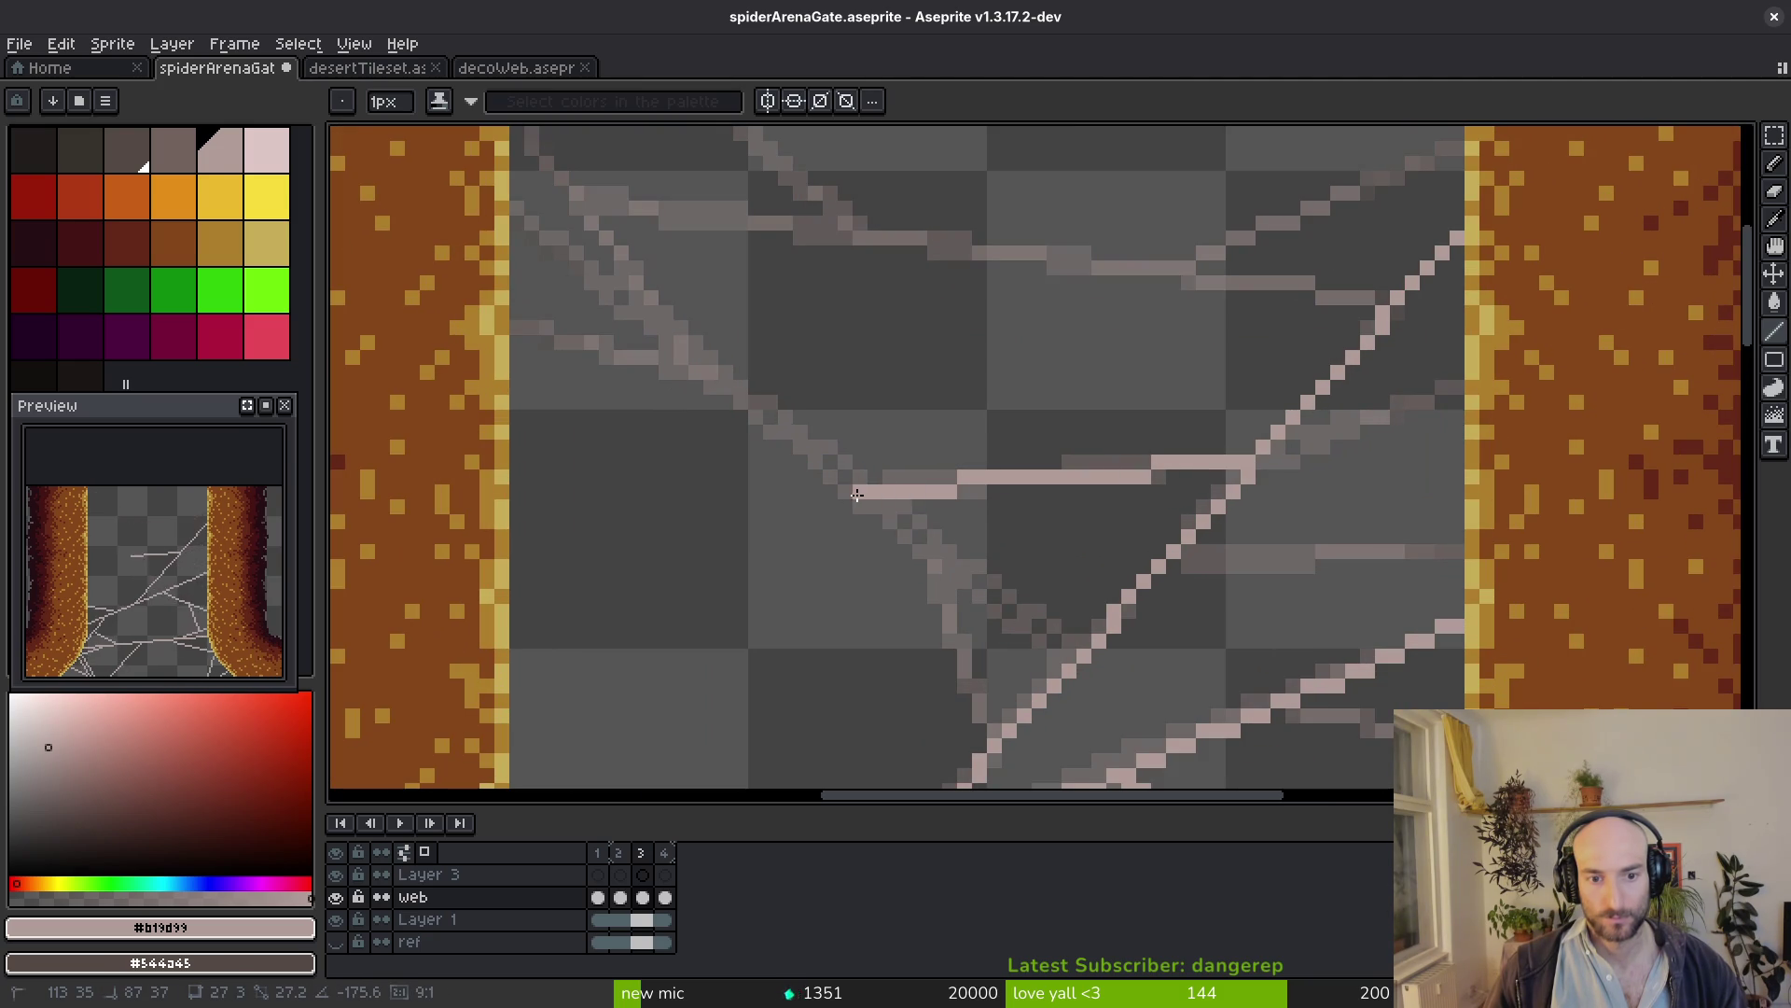
Flip between frames 3 and 4, then add a diagonal strand and extend one into the lower web
{"action": "key", "text": "Right"}
{"action": "key", "text": "Left"}
{"action": "key", "text": "Right"}
{"action": "key", "text": "Left"}
{"action": "key", "text": "Right"}
{"action": "key", "text": "Left"}
{"action": "key", "text": "Right"}
{"action": "key", "text": "Left"}
{"action": "left_click_drag", "start_coordinate": [1009, 599], "coordinate": [524, 214]}
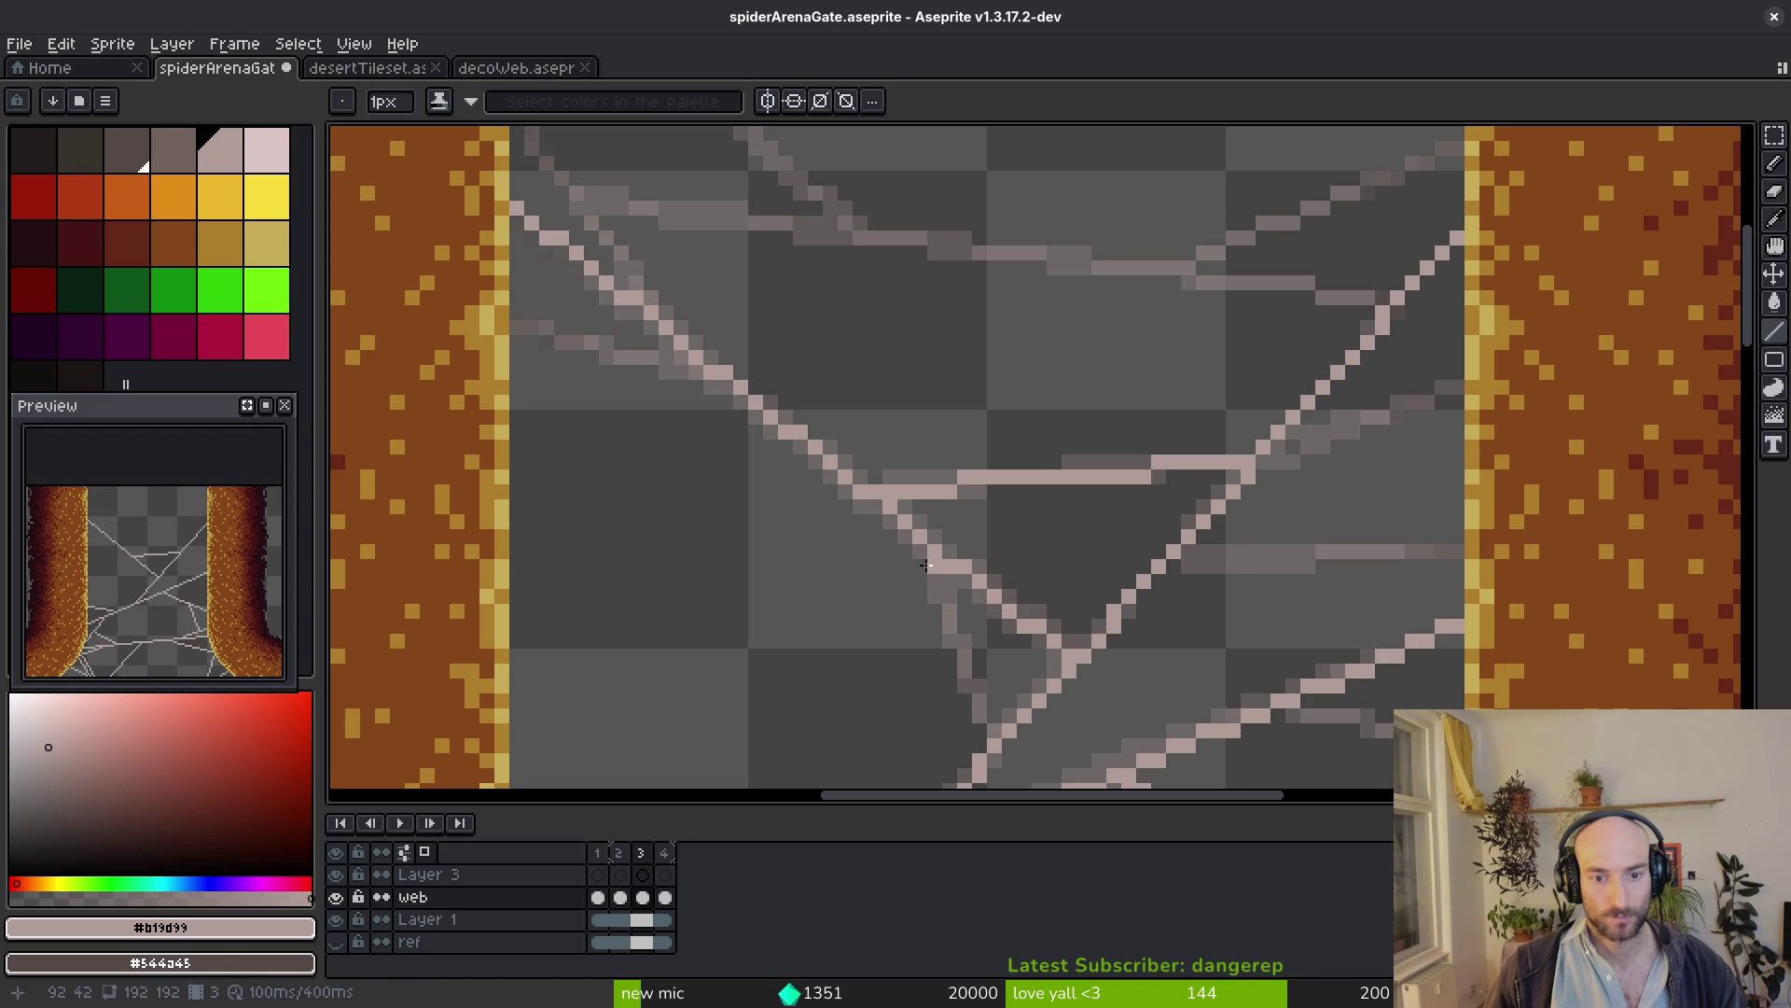
{"action": "mouse_move", "coordinate": [952, 623]}
{"action": "left_mouse_down"}
{"action": "mouse_move", "coordinate": [984, 726]}
{"action": "mouse_move", "coordinate": [946, 584]}
{"action": "left_mouse_up"}
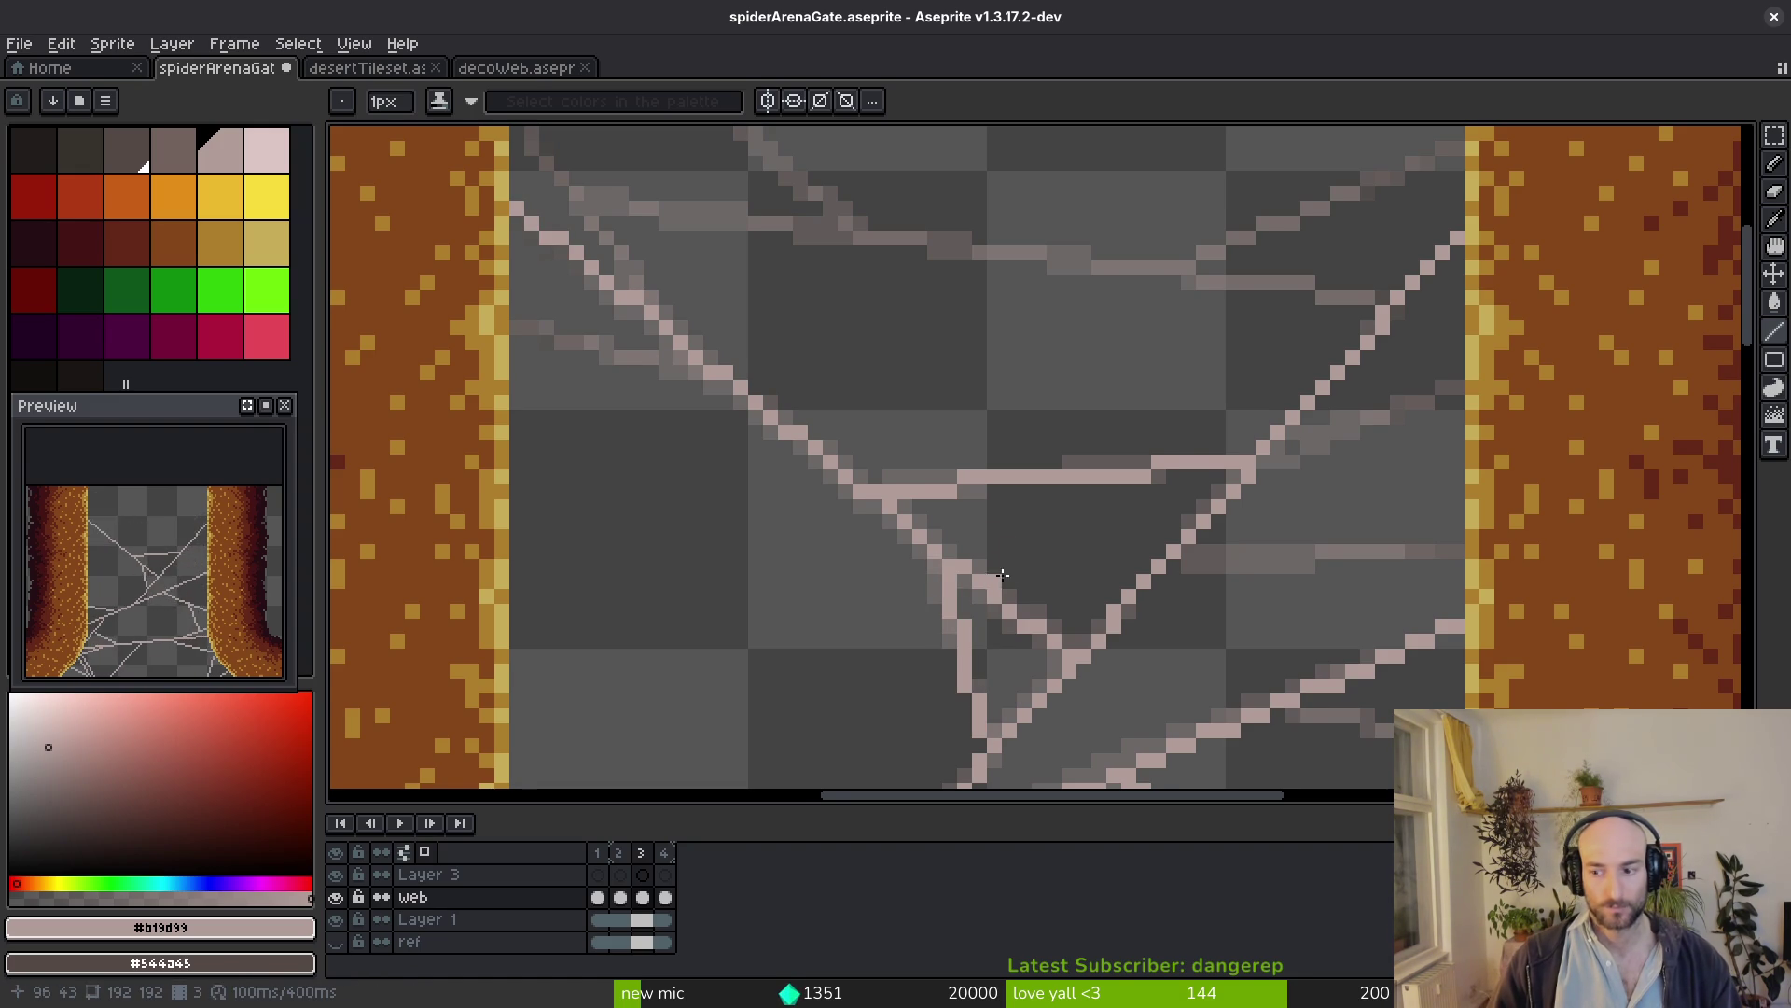
{"action": "scroll", "coordinate": [988, 577], "scroll_direction": "right", "scroll_amount": 2}
{"action": "scroll", "coordinate": [1064, 574], "scroll_direction": "right", "scroll_amount": 2}
{"action": "scroll", "coordinate": [1119, 568], "scroll_direction": "right", "scroll_amount": 3}
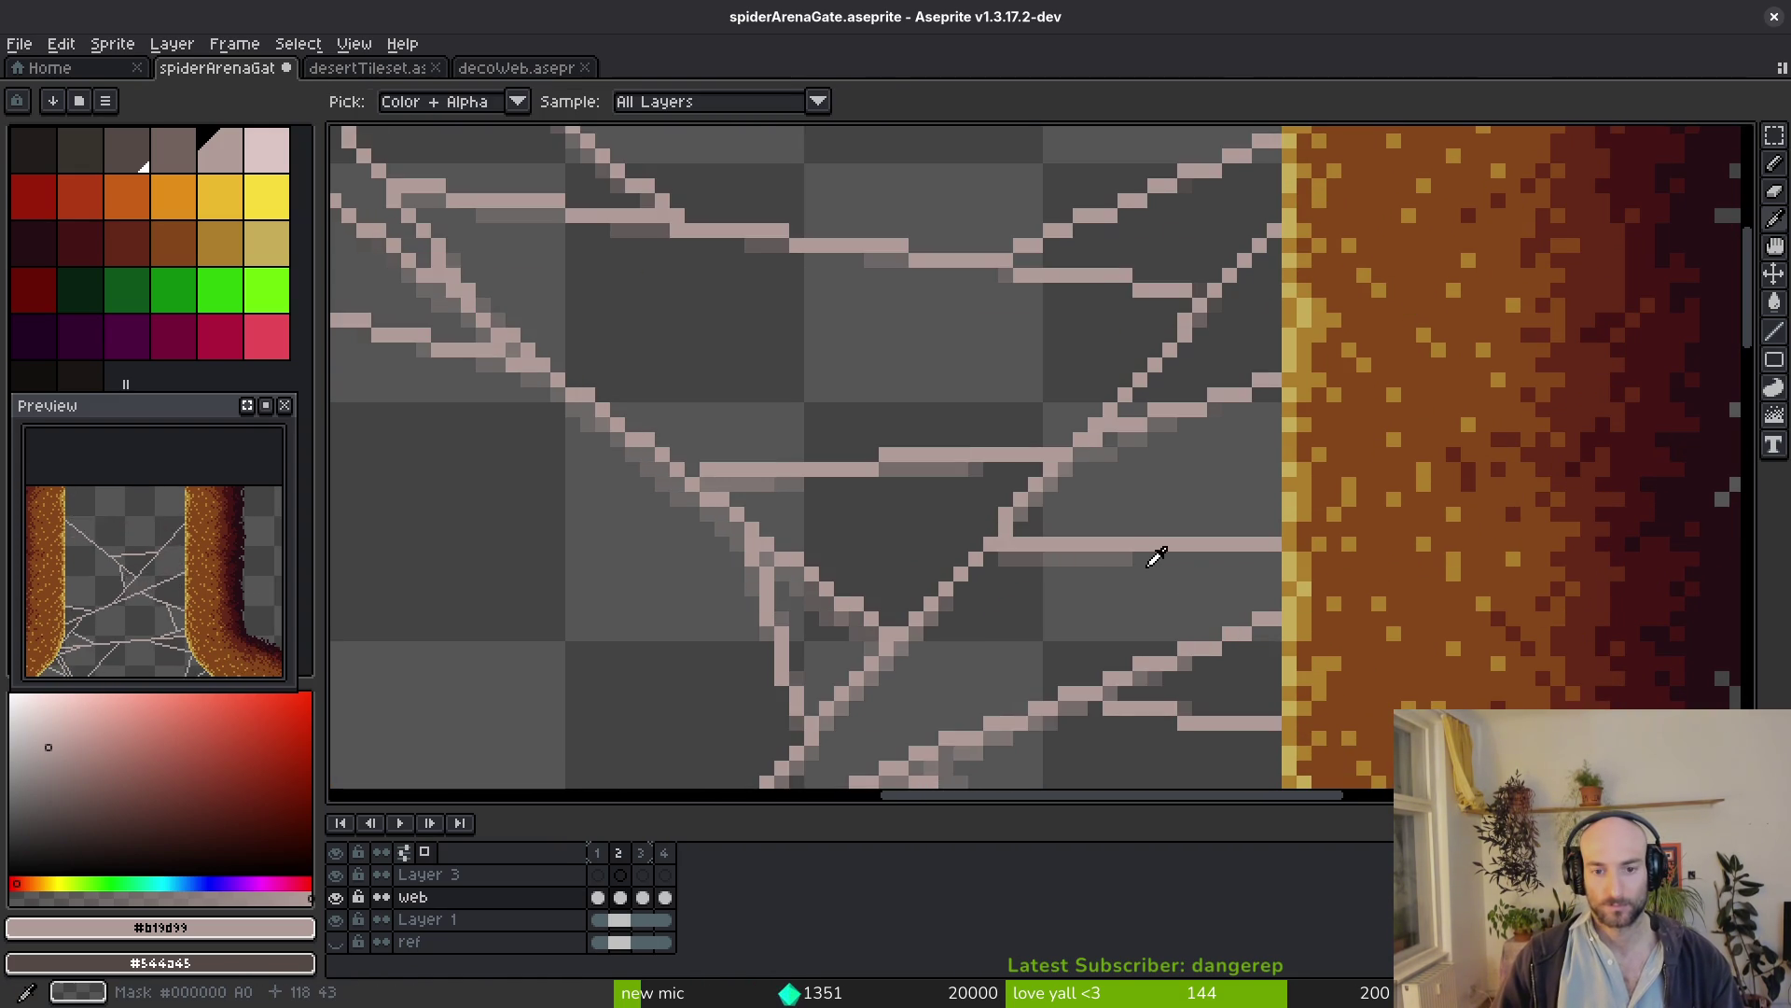
Draw a horizontal strand reaching the right pillar and step through frames to compare it
{"action": "key", "text": "period"}
{"action": "key", "text": "b"}
{"action": "left_click_drag", "start_coordinate": [1013, 550], "coordinate": [1270, 550]}
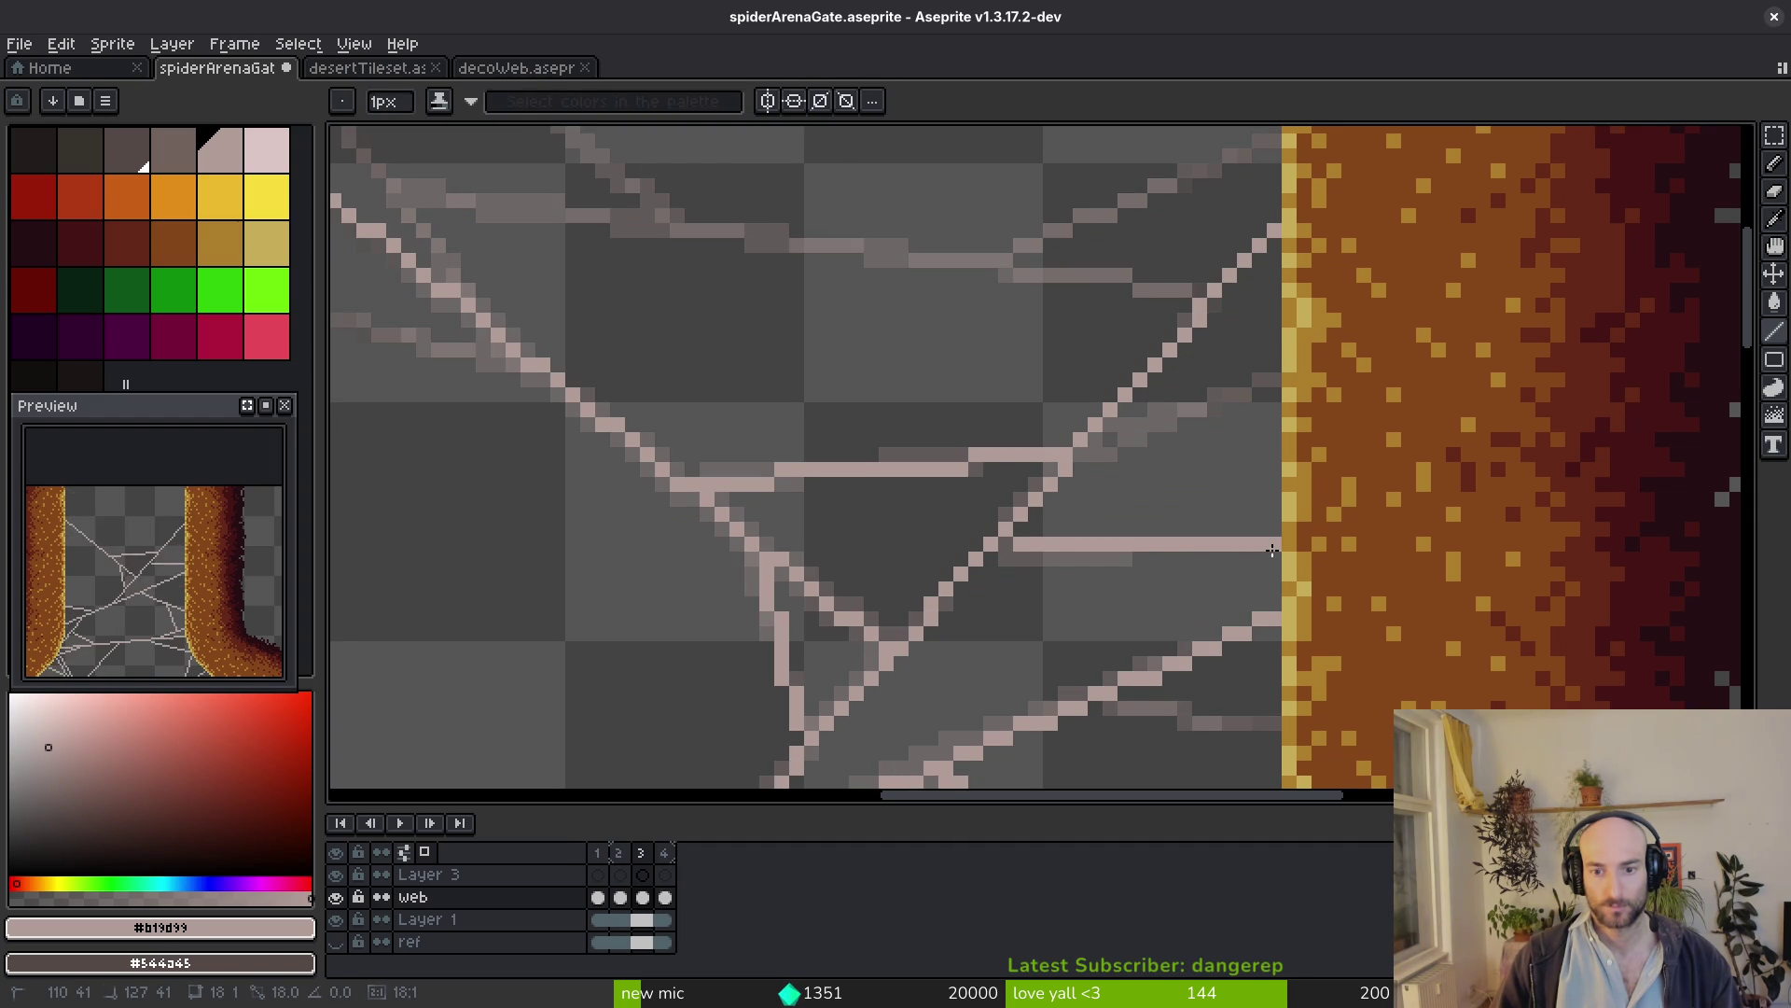
{"action": "scroll", "coordinate": [1271, 550], "scroll_direction": "down", "scroll_amount": 3}
{"action": "key", "text": "i"}
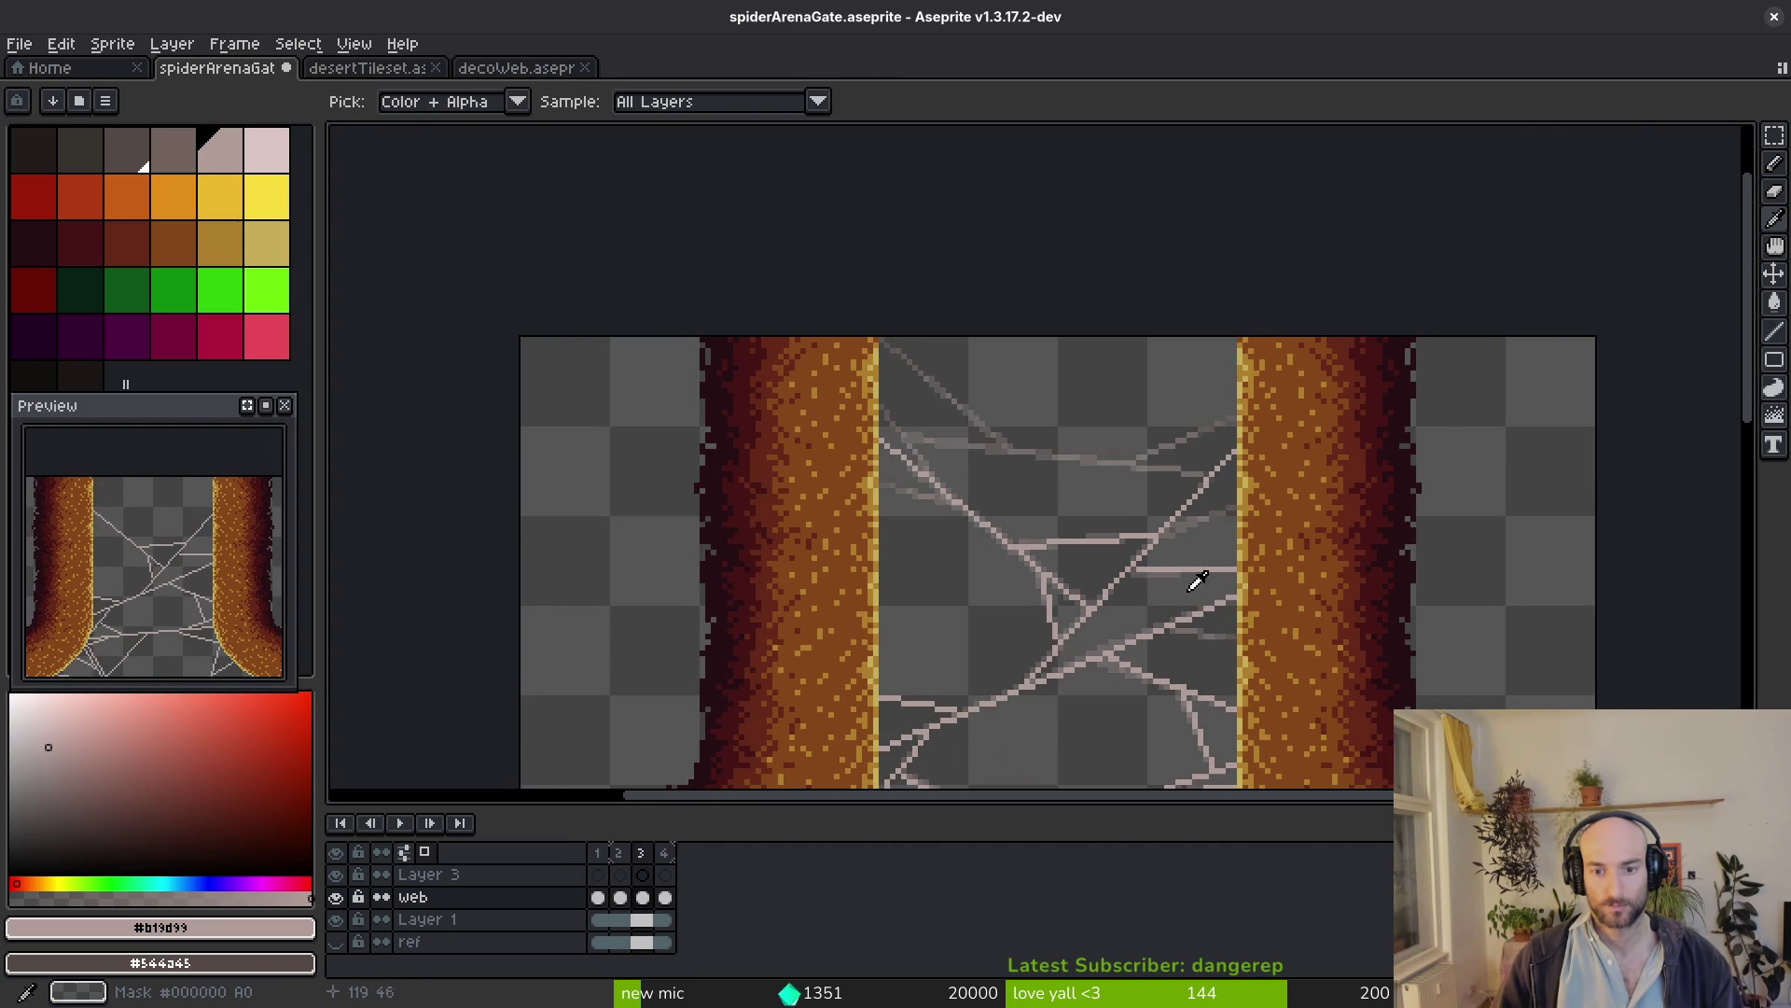
{"action": "key", "text": "b"}
{"action": "scroll", "coordinate": [1183, 585], "scroll_direction": "up", "scroll_amount": 3}
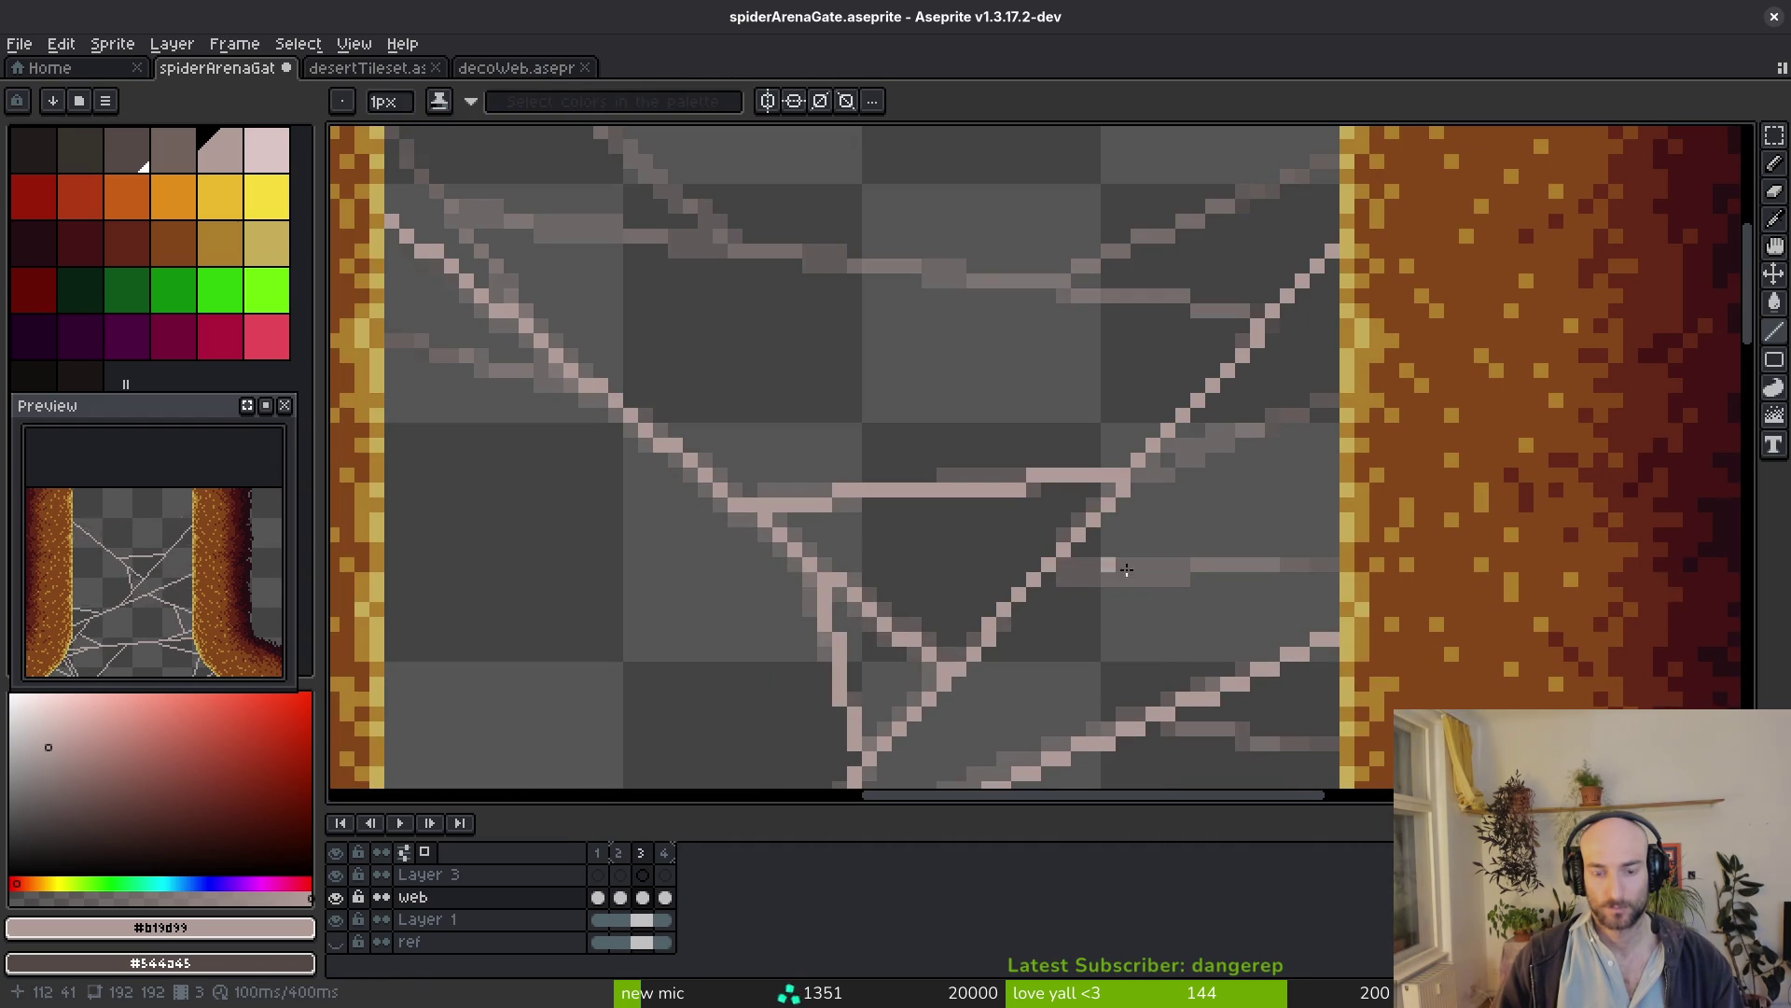
{"action": "scroll", "coordinate": [1076, 567], "scroll_direction": "down", "scroll_amount": 3}
{"action": "key", "text": "comma"}
{"action": "key", "text": "i"}
{"action": "key", "text": "comma"}
{"action": "key", "text": "comma"}
{"action": "key", "text": "comma"}
{"action": "key", "text": "b"}
{"action": "scroll", "coordinate": [1106, 558], "scroll_direction": "up", "scroll_amount": 3}
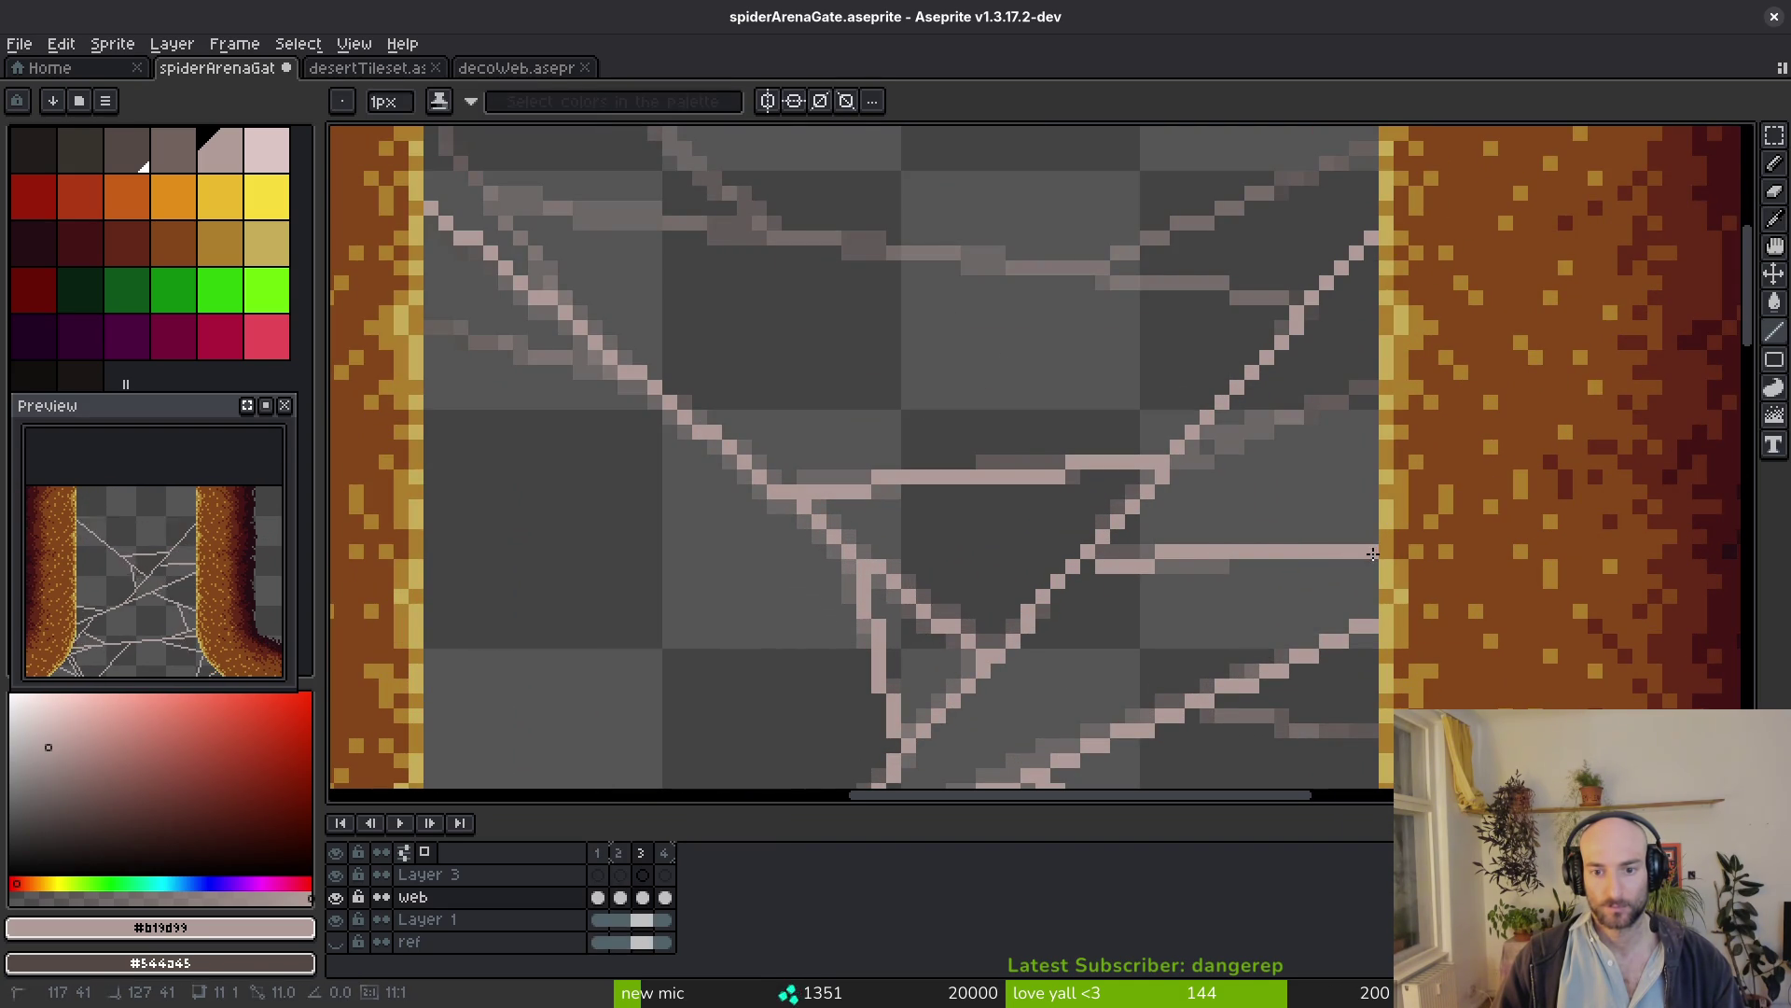
{"action": "scroll", "coordinate": [1107, 564], "scroll_direction": "down", "scroll_amount": 2}
{"action": "scroll", "coordinate": [1228, 588], "scroll_direction": "down", "scroll_amount": 1}
{"action": "key", "text": "period"}
{"action": "key", "text": "i"}
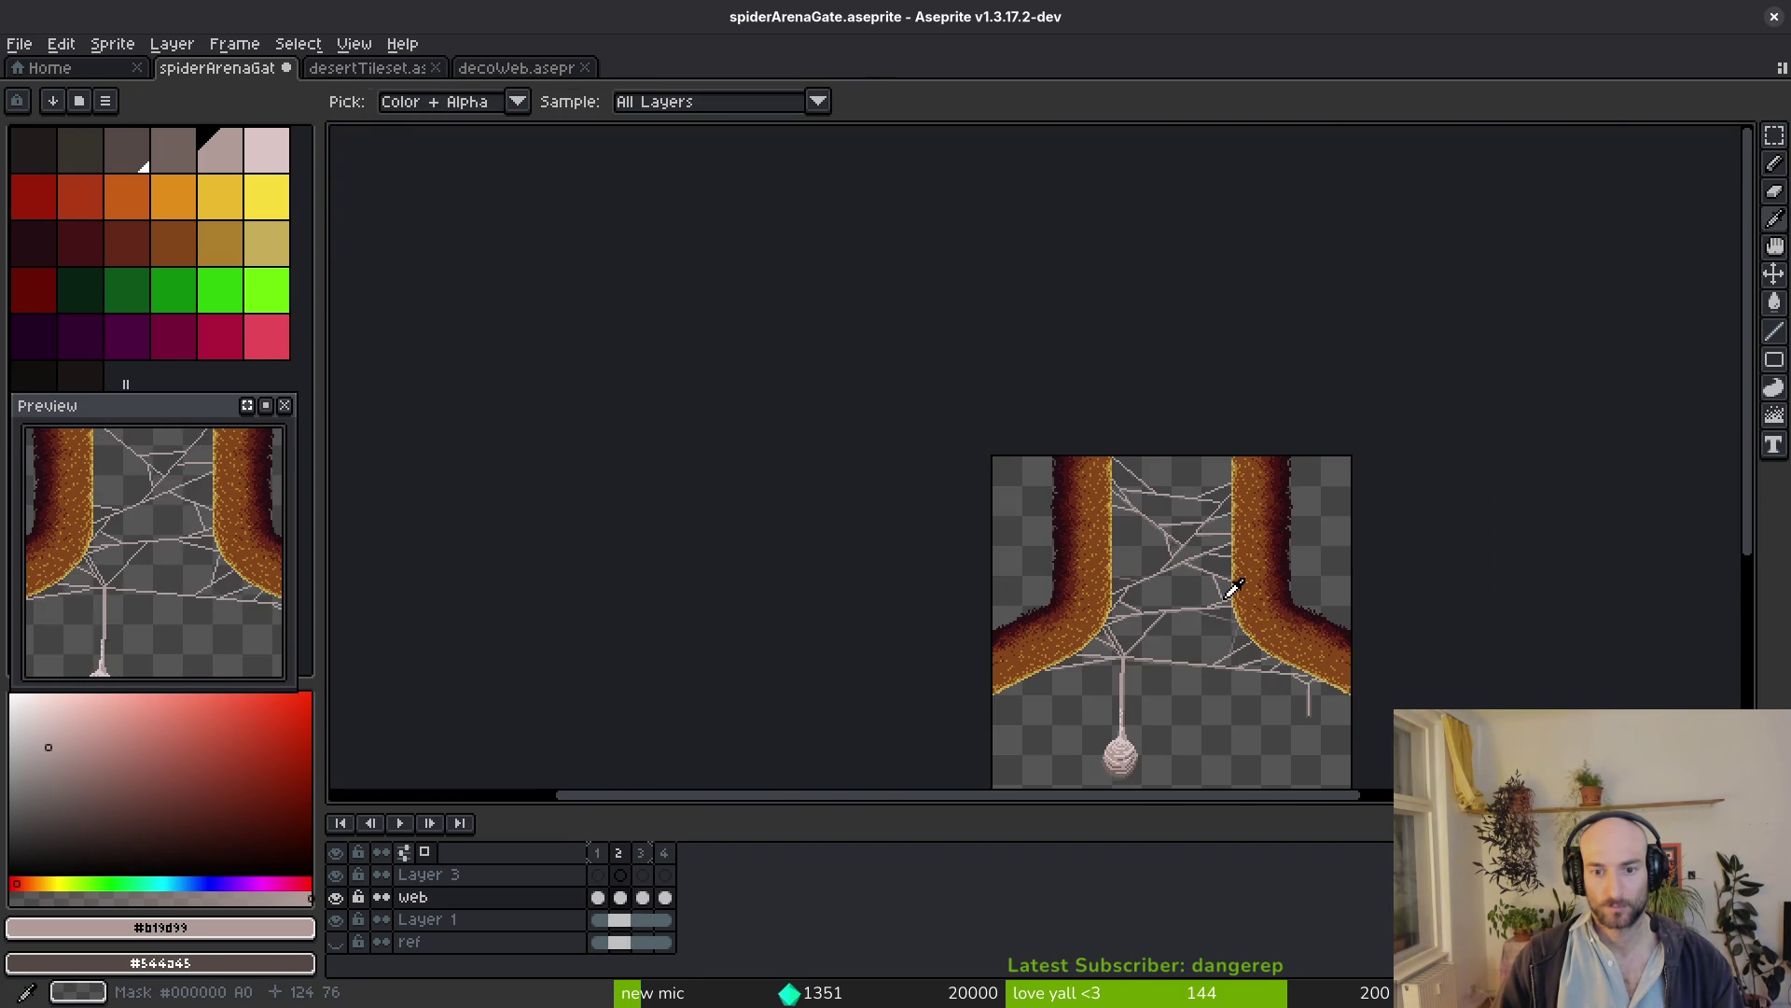
On frame 3, draw a new strand rising to the right pillar
{"action": "key", "text": "comma"}
{"action": "scroll", "coordinate": [1207, 586], "scroll_direction": "up", "scroll_amount": 2}
{"action": "scroll", "coordinate": [1206, 585], "scroll_direction": "up", "scroll_amount": 1}
{"action": "key", "text": "comma"}
{"action": "key", "text": "comma"}
{"action": "key", "text": "comma"}
{"action": "key", "text": "b"}
{"action": "scroll", "coordinate": [1140, 578], "scroll_direction": "up", "scroll_amount": 2}
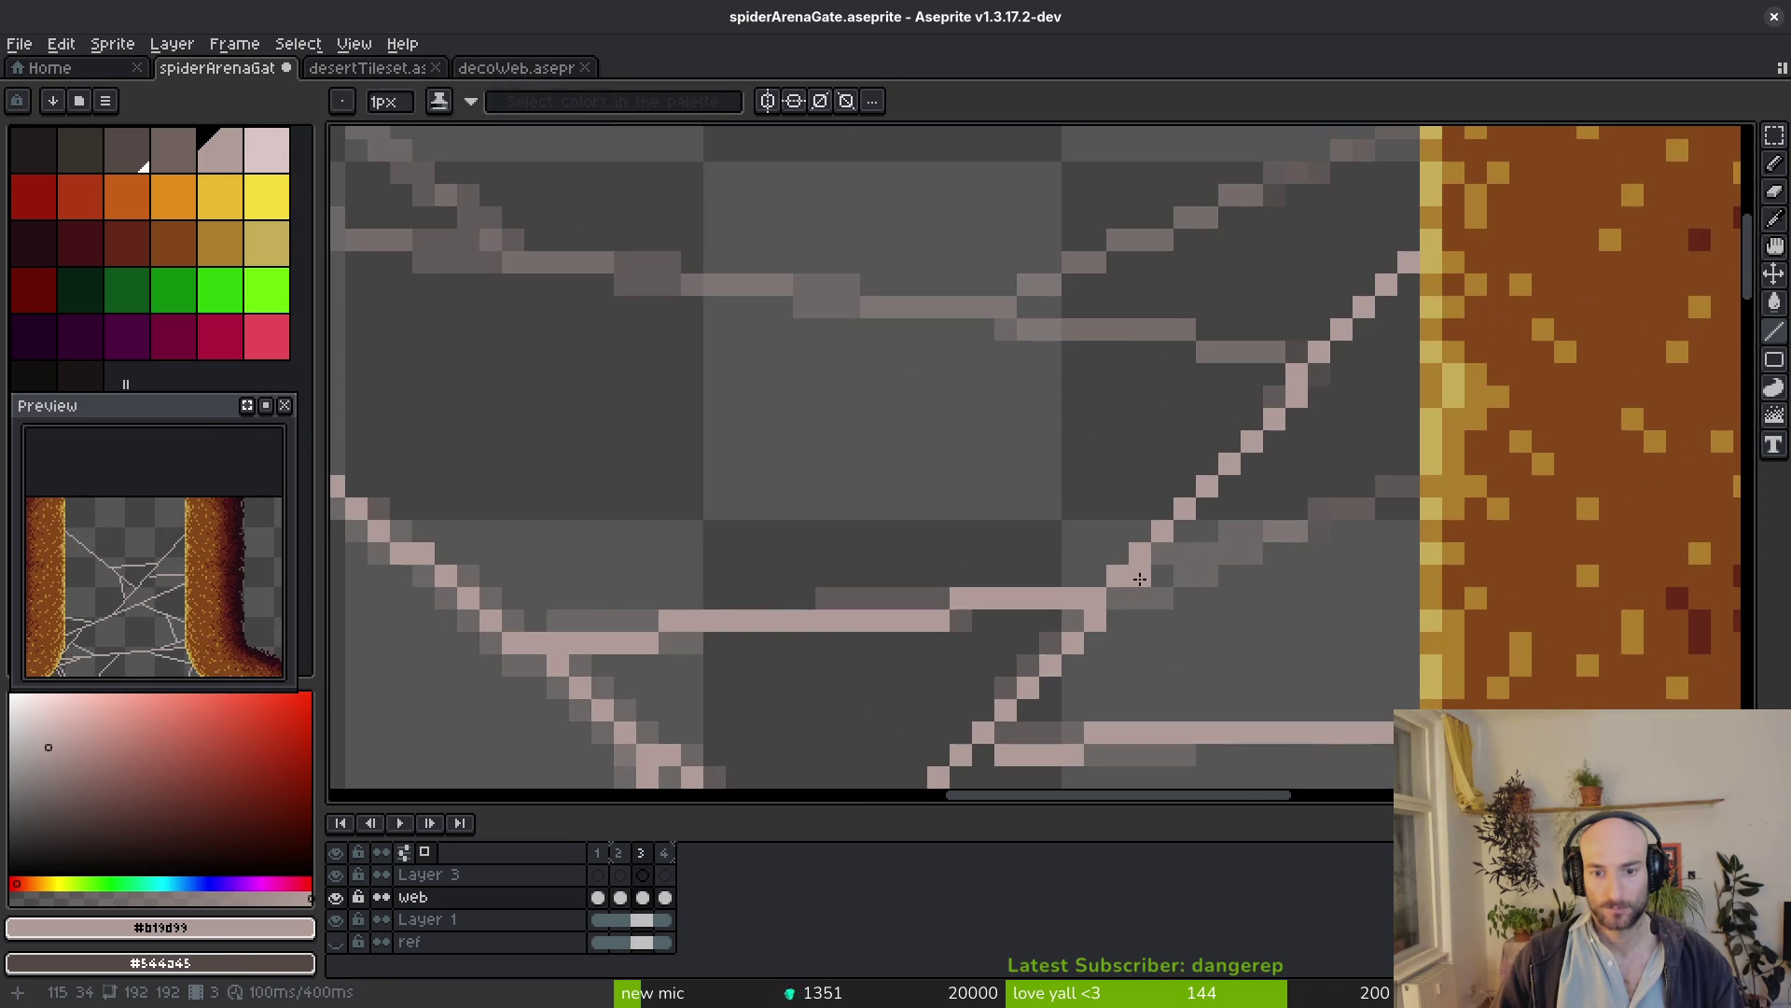
{"action": "left_click_drag", "start_coordinate": [1117, 590], "coordinate": [1420, 486]}
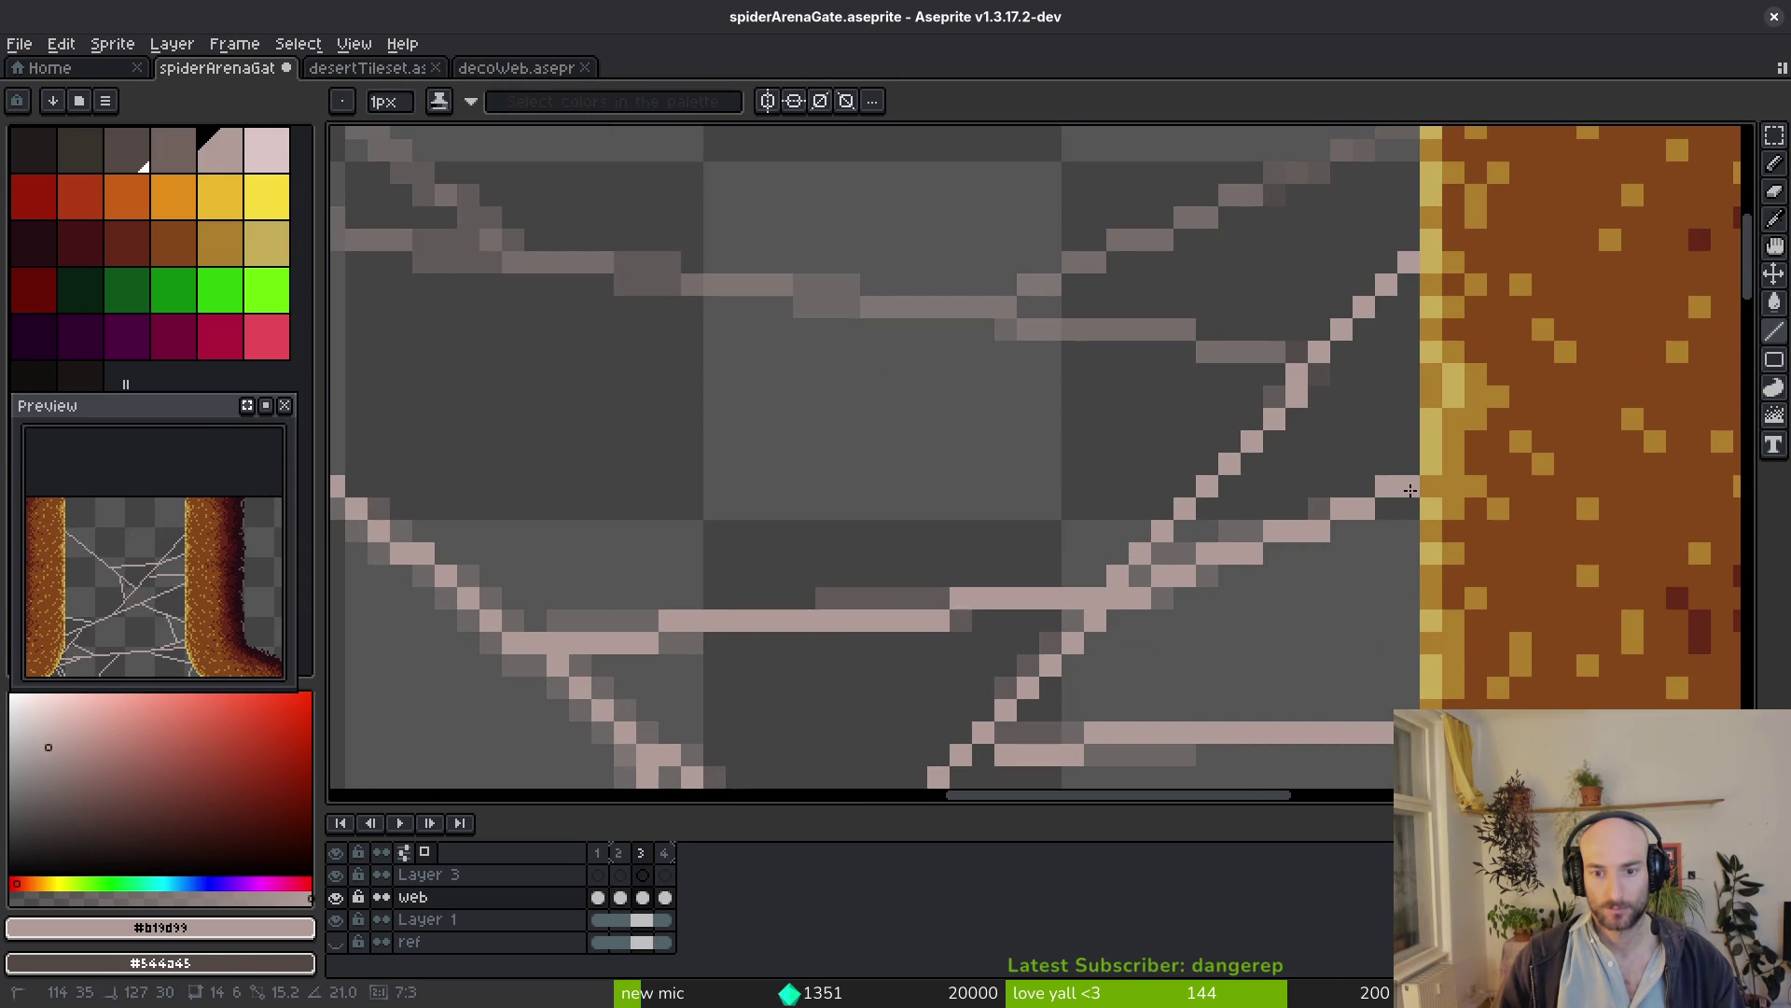
{"action": "scroll", "coordinate": [1275, 520], "scroll_direction": "down", "scroll_amount": 1}
{"action": "scroll", "coordinate": [1161, 533], "scroll_direction": "down", "scroll_amount": 1}
{"action": "scroll", "coordinate": [1100, 512], "scroll_direction": "down", "scroll_amount": 1}
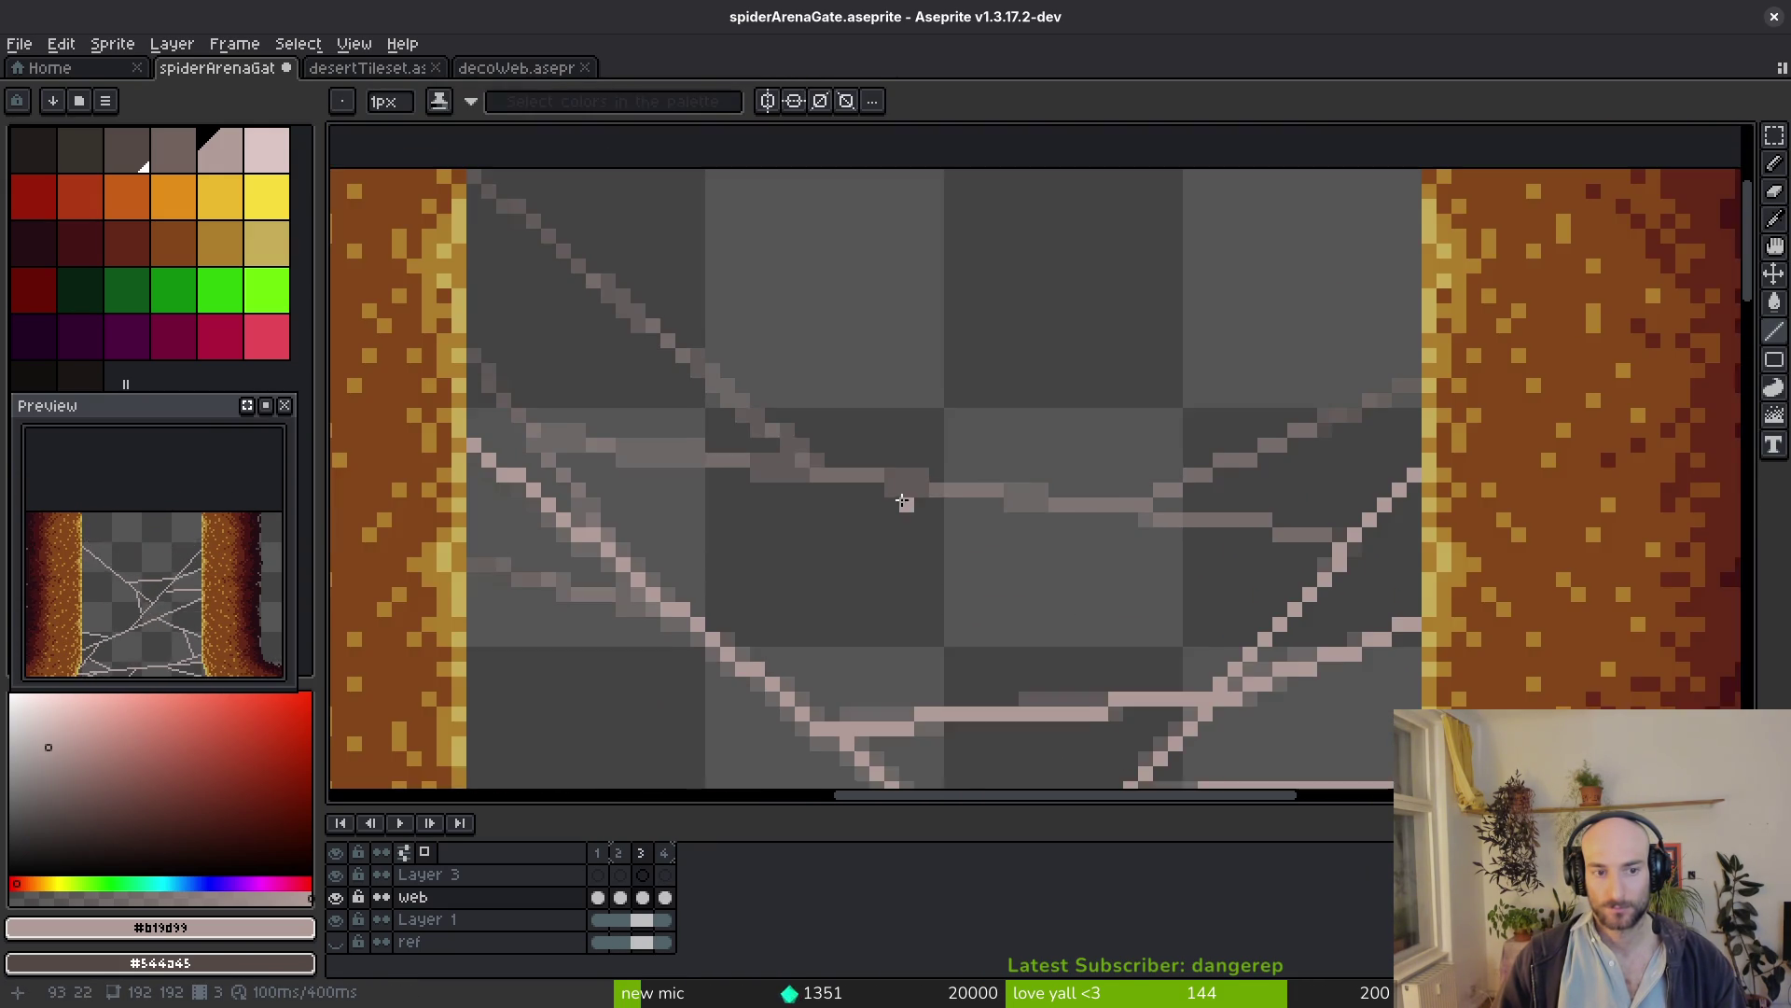
Compare against frame 4, then draw a diagonal strand near the left pillar
{"action": "key", "text": "i"}
{"action": "key", "text": "period"}
{"action": "key", "text": "period"}
{"action": "key", "text": "comma"}
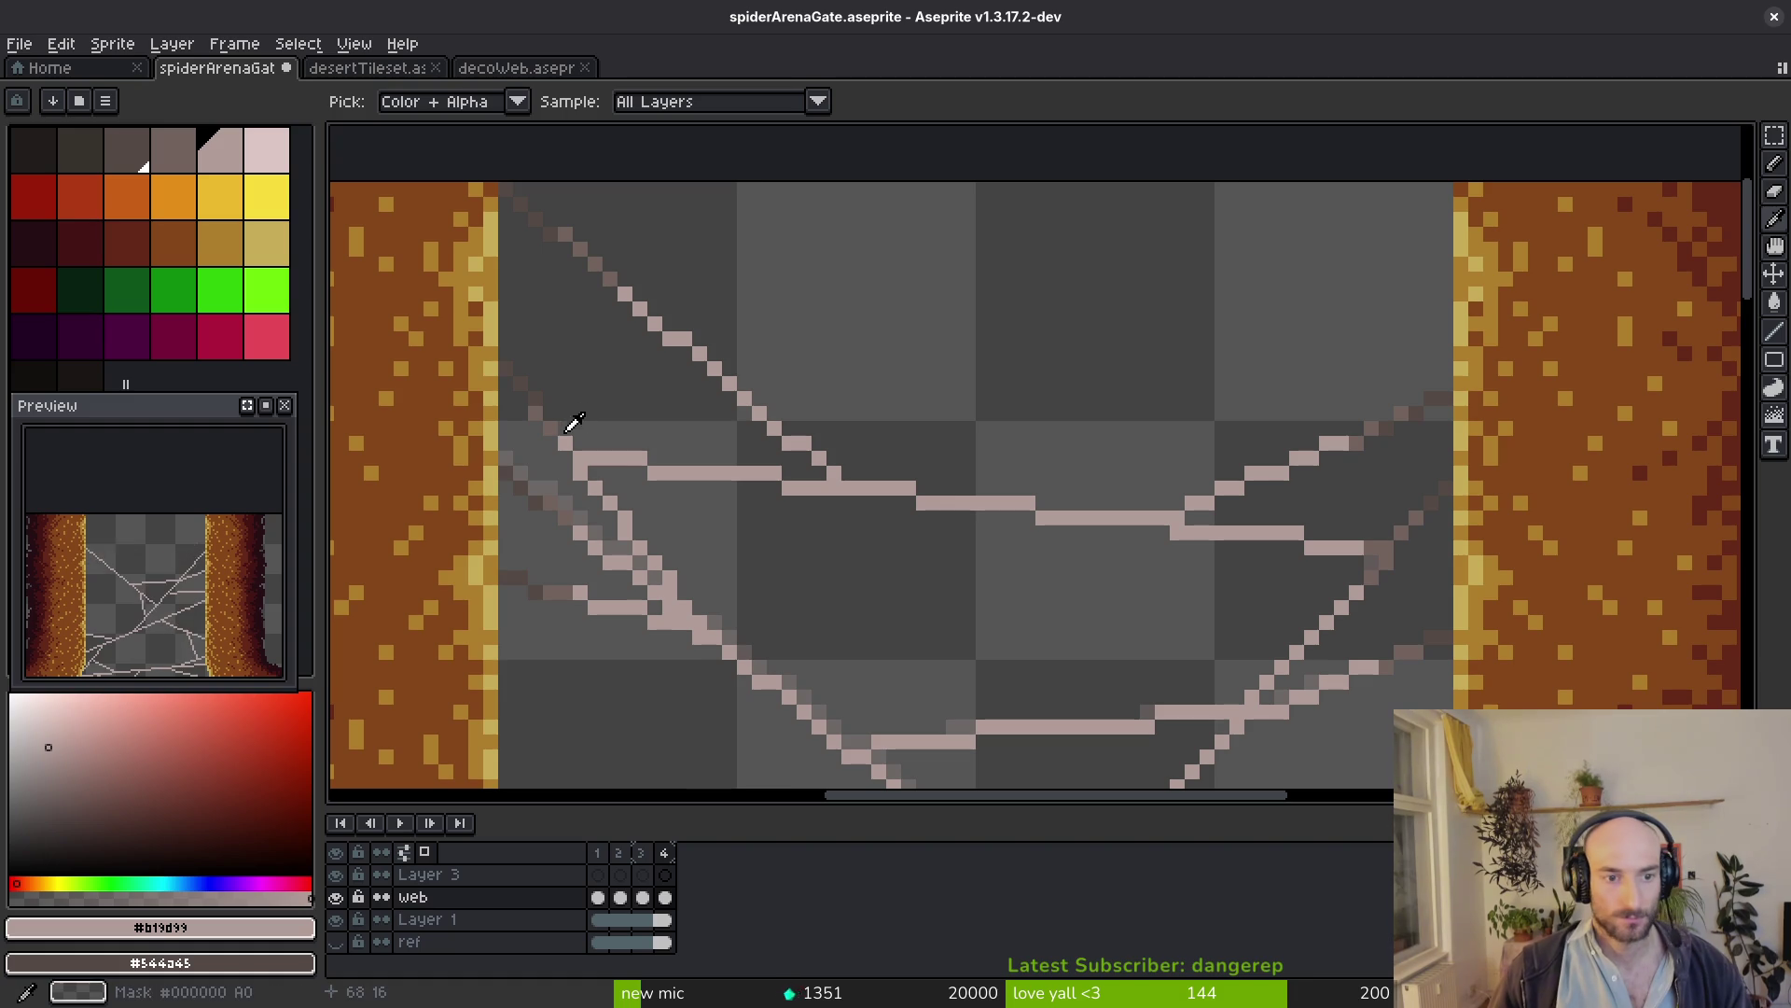
{"action": "key", "text": "comma"}
{"action": "key", "text": "b"}
{"action": "key", "text": "i"}
{"action": "key", "text": "period"}
{"action": "key", "text": "comma"}
{"action": "key", "text": "b"}
{"action": "left_click_drag", "start_coordinate": [506, 367], "coordinate": [624, 542]}
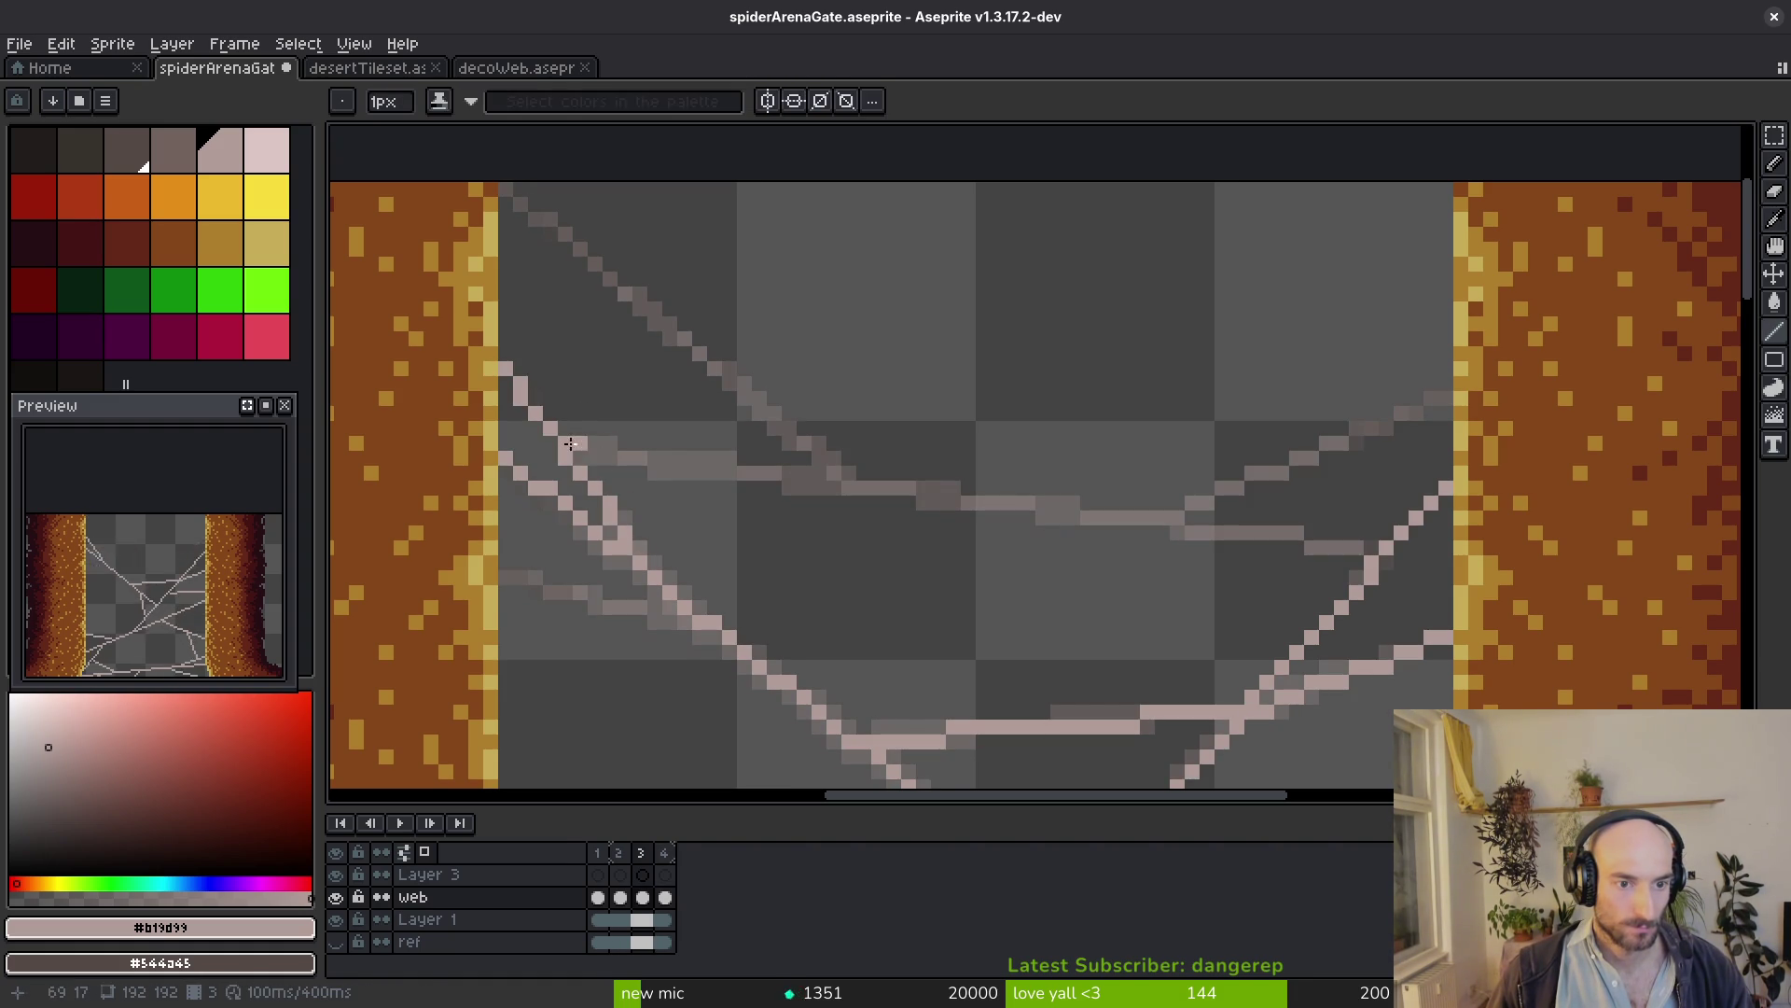
Check frame 4 again and draw a long strand across the middle of the web
{"action": "key", "text": "i"}
{"action": "key", "text": "period"}
{"action": "key", "text": "comma"}
{"action": "key", "text": "period"}
{"action": "key", "text": "comma"}
{"action": "key", "text": "b"}
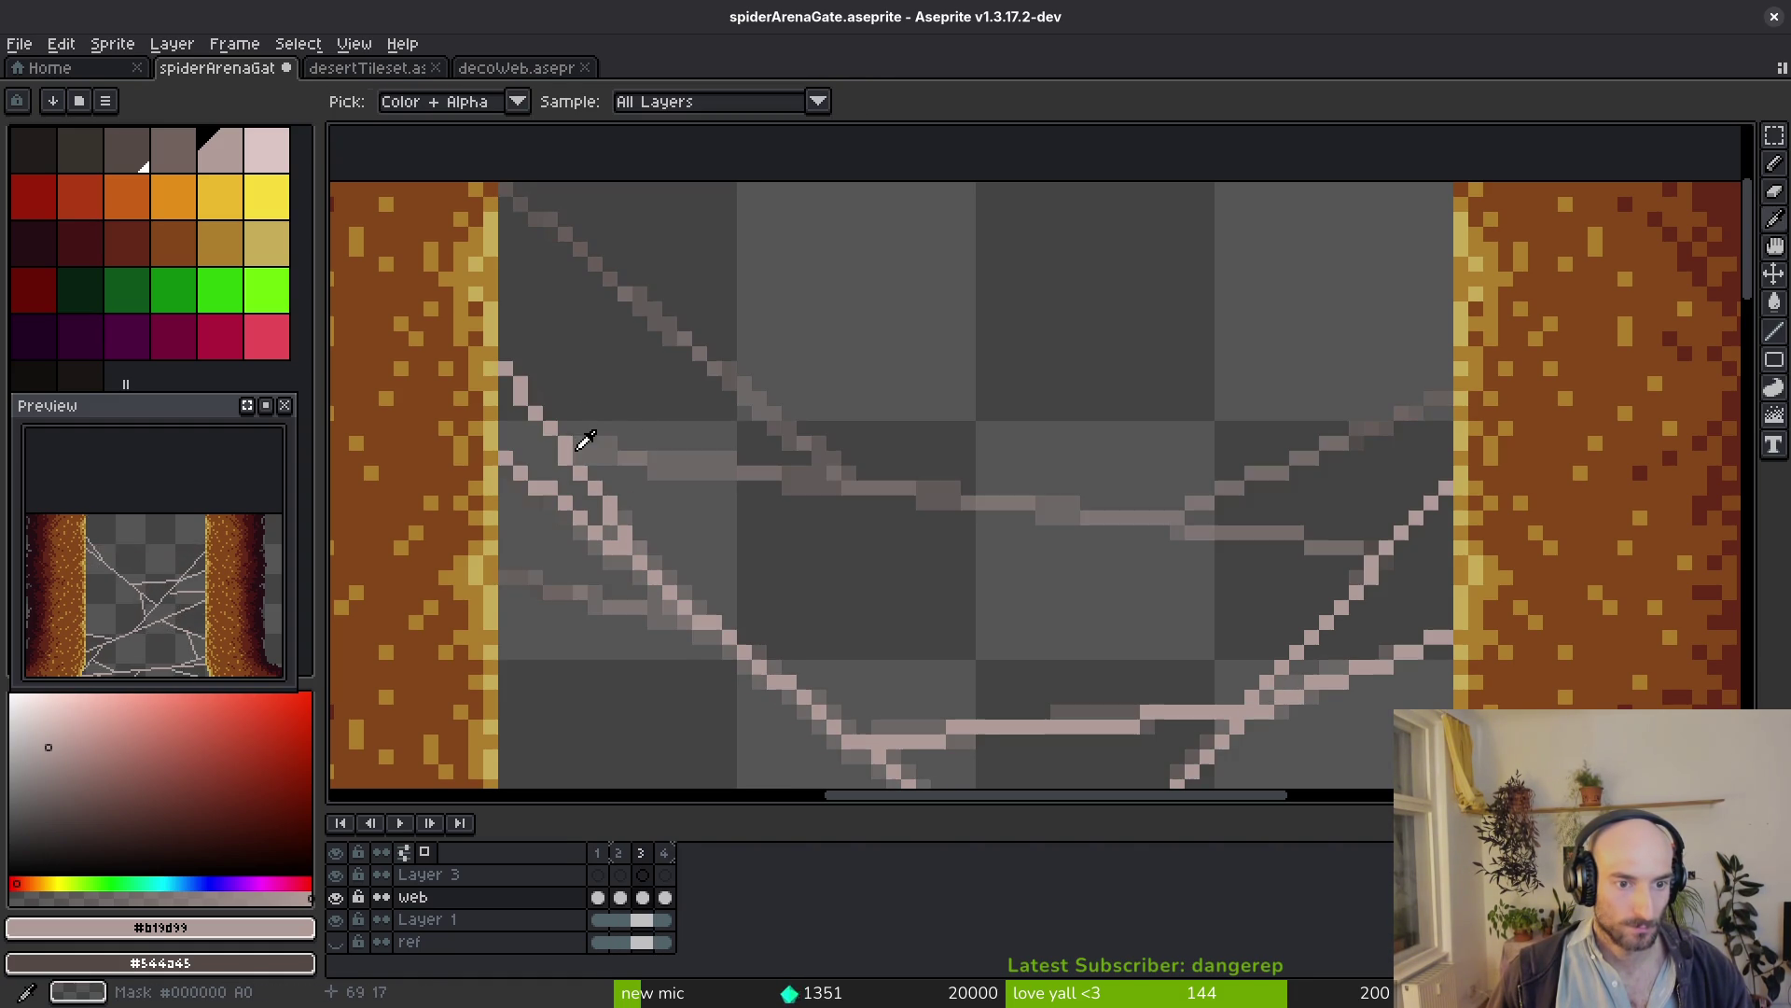
{"action": "left_click_drag", "start_coordinate": [576, 451], "coordinate": [1361, 543]}
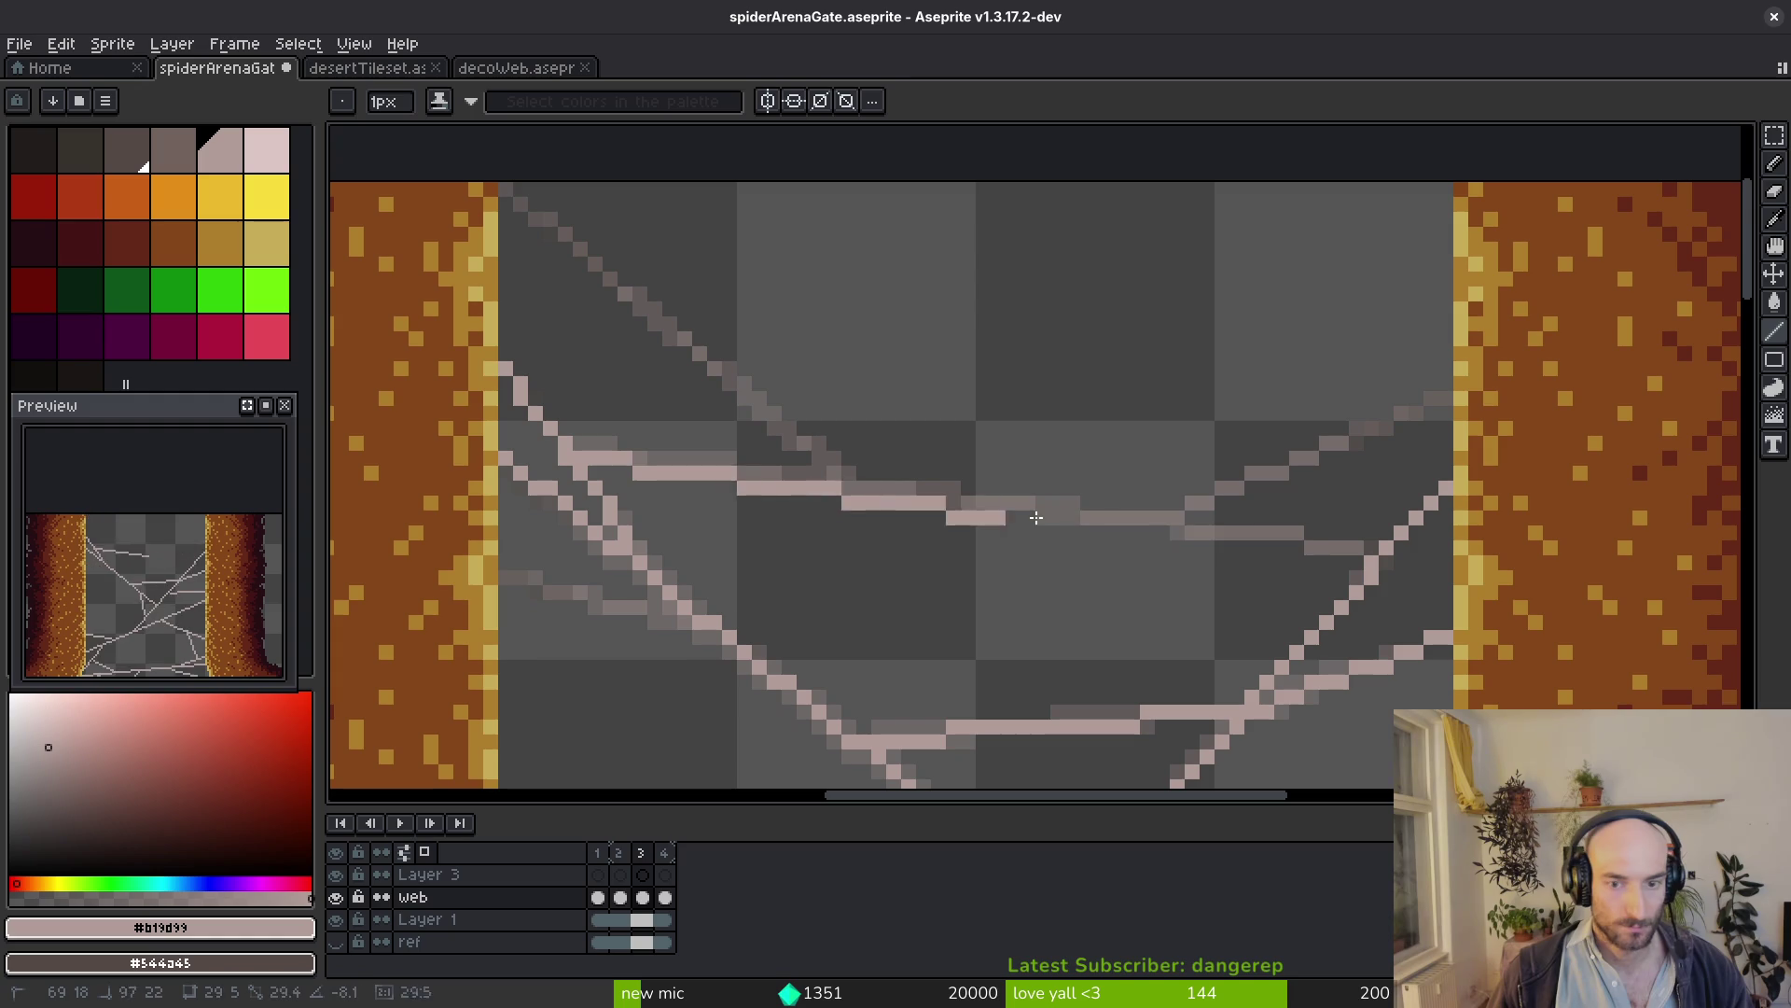
Add another strand reaching the right pillar and save the gate sprite
{"action": "key", "text": "i"}
{"action": "key", "text": "period"}
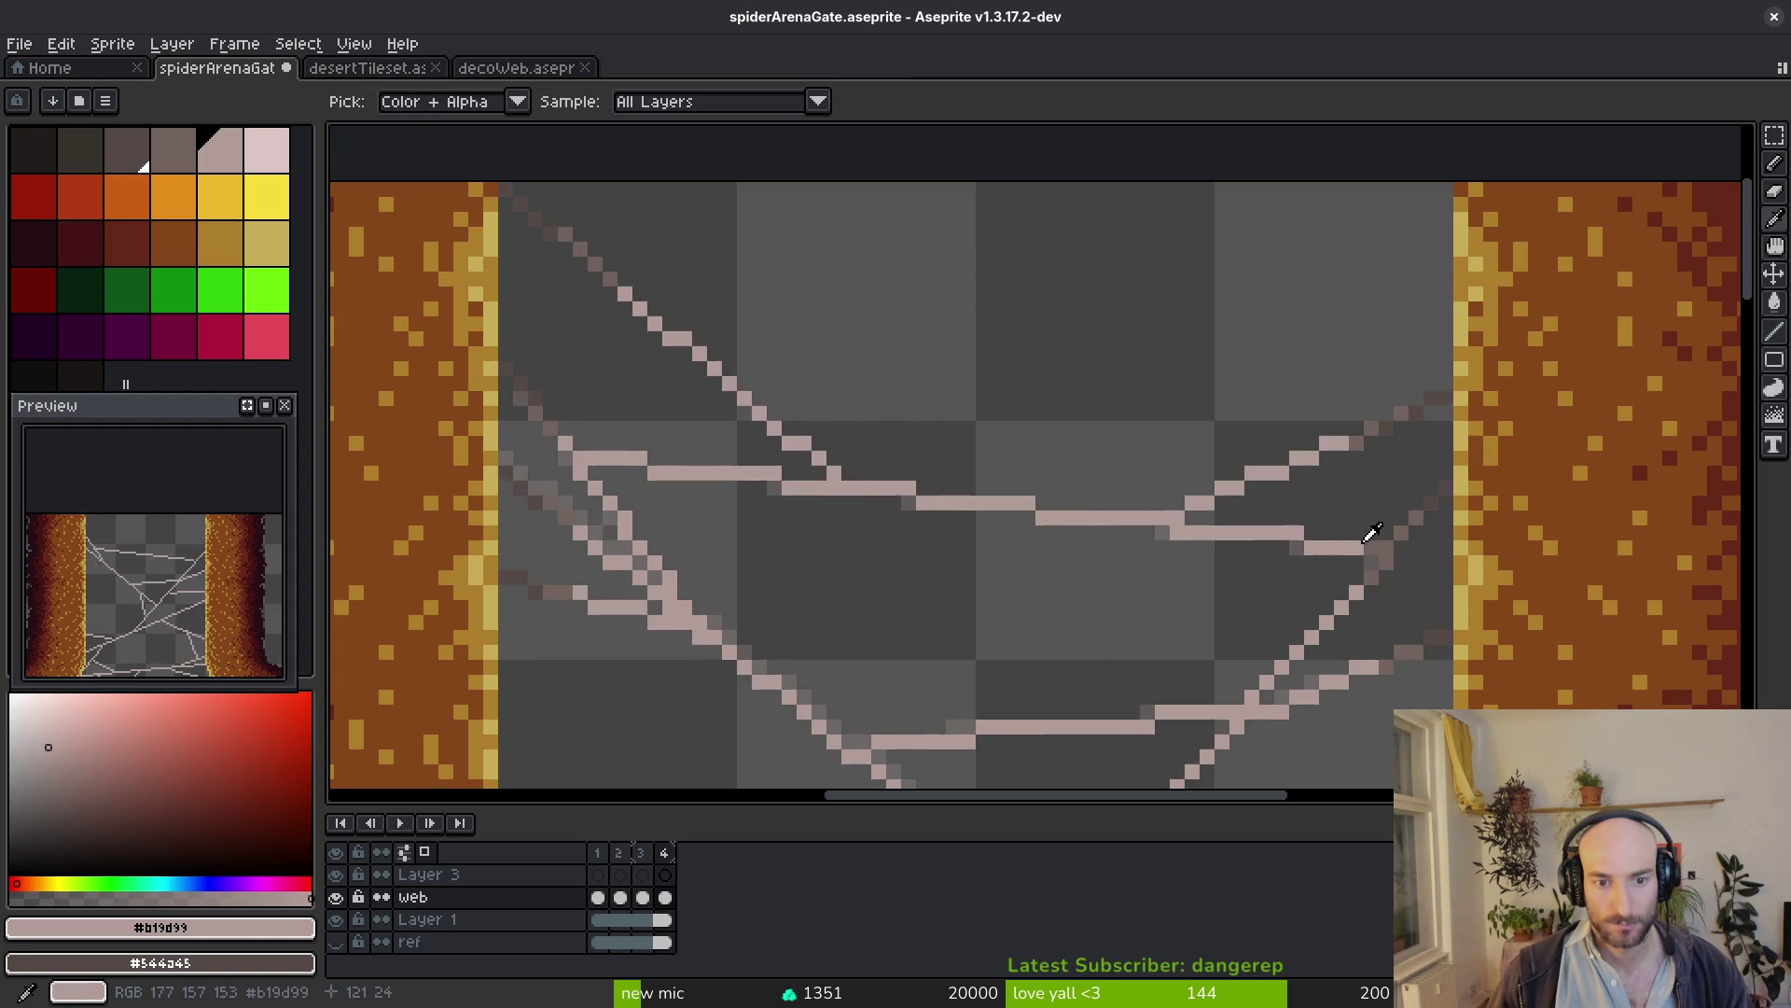
{"action": "key", "text": "comma"}
{"action": "key", "text": "comma"}
{"action": "left_click_drag", "start_coordinate": [840, 429], "coordinate": [1079, 592]}
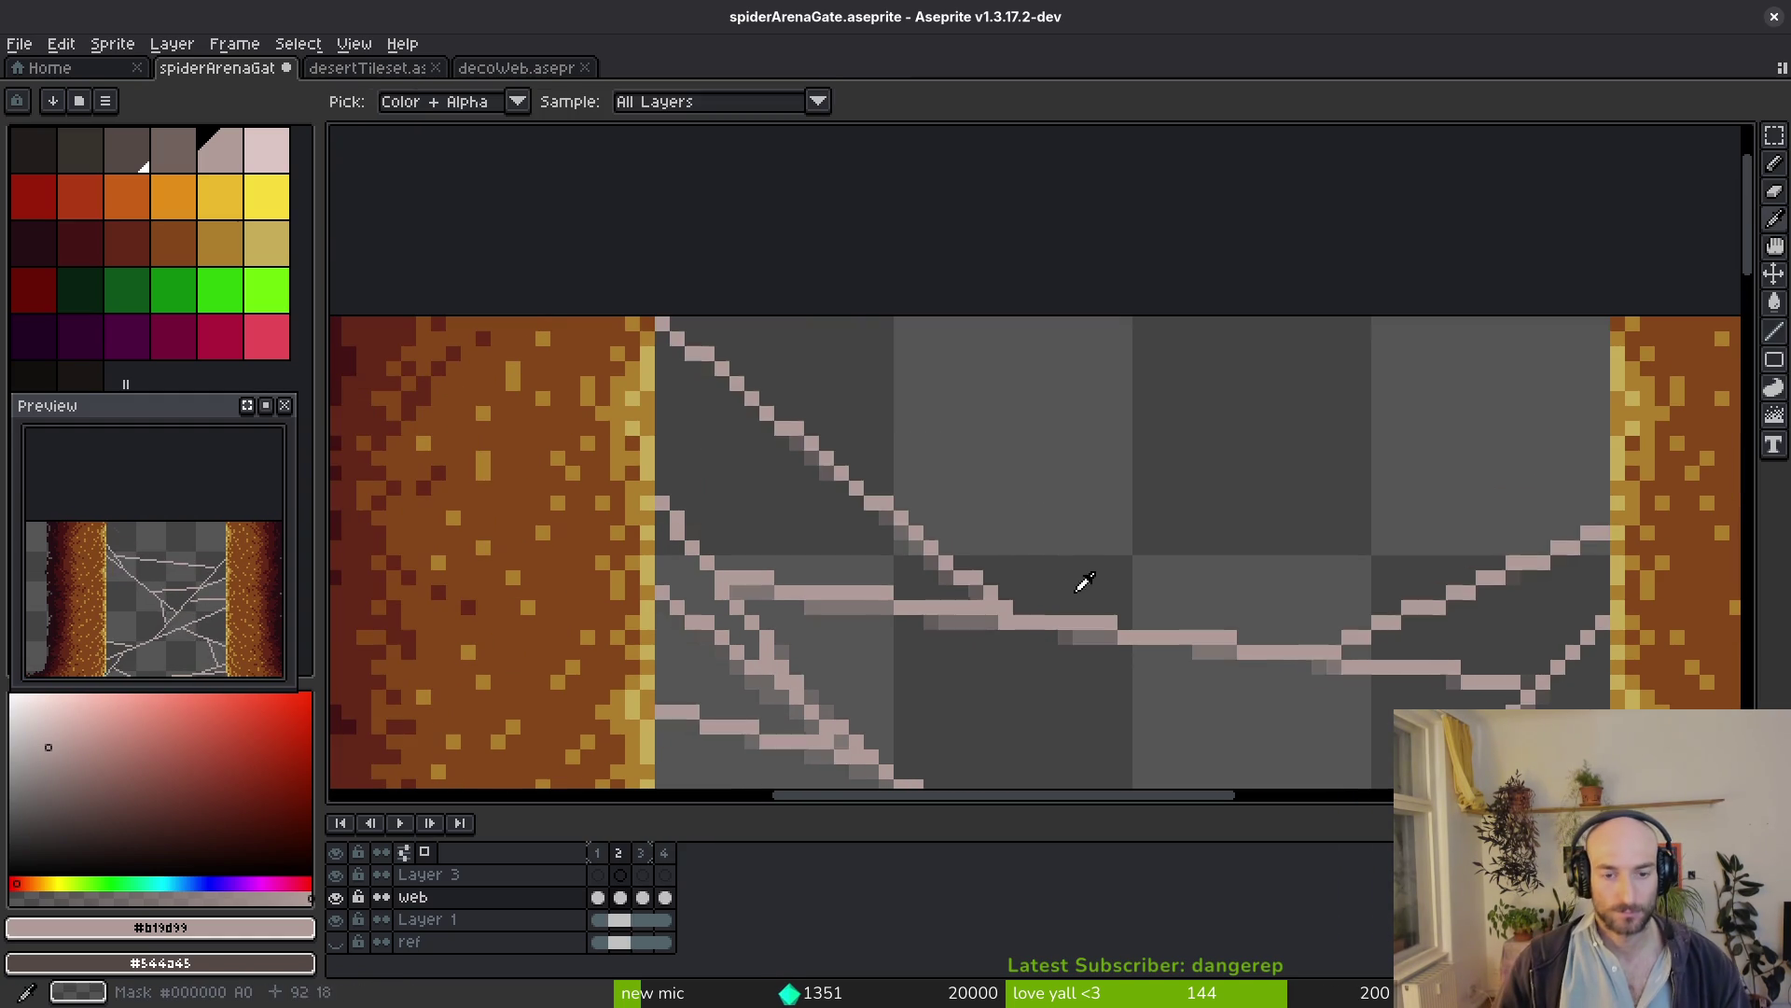
{"action": "key", "text": "period"}
{"action": "key", "text": "b"}
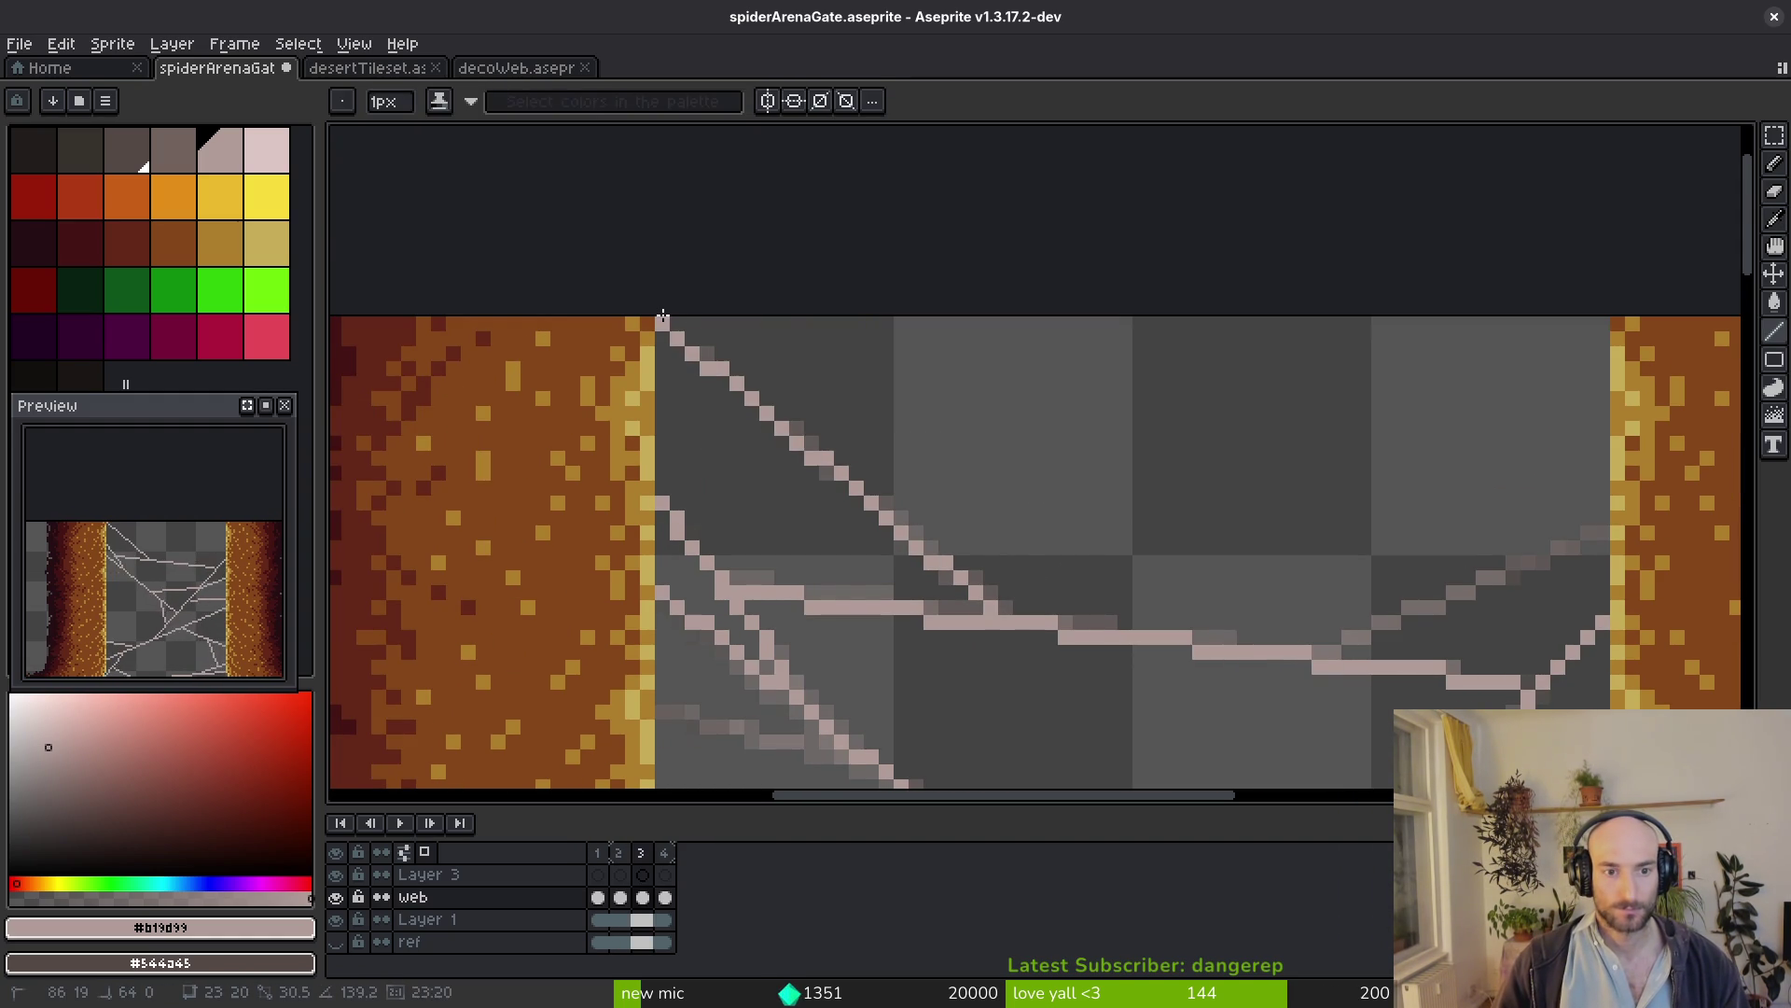
{"action": "scroll", "coordinate": [1301, 607], "scroll_direction": "right", "scroll_amount": 3}
{"action": "left_click_drag", "start_coordinate": [1122, 642], "coordinate": [1385, 523]}
{"action": "scroll", "coordinate": [1336, 578], "scroll_direction": "down", "scroll_amount": 3}
{"action": "scroll", "coordinate": [1050, 432], "scroll_direction": "up", "scroll_amount": 3}
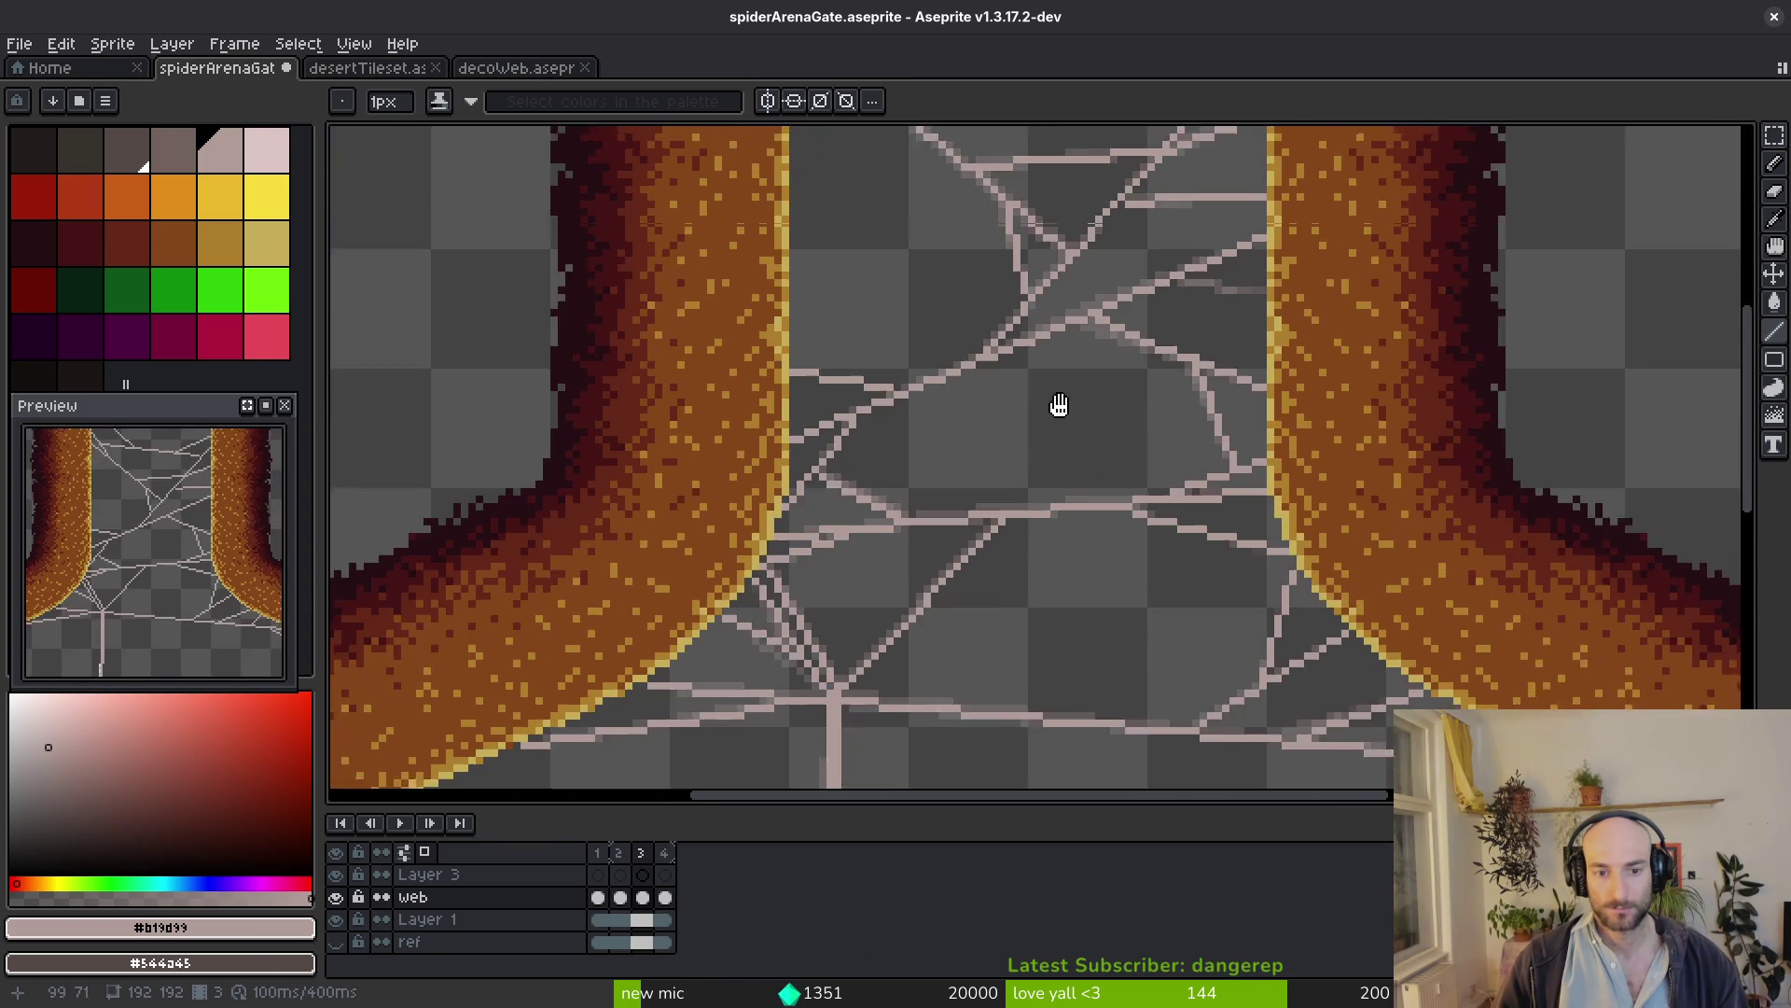
{"action": "mouse_move", "coordinate": [1052, 433]}
{"action": "left_mouse_down"}
{"action": "mouse_move", "coordinate": [917, 423]}
{"action": "mouse_move", "coordinate": [1257, 483]}
{"action": "left_mouse_up"}
{"action": "scroll", "coordinate": [915, 423], "scroll_direction": "up", "scroll_amount": 3}
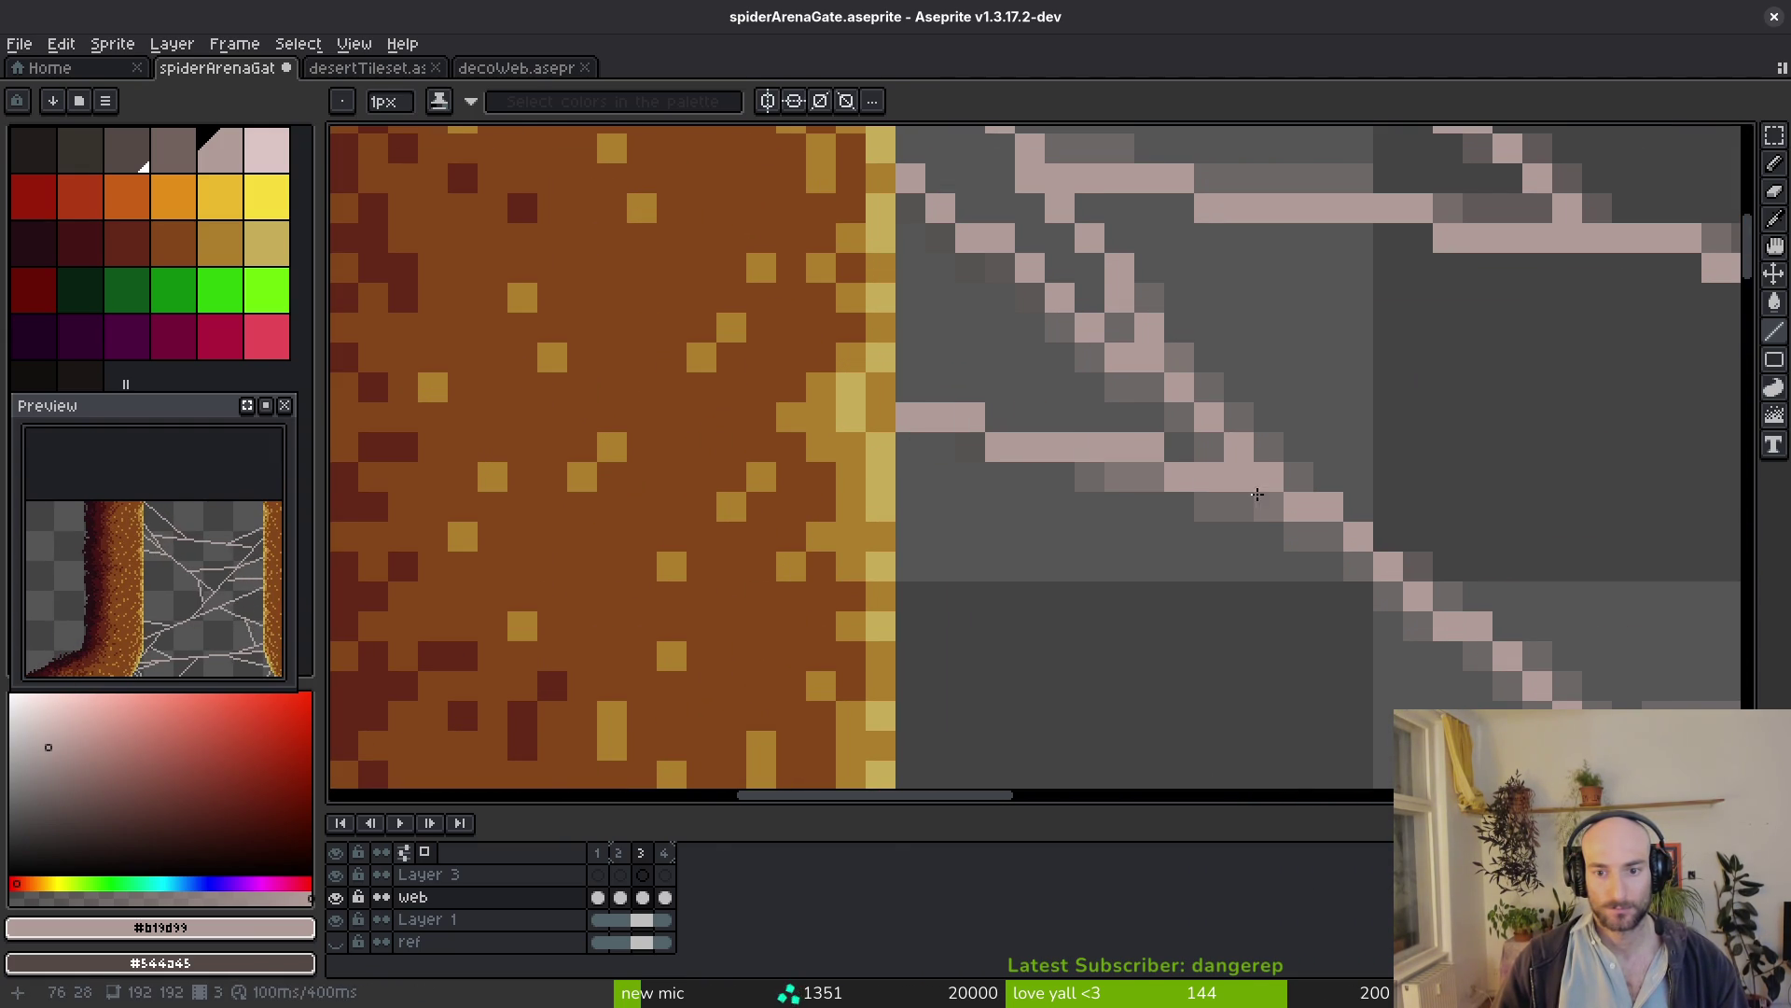
{"action": "scroll", "coordinate": [1259, 485], "scroll_direction": "down", "scroll_amount": 5}
{"action": "left_click_drag", "start_coordinate": [1264, 612], "coordinate": [1063, 547]}
{"action": "scroll", "coordinate": [1119, 591], "scroll_direction": "up", "scroll_amount": 2}
{"action": "key", "text": "ctrl+s"}
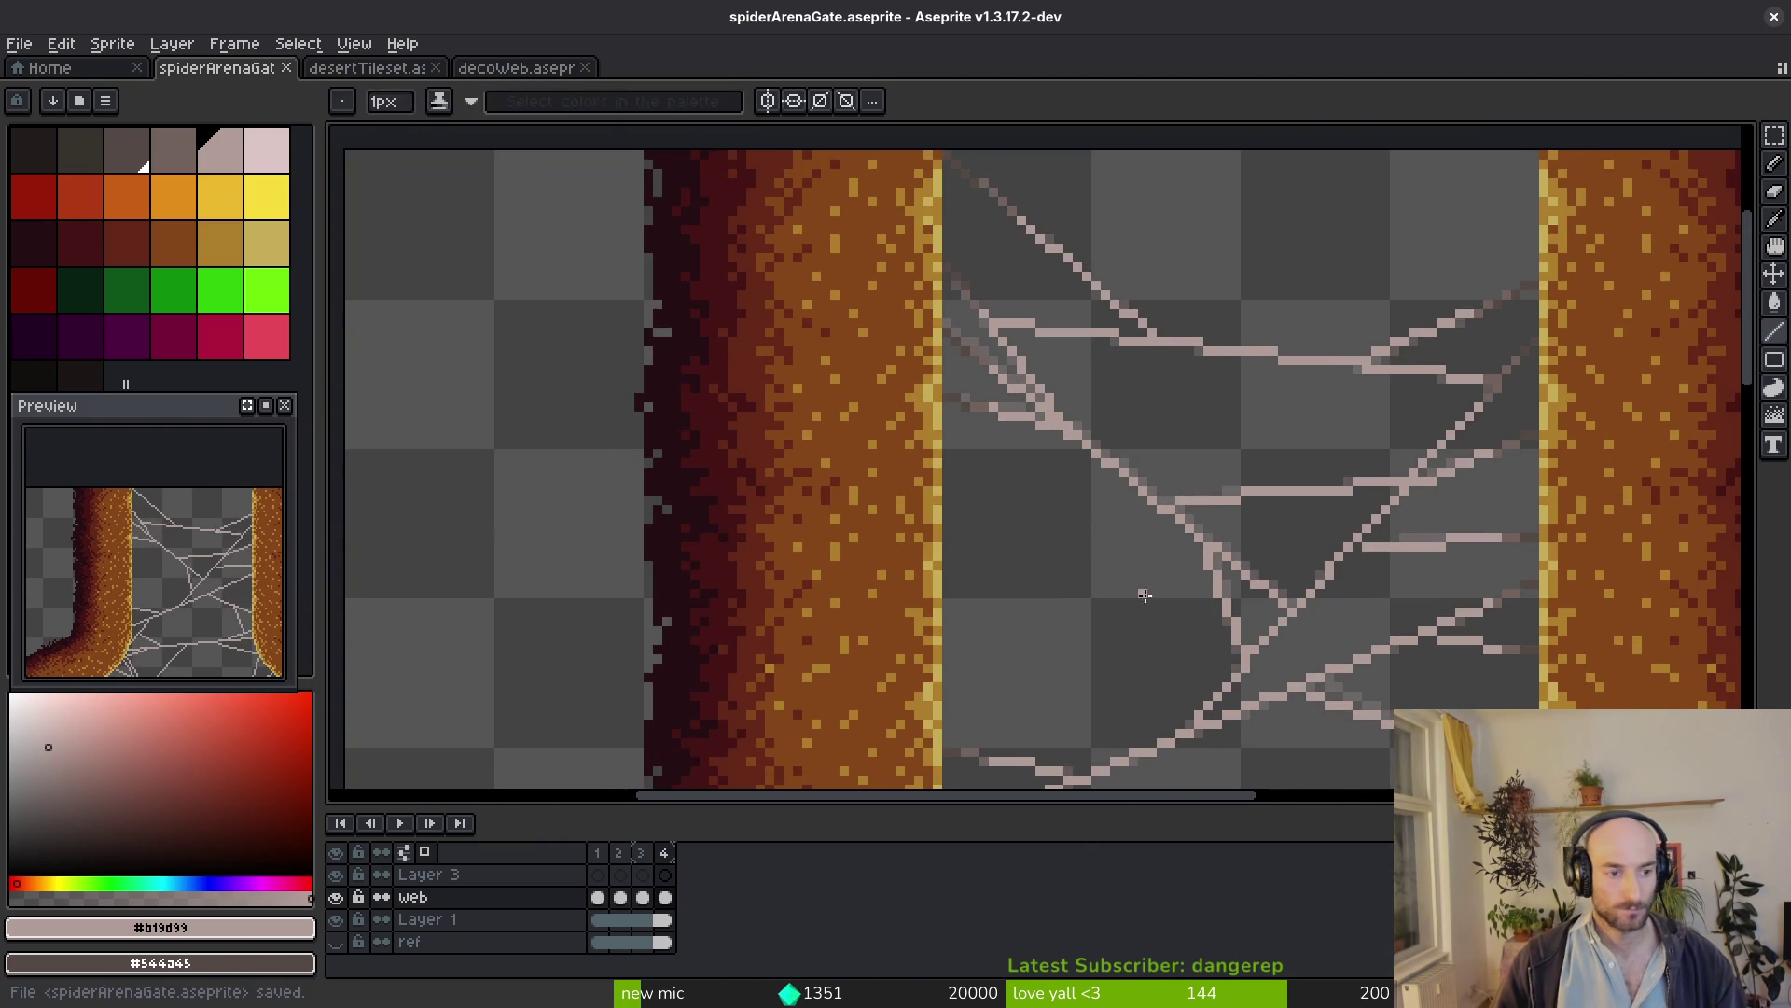
{"action": "mouse_move", "coordinate": [141, 658]}
{"action": "left_mouse_down"}
{"action": "mouse_move", "coordinate": [195, 591]}
{"action": "mouse_move", "coordinate": [187, 572]}
{"action": "left_mouse_up"}
{"action": "scroll", "coordinate": [194, 590], "scroll_direction": "down", "scroll_amount": 2}
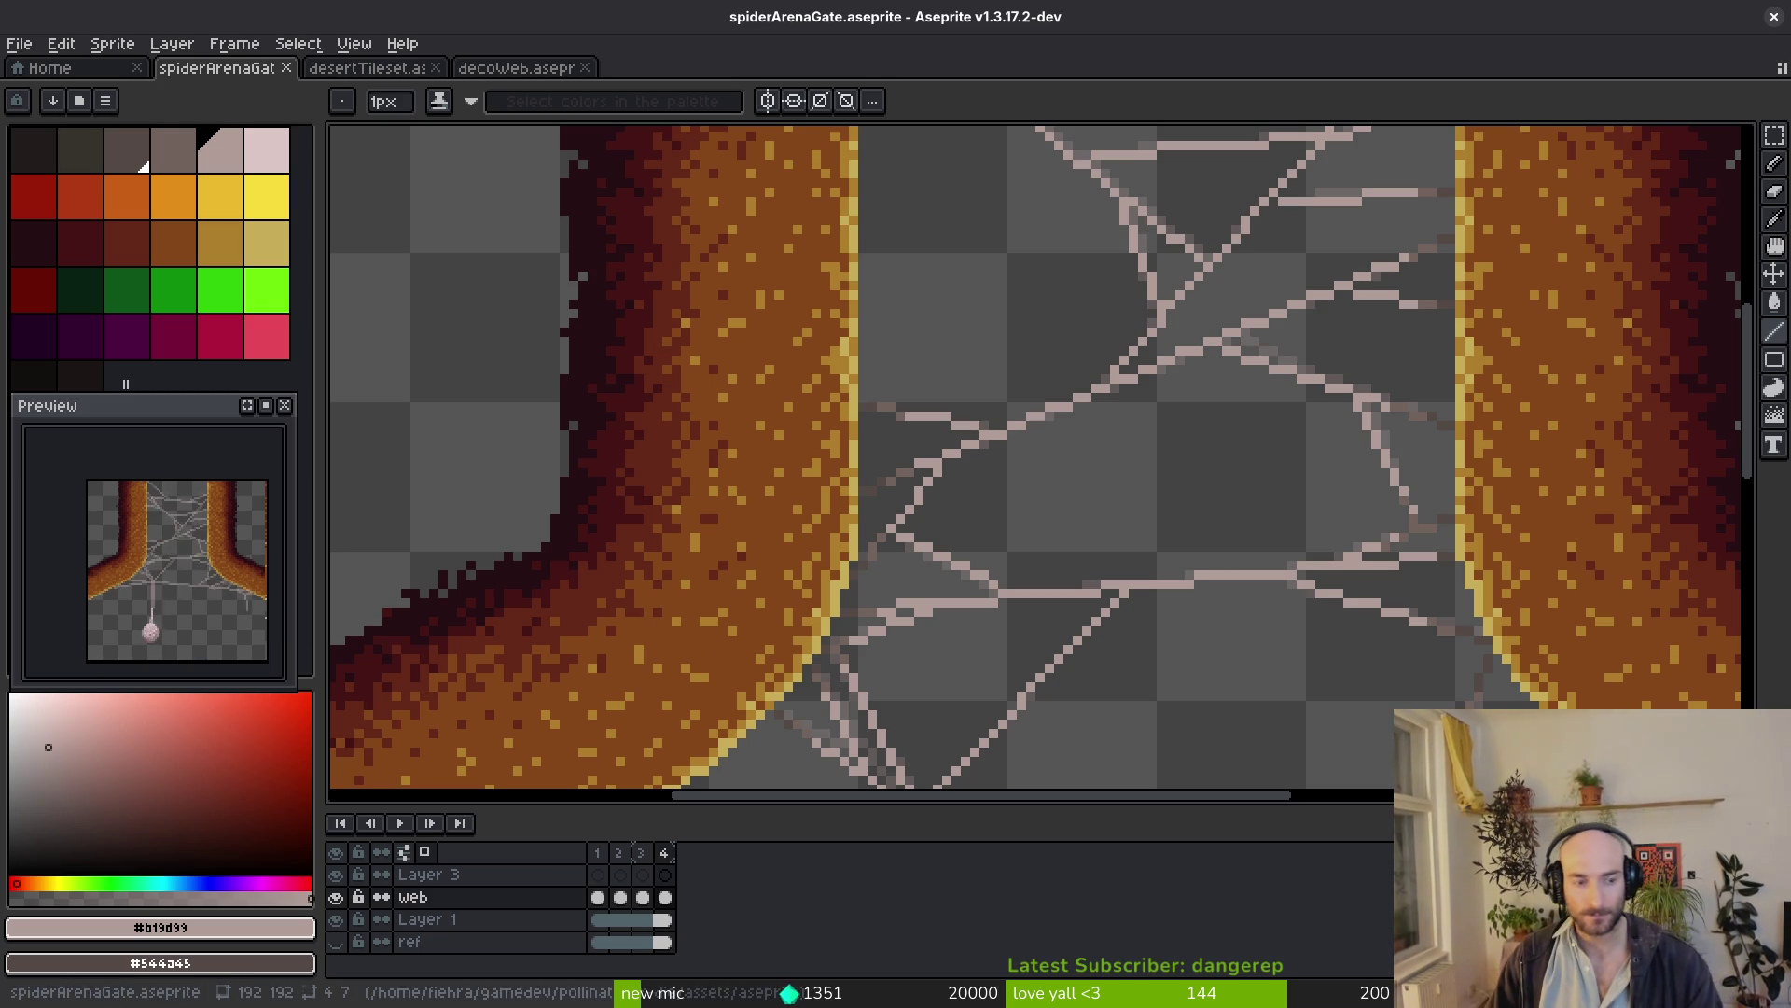
{"action": "scroll", "coordinate": [1232, 496], "scroll_direction": "down", "scroll_amount": 2}
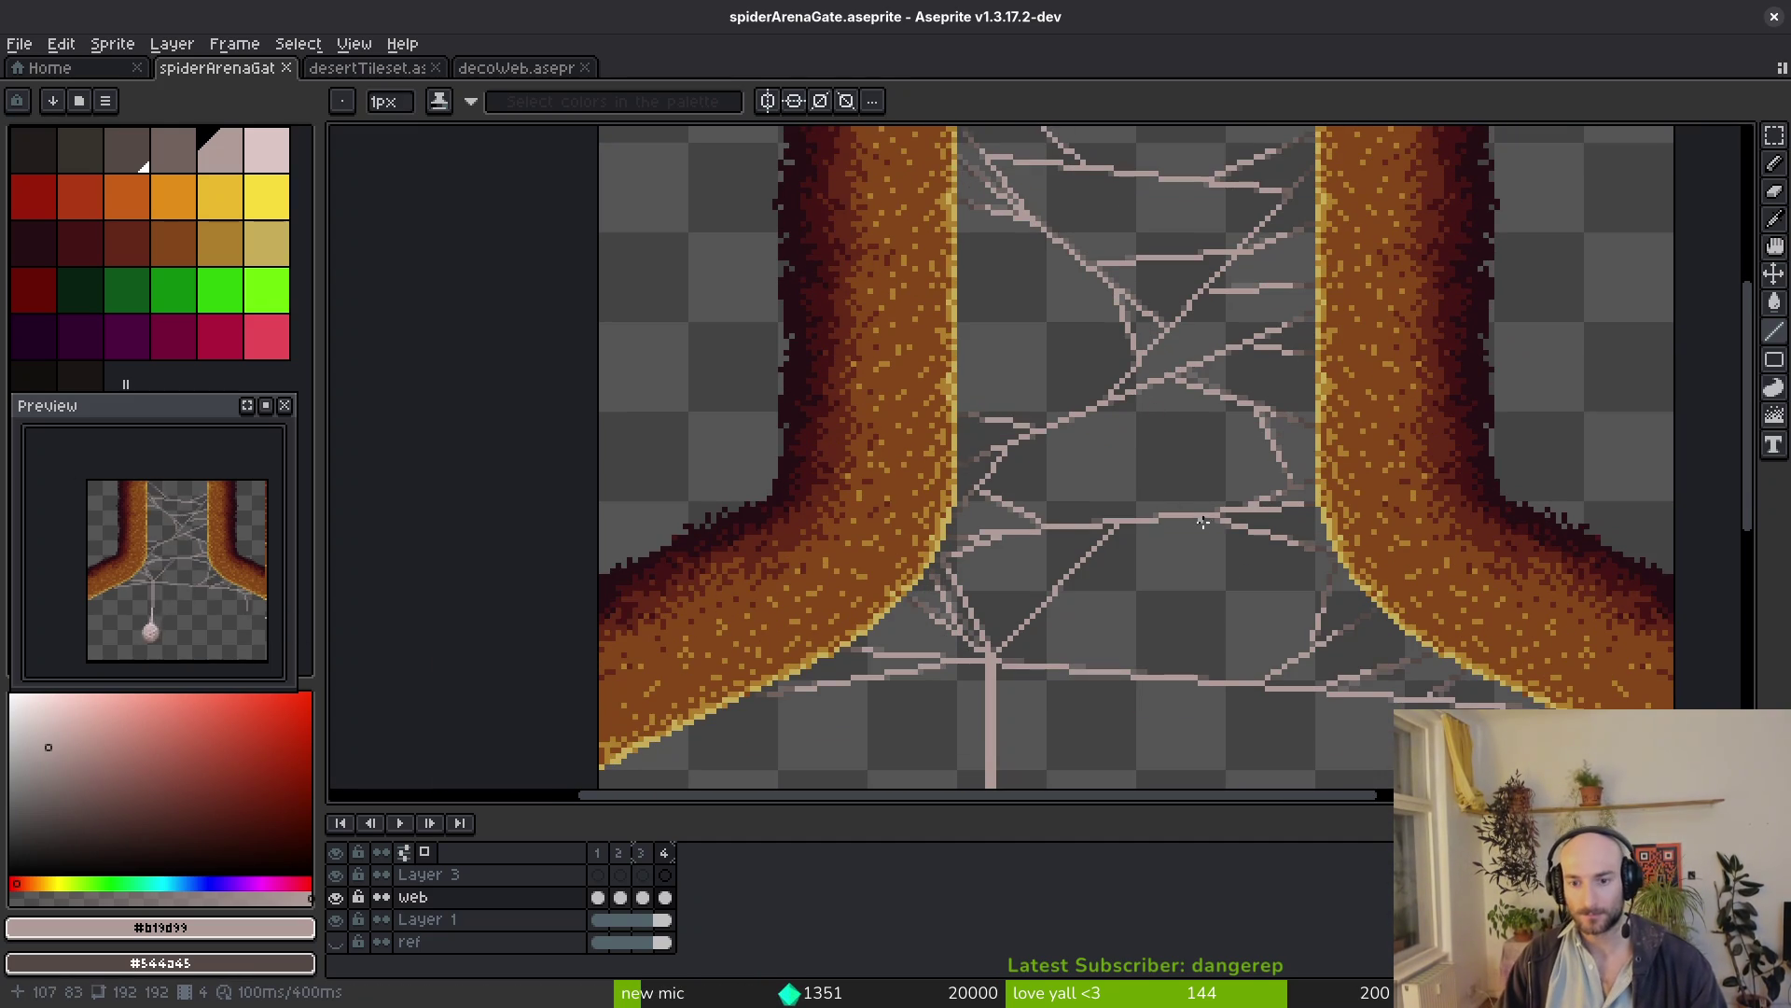
{"action": "key", "text": "Return"}
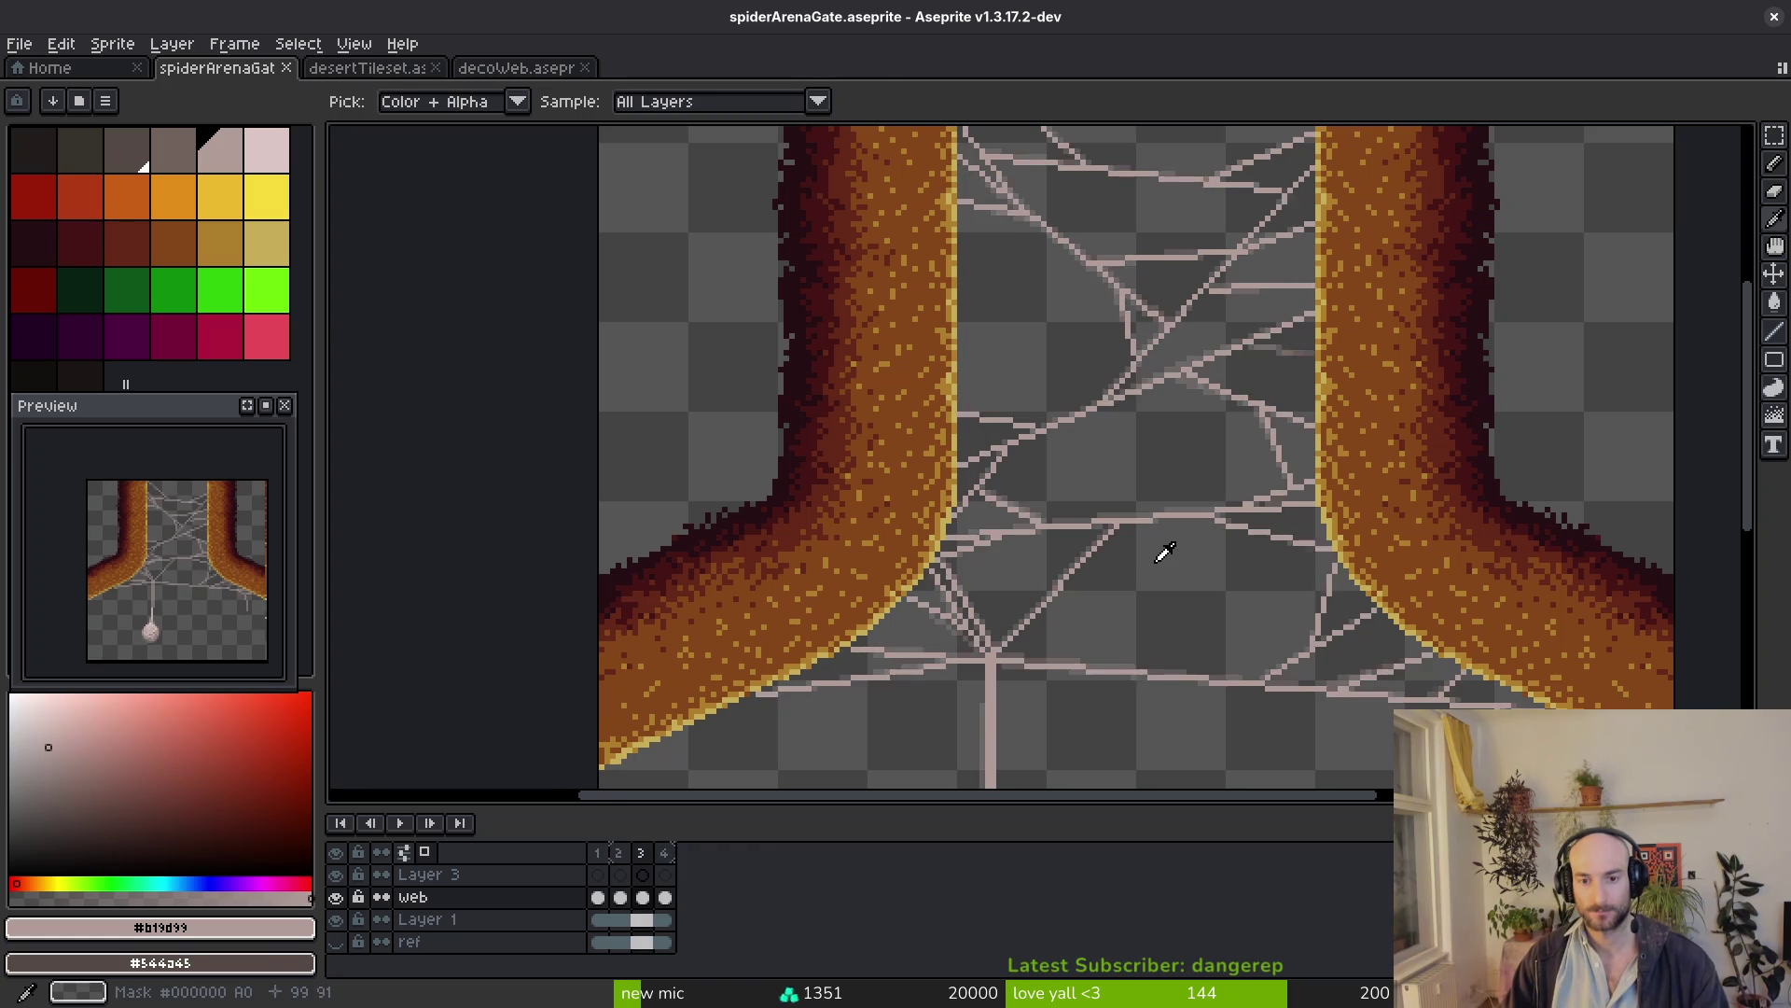
{"action": "key", "text": "Return"}
{"action": "scroll", "coordinate": [1174, 557], "scroll_direction": "down", "scroll_amount": 1}
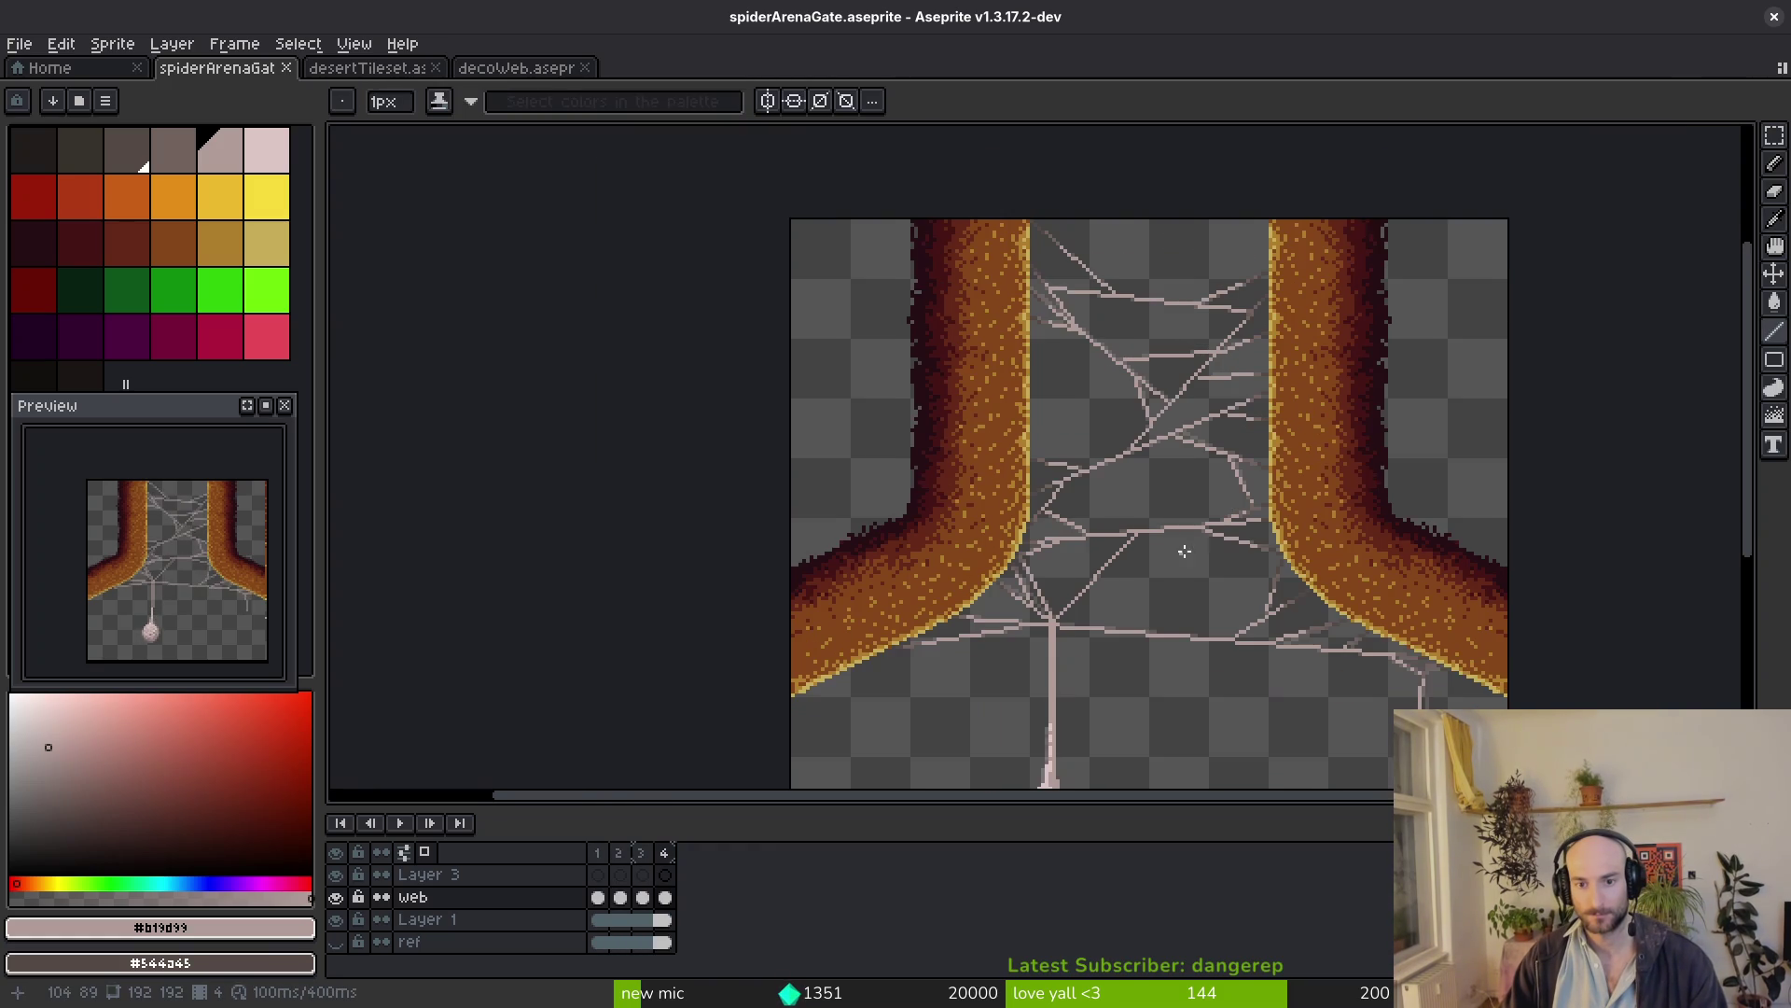
{"action": "key", "text": "alt"}
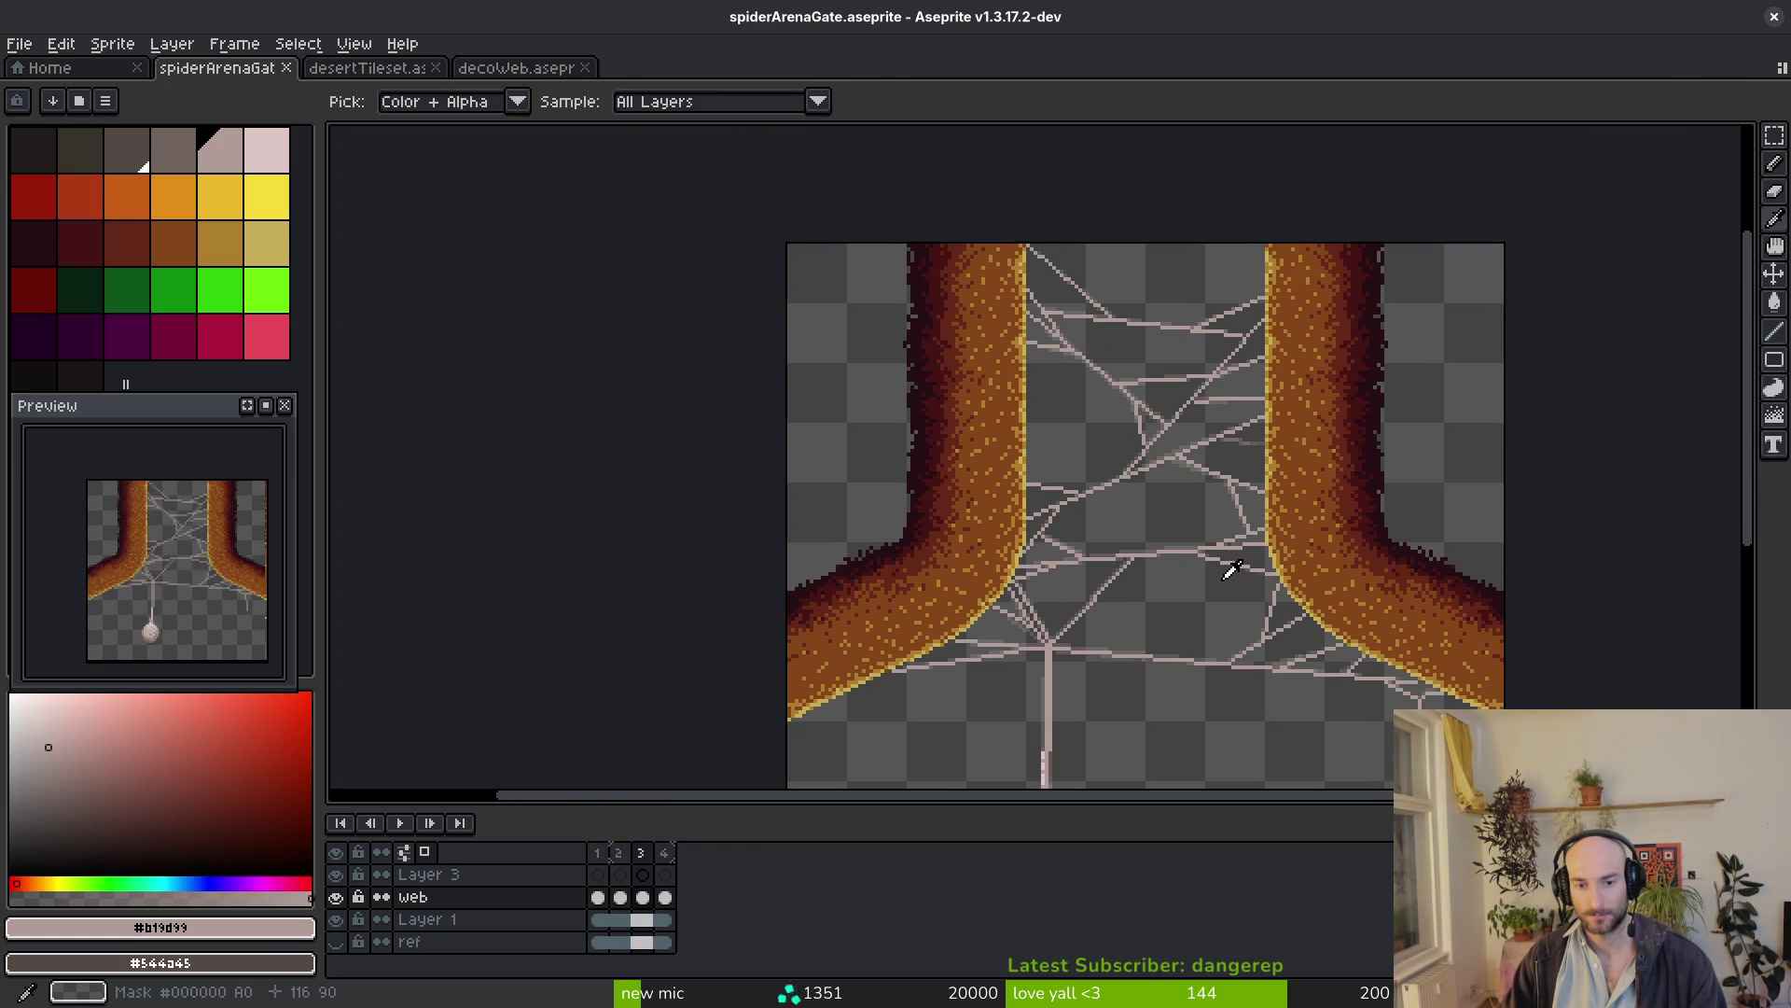
{"action": "scroll", "coordinate": [1139, 624], "scroll_direction": "up", "scroll_amount": 2}
{"action": "scroll", "coordinate": [1101, 473], "scroll_direction": "up", "scroll_amount": 4}
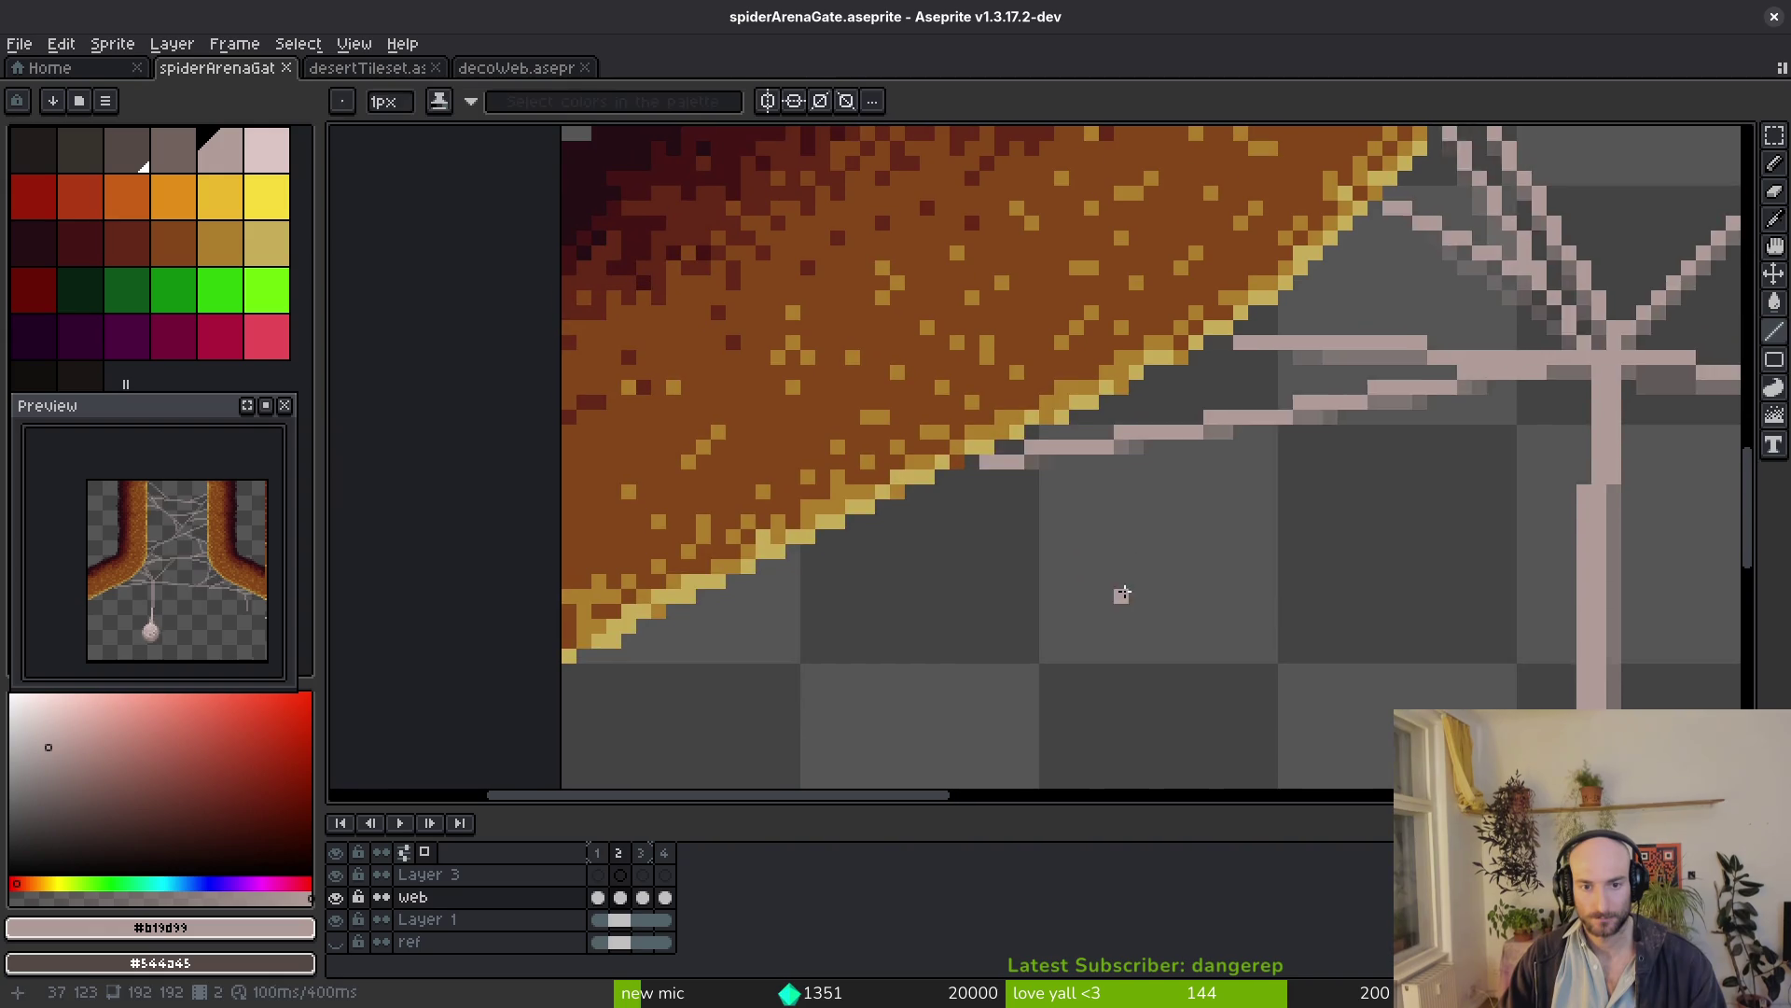
Sample dark grey and muted pink, darken the strand end at the left pillar, undoing the lower-strand stroke
{"action": "key", "text": "alt"}
{"action": "left_click", "coordinate": [1007, 451], "text": "alt"}
{"action": "right_click", "coordinate": [1029, 460], "text": "alt"}
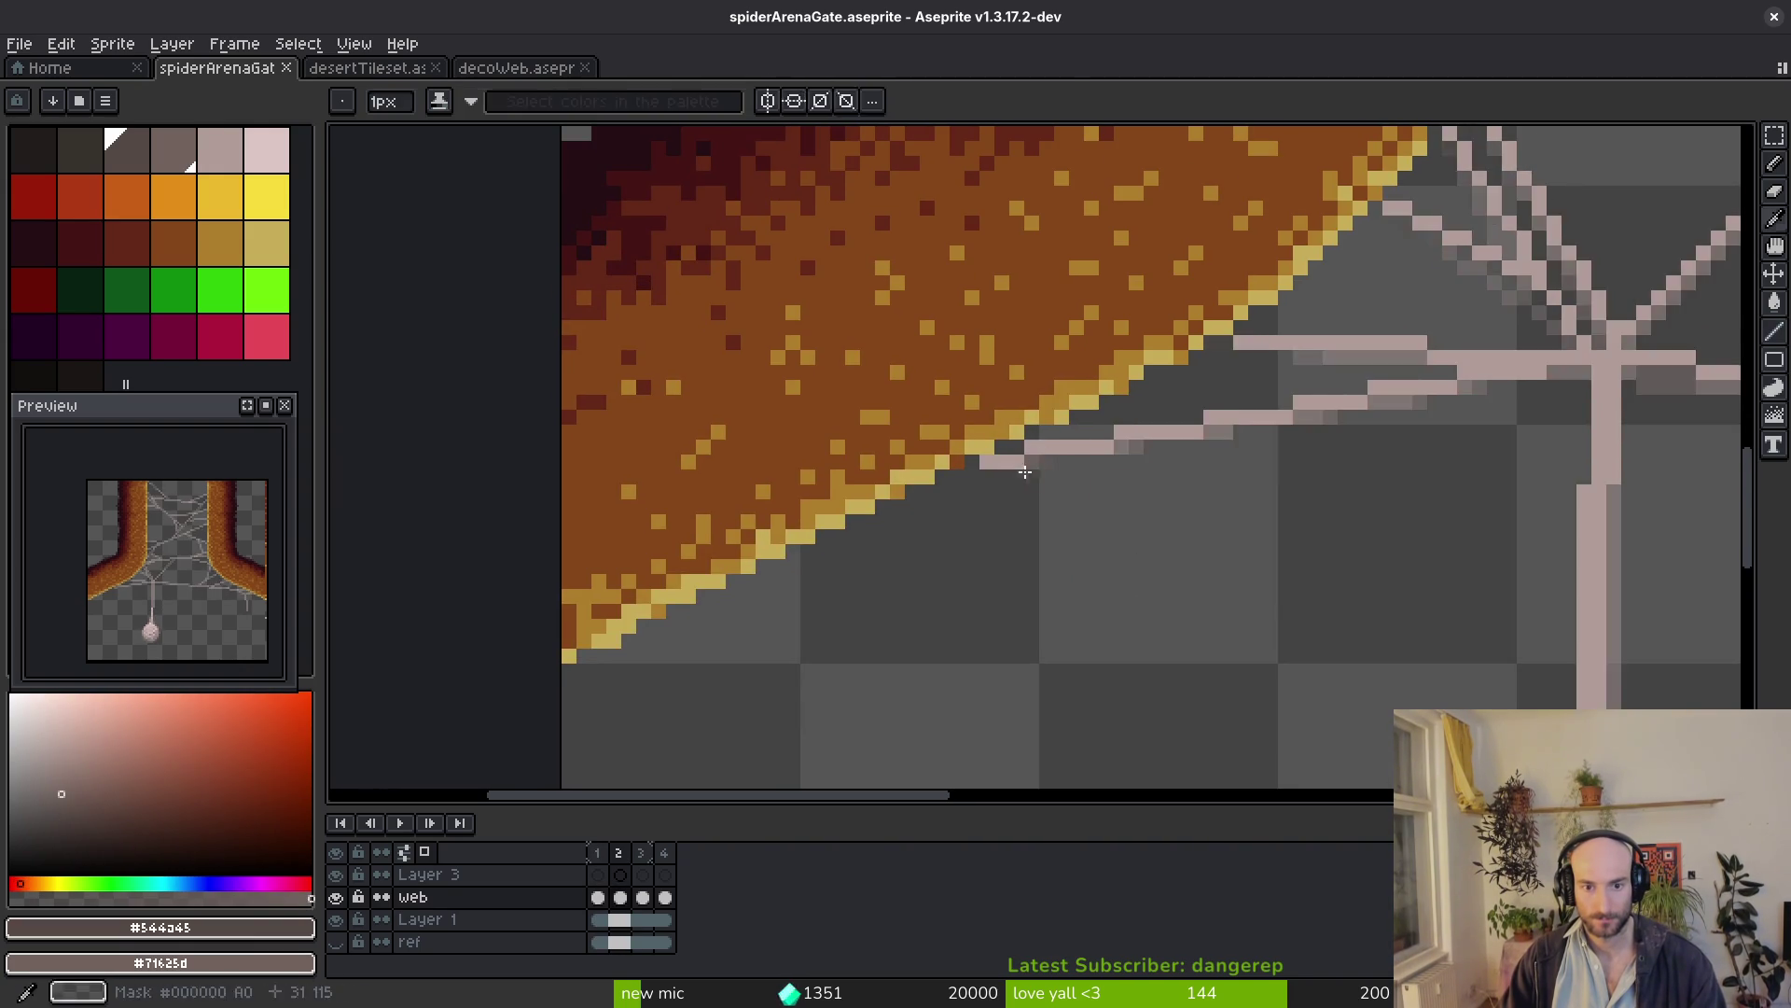
{"action": "scroll", "coordinate": [1031, 456], "scroll_direction": "up", "scroll_amount": 2}
{"action": "left_click_drag", "start_coordinate": [960, 439], "coordinate": [1165, 392]}
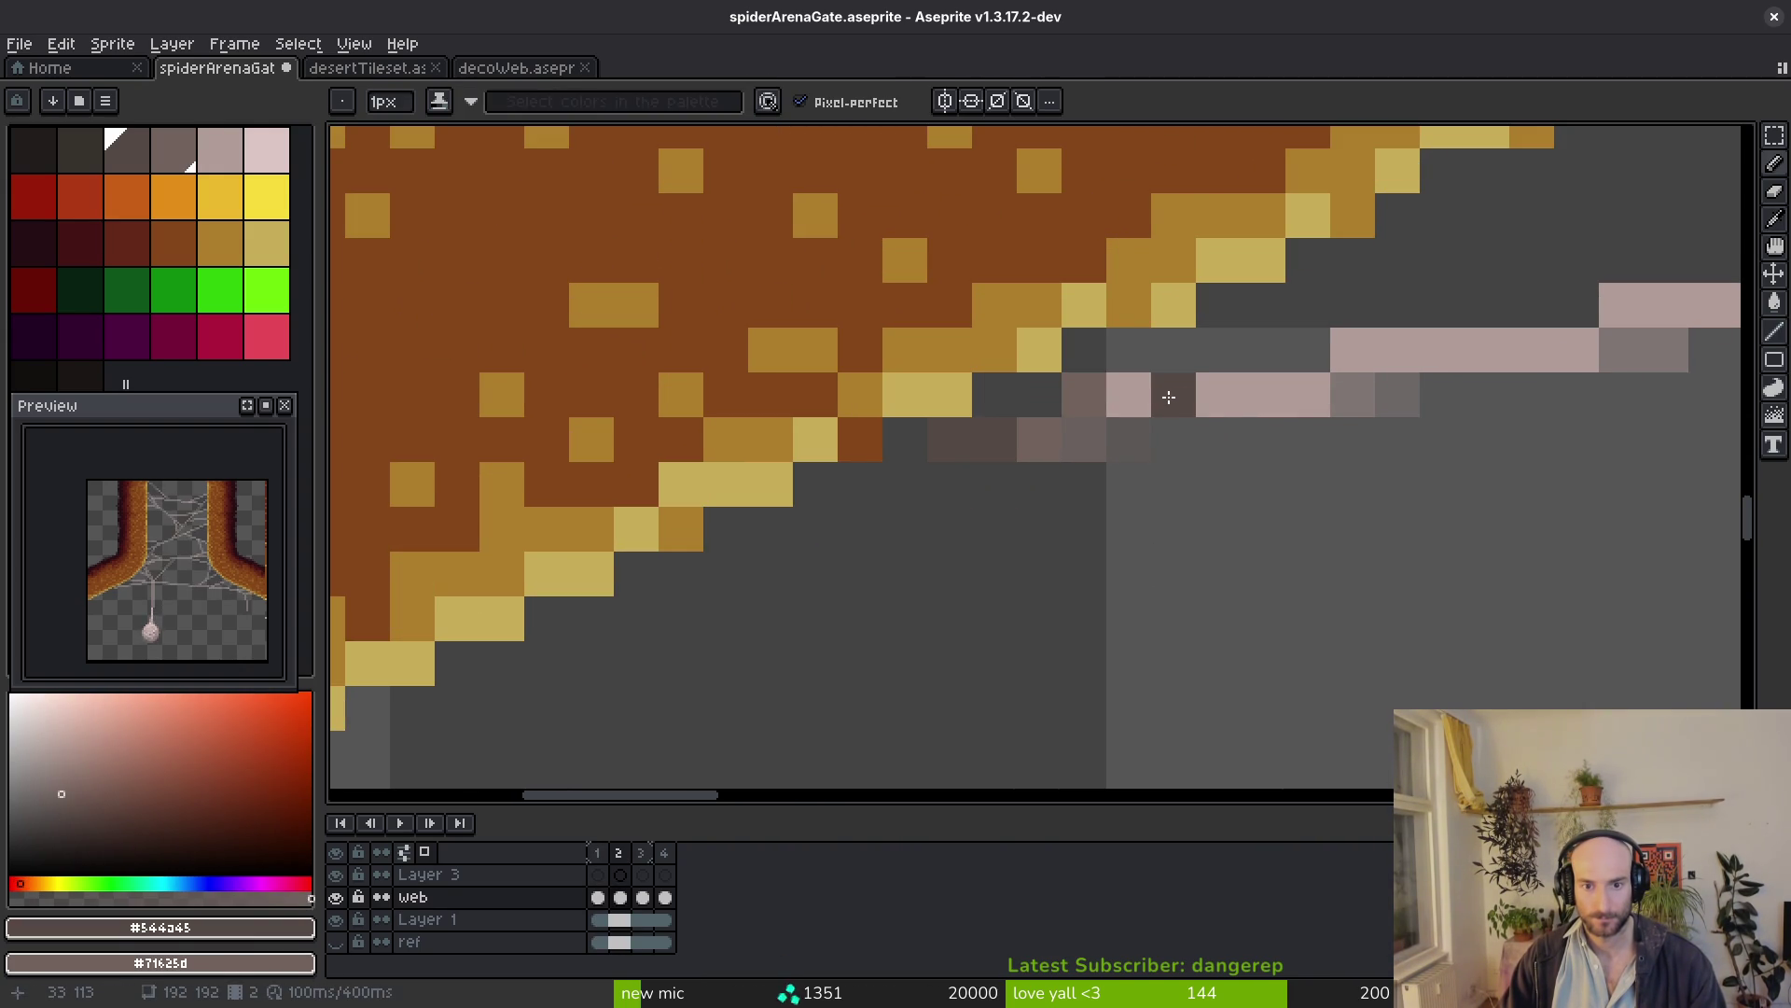
{"action": "left_click_drag", "start_coordinate": [1307, 448], "coordinate": [878, 742]}
{"action": "left_click_drag", "start_coordinate": [1036, 551], "coordinate": [1252, 551]}
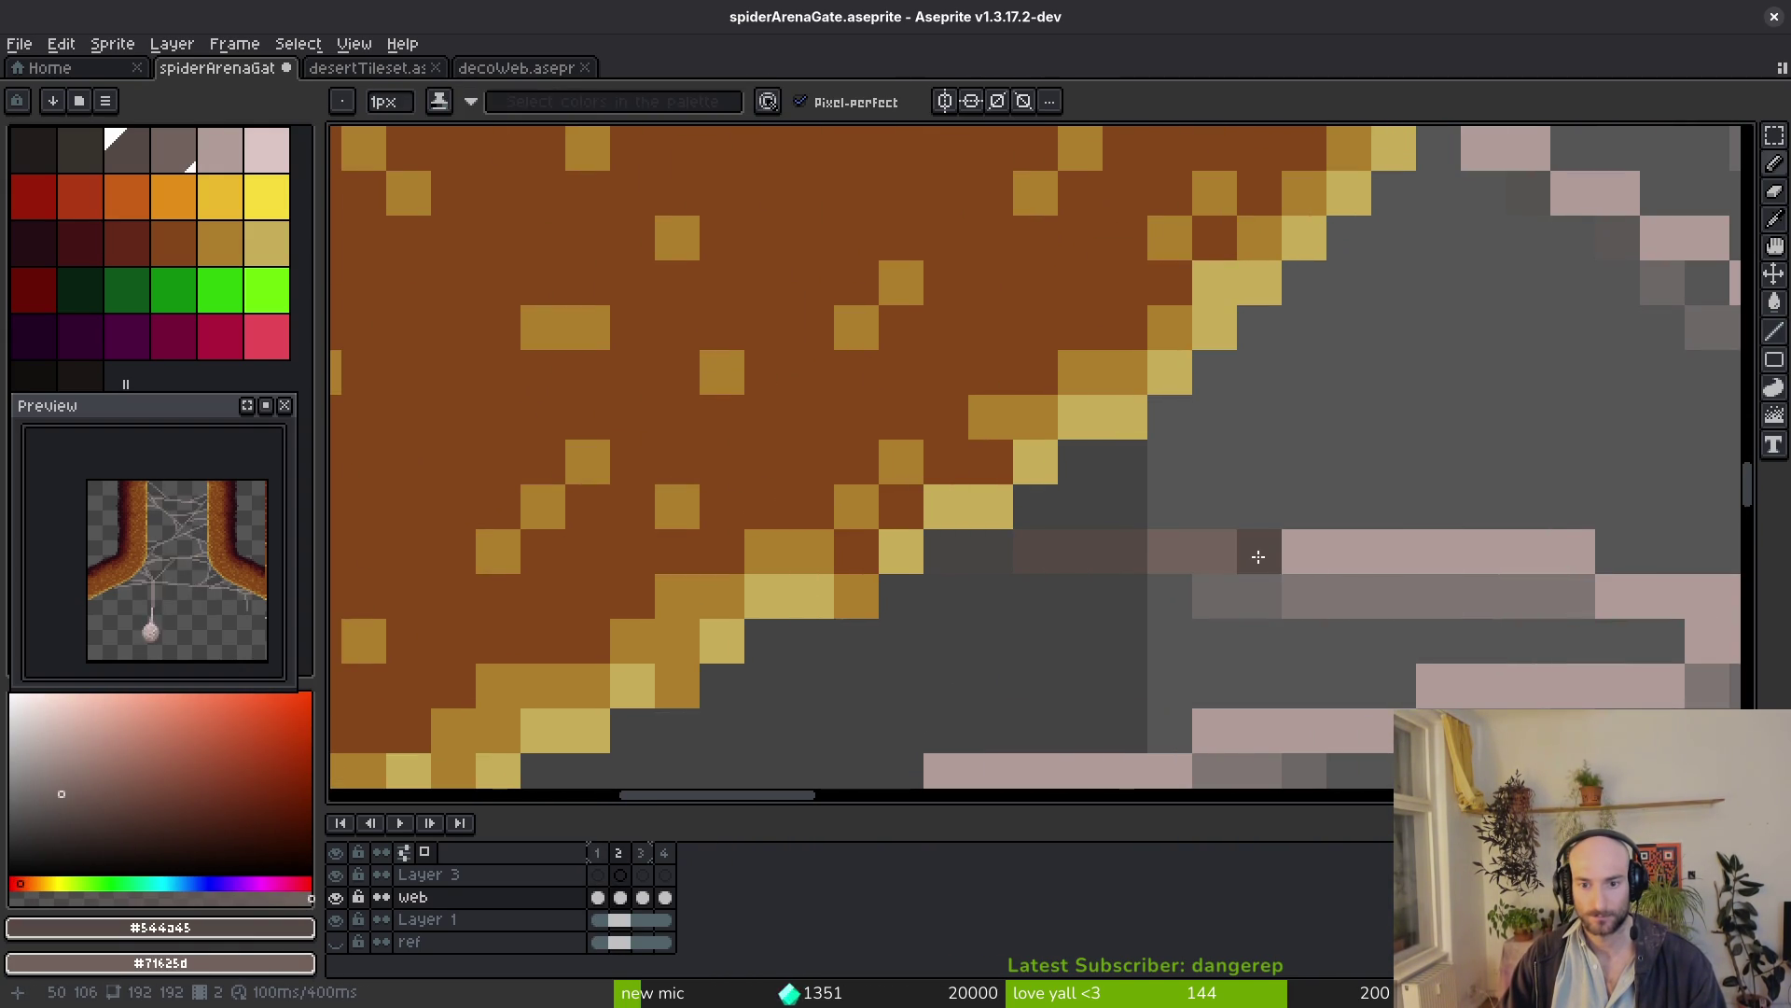
{"action": "scroll", "coordinate": [1251, 551], "scroll_direction": "down", "scroll_amount": 5}
{"action": "scroll", "coordinate": [1329, 575], "scroll_direction": "up", "scroll_amount": 4}
{"action": "key", "text": "ctrl+z"}
{"action": "key", "text": "ctrl+z"}
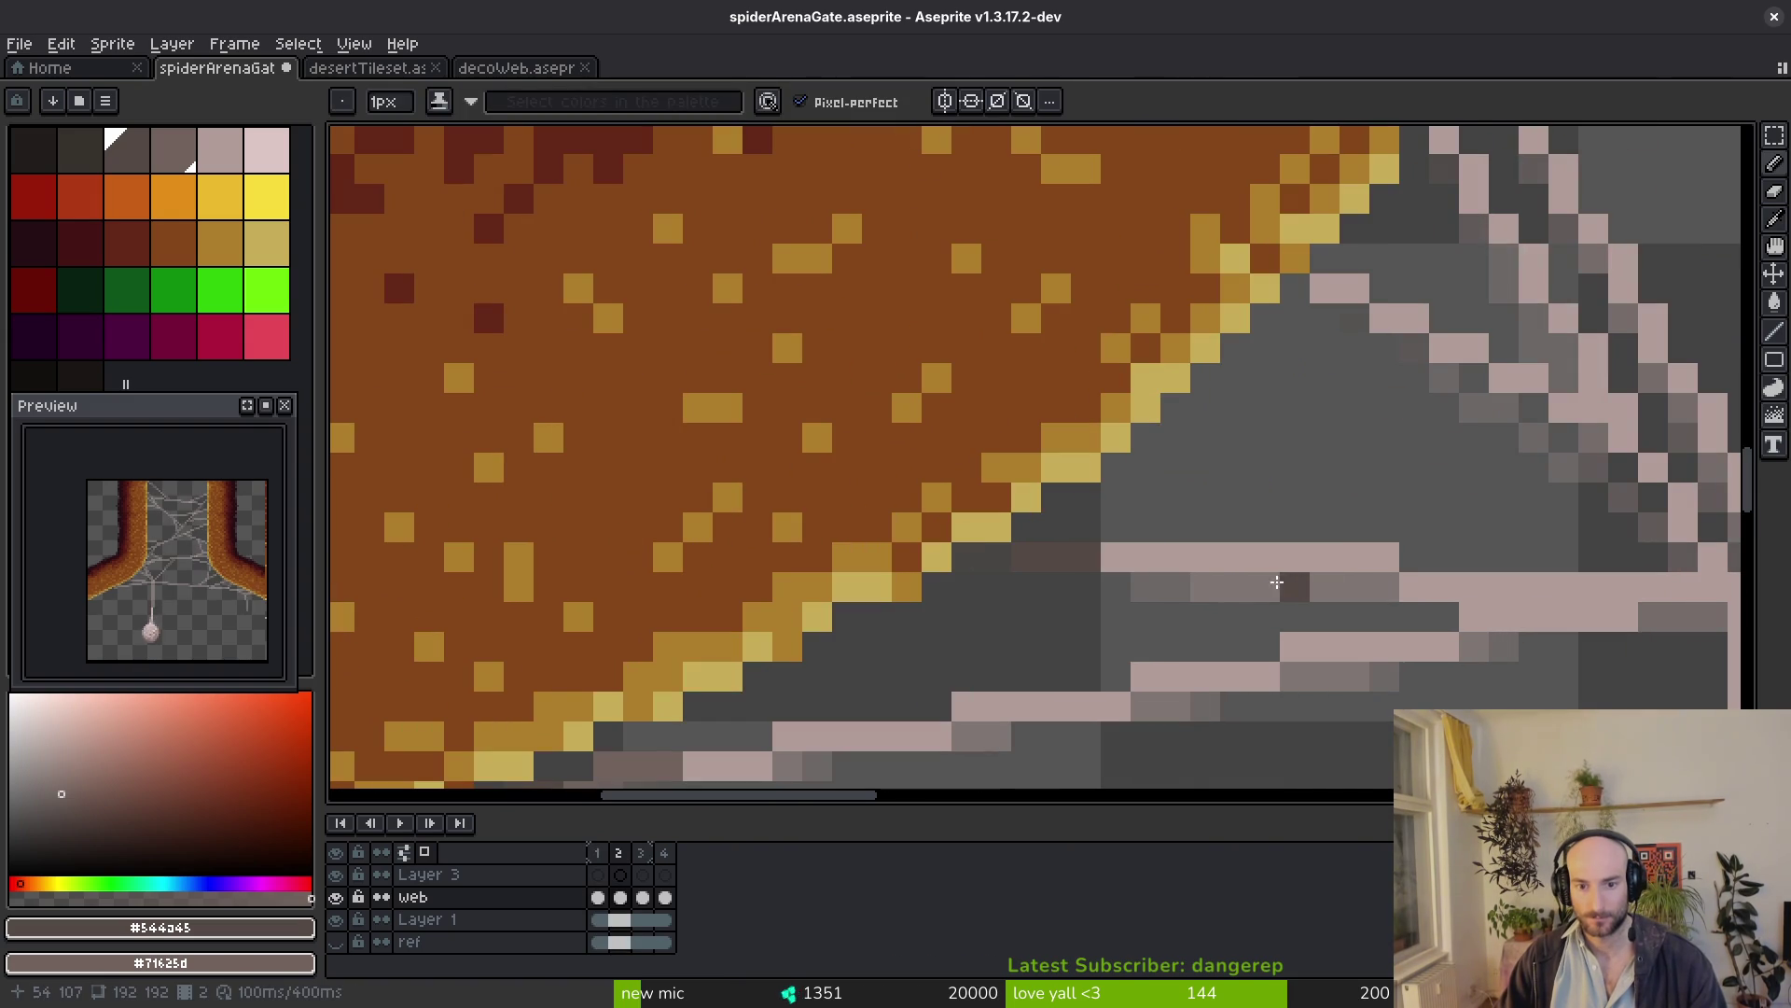
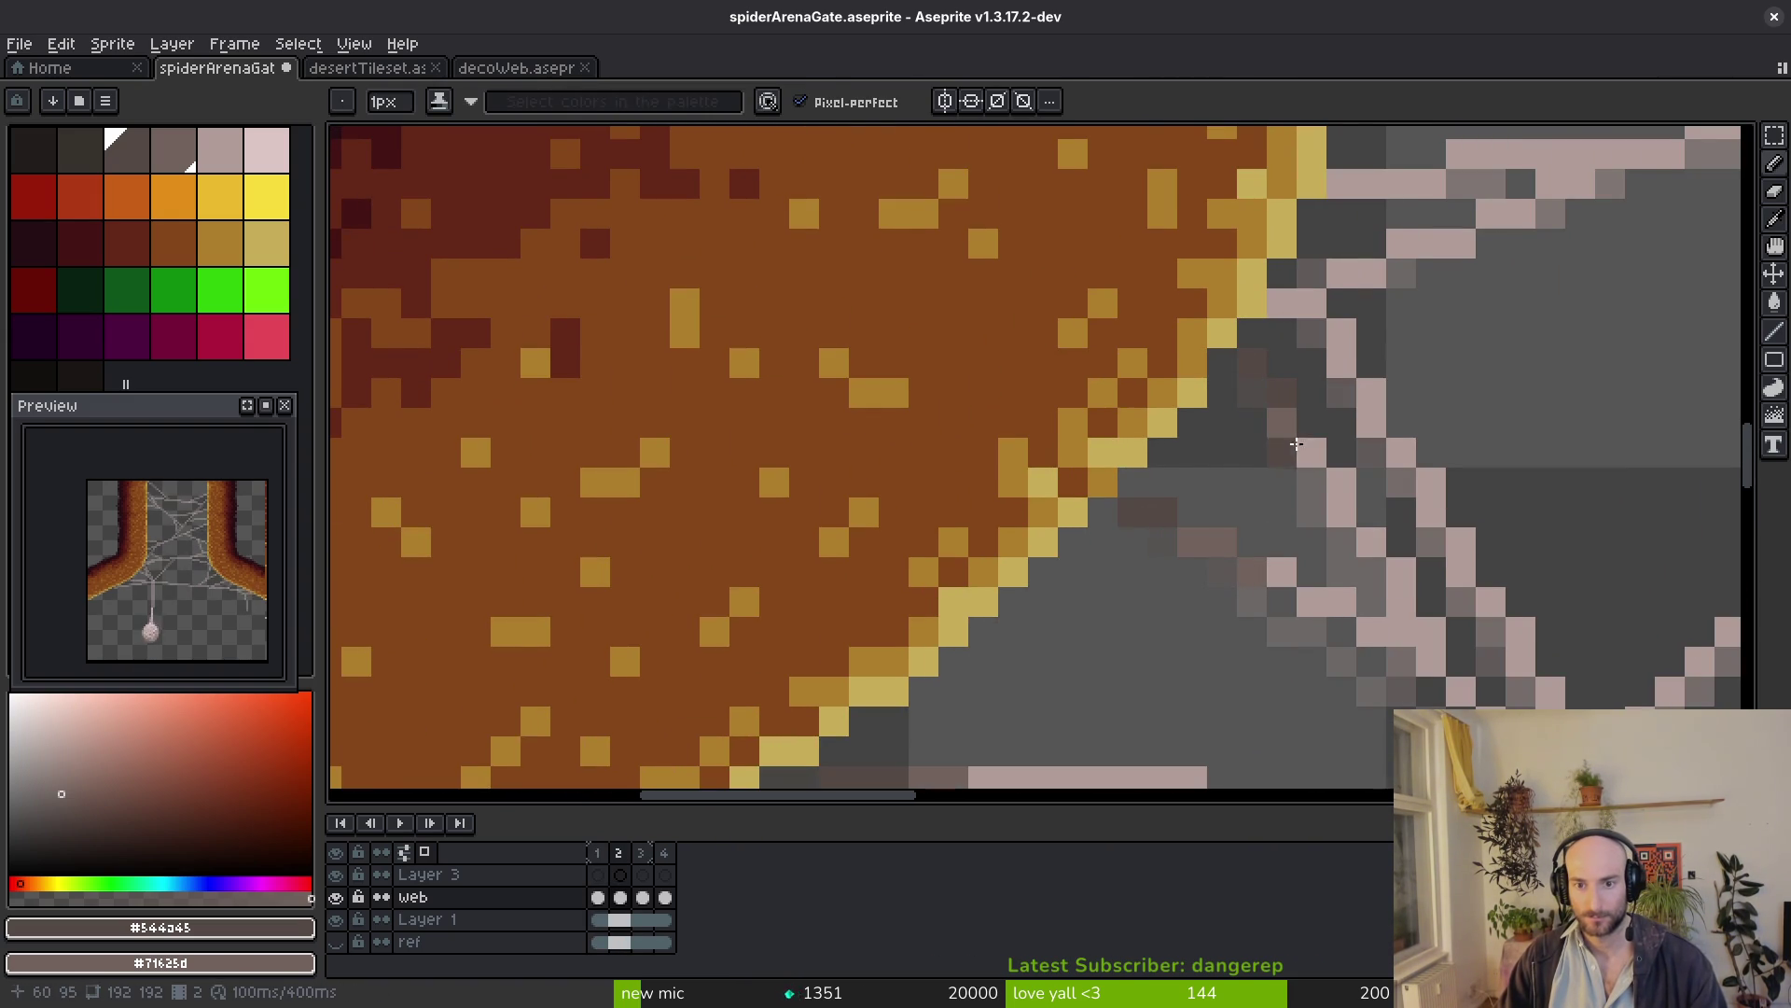
On frame 2, add dark grey #544a45 in-between pixels where the lower and diagonal strands meet the left pillar
{"action": "key", "text": "i"}
{"action": "scroll", "coordinate": [1400, 572], "scroll_direction": "up", "scroll_amount": 3}
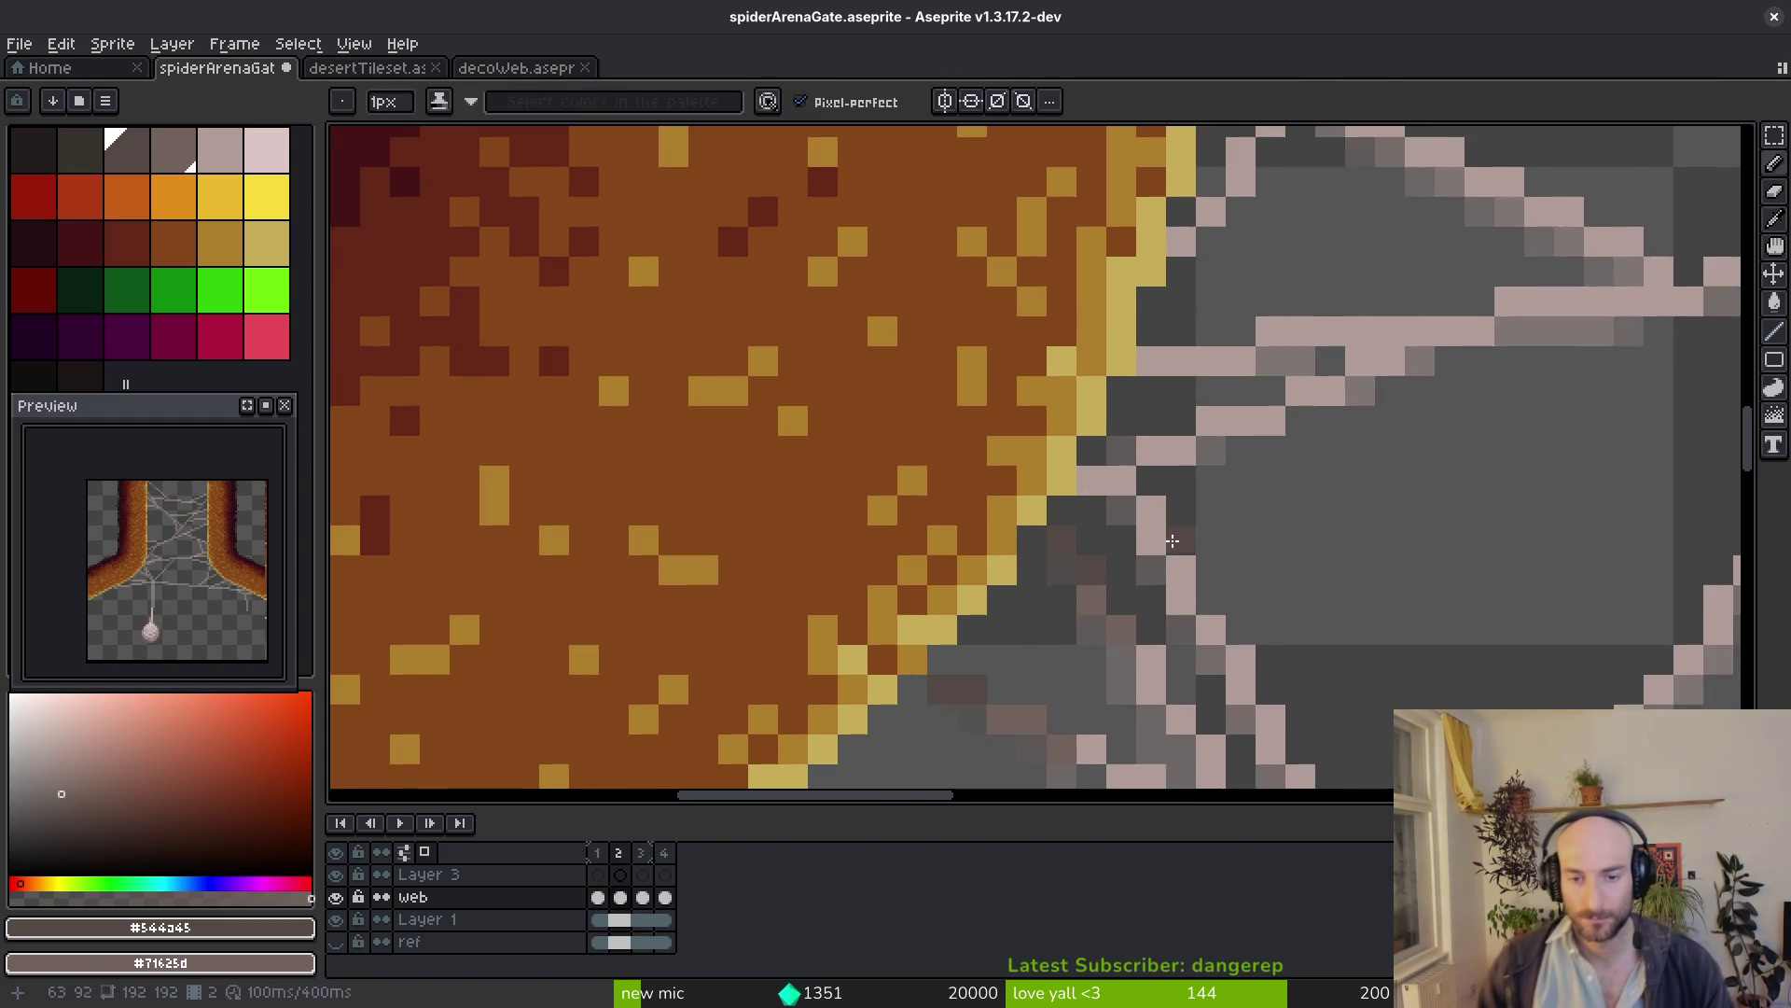
{"action": "key", "text": "b"}
{"action": "key", "text": "Right"}
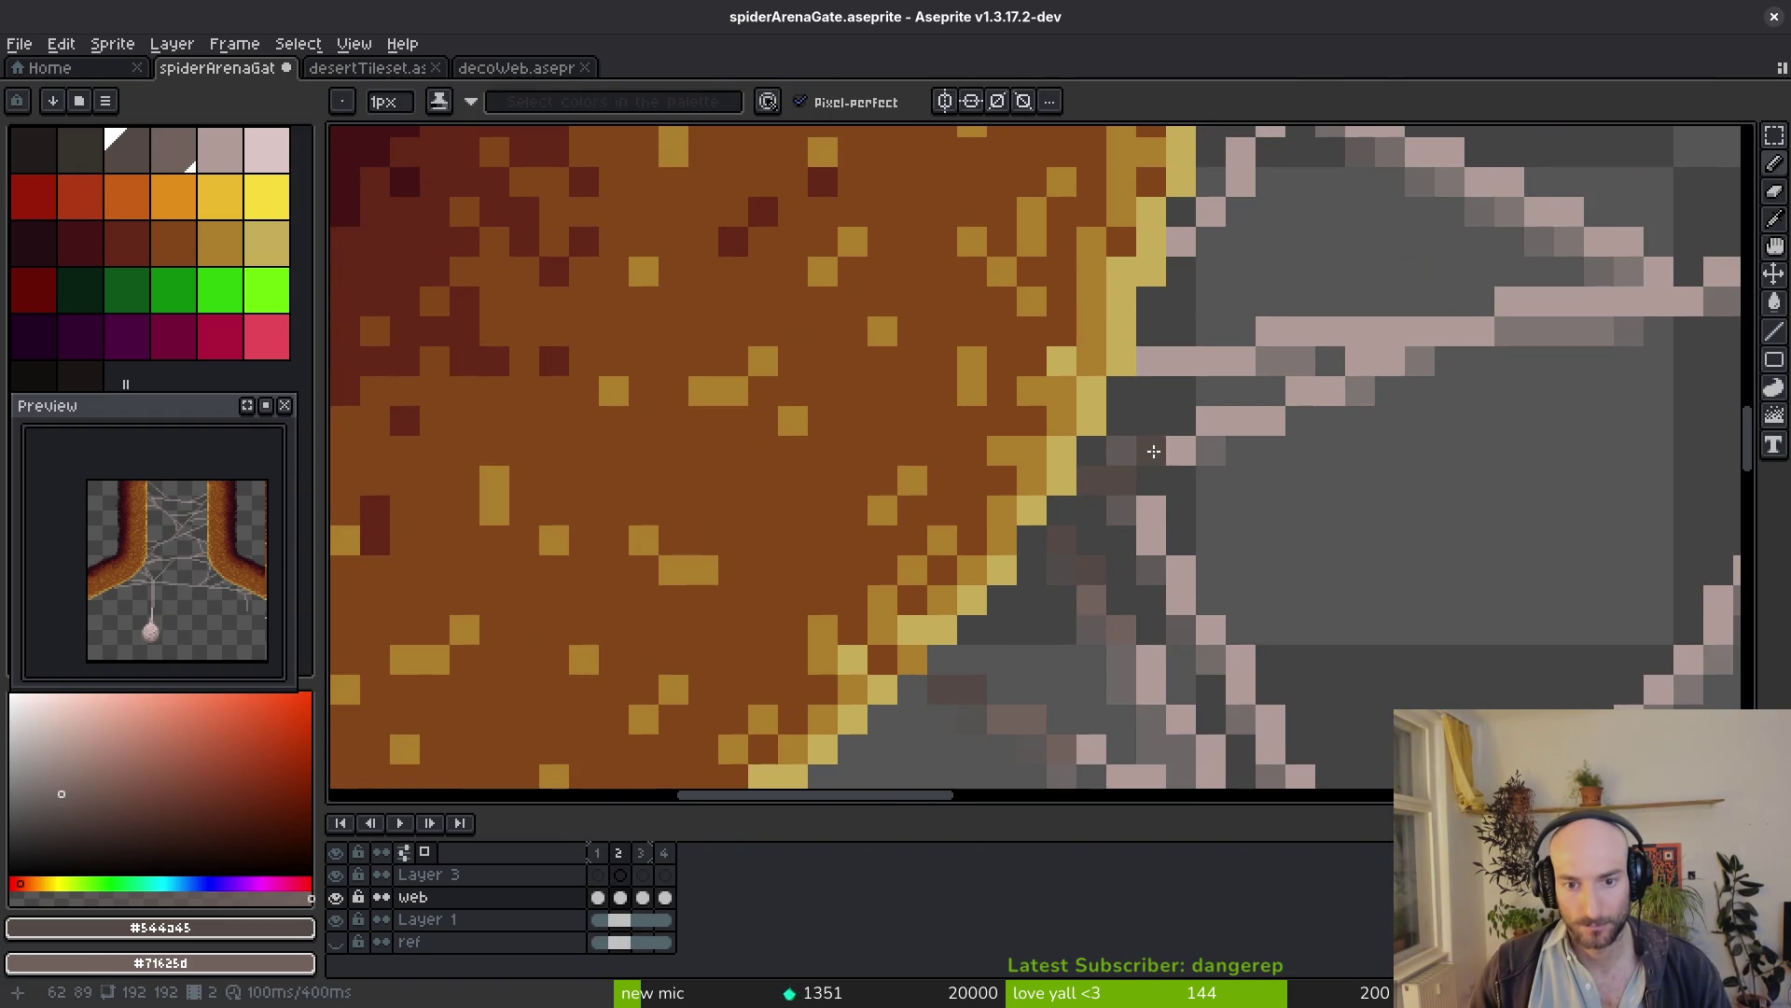
{"action": "scroll", "coordinate": [1186, 577], "scroll_direction": "down", "scroll_amount": 3}
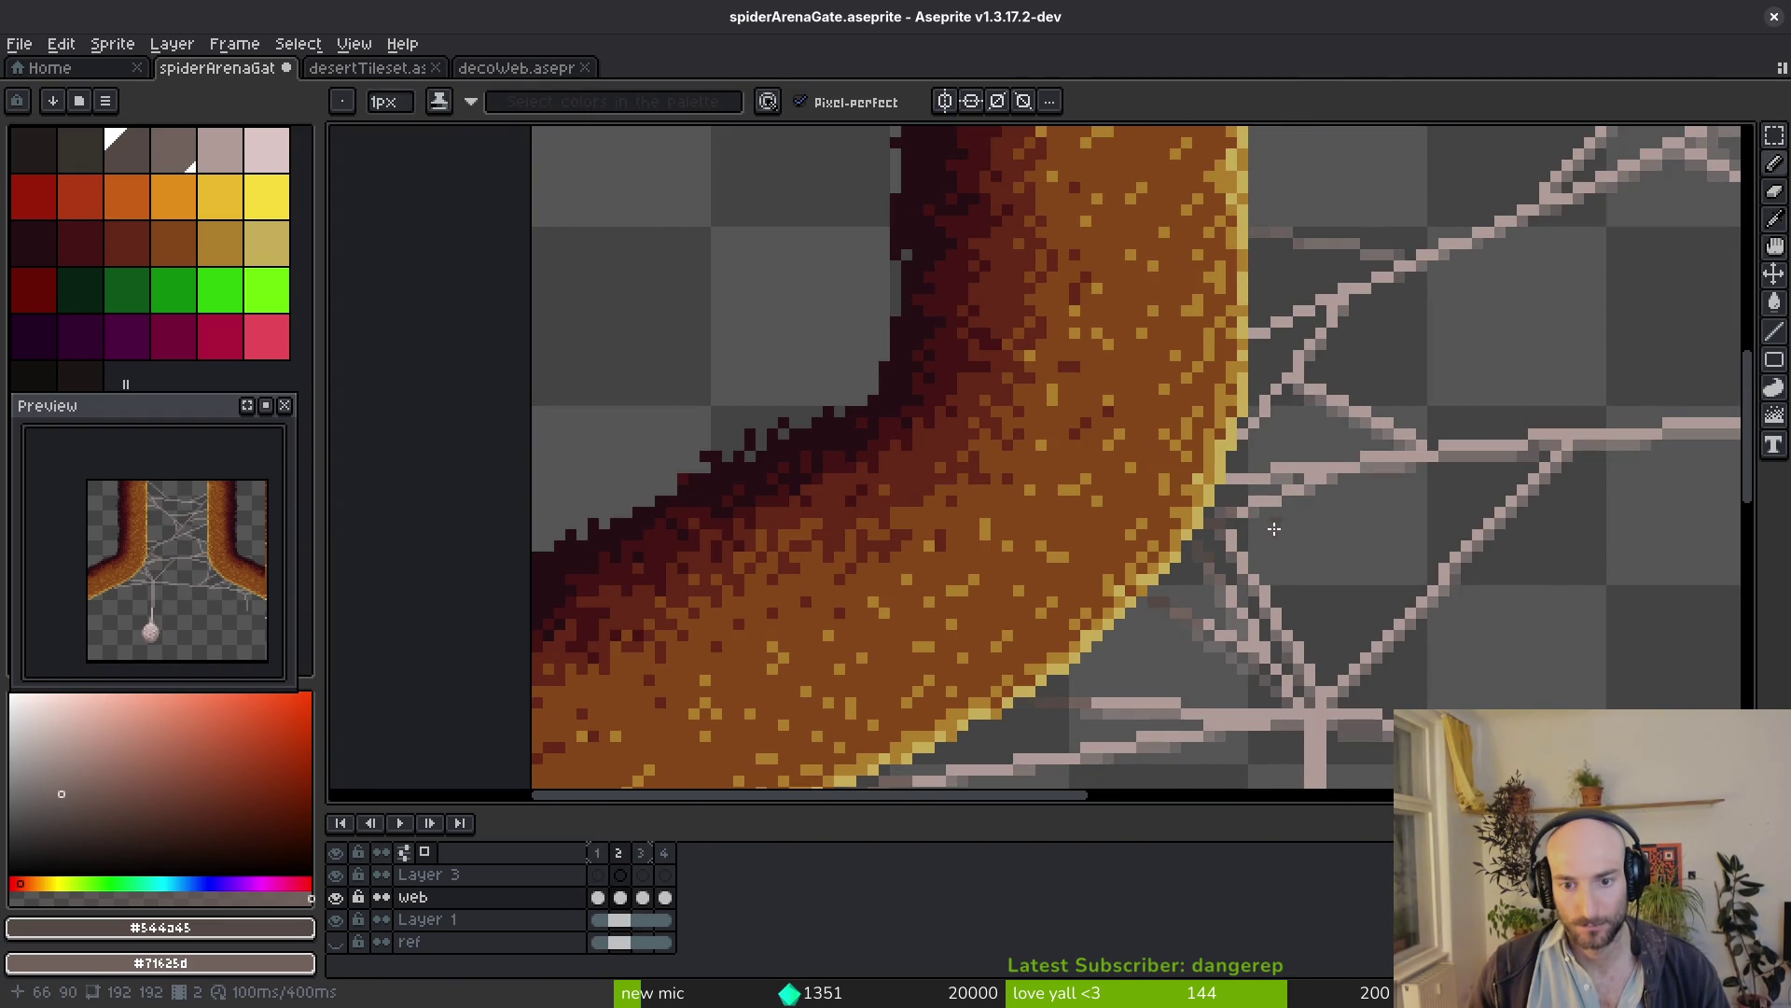
{"action": "scroll", "coordinate": [1274, 529], "scroll_direction": "up", "scroll_amount": 3}
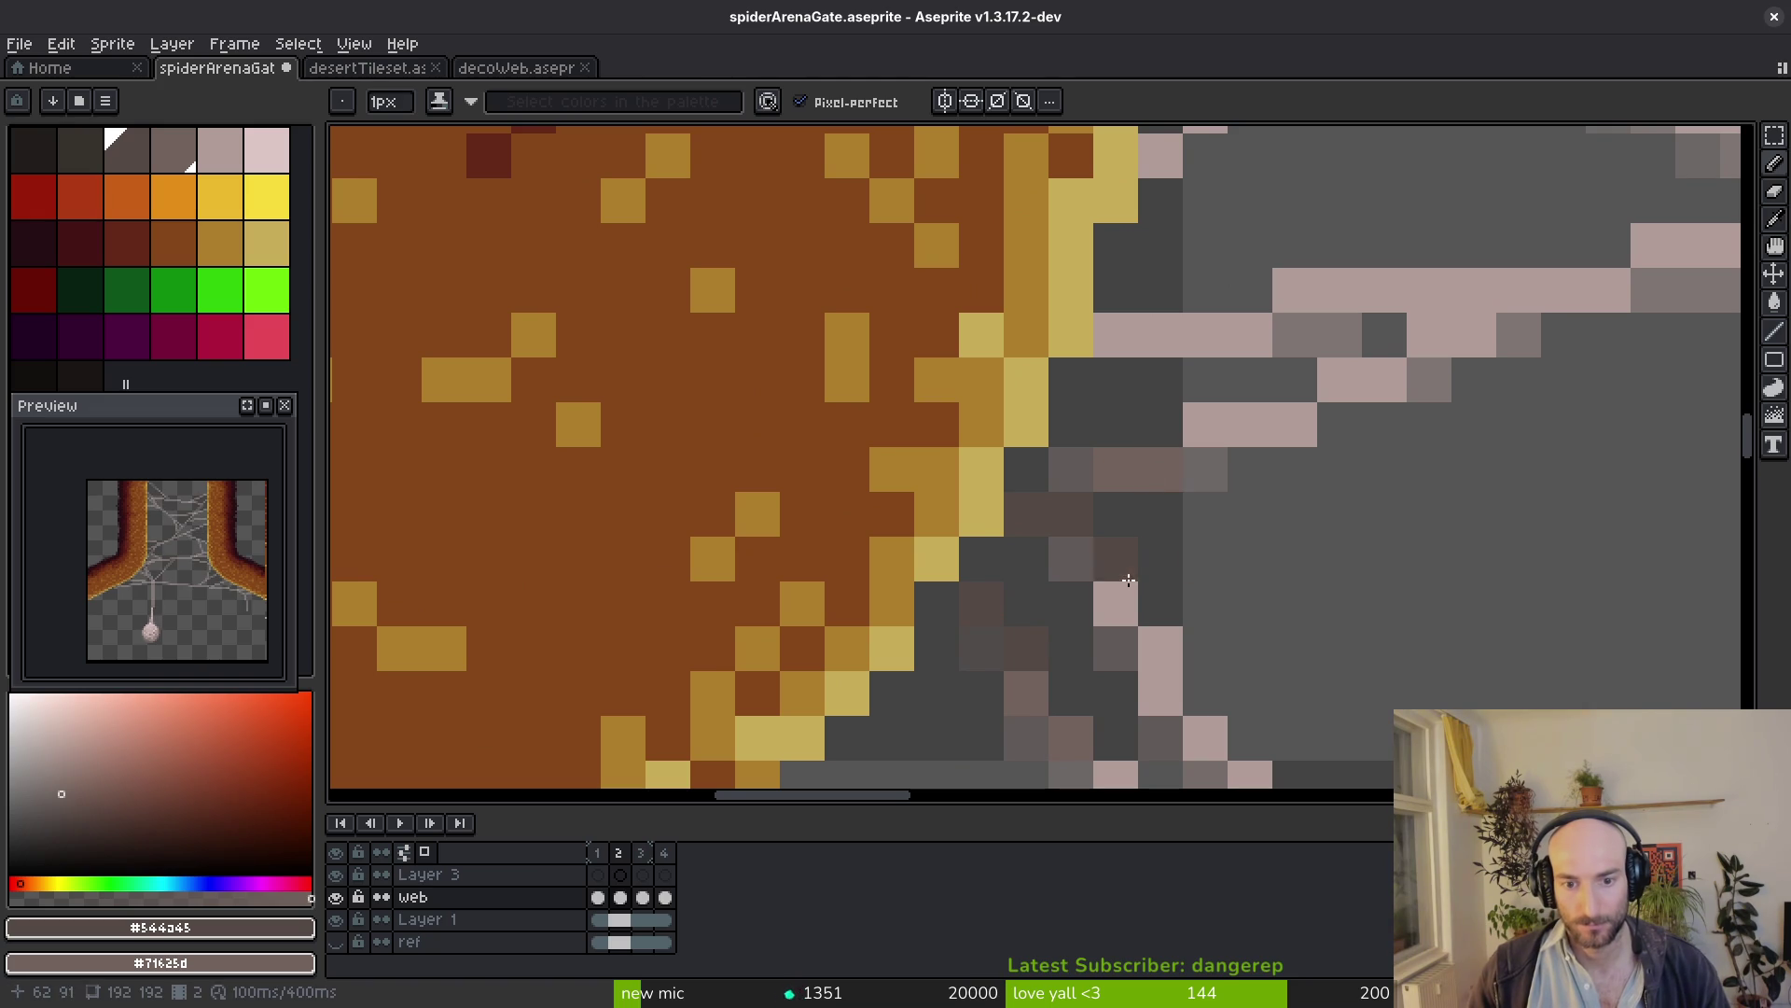
{"action": "left_click_drag", "start_coordinate": [1131, 572], "coordinate": [1131, 600]}
{"action": "left_click", "coordinate": [1207, 548]}
{"action": "scroll", "coordinate": [1212, 533], "scroll_direction": "down", "scroll_amount": 3}
{"action": "scroll", "coordinate": [1213, 533], "scroll_direction": "up", "scroll_amount": 3}
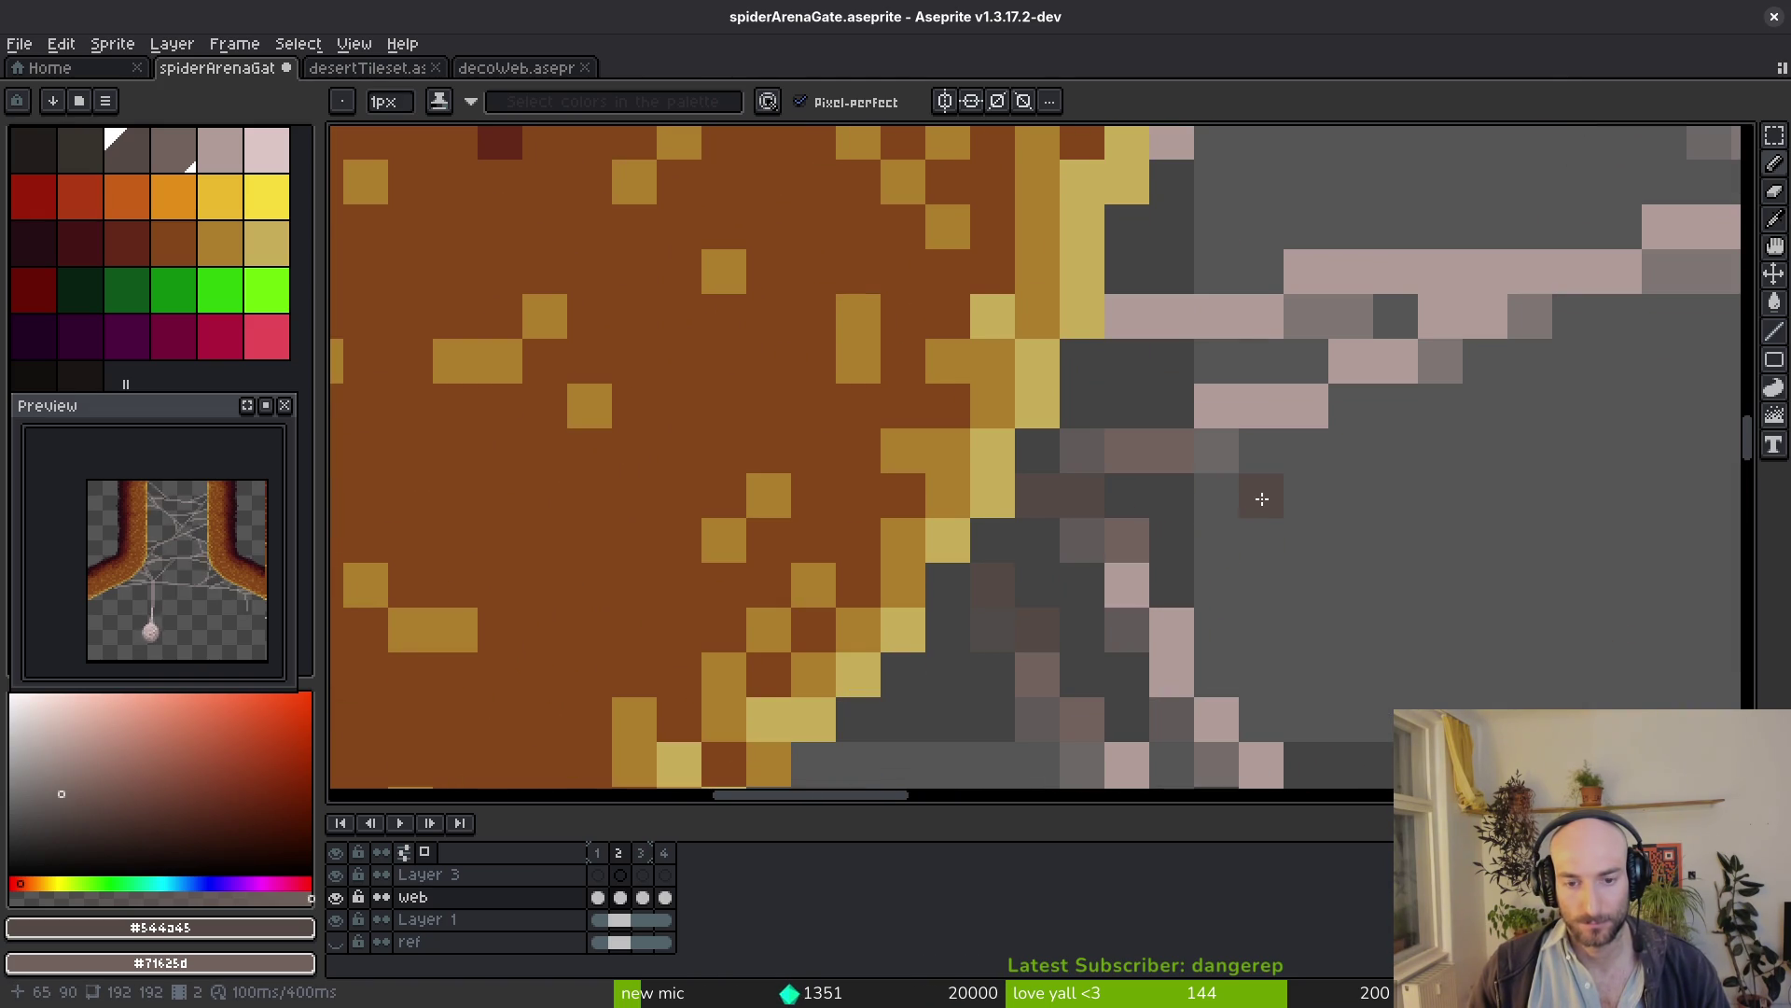
{"action": "scroll", "coordinate": [1261, 498], "scroll_direction": "up", "scroll_amount": 3}
{"action": "left_click_drag", "start_coordinate": [1125, 507], "coordinate": [1202, 501]}
{"action": "left_click", "coordinate": [1202, 501]}
{"action": "scroll", "coordinate": [1367, 491], "scroll_direction": "down", "scroll_amount": 2}
{"action": "scroll", "coordinate": [1367, 491], "scroll_direction": "up", "scroll_amount": 2}
{"action": "scroll", "coordinate": [1246, 450], "scroll_direction": "down", "scroll_amount": 2}
{"action": "scroll", "coordinate": [1106, 556], "scroll_direction": "up", "scroll_amount": 2}
{"action": "left_click_drag", "start_coordinate": [1059, 521], "coordinate": [1156, 391]}
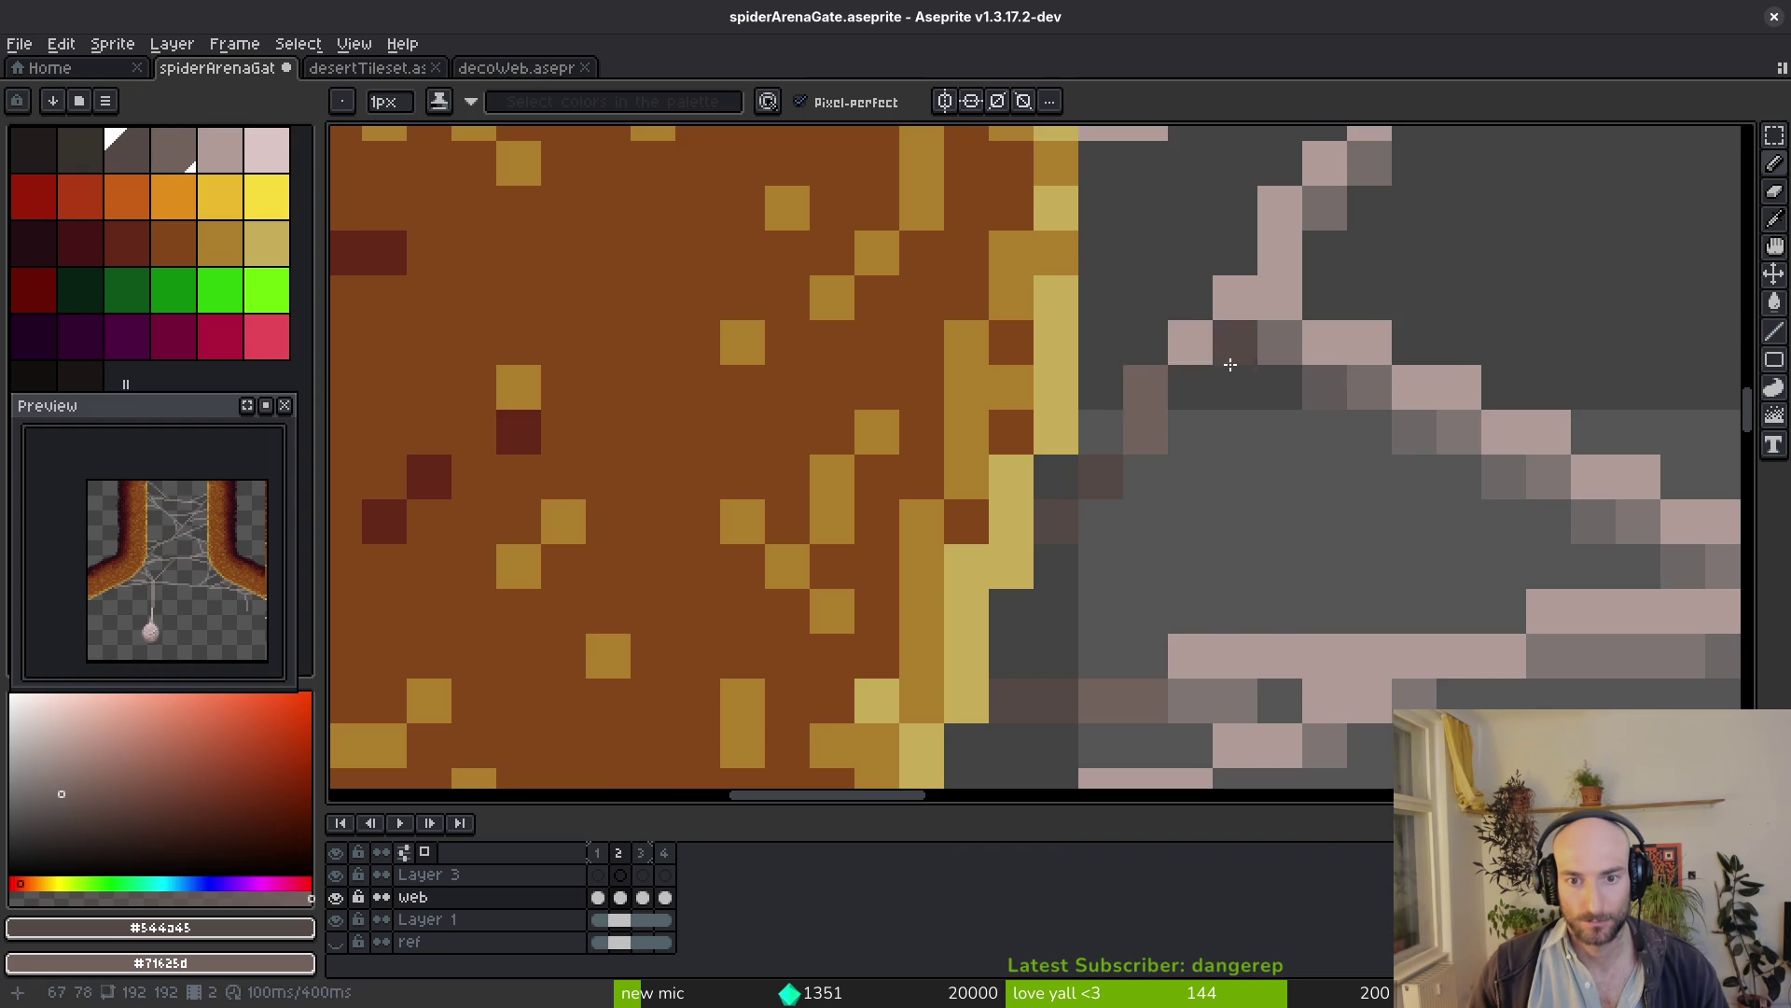
{"action": "scroll", "coordinate": [1231, 572], "scroll_direction": "down", "scroll_amount": 1}
Compare frames 1 and 2, then darken a couple more web pixels near the upper strand junction
{"action": "key", "text": "Left"}
{"action": "scroll", "coordinate": [1156, 592], "scroll_direction": "up", "scroll_amount": 1}
{"action": "key", "text": "Right"}
{"action": "scroll", "coordinate": [1184, 433], "scroll_direction": "up", "scroll_amount": 3}
{"action": "key", "text": "Left"}
{"action": "key", "text": "Right"}
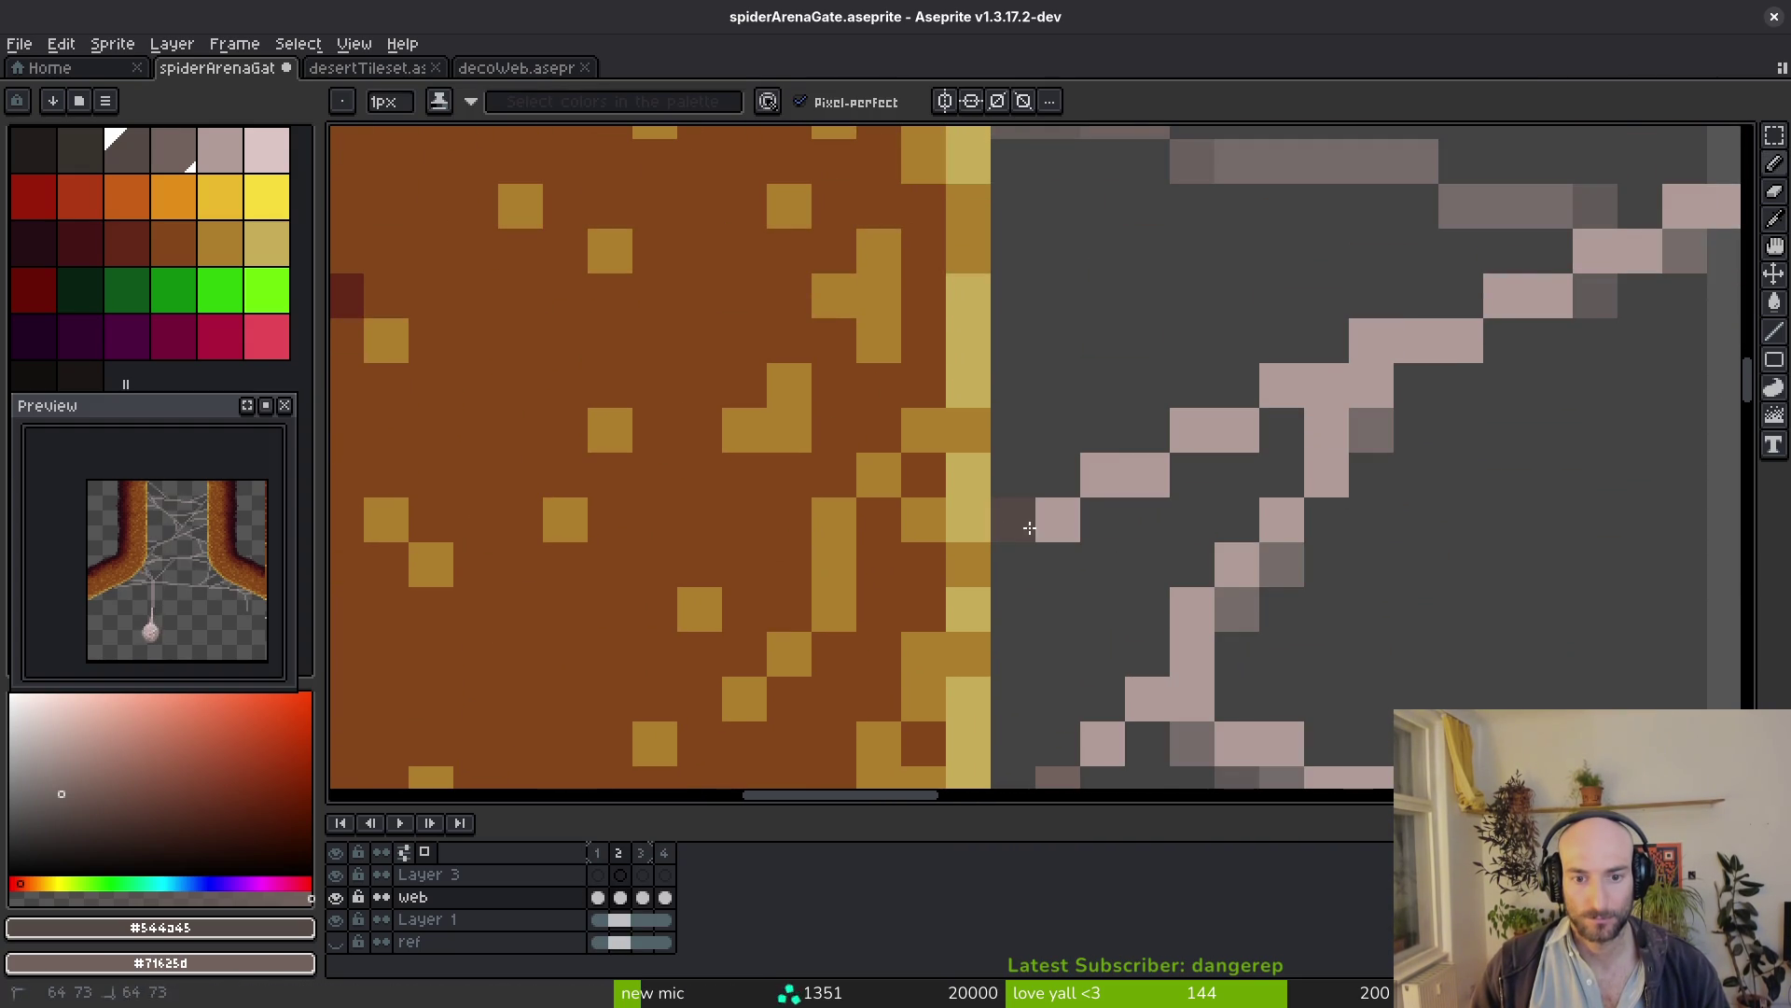
{"action": "left_click", "coordinate": [1146, 476]}
{"action": "left_click", "coordinate": [1193, 431]}
{"action": "key", "text": "ctrl+z"}
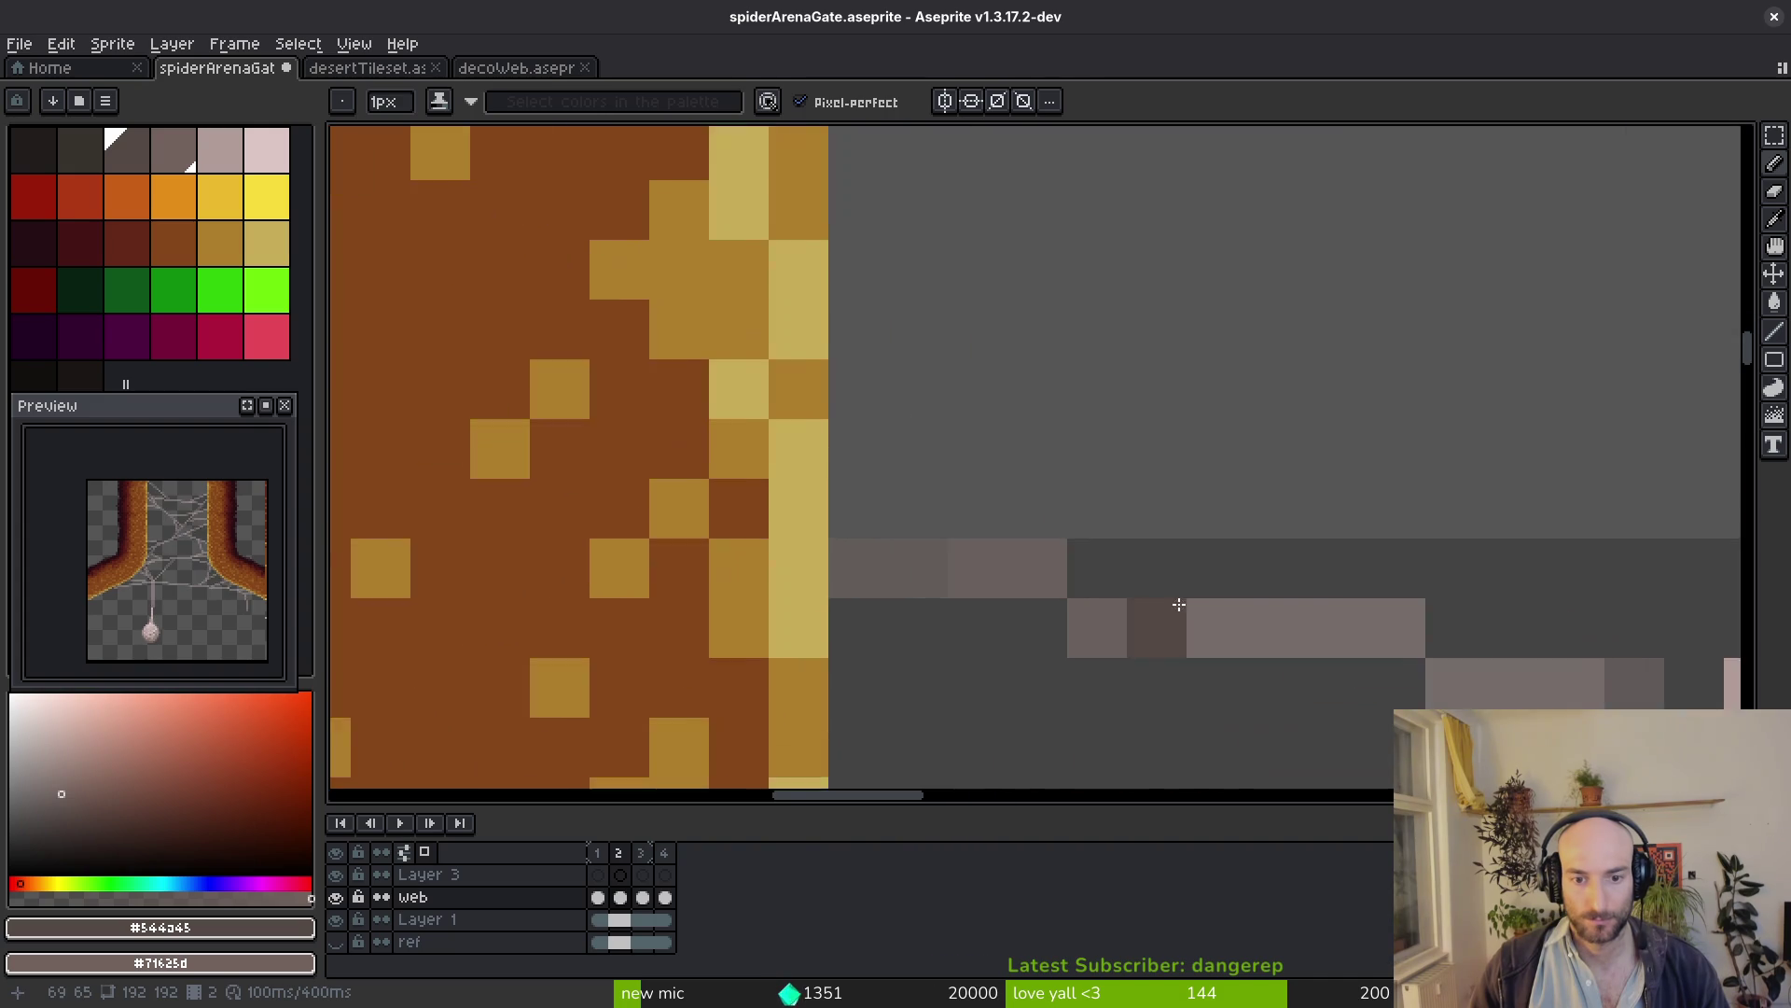
{"action": "left_click_drag", "start_coordinate": [1166, 459], "coordinate": [1299, 518]}
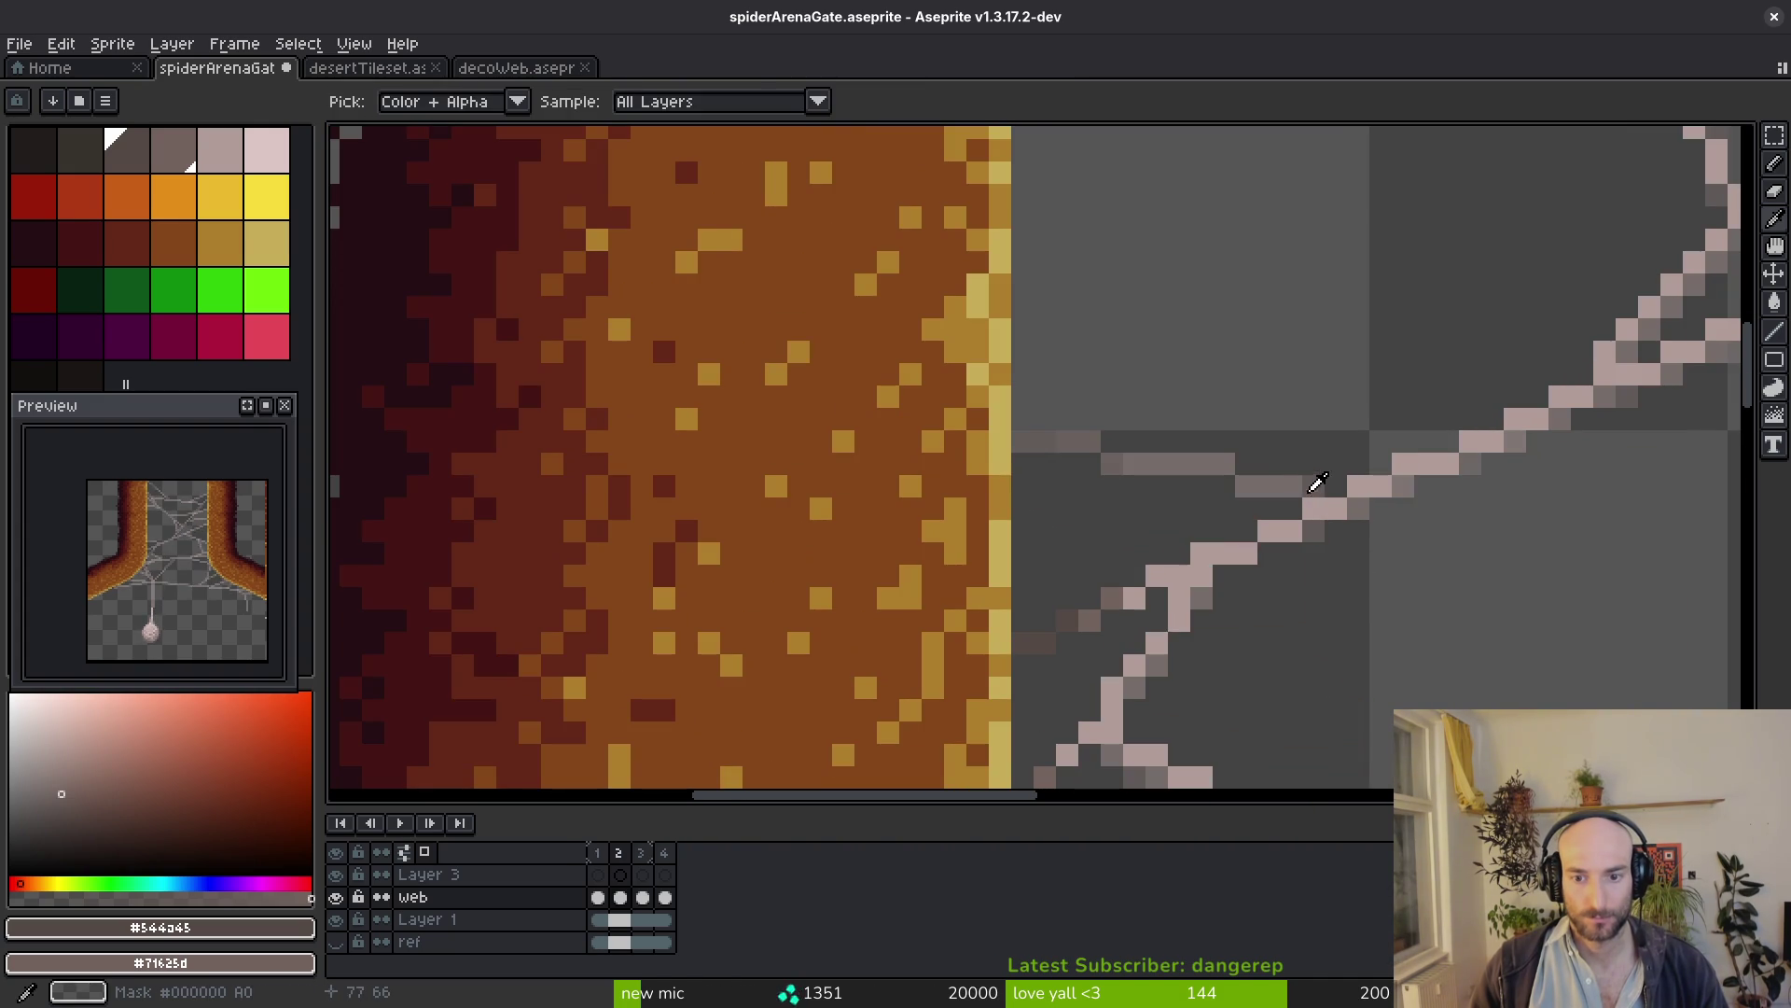
Redraw a light strand up to the pillar edge with the Line tool and cap its end with a dark pixel
{"action": "left_click", "coordinate": [1299, 480], "text": "alt"}
{"action": "key", "text": "l"}
{"action": "left_click_drag", "start_coordinate": [1037, 443], "coordinate": [1205, 462]}
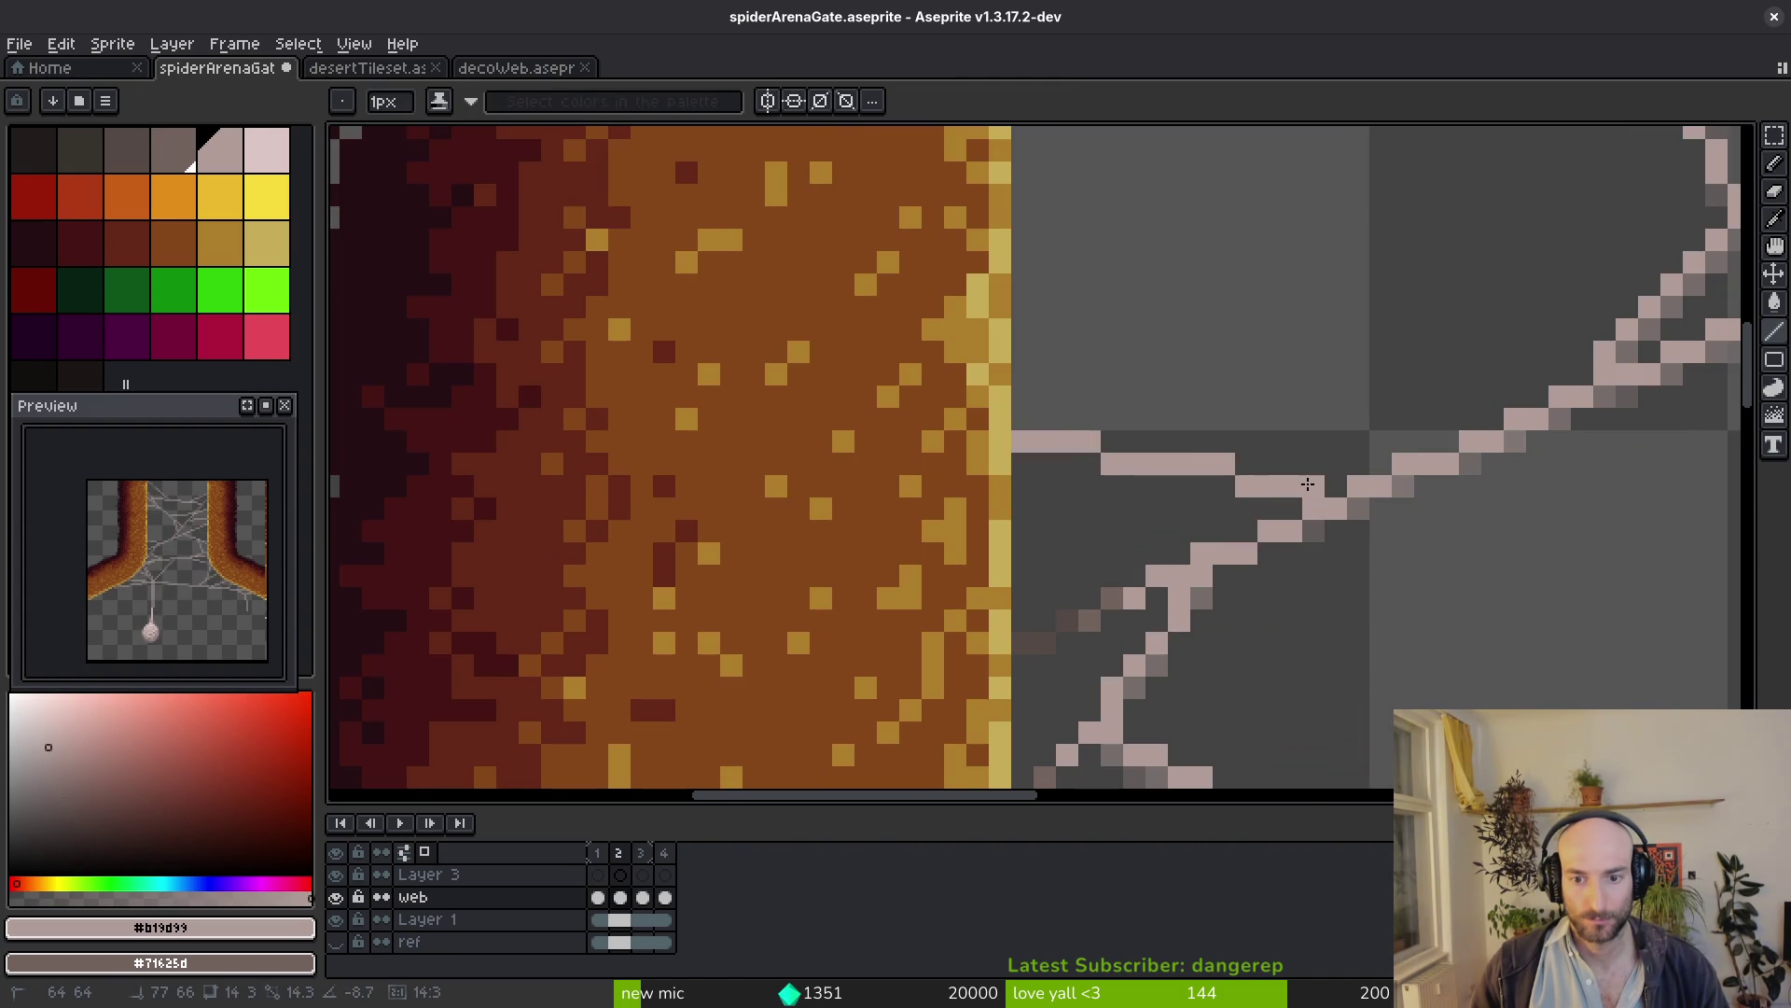
{"action": "key", "text": "i"}
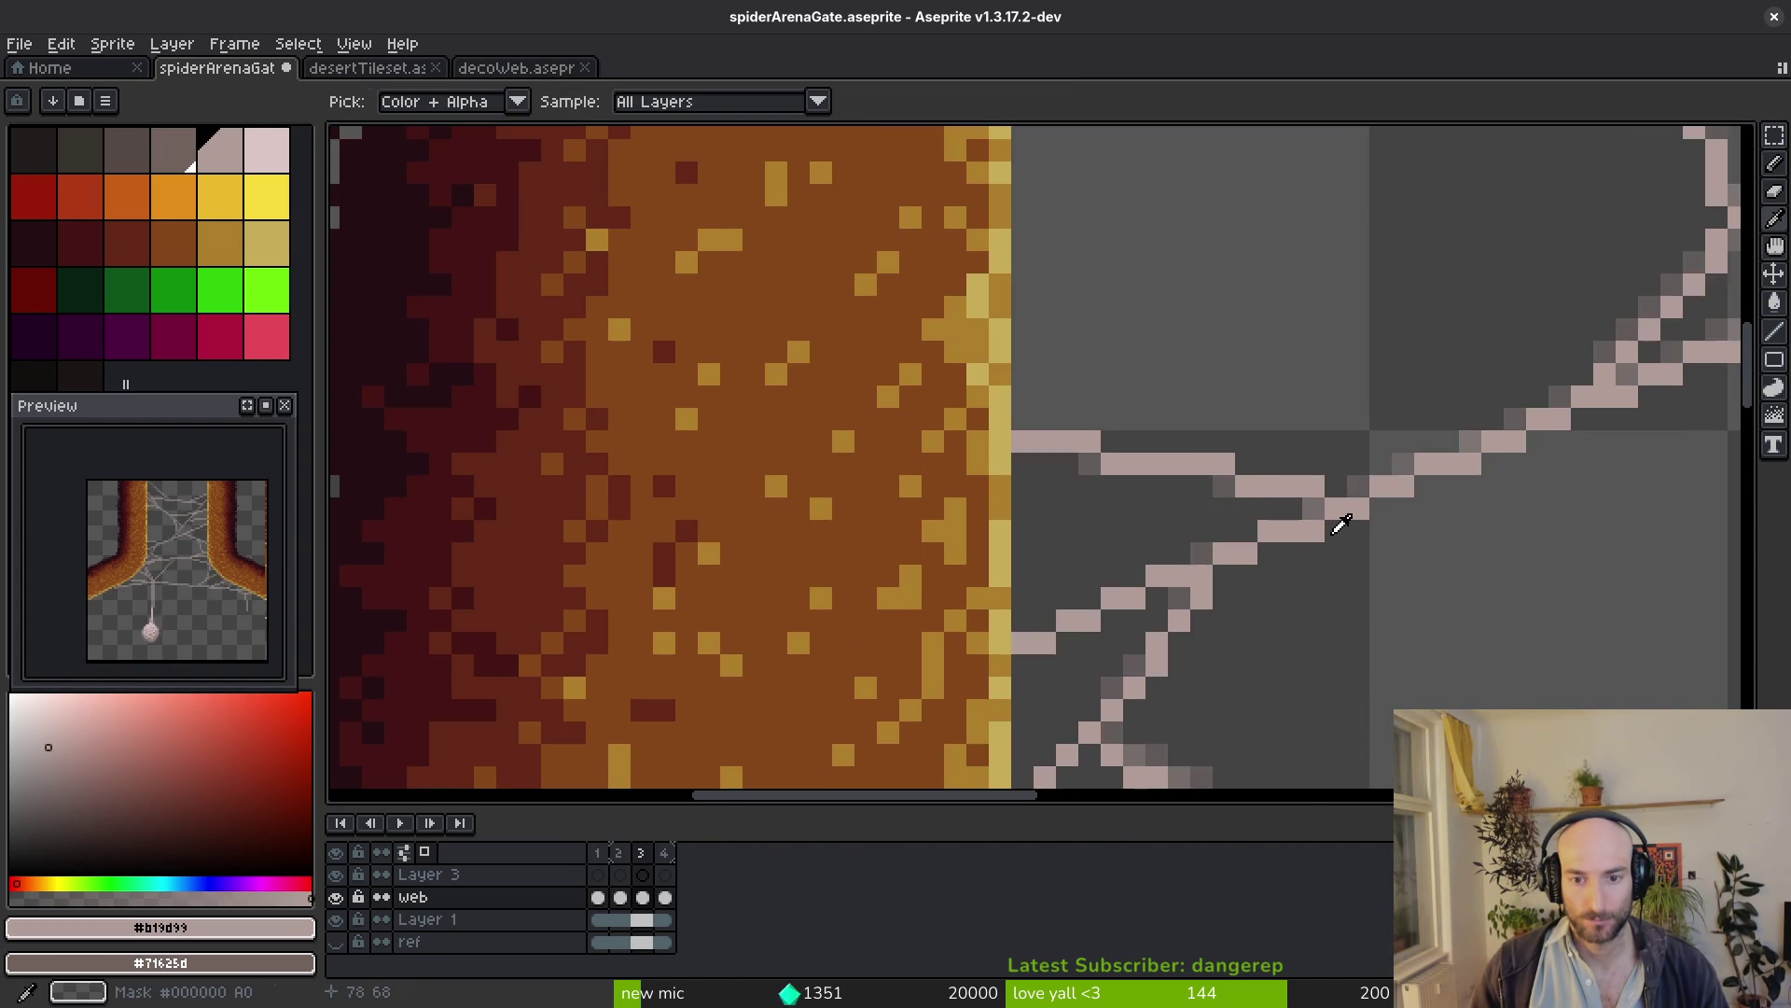
{"action": "left_click", "coordinate": [1036, 420]}
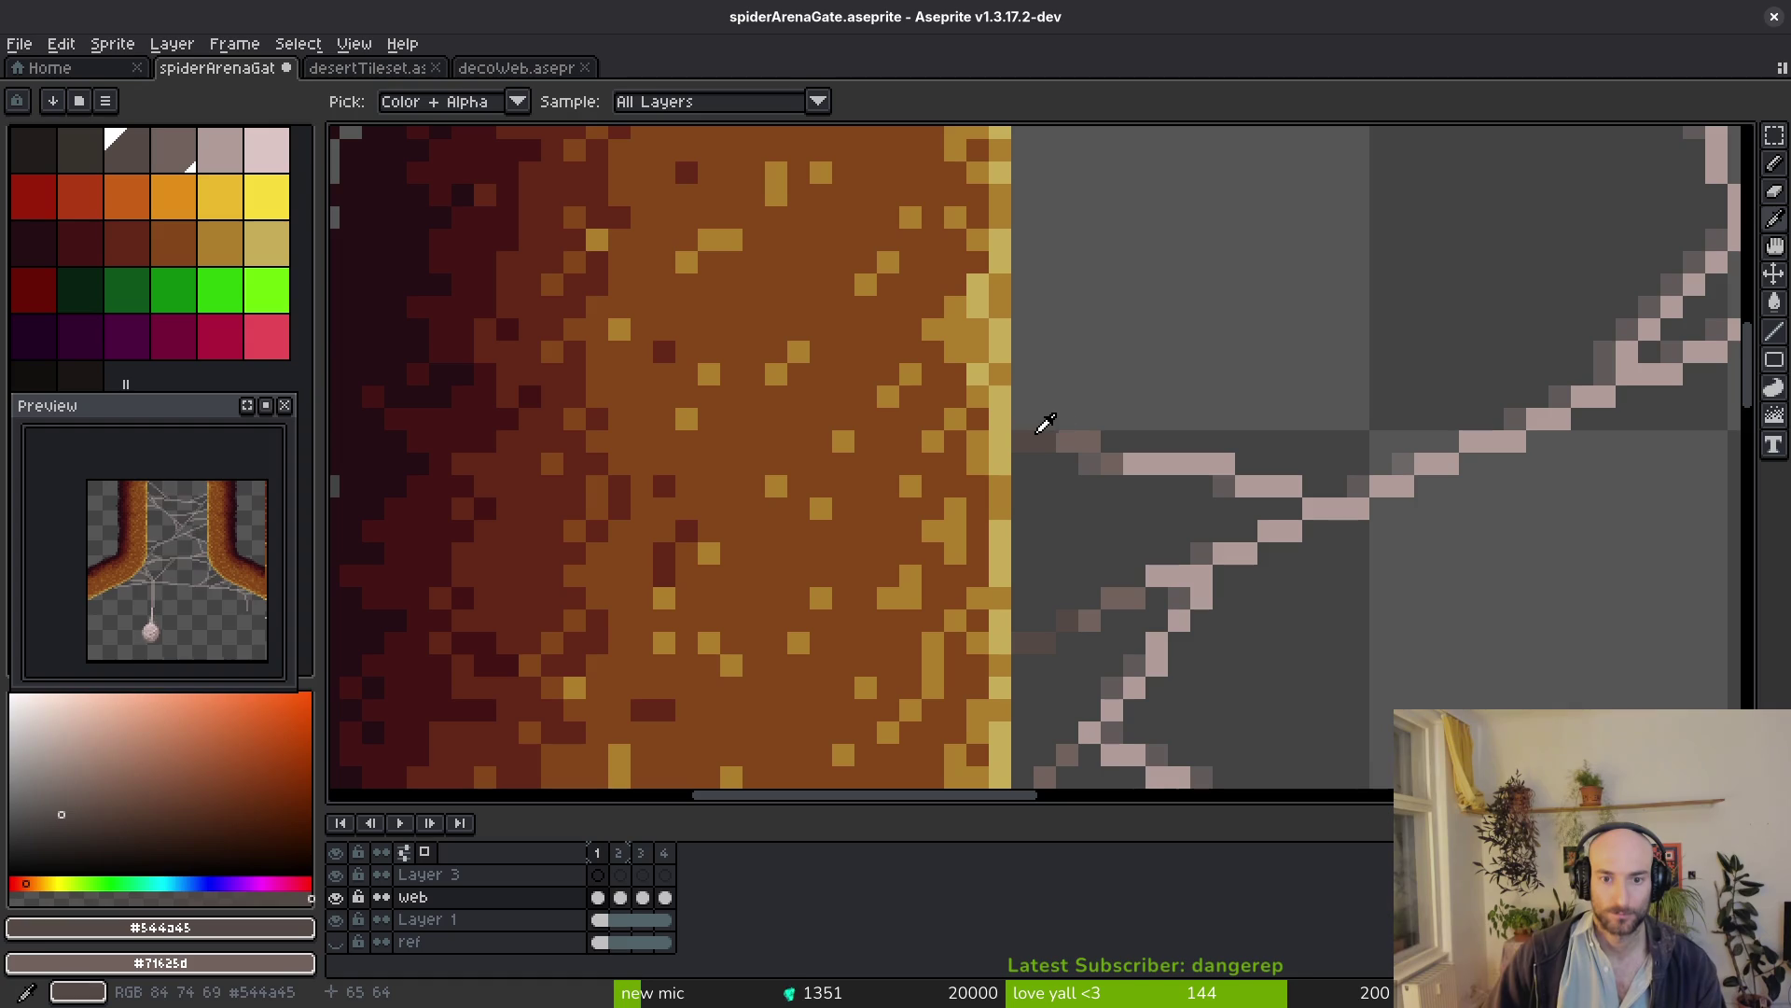
{"action": "key", "text": "b"}
{"action": "left_click", "coordinate": [1022, 444]}
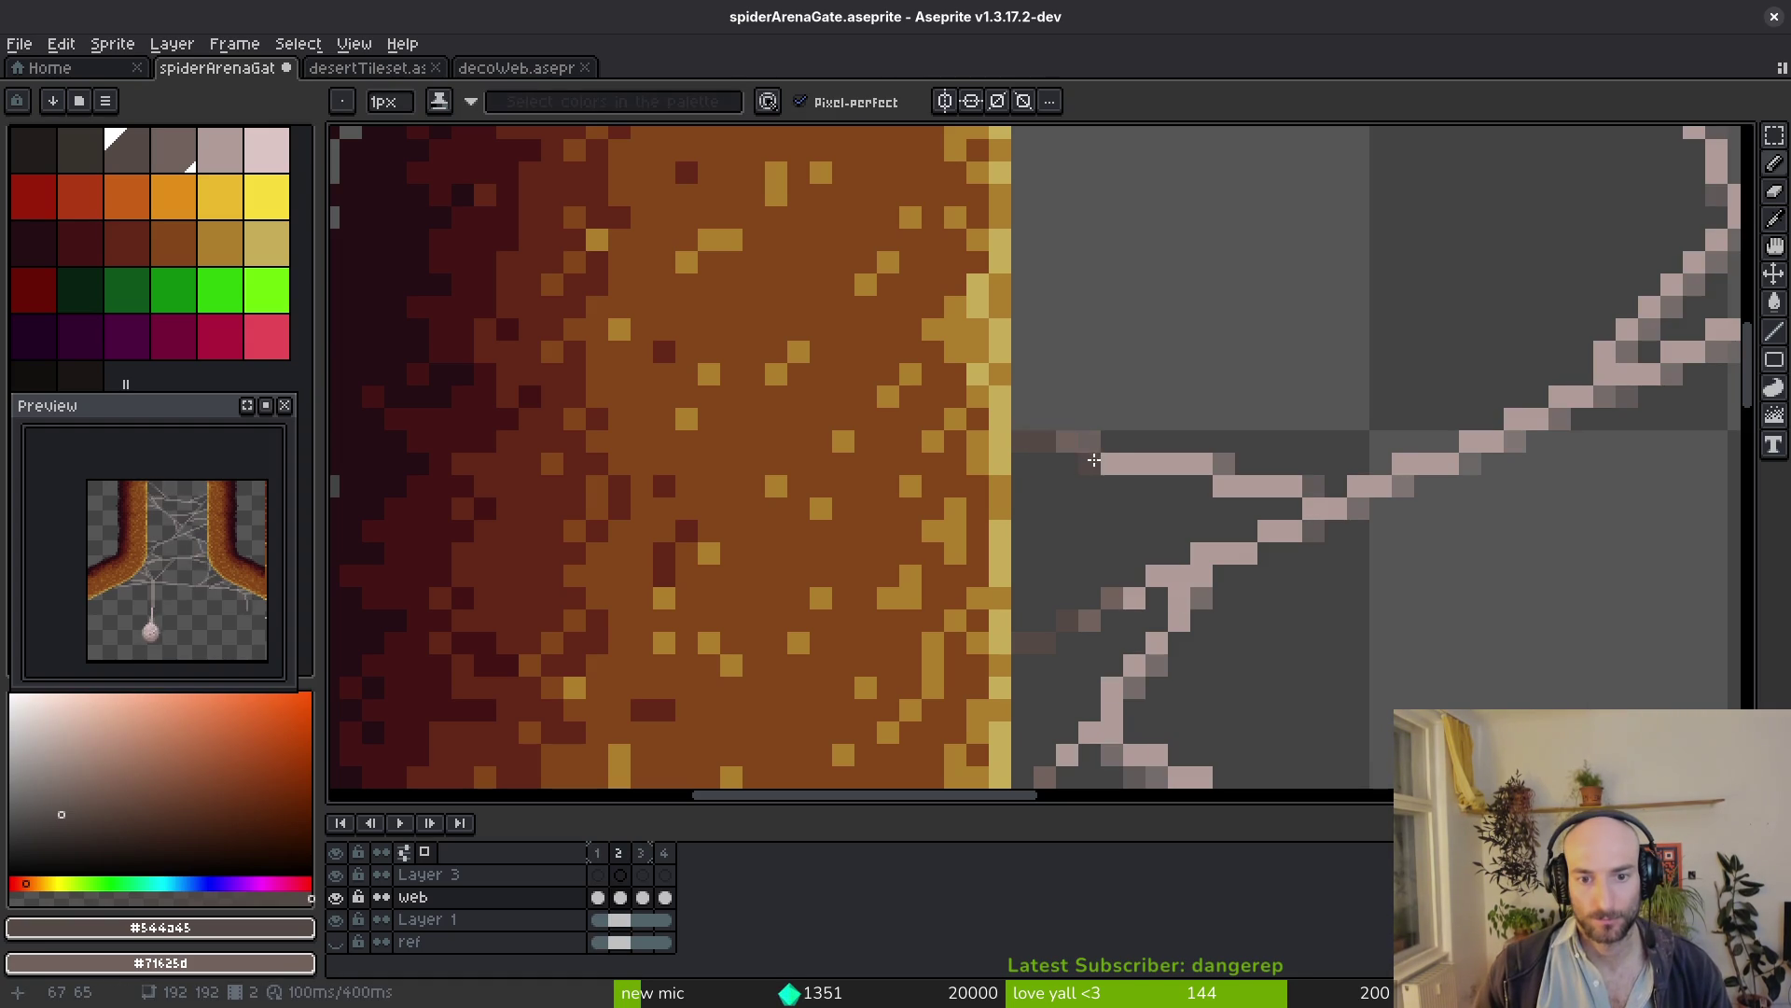
{"action": "scroll", "coordinate": [1232, 533], "scroll_direction": "down", "scroll_amount": 2}
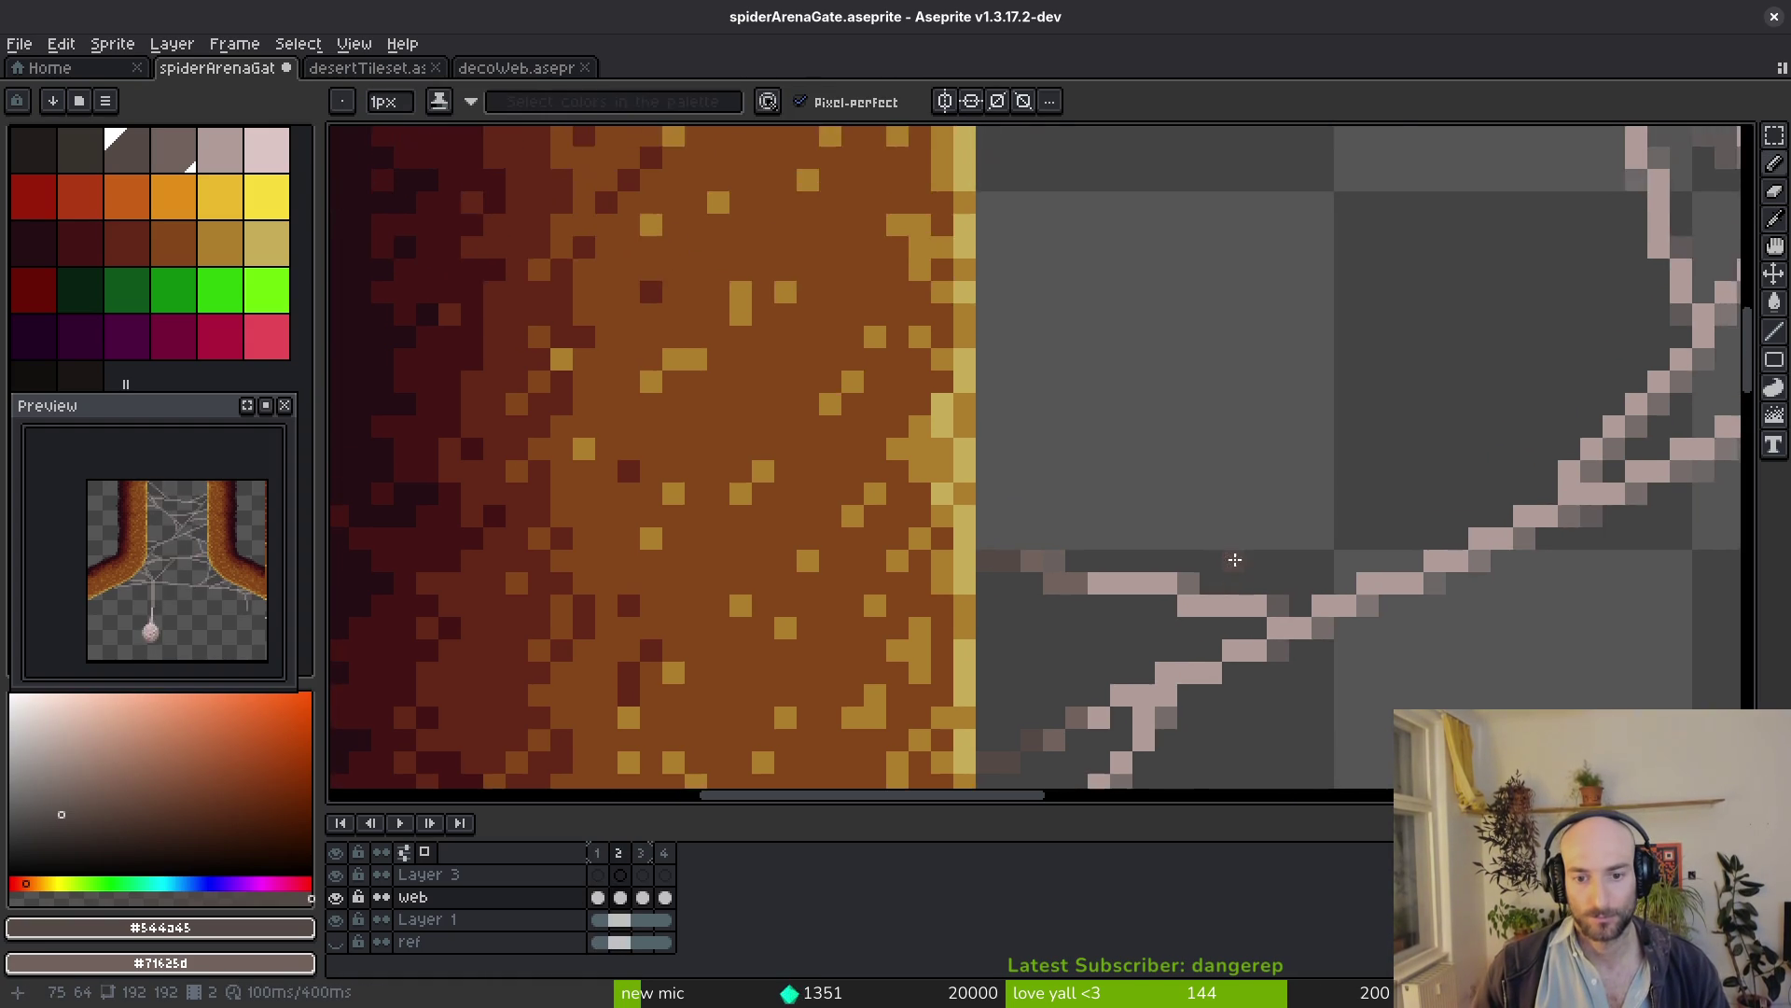
{"action": "scroll", "coordinate": [1284, 688], "scroll_direction": "down", "scroll_amount": 1}
{"action": "scroll", "coordinate": [1102, 455], "scroll_direction": "up", "scroll_amount": 3}
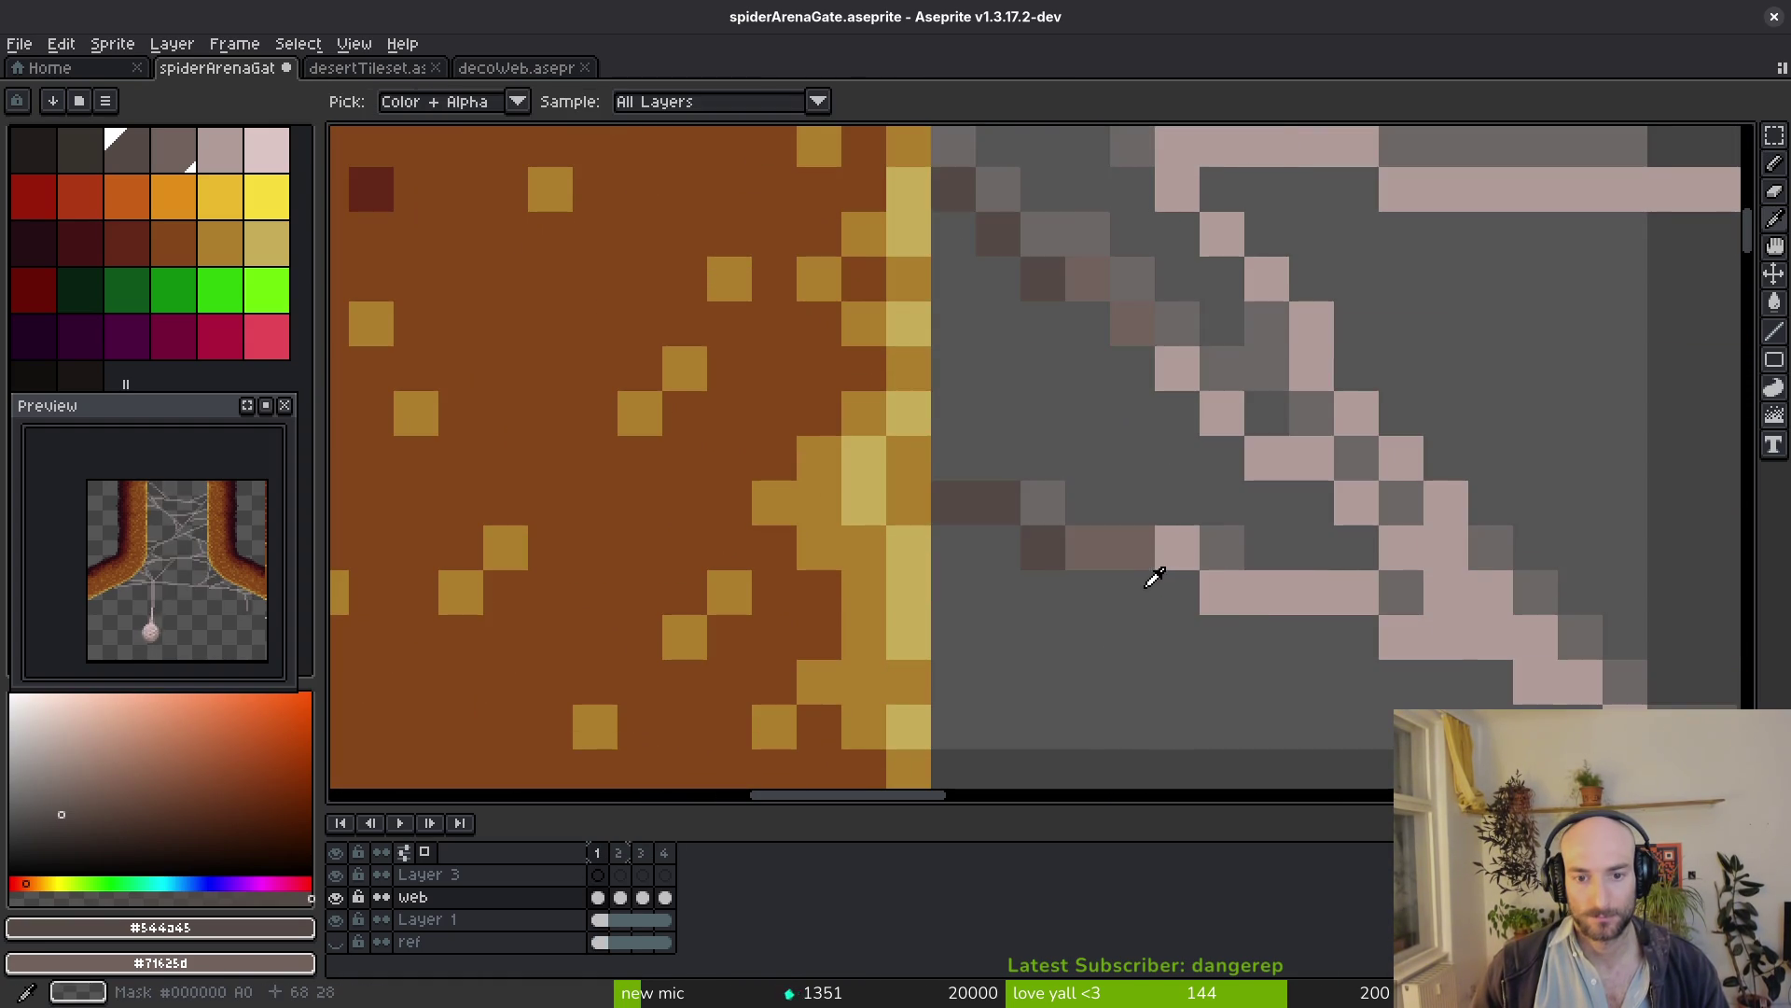
Touch up stray strand pixels near the left pillar and darken the strand pixel touching the right pillar
{"action": "left_click", "coordinate": [1129, 547]}
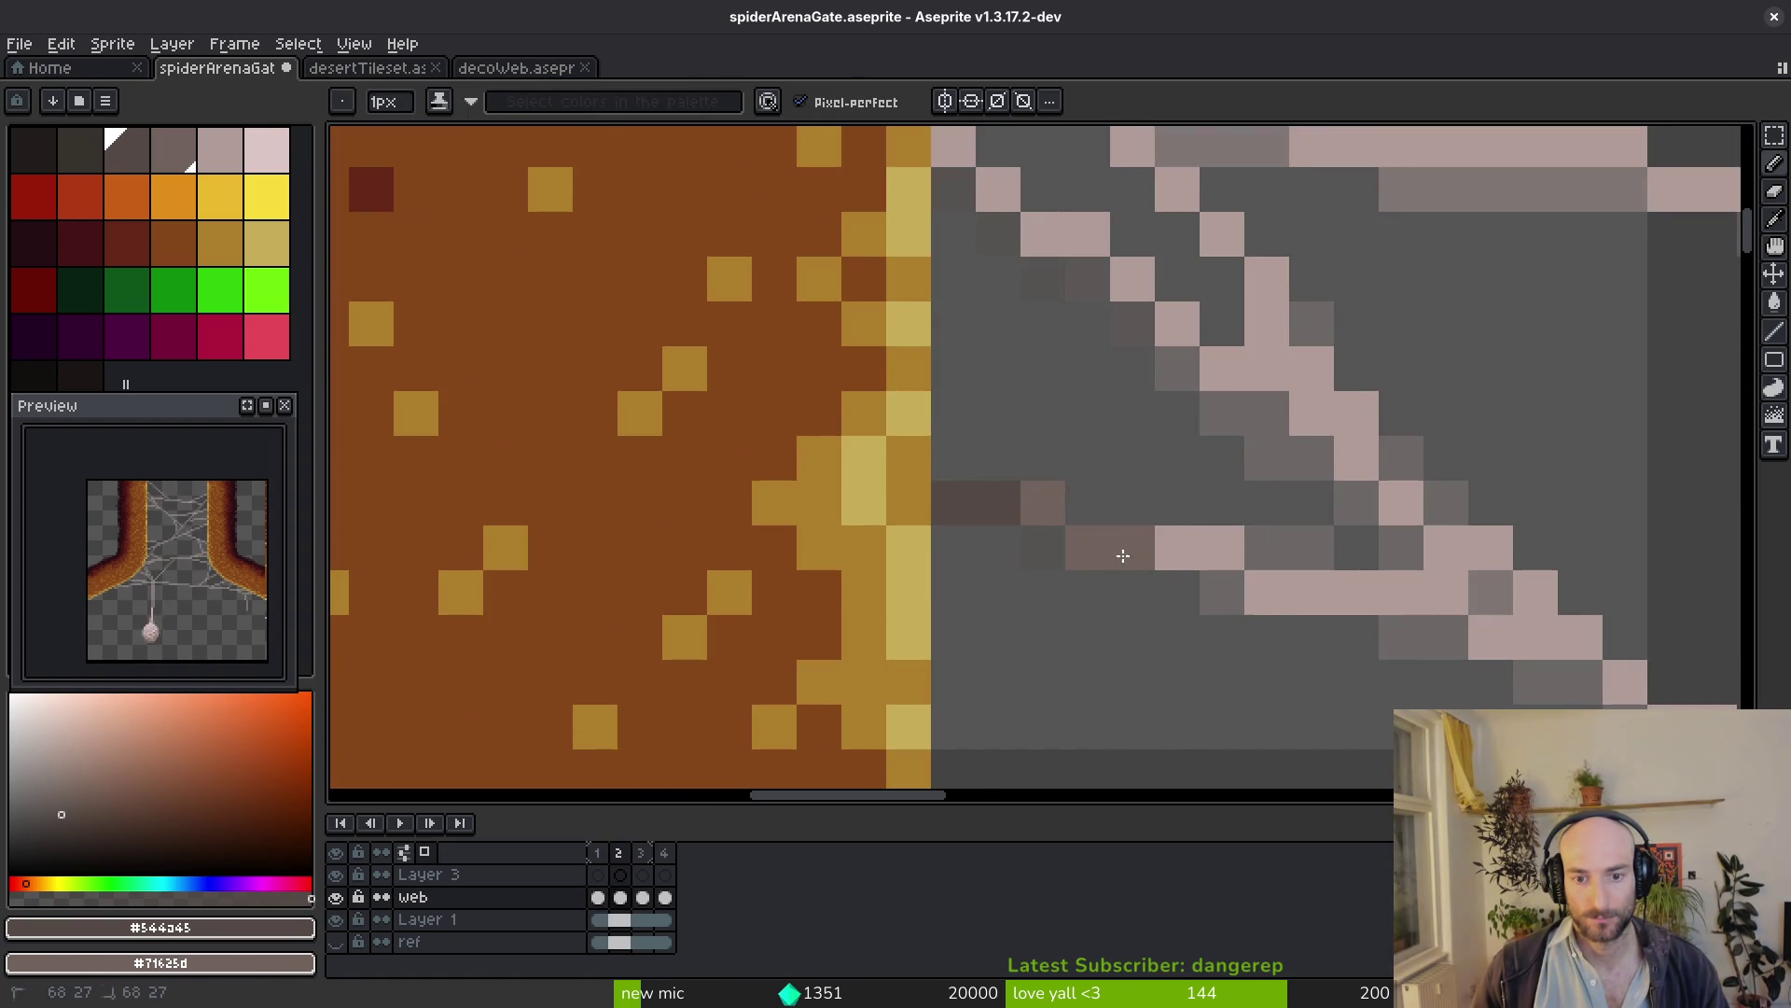
{"action": "scroll", "coordinate": [1134, 603], "scroll_direction": "up", "scroll_amount": 3}
{"action": "scroll", "coordinate": [1043, 462], "scroll_direction": "up", "scroll_amount": 1}
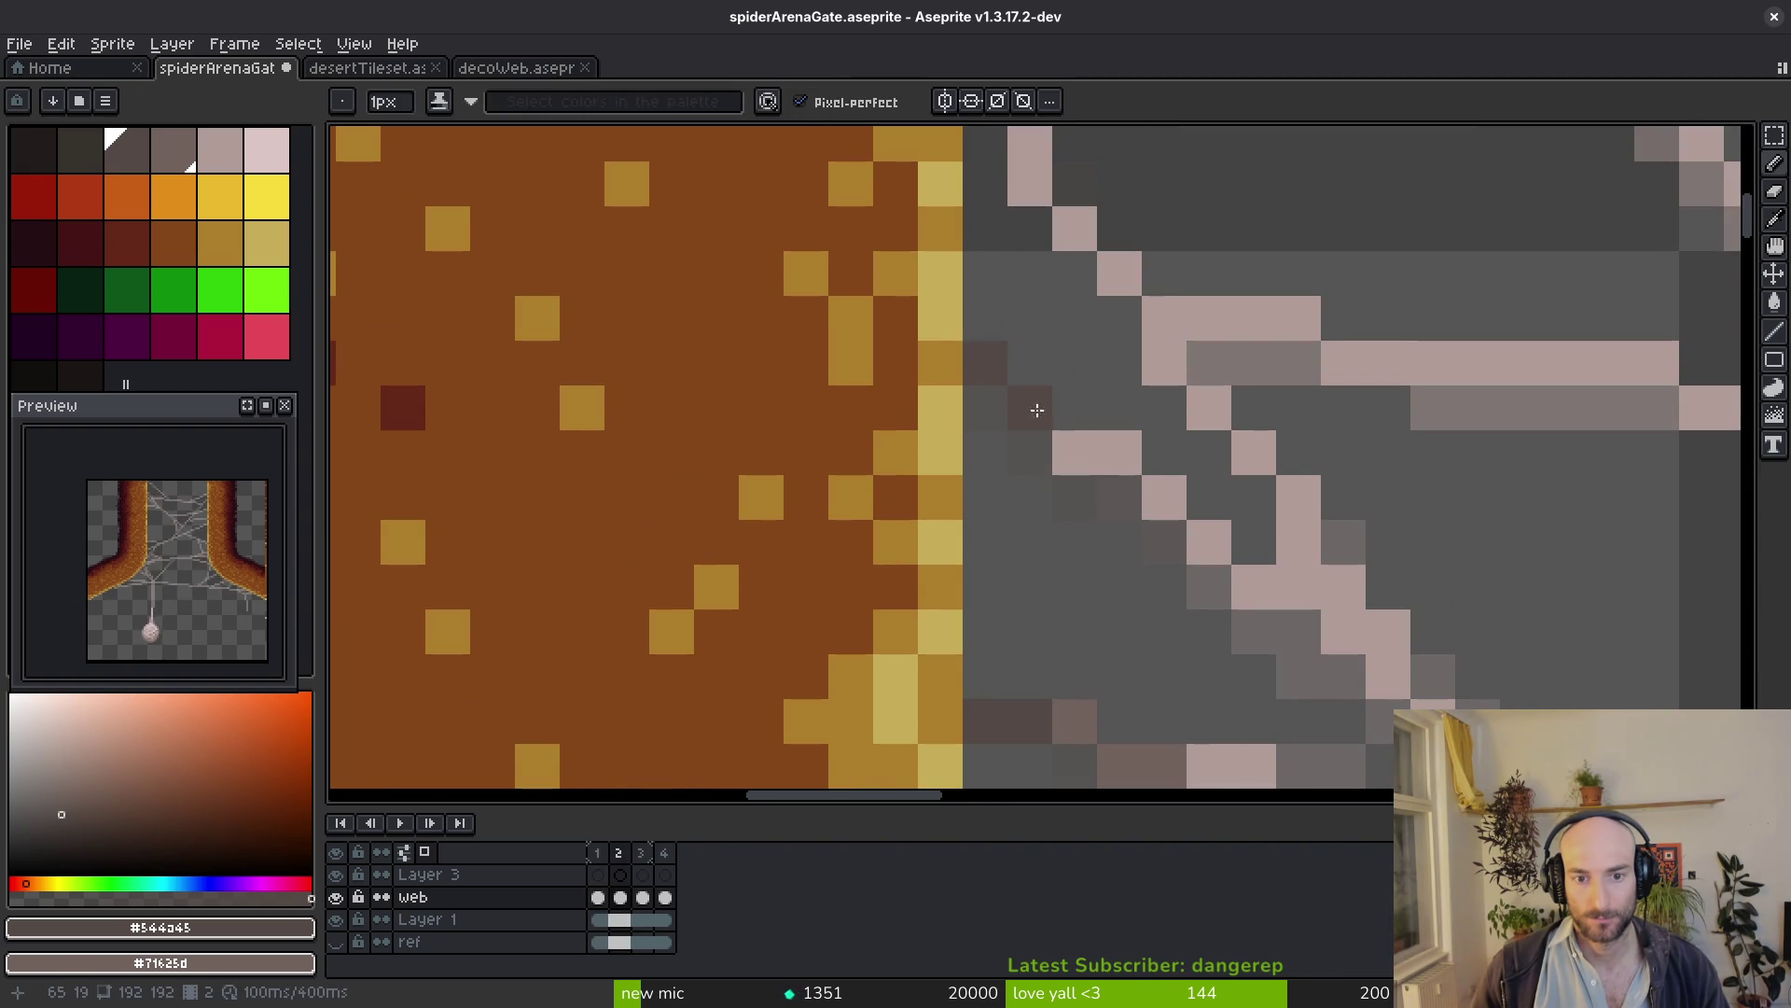
{"action": "scroll", "coordinate": [1169, 443], "scroll_direction": "up", "scroll_amount": 3}
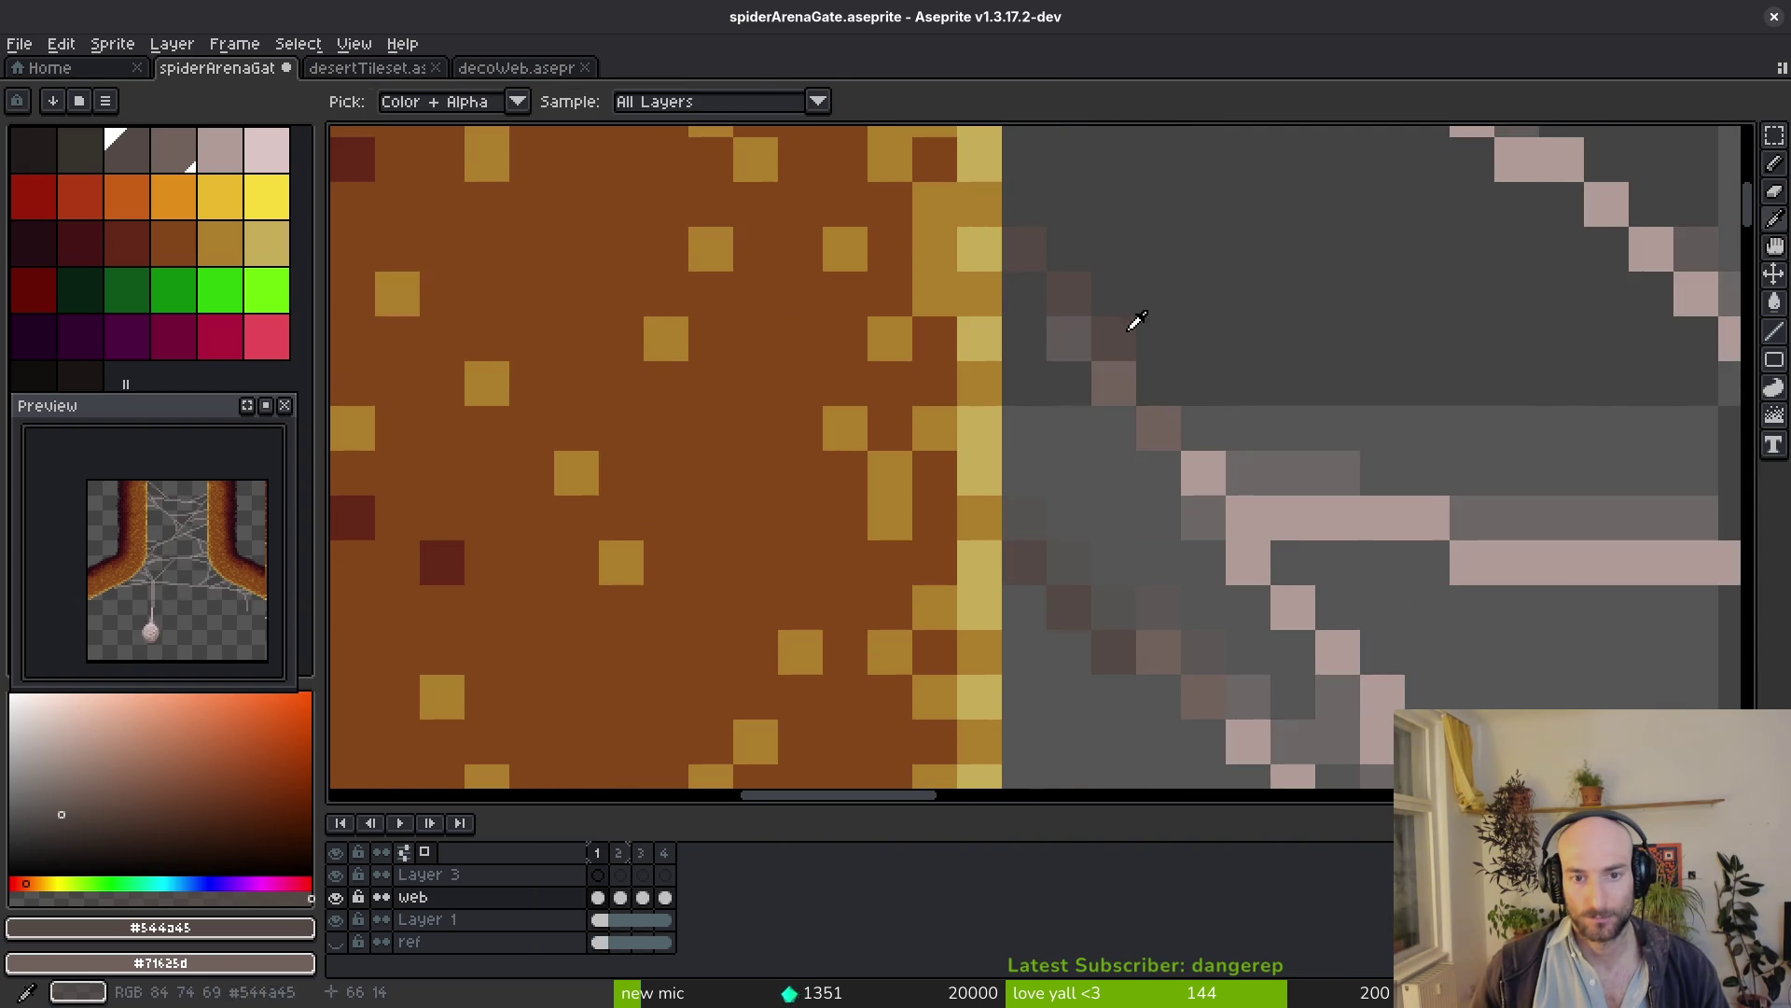
{"action": "left_click", "coordinate": [1082, 329]}
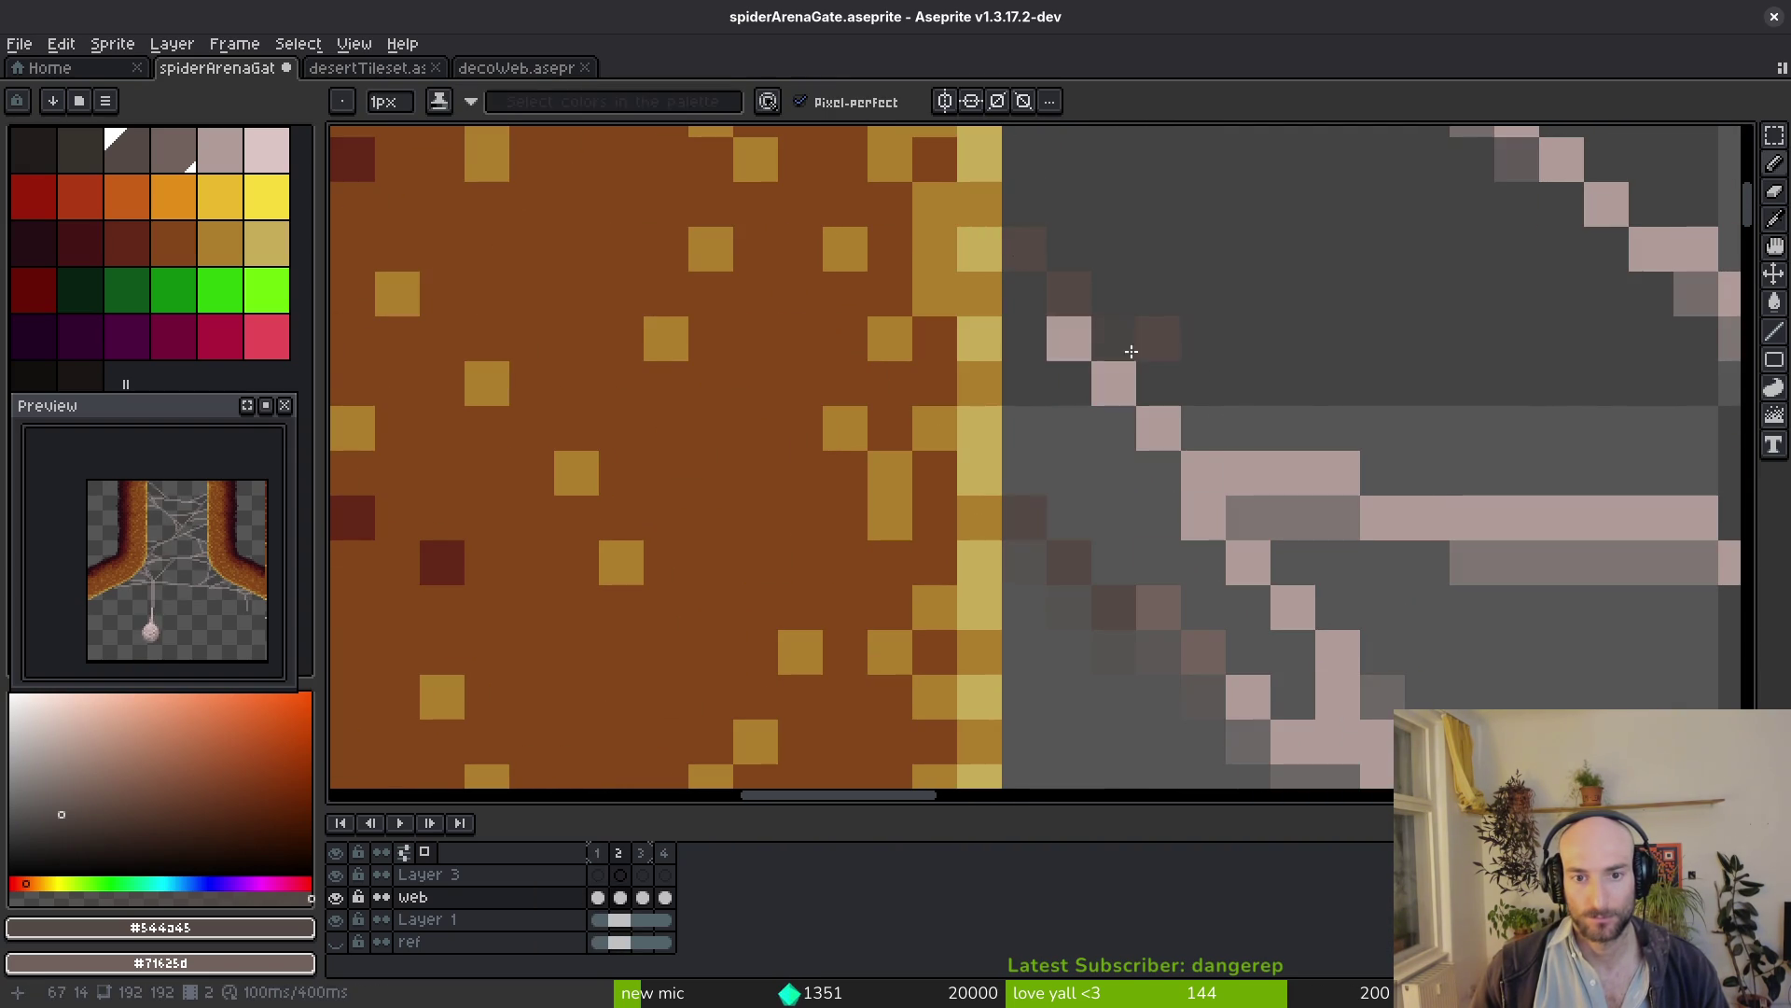
{"action": "left_click", "coordinate": [1171, 431]}
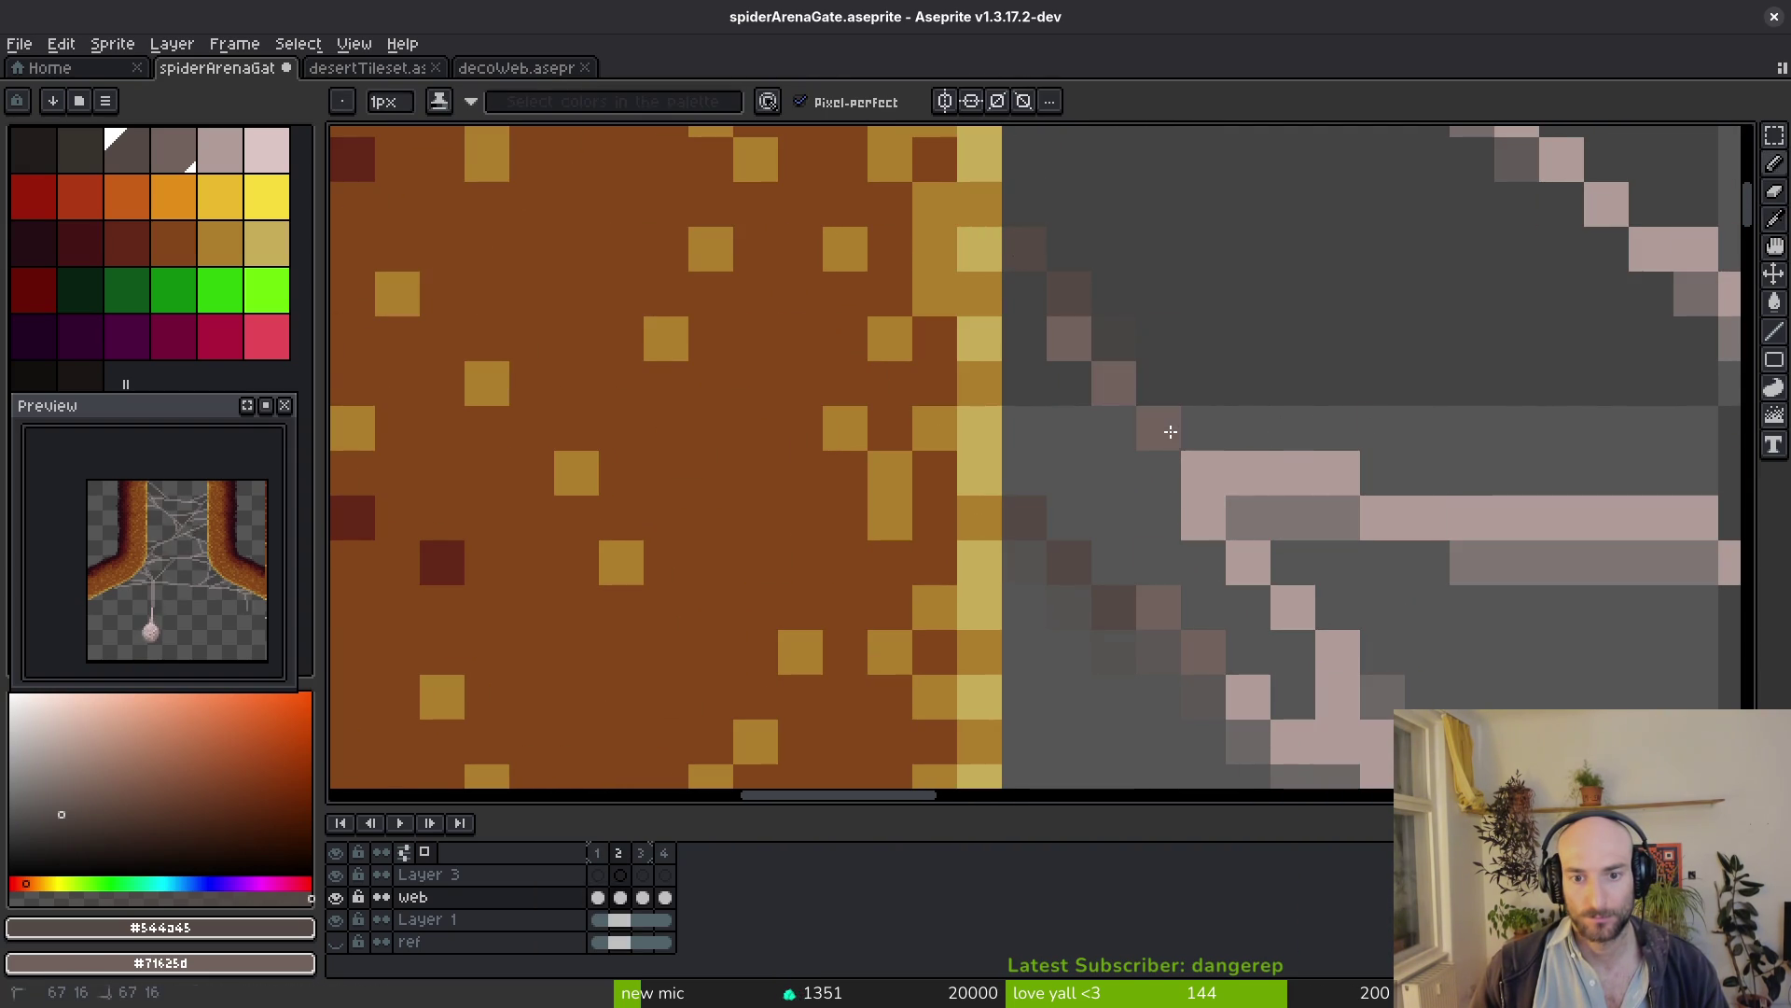
{"action": "scroll", "coordinate": [1295, 412], "scroll_direction": "down", "scroll_amount": 3}
{"action": "scroll", "coordinate": [1244, 513], "scroll_direction": "up", "scroll_amount": 2}
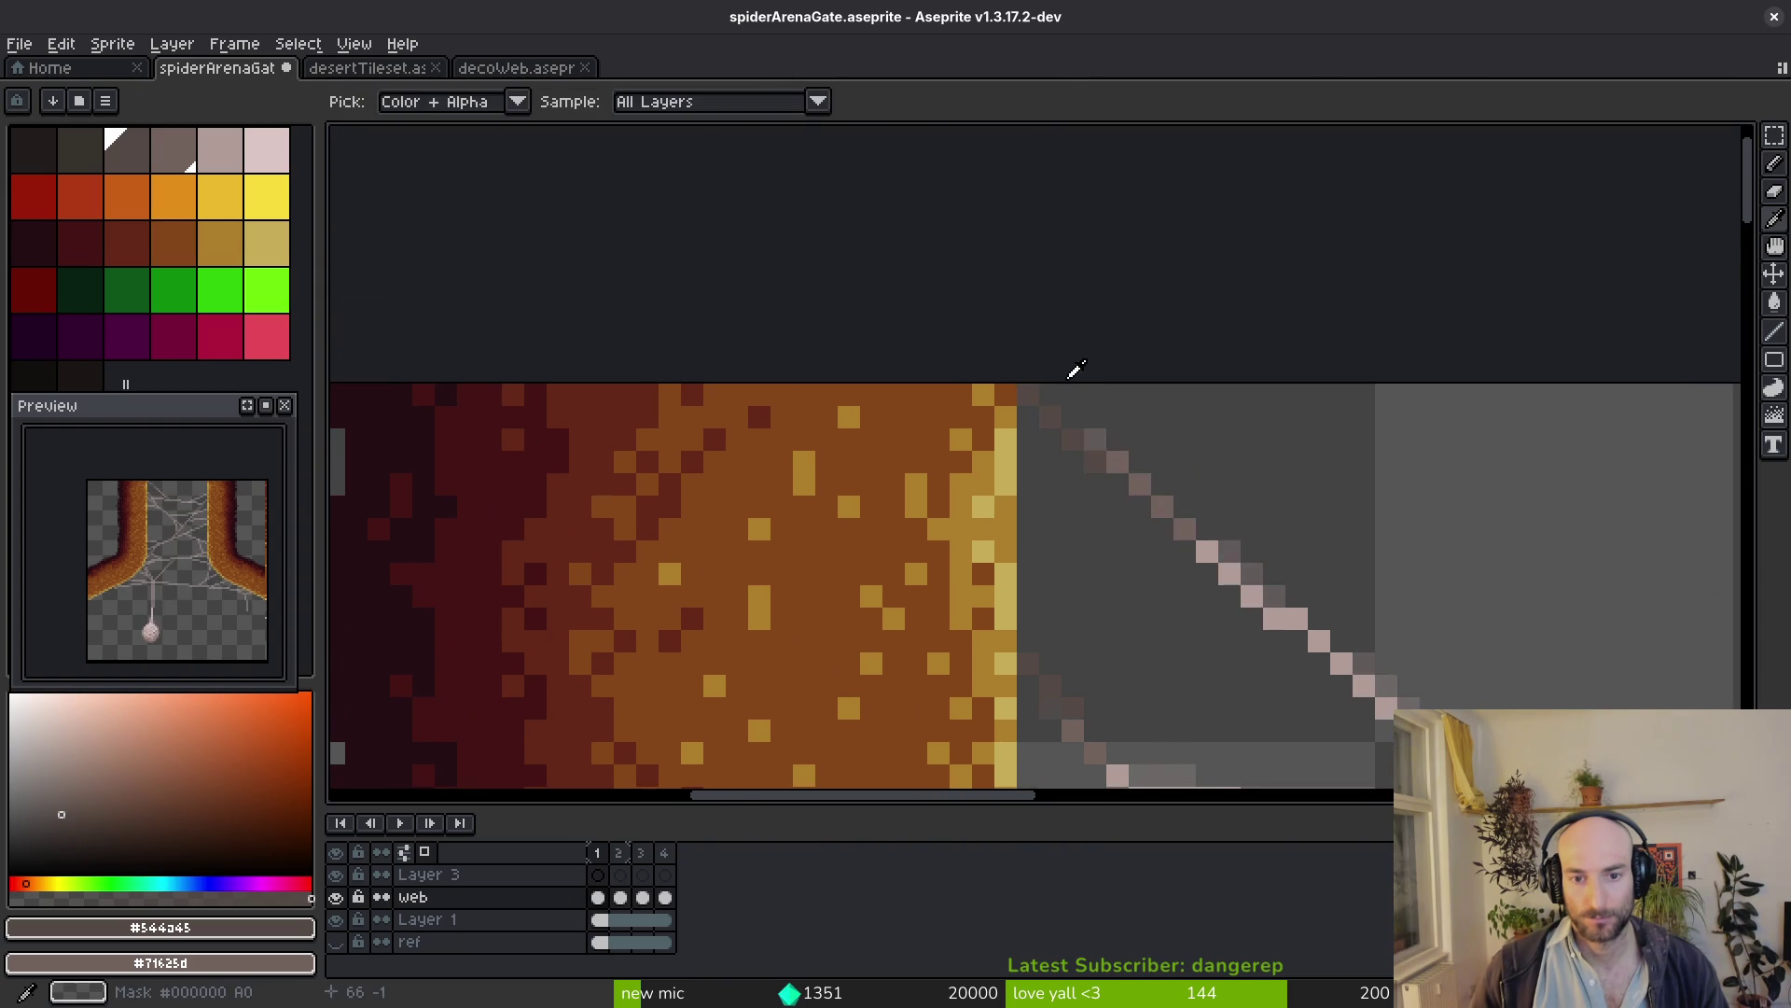
{"action": "scroll", "coordinate": [1076, 420], "scroll_direction": "up", "scroll_amount": 3}
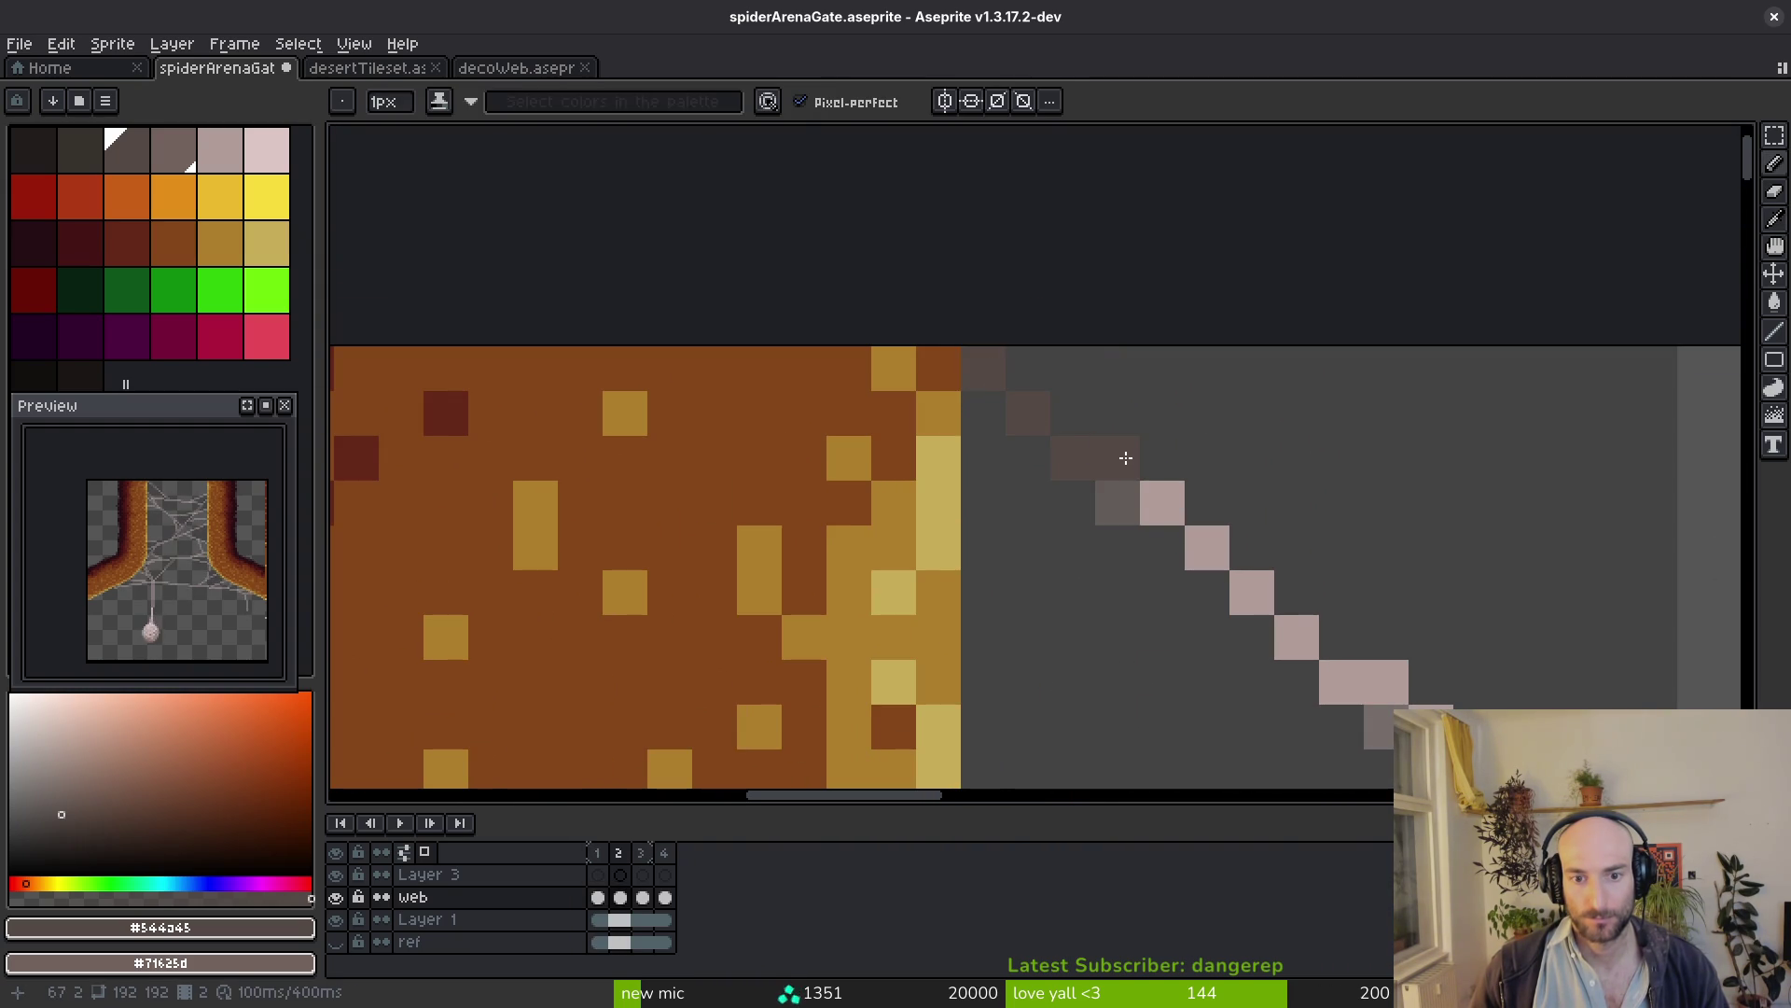
{"action": "scroll", "coordinate": [1255, 595], "scroll_direction": "down", "scroll_amount": 2}
{"action": "mouse_move", "coordinate": [1255, 594]}
{"action": "left_mouse_down"}
{"action": "mouse_move", "coordinate": [1320, 513]}
{"action": "mouse_move", "coordinate": [1206, 478]}
{"action": "left_mouse_up"}
{"action": "scroll", "coordinate": [1319, 513], "scroll_direction": "up", "scroll_amount": 2}
{"action": "left_click", "coordinate": [1365, 412]}
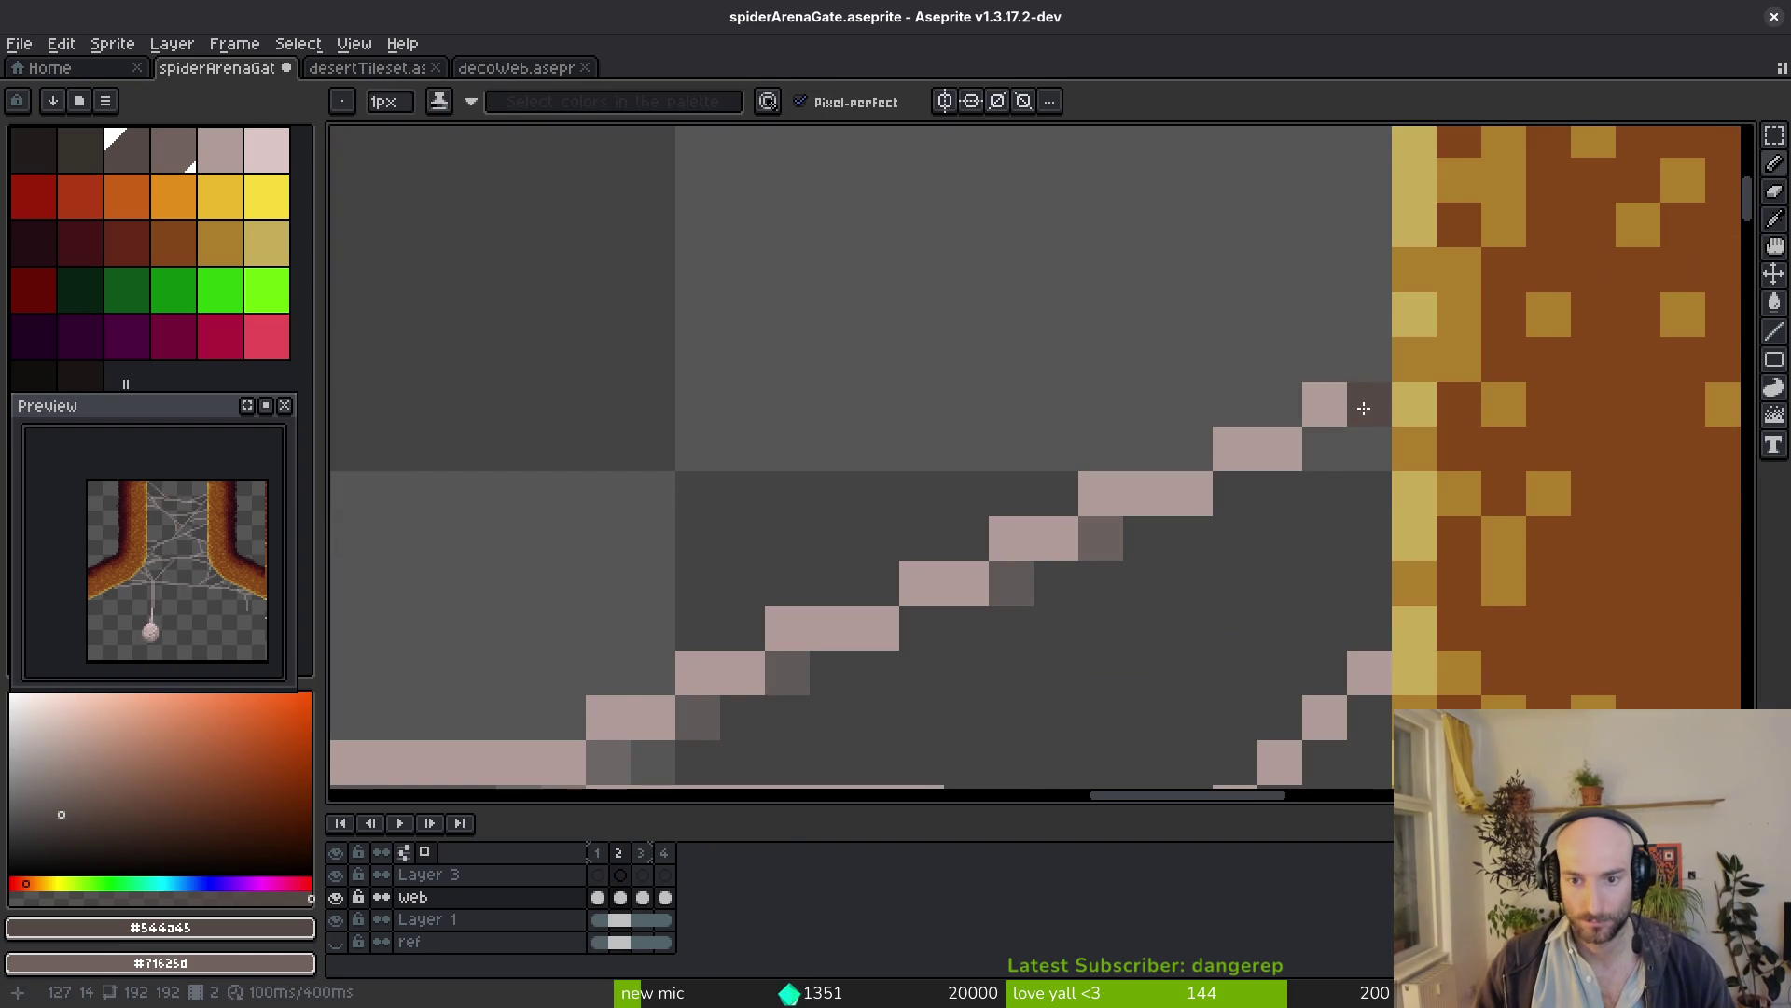
Add dark transition pixels where the upper strand meets the right pillar's edge
{"action": "key", "text": "alt"}
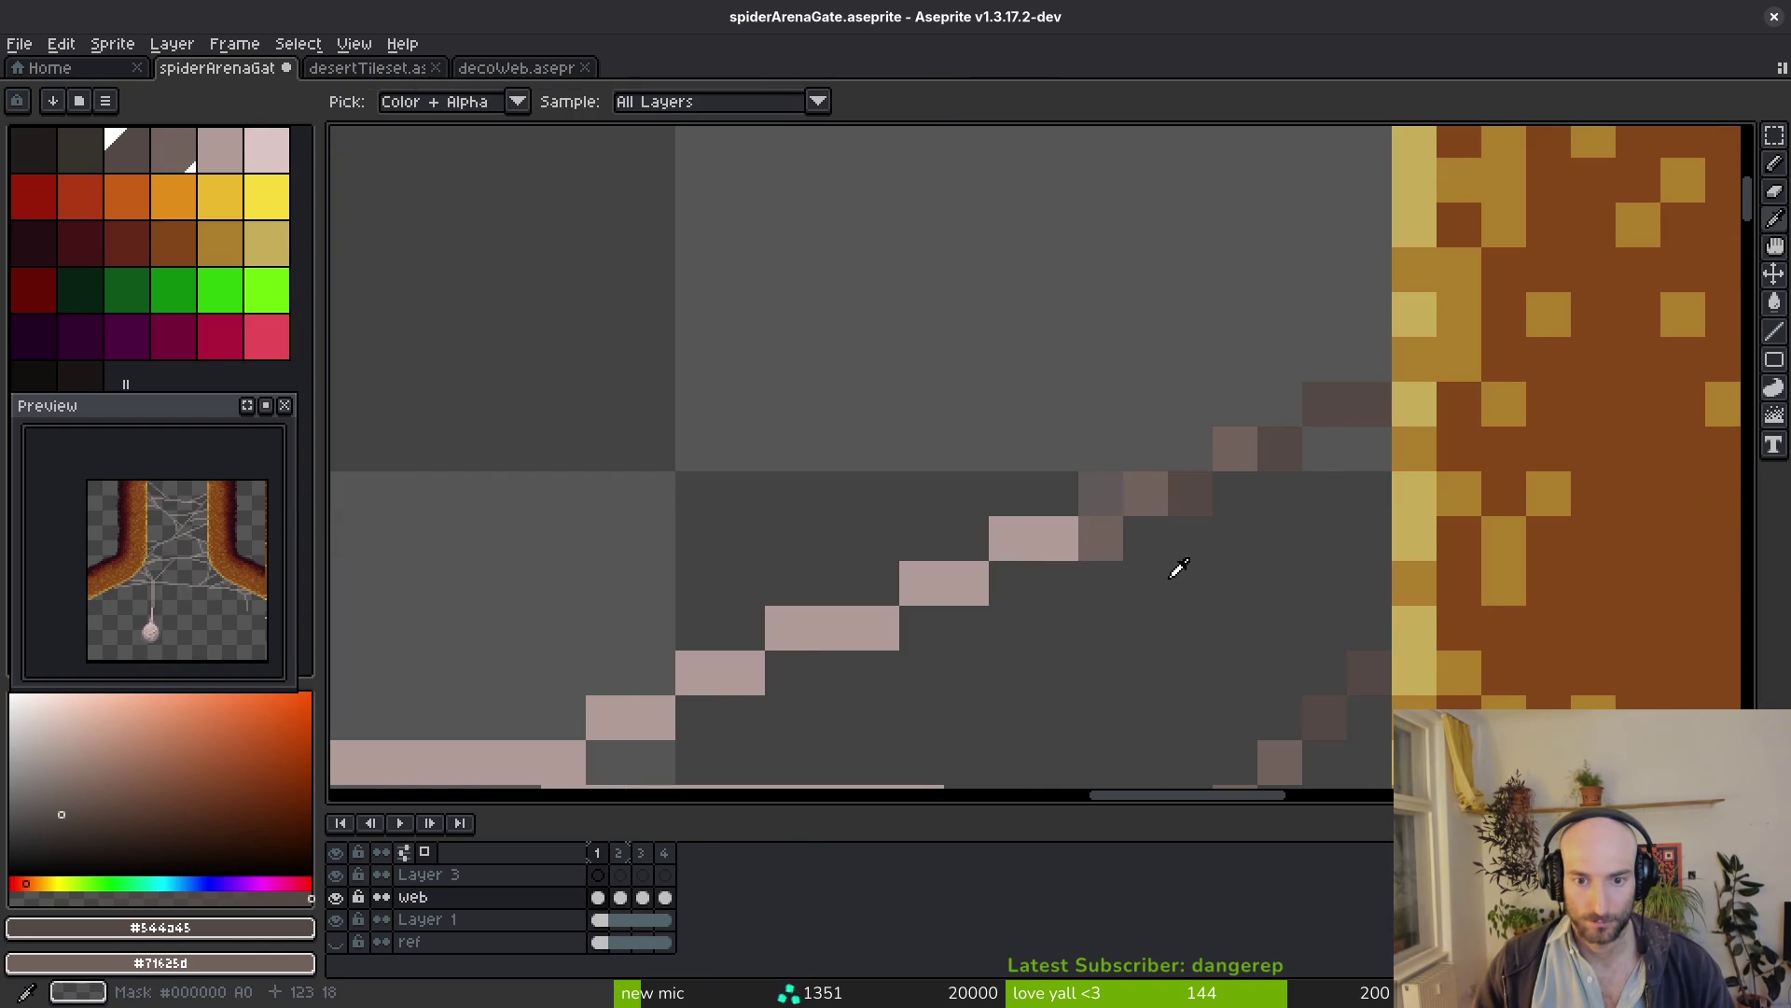
{"action": "scroll", "coordinate": [1184, 536], "scroll_direction": "down", "scroll_amount": 2}
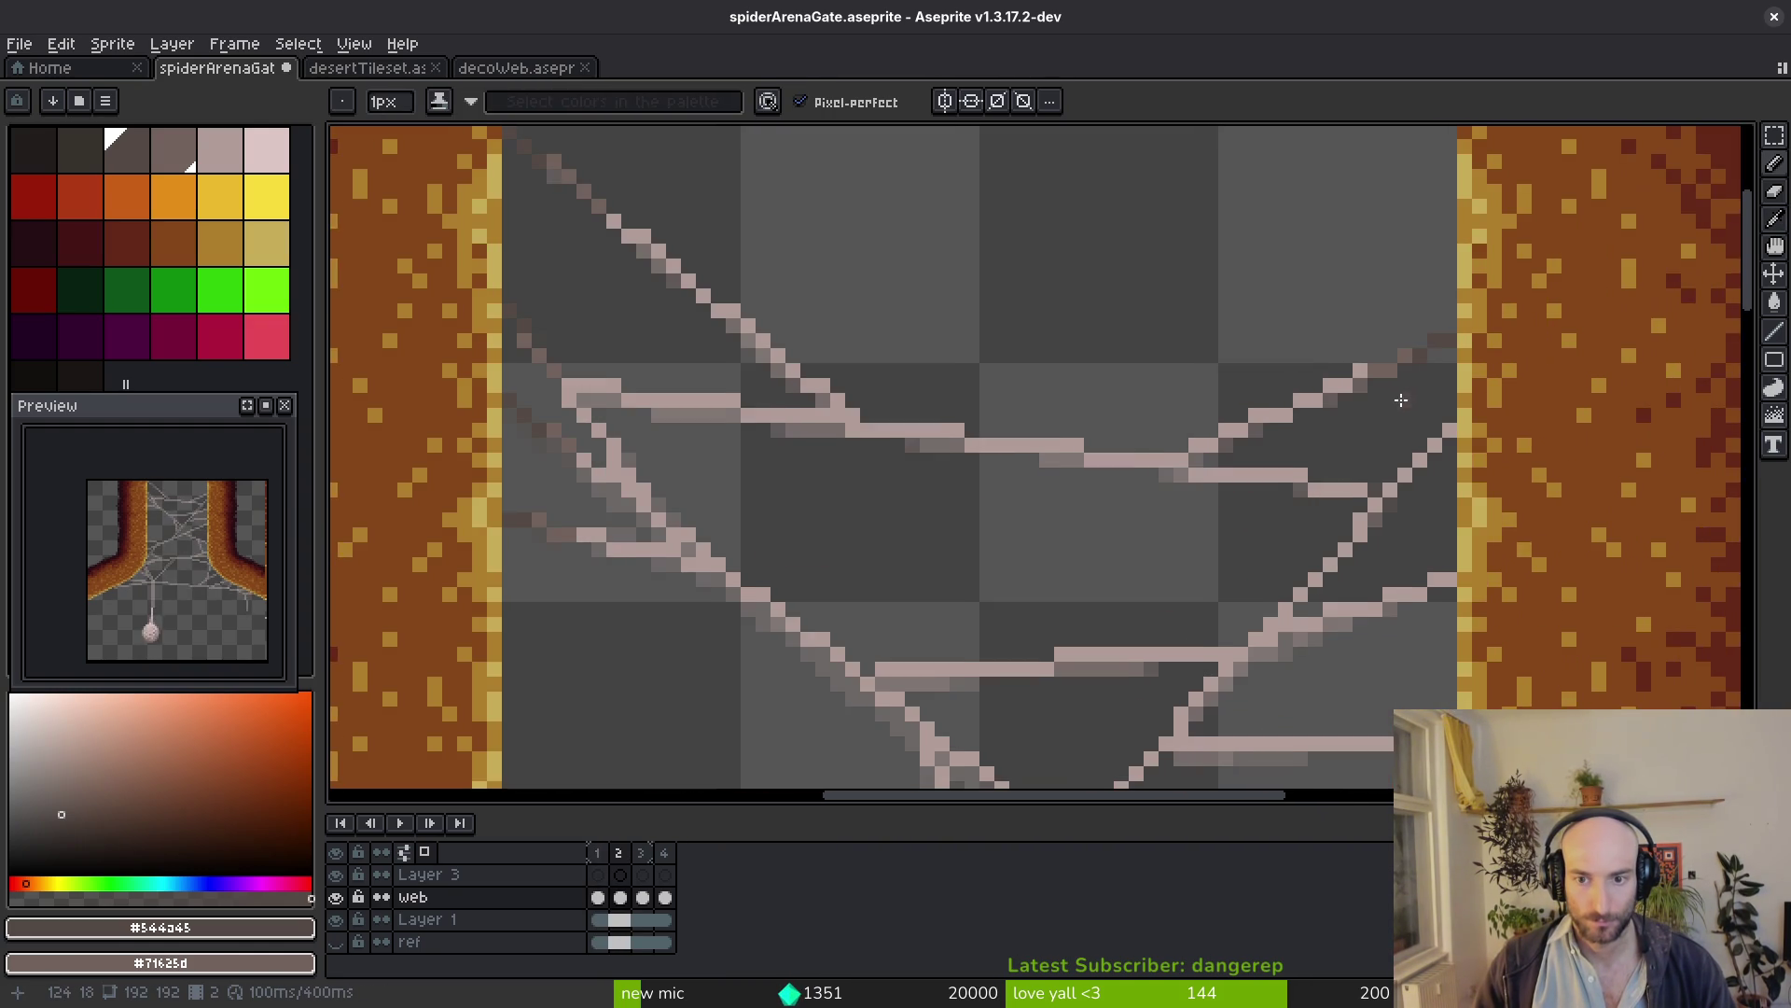
{"action": "scroll", "coordinate": [1463, 484], "scroll_direction": "up", "scroll_amount": 2}
{"action": "key", "text": "alt"}
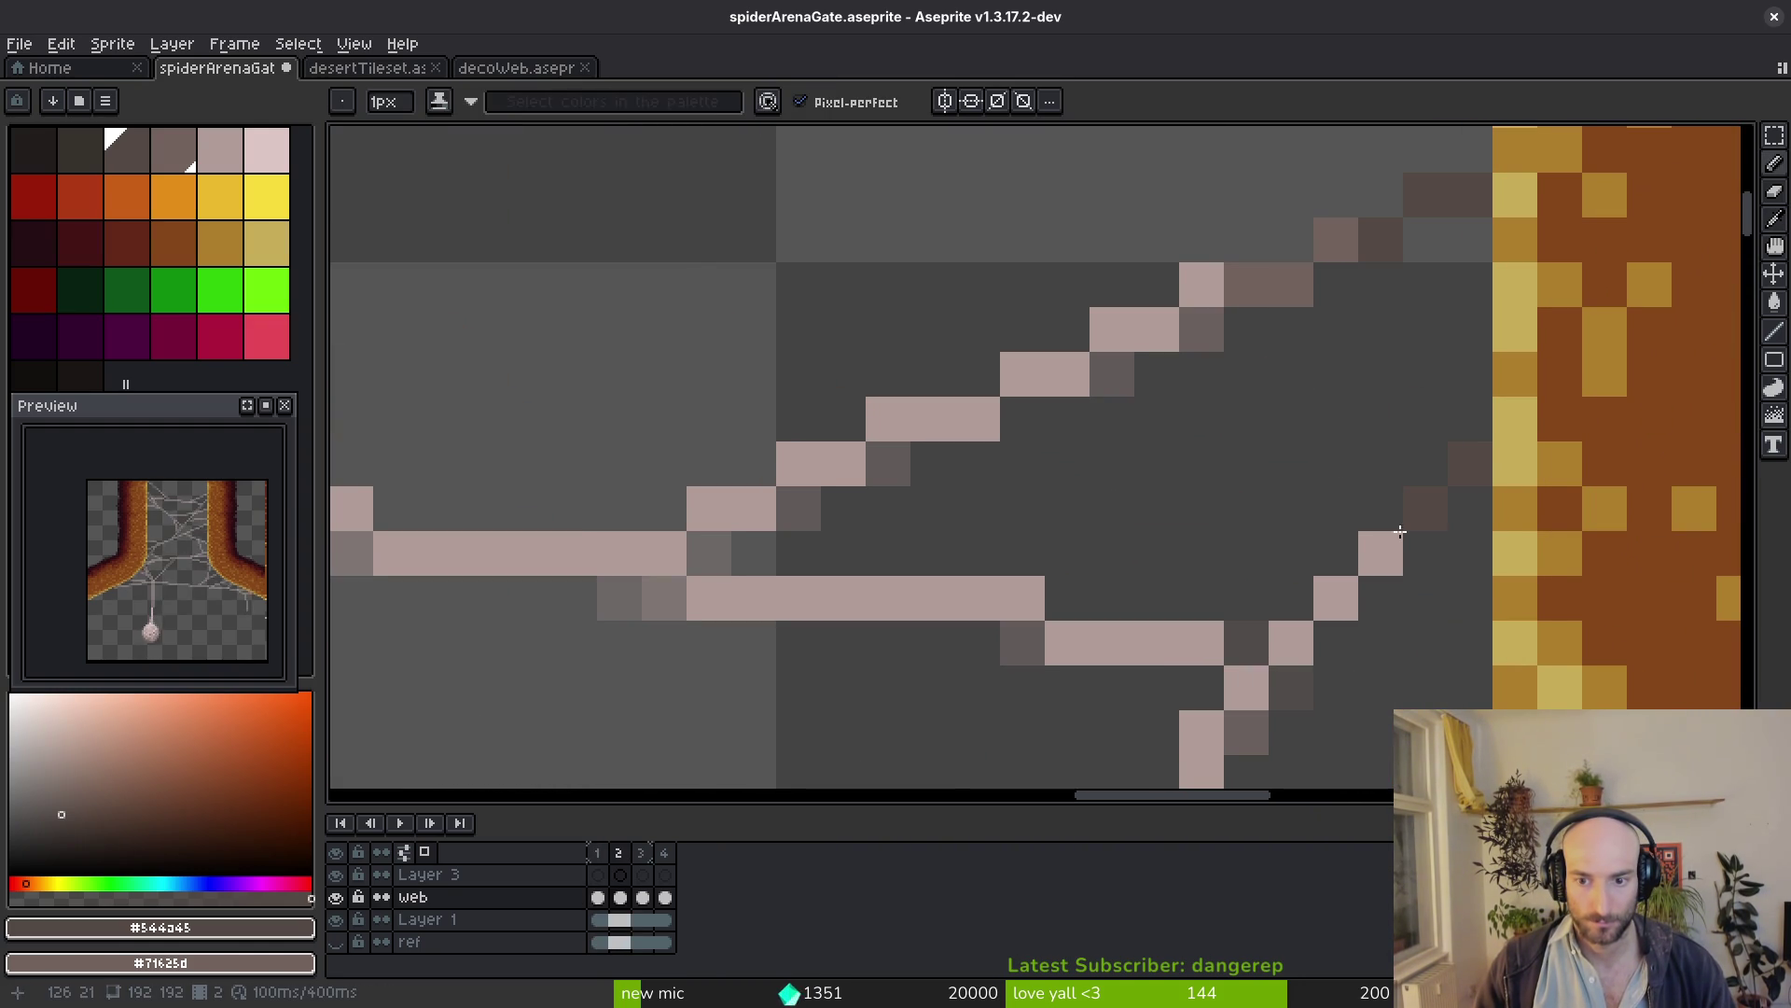
{"action": "left_click_drag", "start_coordinate": [1266, 687], "coordinate": [1427, 345]}
{"action": "key", "text": "alt"}
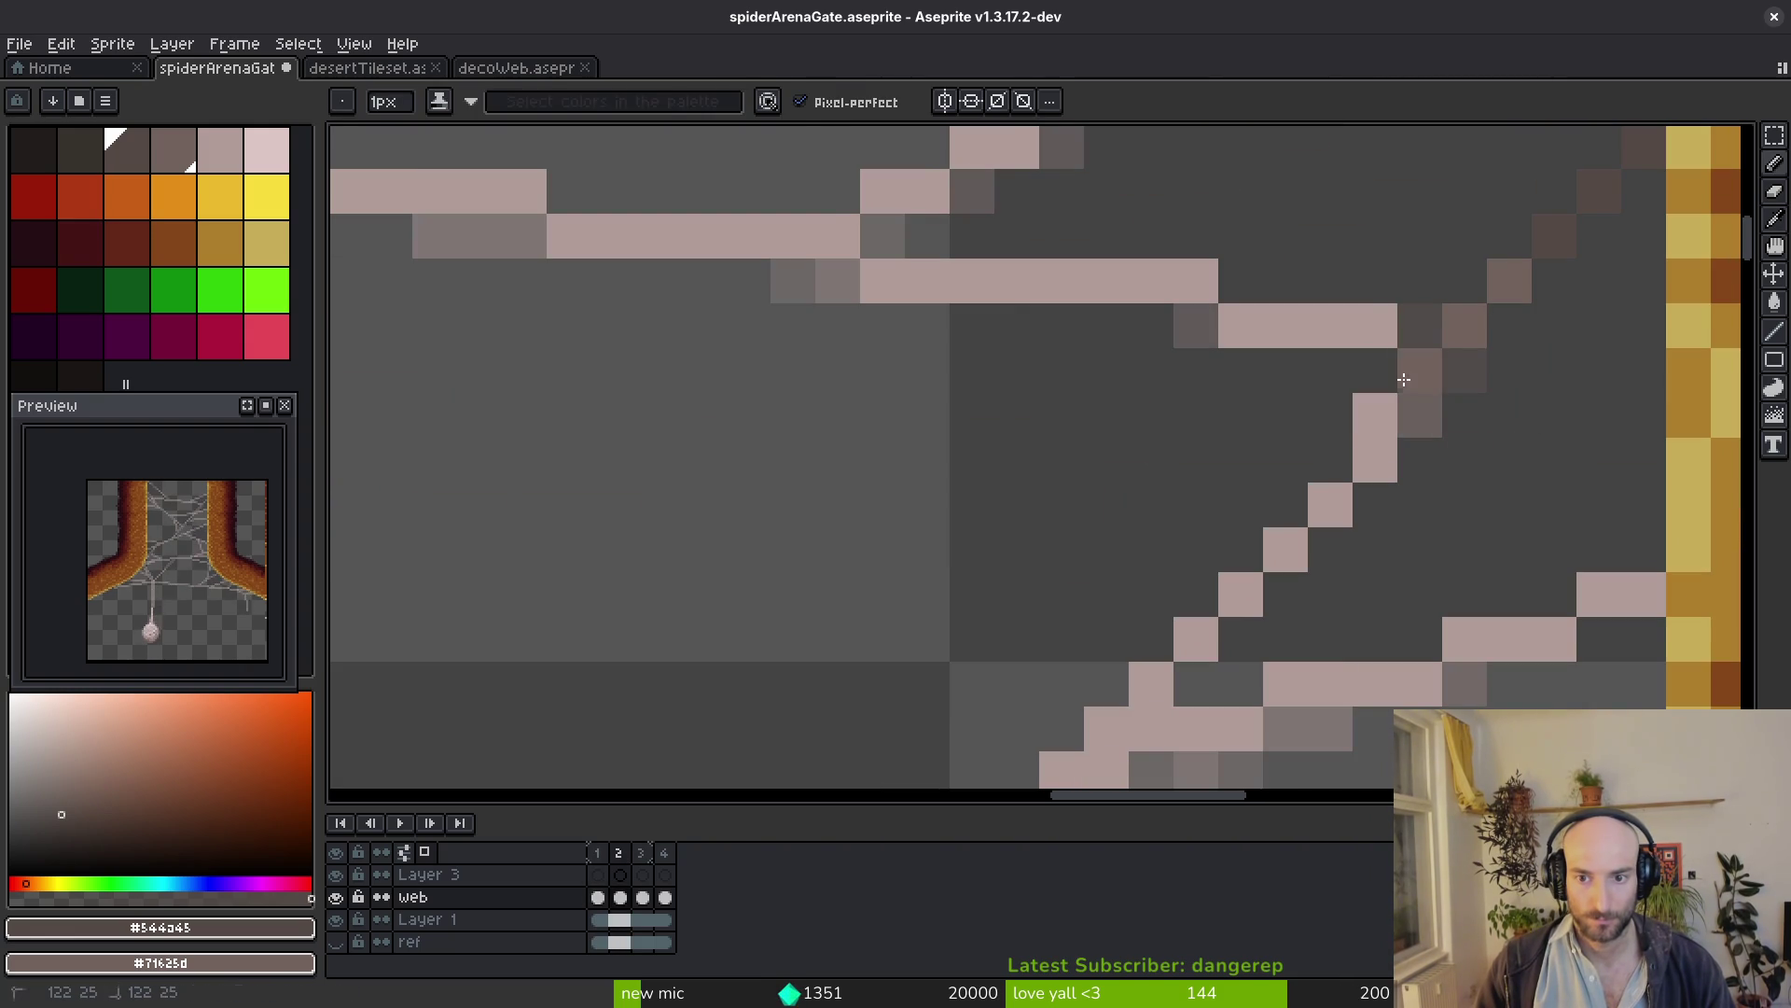
{"action": "scroll", "coordinate": [1539, 380], "scroll_direction": "down", "scroll_amount": 3}
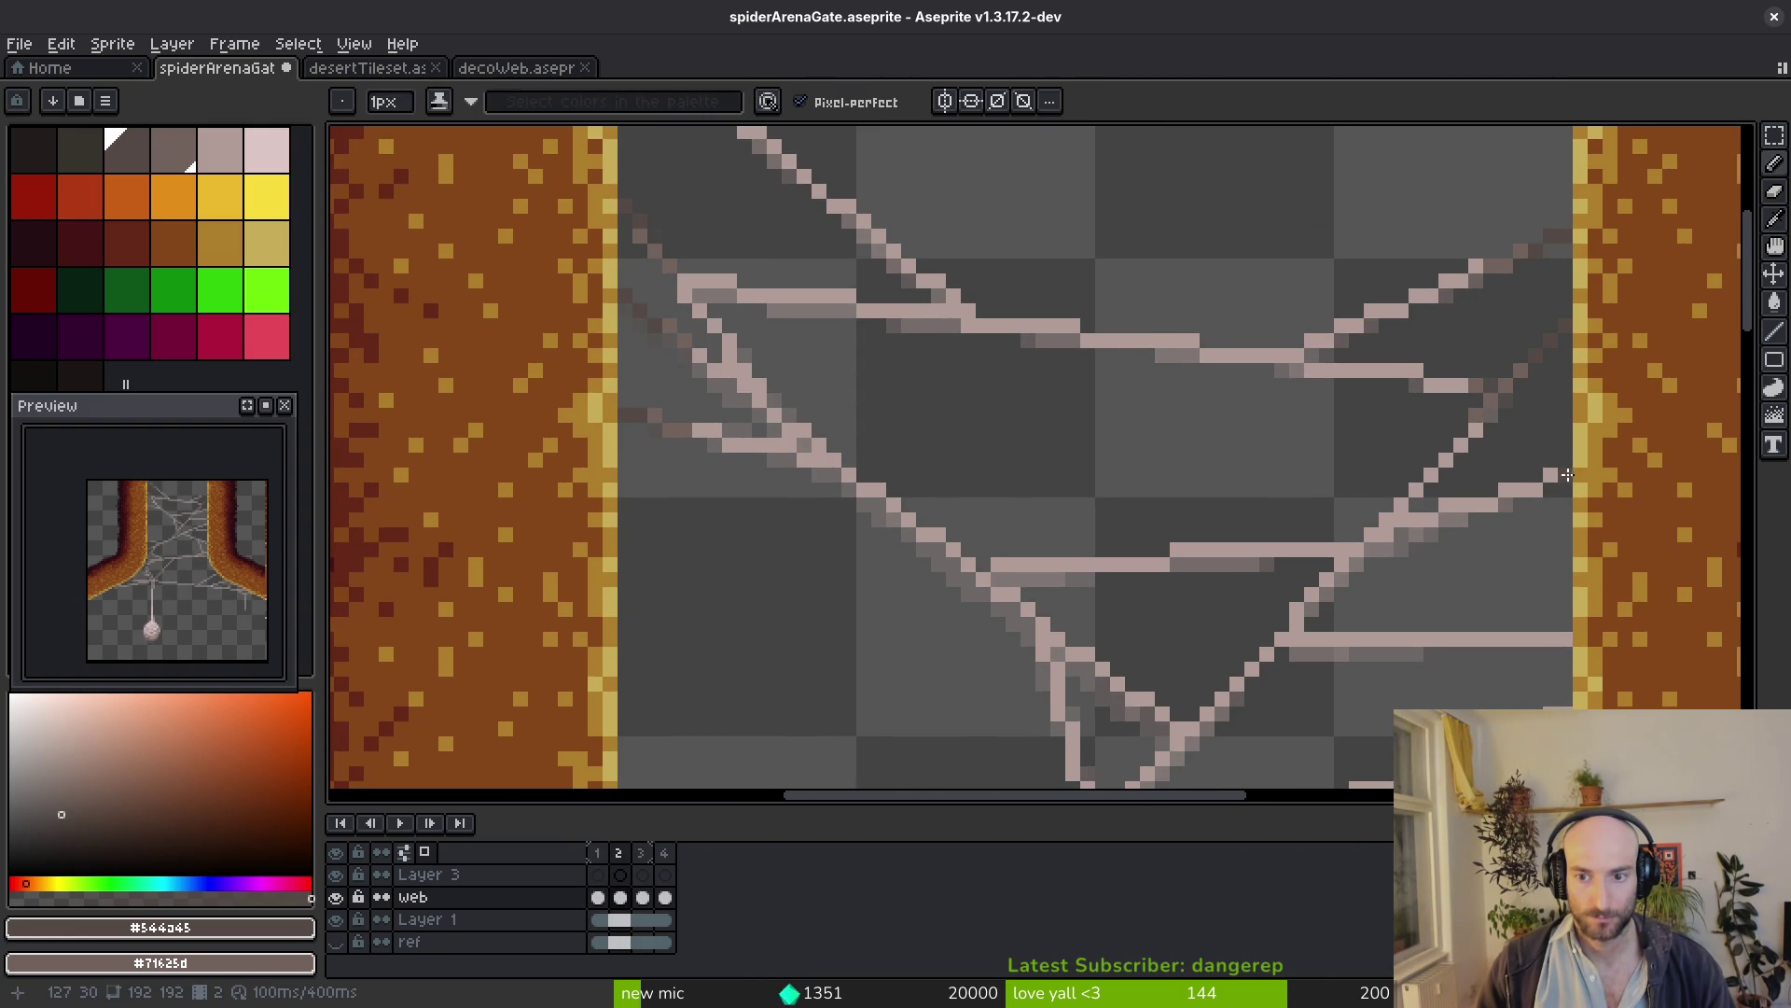
{"action": "scroll", "coordinate": [1565, 490], "scroll_direction": "up", "scroll_amount": 3}
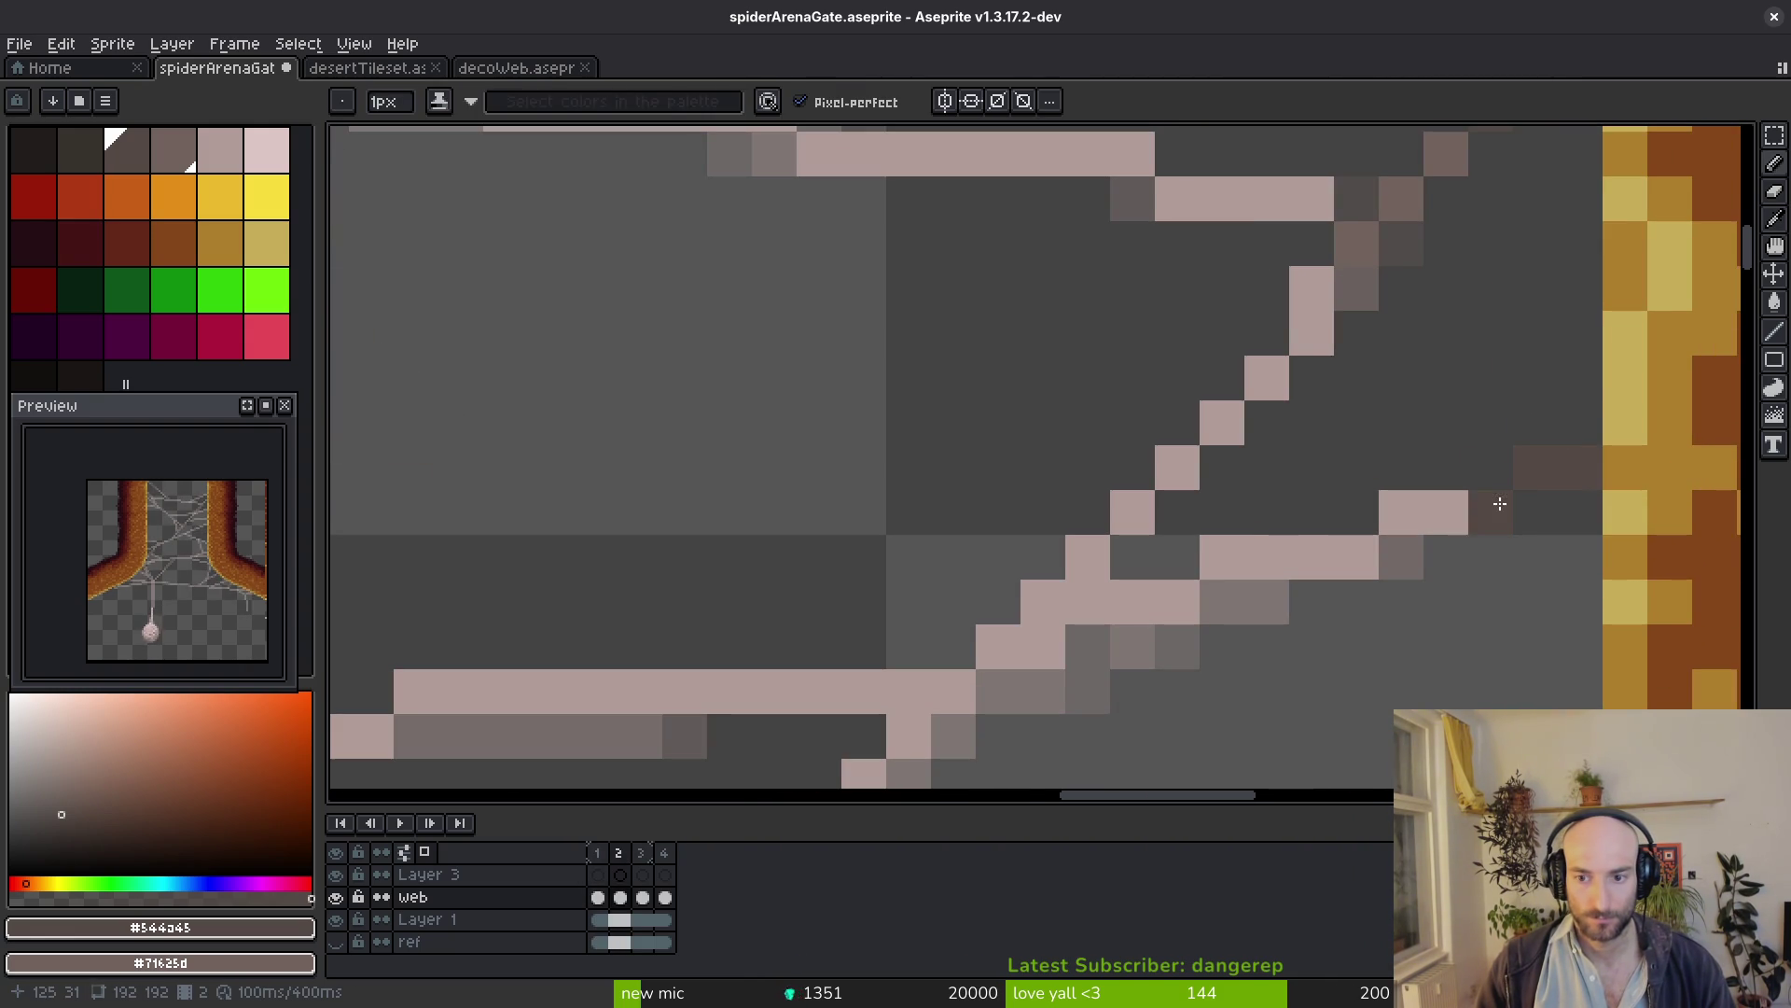
{"action": "scroll", "coordinate": [1360, 549], "scroll_direction": "down", "scroll_amount": 3}
{"action": "key", "text": "alt"}
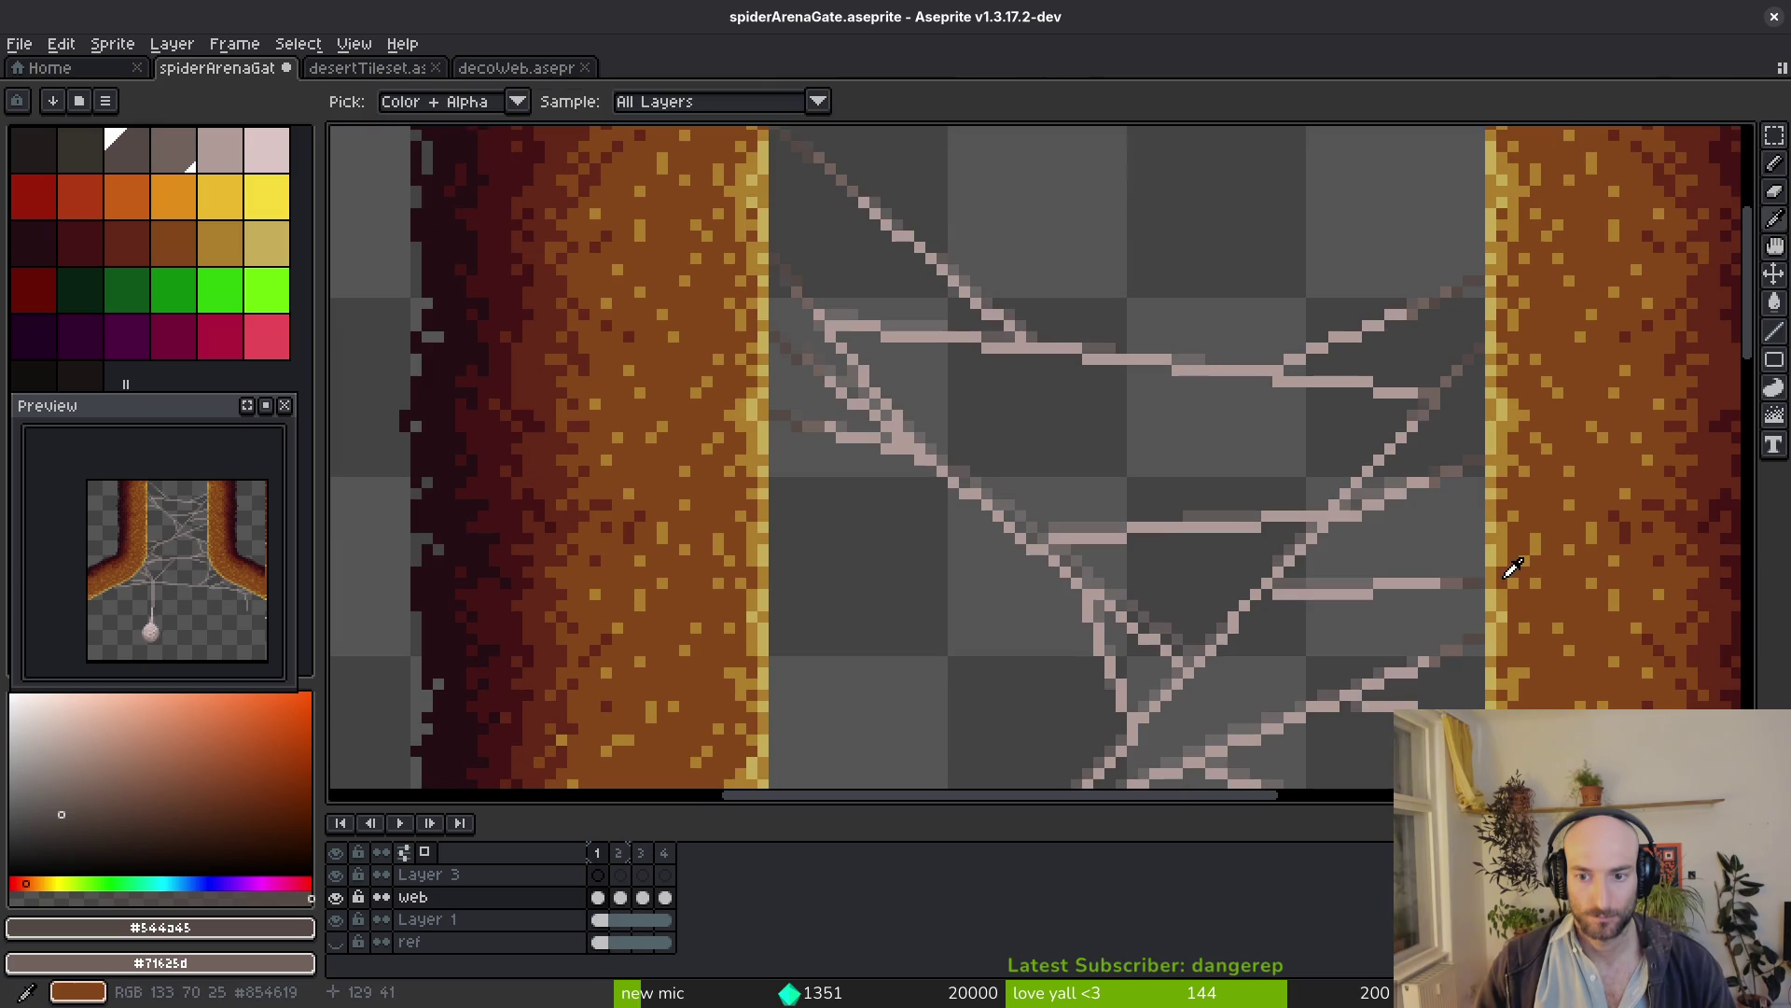
{"action": "scroll", "coordinate": [1505, 571], "scroll_direction": "up", "scroll_amount": 2}
{"action": "scroll", "coordinate": [1479, 401], "scroll_direction": "up", "scroll_amount": 2}
{"action": "key", "text": "alt"}
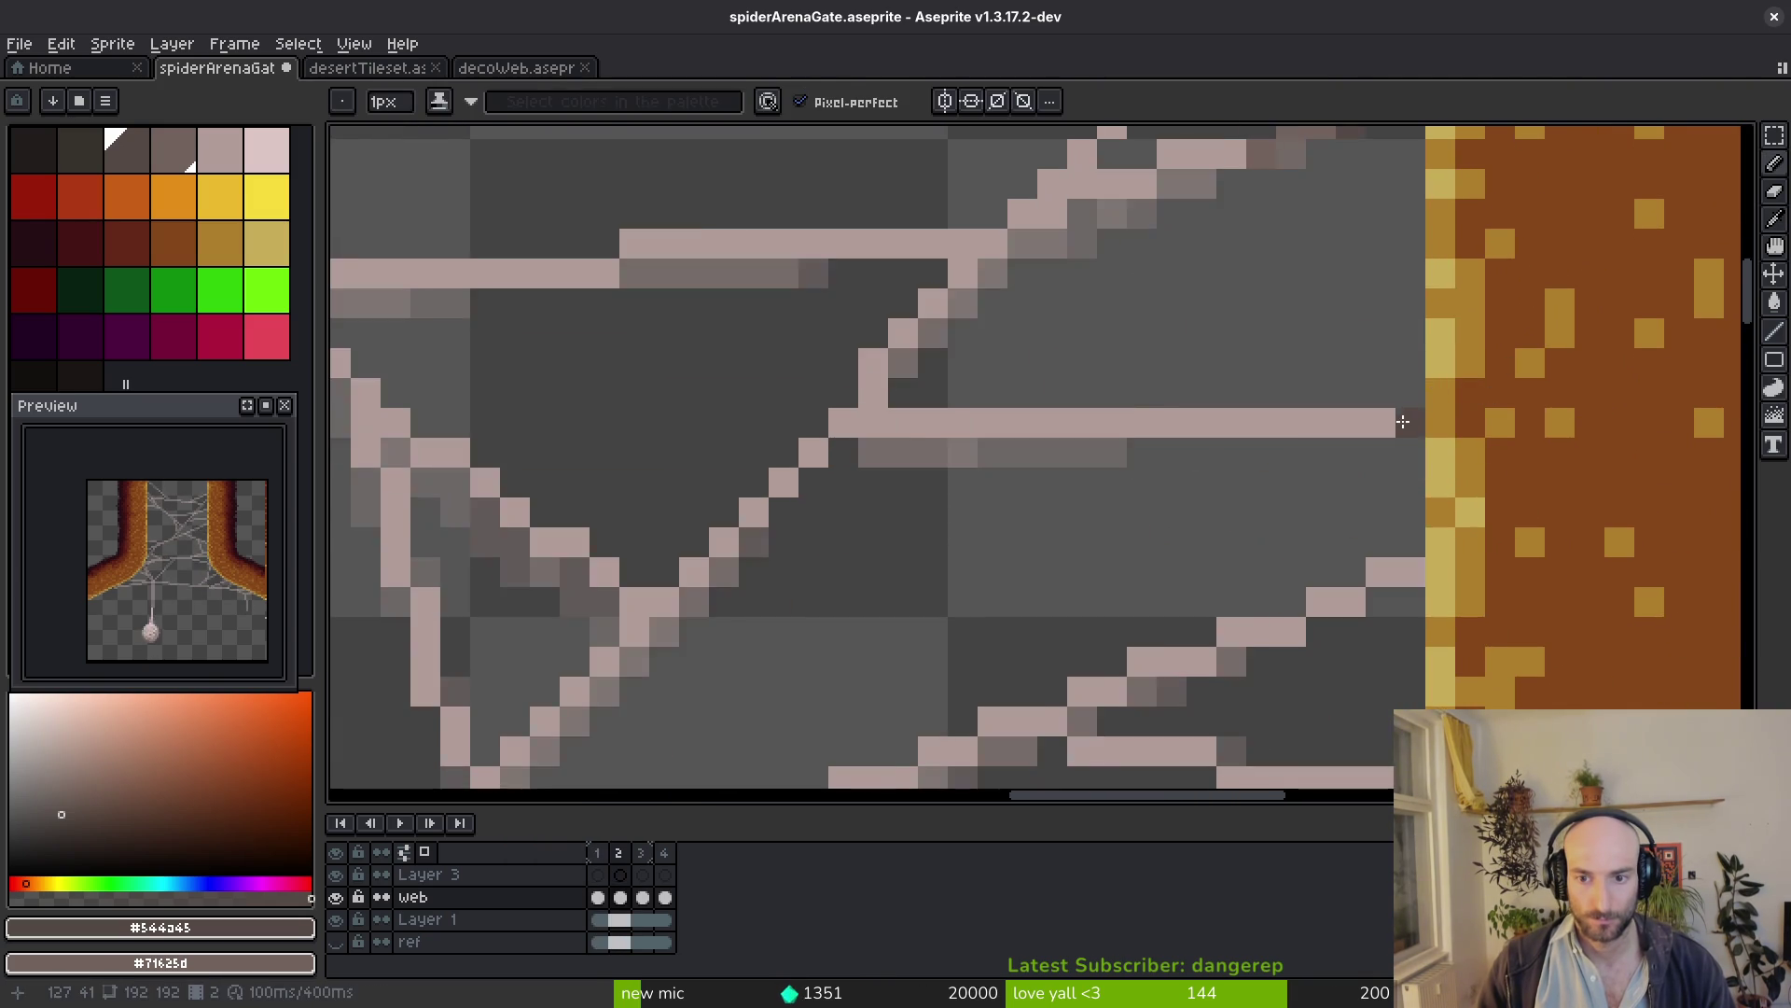
{"action": "scroll", "coordinate": [1368, 415], "scroll_direction": "up", "scroll_amount": 3}
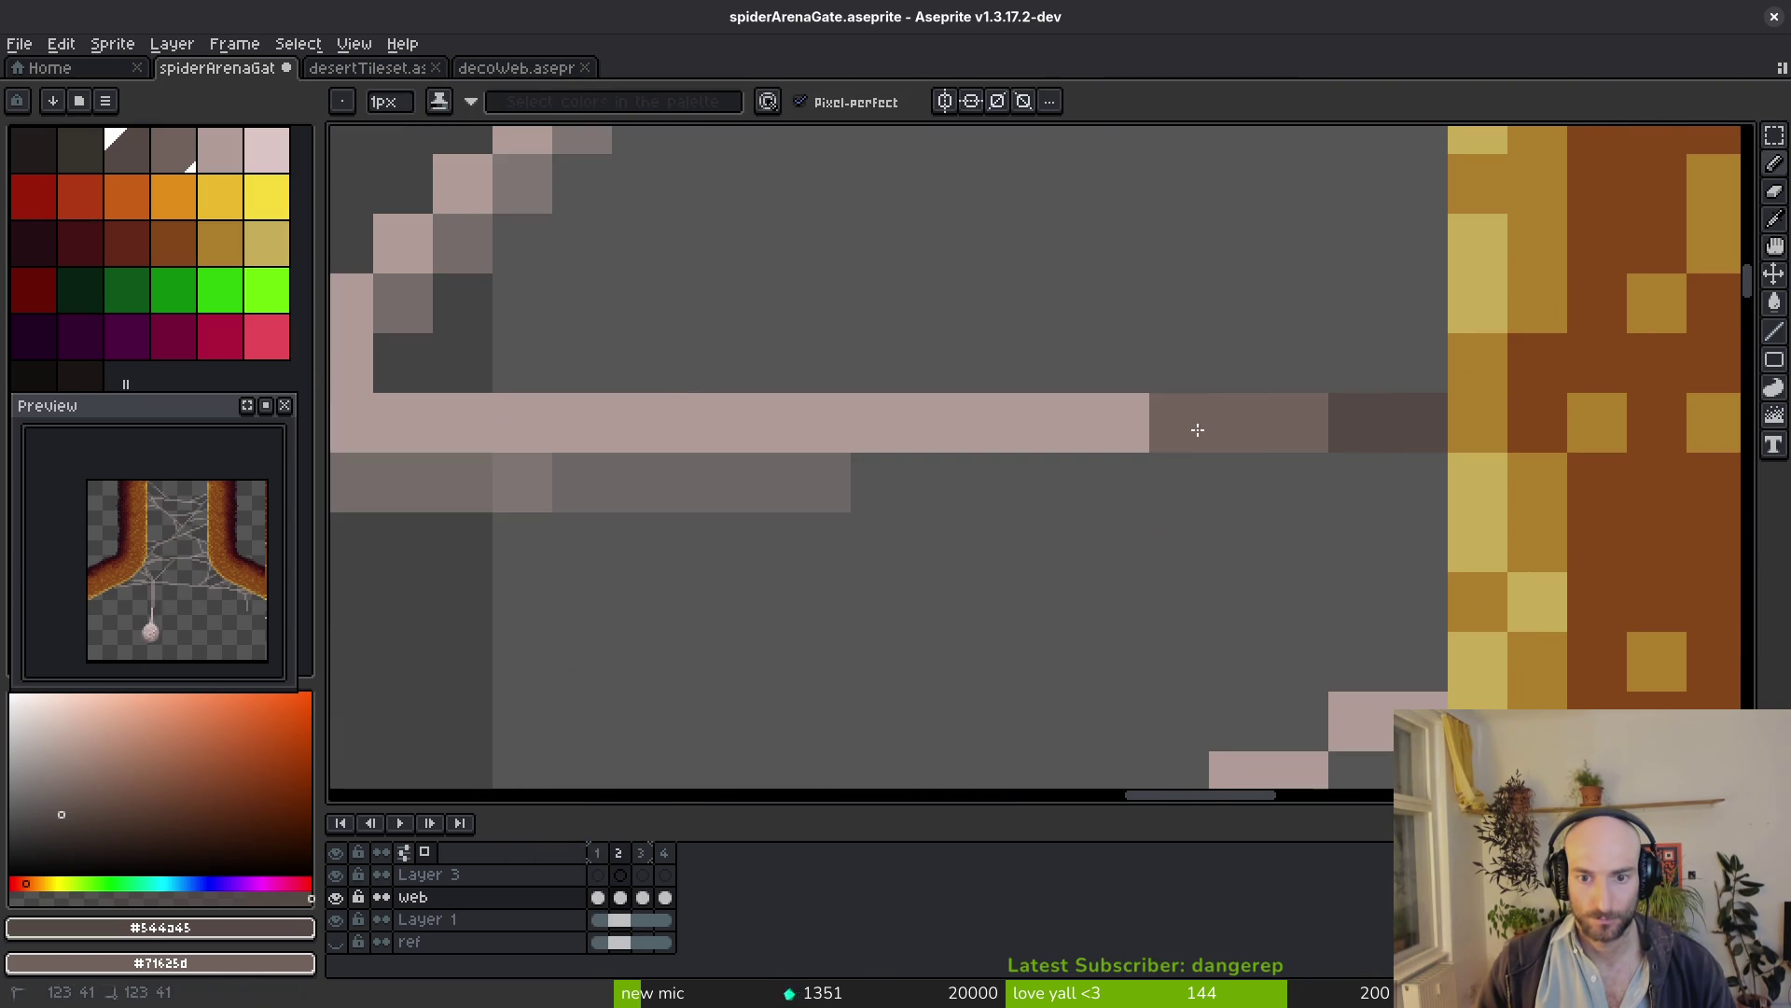
{"action": "scroll", "coordinate": [1197, 431], "scroll_direction": "down", "scroll_amount": 2}
{"action": "scroll", "coordinate": [1387, 357], "scroll_direction": "up", "scroll_amount": 3}
{"action": "left_click_drag", "start_coordinate": [1387, 355], "coordinate": [1043, 385]}
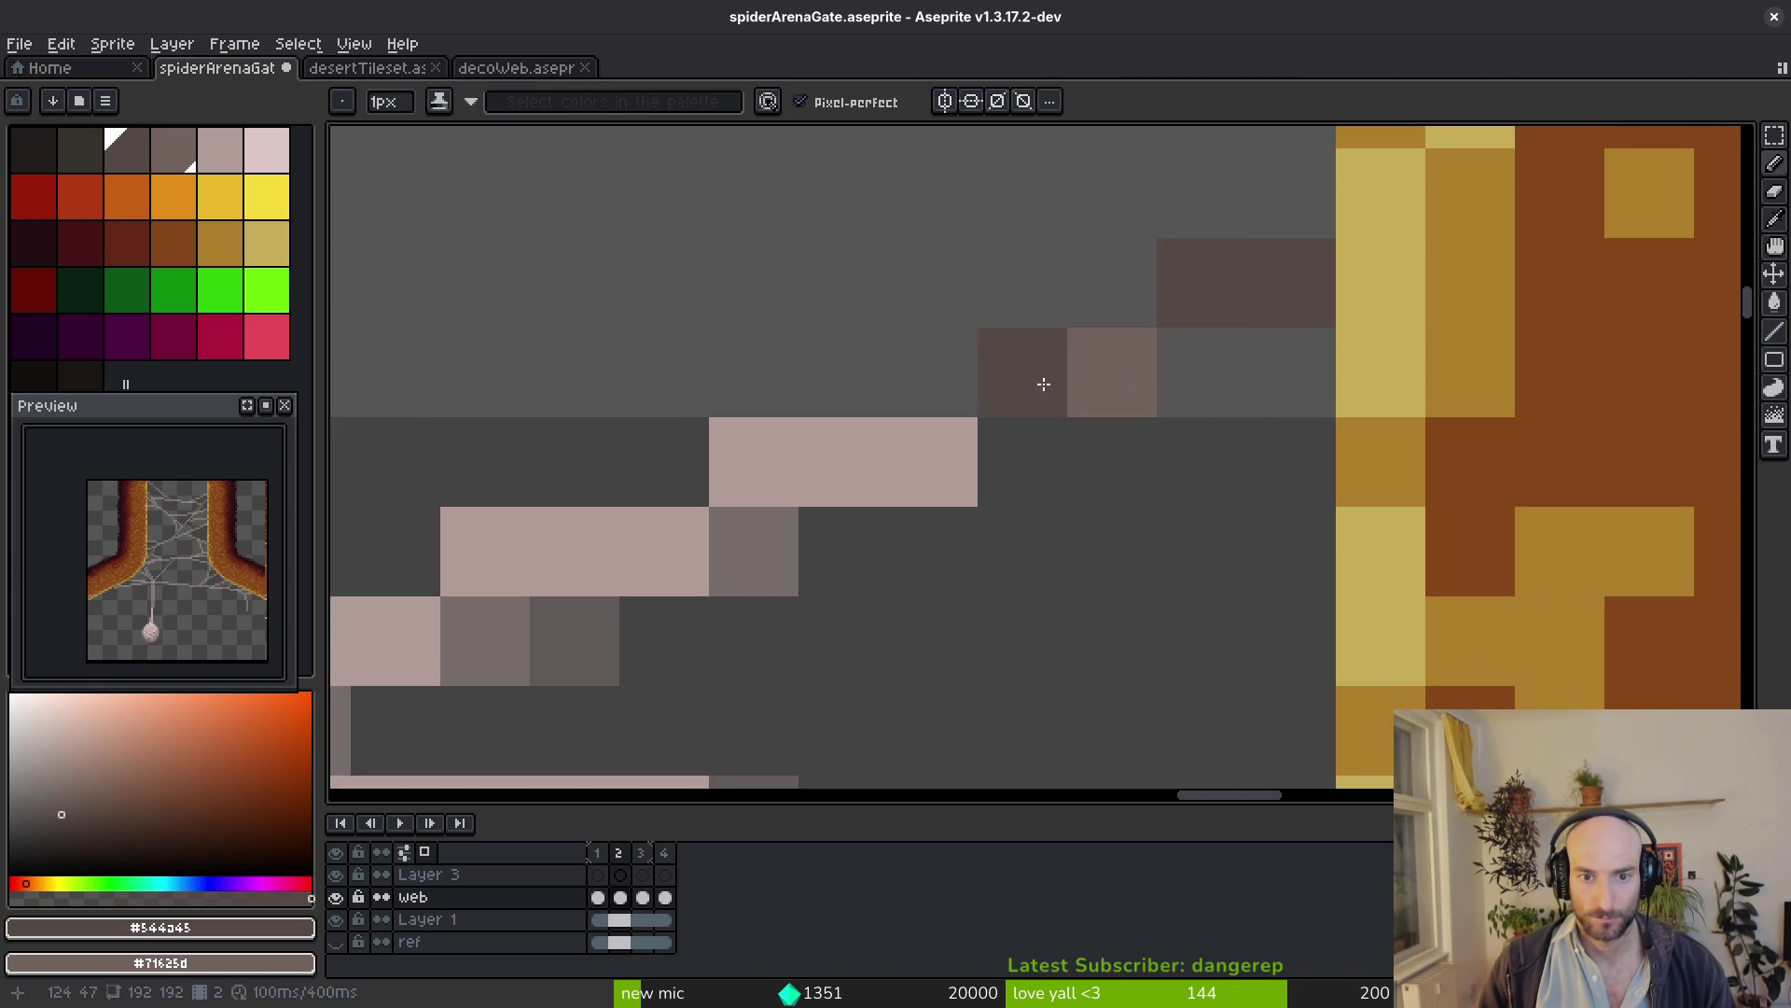
{"action": "scroll", "coordinate": [1043, 383], "scroll_direction": "down", "scroll_amount": 2}
{"action": "scroll", "coordinate": [1287, 387], "scroll_direction": "up", "scroll_amount": 3}
{"action": "left_click_drag", "start_coordinate": [1288, 378], "coordinate": [1174, 336]}
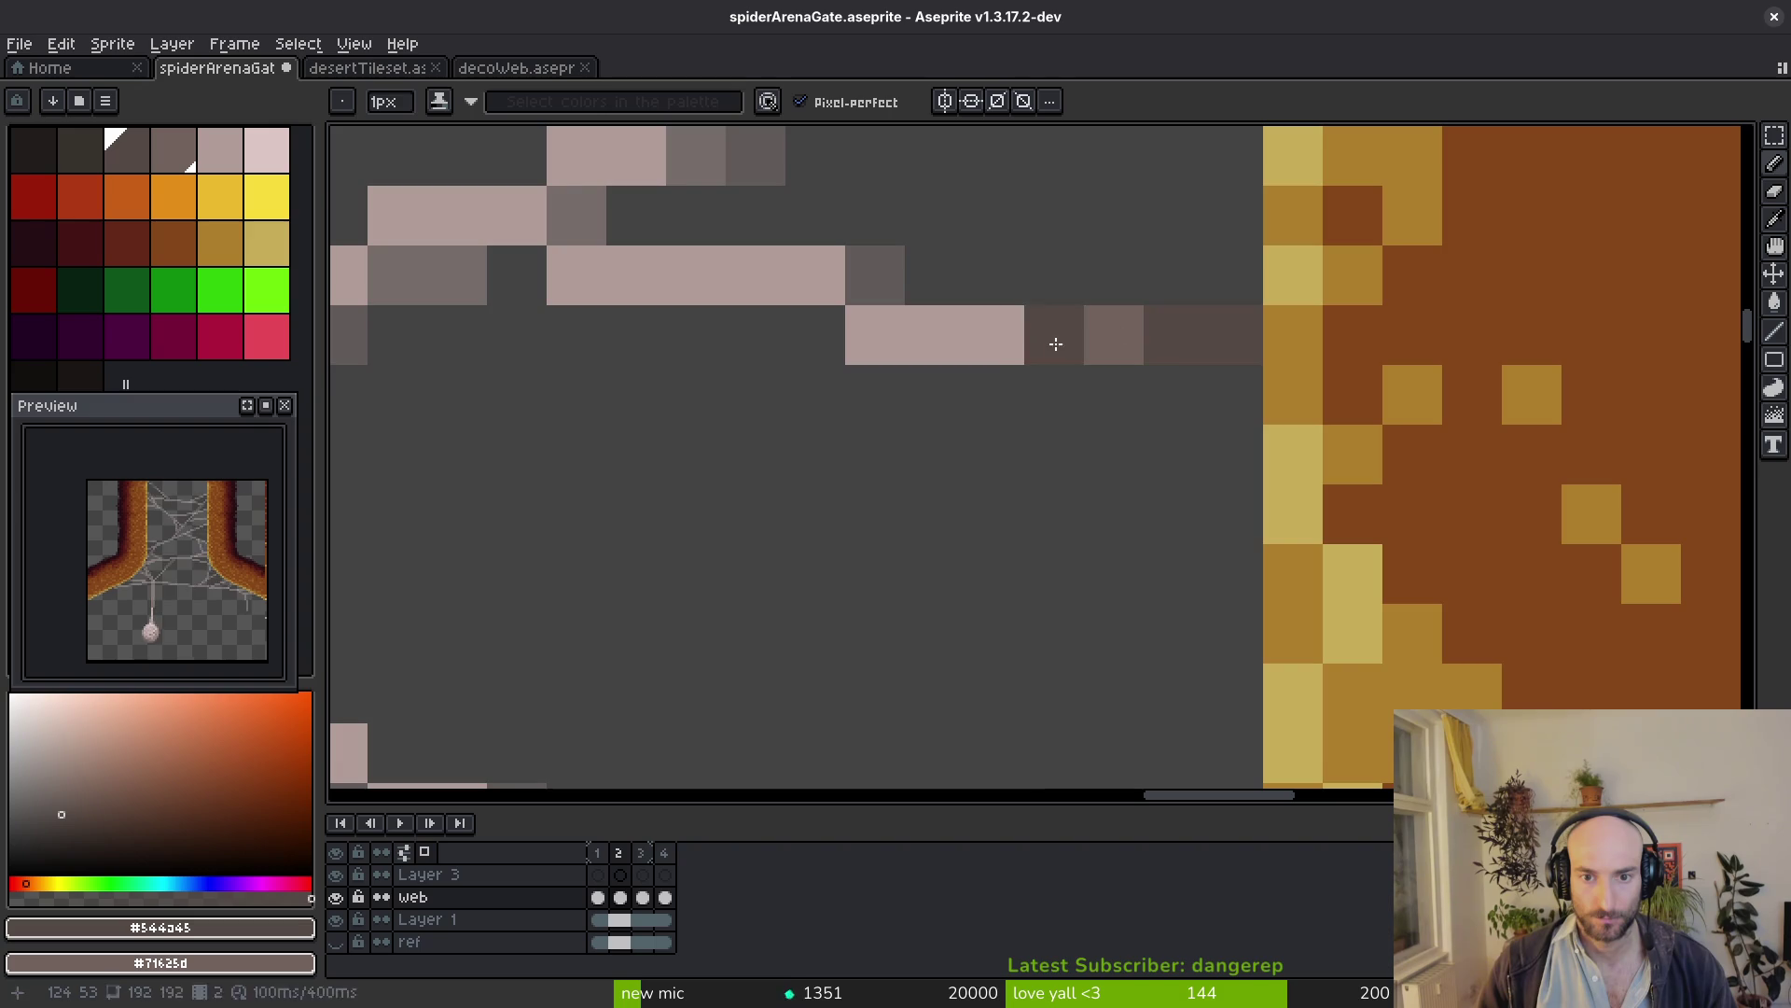
{"action": "left_click", "coordinate": [1078, 343]}
{"action": "scroll", "coordinate": [1077, 342], "scroll_direction": "down", "scroll_amount": 2}
{"action": "scroll", "coordinate": [1093, 380], "scroll_direction": "down", "scroll_amount": 1}
Shade the strand end and the diagonal strand's edge pixels darker near the right pillar
{"action": "key", "text": "alt"}
{"action": "scroll", "coordinate": [1278, 443], "scroll_direction": "up", "scroll_amount": 3}
{"action": "key", "text": "alt"}
{"action": "left_click_drag", "start_coordinate": [1265, 287], "coordinate": [1270, 312]}
{"action": "scroll", "coordinate": [1219, 312], "scroll_direction": "up", "scroll_amount": 2}
{"action": "left_click", "coordinate": [1217, 315]}
{"action": "scroll", "coordinate": [1333, 398], "scroll_direction": "down", "scroll_amount": 3}
{"action": "key", "text": "alt"}
{"action": "scroll", "coordinate": [1331, 412], "scroll_direction": "up", "scroll_amount": 1}
{"action": "scroll", "coordinate": [1343, 449], "scroll_direction": "up", "scroll_amount": 2}
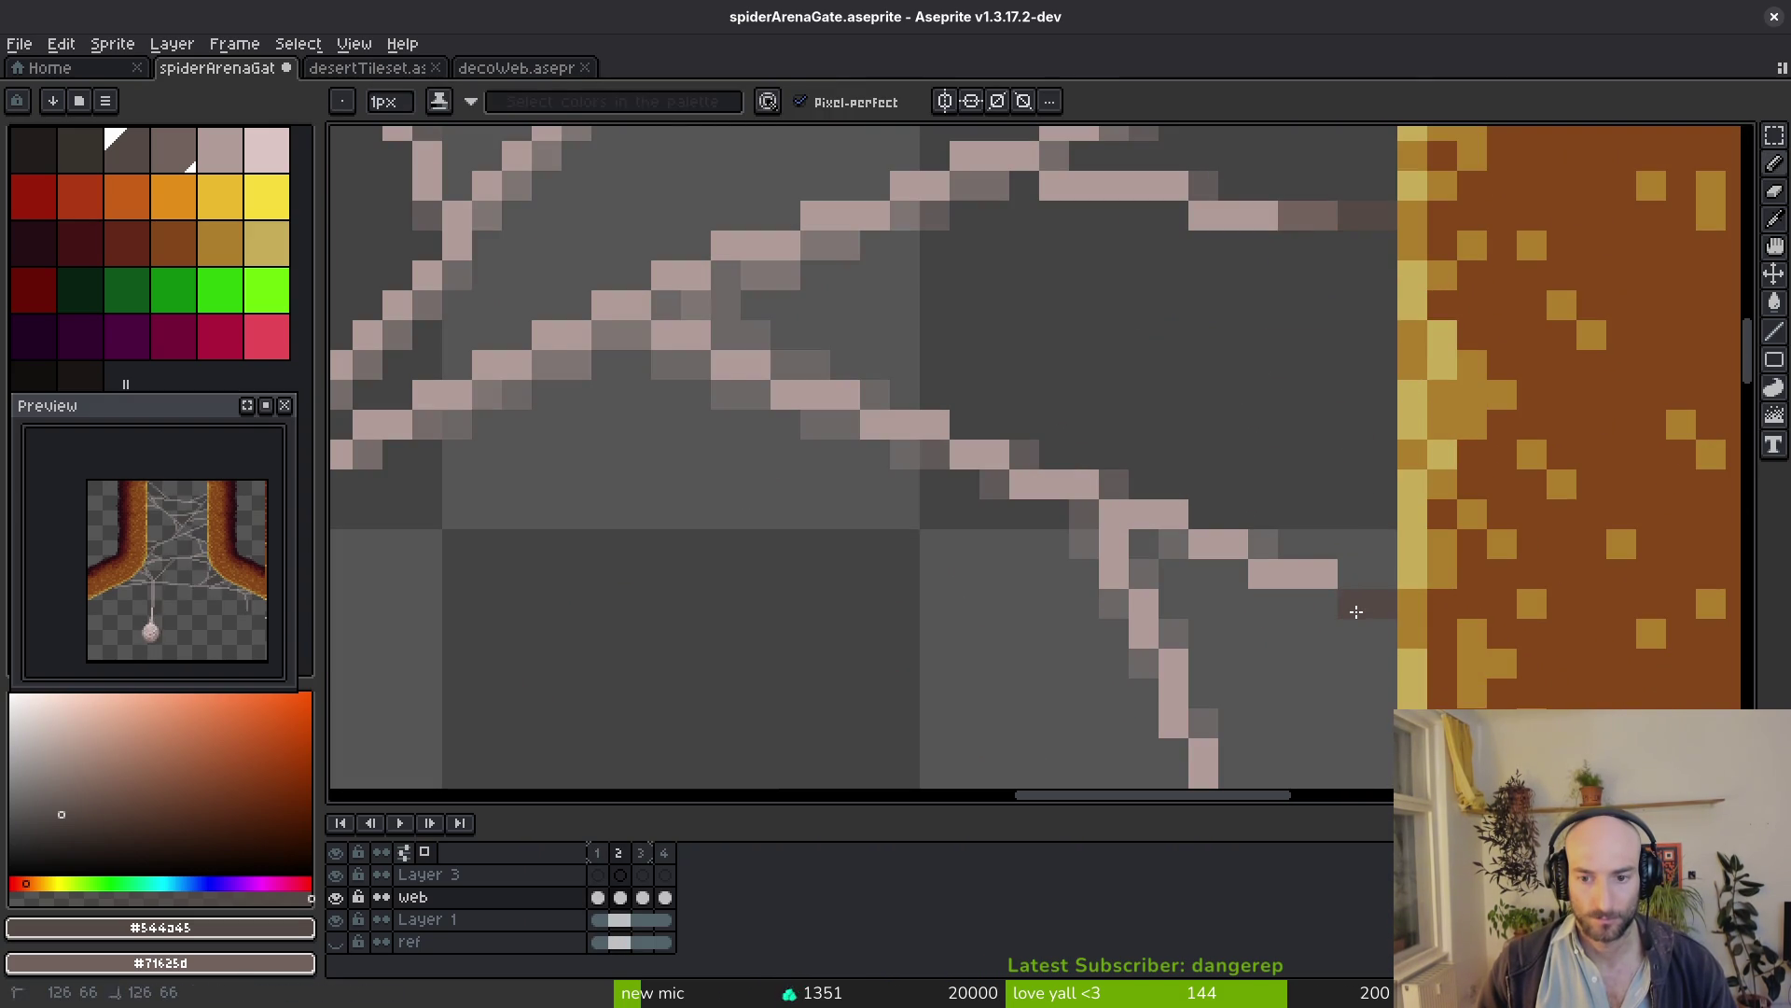
{"action": "scroll", "coordinate": [1347, 521], "scroll_direction": "down", "scroll_amount": 2}
{"action": "key", "text": "alt"}
{"action": "scroll", "coordinate": [1301, 420], "scroll_direction": "up", "scroll_amount": 3}
{"action": "left_click", "coordinate": [1361, 343]}
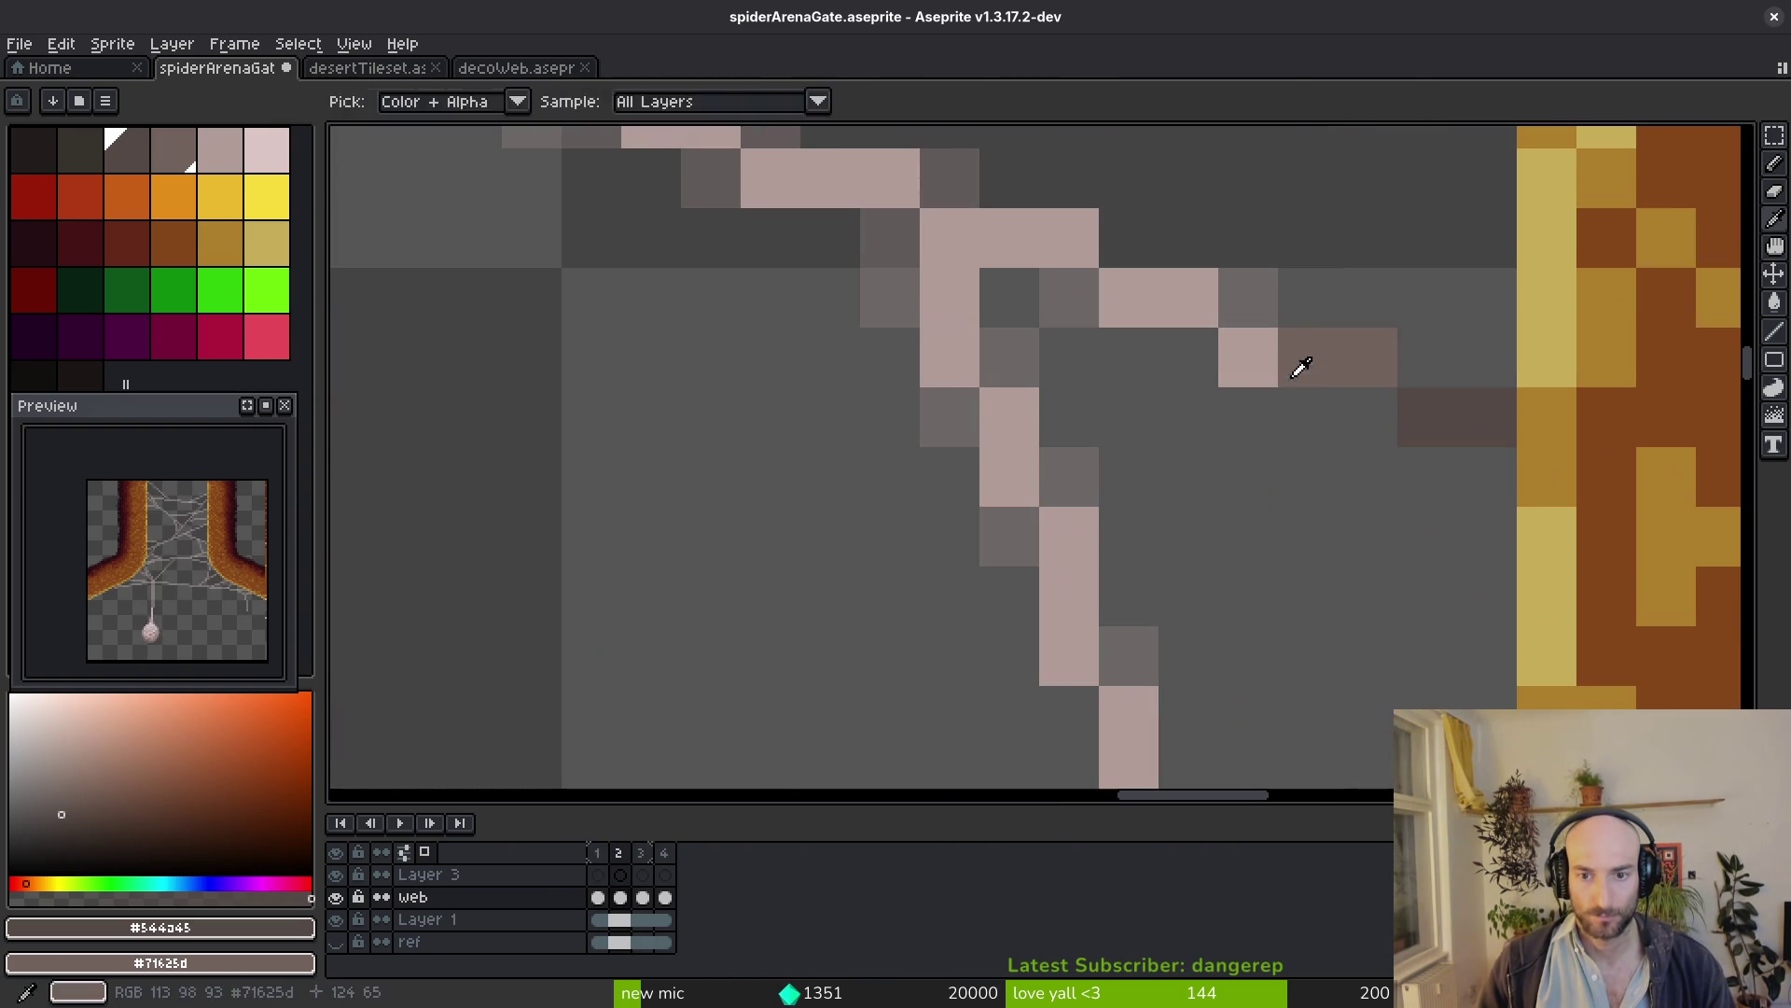
{"action": "scroll", "coordinate": [1301, 414], "scroll_direction": "down", "scroll_amount": 2}
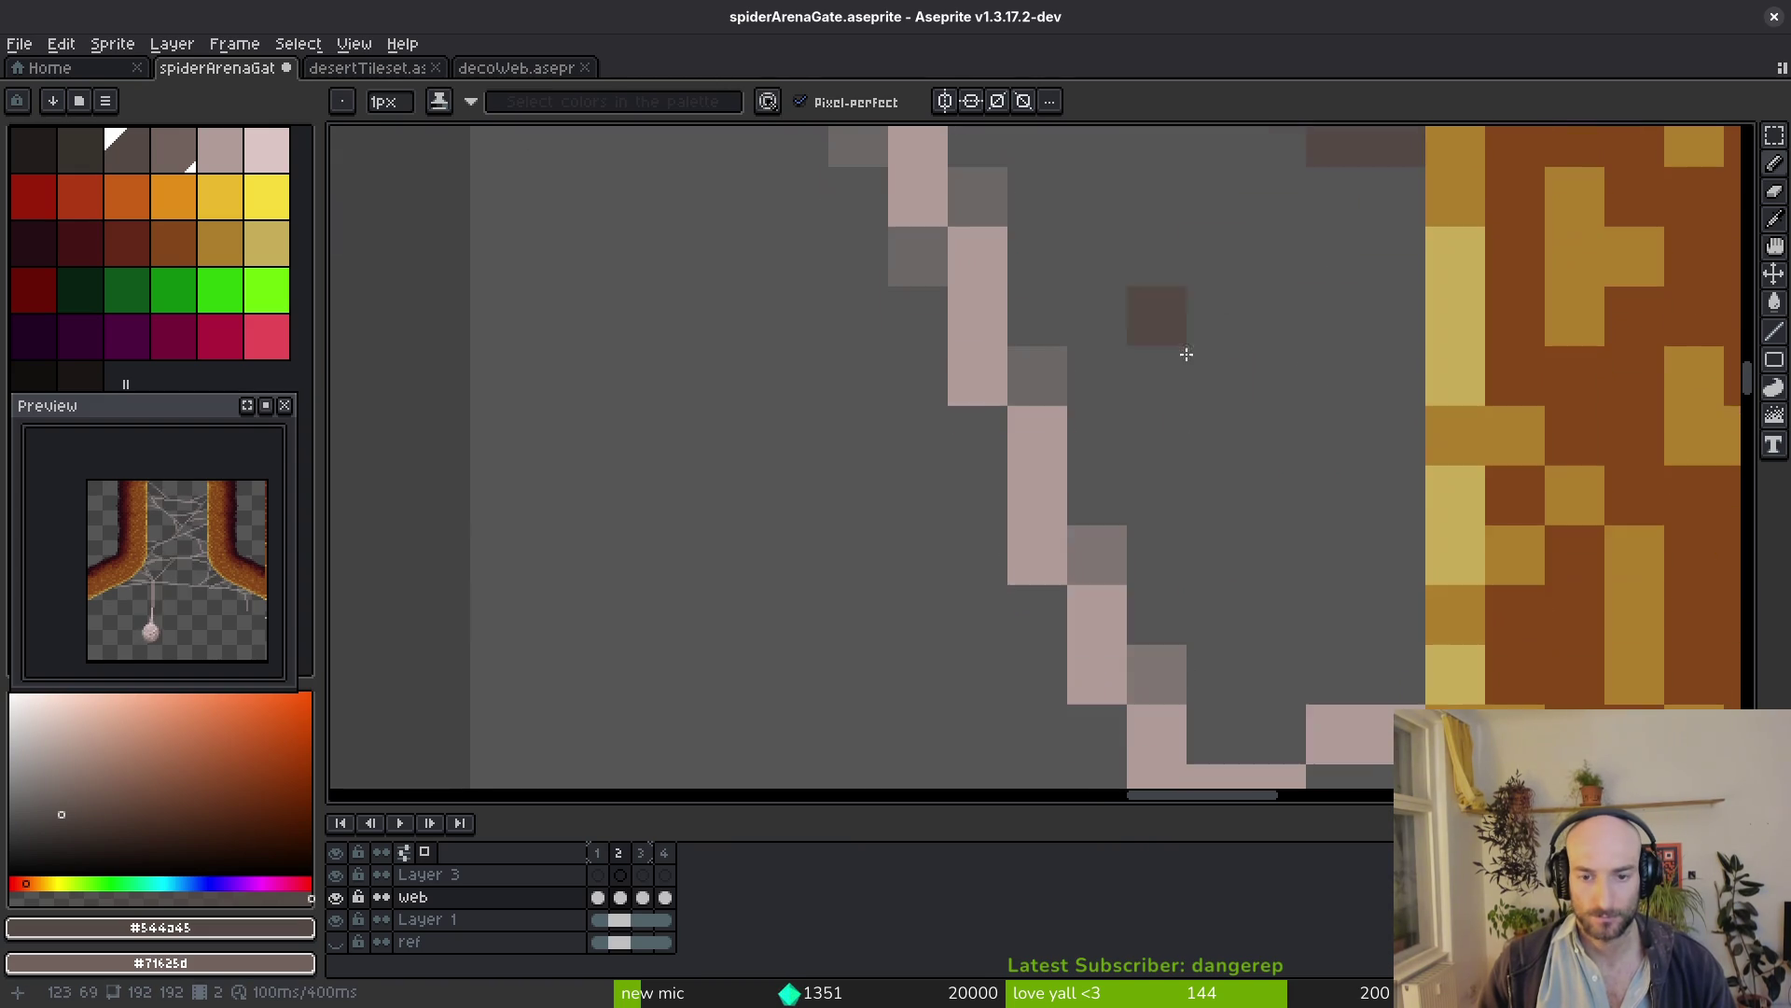
{"action": "key", "text": "alt"}
{"action": "scroll", "coordinate": [1319, 619], "scroll_direction": "down", "scroll_amount": 2}
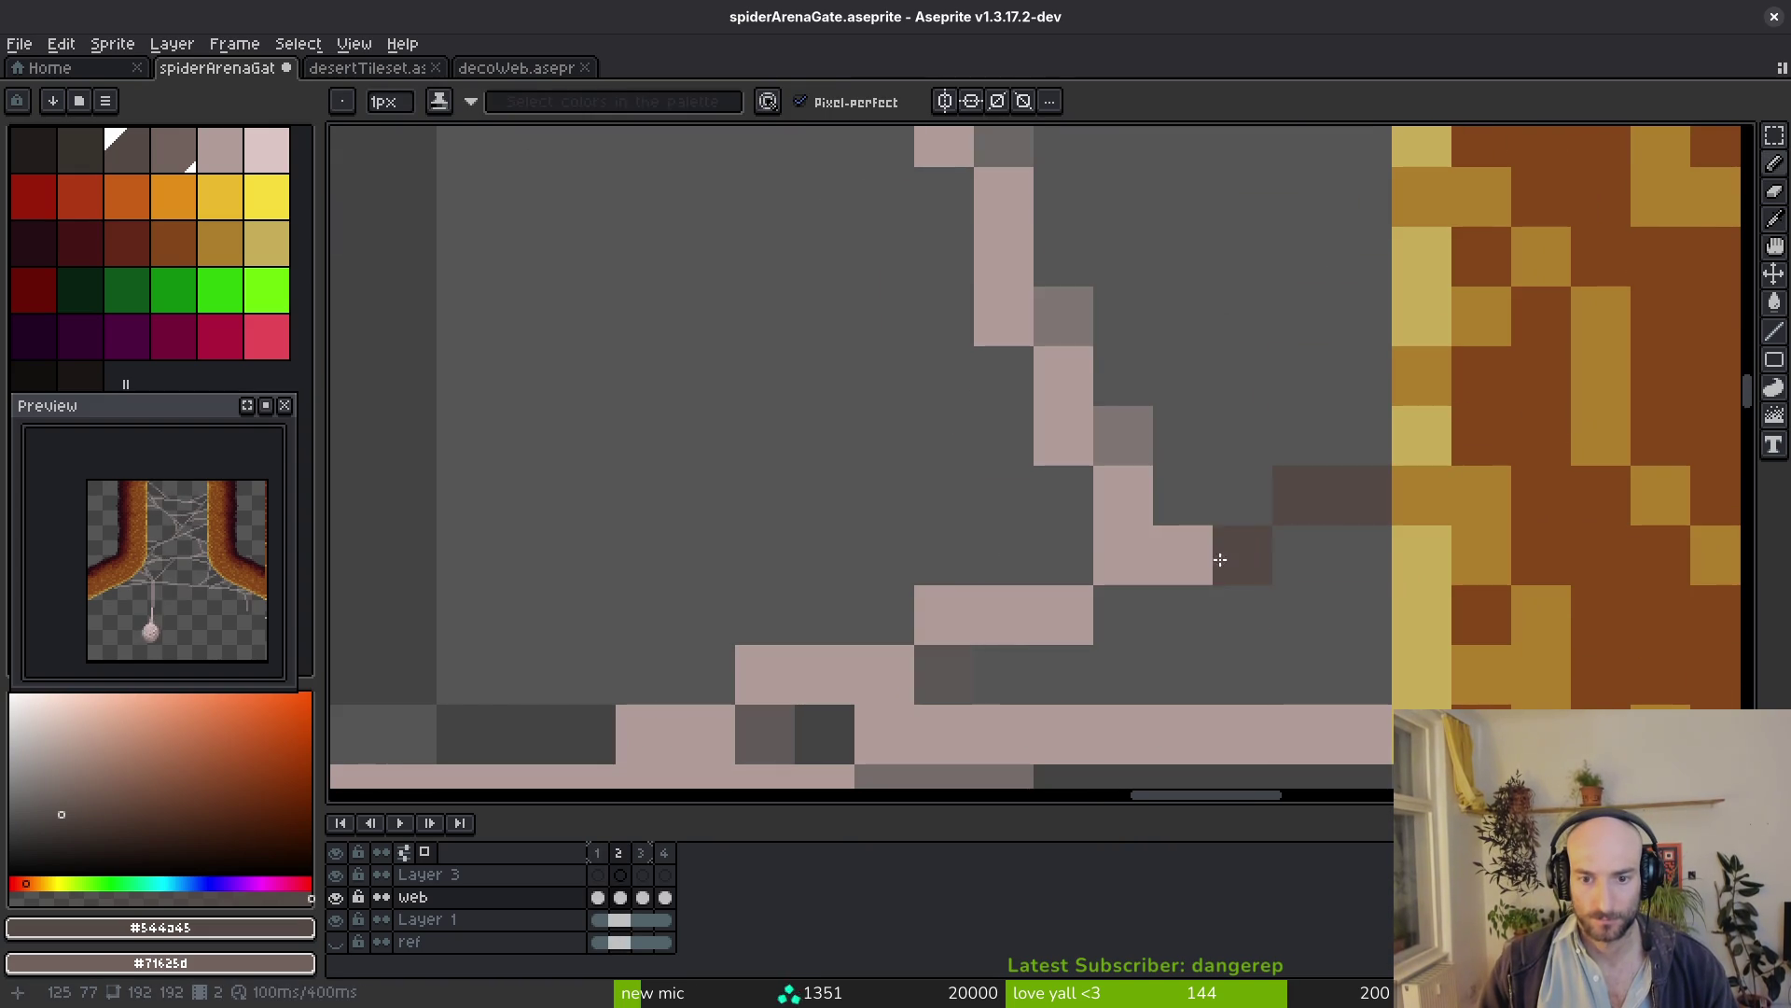
{"action": "left_click_drag", "start_coordinate": [1220, 560], "coordinate": [1020, 320]}
Add matching dark blending pixels along the lower strand's row on both frames 1 and 2
{"action": "key", "text": "Left"}
{"action": "key", "text": "Right"}
{"action": "scroll", "coordinate": [909, 683], "scroll_direction": "down", "scroll_amount": 3}
{"action": "key", "text": "alt"}
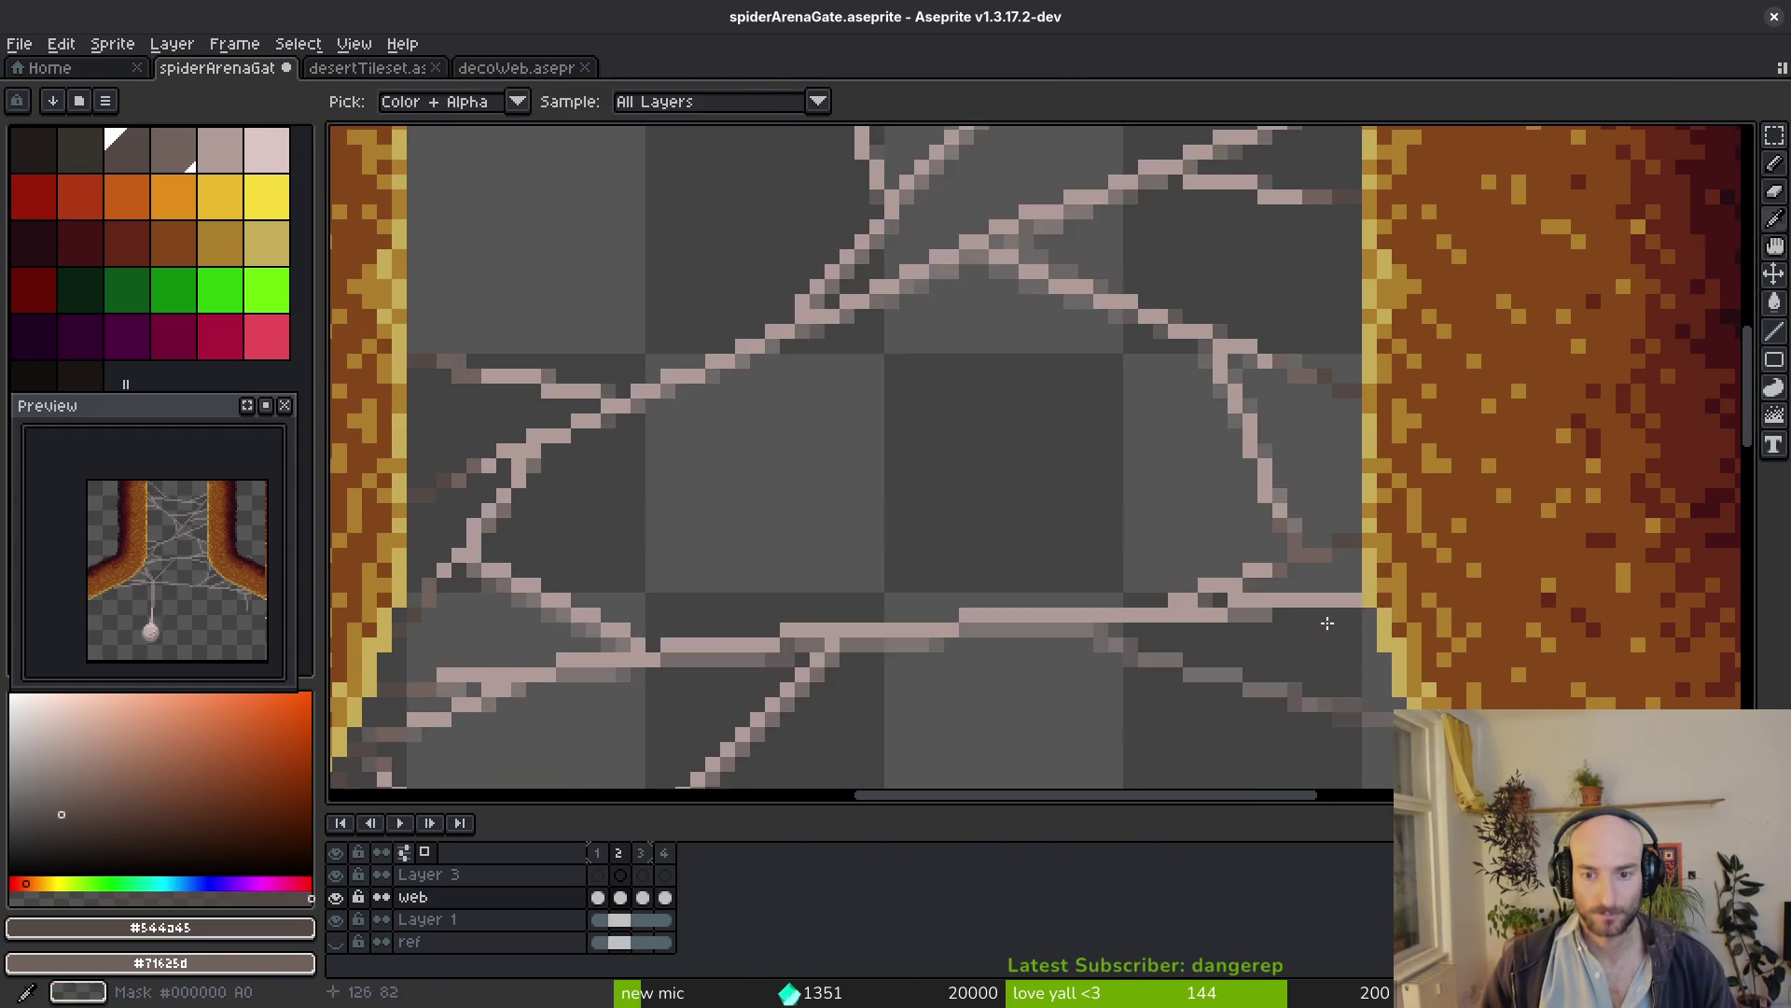
{"action": "scroll", "coordinate": [1385, 603], "scroll_direction": "up", "scroll_amount": 3}
{"action": "key", "text": "Left"}
{"action": "left_click_drag", "start_coordinate": [1301, 588], "coordinate": [1255, 552]}
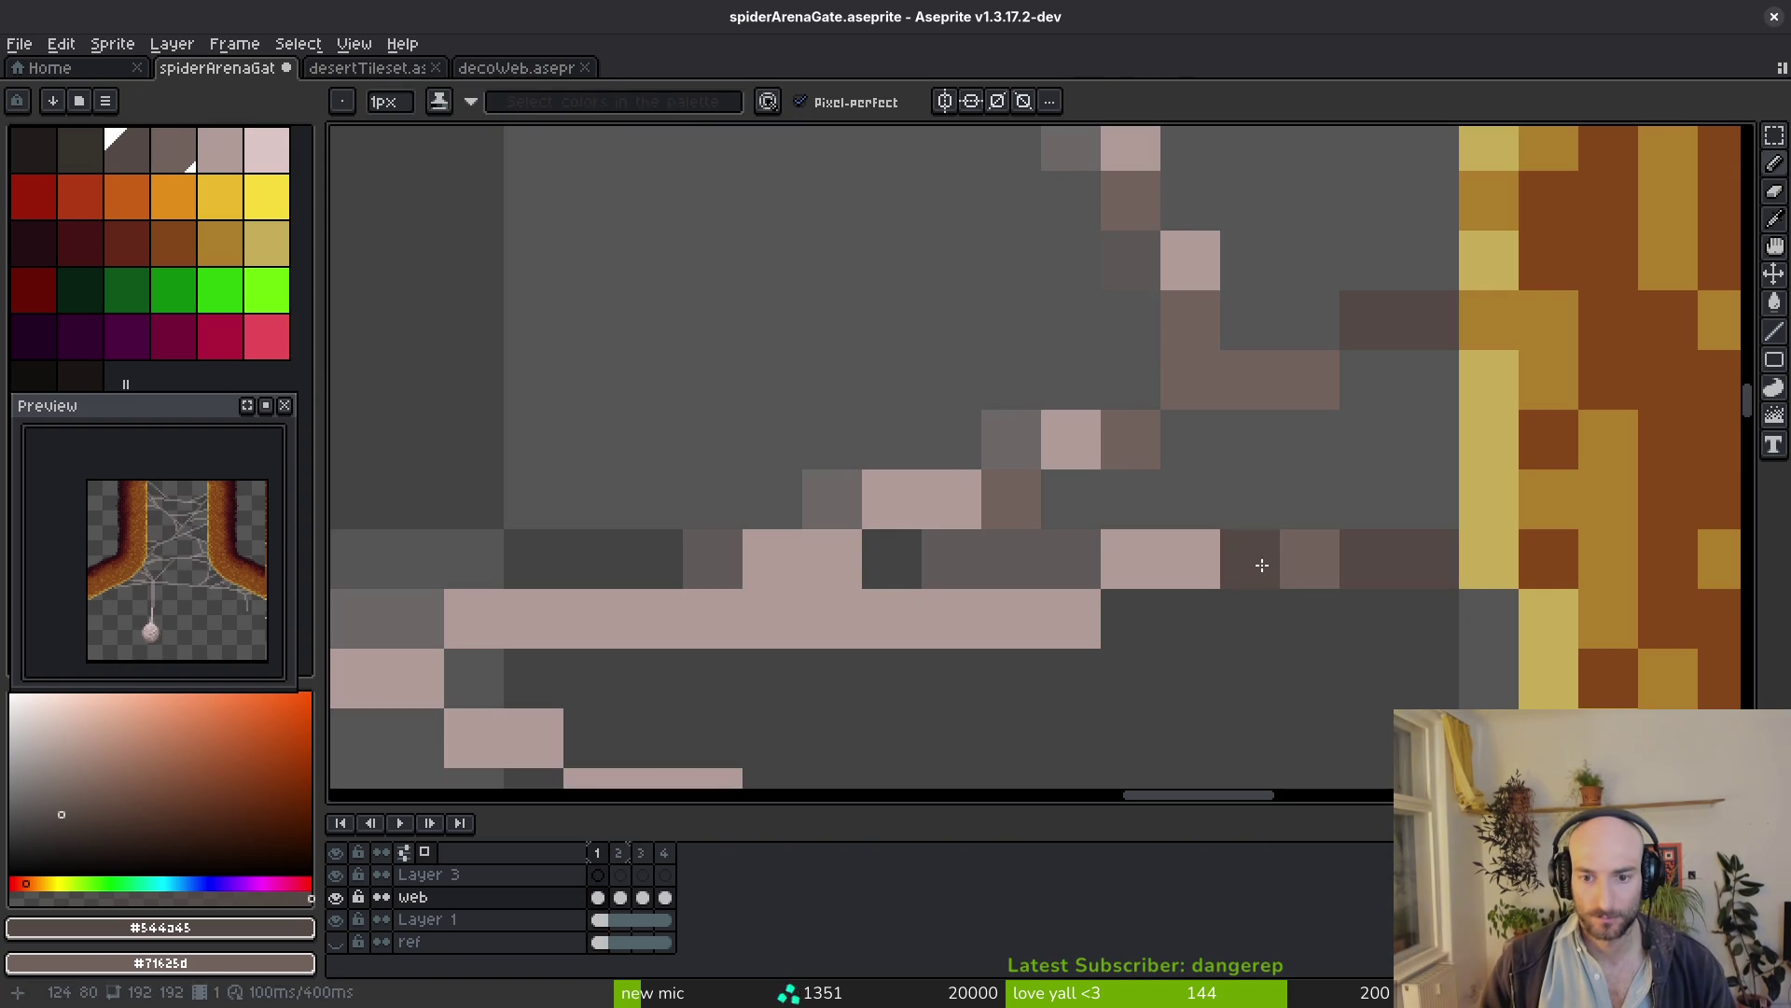
{"action": "key", "text": "Right"}
{"action": "left_click_drag", "start_coordinate": [1440, 573], "coordinate": [1185, 564]}
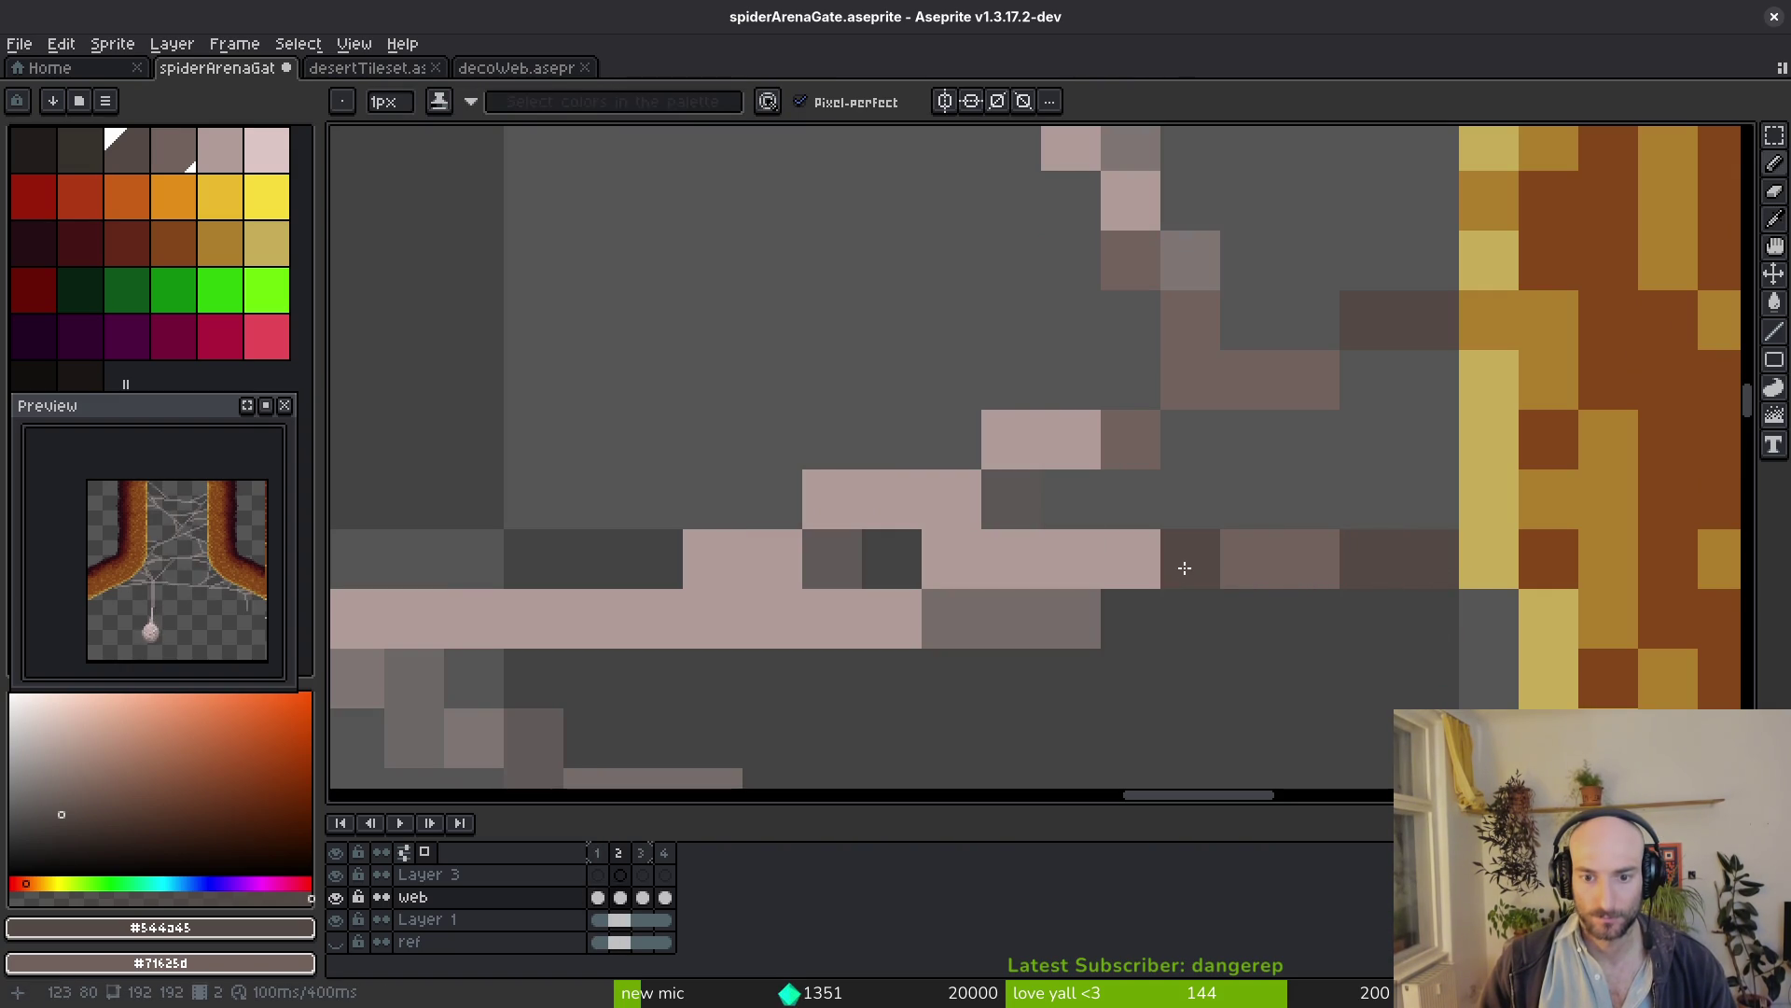
{"action": "scroll", "coordinate": [1260, 589], "scroll_direction": "down", "scroll_amount": 3}
{"action": "key", "text": "Left"}
{"action": "key", "text": "alt"}
{"action": "scroll", "coordinate": [1324, 484], "scroll_direction": "down", "scroll_amount": 2}
{"action": "scroll", "coordinate": [1381, 492], "scroll_direction": "down", "scroll_amount": 2}
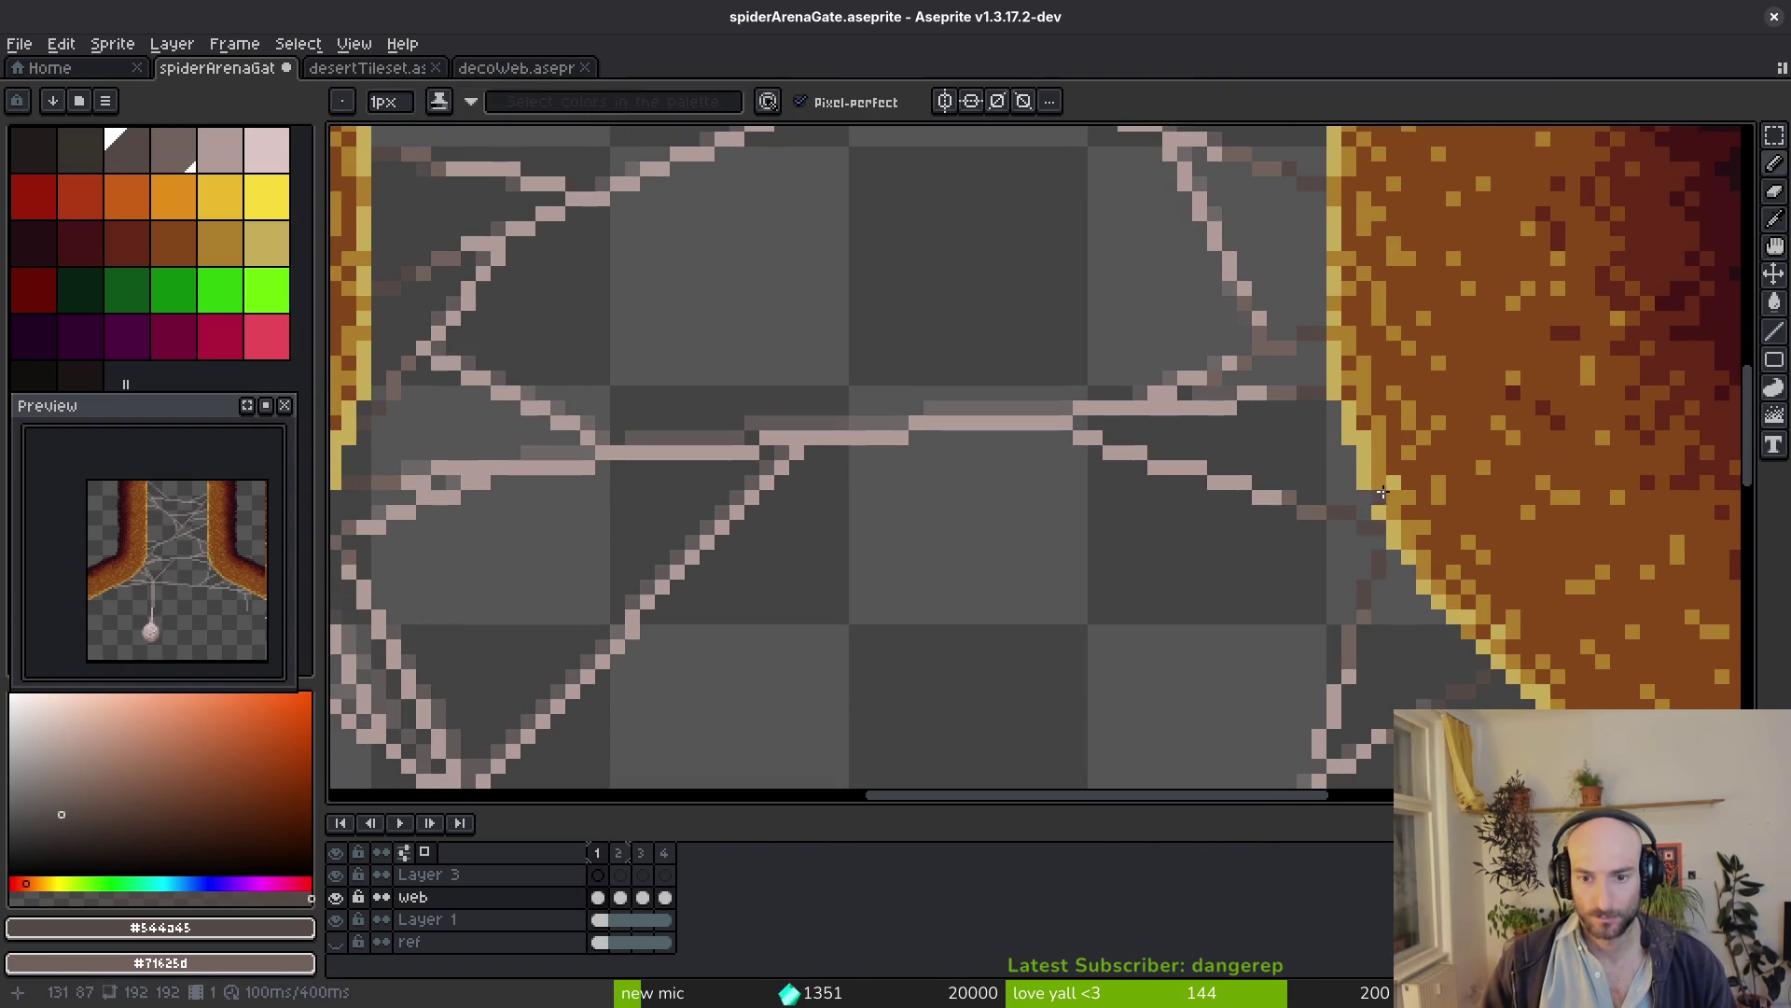
{"action": "key", "text": "Right"}
Draw a light pink strand down to the curved right pillar edge
{"action": "key", "text": "alt"}
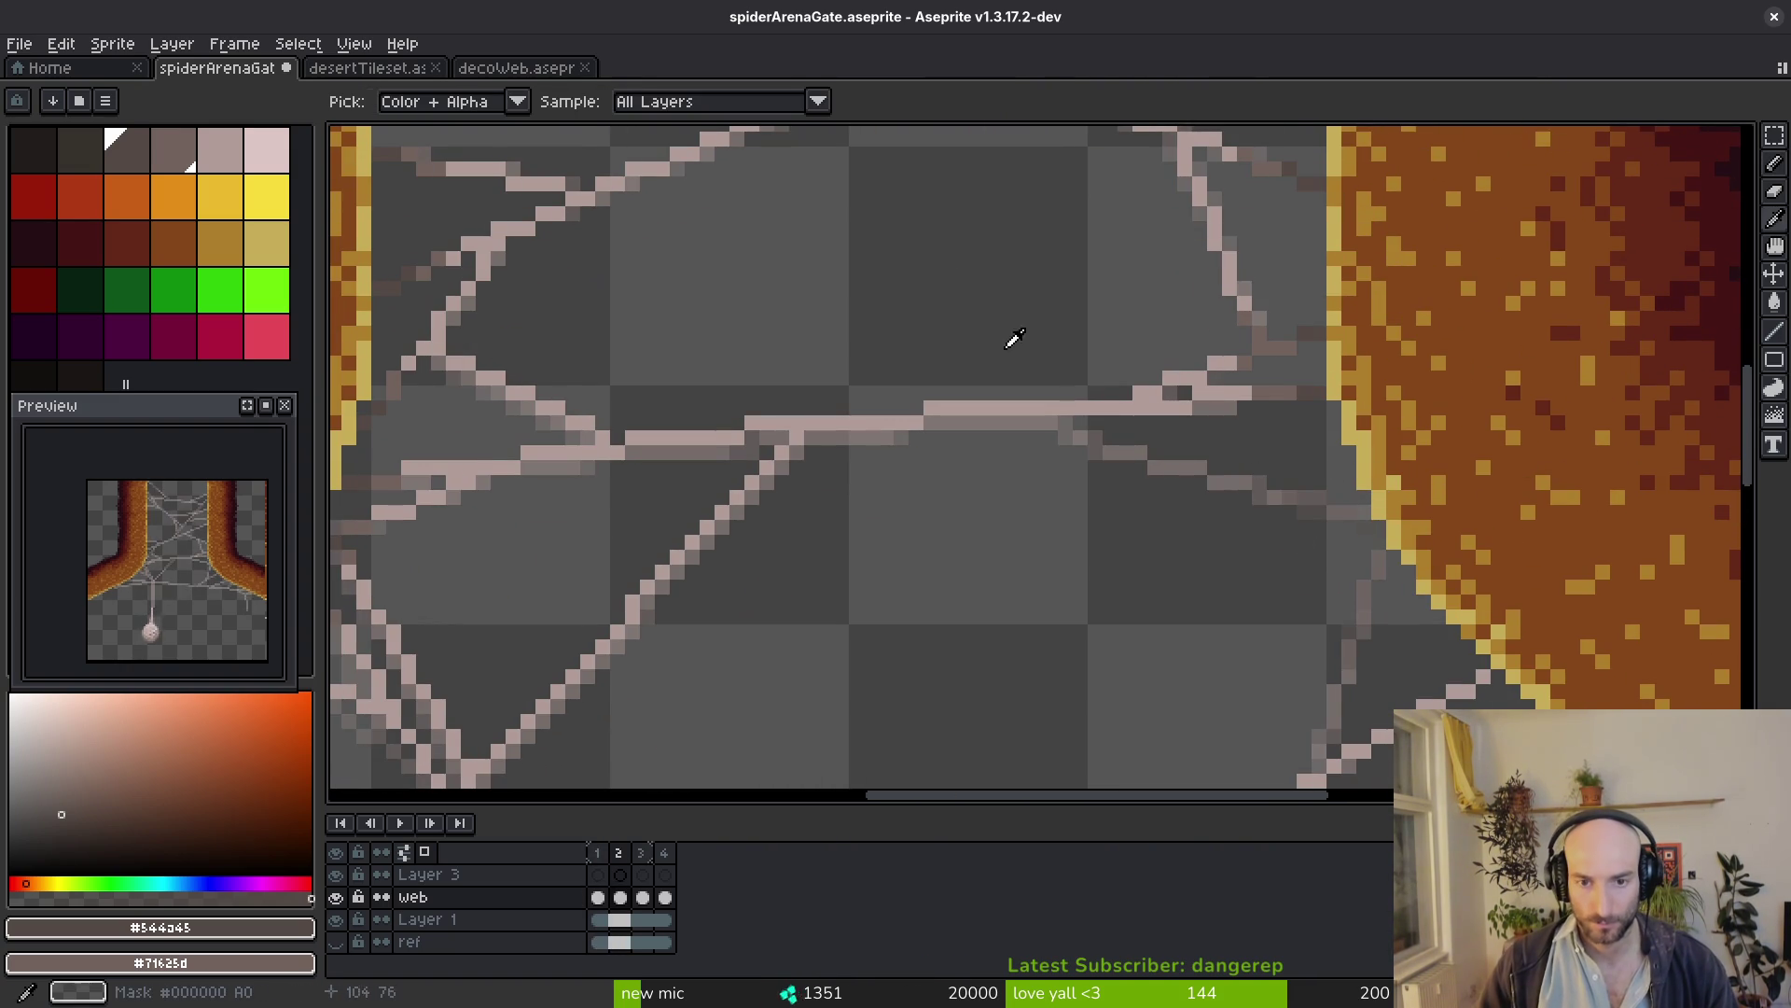
{"action": "left_click", "coordinate": [1099, 405], "text": "alt"}
{"action": "mouse_move", "coordinate": [1061, 424]}
{"action": "left_mouse_down"}
{"action": "mouse_move", "coordinate": [1358, 521]}
{"action": "mouse_move", "coordinate": [1271, 333]}
{"action": "left_mouse_up"}
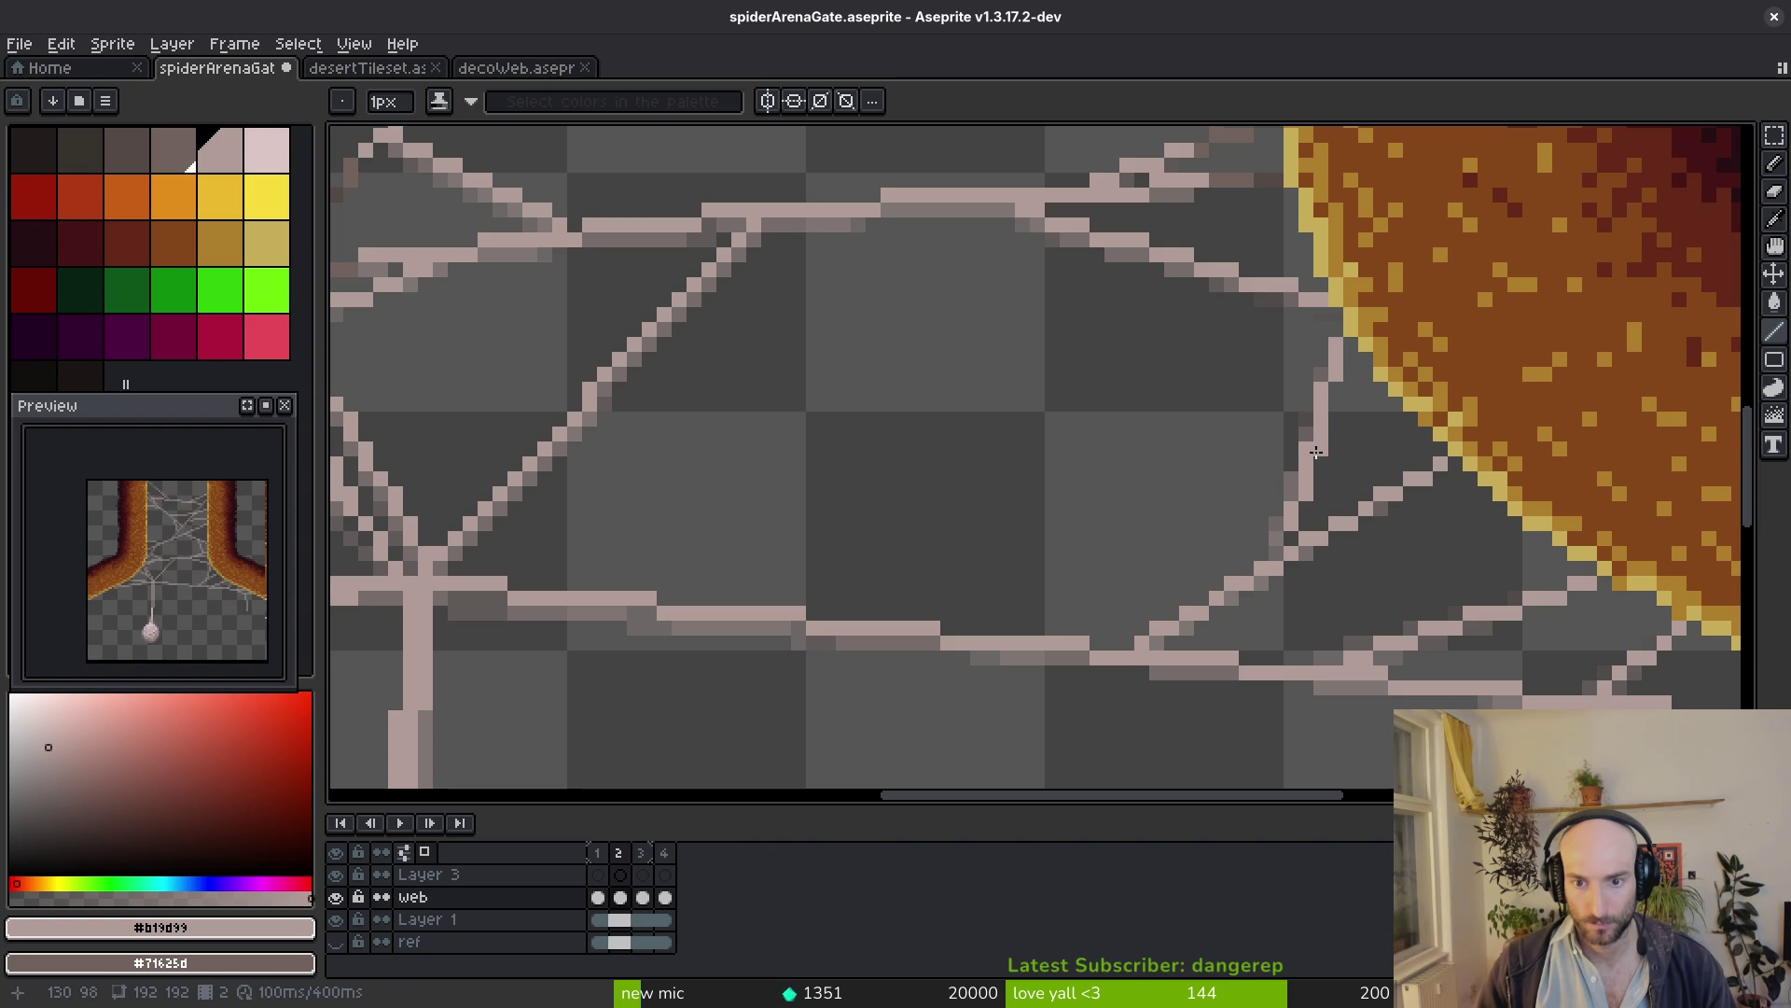
Paint dark blending pixels beside the lower and vertical strands at the right pillar, adding a pink strand pixel
{"action": "left_click", "coordinate": [1261, 173], "text": "alt"}
{"action": "right_click", "coordinate": [1268, 176], "text": "alt"}
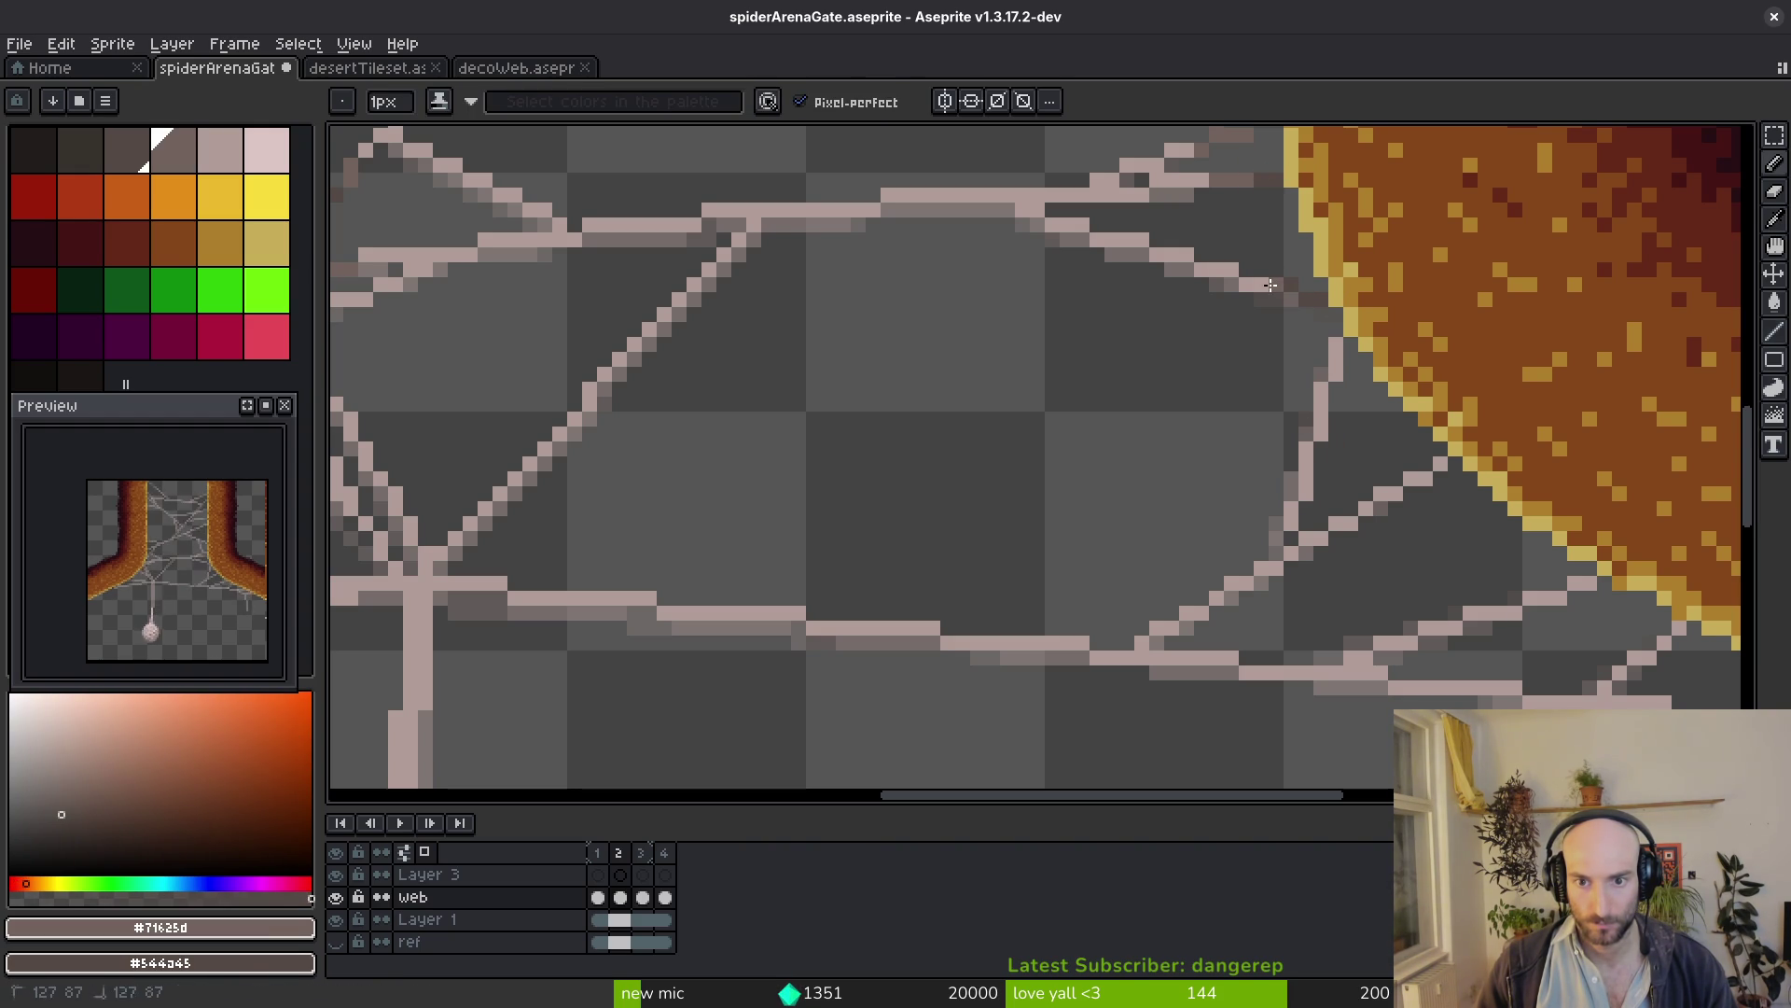
{"action": "scroll", "coordinate": [1259, 286], "scroll_direction": "up", "scroll_amount": 1}
{"action": "scroll", "coordinate": [1302, 280], "scroll_direction": "up", "scroll_amount": 1}
{"action": "scroll", "coordinate": [1339, 272], "scroll_direction": "down", "scroll_amount": 1}
{"action": "scroll", "coordinate": [1266, 440], "scroll_direction": "down", "scroll_amount": 1}
{"action": "scroll", "coordinate": [1267, 440], "scroll_direction": "up", "scroll_amount": 1}
{"action": "scroll", "coordinate": [1369, 582], "scroll_direction": "up", "scroll_amount": 2}
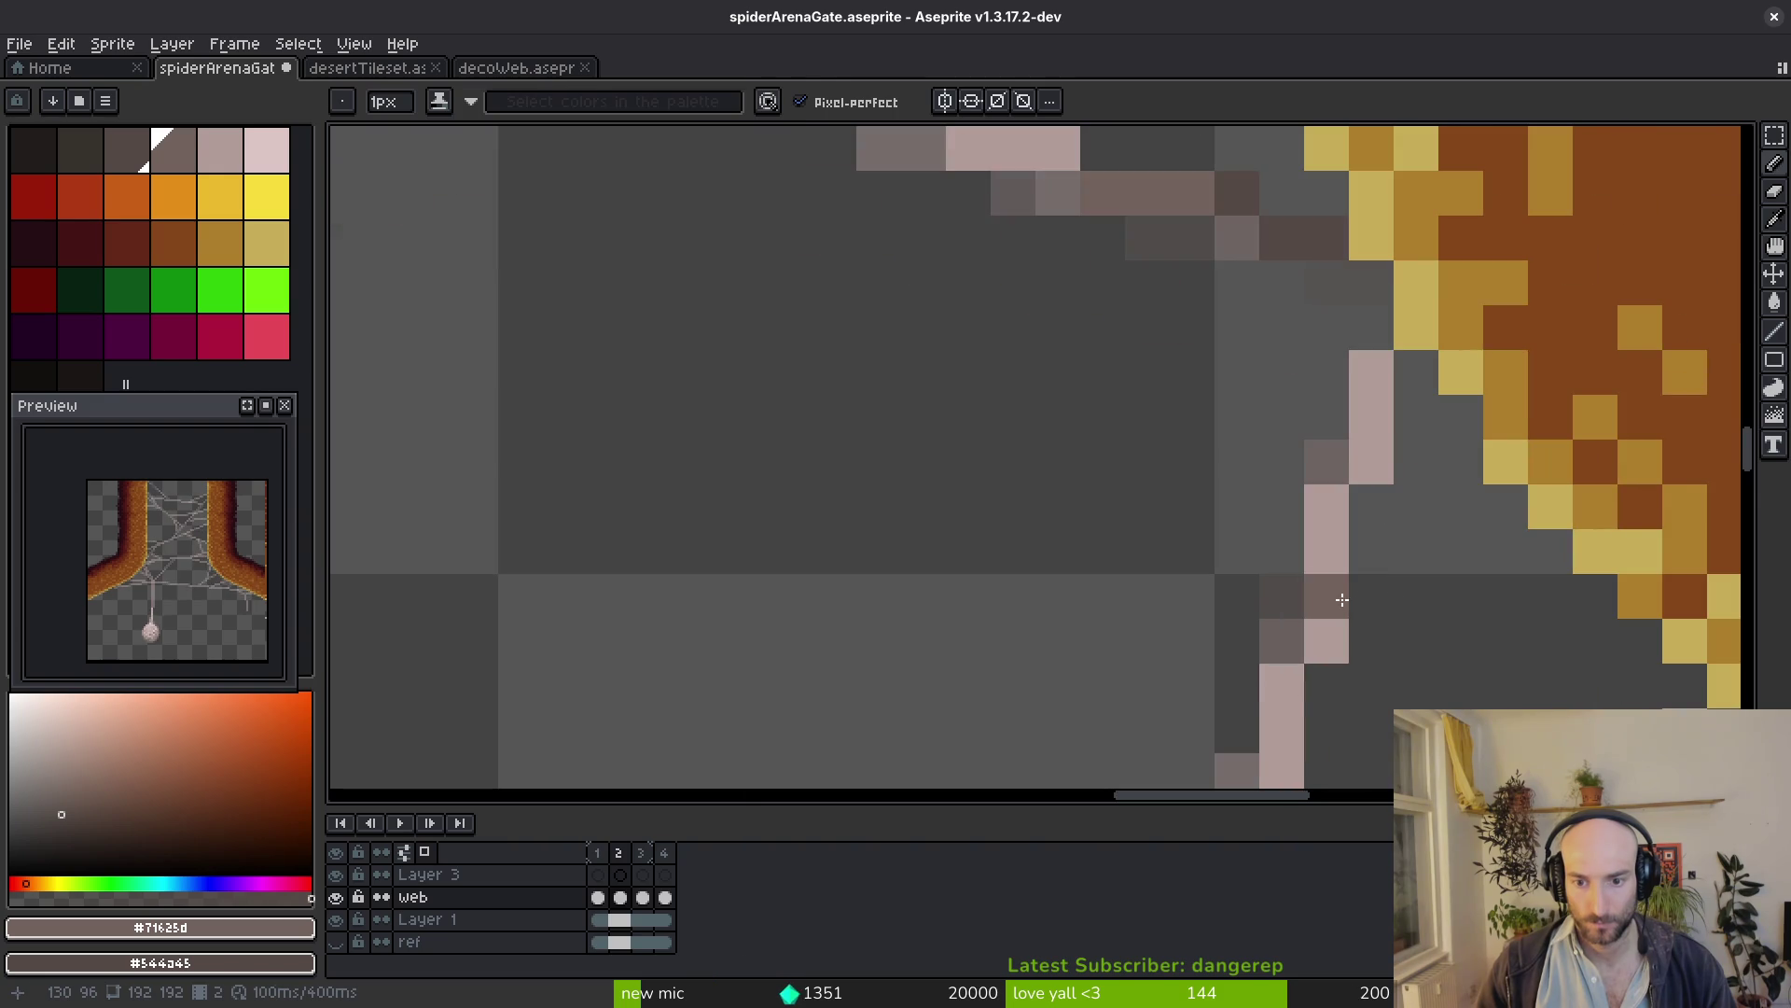
{"action": "left_click_drag", "start_coordinate": [1284, 686], "coordinate": [1325, 545]}
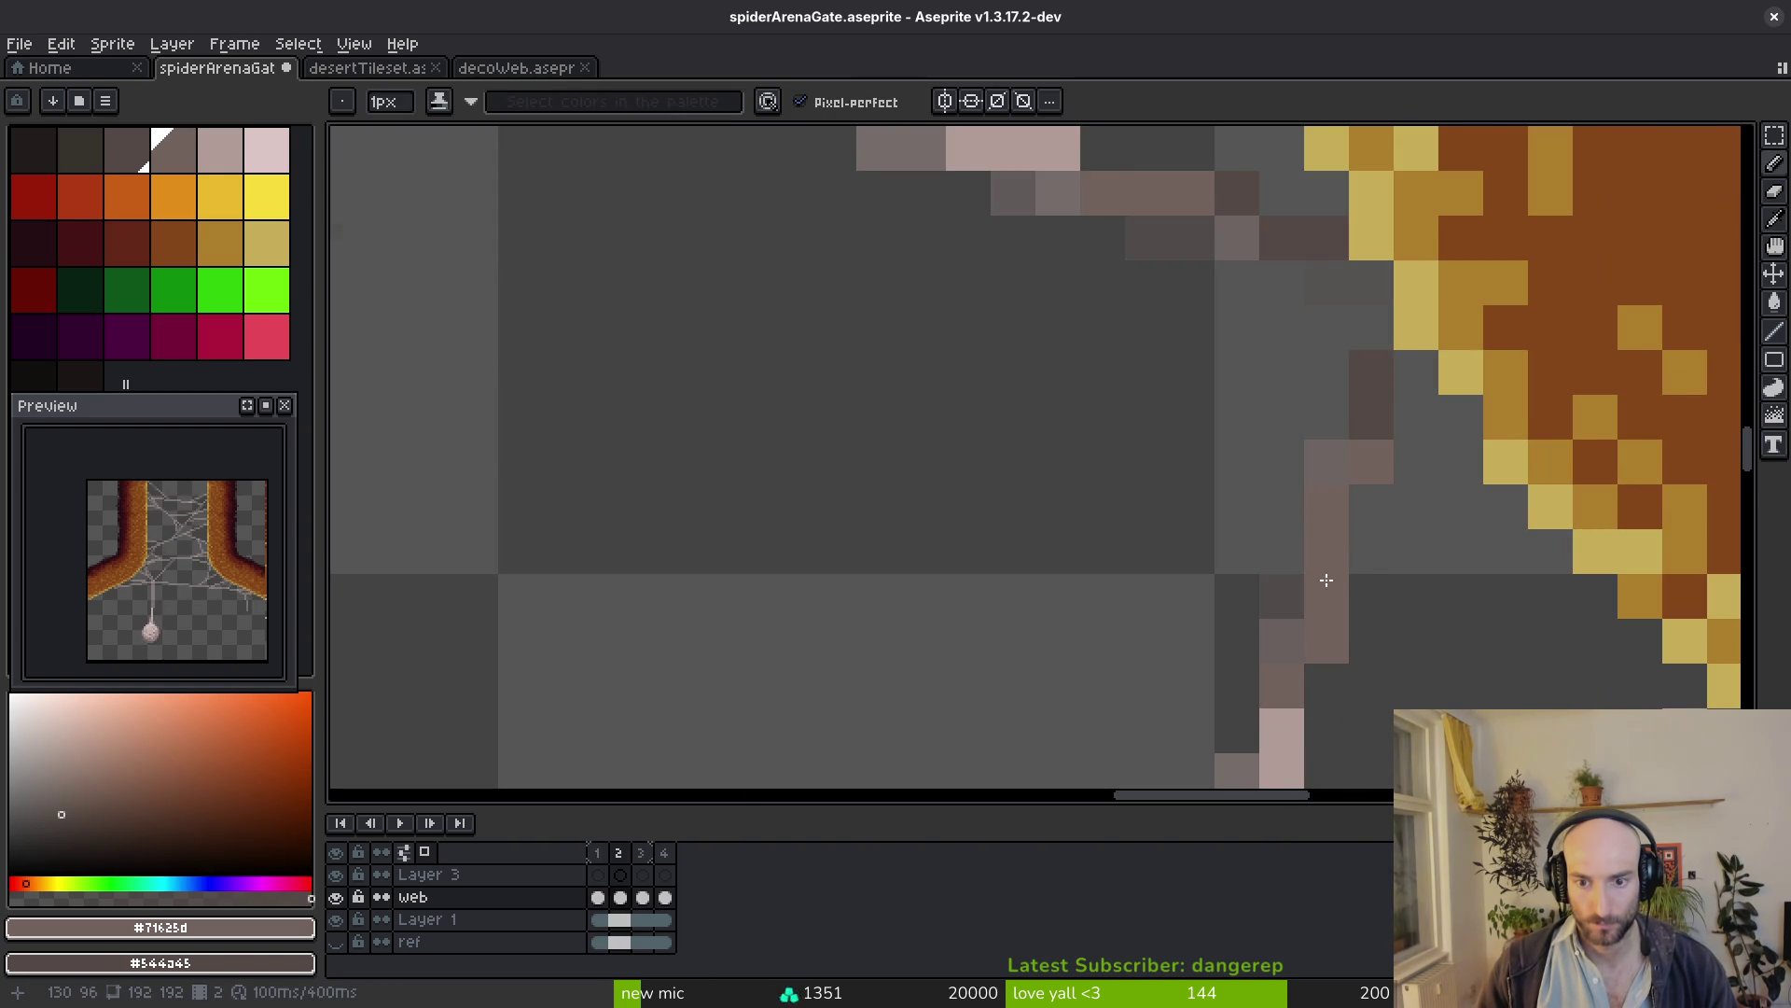
{"action": "right_click", "coordinate": [1371, 462]}
{"action": "left_click", "coordinate": [1285, 717], "text": "alt"}
{"action": "left_click", "coordinate": [1418, 577]}
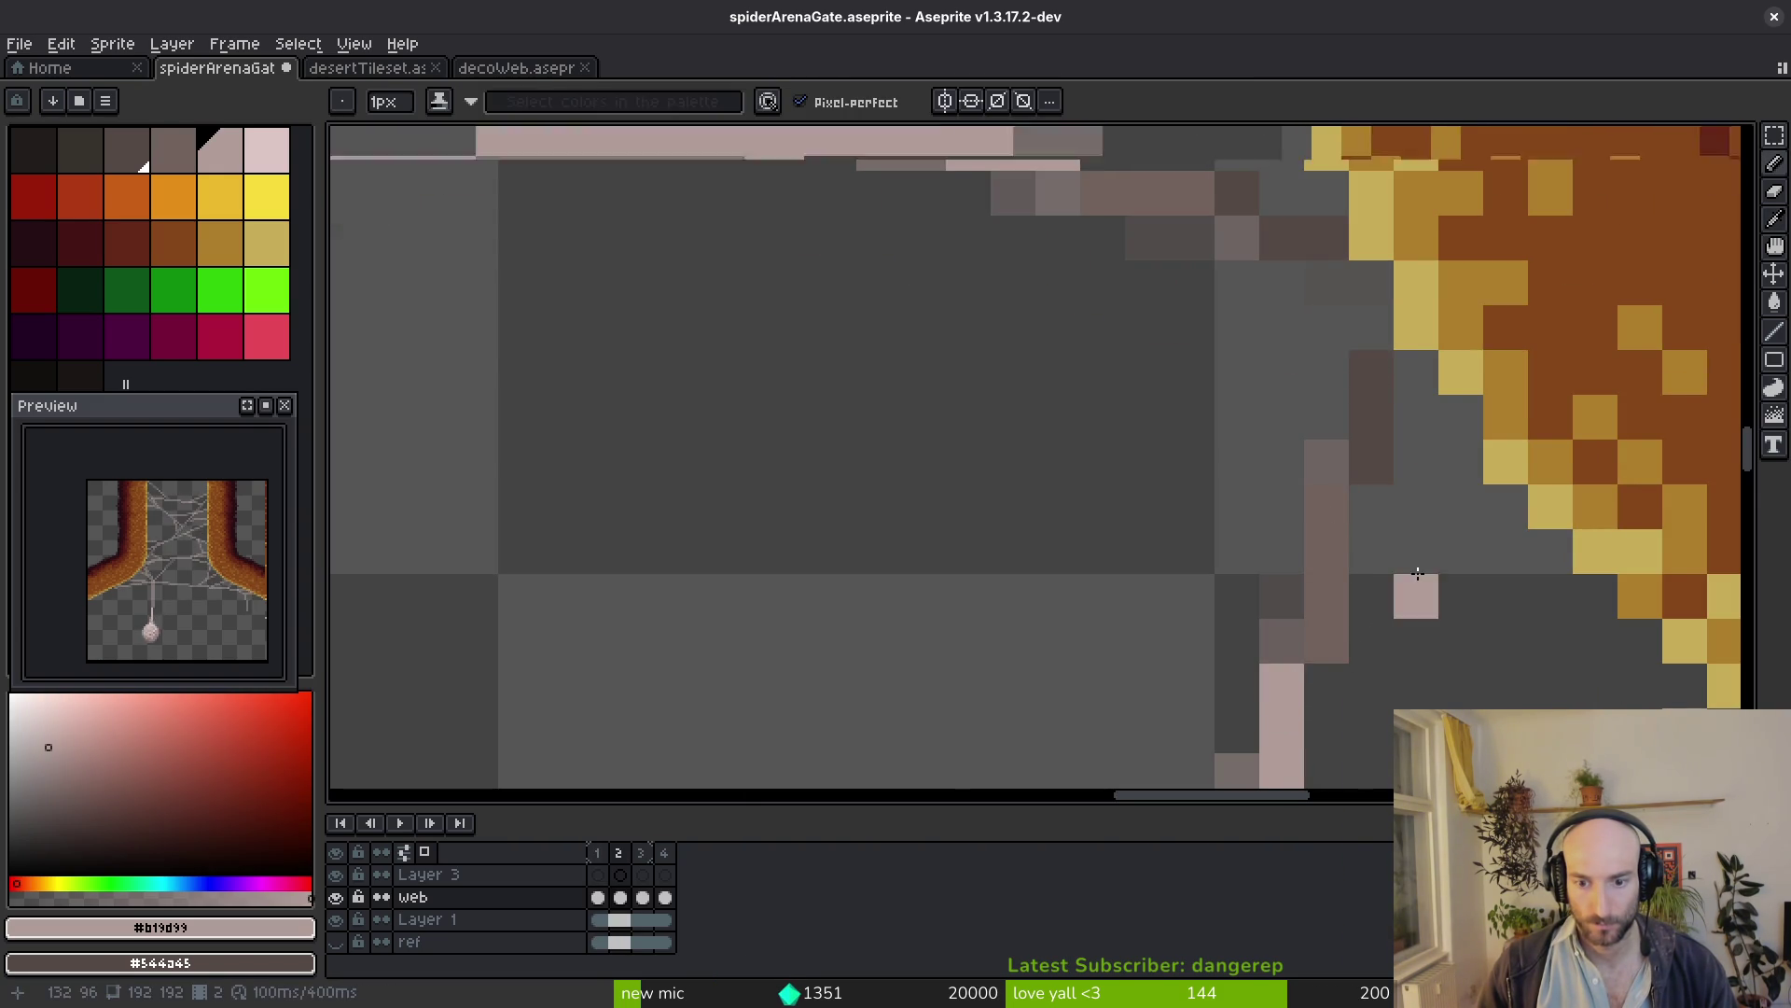
{"action": "scroll", "coordinate": [1419, 574], "scroll_direction": "down", "scroll_amount": 3}
Shorten the pink strand and paint its tip over with darker mid-tone shades near the pillar edge
{"action": "left_click", "coordinate": [1243, 485]}
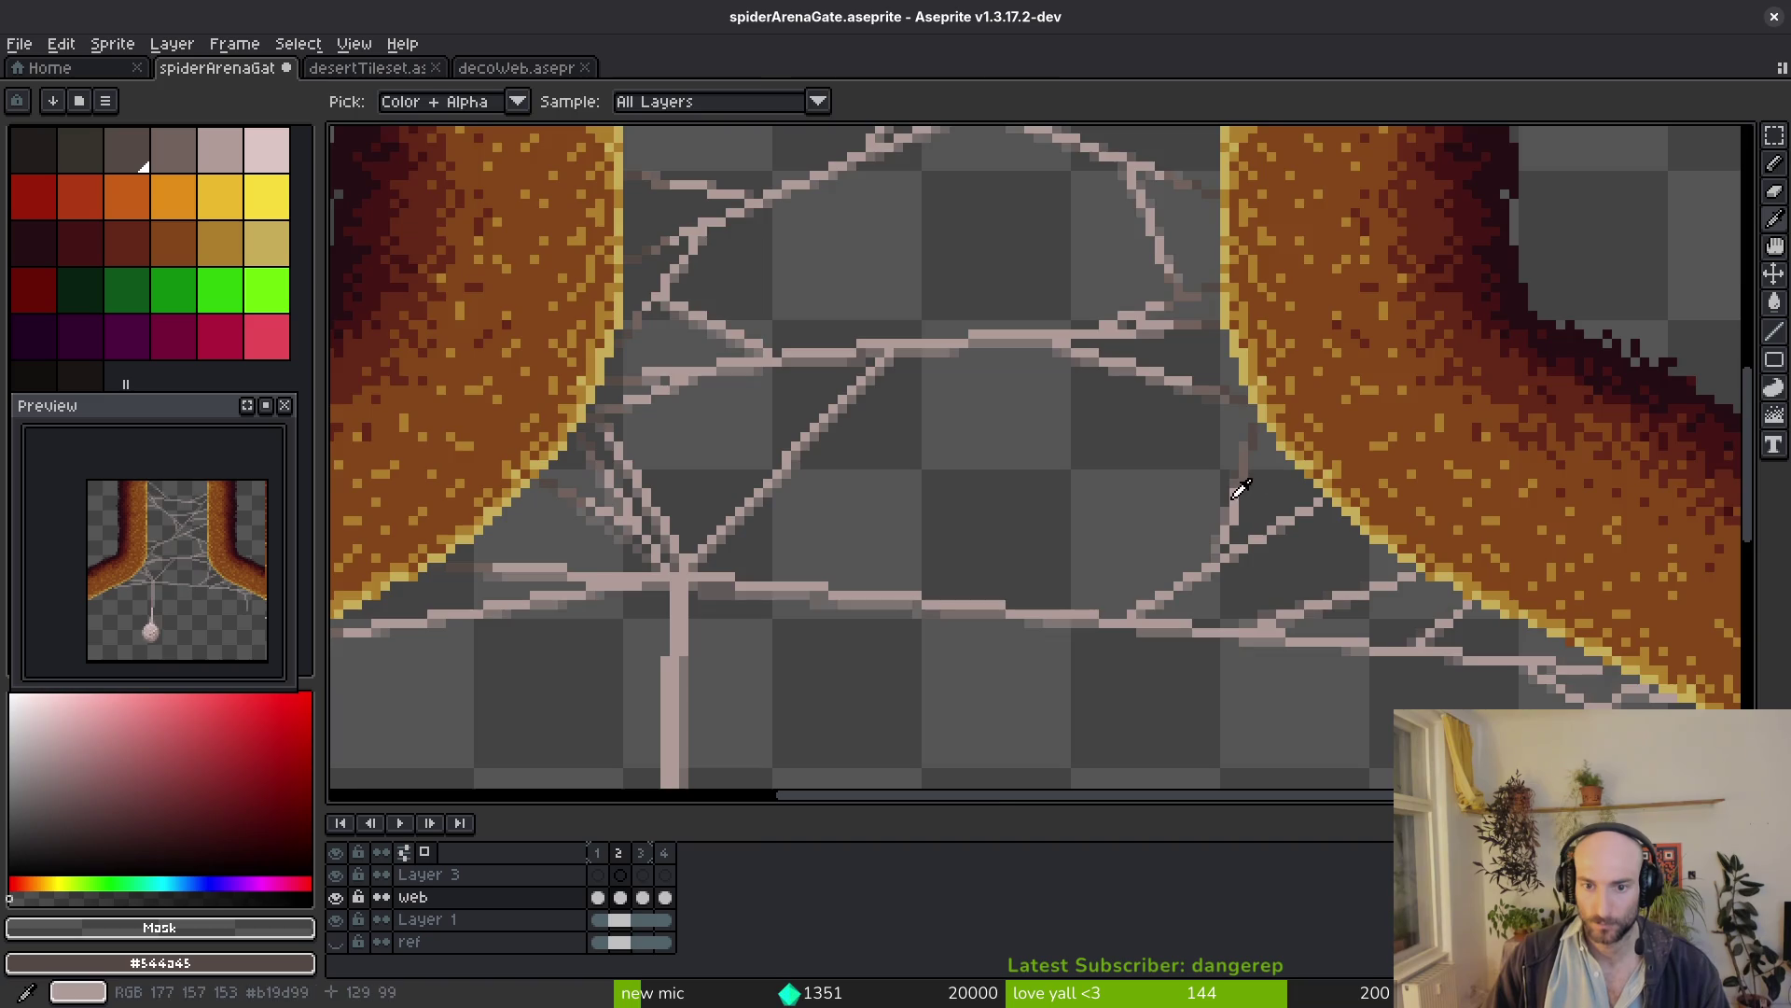
{"action": "scroll", "coordinate": [1242, 480], "scroll_direction": "up", "scroll_amount": 3}
{"action": "left_click", "coordinate": [1239, 469], "text": "alt"}
{"action": "scroll", "coordinate": [1291, 562], "scroll_direction": "up", "scroll_amount": 2}
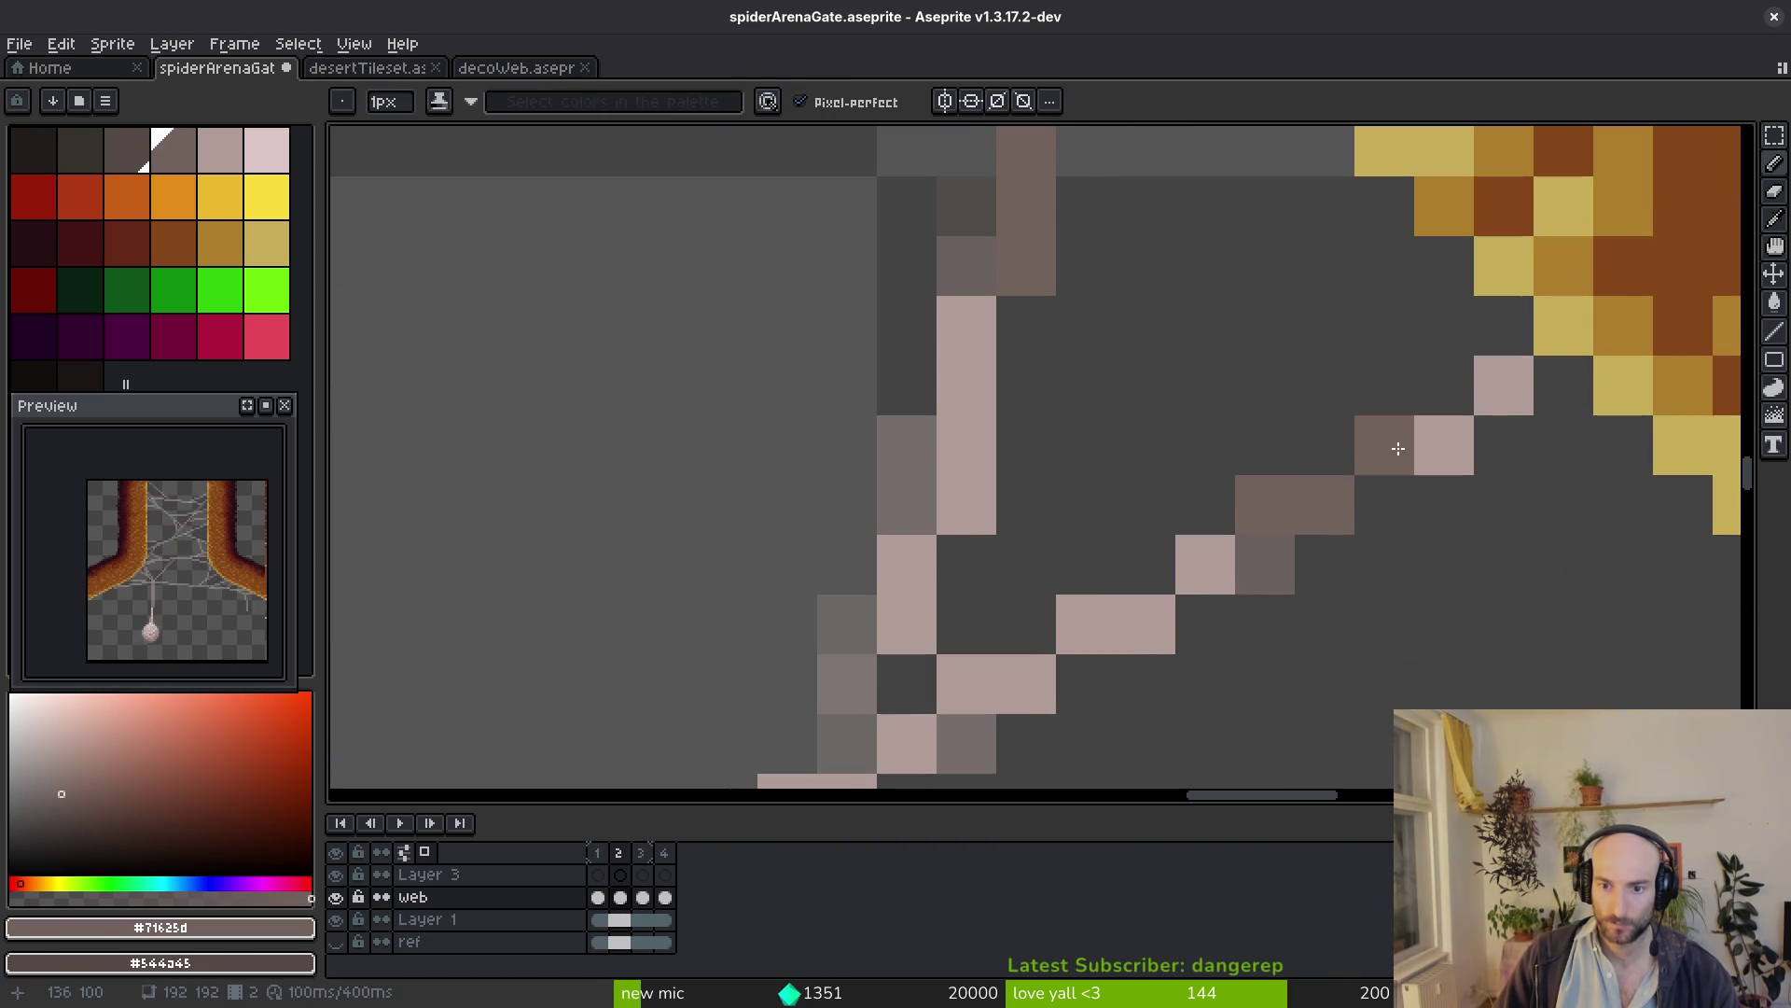
{"action": "scroll", "coordinate": [1527, 586], "scroll_direction": "down", "scroll_amount": 3}
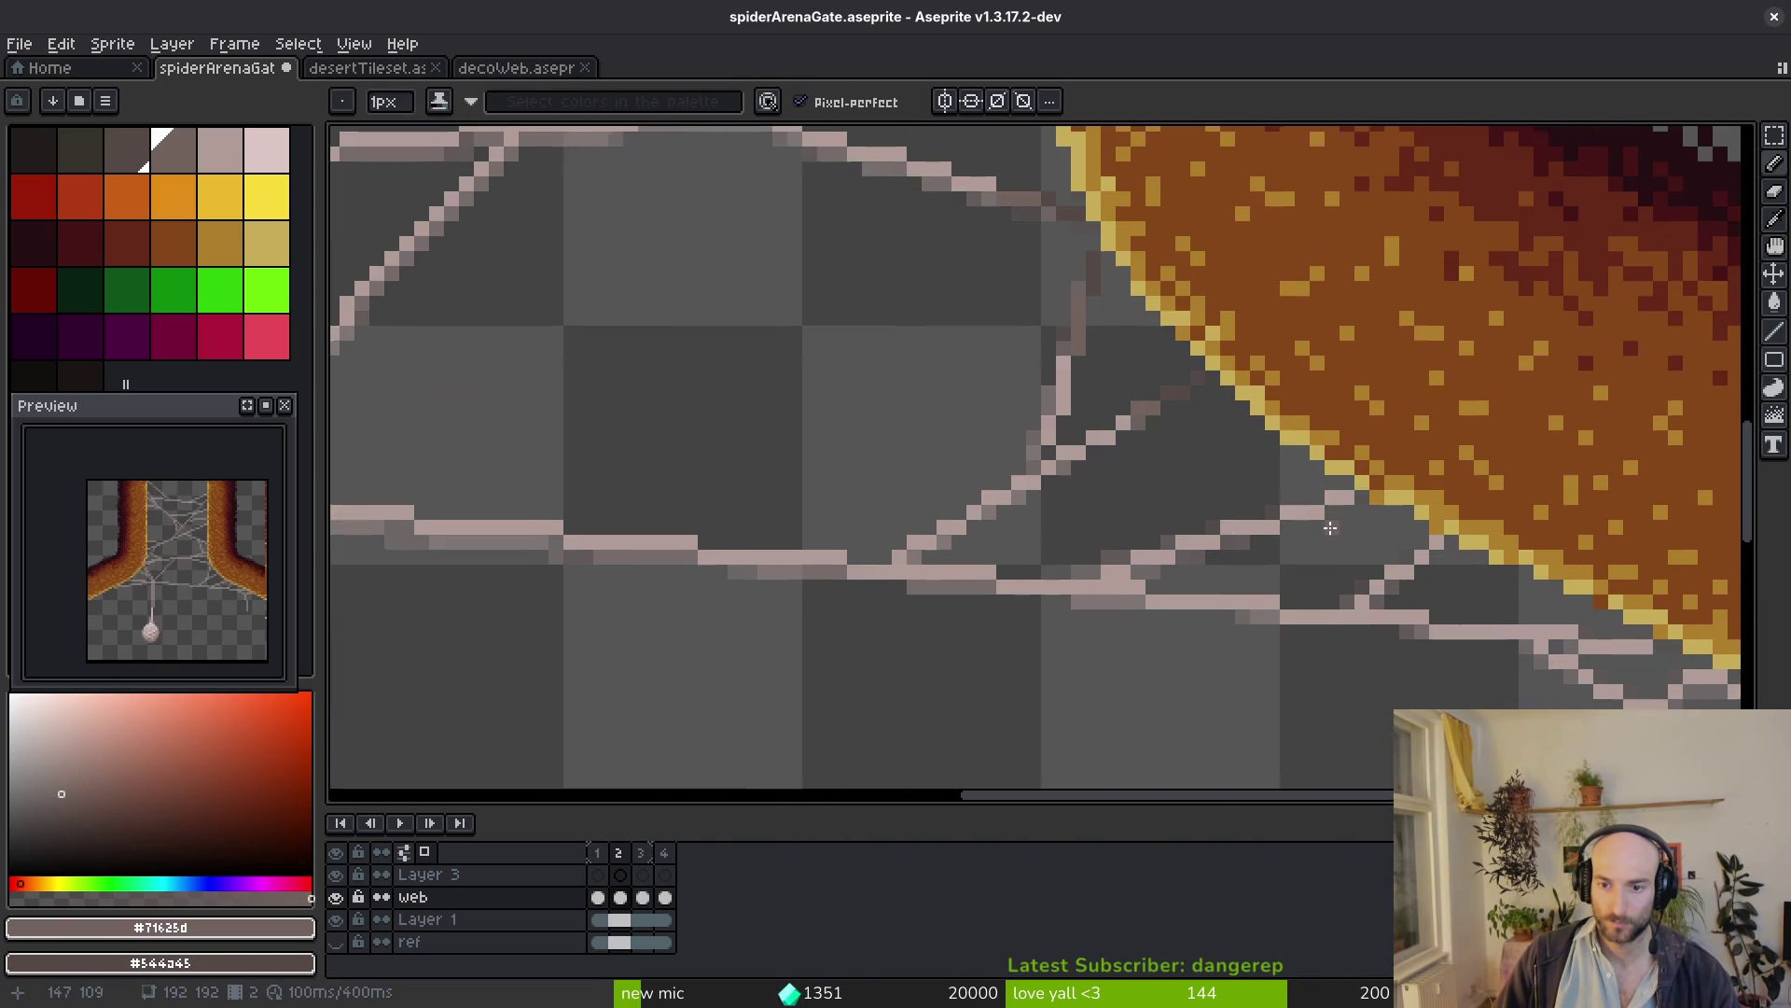
{"action": "scroll", "coordinate": [1372, 445], "scroll_direction": "up", "scroll_amount": 2}
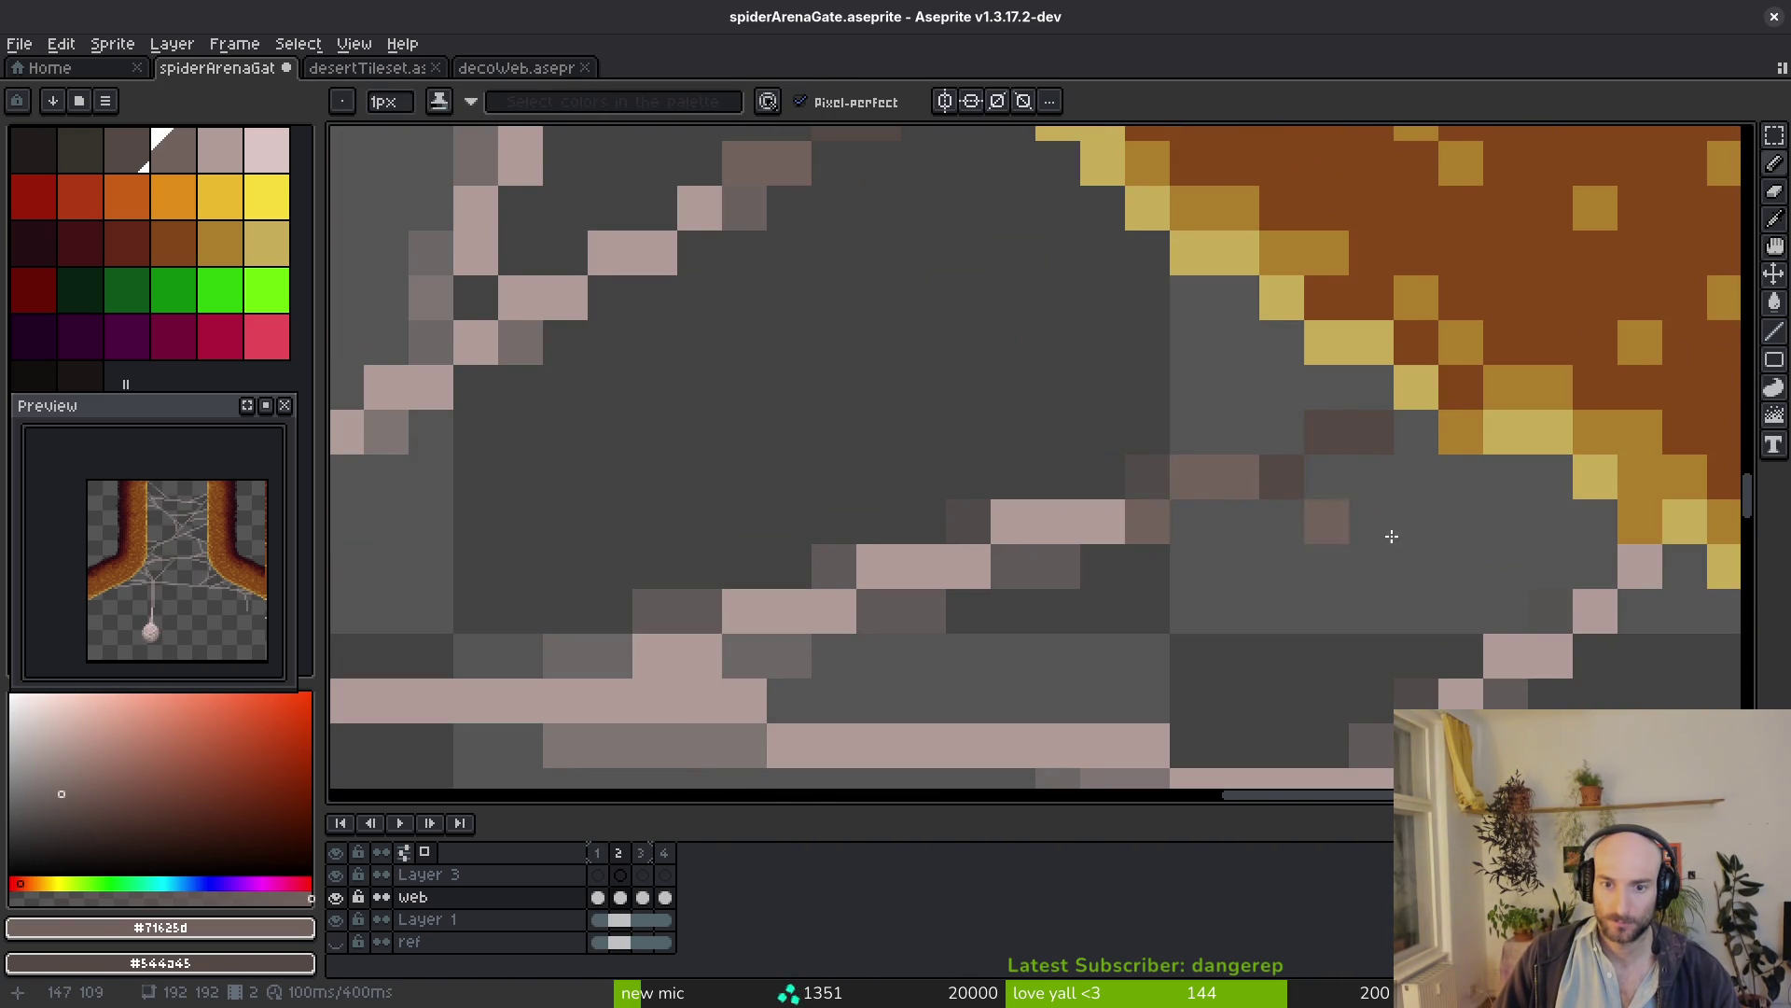
{"action": "scroll", "coordinate": [1262, 518], "scroll_direction": "right", "scroll_amount": 4}
{"action": "scroll", "coordinate": [1258, 513], "scroll_direction": "down", "scroll_amount": 1}
{"action": "scroll", "coordinate": [1317, 607], "scroll_direction": "down", "scroll_amount": 2}
{"action": "scroll", "coordinate": [1400, 617], "scroll_direction": "down", "scroll_amount": 1}
{"action": "scroll", "coordinate": [1452, 614], "scroll_direction": "up", "scroll_amount": 4}
{"action": "left_click_drag", "start_coordinate": [1452, 615], "coordinate": [1328, 626]}
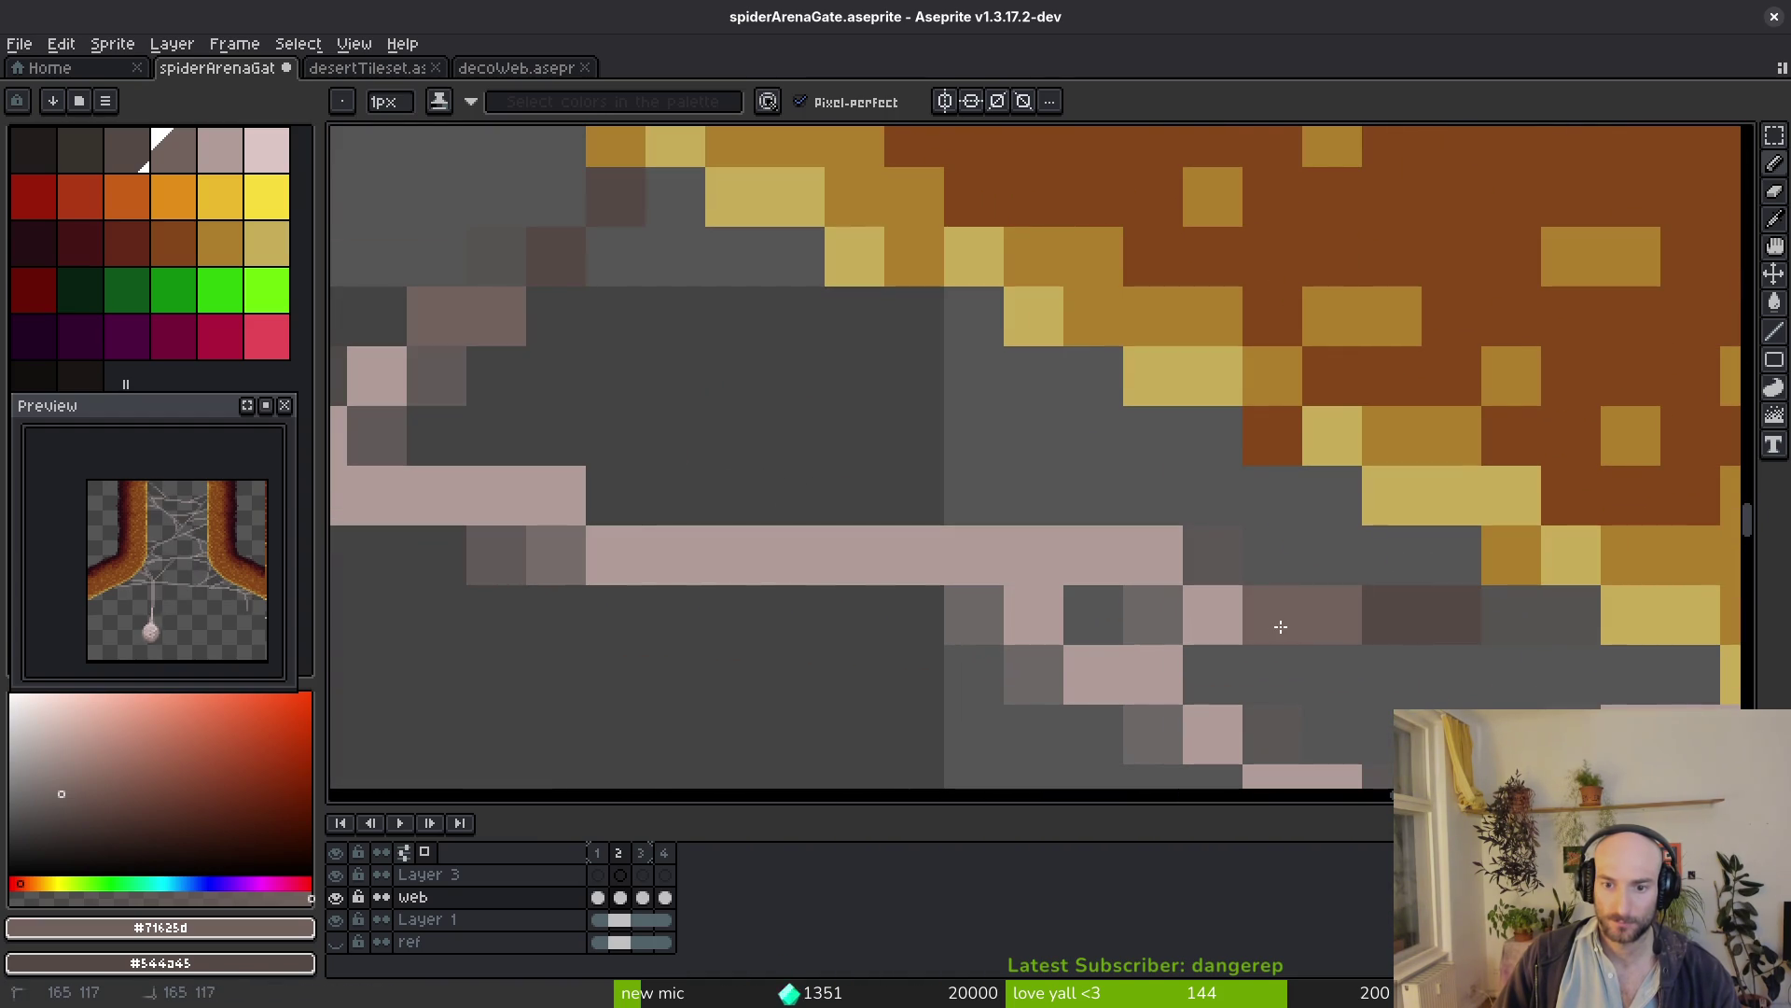
{"action": "scroll", "coordinate": [1448, 628], "scroll_direction": "down", "scroll_amount": 1}
{"action": "scroll", "coordinate": [1446, 610], "scroll_direction": "down", "scroll_amount": 4}
{"action": "scroll", "coordinate": [1447, 611], "scroll_direction": "up", "scroll_amount": 1}
{"action": "scroll", "coordinate": [1388, 596], "scroll_direction": "up", "scroll_amount": 5}
{"action": "mouse_move", "coordinate": [1327, 571]}
{"action": "left_mouse_down"}
{"action": "mouse_move", "coordinate": [1356, 561]}
{"action": "mouse_move", "coordinate": [1490, 594]}
{"action": "left_mouse_up"}
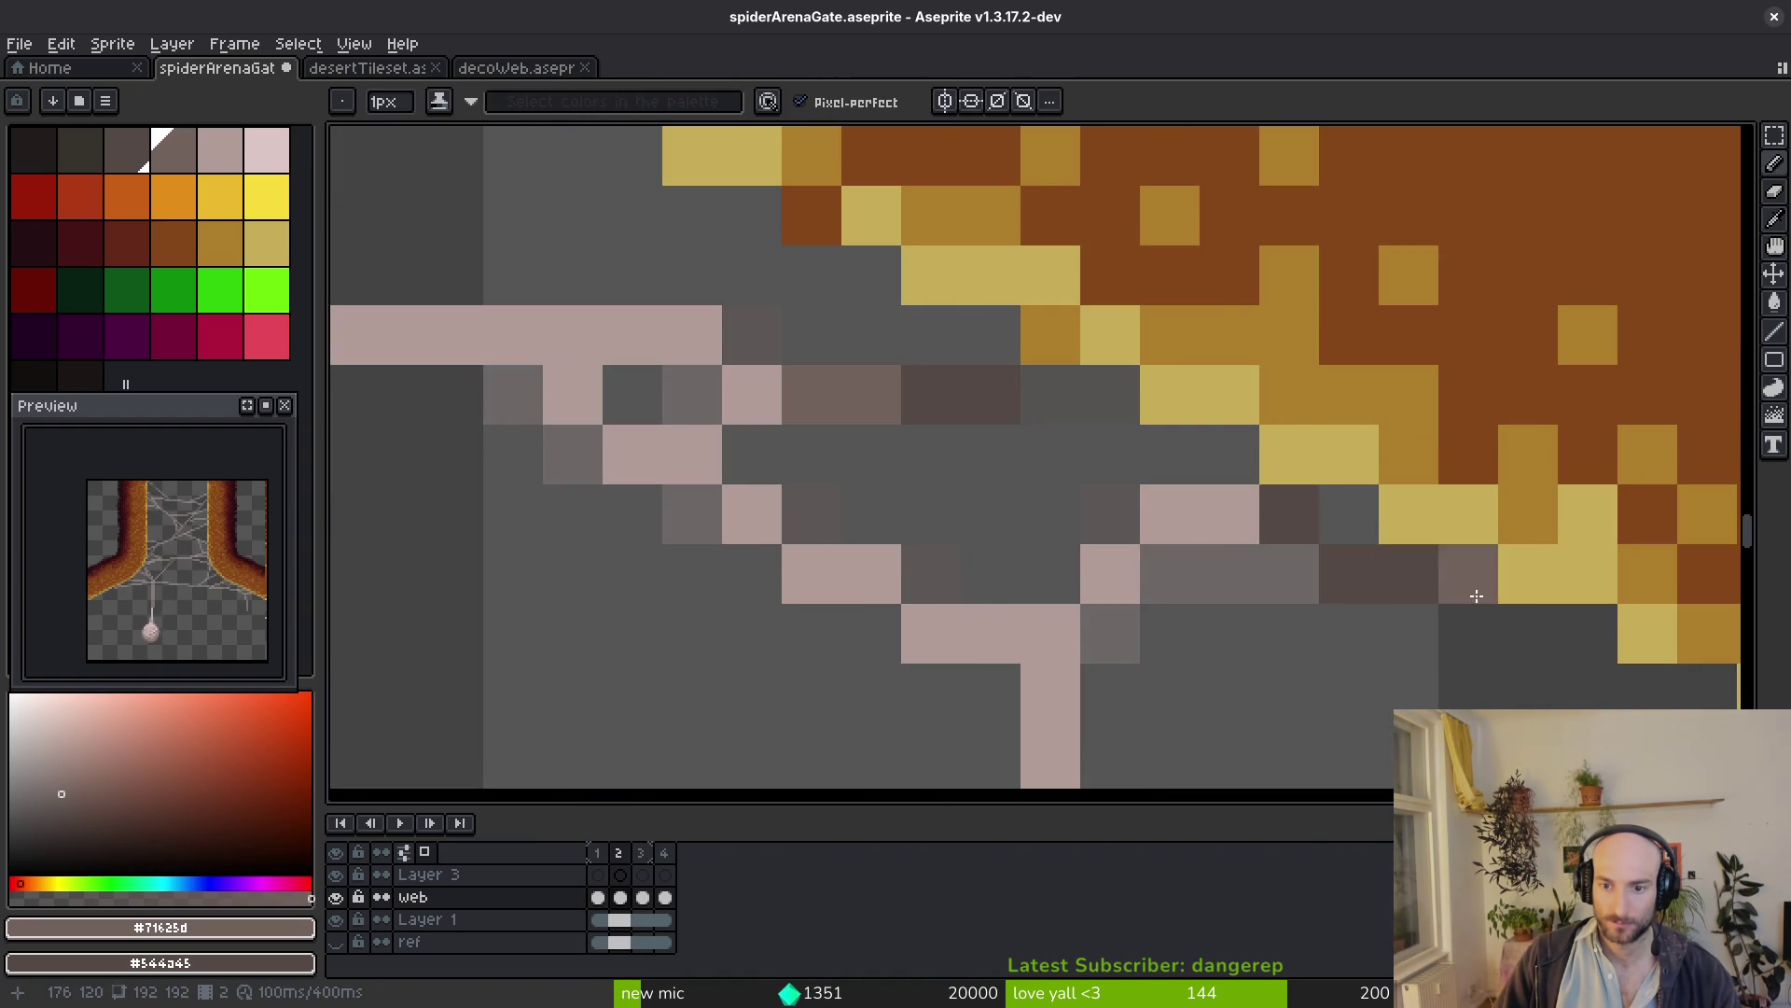
{"action": "key", "text": "ctrl+z"}
{"action": "left_click_drag", "start_coordinate": [1309, 515], "coordinate": [1206, 509]}
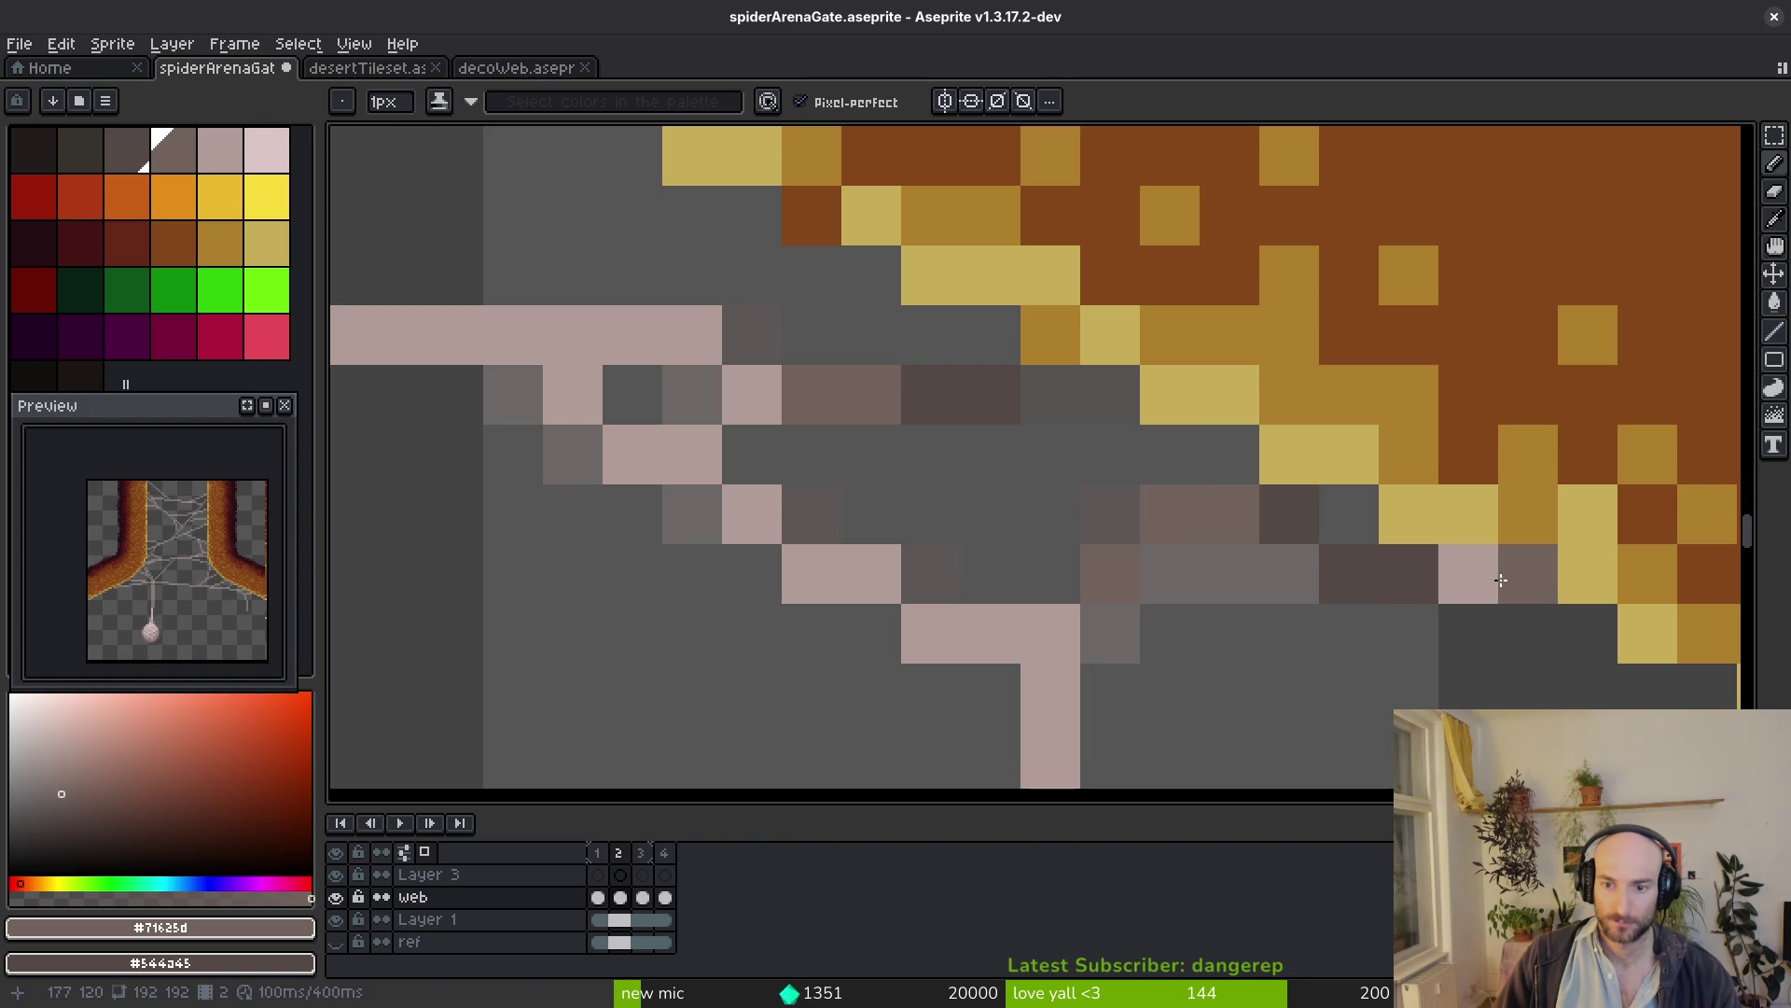
{"action": "scroll", "coordinate": [1484, 617], "scroll_direction": "down", "scroll_amount": 2}
{"action": "scroll", "coordinate": [1483, 630], "scroll_direction": "down", "scroll_amount": 3}
{"action": "key", "text": "i"}
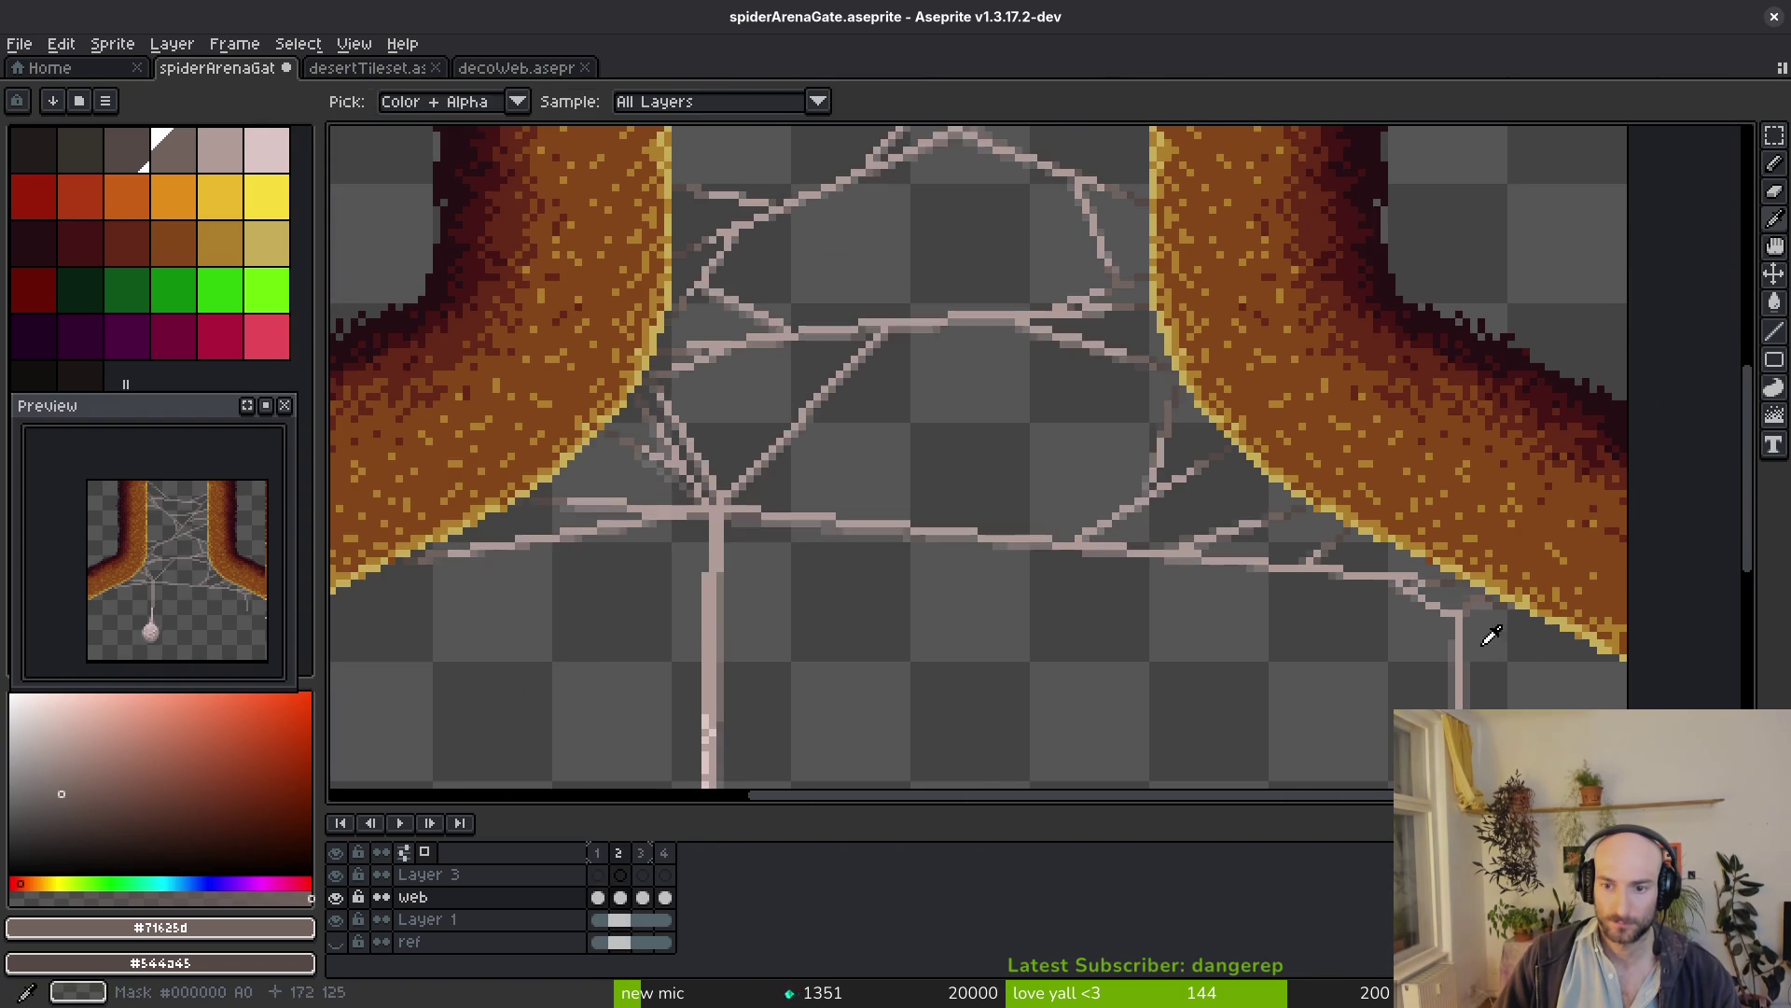
{"action": "scroll", "coordinate": [1491, 639], "scroll_direction": "up", "scroll_amount": 4}
{"action": "key", "text": "b"}
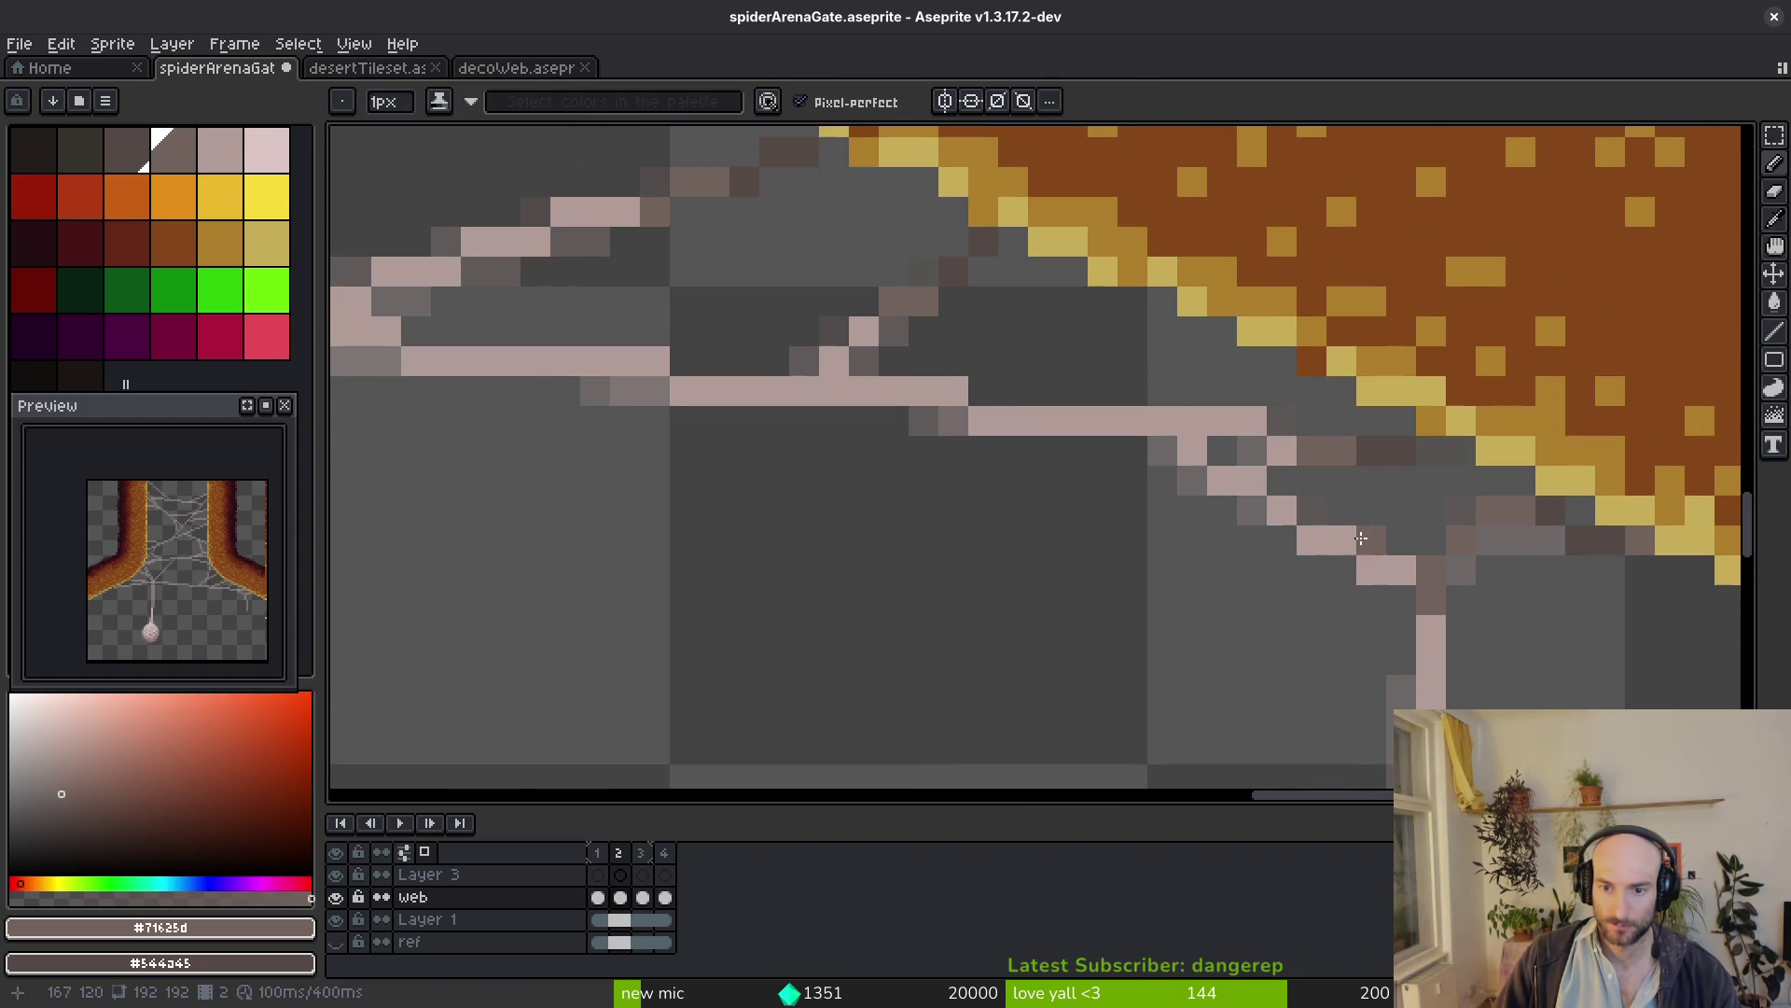
{"action": "key", "text": "alt"}
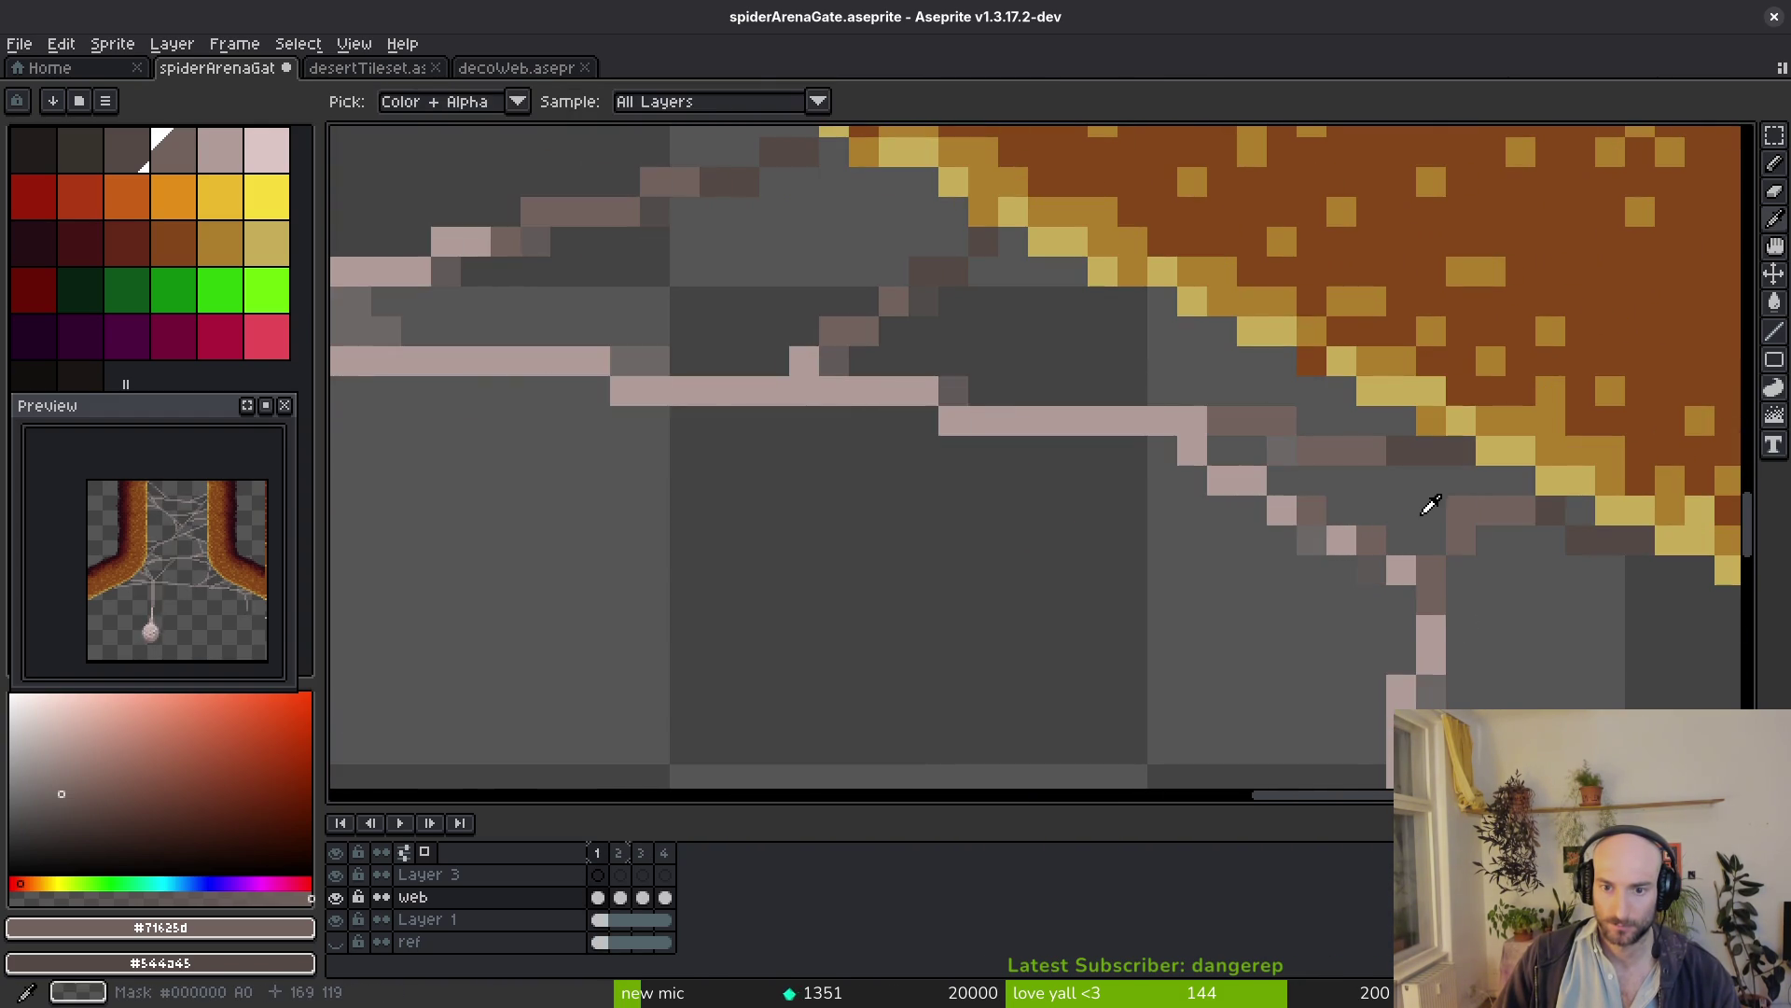
{"action": "scroll", "coordinate": [1286, 445], "scroll_direction": "down", "scroll_amount": 3}
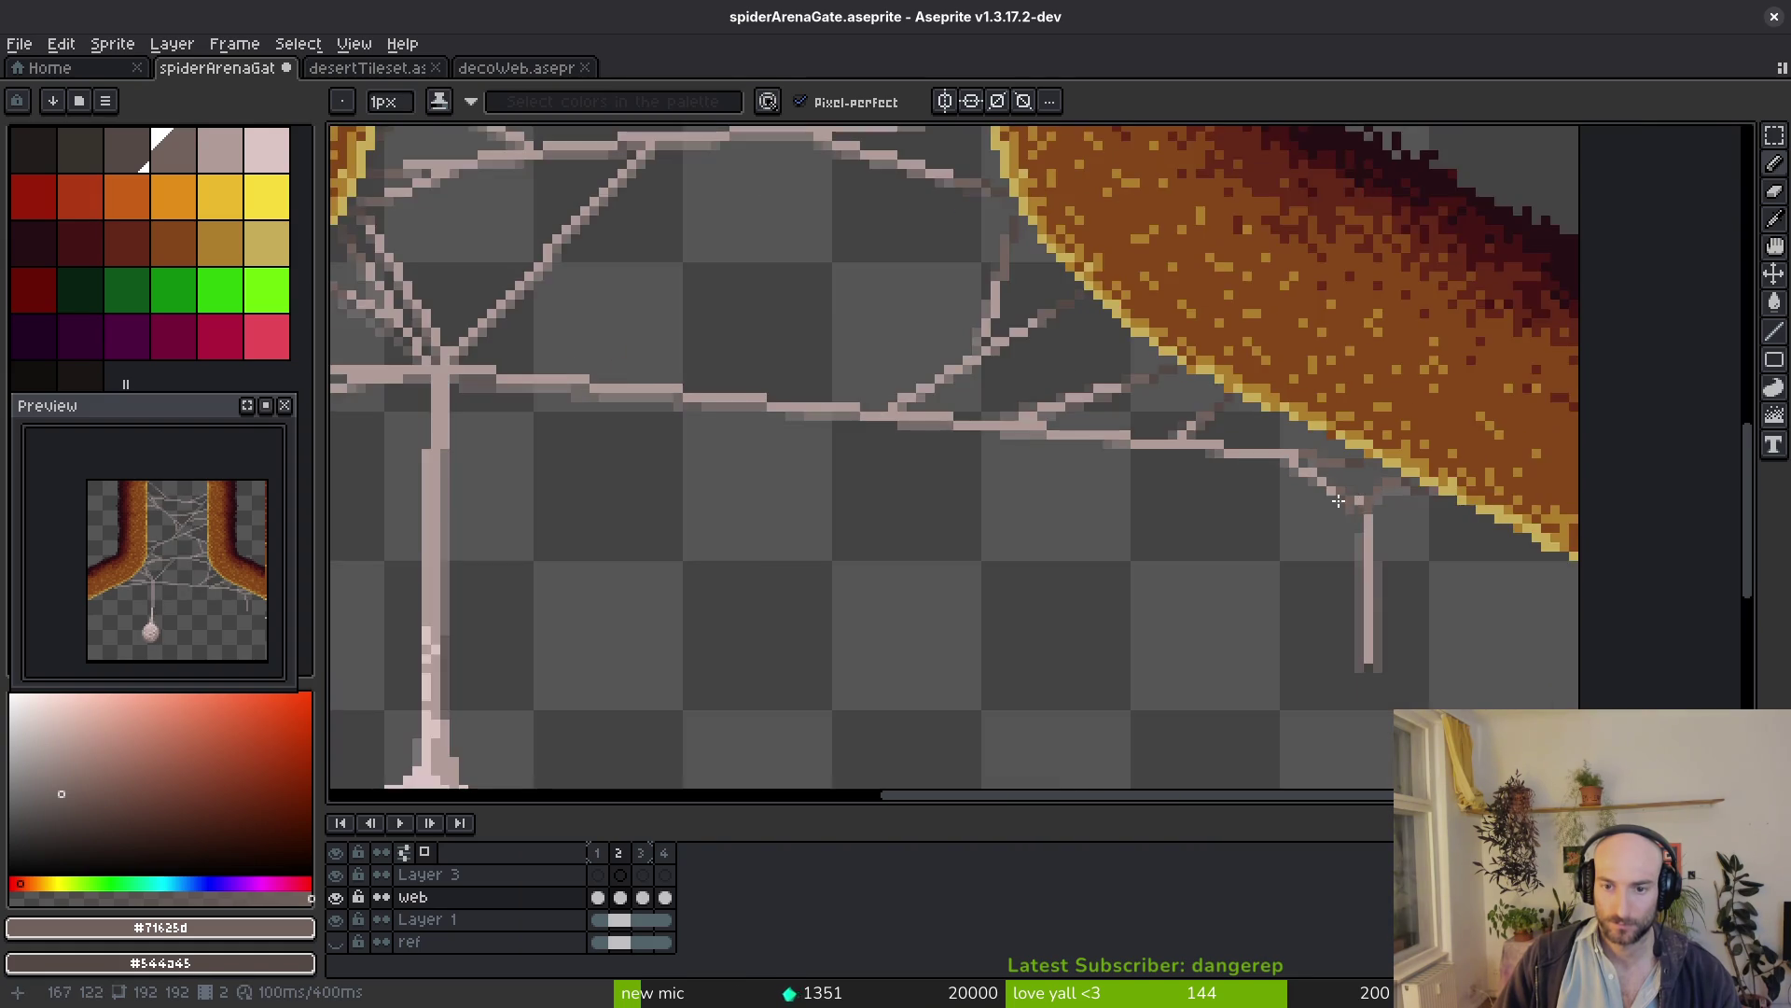
{"action": "scroll", "coordinate": [1328, 473], "scroll_direction": "up", "scroll_amount": 3}
{"action": "scroll", "coordinate": [1381, 650], "scroll_direction": "down", "scroll_amount": 3}
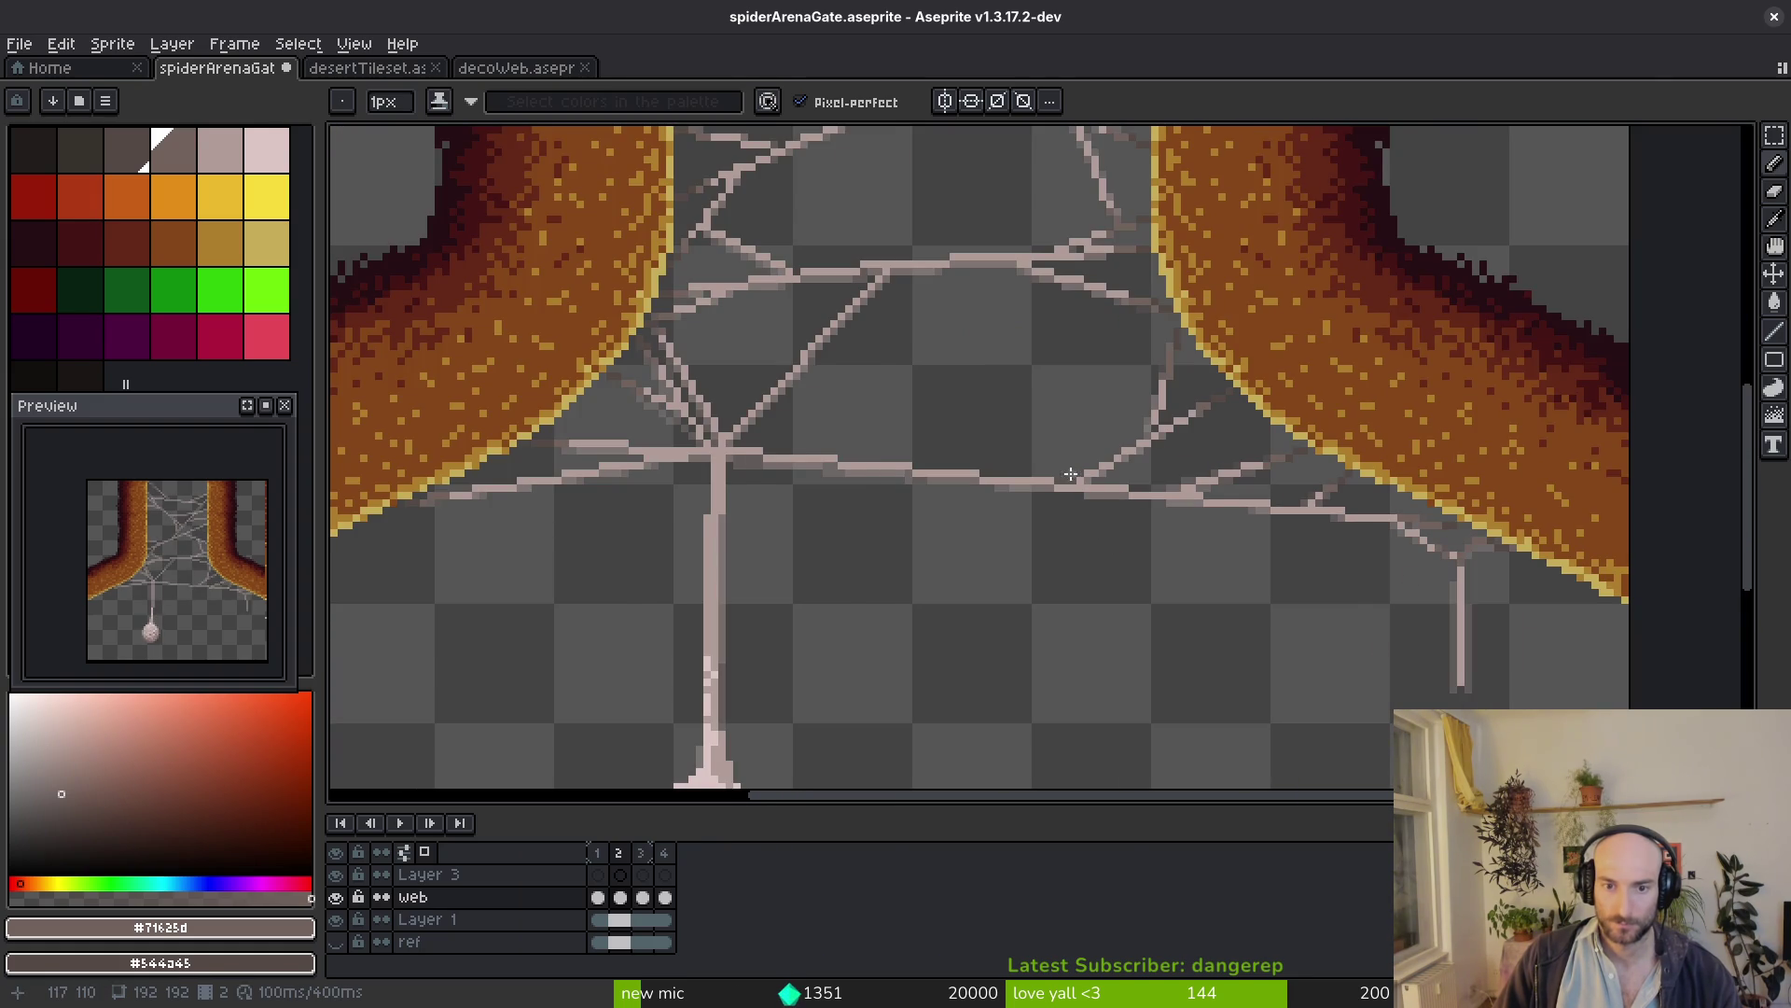
Pan across the web and sample the dark shade near the pillar edge as foreground, transparency as background
{"action": "left_click_drag", "start_coordinate": [1072, 478], "coordinate": [1235, 549]}
{"action": "left_click_drag", "start_coordinate": [932, 475], "coordinate": [1091, 535]}
{"action": "scroll", "coordinate": [869, 621], "scroll_direction": "up", "scroll_amount": 2}
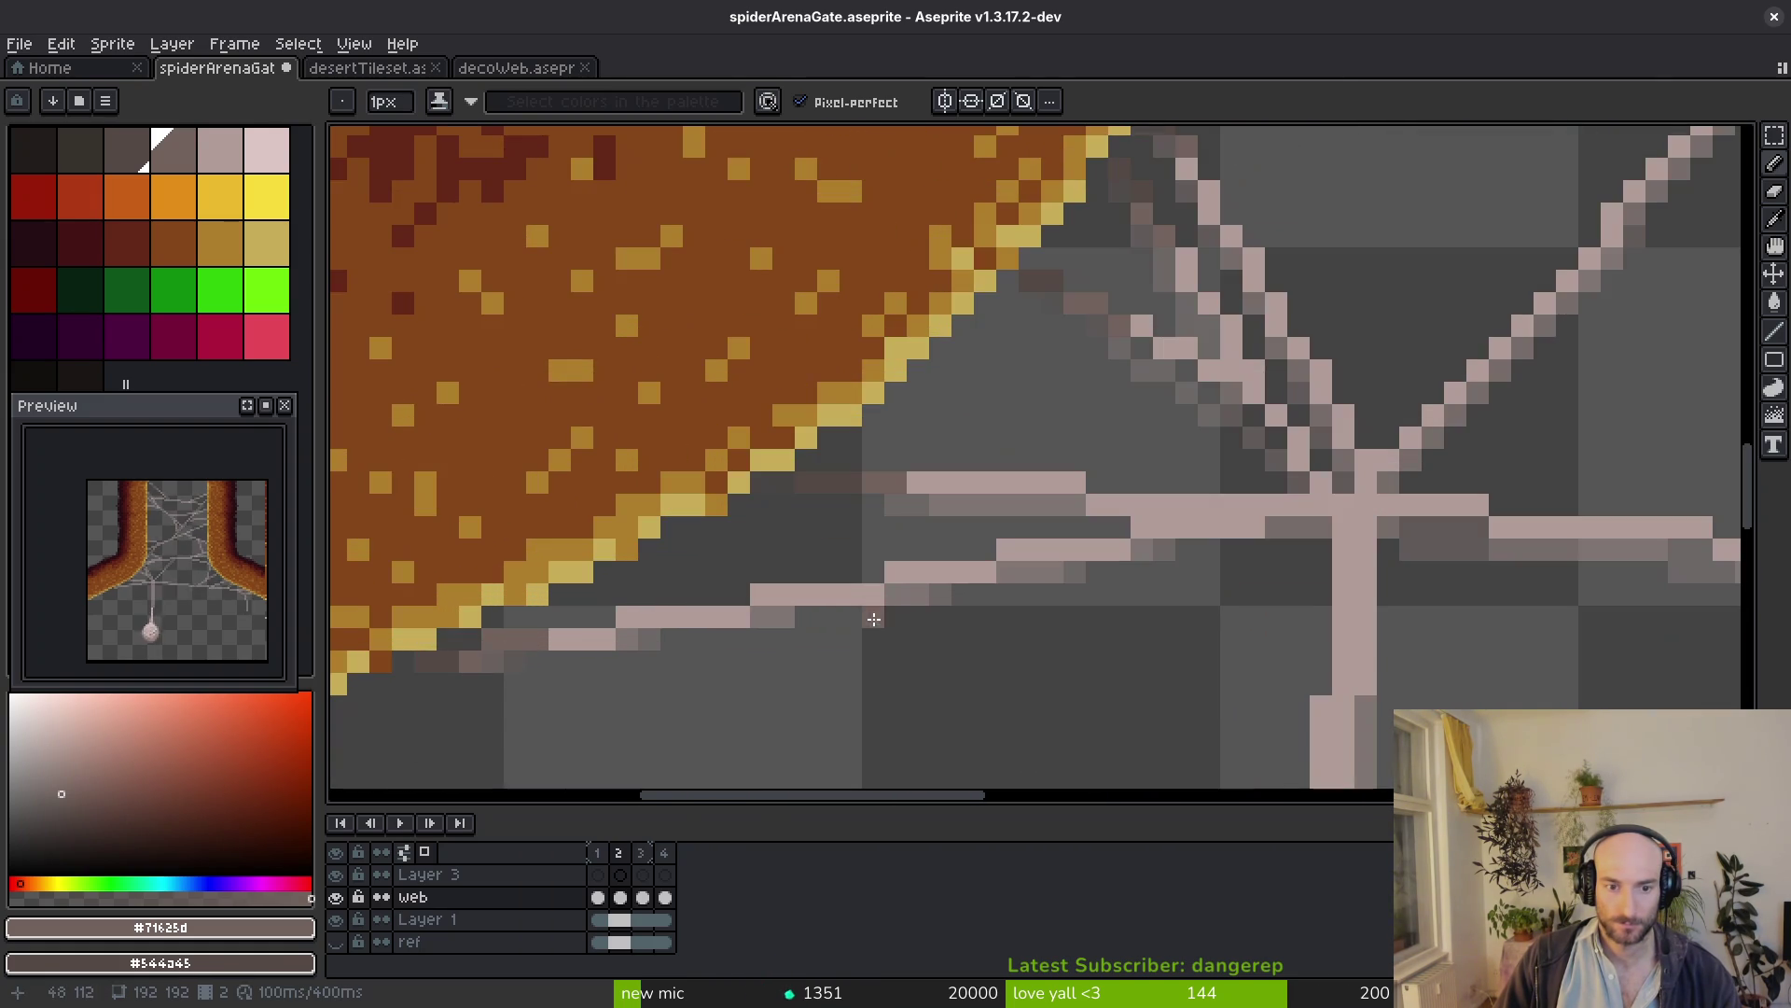
{"action": "scroll", "coordinate": [889, 552], "scroll_direction": "down", "scroll_amount": 3}
{"action": "scroll", "coordinate": [980, 588], "scroll_direction": "up", "scroll_amount": 1}
{"action": "scroll", "coordinate": [1339, 612], "scroll_direction": "up", "scroll_amount": 1}
{"action": "key", "text": "i"}
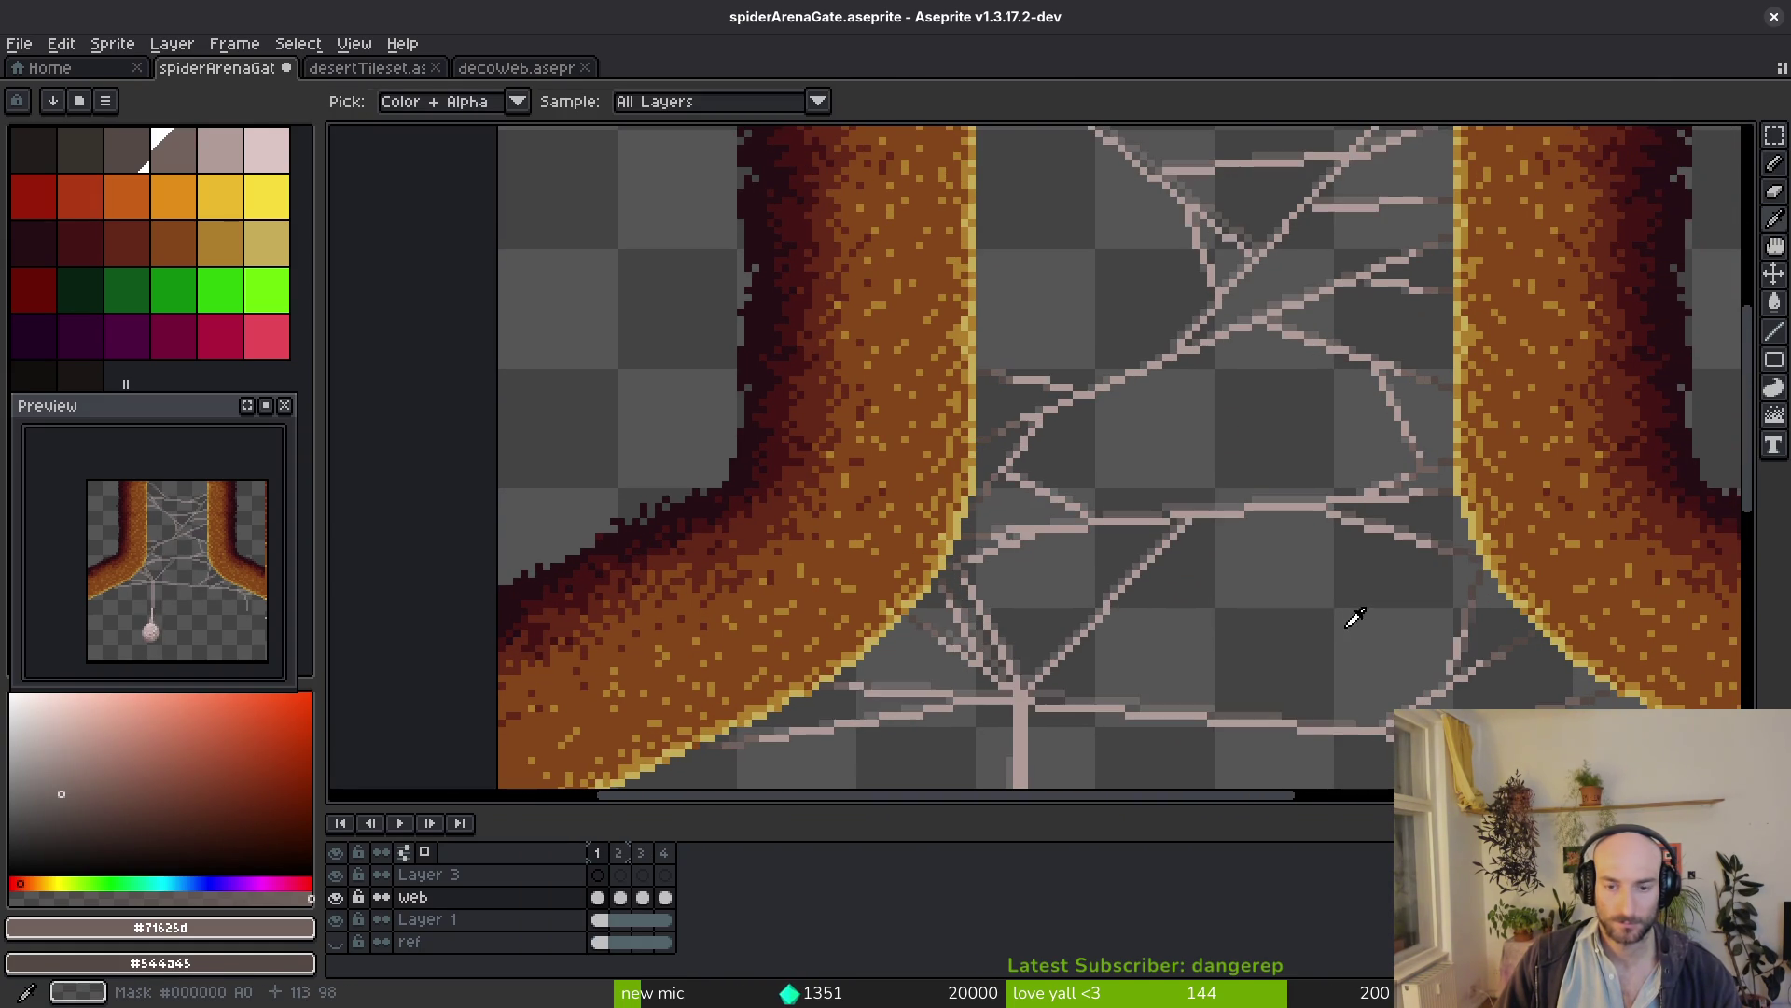
{"action": "key", "text": "Return"}
{"action": "key", "text": "Return"}
{"action": "key", "text": "b"}
{"action": "mouse_move", "coordinate": [1116, 407]}
{"action": "left_mouse_down"}
{"action": "mouse_move", "coordinate": [1052, 608]}
{"action": "mouse_move", "coordinate": [1012, 509]}
{"action": "left_mouse_up"}
{"action": "scroll", "coordinate": [1013, 509], "scroll_direction": "down", "scroll_amount": 2}
{"action": "scroll", "coordinate": [907, 423], "scroll_direction": "up", "scroll_amount": 3}
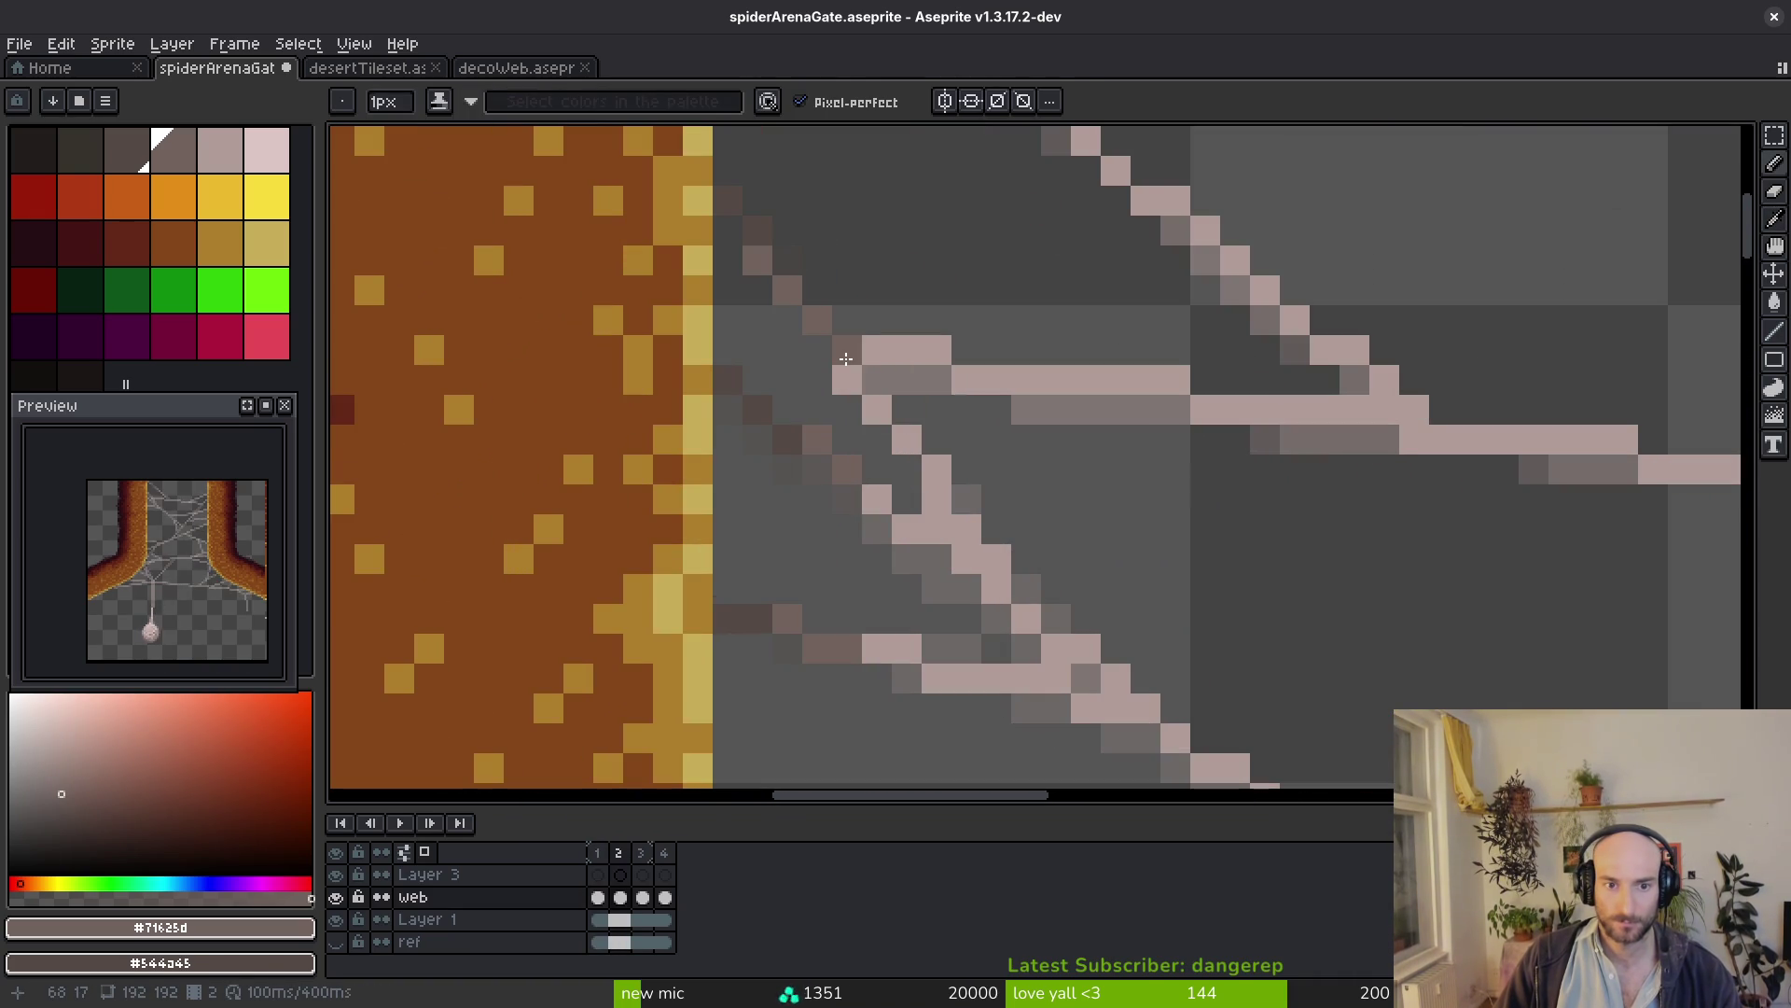
{"action": "scroll", "coordinate": [845, 352], "scroll_direction": "down", "scroll_amount": 2}
{"action": "scroll", "coordinate": [844, 352], "scroll_direction": "down", "scroll_amount": 2}
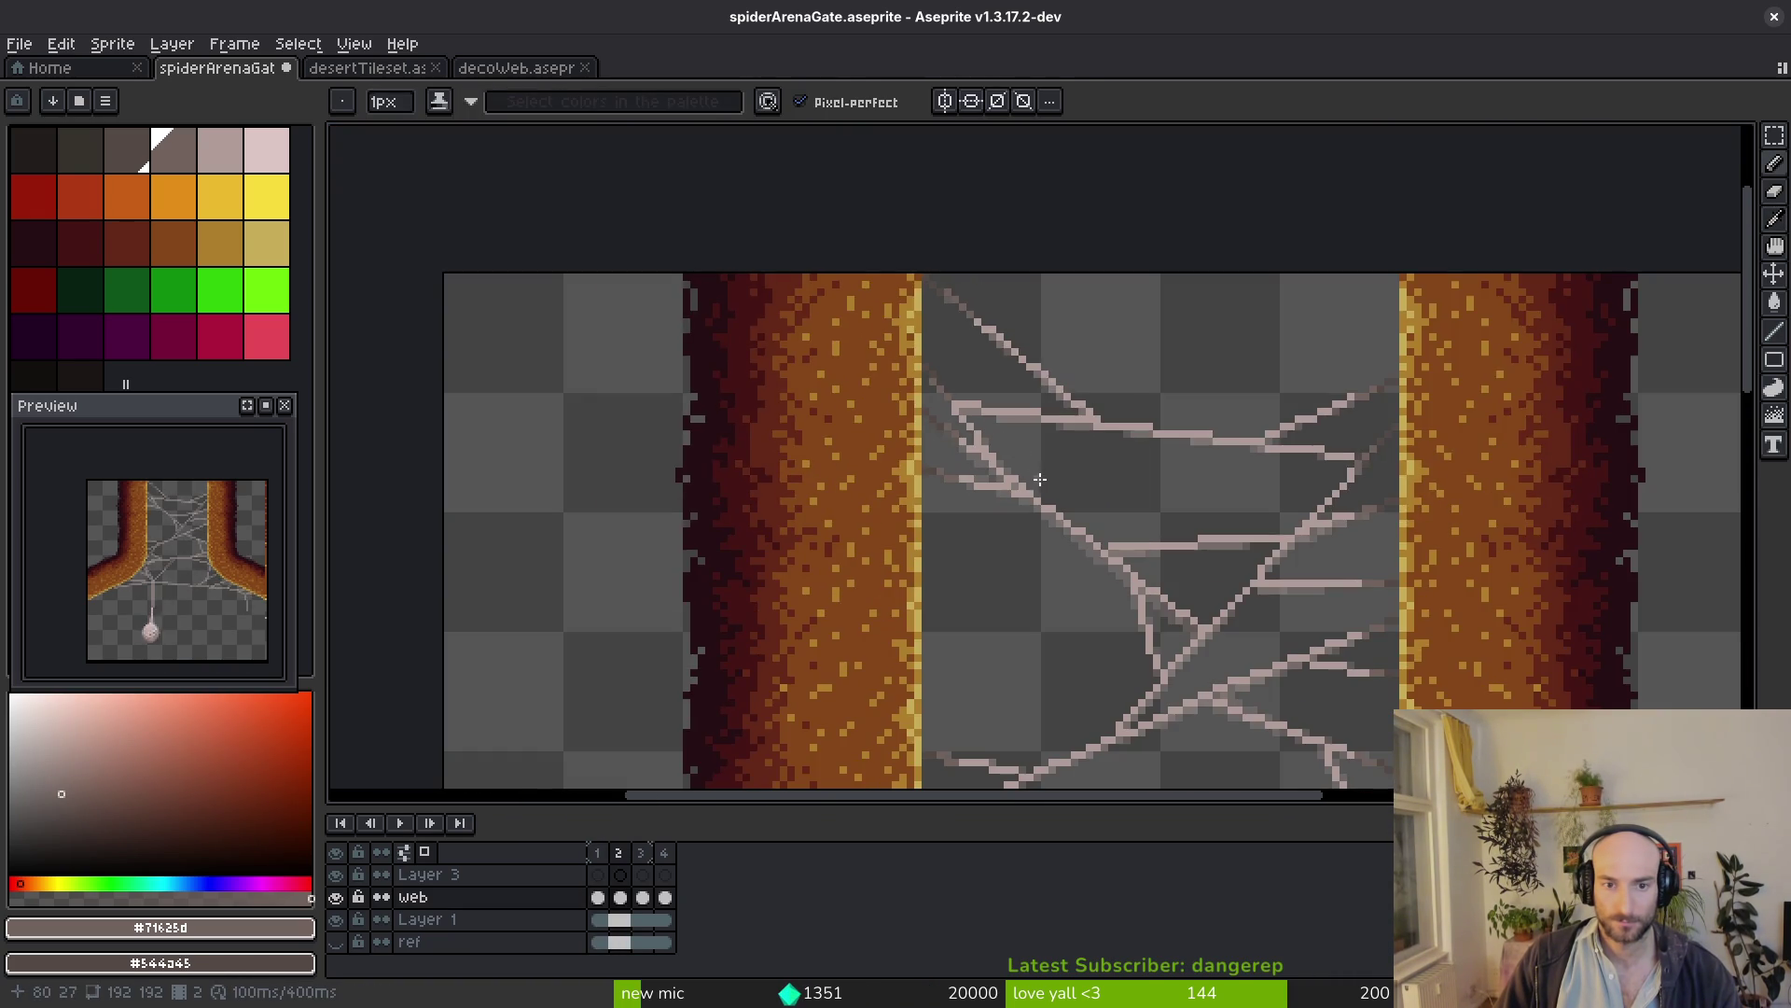
{"action": "scroll", "coordinate": [913, 336], "scroll_direction": "up", "scroll_amount": 4}
{"action": "left_click", "coordinate": [912, 336], "text": "alt"}
{"action": "scroll", "coordinate": [913, 336], "scroll_direction": "down", "scroll_amount": 3}
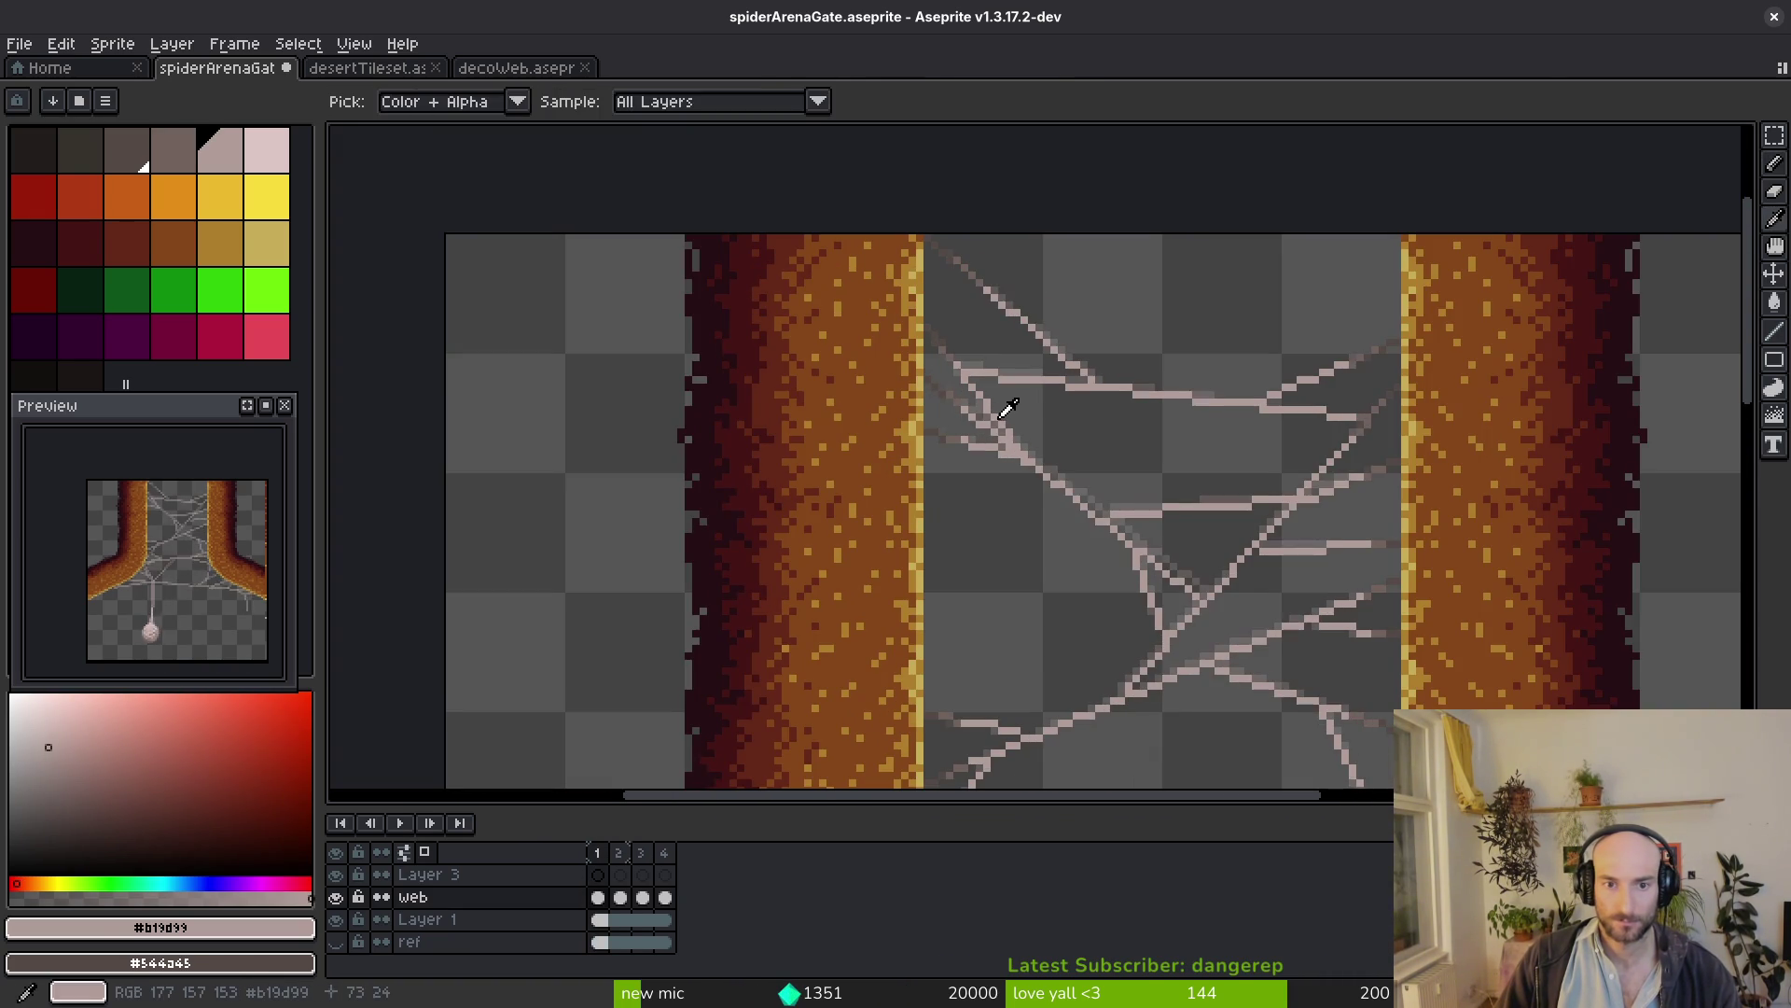
{"action": "scroll", "coordinate": [1002, 417], "scroll_direction": "up", "scroll_amount": 2}
{"action": "key", "text": "alt"}
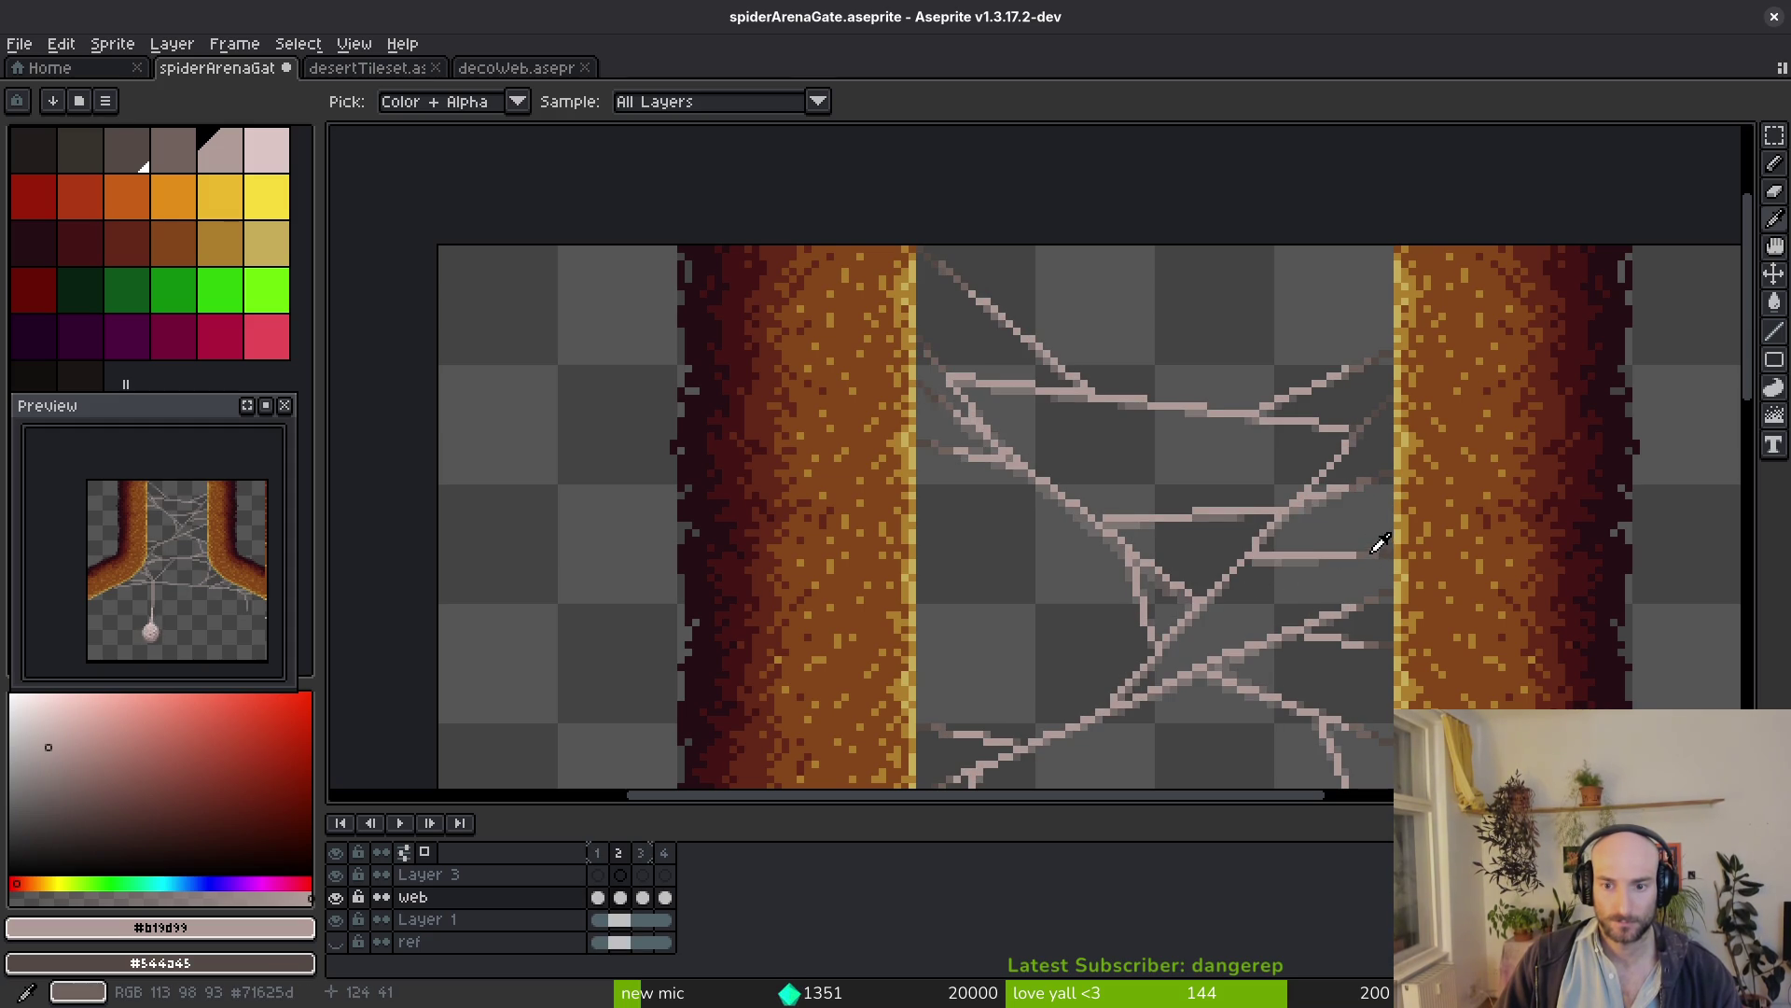
{"action": "left_click", "coordinate": [1381, 547]}
{"action": "right_click", "coordinate": [1371, 551]}
{"action": "left_click_drag", "start_coordinate": [1371, 552], "coordinate": [1163, 440]}
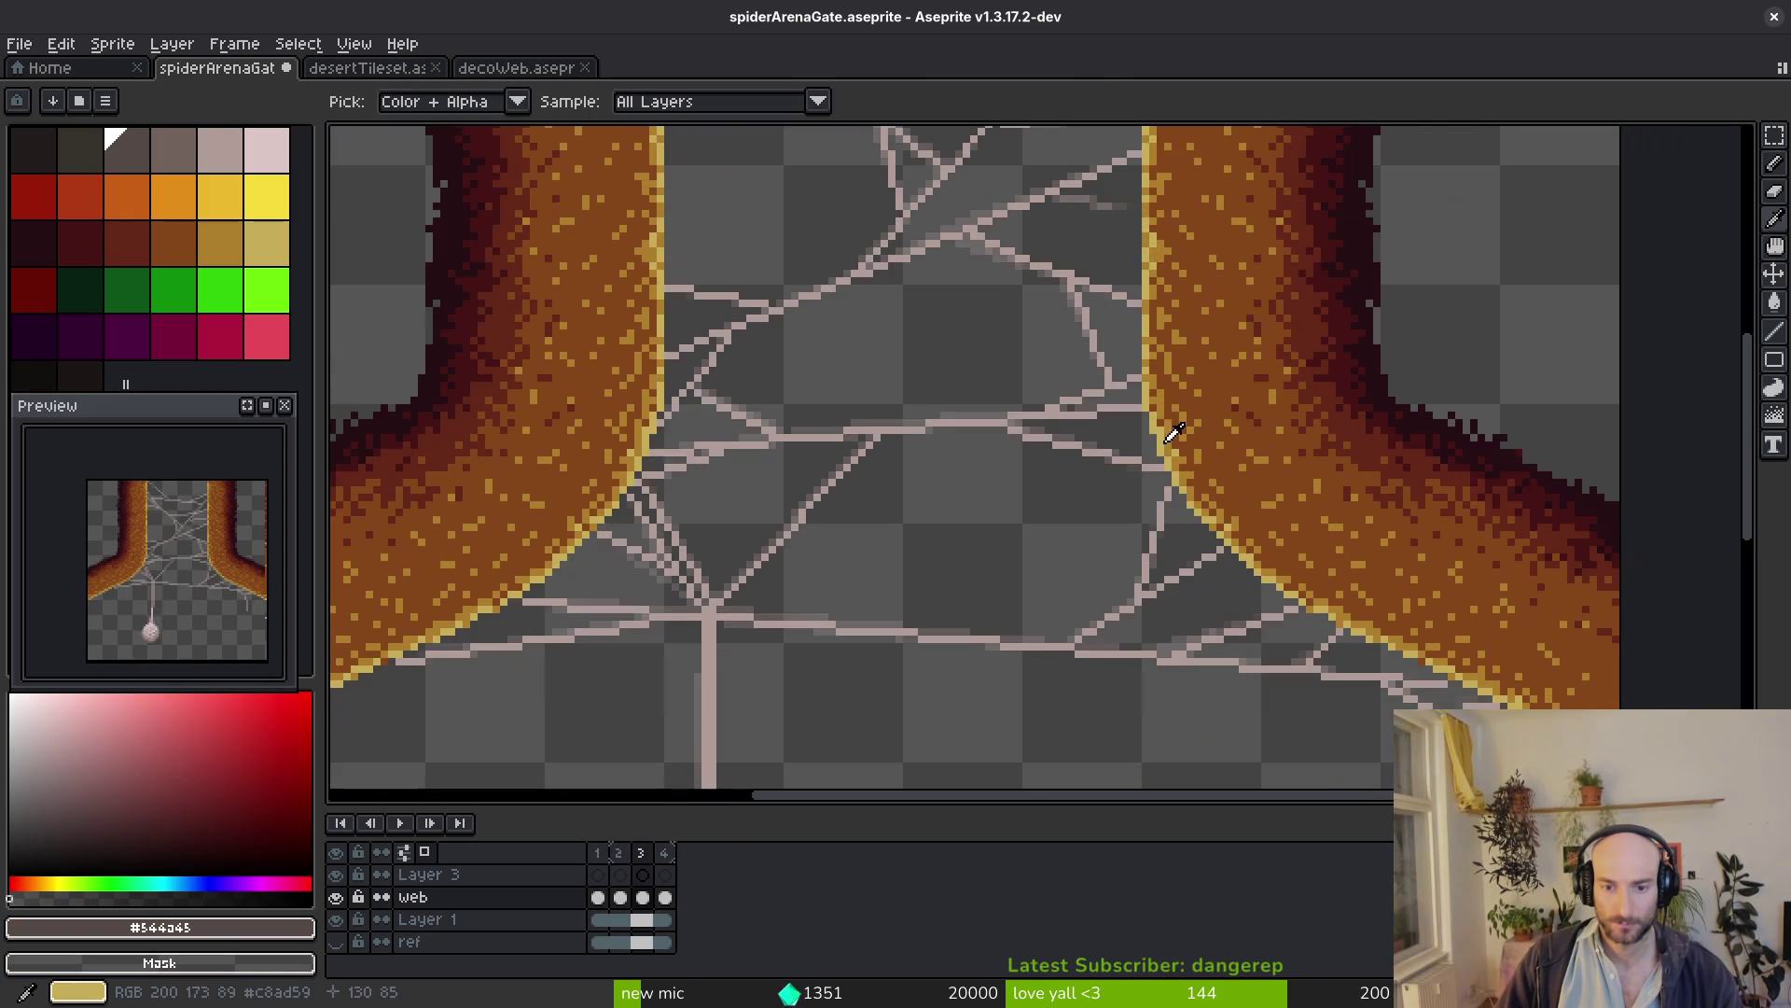
{"action": "scroll", "coordinate": [980, 462], "scroll_direction": "up", "scroll_amount": 2}
{"action": "scroll", "coordinate": [784, 421], "scroll_direction": "up", "scroll_amount": 1}
On frame 2, darken the upper strand's end pixels and rows where they touch the left pillar
{"action": "left_click", "coordinate": [704, 405], "text": "alt"}
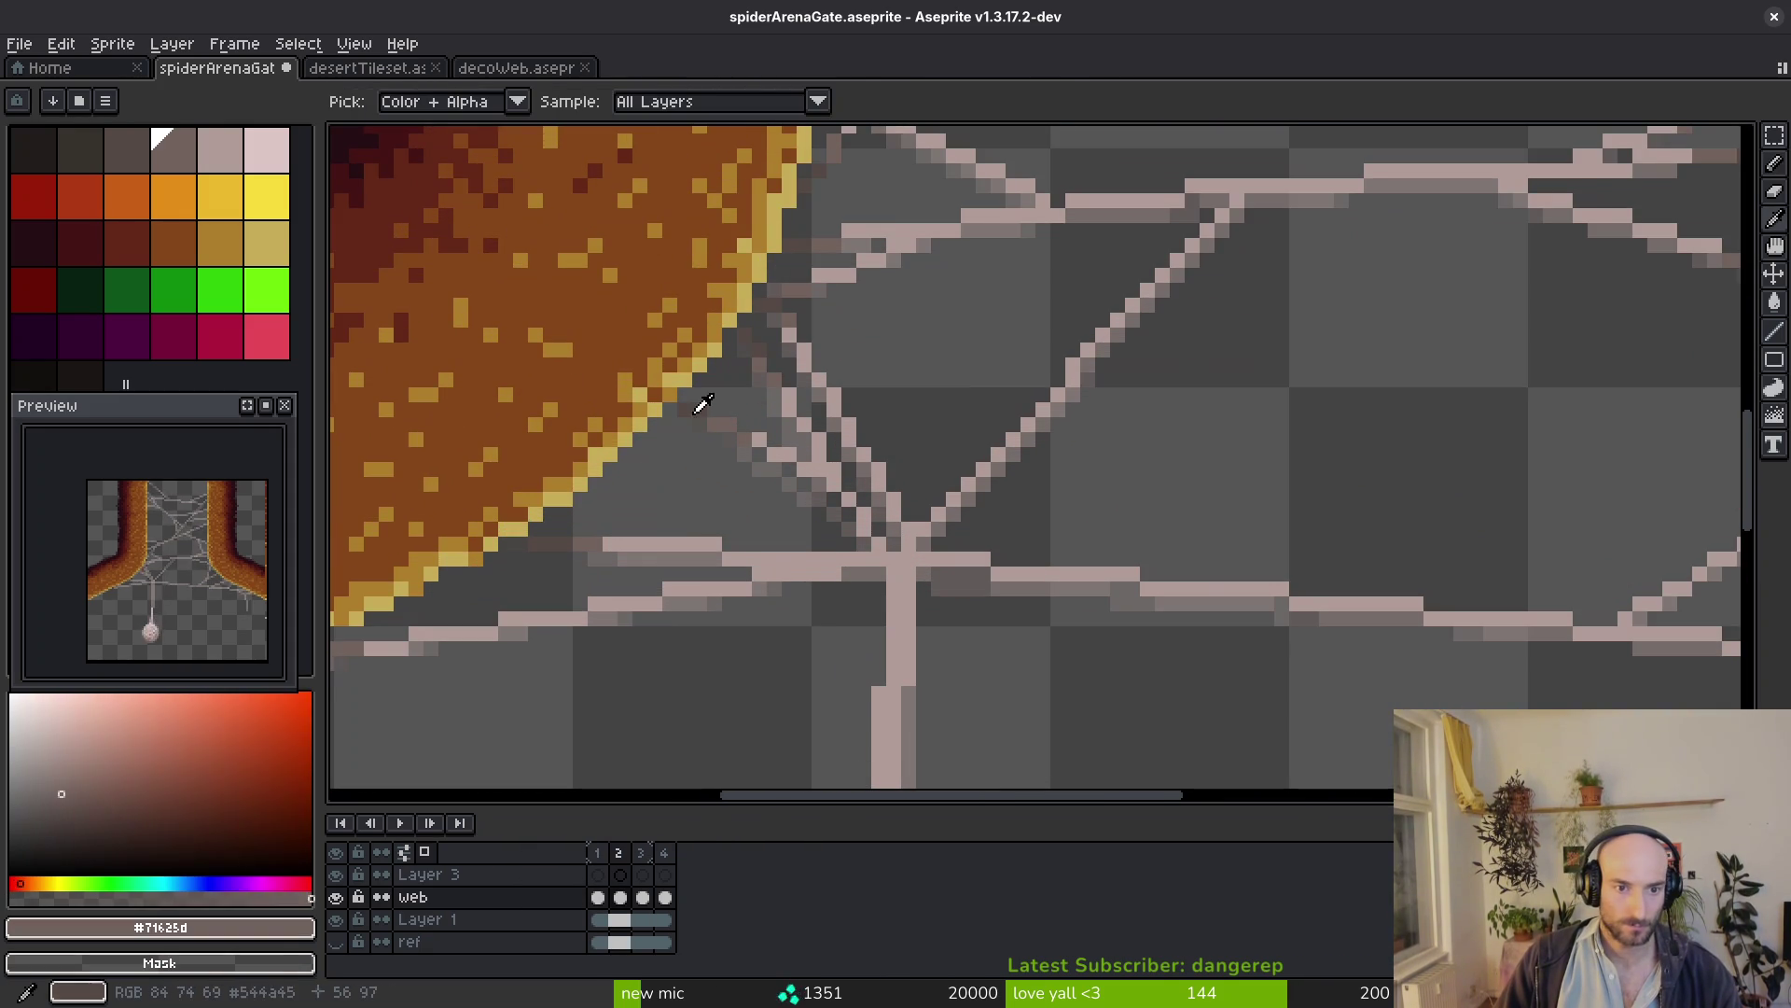
{"action": "scroll", "coordinate": [703, 405], "scroll_direction": "down", "scroll_amount": 1}
{"action": "scroll", "coordinate": [1299, 621], "scroll_direction": "up", "scroll_amount": 1}
{"action": "scroll", "coordinate": [1178, 345], "scroll_direction": "down", "scroll_amount": 1}
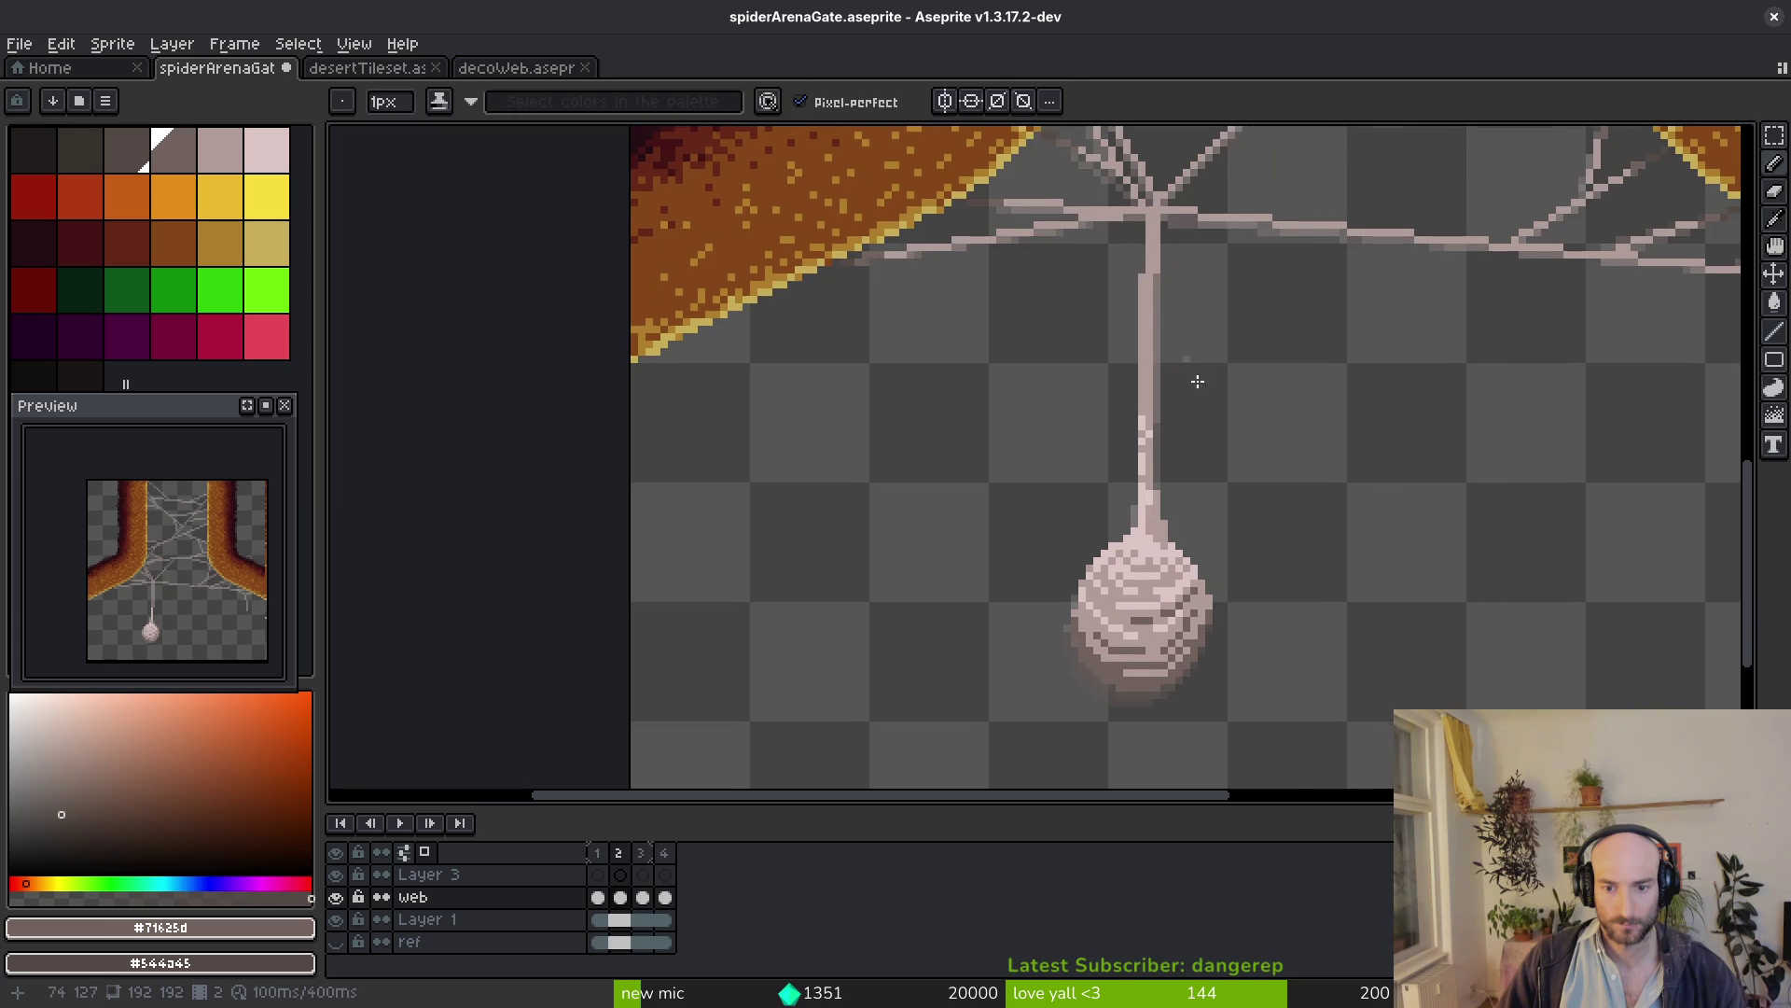
{"action": "scroll", "coordinate": [884, 340], "scroll_direction": "up", "scroll_amount": 2}
{"action": "scroll", "coordinate": [896, 392], "scroll_direction": "up", "scroll_amount": 2}
{"action": "scroll", "coordinate": [916, 430], "scroll_direction": "up", "scroll_amount": 1}
{"action": "key", "text": "alt"}
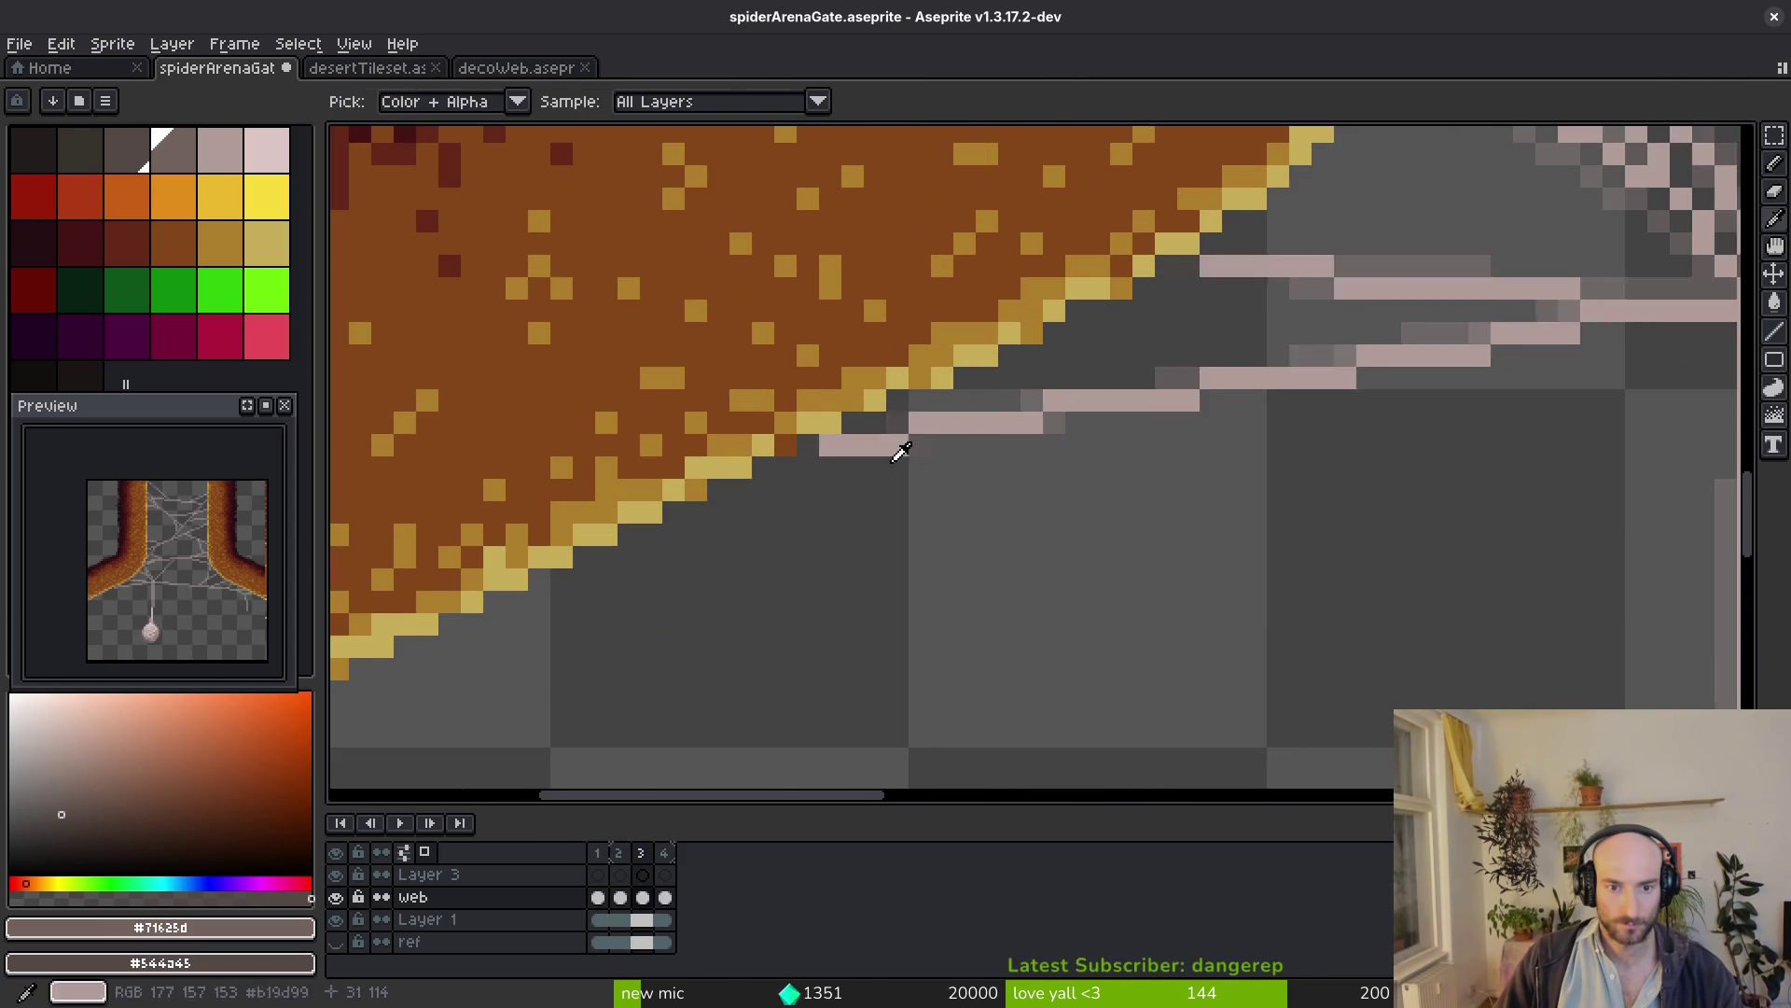
{"action": "scroll", "coordinate": [916, 430], "scroll_direction": "up", "scroll_amount": 2}
{"action": "left_click_drag", "start_coordinate": [756, 449], "coordinate": [965, 433]}
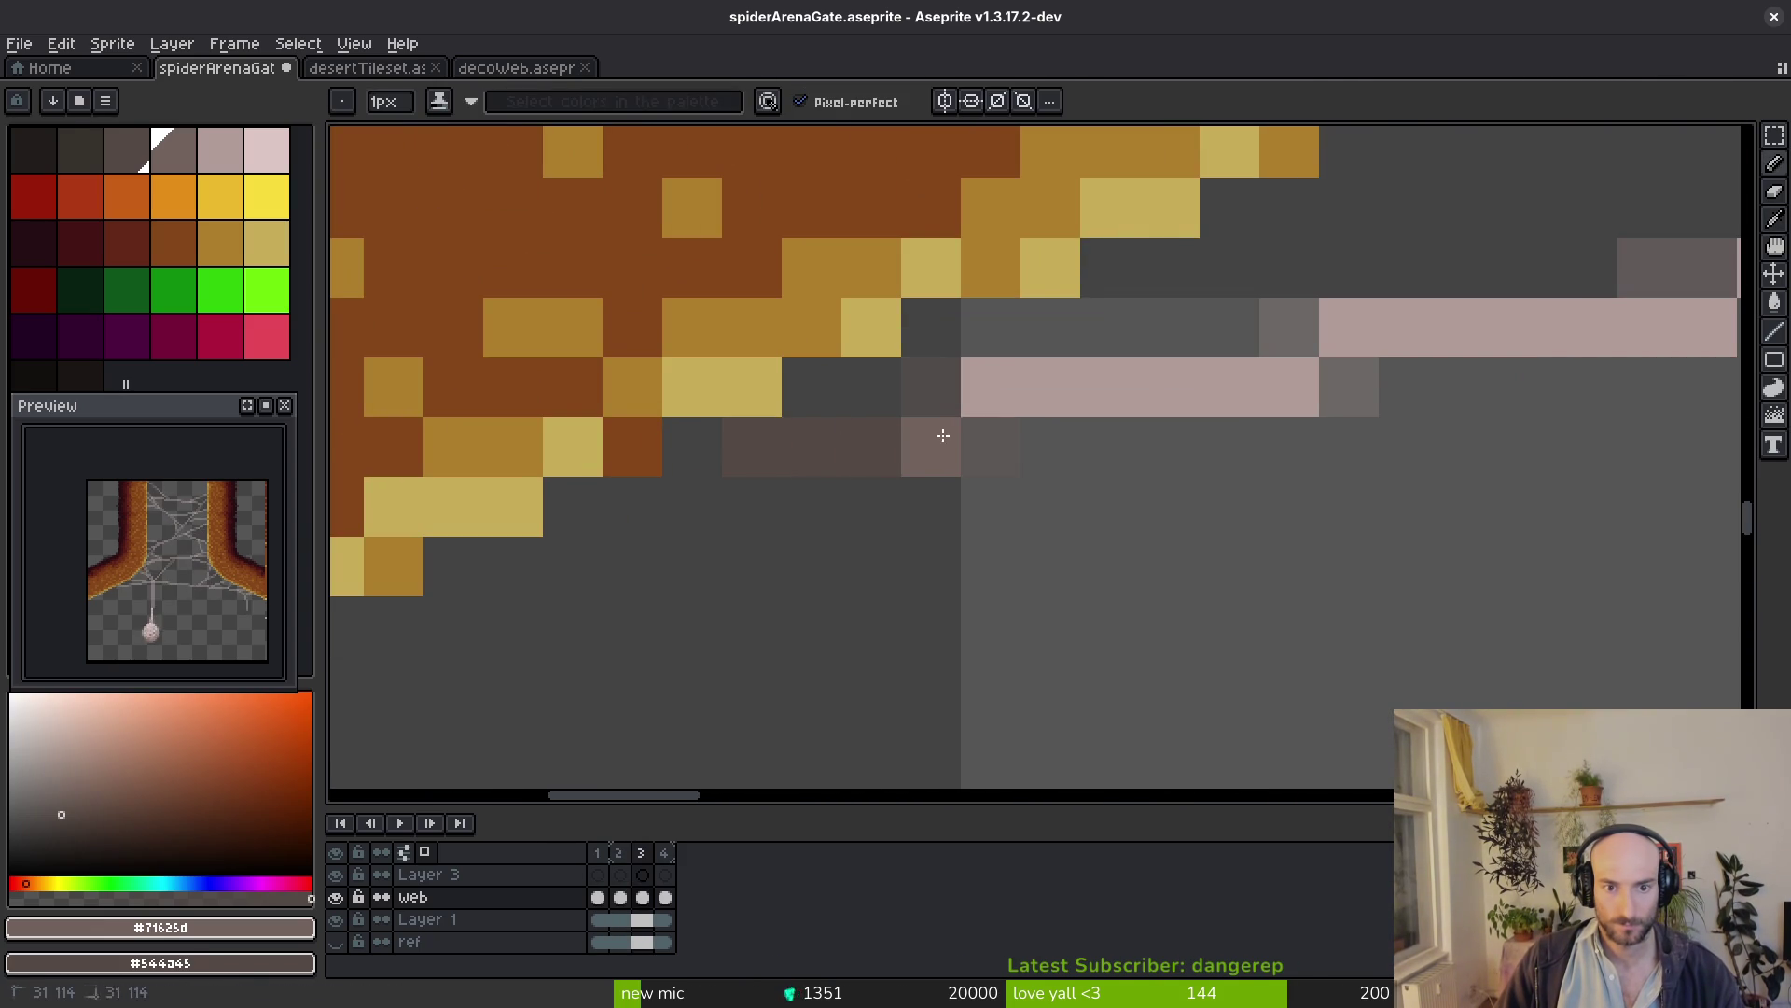
{"action": "left_click_drag", "start_coordinate": [1061, 384], "coordinate": [1152, 388]}
{"action": "scroll", "coordinate": [1119, 548], "scroll_direction": "down", "scroll_amount": 3}
{"action": "key", "text": "alt"}
{"action": "scroll", "coordinate": [995, 647], "scroll_direction": "up", "scroll_amount": 1}
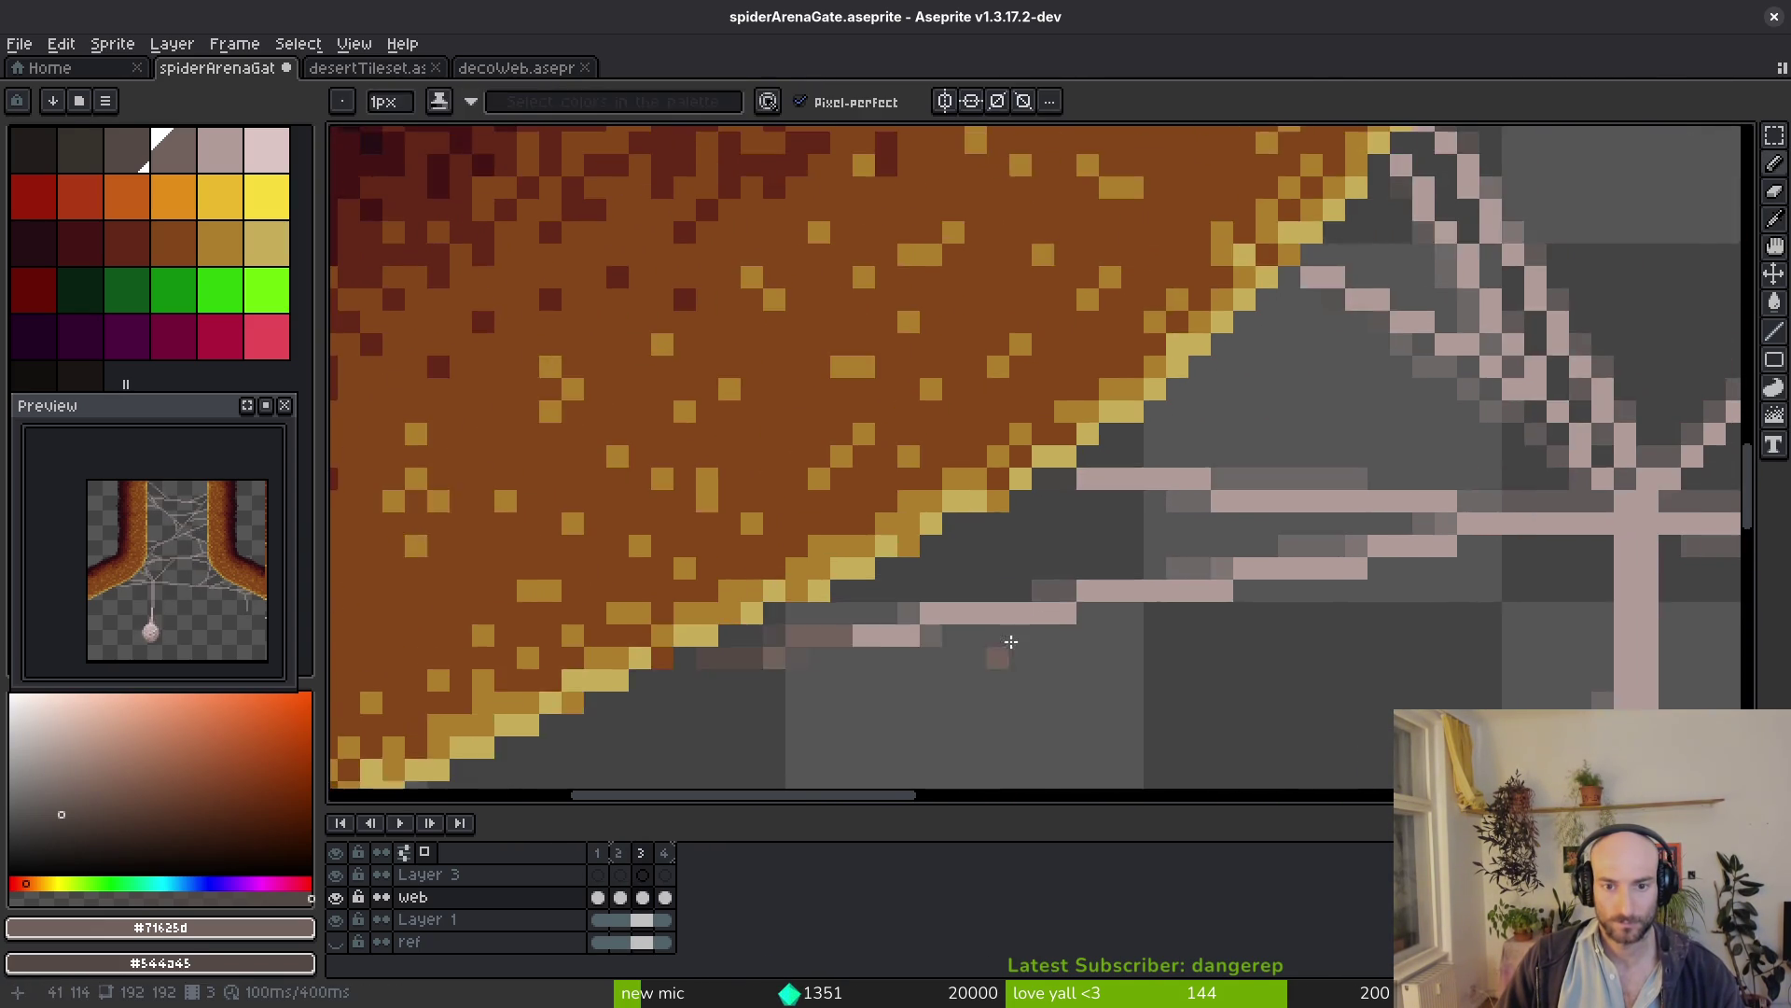
{"action": "scroll", "coordinate": [1174, 497], "scroll_direction": "up", "scroll_amount": 2}
{"action": "key", "text": "period"}
{"action": "left_click_drag", "start_coordinate": [871, 473], "coordinate": [1158, 475]}
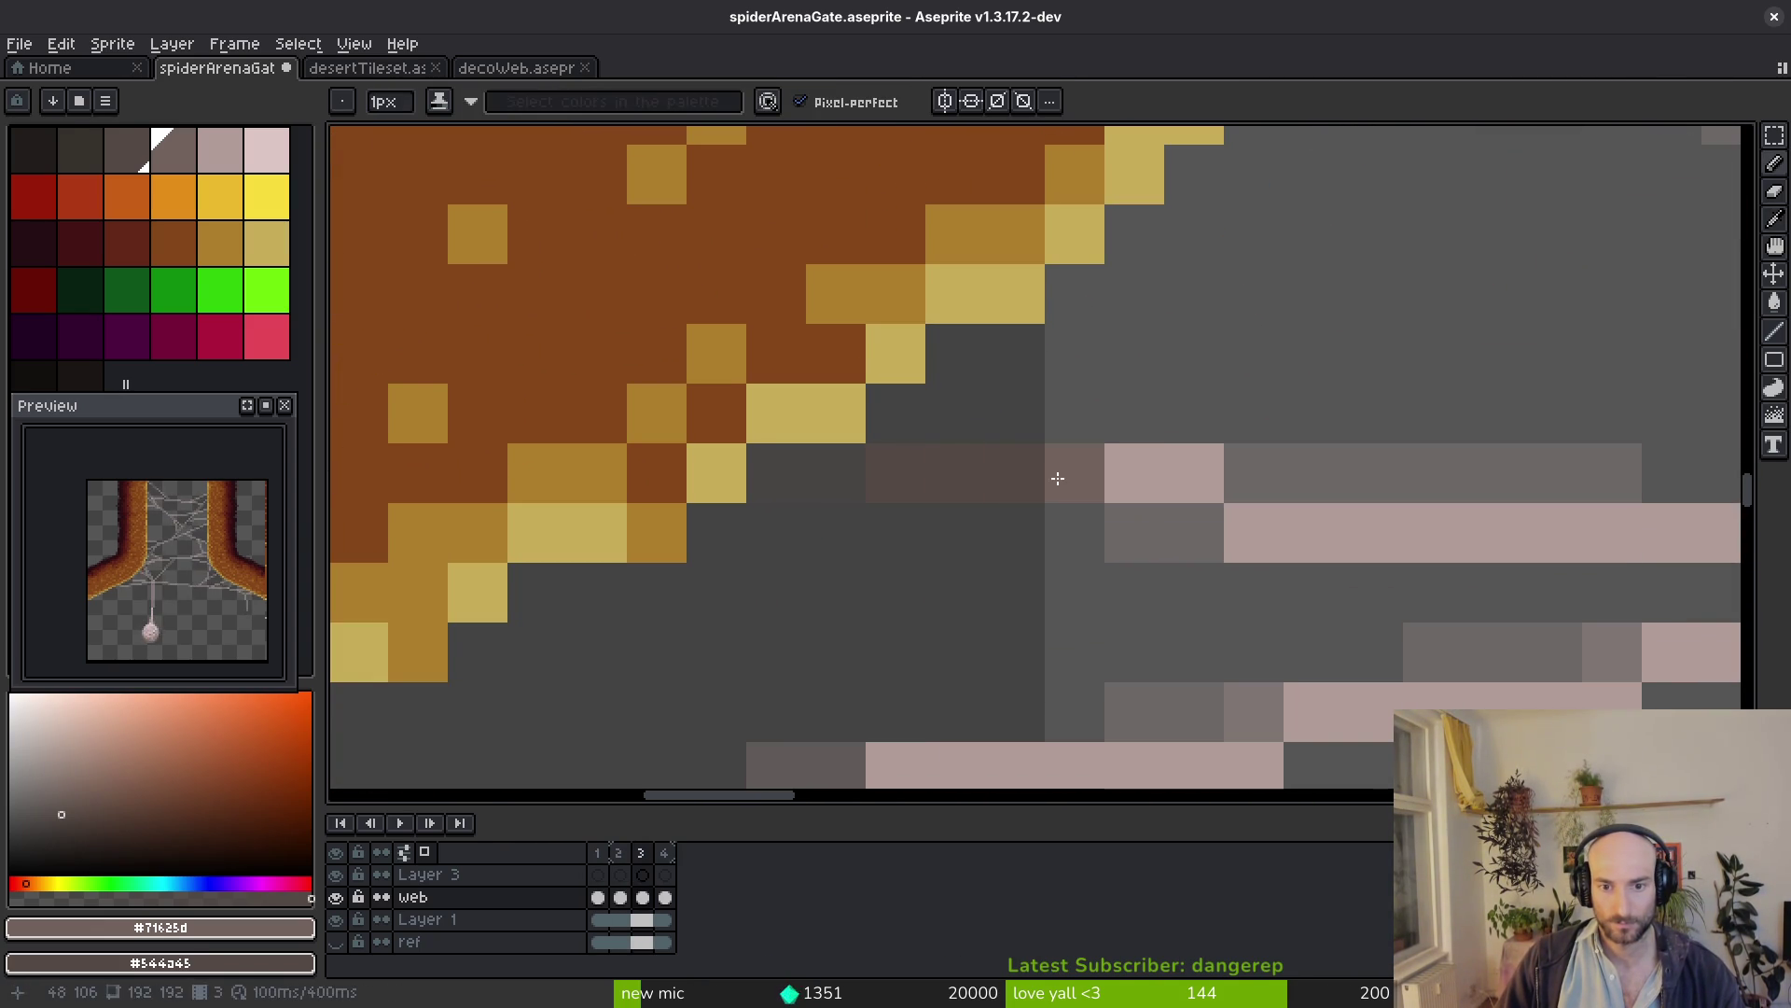
{"action": "scroll", "coordinate": [1205, 559], "scroll_direction": "down", "scroll_amount": 4}
{"action": "scroll", "coordinate": [1148, 600], "scroll_direction": "up", "scroll_amount": 1}
{"action": "scroll", "coordinate": [1134, 587], "scroll_direction": "up", "scroll_amount": 3}
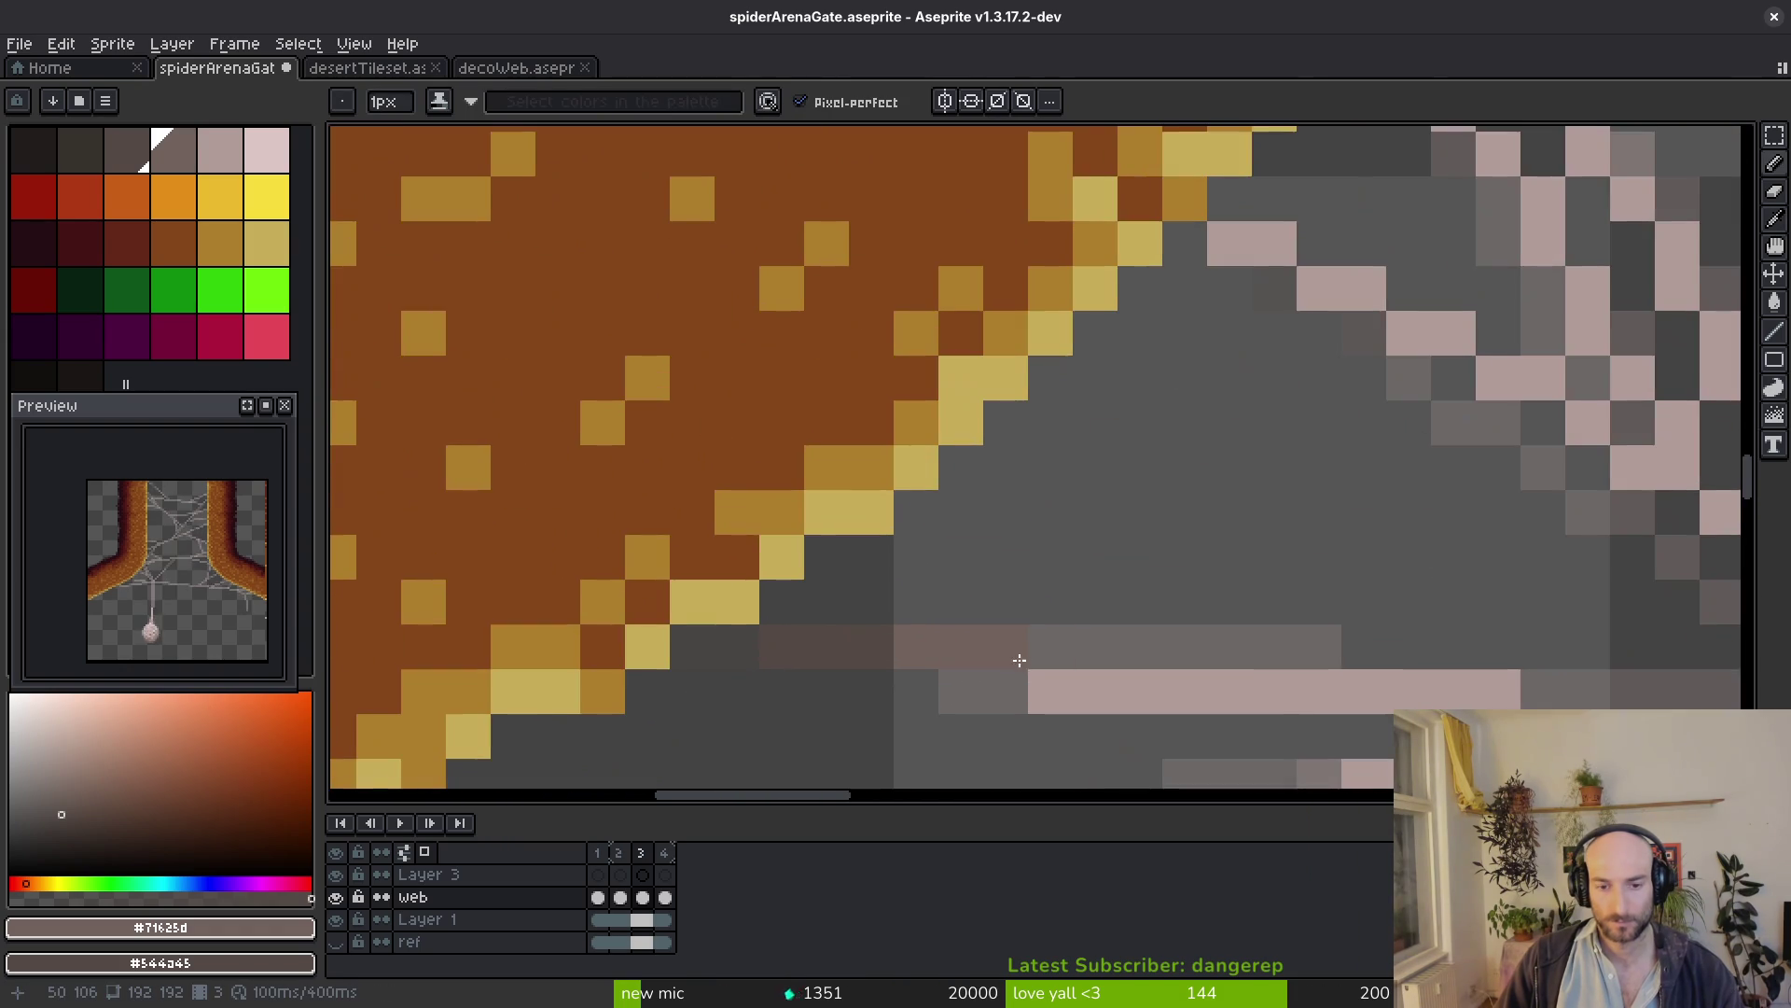
{"action": "scroll", "coordinate": [1121, 575], "scroll_direction": "down", "scroll_amount": 1}
{"action": "scroll", "coordinate": [1122, 574], "scroll_direction": "down", "scroll_amount": 2}
{"action": "scroll", "coordinate": [1162, 558], "scroll_direction": "up", "scroll_amount": 5}
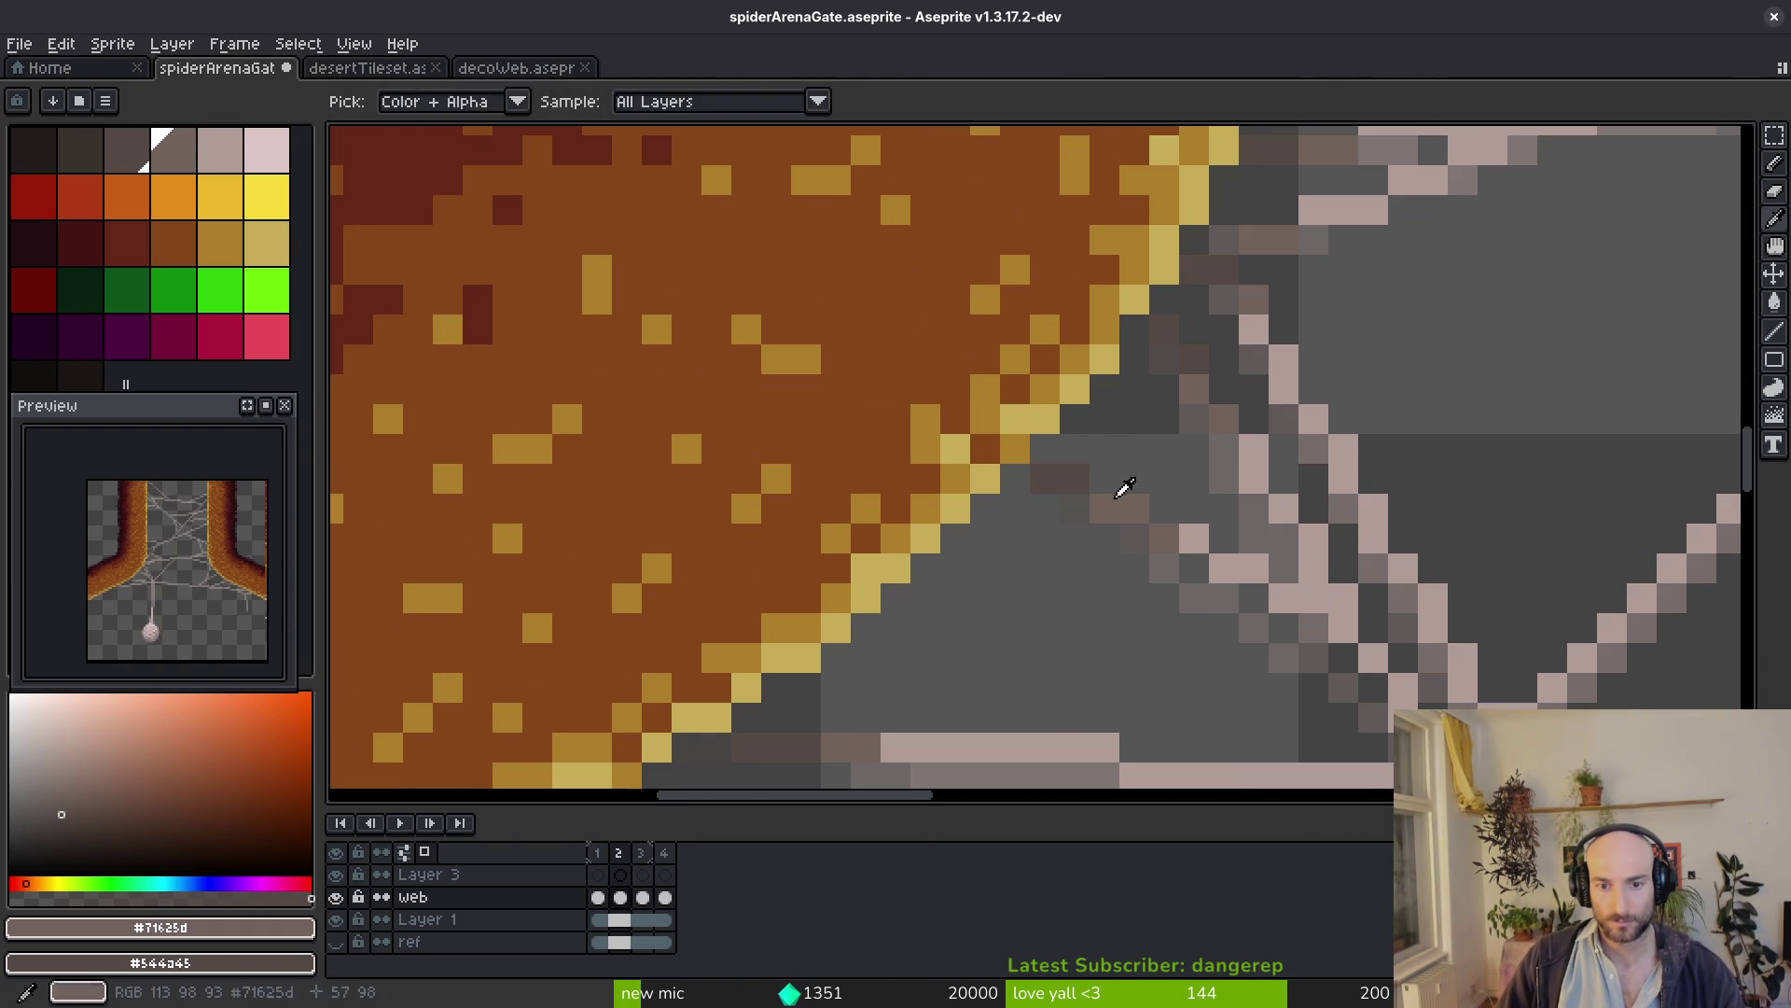
{"action": "scroll", "coordinate": [1169, 534], "scroll_direction": "down", "scroll_amount": 2}
{"action": "scroll", "coordinate": [1161, 525], "scroll_direction": "down", "scroll_amount": 2}
{"action": "scroll", "coordinate": [1064, 462], "scroll_direction": "up", "scroll_amount": 2}
{"action": "scroll", "coordinate": [981, 397], "scroll_direction": "up", "scroll_amount": 2}
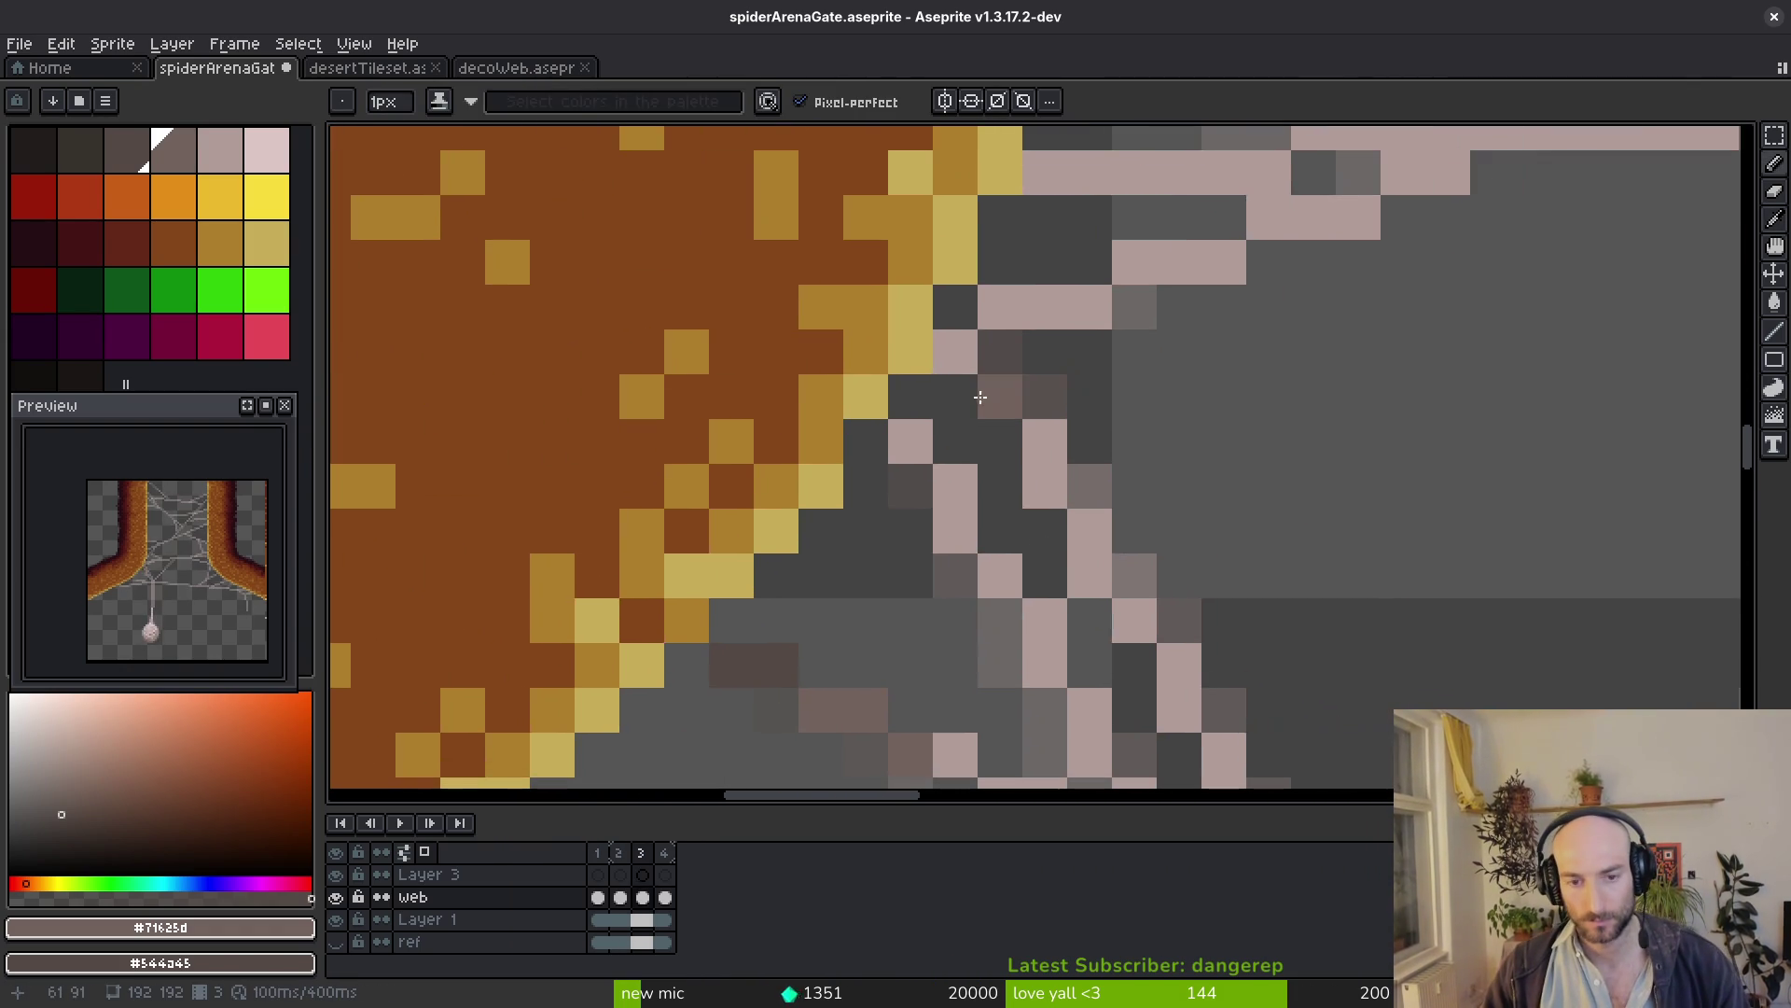
On frame 3, add dark blend pixels and a dark diagonal fade along the strand at the left pillar edge
{"action": "left_click", "coordinate": [907, 436]}
{"action": "left_click", "coordinate": [1001, 577]}
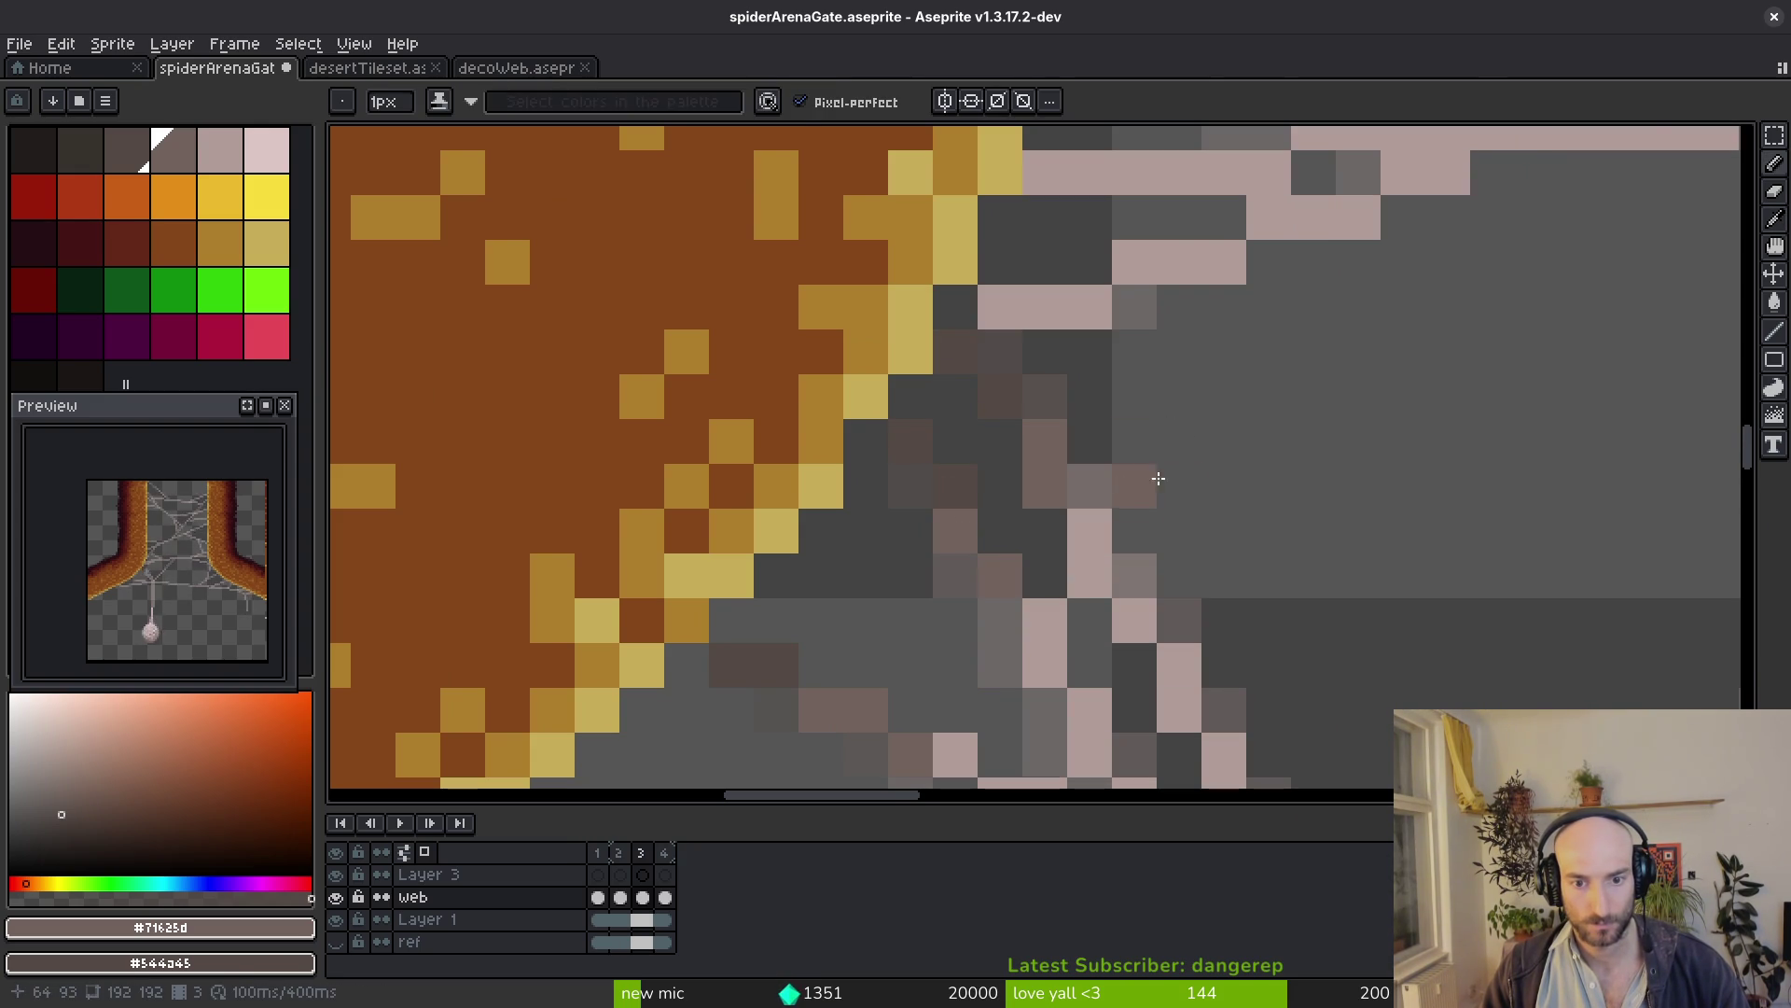
{"action": "scroll", "coordinate": [1138, 483], "scroll_direction": "up", "scroll_amount": 4}
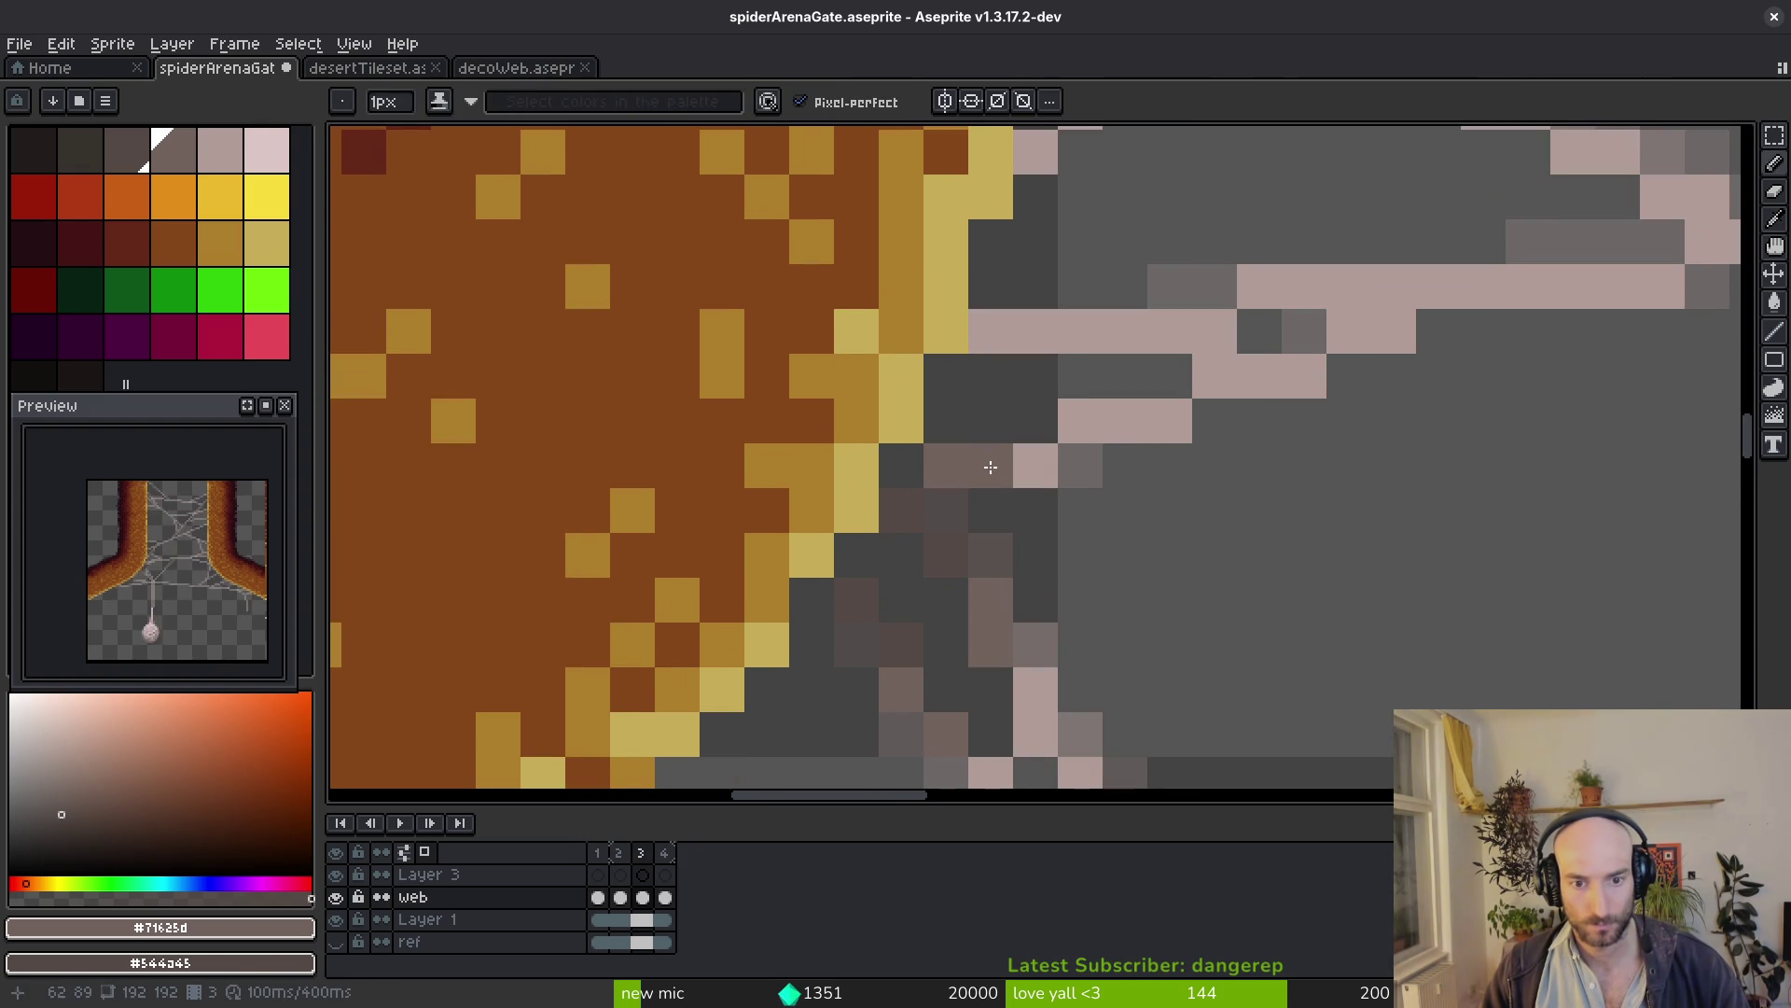
{"action": "scroll", "coordinate": [1182, 490], "scroll_direction": "up", "scroll_amount": 2}
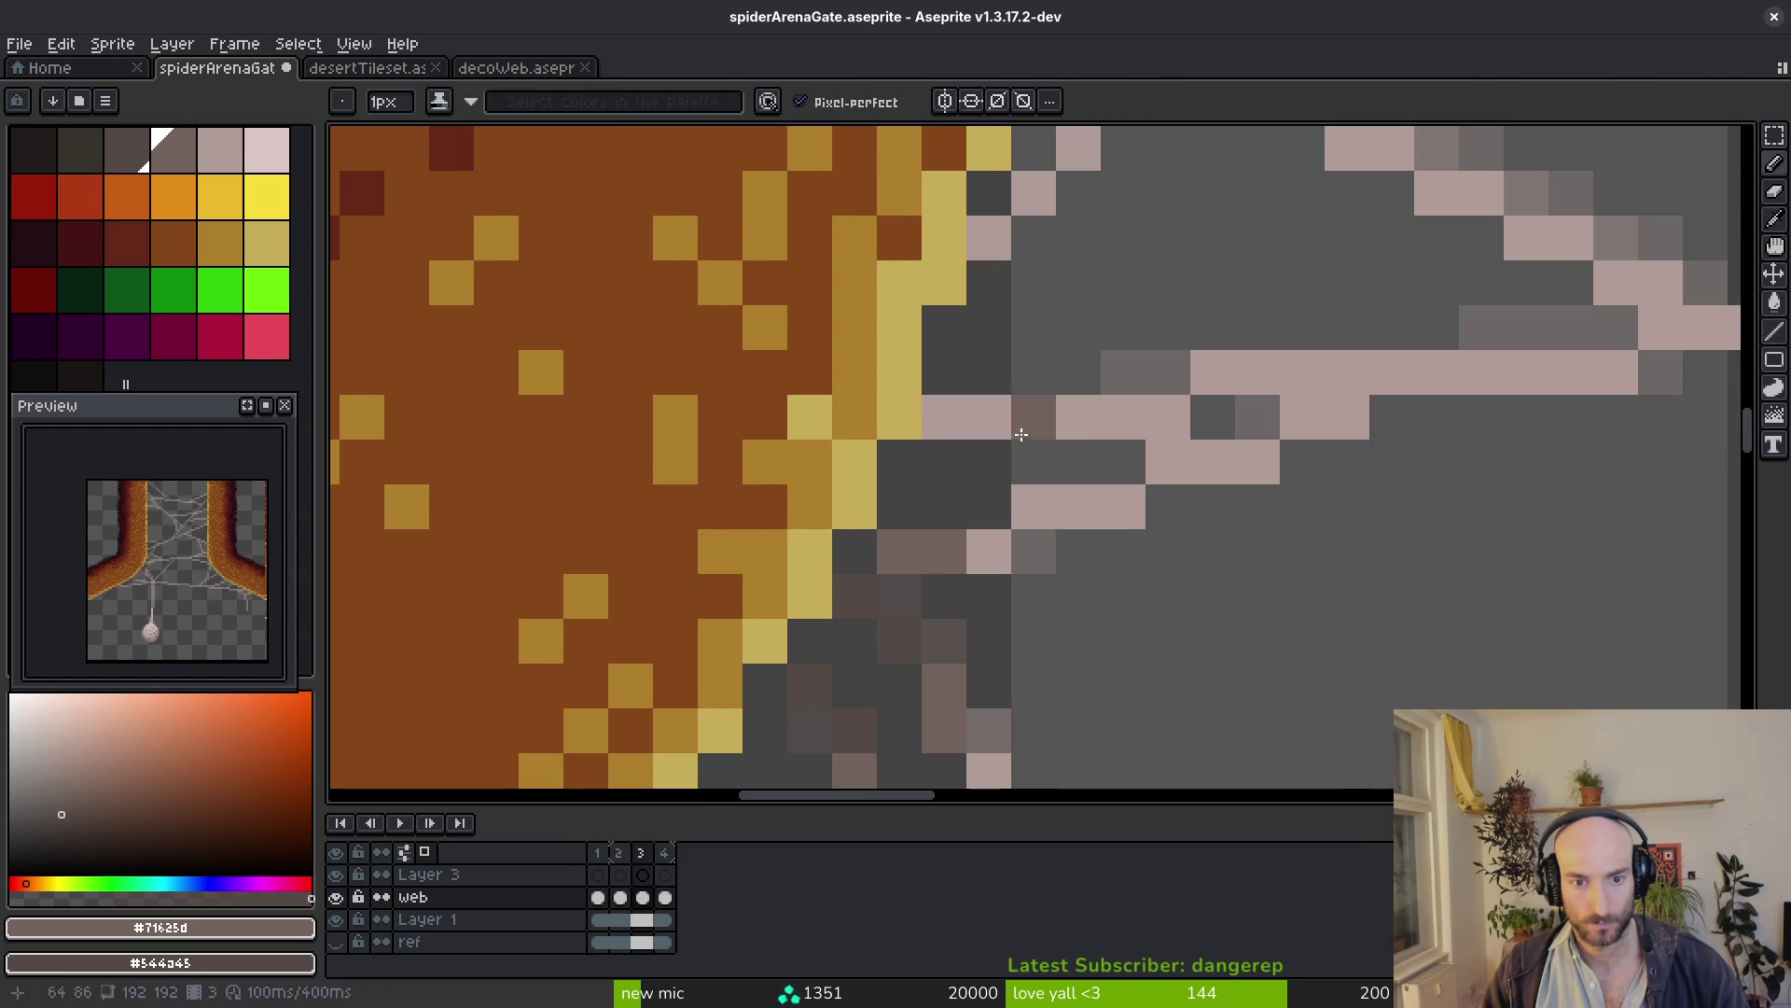
{"action": "scroll", "coordinate": [1077, 419], "scroll_direction": "up", "scroll_amount": 7}
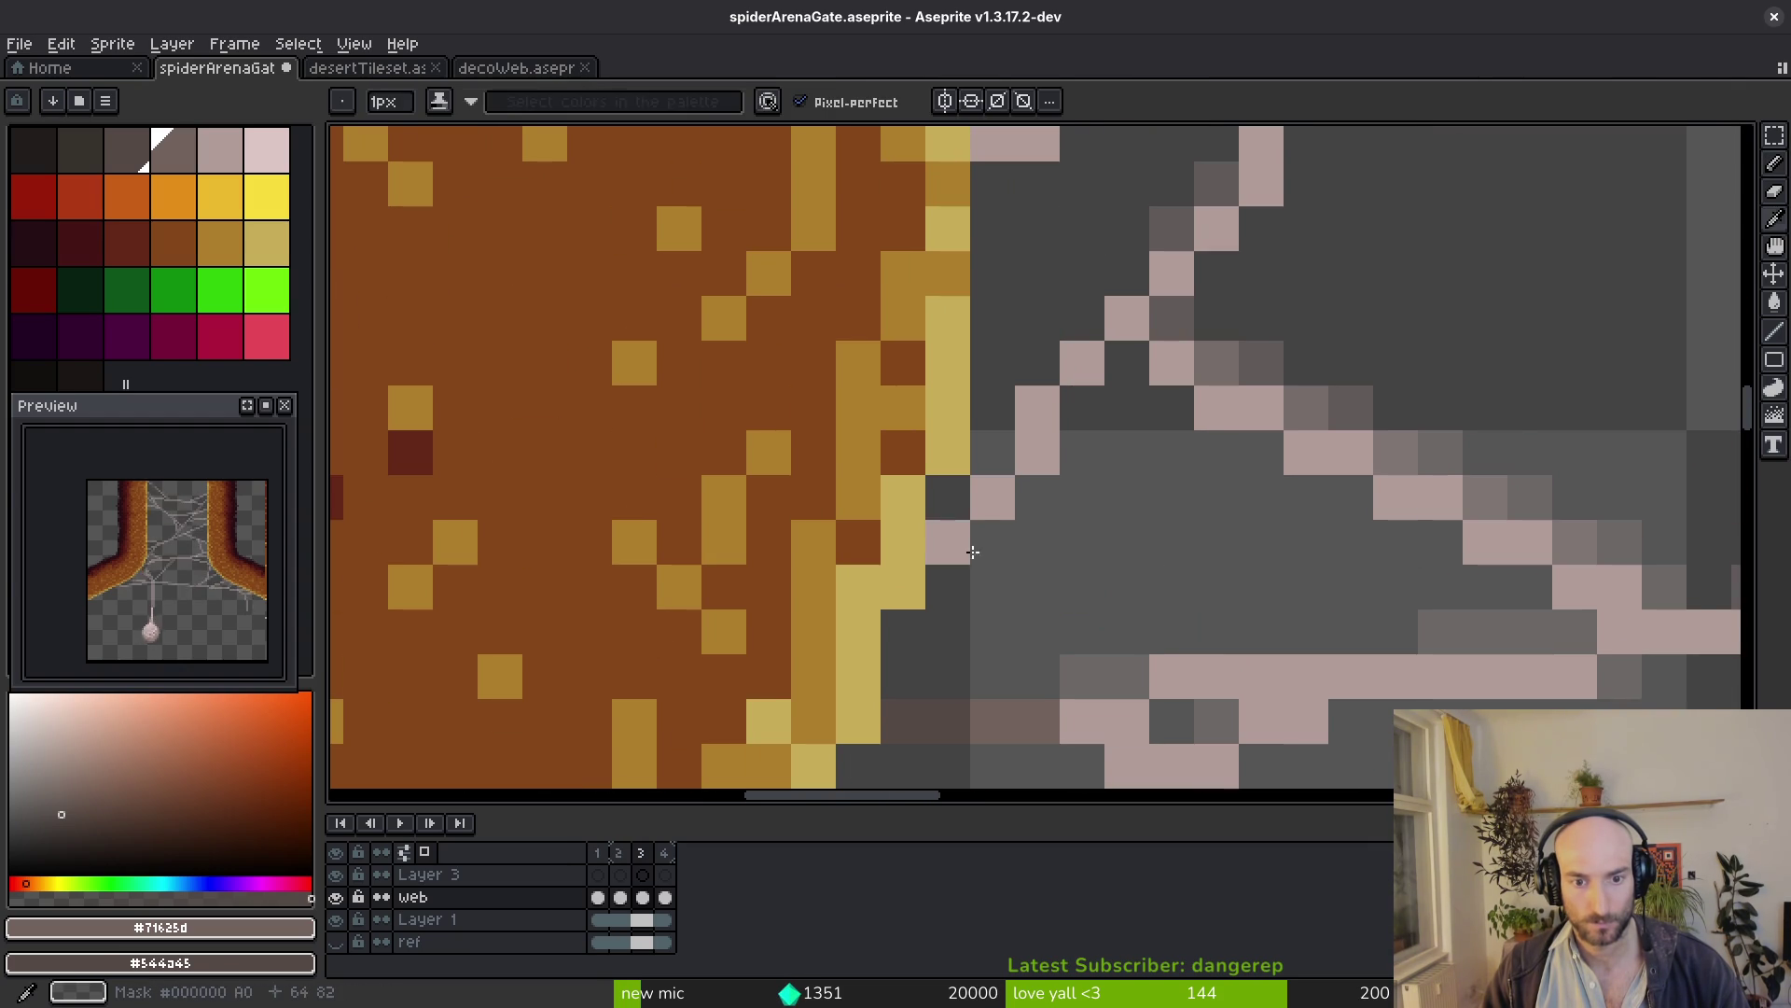
{"action": "key", "text": "minus"}
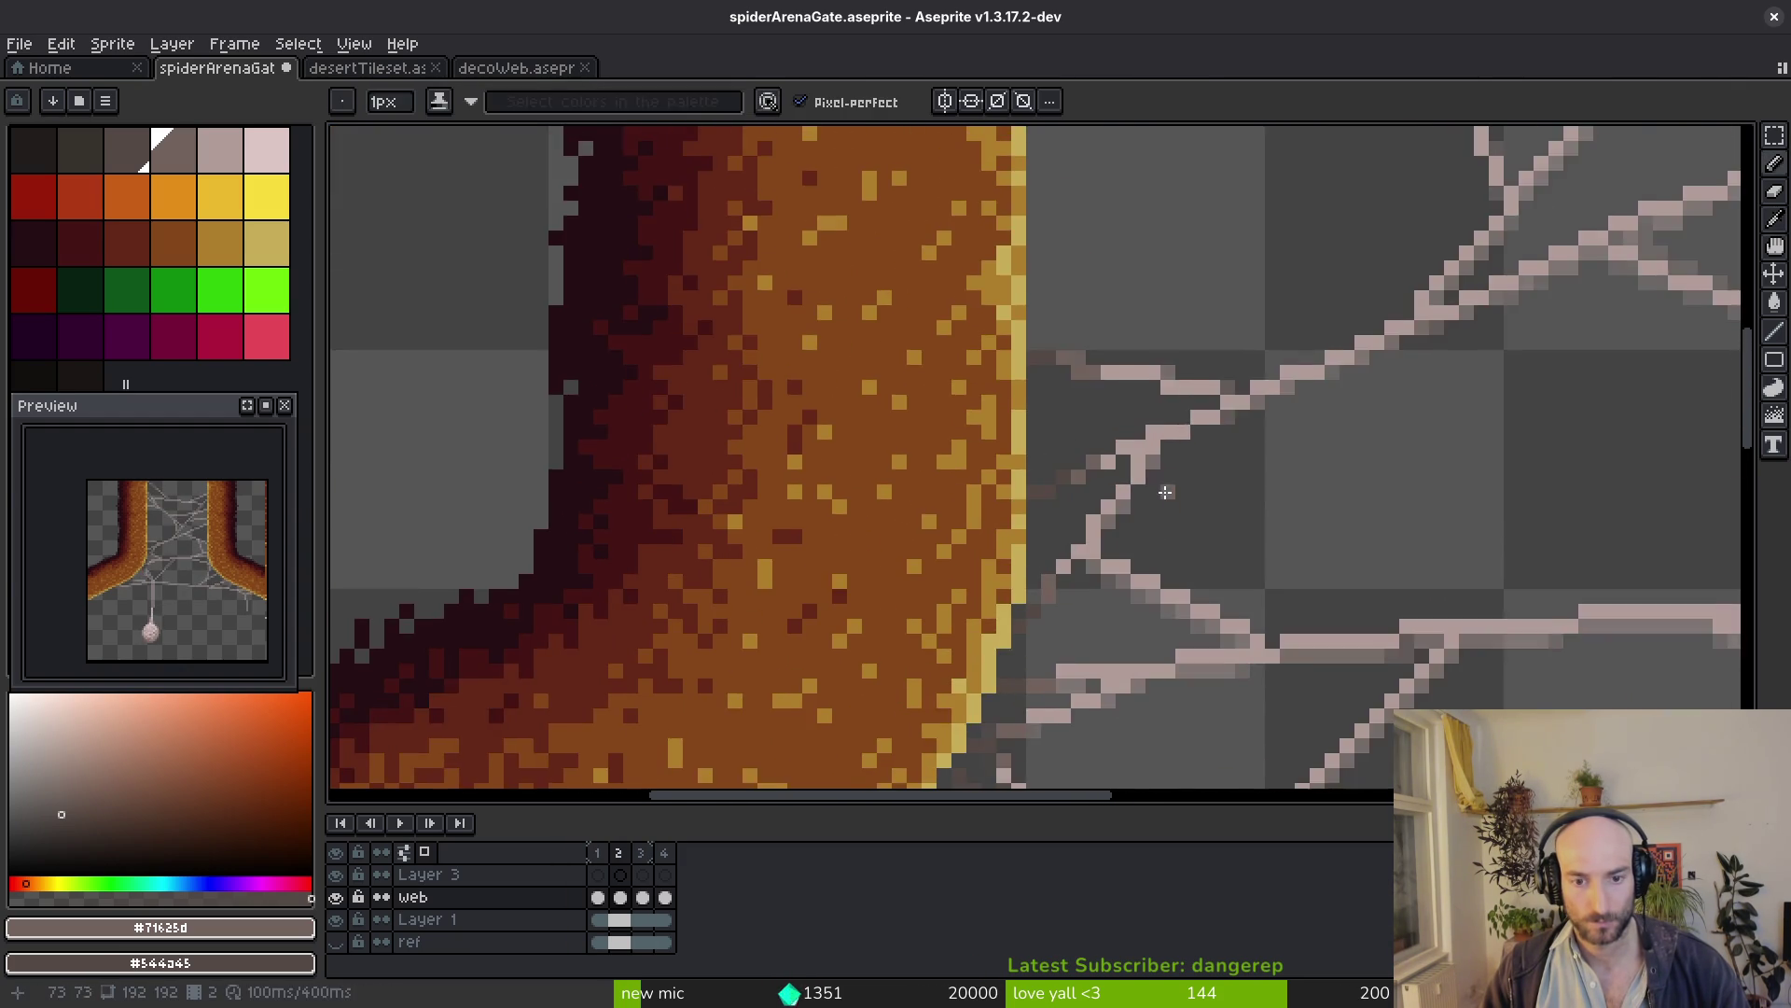
{"action": "scroll", "coordinate": [1105, 448], "scroll_direction": "up", "scroll_amount": 6}
{"action": "key", "text": "i"}
{"action": "key", "text": "b"}
{"action": "scroll", "coordinate": [1016, 596], "scroll_direction": "up", "scroll_amount": 2}
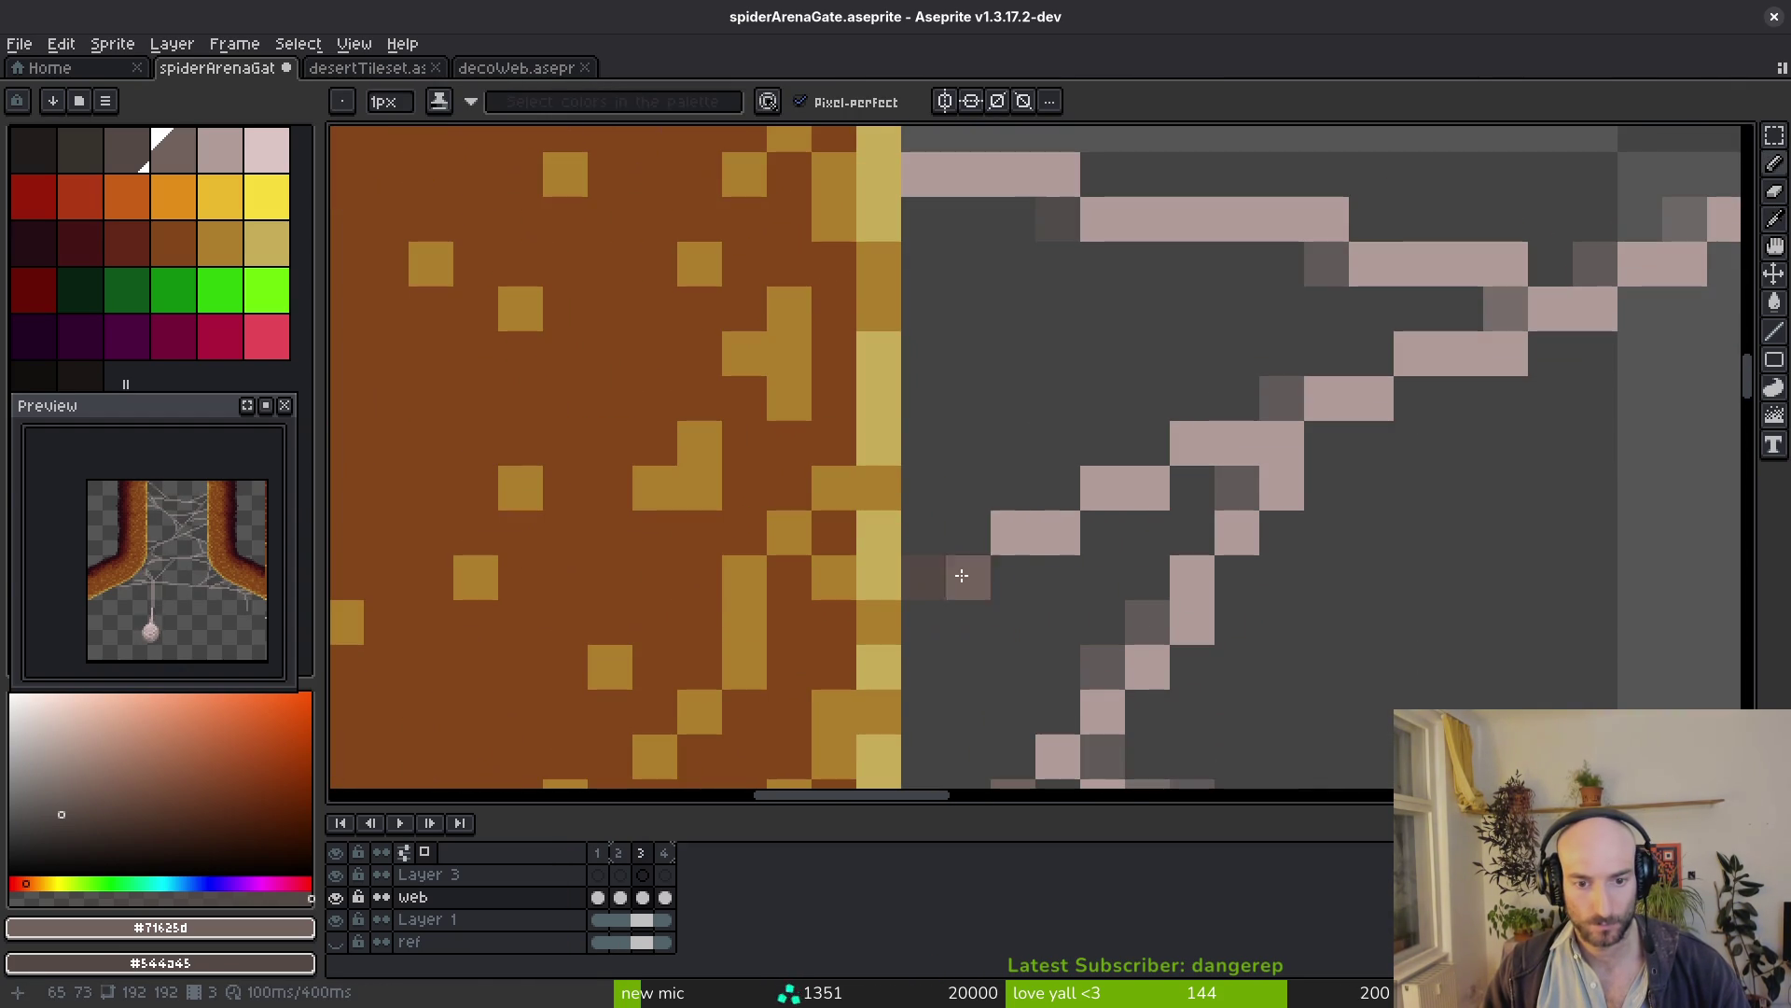
{"action": "left_click_drag", "start_coordinate": [961, 576], "coordinate": [1047, 522]}
{"action": "scroll", "coordinate": [1232, 523], "scroll_direction": "down", "scroll_amount": 2}
{"action": "scroll", "coordinate": [898, 356], "scroll_direction": "up", "scroll_amount": 2}
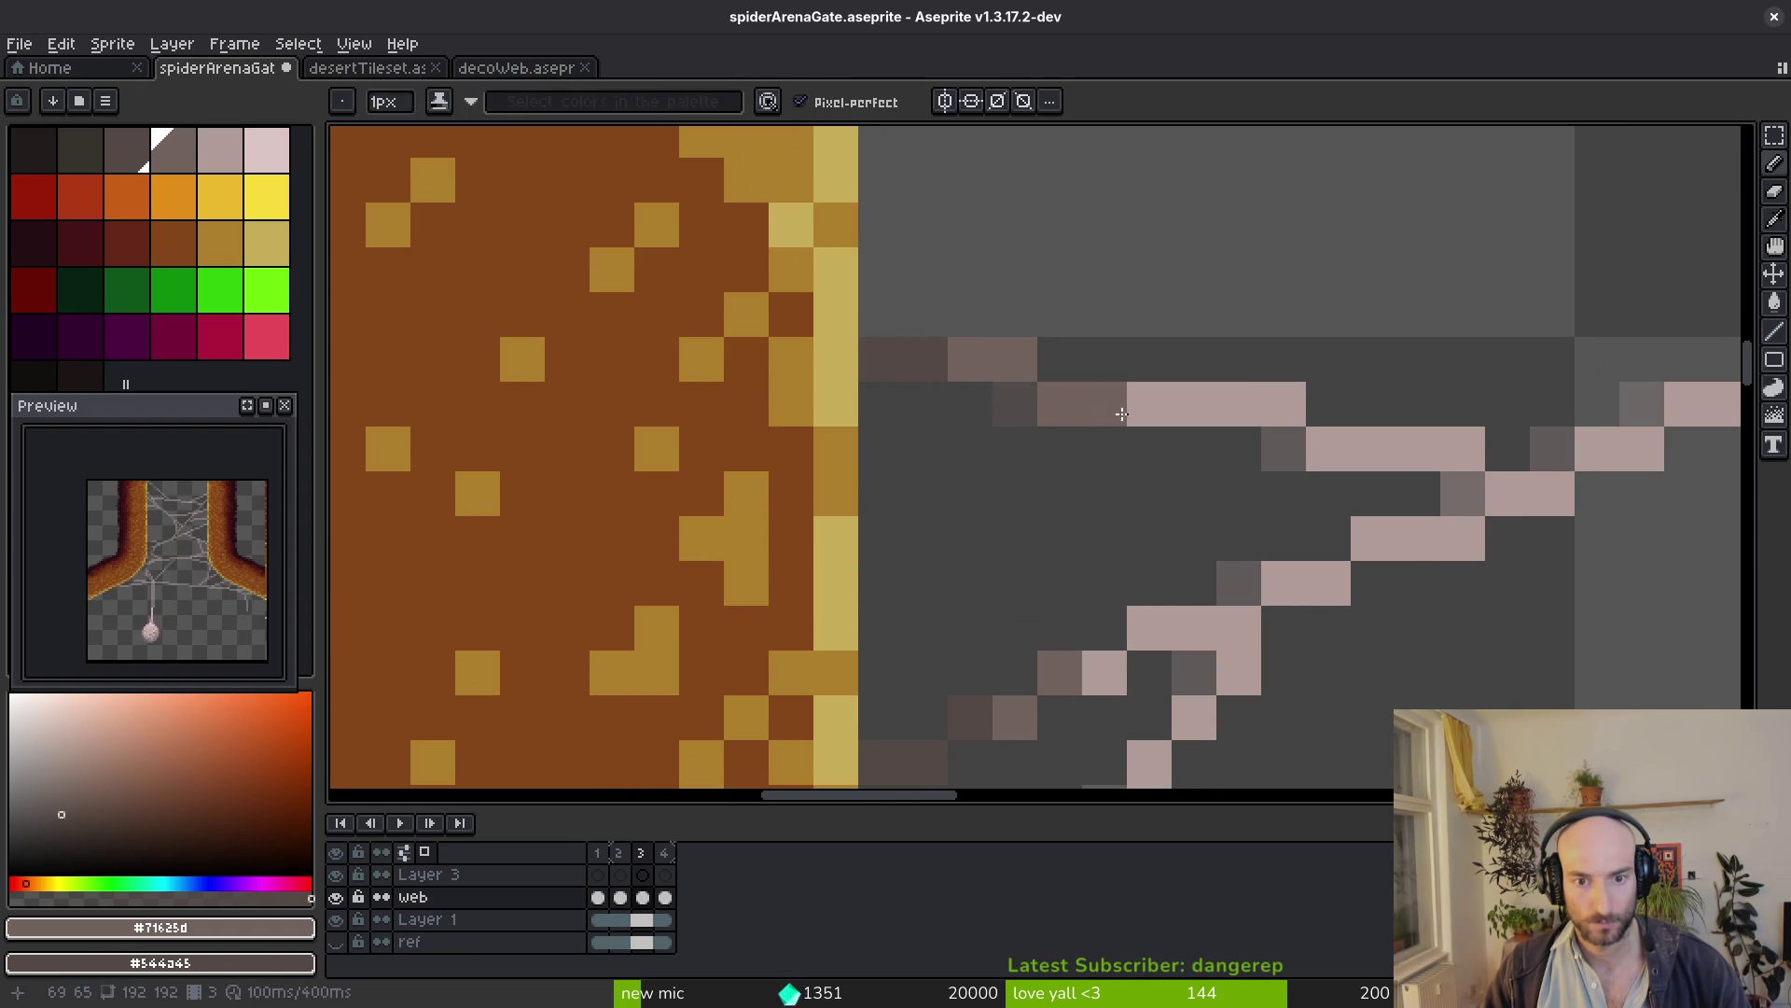
{"action": "scroll", "coordinate": [1240, 500], "scroll_direction": "down", "scroll_amount": 3}
{"action": "left_click_drag", "start_coordinate": [420, 421], "coordinate": [1204, 419]}
{"action": "scroll", "coordinate": [1062, 396], "scroll_direction": "up", "scroll_amount": 2}
{"action": "mouse_move", "coordinate": [1063, 395]}
{"action": "left_mouse_down"}
{"action": "mouse_move", "coordinate": [1307, 471]}
{"action": "mouse_move", "coordinate": [1133, 372]}
{"action": "left_mouse_up"}
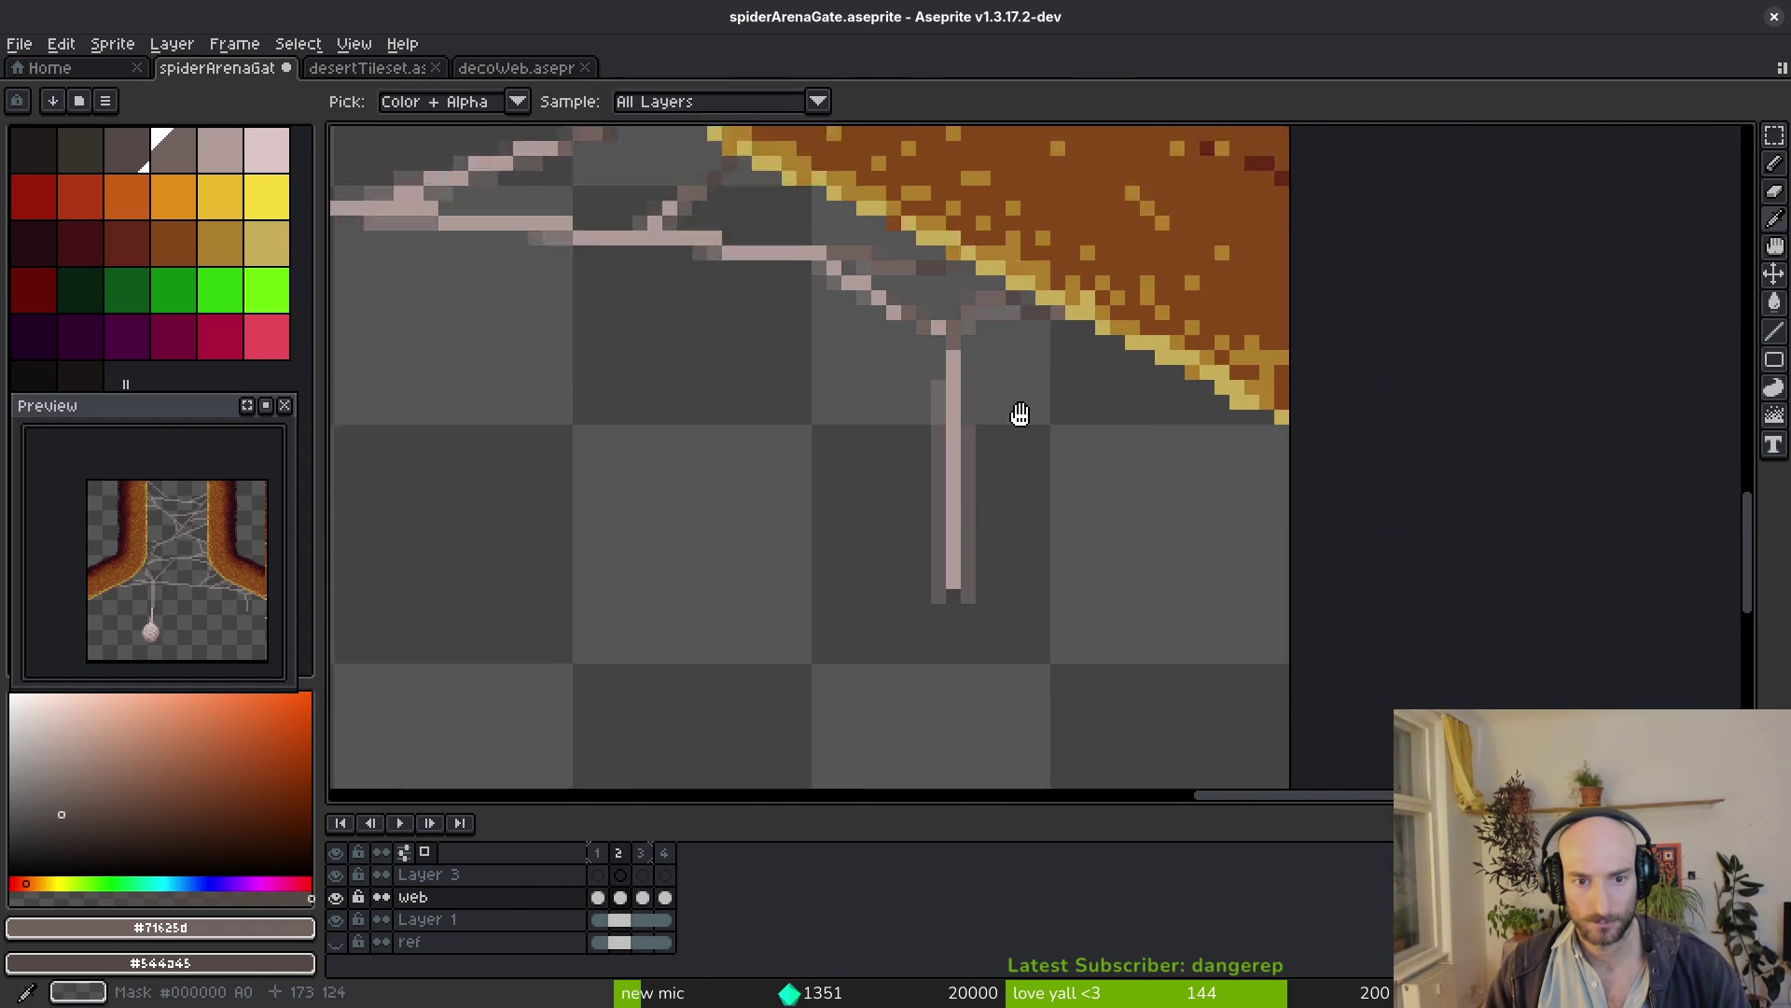
{"action": "scroll", "coordinate": [1002, 352], "scroll_direction": "up", "scroll_amount": 1}
Darken the strand ends and stray pink pixels where strands meet the right pillar with the secondary shade
{"action": "right_click", "coordinate": [1083, 384]}
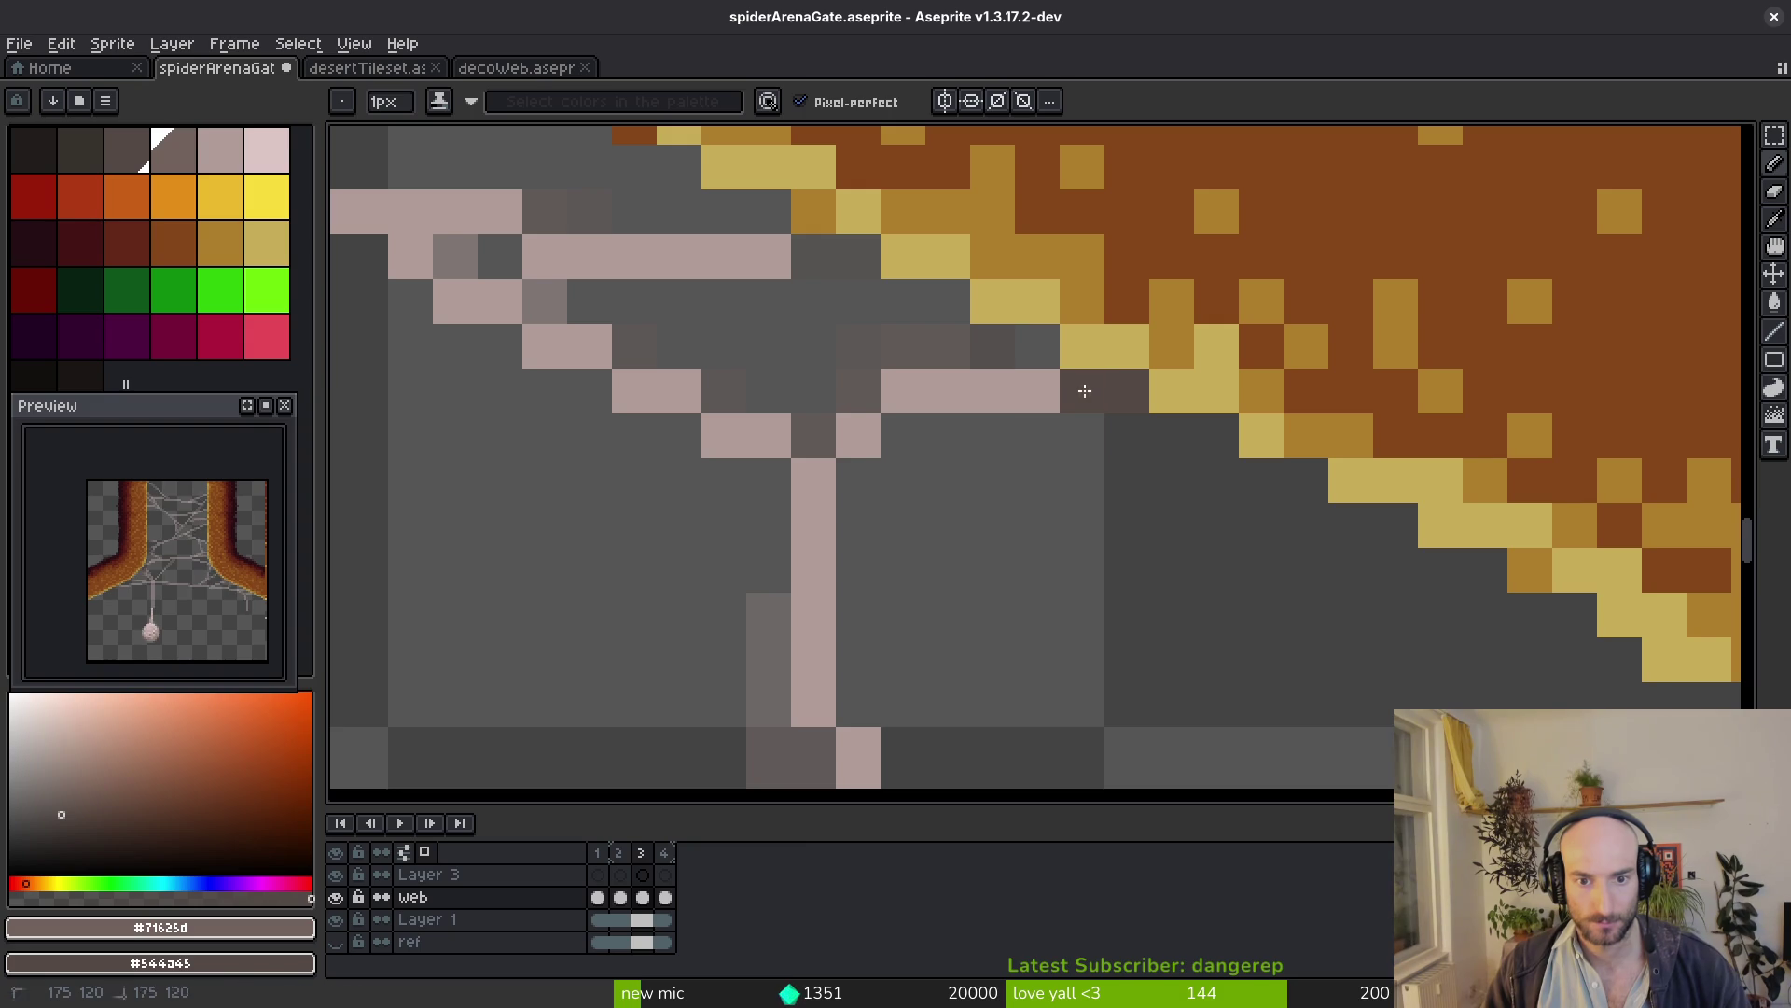
{"action": "right_click", "coordinate": [966, 391]}
{"action": "right_click", "coordinate": [874, 422]}
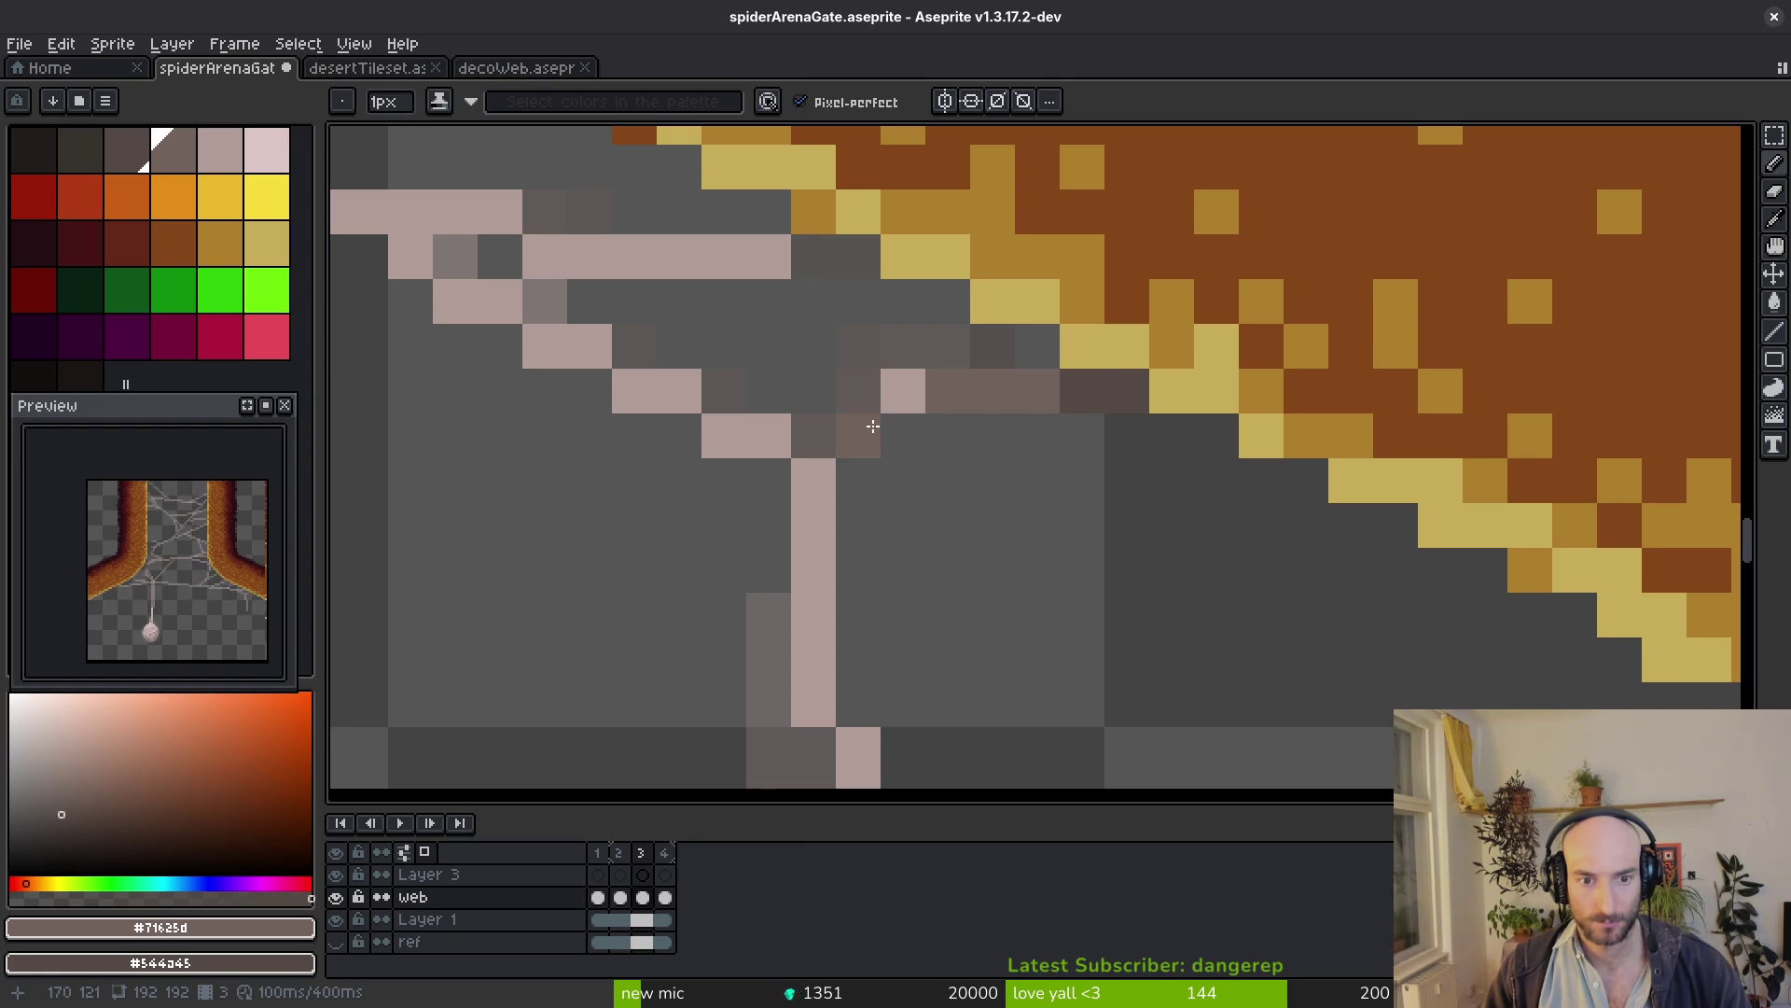
{"action": "right_click", "coordinate": [1031, 387]}
{"action": "left_click_drag", "start_coordinate": [1031, 386], "coordinate": [1351, 494]}
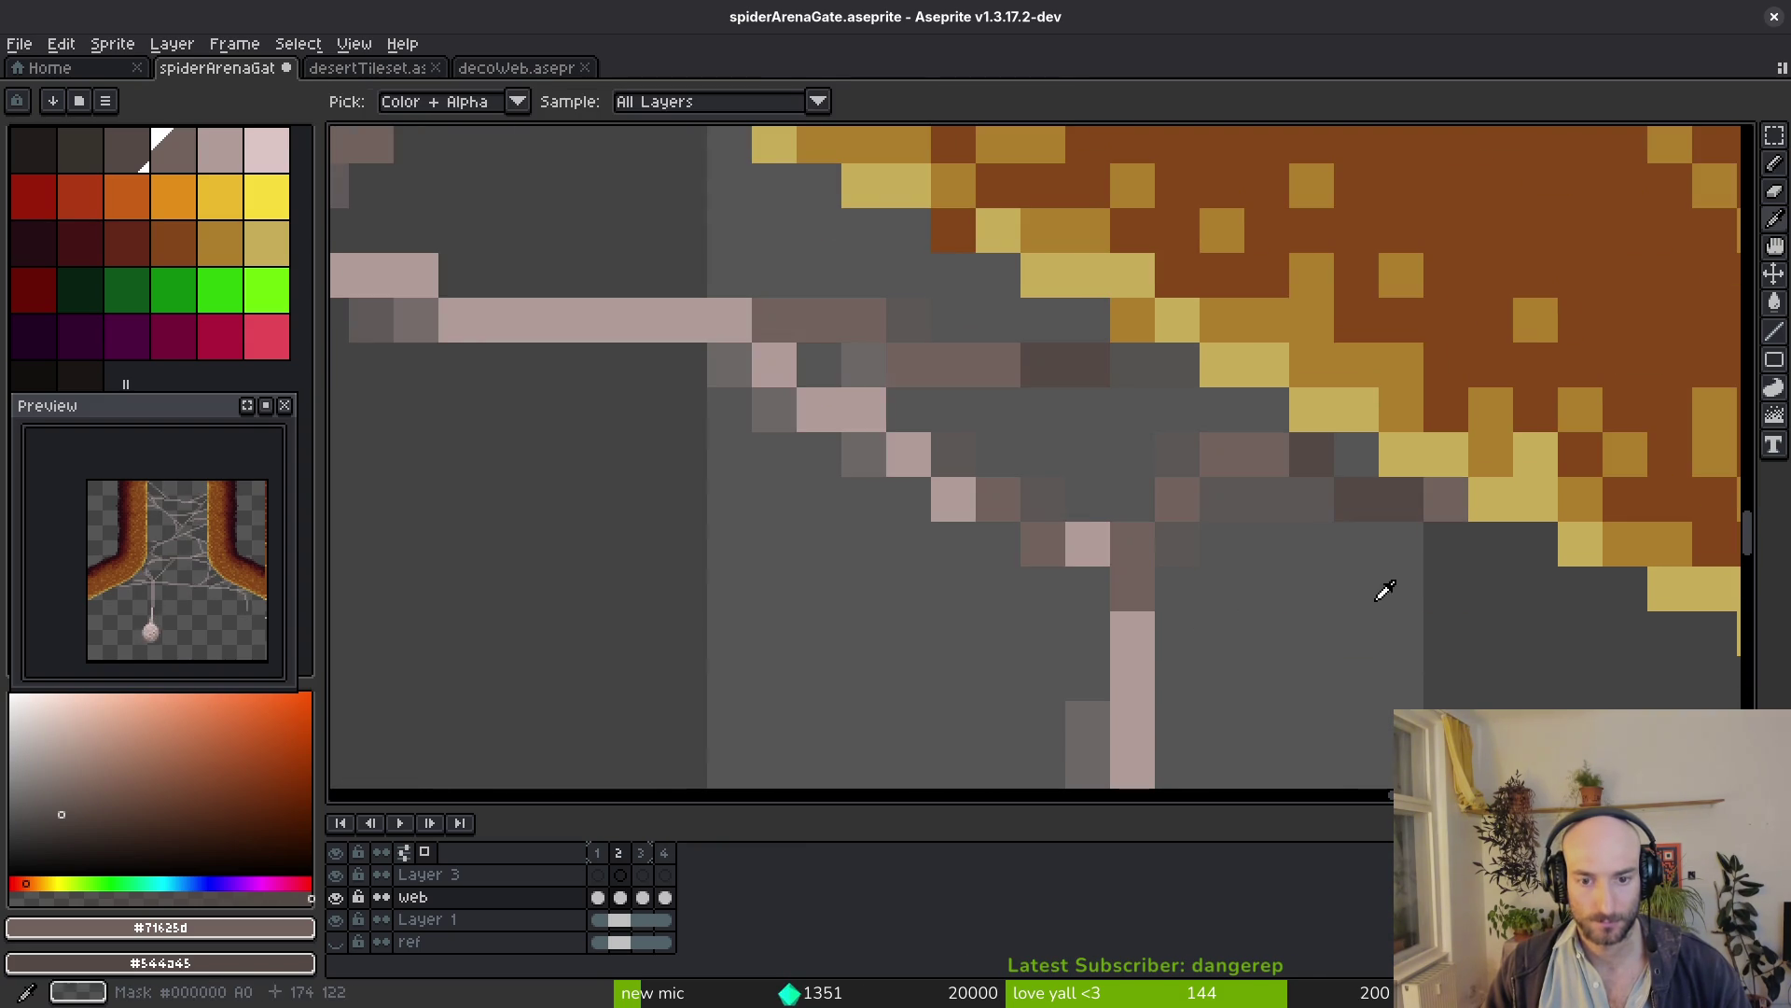
{"action": "left_click", "coordinate": [1133, 589]}
{"action": "left_click", "coordinate": [1089, 498]}
{"action": "left_click_drag", "start_coordinate": [1089, 513], "coordinate": [1268, 632]}
{"action": "left_click", "coordinate": [1266, 664]}
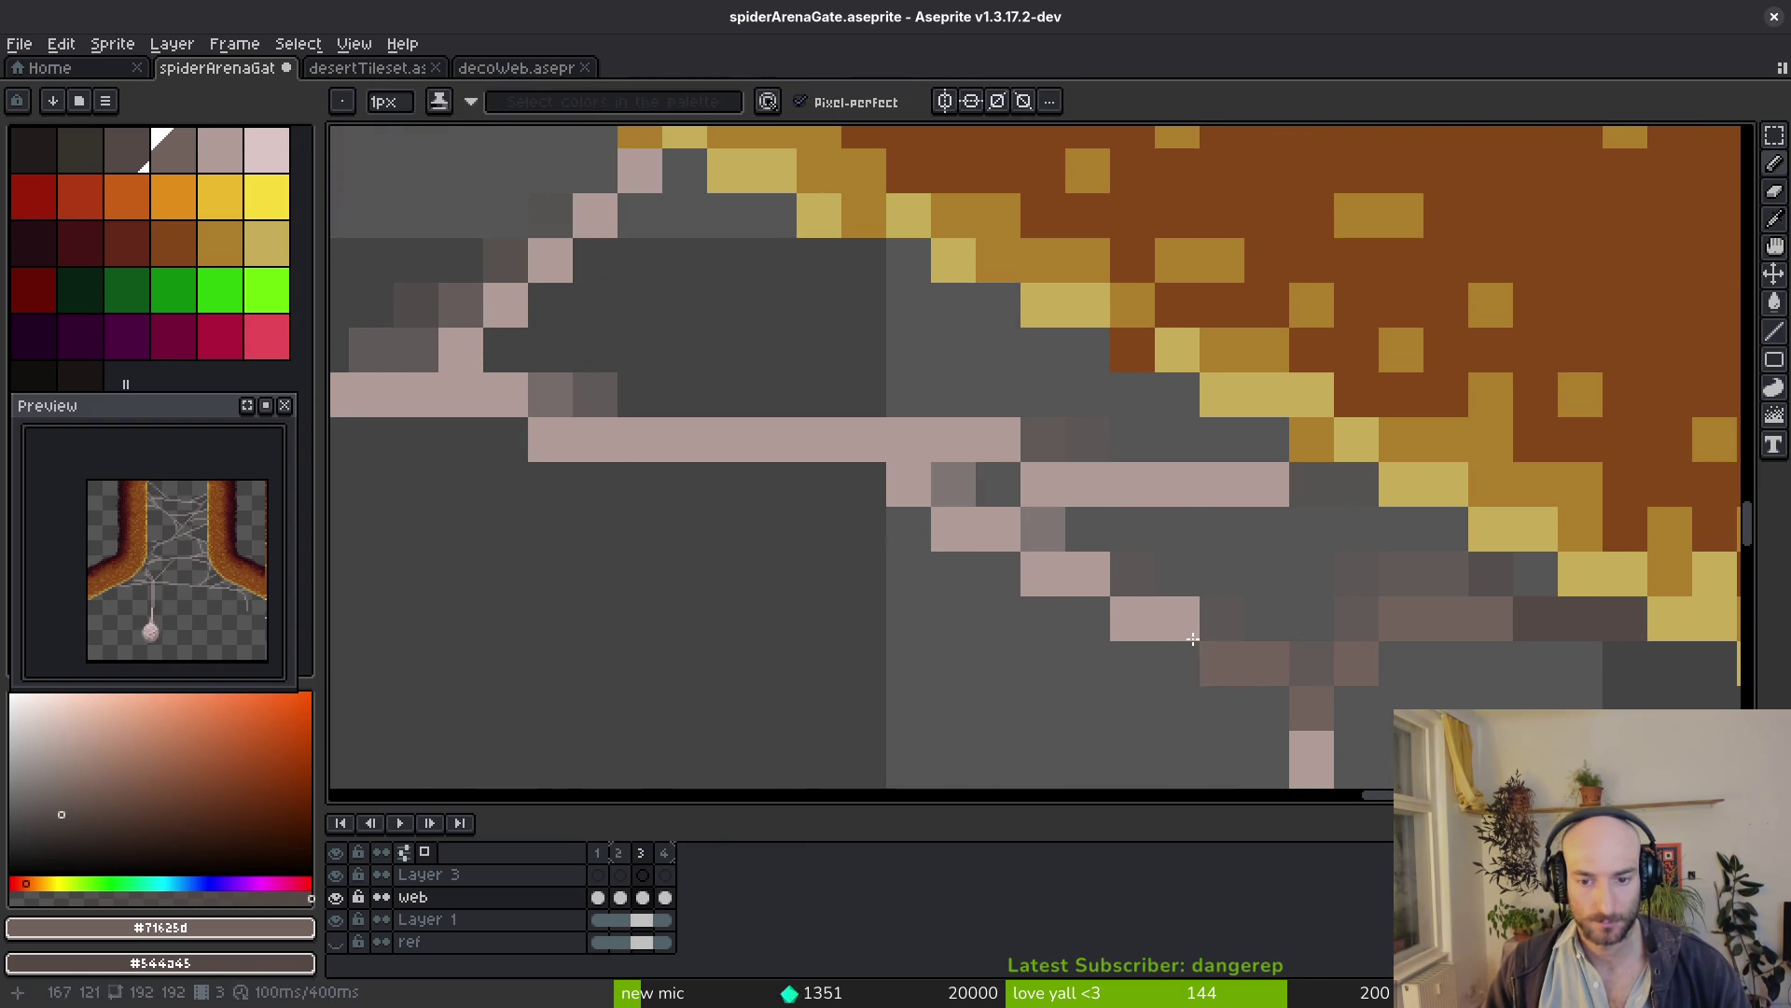
{"action": "left_click_drag", "start_coordinate": [1273, 494], "coordinate": [1044, 484]}
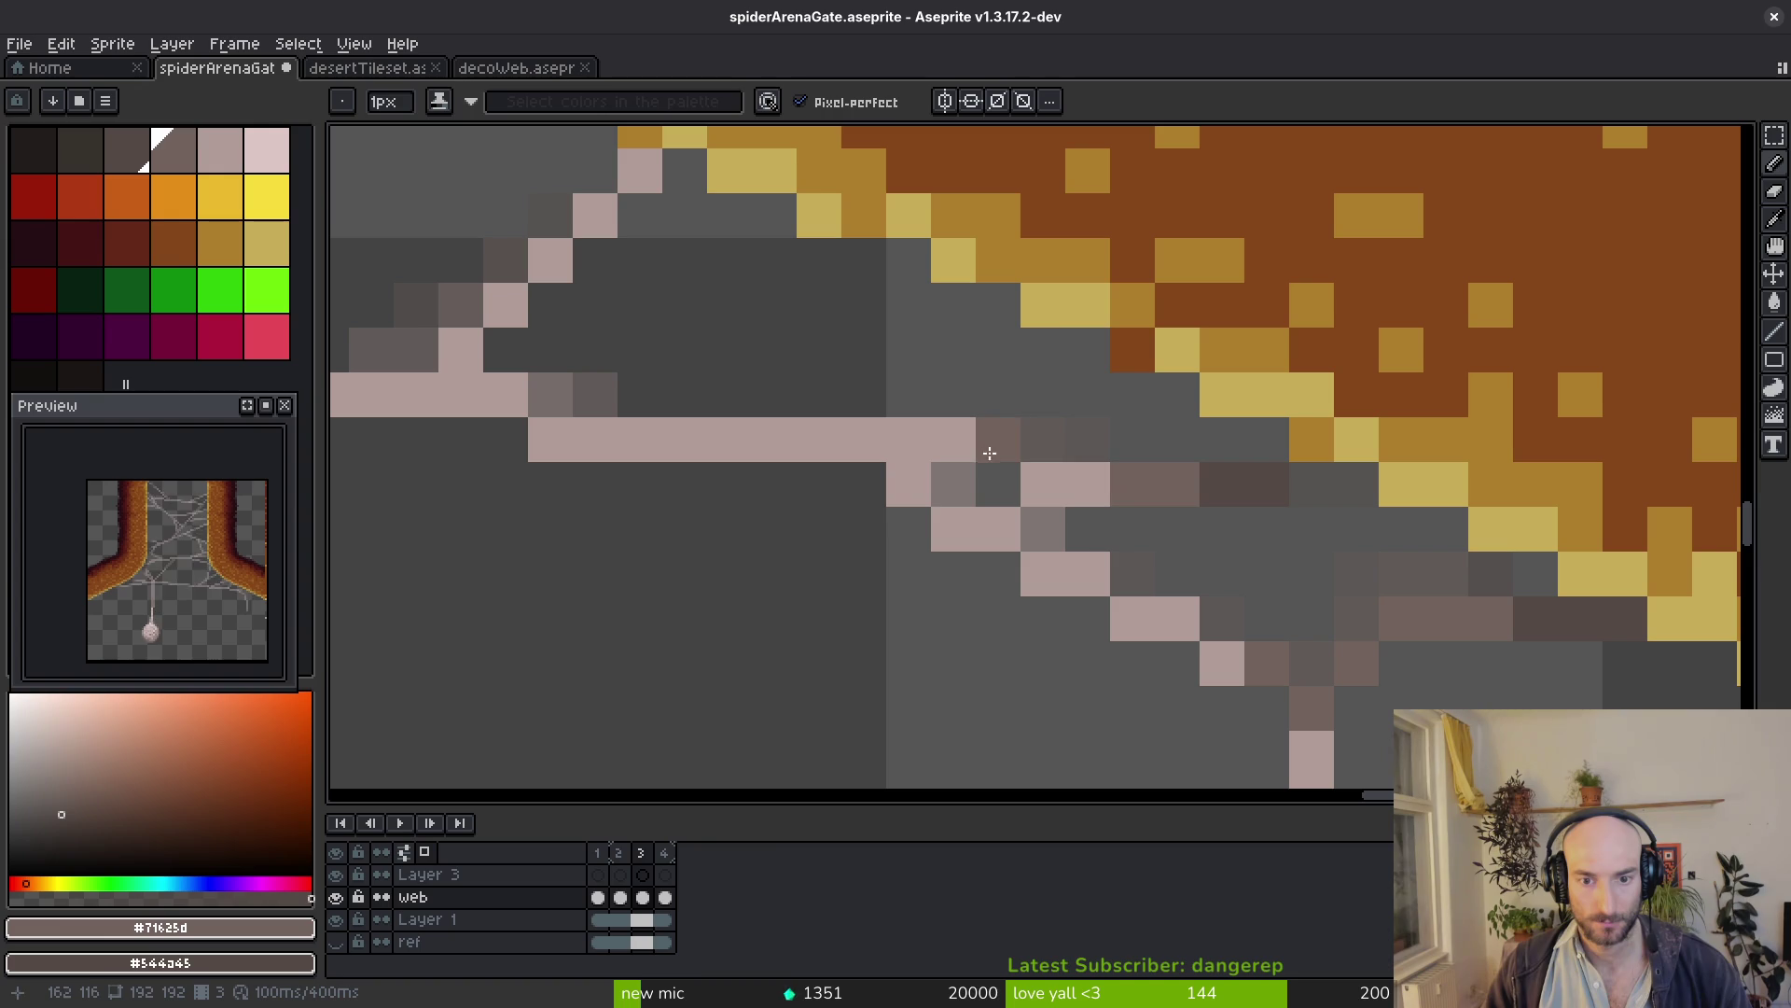
After comparing frames, darken the diagonal strands running down toward the right pillar
{"action": "key", "text": "alt"}
{"action": "key", "text": "Left"}
{"action": "key", "text": "Right"}
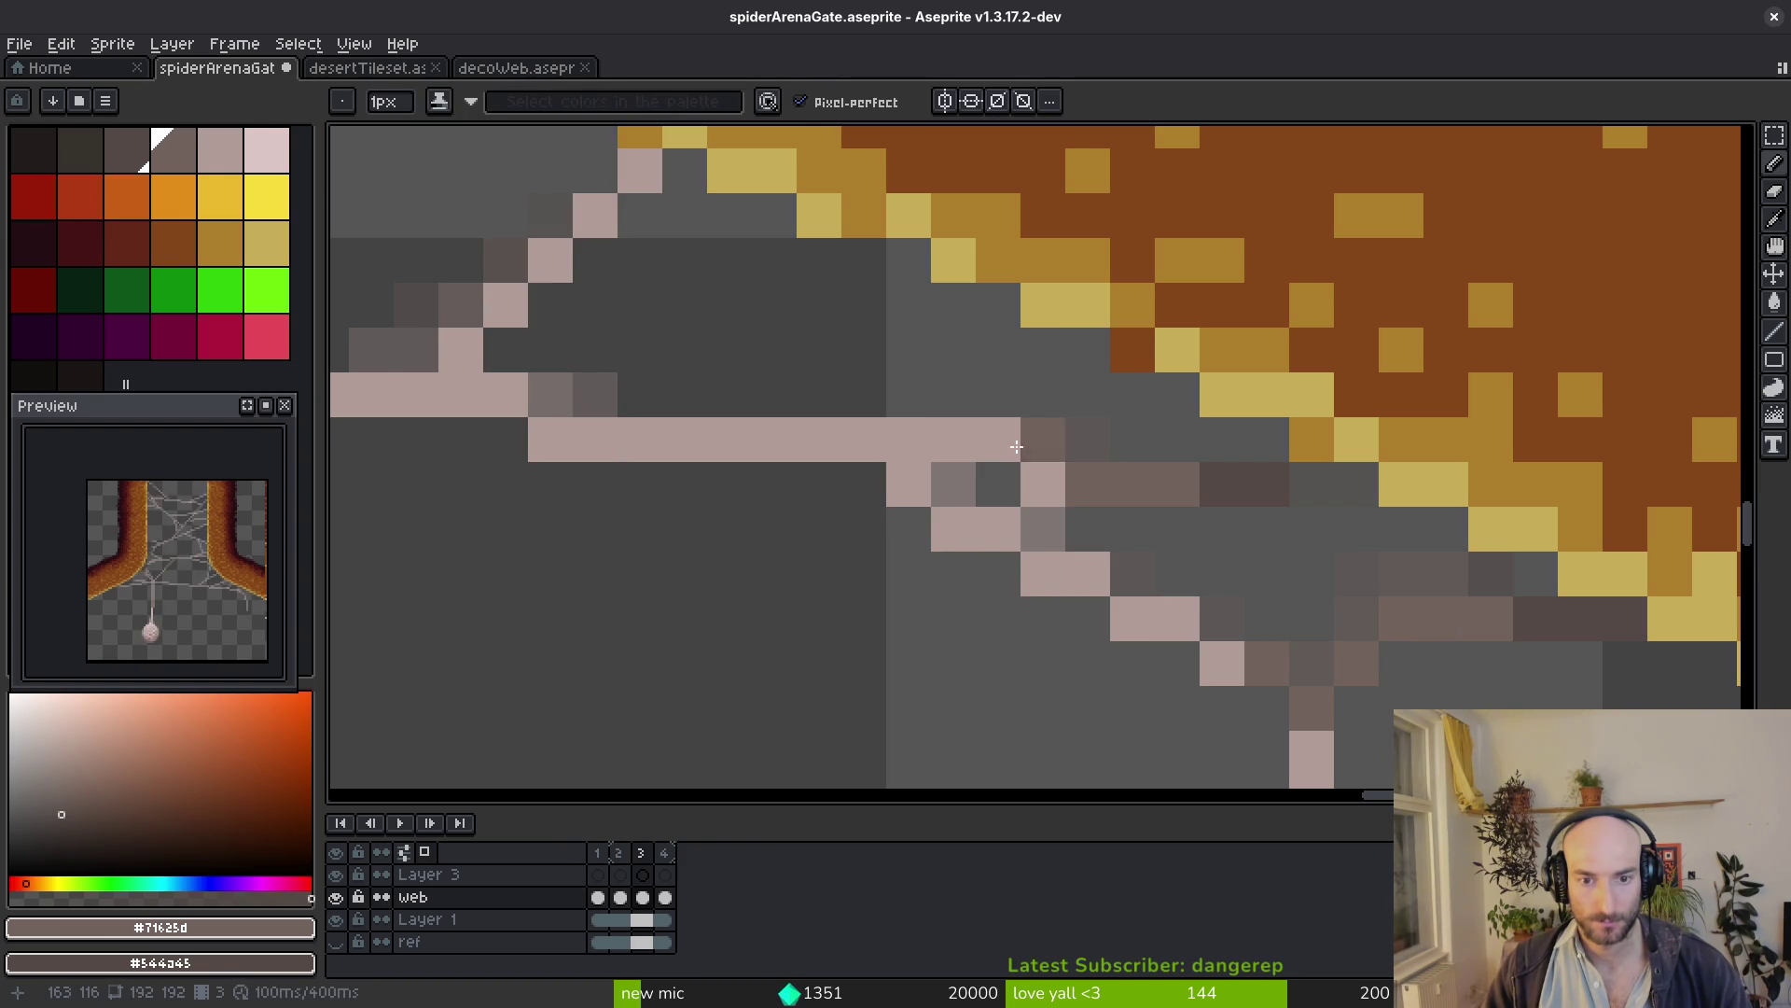
{"action": "scroll", "coordinate": [1032, 453], "scroll_direction": "down", "scroll_amount": 3}
{"action": "key", "text": "alt"}
{"action": "scroll", "coordinate": [1154, 418], "scroll_direction": "up", "scroll_amount": 4}
{"action": "mouse_move", "coordinate": [1154, 419]}
{"action": "left_mouse_down"}
{"action": "mouse_move", "coordinate": [966, 518]}
{"action": "mouse_move", "coordinate": [981, 551]}
{"action": "left_mouse_up"}
{"action": "scroll", "coordinate": [1338, 650], "scroll_direction": "down", "scroll_amount": 3}
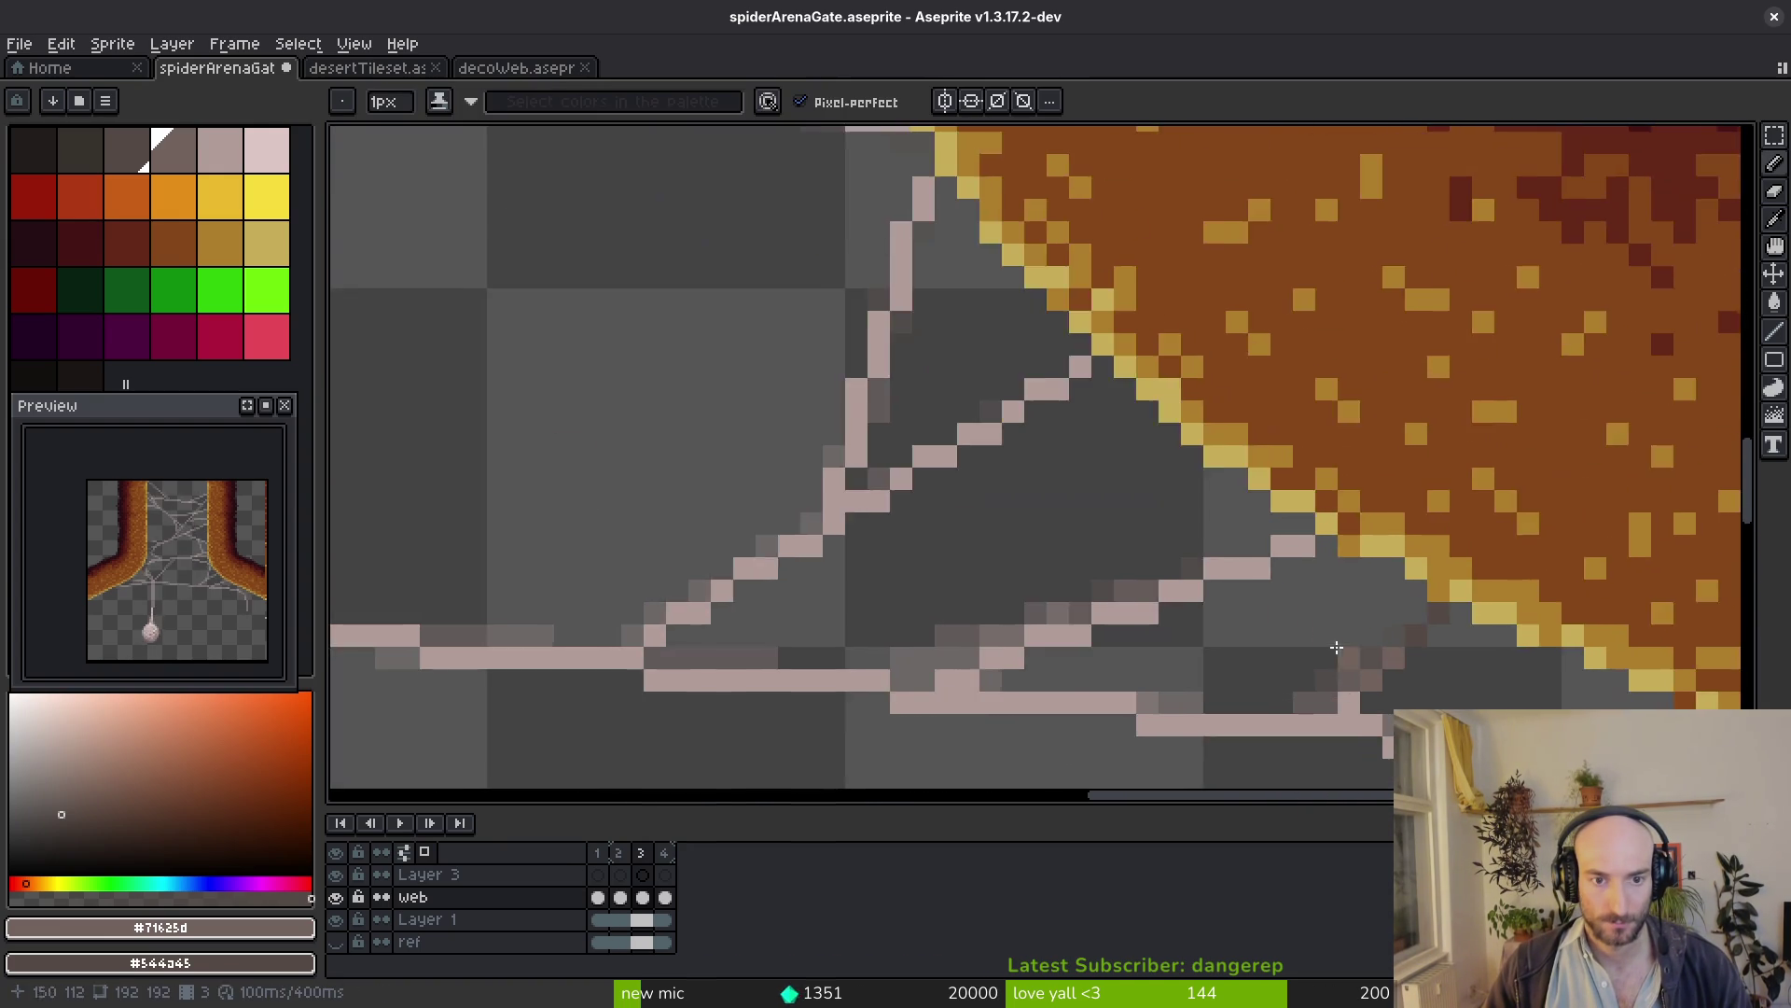
{"action": "scroll", "coordinate": [1338, 649], "scroll_direction": "up", "scroll_amount": 2}
{"action": "left_click_drag", "start_coordinate": [1167, 544], "coordinate": [1339, 506]}
{"action": "scroll", "coordinate": [1252, 628], "scroll_direction": "up", "scroll_amount": 2}
{"action": "left_click", "coordinate": [1083, 369]}
{"action": "left_click_drag", "start_coordinate": [1068, 369], "coordinate": [922, 482]}
{"action": "scroll", "coordinate": [880, 515], "scroll_direction": "down", "scroll_amount": 3}
{"action": "scroll", "coordinate": [1093, 408], "scroll_direction": "up", "scroll_amount": 2}
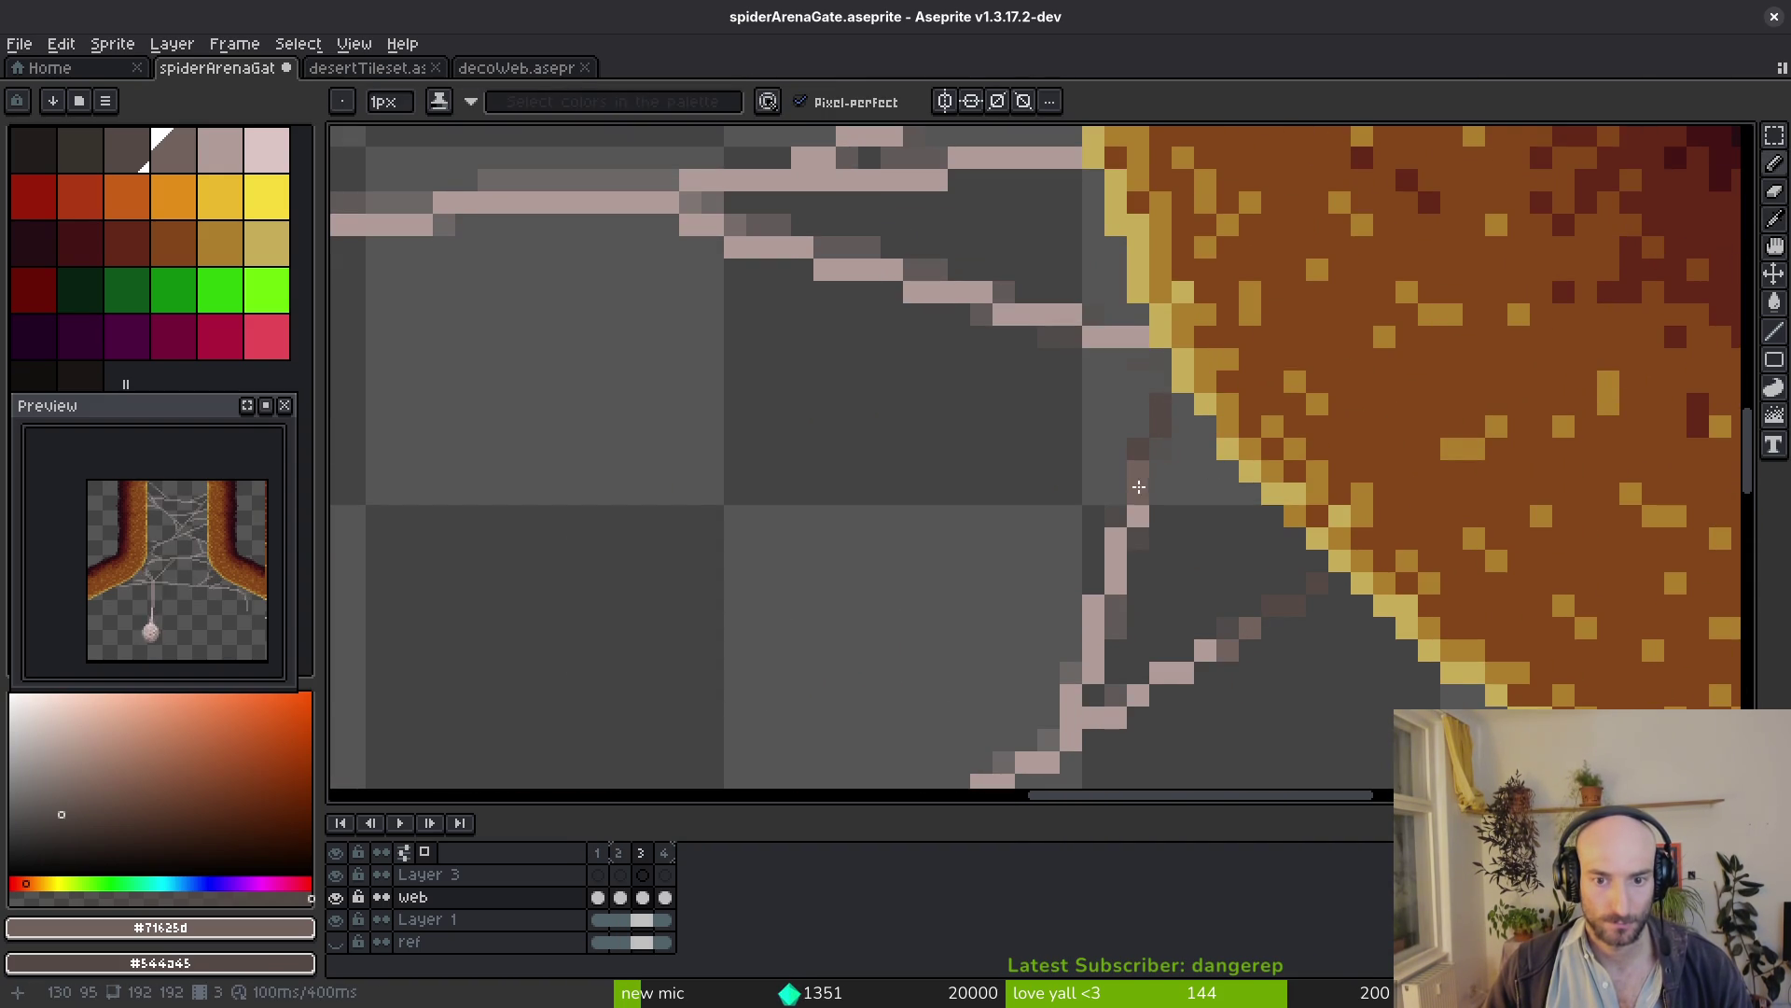
{"action": "scroll", "coordinate": [1228, 528], "scroll_direction": "down", "scroll_amount": 2}
{"action": "scroll", "coordinate": [1228, 513], "scroll_direction": "up", "scroll_amount": 1}
{"action": "scroll", "coordinate": [1213, 444], "scroll_direction": "up", "scroll_amount": 2}
Darken the remaining strand rows and tip pixel meeting the right pillar
{"action": "mouse_move", "coordinate": [1212, 426]}
{"action": "left_mouse_down"}
{"action": "mouse_move", "coordinate": [1030, 359]}
{"action": "mouse_move", "coordinate": [980, 432]}
{"action": "left_mouse_up"}
{"action": "scroll", "coordinate": [1208, 619], "scroll_direction": "down", "scroll_amount": 3}
{"action": "scroll", "coordinate": [1143, 551], "scroll_direction": "up", "scroll_amount": 1}
{"action": "scroll", "coordinate": [1144, 559], "scroll_direction": "up", "scroll_amount": 1}
{"action": "scroll", "coordinate": [1227, 628], "scroll_direction": "down", "scroll_amount": 1}
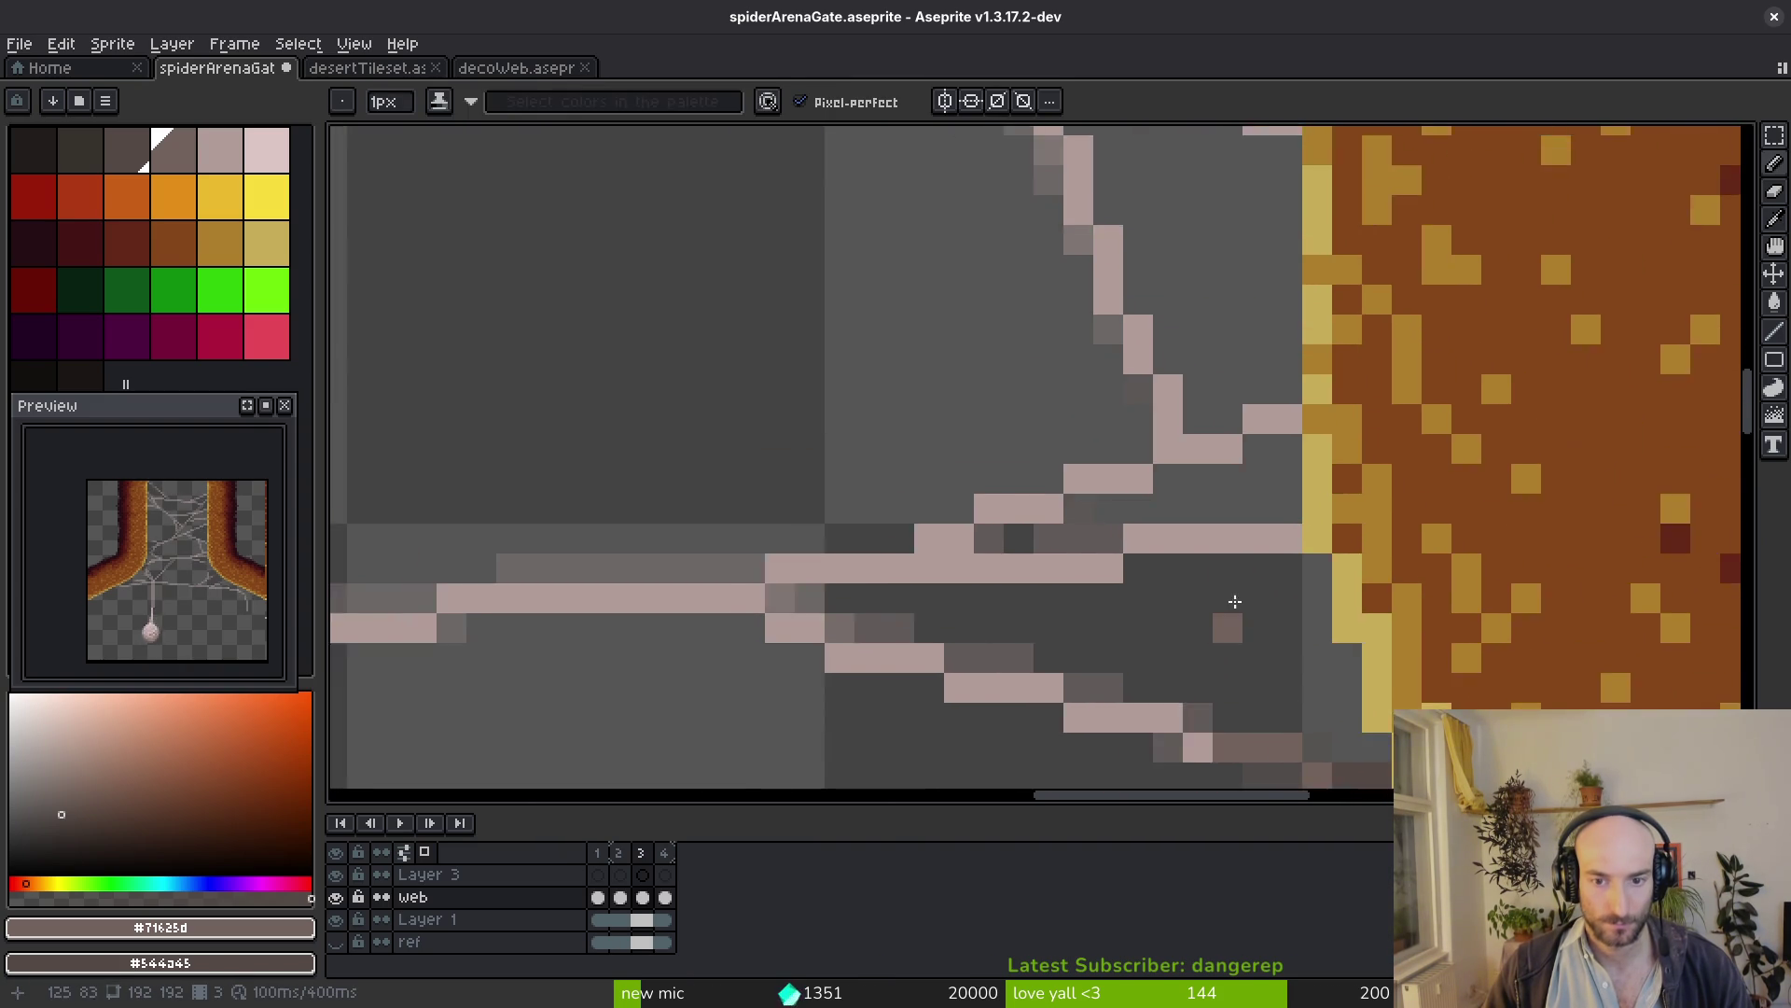
{"action": "scroll", "coordinate": [1301, 546], "scroll_direction": "up", "scroll_amount": 5}
{"action": "left_click_drag", "start_coordinate": [1304, 539], "coordinate": [1035, 538]}
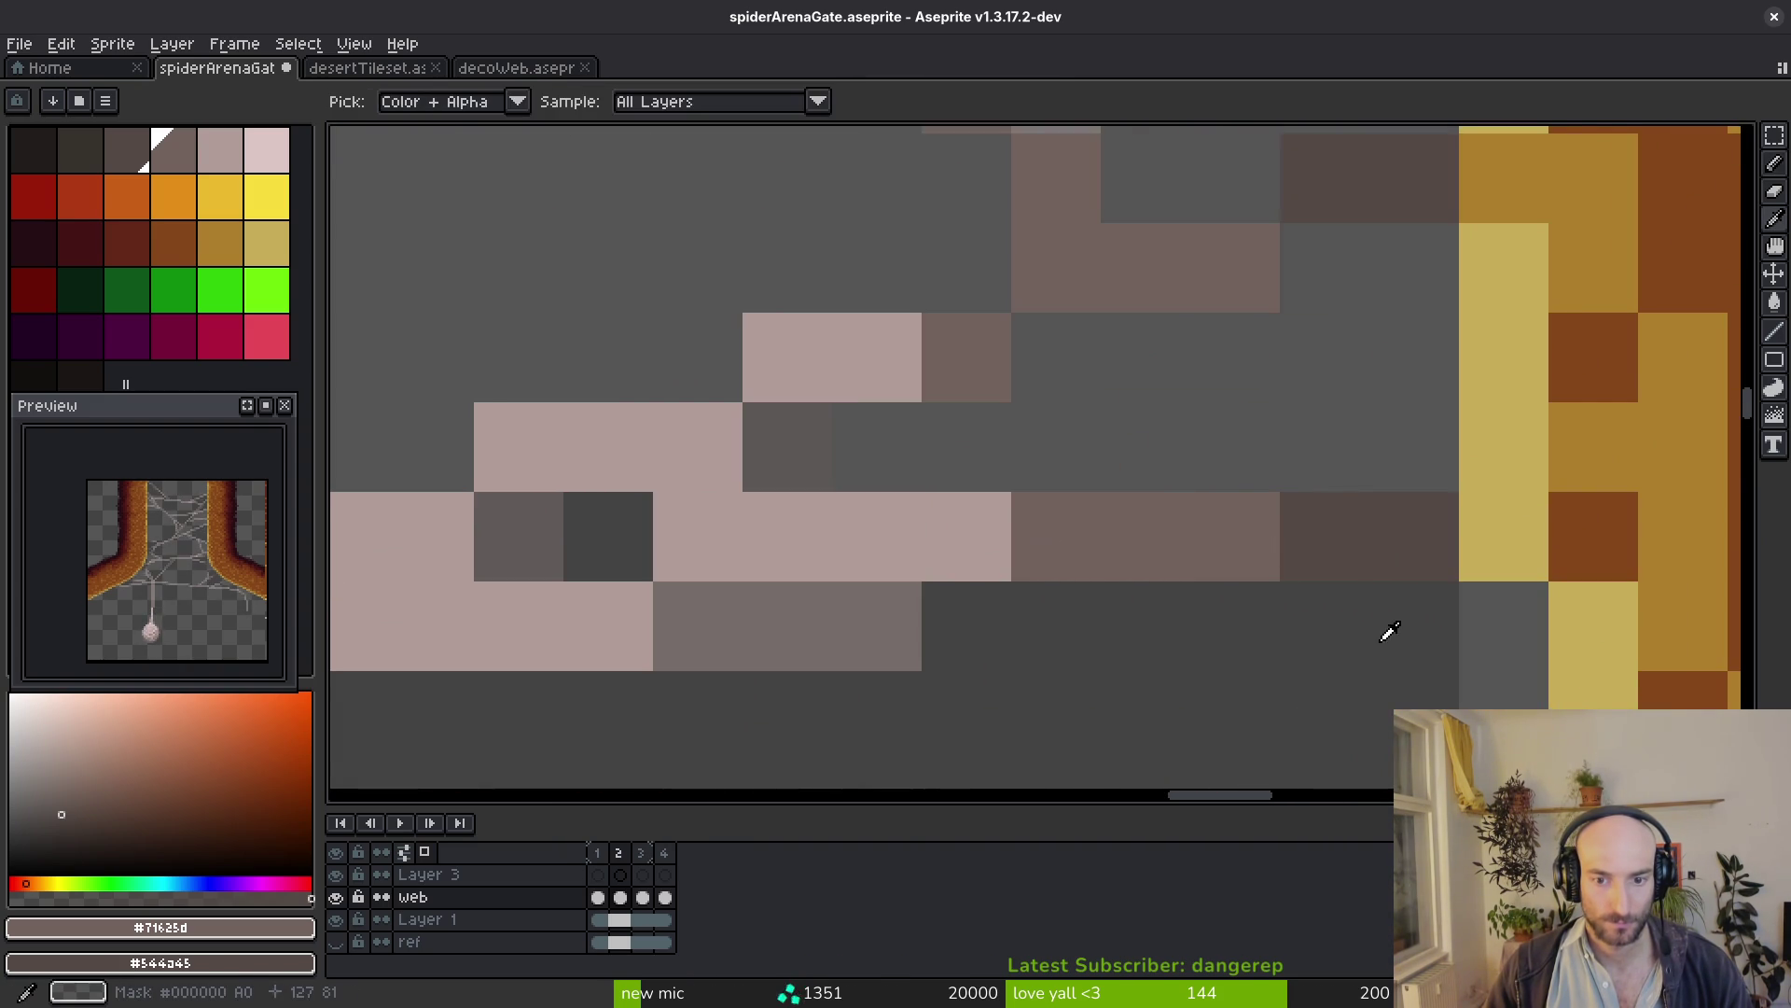
{"action": "scroll", "coordinate": [1192, 572], "scroll_direction": "down", "scroll_amount": 1}
{"action": "scroll", "coordinate": [1405, 561], "scroll_direction": "up", "scroll_amount": 1}
{"action": "left_click", "coordinate": [1405, 560]}
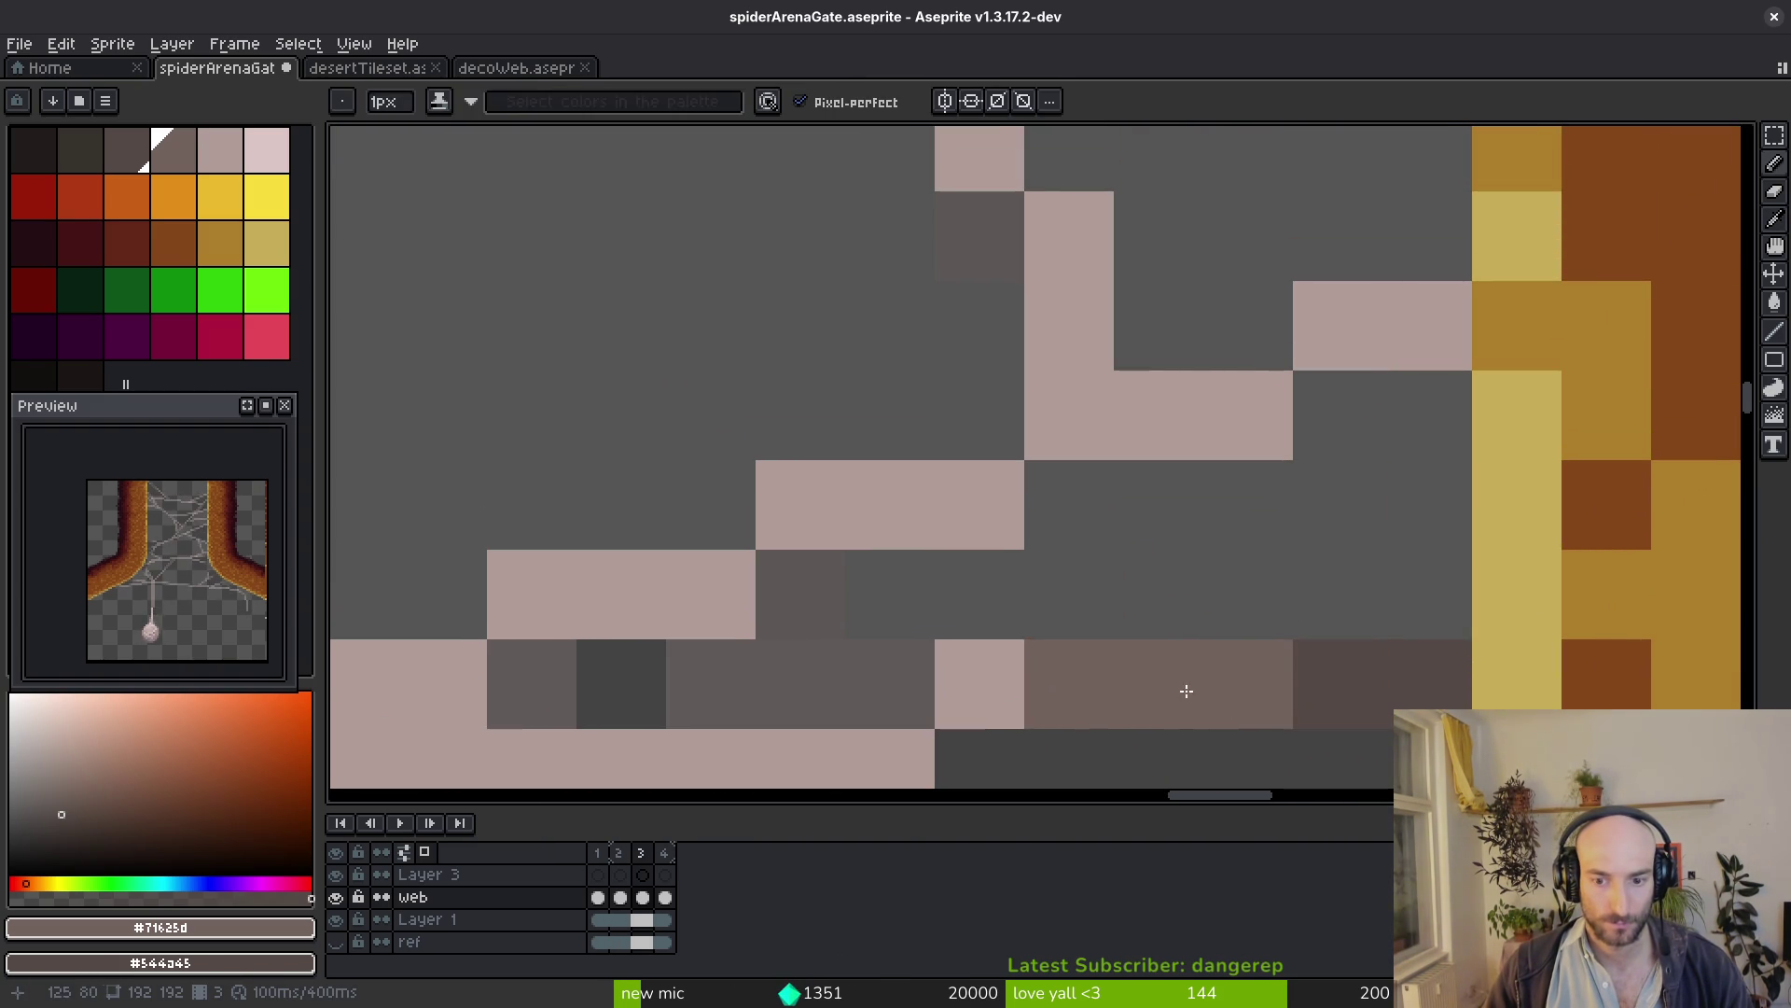
{"action": "scroll", "coordinate": [1363, 698], "scroll_direction": "down", "scroll_amount": 3}
{"action": "scroll", "coordinate": [1320, 709], "scroll_direction": "down", "scroll_amount": 2}
{"action": "scroll", "coordinate": [1236, 685], "scroll_direction": "up", "scroll_amount": 2}
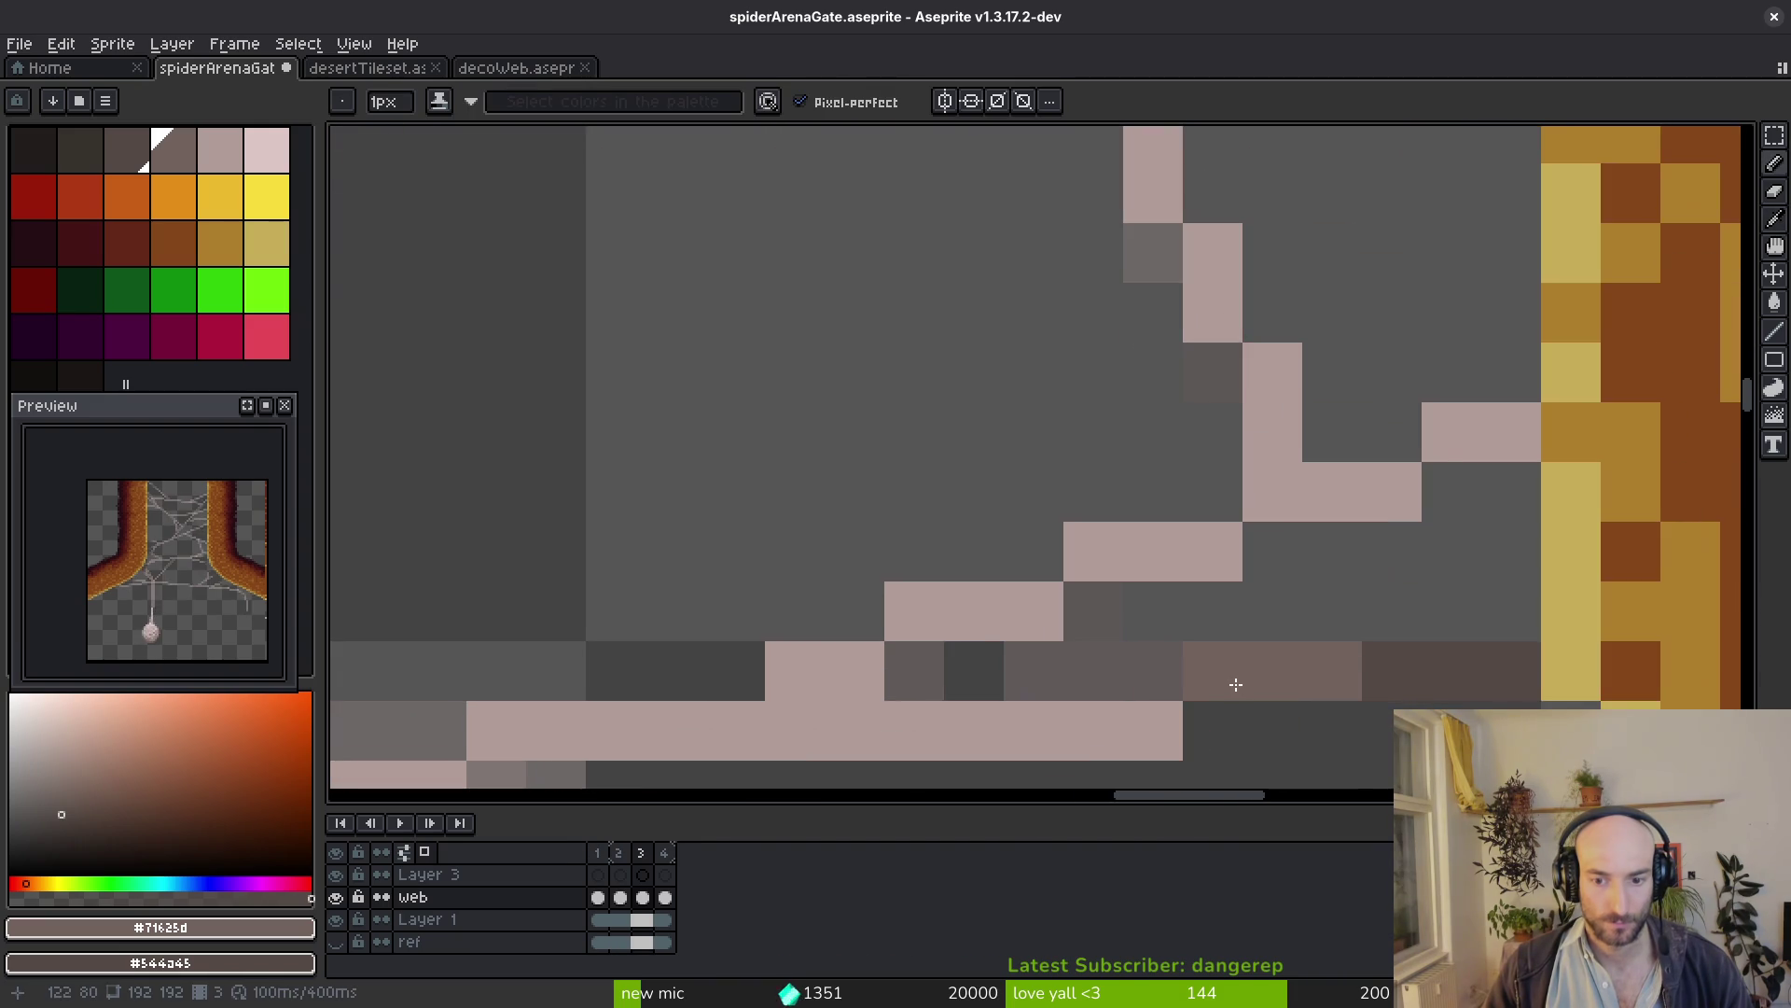
{"action": "scroll", "coordinate": [1344, 693], "scroll_direction": "down", "scroll_amount": 2}
{"action": "key", "text": "alt"}
{"action": "key", "text": "alt"}
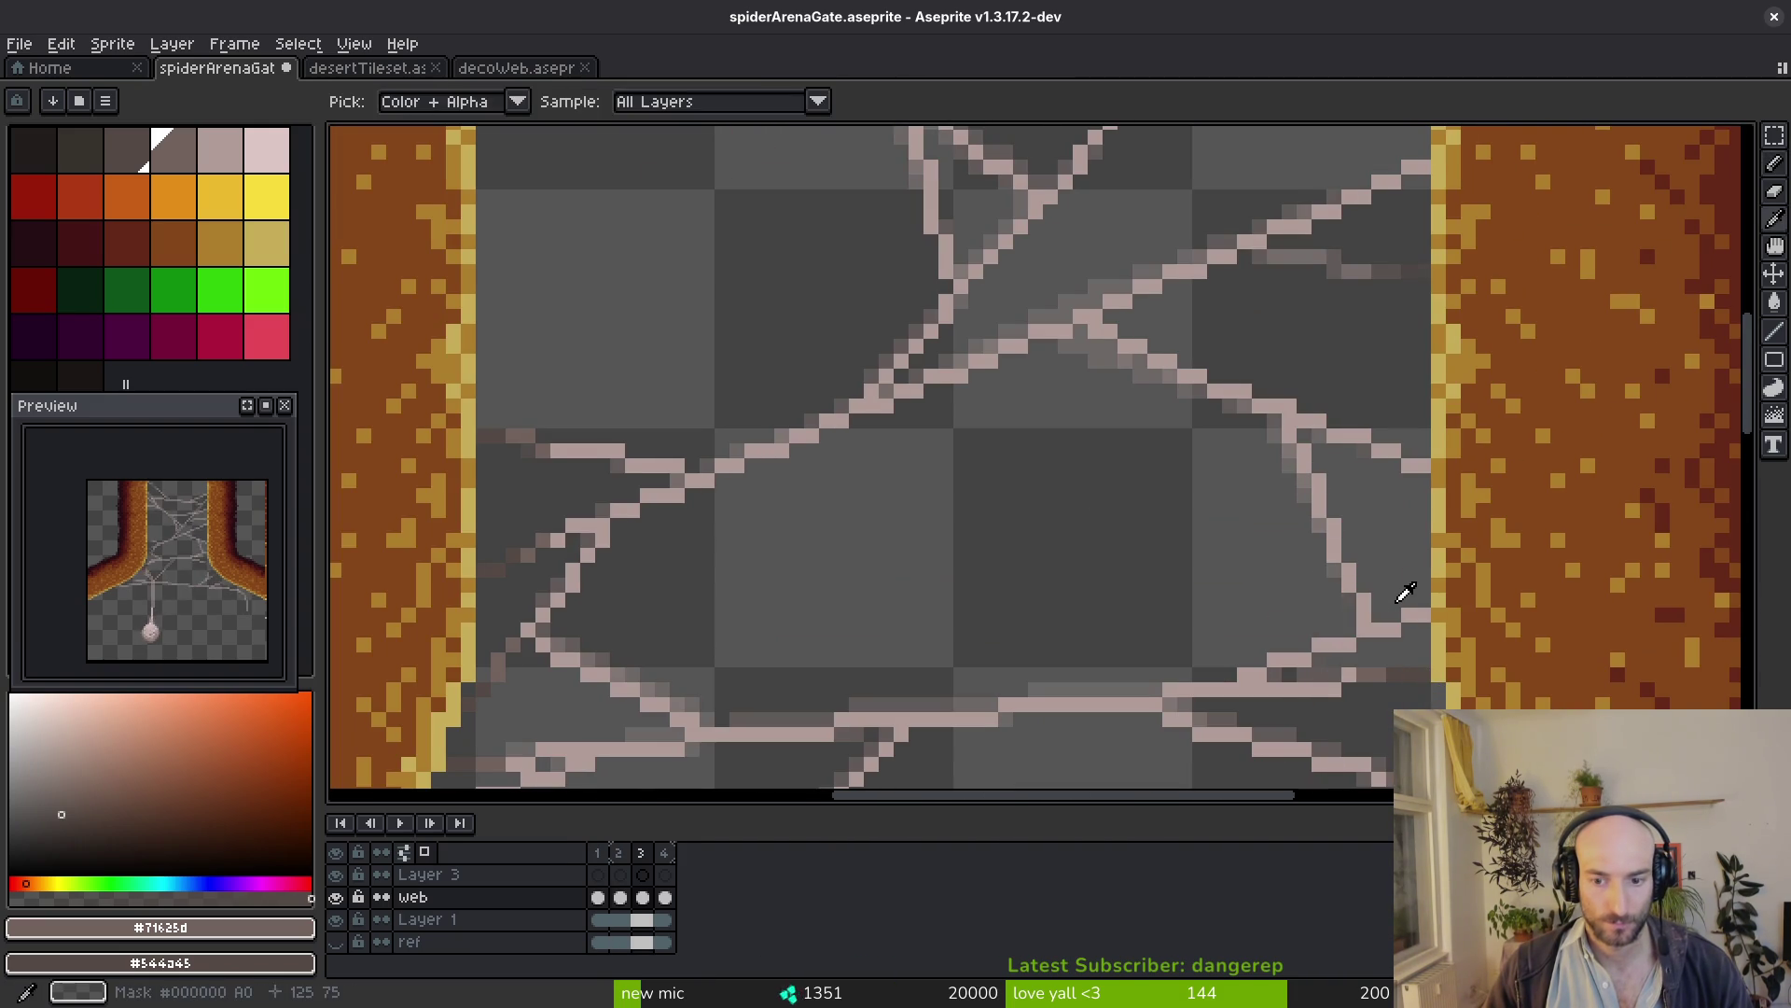
{"action": "scroll", "coordinate": [1438, 672], "scroll_direction": "up", "scroll_amount": 2}
On frame 3, darken the light tip pixels of two strands near the right pillar
{"action": "key", "text": "alt"}
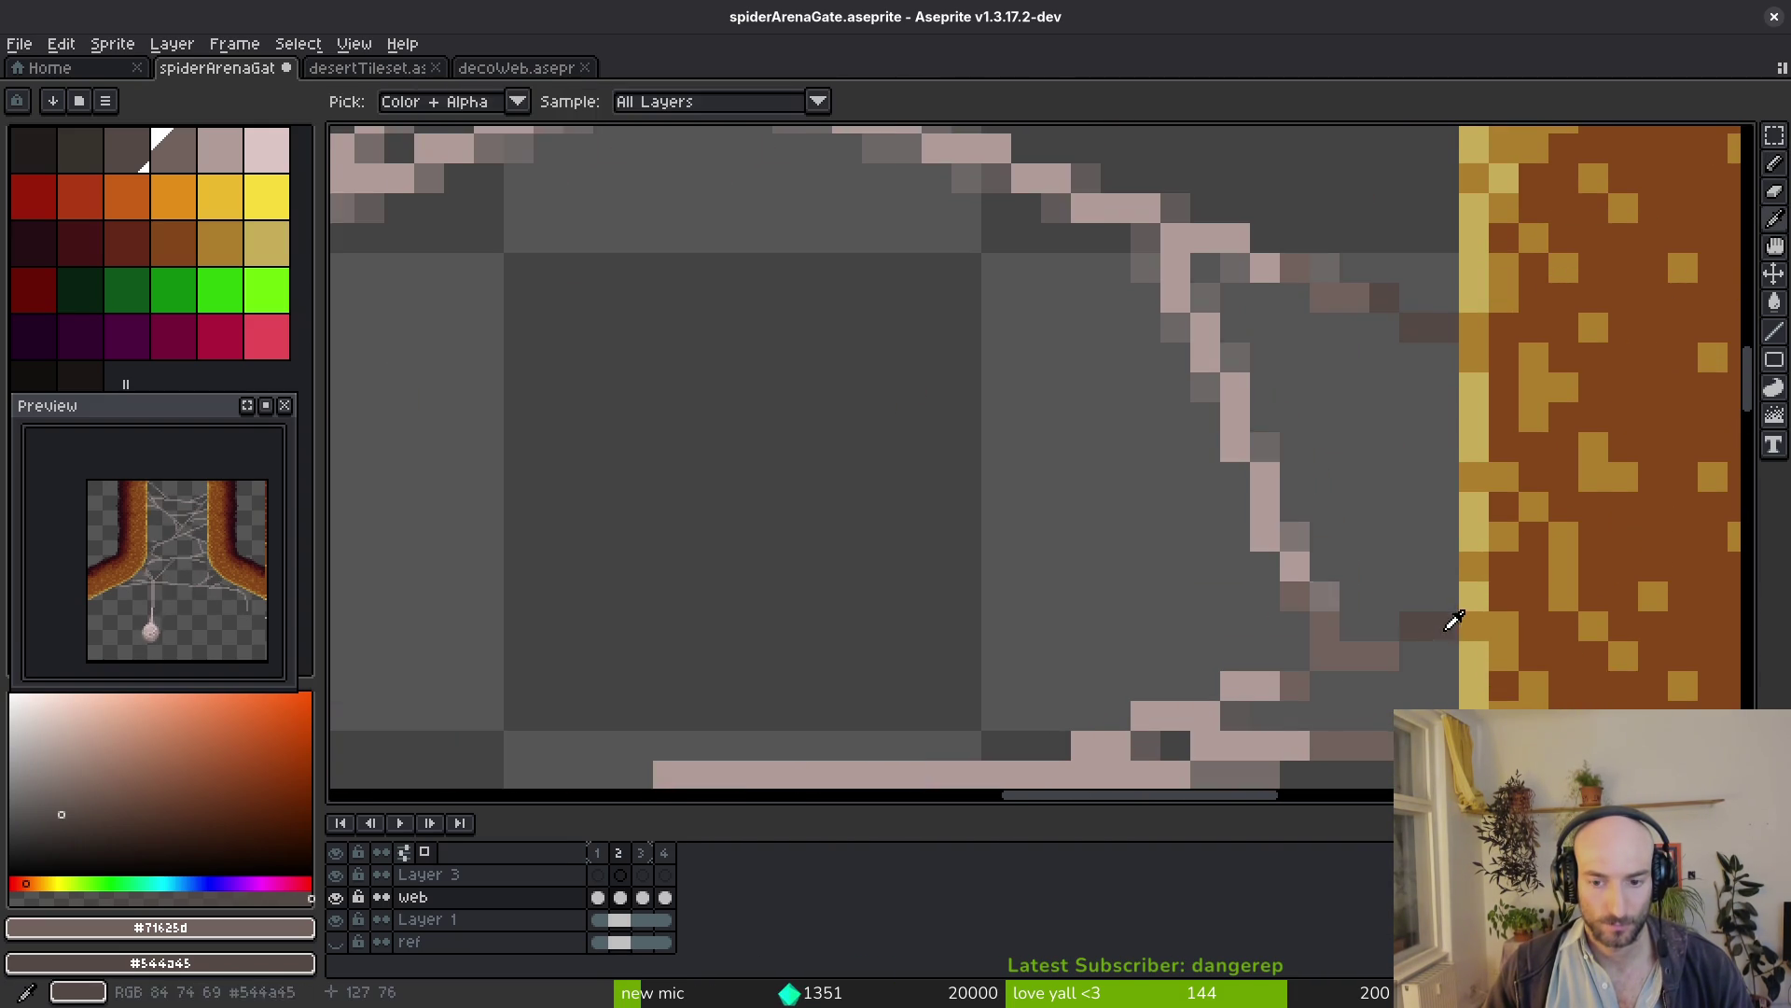
{"action": "scroll", "coordinate": [1400, 630], "scroll_direction": "down", "scroll_amount": 1}
{"action": "scroll", "coordinate": [1410, 679], "scroll_direction": "up", "scroll_amount": 1}
{"action": "key", "text": "alt"}
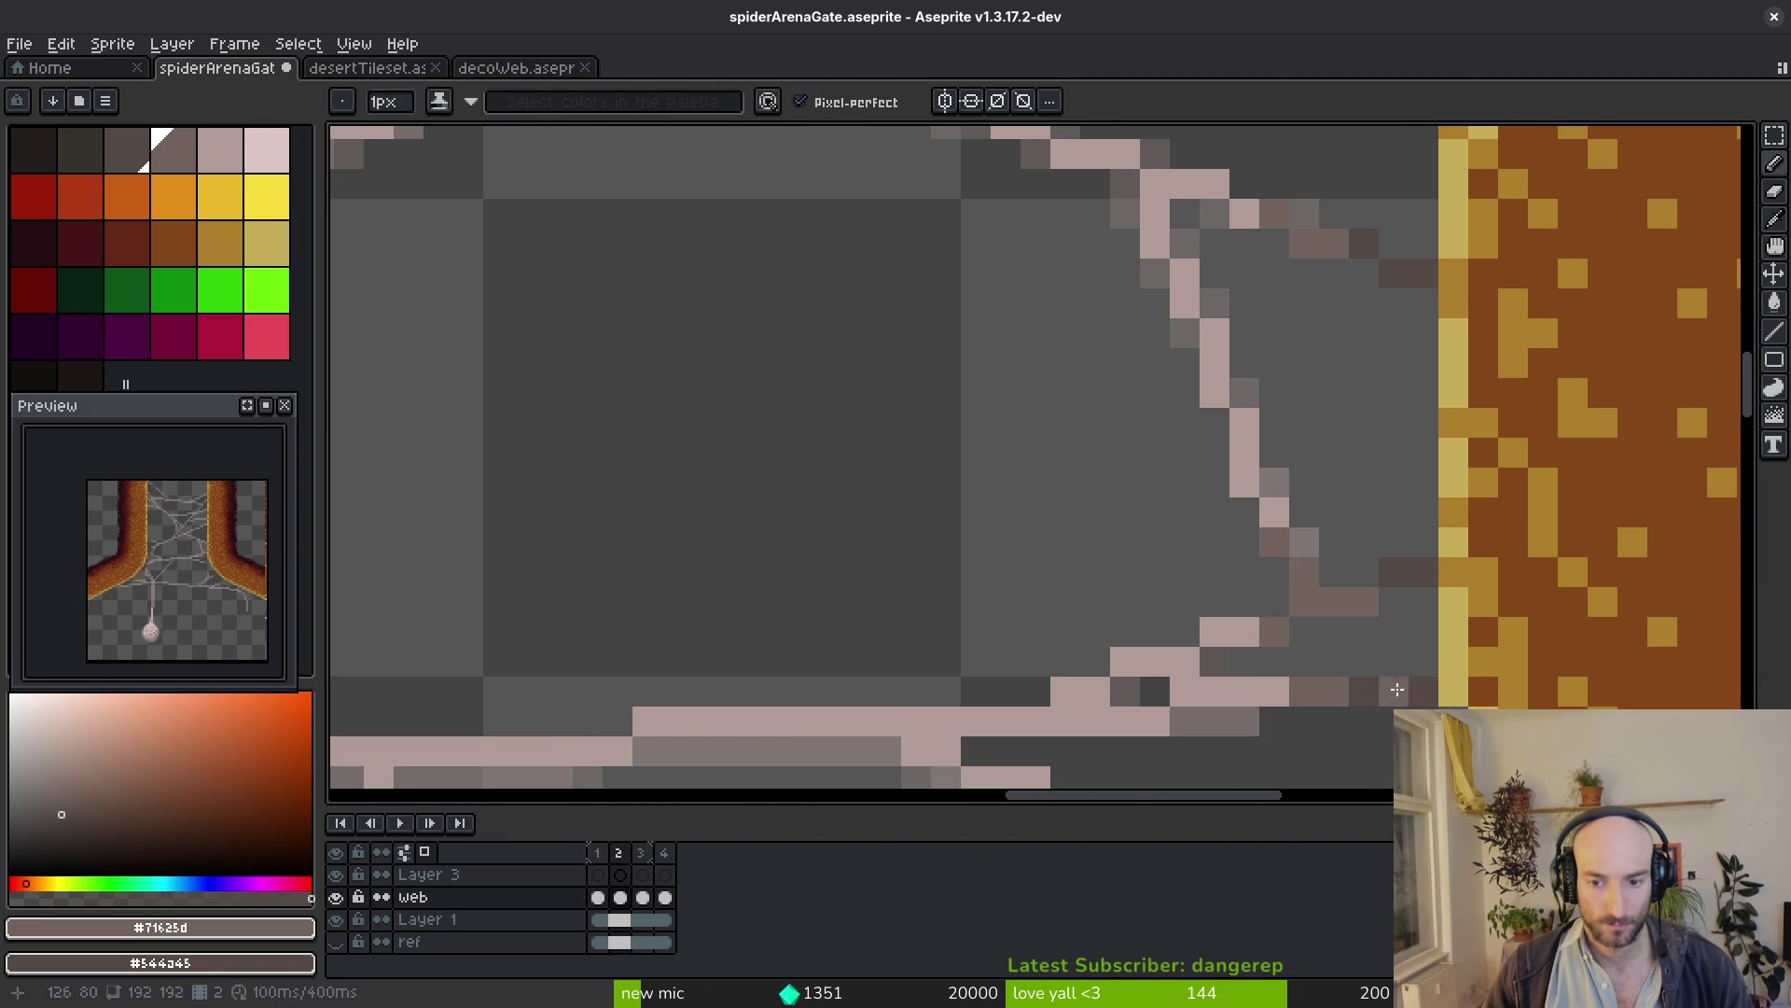
{"action": "key", "text": "."}
{"action": "left_click_drag", "start_coordinate": [1408, 572], "coordinate": [1369, 596]}
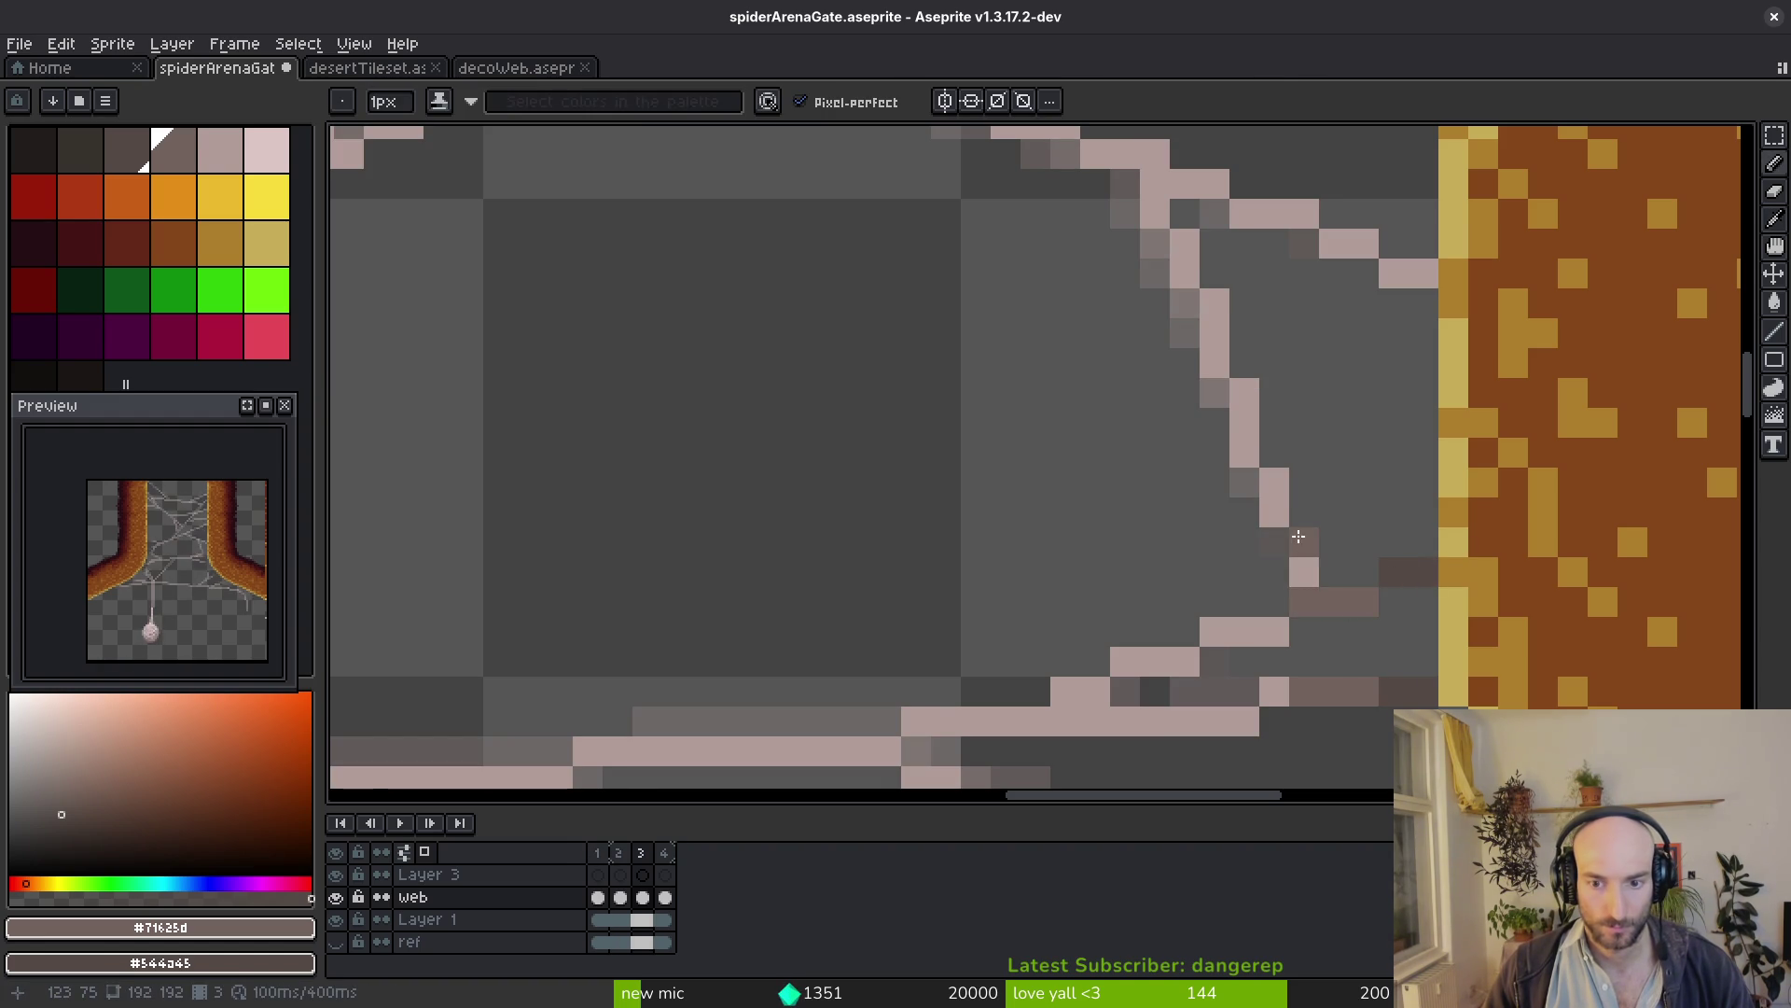
{"action": "scroll", "coordinate": [1392, 573], "scroll_direction": "down", "scroll_amount": 1}
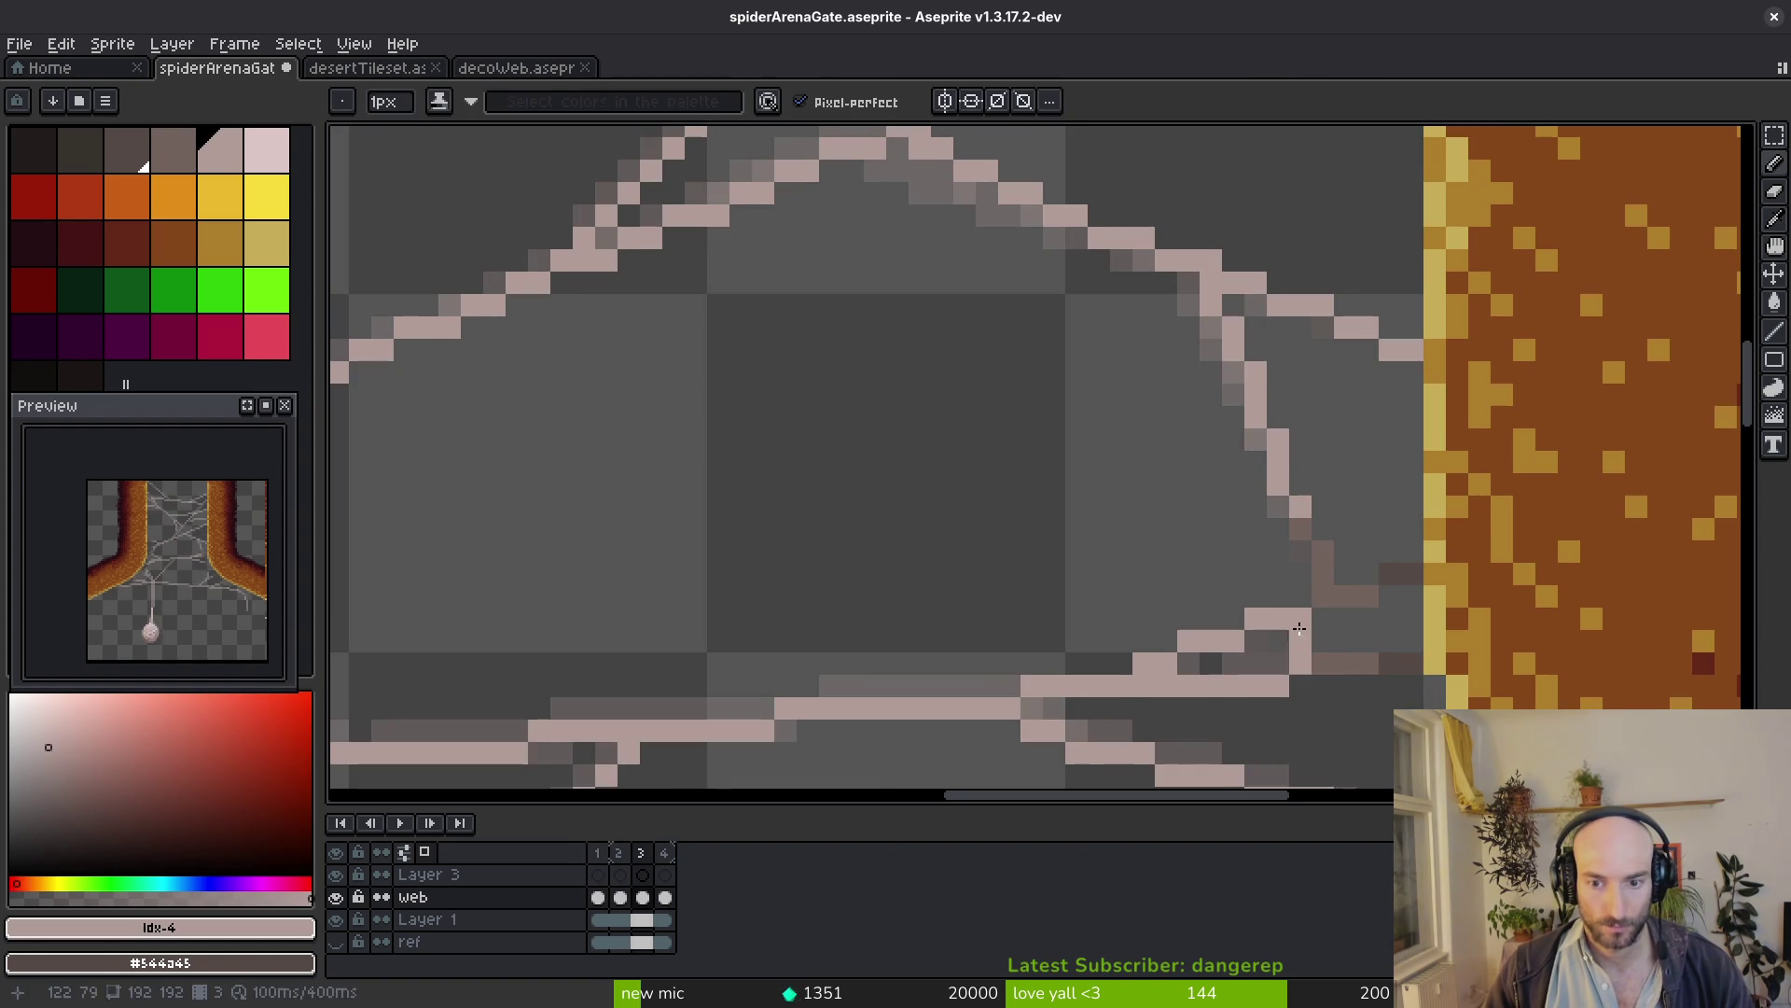
{"action": "scroll", "coordinate": [1354, 627], "scroll_direction": "up", "scroll_amount": 2}
{"action": "left_click", "coordinate": [1354, 627], "text": "alt"}
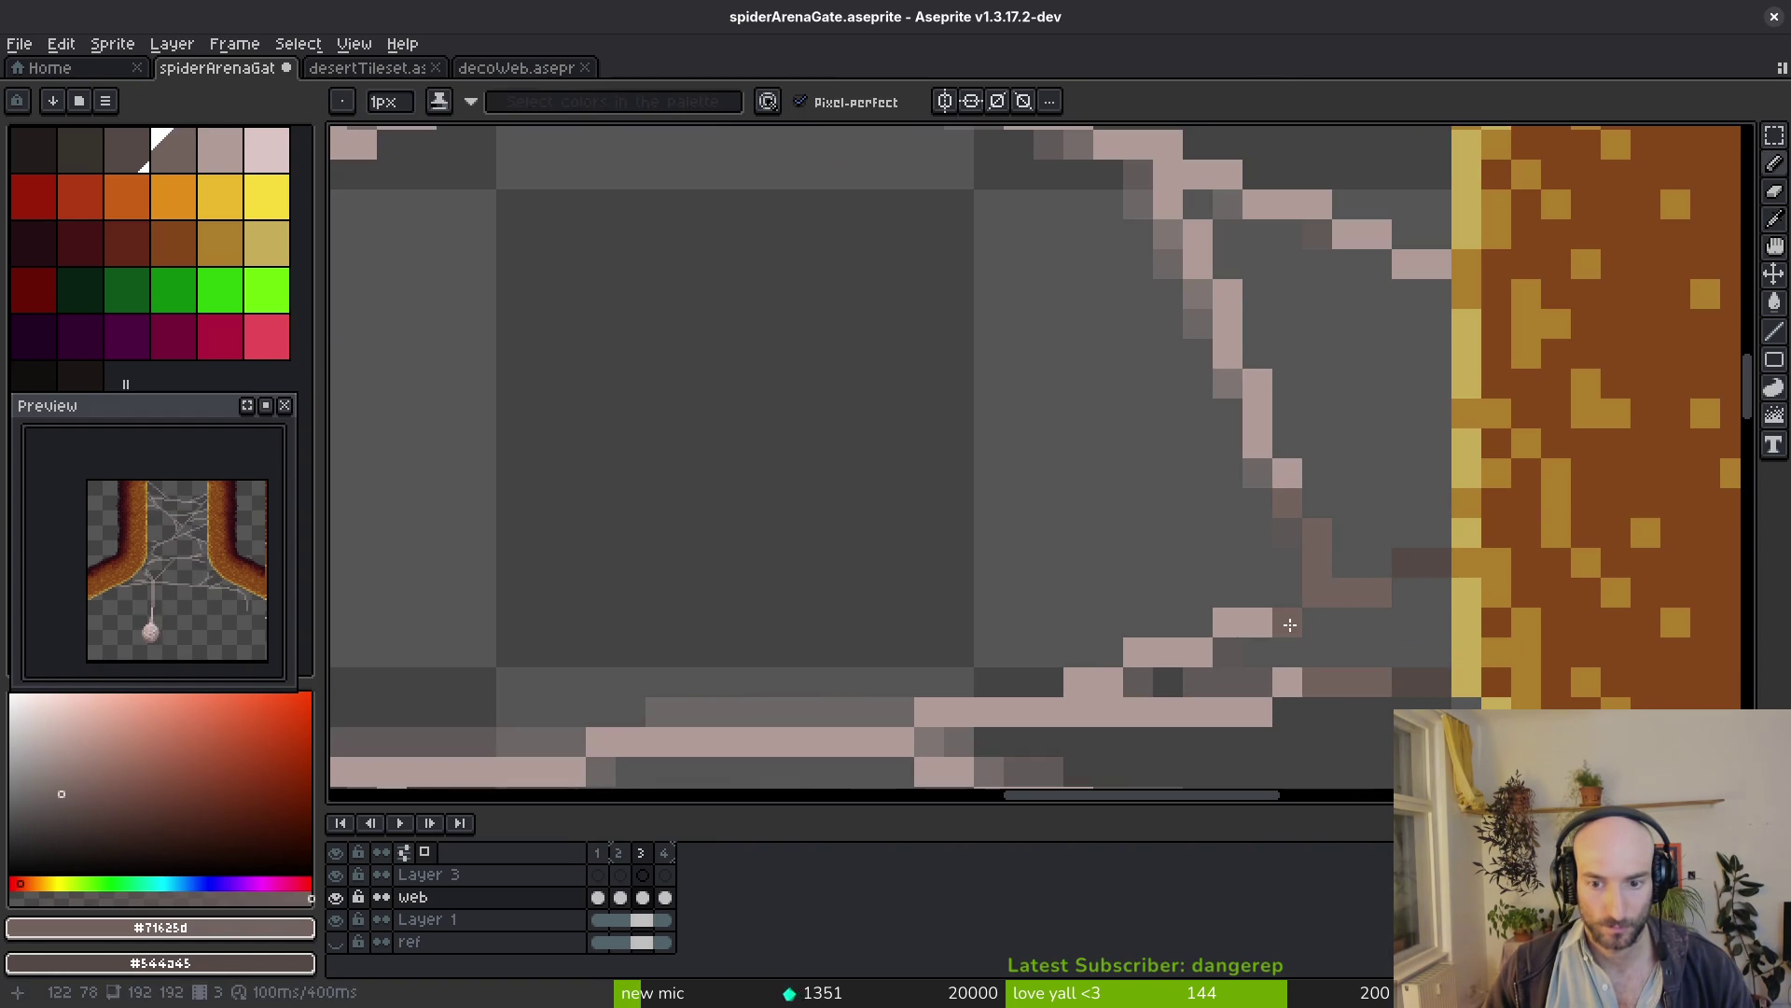
{"action": "scroll", "coordinate": [1320, 680], "scroll_direction": "up", "scroll_amount": 1}
{"action": "scroll", "coordinate": [1372, 607], "scroll_direction": "down", "scroll_amount": 1}
{"action": "scroll", "coordinate": [1219, 509], "scroll_direction": "down", "scroll_amount": 1}
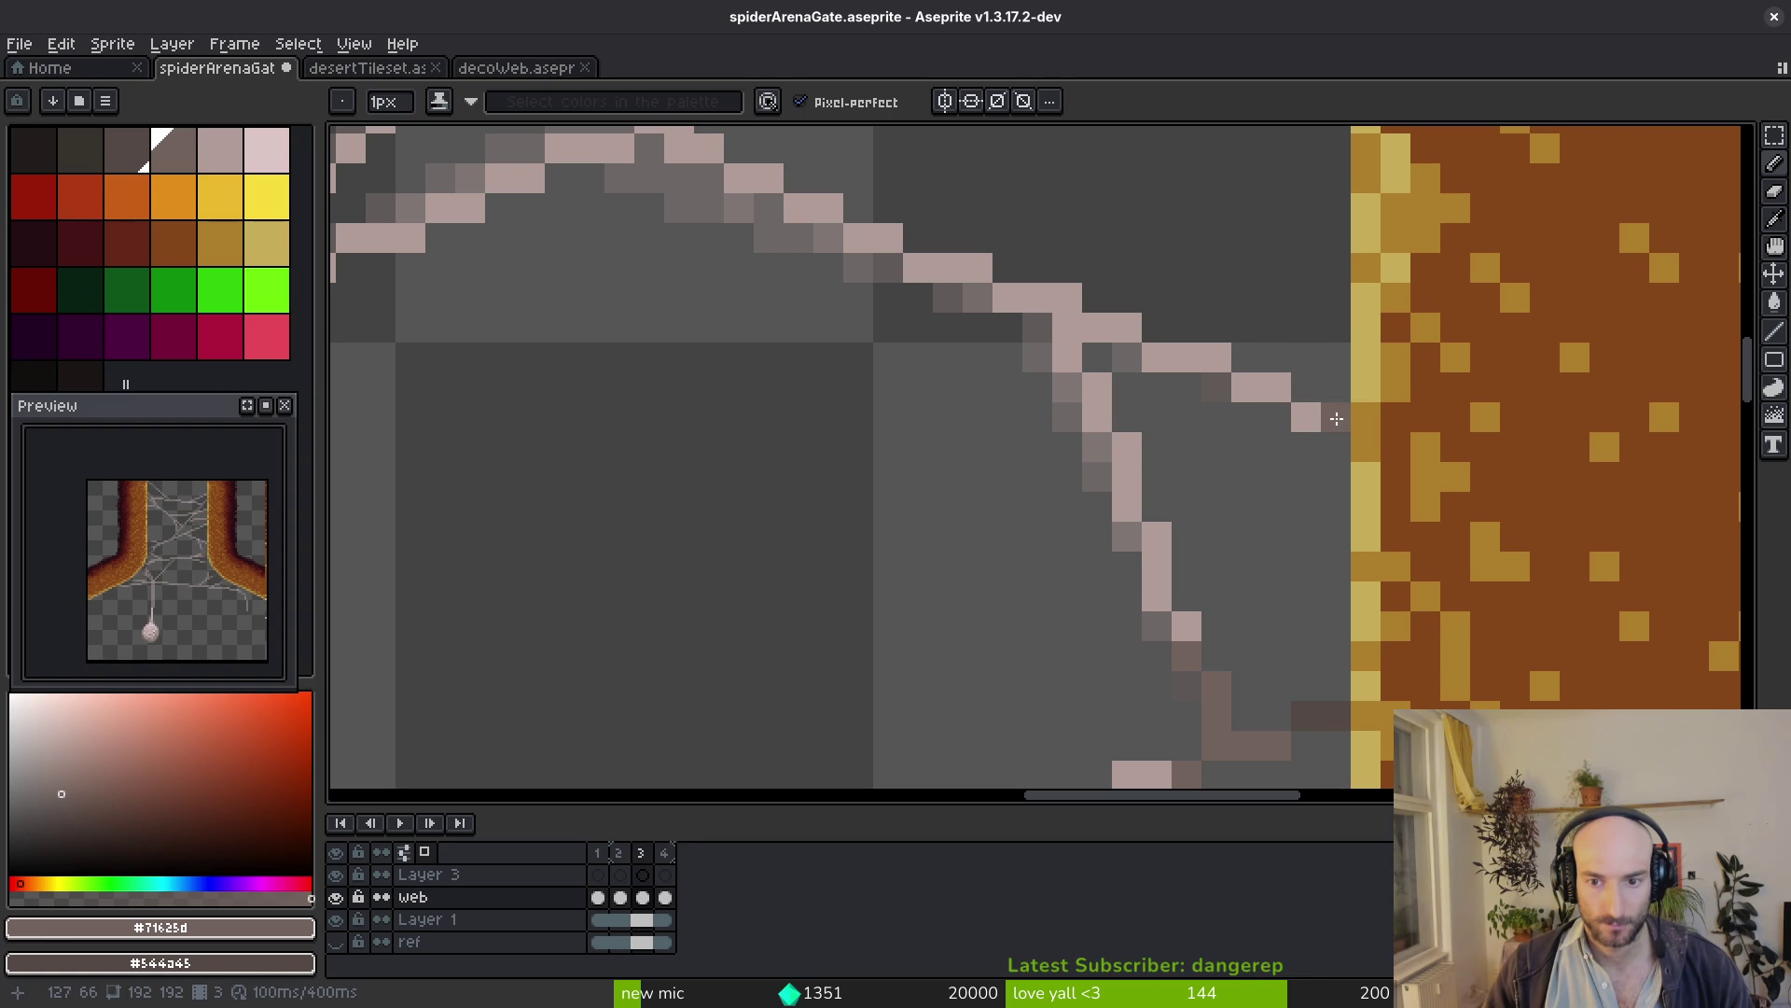
{"action": "left_click_drag", "start_coordinate": [1254, 383], "coordinate": [1263, 388]}
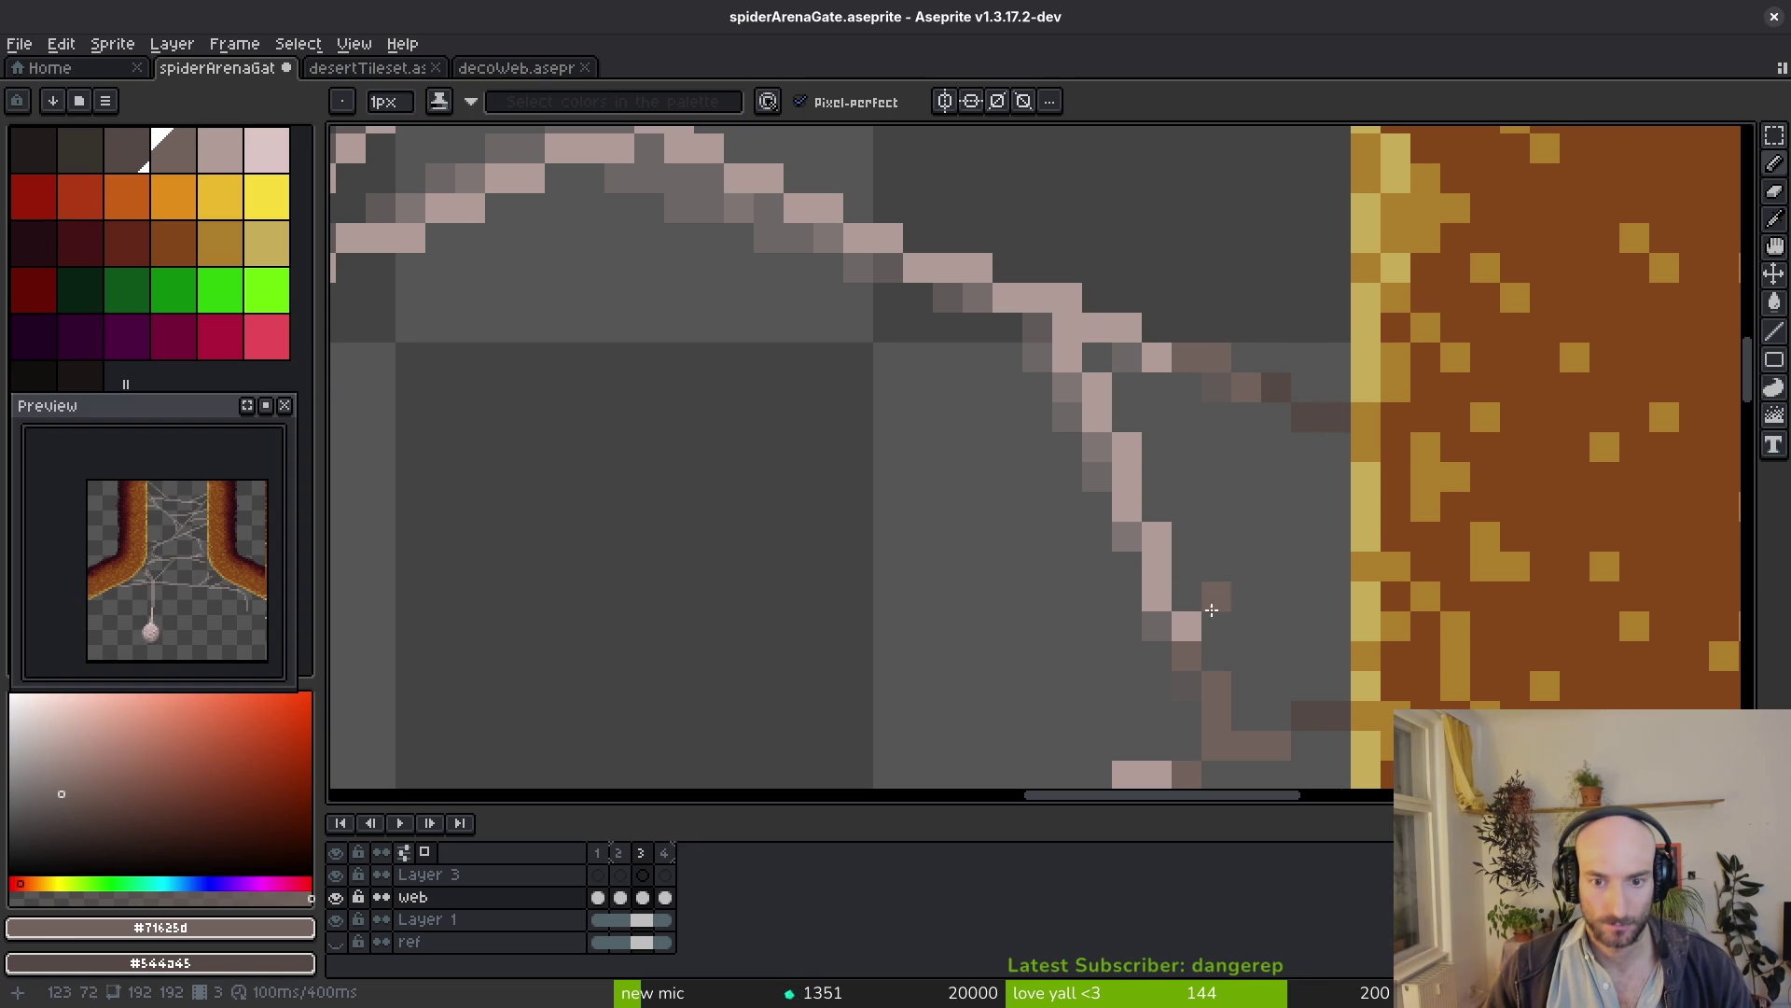
{"action": "scroll", "coordinate": [1207, 597], "scroll_direction": "down", "scroll_amount": 3}
{"action": "scroll", "coordinate": [1048, 407], "scroll_direction": "left", "scroll_amount": 3}
{"action": "scroll", "coordinate": [1462, 591], "scroll_direction": "up", "scroll_amount": 2}
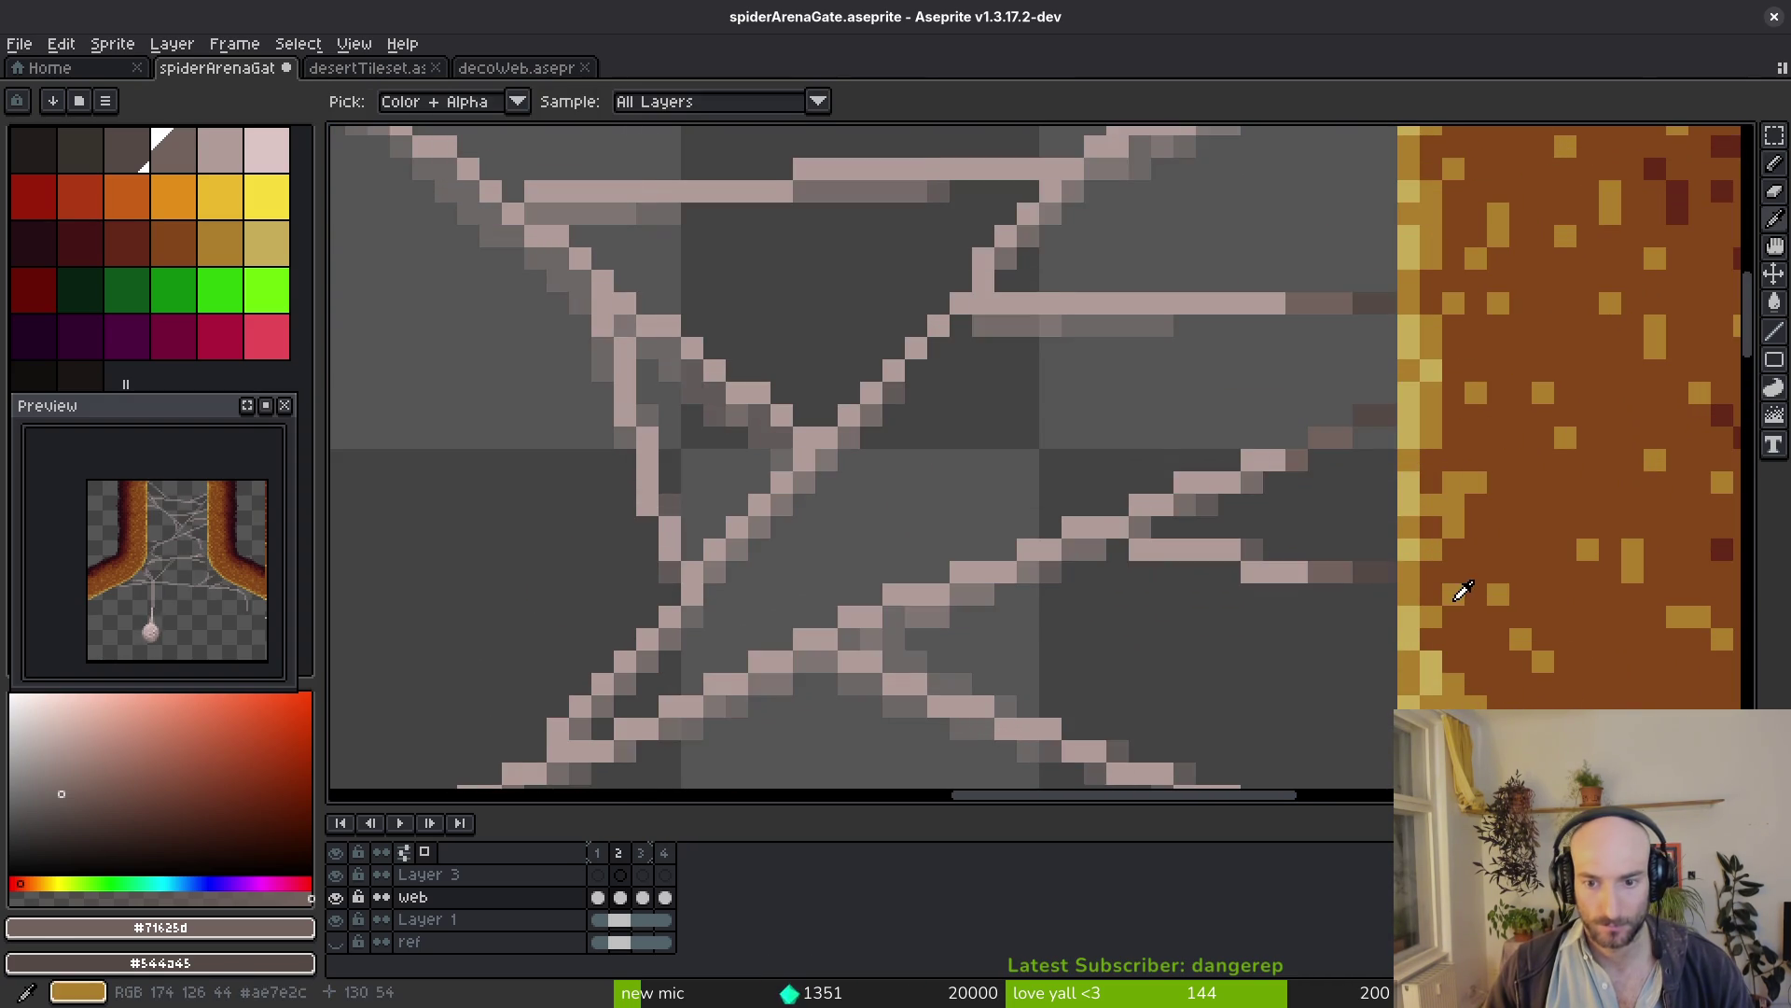
{"action": "key", "text": "Right"}
Extend a light pink middle strand to the right pillar and cap it with the dark in-between shade
{"action": "left_click_drag", "start_coordinate": [1344, 611], "coordinate": [1204, 547]}
{"action": "left_click", "coordinate": [1008, 459], "text": "alt"}
{"action": "left_click_drag", "start_coordinate": [997, 487], "coordinate": [1187, 510]}
{"action": "key", "text": "Left"}
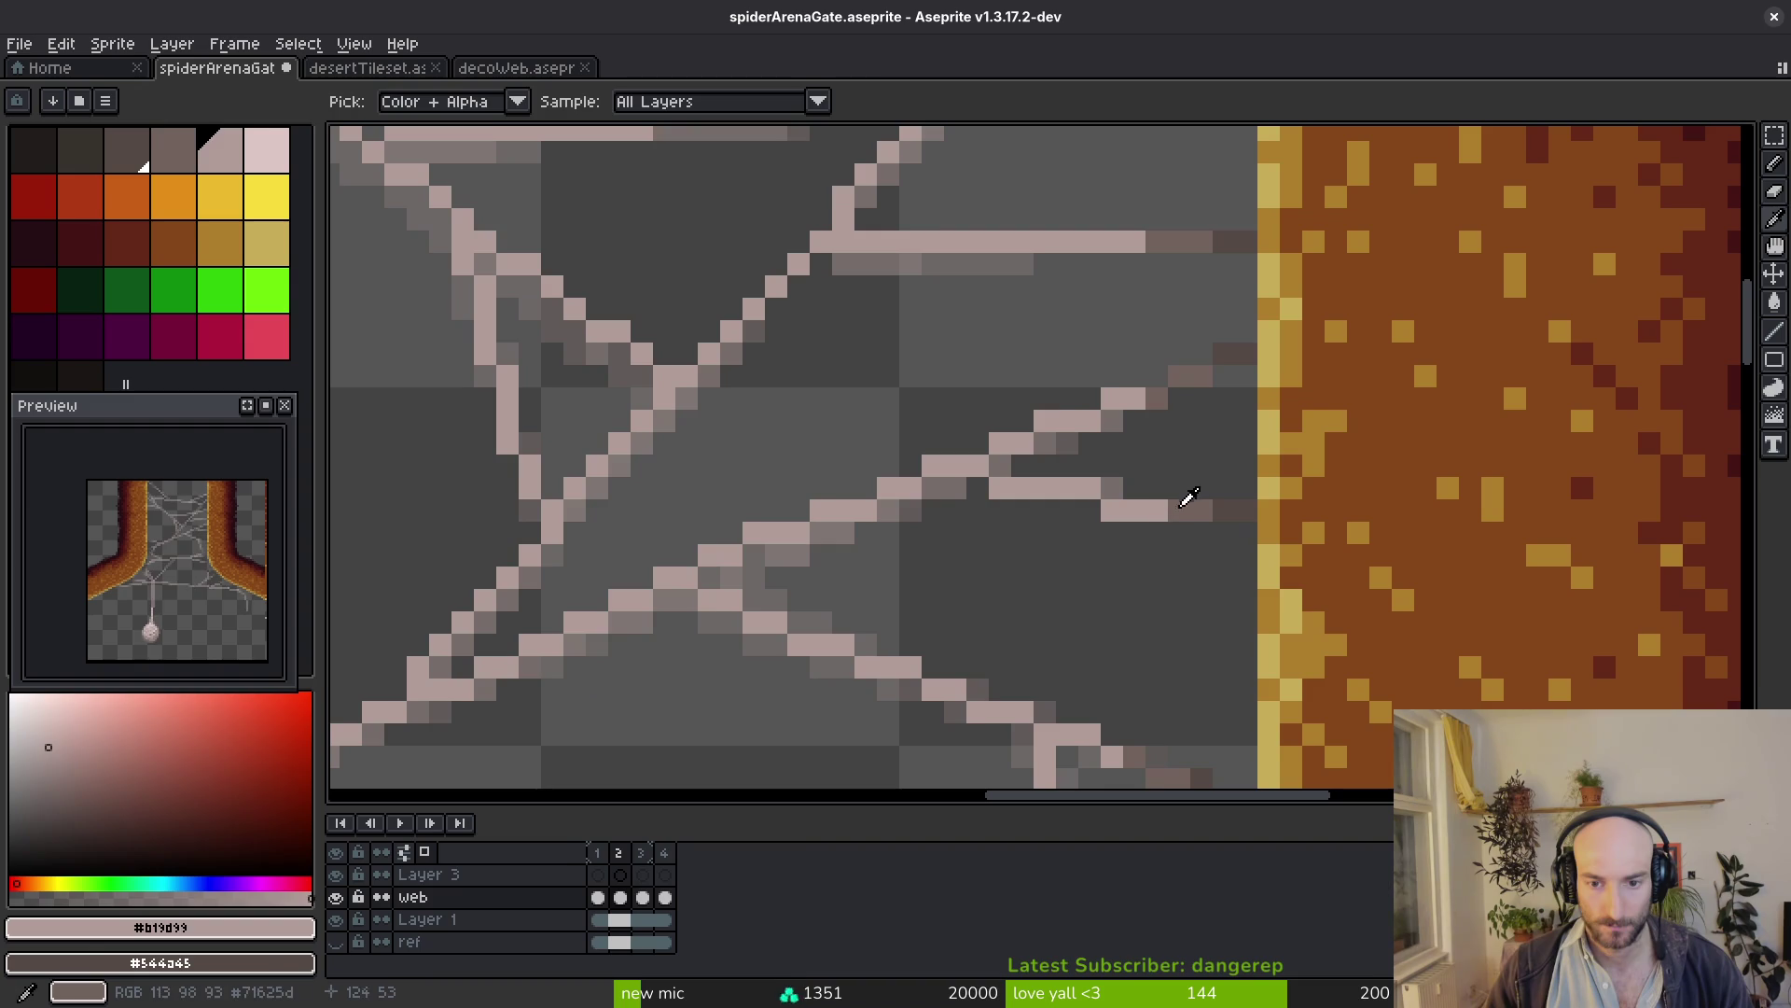
{"action": "left_click", "coordinate": [1177, 502], "text": "alt"}
{"action": "key", "text": "Right"}
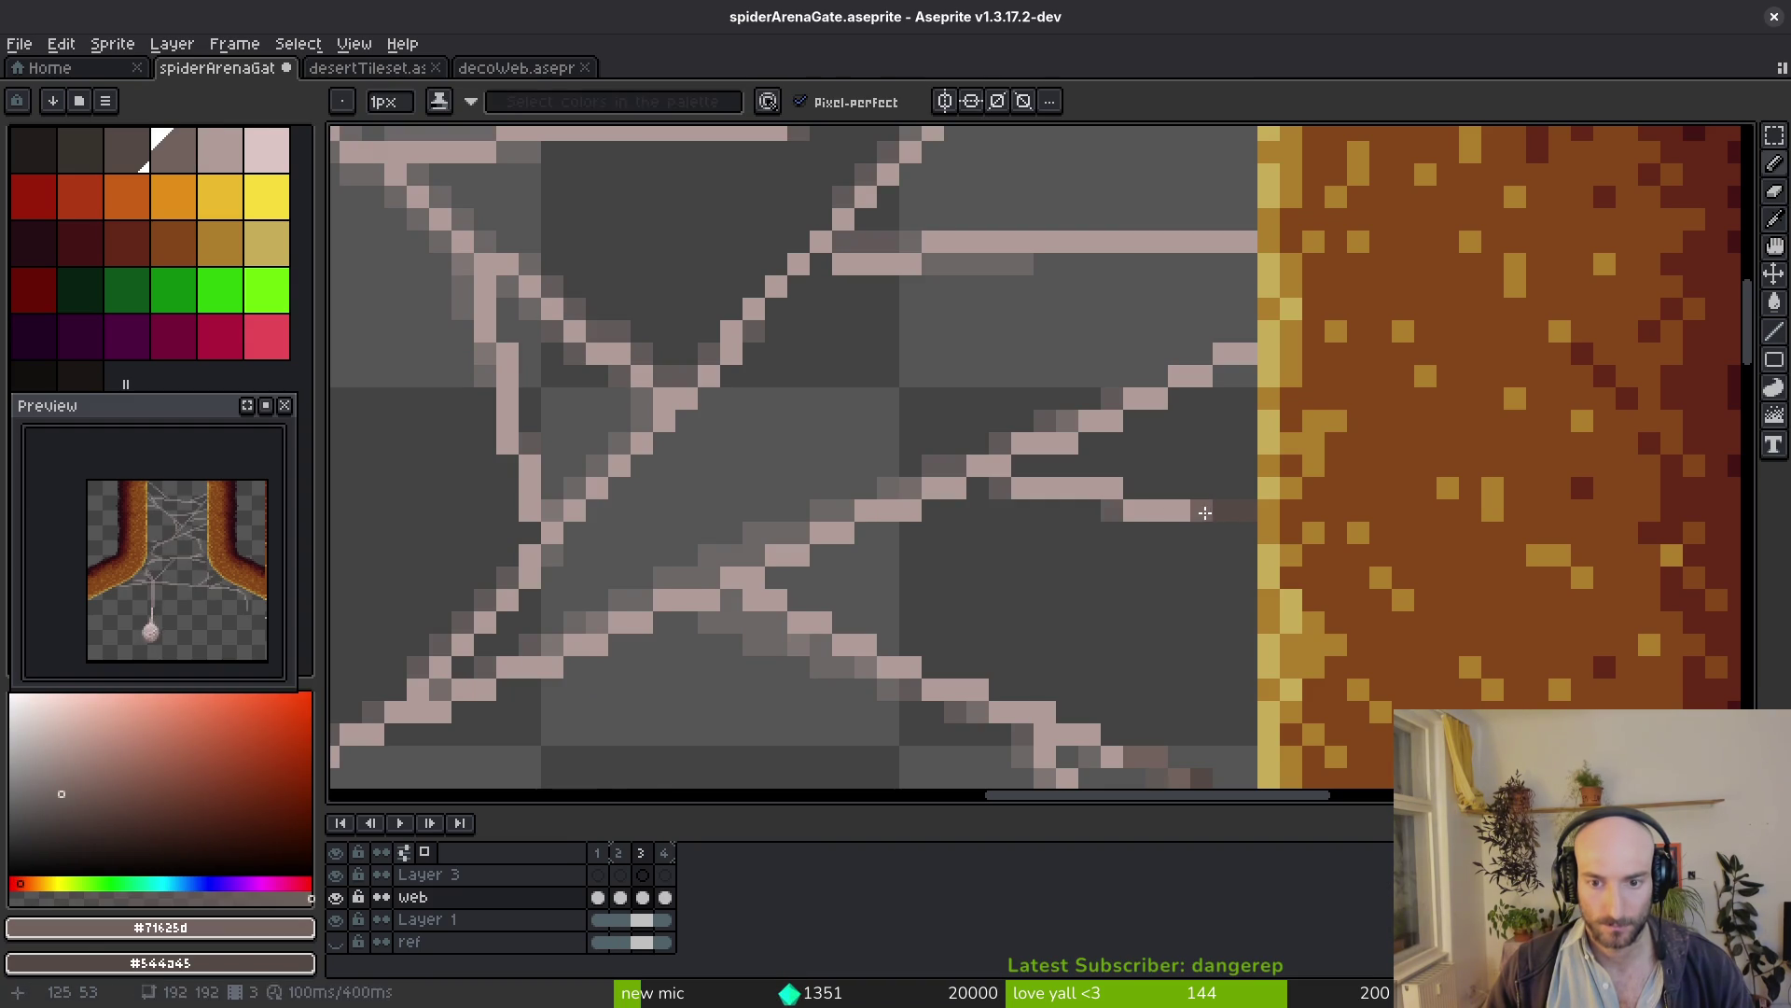
{"action": "left_click", "coordinate": [1166, 507]}
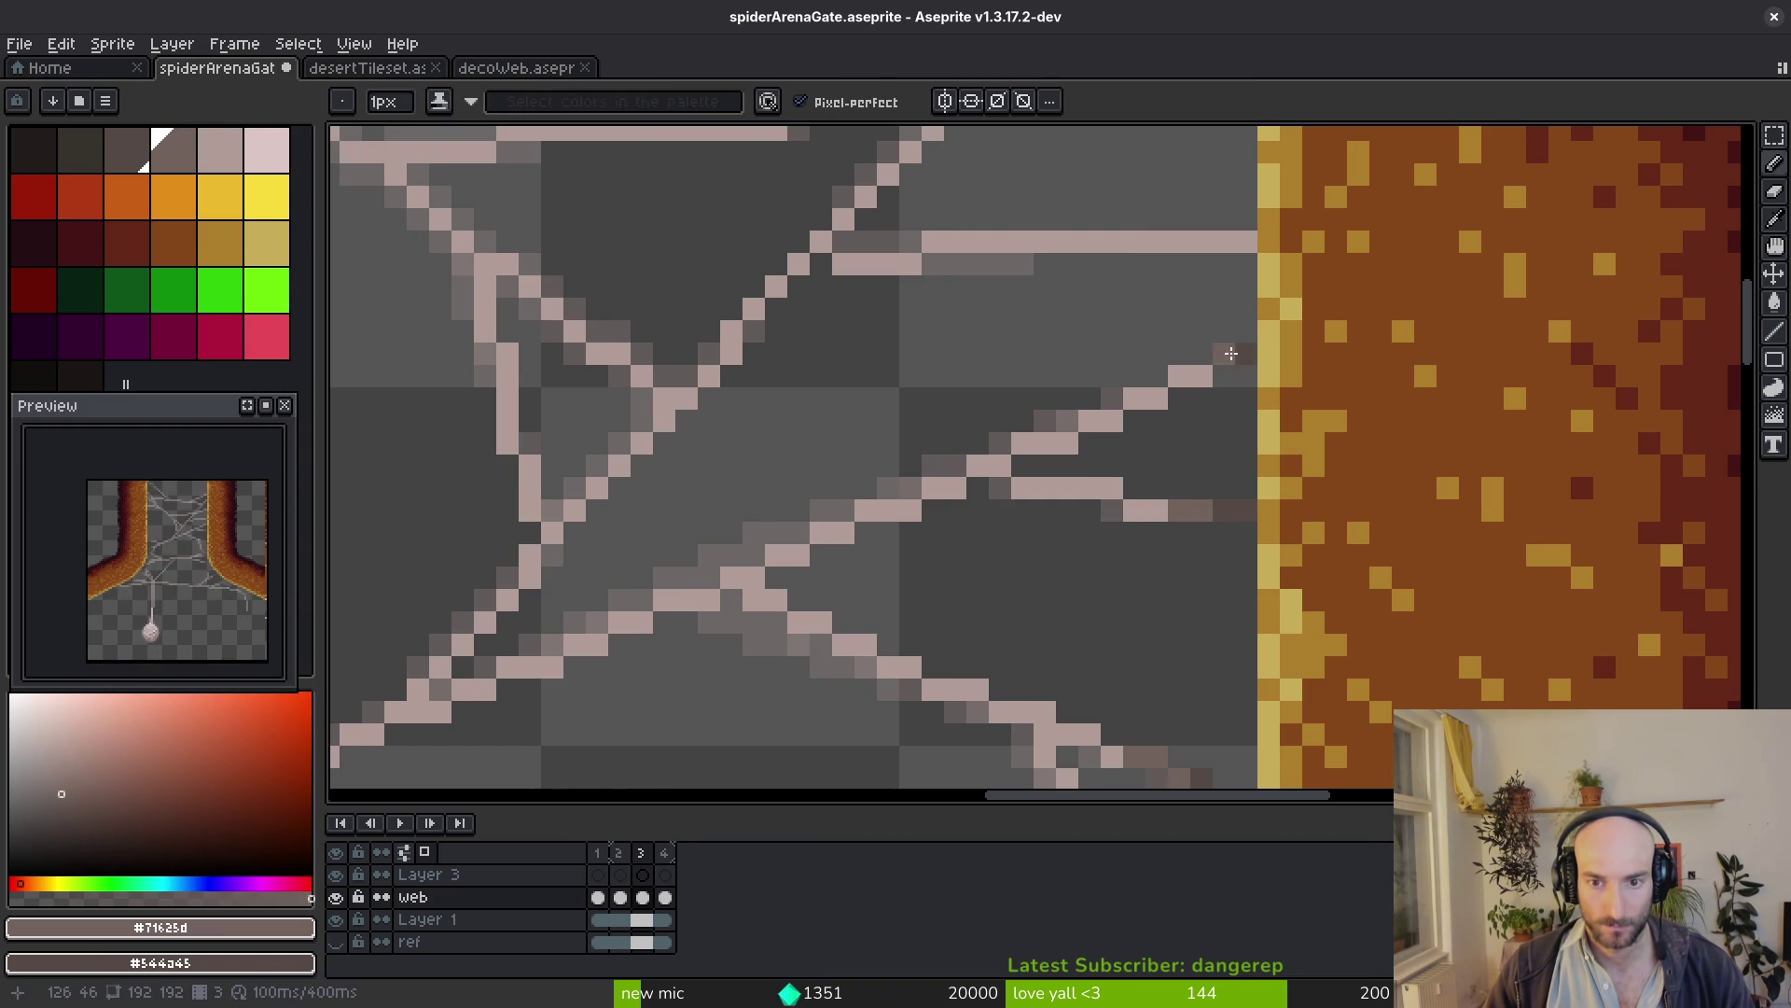
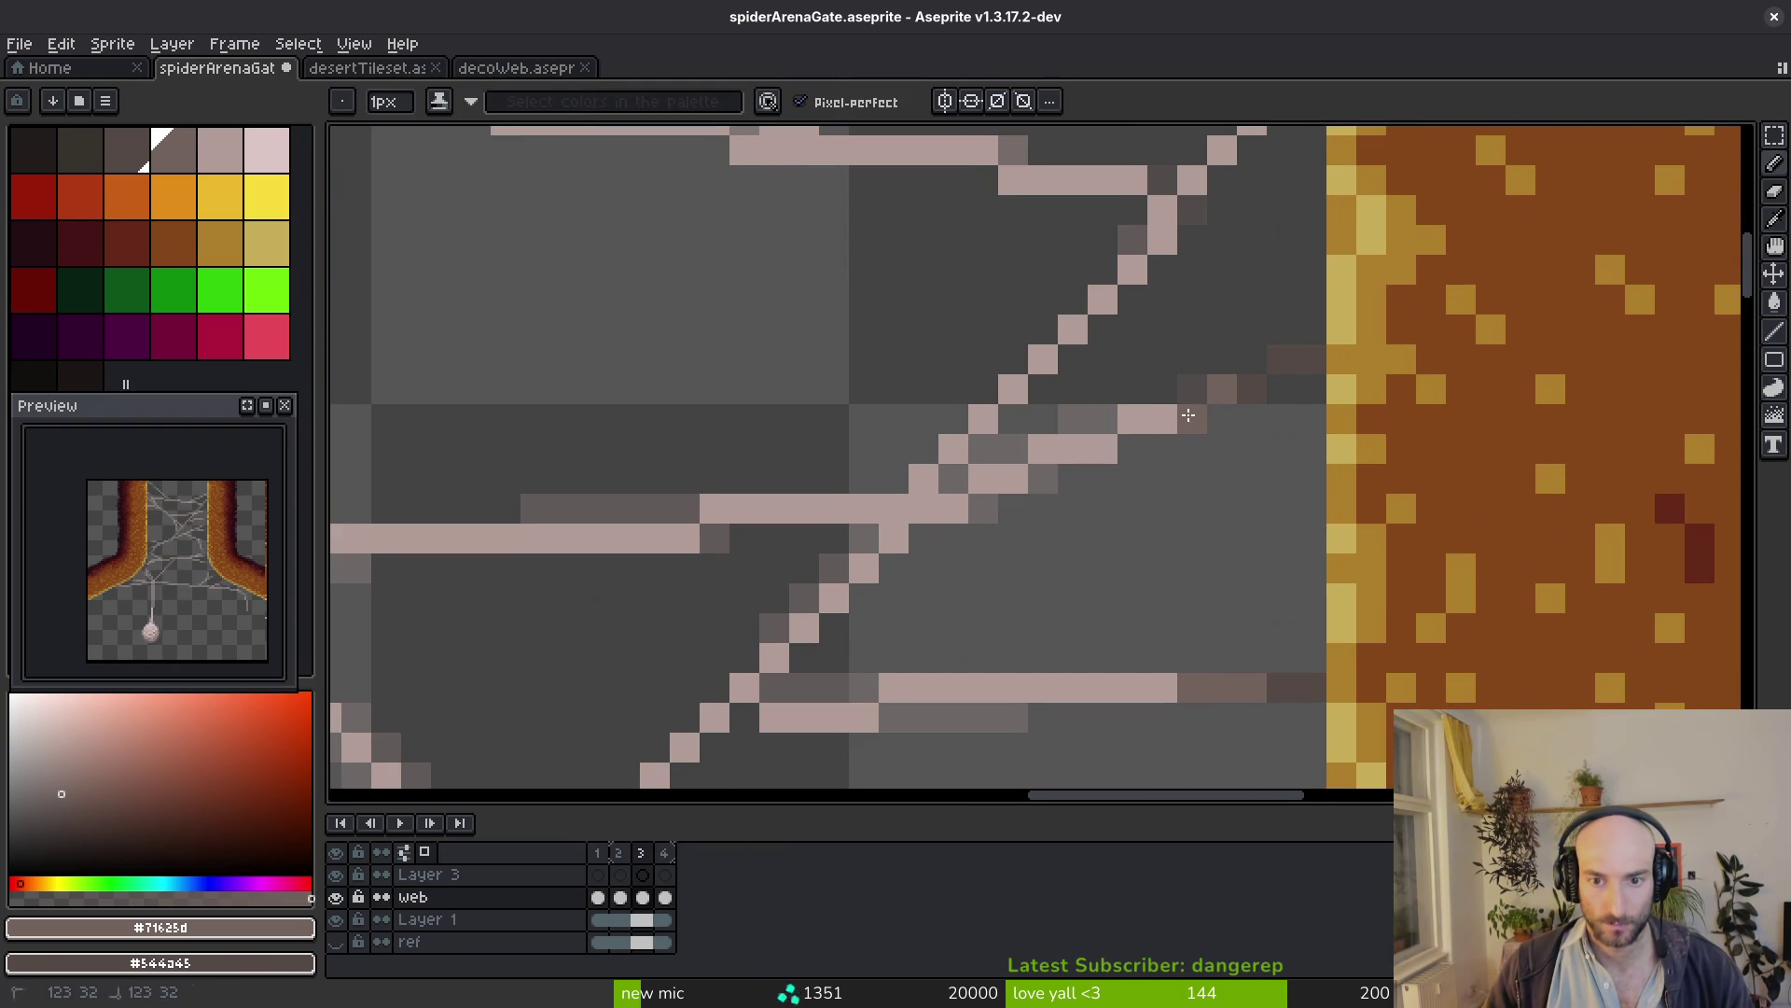
{"action": "scroll", "coordinate": [1200, 416], "scroll_direction": "up", "scroll_amount": 4}
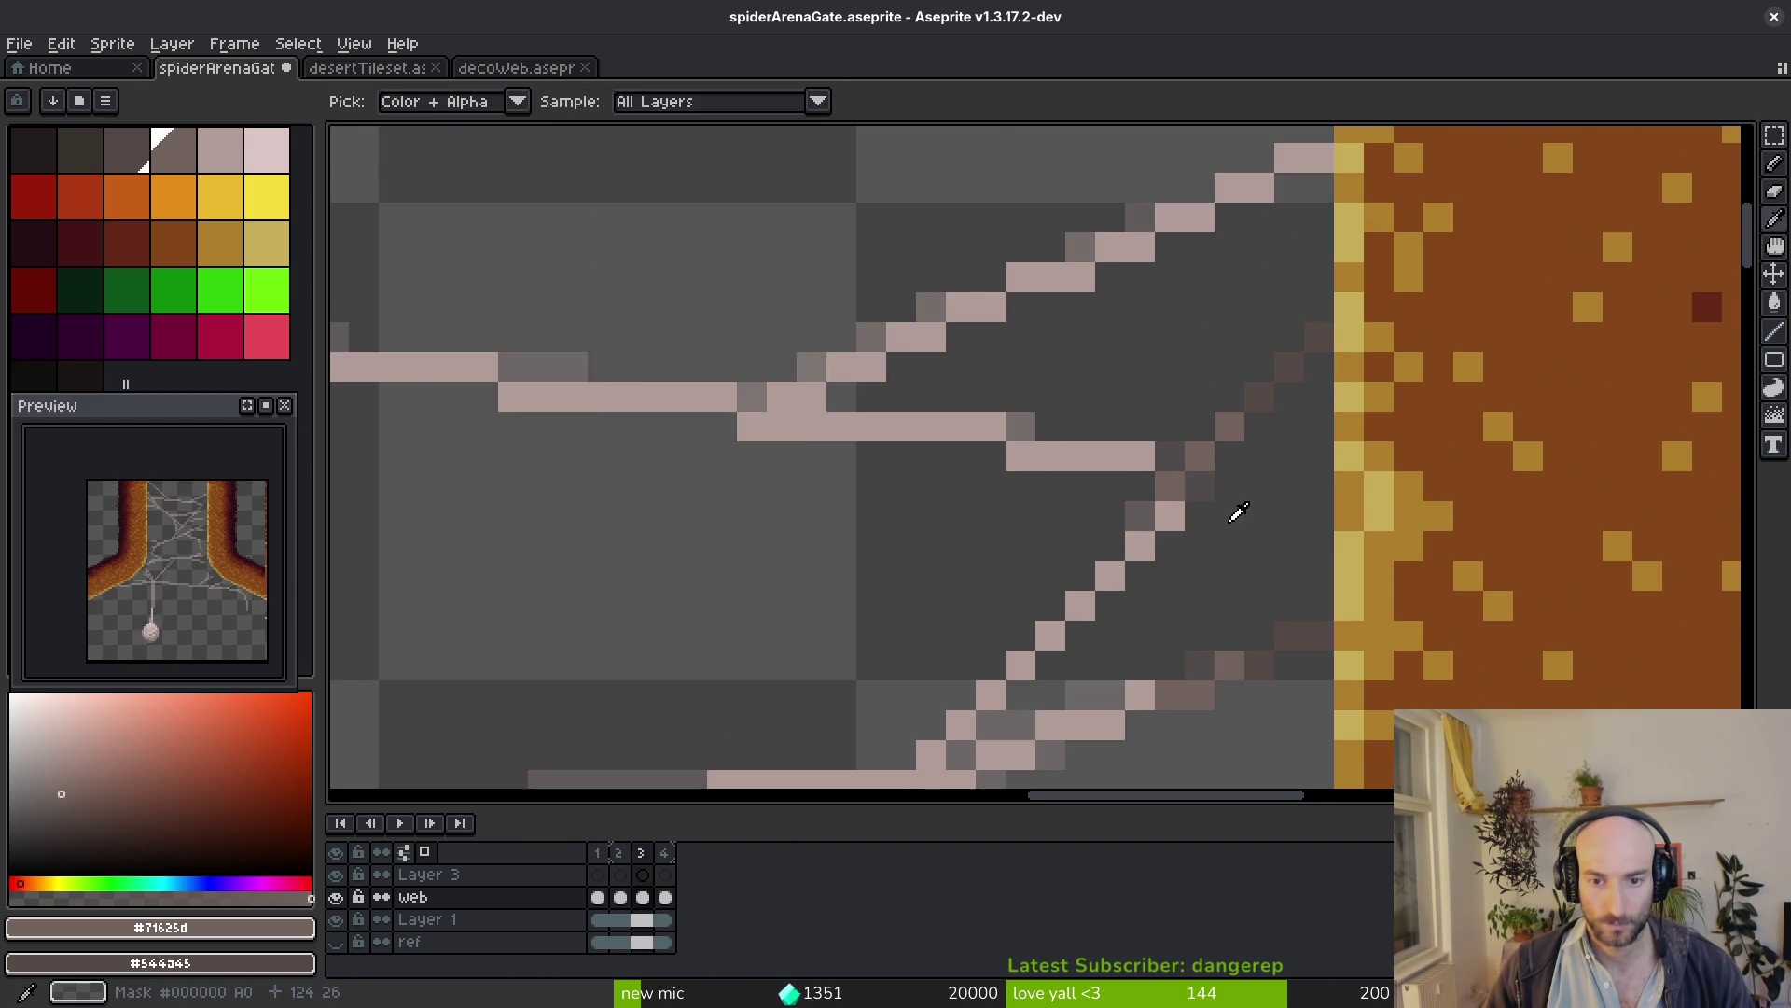
{"action": "scroll", "coordinate": [1240, 504], "scroll_direction": "up", "scroll_amount": 3}
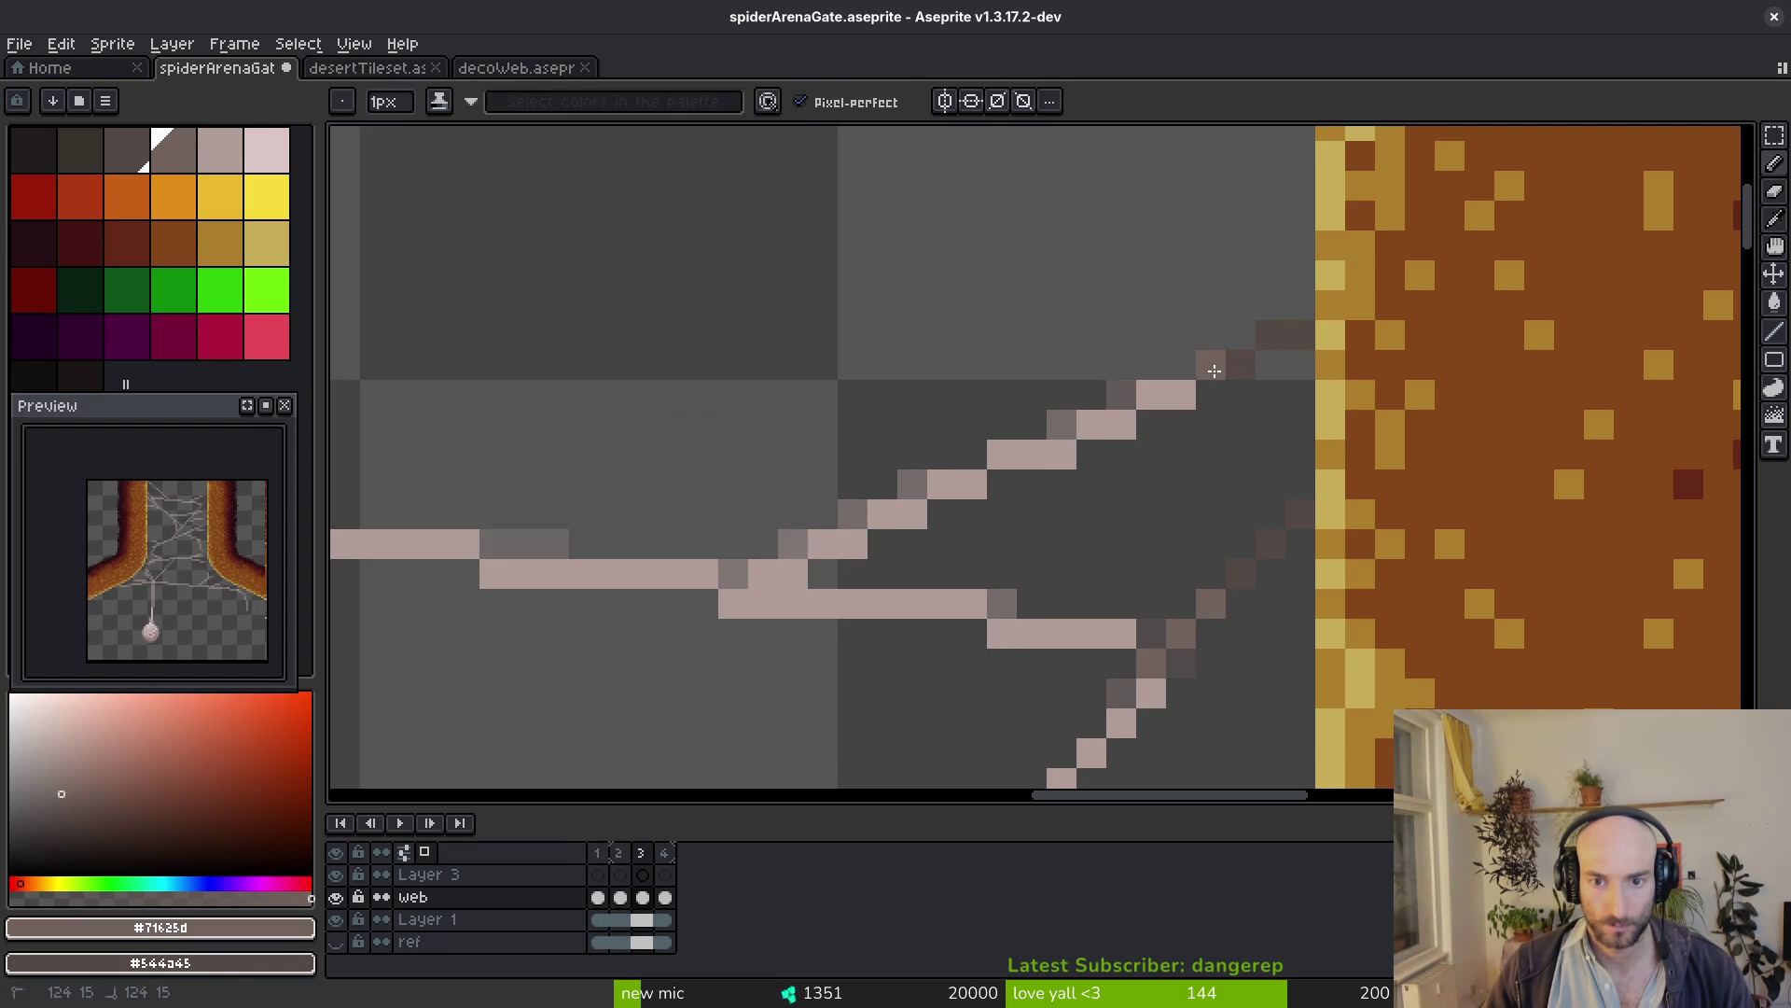
{"action": "scroll", "coordinate": [1176, 426], "scroll_direction": "down", "scroll_amount": 3}
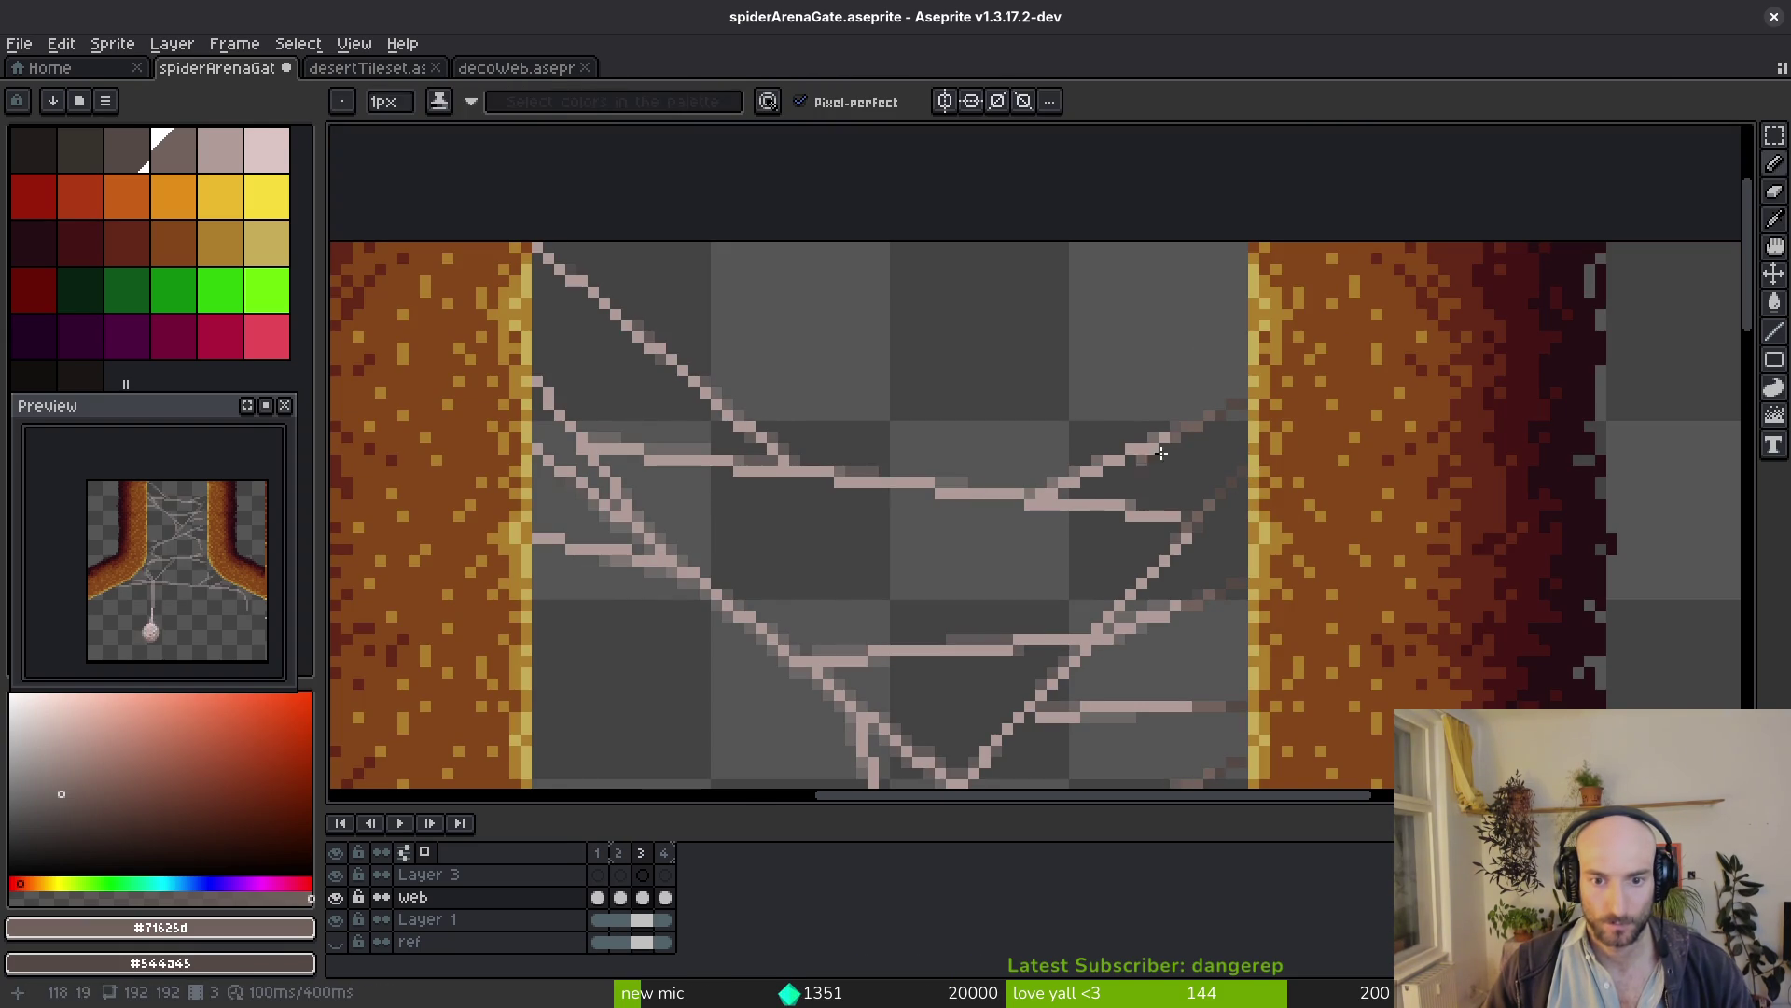
{"action": "scroll", "coordinate": [1191, 460], "scroll_direction": "left", "scroll_amount": 3}
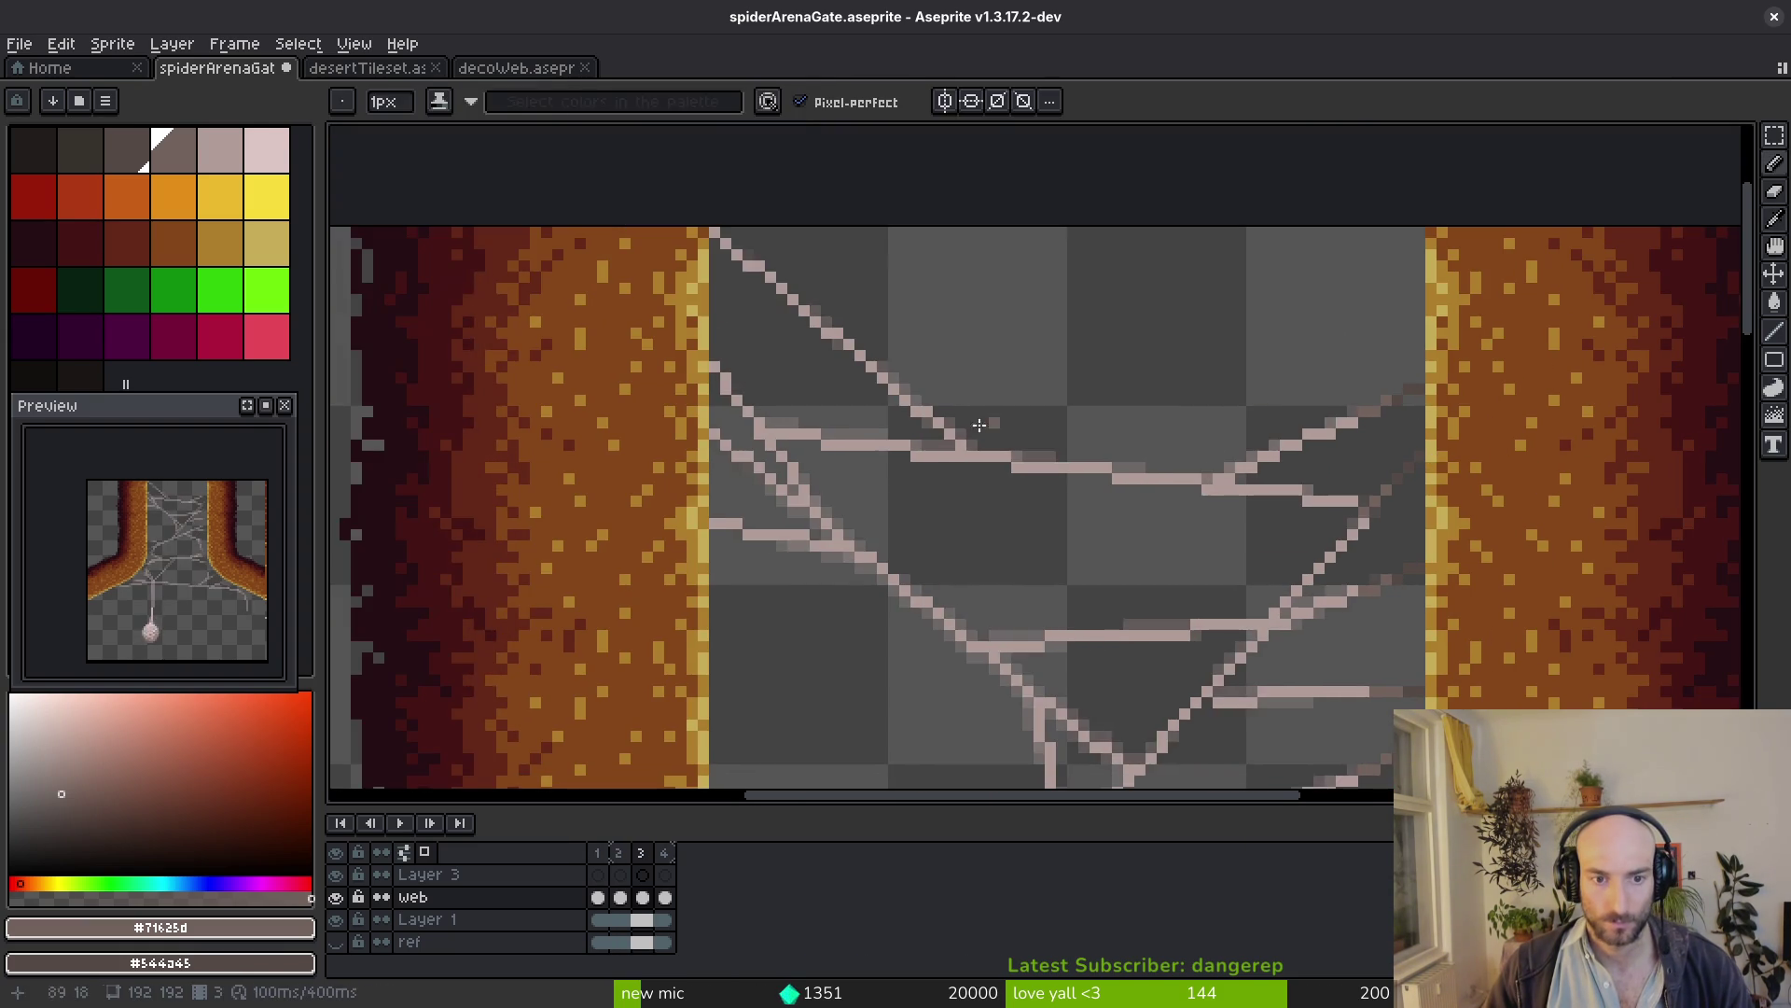
{"action": "scroll", "coordinate": [1225, 564], "scroll_direction": "up", "scroll_amount": 2}
{"action": "scroll", "coordinate": [1225, 565], "scroll_direction": "down", "scroll_amount": 3}
{"action": "scroll", "coordinate": [1225, 564], "scroll_direction": "right", "scroll_amount": 3}
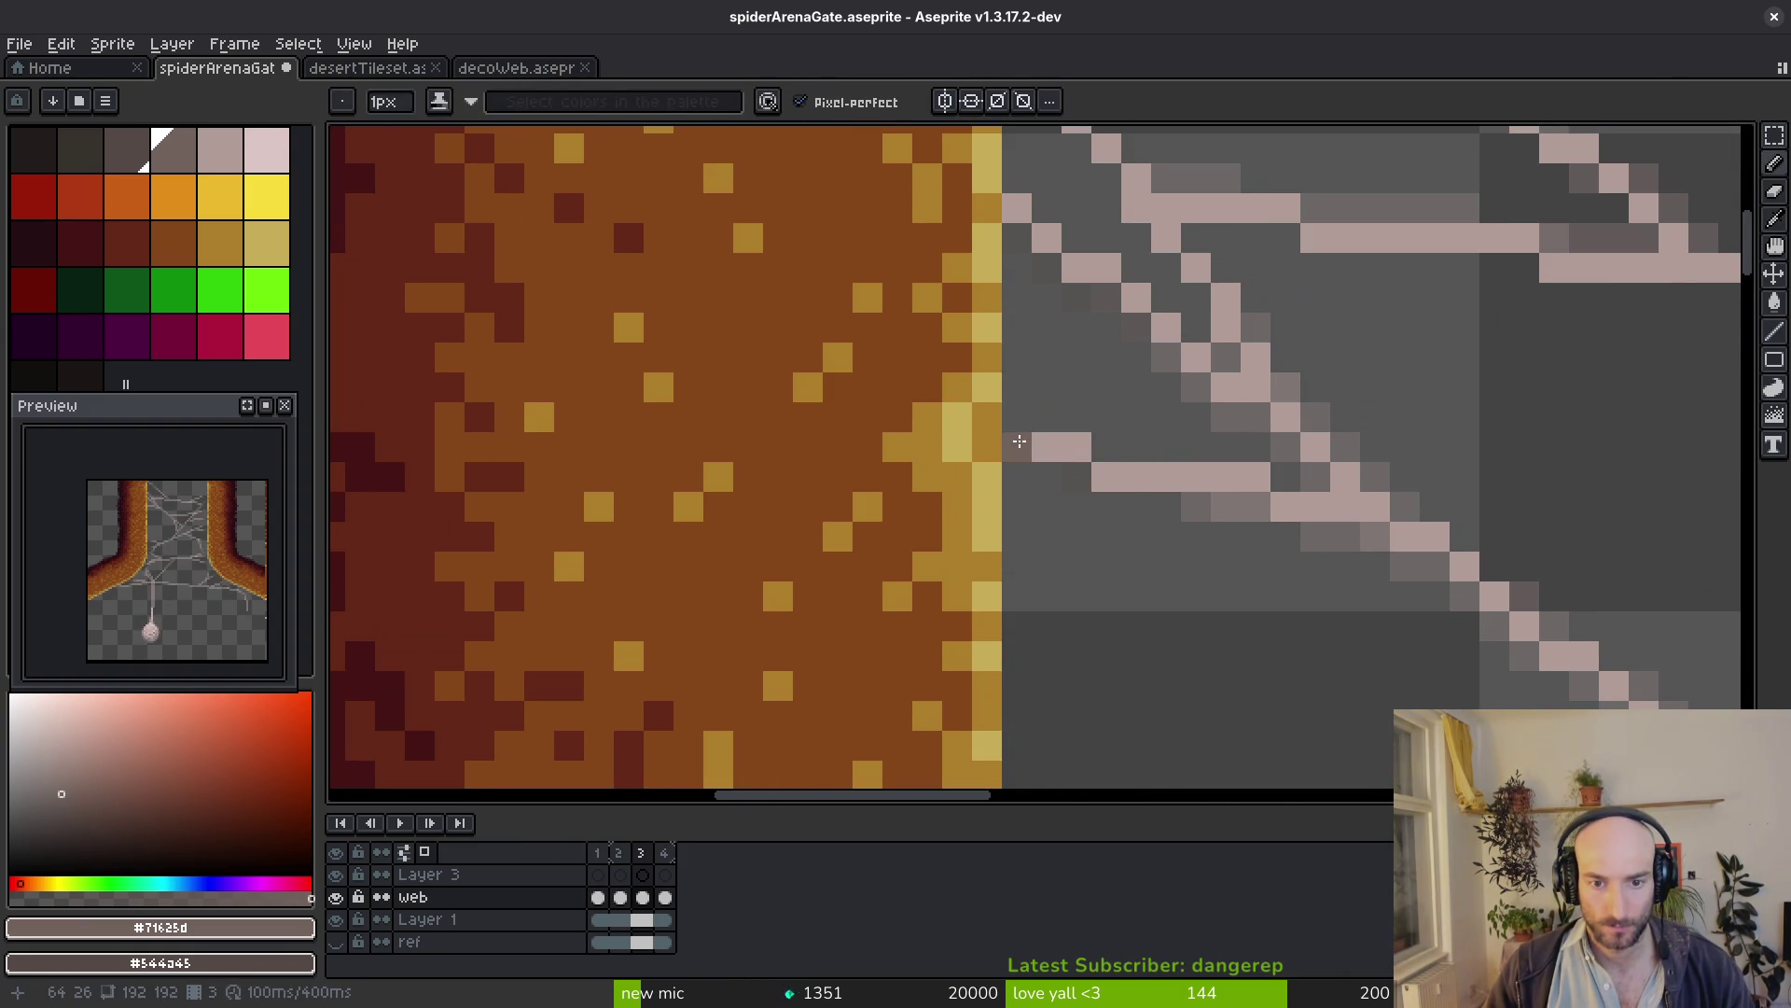
{"action": "scroll", "coordinate": [1093, 462], "scroll_direction": "up", "scroll_amount": 2}
Shade the diagonal web strand beside the left pillar with dark grey anti-aliasing pixels, then sample a canvas colour
{"action": "left_click_drag", "start_coordinate": [1026, 365], "coordinate": [1090, 413]}
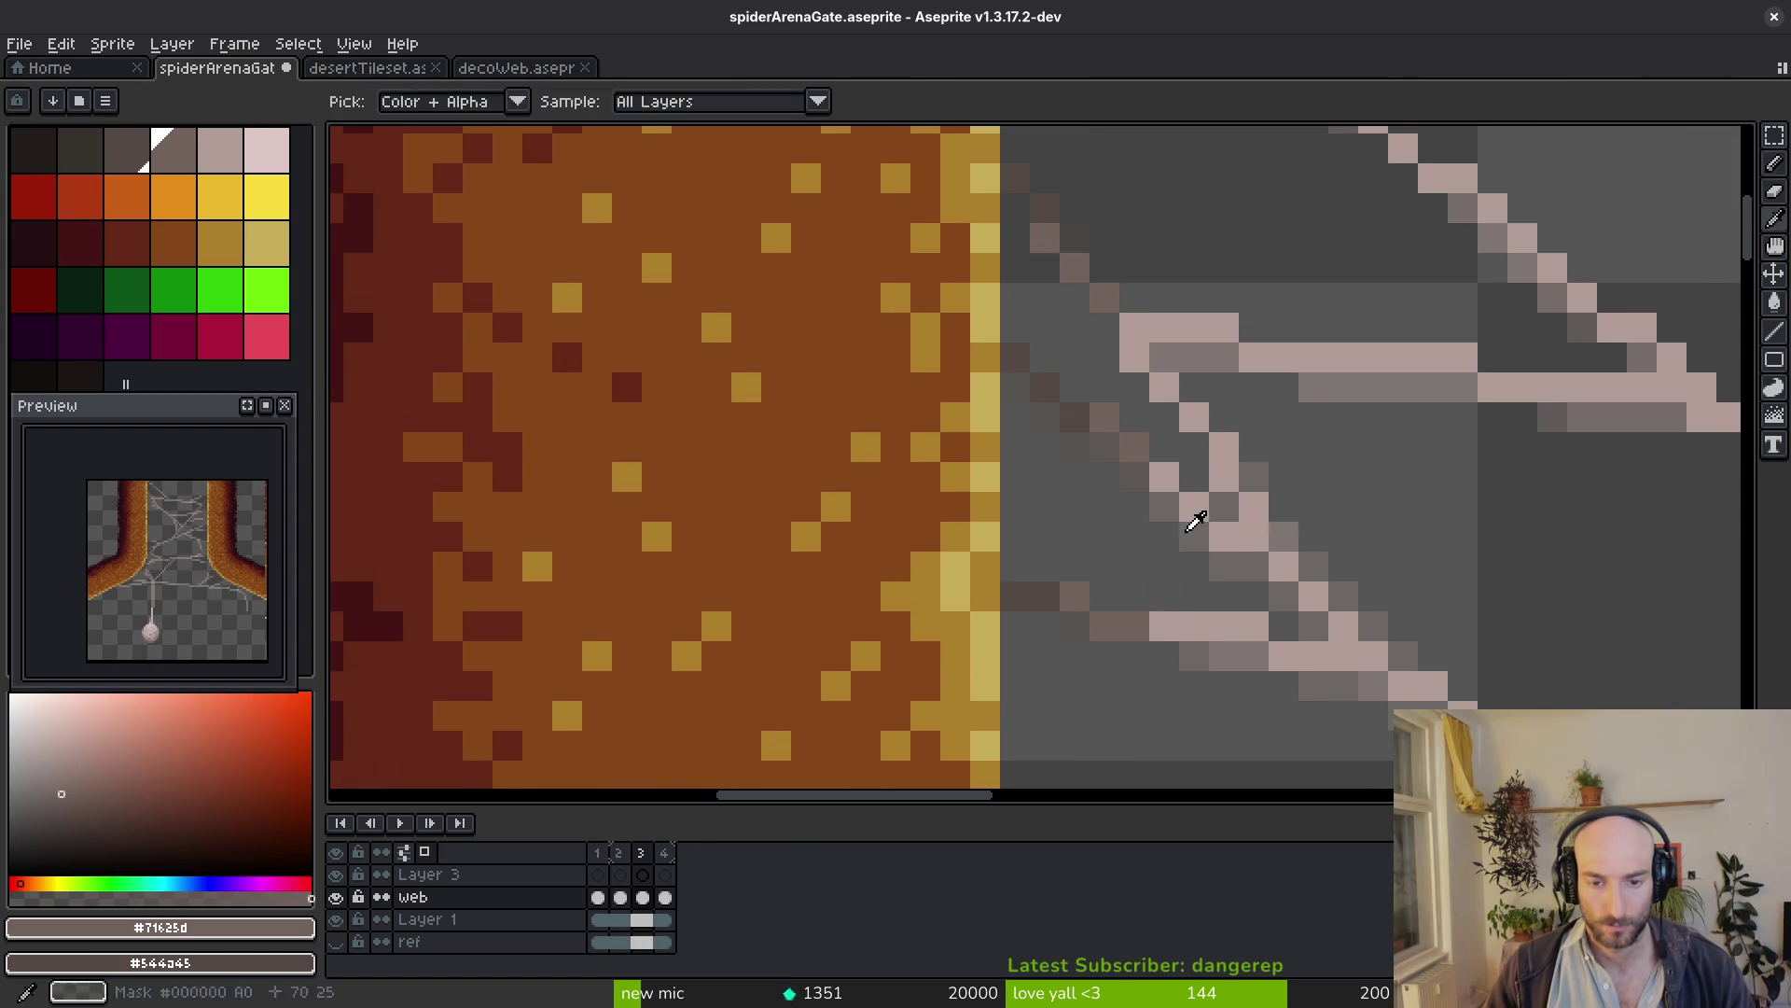
{"action": "scroll", "coordinate": [1078, 440], "scroll_direction": "up", "scroll_amount": 3}
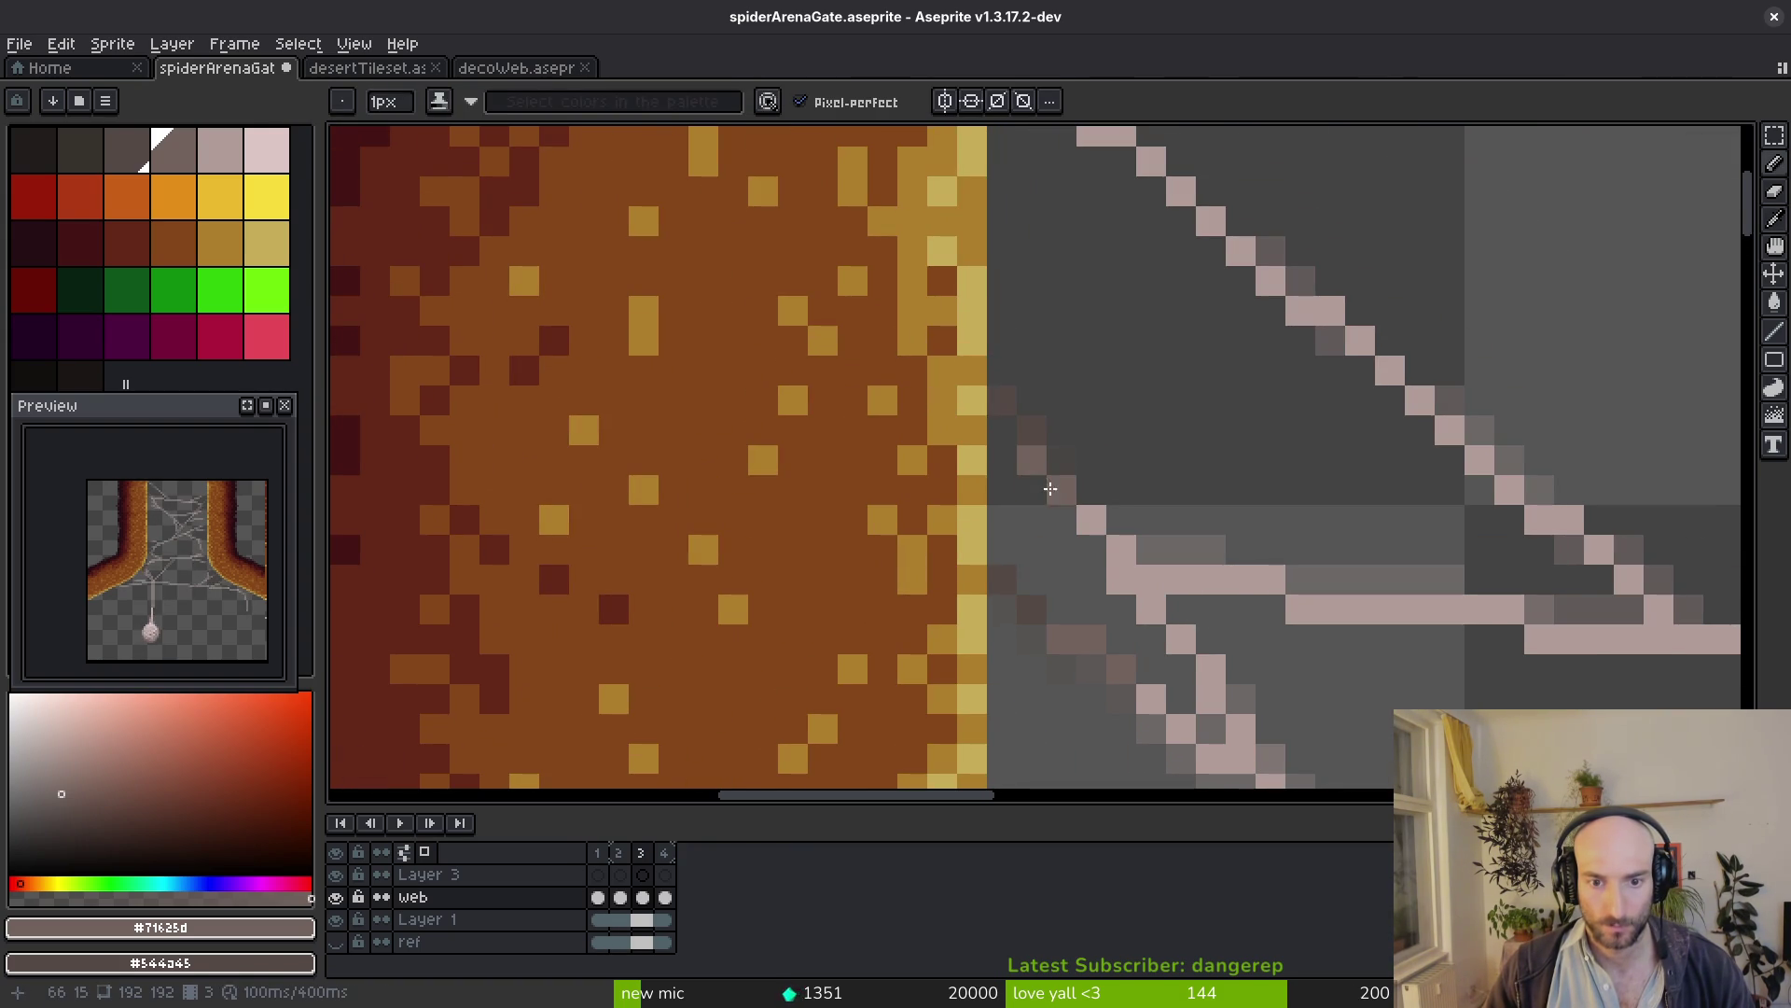
{"action": "scroll", "coordinate": [1065, 393], "scroll_direction": "up", "scroll_amount": 2}
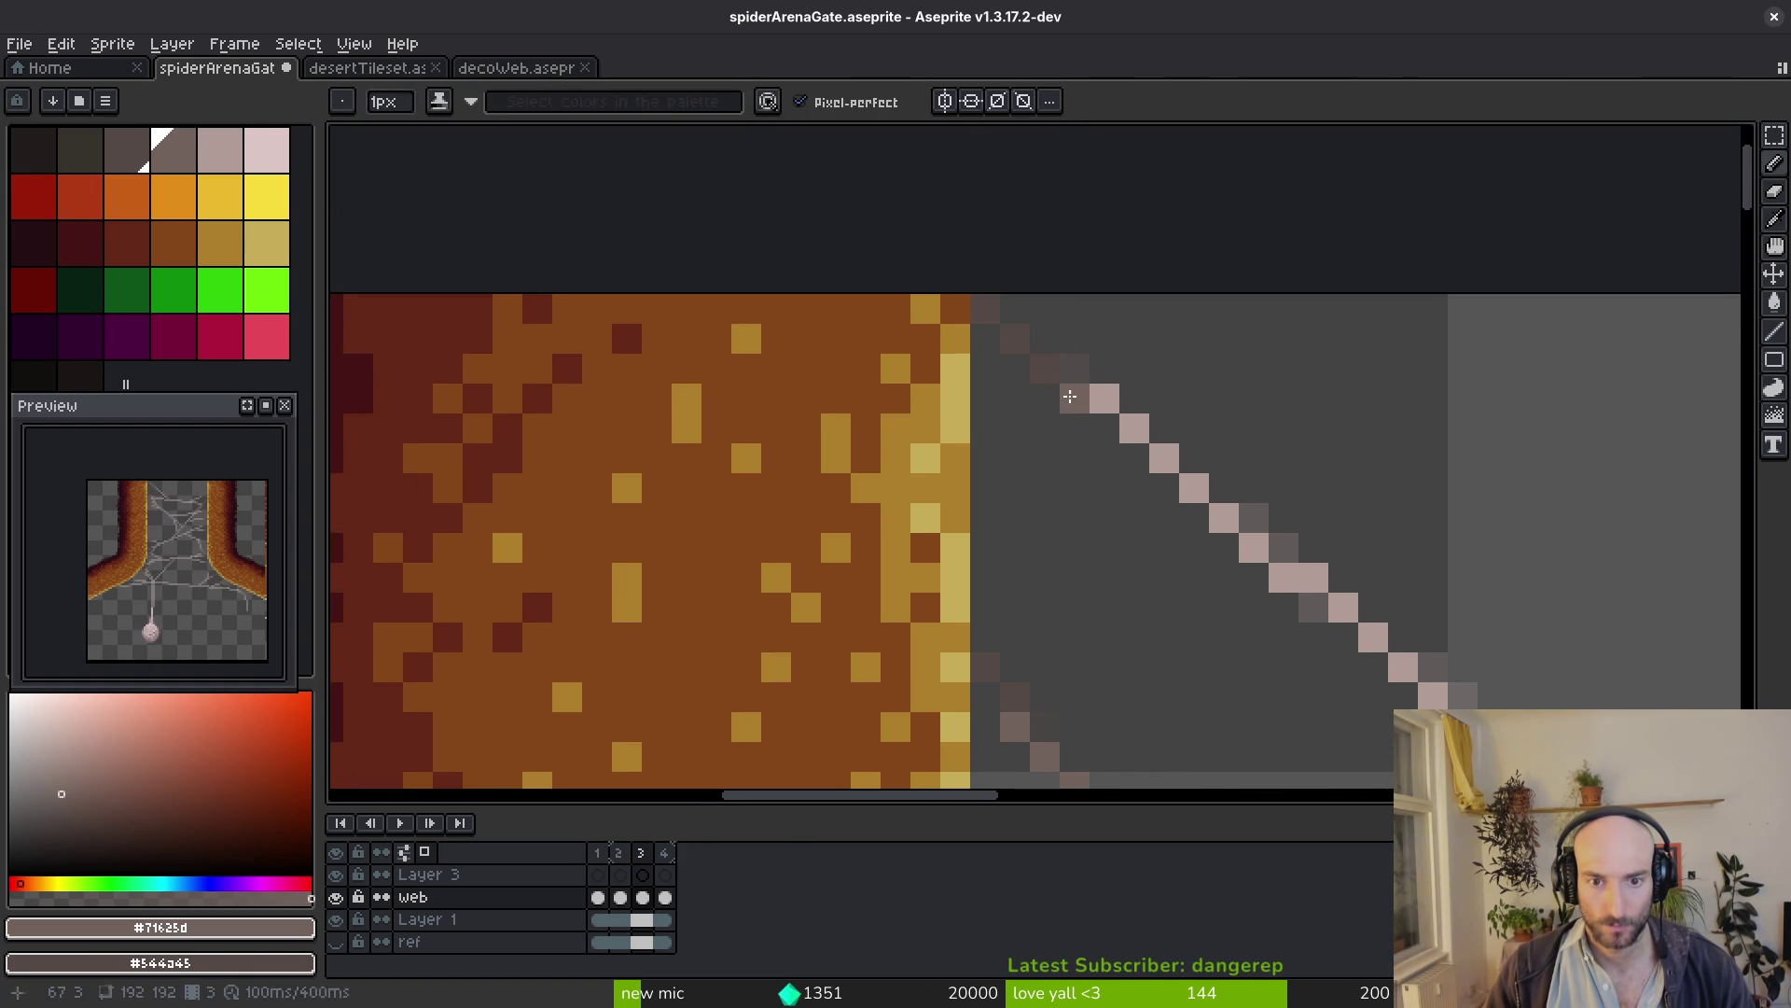
{"action": "scroll", "coordinate": [1139, 431], "scroll_direction": "down", "scroll_amount": 3}
{"action": "key", "text": "alt"}
{"action": "key", "text": "alt"}
{"action": "scroll", "coordinate": [1092, 406], "scroll_direction": "down", "scroll_amount": 3}
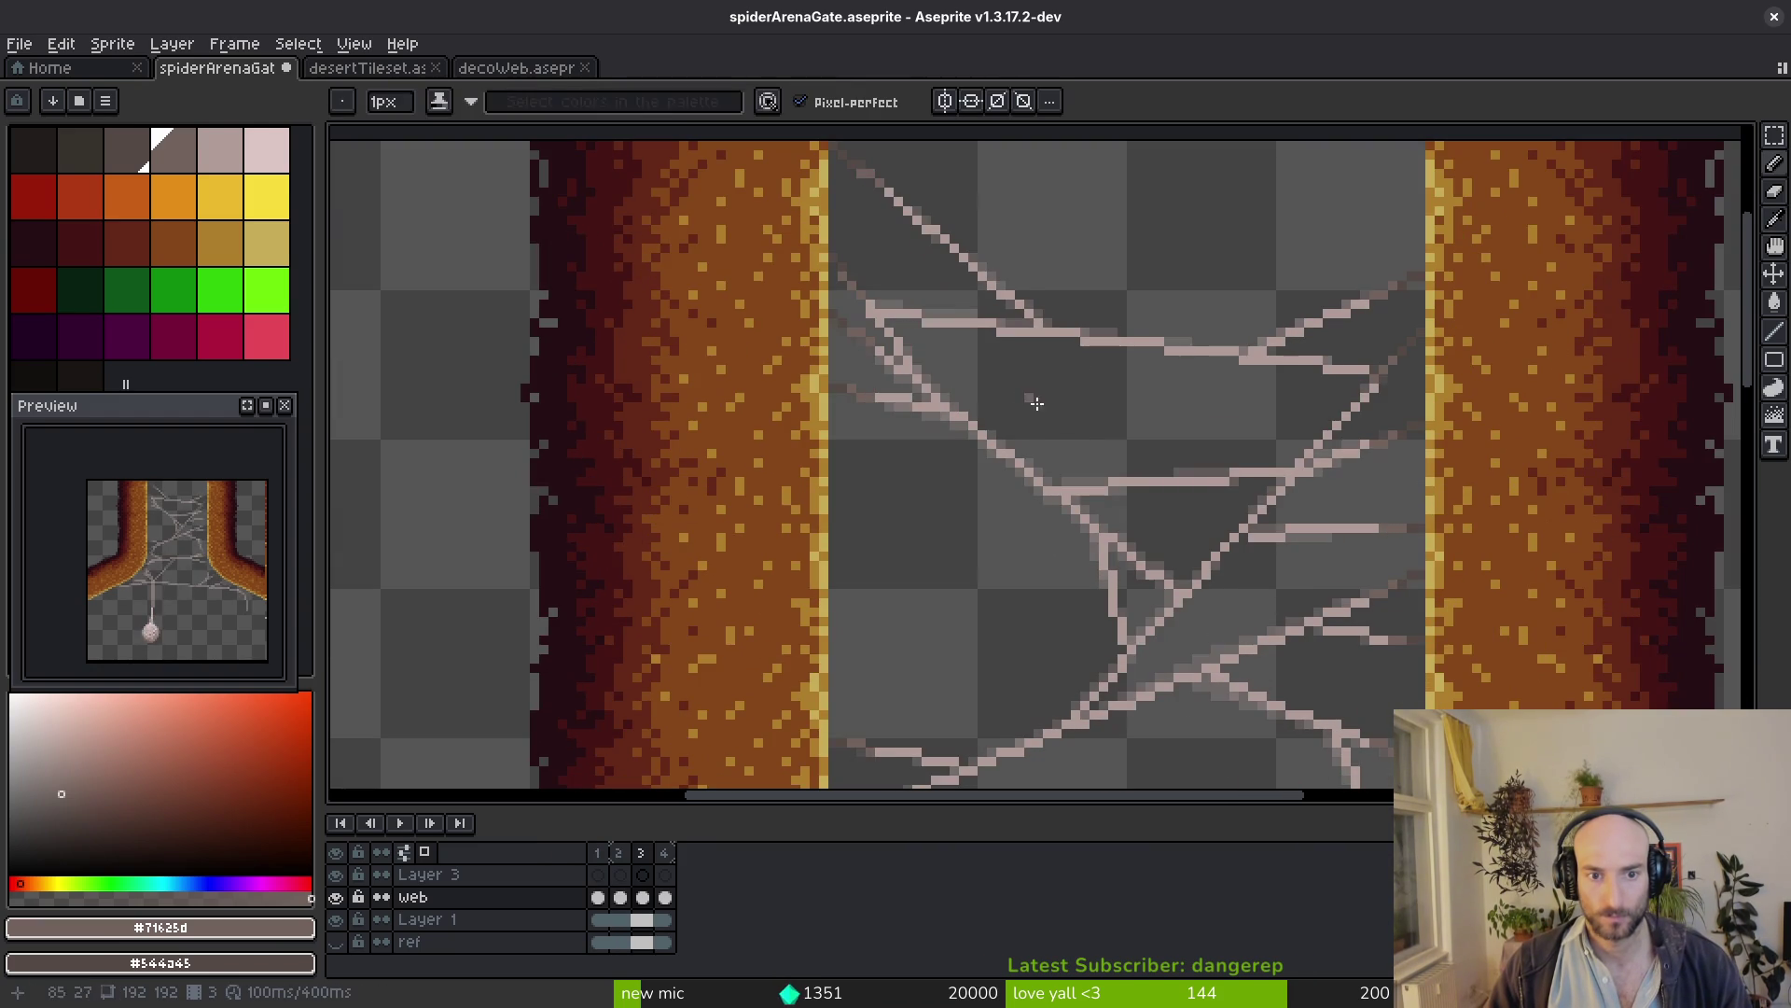
{"action": "scroll", "coordinate": [1021, 396], "scroll_direction": "down", "scroll_amount": 1}
{"action": "key", "text": "alt"}
{"action": "scroll", "coordinate": [1100, 490], "scroll_direction": "down", "scroll_amount": 1}
{"action": "scroll", "coordinate": [952, 261], "scroll_direction": "down", "scroll_amount": 3}
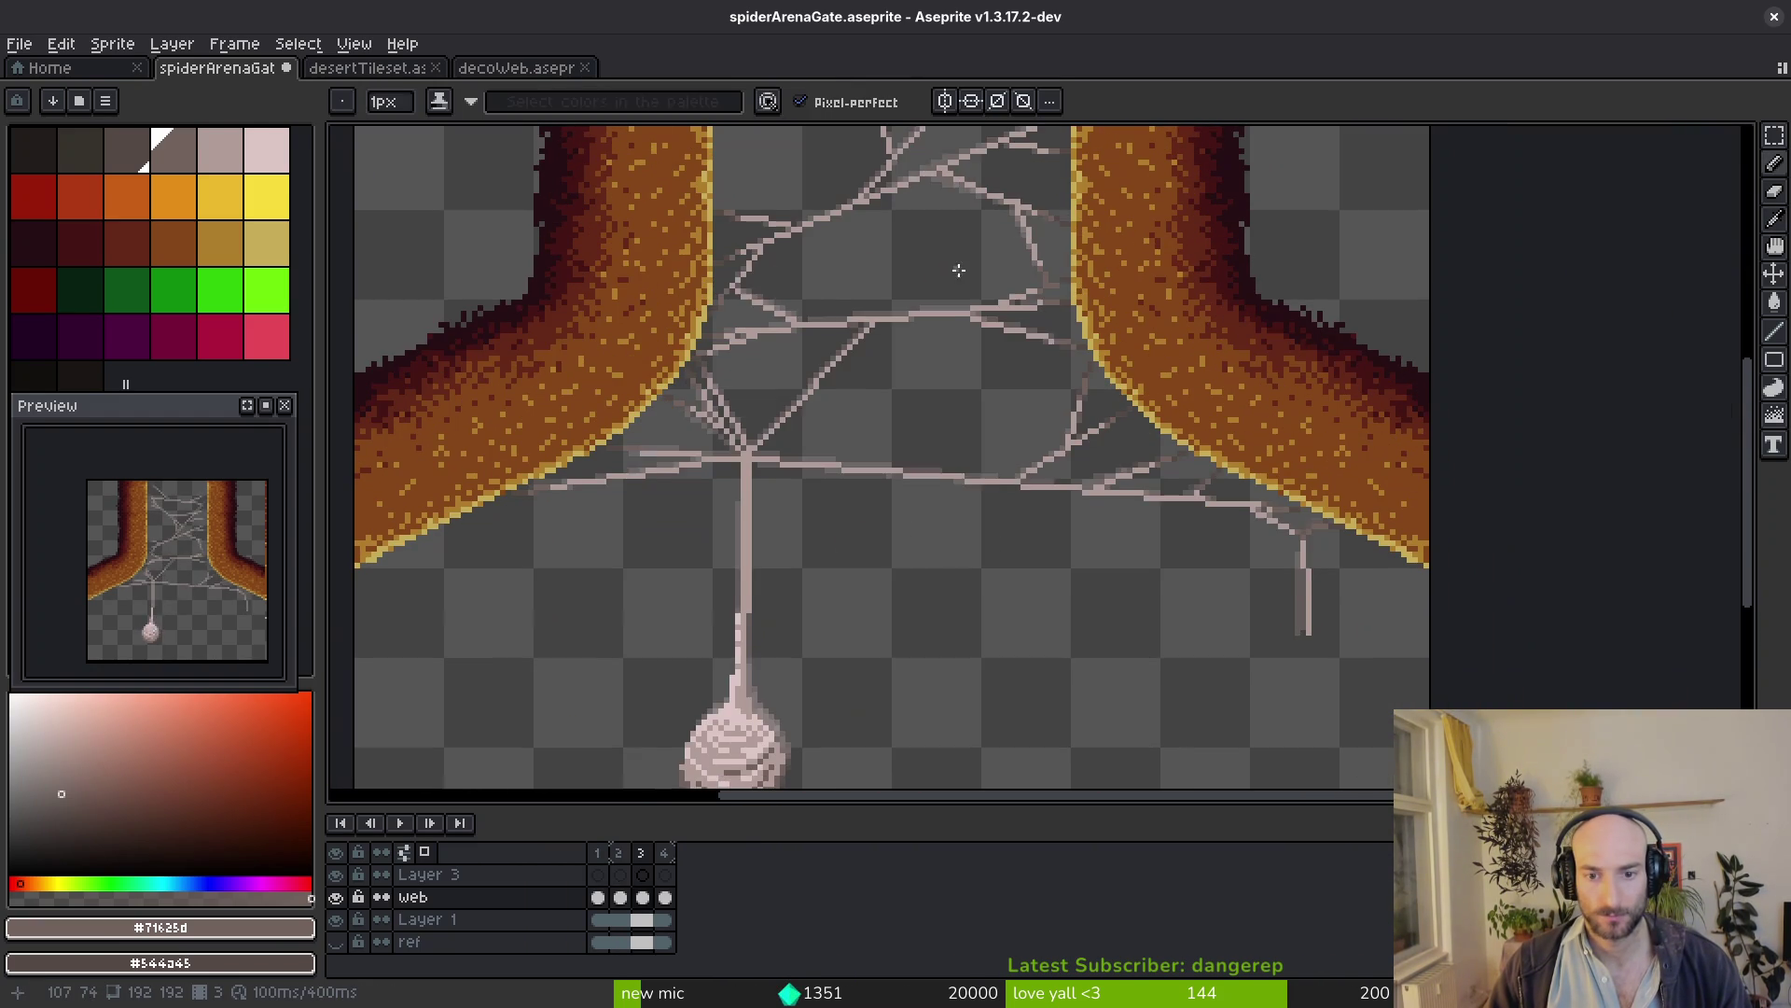
{"action": "key", "text": "alt"}
{"action": "scroll", "coordinate": [967, 392], "scroll_direction": "up", "scroll_amount": 1}
{"action": "scroll", "coordinate": [935, 419], "scroll_direction": "up", "scroll_amount": 1}
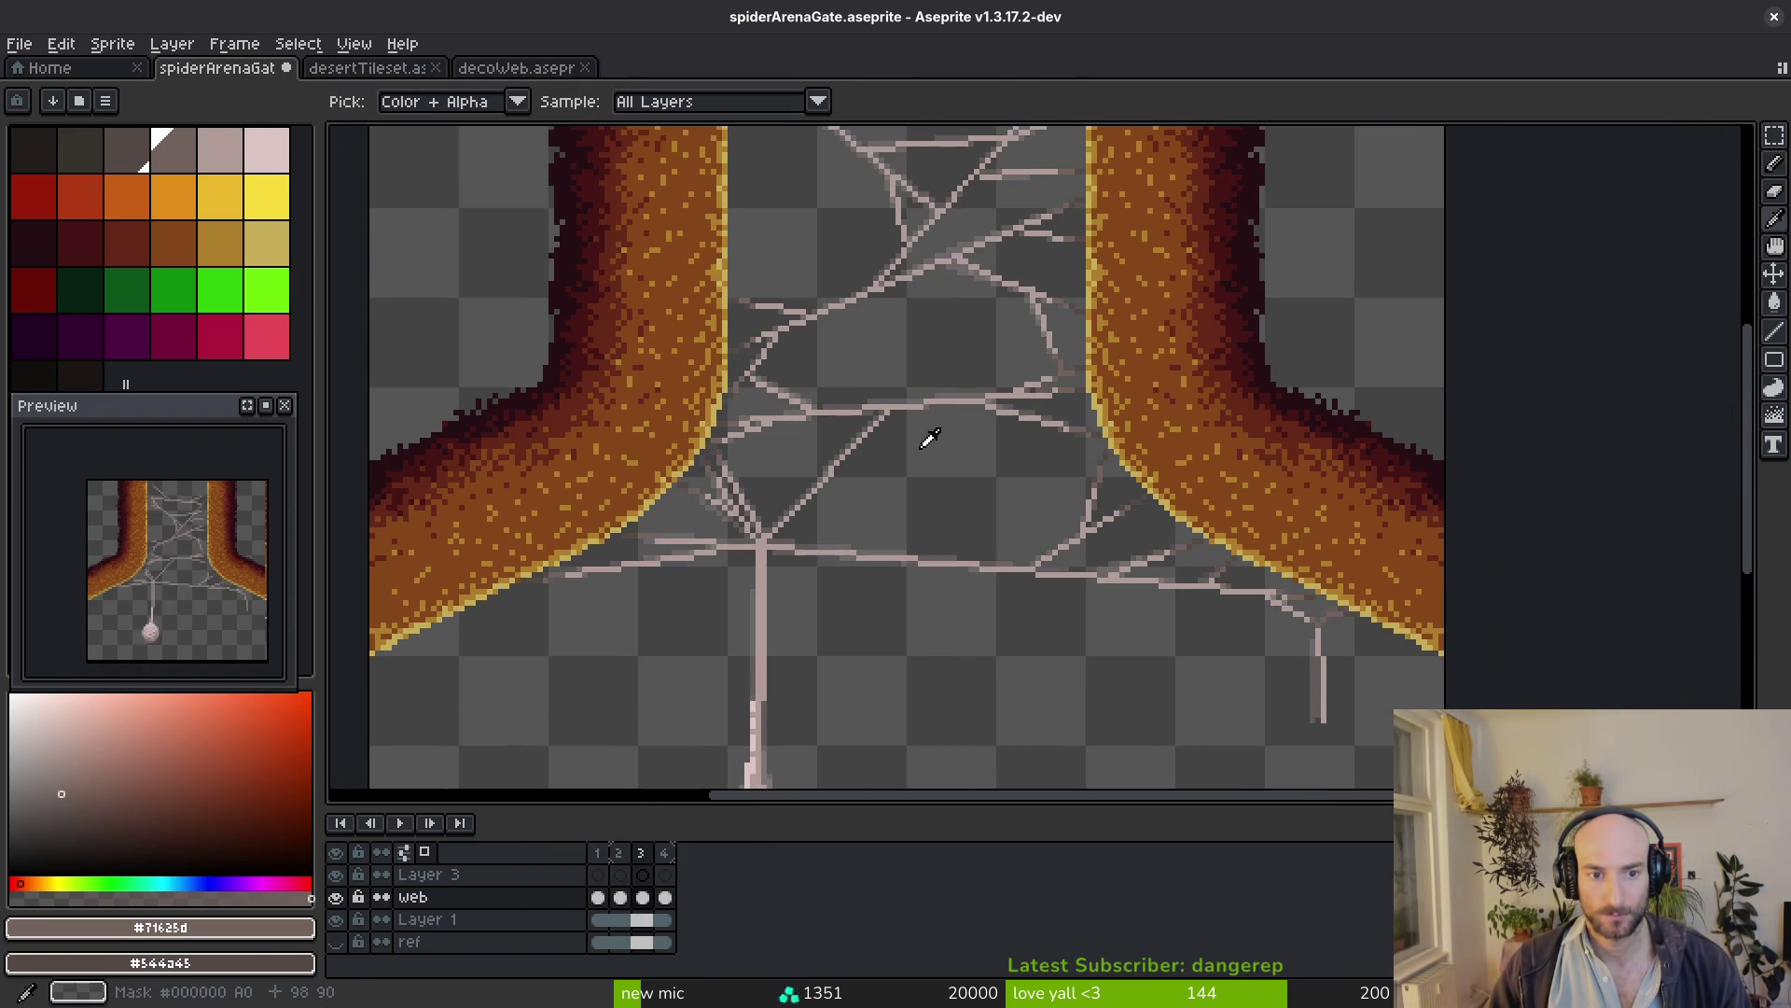
{"action": "scroll", "coordinate": [932, 500], "scroll_direction": "up", "scroll_amount": 3}
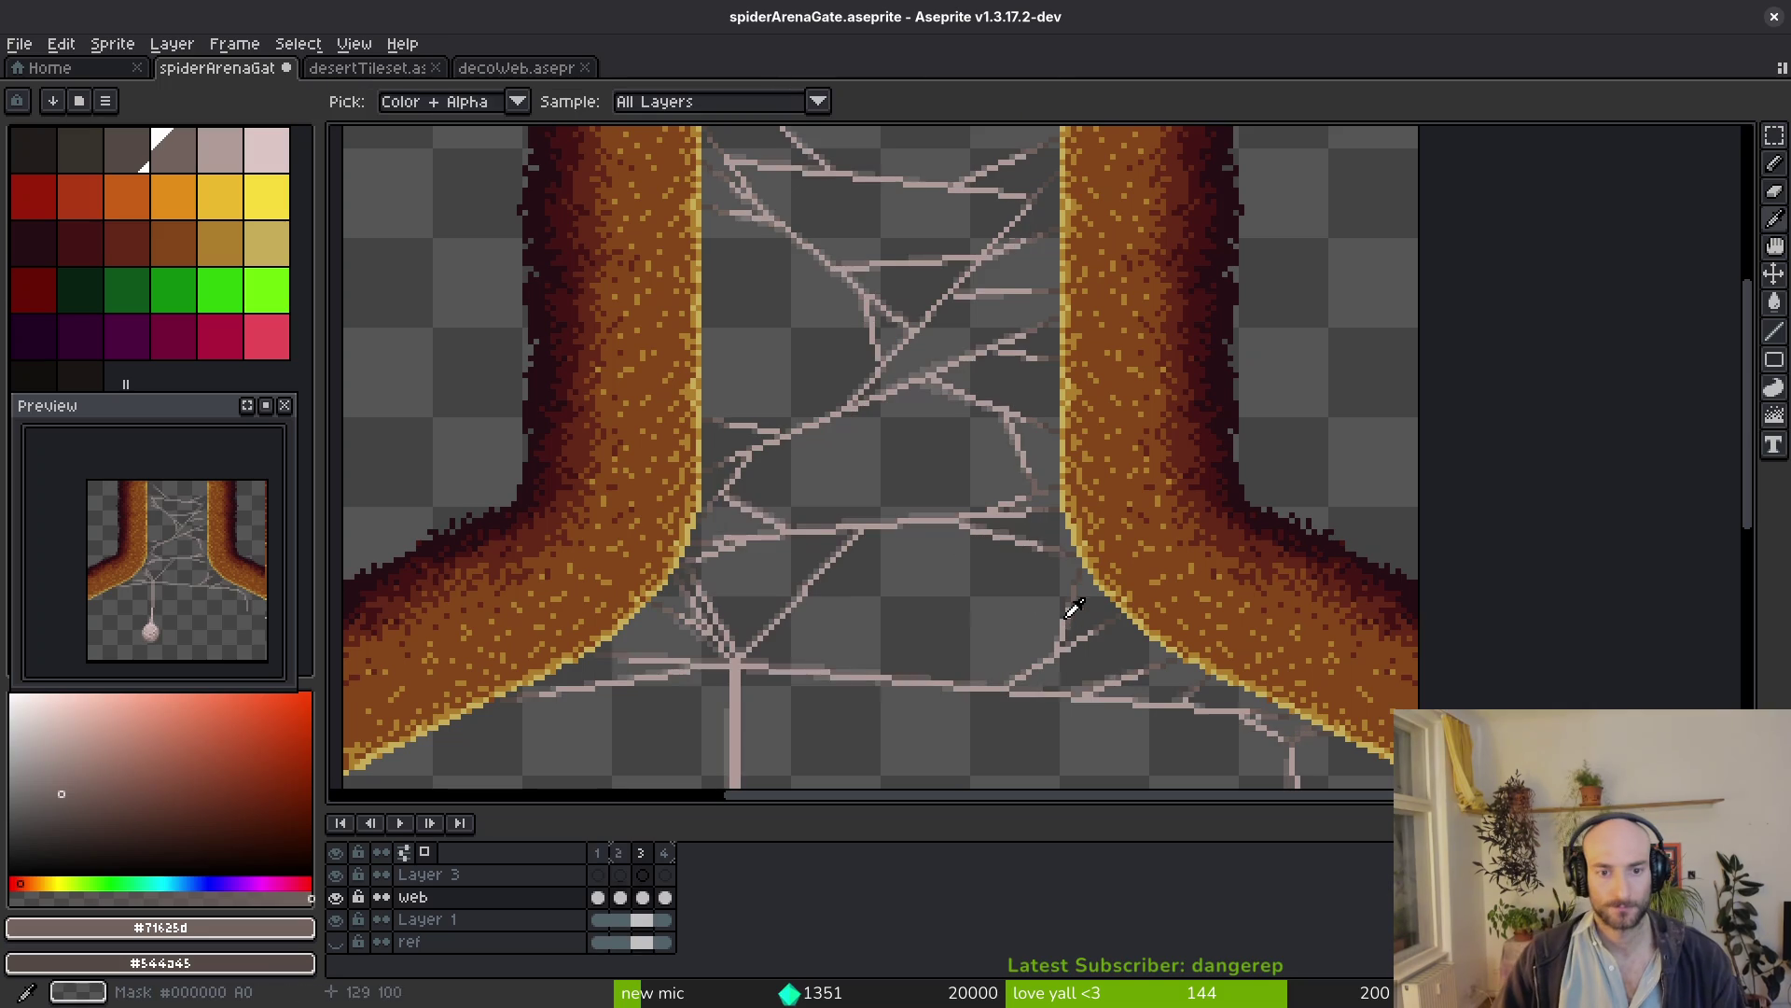
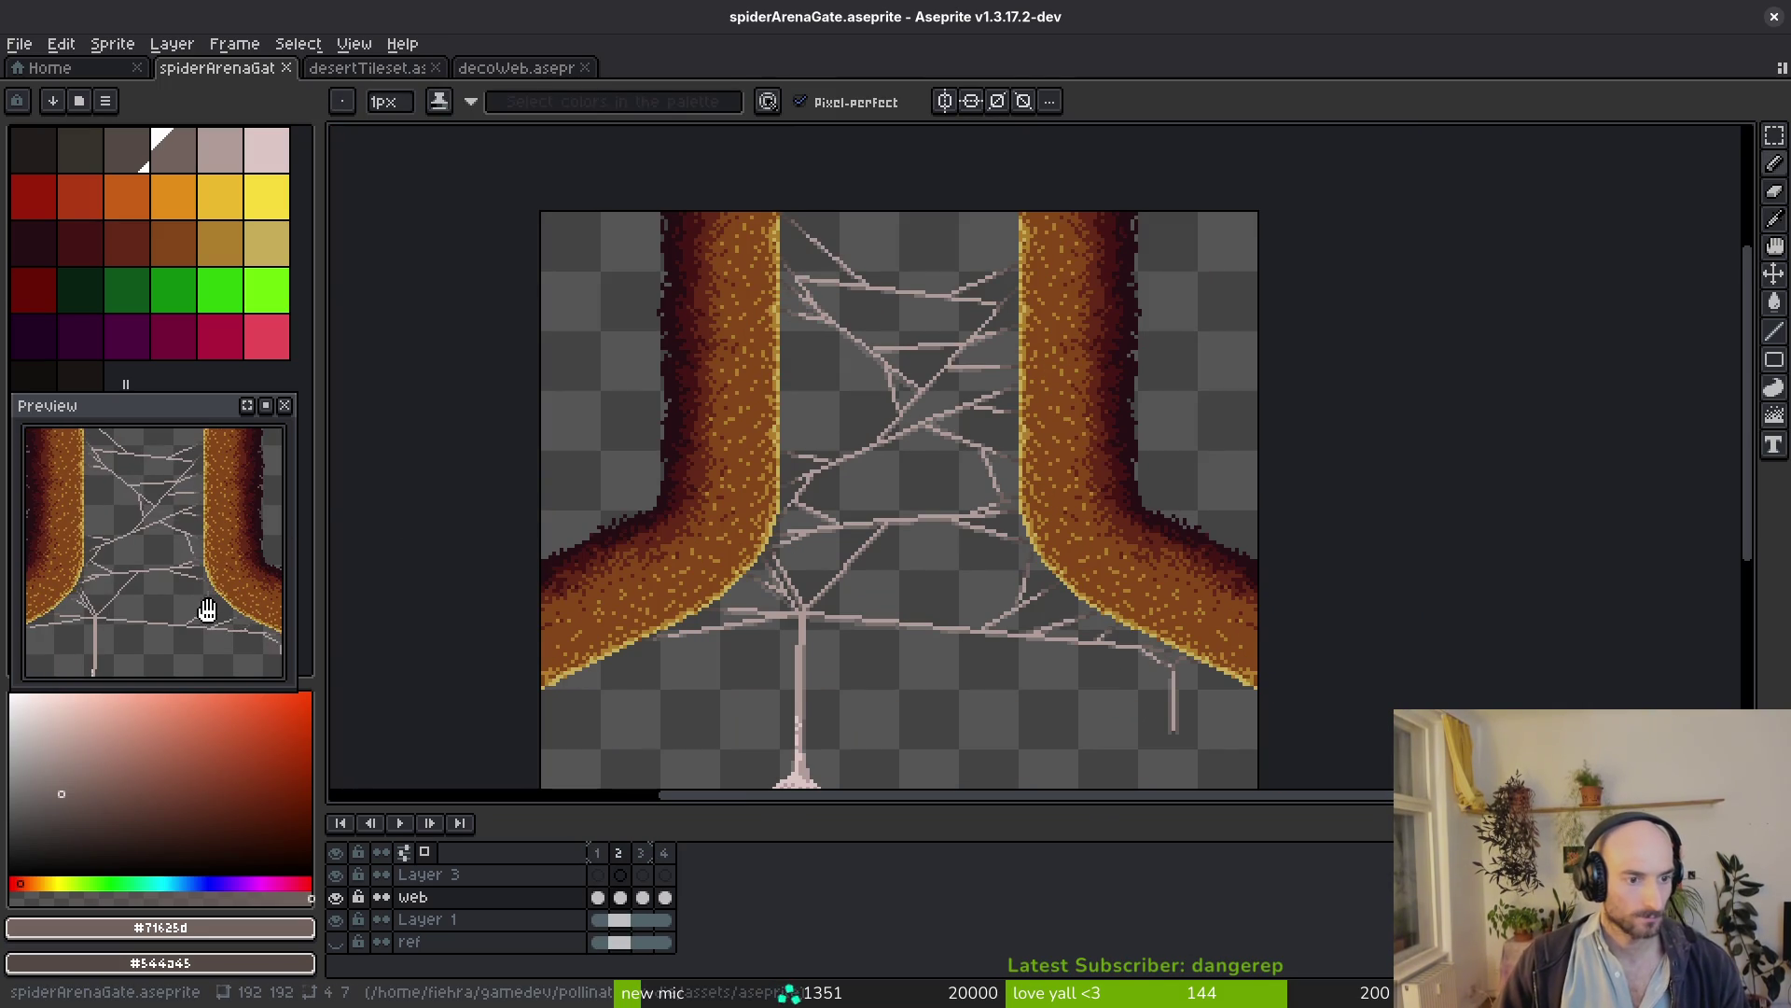
{"action": "scroll", "coordinate": [113, 611], "scroll_direction": "up", "scroll_amount": 2}
{"action": "scroll", "coordinate": [113, 612], "scroll_direction": "up", "scroll_amount": 2}
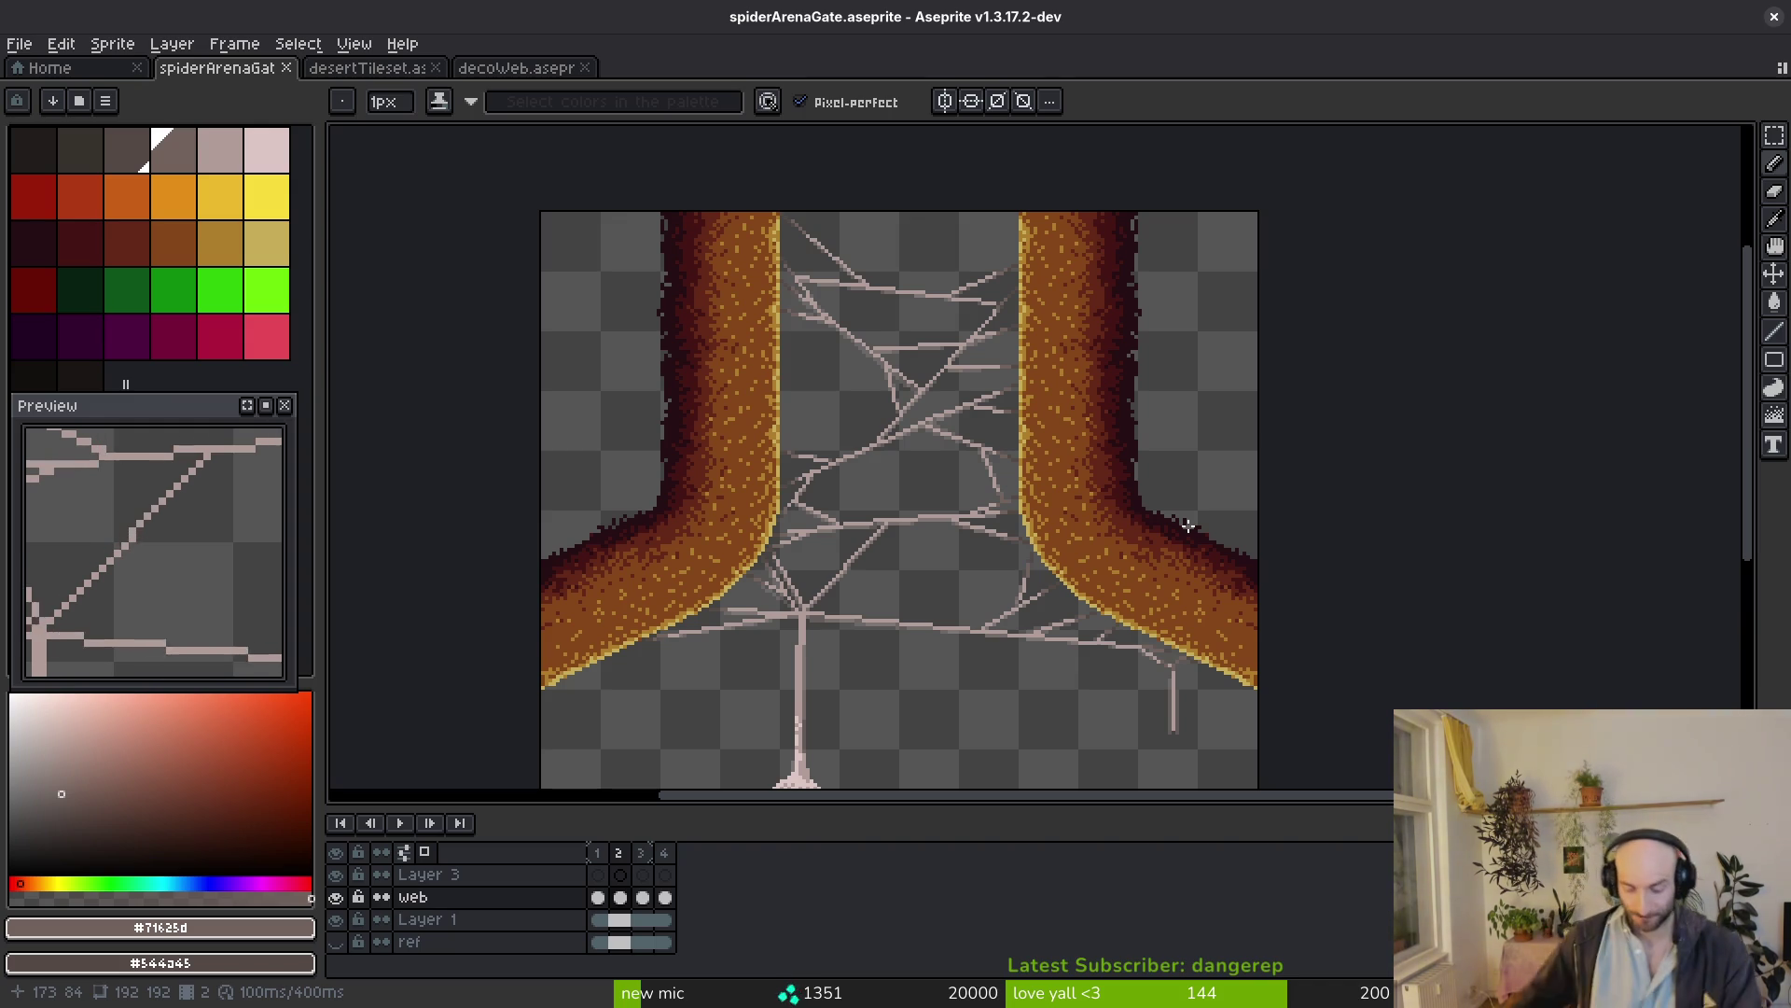
Delete frame 4 so the web animation has three frames and save the sprite
{"action": "left_click", "coordinate": [667, 856]}
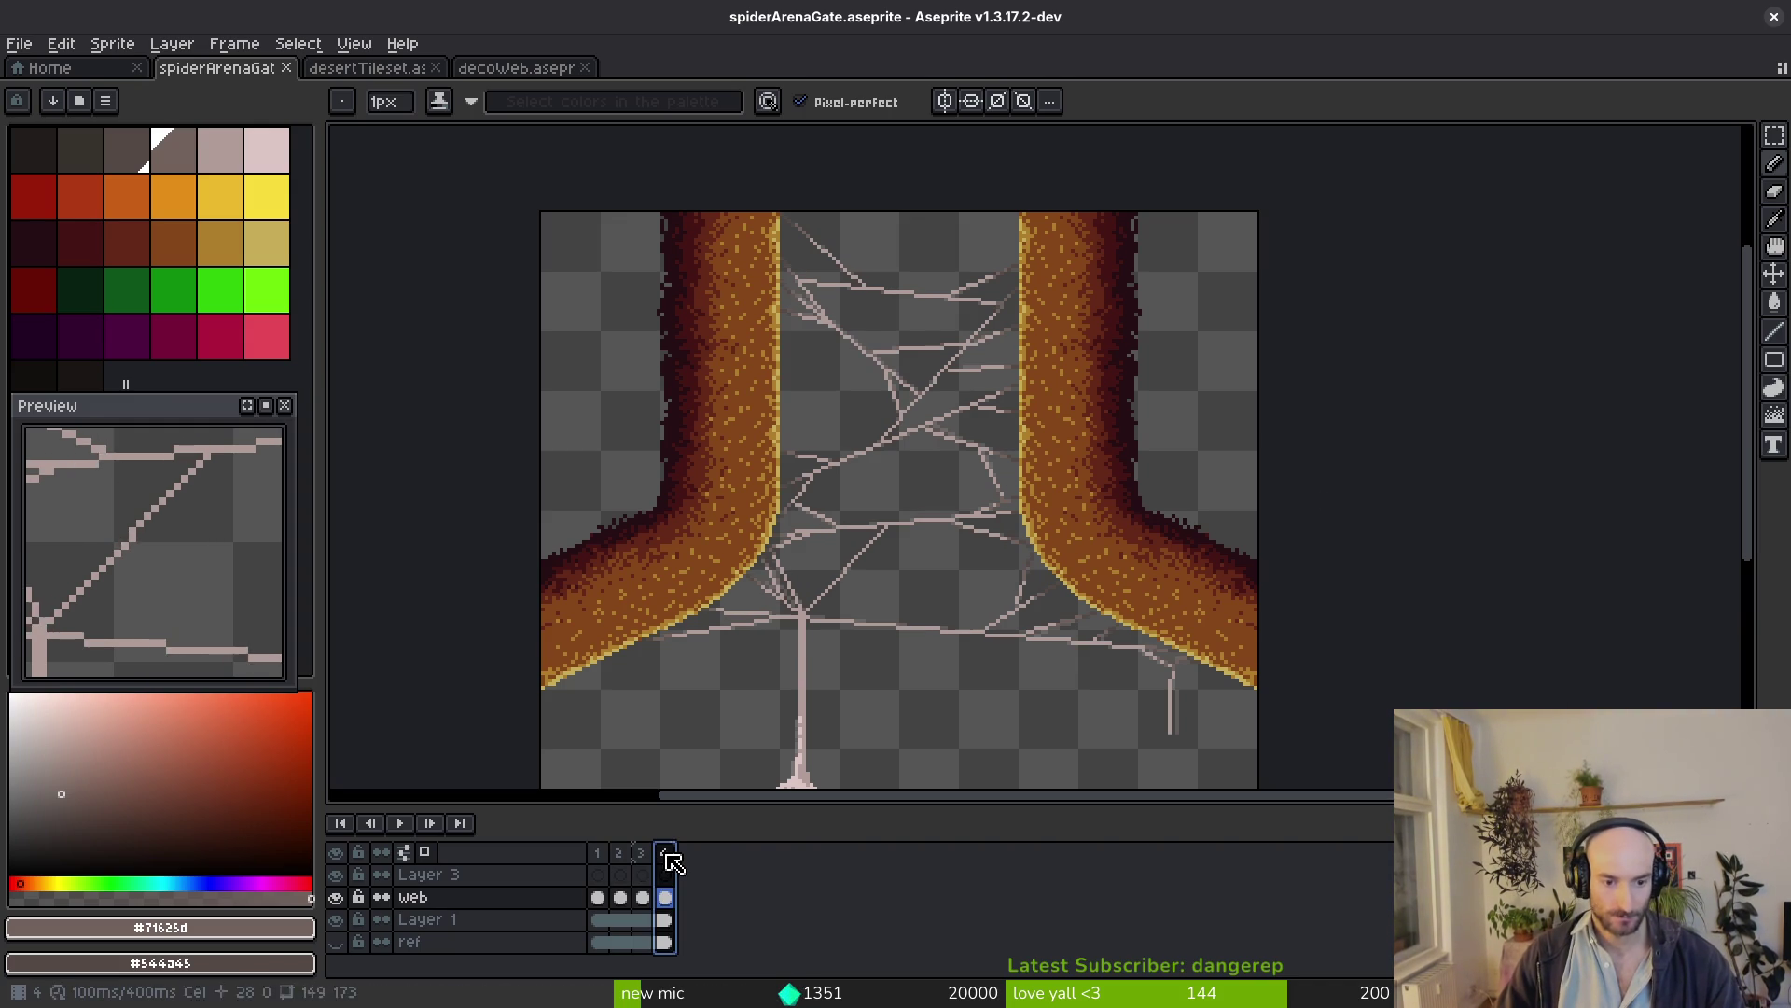
{"action": "key", "text": "alt+c"}
{"action": "key", "text": "ctrl+s"}
{"action": "scroll", "coordinate": [1037, 399], "scroll_direction": "down", "scroll_amount": 2}
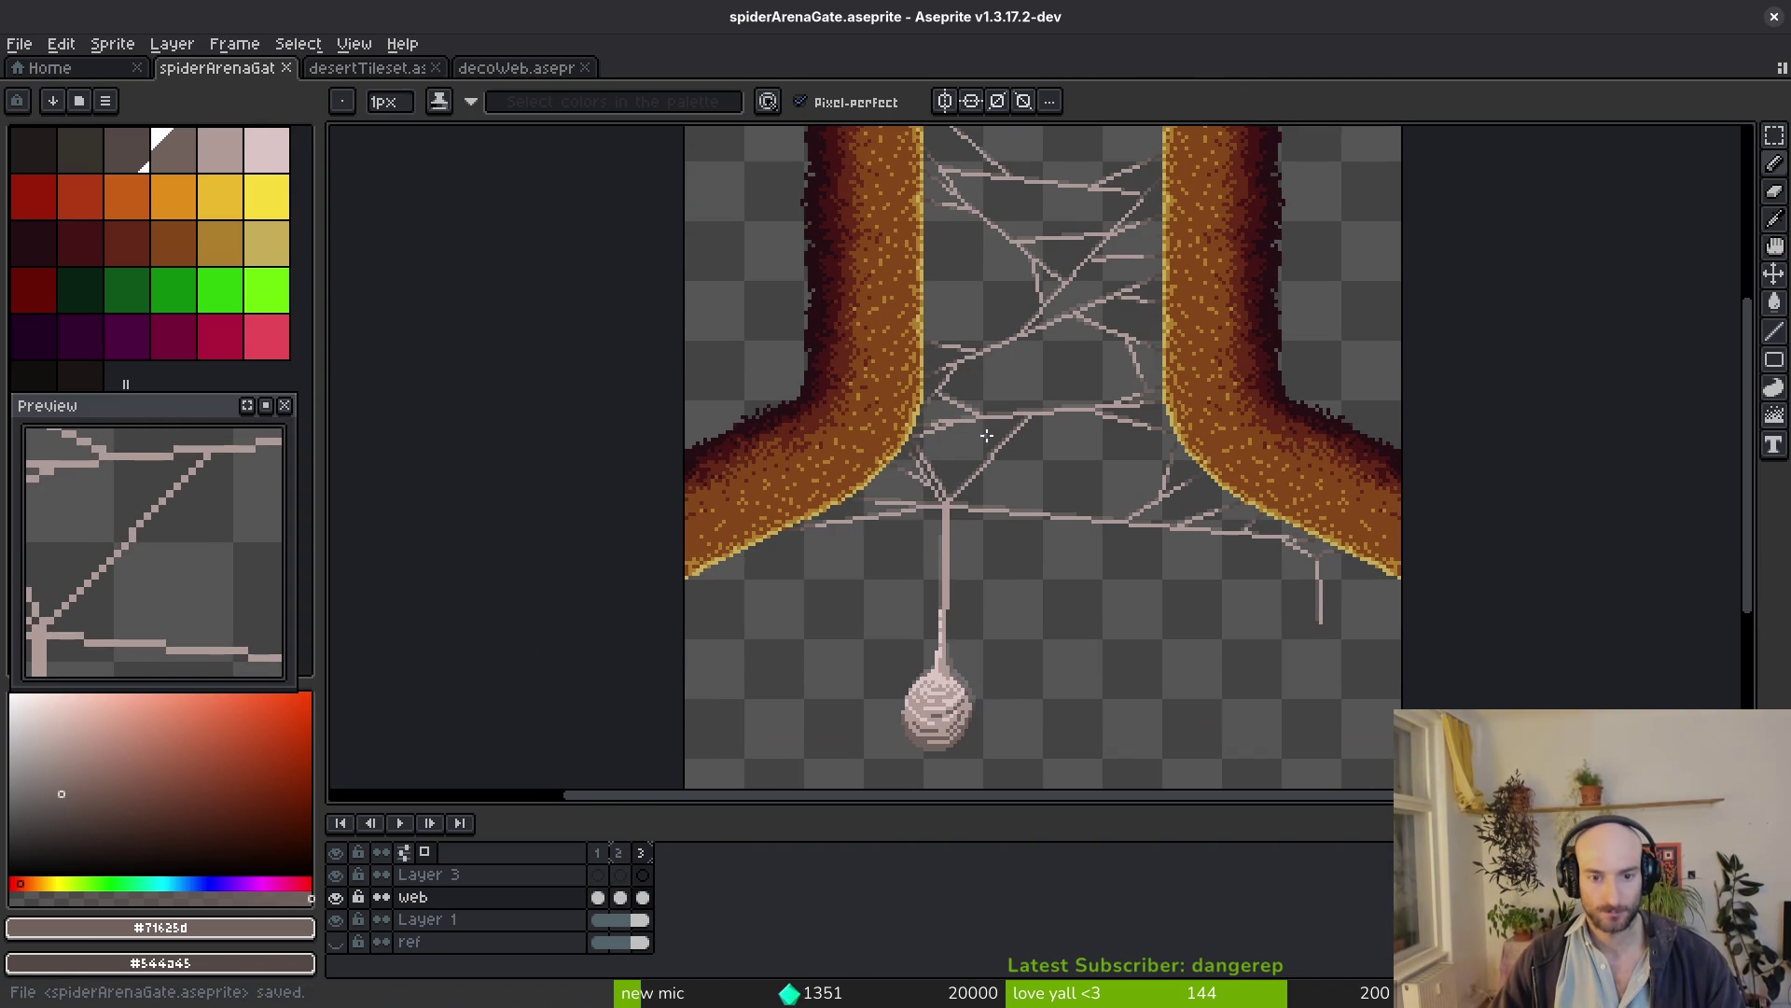
{"action": "key", "text": "b"}
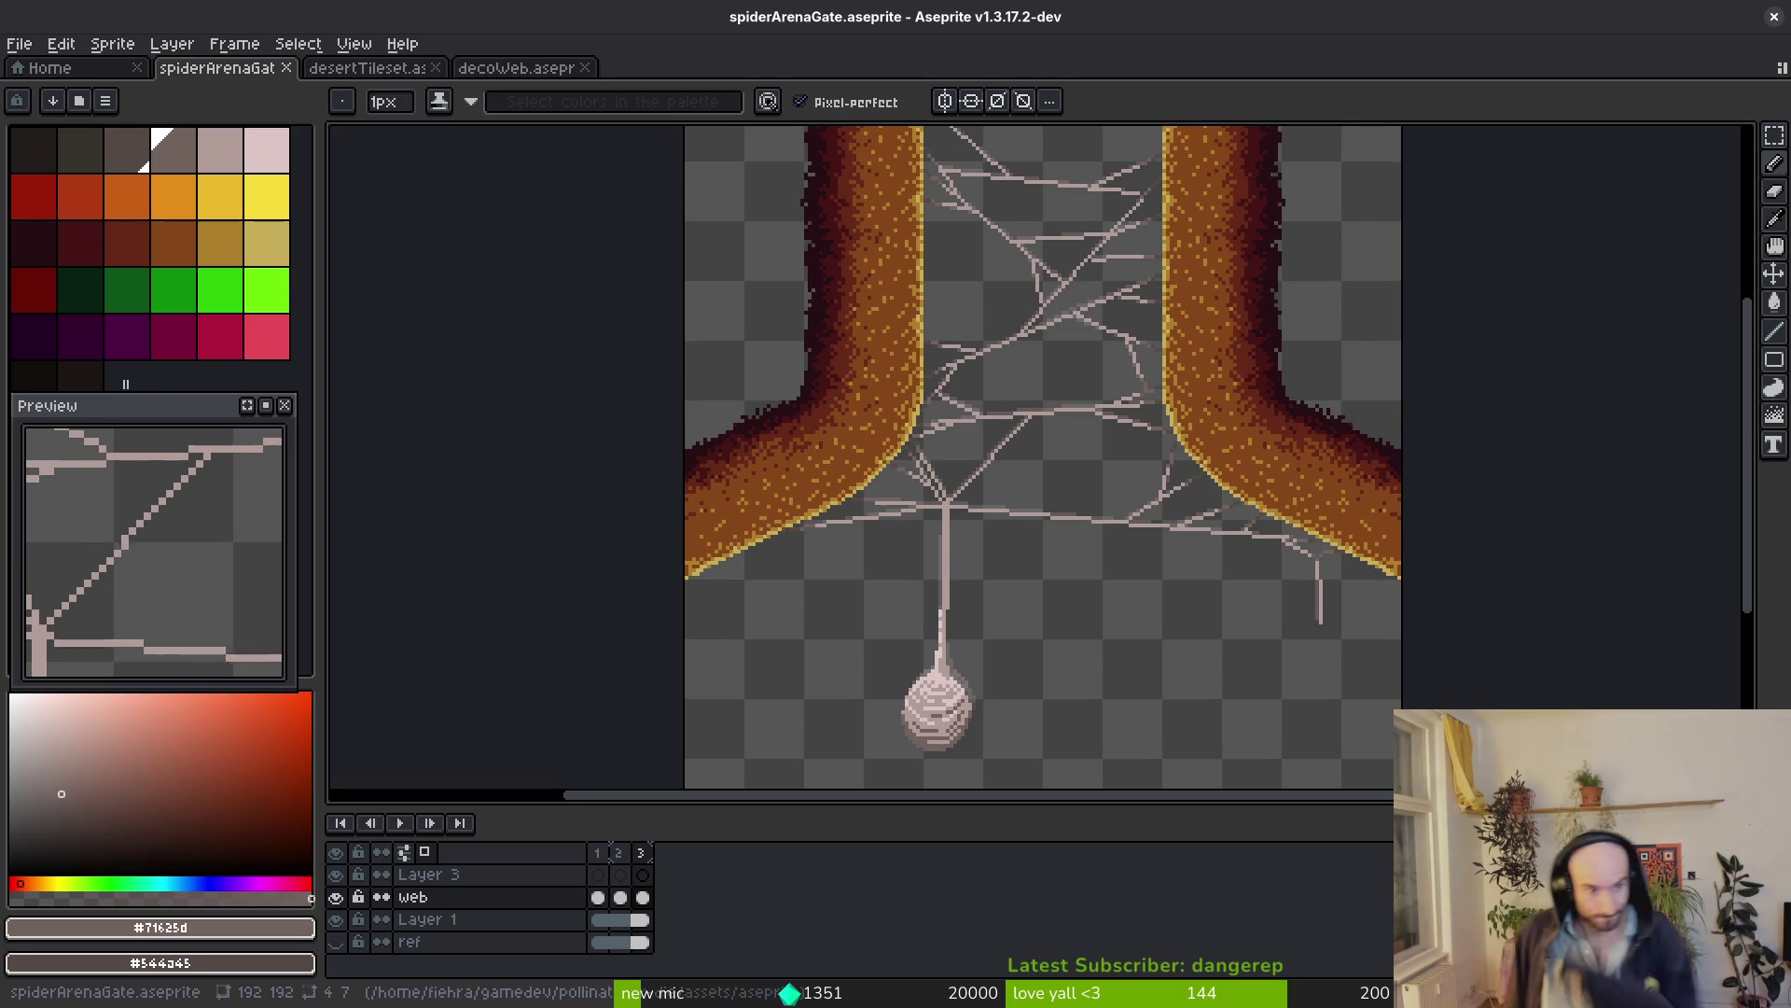
{"action": "scroll", "coordinate": [1288, 445], "scroll_direction": "down", "scroll_amount": 5}
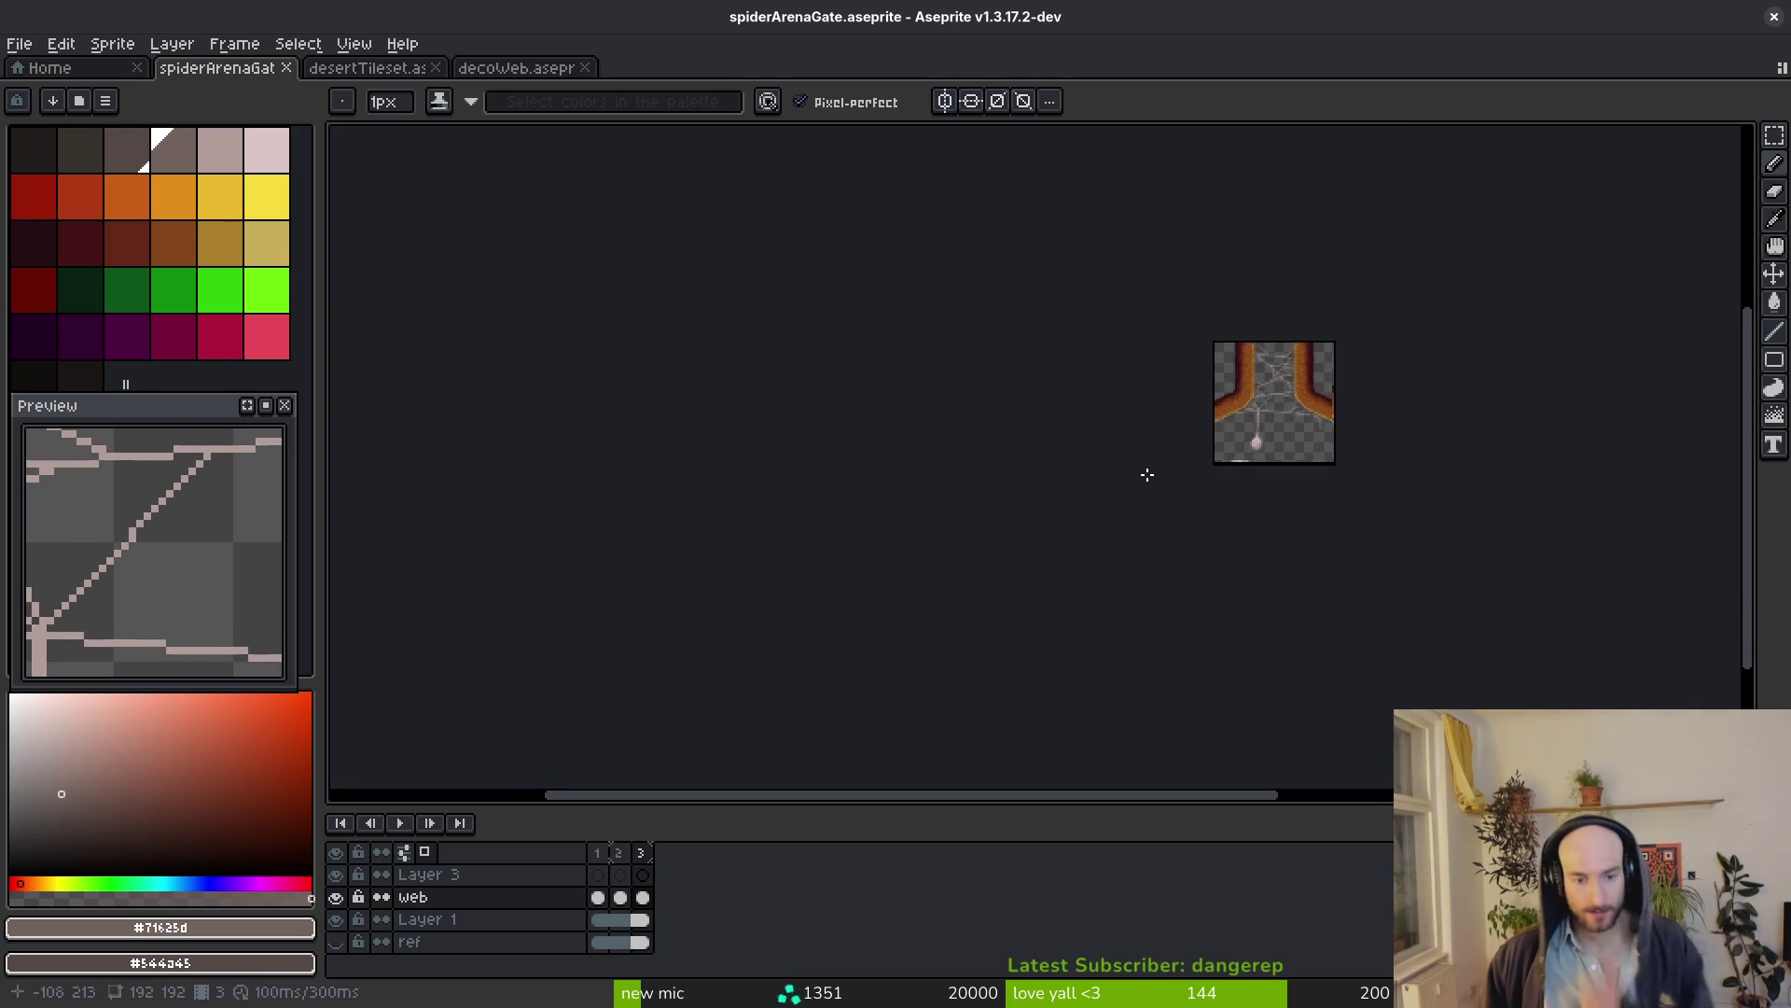
{"action": "scroll", "coordinate": [1287, 445], "scroll_direction": "right", "scroll_amount": 2}
{"action": "scroll", "coordinate": [1197, 508], "scroll_direction": "up", "scroll_amount": 1}
{"action": "scroll", "coordinate": [1197, 508], "scroll_direction": "right", "scroll_amount": 1}
{"action": "scroll", "coordinate": [1071, 558], "scroll_direction": "up", "scroll_amount": 2}
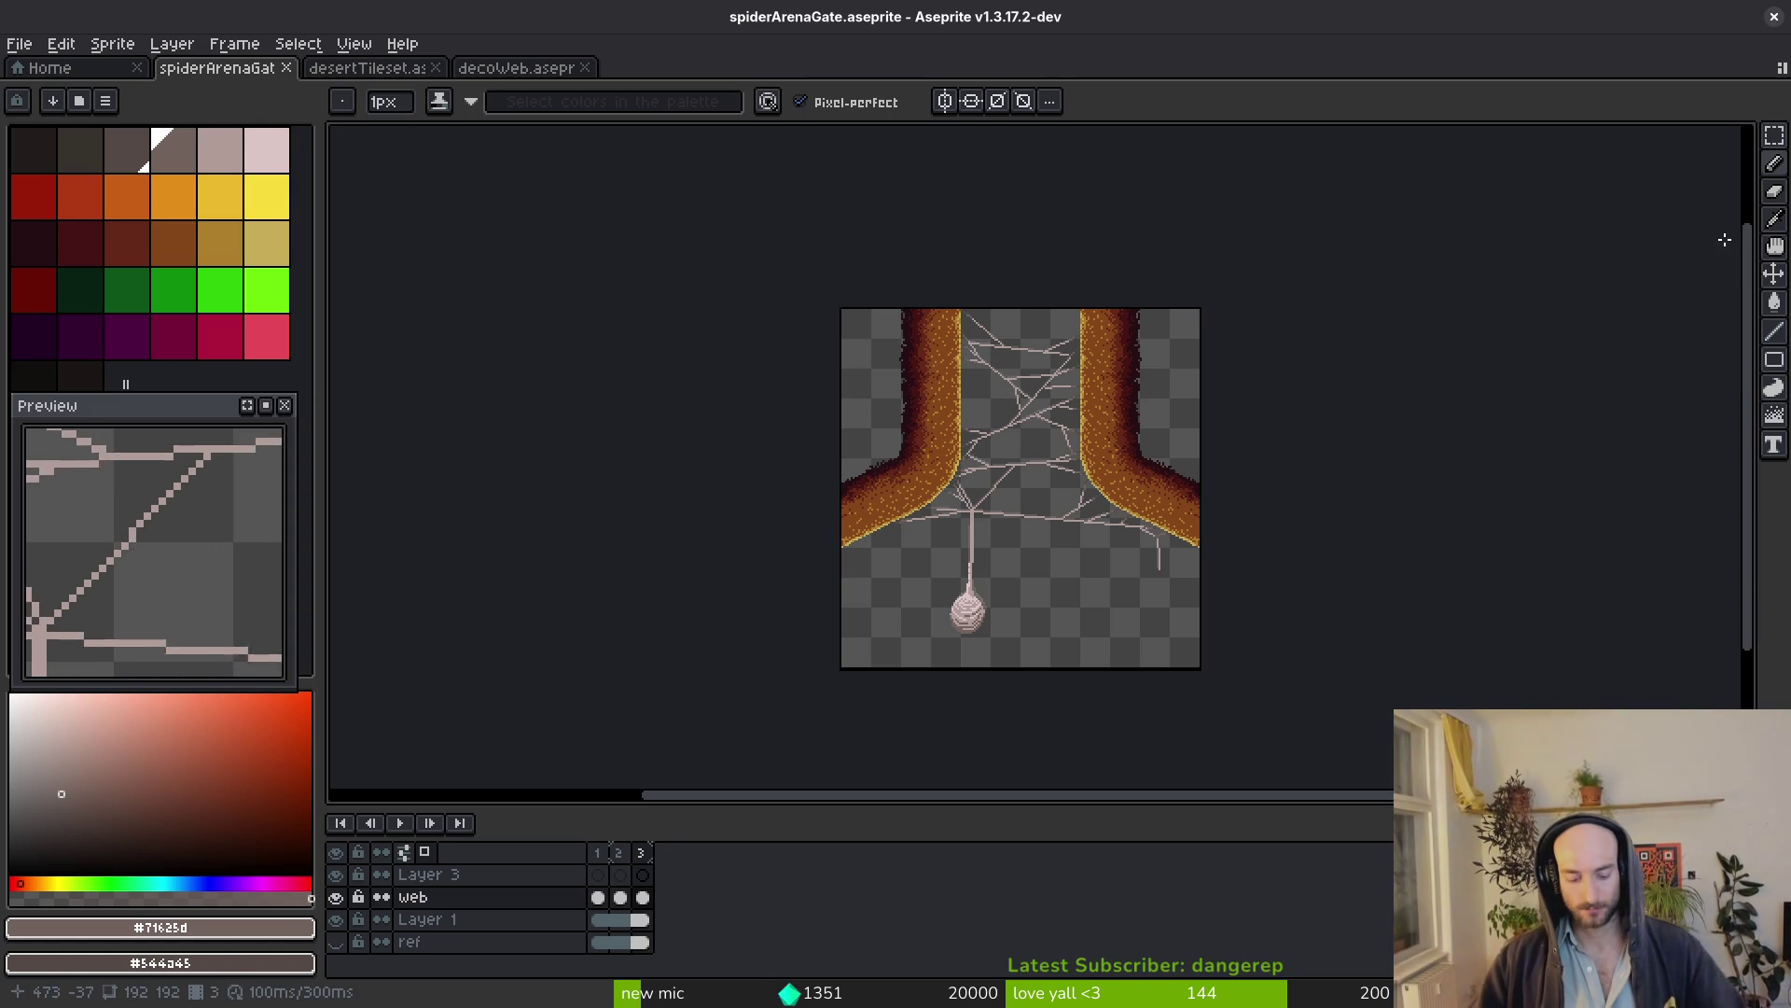
{"action": "key", "text": "ctrl+e"}
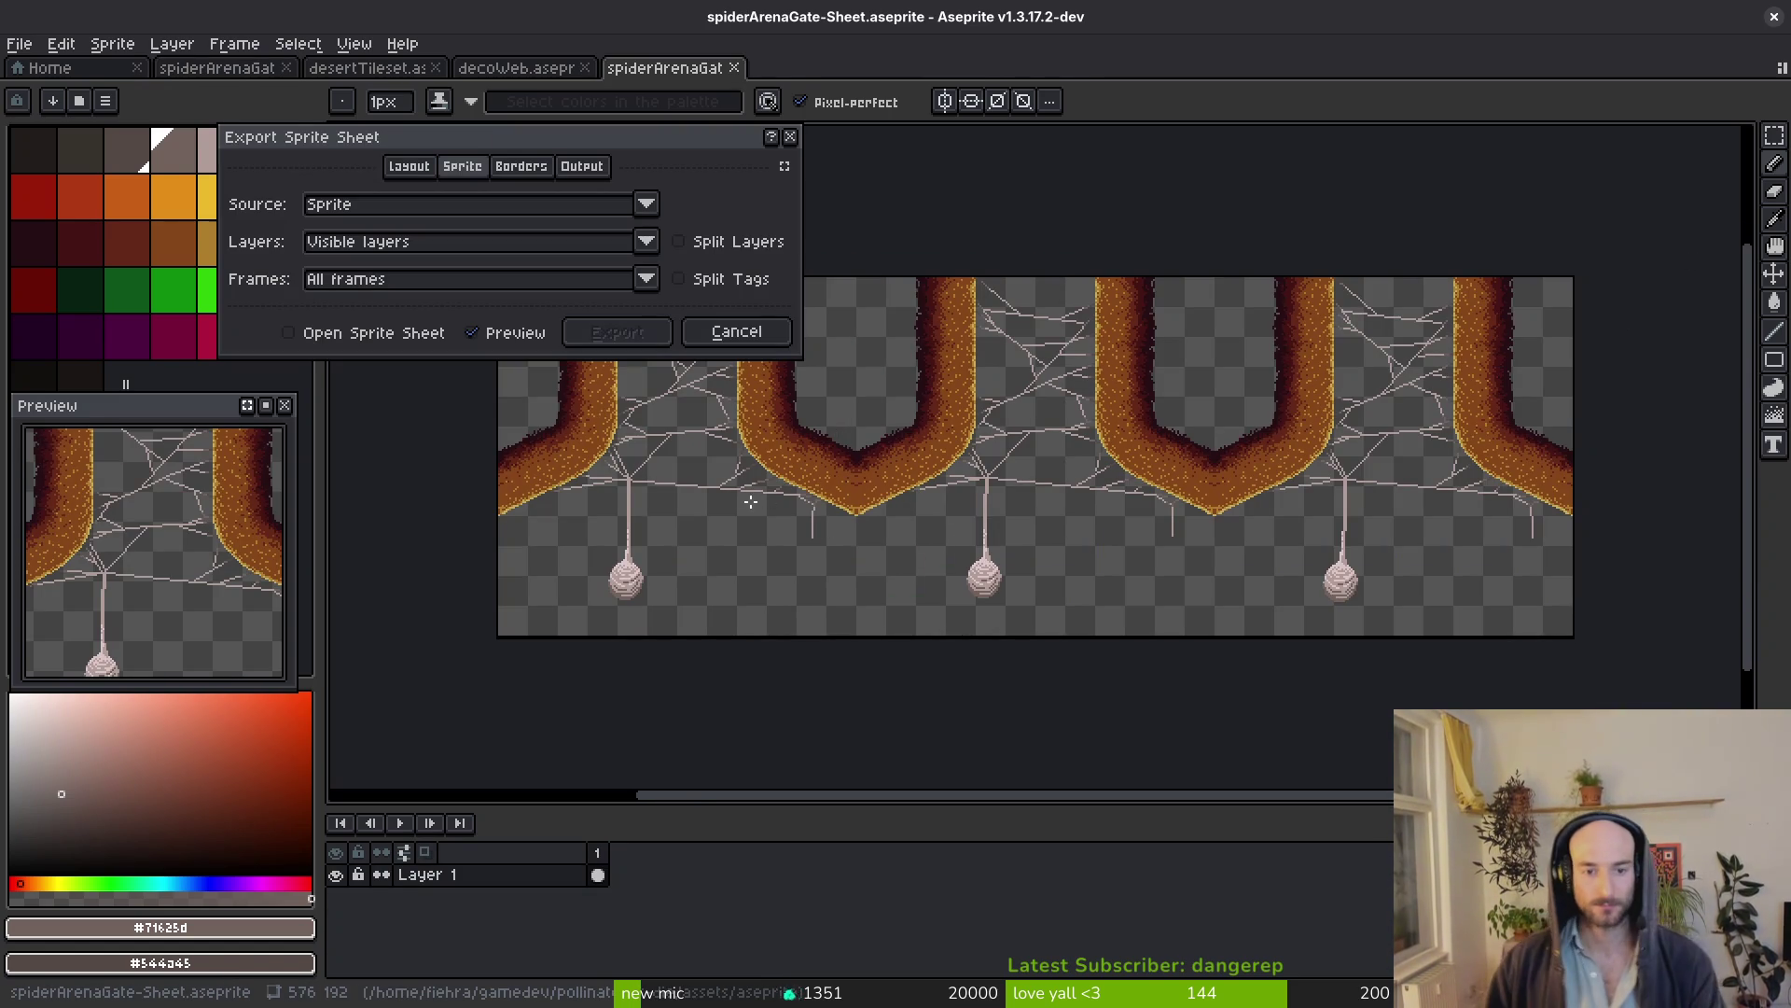
Export the sprite sheet as spiderArenaGate-Sheet.png into assets/art/environment and switch to Godot
{"action": "left_click", "coordinate": [645, 337]}
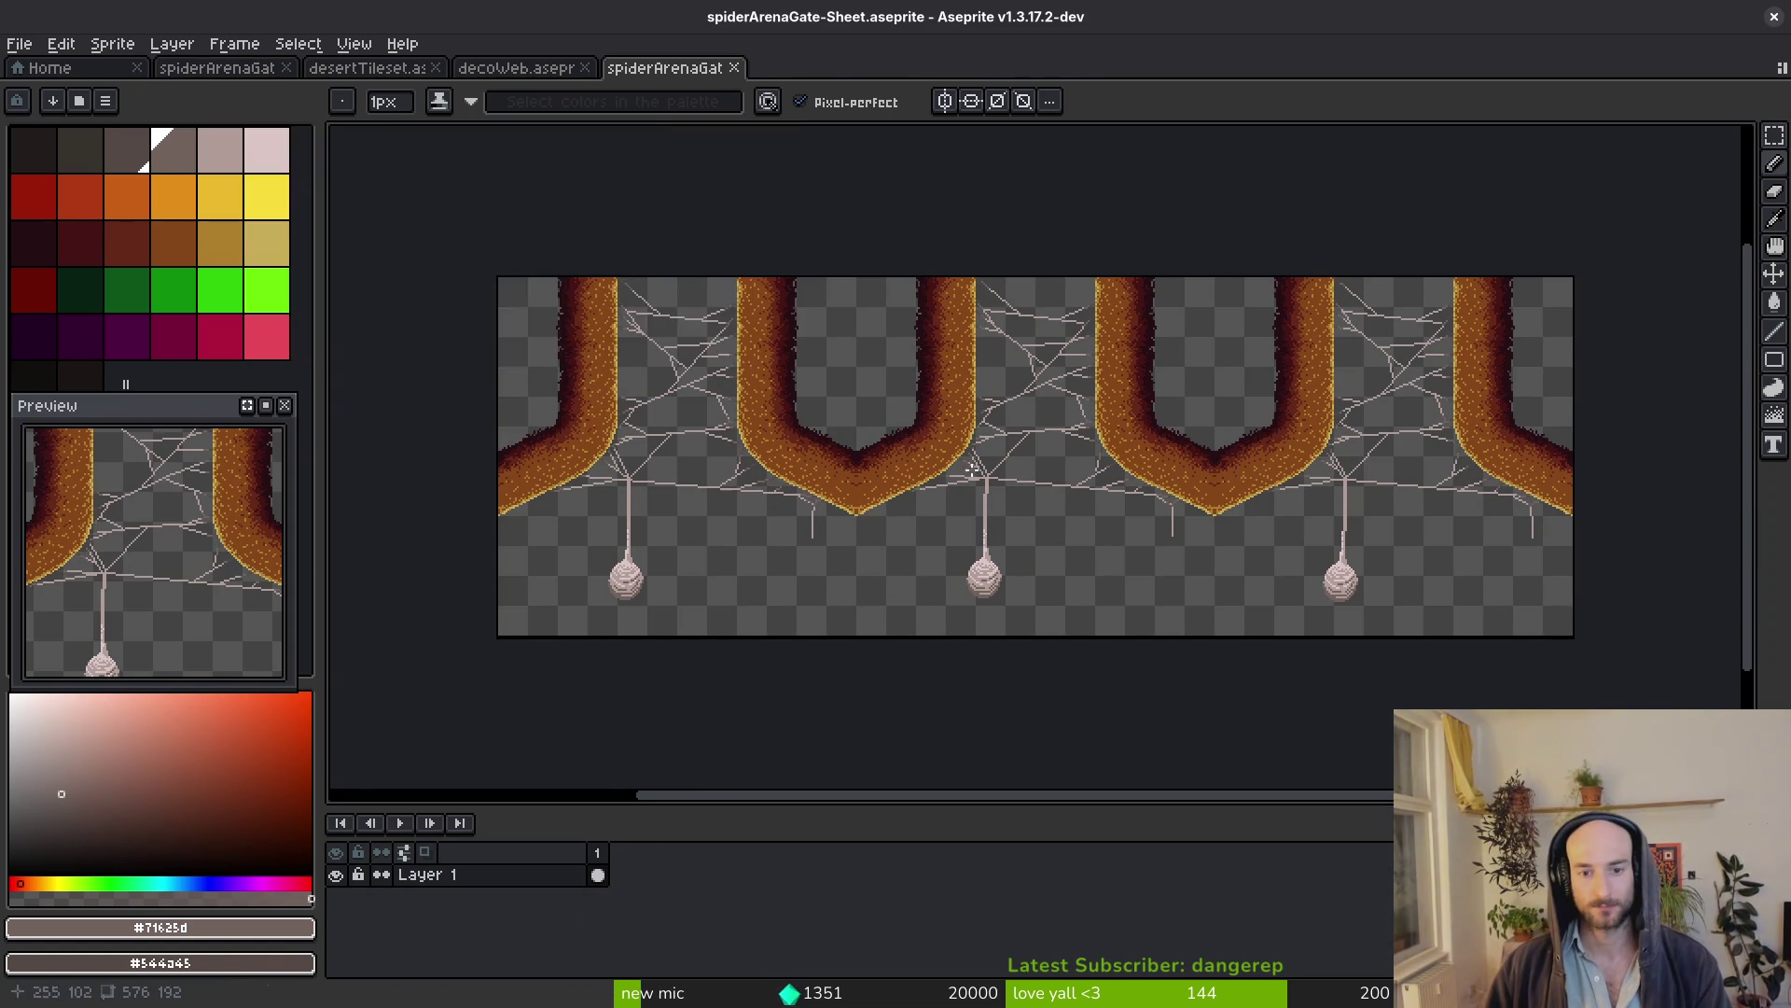
{"action": "scroll", "coordinate": [933, 485], "scroll_direction": "down", "scroll_amount": 2}
{"action": "key", "text": "ctrl+shift+e"}
{"action": "left_click", "coordinate": [451, 83]}
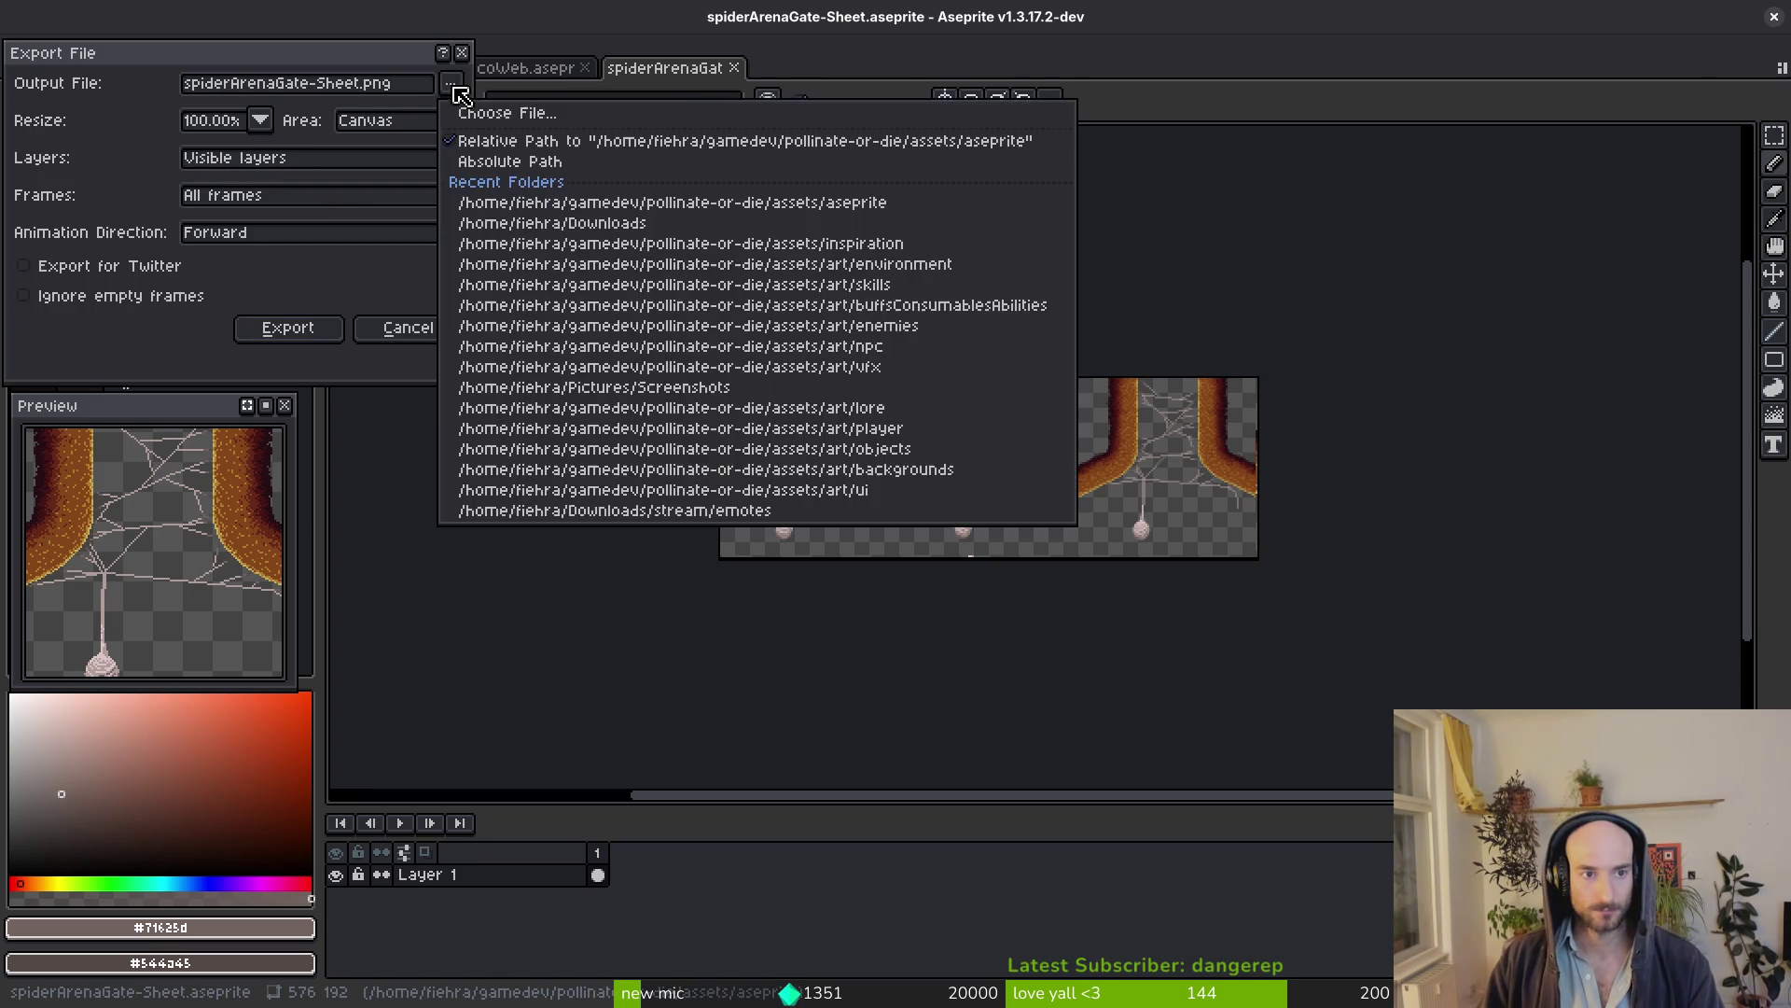
{"action": "left_click", "coordinate": [188, 128]}
{"action": "double_click", "coordinate": [214, 249]}
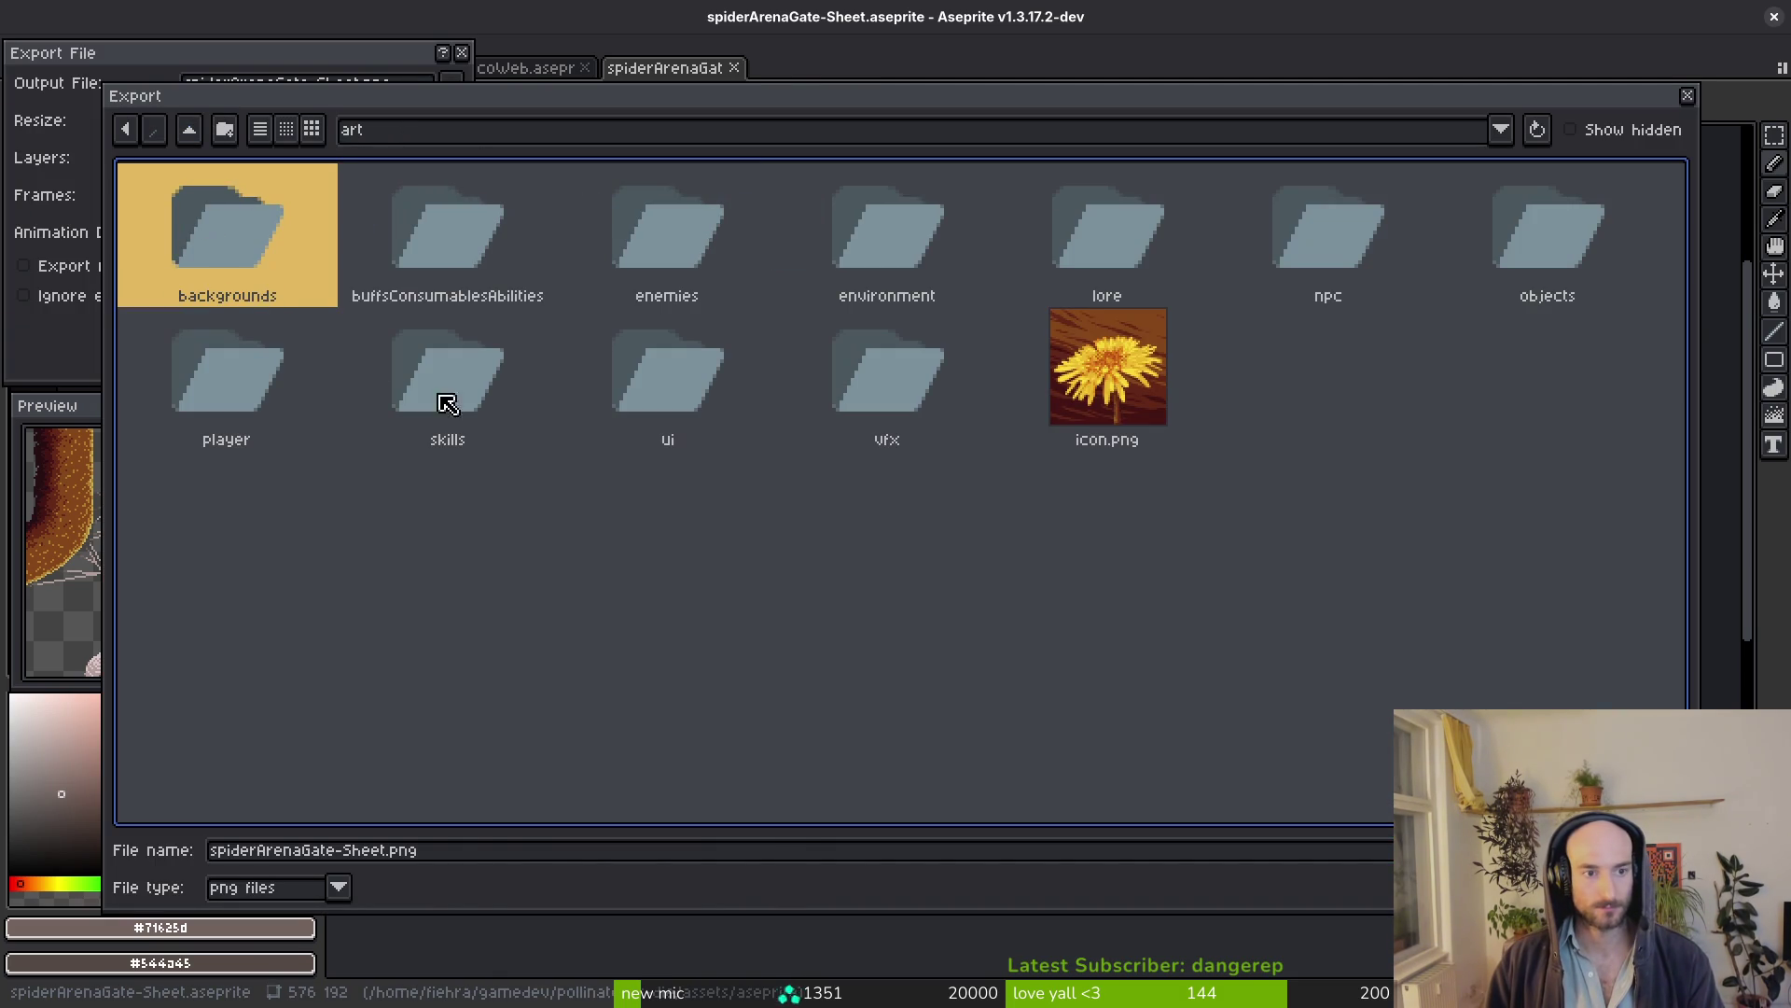
{"action": "double_click", "coordinate": [869, 263]}
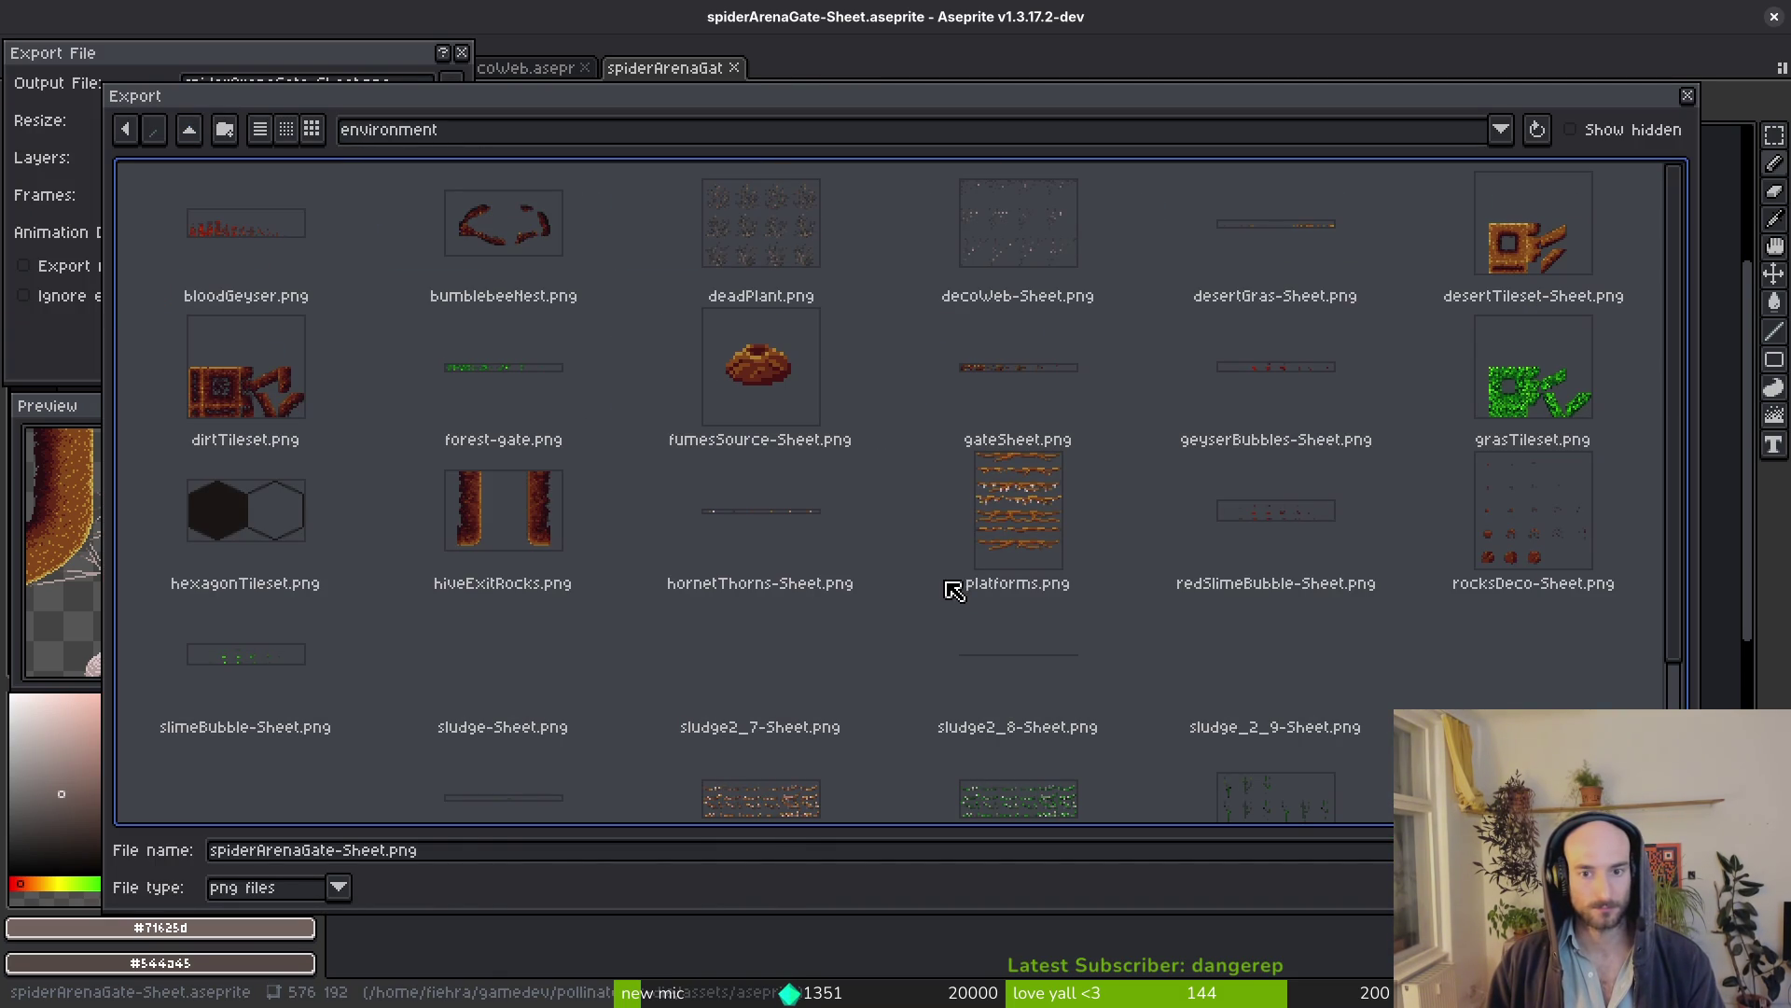
{"action": "scroll", "coordinate": [933, 585], "scroll_direction": "down", "scroll_amount": 3}
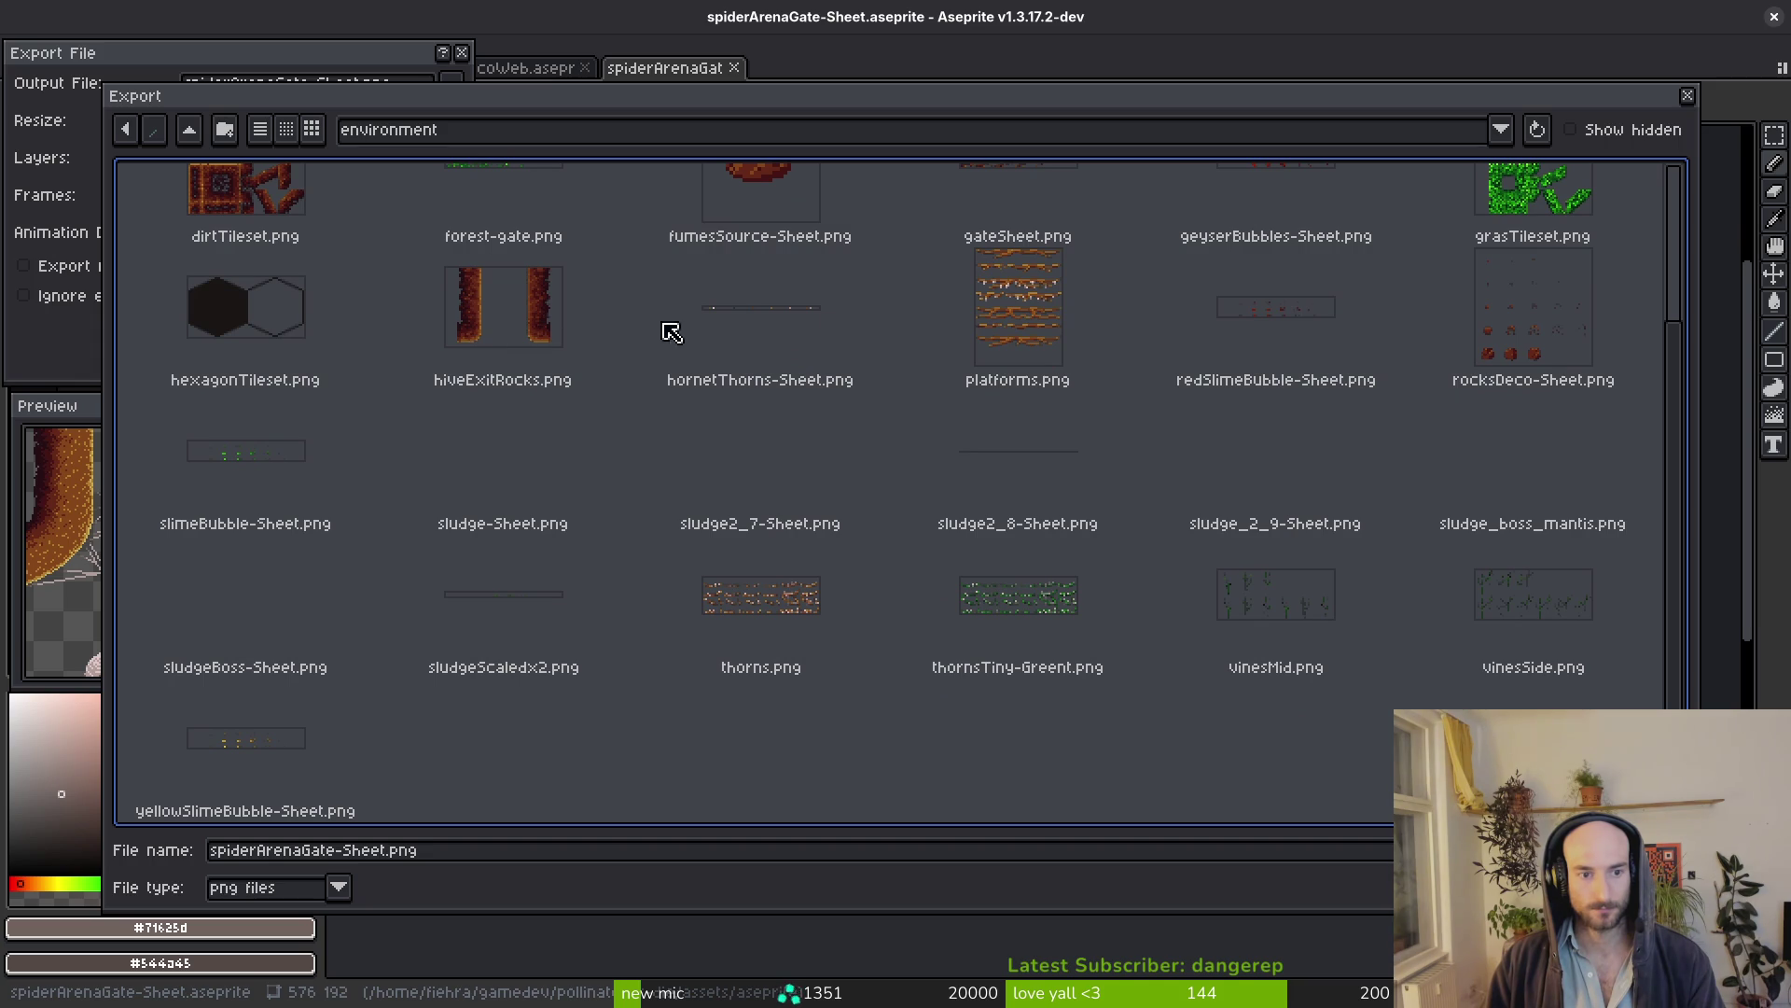
{"action": "scroll", "coordinate": [1280, 447], "scroll_direction": "up", "scroll_amount": 1}
{"action": "scroll", "coordinate": [1280, 504], "scroll_direction": "up", "scroll_amount": 2}
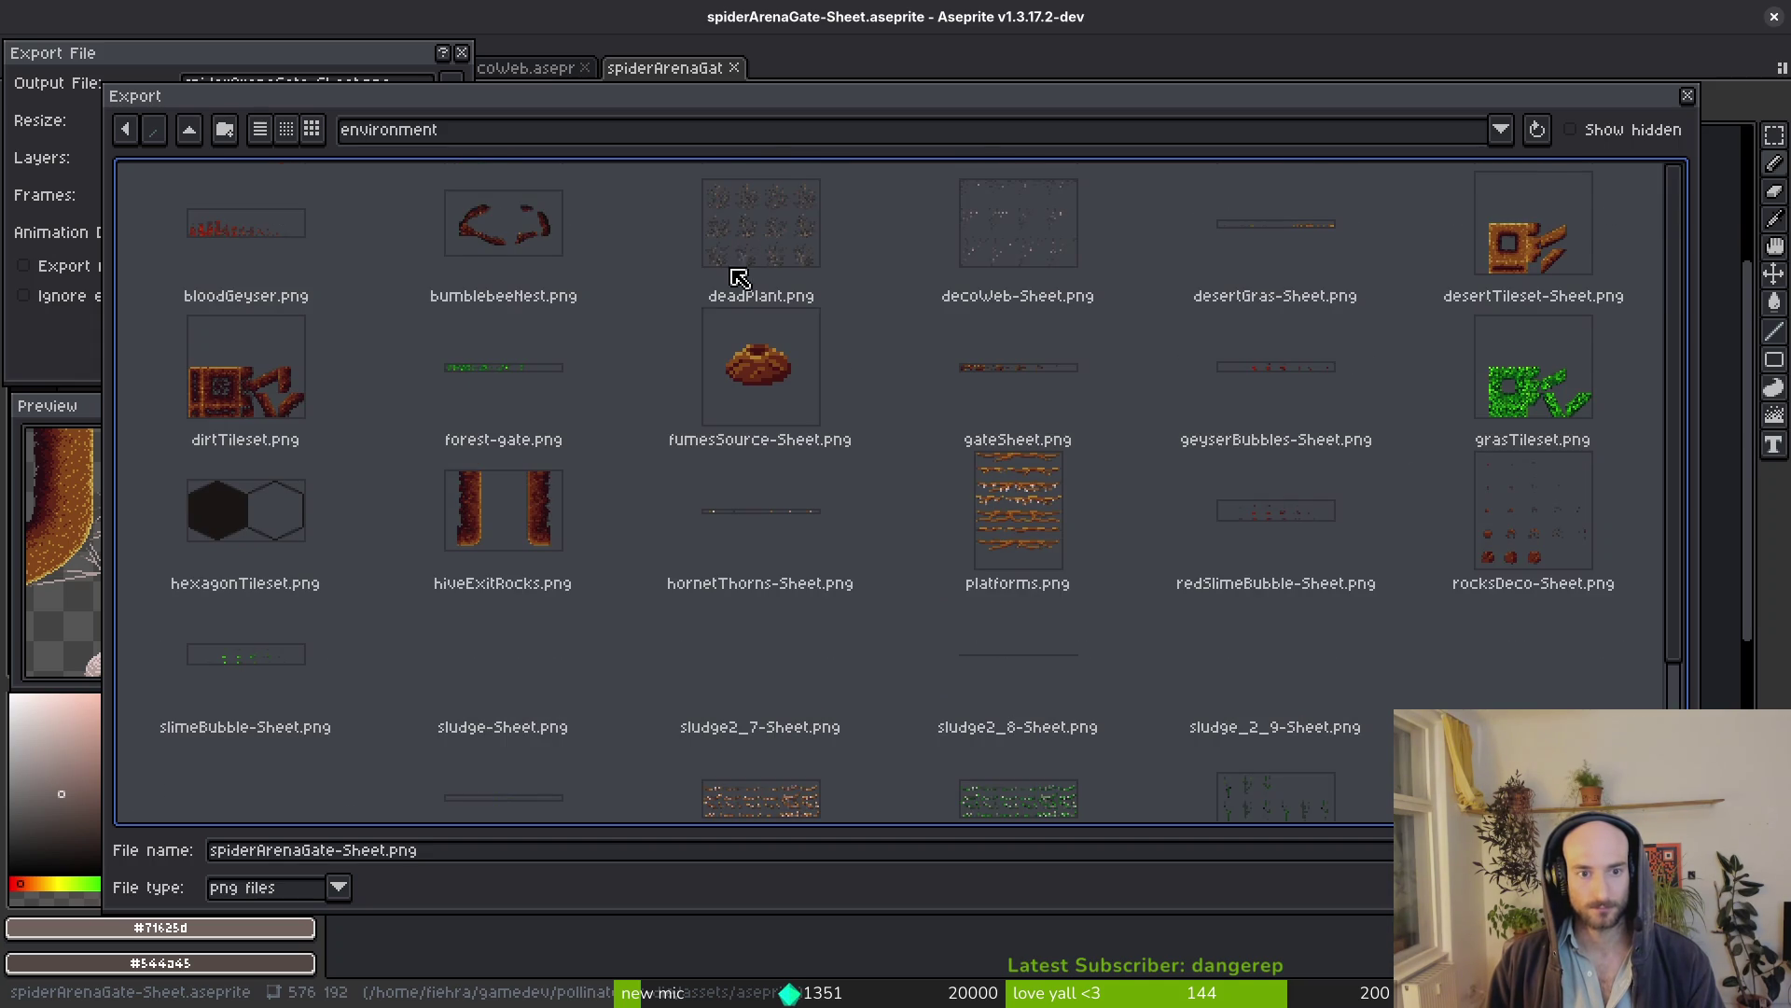
{"action": "scroll", "coordinate": [814, 496], "scroll_direction": "down", "scroll_amount": 3}
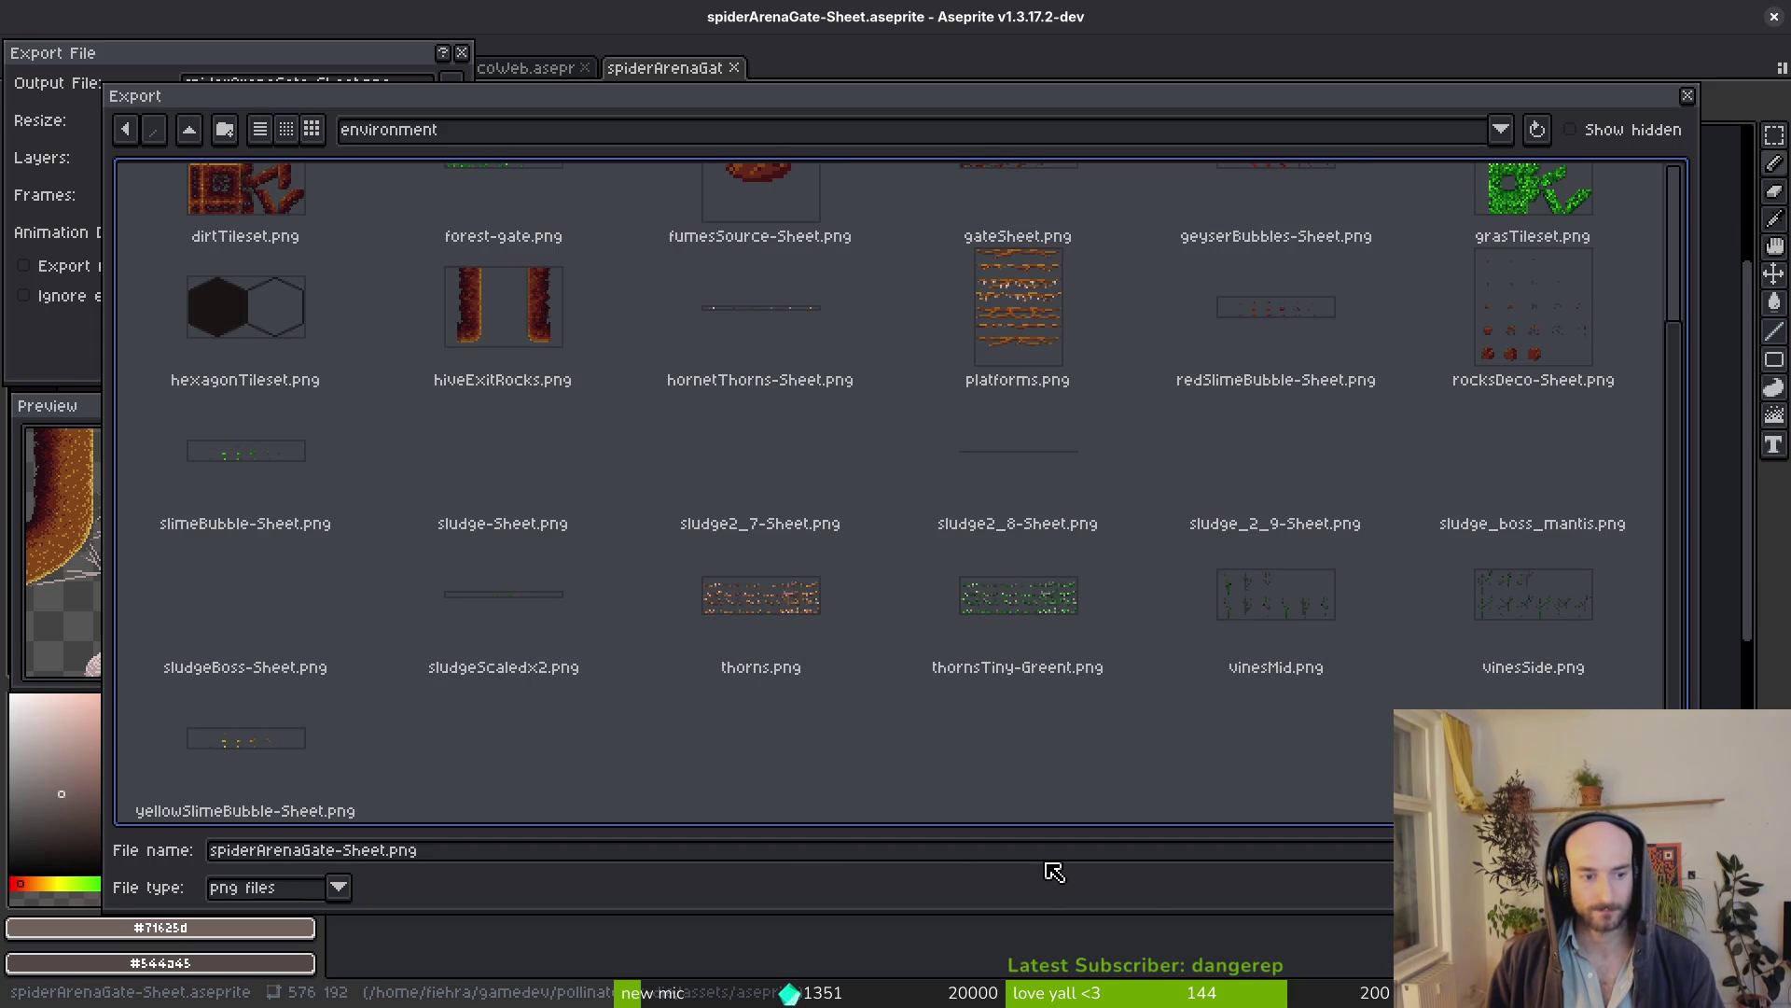
{"action": "key", "text": "Return"}
{"action": "left_click", "coordinate": [287, 326]}
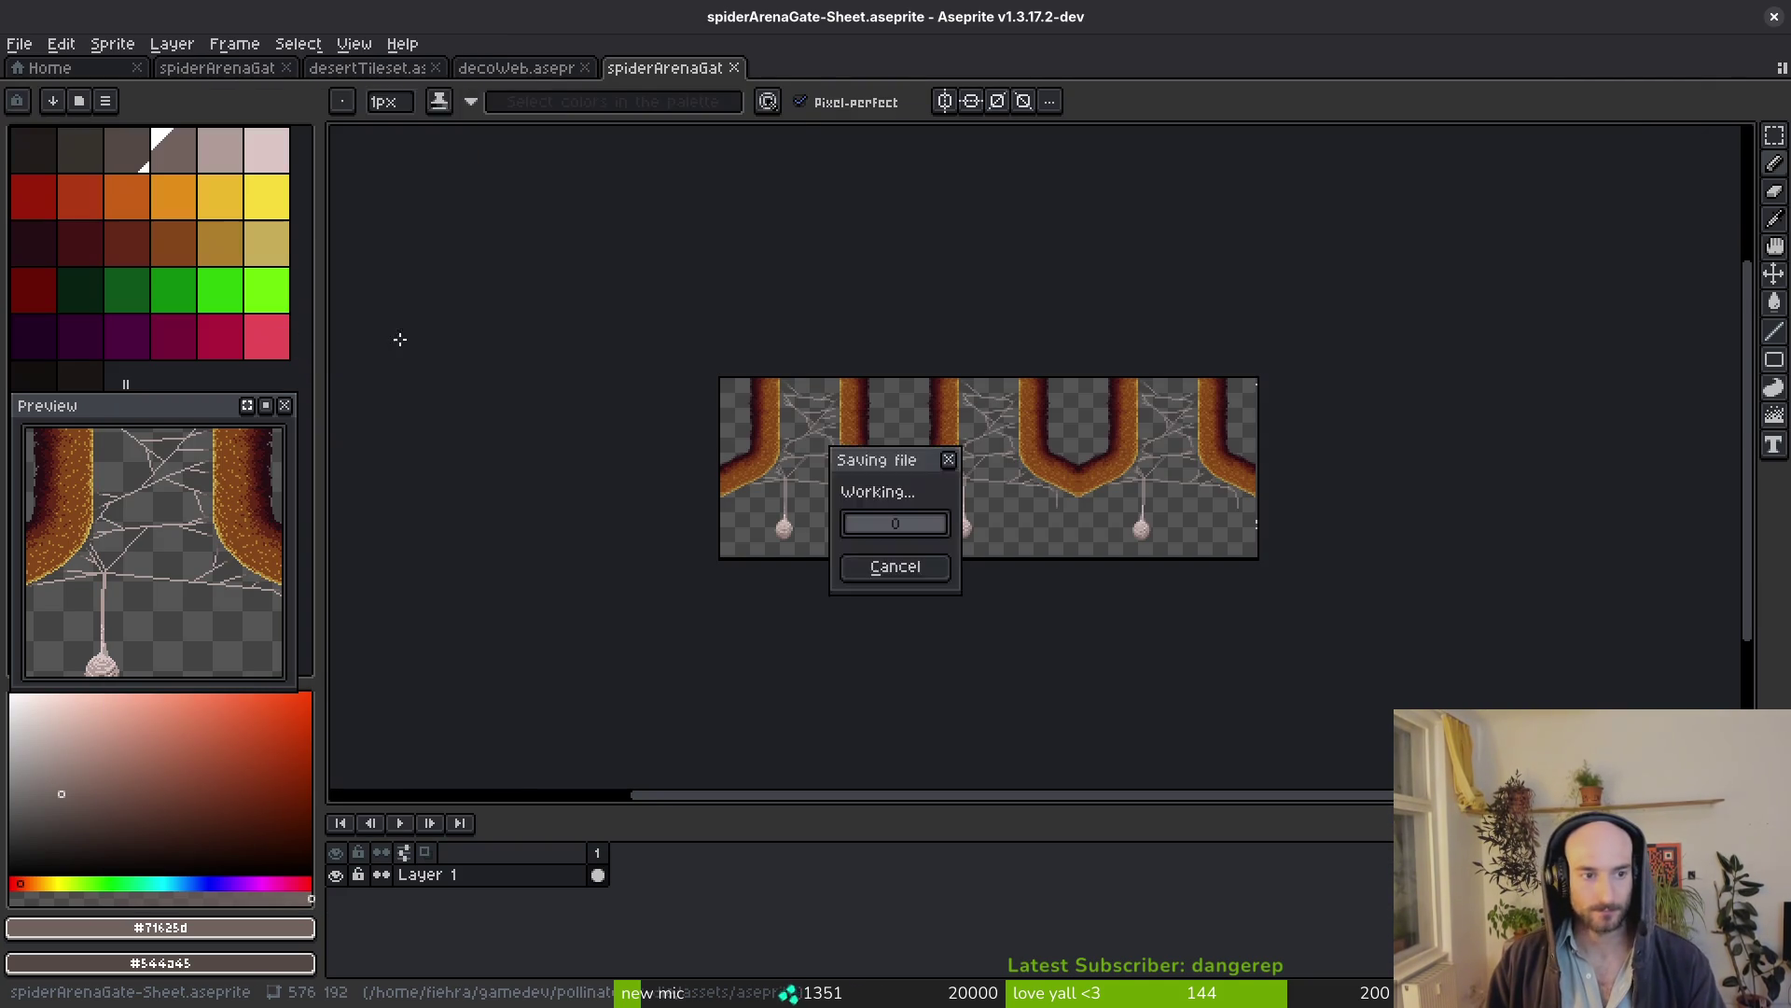
{"action": "key", "text": "alt+Tab"}
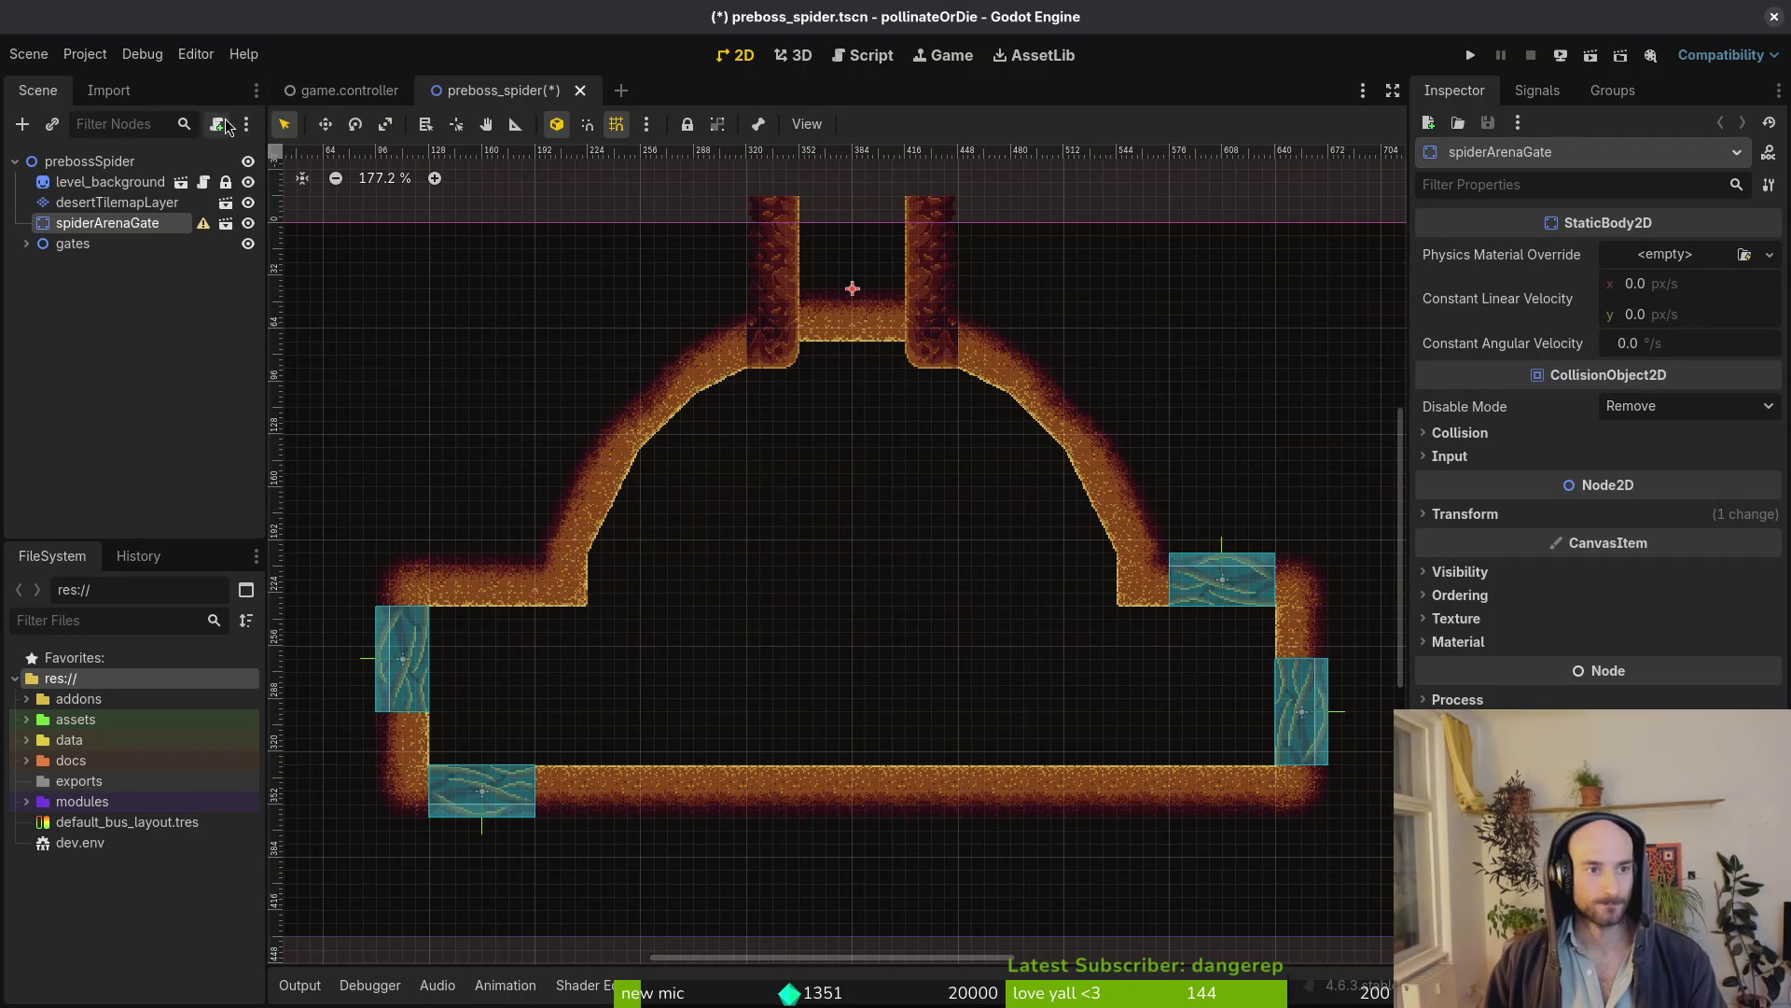
In the spider_arena_gate scene, quick-load spiderArenaGate.png as the Sprite2D texture
{"action": "key", "text": "shift+alt+o"}
{"action": "type", "text": "spideare"}
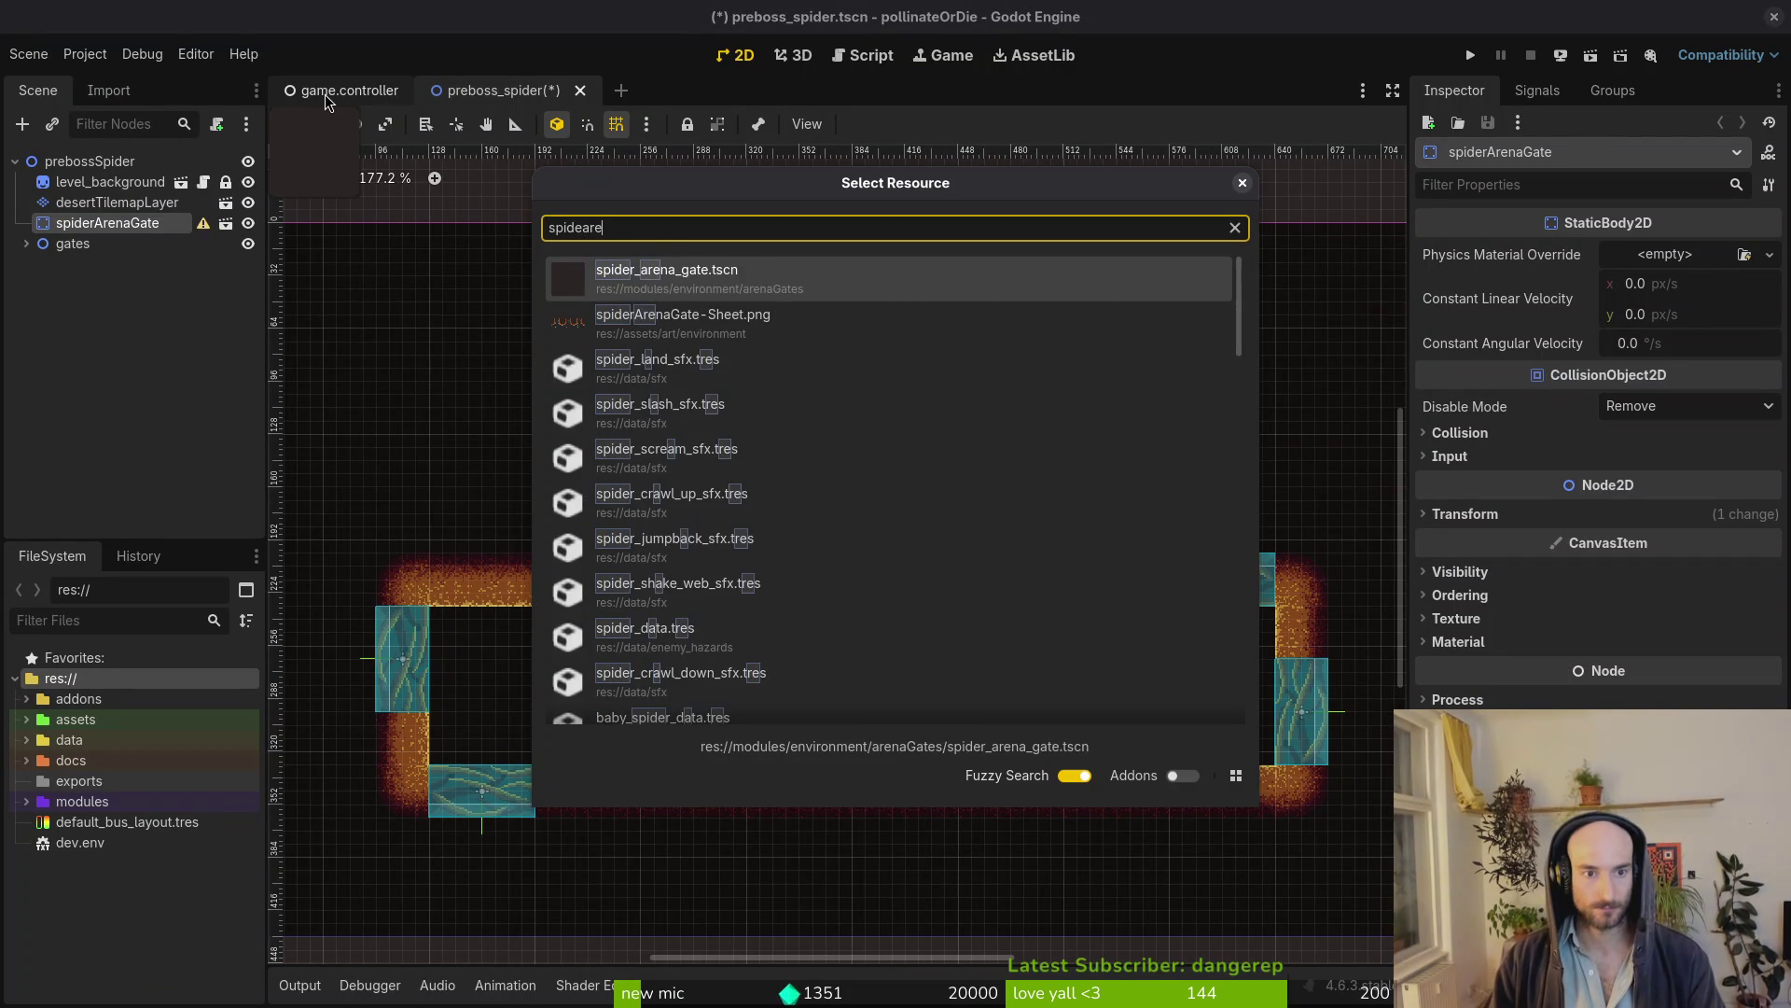
{"action": "key", "text": "Return"}
{"action": "left_click", "coordinate": [83, 182]}
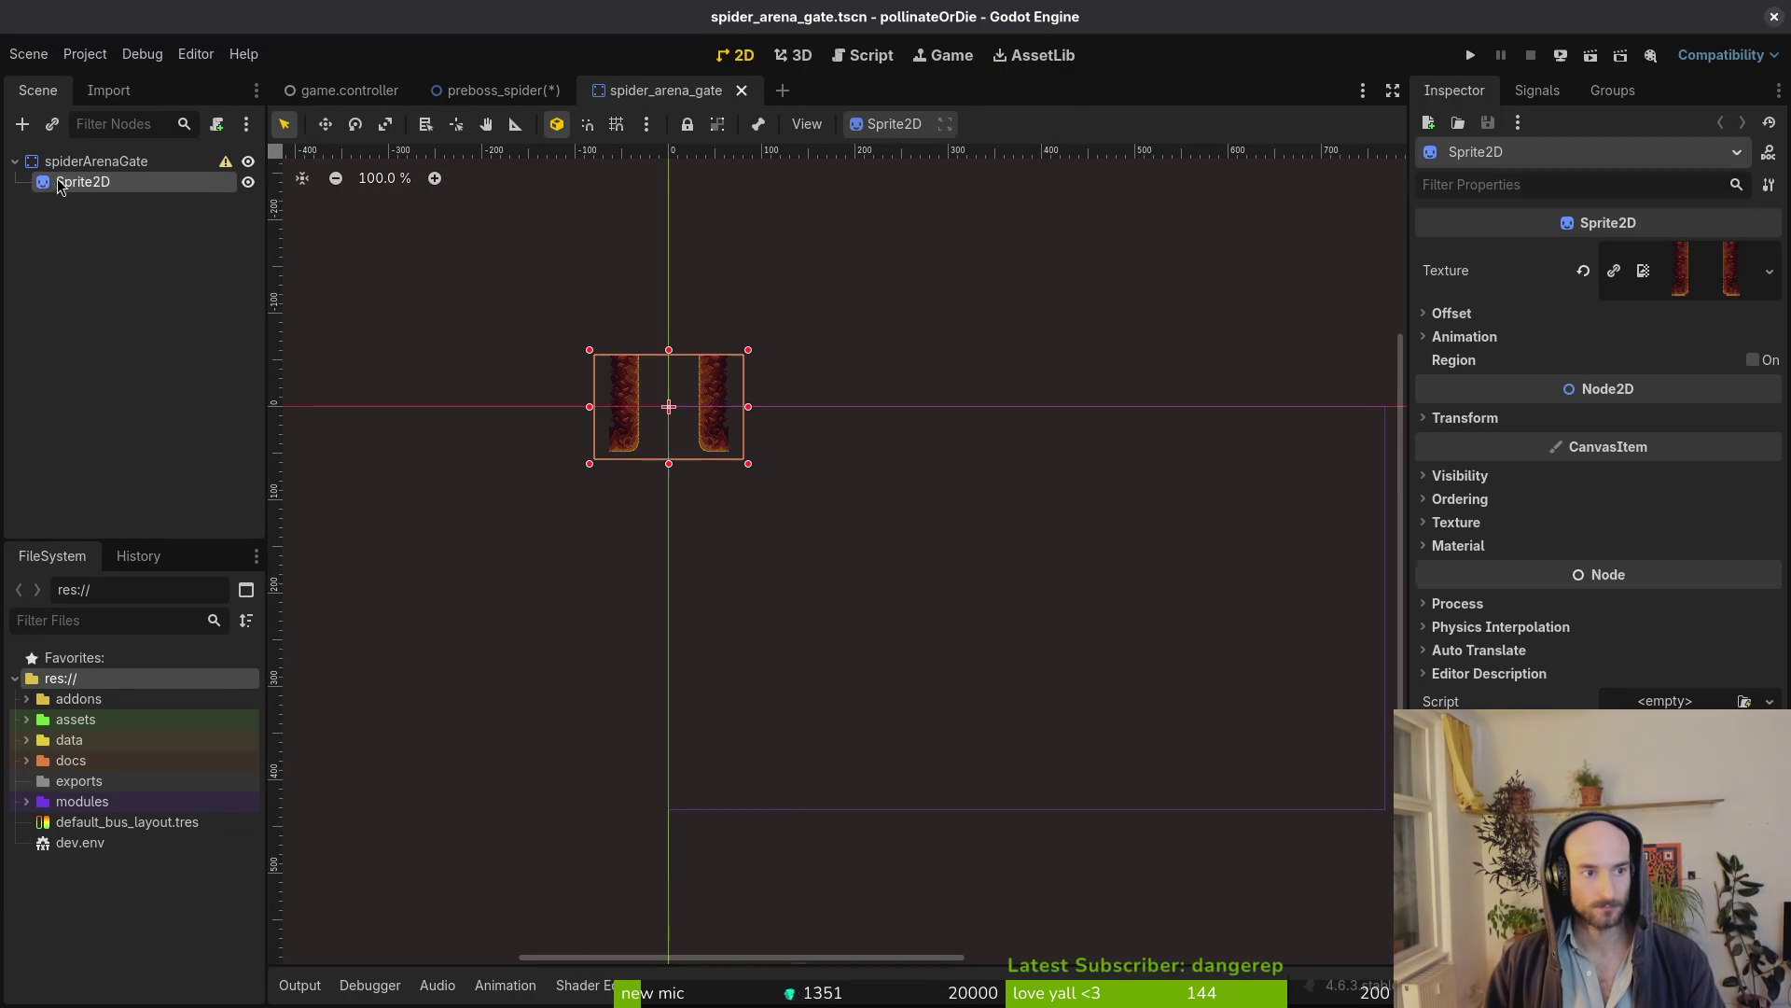
{"action": "left_click", "coordinate": [1581, 270]}
{"action": "left_click", "coordinate": [1667, 253]}
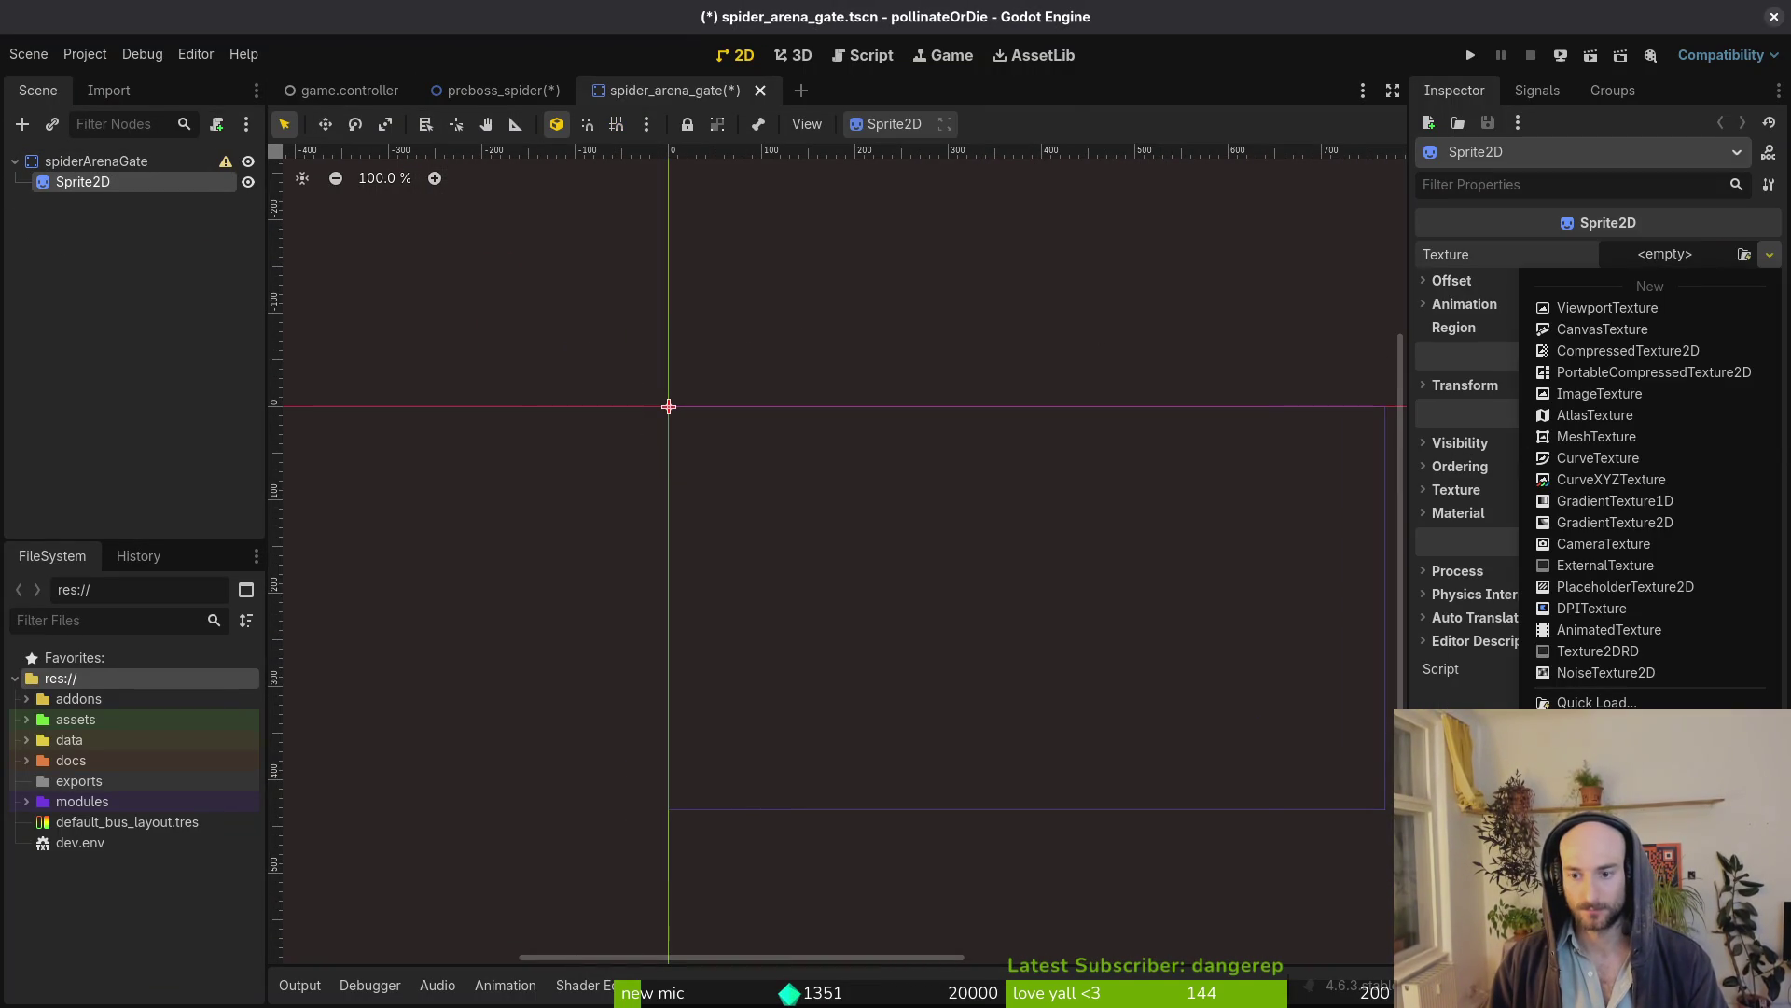
{"action": "left_click", "coordinate": [1591, 701]}
{"action": "type", "text": "spd"}
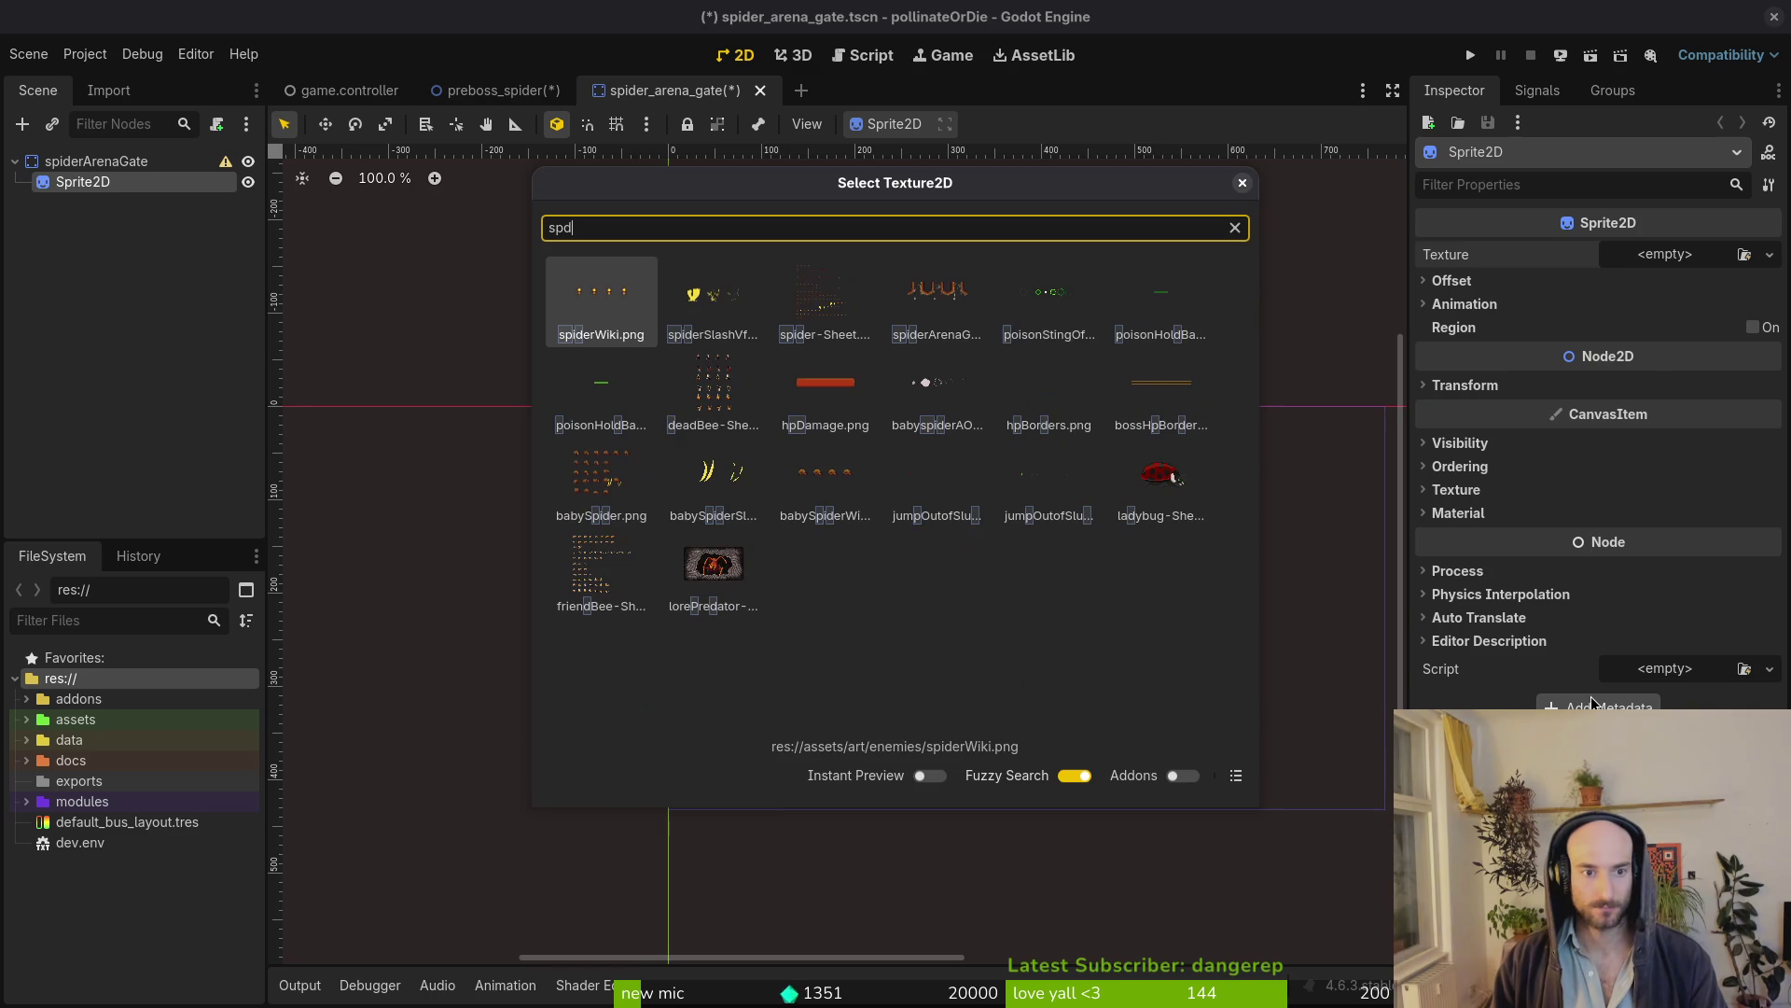
{"action": "key", "text": "Return"}
{"action": "left_click", "coordinate": [1657, 338]}
Set the sprite's Hframes to 3 and add an AnimationPlayer child under the gate root
{"action": "left_click", "coordinate": [1602, 339]}
{"action": "left_click", "coordinate": [1653, 360]}
{"action": "type", "text": "3"}
{"action": "key", "text": "Return"}
{"action": "key", "text": "ctrl+s"}
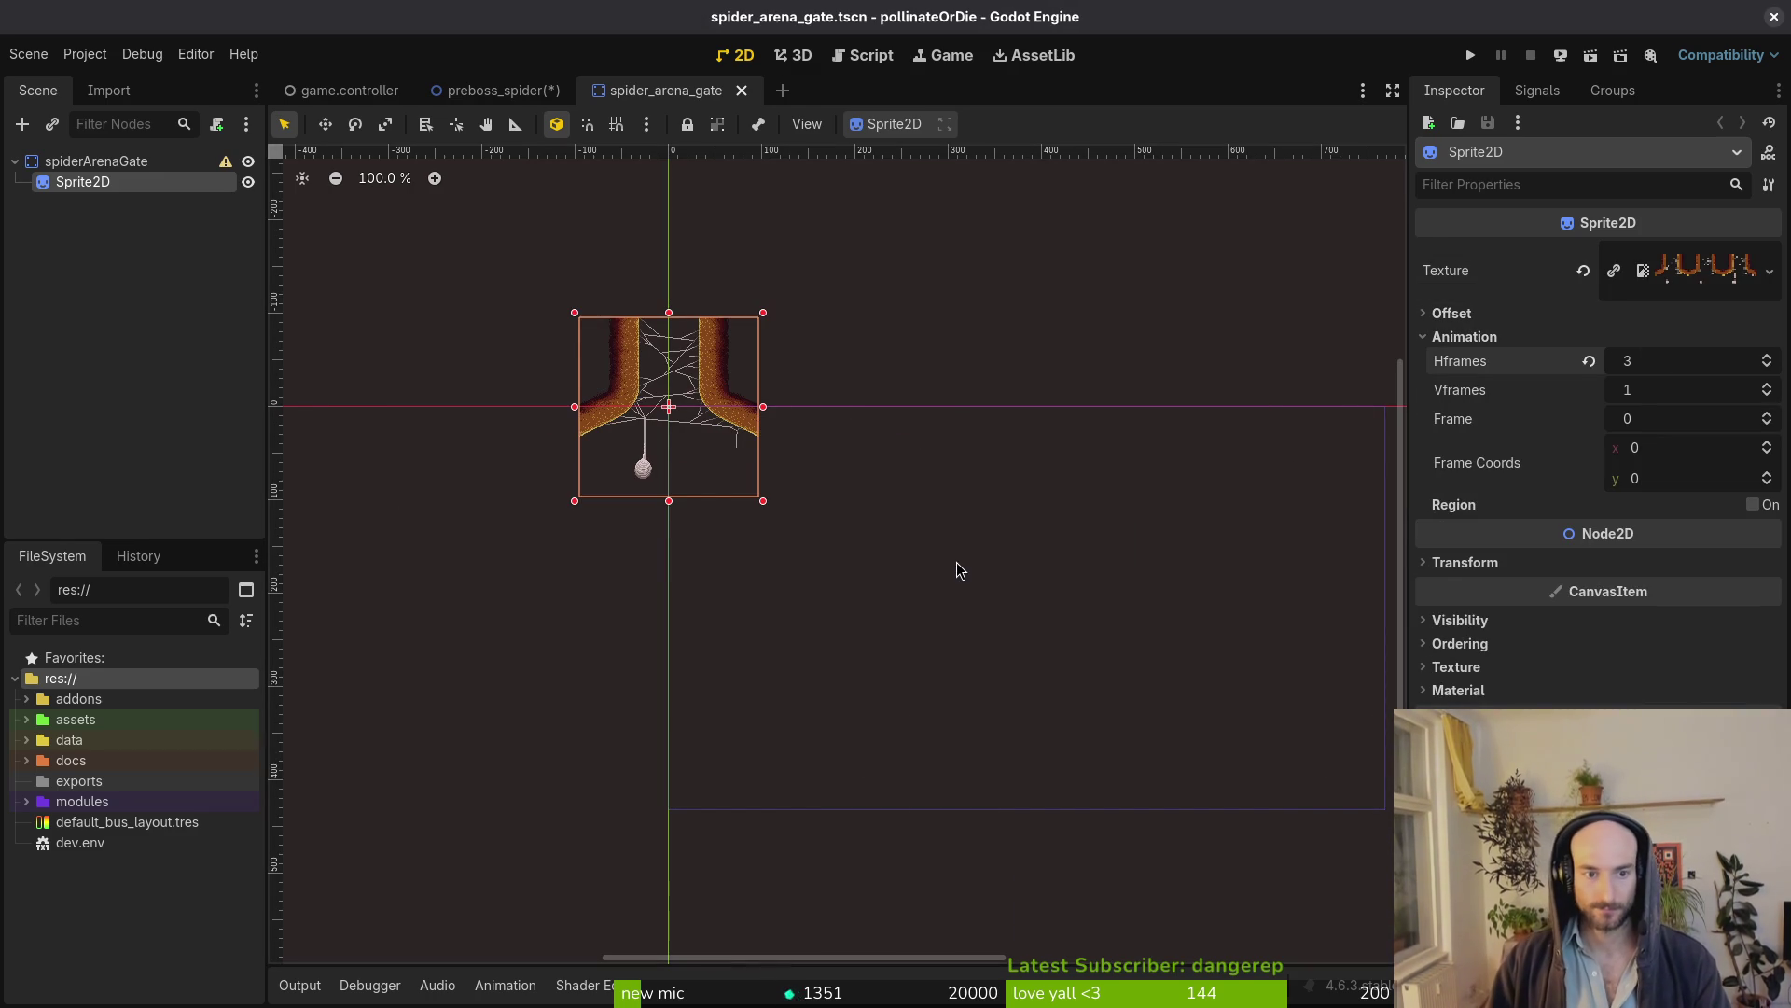
{"action": "left_click", "coordinate": [102, 163]}
{"action": "key", "text": "ctrl+a"}
{"action": "type", "text": "animationp"}
{"action": "key", "text": "Return"}
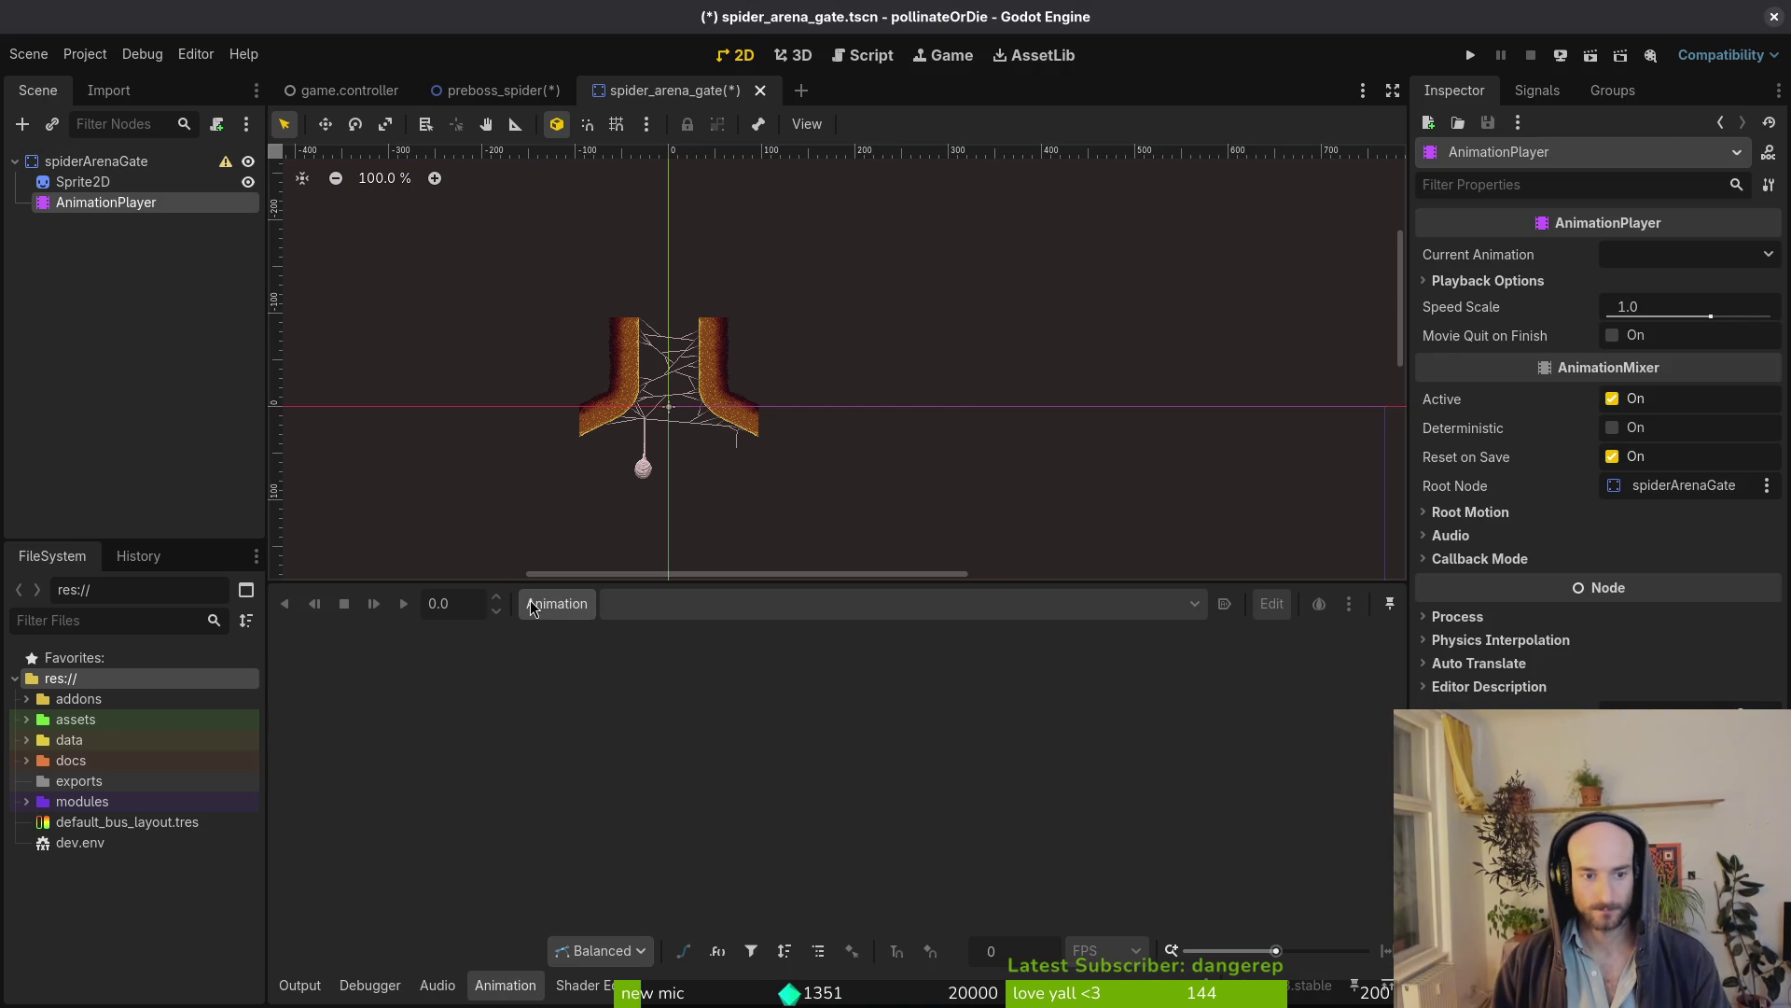
Create a new animation named shake, set its length to 4, and save the scene
{"action": "left_click", "coordinate": [557, 604]}
{"action": "left_click", "coordinate": [574, 638]}
{"action": "type", "text": "shake"}
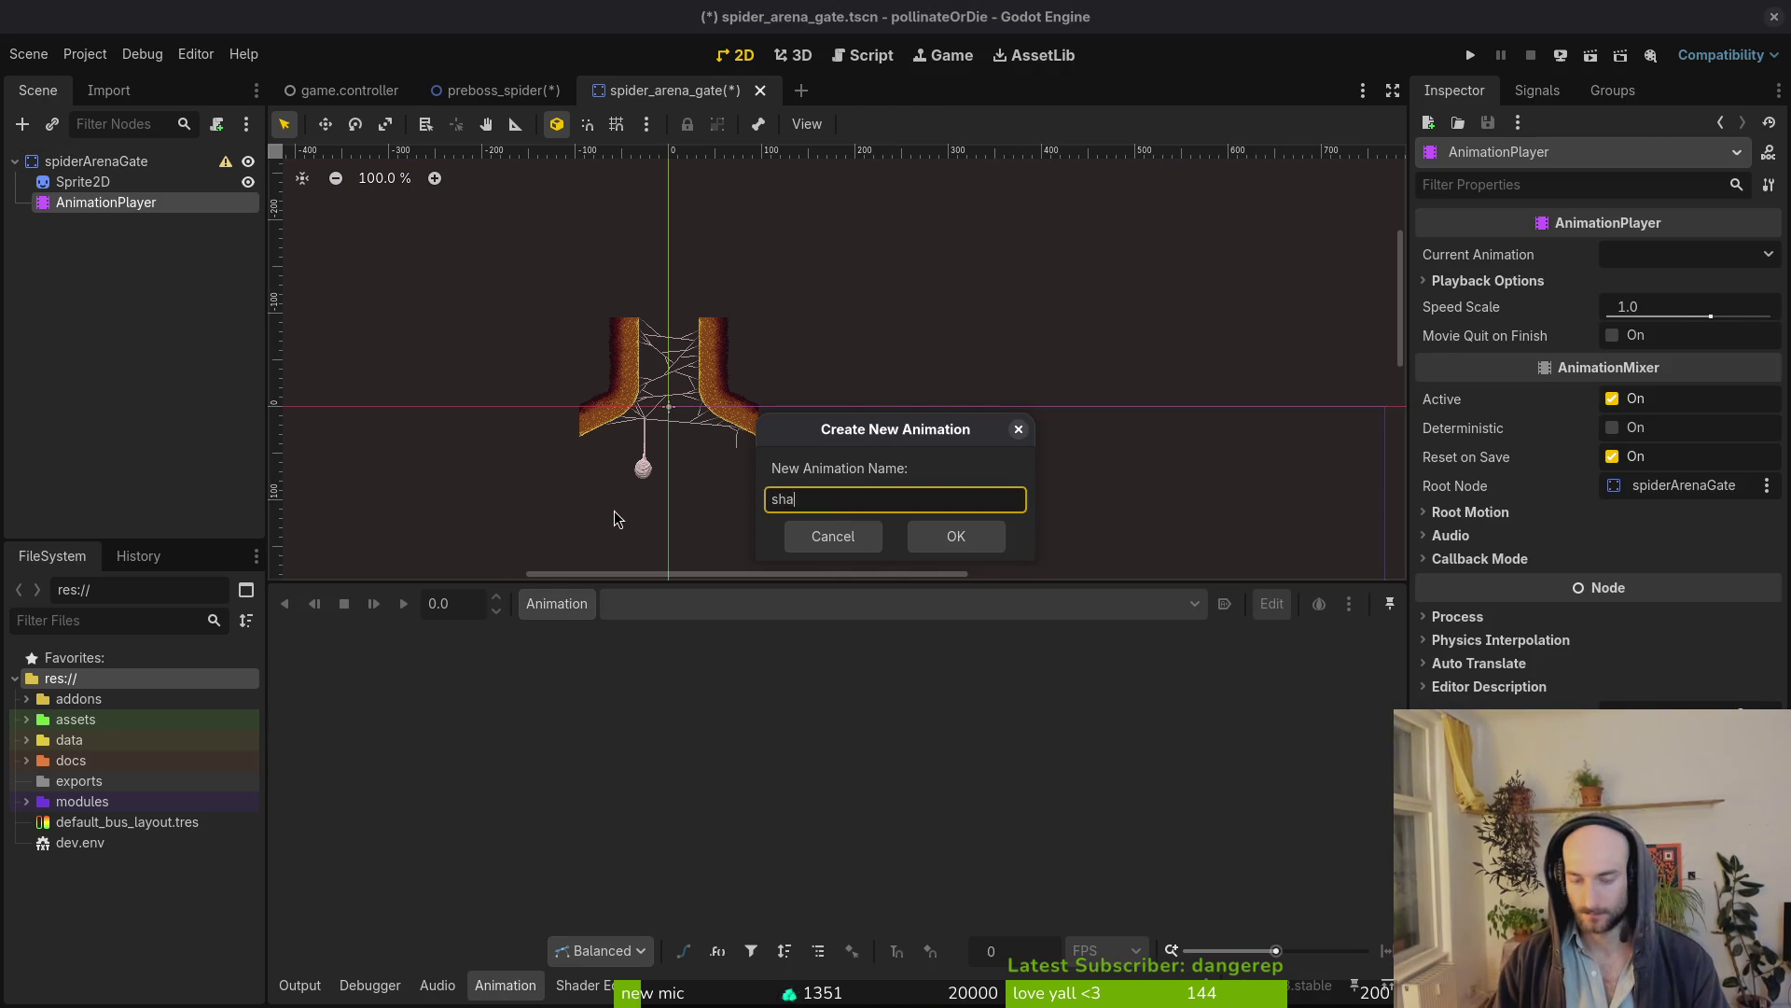
{"action": "key", "text": "Return"}
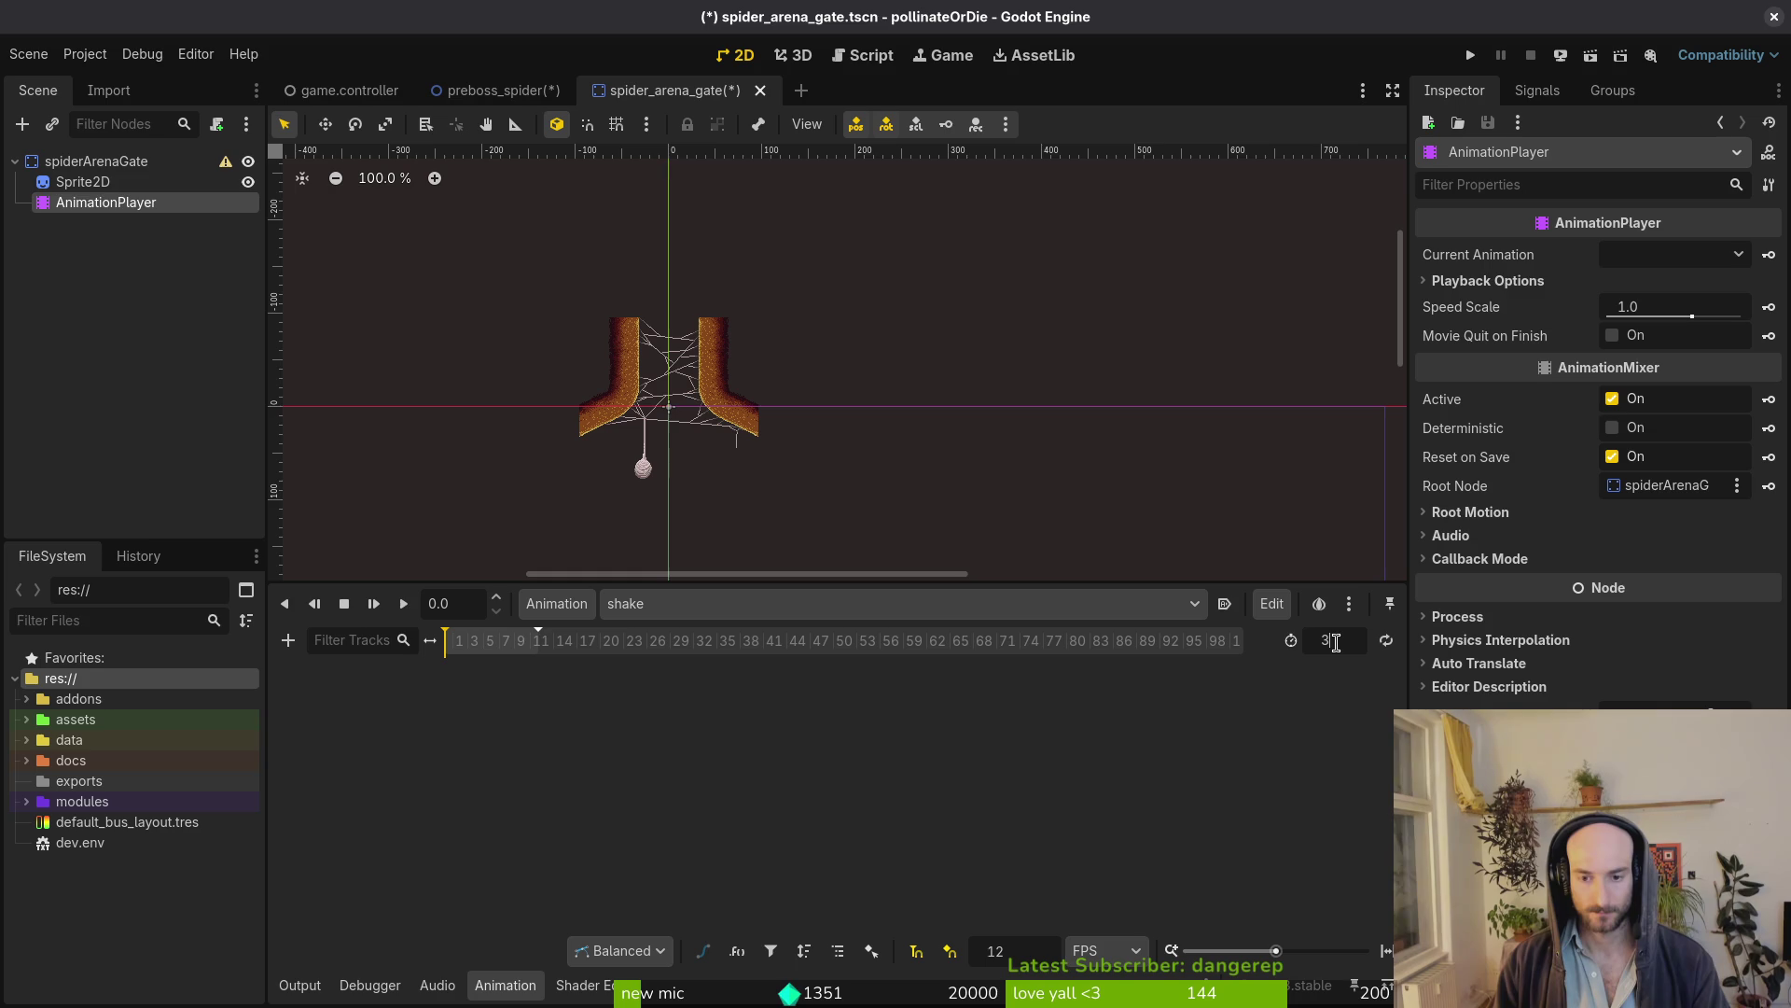
{"action": "key", "text": "ctrl+s"}
{"action": "scroll", "coordinate": [535, 692], "scroll_direction": "up", "scroll_amount": 2}
{"action": "scroll", "coordinate": [555, 696], "scroll_direction": "up", "scroll_amount": 2}
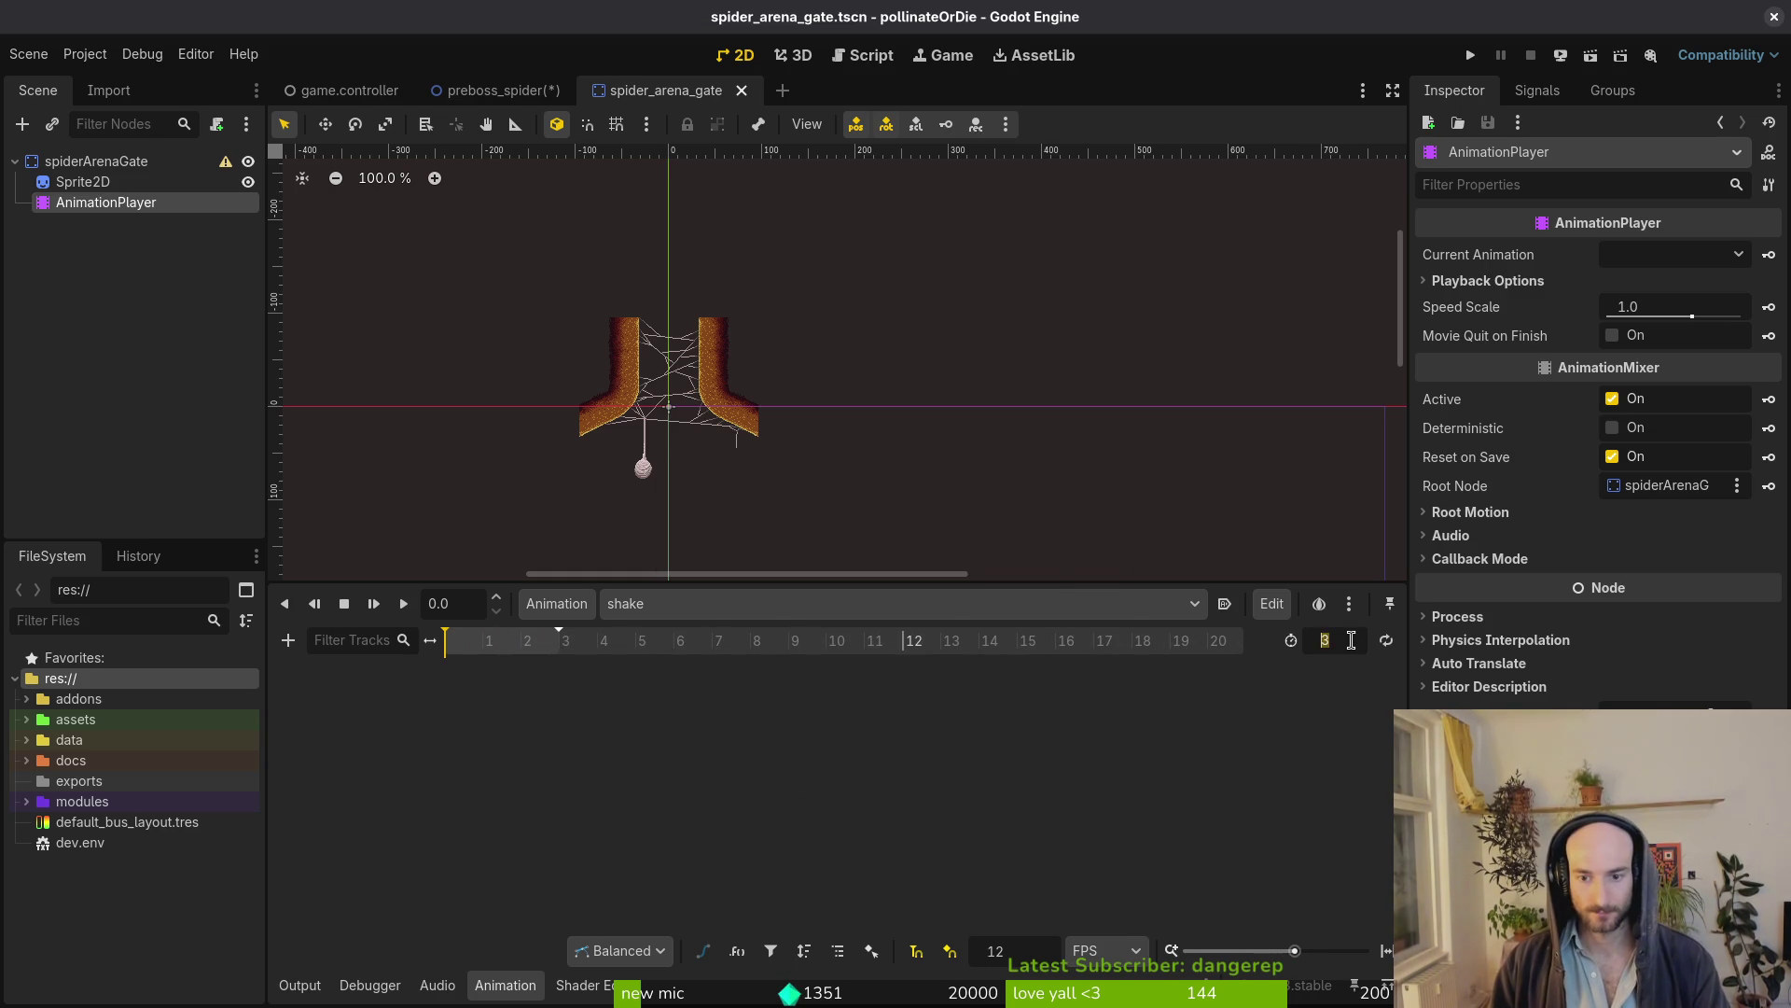
{"action": "type", "text": "4"}
{"action": "key", "text": "Return"}
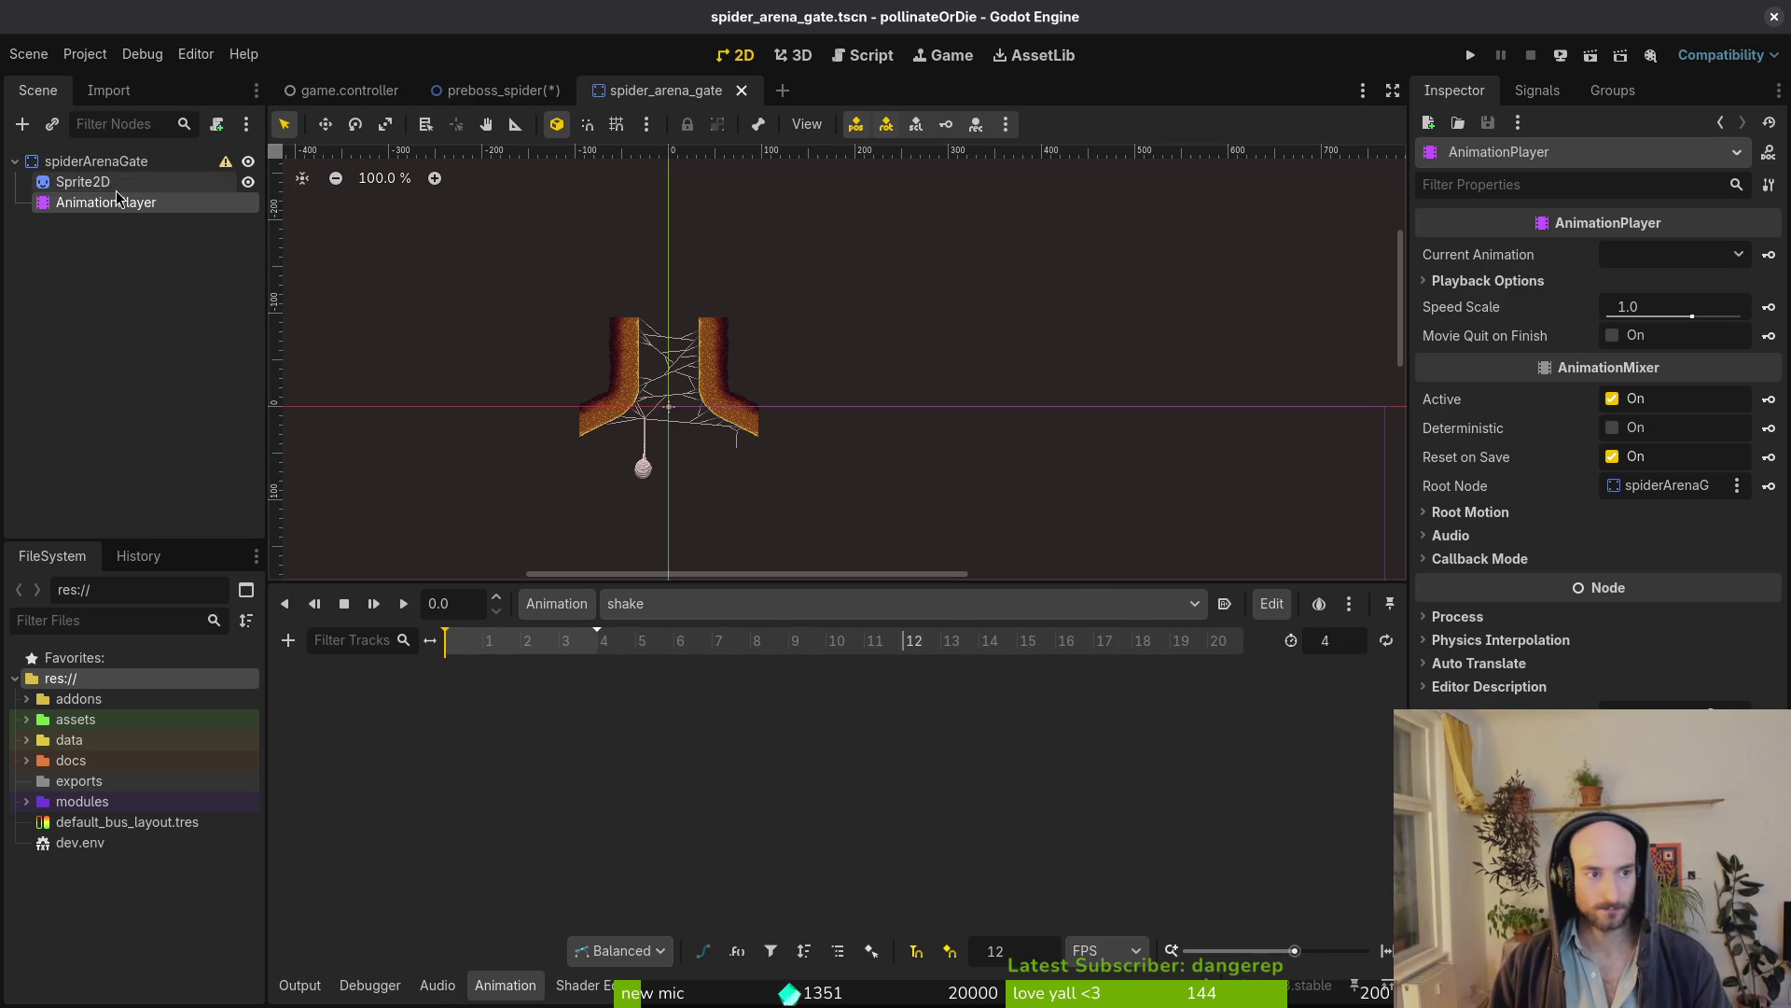
Create a Sprite2D frame track and keyframe frames 0, 1 and 2 across the shake animation
{"action": "left_click", "coordinate": [87, 183]}
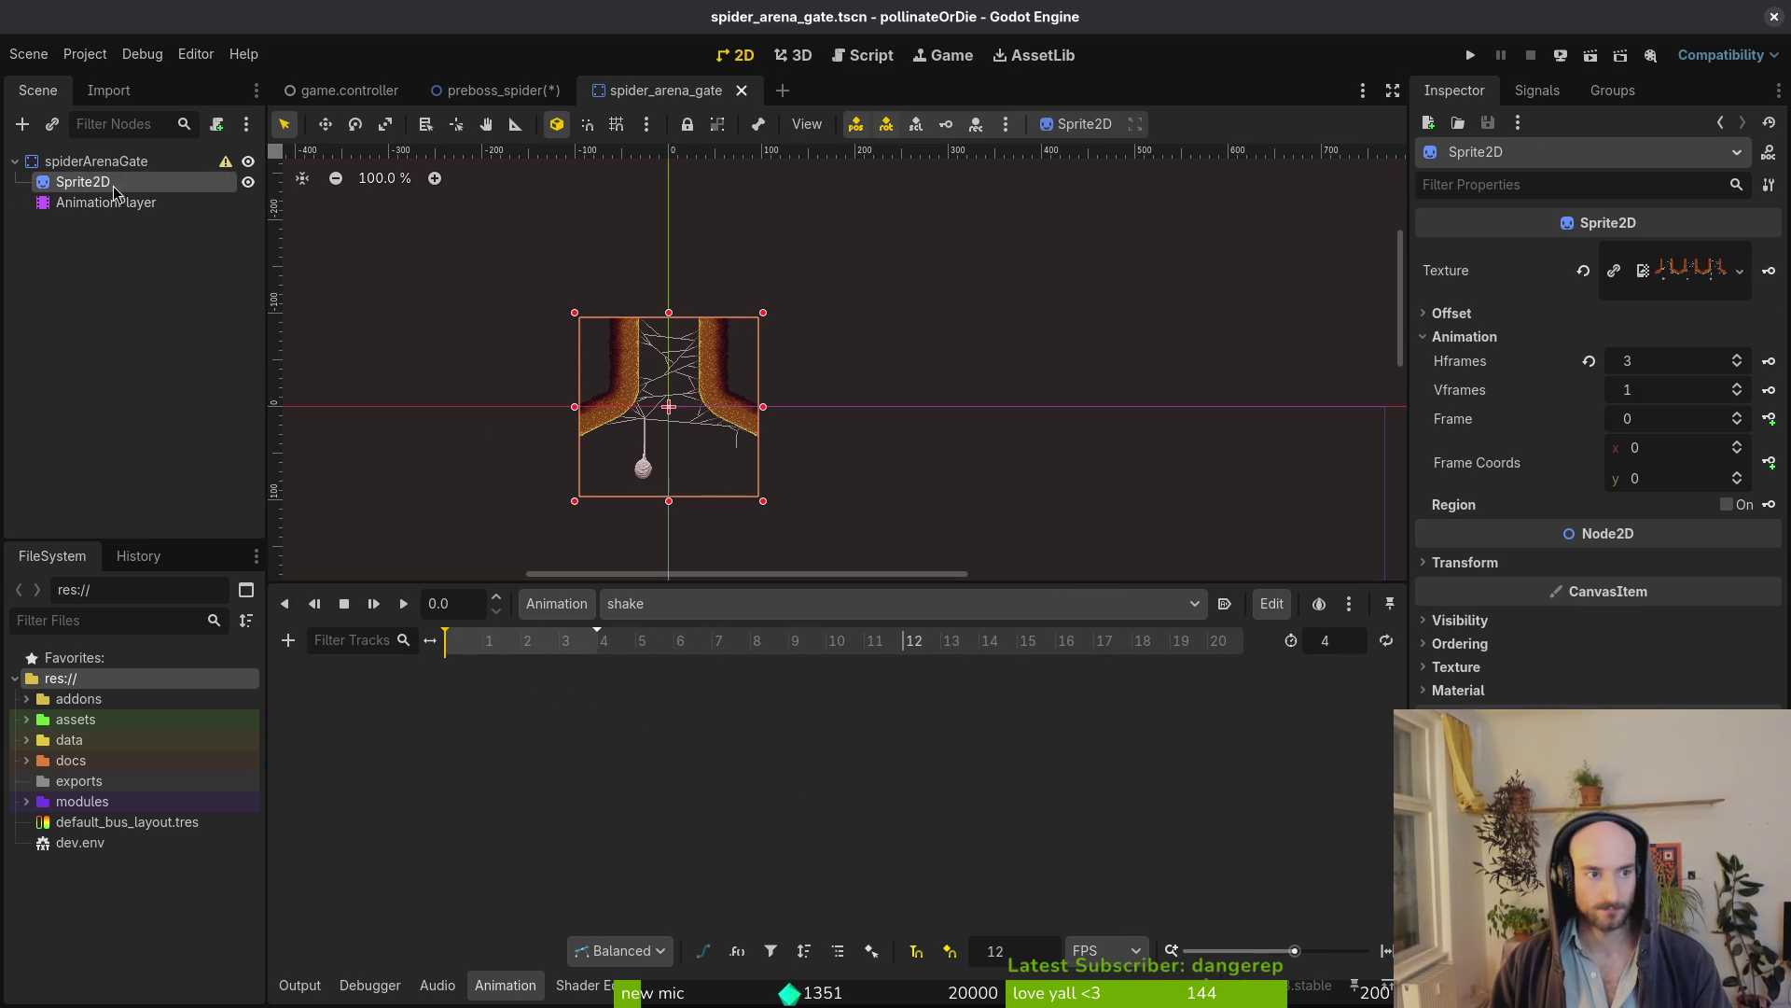
{"action": "left_click", "coordinate": [1769, 418]}
{"action": "left_click", "coordinate": [957, 560]}
{"action": "left_click", "coordinate": [483, 639]}
{"action": "left_click", "coordinate": [1738, 415]}
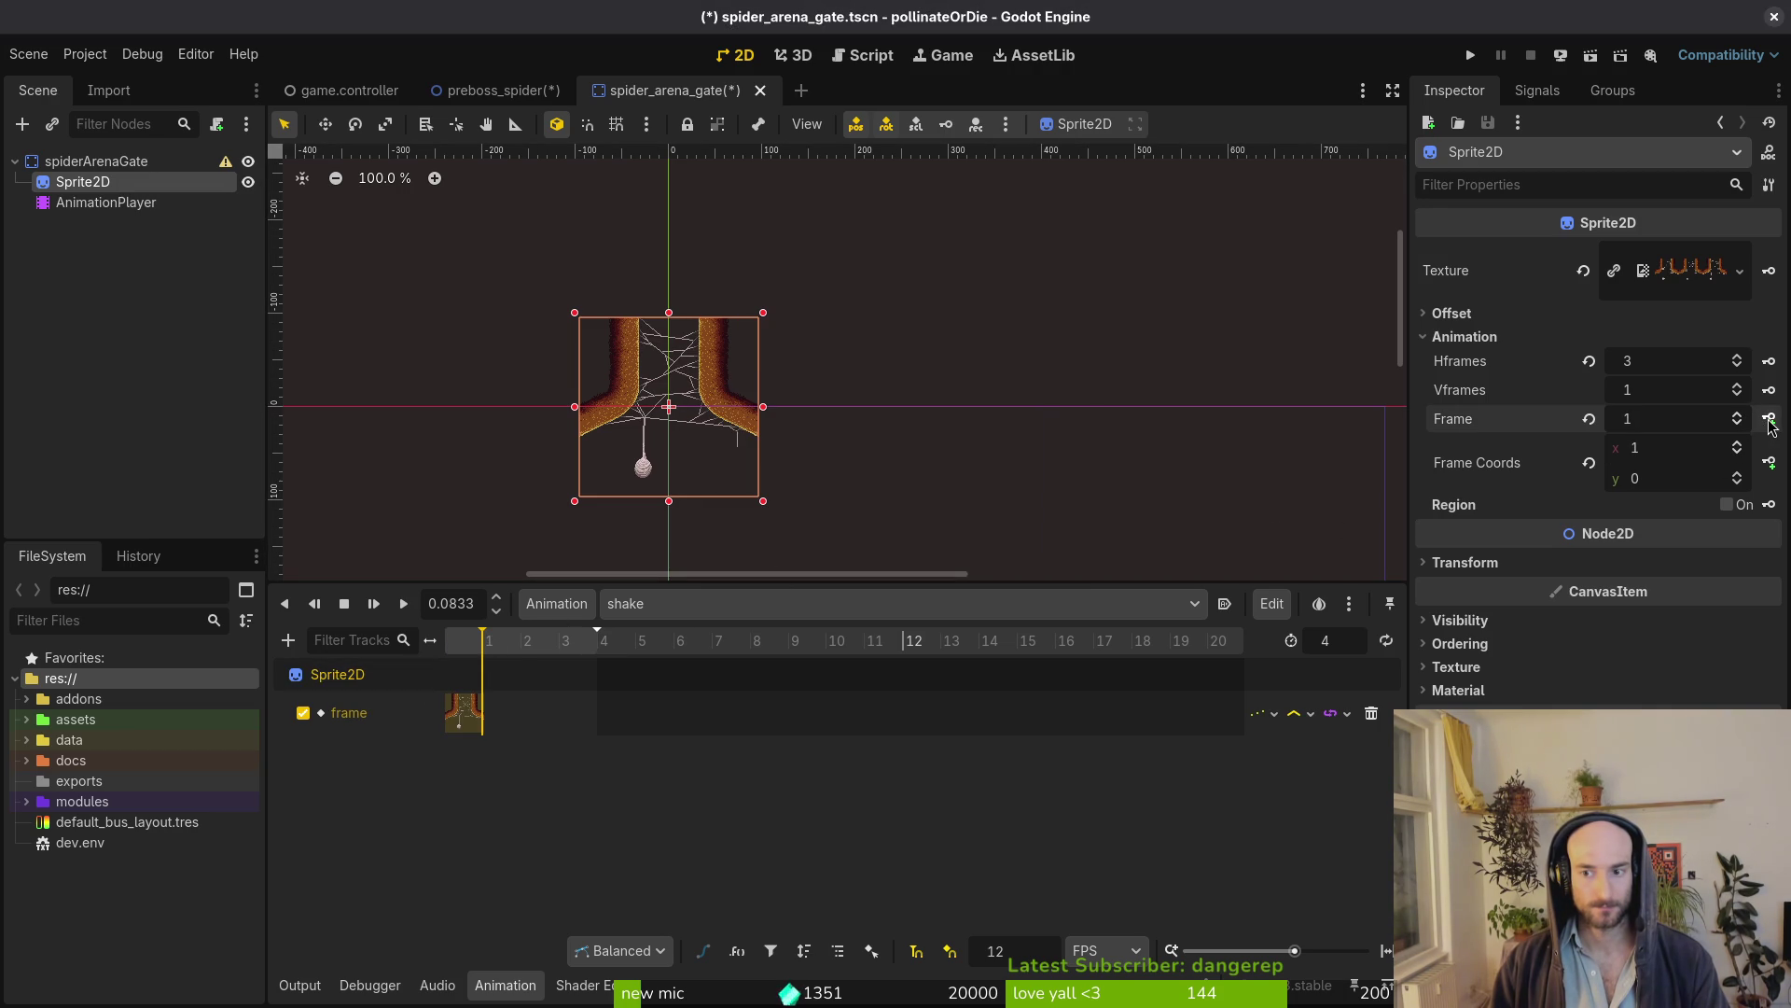
{"action": "left_click", "coordinate": [1770, 425]}
{"action": "left_click", "coordinate": [1770, 425]}
{"action": "left_click", "coordinate": [451, 725]}
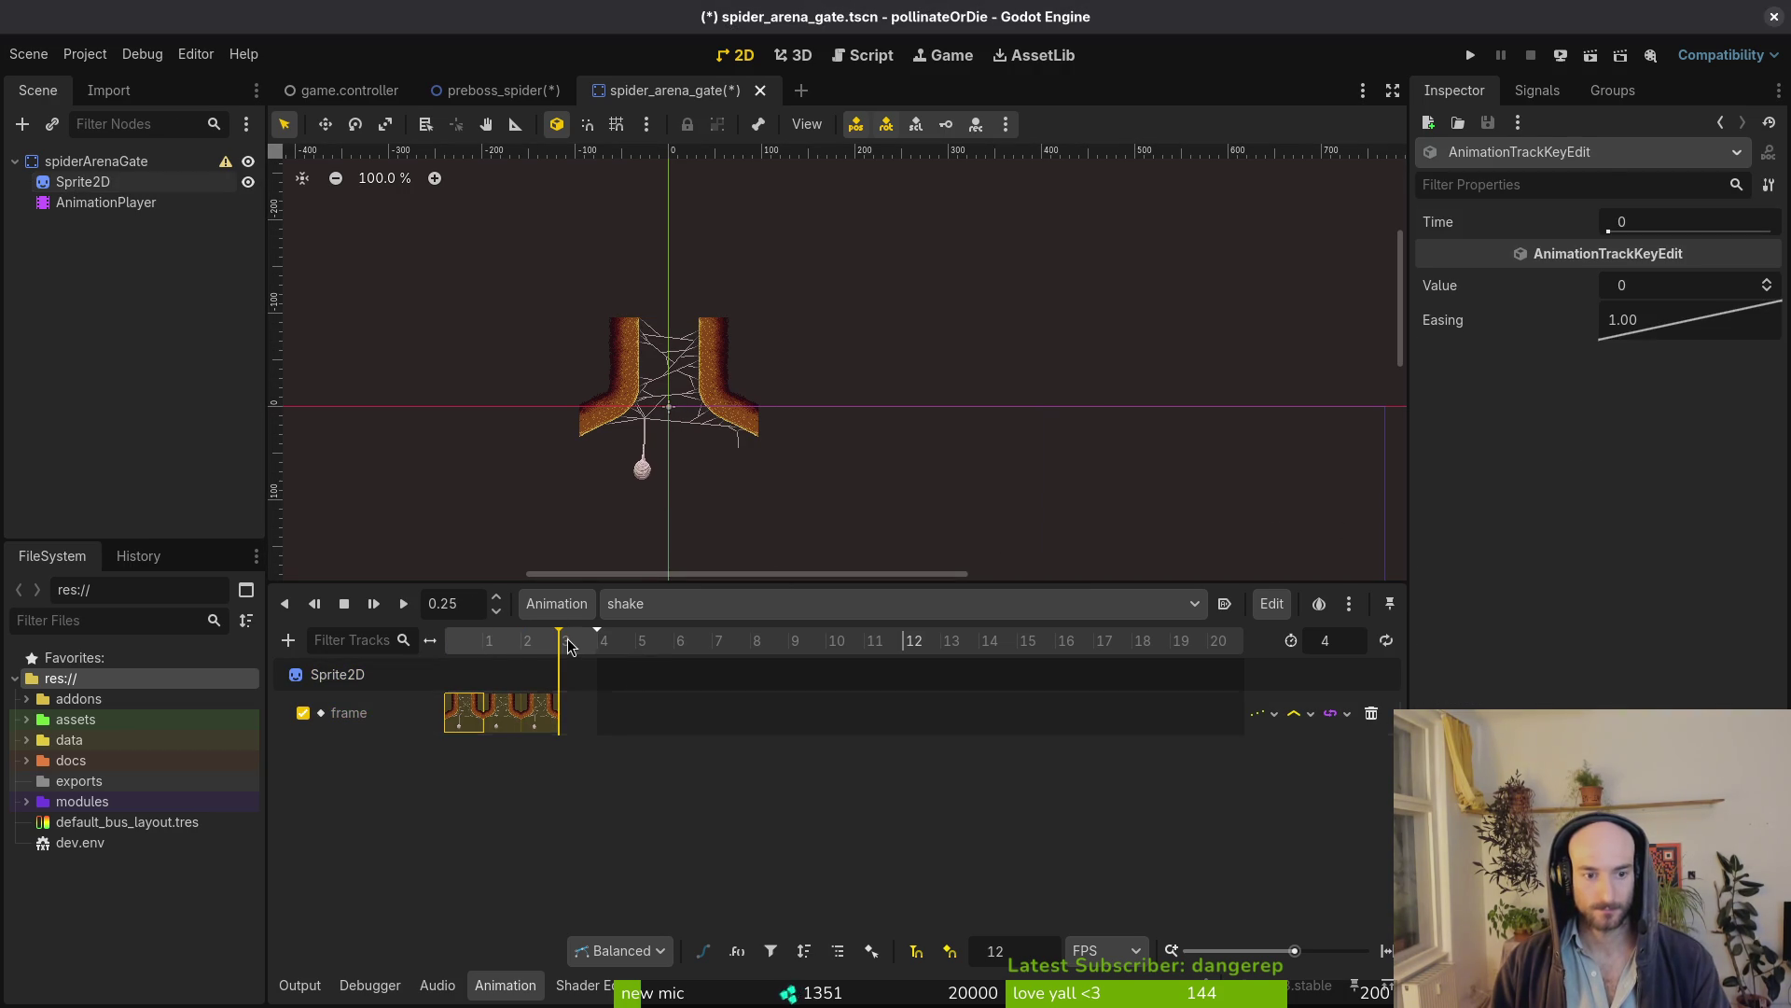
{"action": "key", "text": "ctrl+s"}
Play the shake animation a few times to check it, keep shake current, and save
{"action": "left_click", "coordinate": [401, 603]}
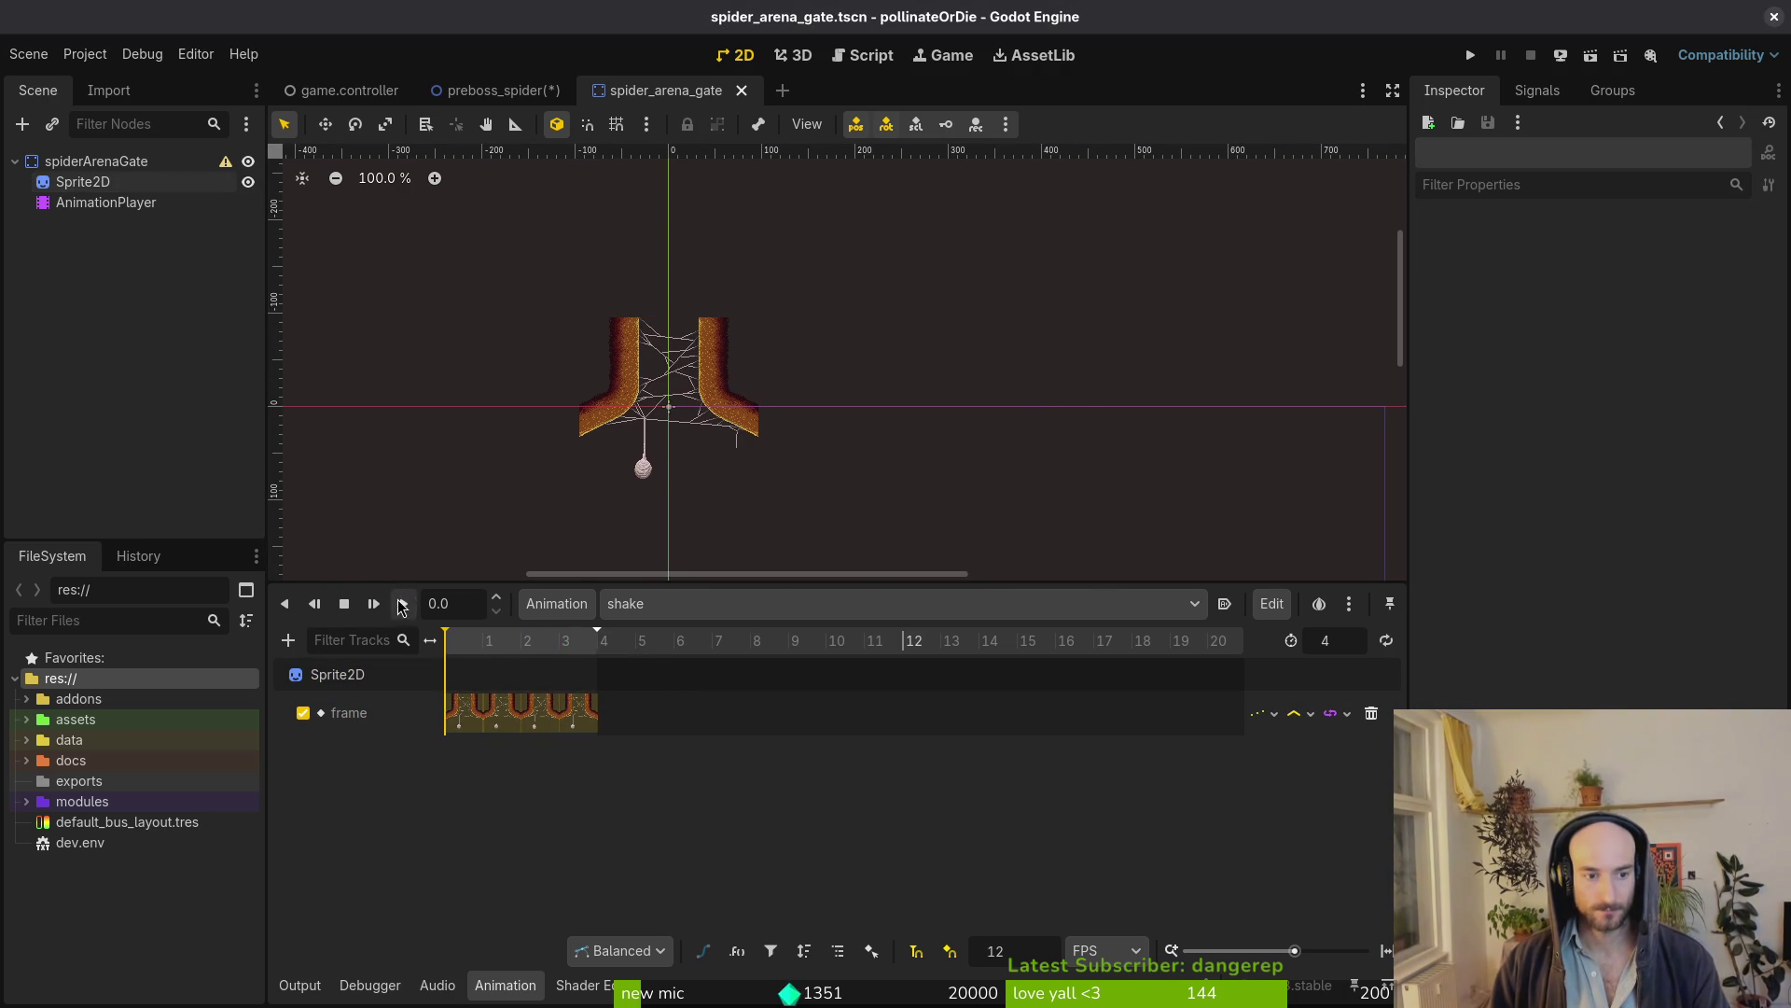
{"action": "scroll", "coordinate": [374, 378], "scroll_direction": "up", "scroll_amount": 5}
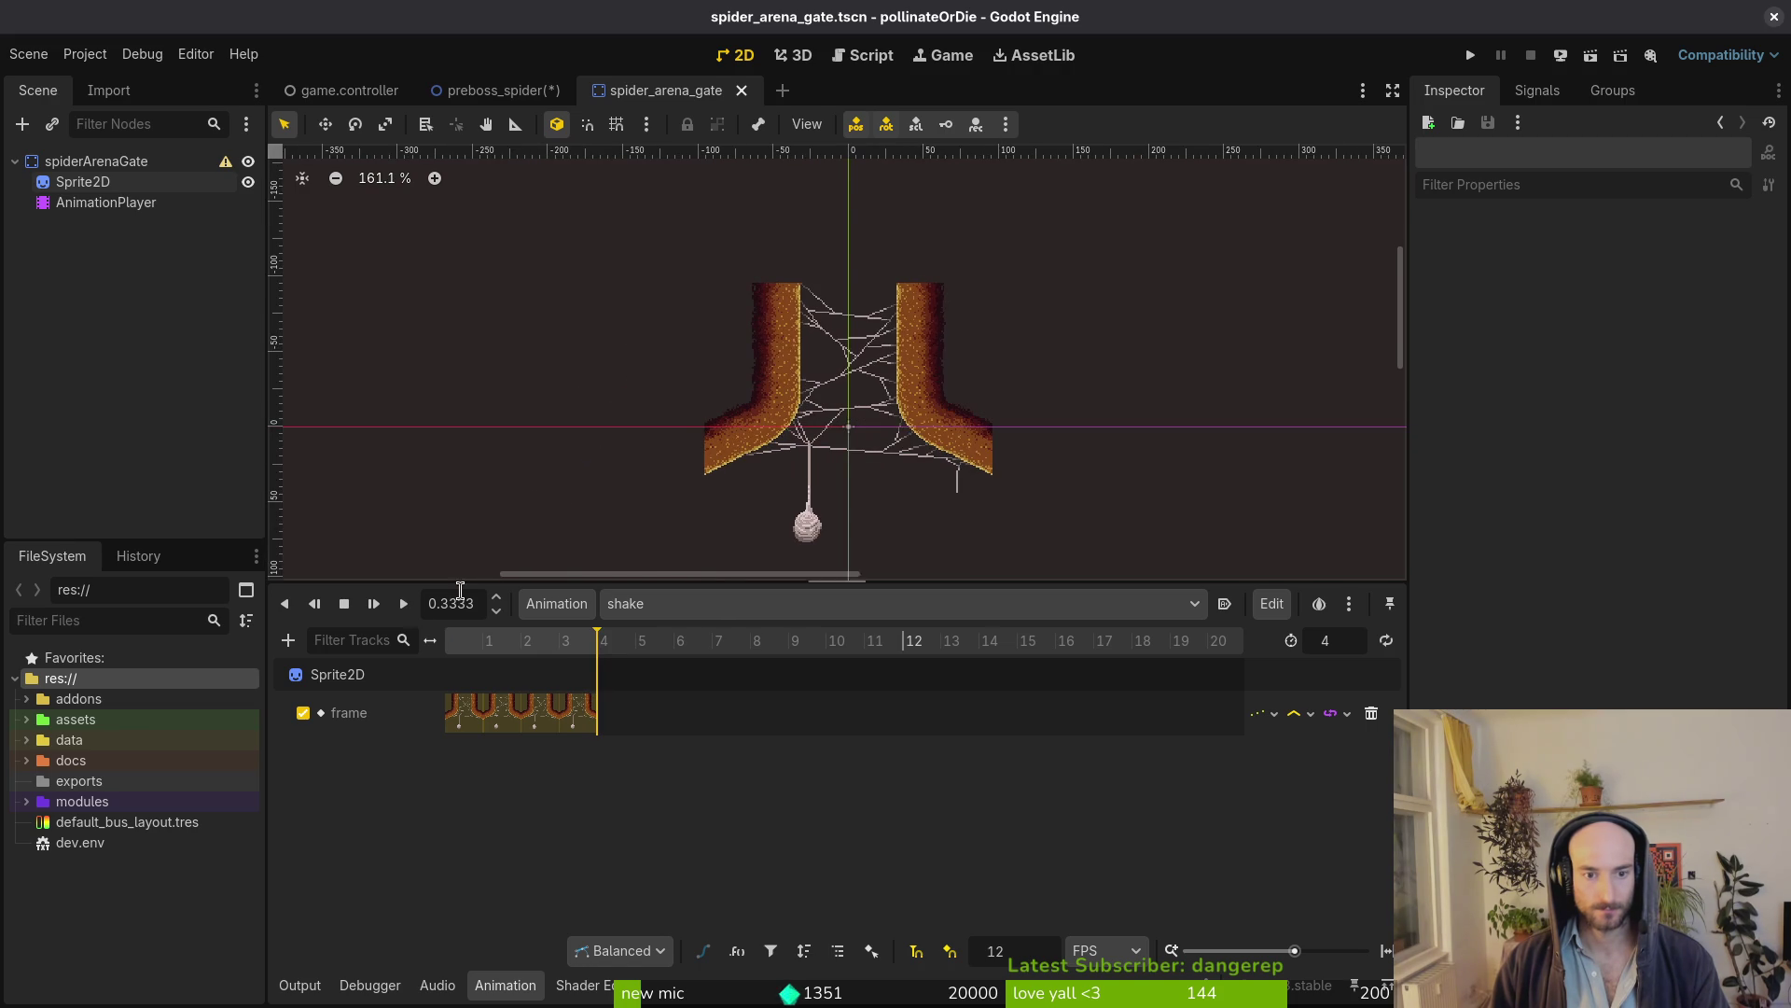
{"action": "left_click", "coordinate": [404, 607]}
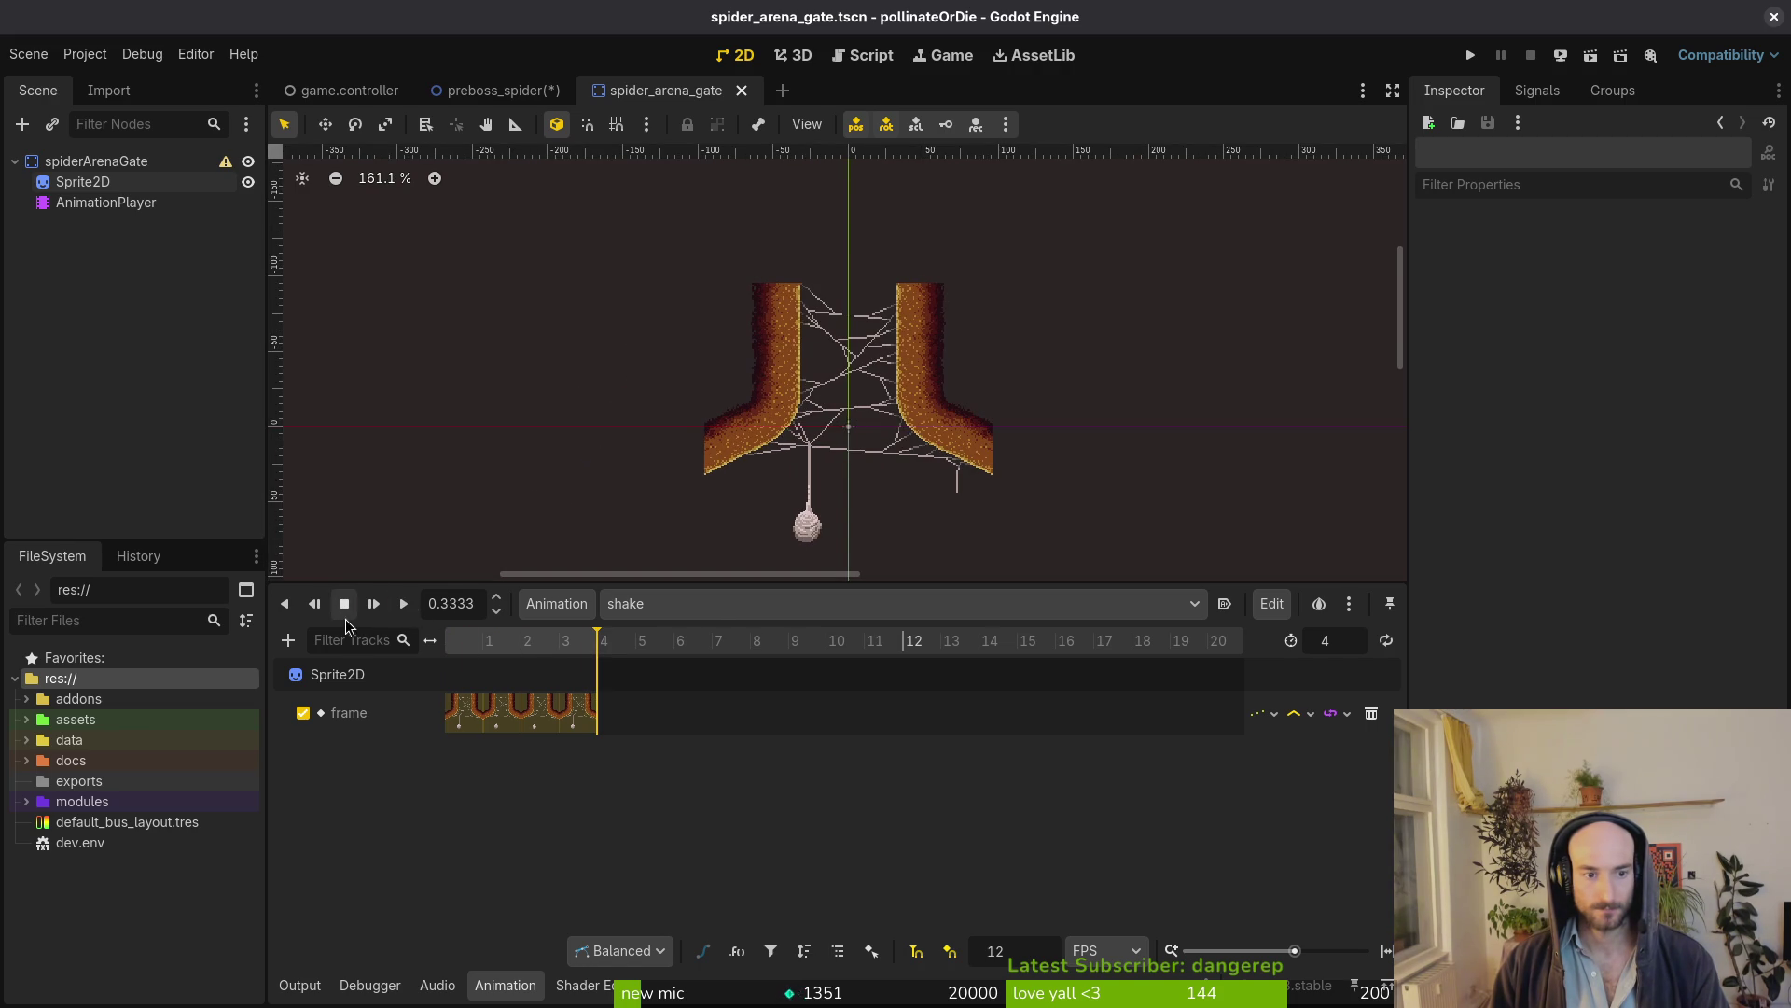
{"action": "left_click", "coordinate": [402, 608]}
{"action": "key", "text": "ctrl+s"}
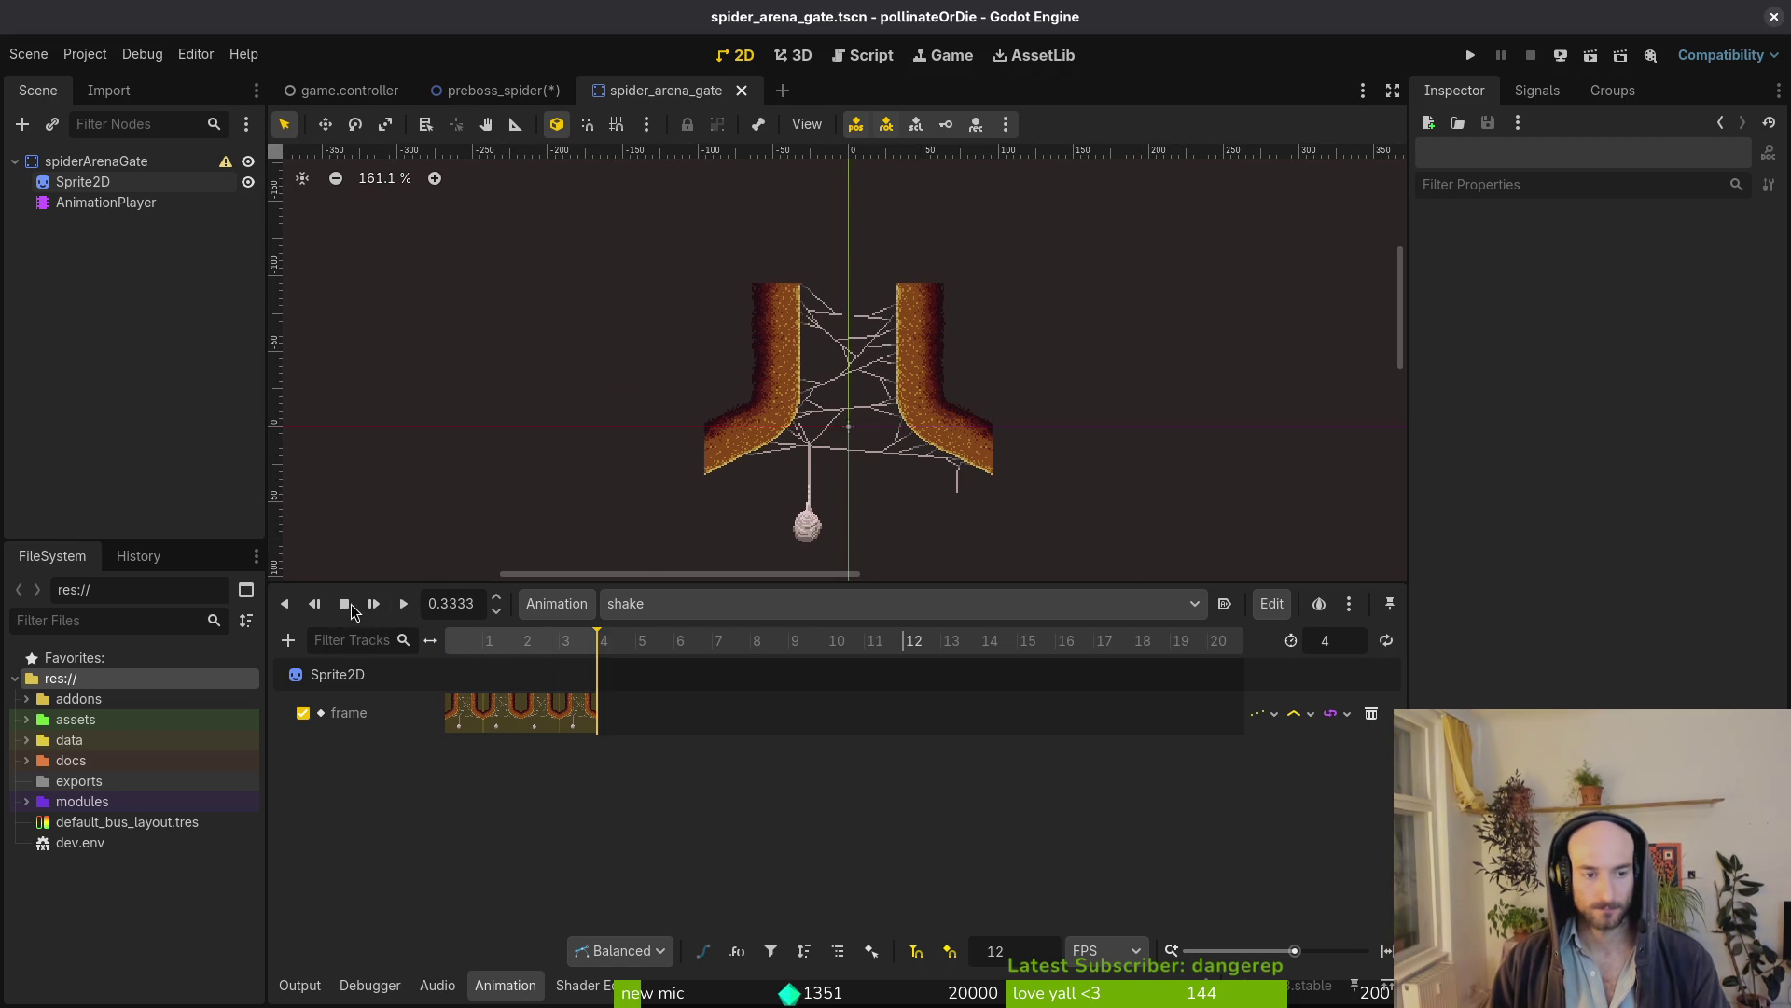
{"action": "left_click", "coordinate": [822, 603]}
{"action": "left_click", "coordinate": [700, 604]}
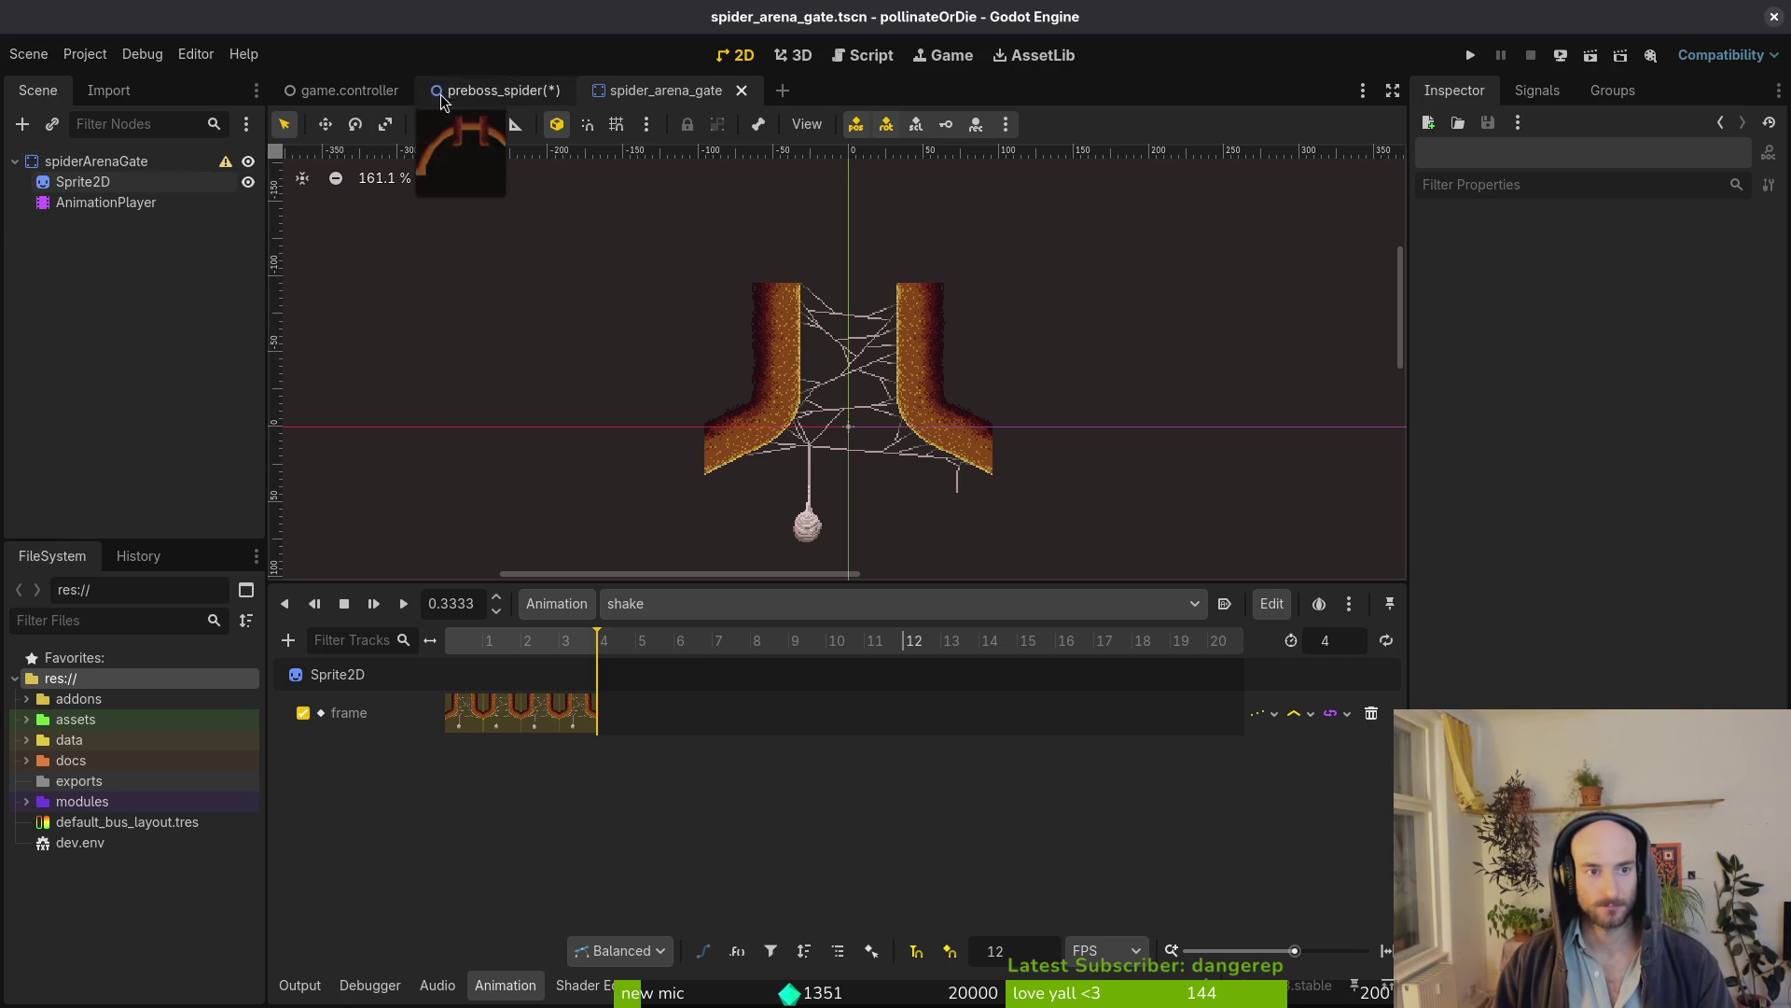
Roughly place the gate in the preboss_spider level, then check the sprite's offset in the gate scene
{"action": "left_click", "coordinate": [484, 90]}
{"action": "scroll", "coordinate": [887, 351], "scroll_direction": "down", "scroll_amount": 3}
{"action": "scroll", "coordinate": [886, 352], "scroll_direction": "up", "scroll_amount": 4}
{"action": "left_click_drag", "start_coordinate": [940, 228], "coordinate": [902, 295]}
{"action": "scroll", "coordinate": [1024, 454], "scroll_direction": "up", "scroll_amount": 7}
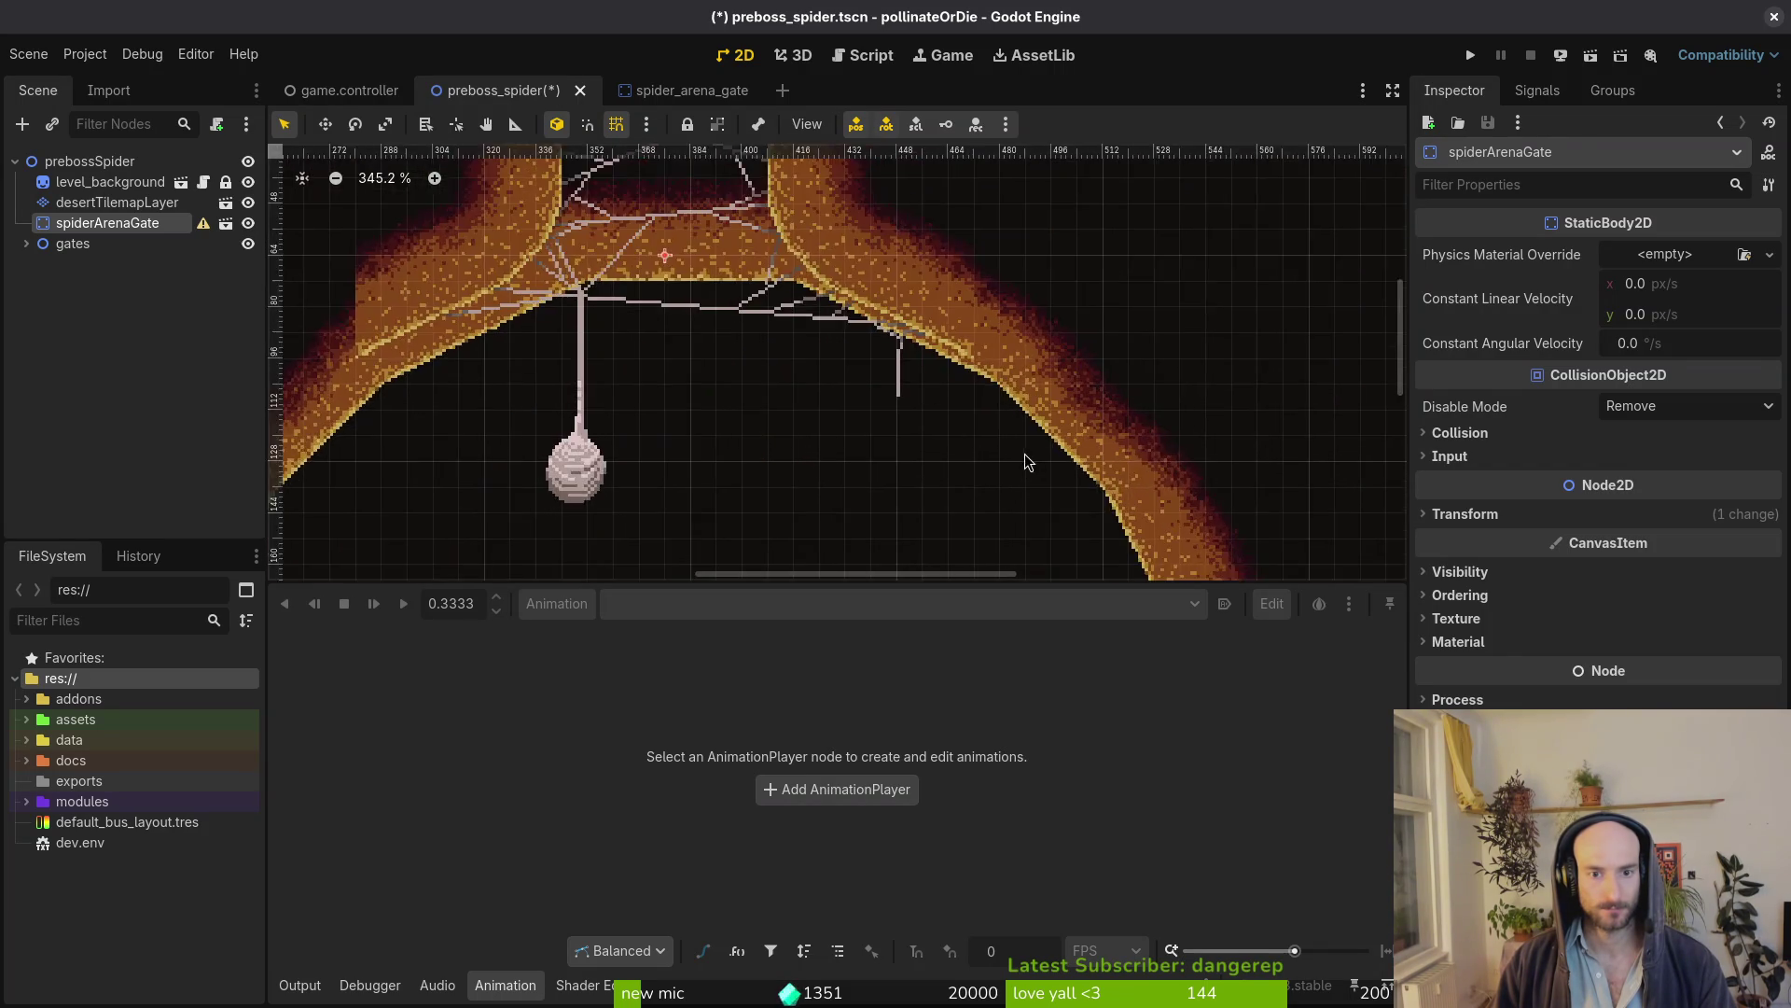
{"action": "scroll", "coordinate": [1005, 356], "scroll_direction": "up", "scroll_amount": 2}
{"action": "scroll", "coordinate": [906, 275], "scroll_direction": "down", "scroll_amount": 3}
{"action": "scroll", "coordinate": [870, 362], "scroll_direction": "down", "scroll_amount": 2}
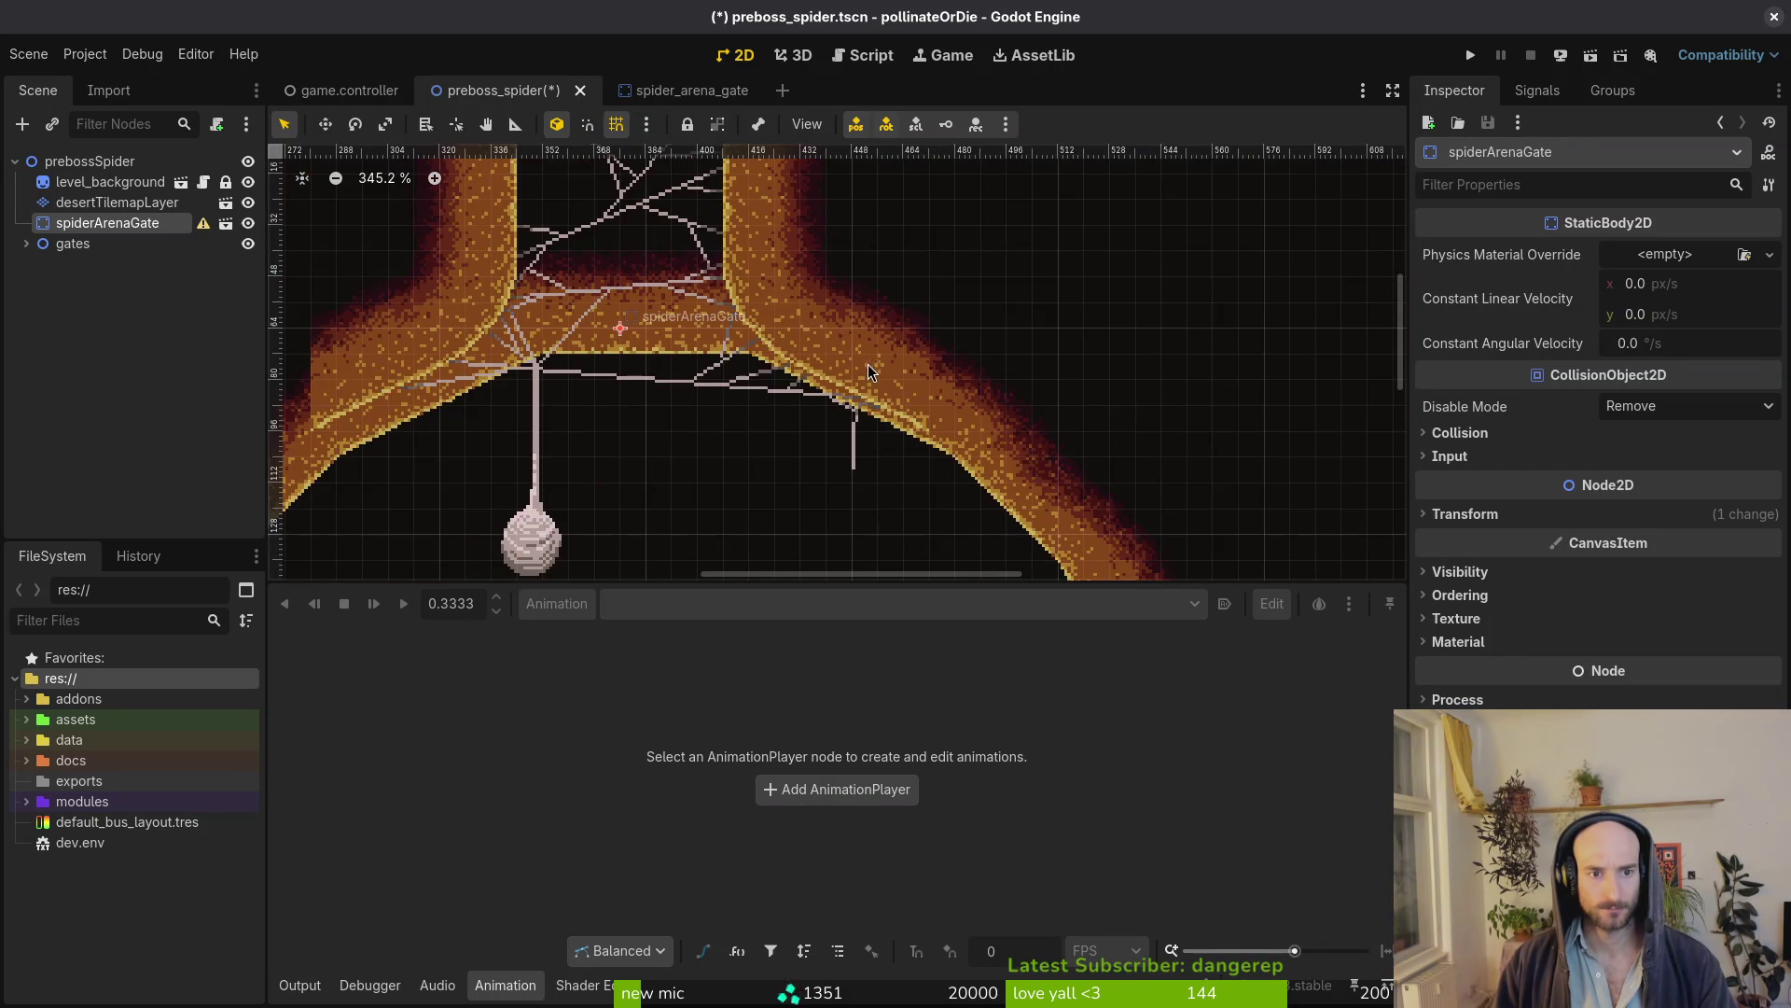
{"action": "scroll", "coordinate": [751, 349], "scroll_direction": "up", "scroll_amount": 1}
{"action": "scroll", "coordinate": [748, 305], "scroll_direction": "up", "scroll_amount": 2}
{"action": "left_click", "coordinate": [676, 91]}
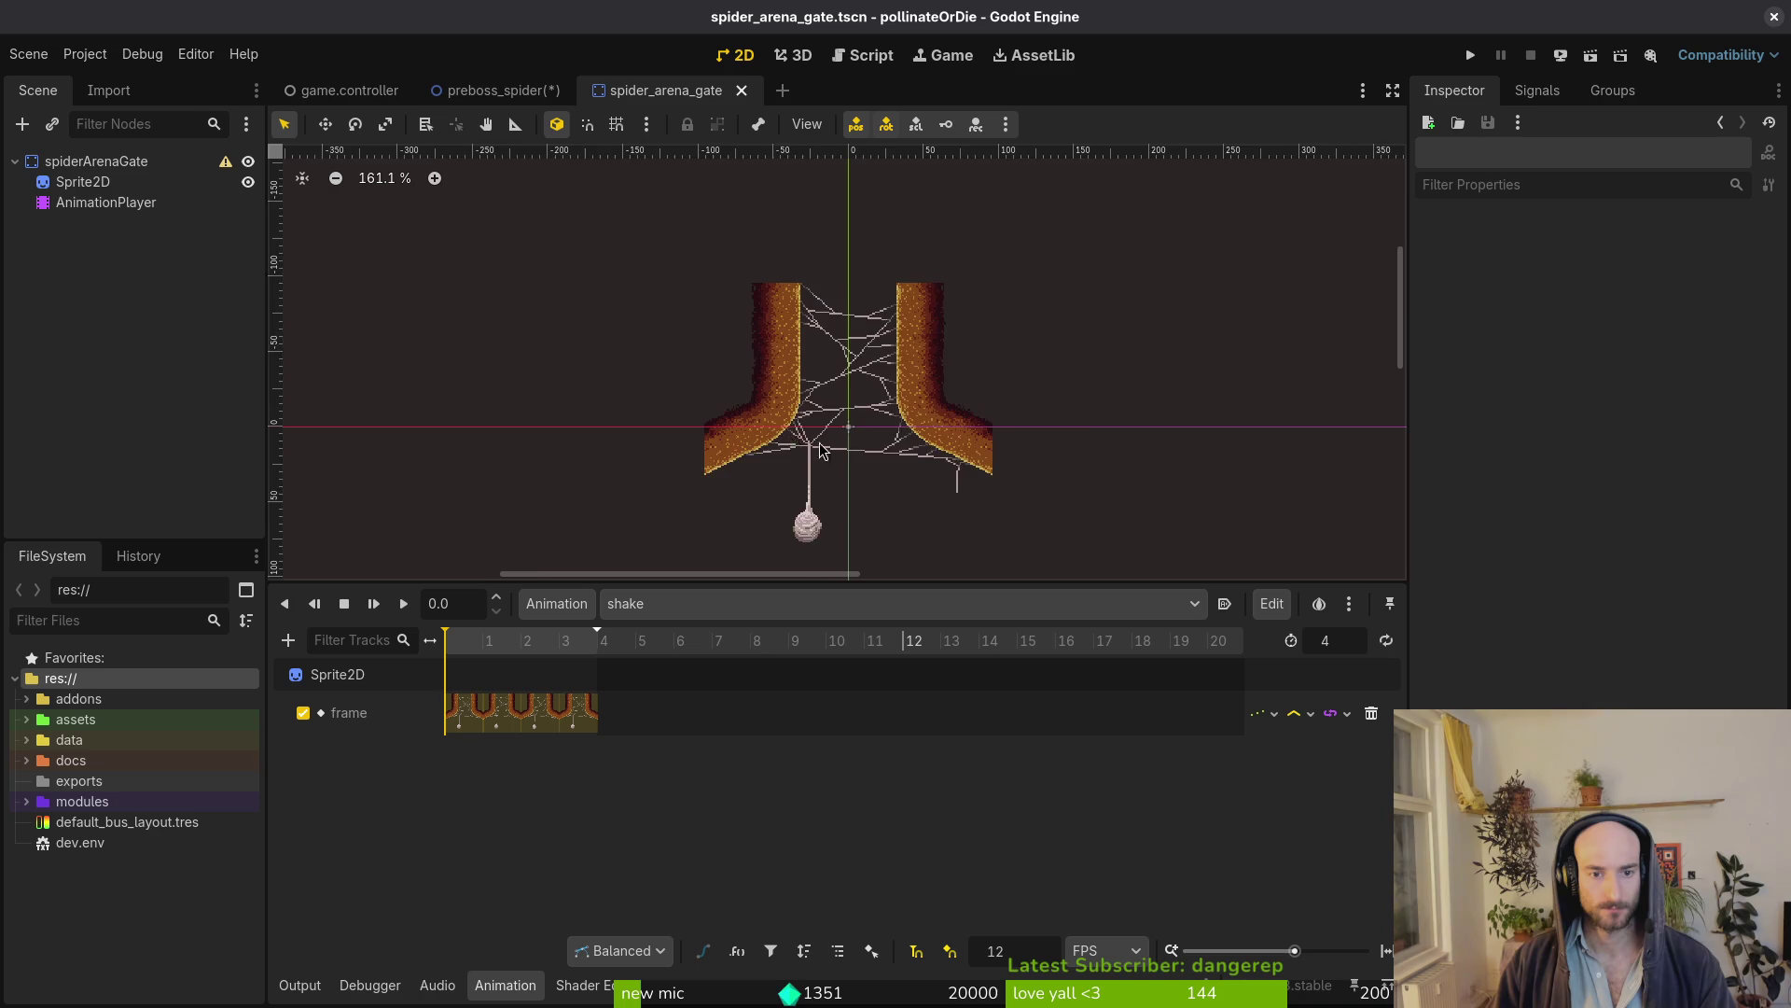
{"action": "scroll", "coordinate": [953, 369], "scroll_direction": "up", "scroll_amount": 2}
{"action": "left_click", "coordinate": [957, 367]}
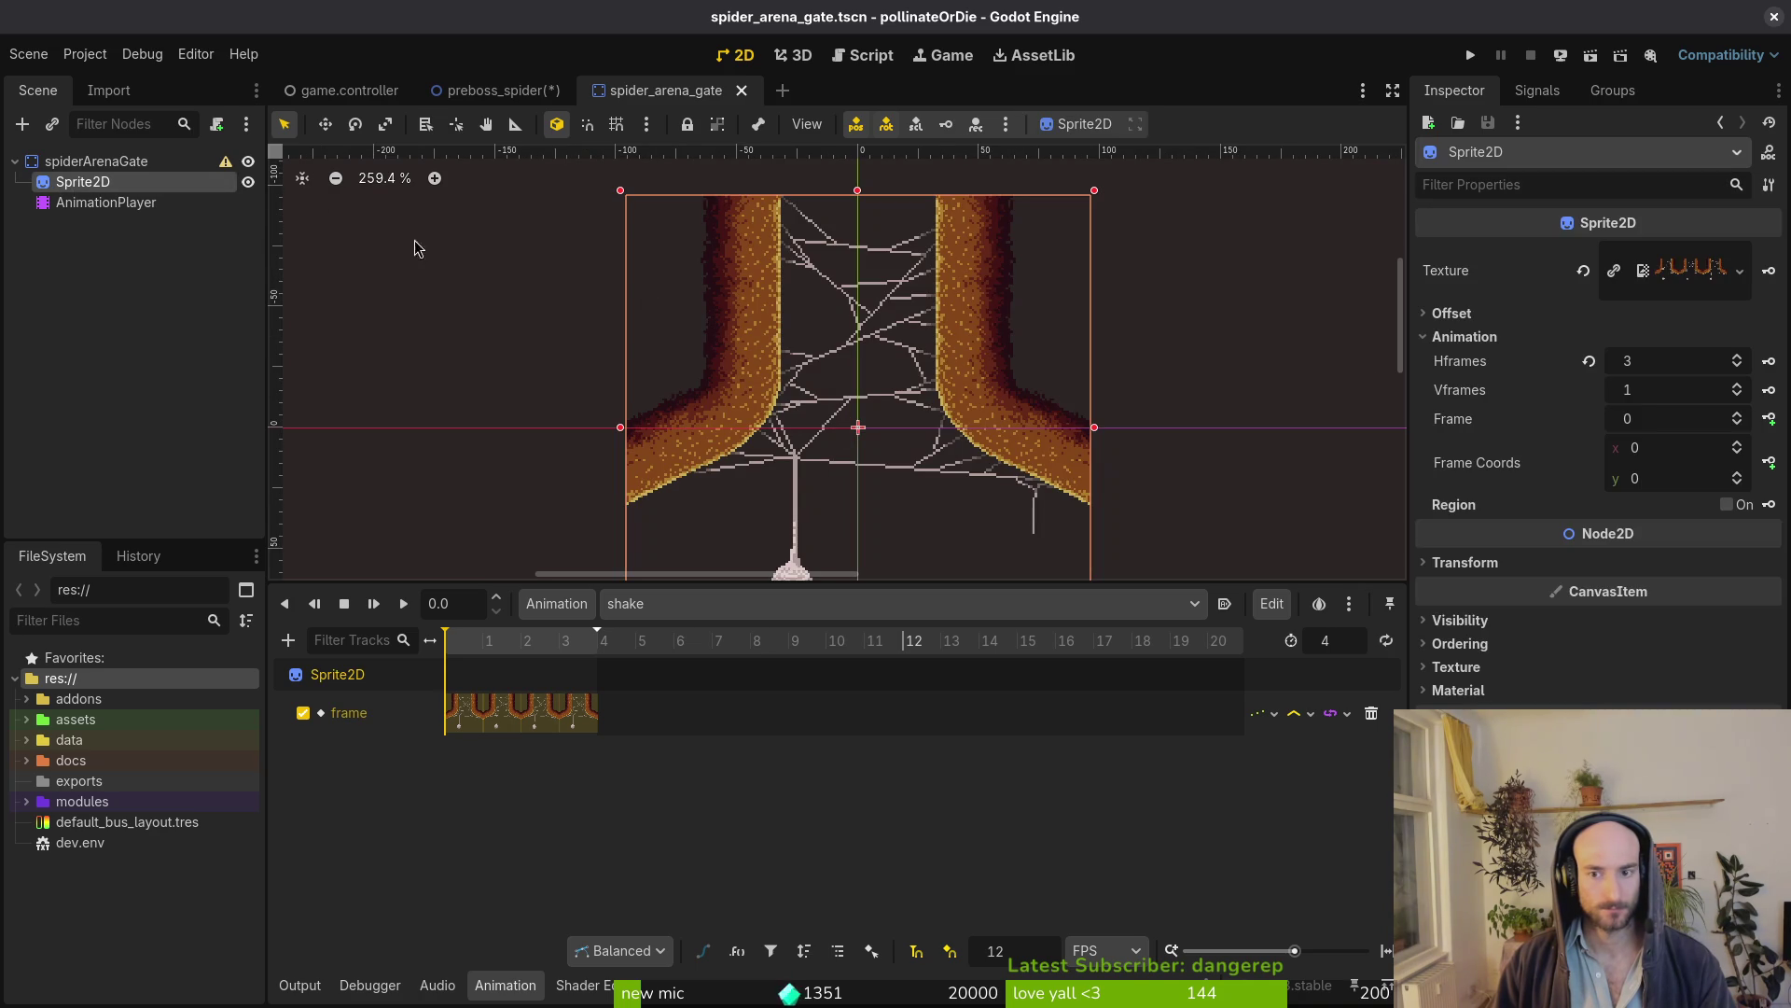
{"action": "left_click", "coordinate": [1456, 315]}
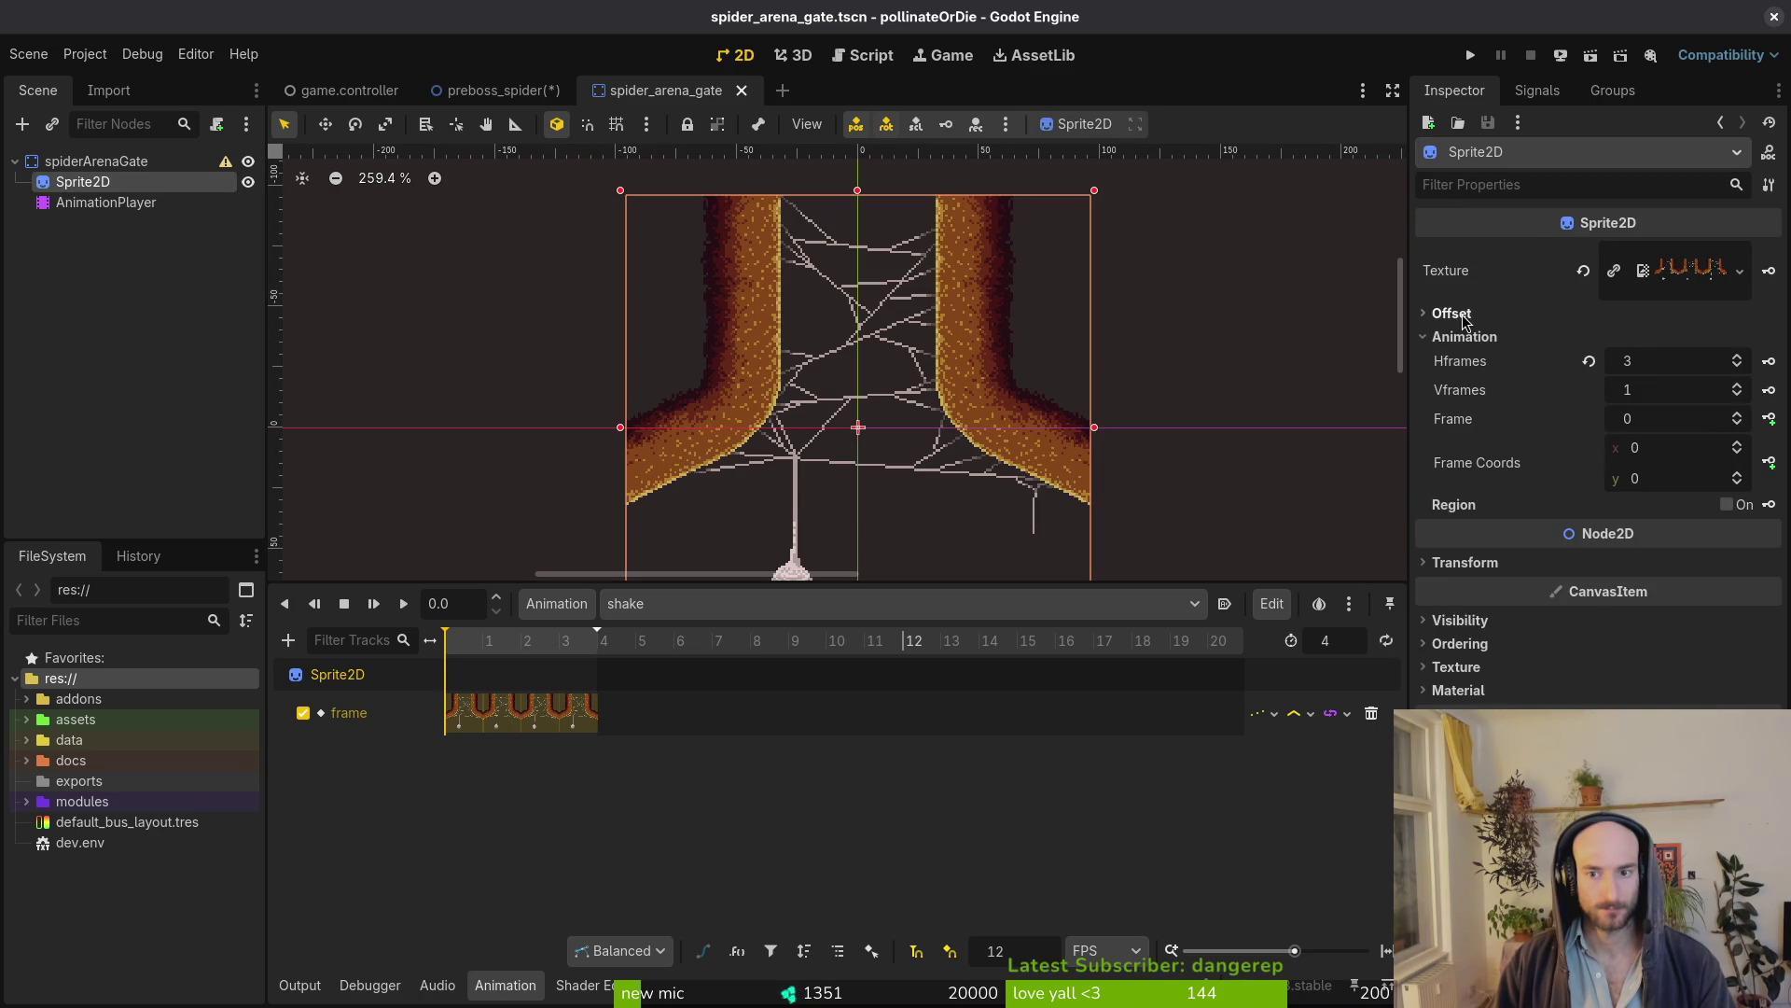
{"action": "left_click", "coordinate": [1465, 336]}
{"action": "left_click", "coordinate": [895, 495]}
{"action": "scroll", "coordinate": [903, 408], "scroll_direction": "down", "scroll_amount": 3}
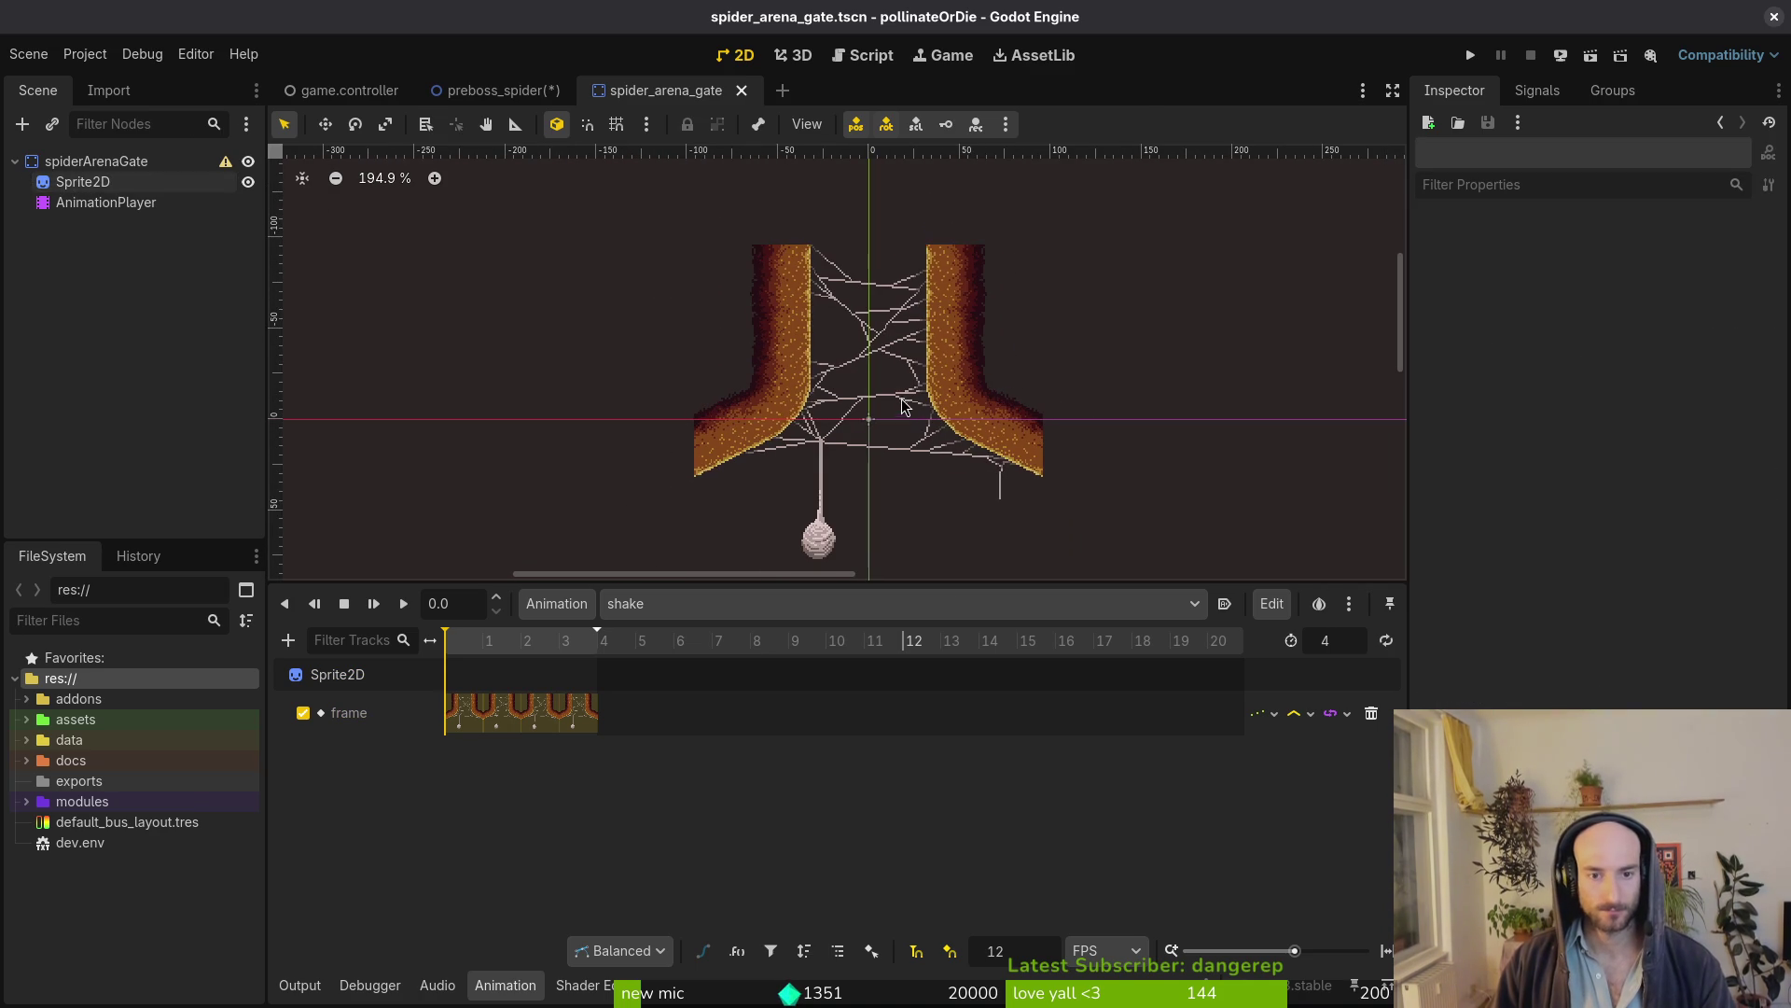
Move the gate onto the desert path, erase desertTilemapLayer tiles between its pillars, and save
{"action": "left_click", "coordinate": [504, 92]}
{"action": "scroll", "coordinate": [888, 300], "scroll_direction": "up", "scroll_amount": 4}
{"action": "scroll", "coordinate": [972, 397], "scroll_direction": "down", "scroll_amount": 3}
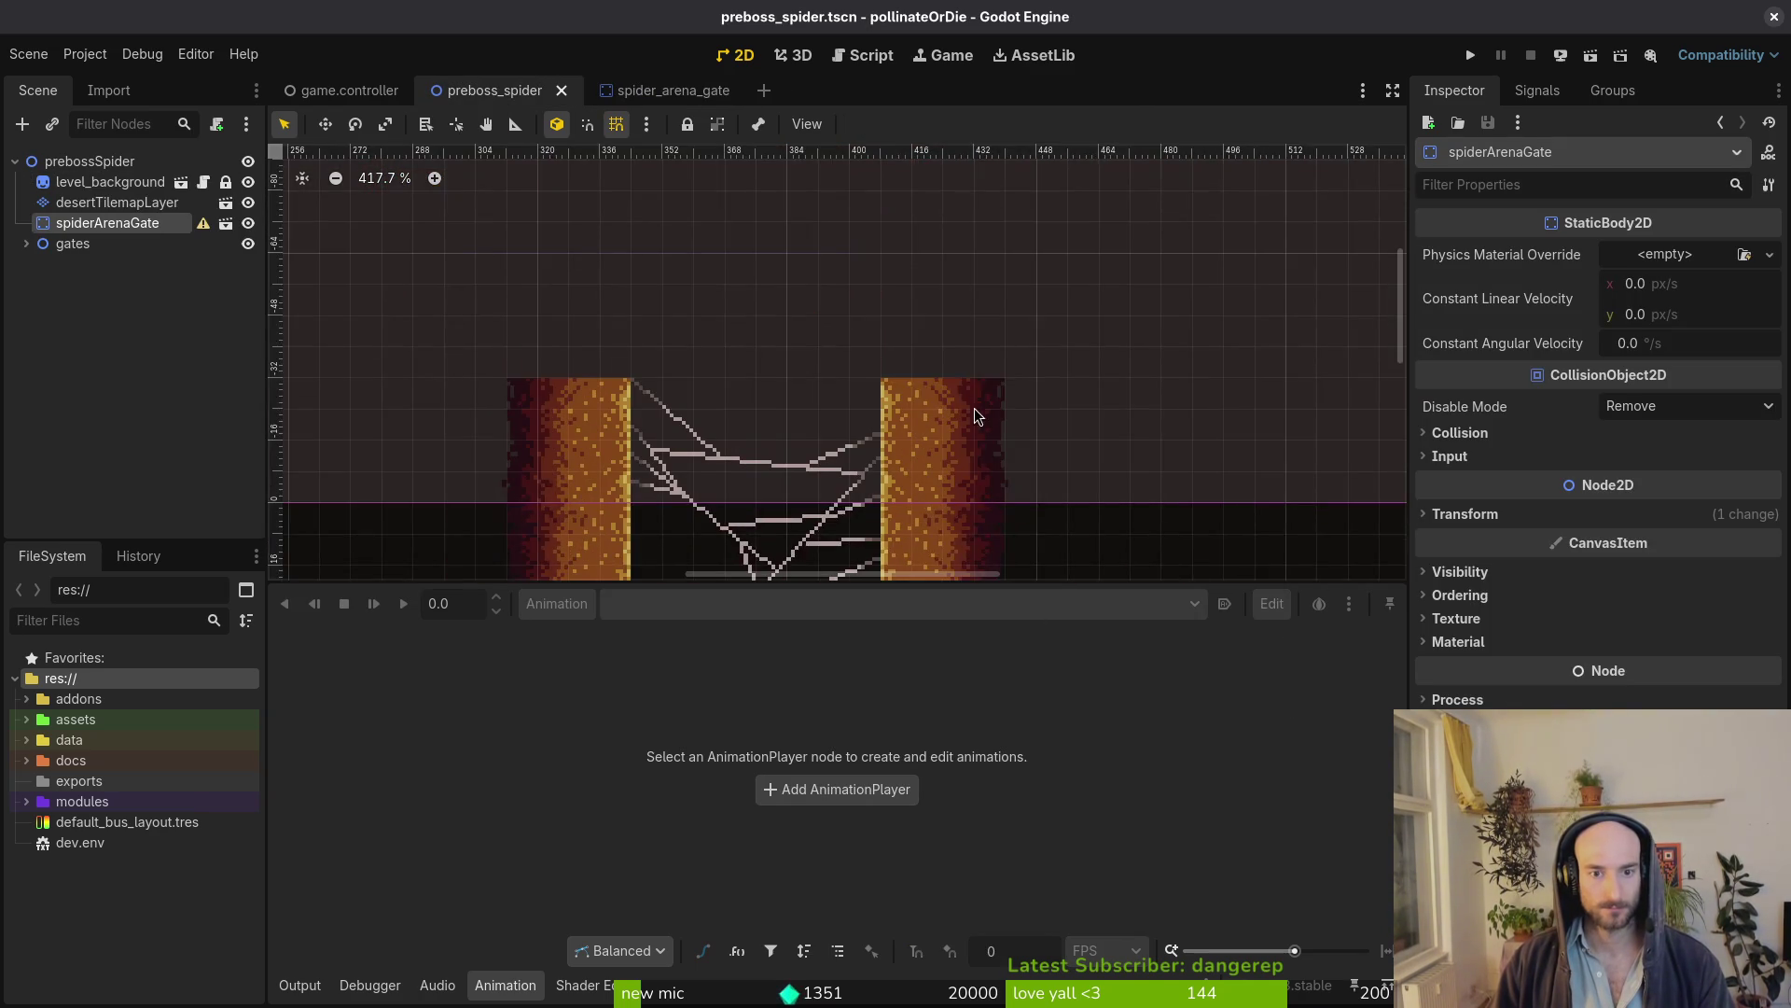
{"action": "scroll", "coordinate": [876, 287], "scroll_direction": "up", "scroll_amount": 1}
{"action": "scroll", "coordinate": [863, 364], "scroll_direction": "down", "scroll_amount": 2}
{"action": "mouse_move", "coordinate": [870, 393]}
{"action": "left_mouse_down"}
{"action": "mouse_move", "coordinate": [883, 363]}
{"action": "mouse_move", "coordinate": [872, 406]}
{"action": "left_mouse_up"}
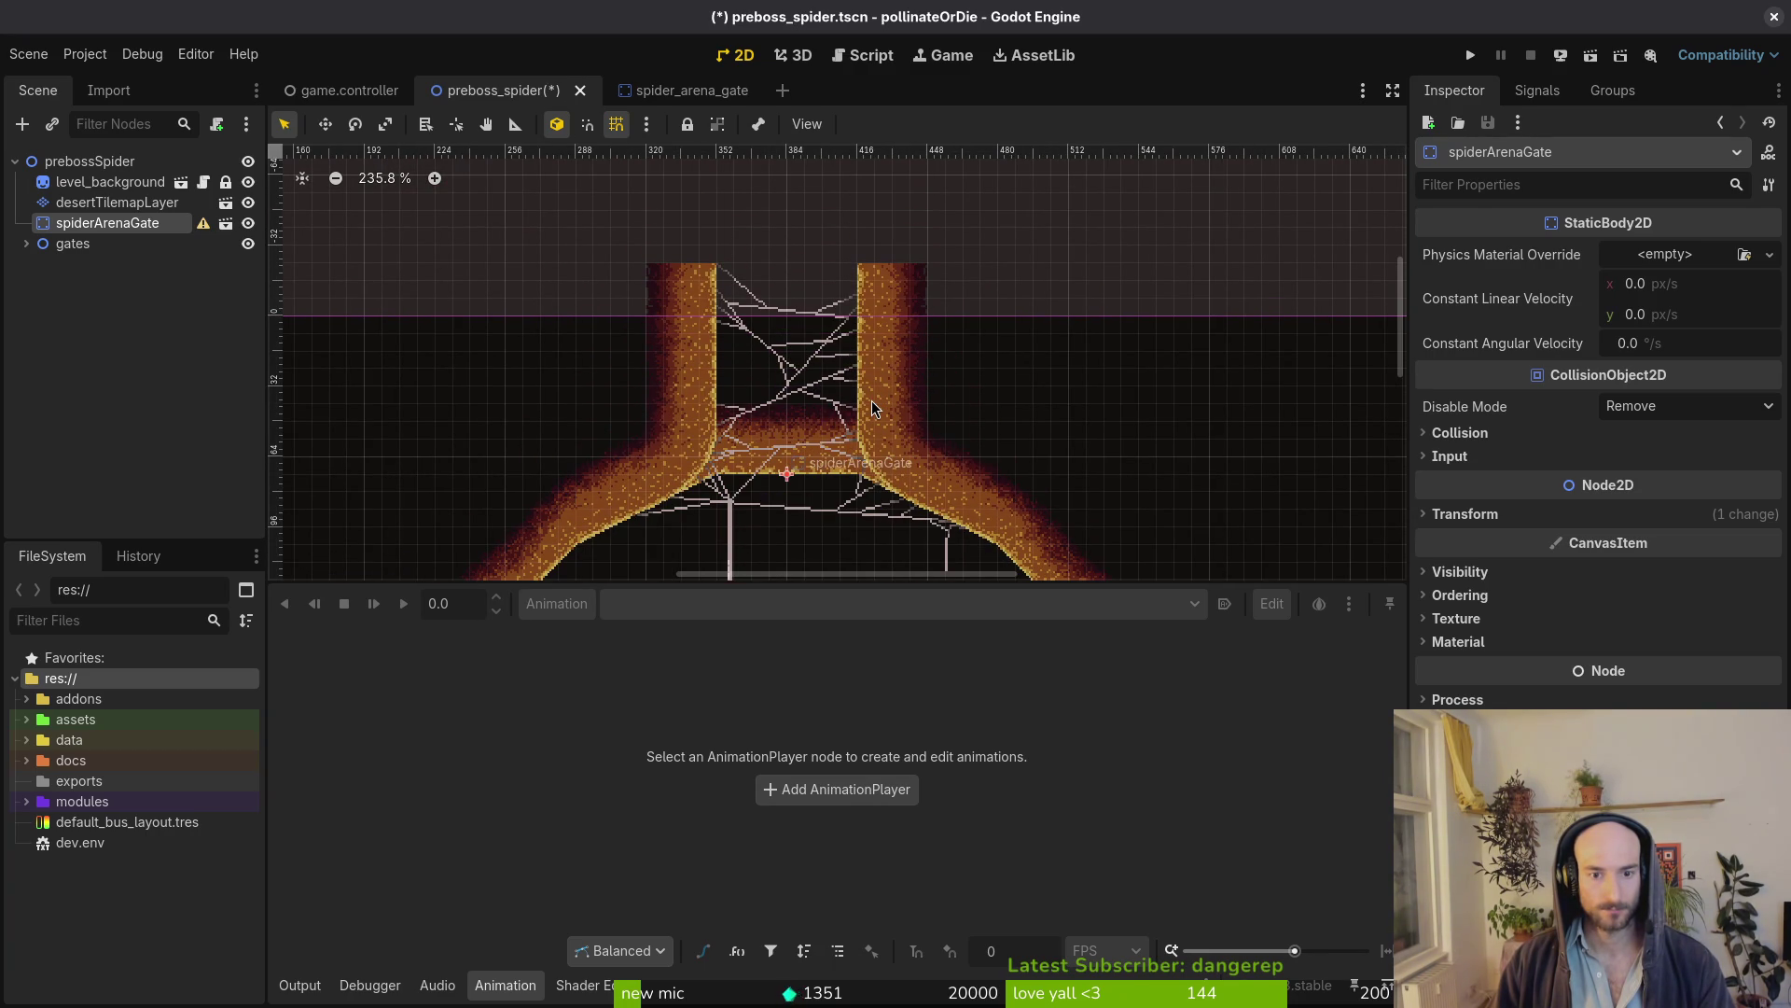
{"action": "scroll", "coordinate": [864, 396], "scroll_direction": "down", "scroll_amount": 3}
{"action": "scroll", "coordinate": [861, 320], "scroll_direction": "up", "scroll_amount": 4}
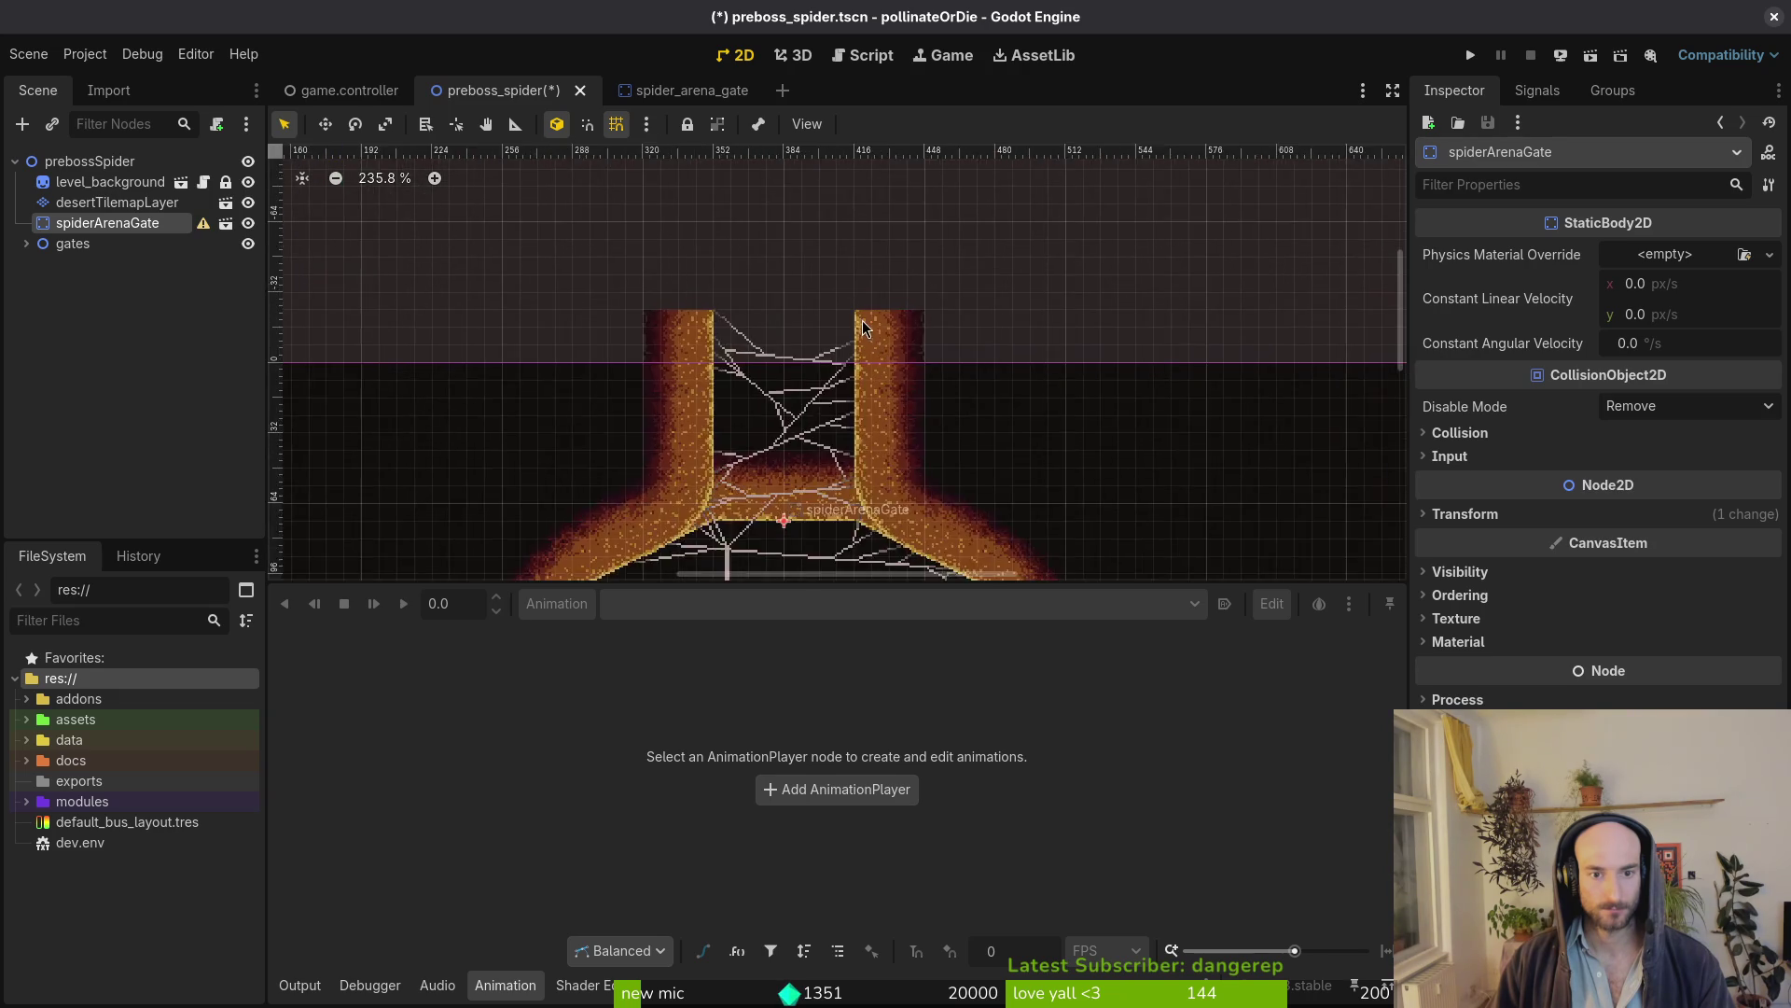
{"action": "scroll", "coordinate": [880, 354], "scroll_direction": "up", "scroll_amount": 2}
{"action": "scroll", "coordinate": [891, 355], "scroll_direction": "up", "scroll_amount": 2}
{"action": "scroll", "coordinate": [672, 330], "scroll_direction": "down", "scroll_amount": 1}
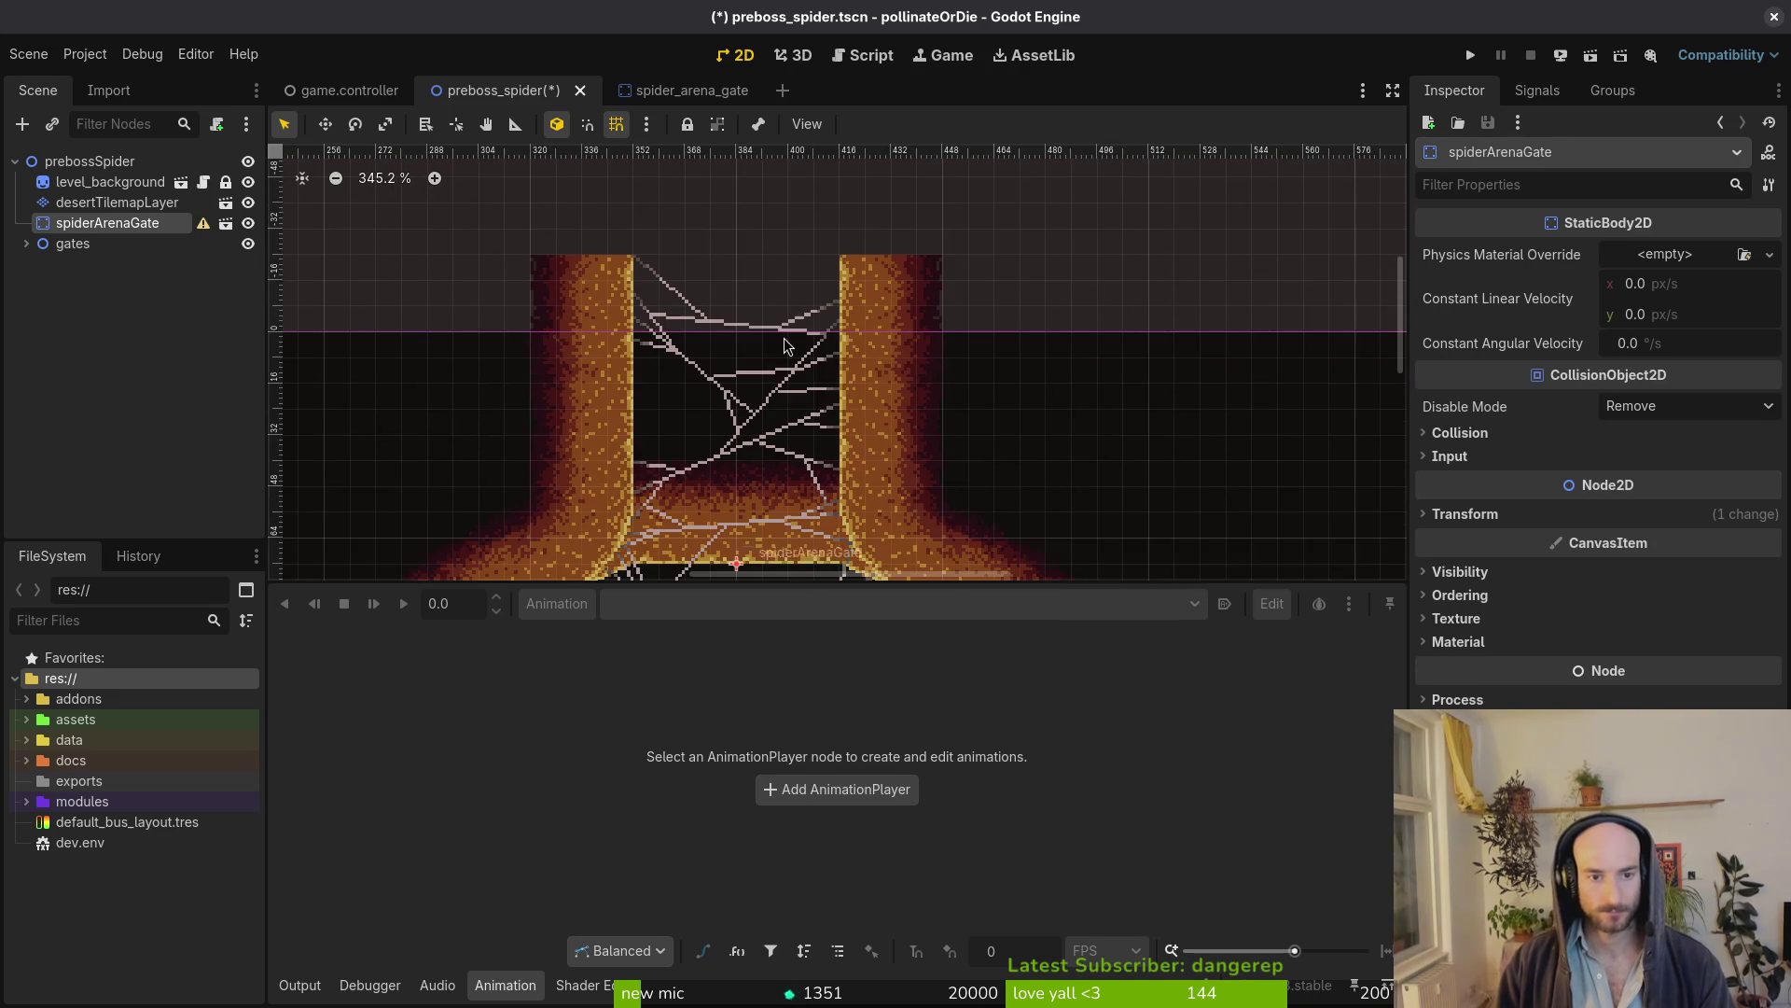
{"action": "scroll", "coordinate": [791, 335], "scroll_direction": "up", "scroll_amount": 1}
{"action": "scroll", "coordinate": [867, 318], "scroll_direction": "up", "scroll_amount": 2}
{"action": "scroll", "coordinate": [852, 324], "scroll_direction": "down", "scroll_amount": 3}
{"action": "scroll", "coordinate": [840, 325], "scroll_direction": "down", "scroll_amount": 3}
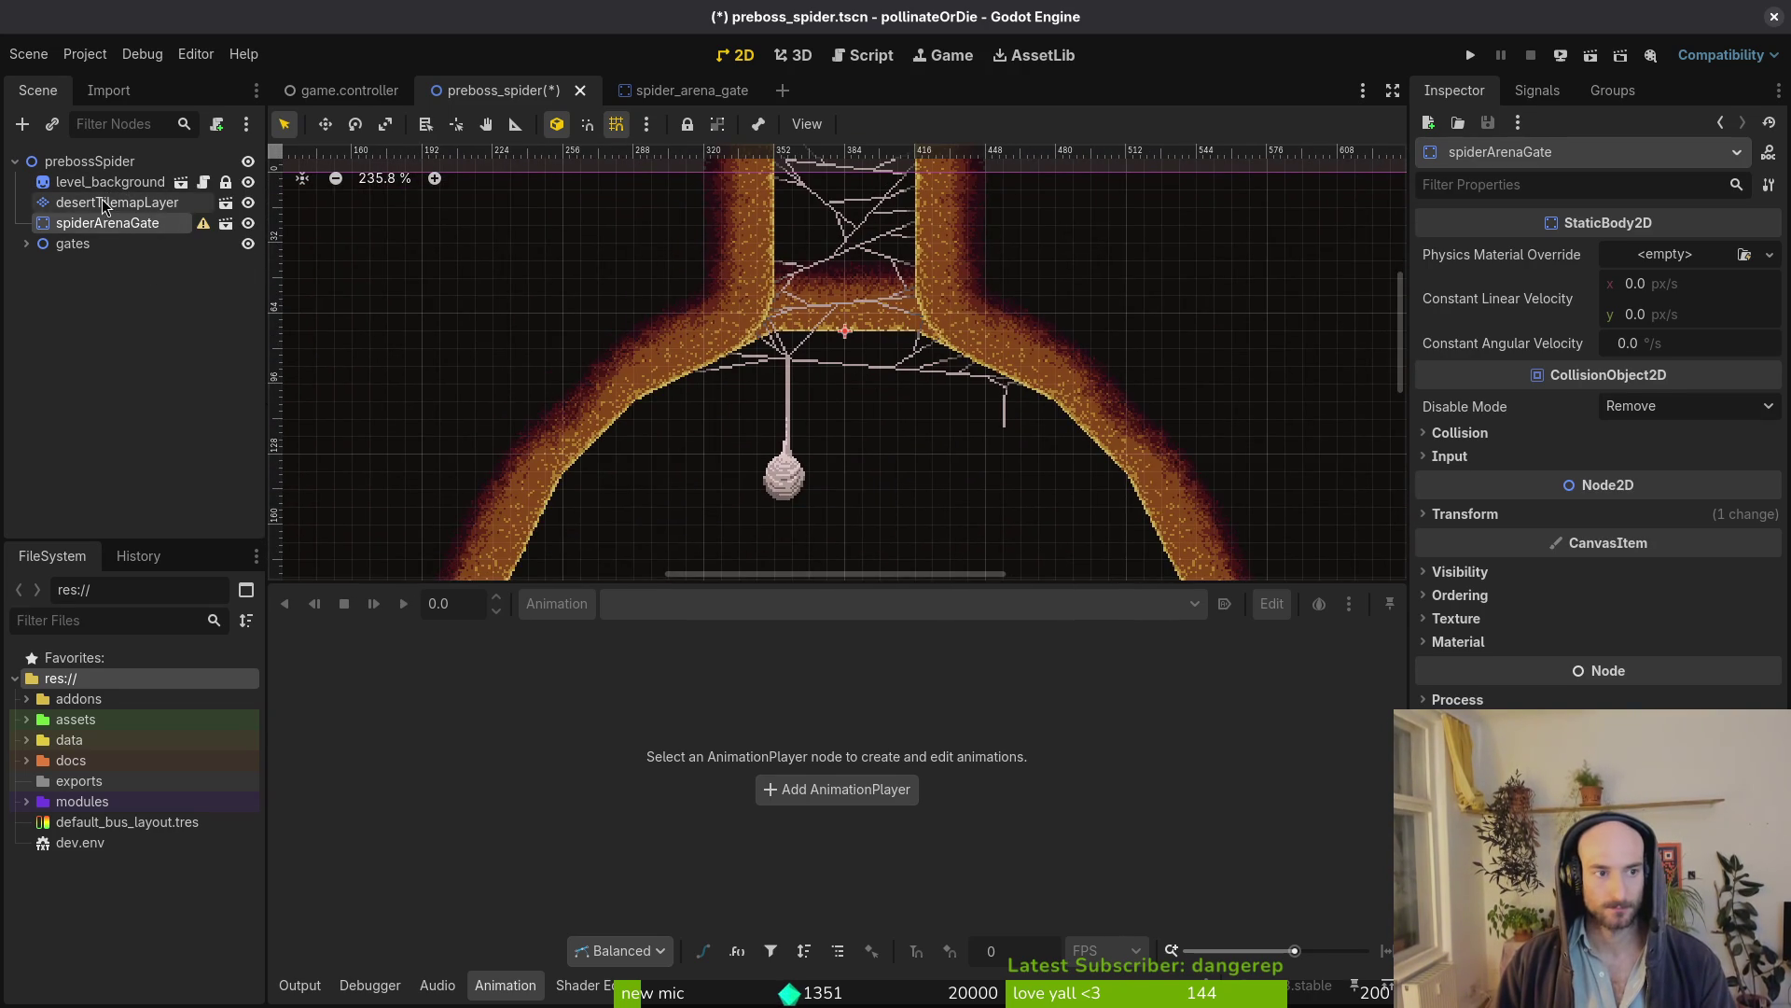
{"action": "left_click", "coordinate": [118, 201]}
{"action": "key", "text": "e"}
{"action": "left_click_drag", "start_coordinate": [784, 299], "coordinate": [896, 303]}
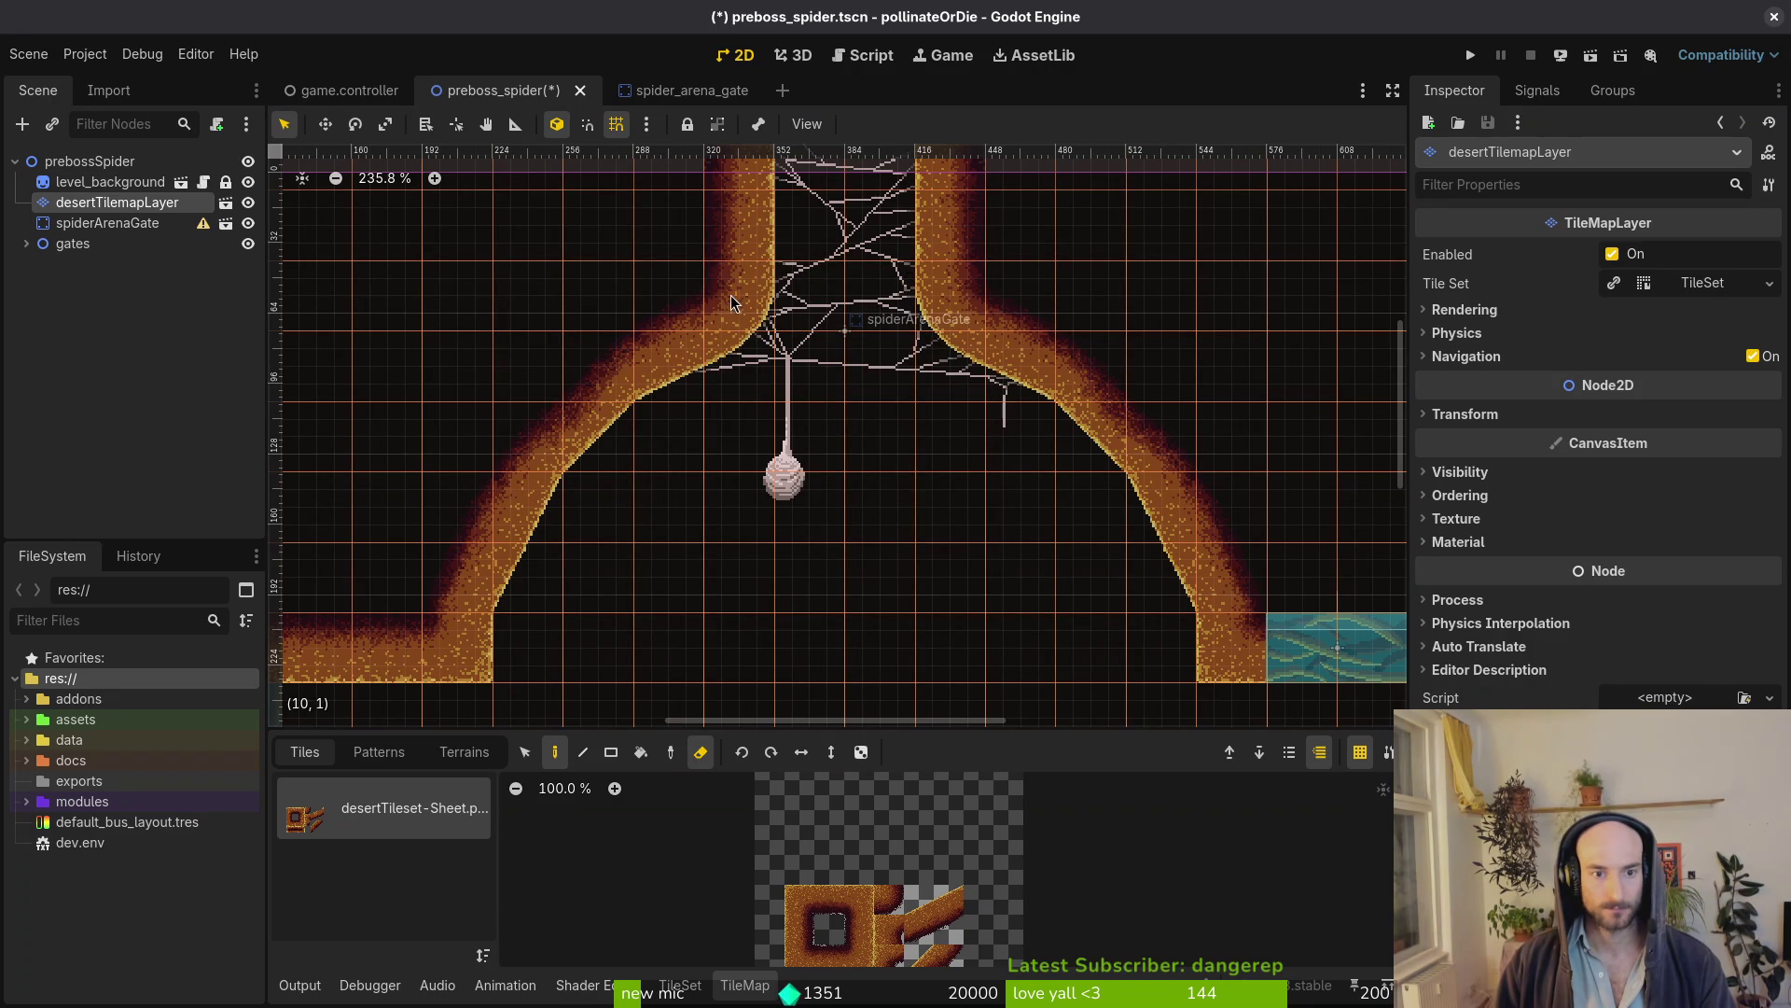
{"action": "scroll", "coordinate": [959, 369], "scroll_direction": "up", "scroll_amount": 5}
{"action": "scroll", "coordinate": [906, 385], "scroll_direction": "down", "scroll_amount": 3}
{"action": "key", "text": "ctrl+s"}
{"action": "left_click", "coordinate": [657, 90]}
{"action": "scroll", "coordinate": [771, 287], "scroll_direction": "up", "scroll_amount": 2}
Add a CollisionShape2D with a CapsuleShape2D and fit it over the right pillar
{"action": "left_click", "coordinate": [49, 163]}
{"action": "key", "text": "ctrl+a"}
{"action": "type", "text": "collision"}
{"action": "key", "text": "Return"}
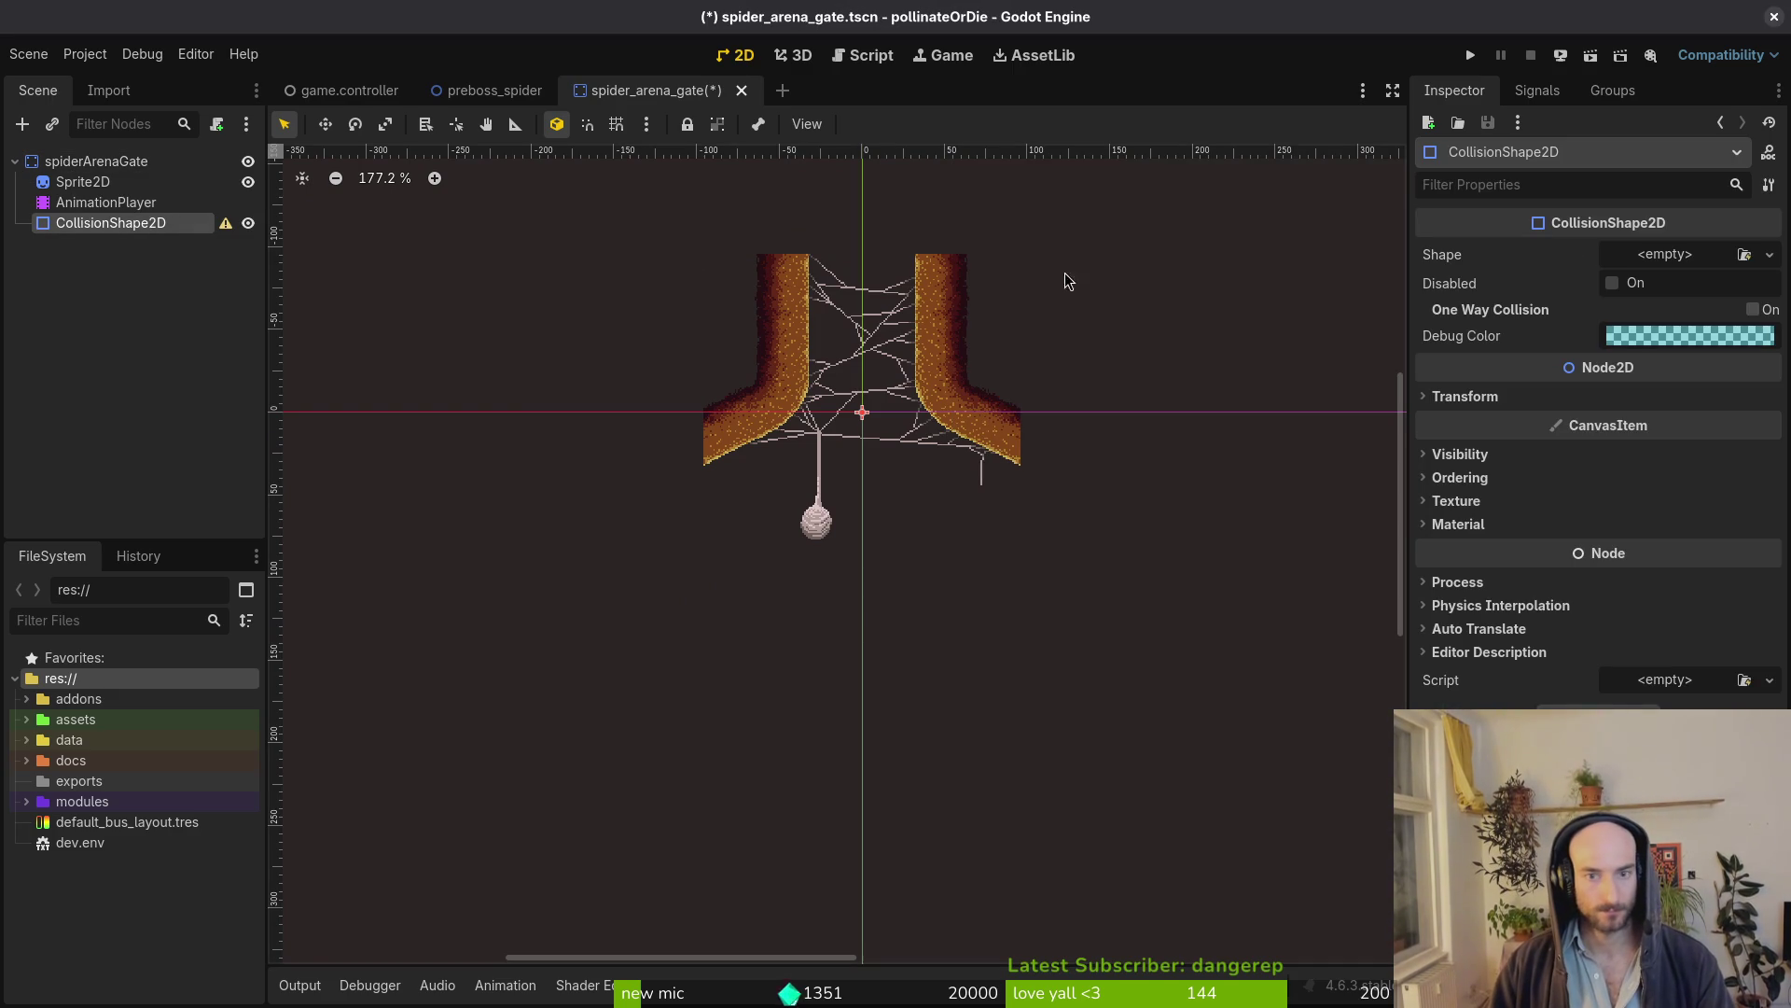
{"action": "left_click", "coordinate": [1769, 253]}
{"action": "left_click", "coordinate": [1644, 415]}
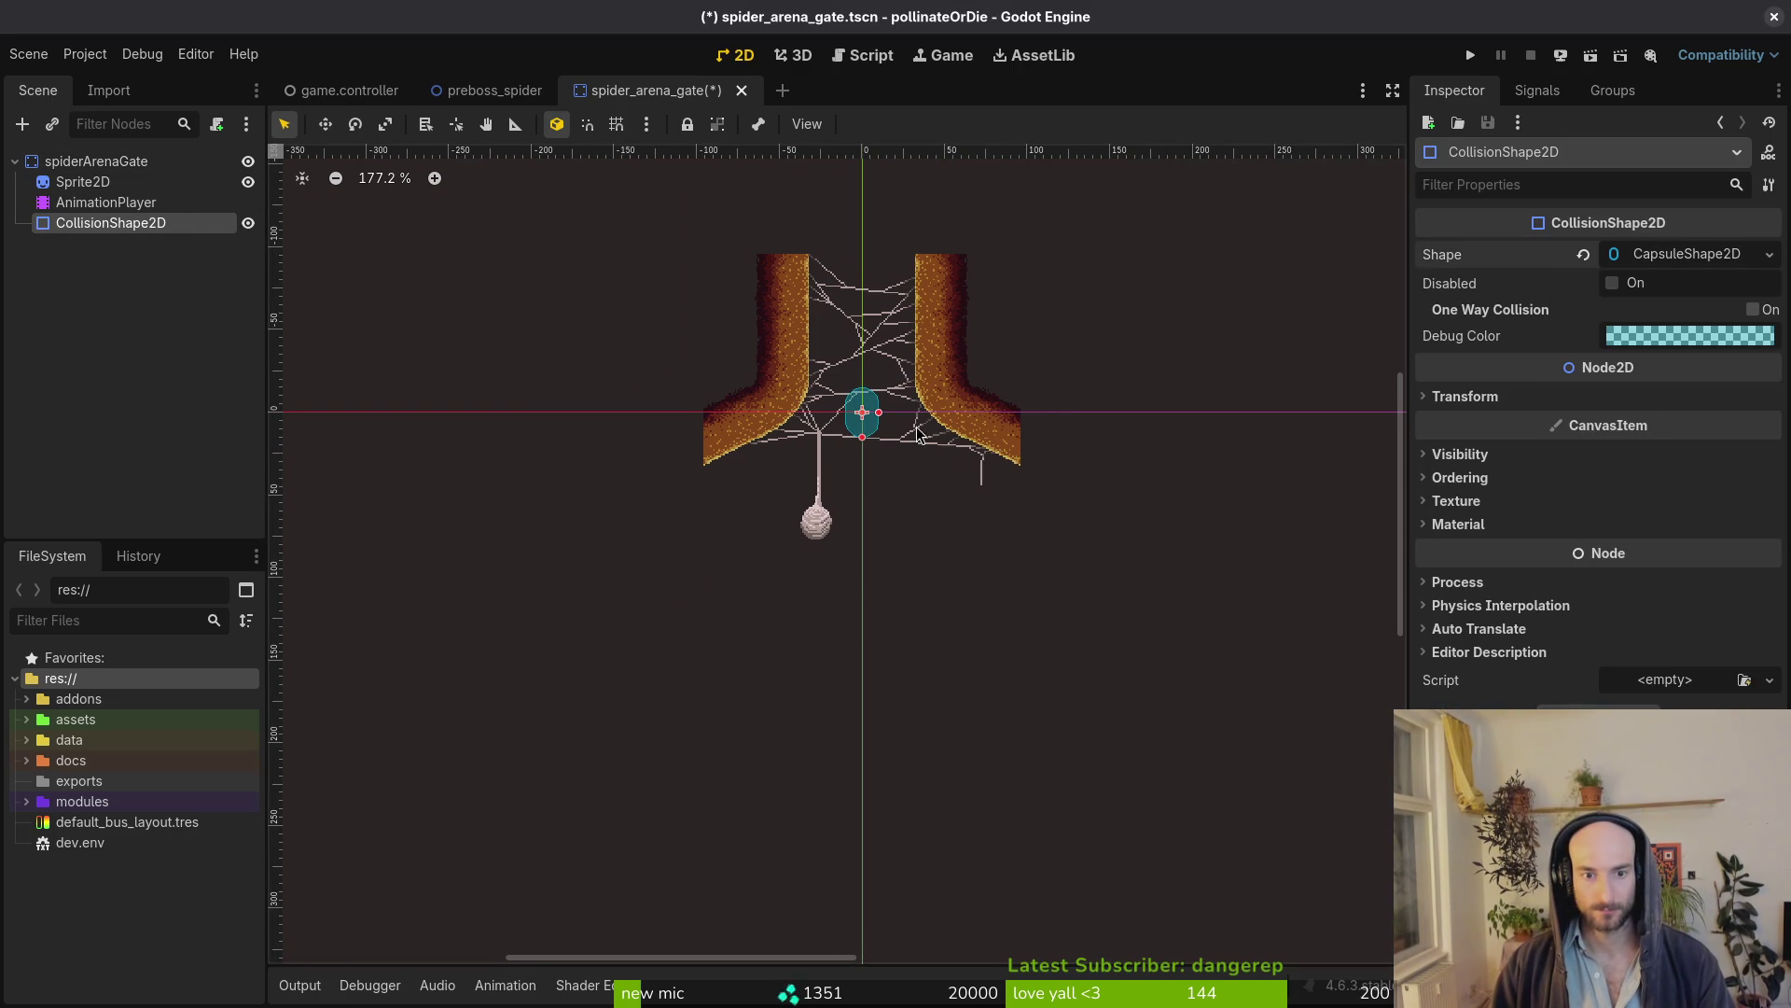
{"action": "scroll", "coordinate": [903, 414], "scroll_direction": "up", "scroll_amount": 5}
{"action": "mouse_move", "coordinate": [840, 414]}
{"action": "left_mouse_down"}
{"action": "mouse_move", "coordinate": [973, 255]}
{"action": "mouse_move", "coordinate": [976, 387]}
{"action": "mouse_move", "coordinate": [1026, 405]}
{"action": "left_mouse_up"}
{"action": "scroll", "coordinate": [973, 416], "scroll_direction": "up", "scroll_amount": 2}
{"action": "scroll", "coordinate": [980, 420], "scroll_direction": "up", "scroll_amount": 3}
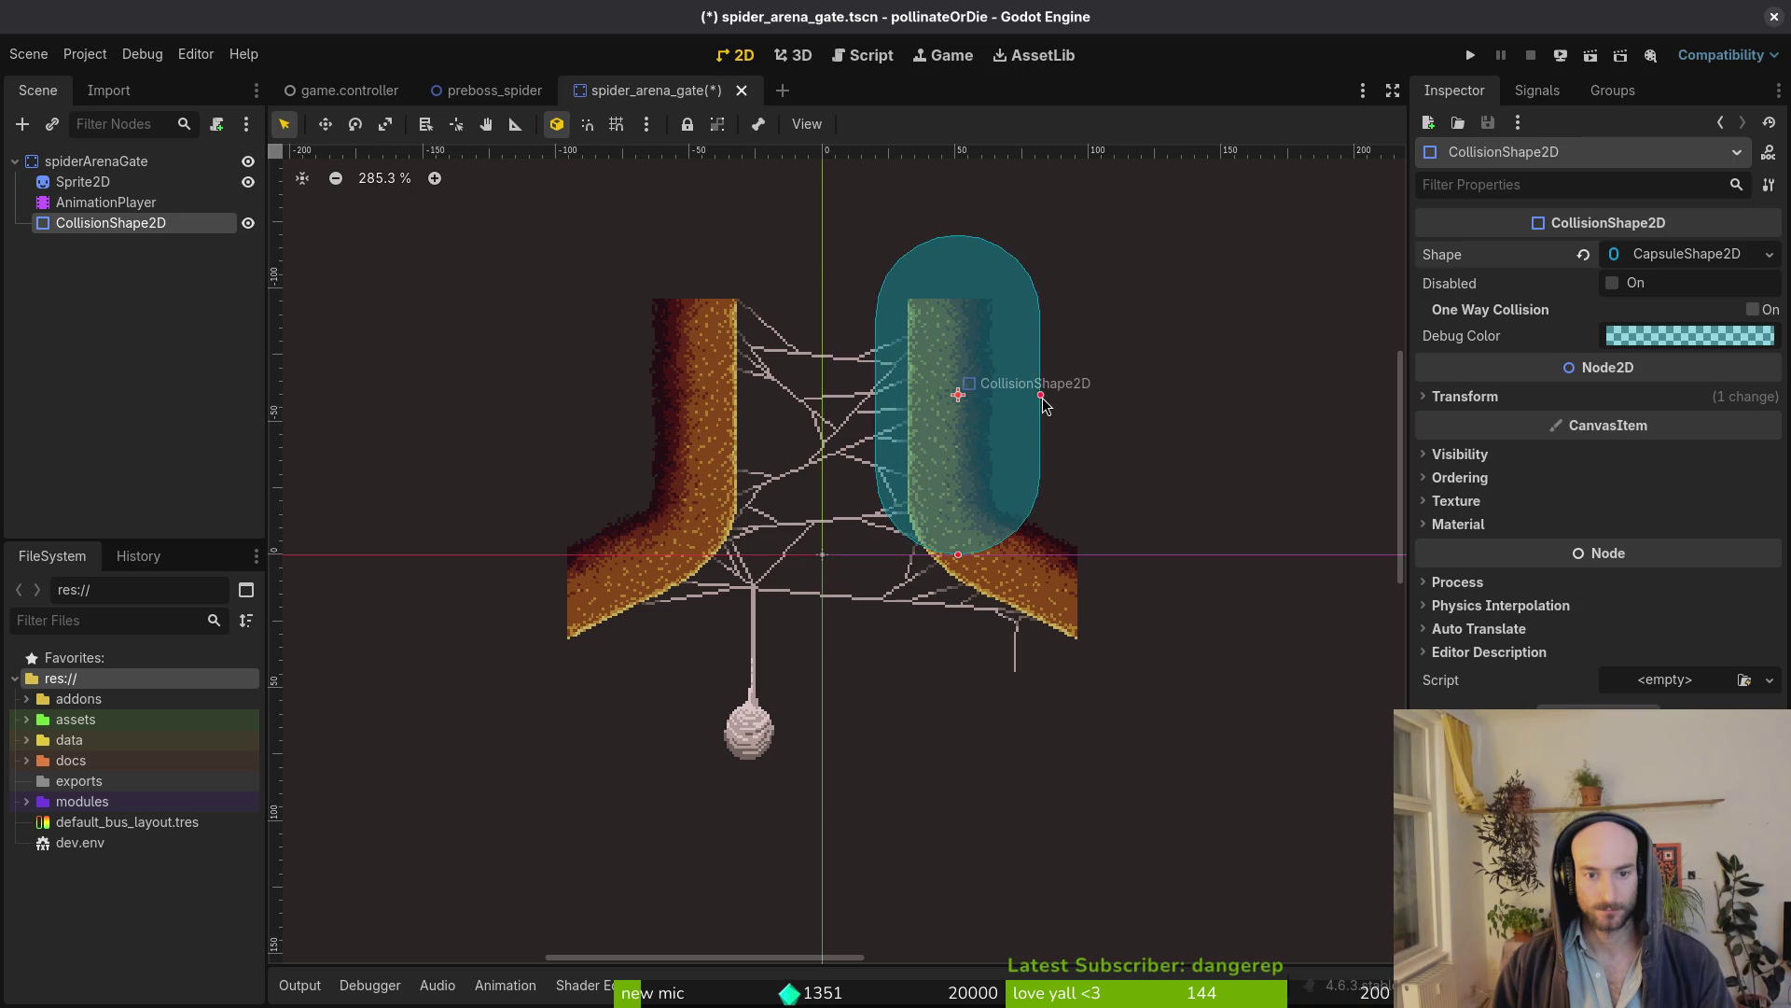
{"action": "left_click_drag", "start_coordinate": [959, 472], "coordinate": [976, 486]}
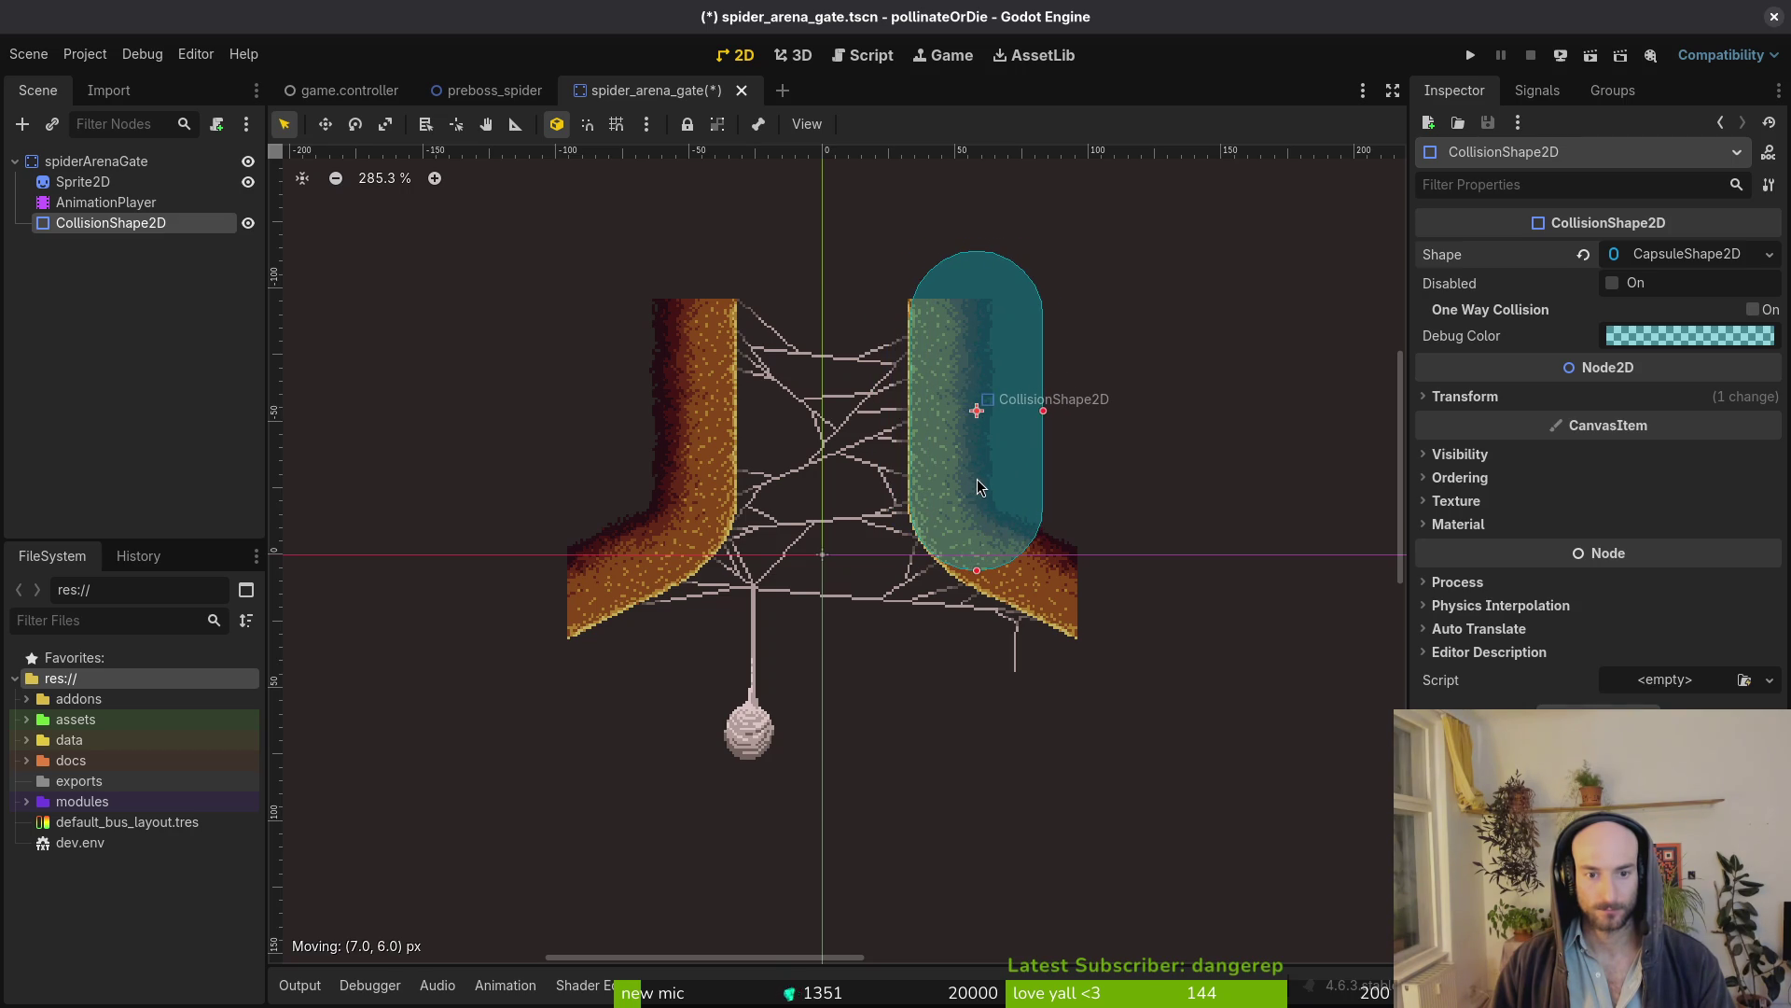
{"action": "left_click_drag", "start_coordinate": [975, 484], "coordinate": [979, 475]}
{"action": "mouse_move", "coordinate": [976, 563]}
{"action": "left_mouse_down"}
{"action": "mouse_move", "coordinate": [977, 583]}
{"action": "mouse_move", "coordinate": [976, 561]}
{"action": "left_mouse_up"}
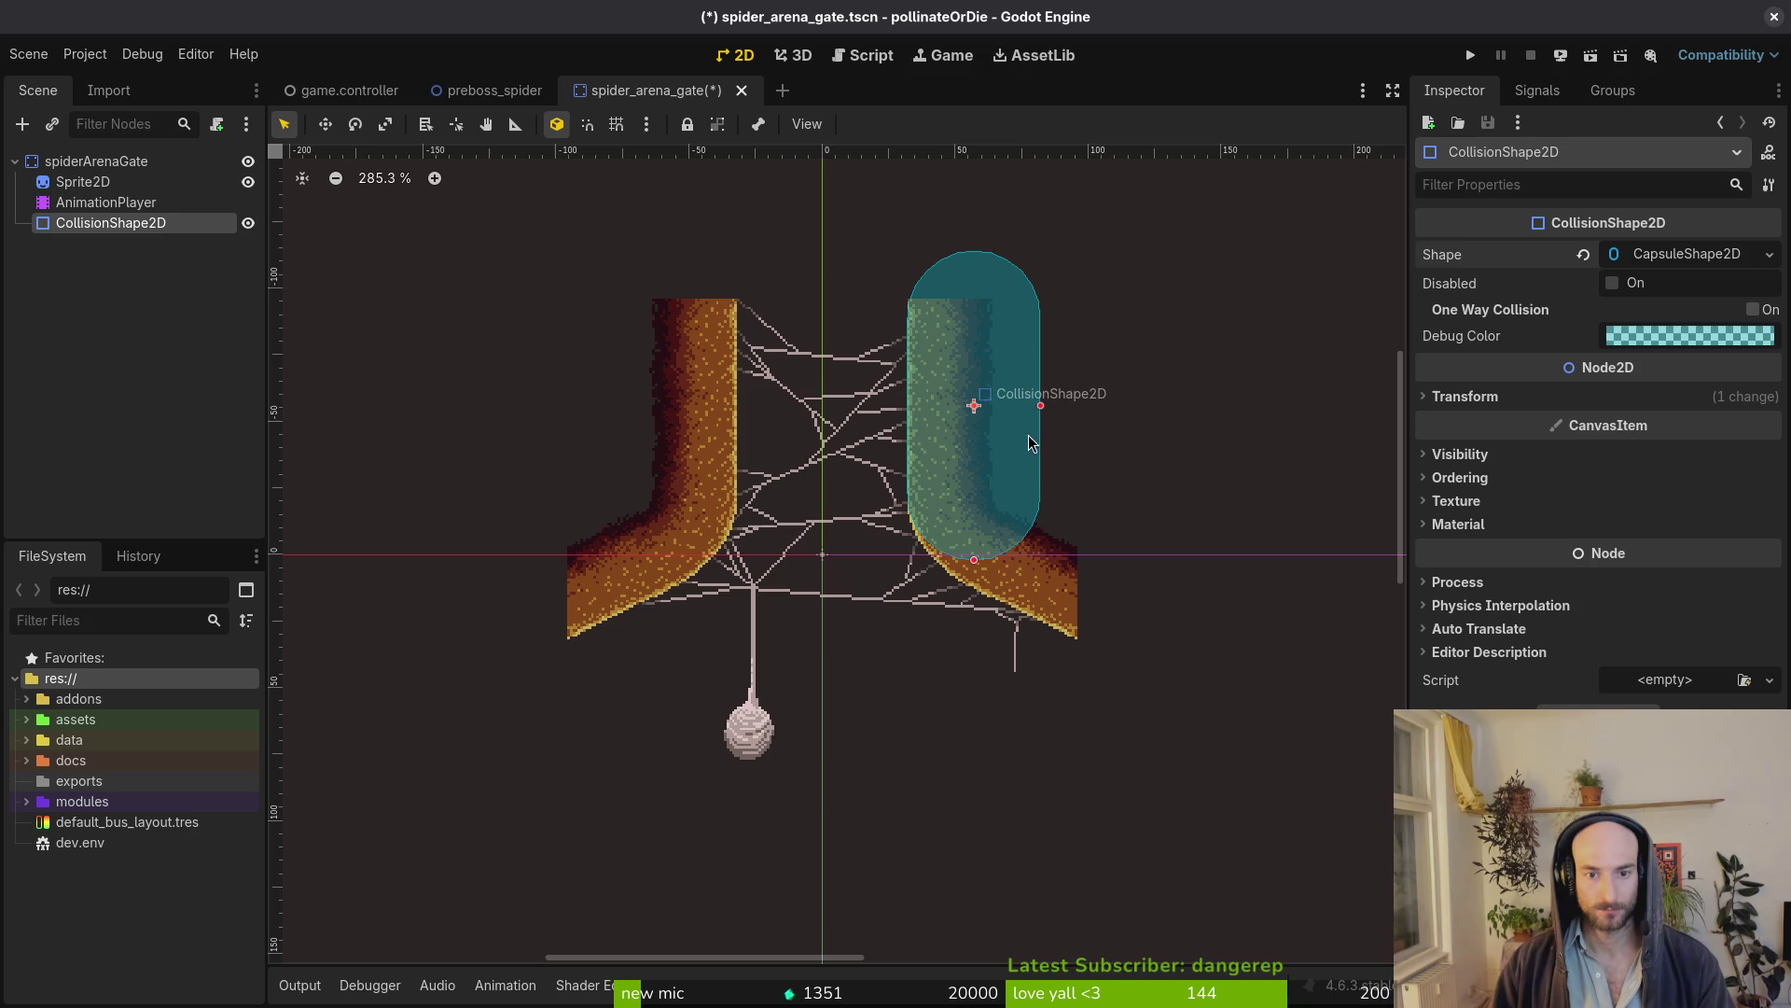
{"action": "mouse_move", "coordinate": [1042, 411]}
{"action": "left_mouse_down"}
{"action": "mouse_move", "coordinate": [1068, 407]}
{"action": "mouse_move", "coordinate": [1025, 482]}
{"action": "left_mouse_up"}
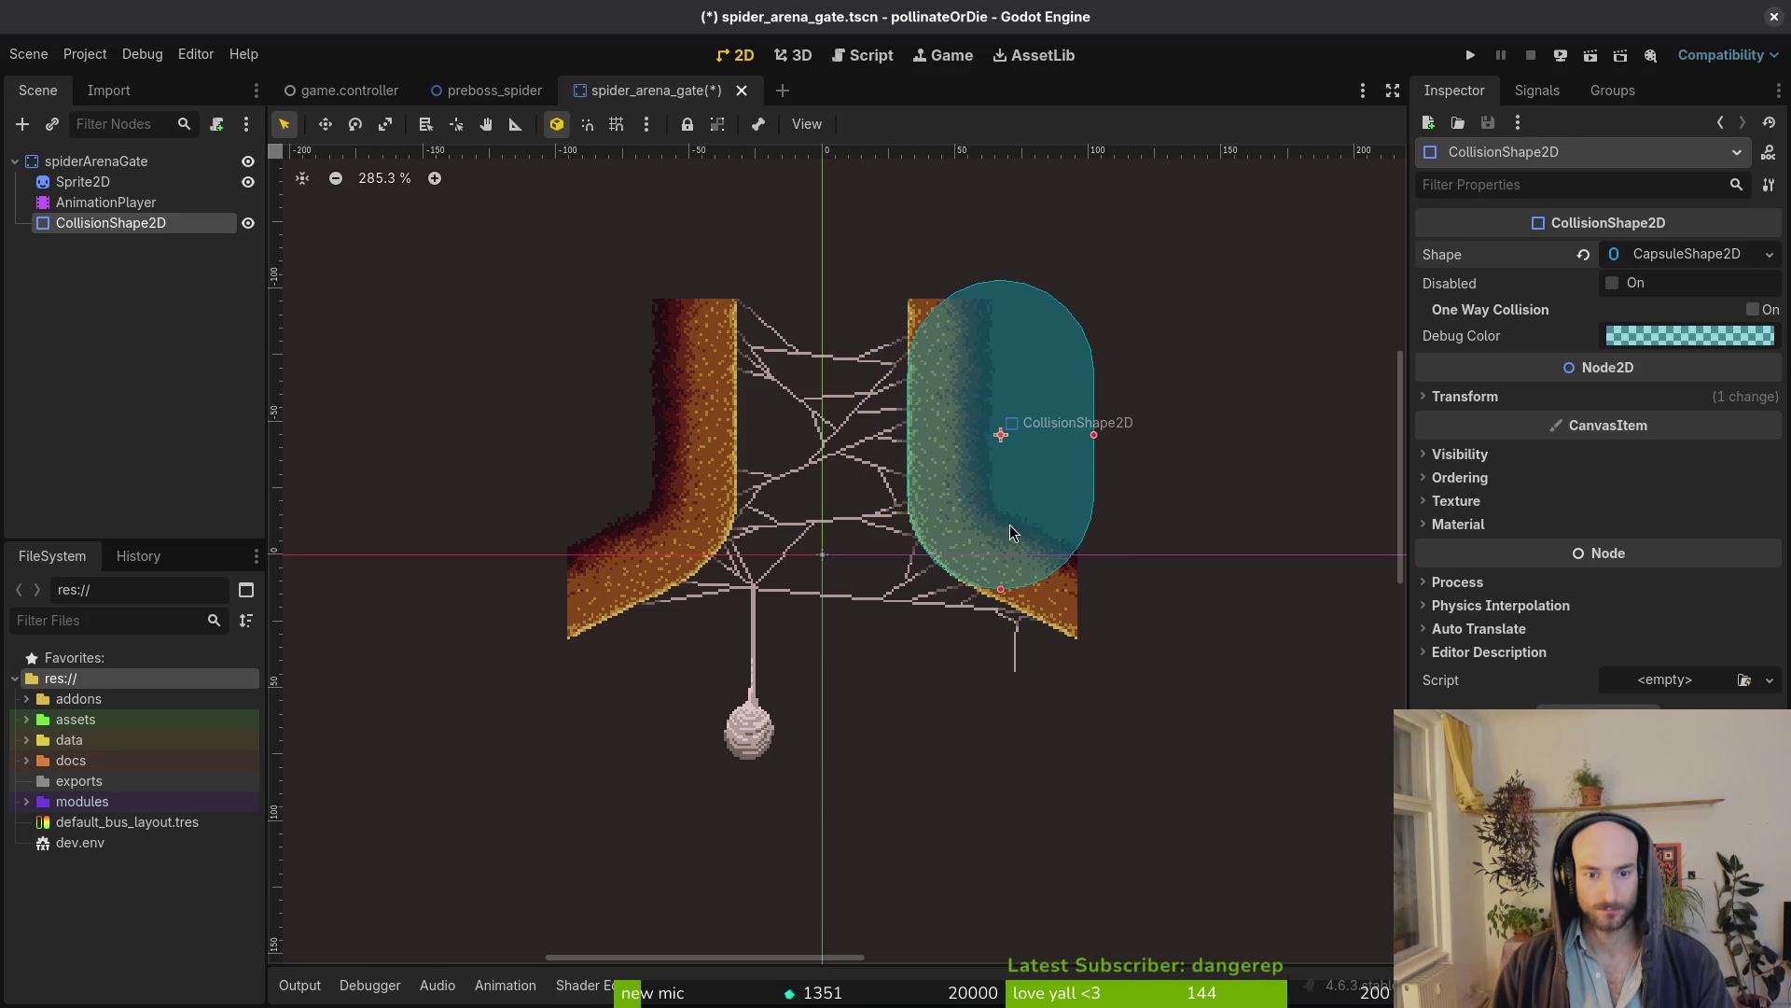
Paste a capsule copy onto the left pillar, paste a third copy and clear its shape
{"action": "left_click", "coordinate": [96, 161]}
{"action": "key", "text": "ctrl+v"}
{"action": "mouse_move", "coordinate": [1015, 497]}
{"action": "left_mouse_down"}
{"action": "mouse_move", "coordinate": [657, 482]}
{"action": "mouse_move", "coordinate": [660, 496]}
{"action": "left_mouse_up"}
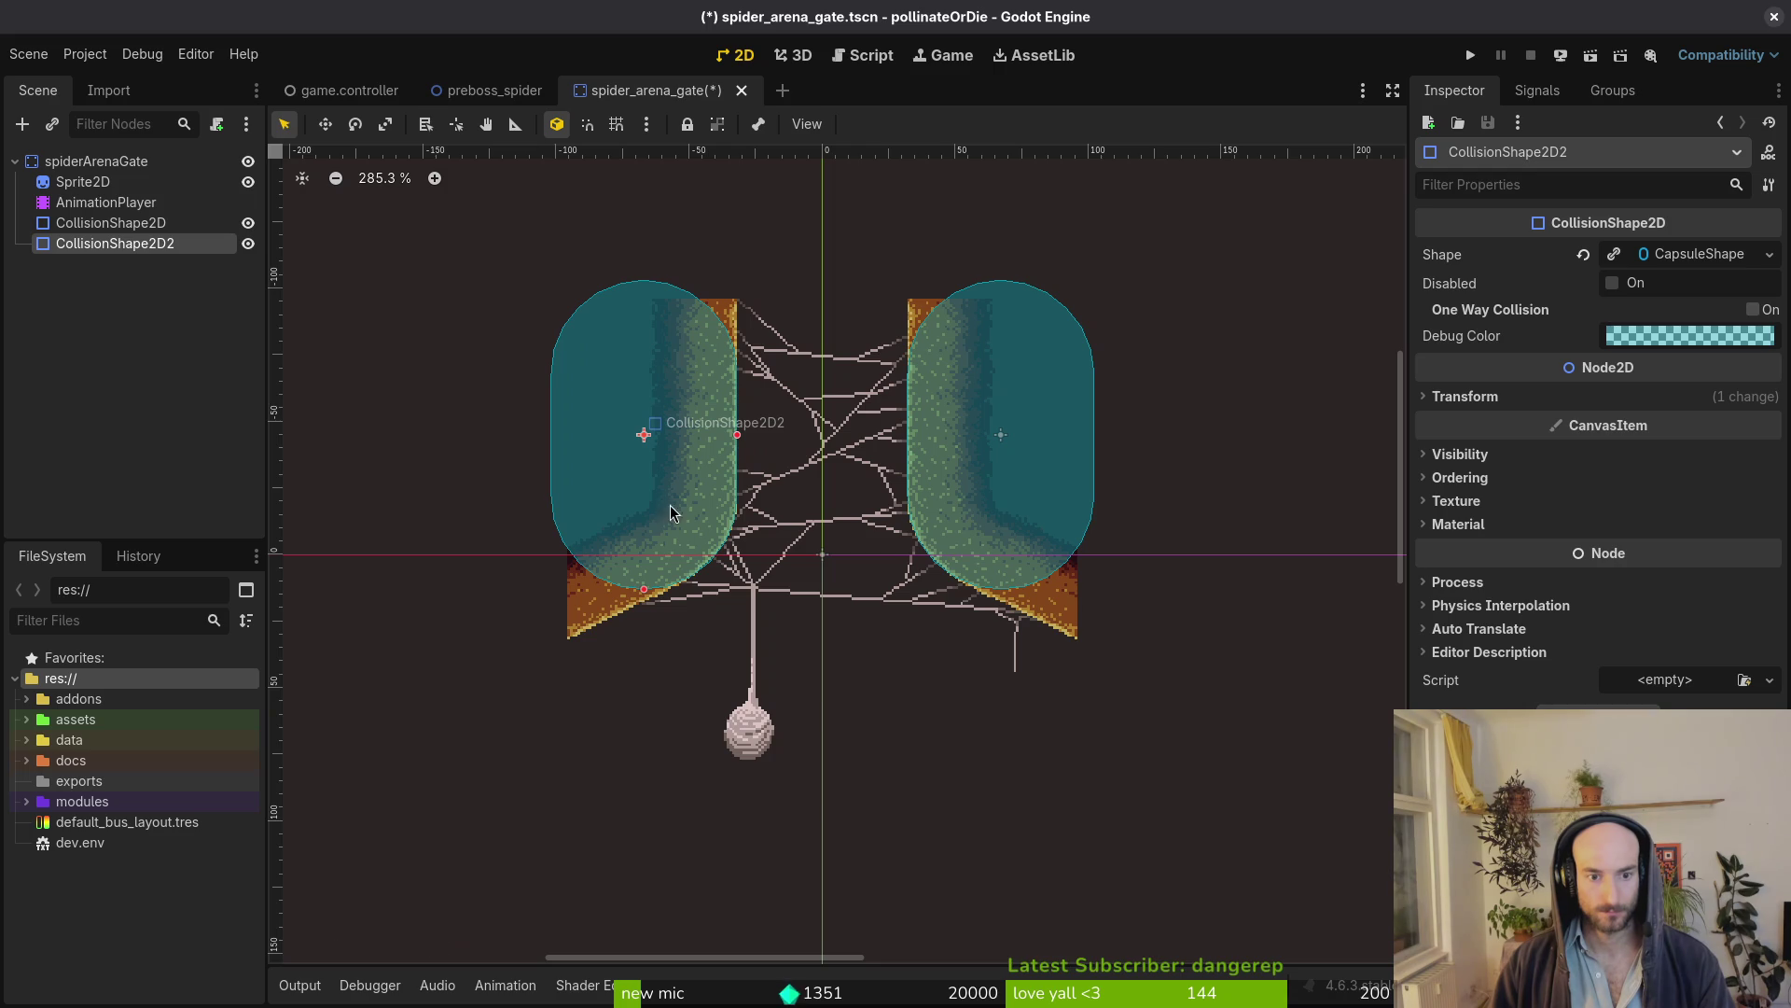
{"action": "left_click", "coordinate": [96, 224]}
{"action": "left_click", "coordinate": [96, 162]}
{"action": "key", "text": "ctrl+v"}
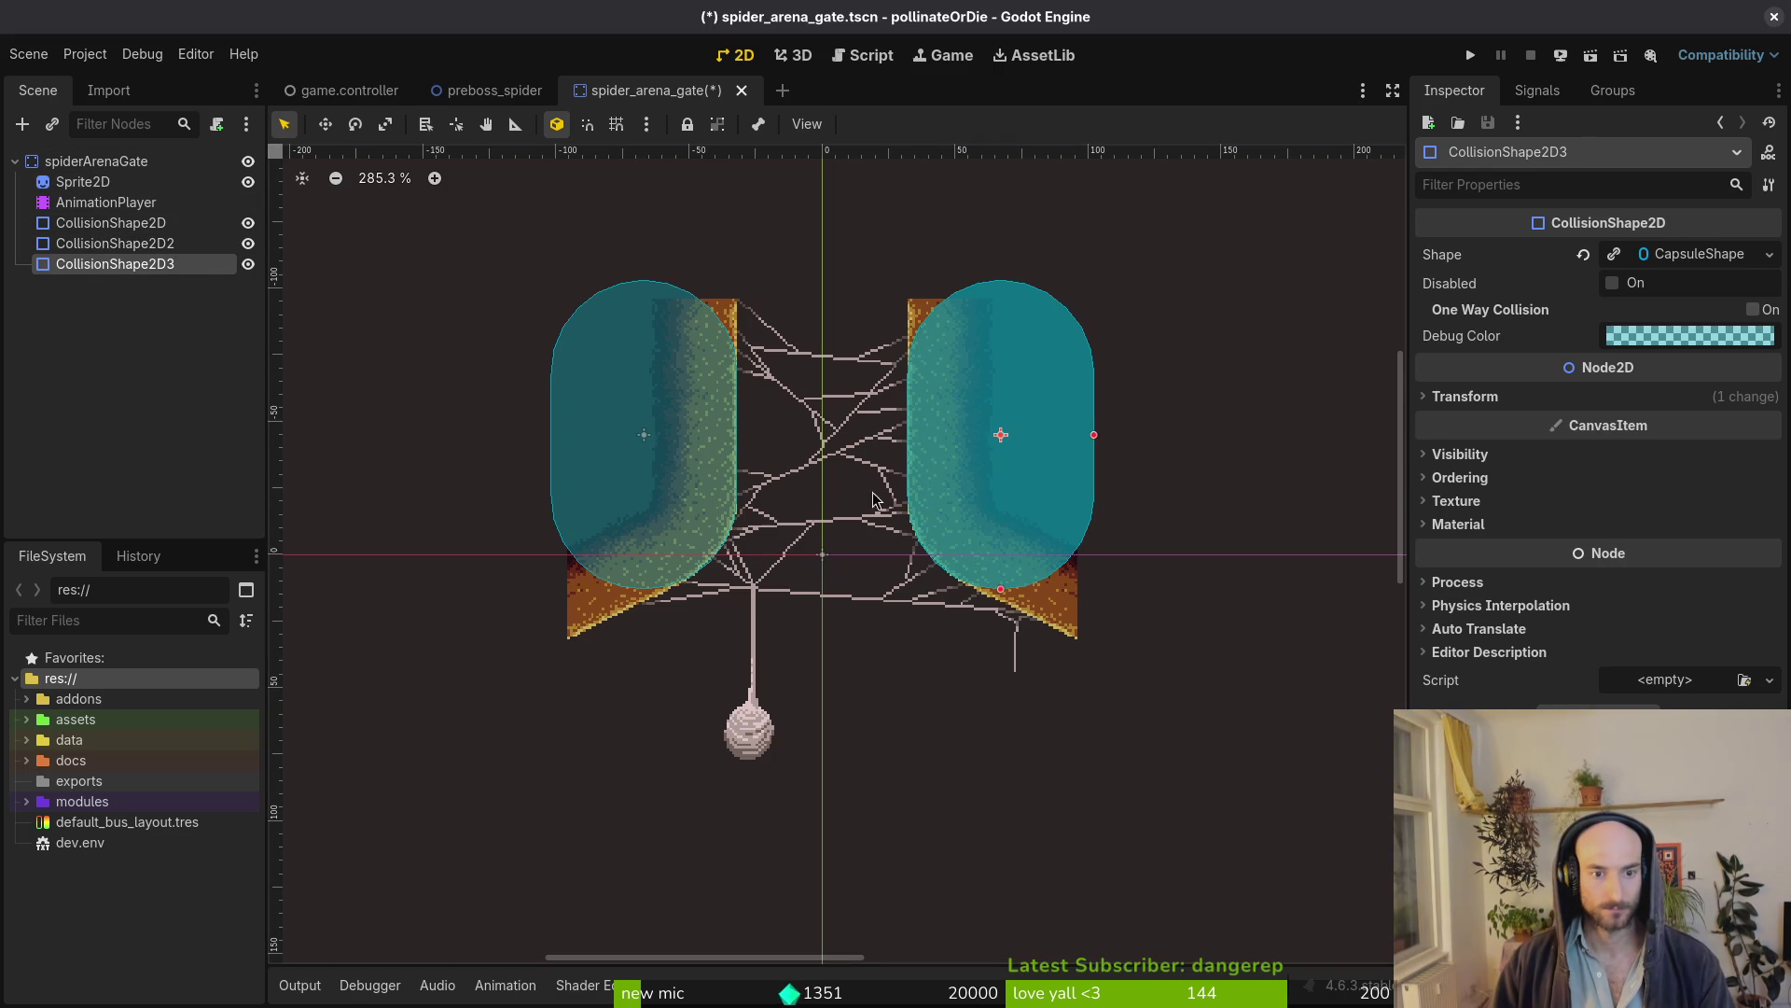
{"action": "left_click", "coordinate": [1582, 254]}
{"action": "left_click", "coordinate": [1769, 253]}
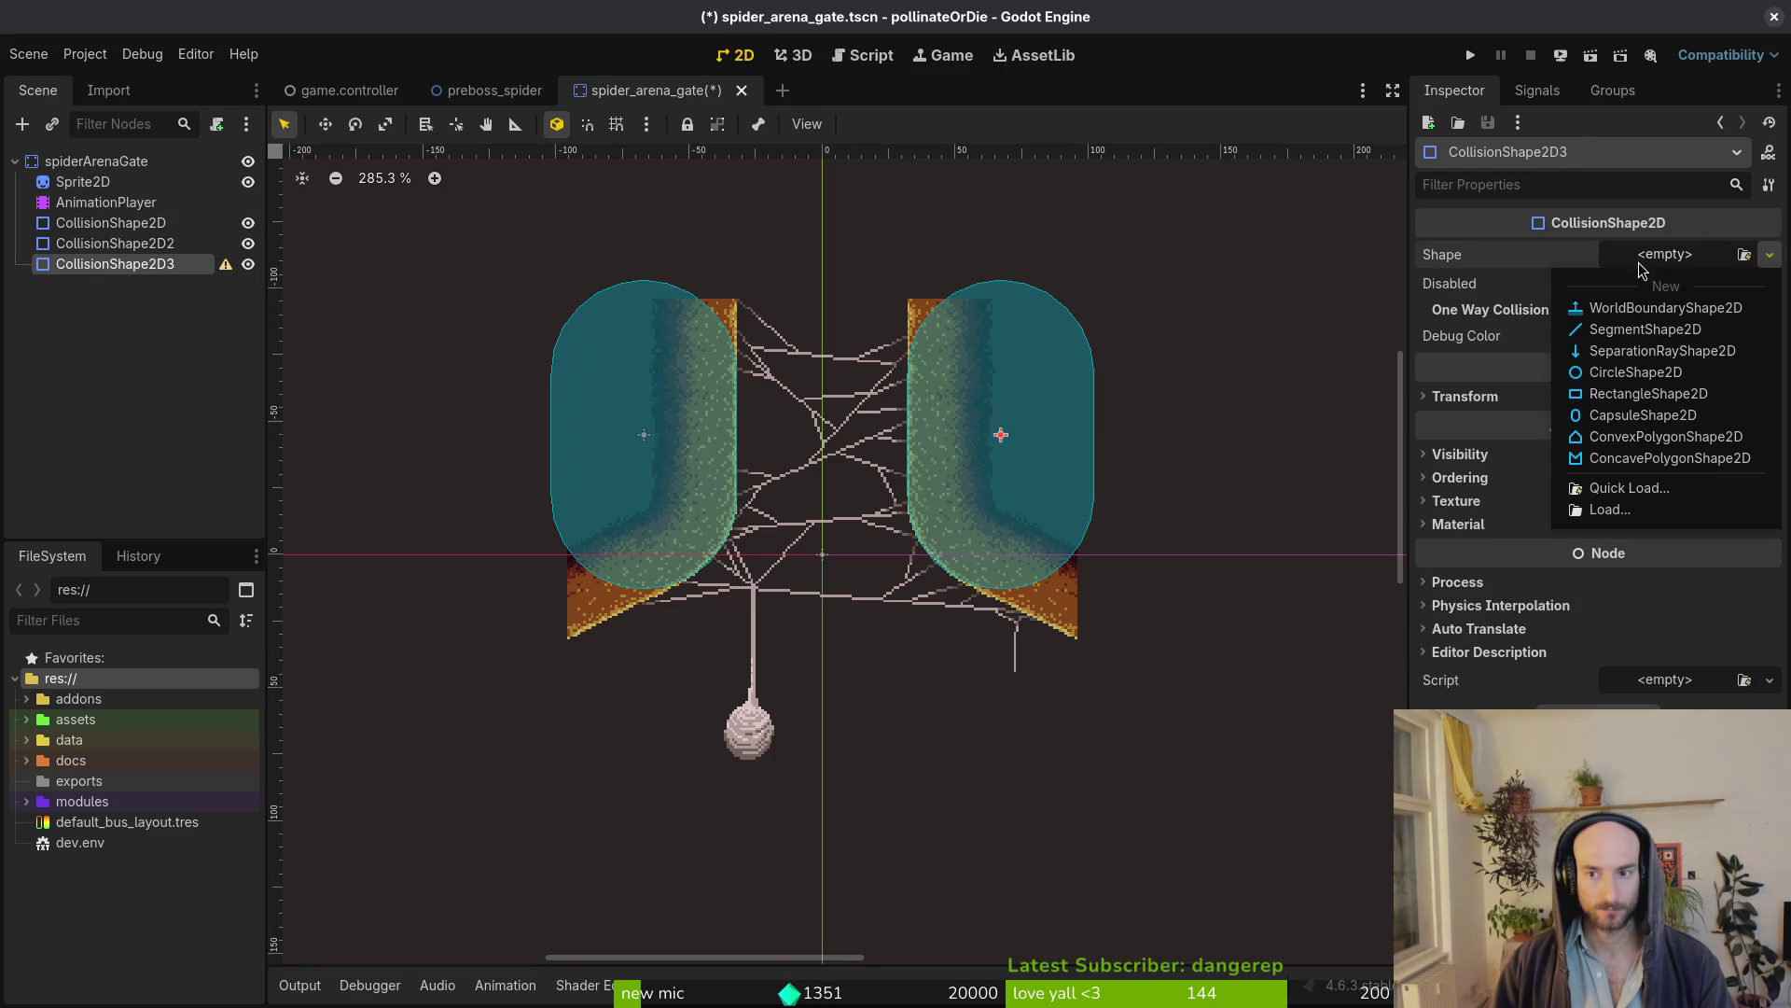
Give the third shape a RectangleShape2D over the right pillar's top and paste a copy under the root
{"action": "left_click", "coordinate": [1620, 398]}
{"action": "left_click_drag", "start_coordinate": [1005, 458], "coordinate": [935, 404]}
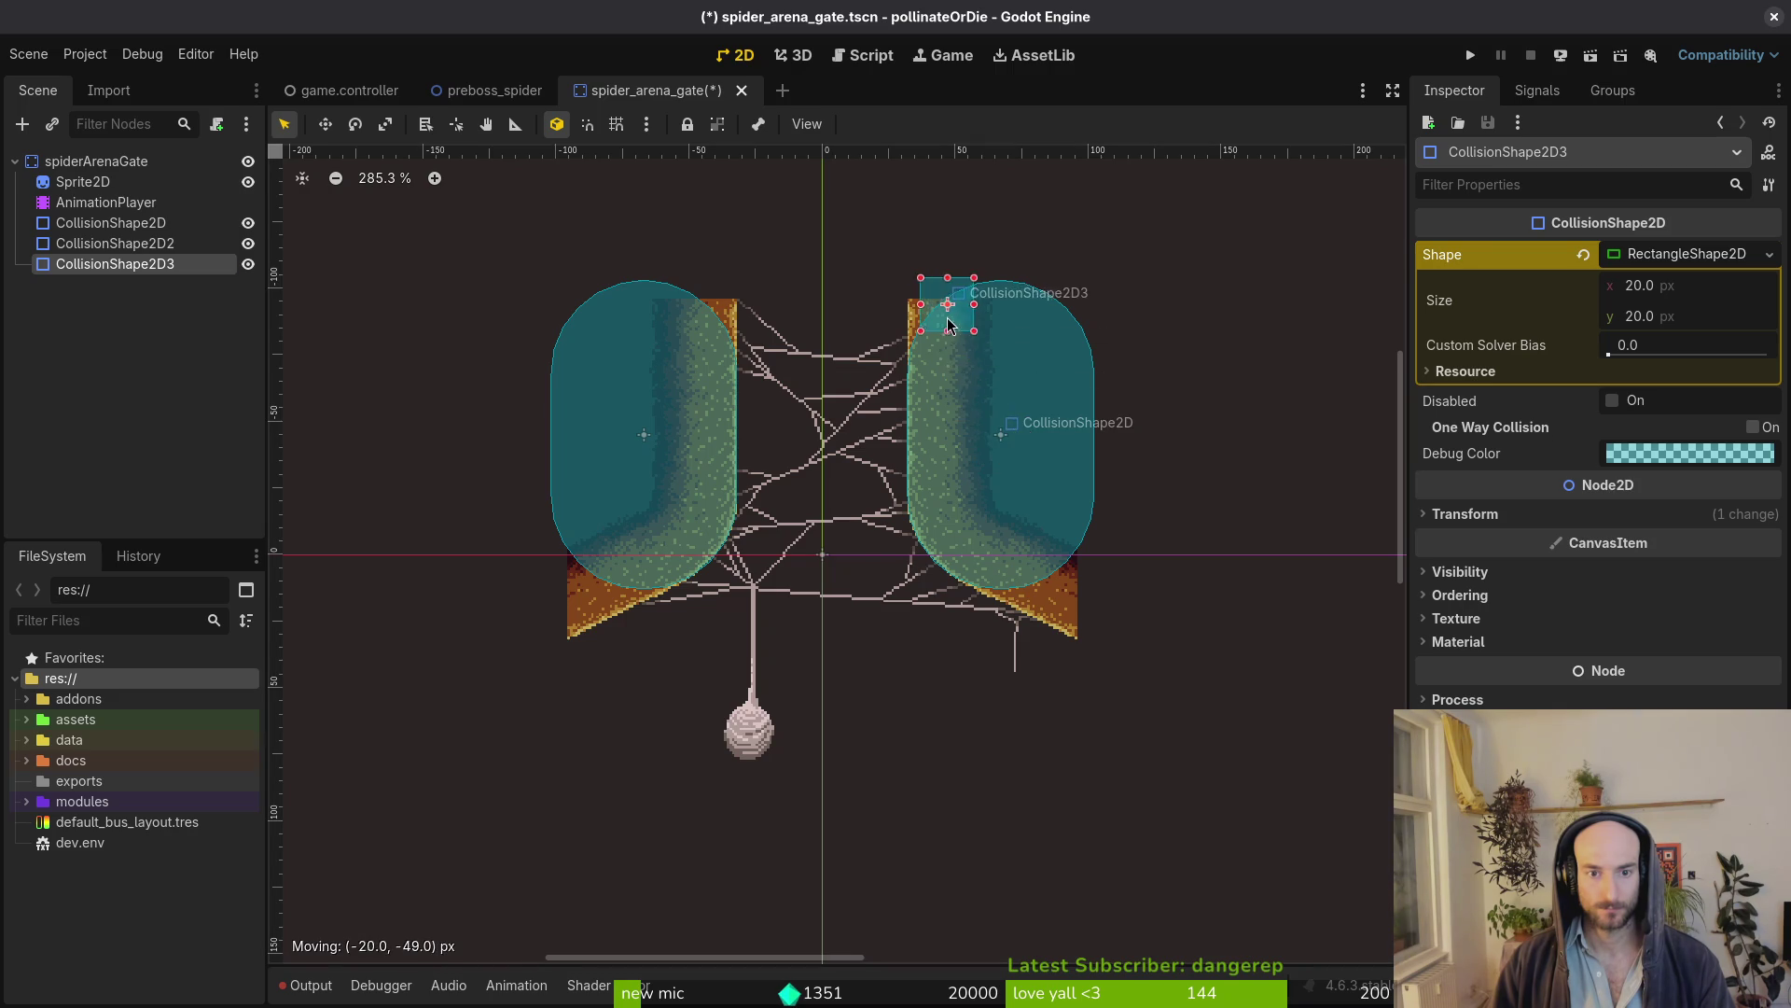
{"action": "scroll", "coordinate": [941, 316], "scroll_direction": "up", "scroll_amount": 3}
{"action": "left_click_drag", "start_coordinate": [961, 322], "coordinate": [1045, 231]}
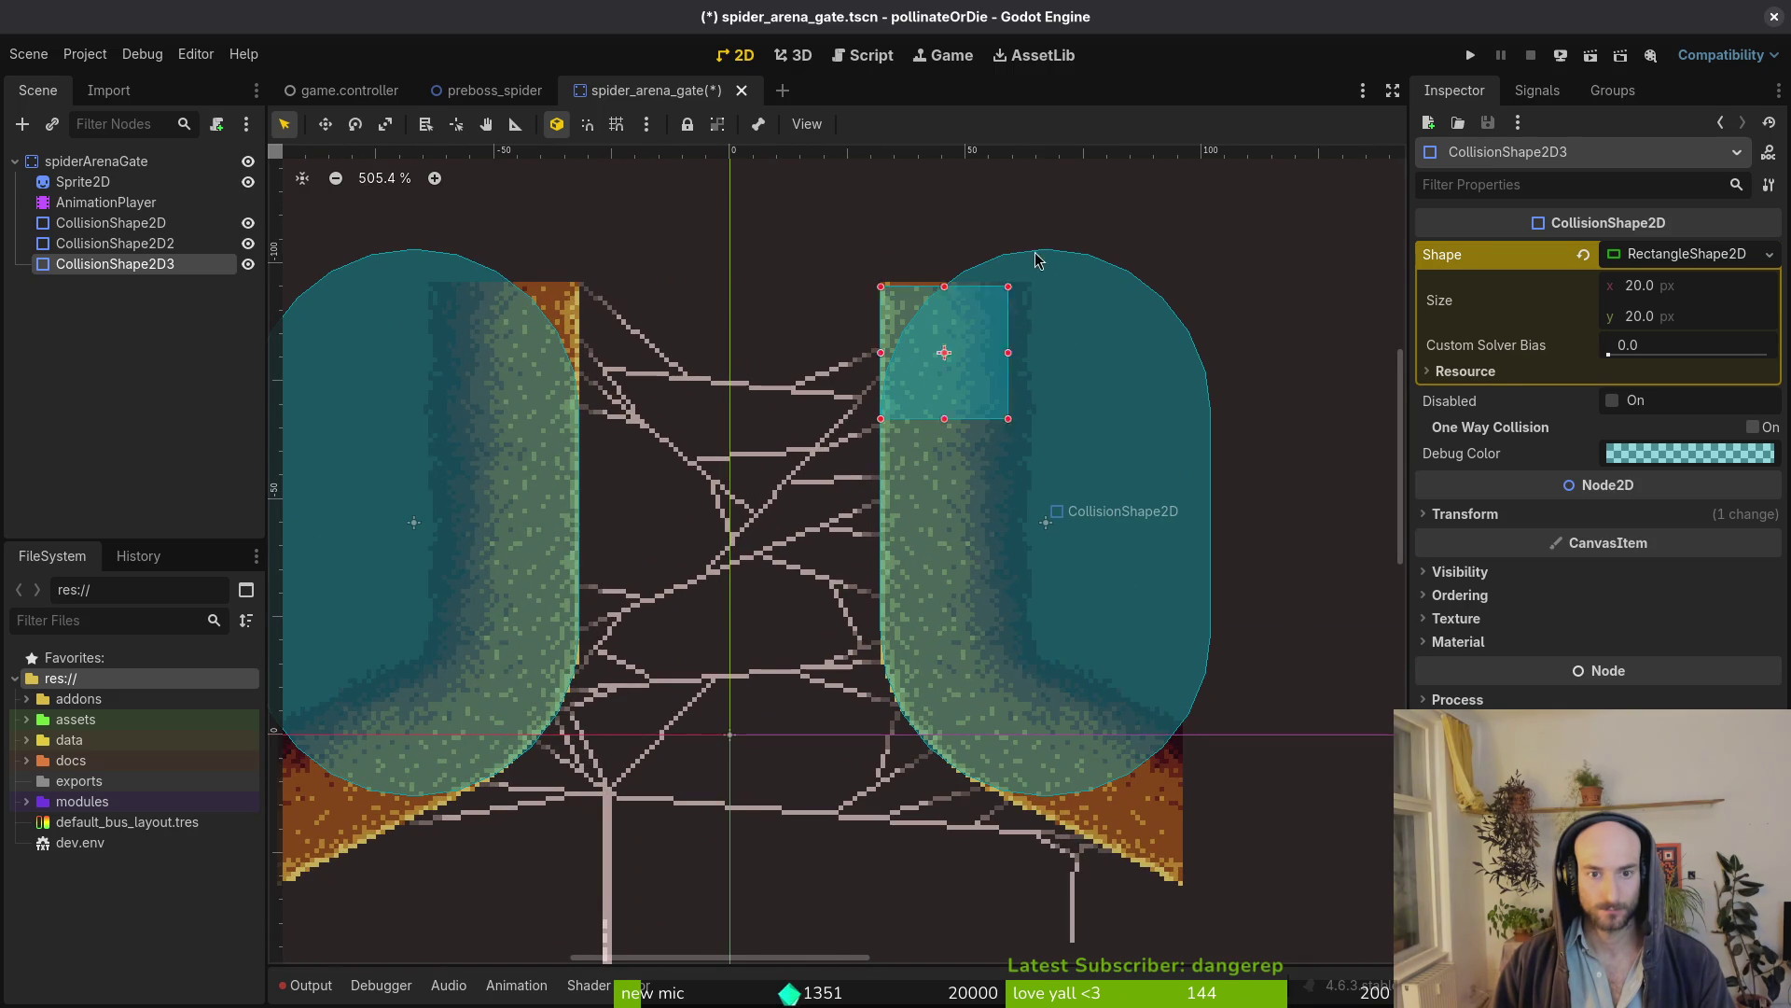
{"action": "key", "text": "ctrl+c"}
{"action": "key", "text": "ctrl+v"}
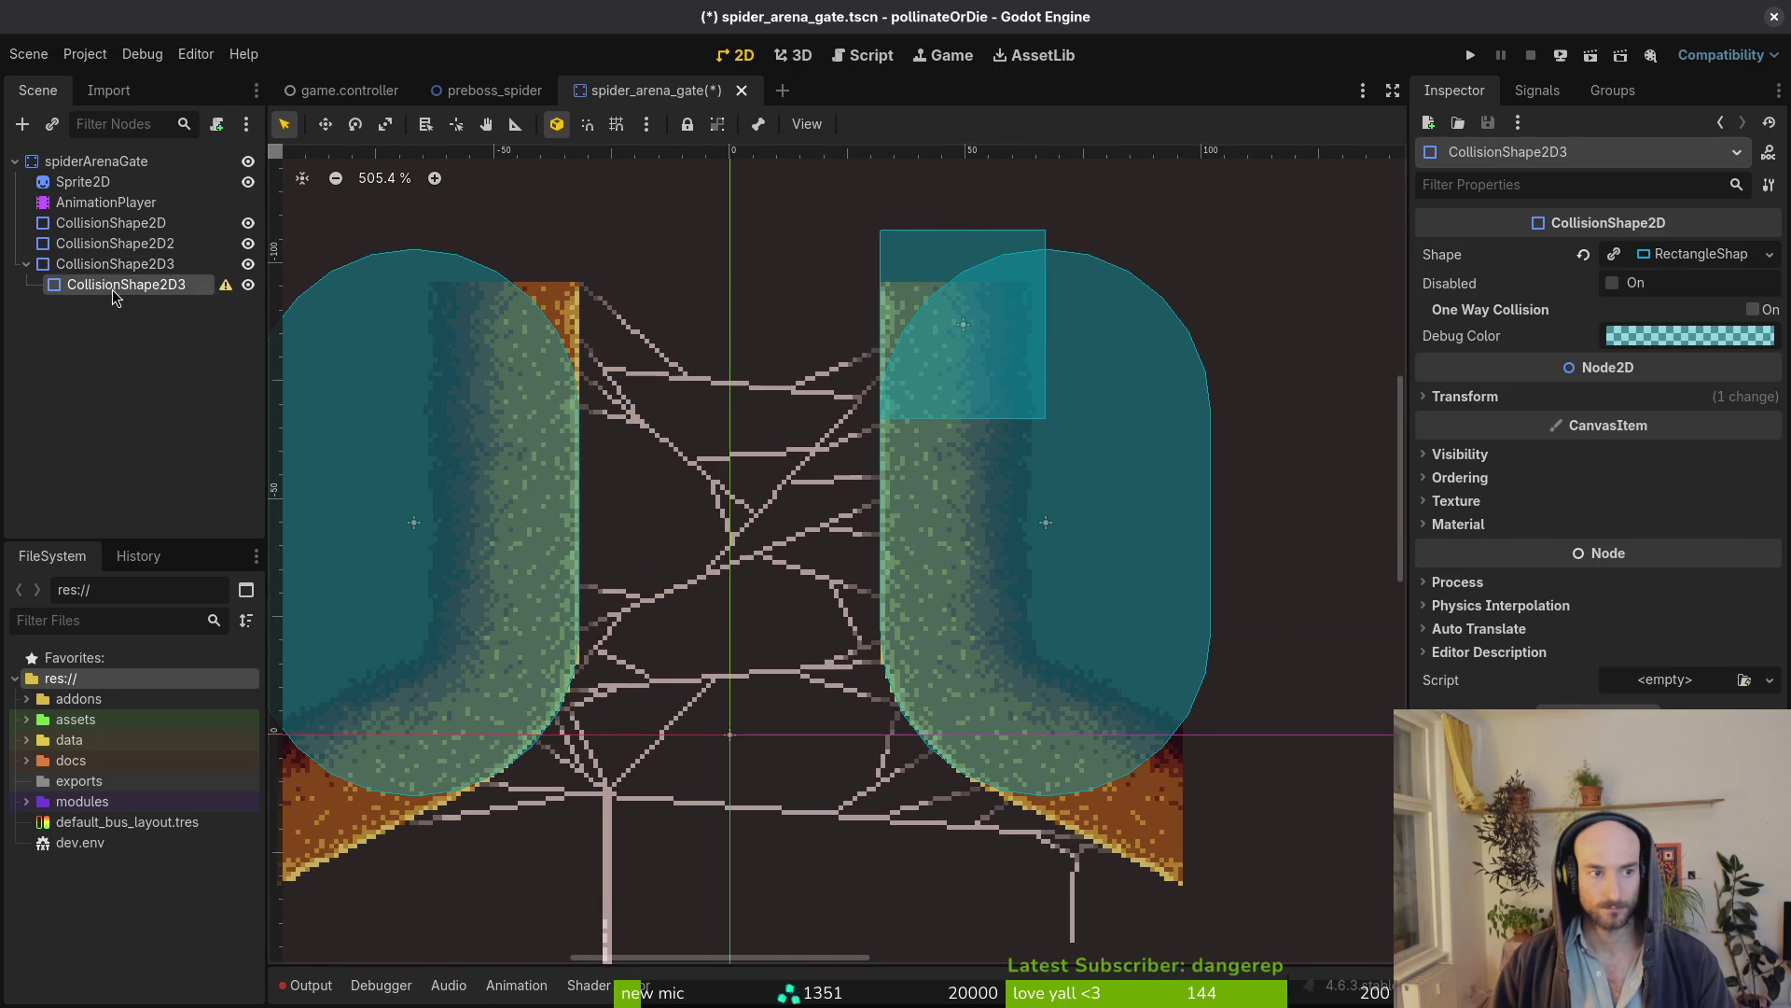
{"action": "key", "text": "ctrl+z"}
{"action": "left_click", "coordinate": [95, 168]}
{"action": "key", "text": "ctrl+v"}
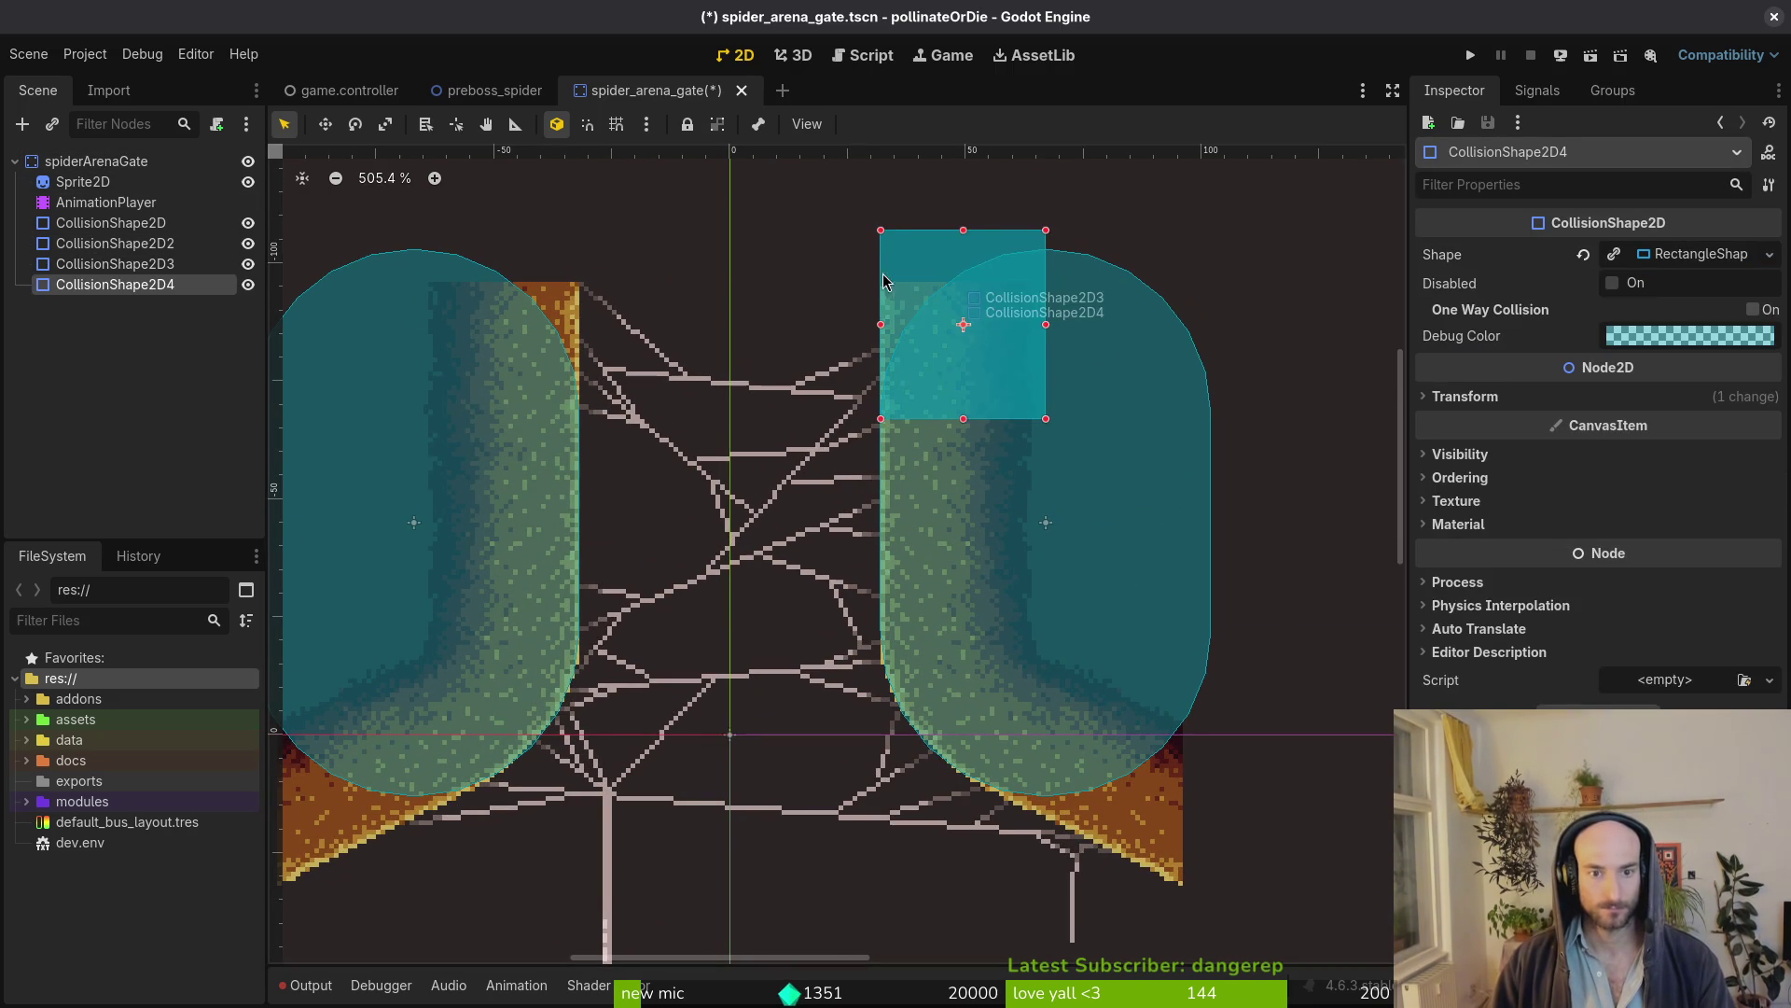
Move CollisionShape2D4 onto the left pillar's top, nudge it pixel by pixel, and compare against the Aseprite art
{"action": "left_click_drag", "start_coordinate": [907, 267], "coordinate": [438, 302]}
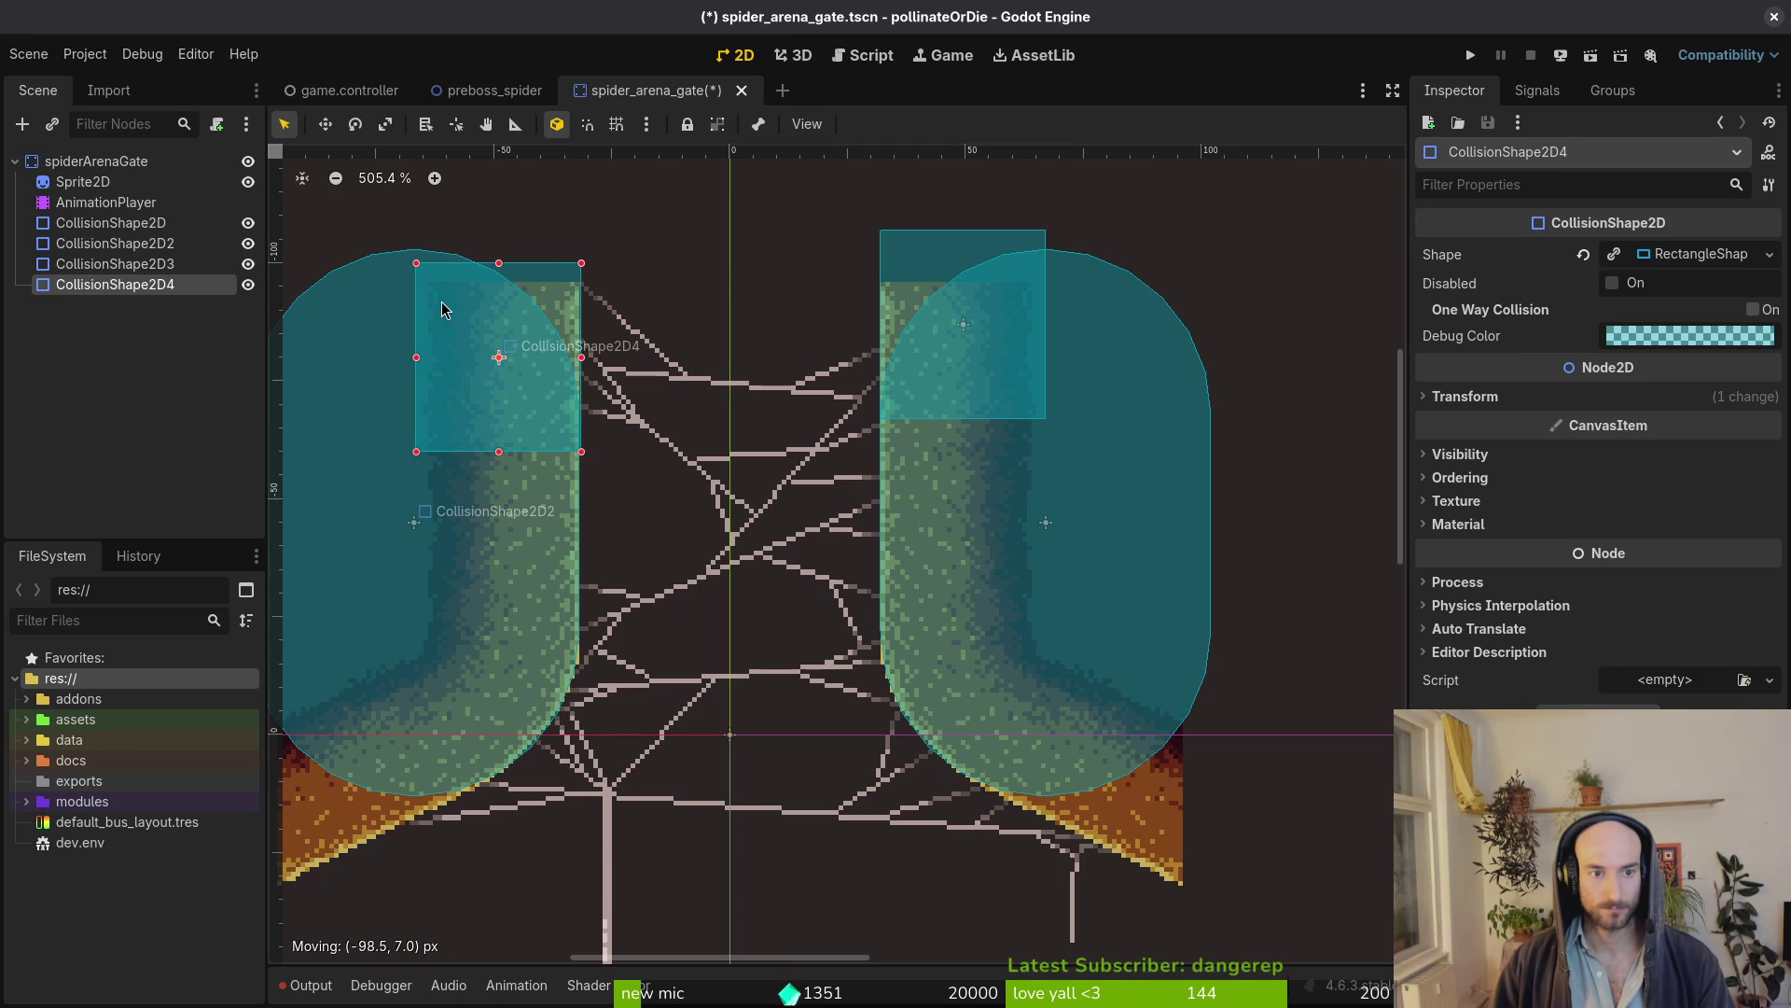
{"action": "left_click_drag", "start_coordinate": [438, 302], "coordinate": [440, 304]}
{"action": "scroll", "coordinate": [441, 308], "scroll_direction": "up", "scroll_amount": 7}
{"action": "scroll", "coordinate": [885, 404], "scroll_direction": "down", "scroll_amount": 2}
{"action": "key", "text": "Left"}
{"action": "key", "text": "Up"}
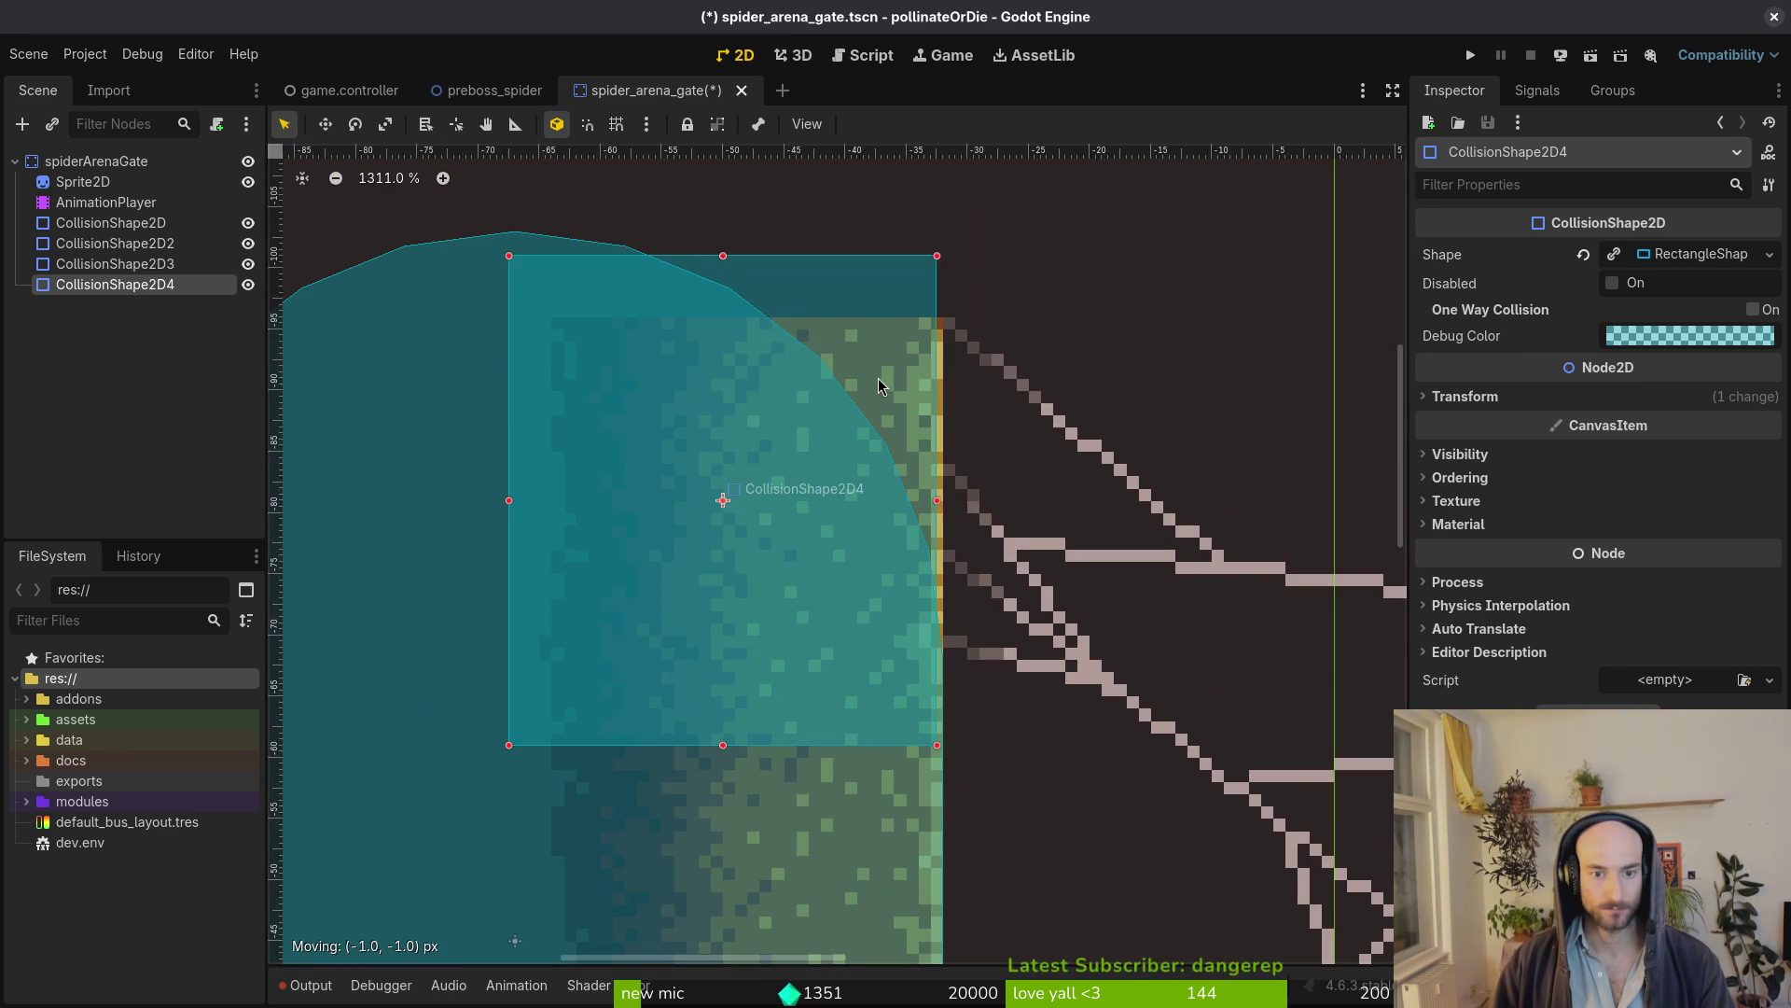
{"action": "left_click", "coordinate": [1519, 399]}
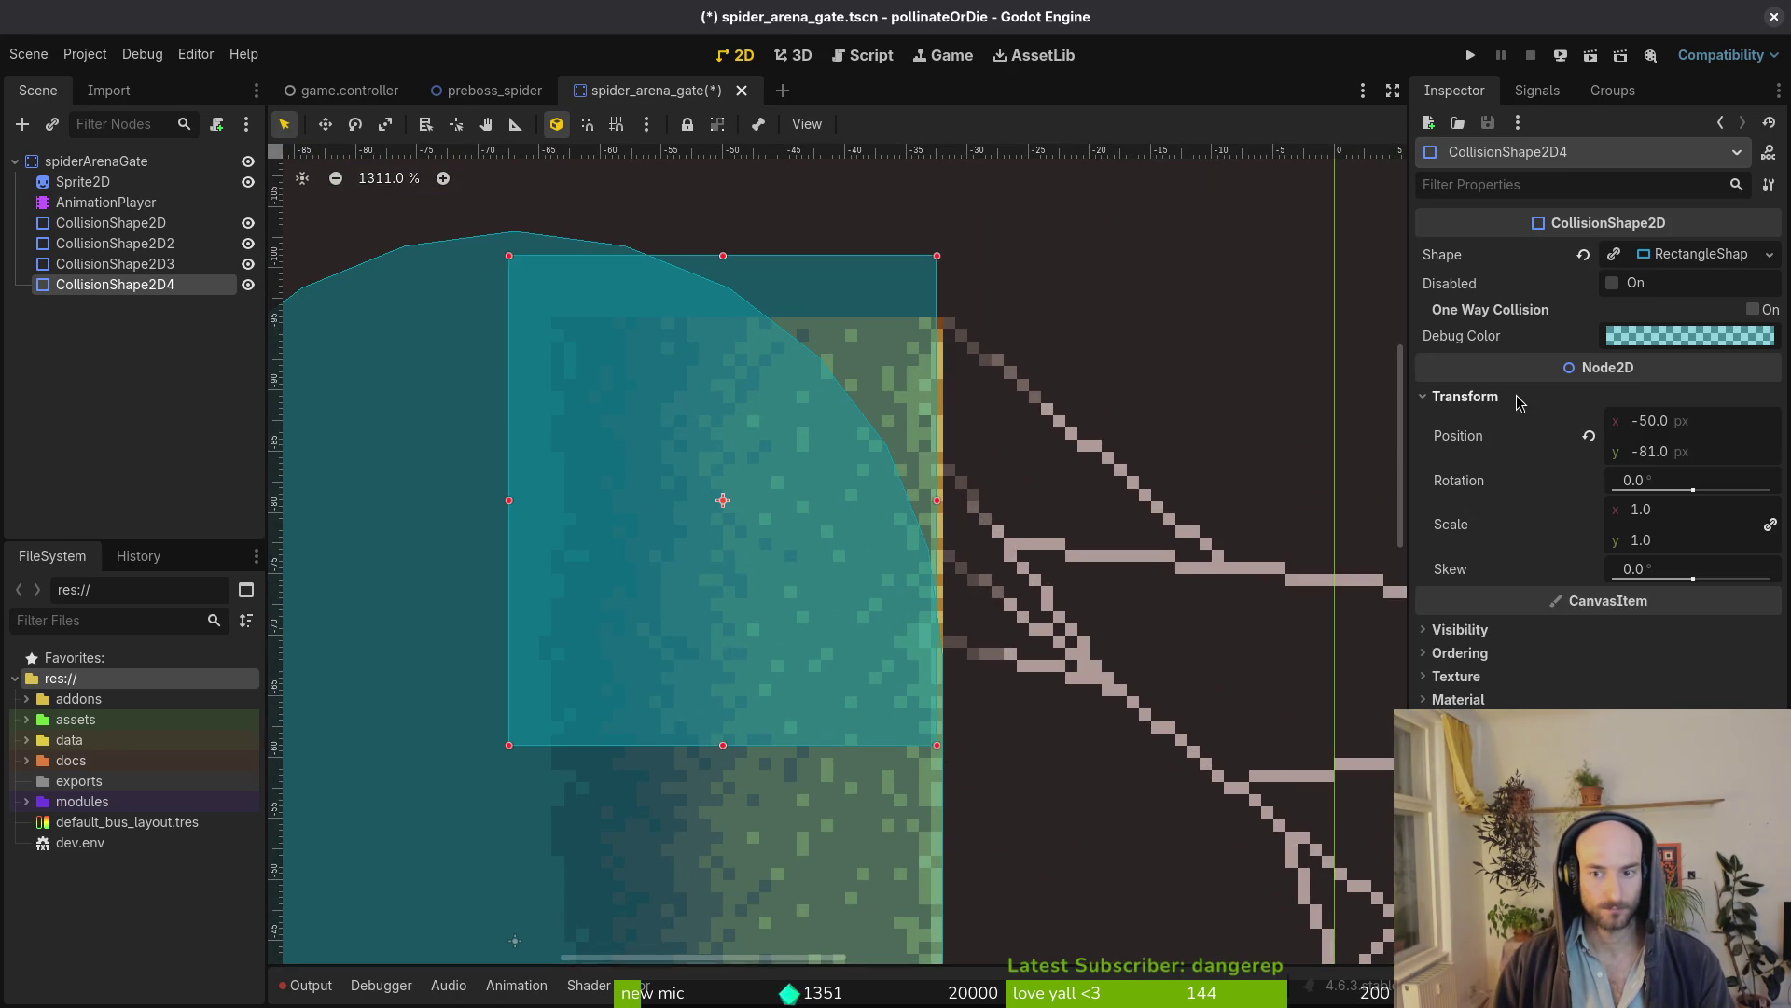
{"action": "left_click_drag", "start_coordinate": [935, 411], "coordinate": [926, 410]}
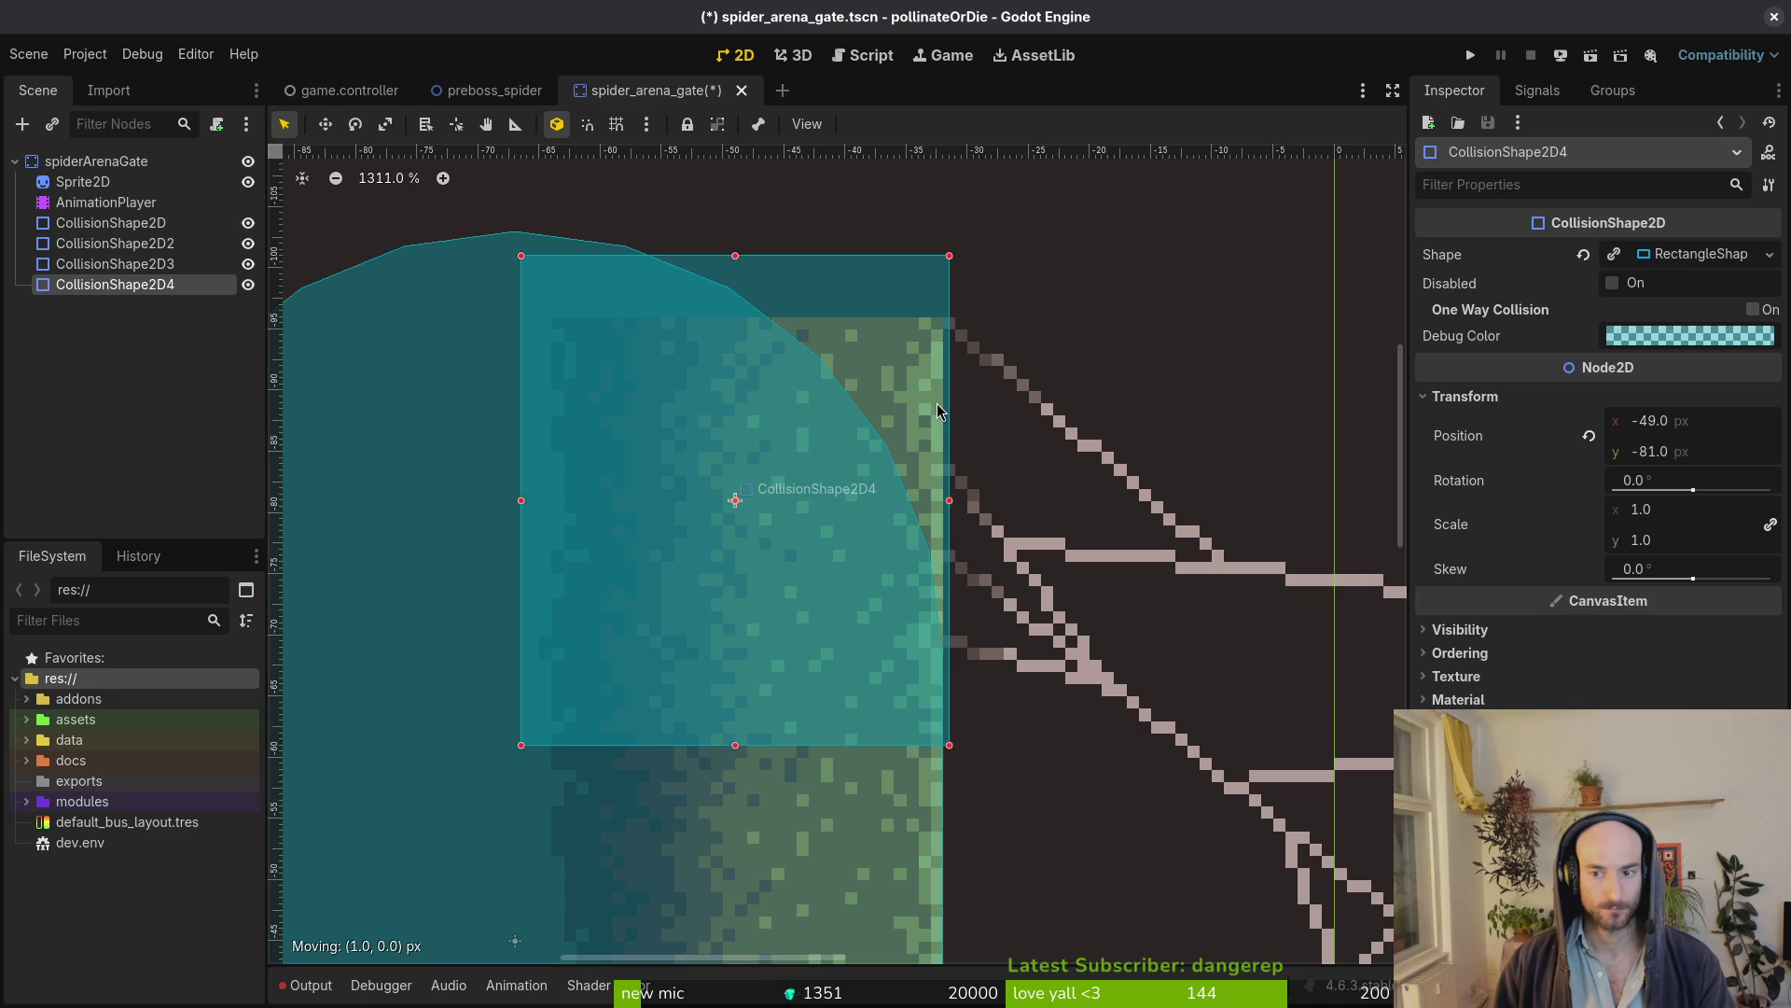
{"action": "scroll", "coordinate": [926, 410], "scroll_direction": "down", "scroll_amount": 5}
{"action": "scroll", "coordinate": [925, 410], "scroll_direction": "down", "scroll_amount": 7}
{"action": "left_click", "coordinate": [1169, 598]}
{"action": "scroll", "coordinate": [1169, 598], "scroll_direction": "up", "scroll_amount": 13}
{"action": "scroll", "coordinate": [1000, 489], "scroll_direction": "down", "scroll_amount": 2}
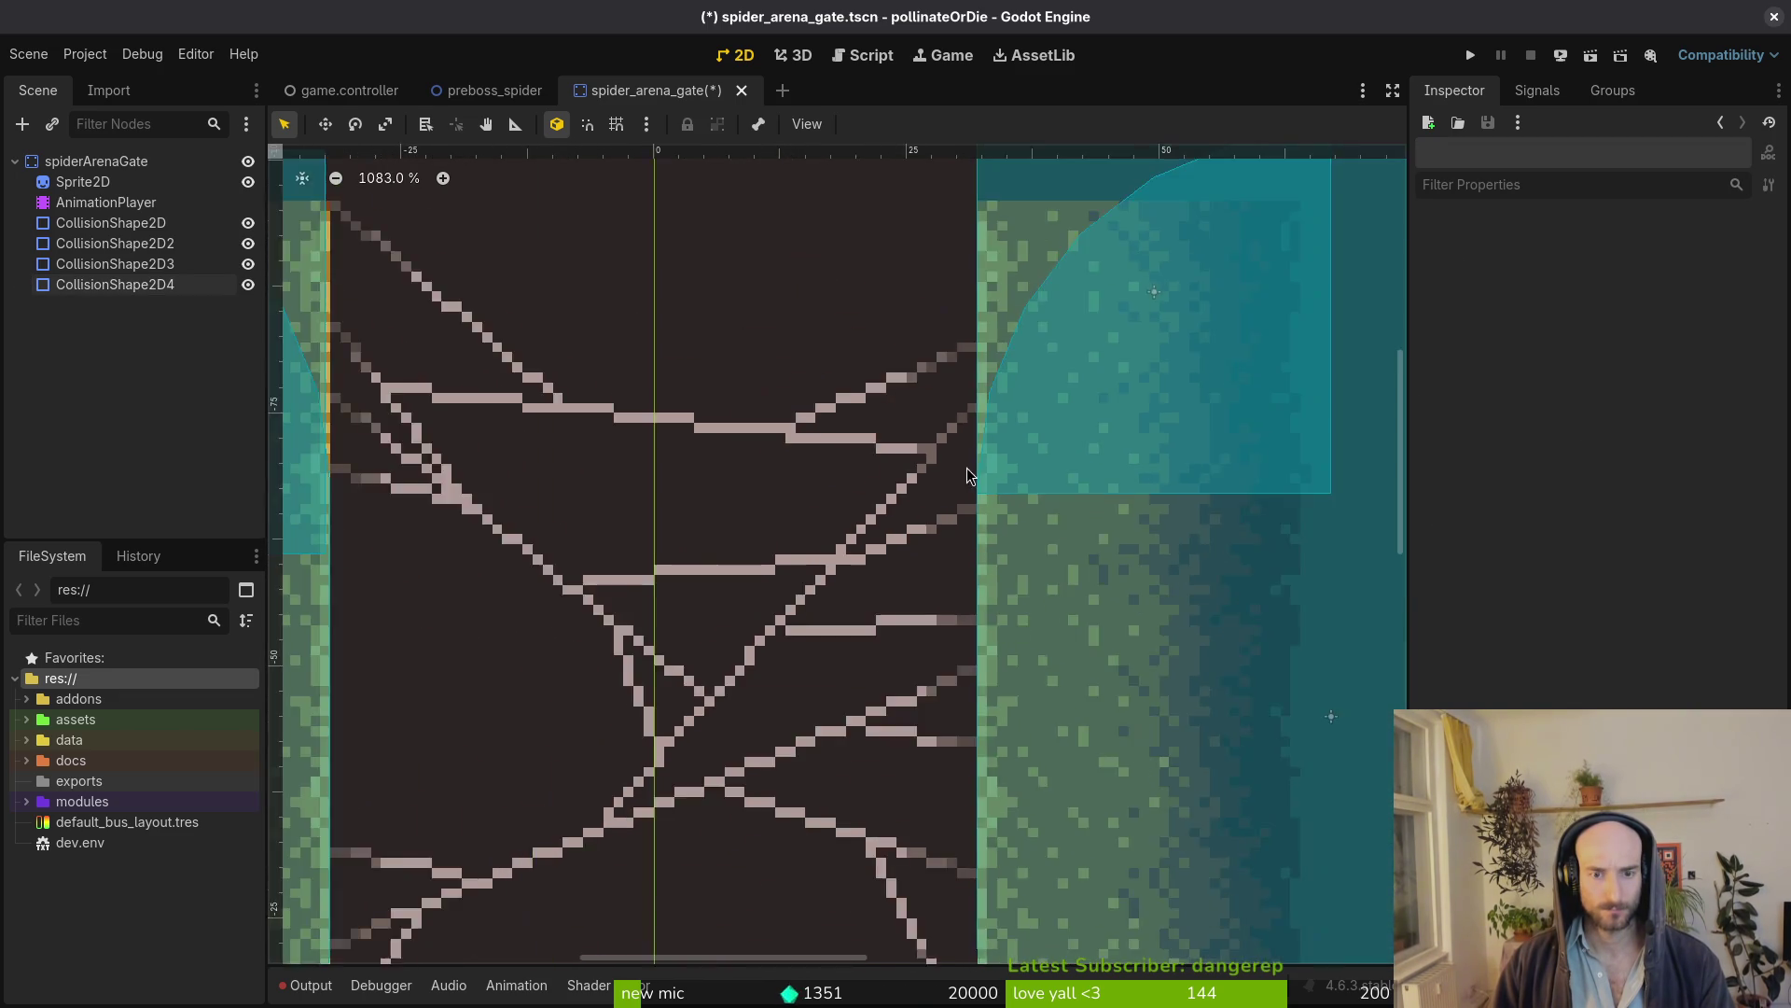
{"action": "scroll", "coordinate": [967, 468], "scroll_direction": "down", "scroll_amount": 2}
{"action": "left_click_drag", "start_coordinate": [738, 687], "coordinate": [1006, 635]}
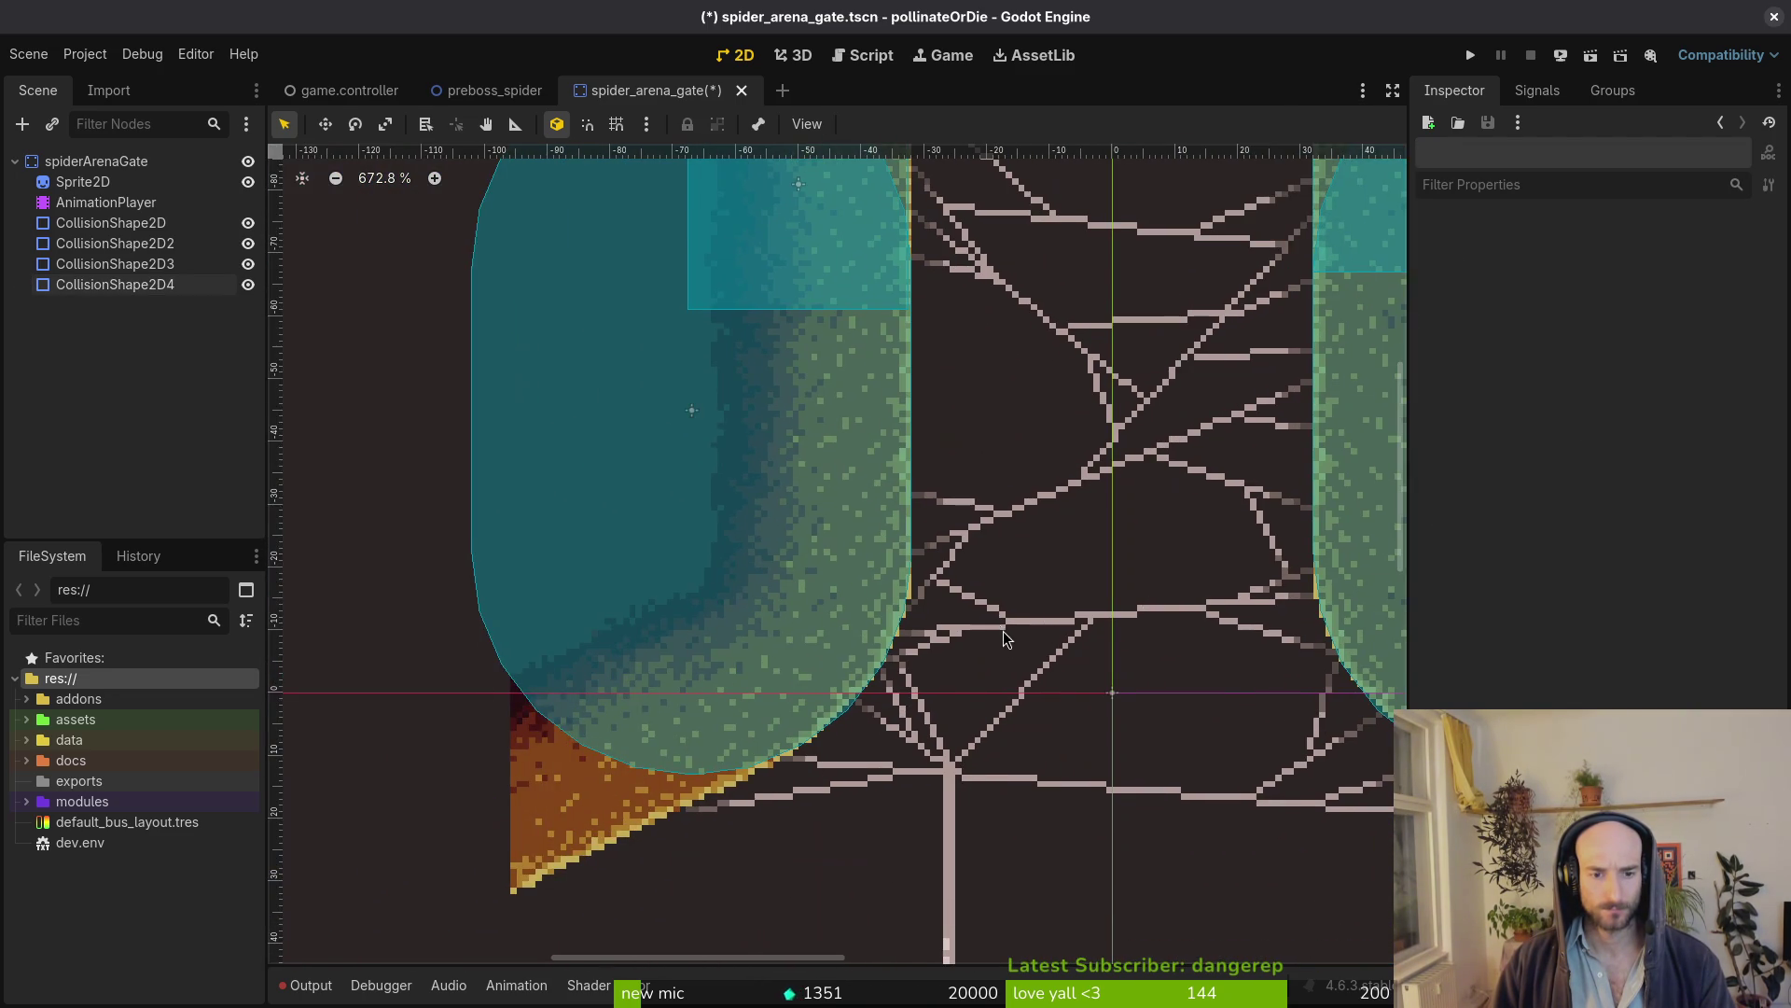
{"action": "key", "text": "alt+Tab"}
{"action": "scroll", "coordinate": [829, 520], "scroll_direction": "up", "scroll_amount": 4}
{"action": "scroll", "coordinate": [828, 519], "scroll_direction": "down", "scroll_amount": 1}
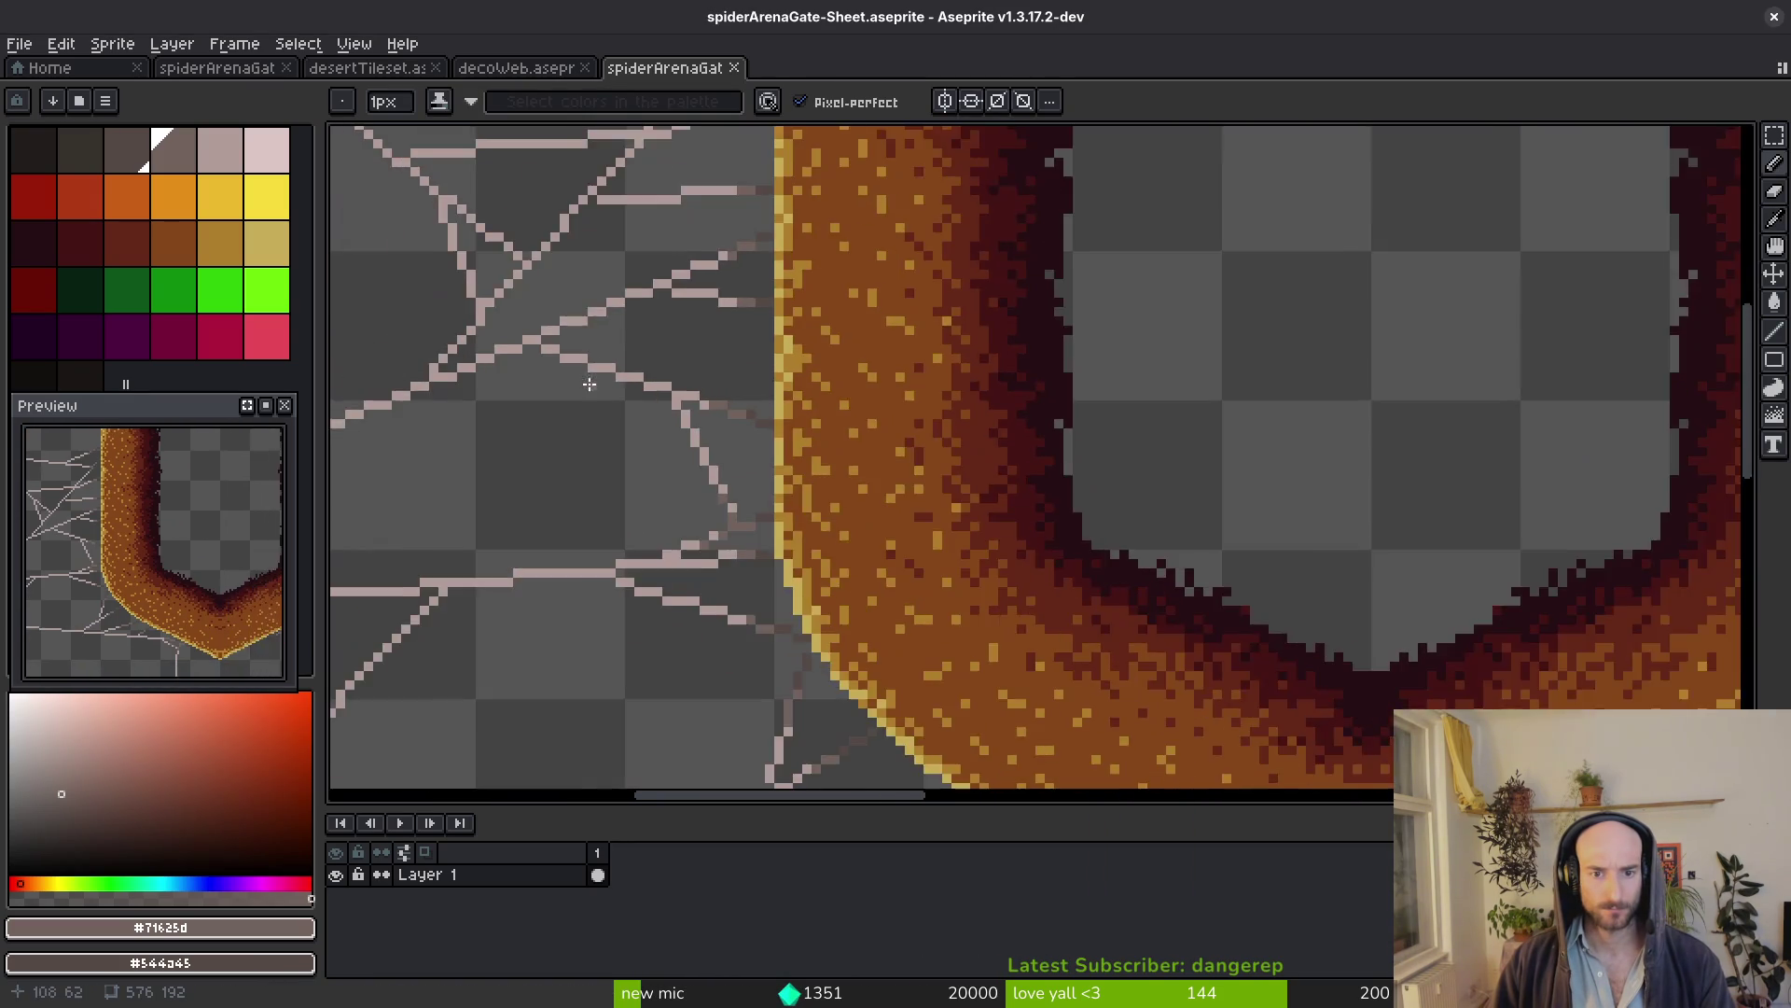
{"action": "scroll", "coordinate": [829, 519], "scroll_direction": "down", "scroll_amount": 1}
{"action": "scroll", "coordinate": [829, 520], "scroll_direction": "down", "scroll_amount": 1}
{"action": "key", "text": "alt+Tab"}
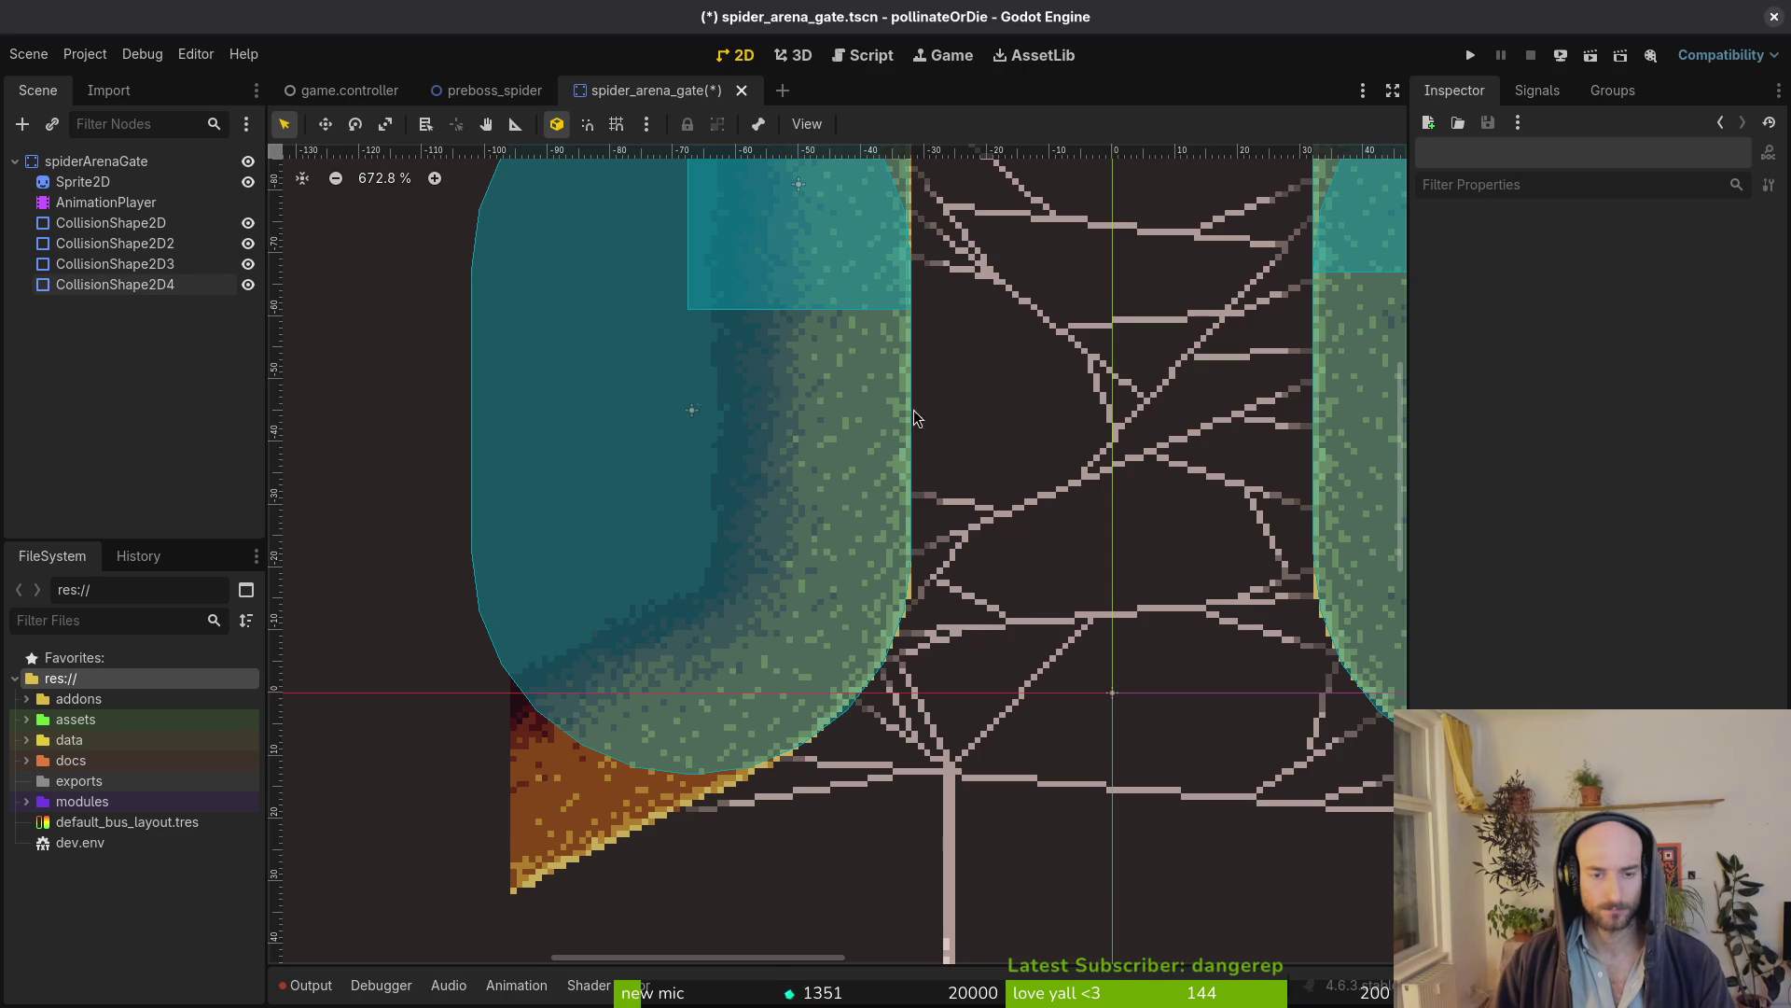
{"action": "scroll", "coordinate": [958, 504], "scroll_direction": "up", "scroll_amount": 2}
Stretch CollisionShape2D4's edges to the left pillar's inner and outer edges and save
{"action": "left_click", "coordinate": [929, 520]}
{"action": "scroll", "coordinate": [908, 408], "scroll_direction": "up", "scroll_amount": 2}
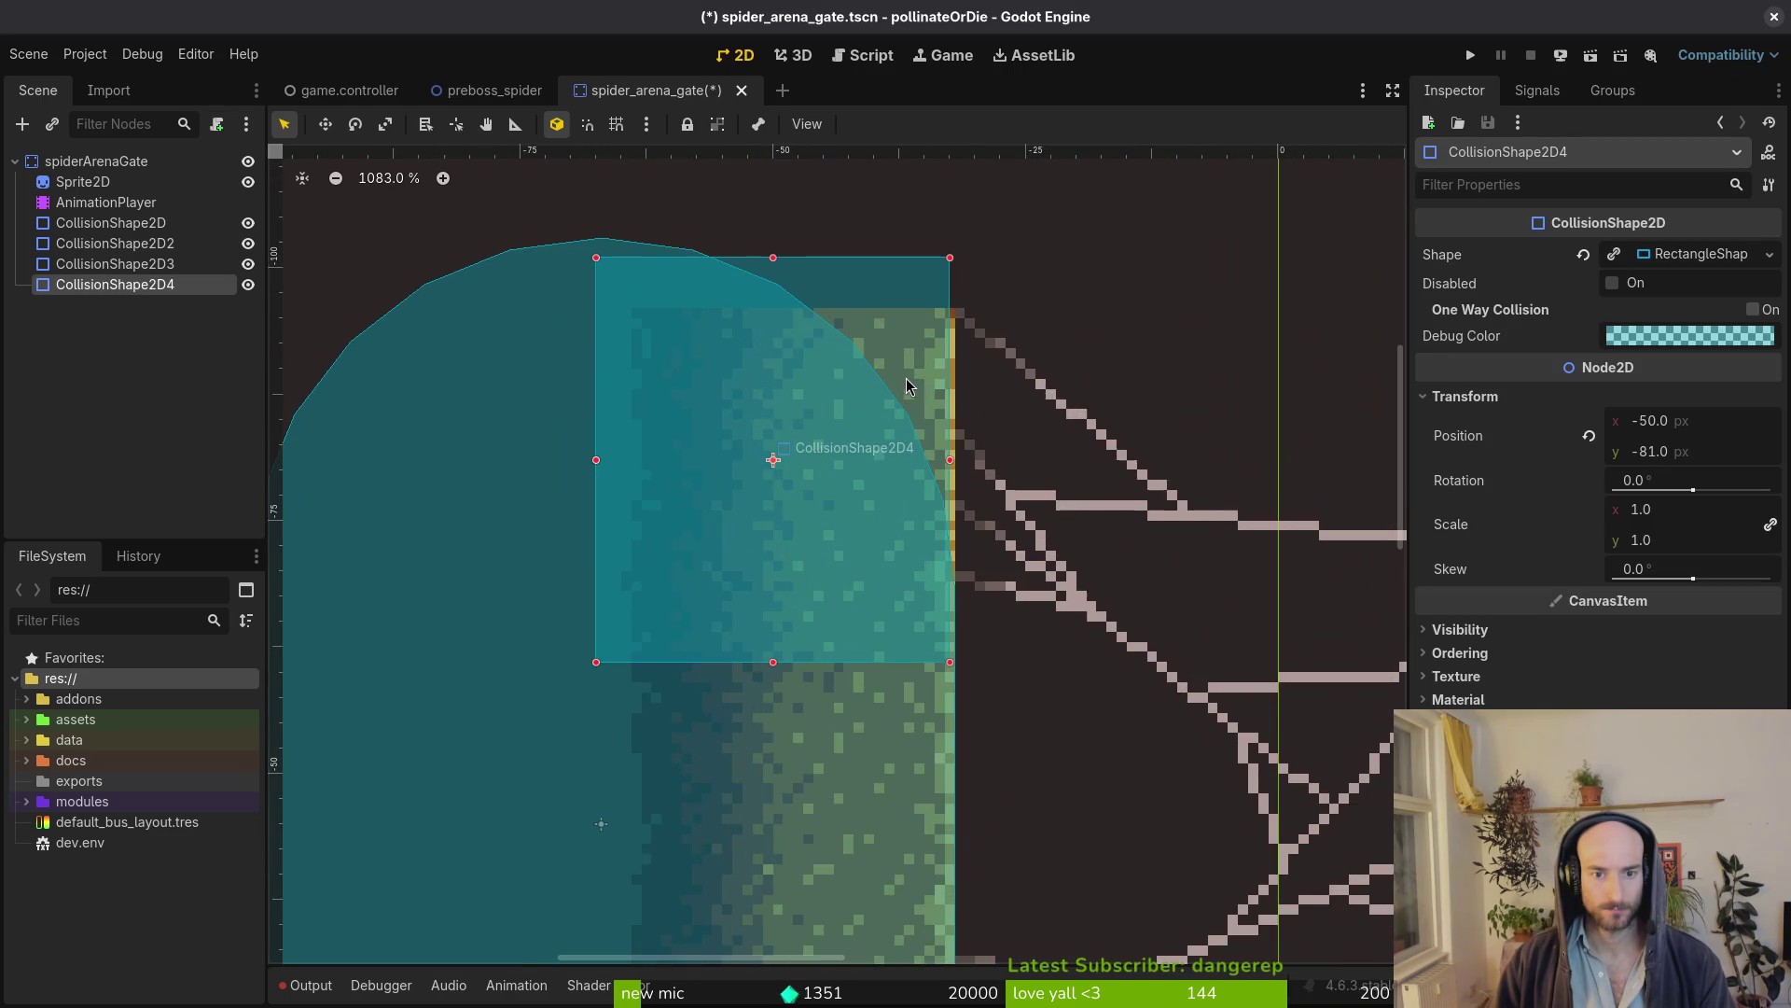
{"action": "scroll", "coordinate": [907, 408], "scroll_direction": "up", "scroll_amount": 3}
{"action": "left_click_drag", "start_coordinate": [974, 494], "coordinate": [977, 495]}
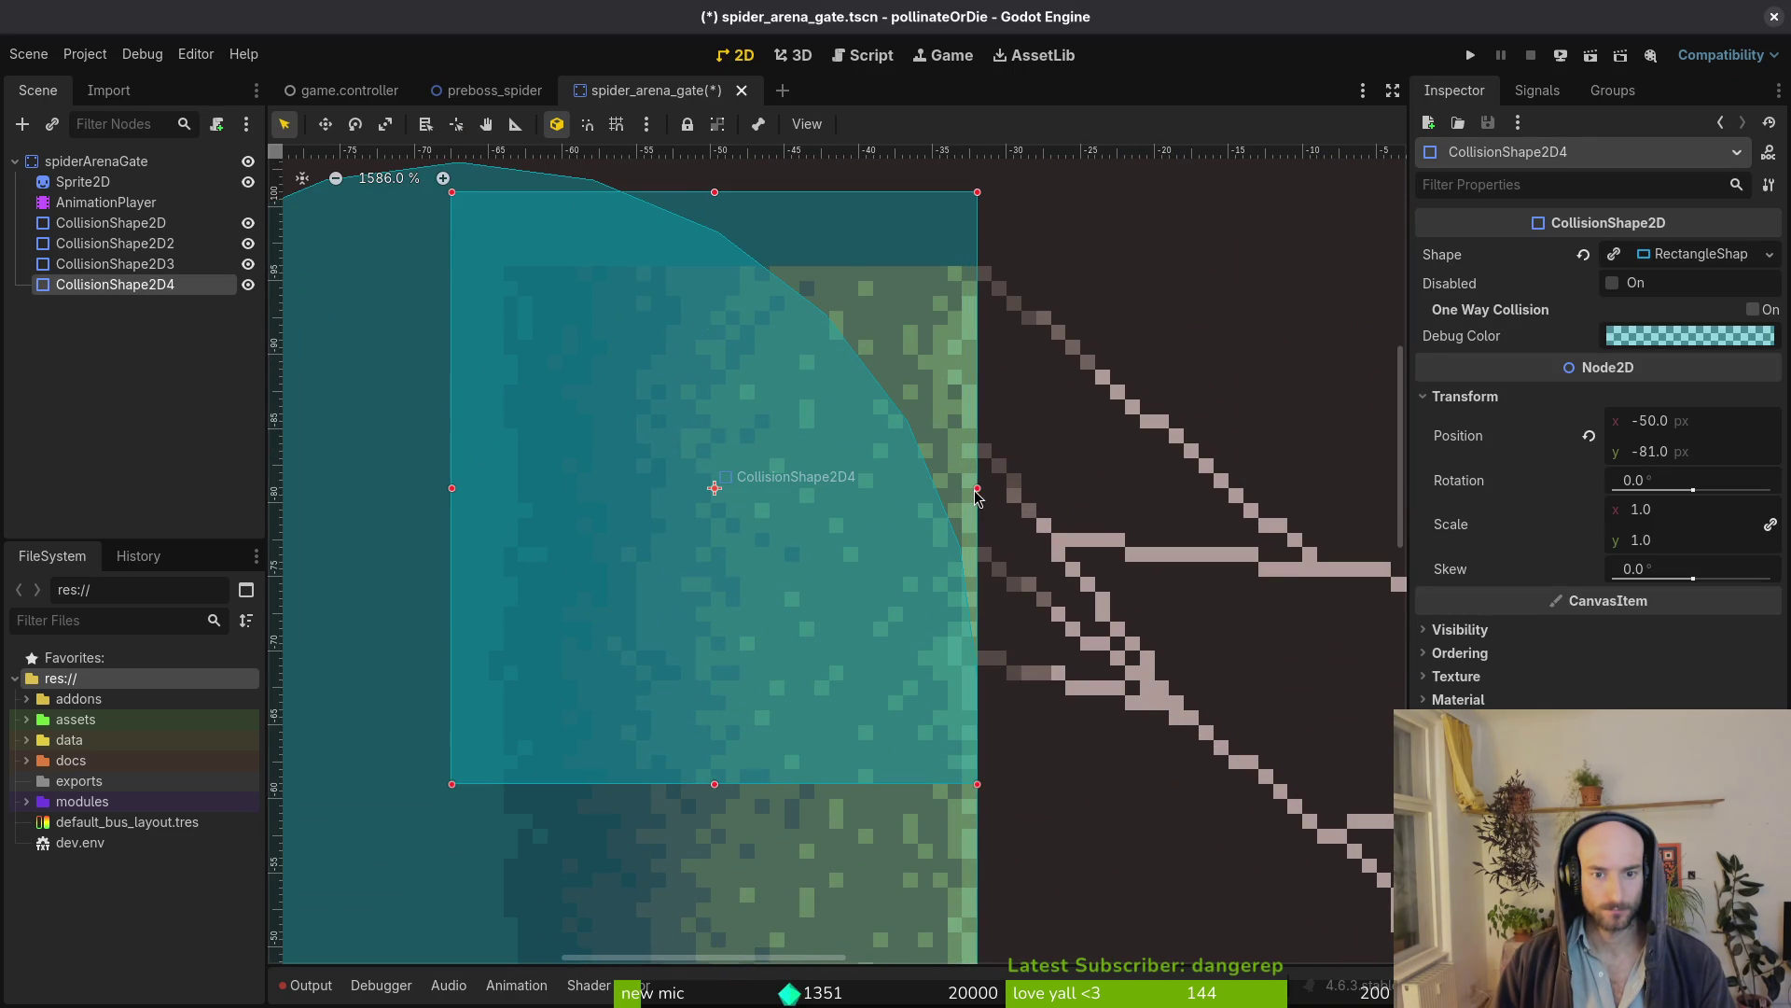
{"action": "key", "text": "ctrl+s"}
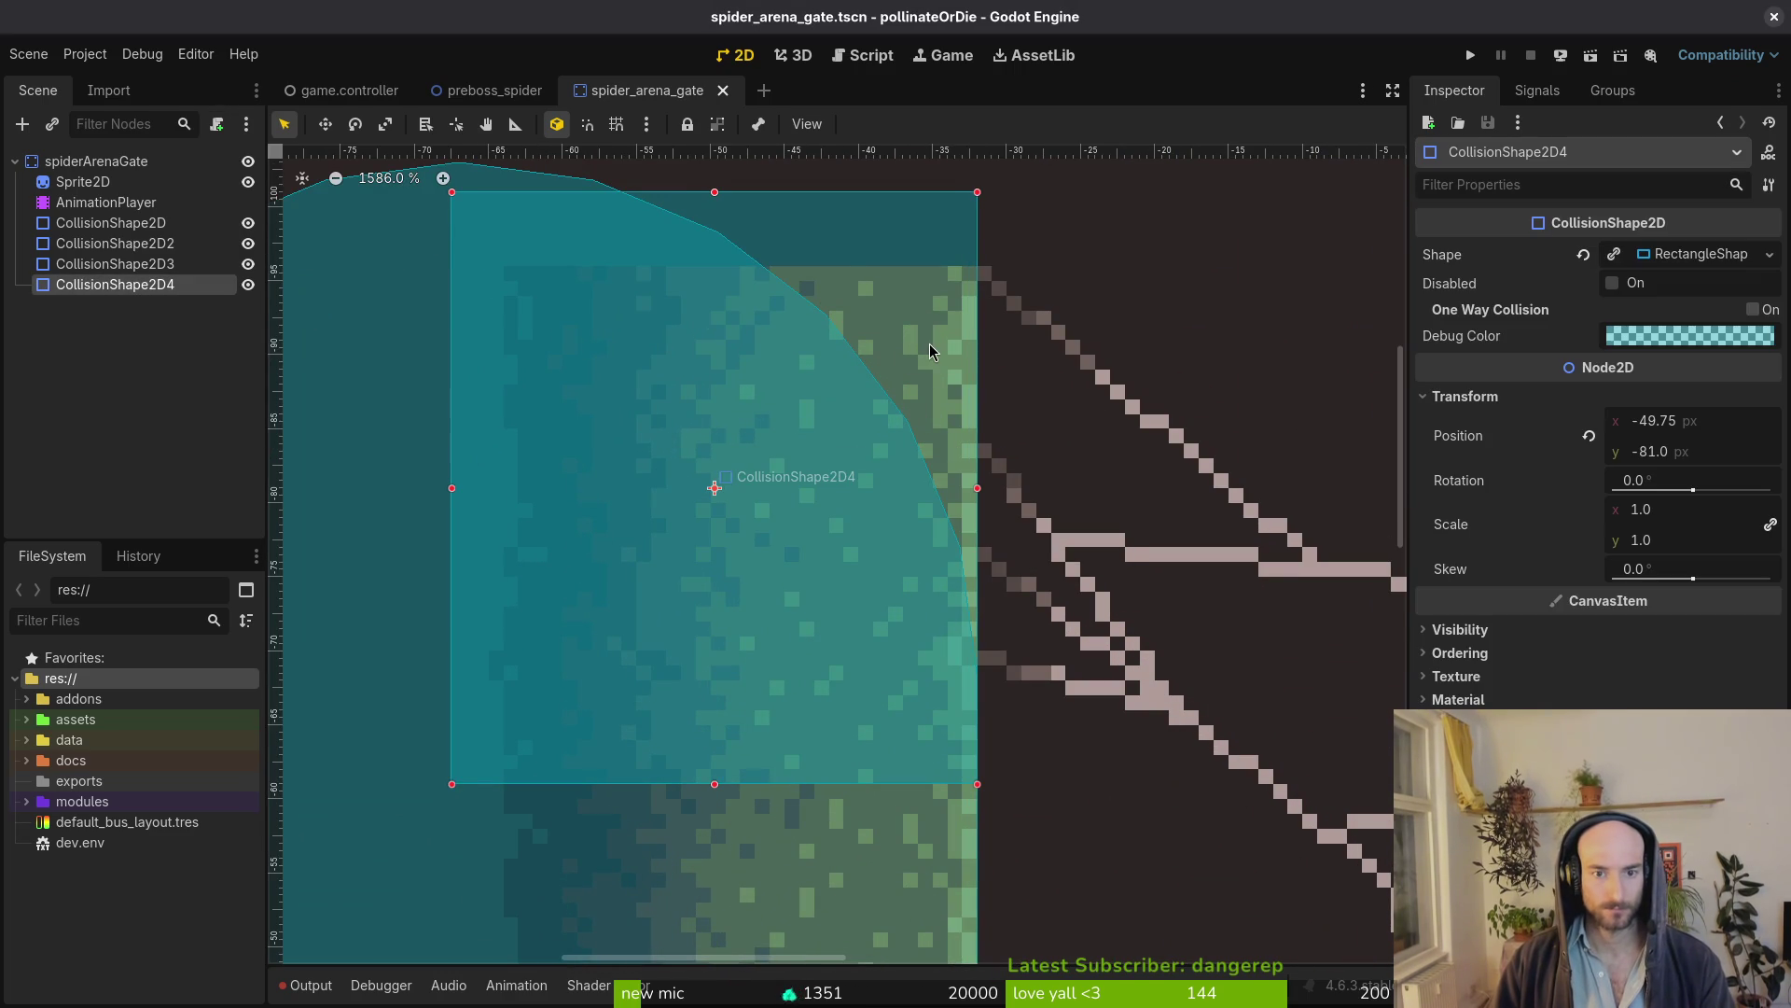
{"action": "left_click_drag", "start_coordinate": [453, 491], "coordinate": [452, 495]}
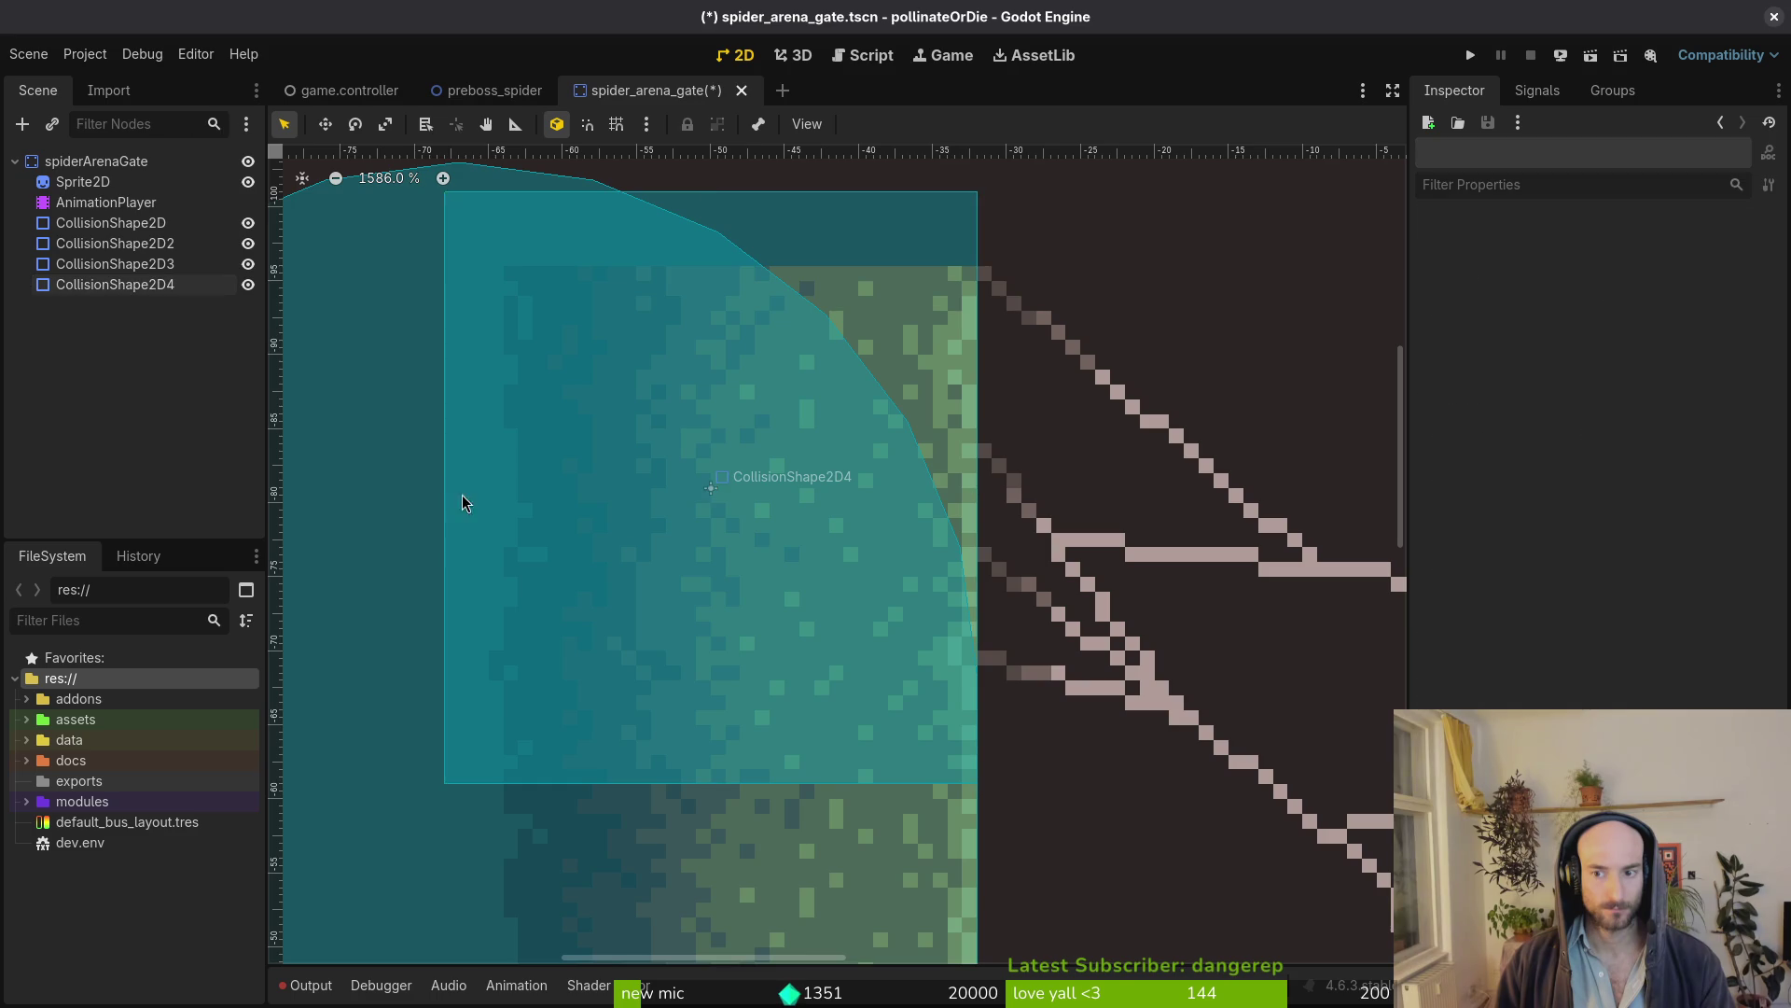
{"action": "scroll", "coordinate": [799, 493], "scroll_direction": "down", "scroll_amount": 1}
{"action": "scroll", "coordinate": [798, 493], "scroll_direction": "down", "scroll_amount": 4}
{"action": "key", "text": "ctrl+s"}
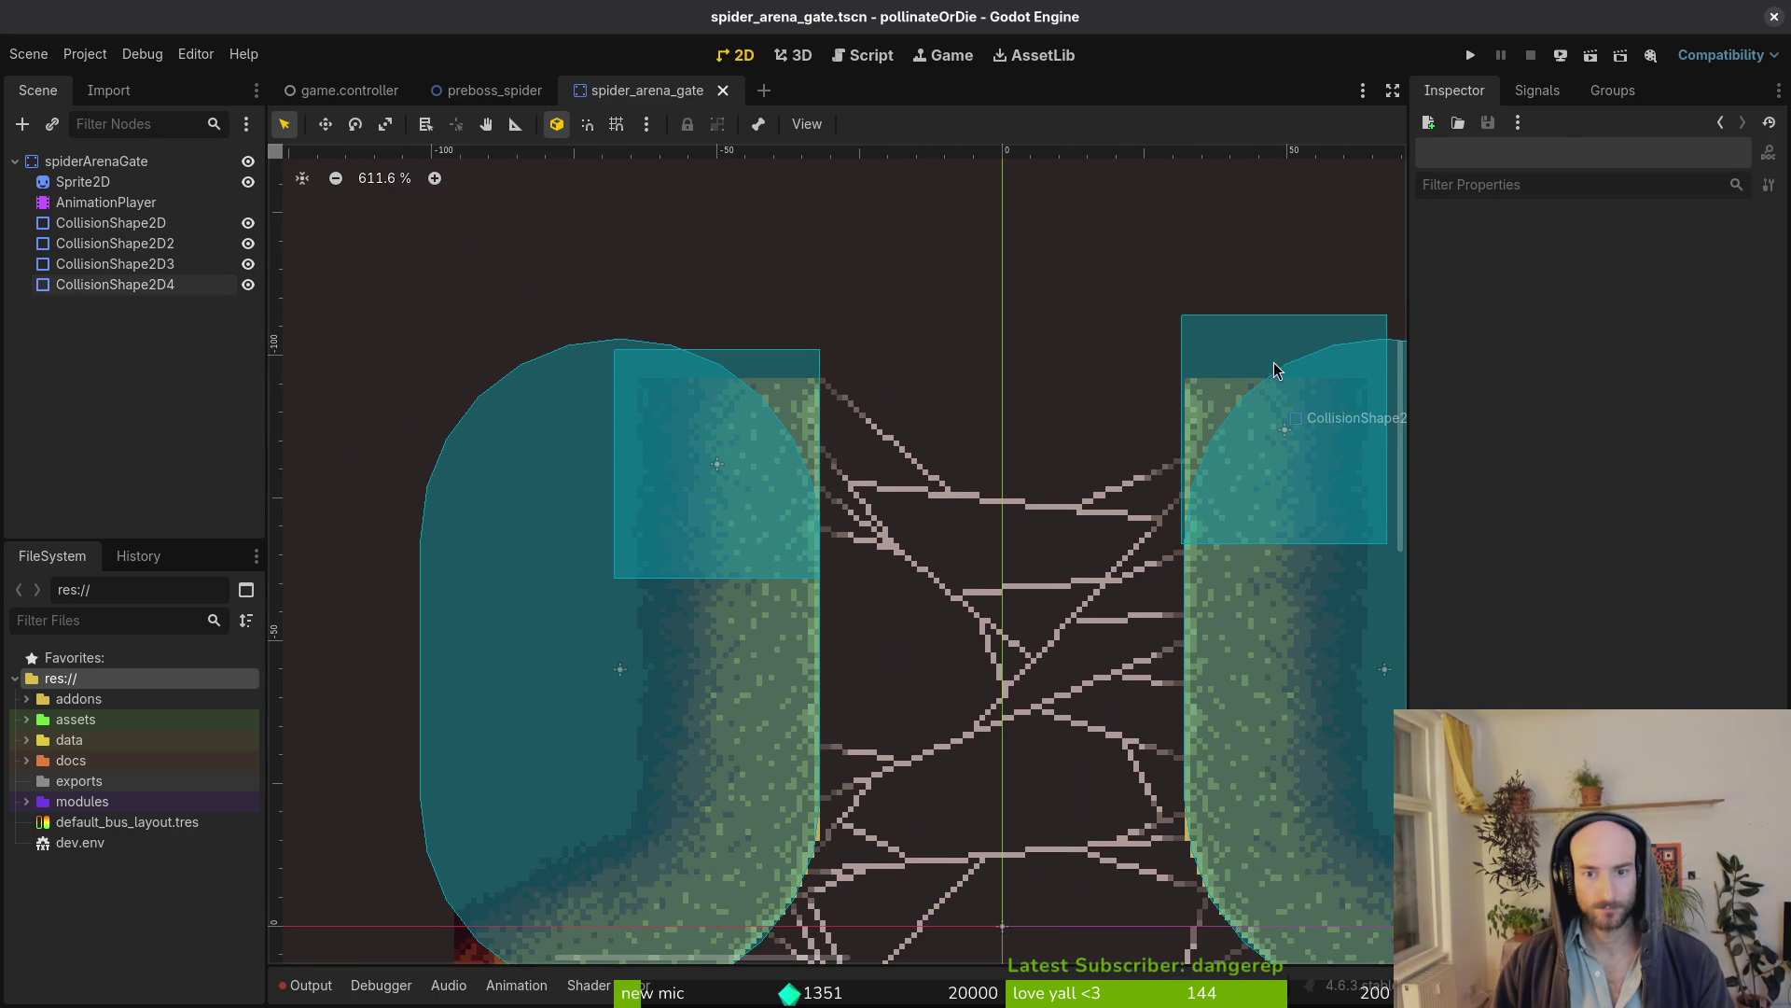
Make CollisionShape2D3's RectangleShape2D unique, nudge it onto the right pillar, and save
{"action": "left_click", "coordinate": [1273, 364]}
{"action": "scroll", "coordinate": [1208, 390], "scroll_direction": "up", "scroll_amount": 2}
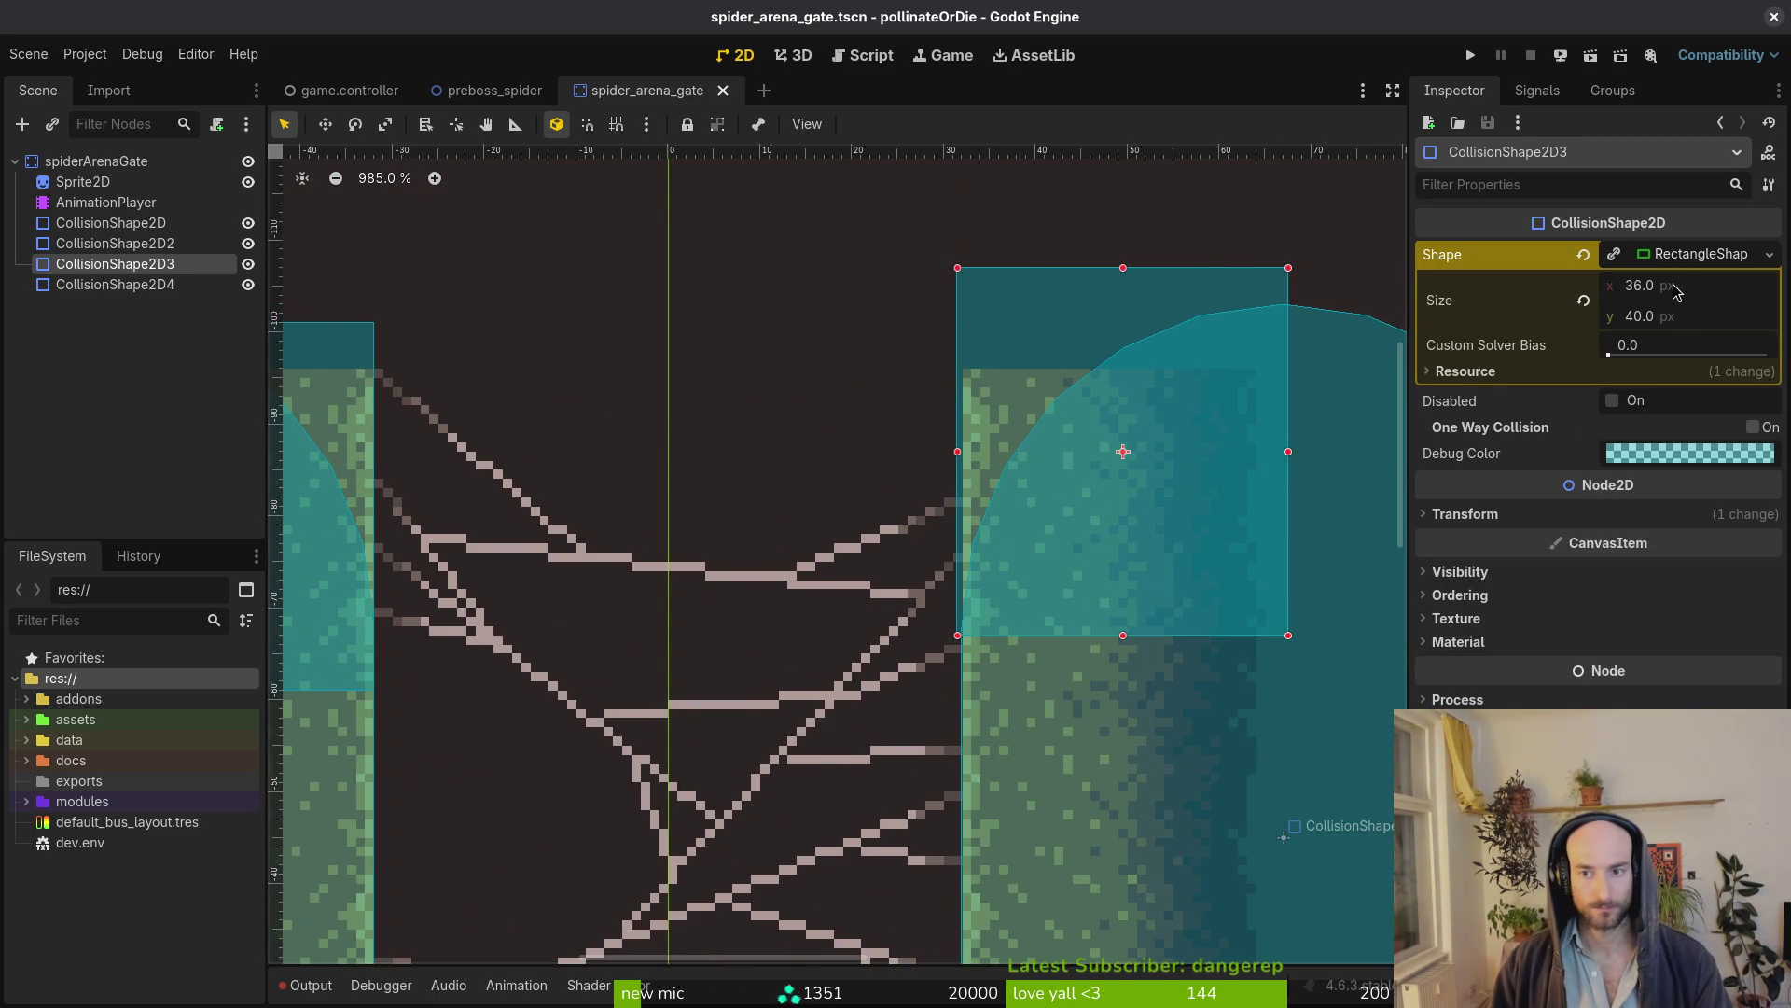
{"action": "left_click", "coordinate": [1614, 254]}
{"action": "scroll", "coordinate": [1120, 483], "scroll_direction": "up", "scroll_amount": 1}
{"action": "left_click_drag", "start_coordinate": [1025, 329], "coordinate": [1032, 337]}
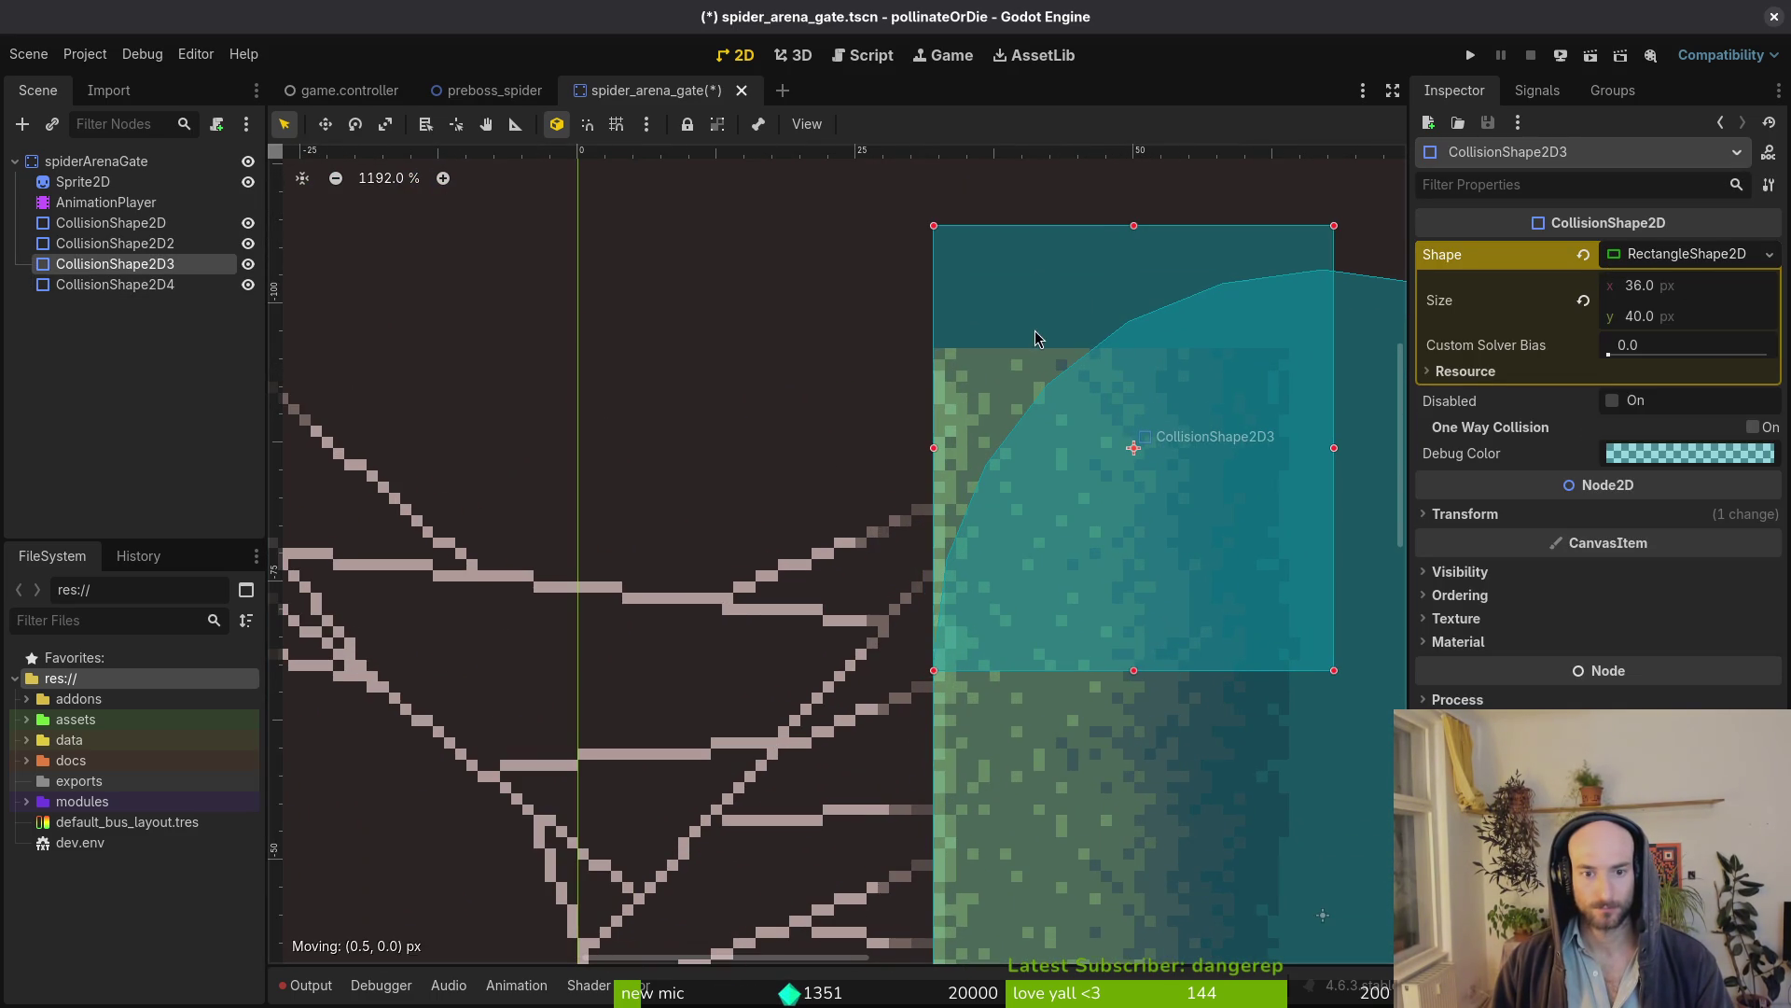
{"action": "scroll", "coordinate": [910, 445], "scroll_direction": "down", "scroll_amount": 2}
{"action": "scroll", "coordinate": [890, 452], "scroll_direction": "left", "scroll_amount": 3}
{"action": "left_click", "coordinate": [826, 442]}
{"action": "key", "text": "ctrl+s"}
{"action": "scroll", "coordinate": [619, 406], "scroll_direction": "up", "scroll_amount": 1}
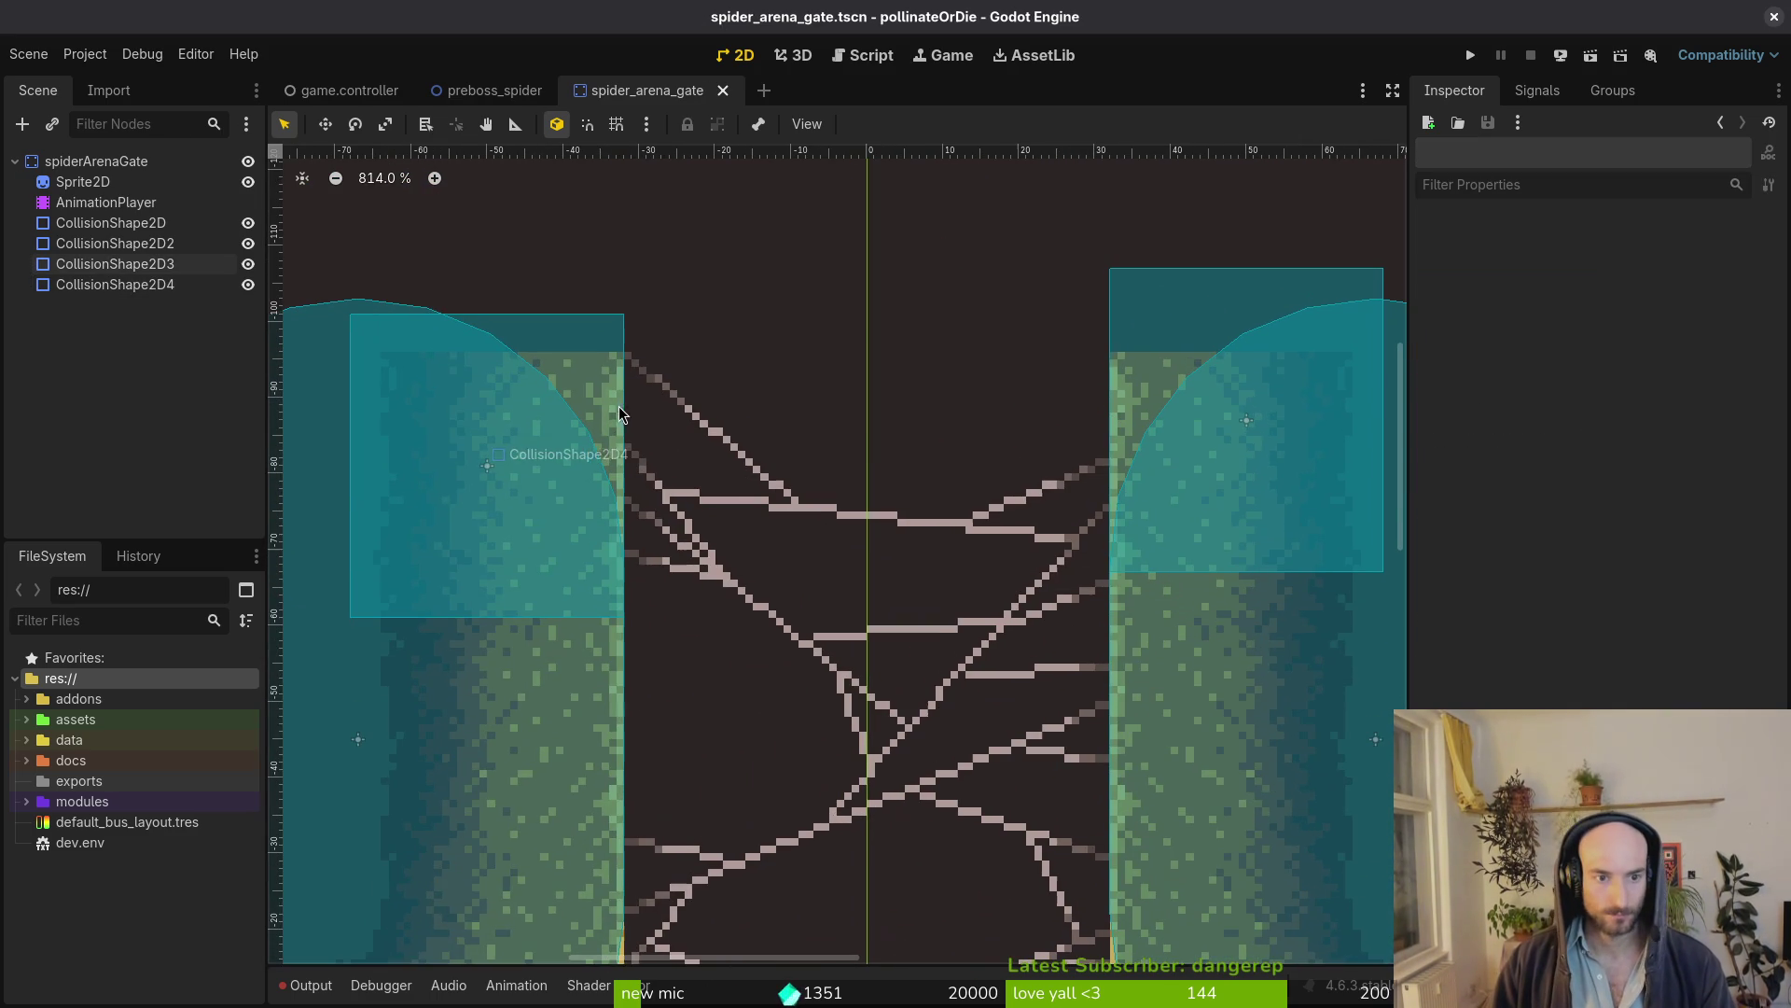
{"action": "left_click", "coordinate": [1167, 280]}
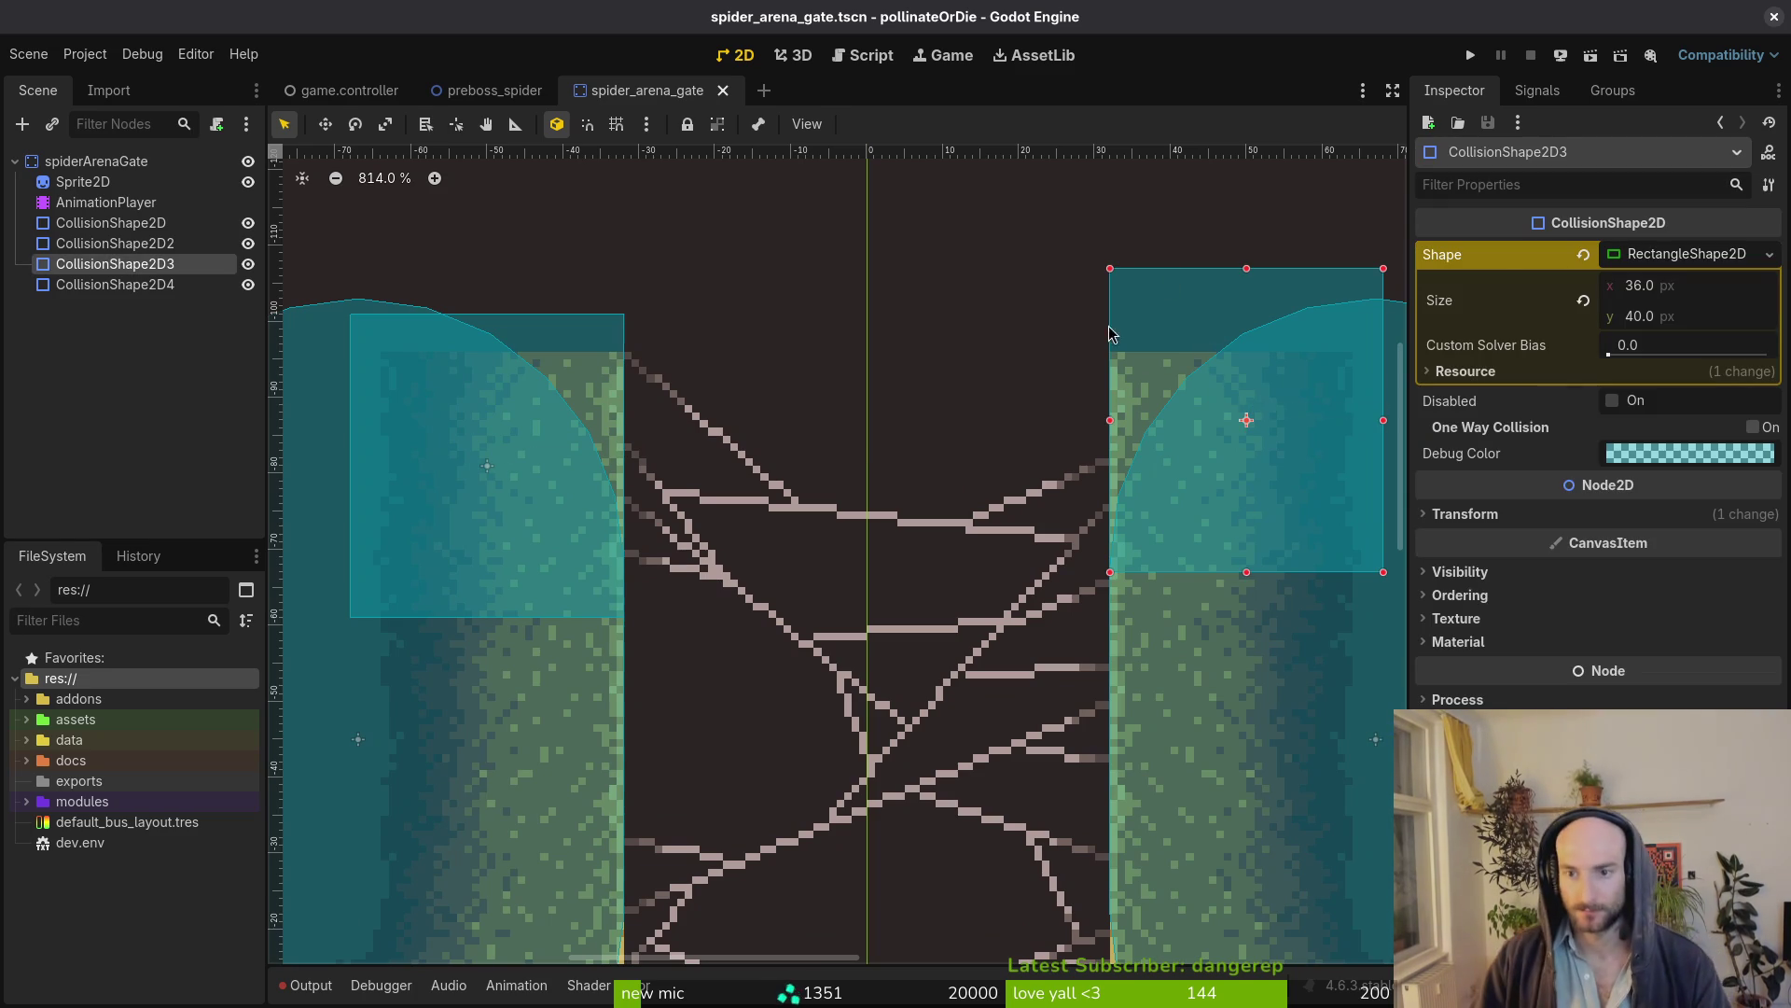
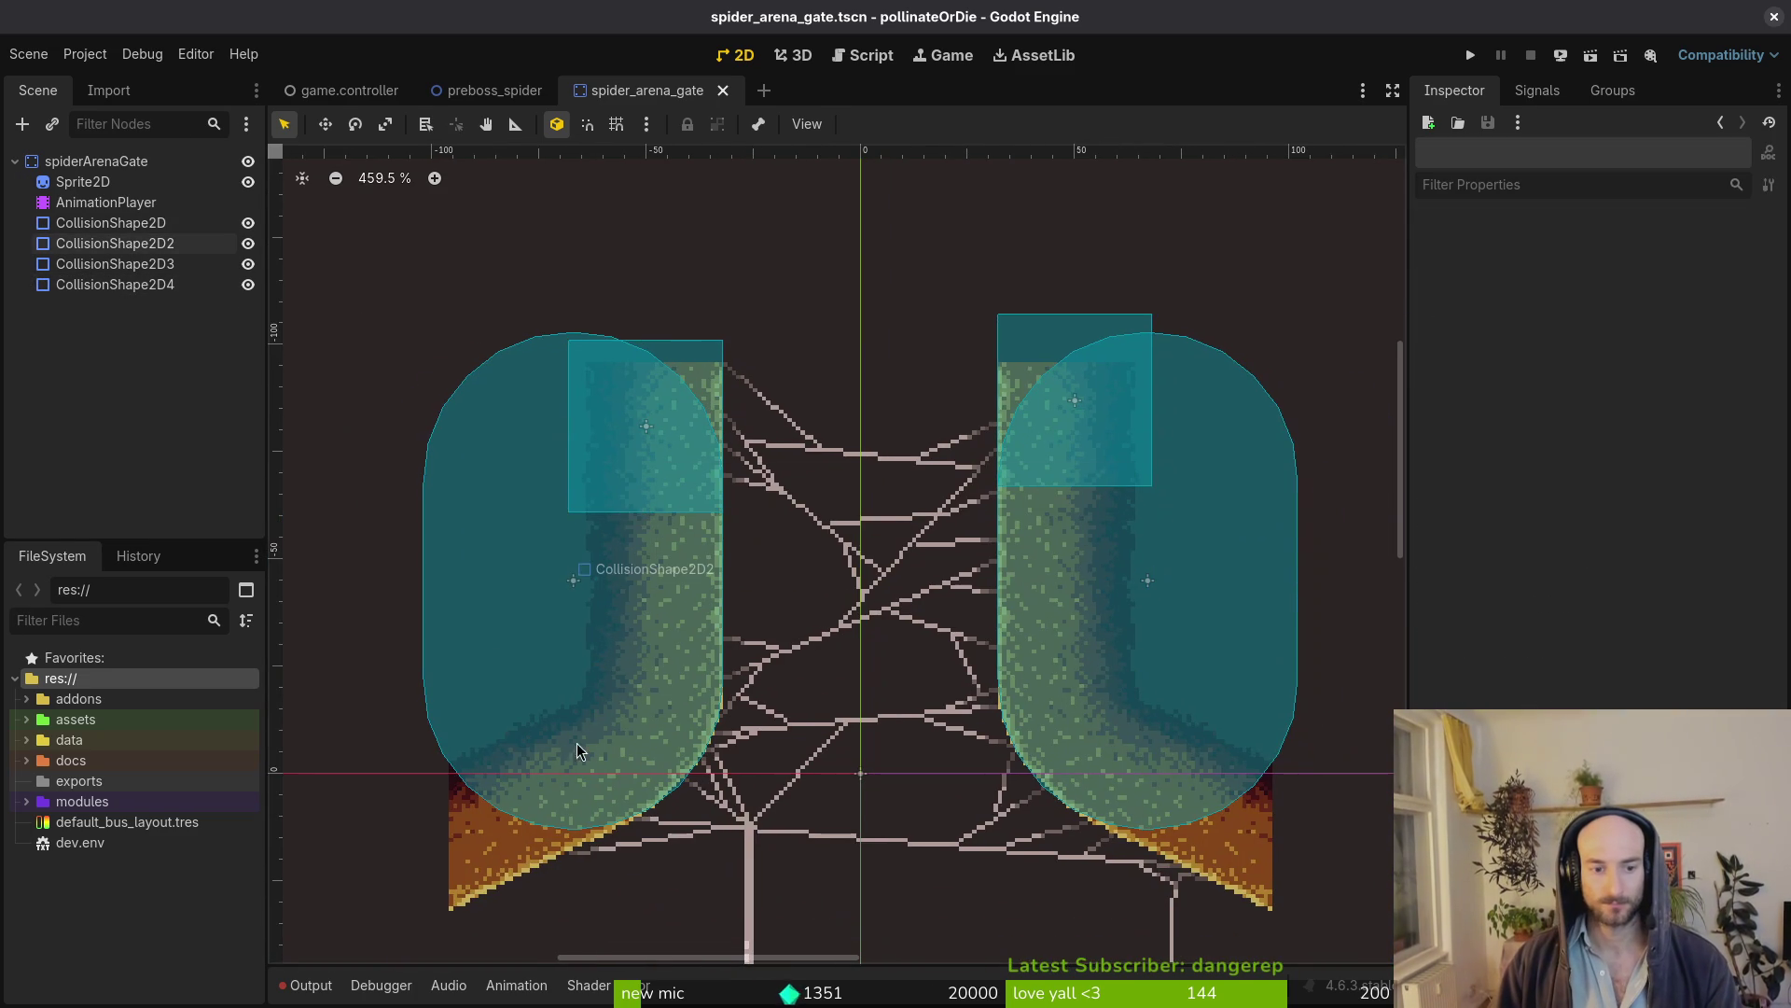
Duplicate CollisionShape2D4 into CollisionShape2D5 and drag the copy down toward the wedge
{"action": "left_click", "coordinate": [681, 389]}
{"action": "key", "text": "ctrl+d"}
{"action": "mouse_move", "coordinate": [681, 390]}
{"action": "left_mouse_down"}
{"action": "mouse_move", "coordinate": [787, 309]}
{"action": "mouse_move", "coordinate": [505, 672]}
{"action": "mouse_move", "coordinate": [789, 690]}
{"action": "mouse_move", "coordinate": [887, 653]}
{"action": "left_mouse_up"}
{"action": "scroll", "coordinate": [563, 625], "scroll_direction": "up", "scroll_amount": 6}
{"action": "scroll", "coordinate": [788, 690], "scroll_direction": "up", "scroll_amount": 4}
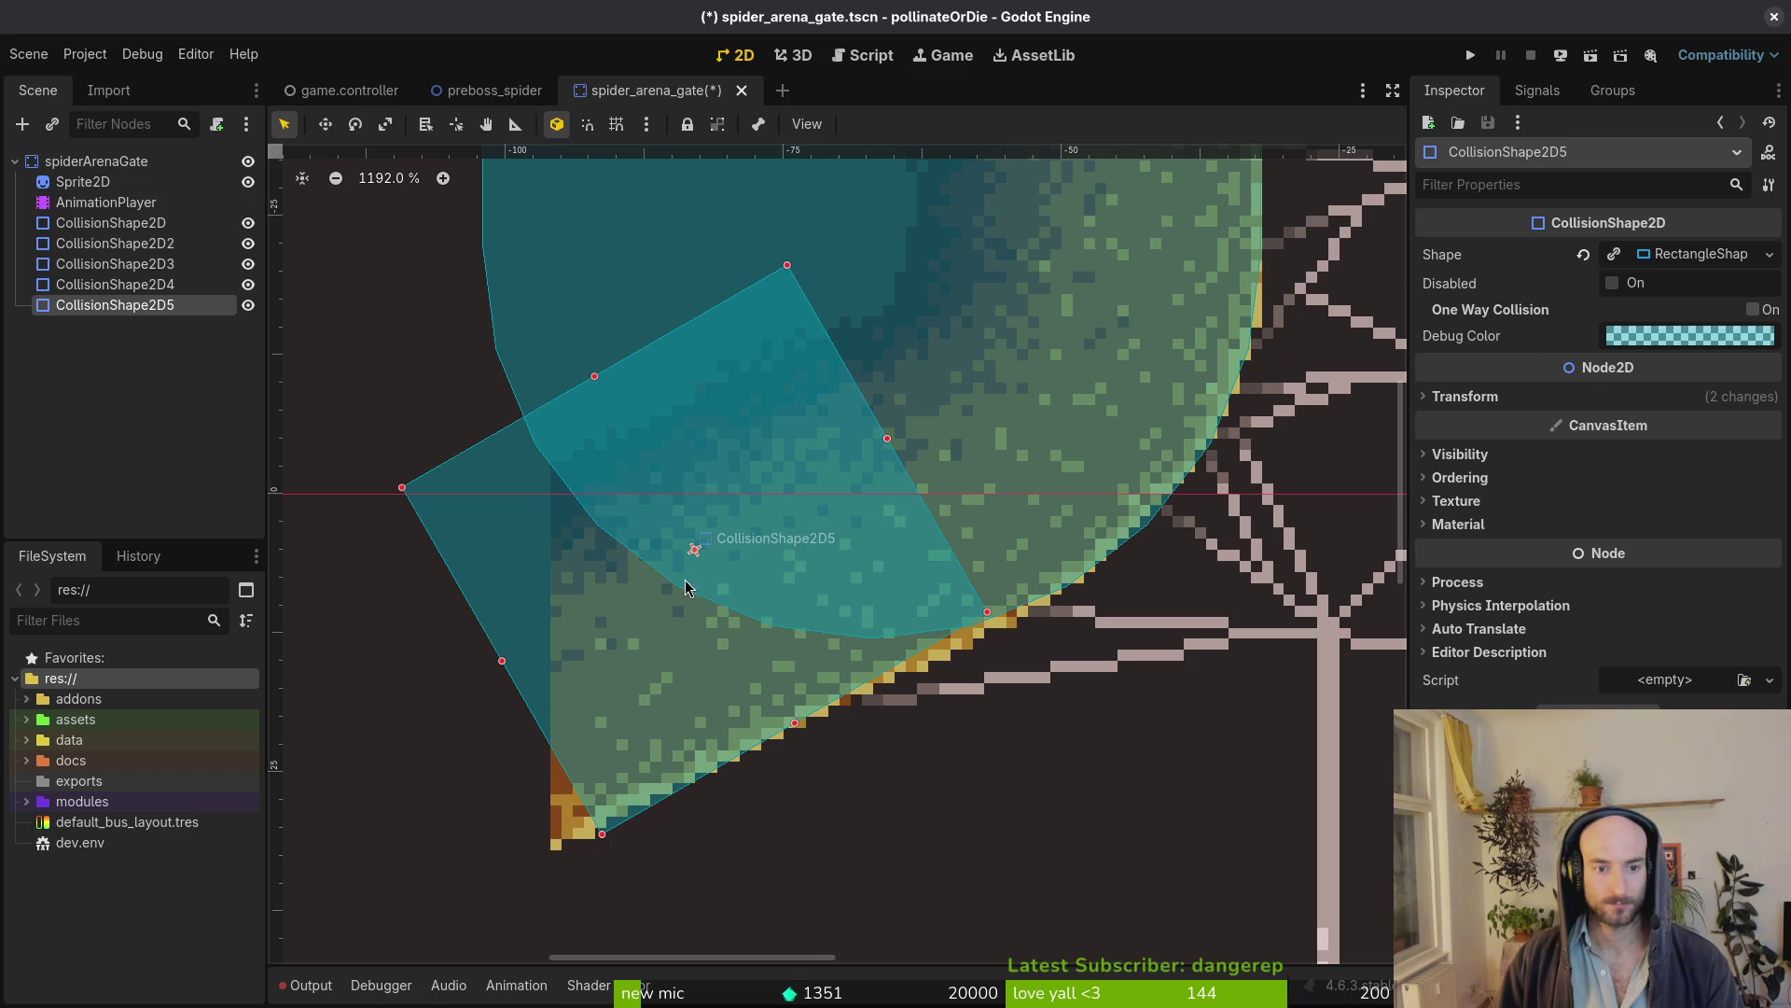
Undo the trial repositioning of the copy and reselect the spiderArenaGate root
{"action": "key", "text": "ctrl+z"}
{"action": "key", "text": "ctrl+z"}
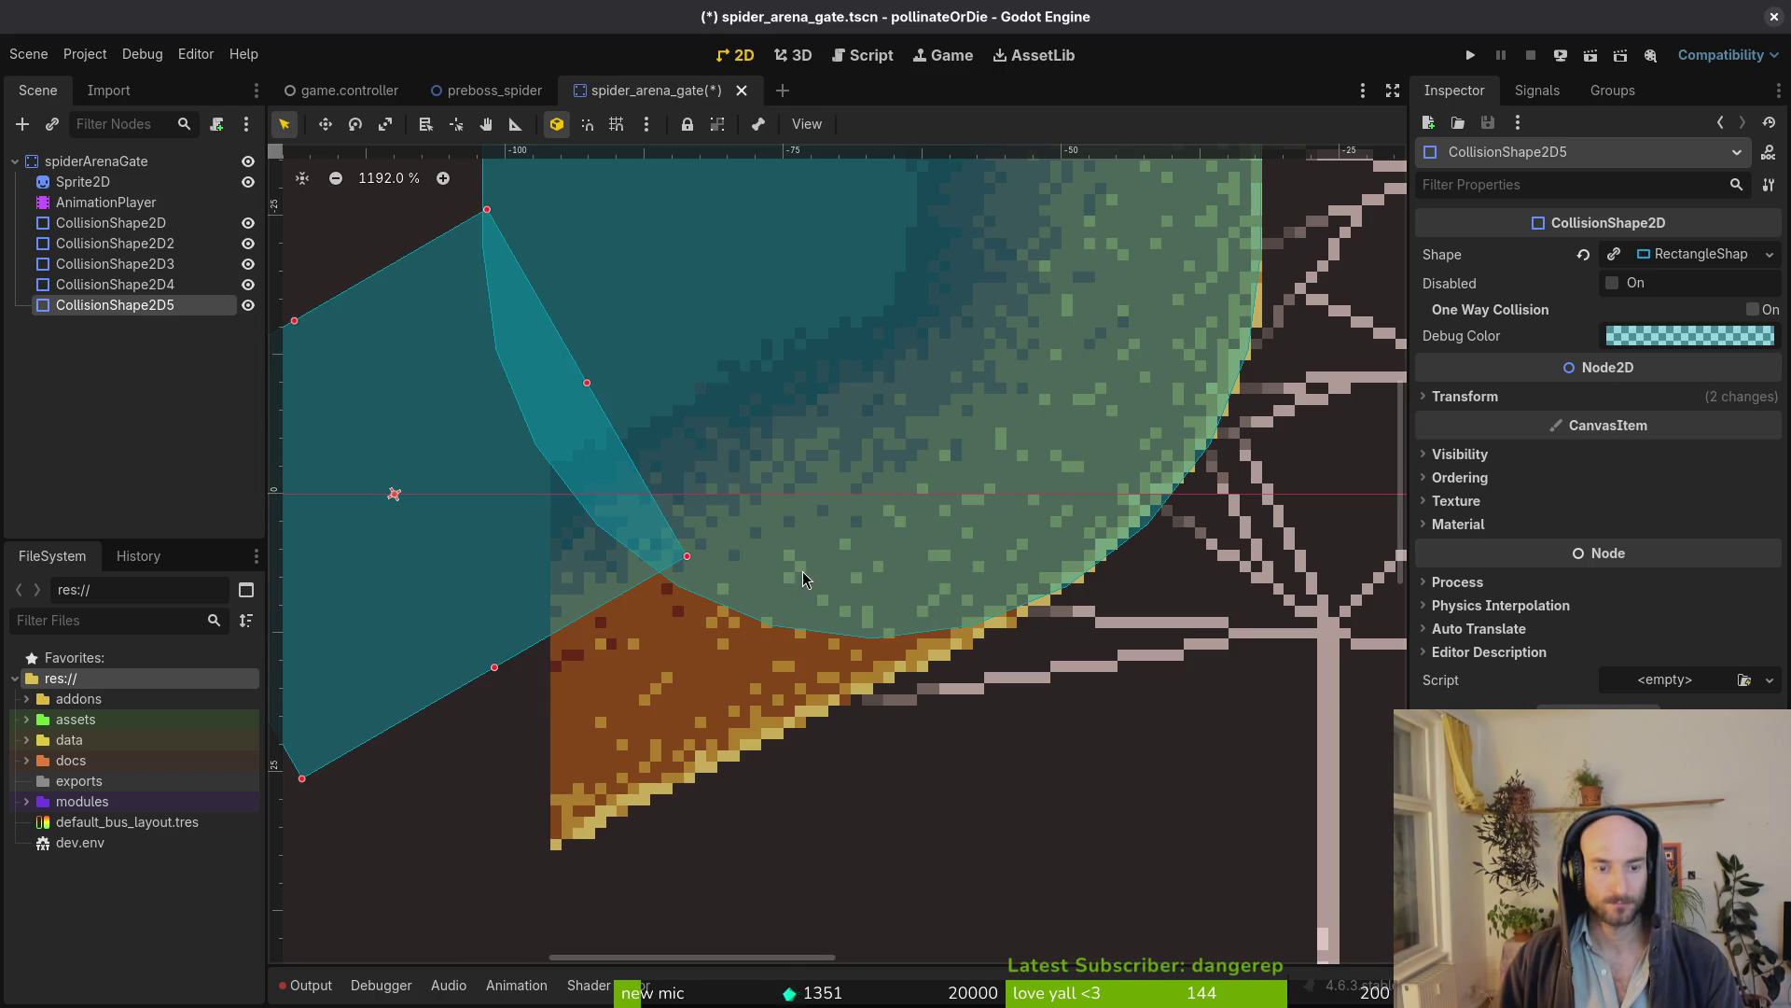
{"action": "key", "text": "ctrl+z"}
{"action": "key", "text": "ctrl+z"}
{"action": "left_click", "coordinate": [105, 165]}
Add a CollisionPolygon2D node under the root and expand its points list
{"action": "key", "text": "ctrl+a"}
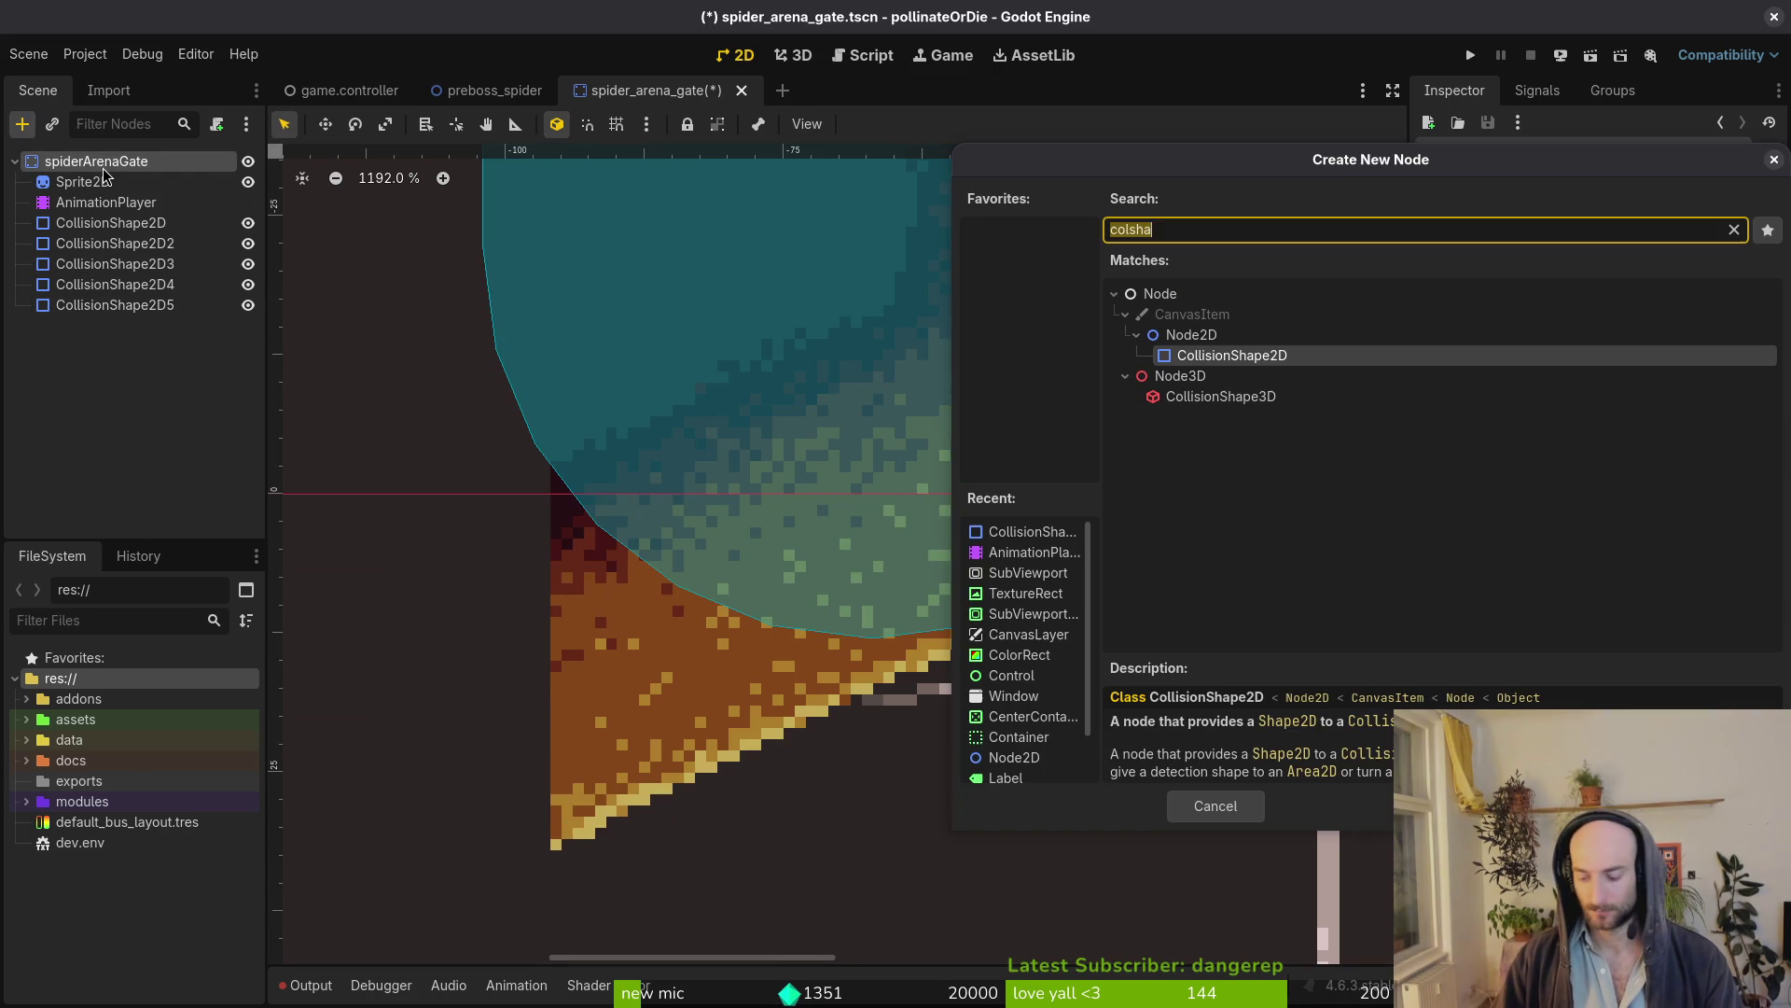
{"action": "type", "text": "colpol"}
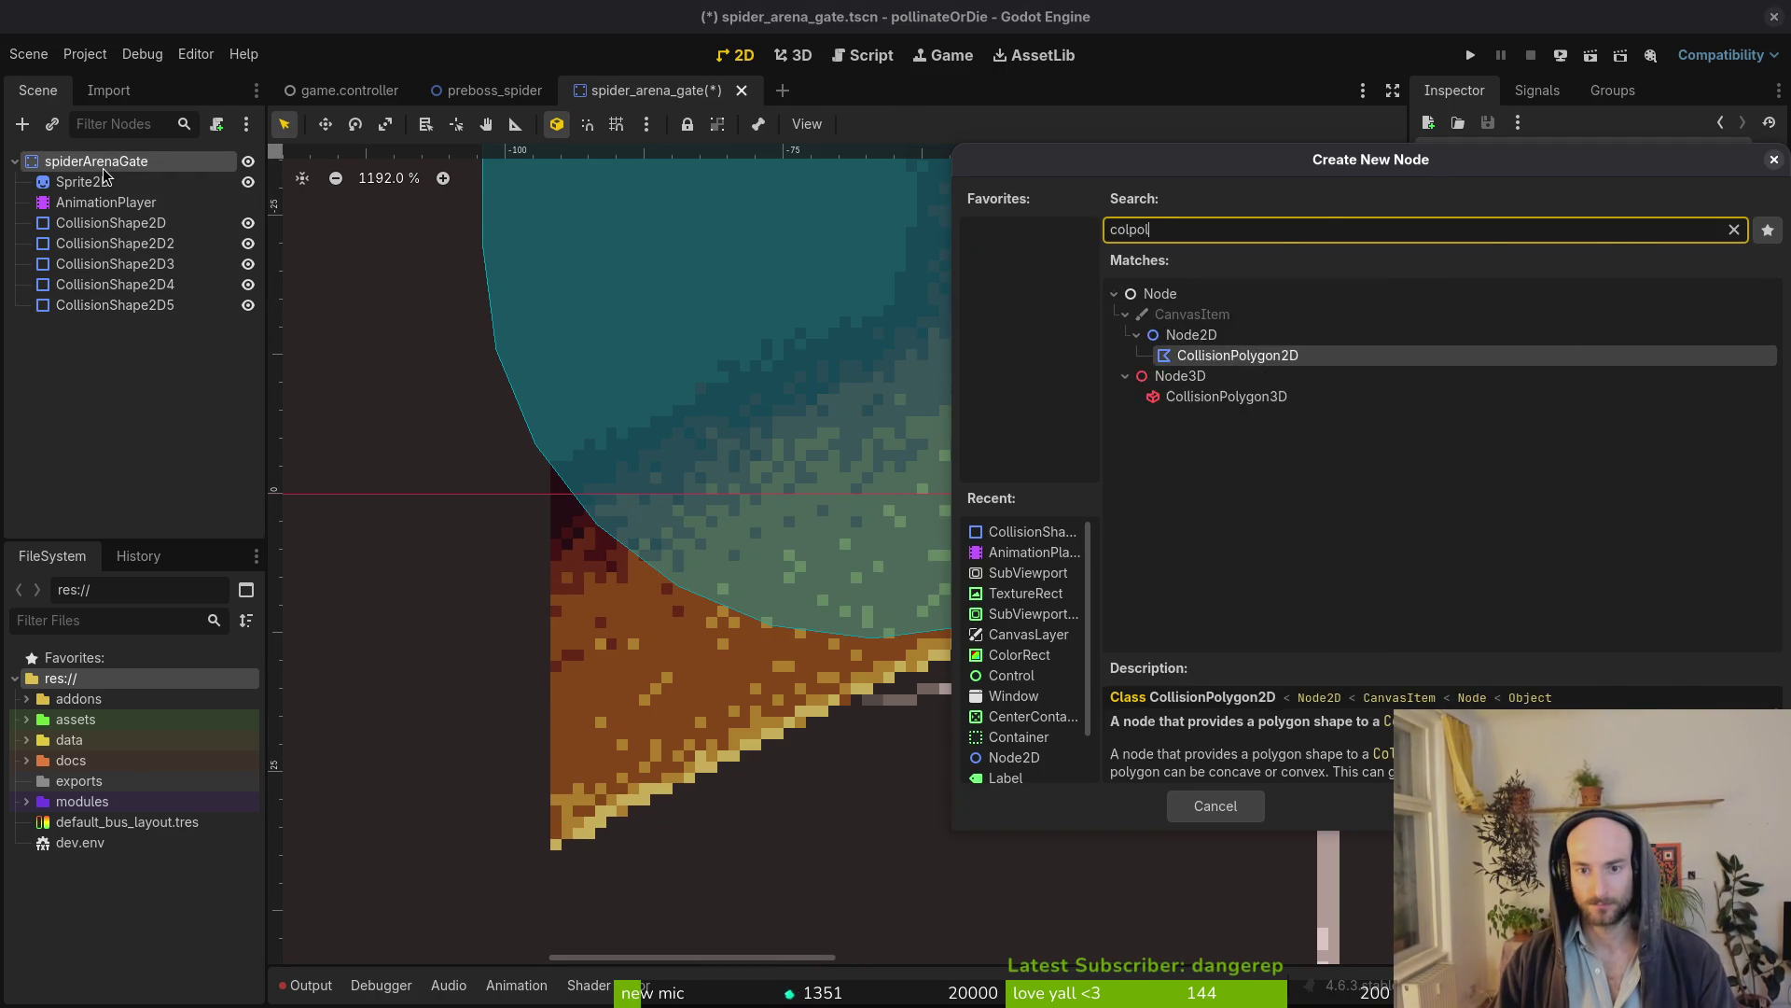
{"action": "key", "text": "Return"}
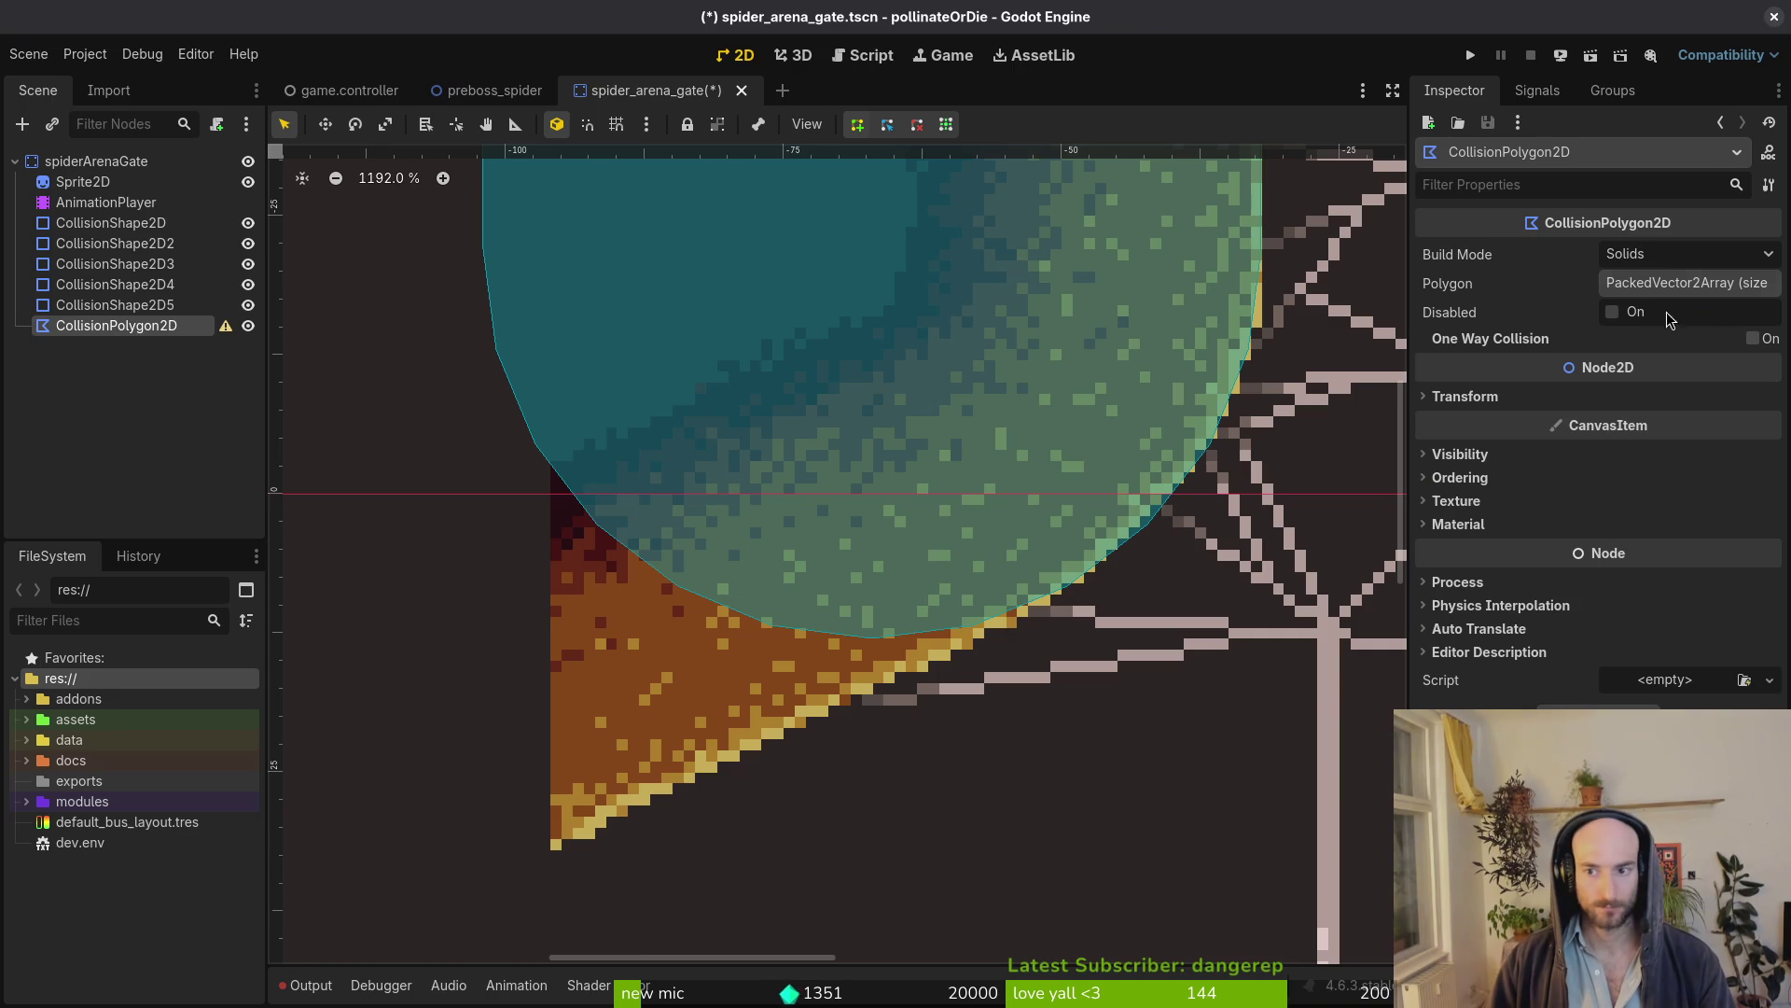
{"action": "left_click", "coordinate": [1658, 286]}
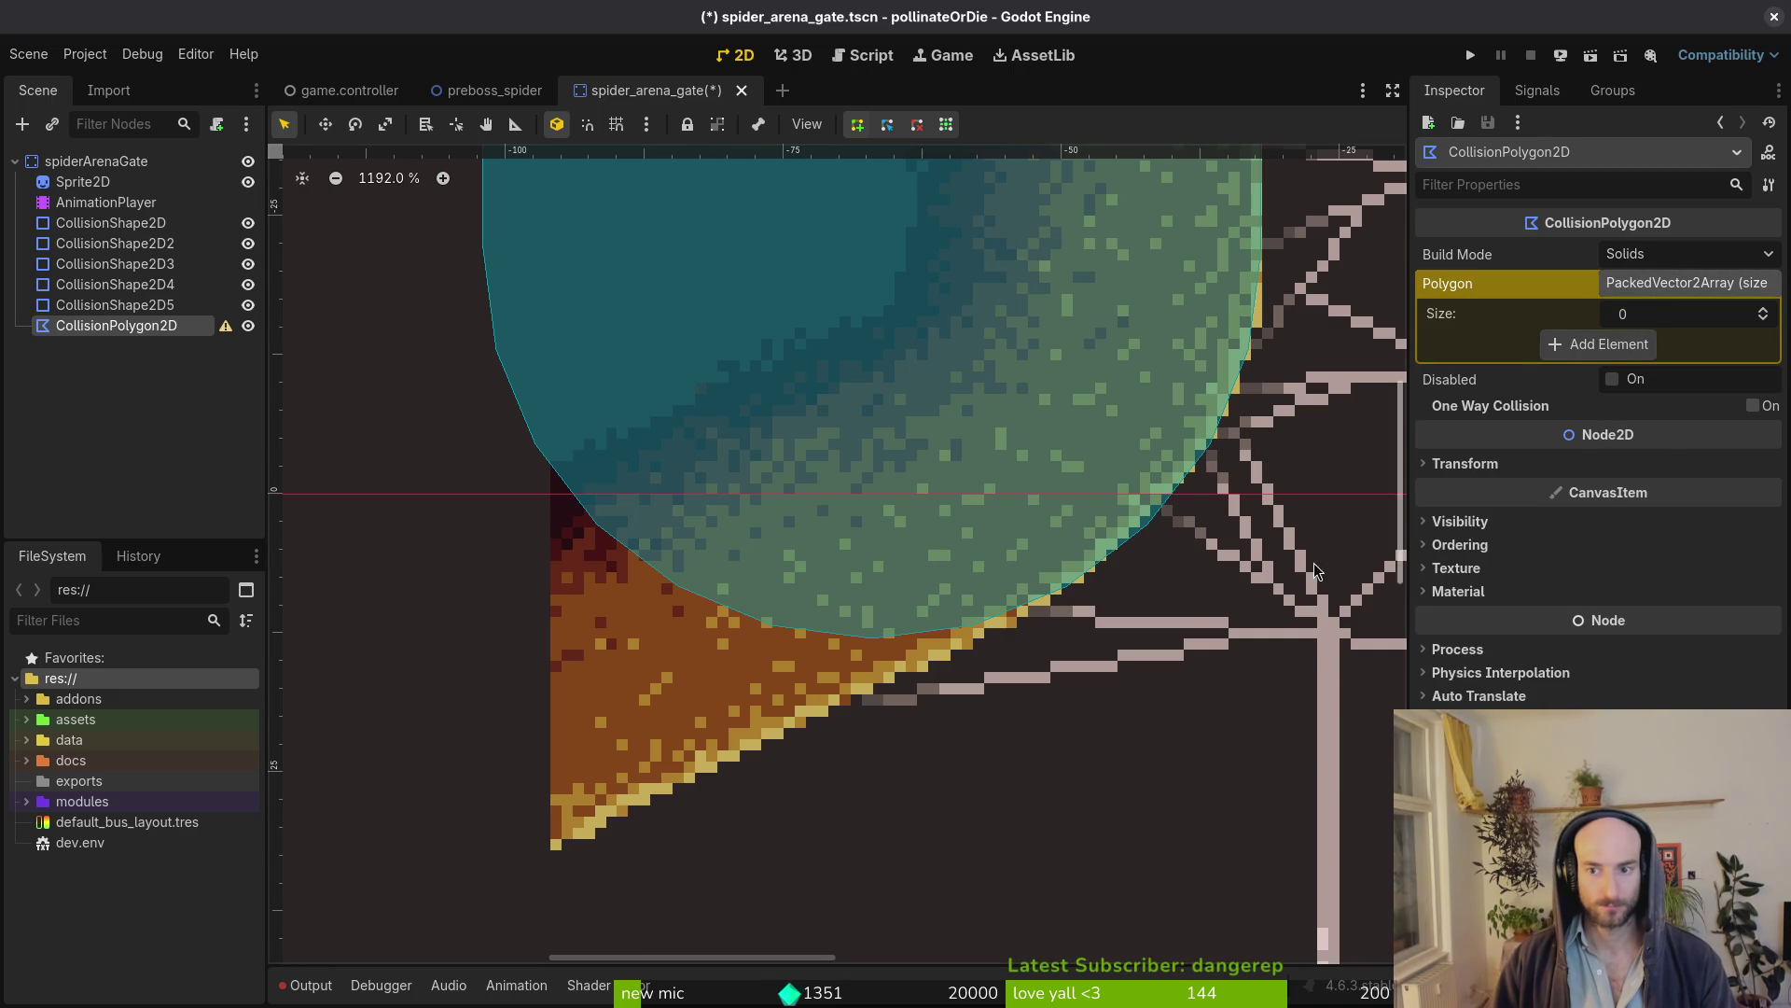
Draw a triangle over the left wedge, nudging its second vertex down along the wedge edge
{"action": "left_click", "coordinate": [551, 848]}
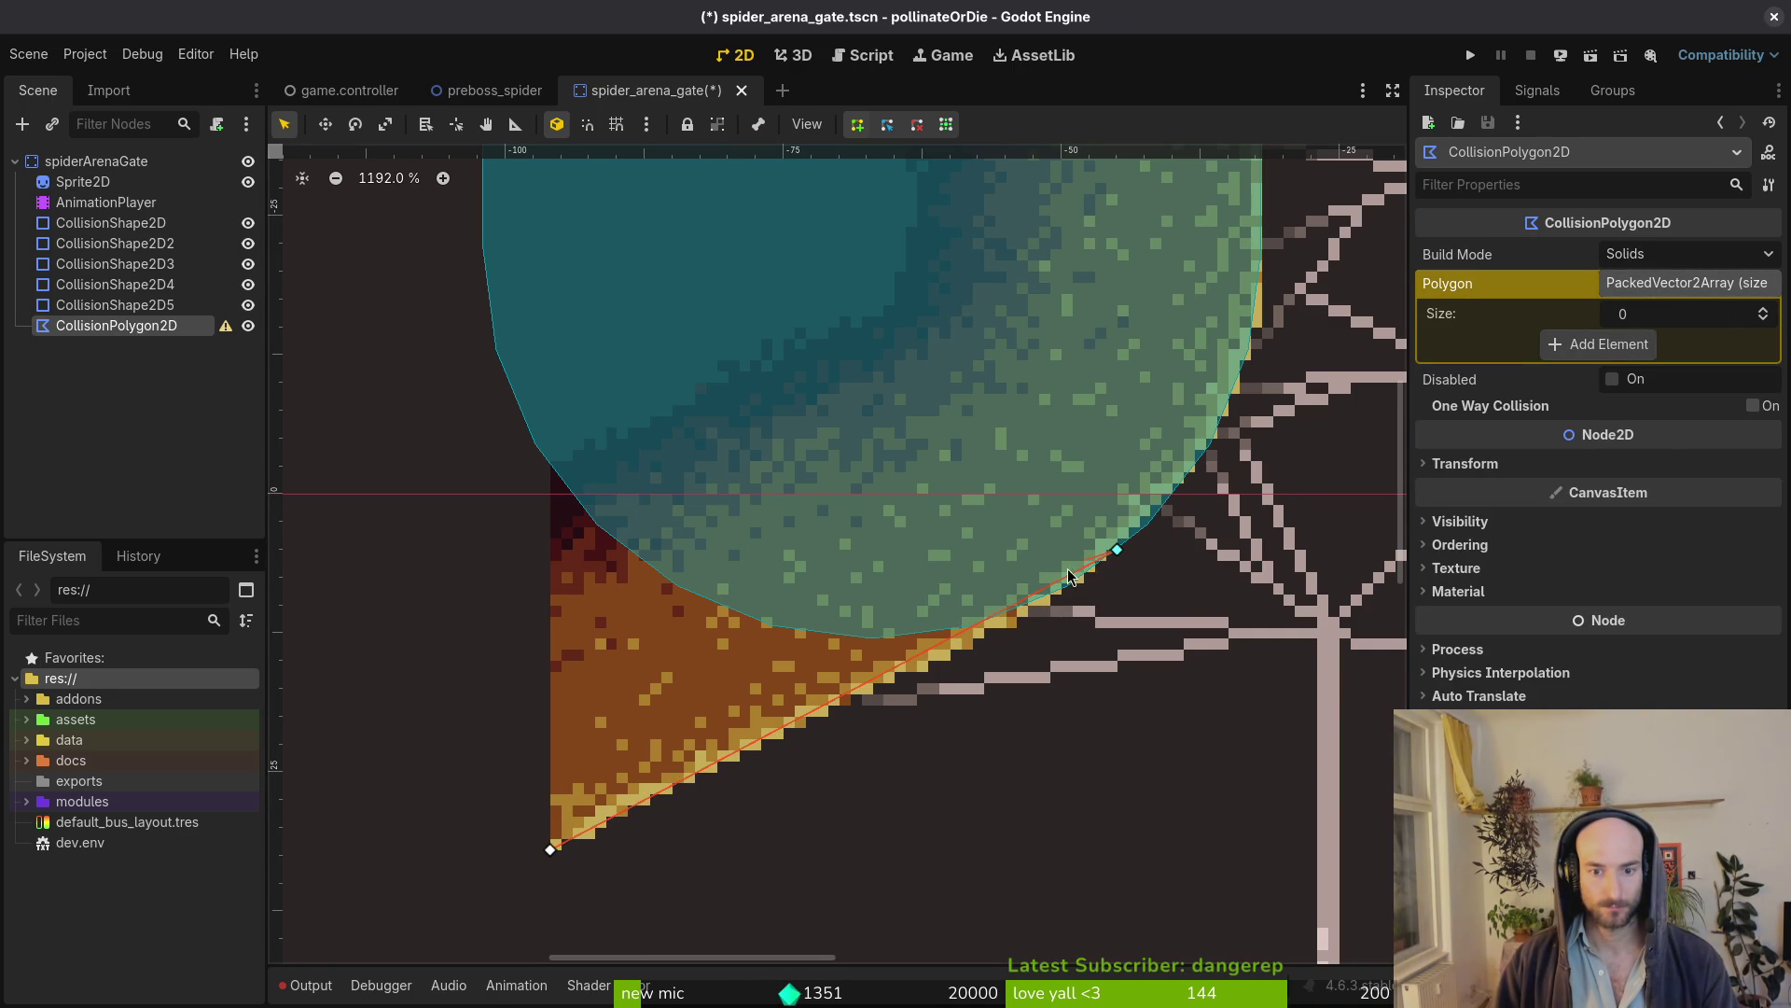
{"action": "left_click", "coordinate": [551, 848]}
{"action": "scroll", "coordinate": [752, 725], "scroll_direction": "up", "scroll_amount": 2}
{"action": "scroll", "coordinate": [904, 675], "scroll_direction": "up", "scroll_amount": 2}
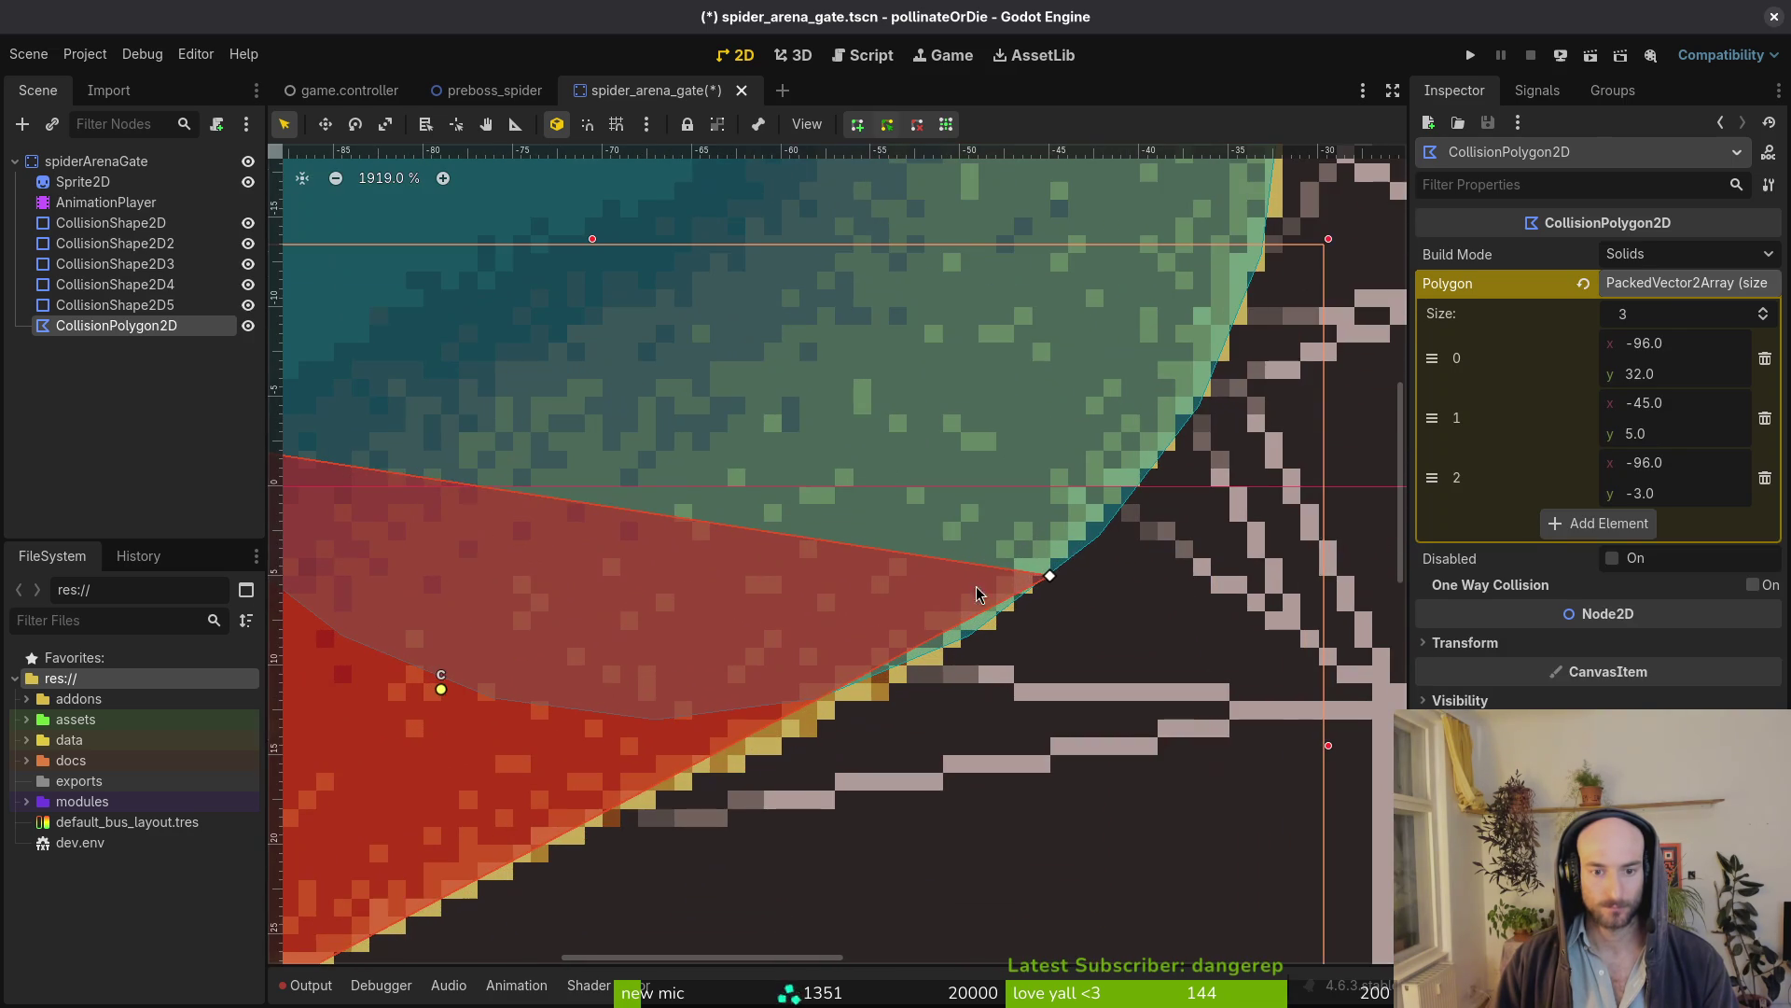
{"action": "left_click_drag", "start_coordinate": [1051, 577], "coordinate": [956, 639]}
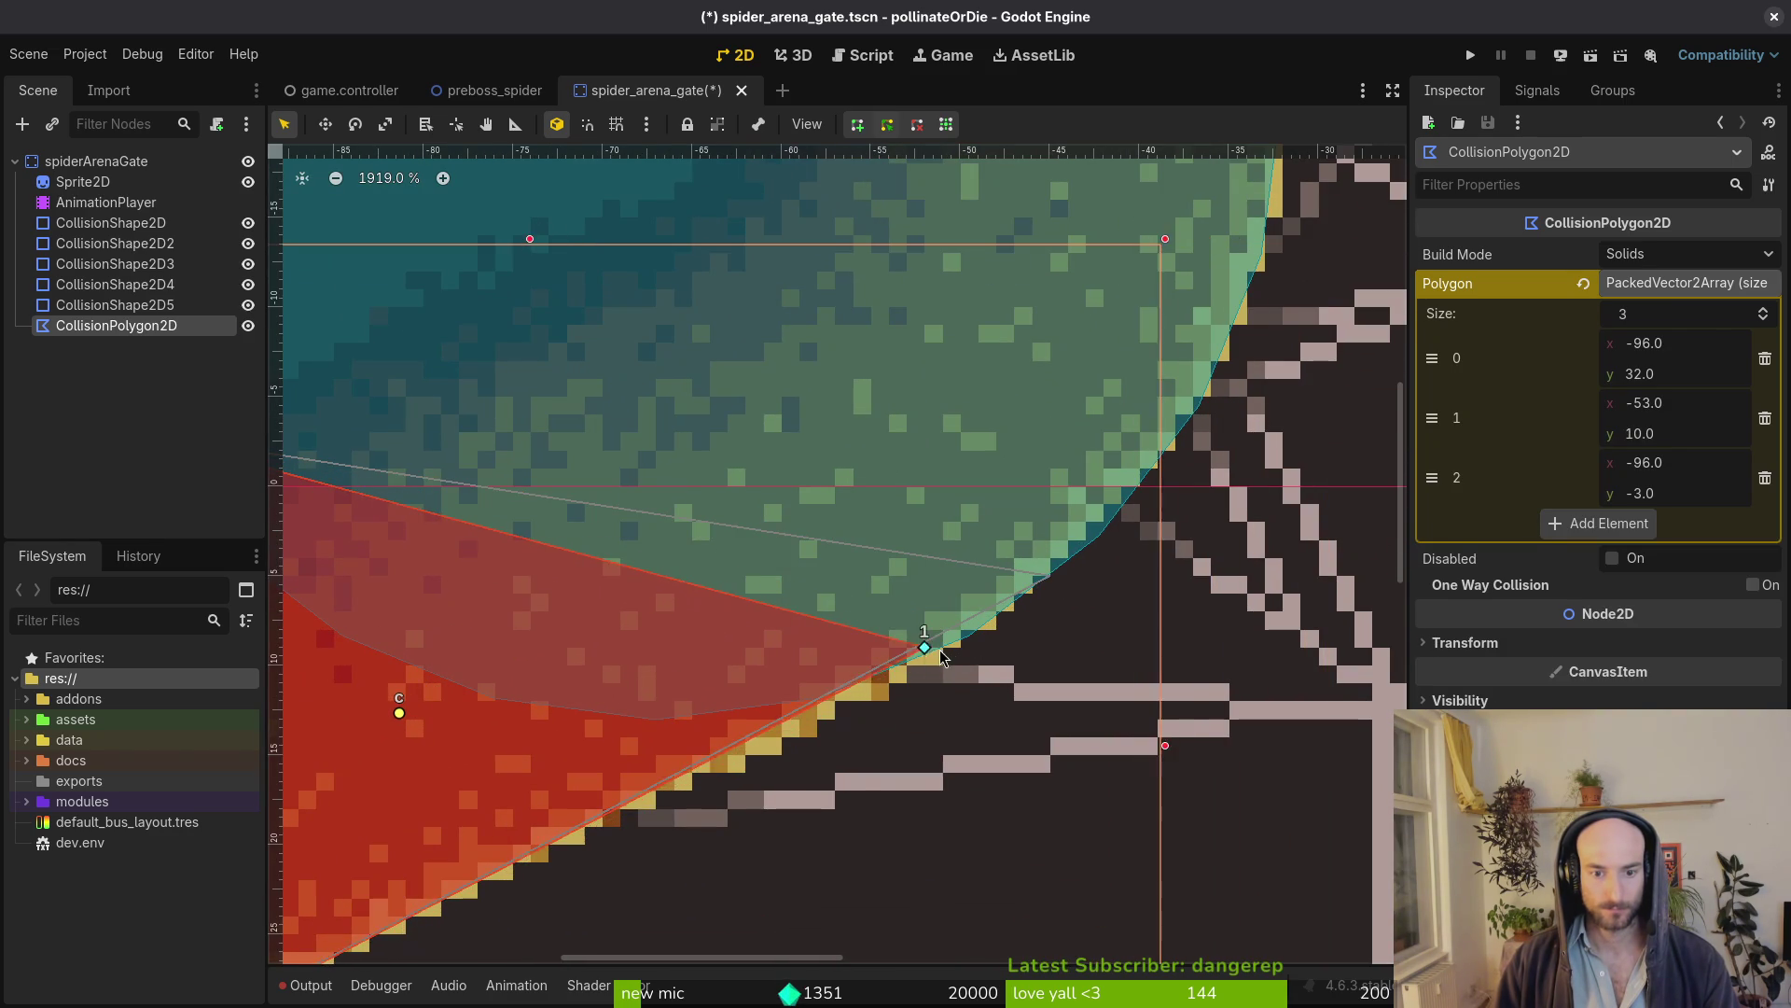
{"action": "scroll", "coordinate": [955, 707], "scroll_direction": "down", "scroll_amount": 5}
{"action": "scroll", "coordinate": [949, 716], "scroll_direction": "down", "scroll_amount": 3}
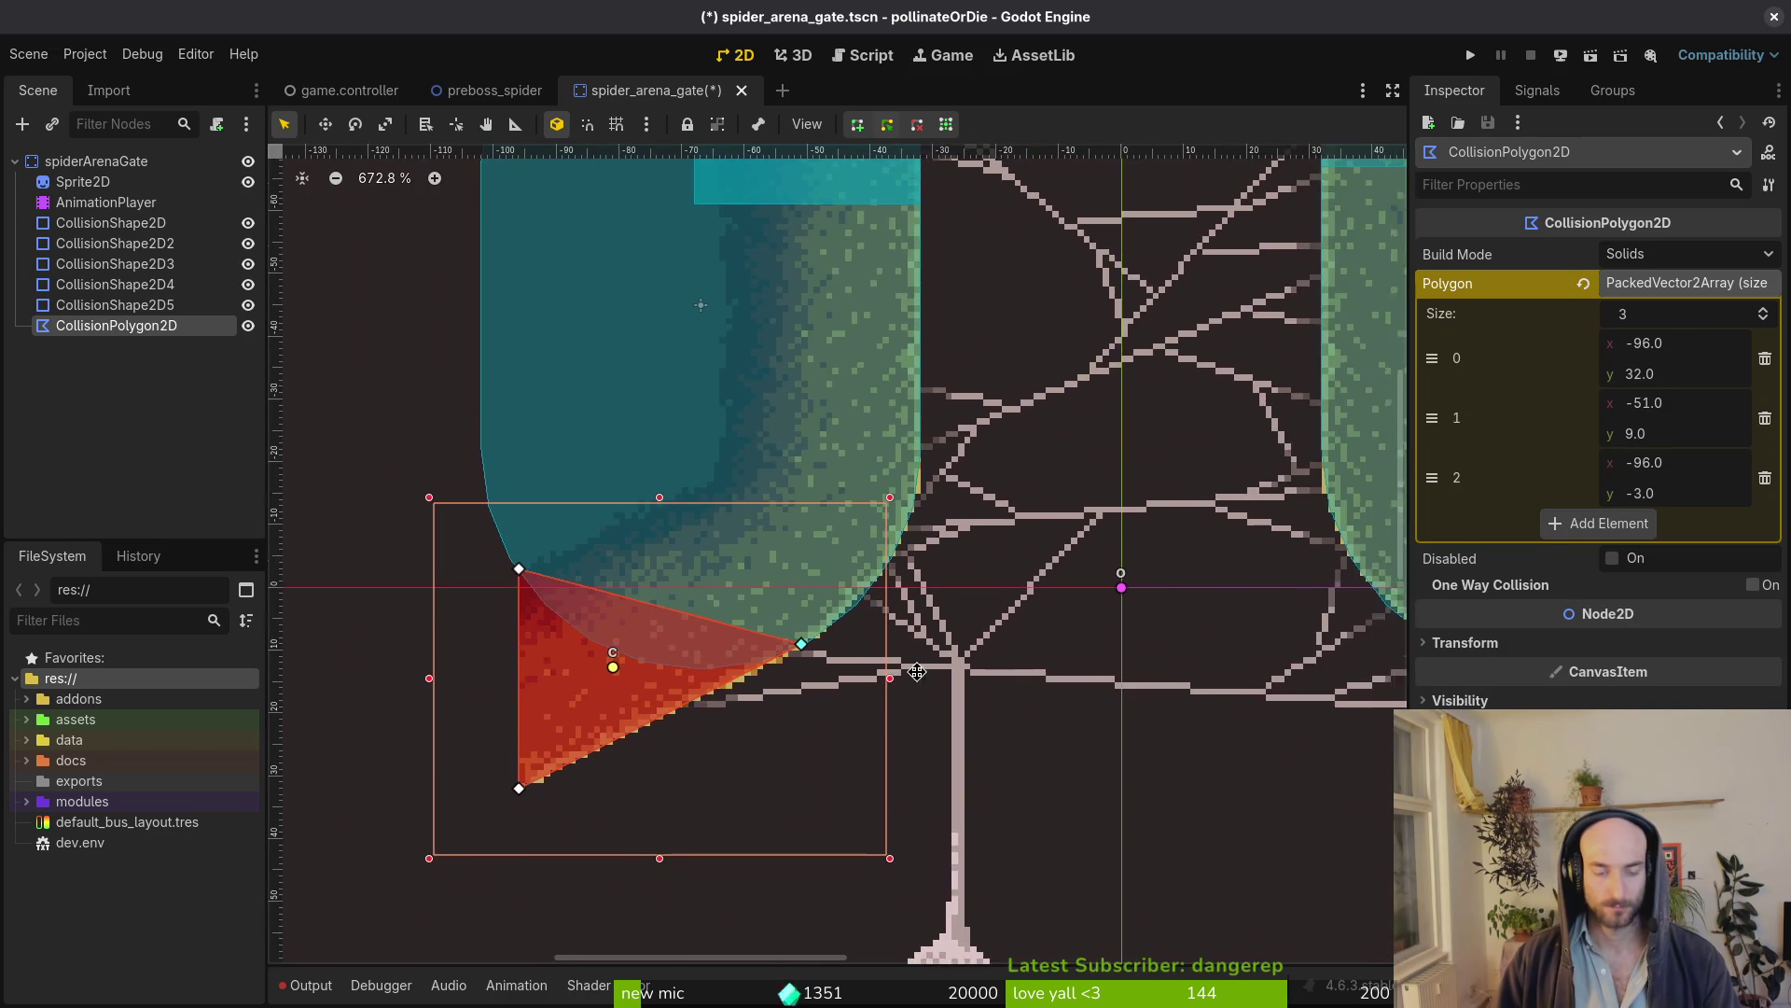
{"action": "scroll", "coordinate": [672, 546], "scroll_direction": "right", "scroll_amount": 5}
{"action": "left_click", "coordinate": [128, 163]}
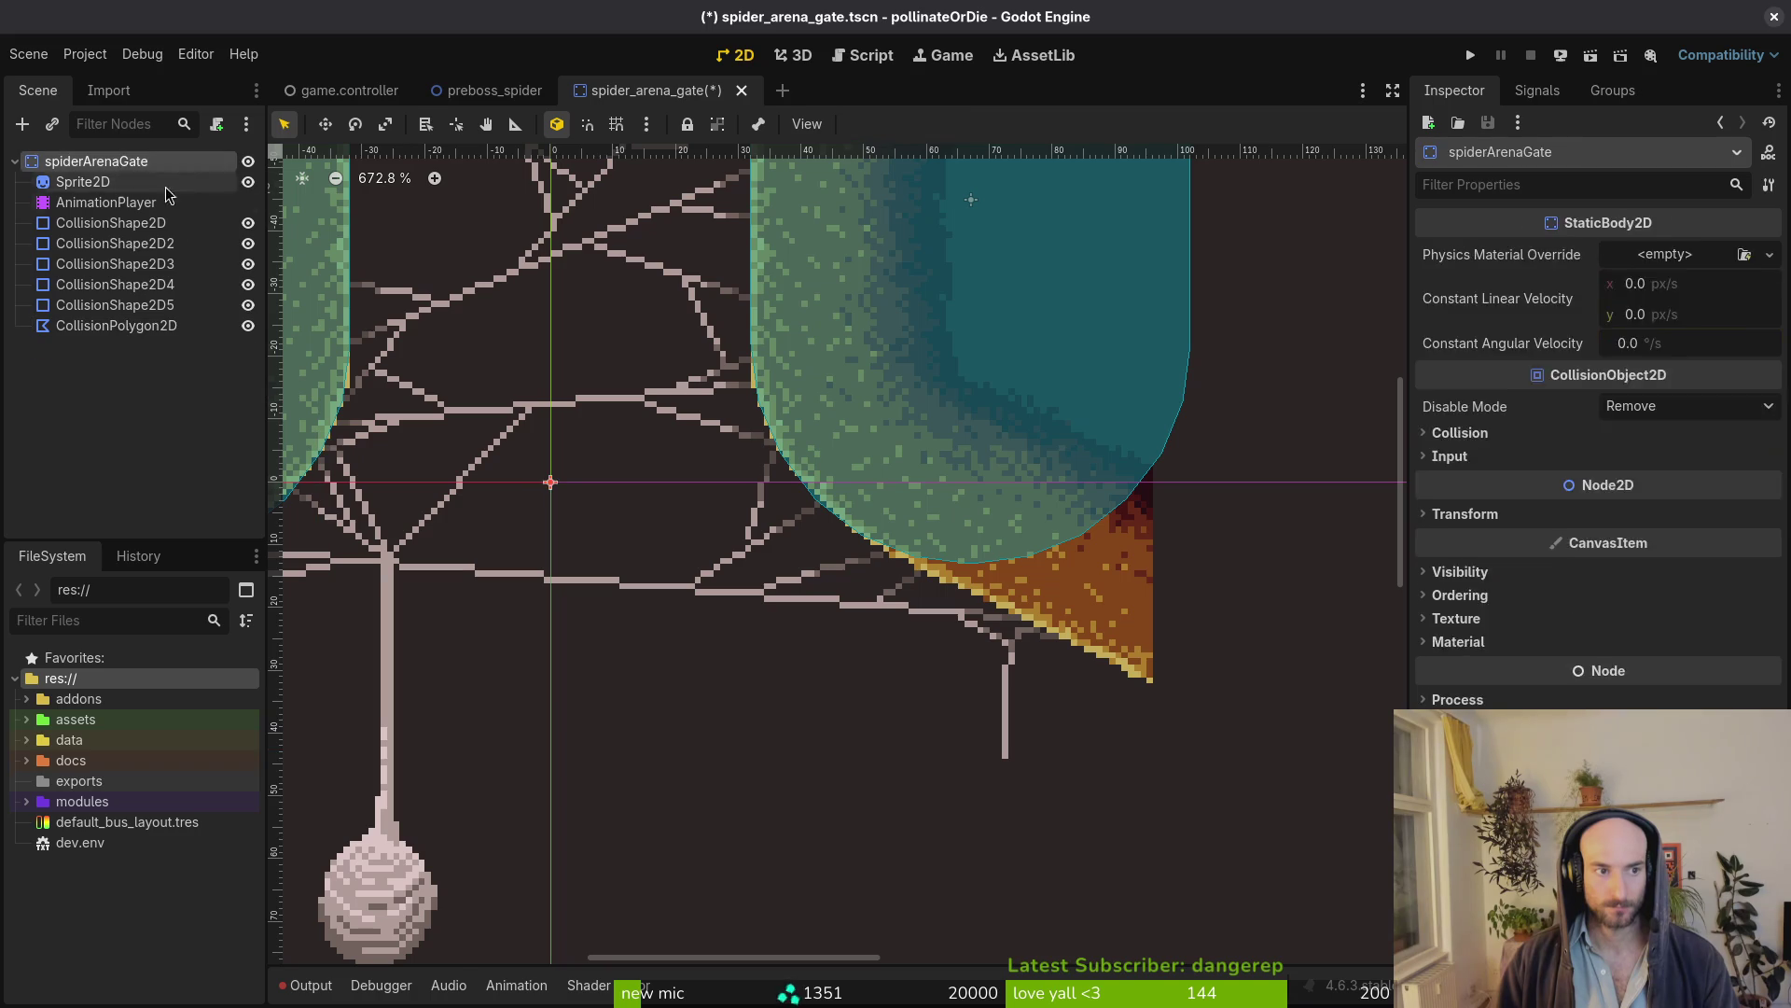
Paste a second collision polygon, try moving it toward the right wedge, then undo the move
{"action": "key", "text": "ctrl+v"}
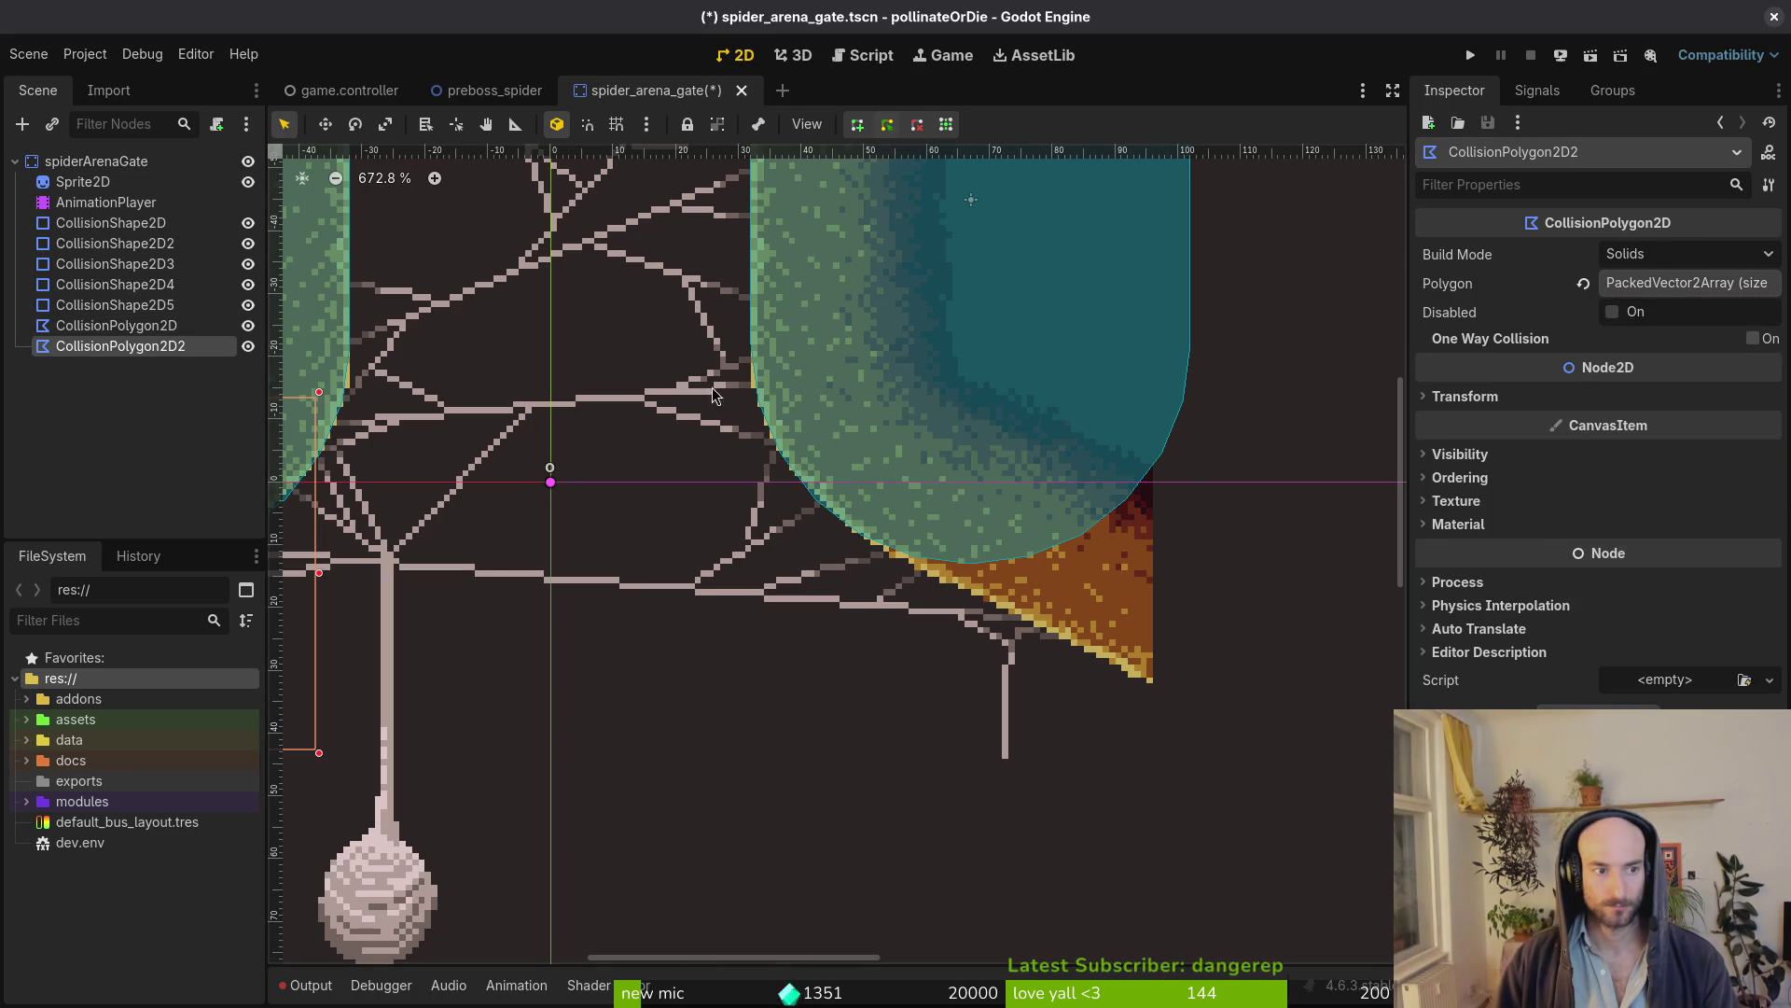
{"action": "scroll", "coordinate": [671, 384], "scroll_direction": "down", "scroll_amount": 3}
{"action": "scroll", "coordinate": [1079, 469], "scroll_direction": "left", "scroll_amount": 5}
{"action": "mouse_move", "coordinate": [786, 546]}
{"action": "left_mouse_down"}
{"action": "mouse_move", "coordinate": [1189, 558]}
{"action": "mouse_move", "coordinate": [1183, 616]}
{"action": "left_mouse_up"}
{"action": "scroll", "coordinate": [1189, 558], "scroll_direction": "right", "scroll_amount": 3}
{"action": "key", "text": "Escape"}
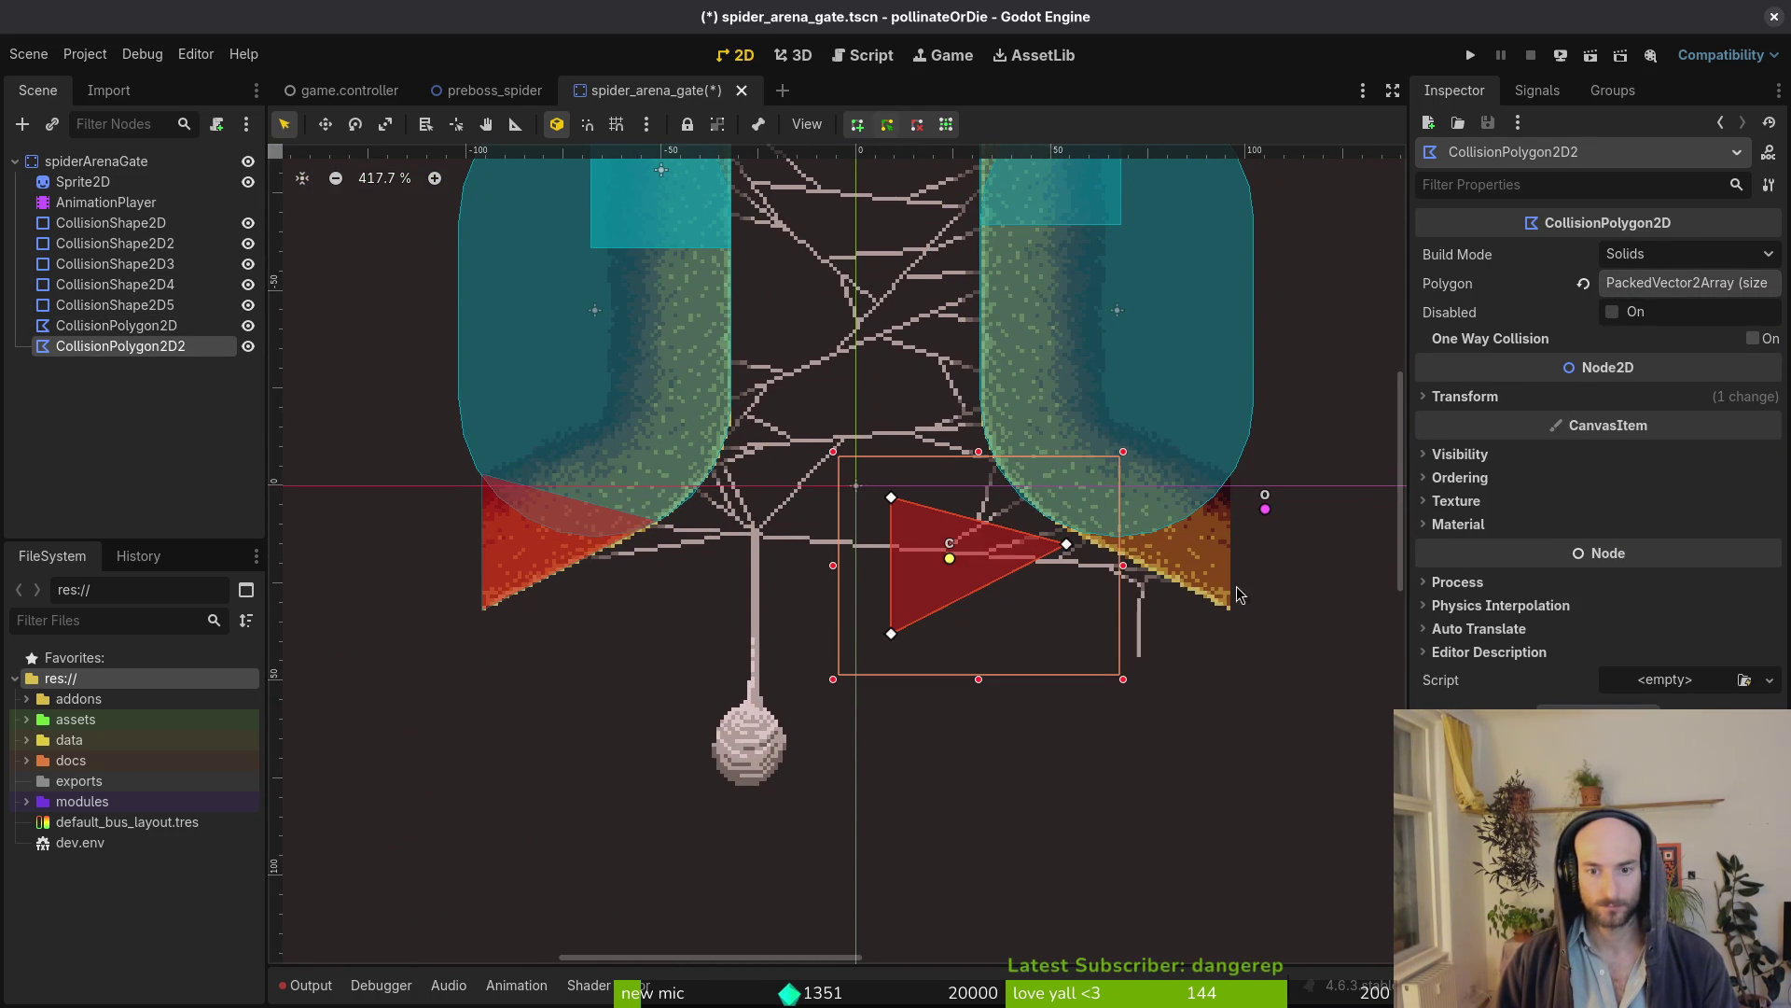
{"action": "key", "text": "ctrl+z"}
Delete the extra CollisionPolygon2D2 and start adding a fresh node under the root
{"action": "left_click", "coordinate": [118, 368]}
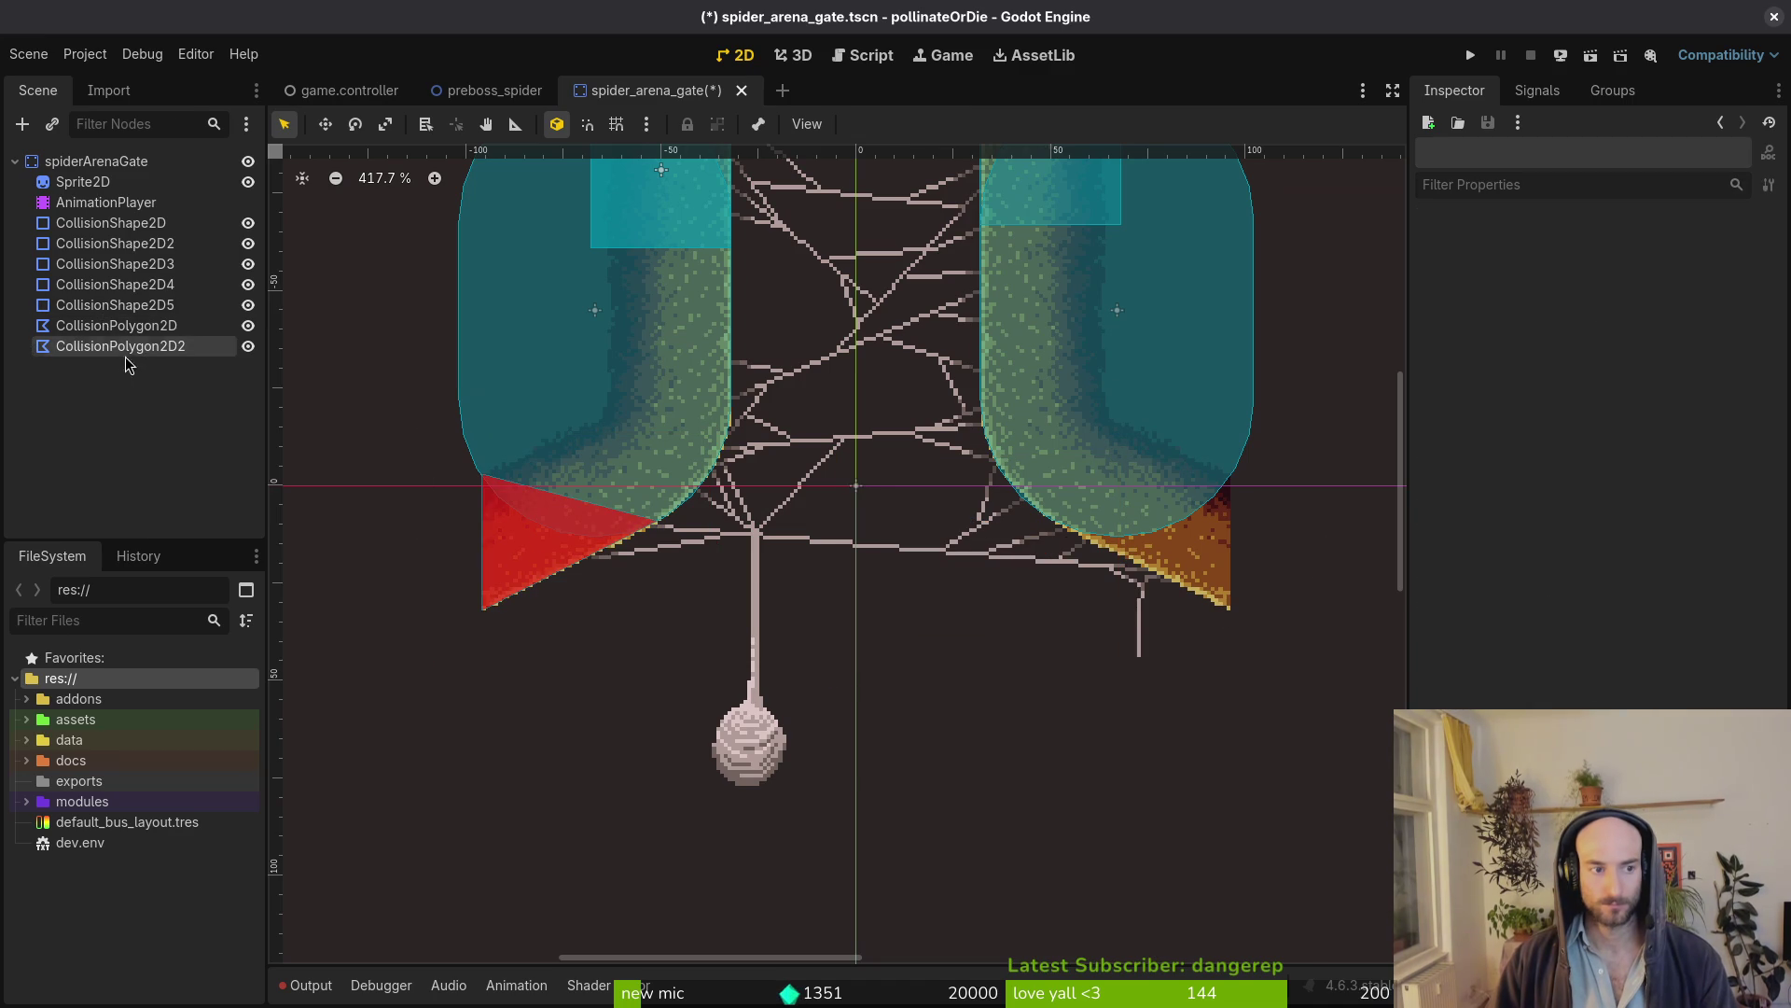
{"action": "left_click", "coordinate": [121, 346]}
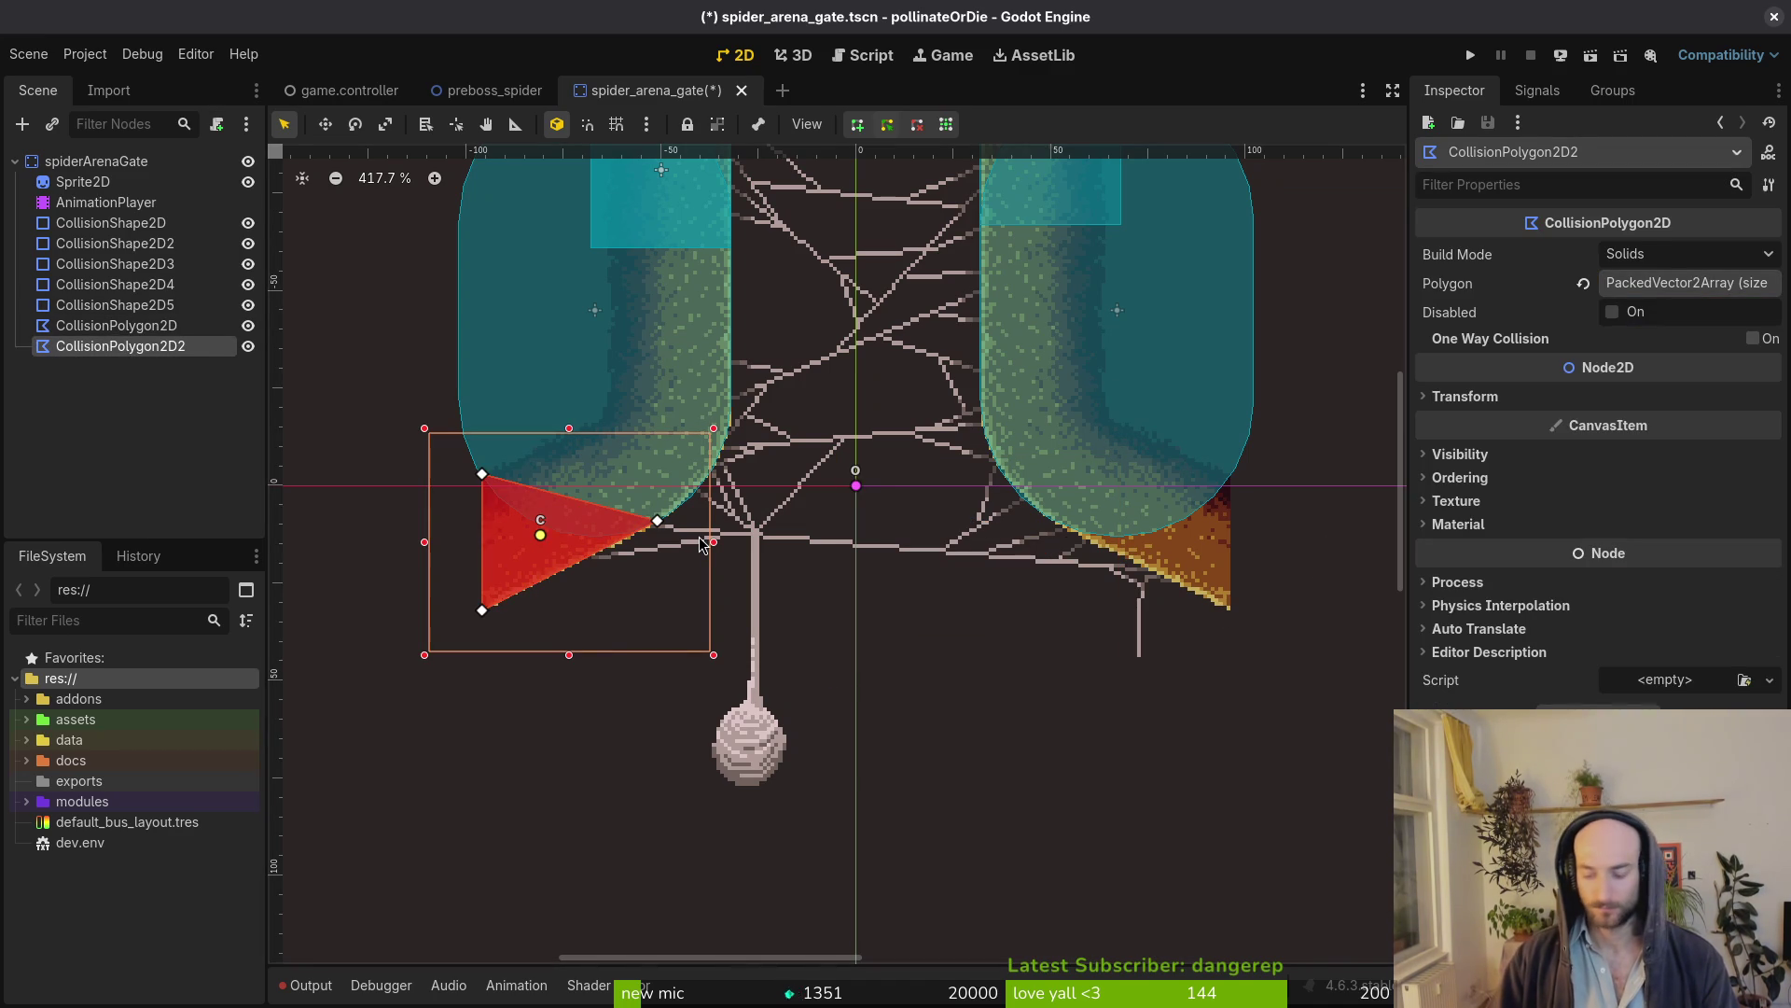
{"action": "key", "text": "Delete"}
{"action": "left_click", "coordinate": [965, 521]}
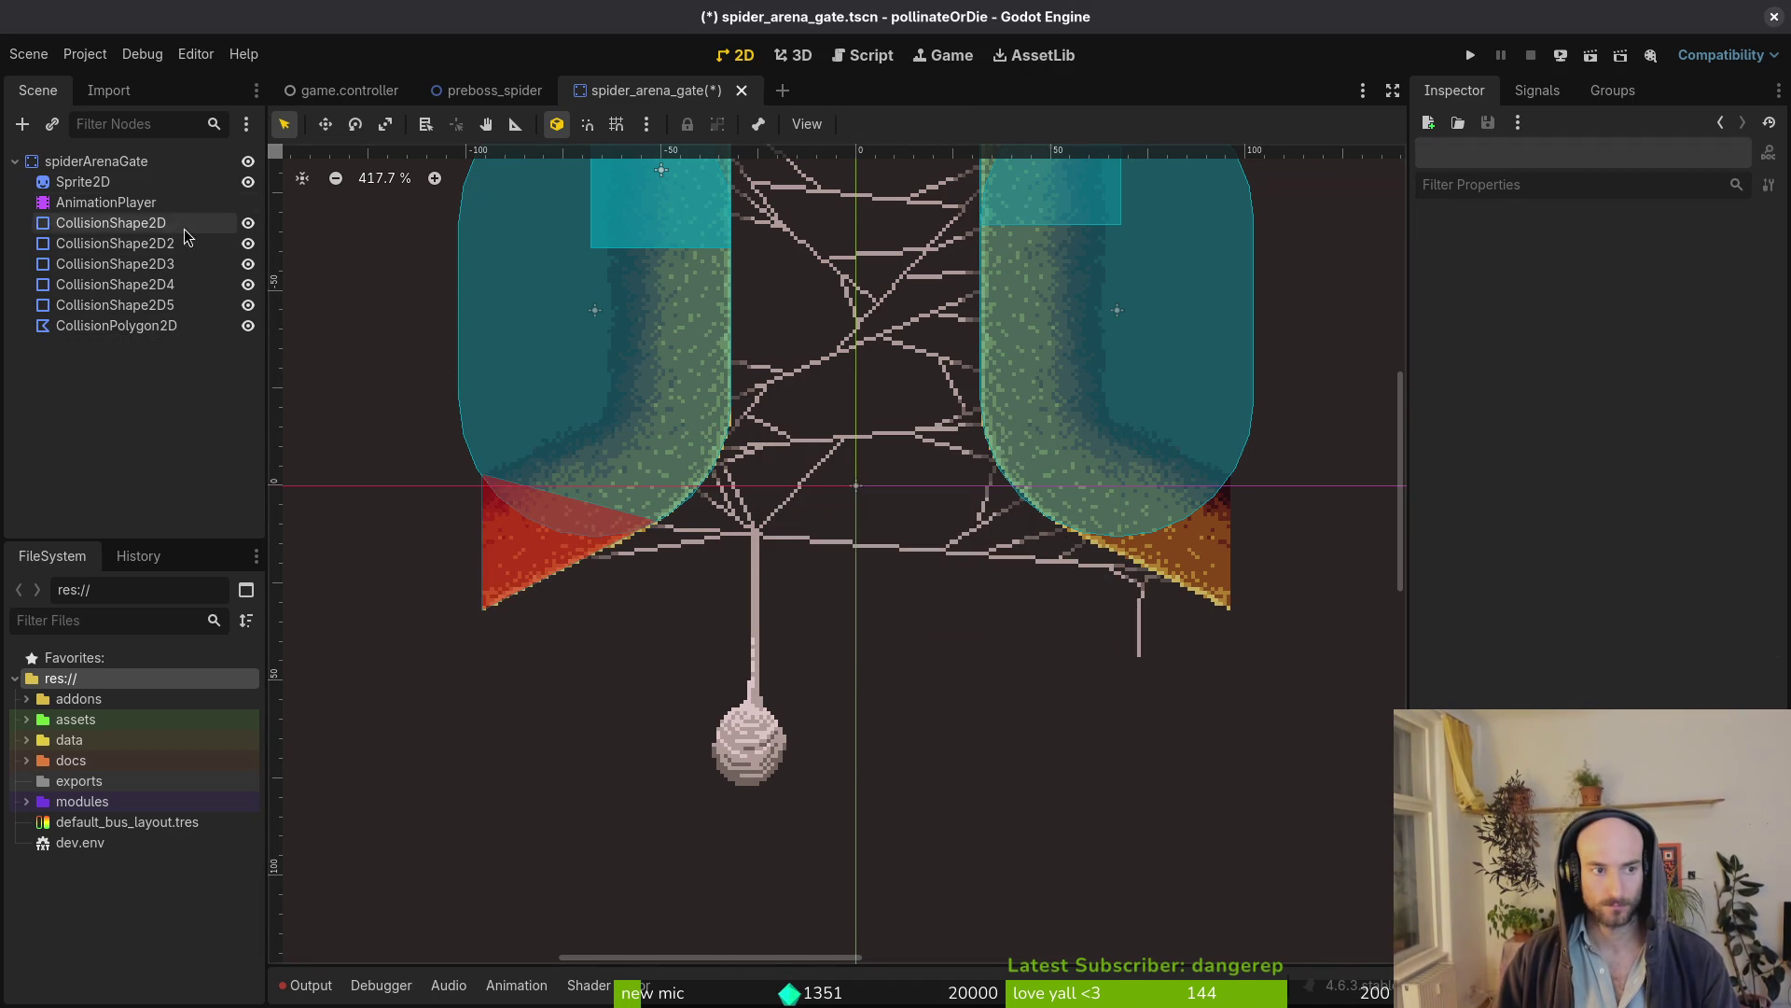
{"action": "left_click", "coordinate": [128, 163]}
{"action": "key", "text": "ctrl+a"}
{"action": "type", "text": "colpo"}
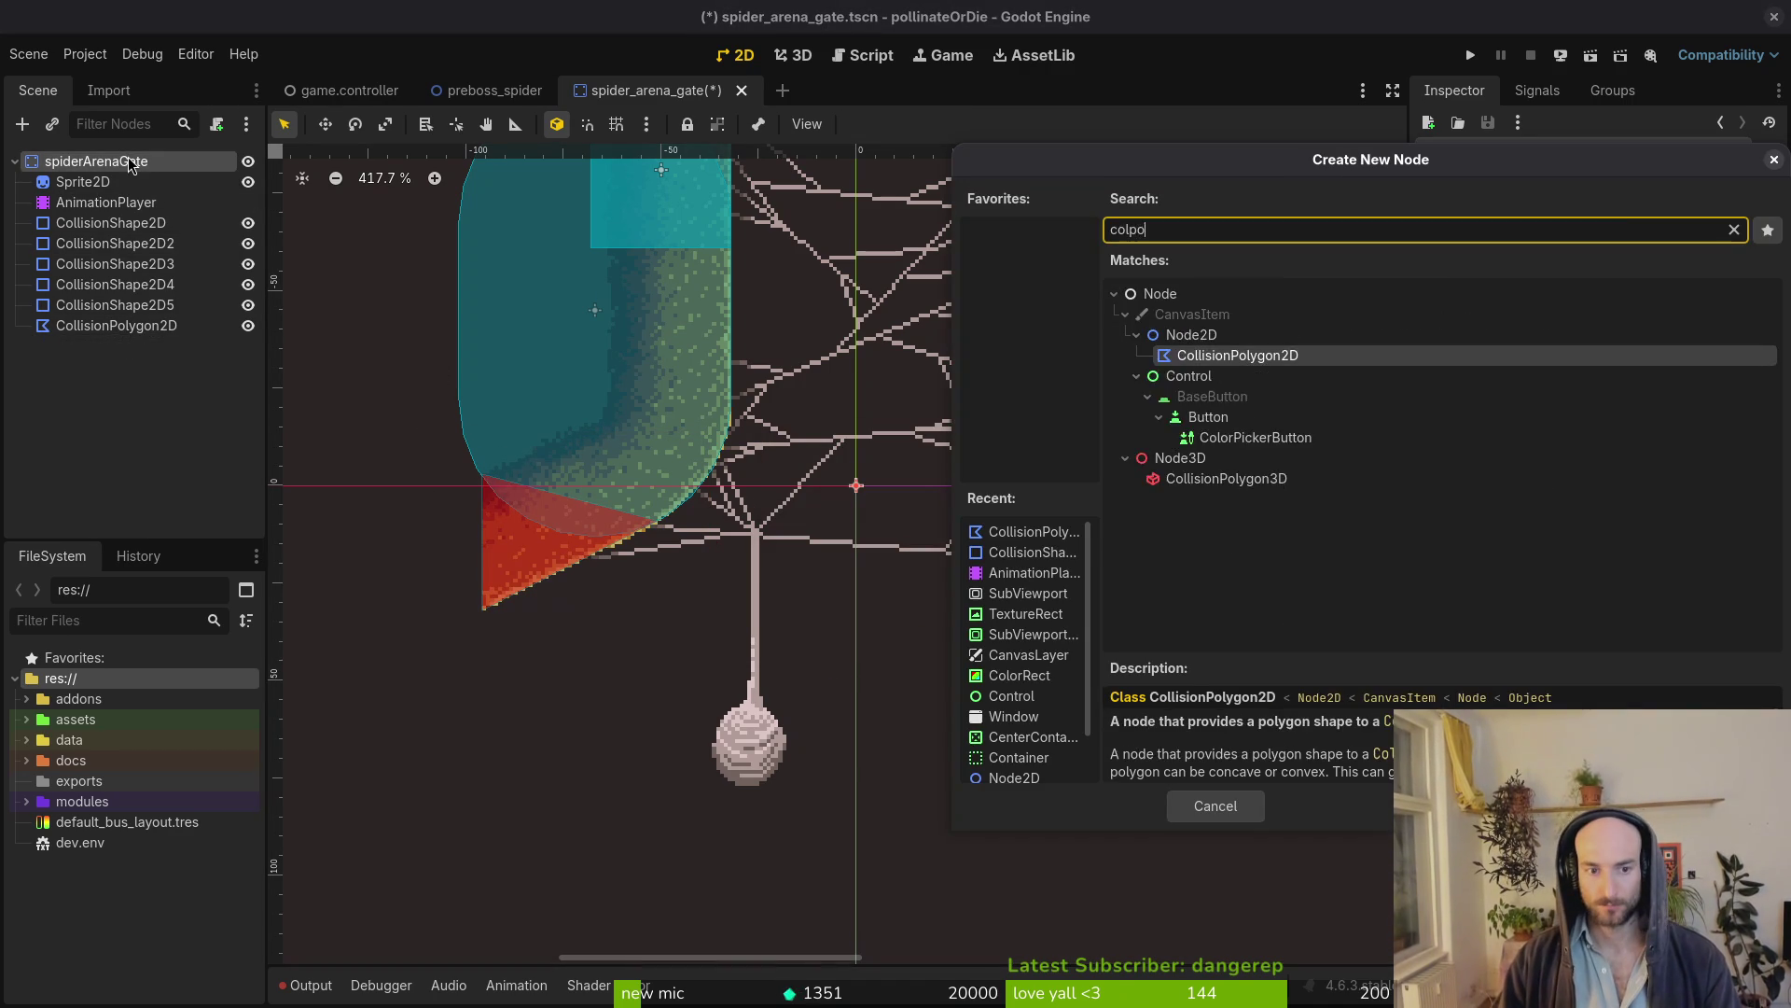
Add CollisionPolygon2D2 as a triangle over the right orange wedge and save the scene
{"action": "key", "text": "Return"}
{"action": "scroll", "coordinate": [902, 529], "scroll_direction": "up", "scroll_amount": 1}
{"action": "scroll", "coordinate": [903, 530], "scroll_direction": "up", "scroll_amount": 3}
{"action": "scroll", "coordinate": [796, 554], "scroll_direction": "up", "scroll_amount": 4}
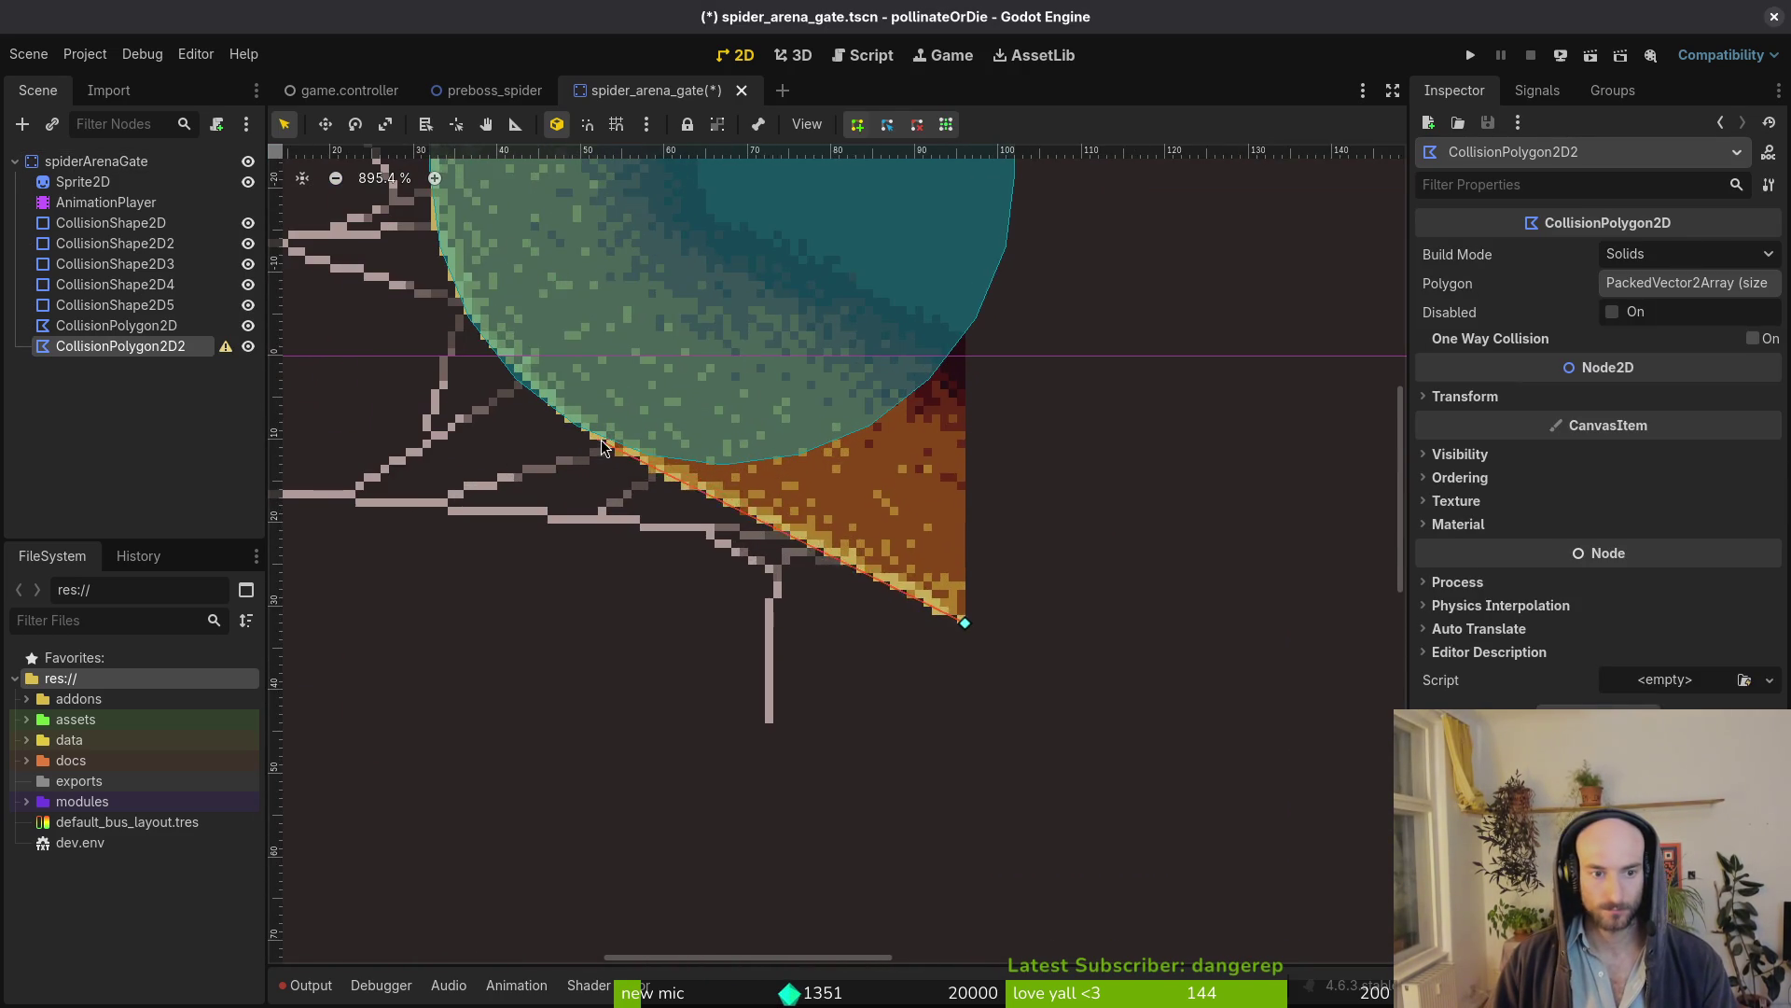
{"action": "scroll", "coordinate": [601, 441], "scroll_direction": "up", "scroll_amount": 4}
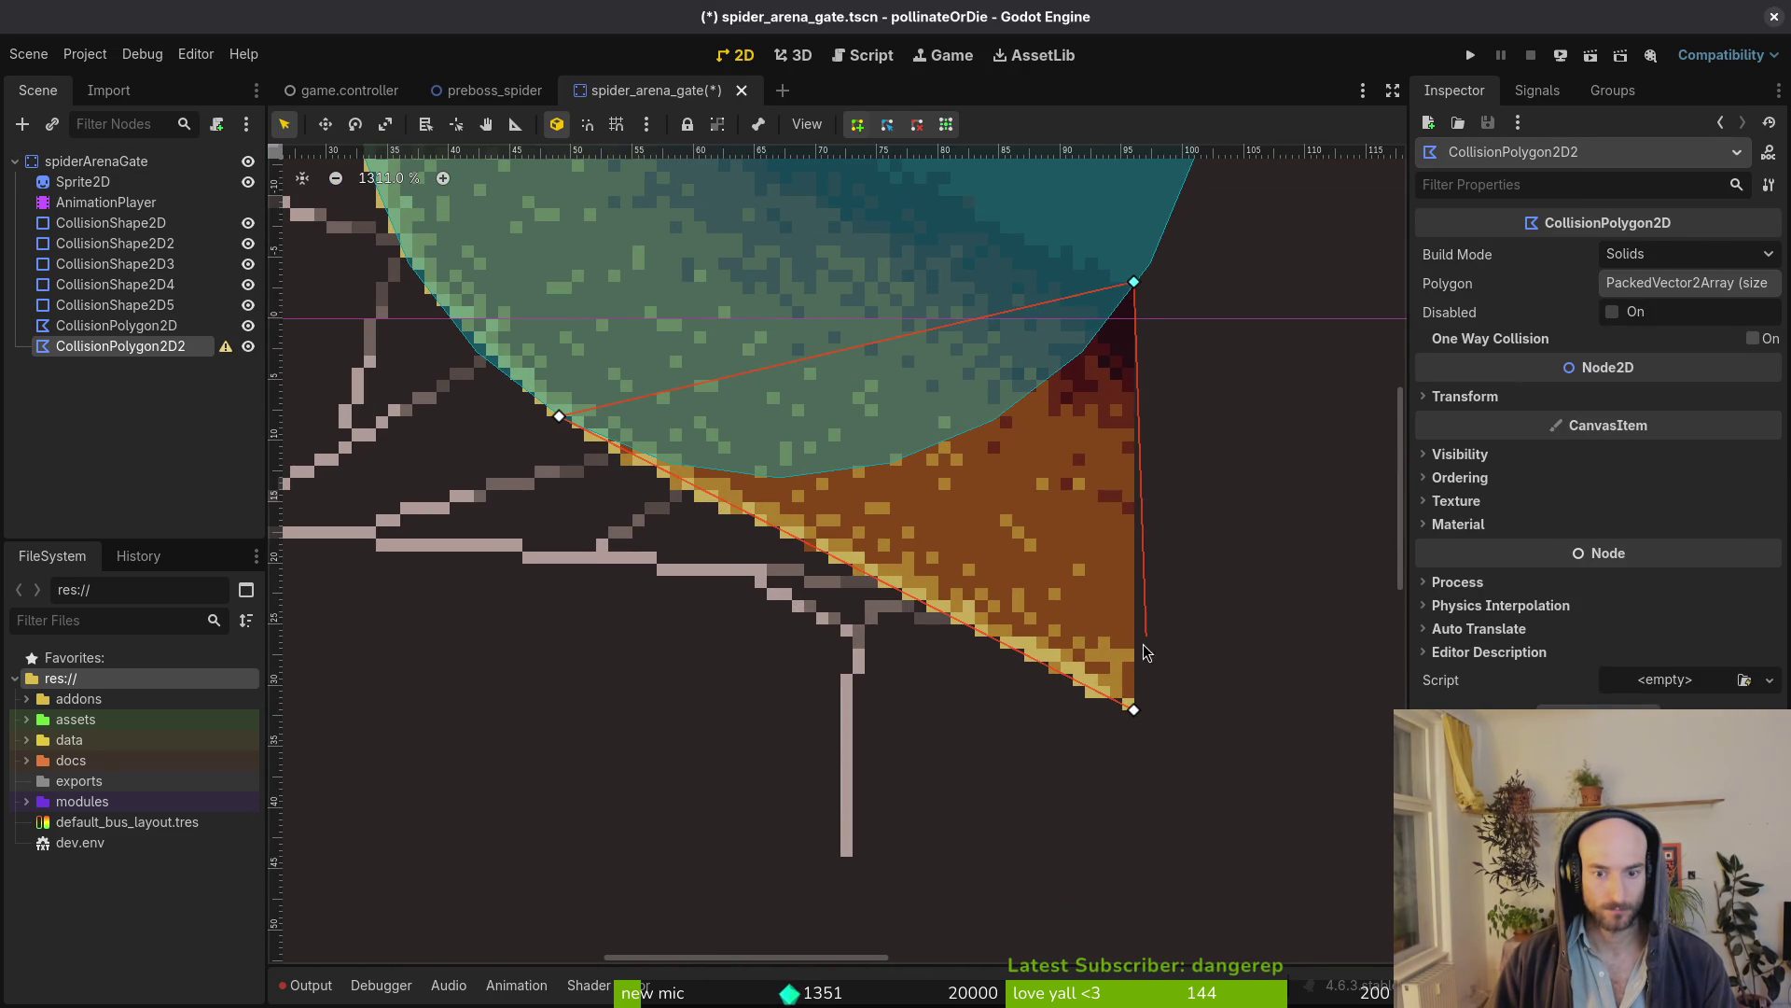
{"action": "left_click", "coordinate": [1135, 712]}
{"action": "scroll", "coordinate": [729, 601], "scroll_direction": "down", "scroll_amount": 12}
{"action": "key", "text": "ctrl+s"}
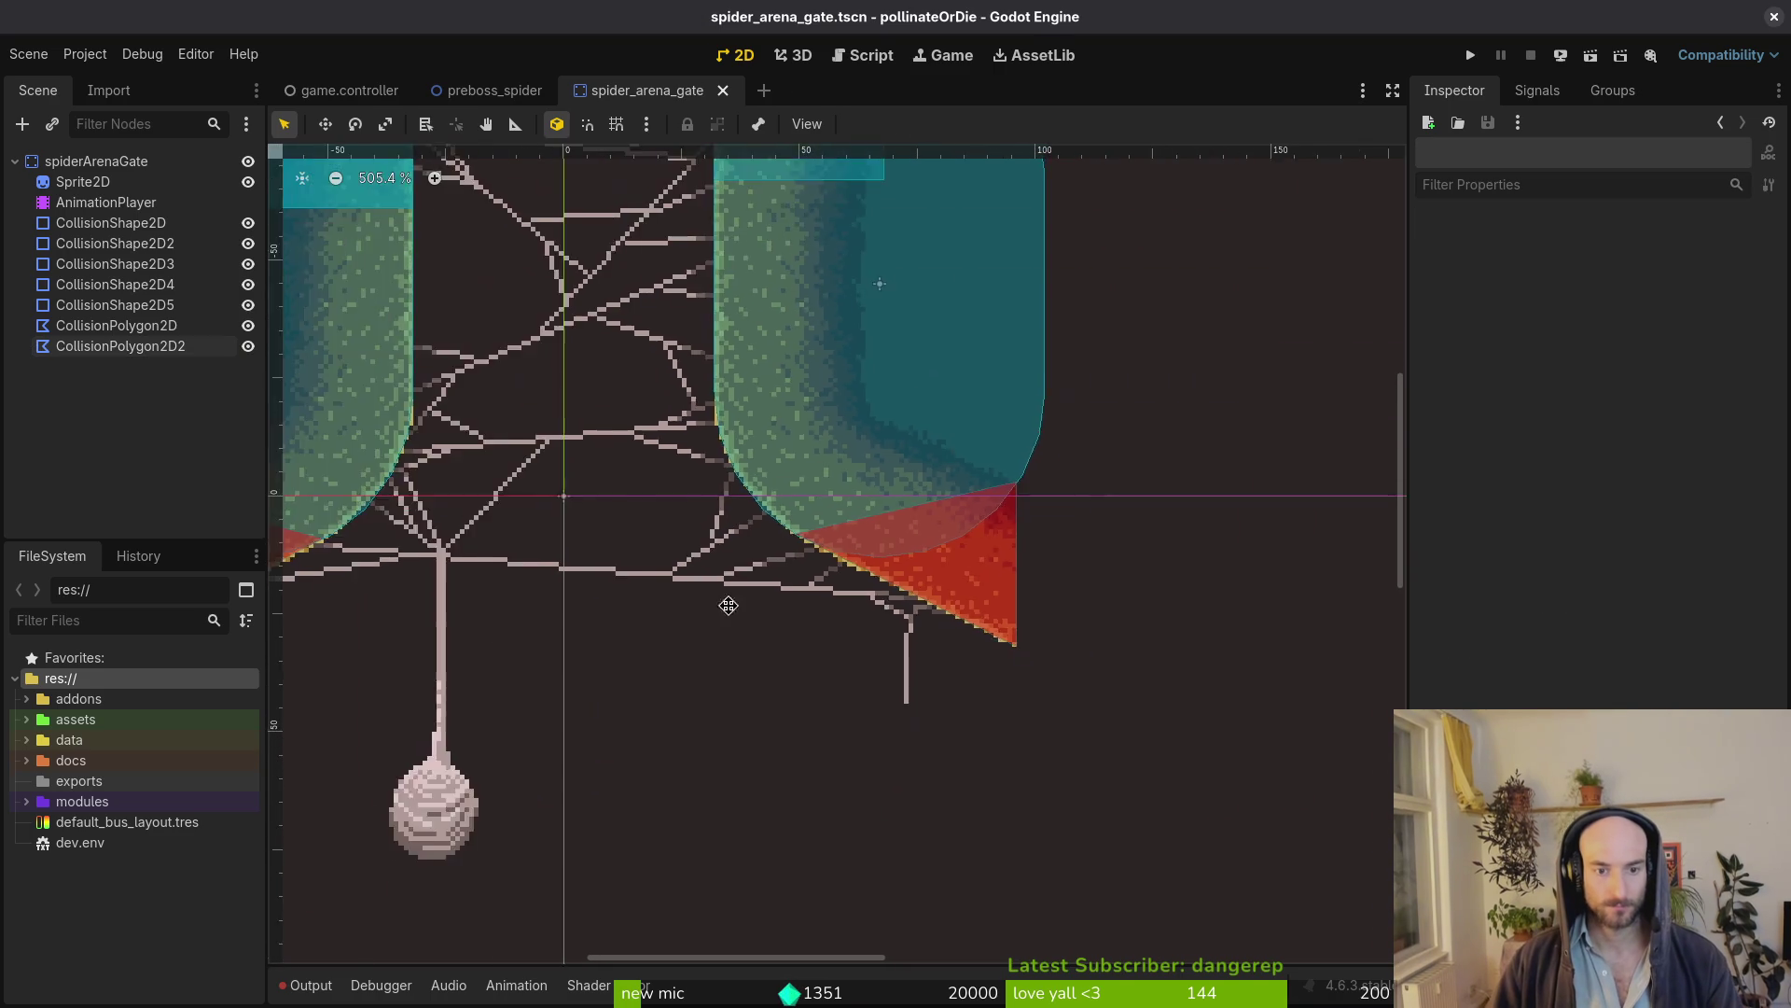
{"action": "scroll", "coordinate": [735, 616], "scroll_direction": "down", "scroll_amount": 5}
{"action": "key", "text": "ctrl+s"}
Review the gate root's collision layers, then launch Quick Open to search for the hive exit
{"action": "left_click", "coordinate": [95, 161]}
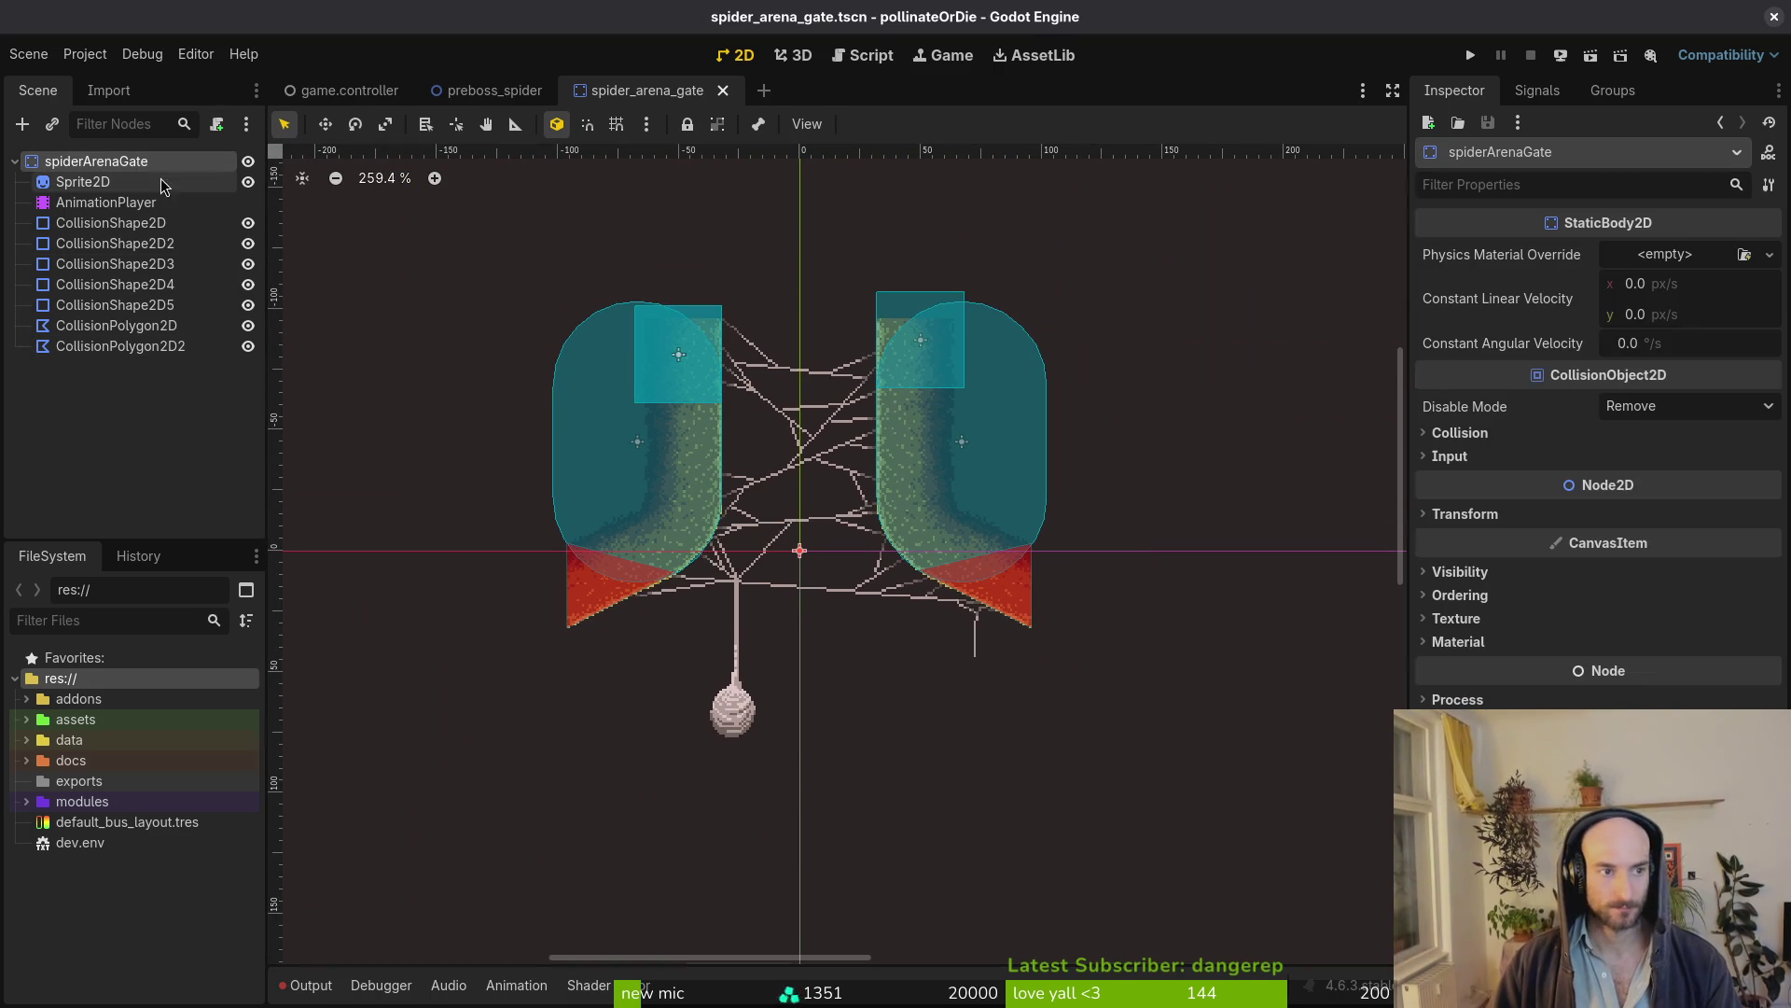
{"action": "left_click", "coordinate": [1454, 436]}
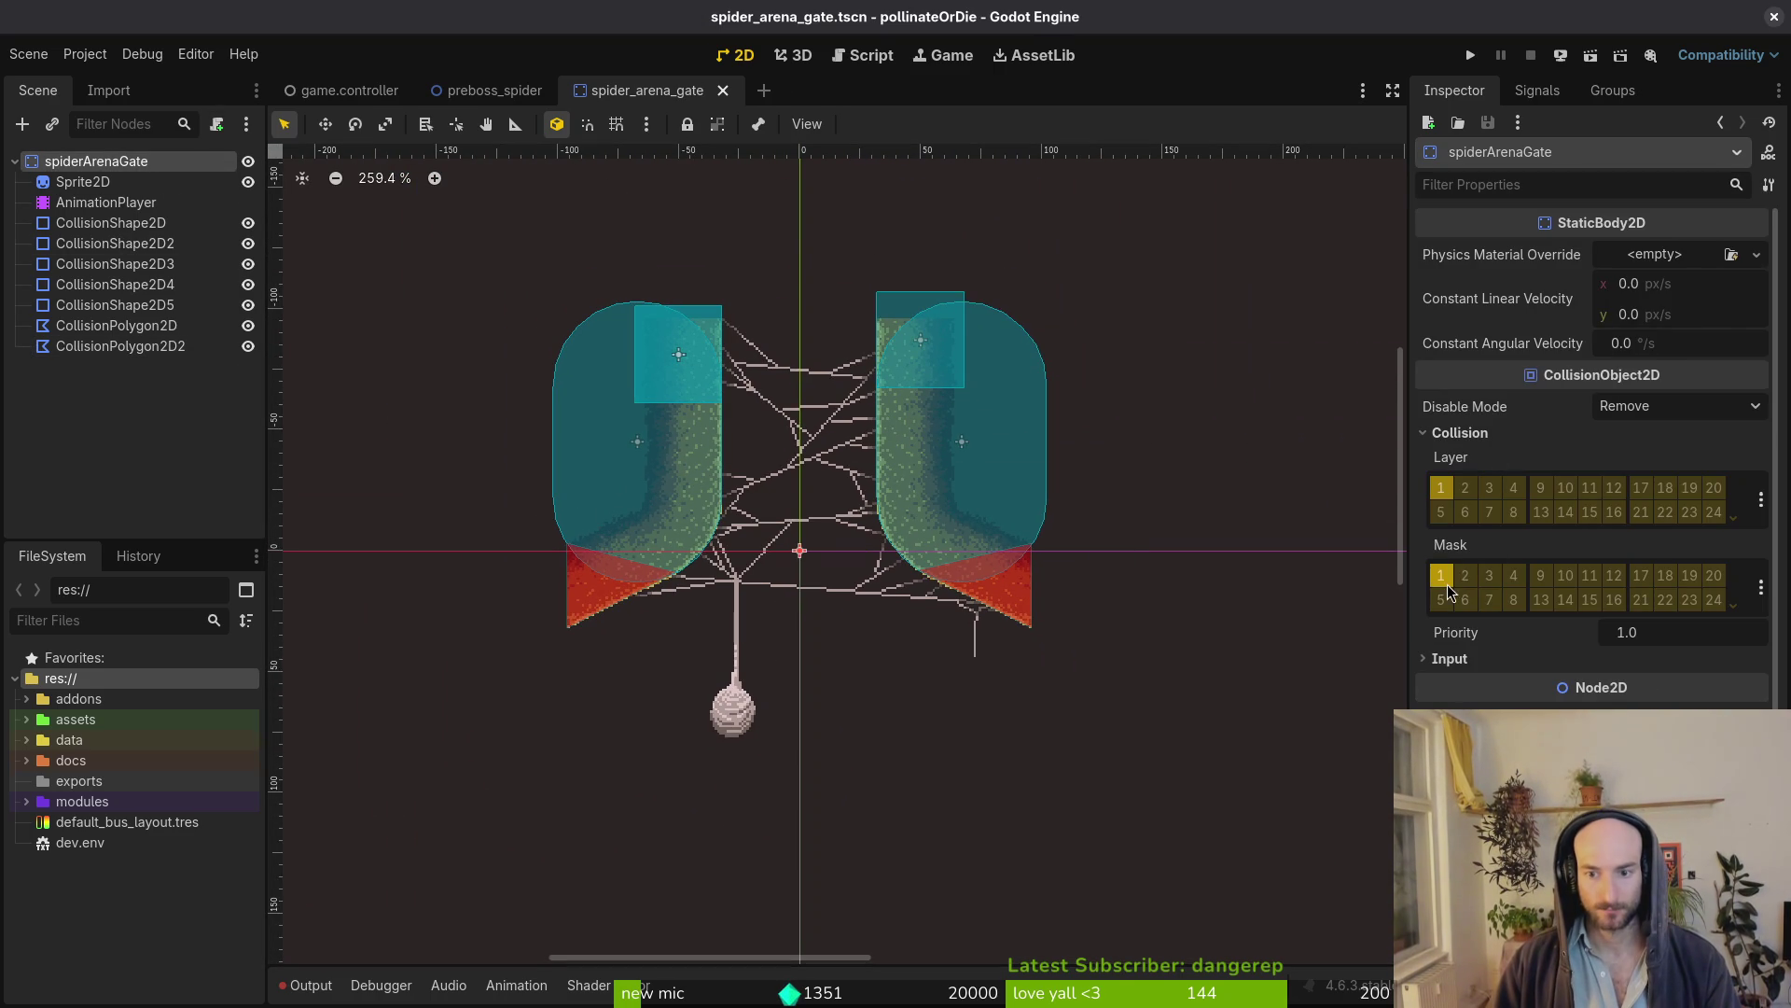
{"action": "left_click", "coordinate": [605, 89]}
{"action": "key", "text": "alt+shift+o"}
{"action": "type", "text": "hi"}
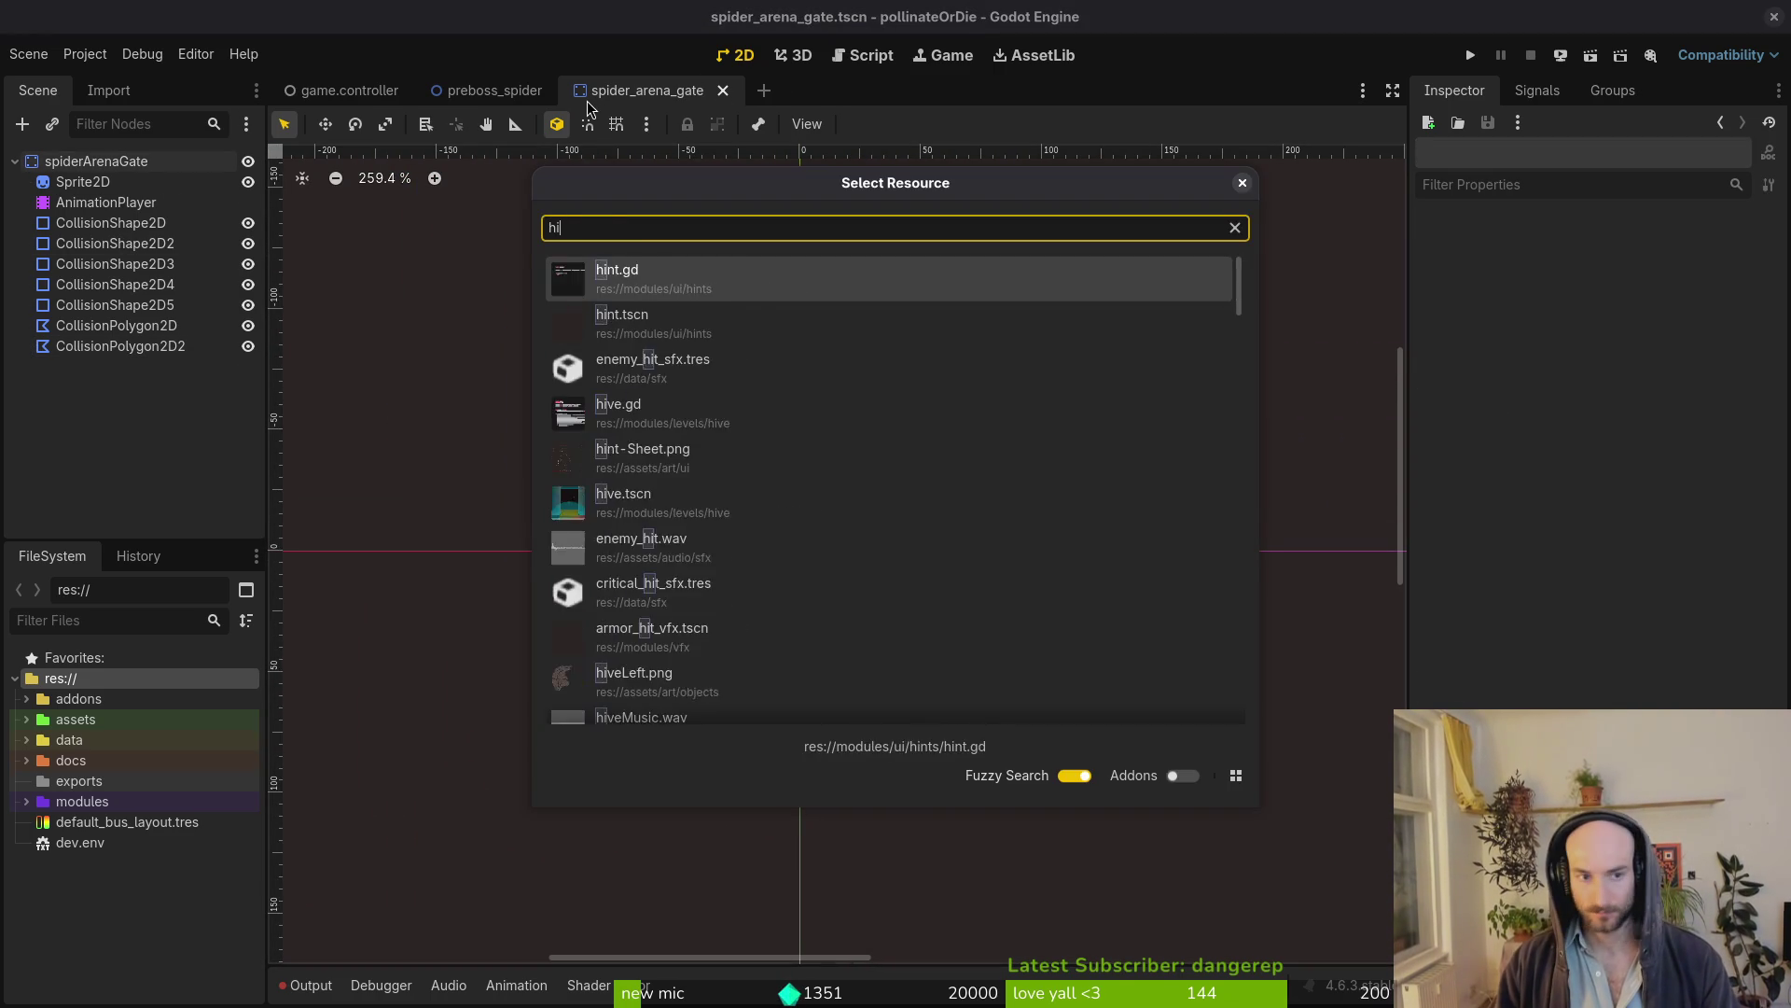
{"action": "type", "text": "extit"}
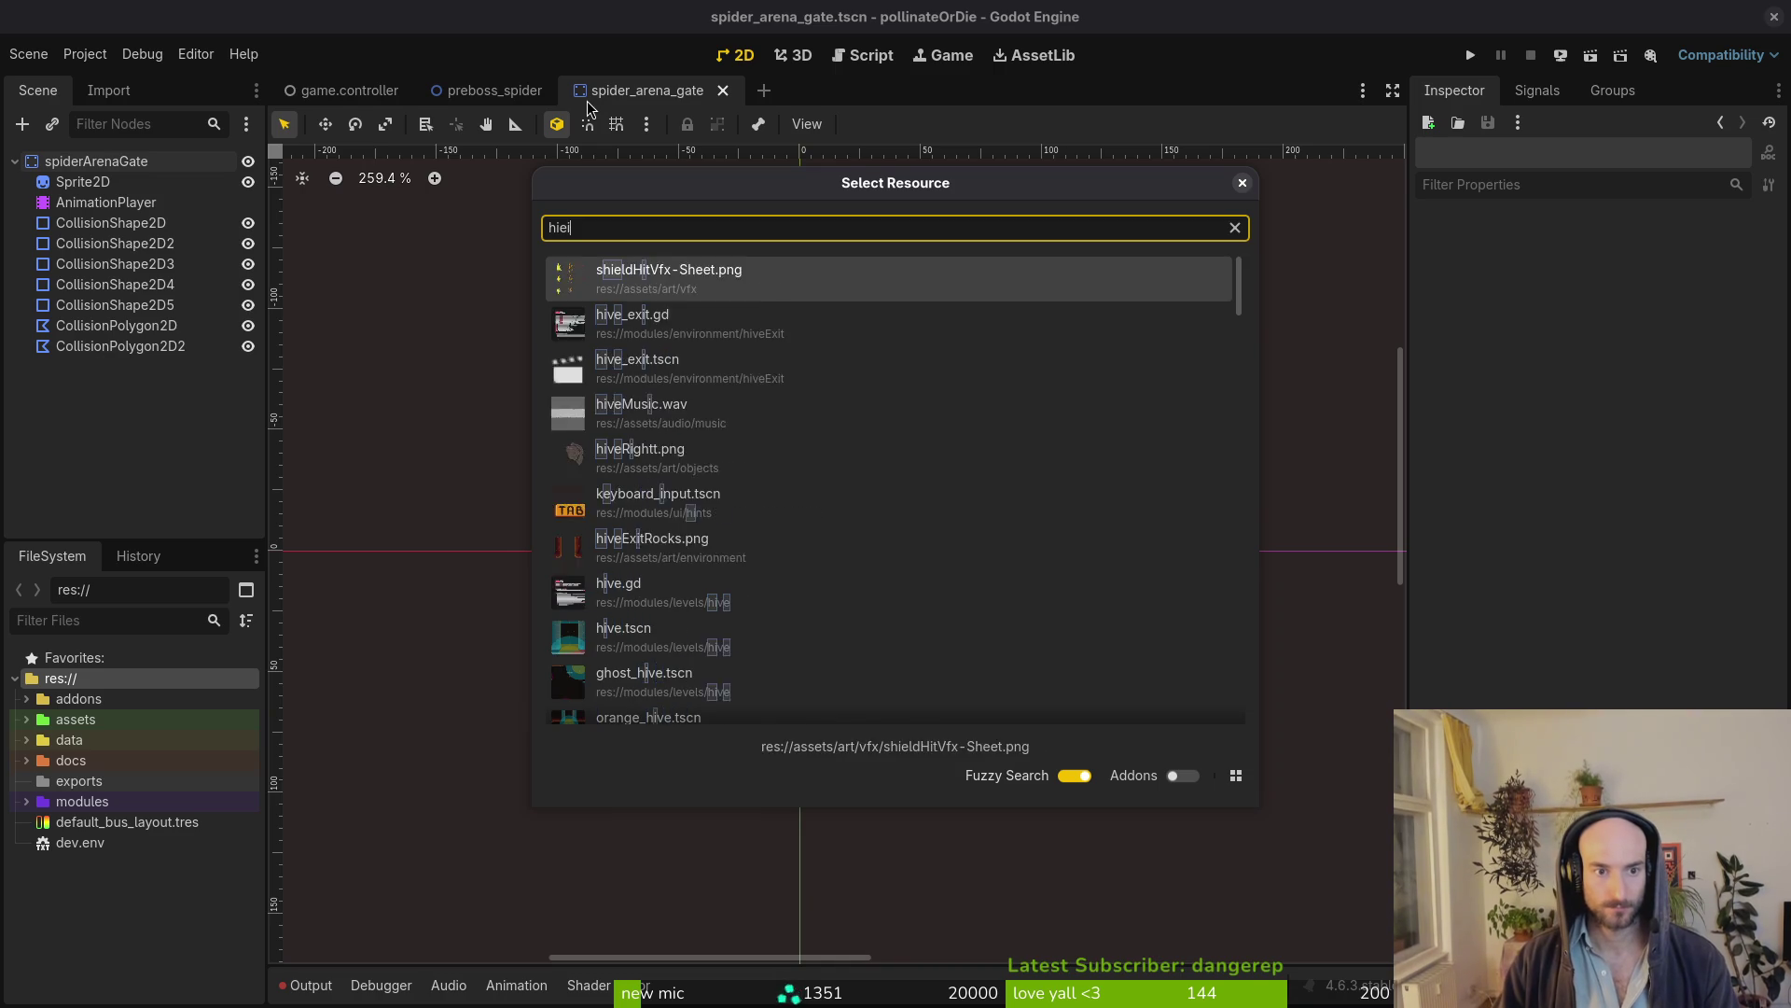
Load hive_exit.tscn, check hiveExit's collision settings, save it and return to spider_arena_gate
{"action": "key", "text": "Return"}
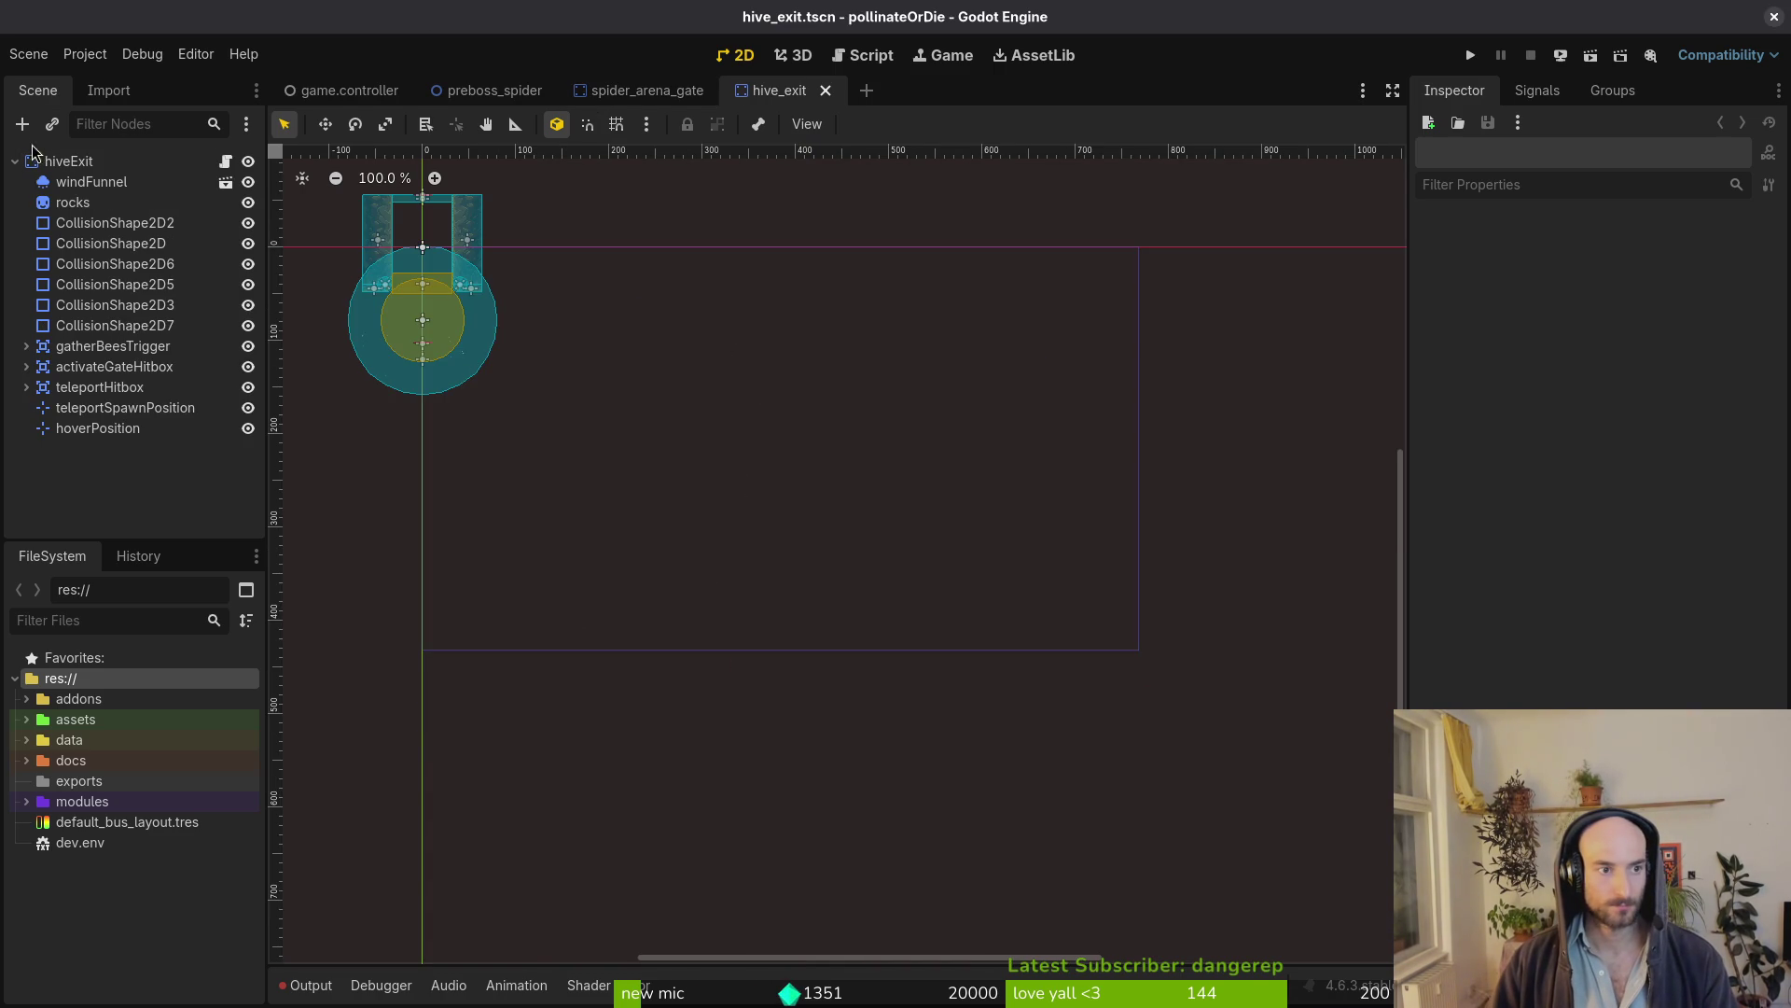
{"action": "left_click", "coordinate": [50, 161]}
{"action": "left_click", "coordinate": [1458, 530]}
{"action": "scroll", "coordinate": [609, 331], "scroll_direction": "up", "scroll_amount": 6}
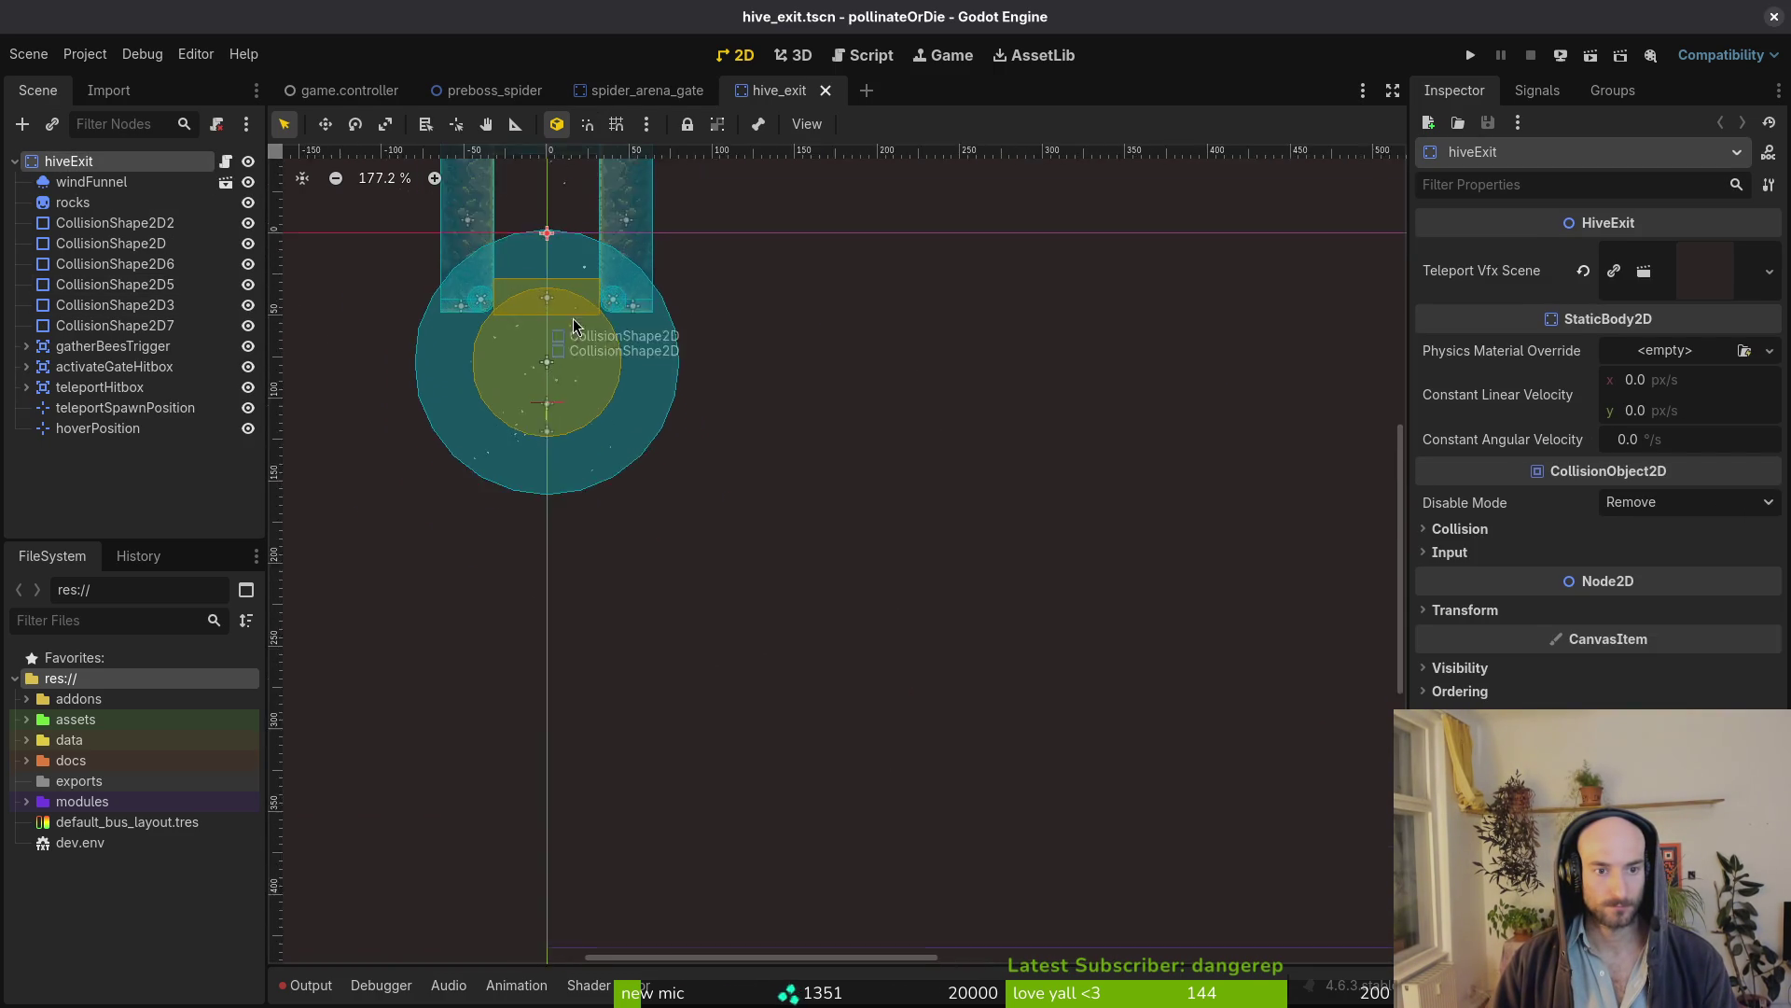
{"action": "scroll", "coordinate": [893, 541], "scroll_direction": "up", "scroll_amount": 5}
{"action": "key", "text": "ctrl+s"}
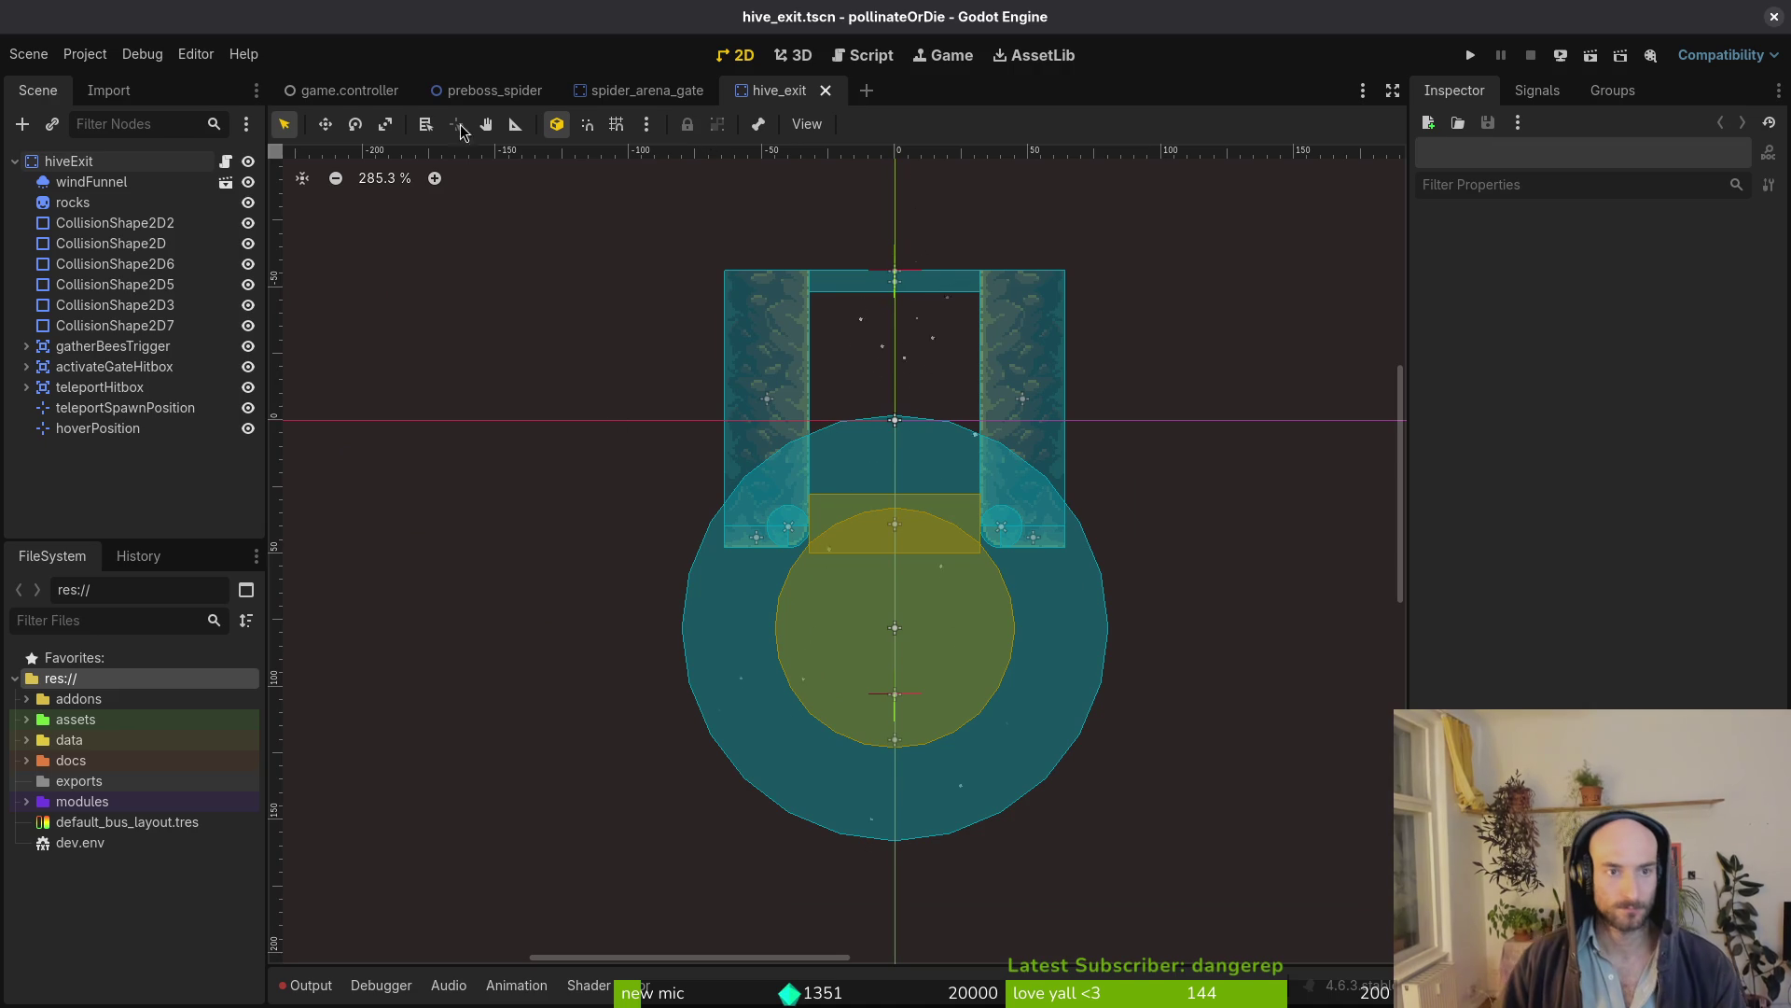
{"action": "left_click", "coordinate": [647, 90]}
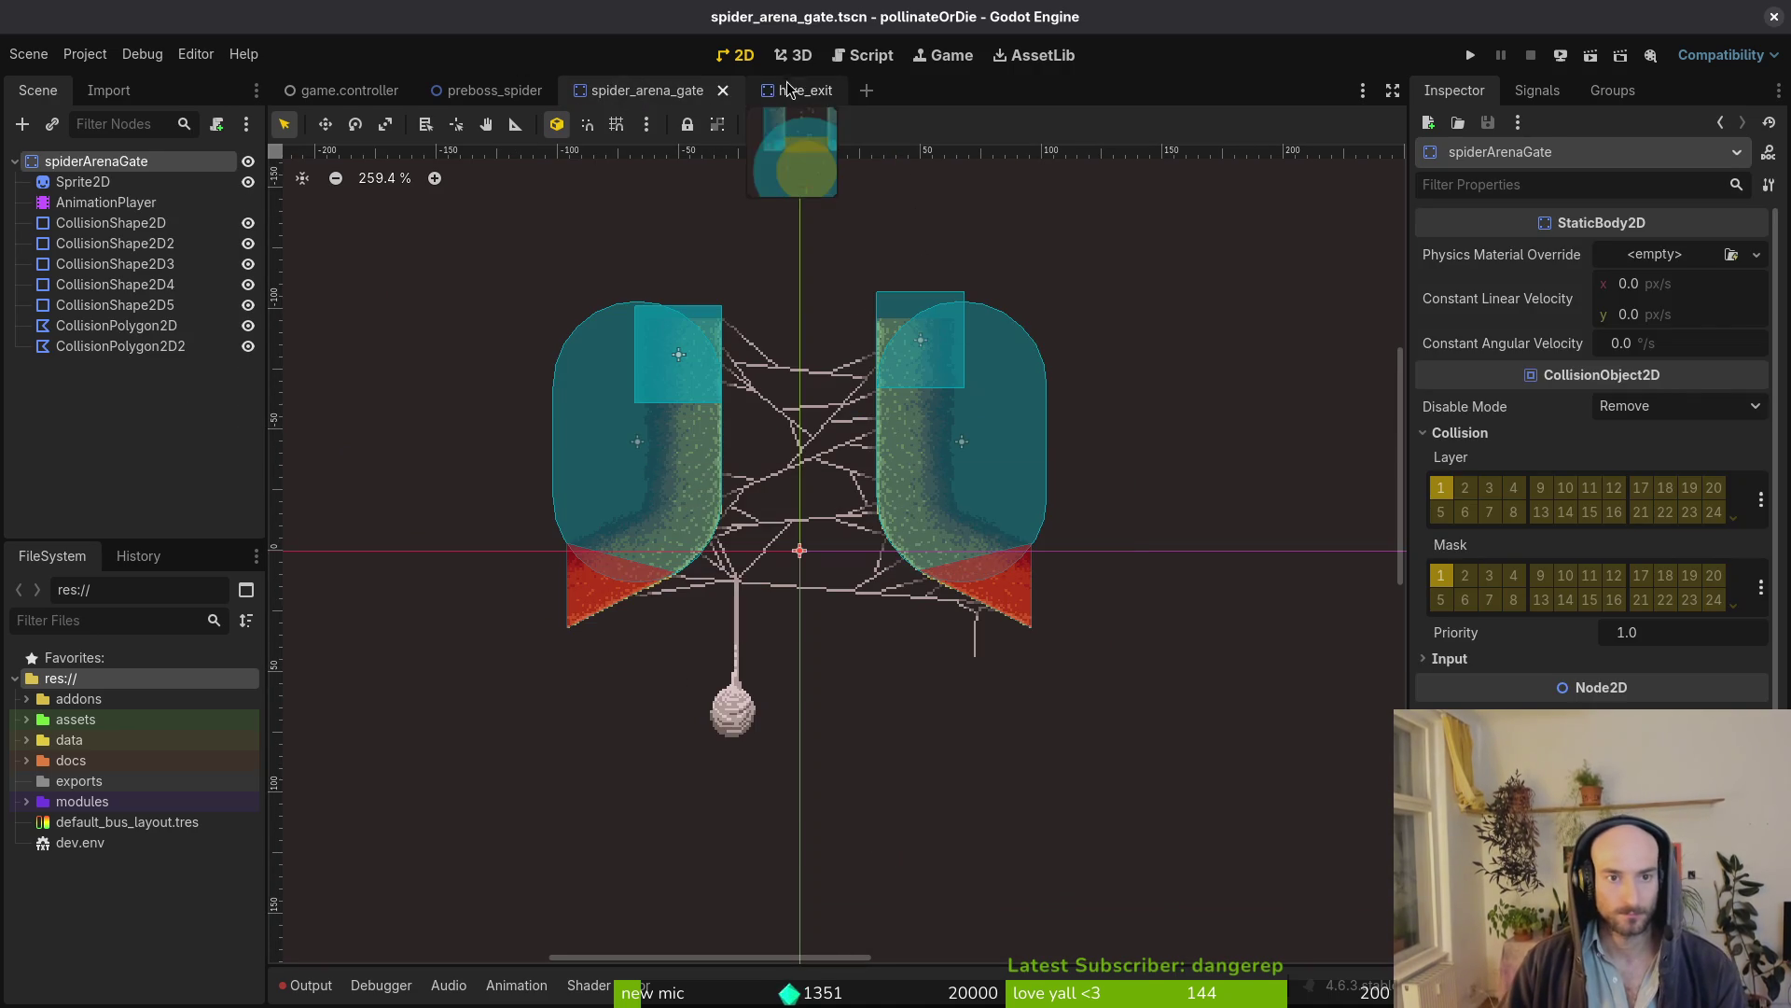
Copy teleportHitbox from the hive exit scene and paste it into the spider arena gate
{"action": "left_click", "coordinate": [789, 91]}
{"action": "left_click", "coordinate": [112, 365]}
{"action": "left_click", "coordinate": [95, 388]}
{"action": "key", "text": "ctrl+c"}
{"action": "left_click", "coordinate": [647, 90]}
{"action": "key", "text": "ctrl+v"}
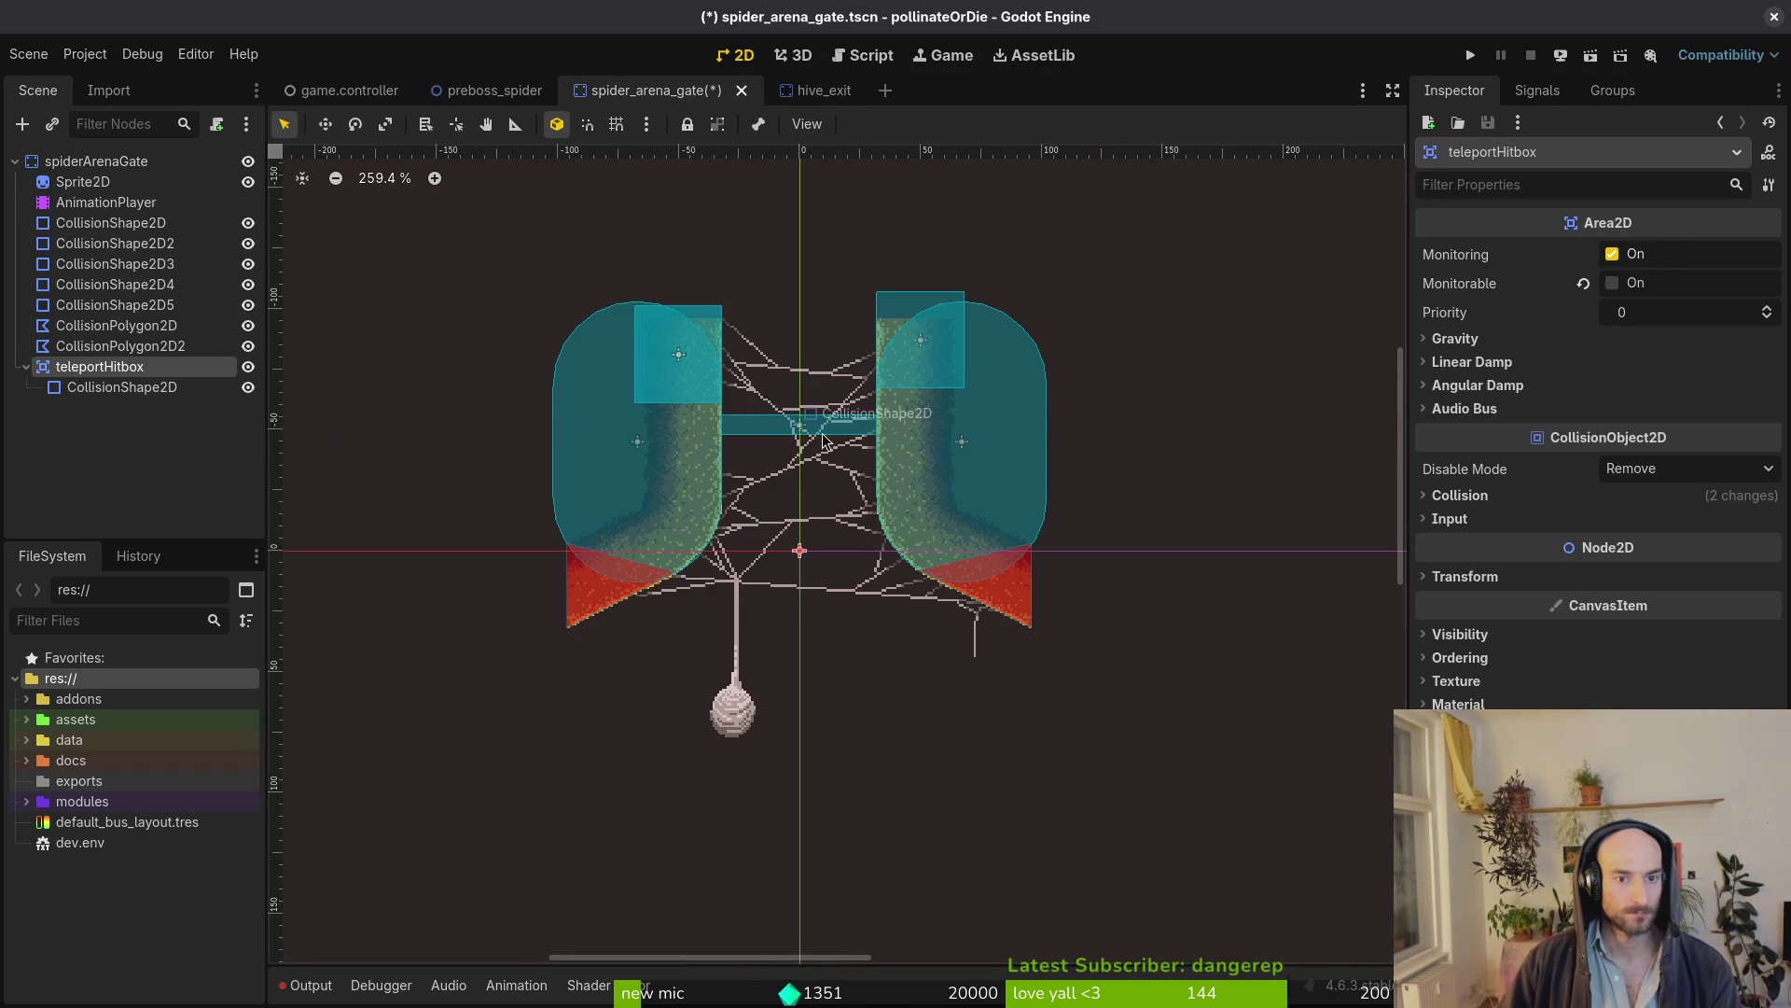
{"action": "scroll", "coordinate": [778, 399], "scroll_direction": "up", "scroll_amount": 3}
{"action": "scroll", "coordinate": [778, 399], "scroll_direction": "up", "scroll_amount": 2}
Raise the hitbox's collision shape onto the web, then switch to Aseprite and close the sheet file
{"action": "left_click_drag", "start_coordinate": [784, 462], "coordinate": [781, 392]}
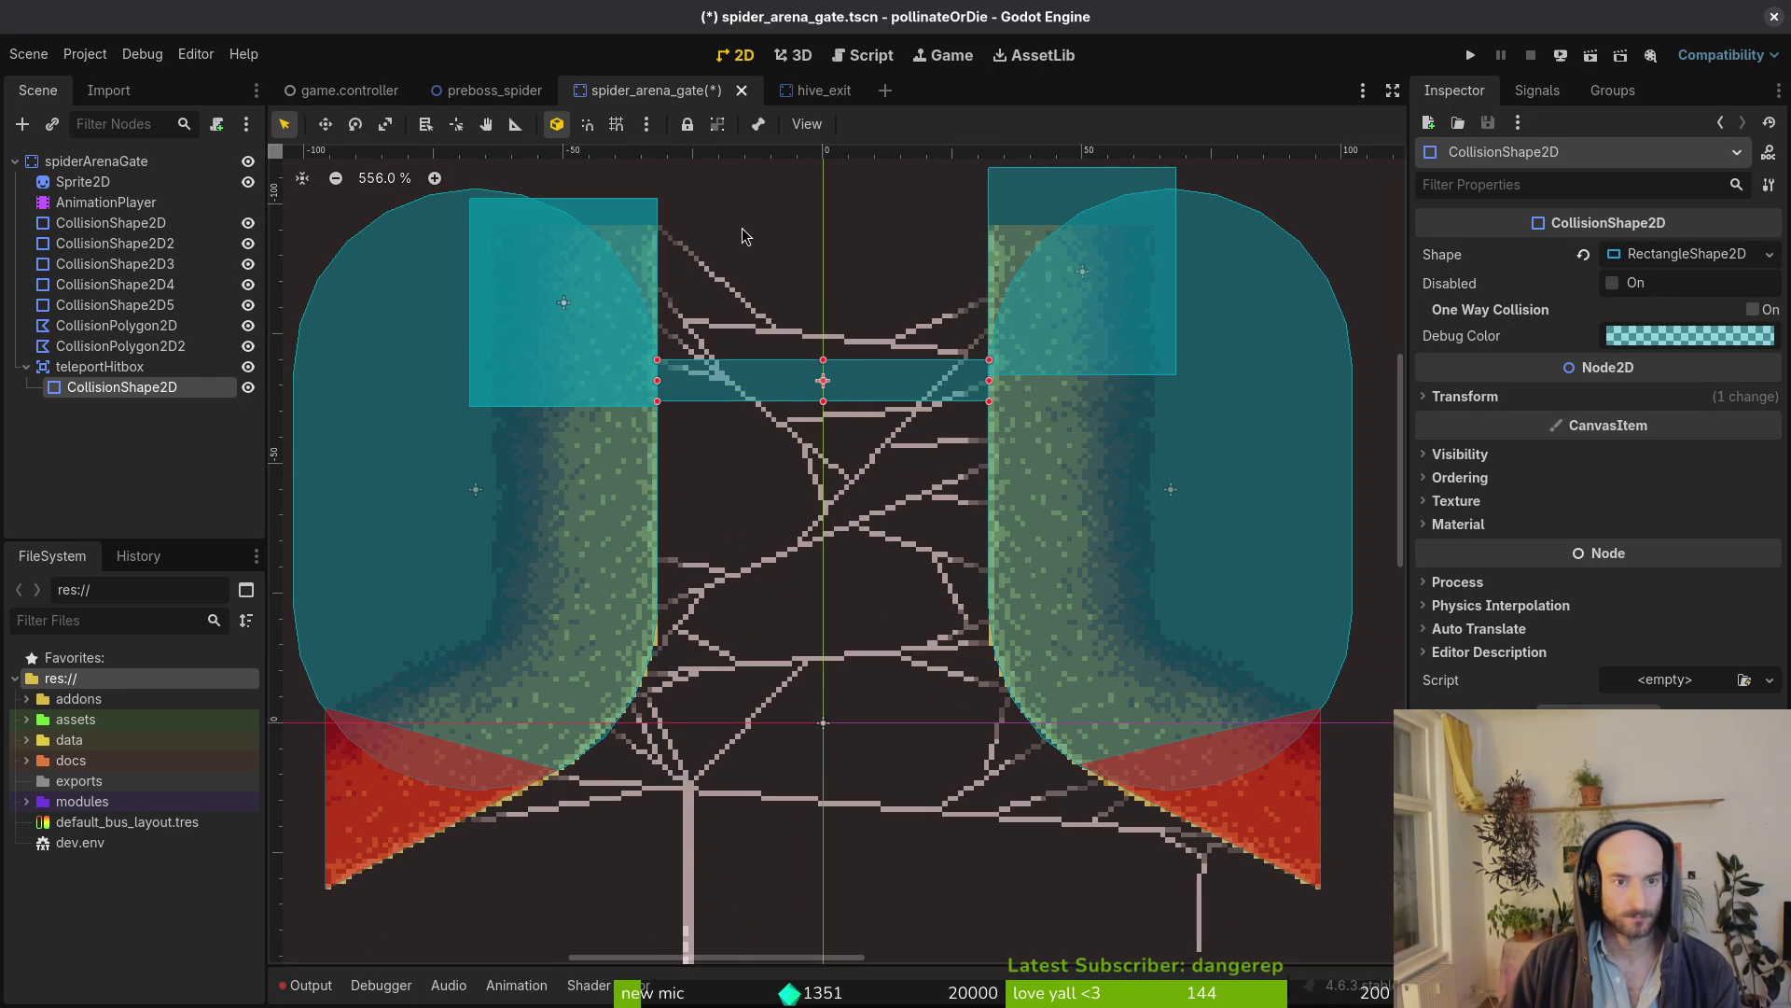
{"action": "scroll", "coordinate": [744, 236], "scroll_direction": "down", "scroll_amount": 3}
{"action": "key", "text": "alt+Tab"}
{"action": "scroll", "coordinate": [1018, 416], "scroll_direction": "down", "scroll_amount": 4}
{"action": "scroll", "coordinate": [1017, 416], "scroll_direction": "down", "scroll_amount": 2}
{"action": "scroll", "coordinate": [1018, 416], "scroll_direction": "up", "scroll_amount": 5}
{"action": "left_click", "coordinate": [734, 68]}
Close the decoWeb and desertTileset files, save spiderArenaGate.aseprite and return to Godot
{"action": "key", "text": "ctrl+w"}
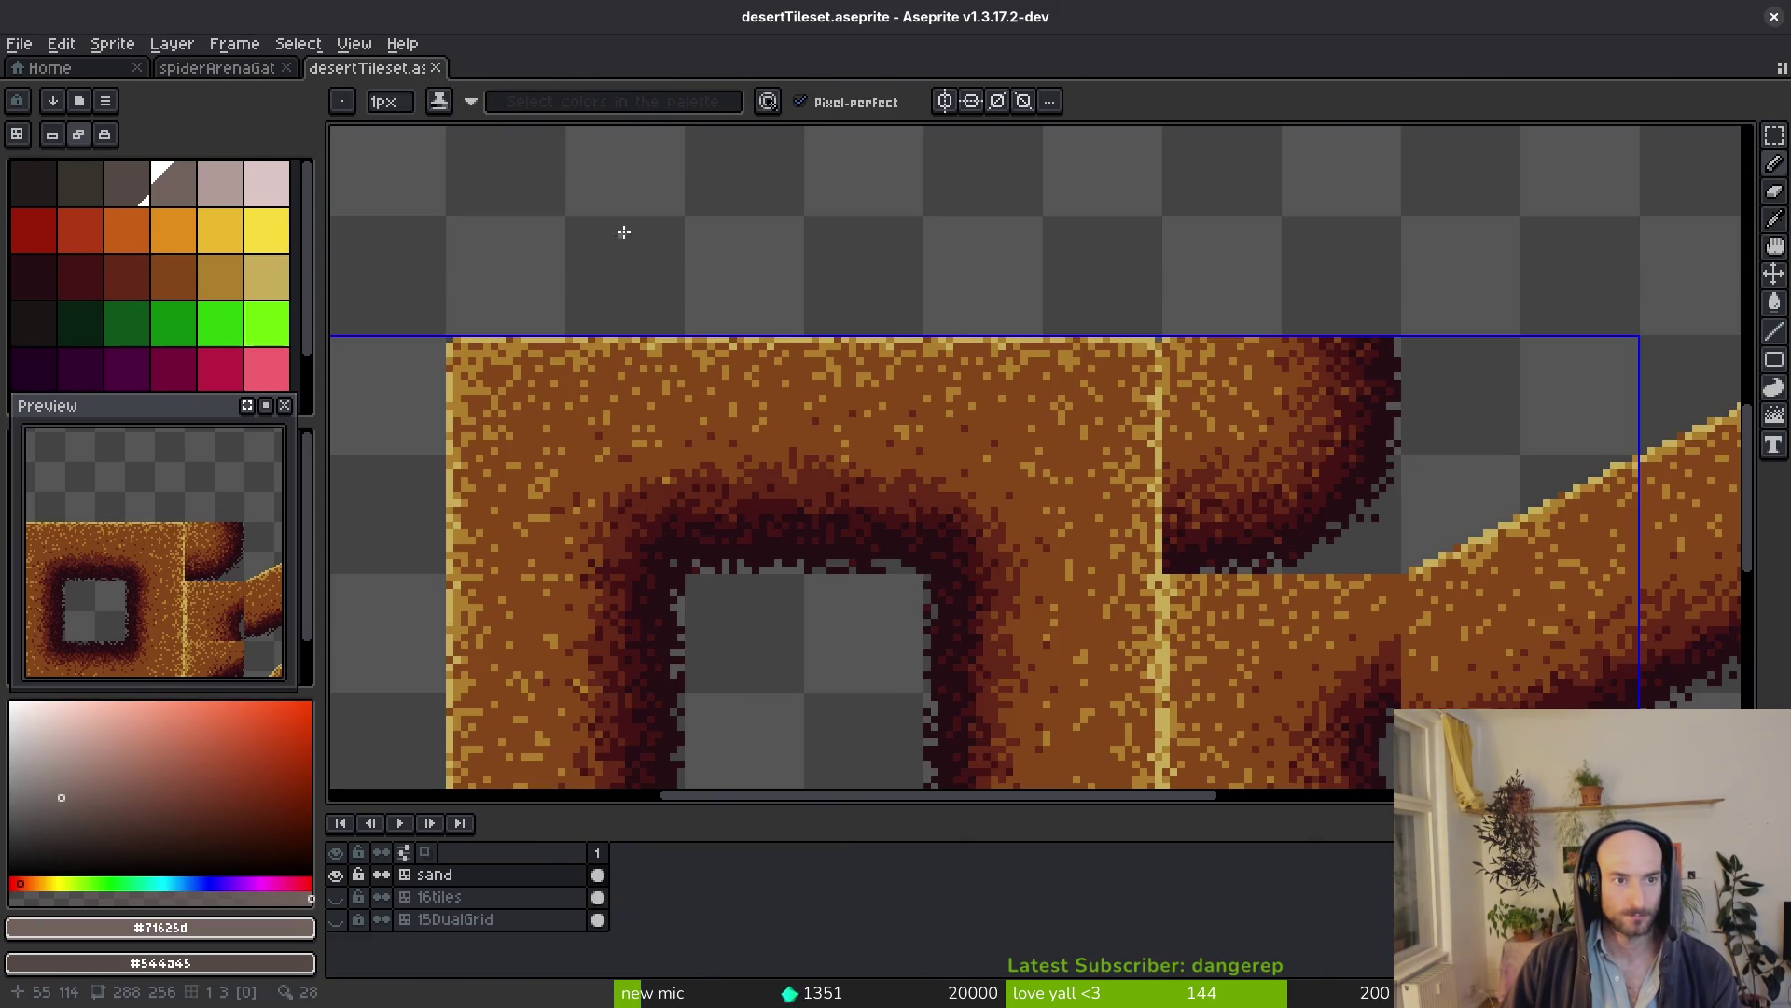
{"action": "key", "text": "ctrl+w"}
{"action": "scroll", "coordinate": [1039, 465], "scroll_direction": "down", "scroll_amount": 2}
{"action": "scroll", "coordinate": [933, 346], "scroll_direction": "up", "scroll_amount": 5}
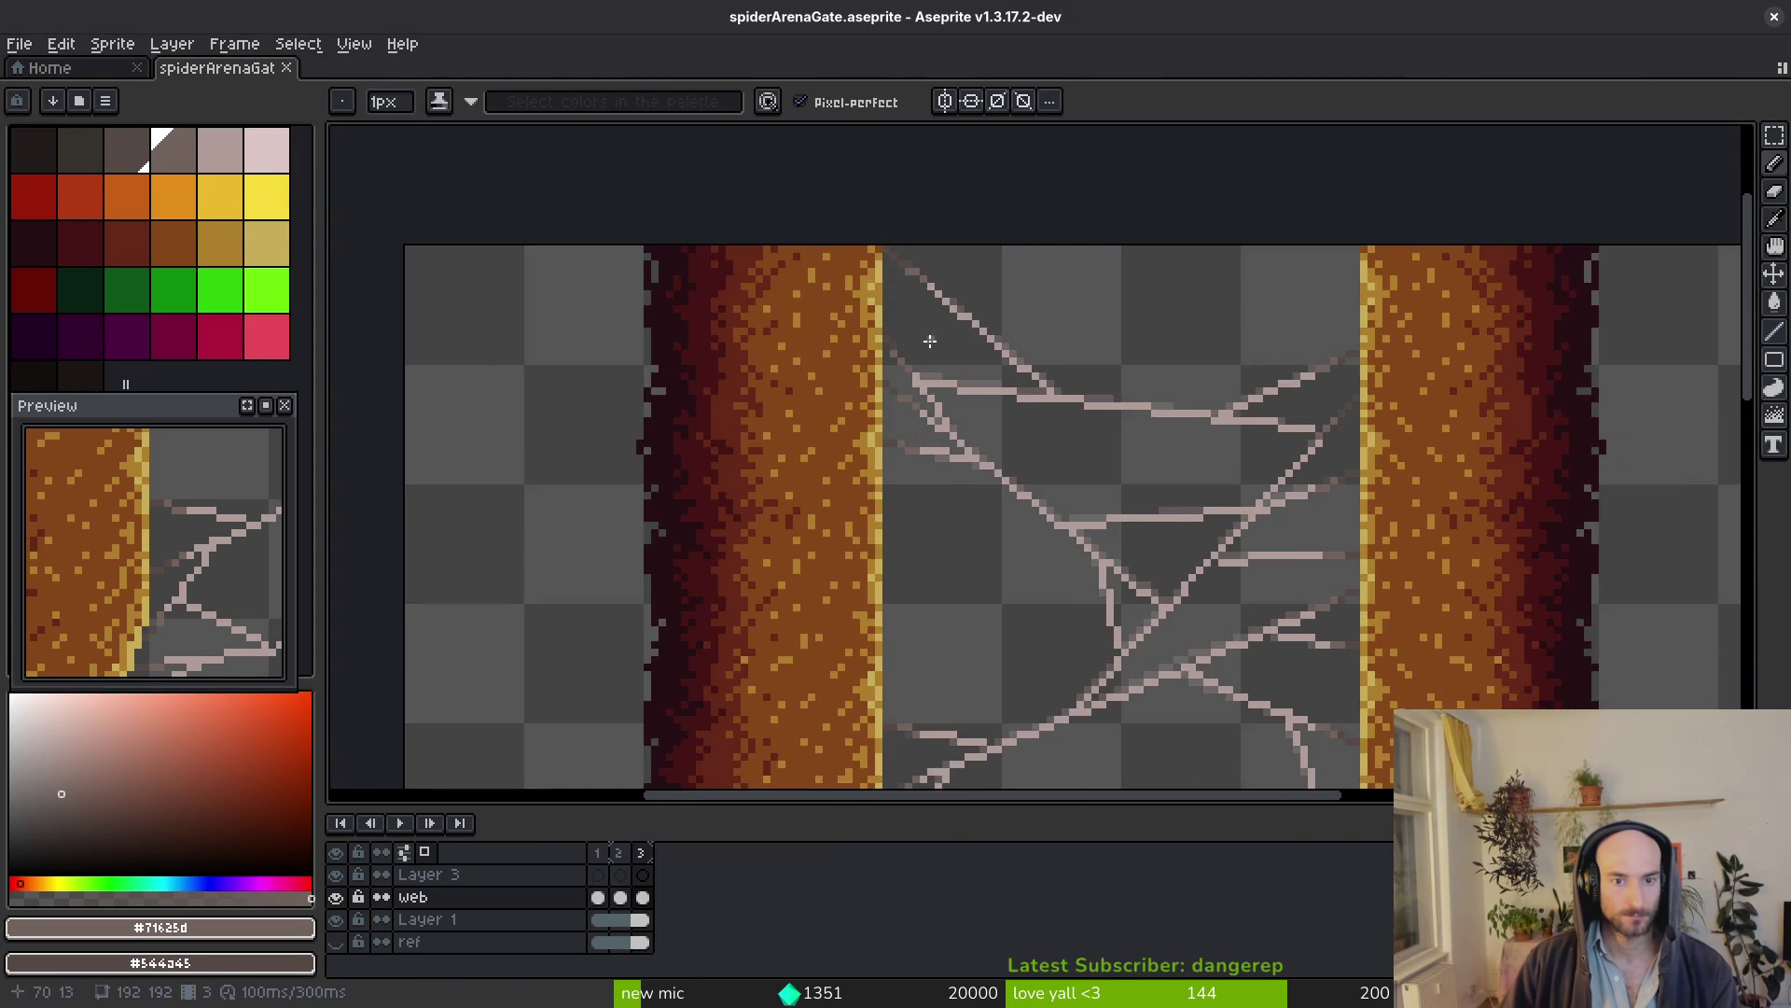
{"action": "scroll", "coordinate": [921, 345], "scroll_direction": "up", "scroll_amount": 1}
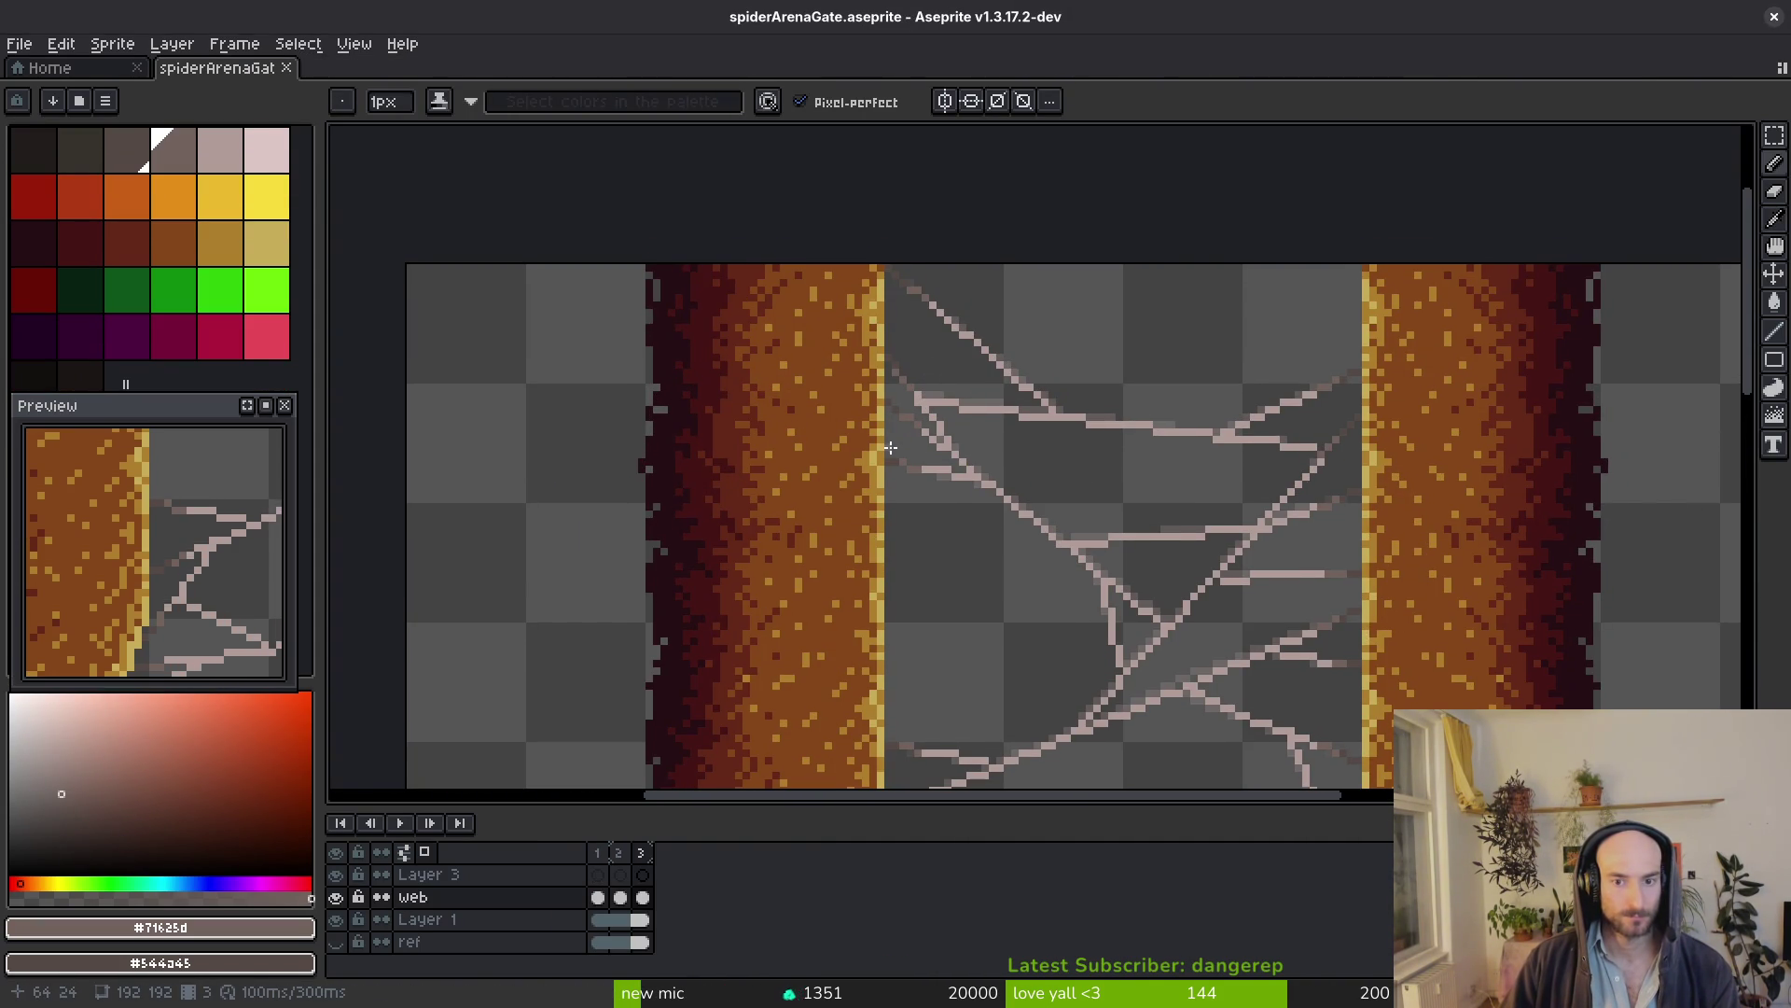
{"action": "scroll", "coordinate": [848, 379], "scroll_direction": "down", "scroll_amount": 5}
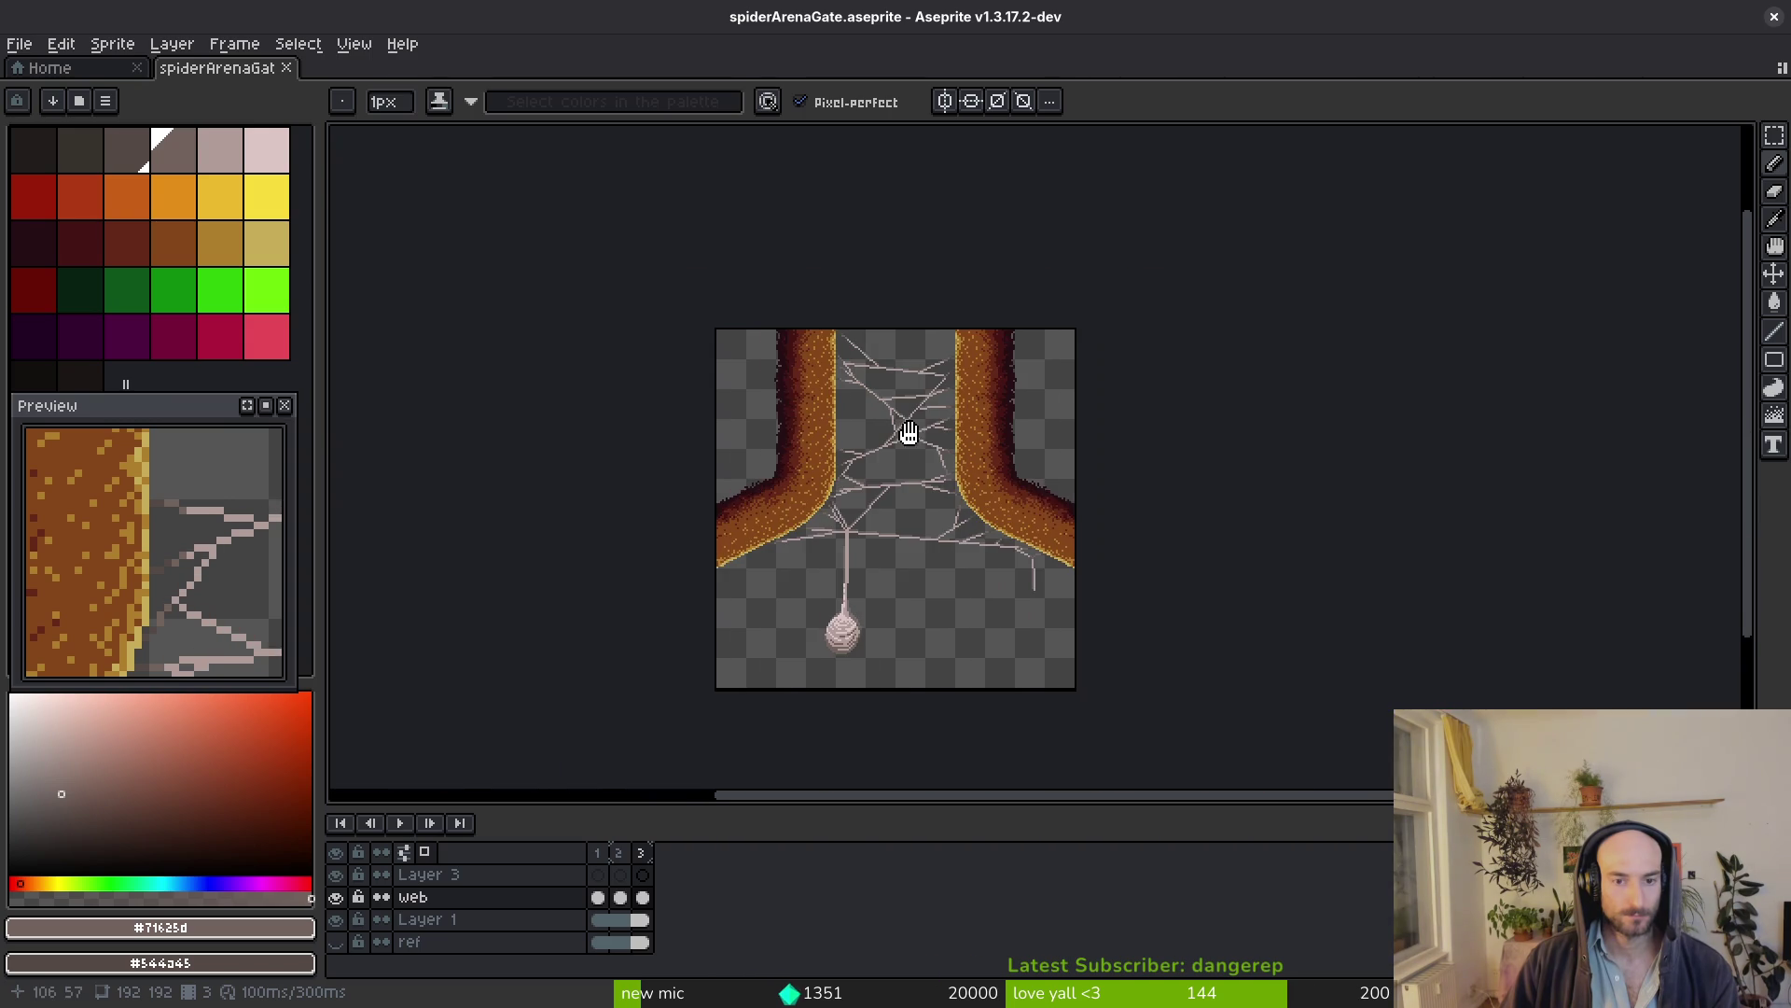
{"action": "key", "text": "ctrl+s"}
{"action": "scroll", "coordinate": [1034, 523], "scroll_direction": "up", "scroll_amount": 2}
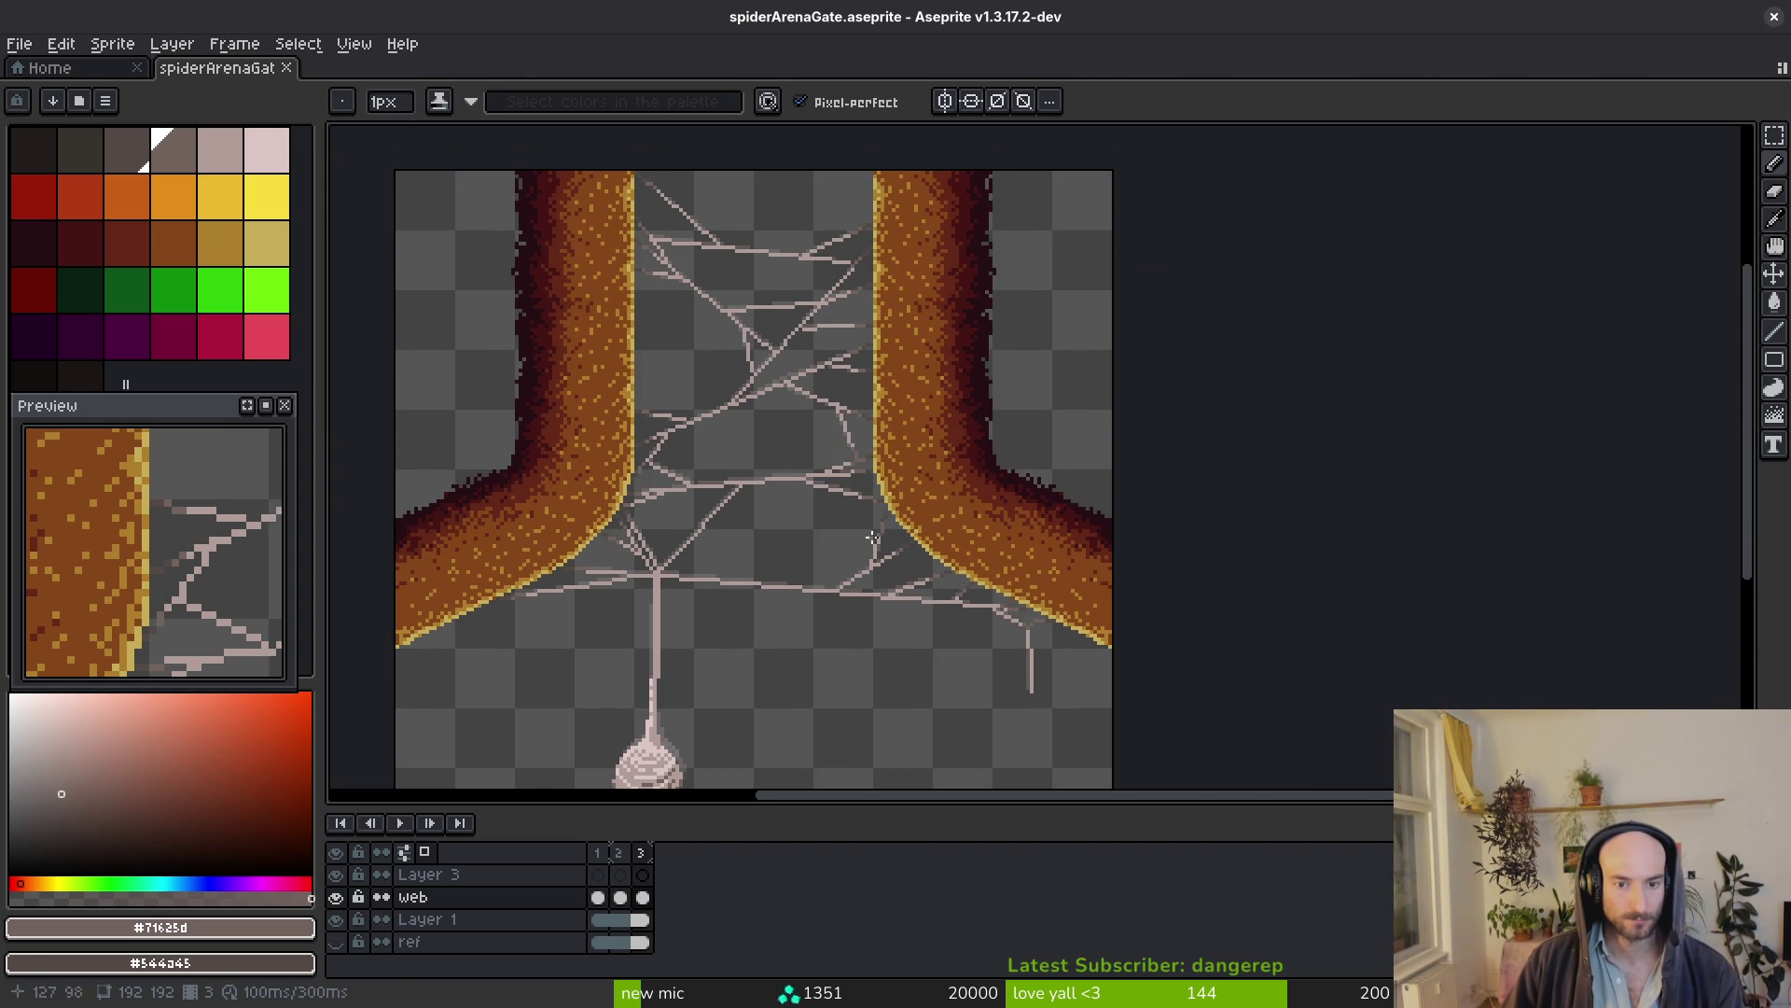
{"action": "key", "text": "alt+Tab"}
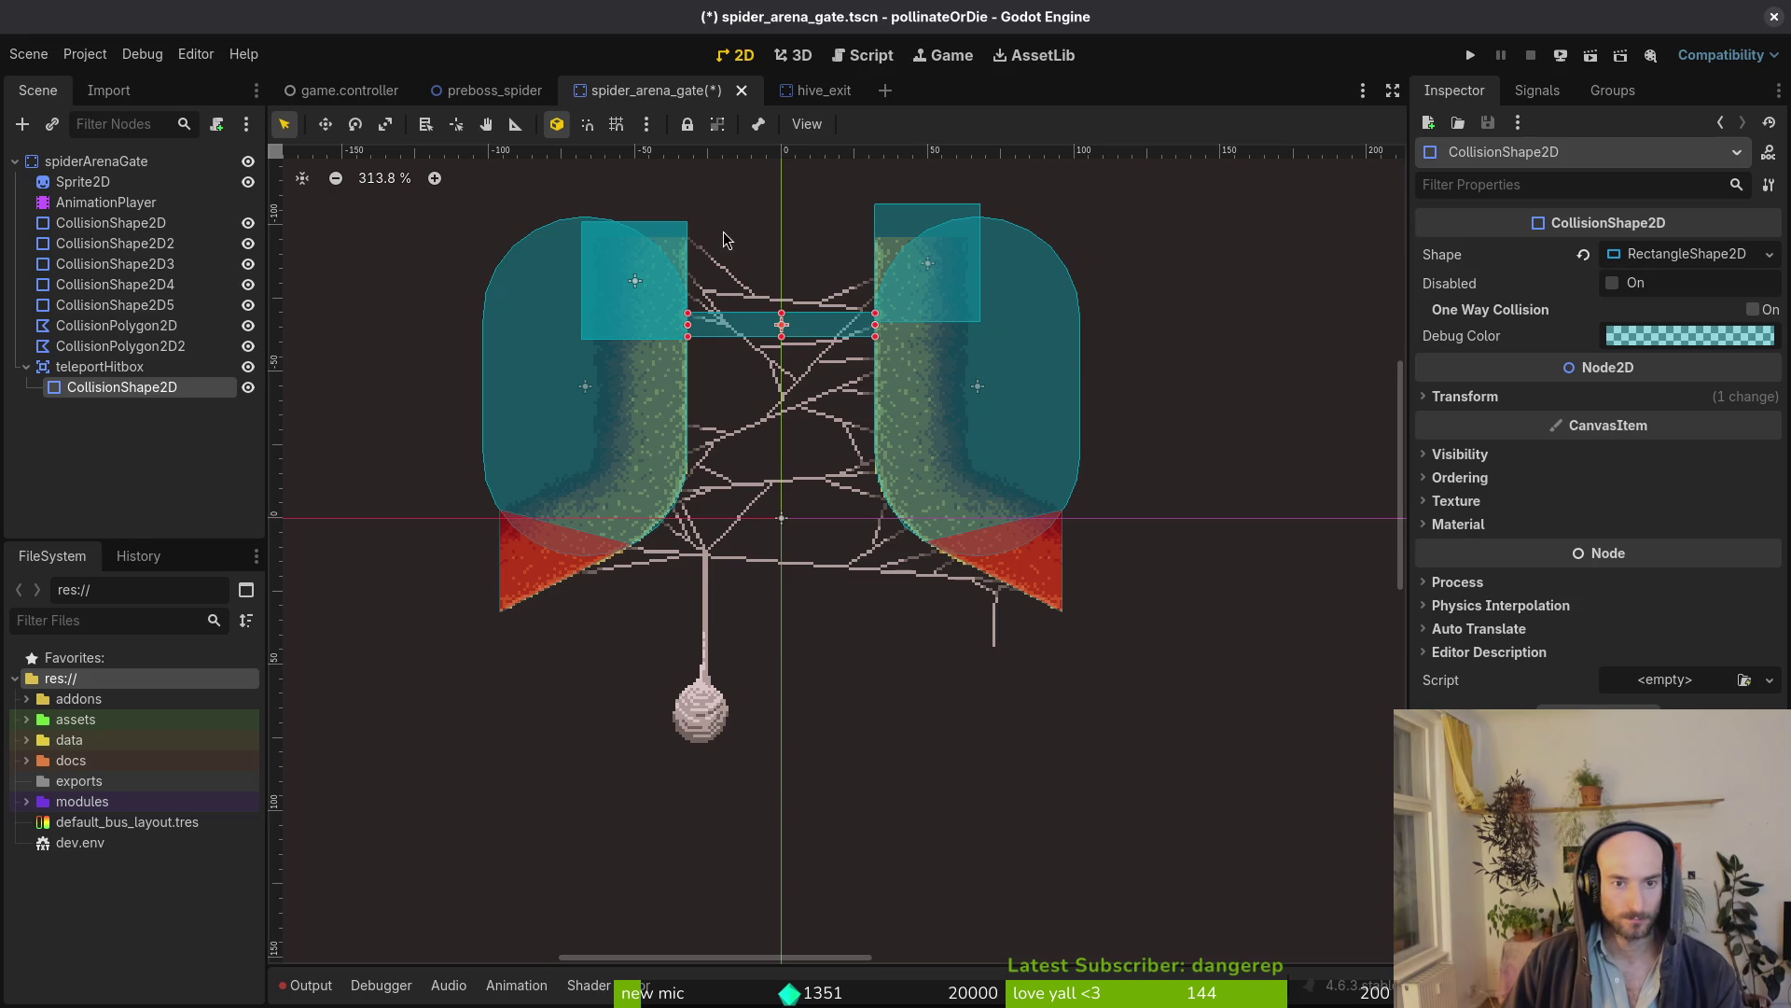
{"action": "key", "text": "alt+Tab"}
{"action": "key", "text": "alt+Tab"}
Close the hive_exit scene and select the spiderArenaGate instance in preboss_spider
{"action": "left_click", "coordinate": [834, 99]}
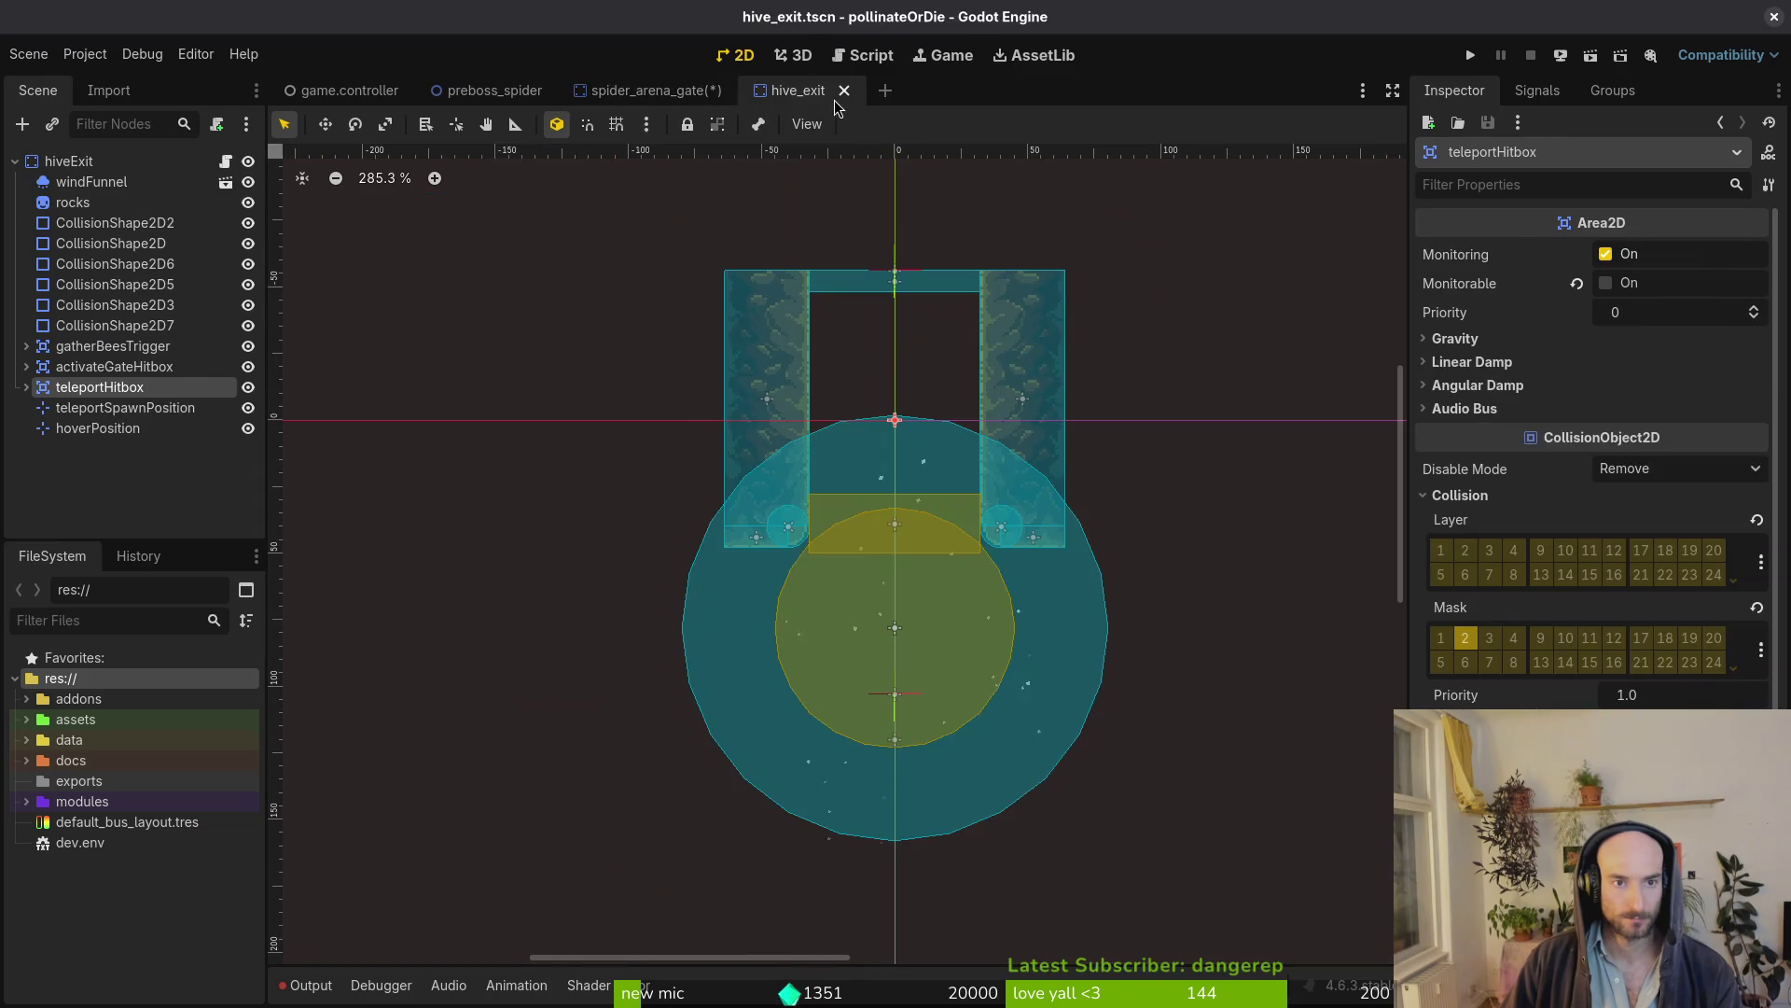
{"action": "left_click", "coordinate": [490, 93]}
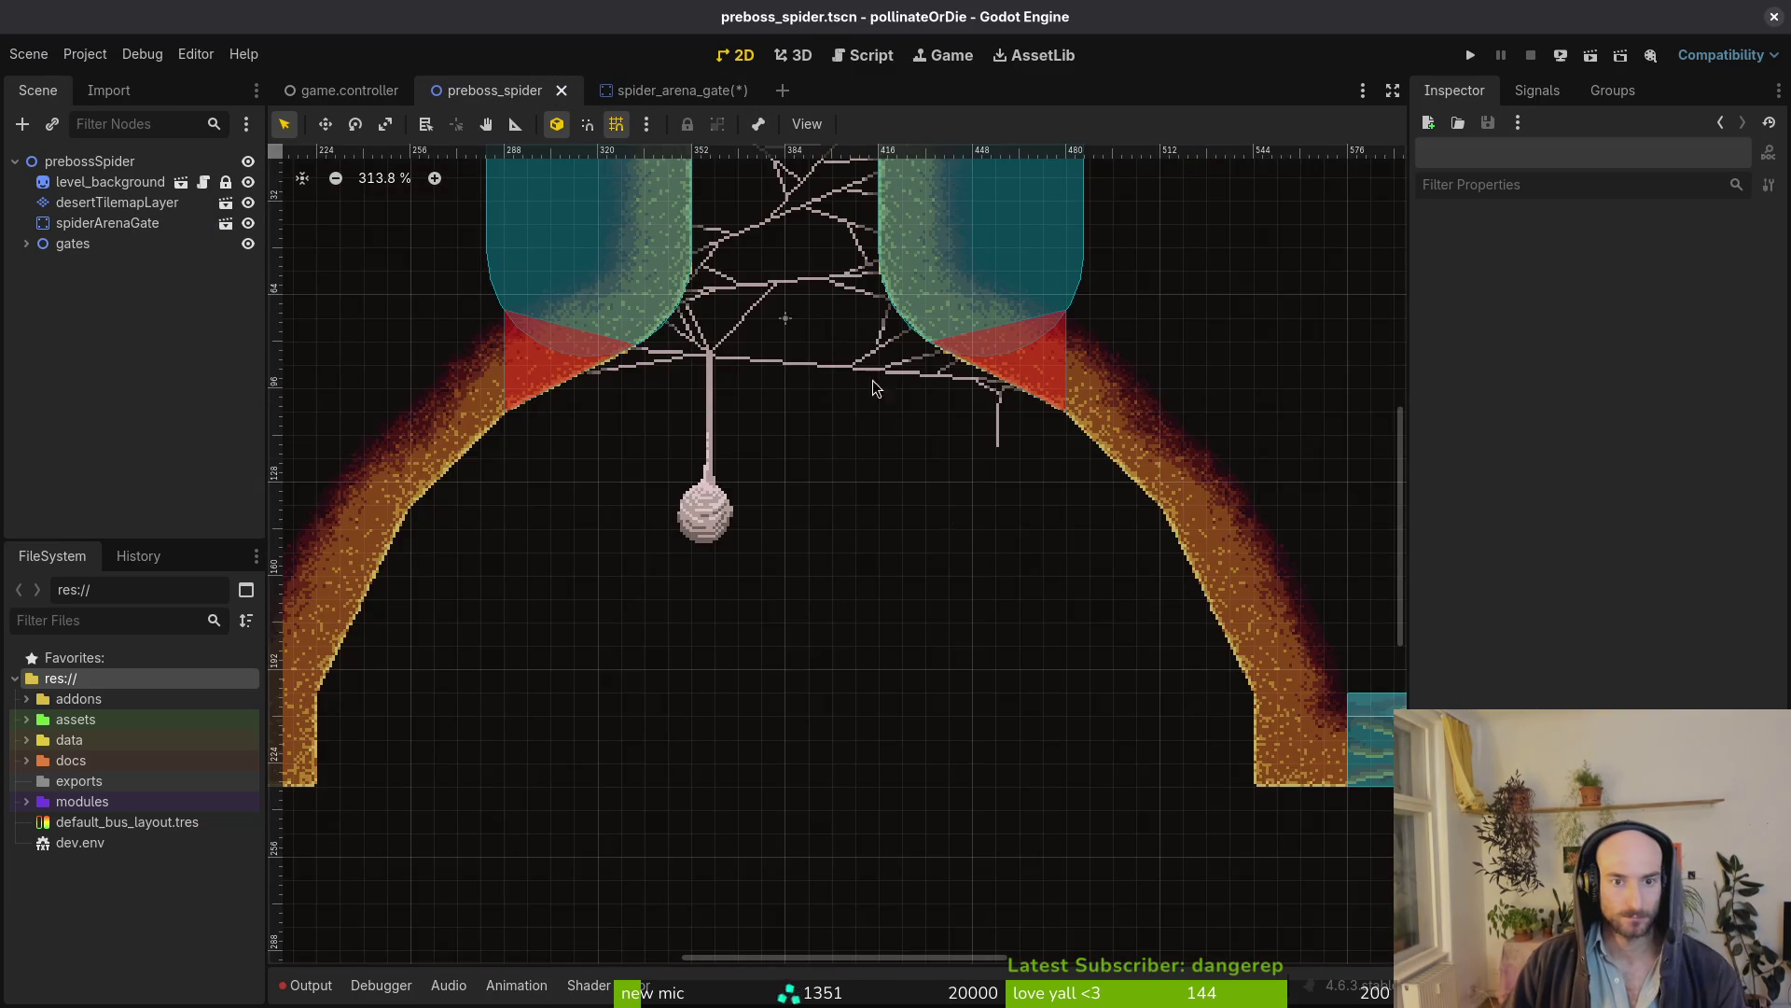
{"action": "scroll", "coordinate": [965, 678], "scroll_direction": "up", "scroll_amount": 1}
{"action": "scroll", "coordinate": [912, 538], "scroll_direction": "up", "scroll_amount": 2}
{"action": "scroll", "coordinate": [944, 579], "scroll_direction": "up", "scroll_amount": 2}
{"action": "scroll", "coordinate": [902, 612], "scroll_direction": "up", "scroll_amount": 2}
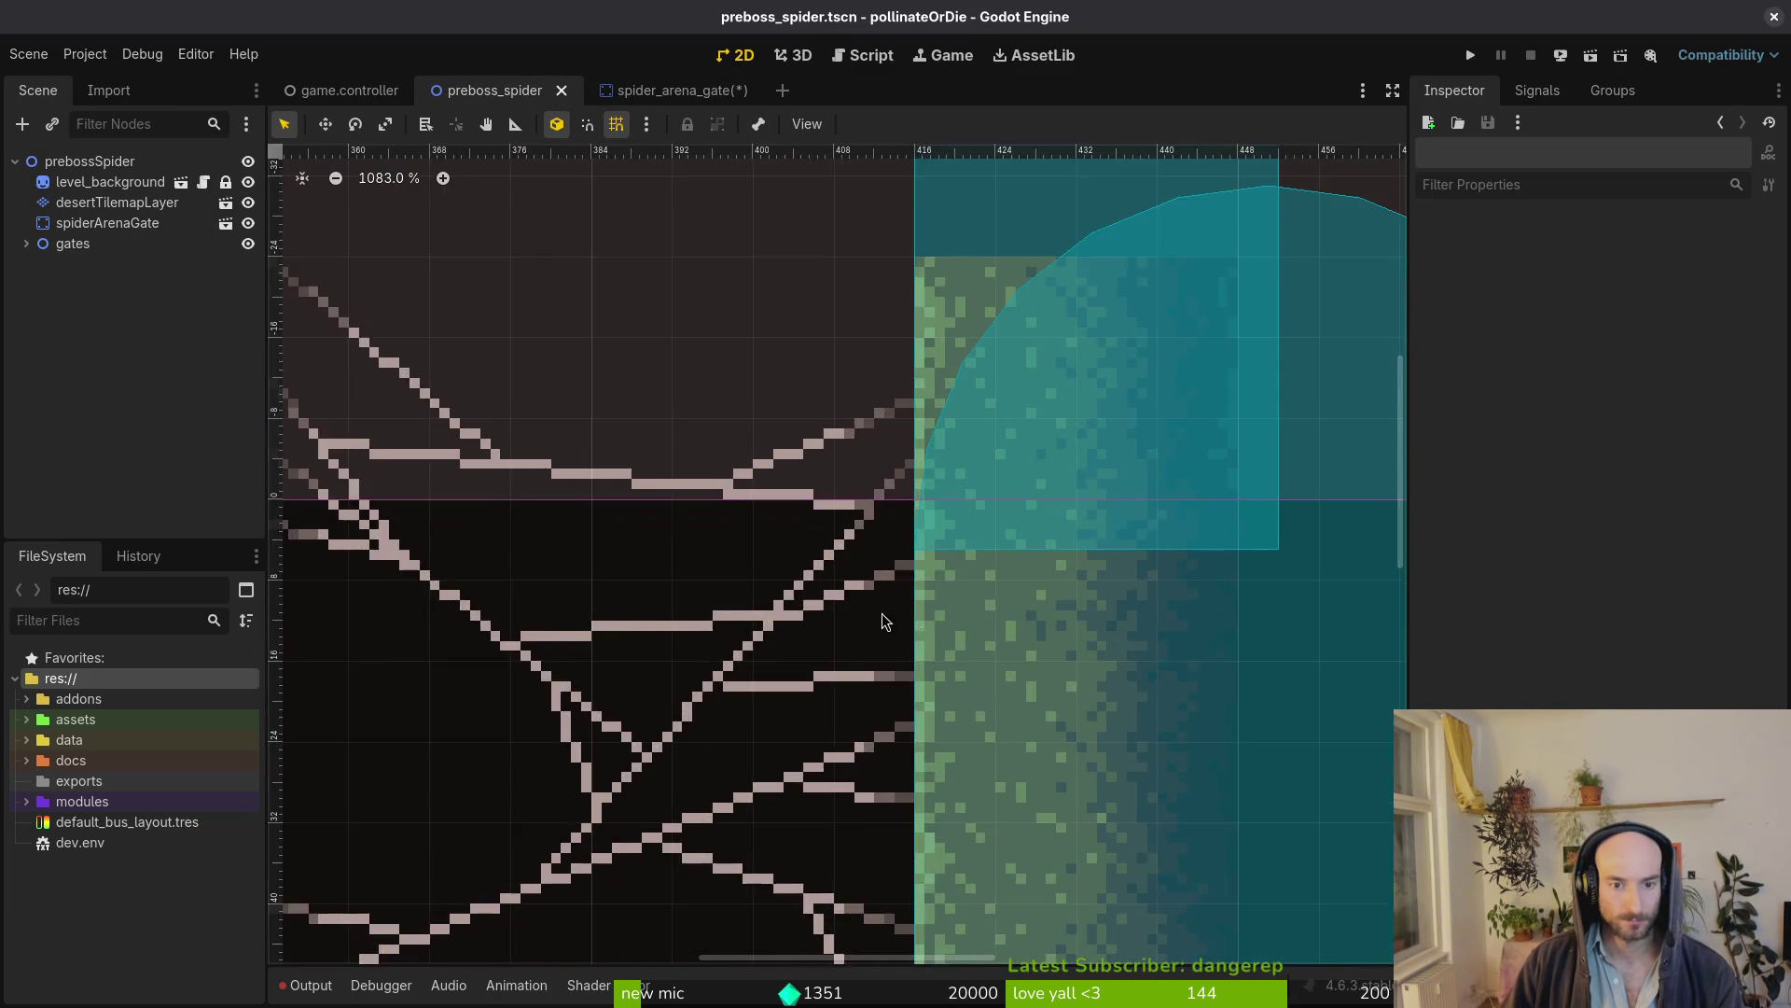
{"action": "scroll", "coordinate": [867, 623], "scroll_direction": "down", "scroll_amount": 2}
{"action": "scroll", "coordinate": [700, 602], "scroll_direction": "up", "scroll_amount": 2}
{"action": "left_click", "coordinate": [507, 579]}
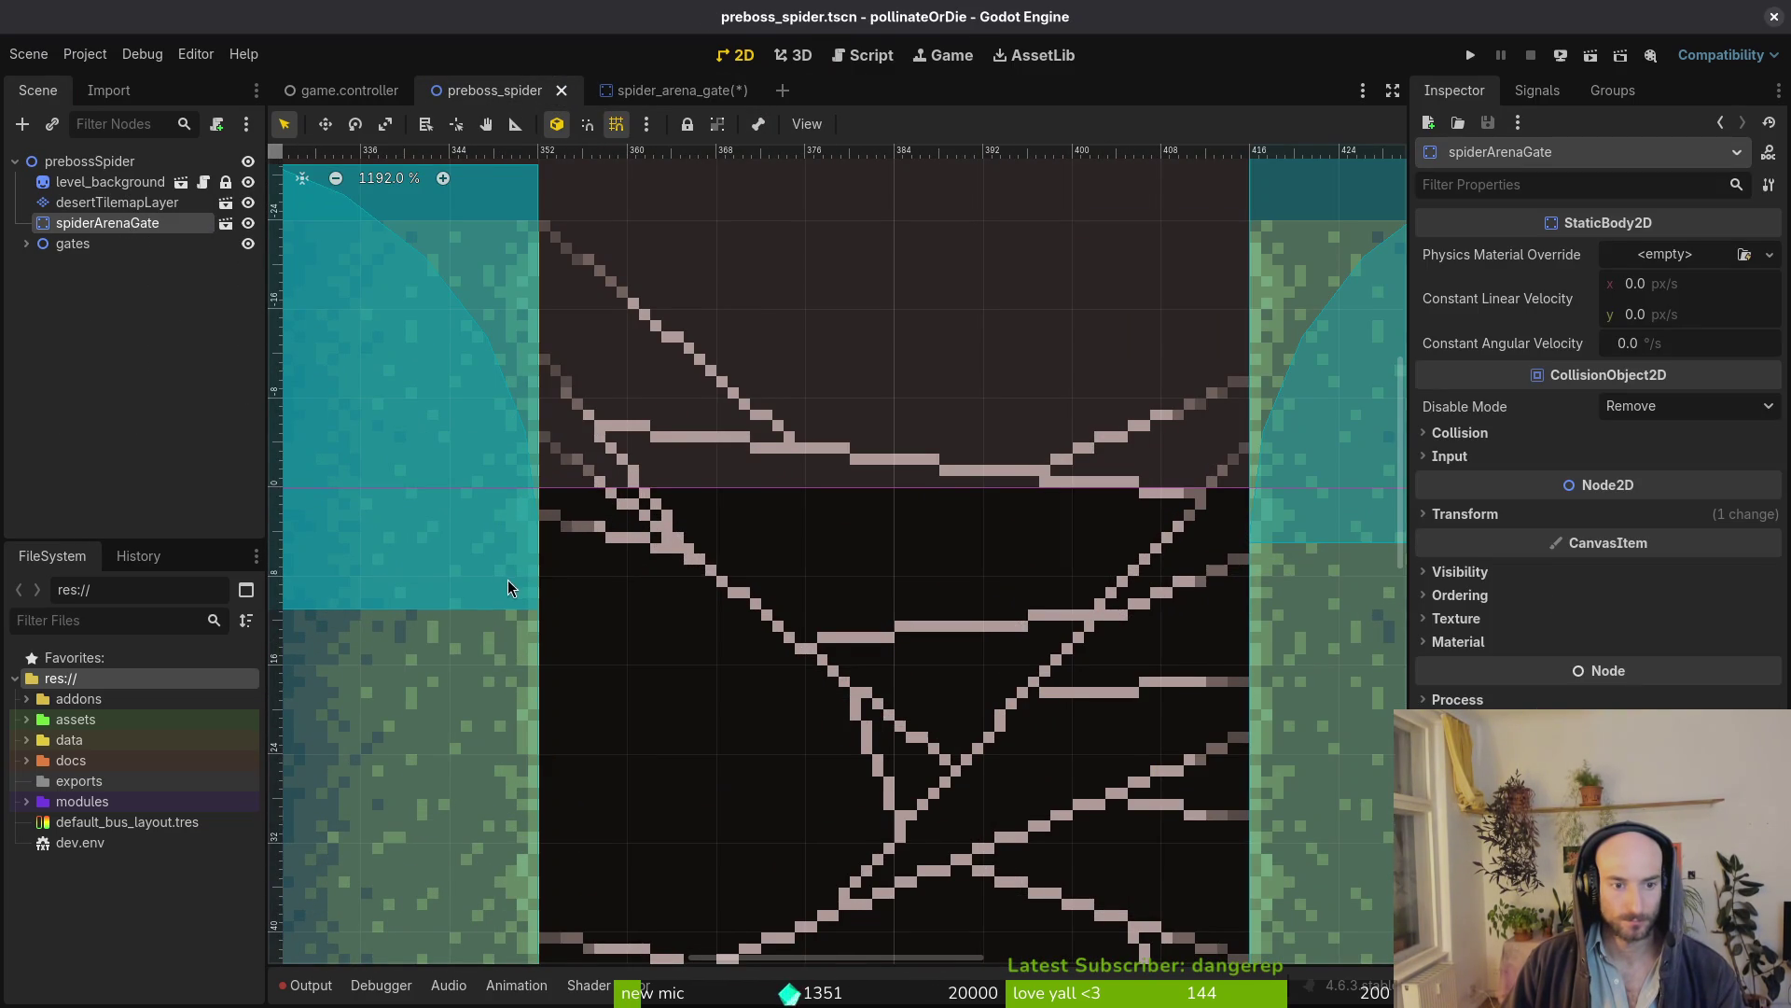
{"action": "scroll", "coordinate": [986, 609], "scroll_direction": "down", "scroll_amount": 2}
{"action": "scroll", "coordinate": [924, 616], "scroll_direction": "down", "scroll_amount": 2}
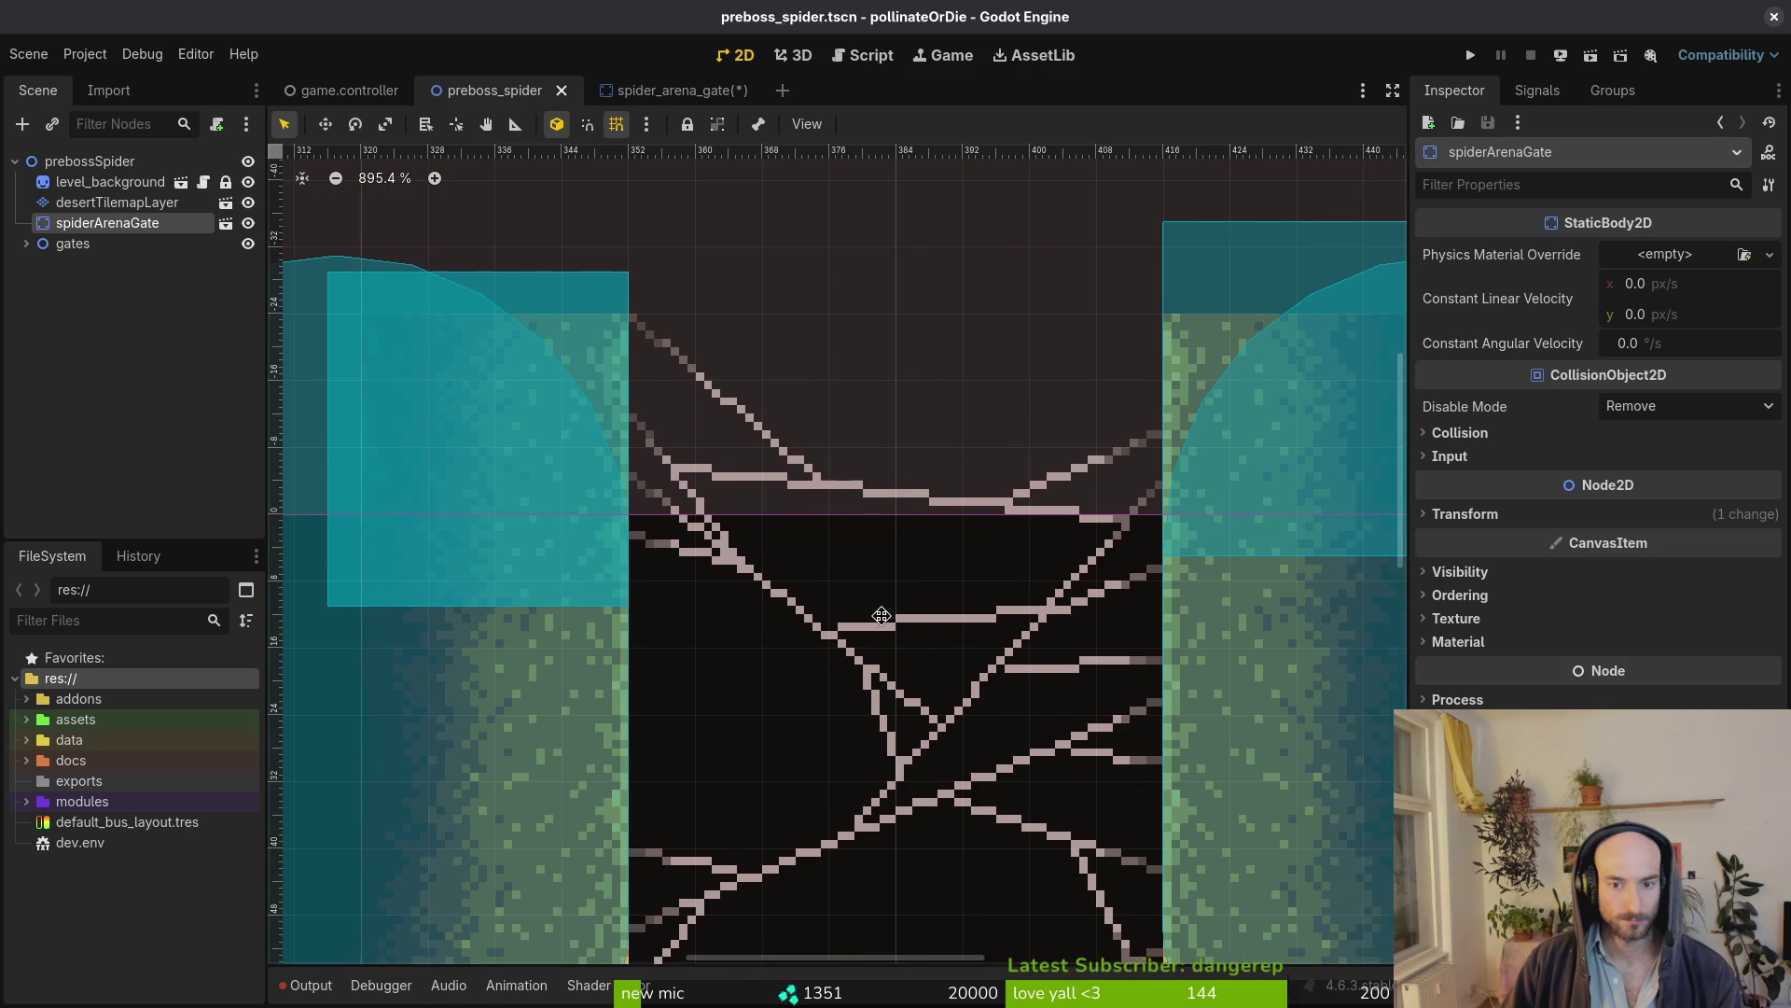
{"action": "scroll", "coordinate": [872, 625], "scroll_direction": "down", "scroll_amount": 2}
{"action": "scroll", "coordinate": [913, 609], "scroll_direction": "up", "scroll_amount": 5}
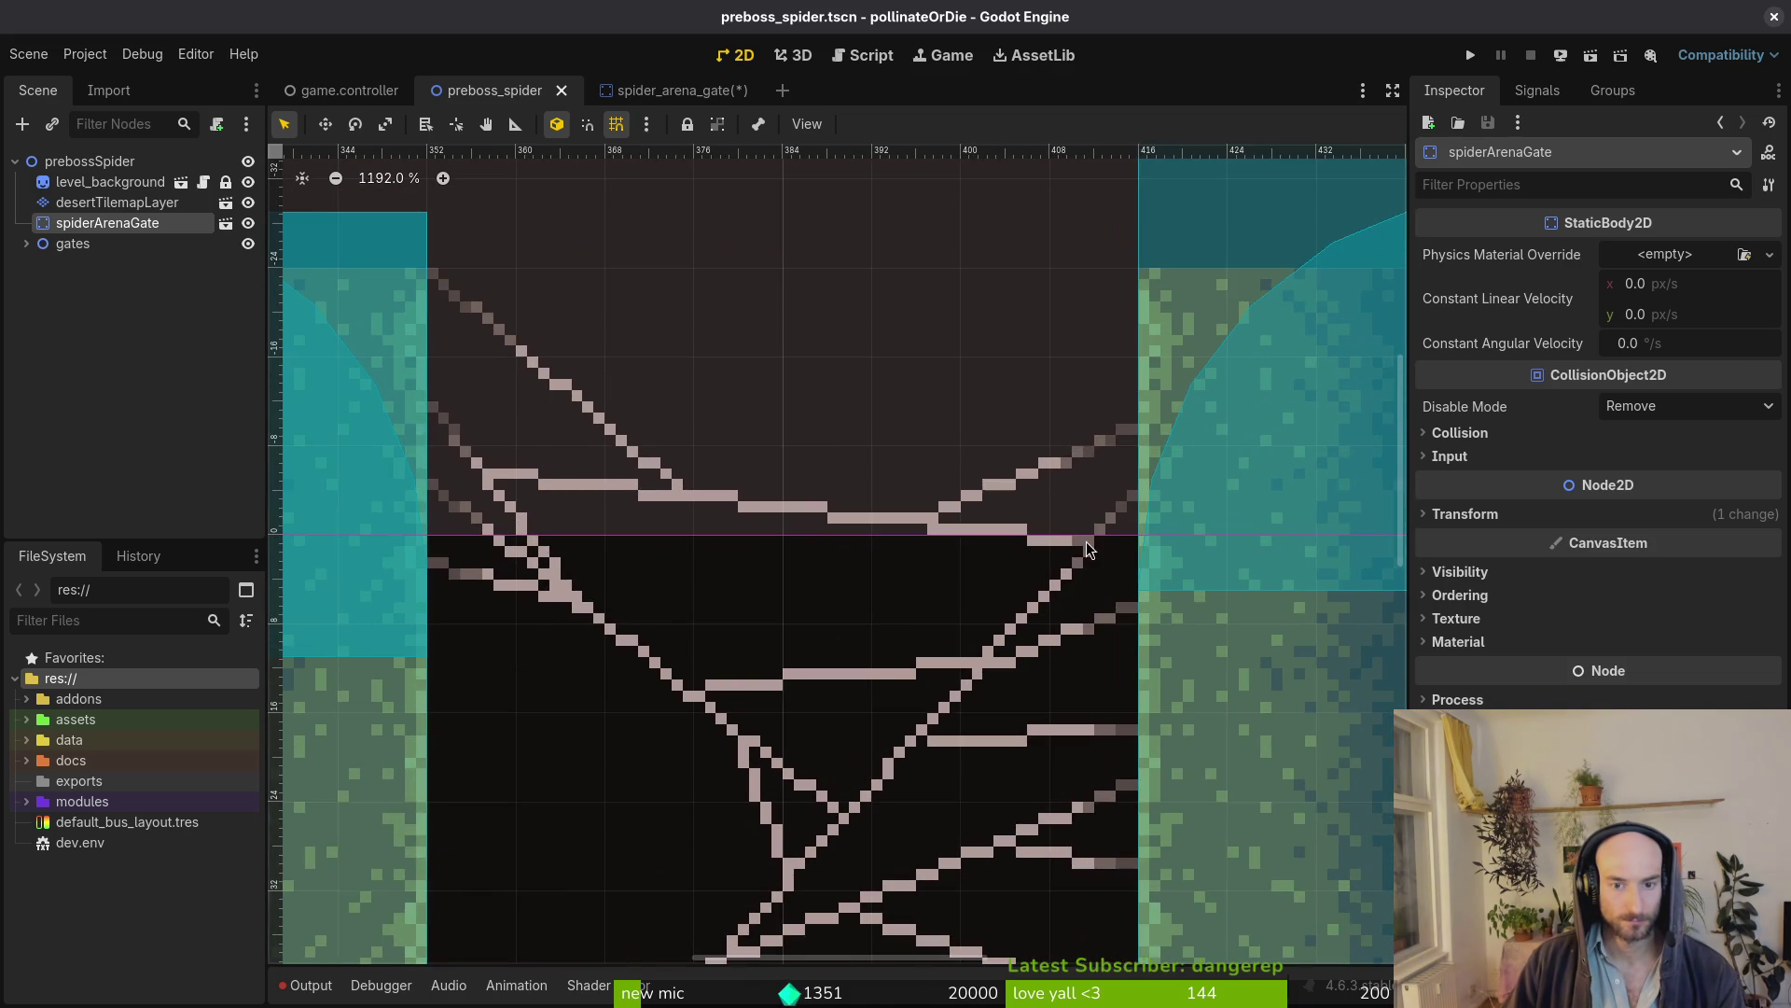
Flip between Aseprite and Godot to compare the refreshed web sprite
{"action": "key", "text": "alt+Tab"}
{"action": "scroll", "coordinate": [1032, 472], "scroll_direction": "down", "scroll_amount": 2}
{"action": "scroll", "coordinate": [868, 520], "scroll_direction": "up", "scroll_amount": 4}
{"action": "key", "text": "alt+Tab"}
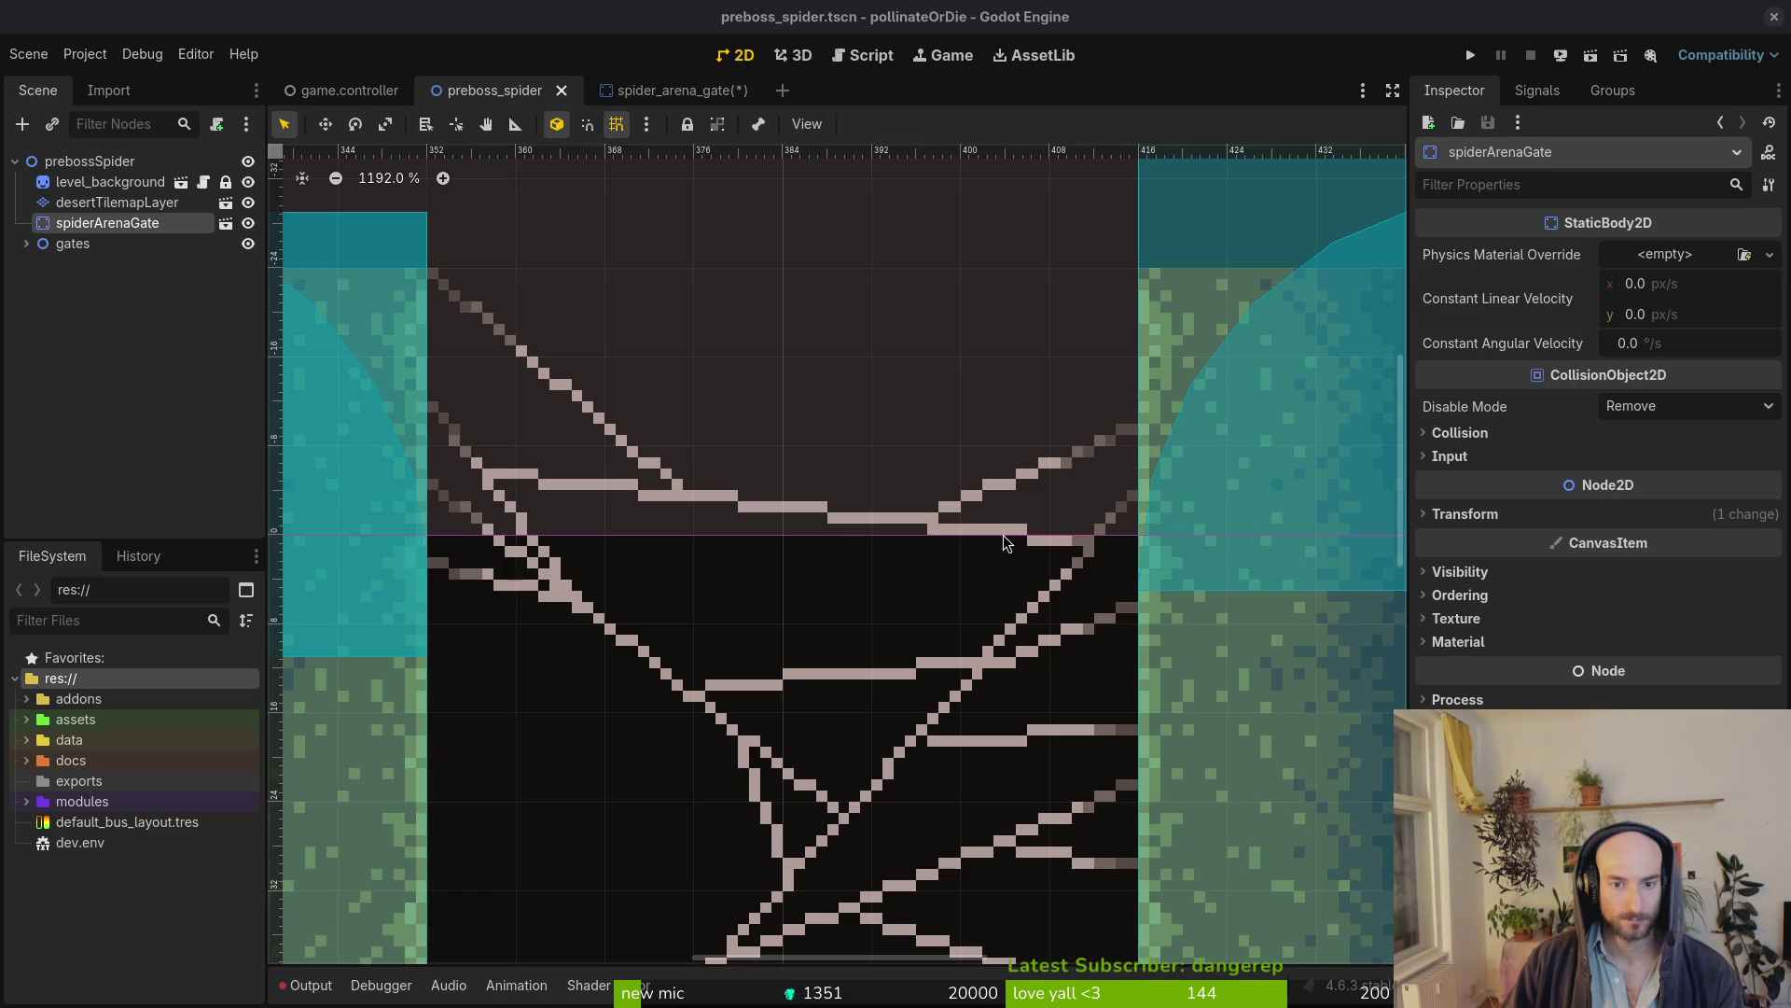
{"action": "key", "text": "alt+Tab"}
{"action": "scroll", "coordinate": [840, 489], "scroll_direction": "down", "scroll_amount": 1}
{"action": "scroll", "coordinate": [840, 491], "scroll_direction": "down", "scroll_amount": 3}
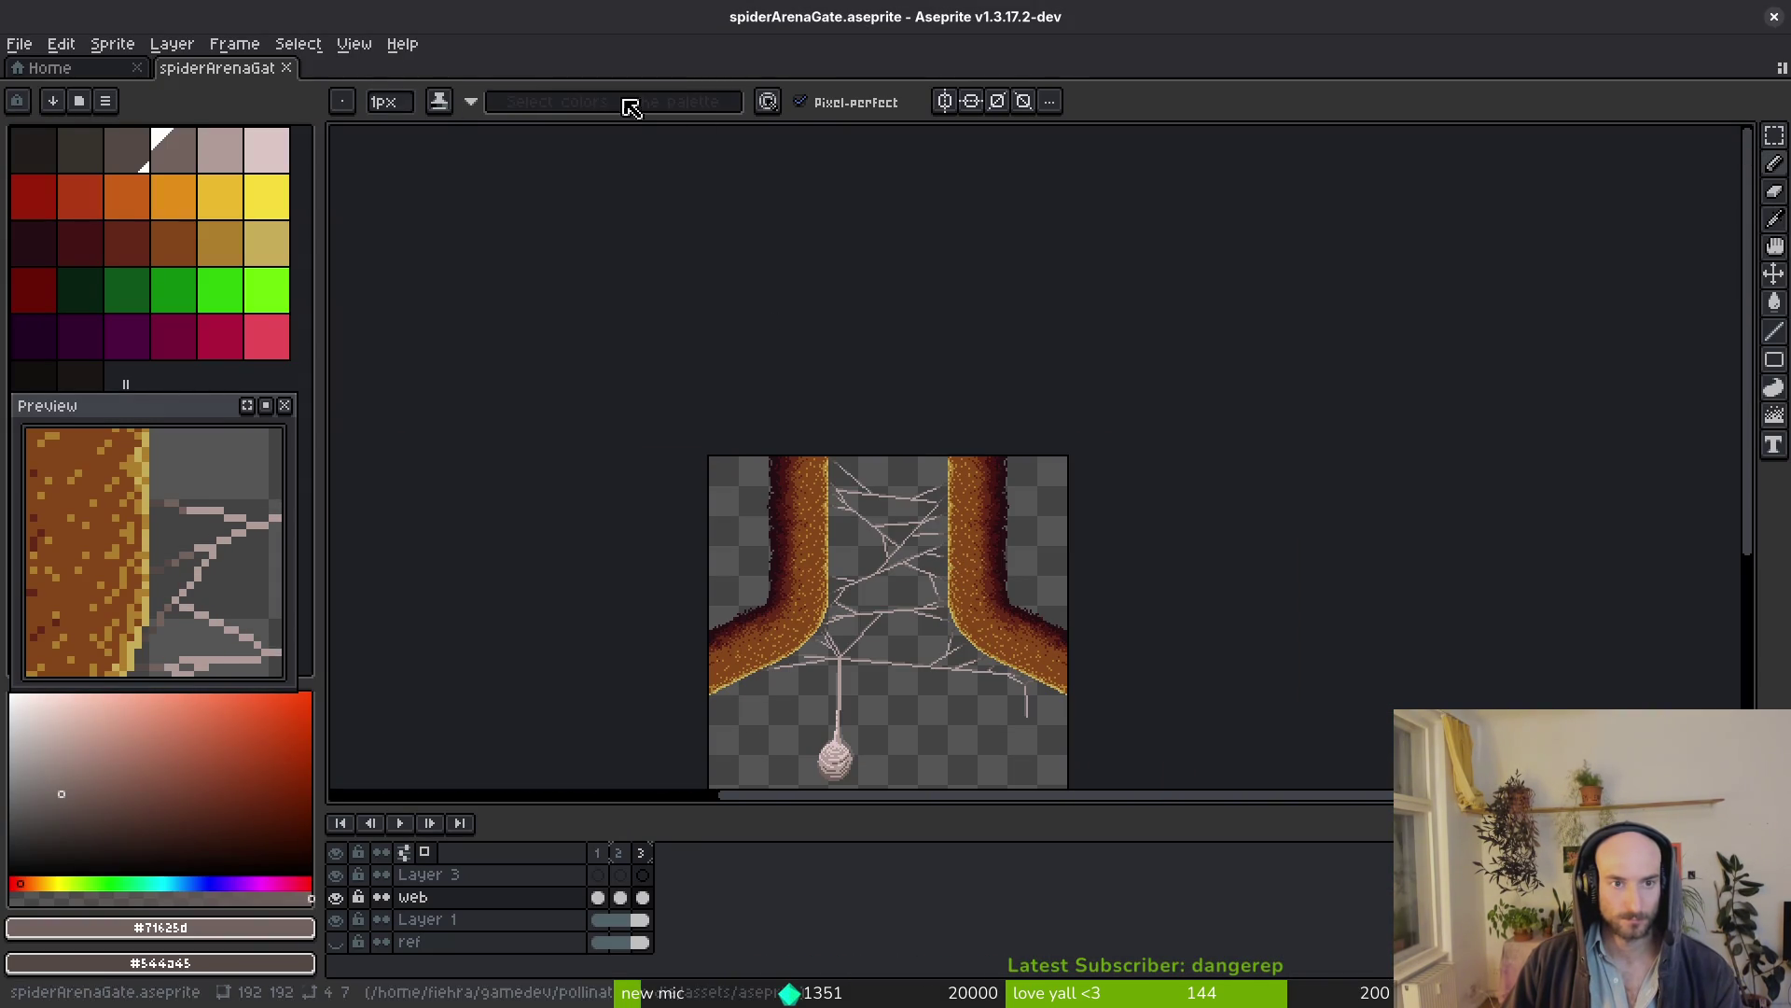
{"action": "scroll", "coordinate": [1007, 420], "scroll_direction": "up", "scroll_amount": 5}
{"action": "scroll", "coordinate": [965, 413], "scroll_direction": "down", "scroll_amount": 1}
{"action": "scroll", "coordinate": [941, 410], "scroll_direction": "up", "scroll_amount": 1}
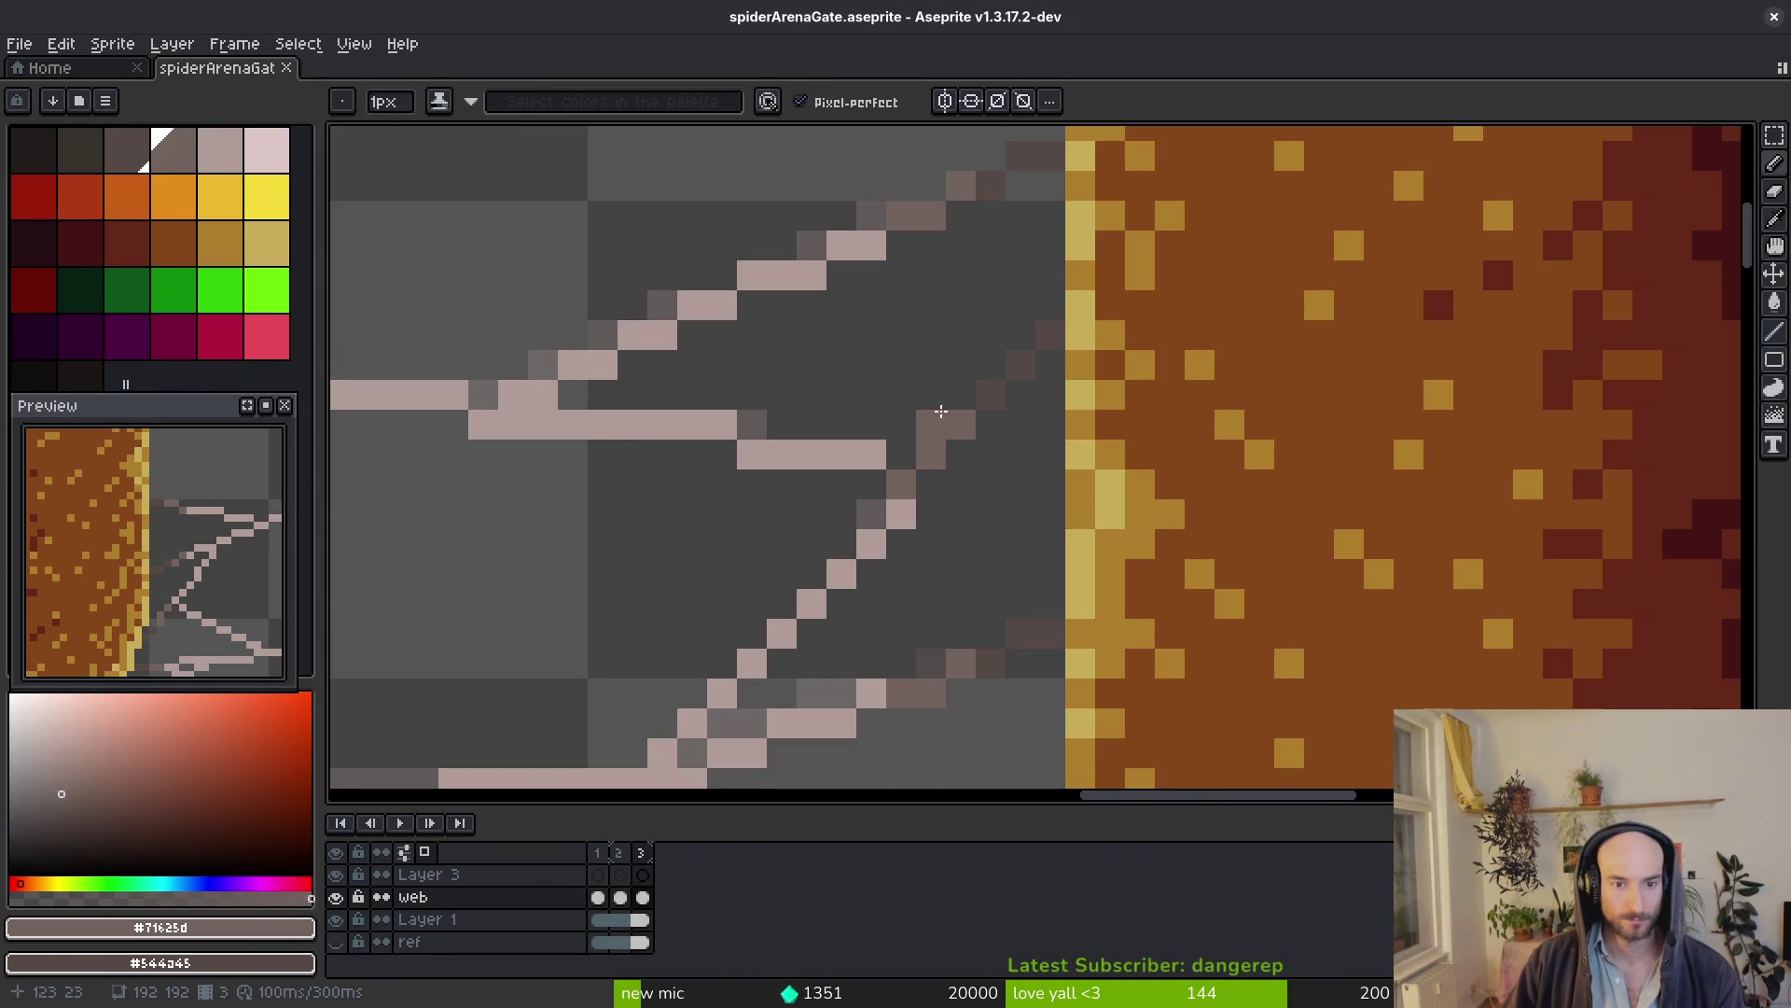
{"action": "scroll", "coordinate": [878, 414], "scroll_direction": "down", "scroll_amount": 5}
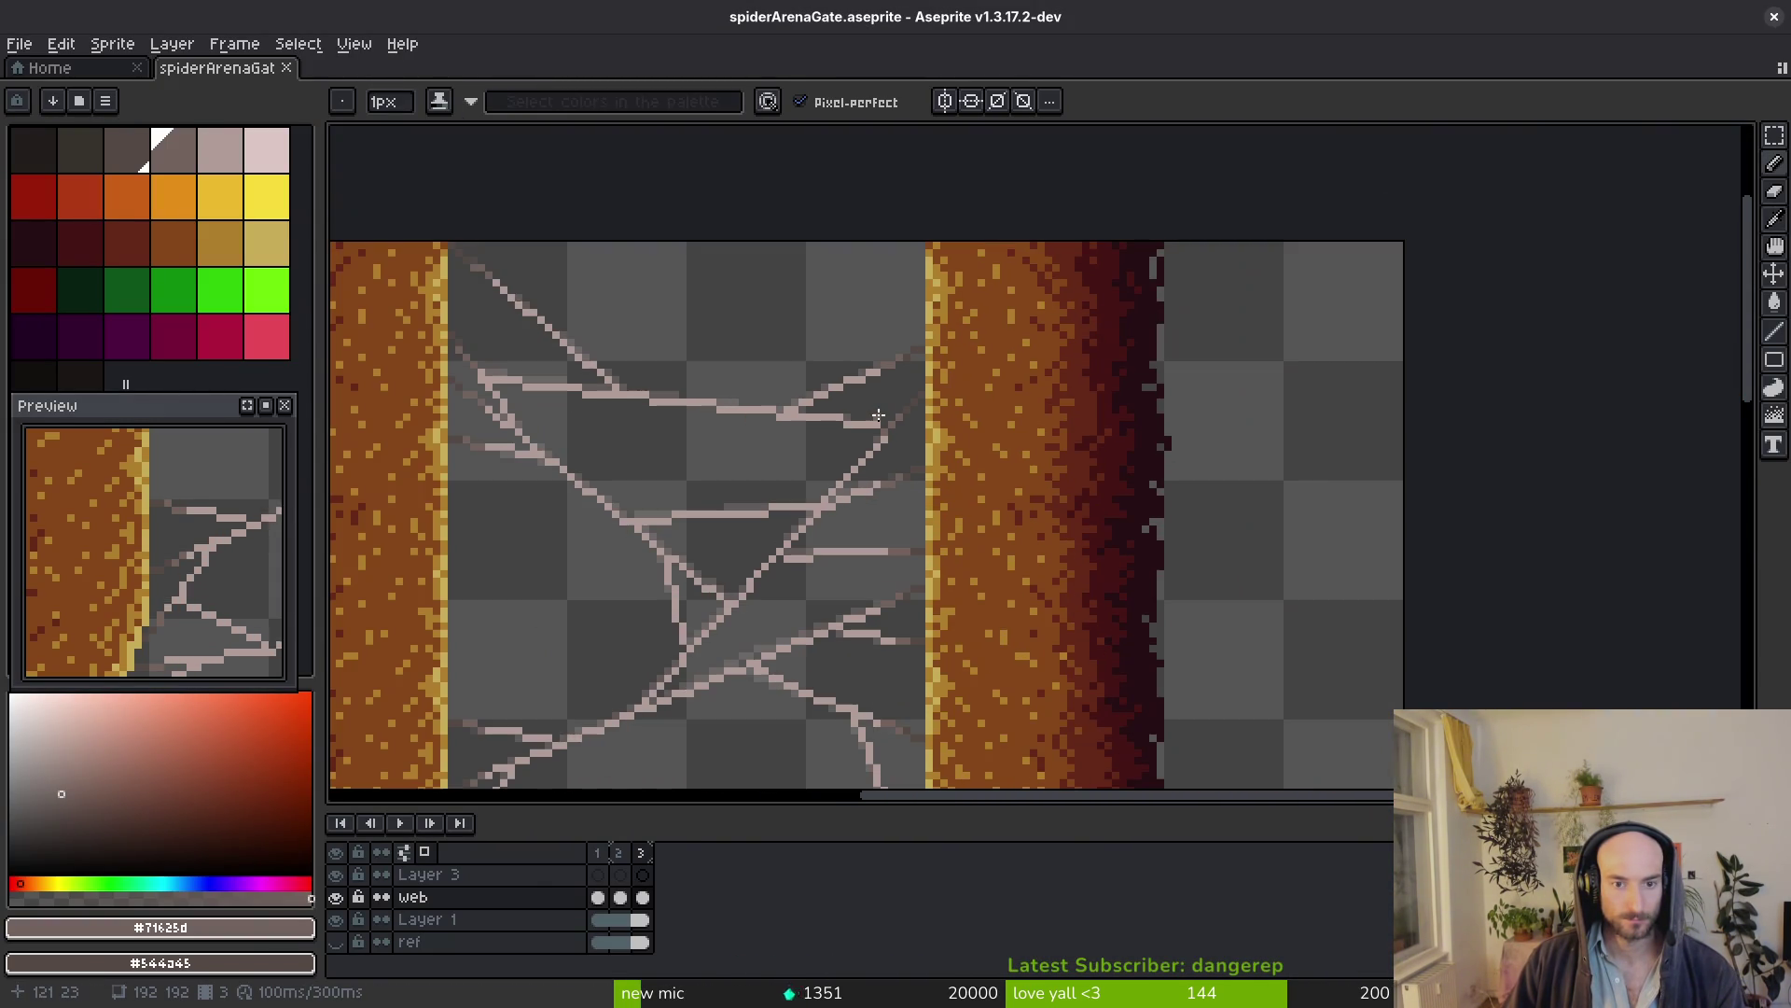
Draw bright green rectangle outlines across the tops of both pillars
{"action": "left_click_drag", "start_coordinate": [799, 449], "coordinate": [1116, 469]}
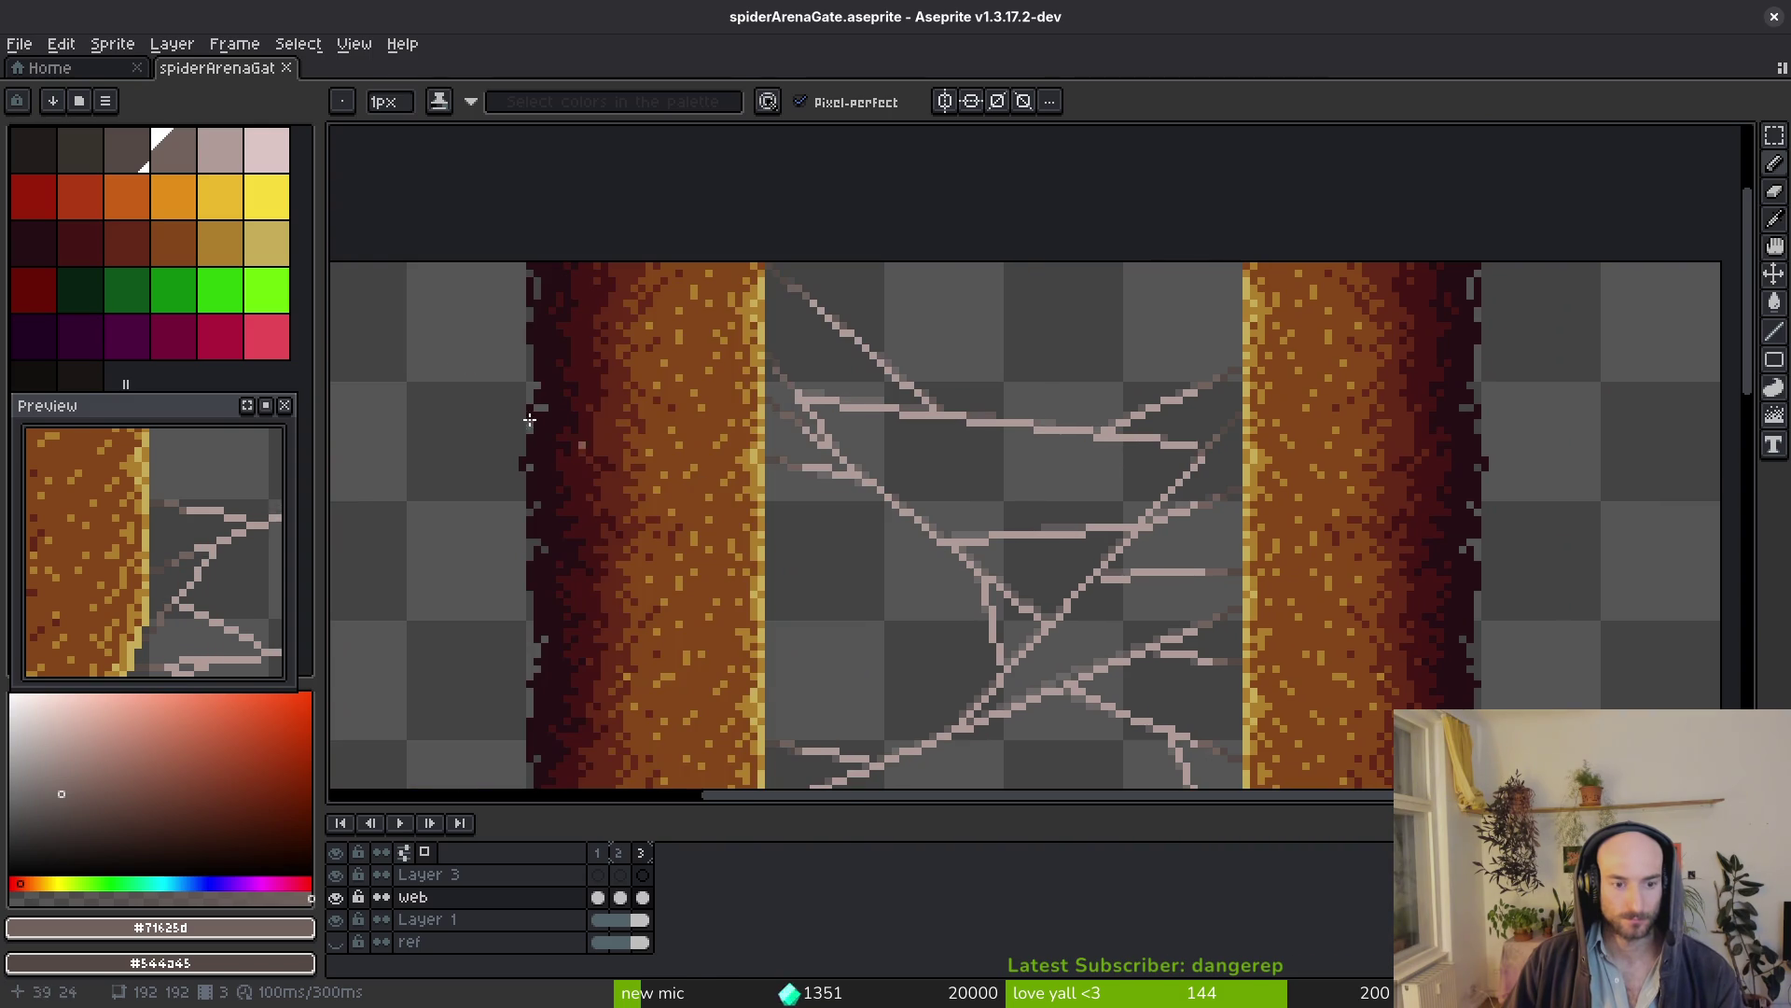
{"action": "left_click", "coordinate": [273, 291]}
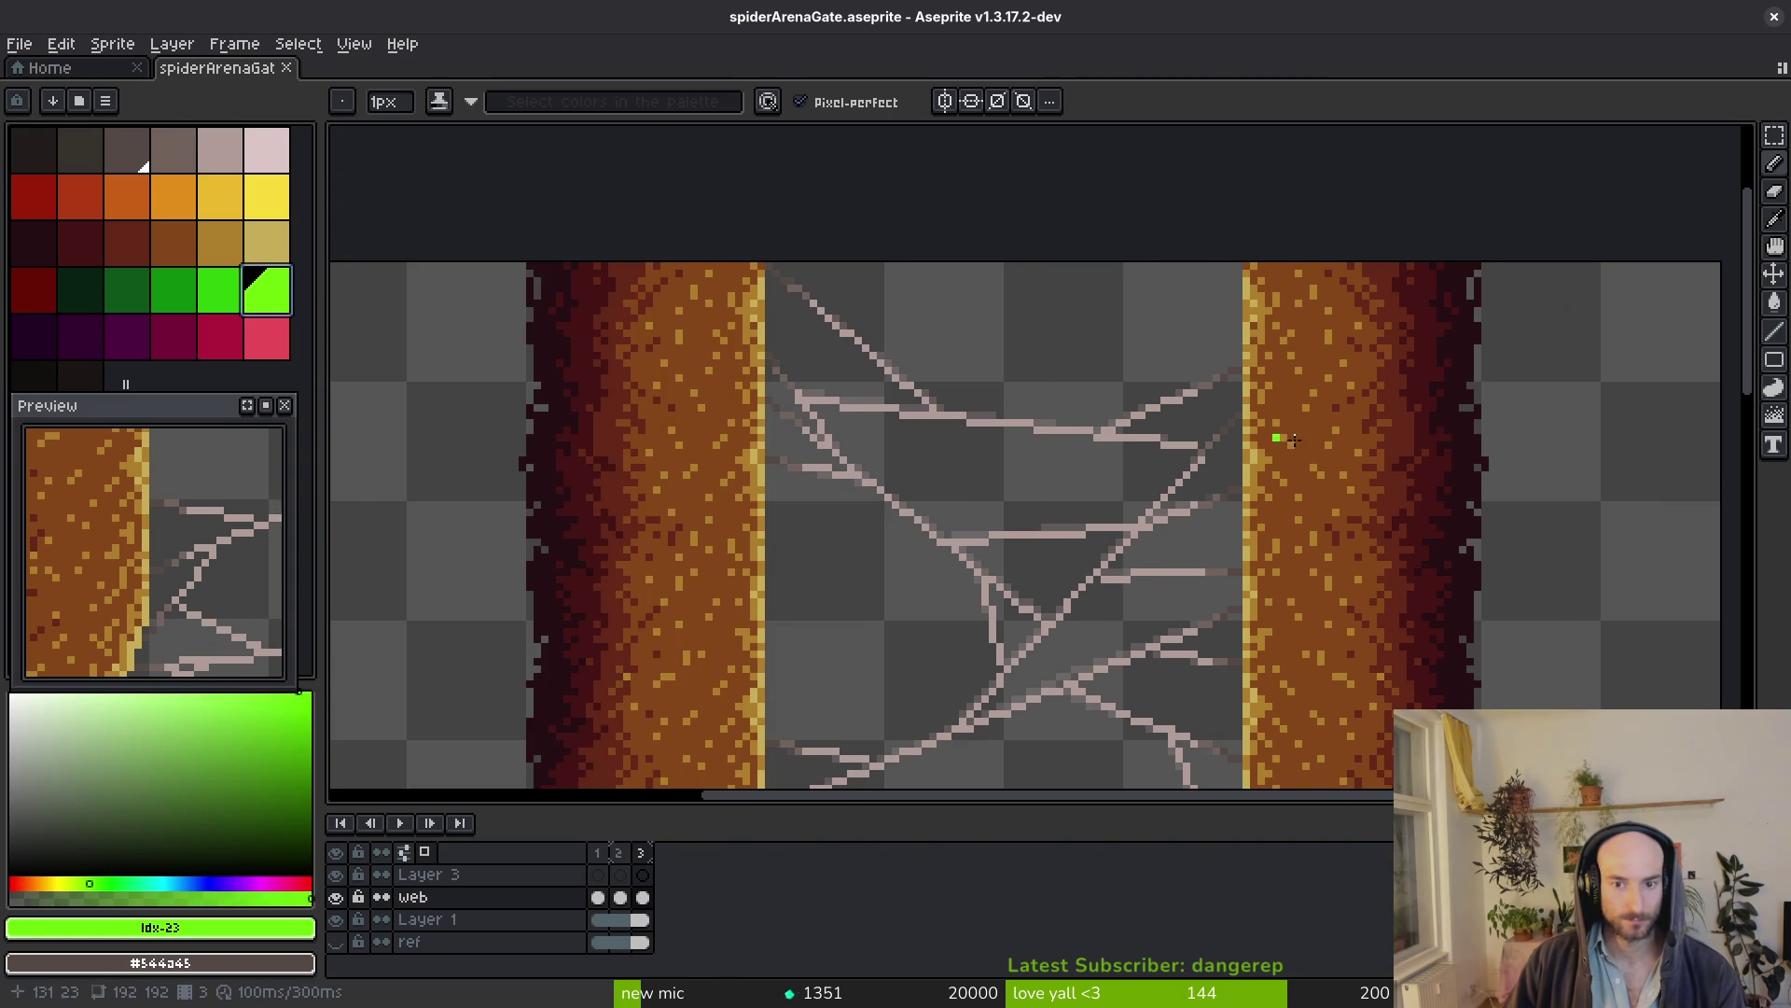
{"action": "key", "text": "m"}
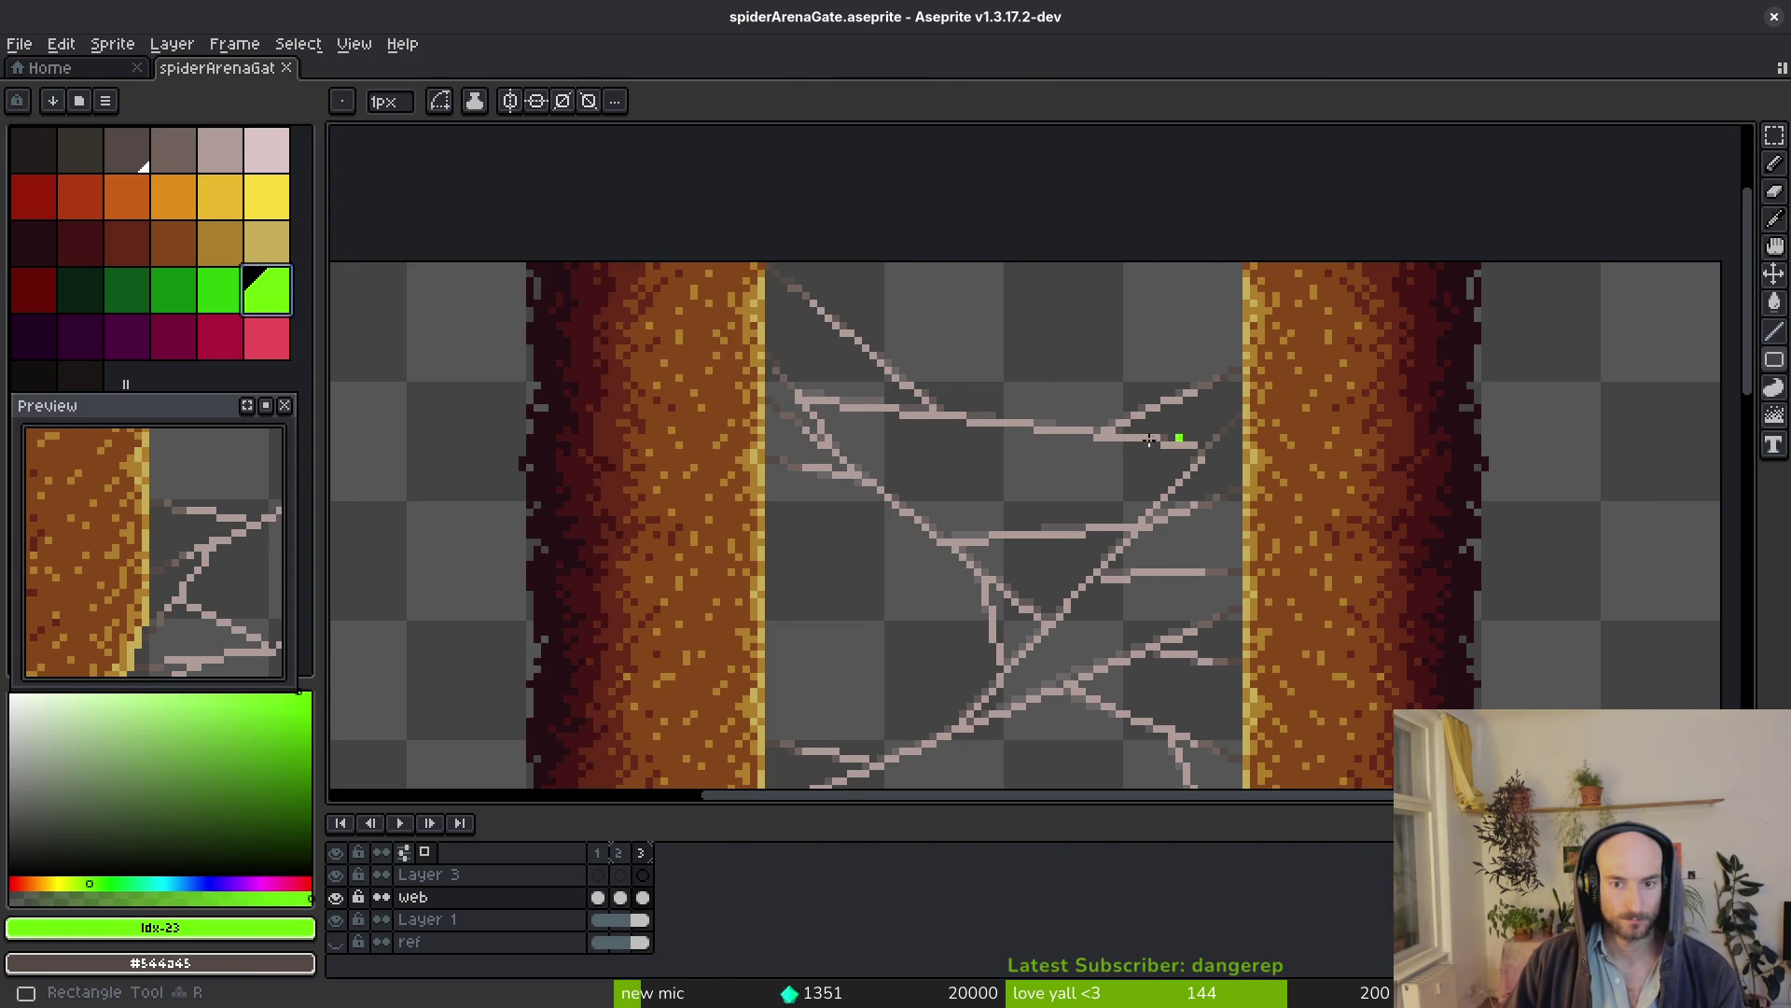
{"action": "mouse_move", "coordinate": [1178, 441]}
{"action": "left_mouse_down"}
{"action": "mouse_move", "coordinate": [1418, 341]}
{"action": "mouse_move", "coordinate": [1477, 281]}
{"action": "left_mouse_up"}
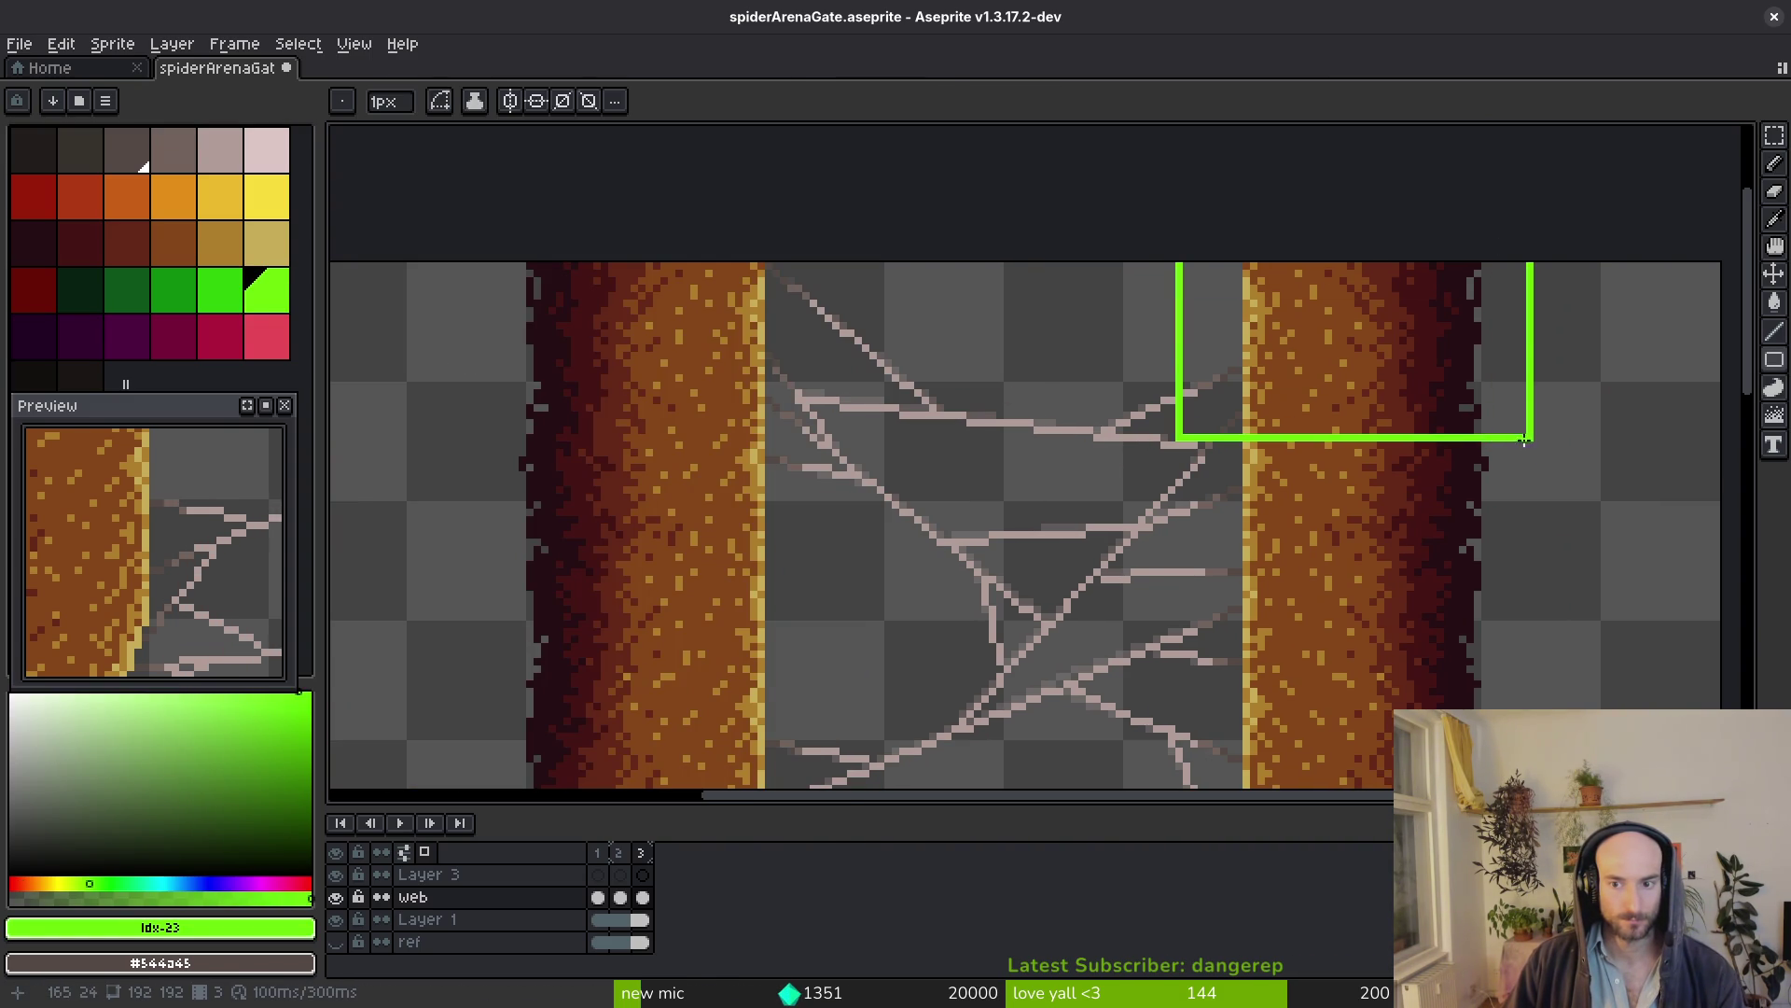
{"action": "left_click_drag", "start_coordinate": [1179, 440], "coordinate": [482, 263]}
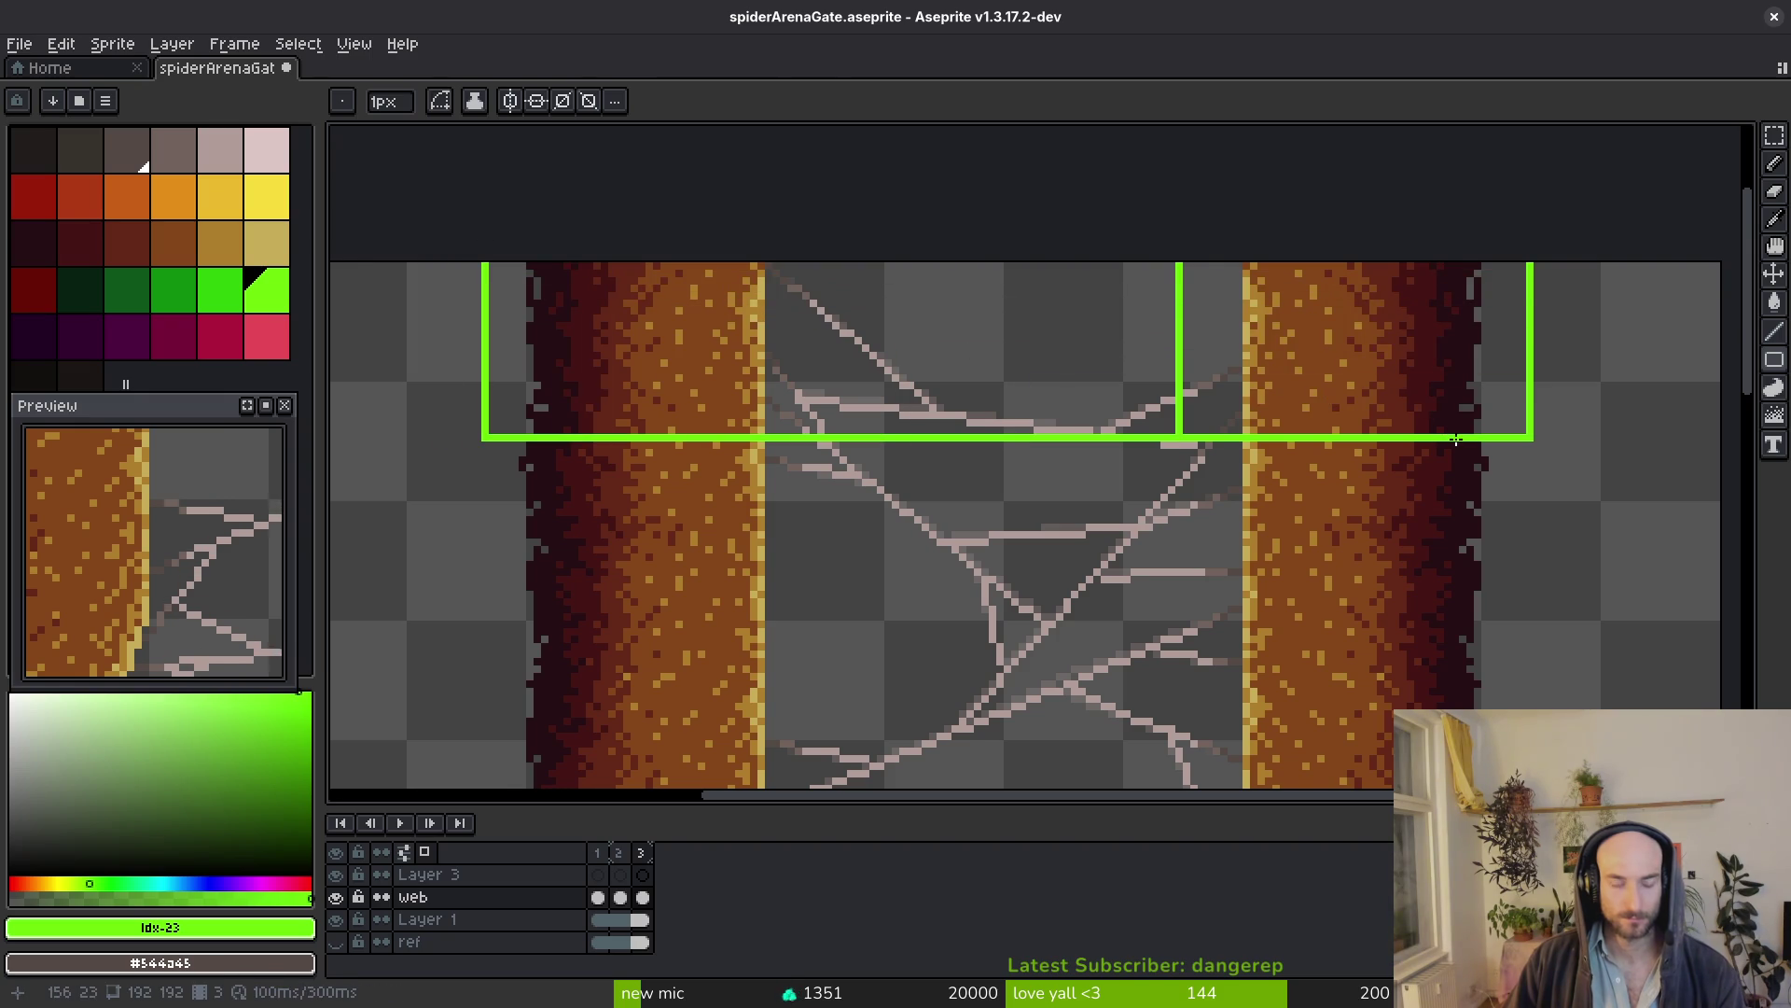
Try clearing a marquee selection of web pixels, undo it, save the sprite and return to Godot
{"action": "key", "text": "m"}
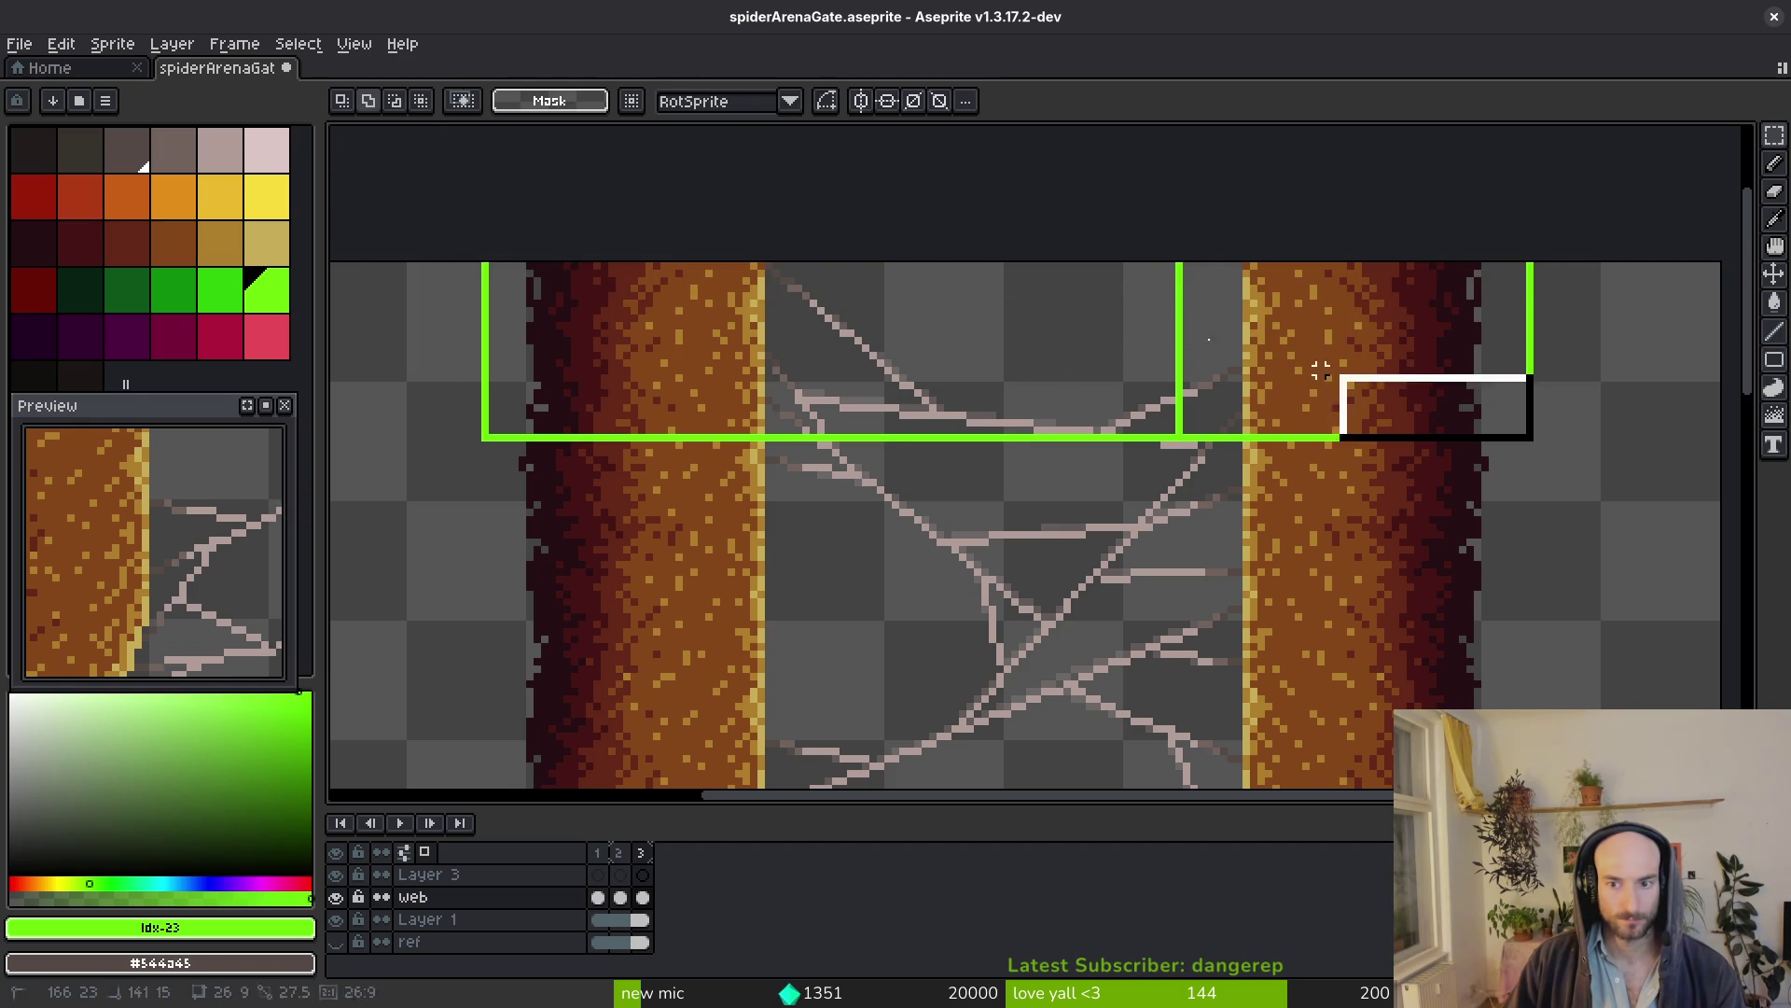
{"action": "key", "text": "Delete"}
{"action": "key", "text": "ctrl+d"}
{"action": "key", "text": "ctrl+z"}
{"action": "key", "text": "ctrl+s"}
{"action": "scroll", "coordinate": [887, 492], "scroll_direction": "down", "scroll_amount": 3}
{"action": "scroll", "coordinate": [1017, 475], "scroll_direction": "up", "scroll_amount": 3}
{"action": "scroll", "coordinate": [1018, 475], "scroll_direction": "up", "scroll_amount": 1}
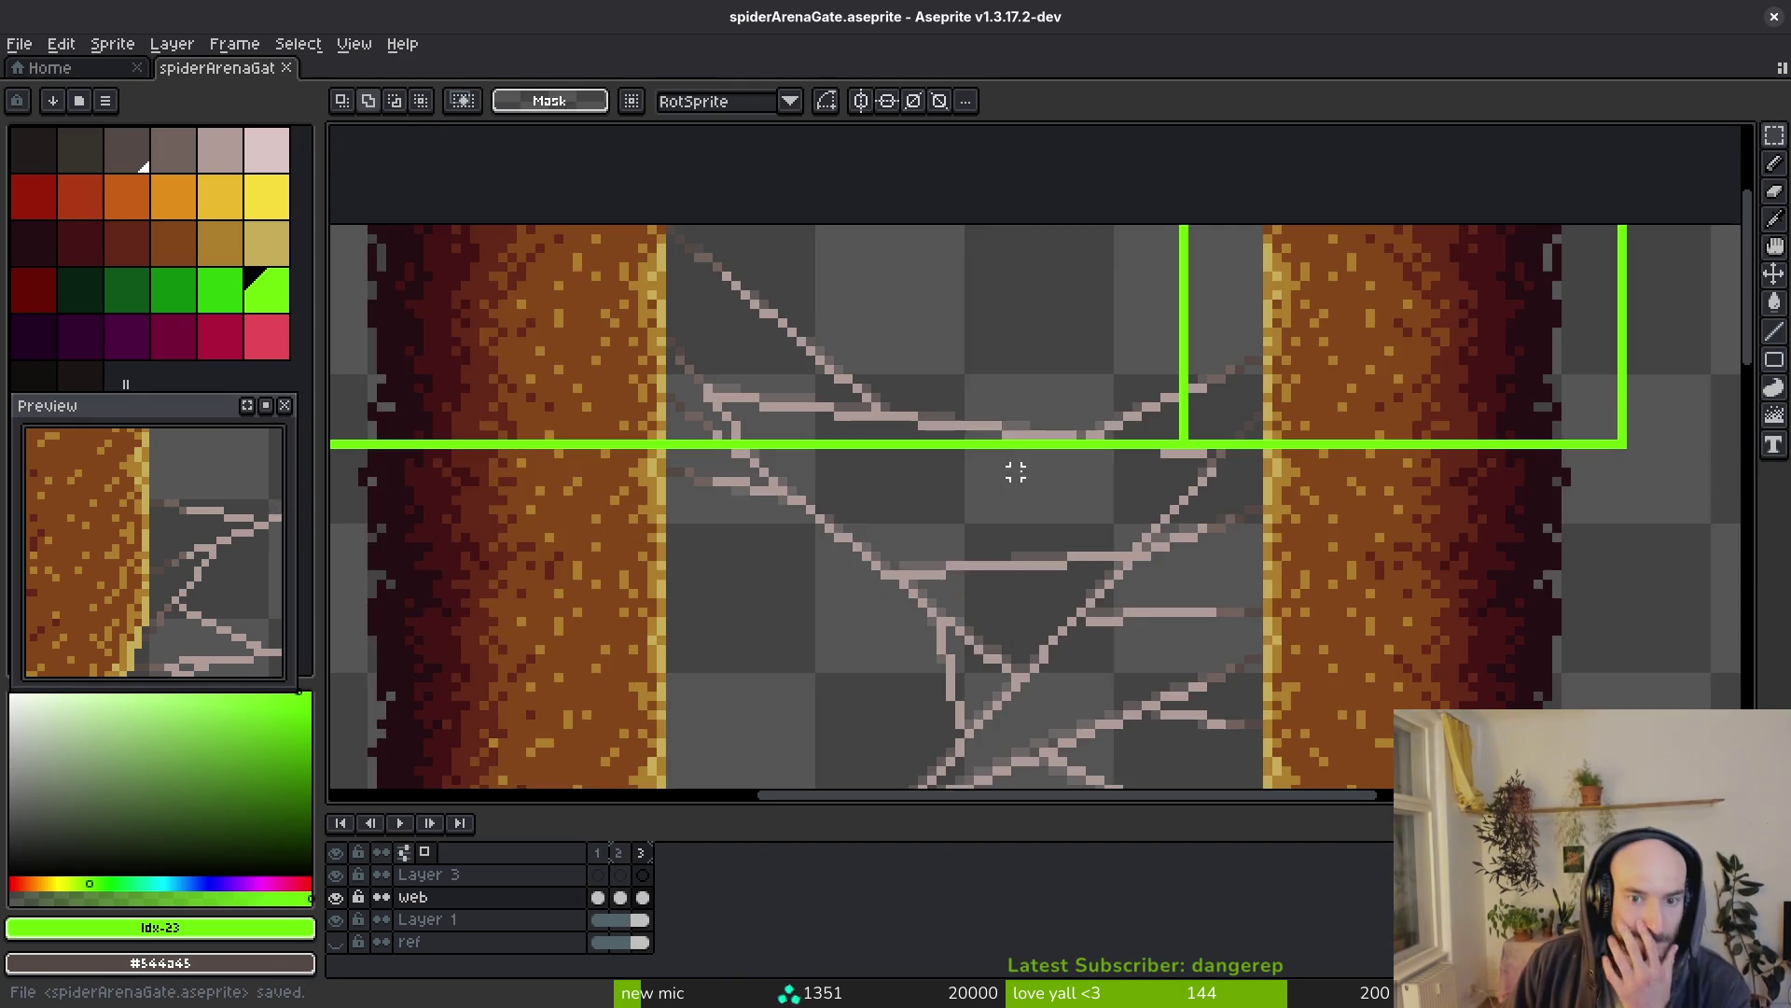
{"action": "scroll", "coordinate": [1072, 480], "scroll_direction": "up", "scroll_amount": 1}
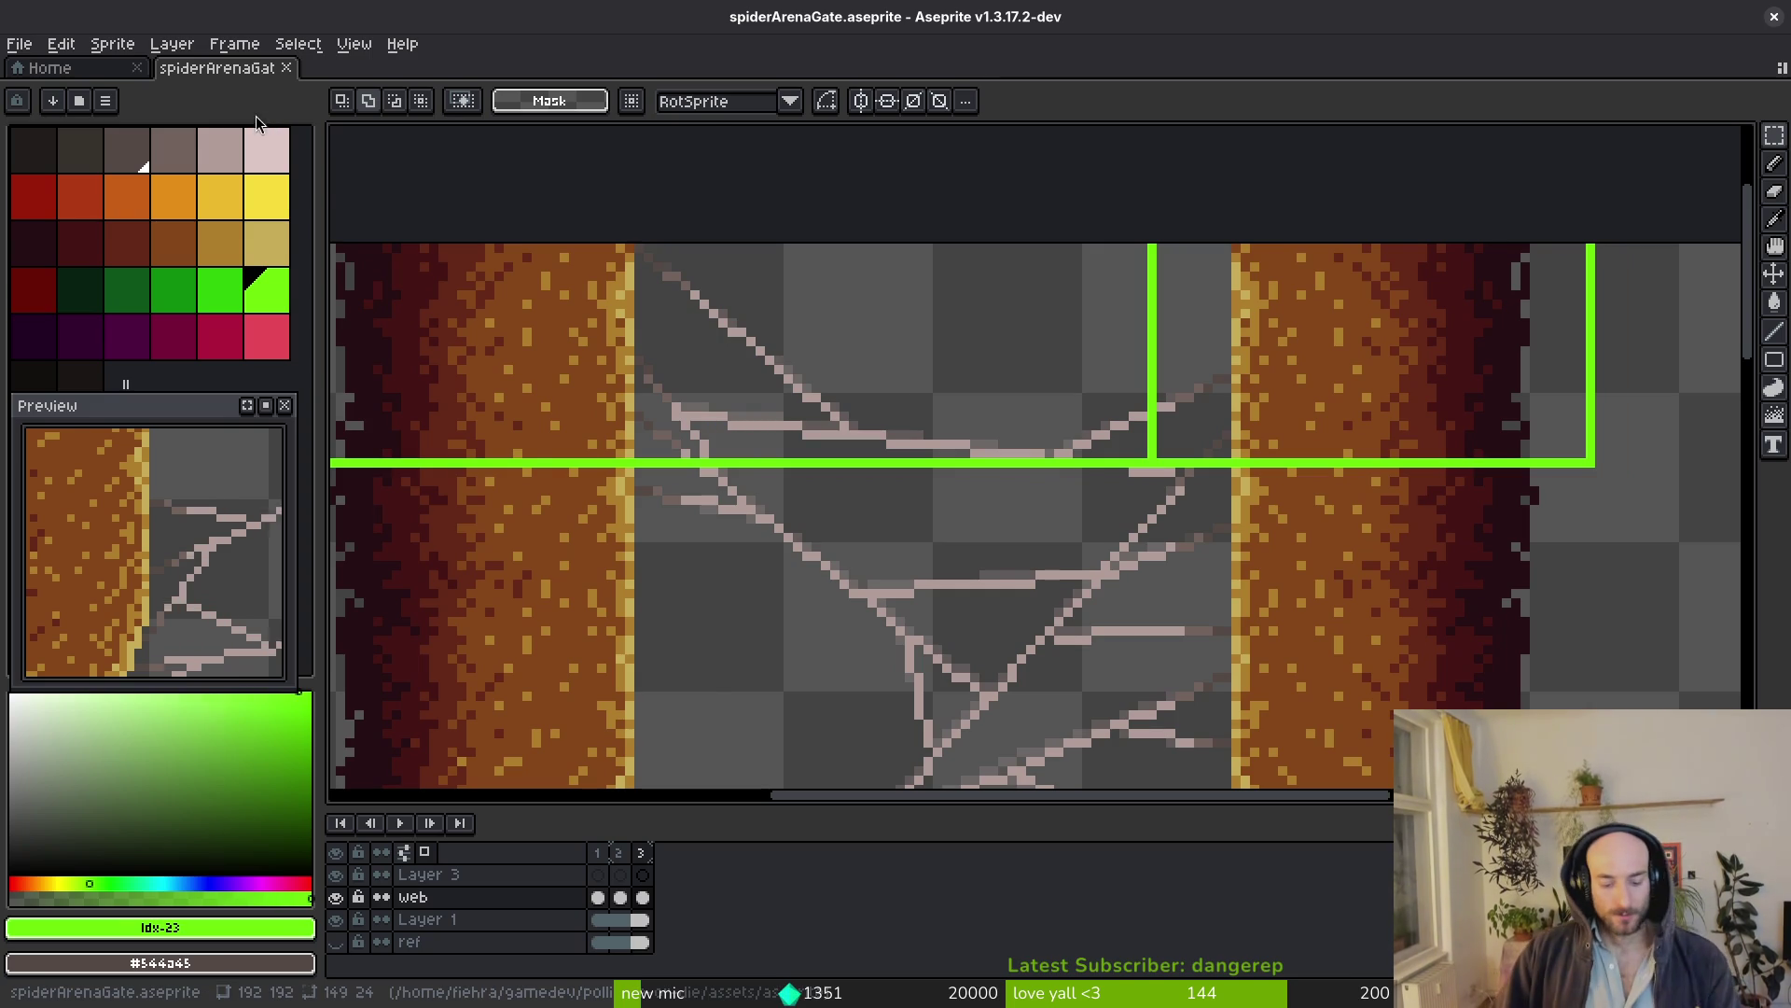
{"action": "key", "text": "alt+Tab"}
{"action": "scroll", "coordinate": [847, 363], "scroll_direction": "down", "scroll_amount": 2}
{"action": "scroll", "coordinate": [868, 560], "scroll_direction": "down", "scroll_amount": 2}
{"action": "scroll", "coordinate": [883, 658], "scroll_direction": "up", "scroll_amount": 1}
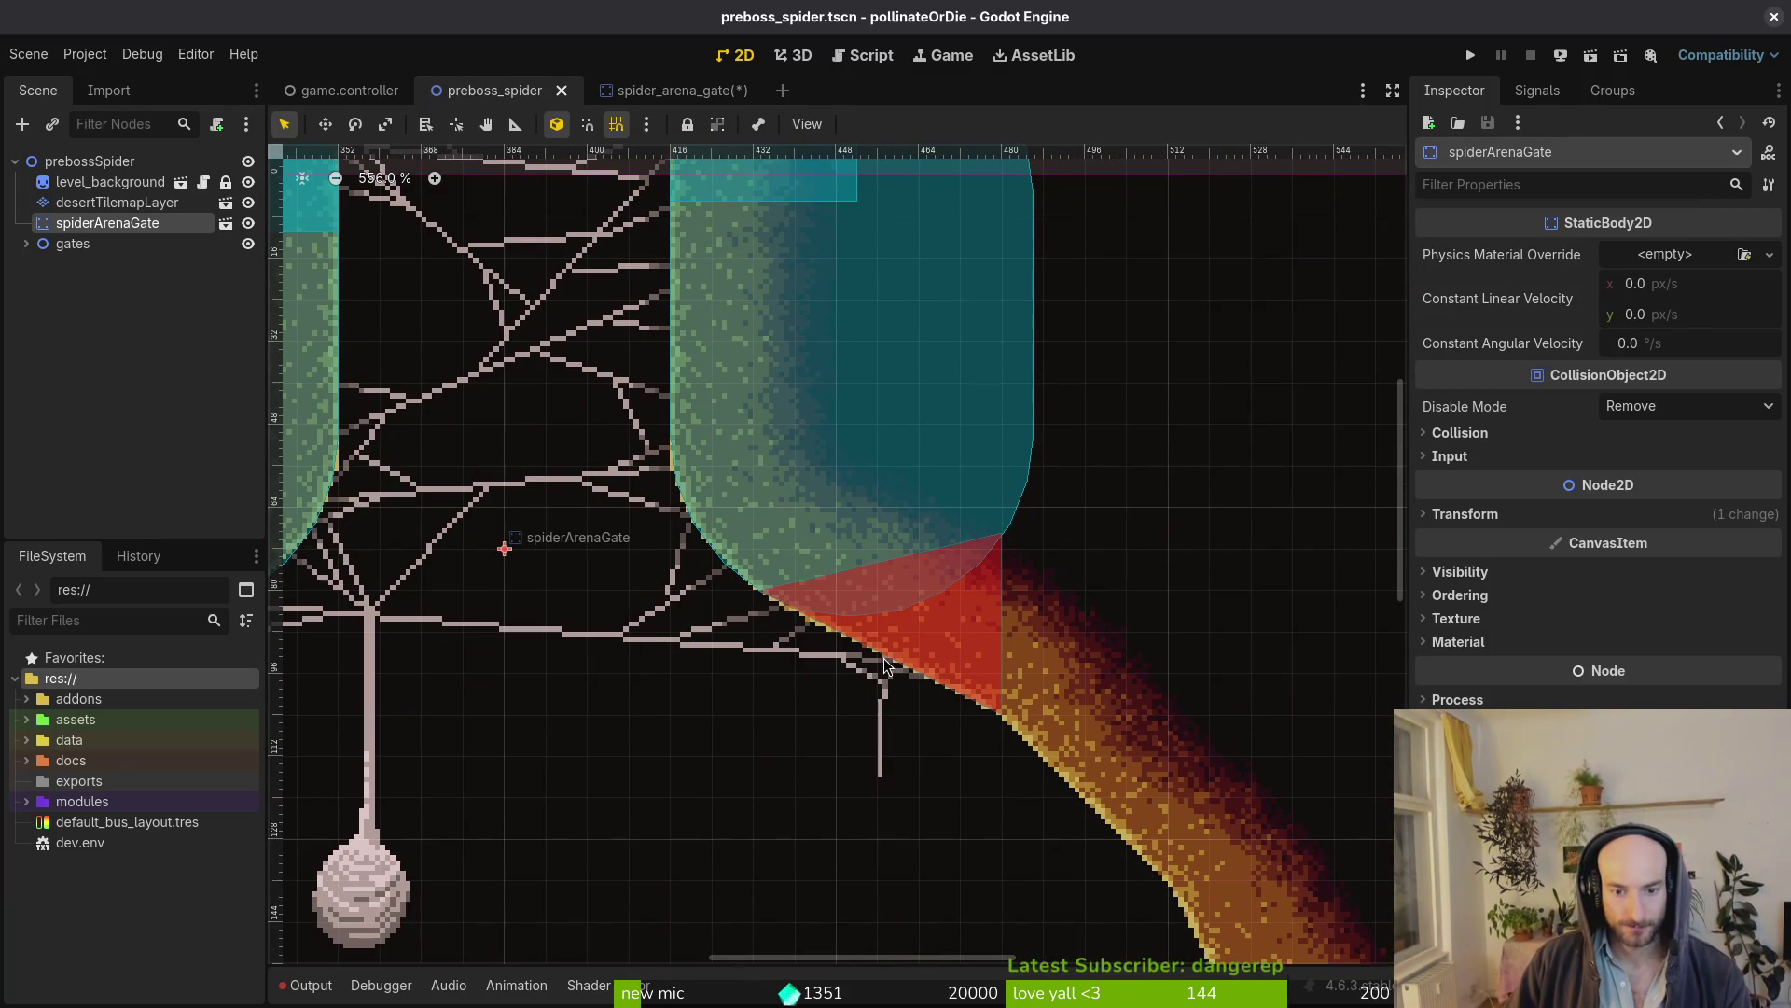
{"action": "key", "text": "shift+f"}
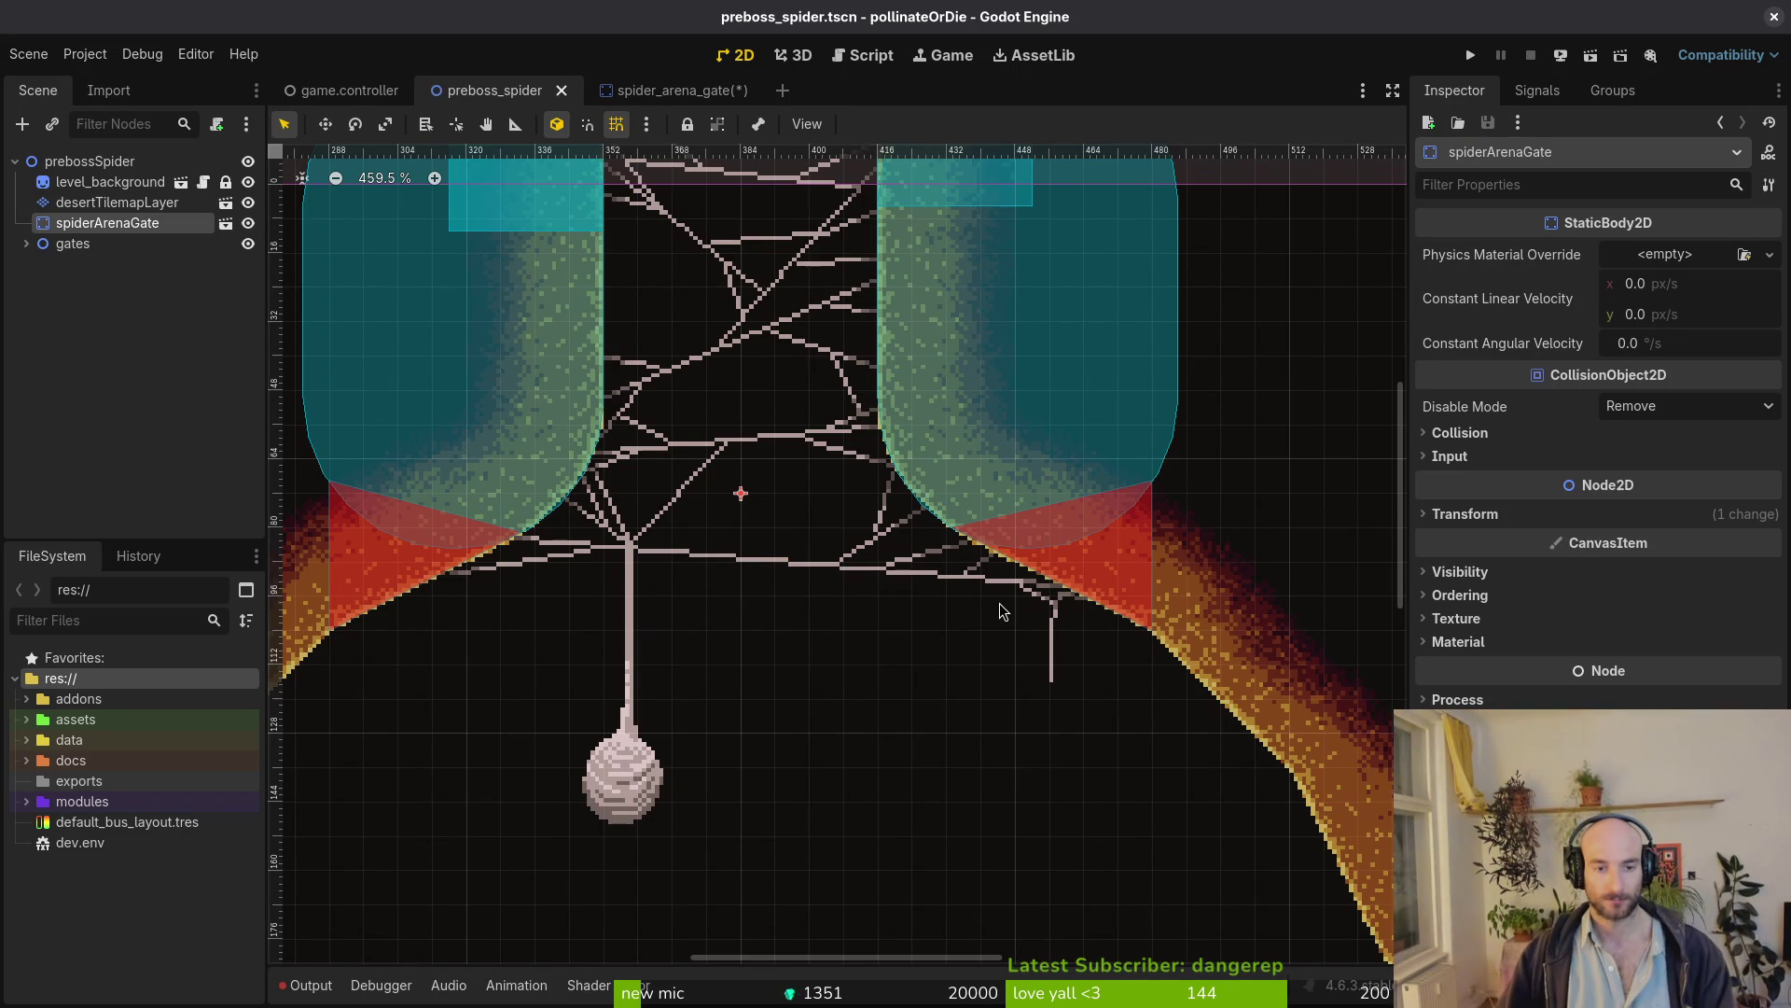
Check hive_exit's activateGateHitbox settings for reference and return to spider_arena_gate
{"action": "left_click", "coordinate": [672, 89]}
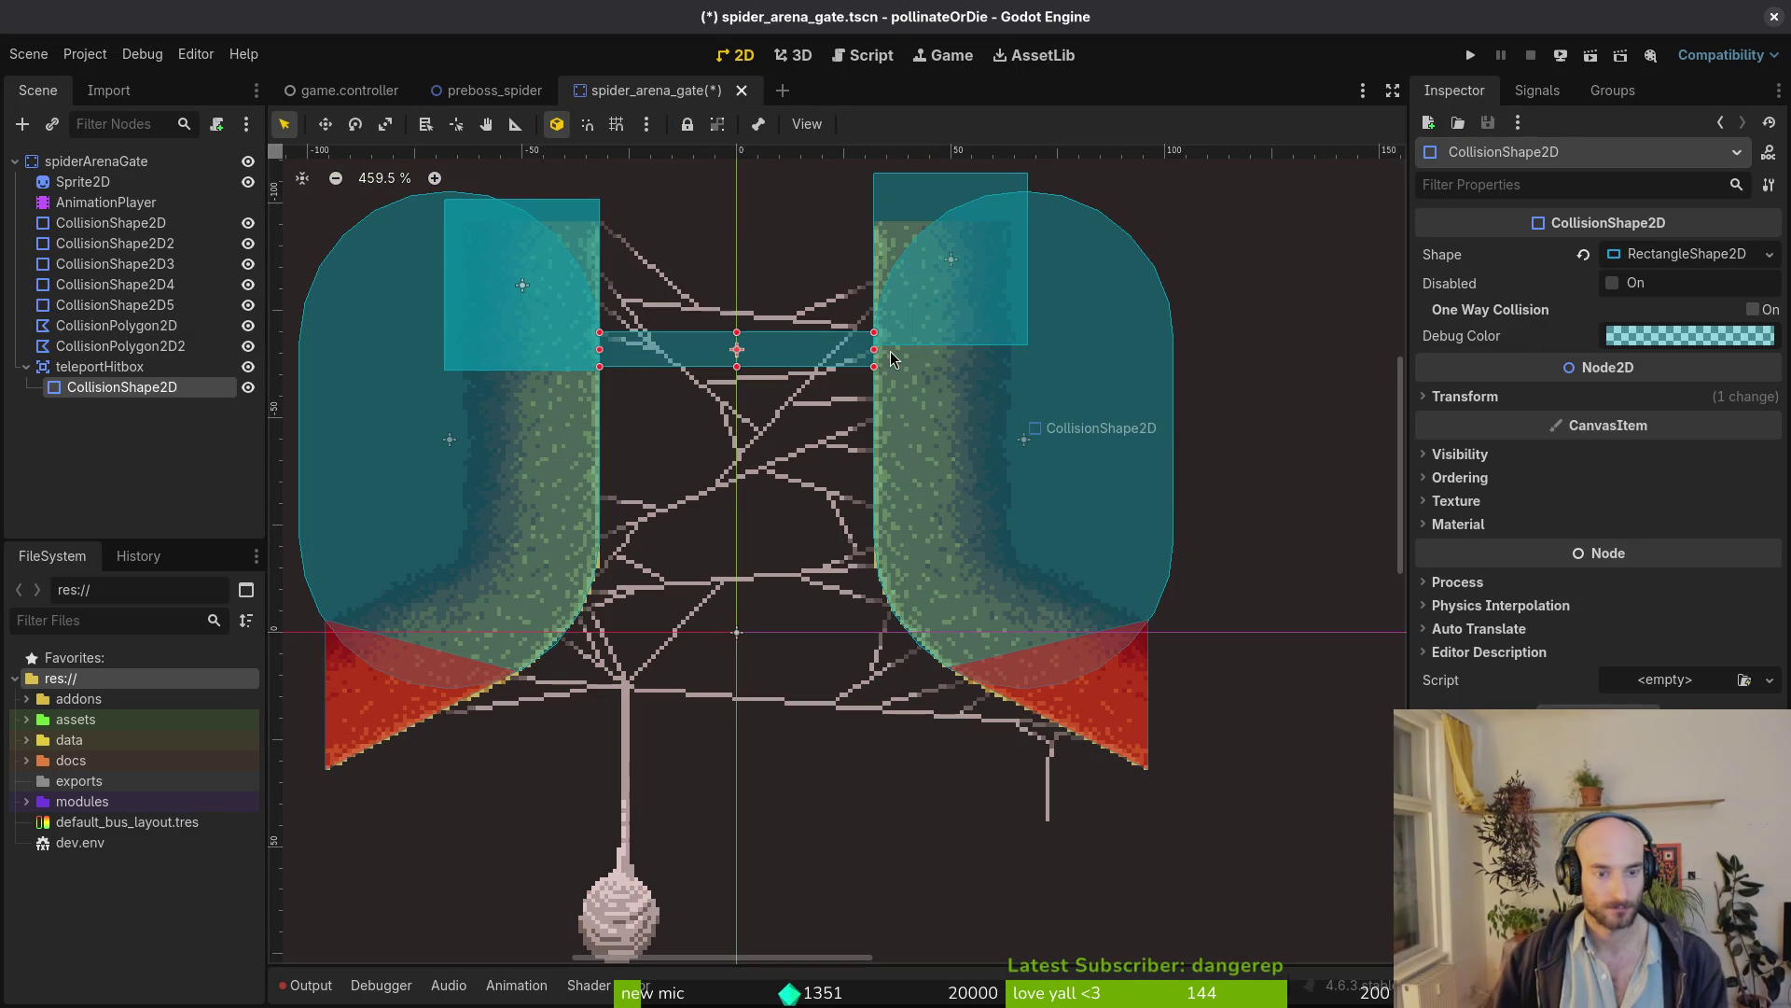
{"action": "left_click", "coordinate": [475, 91]}
{"action": "key", "text": "alt+Tab"}
{"action": "key", "text": "alt+Tab"}
{"action": "left_click", "coordinate": [763, 93]}
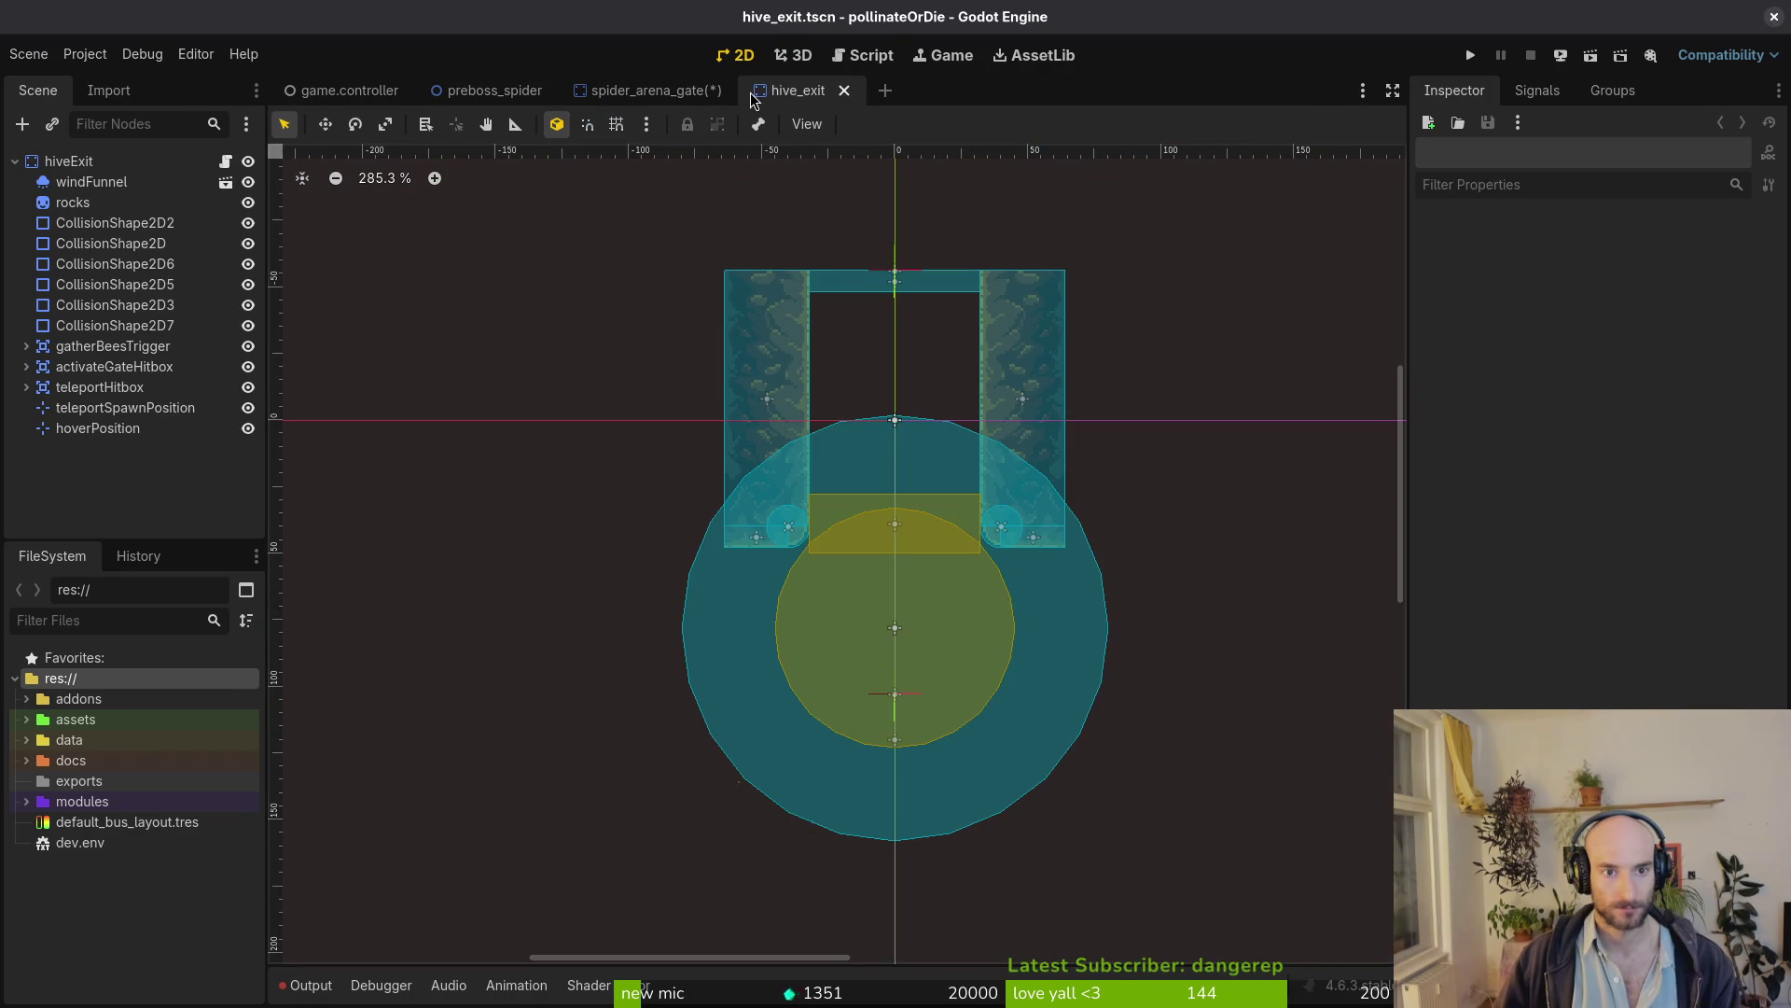
{"action": "left_click", "coordinate": [114, 367]}
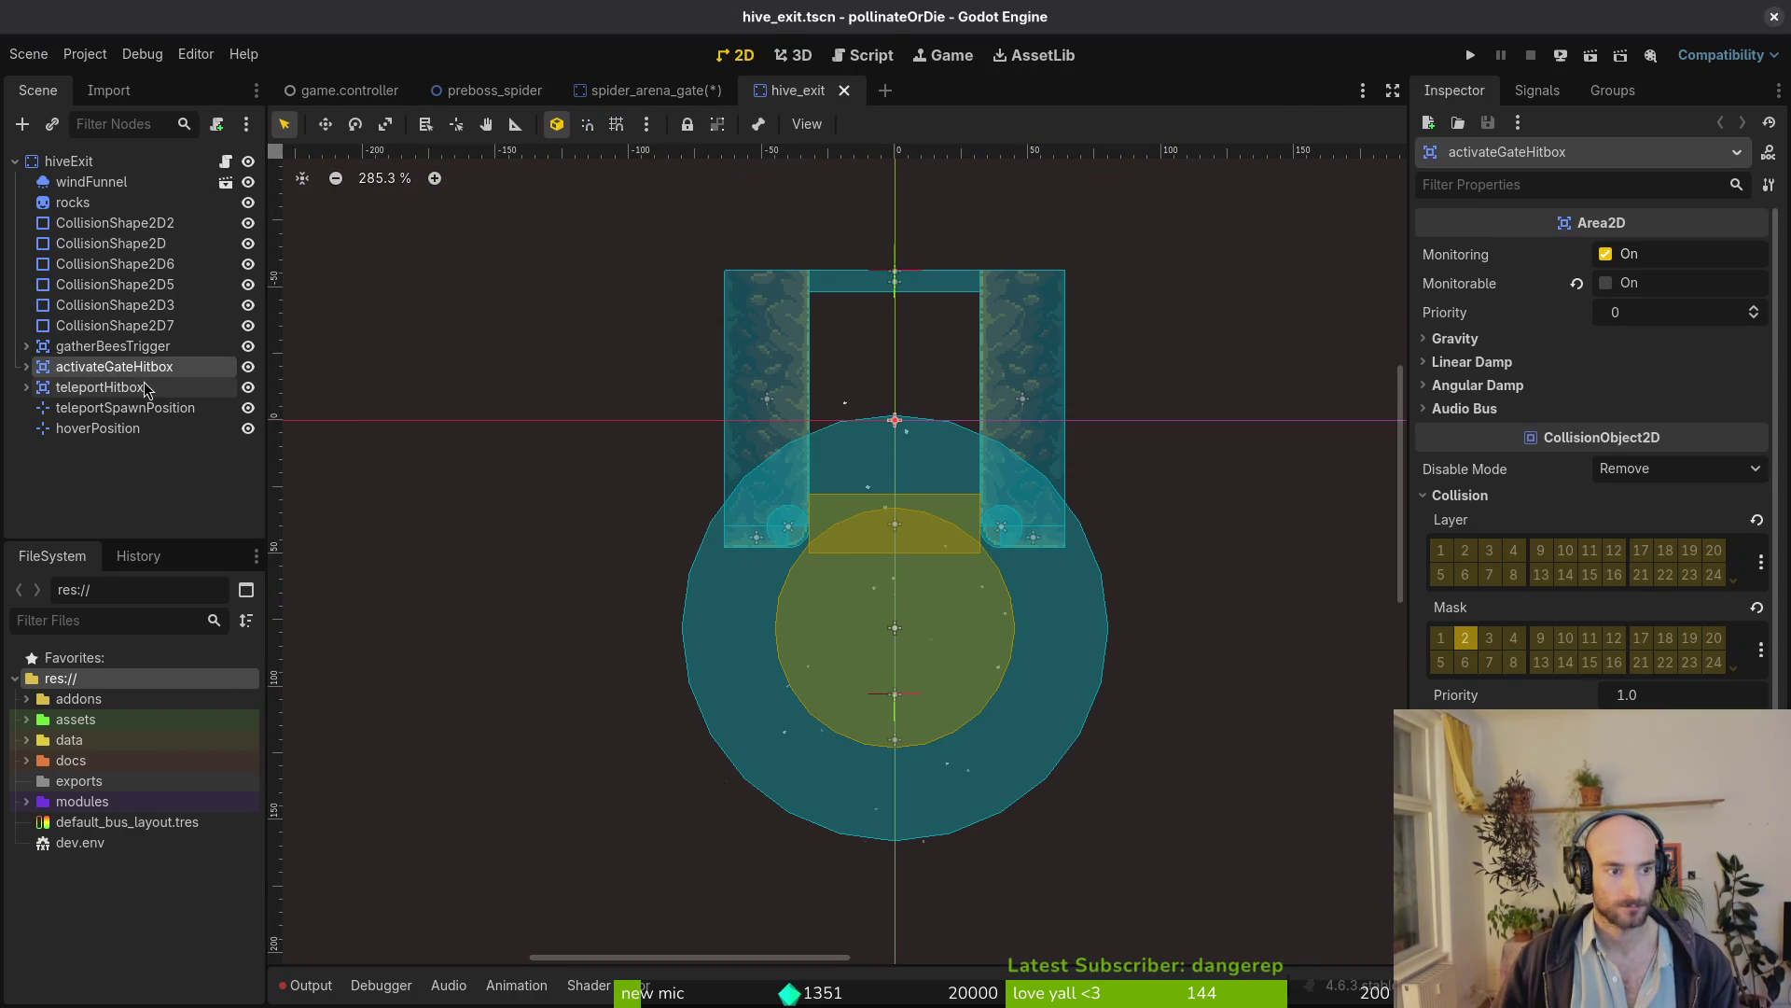
{"action": "left_click", "coordinate": [625, 94]}
Remove the pasted activateGateHitbox, save, then add an Area2D with a CollisionShape2D child
{"action": "left_click", "coordinate": [73, 405]}
{"action": "scroll", "coordinate": [323, 406], "scroll_direction": "down", "scroll_amount": 1}
{"action": "scroll", "coordinate": [322, 406], "scroll_direction": "down", "scroll_amount": 1}
{"action": "key", "text": "Delete"}
{"action": "key", "text": "ctrl+s"}
{"action": "key", "text": "ctrl+a"}
{"action": "type", "text": "area"}
{"action": "key", "text": "Return"}
{"action": "key", "text": "ctrl+a"}
{"action": "type", "text": "collision"}
{"action": "key", "text": "Return"}
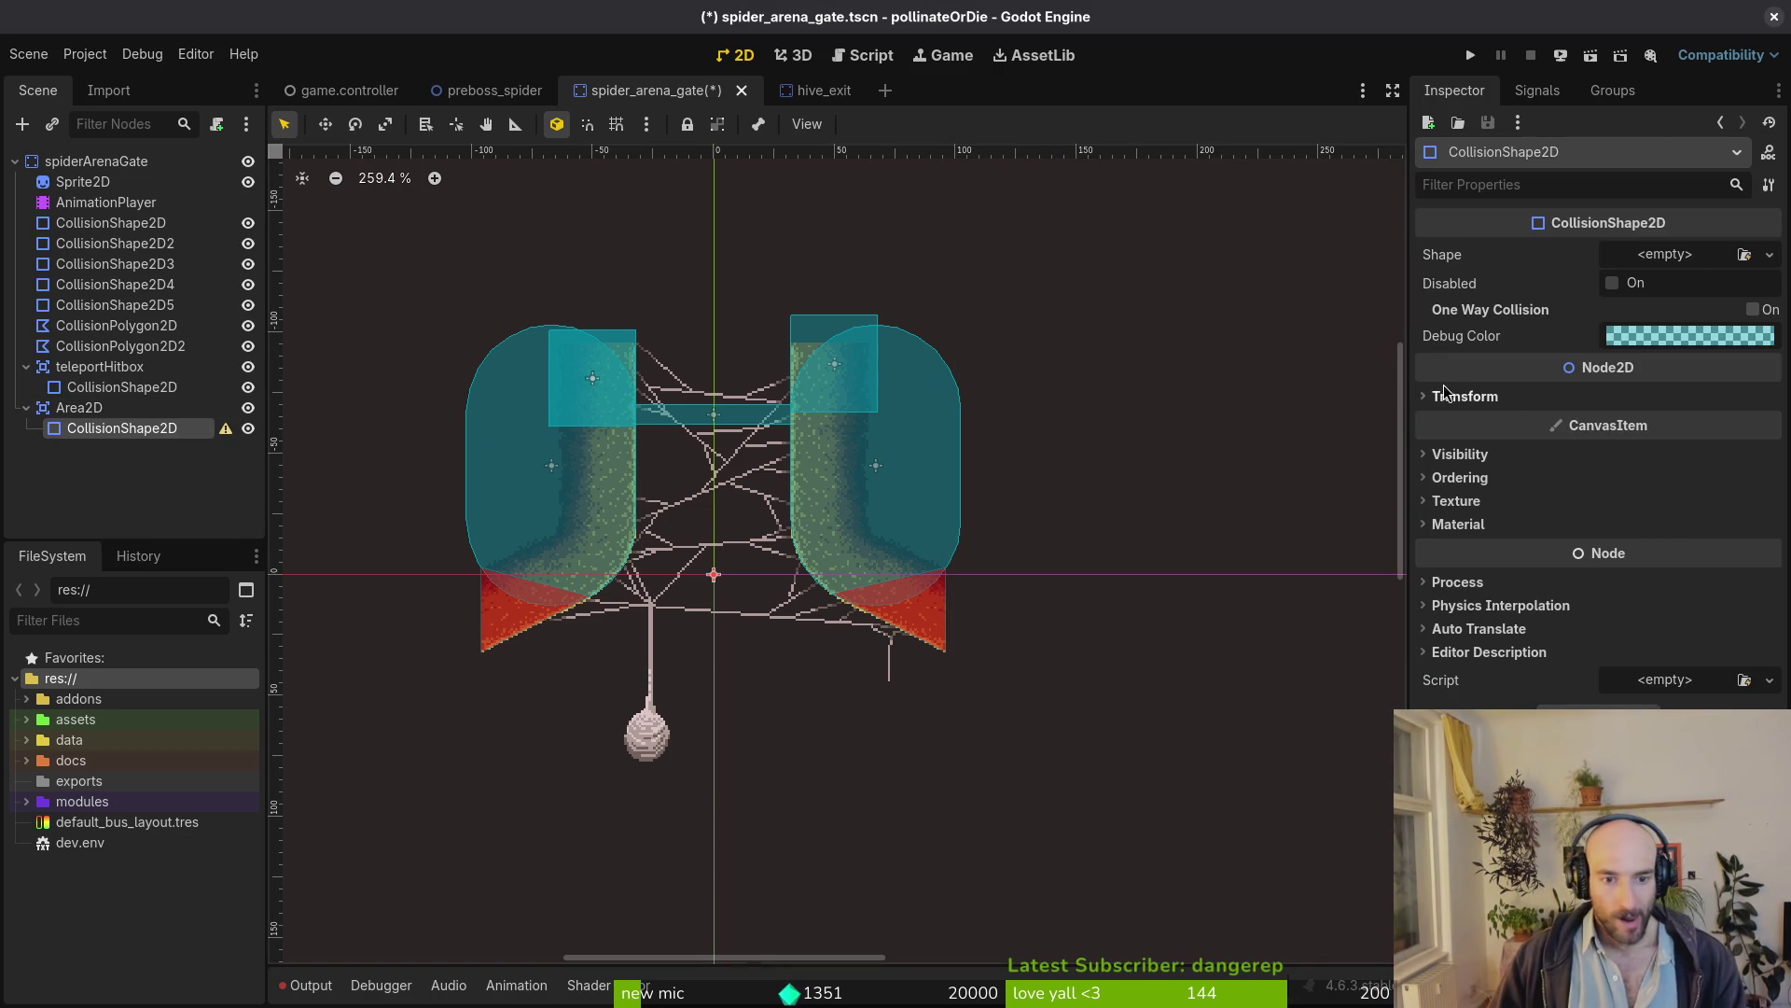
Give the Area2D's CollisionShape2D a new RectangleShape2D
{"action": "left_click", "coordinate": [1686, 258]}
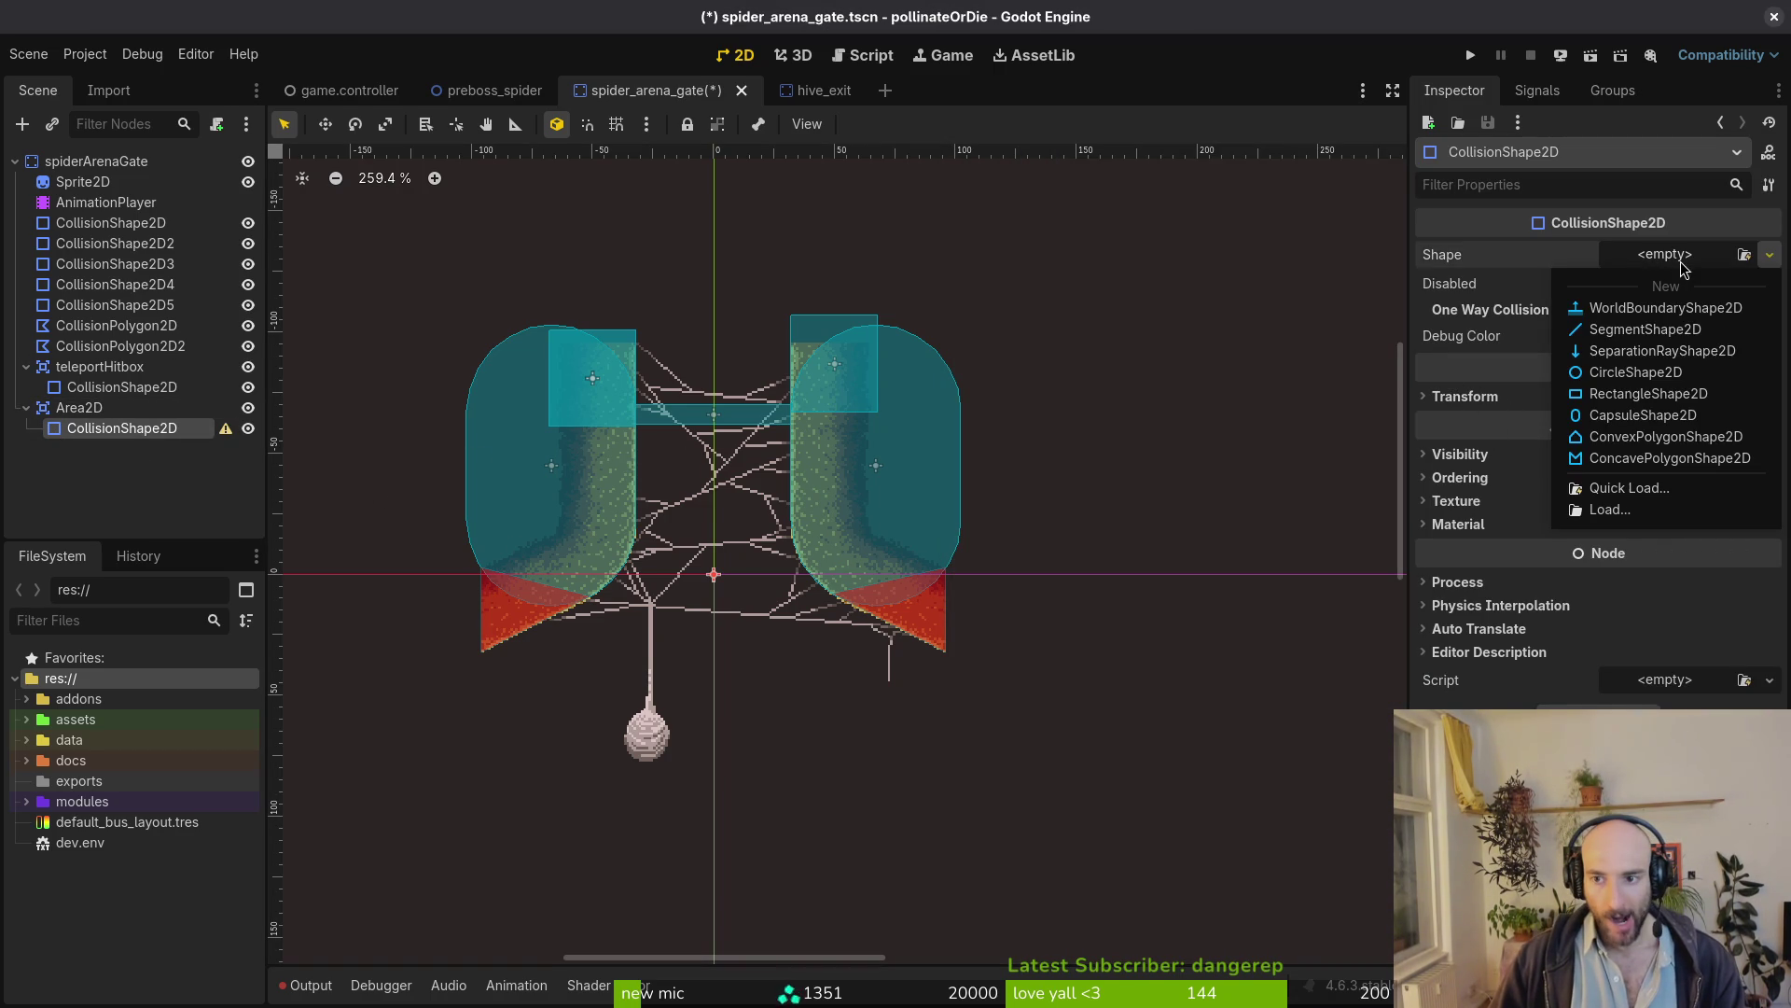
{"action": "left_click", "coordinate": [1649, 395]}
{"action": "scroll", "coordinate": [742, 567], "scroll_direction": "up", "scroll_amount": 2}
Adjust the rectangle over the web, then undo the oversize leaving a small box between the pillars
{"action": "left_click_drag", "start_coordinate": [752, 605], "coordinate": [974, 625], "text": "ctrl"}
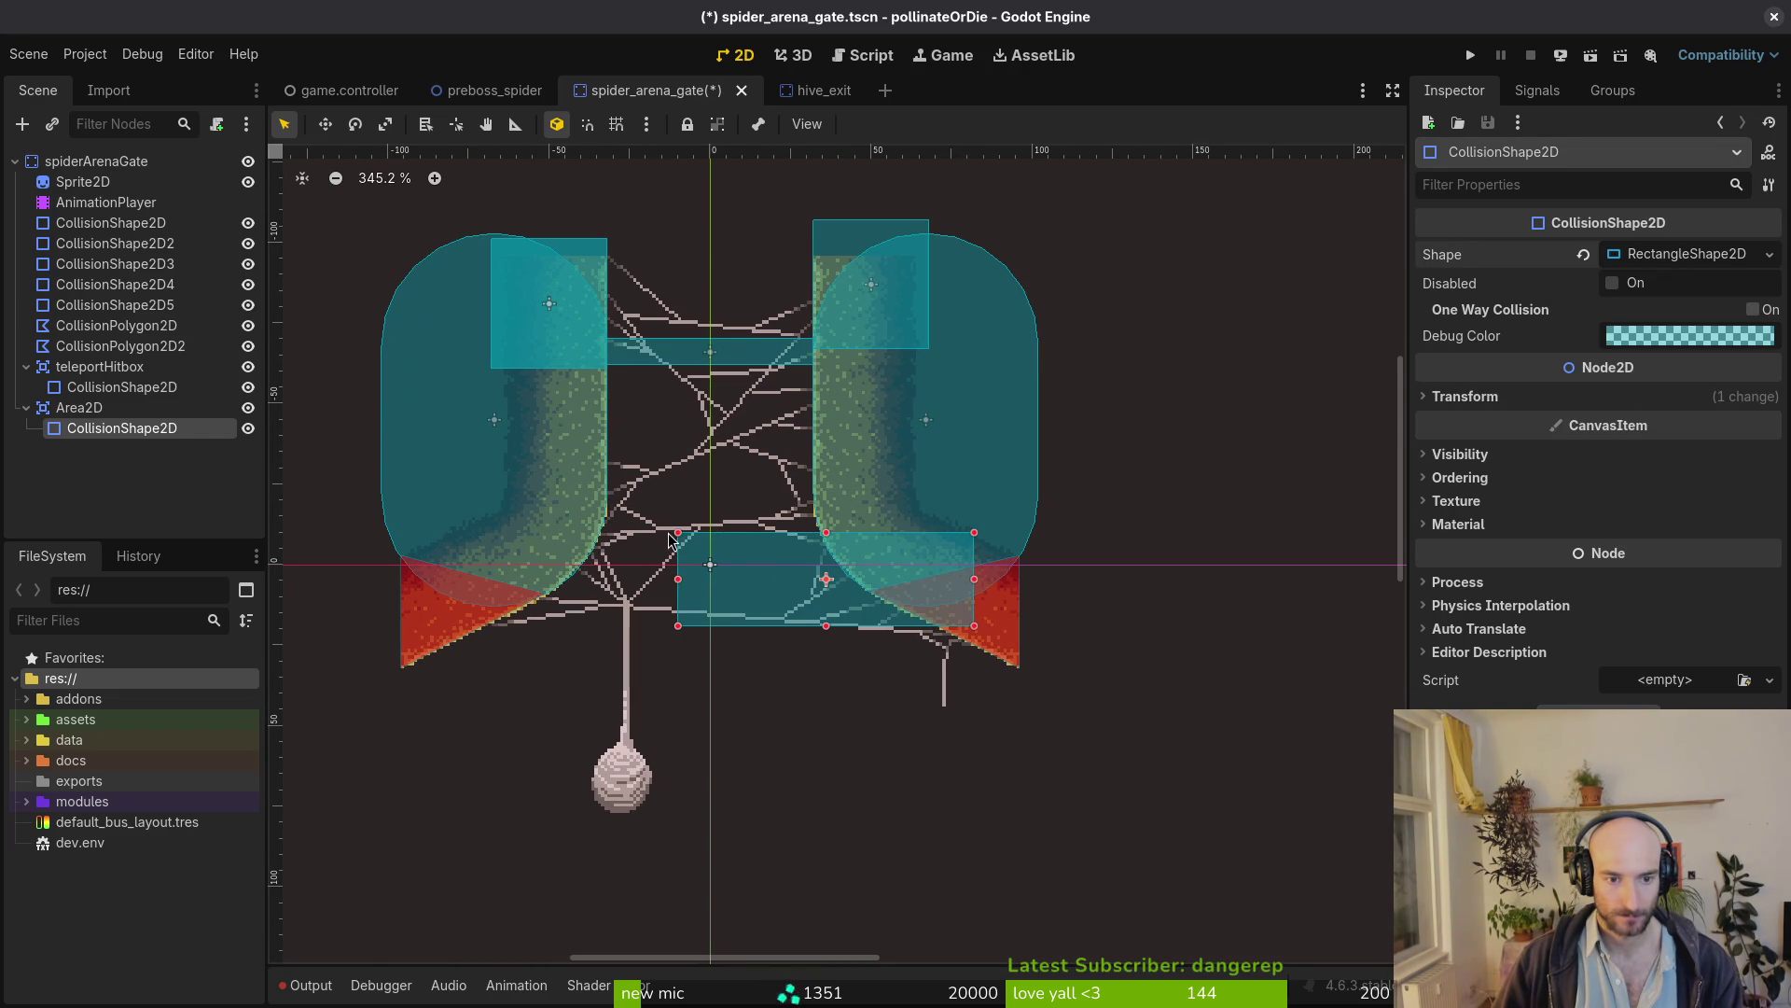
{"action": "left_click_drag", "start_coordinate": [679, 533], "coordinate": [420, 239]}
{"action": "left_click_drag", "start_coordinate": [863, 546], "coordinate": [890, 546]}
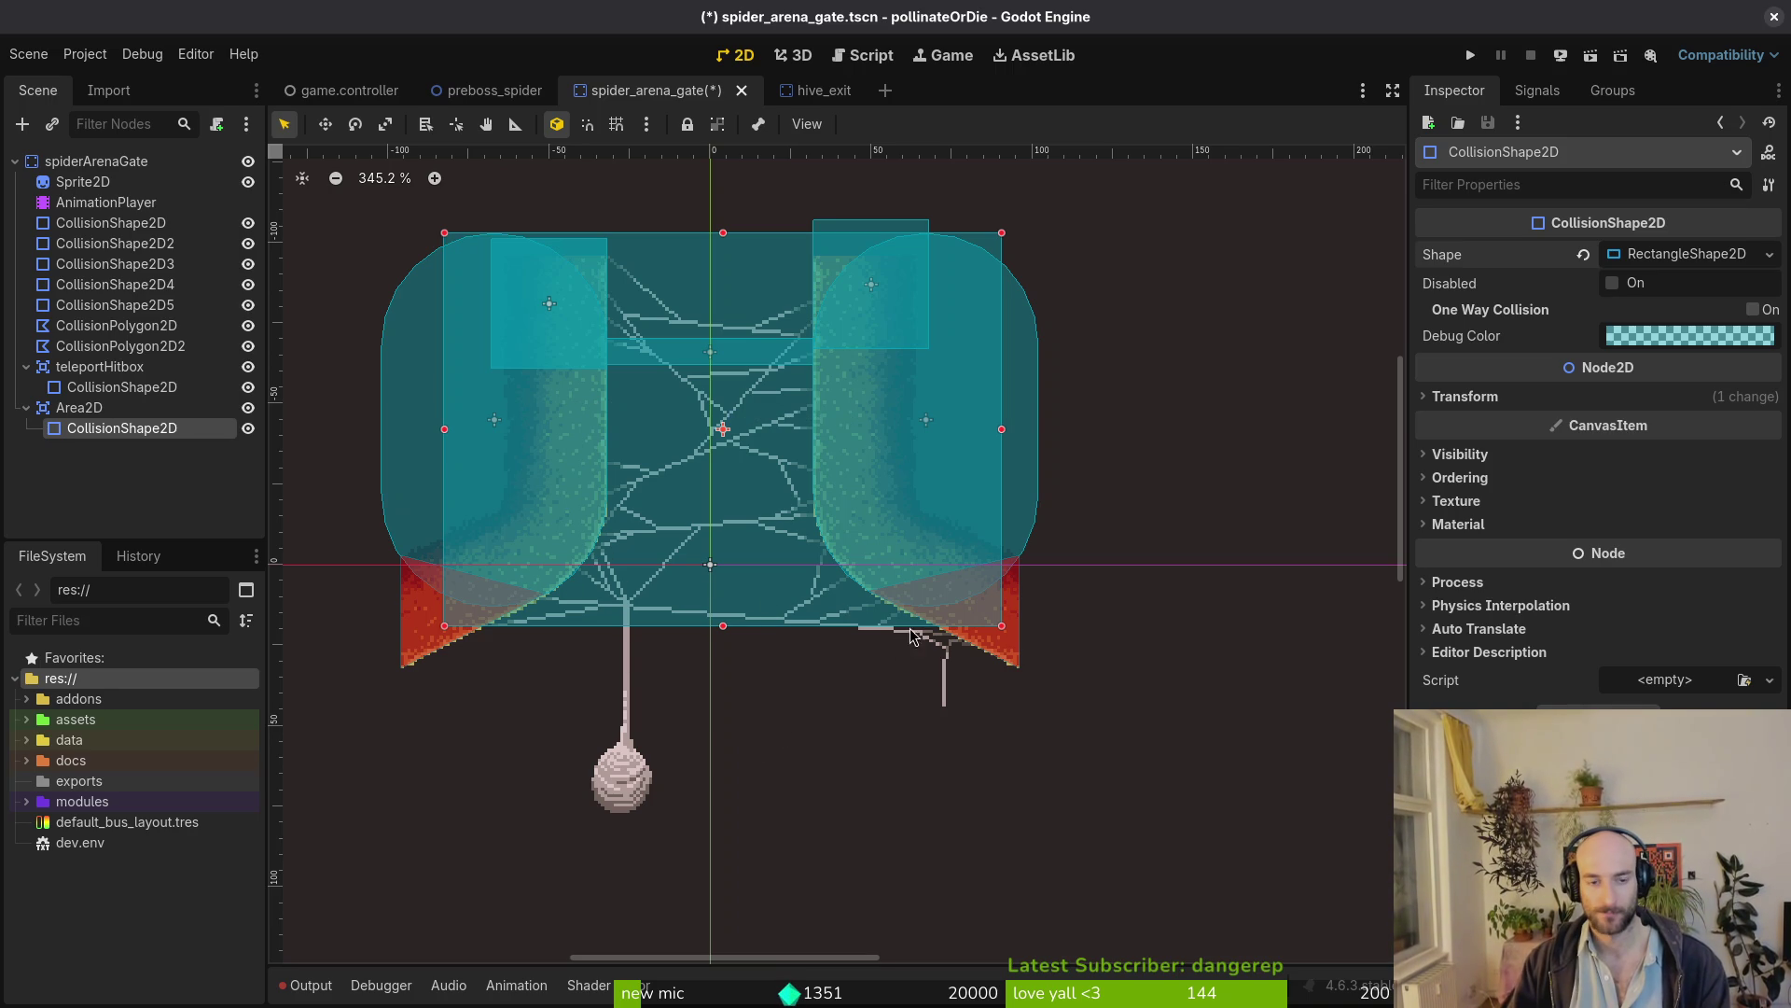
{"action": "key", "text": "ctrl+z"}
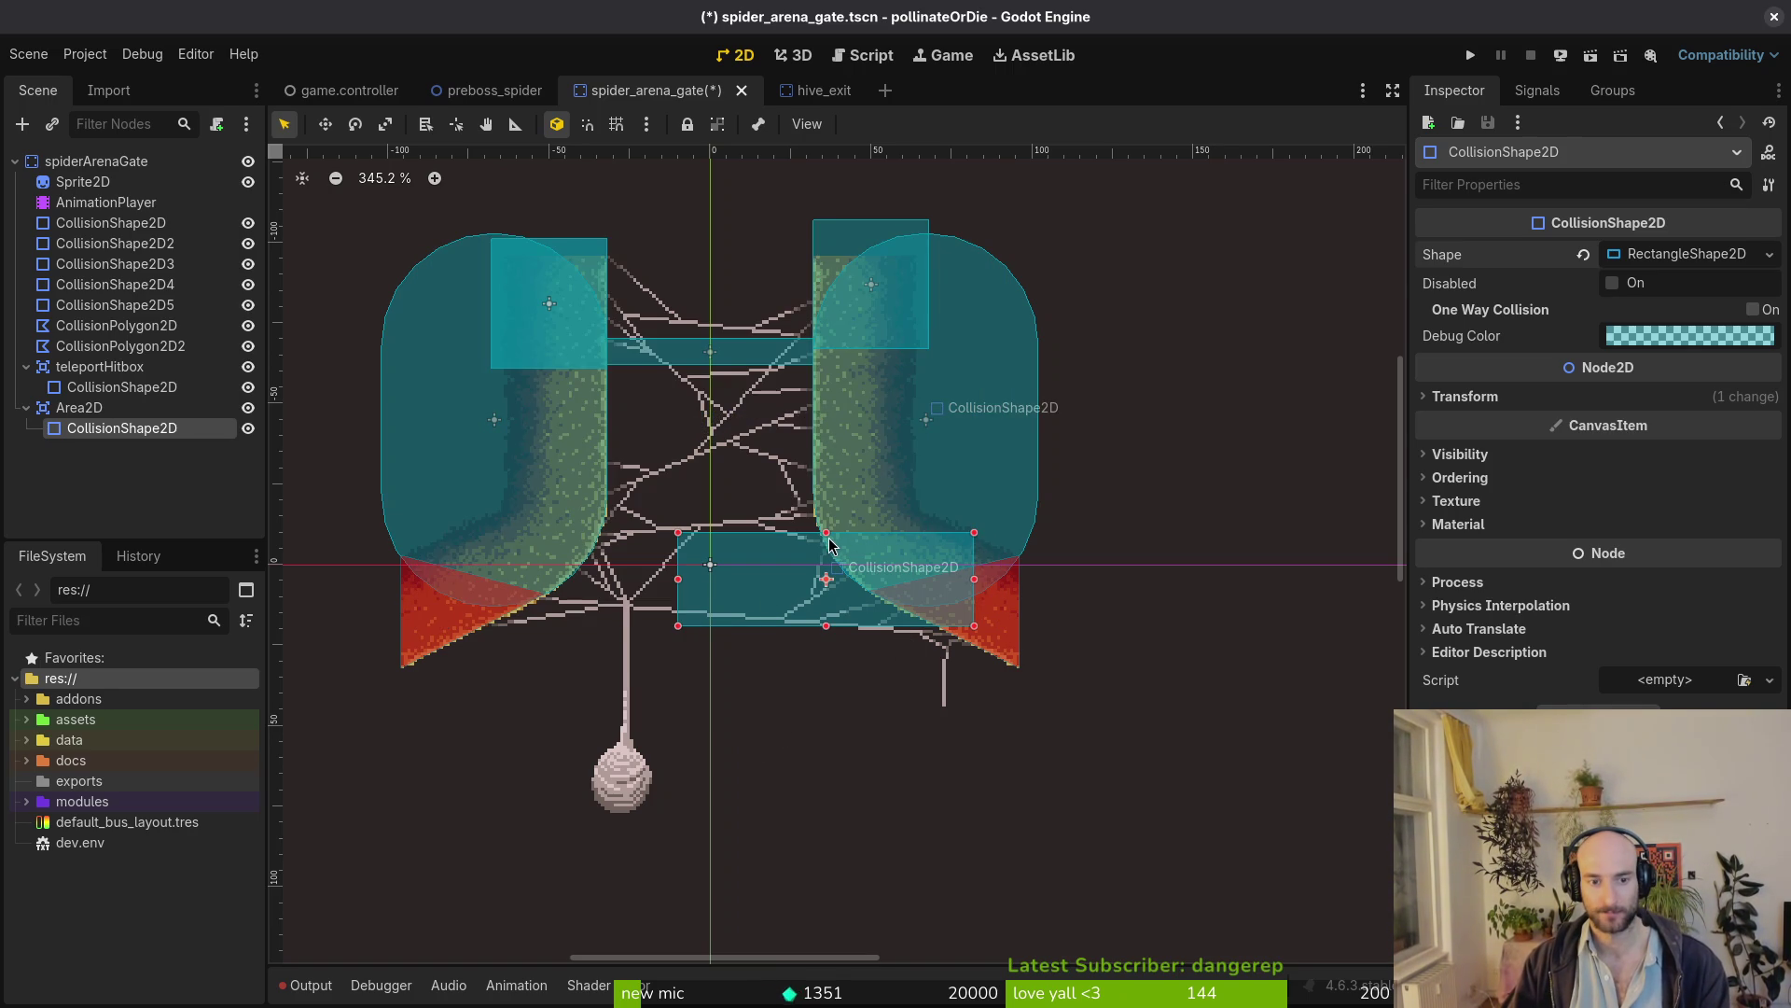